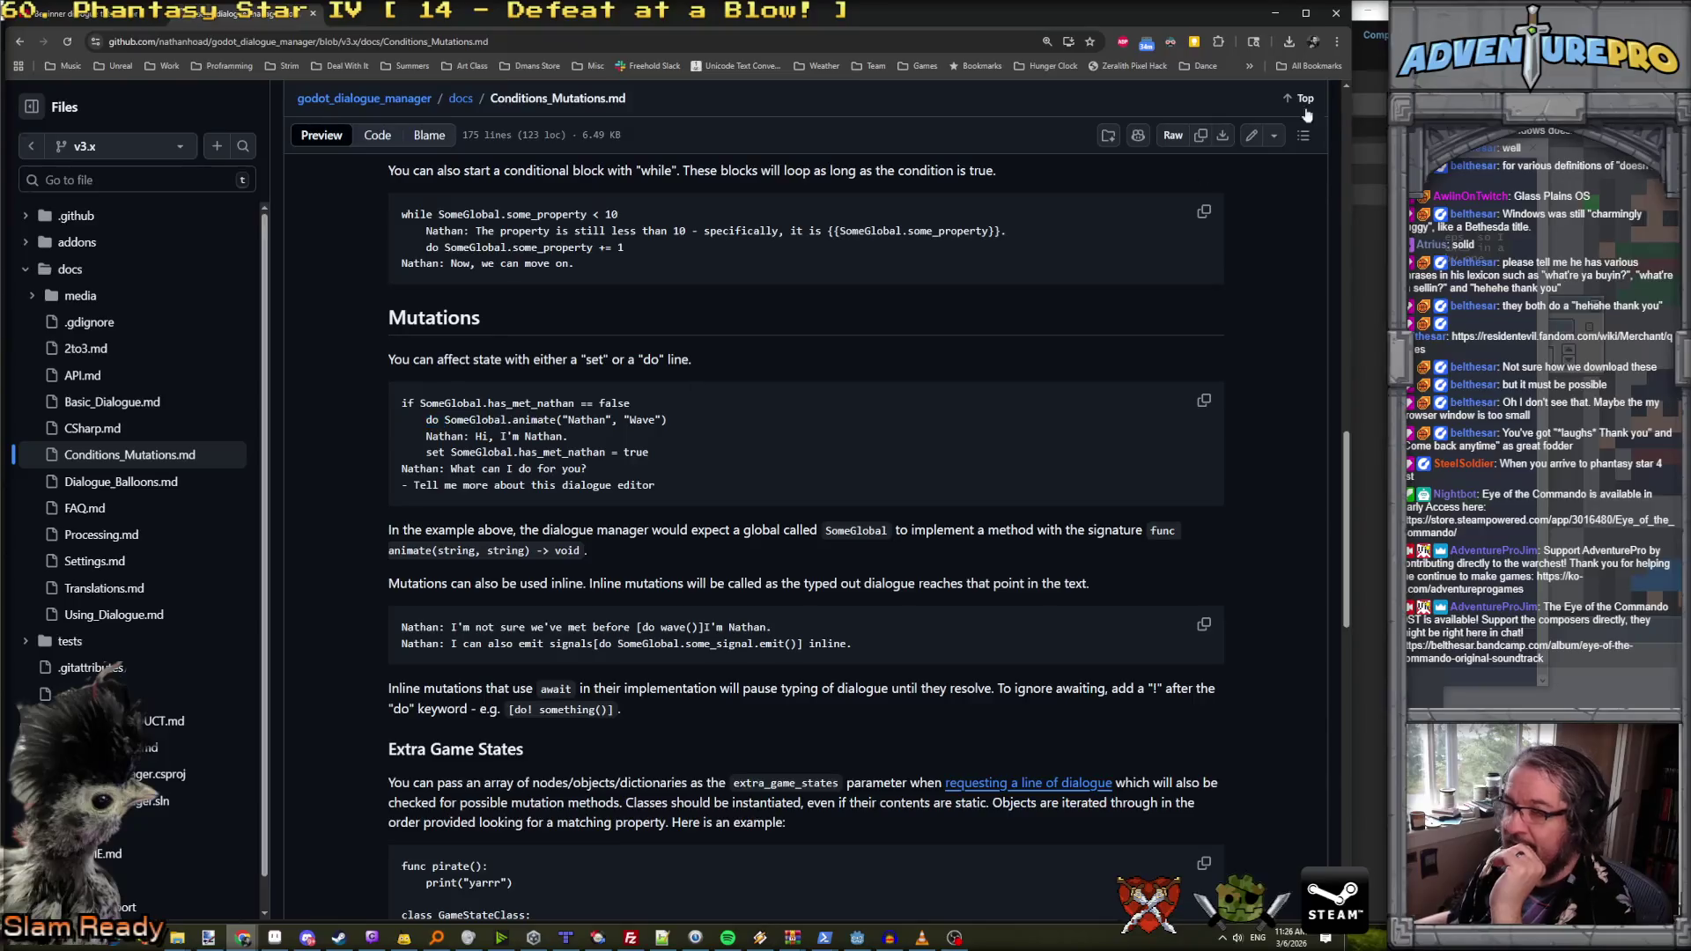
Prefix line 12's DialogueStateManager.advanceTutorial("fence") call with 'do' to make it a mutation
left_click(1275, 12)
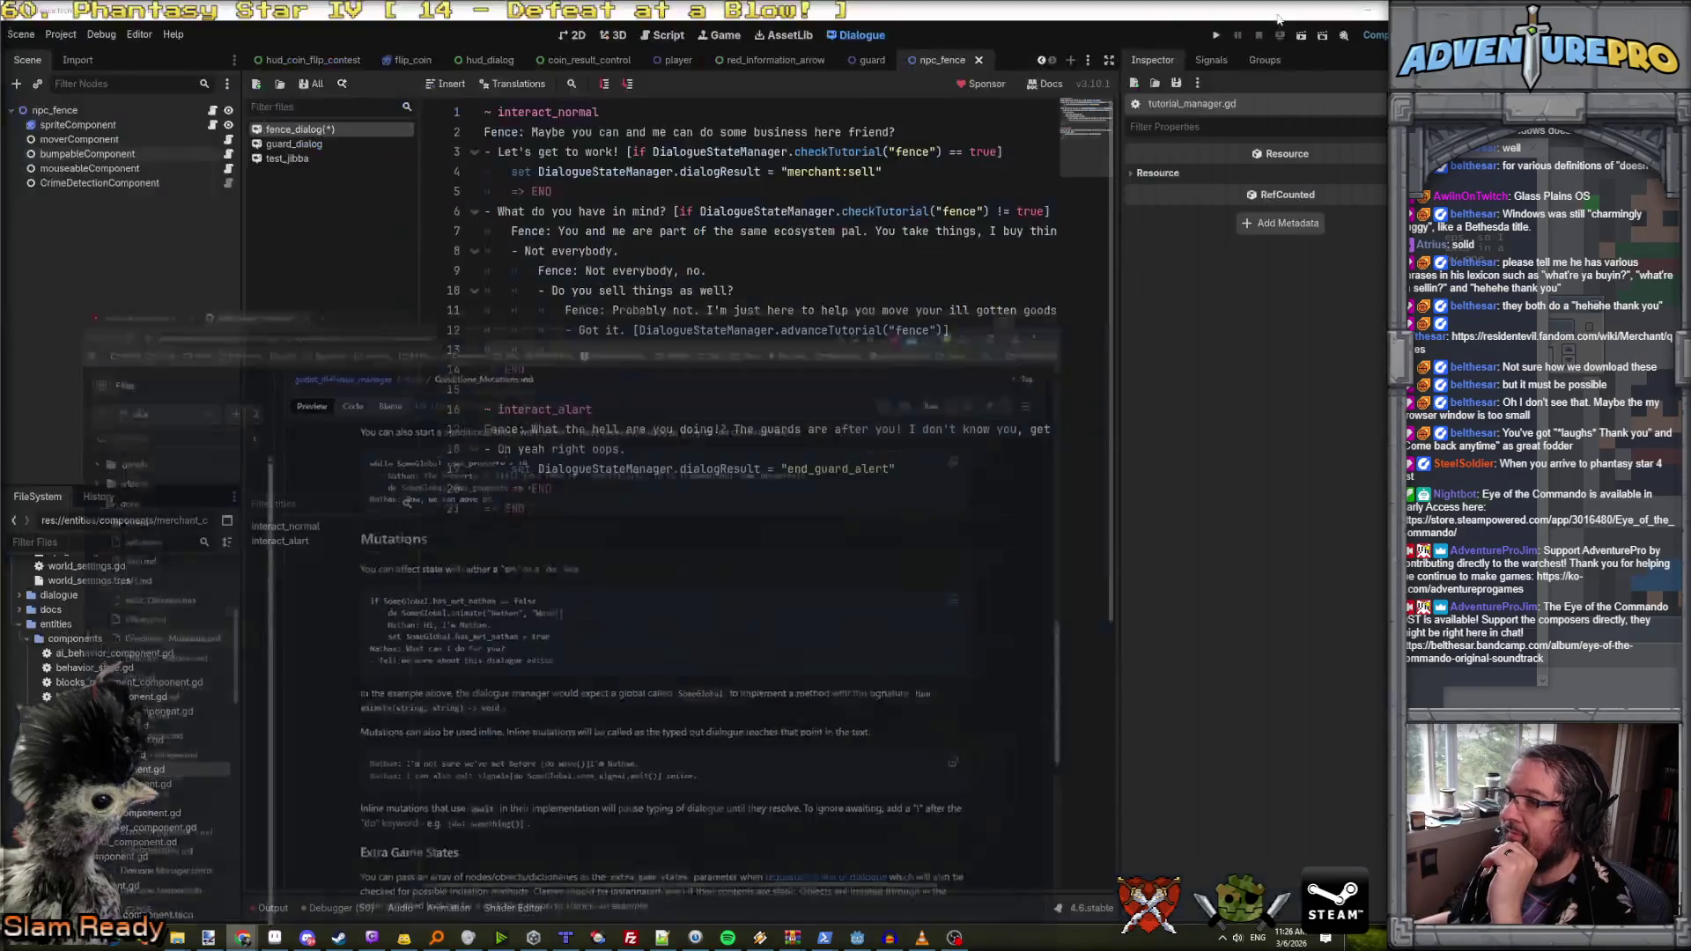
left_click(639, 330)
type("dp")
key("BackSpace")
type("o")
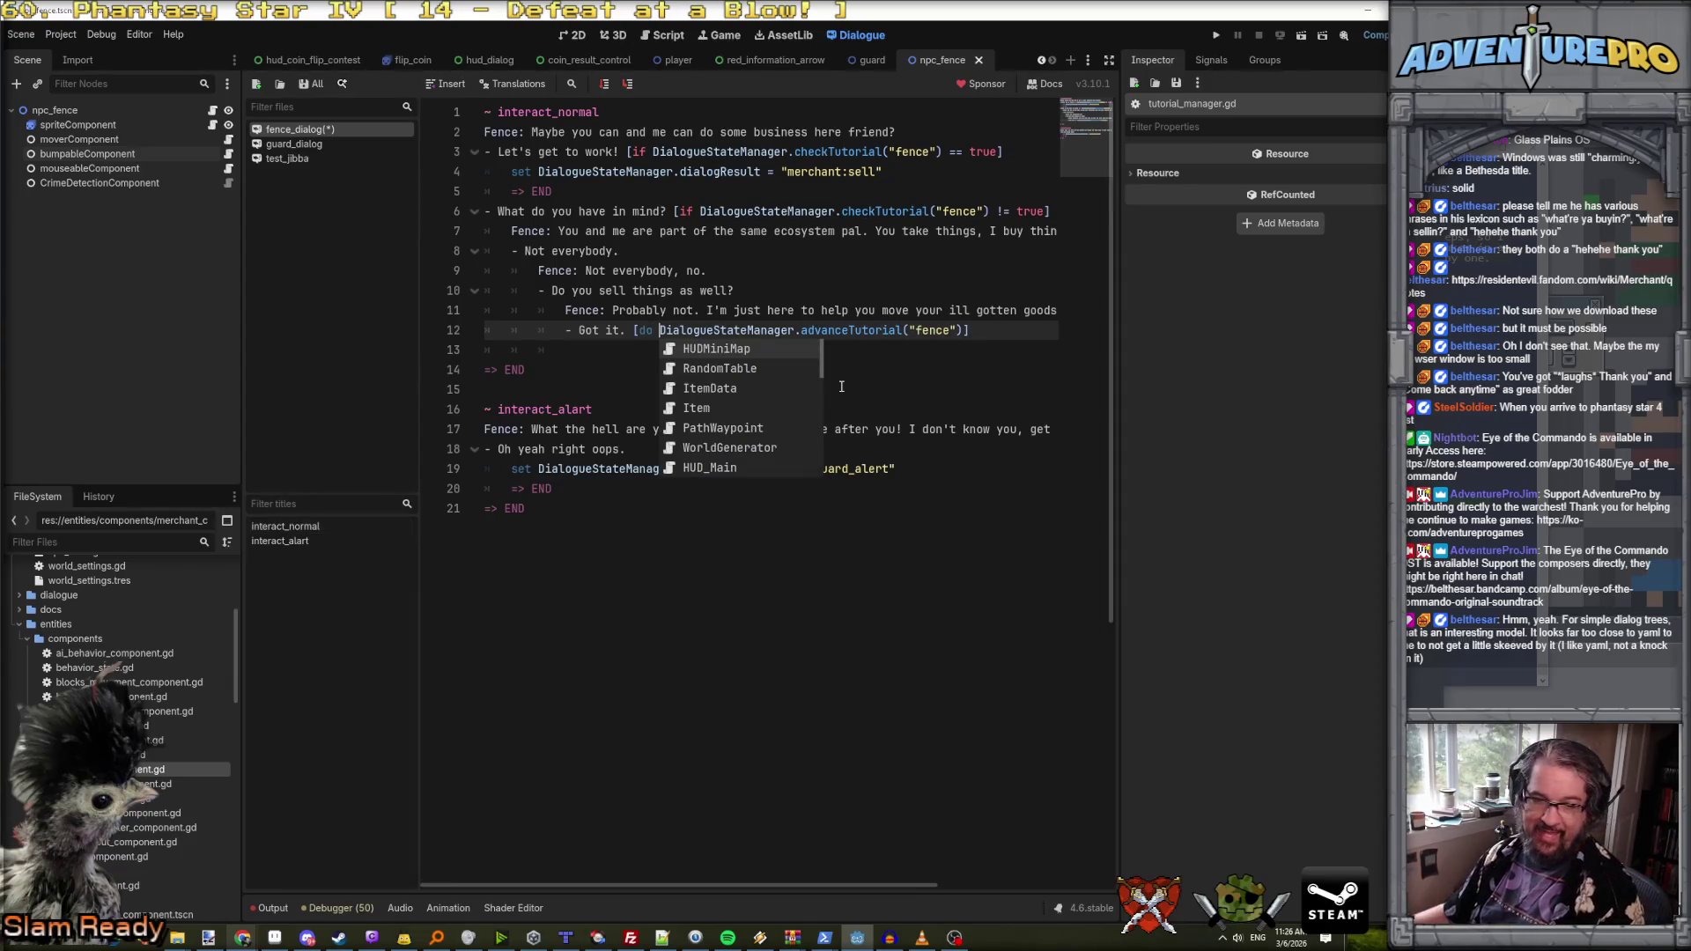
left_click(920, 297)
Review the response branch and the interact_normal and interact_alart sections in fence_dialog
left_click(1011, 338)
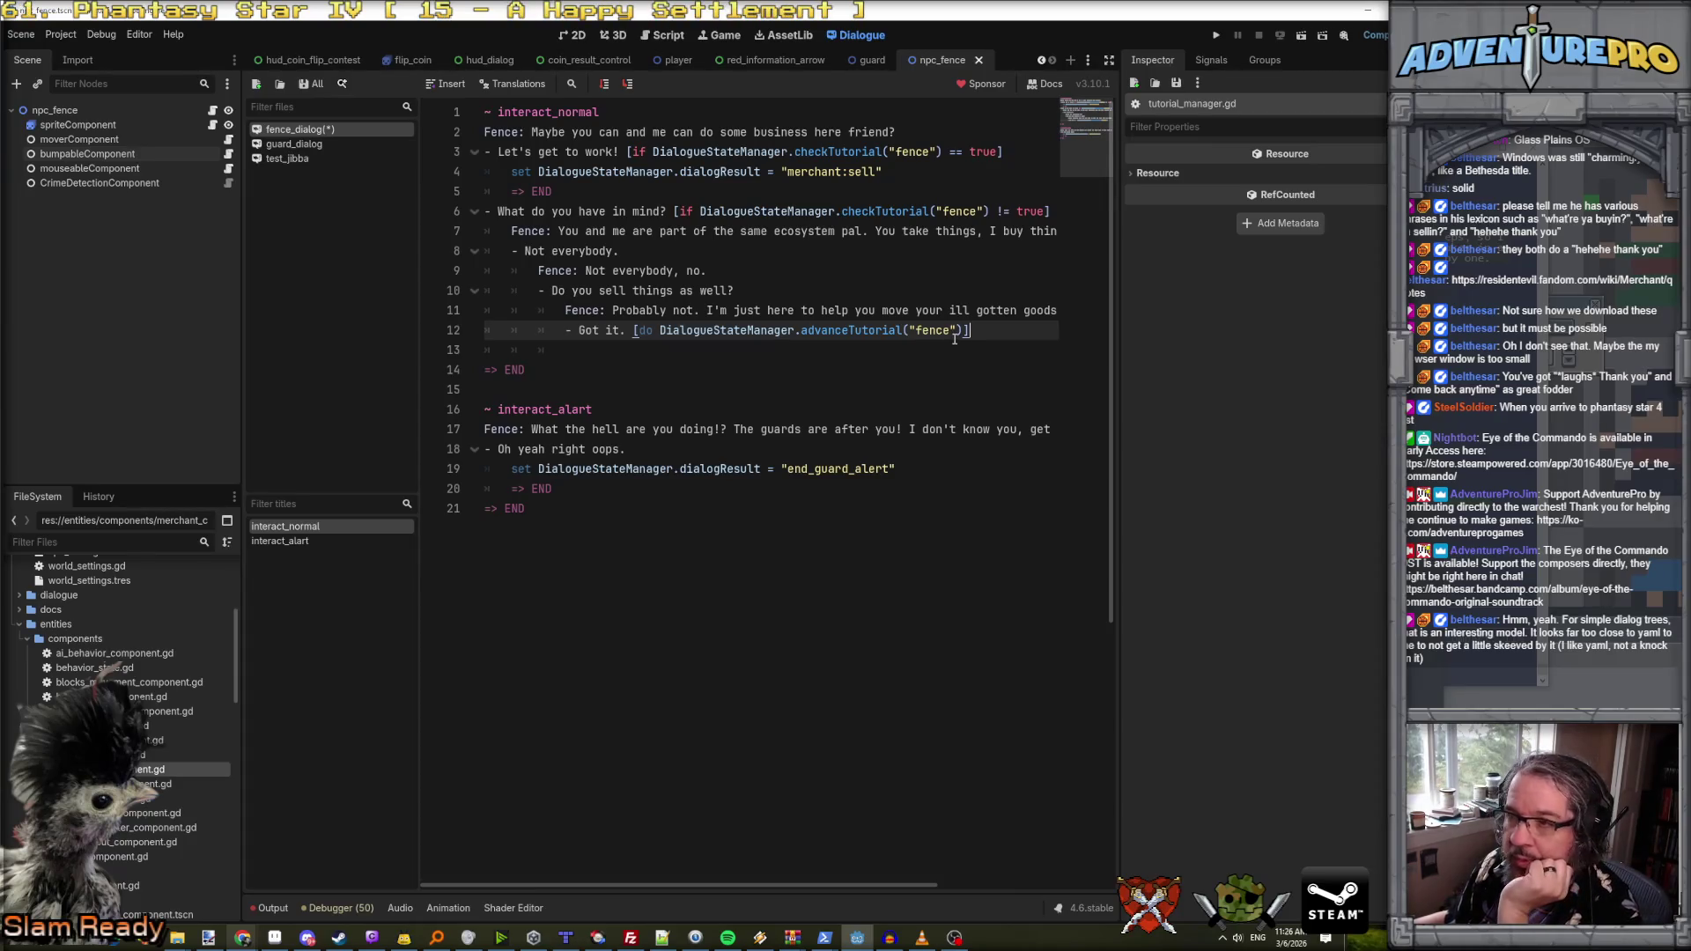
scroll(830, 288, "down", 1)
scroll(830, 288, "up", 1)
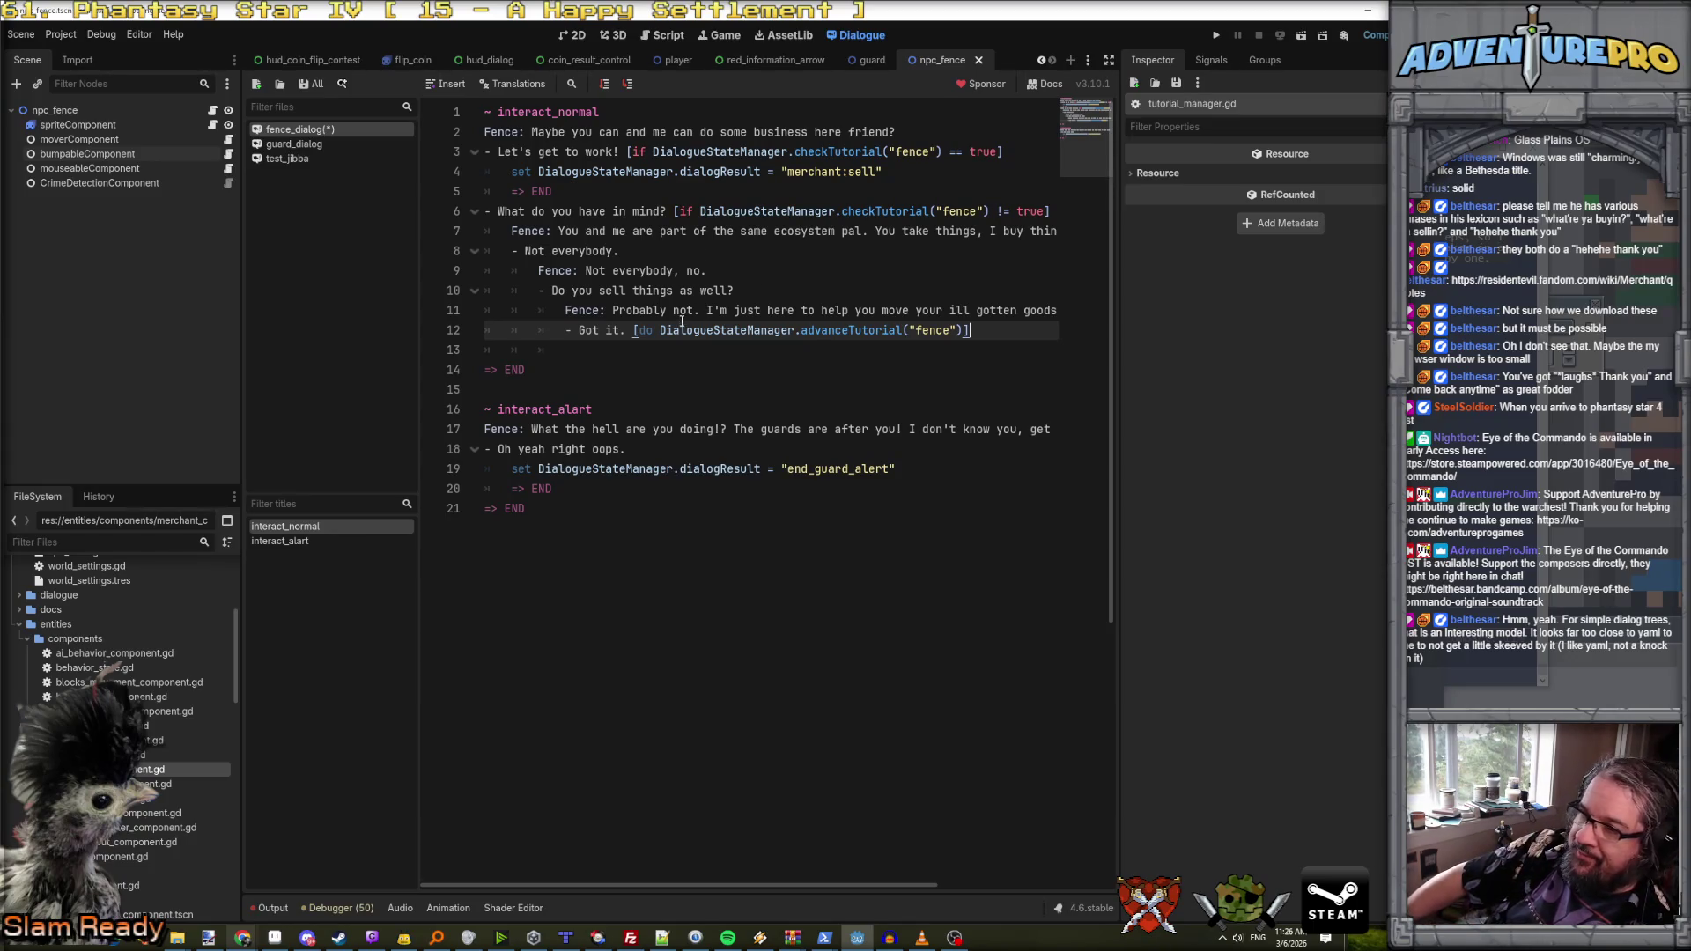
left_click_drag(486, 211, 686, 352)
left_click(608, 410)
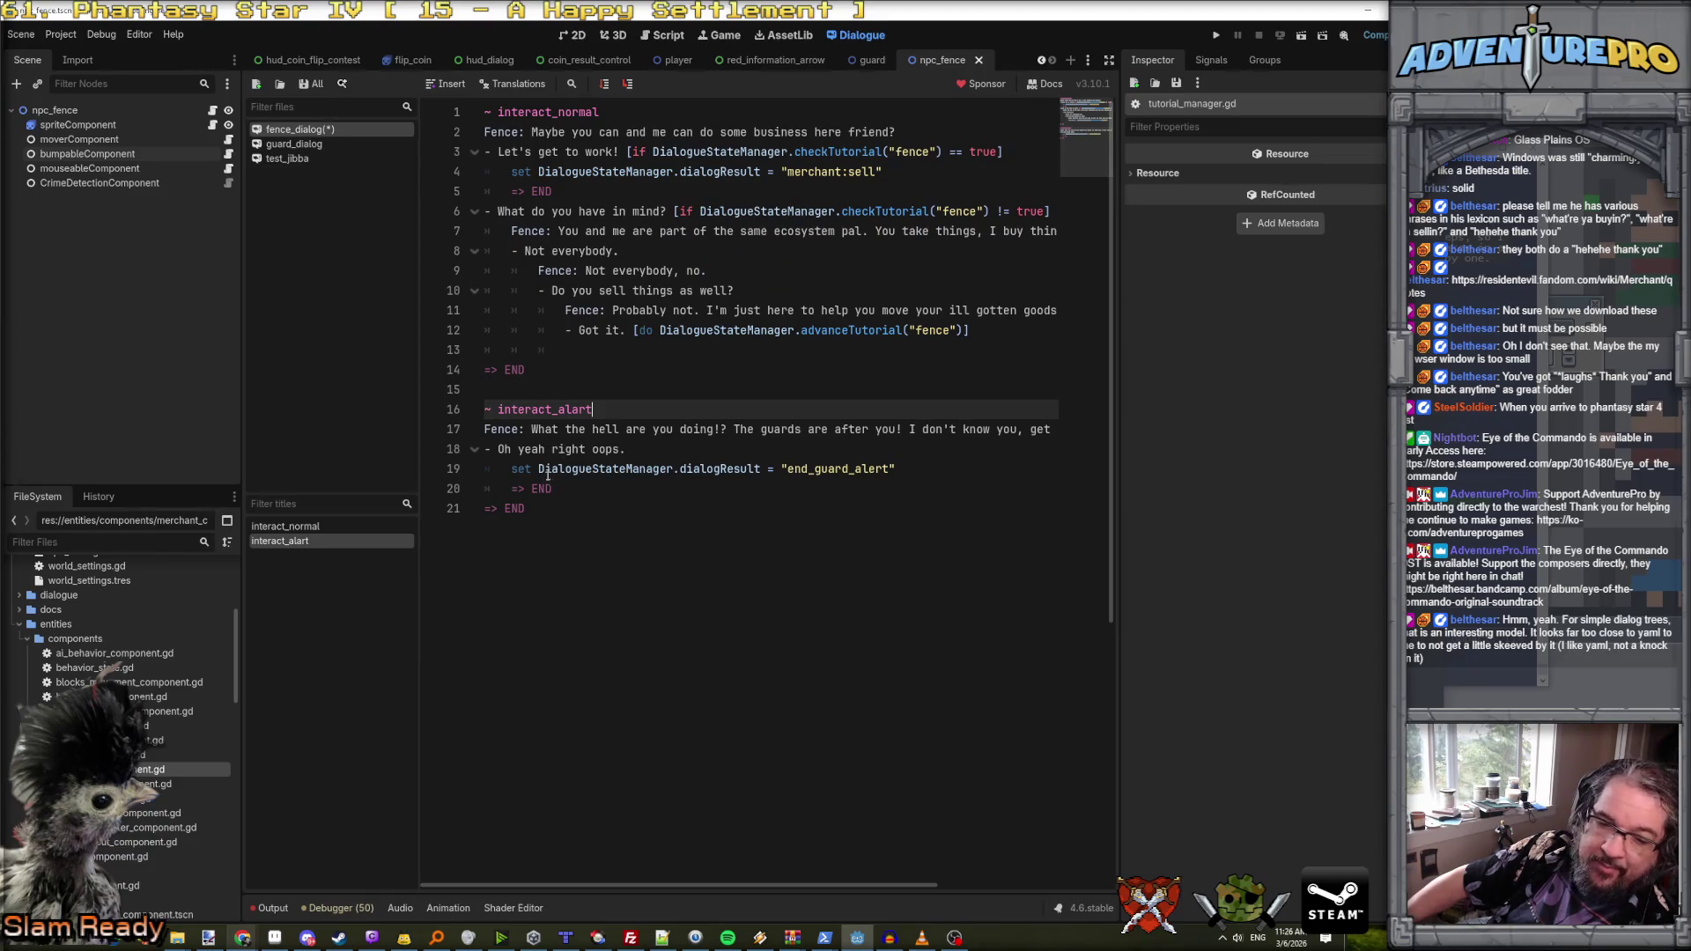
mouse_move(561, 501)
left_mouse_down()
mouse_move(528, 414)
mouse_move(486, 410)
left_mouse_up()
double_click(578, 410)
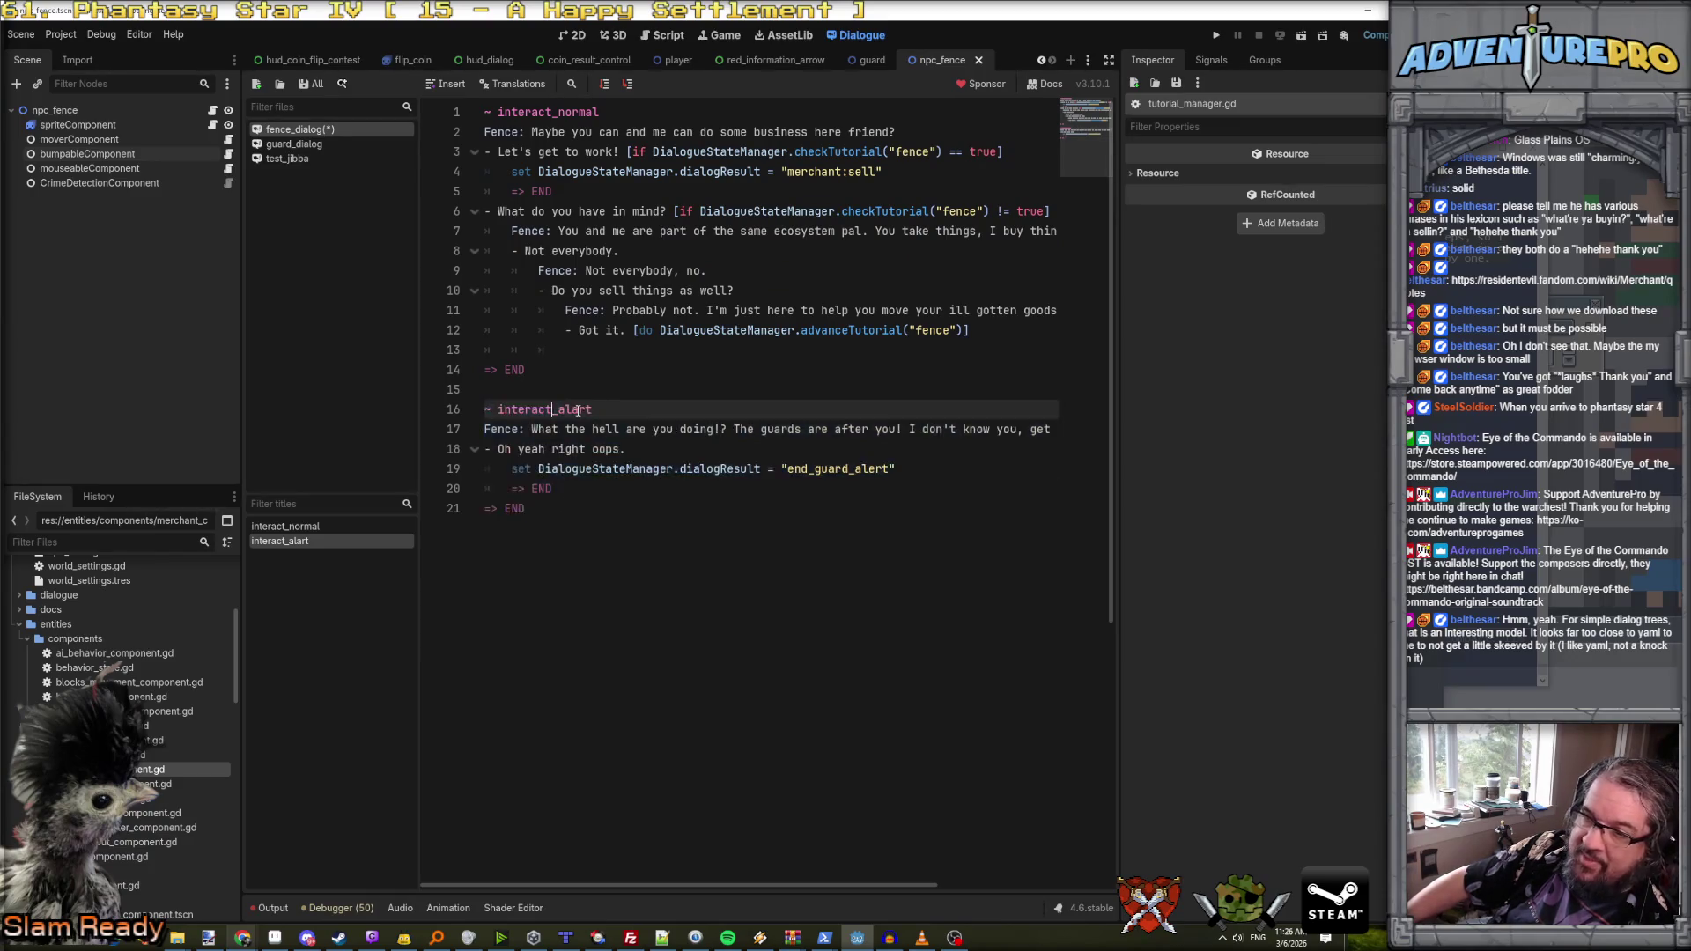
double_click(577, 112)
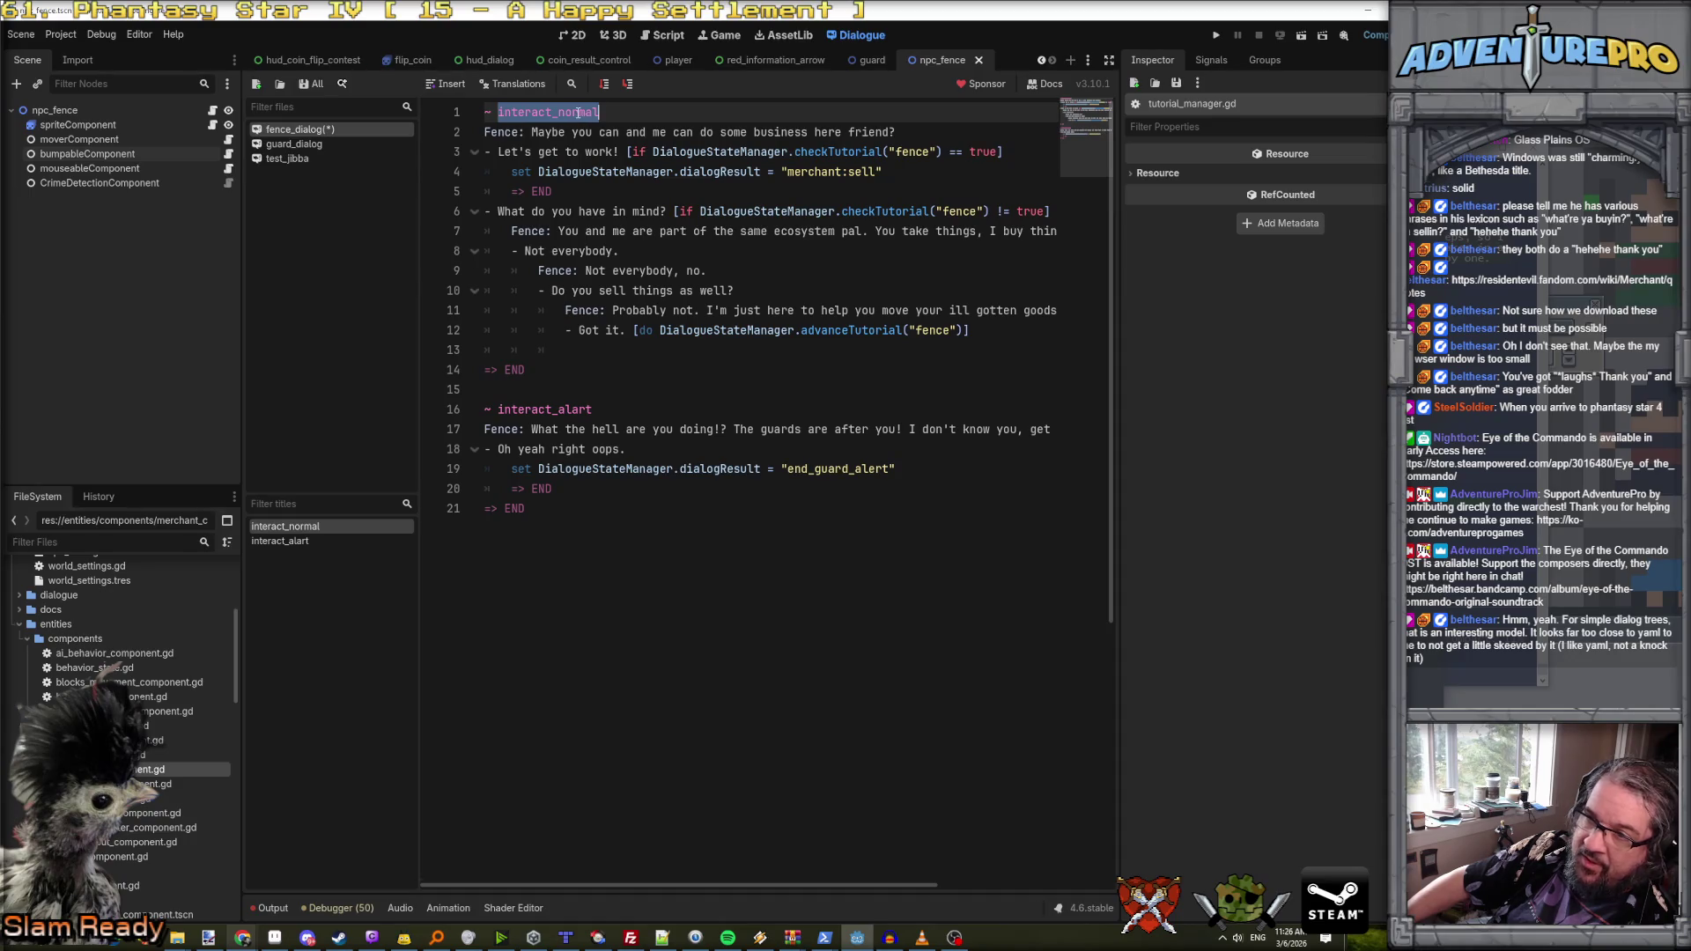
left_click(773, 270)
left_click(772, 211)
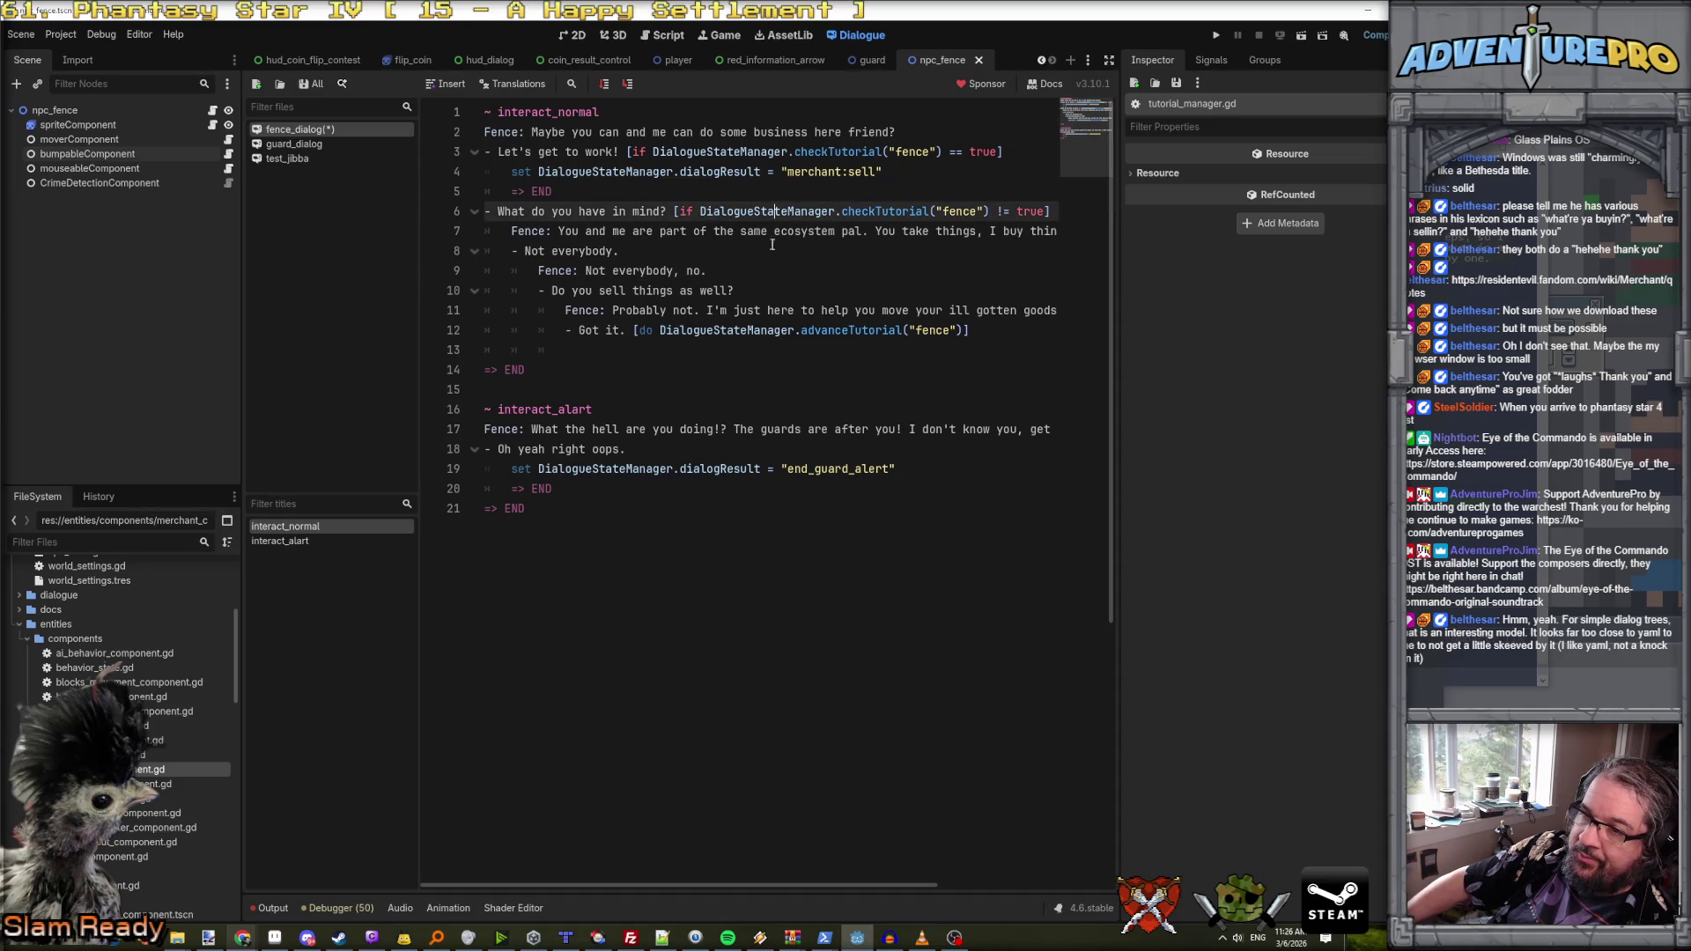
Add '=> interact_normal' under the 'Got it.' response and save fence_dialog
left_click(1014, 326)
key("Return")
type("-=")
key("BackSpace")
key("BackSpace")
type("=>")
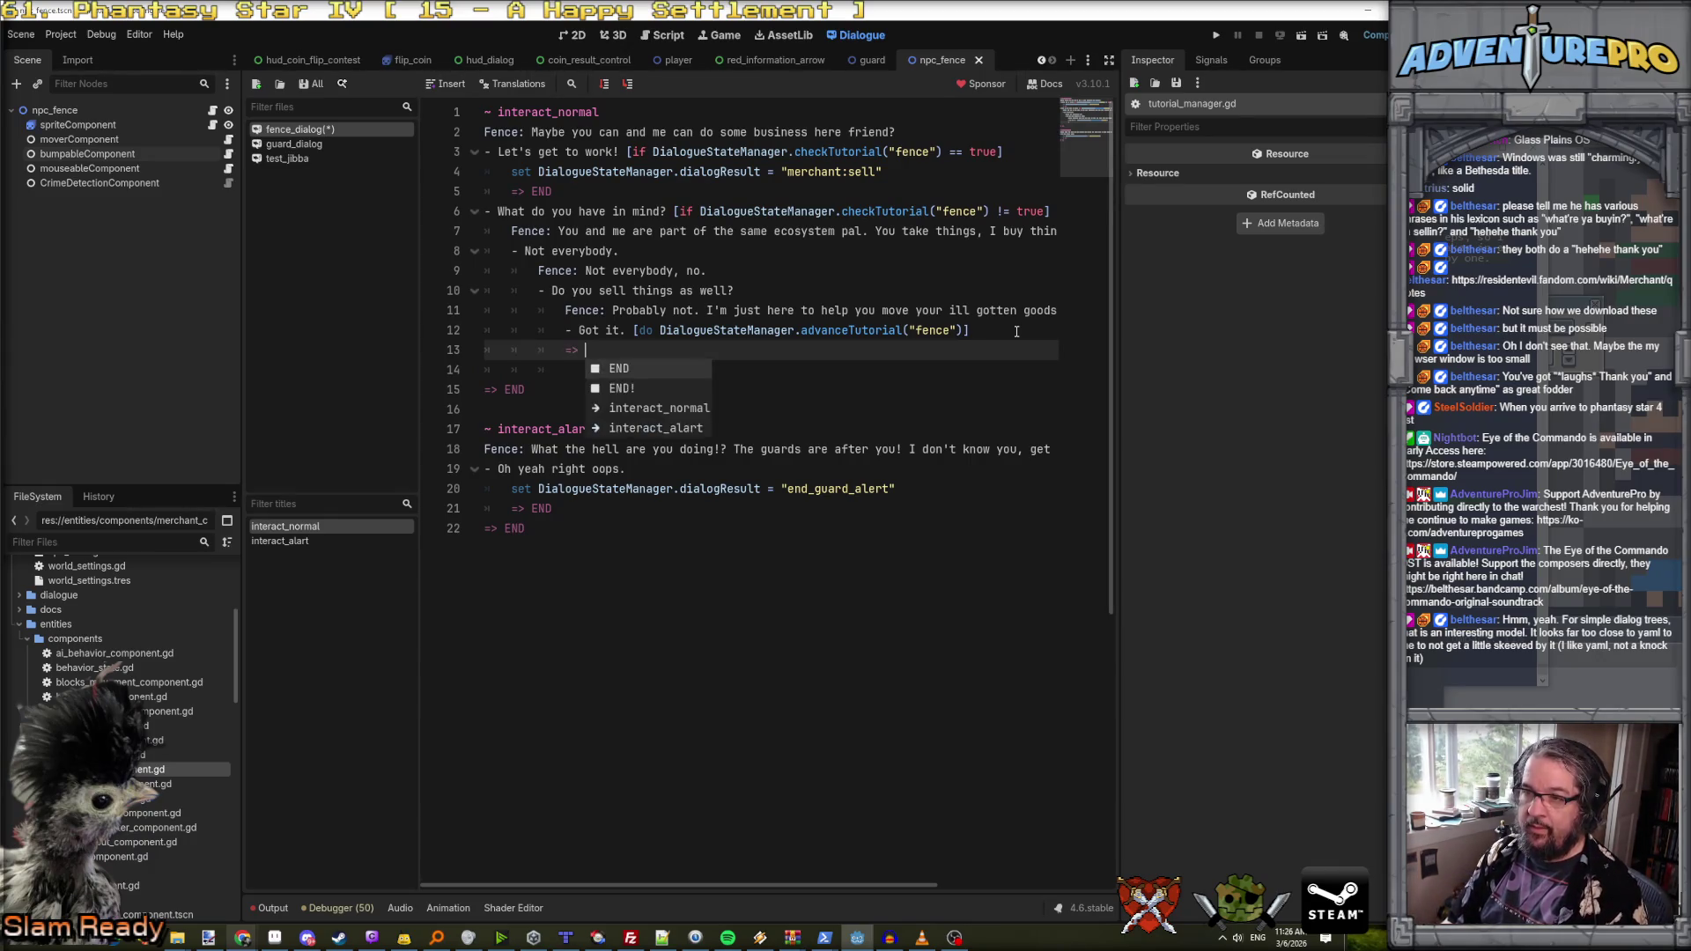
key("Down")
key("Down")
key("Return")
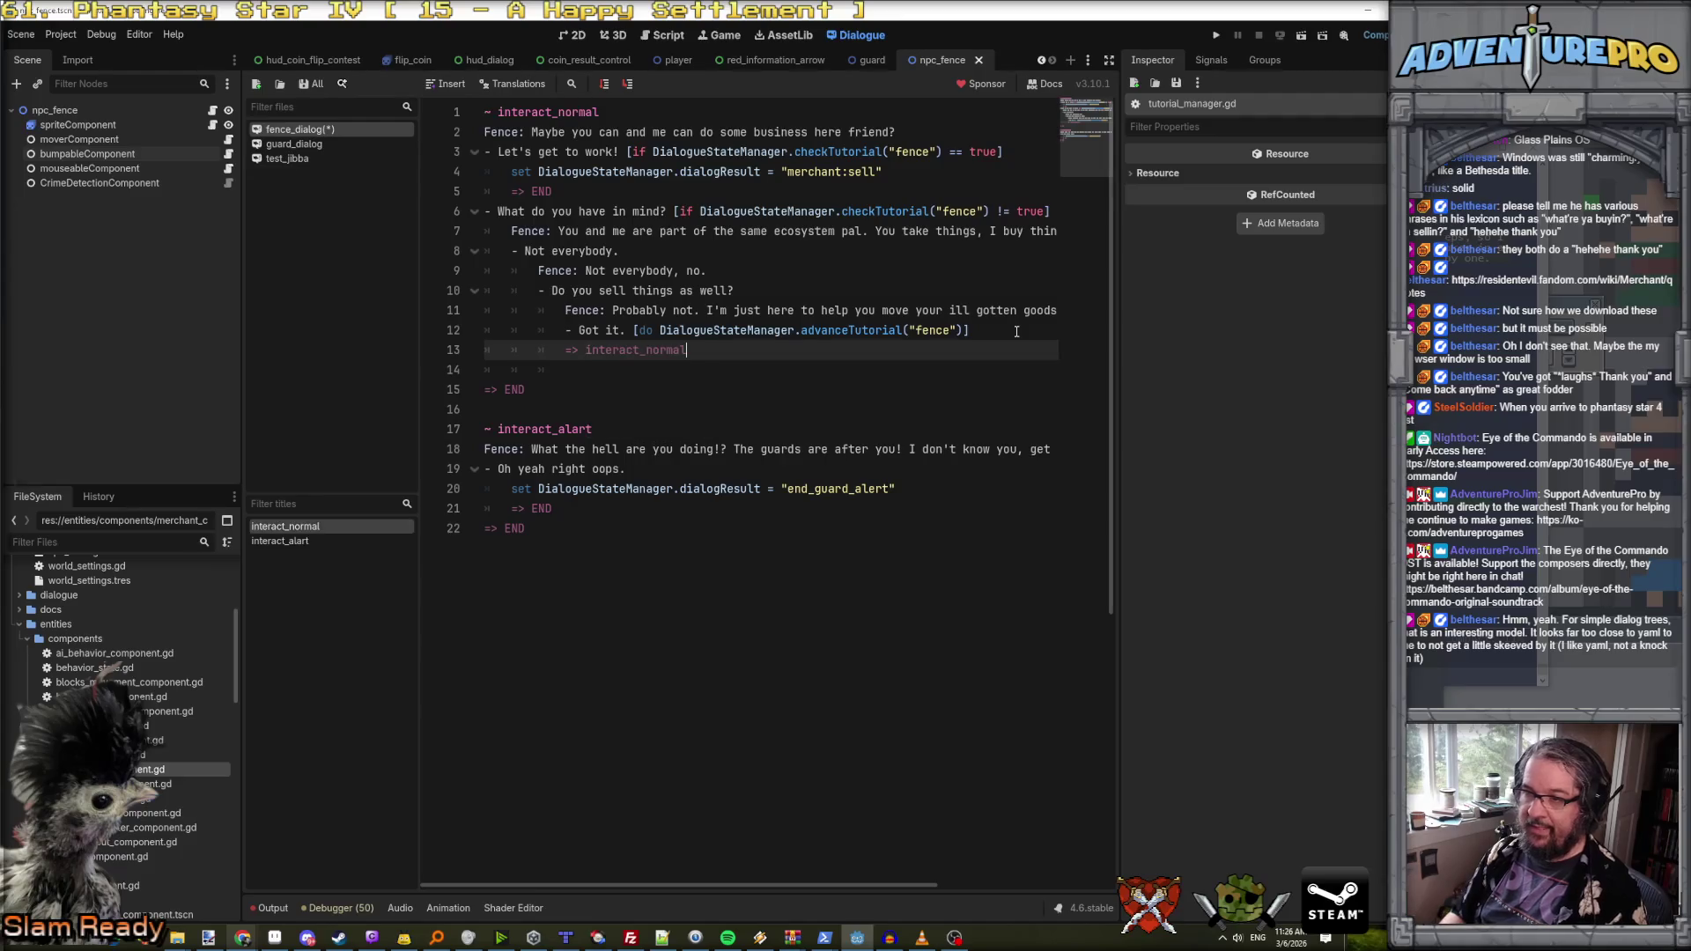
key("ctrl+s")
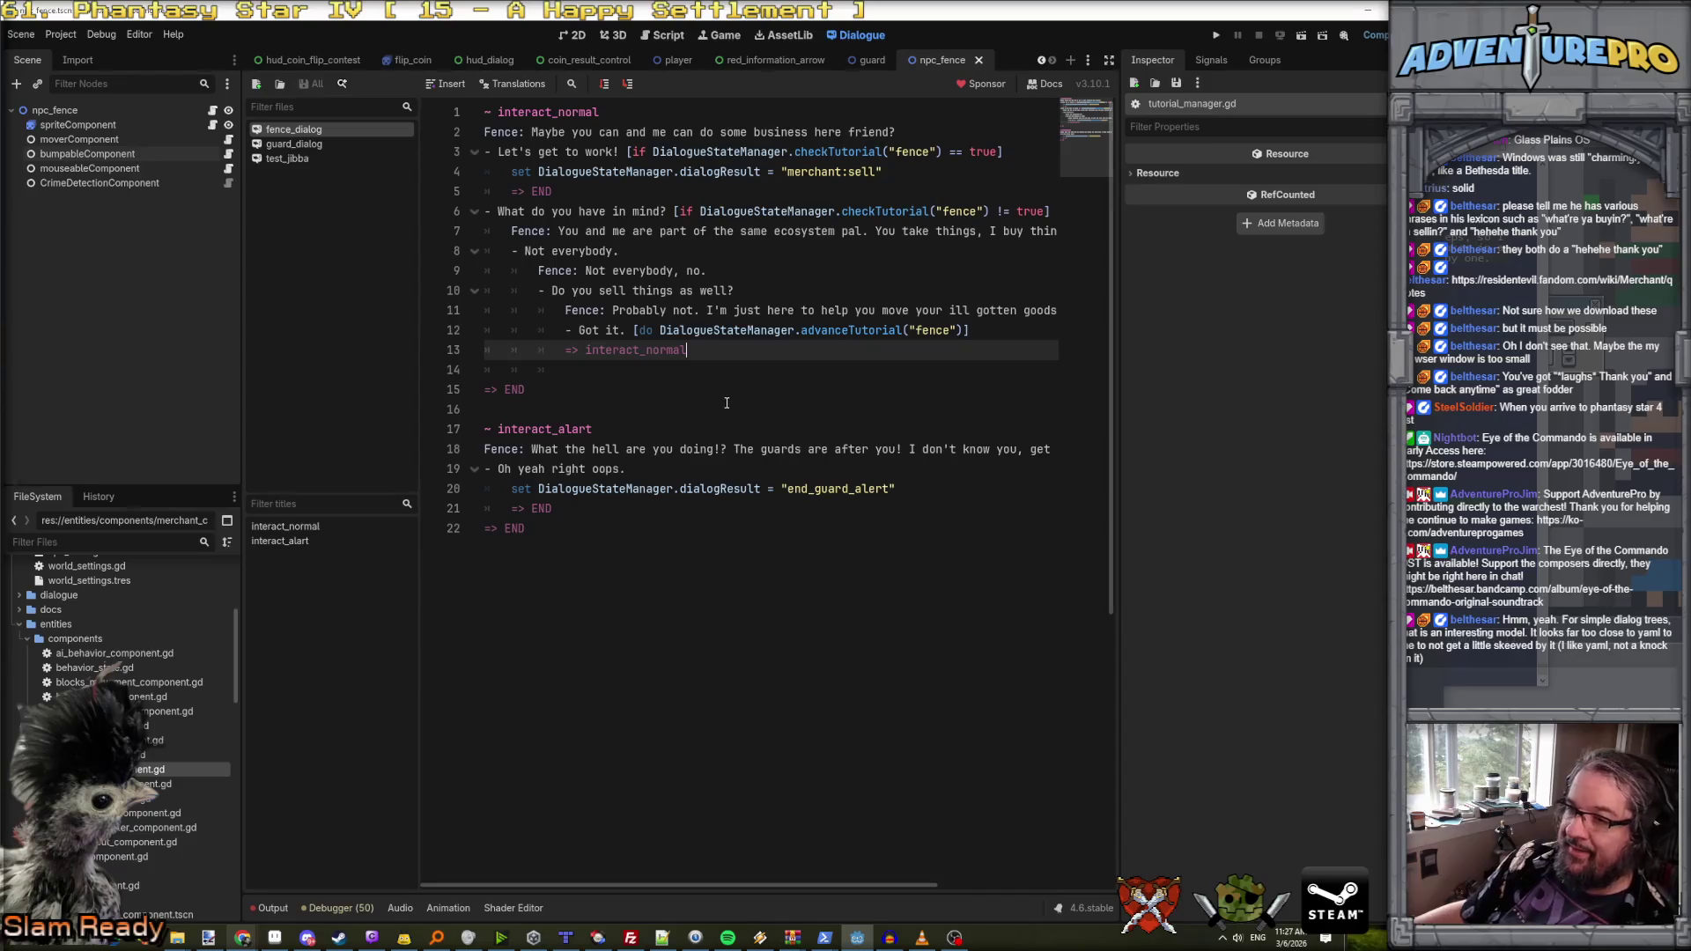
Add a 'Catch you later.' response with the copied set statement pasted beneath it
key("Return")
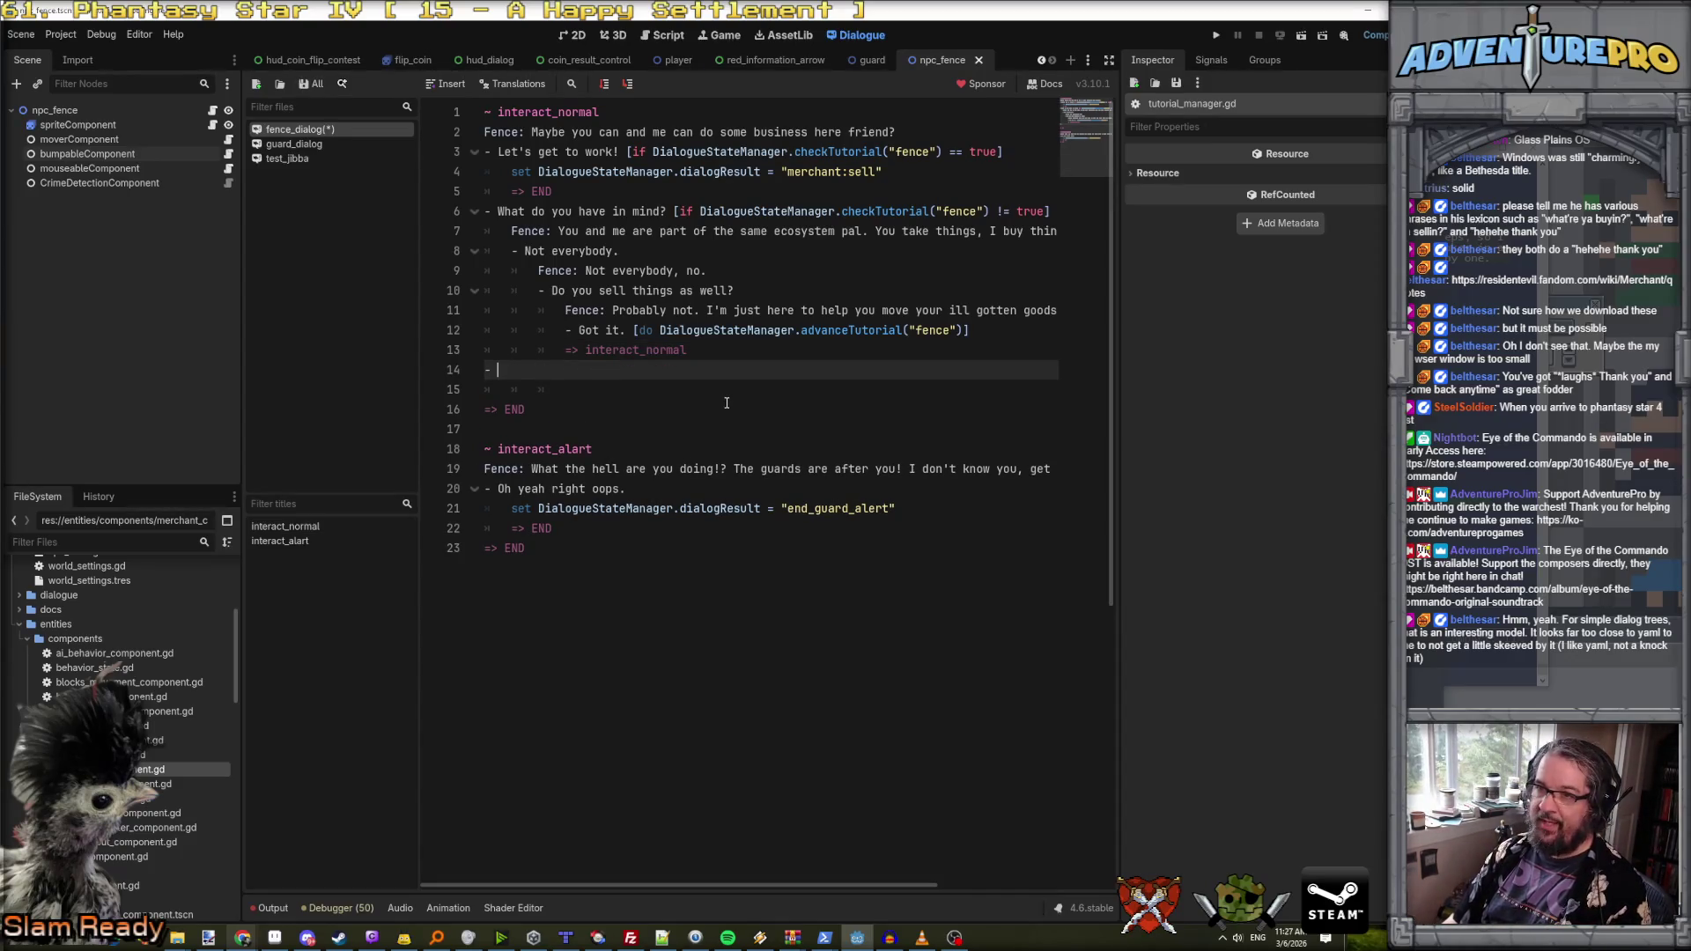
type("Catch you later")
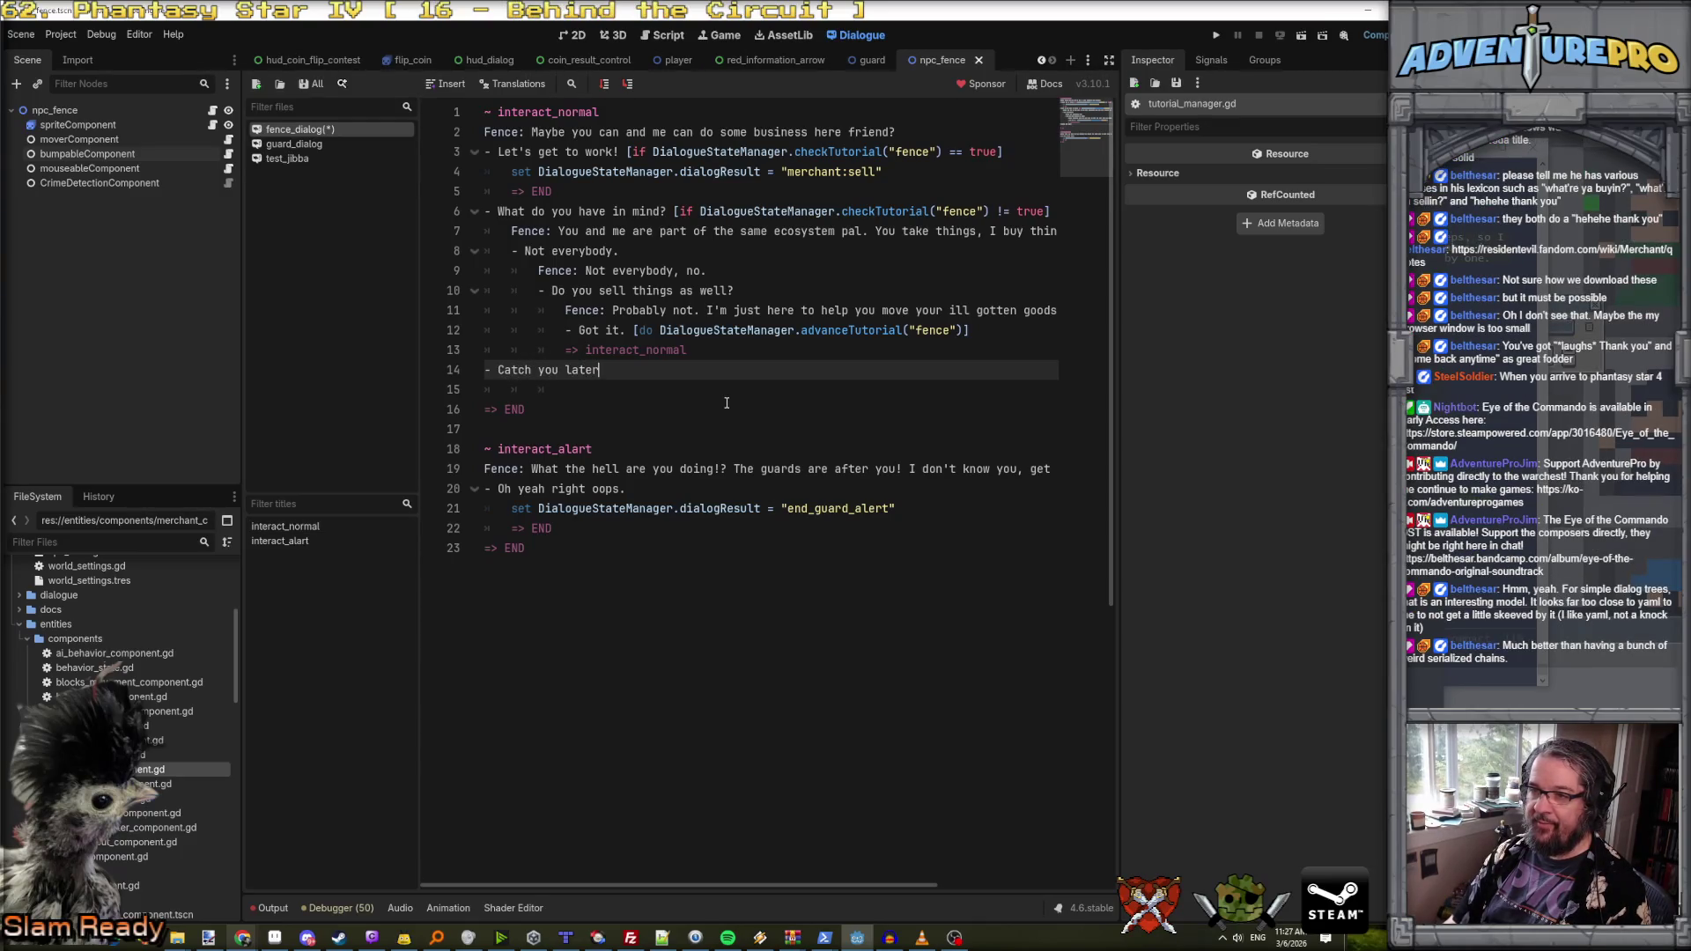
type(".")
key("Return")
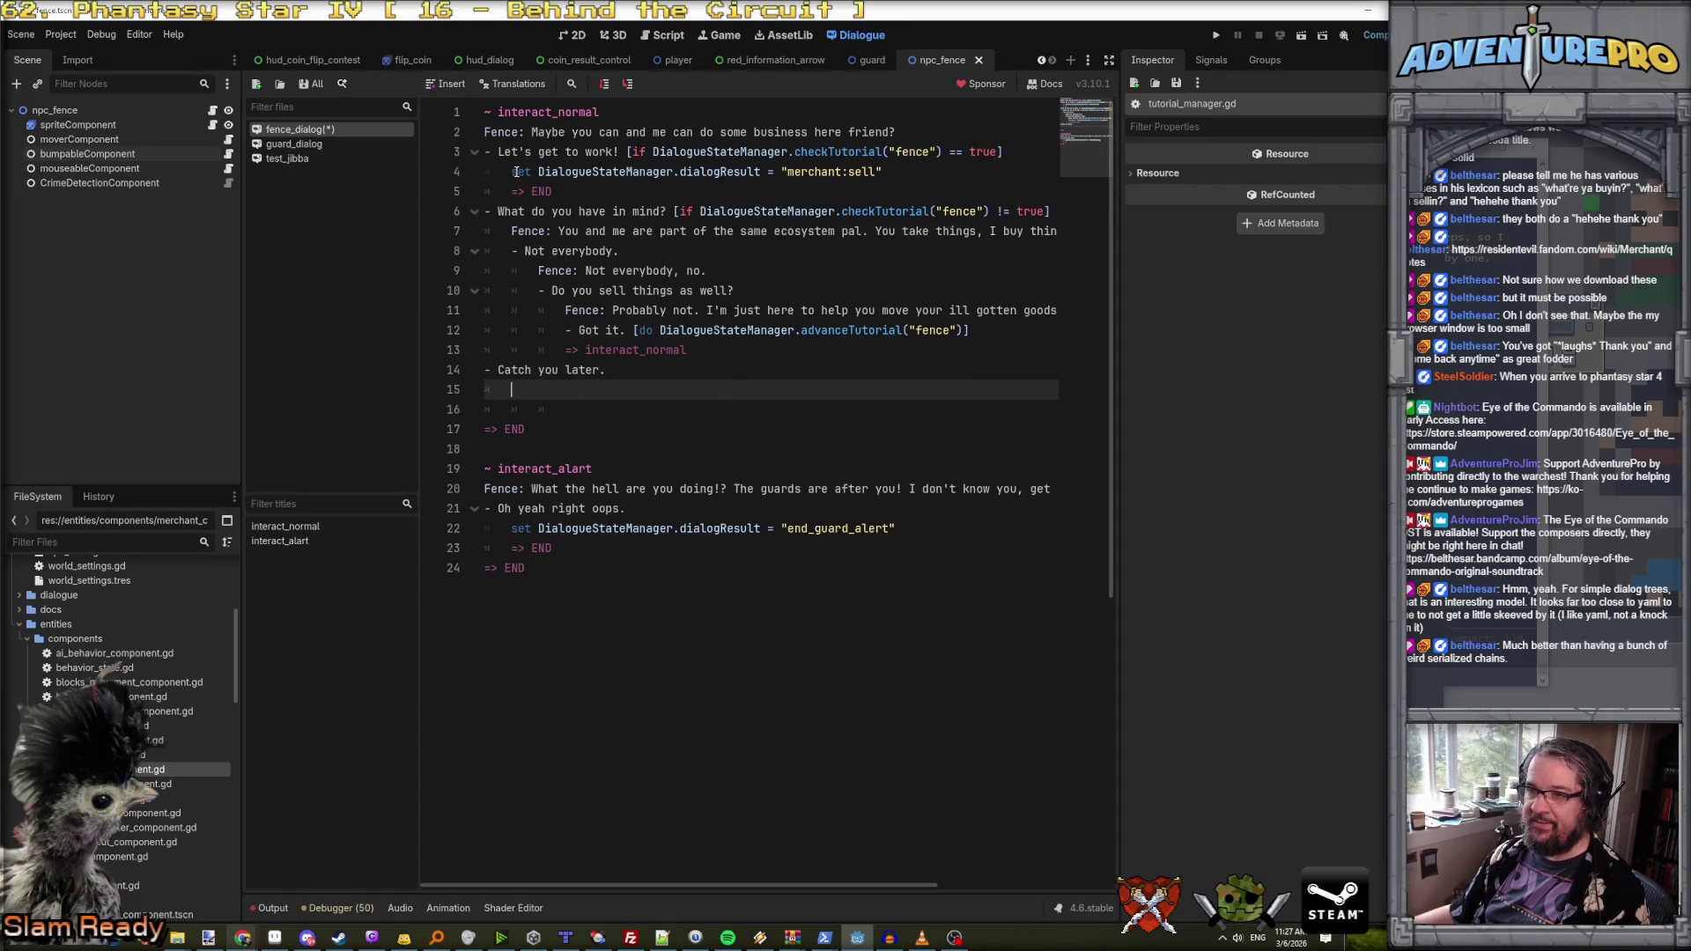
left_click_drag(512, 172, 890, 172)
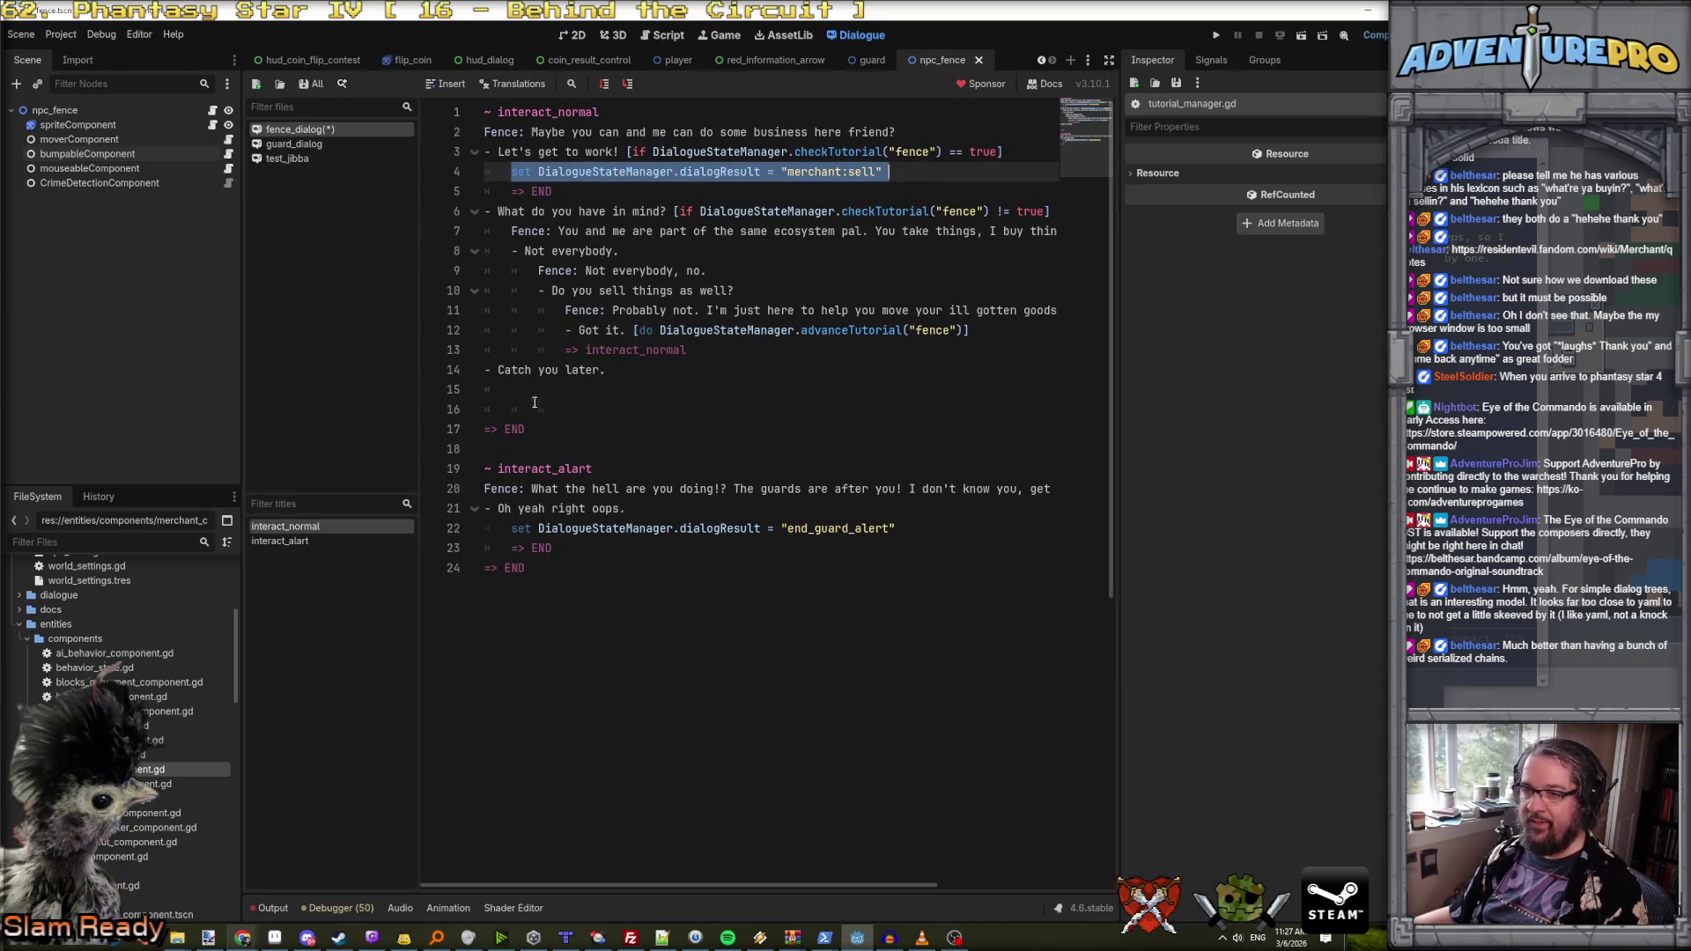
key("ctrl+c")
left_click(539, 393)
key("ctrl+v")
Change the pasted dialogResult value to "close", add '=> END', and save
key("Left")
key("Left")
key("Left")
left_click_drag(789, 390, 874, 393)
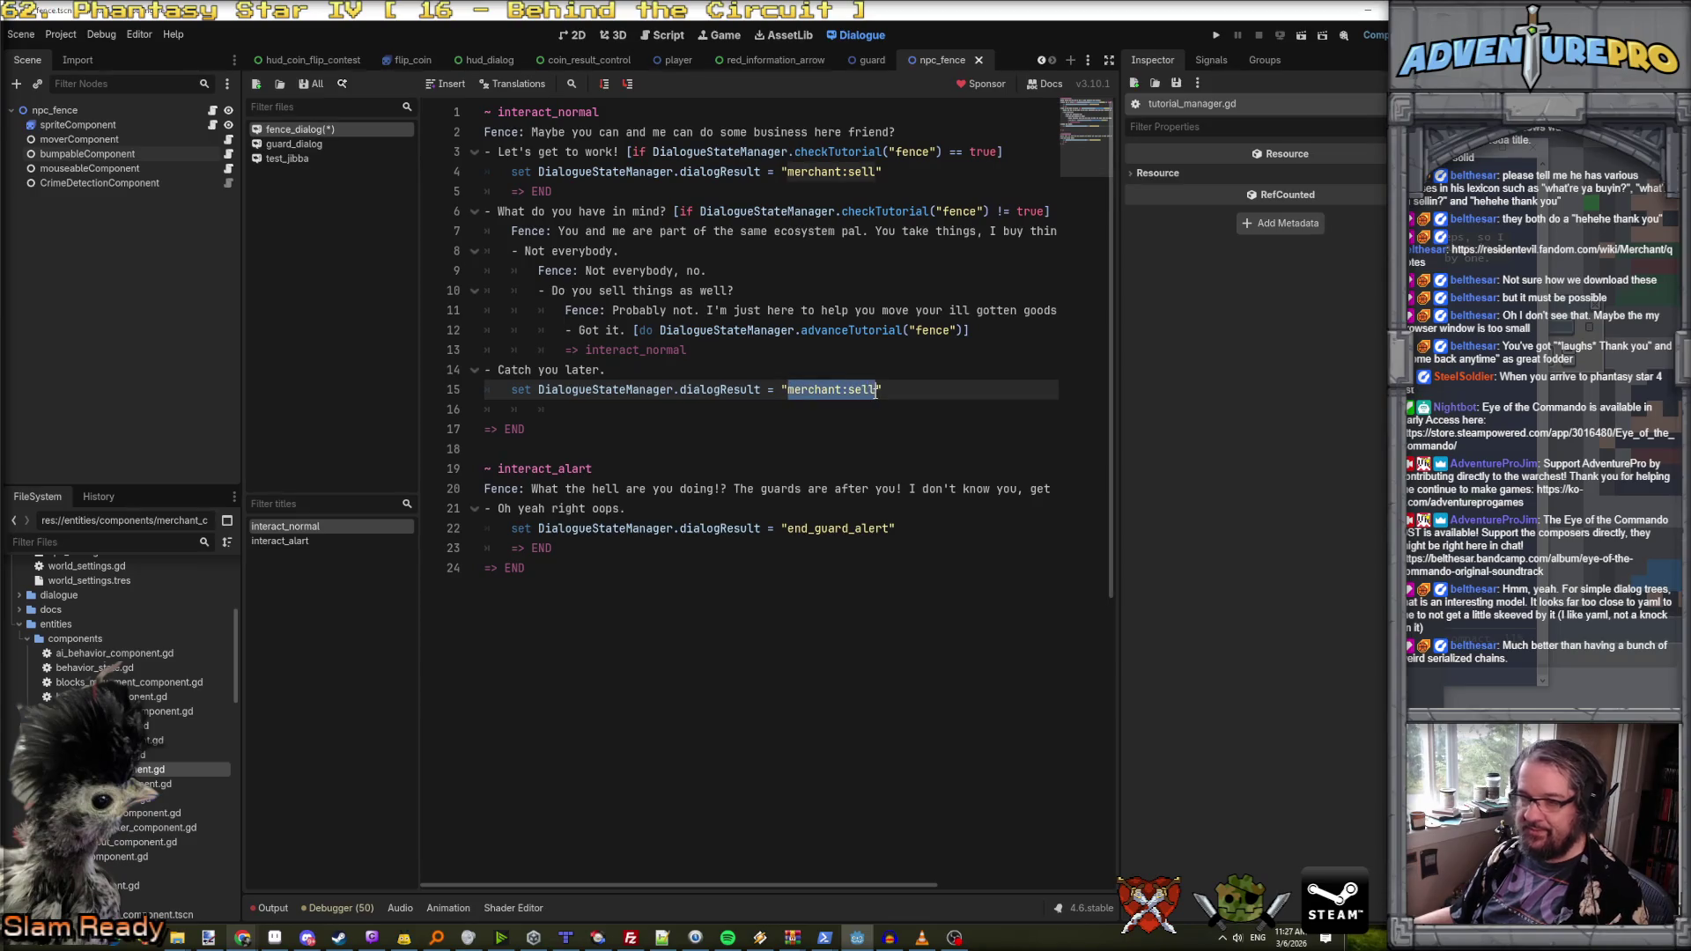
type("close")
key("End")
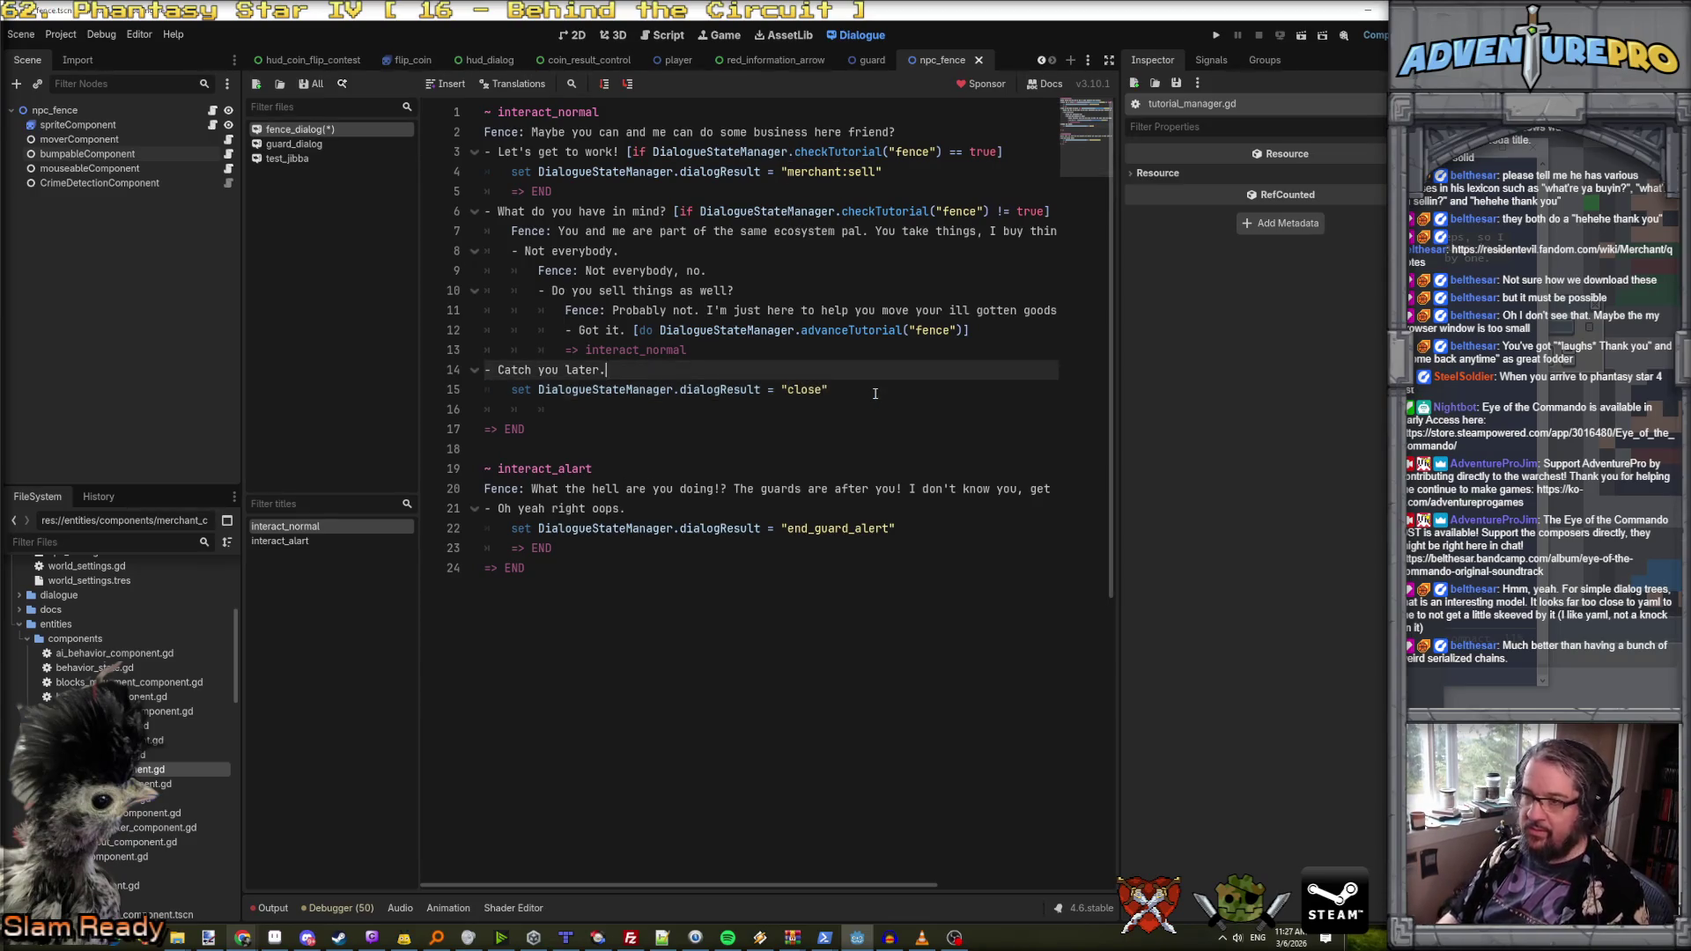
key("Return")
type("=> END")
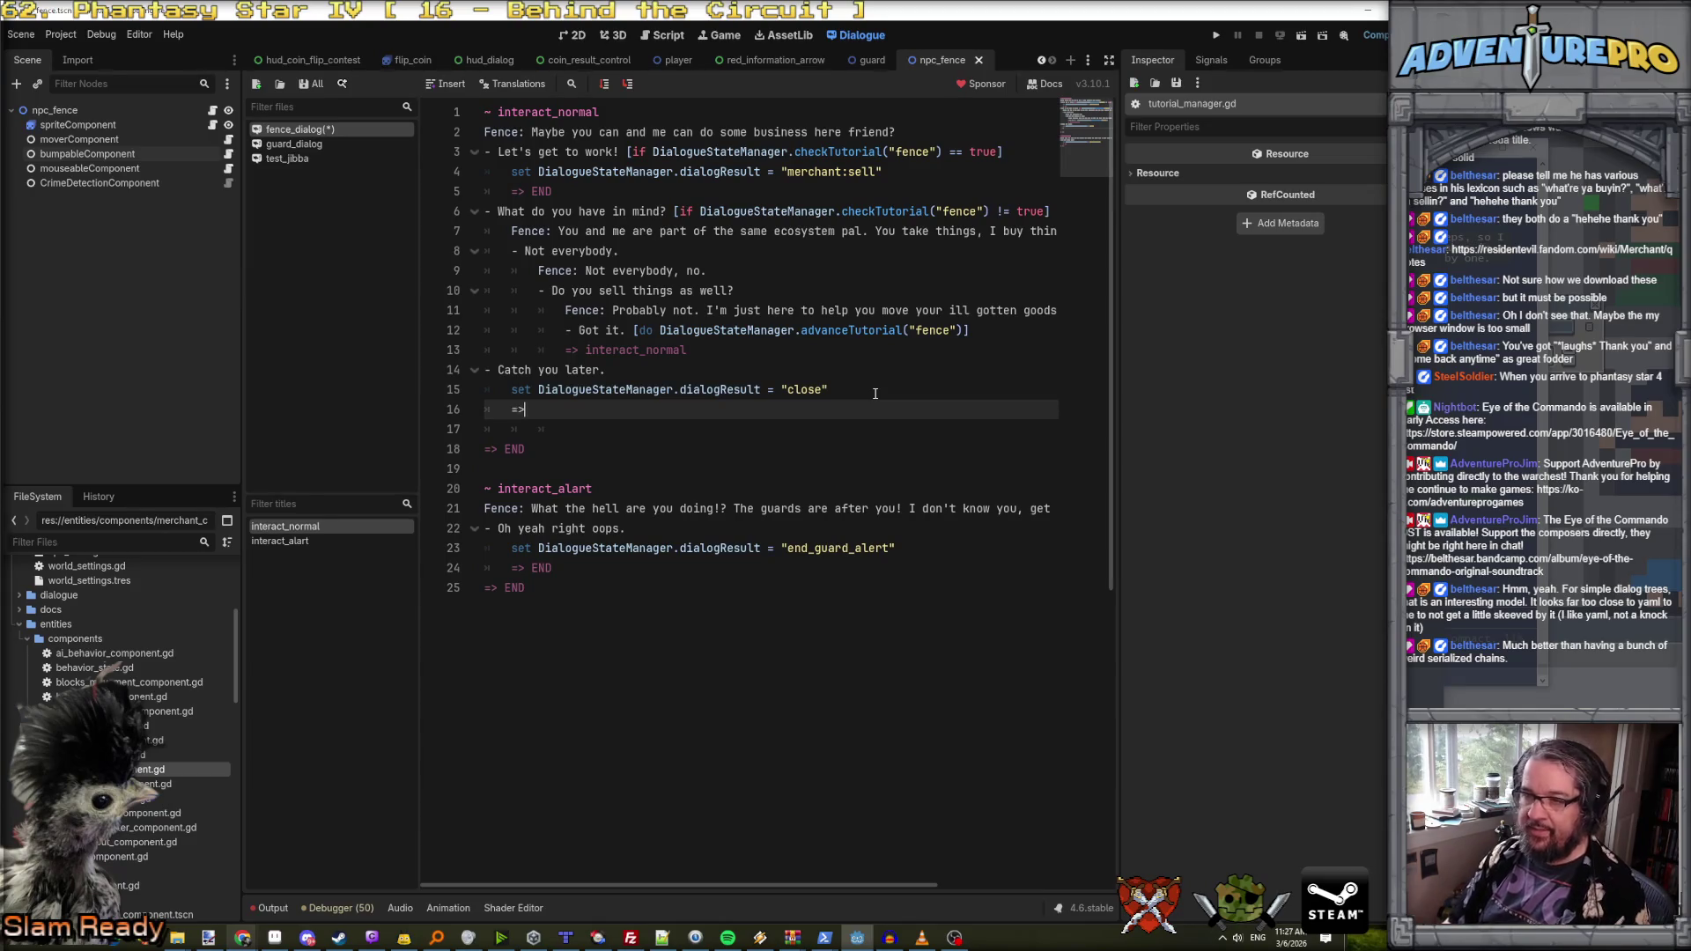
key("ctrl+s")
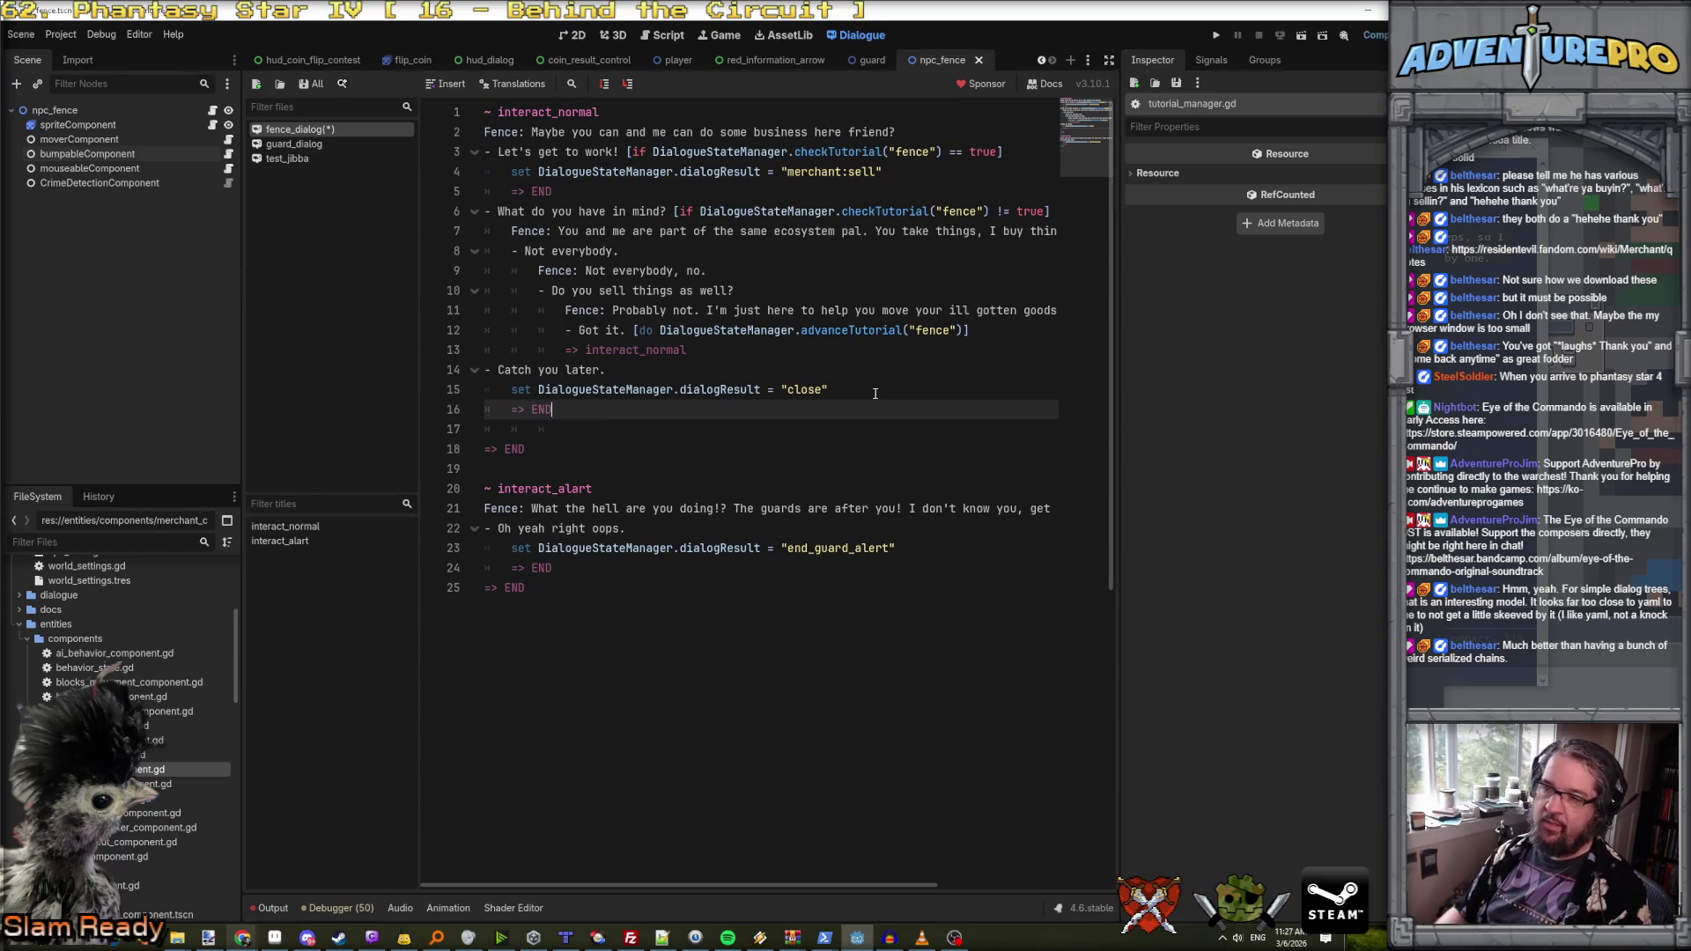
Review the finished dialogue and select the fence's sprite component in the Scene dock
left_click(762, 277)
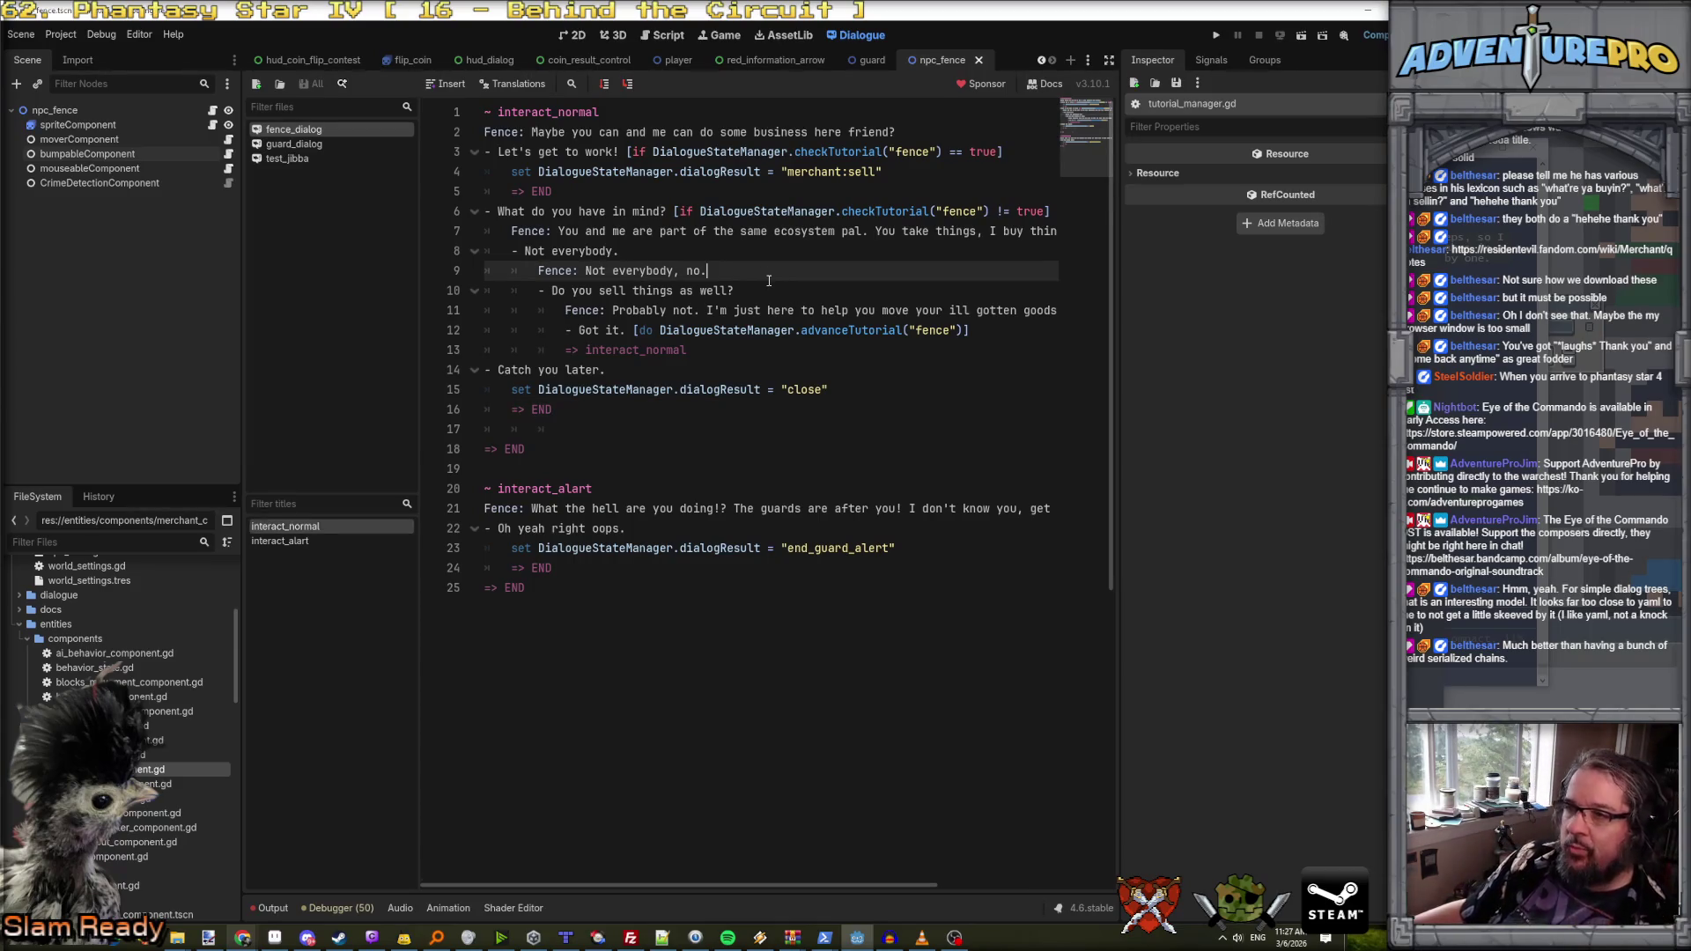
scroll(793, 317, "down", 1)
scroll(819, 352, "up", 1)
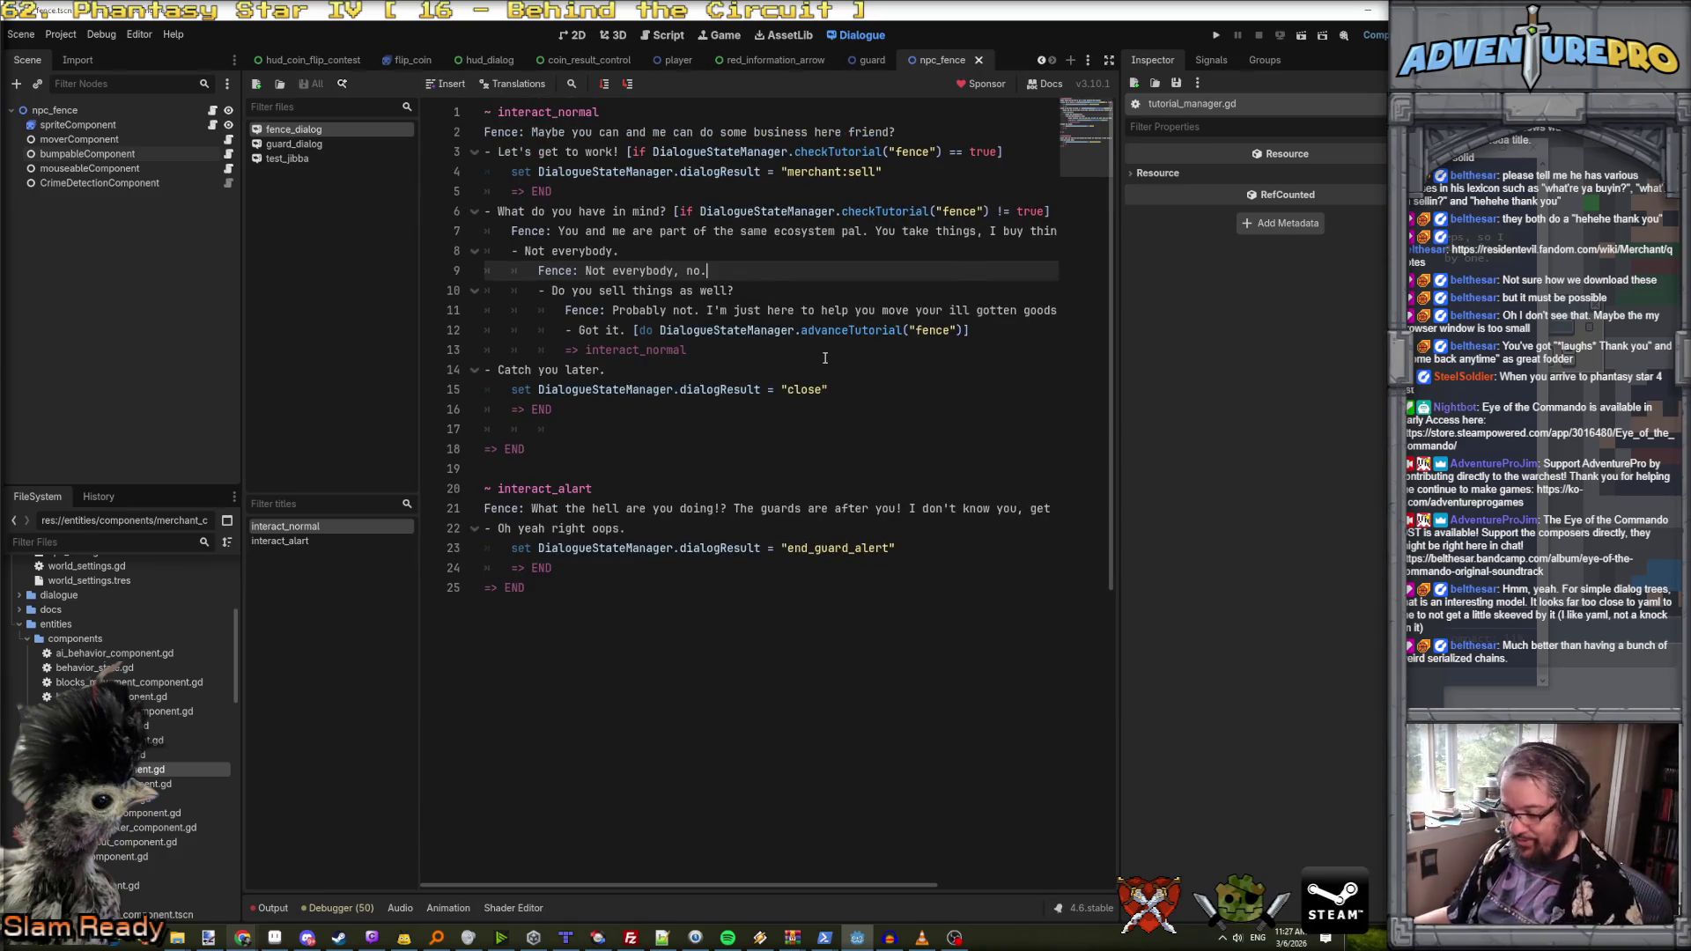
left_click(75, 124)
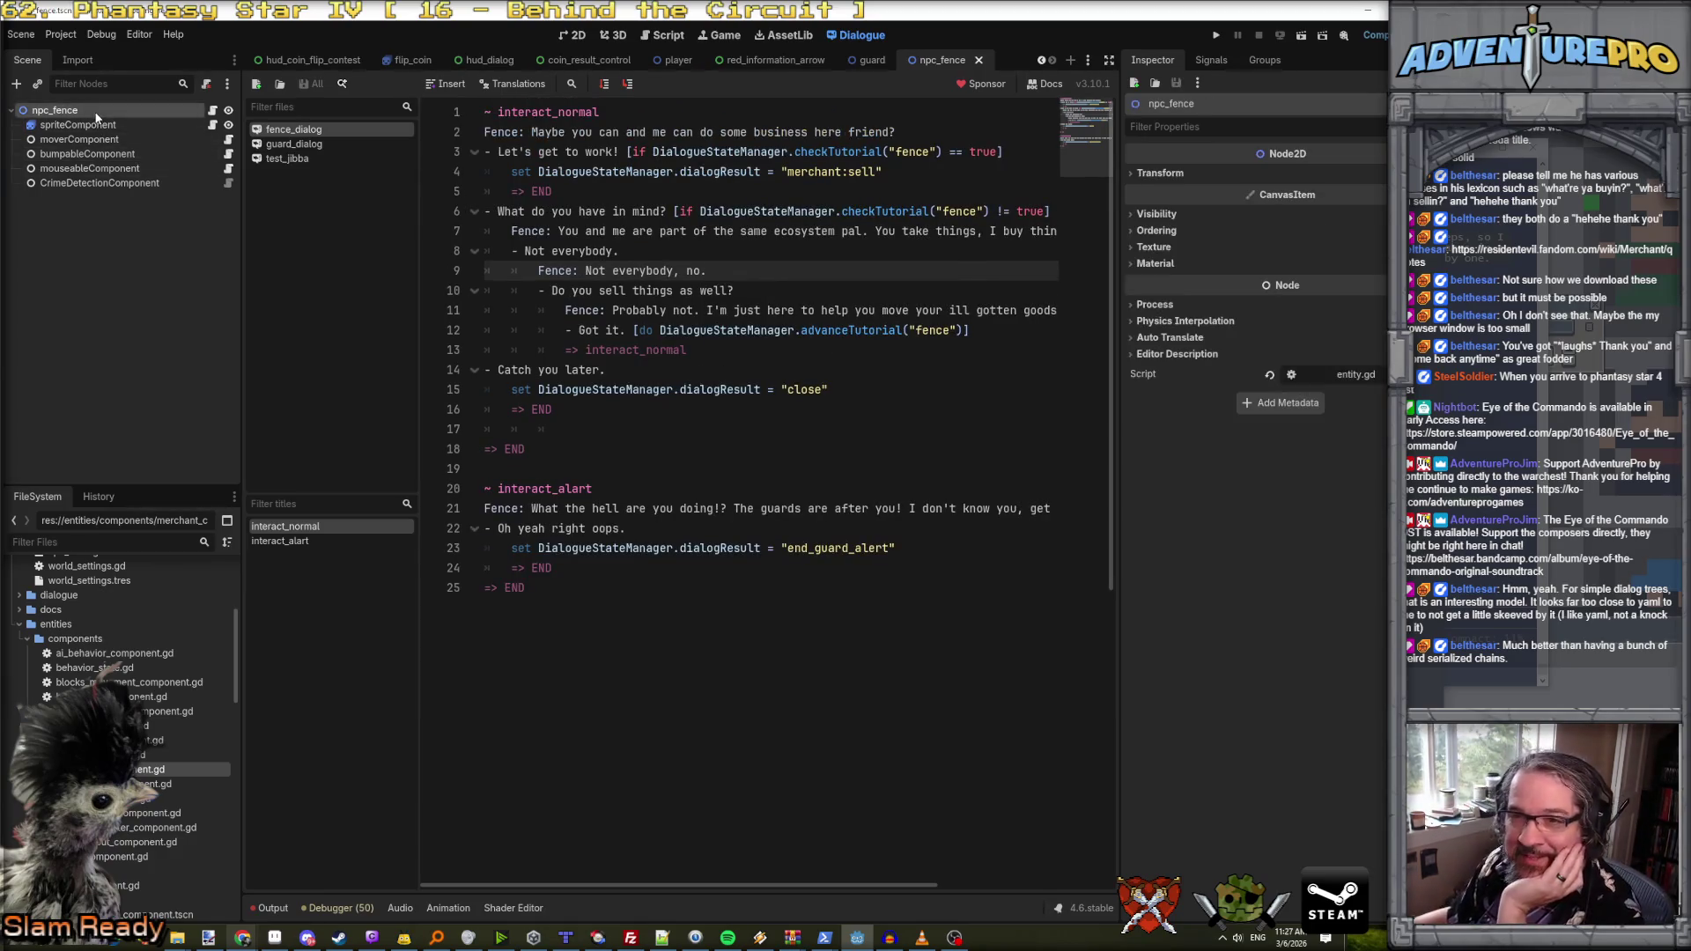
Inspect the fence's component nodes, including mouseableComponent and bumpableComponent
left_click(101, 141)
left_click(103, 154)
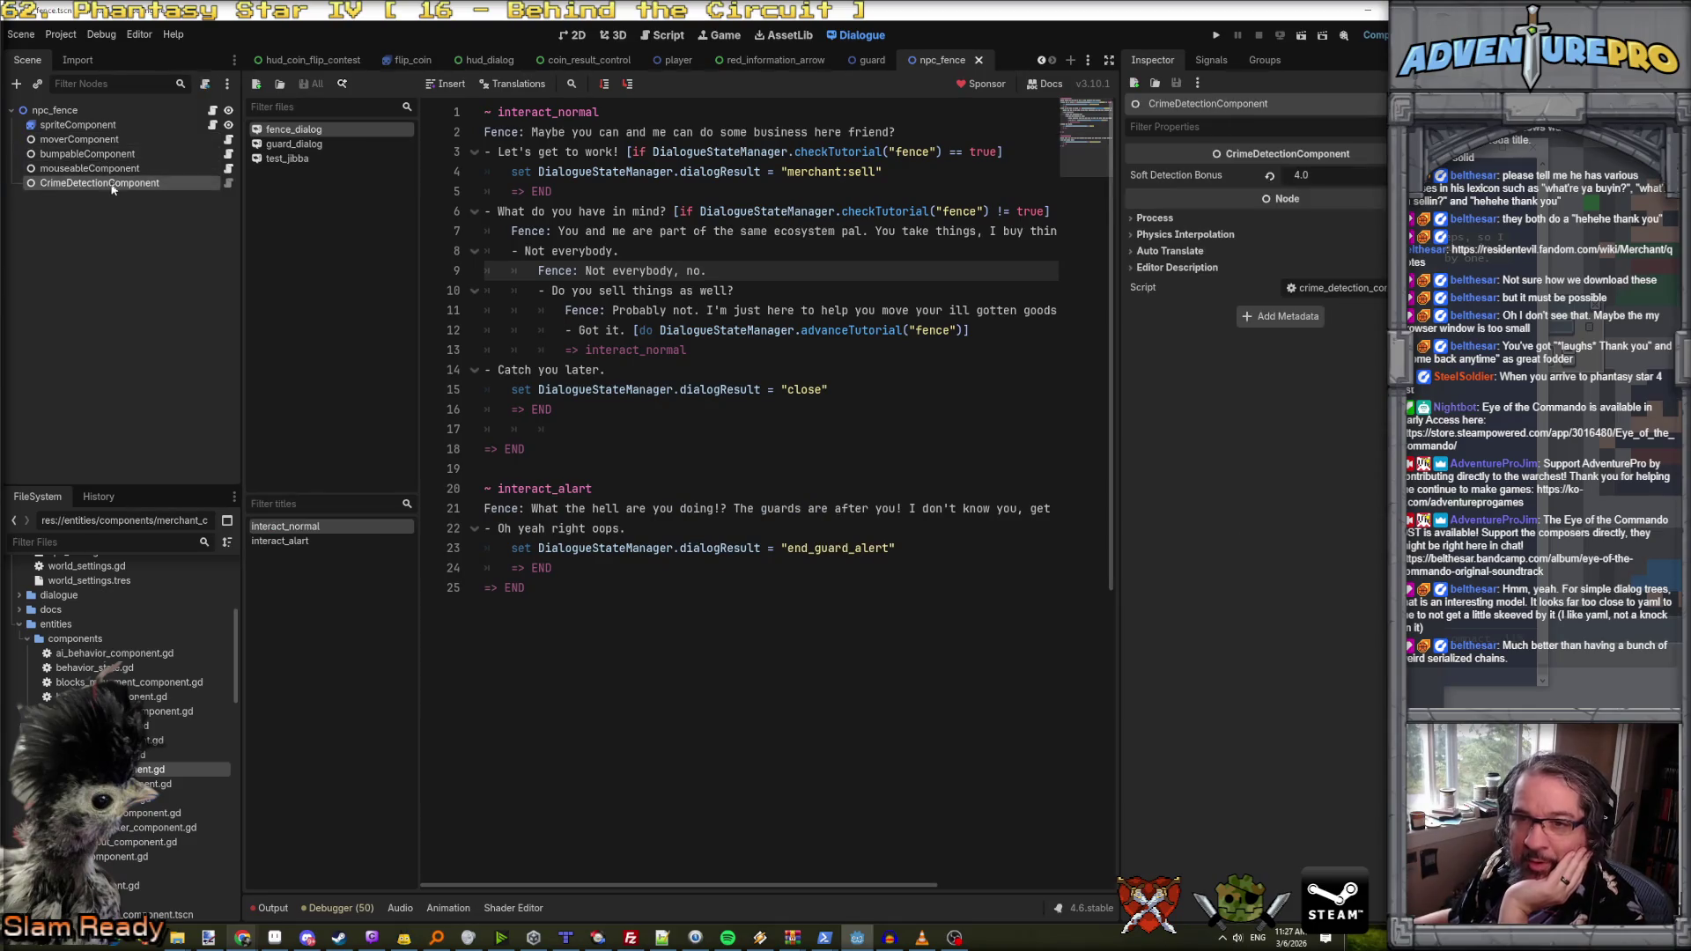
left_click(104, 167)
left_click(105, 156)
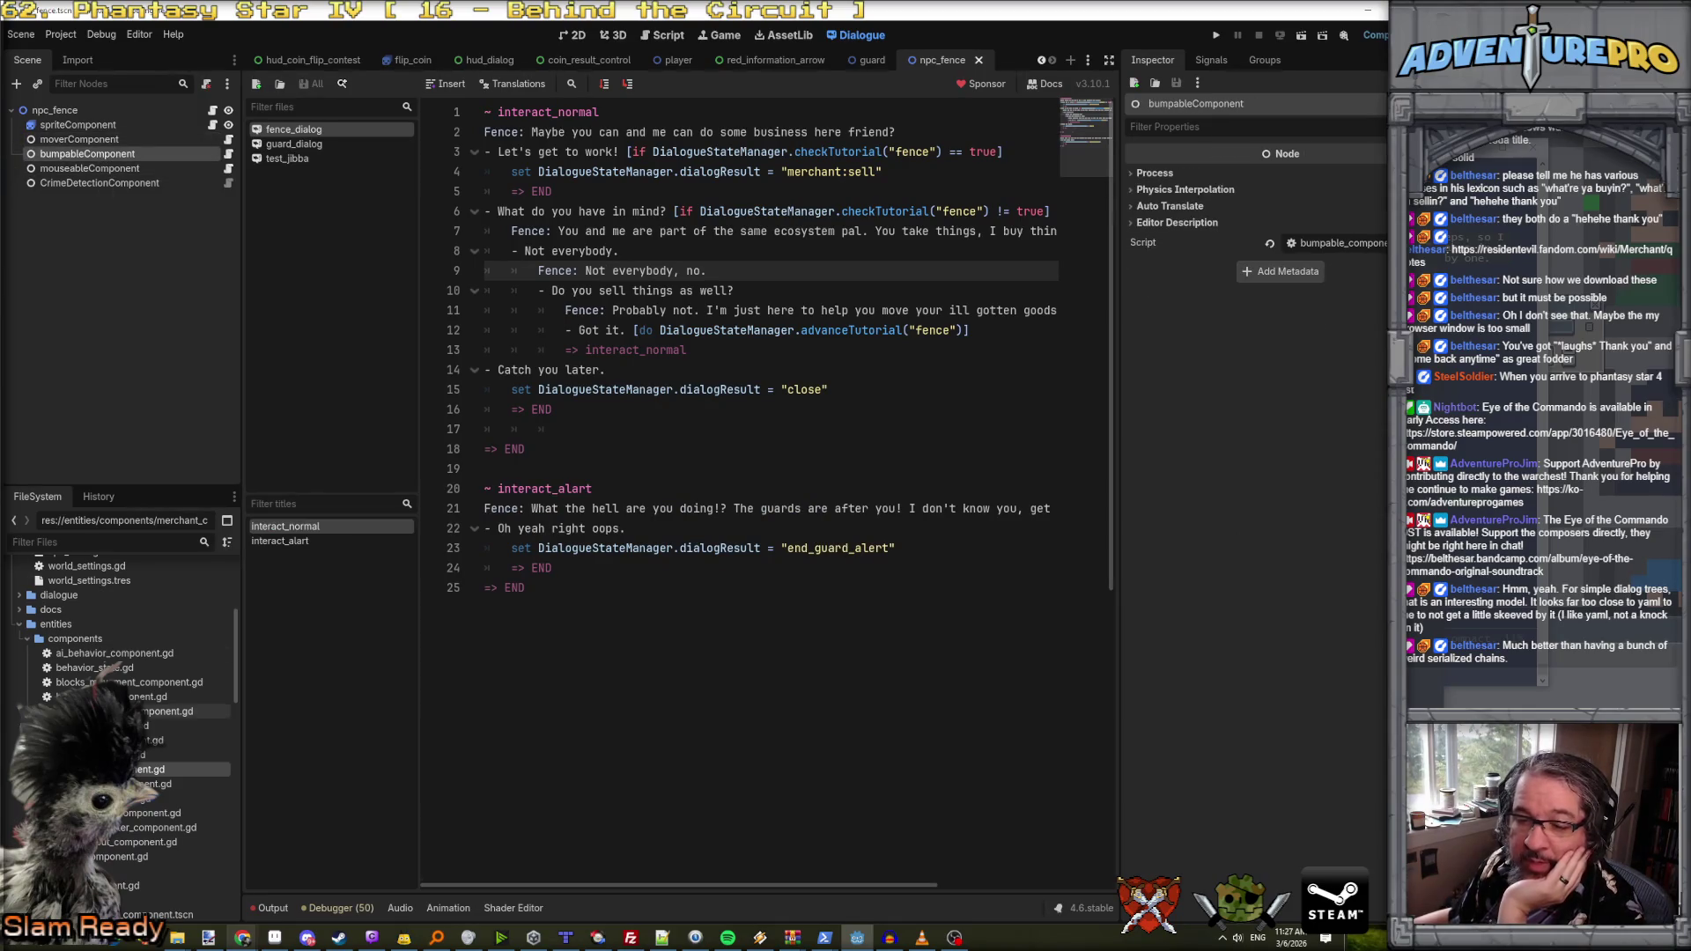
Add a MerchantComponent child node to npc_fence and open its script
left_click(52, 124)
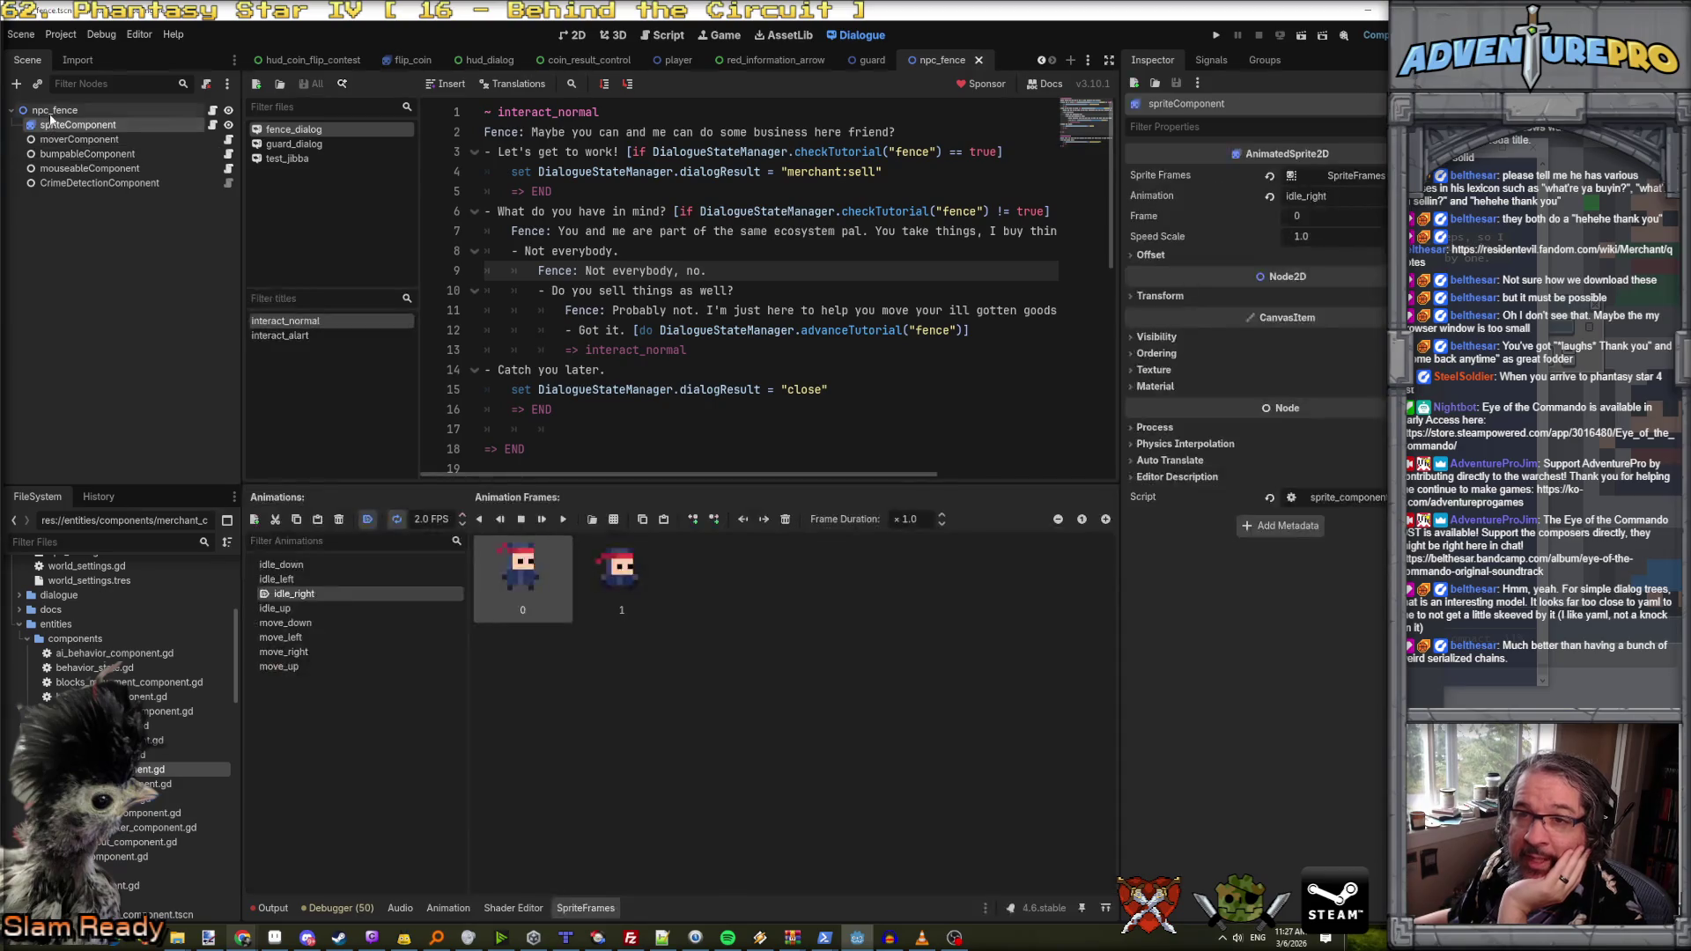
right_click(49, 113)
left_click(103, 147)
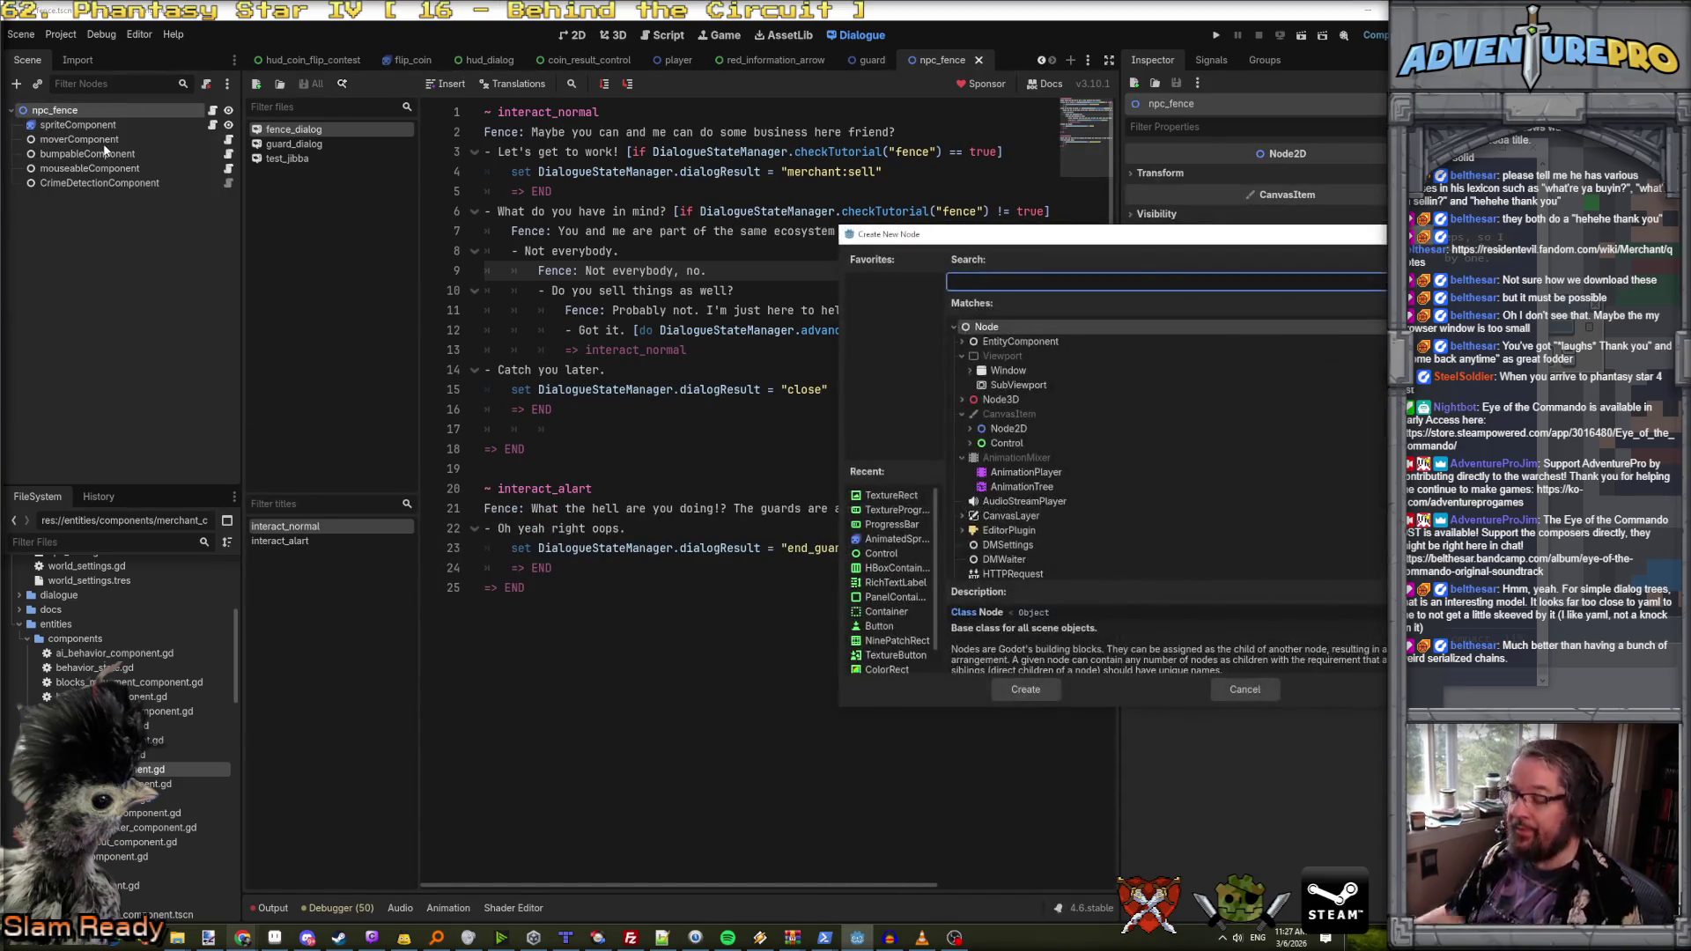
type("Merchan")
key("Return")
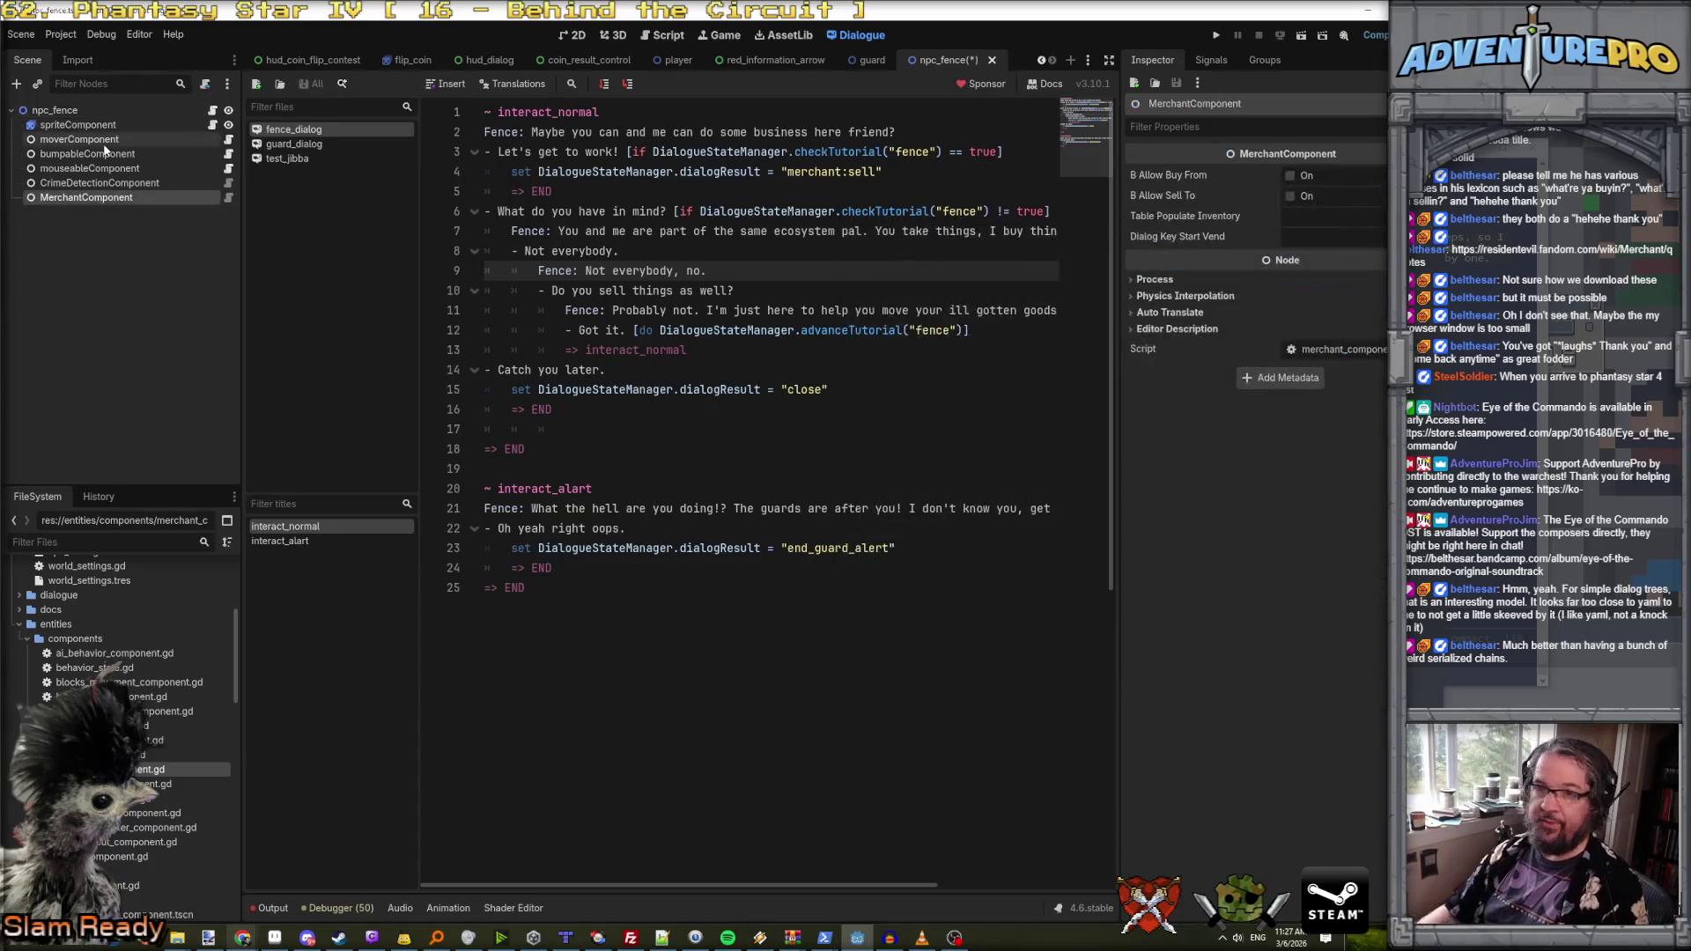
left_click(229, 198)
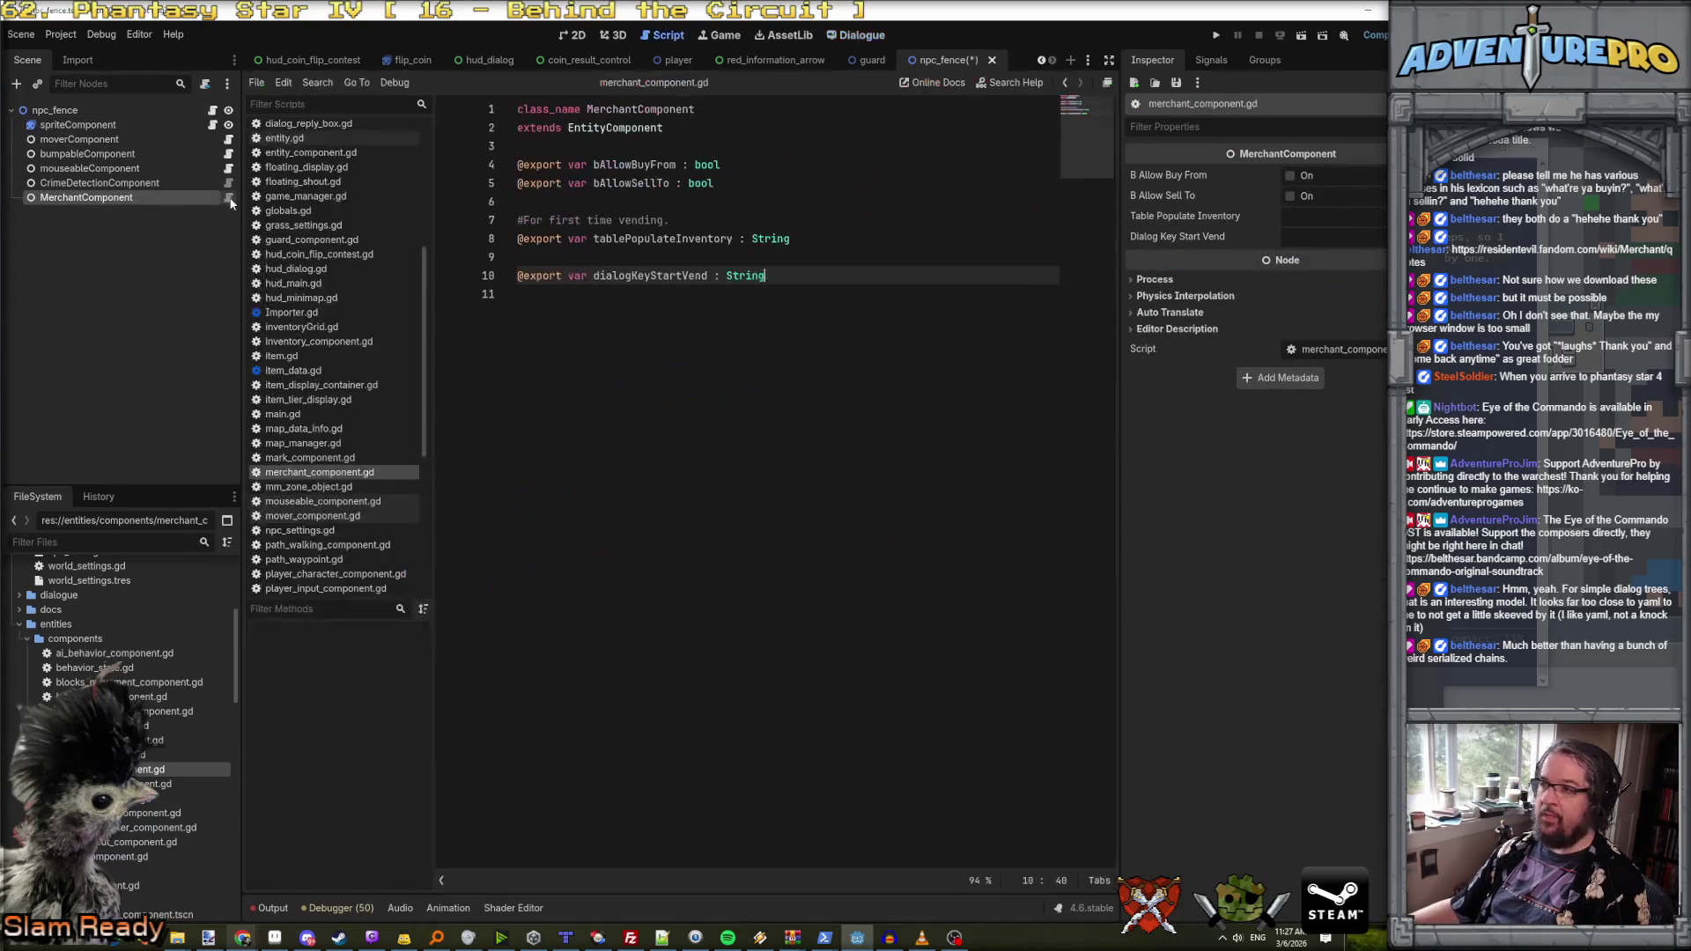
Enable Allow Sell To on the merchant, save npc_fence, and select the interact_normal label
left_click(1291, 195)
key("ctrl+s")
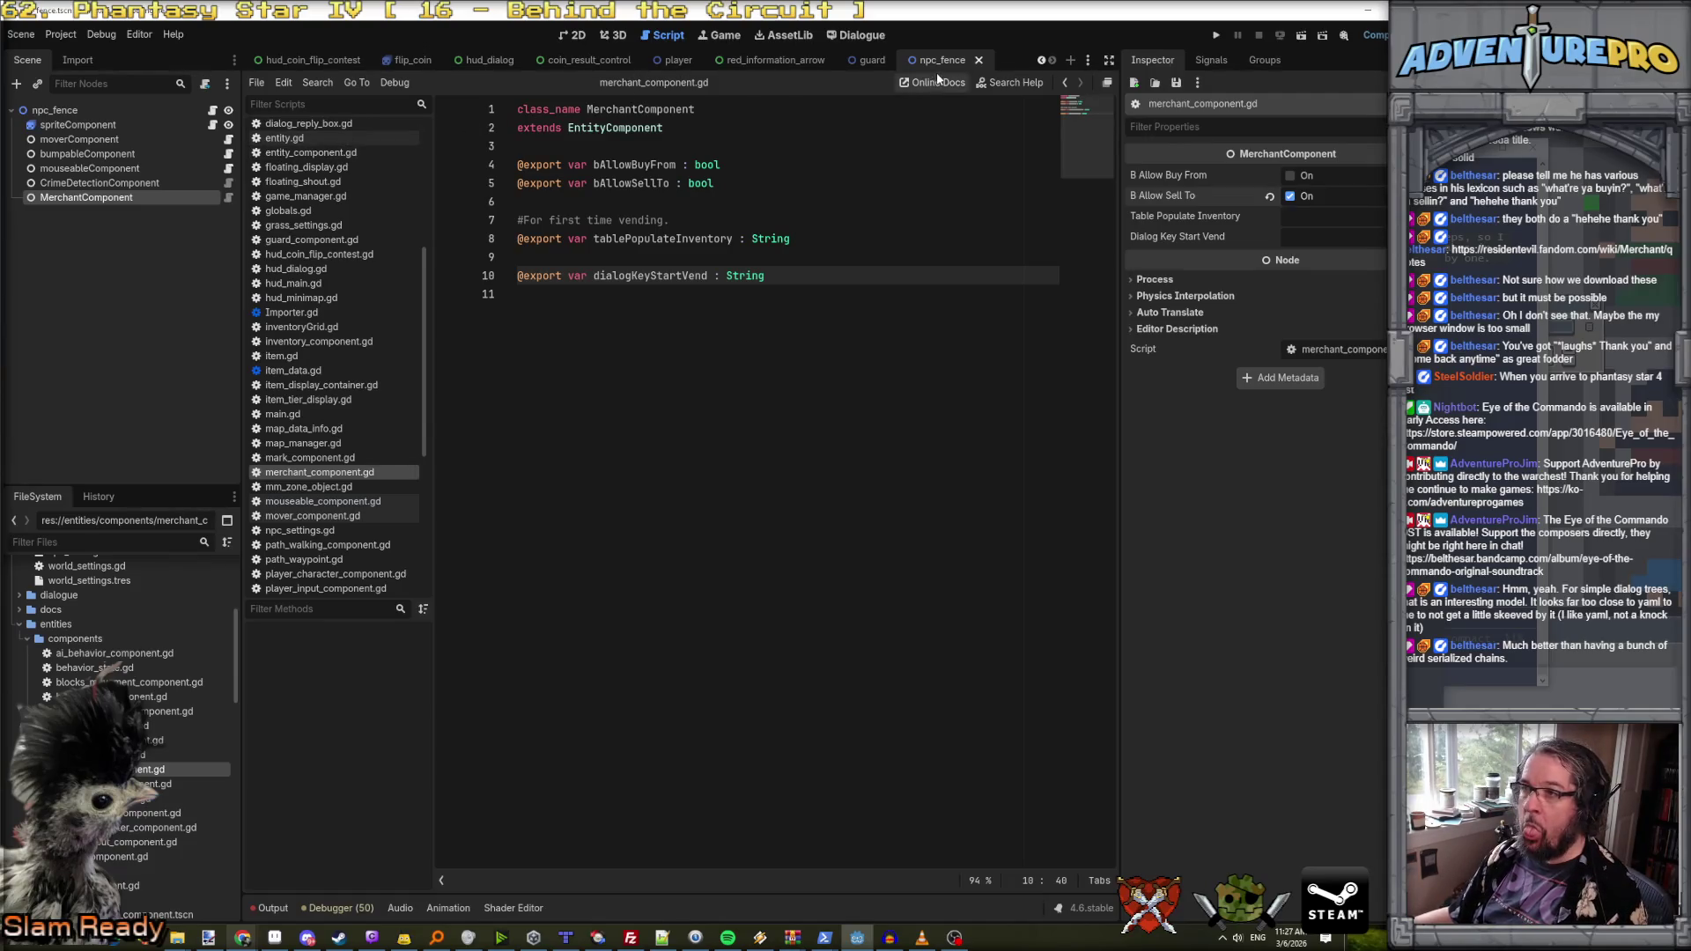
left_click(857, 34)
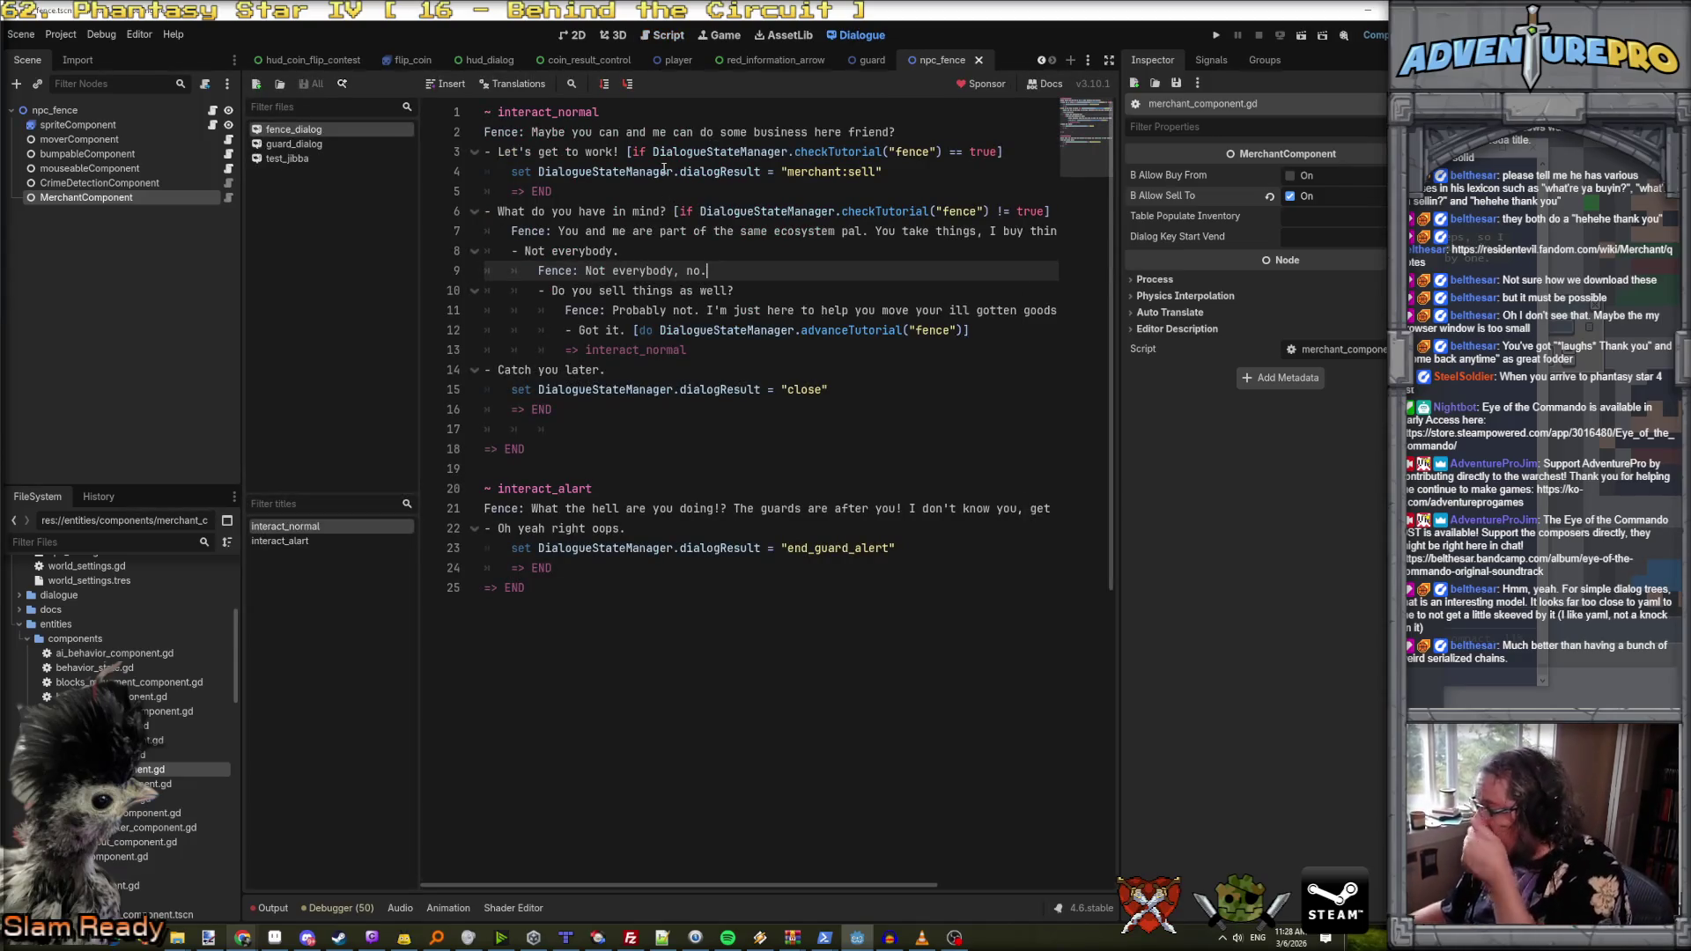
double_click(532, 114)
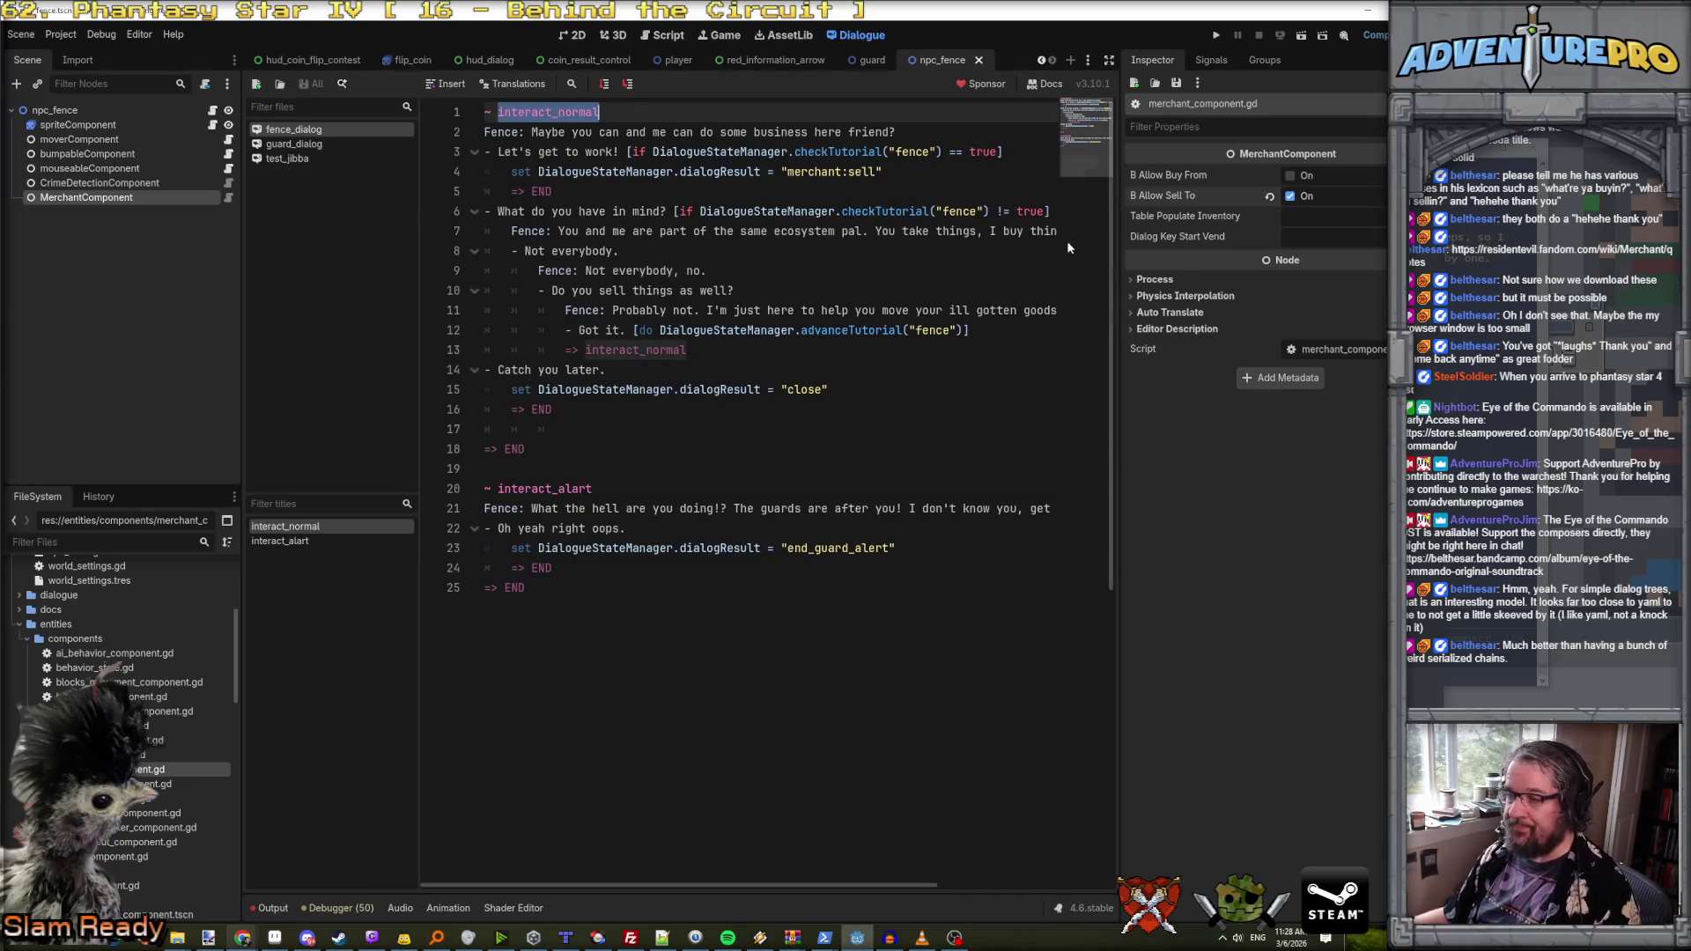
Set Dialog Key Start Vend to interact_normal and save the npc_fence scene
left_click(1303, 237)
type("fence_dialog,interact_n")
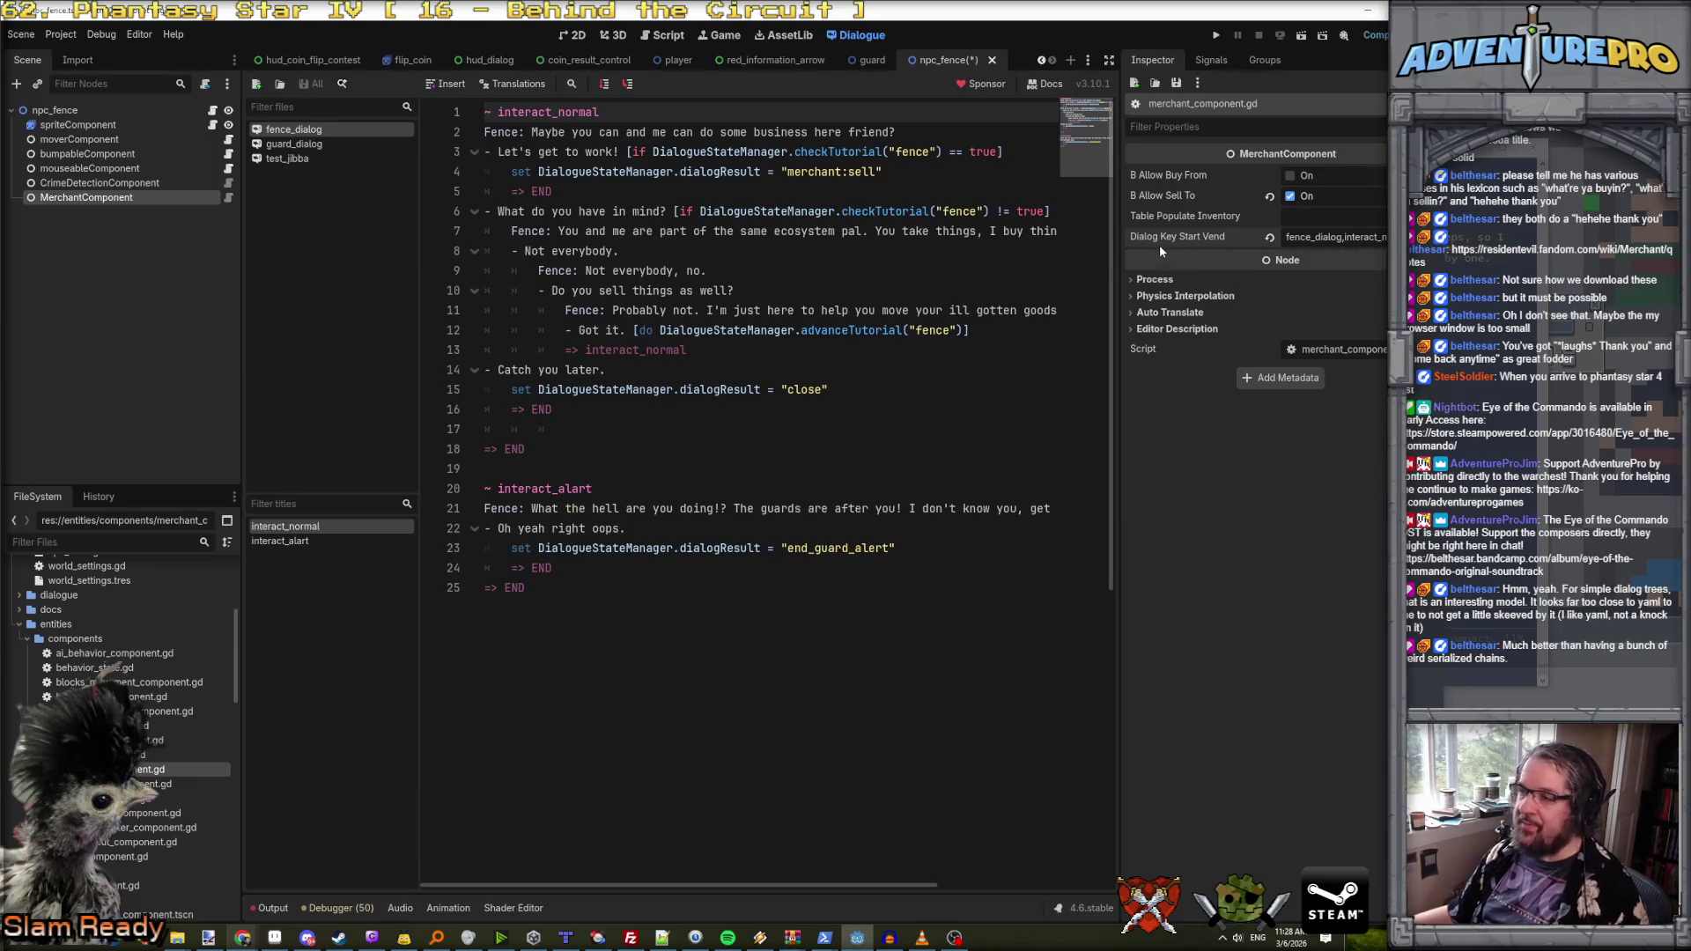
left_click_drag(1342, 239, 1286, 239)
key("BackSpace")
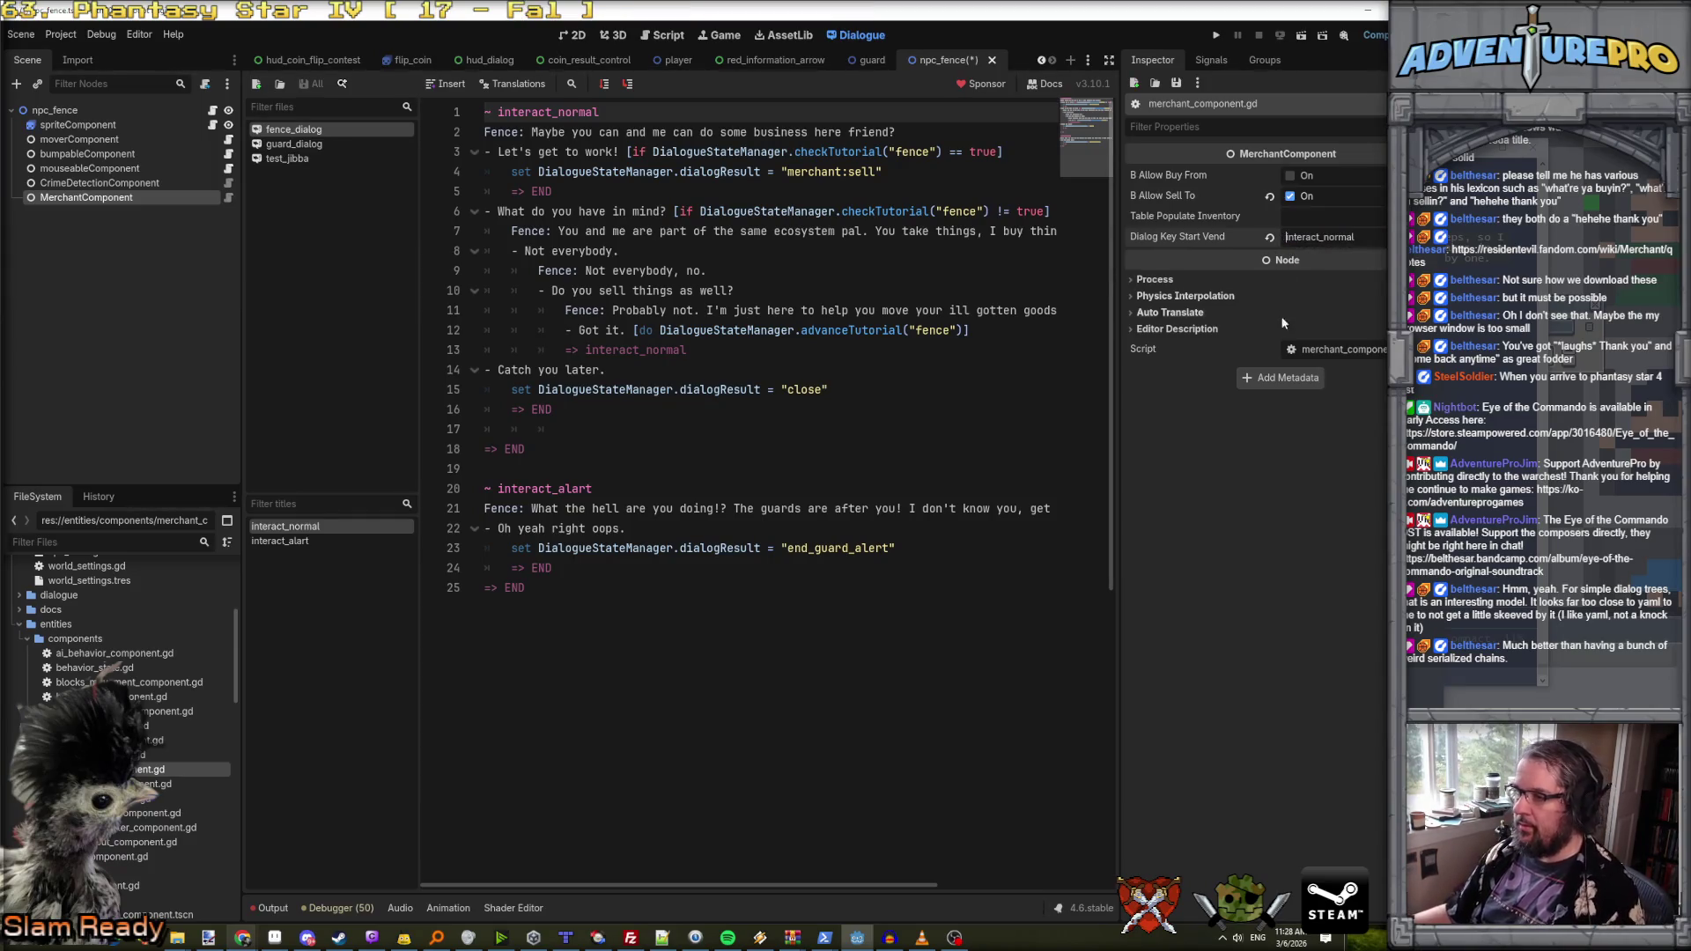
key("ctrl+s")
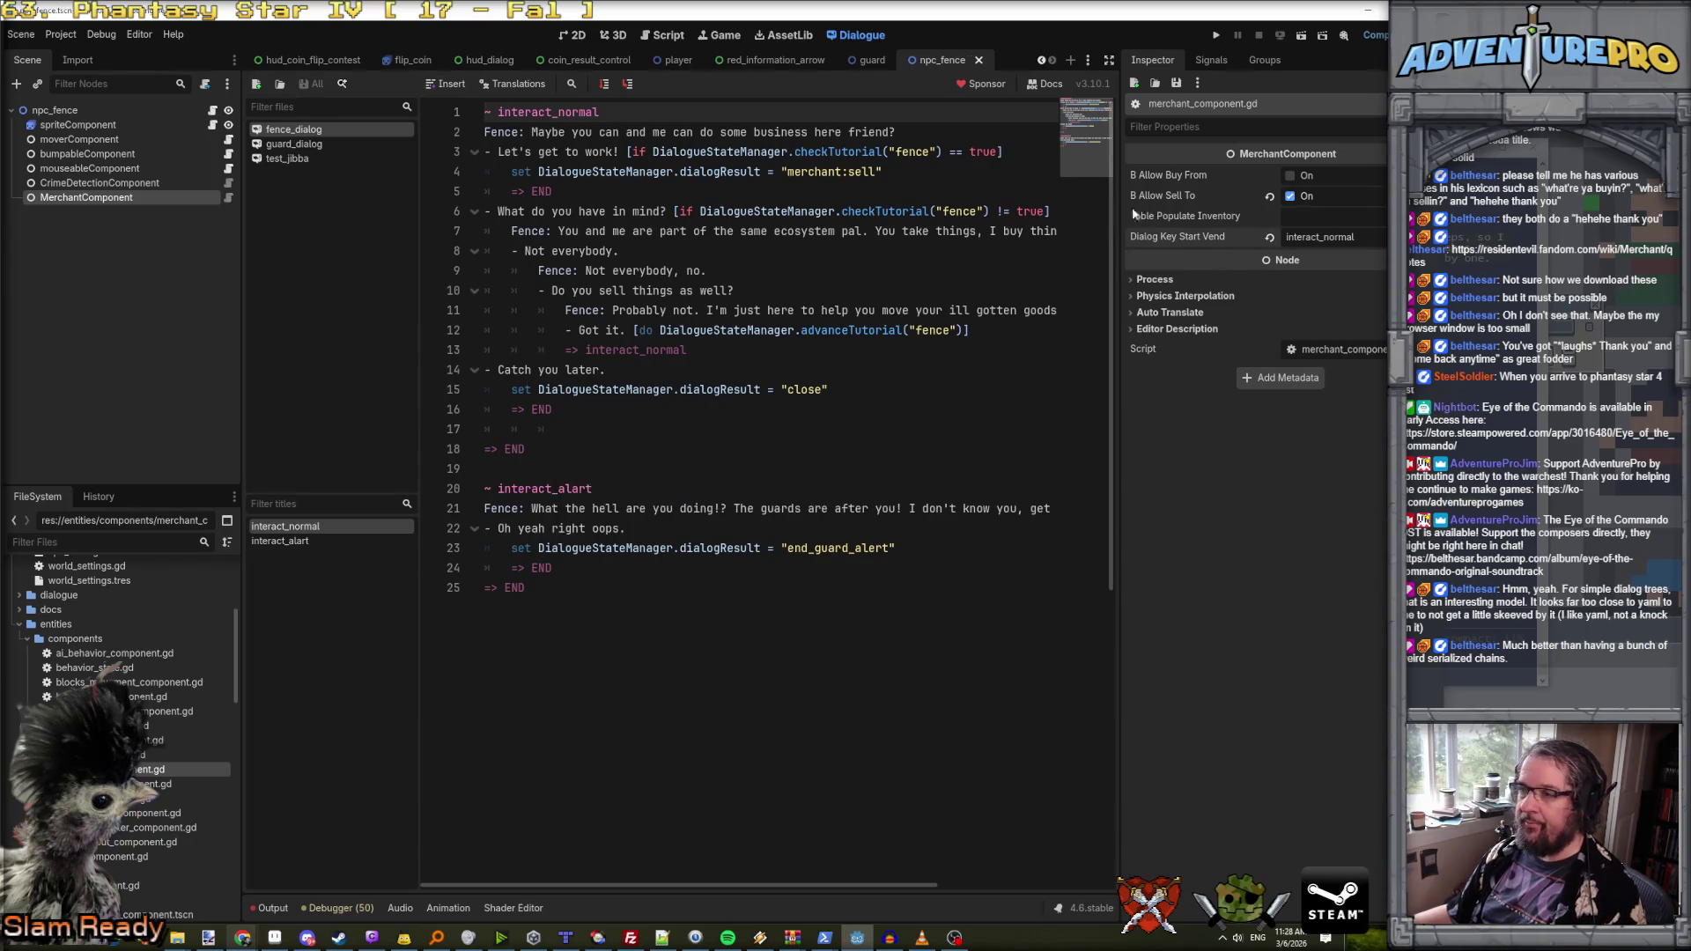
left_click(228, 198)
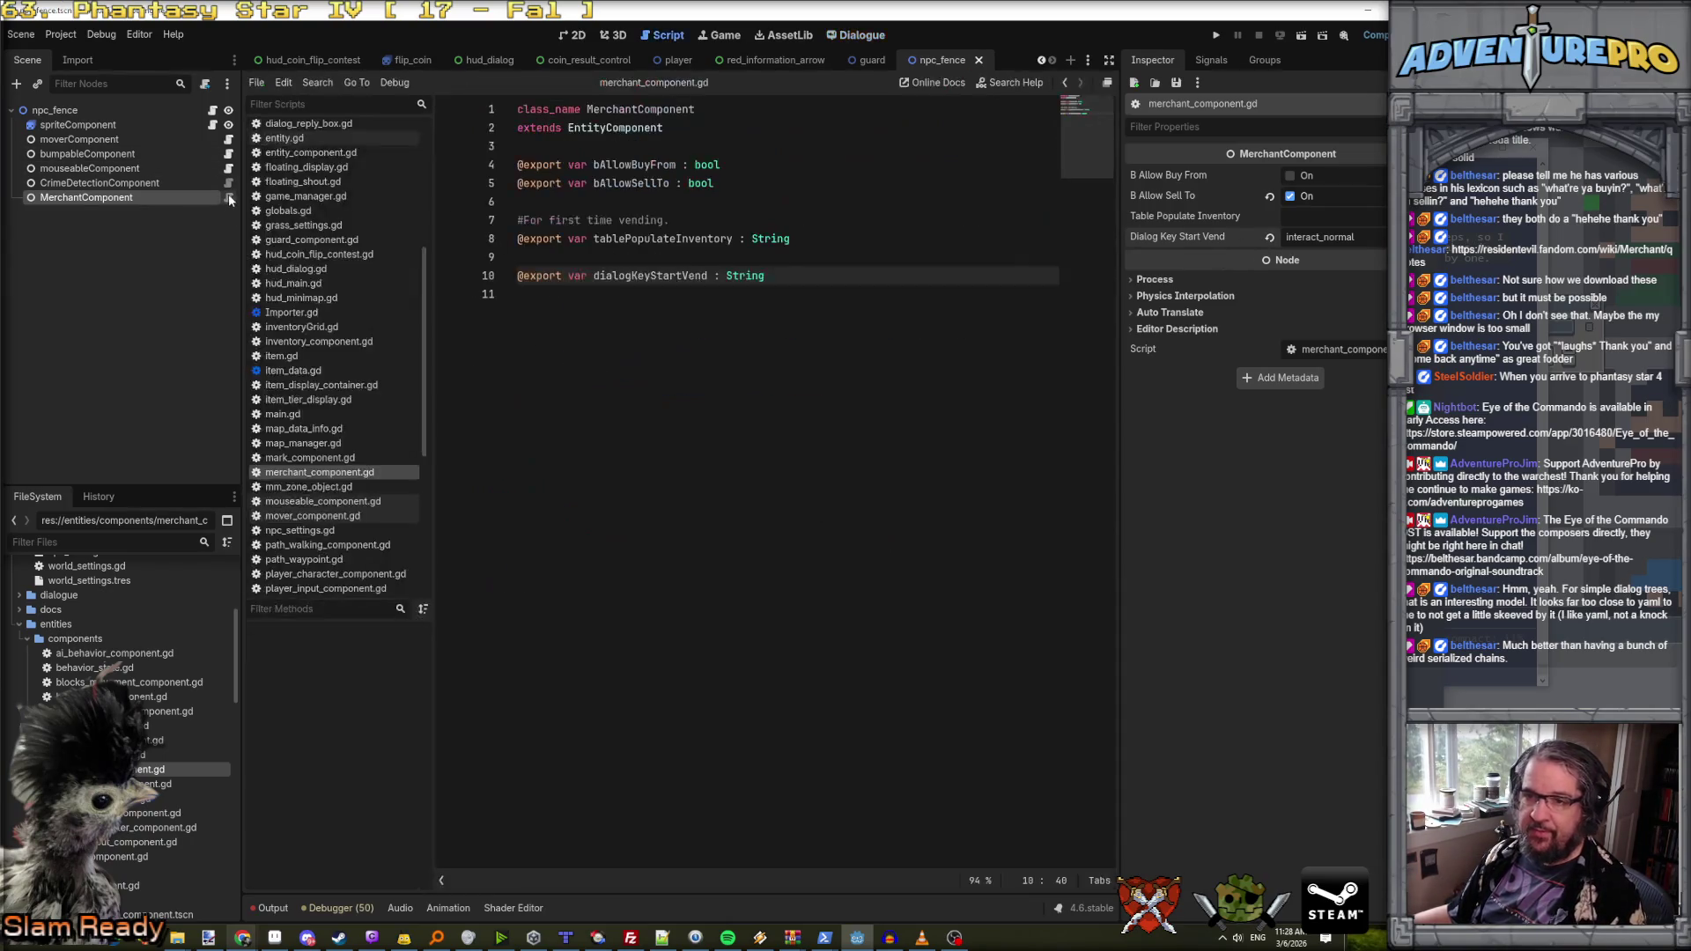
Duplicate the dialogKeyStartVend export and rename the first copy to dialogFile
left_click(684, 264)
key("Down")
key("ctrl+c")
key("ctrl+v")
key("Return")
key("Delete")
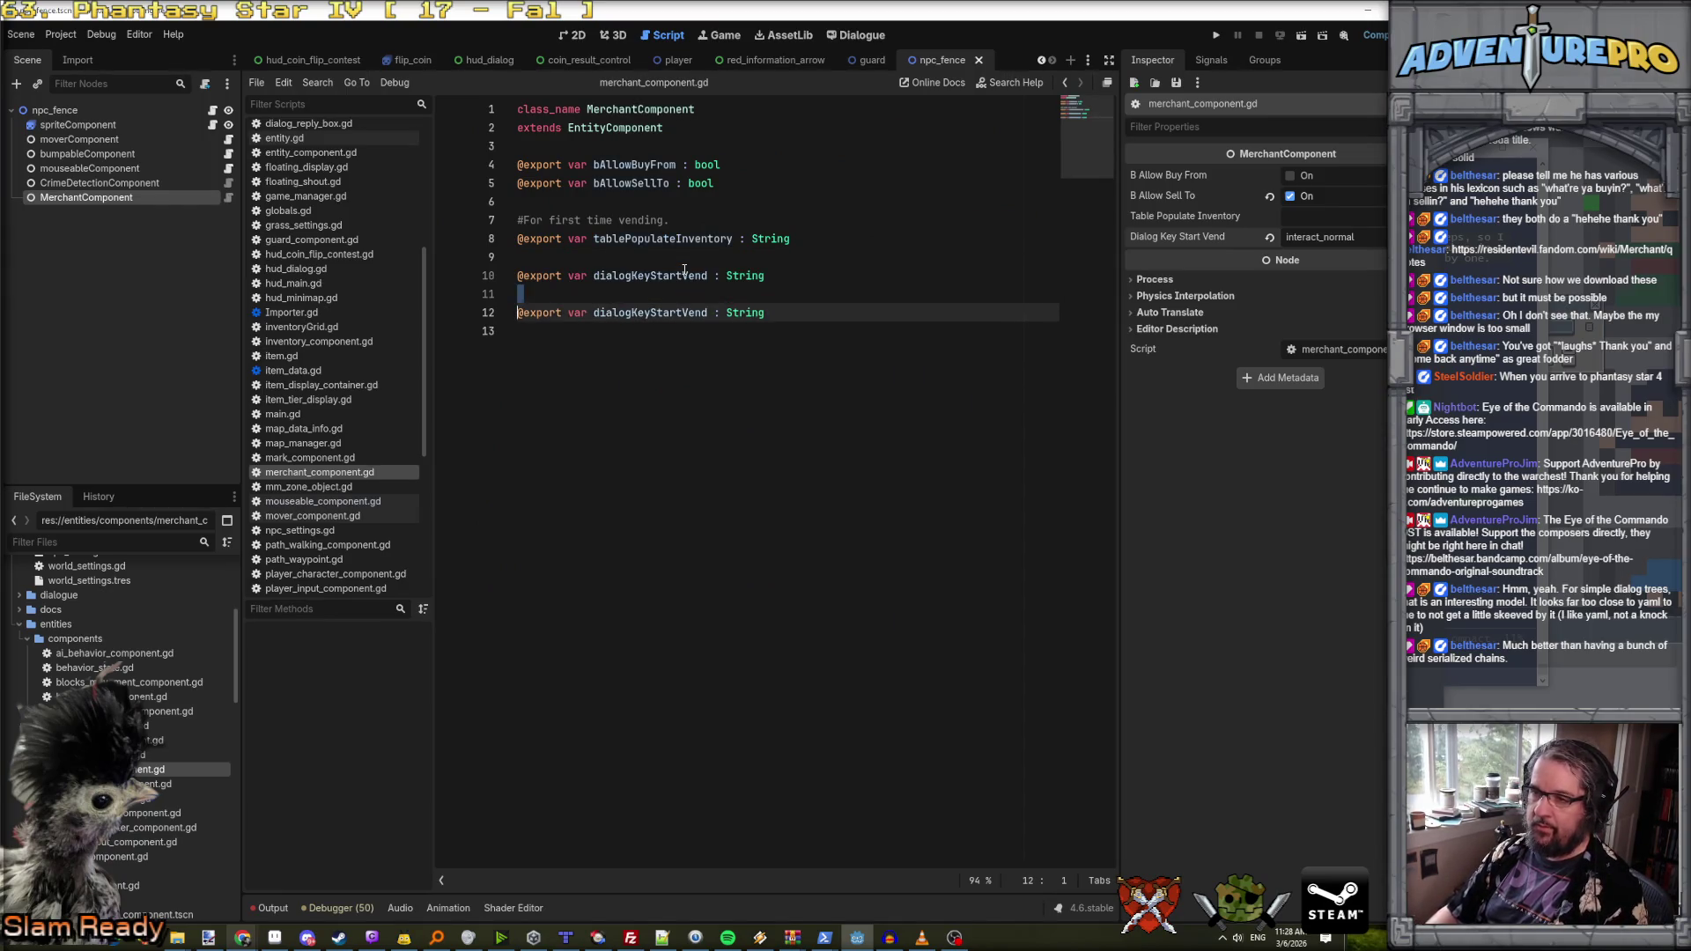
left_click_drag(653, 268, 710, 274)
left_click(635, 277)
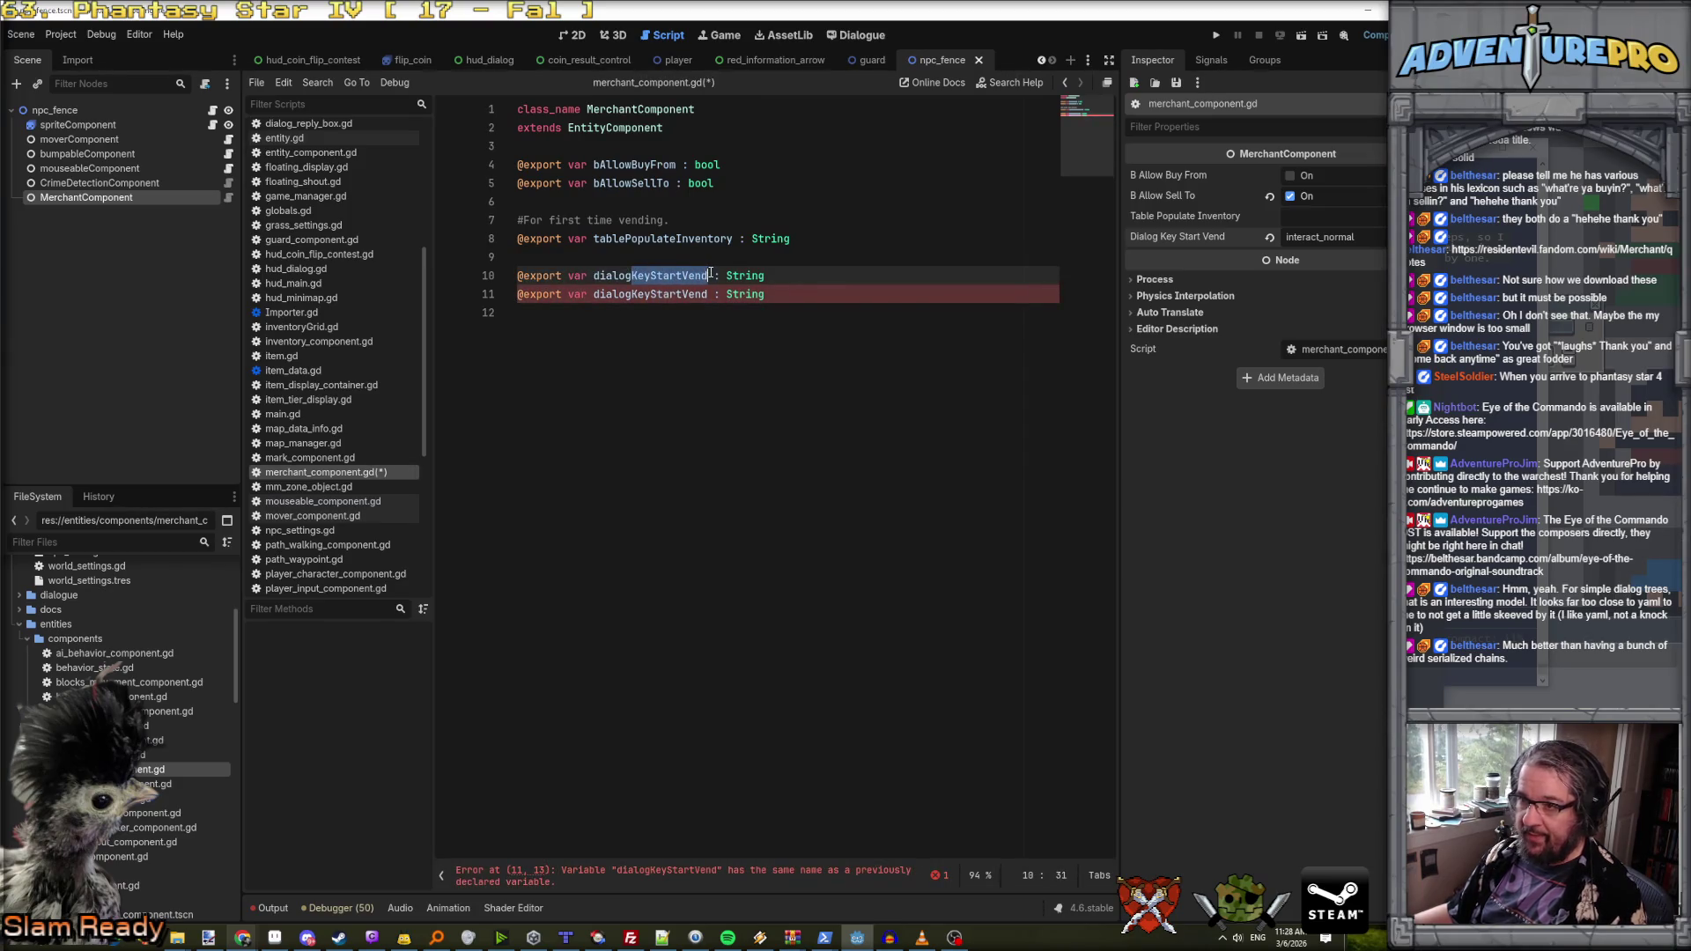
type("File")
Add comments: "the .dialogue we're using" above dialogFile and a vending-start note above dialogKeyStartVend
key("Up")
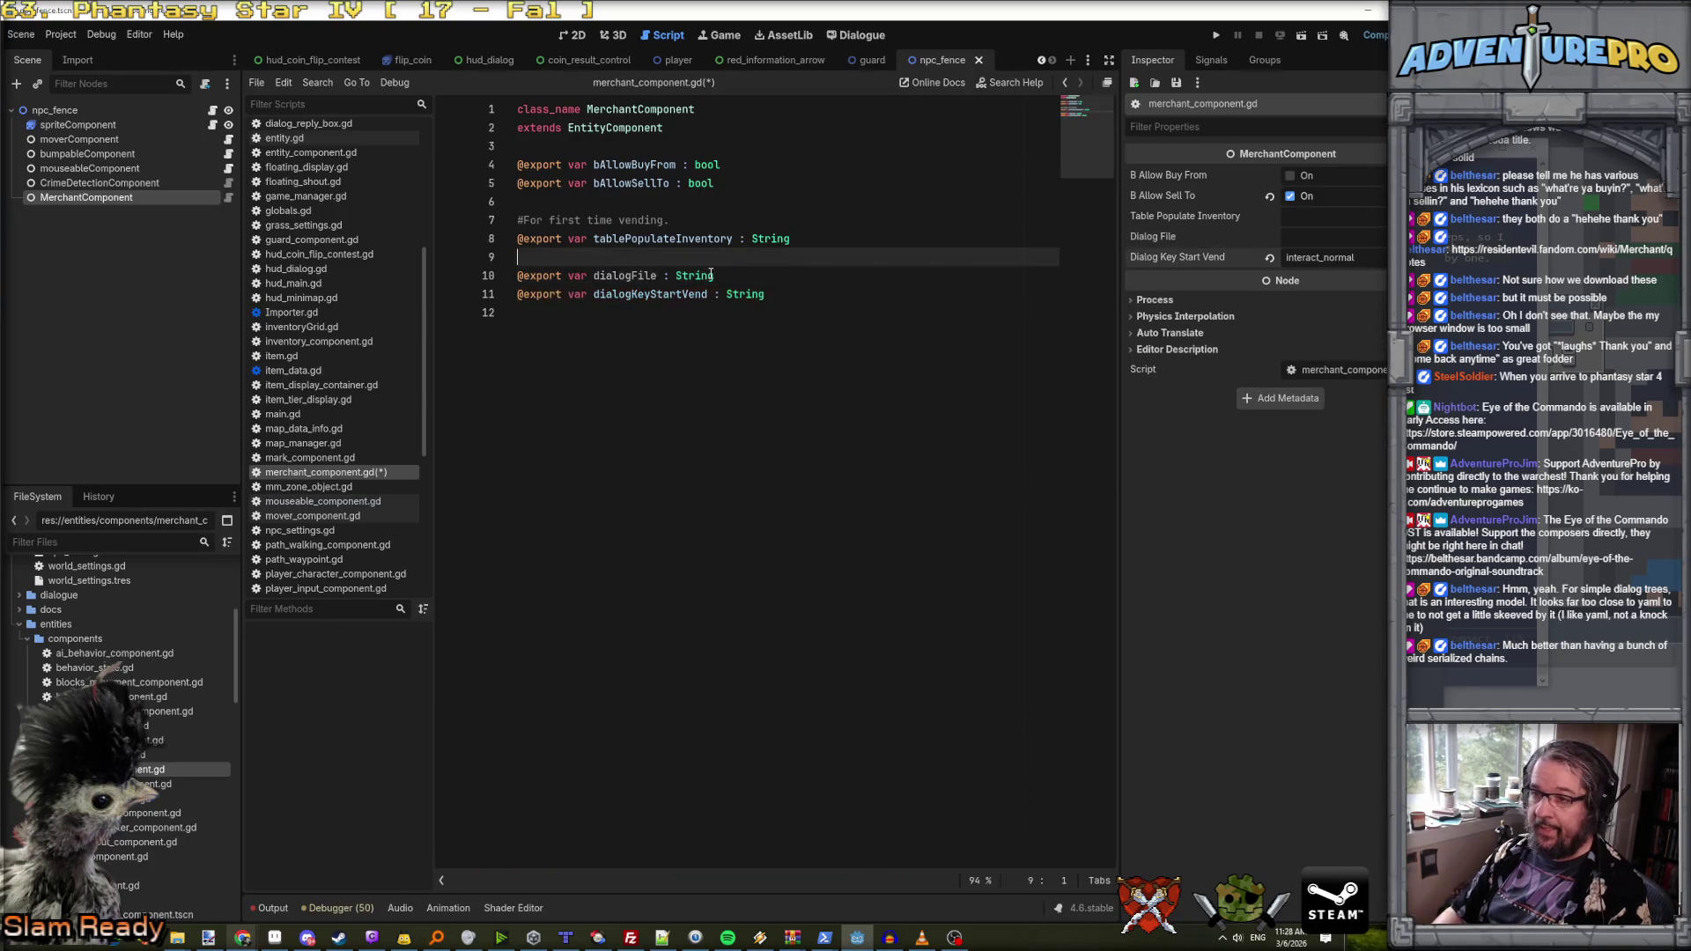
key("Return")
type("# the .dialogue we're using")
key("Home")
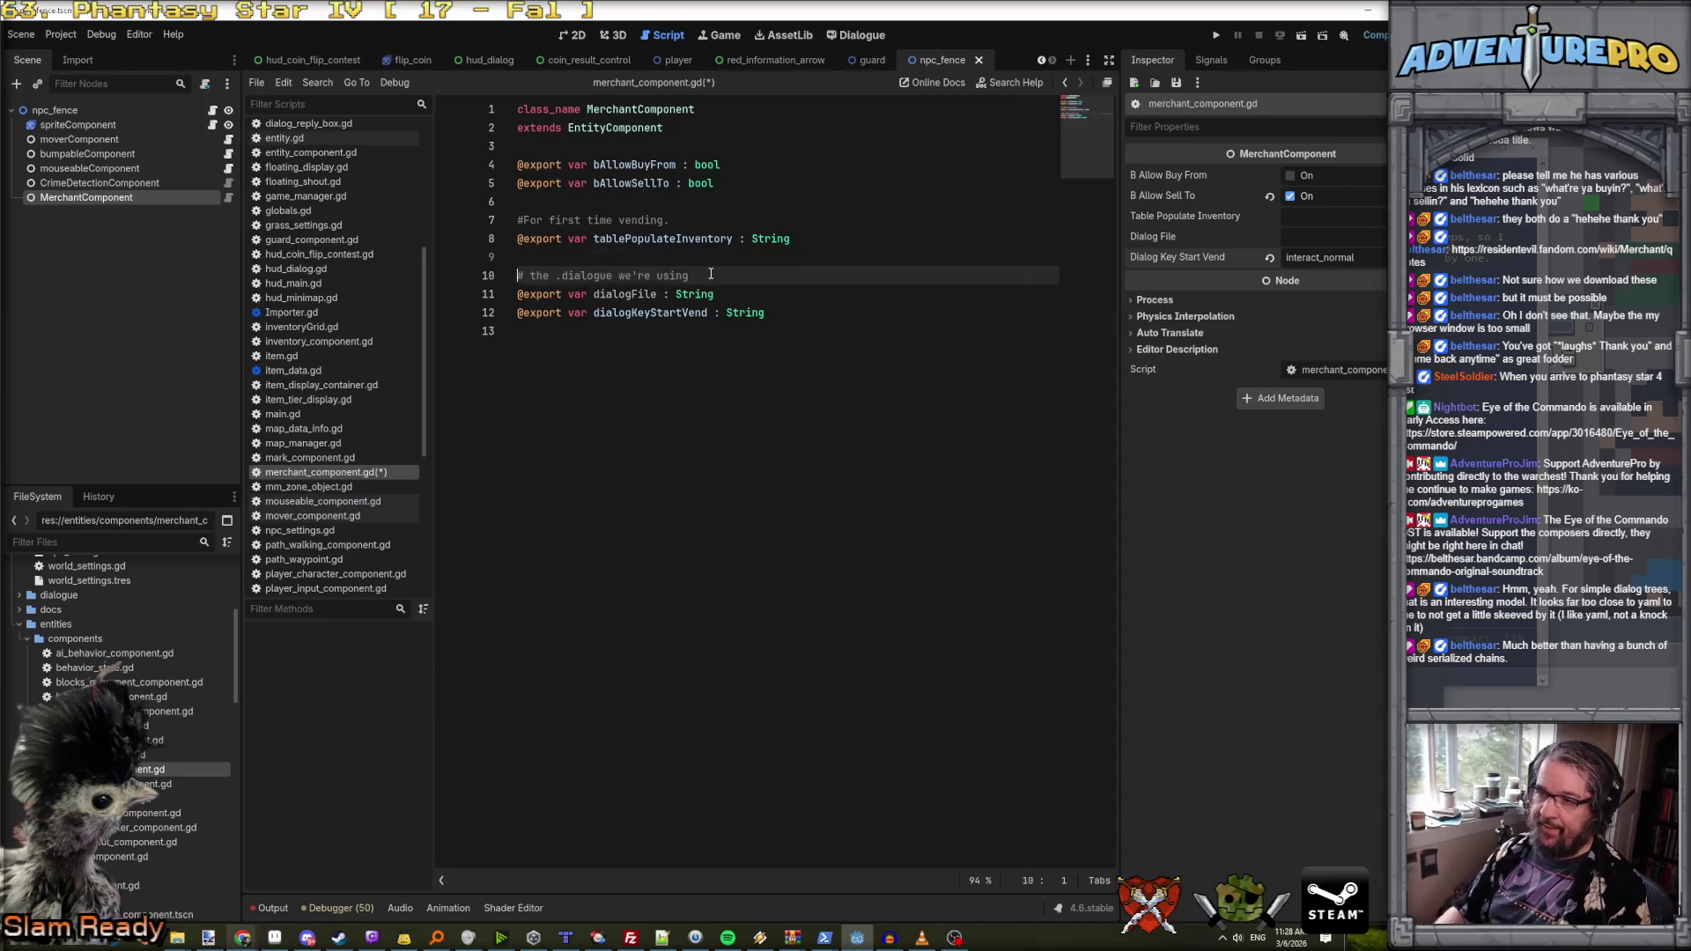
key("Down")
key("Down")
key("Up")
key("End")
key("Return")
key("Return")
type("# wherer  to start whe")
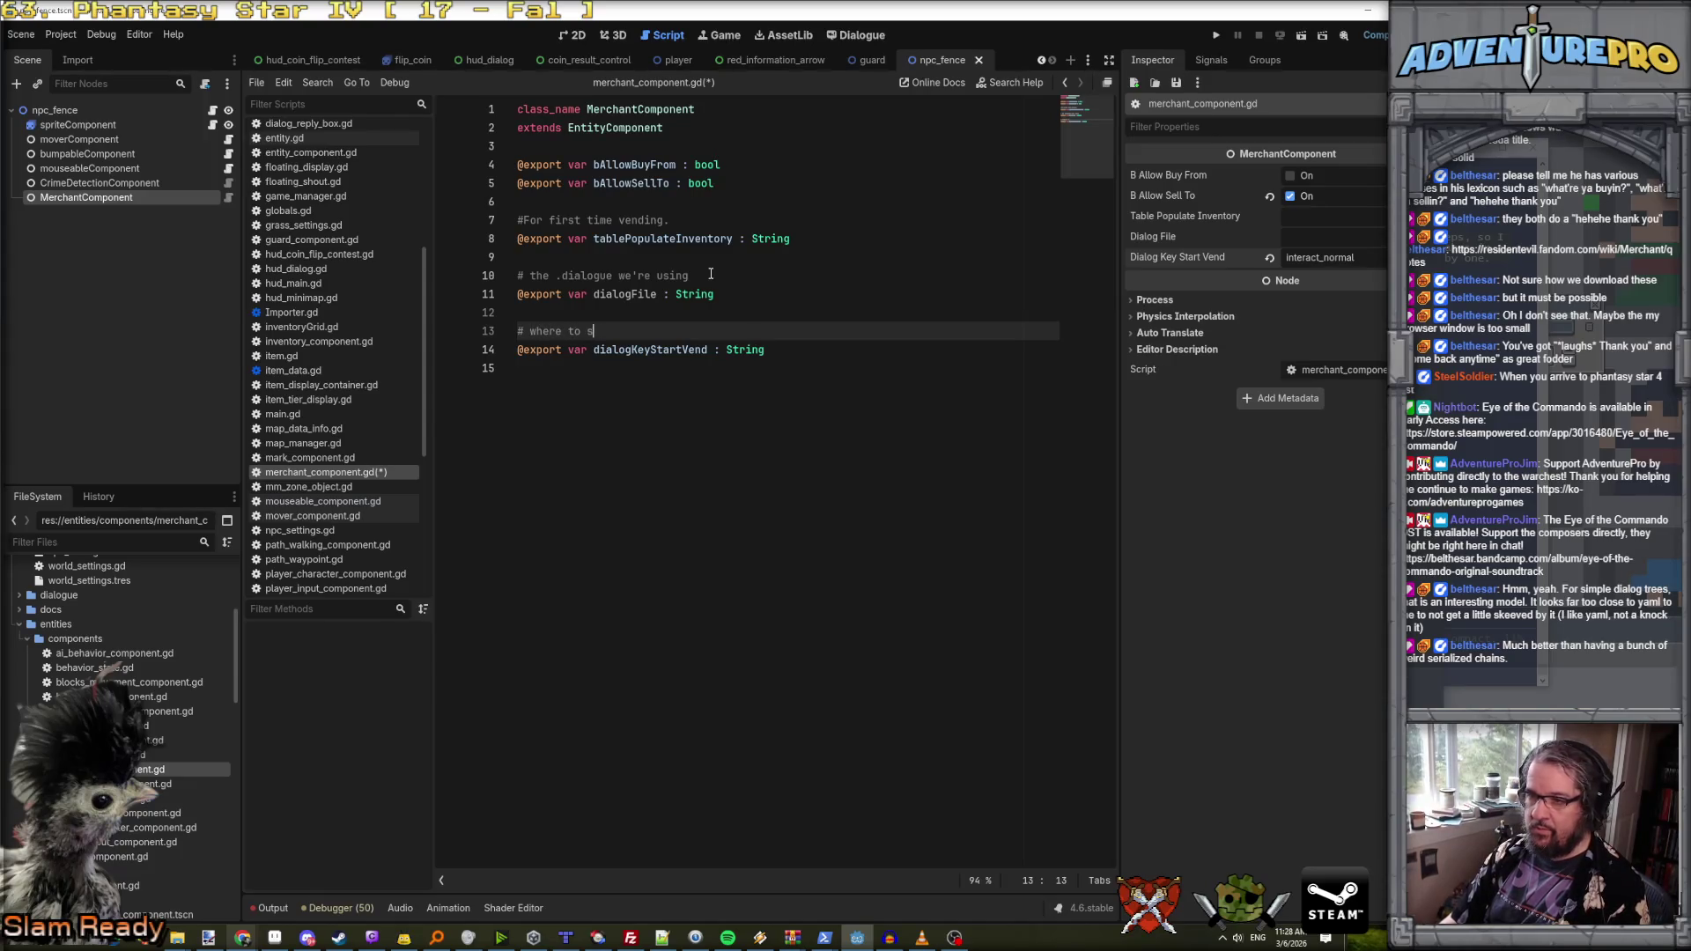
type("n vending")
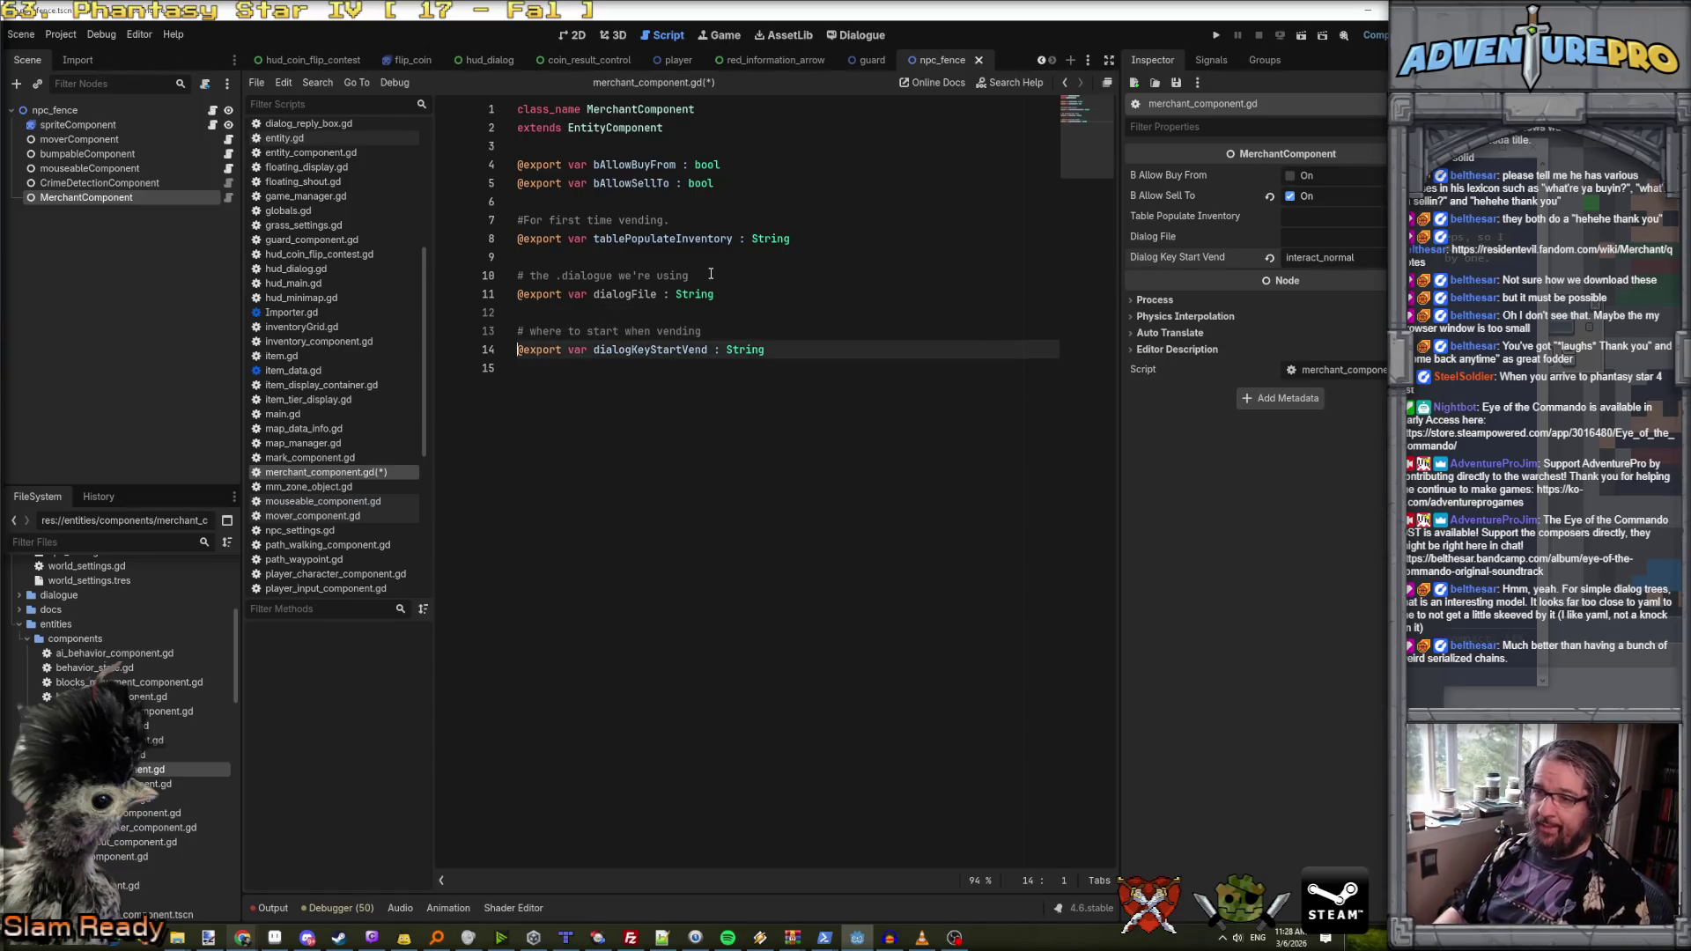
Add a '# the player is under alart' comment at the end of the script
key("Down")
key("Down")
key("Return")
key("ctrl+v")
key("BackSpace")
key("BackSpace")
key("BackSpace")
type("th")
key("BackSpace")
key("BackSpace")
key("BackSpace")
type("the player is under alart")
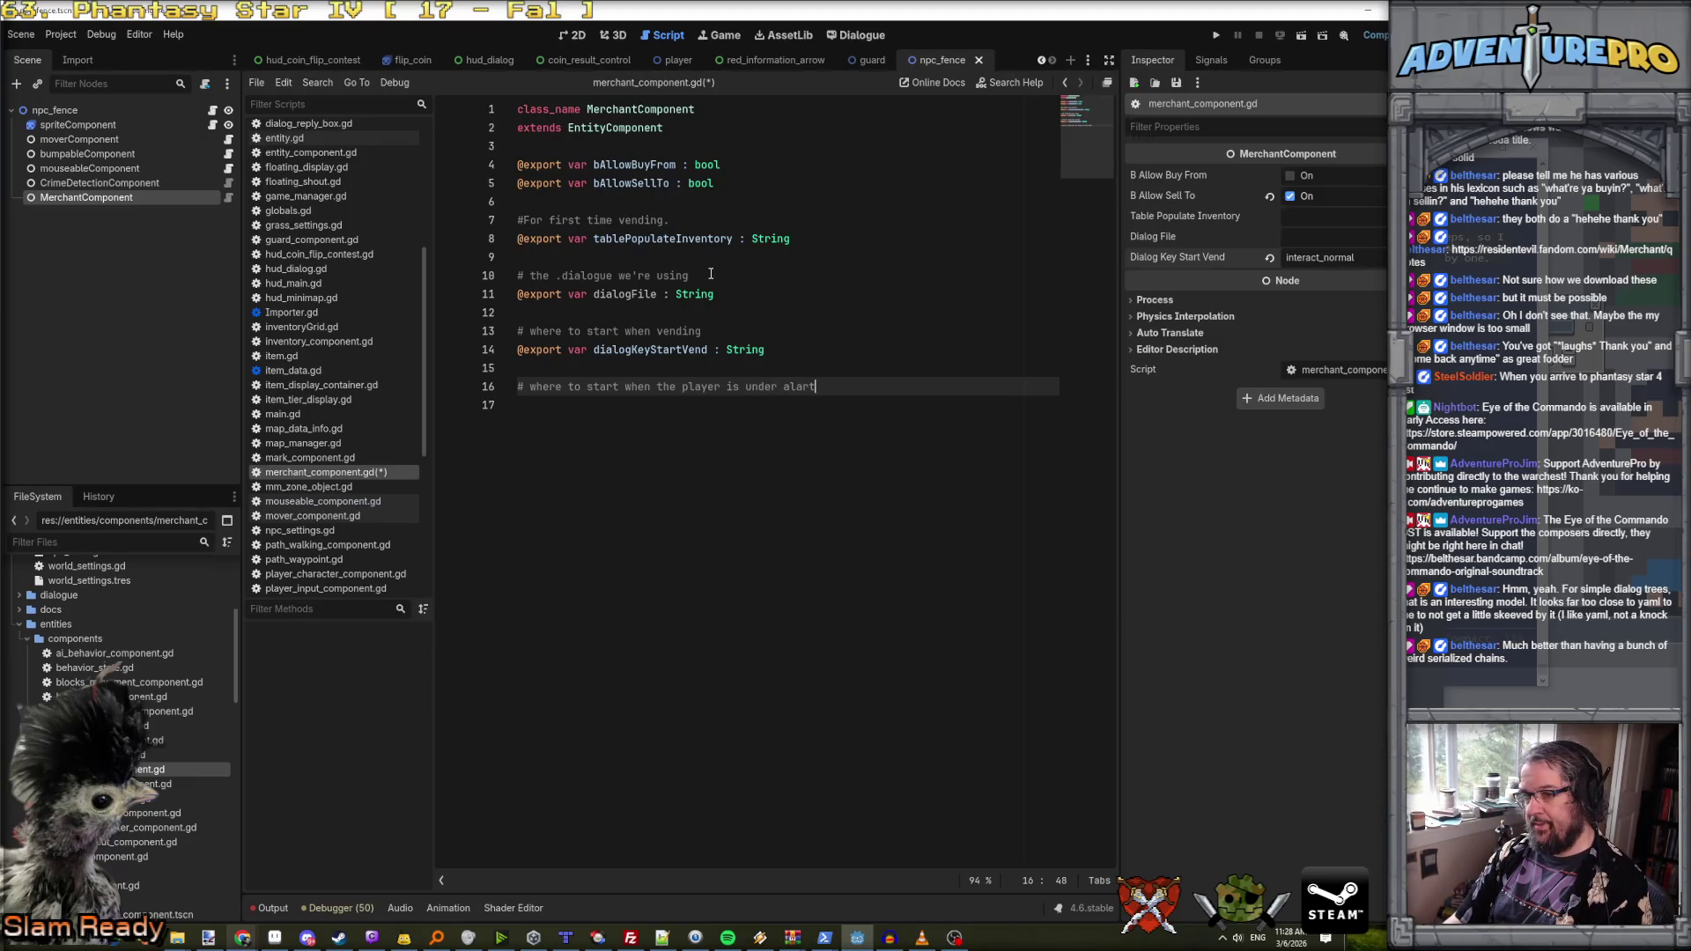
key("Return")
type("@export ")
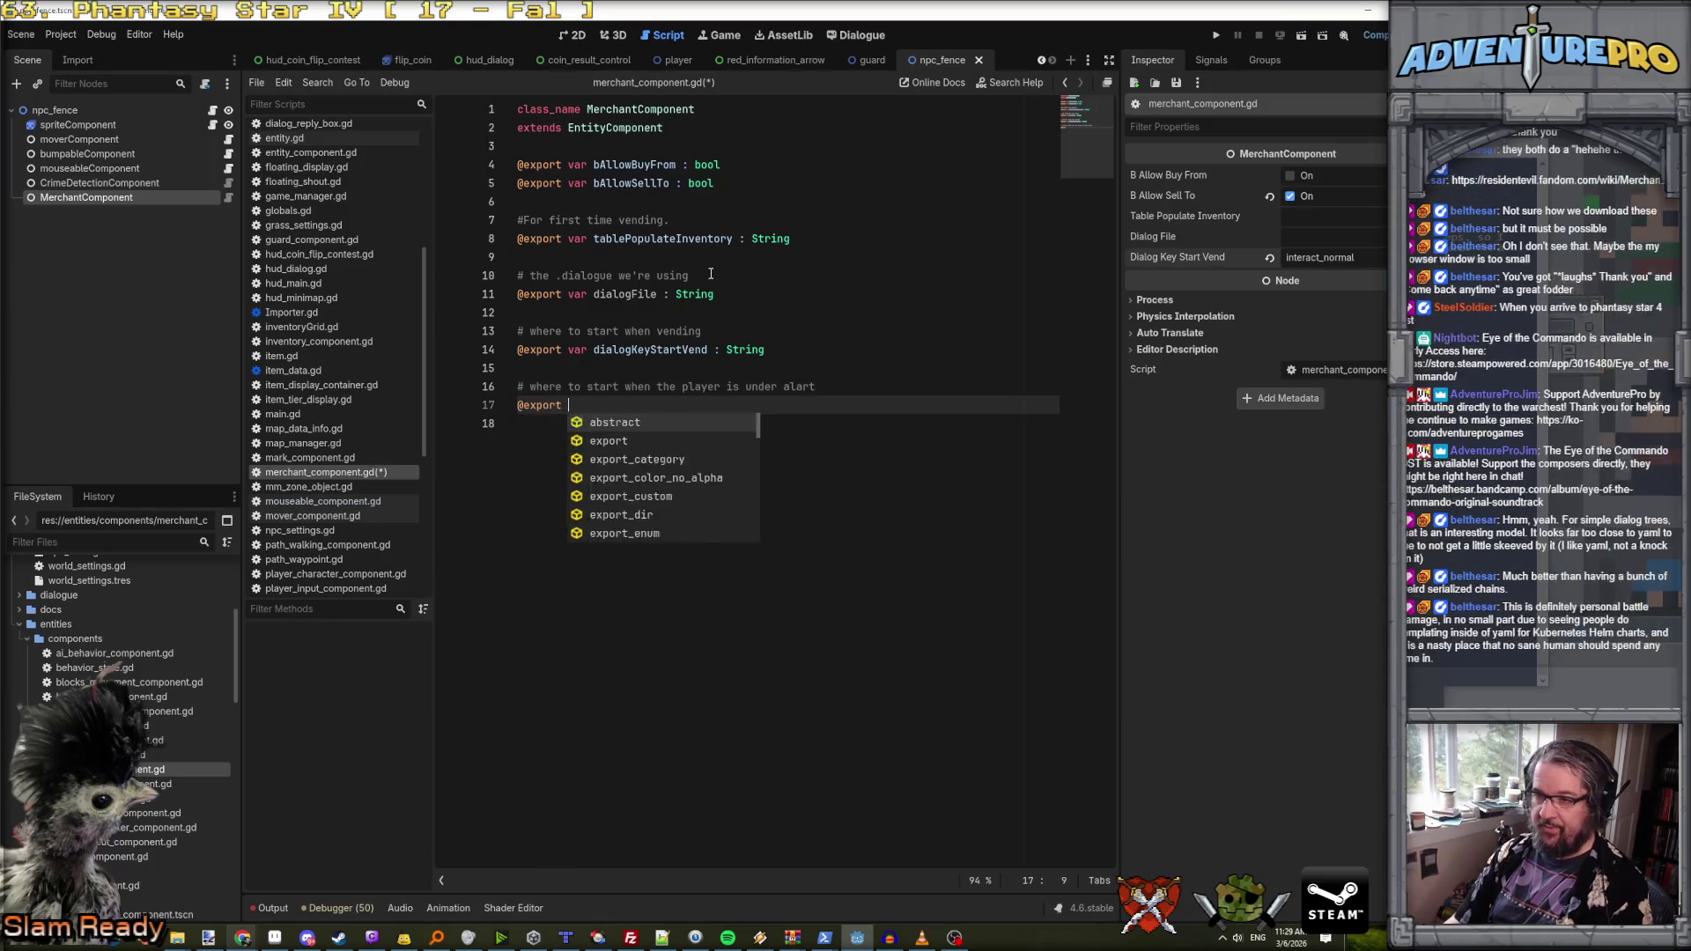
type("var dialogK")
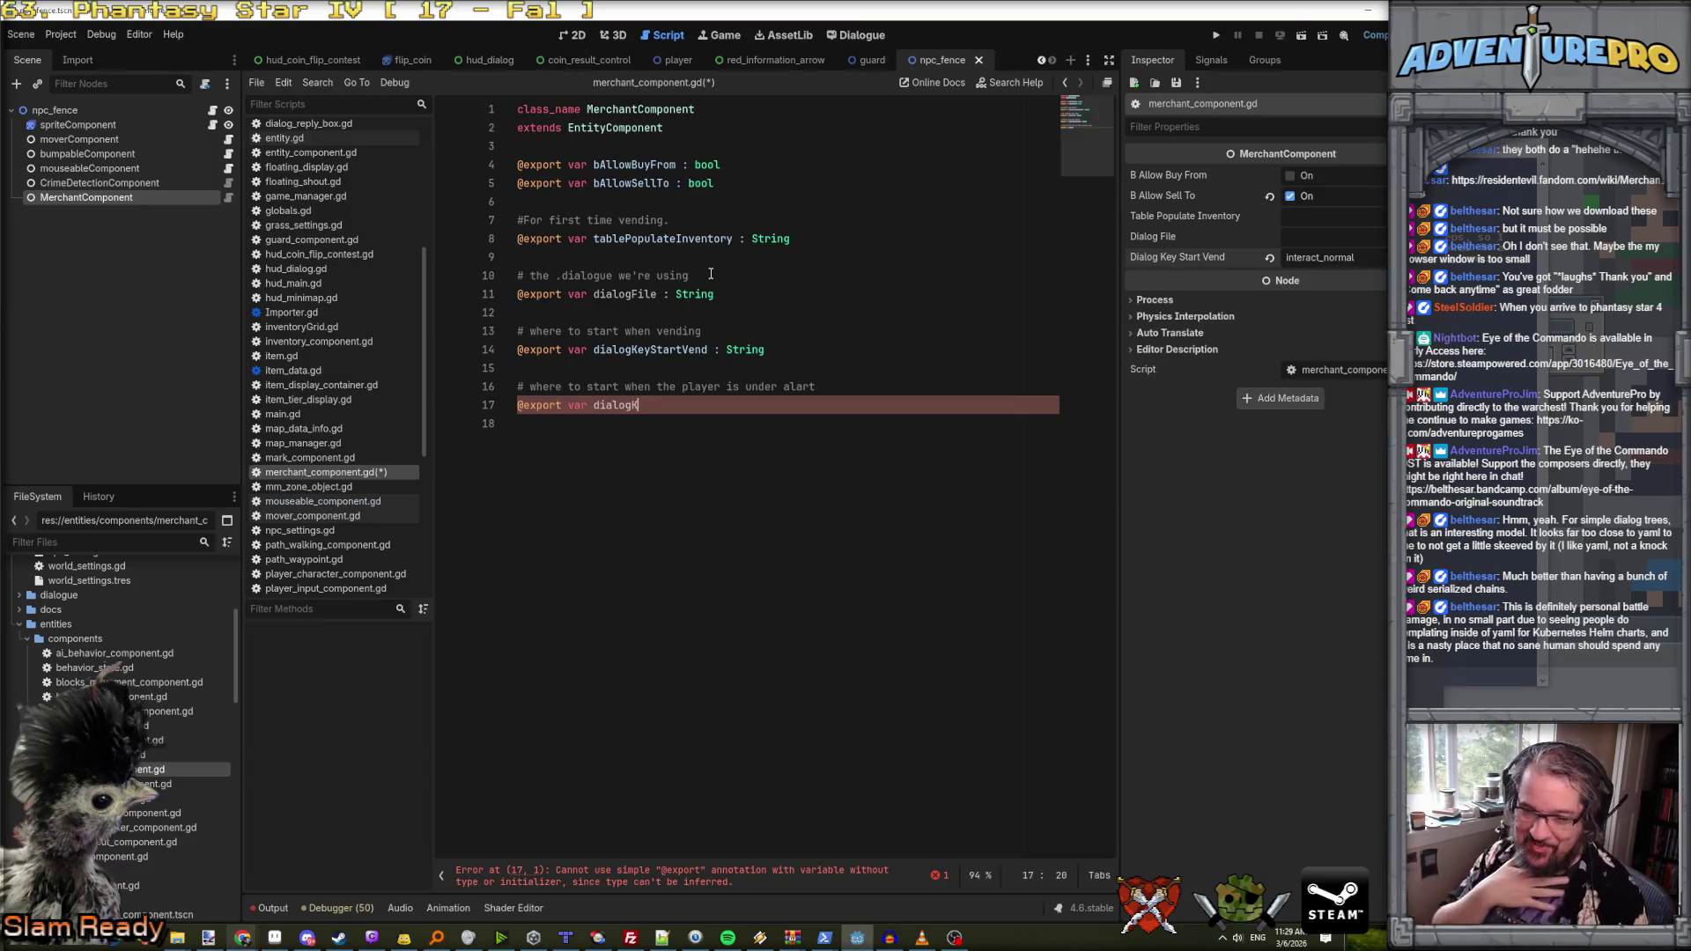
type("ey")
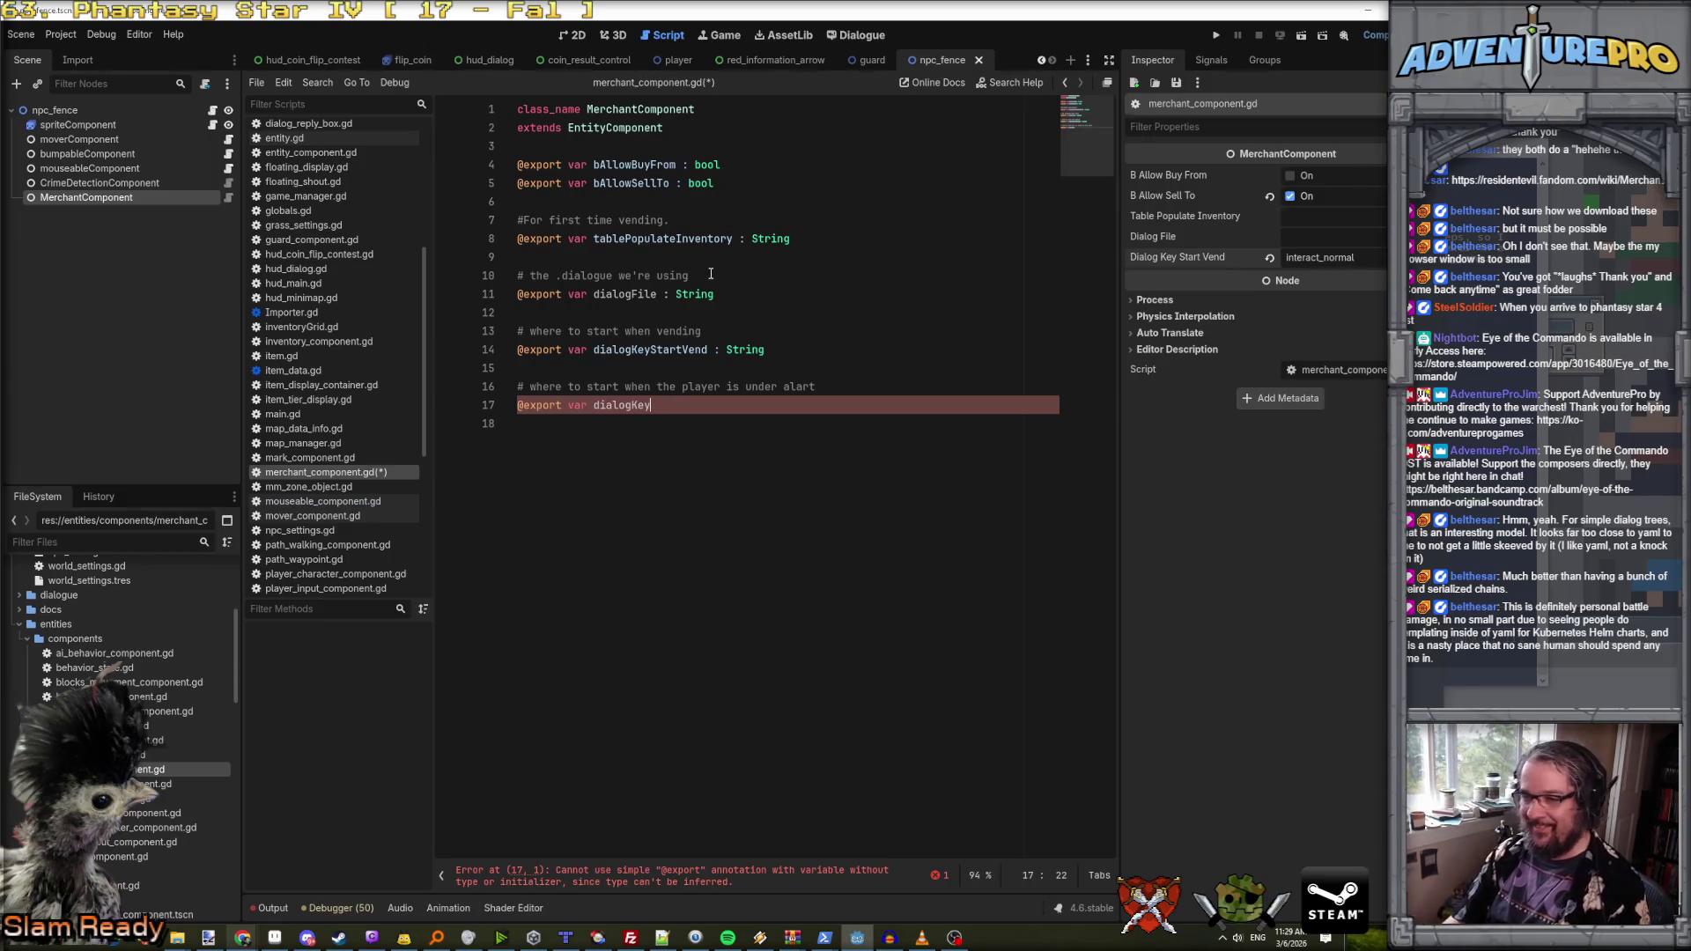
type("StartVen")
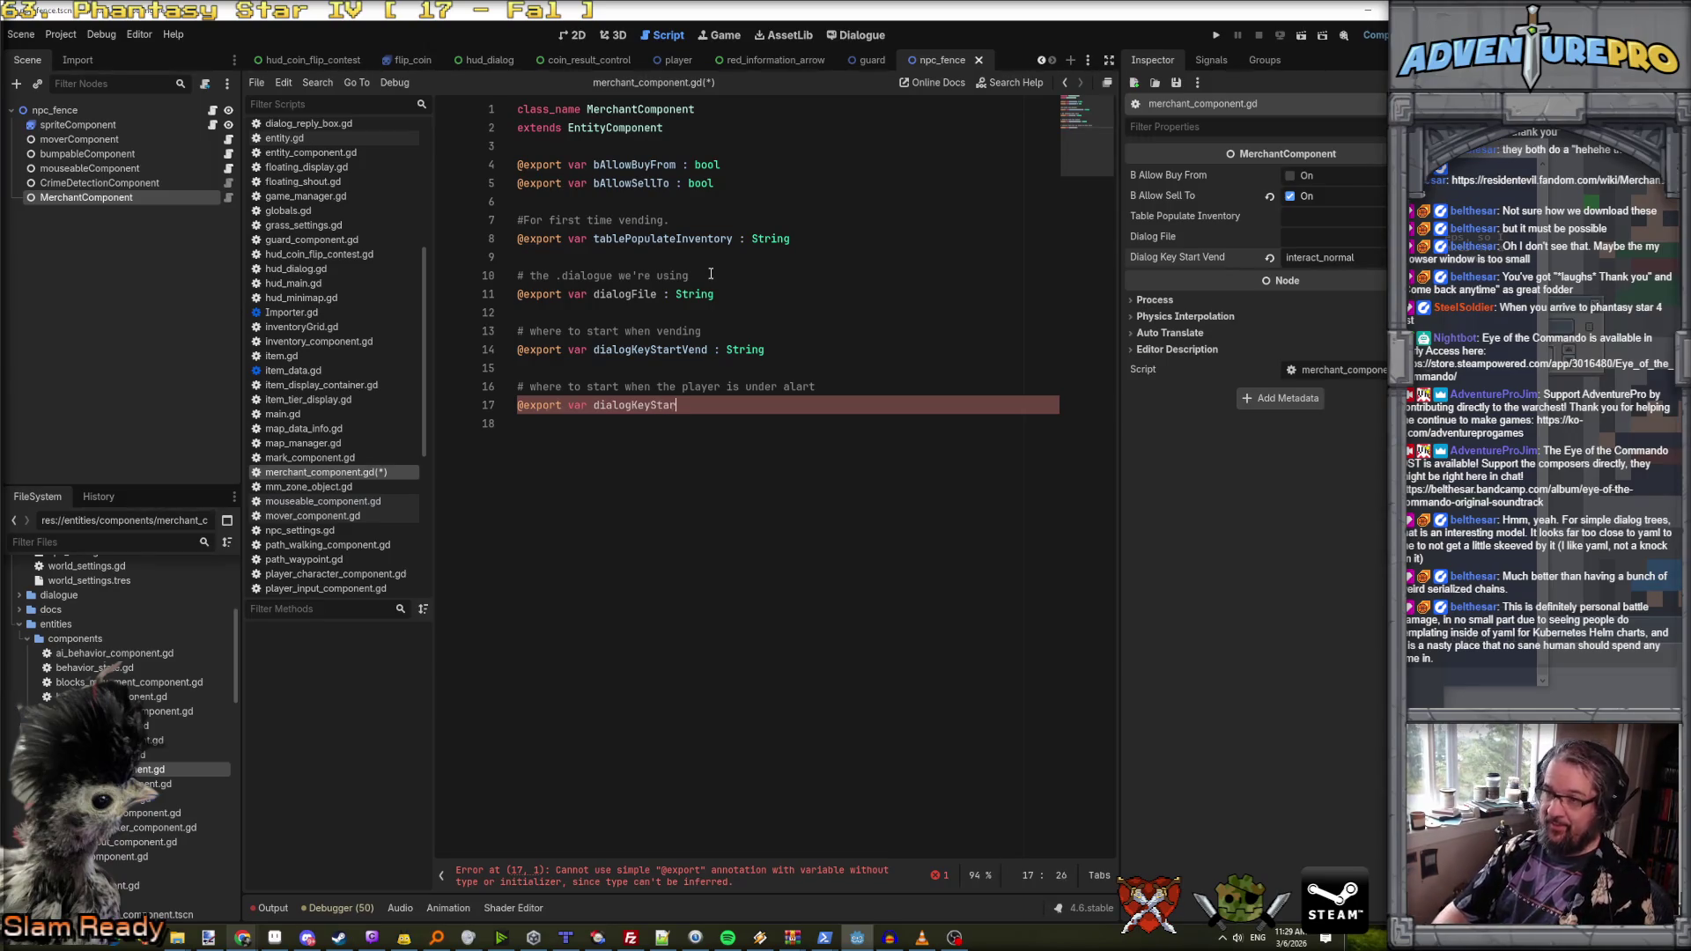
key("BackSpace")
key("BackSpace")
key("BackSpace")
type("WhileAl")
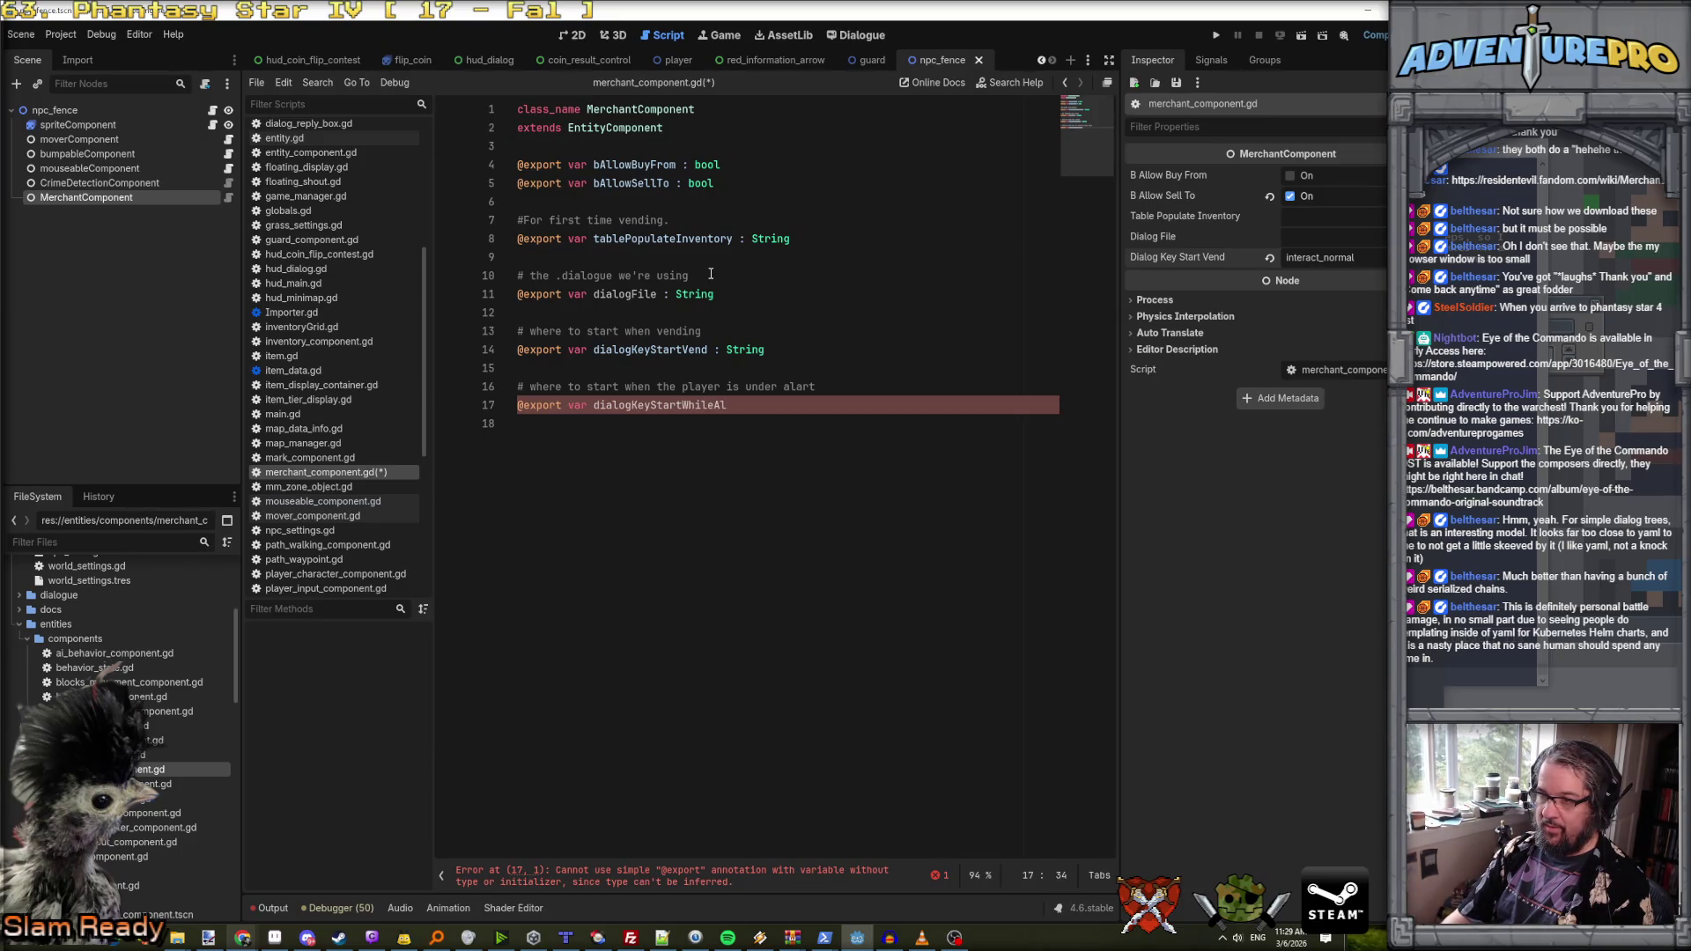
key("BackSpace")
key("BackSpace")
key("BackSpace")
type("WhileAla")
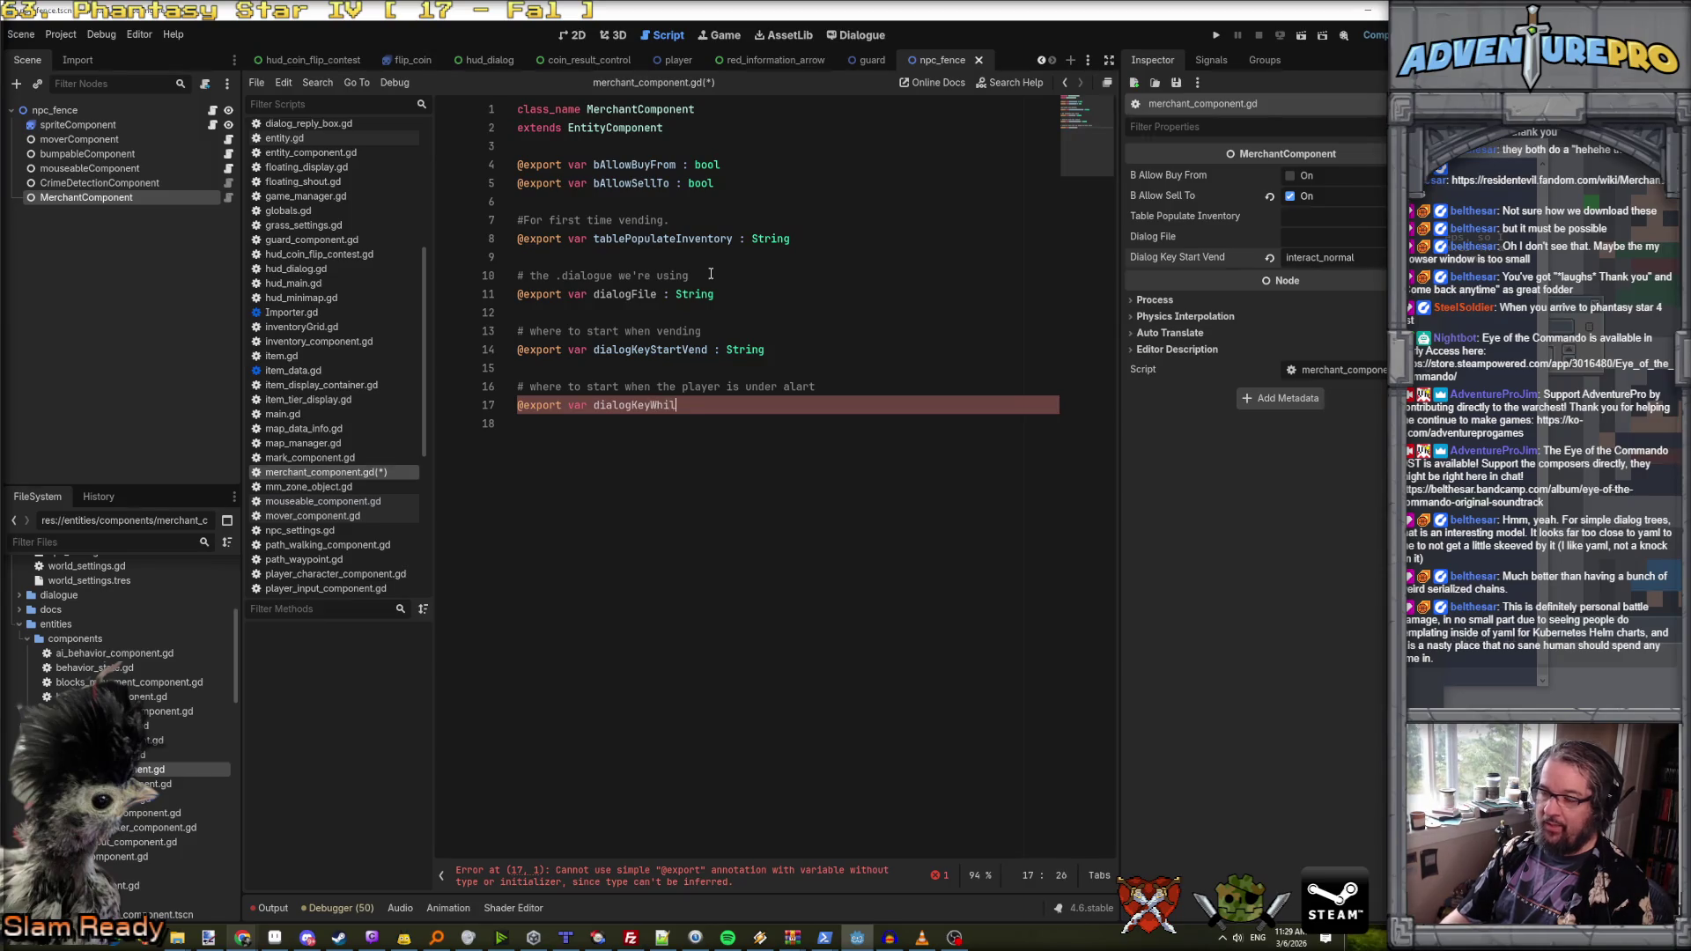
type("rt : Str")
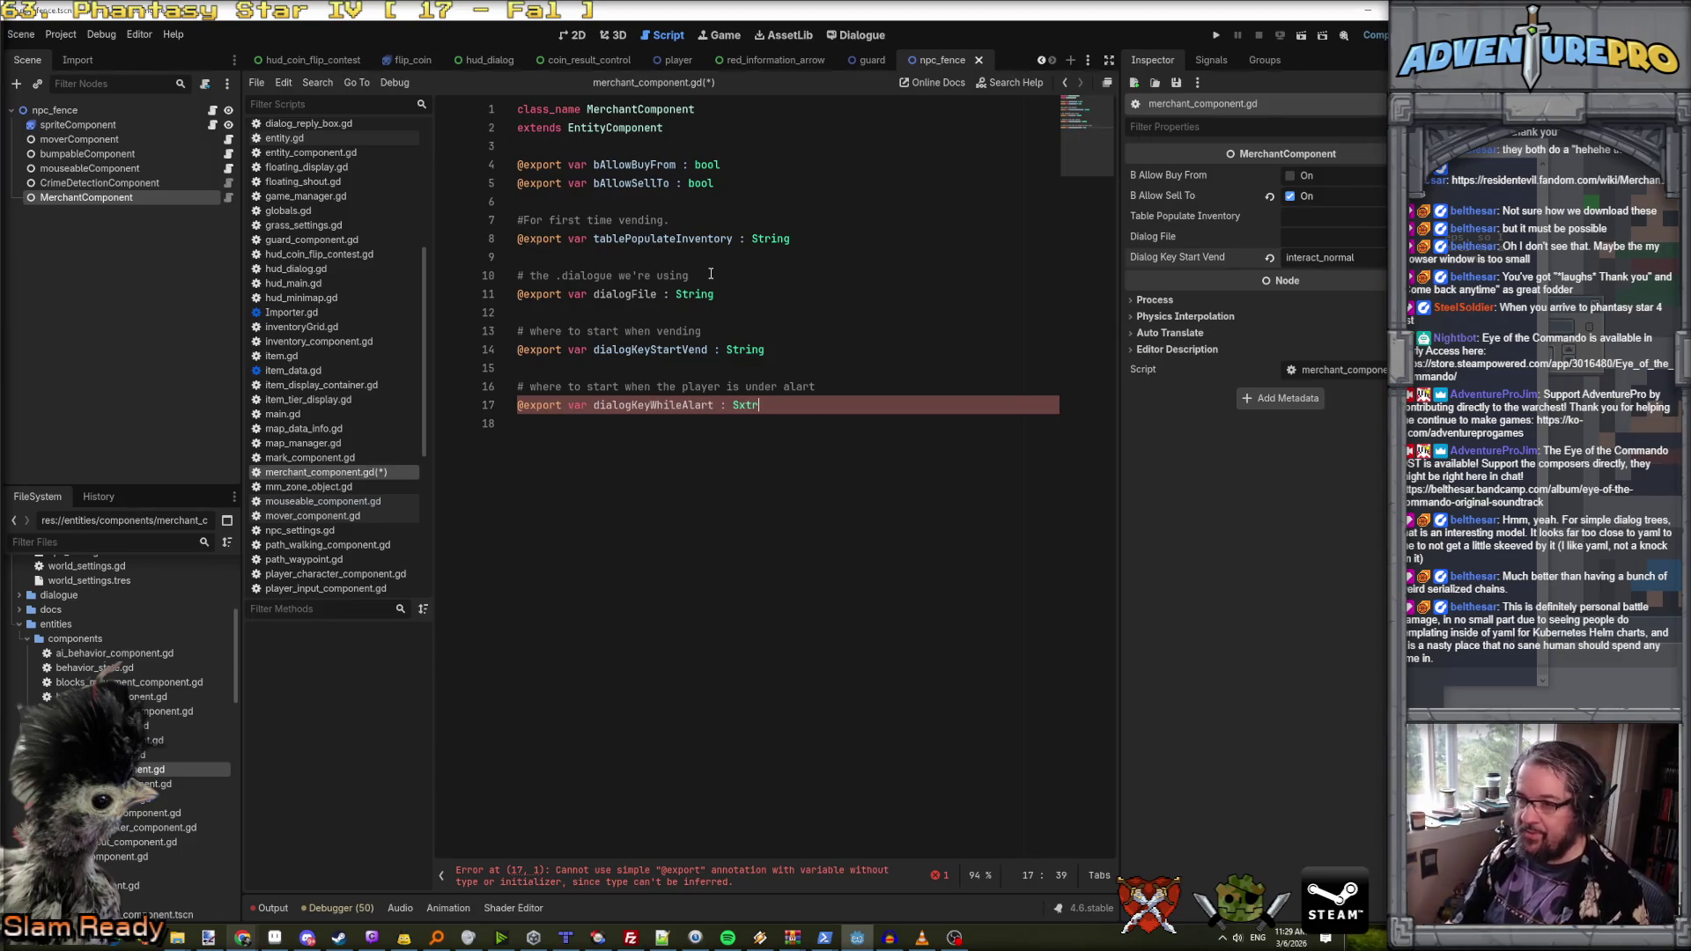
key("Return")
key("Down")
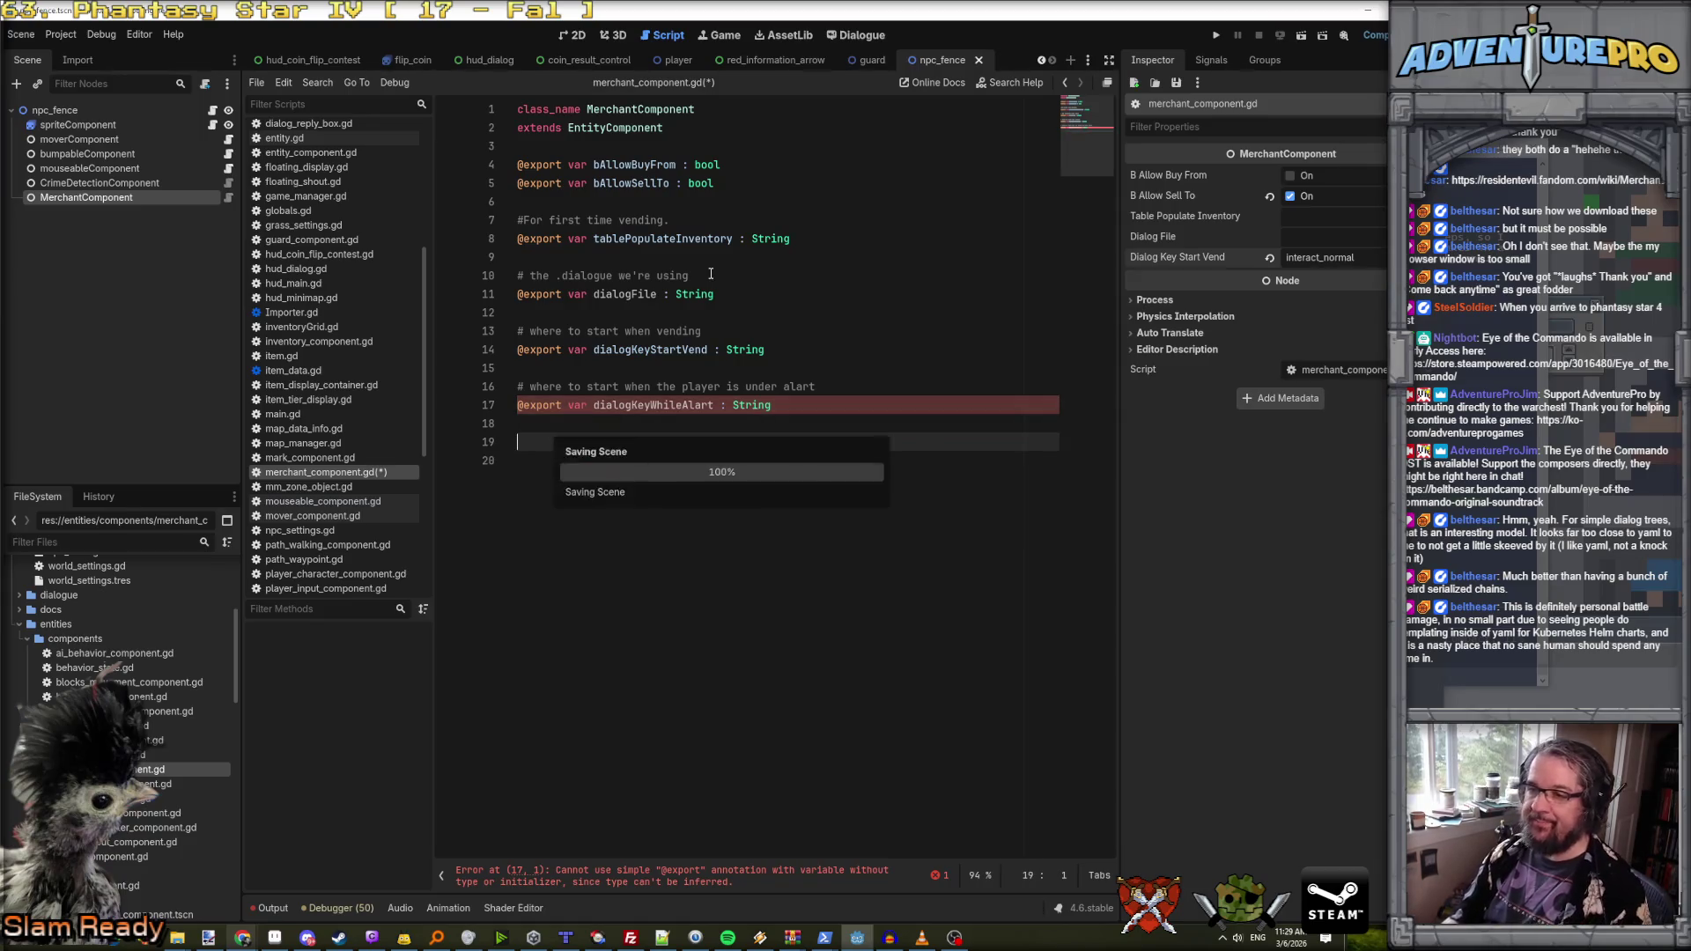
key("ctrl+s")
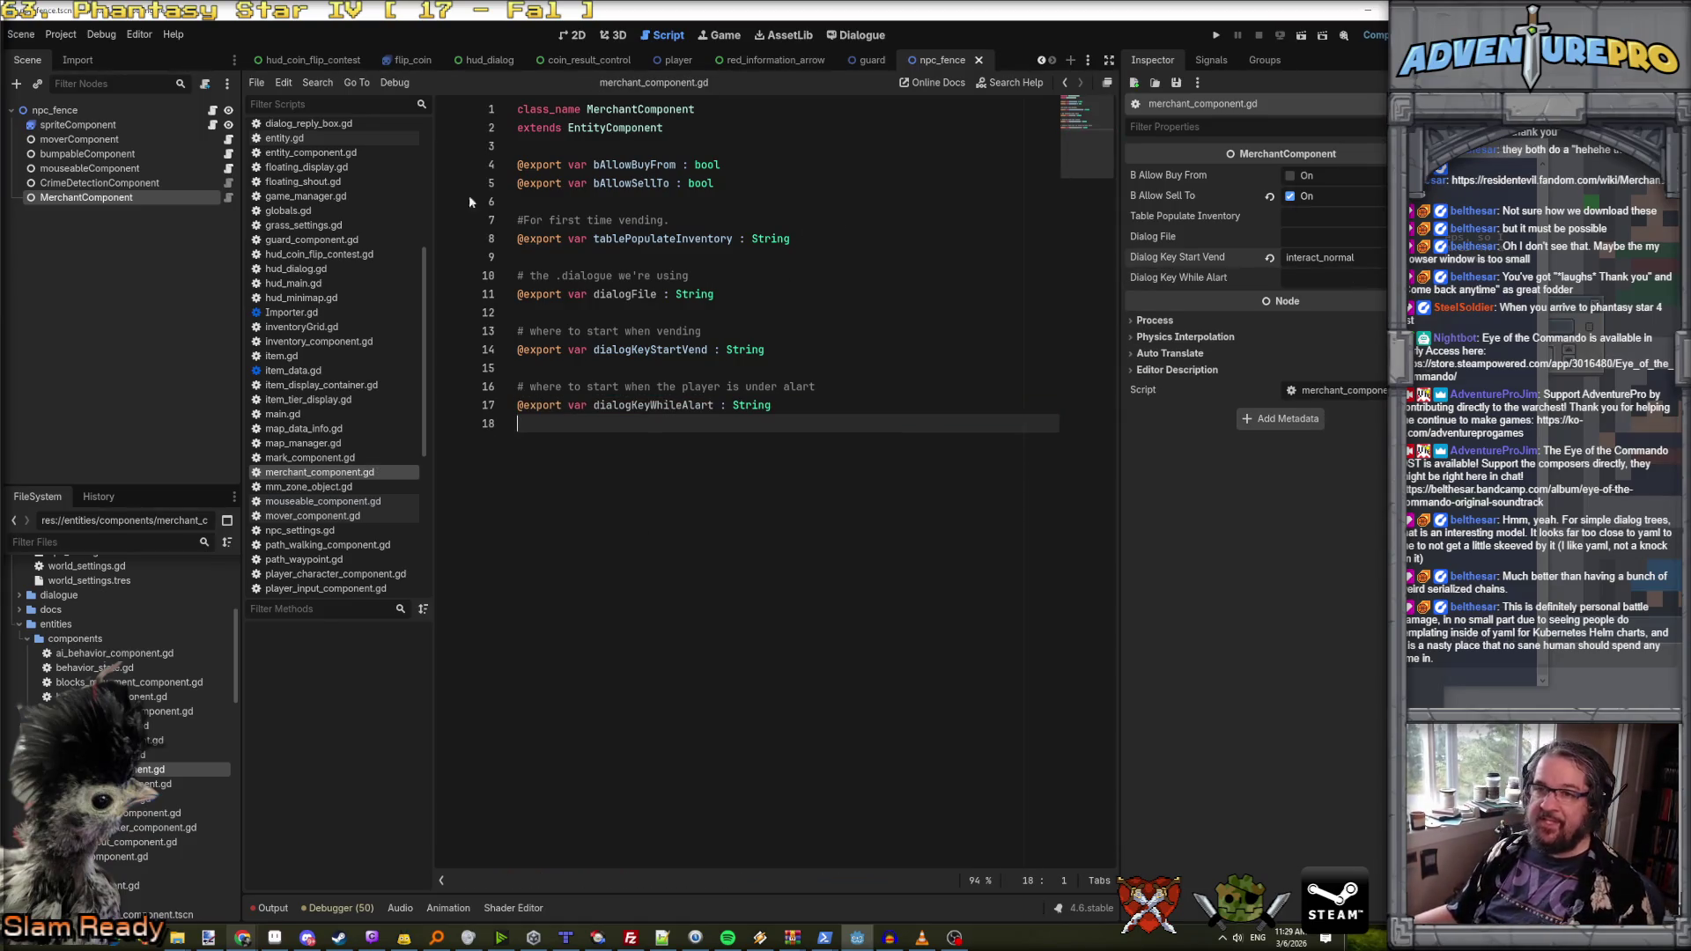
Open mark_component.gd and select its onAttached and onDetached functions
left_click(310, 458)
left_click(725, 516)
left_click_drag(936, 525, 494, 342)
mouse_move(957, 697)
left_mouse_down()
mouse_move(899, 674)
mouse_move(572, 365)
mouse_move(516, 352)
left_mouse_up()
key("ctrl+c")
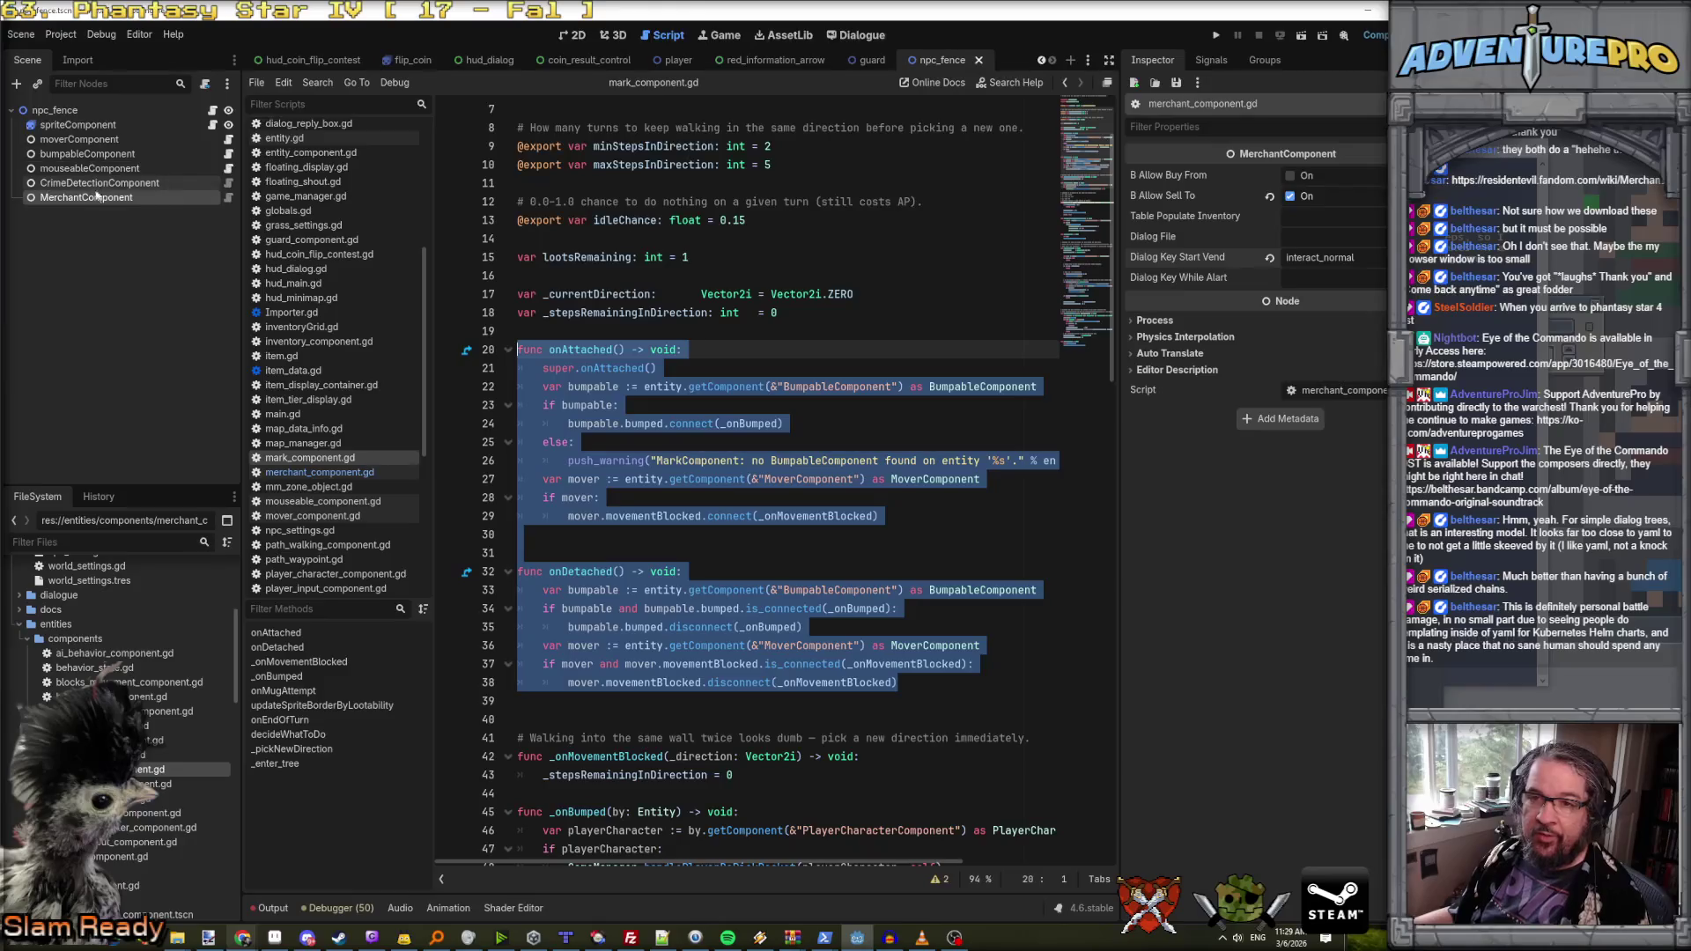
Paste the onAttached and onDetached functions into merchant_component.gd and check the error lines
left_click(229, 198)
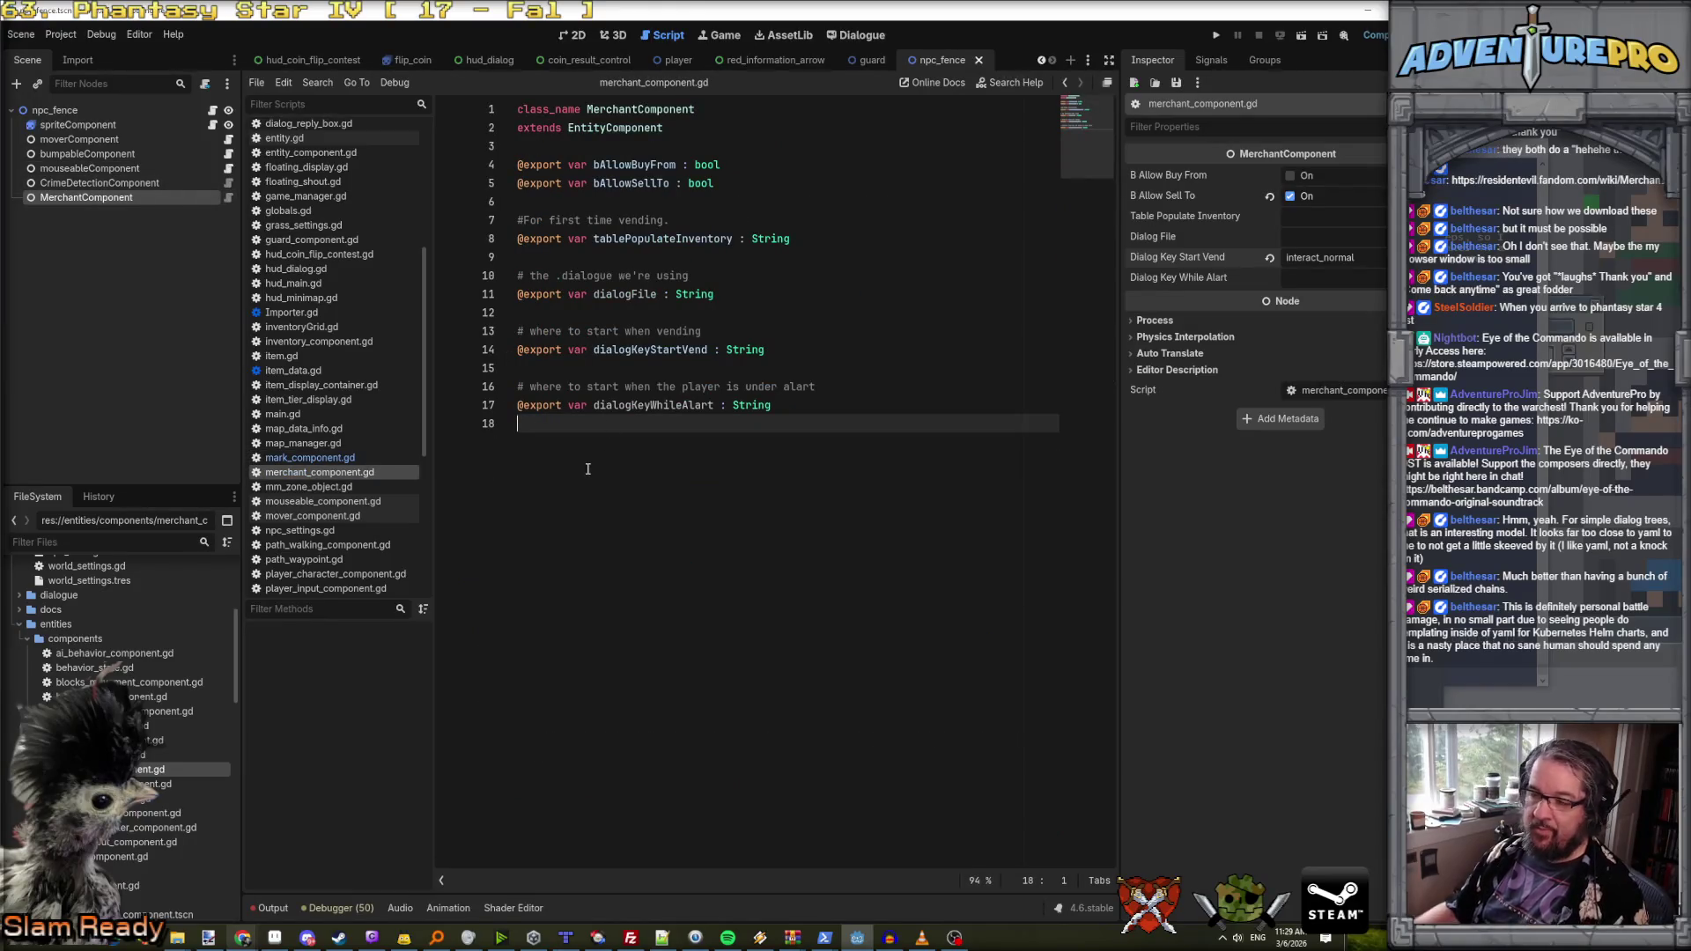
key("ctrl+v")
left_click(676, 444)
left_click(787, 464)
key("Down")
key("Down")
key("Down")
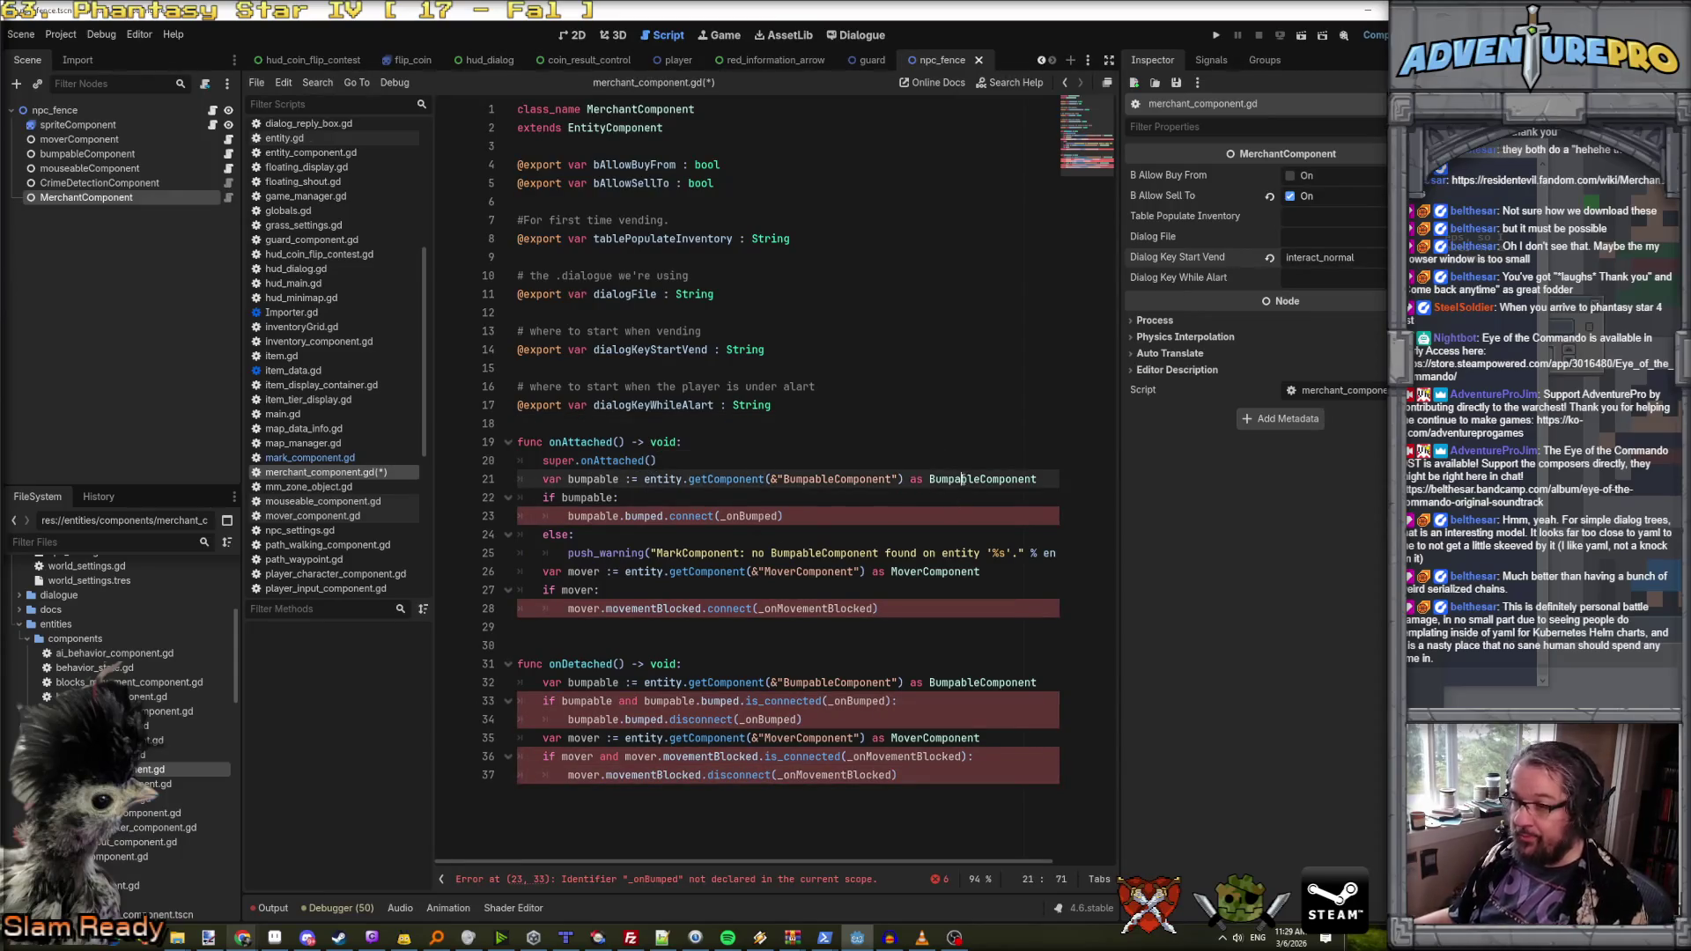
Add a 'func _onBumped(bumper: Entity) -> void:' stub with an indented pass
left_click(560, 828)
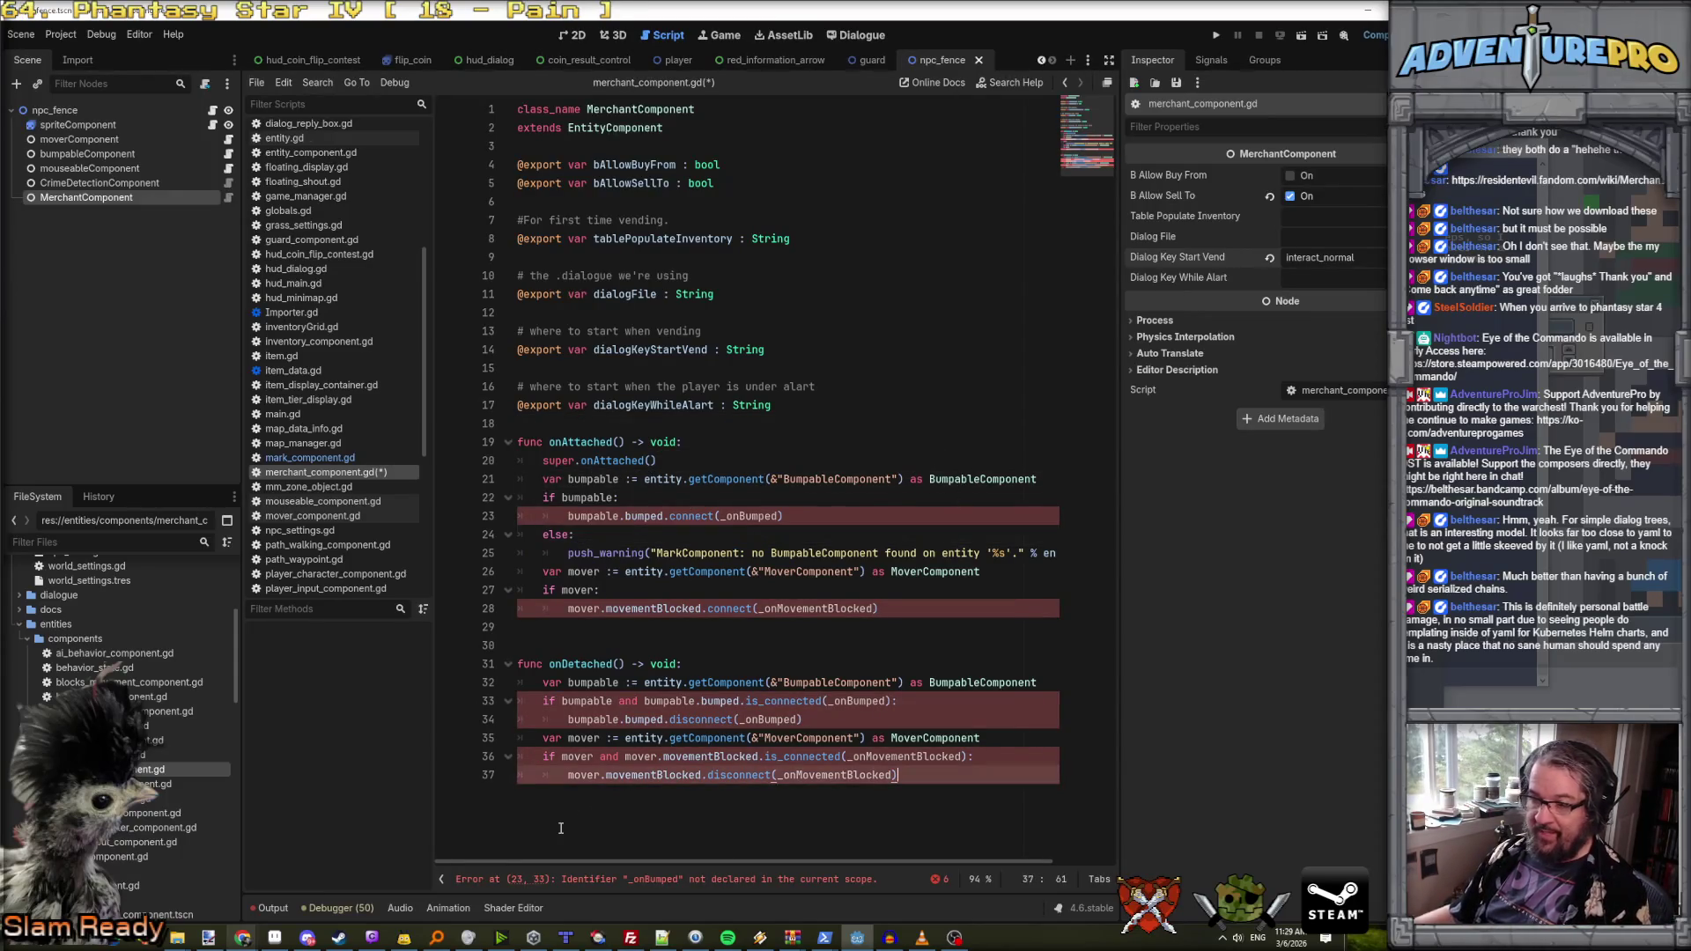
key("Return")
key("Return")
type("func _")
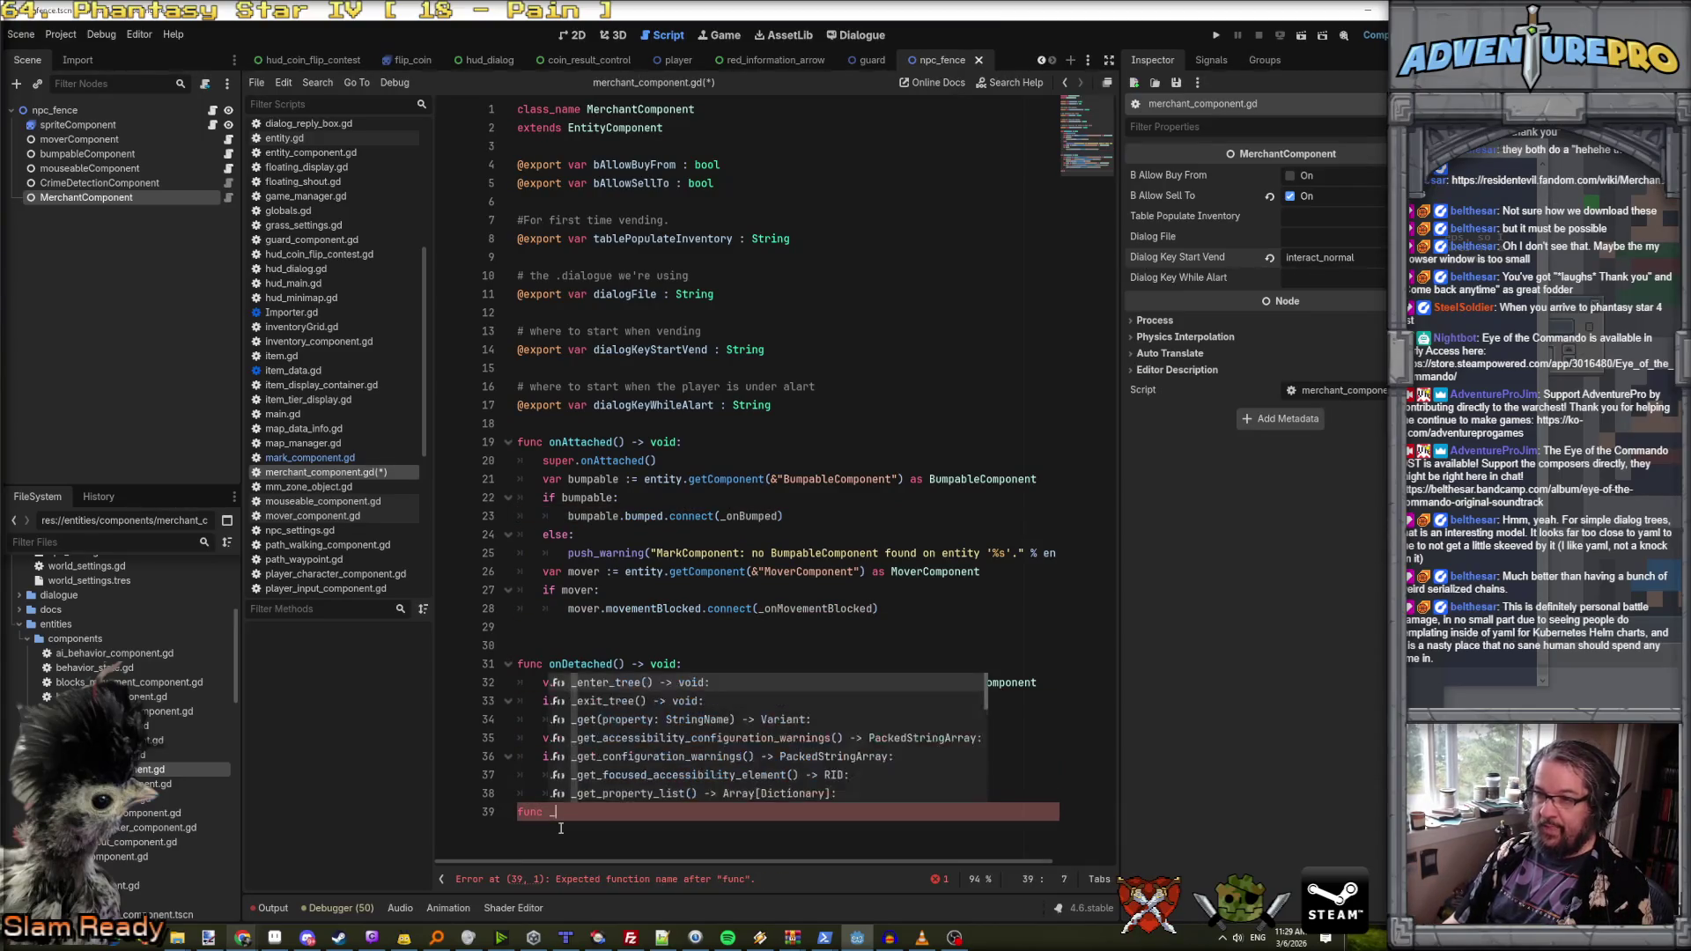
type("onBumpe")
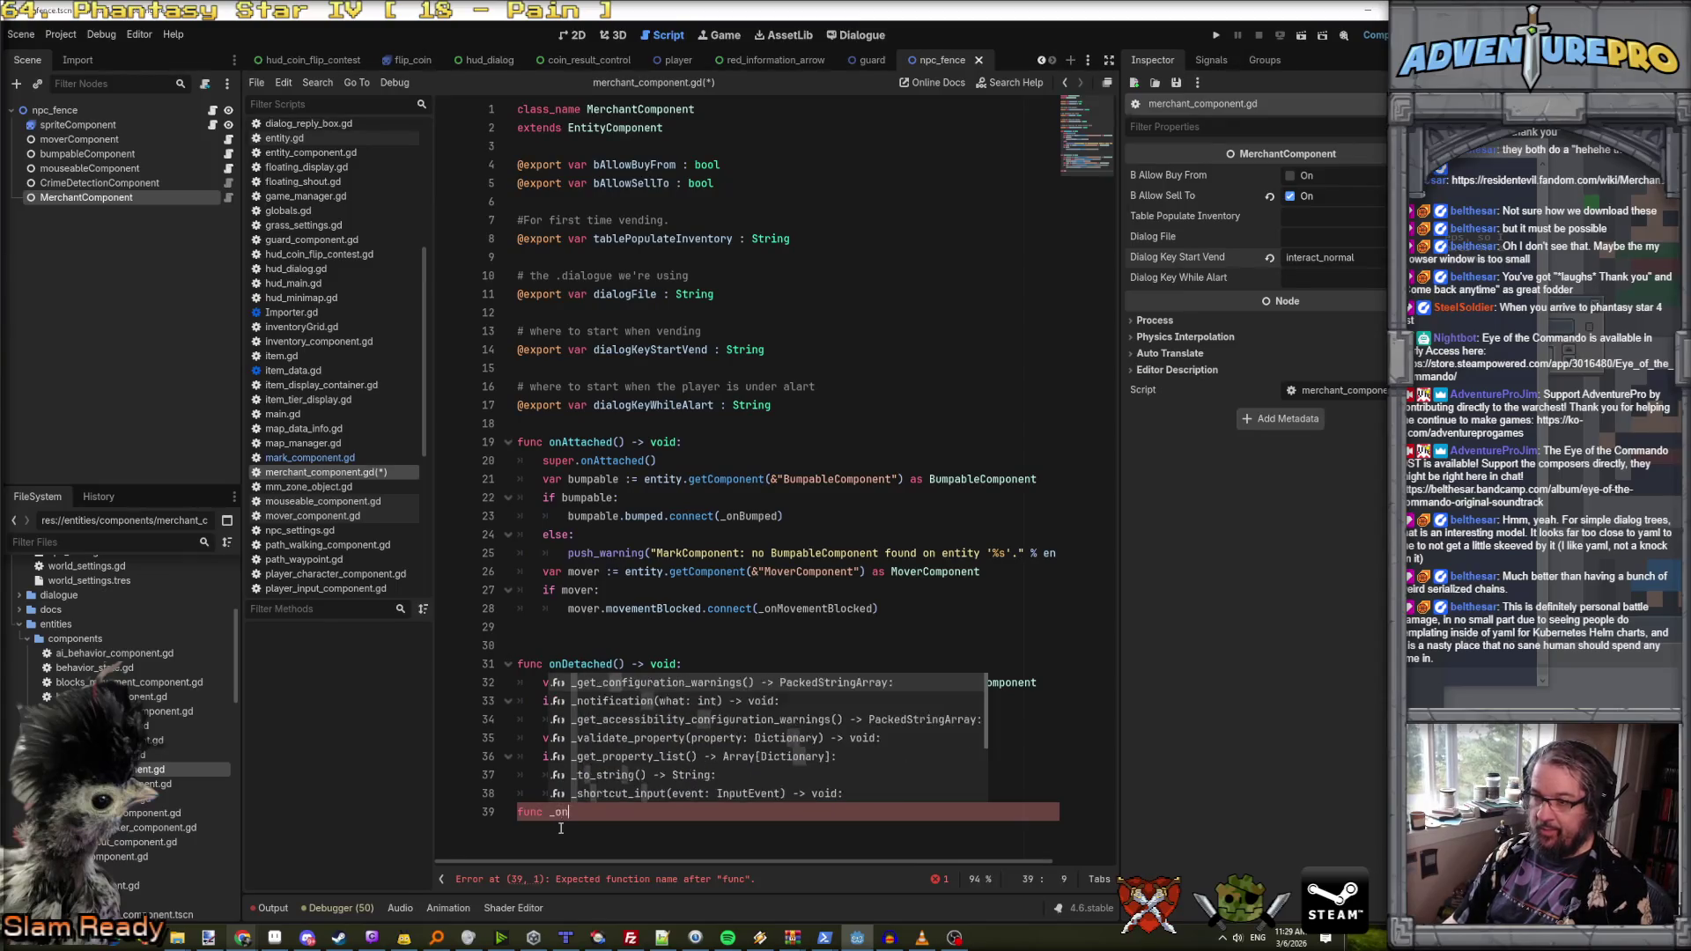
type("d(")
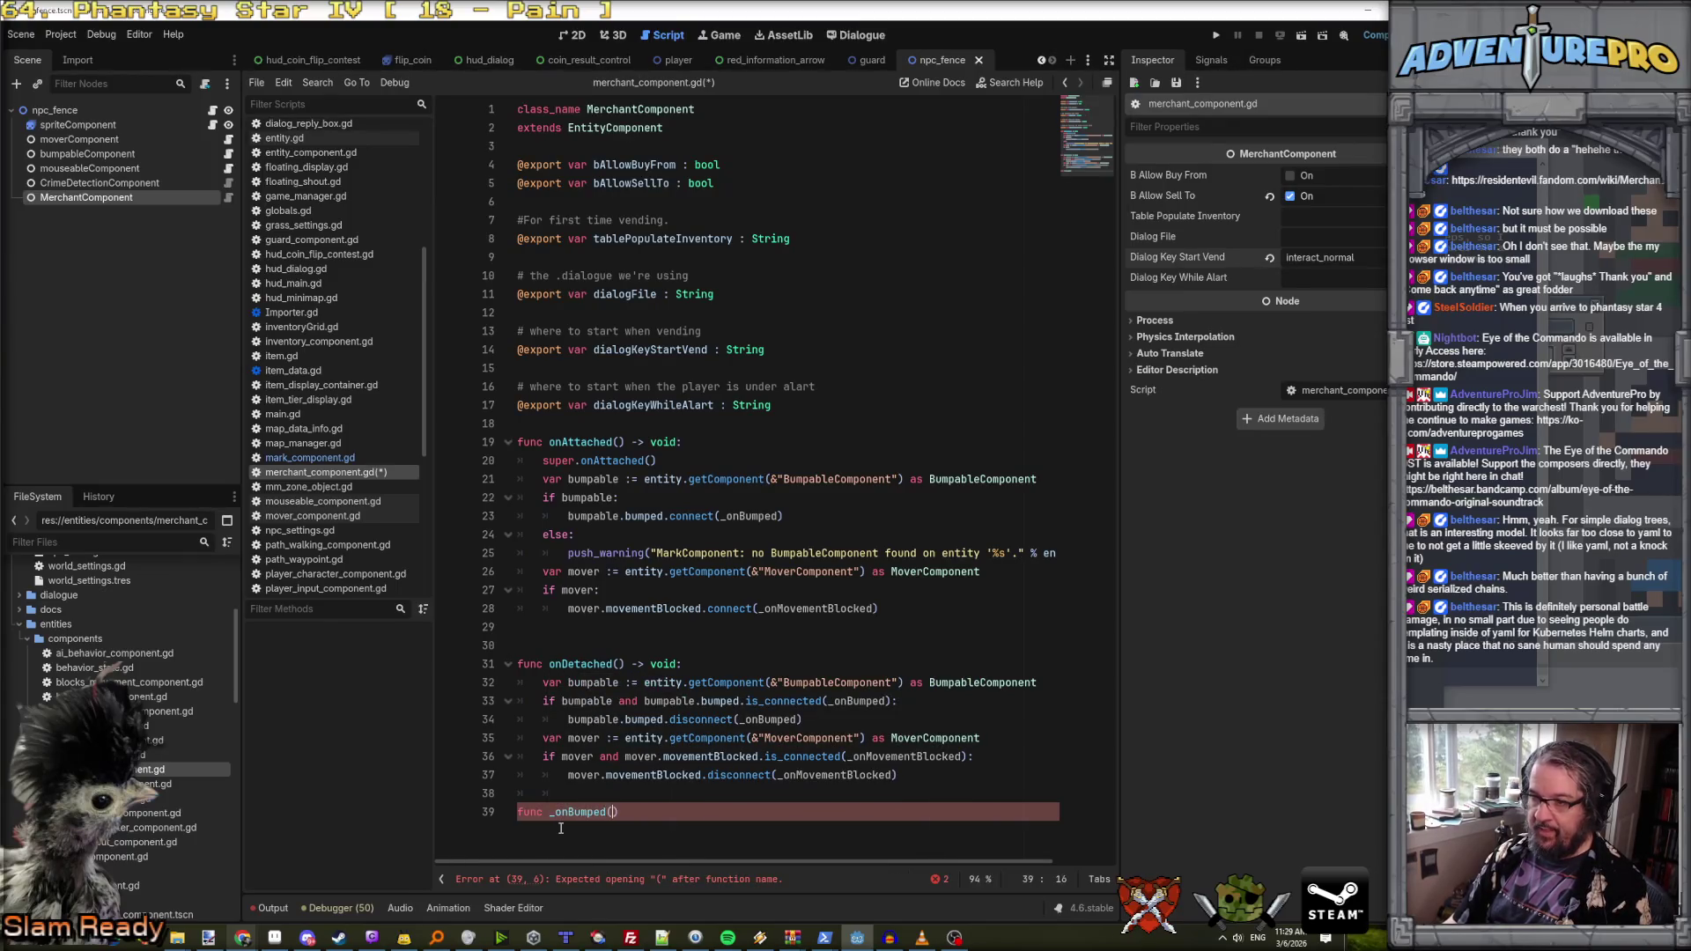
type("bumper")
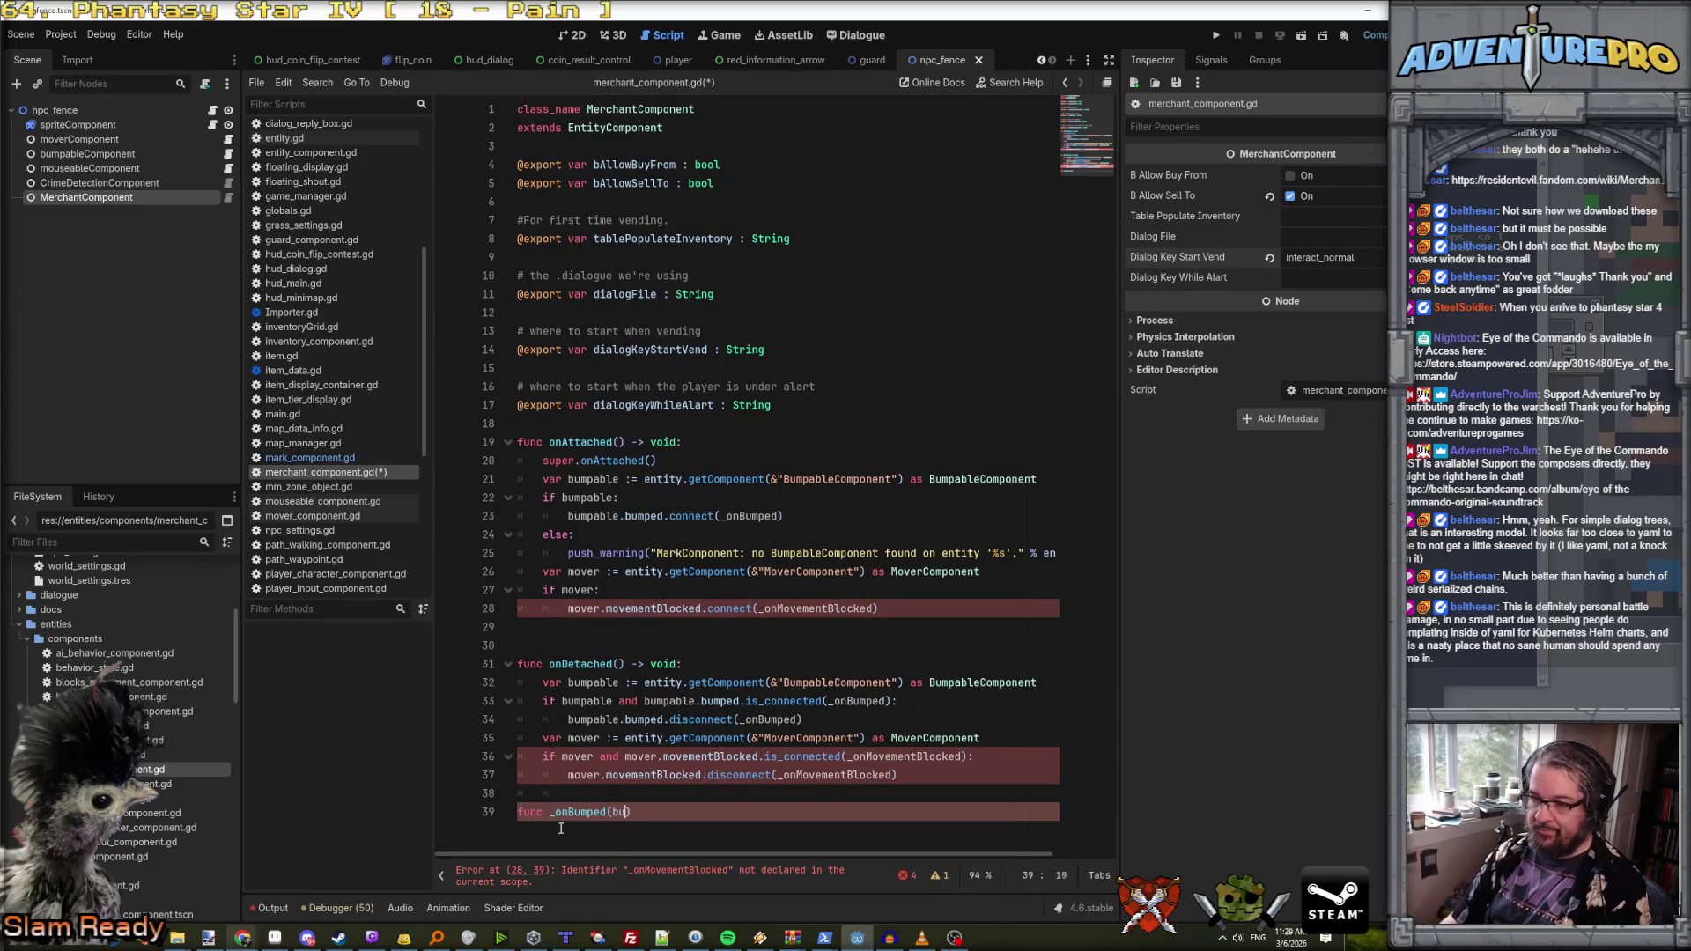
type(": Entity)")
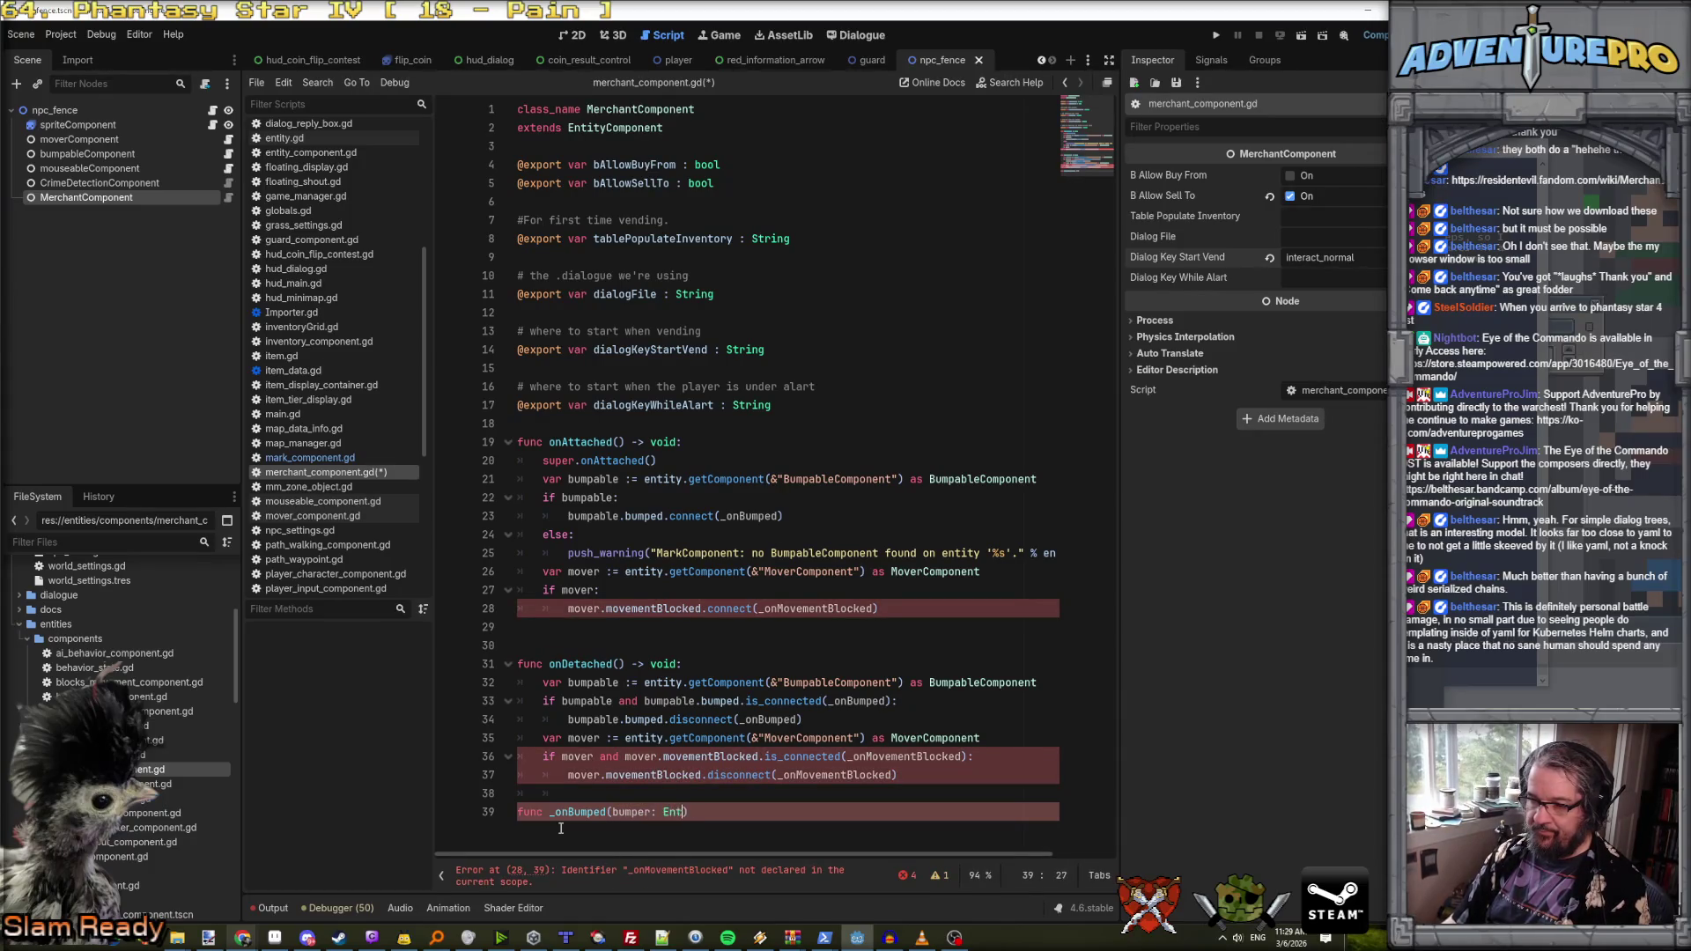
key("Return")
type("pass")
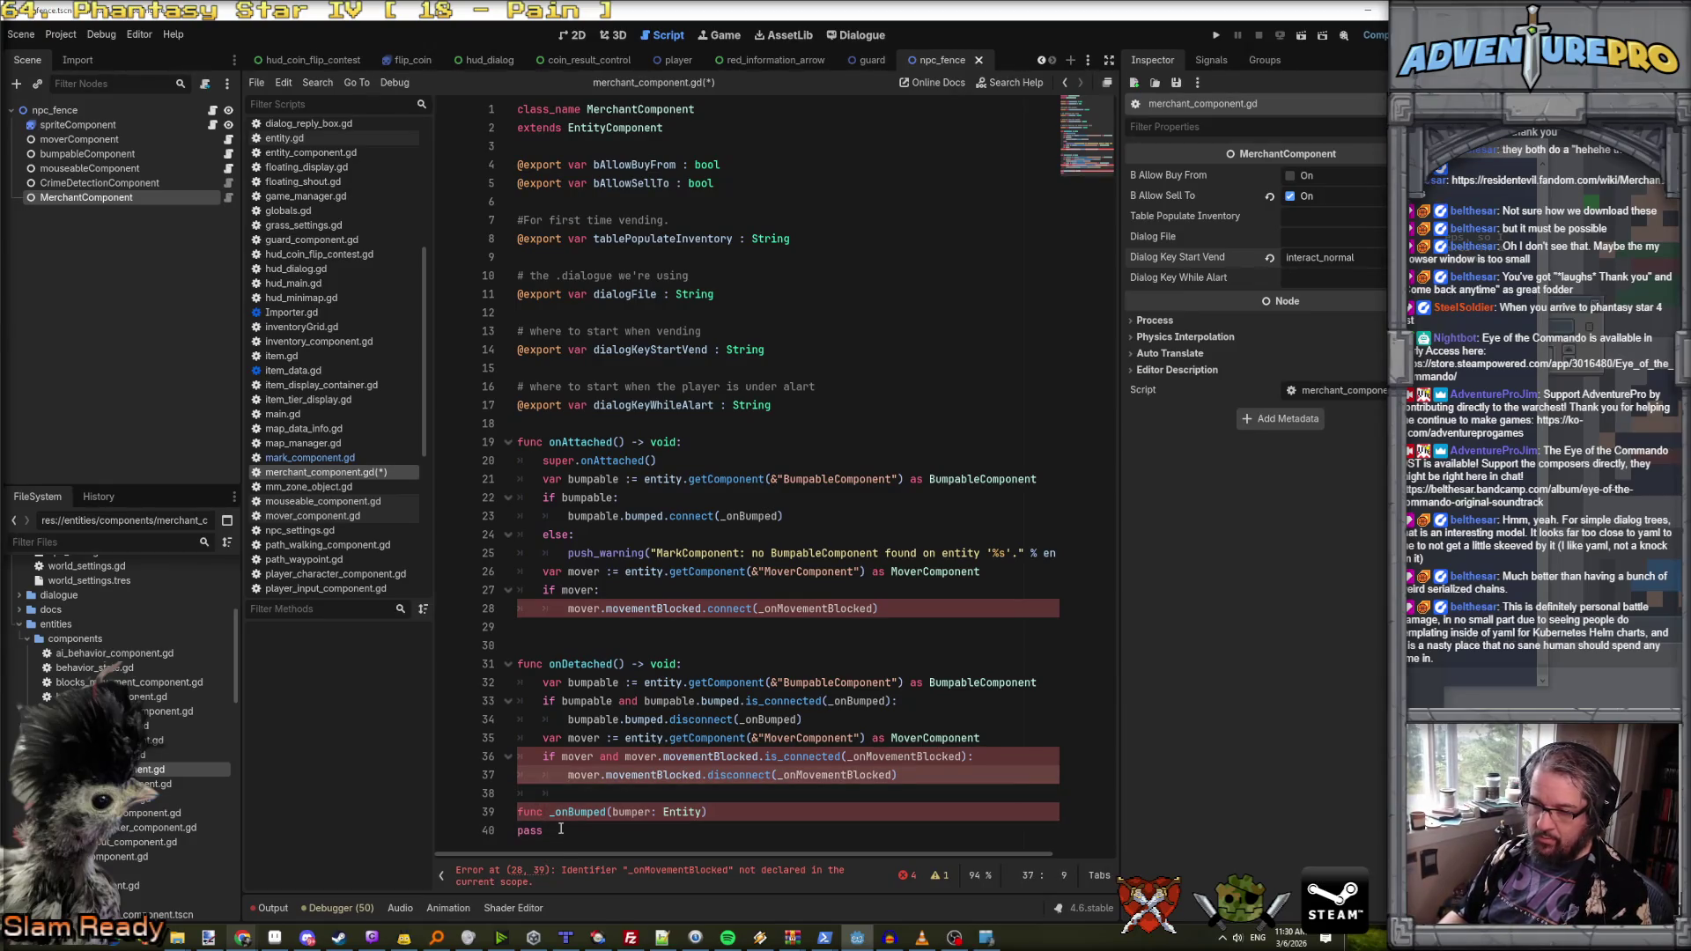
left_click(754, 819)
type("-")
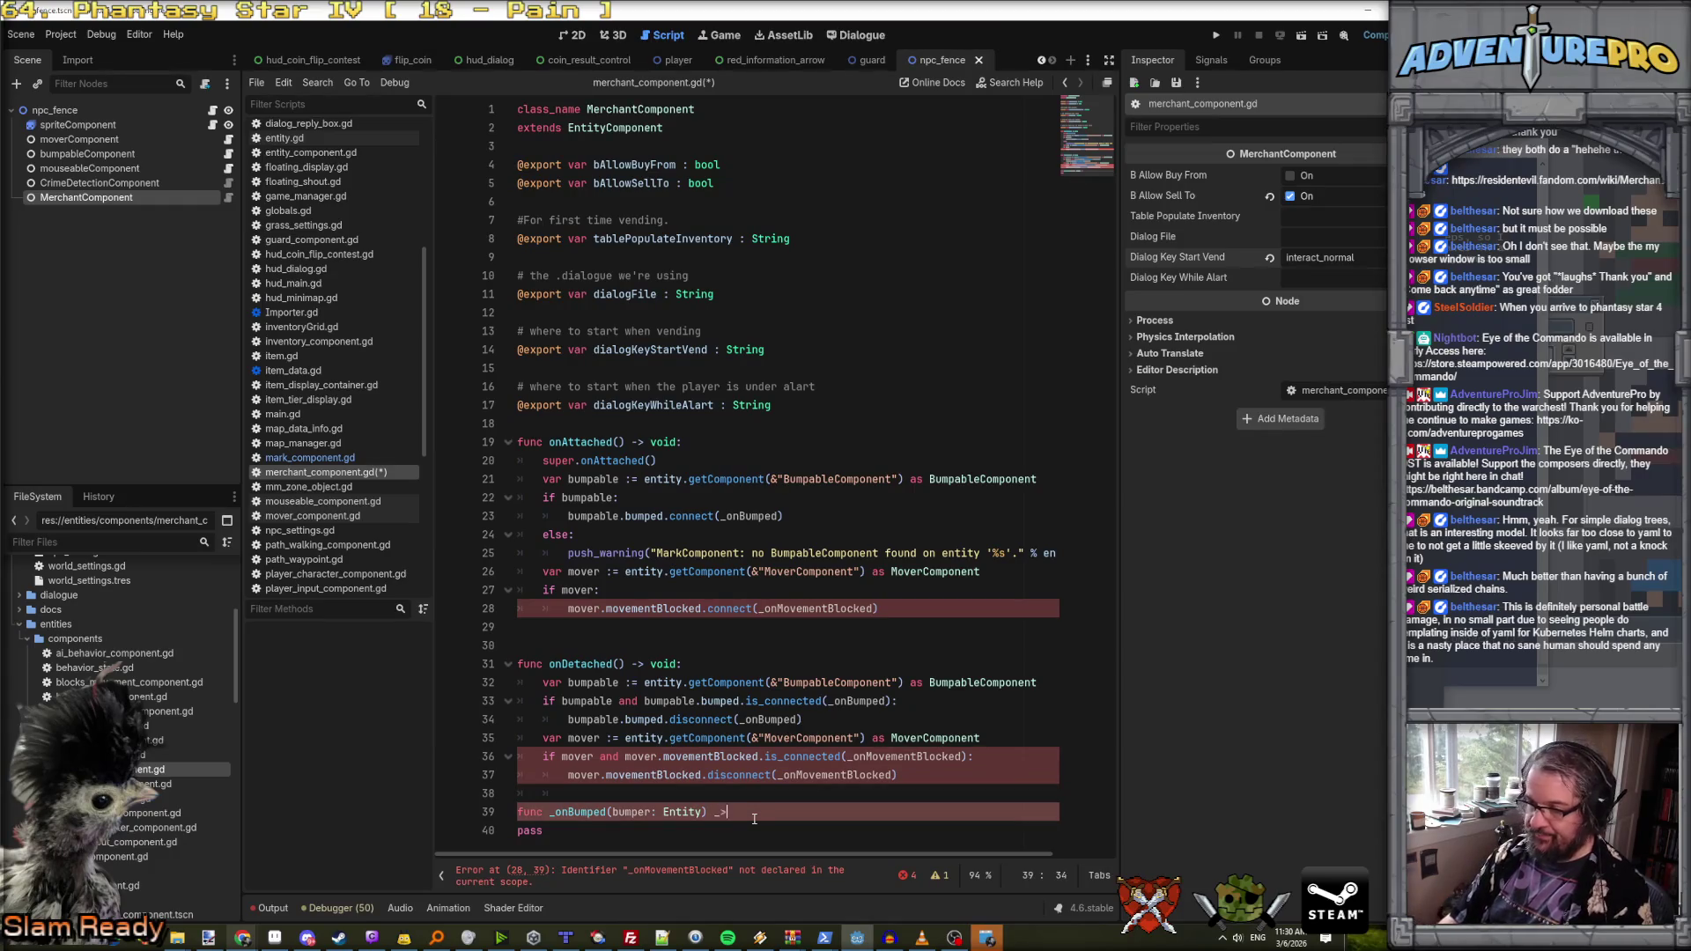
type("> void:")
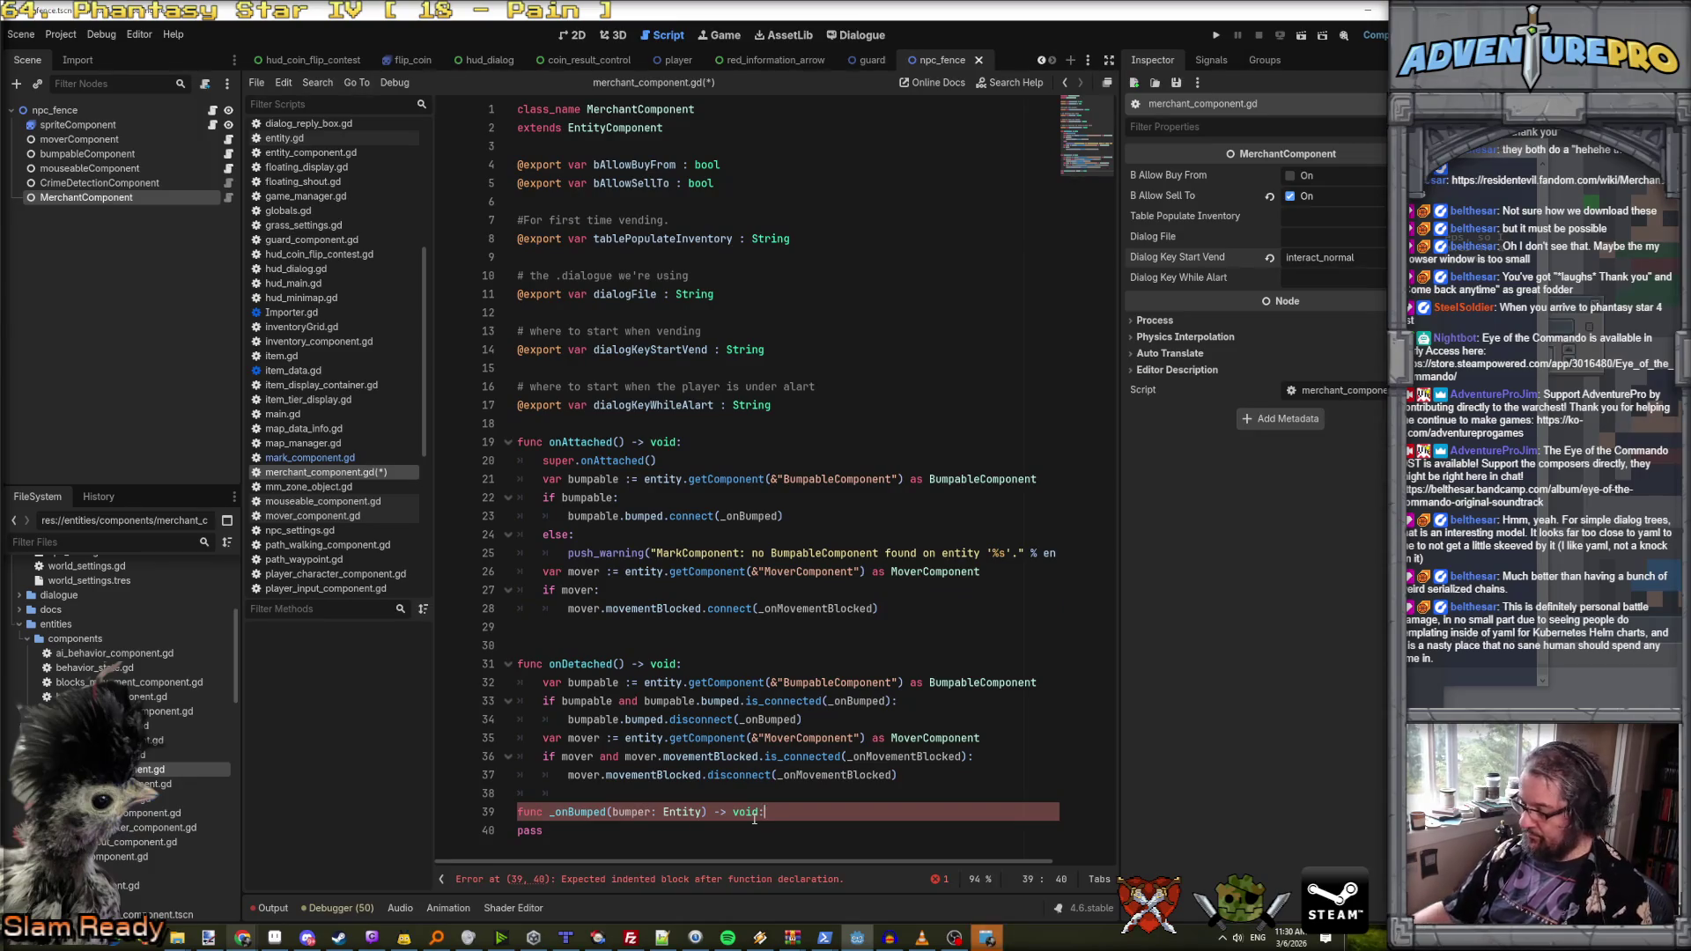
key("Right")
key("Tab")
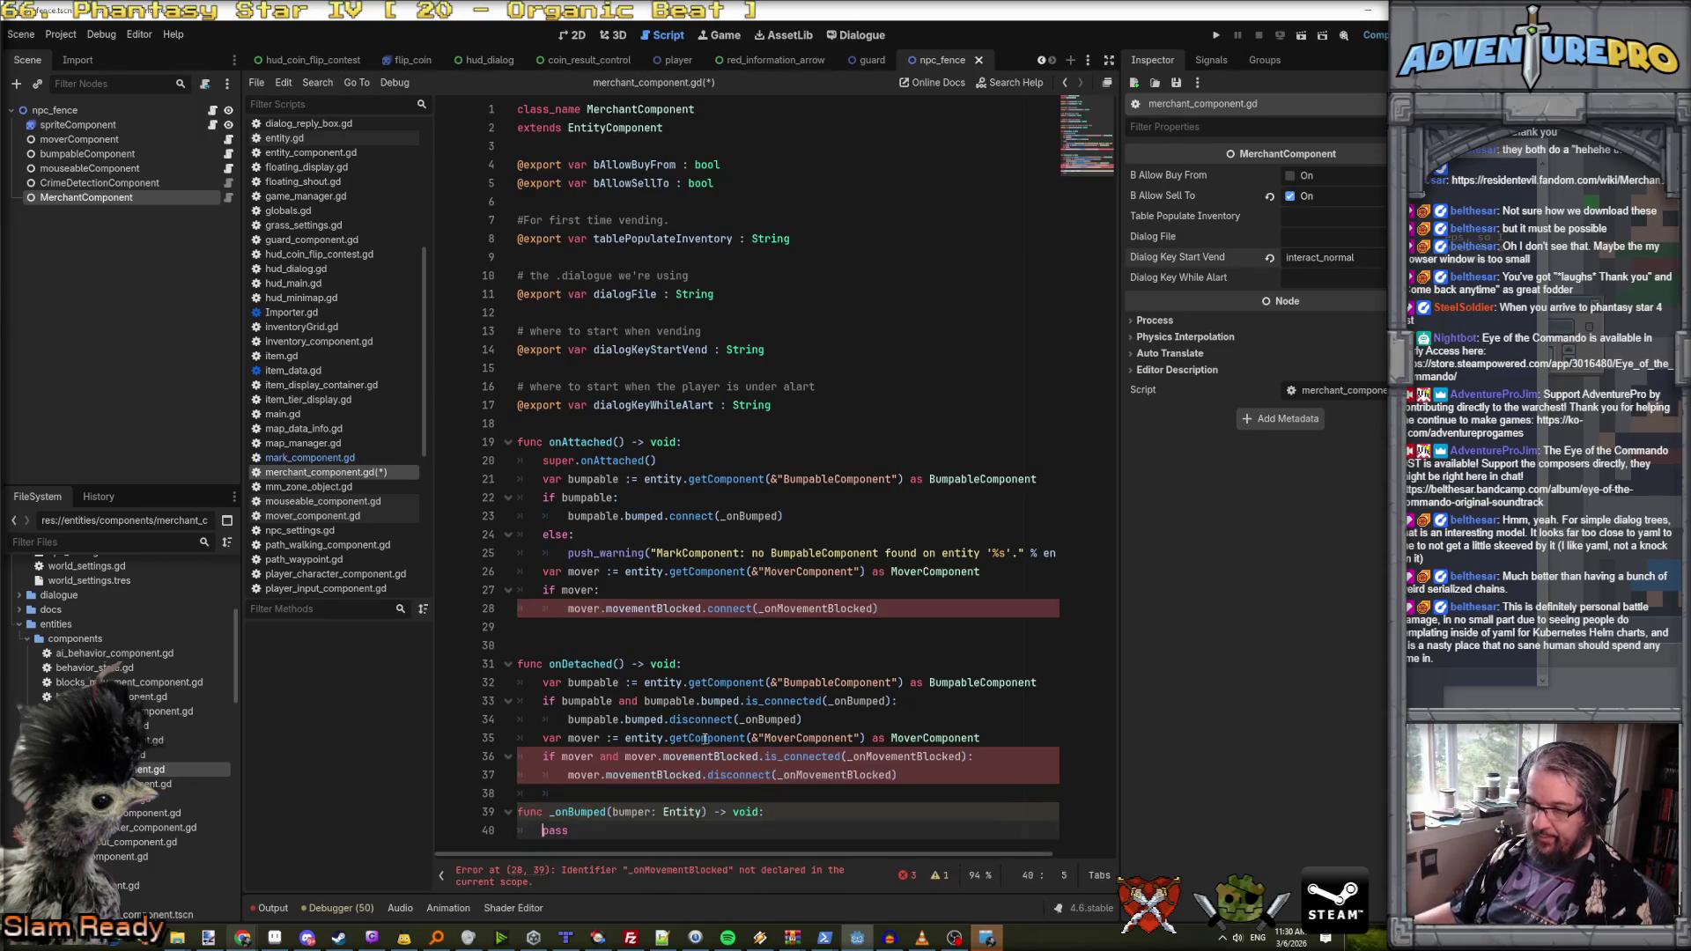
Examine the mover lookup, if mover check and movementBlocked connect lines in onAttached
left_click(628, 586)
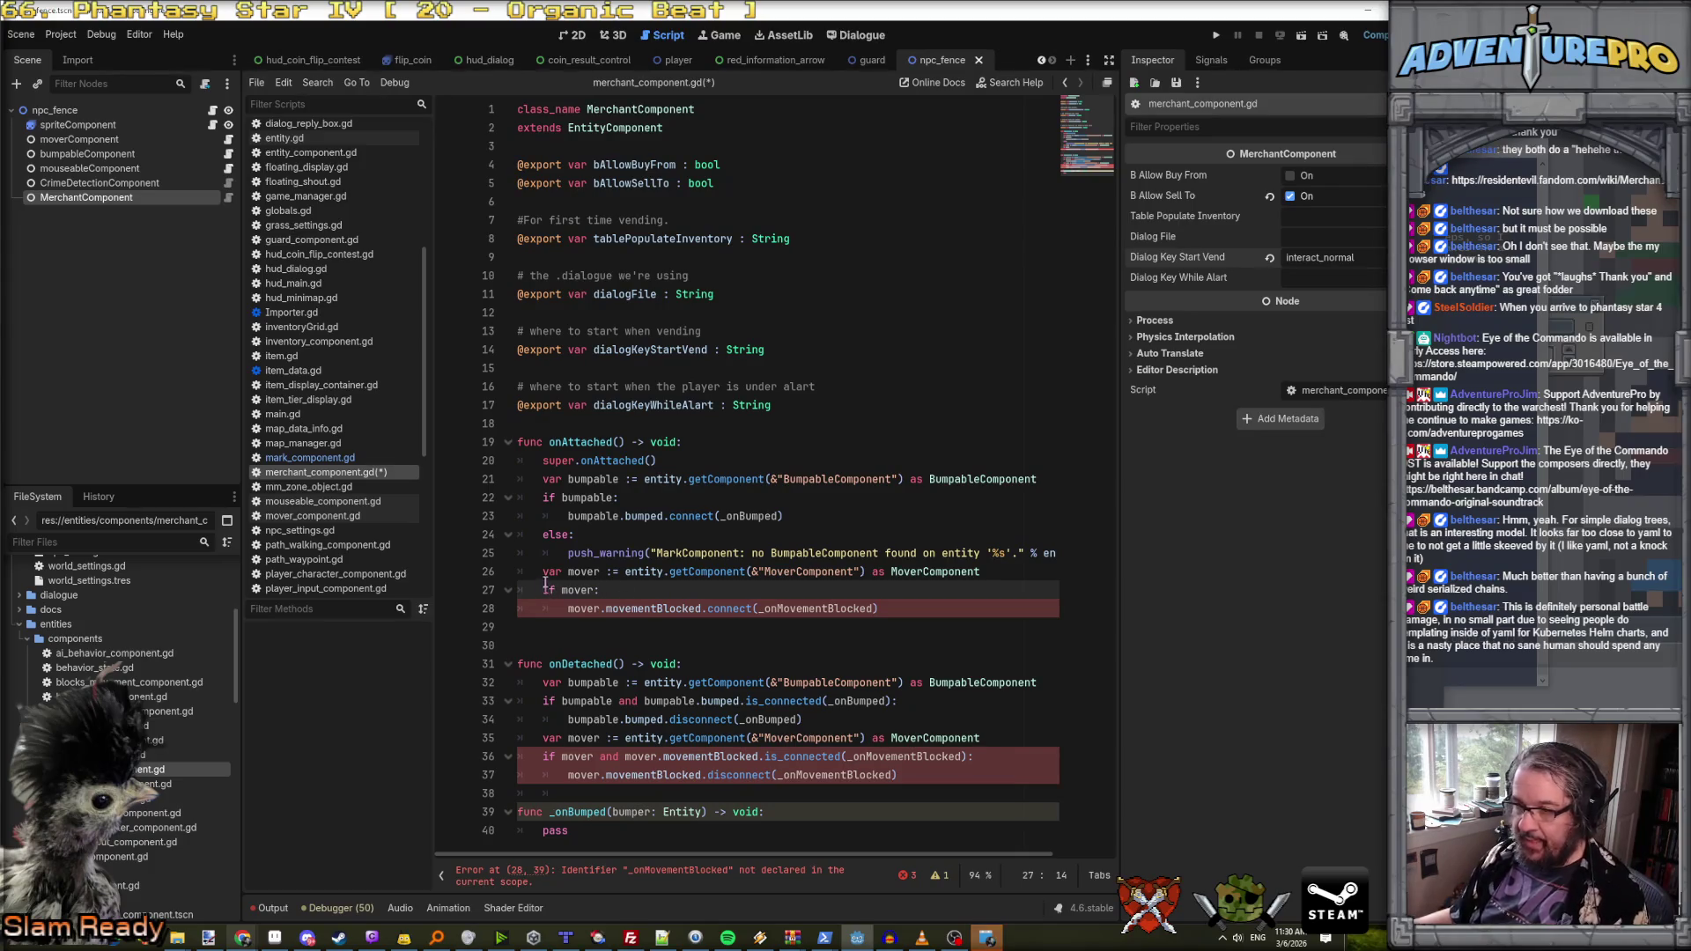
left_click(542, 574)
left_click(674, 591)
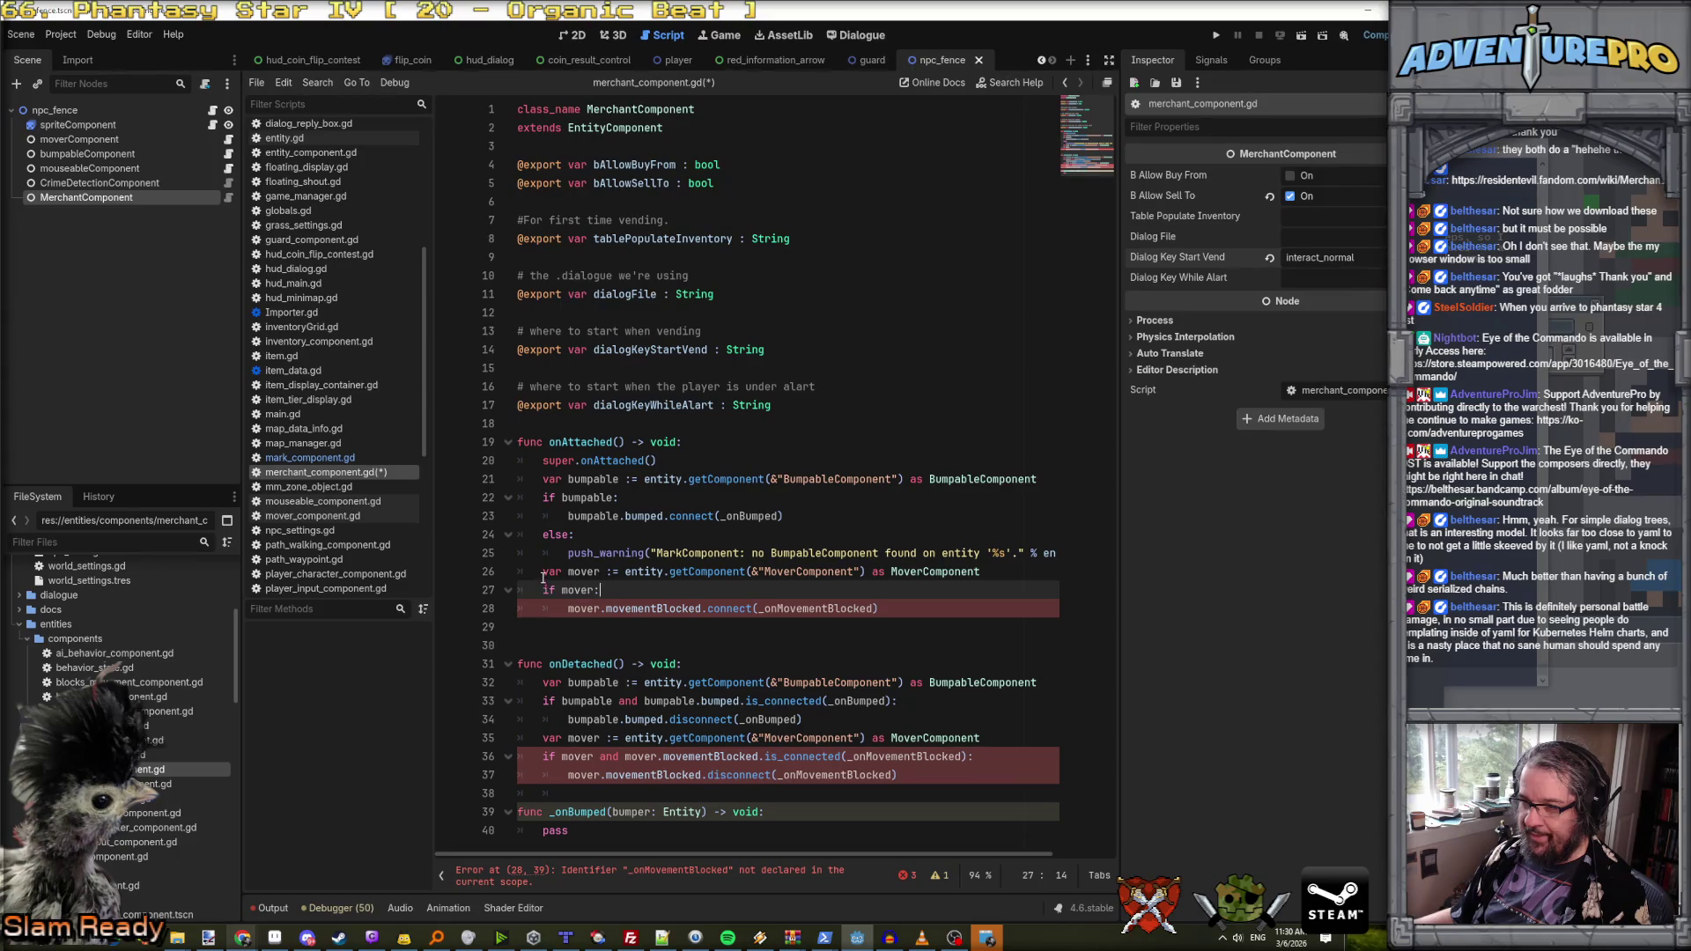
left_click(544, 574)
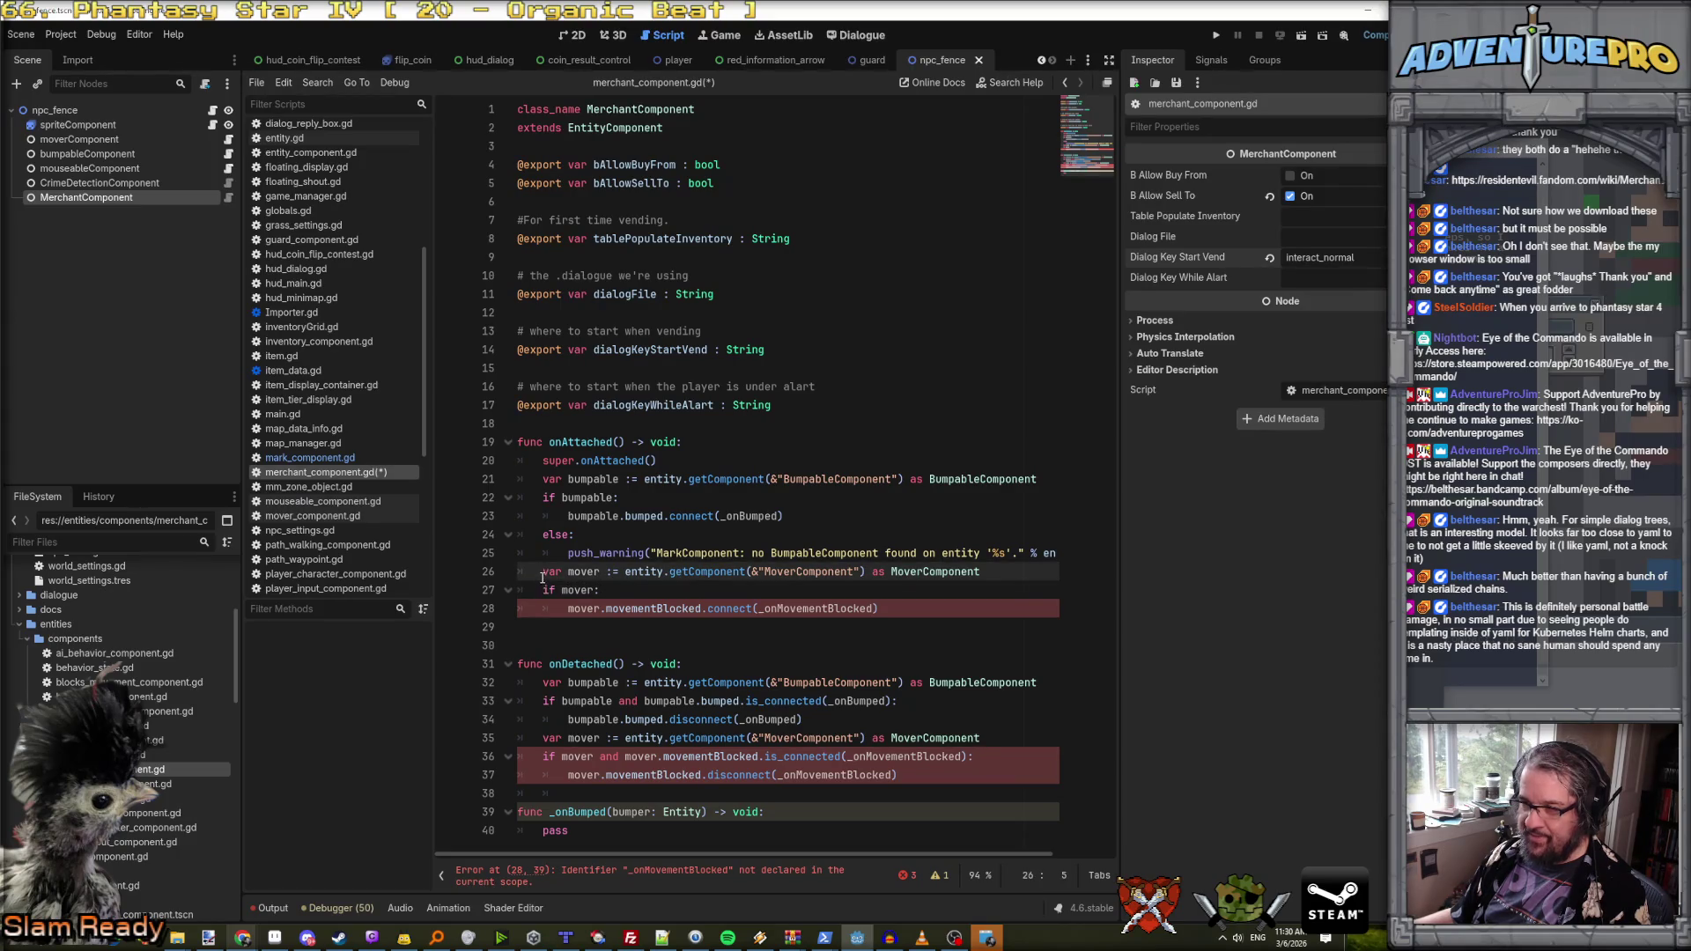
left_click(545, 609)
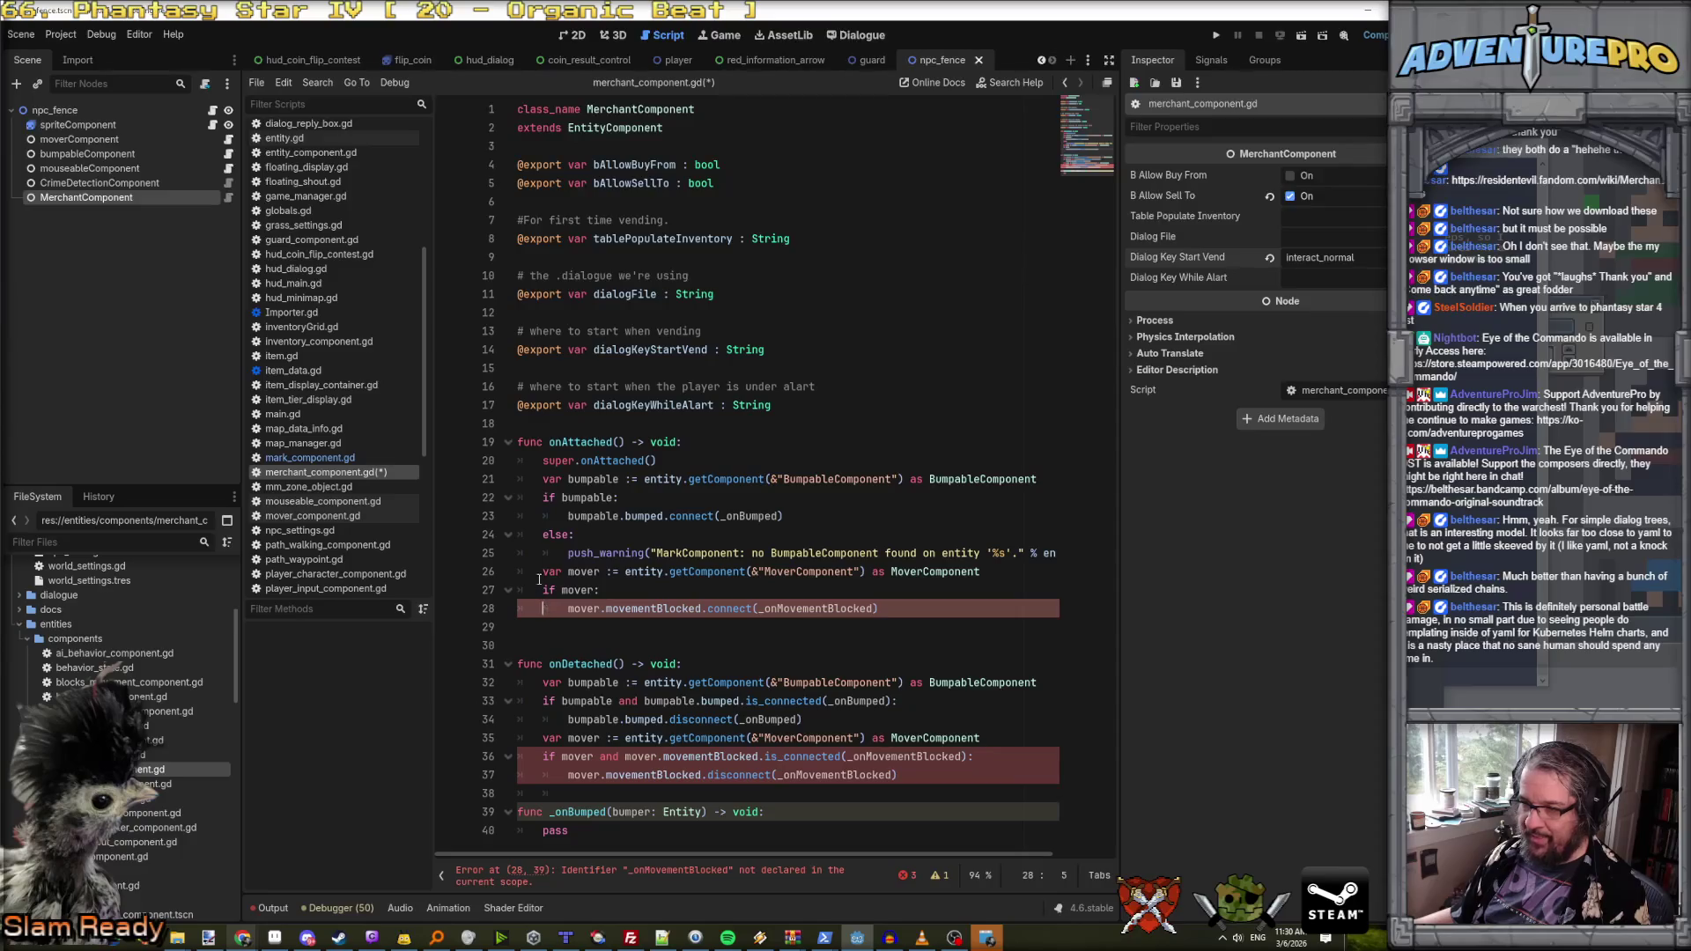
left_click(543, 572)
Comment out the three mover lines in onAttached with '# '
type("#")
key("Down")
key("Left")
type("#")
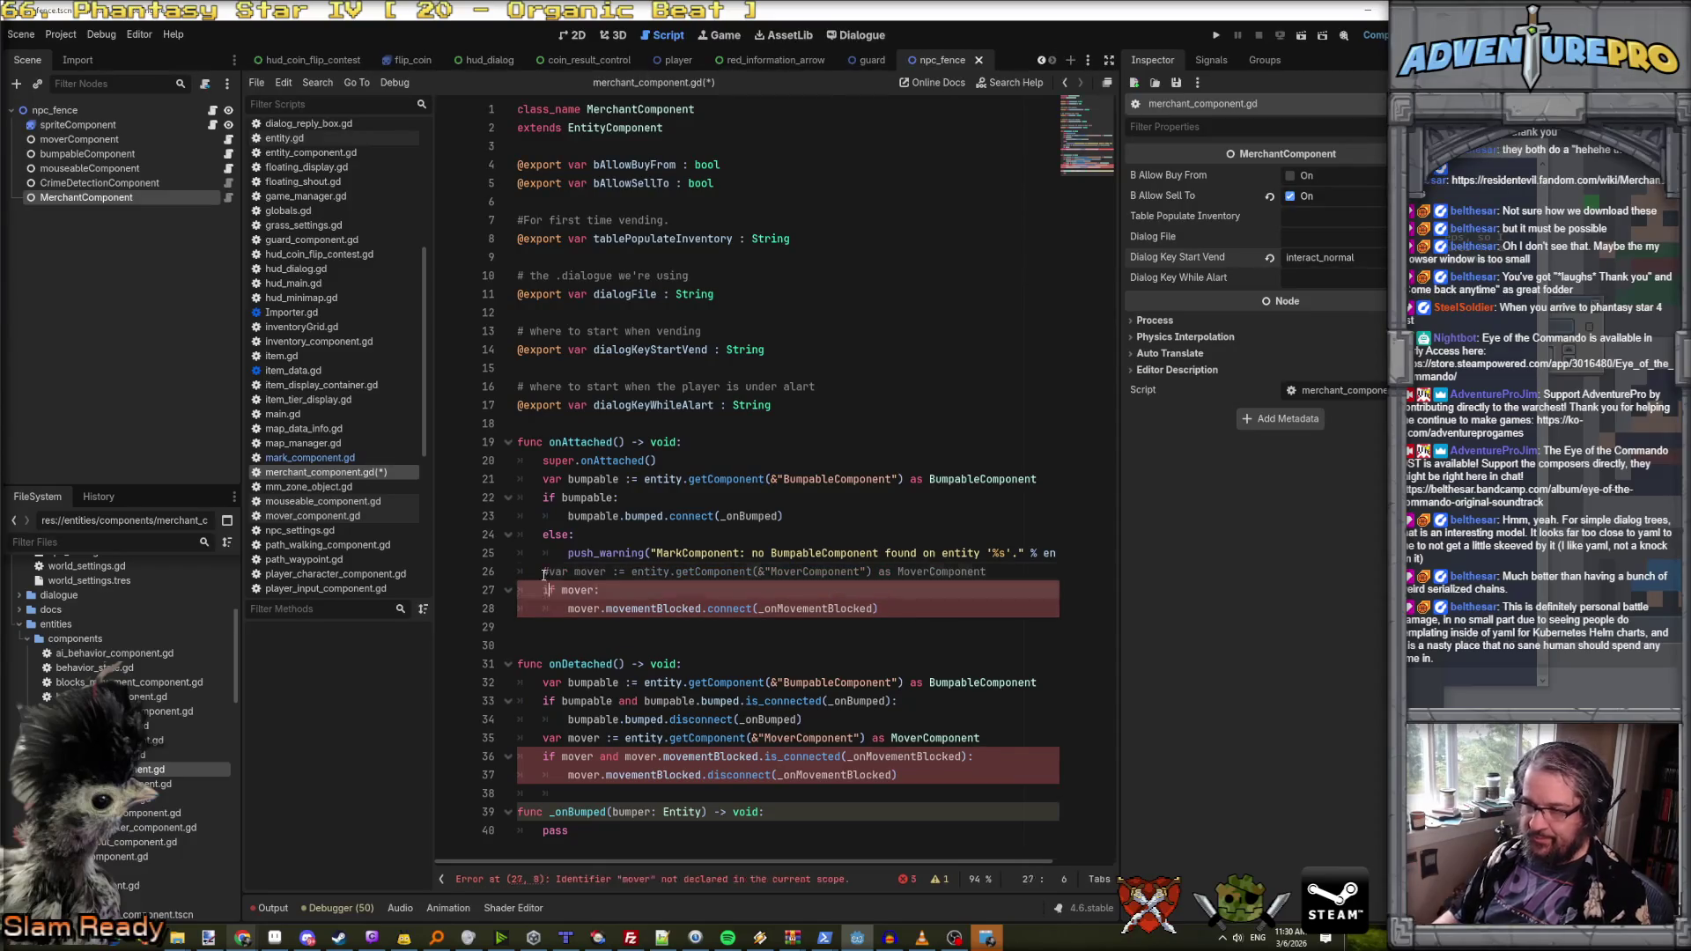
key("Down")
type("#")
key("Up")
key("Up")
key("Down")
key("Down")
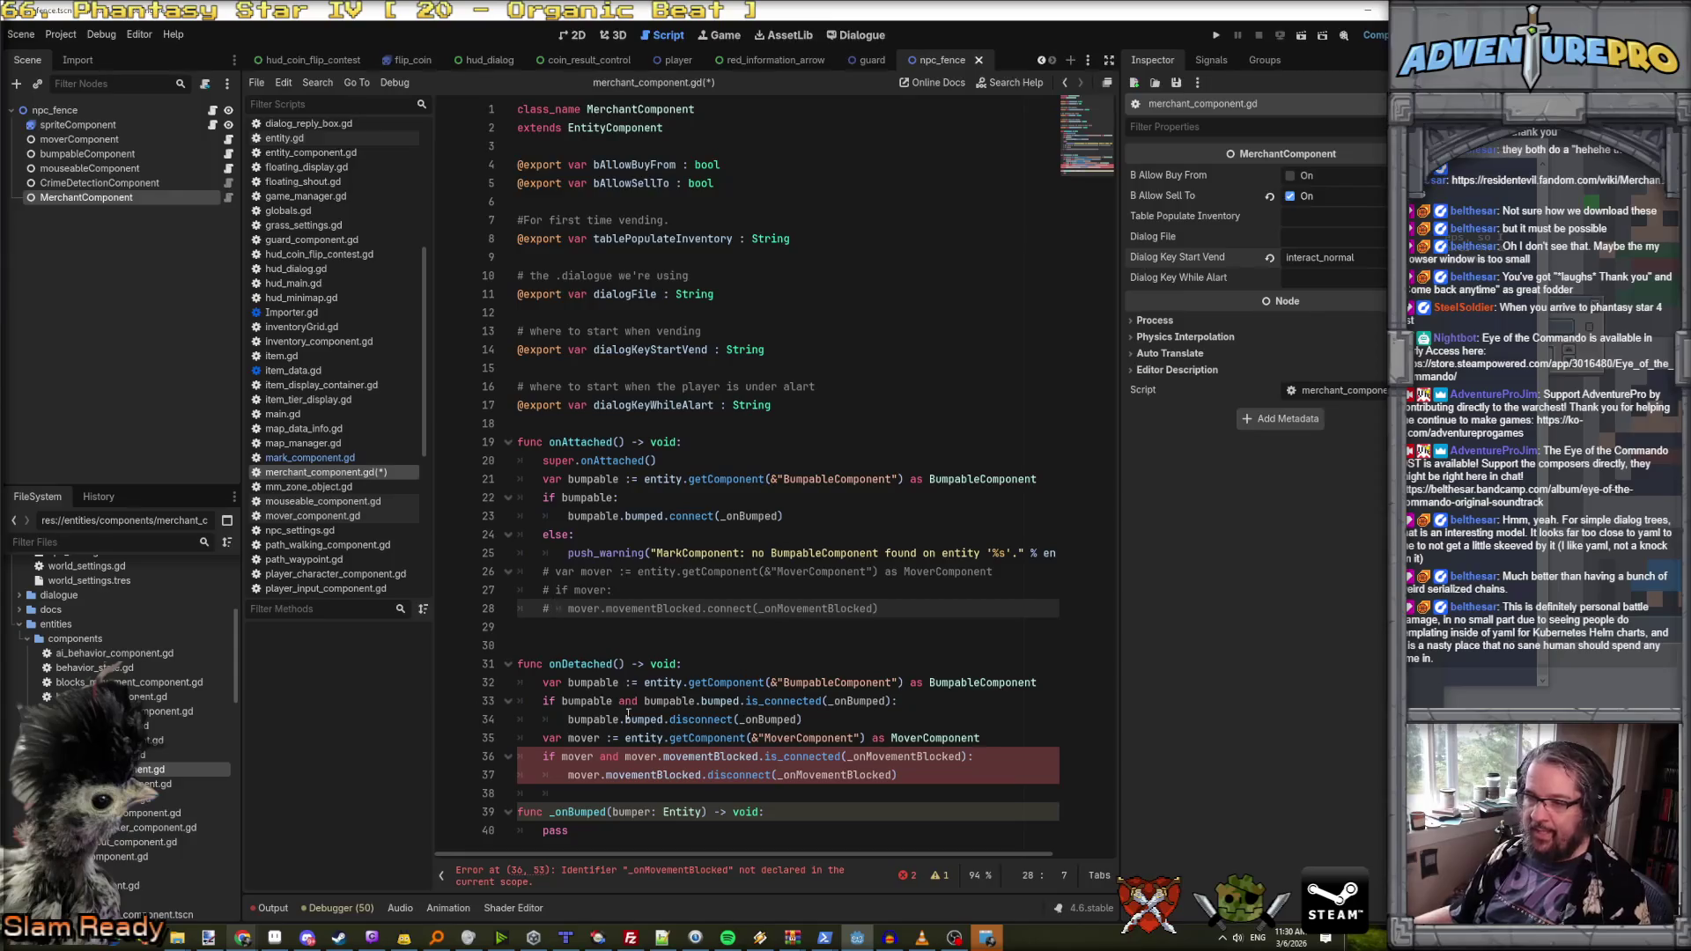
Comment out the three mover lines in onDetached, including the disconnect line, with '# '
left_click(543, 740)
type("#")
key("Down")
key("Left")
type("#")
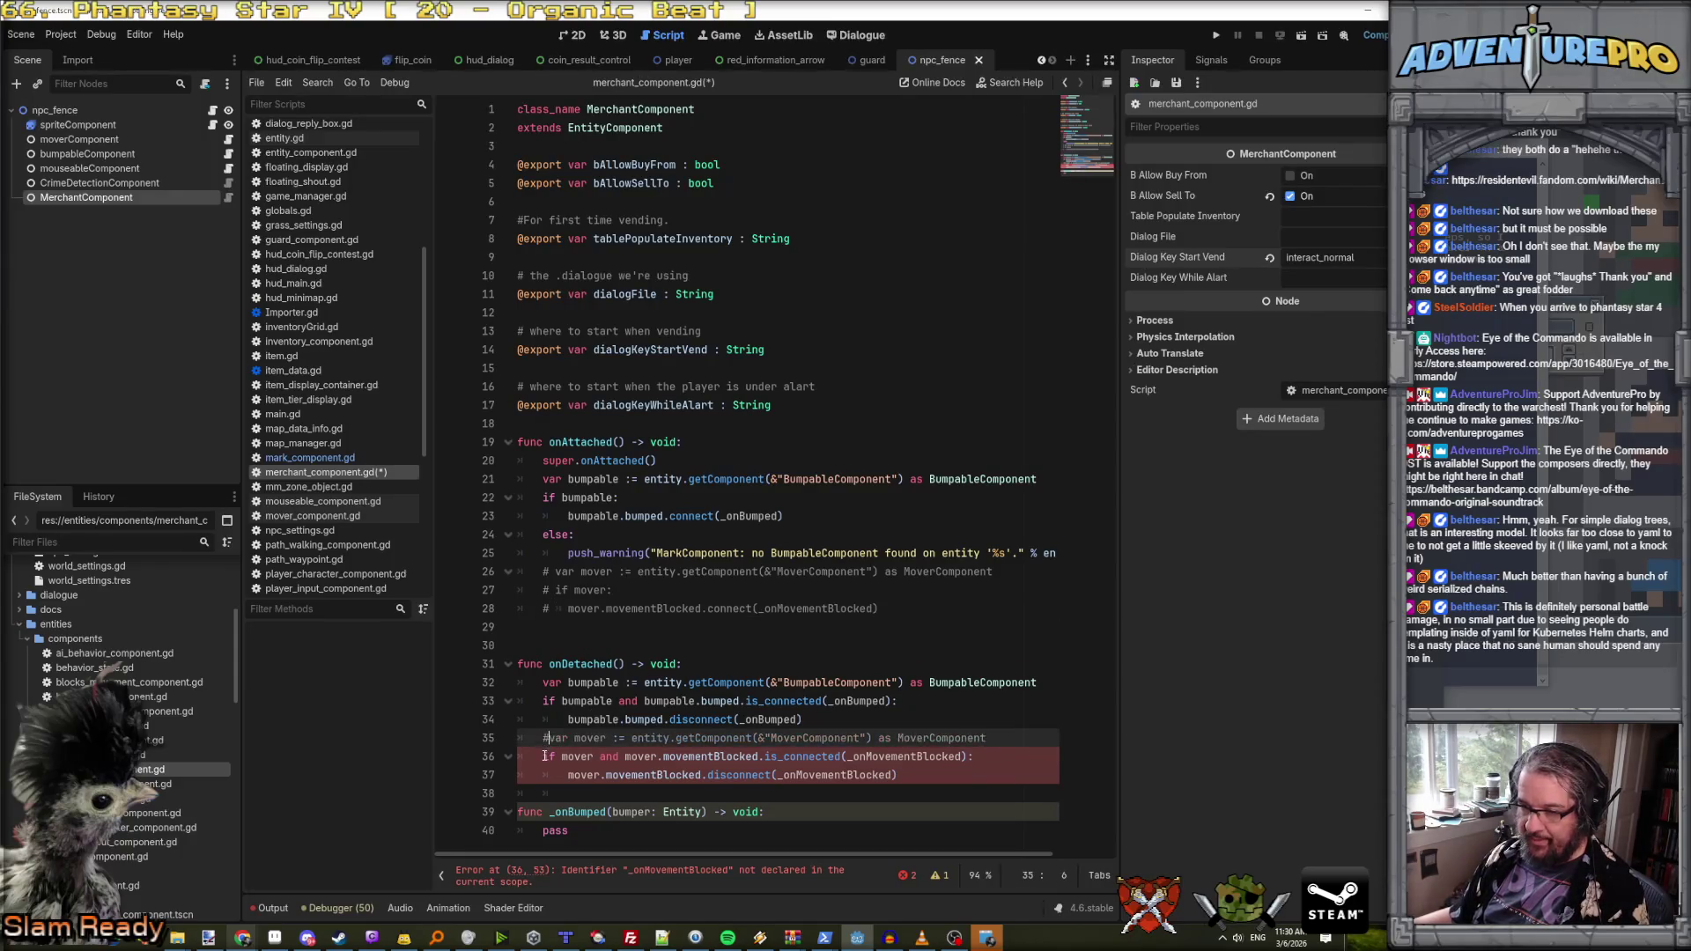
key("Down")
key("Left")
type("#")
key("Up")
key("Up")
left_click(566, 776)
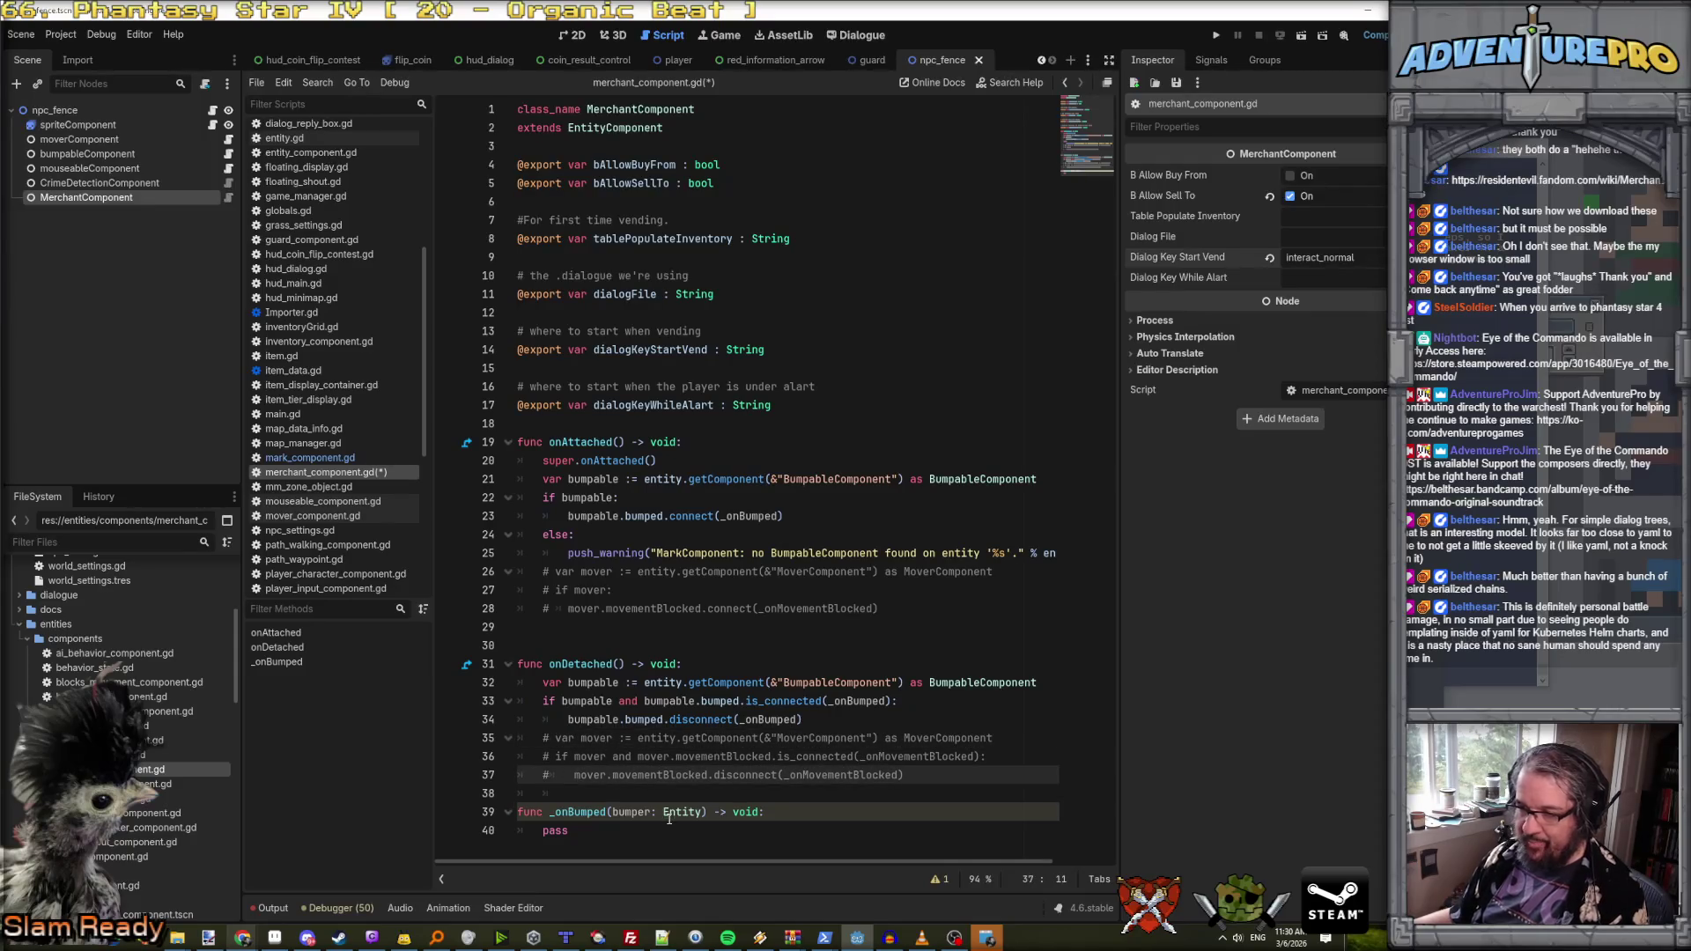
Remove the extra blank line before onDetached
key("ctrl+End")
left_click(730, 643)
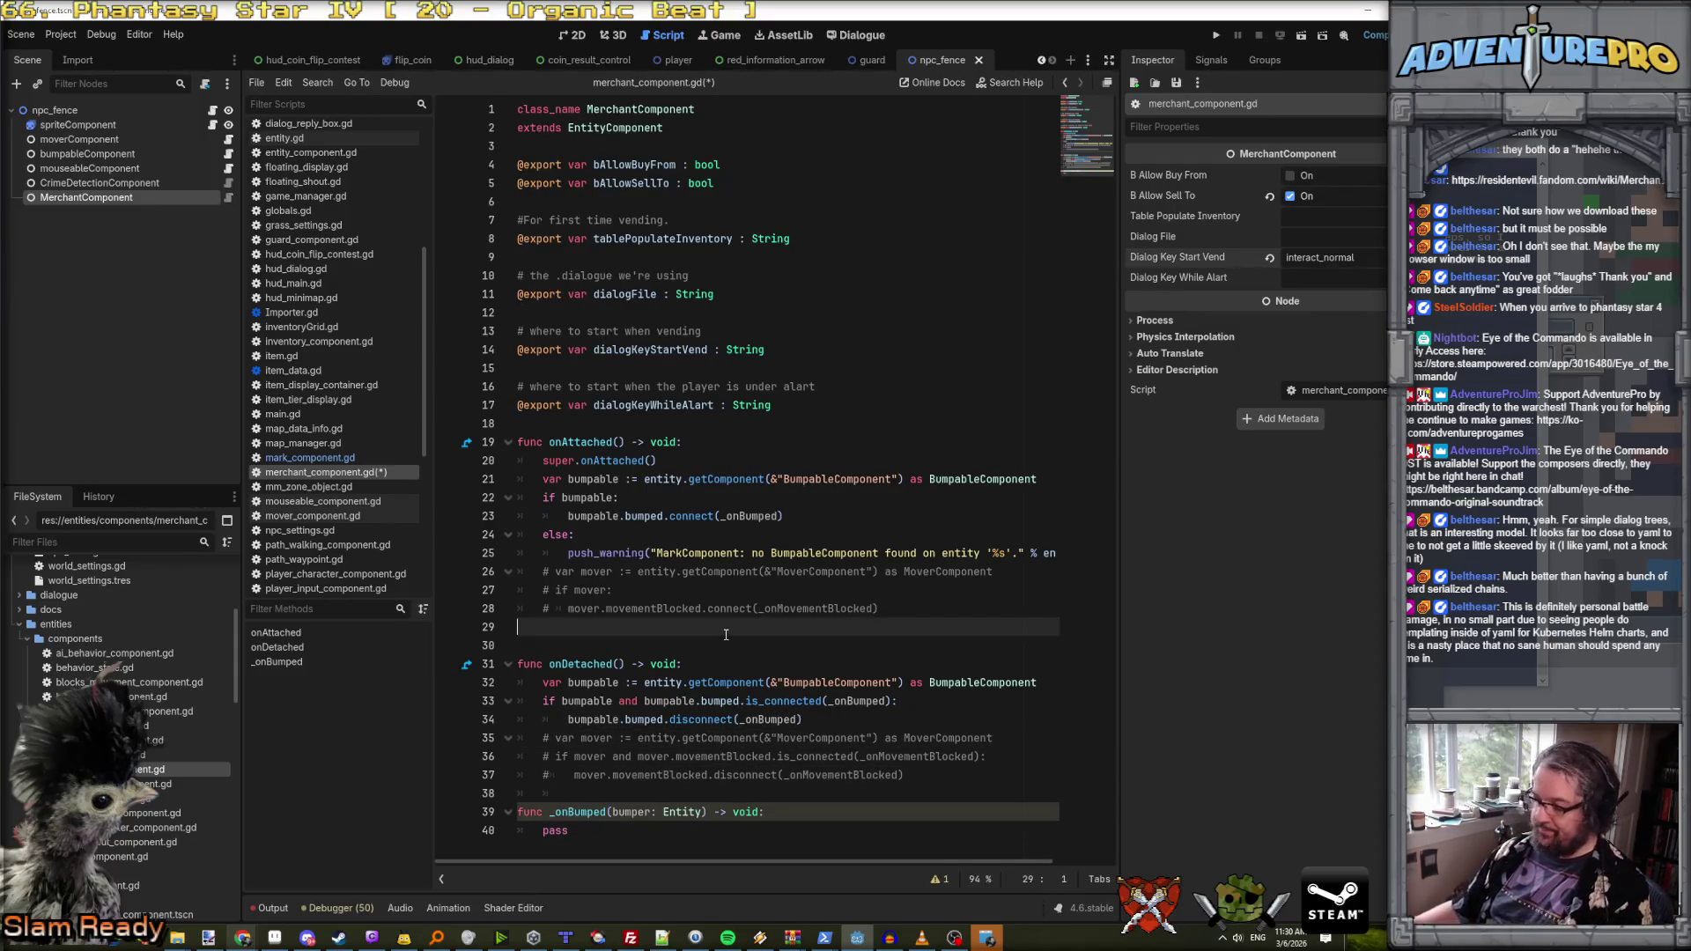
key("BackSpace")
Replace pass in _onBumped with 'if CrimeManager.bChaseMode' and go to bChaseMode's definition
left_click_drag(571, 812, 542, 815)
type("if(")
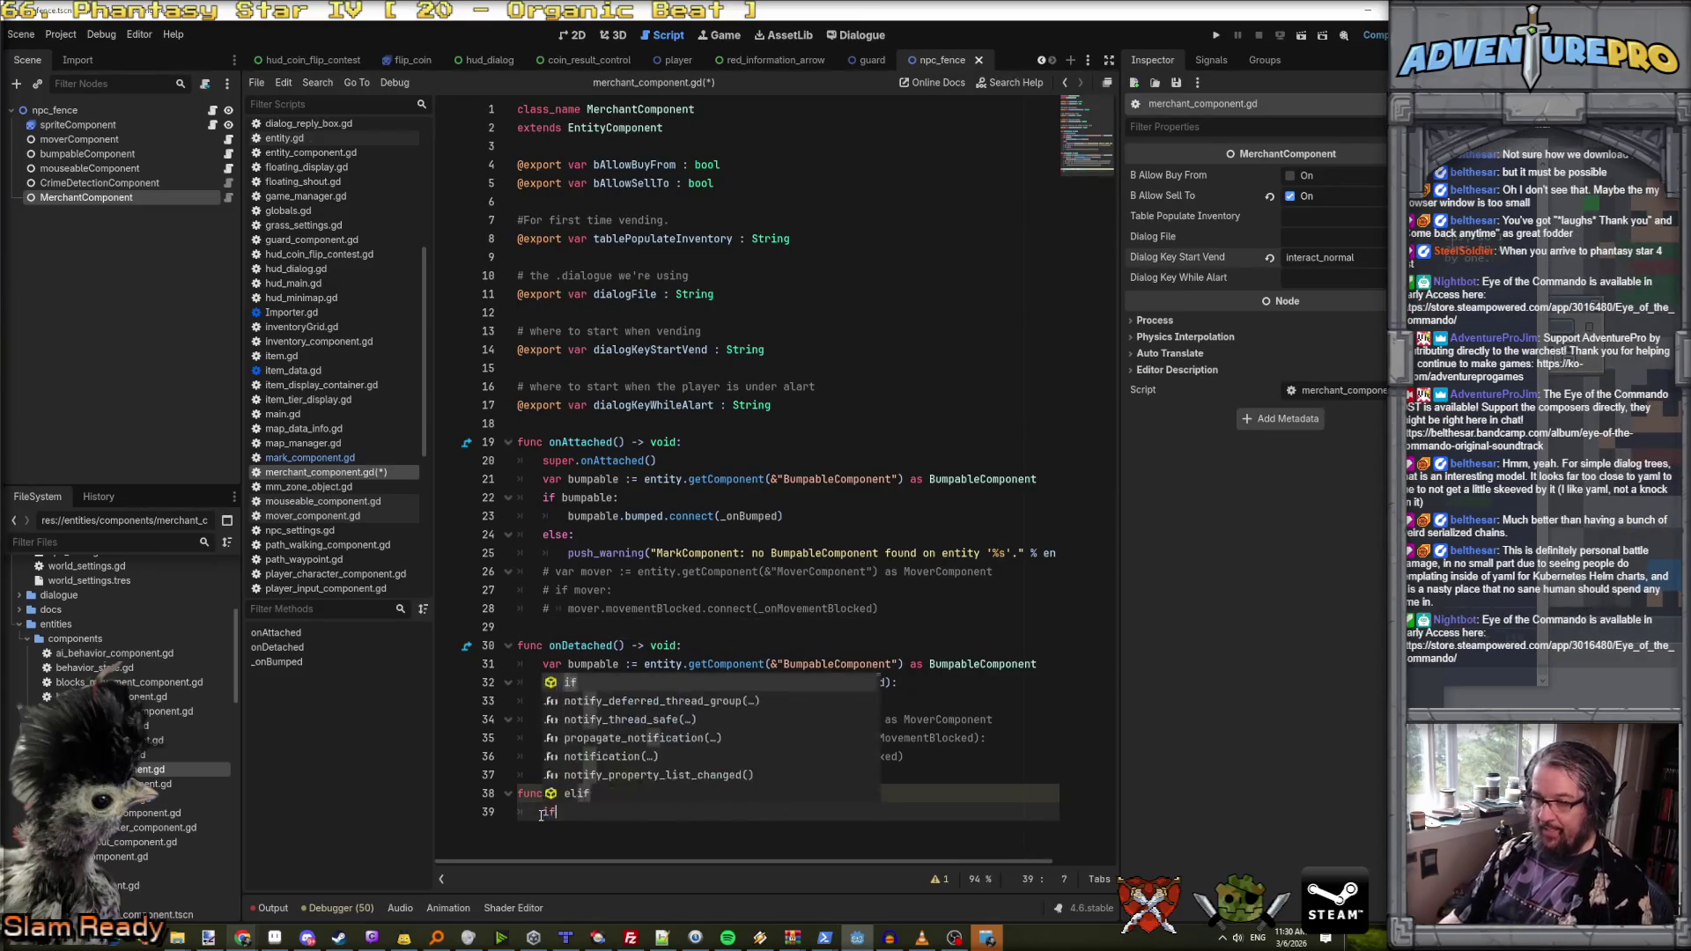
key("BackSpace")
type("CrimeMa")
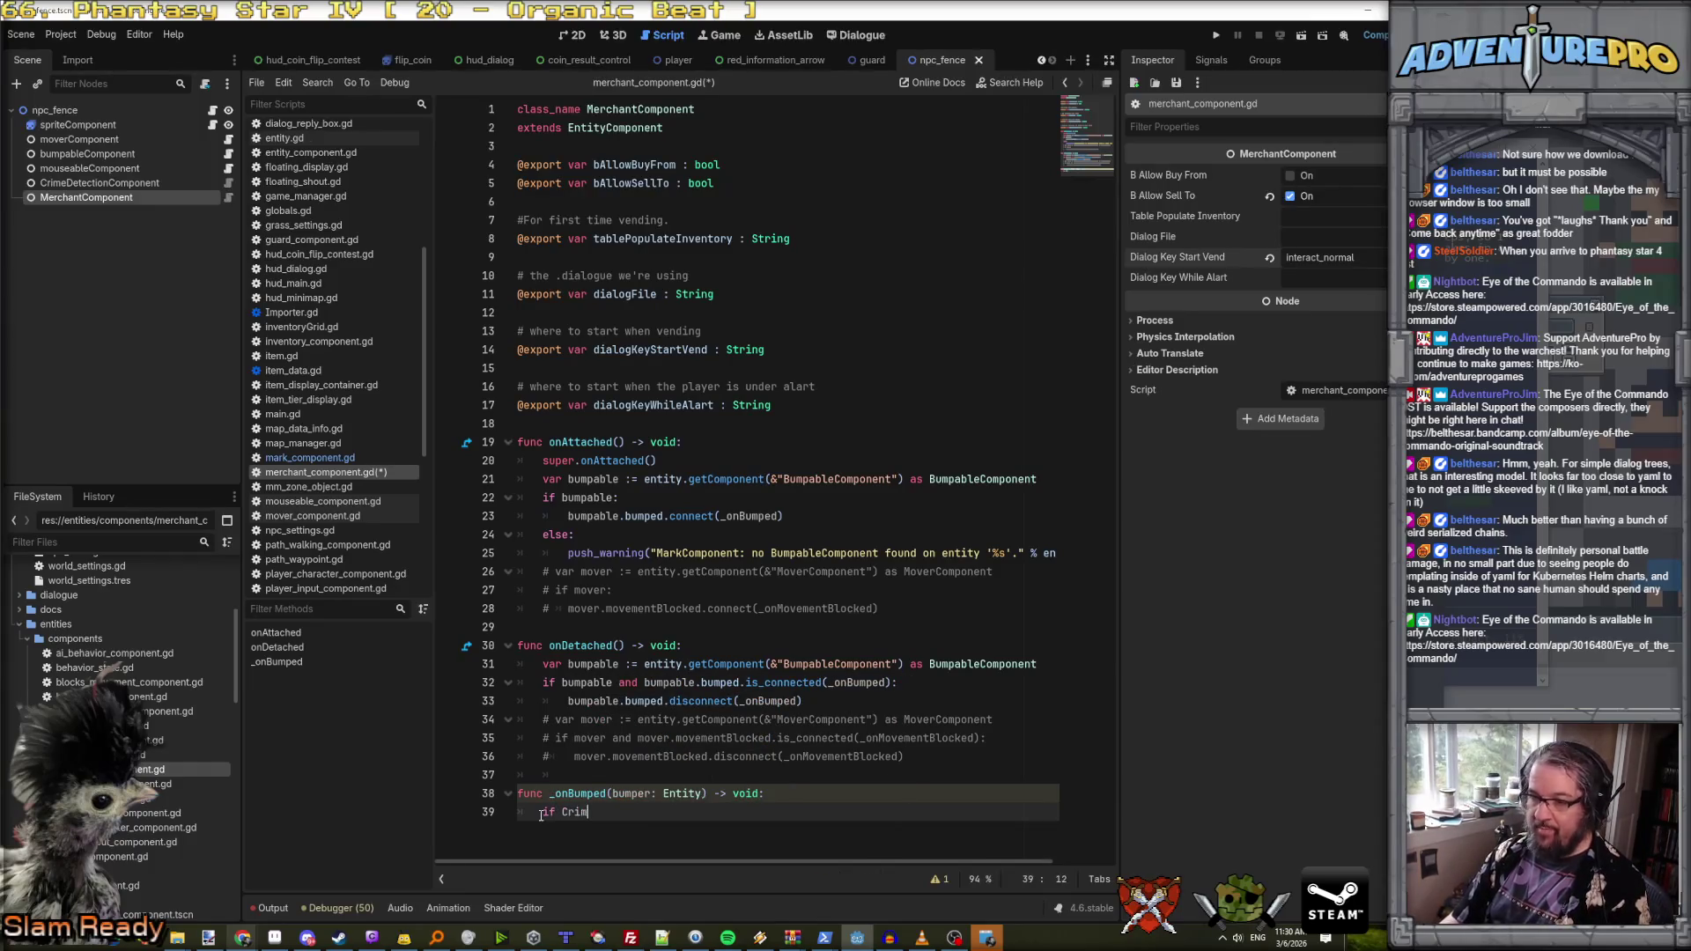
key("Return")
type(".")
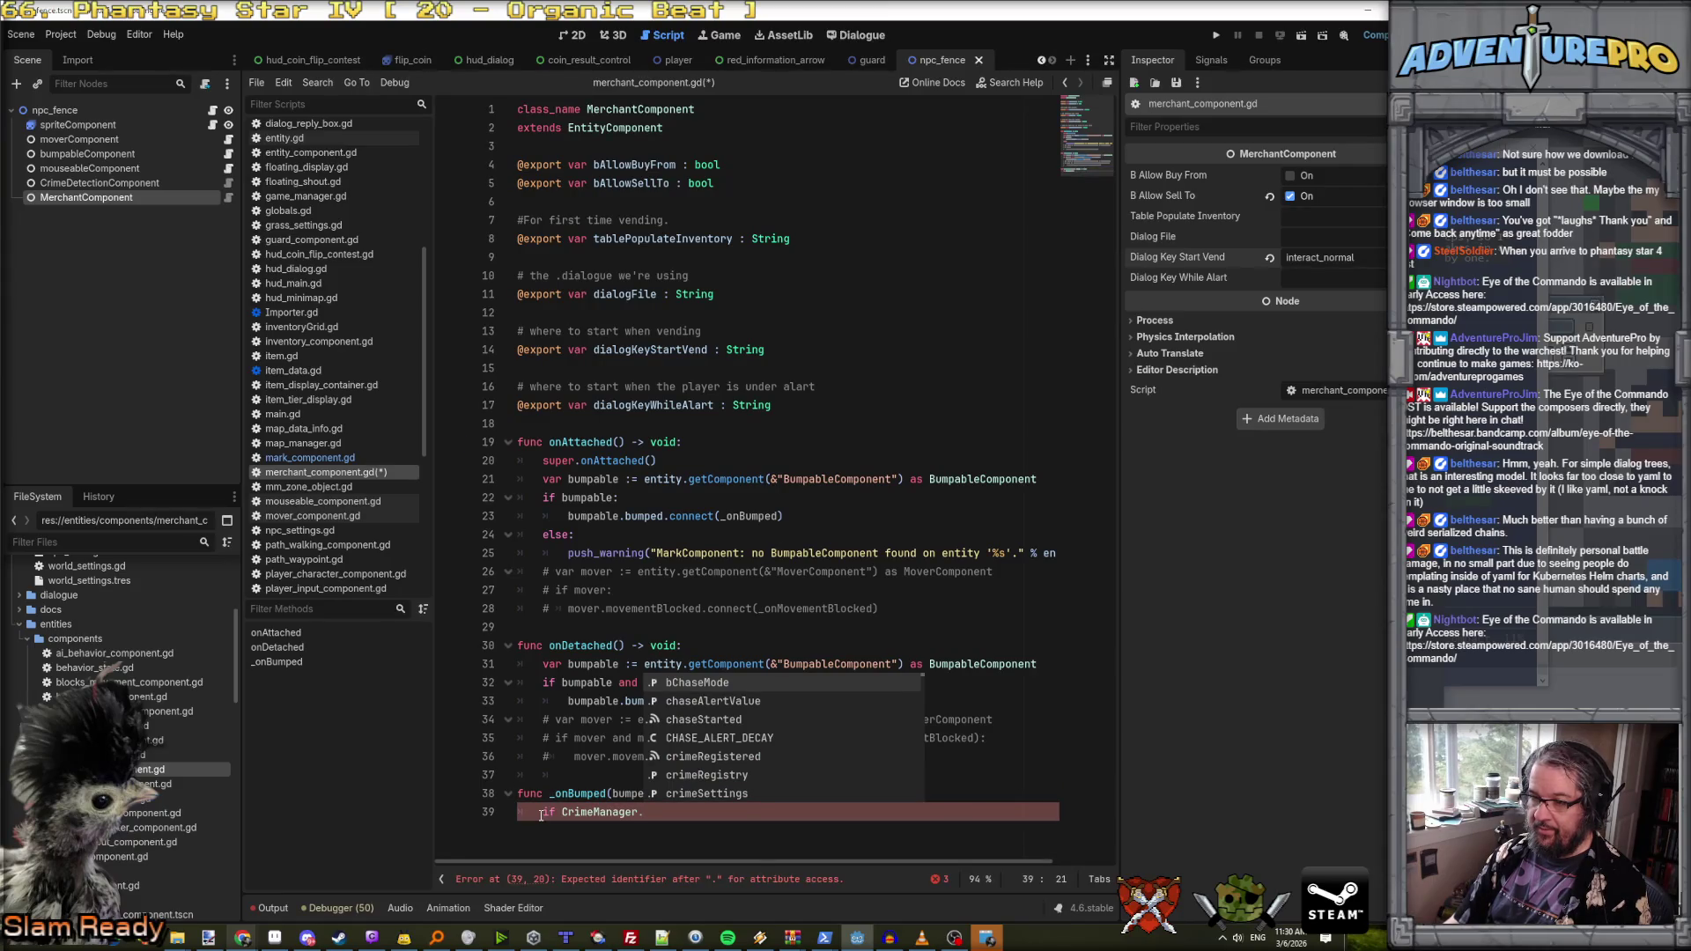
key("Return")
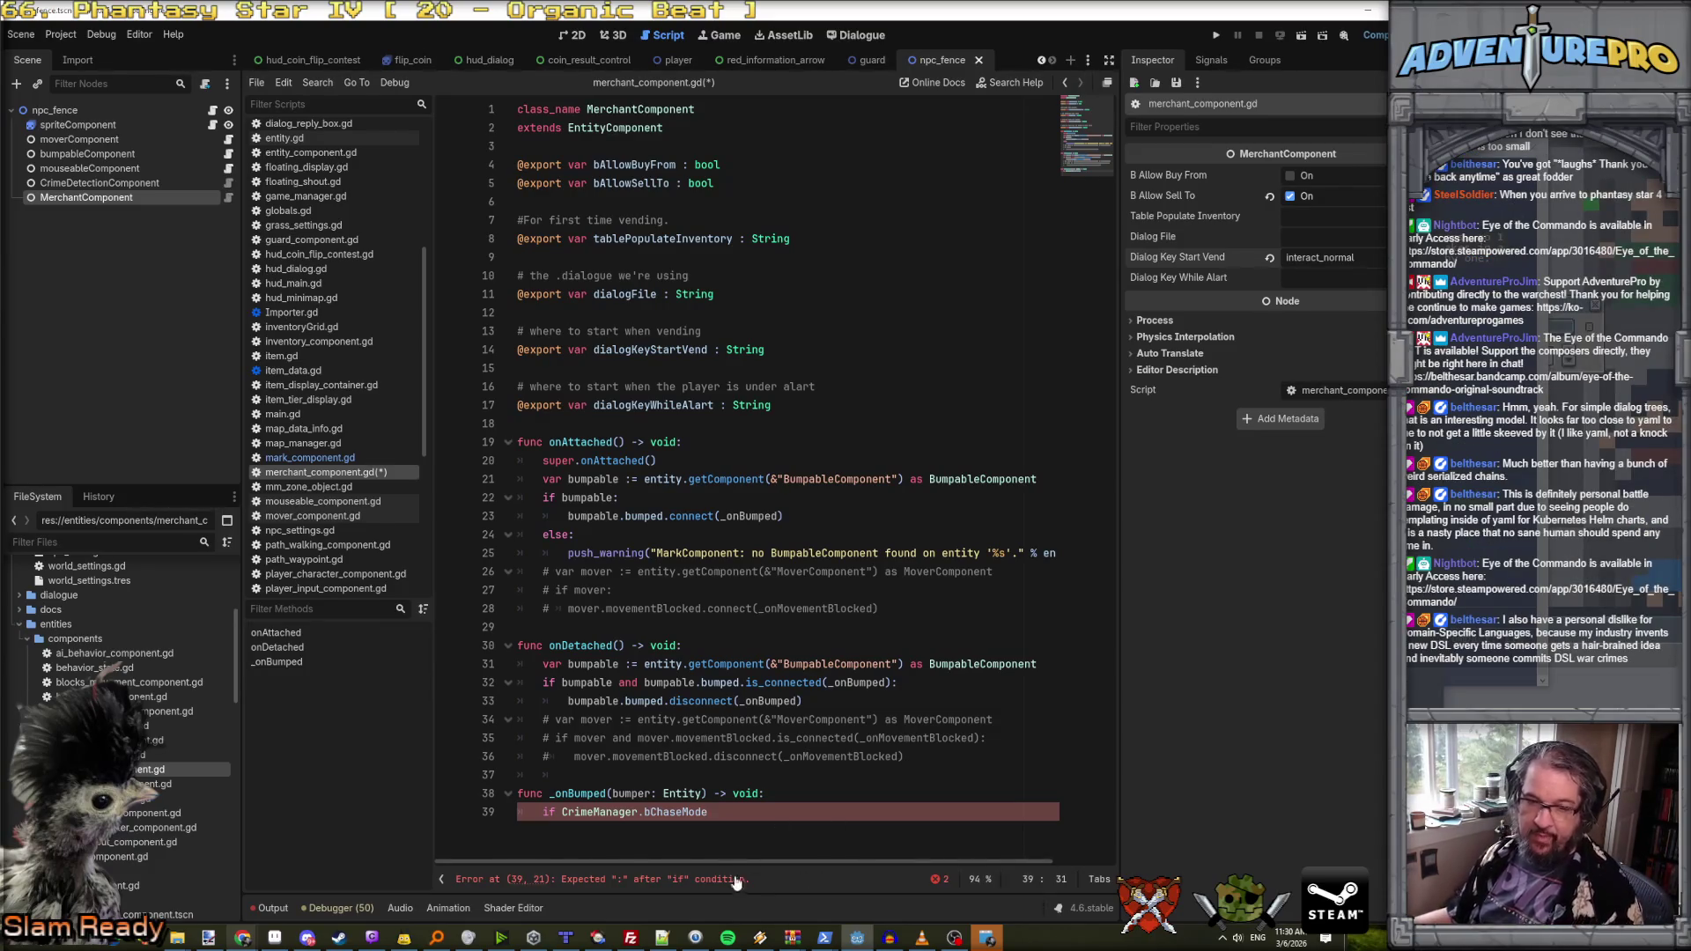
left_click(692, 816, "ctrl")
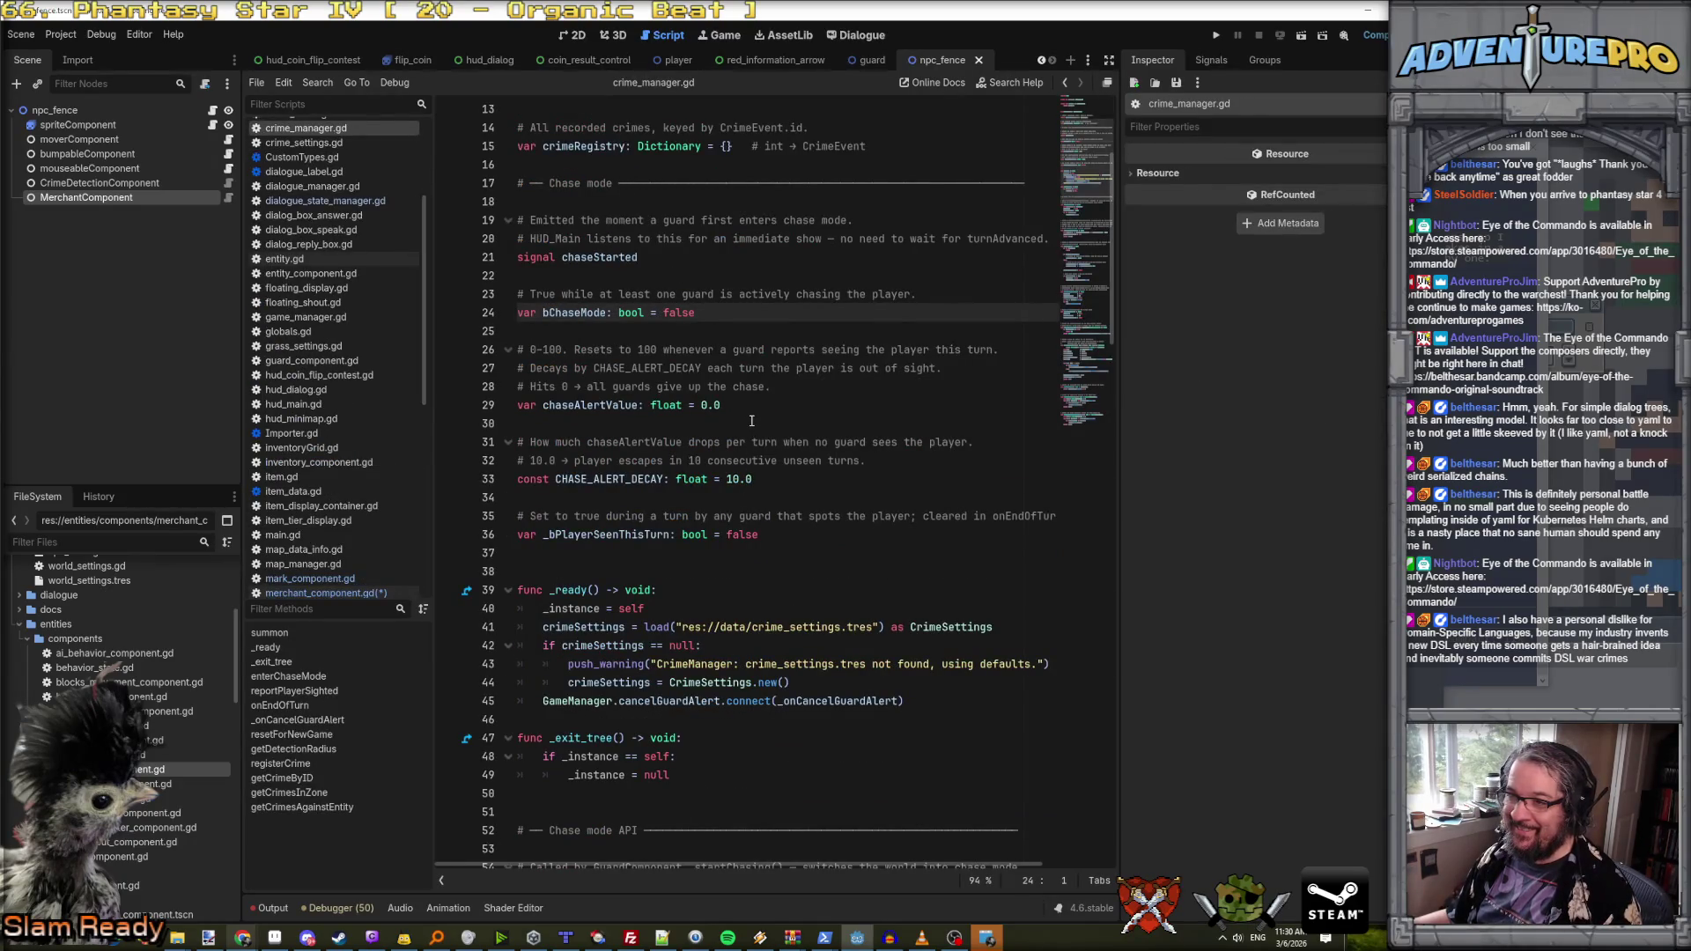
scroll(649, 422, "down", 12)
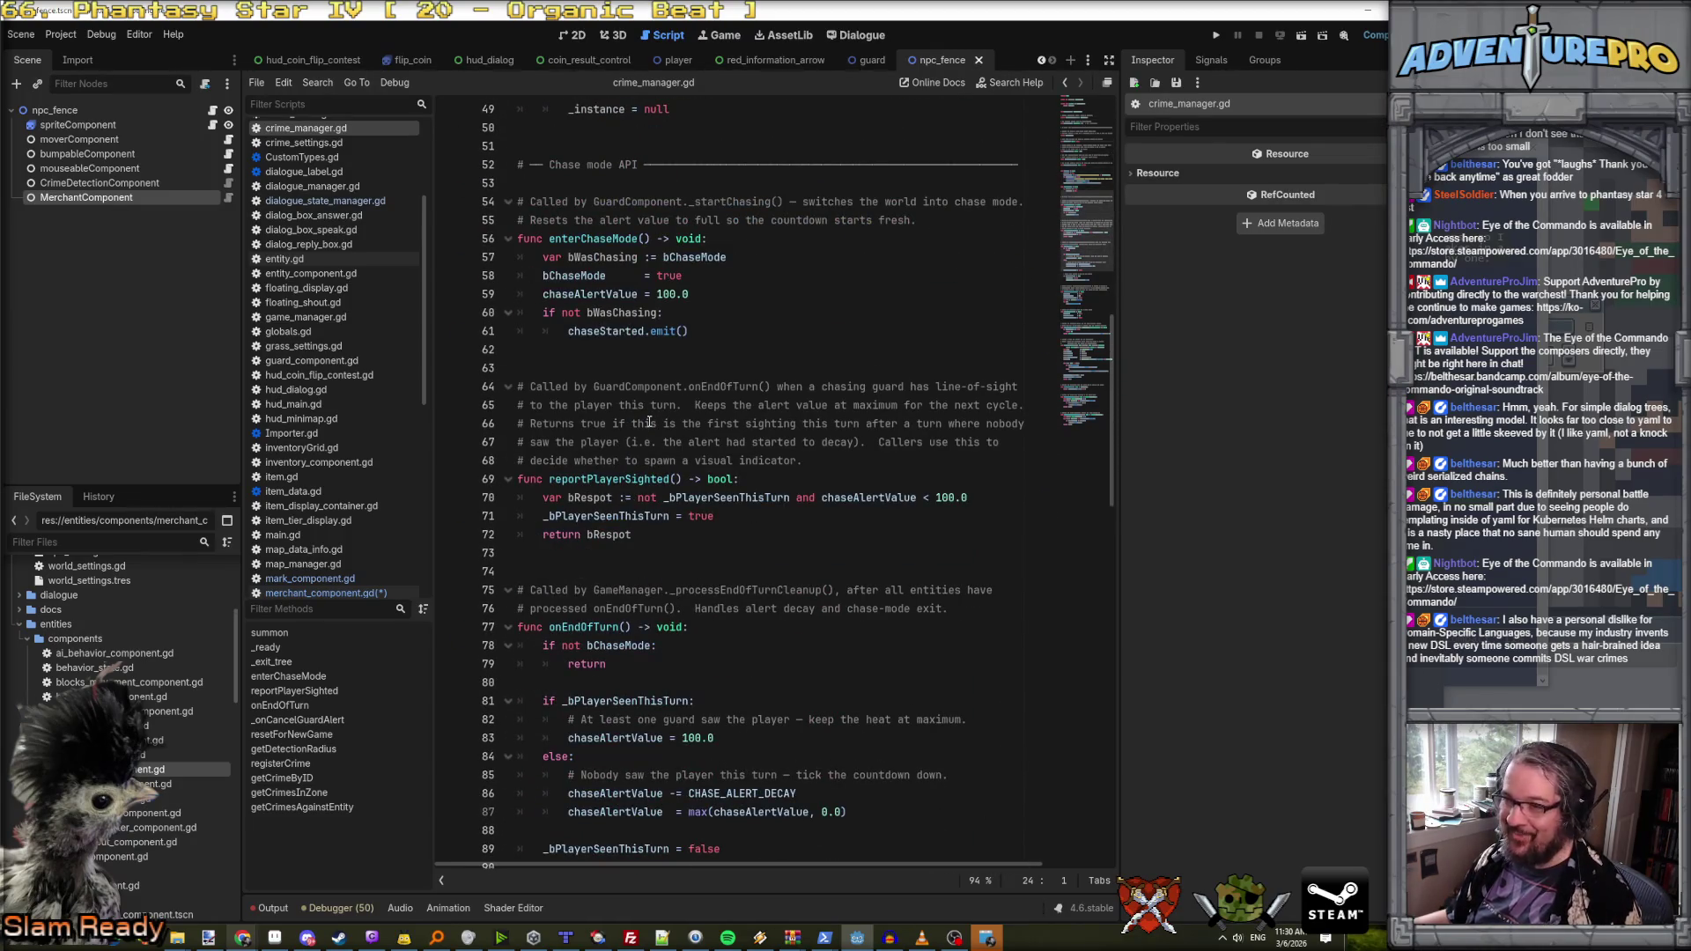
scroll(649, 422, "down", 18)
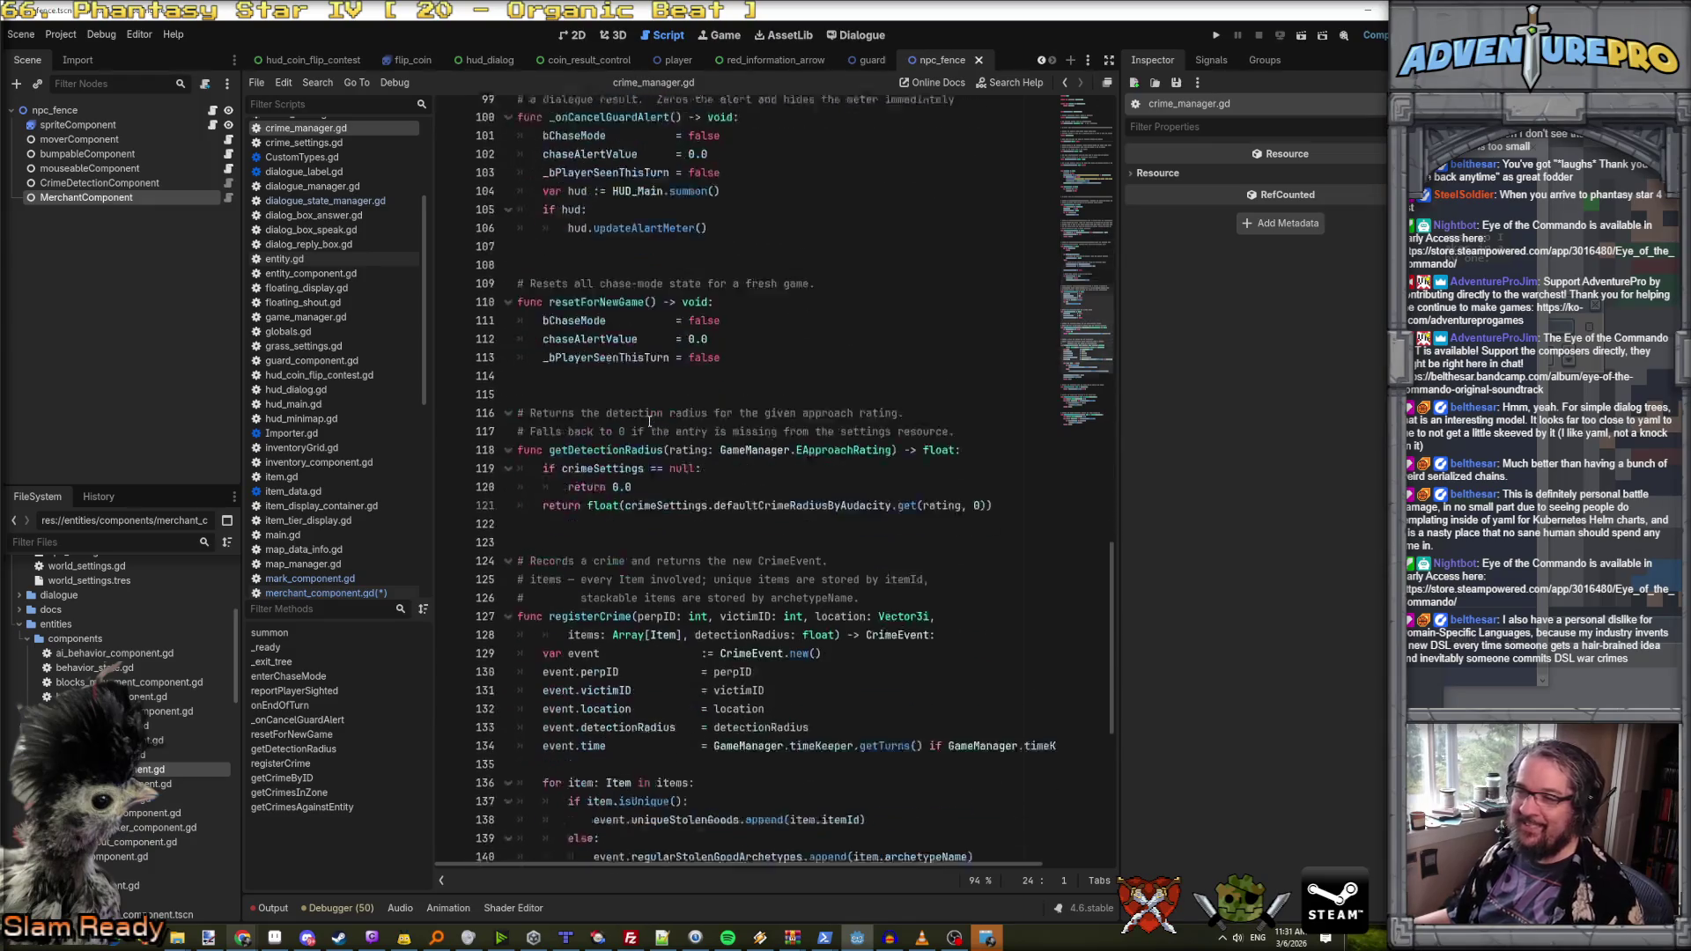
scroll(649, 422, "down", 8)
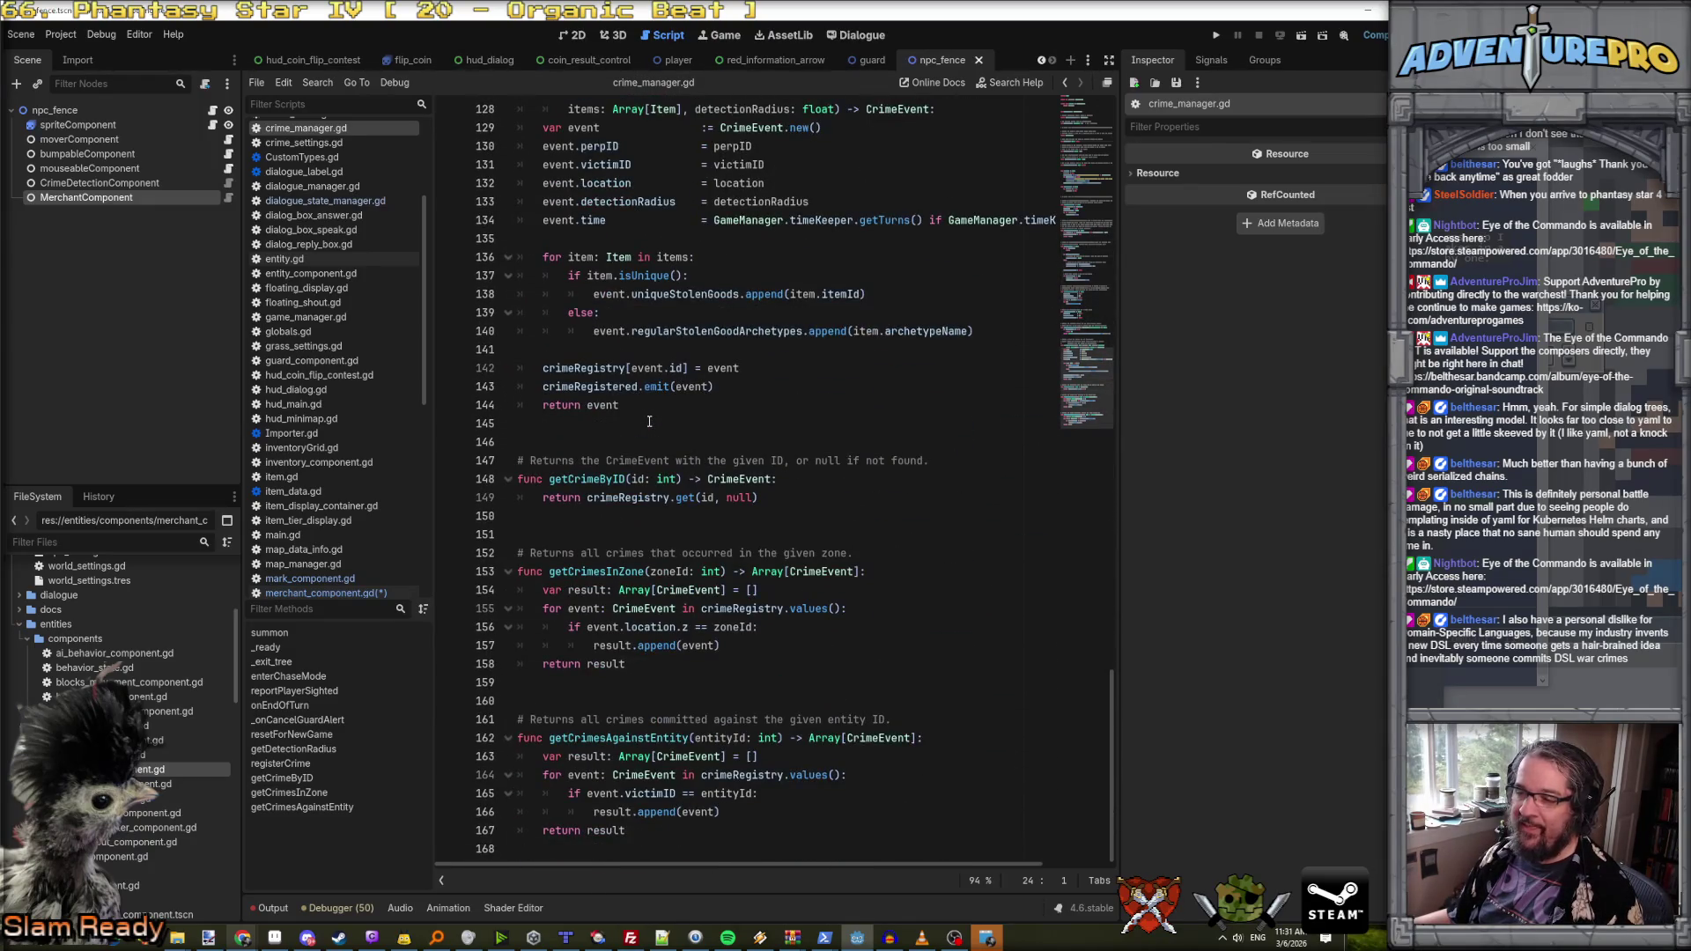
scroll(654, 514, "up", 20)
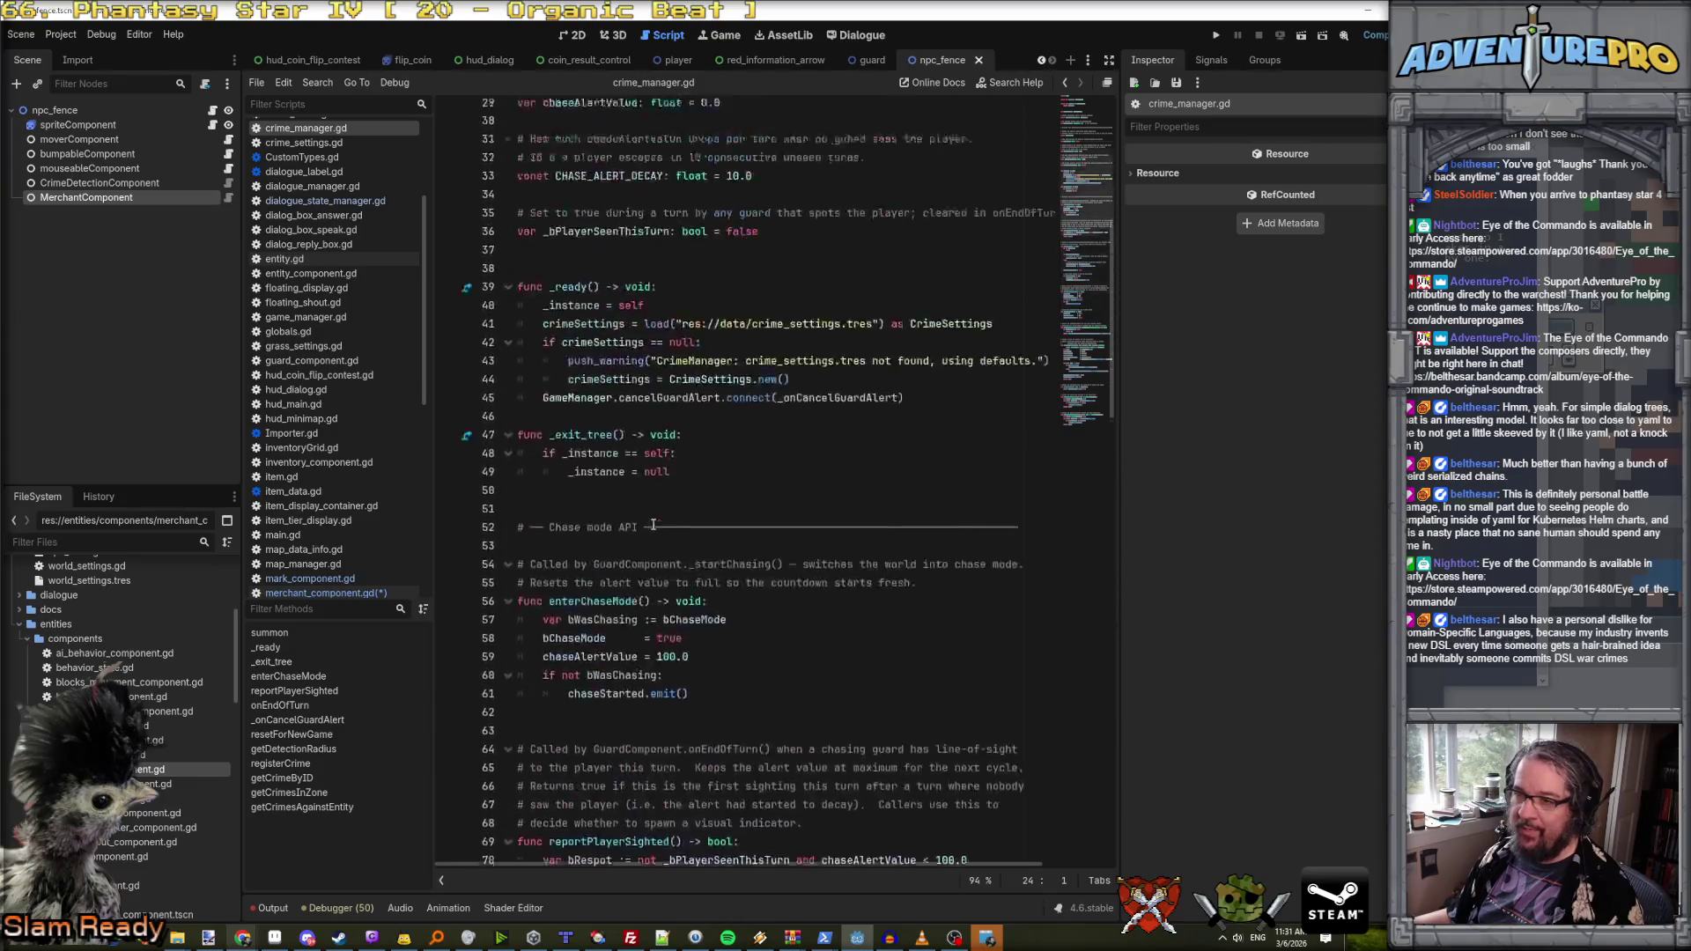
scroll(653, 525, "up", 3)
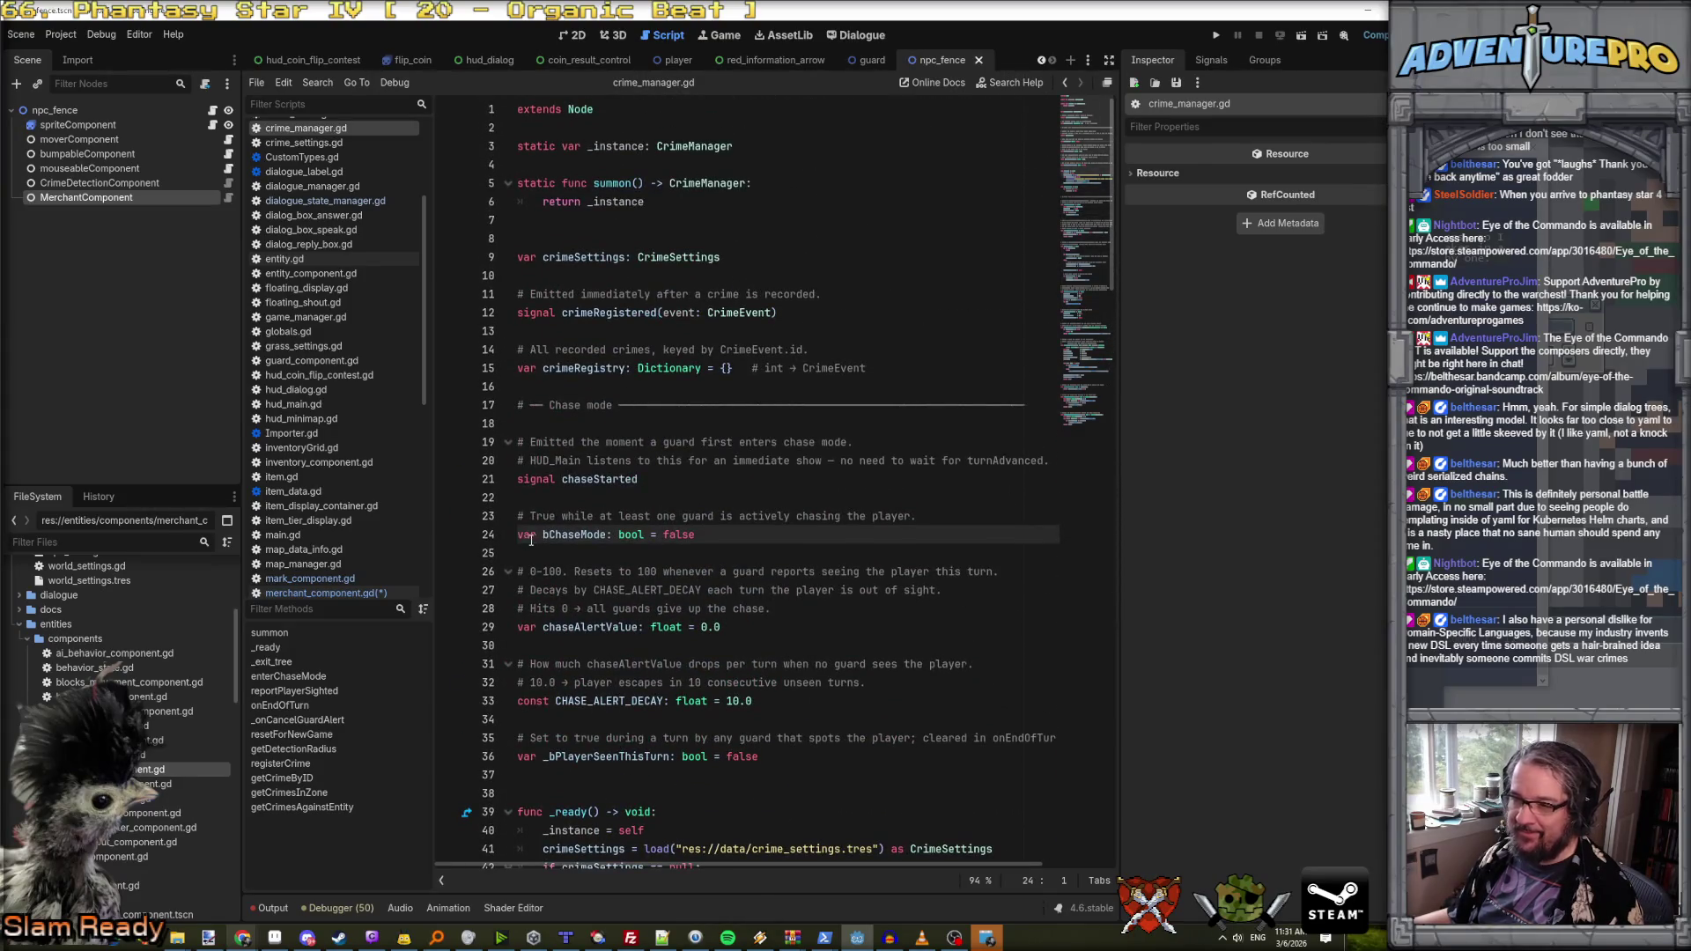
type("private")
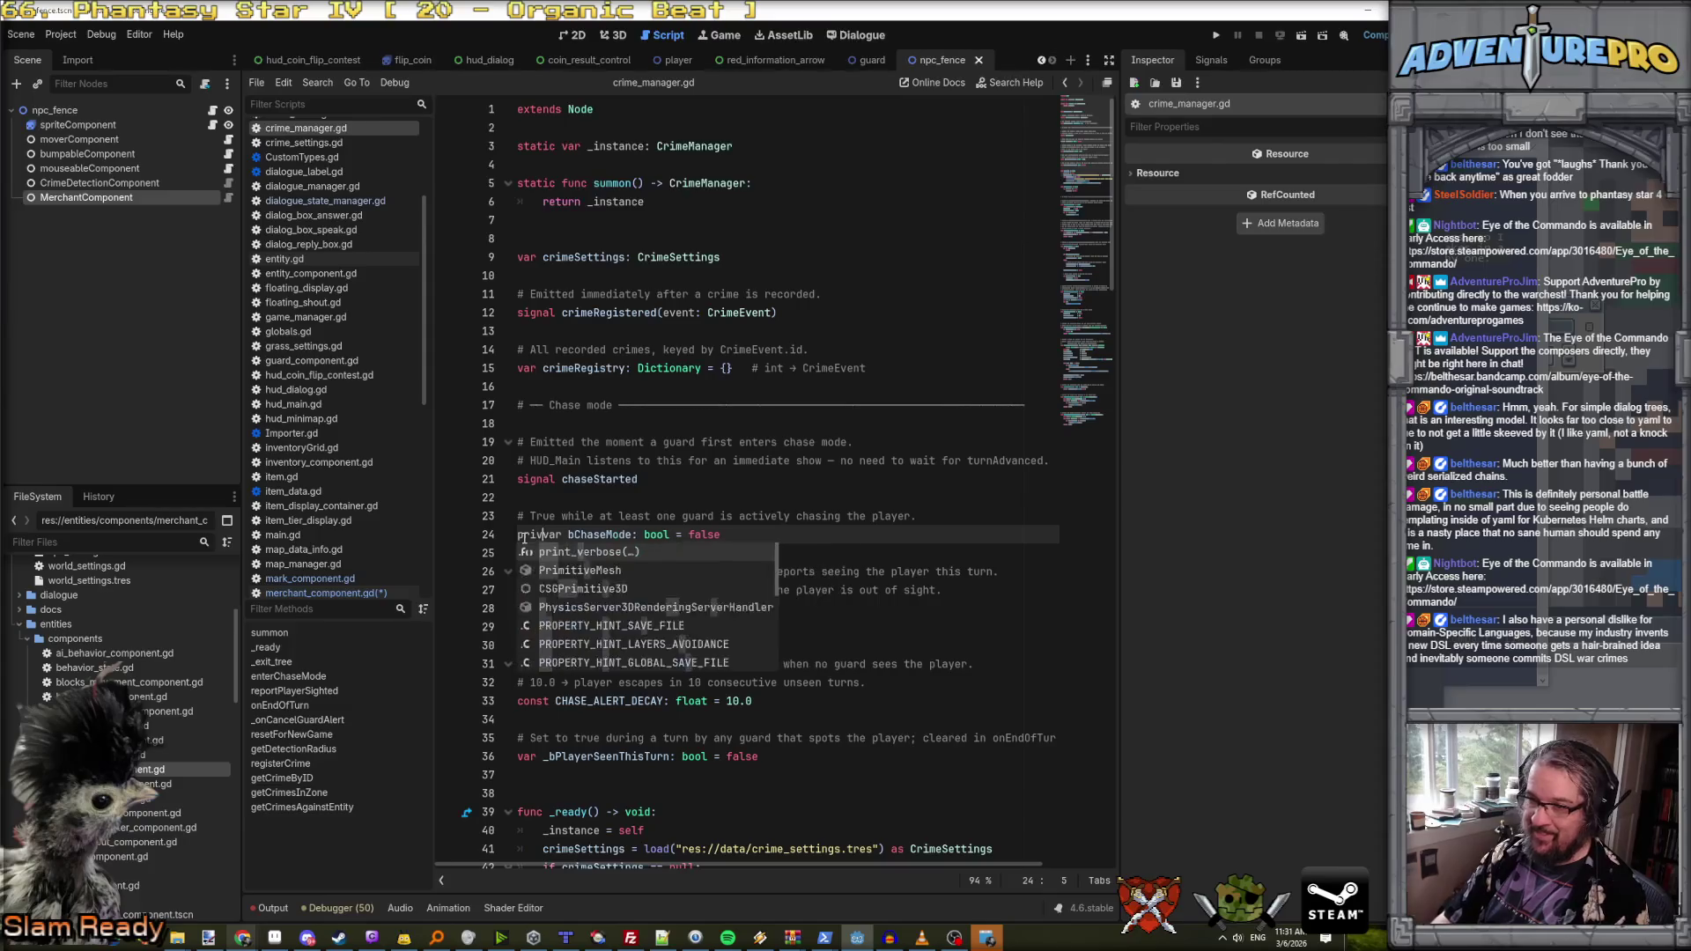
key("Escape")
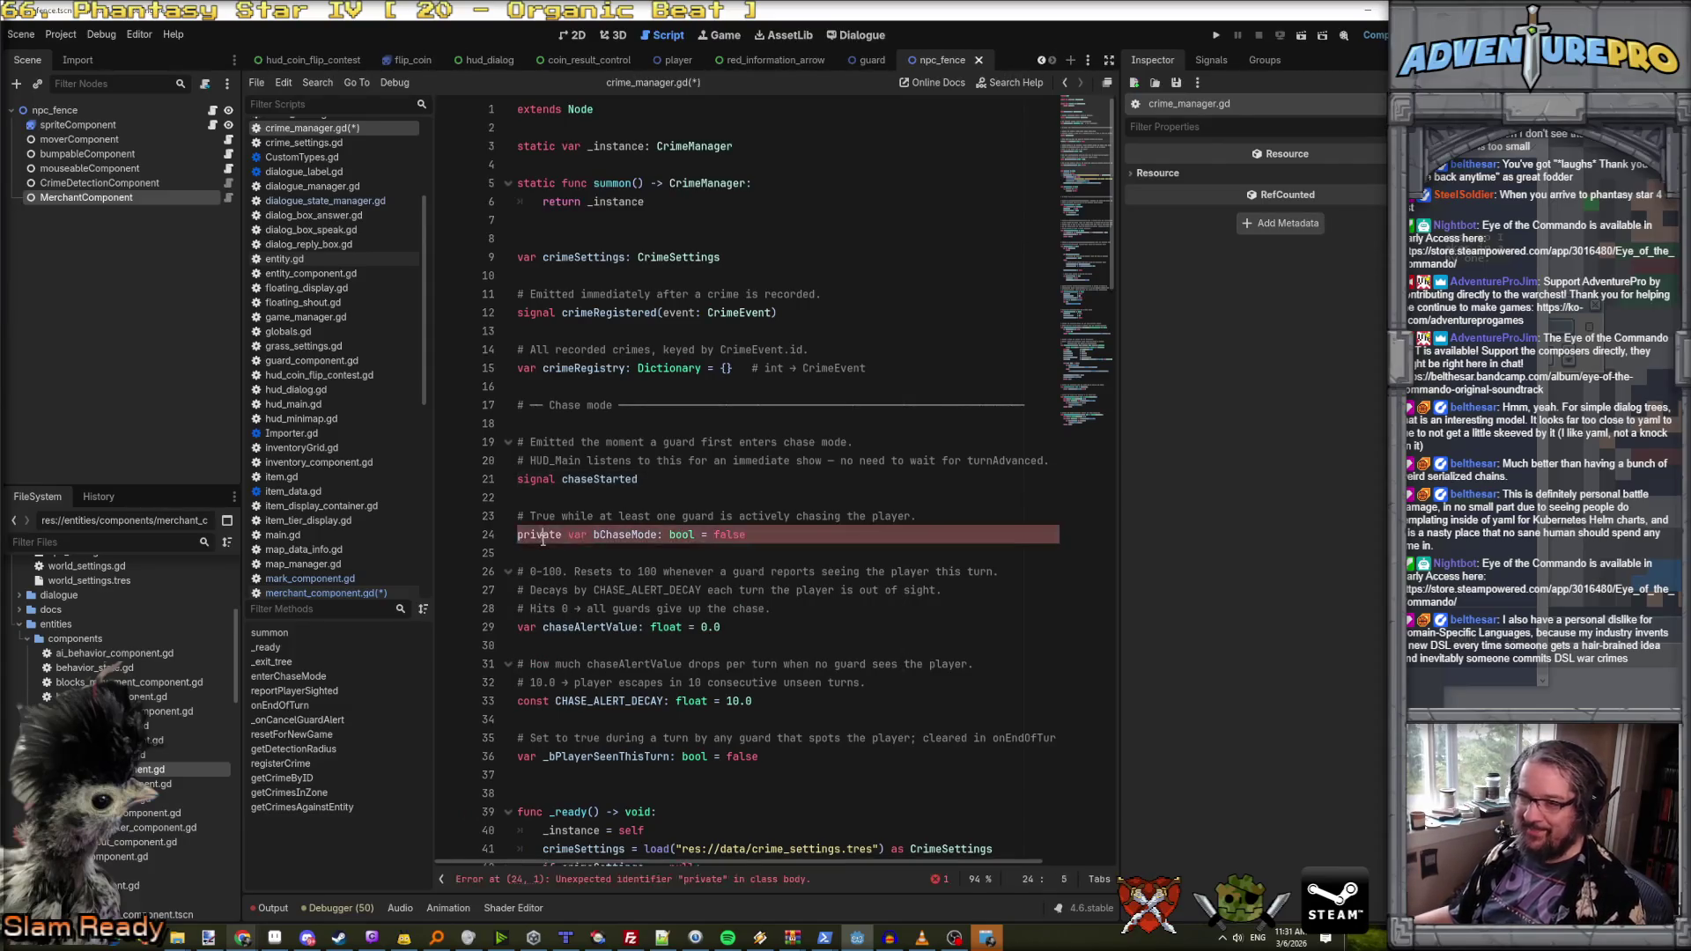
key("ctrl+z")
scroll(715, 488, "down", 10)
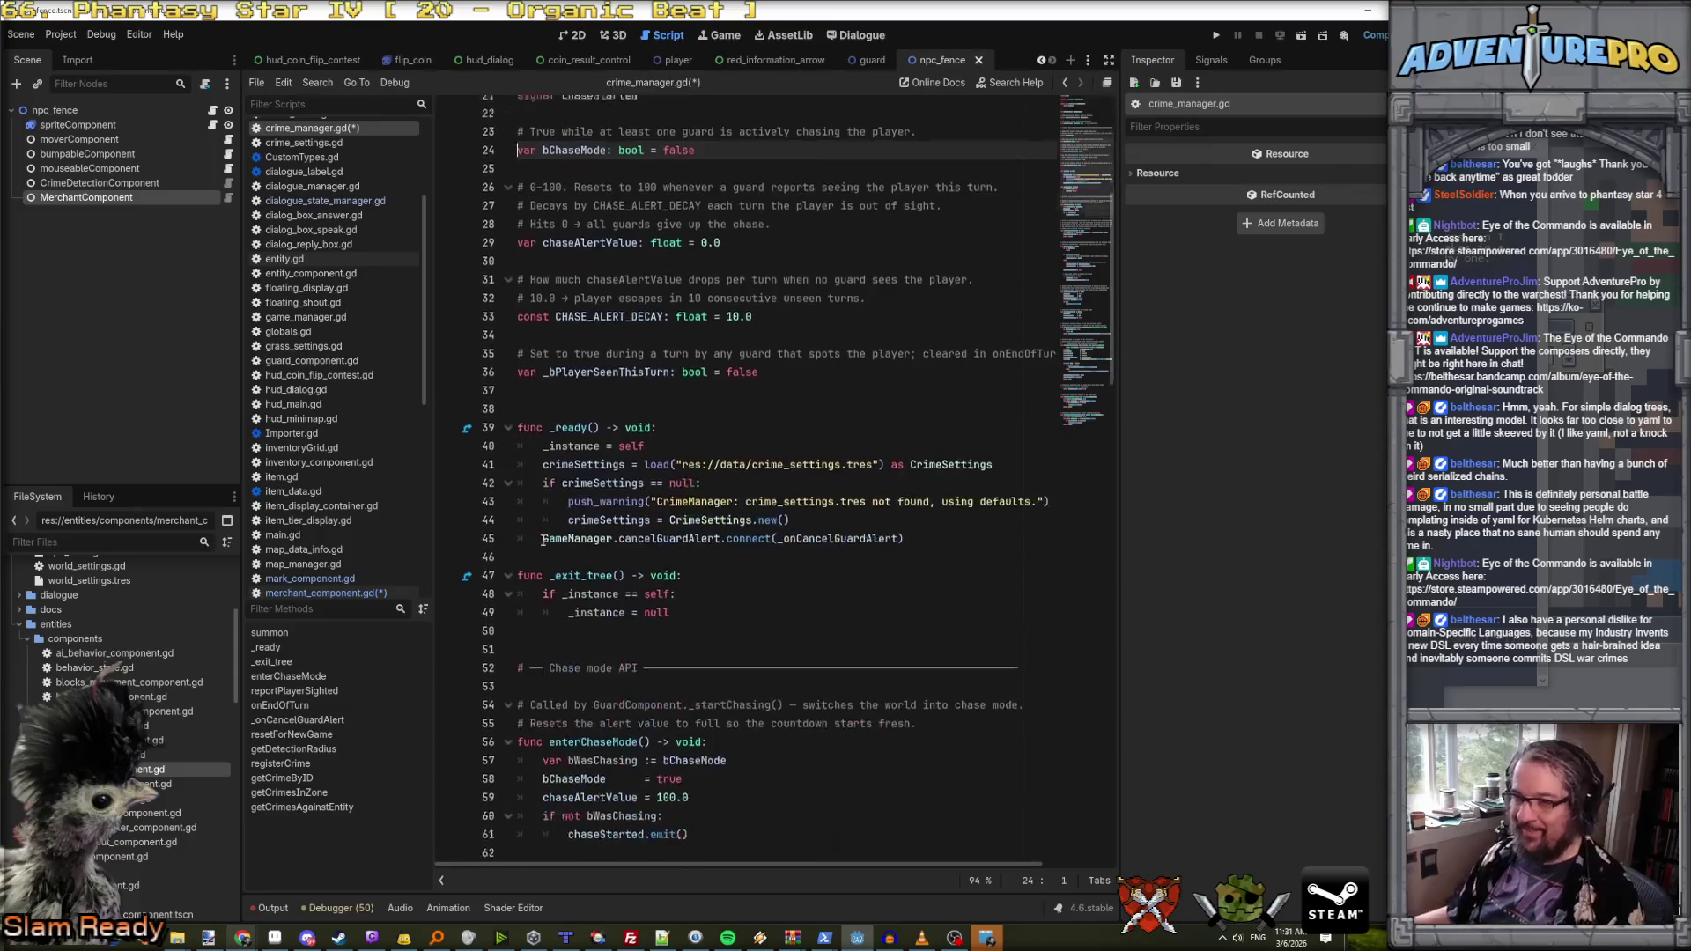
scroll(714, 488, "down", 3)
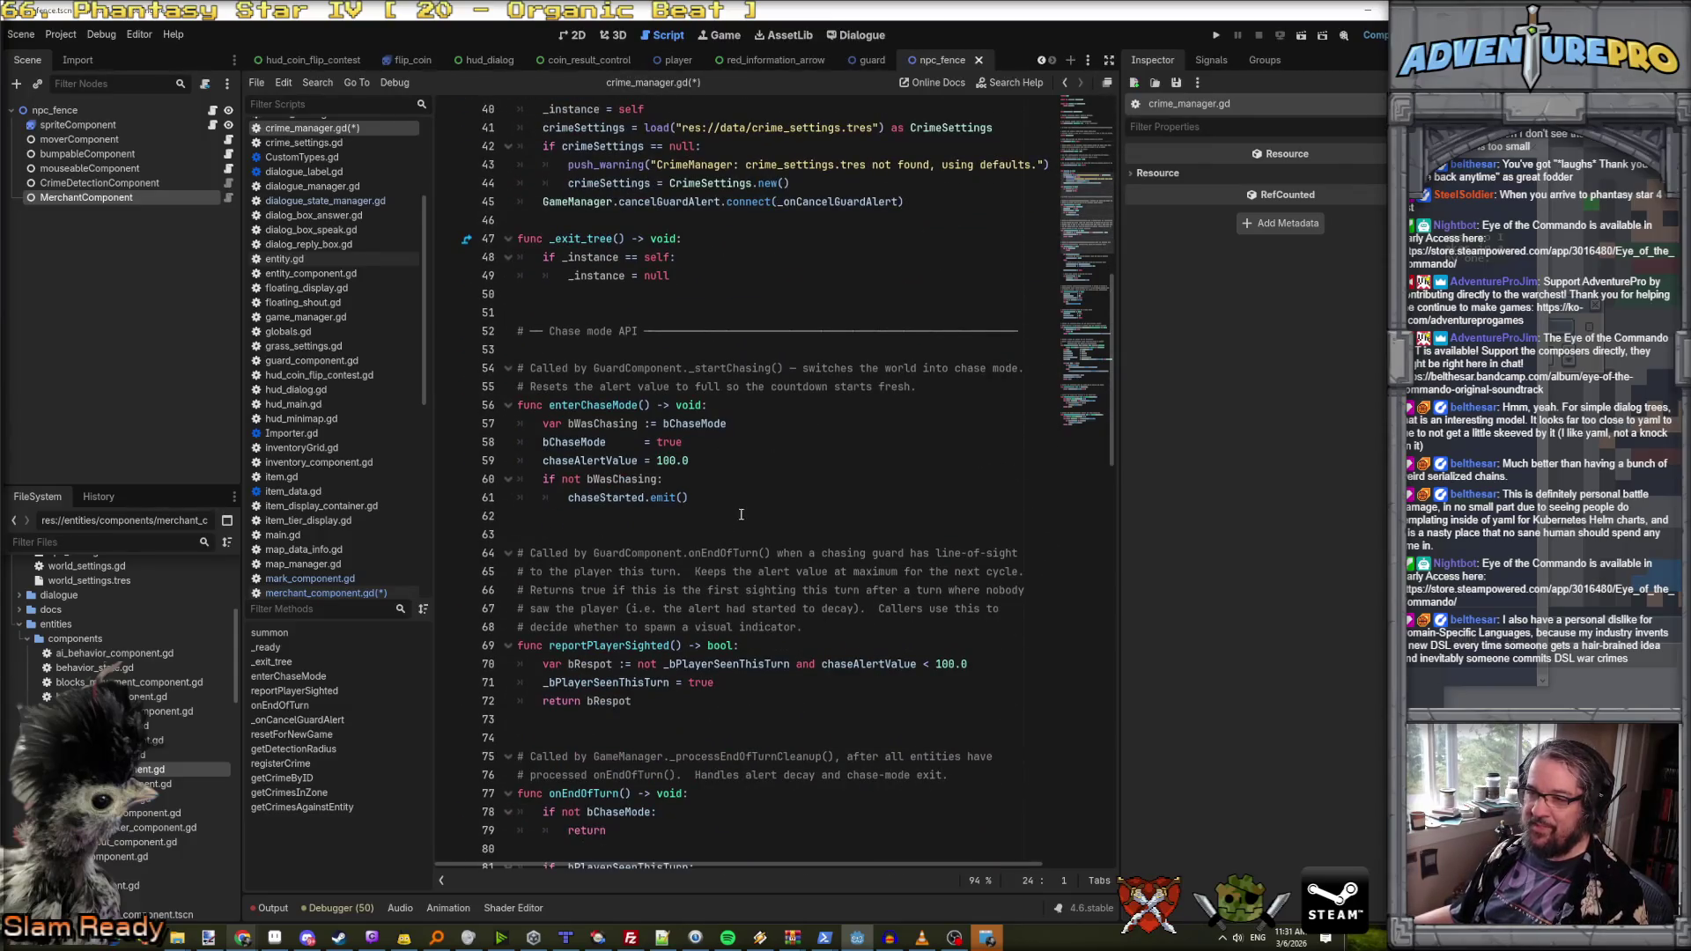
left_click(741, 515)
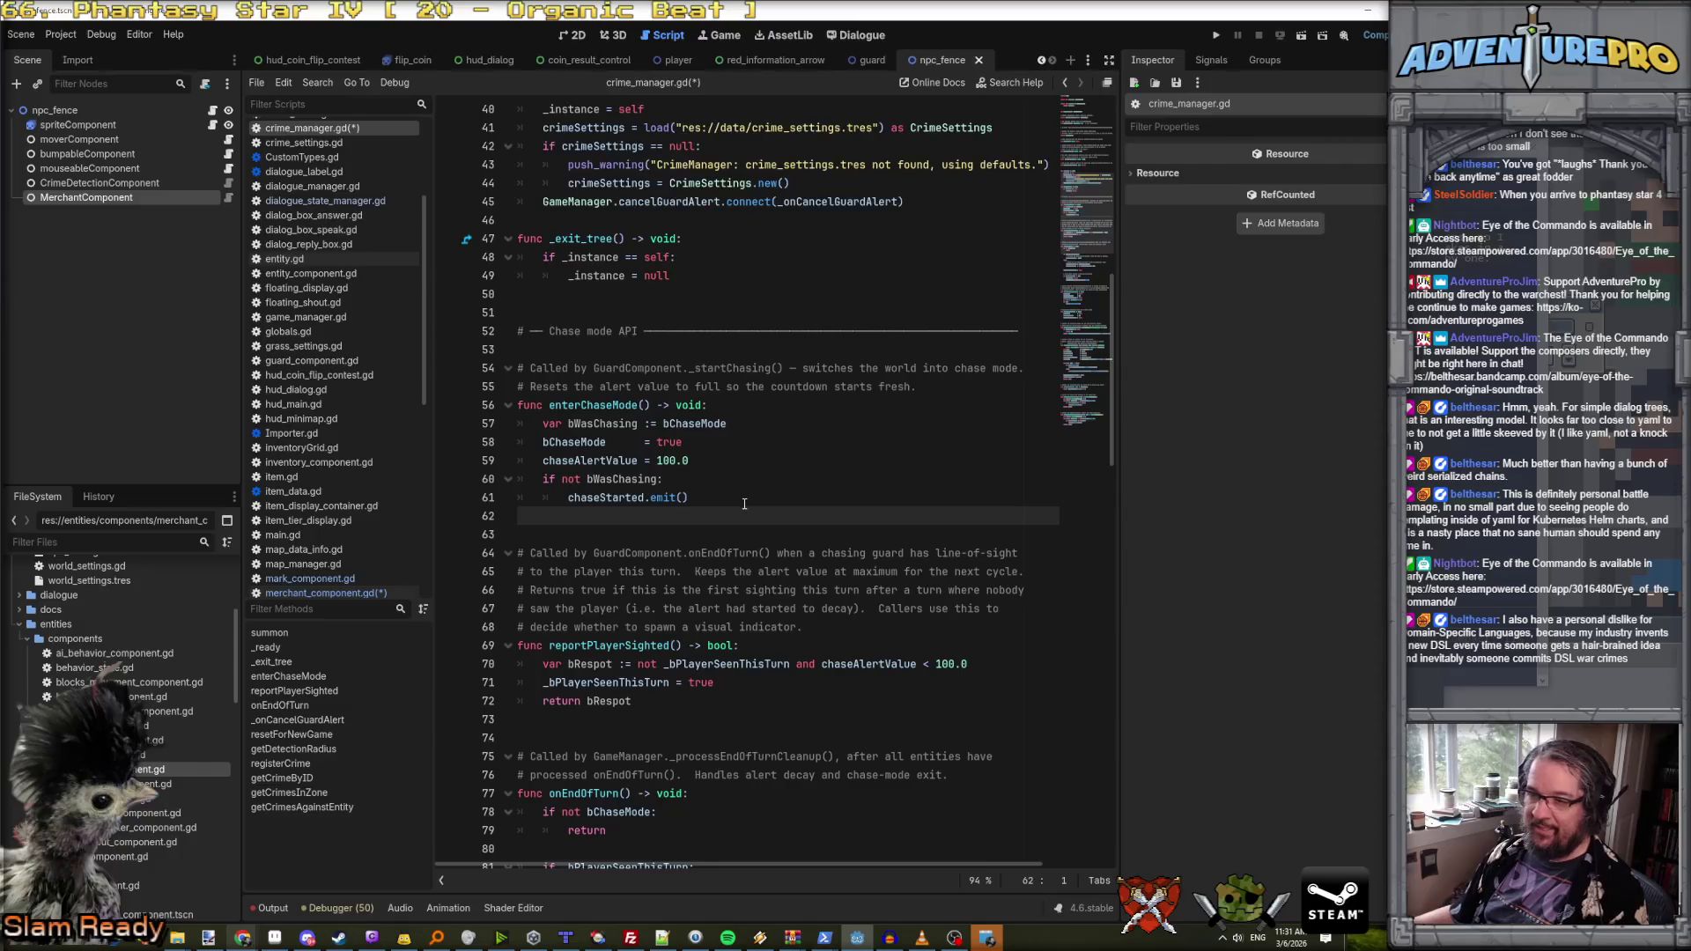
key("Return")
Start a new function inChaseMode() -> bool with a 'return chase' body line
type("nc ")
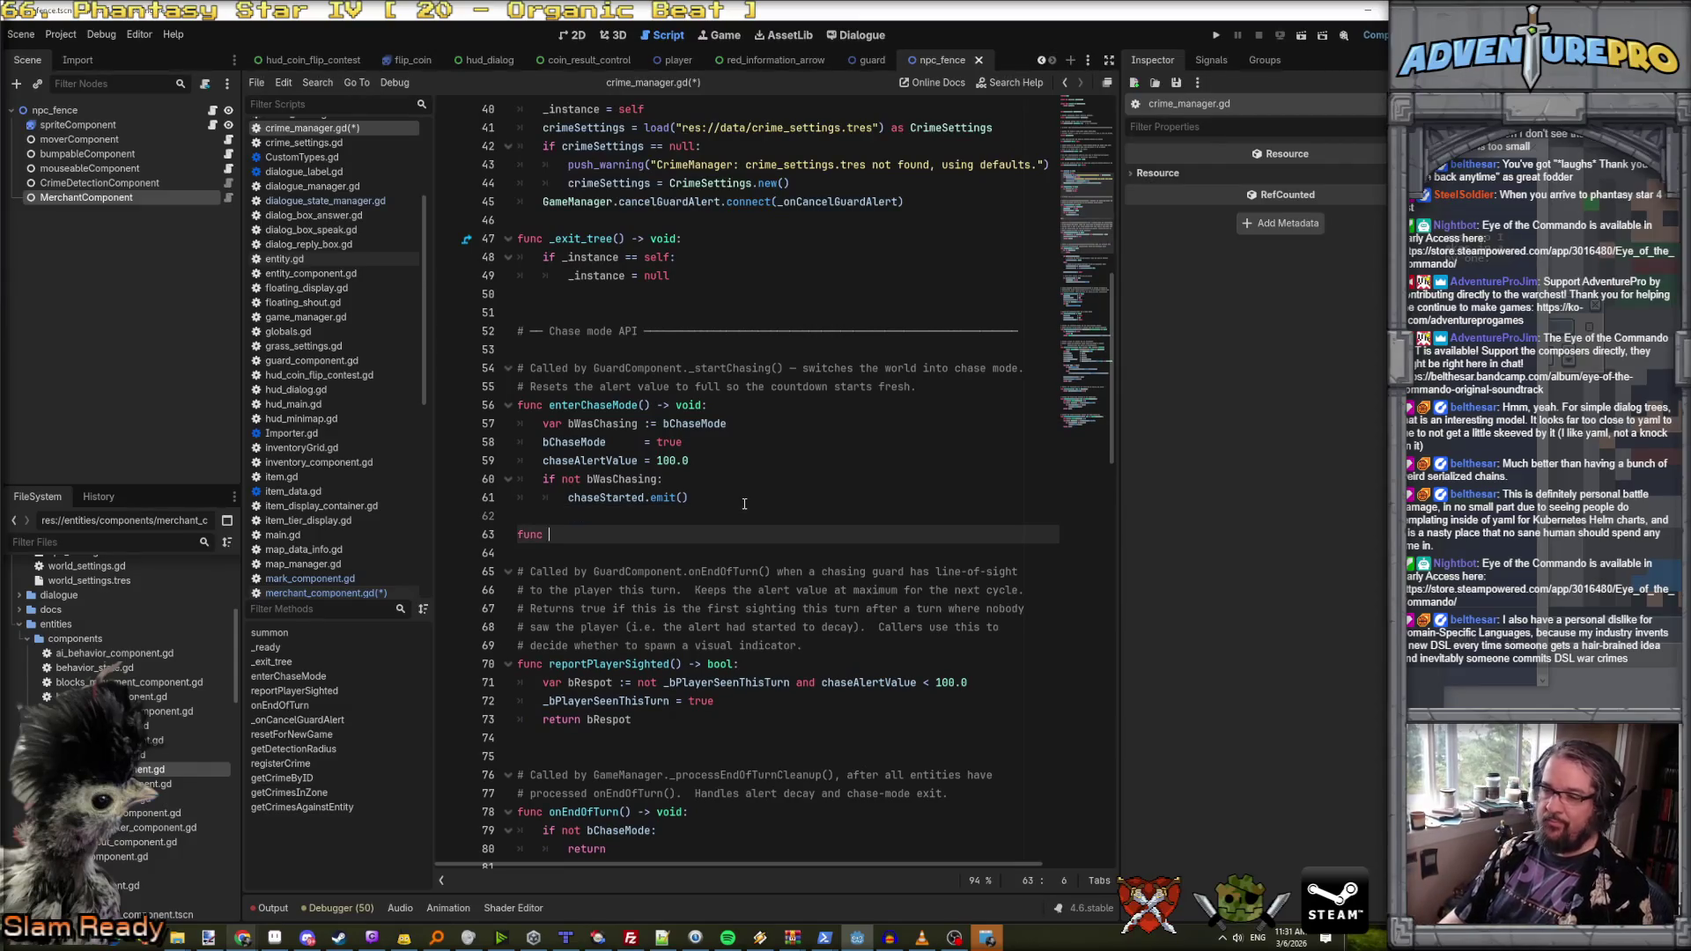
type("inAla")
key("BackSpace")
key("BackSpace")
key("BackSpace")
type("ChaseMod")
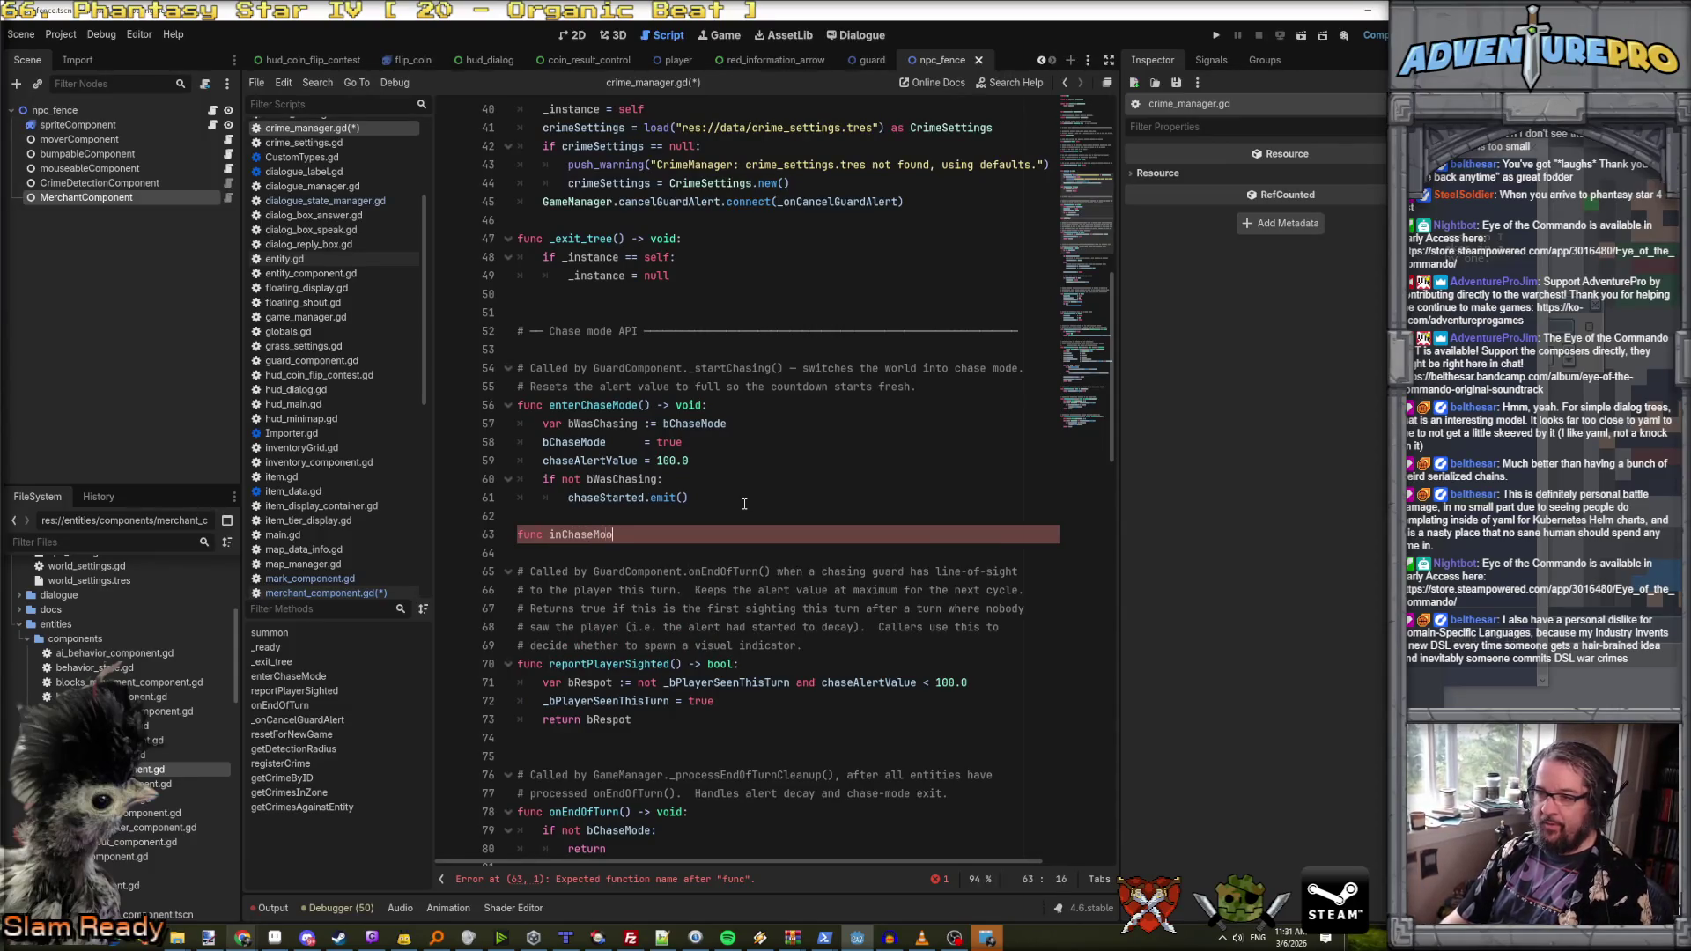
type("e() -> bool:")
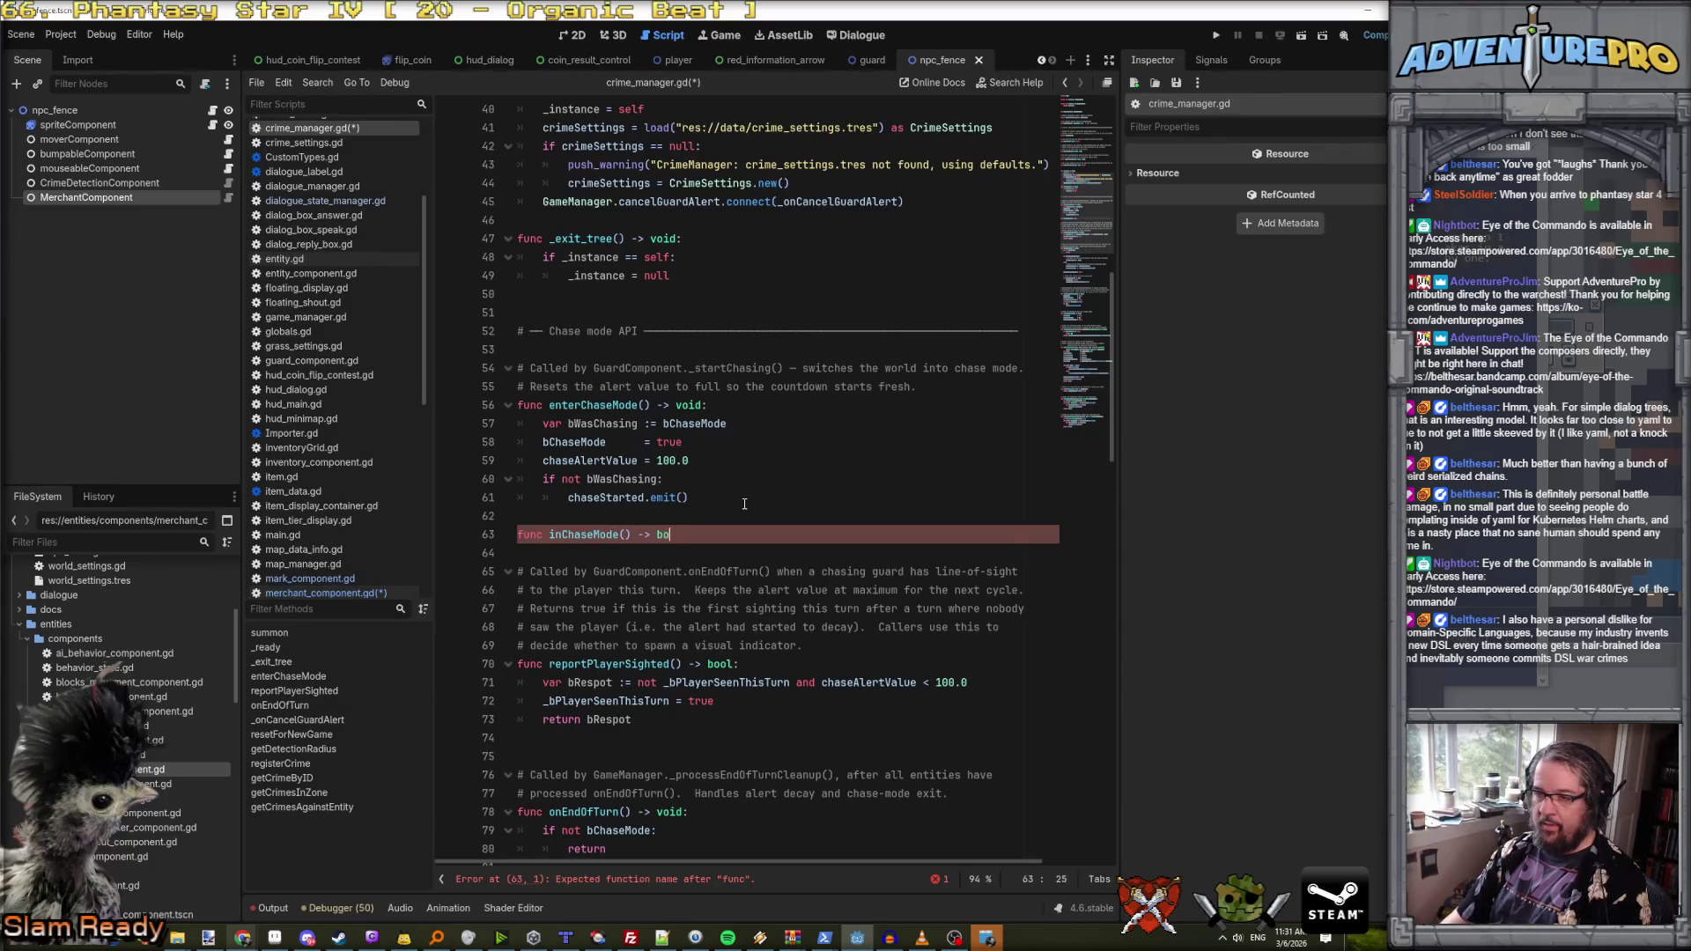
key("Return")
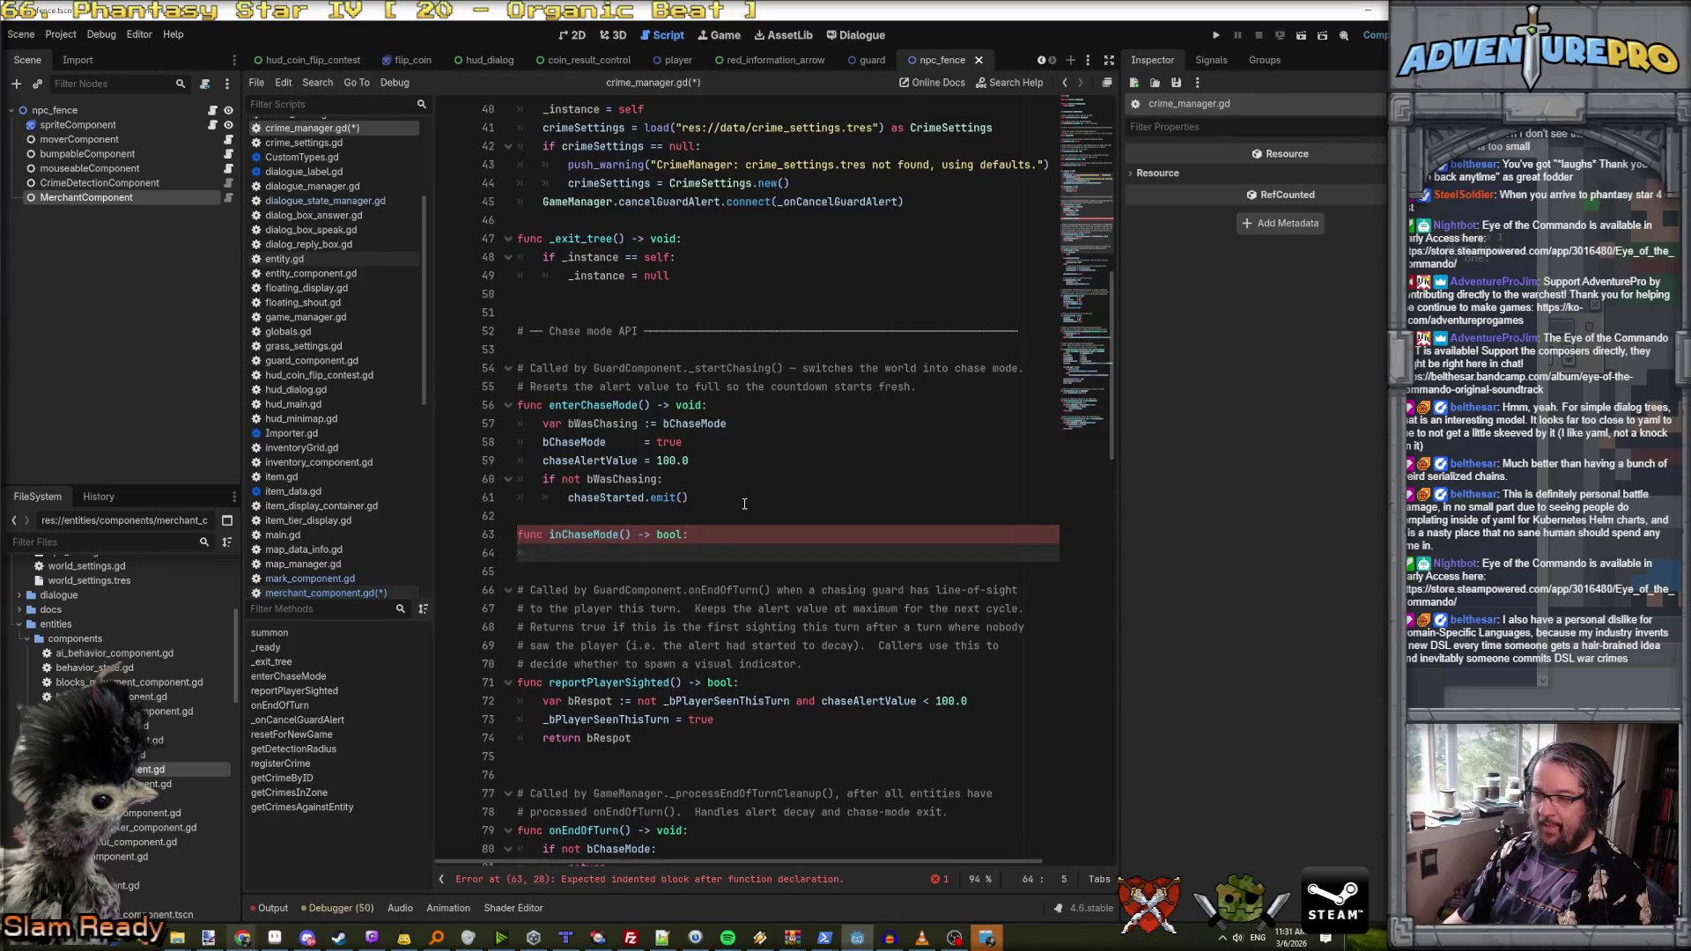
type("eturn ")
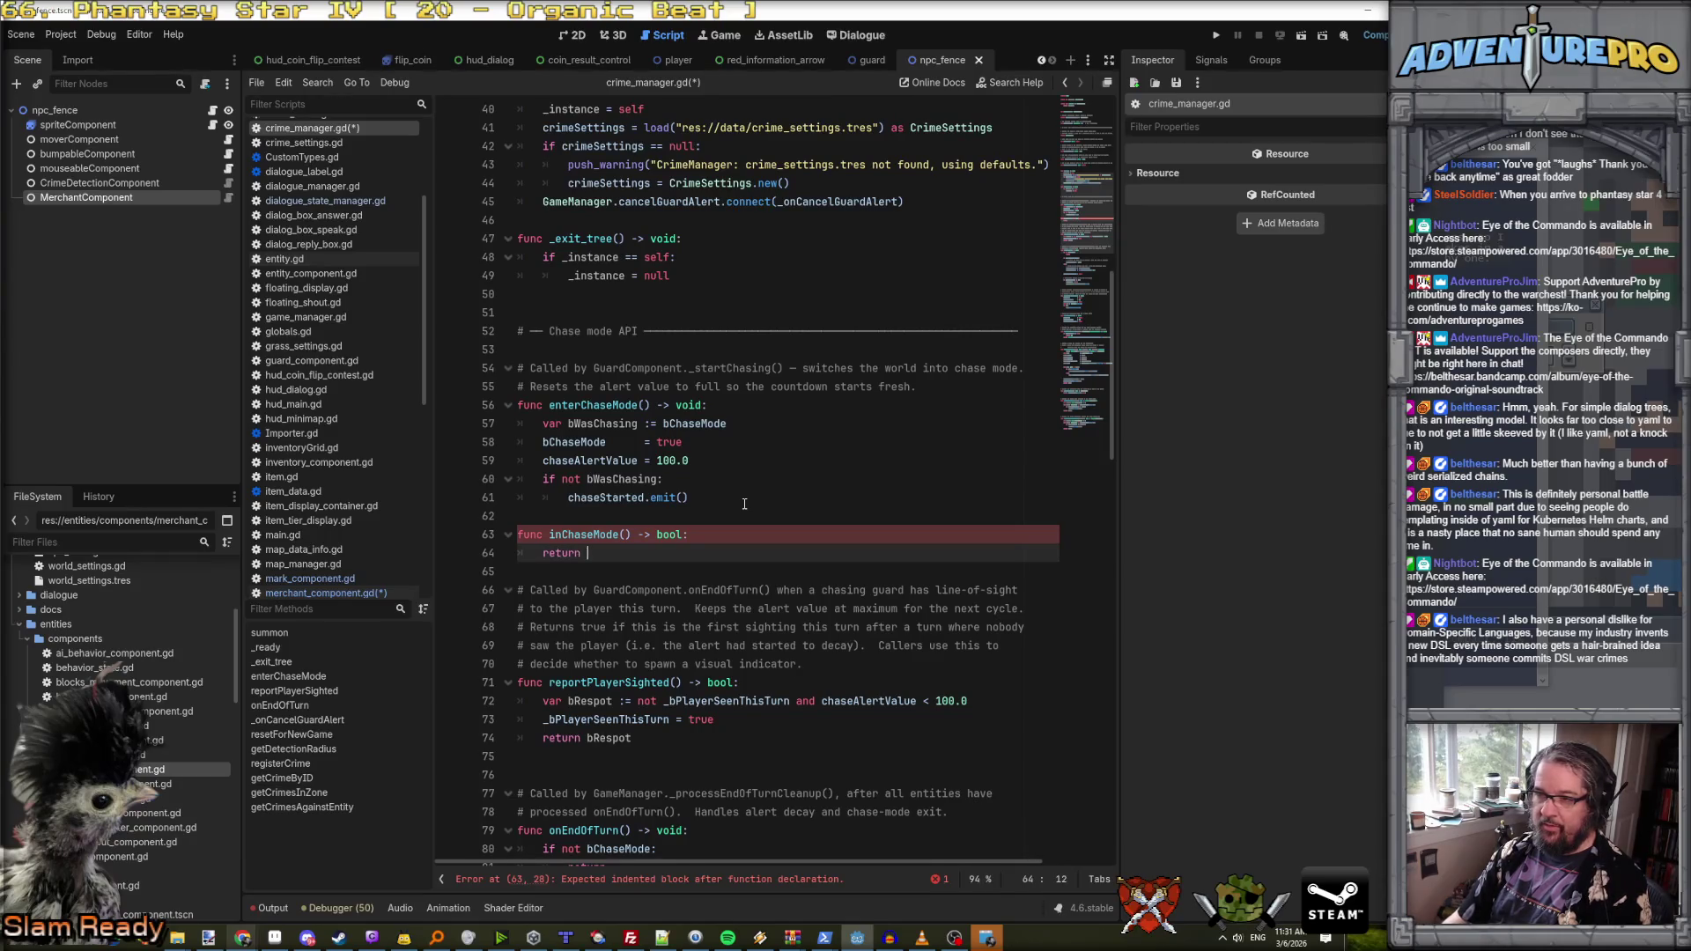
type("chase")
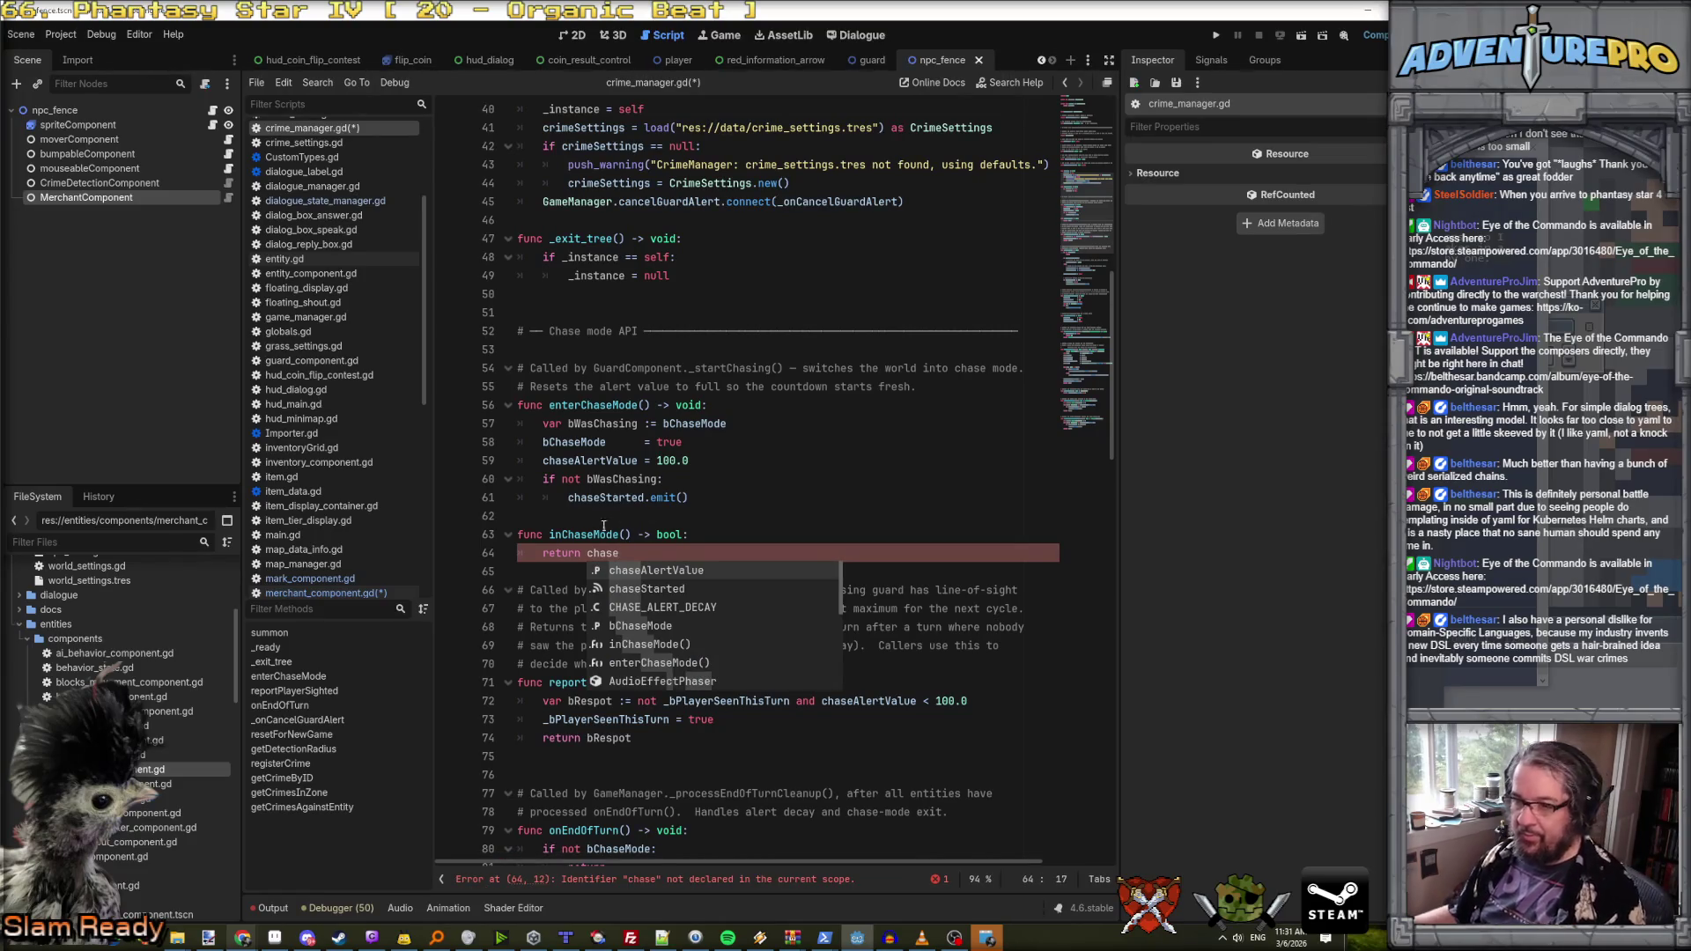
Rename the function to getAlertValue and change its return type to float
double_click(590, 534)
type("getAlar")
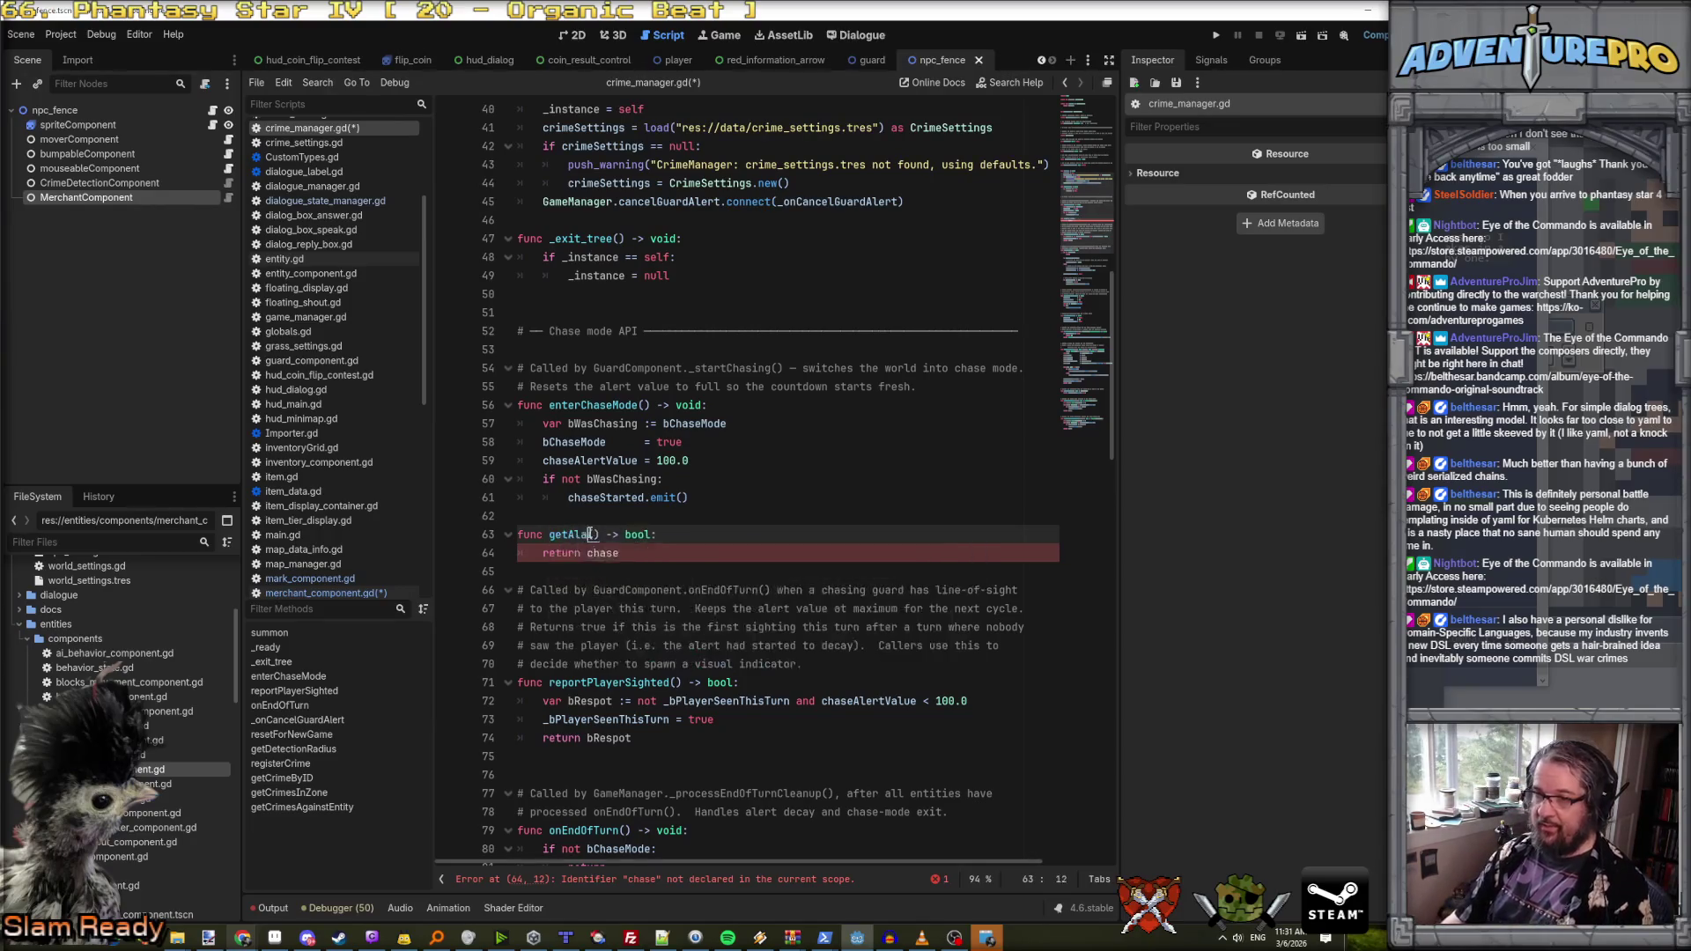
key("BackSpace")
key("BackSpace")
key("BackSpace")
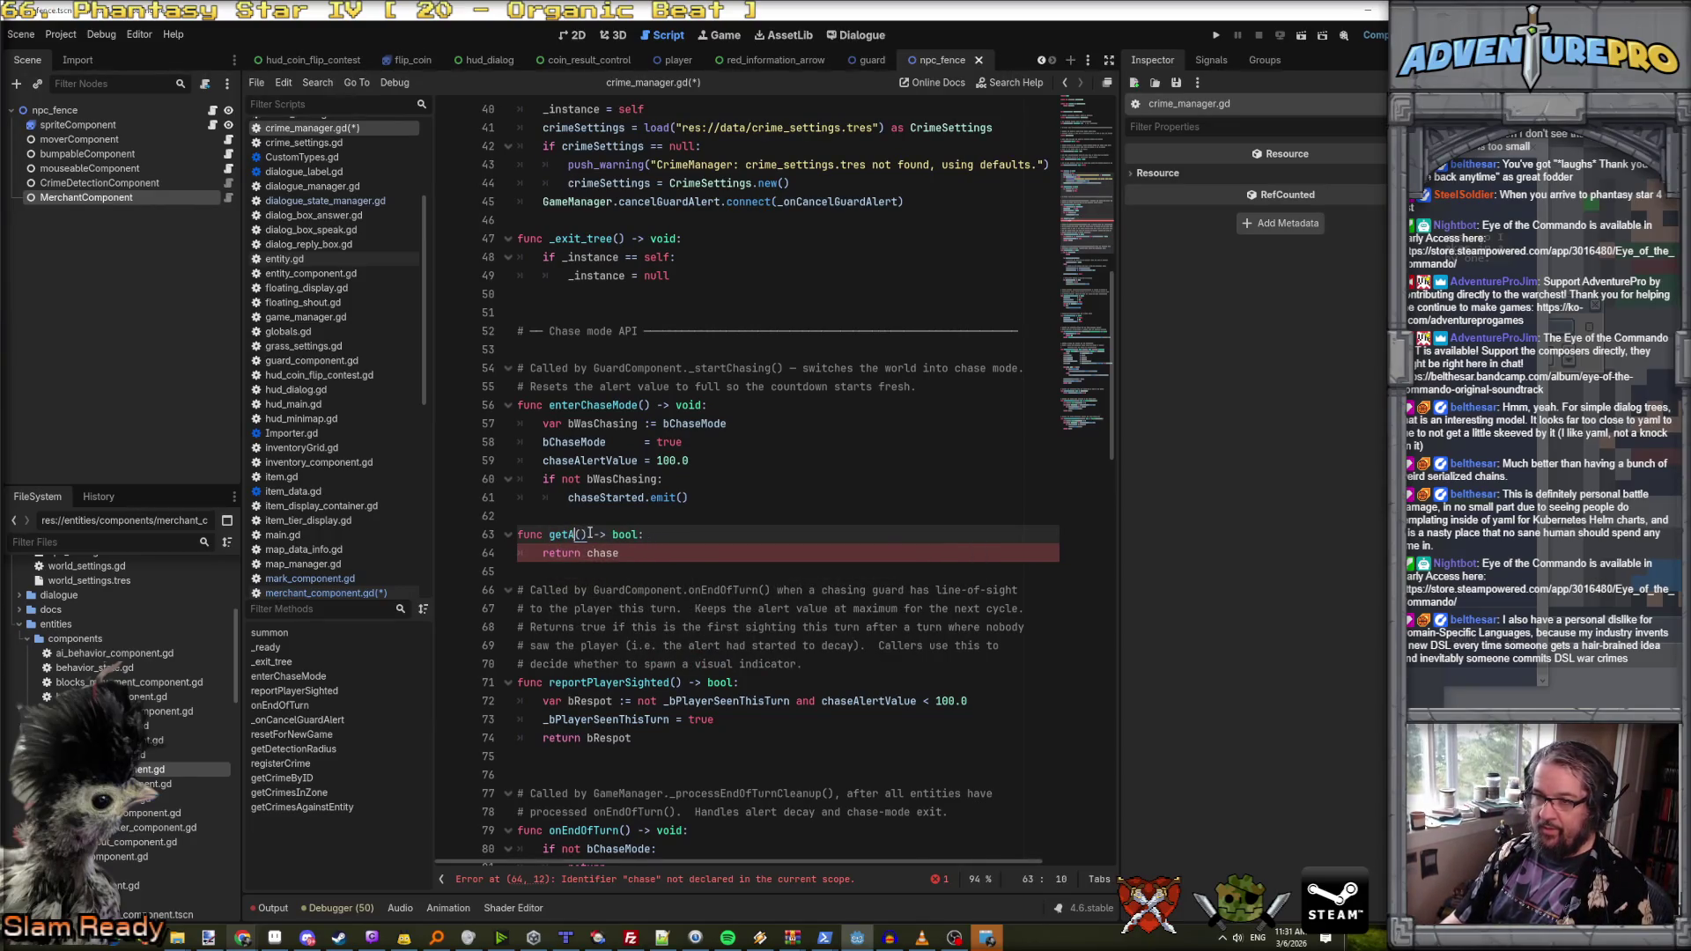
type("lertValue")
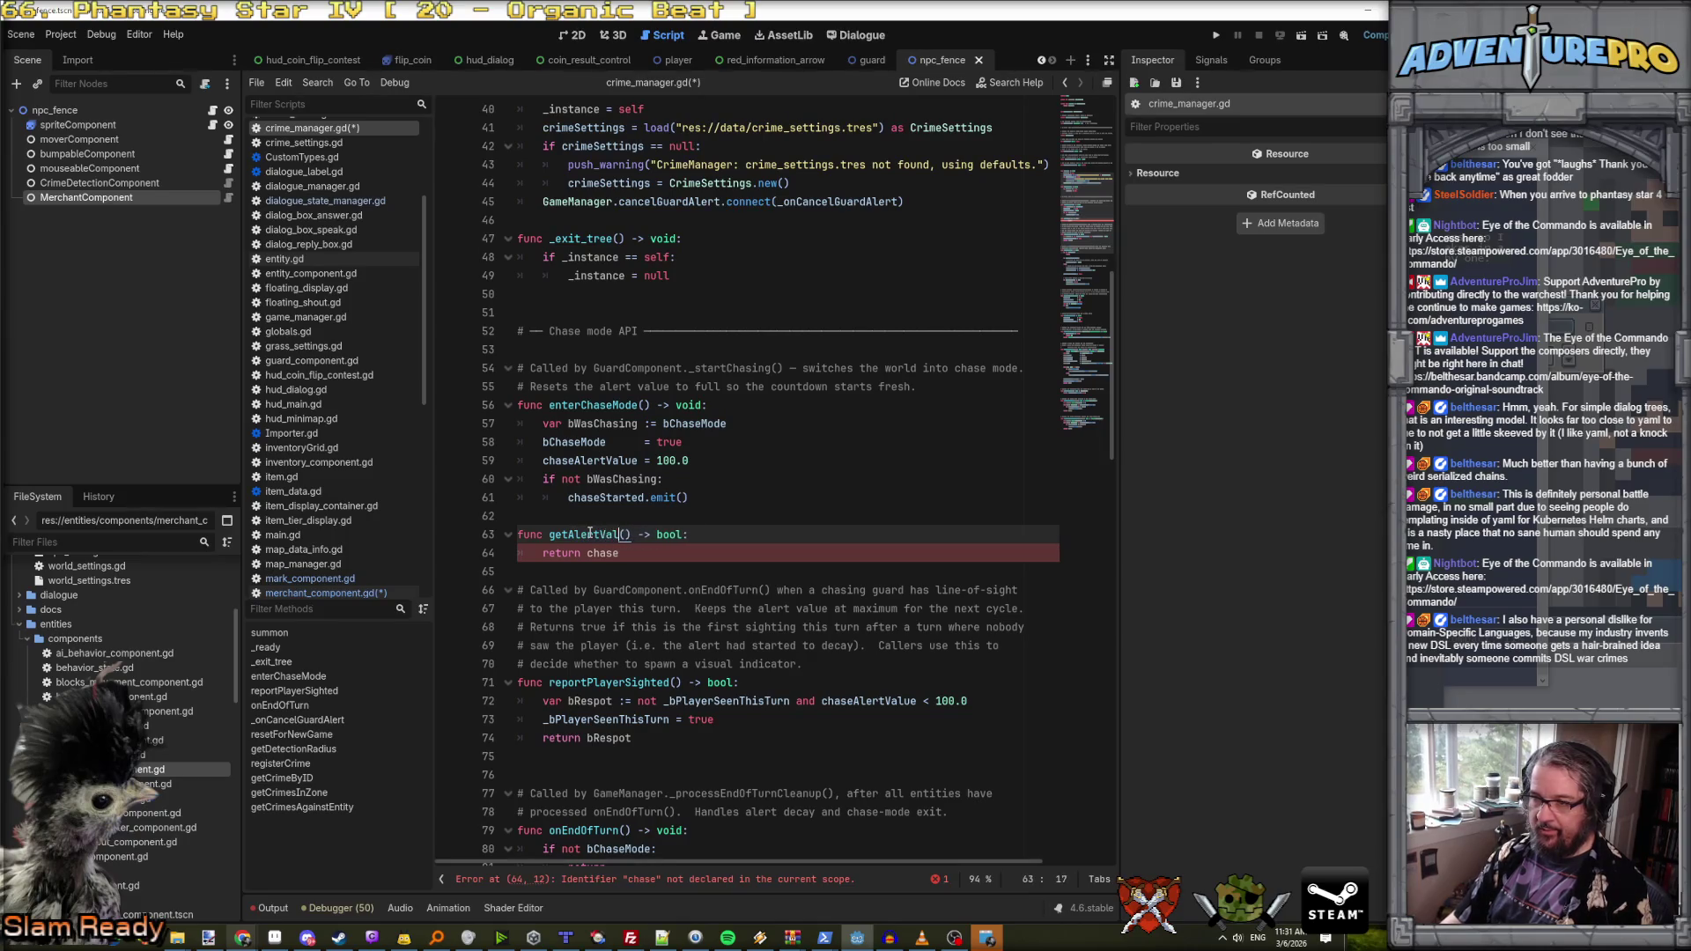
key("End")
key("Left")
key("BackSpace")
key("BackSpace")
key("BackSpace")
type("floatr")
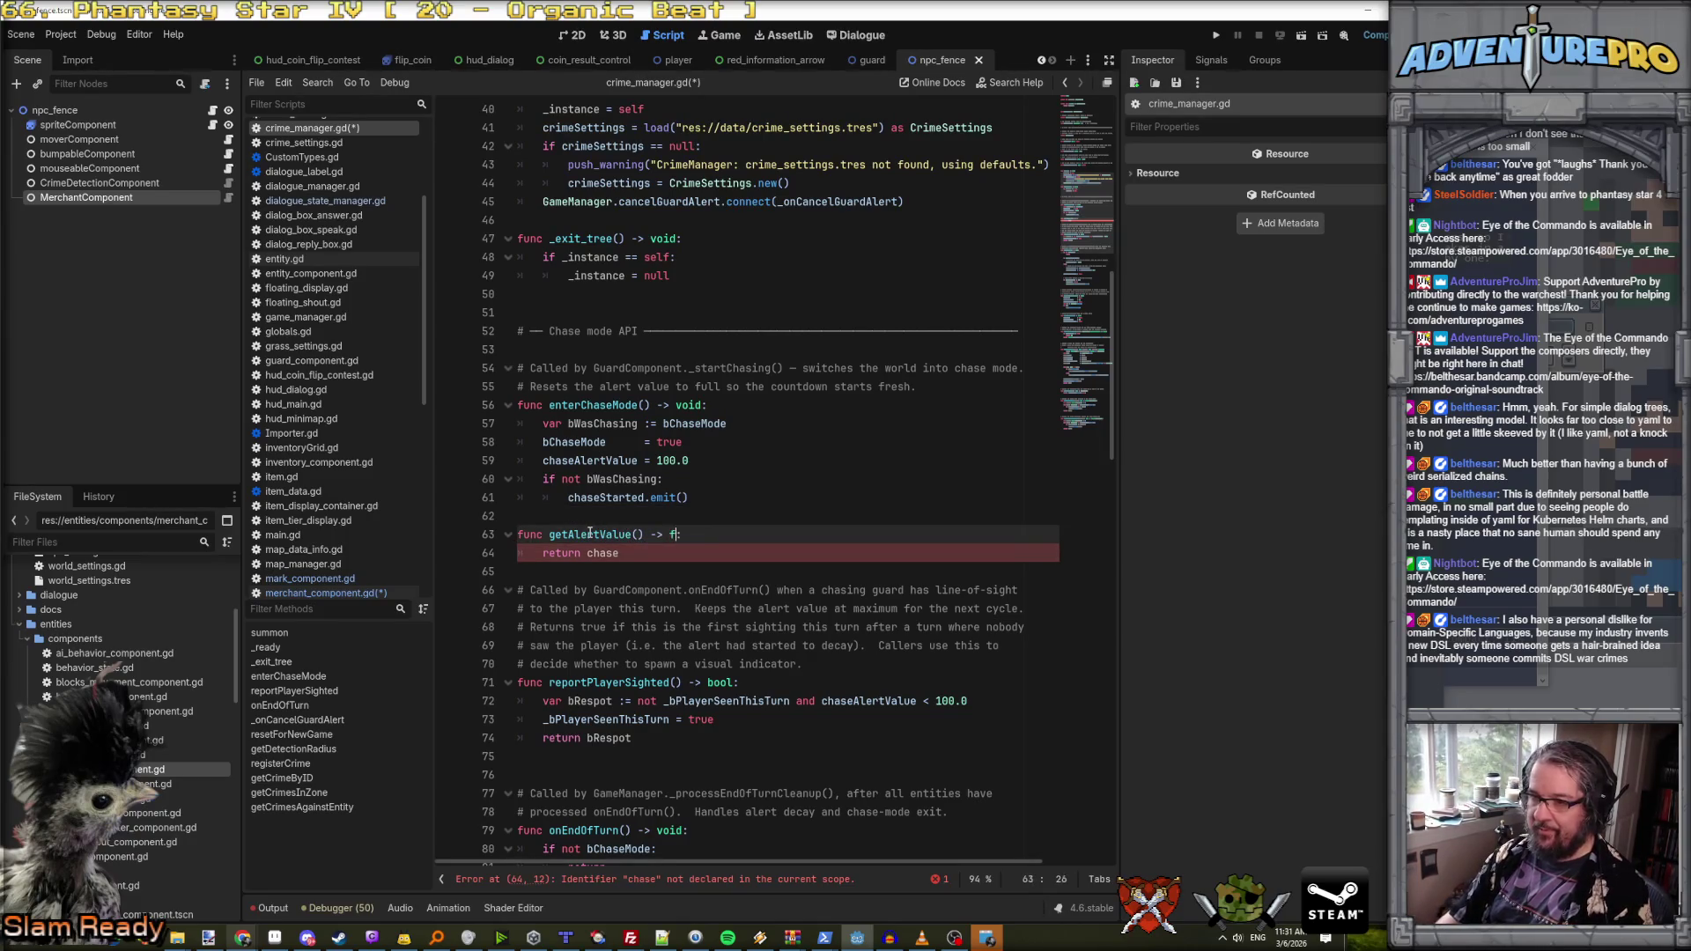
key("Escape")
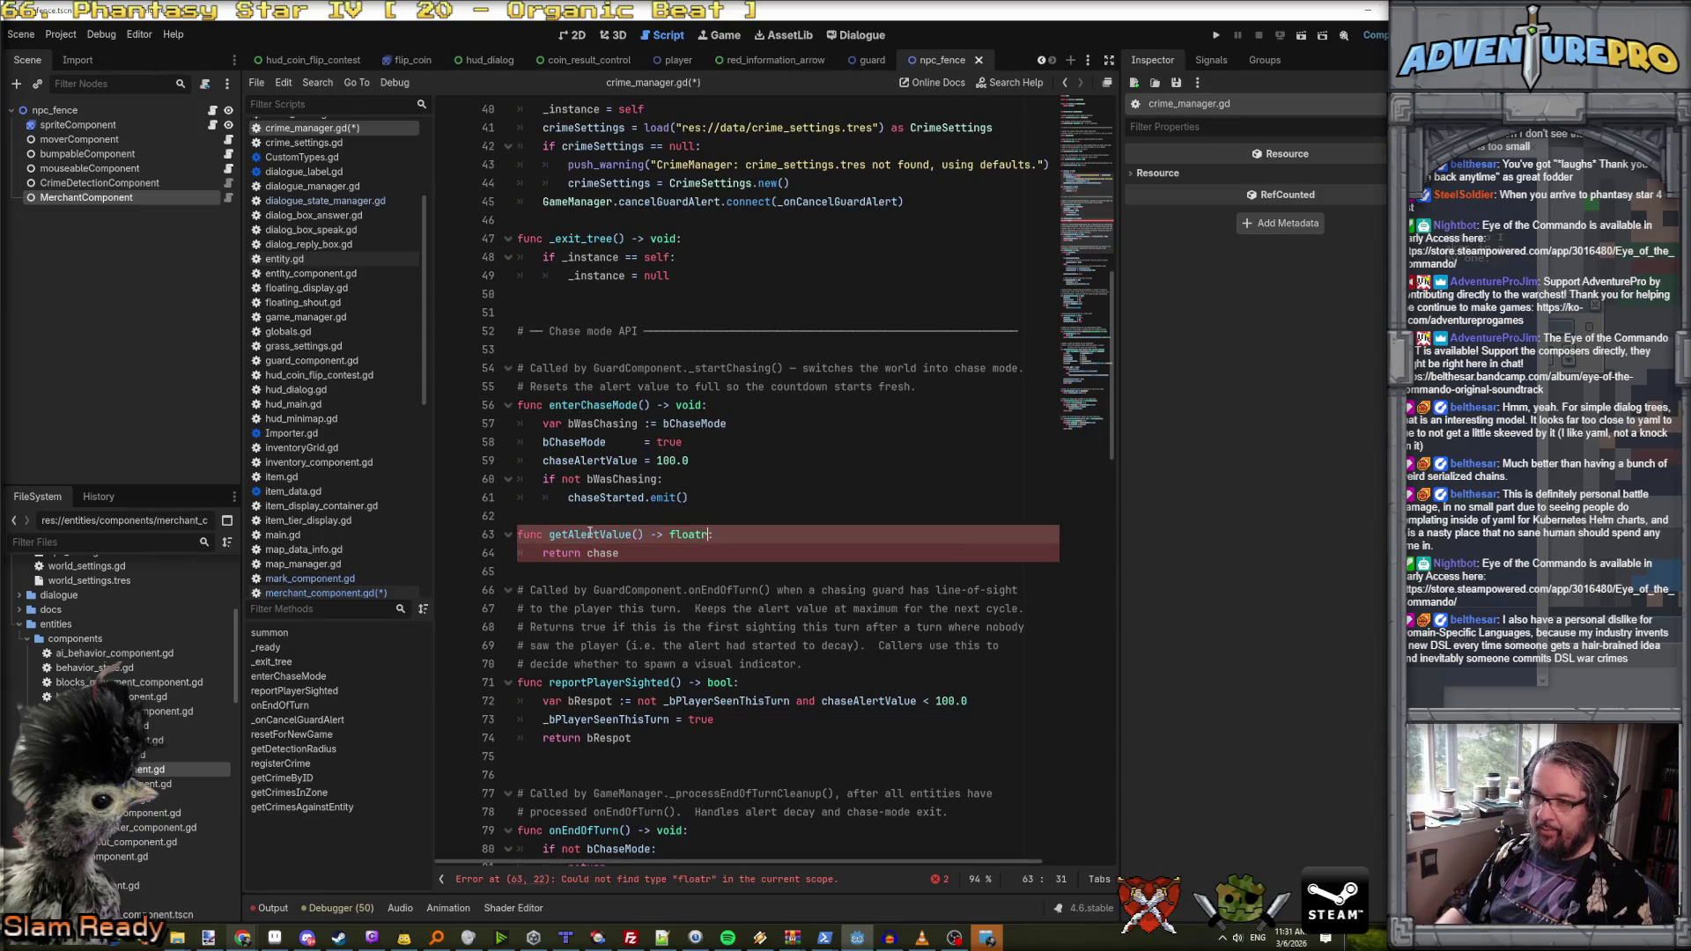
key("BackSpace")
Make it return chaseAlertValue and rename the function to getAlertRatio
key("Down")
key("BackSpace")
key("BackSpace")
key("BackSpace")
type("get")
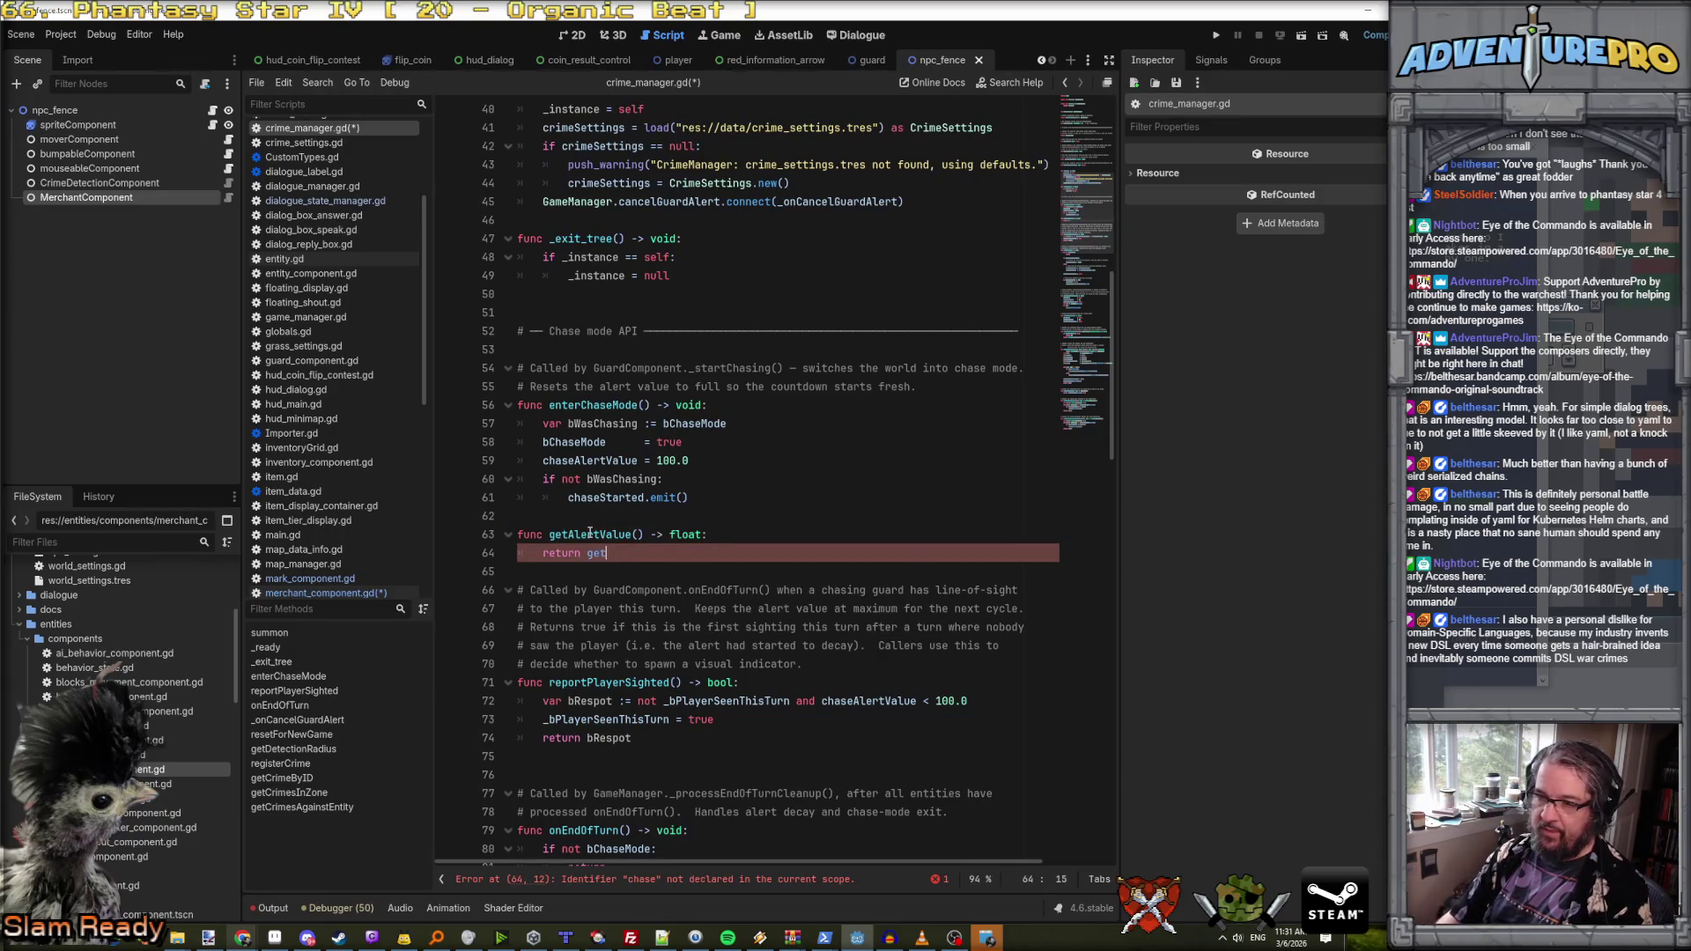
type("Alert")
key("Return")
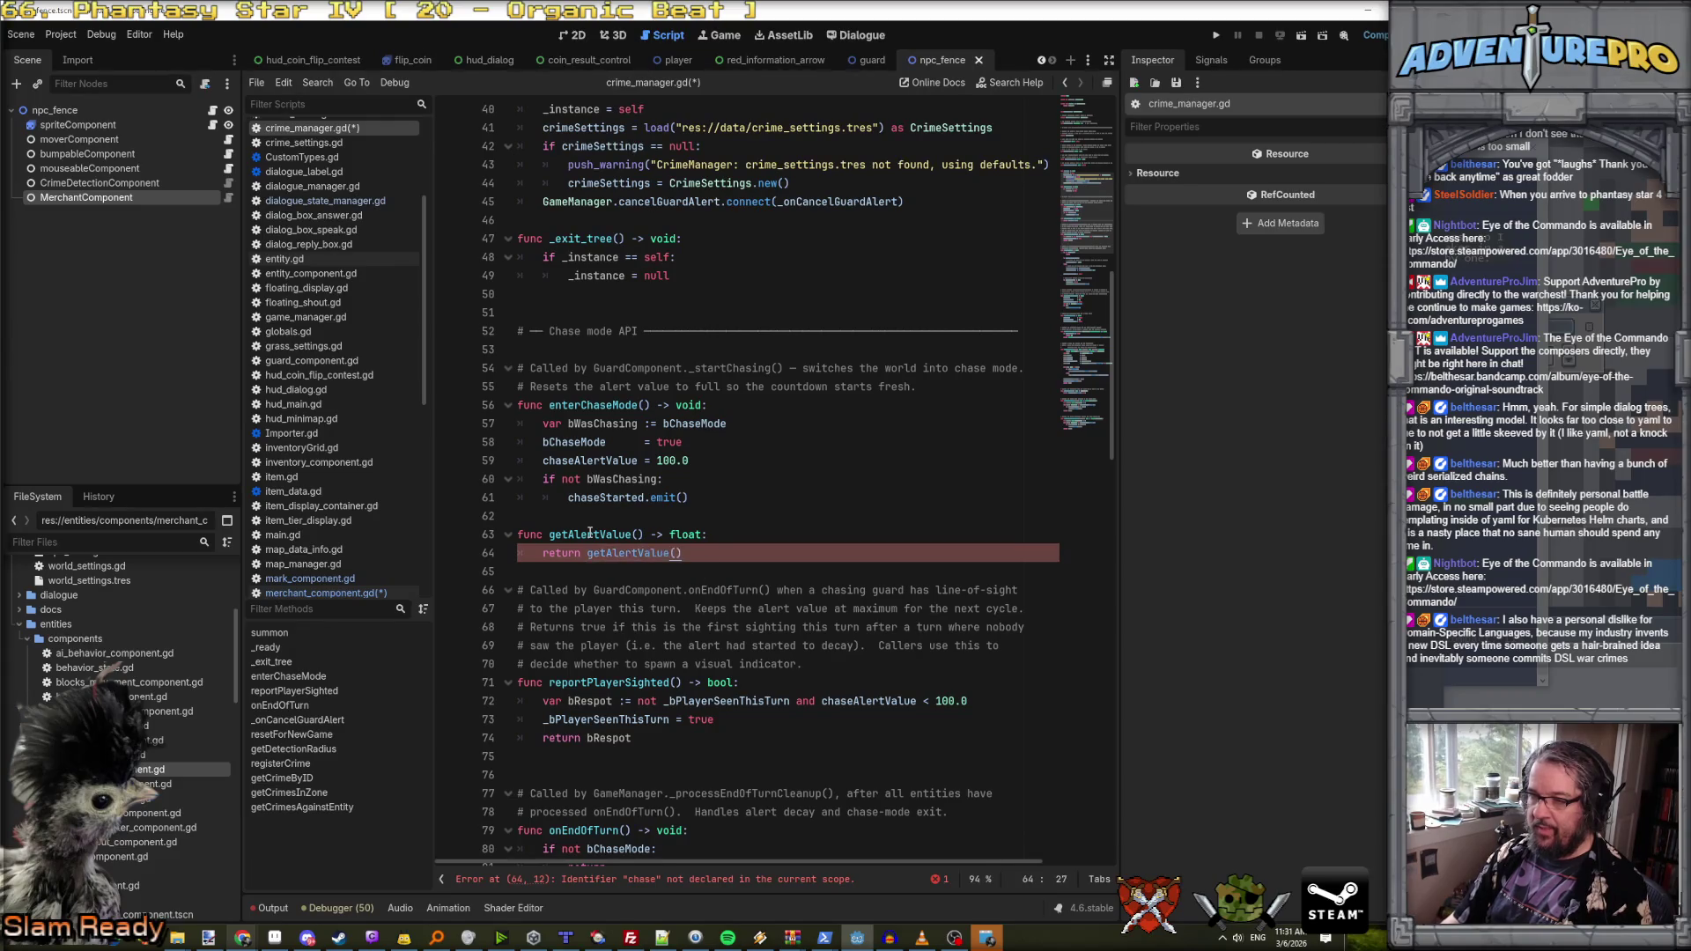
key("BackSpace")
key("BackSpace")
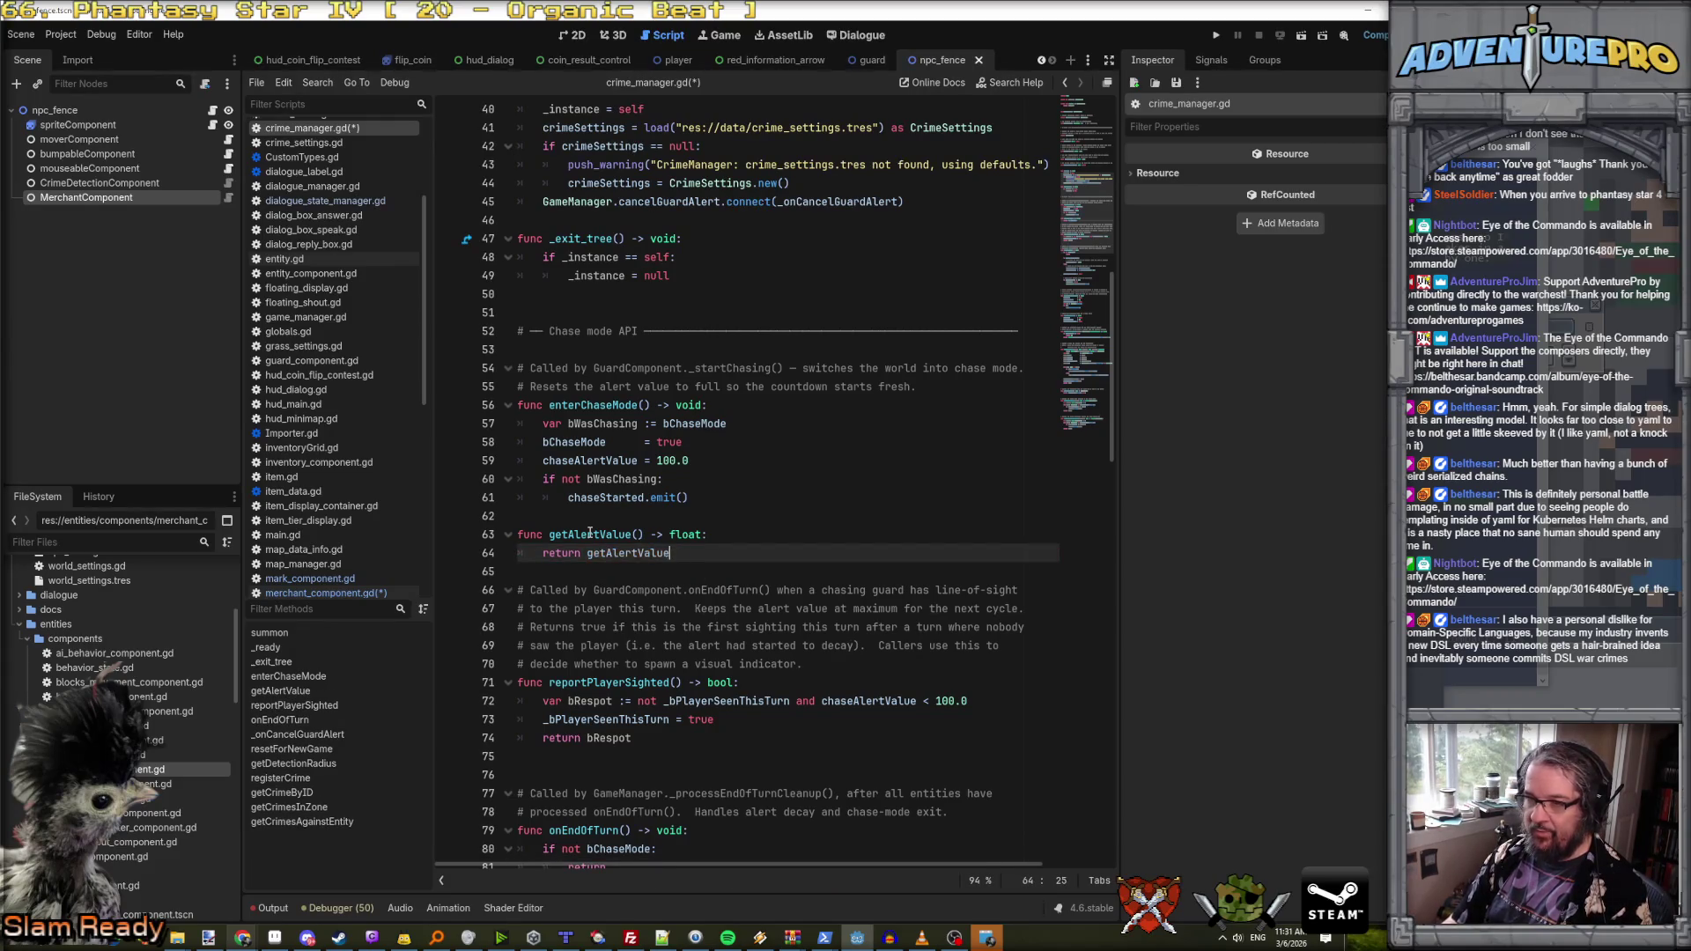
double_click(604, 462)
key("ctrl+c")
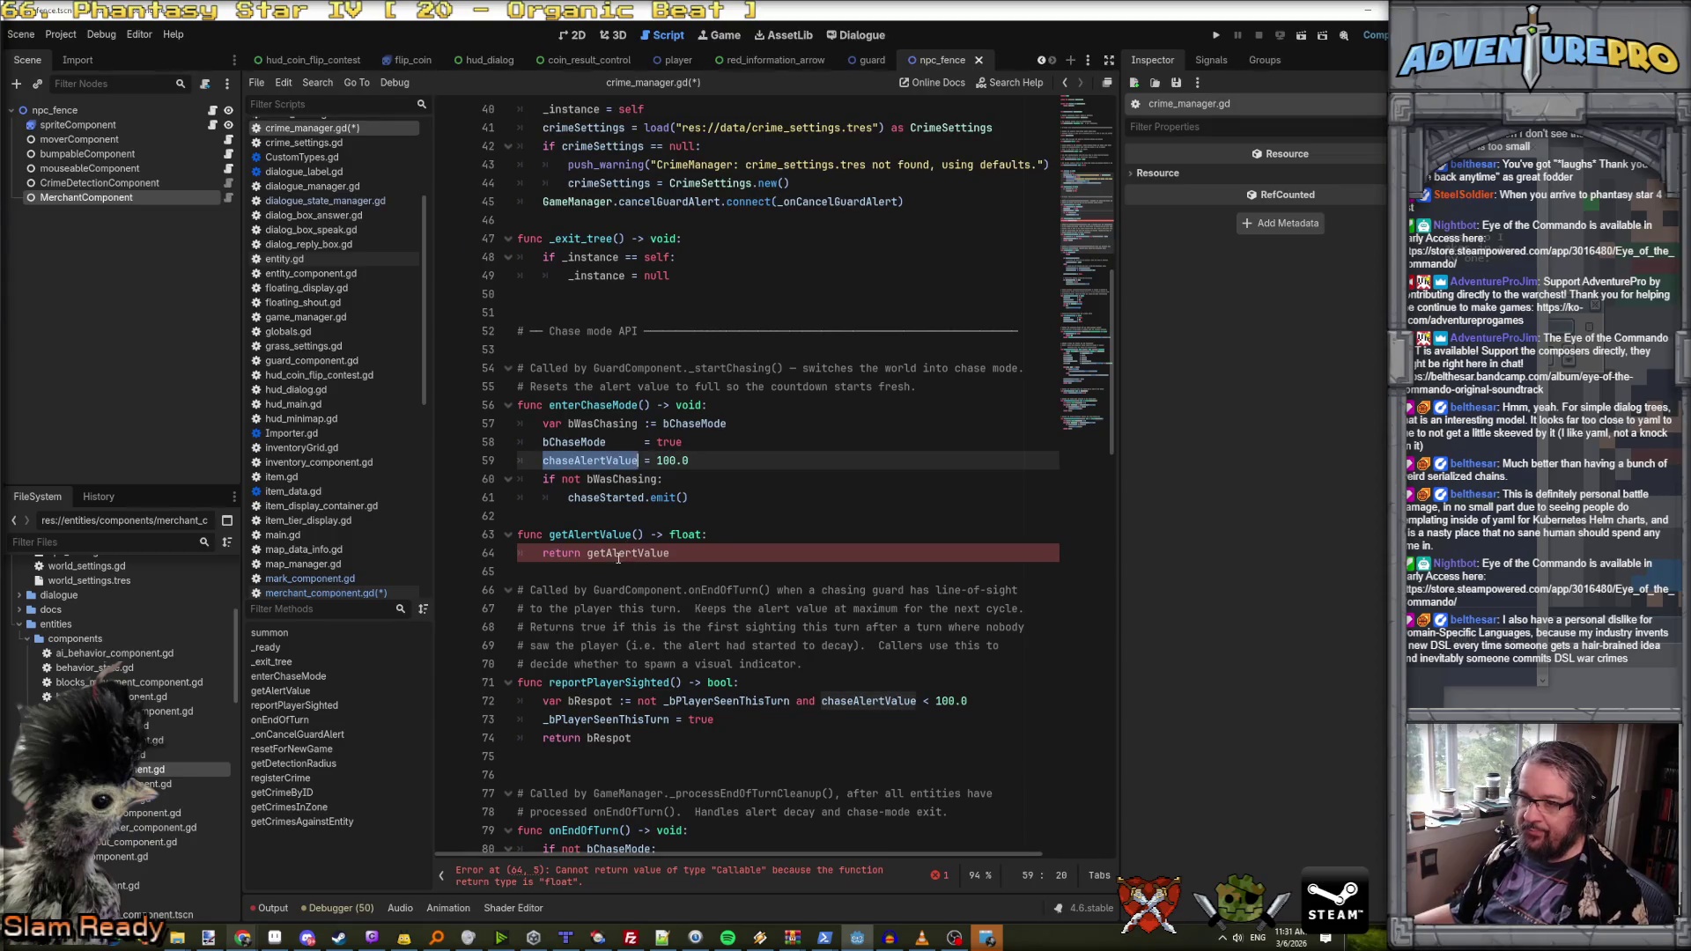
double_click(618, 553)
key("ctrl+v")
left_click_drag(600, 535, 631, 535)
type("Ratio")
left_click(682, 553)
scroll(724, 501, "up", 6)
Add a CHASE_MAX_ALERT float constant of 100.0 below CHASE_ALERT_DECAY
scroll(724, 502, "up", 4)
left_click(759, 533)
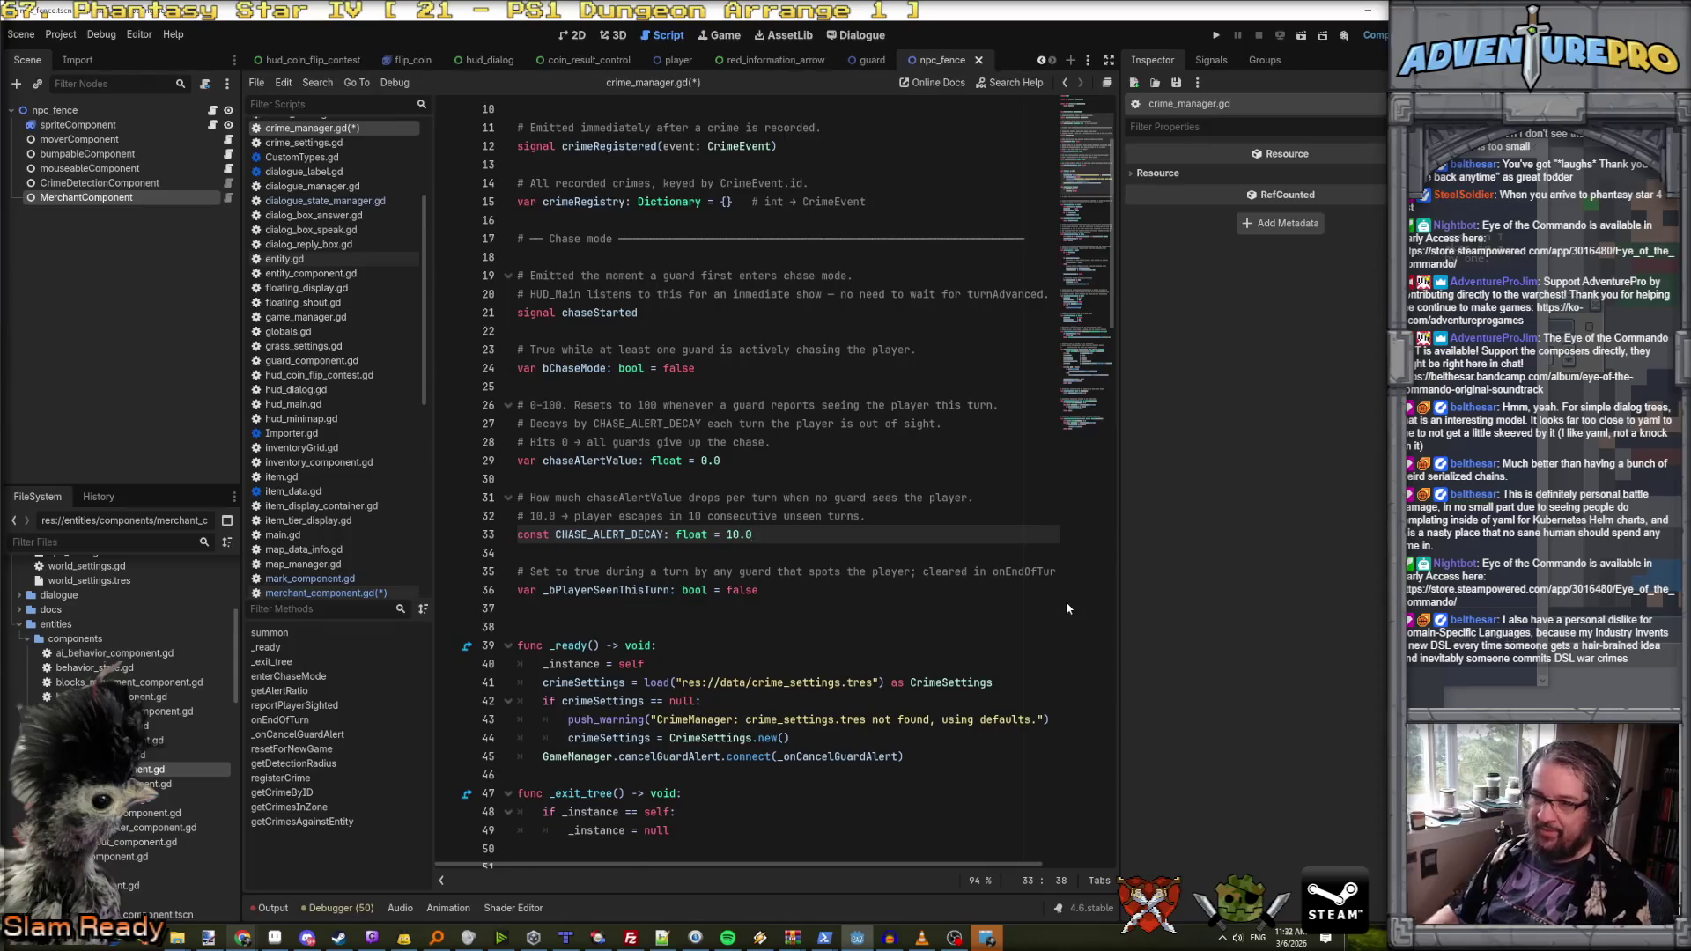
key("Return")
key("Return")
type("const CHASE_MAX")
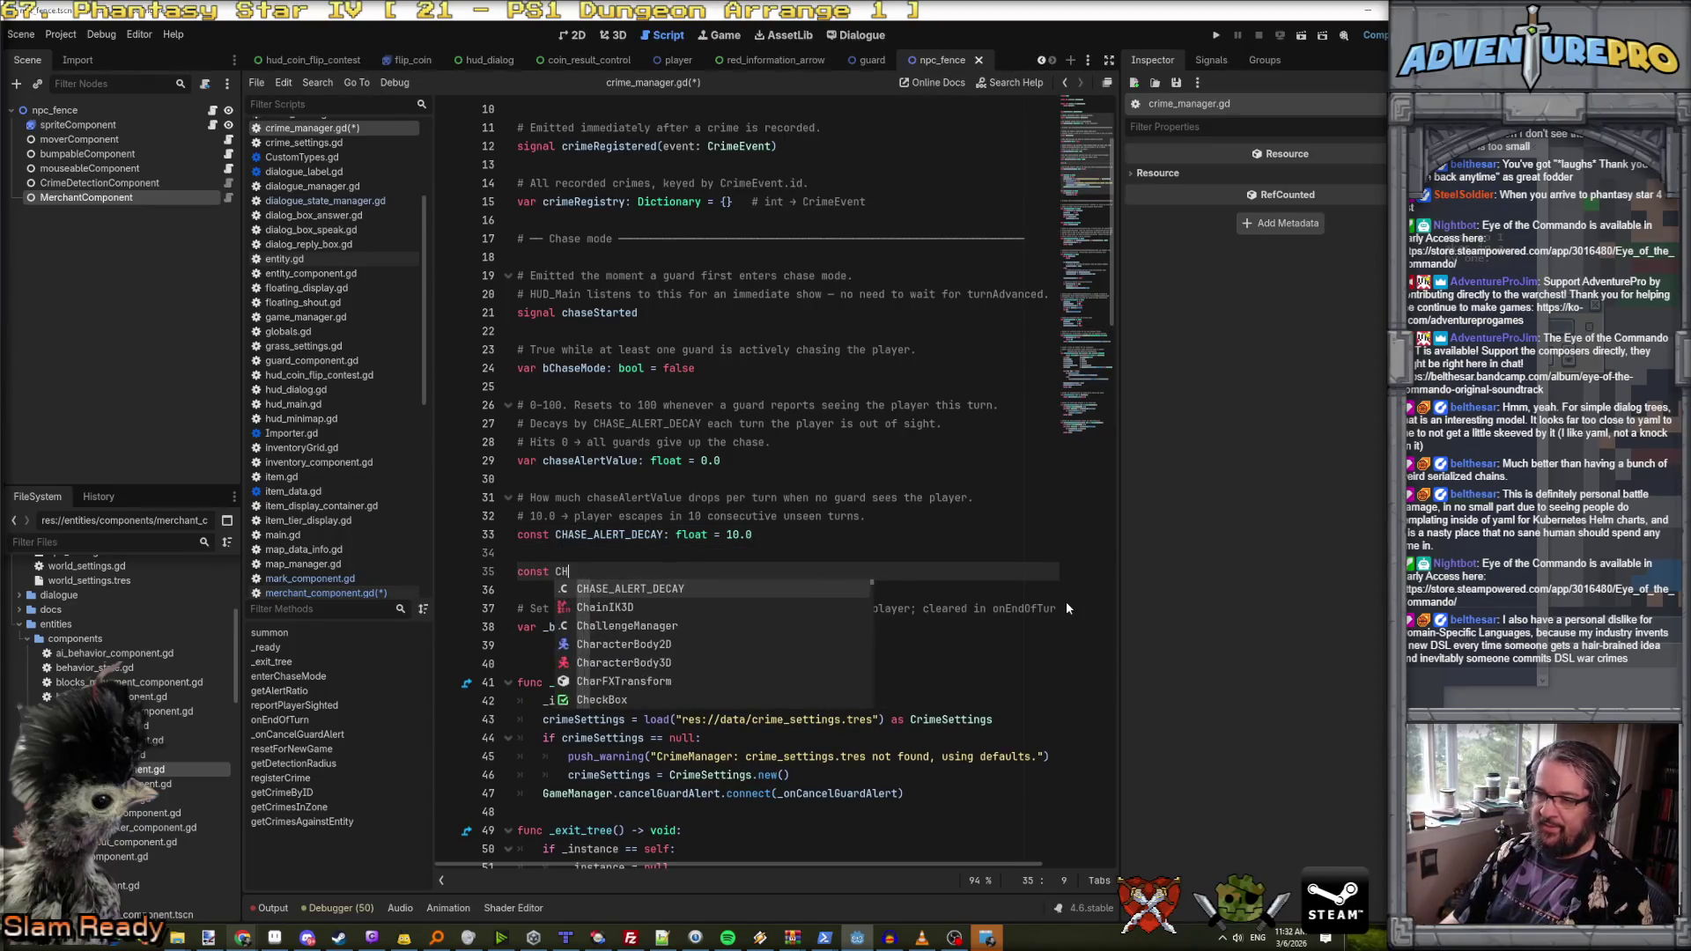
type("_ALARTR")
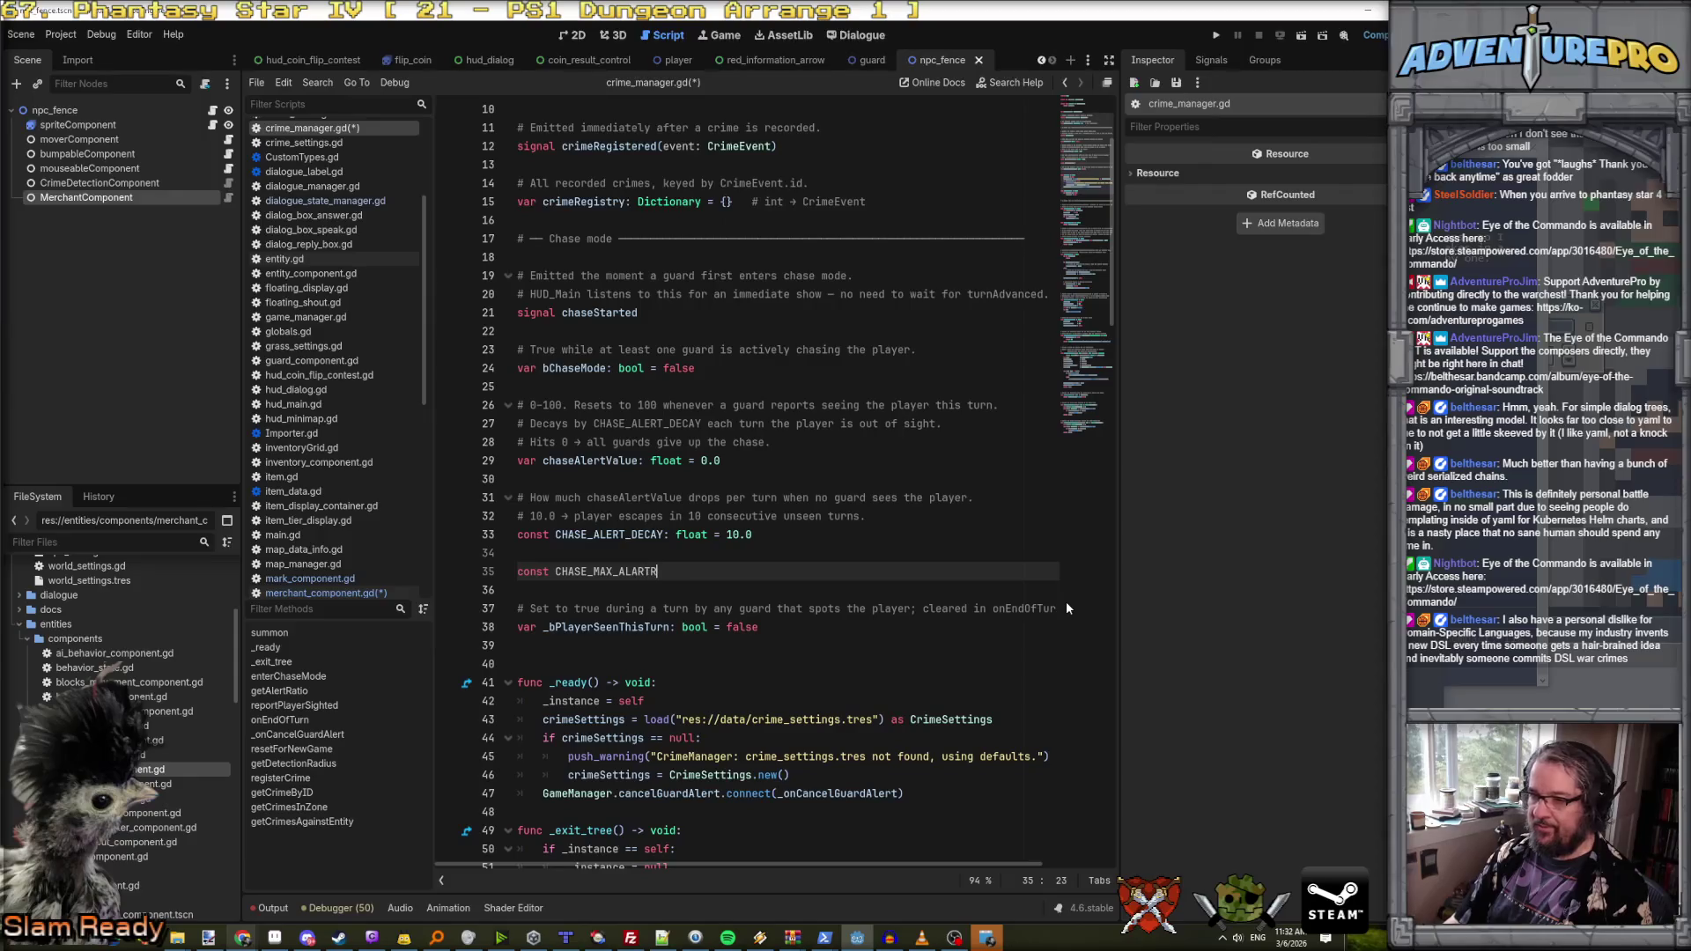
type("loat = 100.0")
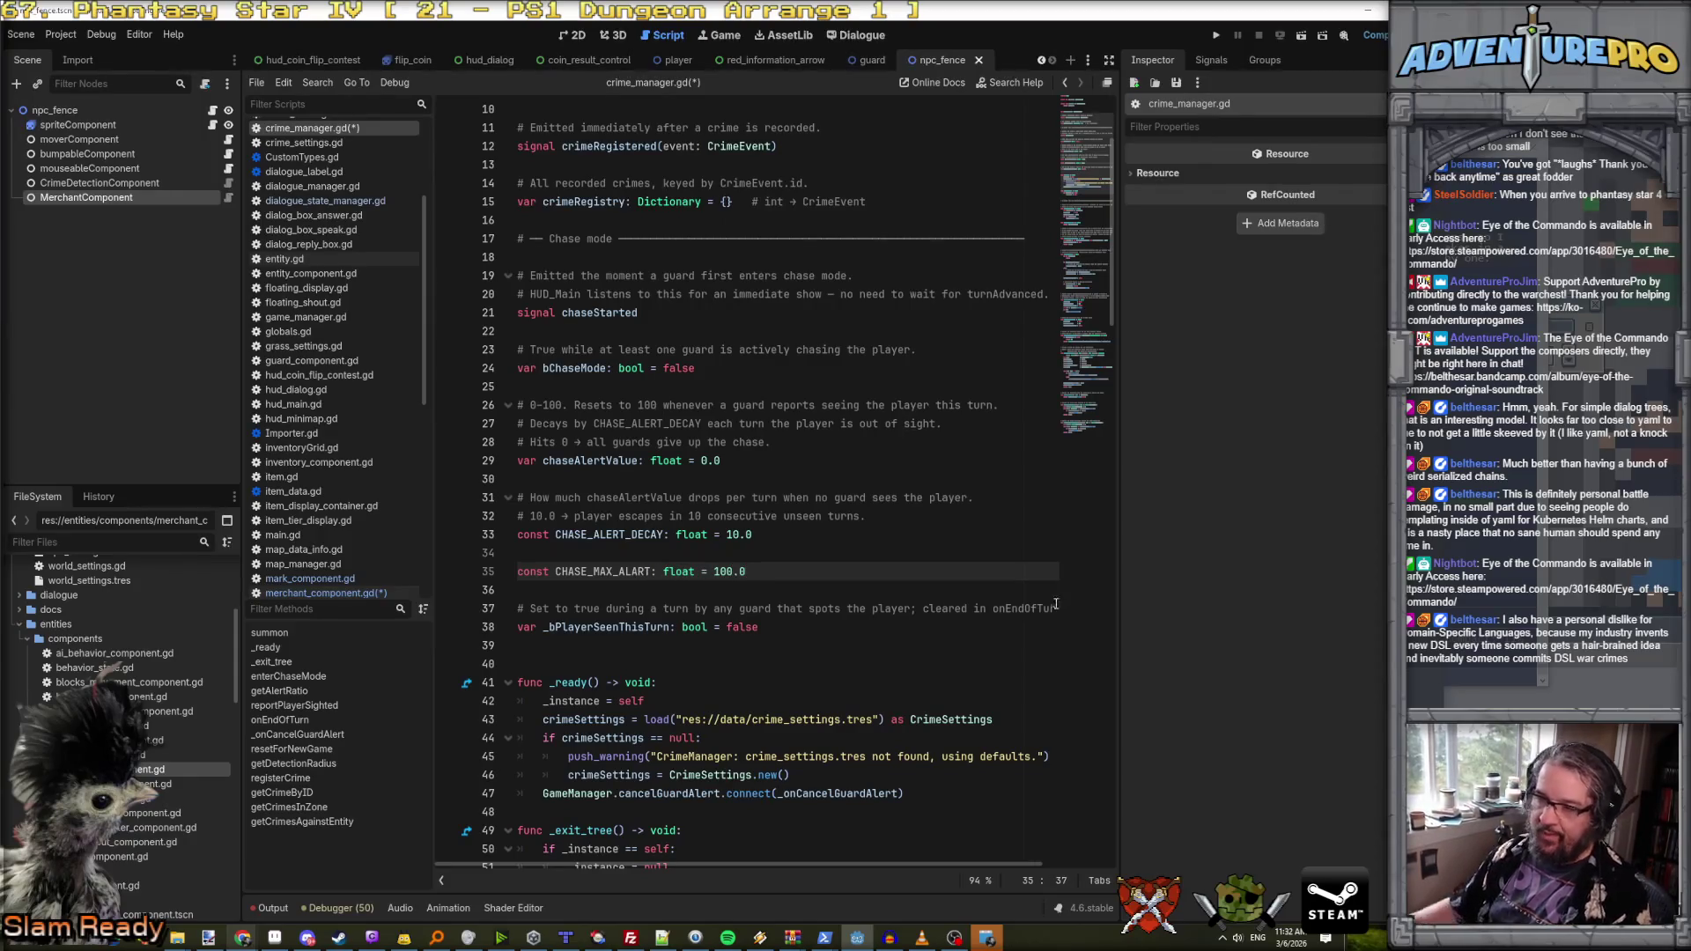
Replace the 100.0 set when chase mode starts with CHASE_MAX_ALERT
double_click(630, 571)
key("ctrl+c")
scroll(664, 691, "down", 8)
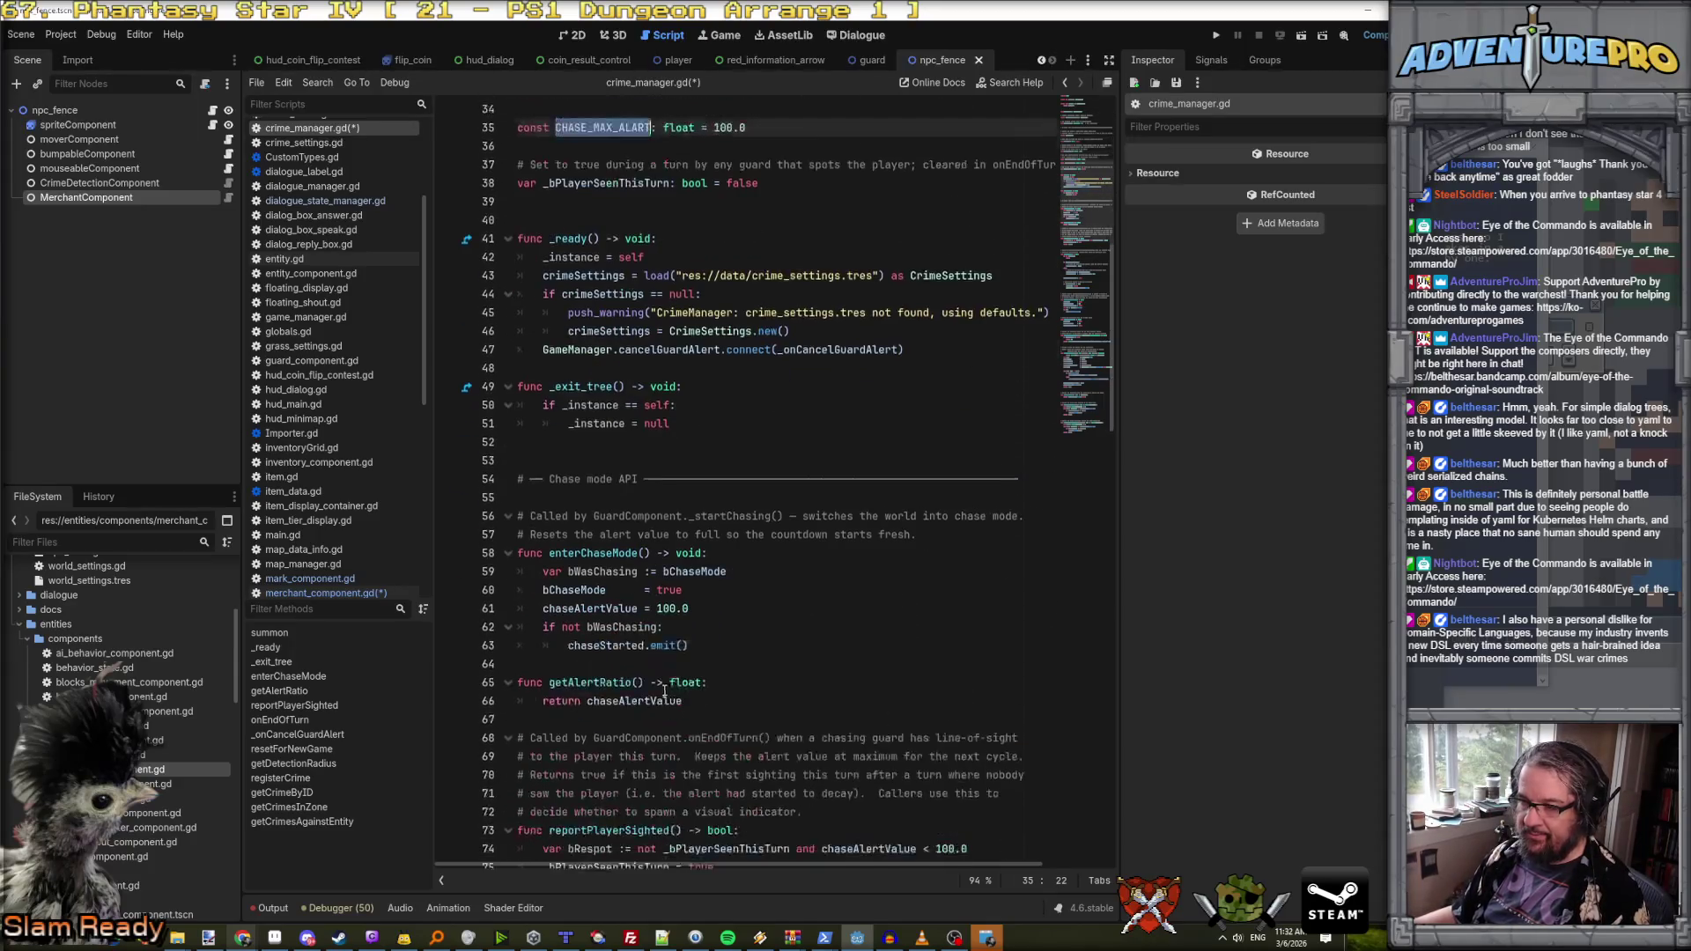
double_click(670, 608)
type("CHASE_MAX_ALERT")
Make getAlertRatio return chaseAlertValue / CHASE_MAX_ALERT and save
scroll(732, 619, "down", 3)
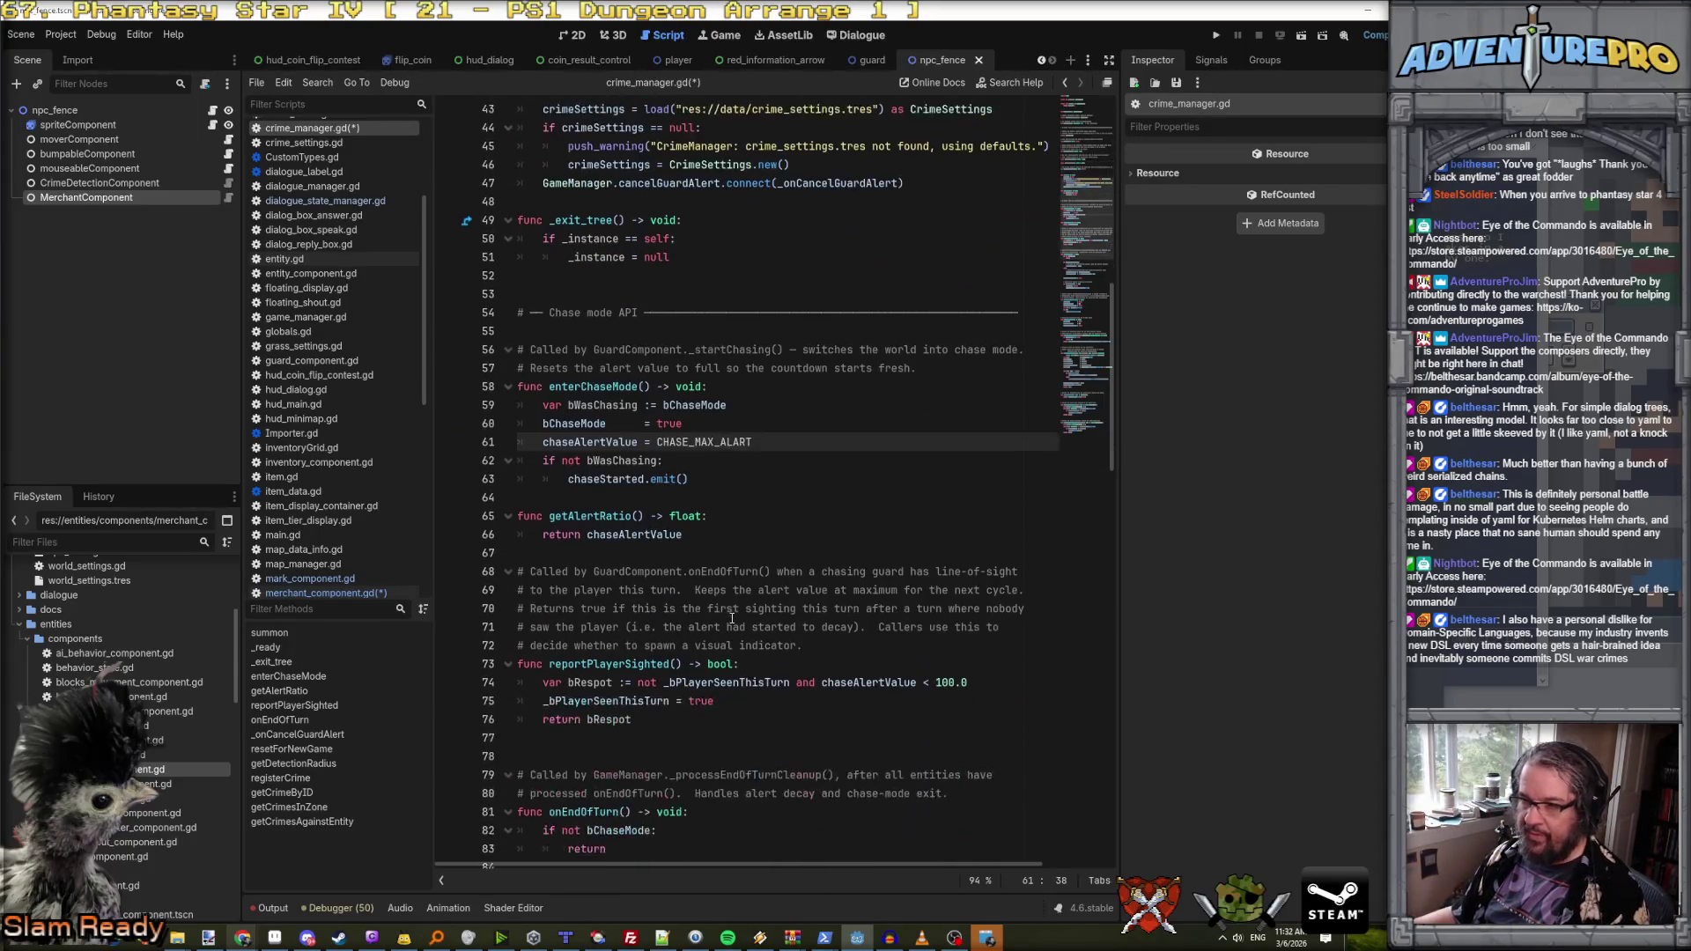
scroll(766, 502, "down", 2)
left_click(705, 424)
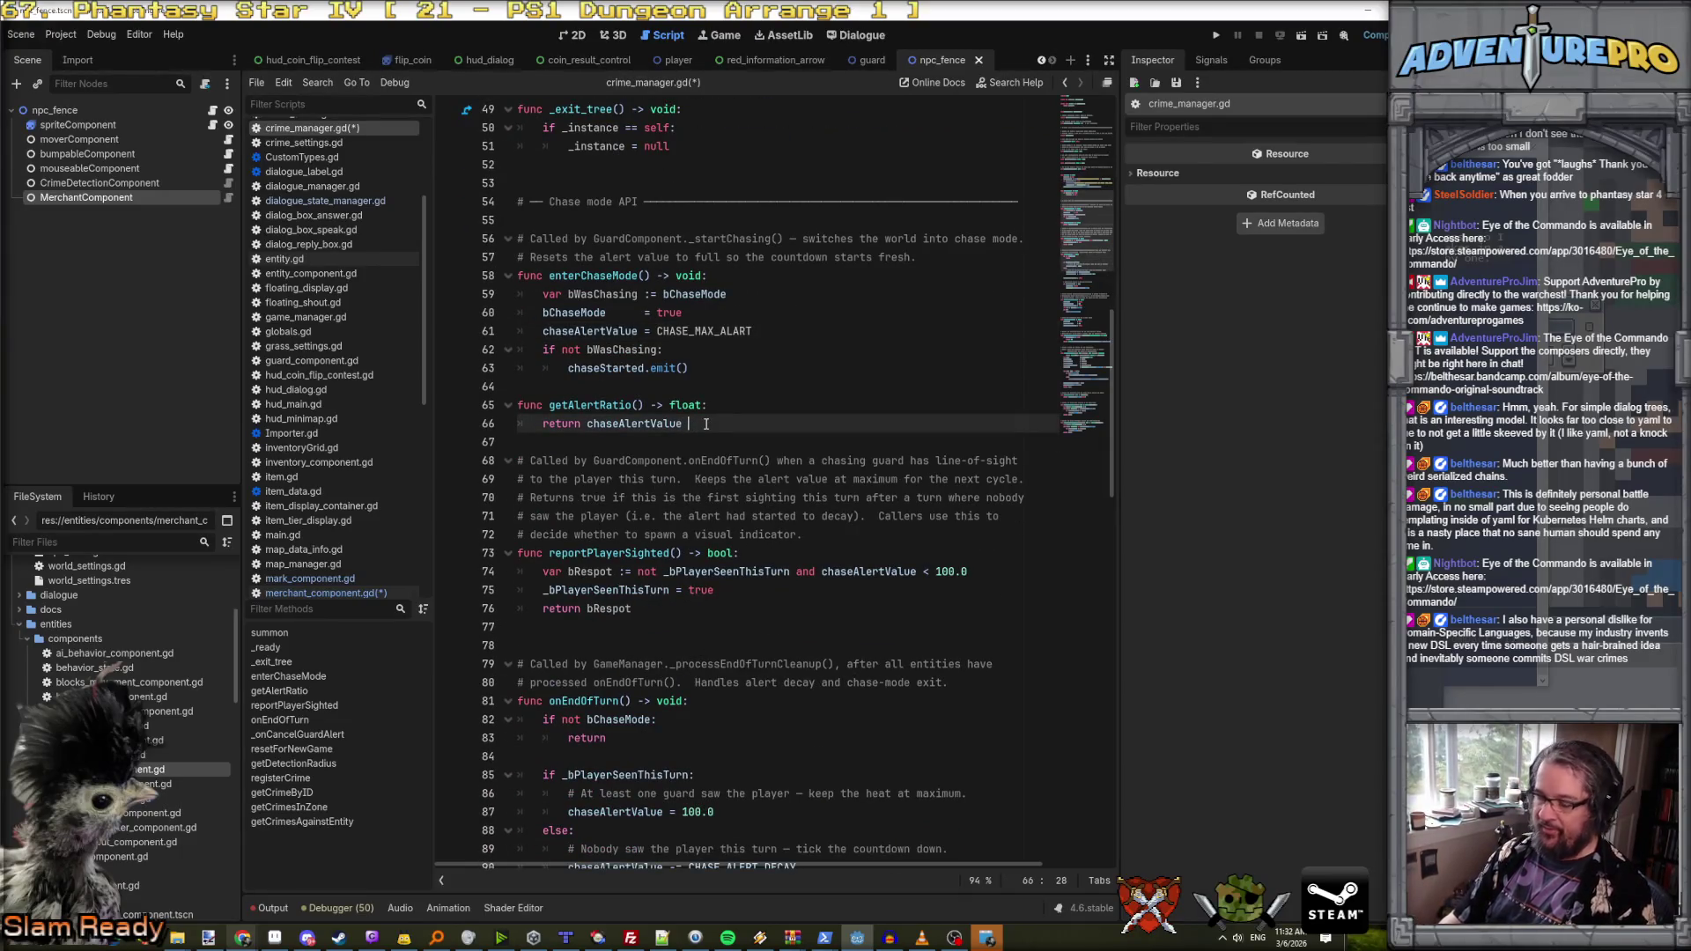
type("/")
key("ctrl+v")
type(";")
key("ctrl+s")
Use CHASE_MAX_ALERT for the 100.0 in onEndOfTurn too, save, and open the merchant component's script
scroll(895, 405, "down", 5)
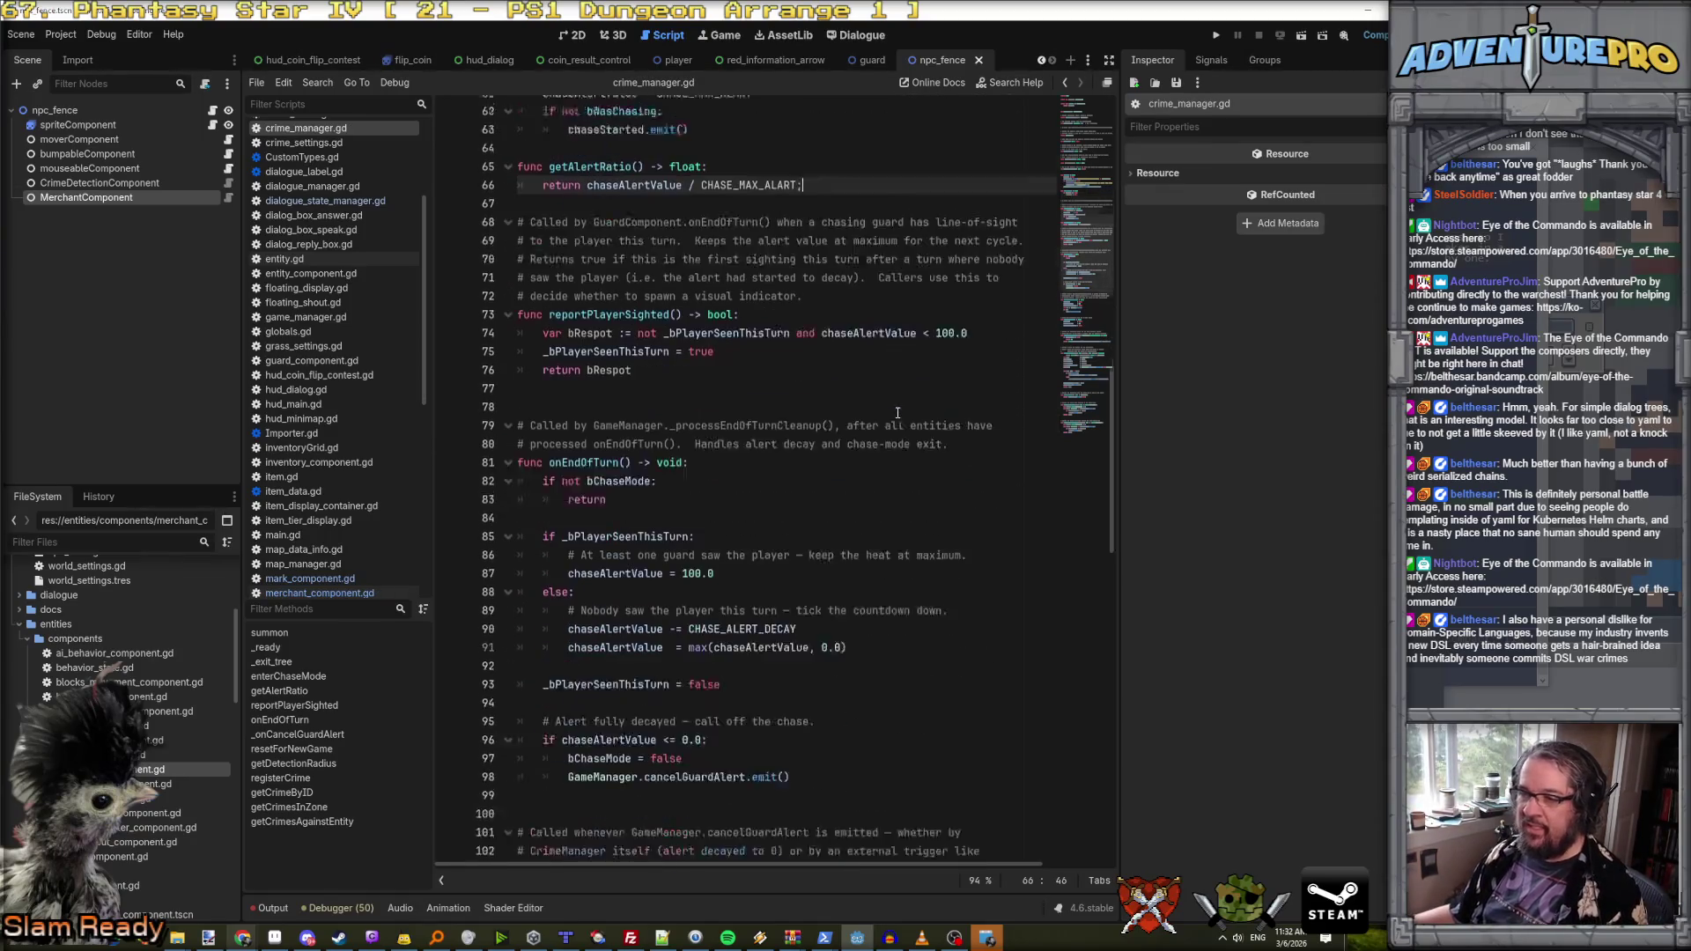
left_click(764, 539)
key("ctrl+v")
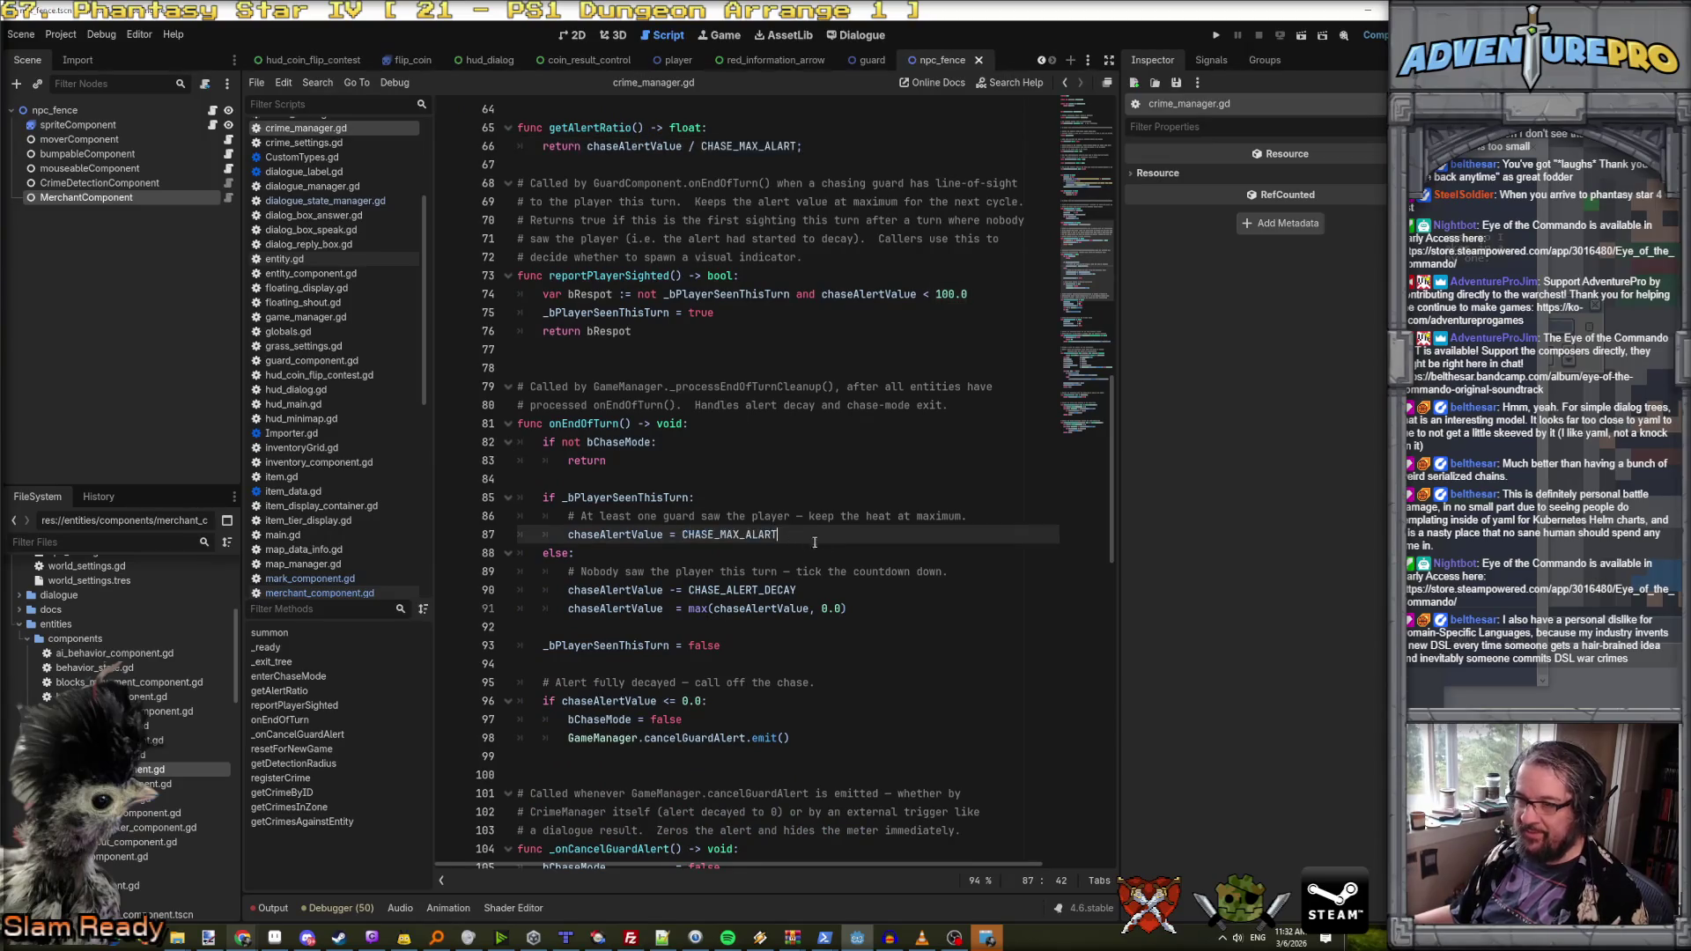
scroll(819, 546, "down", 1)
scroll(861, 553, "down", 1)
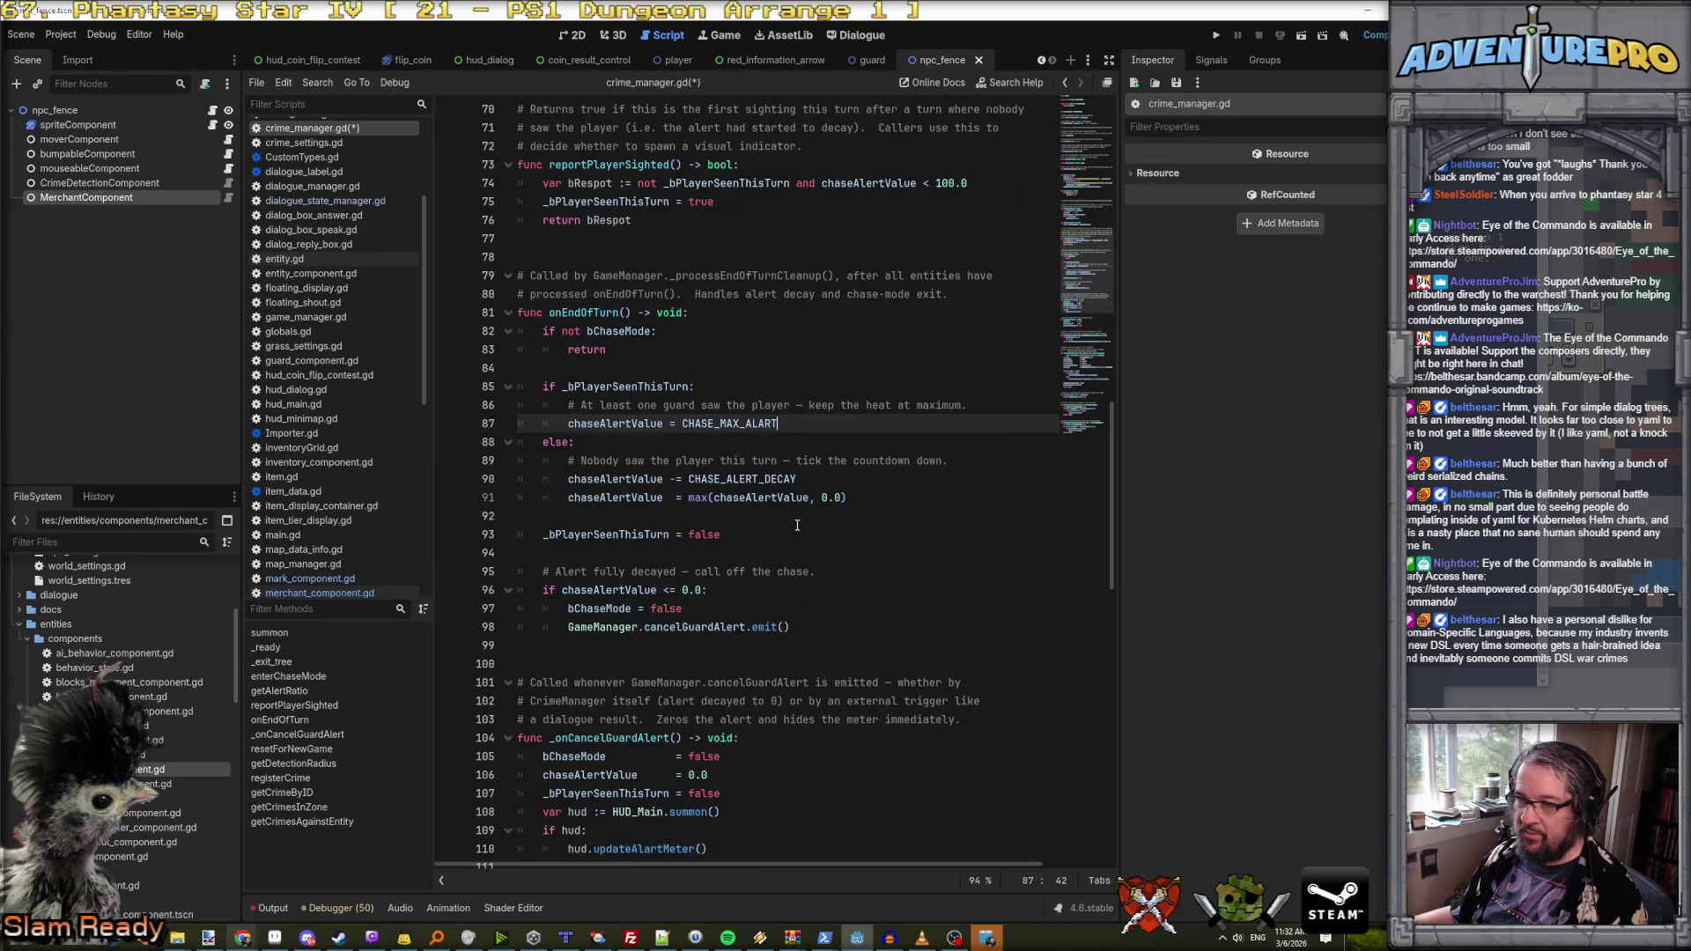
scroll(742, 475, "down", 9)
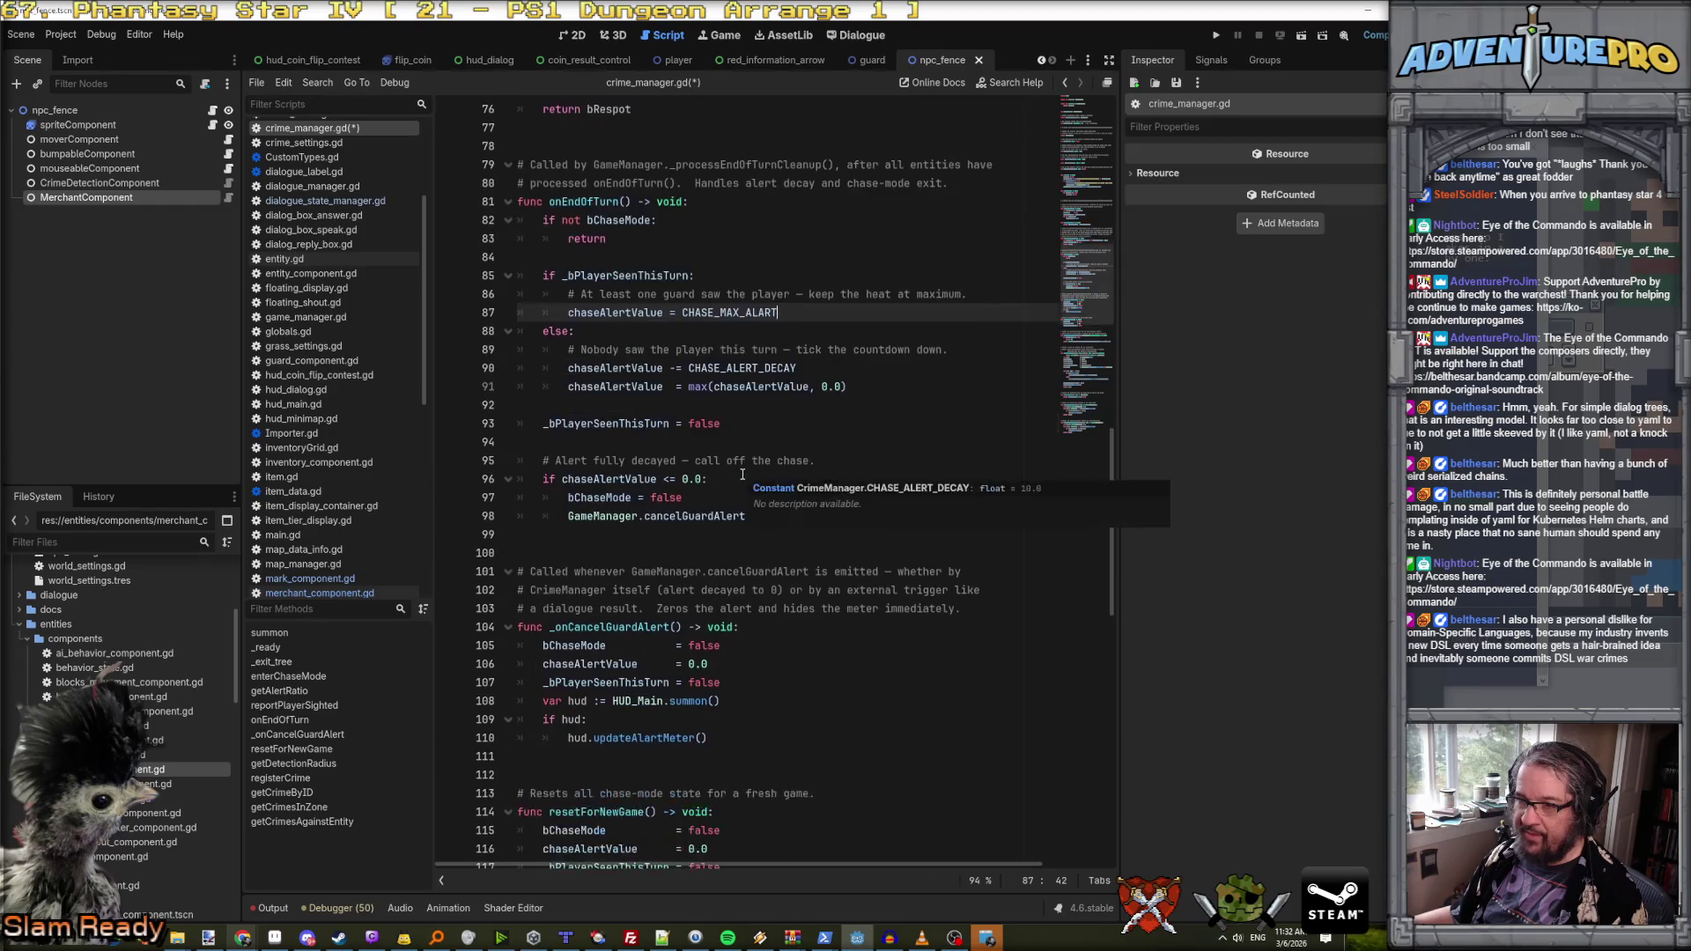
scroll(735, 503, "down", 12)
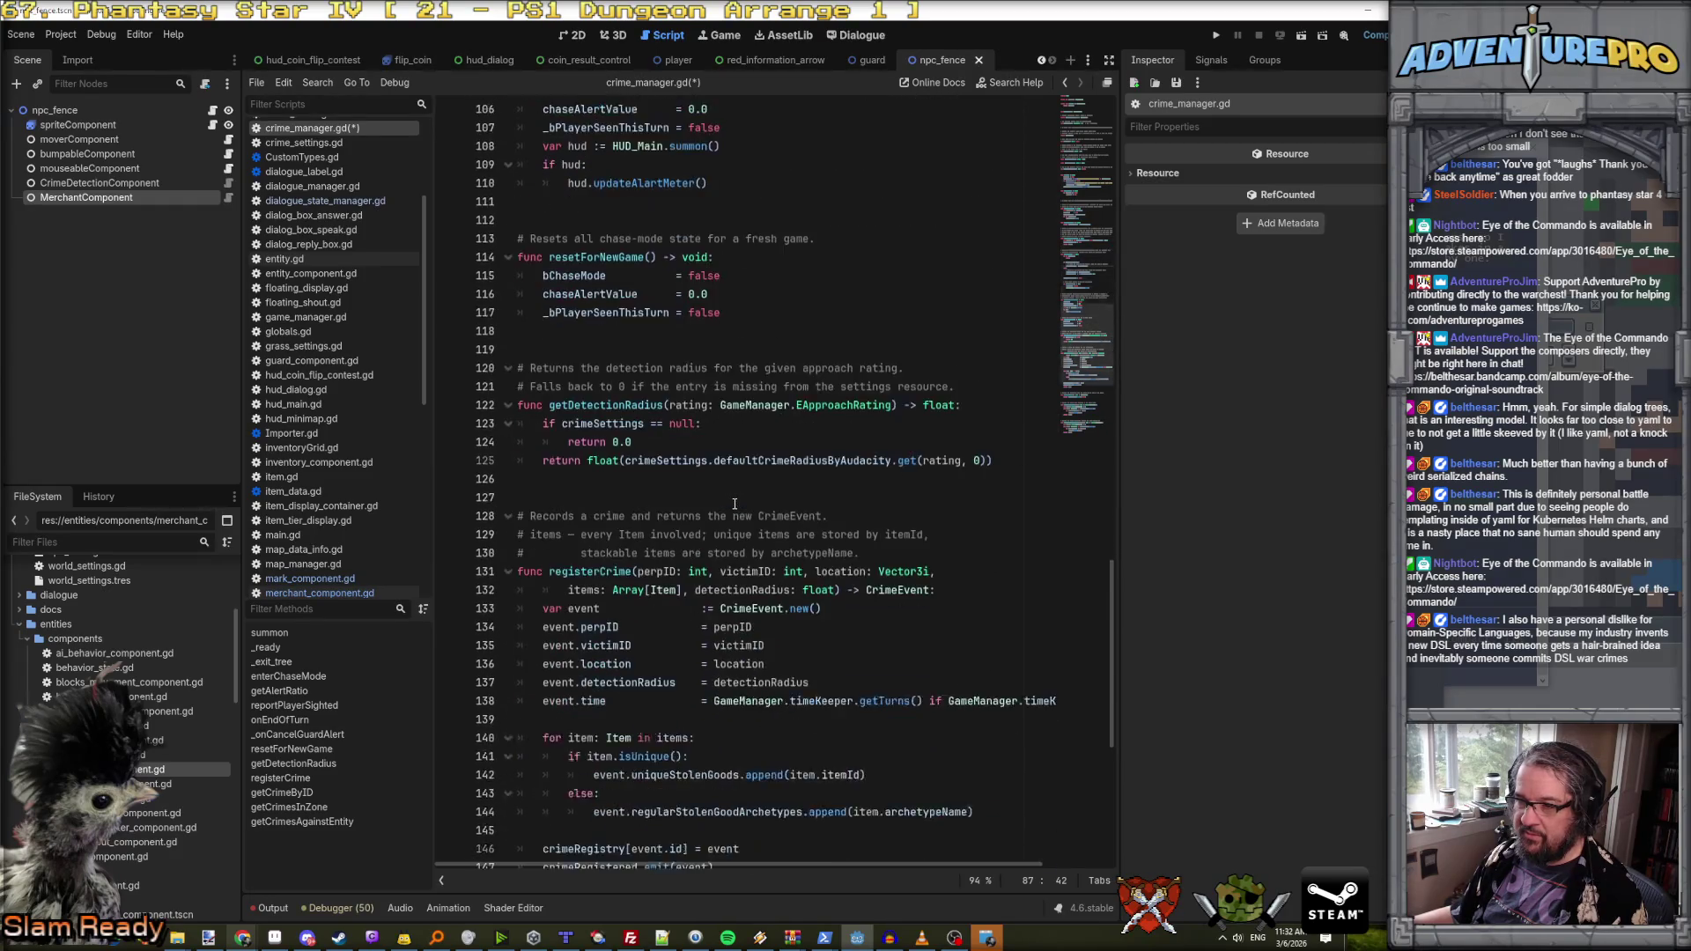
scroll(735, 503, "up", 20)
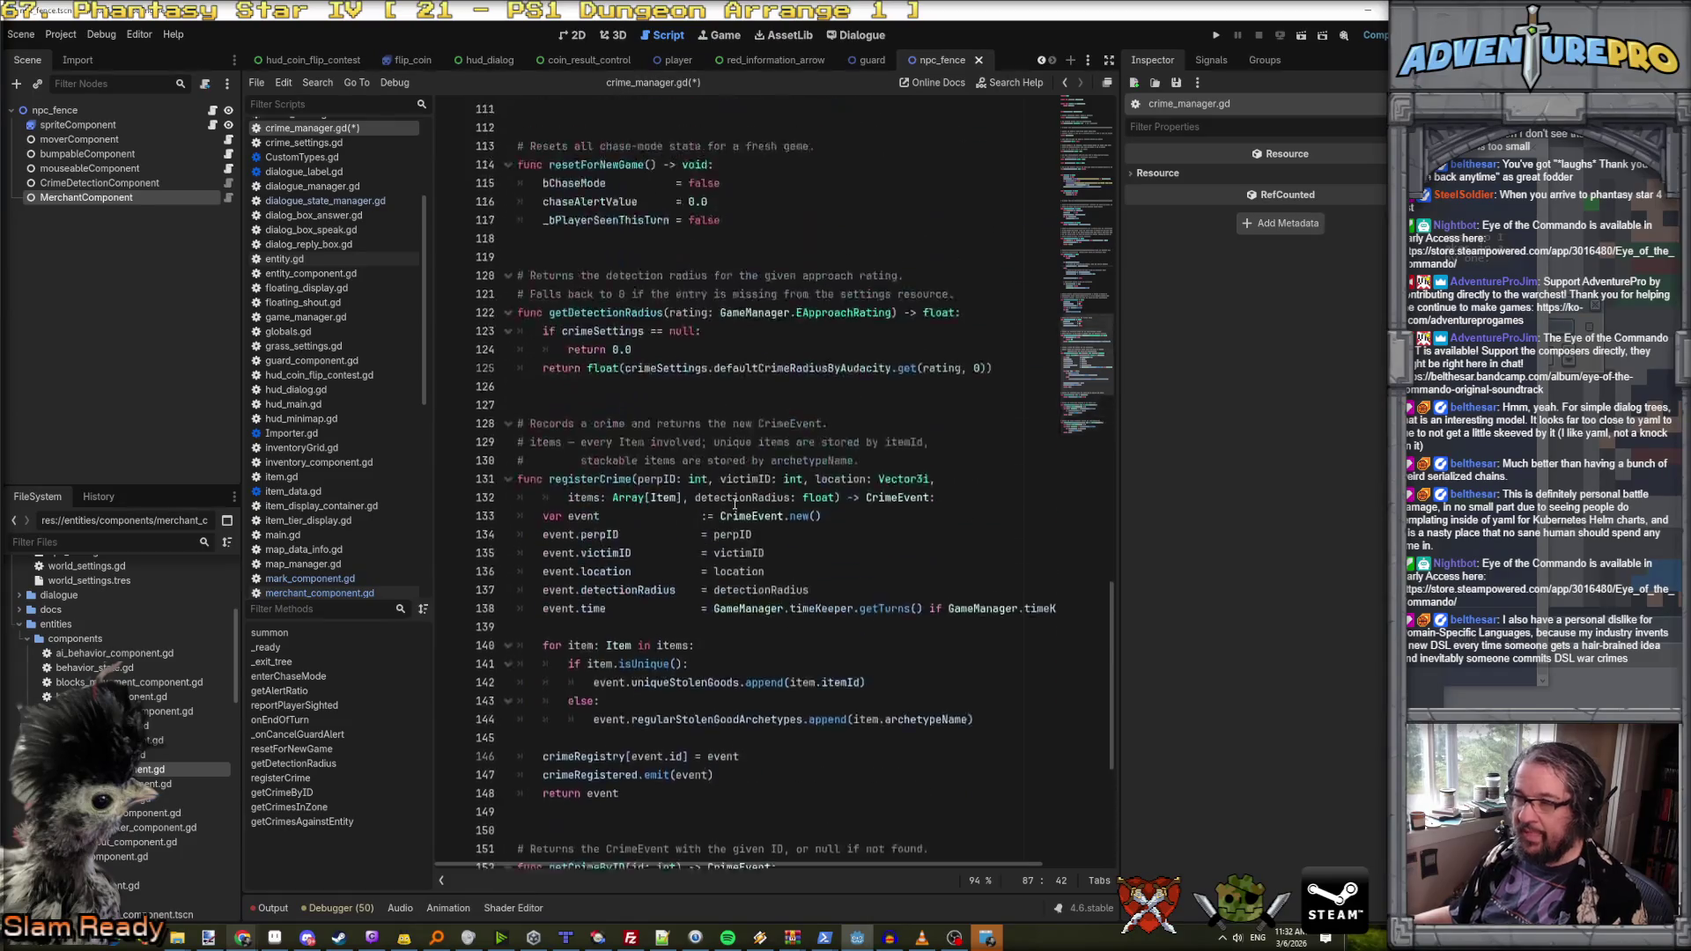
scroll(735, 504, "up", 4)
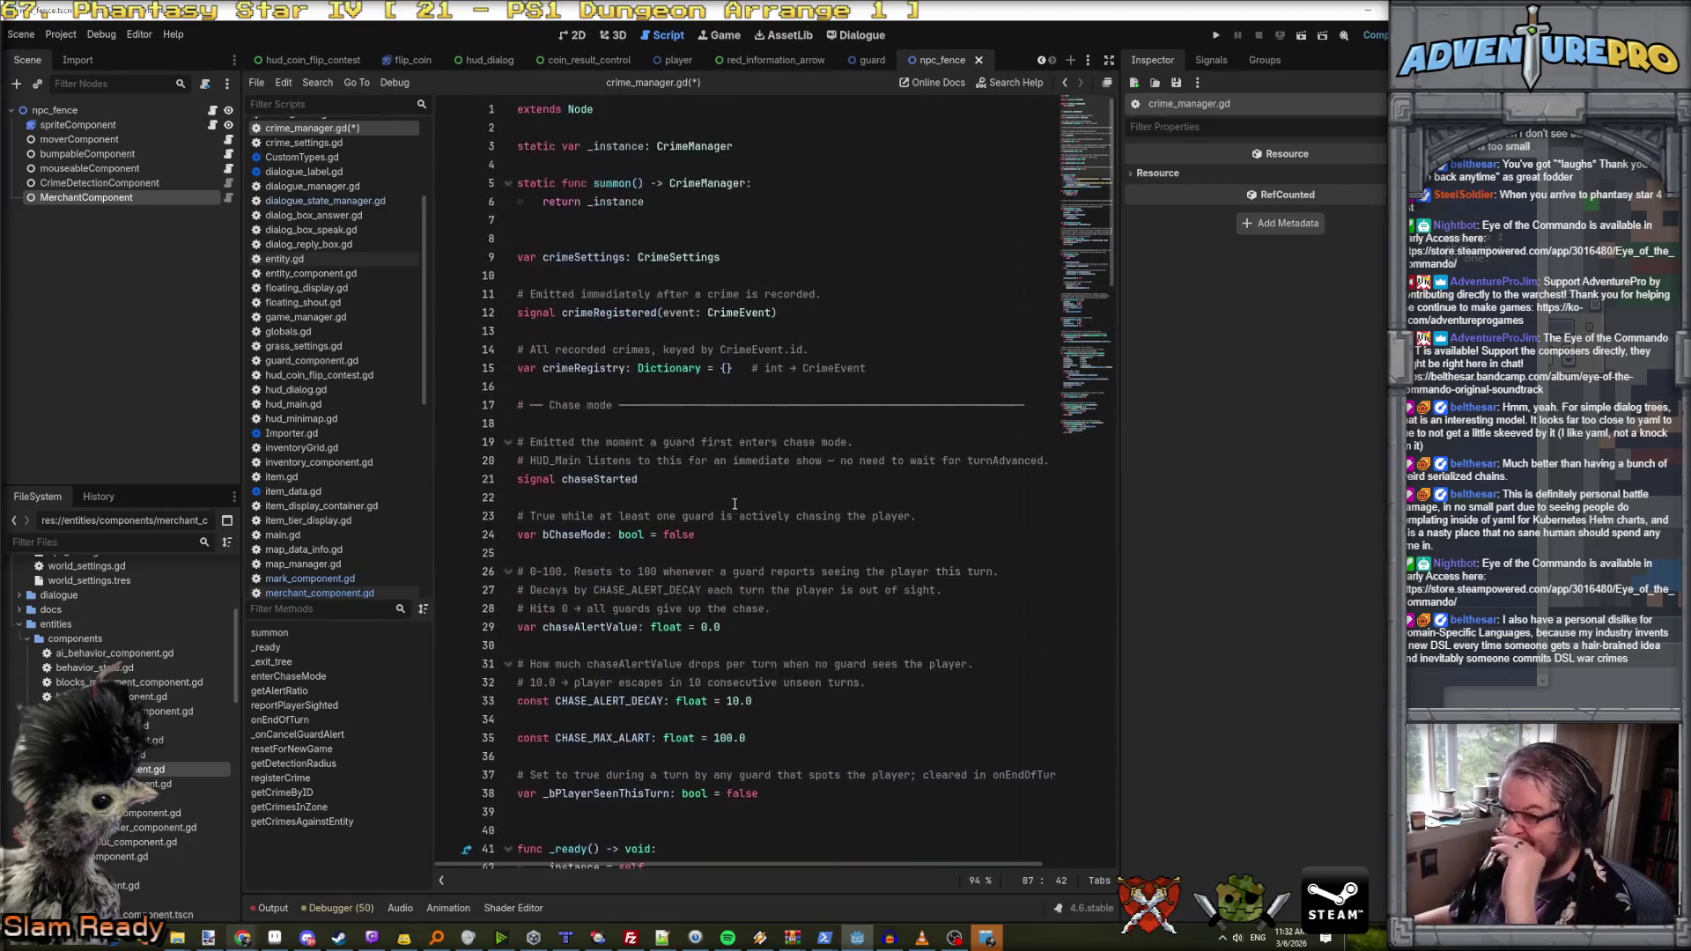
scroll(734, 504, "down", 6)
scroll(735, 504, "up", 4)
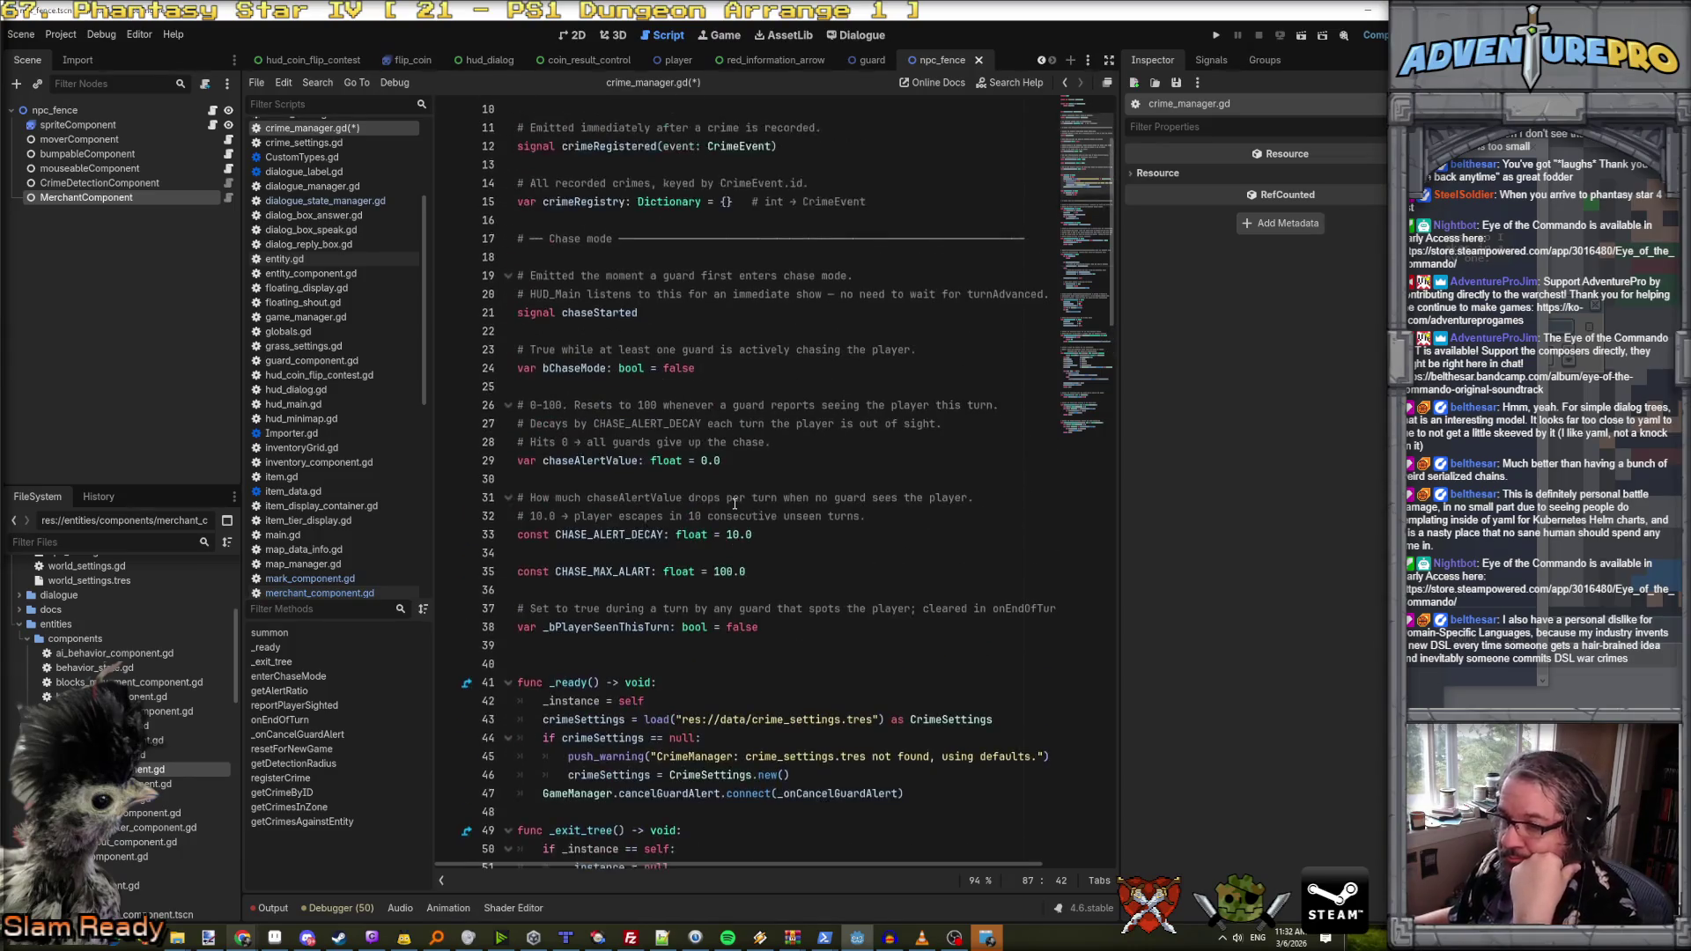
scroll(696, 556, "down", 10)
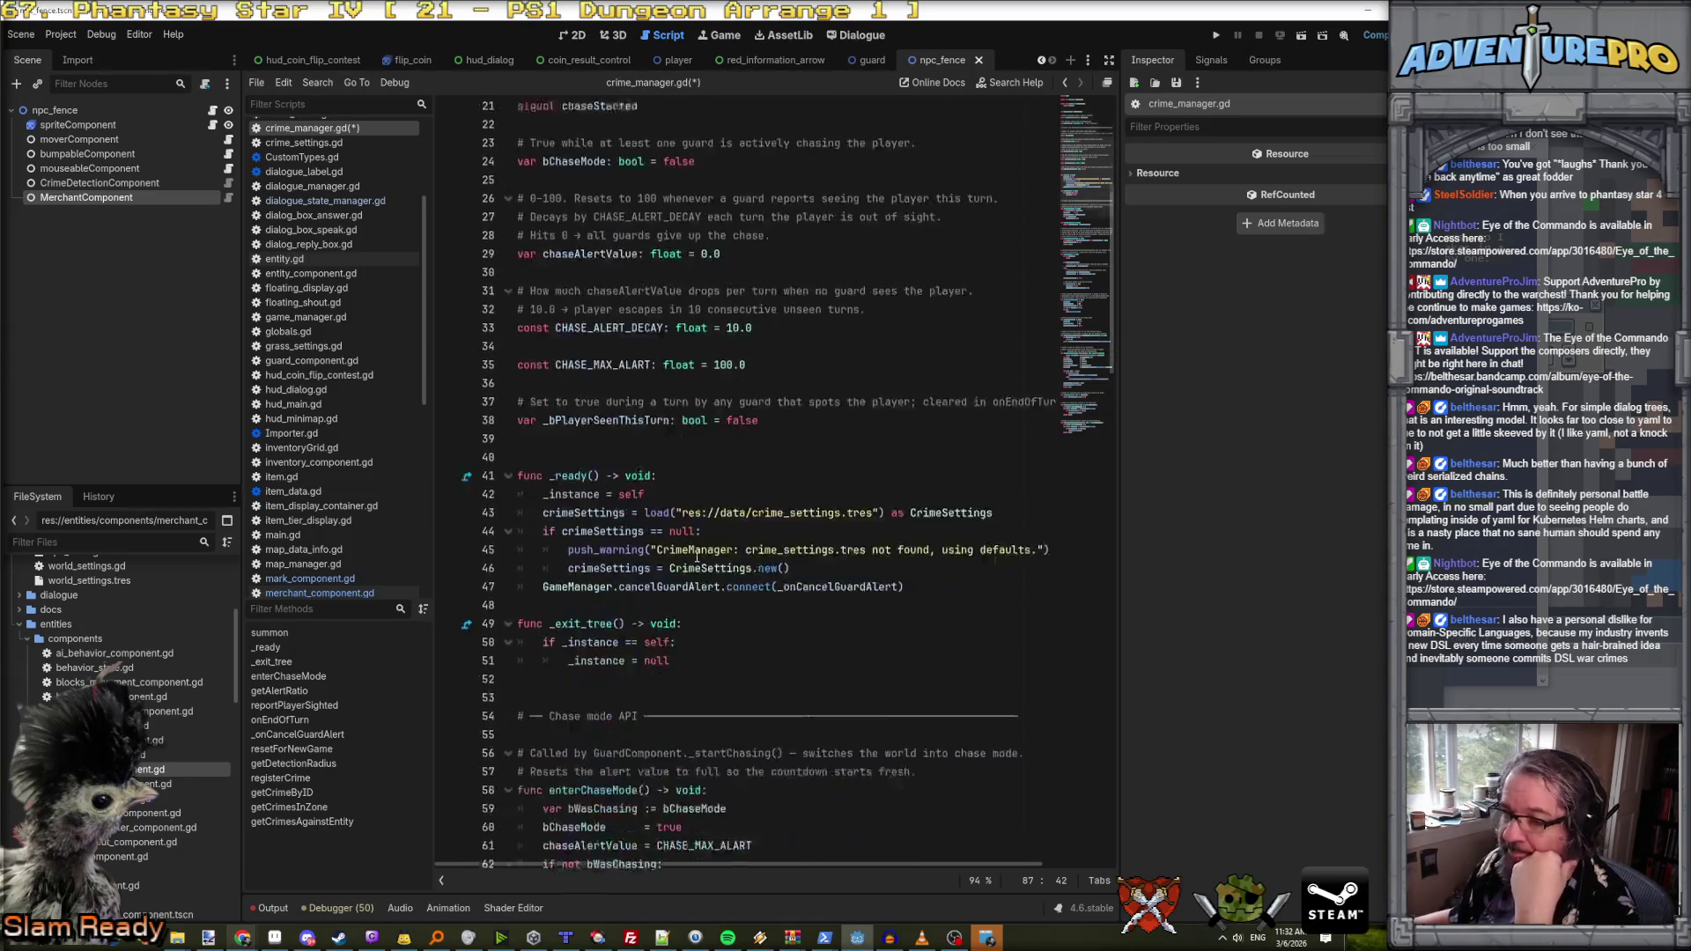
left_click(596, 627)
double_click(596, 625)
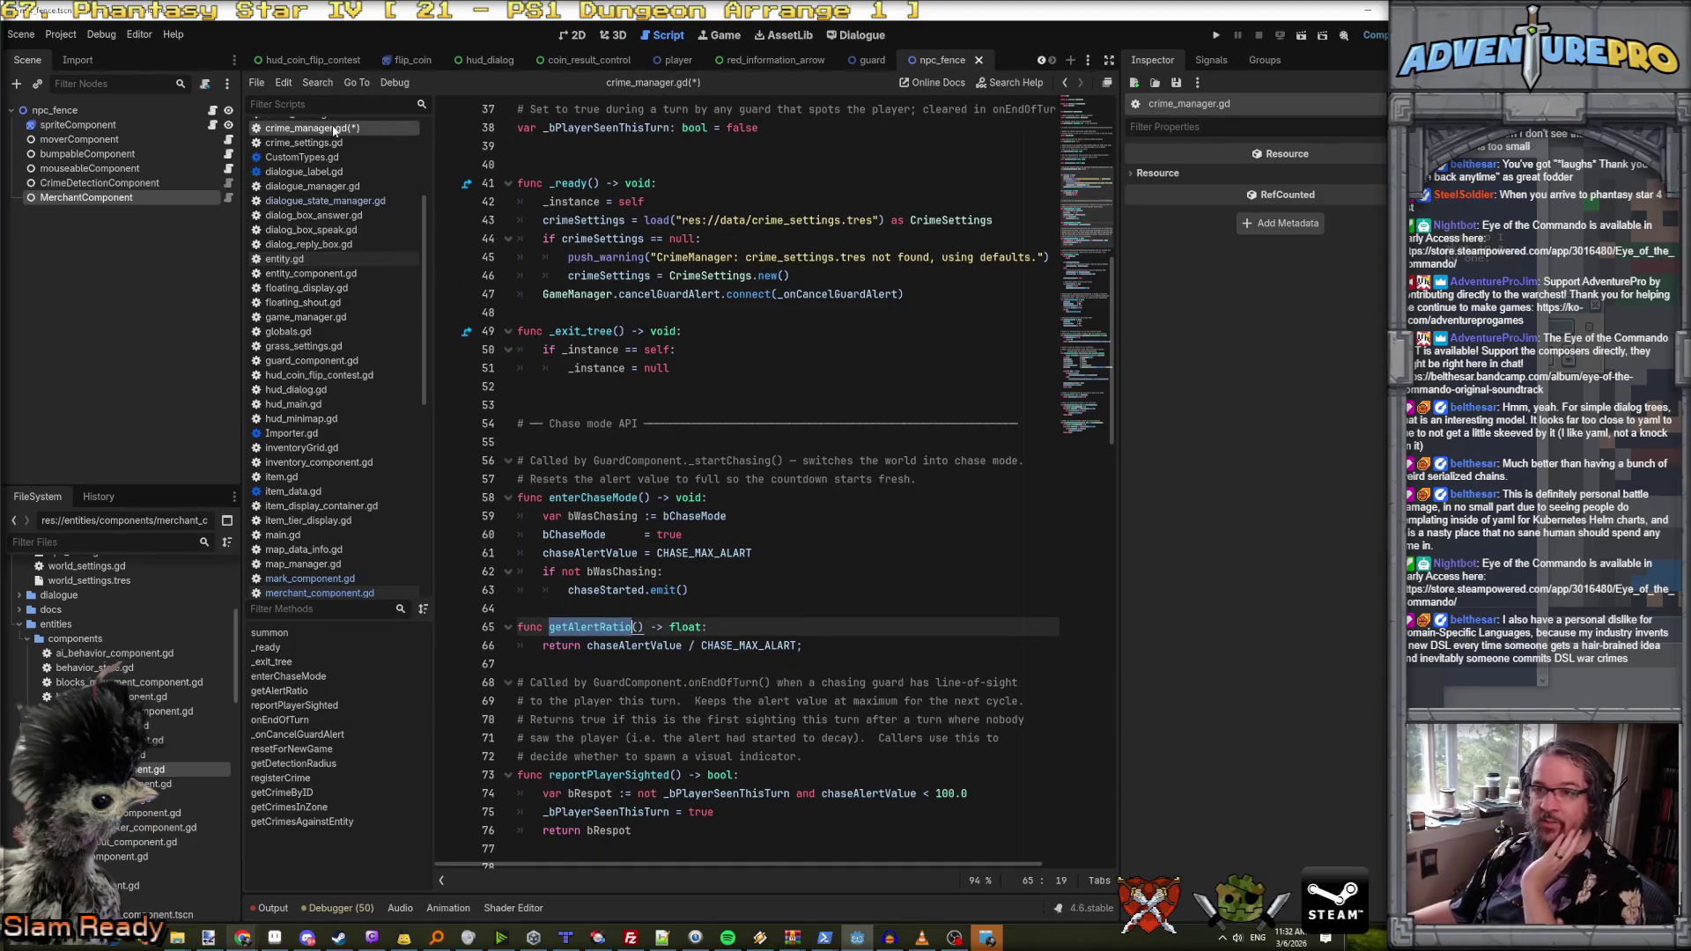
key("ctrl+s")
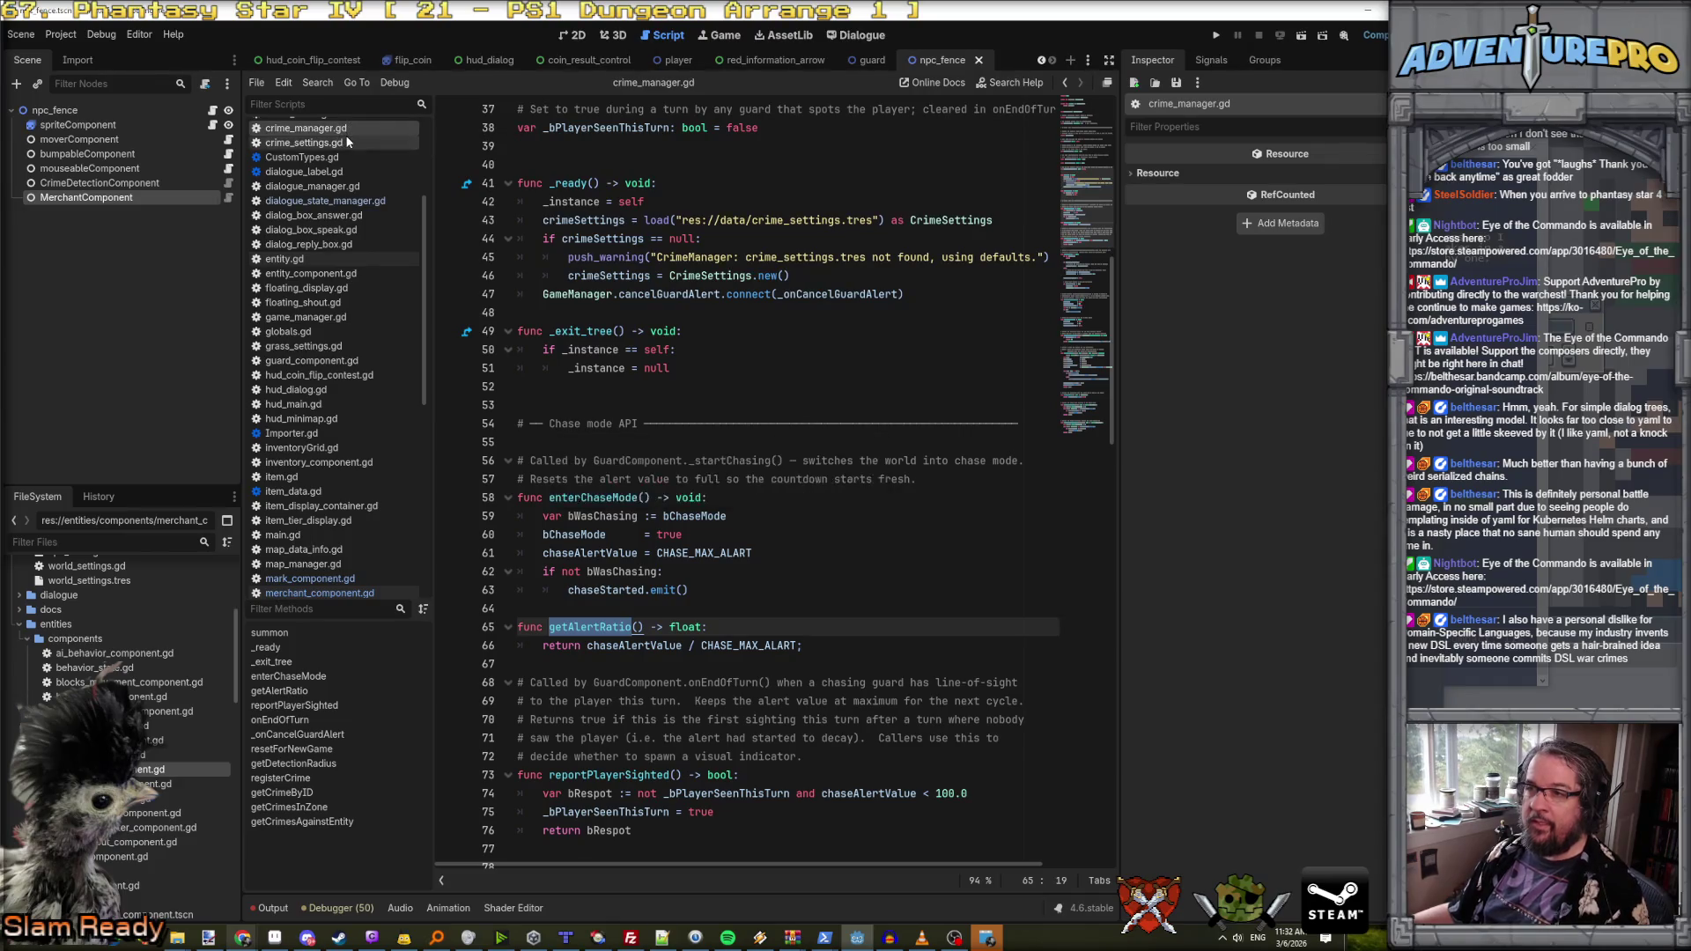
left_click(229, 199)
Change the condition to 'if CrimeManager.getAlertRatio() > 0.0:' with room for its body
key("ctrl+shift+Left")
type("getAlertRatio ? -")
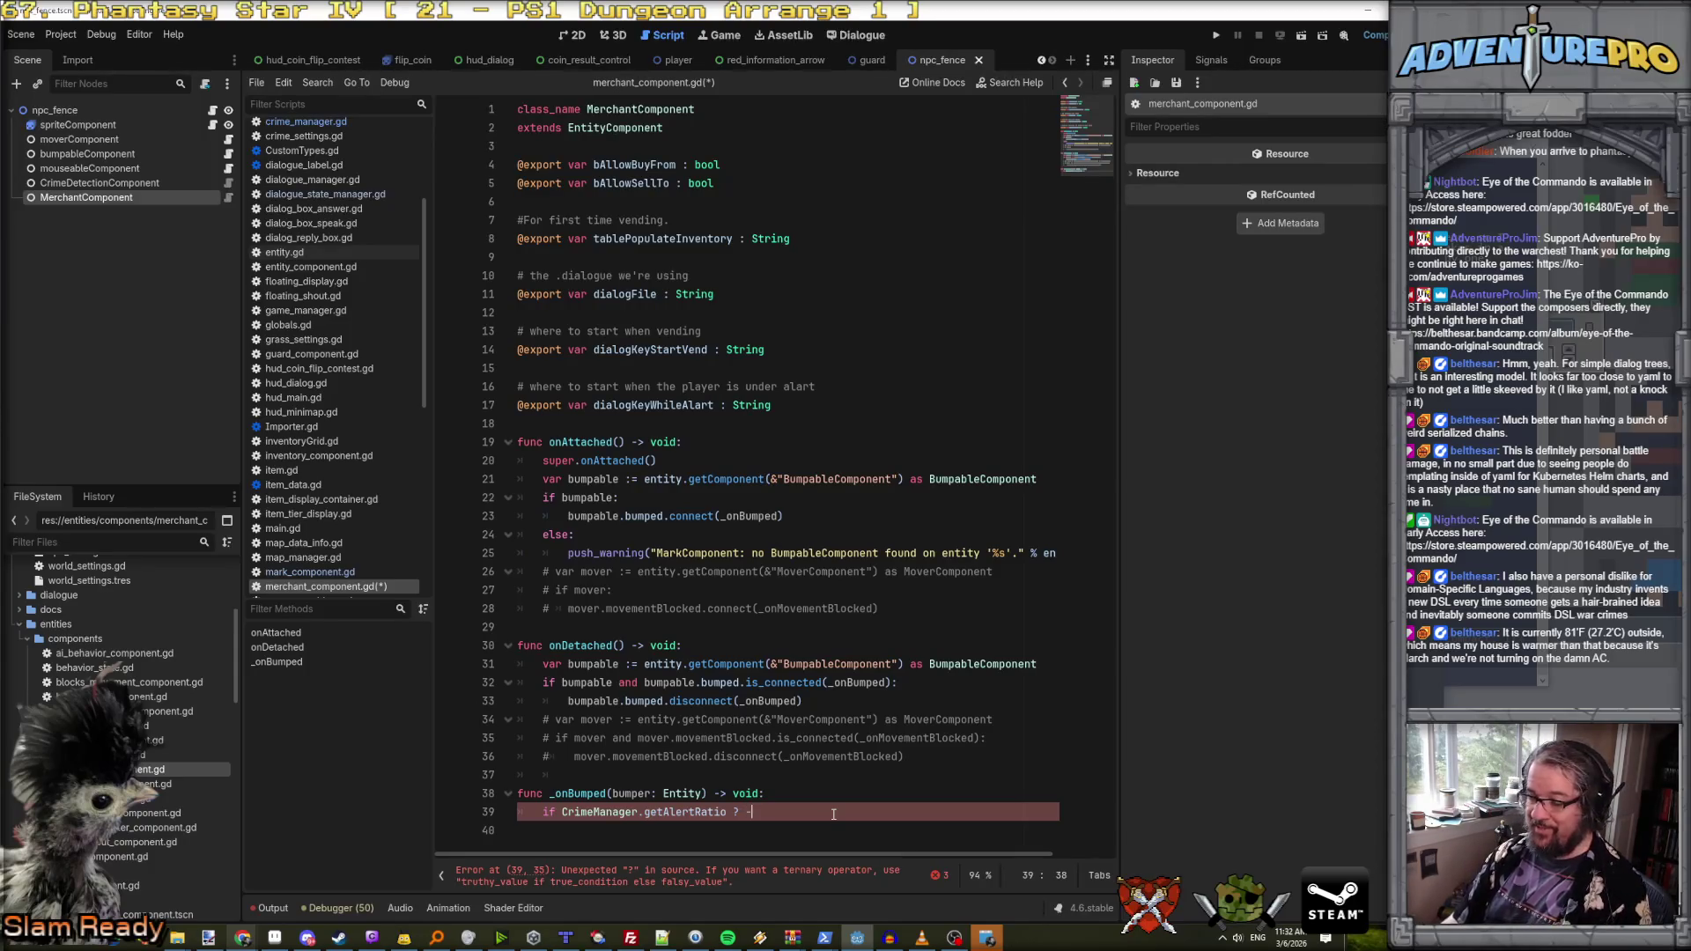
key("BackSpace")
key("BackSpace")
type("> 0.0")
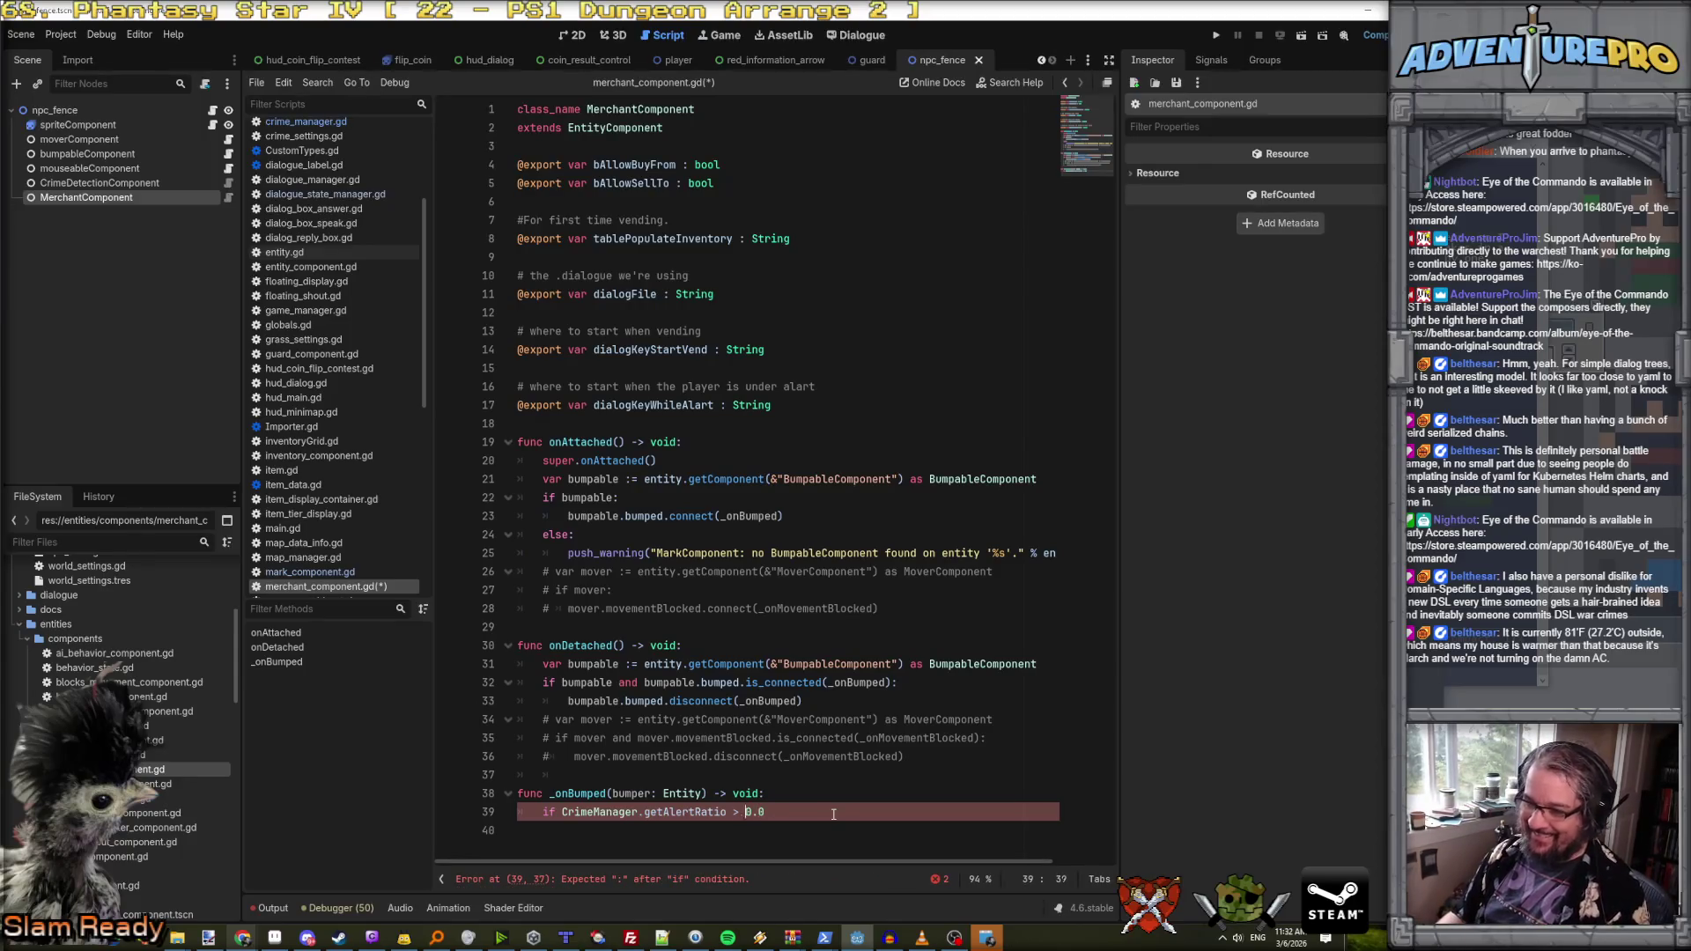
type("()")
key("Up")
key("End")
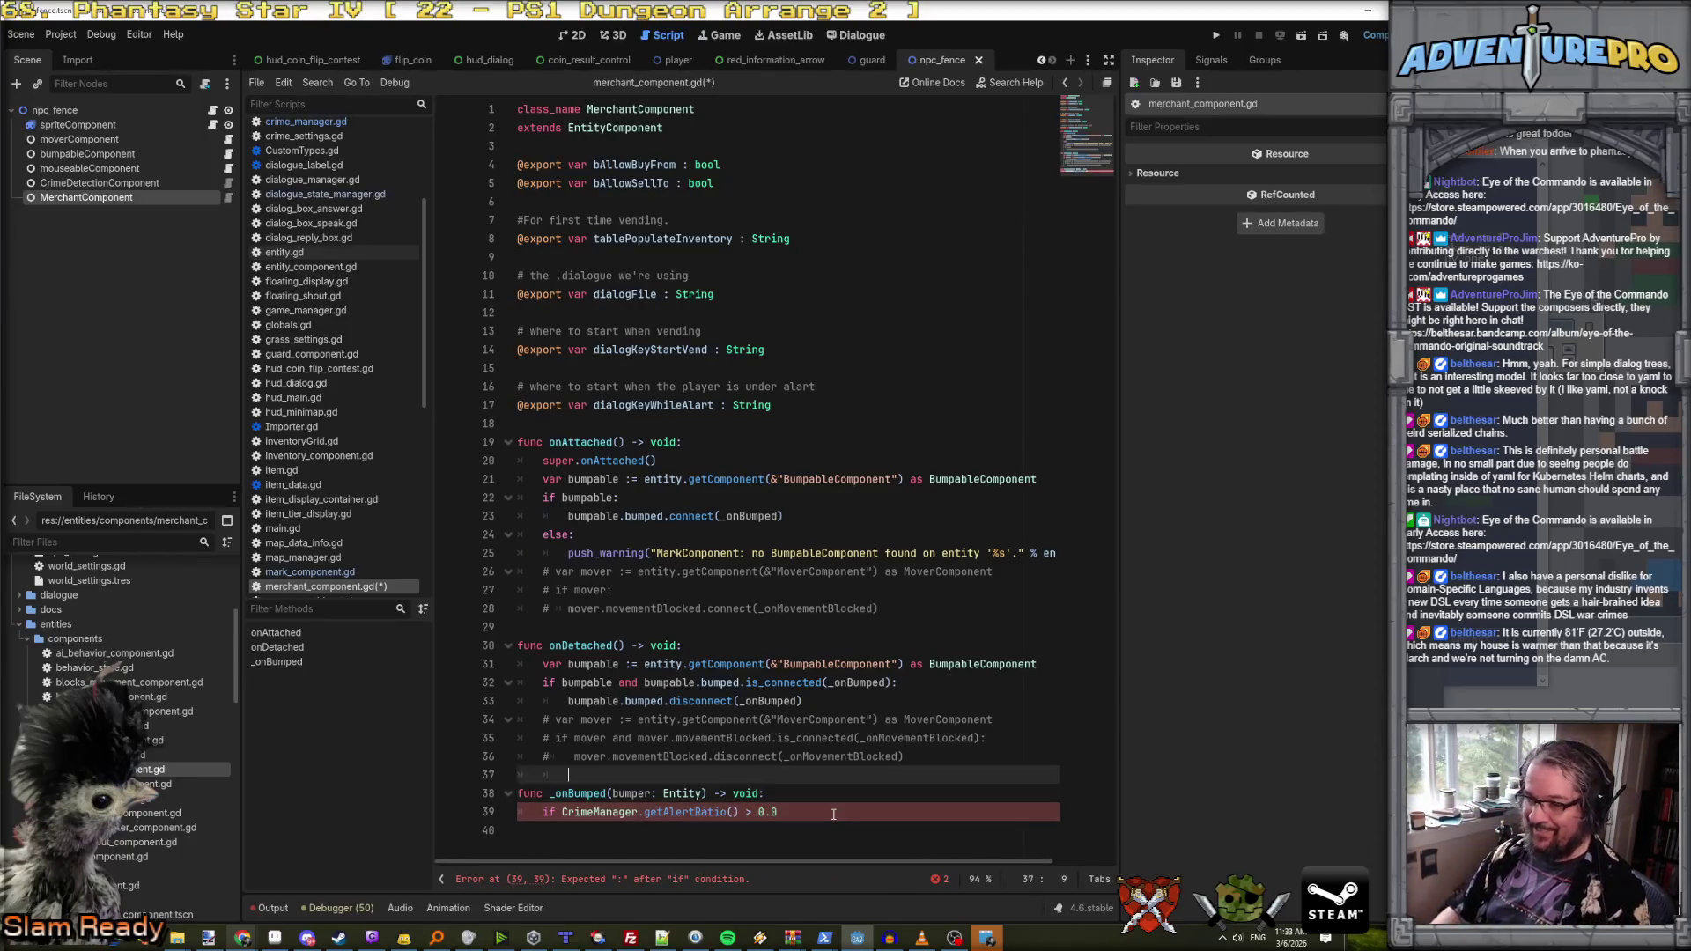
key("Down")
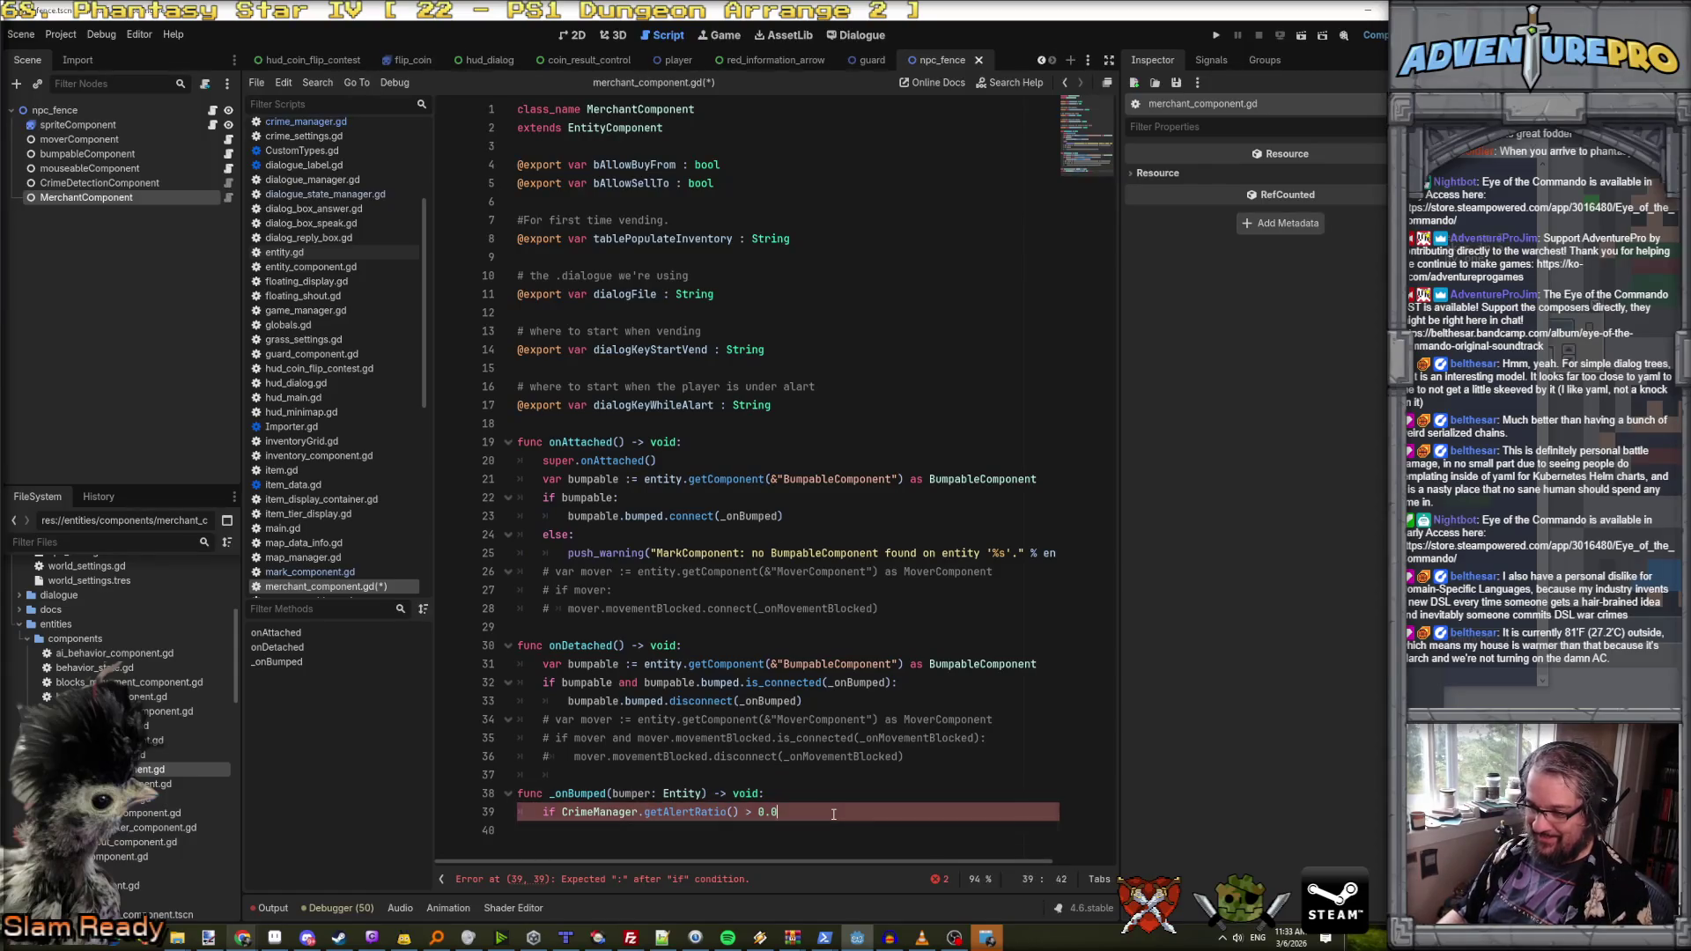
key("Return")
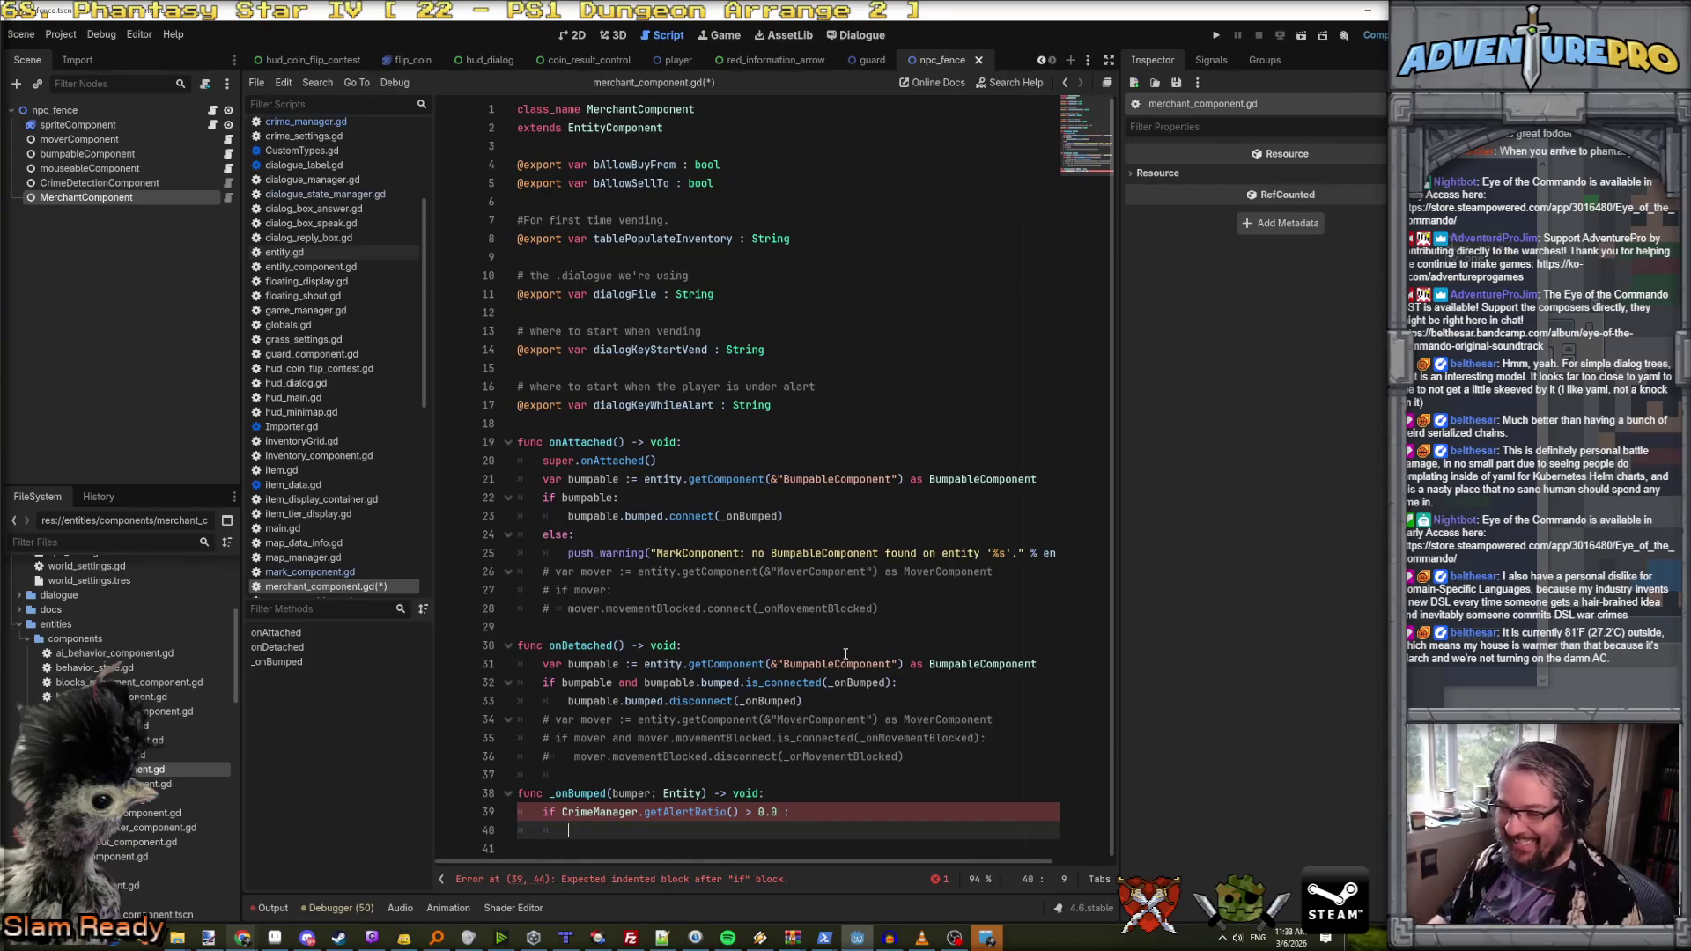
key("Return")
key("Return")
key("Return")
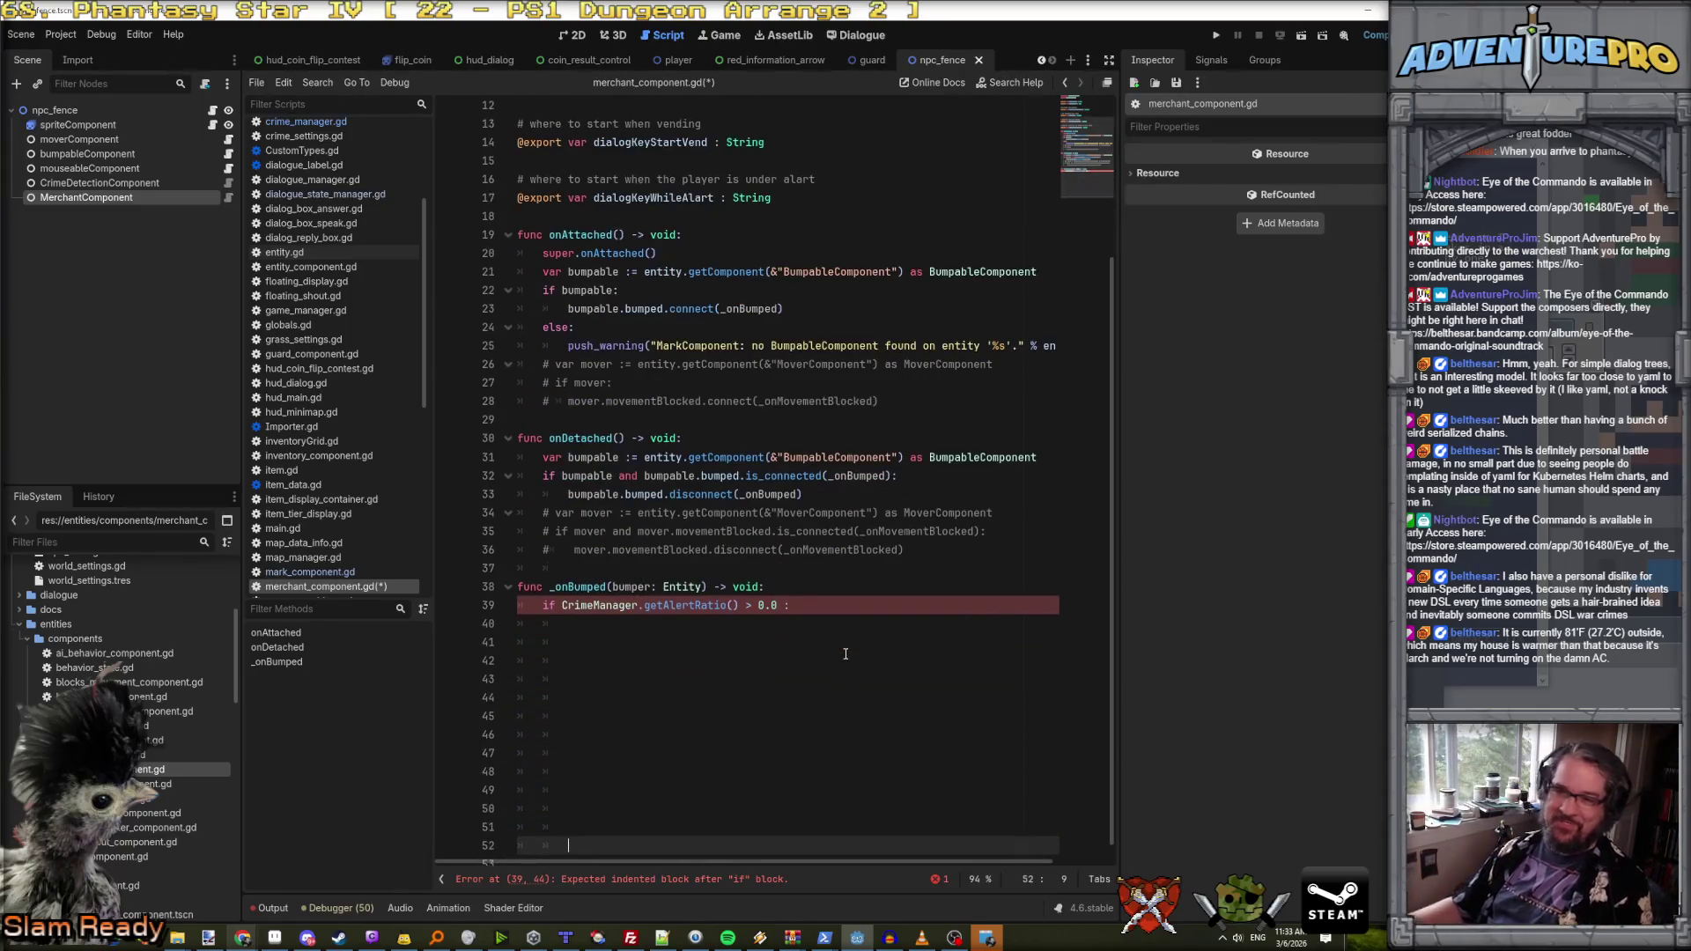
Inside the if, call GameManager.spawnDialog(dialogFile, dialogKeyWhileAlart, entity)
left_click(681, 627)
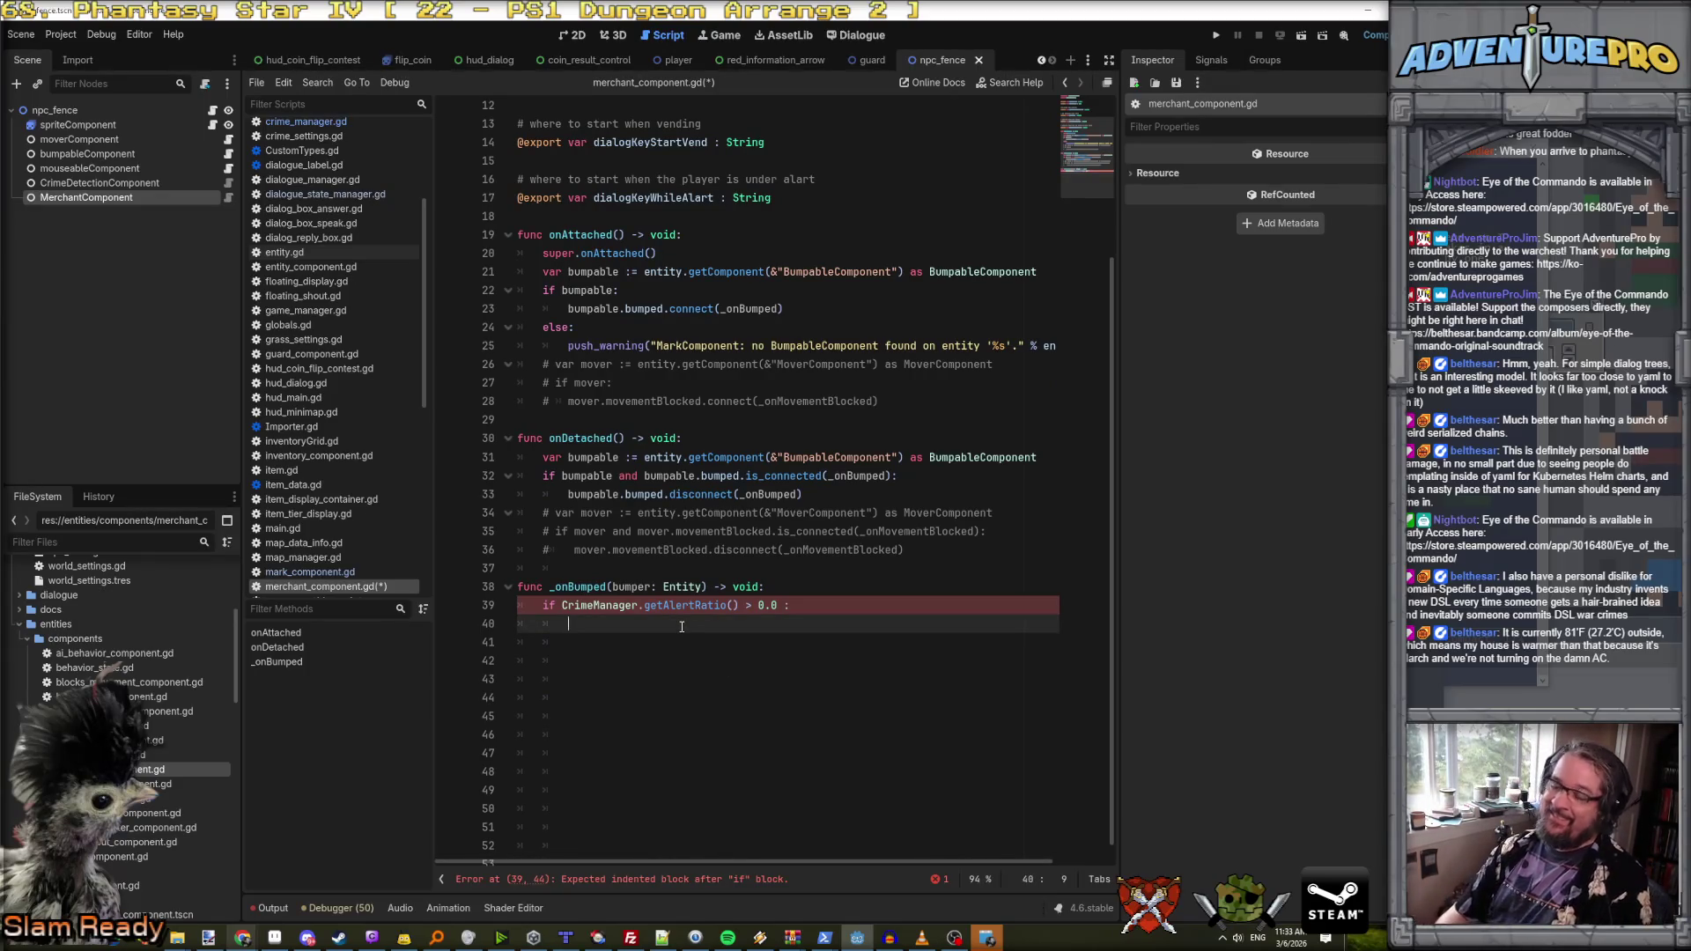
type("gameManager.")
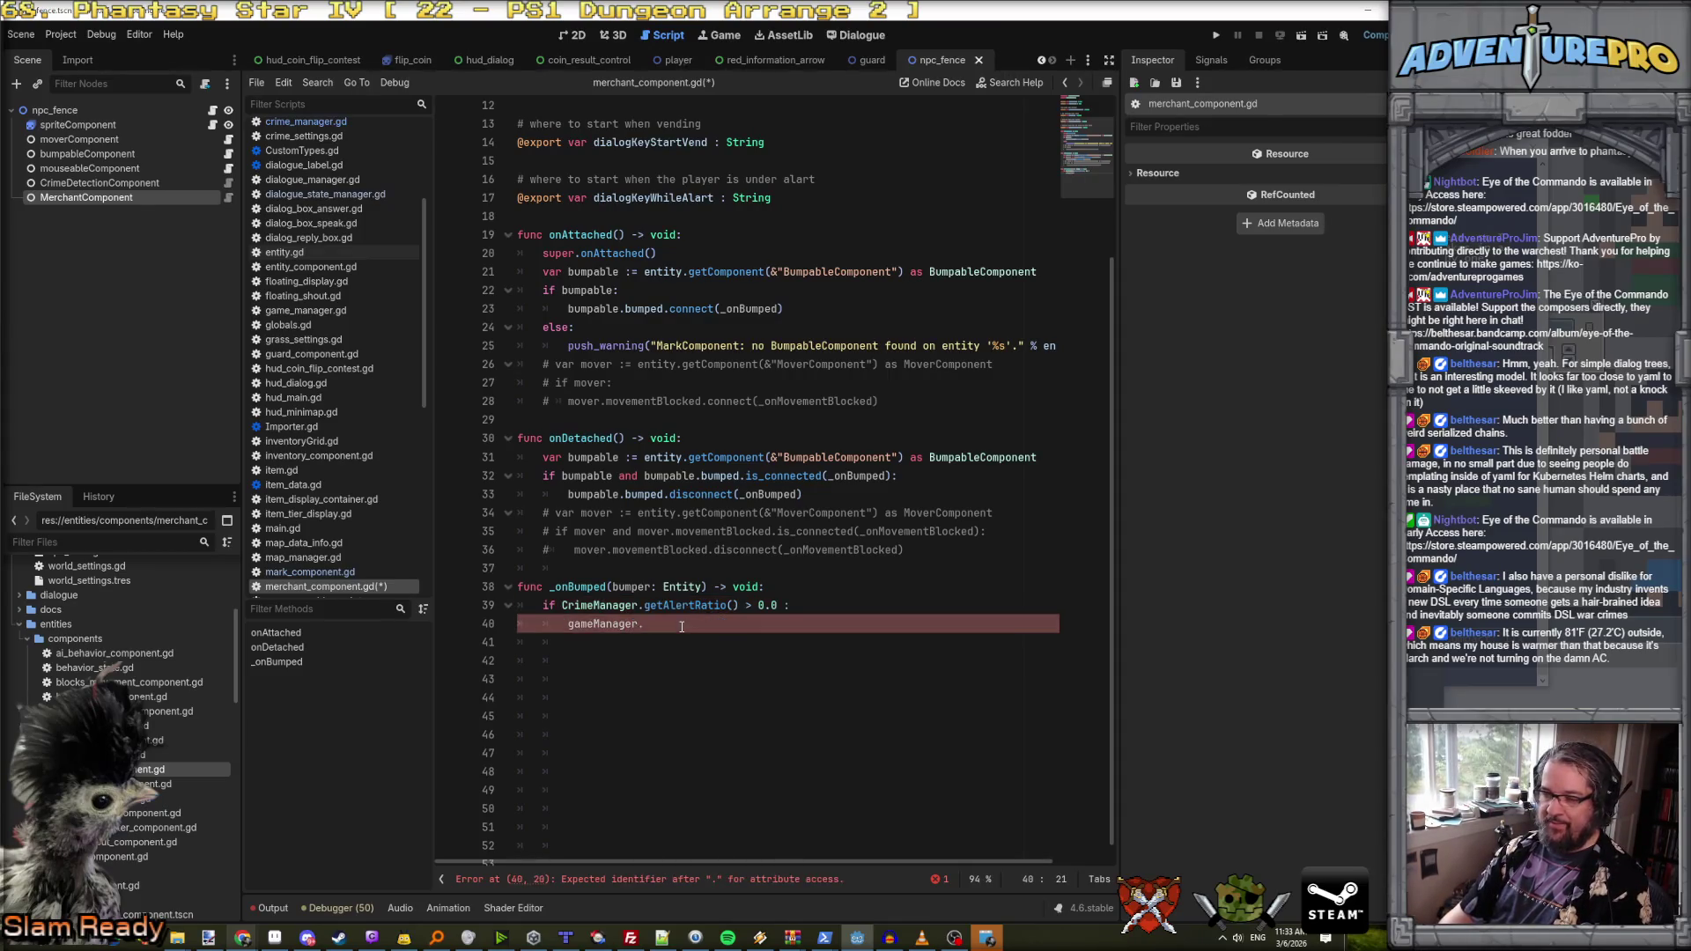
key("BackSpace")
key("BackSpace")
key("BackSpace")
type("GameMan")
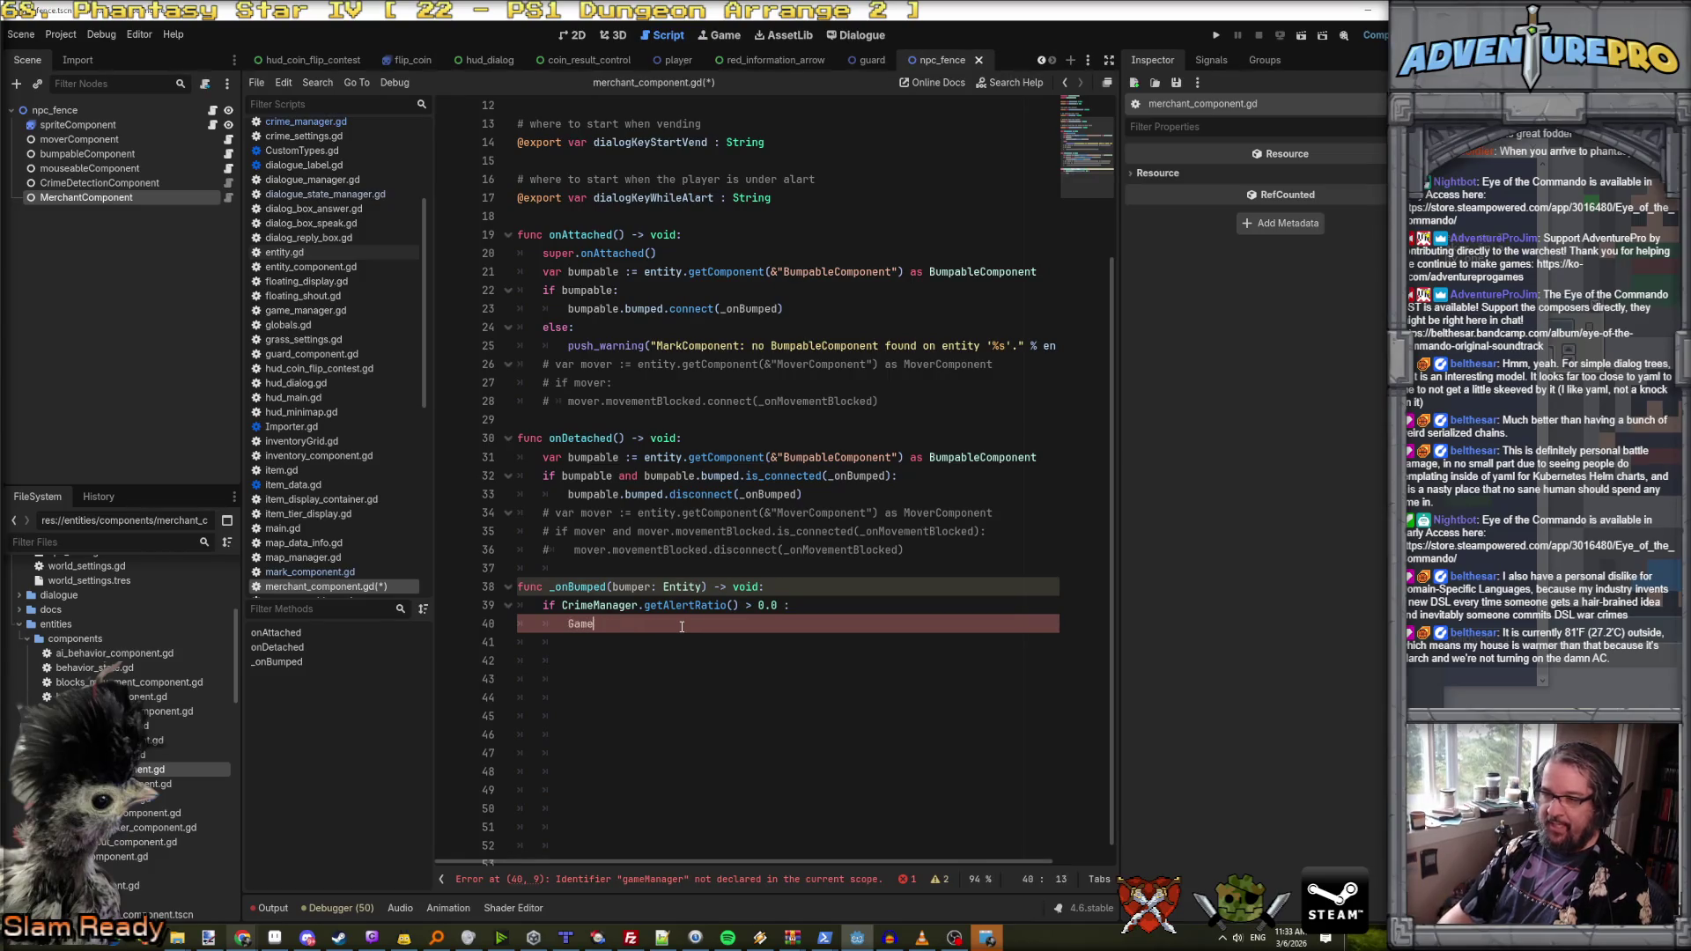
type("ager.Spawndi")
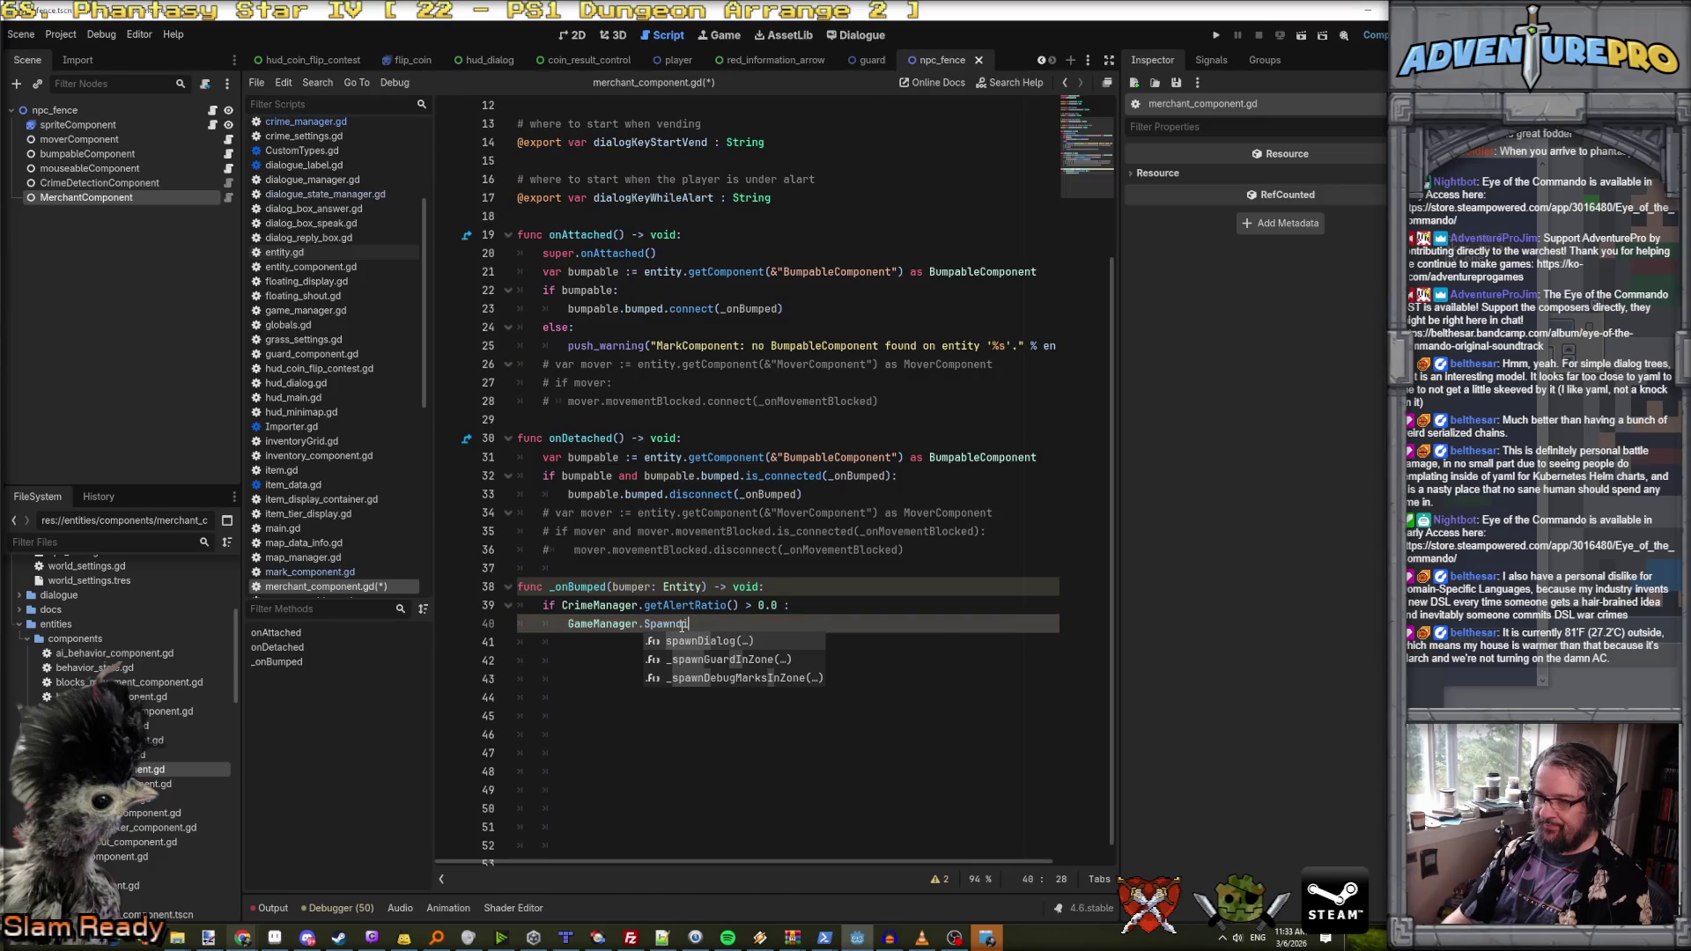
key("Return")
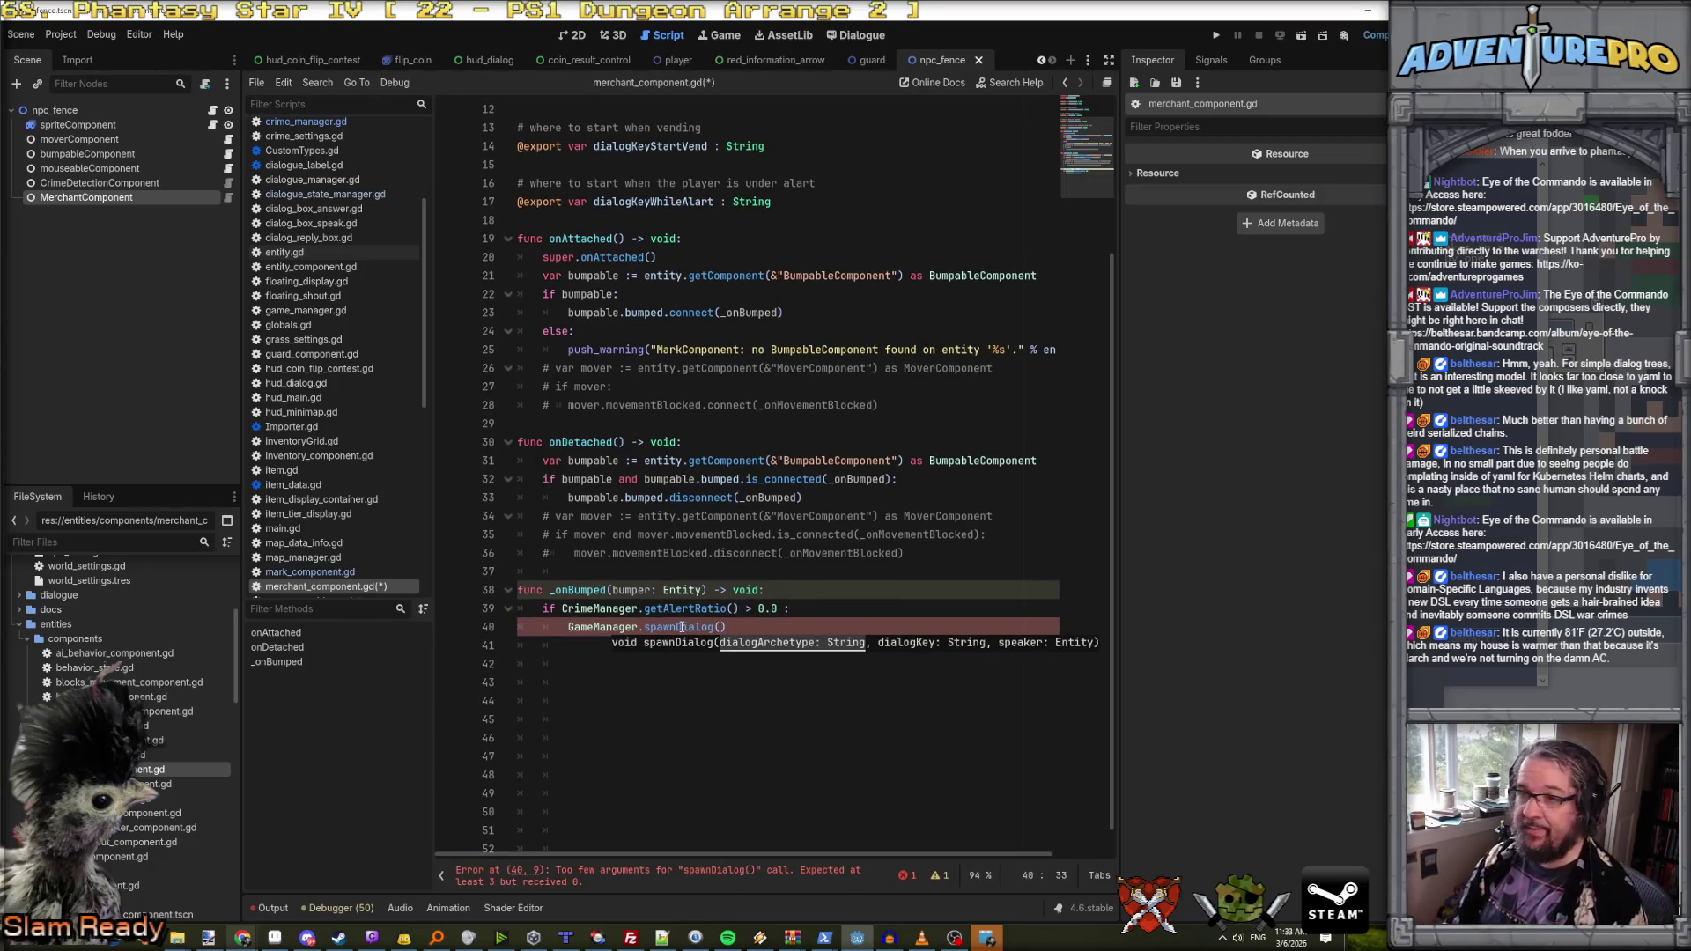
type("dialogFile, ")
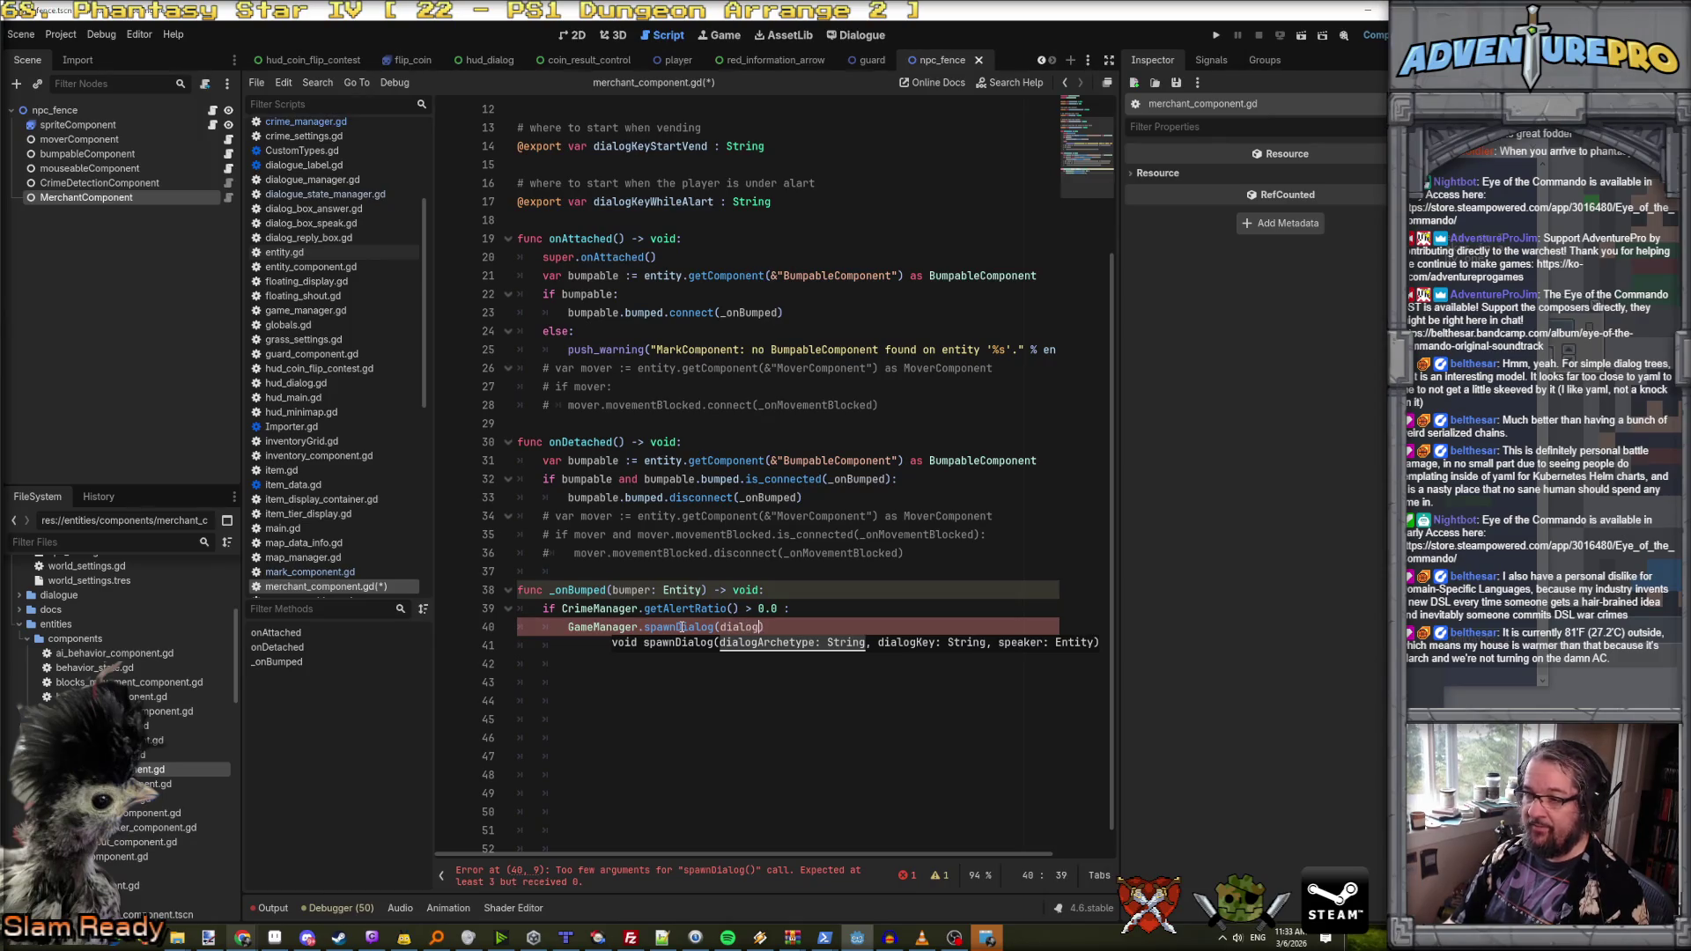
type("di")
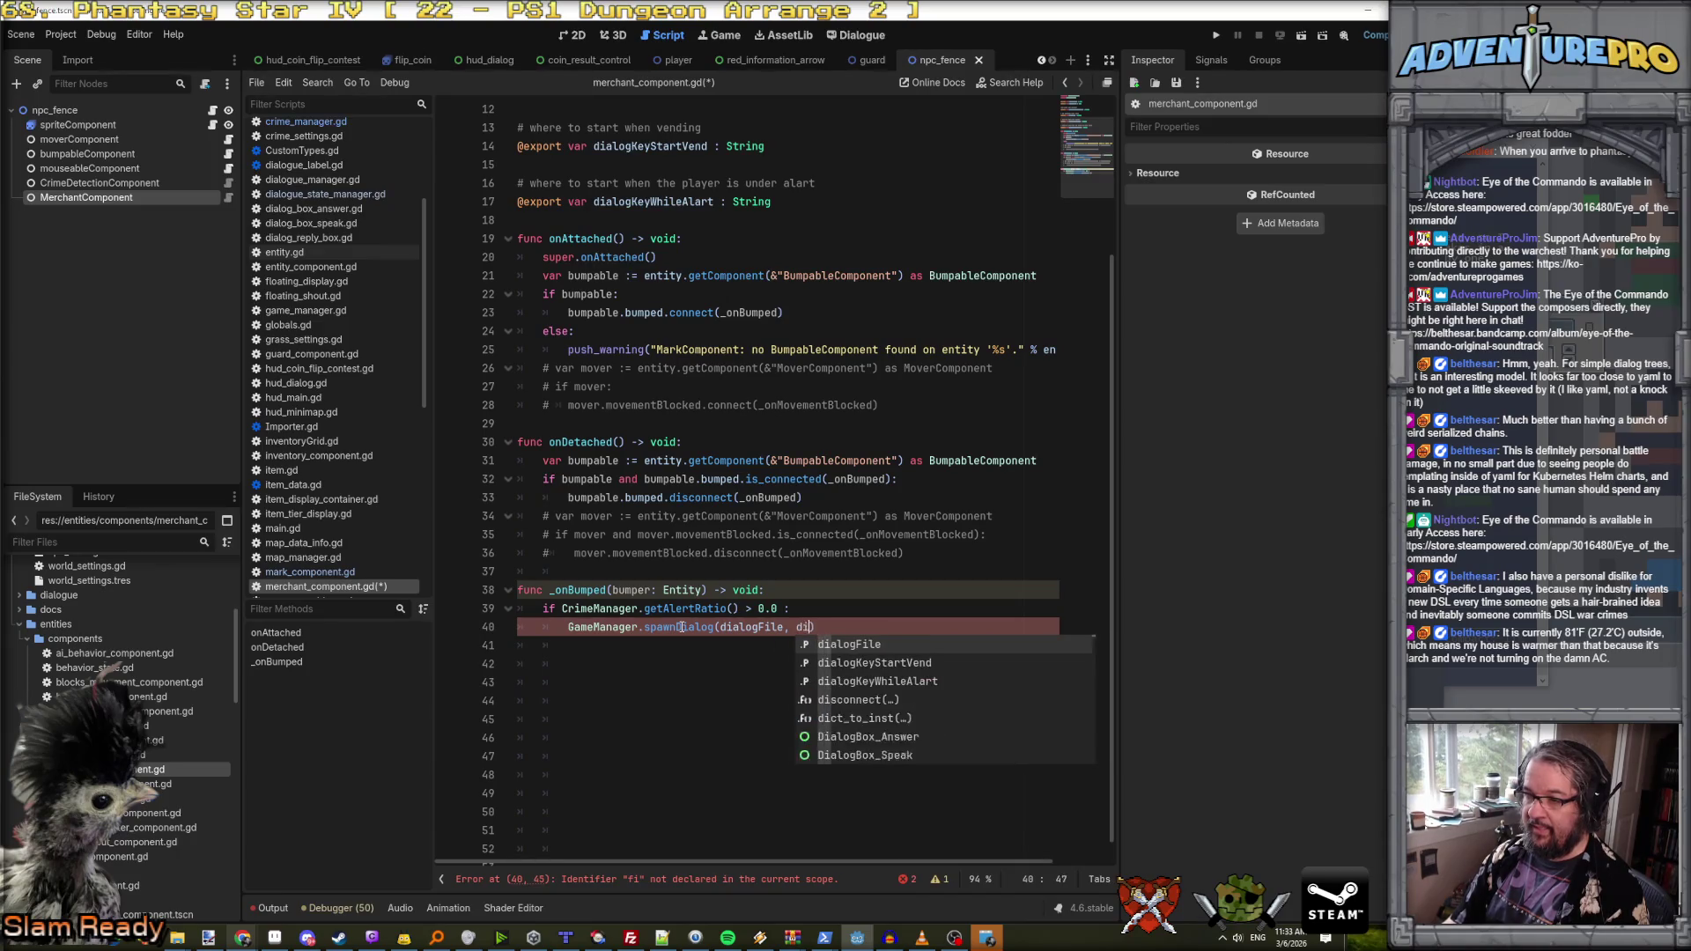
key("Down")
key("Down")
key("Return")
type(", ")
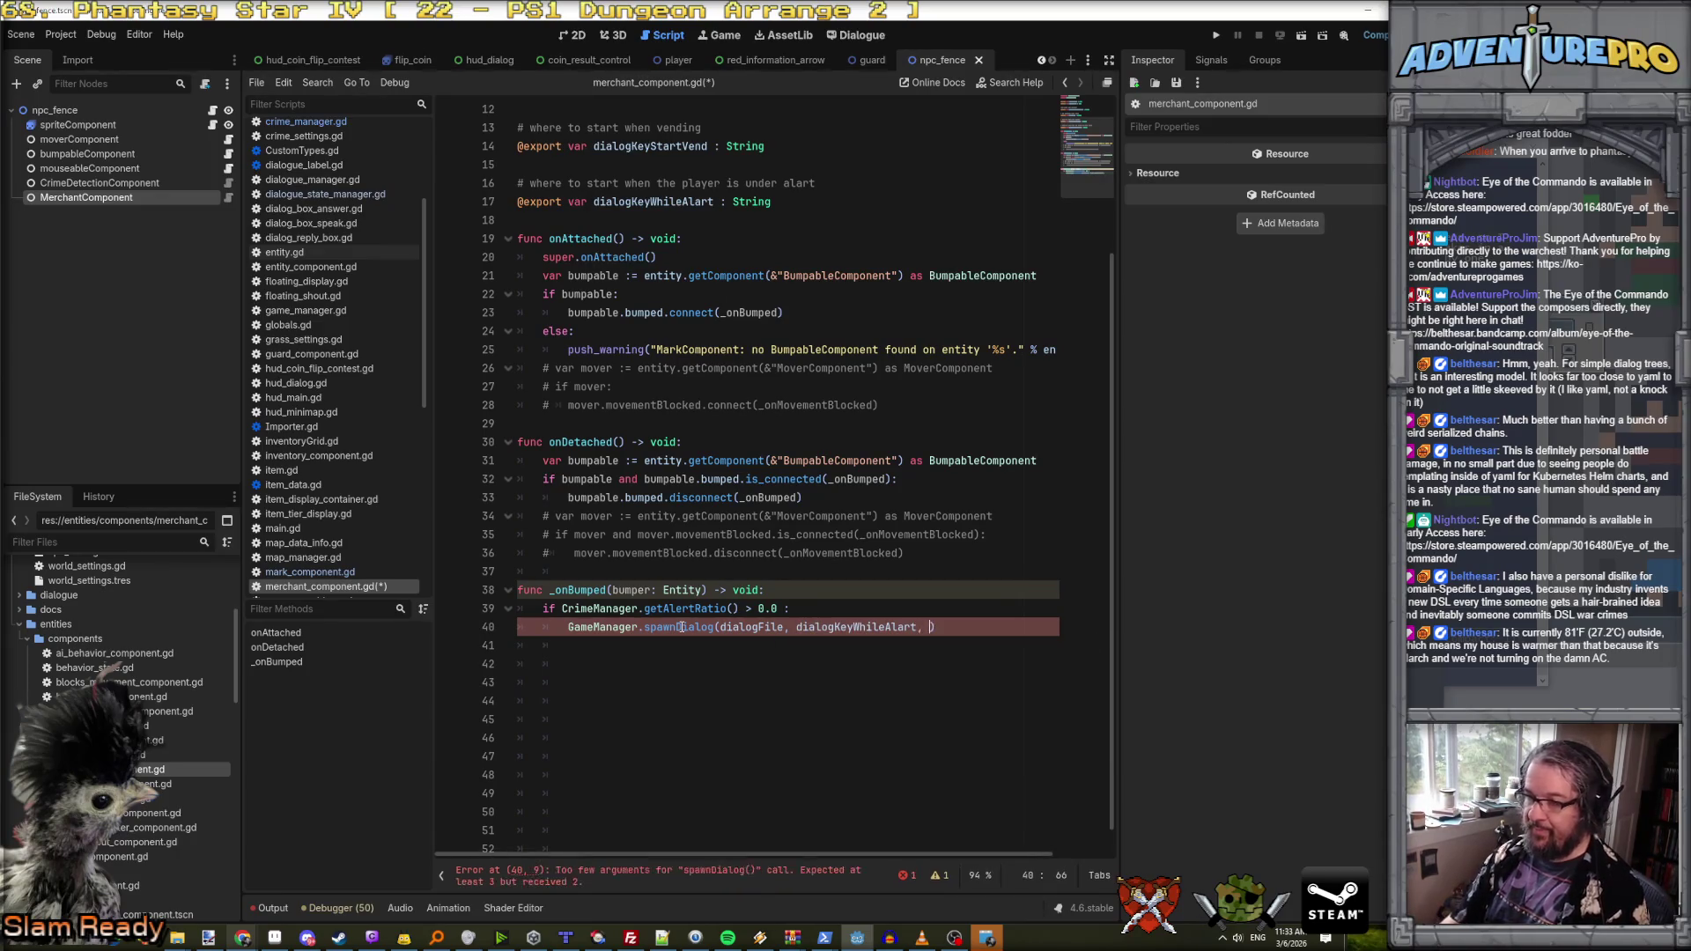
type("this);")
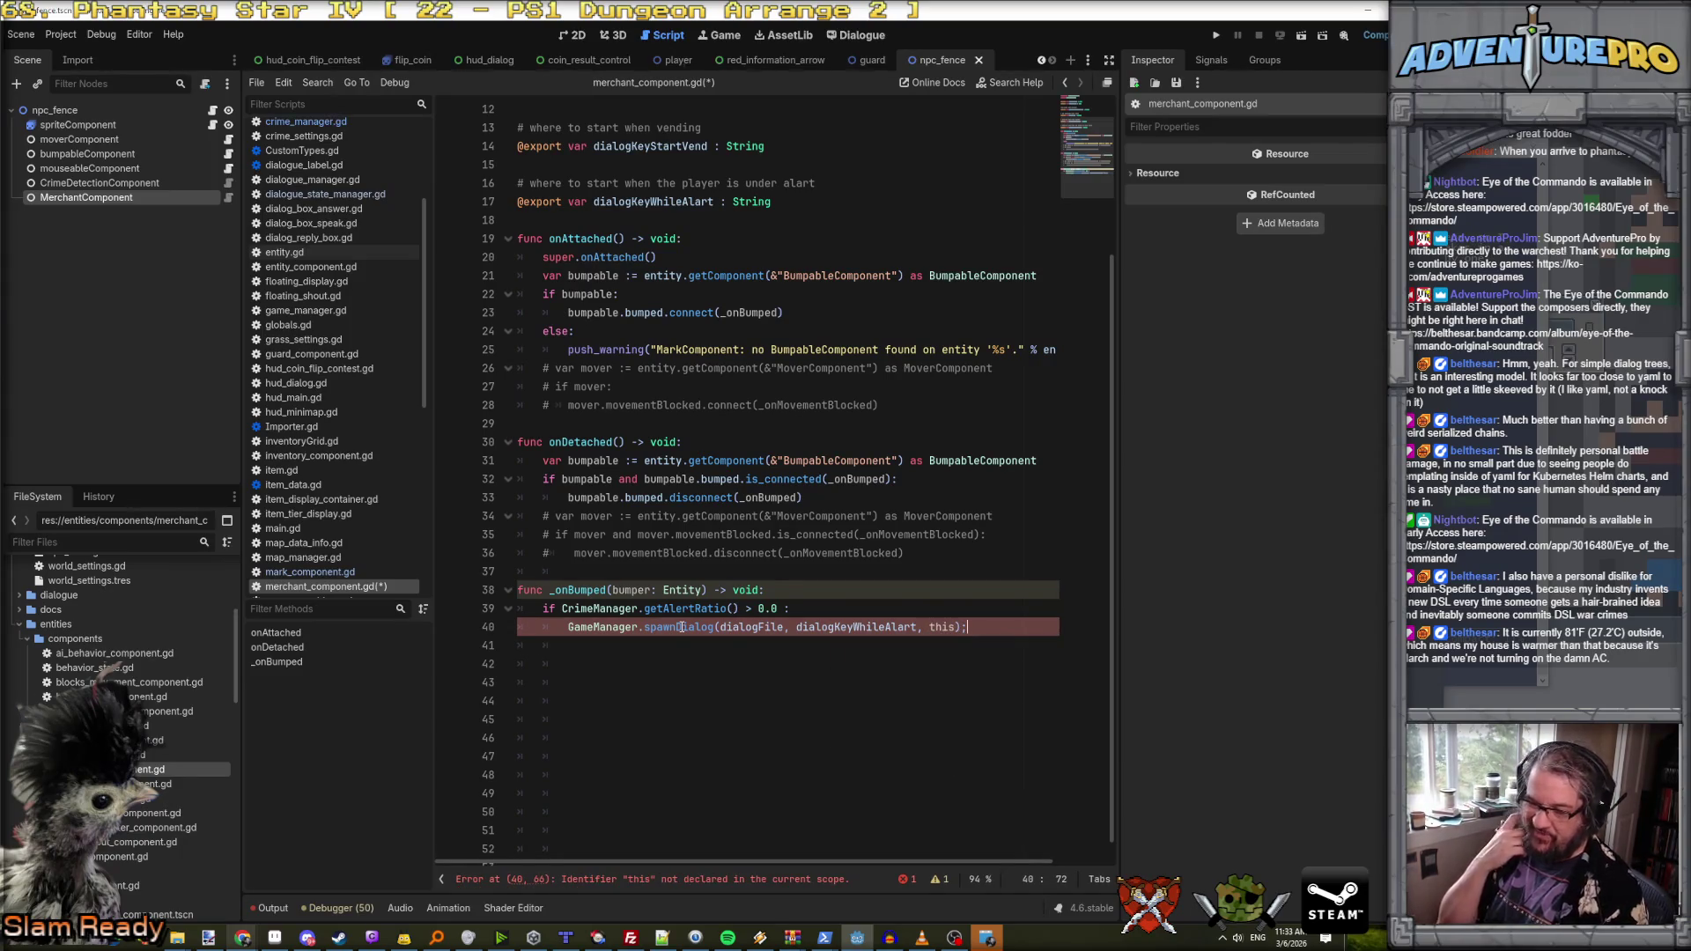
double_click(954, 627)
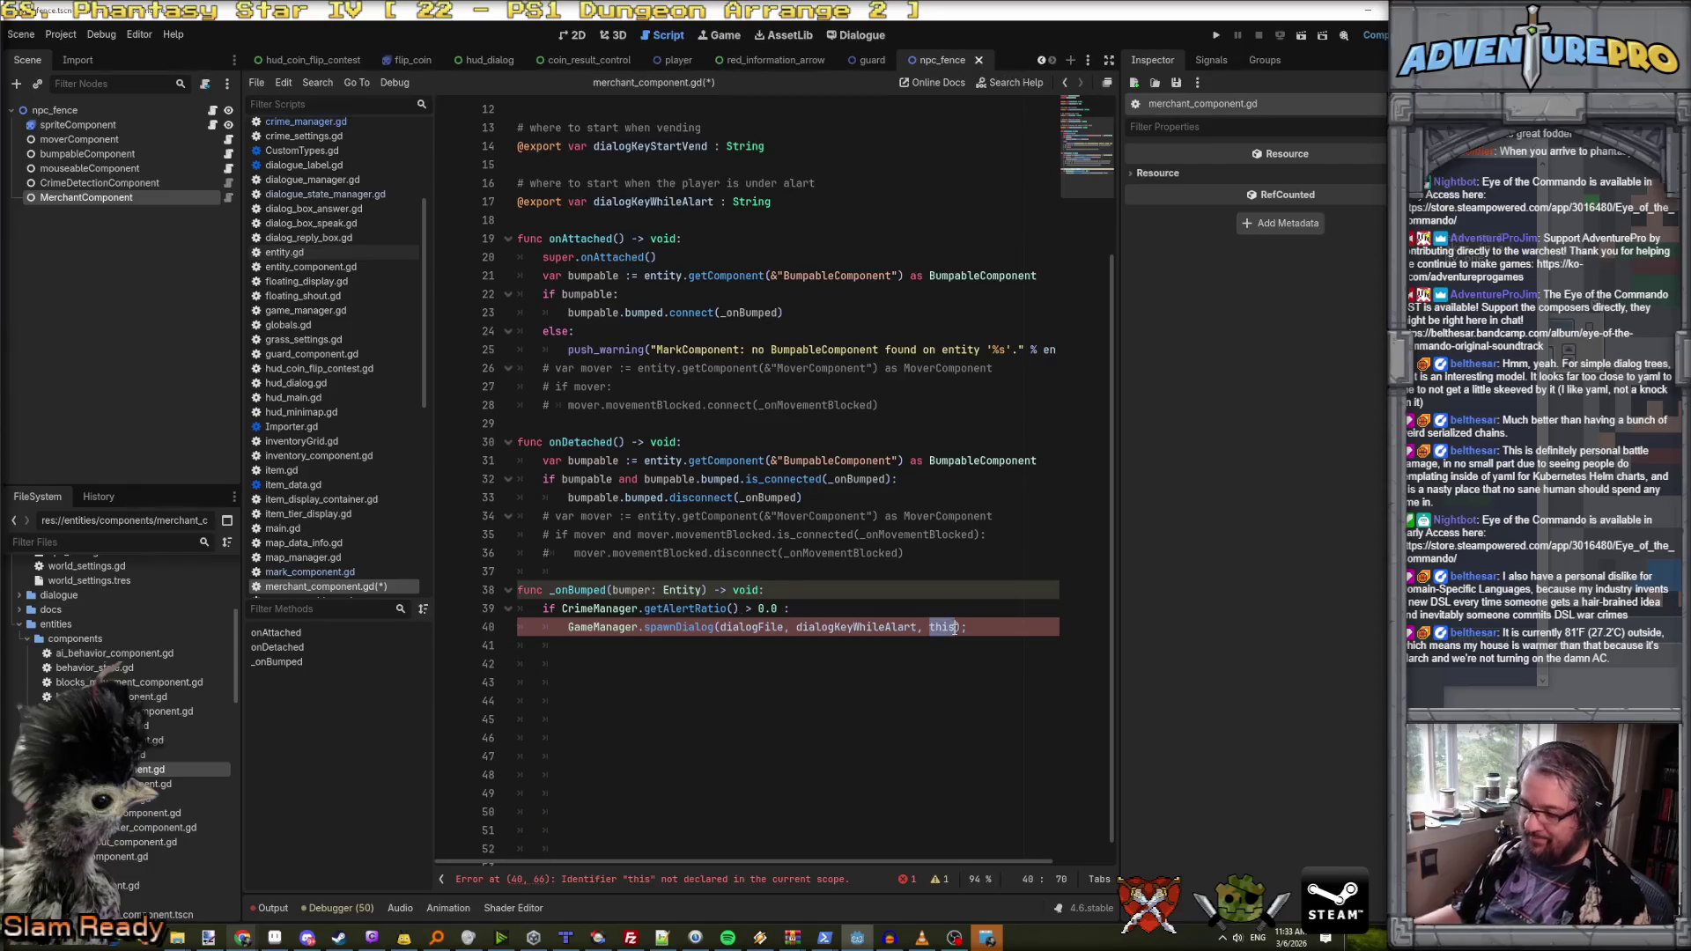
type("getEntity")
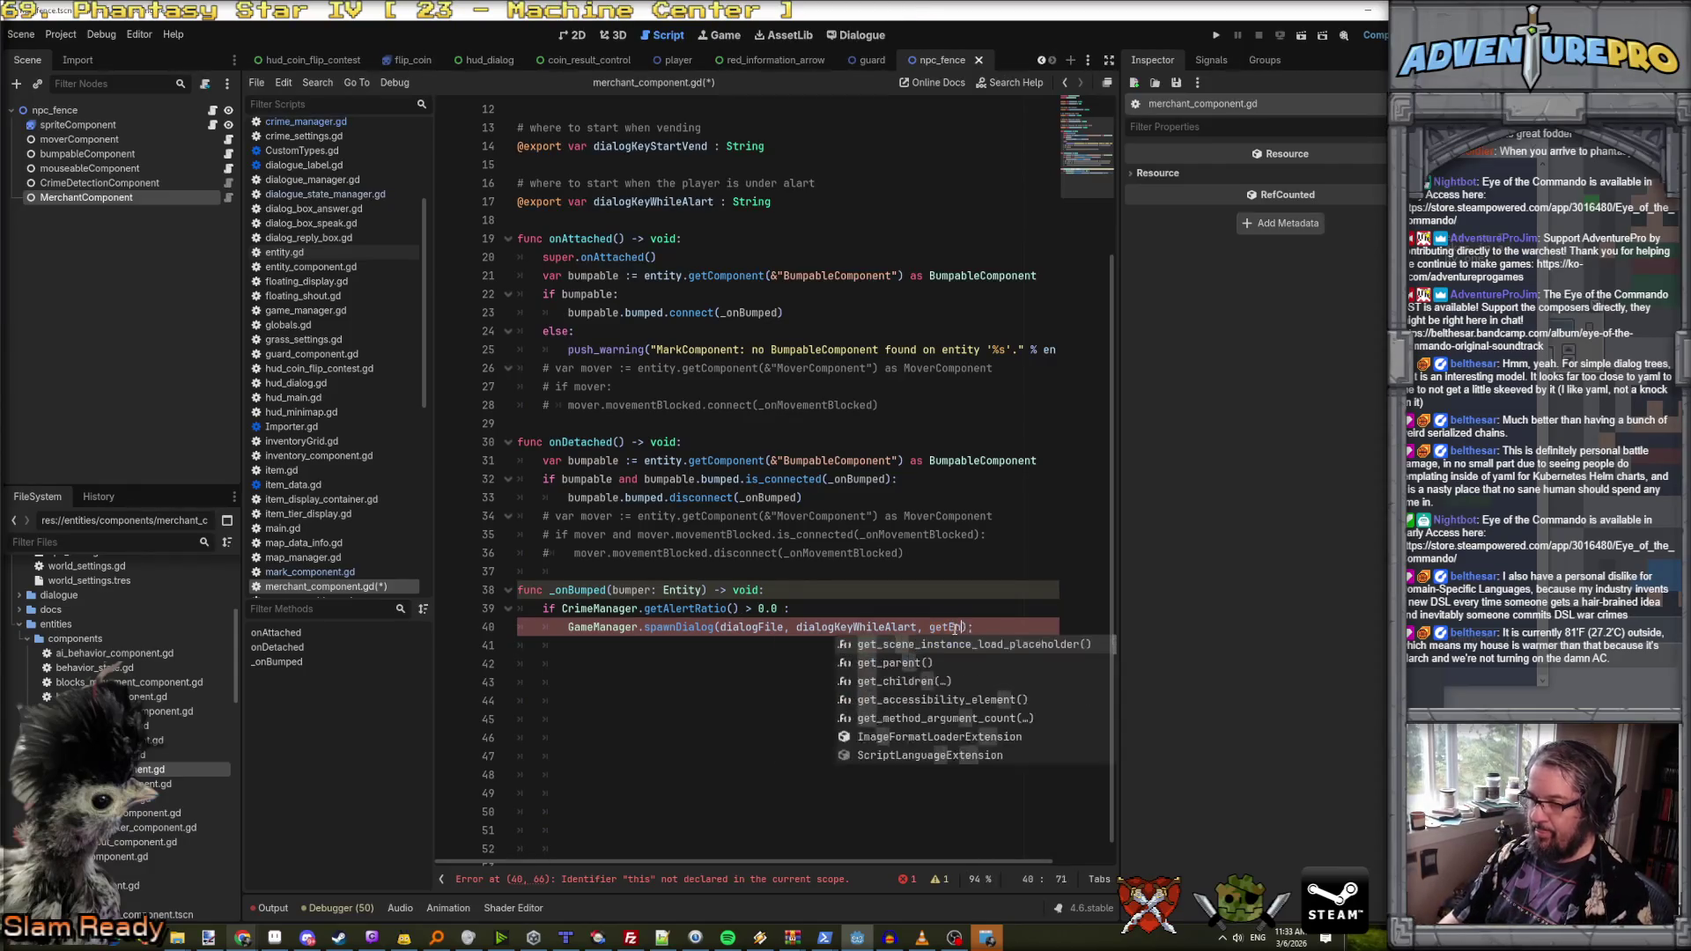
key("BackSpace")
key("BackSpace")
key("BackSpace")
type("enti")
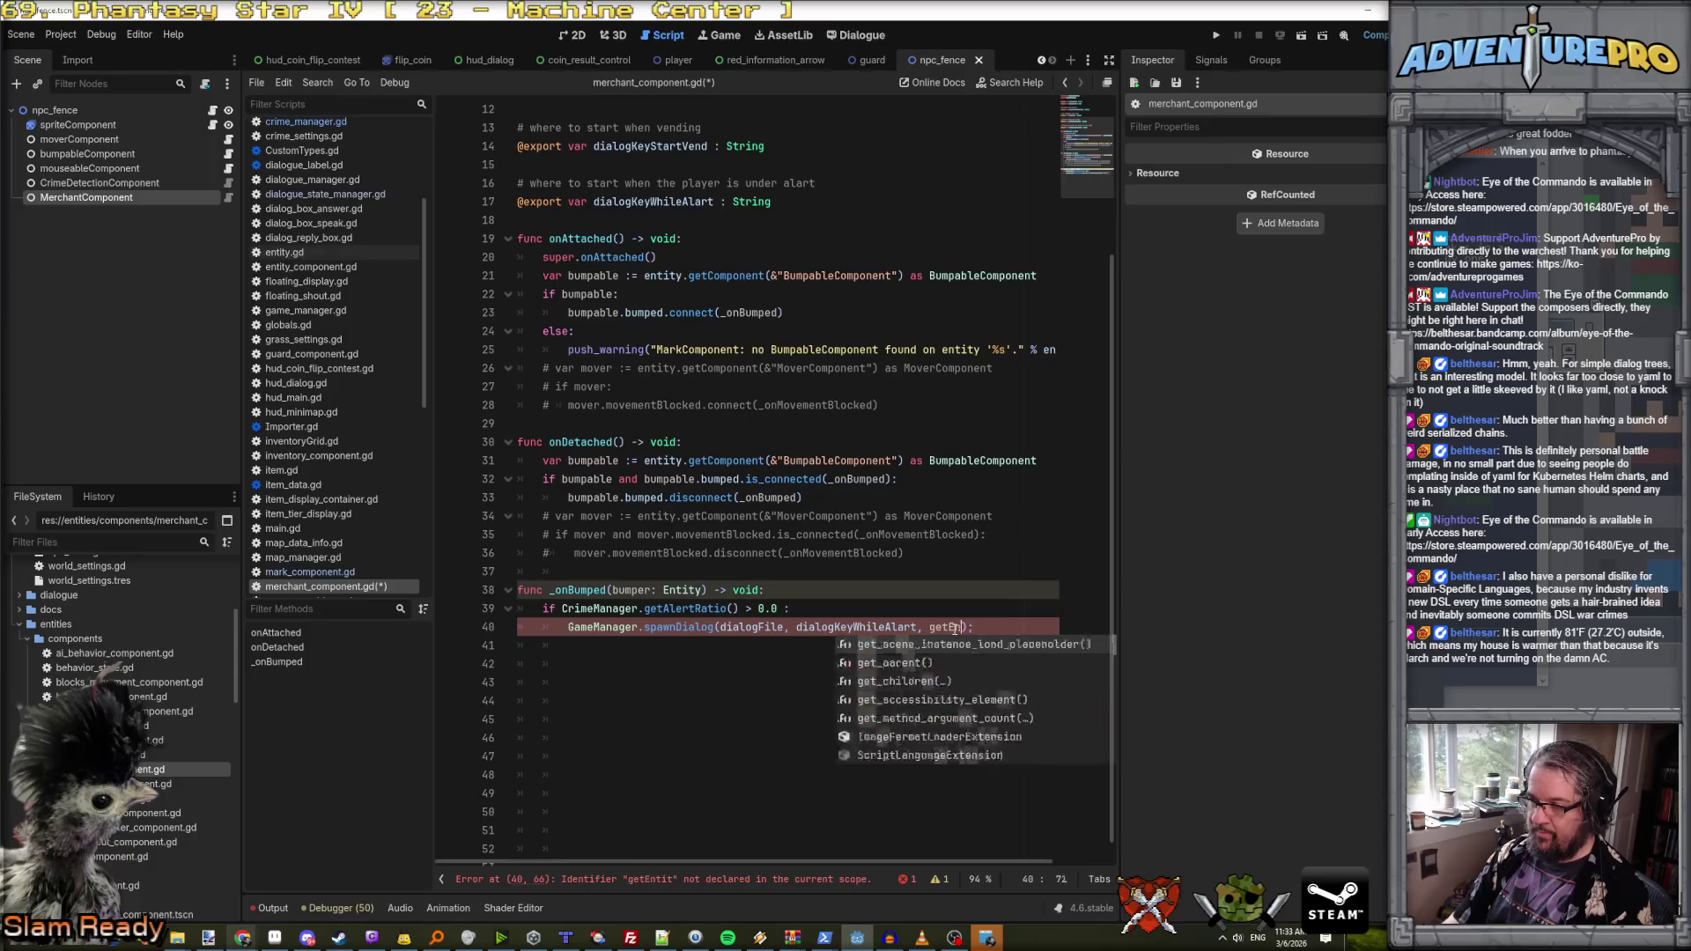
key("Return")
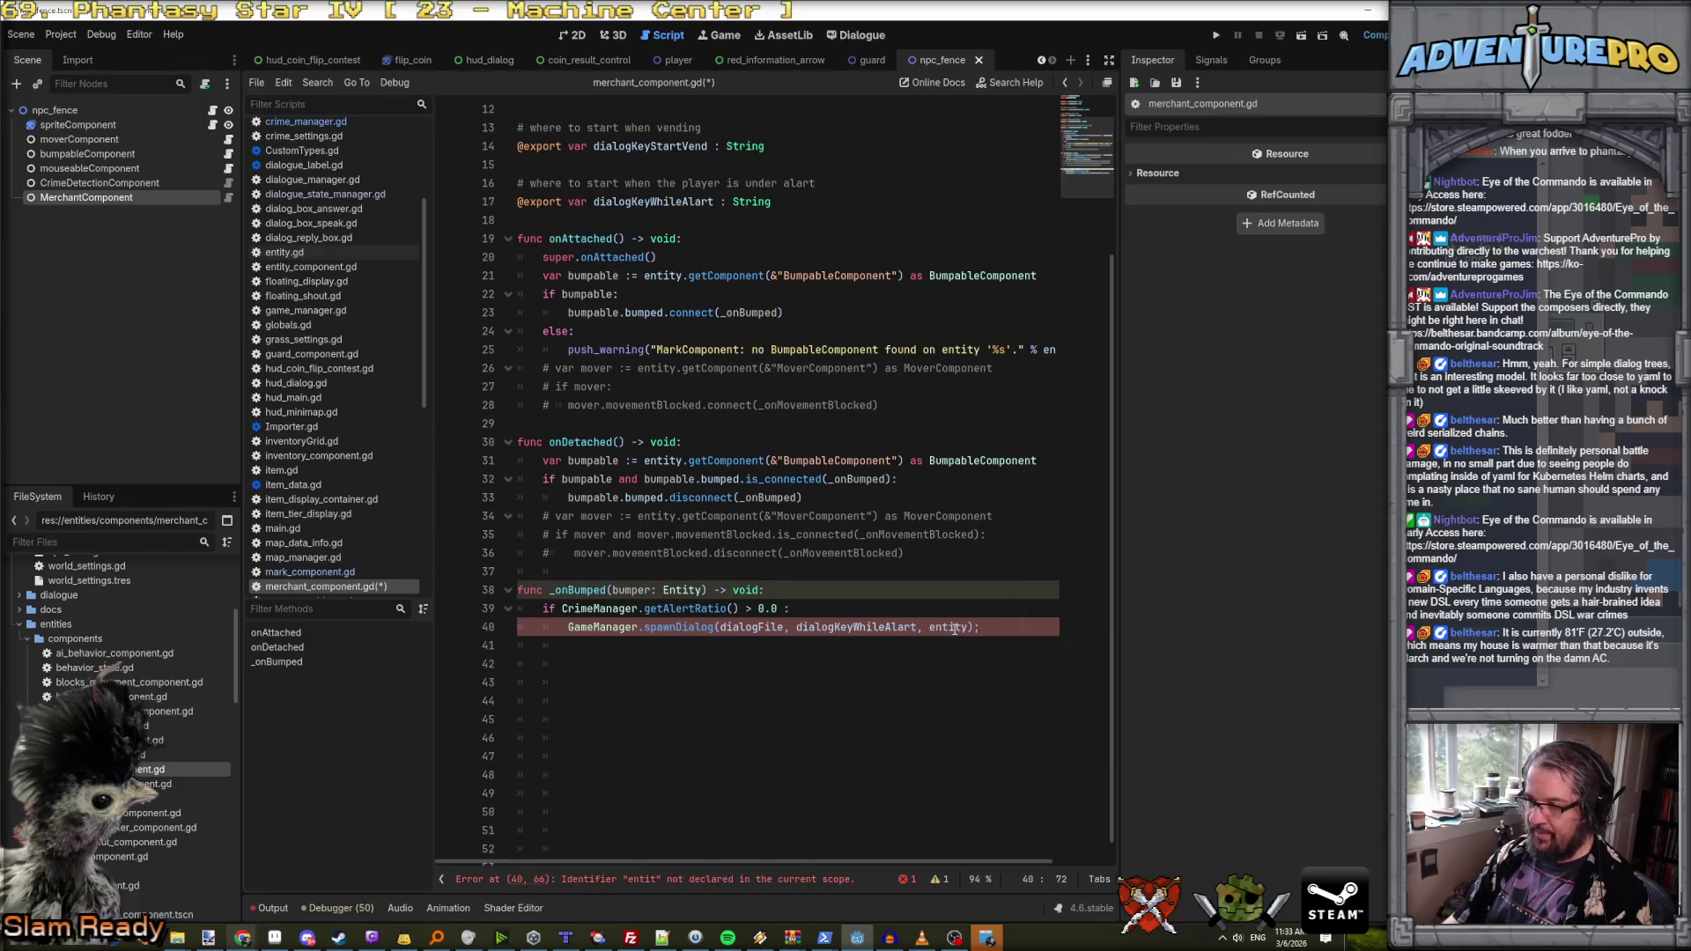
Add an else branch containing a copy of the spawnDialog call
key("Up")
key("Down")
key("Down")
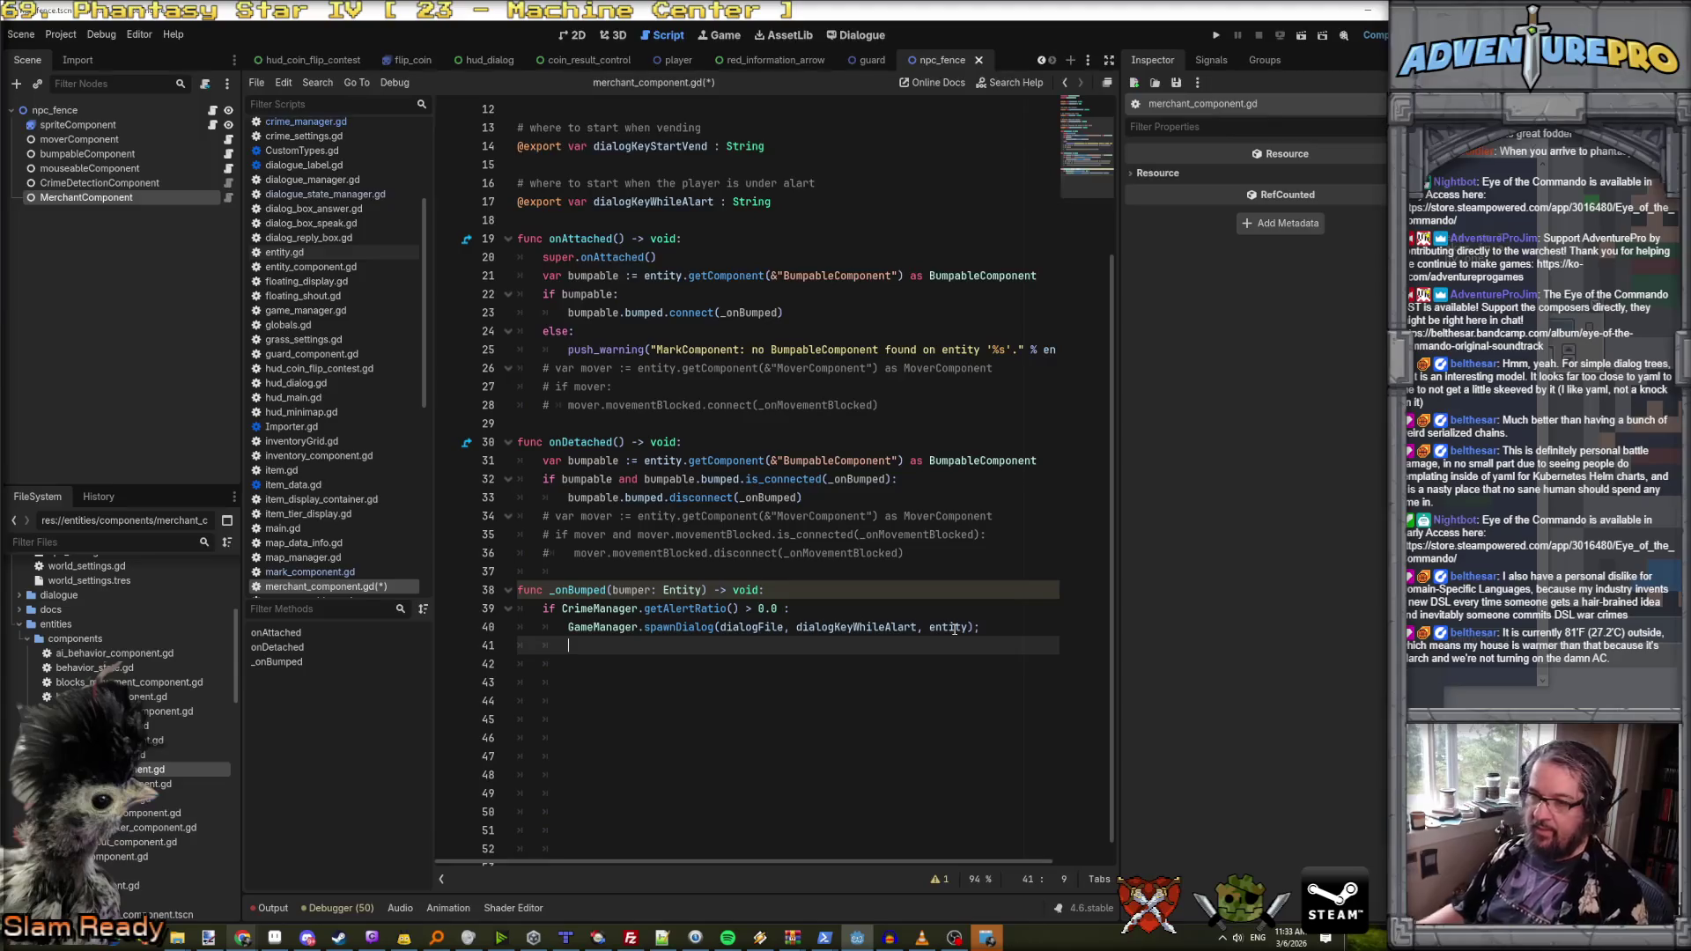
type("else")
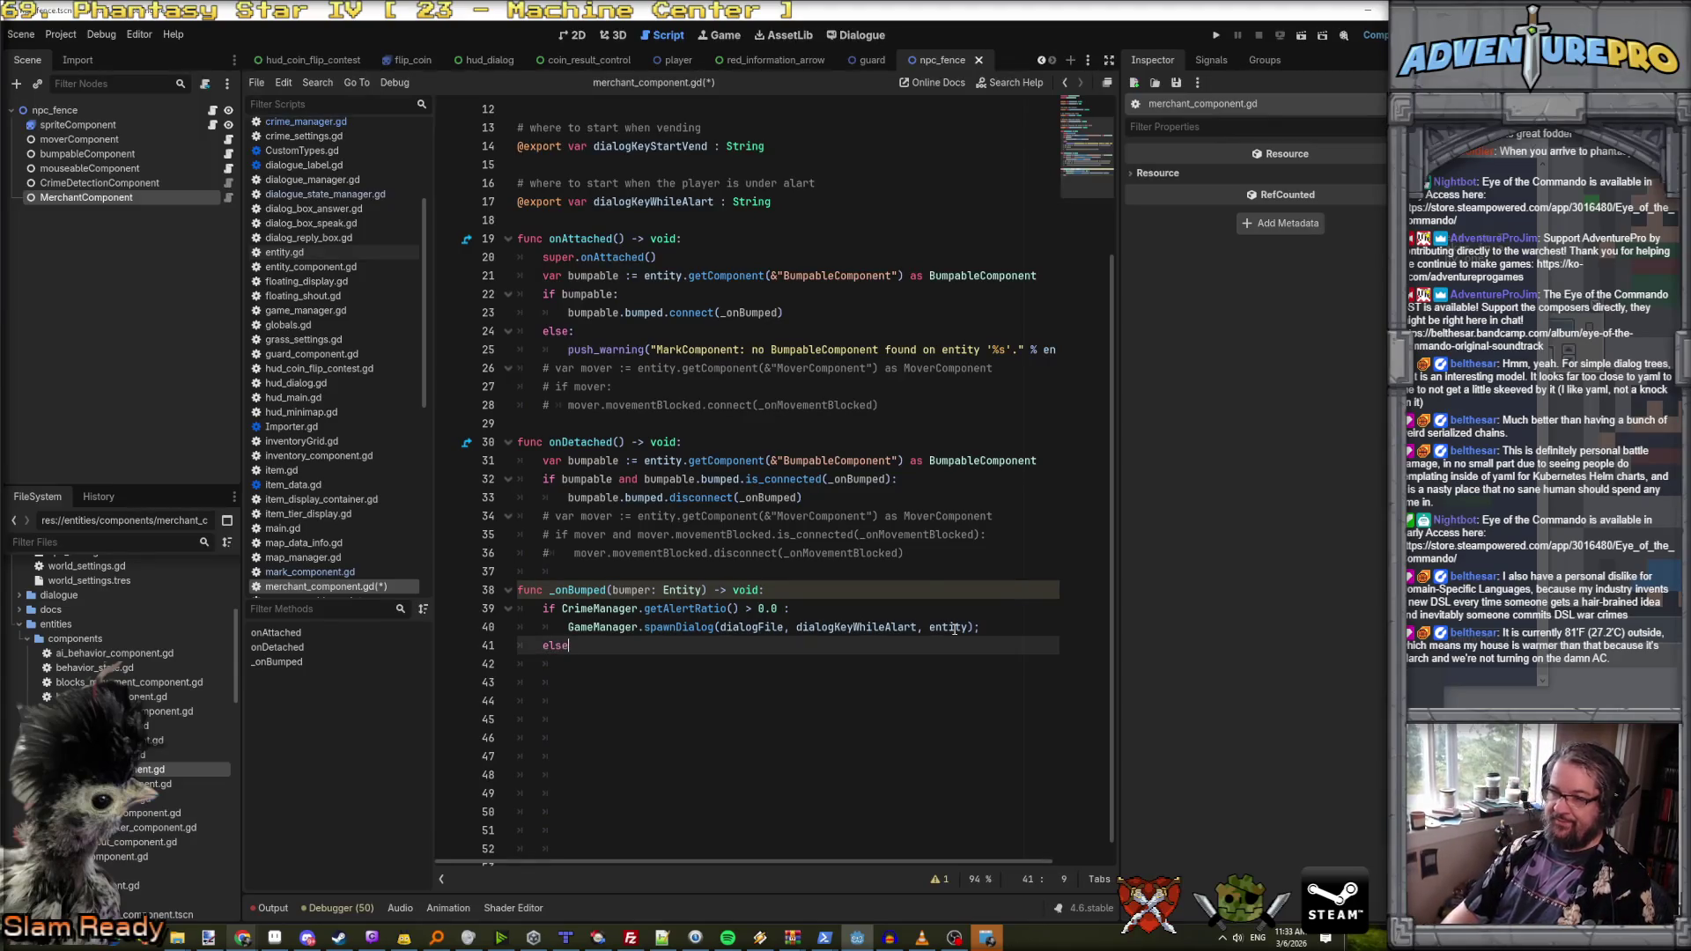
type(":")
key("Up")
key("Home")
key("Home")
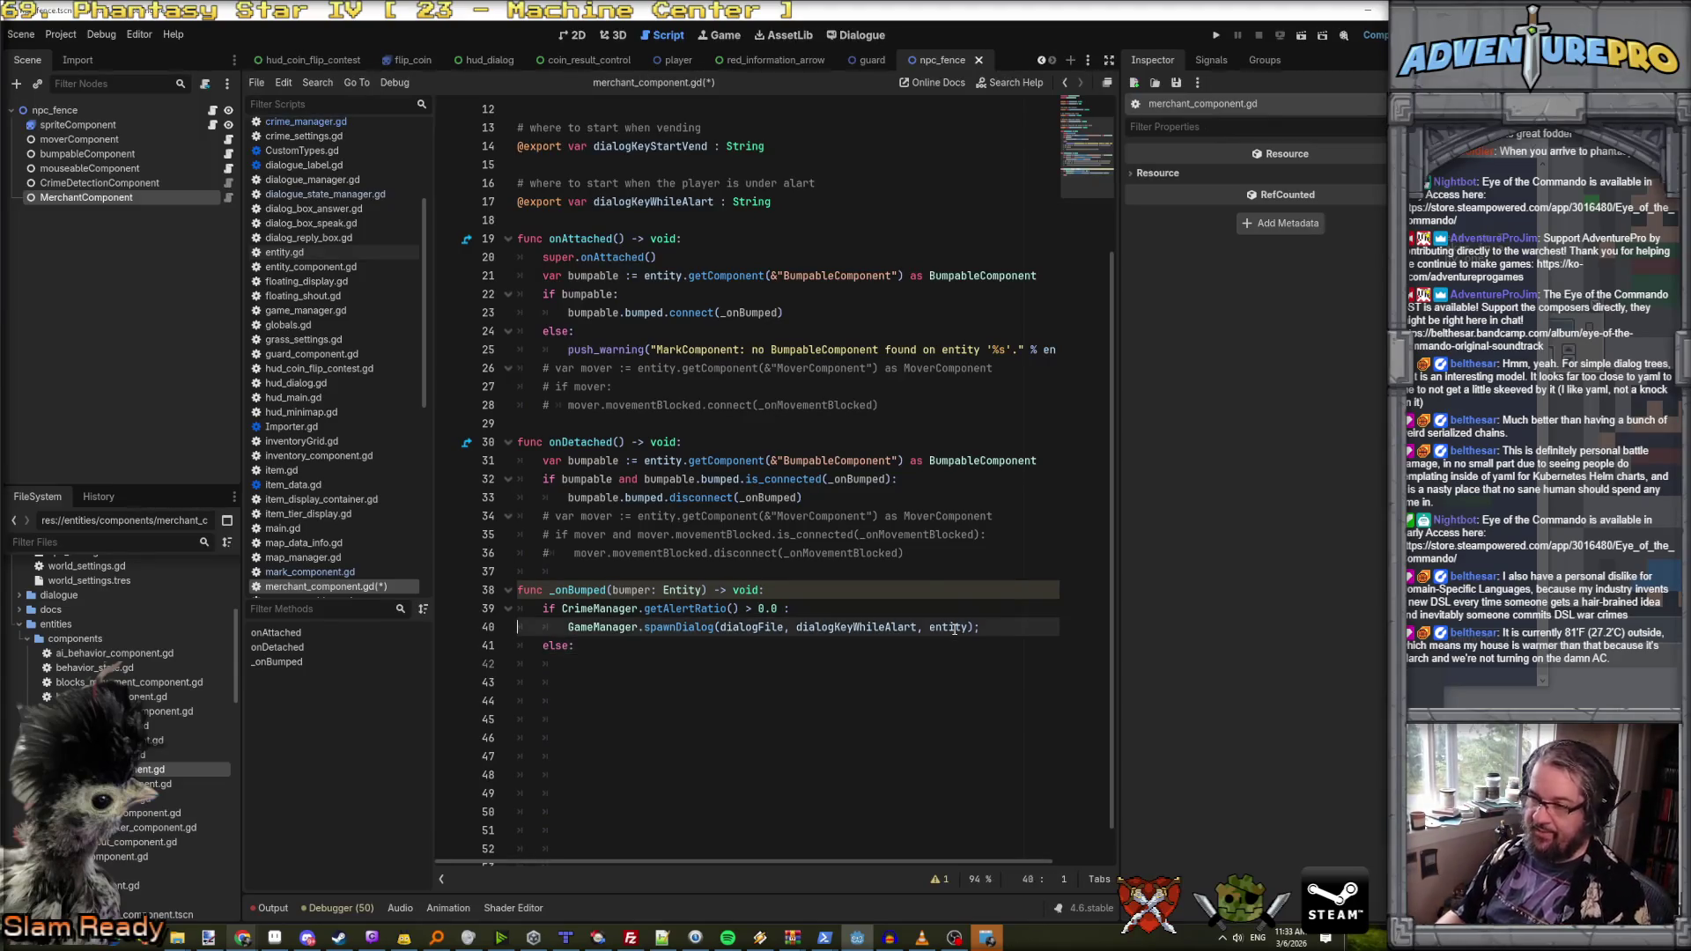
key("shift+Down")
key("ctrl+c")
key("Down")
key("ctrl+v")
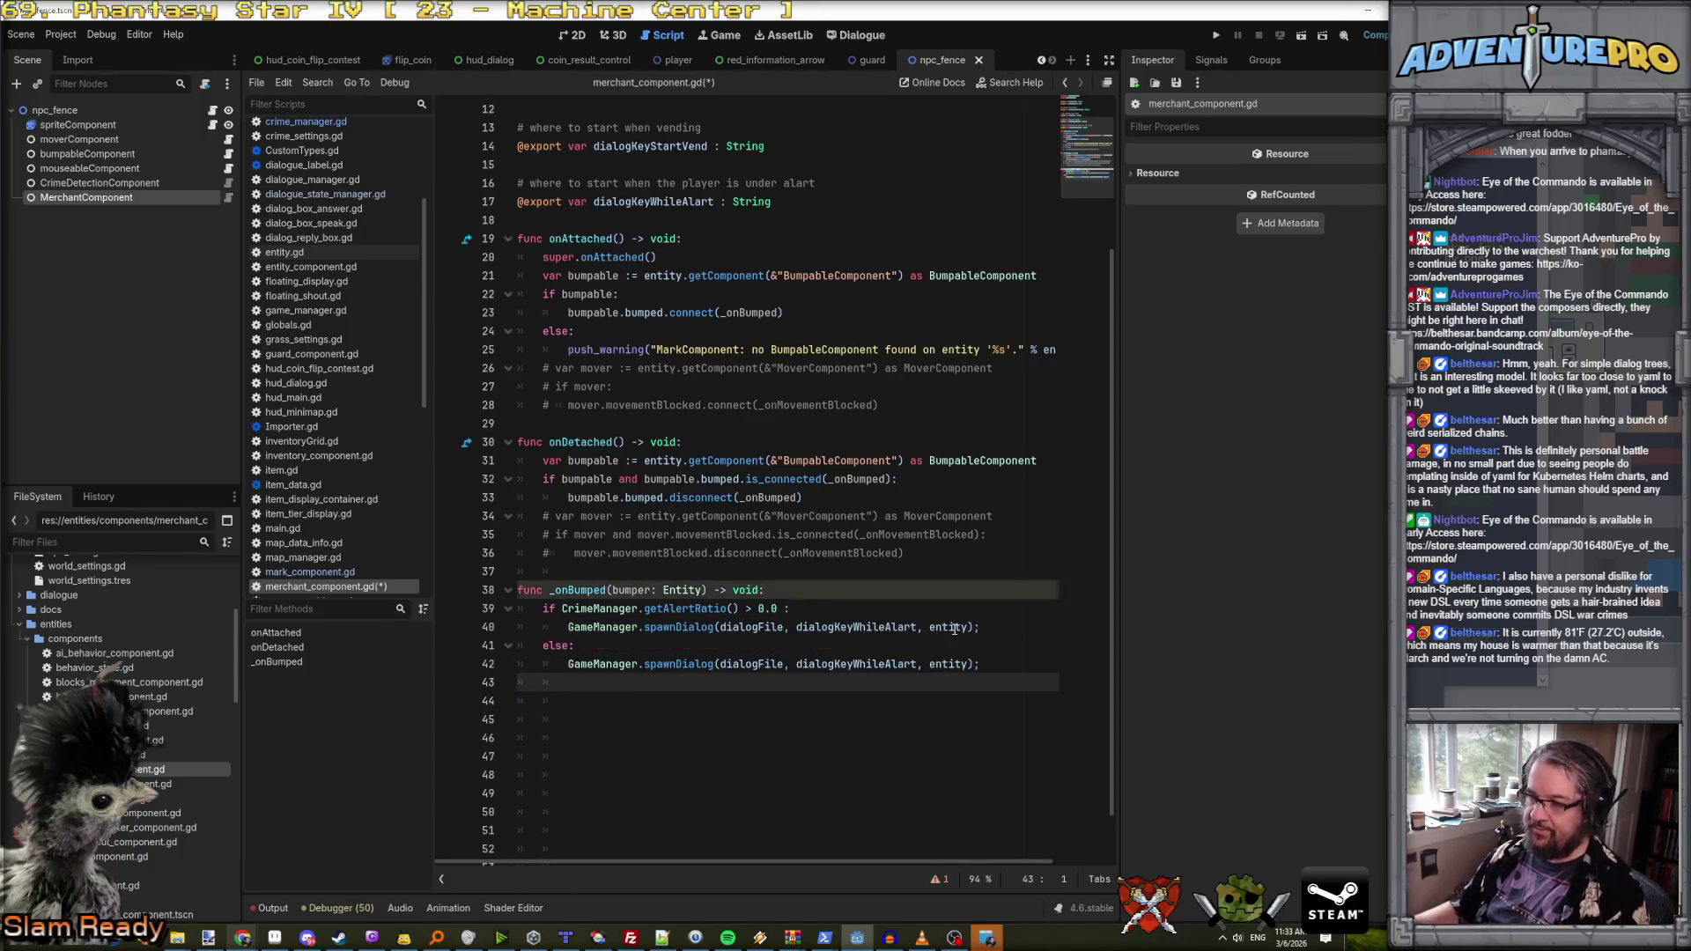
Switch the else call's key to dialogKeyStartVend and save merchant_component.gd
scroll(604, 184, "up", 4)
double_click(655, 351)
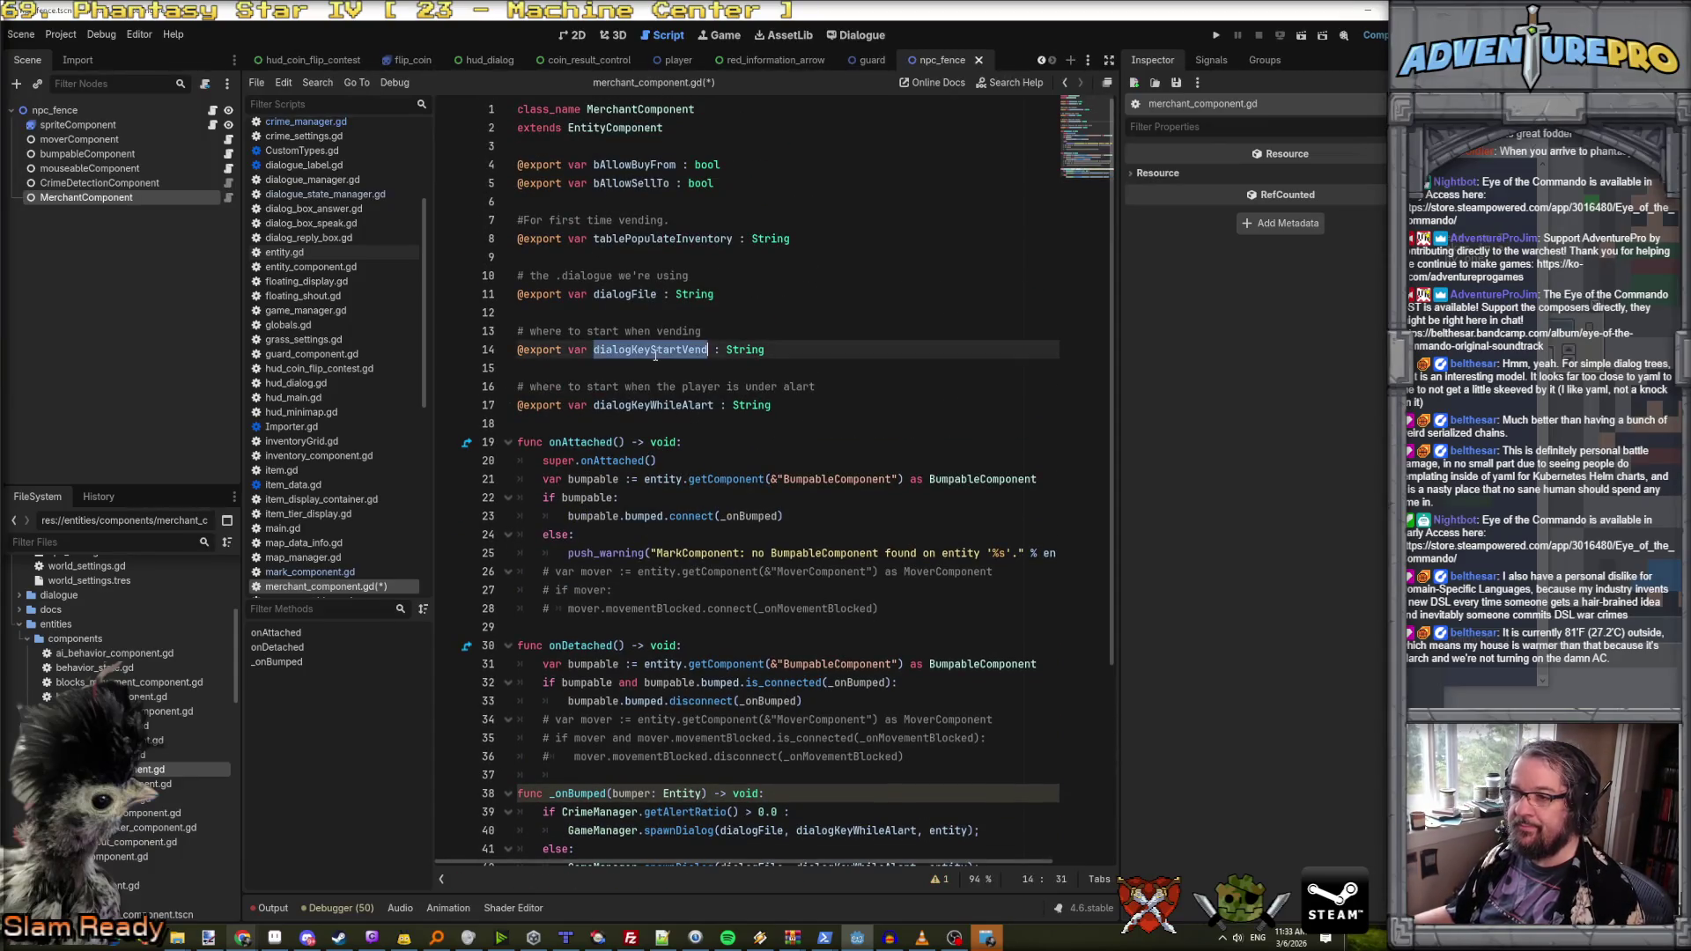
scroll(860, 483, "down", 5)
double_click(854, 609)
key("ctrl+v")
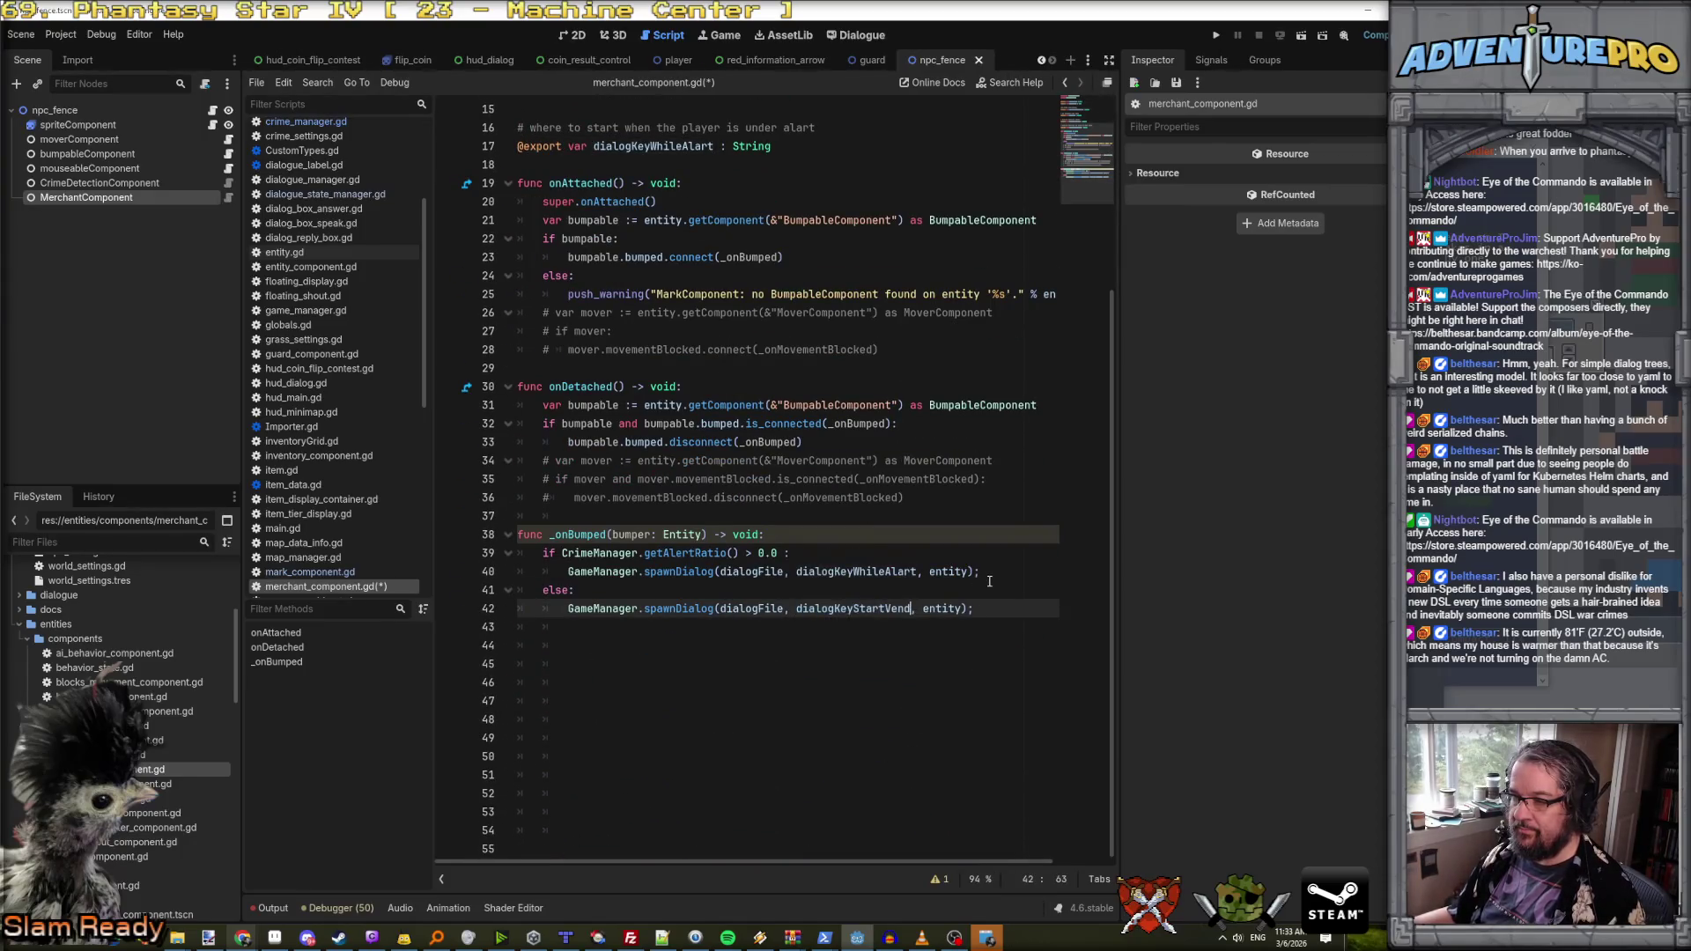
left_click(987, 592)
left_click(1007, 633)
key("ctrl+s")
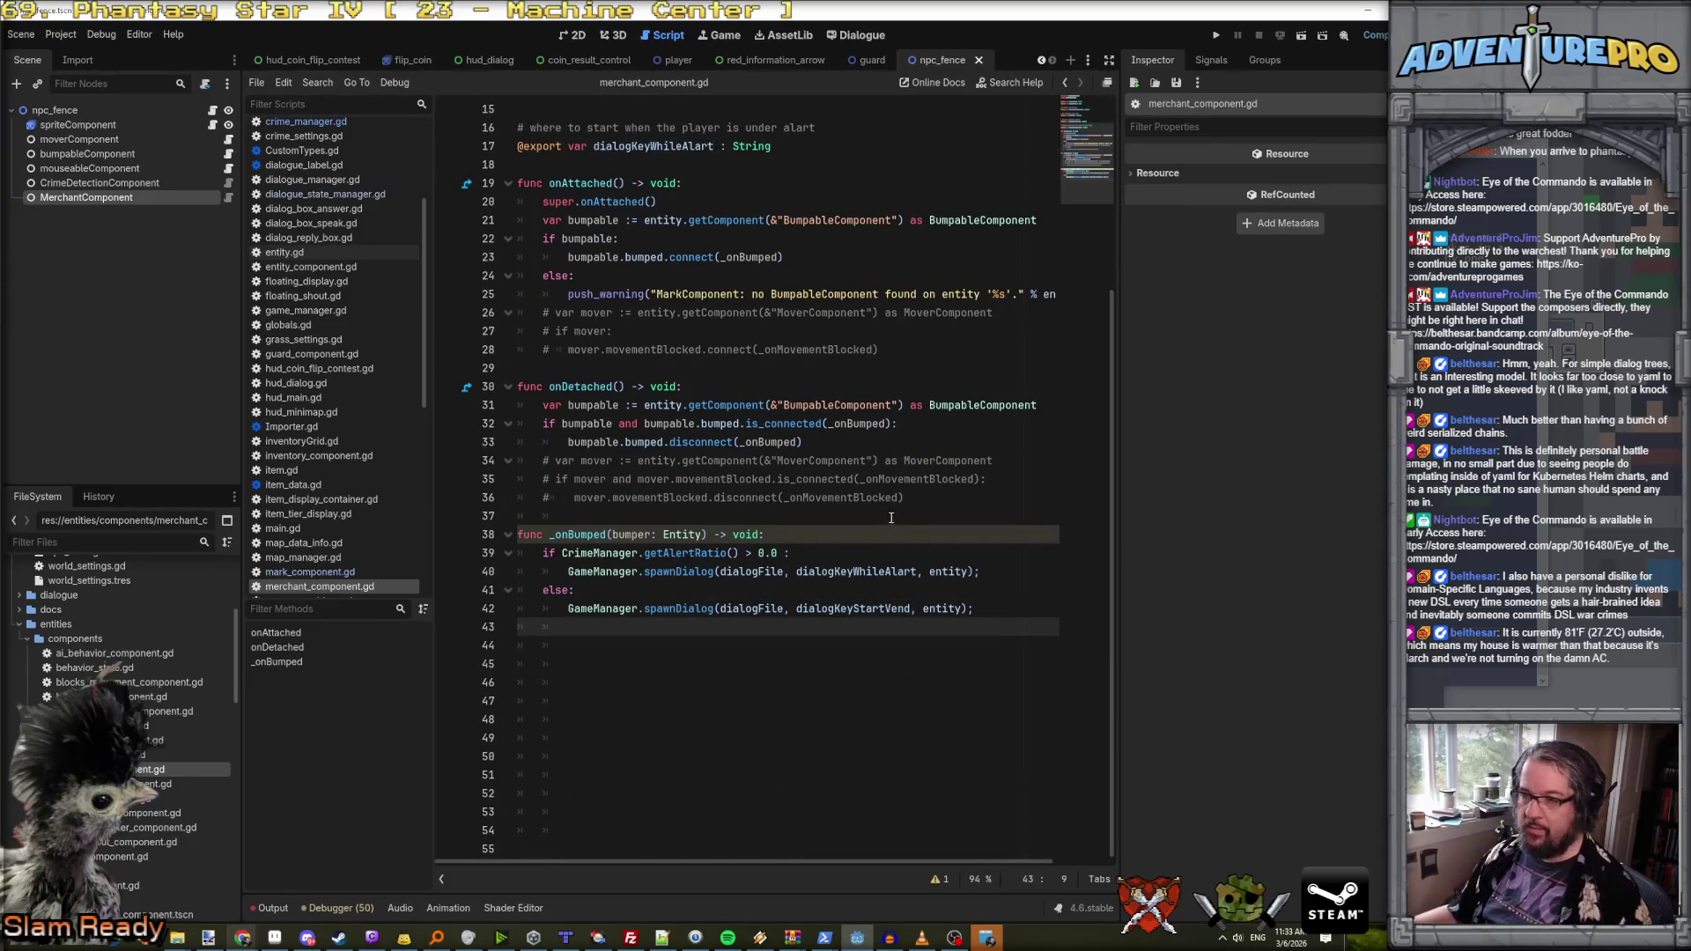
scroll(891, 518, "up", 3)
scroll(896, 351, "down", 3)
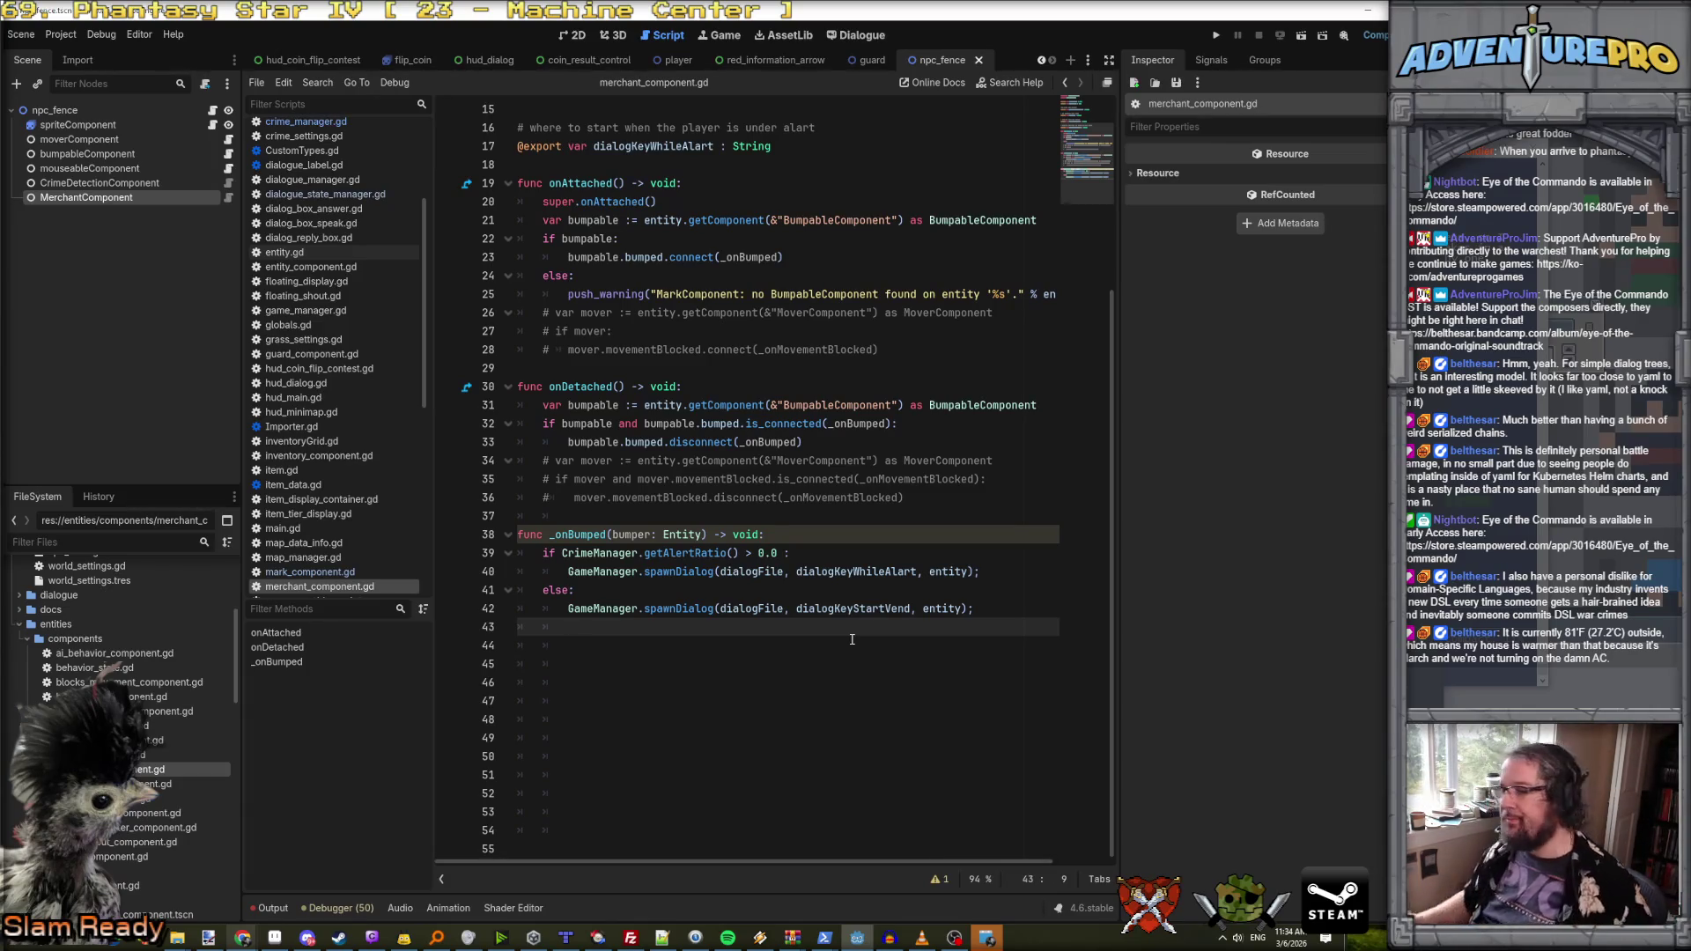
left_click(843, 363)
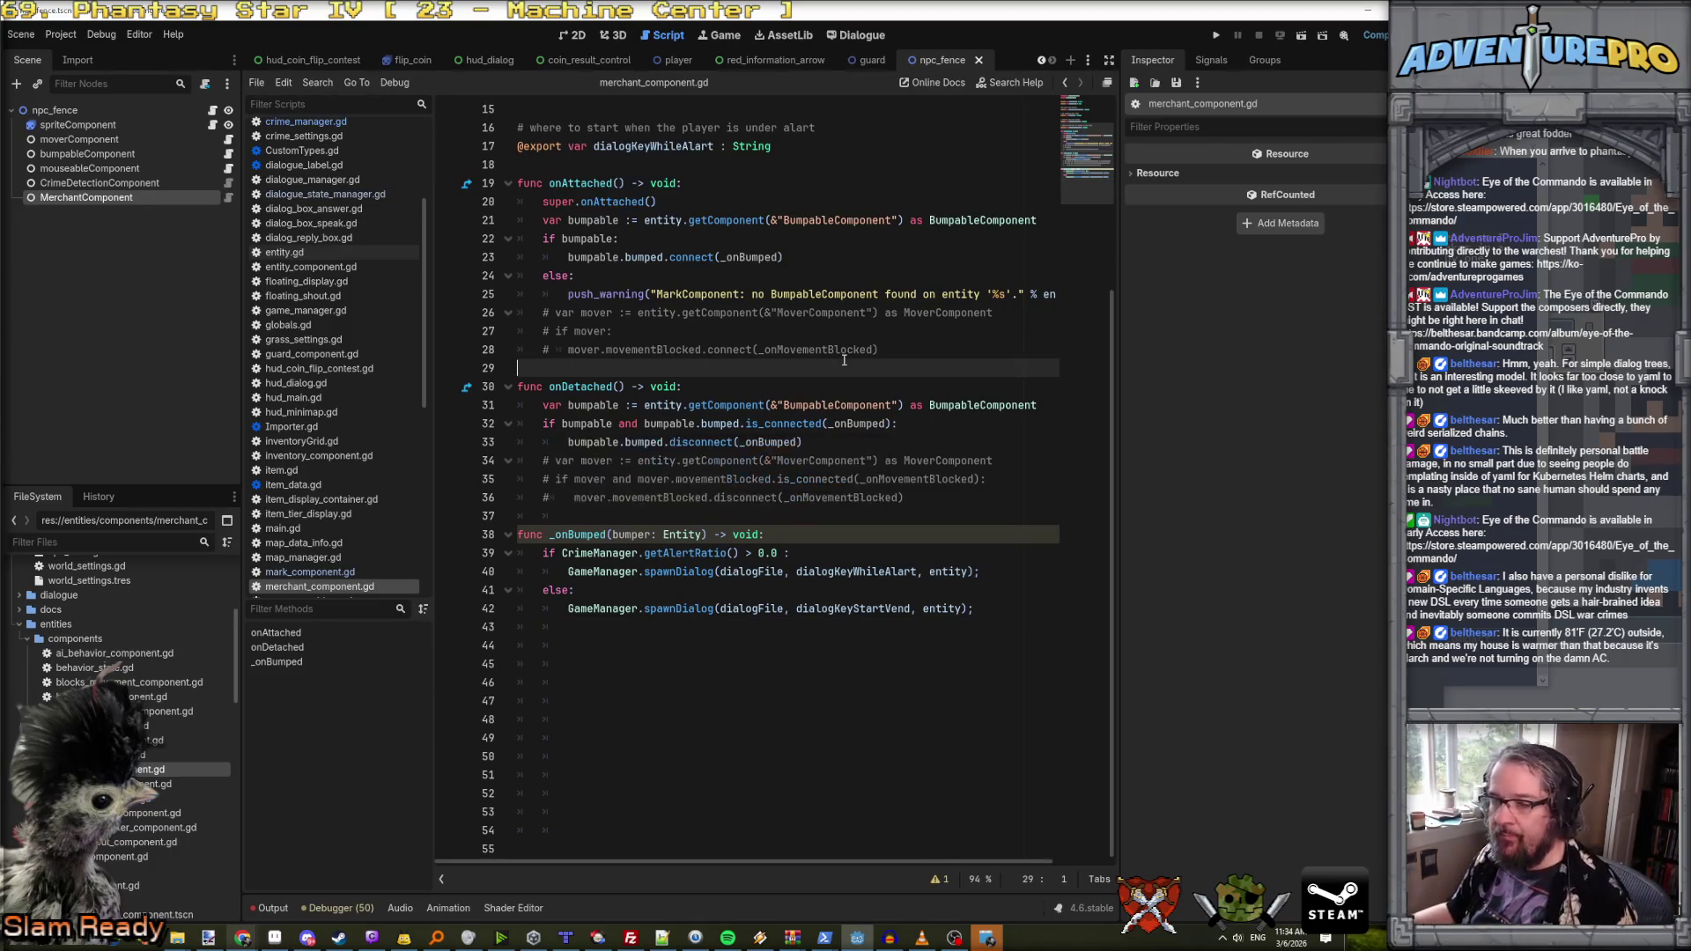
Open crime_detection_component.gd from the CrimeDetectionComponent node
left_click(119, 182)
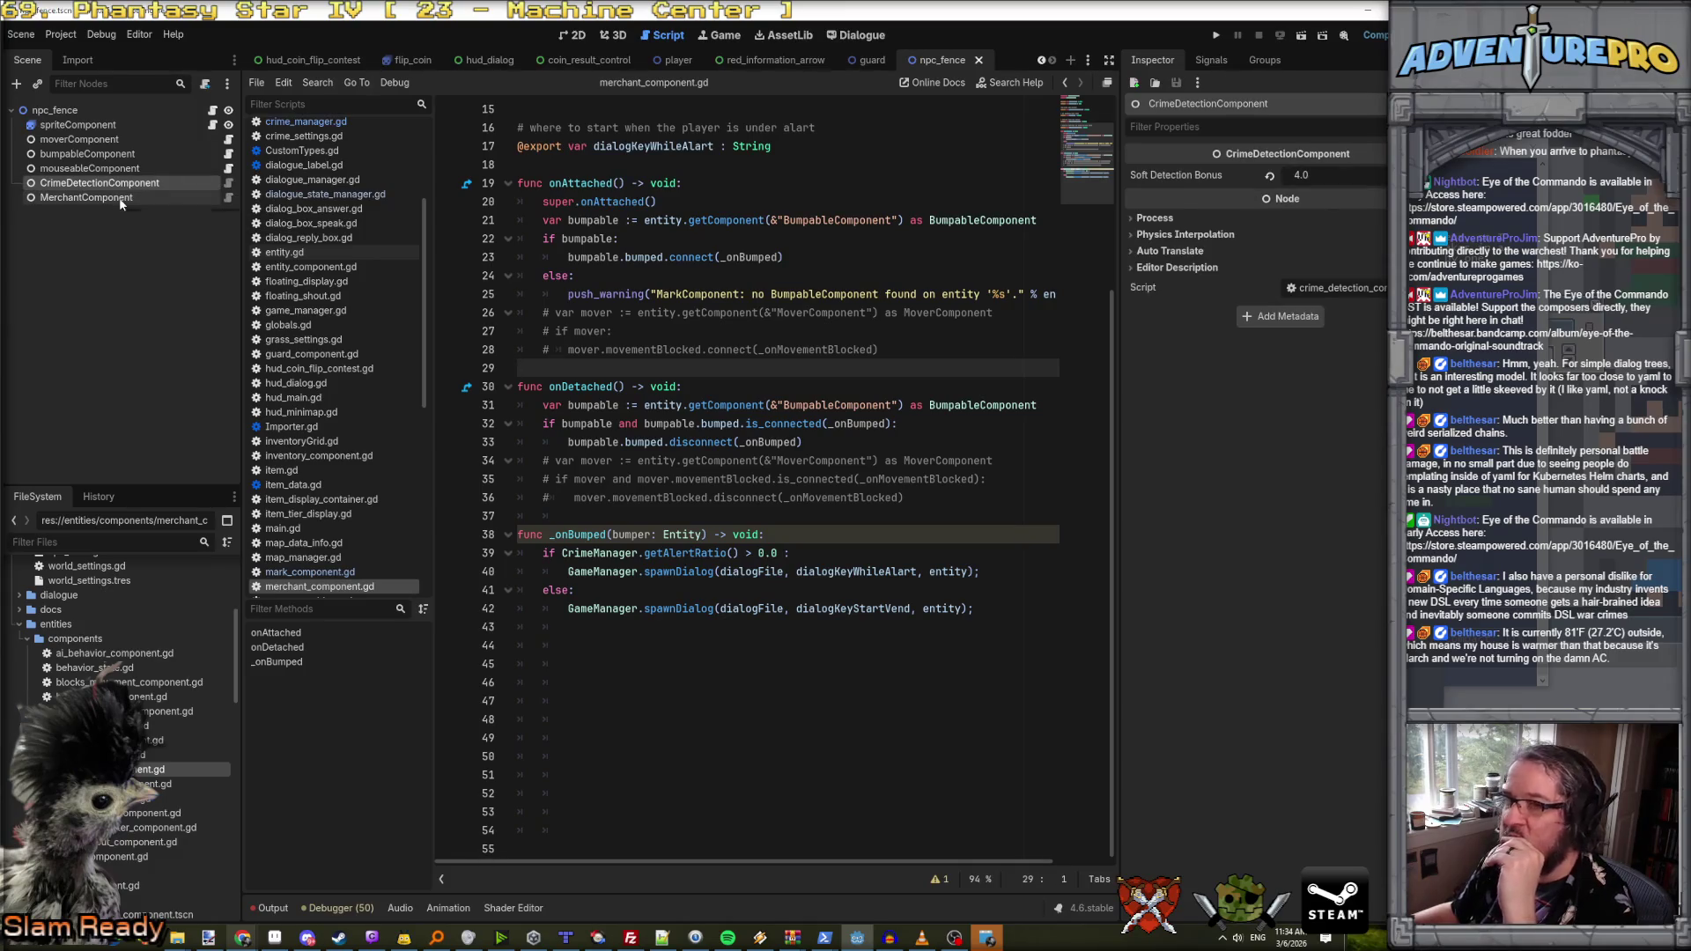
left_click(119, 183)
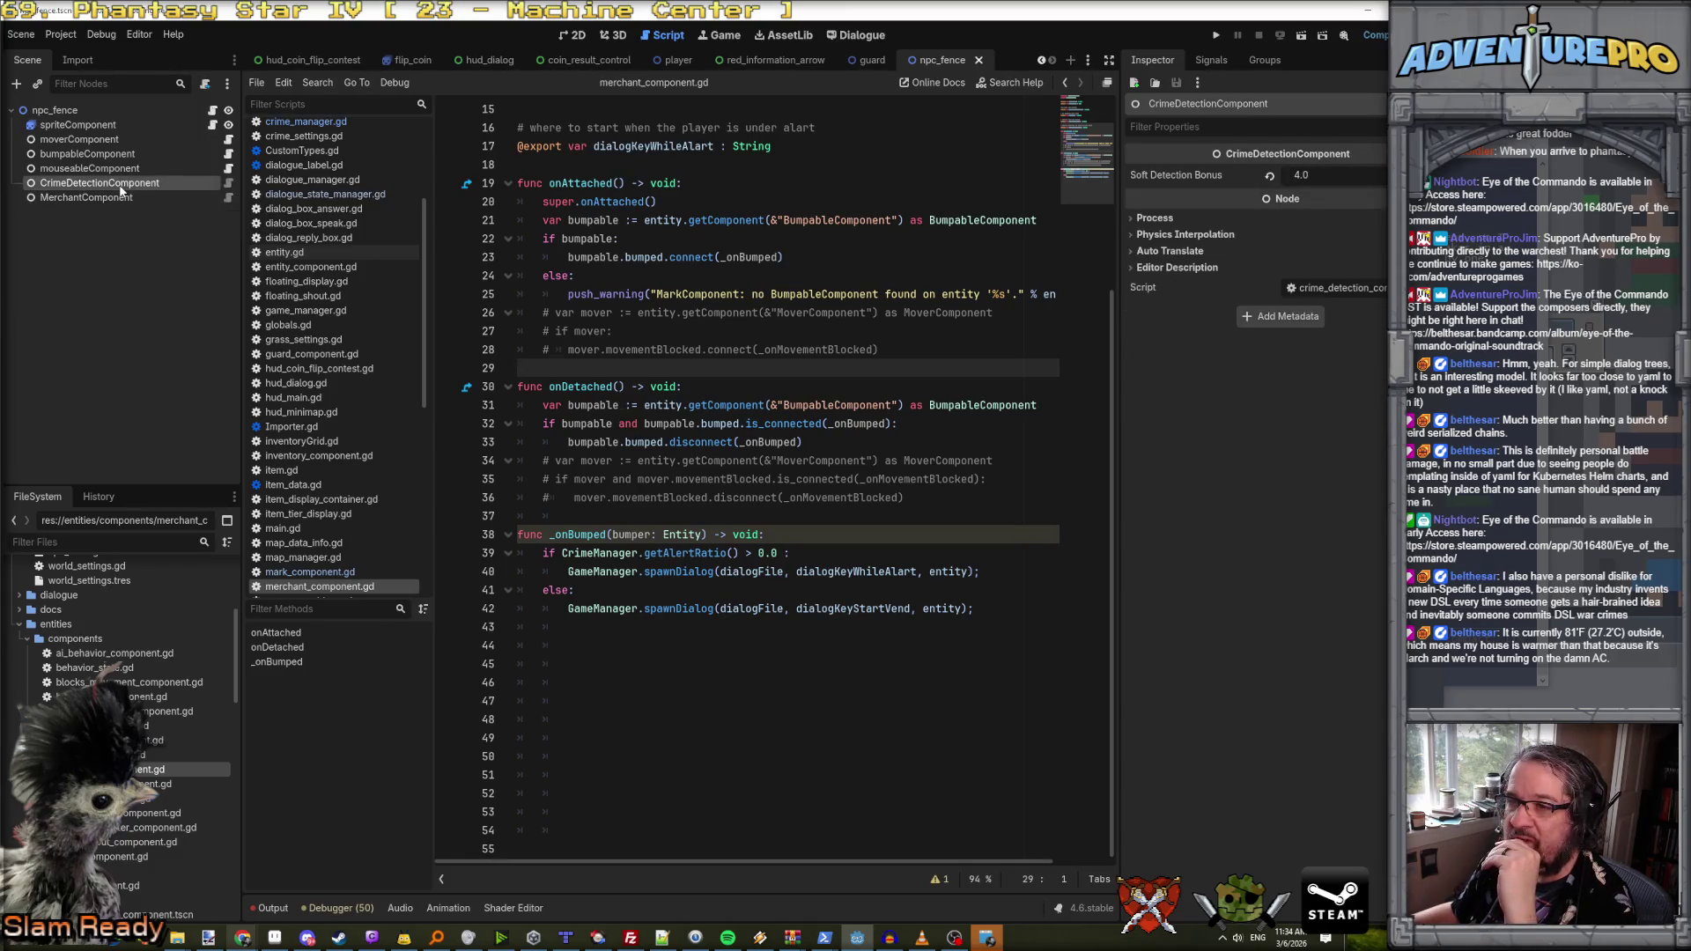
left_click(228, 182)
scroll(793, 413, "down", 3)
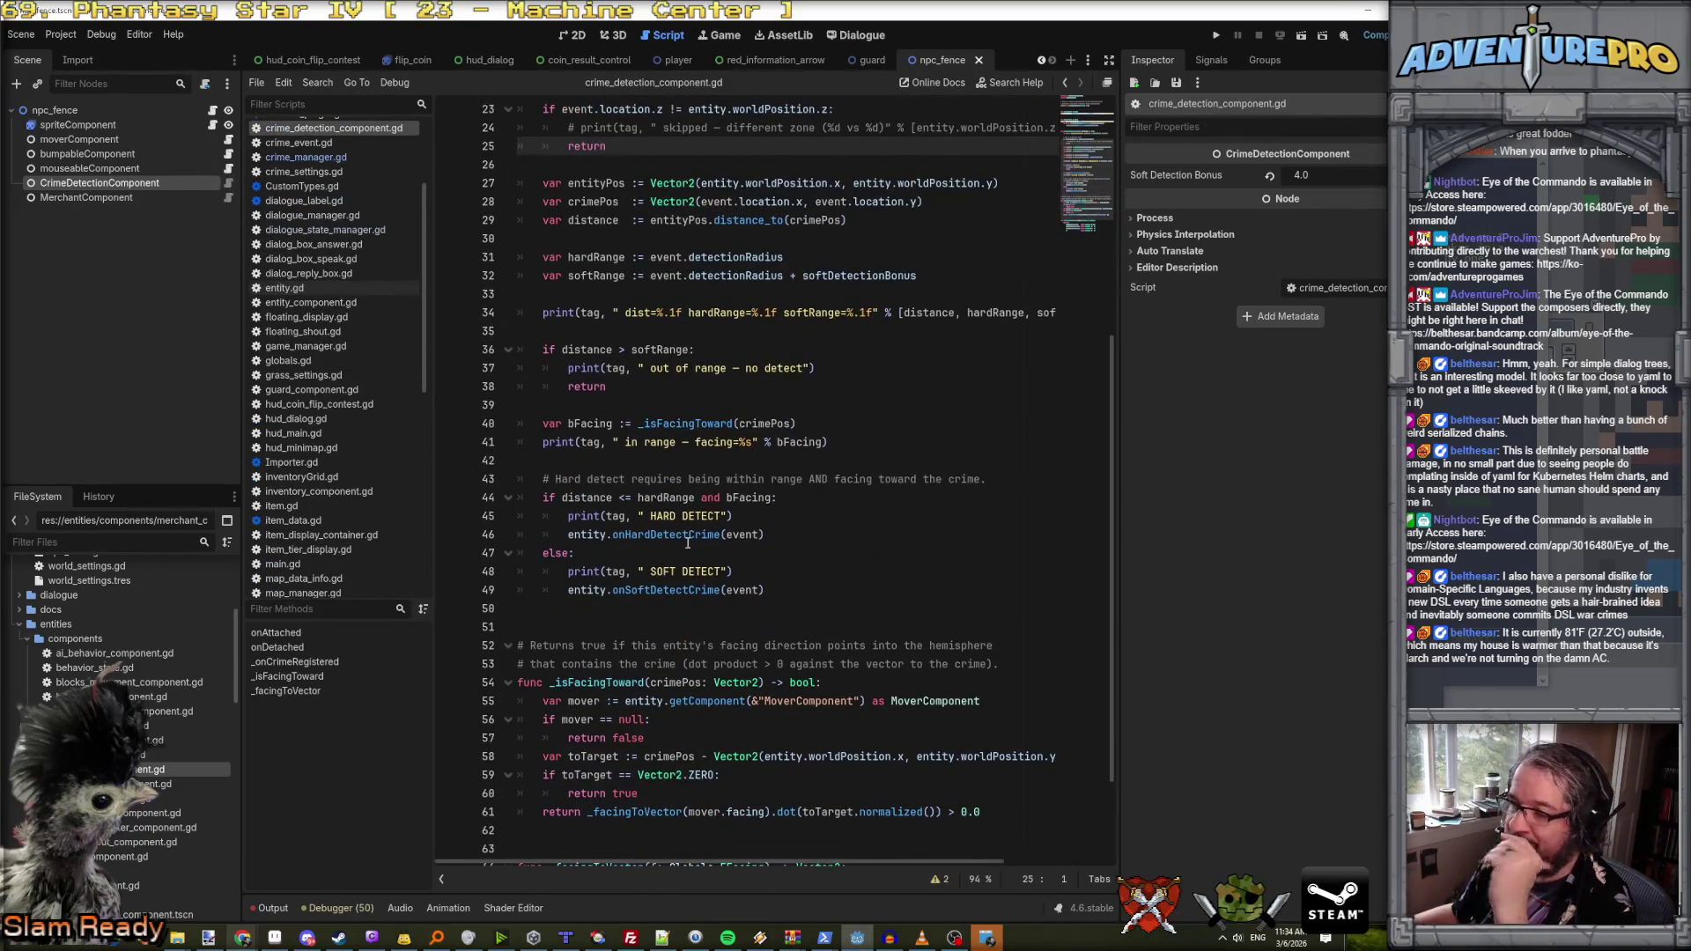
mouse_move(686, 541)
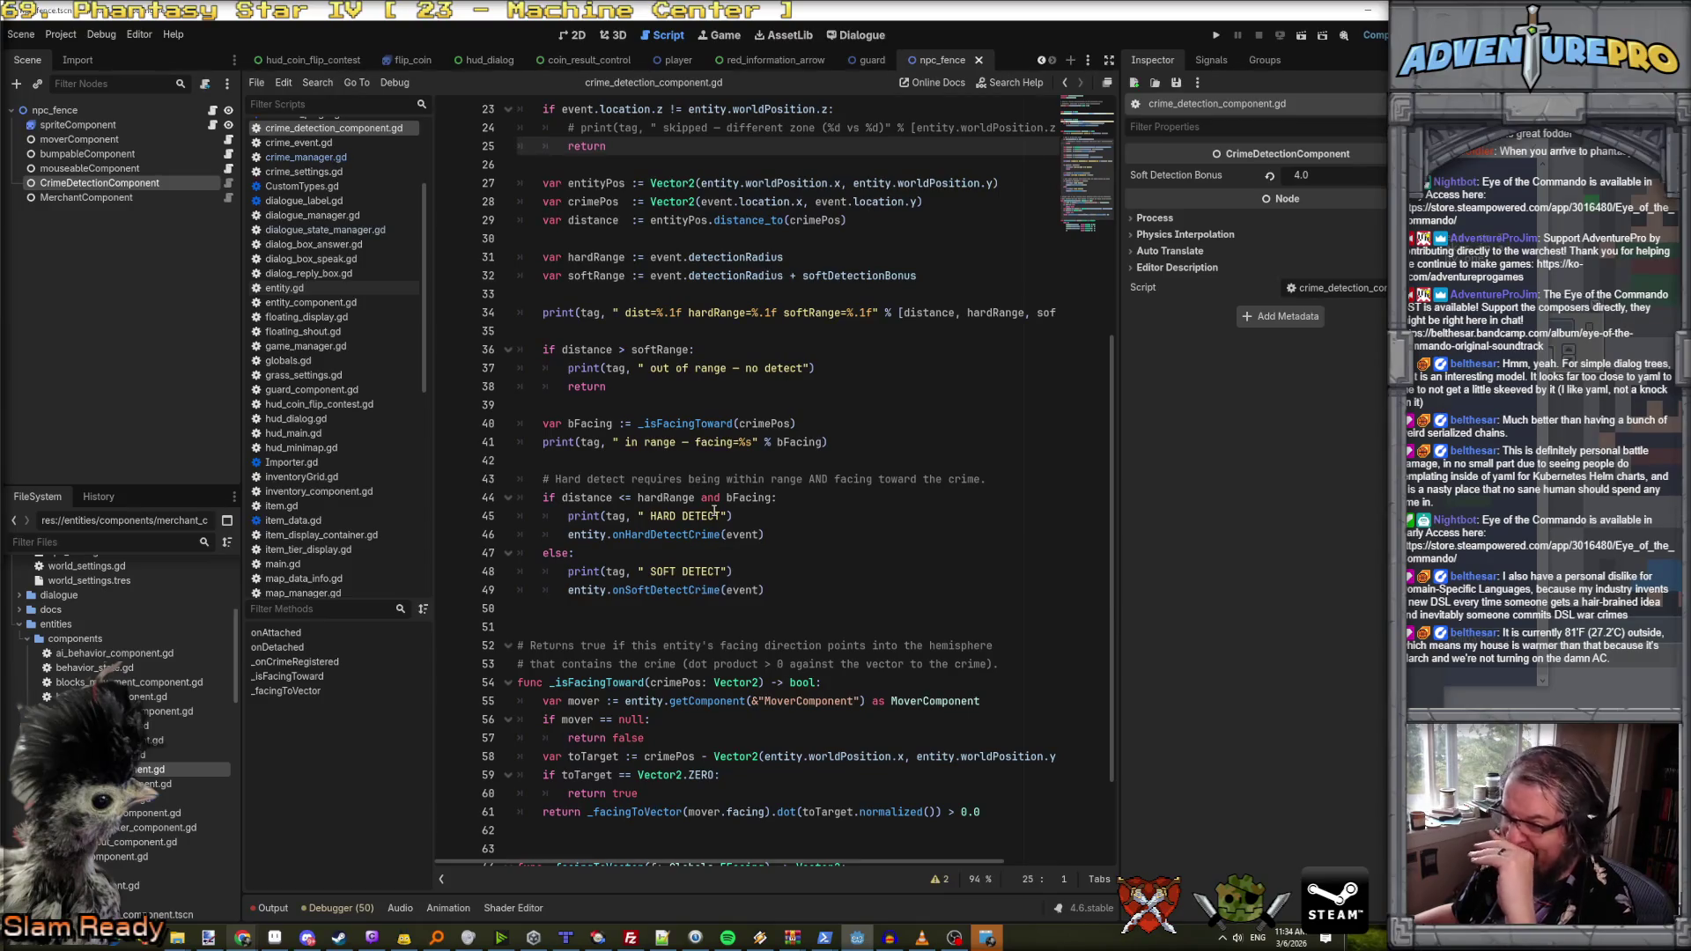
scroll(718, 506, "up", 3)
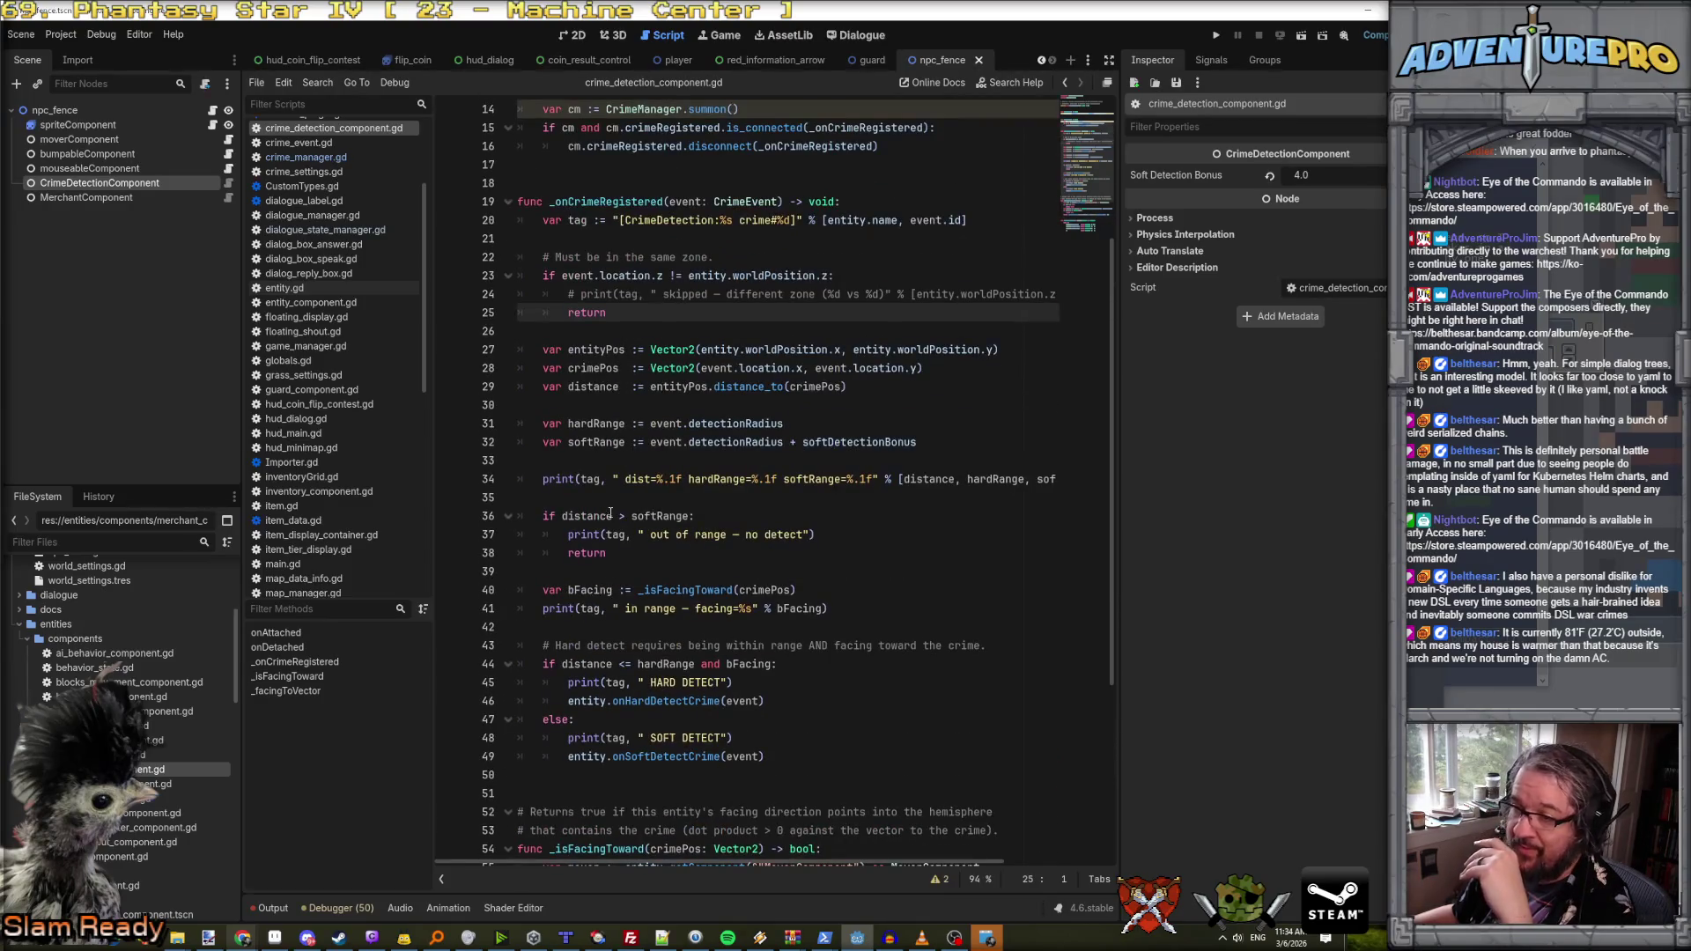
Prefix the five debug print() lines from 34 to 48 with #
left_click(543, 480)
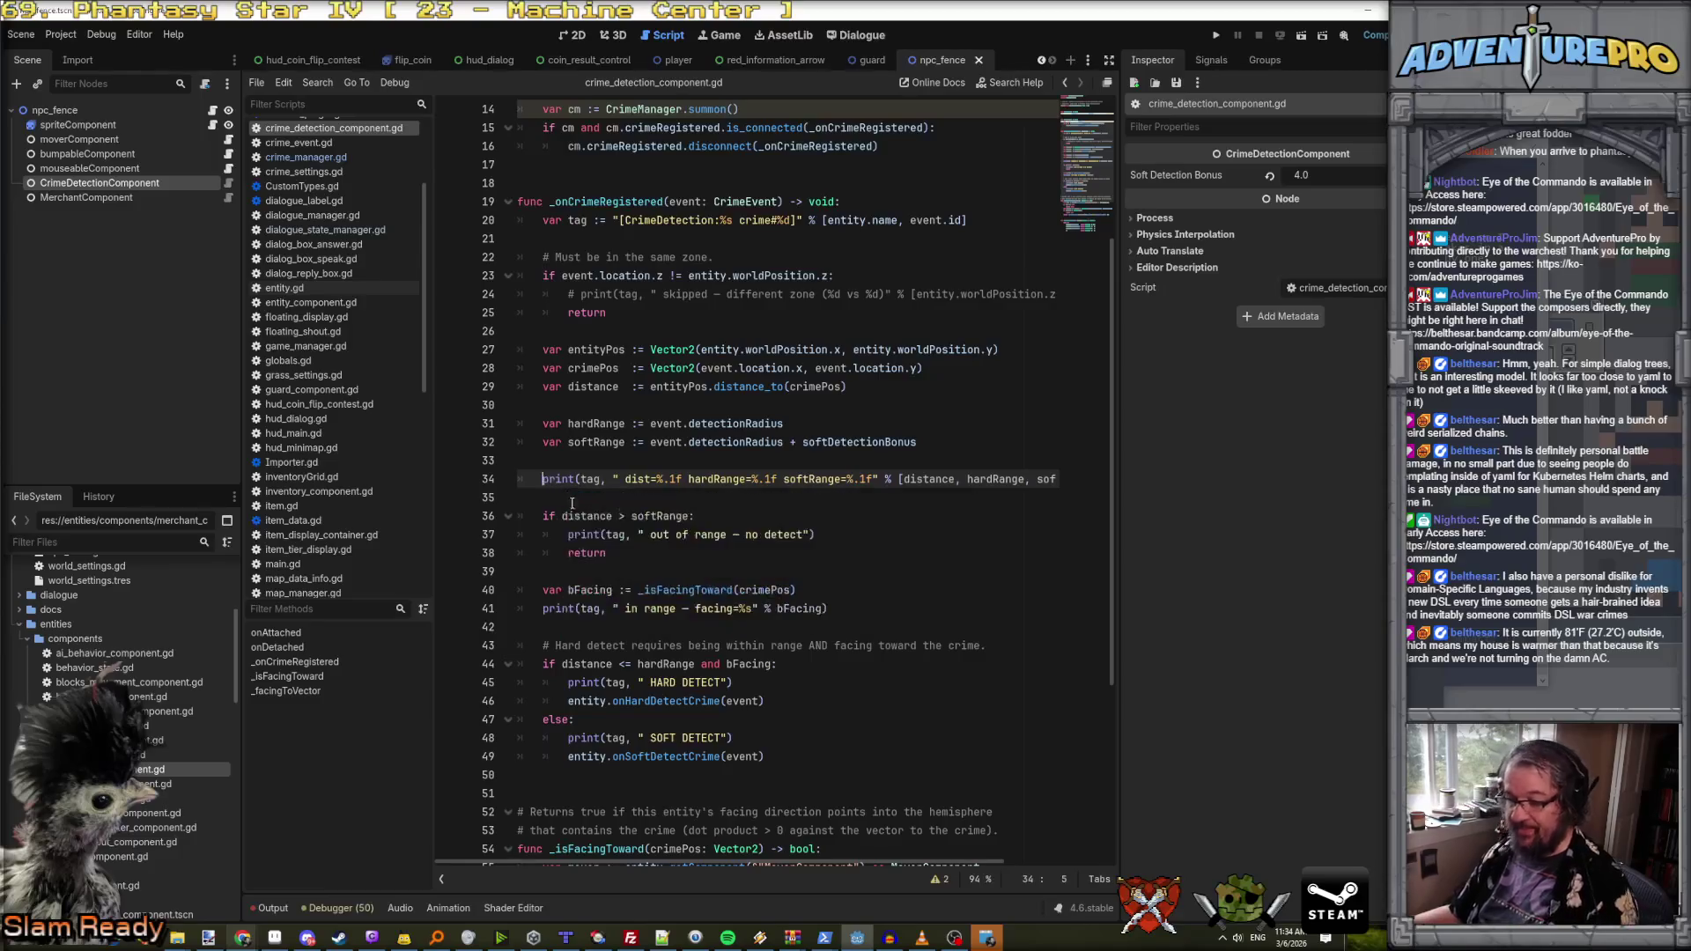
type("#")
left_click(568, 534)
type("#")
left_click(544, 609)
type("#")
left_click(568, 682)
type("#")
left_click(569, 738)
type("#")
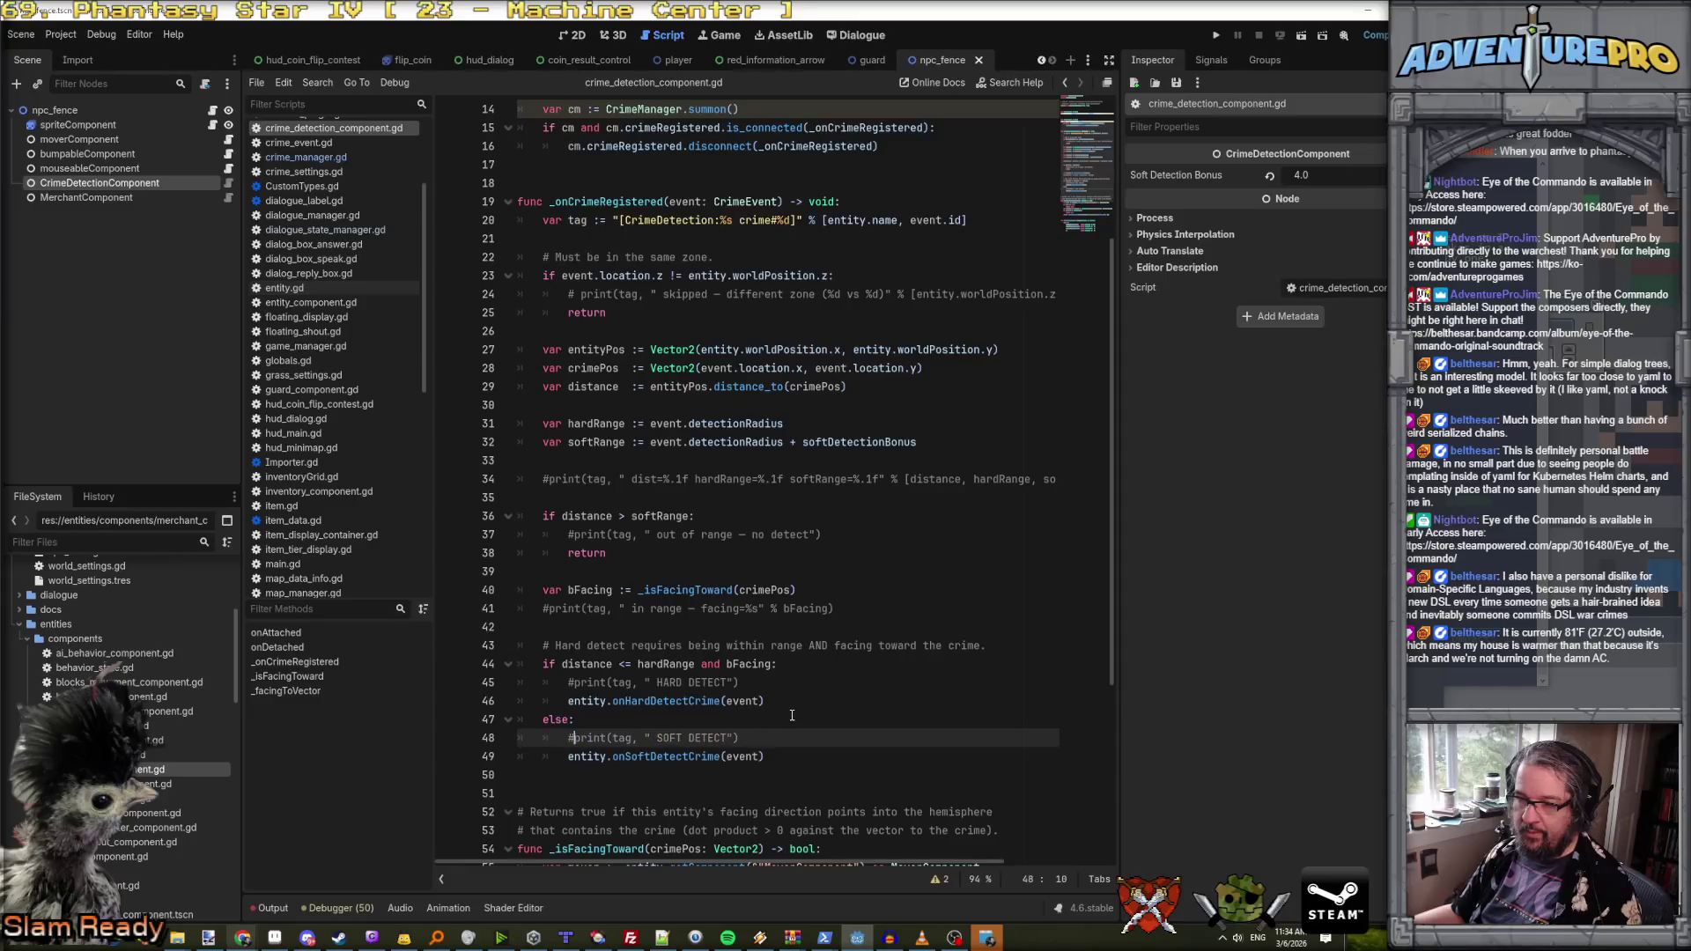
Check the commented-out prints and save crime_detection_component.gd
scroll(874, 644, "down", 5)
scroll(874, 645, "up", 7)
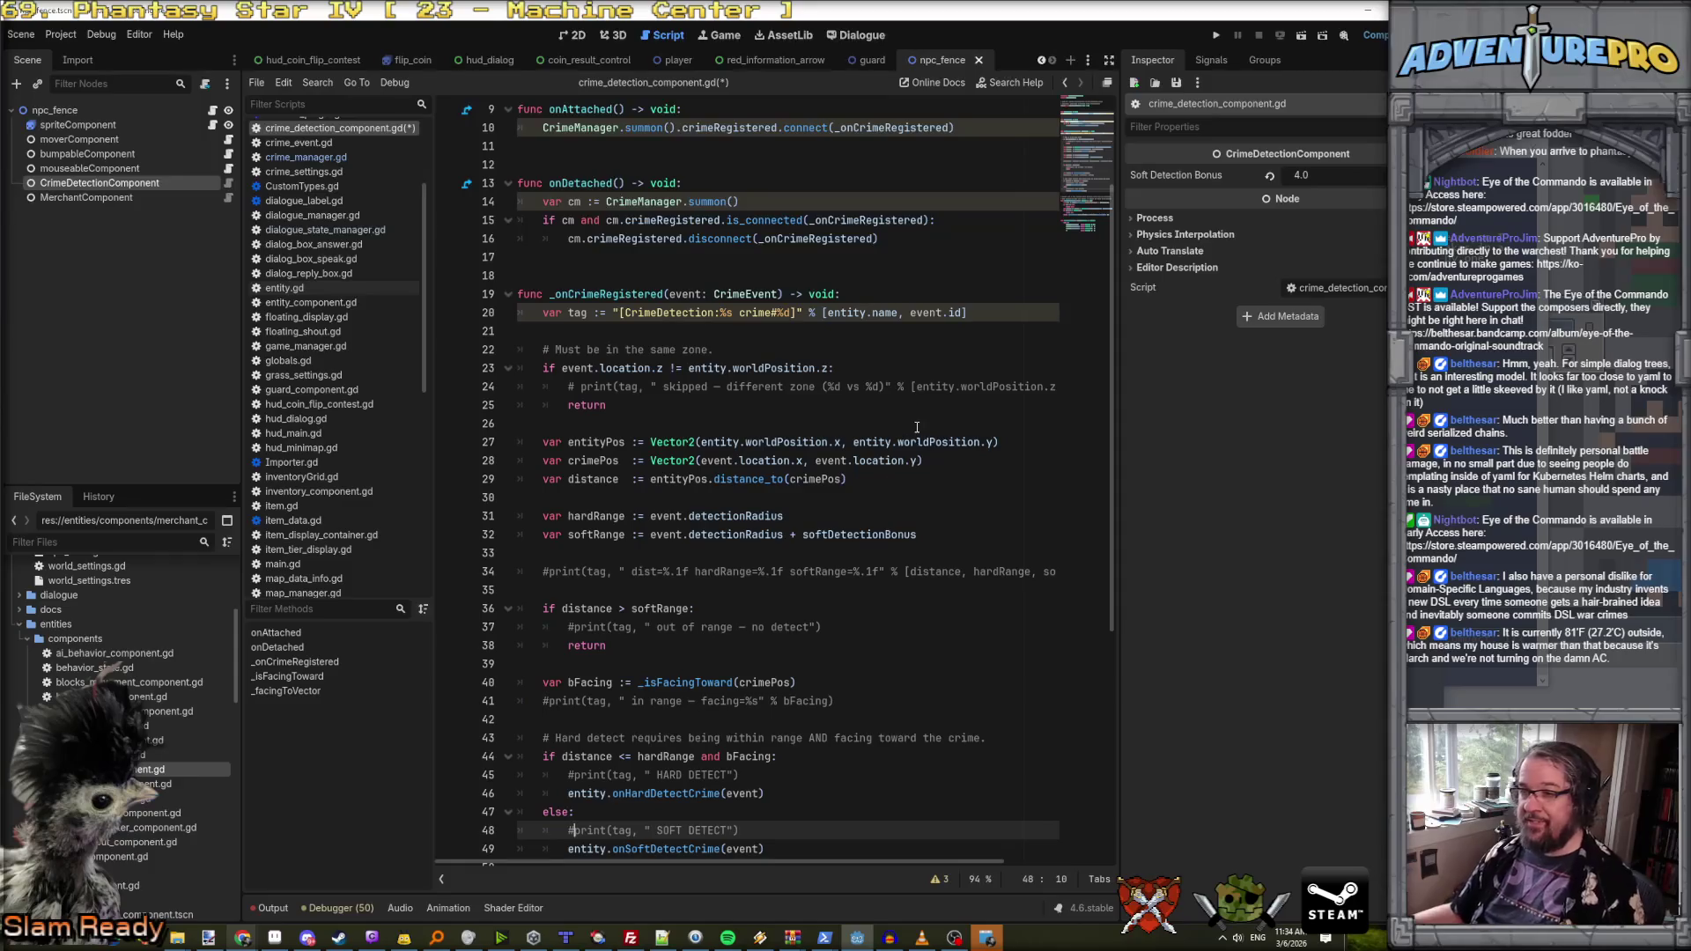
left_click(810, 479)
left_click(872, 553)
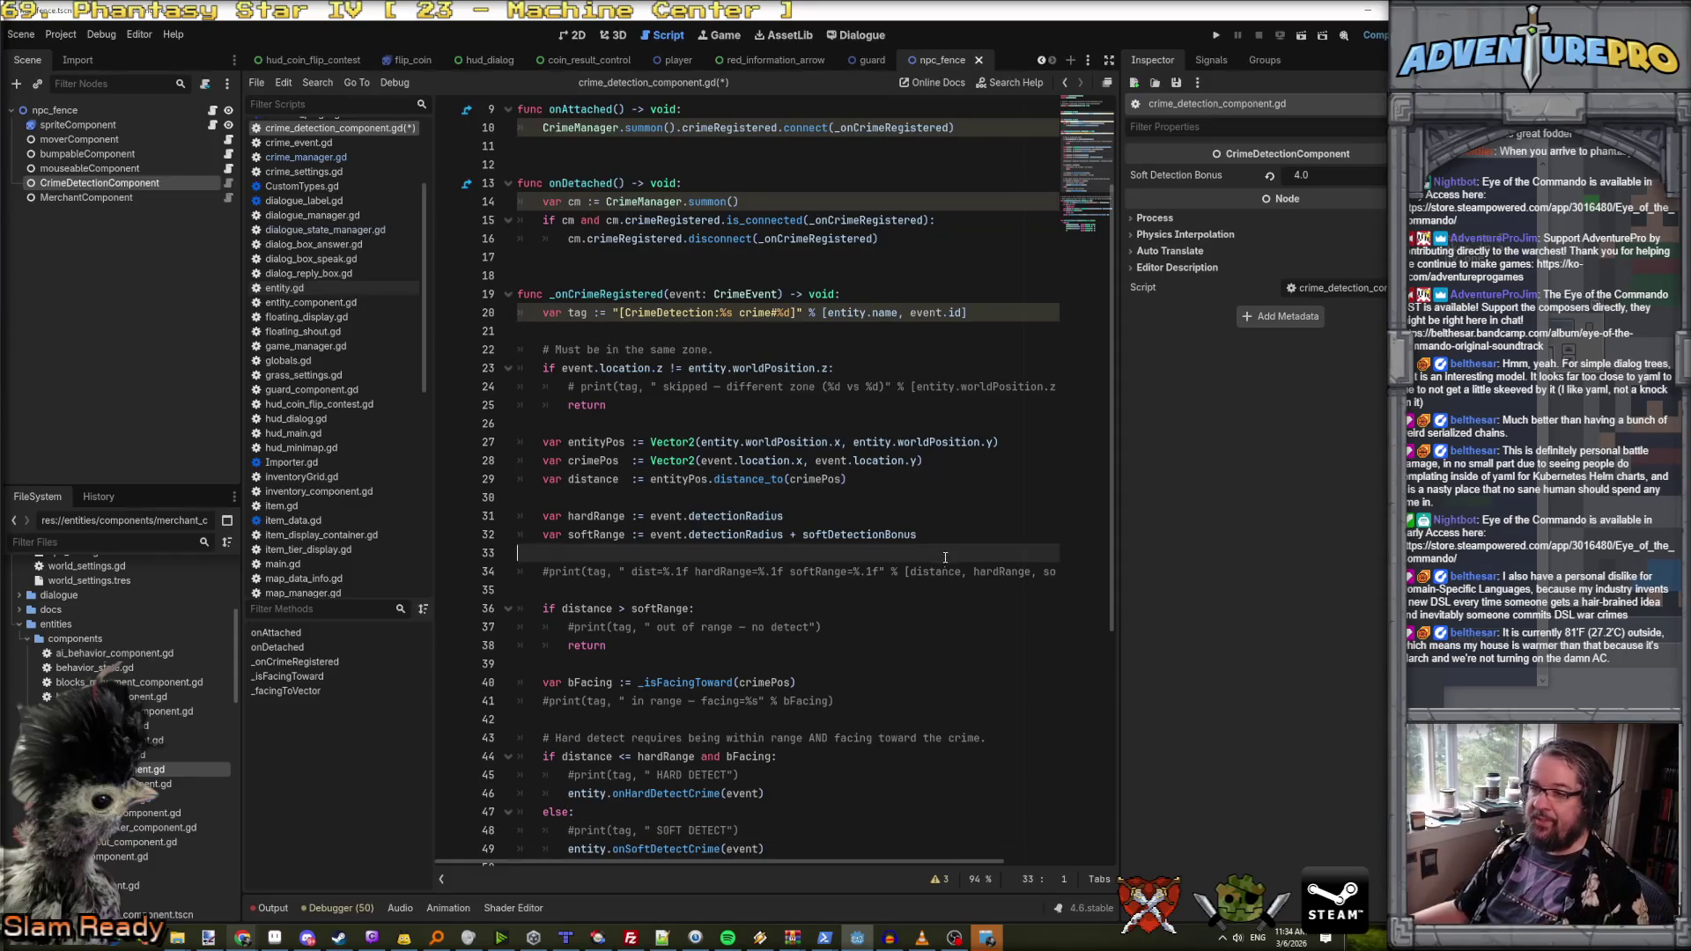
left_click(922, 629)
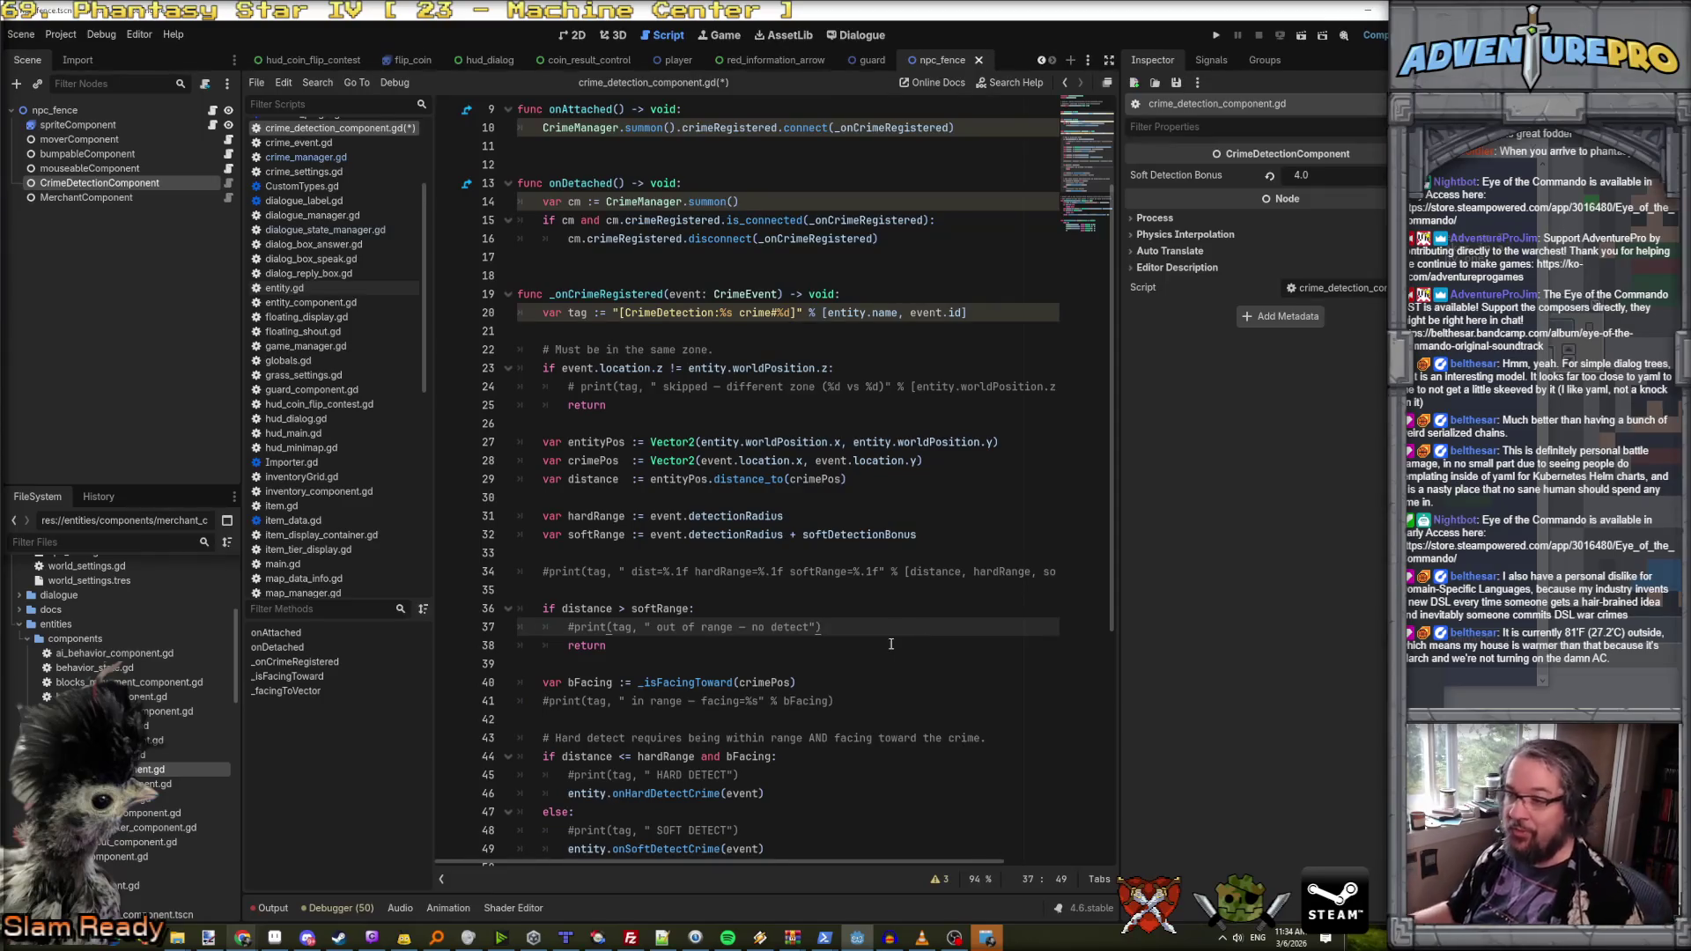
left_click(869, 553)
key("ctrl+s")
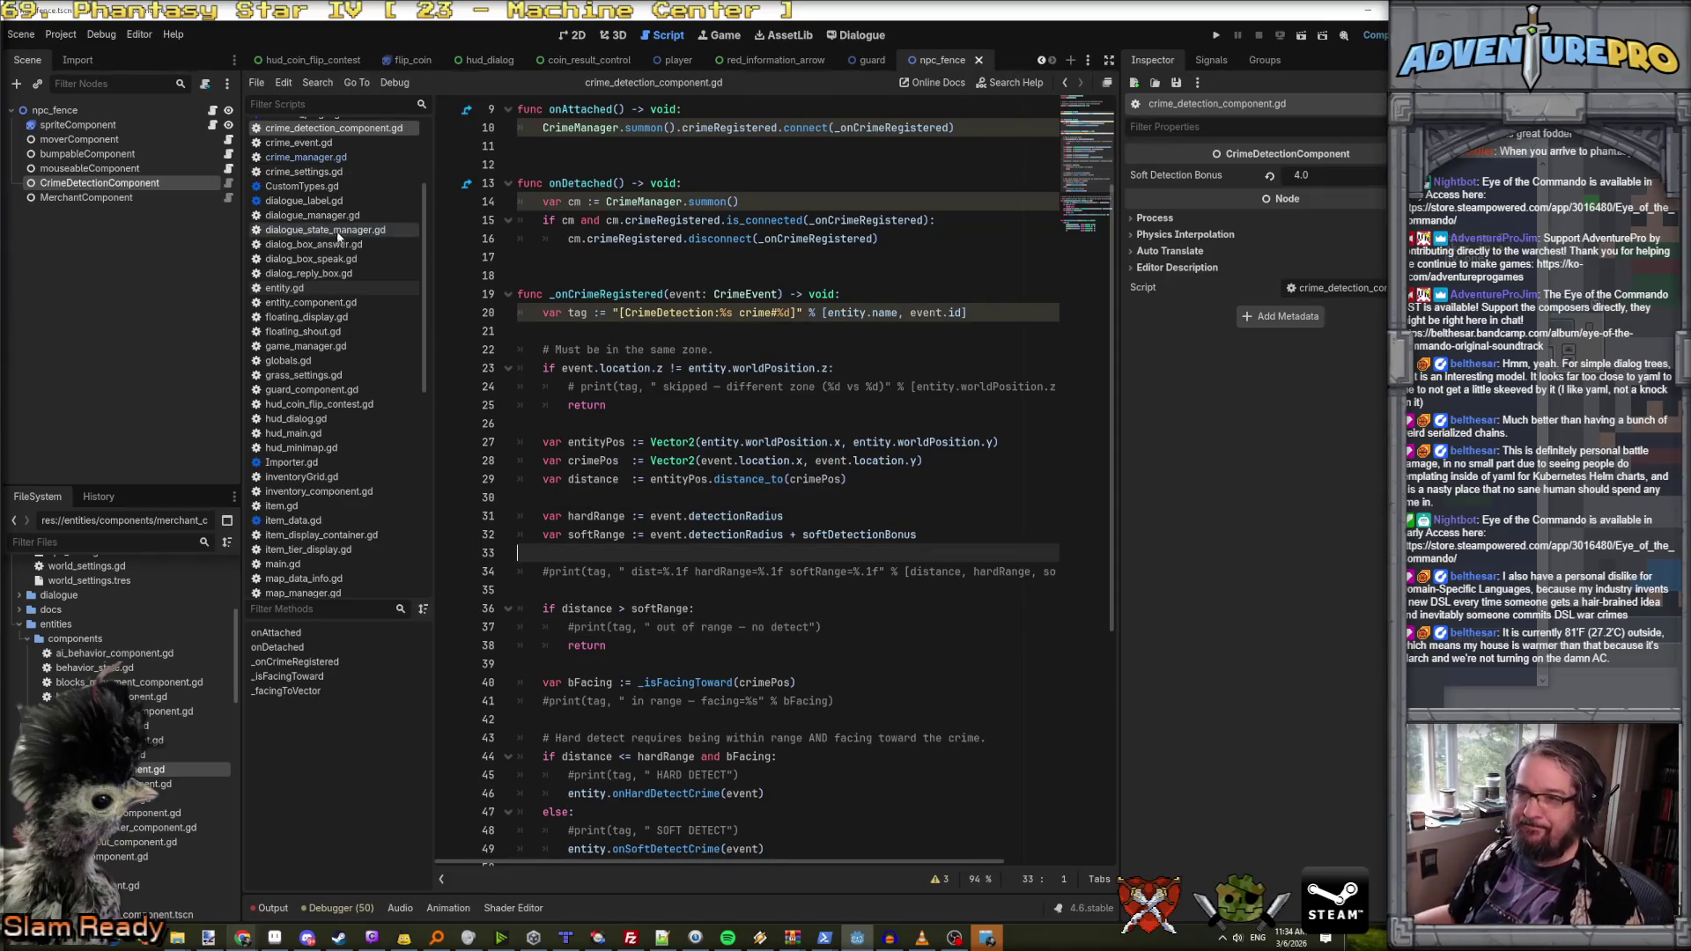
scroll(335, 172, "up", 5)
scroll(749, 475, "down", 7)
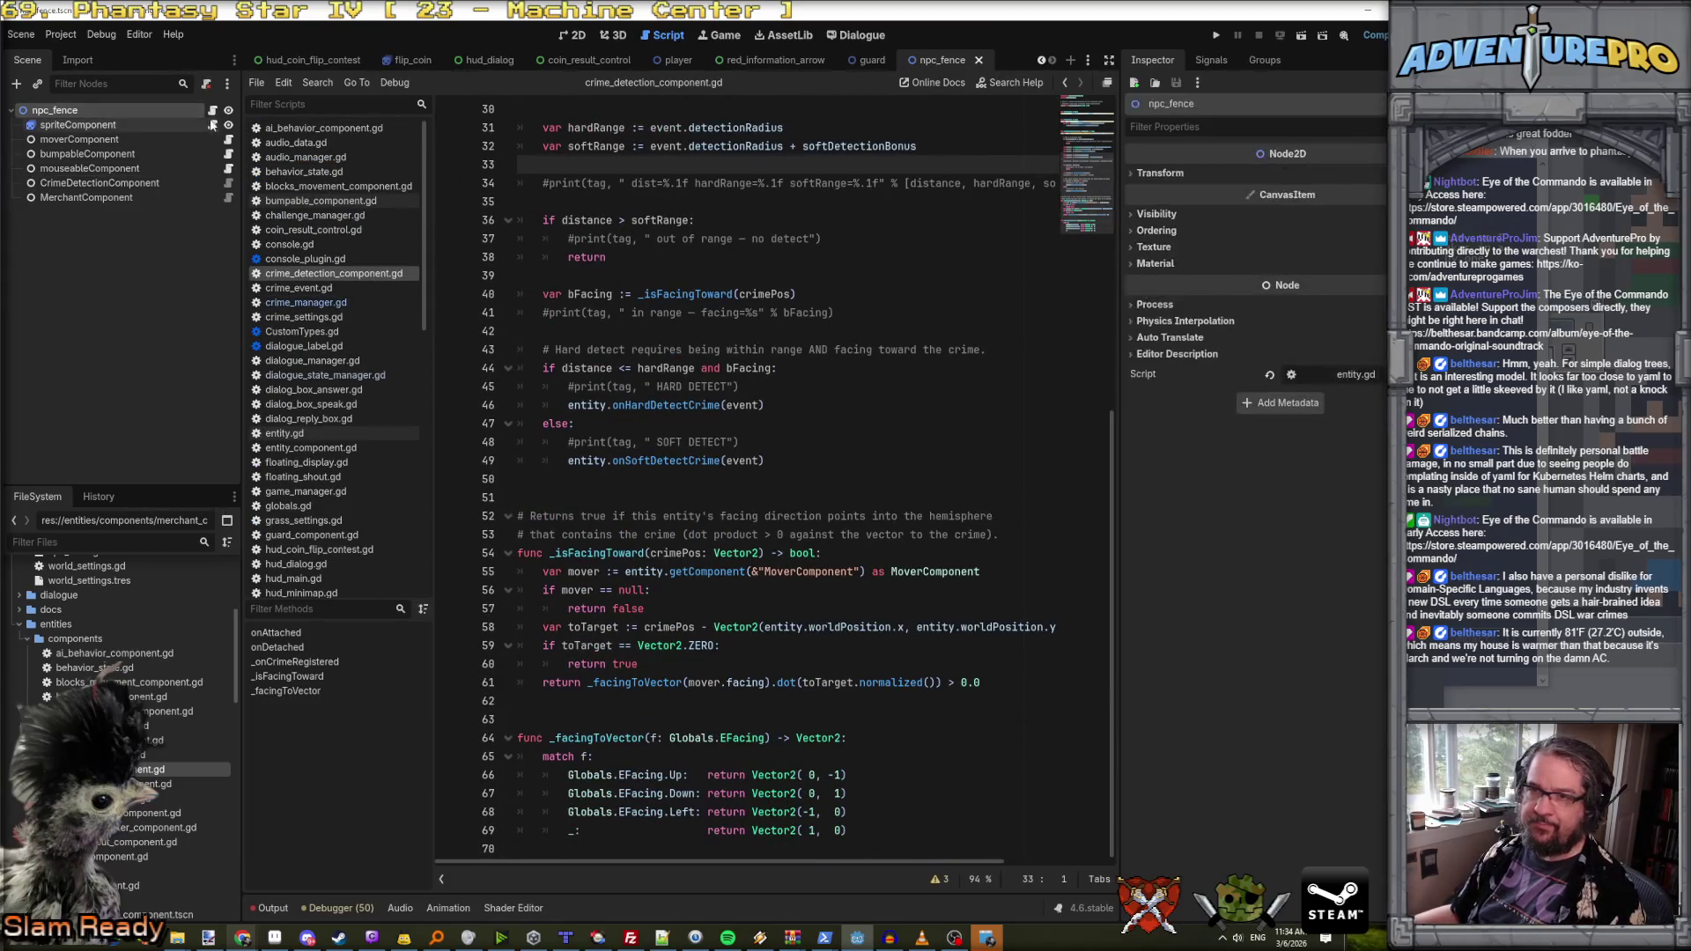
Save spriteComponent's SpriteFrames as spriteframes/fence_sprite_frames.tres, then select its idle_down animation
left_click(171, 124)
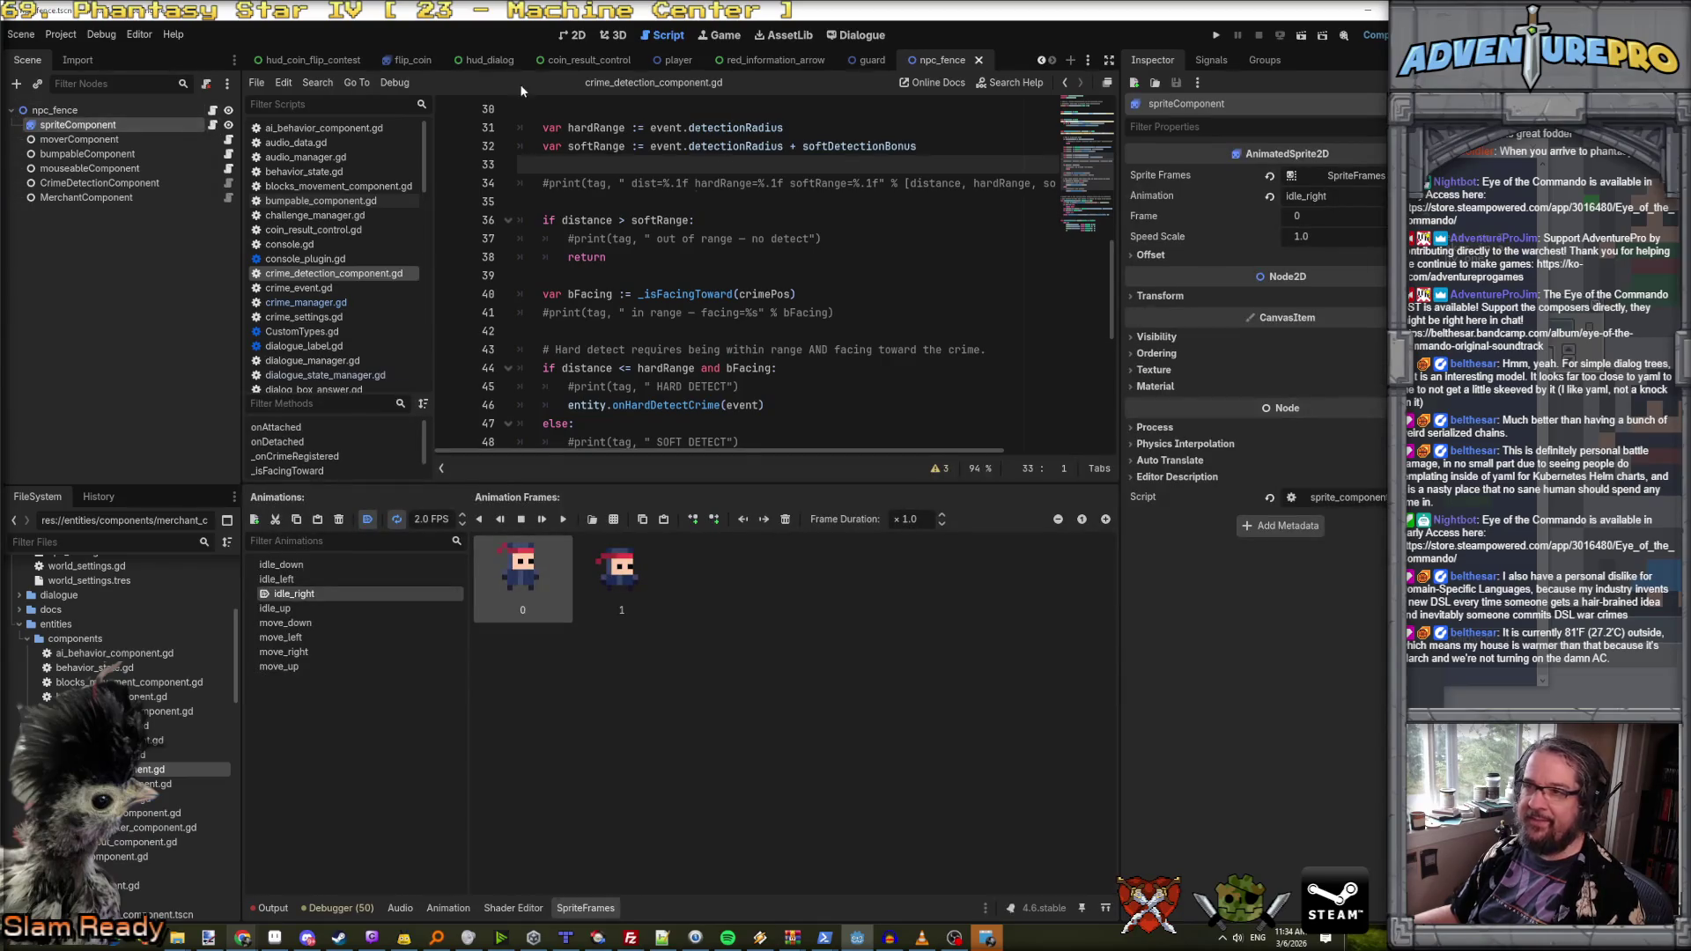
left_click(574, 37)
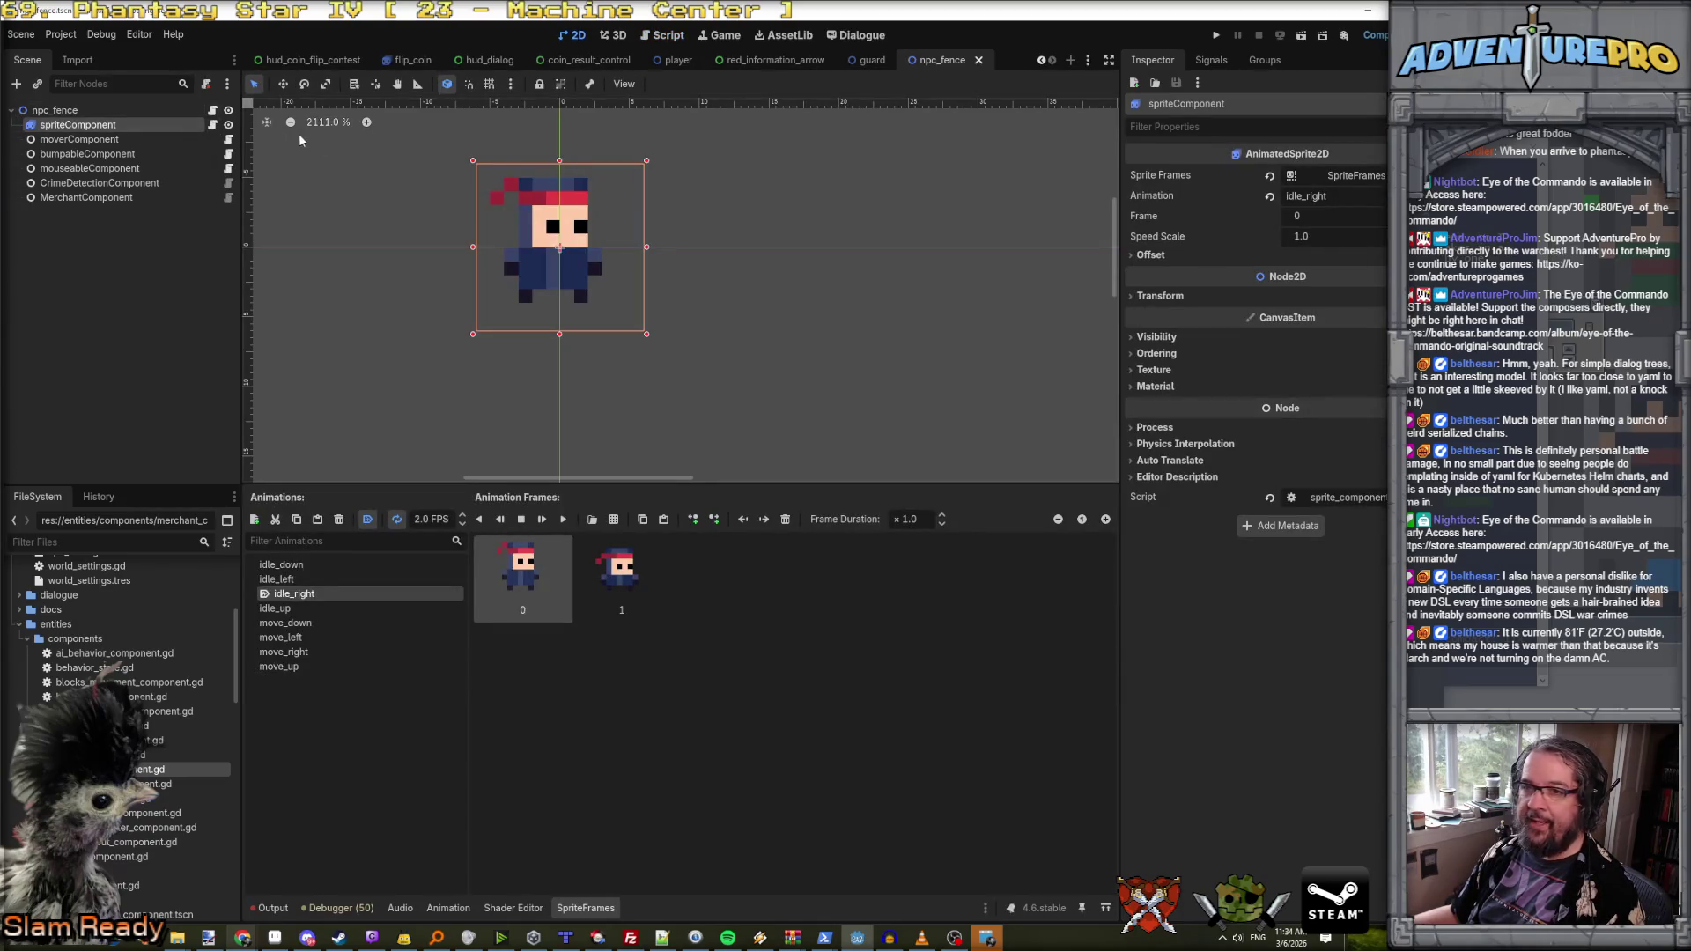
left_click(1357, 176)
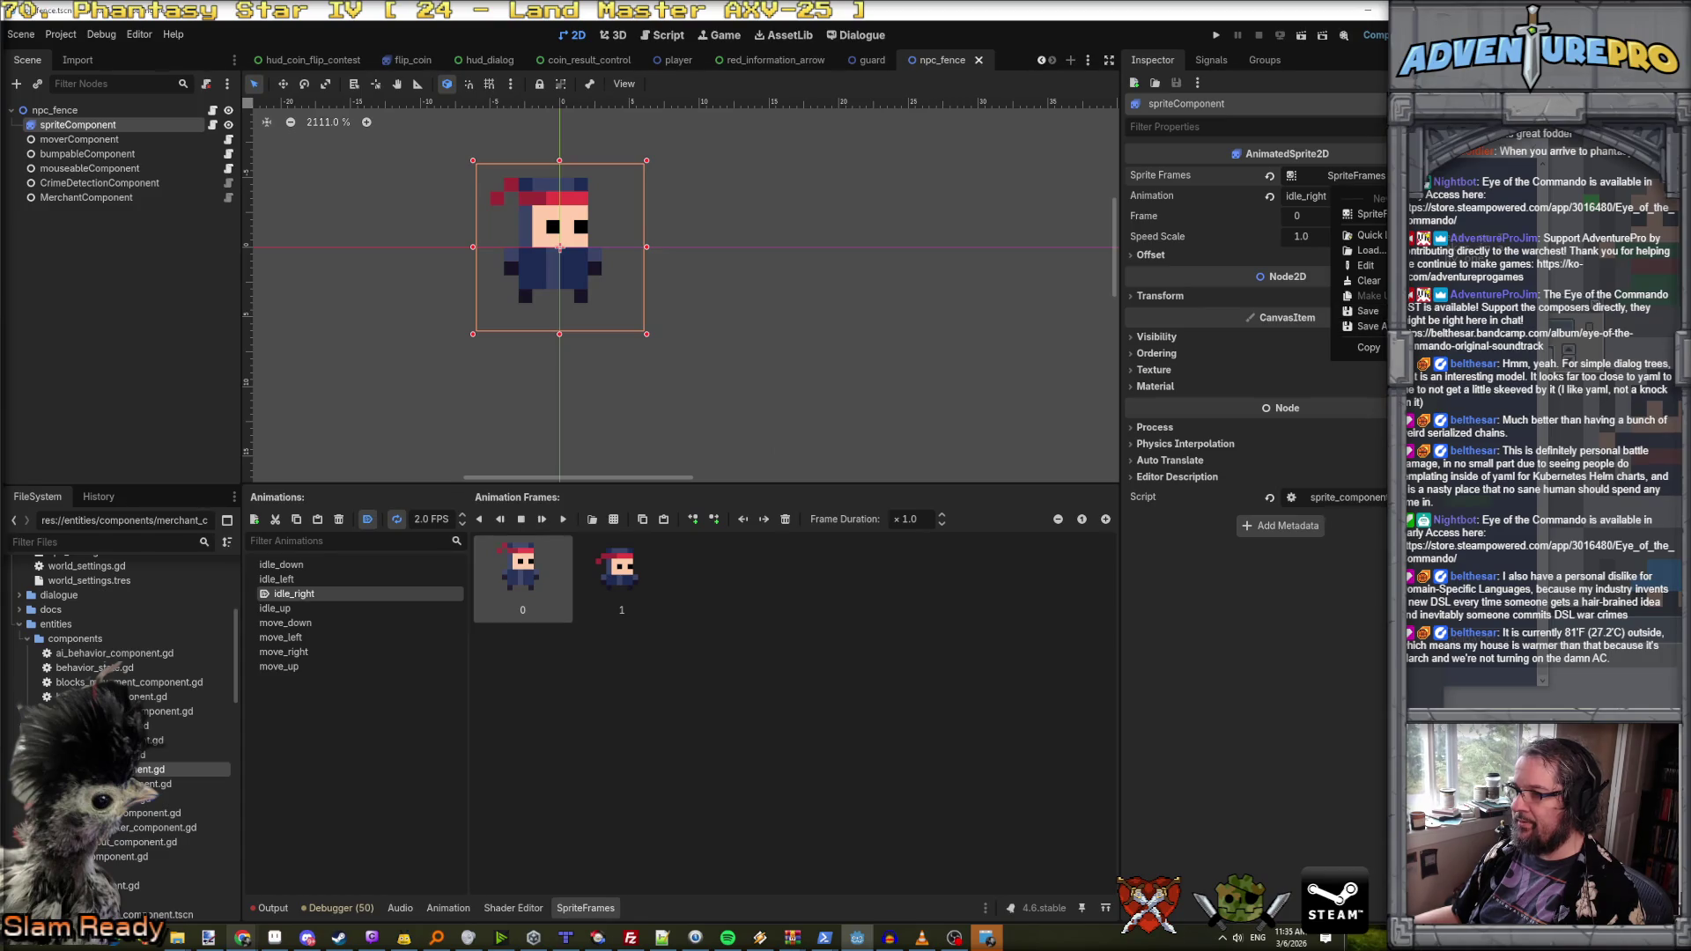
left_click(1368, 326)
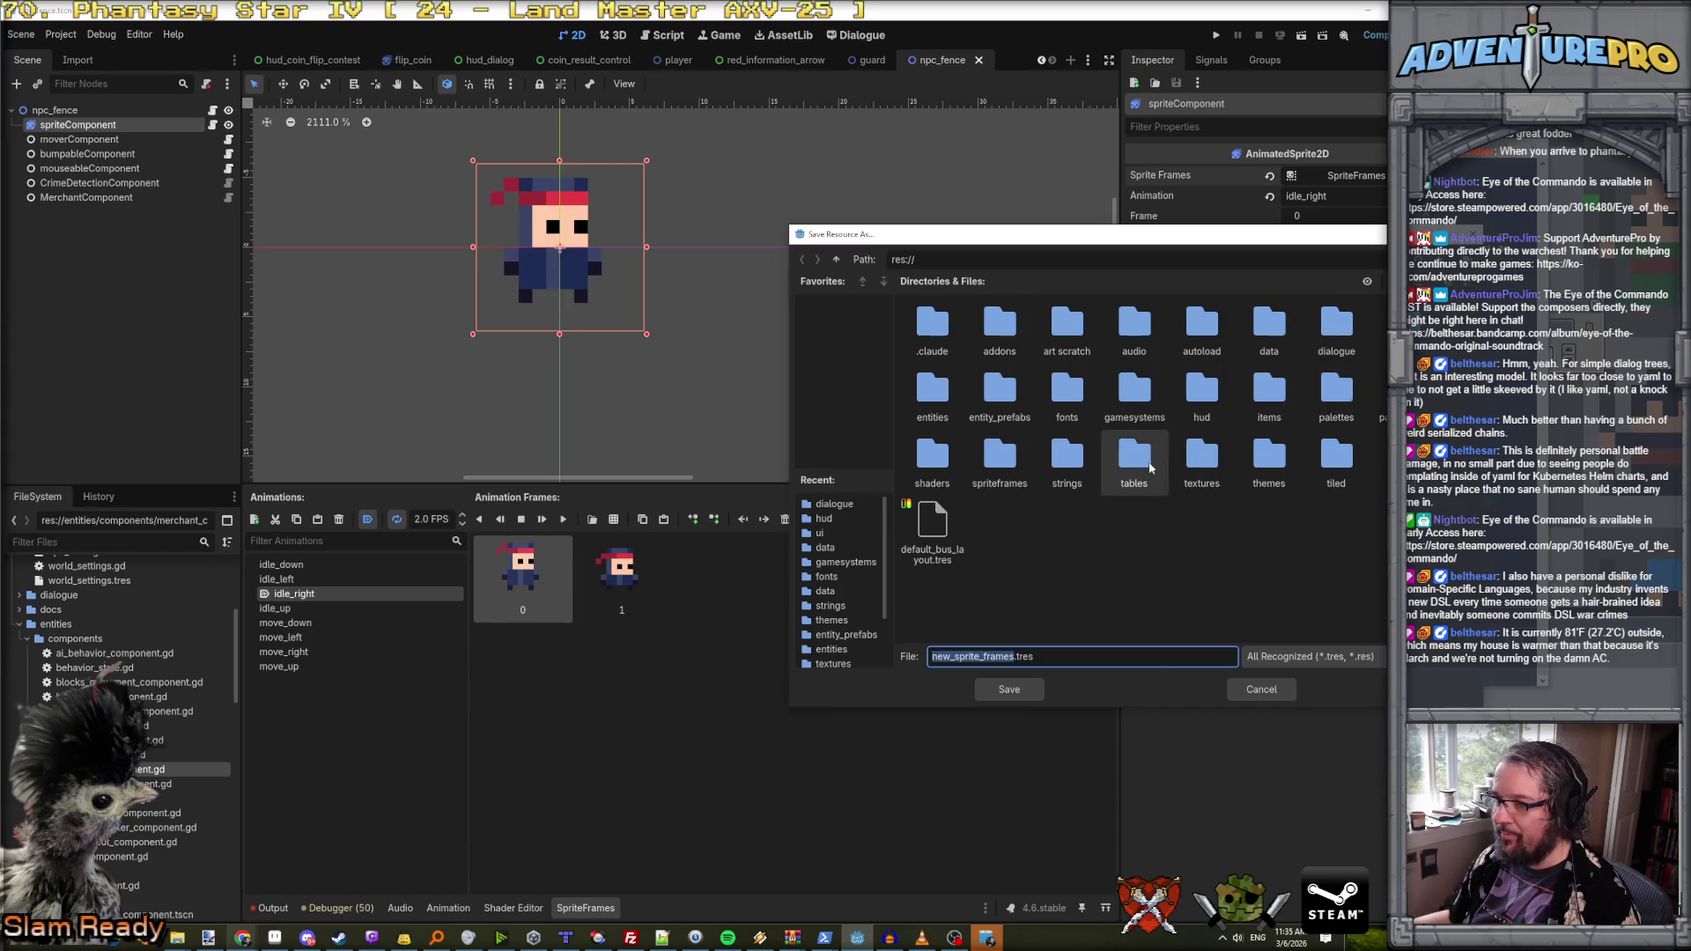
double_click(992, 462)
double_click(979, 657)
type("fence_sprite_frames")
key("Return")
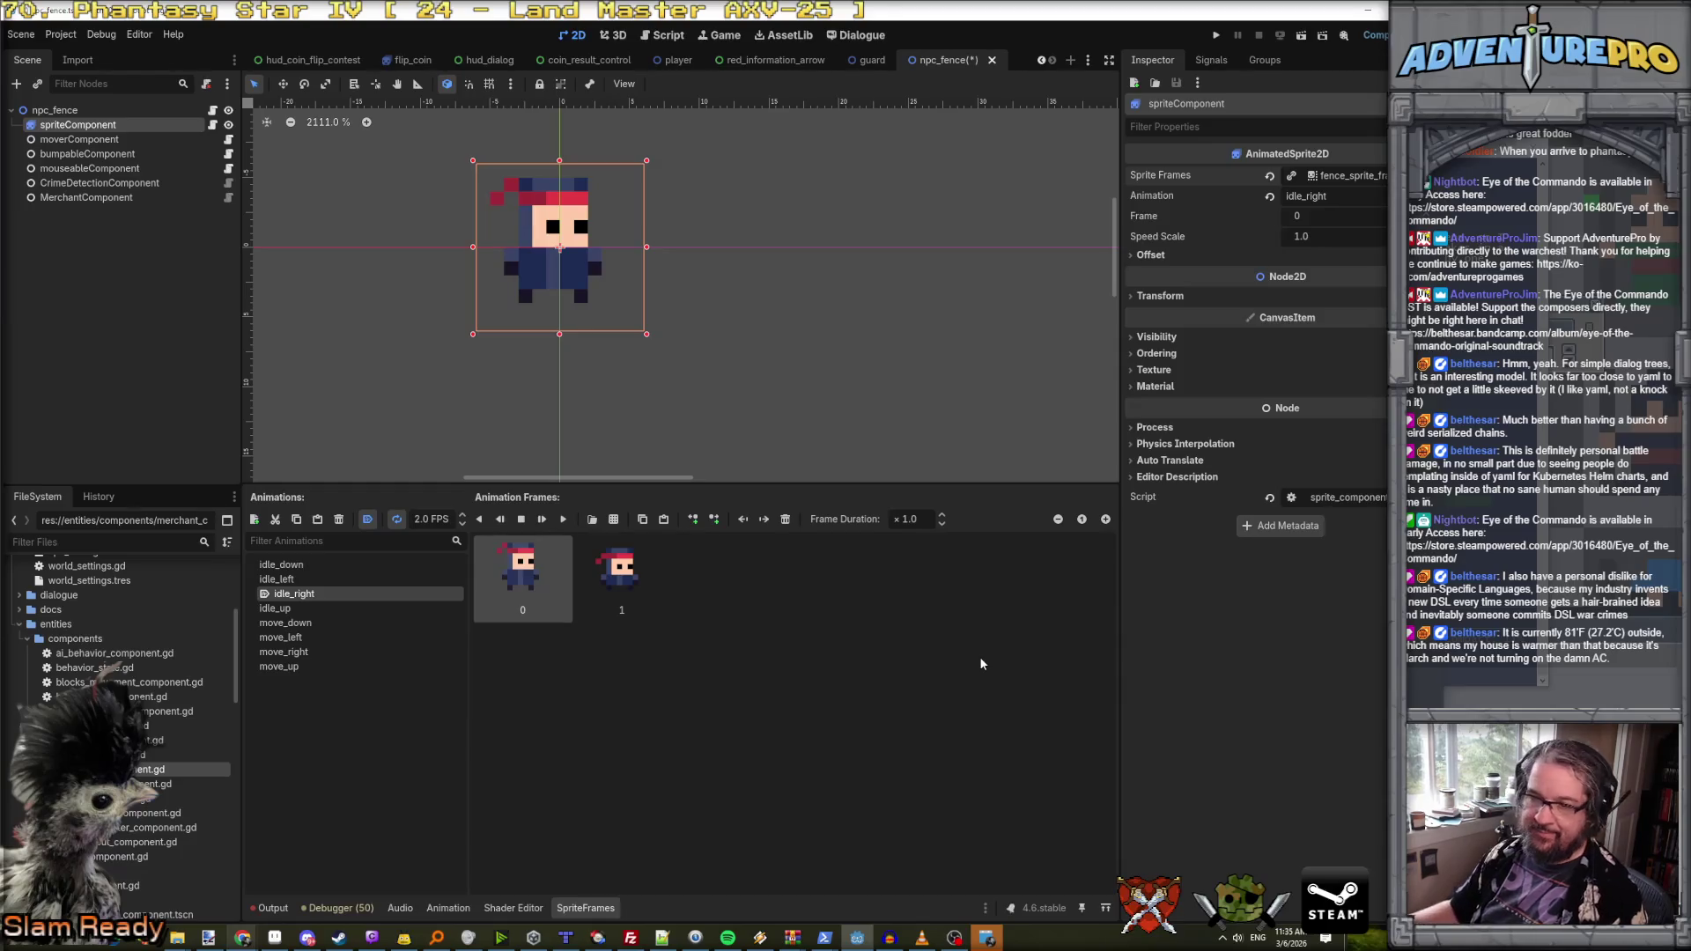
left_click(276, 578)
left_click(281, 565)
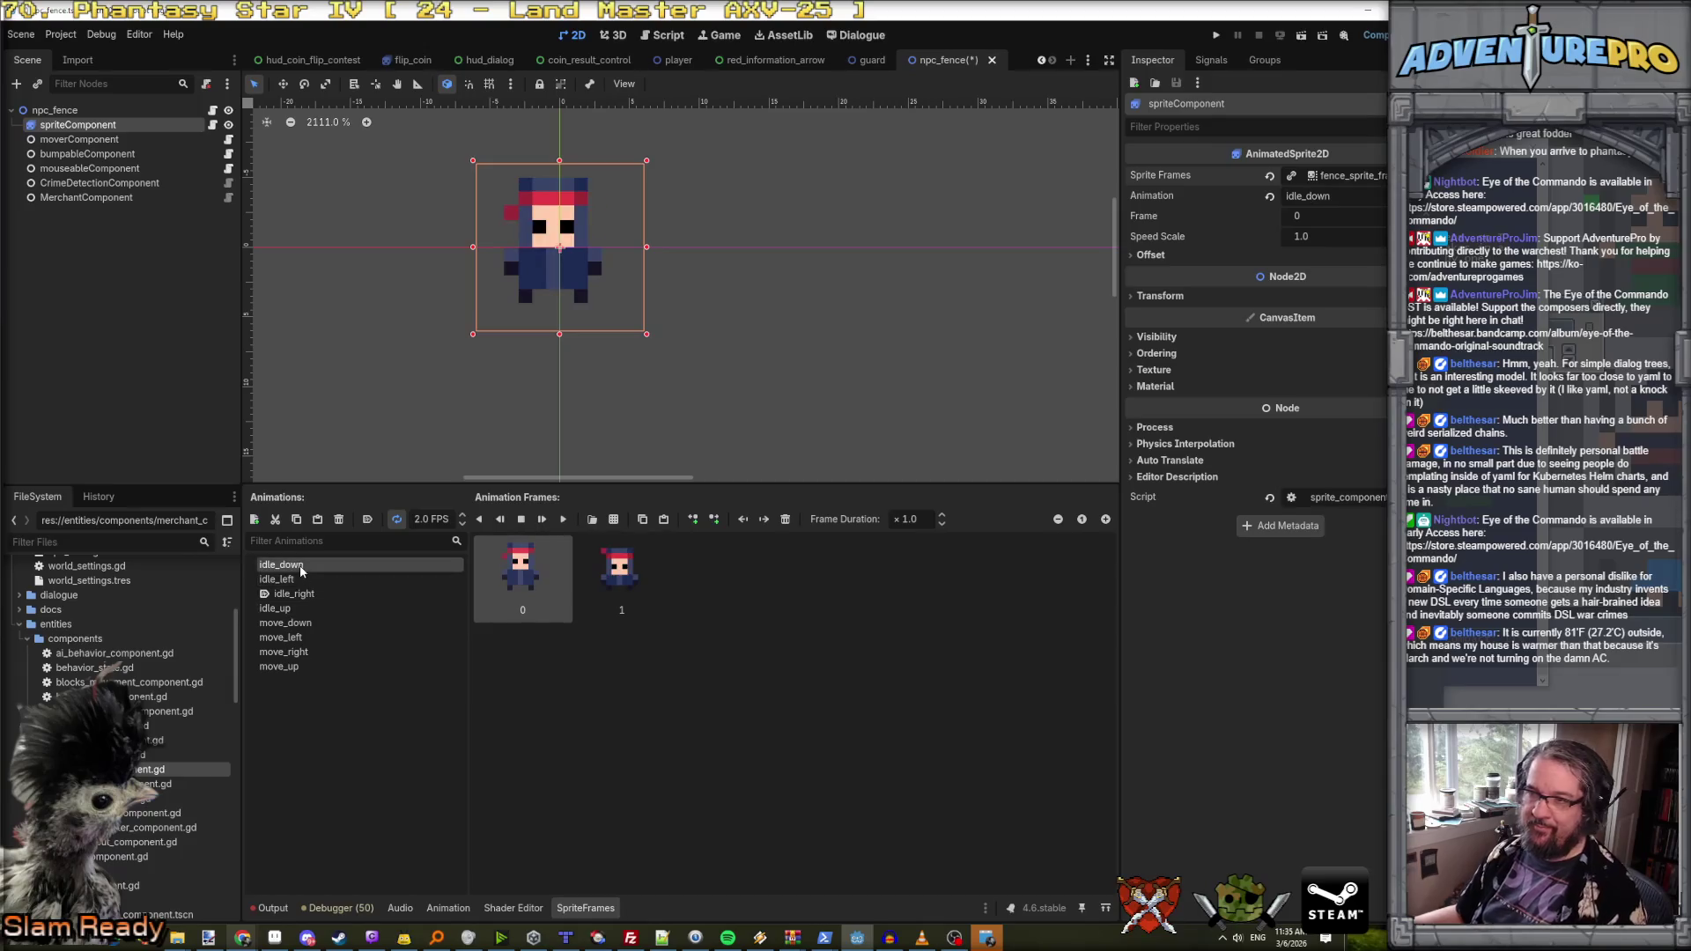
Add five frames from textures/character_fence.png to idle_down and delete the two old ninja frames
left_click(615, 519)
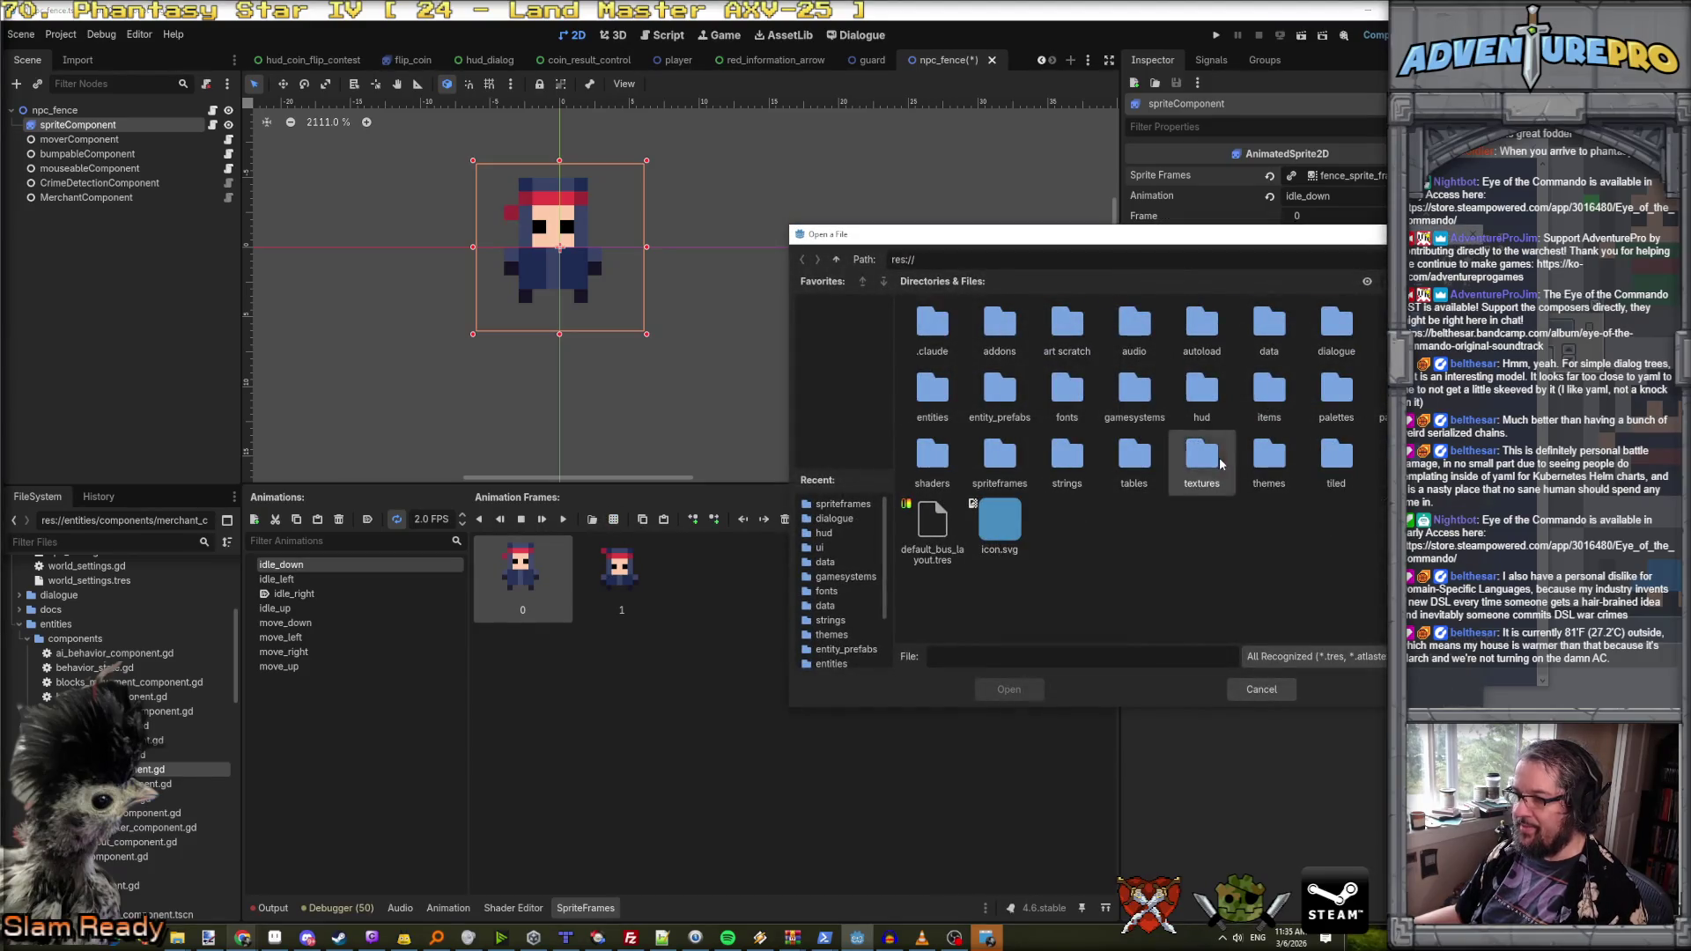
double_click(1221, 464)
left_click(1135, 335)
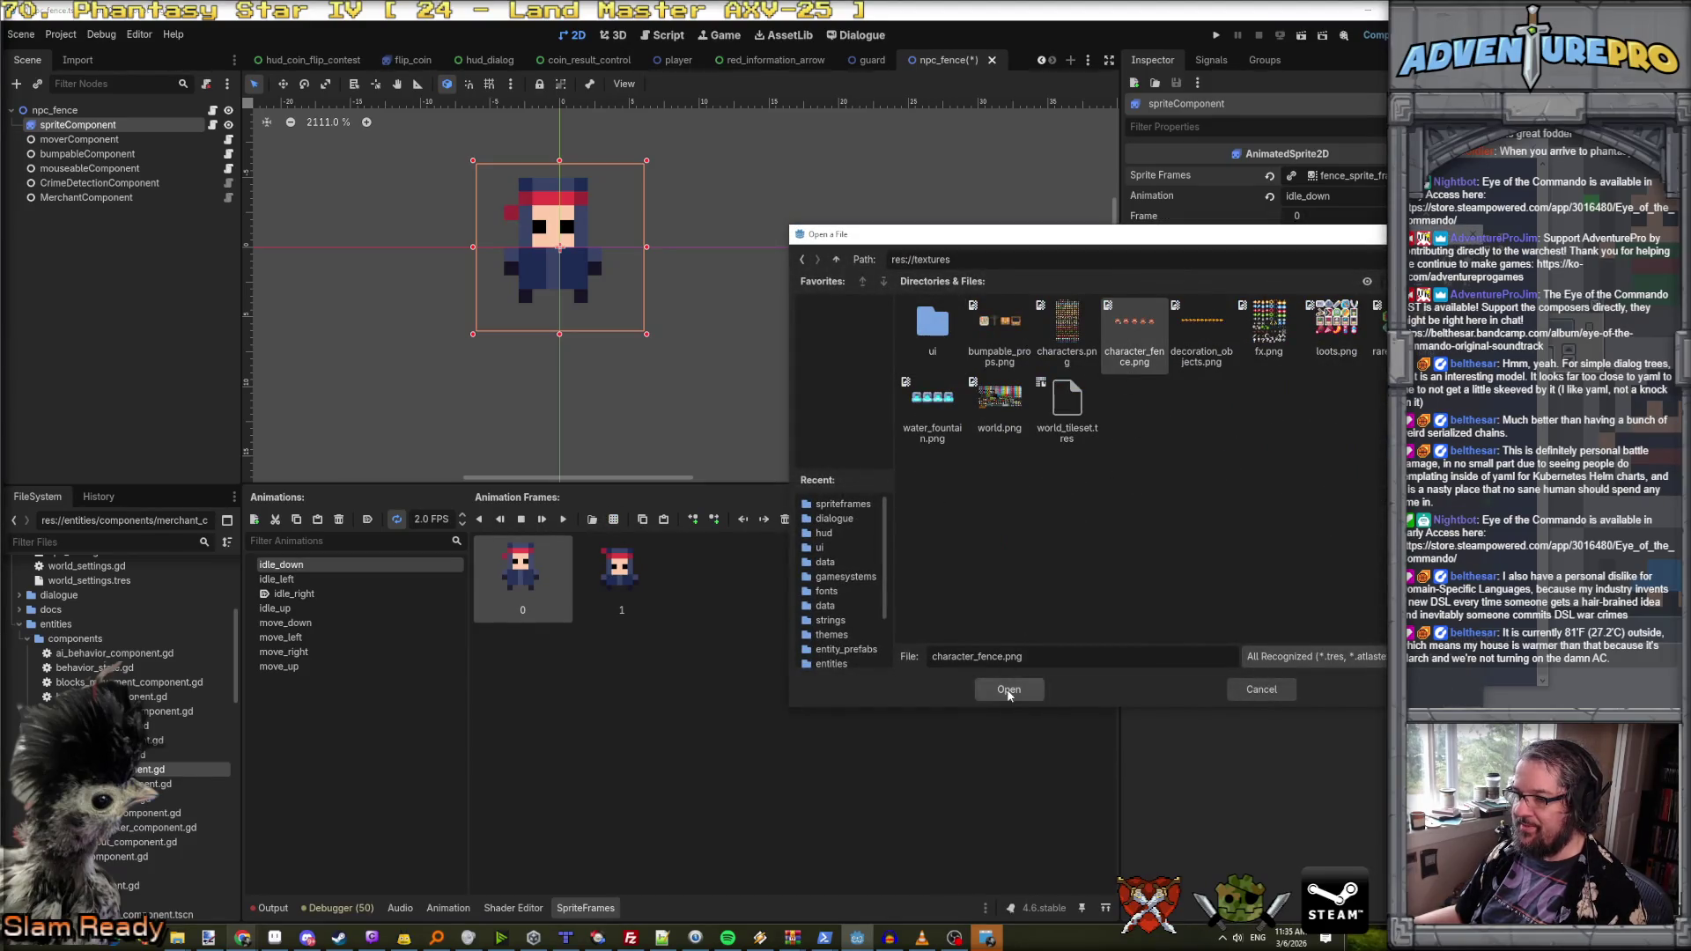
left_click(1009, 689)
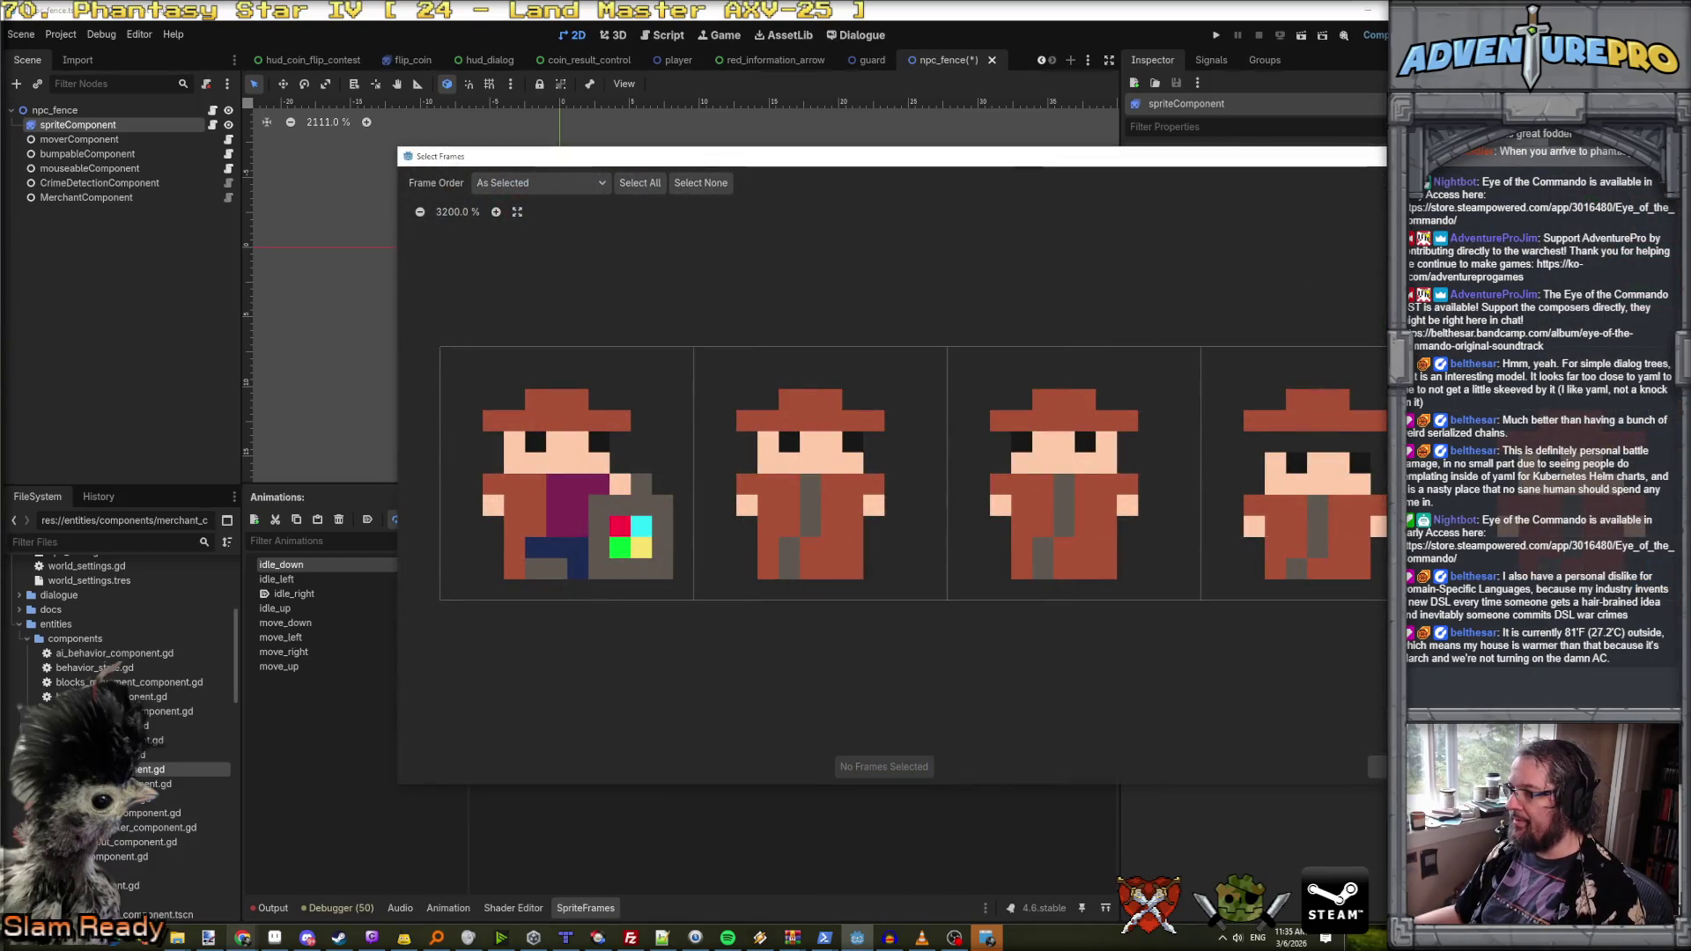
mouse_move(801, 499)
left_mouse_down()
mouse_move(1374, 498)
mouse_move(545, 535)
left_mouse_up()
left_click(869, 766)
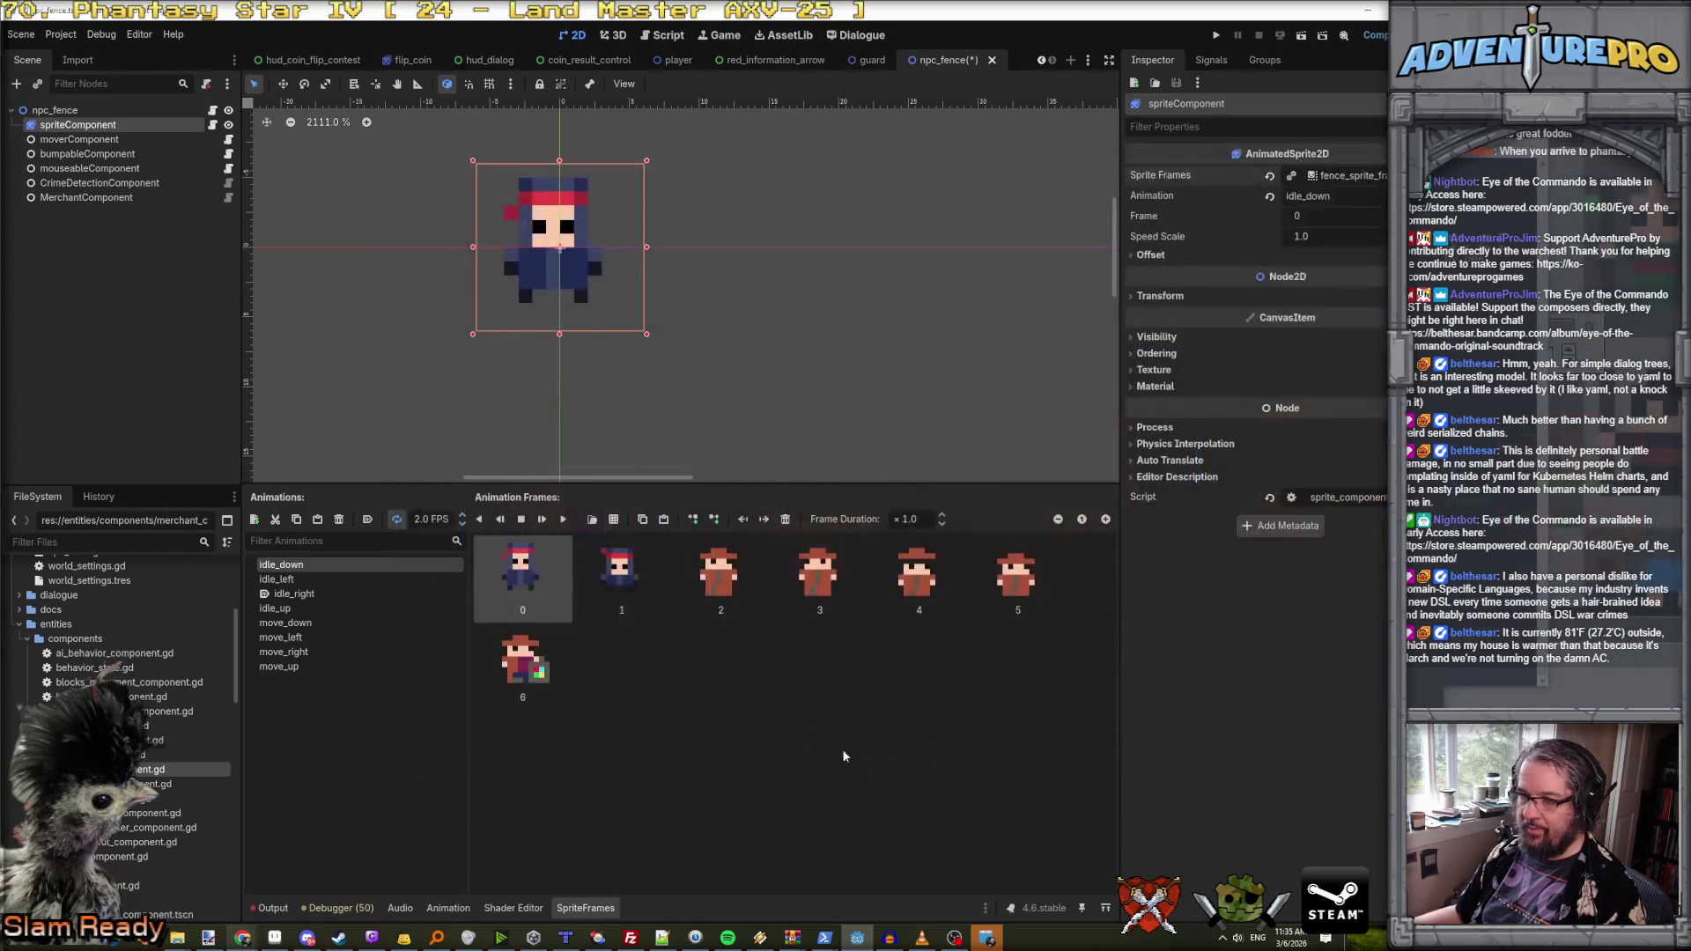
key("Delete")
key("Delete")
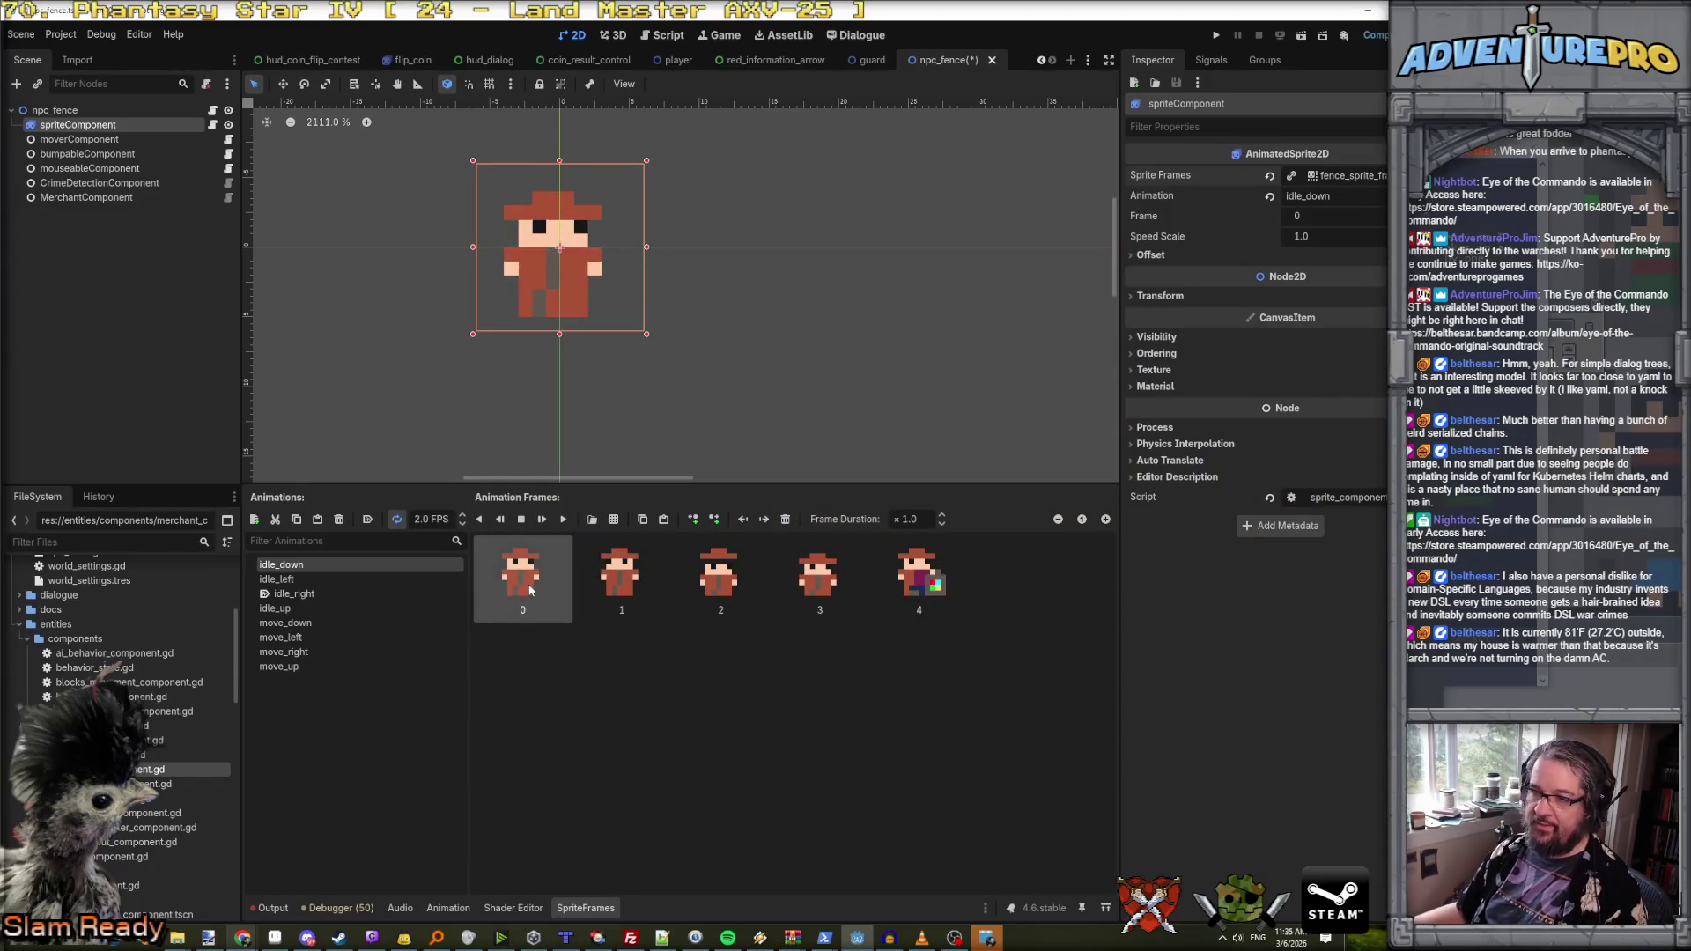
left_click(626, 581)
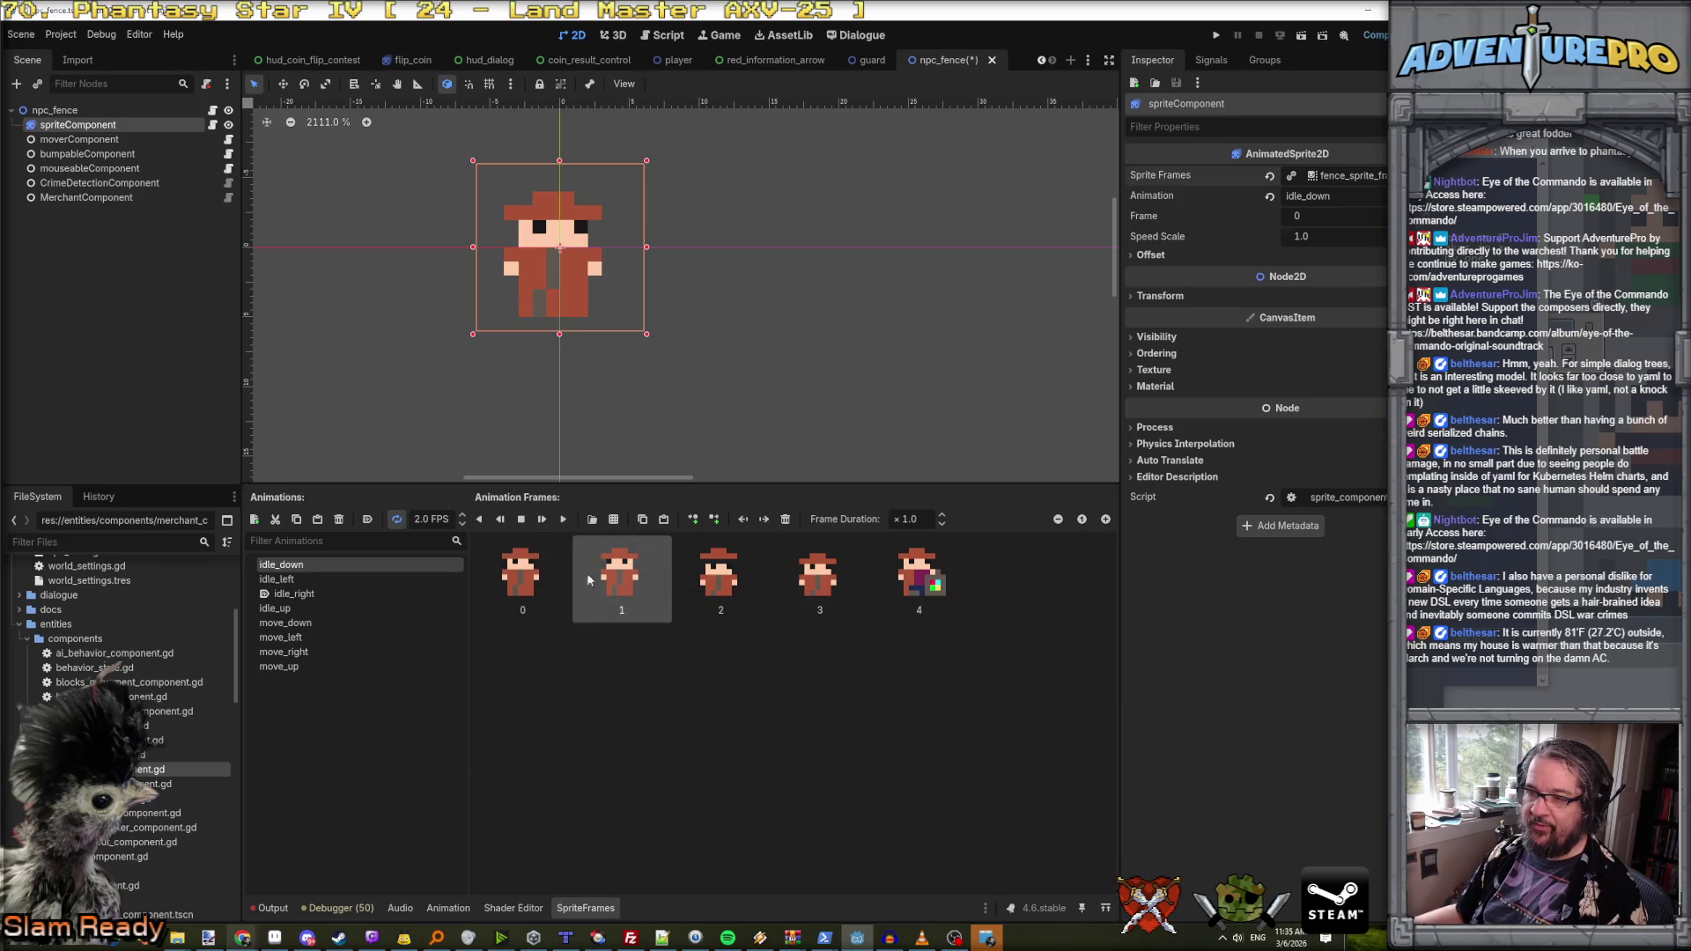
Set the idle_down animation speed from 2.0 to 12 FPS
left_click(534, 574)
left_click(433, 519)
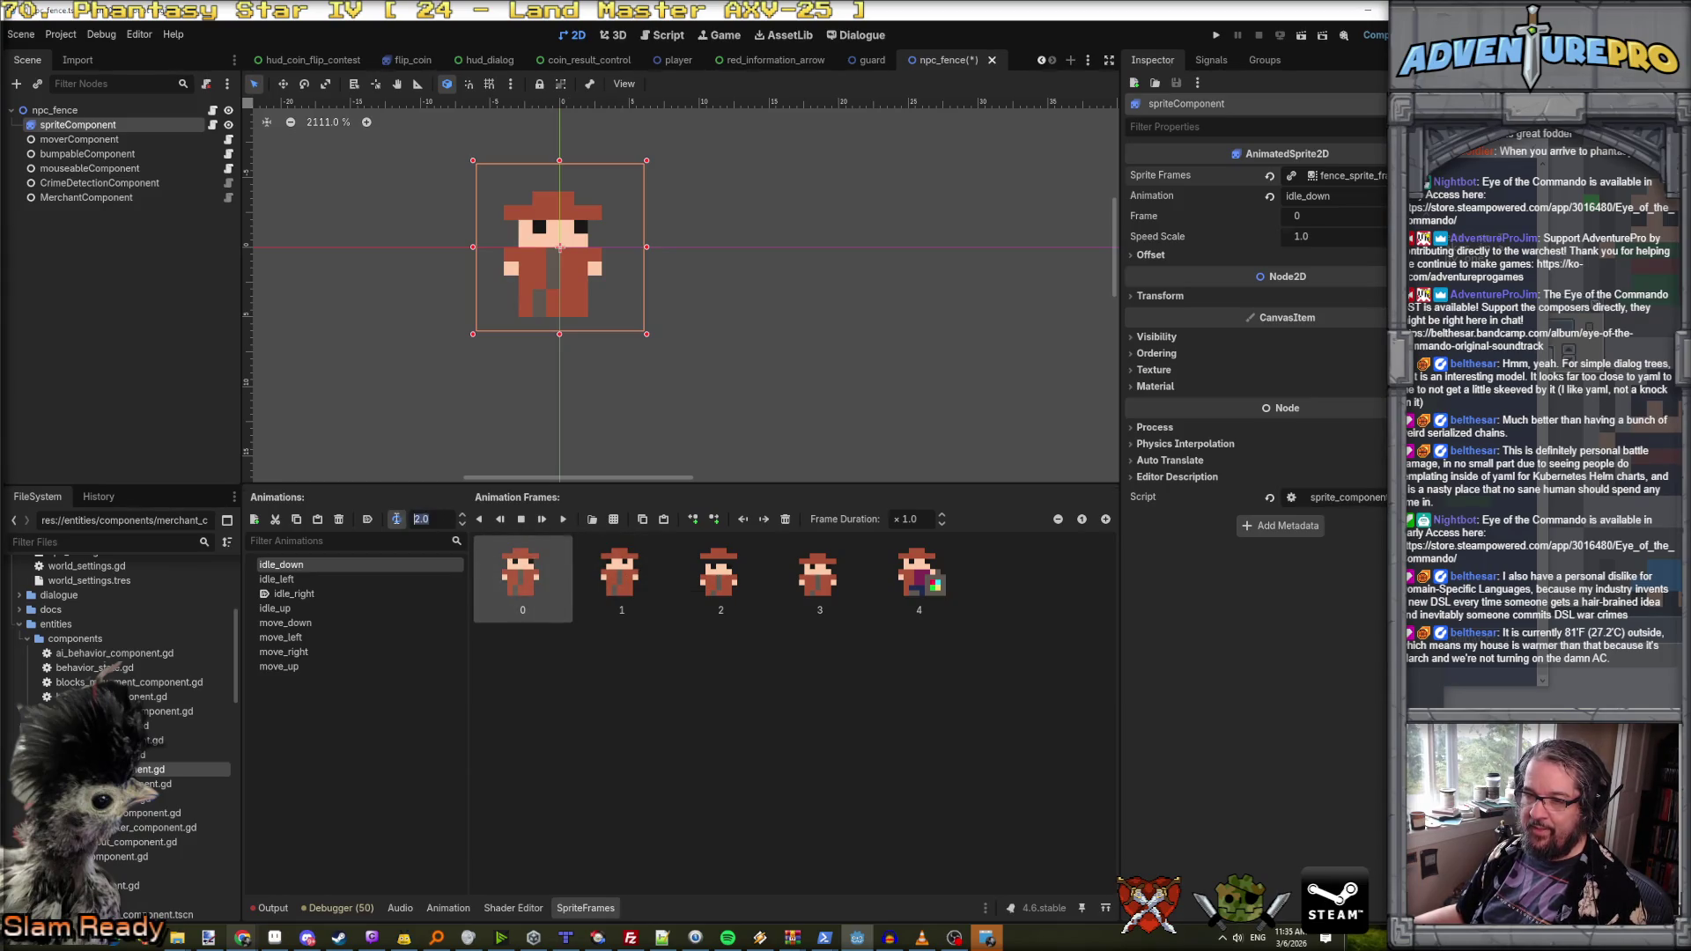
double_click(439, 524)
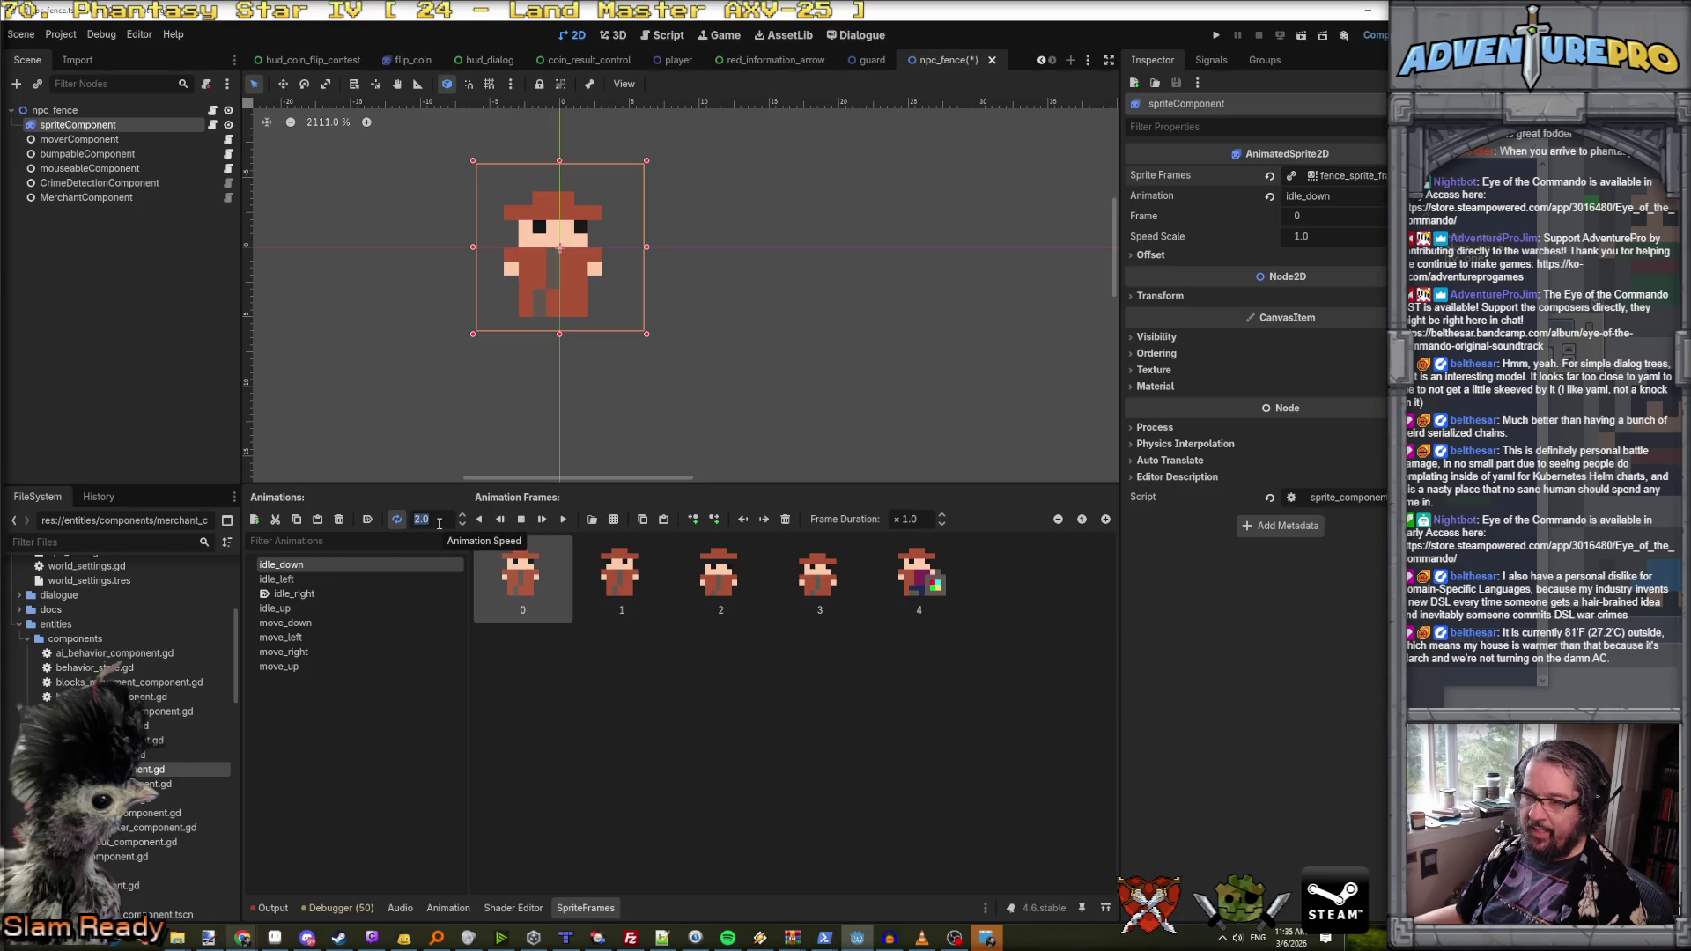
type("12")
key("Return")
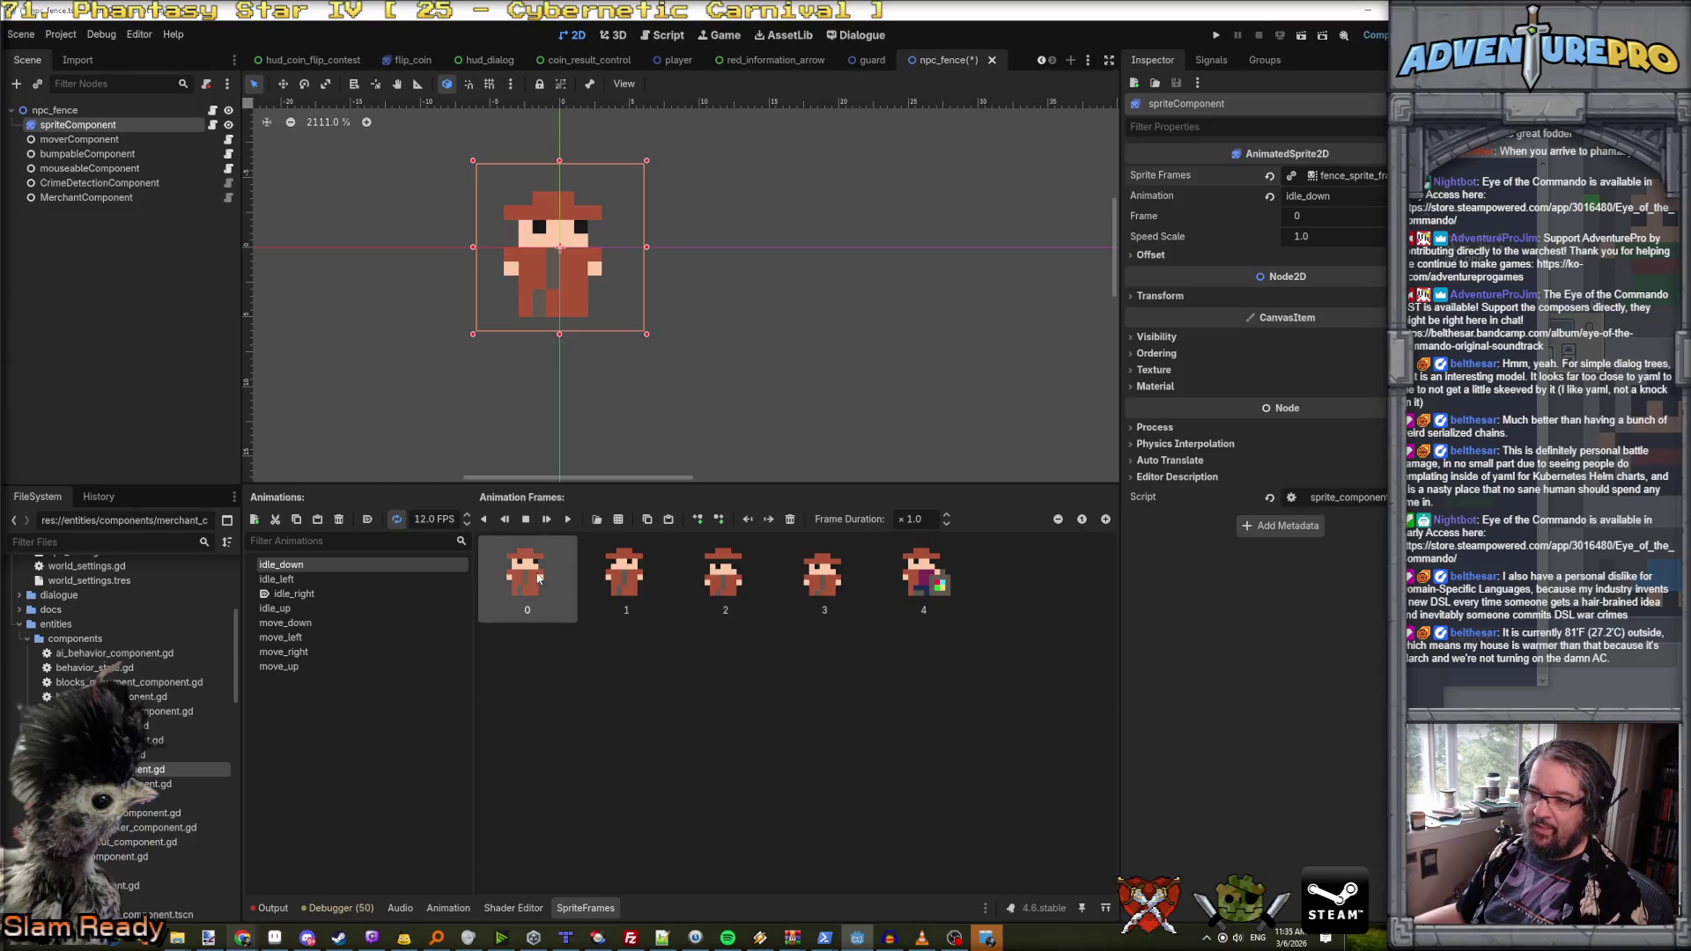
Give idle_down frames 0 and 1 a duration of 12.0
left_click(922, 514)
left_click_drag(922, 515, 866, 518)
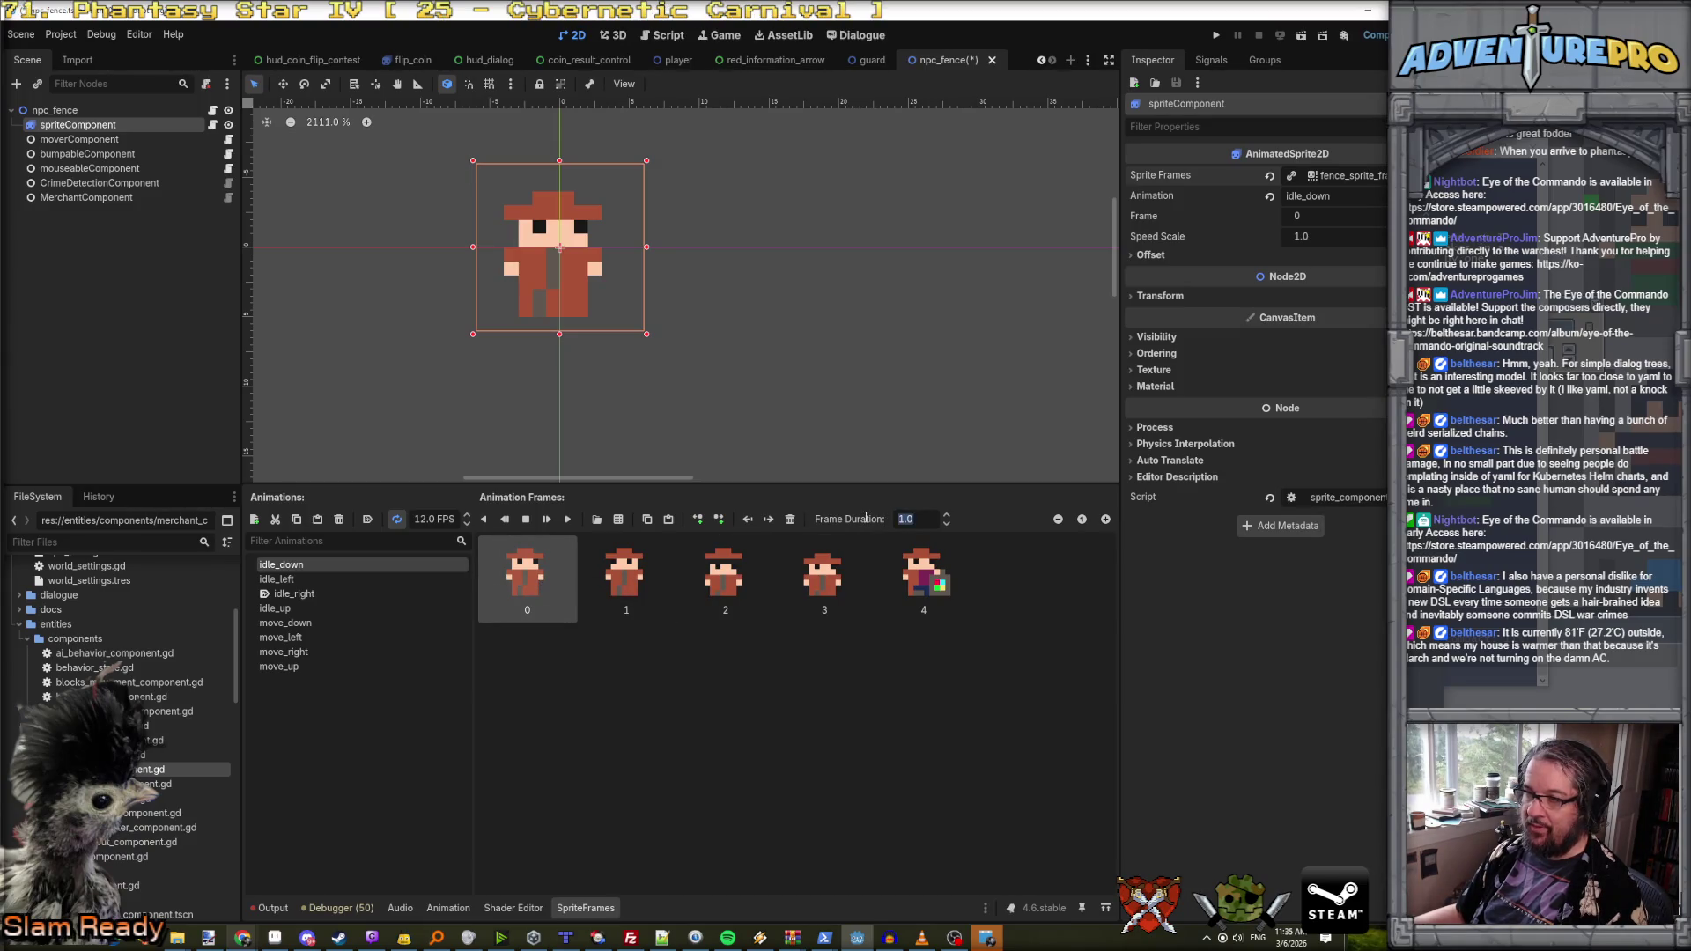
type("12")
key("Return")
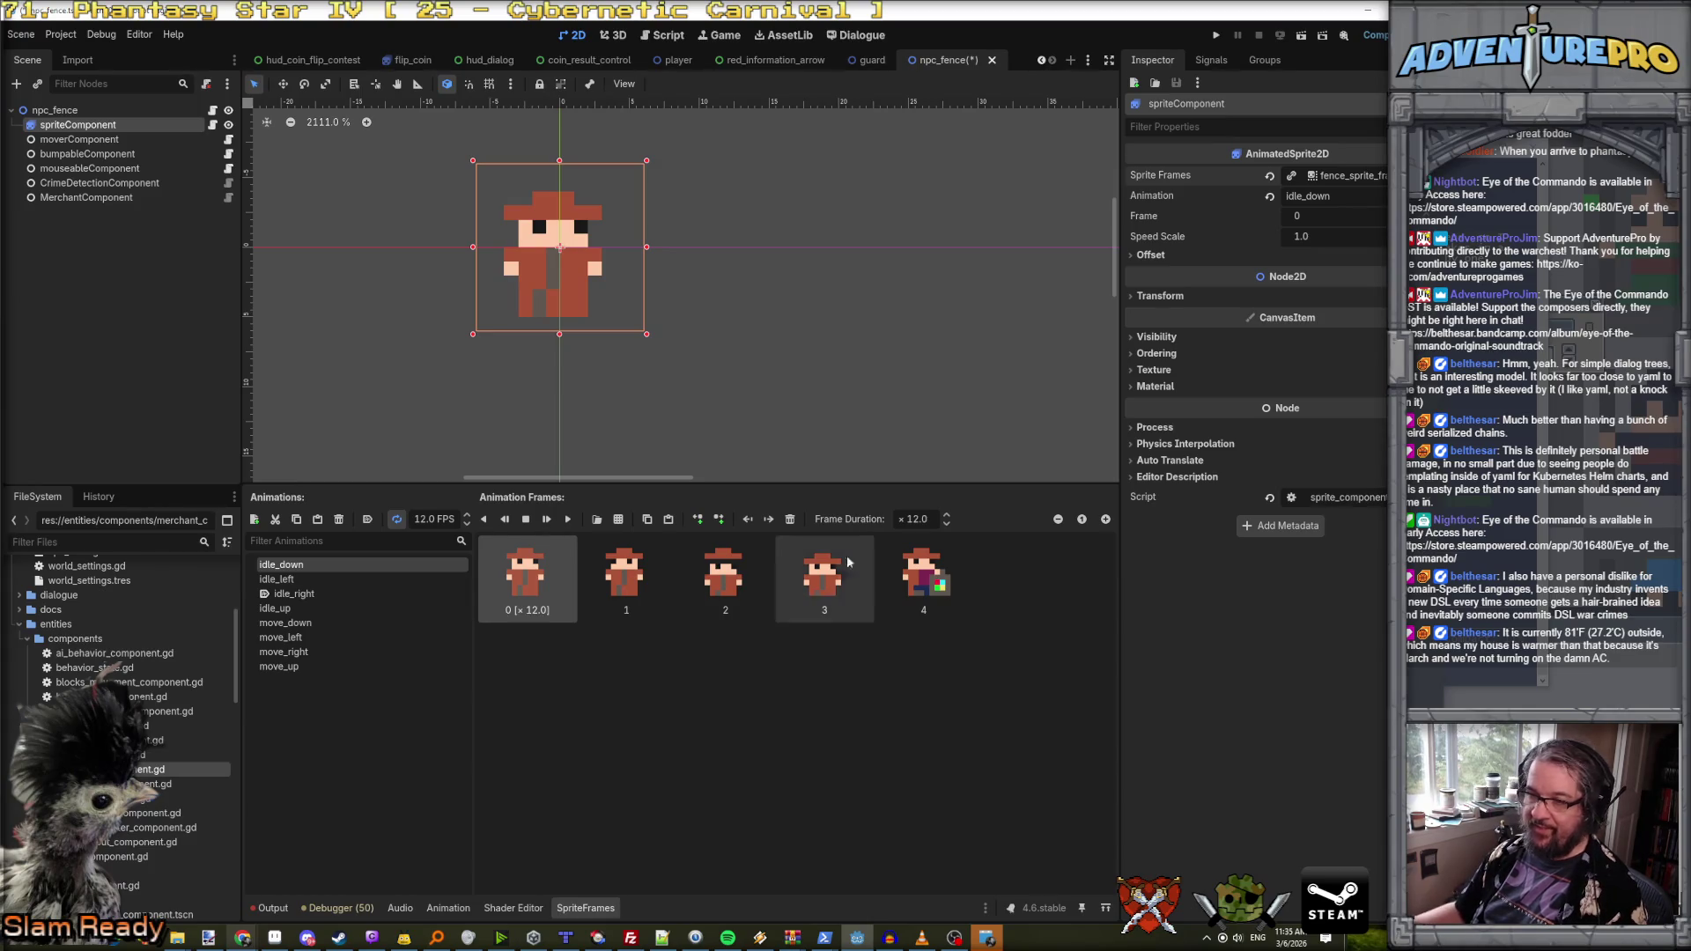
left_click(637, 577)
left_click_drag(918, 519, 863, 526)
type("2")
key("Return")
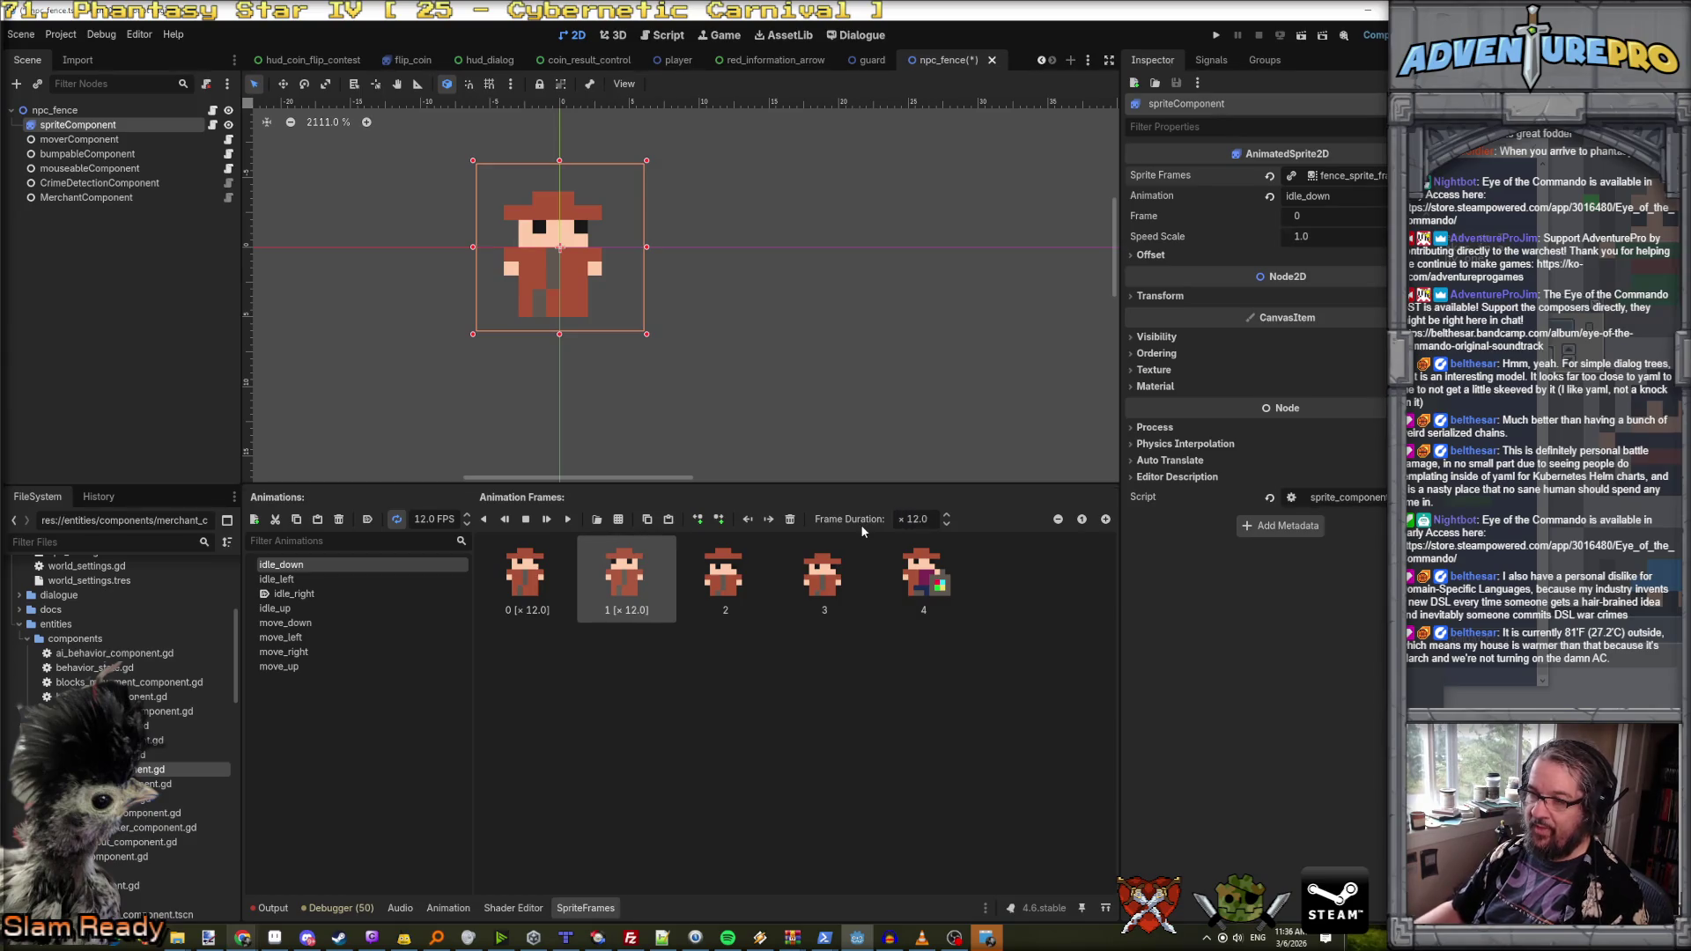
Copy the first idle_down frame and paste it after the last frame
left_click(724, 583)
left_click(819, 578)
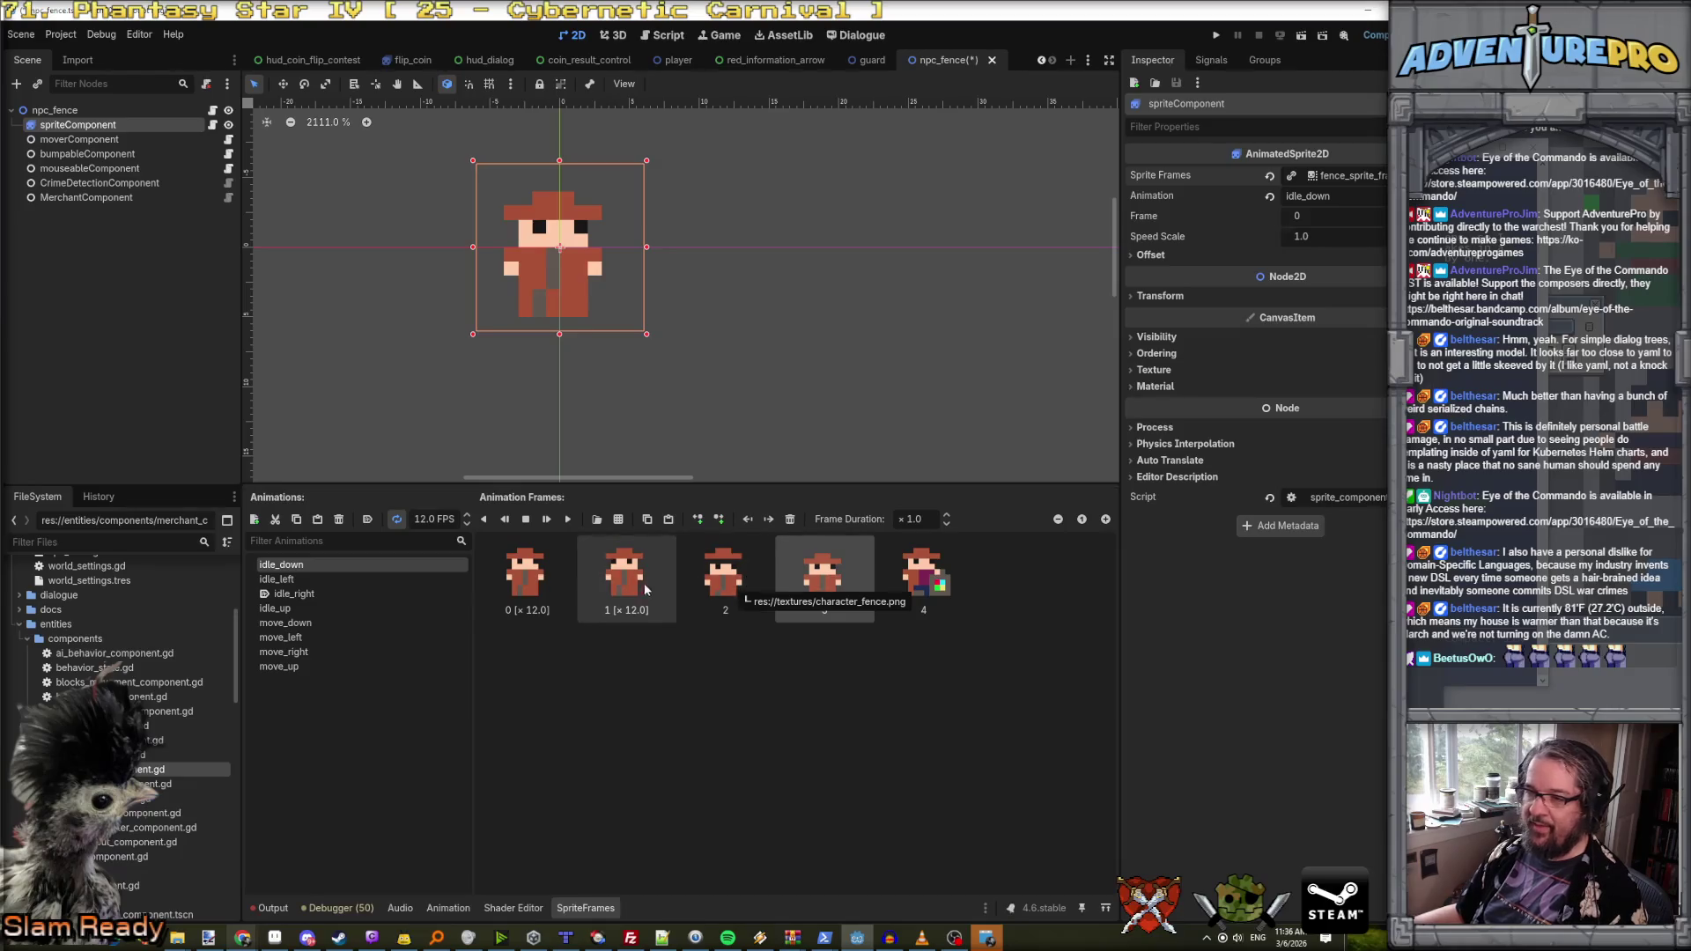
left_click(546, 579)
right_click(546, 578)
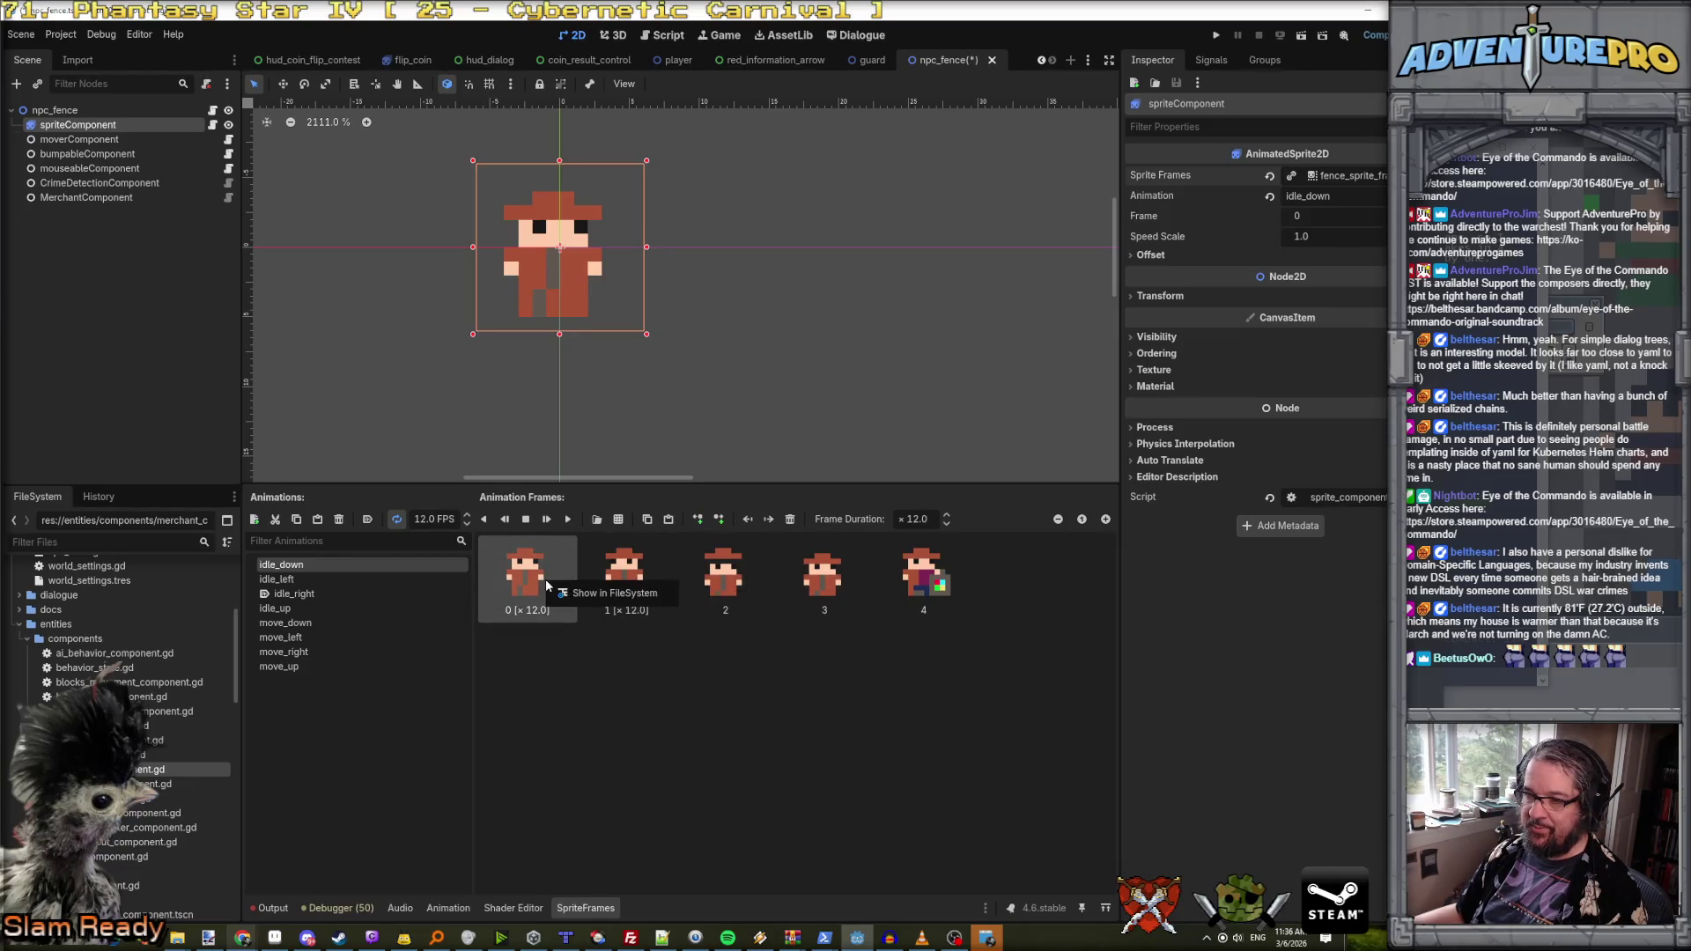
left_click(631, 532)
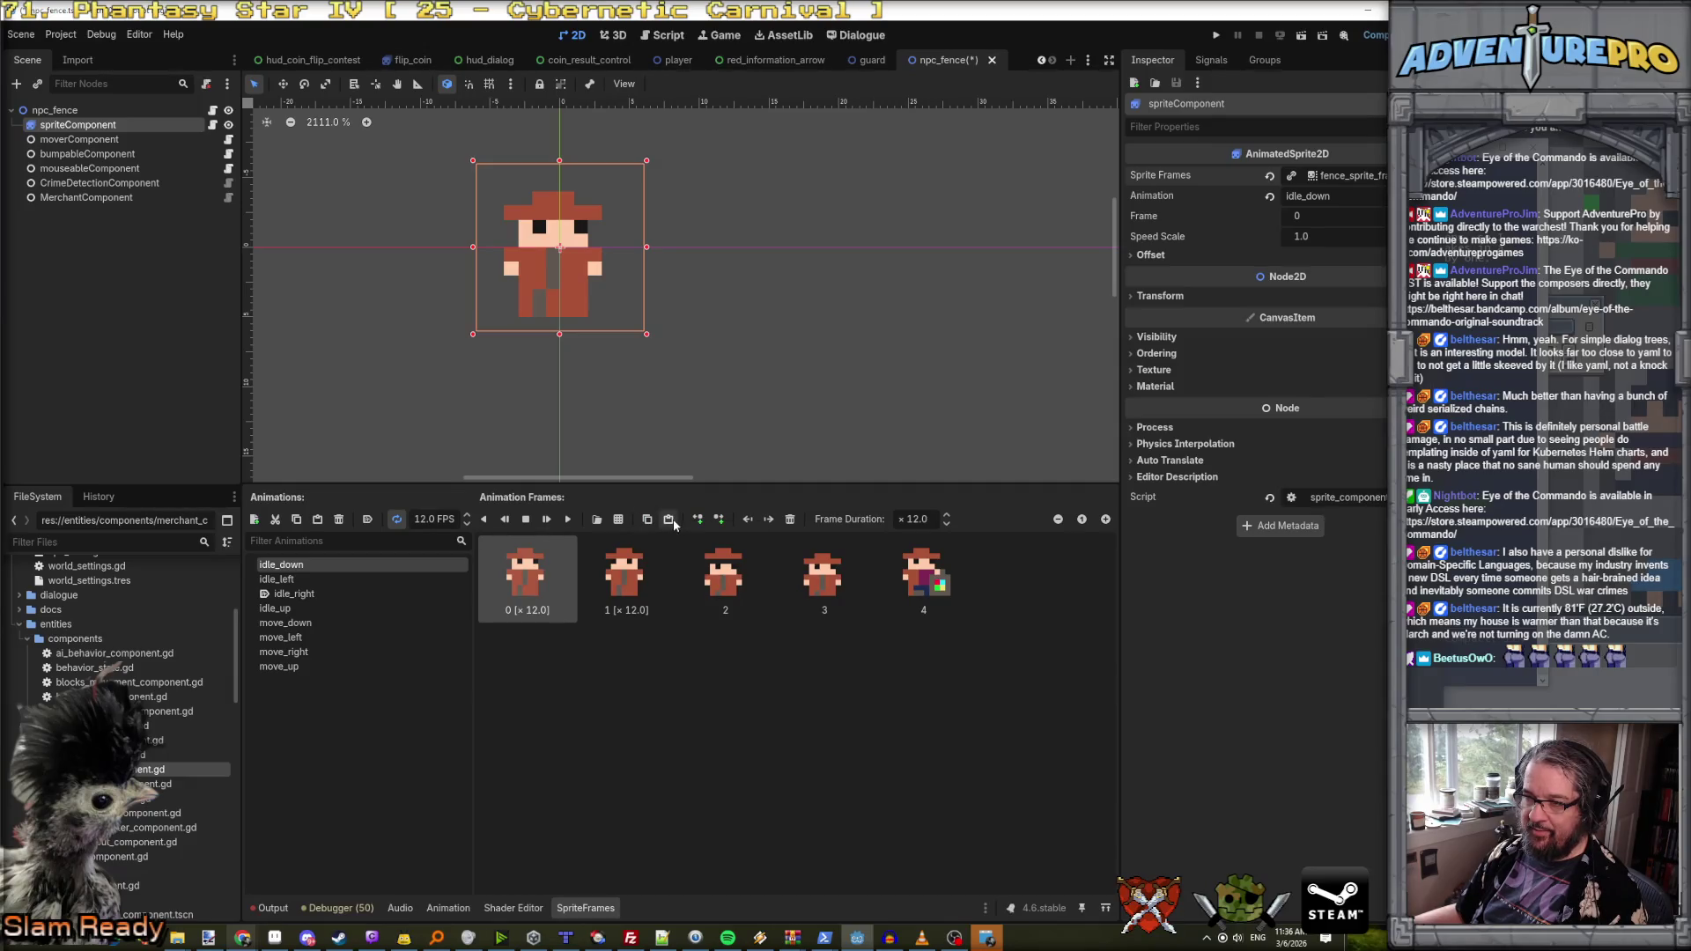
left_click(673, 520)
left_click(1043, 577)
Move the pasted frame in front of frame 4; set frame 4 to 24.0 and frame 5 to 6.0
left_click_drag(1043, 577, 881, 583)
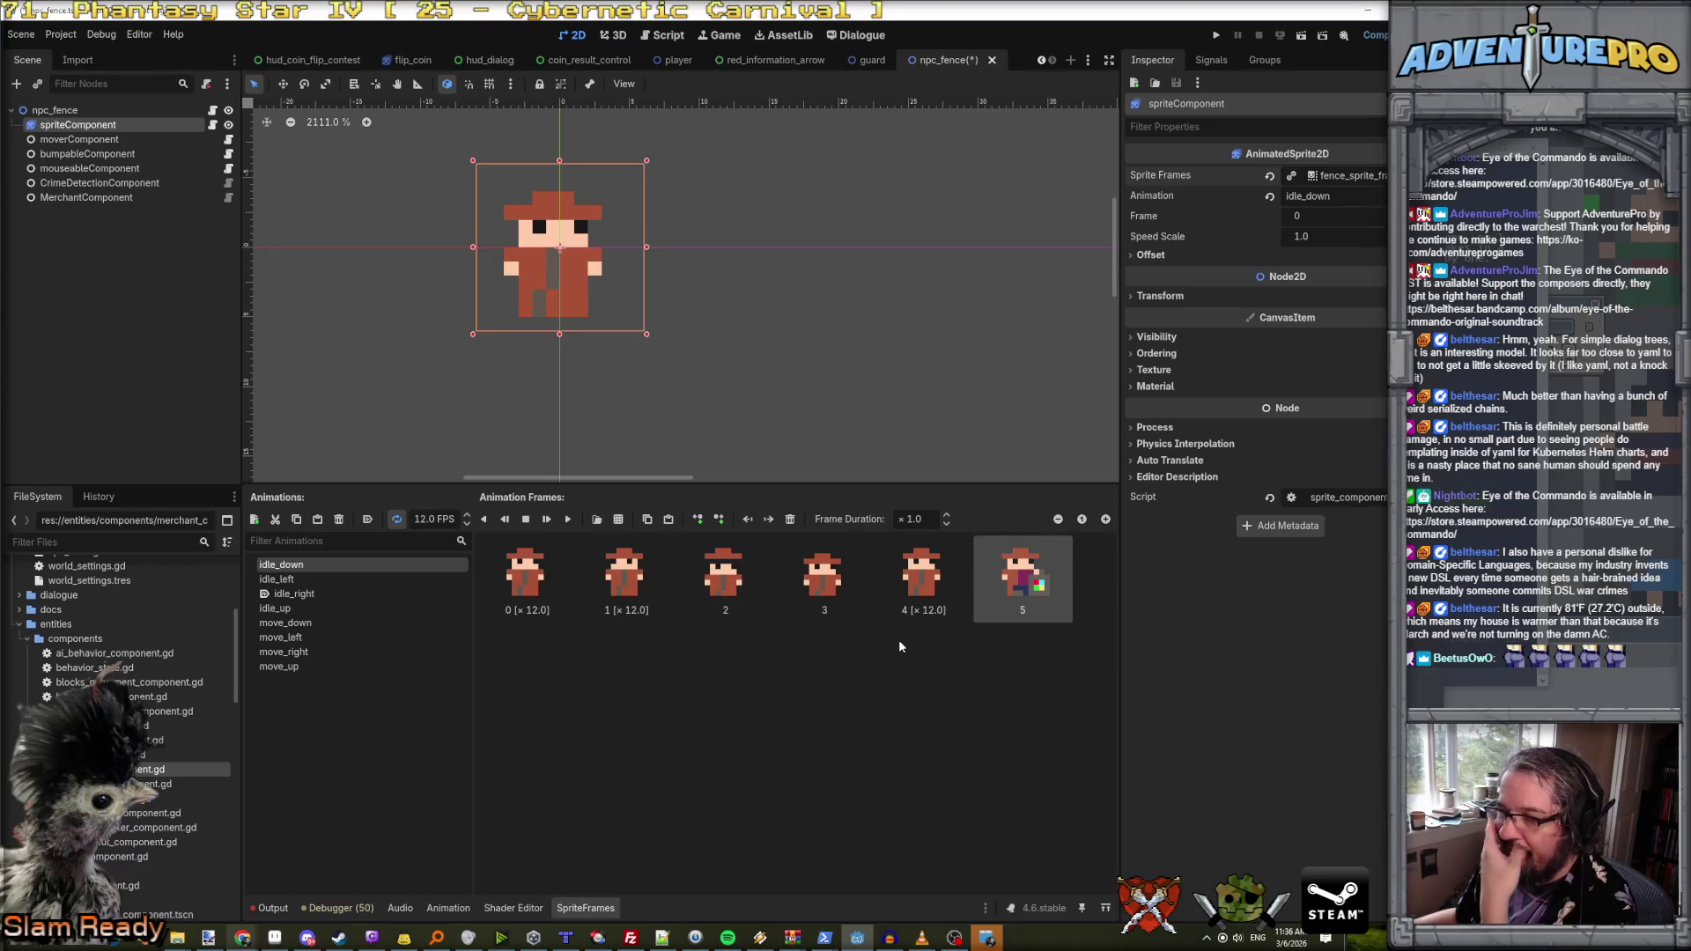
left_click(937, 611)
left_click_drag(923, 517, 884, 520)
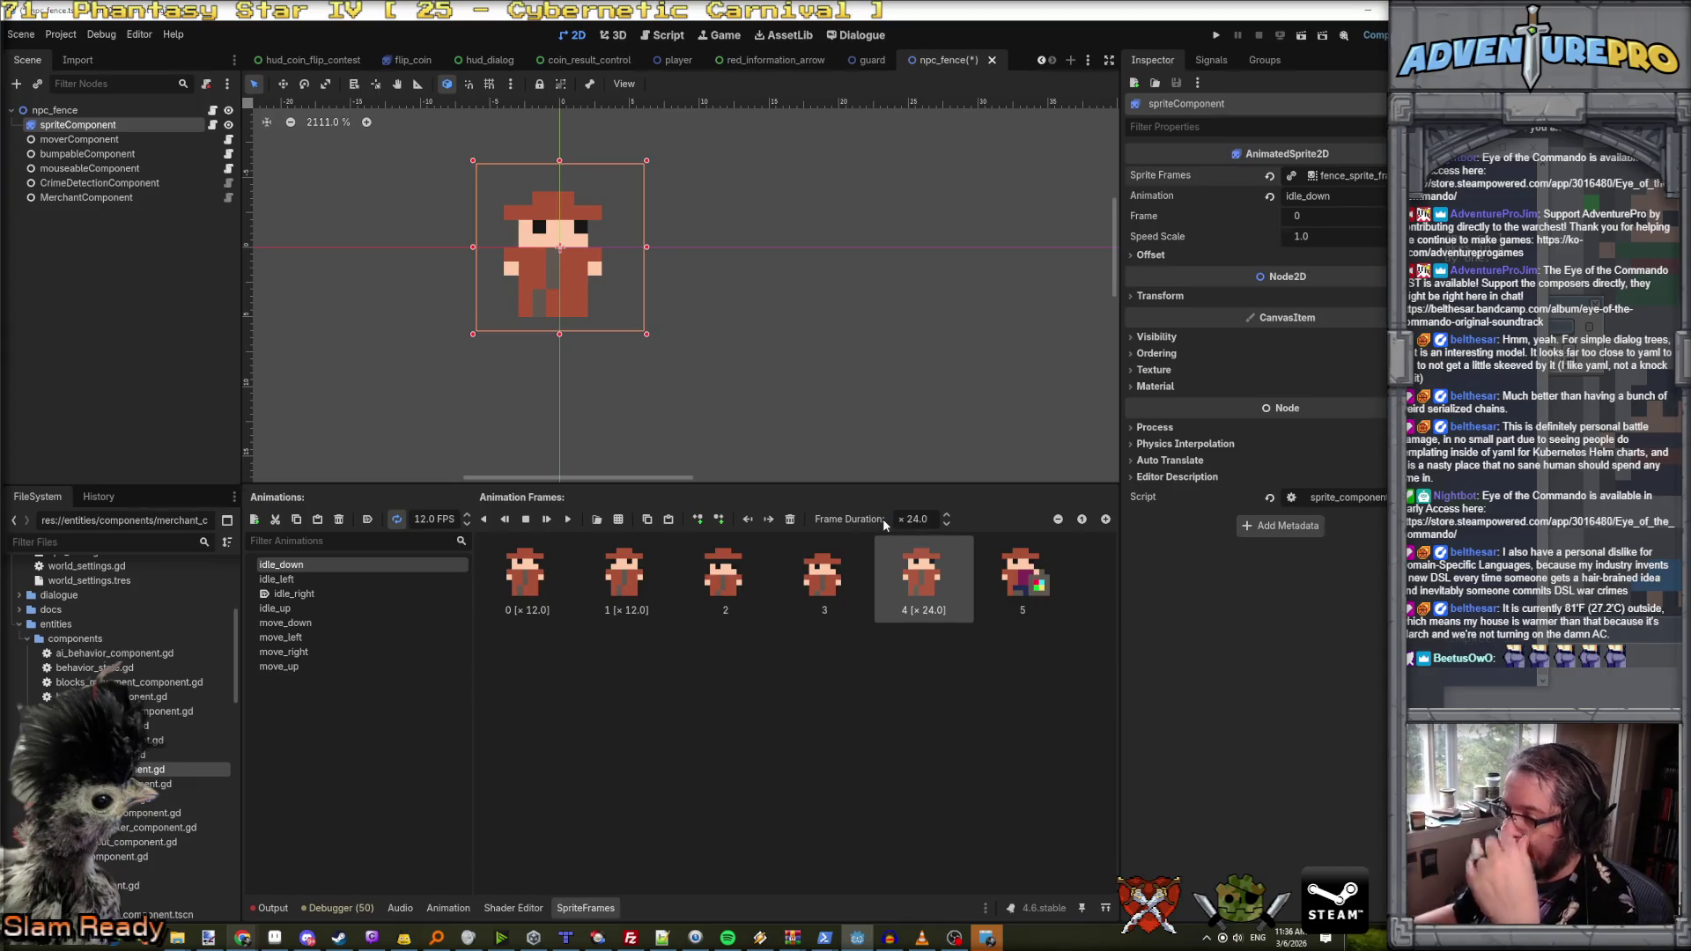
left_click(1053, 599)
left_click_drag(936, 527, 896, 520)
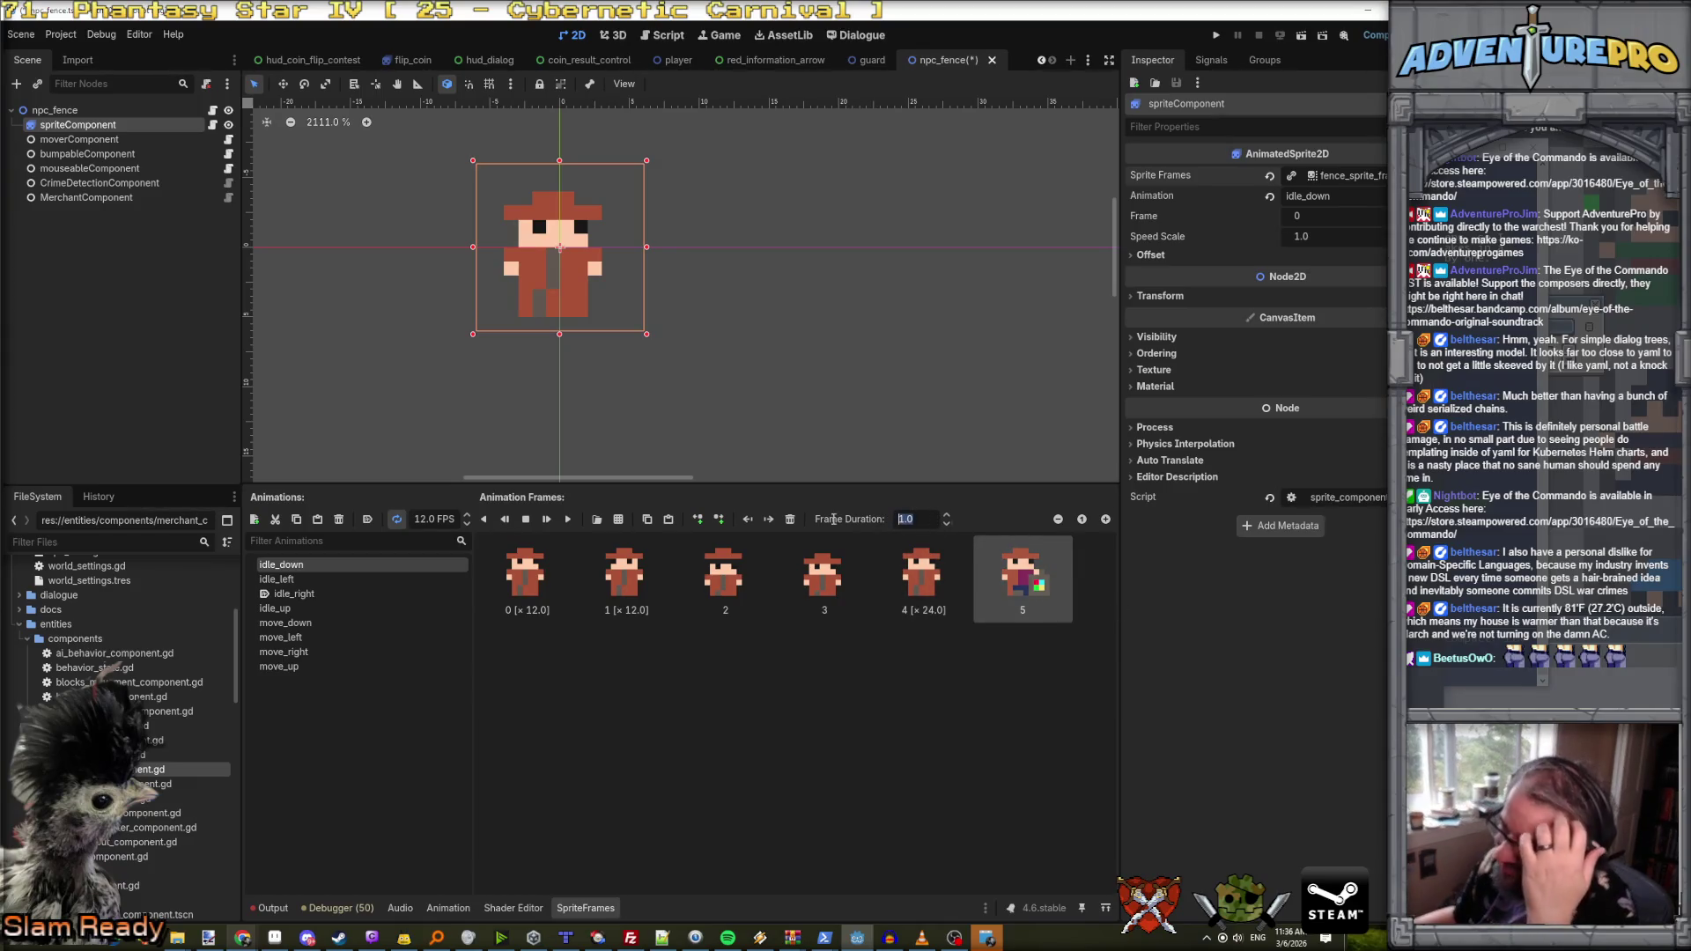
key("Return")
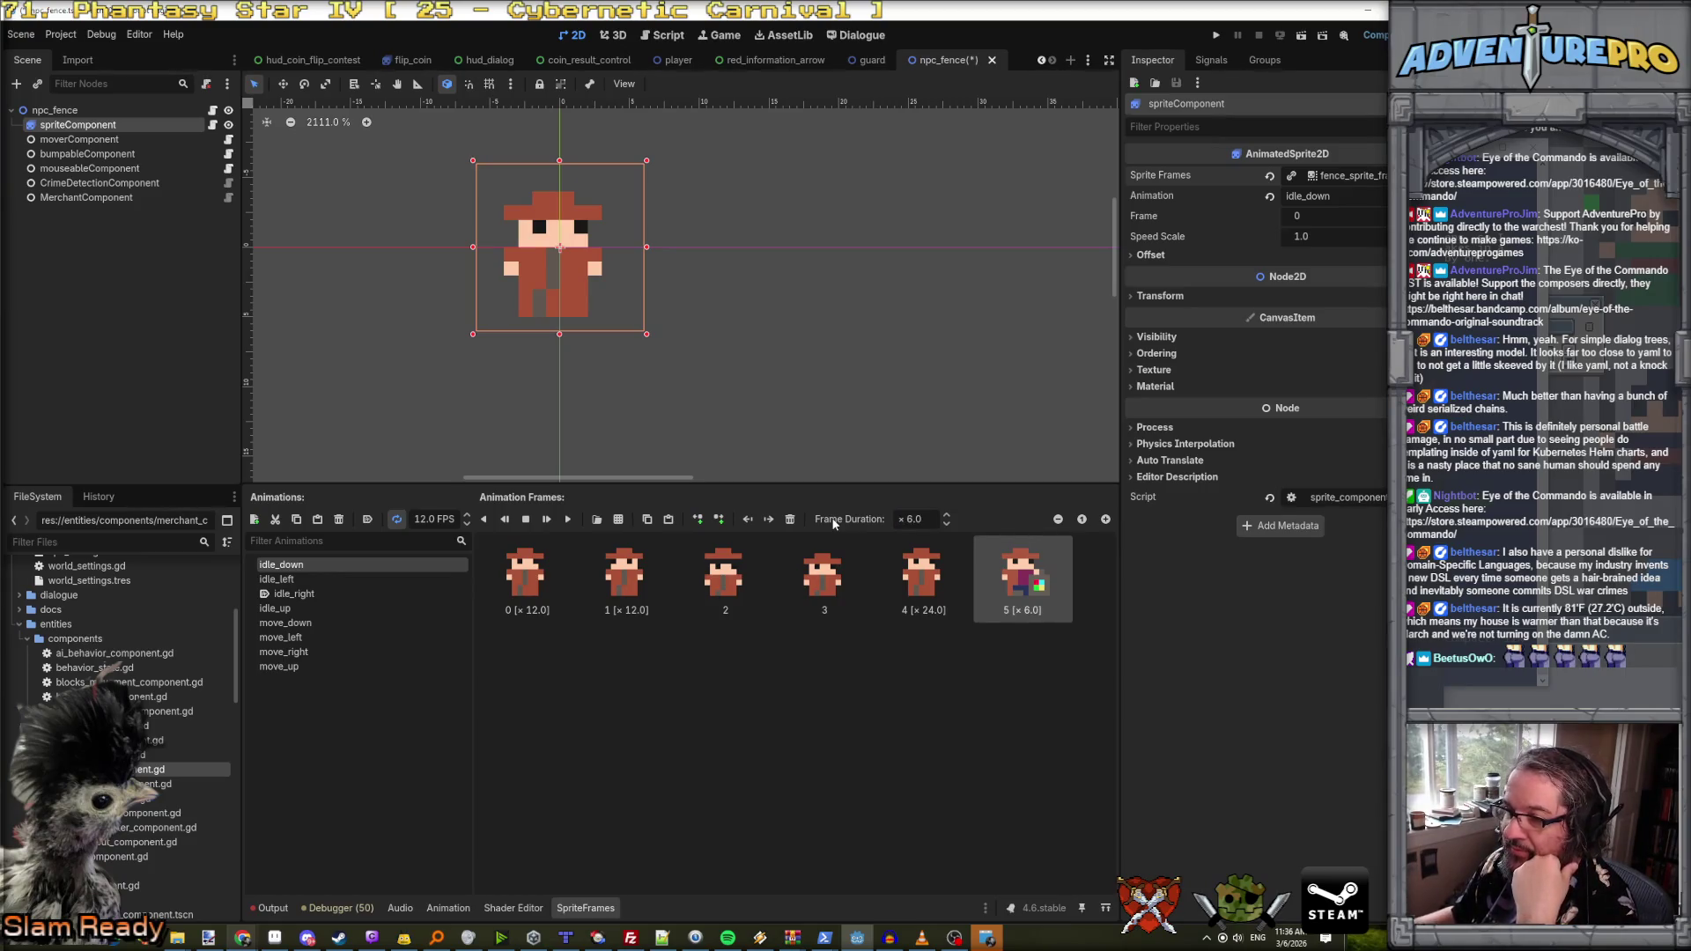
Check the durations of frames 0, 1, 3 and 4
left_click(567, 581)
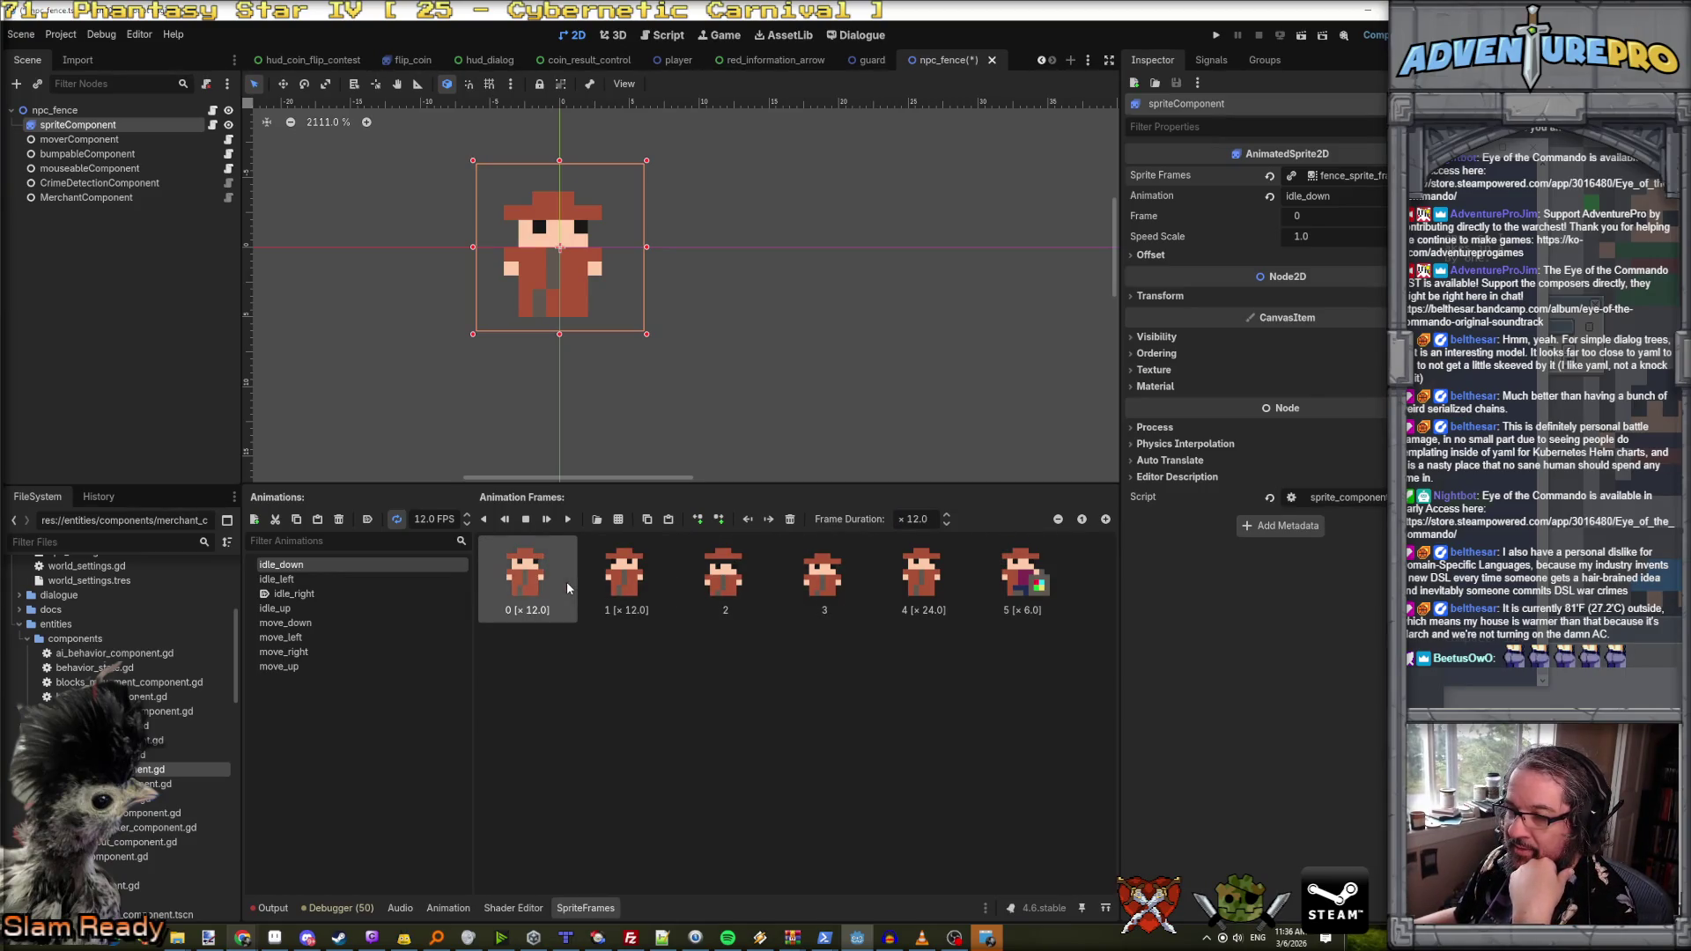
left_click(620, 581)
left_click(775, 577)
left_click(907, 586)
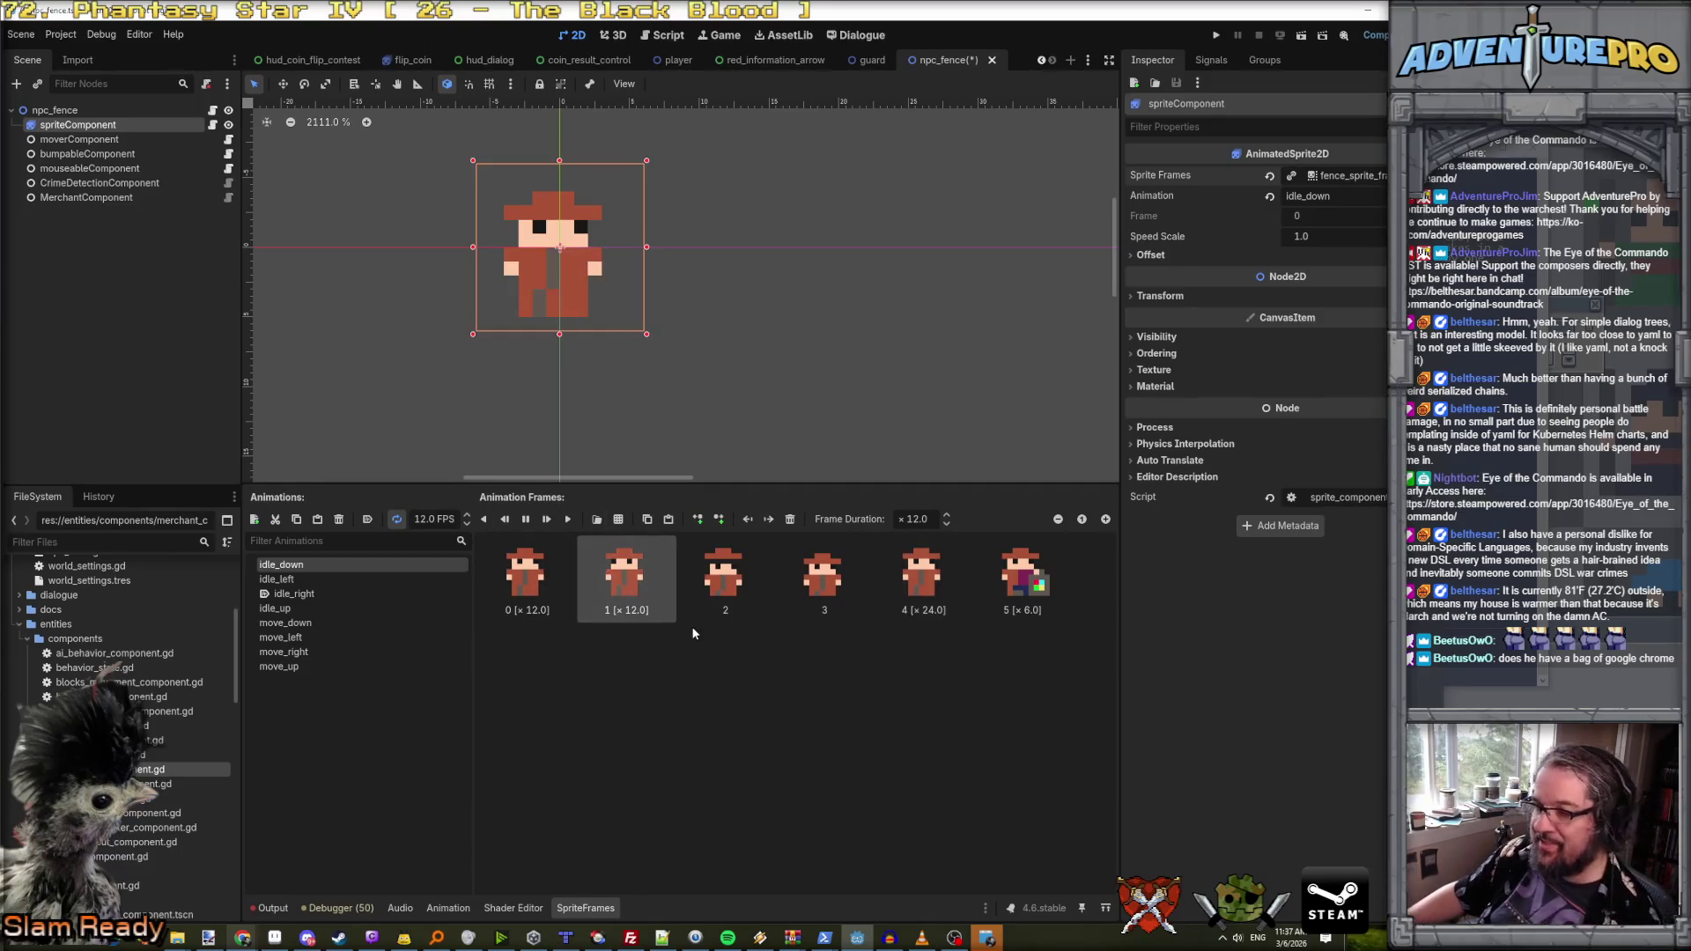
Duplicate a frame as new frame 6 with a duration of 3.0
left_click(630, 583)
left_click(649, 519)
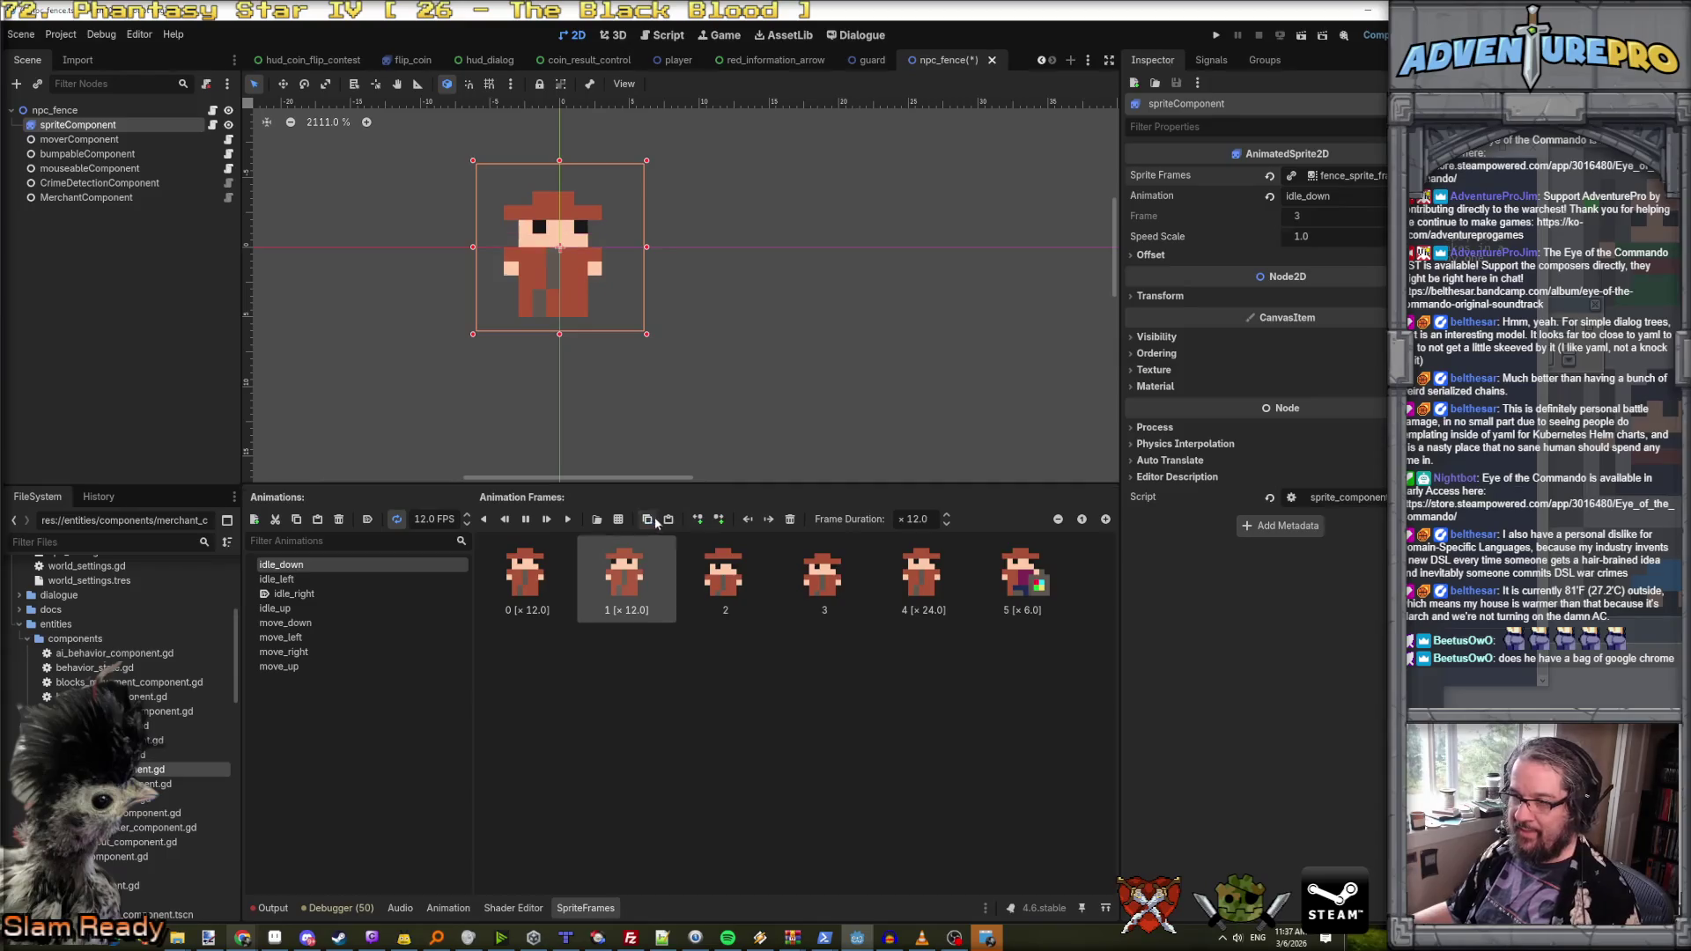
left_click(668, 519)
left_click(530, 673)
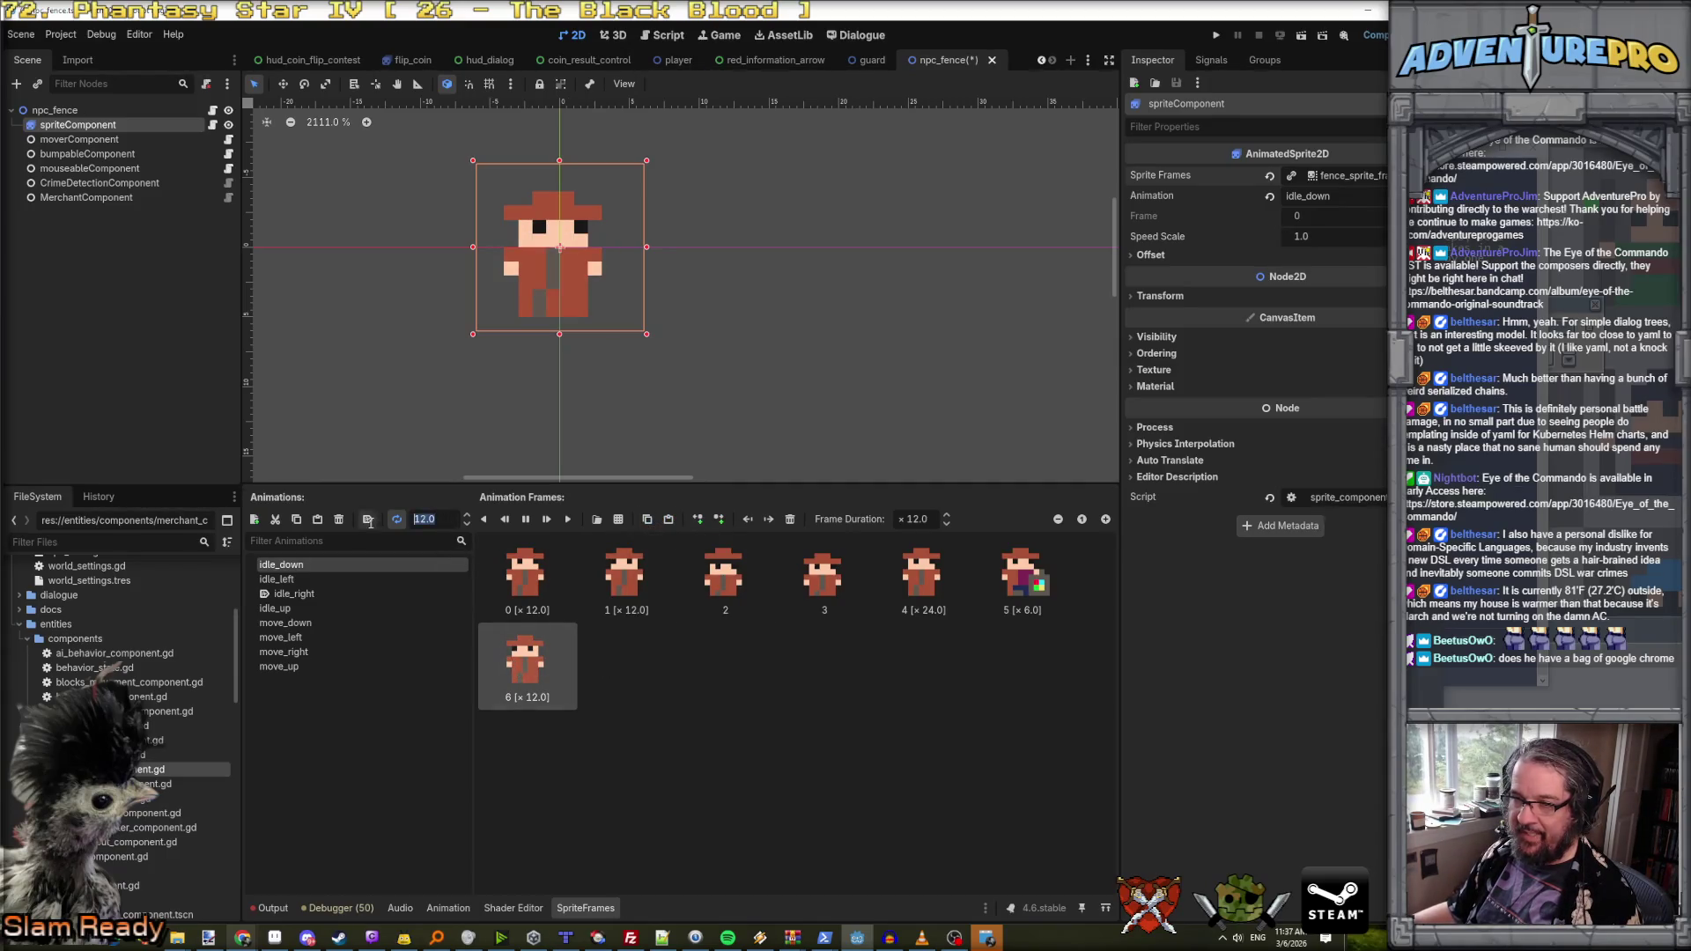
left_click(927, 519)
left_click_drag(926, 519, 822, 523)
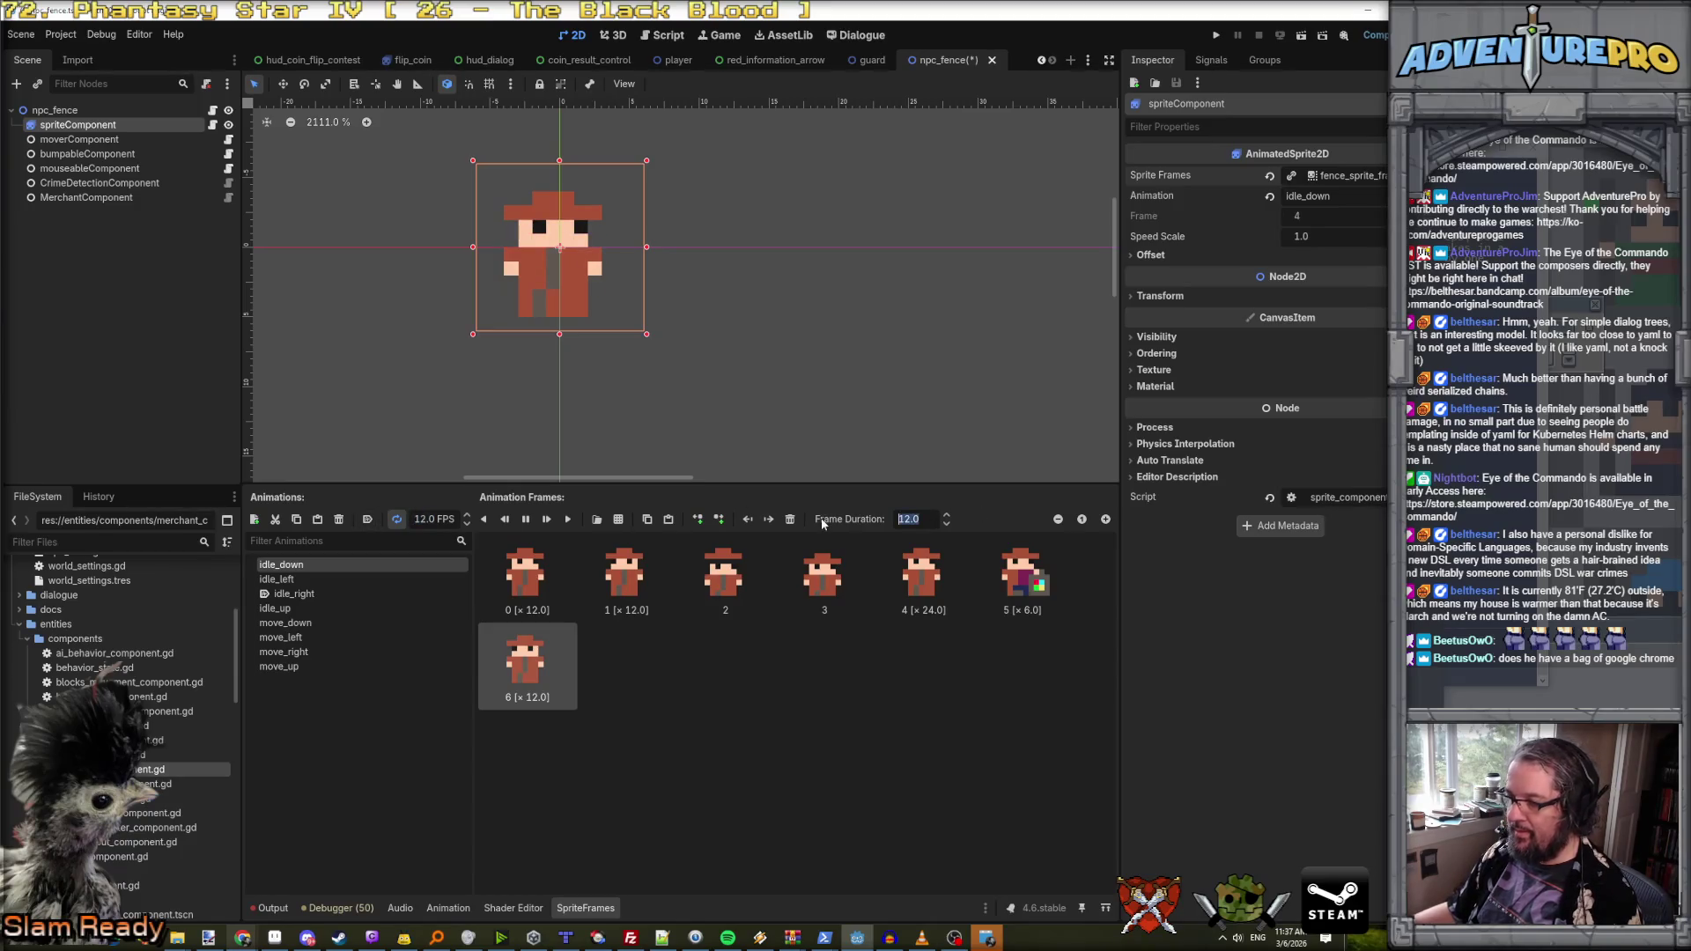
type("3")
key("Return")
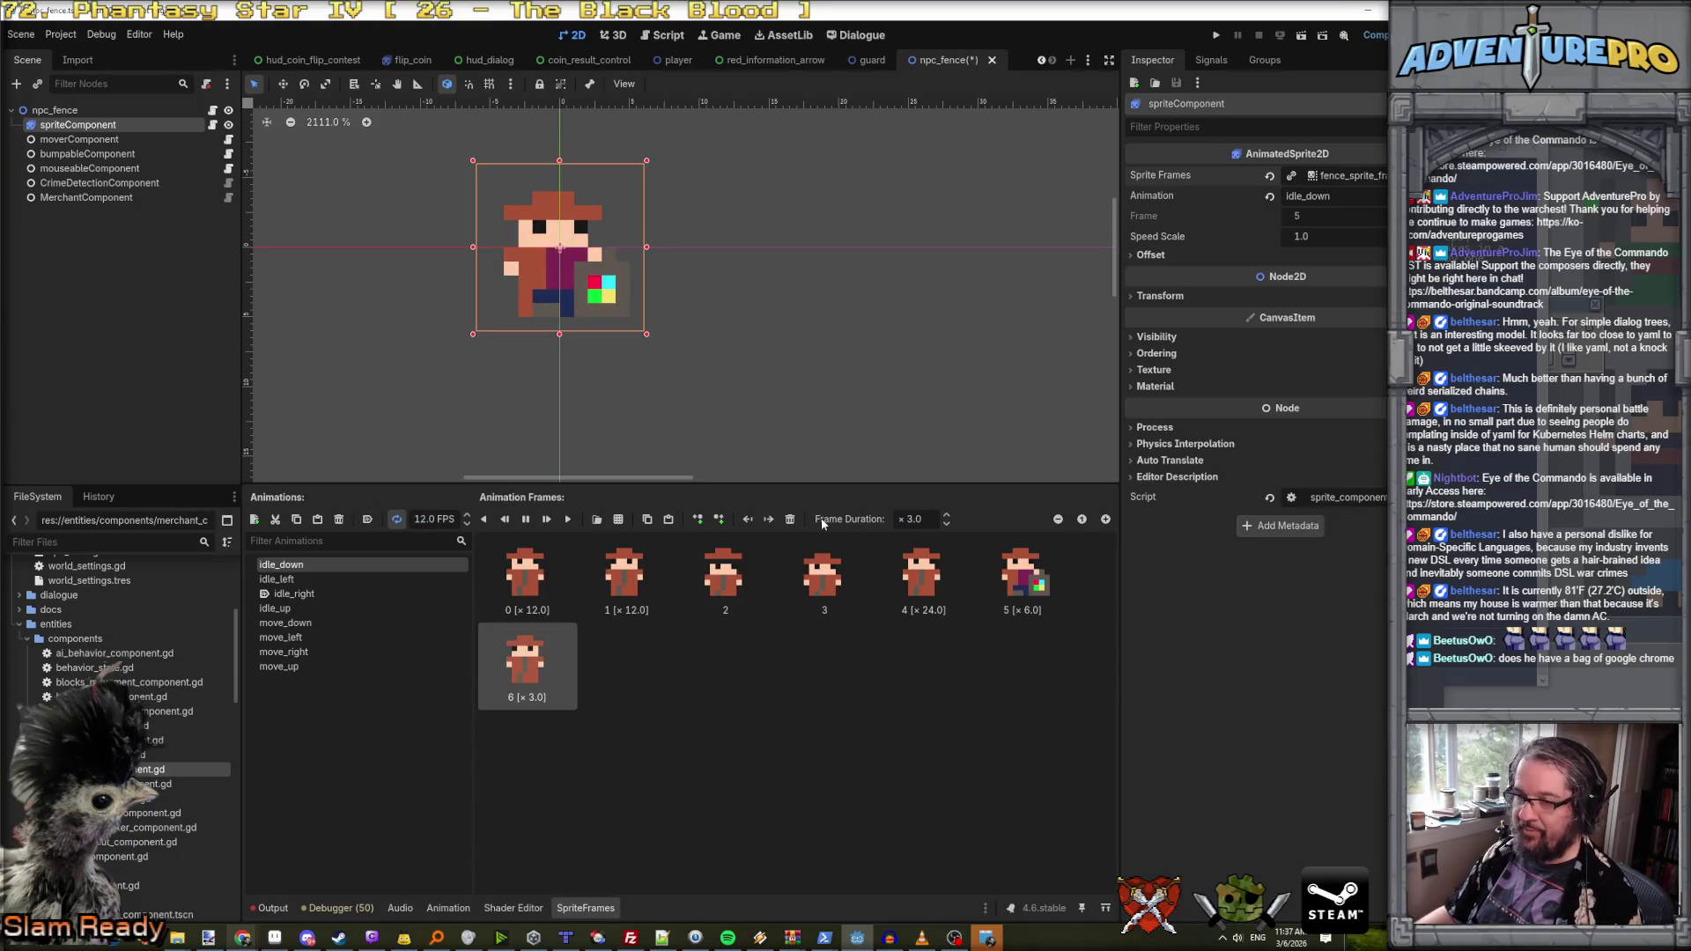
Add duplicated frames 7 and 8, each lasting 3.0
left_click(530, 584)
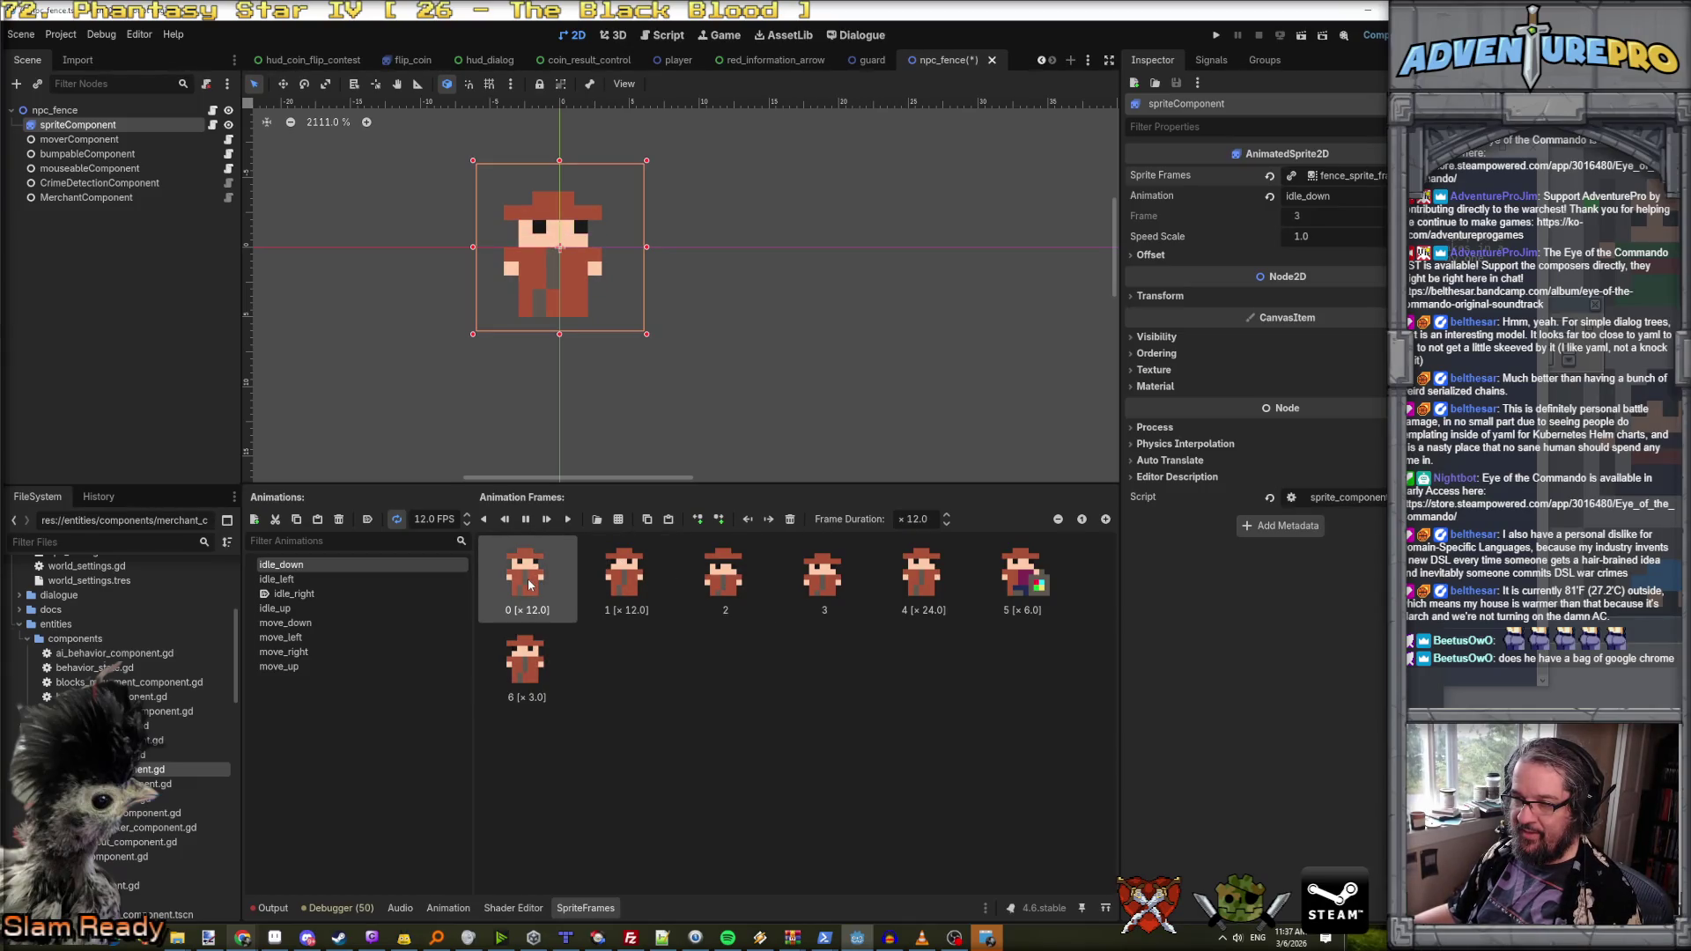
left_click(648, 521)
type("32")
key("BackSpace")
key("Return")
left_click(533, 661)
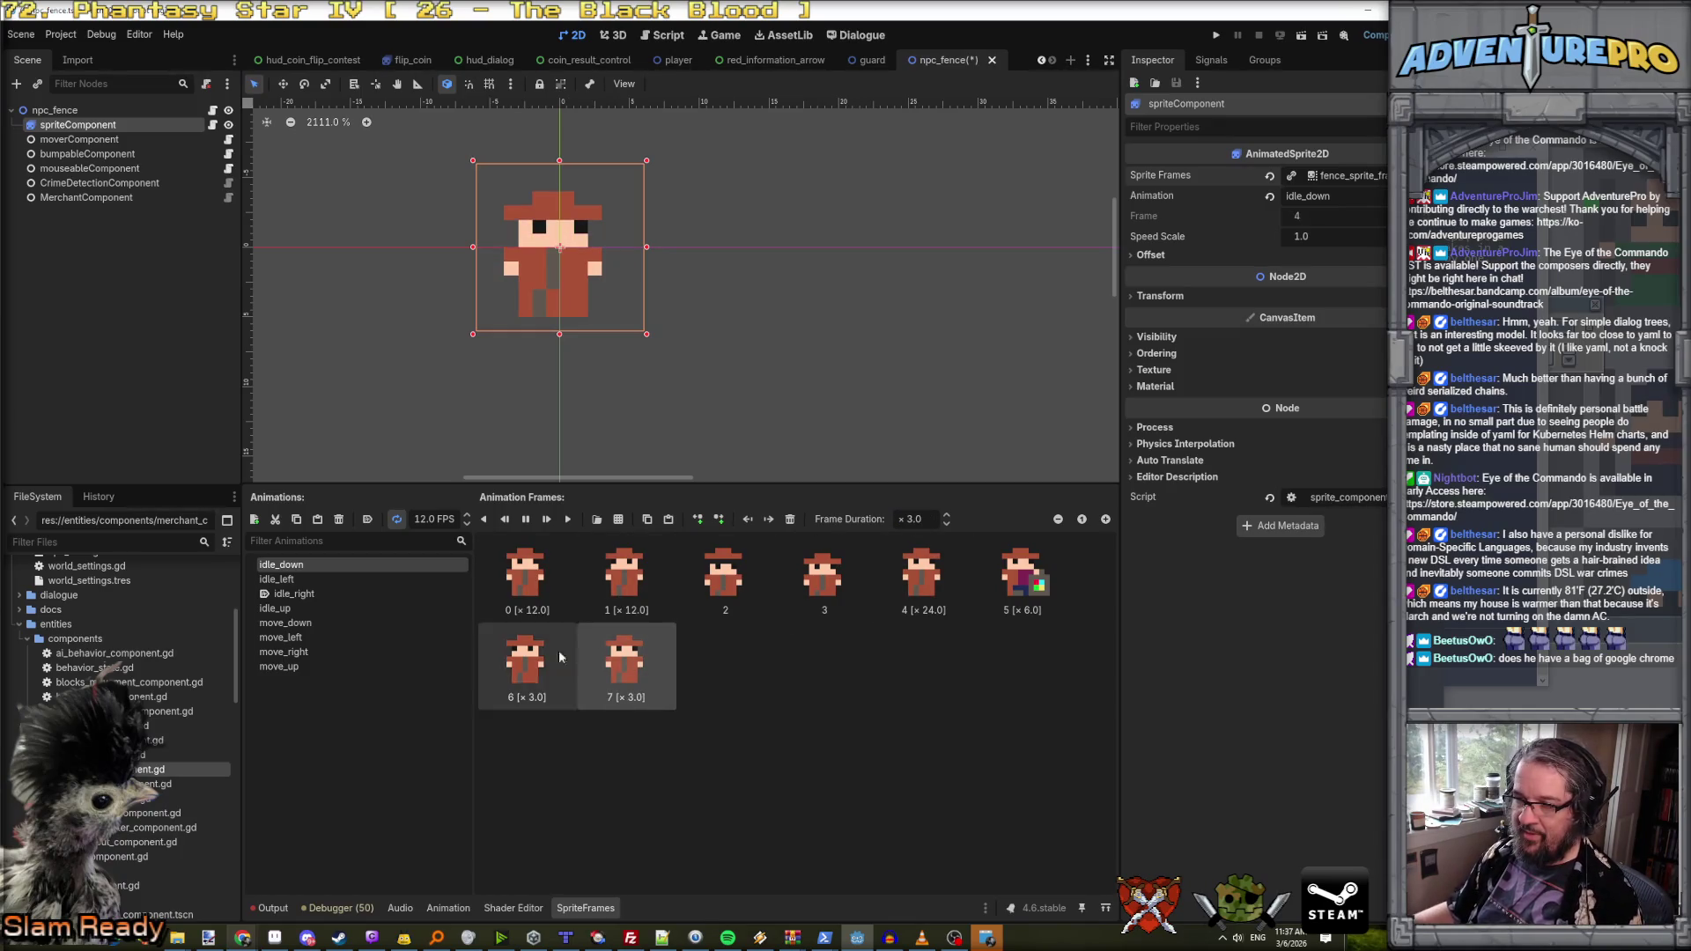
left_click(669, 520)
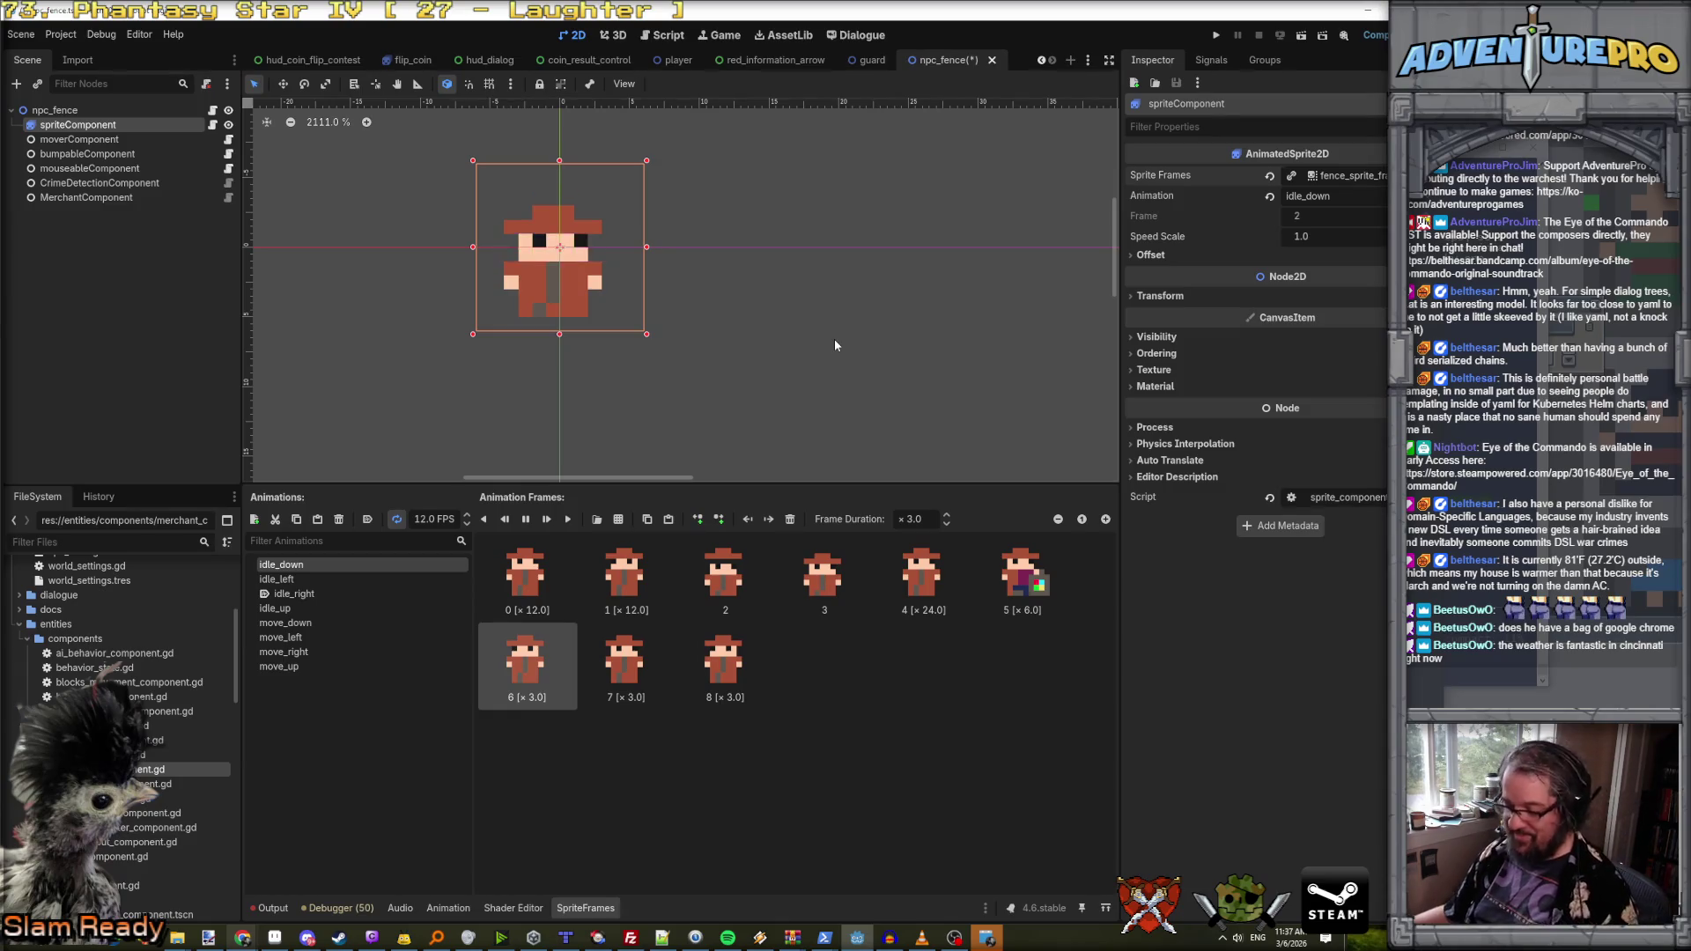
Save the npc_fence scene and select its root node
key("ctrl+s")
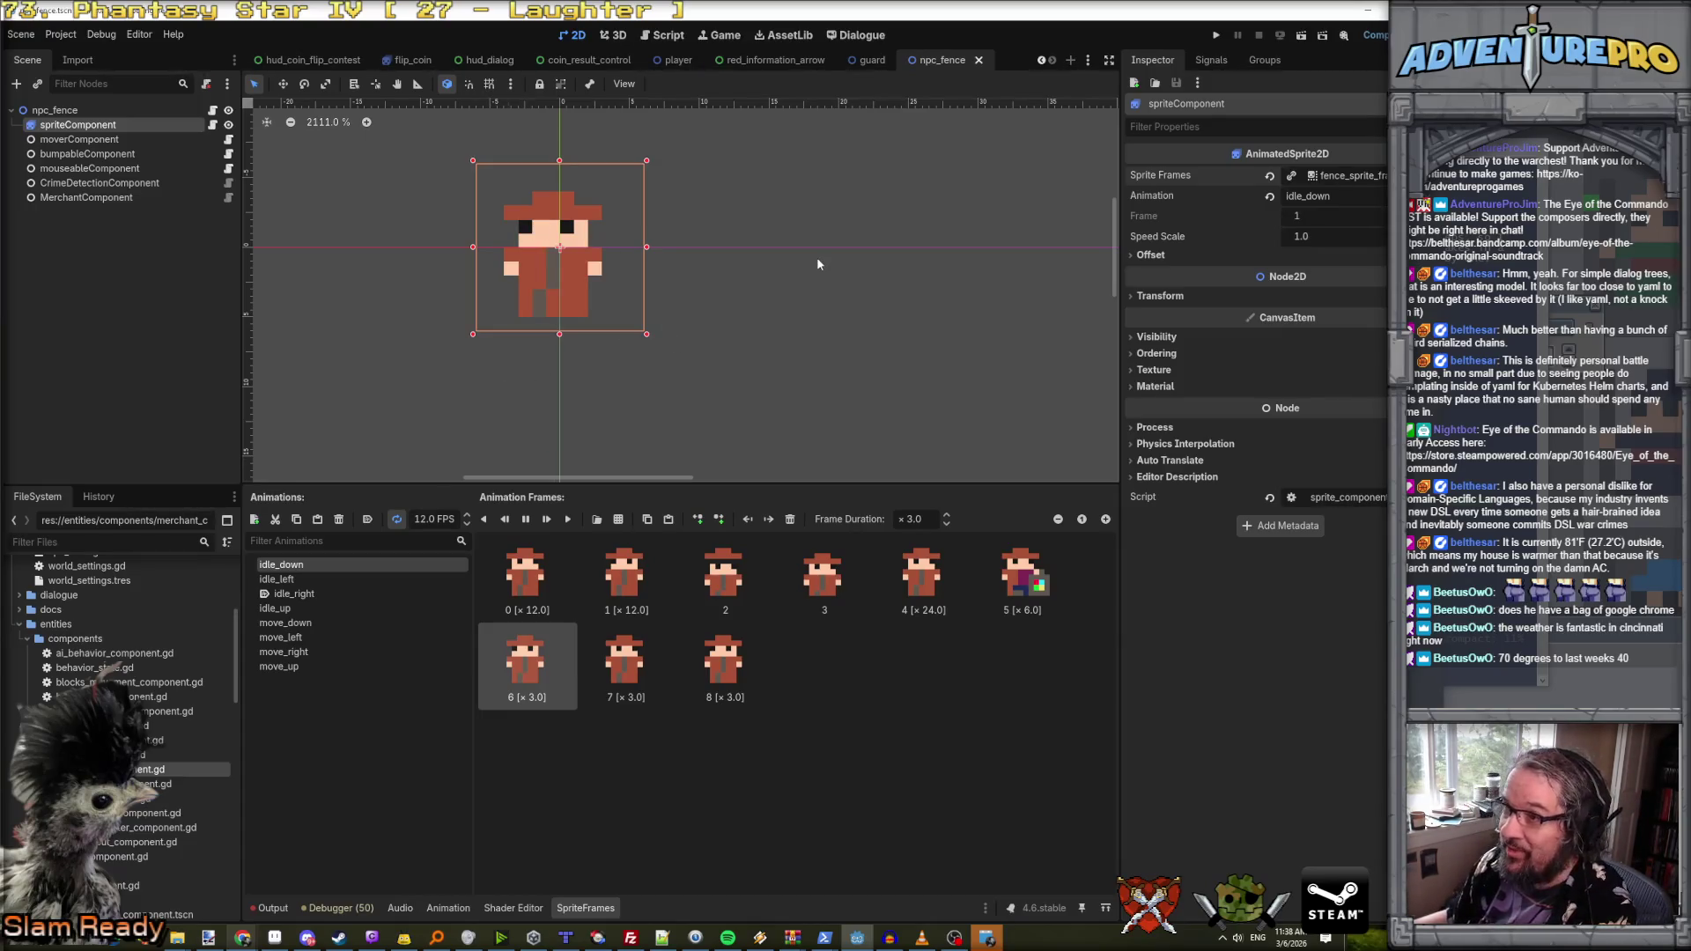
left_click(88, 110)
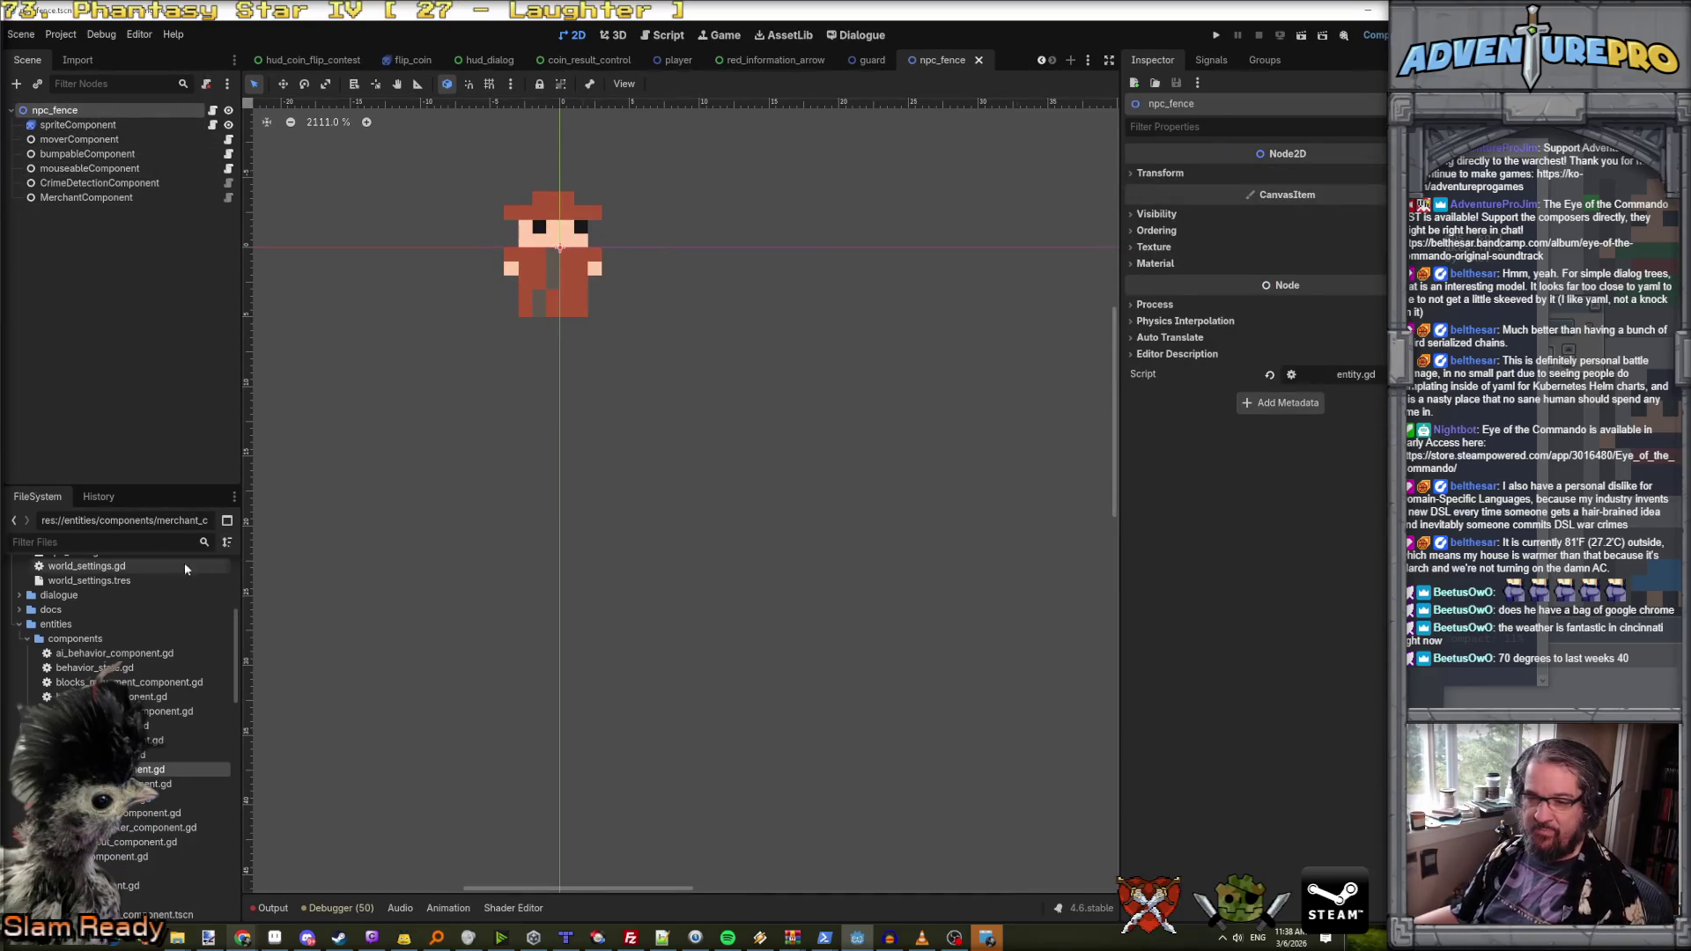
scroll(194, 567, "down", 5)
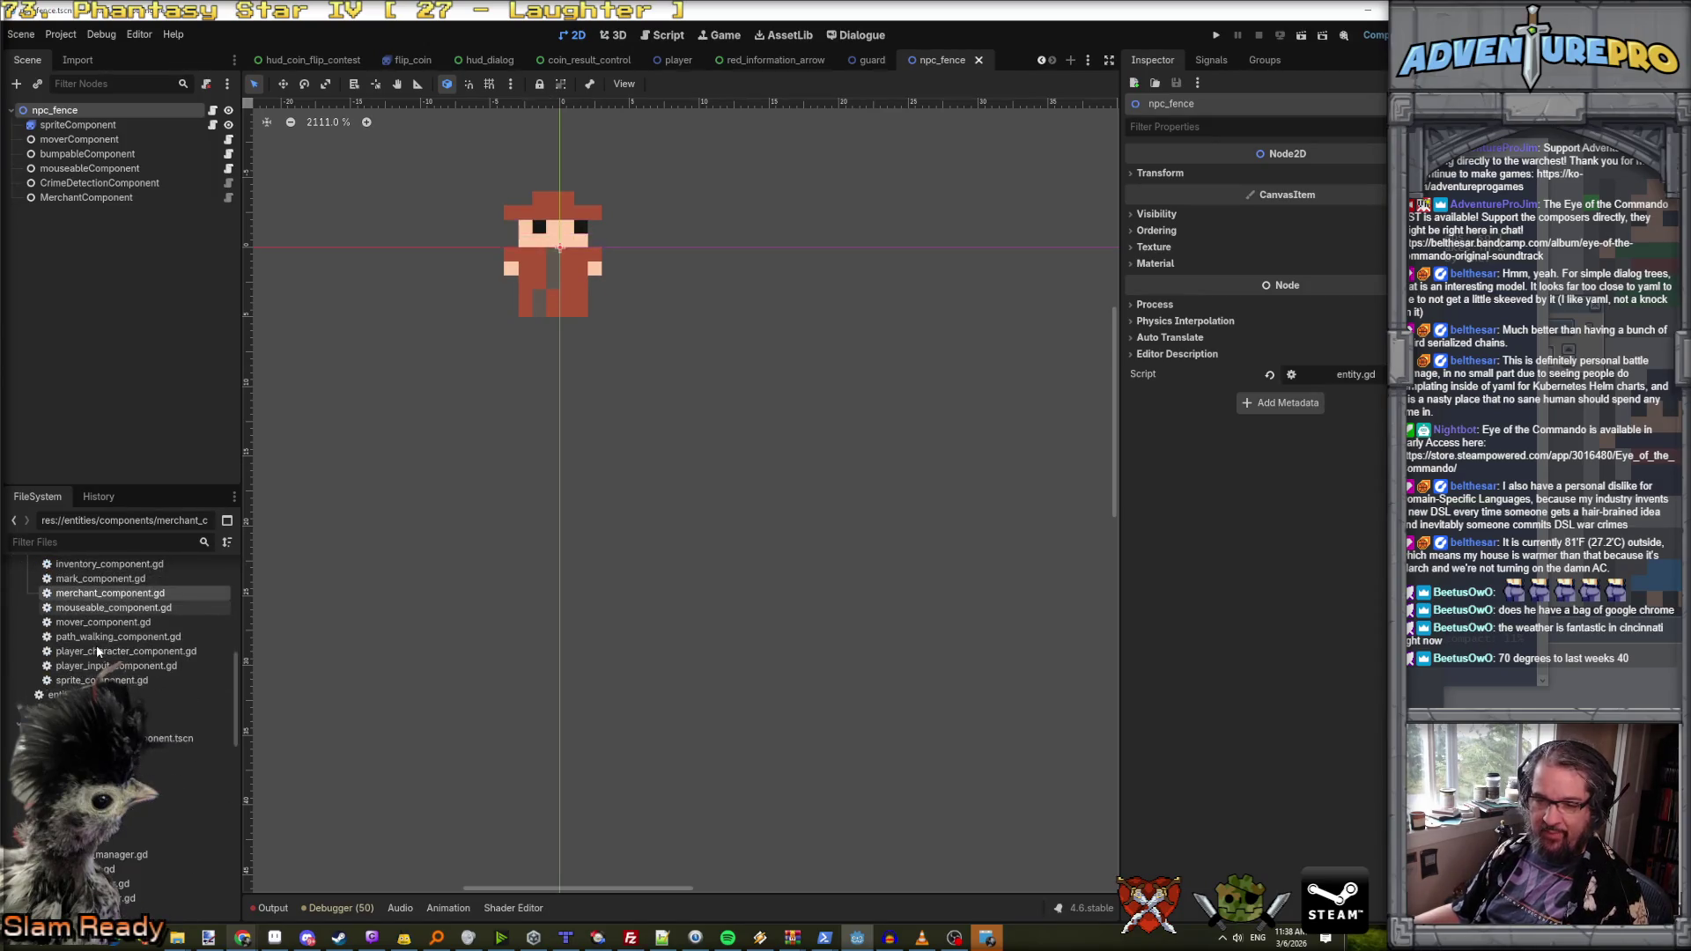
mouse_move(857, 937)
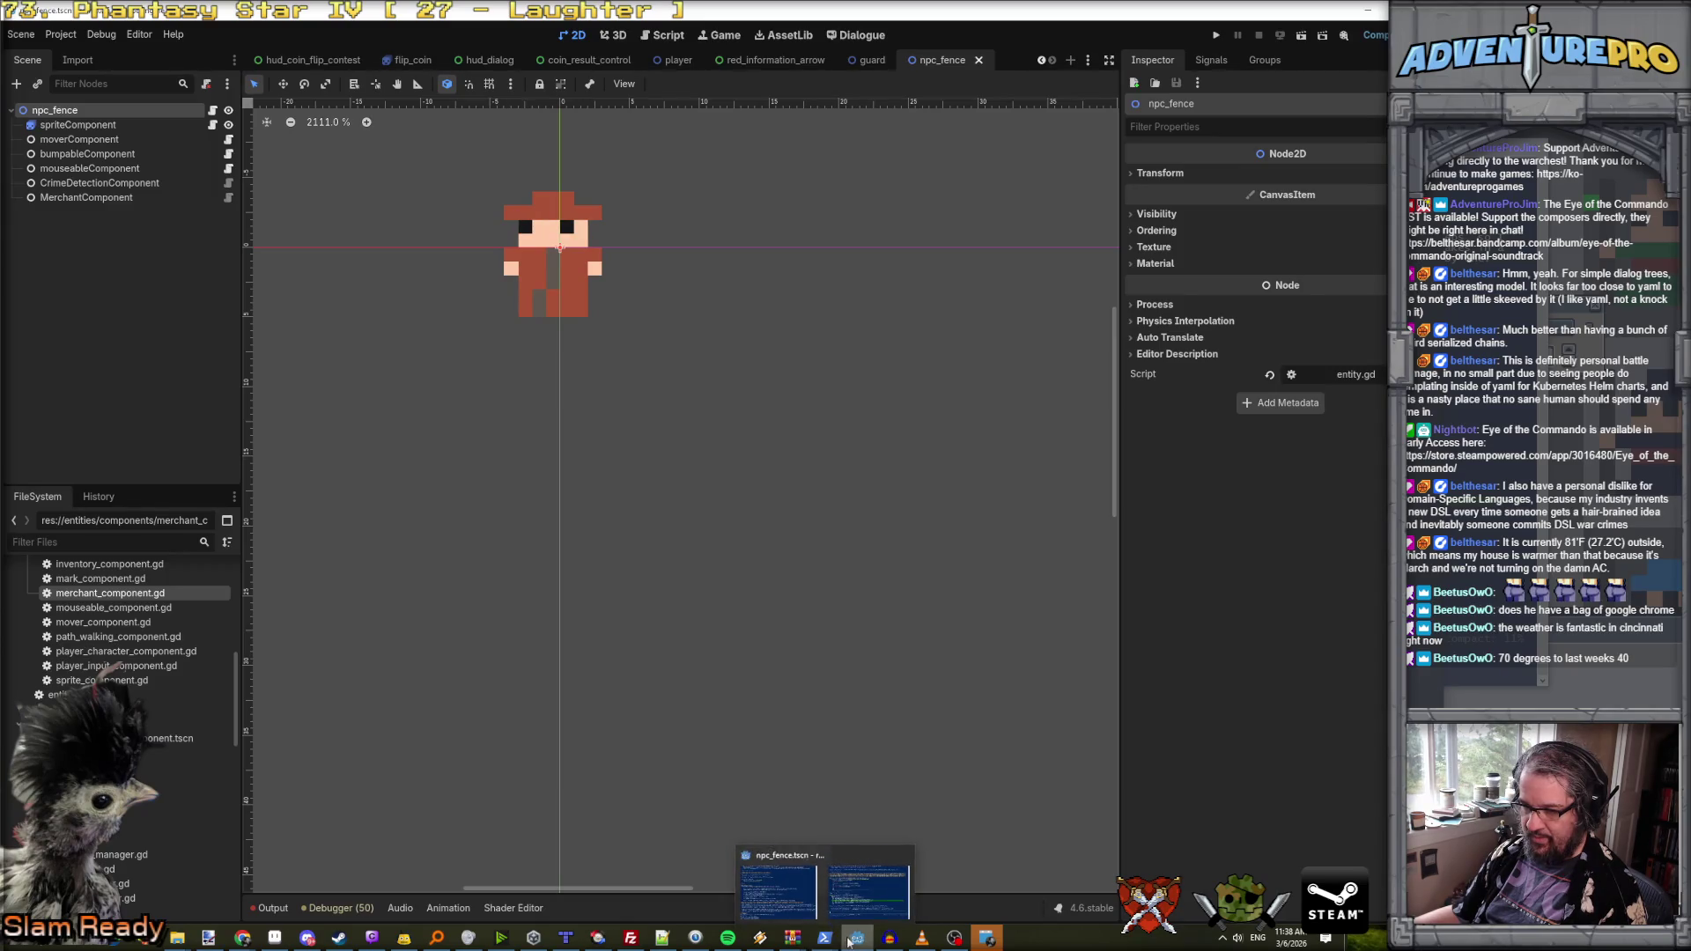
Send Claude Code the request to spawn npc_fences after the marks and guards in every gated zone
left_click(853, 900)
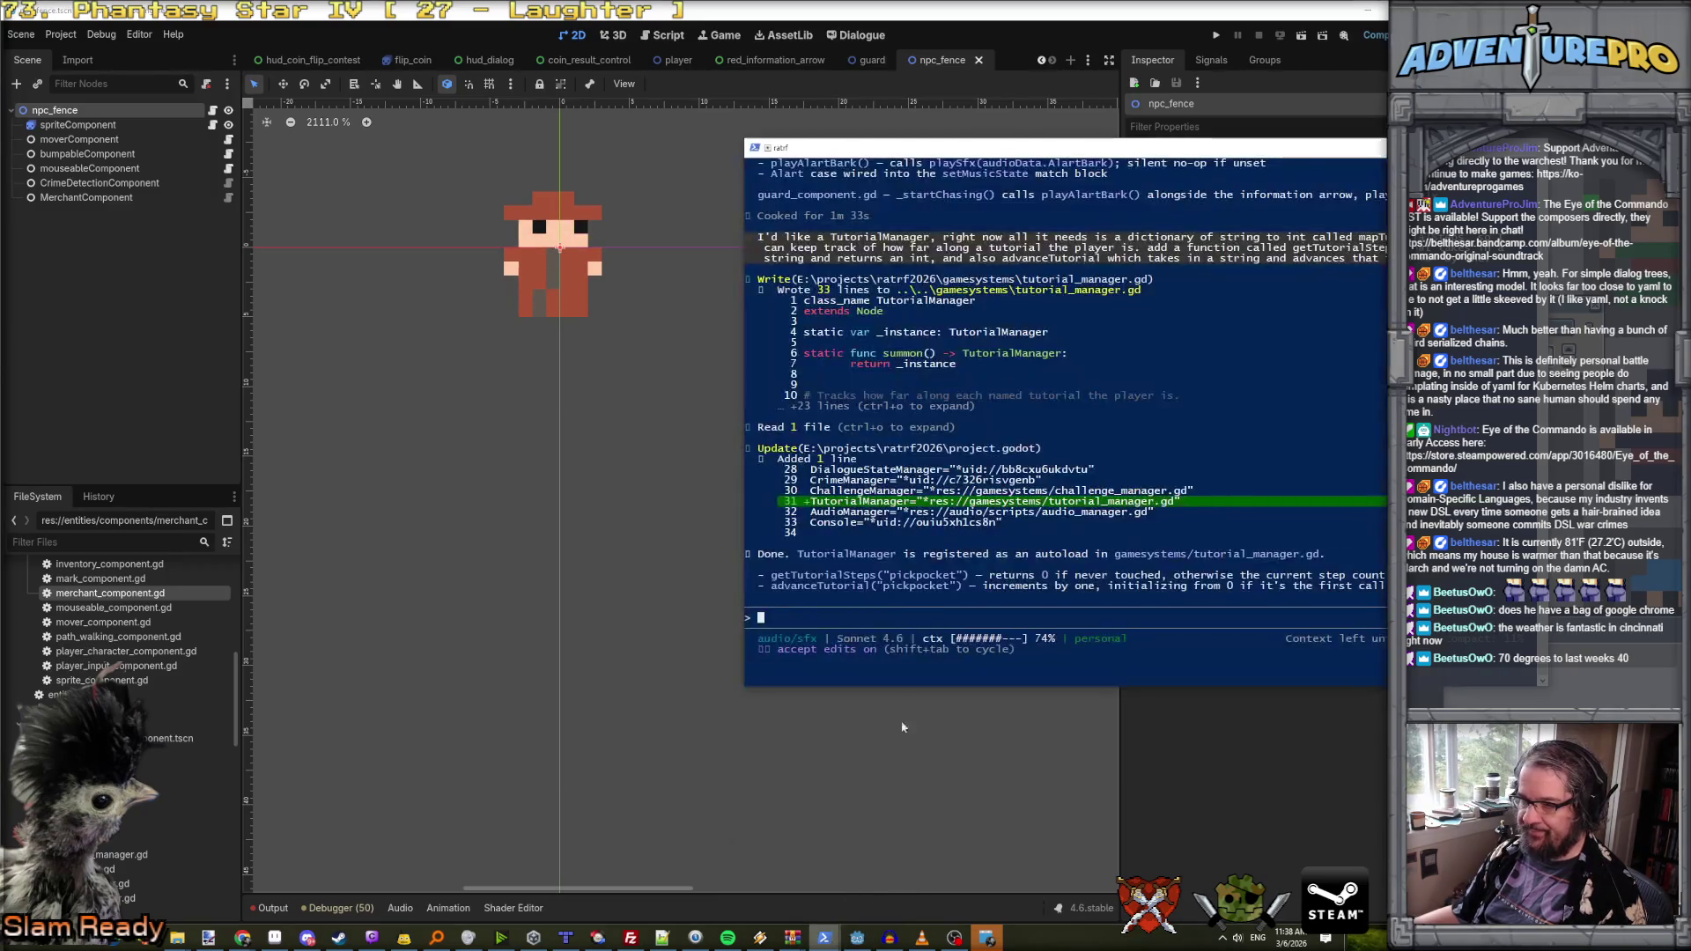
left_click(828, 620)
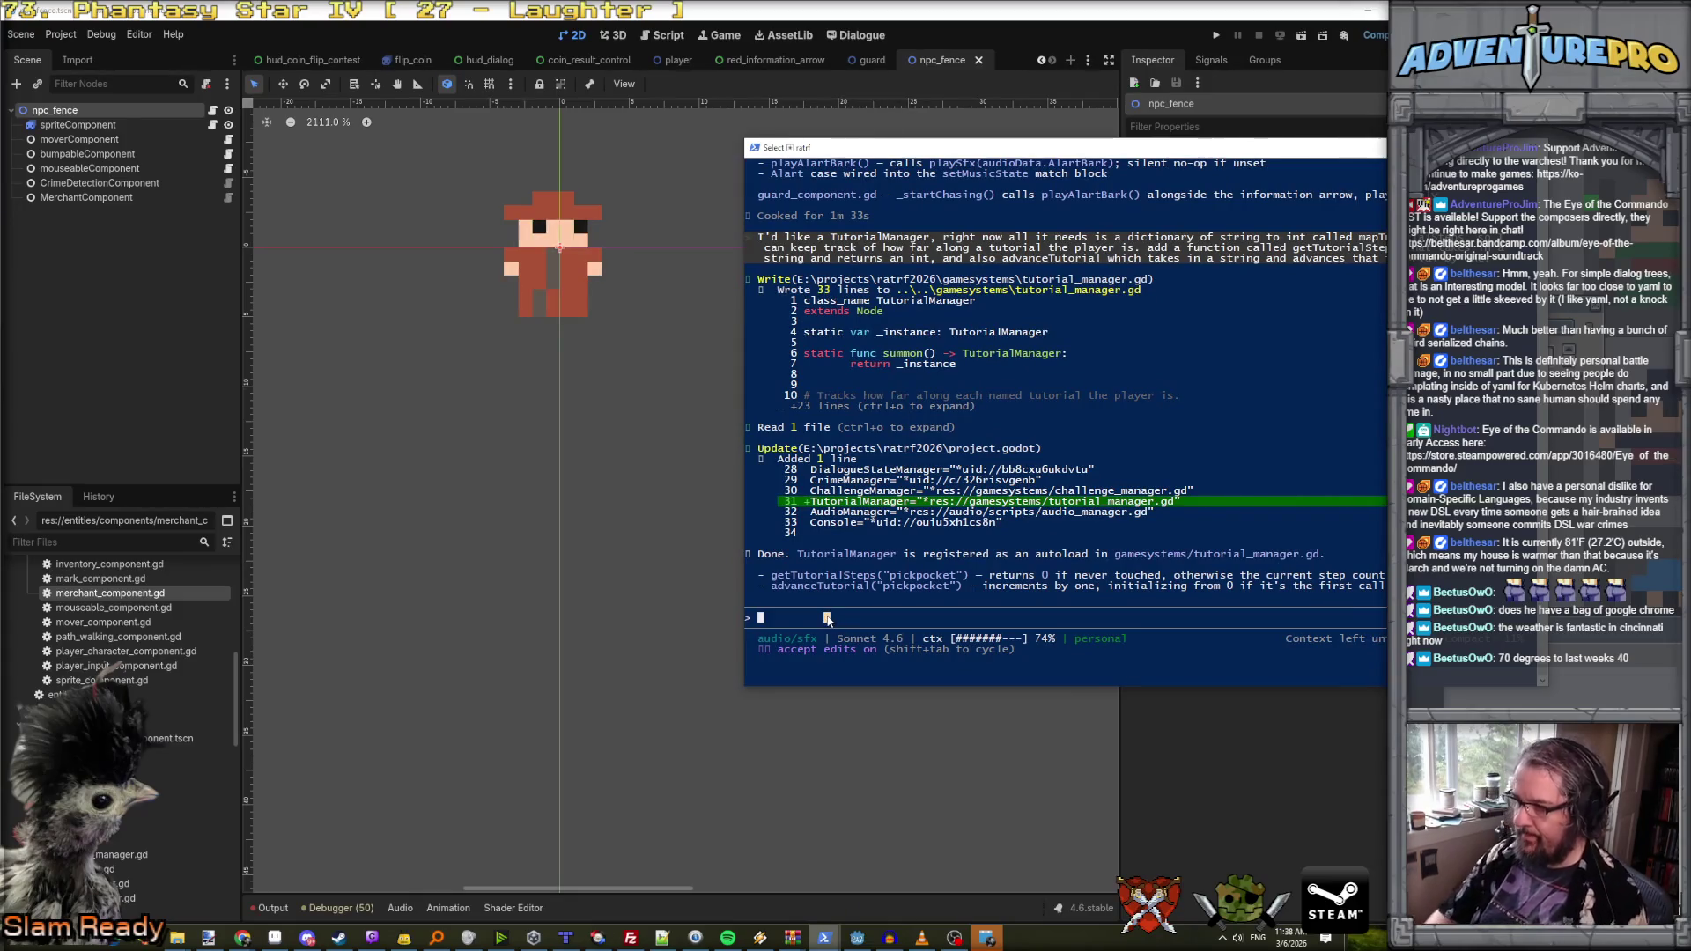
type("Let's t")
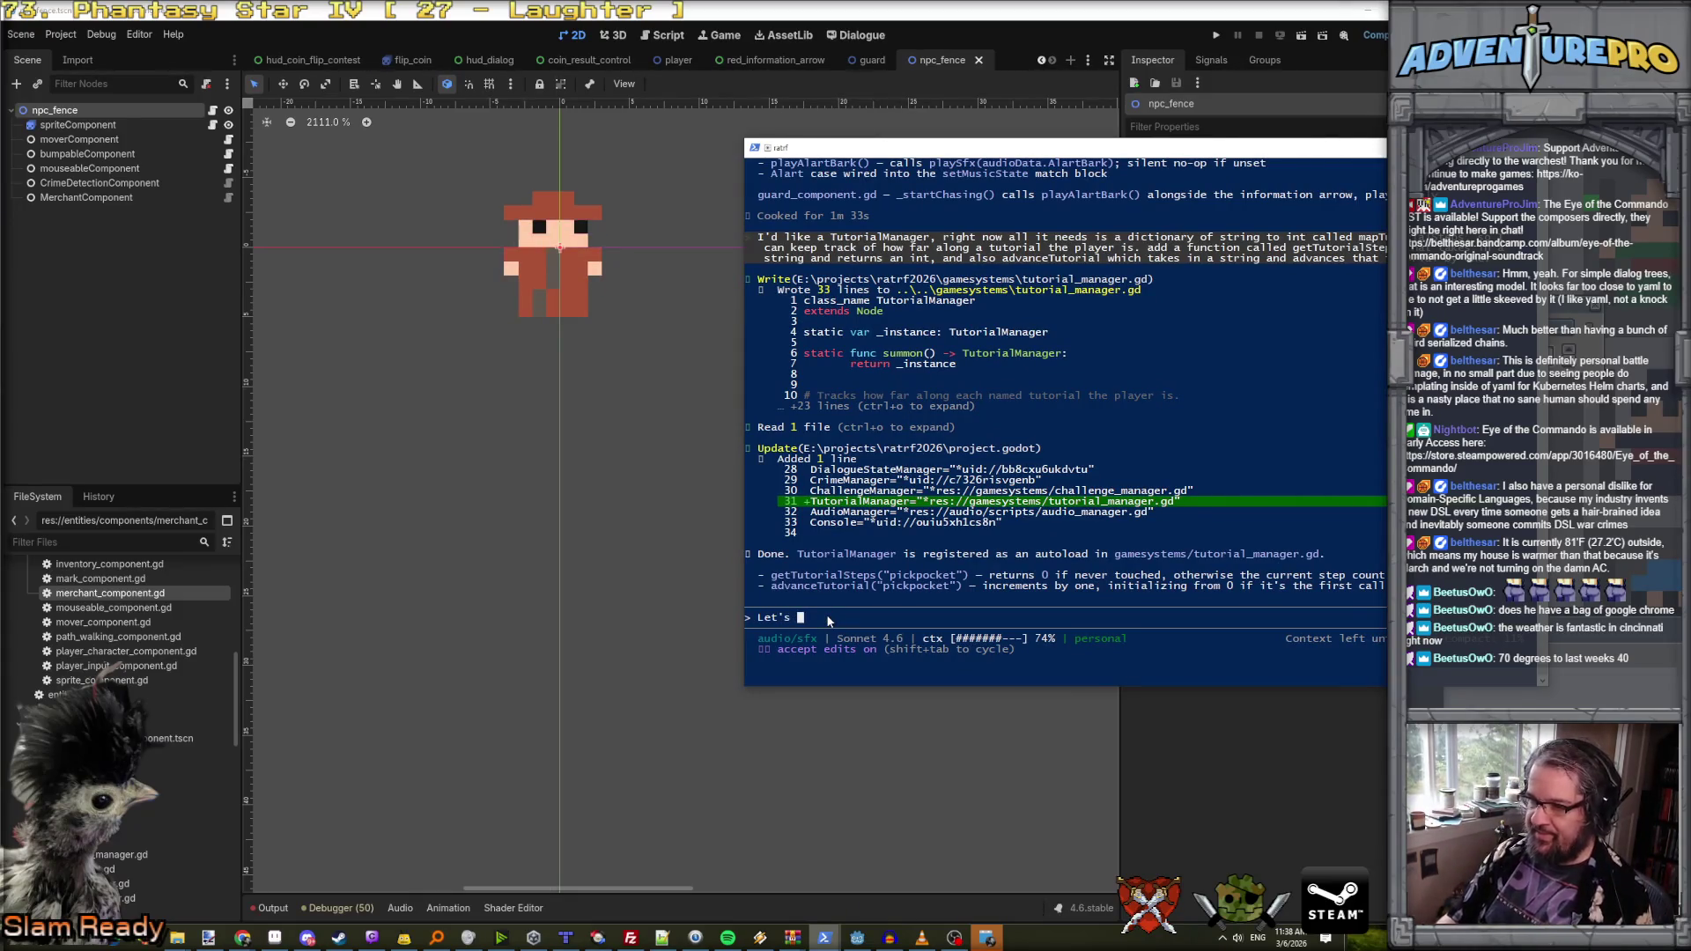
type("alk abo")
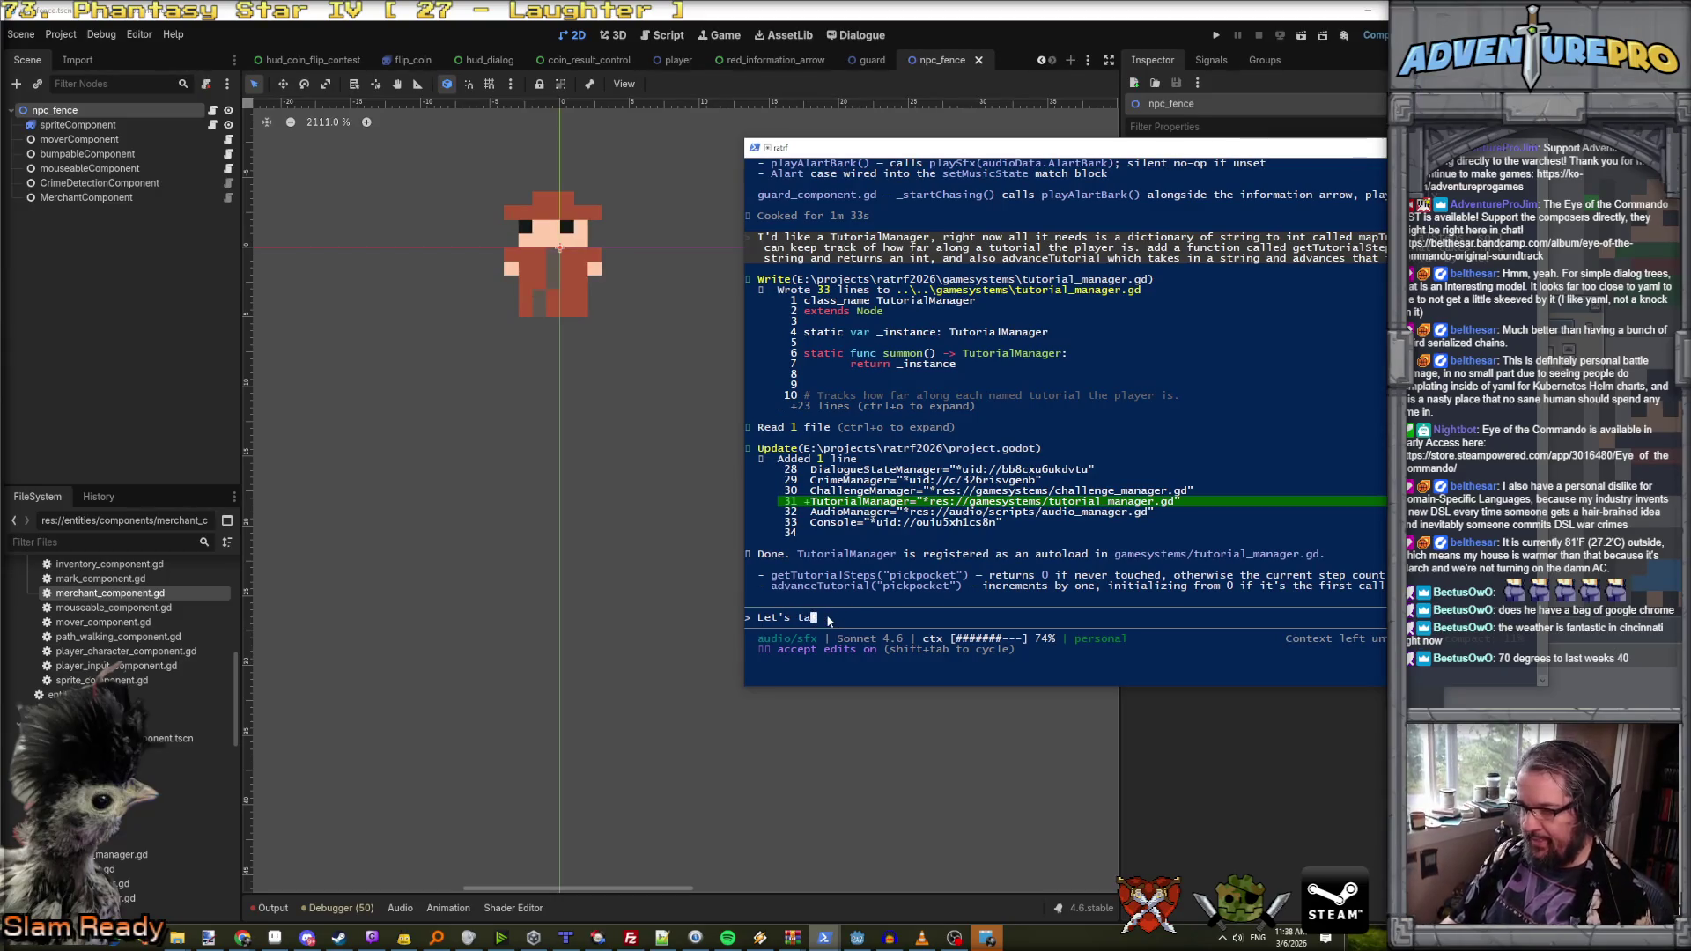
type("ut spawning")
key("BackSpace")
type("npc_")
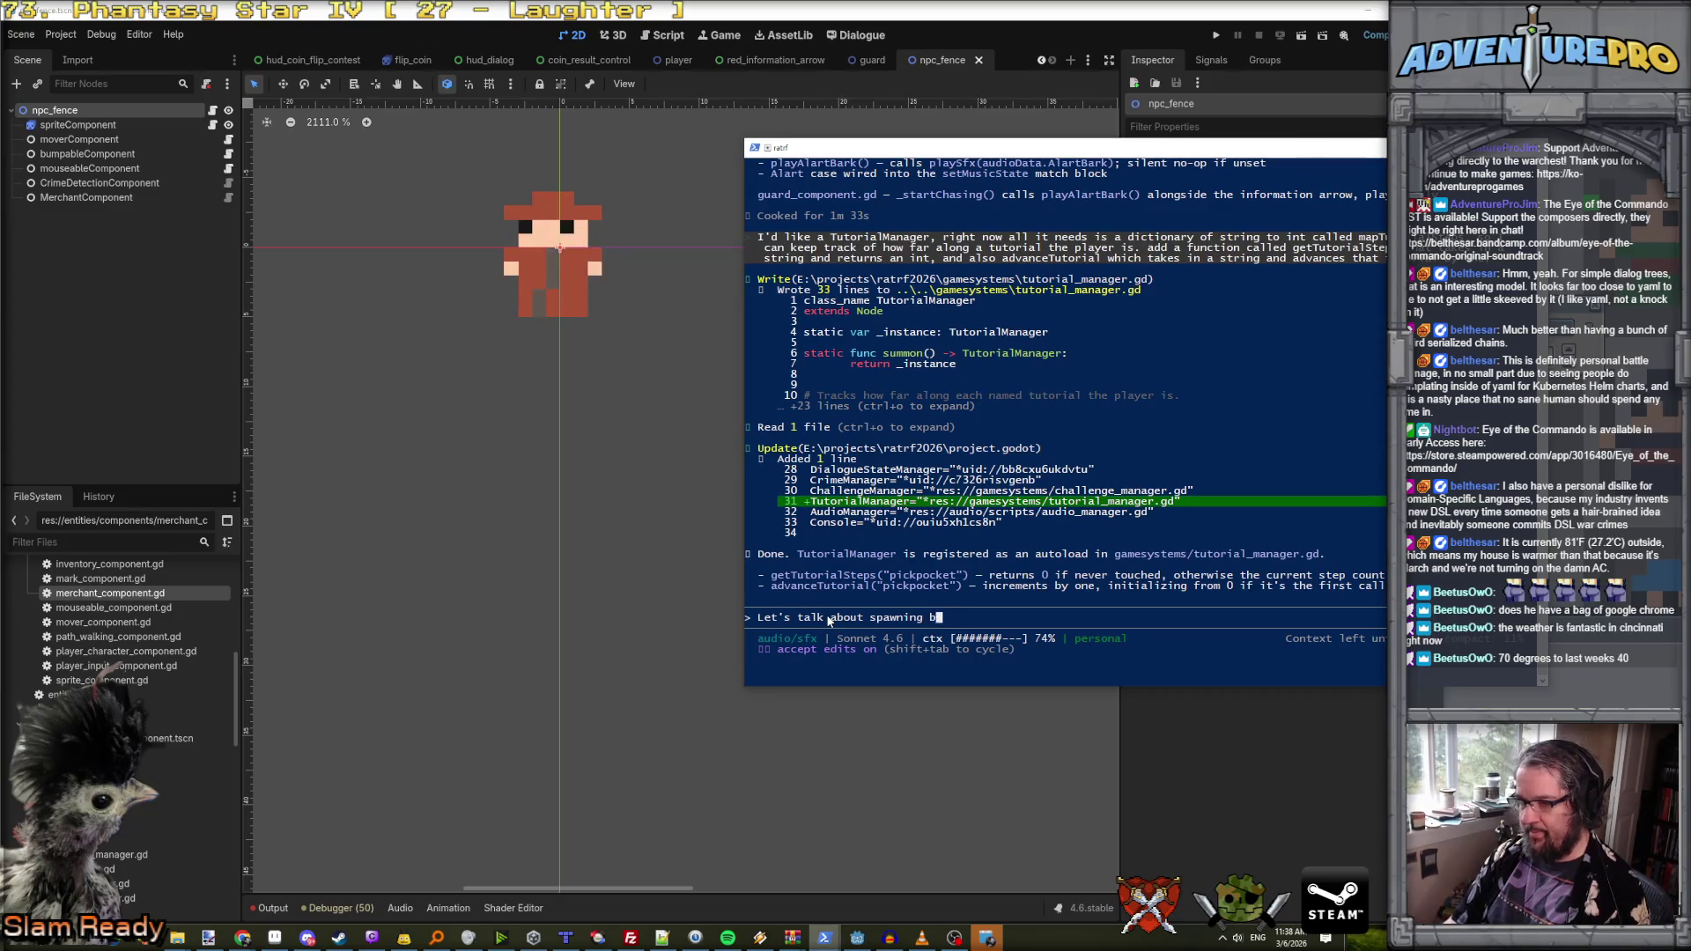
type("fences in the ")
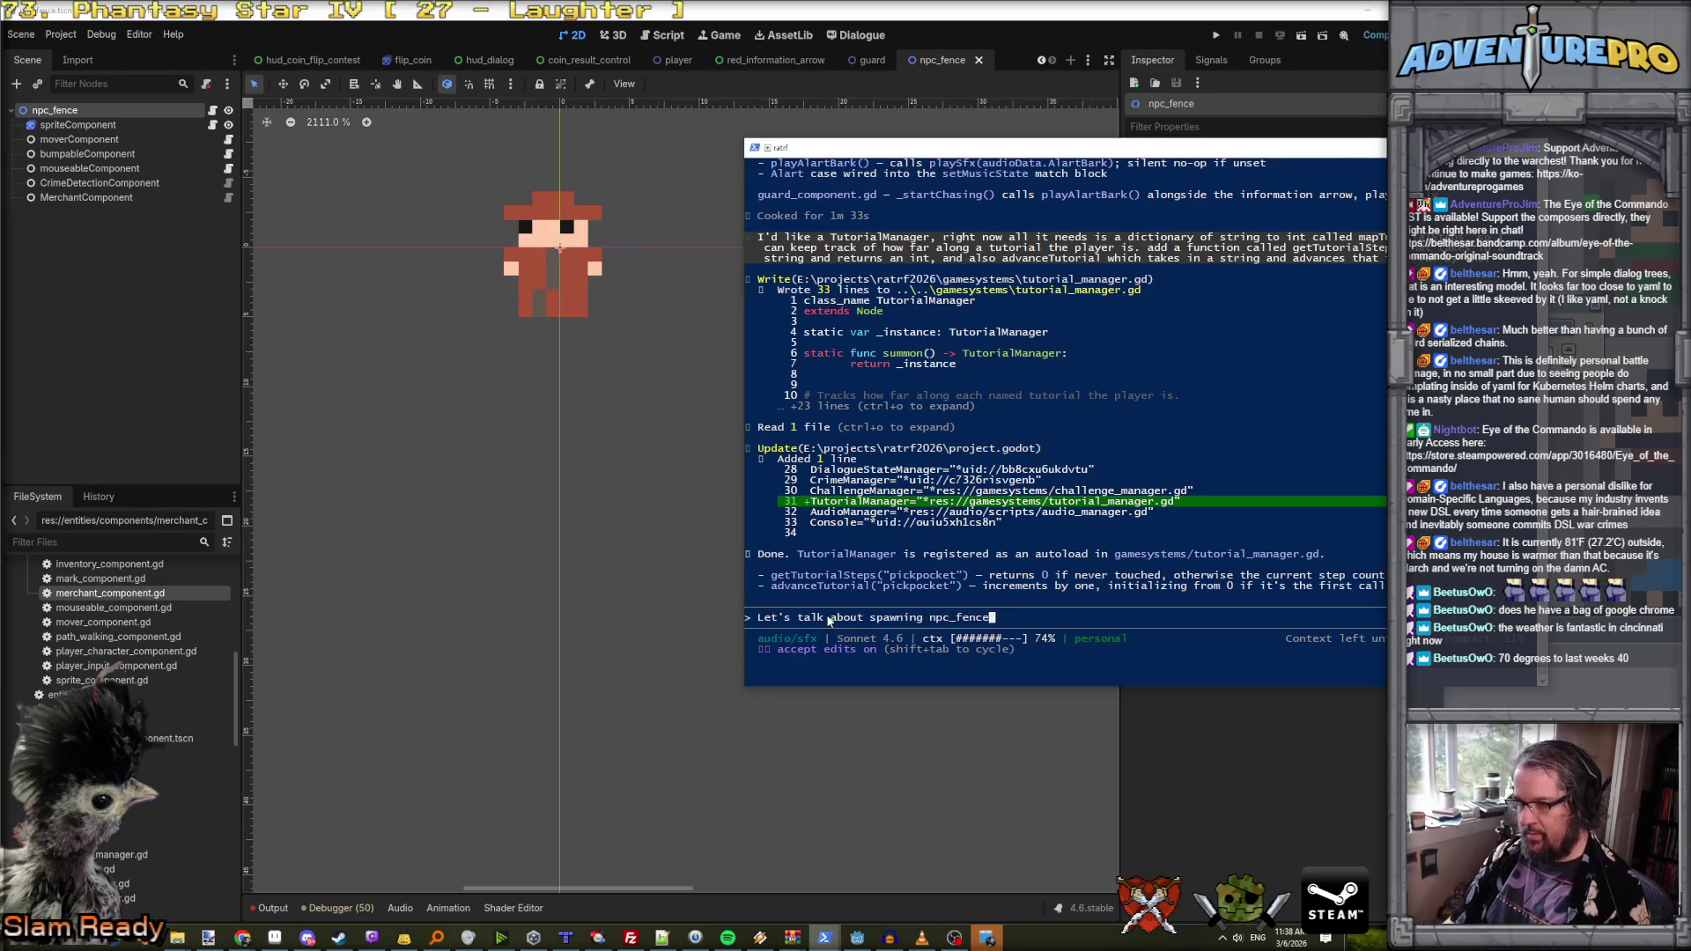
type("game. There sho")
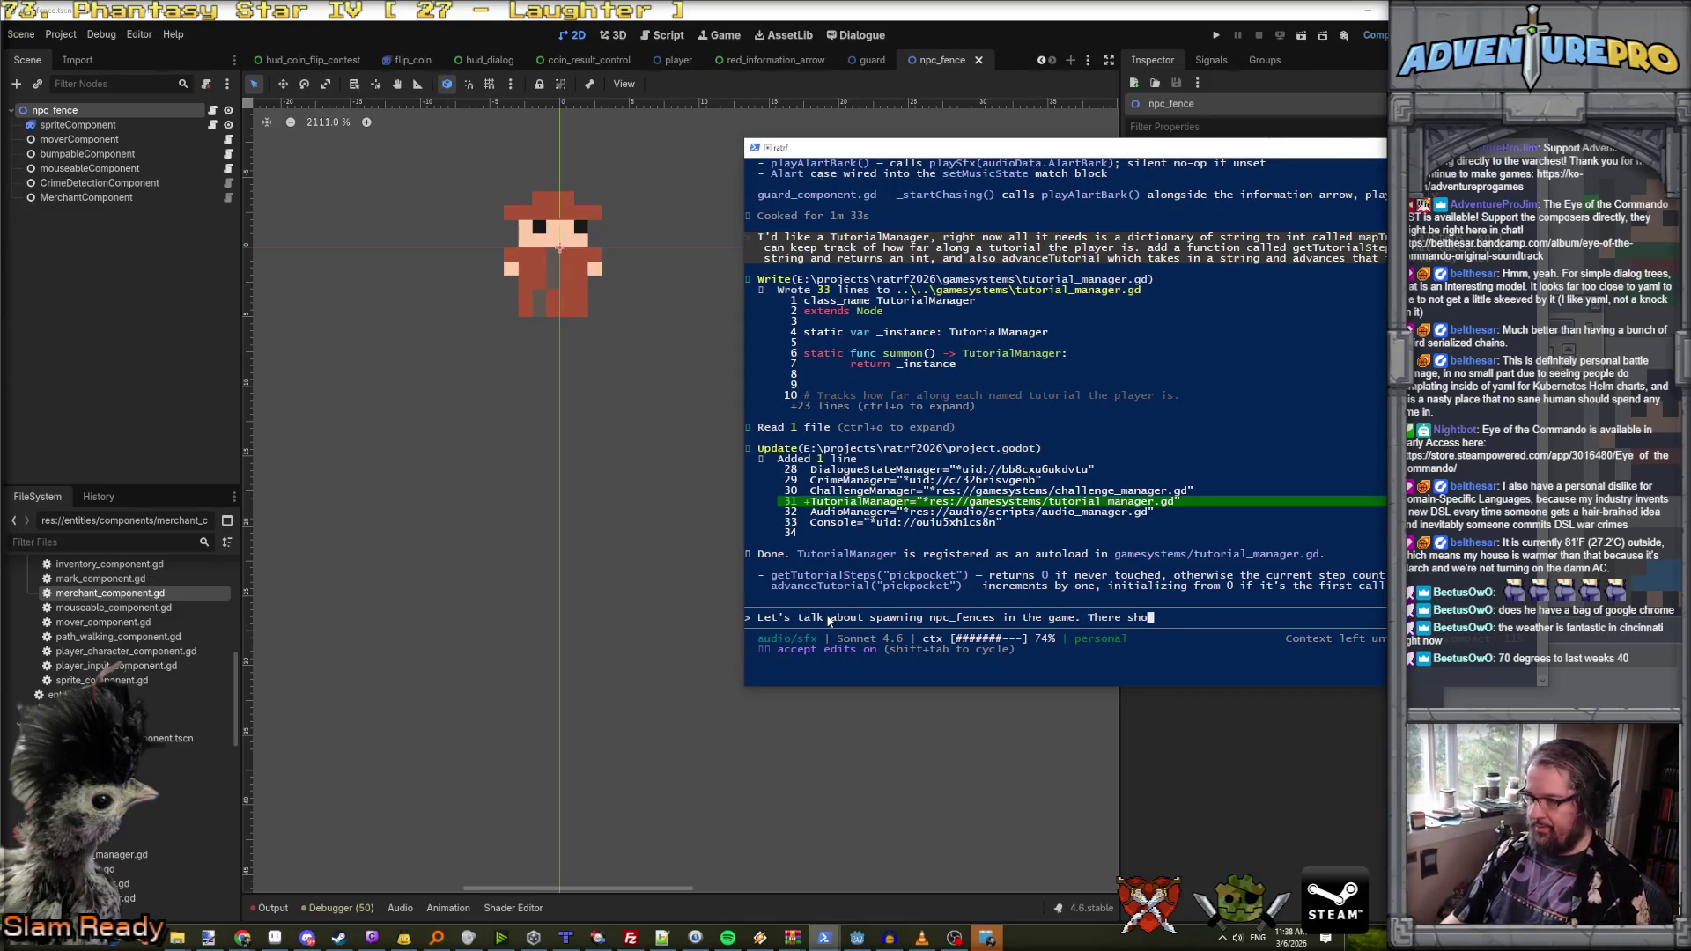
type("uld")
key("BackSpace")
key("BackSpace")
key("BackSpace")
type("For now, spawn them after the ma")
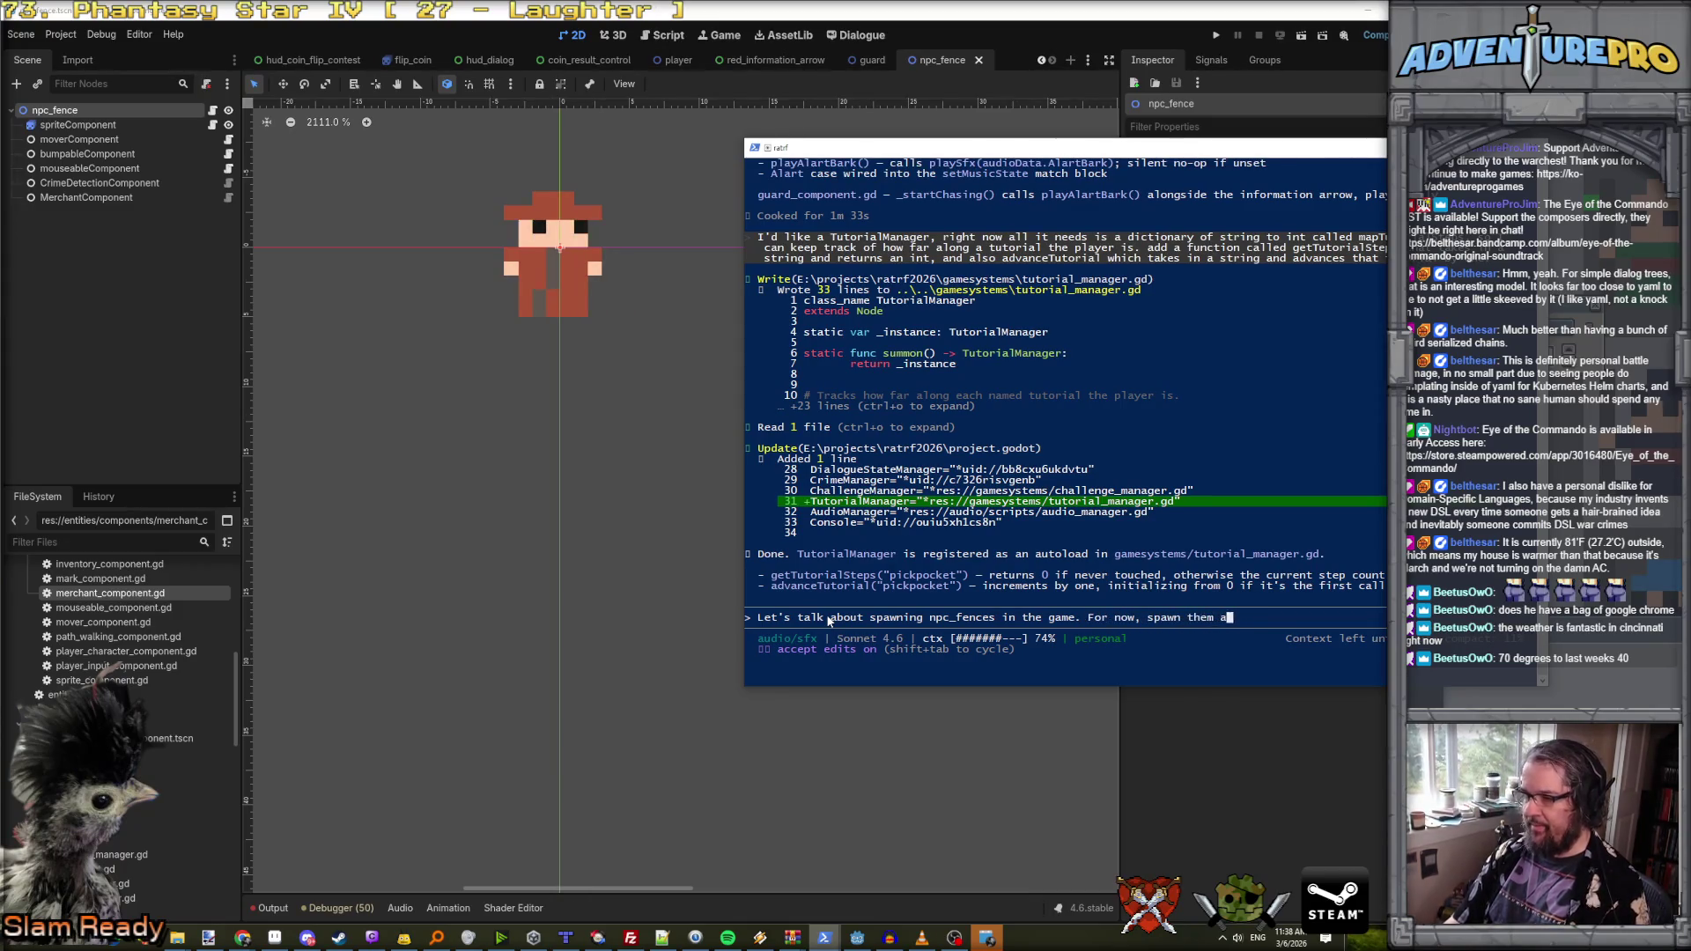
type("rks and guard ")
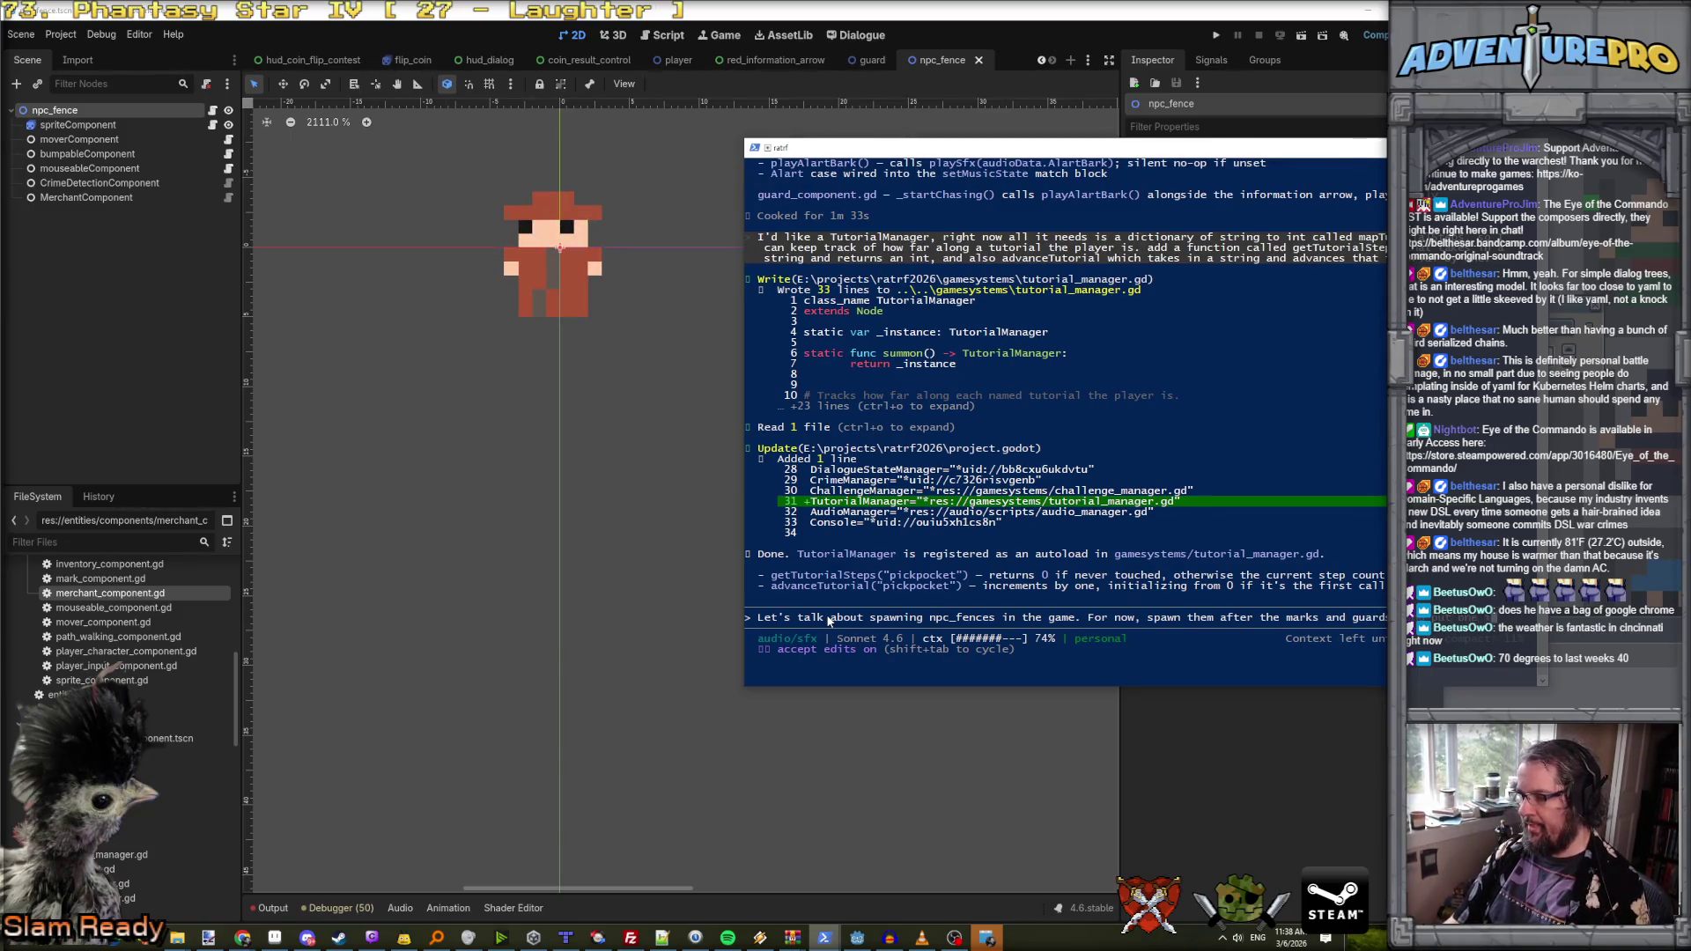
type("each zone th")
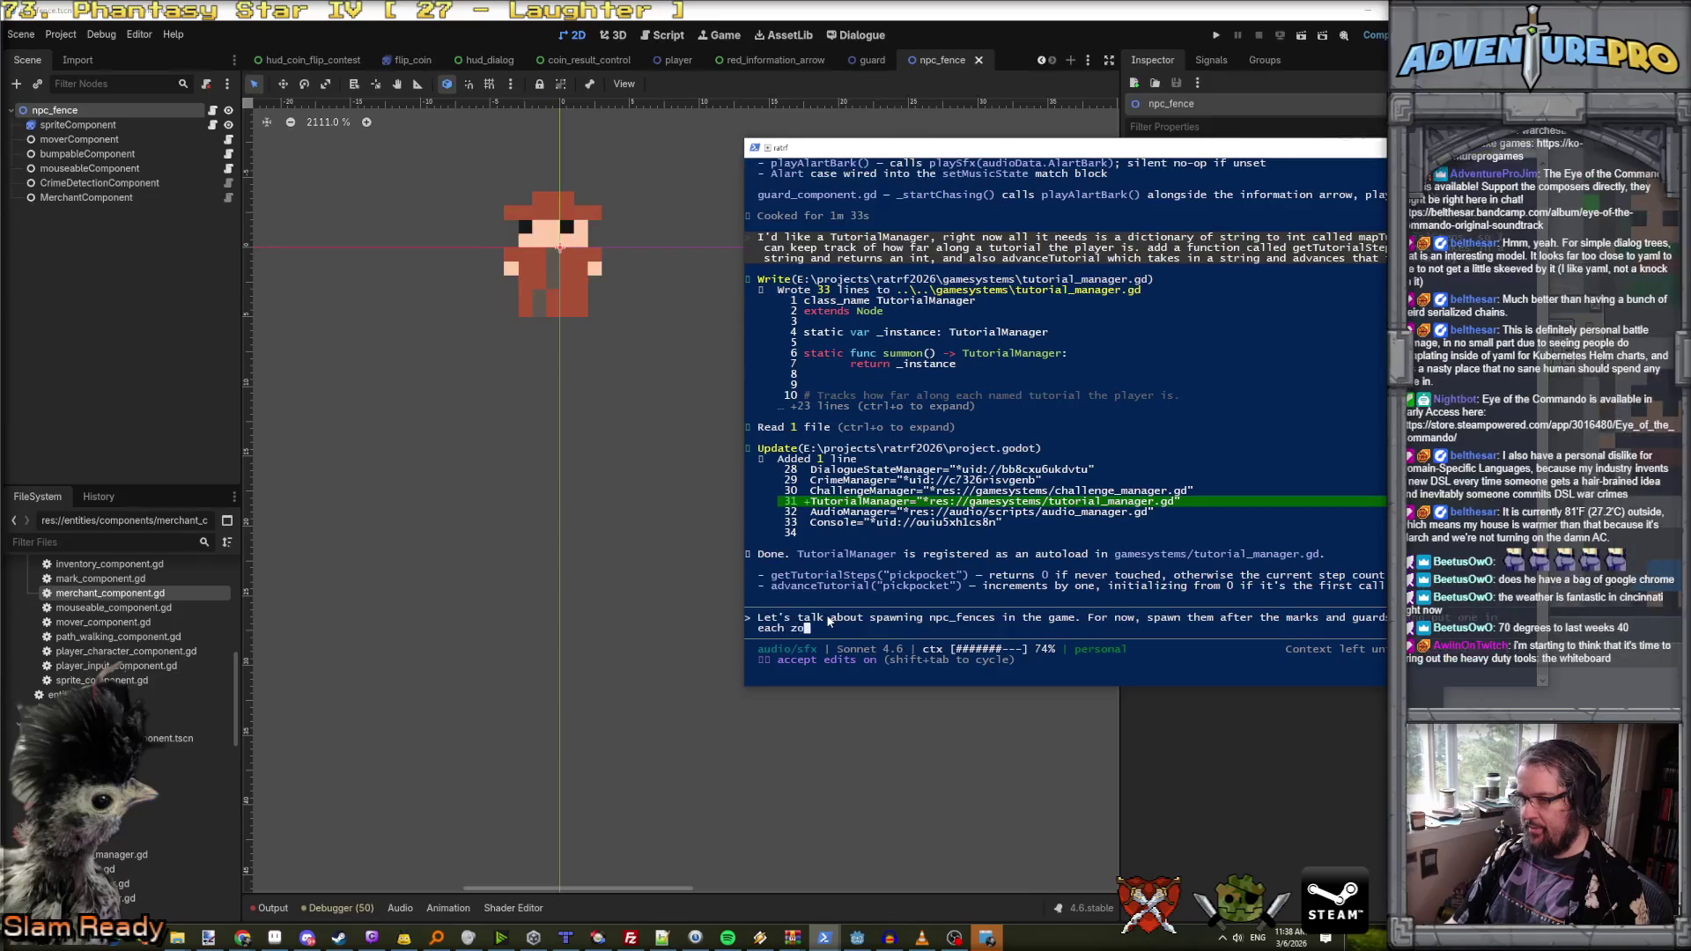
type("at has a gate.")
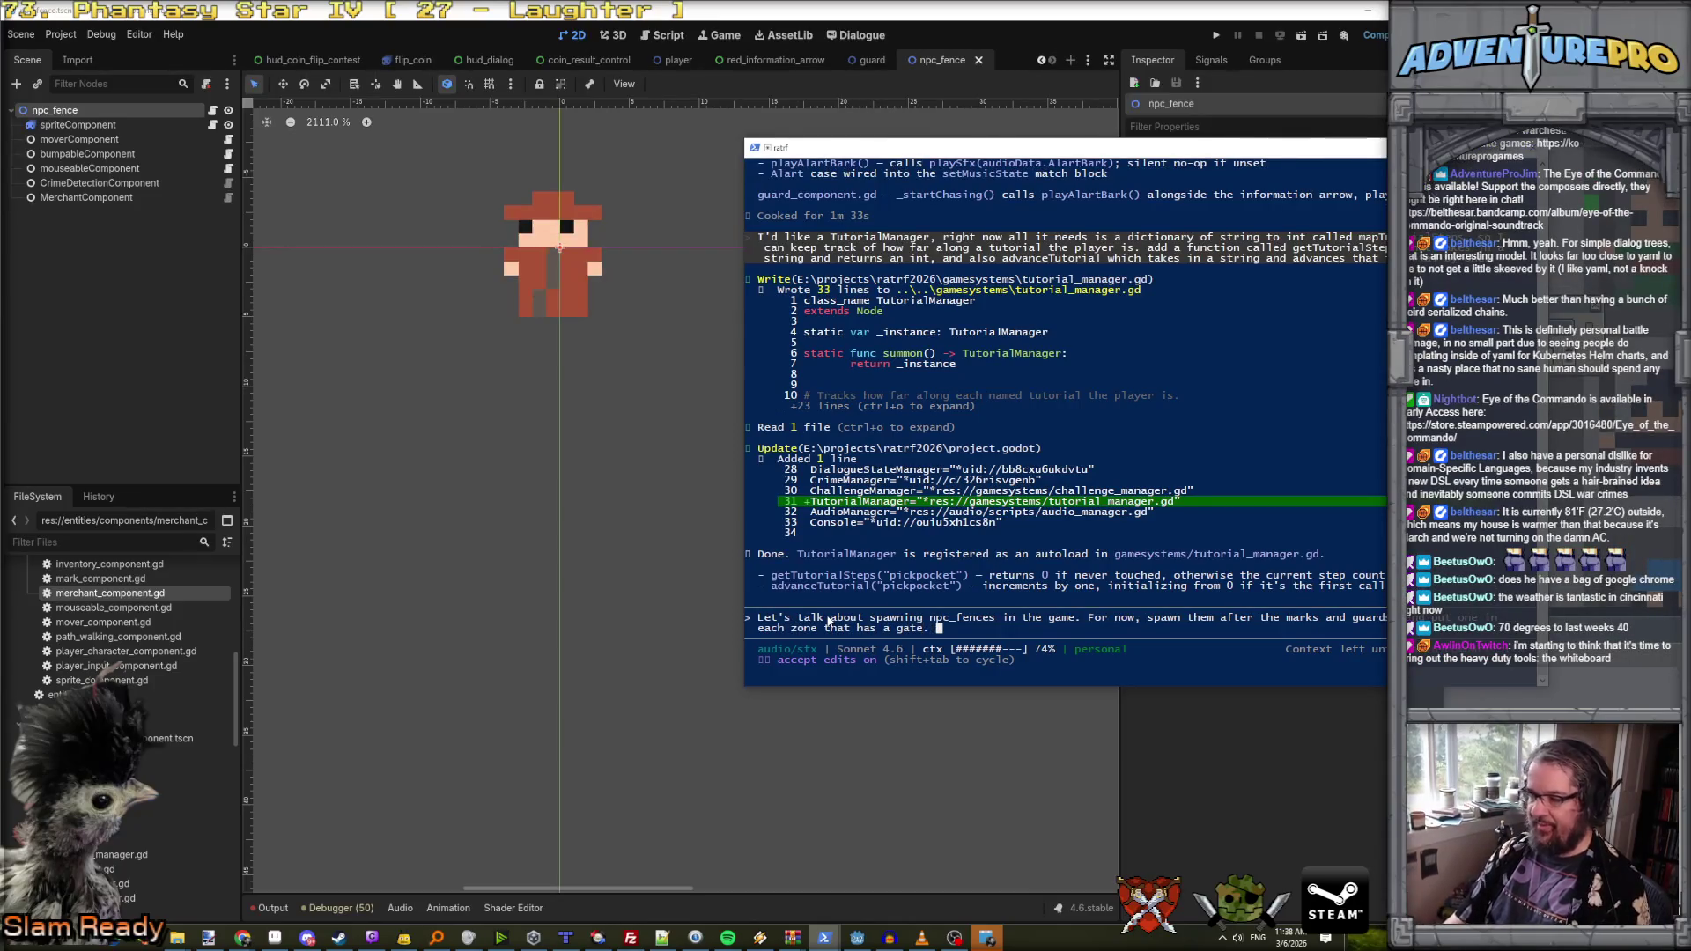
key("Return")
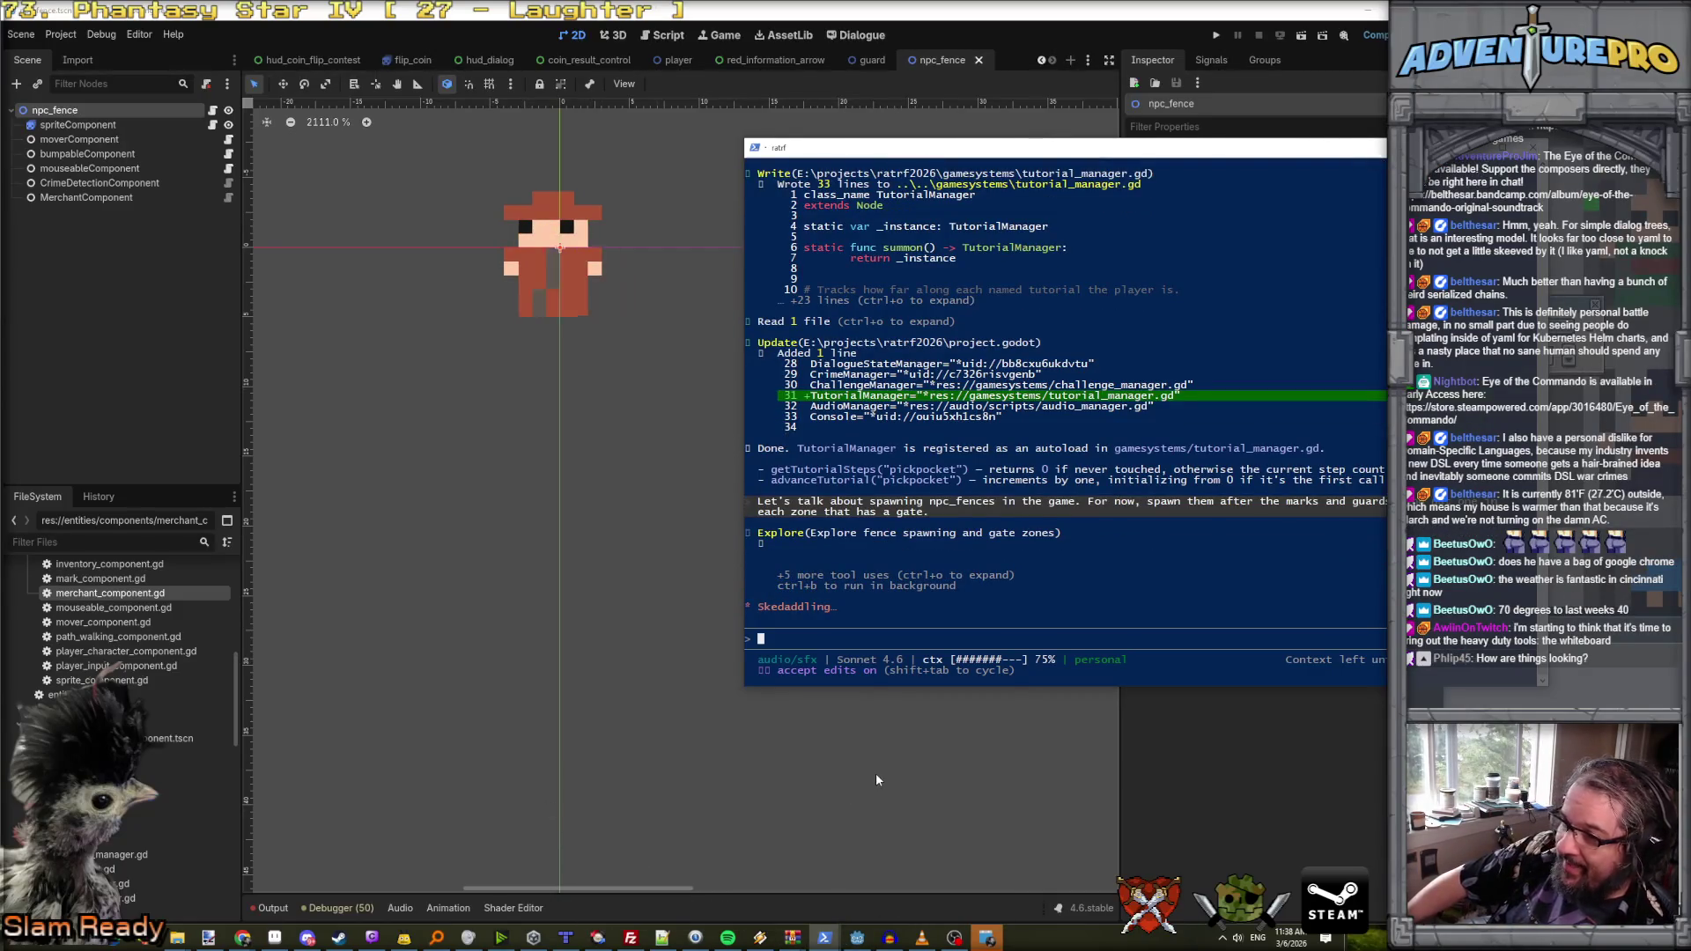
Run the project and walk the player with W and S to pickpocket until a guard alerts
mouse_move(925, 945)
left_click(857, 938)
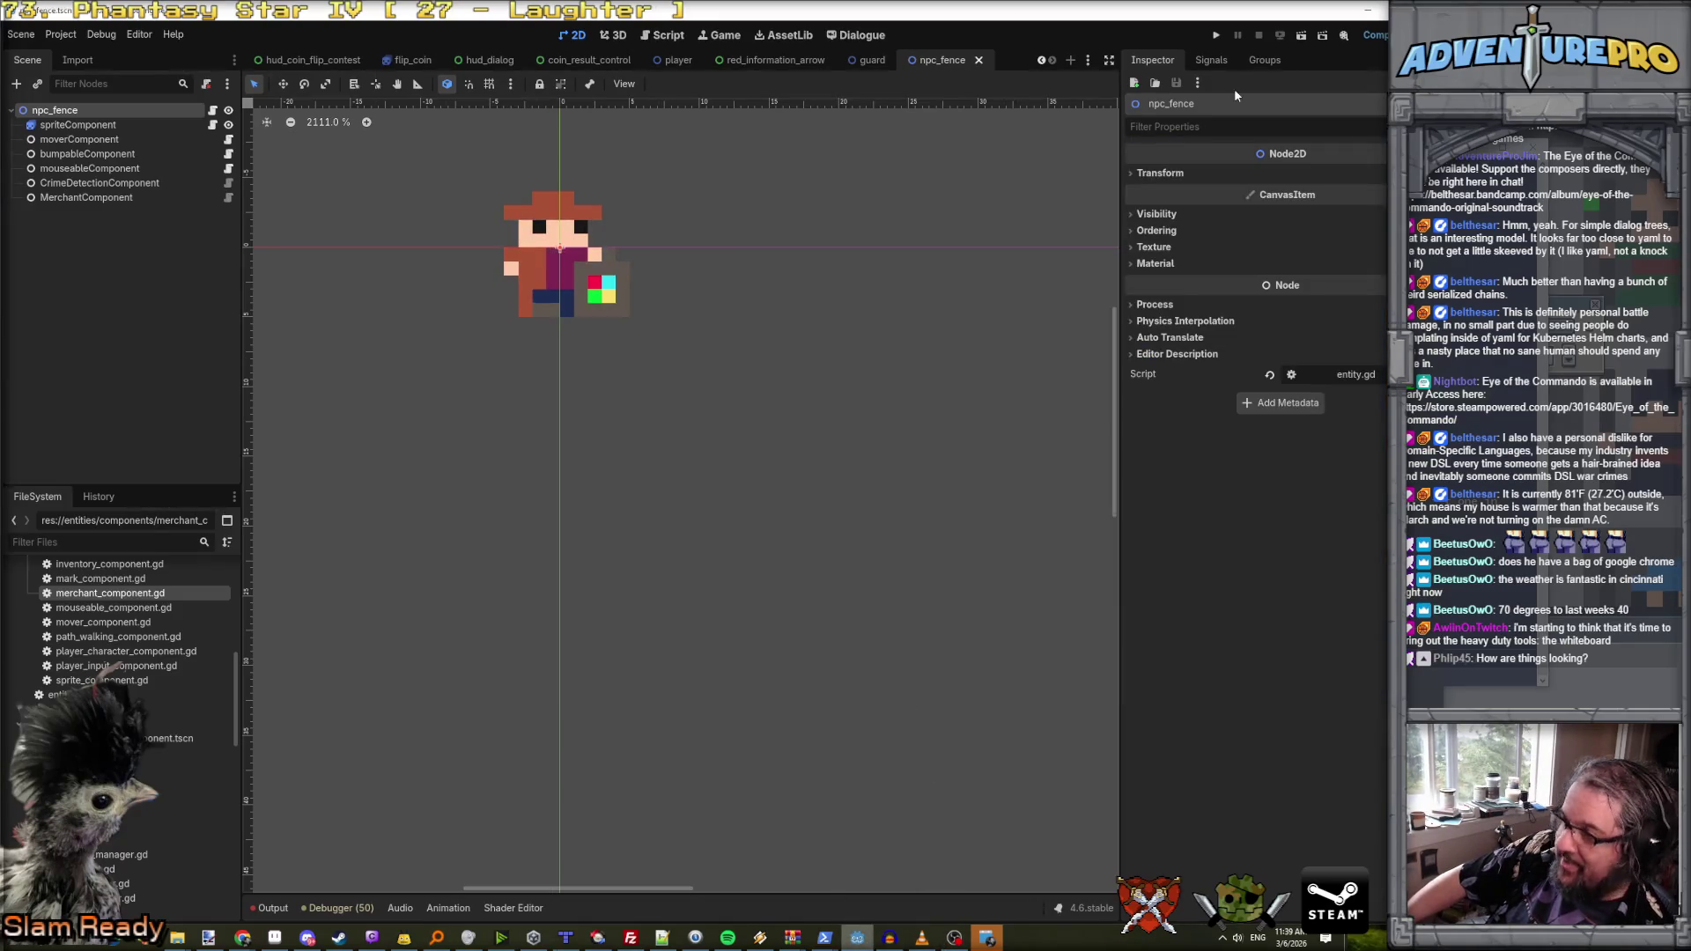
left_click(1217, 37)
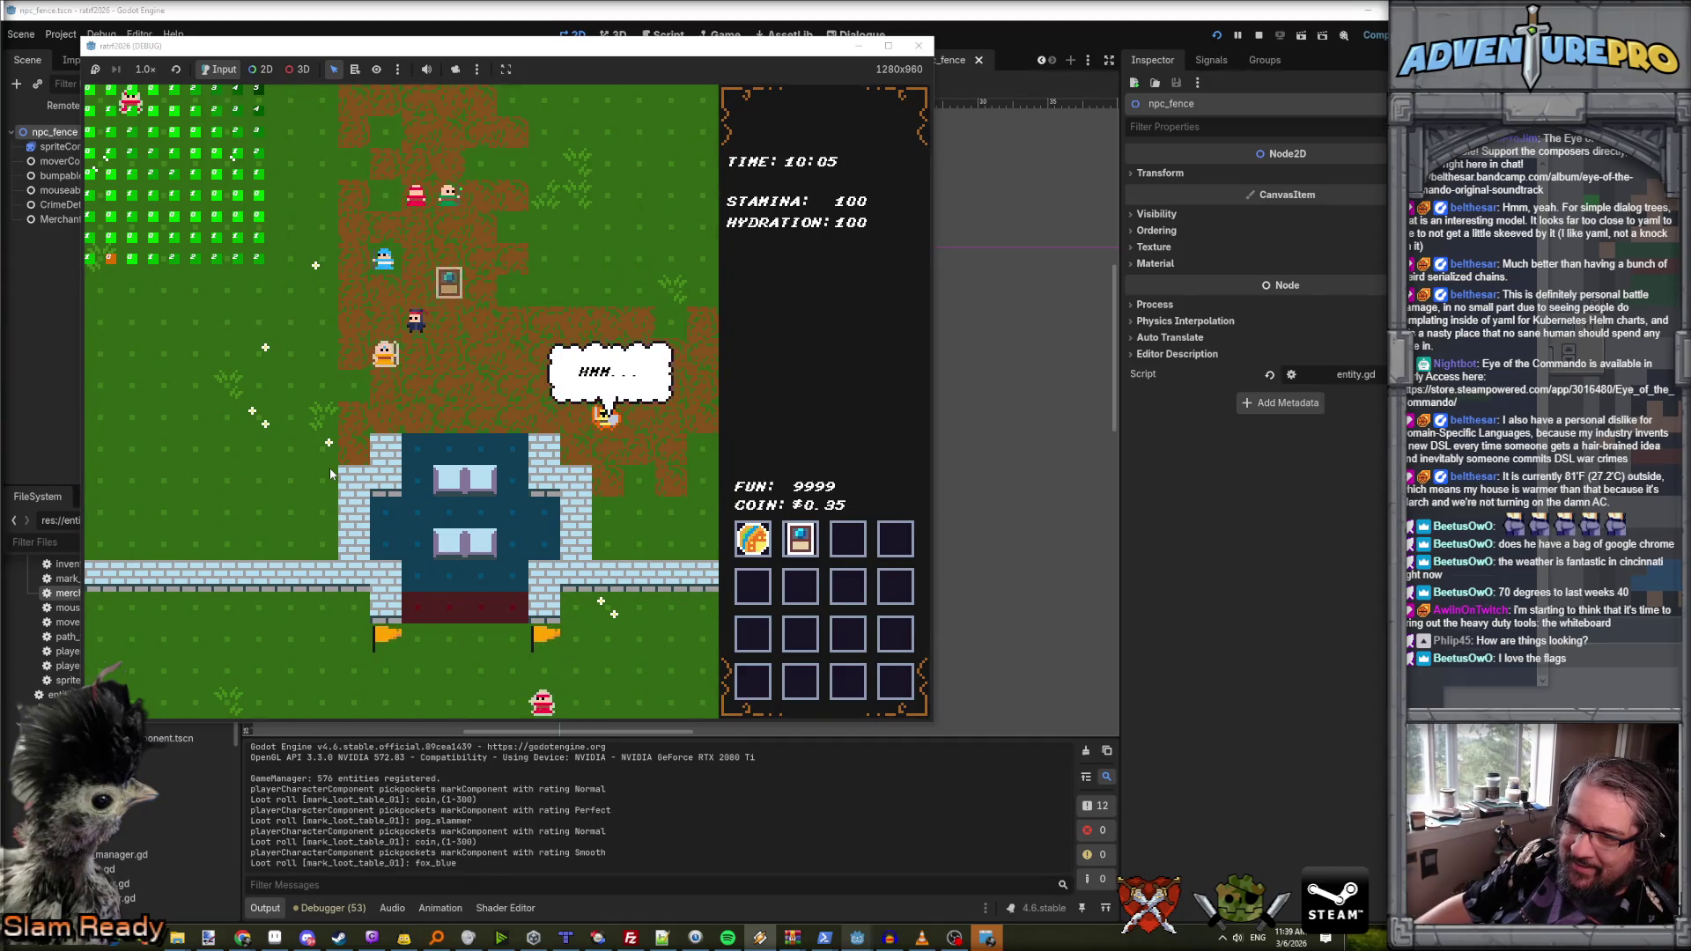
key("w")
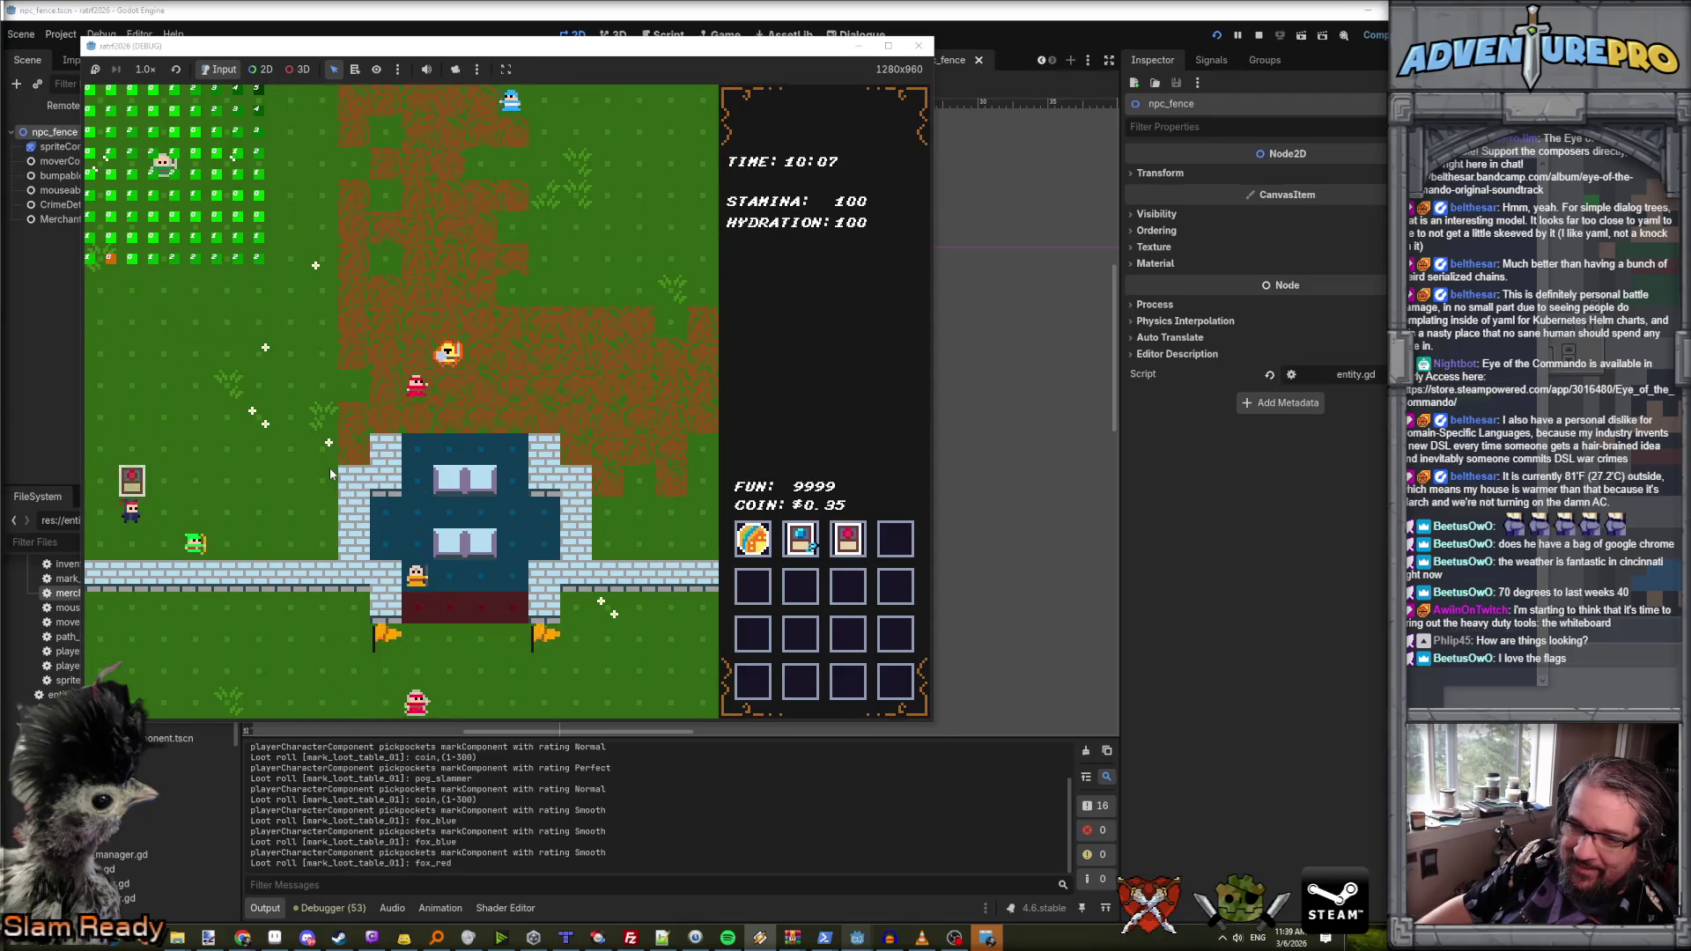
key("s")
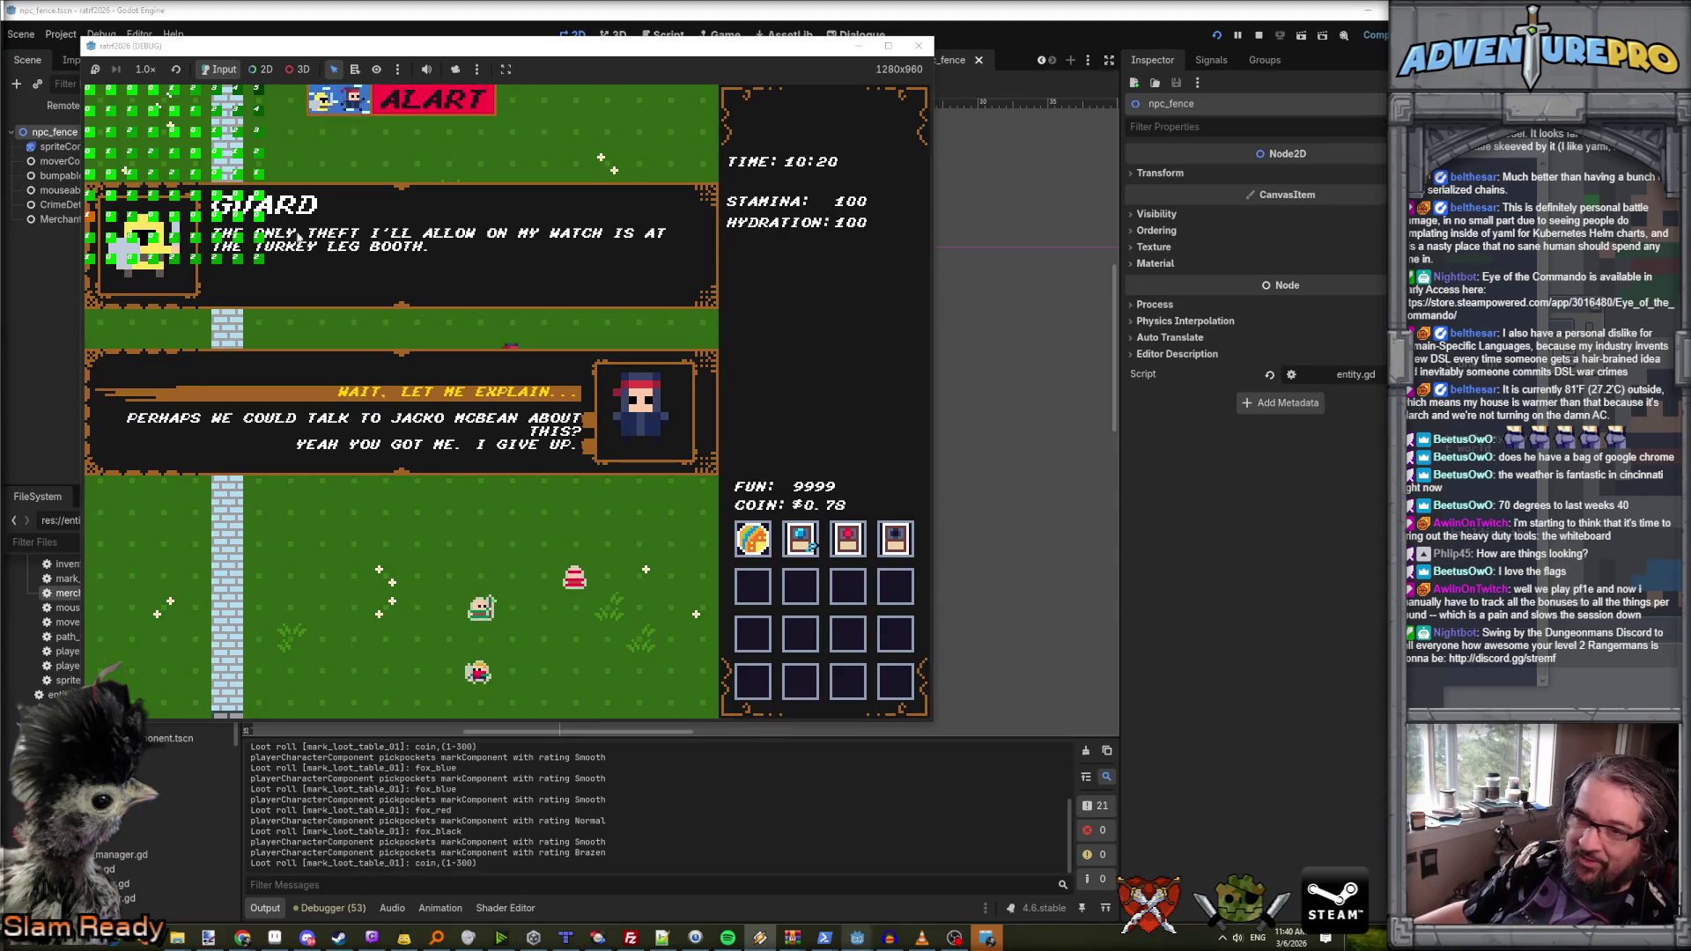
Pick 'Wait, let me explain...', win the FLIP coin toss, finish the guard dialogue, and stop the game
left_click(421, 398)
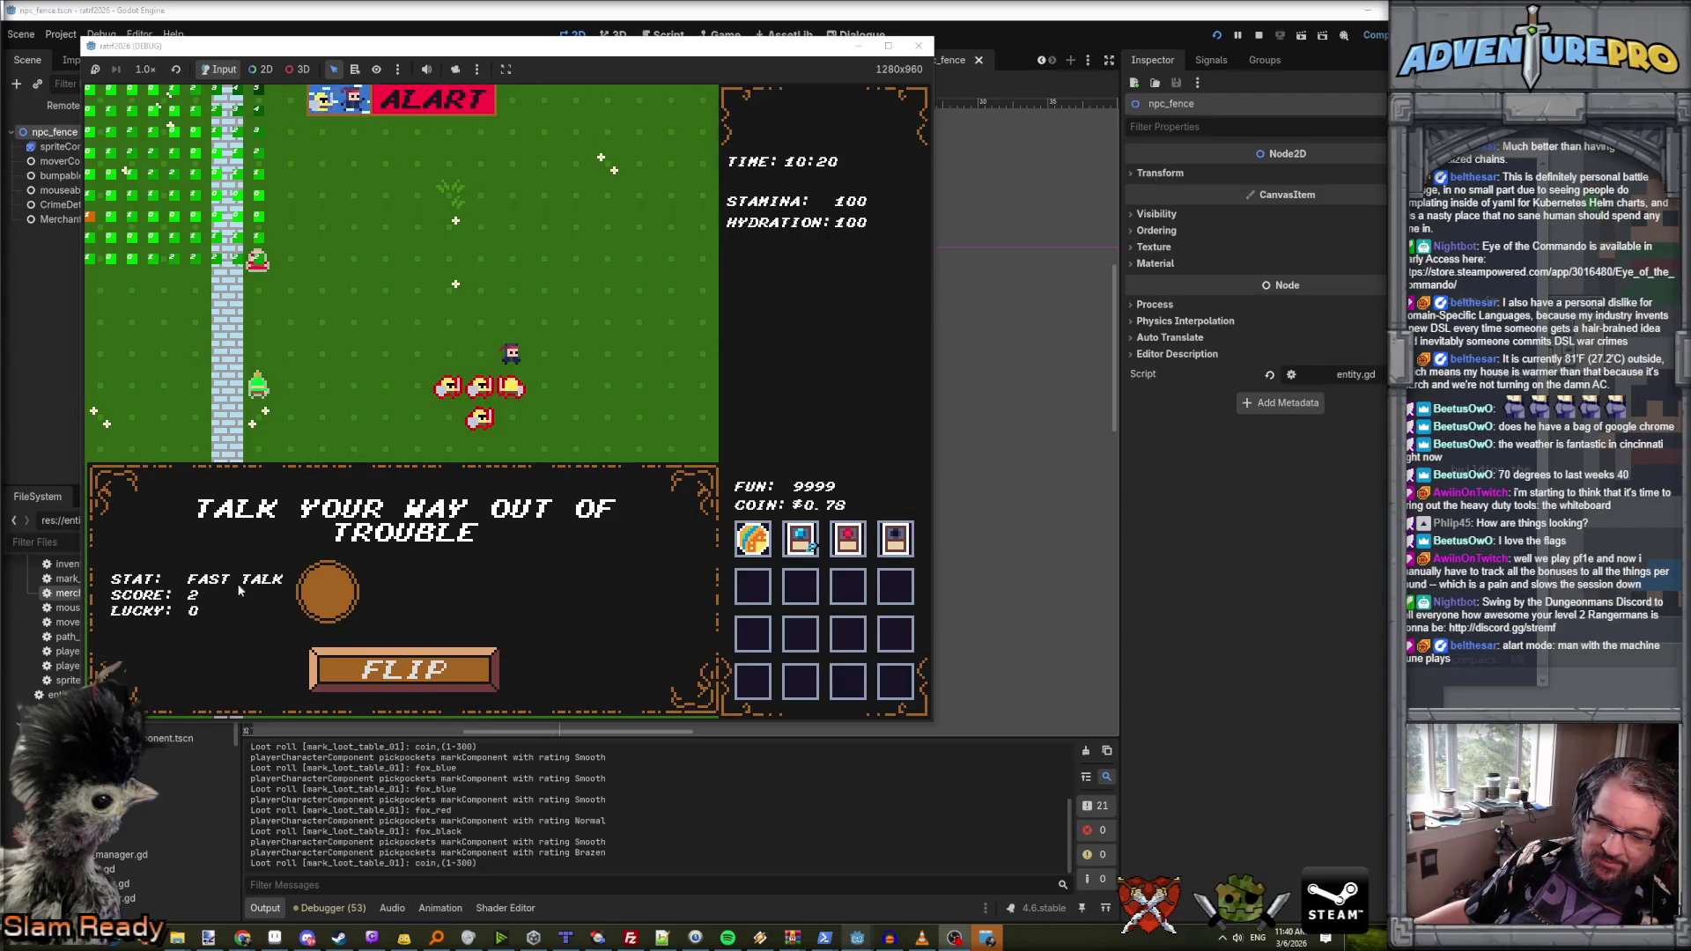
left_click(397, 678)
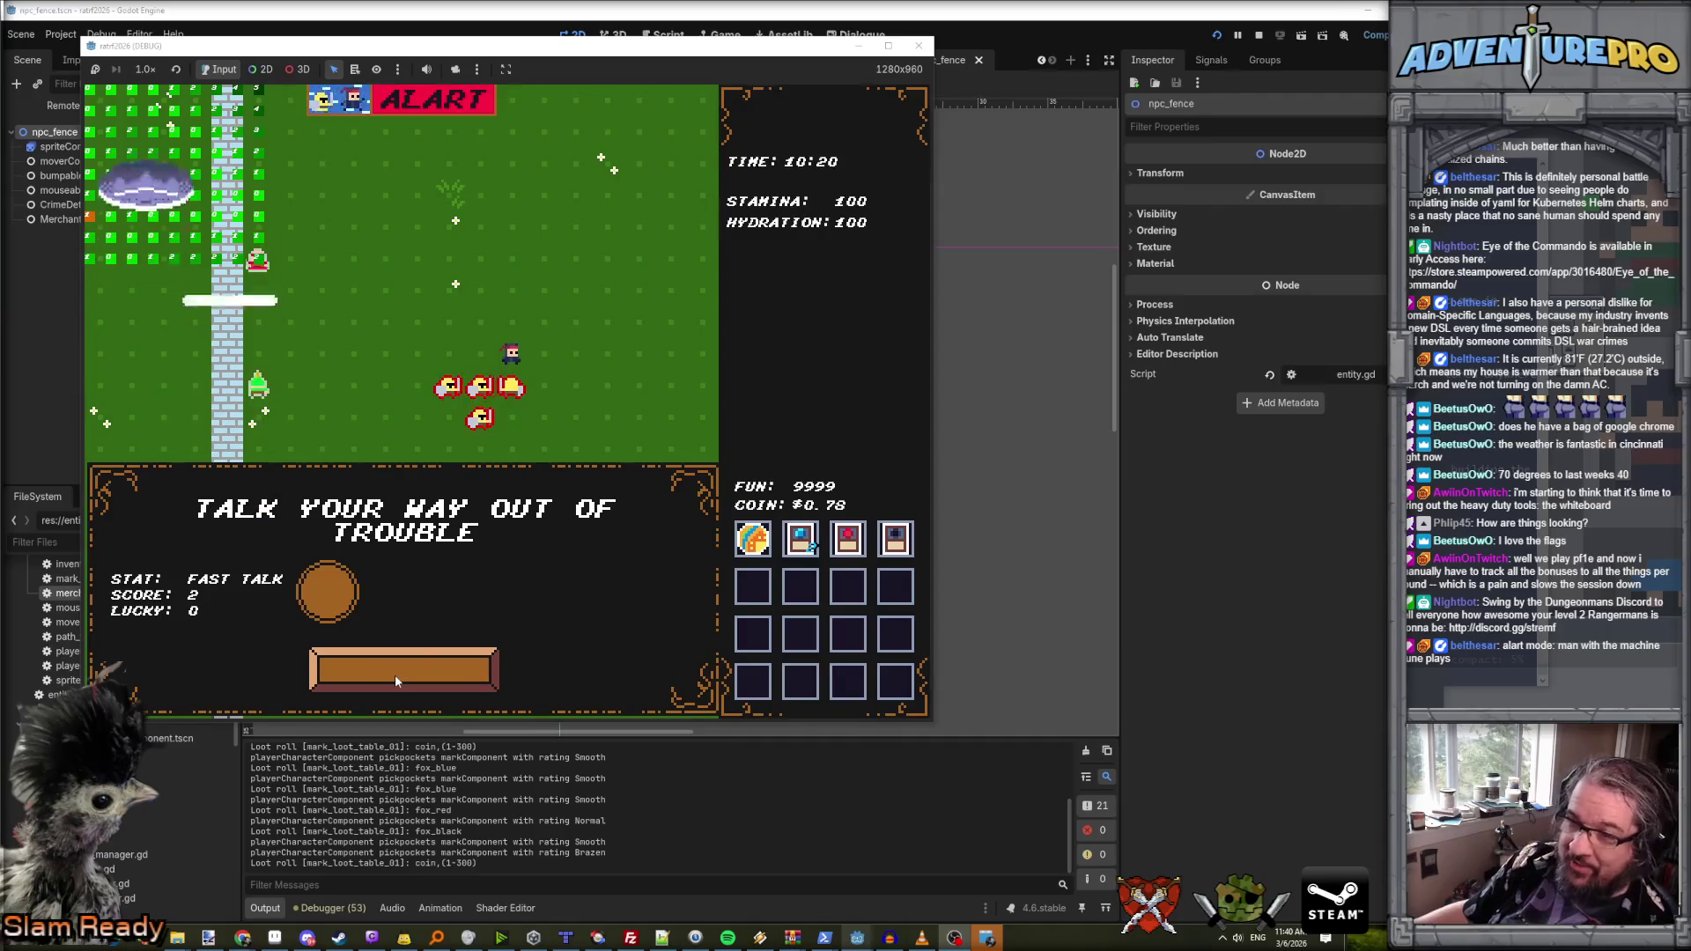
left_click(393, 674)
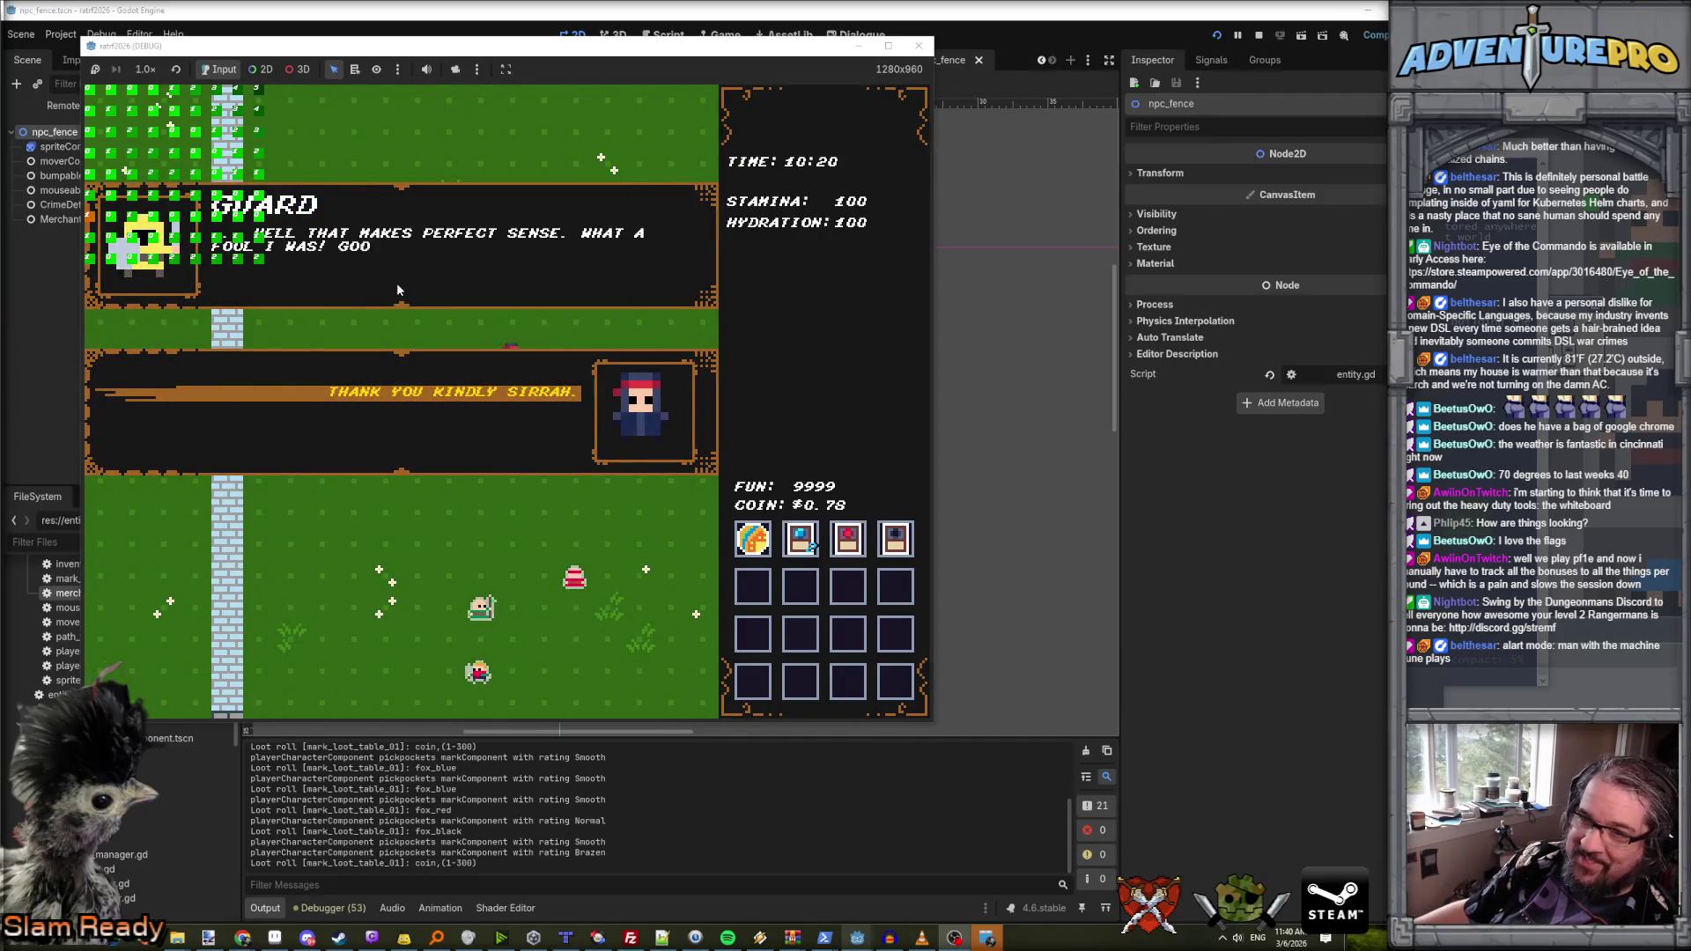
left_click(414, 388)
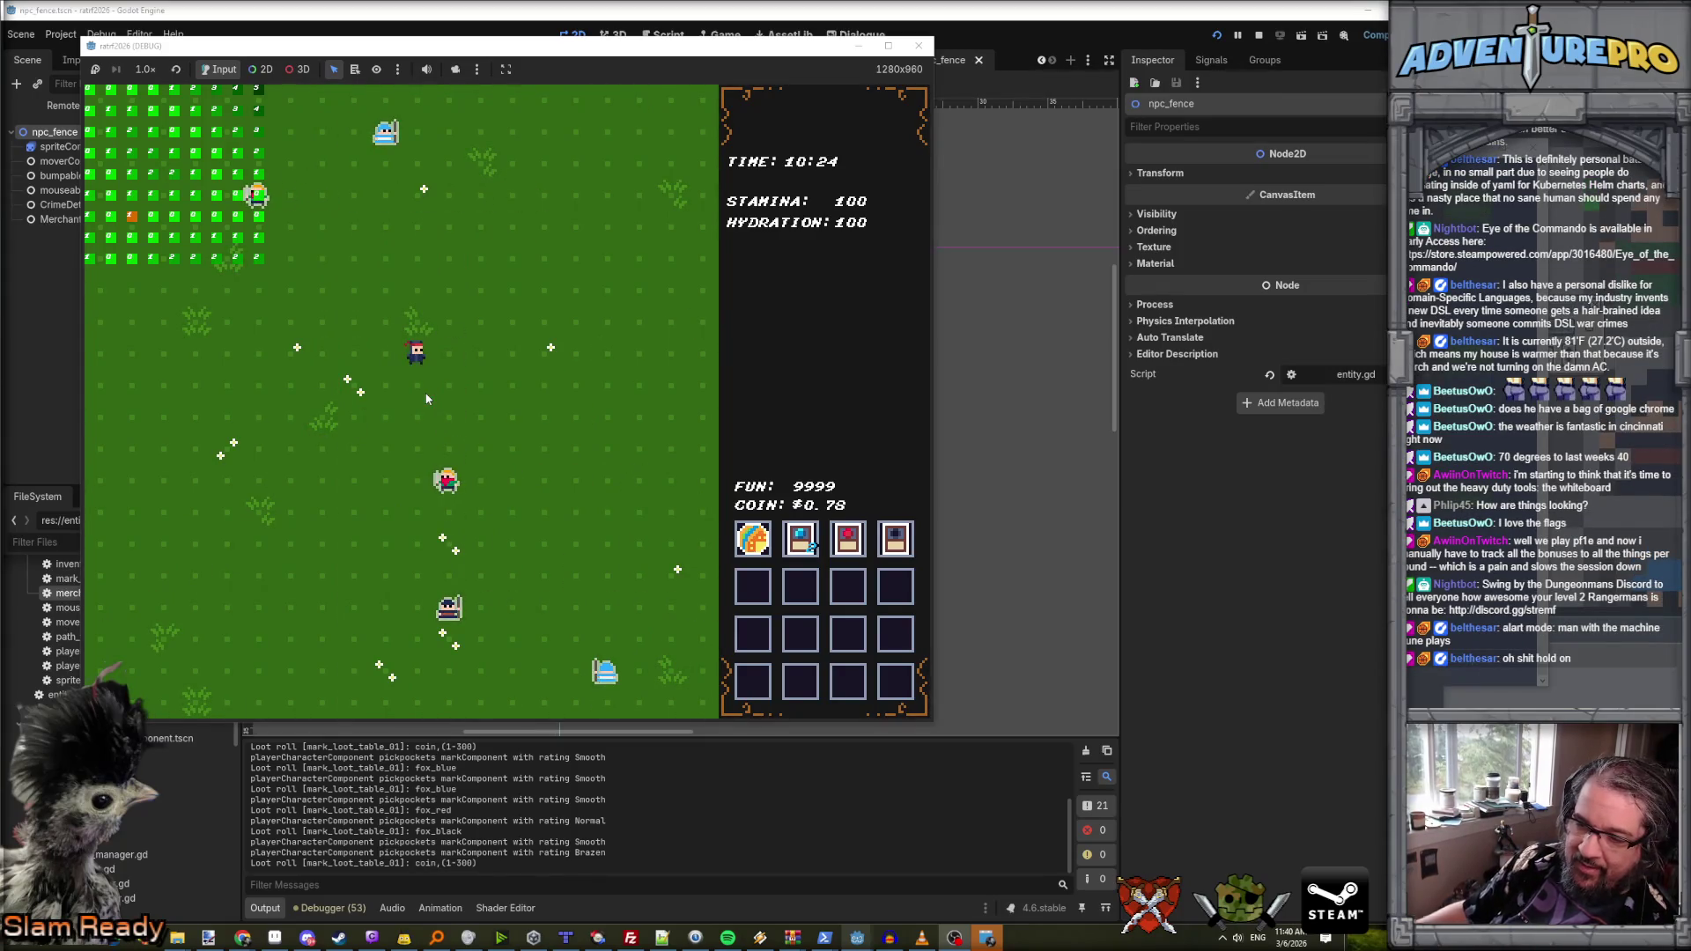
left_click(918, 45)
scroll(123, 652, "up", 10)
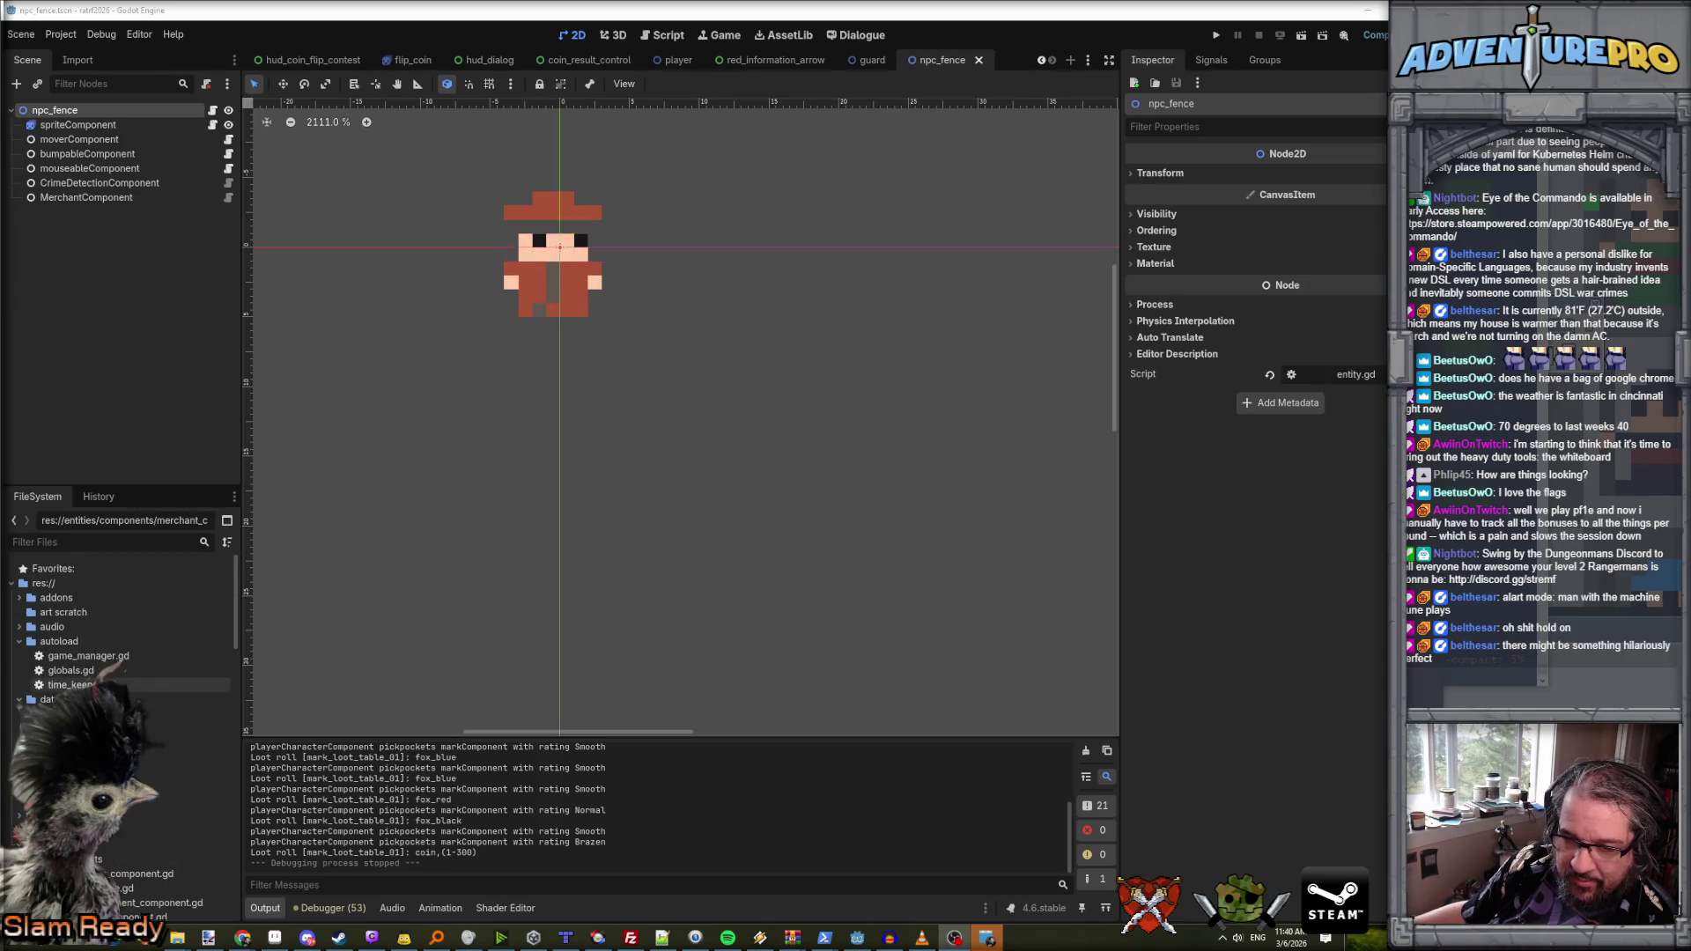
Open the AudioData.tres resource from the audio folder
left_click(20, 626)
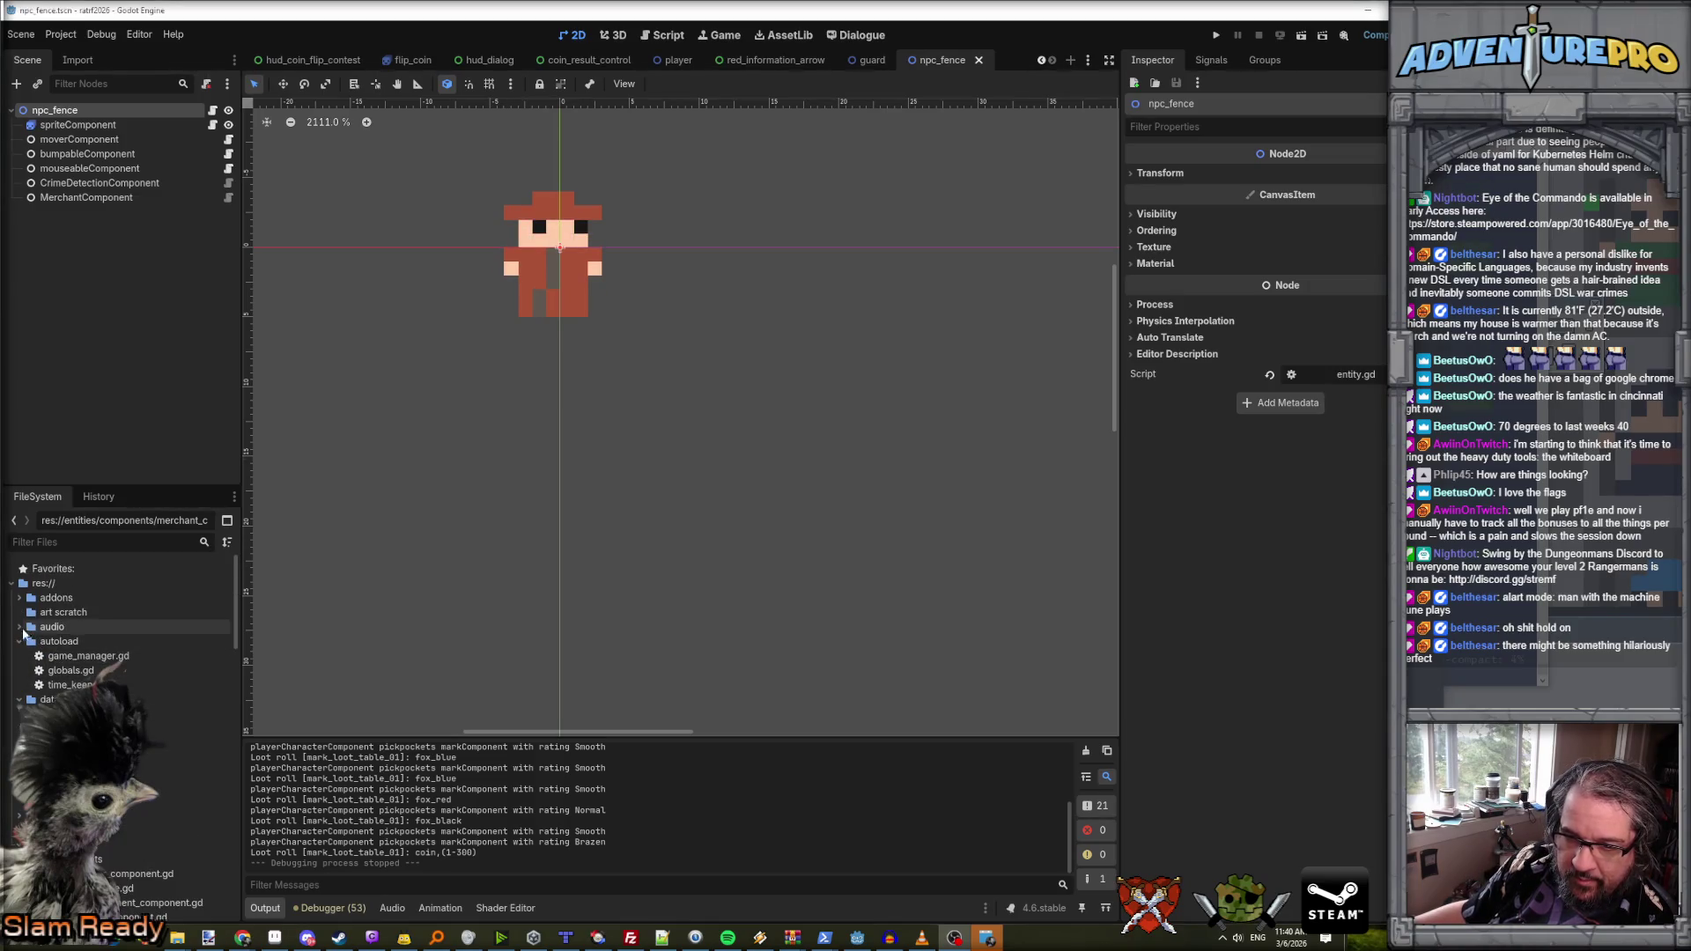
left_click(100, 847)
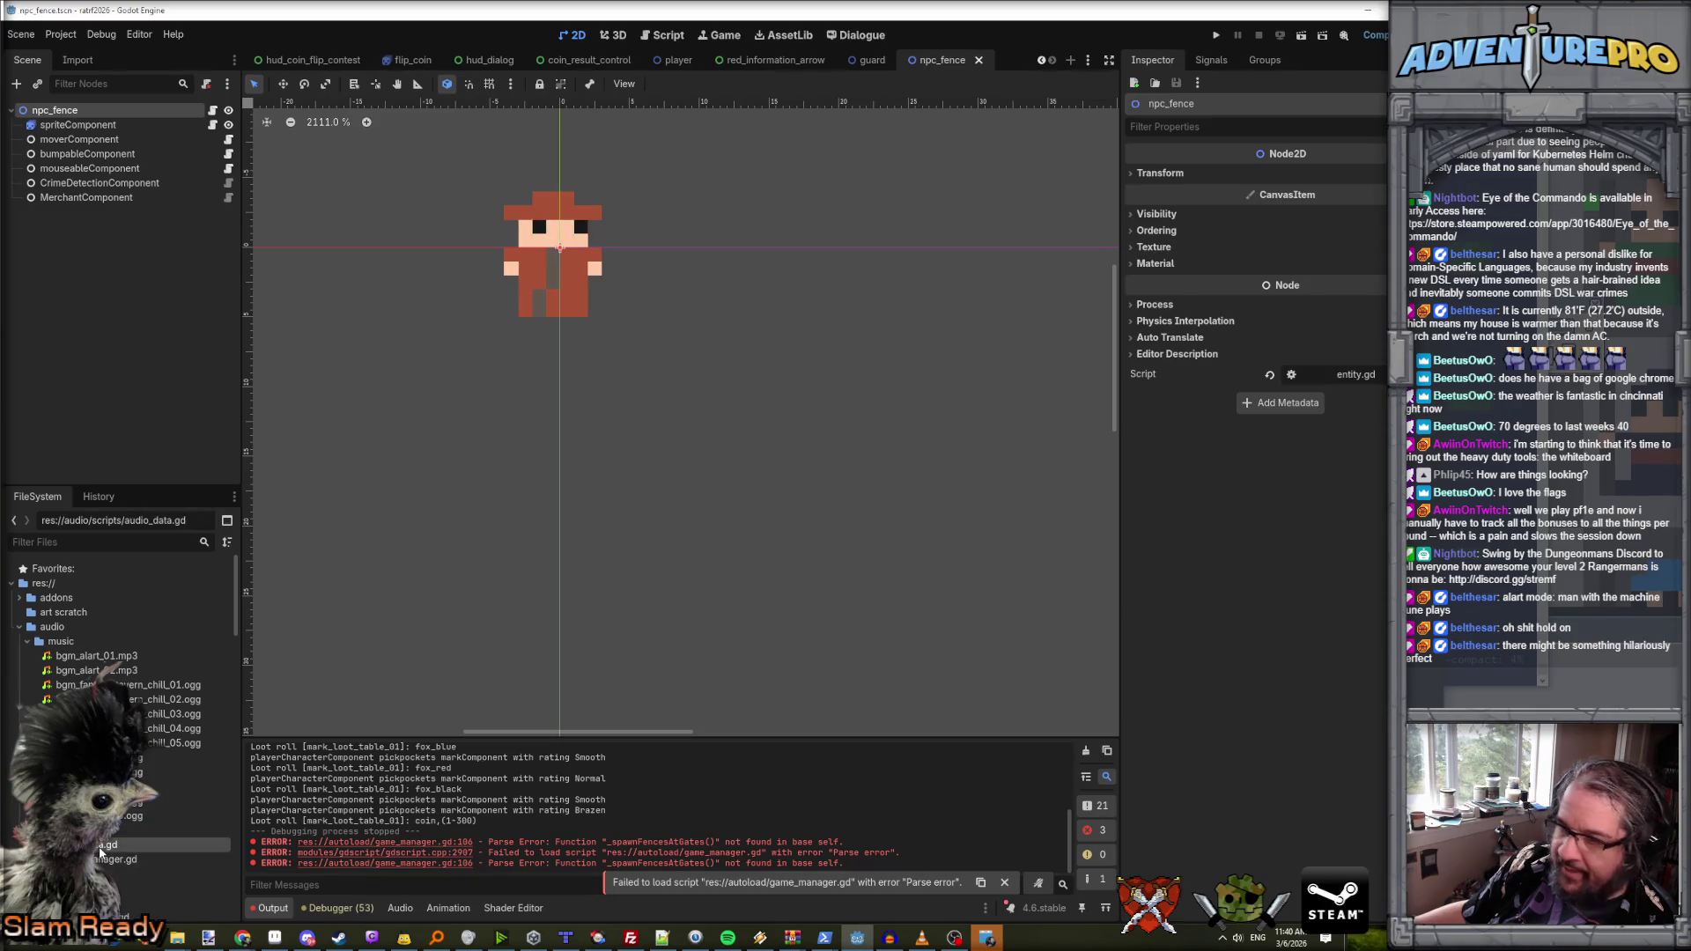
left_click(106, 888)
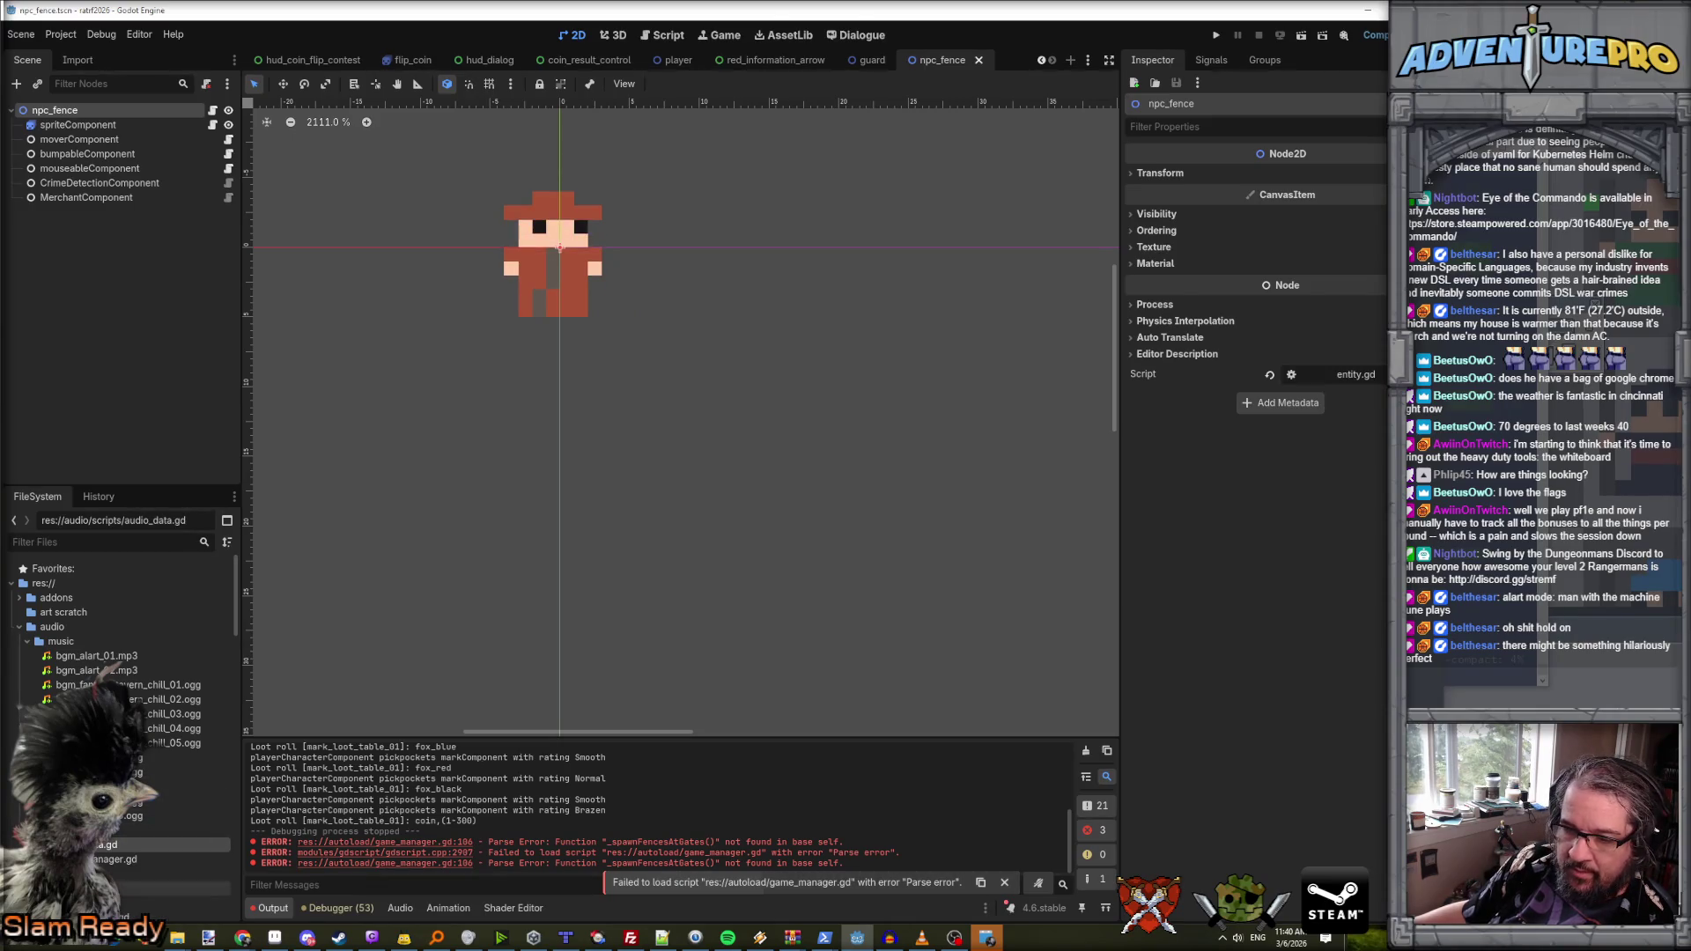
double_click(106, 887)
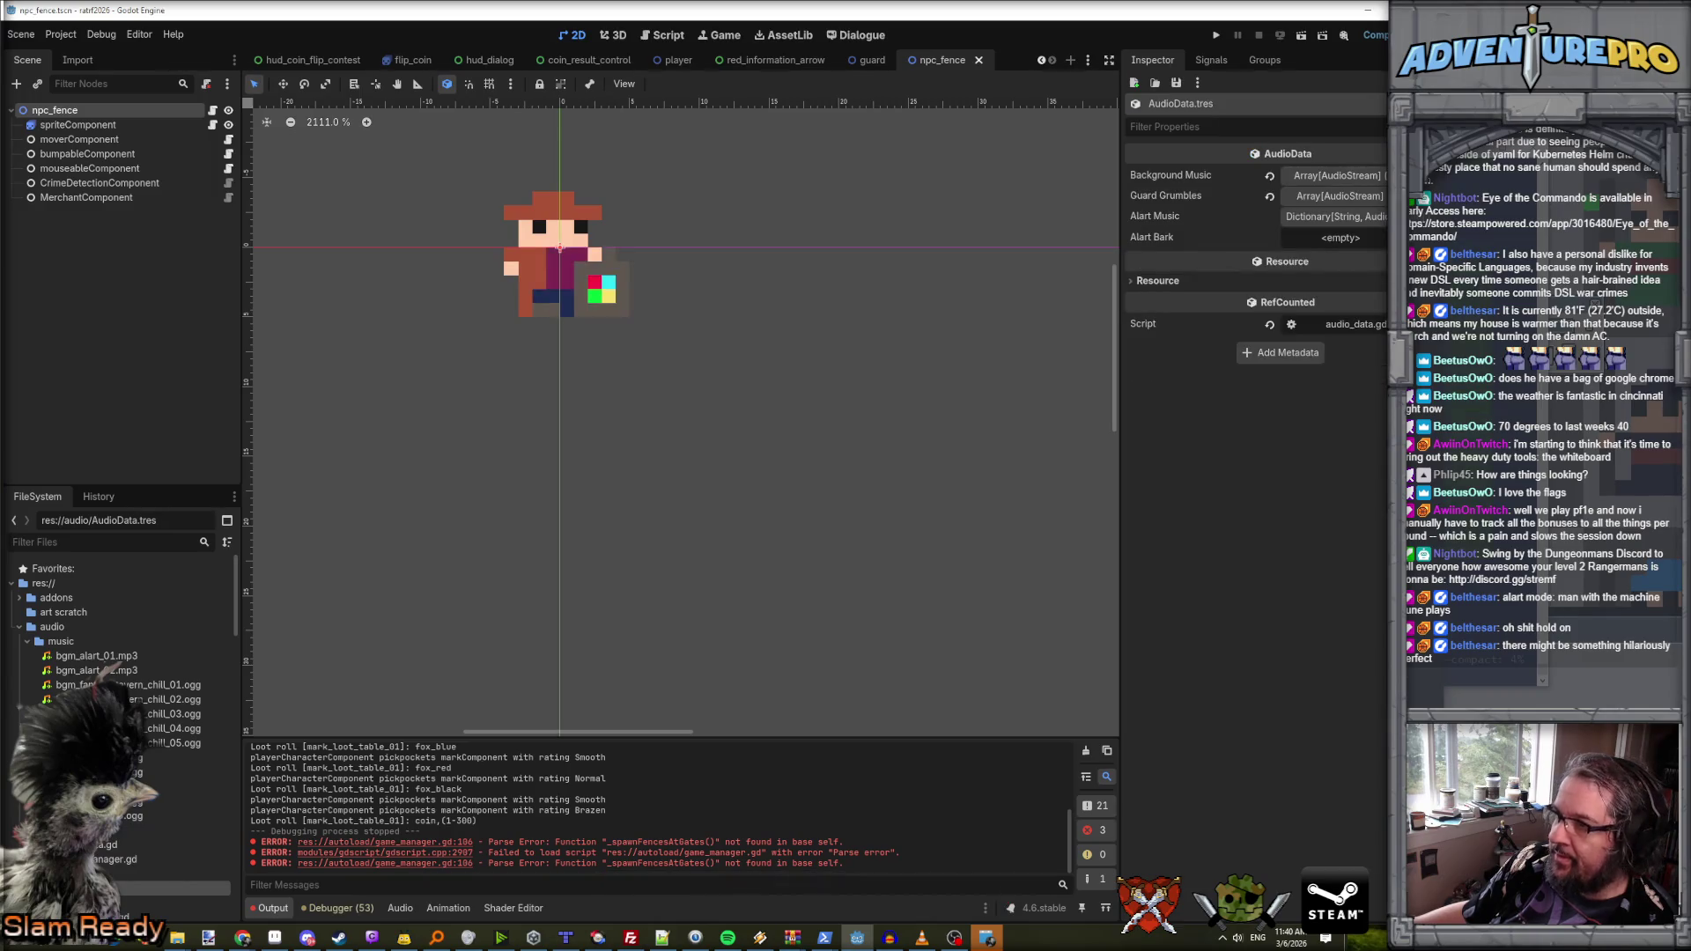
Add bgm_alart_01.mp3 and bgm_alart_02.mp3 as entries in the Alart Music dictionary
left_click(1335, 217)
left_click(1275, 286)
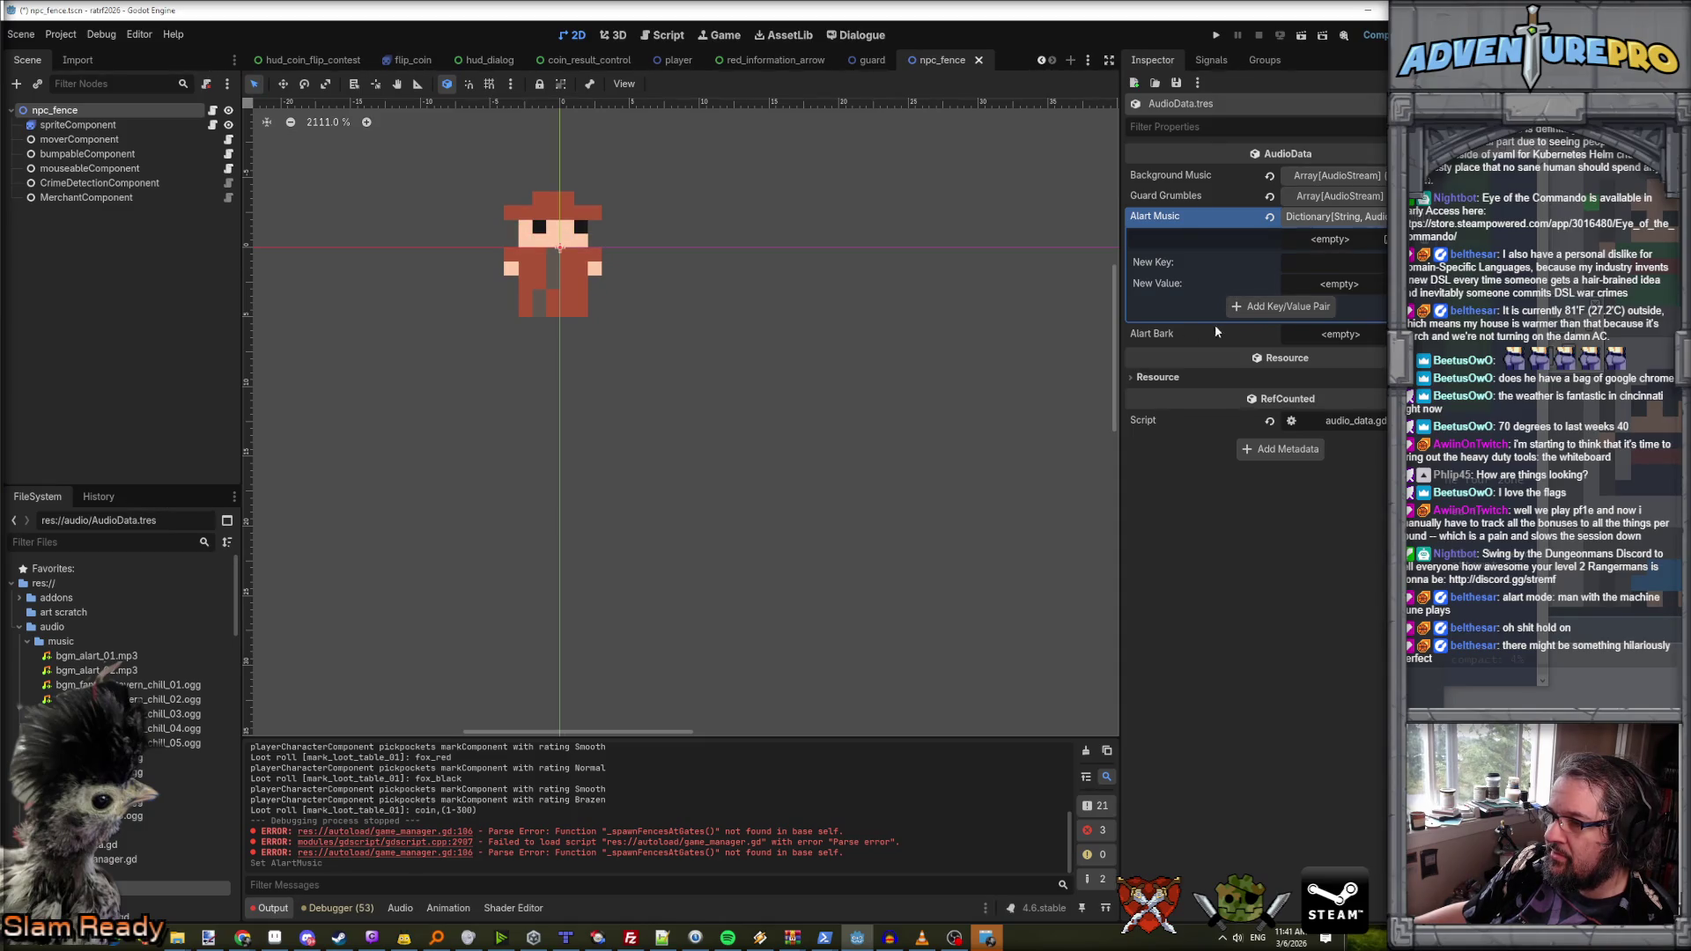
left_click(1326, 176)
left_click(1326, 176)
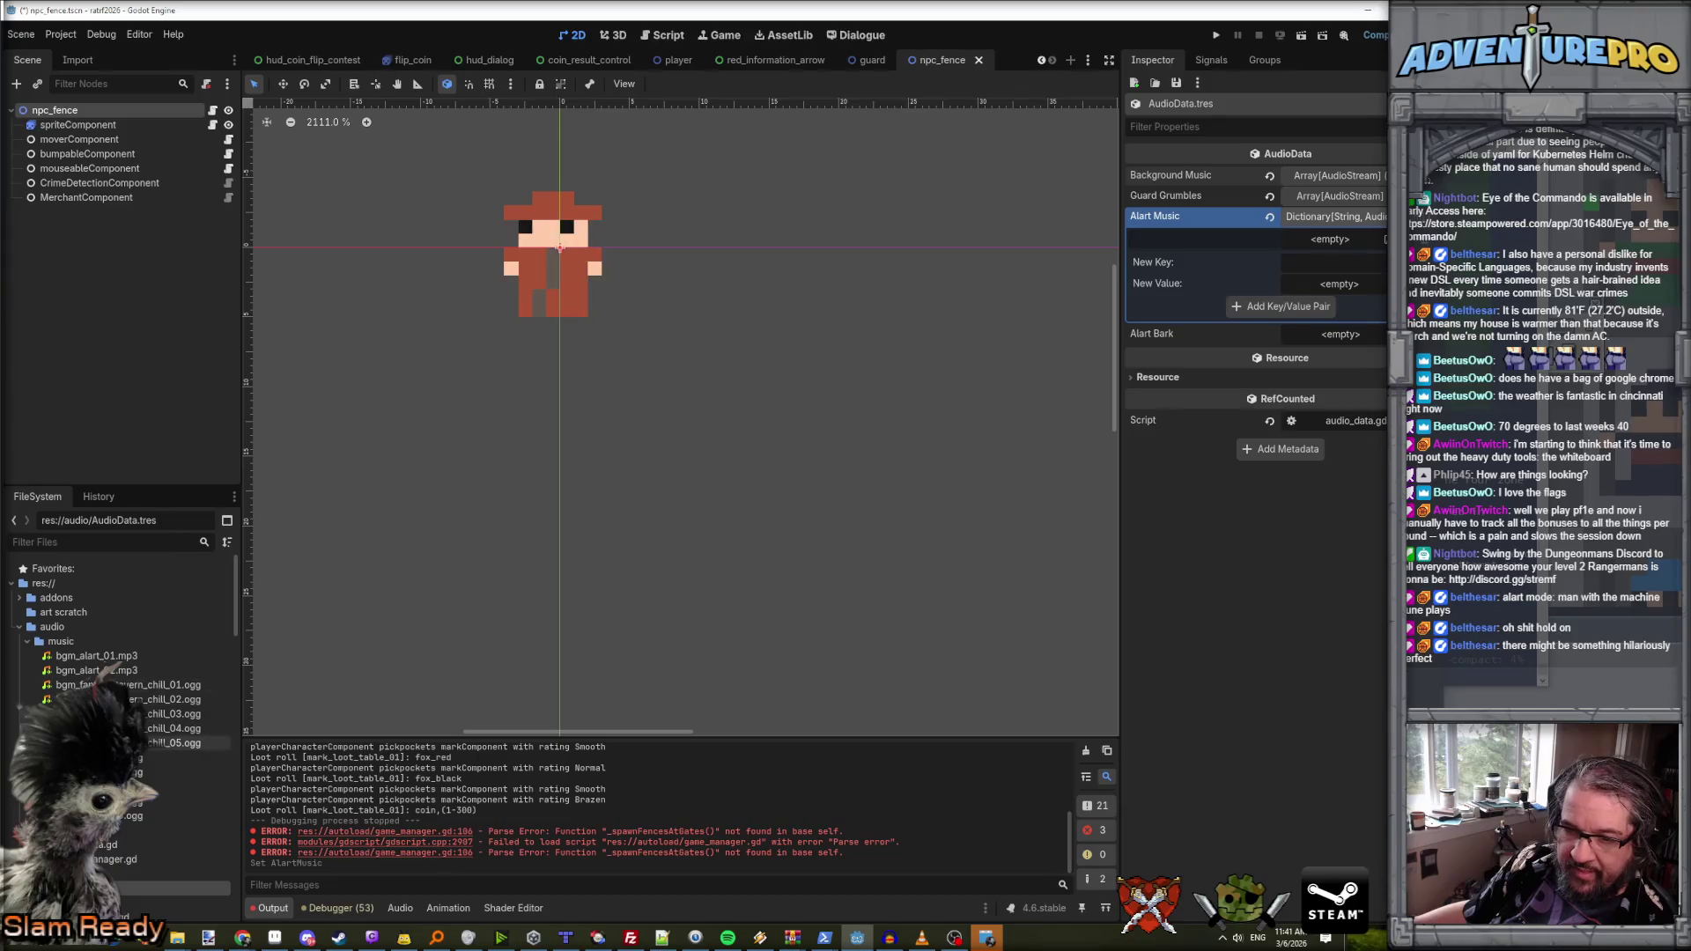
left_click(140, 656)
mouse_move(139, 657)
left_mouse_down()
mouse_move(1330, 374)
mouse_move(1343, 258)
mouse_move(1326, 290)
left_mouse_up()
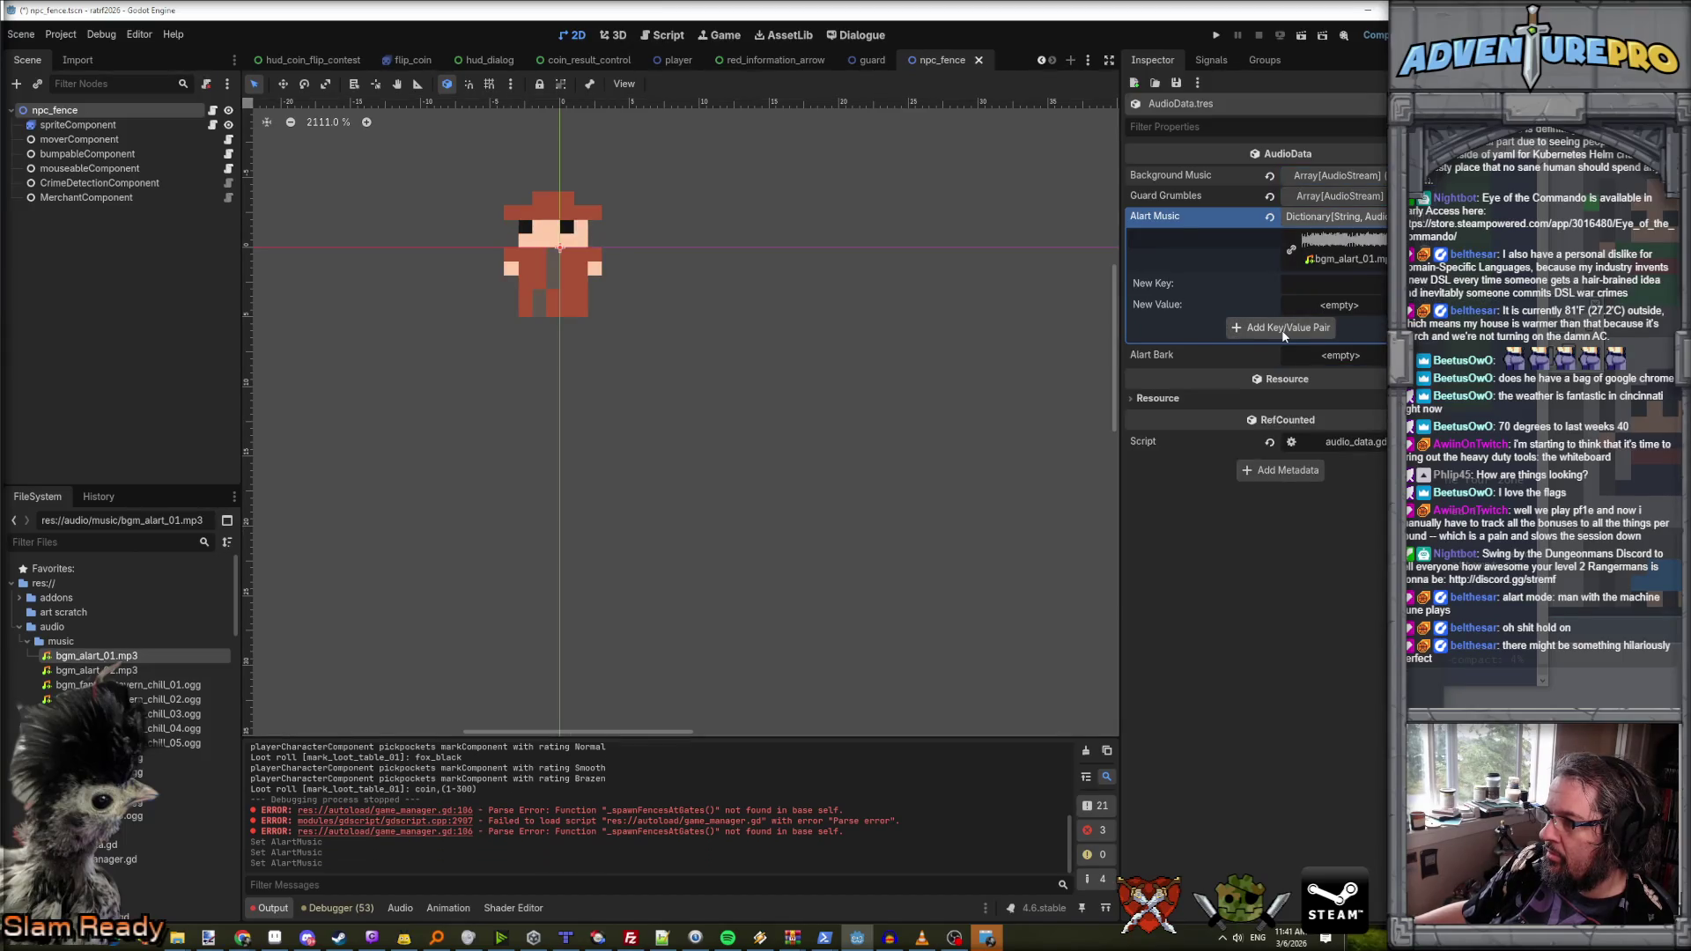
mouse_move(97, 670)
left_mouse_down()
mouse_move(649, 601)
mouse_move(1335, 319)
left_mouse_up()
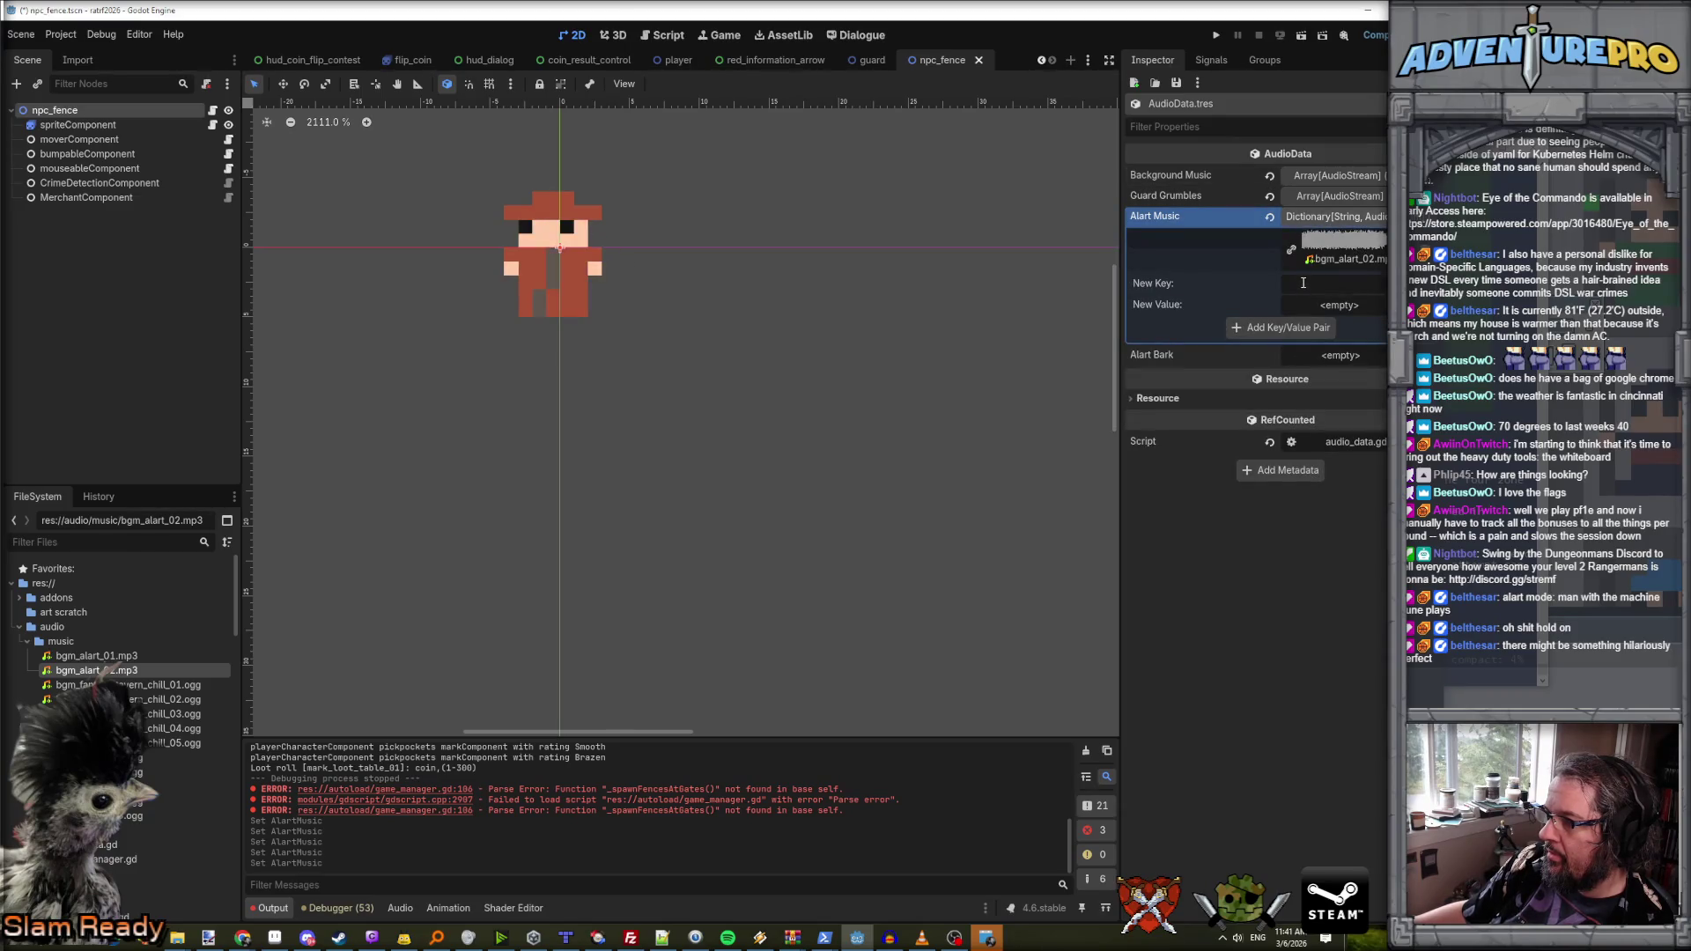
left_click(1314, 174)
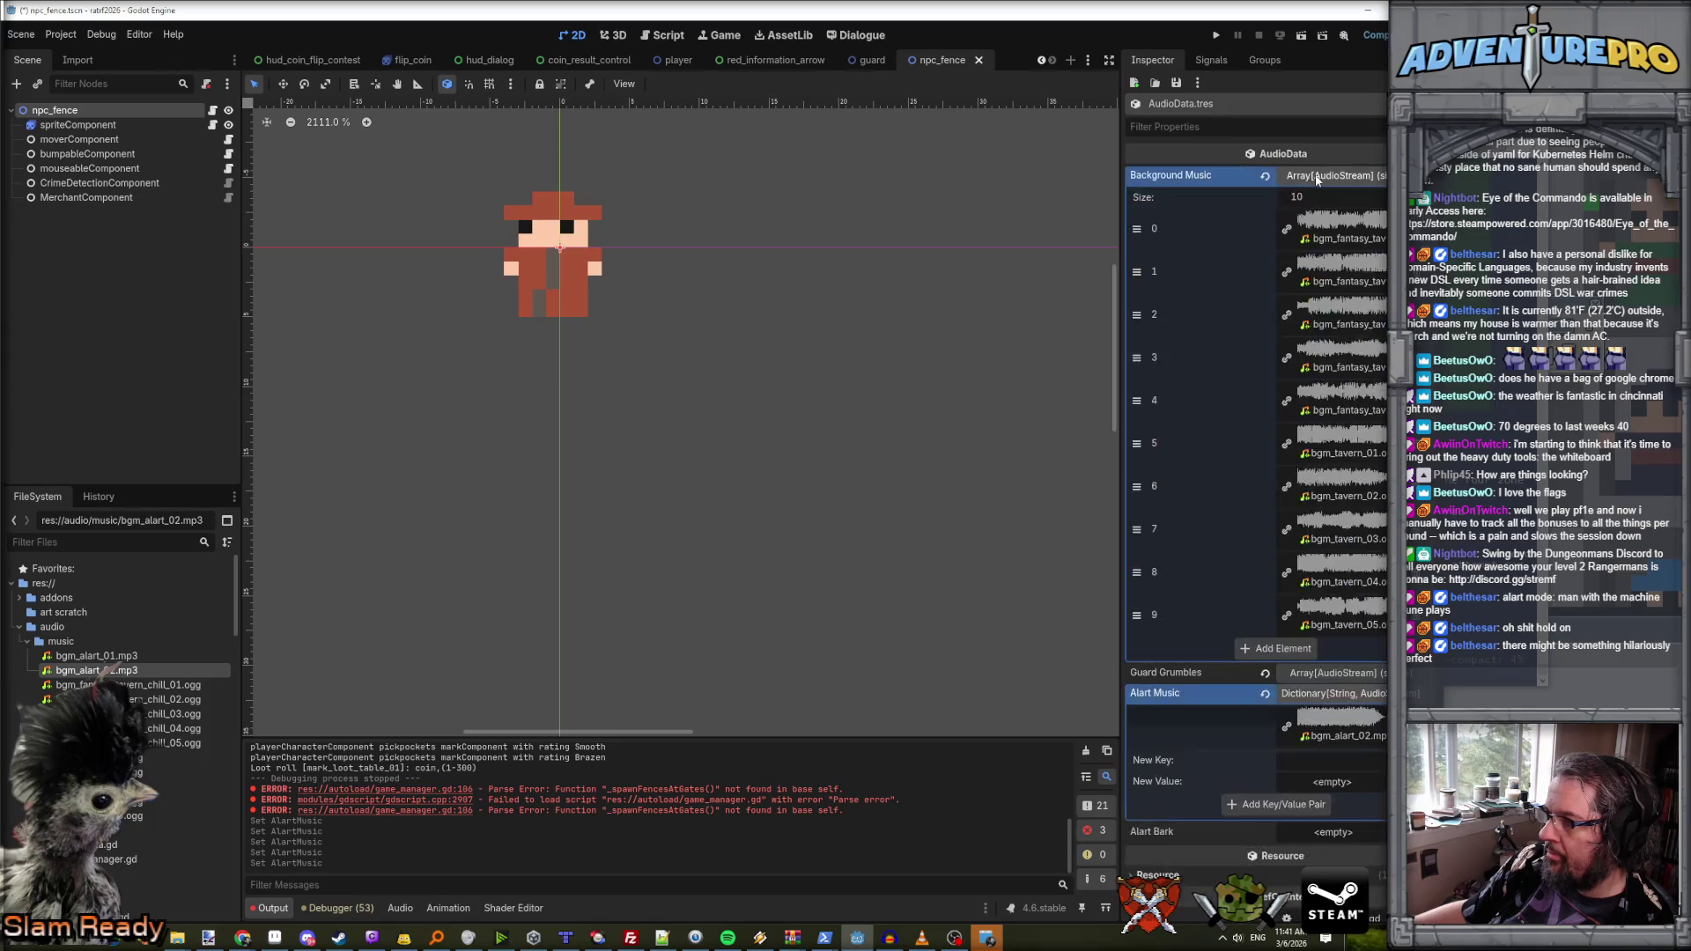
left_click(1314, 173)
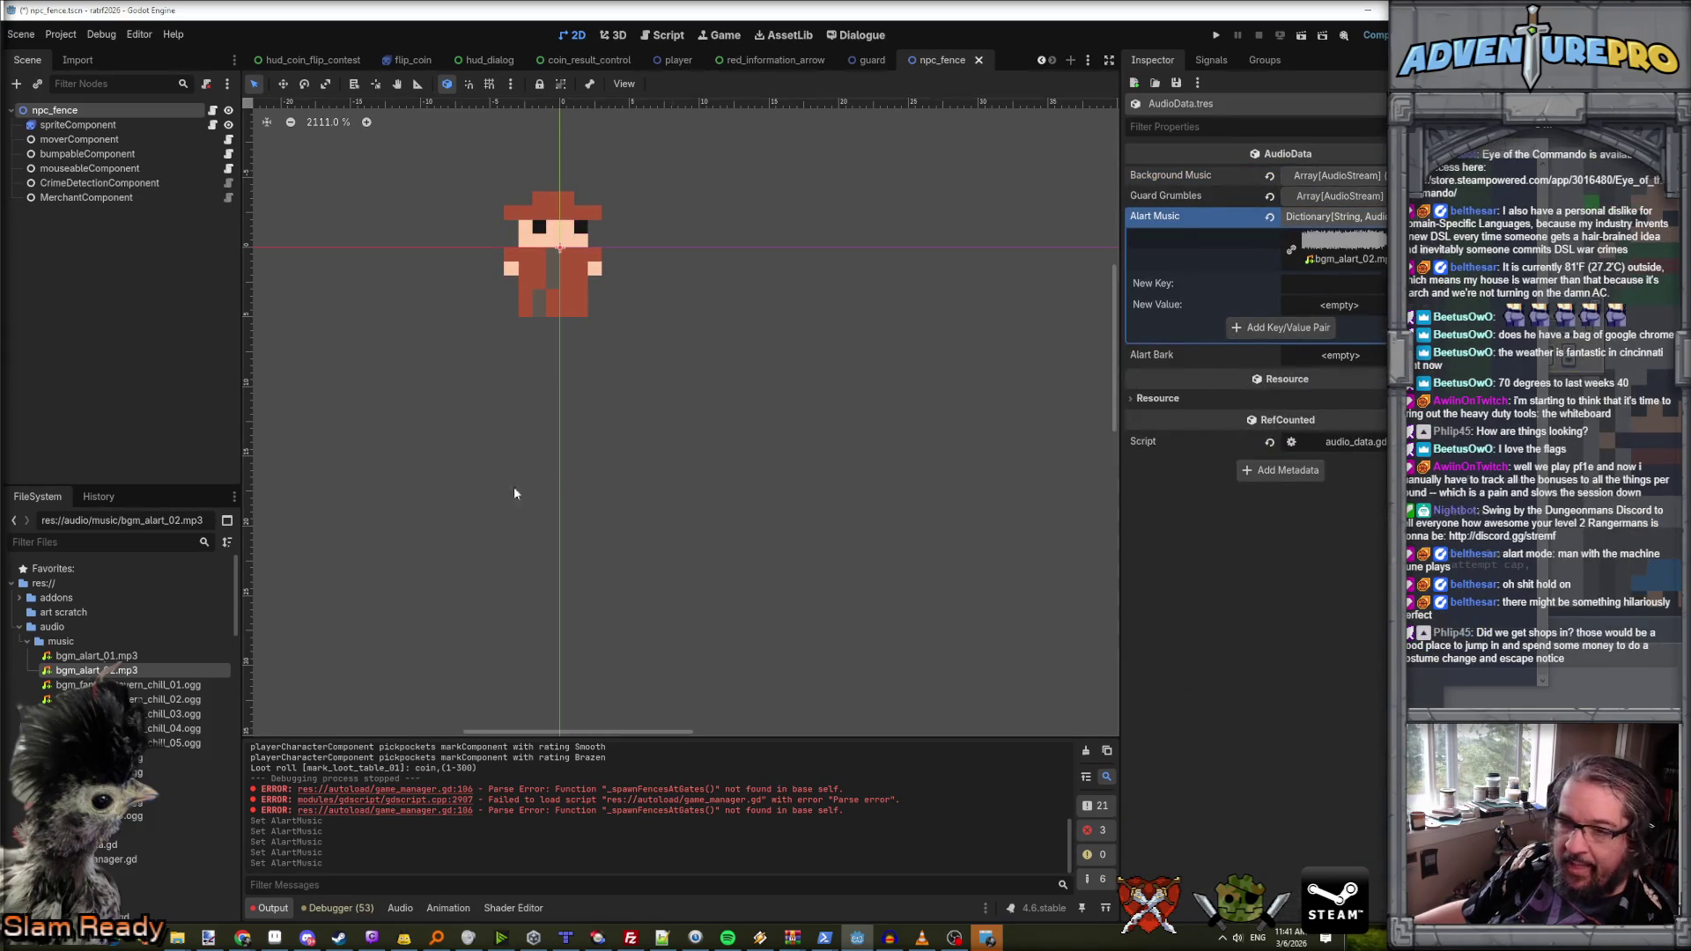
Set sfx_alart.mp3 as the Alart Bark sound and save AudioData
left_click(123, 873)
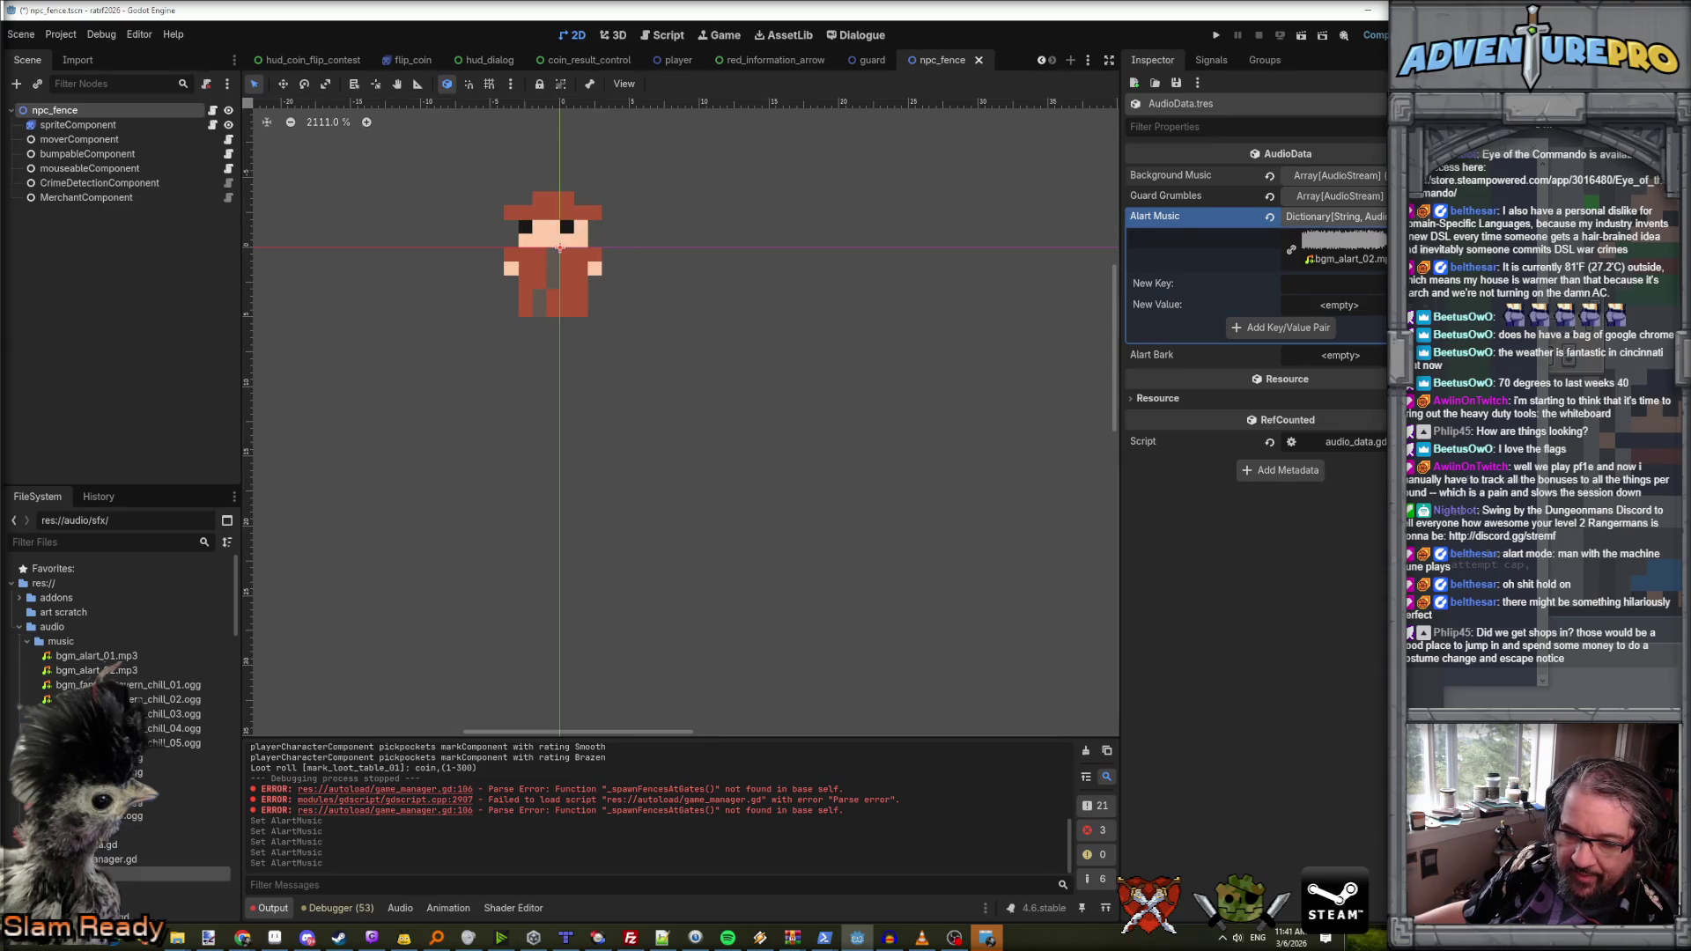
scroll(124, 792, "down", 3)
left_click(123, 830)
mouse_move(123, 830)
left_mouse_down()
mouse_move(989, 505)
mouse_move(1288, 345)
mouse_move(1316, 357)
left_mouse_up()
key("ctrl+s")
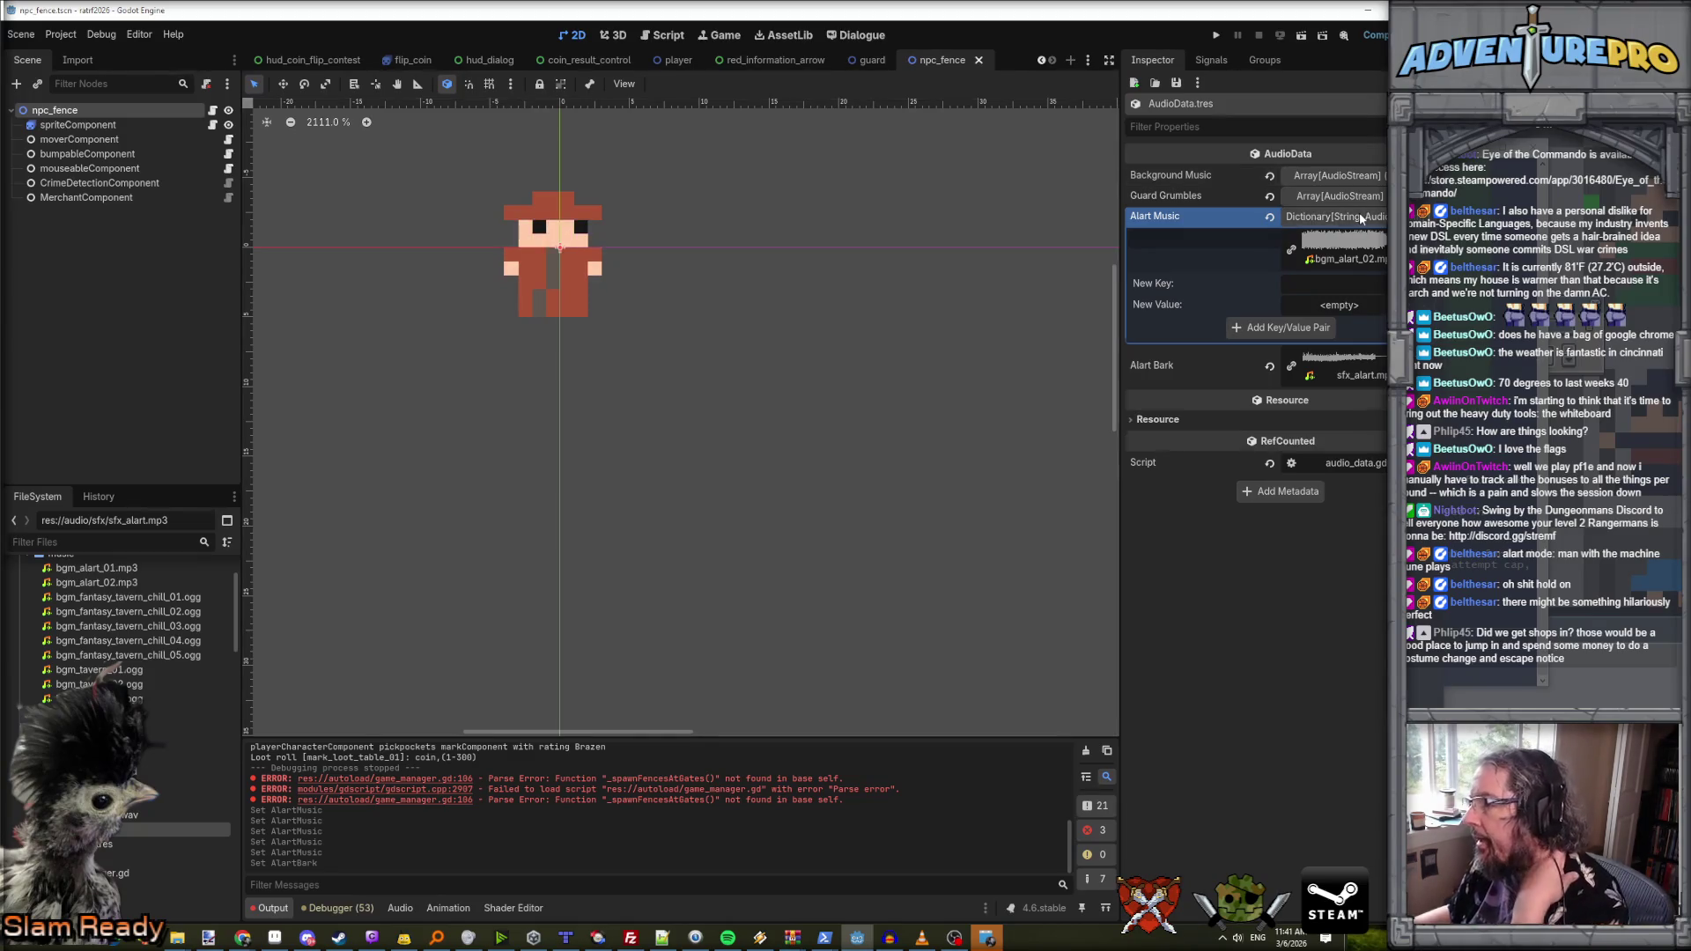
left_click(1335, 216)
key("alt+Tab")
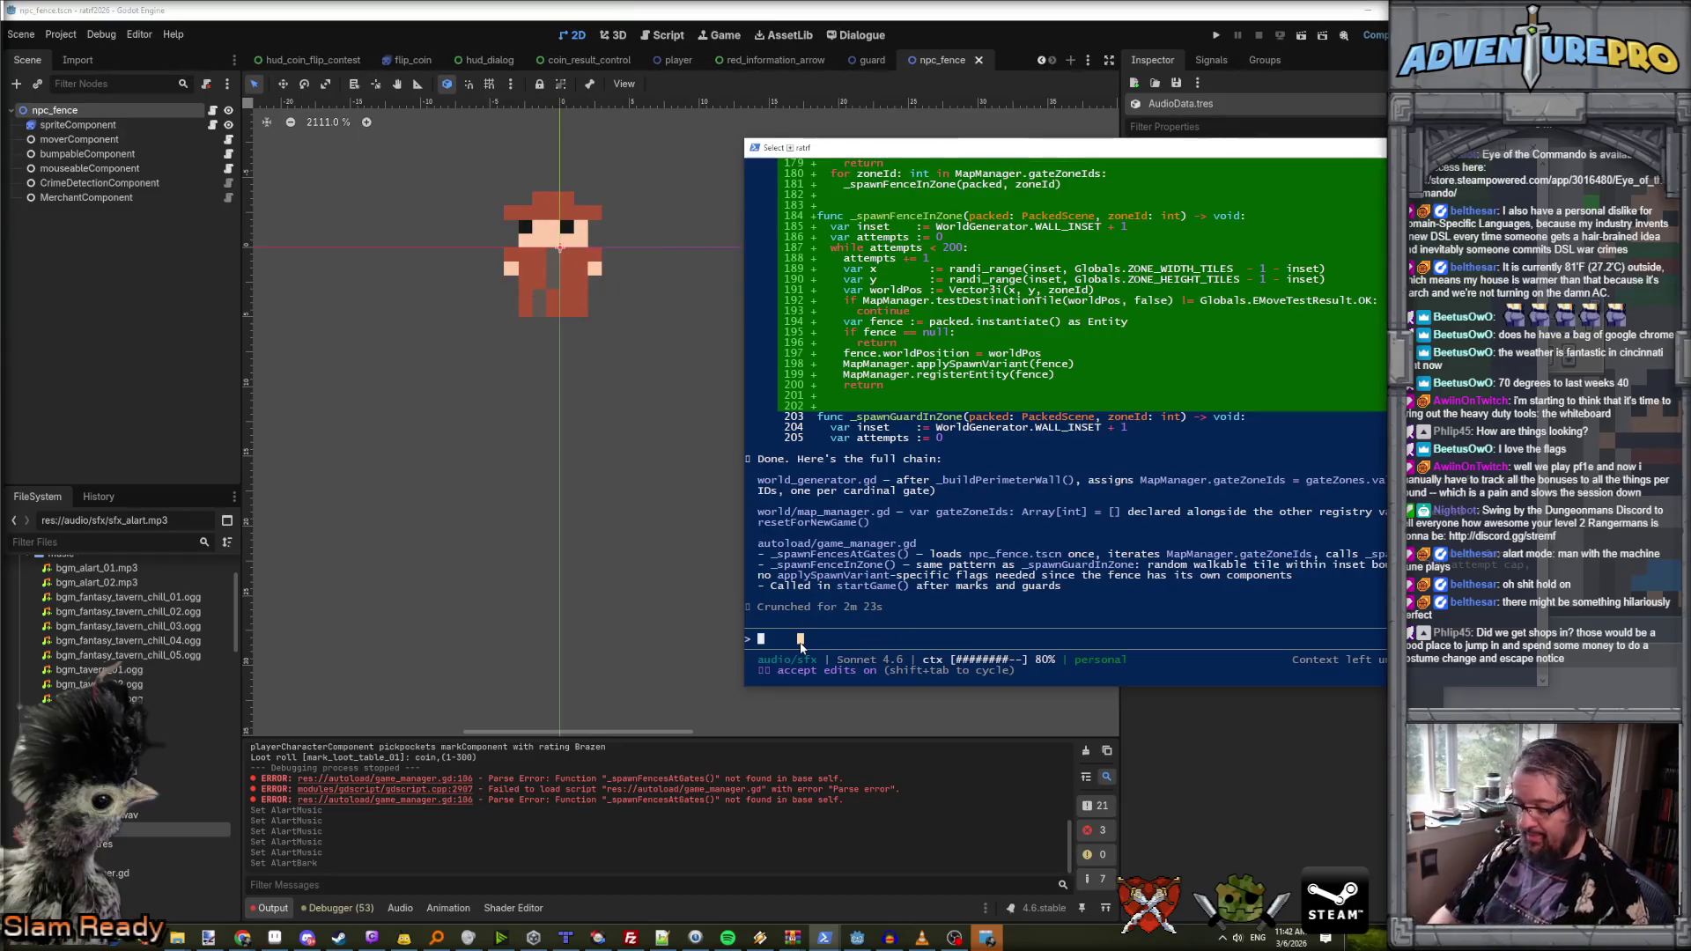
Send Claude Code the correction: the manager should use an array for alart music, not a dictionary
type("thg ")
type("he audi")
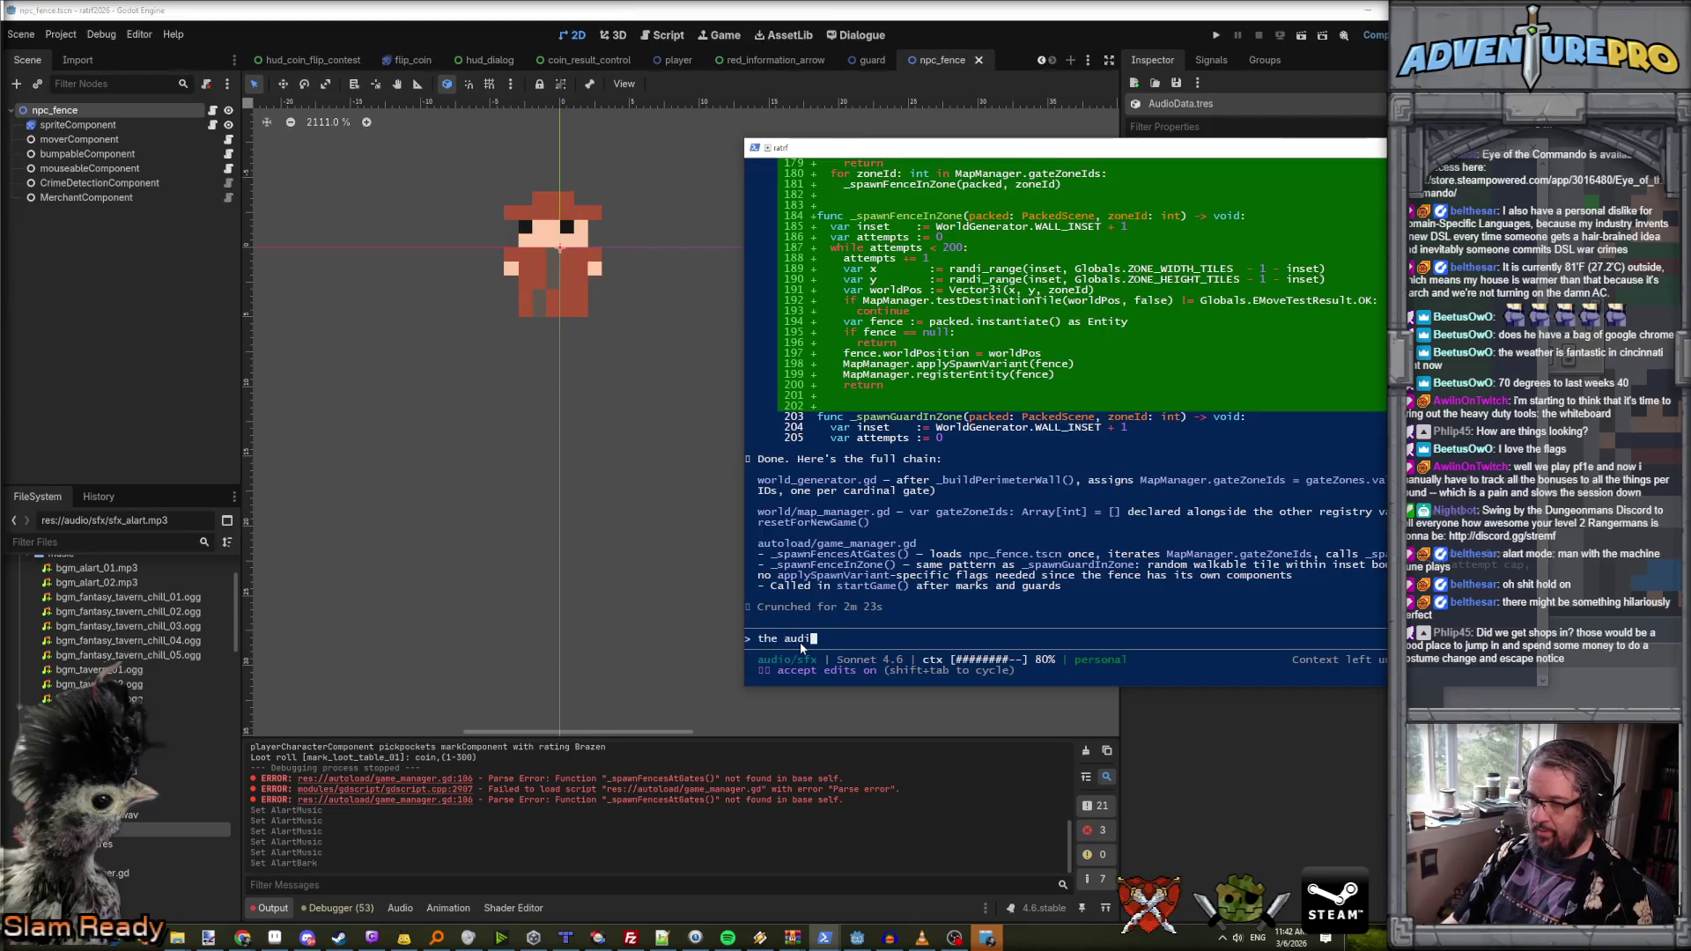
type("d")
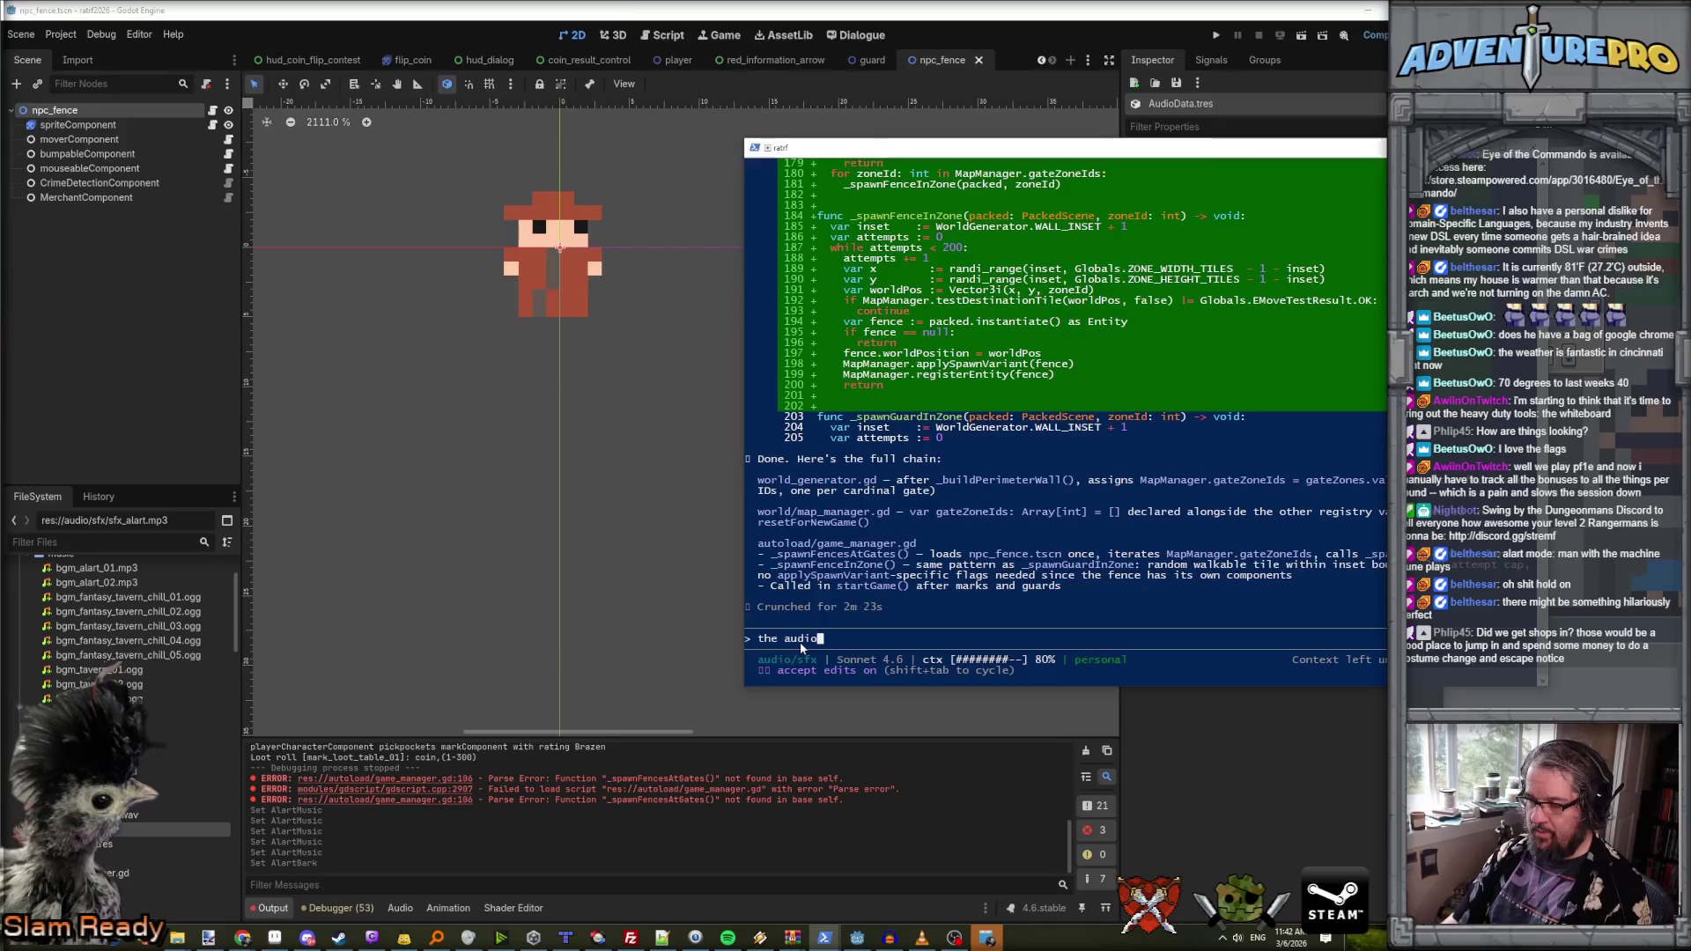
type("manager should use ")
type("a list for alart ")
type("musi")
key("BackSpace")
key("BackSpace")
key("BackSpace")
type("an array for alart music and not a dictionary, my apologies")
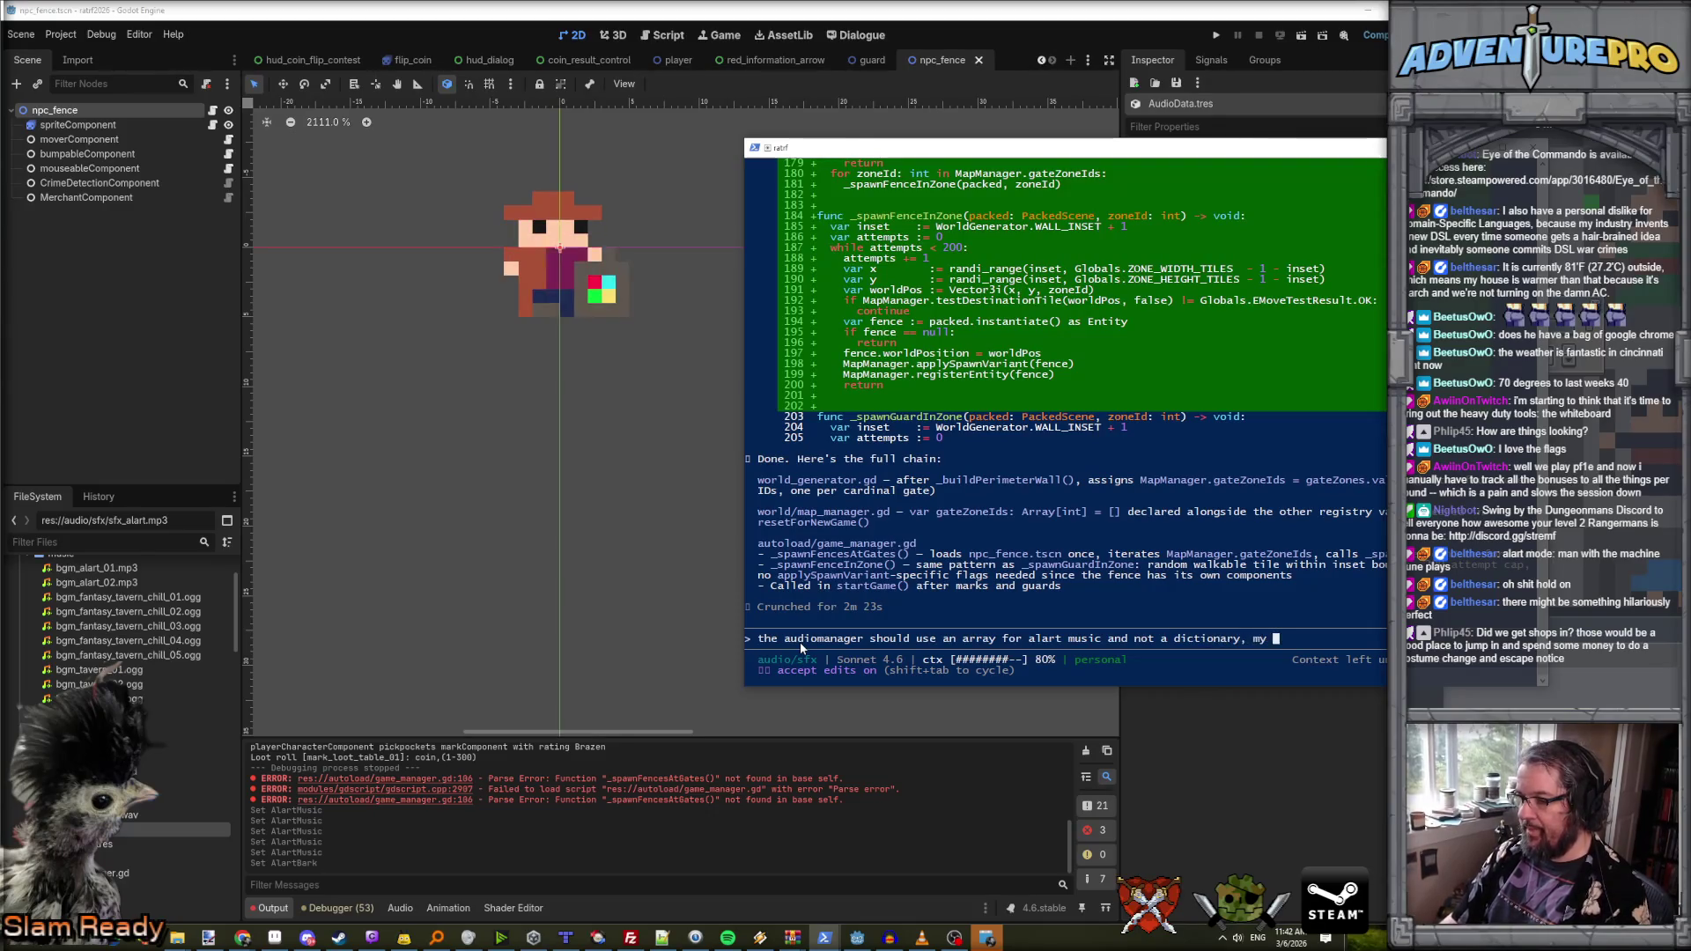
type(".")
key("Return")
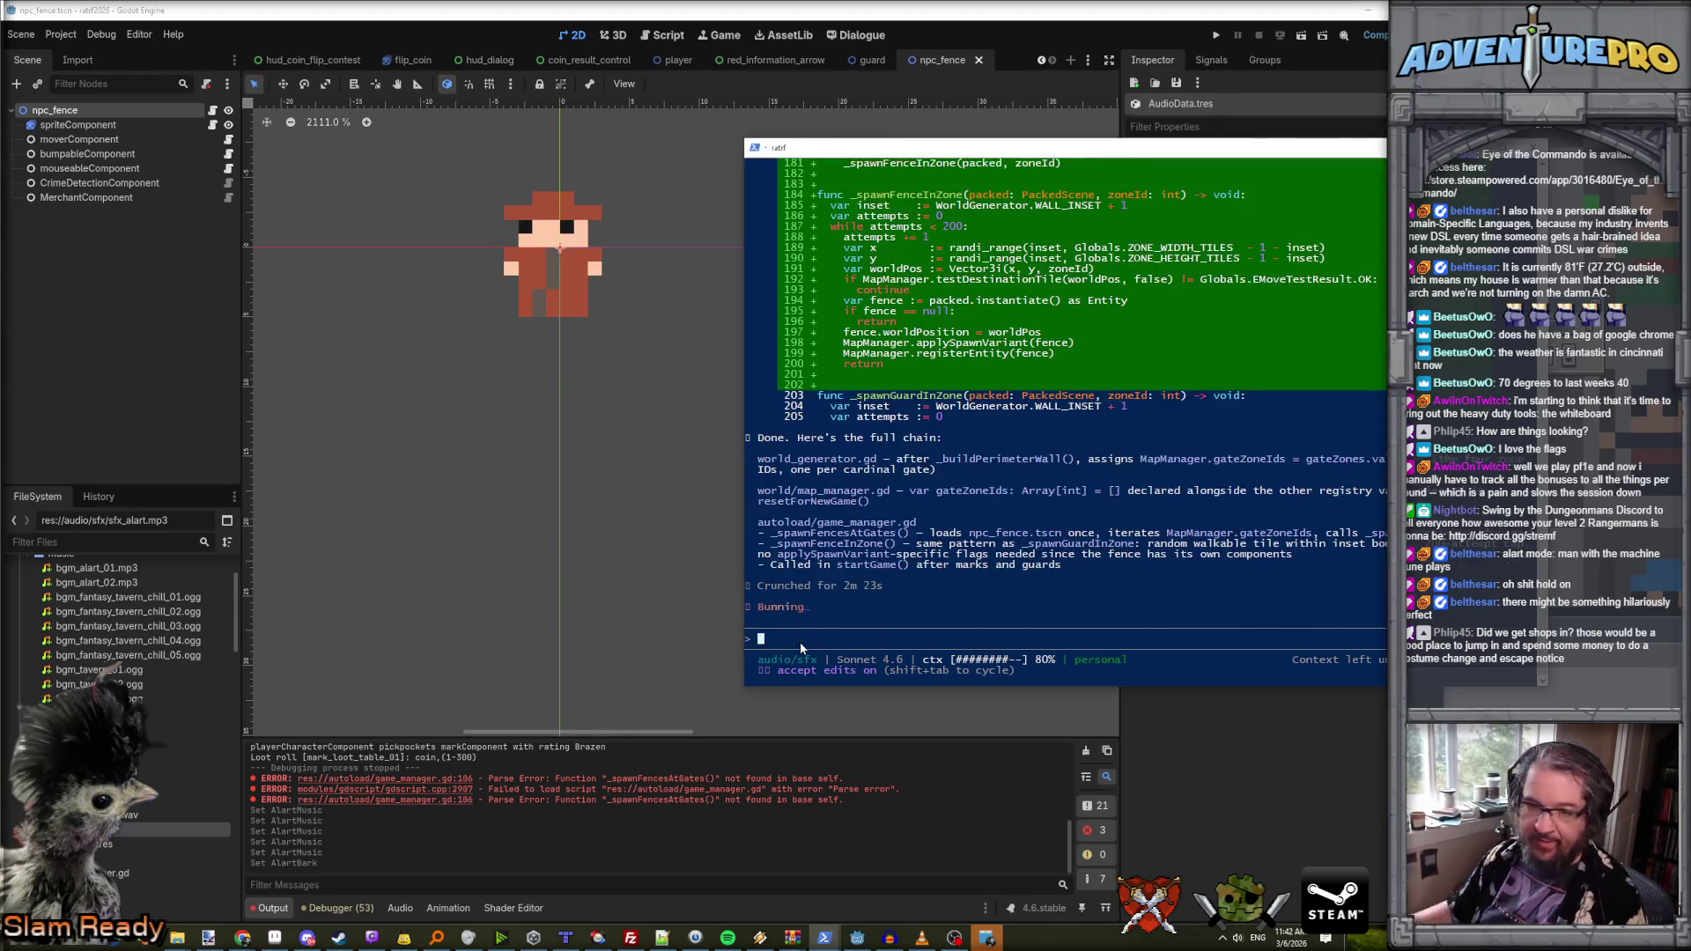
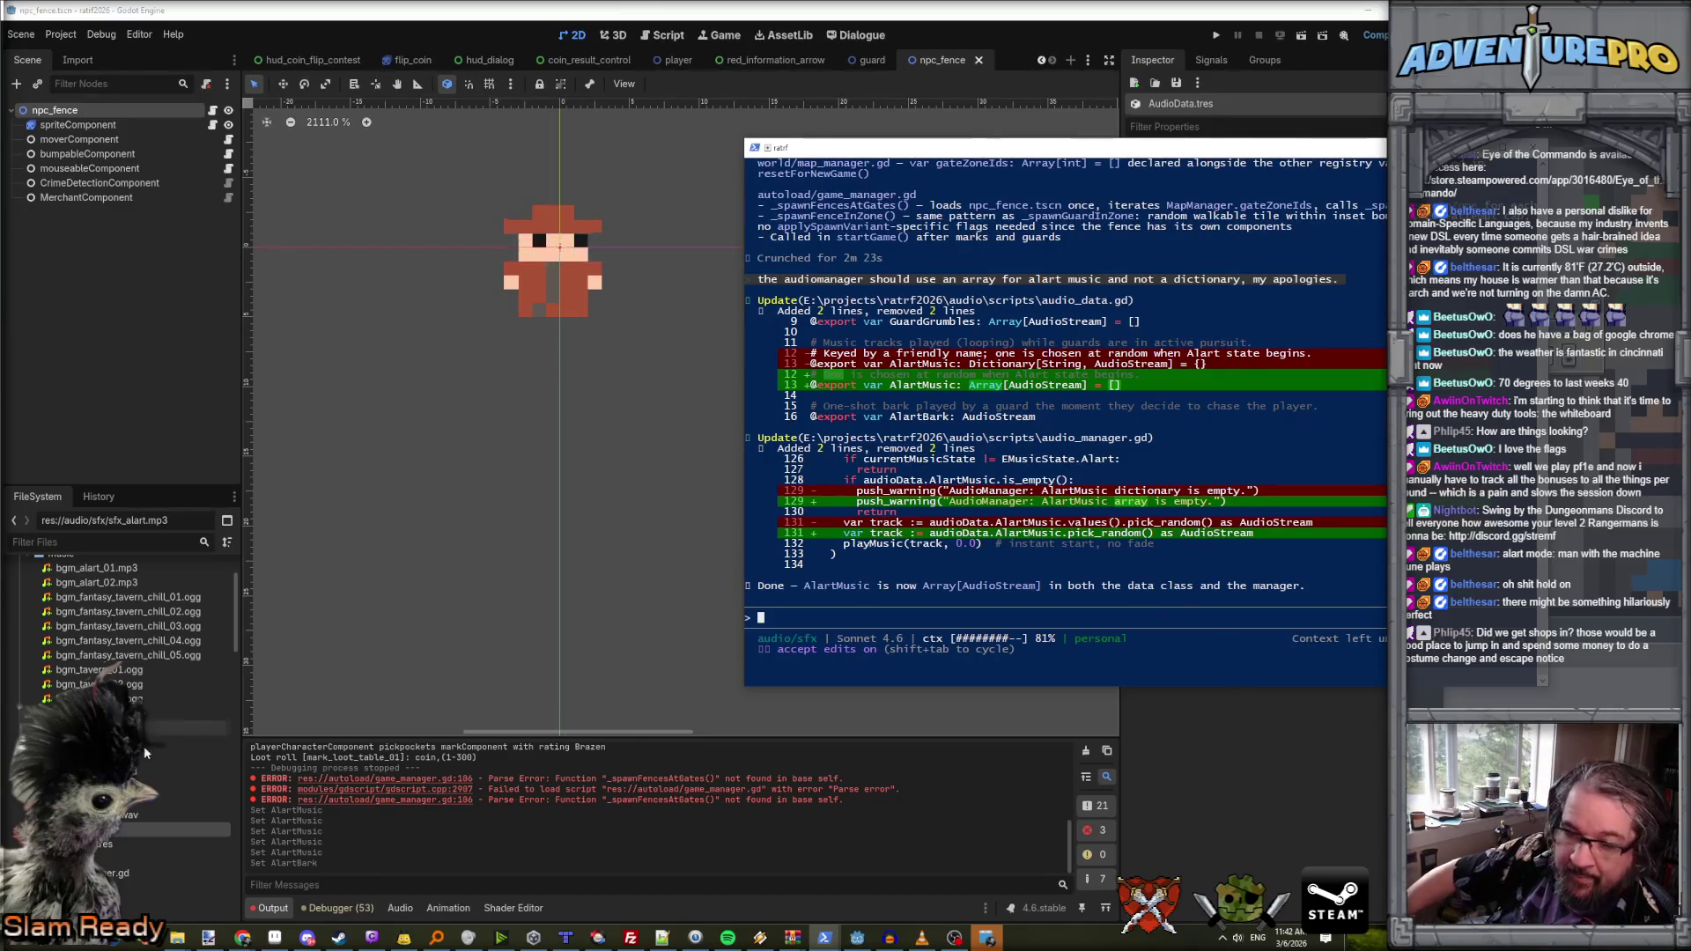
Put bgm_alart_01.mp3 and bgm_alart_02.mp3 into two Alart Music slots, save, and run the game
key("alt+Tab")
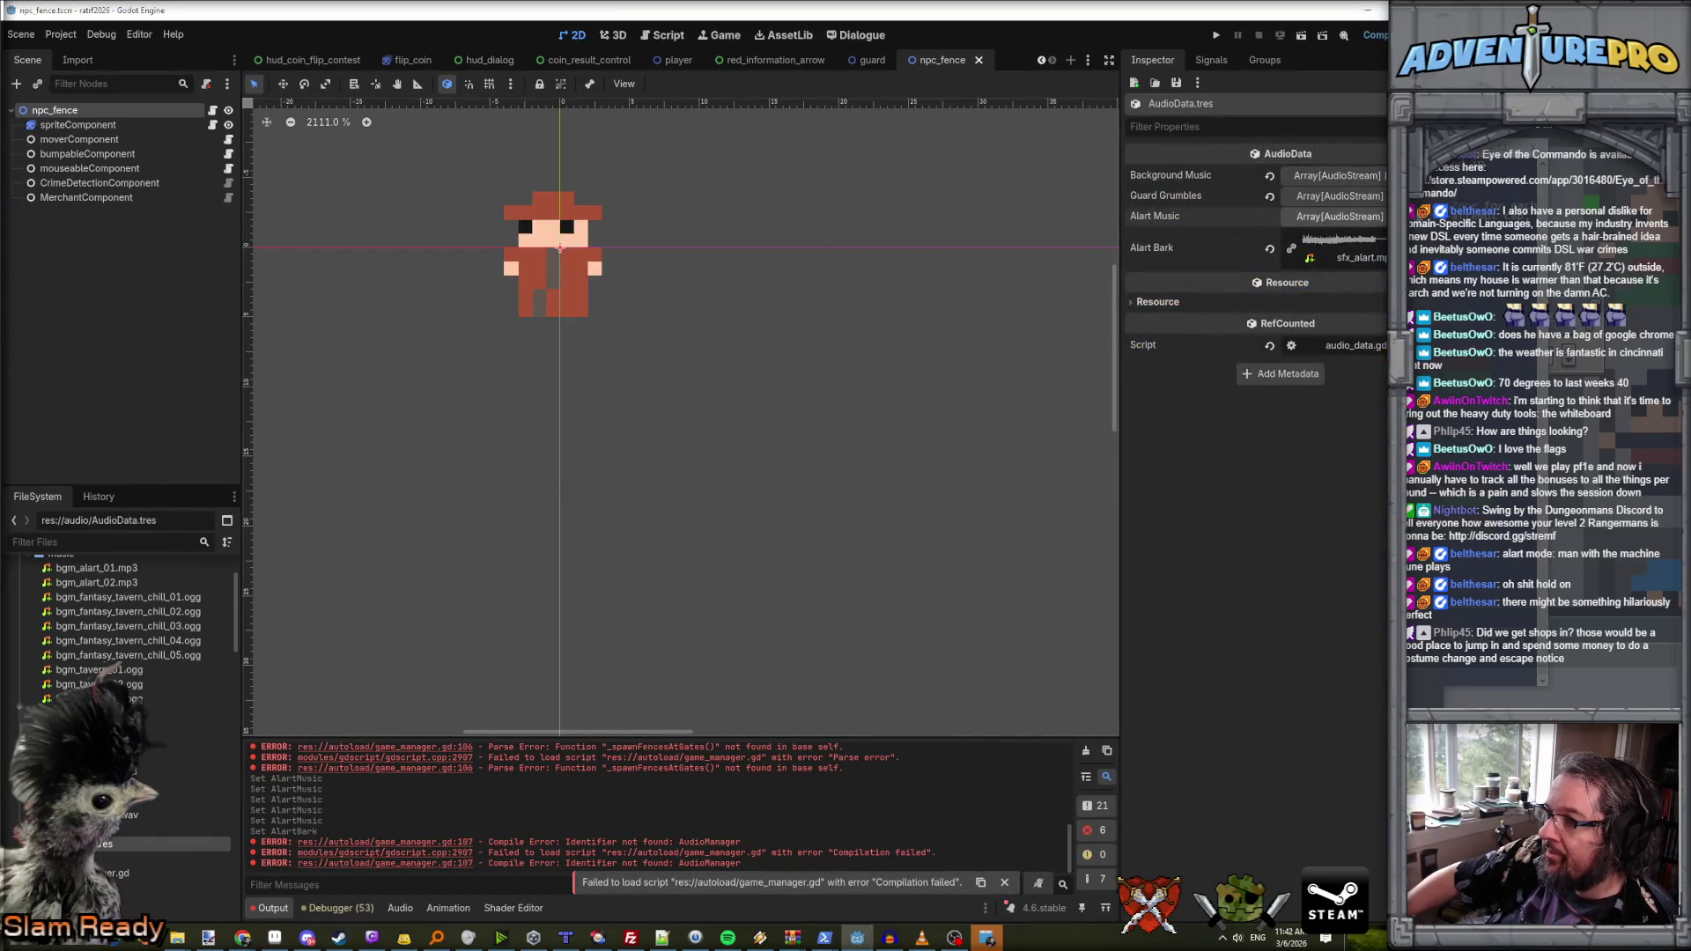
left_click(1367, 220)
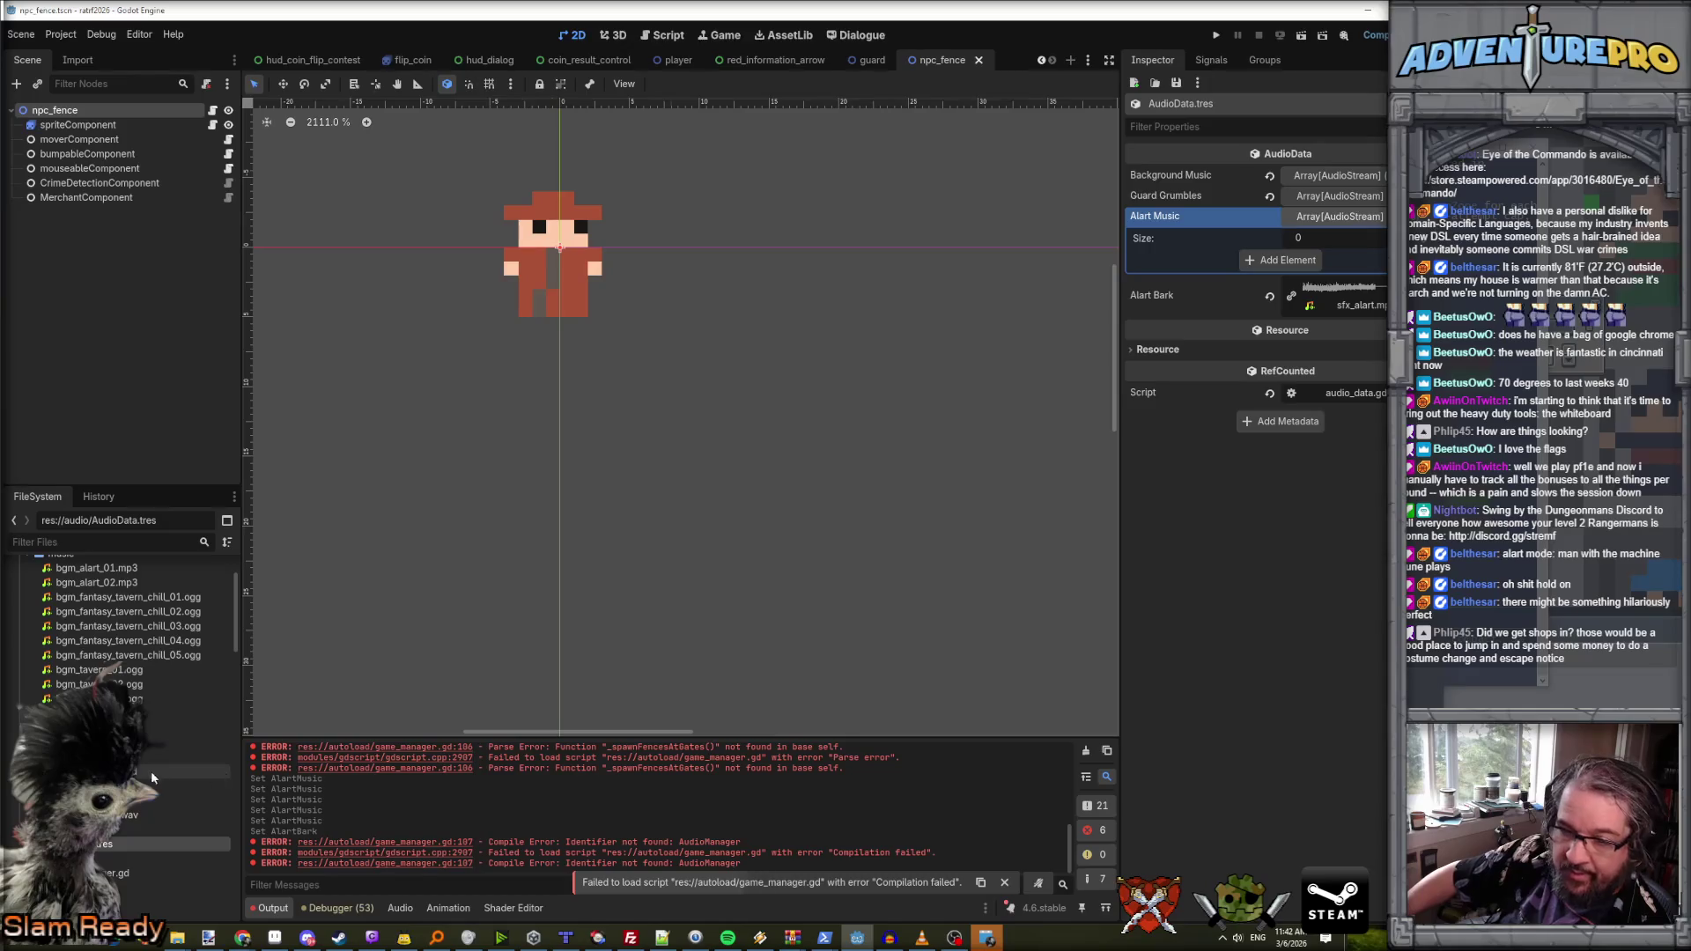
mouse_move(96, 568)
left_mouse_down()
mouse_move(616, 287)
mouse_move(1268, 361)
mouse_move(1330, 250)
mouse_move(1340, 274)
mouse_move(1332, 238)
mouse_move(1286, 260)
left_mouse_up()
left_click(1283, 260)
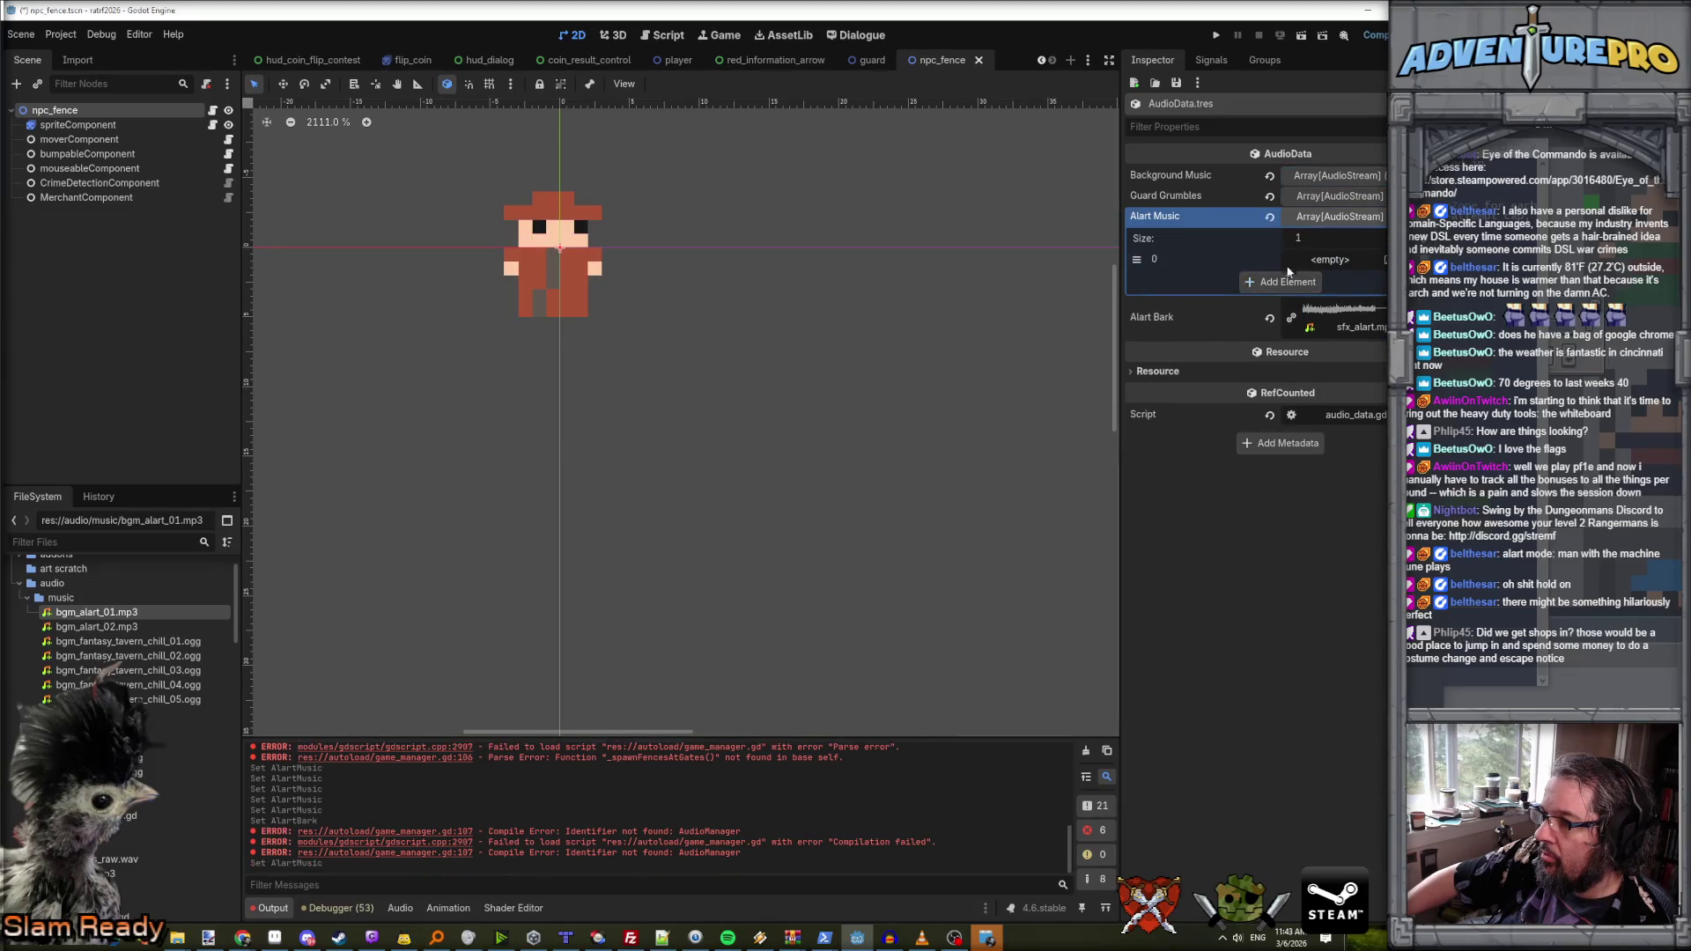
left_click(1279, 281)
mouse_move(97, 612)
left_mouse_down()
mouse_move(1240, 395)
mouse_move(1277, 280)
mouse_move(1304, 261)
left_mouse_up()
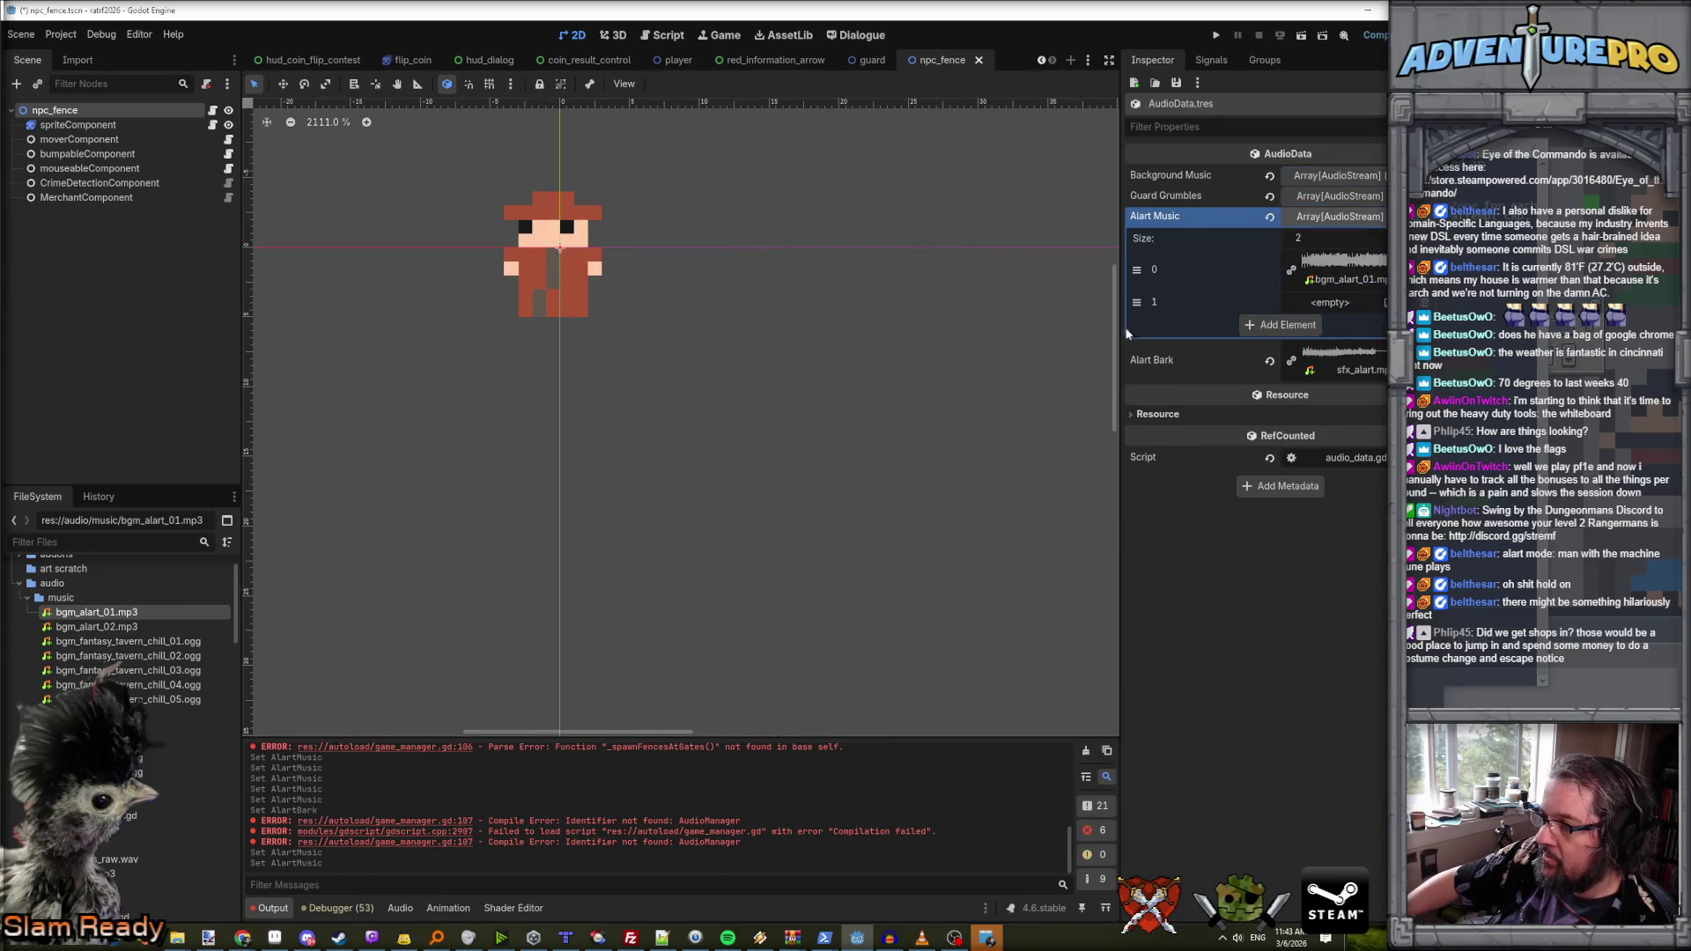
left_click(112, 627)
left_click_drag(112, 627, 1330, 304)
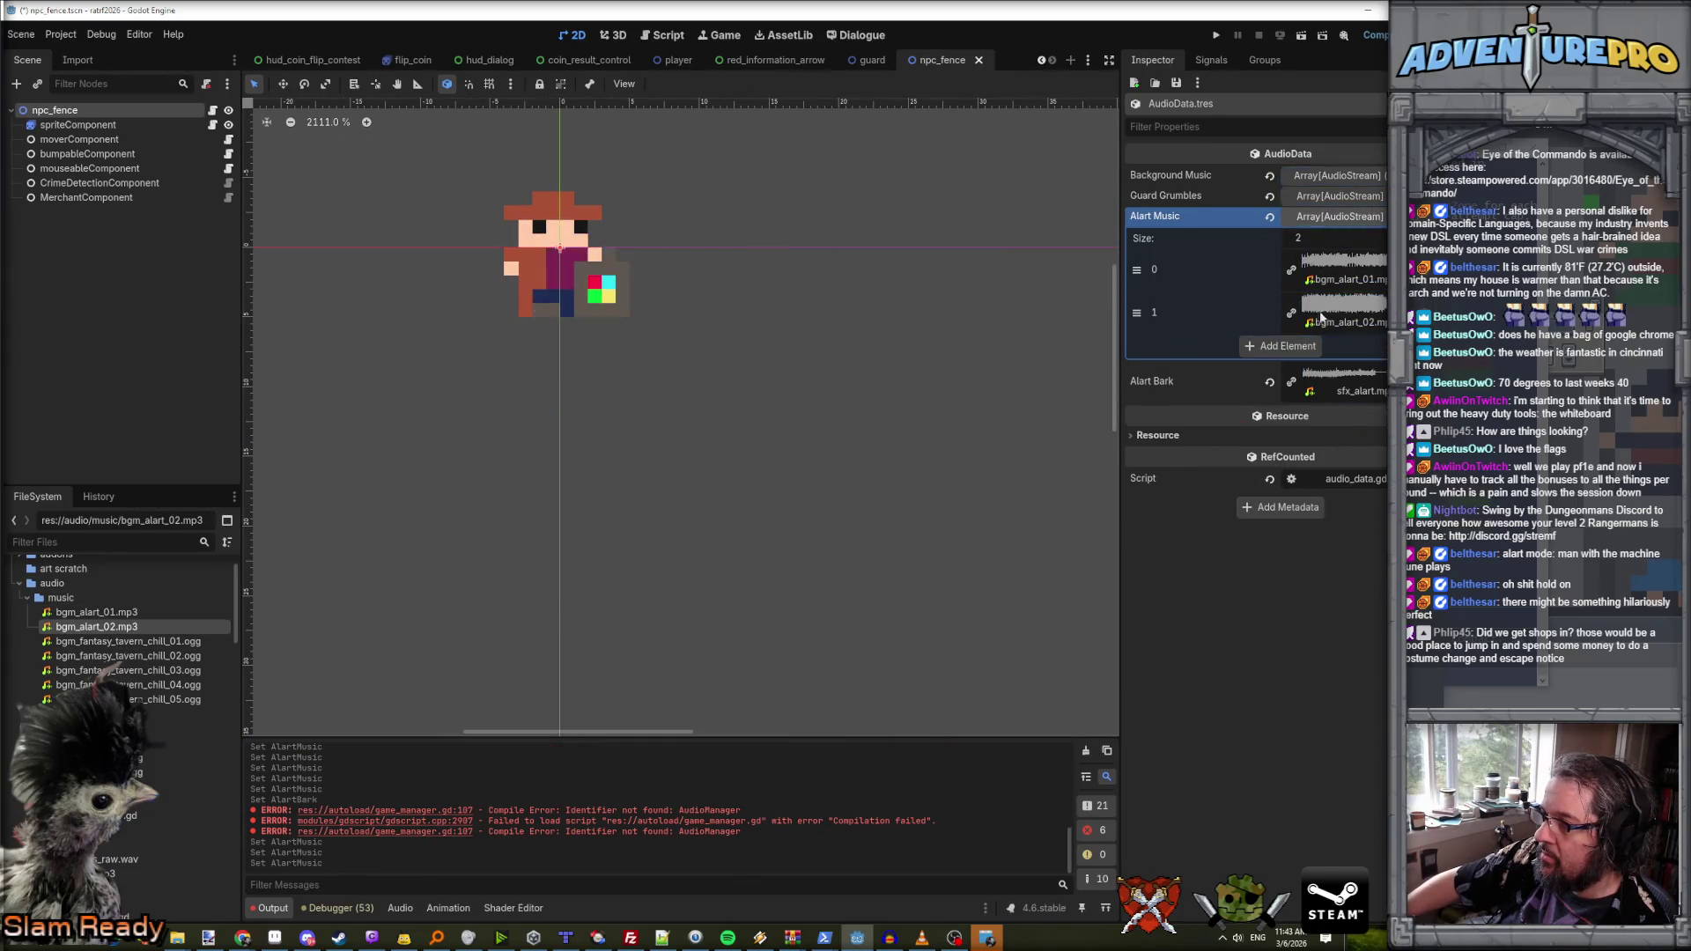
key("ctrl+s")
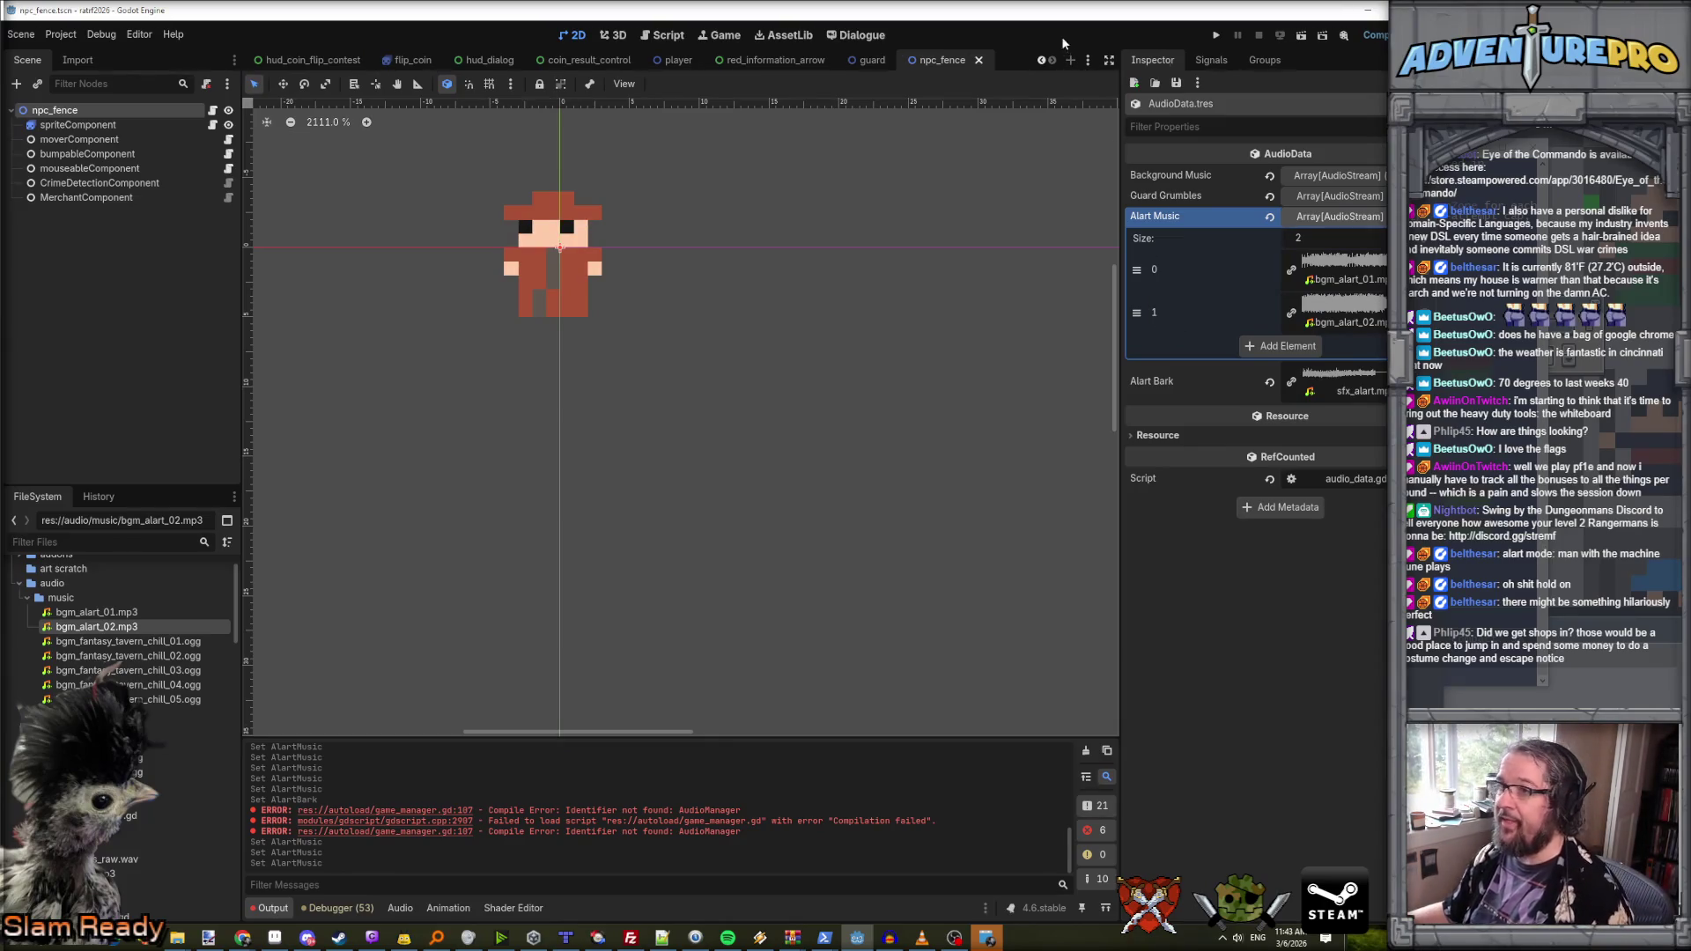
left_click(1214, 35)
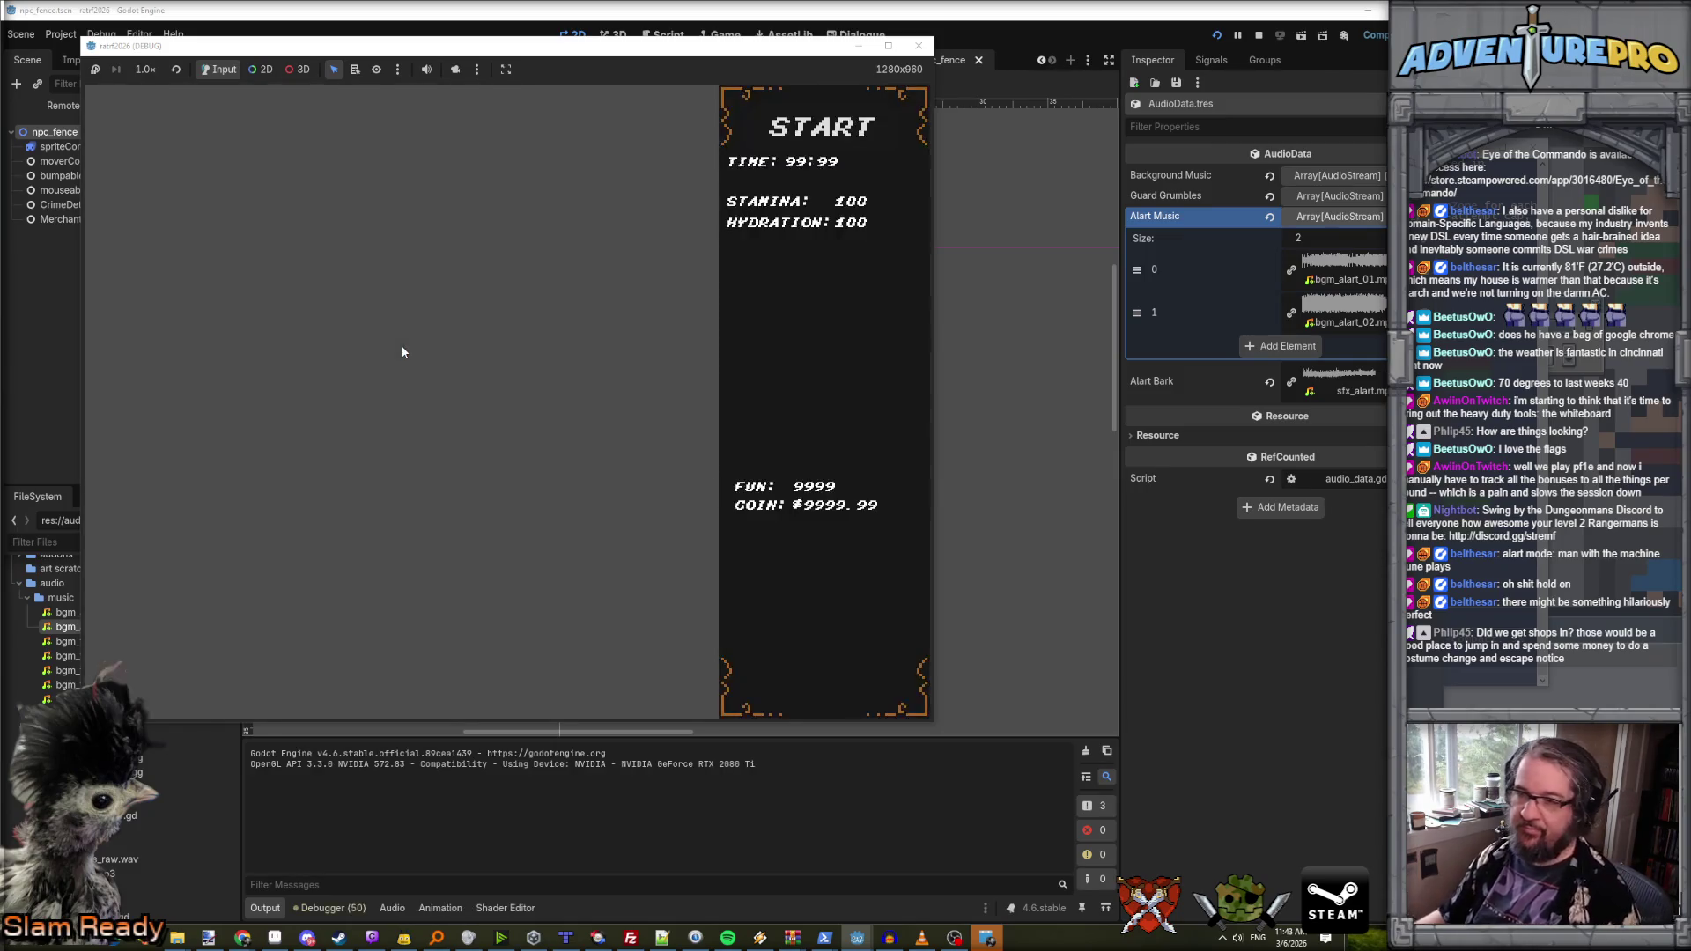
Start a playtest, read the gateZoneIds error at world_generator.gd:55, and stop the game
left_click(793, 124)
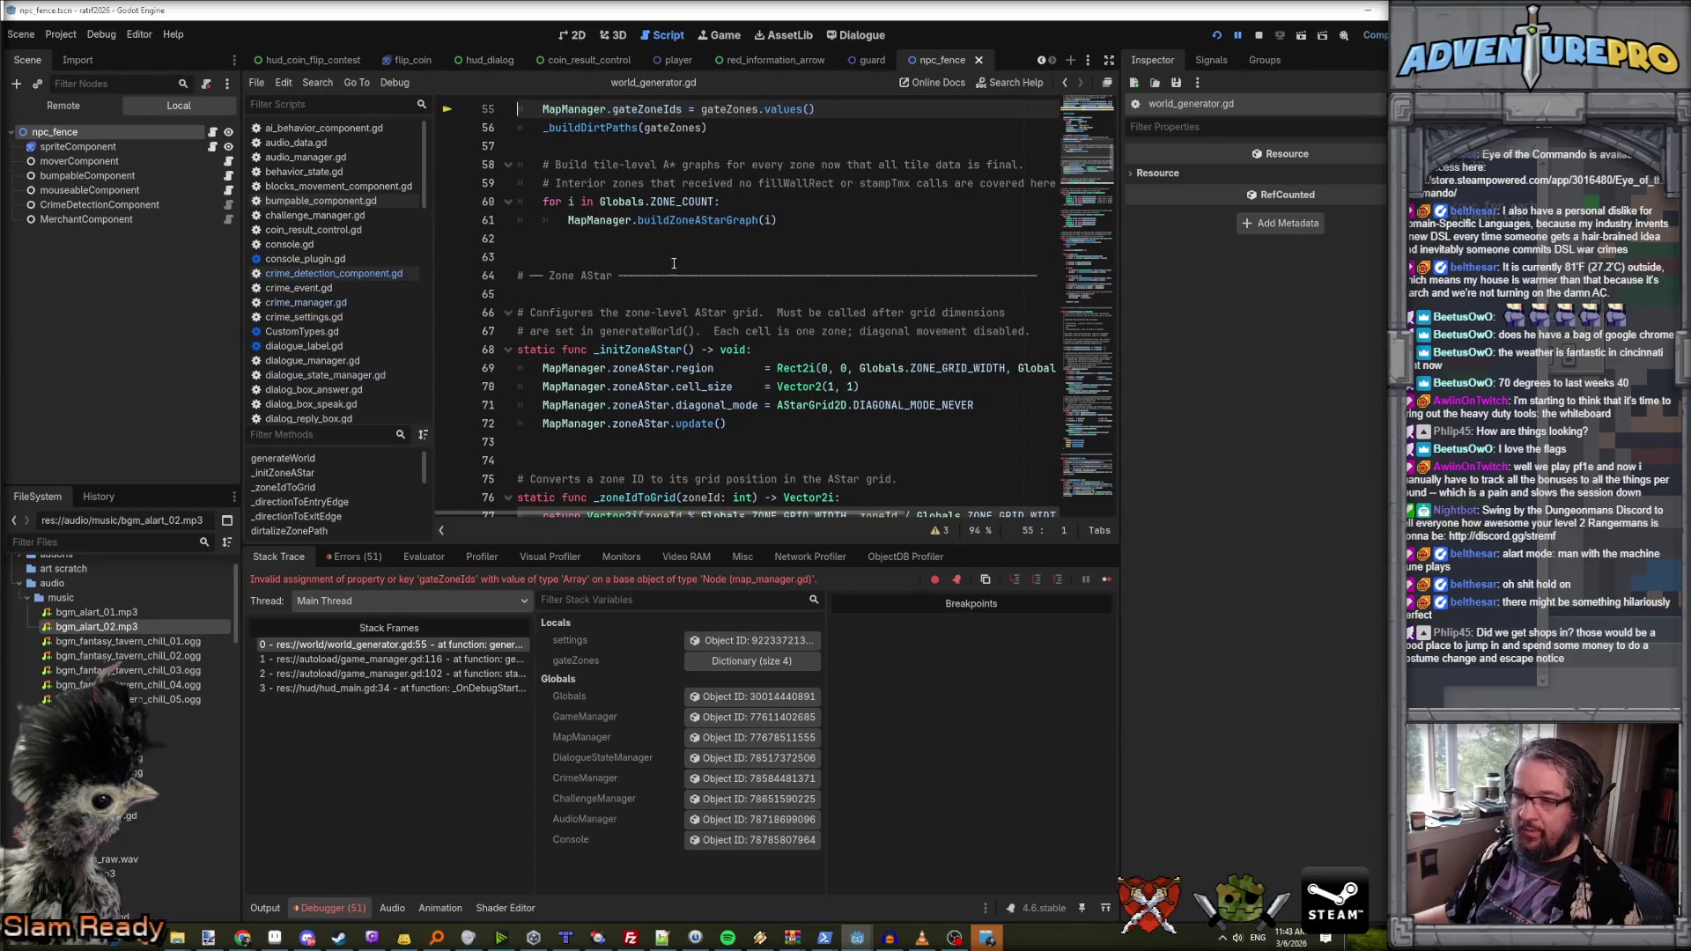
scroll(673, 264, "up", 3)
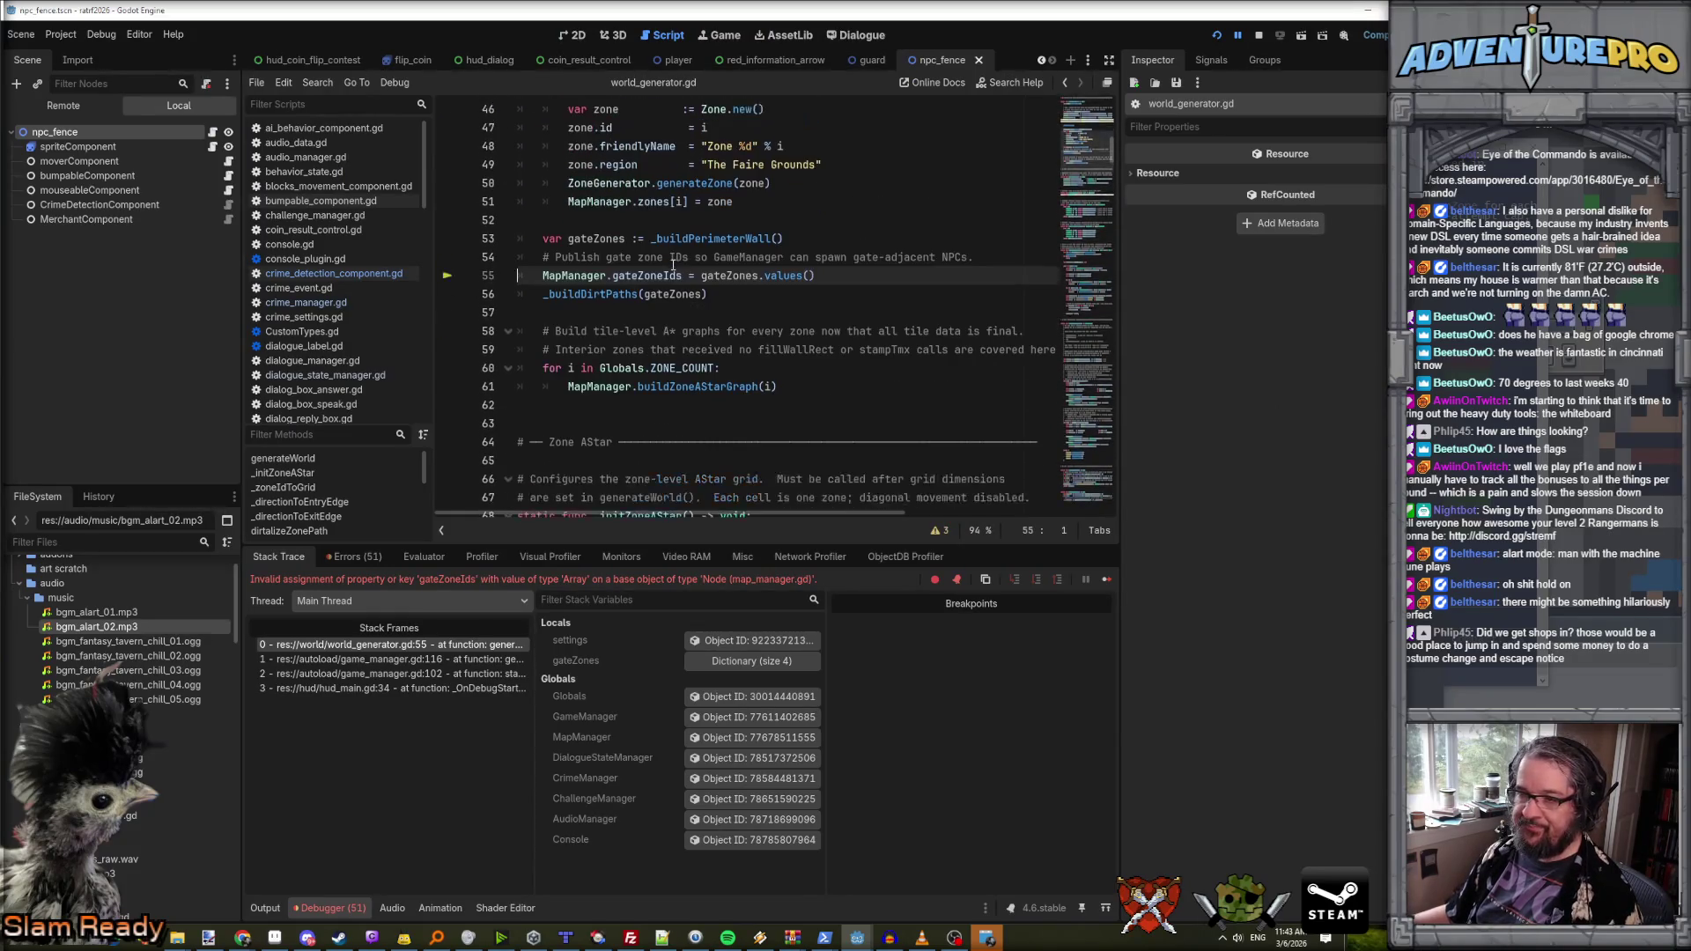
mouse_move(582, 288)
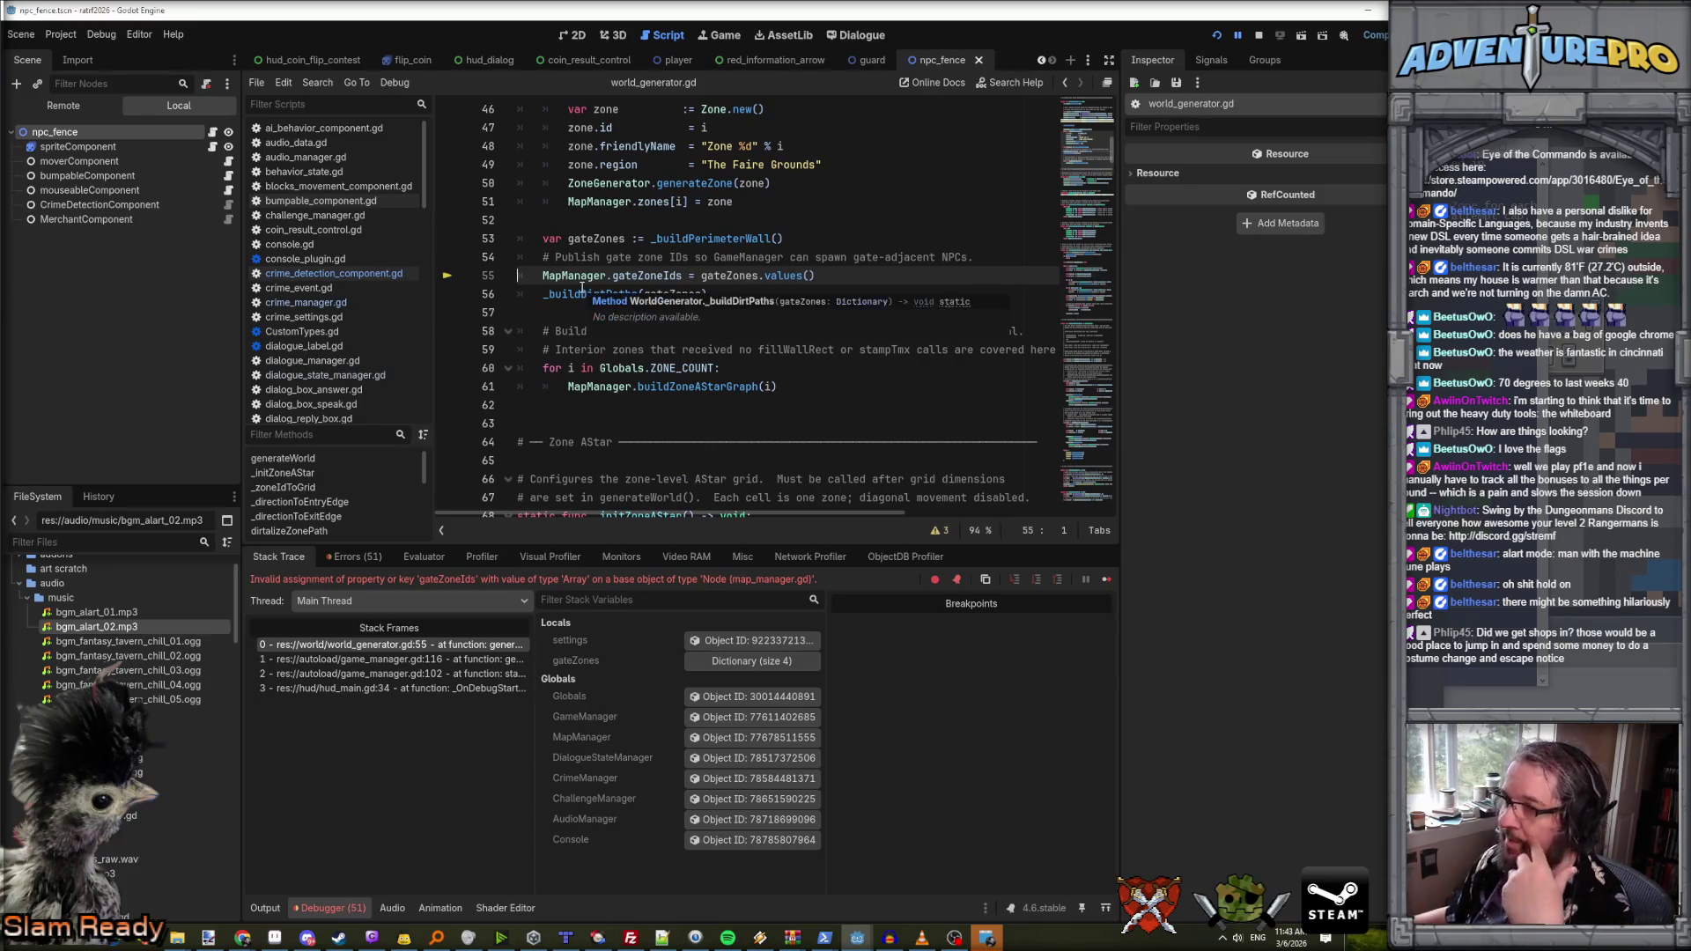
mouse_move(644, 278)
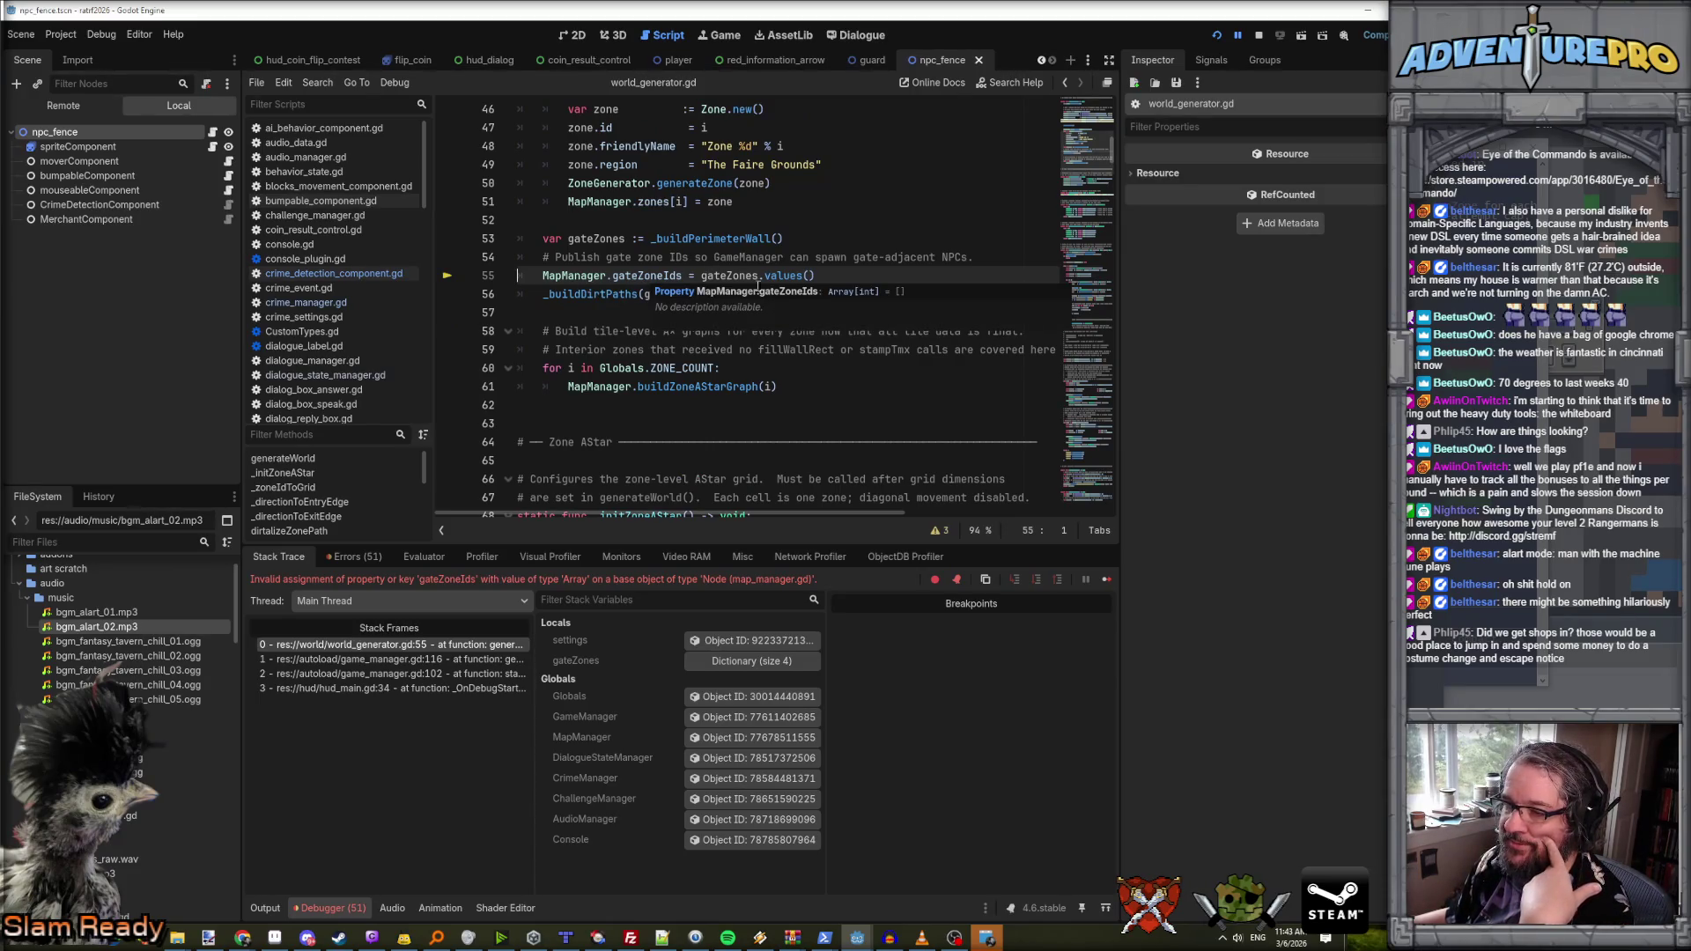
left_click(1258, 35)
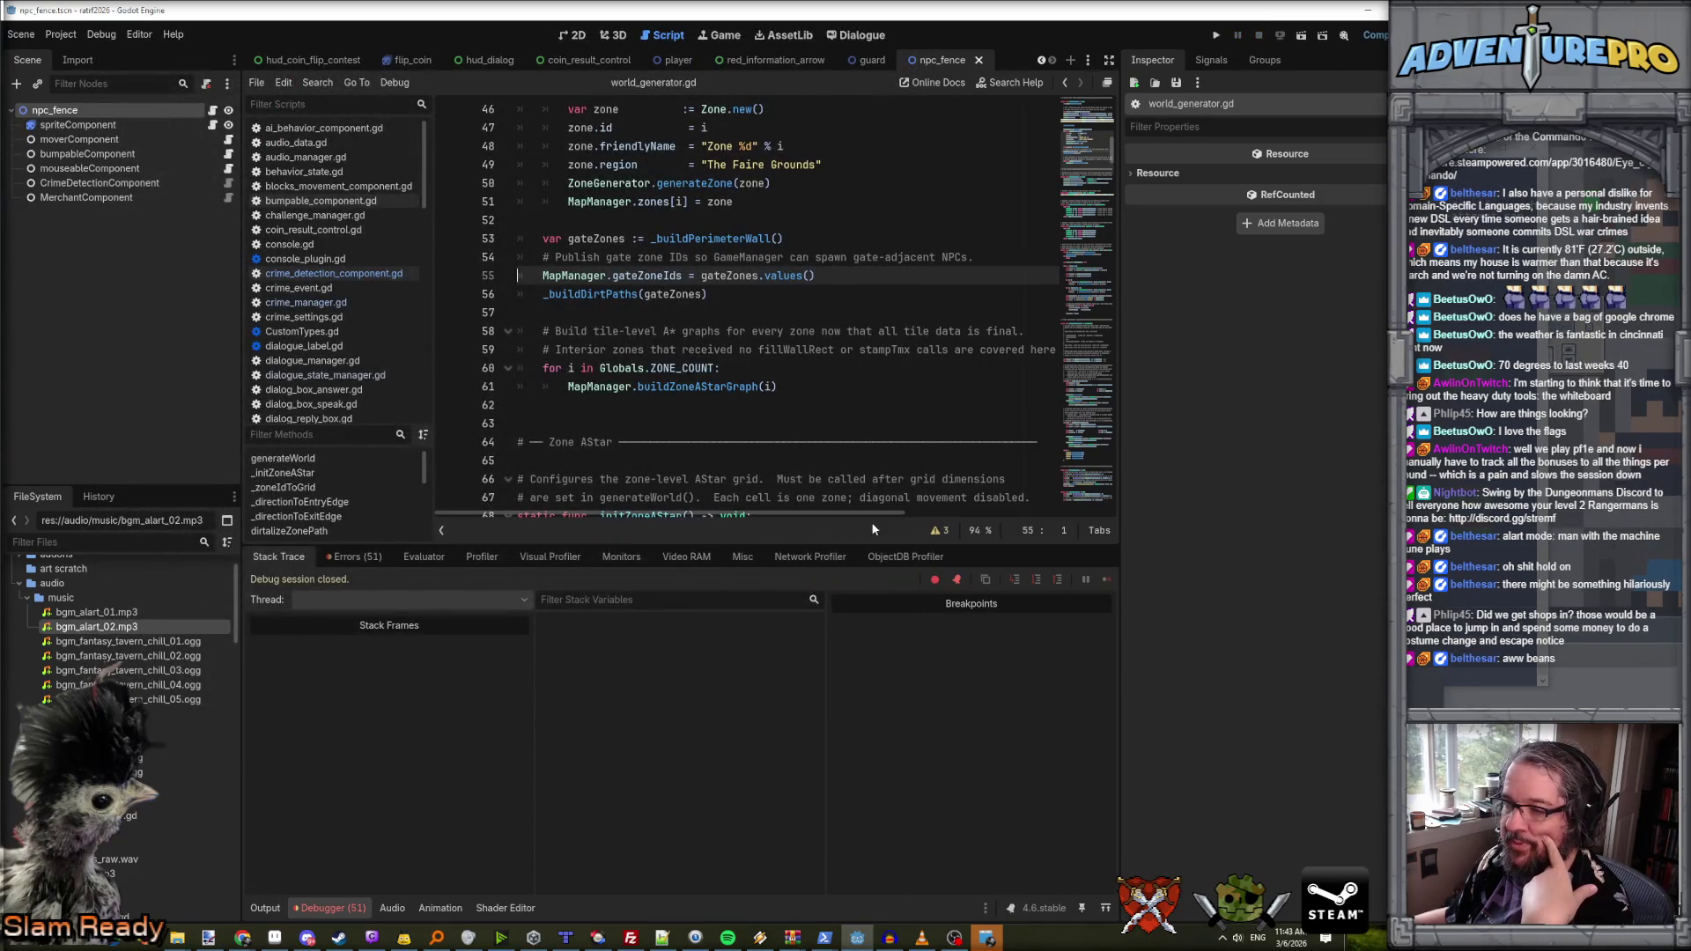
Jump to the MapManager script, enlarge the debugger's Errors list, and start the game again
scroll(343, 236, "down", 5)
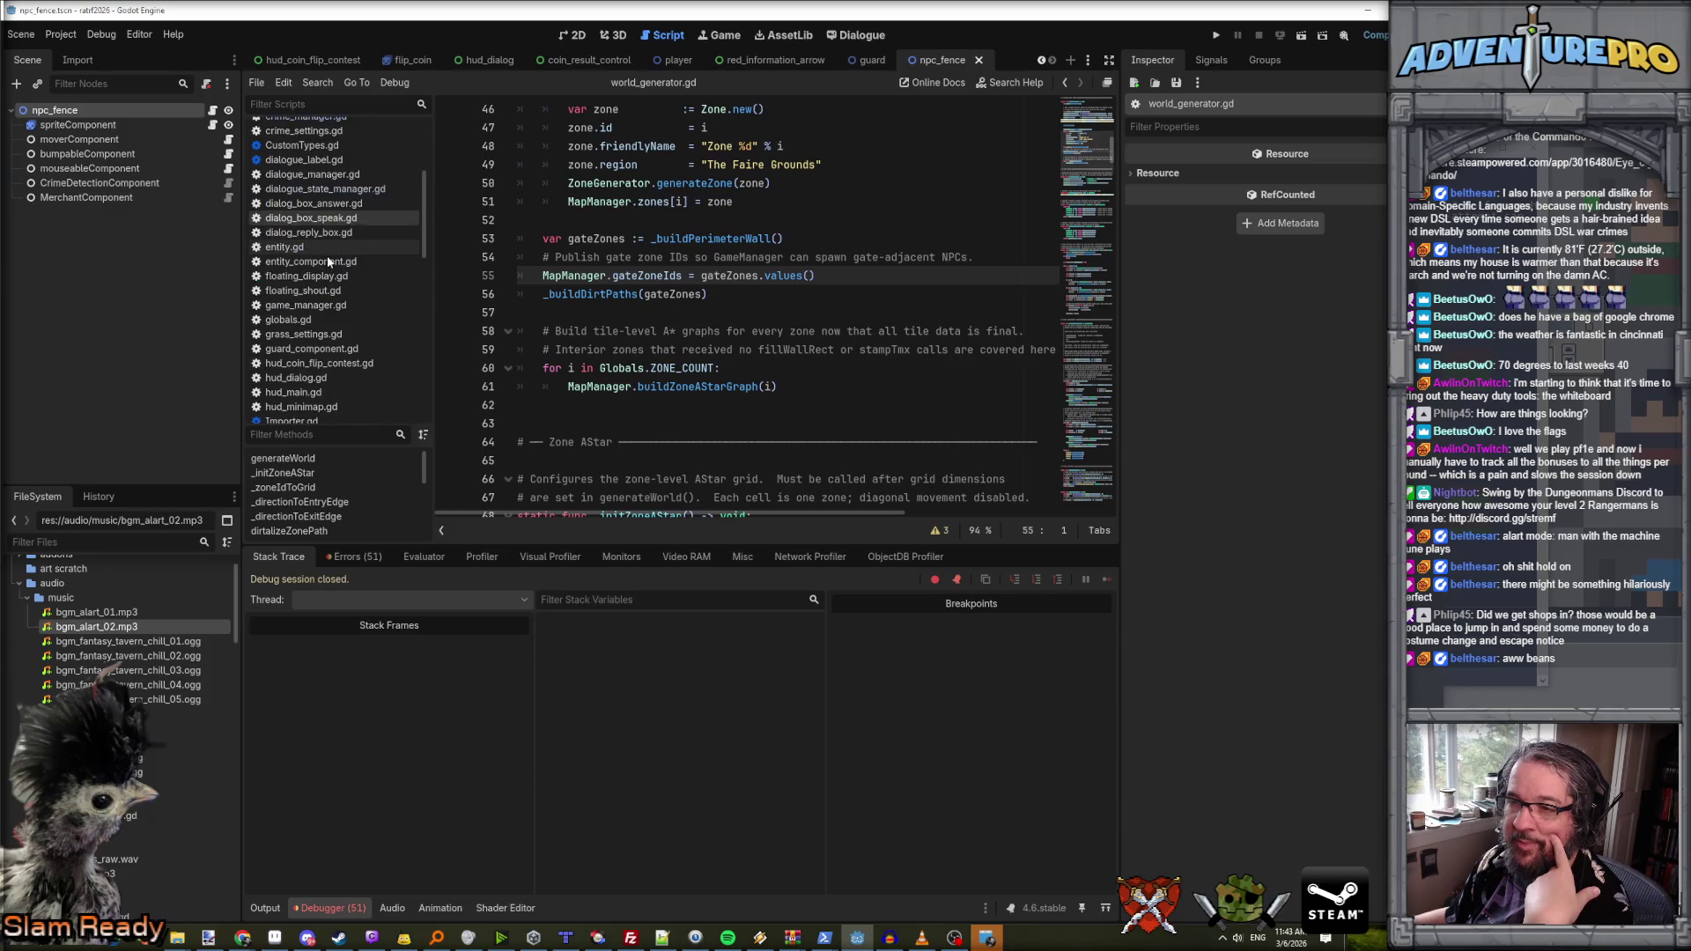
left_click(565, 275, "ctrl")
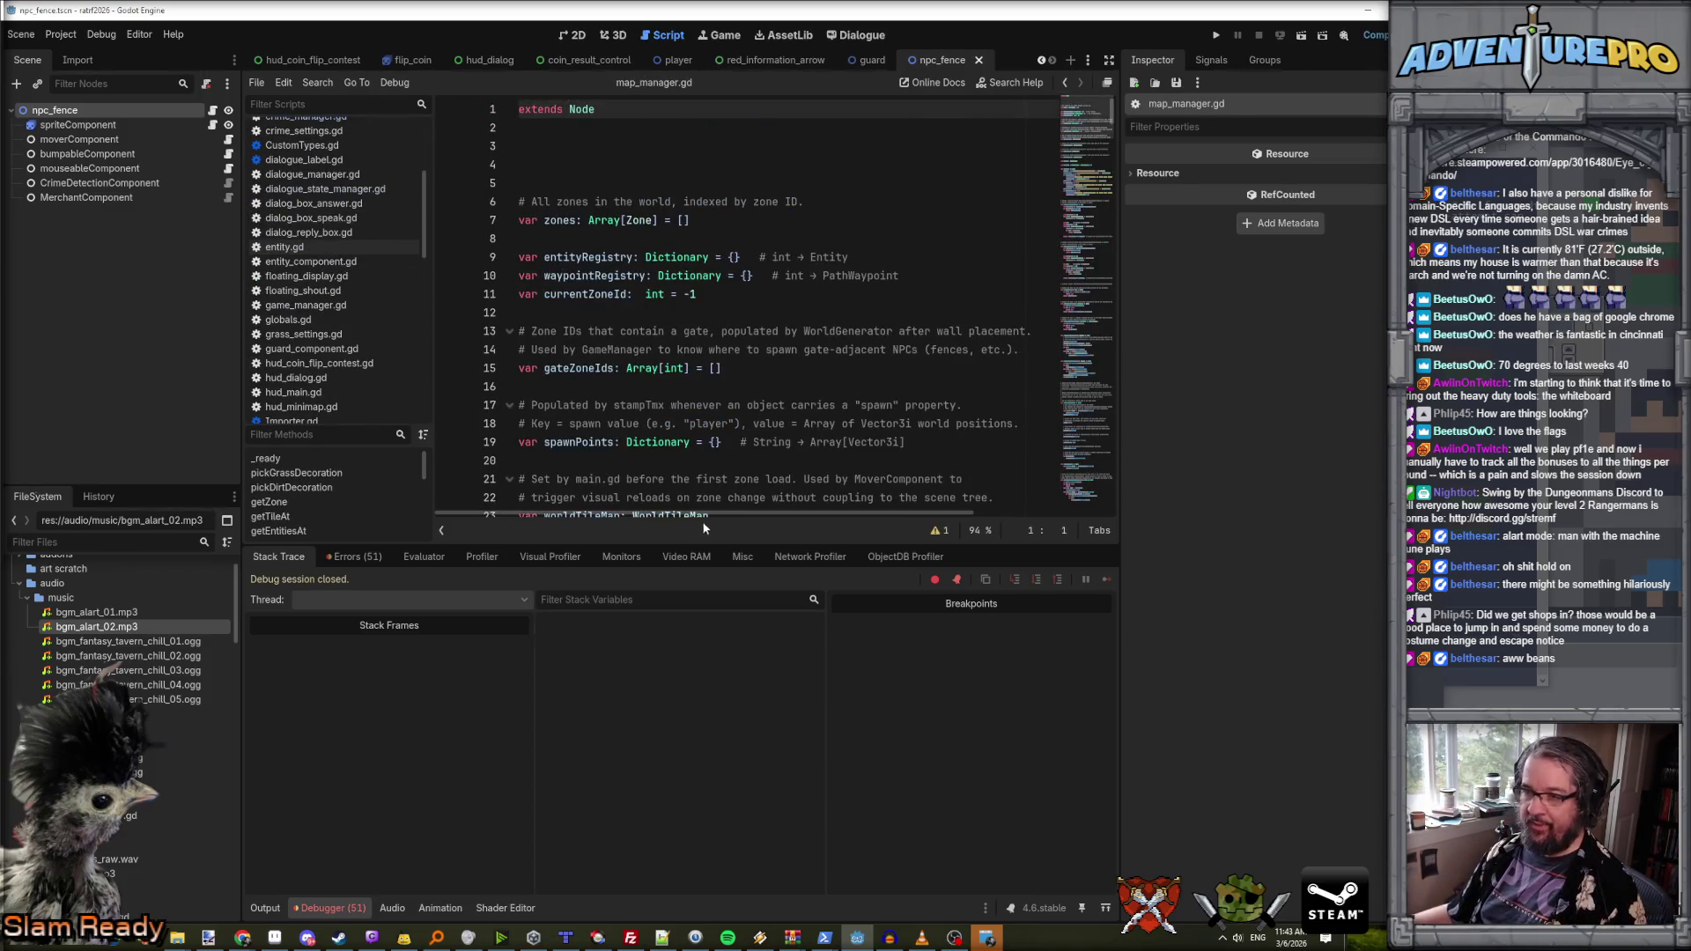
left_click_drag(735, 548, 738, 733)
left_click(350, 742)
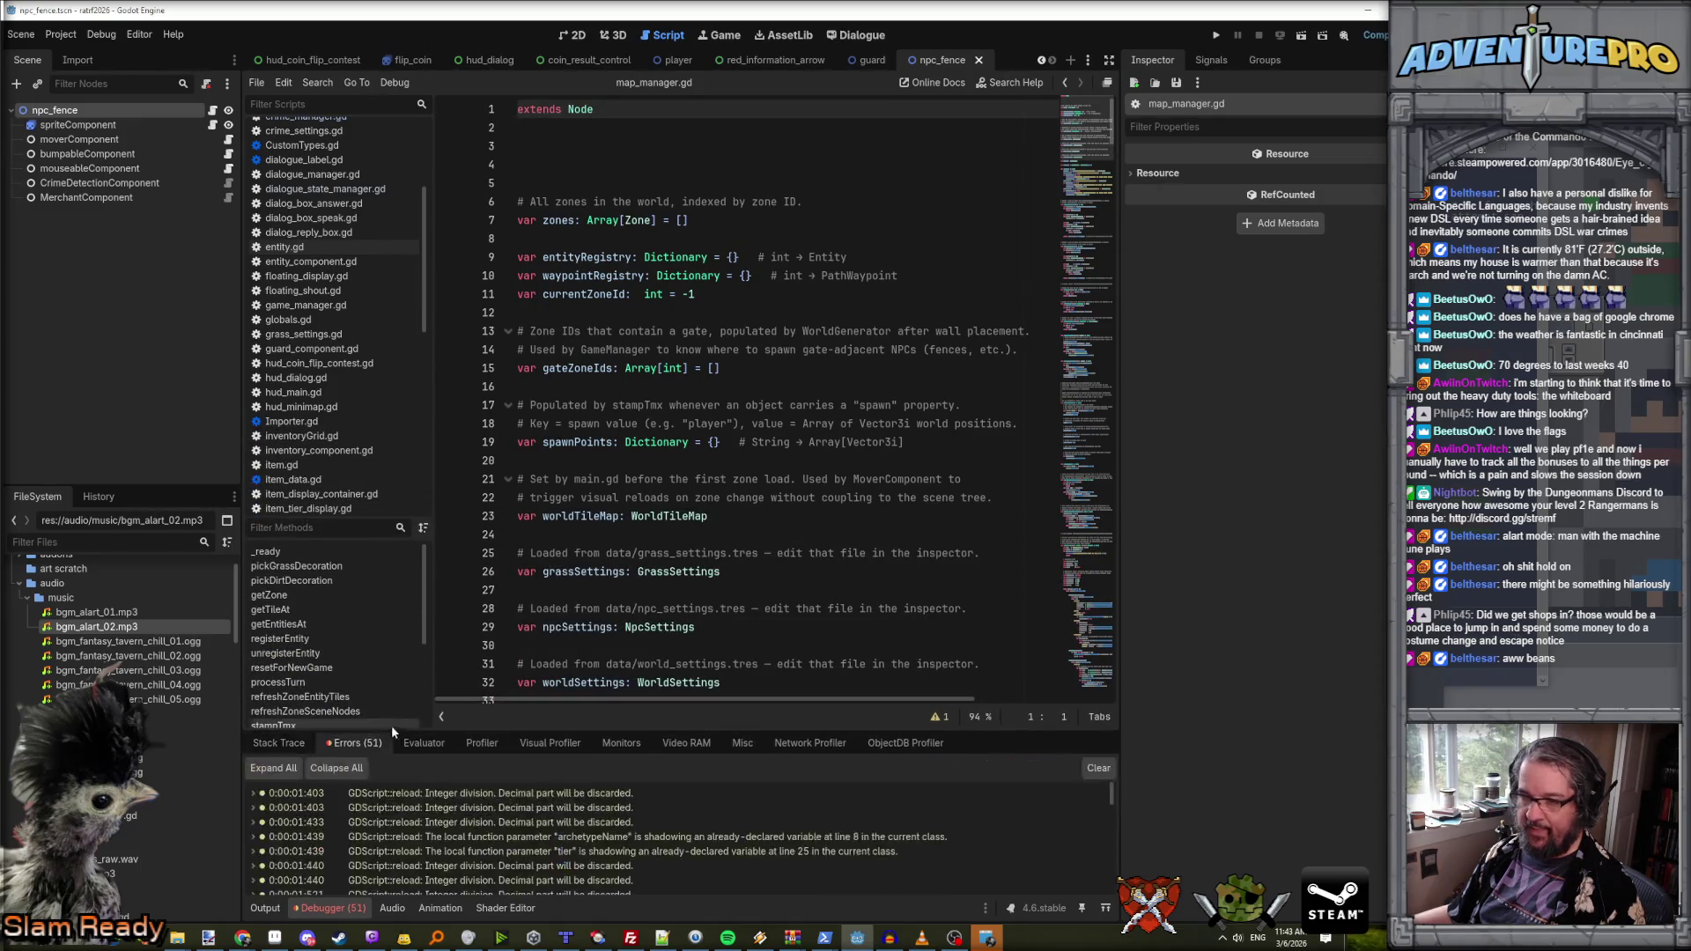
left_click_drag(493, 731, 511, 335)
scroll(516, 577, "down", 2)
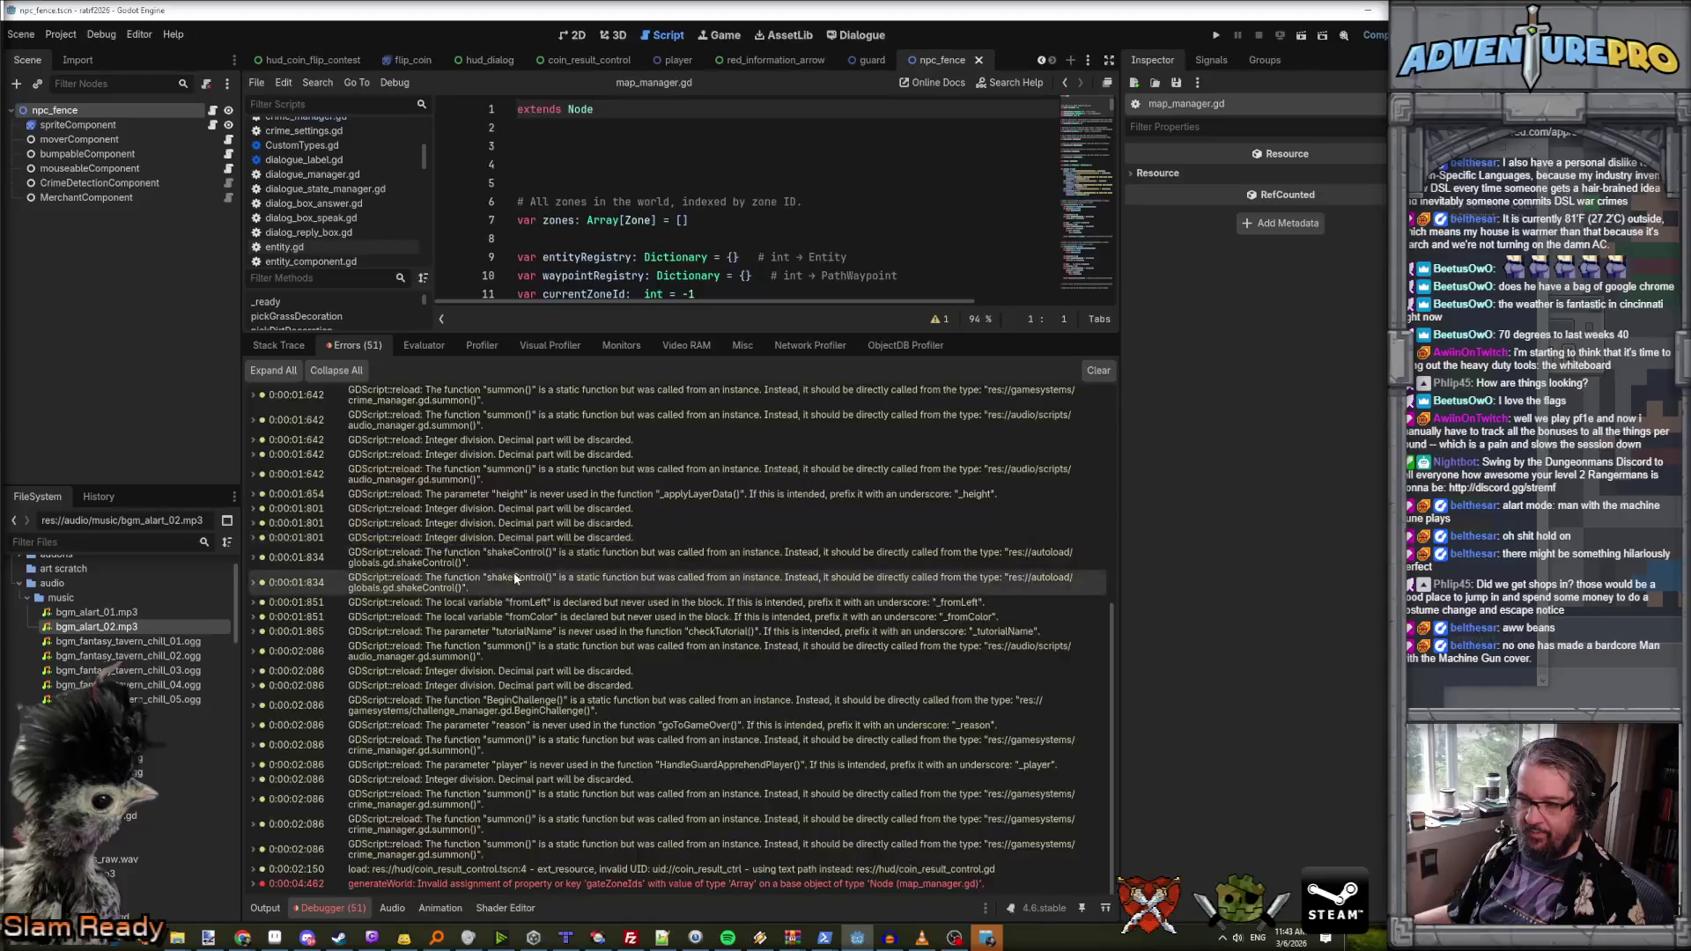
left_click(1211, 36)
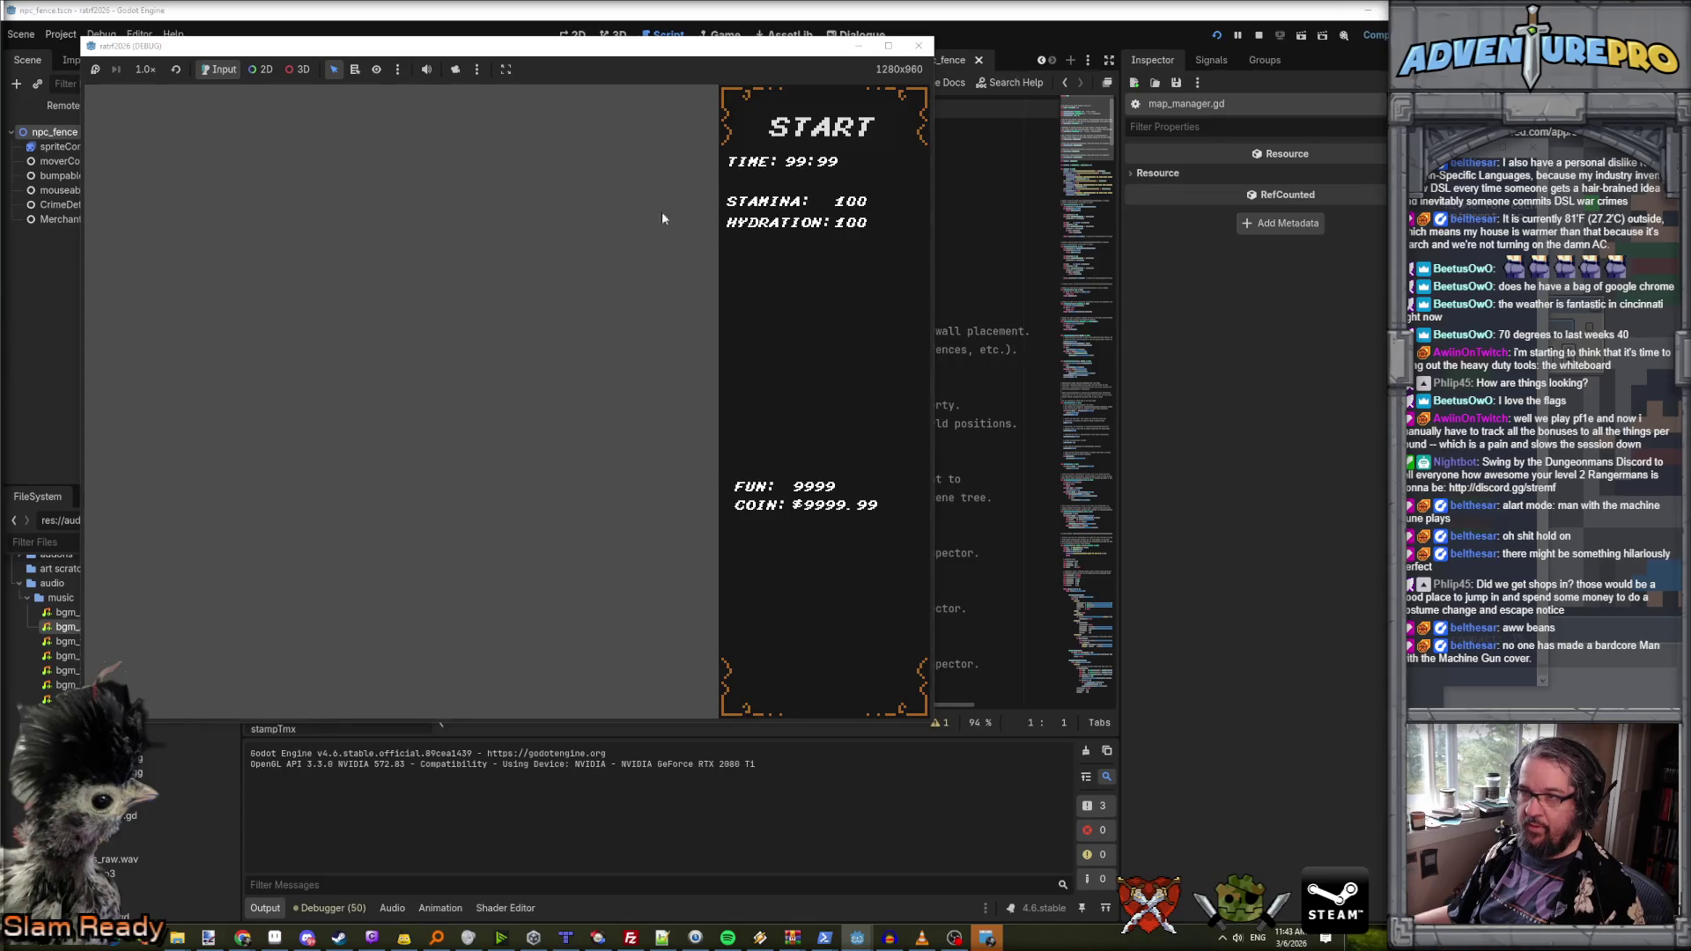
left_click(798, 129)
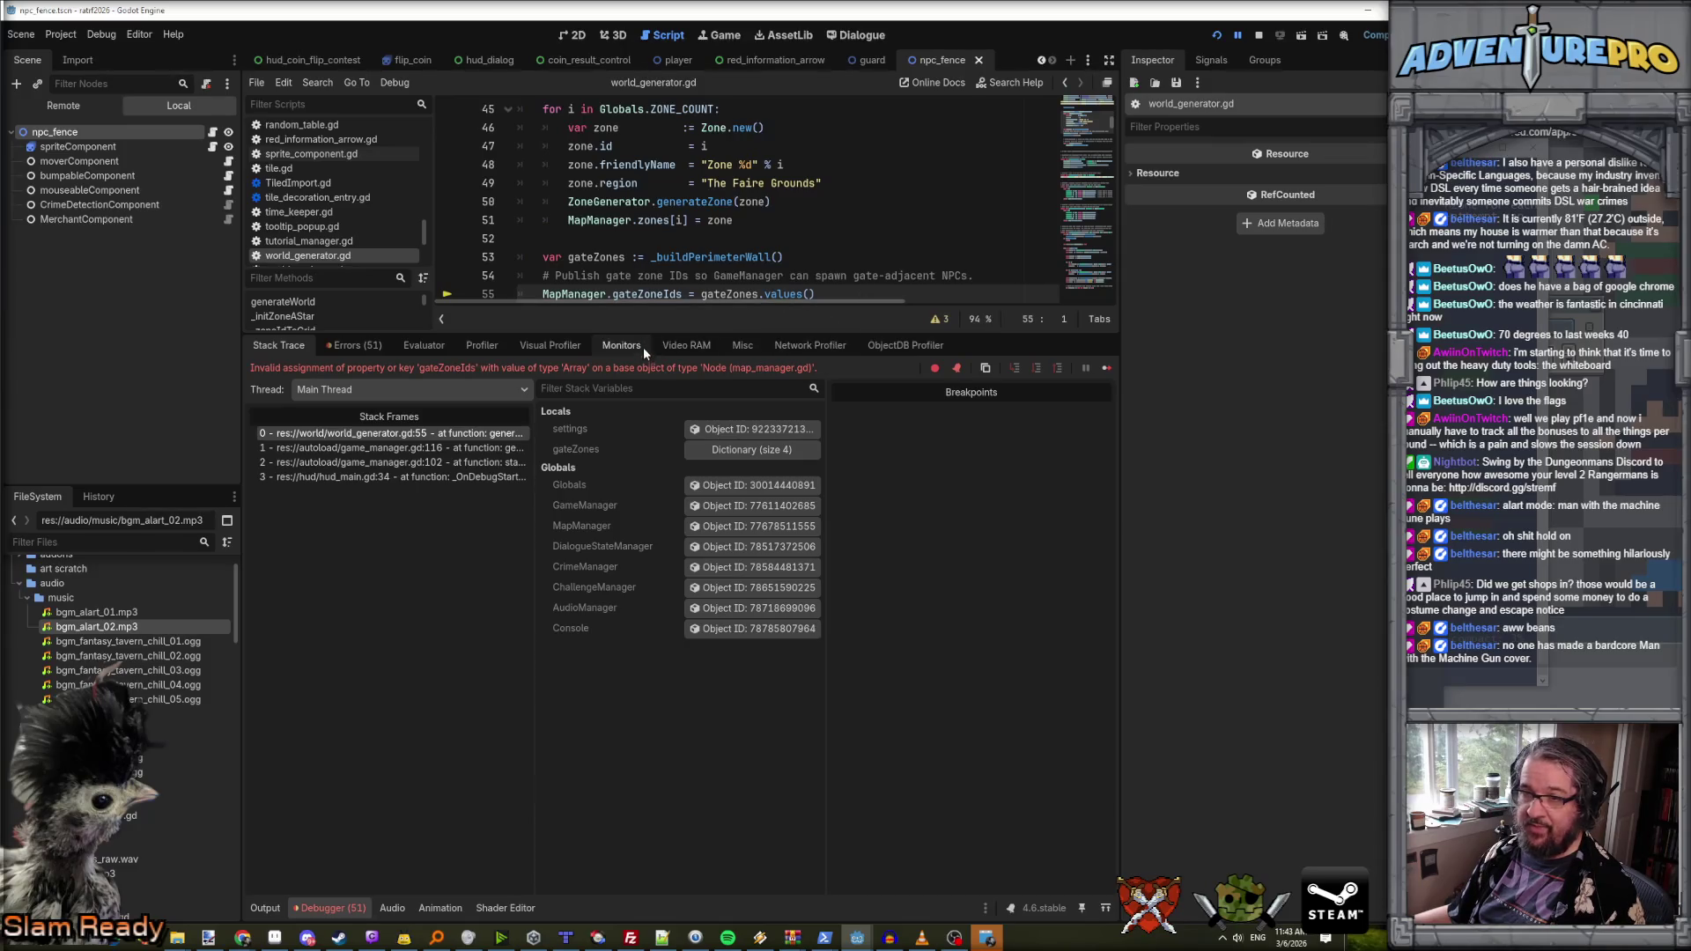
Enlarge the code editor, look up the gateZoneIds declaration, and return to world_generator.gd
left_click_drag(641, 335, 641, 559)
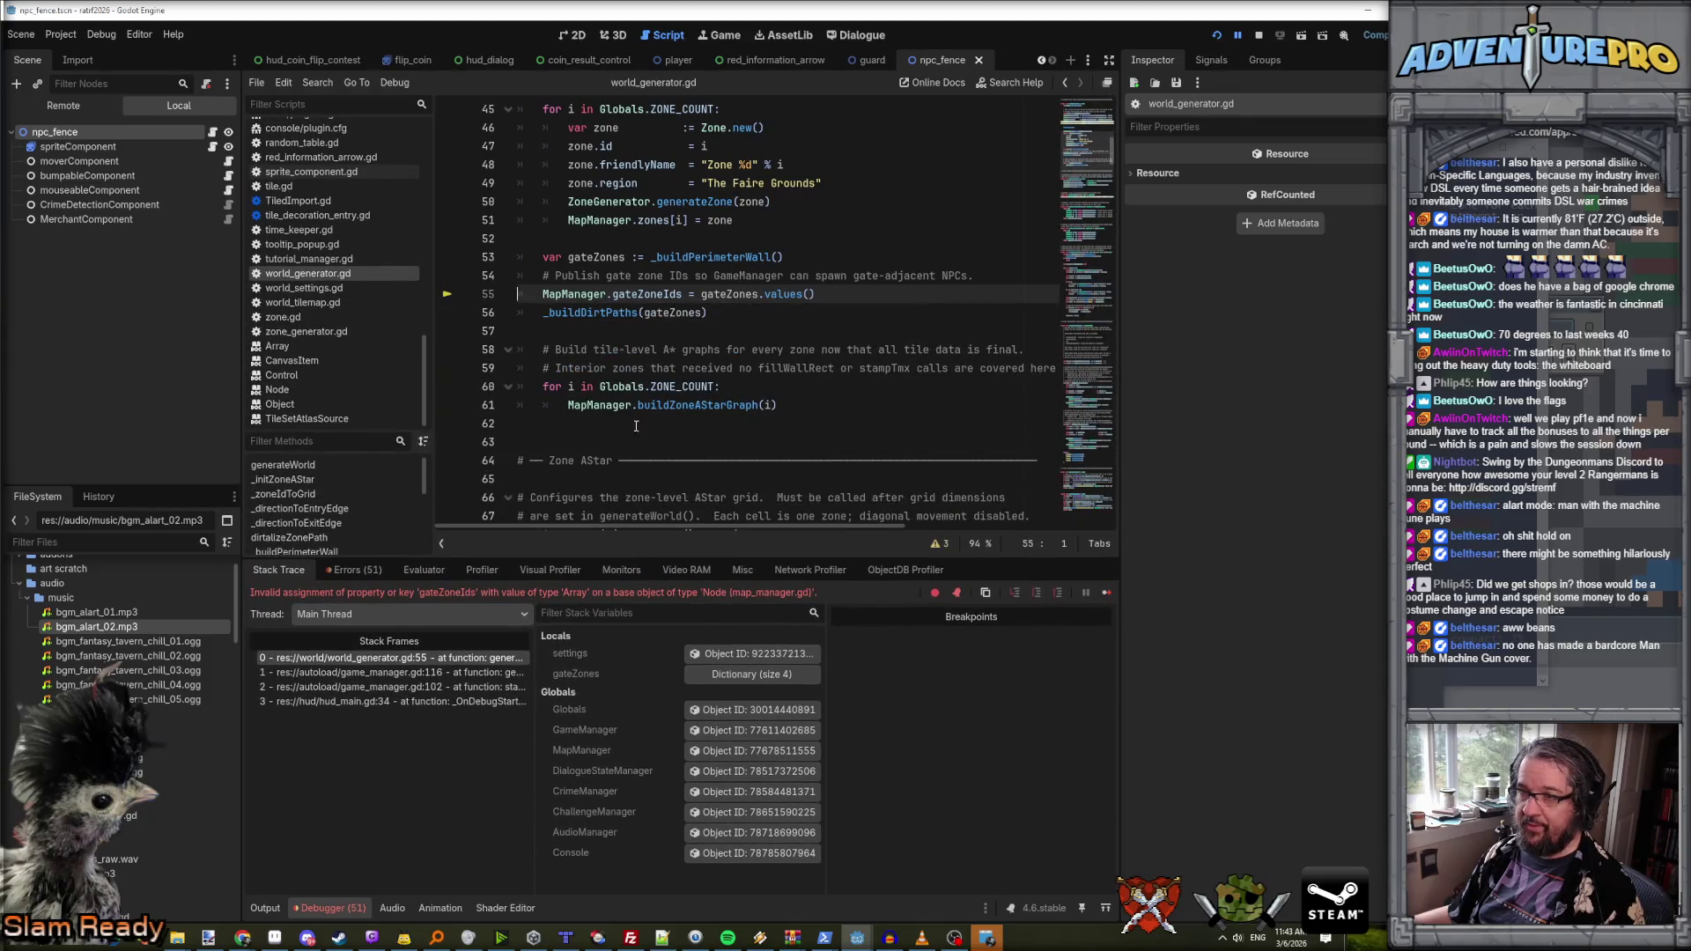
scroll(613, 293, "up", 3)
scroll(664, 326, "up", 3)
left_click(625, 276)
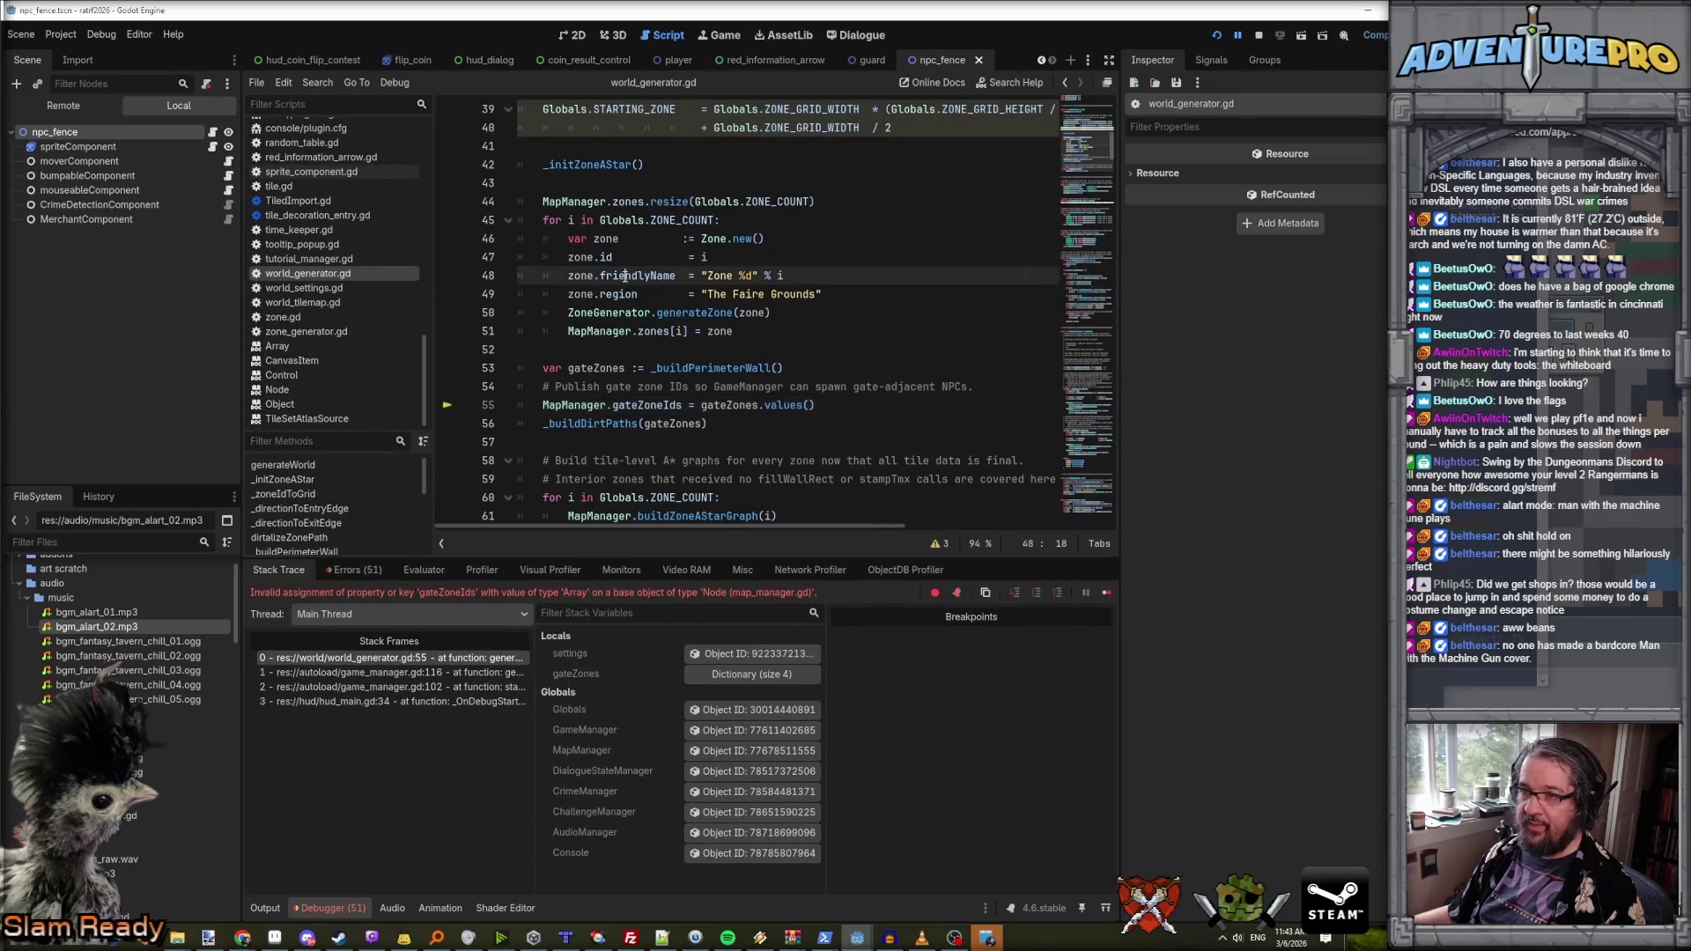
scroll(621, 352, "up", 3)
scroll(623, 414, "down", 3)
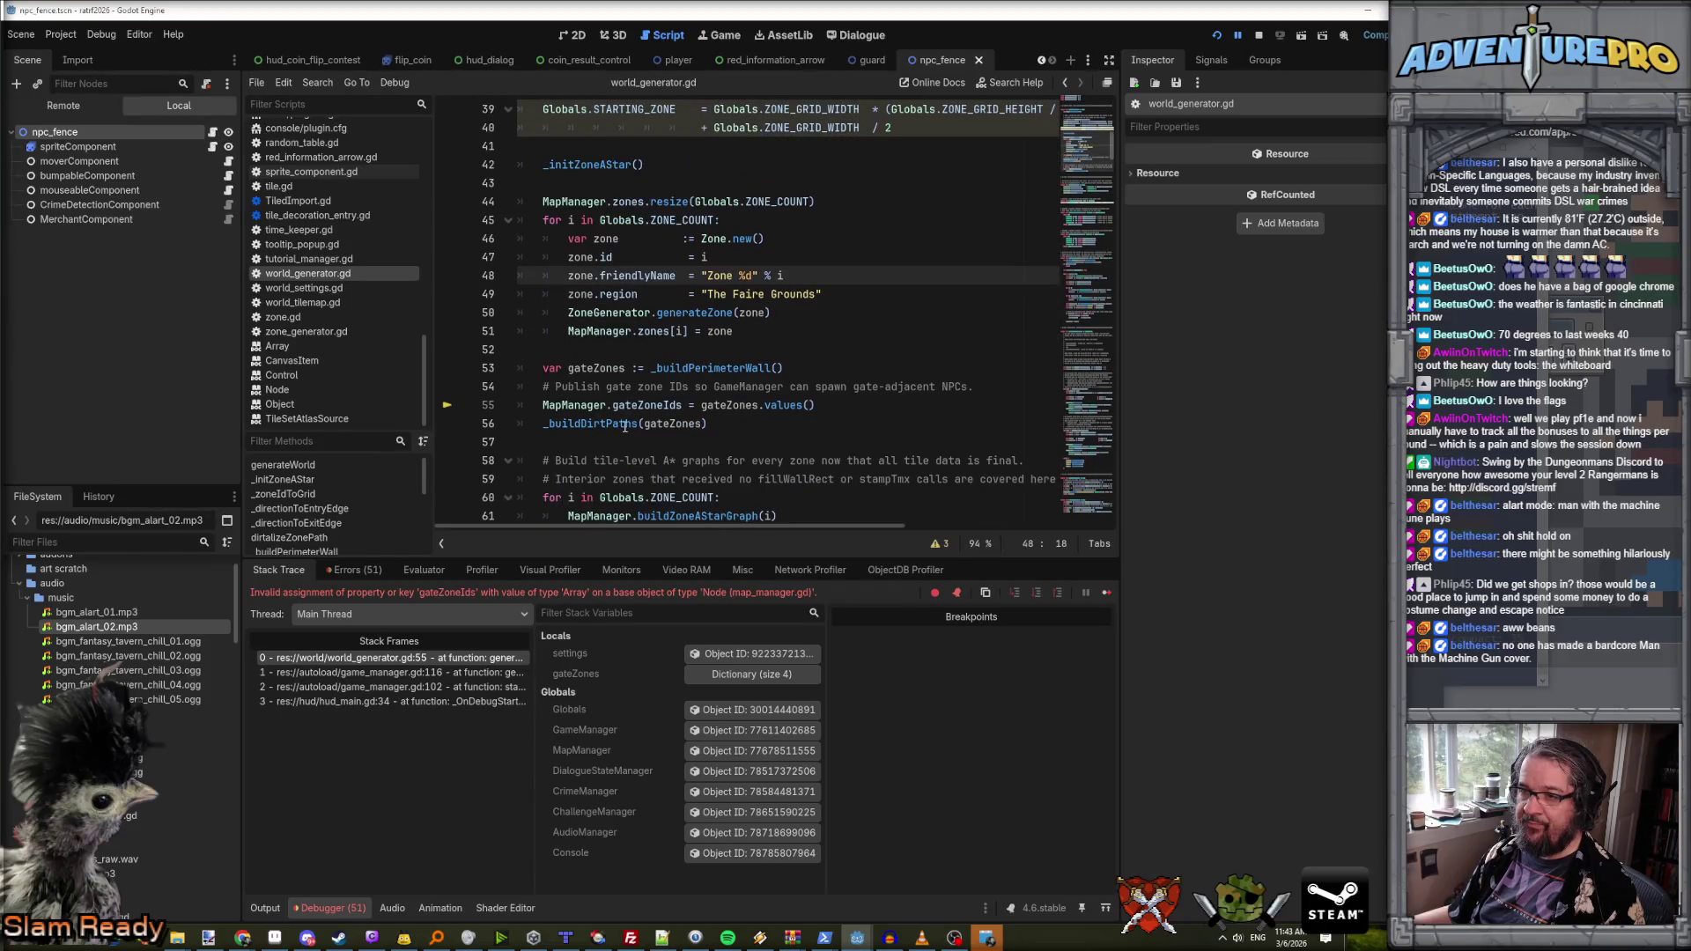
left_click(644, 403, "ctrl")
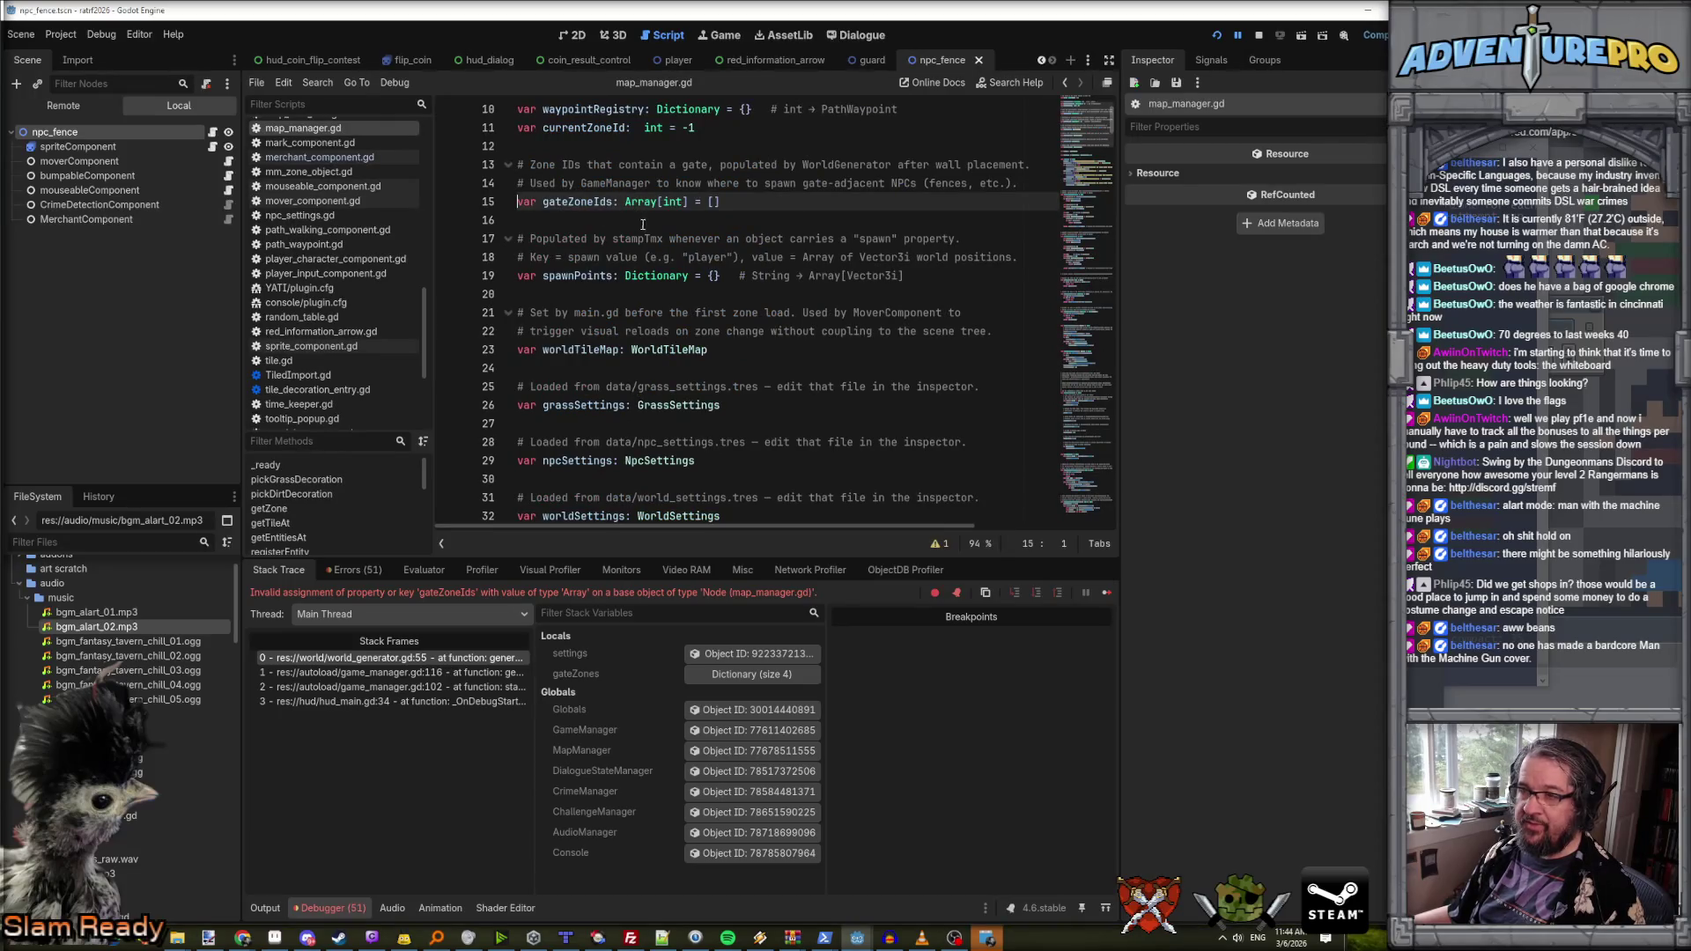
key("ctrl+Home")
key("alt+Left")
key("alt+Left")
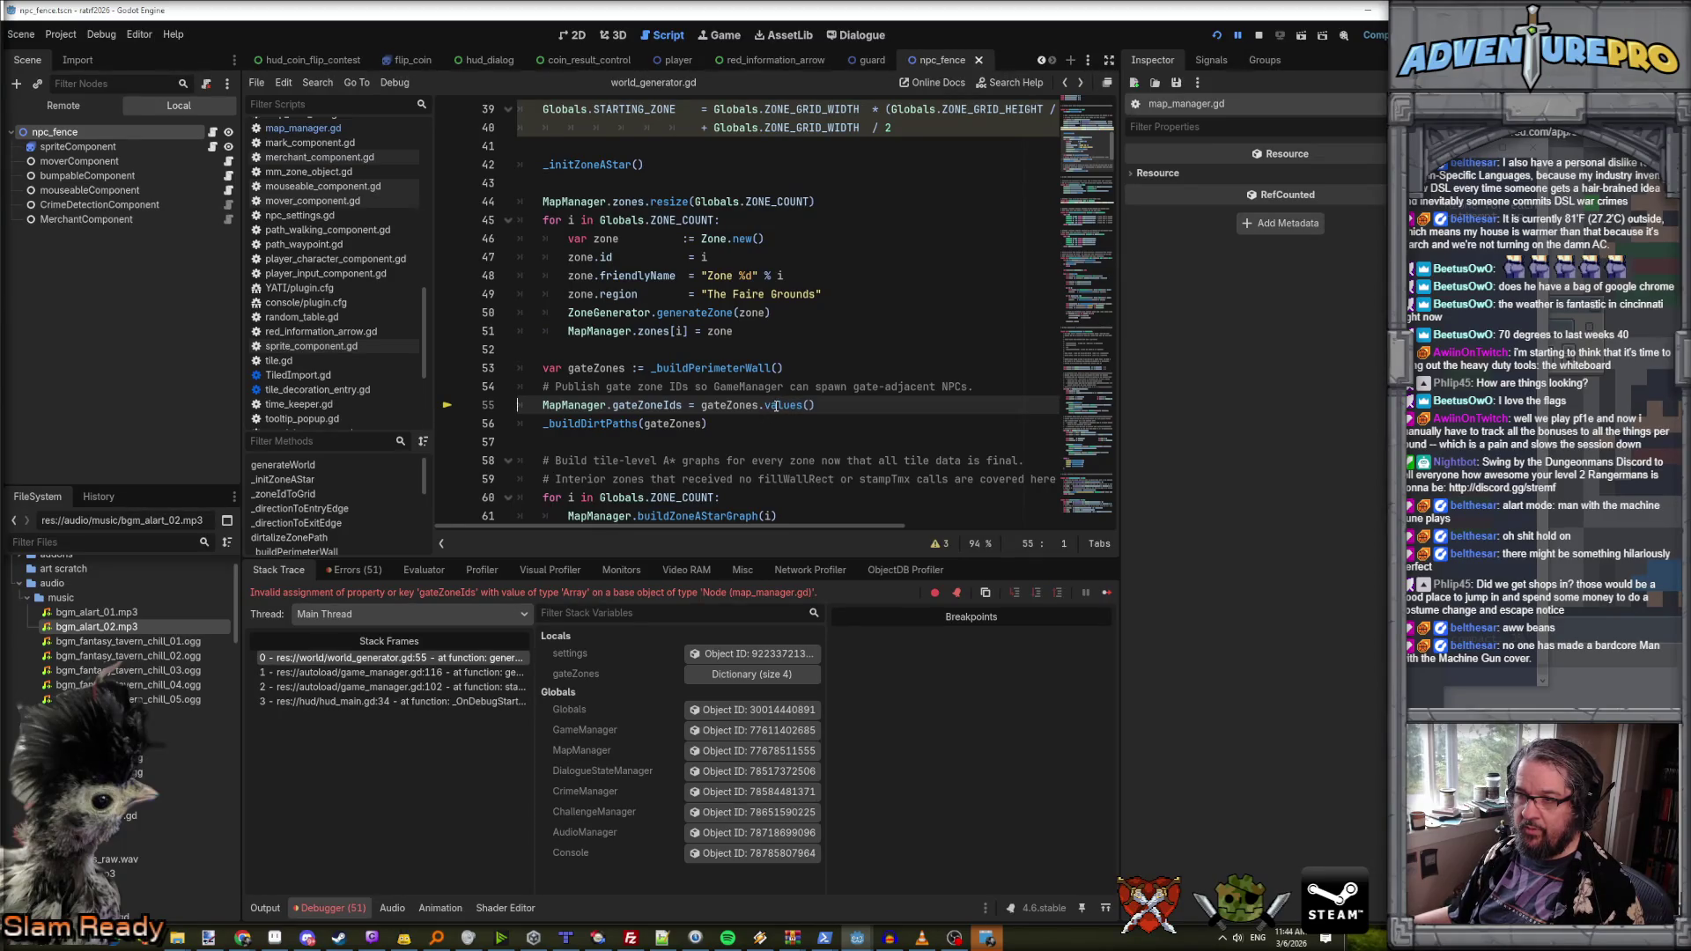
Check the zones and gateZoneIds declarations and the Dictionary values() documentation
mouse_move(613, 405)
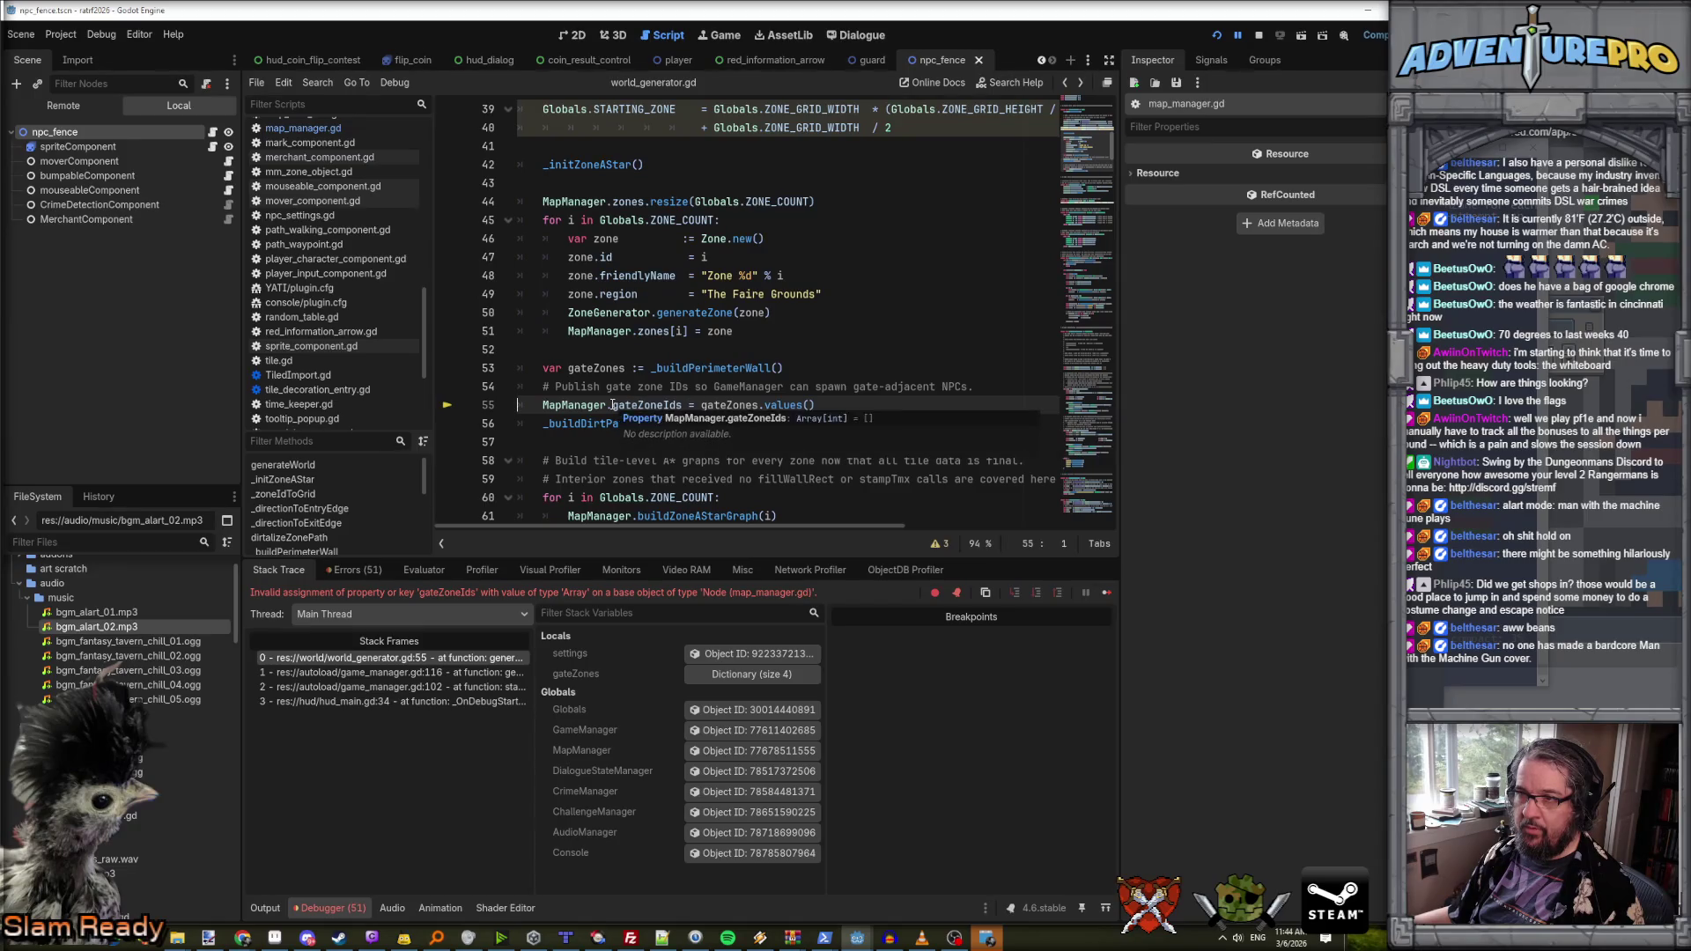
left_click(618, 202, "ctrl")
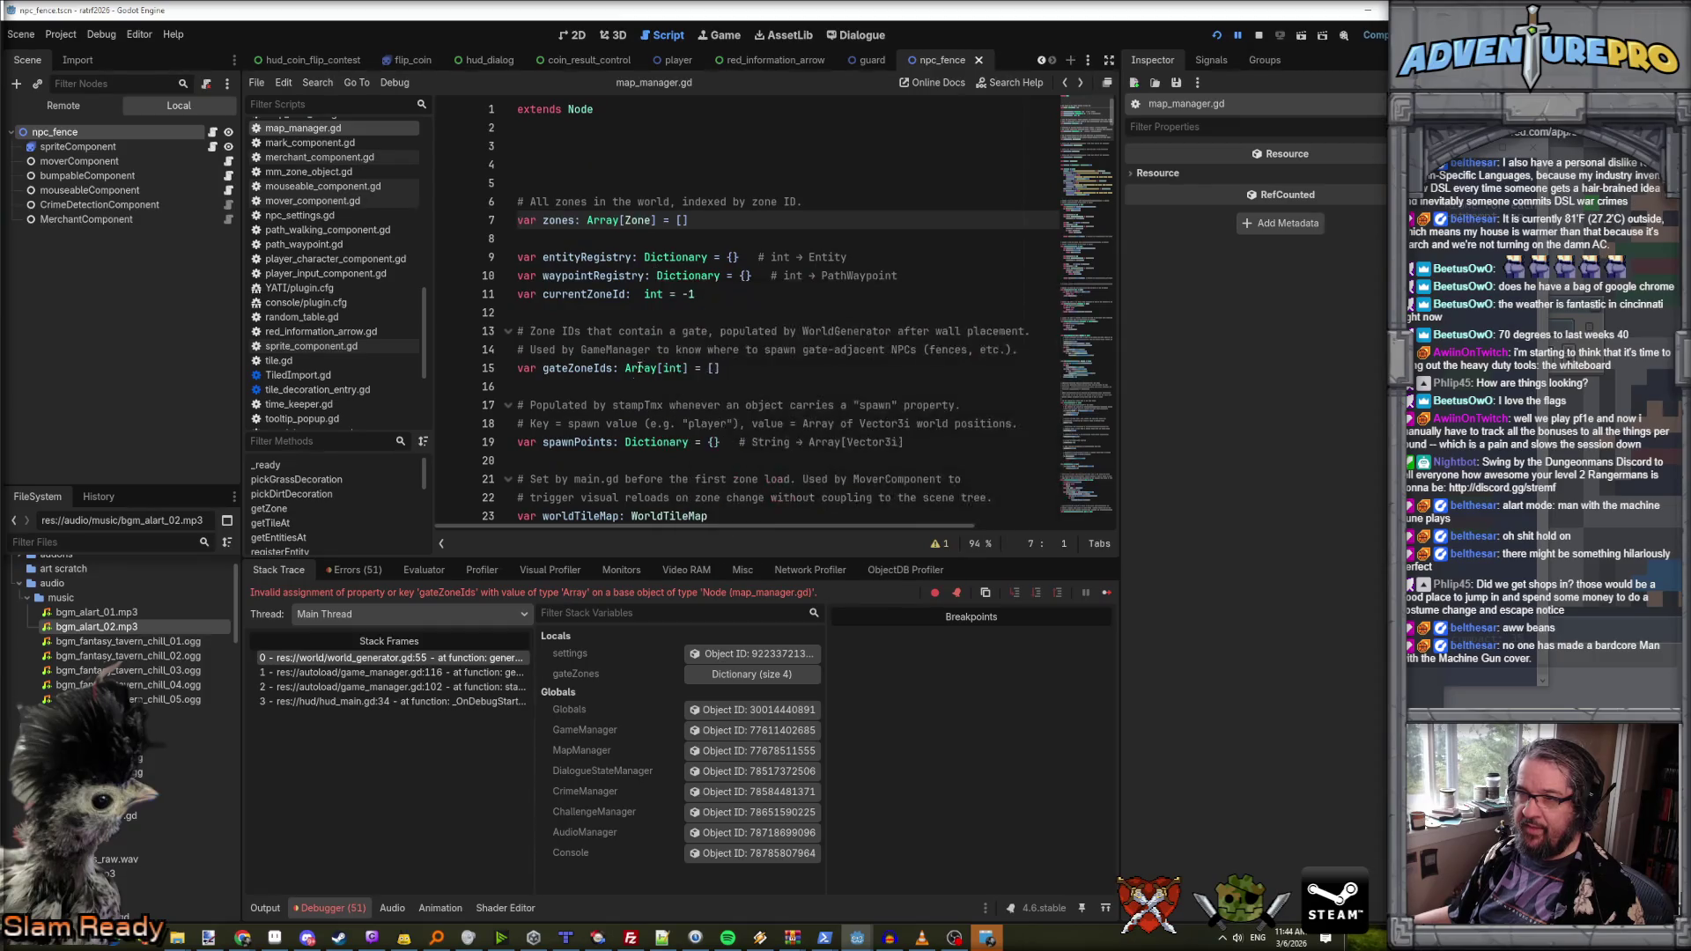
key("alt+Left")
scroll(649, 396, "down", 2)
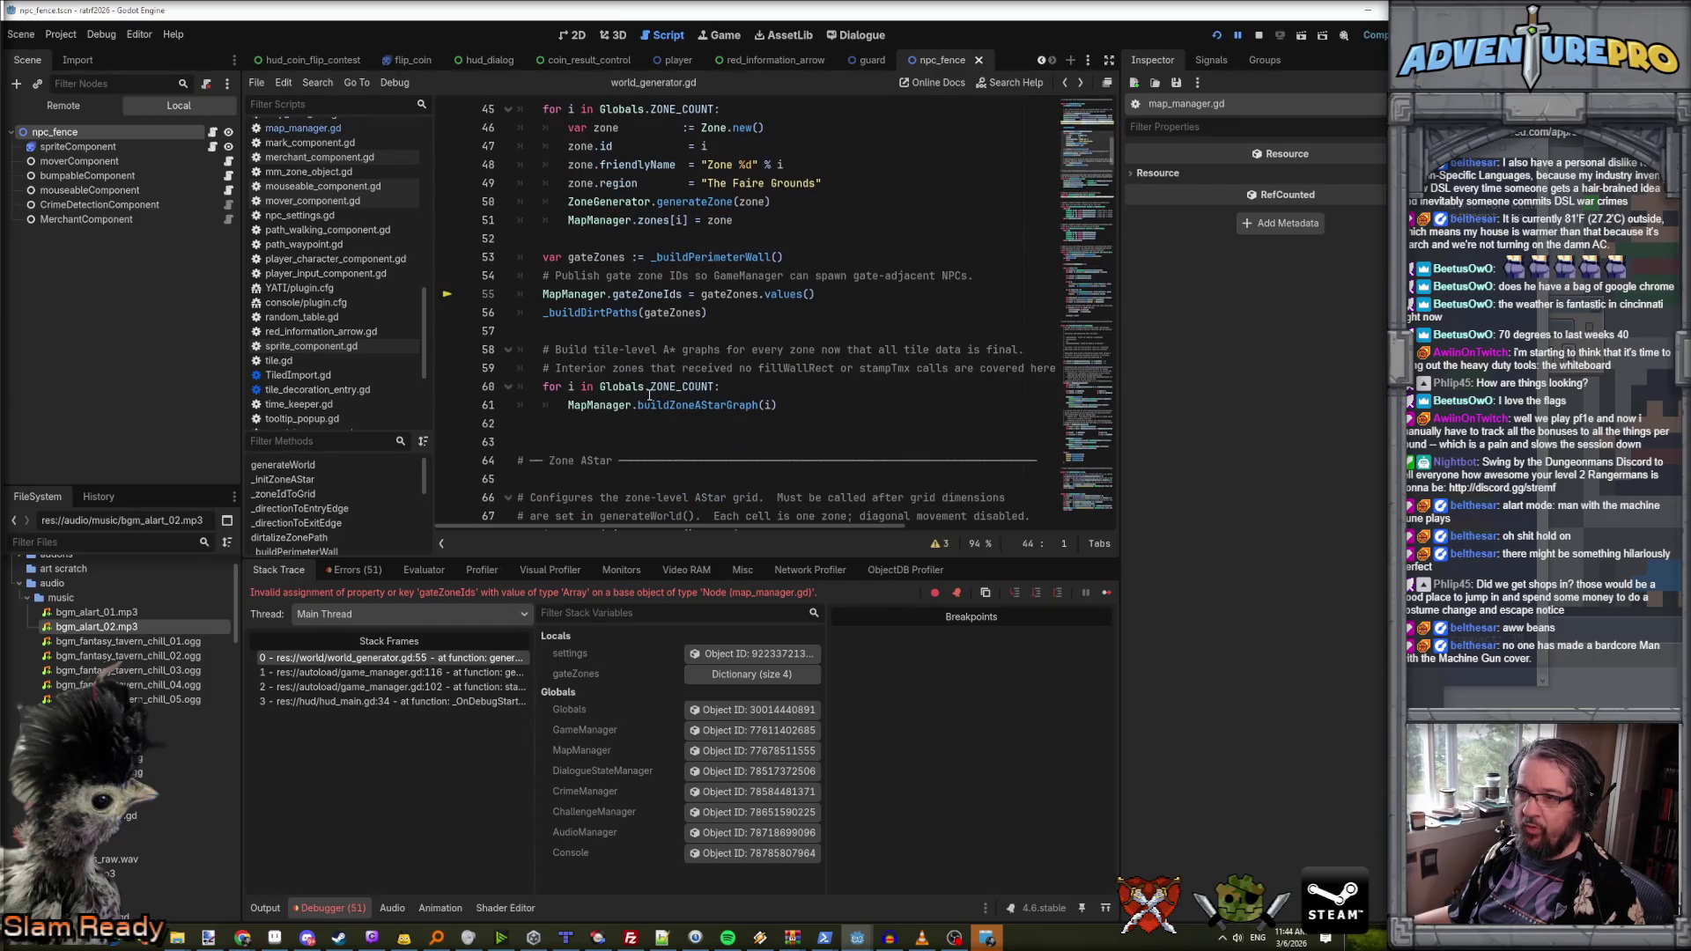
left_click(641, 298, "ctrl")
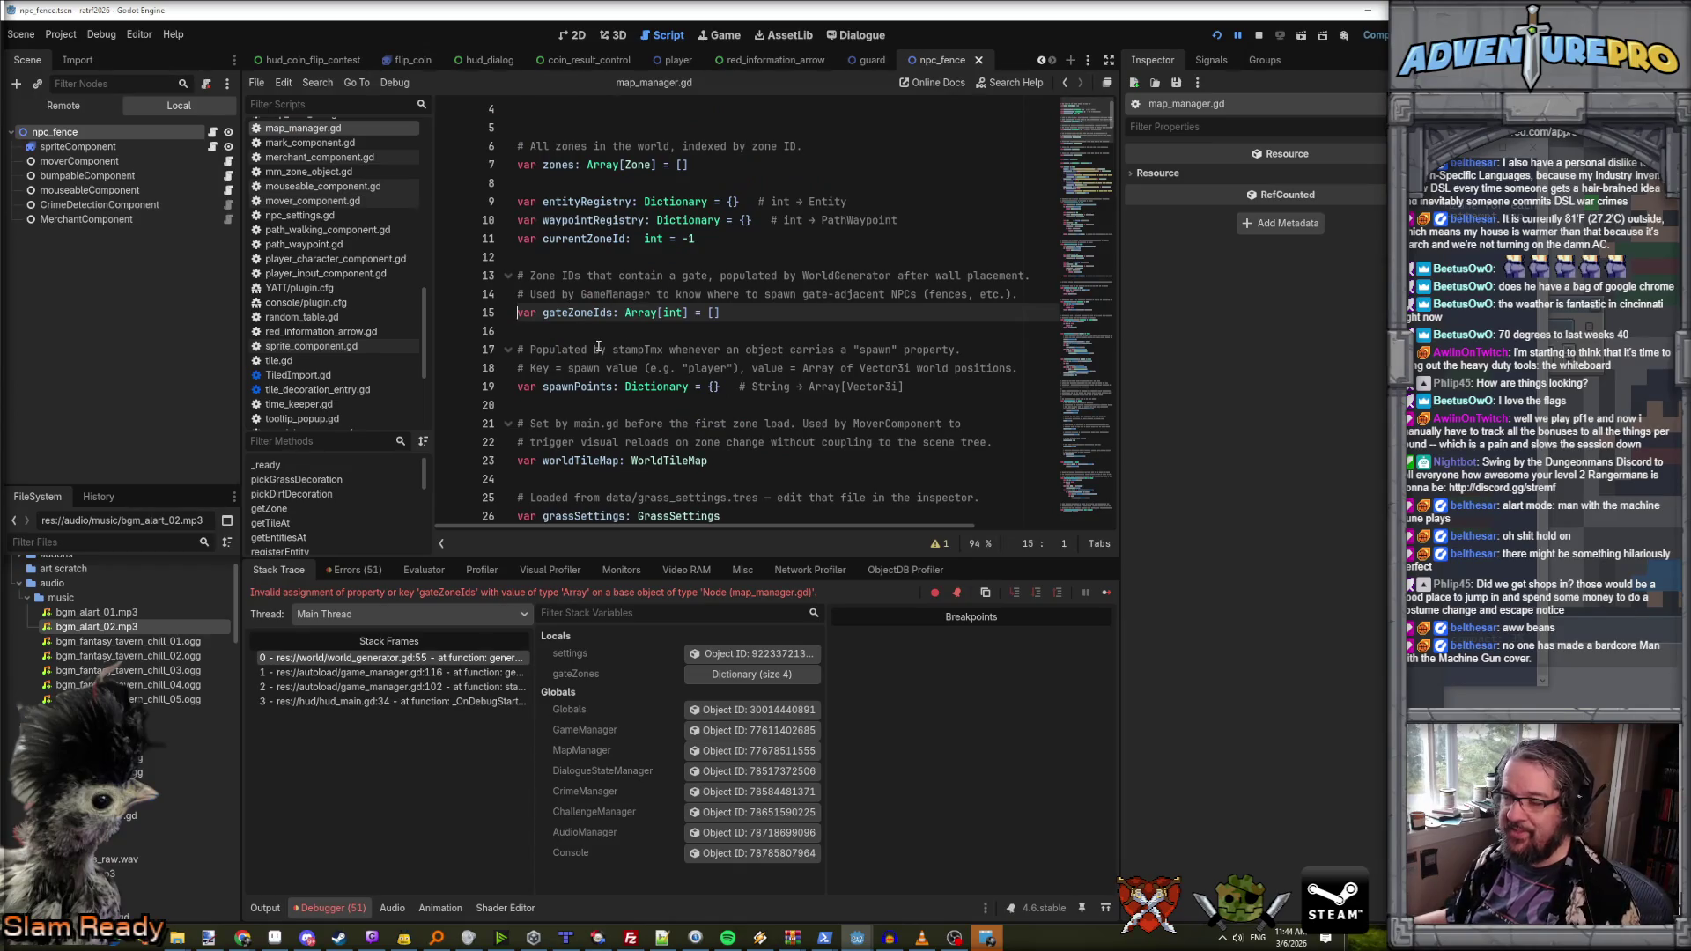
scroll(598, 346, "up", 1)
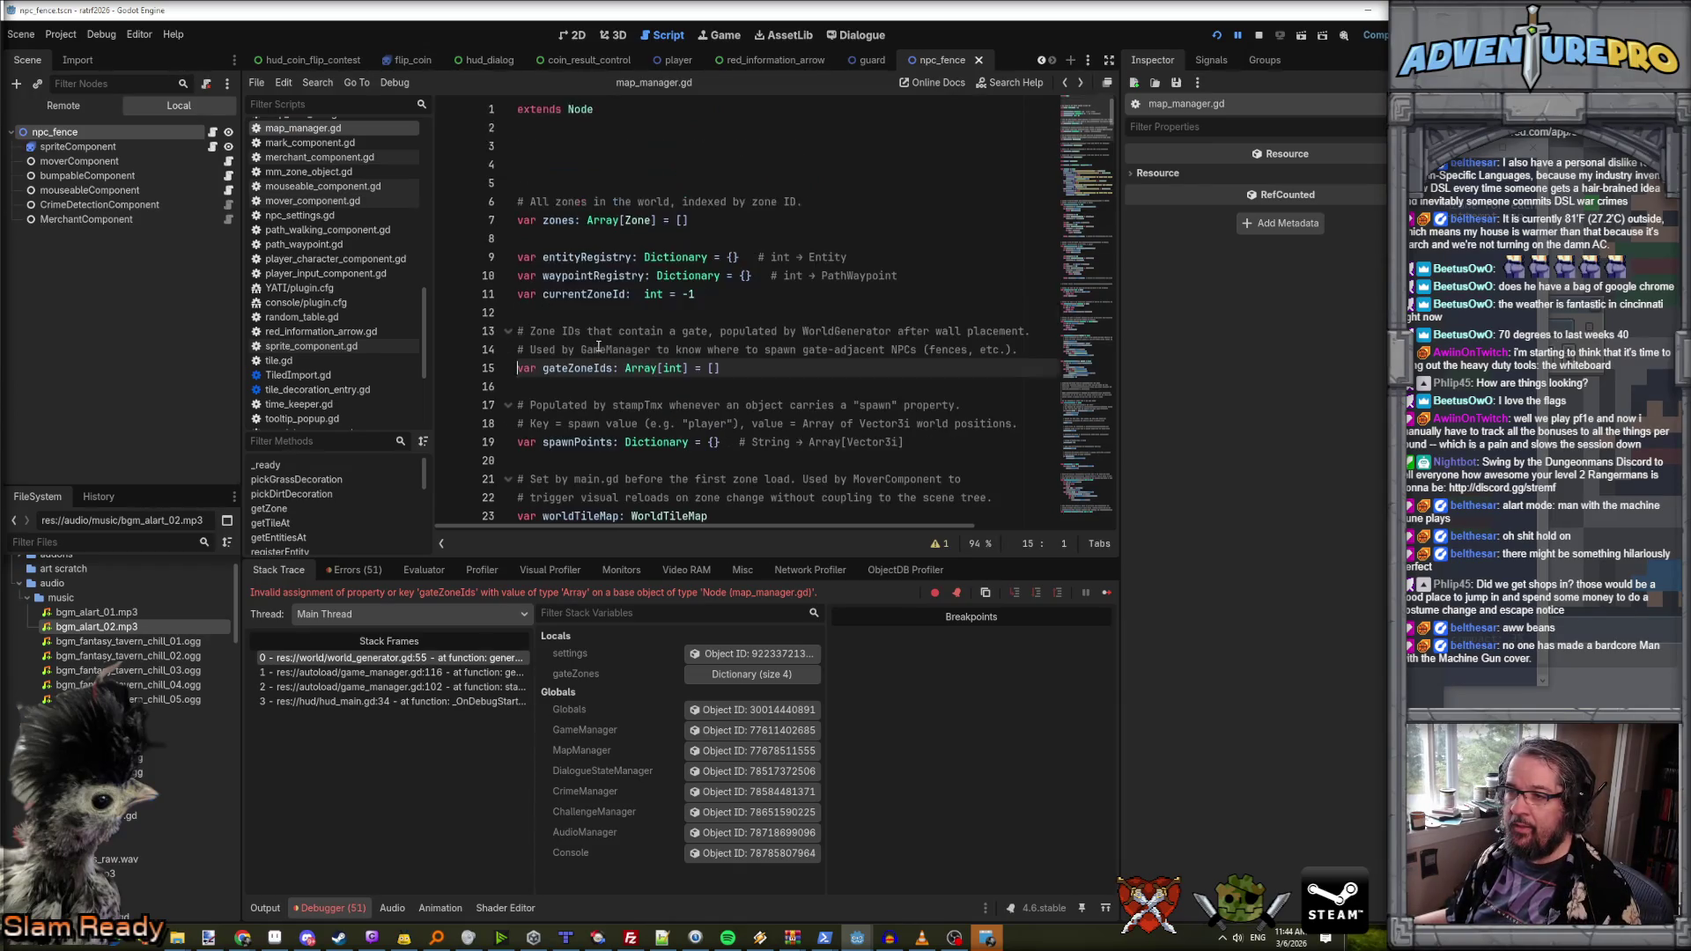
key("alt+Left")
left_click(781, 300, "ctrl")
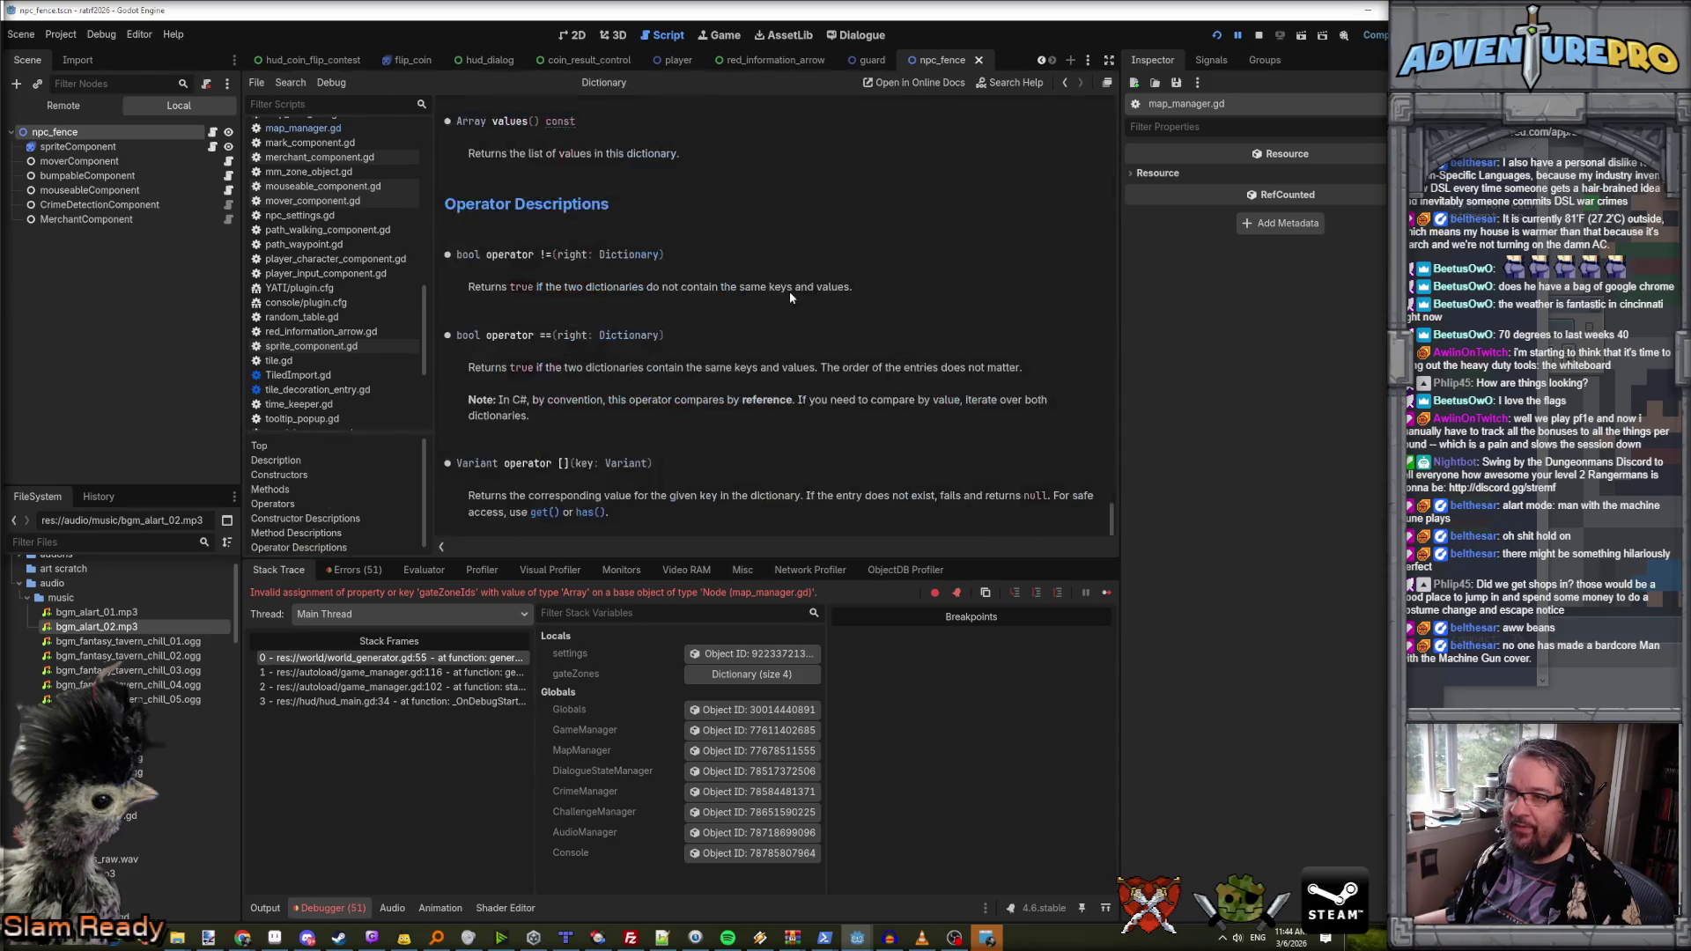
key("alt+Left")
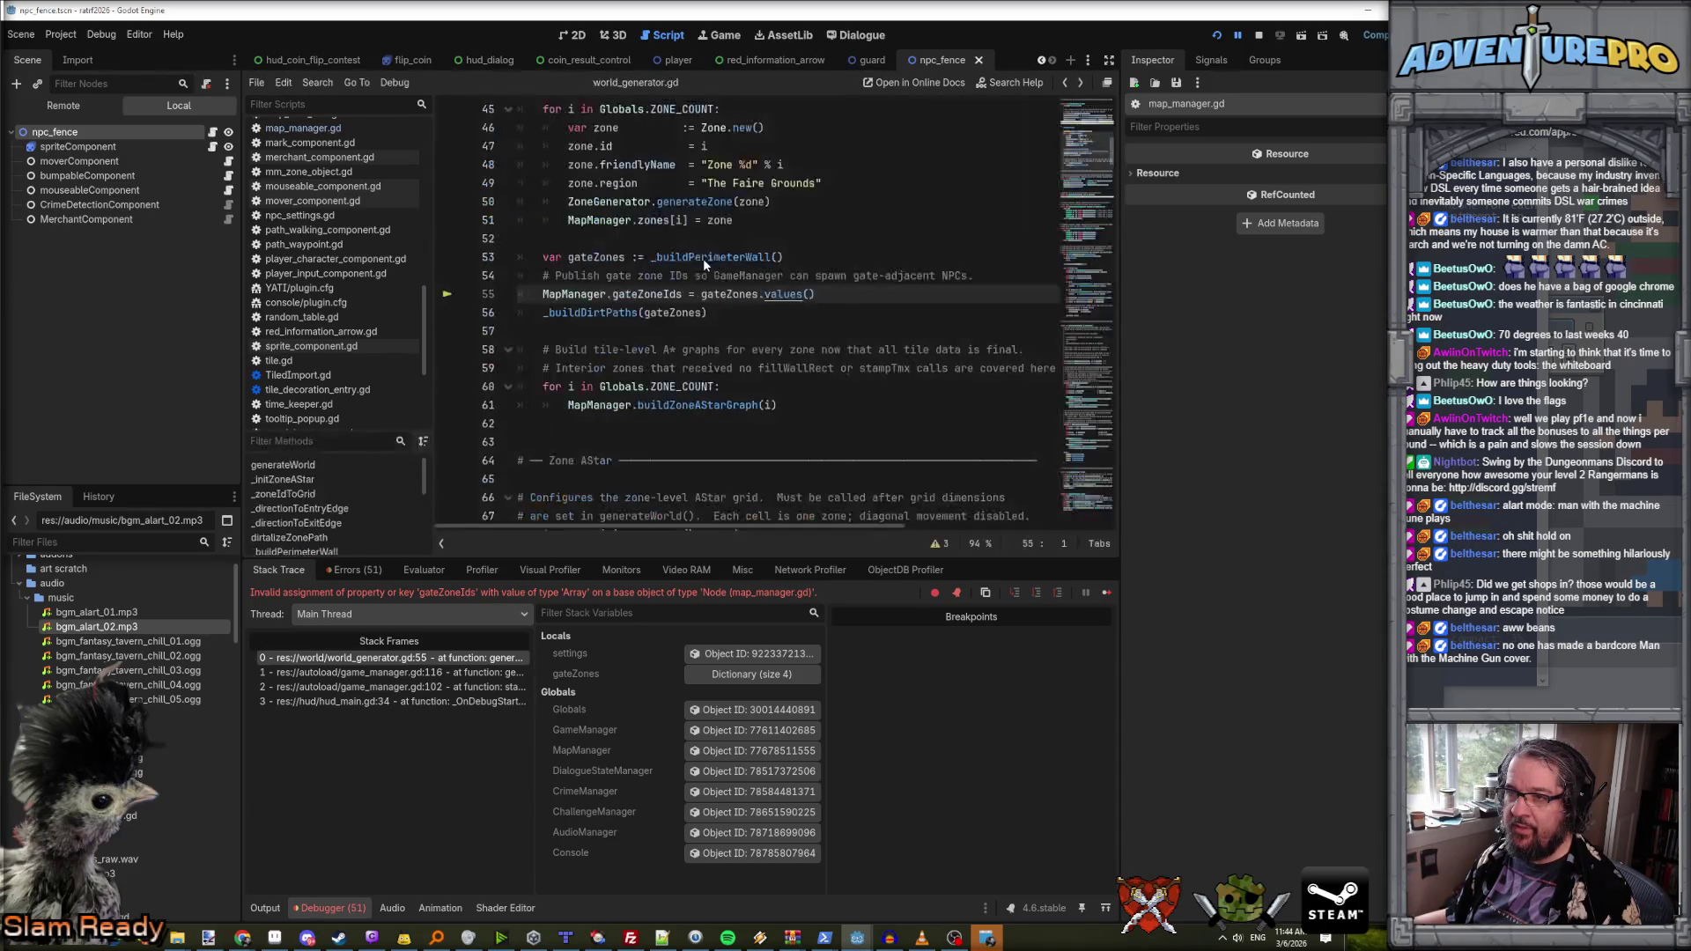
key("alt+Left")
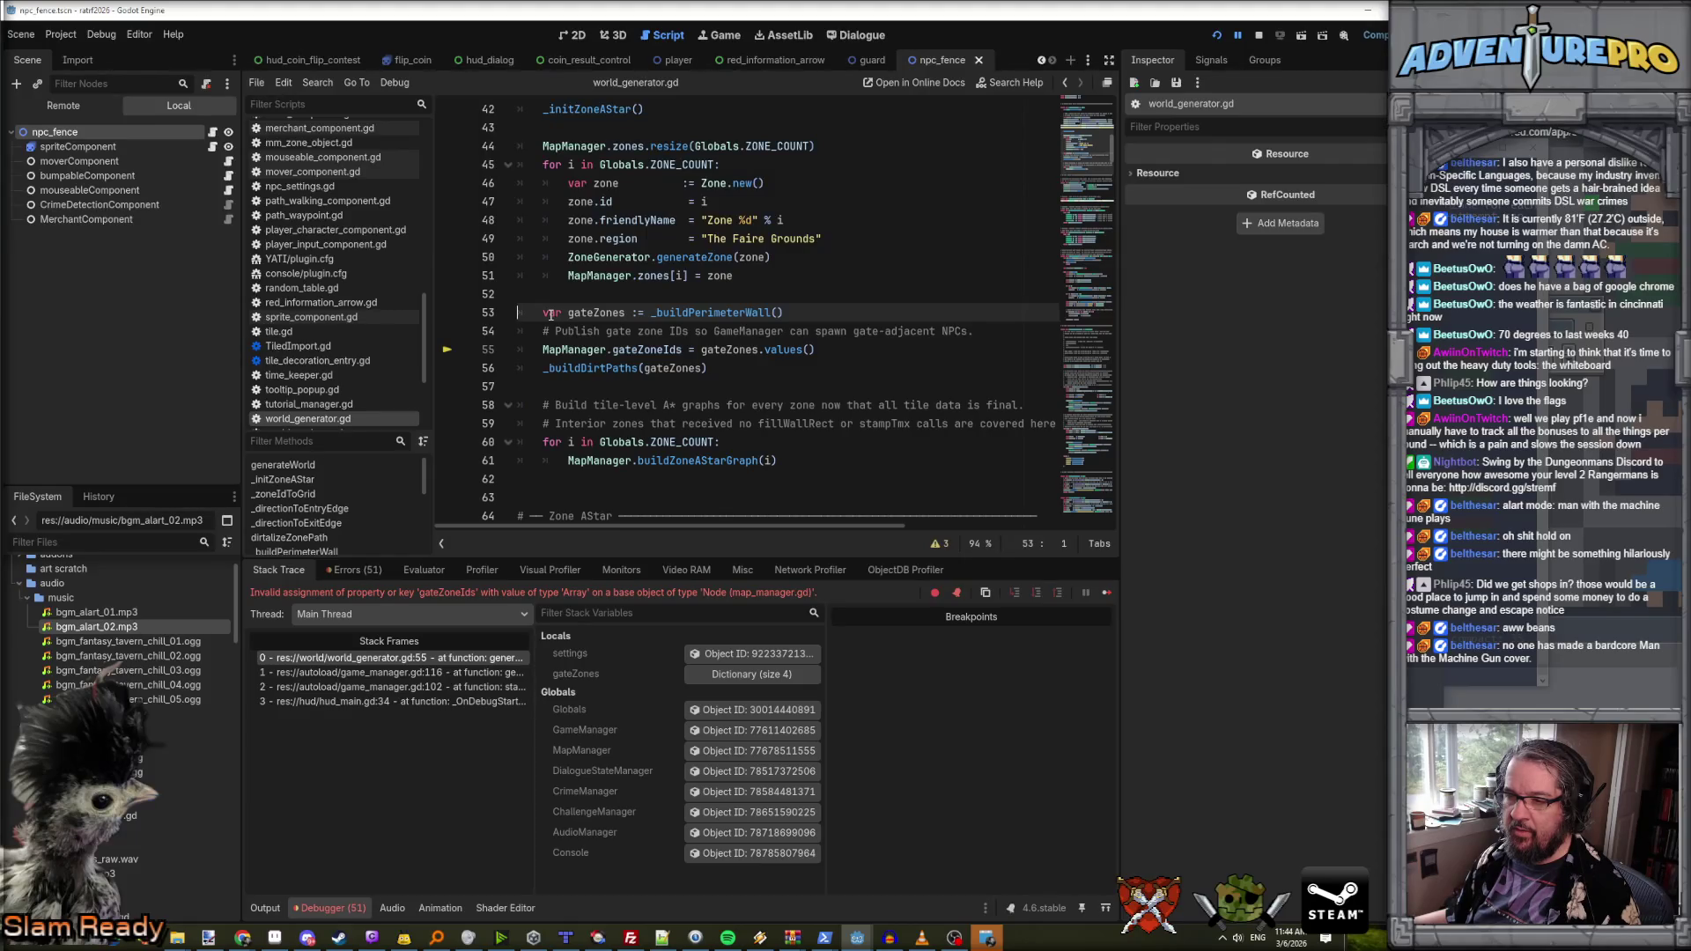
Open map_manager.gd from line 55 and select the gateZoneIds Array[int] declaration
left_click(657, 349)
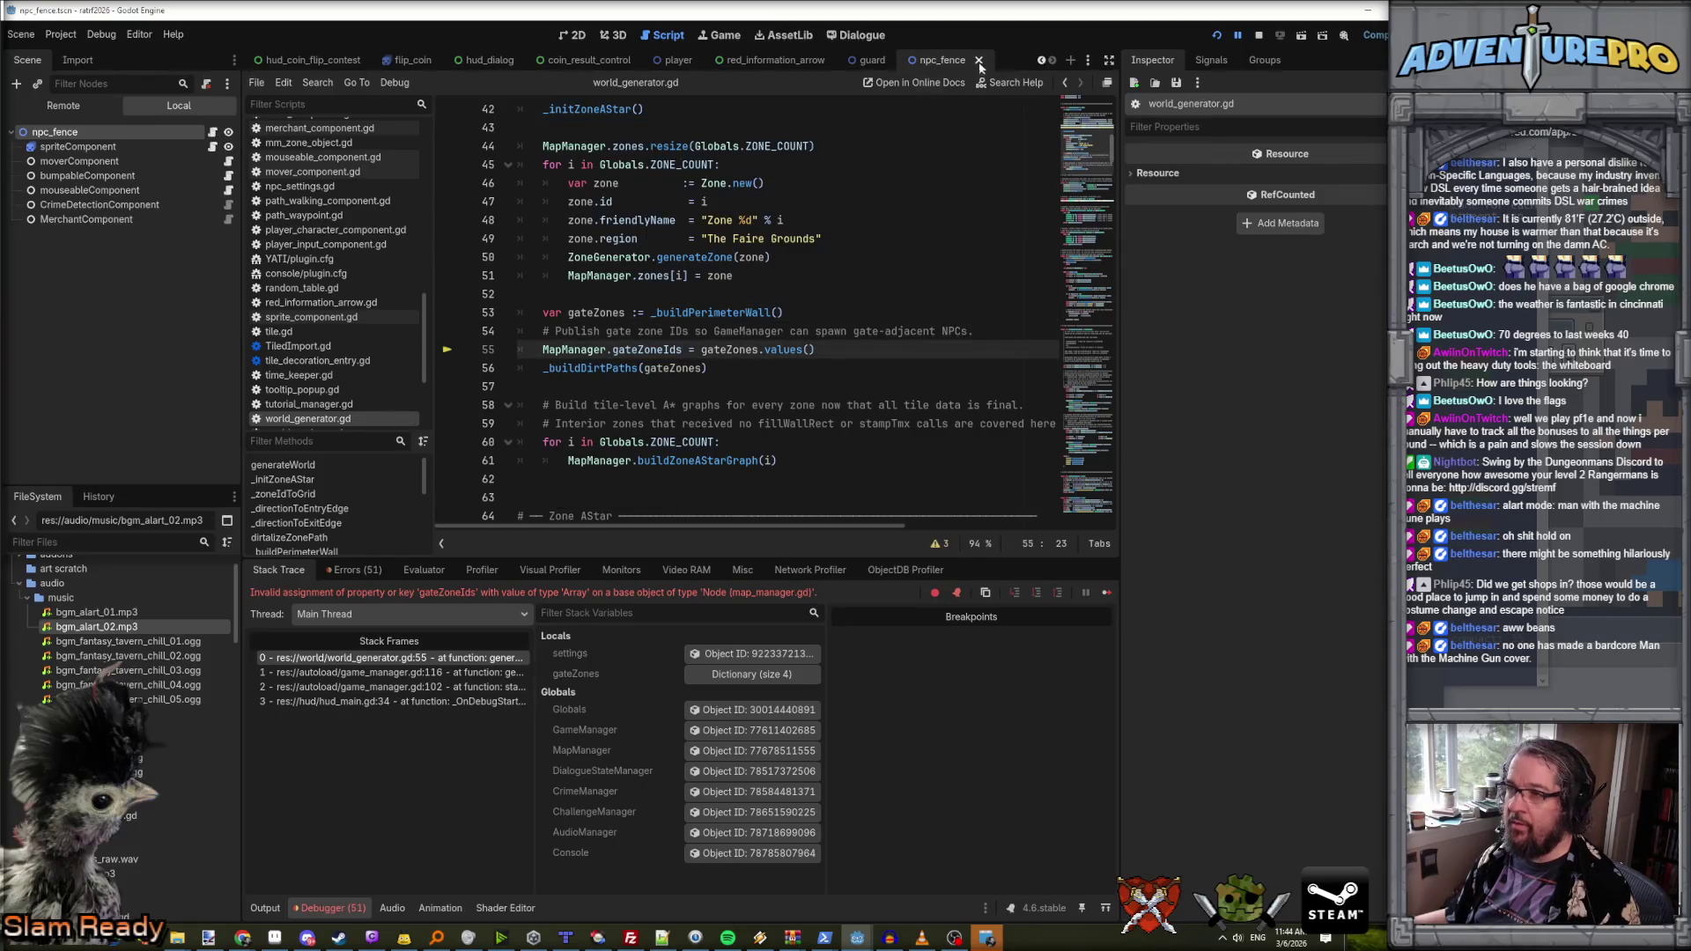
scroll(377, 263, "down", 3)
scroll(376, 263, "down", 1)
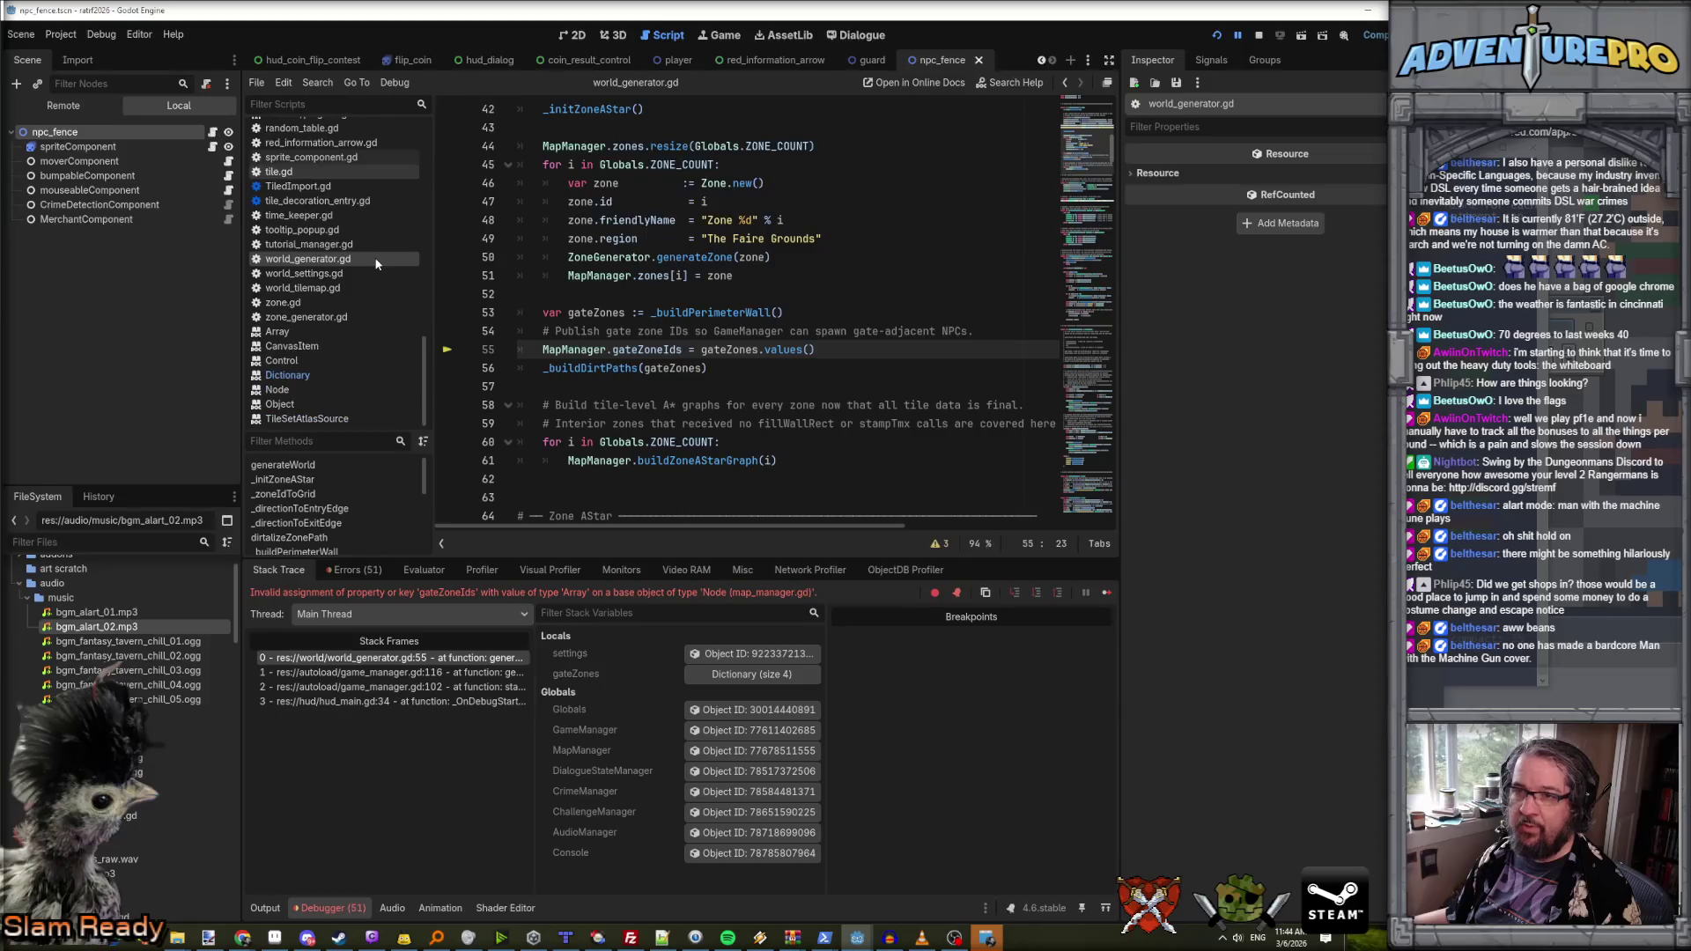
left_click(632, 349, "ctrl")
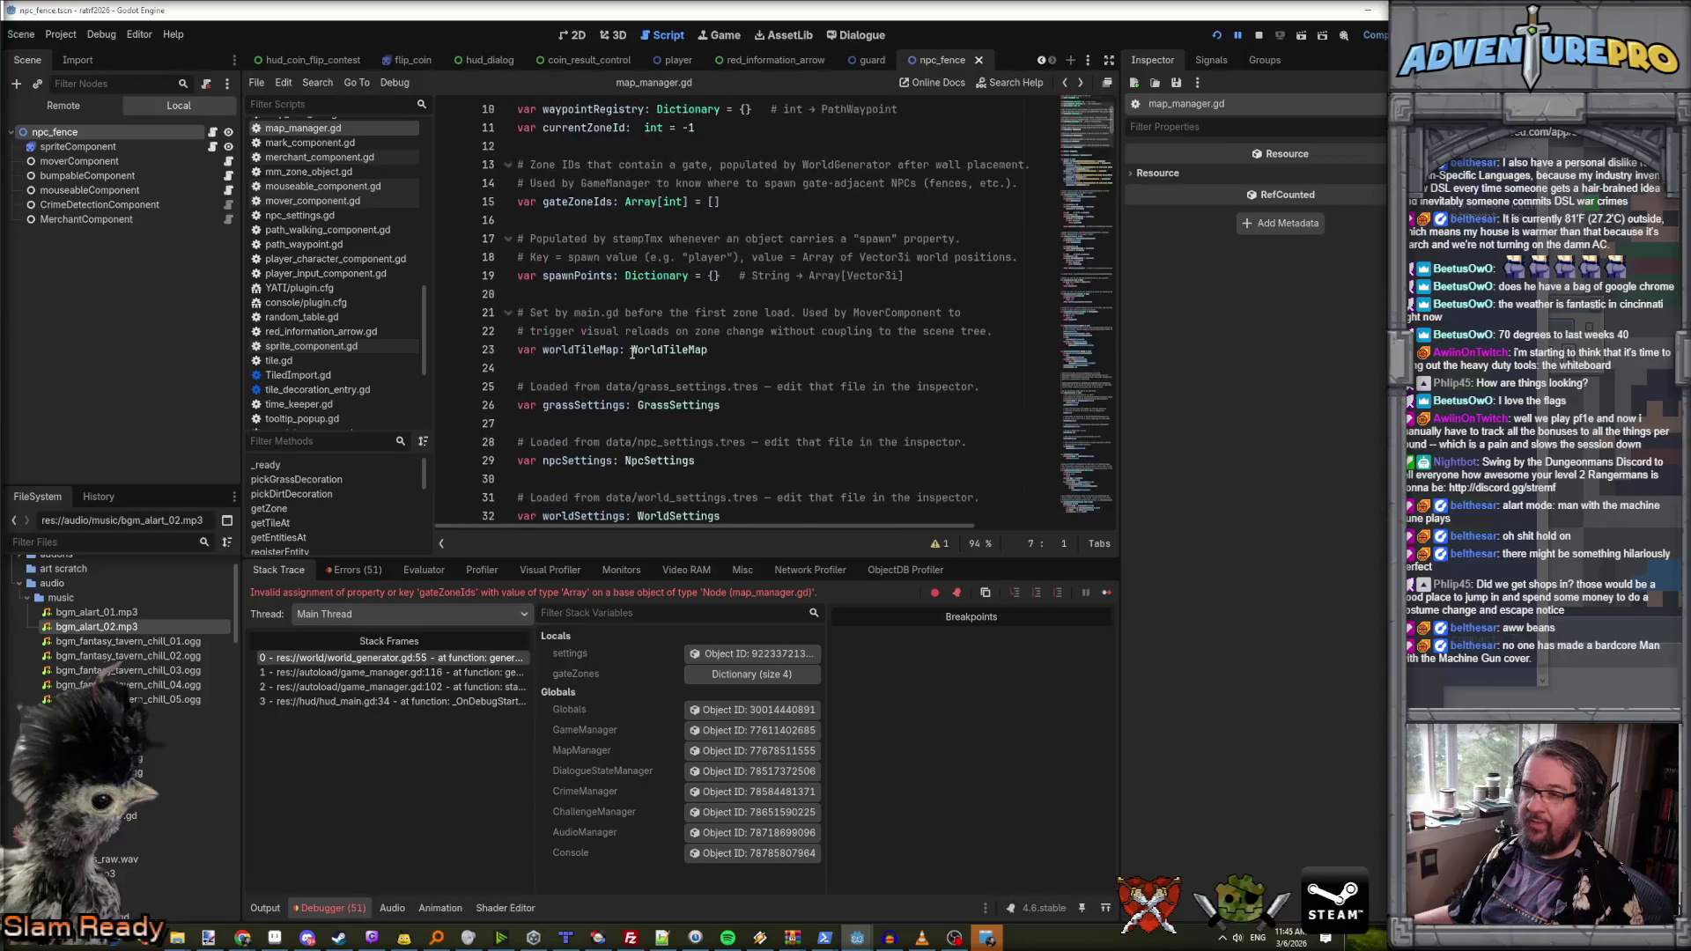
scroll(632, 353, "up", 3)
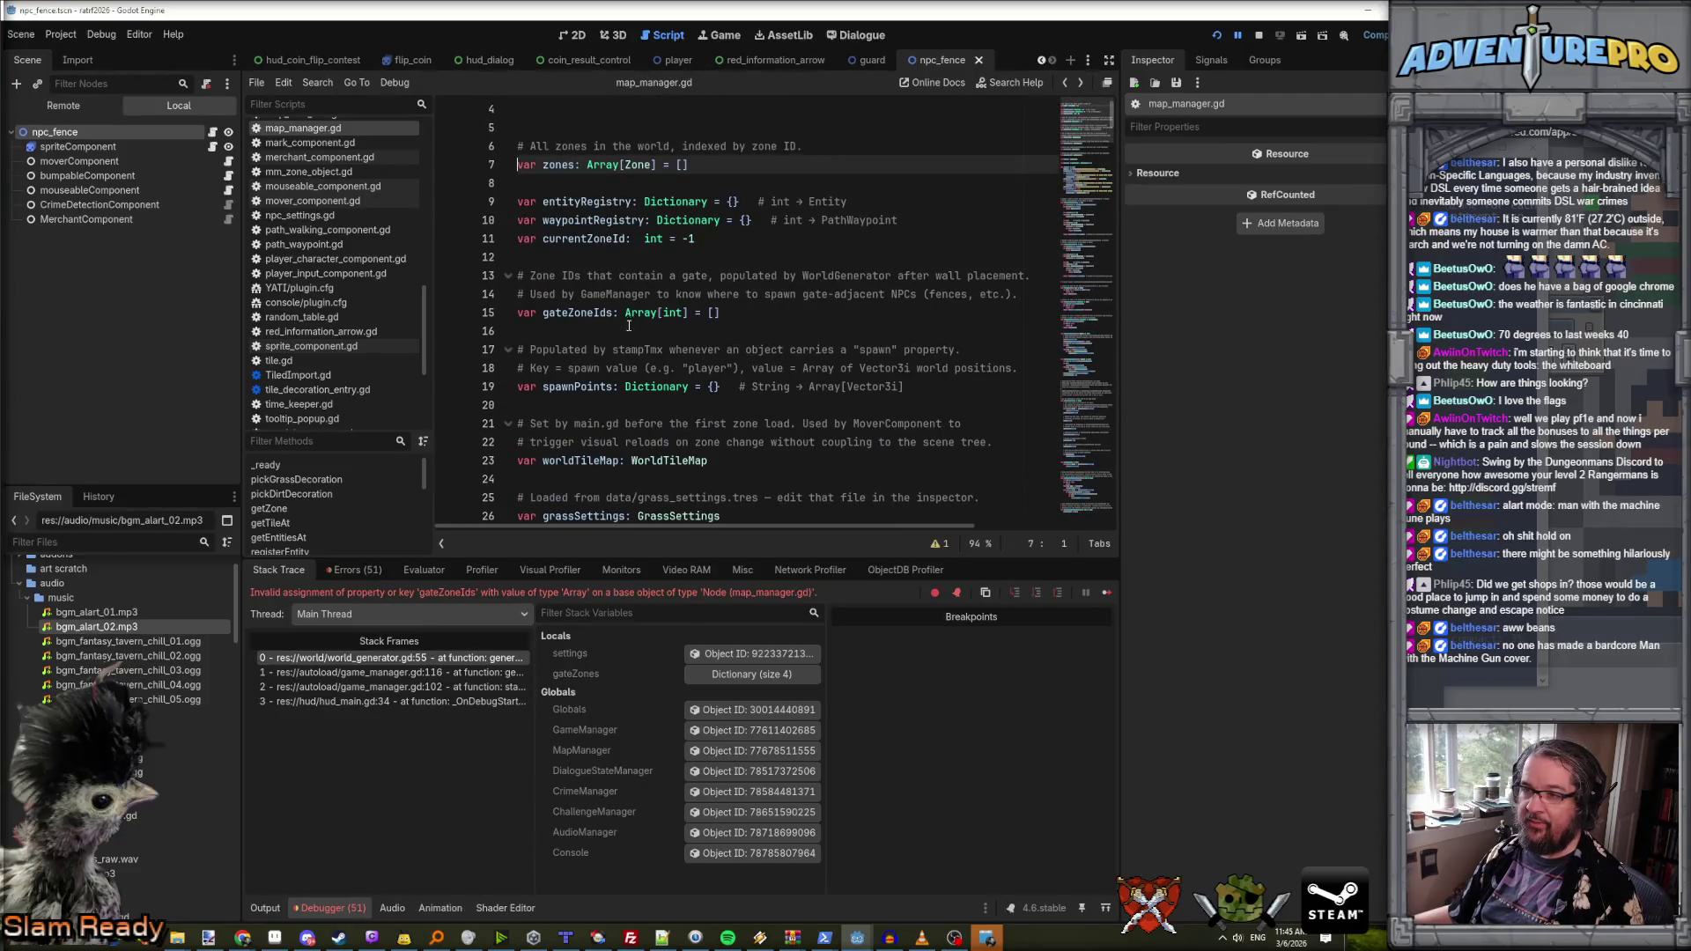
scroll(620, 307, "up", 1)
double_click(585, 368)
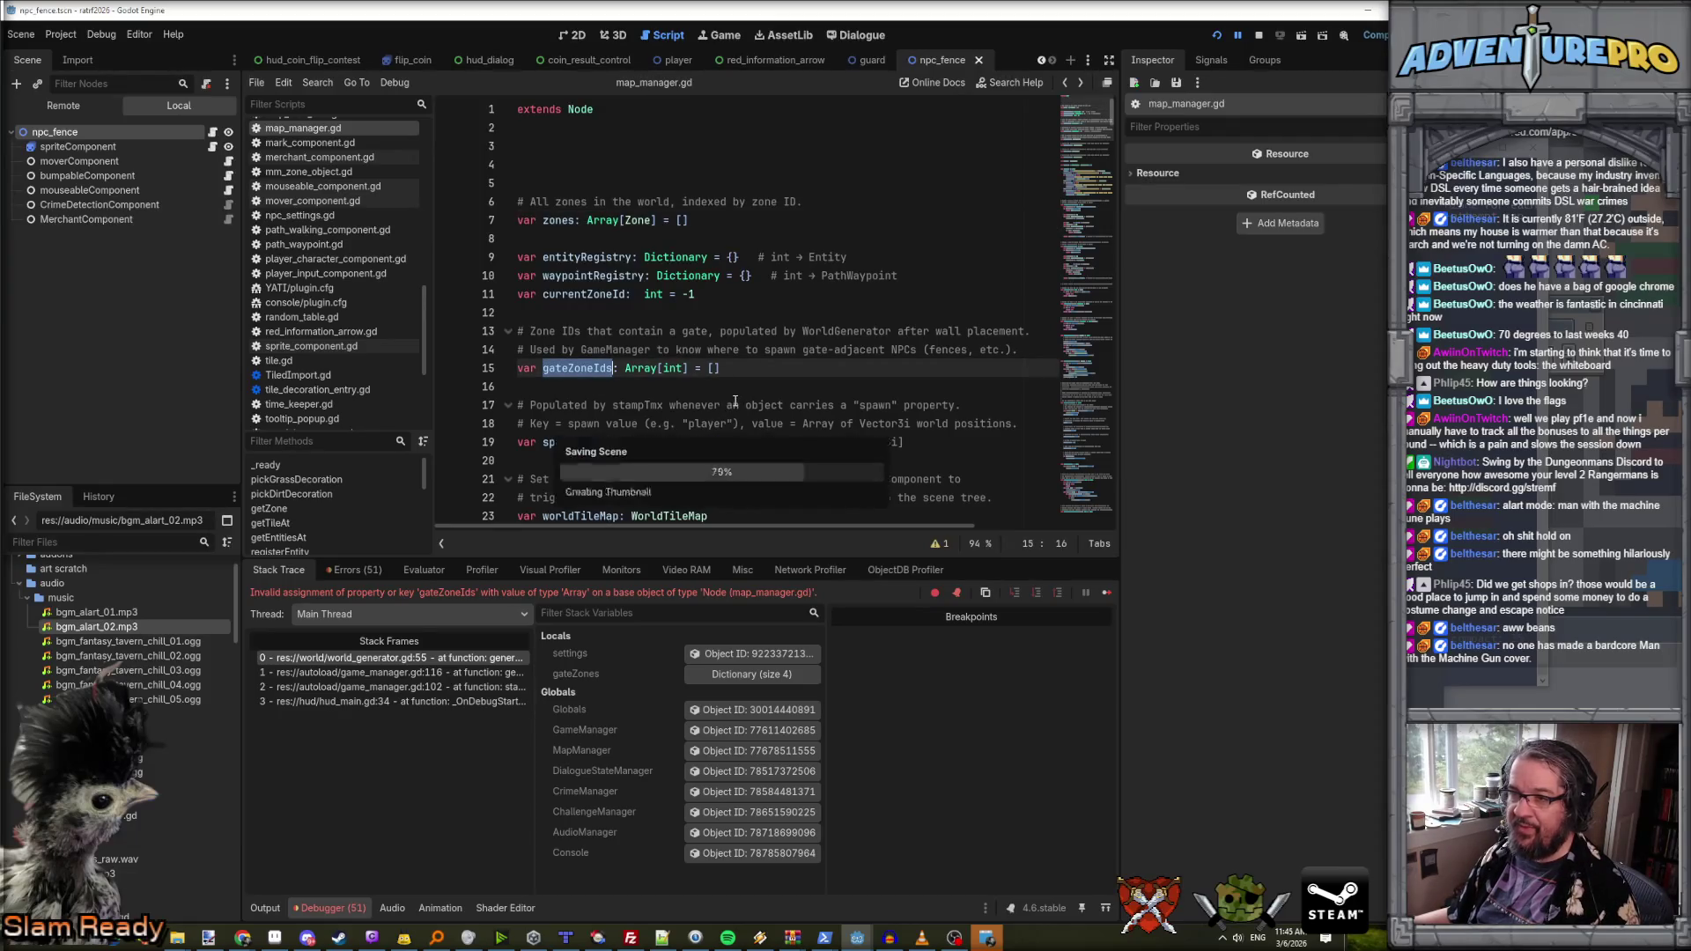
Examine the gateZoneIds assignment and its values() call on line 55 of world_generator.gd
key("alt+Left")
left_click(682, 369)
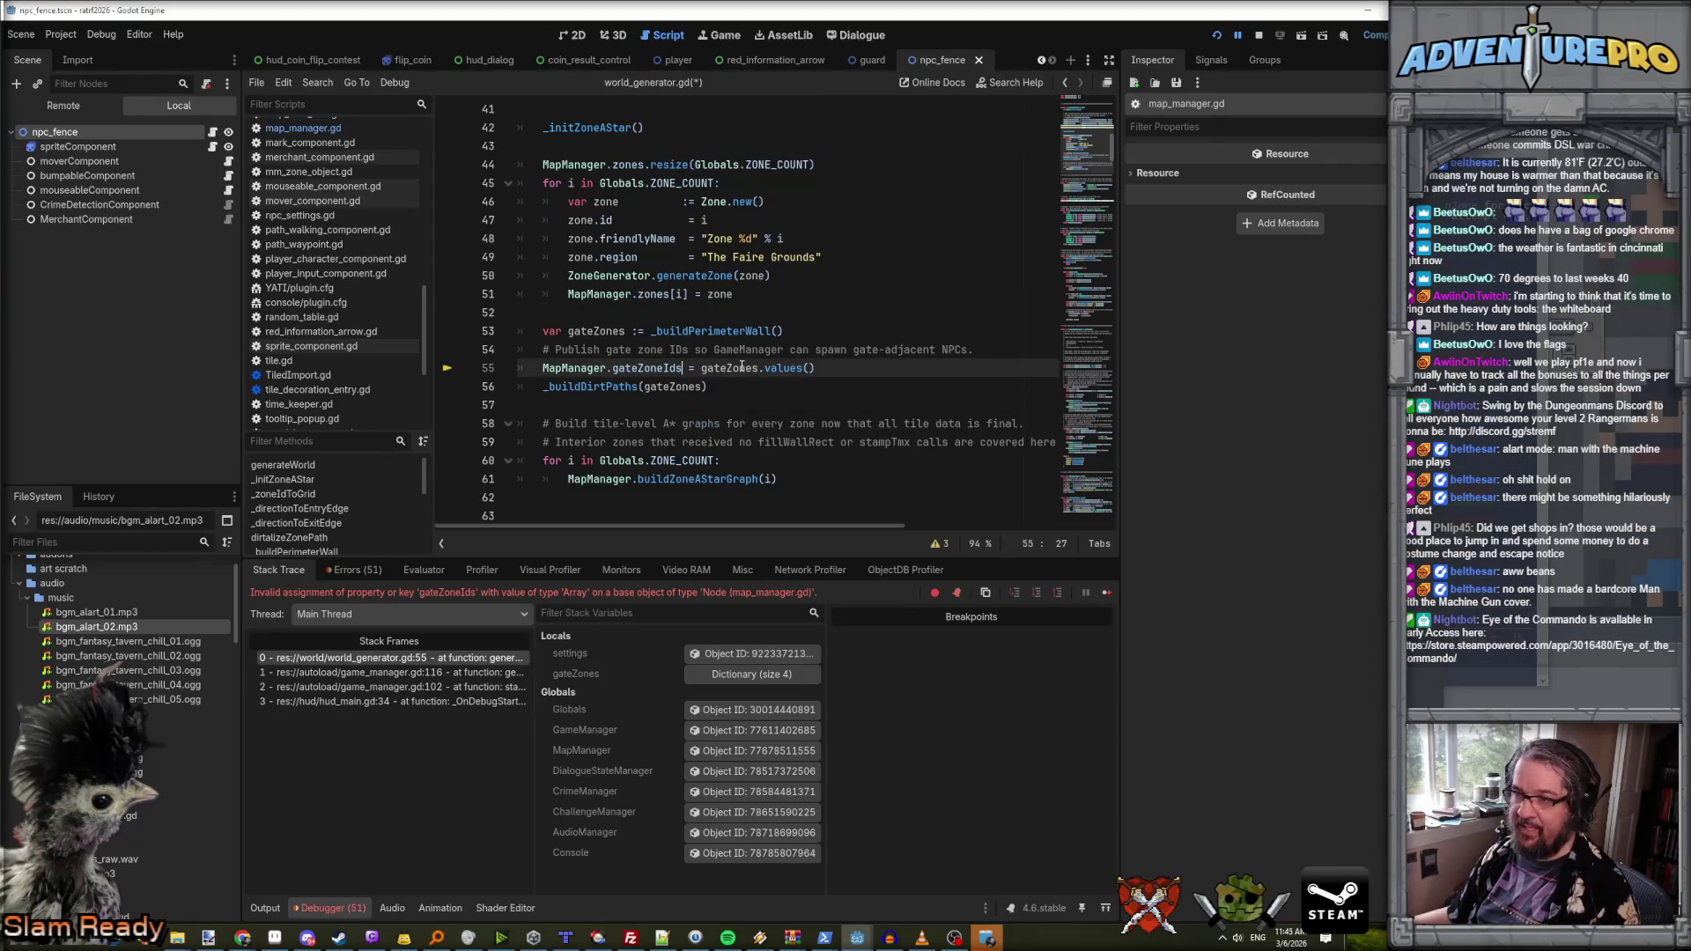
mouse_move(741, 368)
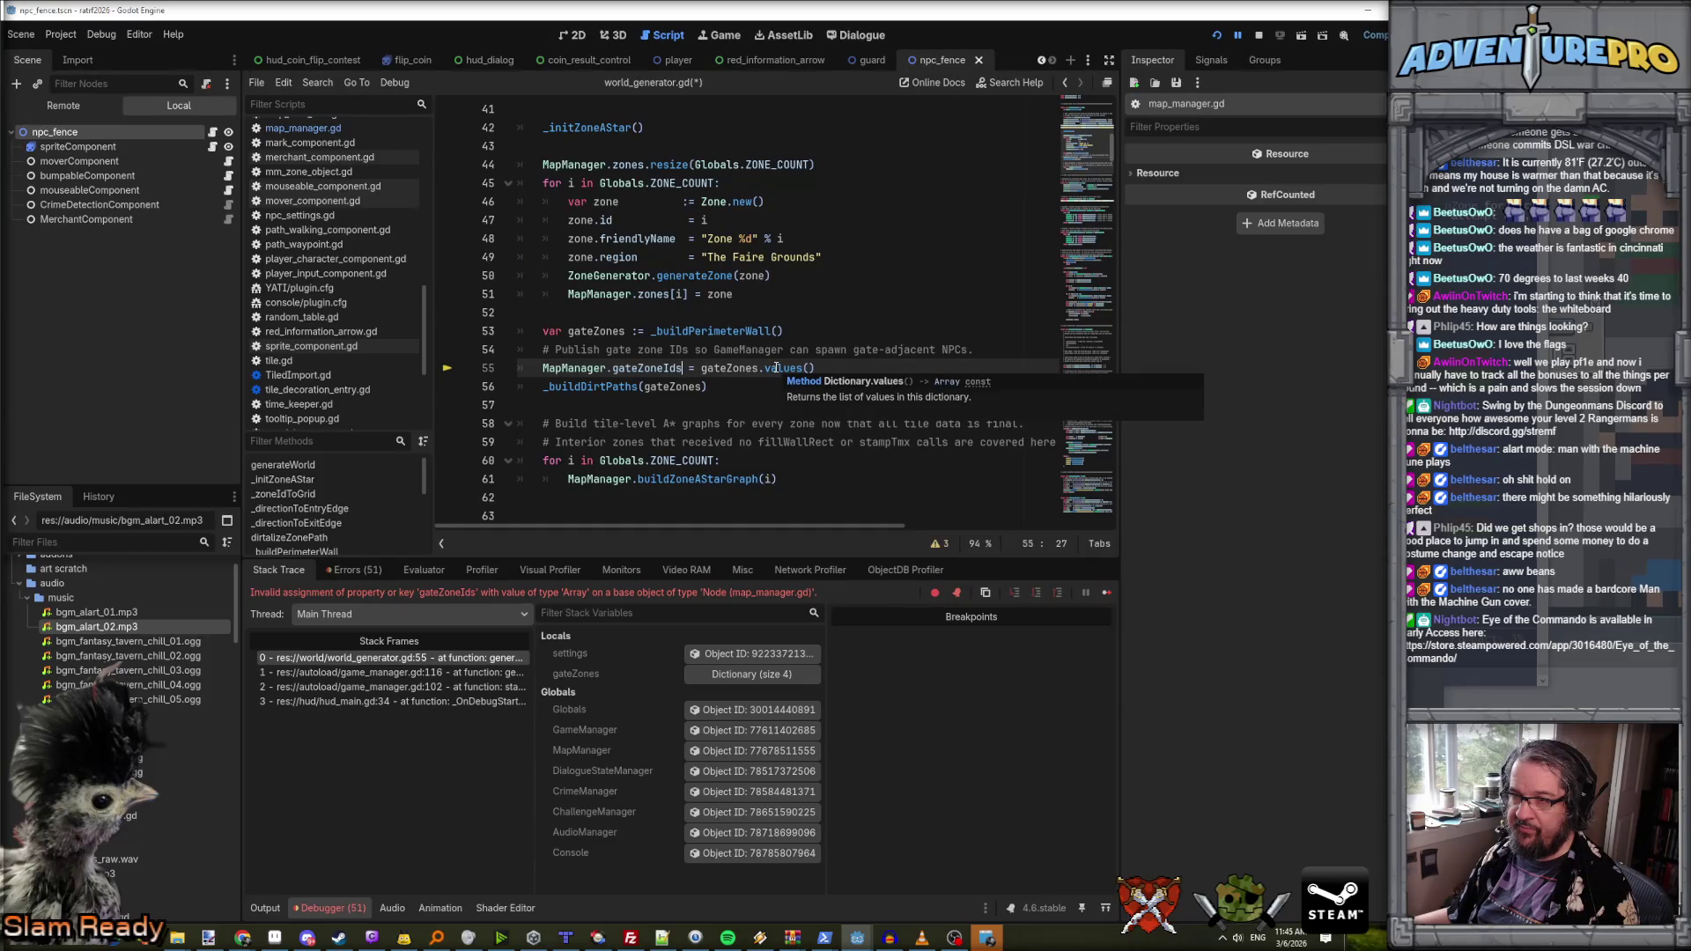
left_click(777, 368)
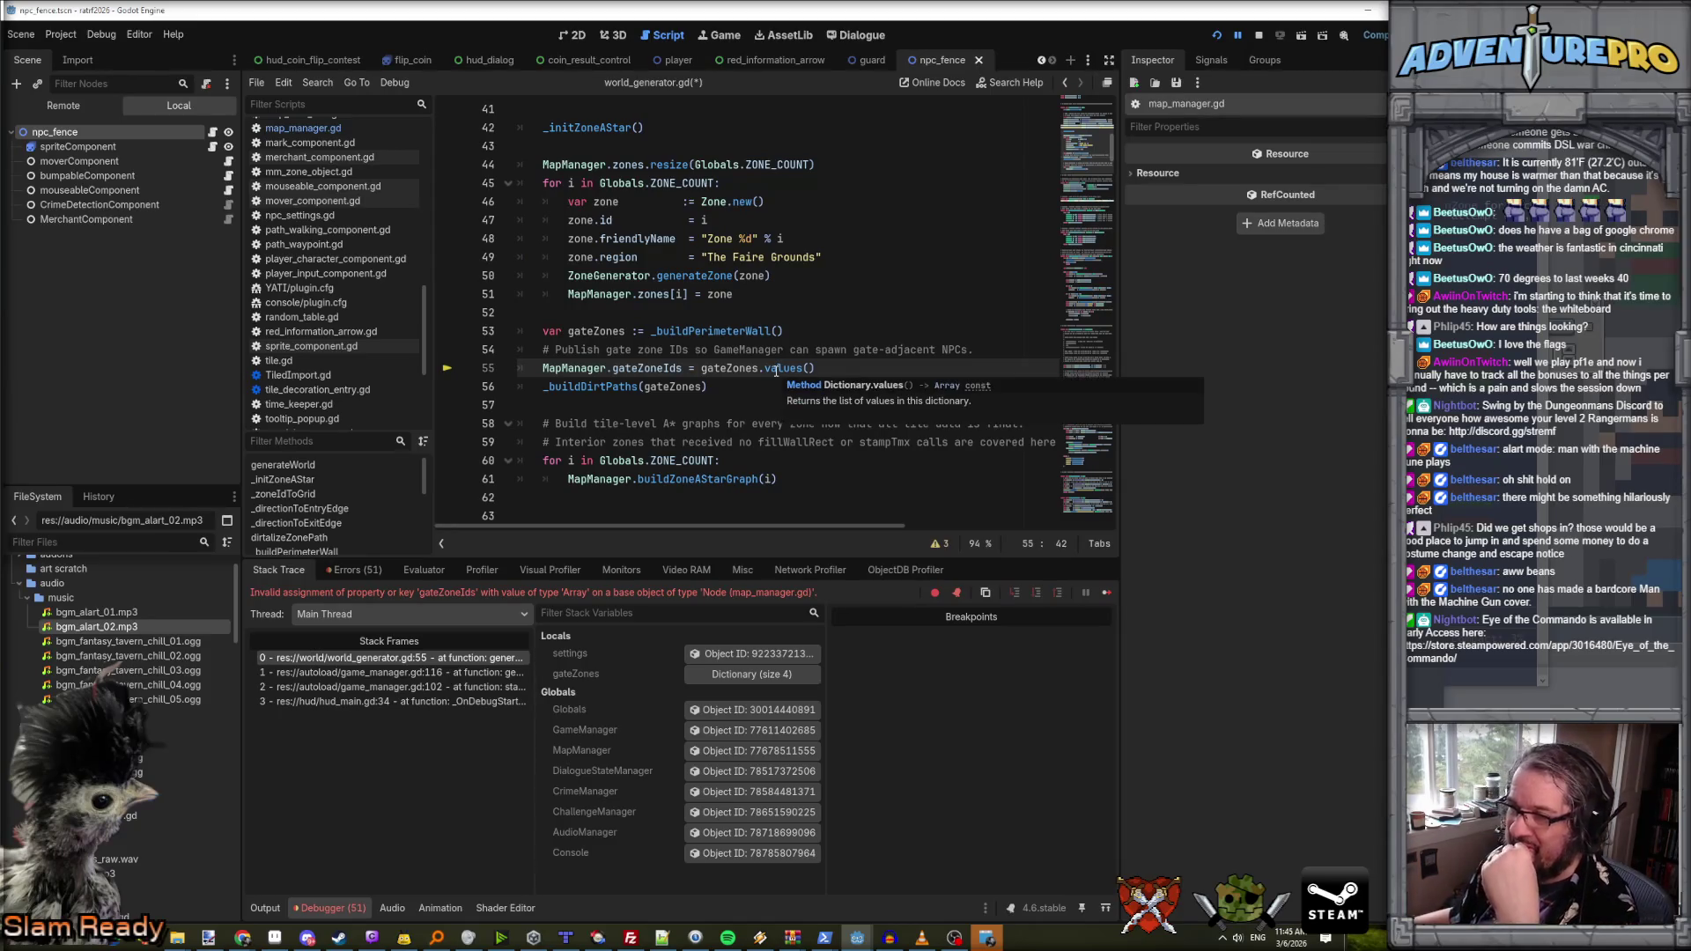
left_click(652, 368)
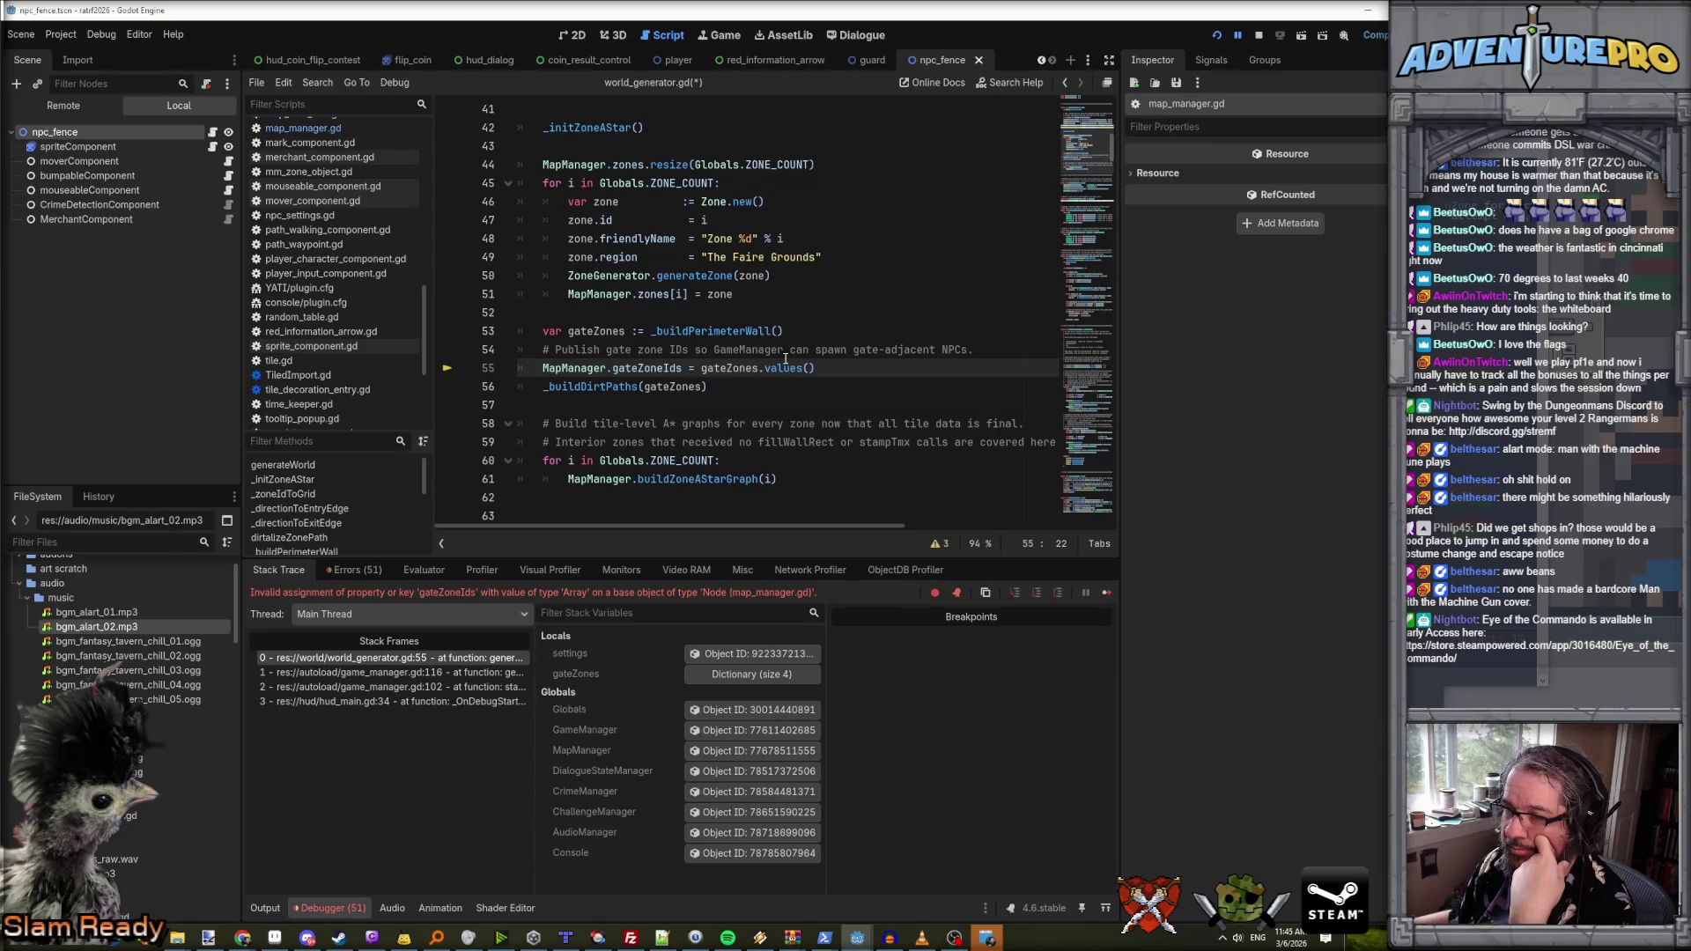
mouse_move(779, 368)
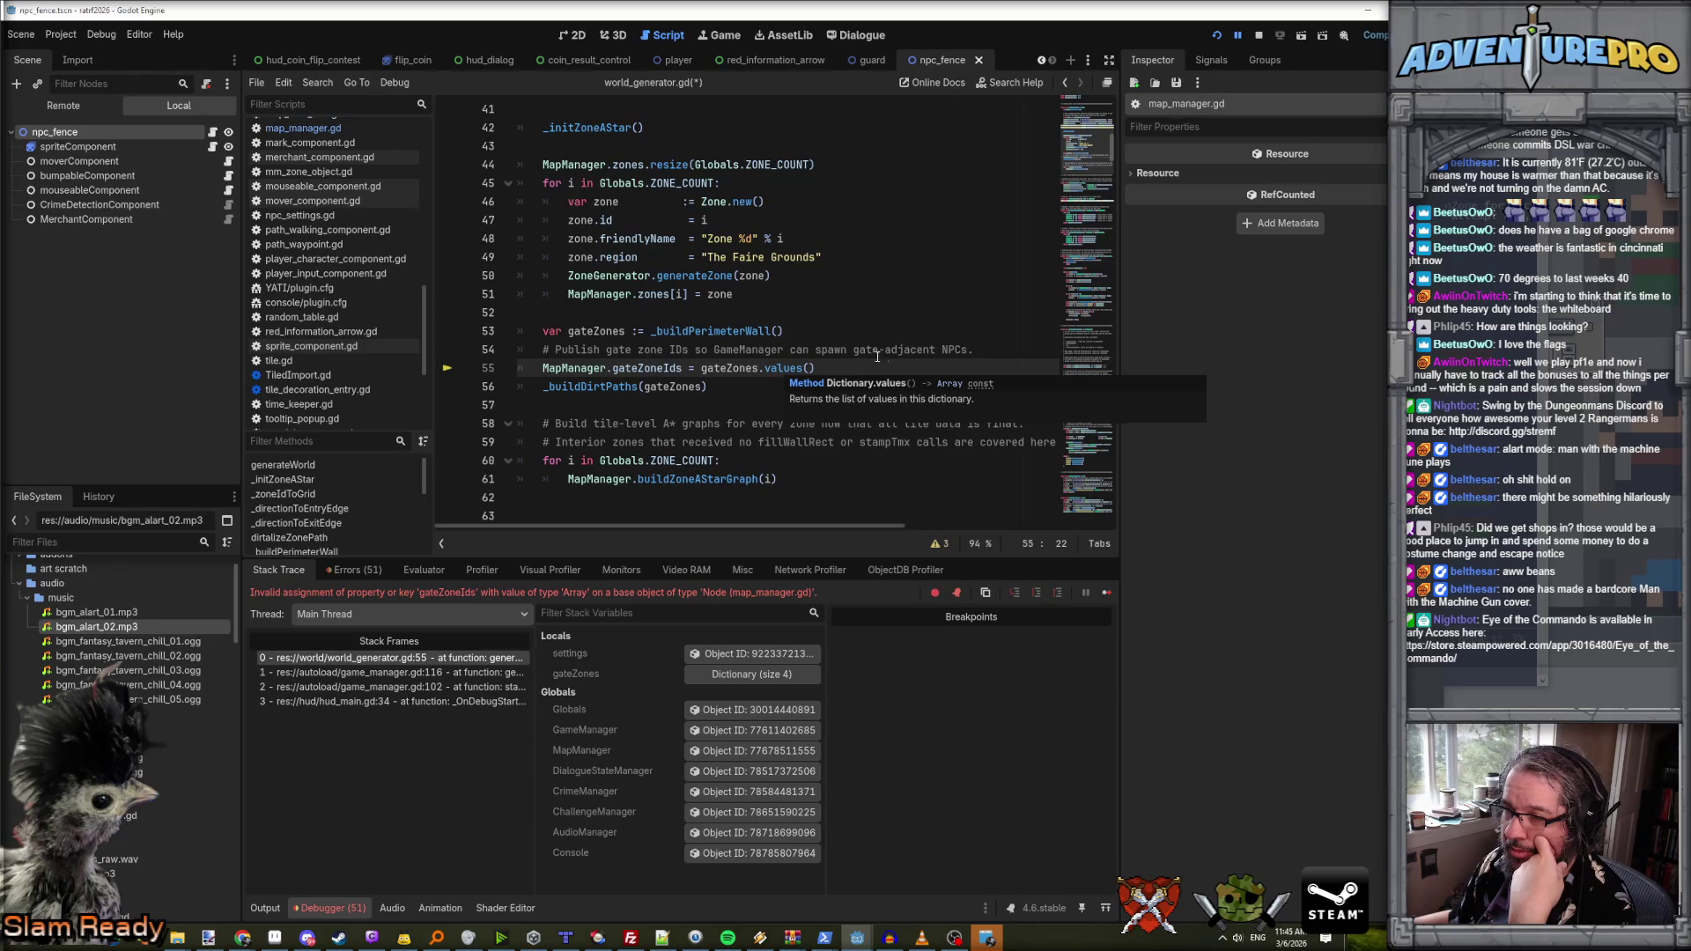
left_click(993, 351)
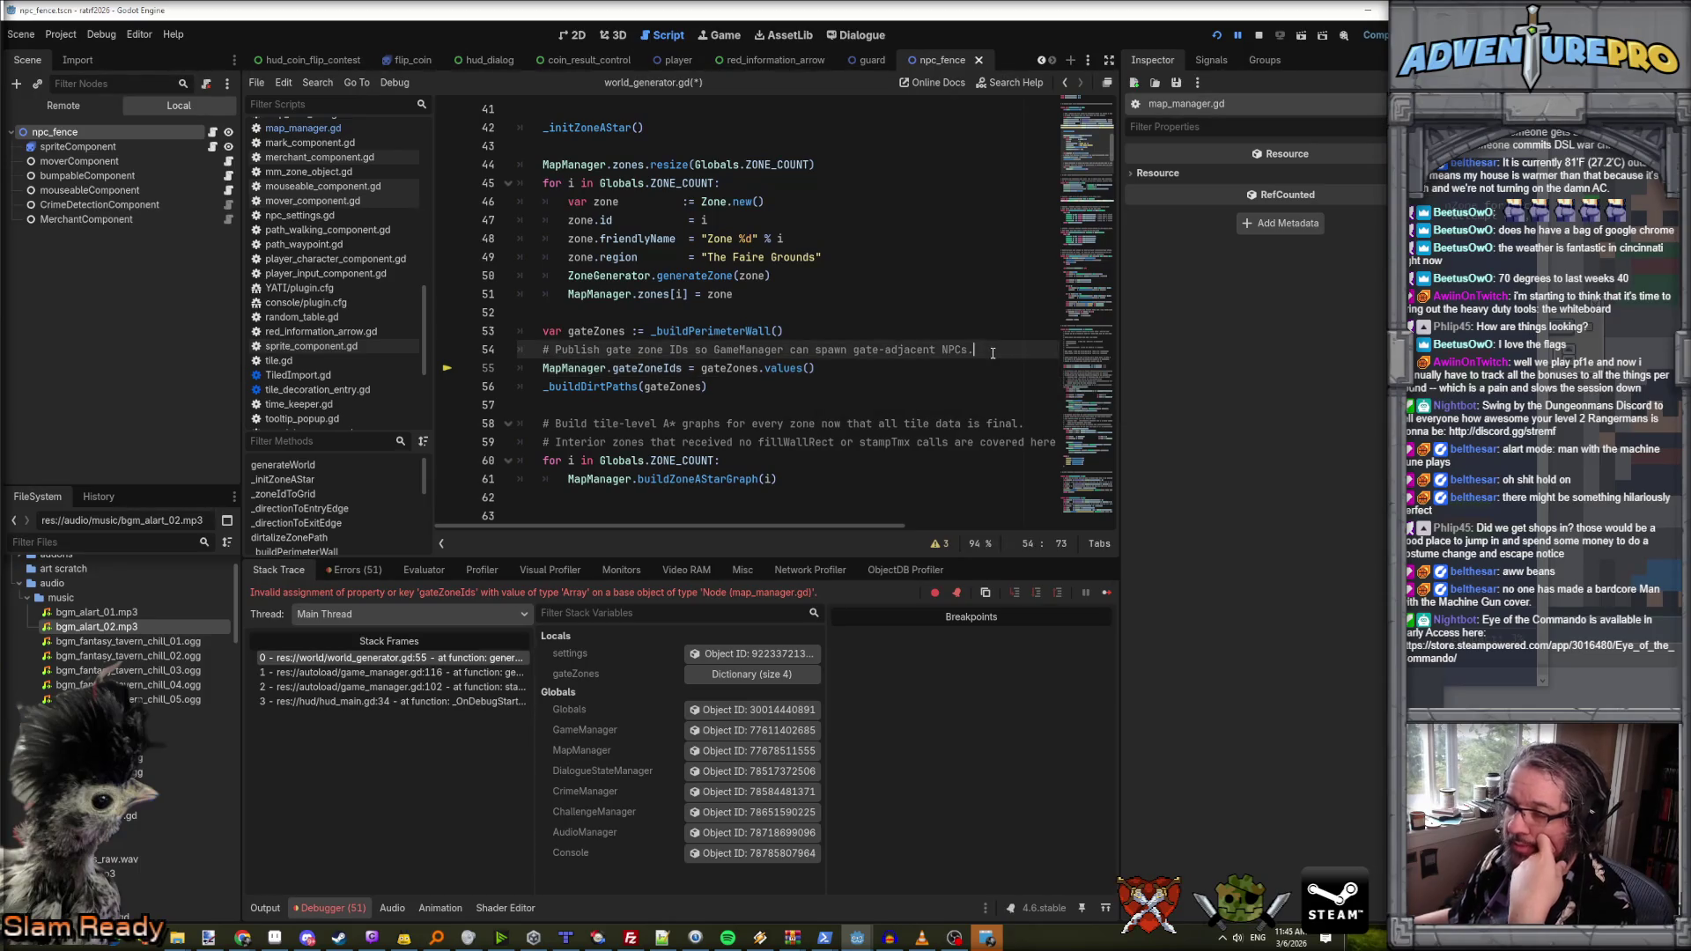
Add a 'for zoneID in gateZones' loop after the comment and indent the assignment into it
key("Return")
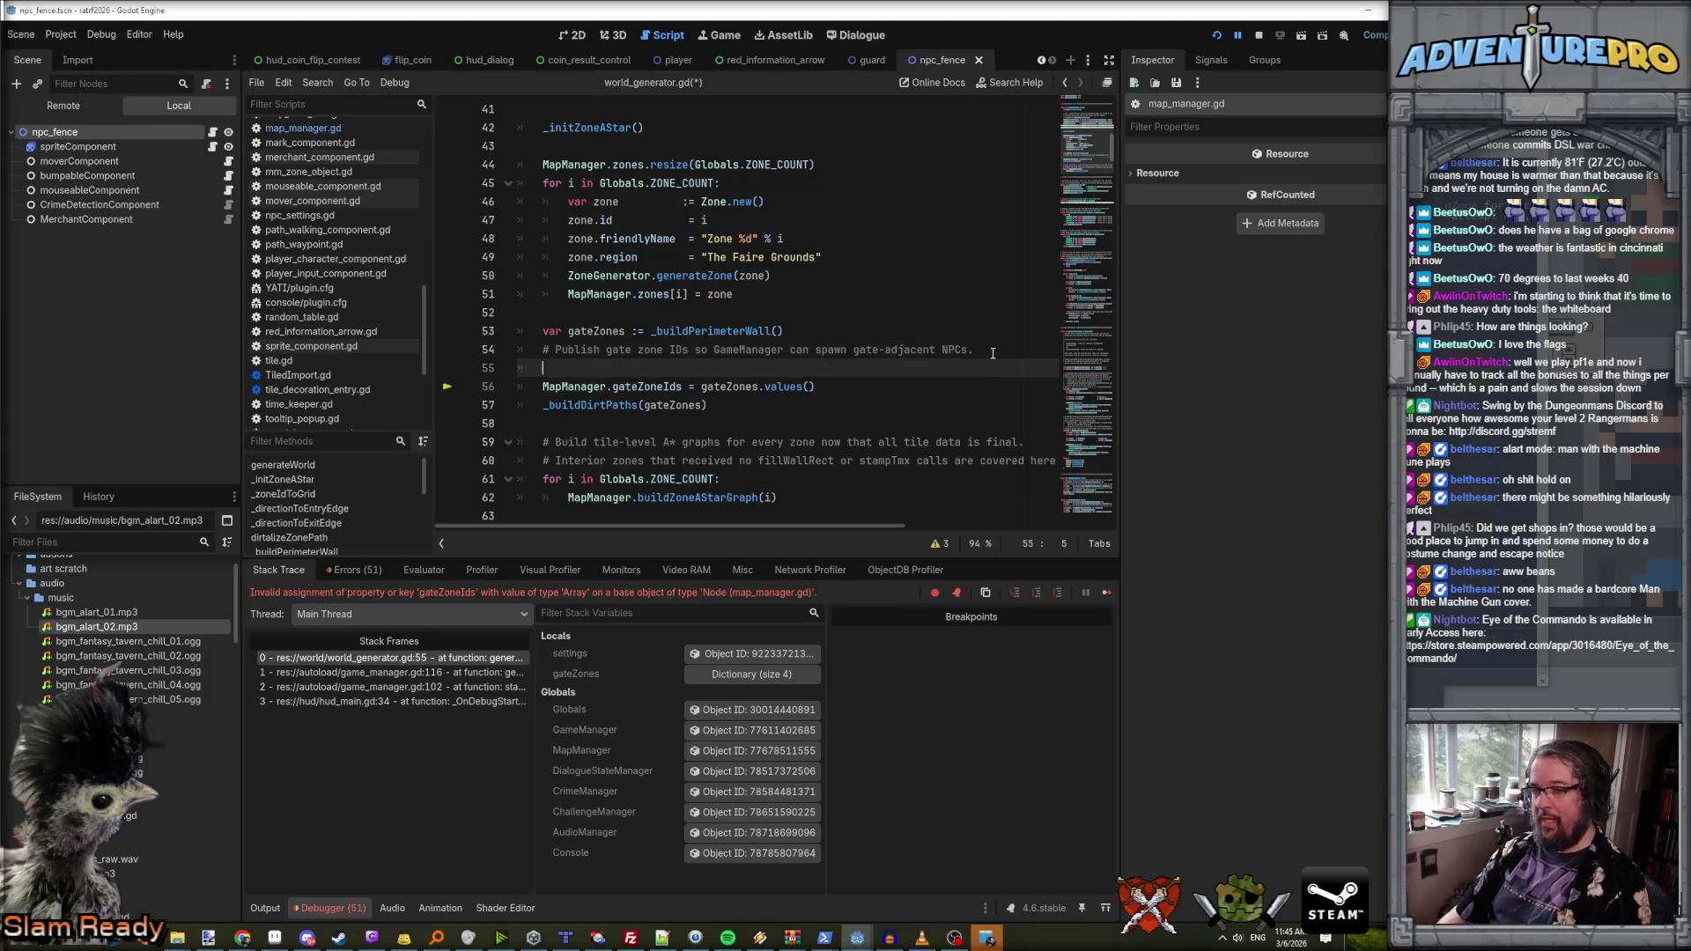
type("for")
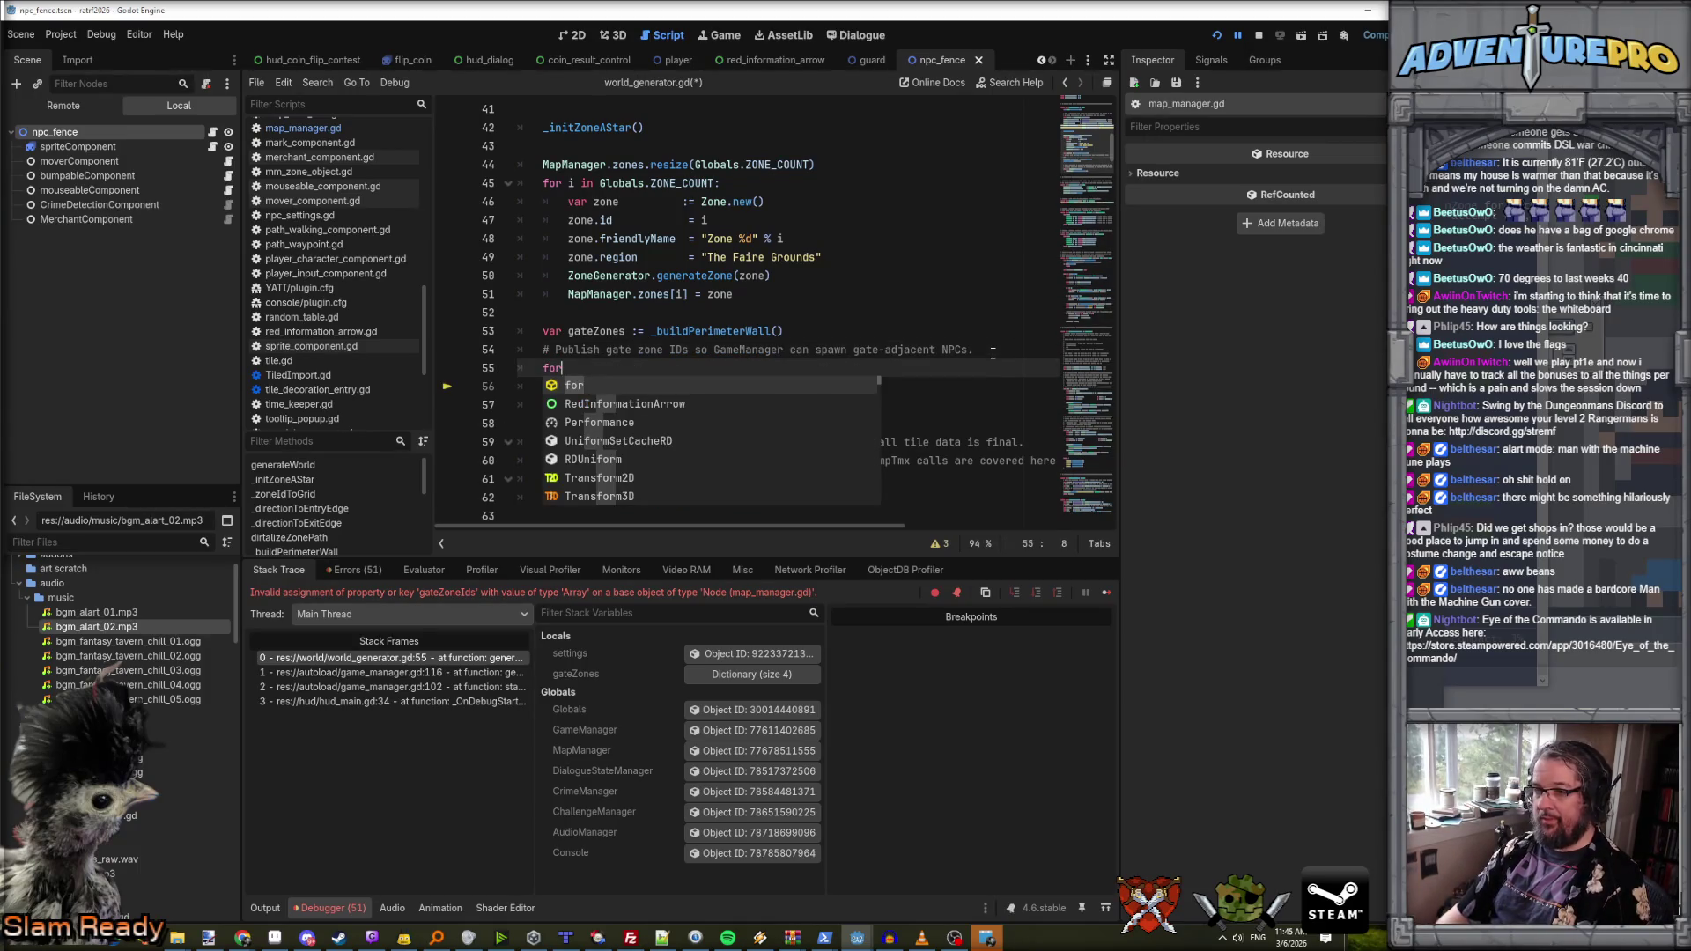
type("( ")
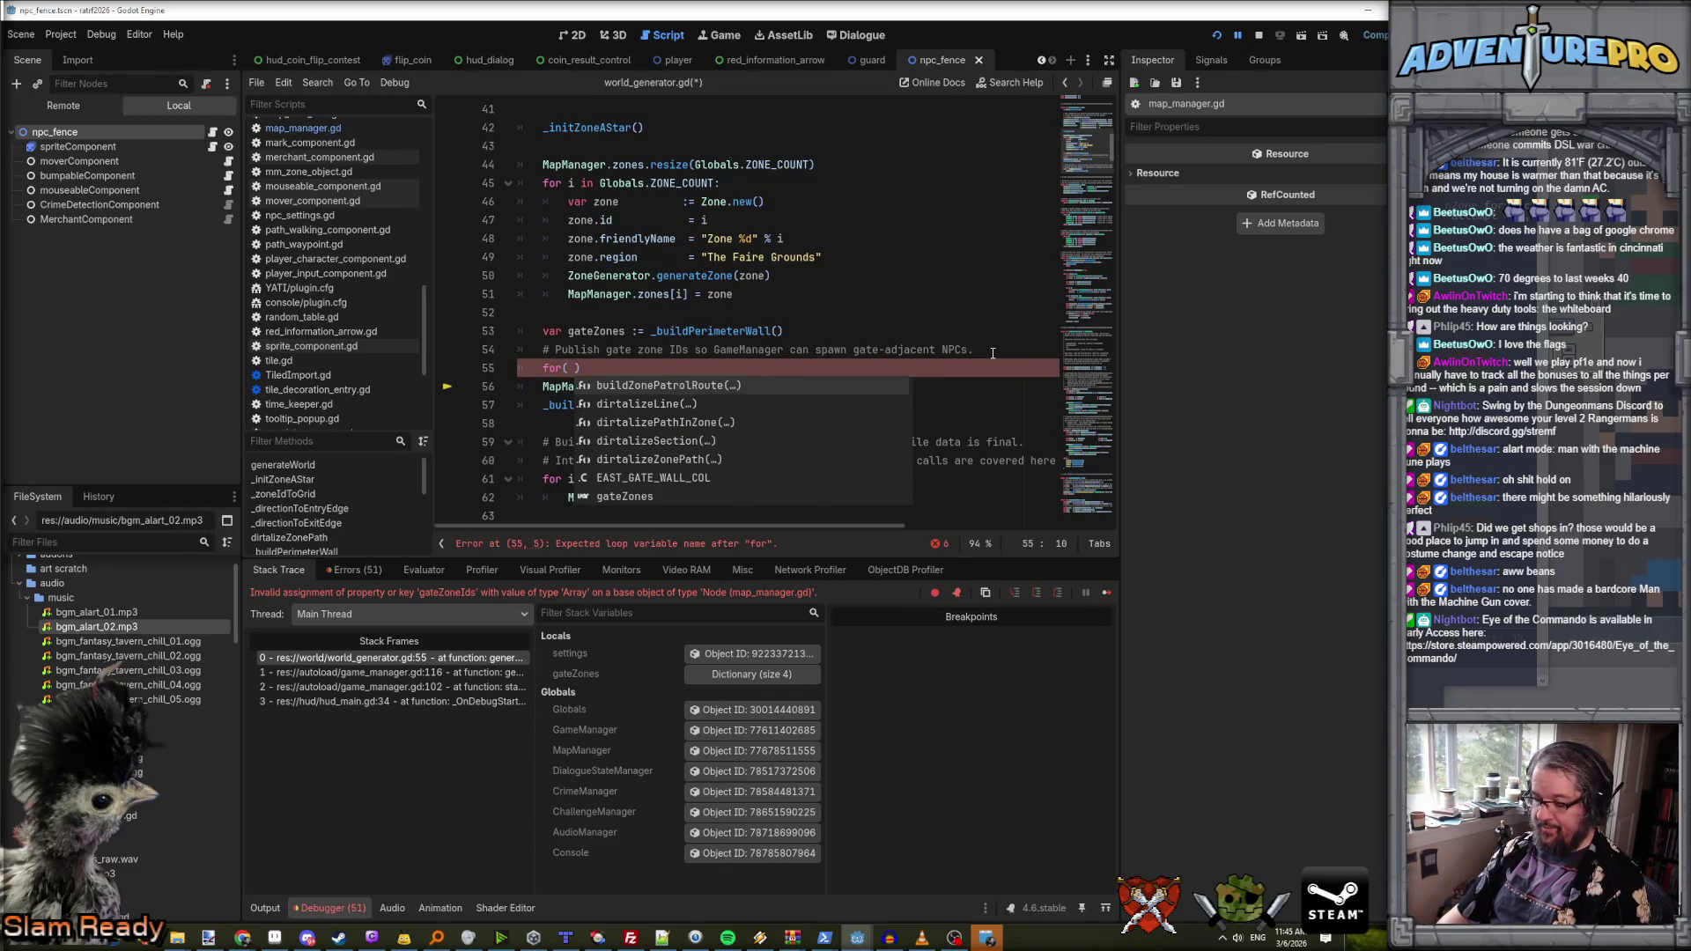
type("zoneID : gateZ")
key("Return")
type("):")
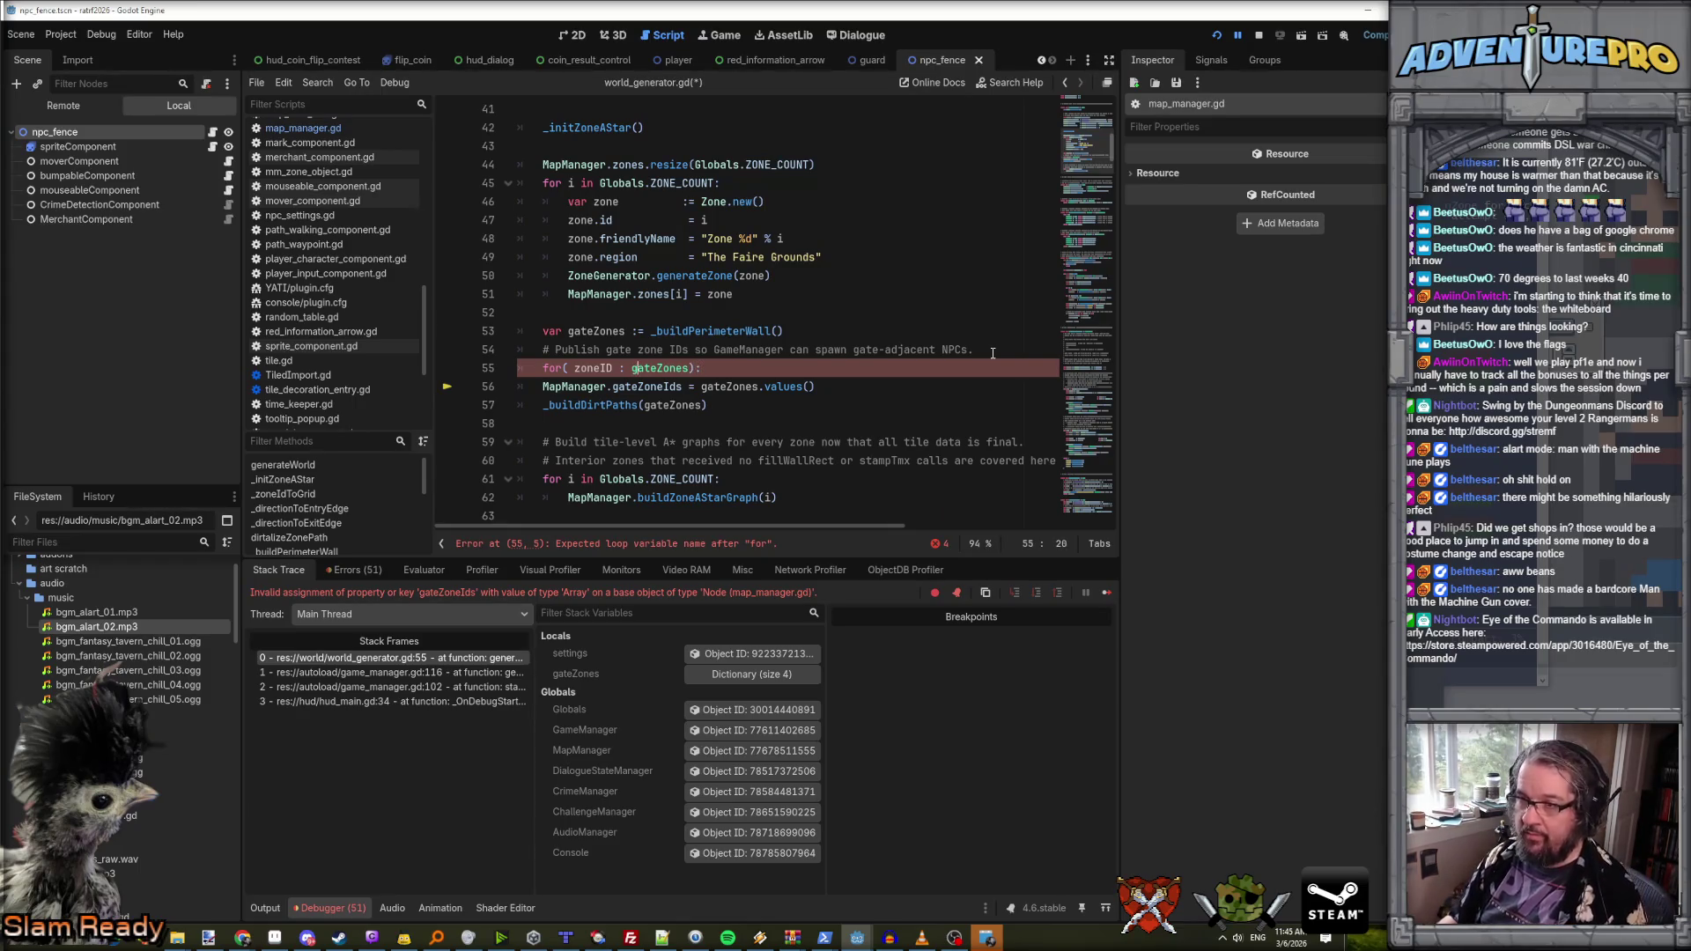
key("BackSpace")
type("in")
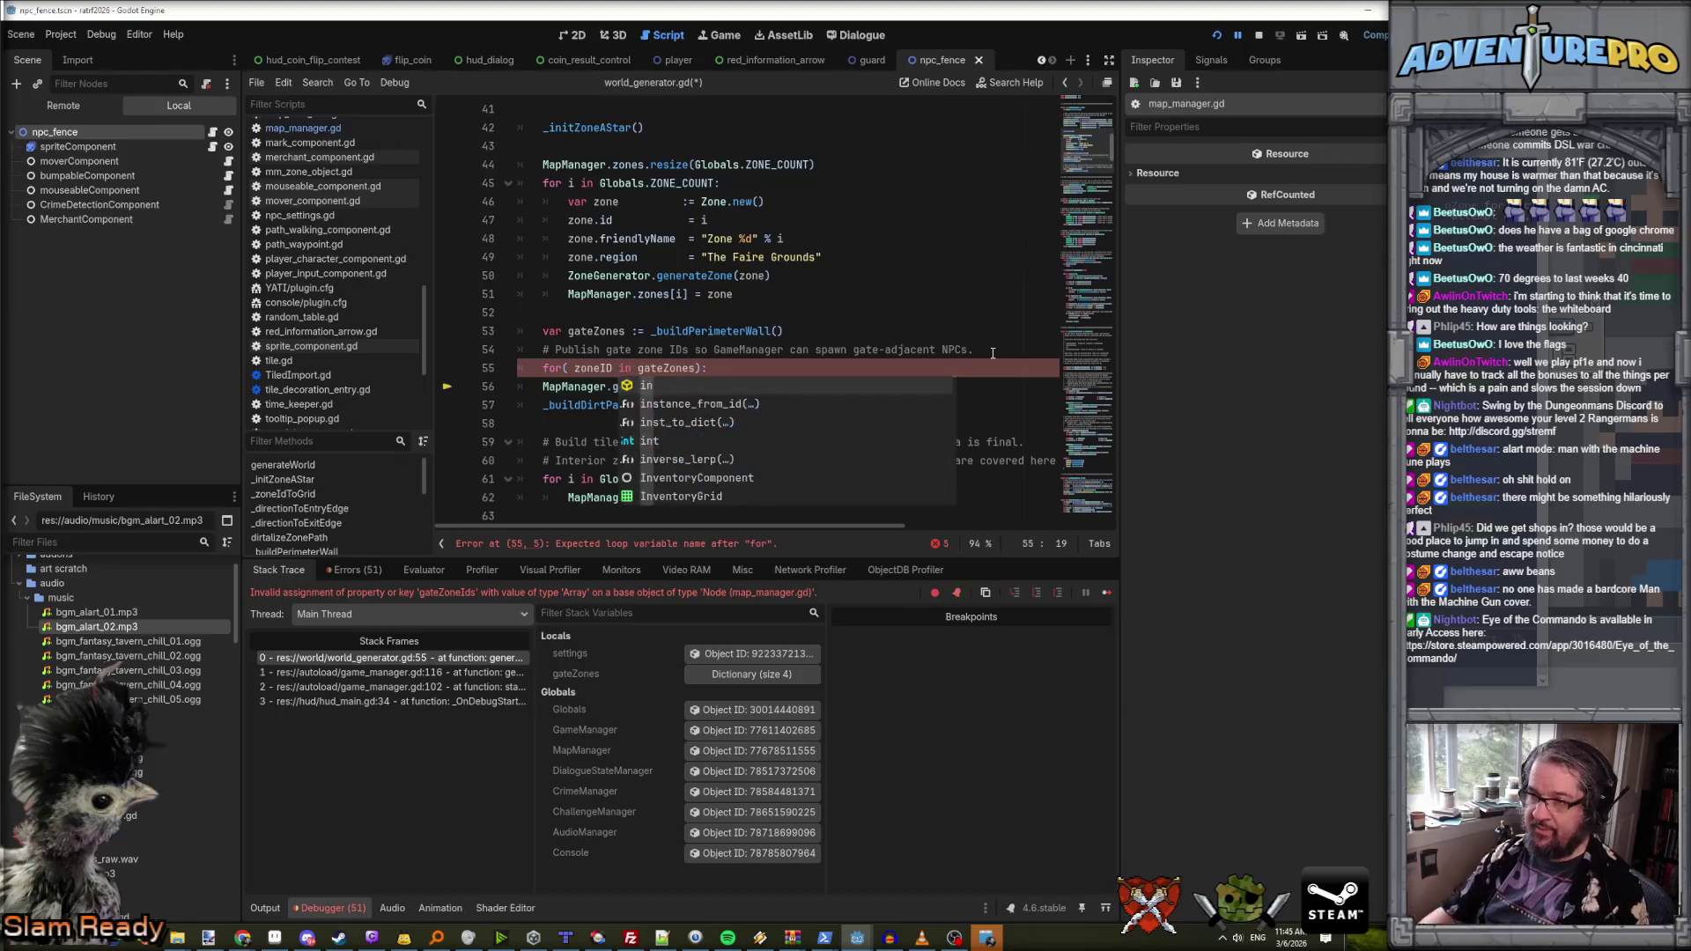
key("Escape")
key("Up")
key("Down")
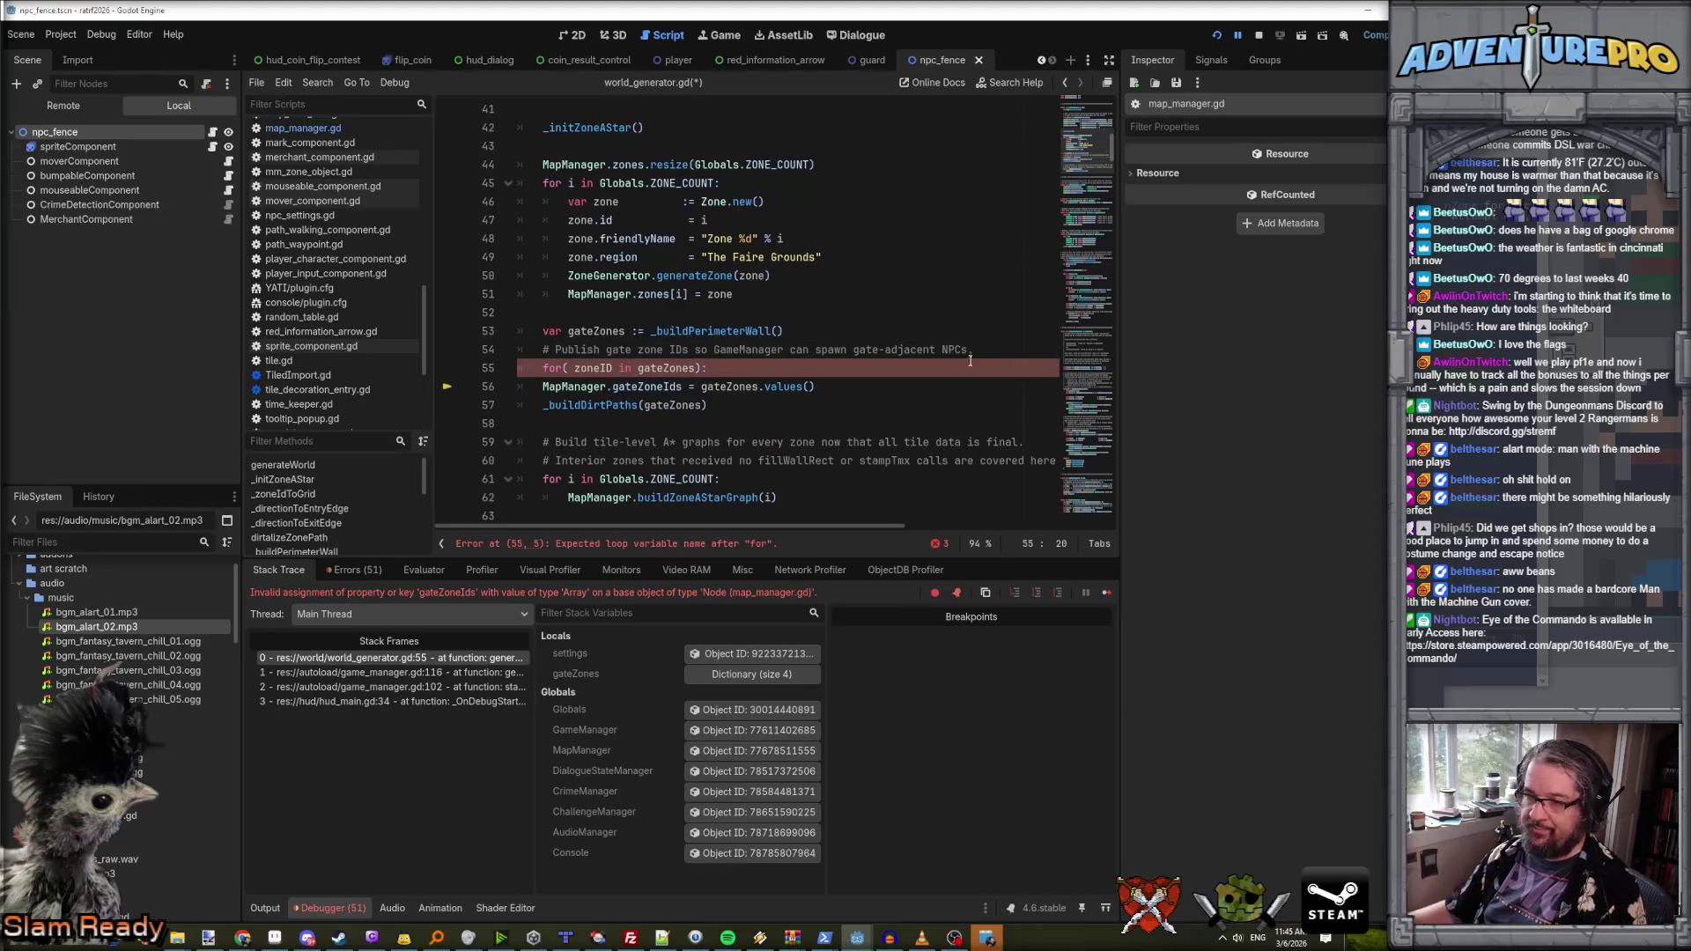
key("Down")
key("End")
key("Return")
key("Up")
key("Home")
key("Tab")
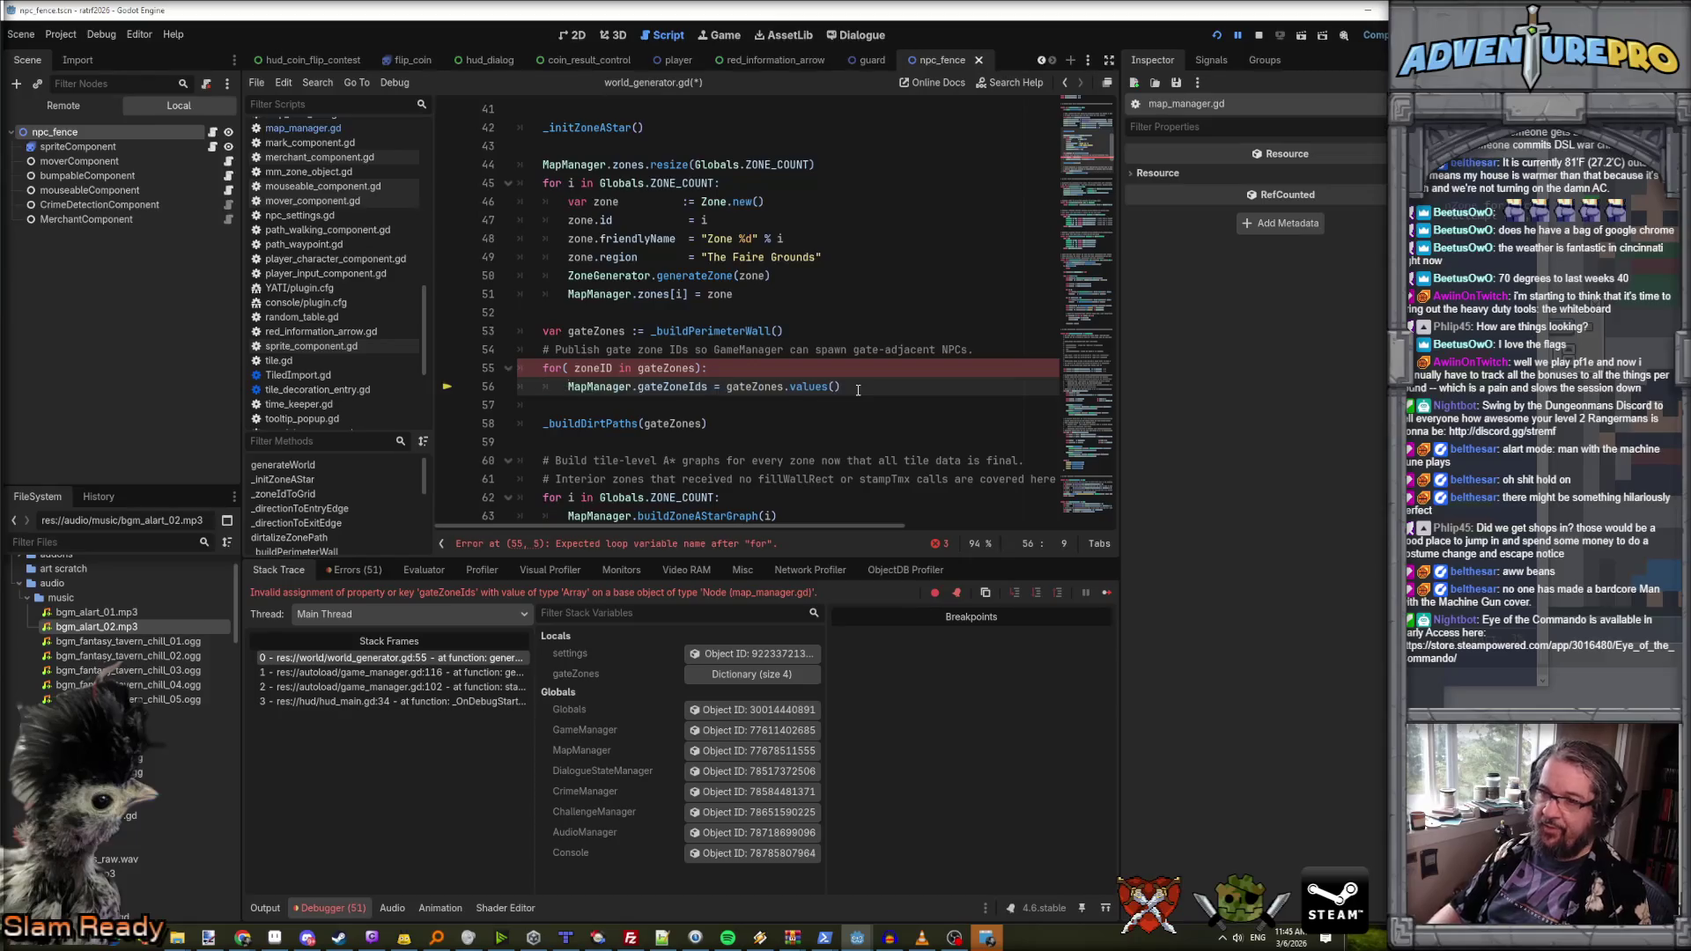
scroll(858, 390, "down", 2)
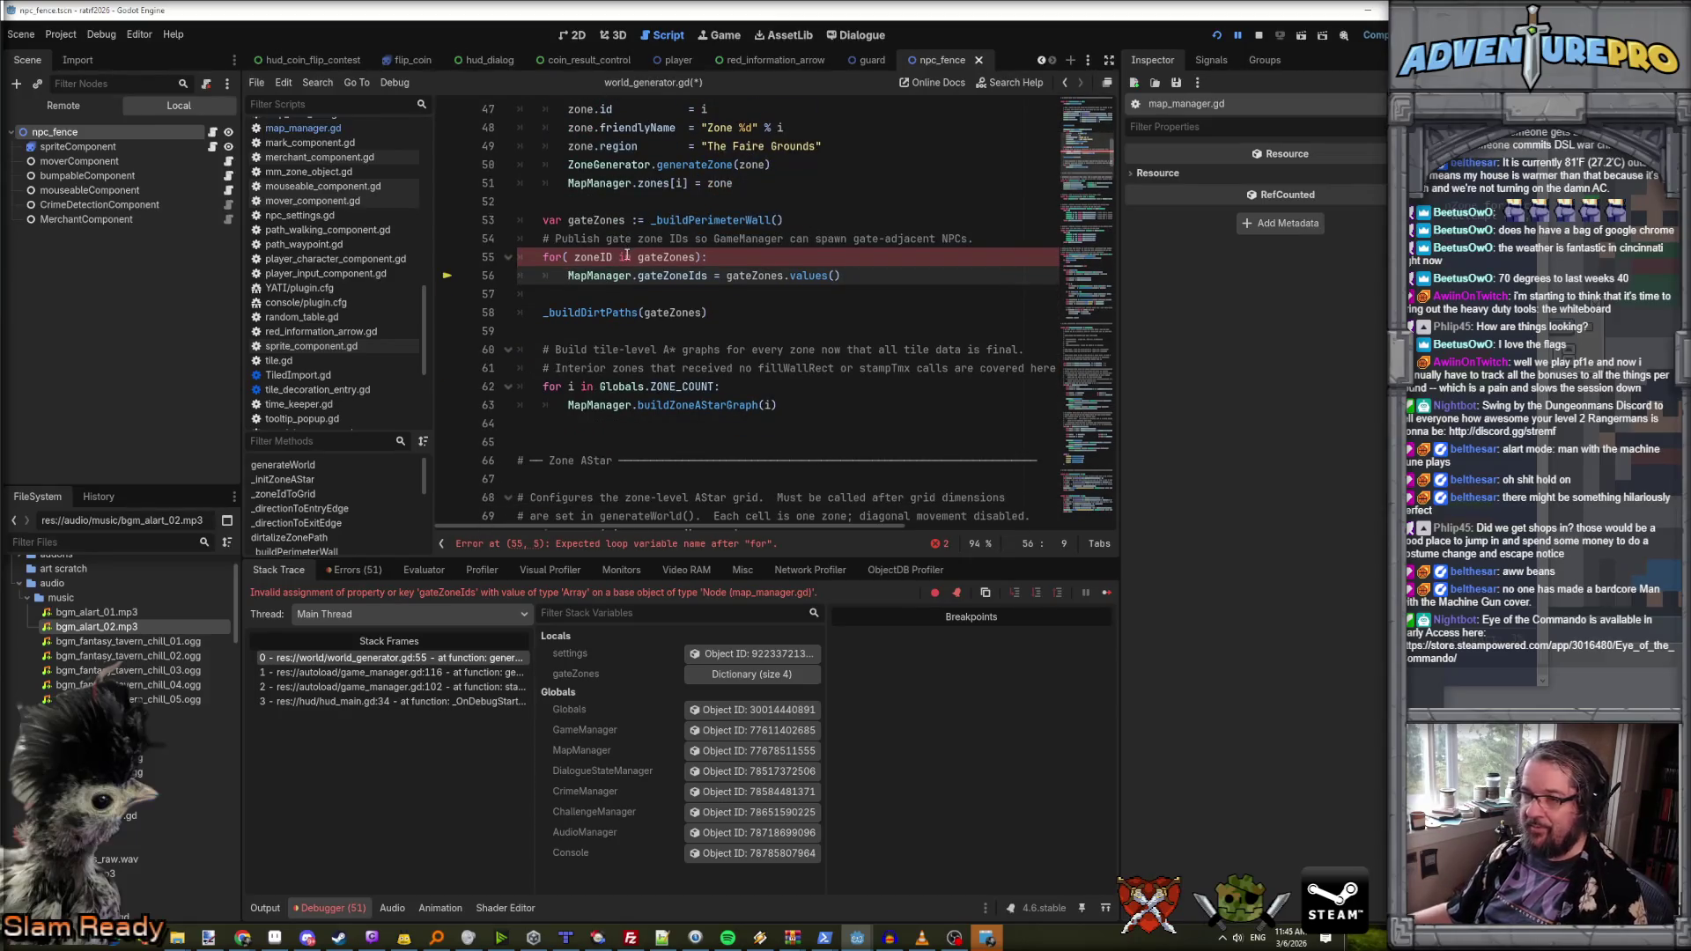
scroll(623, 268, "up", 1)
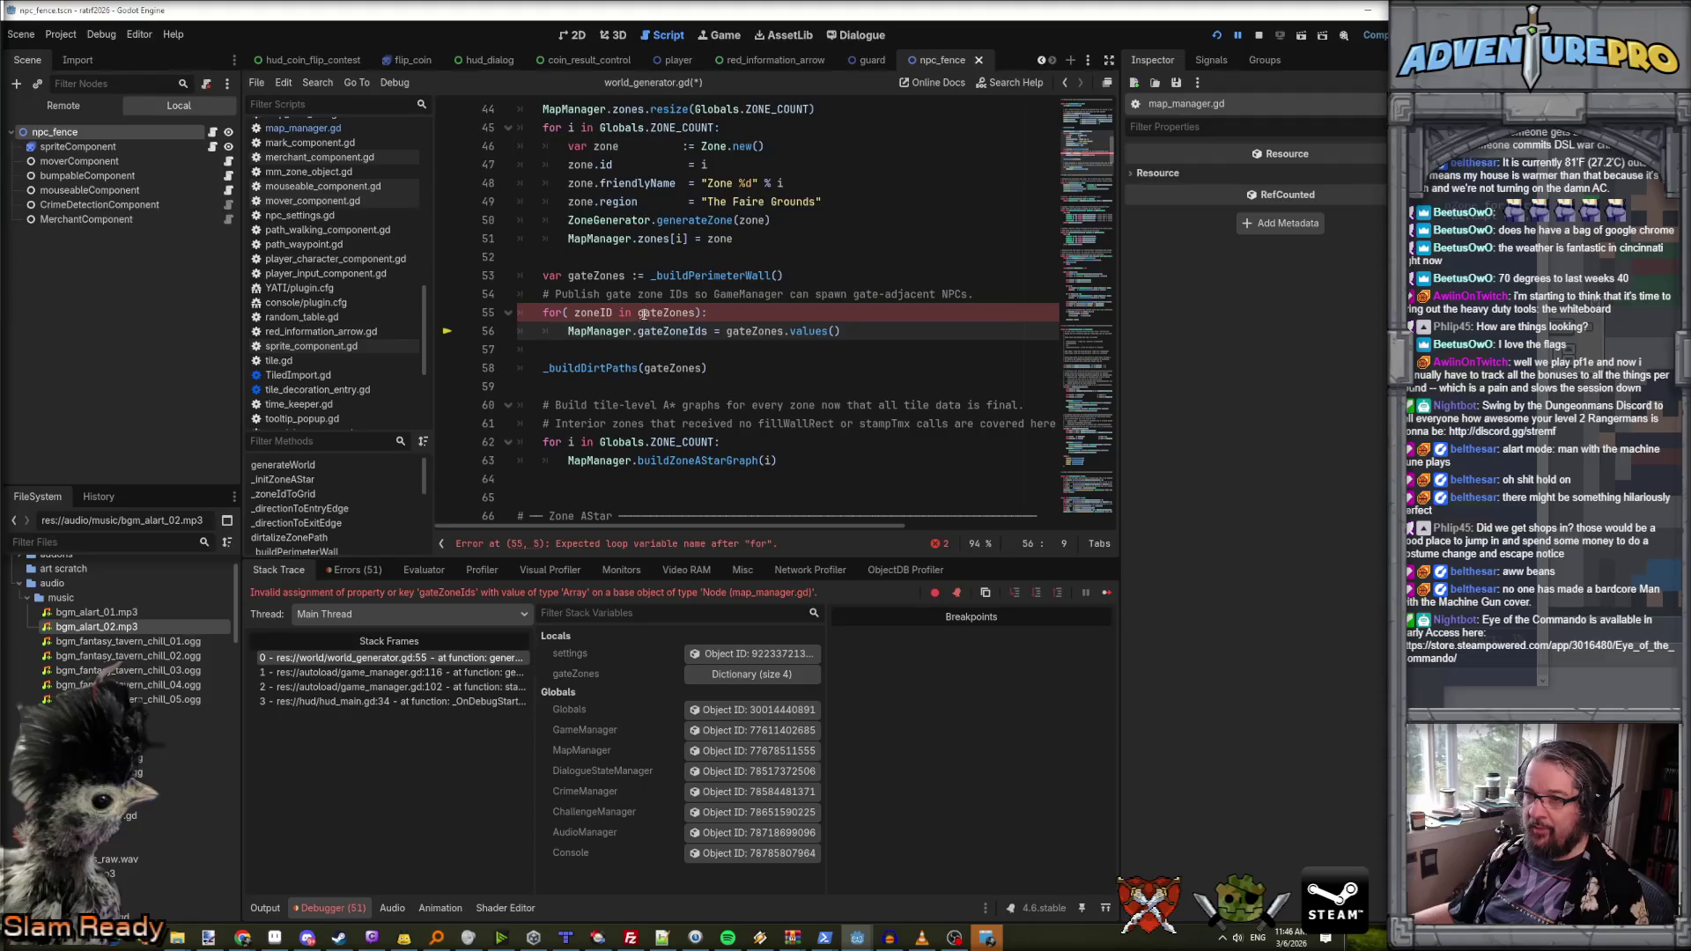
Type zoneID as int and strip the parentheses from the loop header after searching for 'for('
left_click(614, 313)
type(": int")
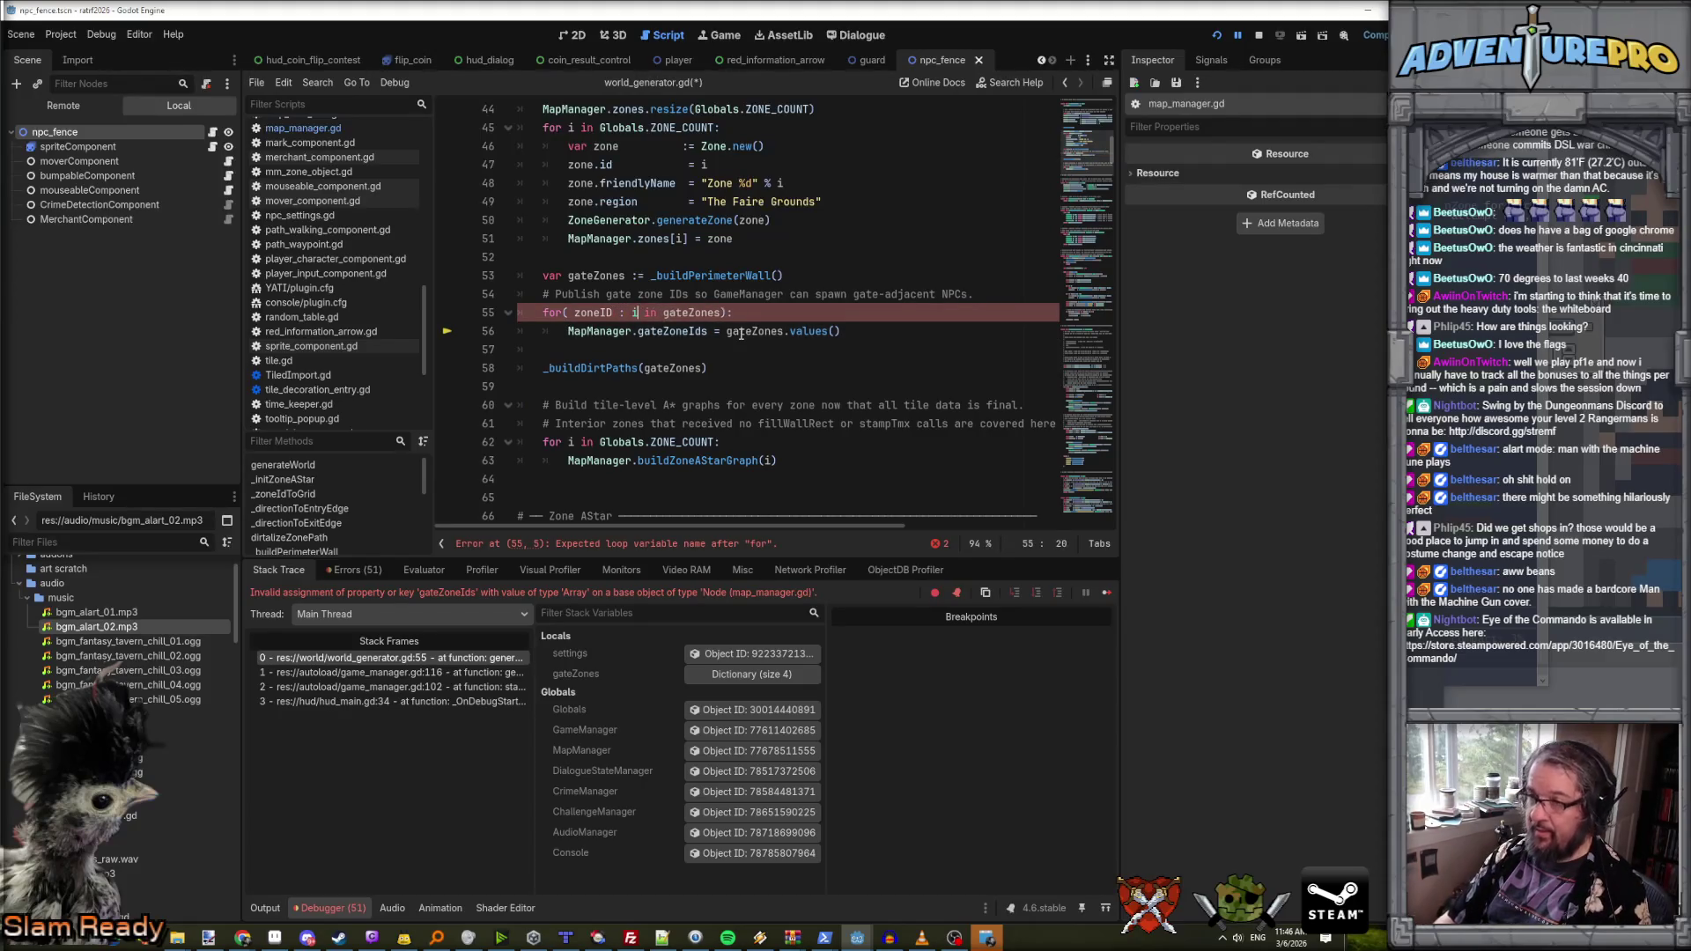
left_click(593, 331)
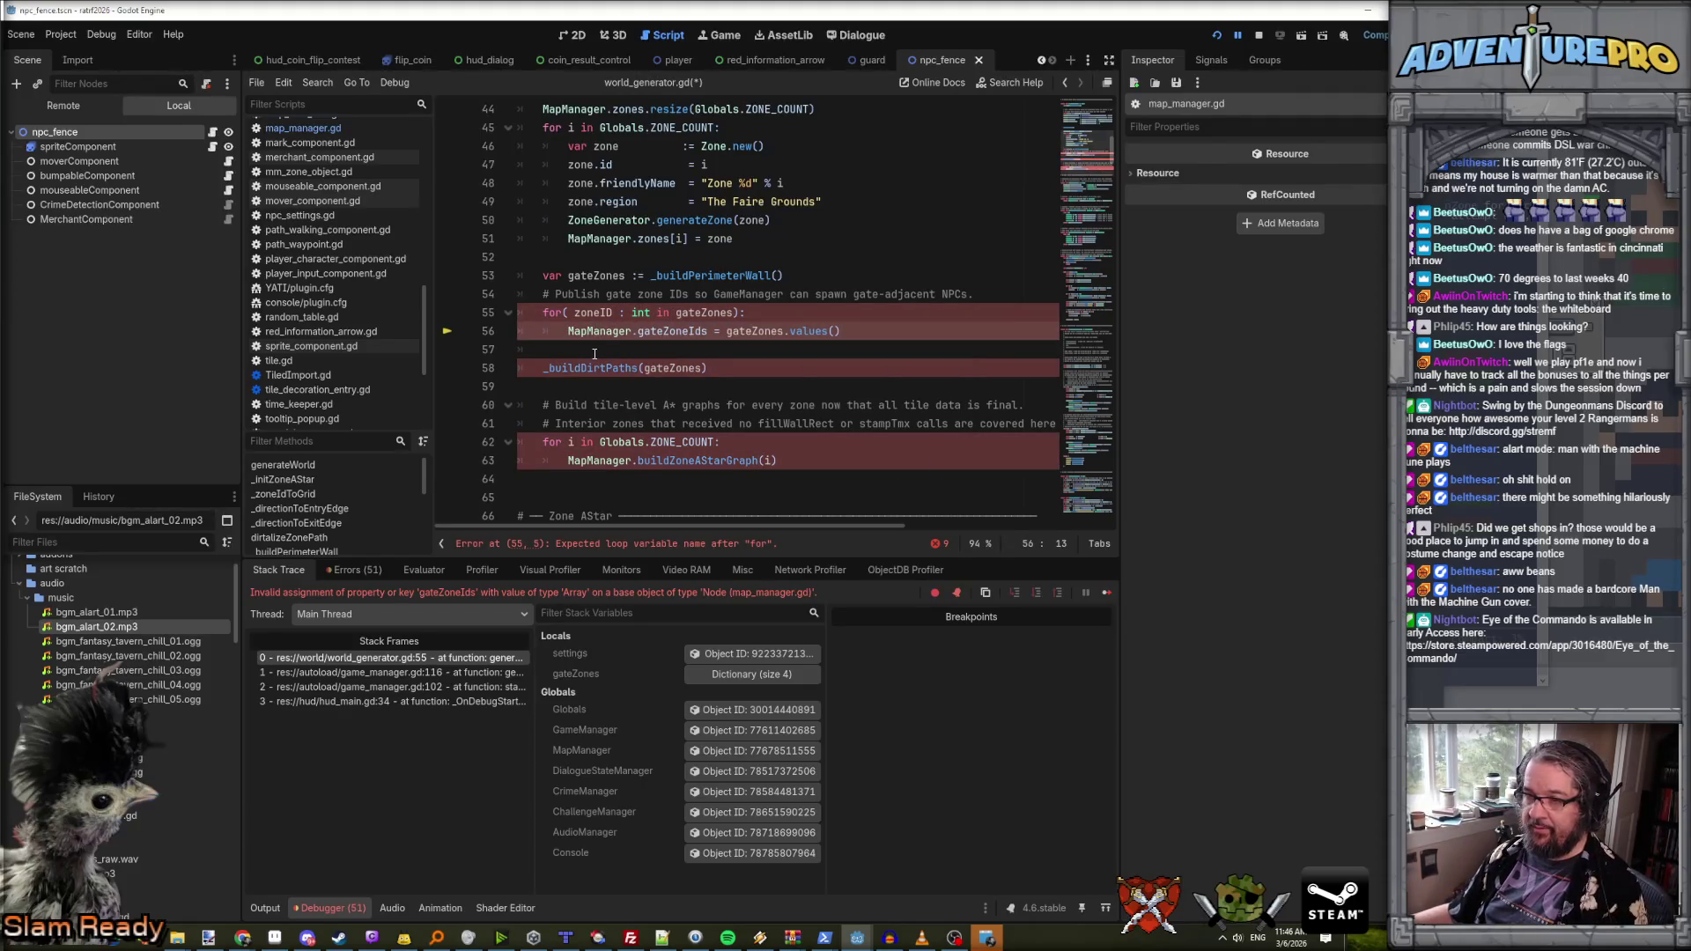
key("Up")
key("End")
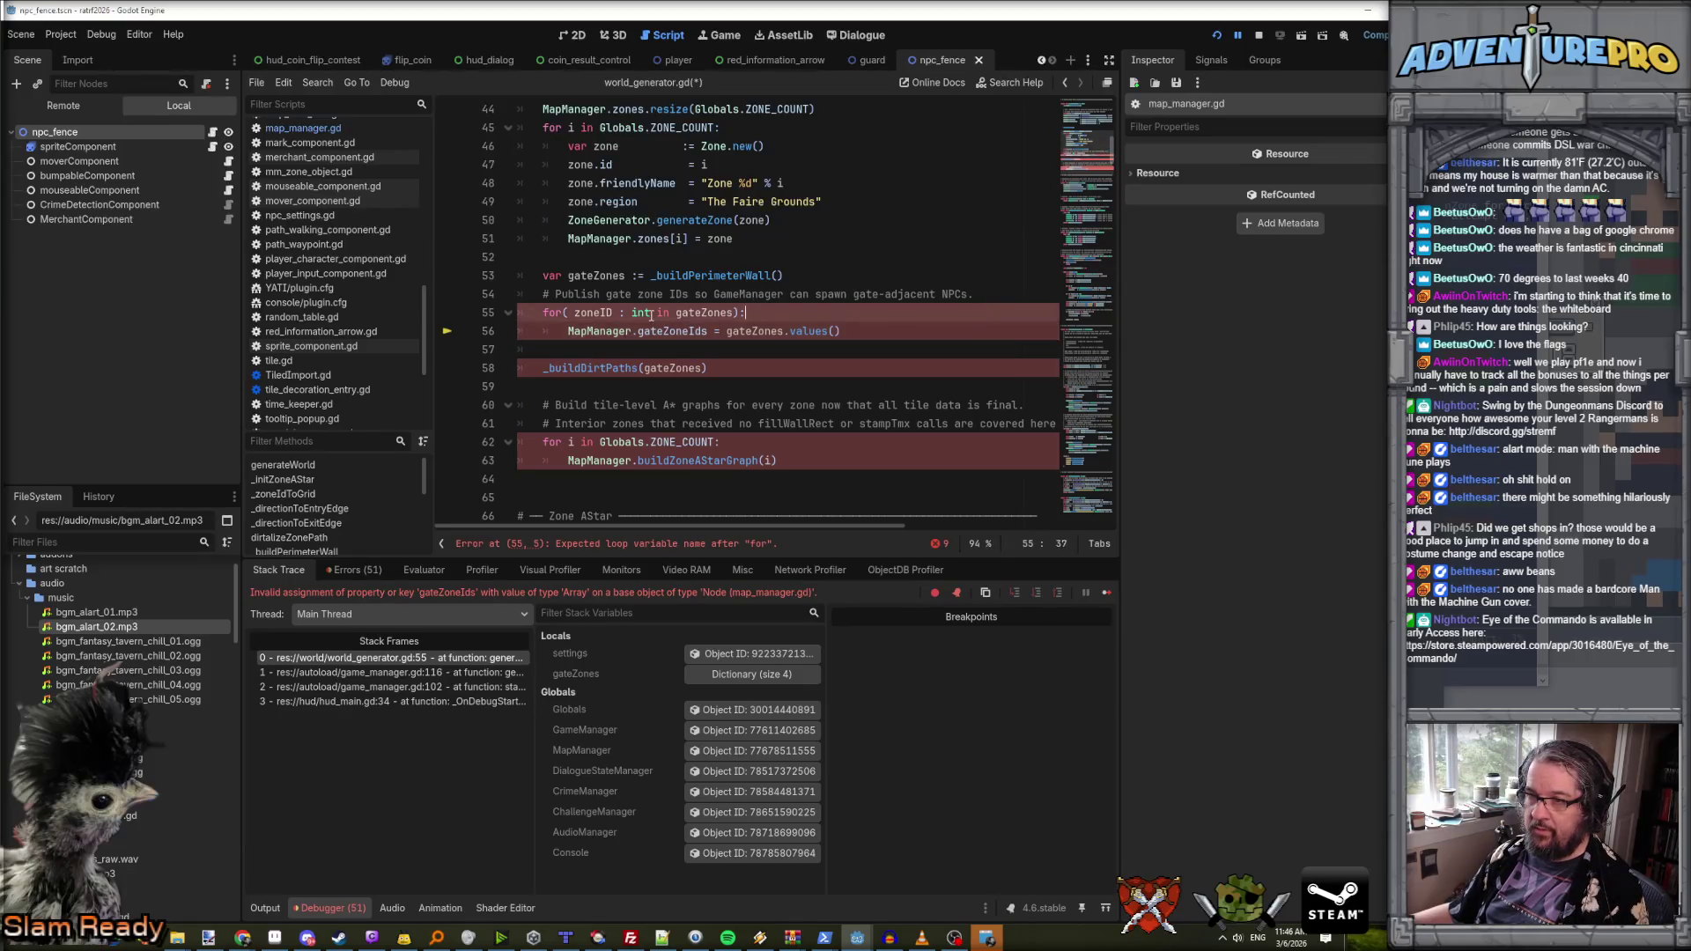
key("ctrl+shift+f")
type("for(")
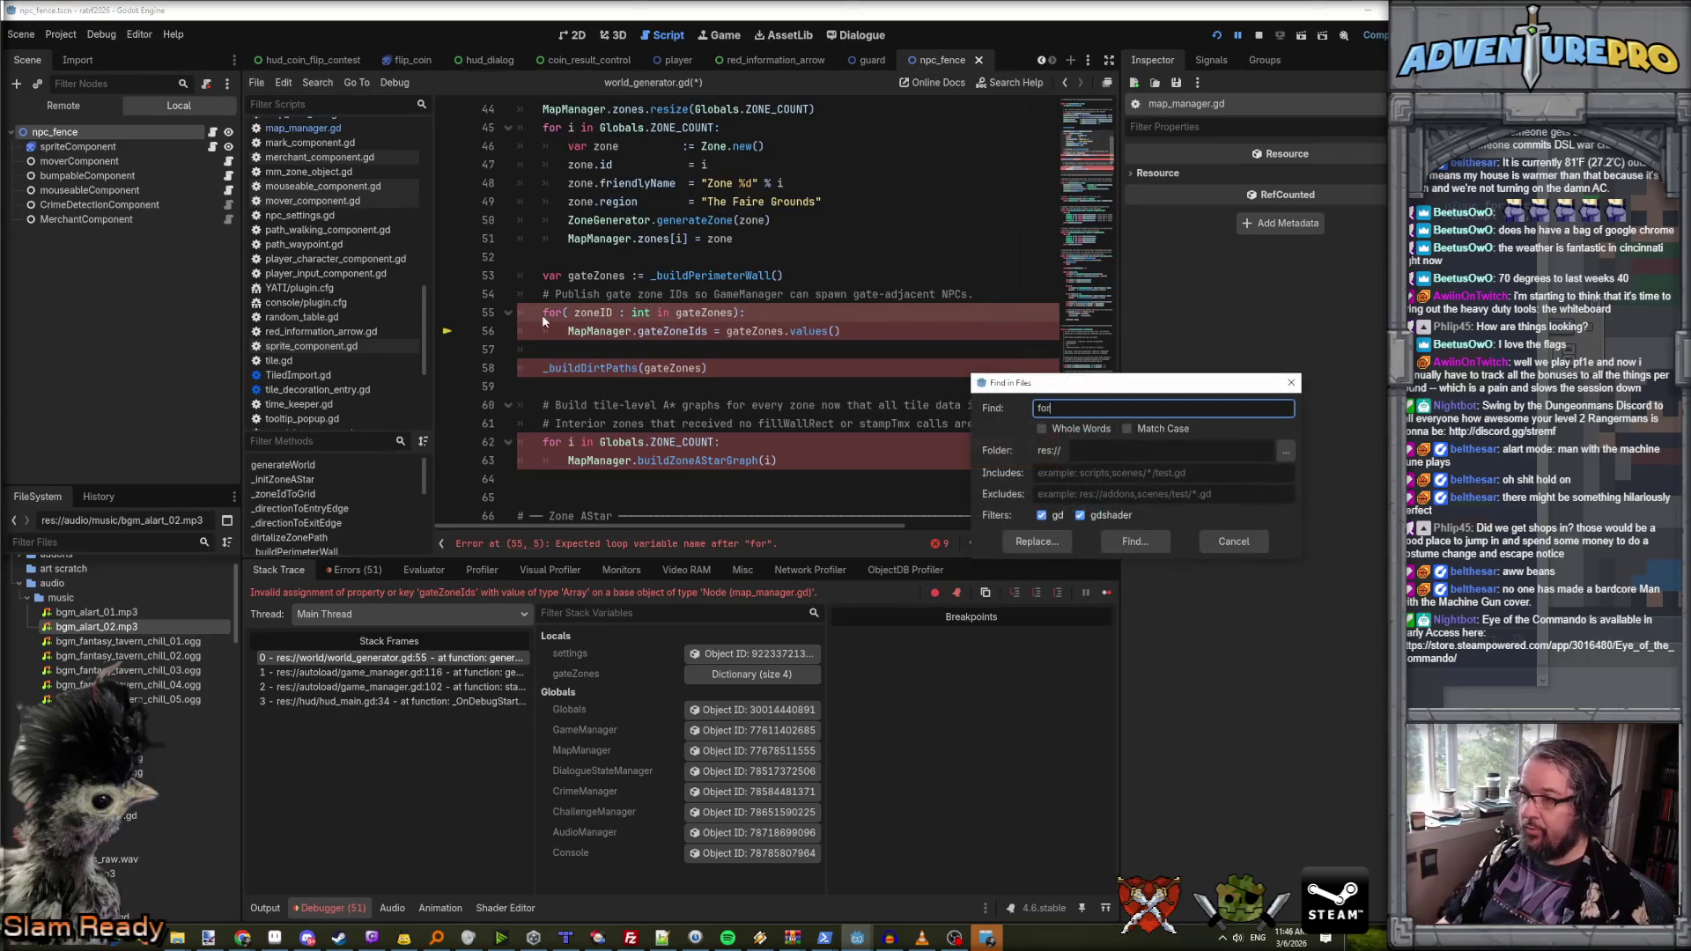
key("Return")
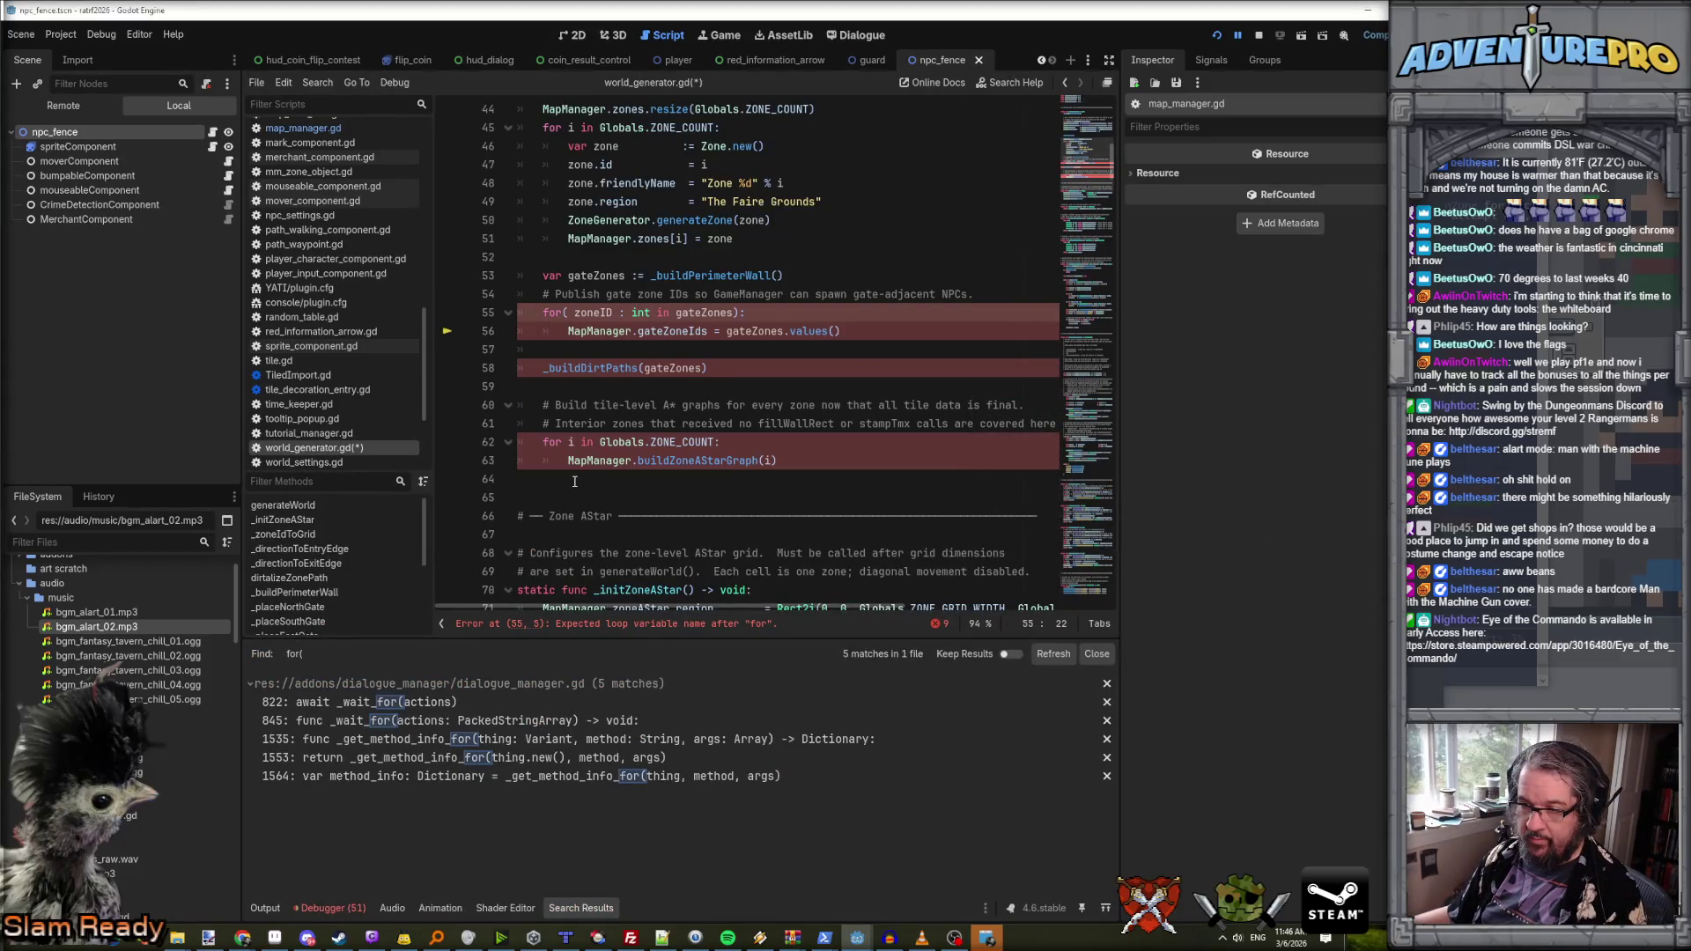
key("BackSpace")
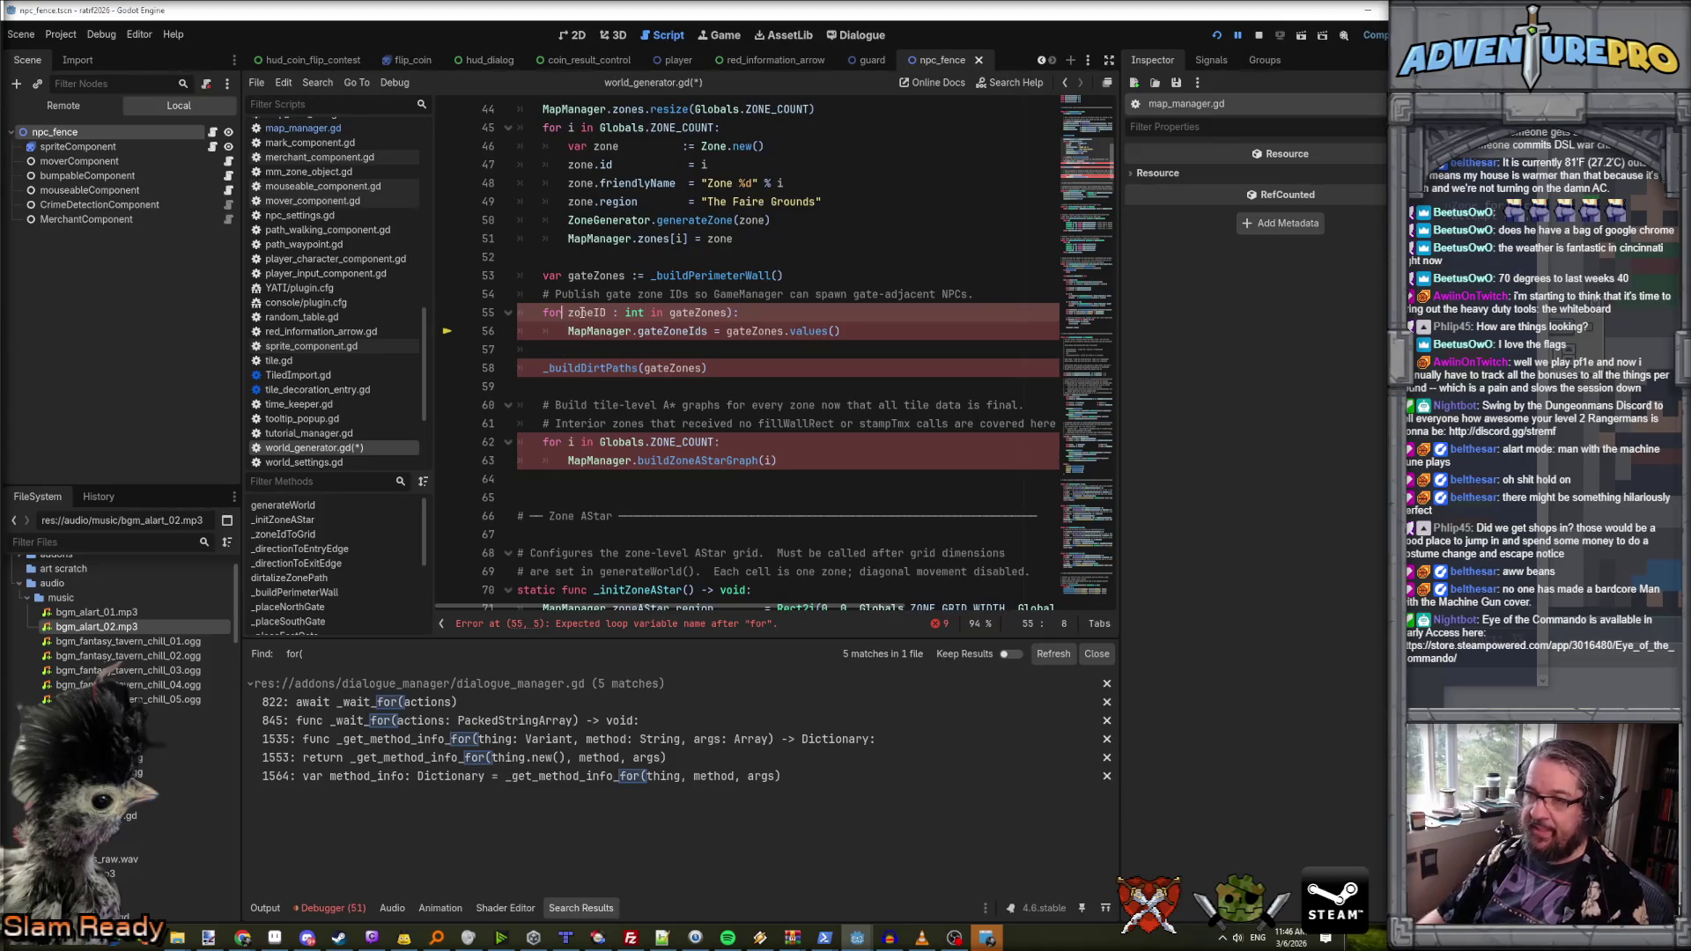
key("ctrl+Right")
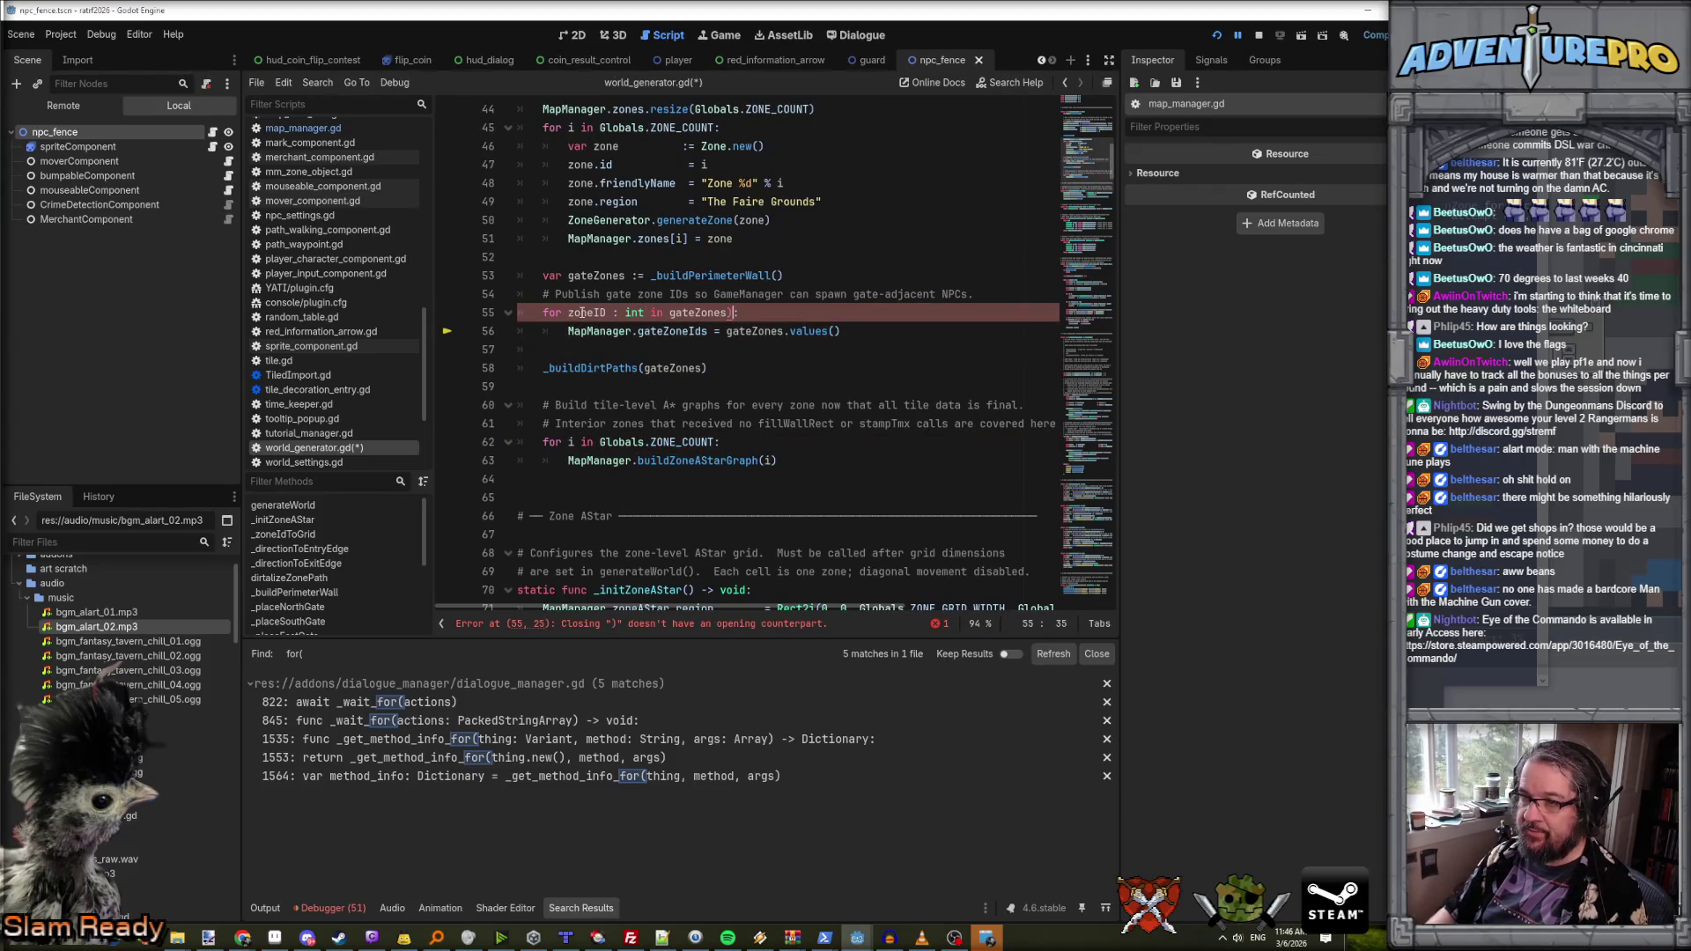
key("Delete")
Change the loop body to append(zoneID) onto gateZoneIds and run the game
left_click(711, 337)
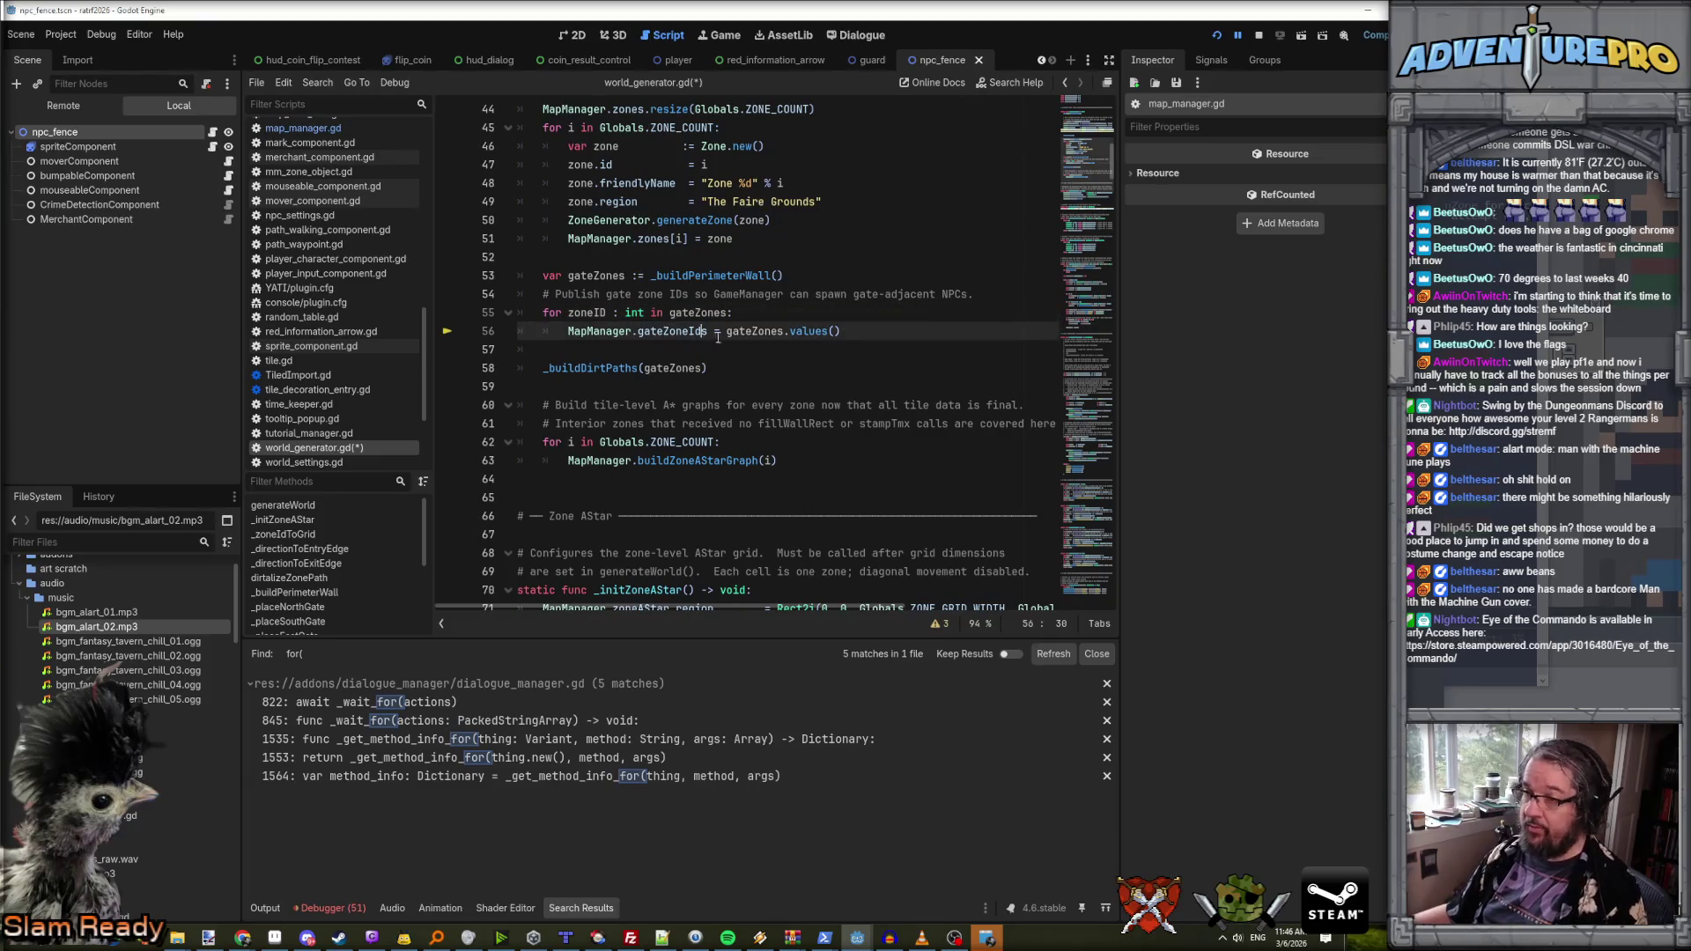
left_click_drag(710, 331, 1026, 337)
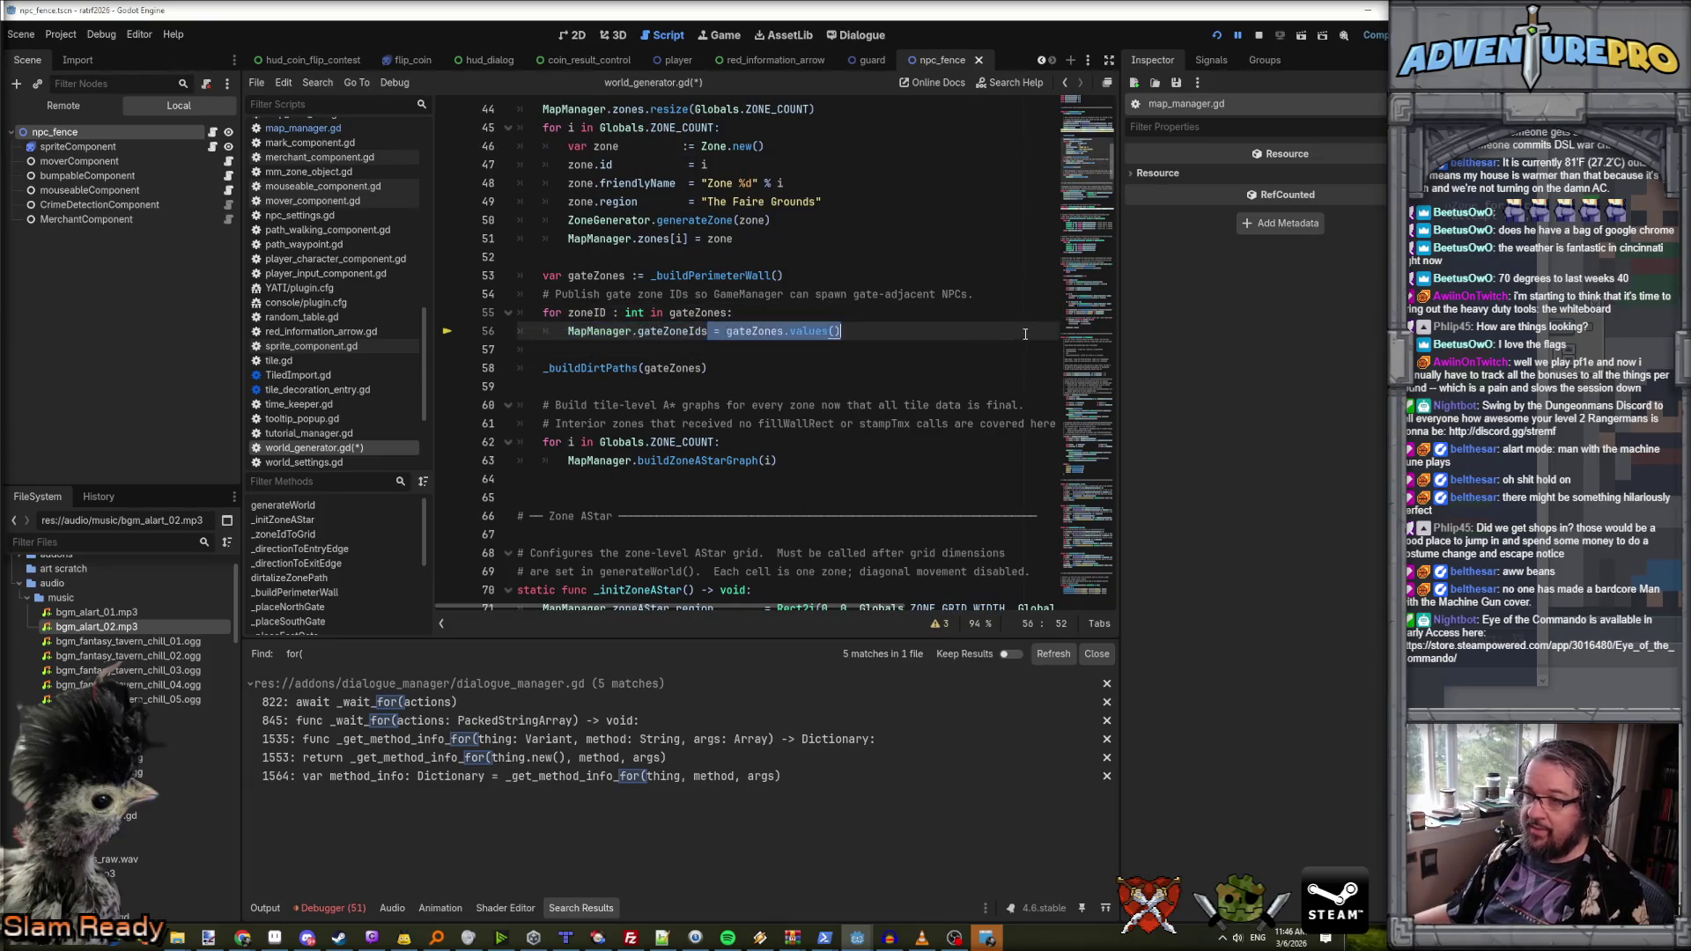
type(".add(zoneID")
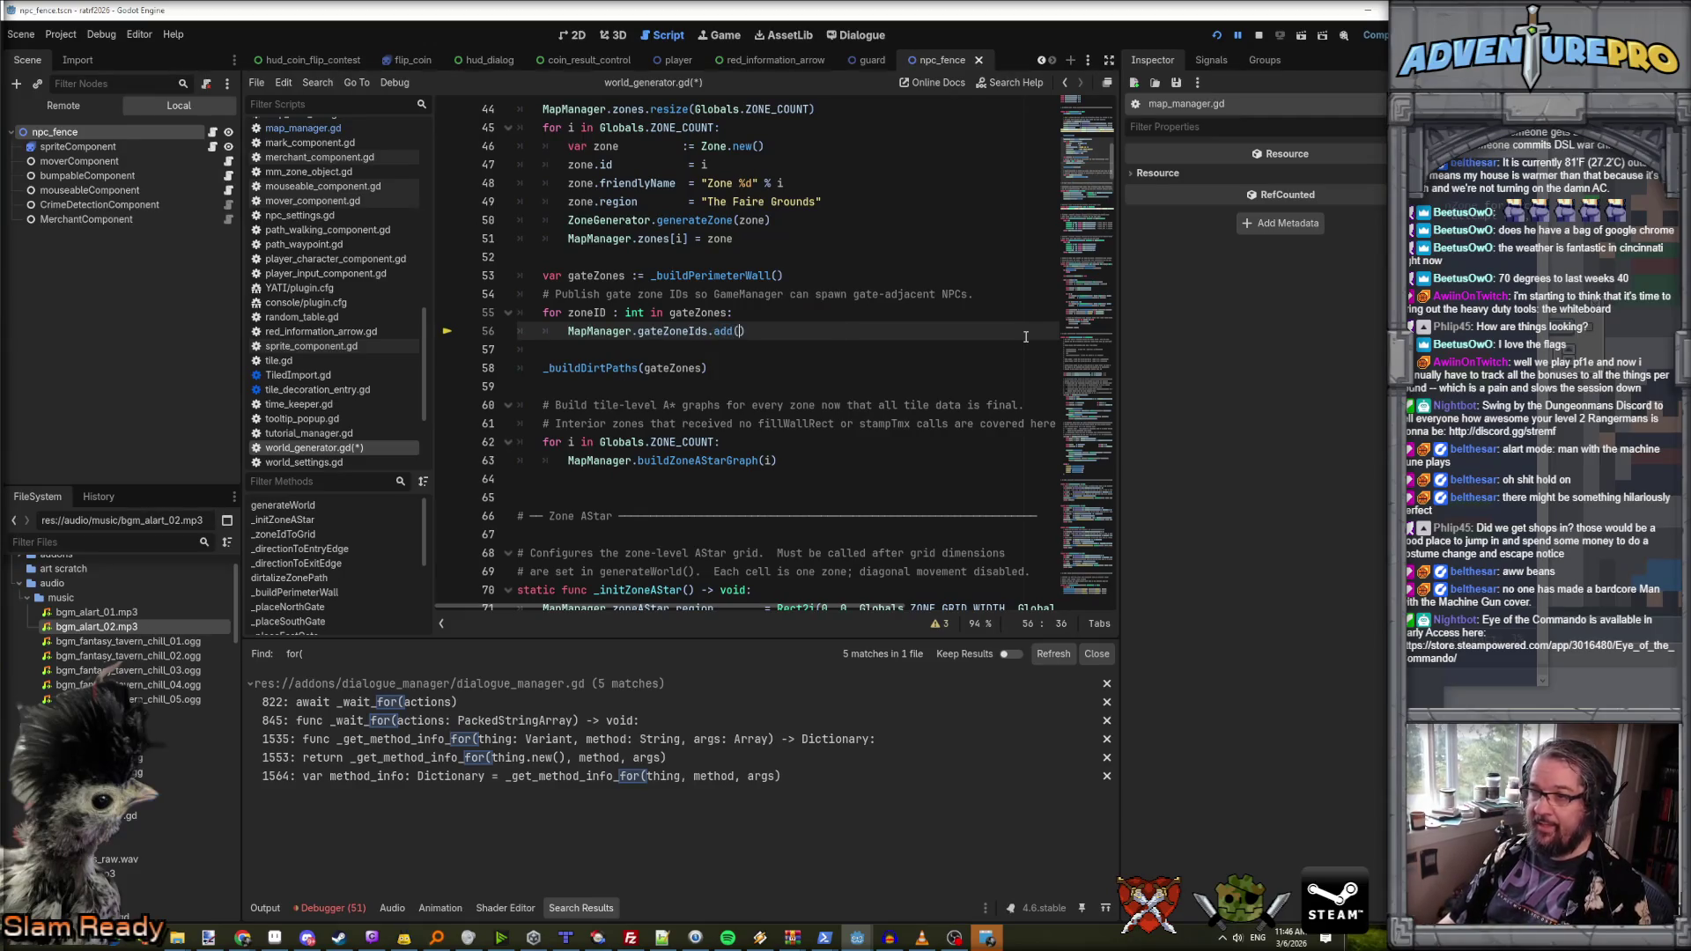
type(");")
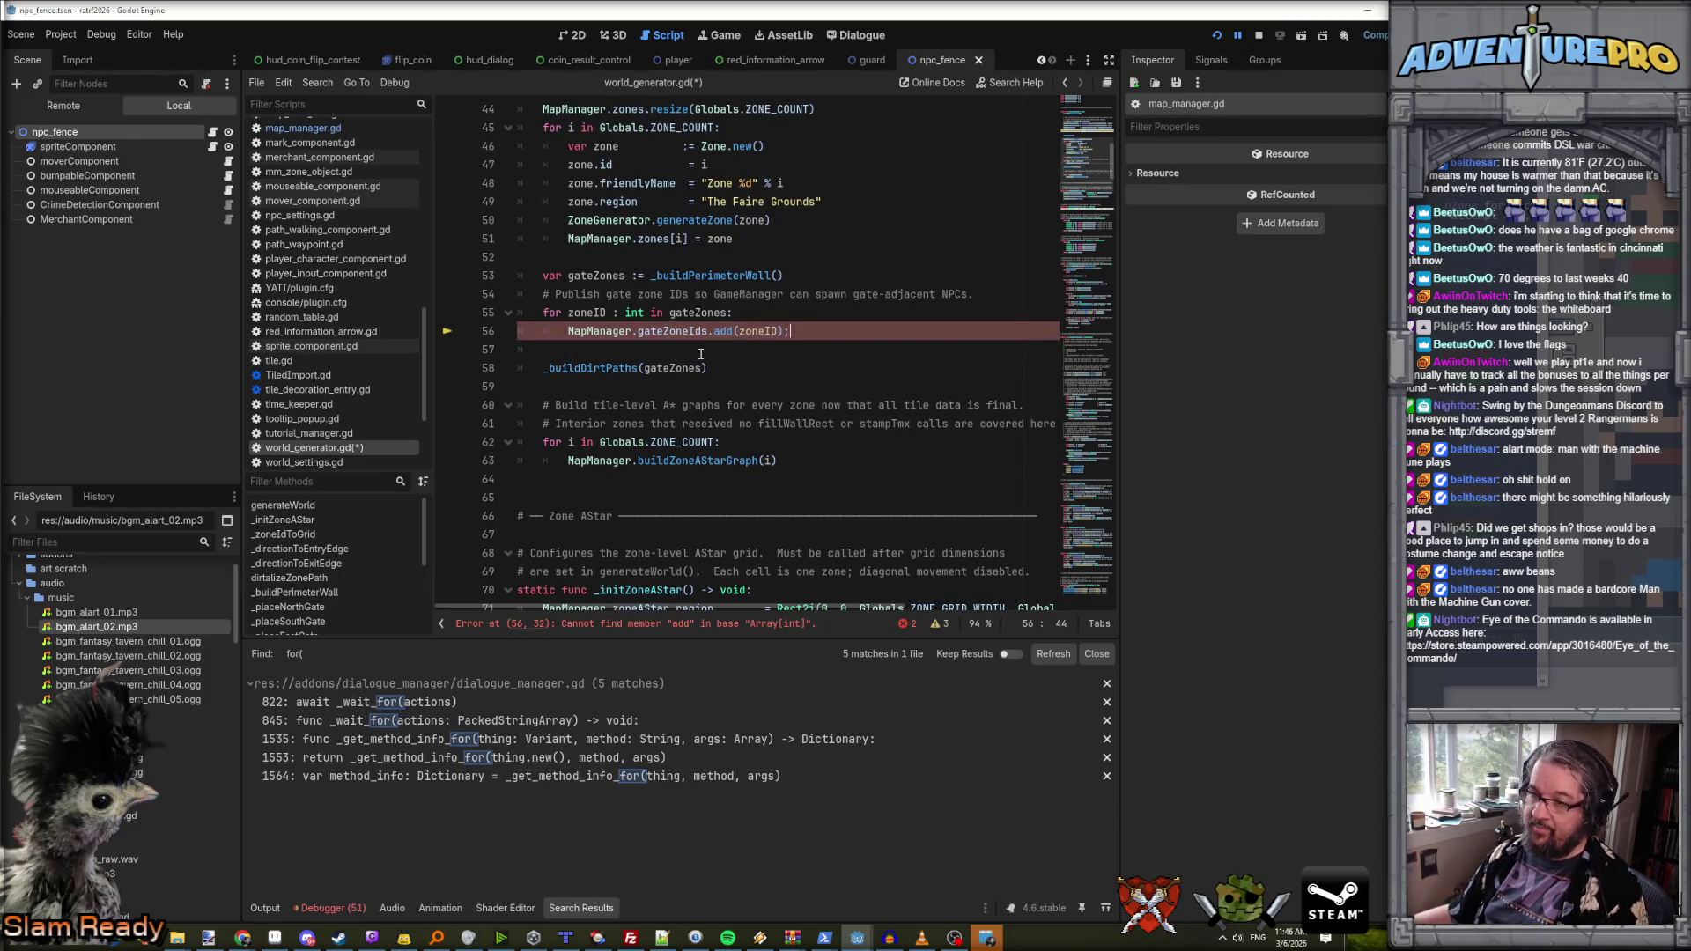
double_click(722, 331)
left_click(722, 331)
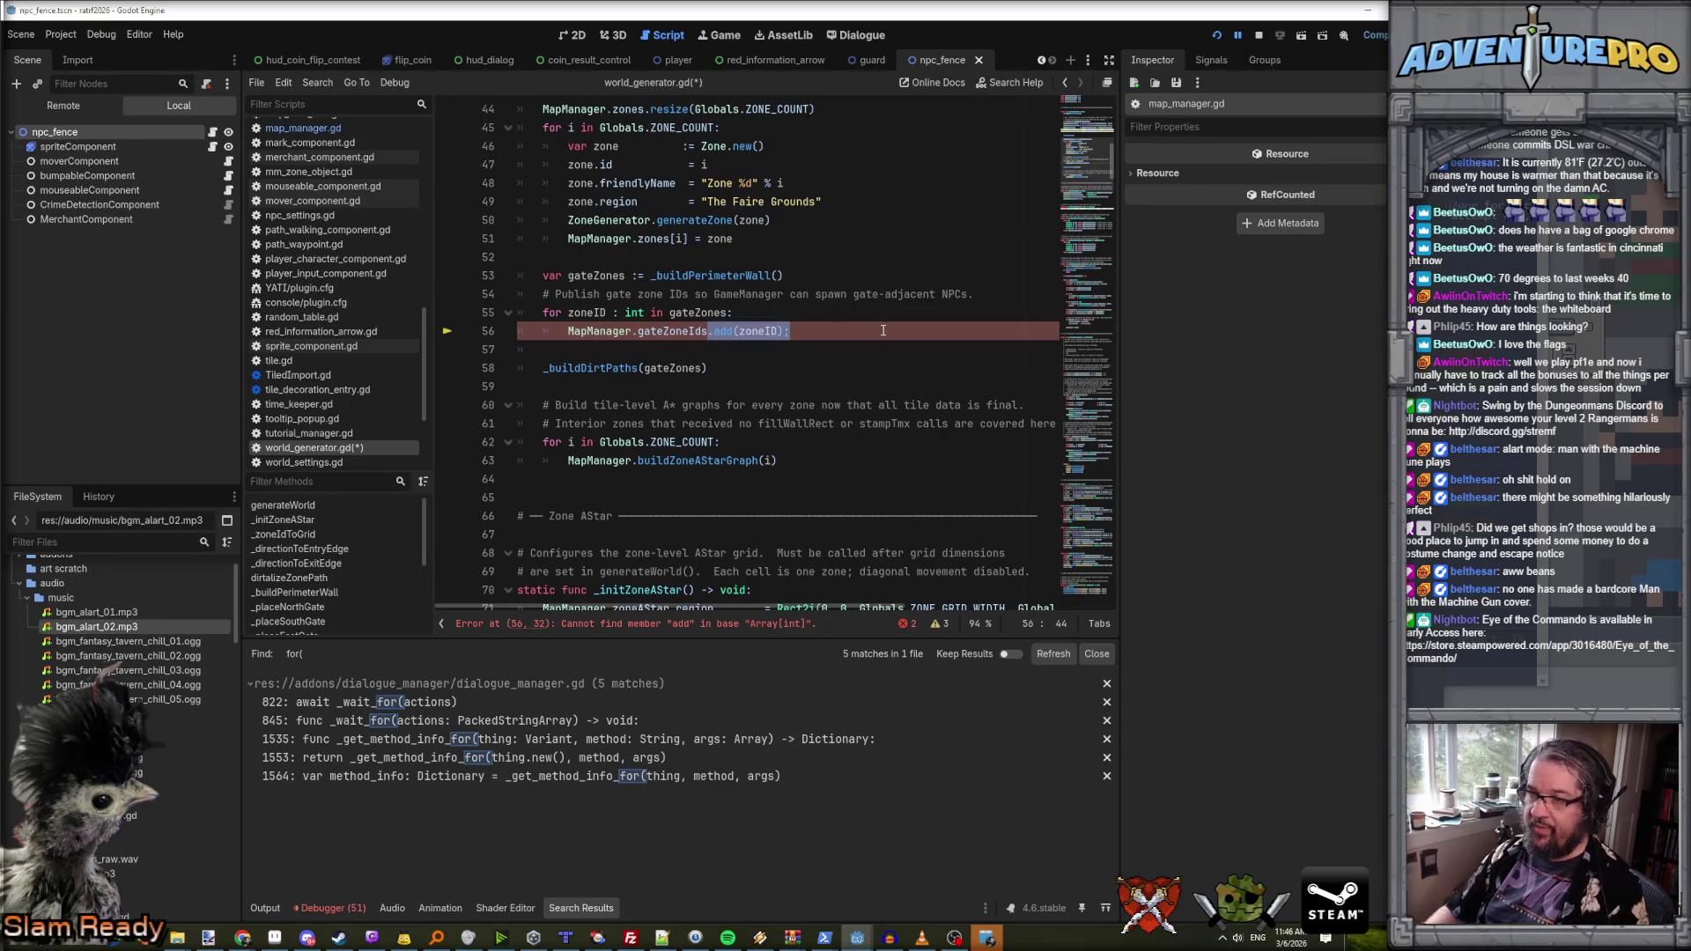
type("/append")
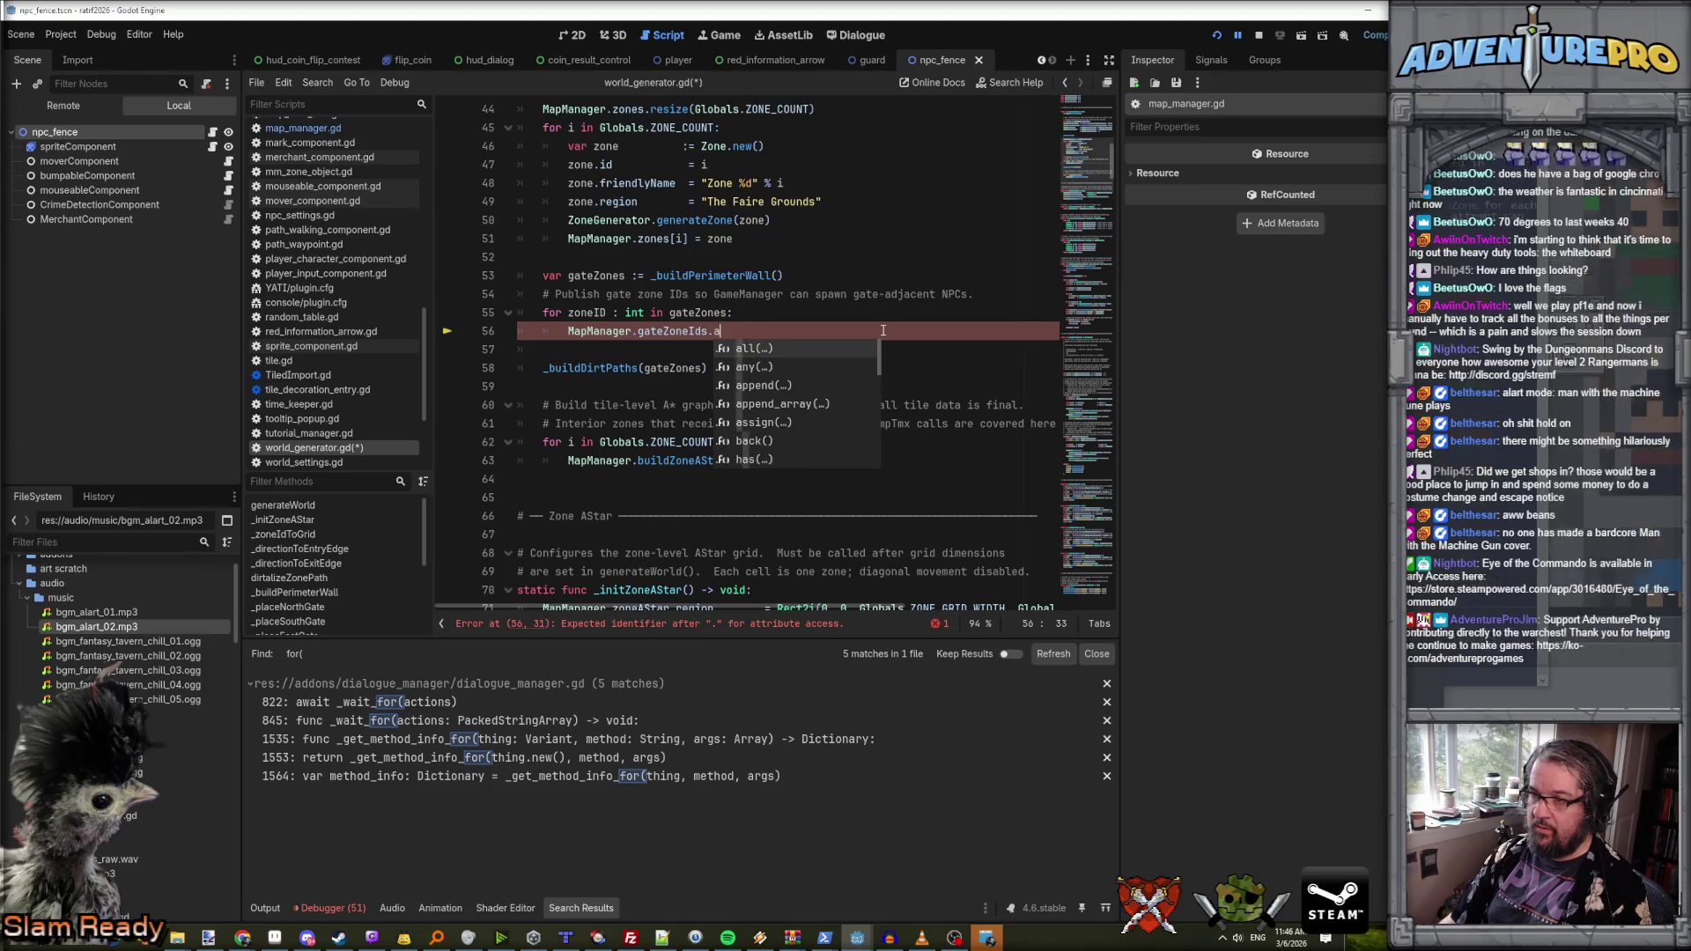
type("(zone")
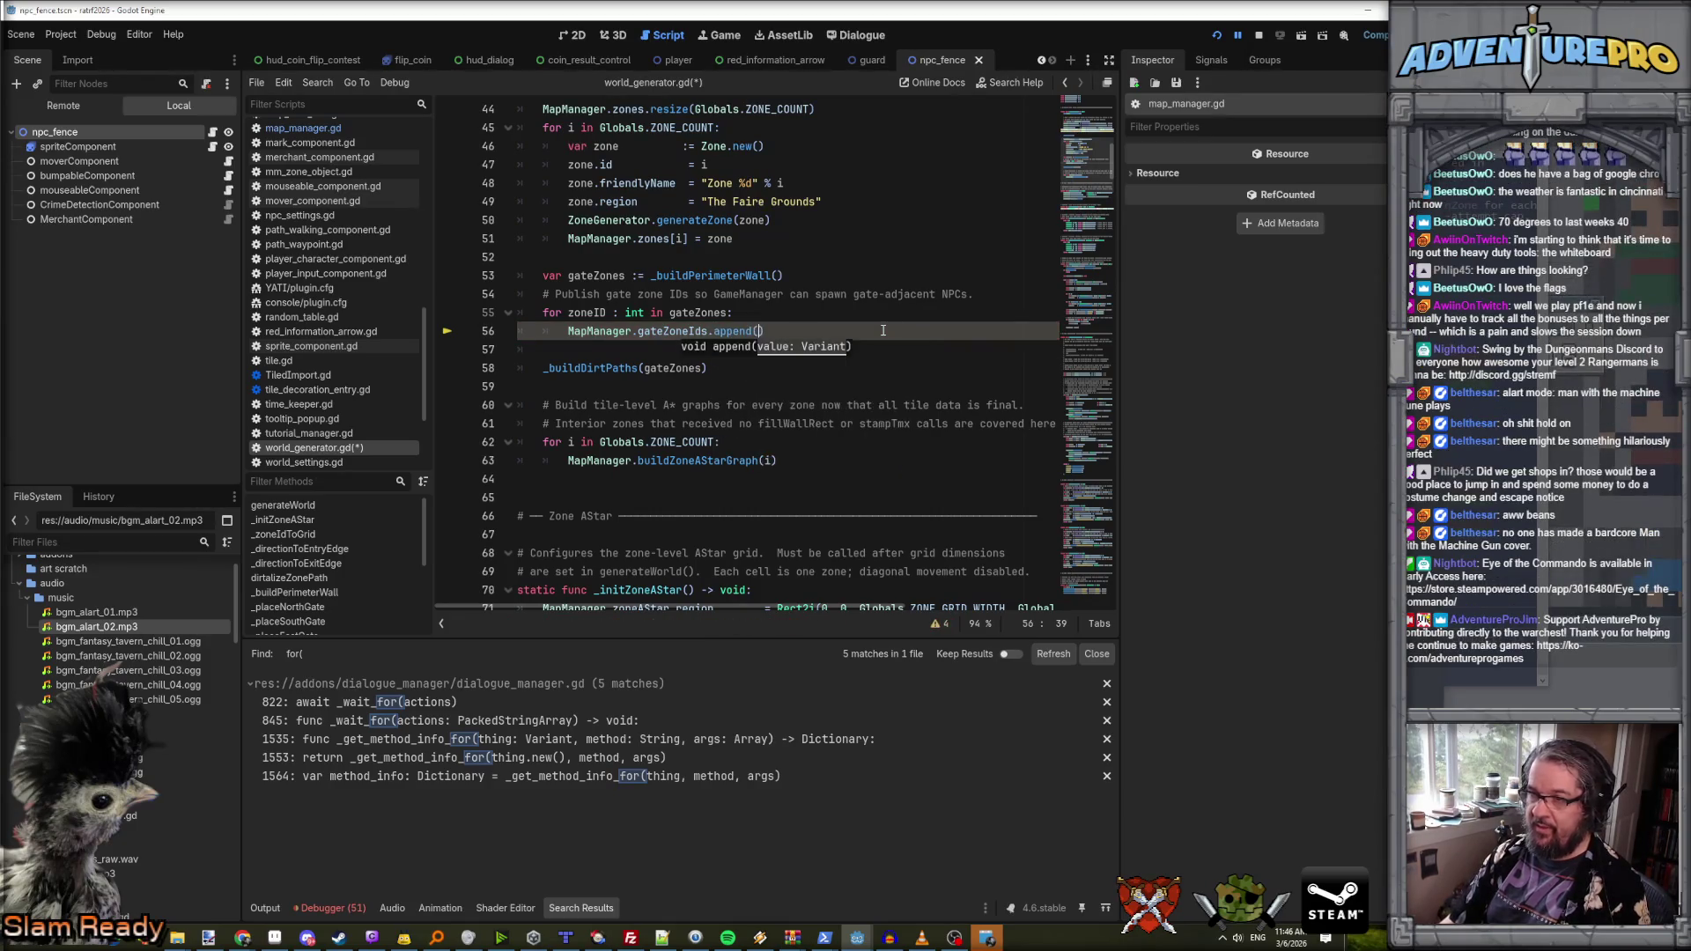
type("ID);")
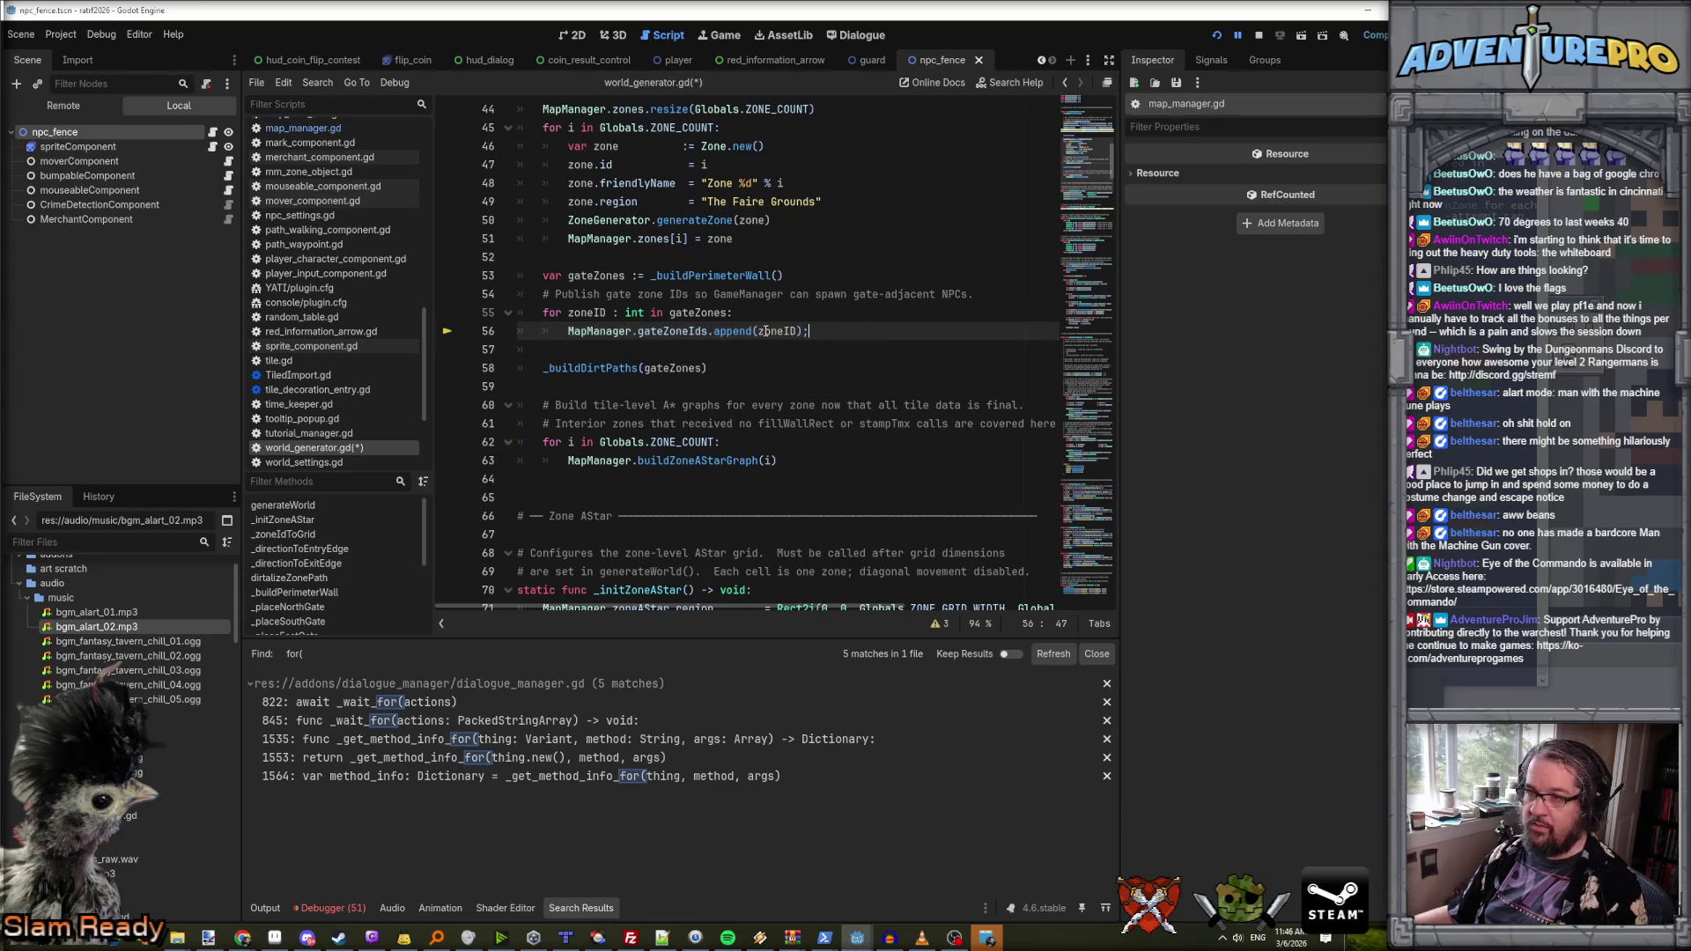
key("Up")
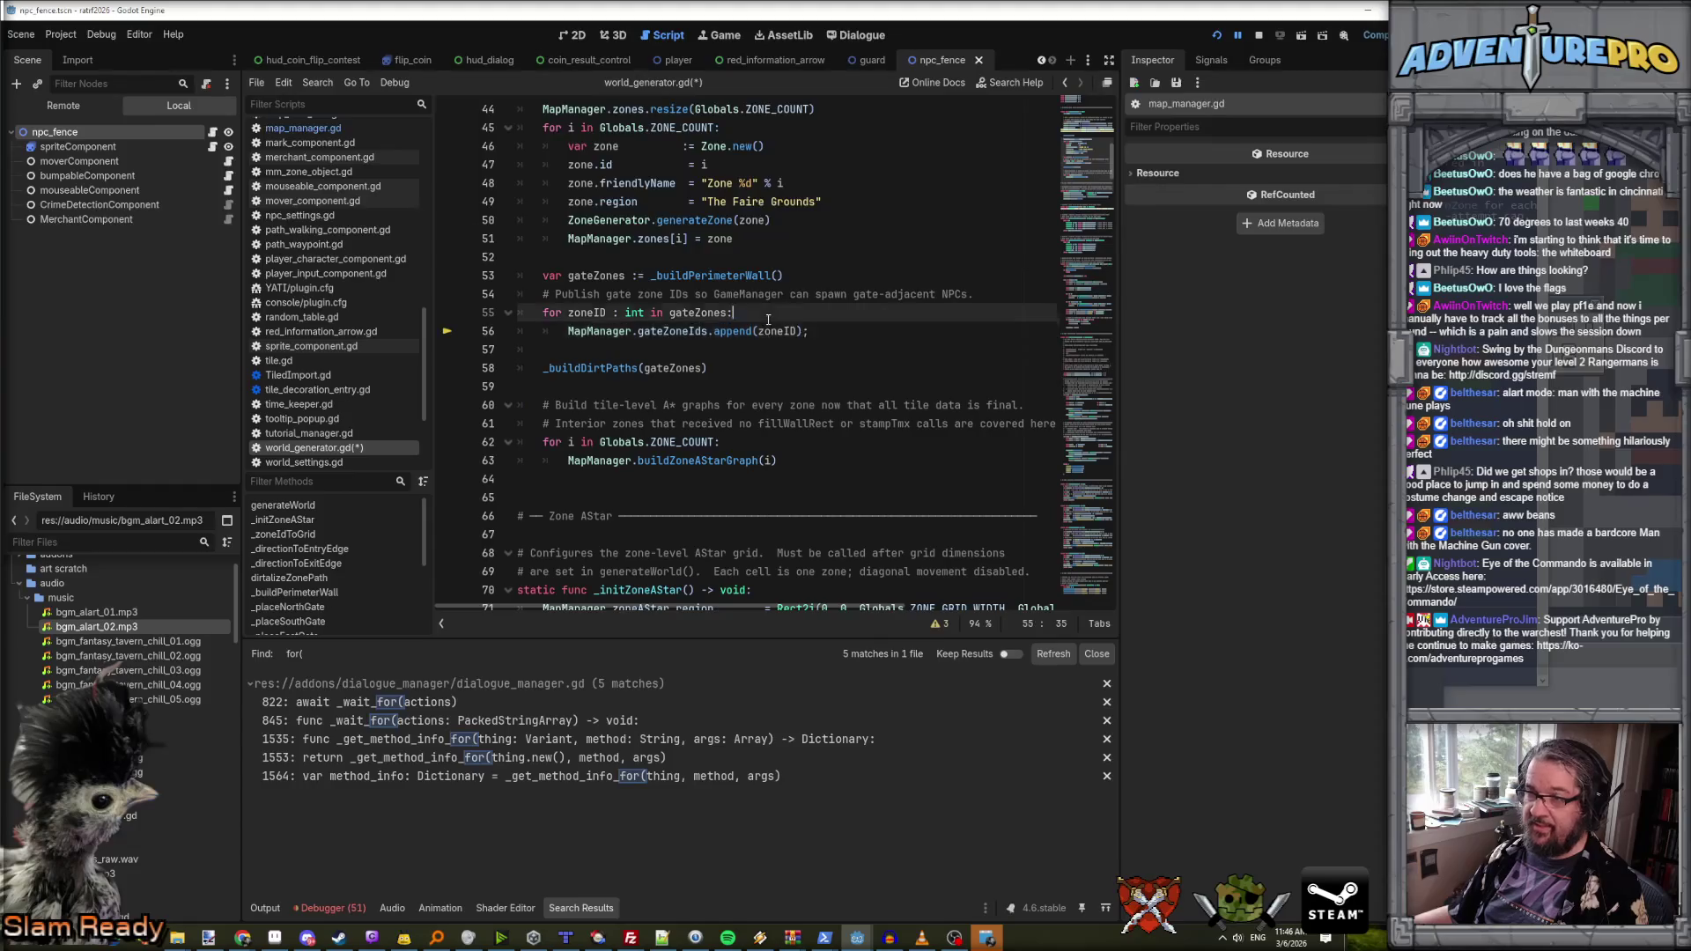
left_click(1216, 37)
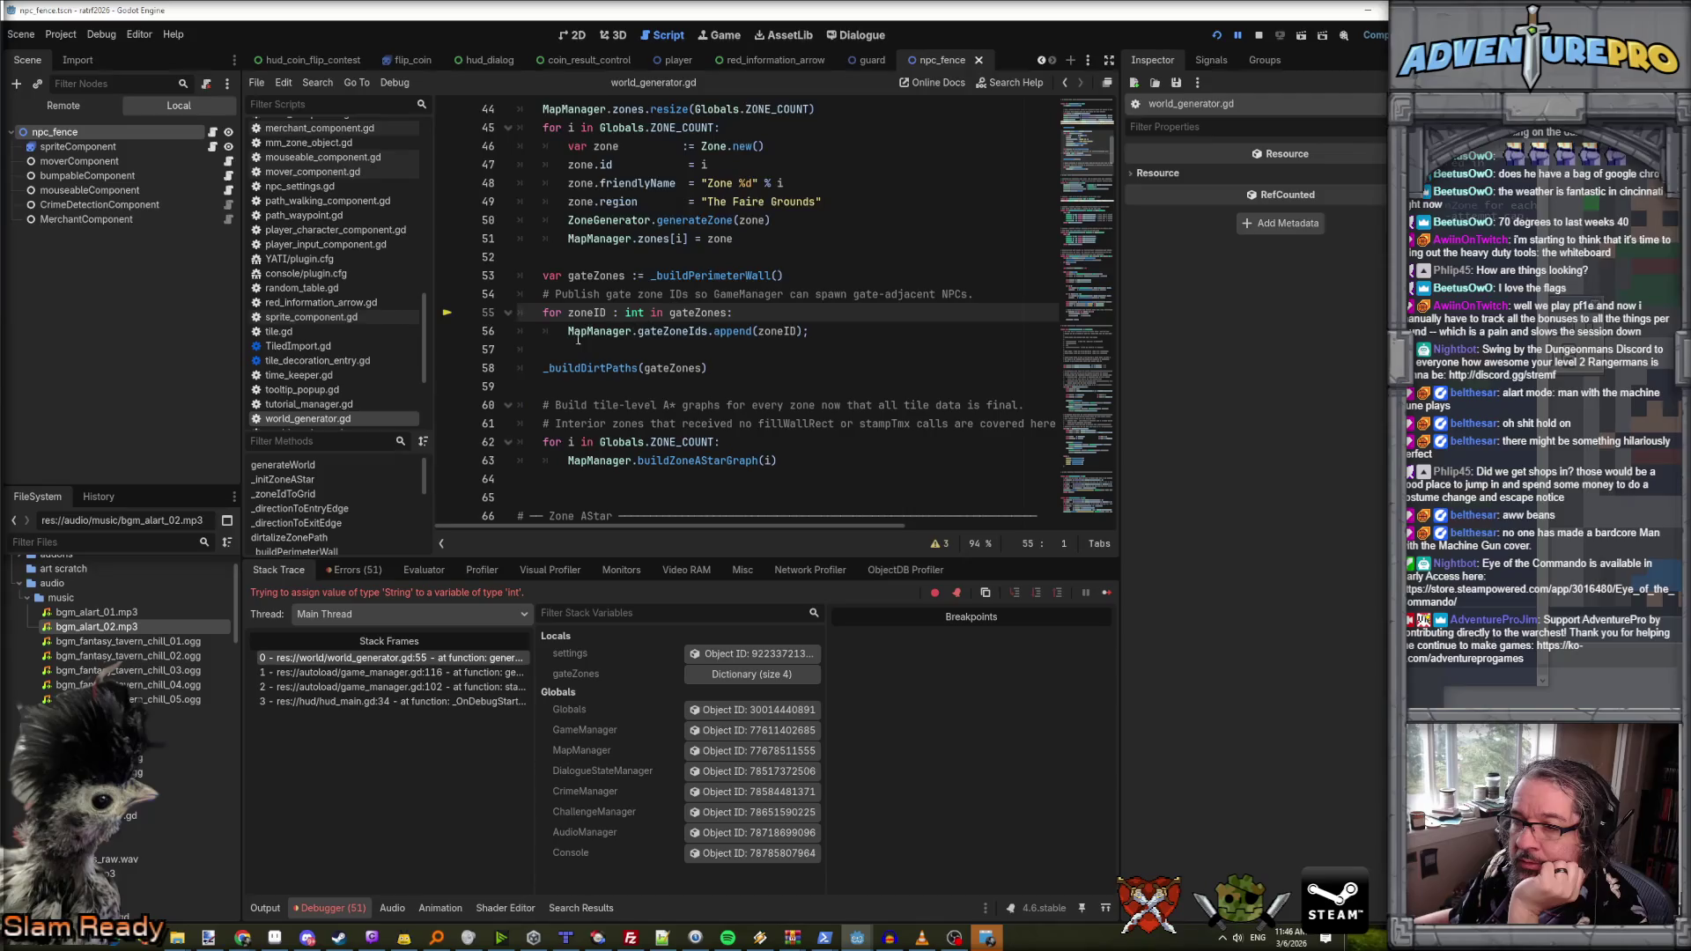
Drop the int annotation and try zoneName/zoneID and kvp as the loop variables
mouse_move(700, 312)
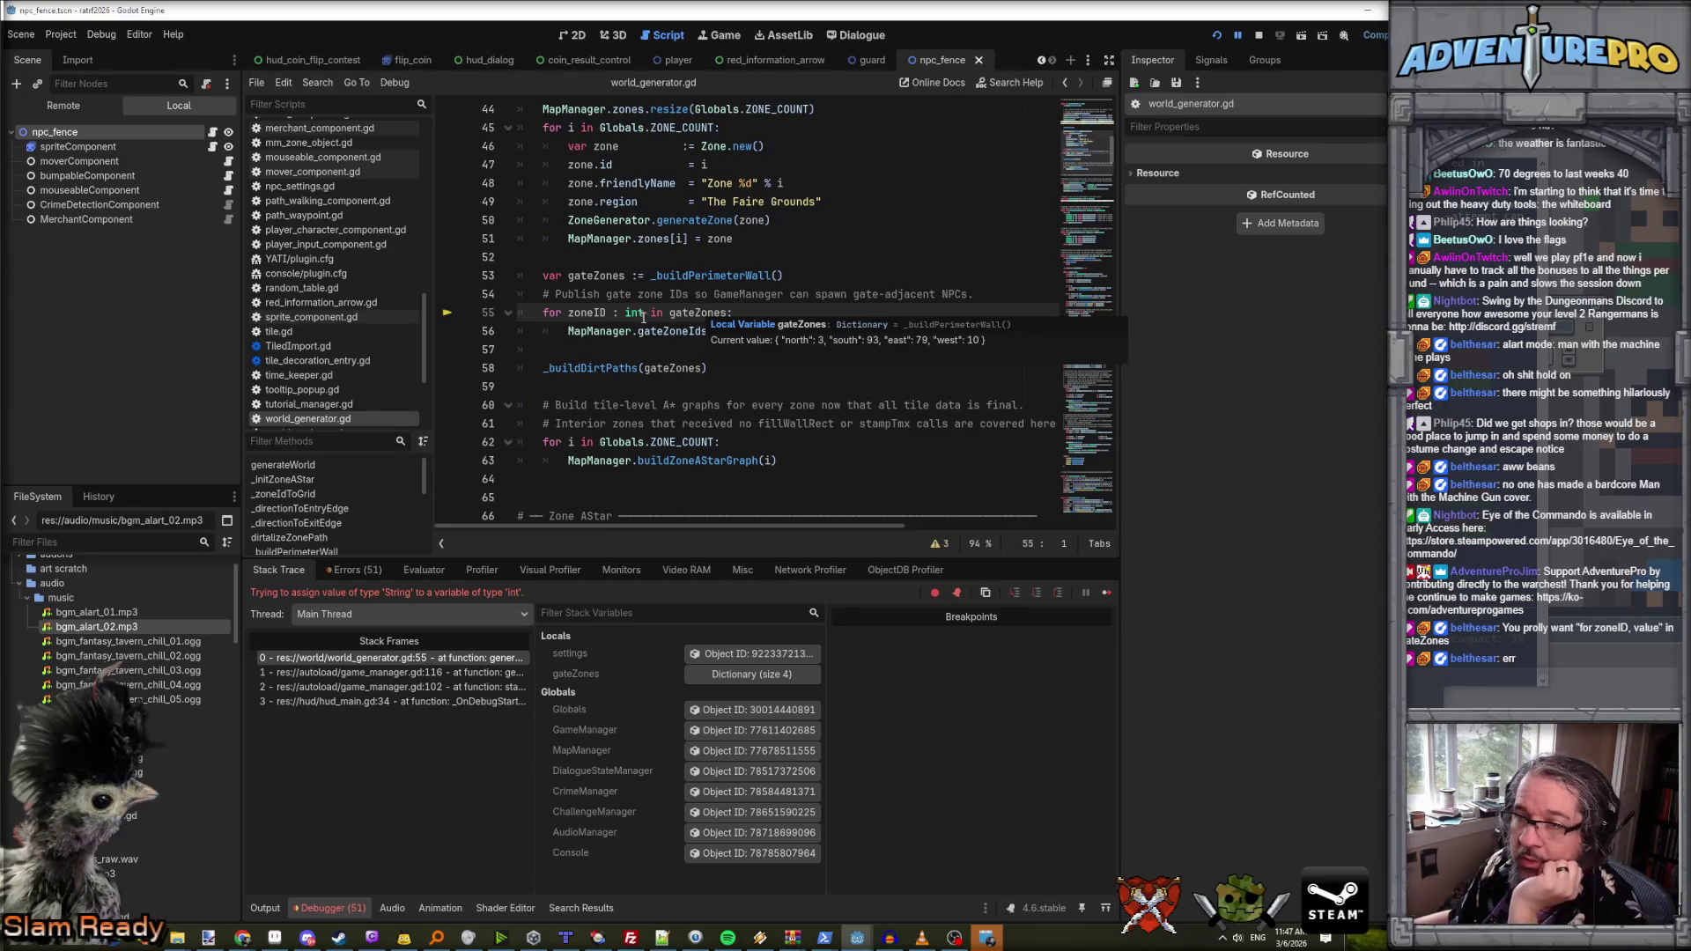
double_click(599, 313)
type("zoneName,Zone")
key("BackSpace")
key("BackSpace")
key("BackSpace")
type("zoneID")
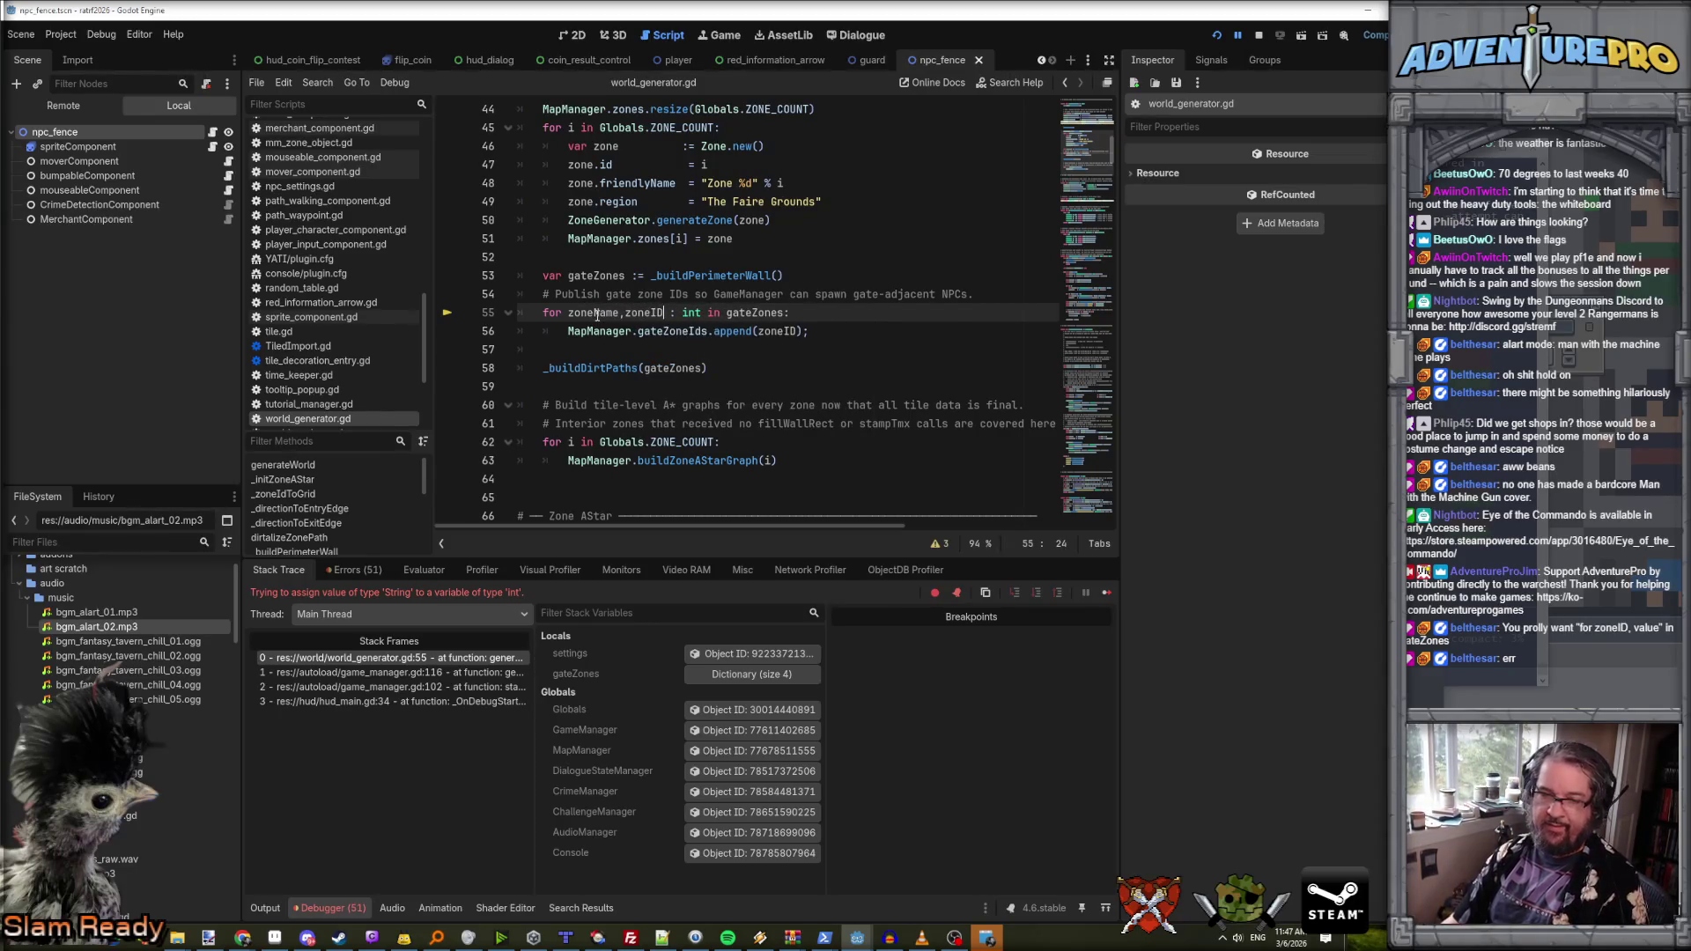
key("Right")
key("Delete")
key("Delete")
key("Delete")
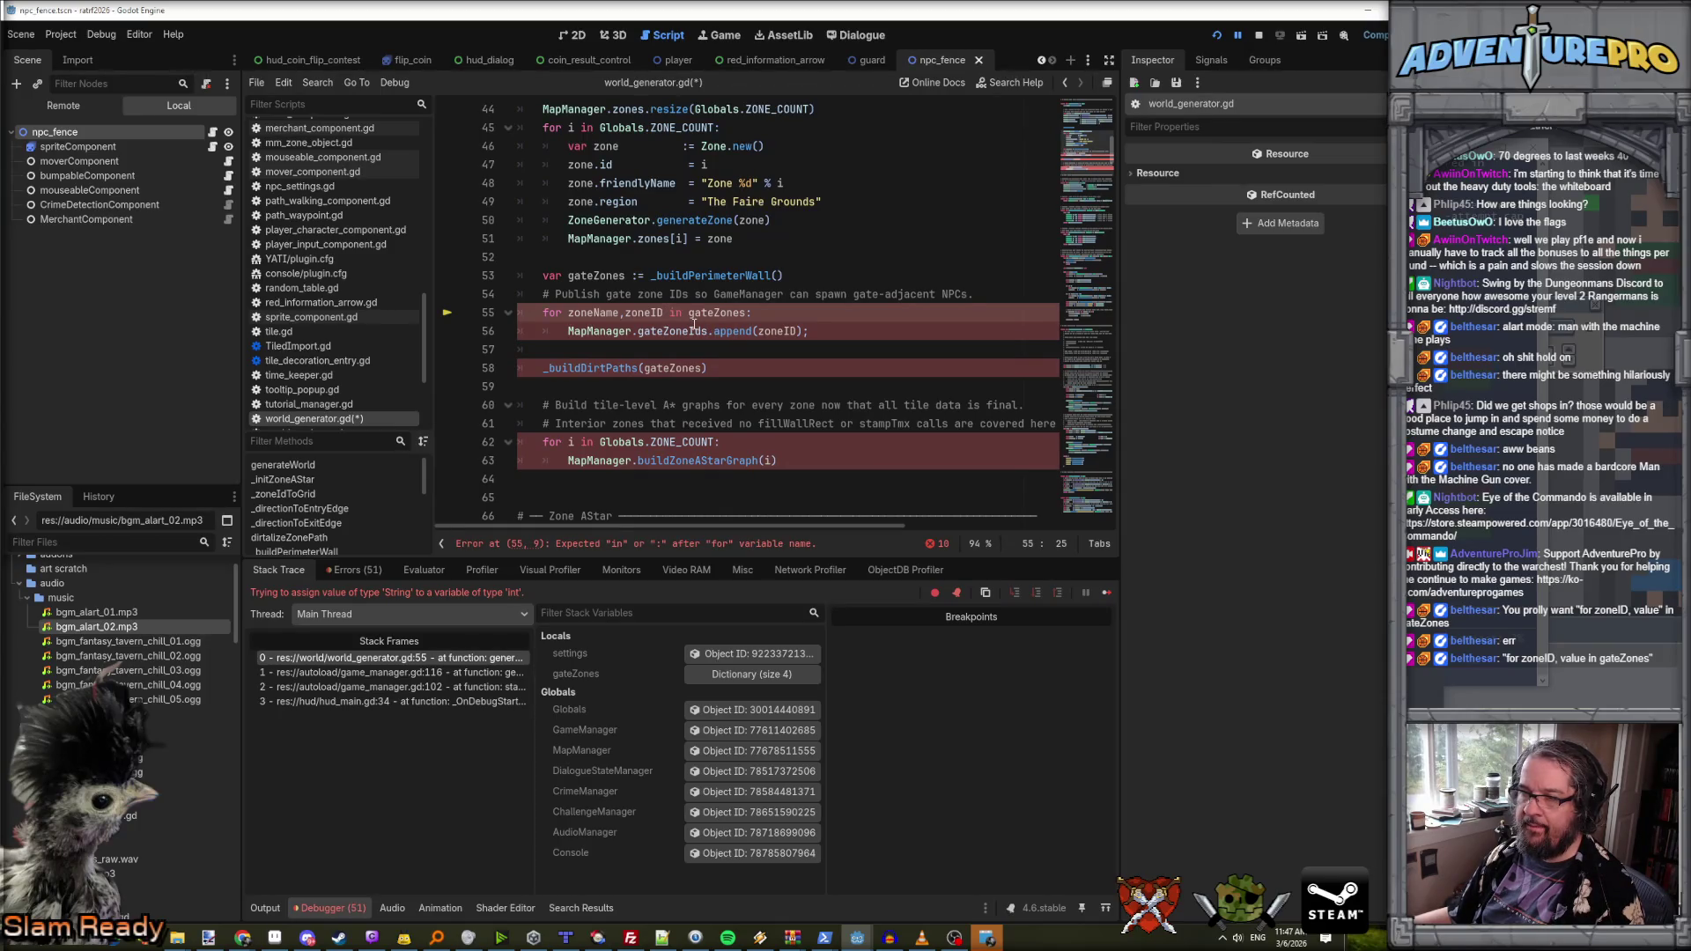
double_click(605, 313)
key("ctrl+shift+Right")
type("kvp")
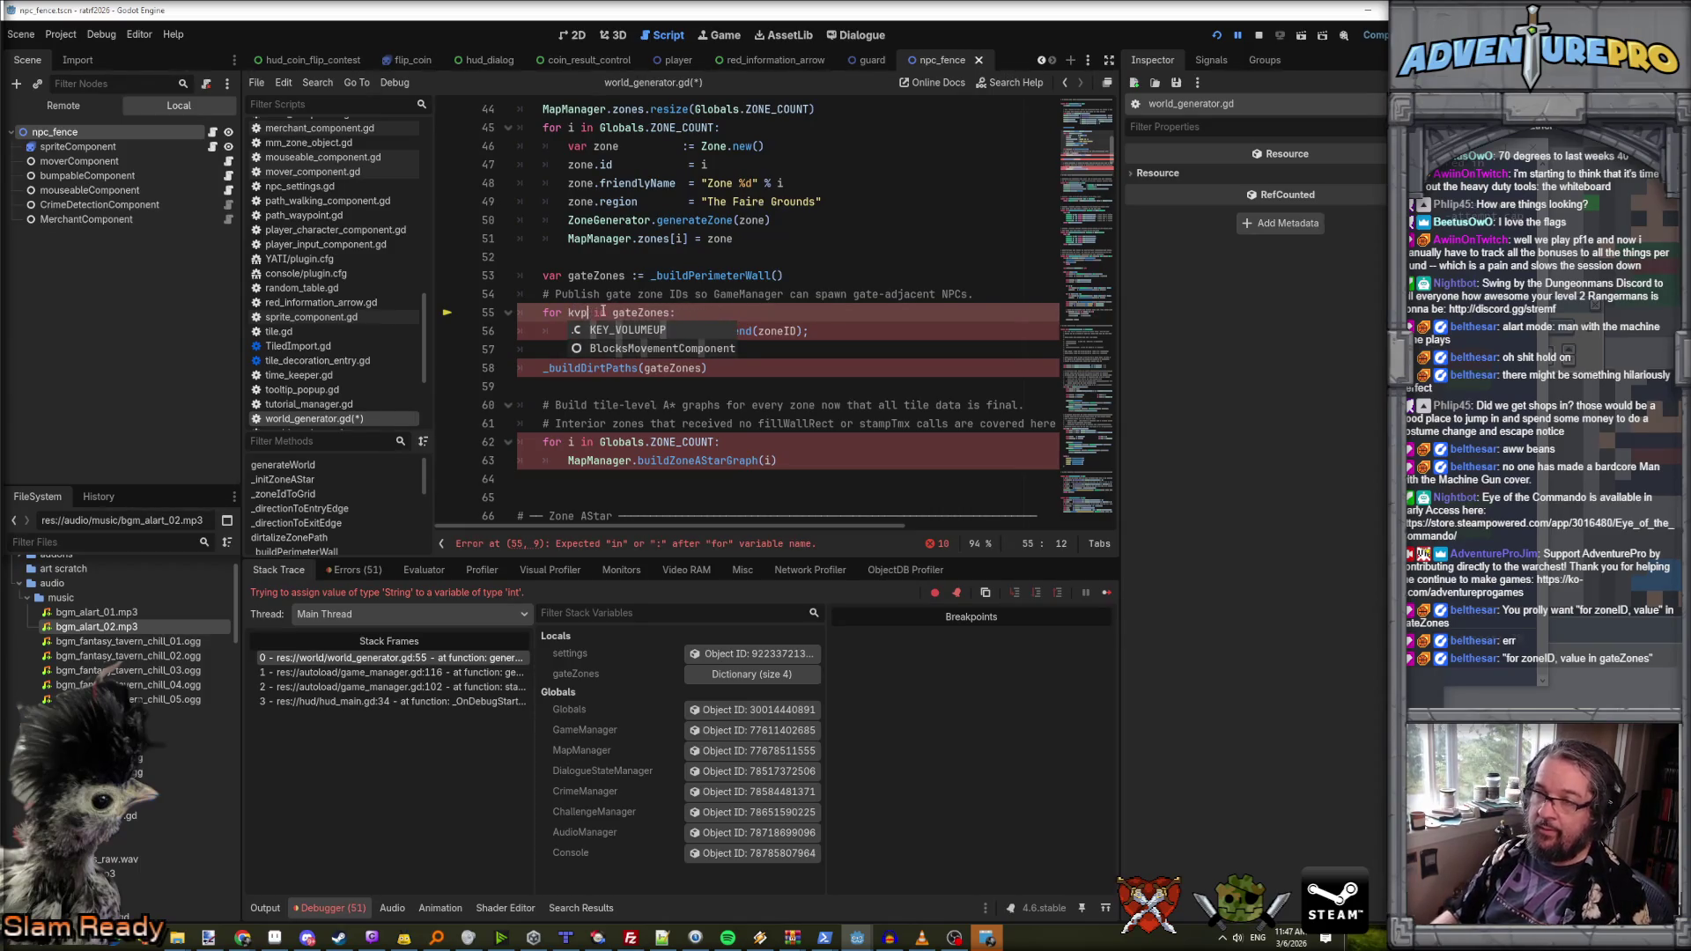
key("Escape")
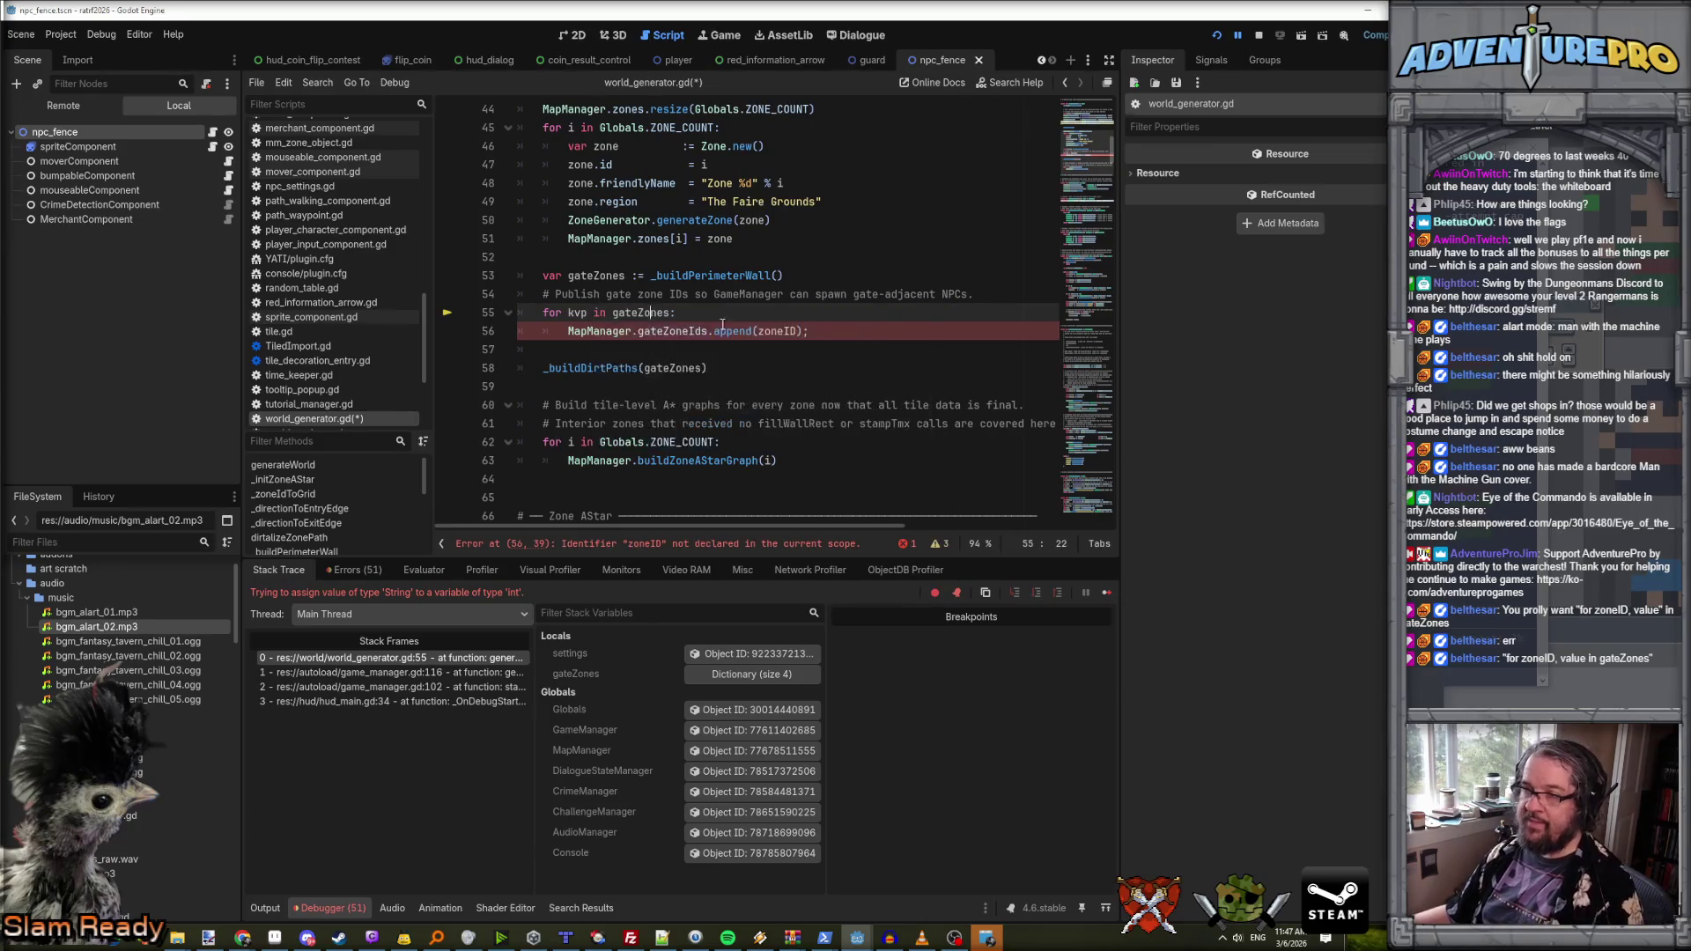
Name the loop variable zoneKey, append gateZones[zoneKey], save, and rerun the game
double_click(779, 332)
double_click(573, 314)
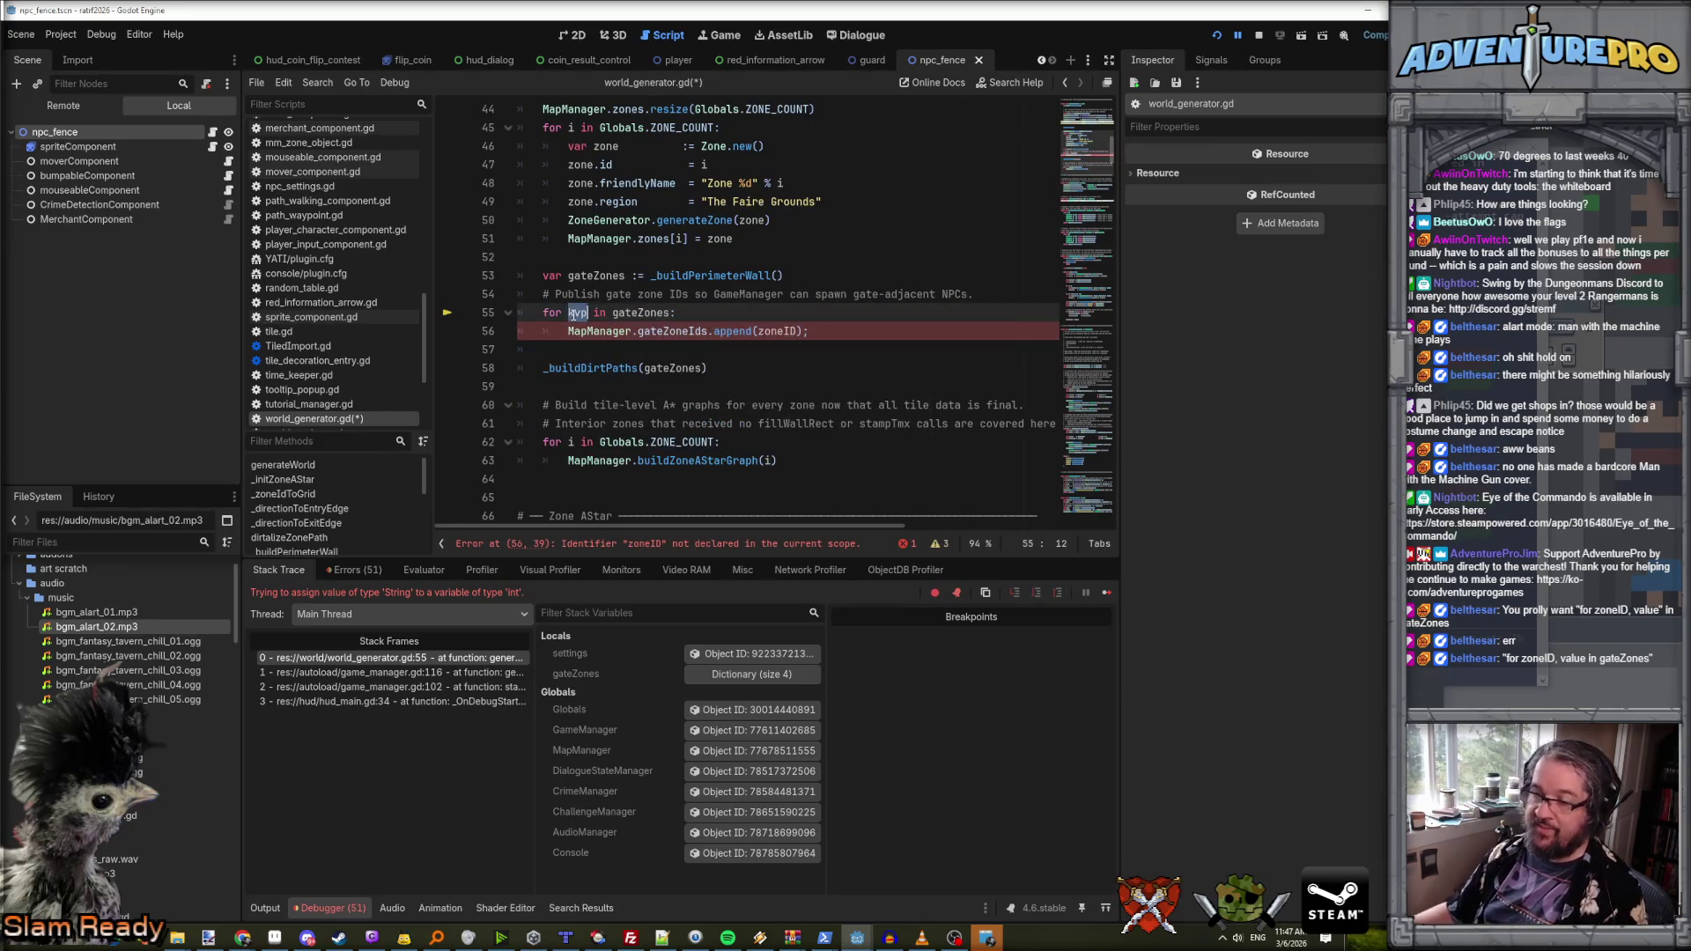
type("zoneKey")
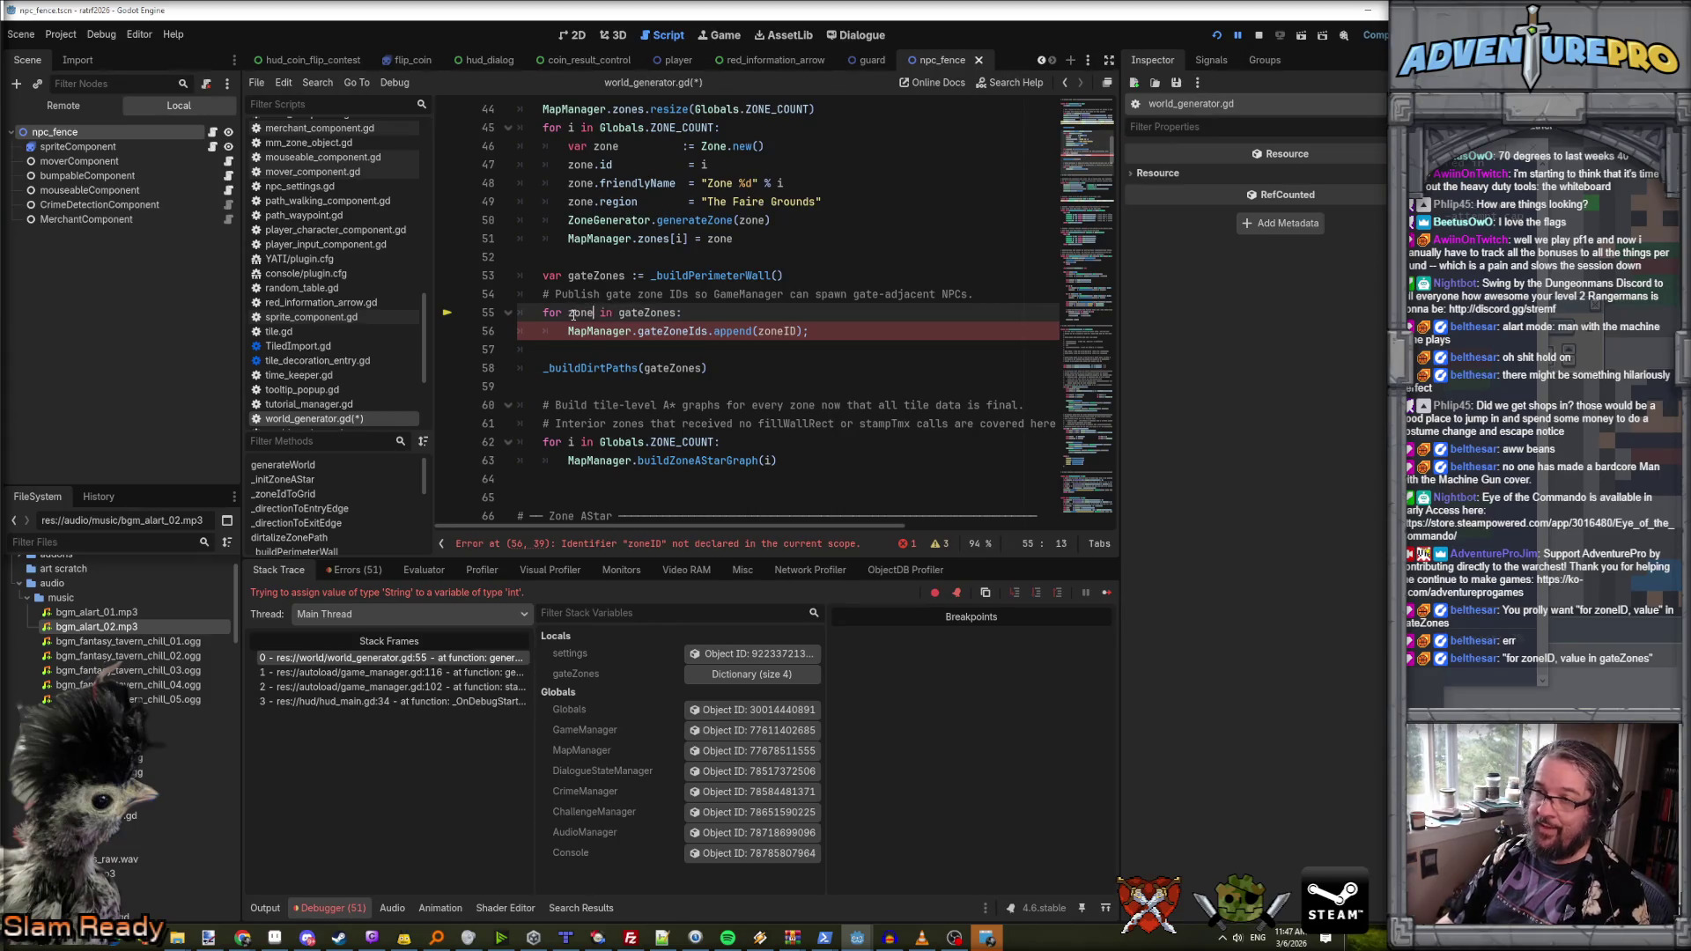
double_click(669, 312)
key("ctrl+c")
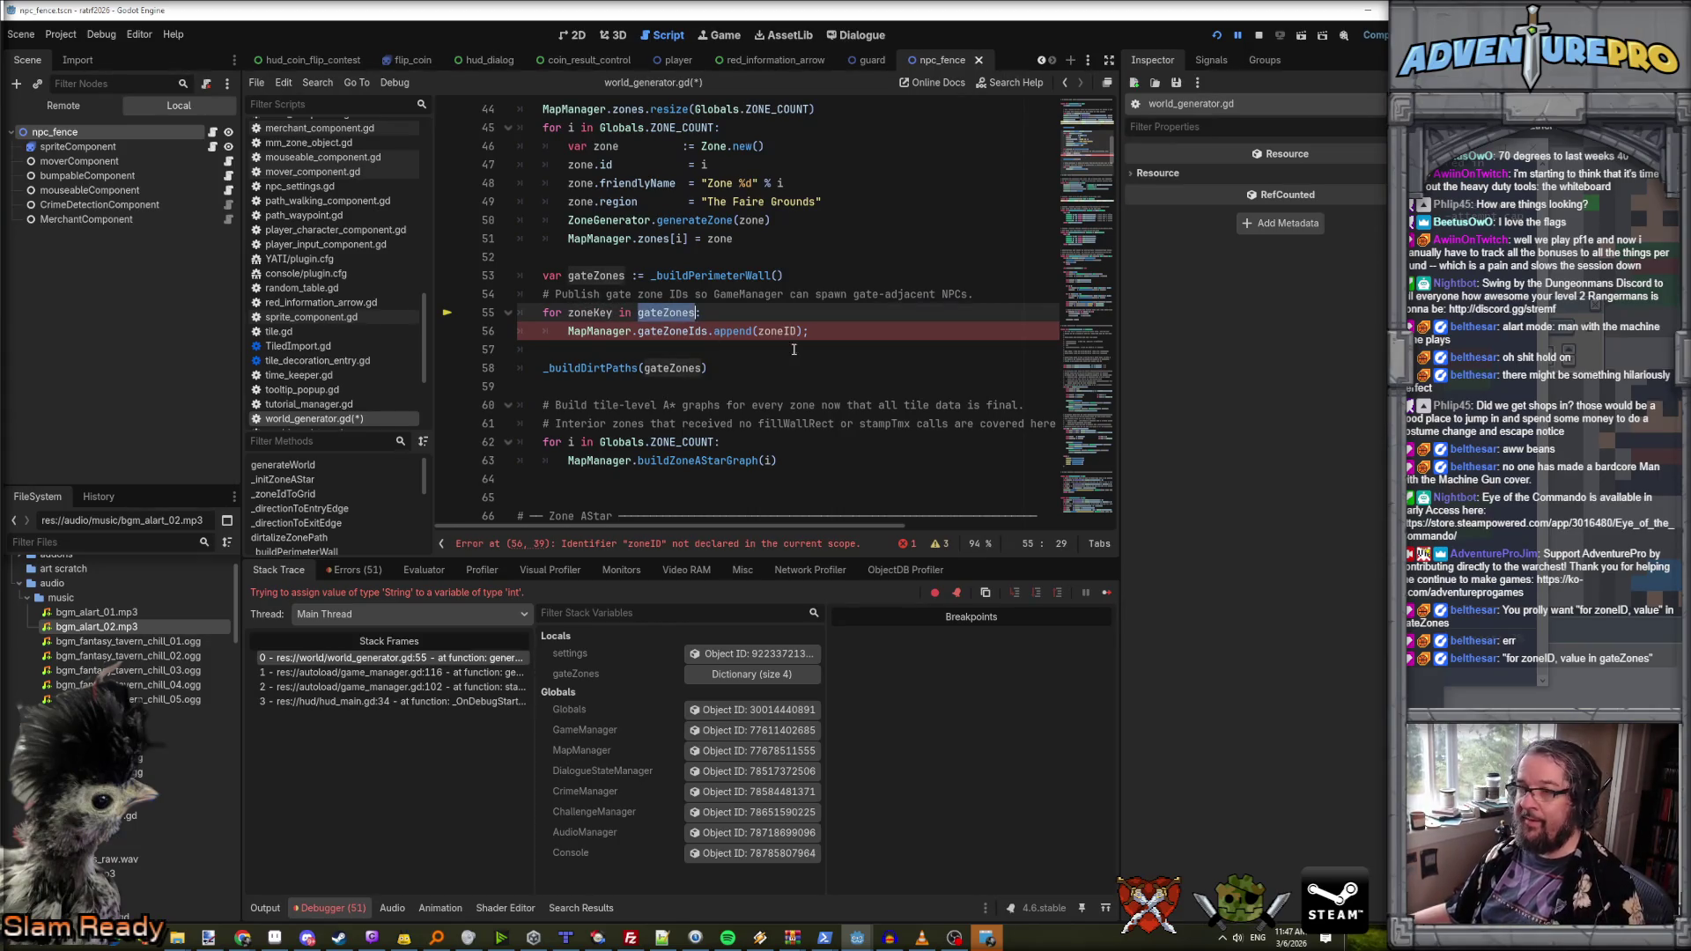
double_click(779, 331)
key("ctrl+v")
type("[zoneKey]")
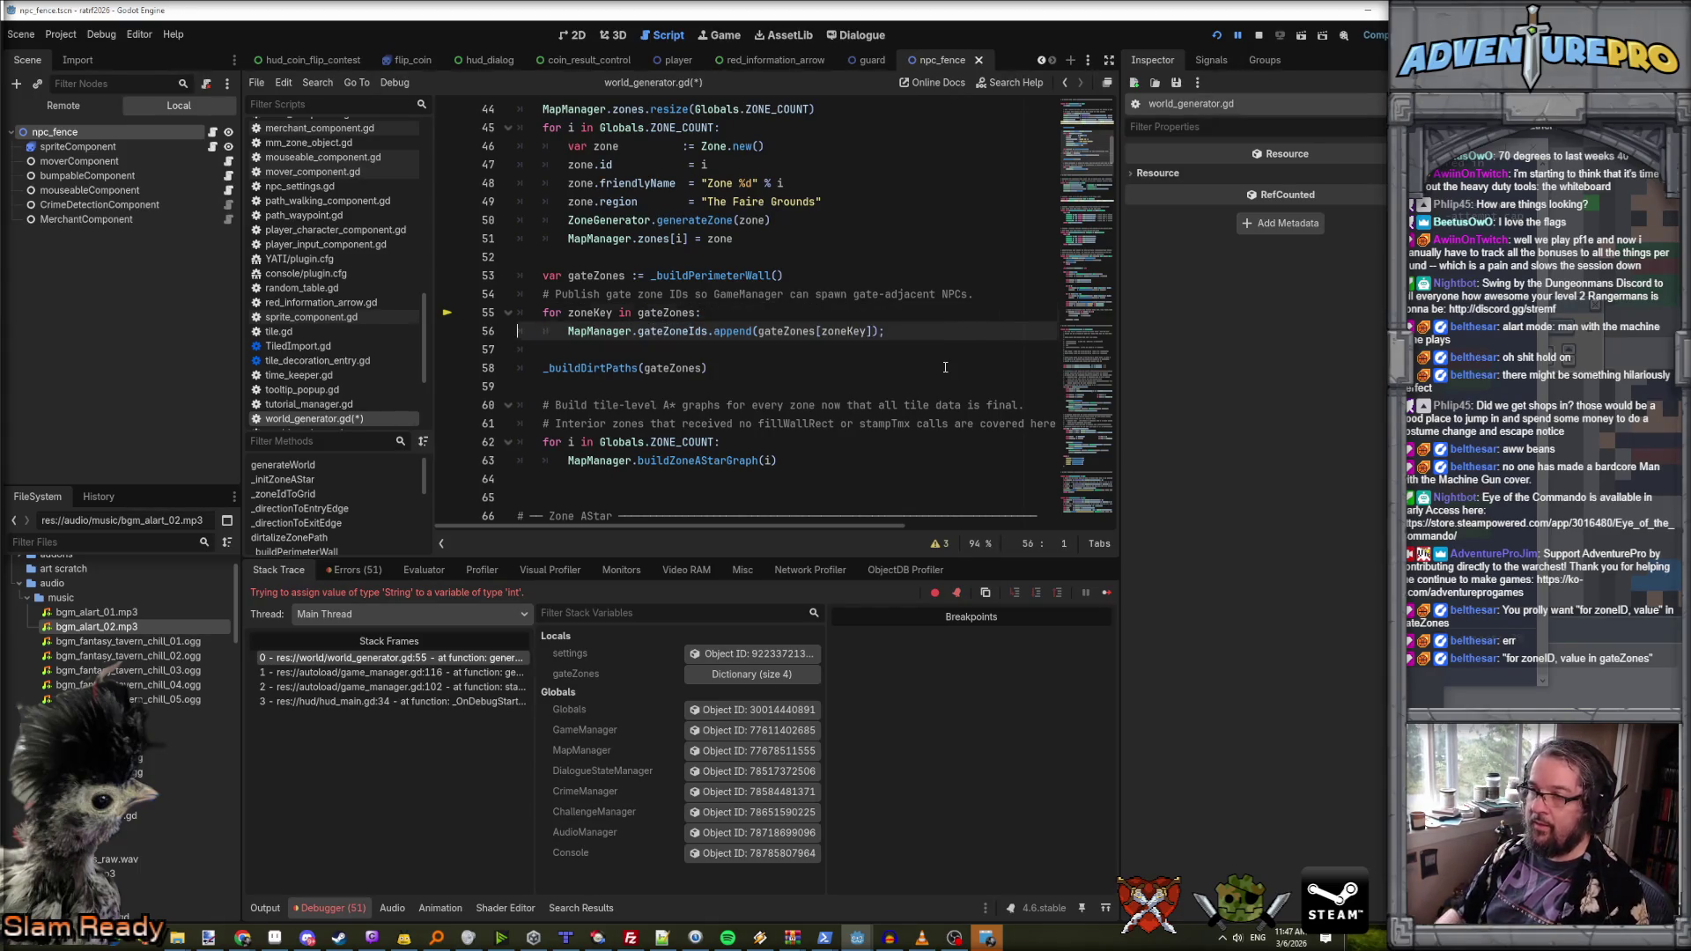
key("Down")
key("ctrl+s")
left_click(1216, 34)
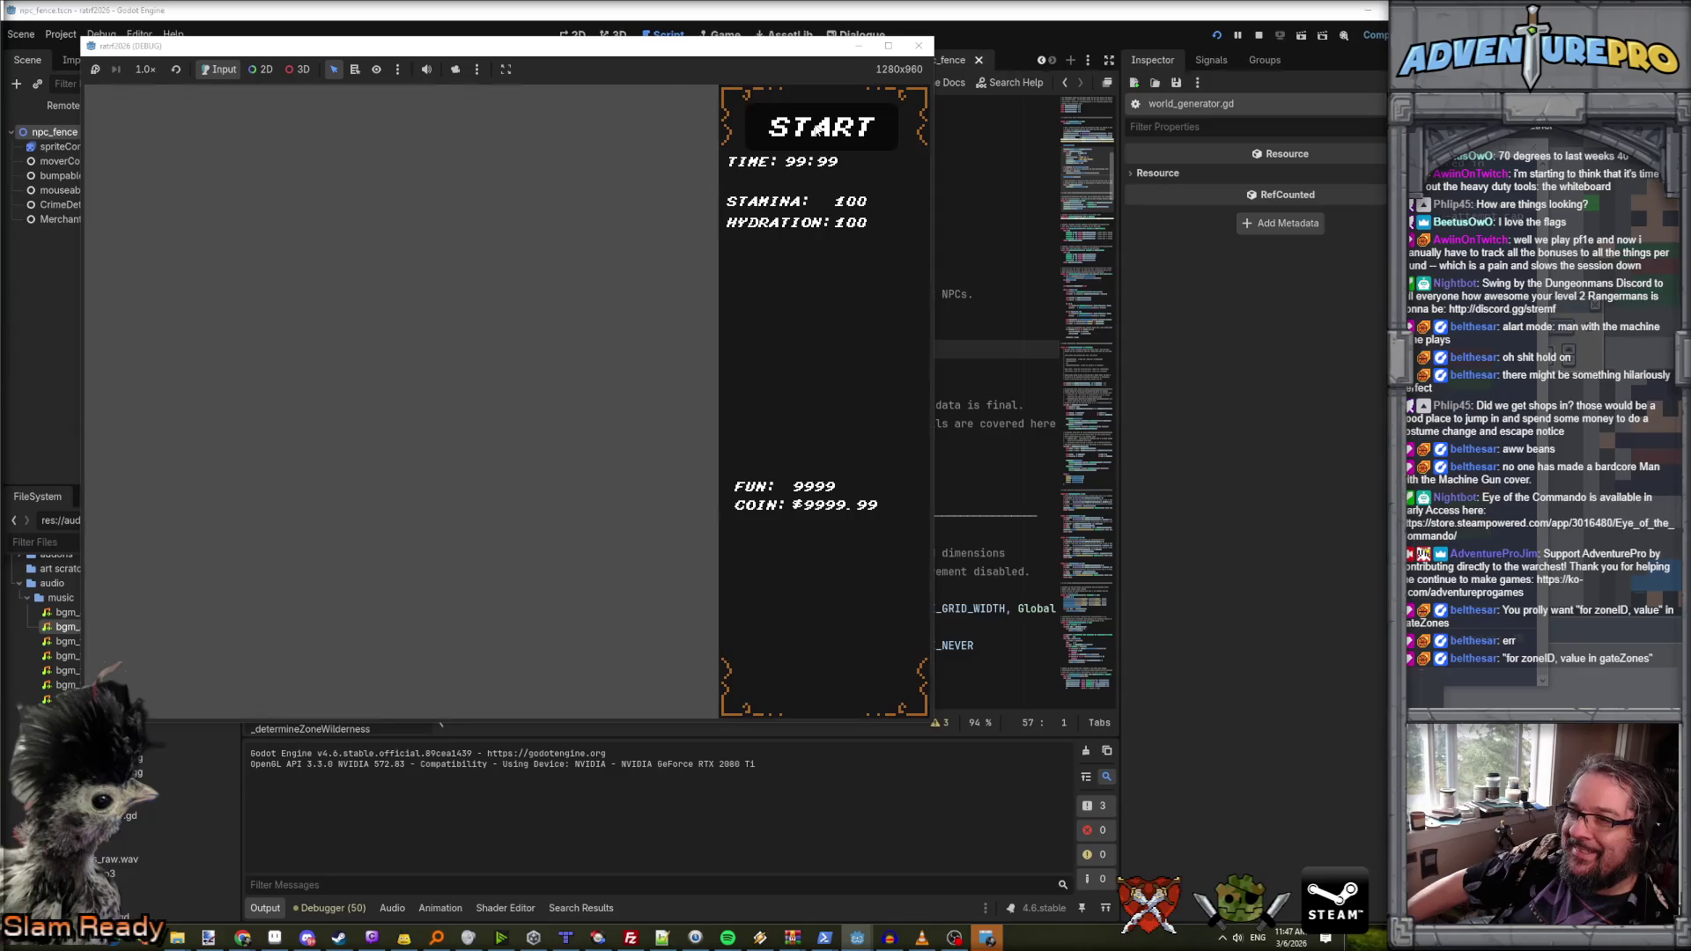
Start a game, follow the 'No dialogue resource provided' stack to merchant_component.gd line 42, and stop
left_click(813, 124)
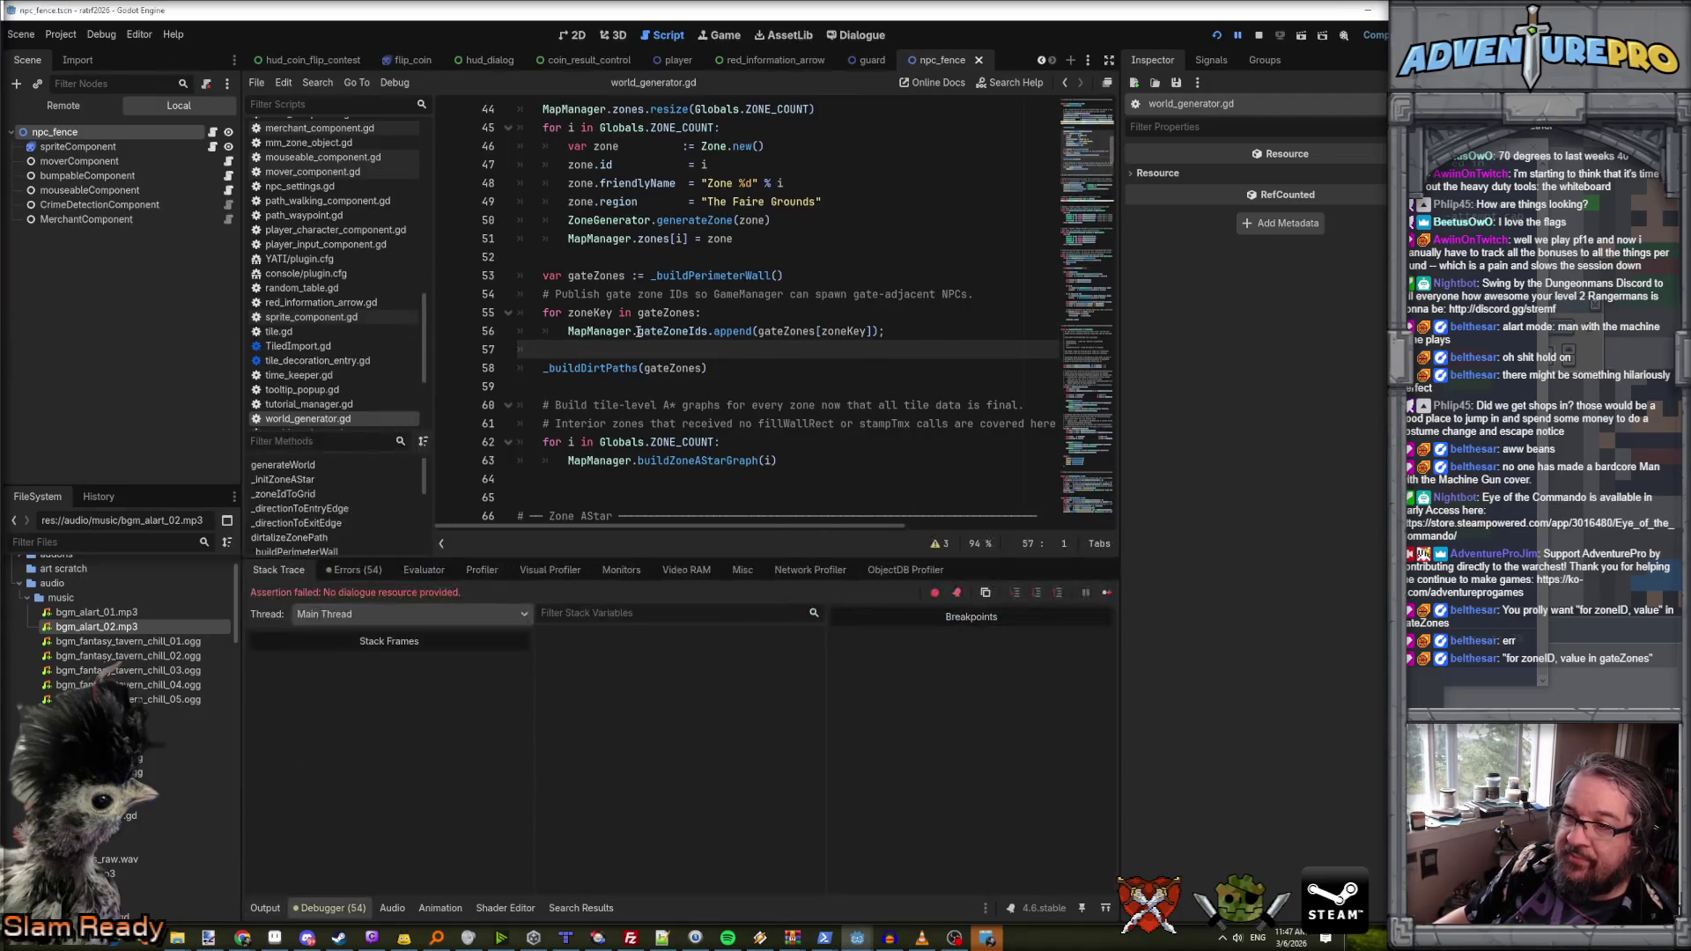
scroll(638, 331, "up", 4)
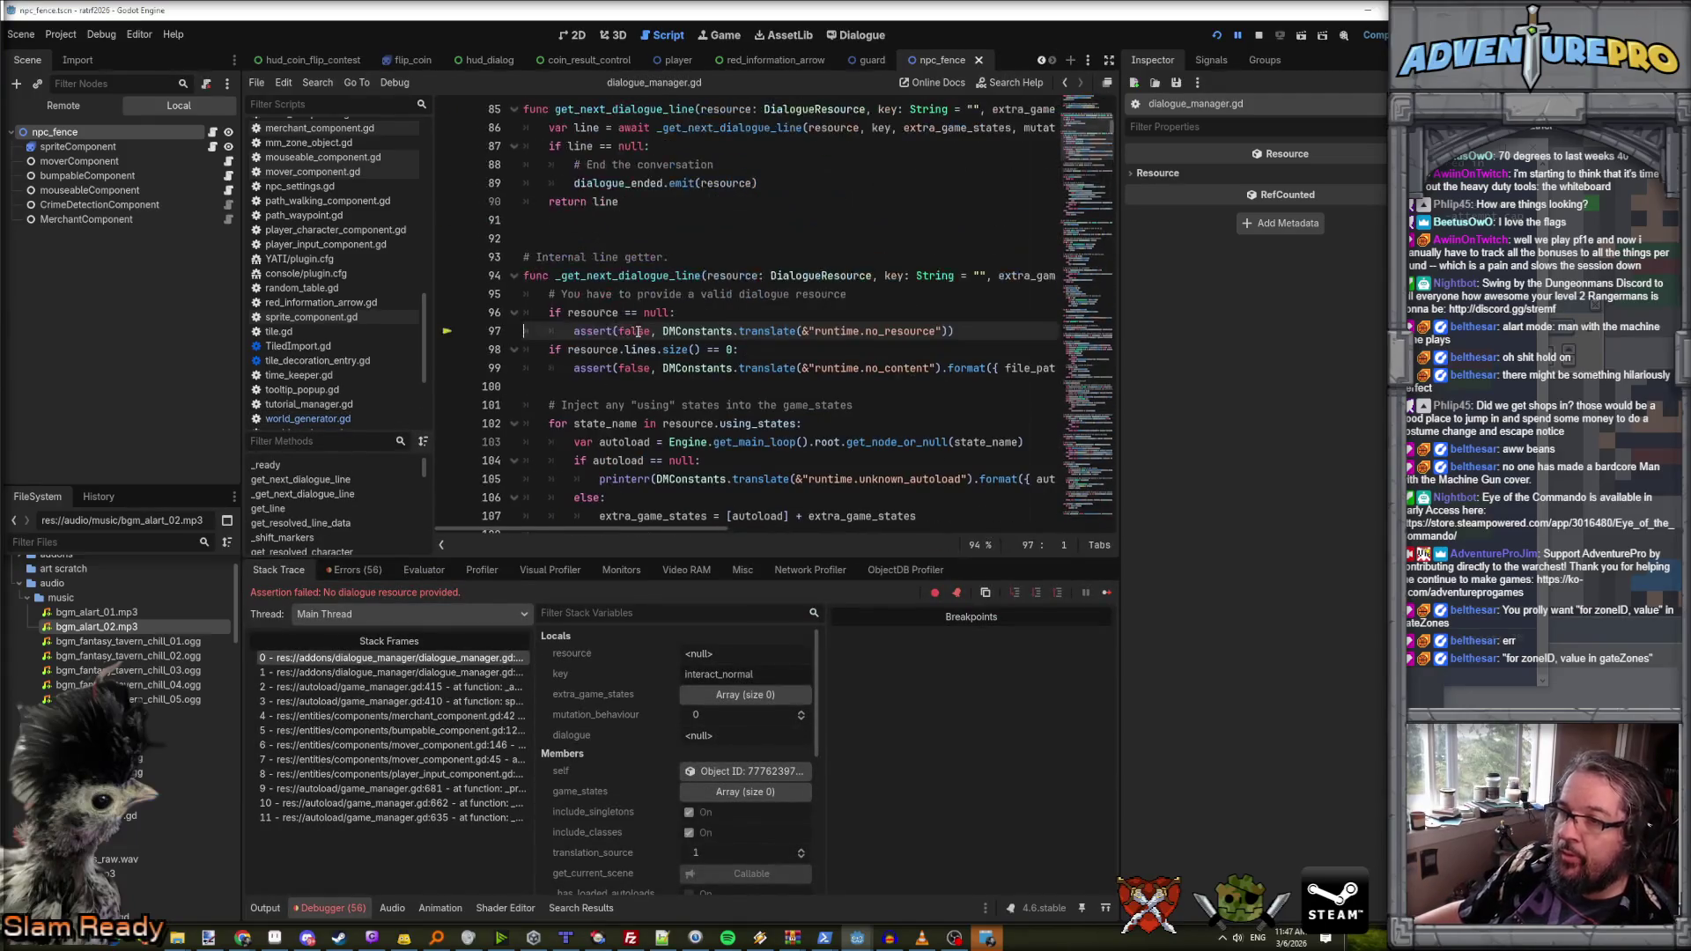
mouse_move(602, 332)
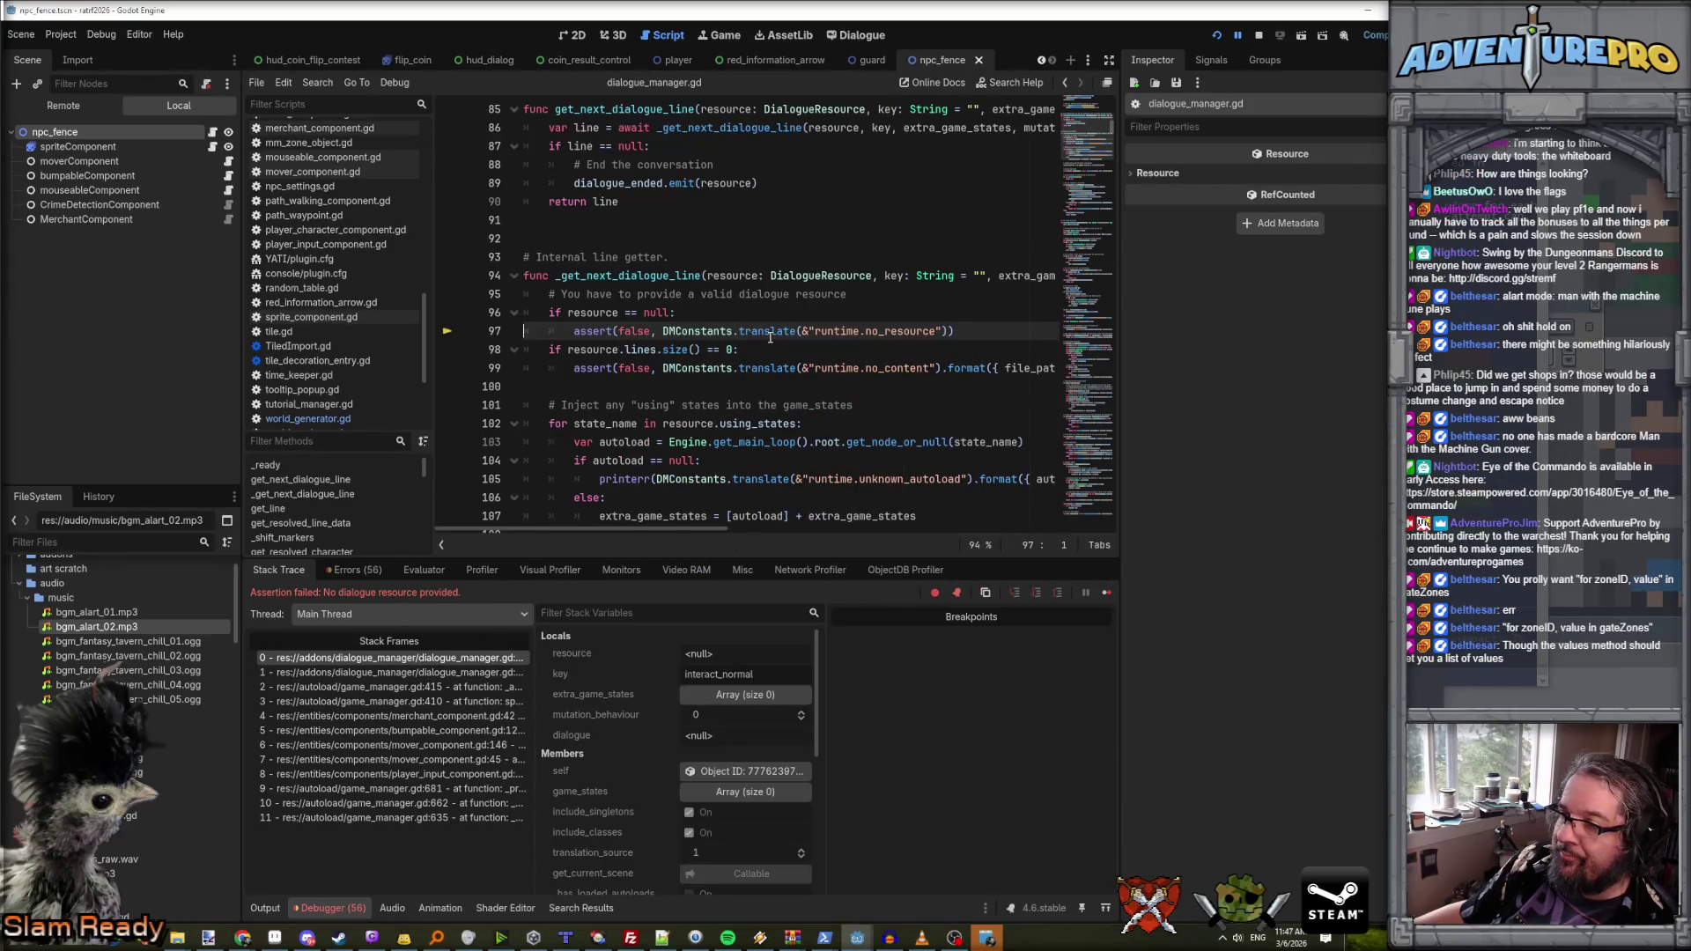
left_click(401, 673)
left_click(406, 688)
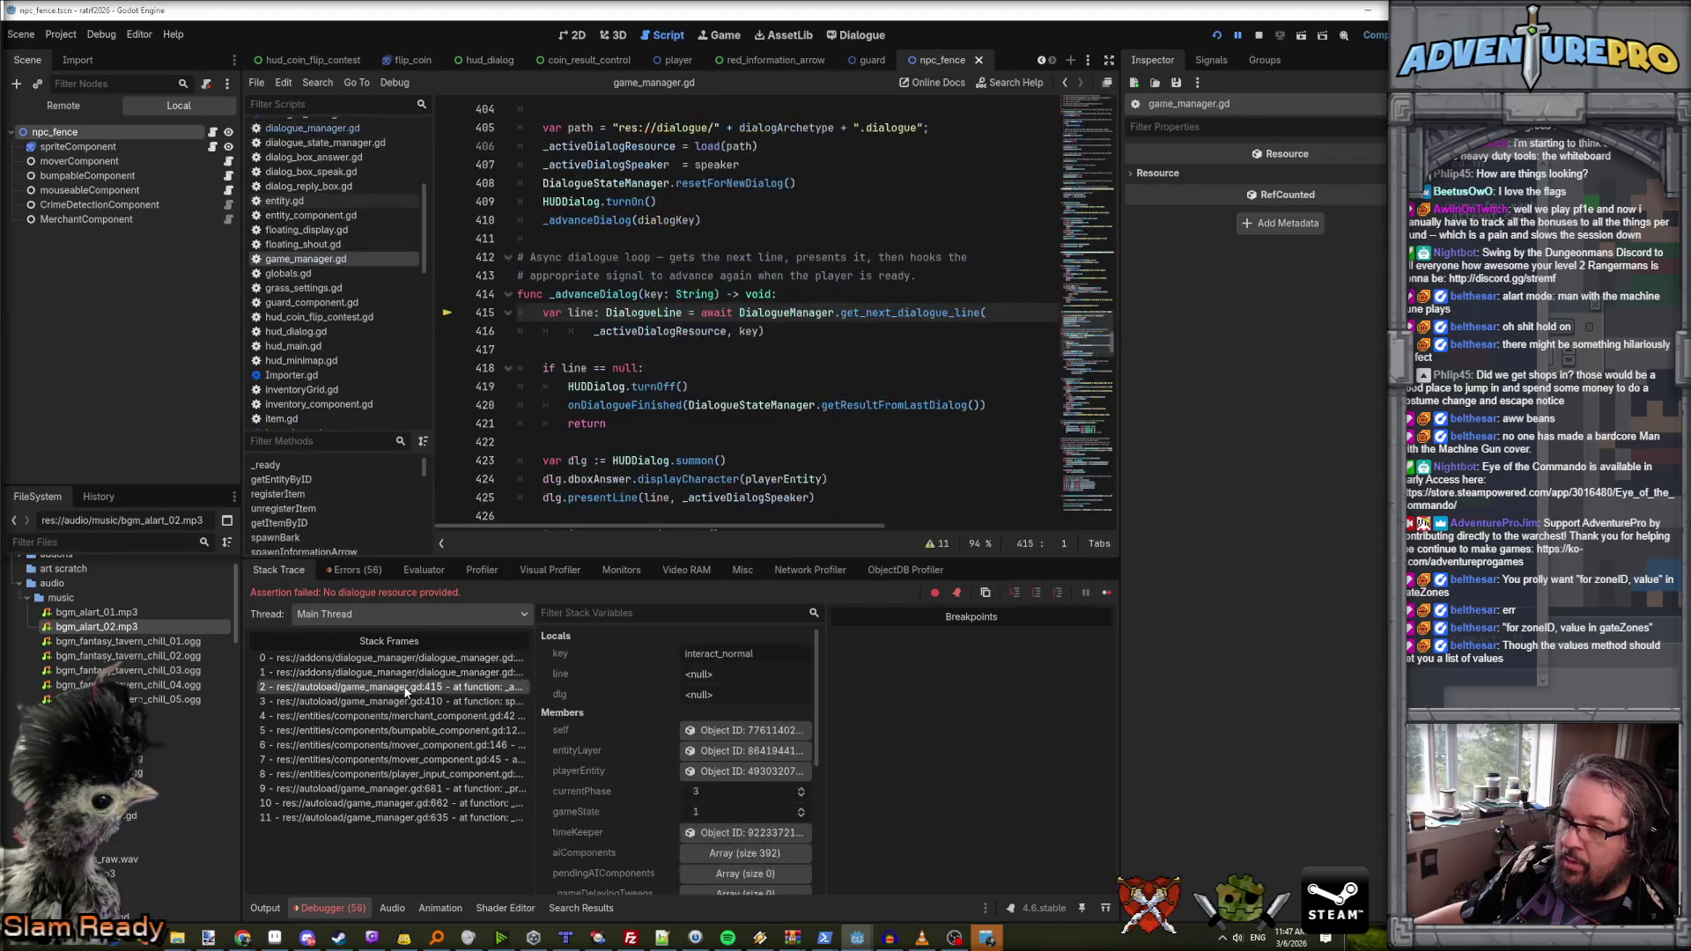
mouse_move(668, 332)
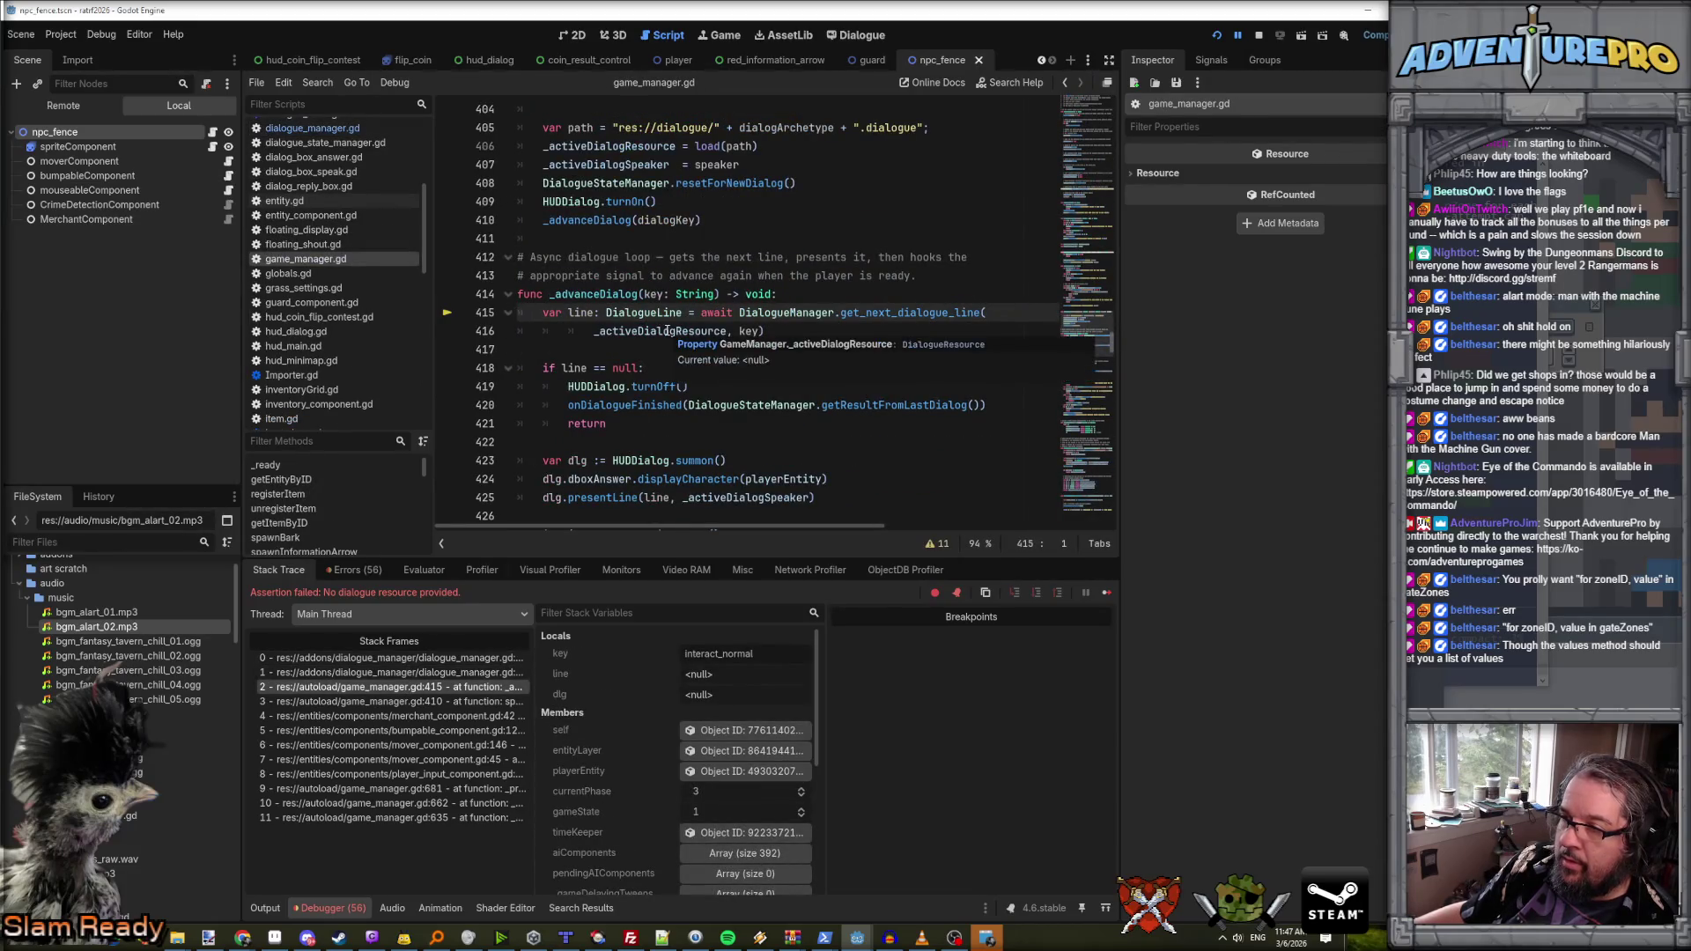
left_click(414, 717)
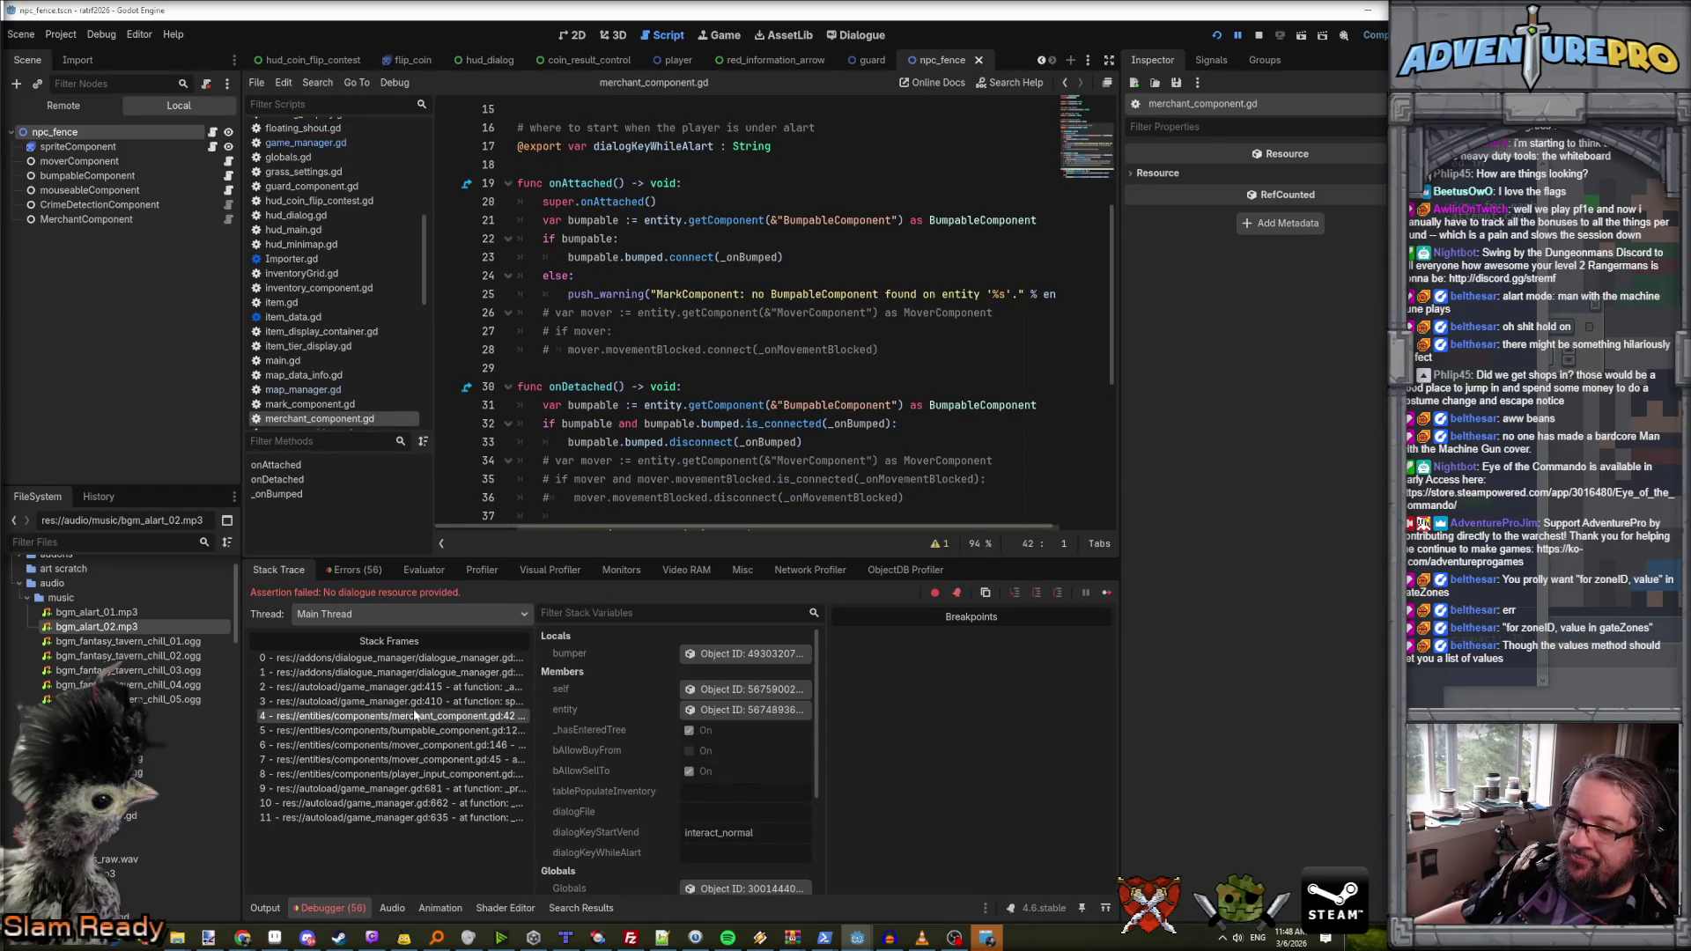
scroll(672, 357, "down", 1)
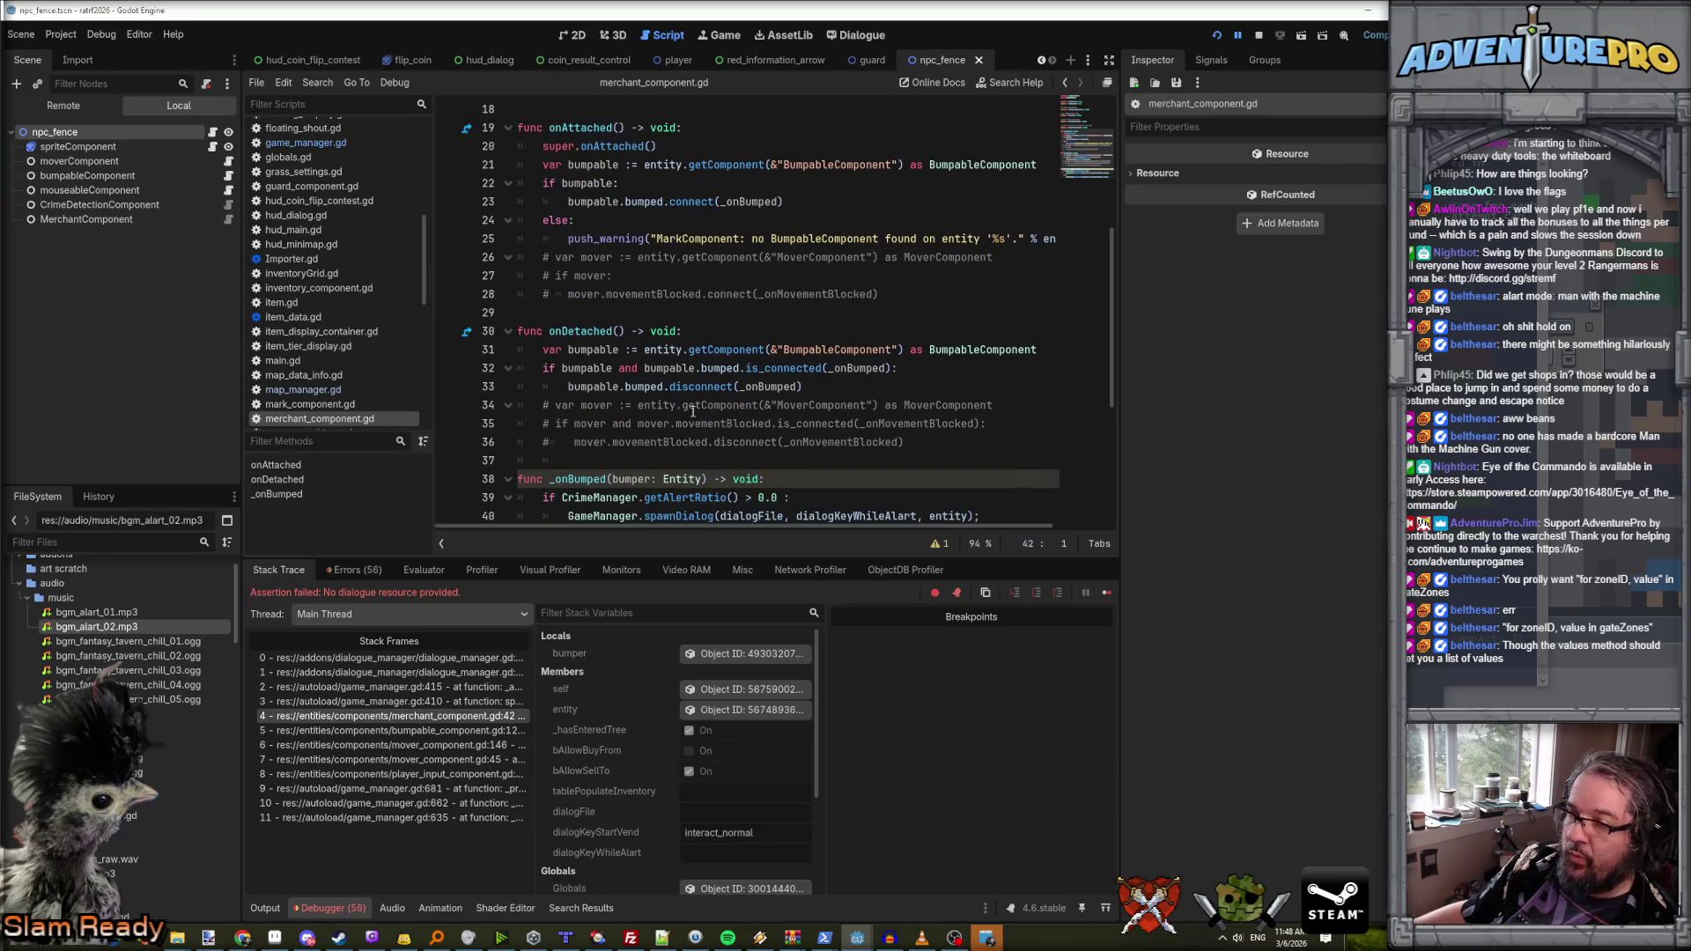
scroll(691, 405, "down", 3)
left_click(713, 350)
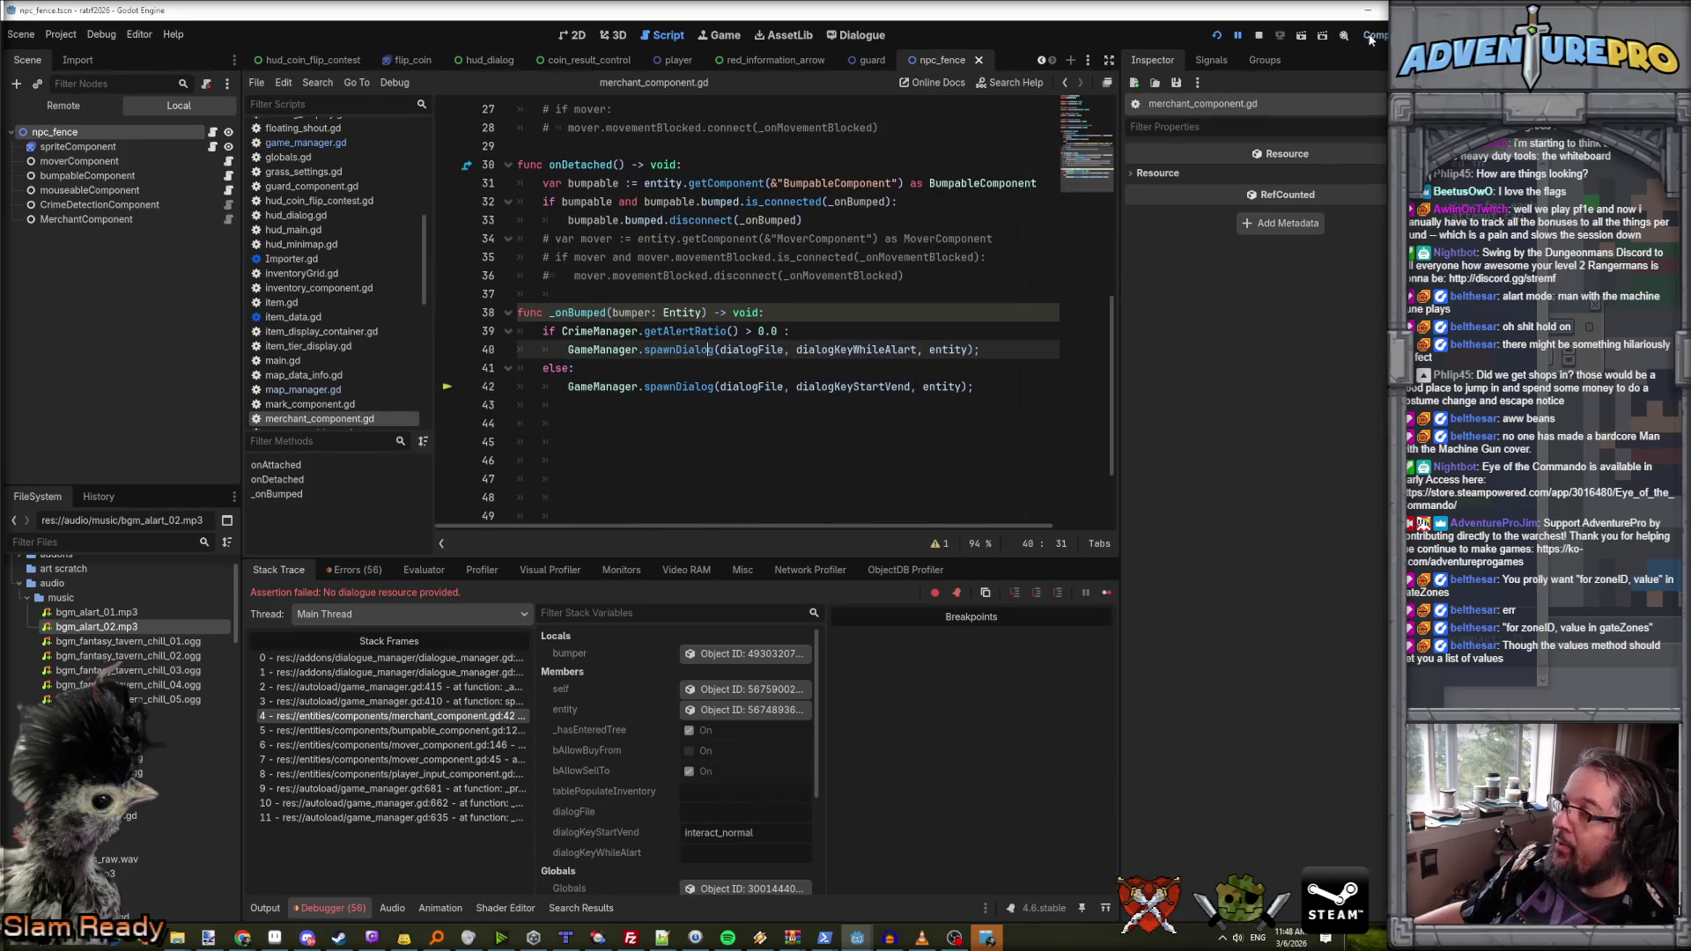
left_click(1262, 35)
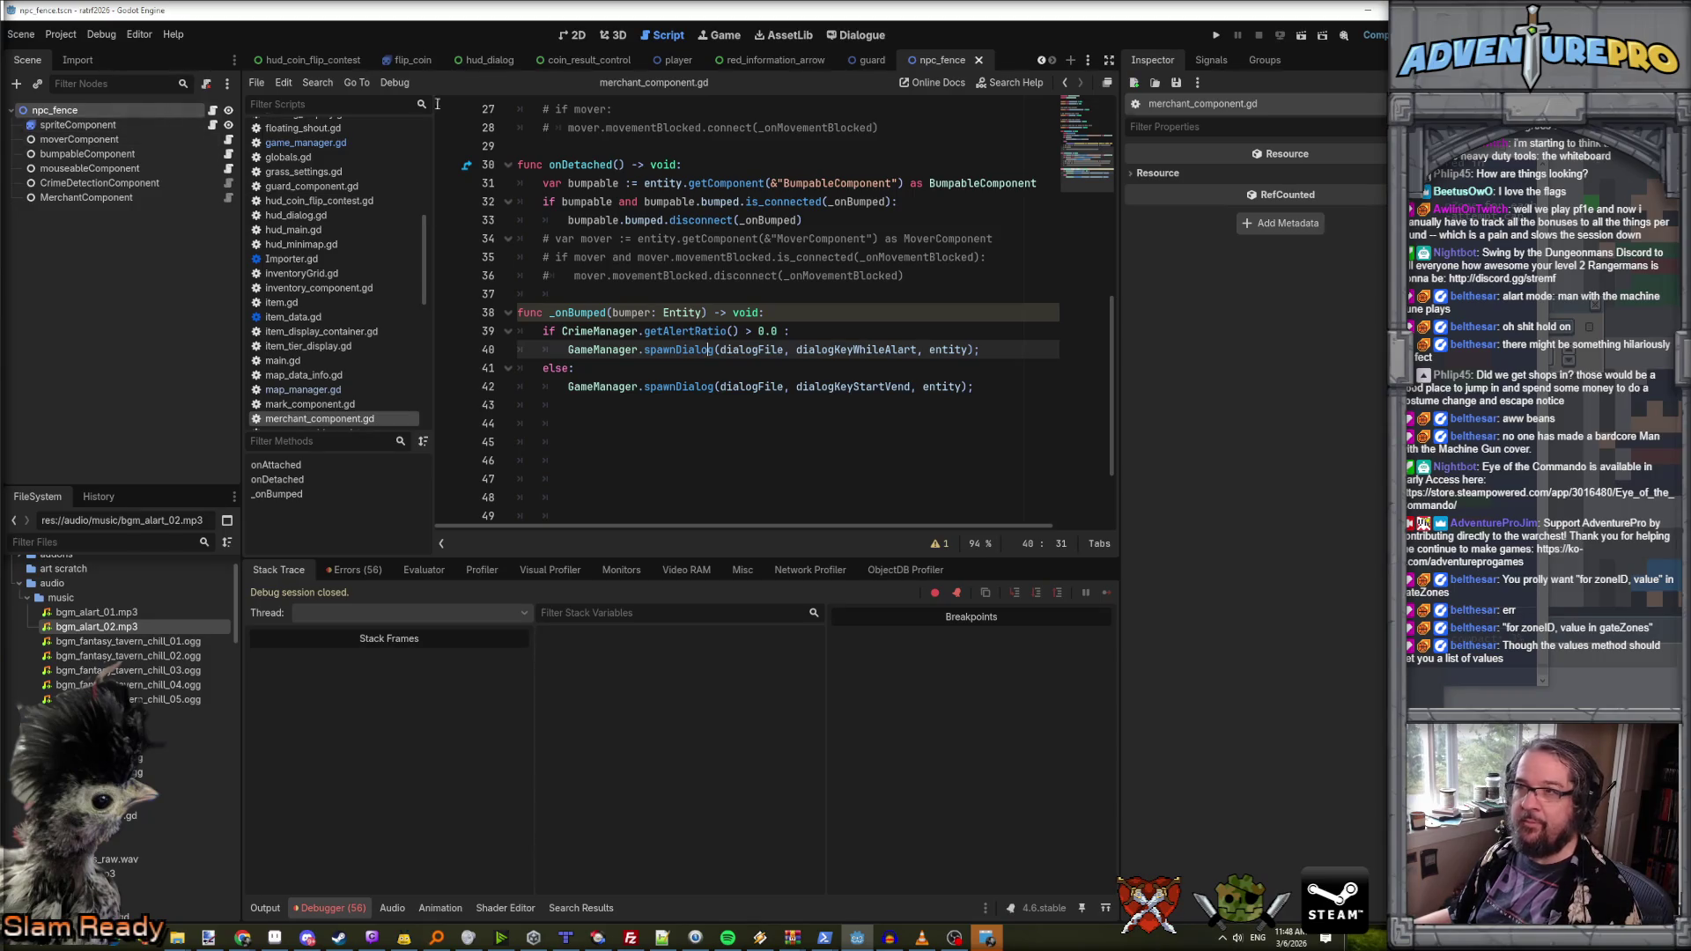
Select the fence's MerchantComponent and set its Dialog File to fence_dialog
left_click(577, 34)
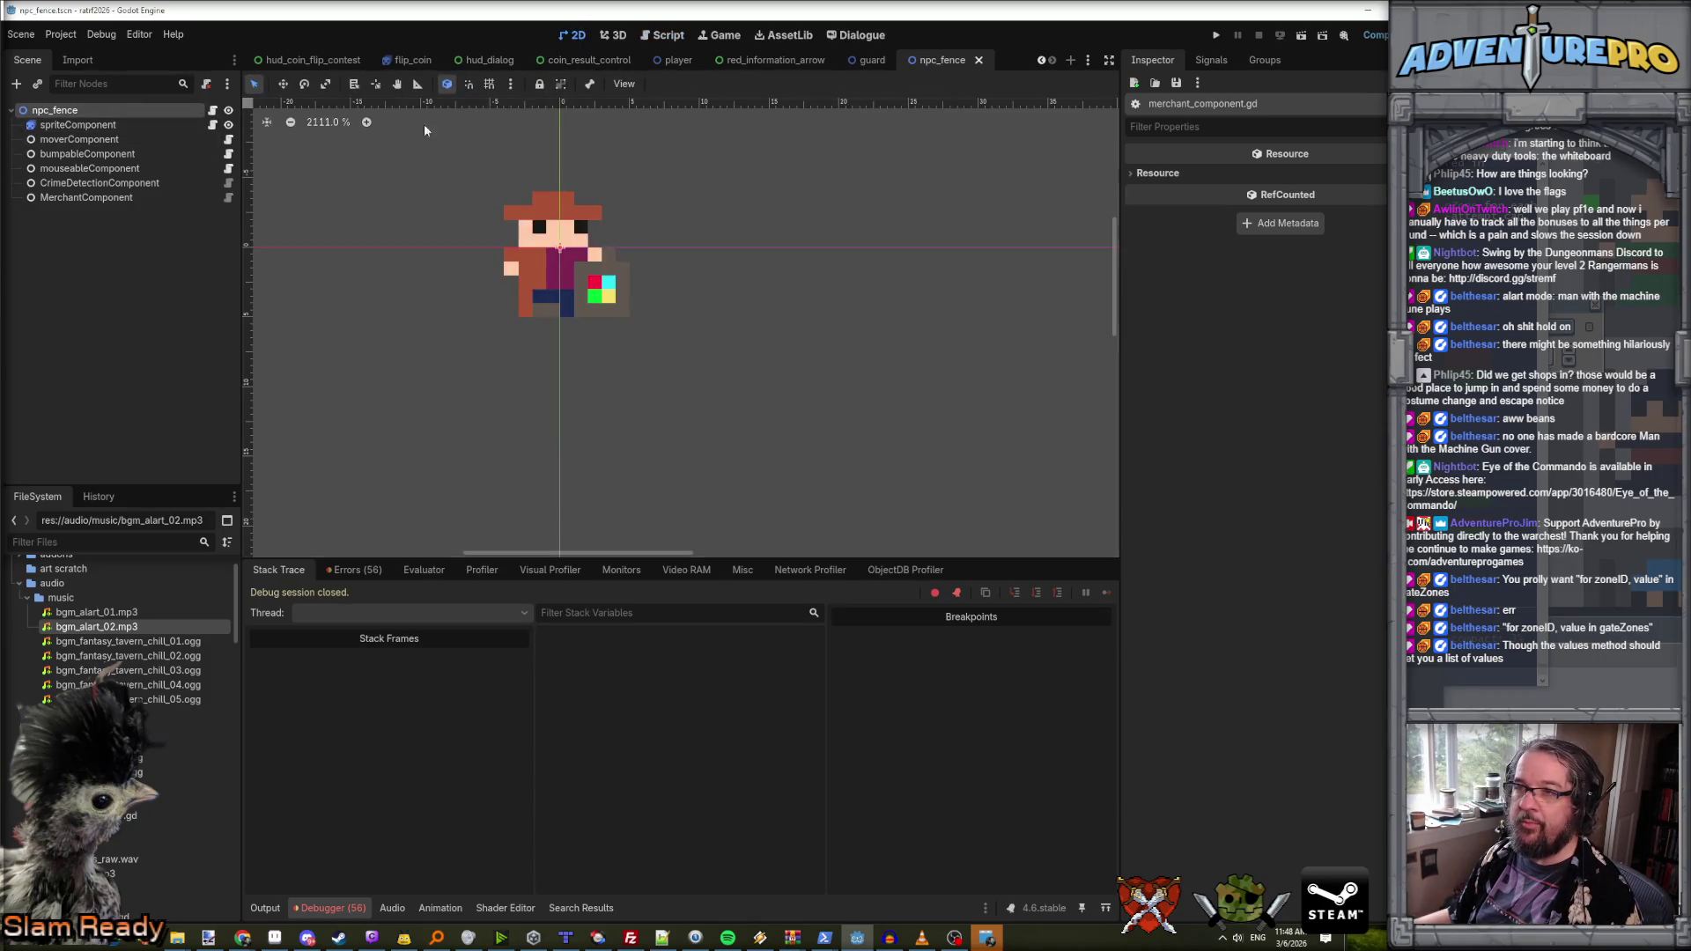
left_click(231, 199)
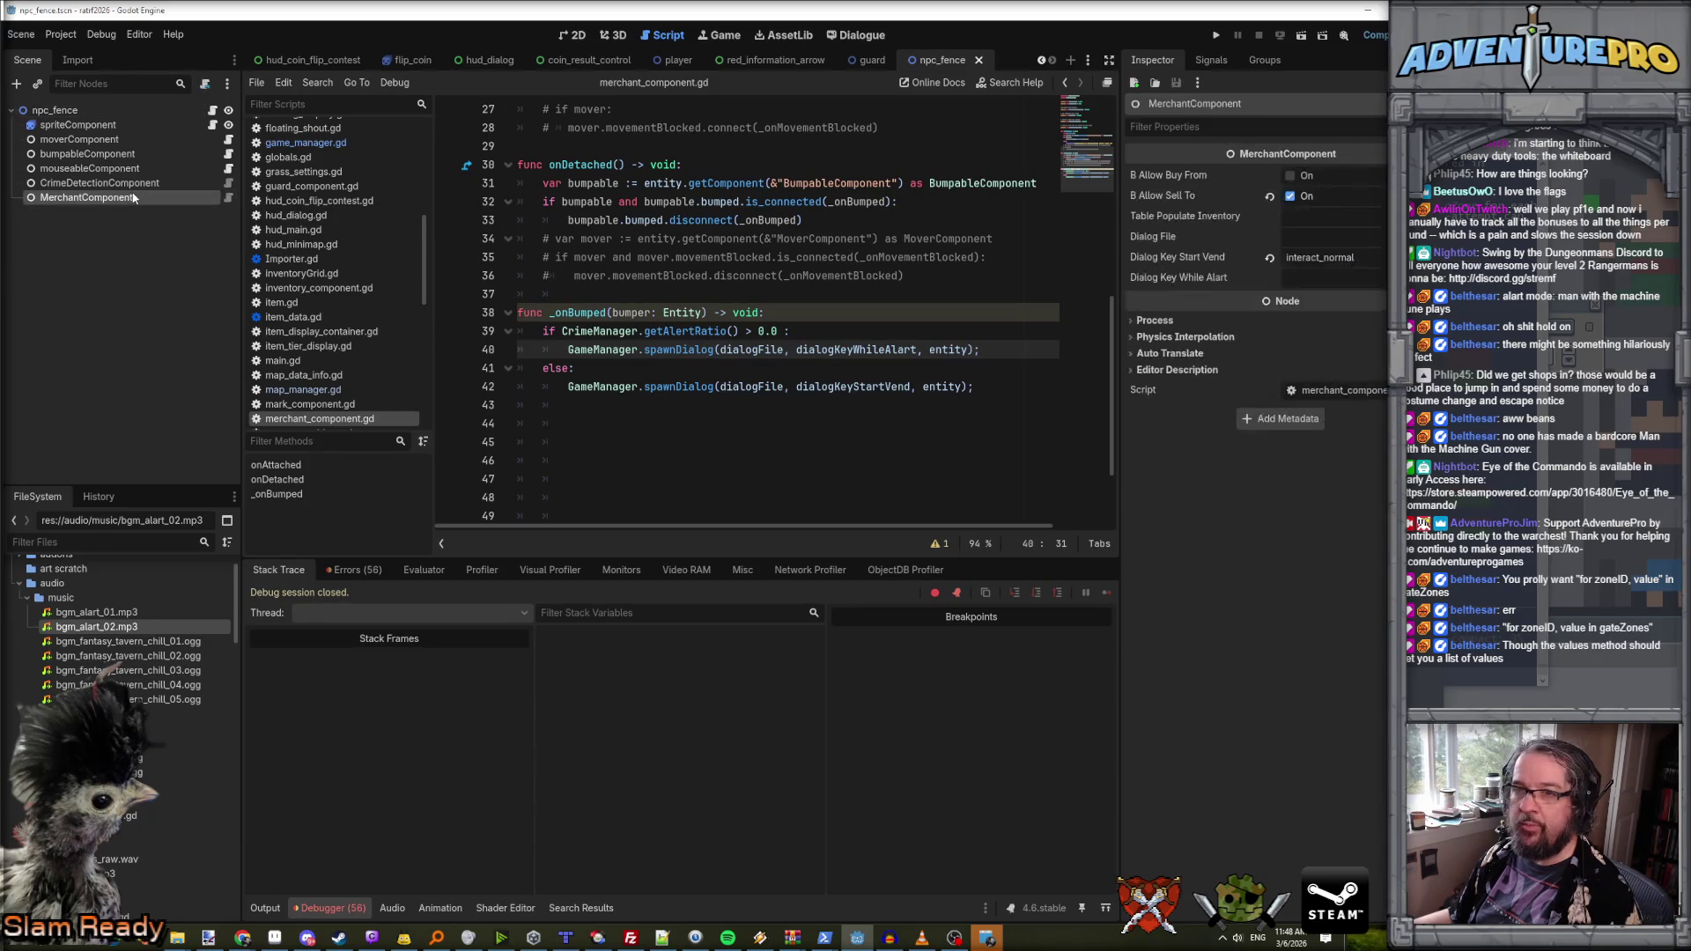
left_click(1333, 277)
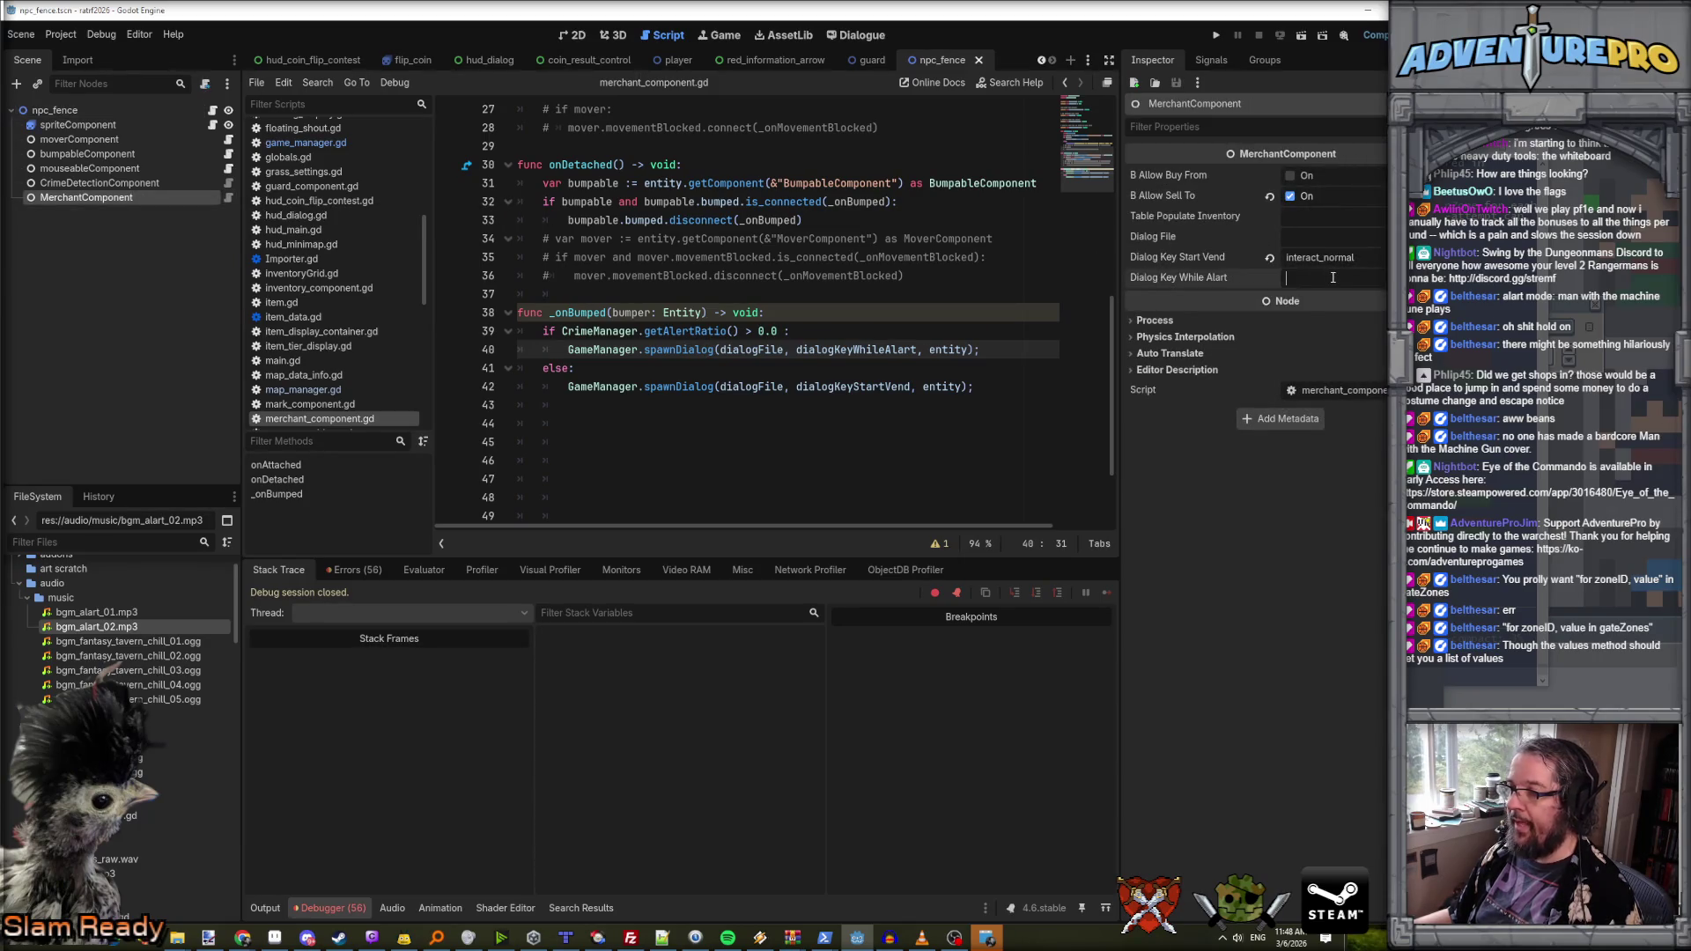
left_click(1353, 237)
type("fence_dialogue")
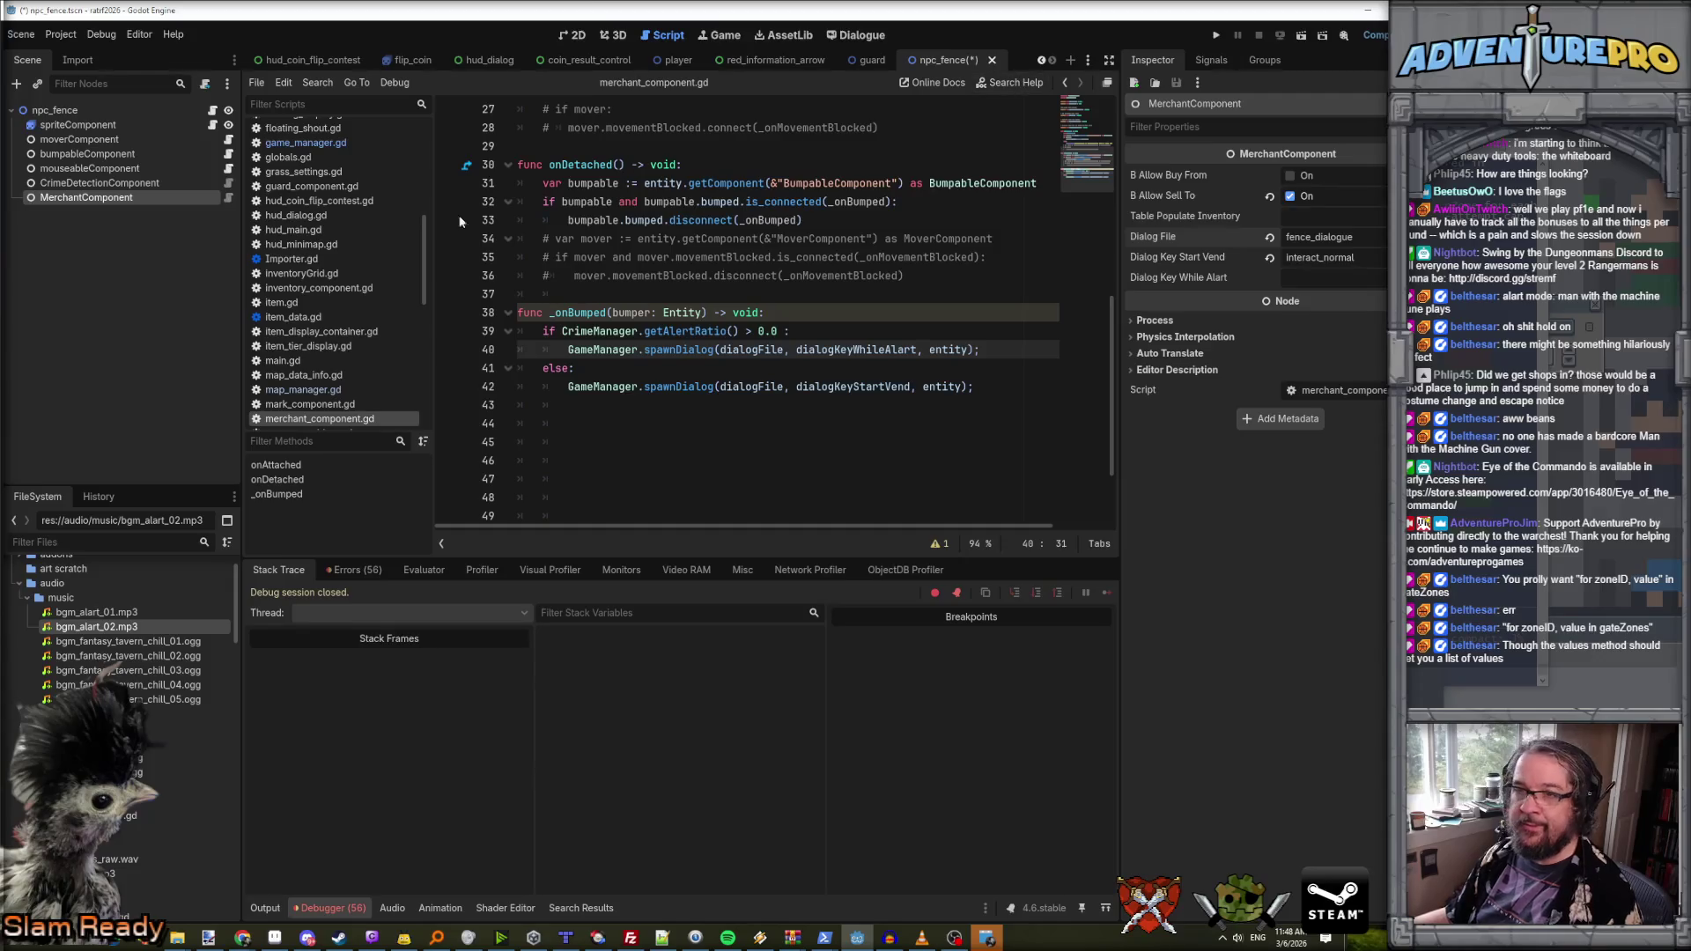
left_click(861, 35)
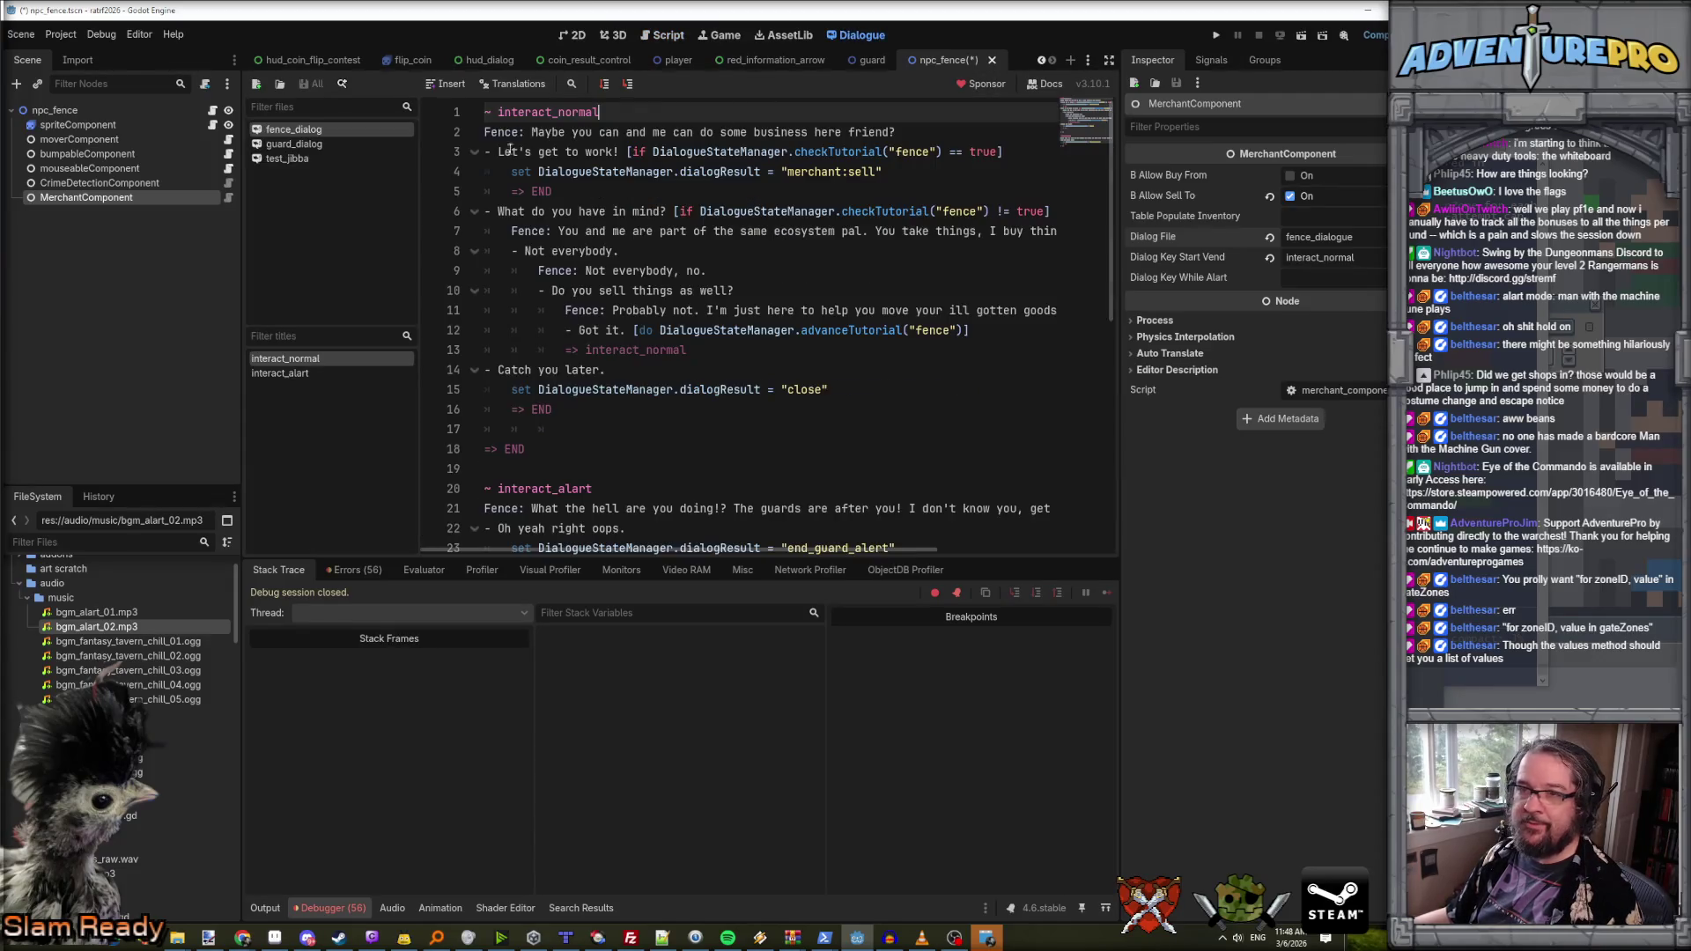
left_click(1350, 236)
key("BackSpace")
key("BackSpace")
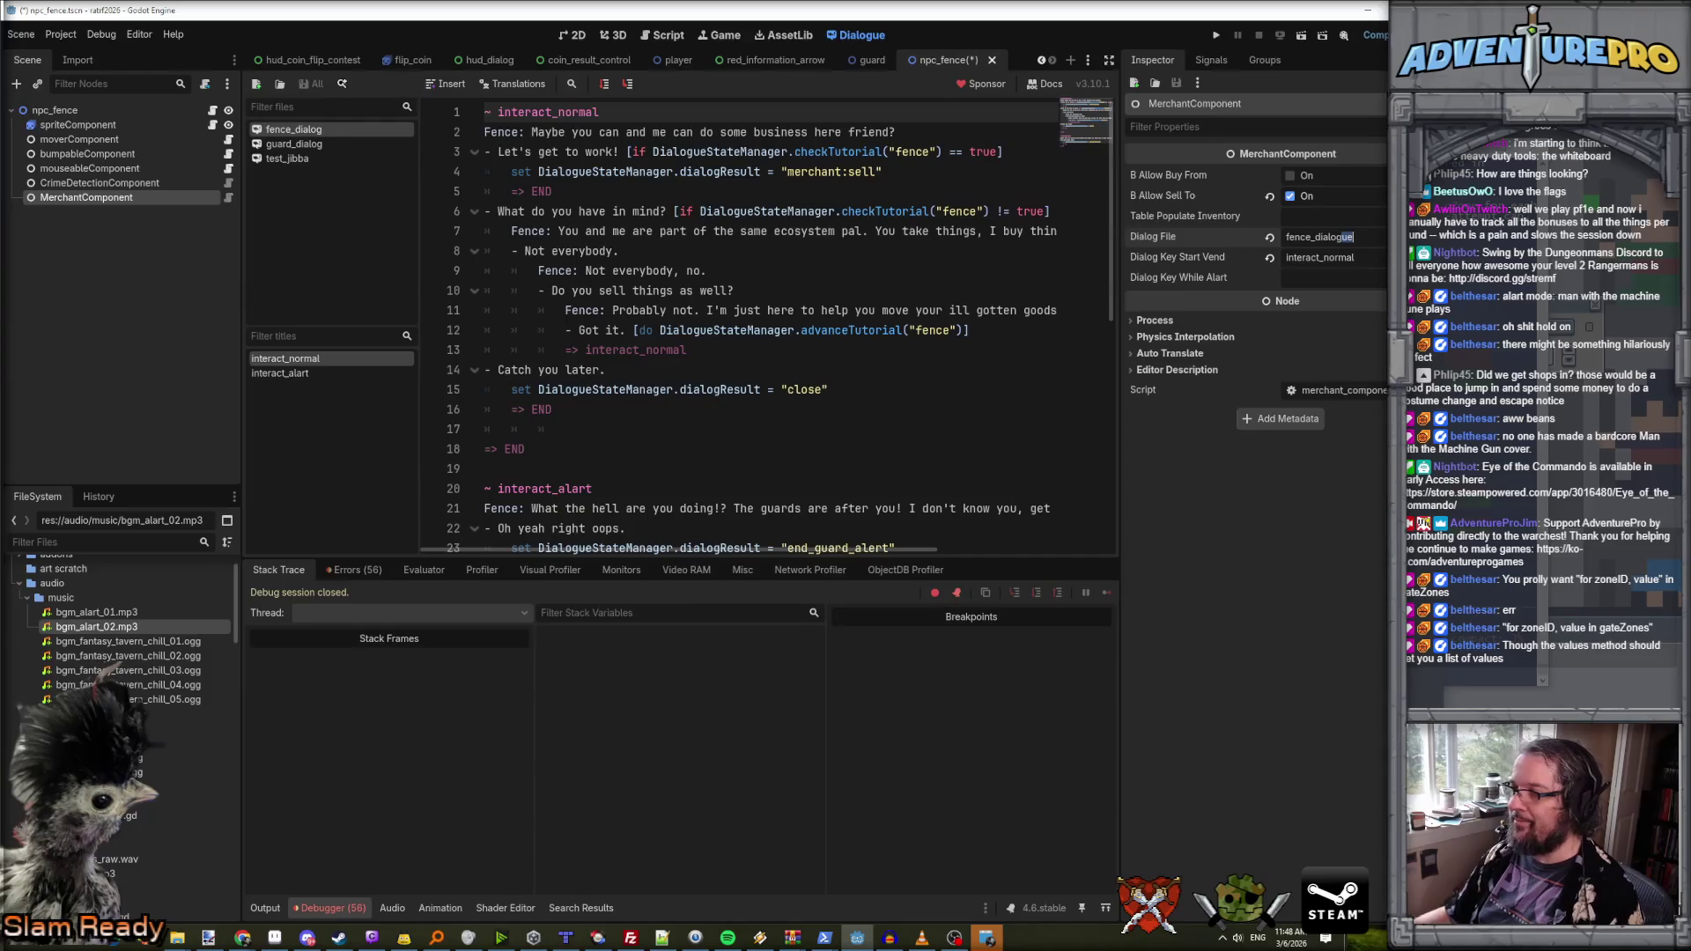
Set Dialog Key While Alart to interact_alart, save the scene, and launch the game
left_click(1305, 279)
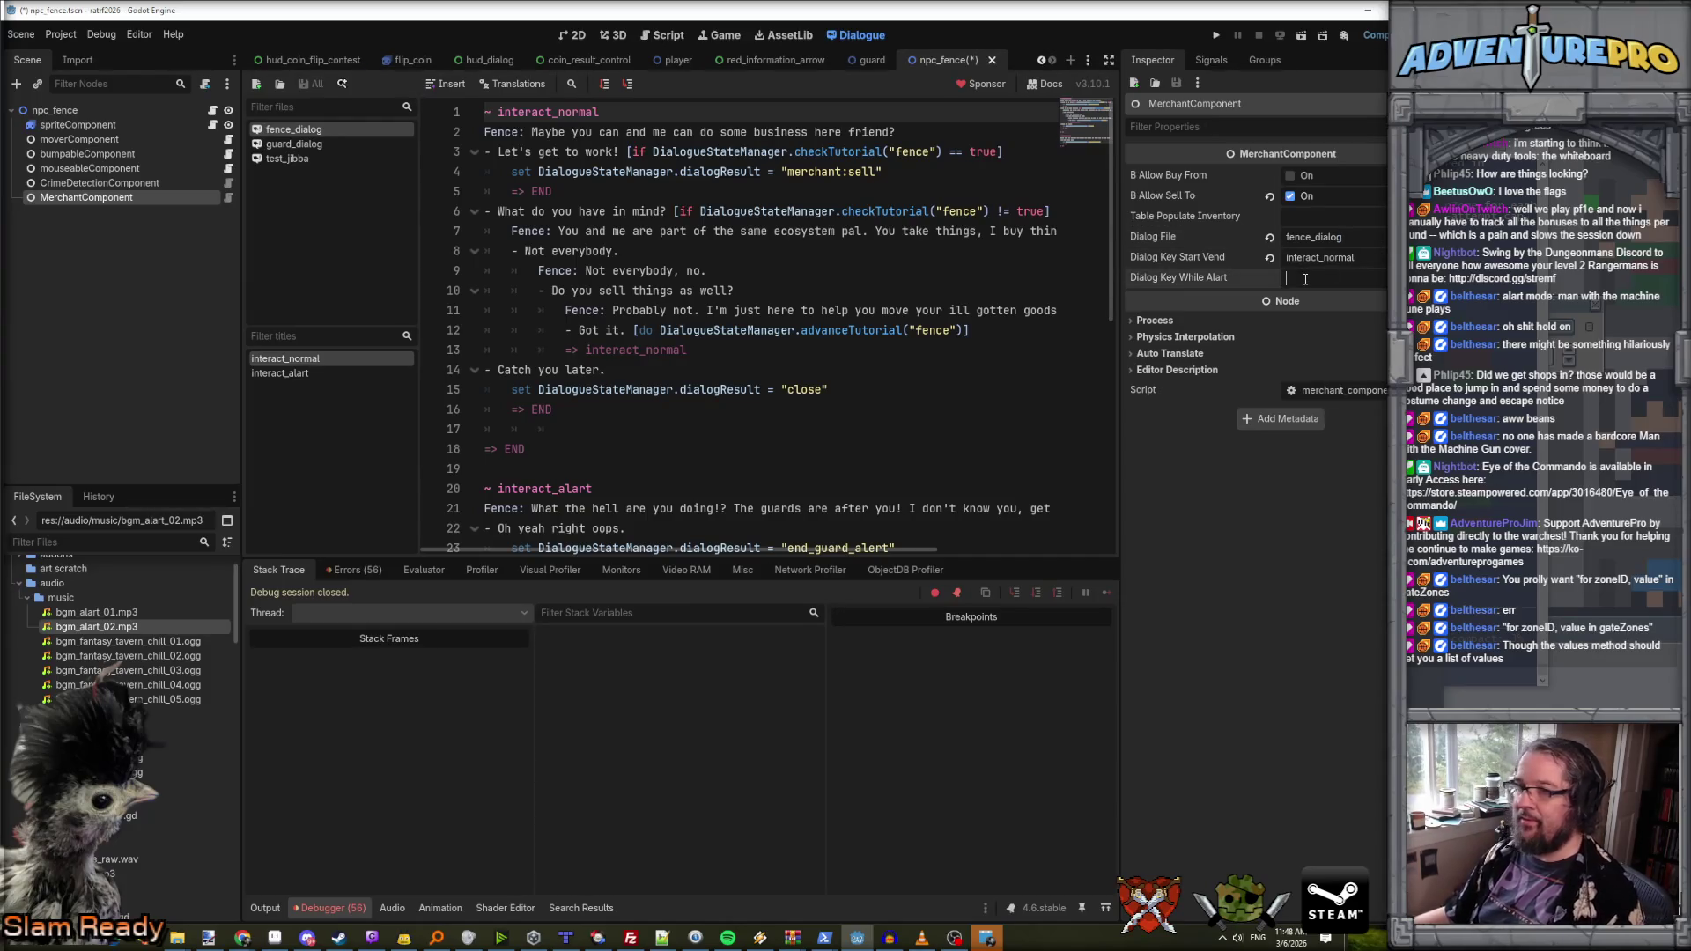
type("interact_alart")
key("ctrl+s")
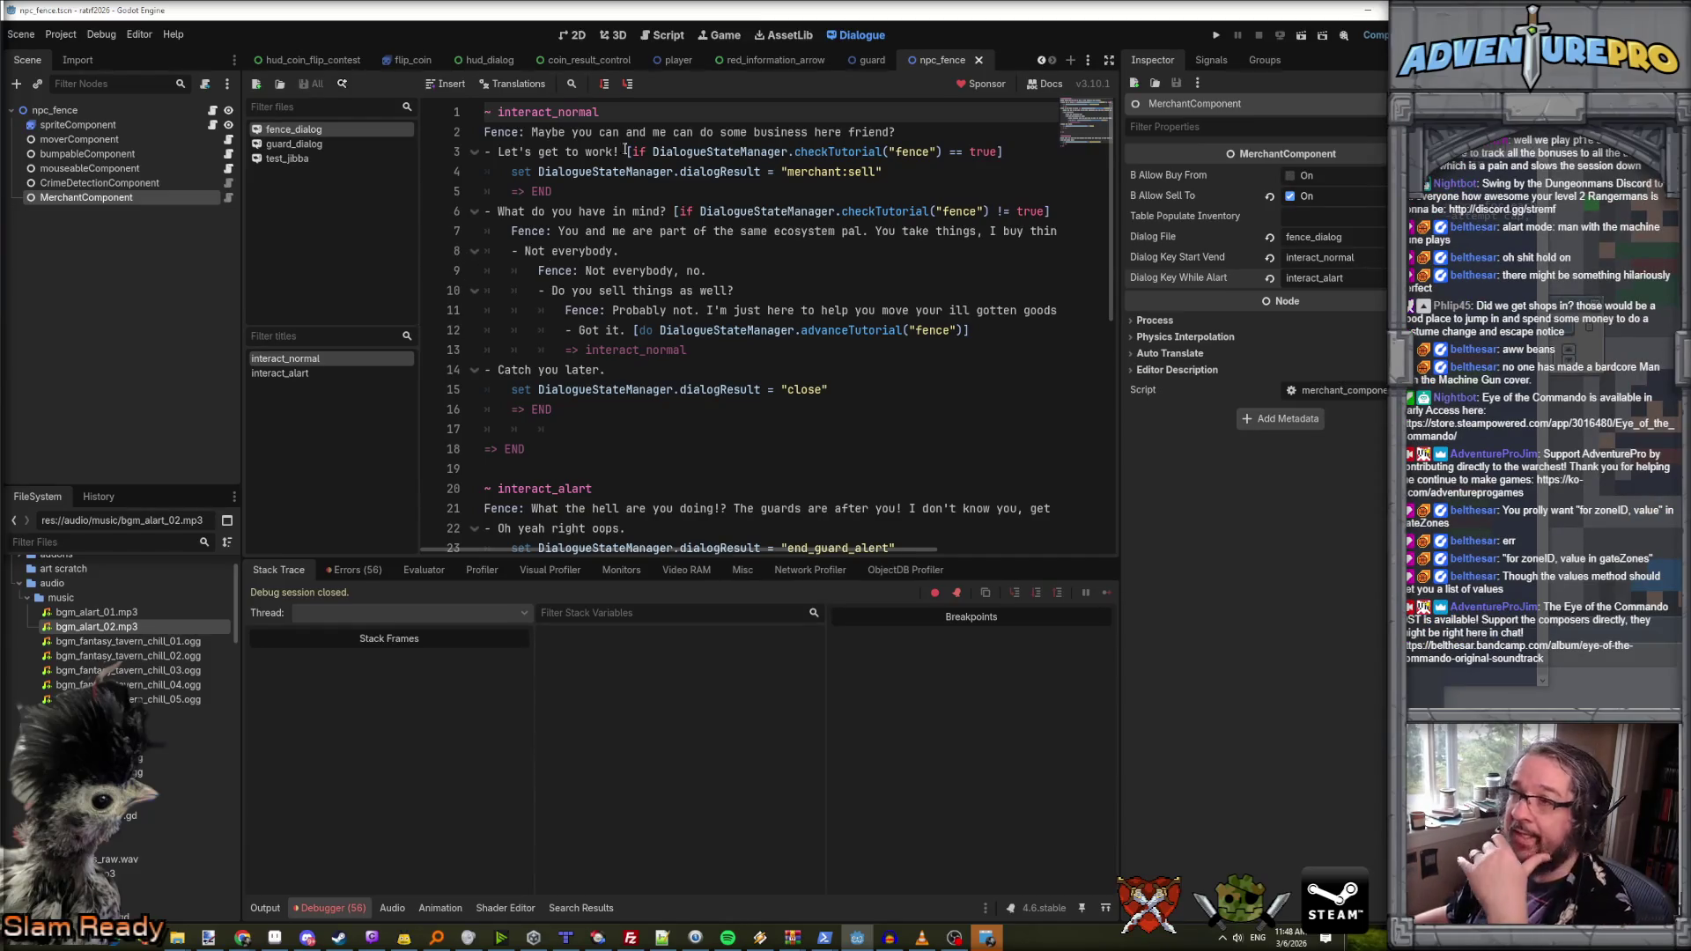
left_click(1217, 36)
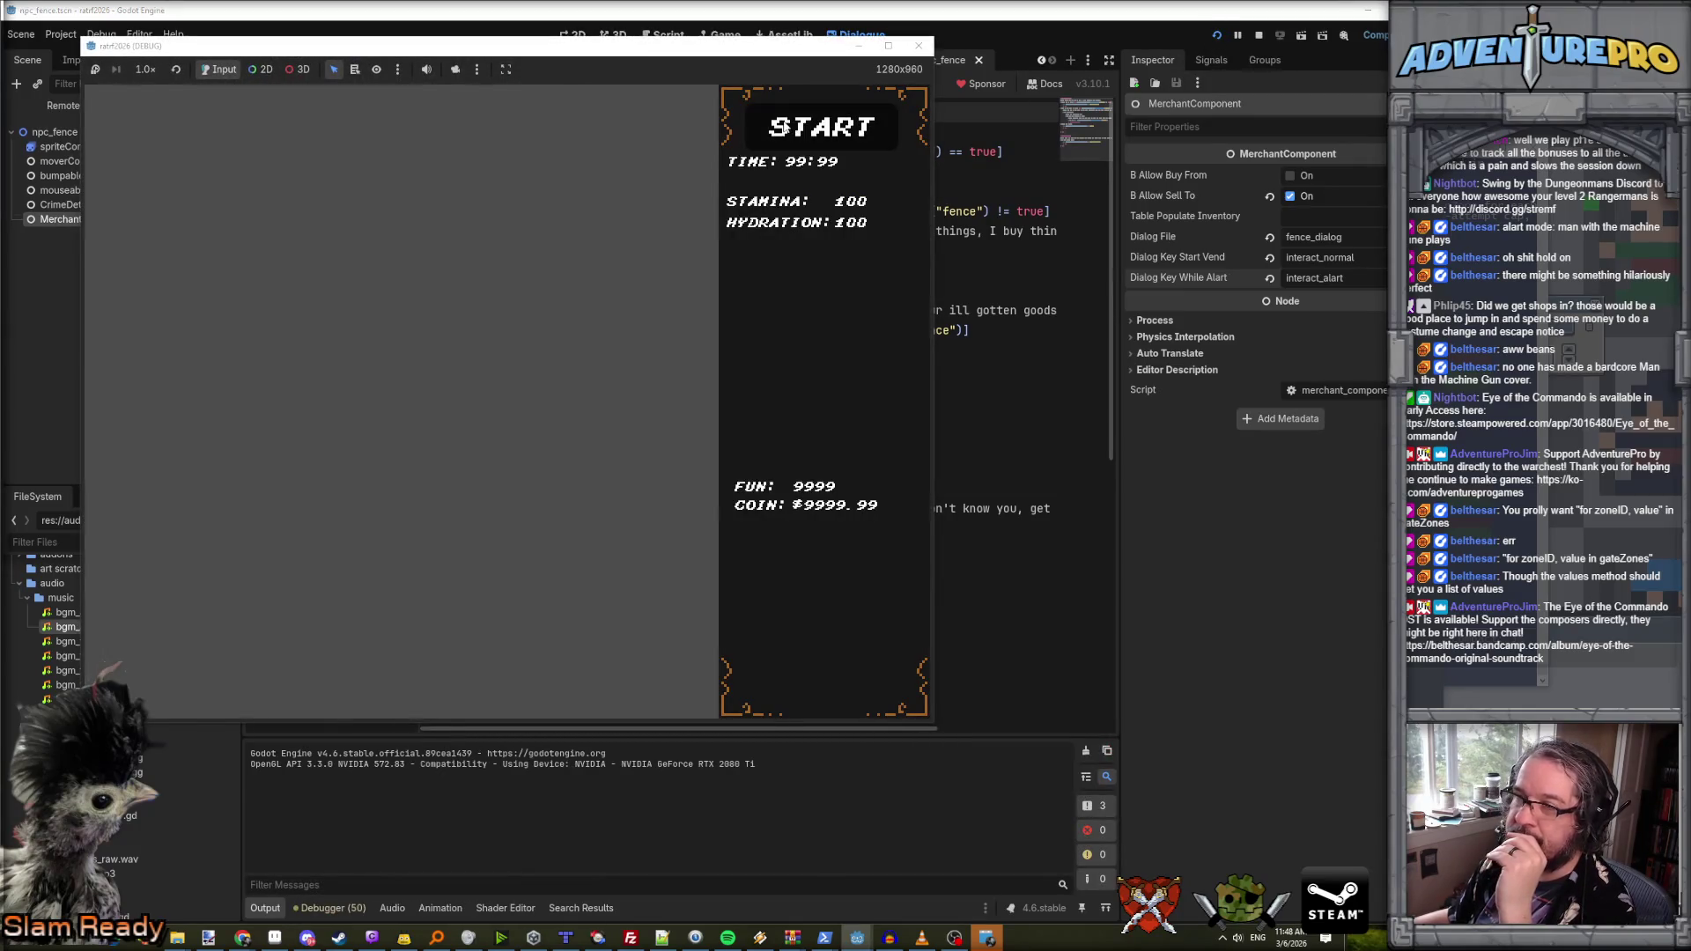
Start a new game, then follow TutorialManager's summon to its definition in tutorial_manager.gd and review it
left_click(783, 123)
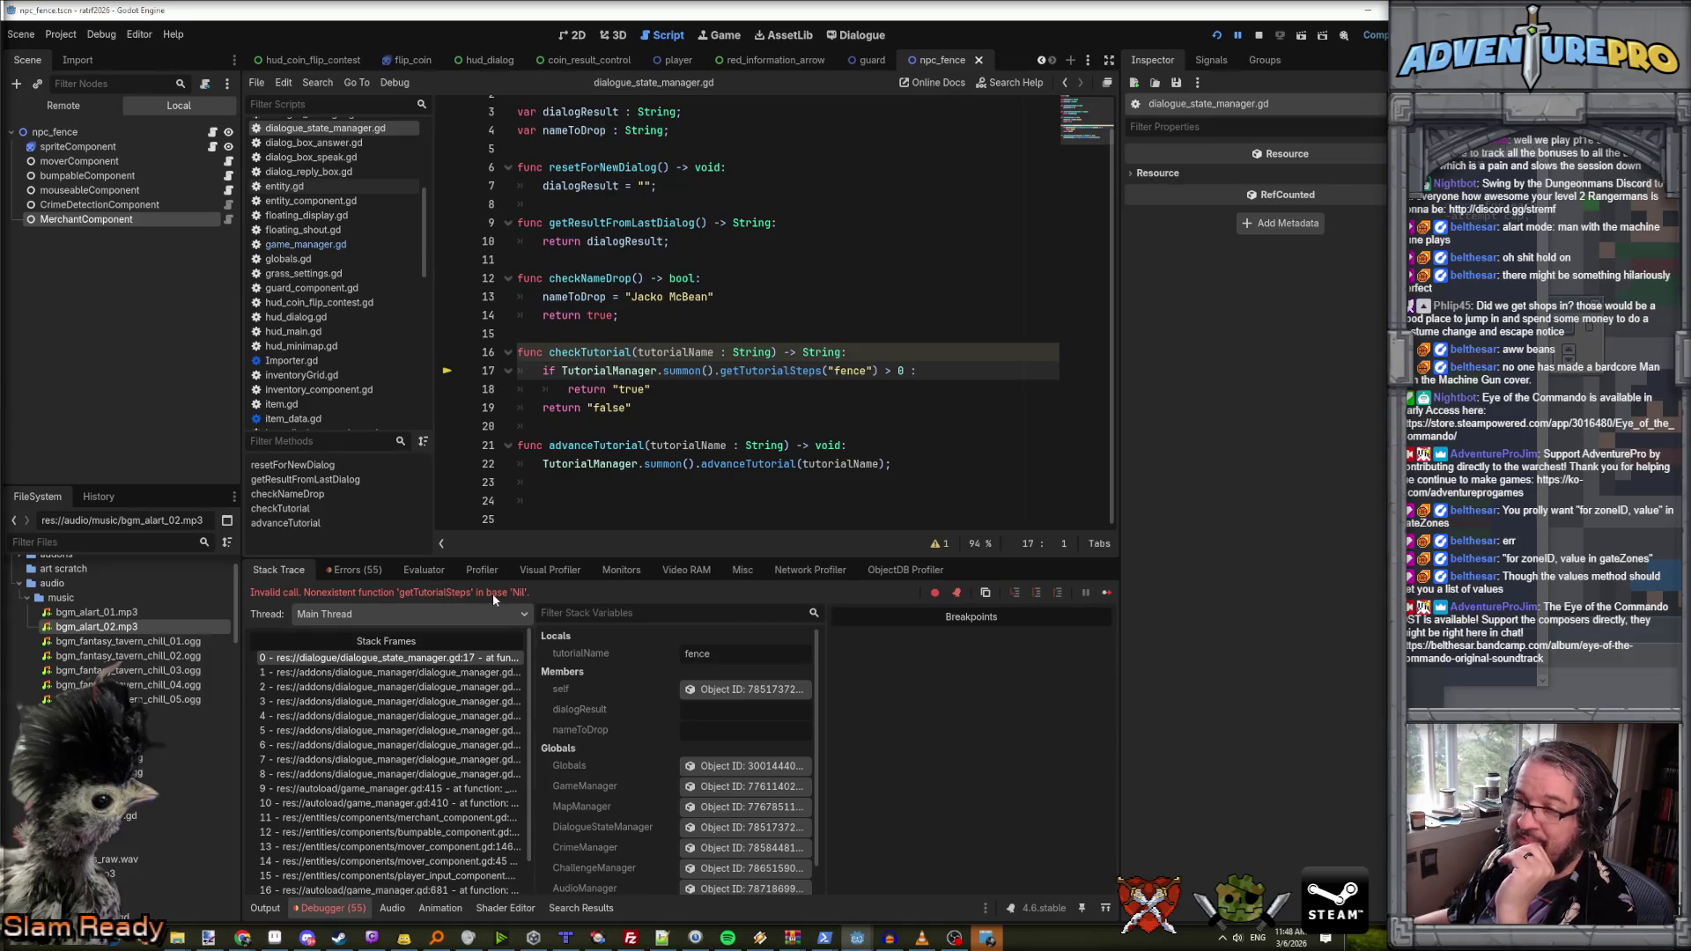
left_click(614, 371)
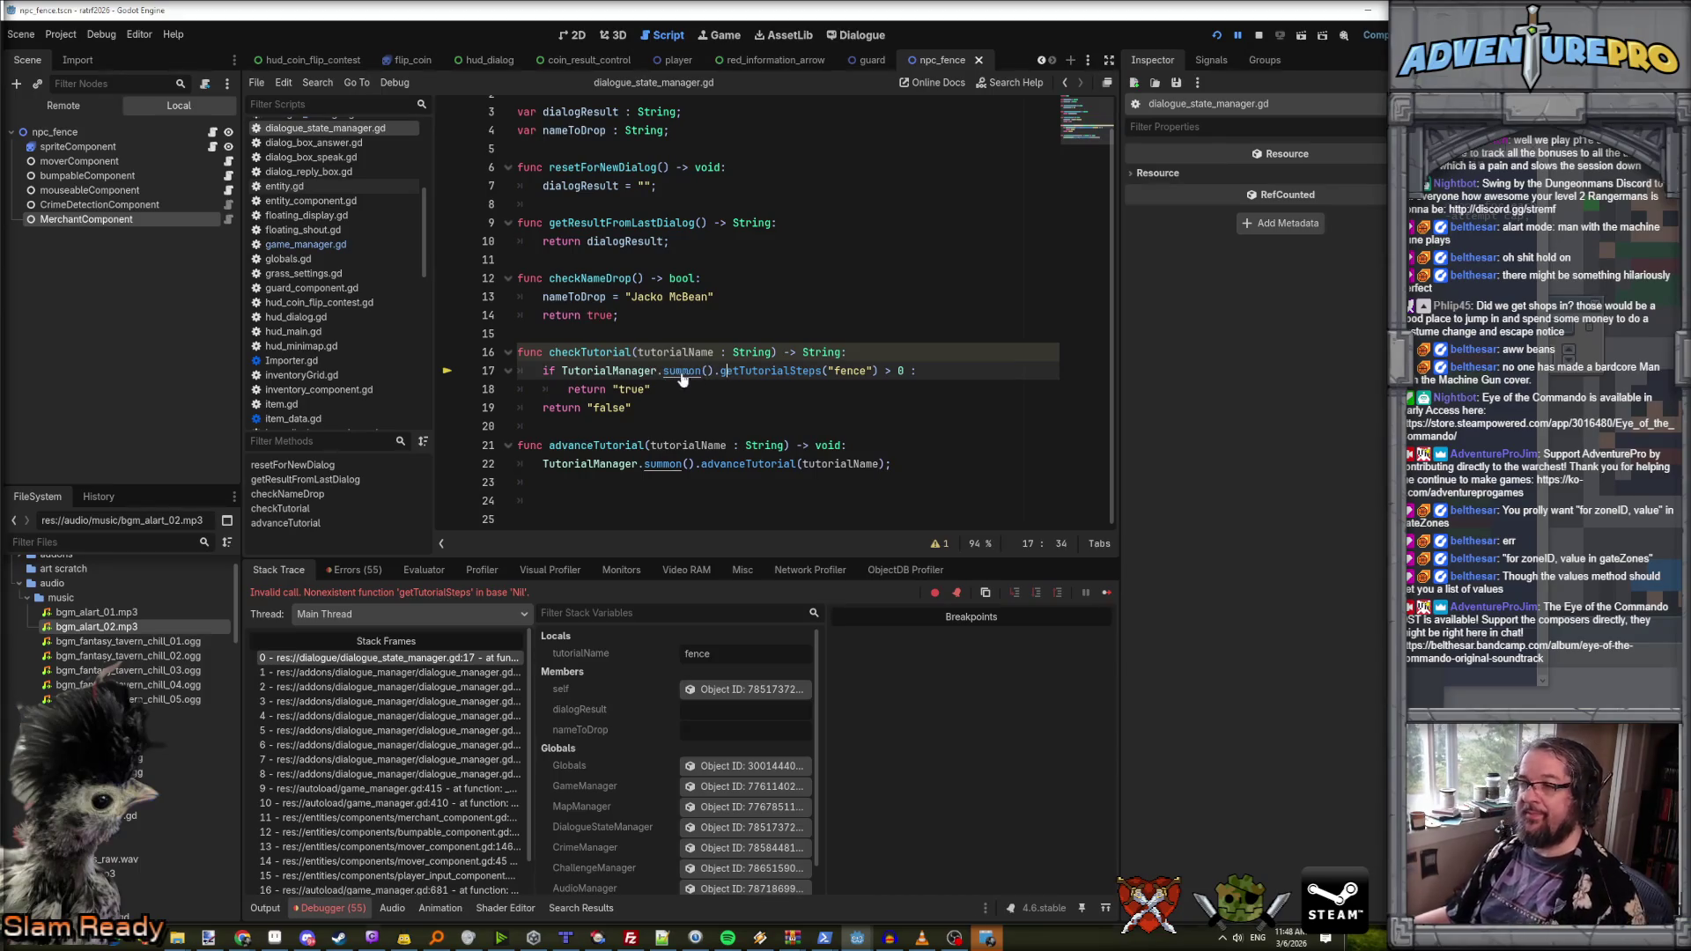
left_click(683, 371, "ctrl")
mouse_move(627, 219)
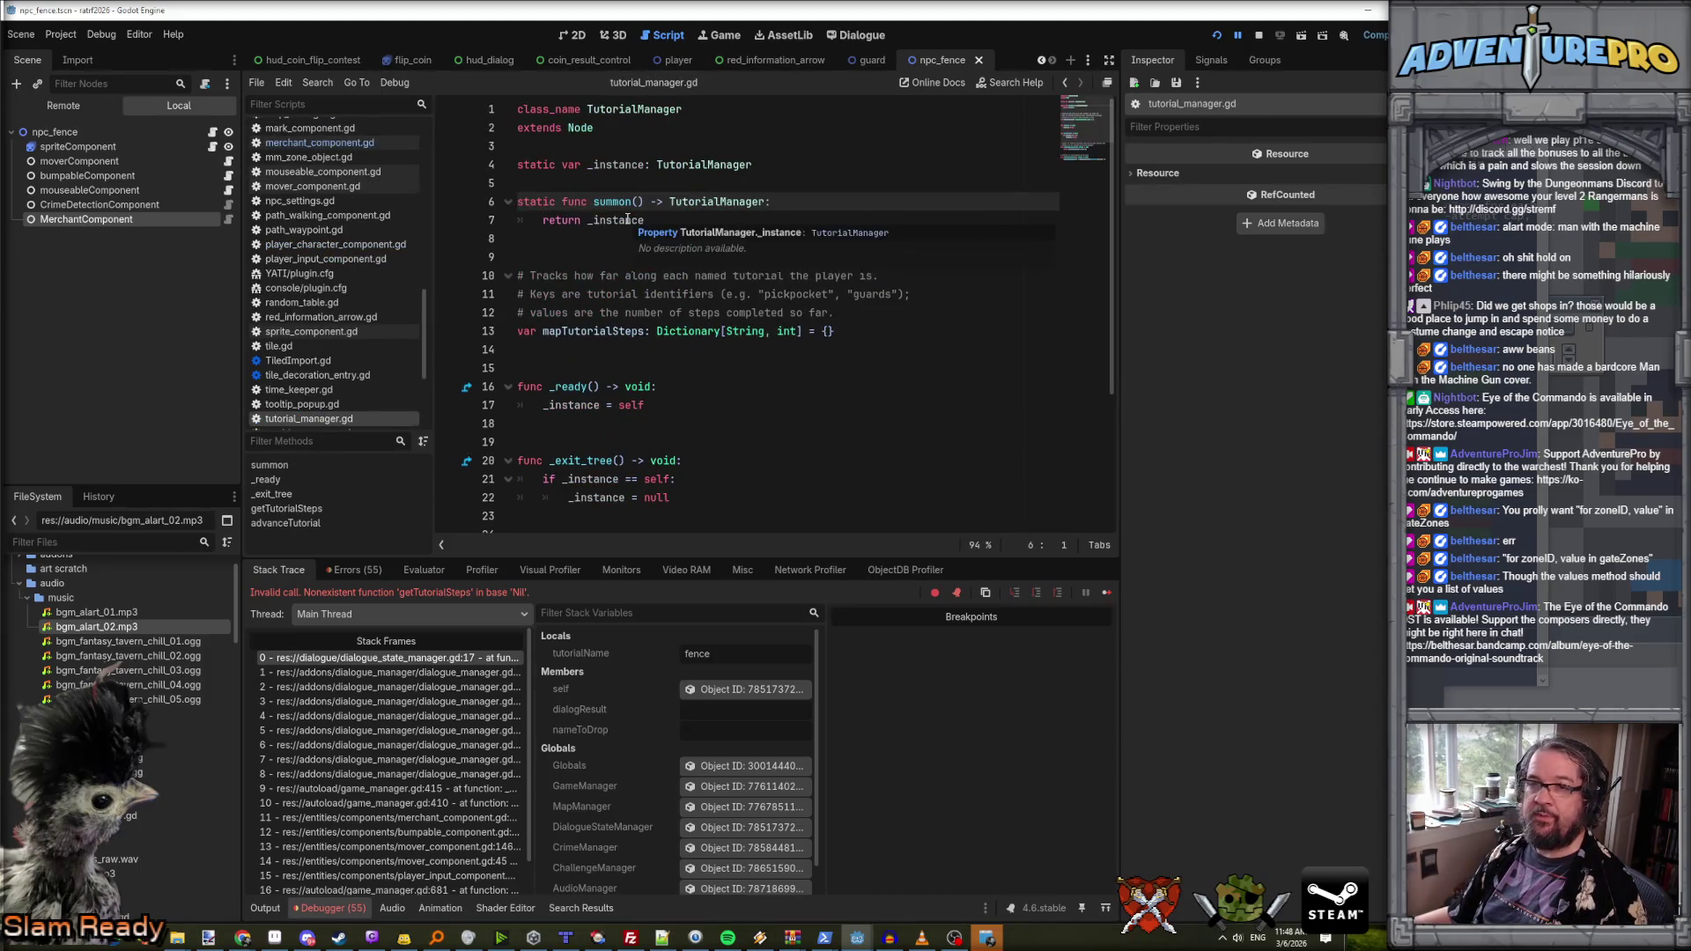
scroll(657, 172, "down", 4)
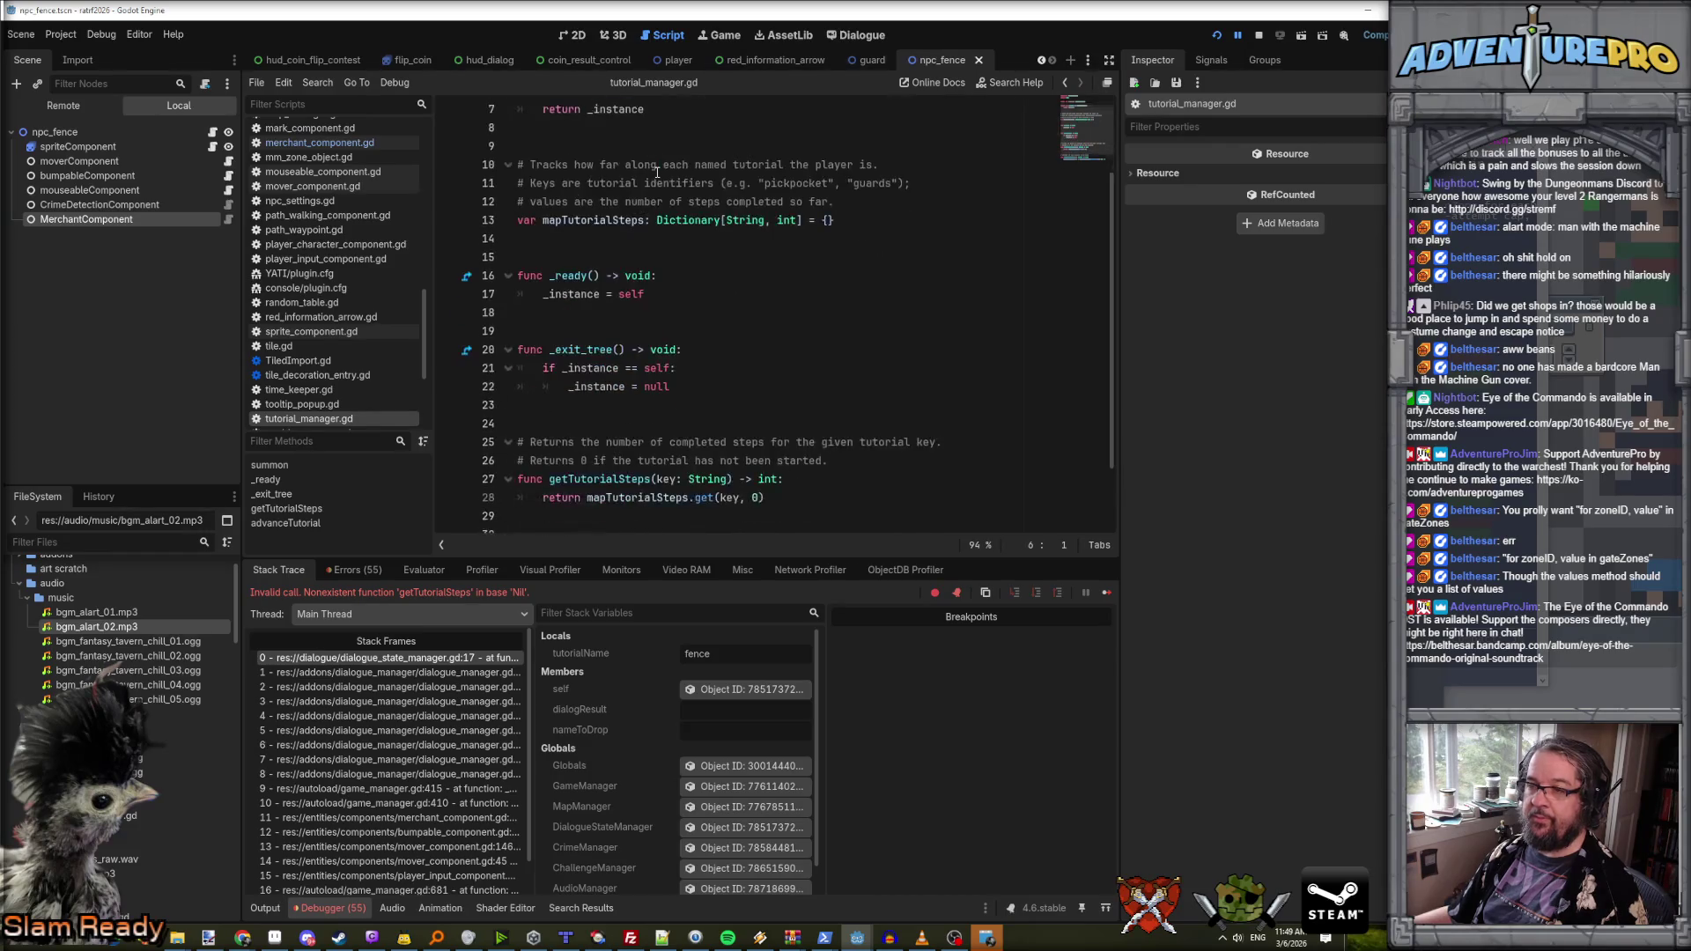
scroll(657, 172, "up", 4)
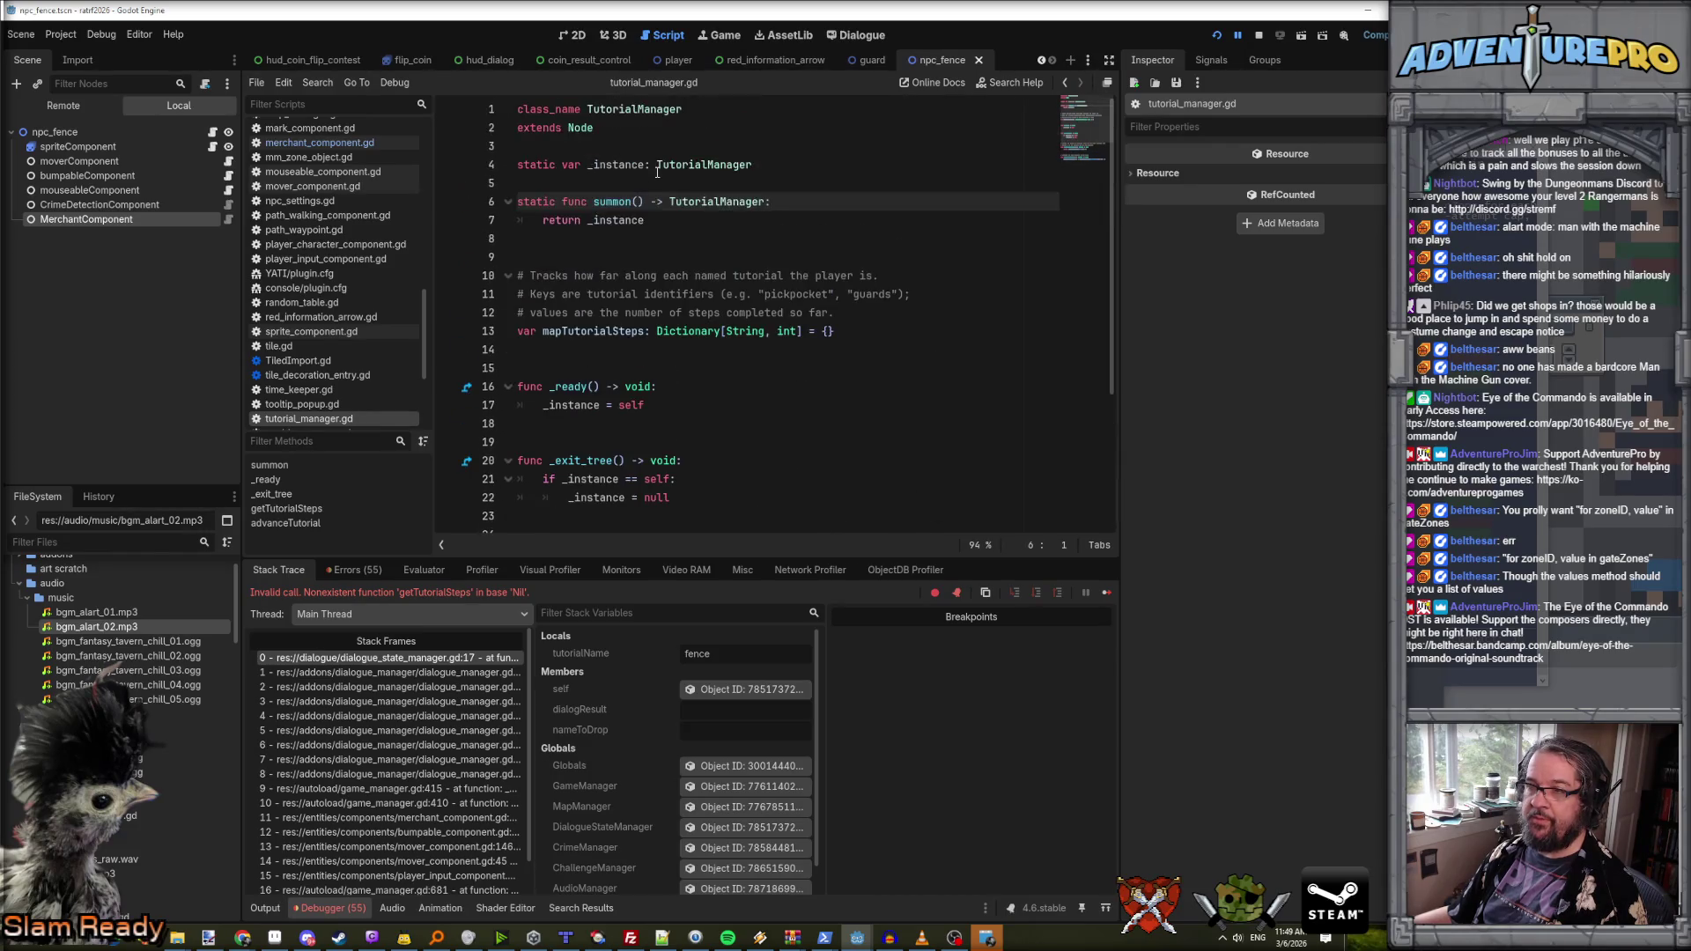
left_click(889, 264)
scroll(920, 322, "down", 2)
scroll(938, 246, "up", 2)
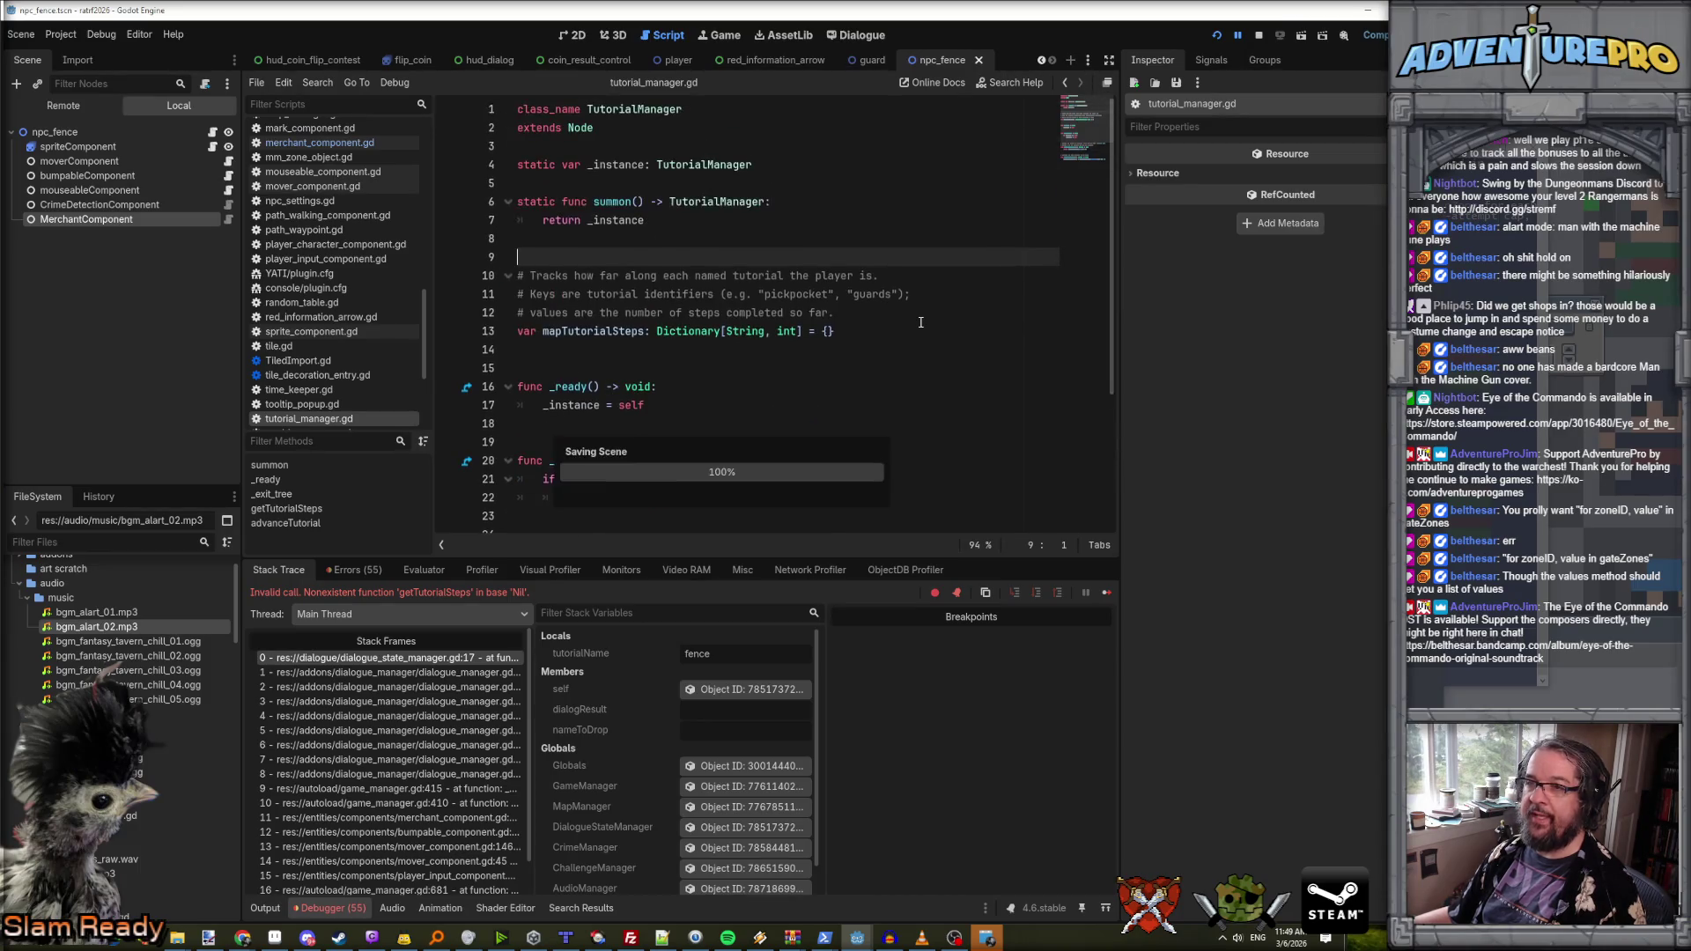
Scroll back through the scene tabs and switch to the main scene
left_click(1041, 60)
left_click(1041, 60)
left_click(1041, 60)
left_click(1041, 60)
left_click(1041, 60)
left_click(1041, 60)
left_click(272, 62)
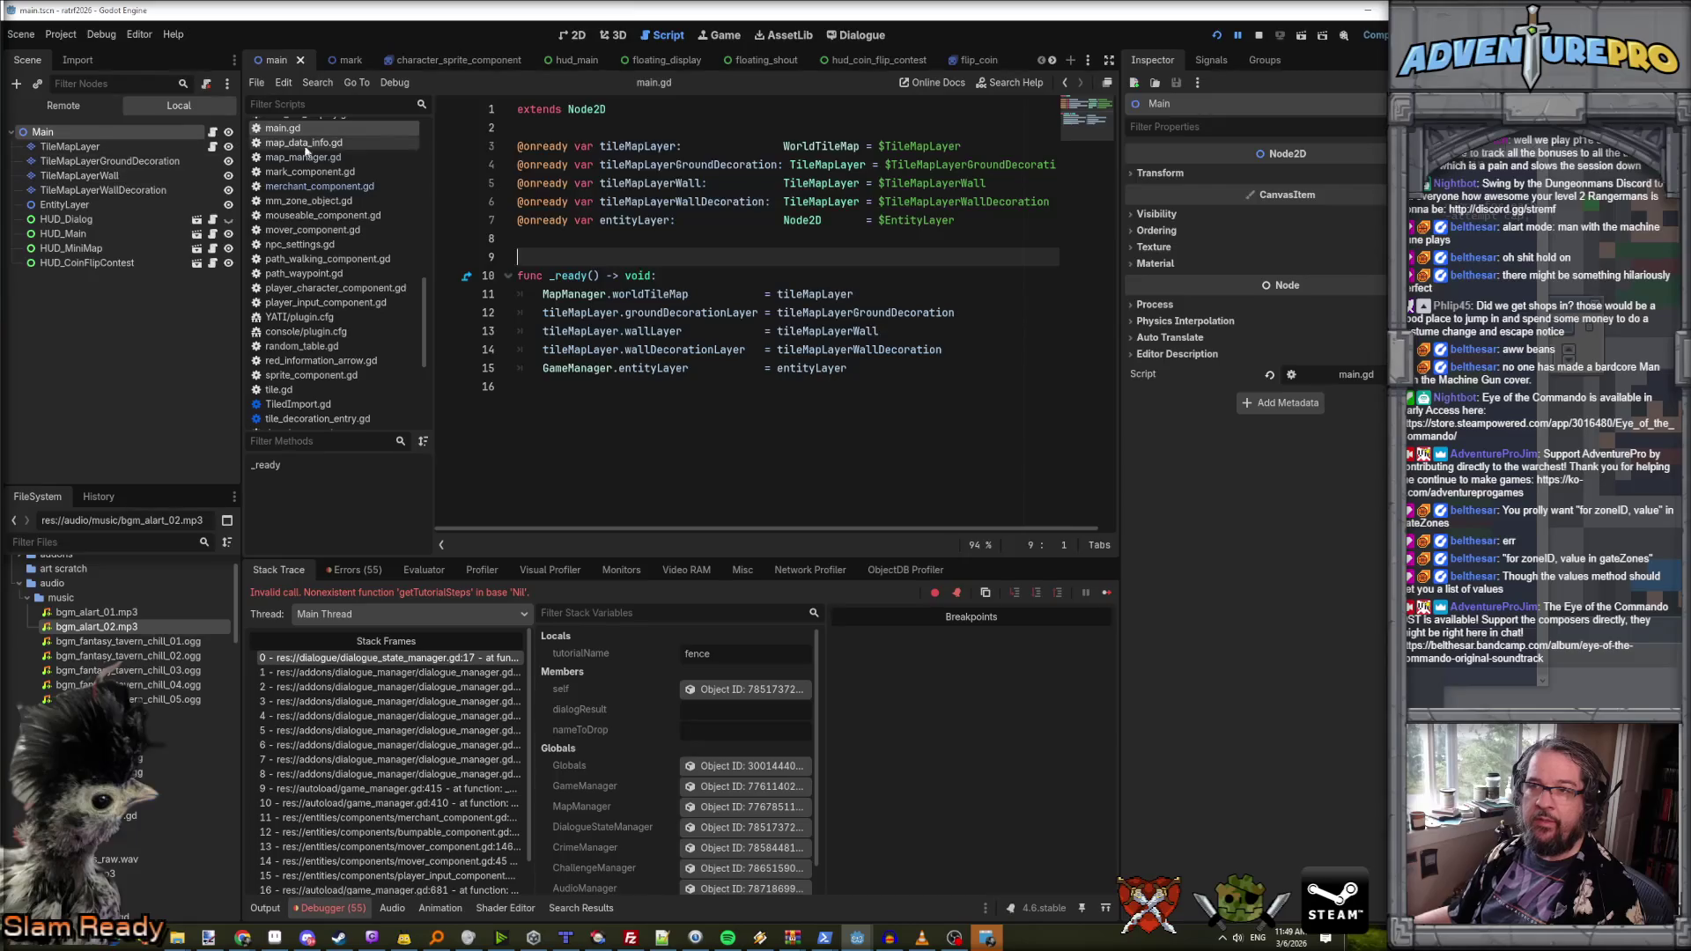
Open the Autoload list in Project Settings and try browsing for a script, then cancel
left_click(58, 37)
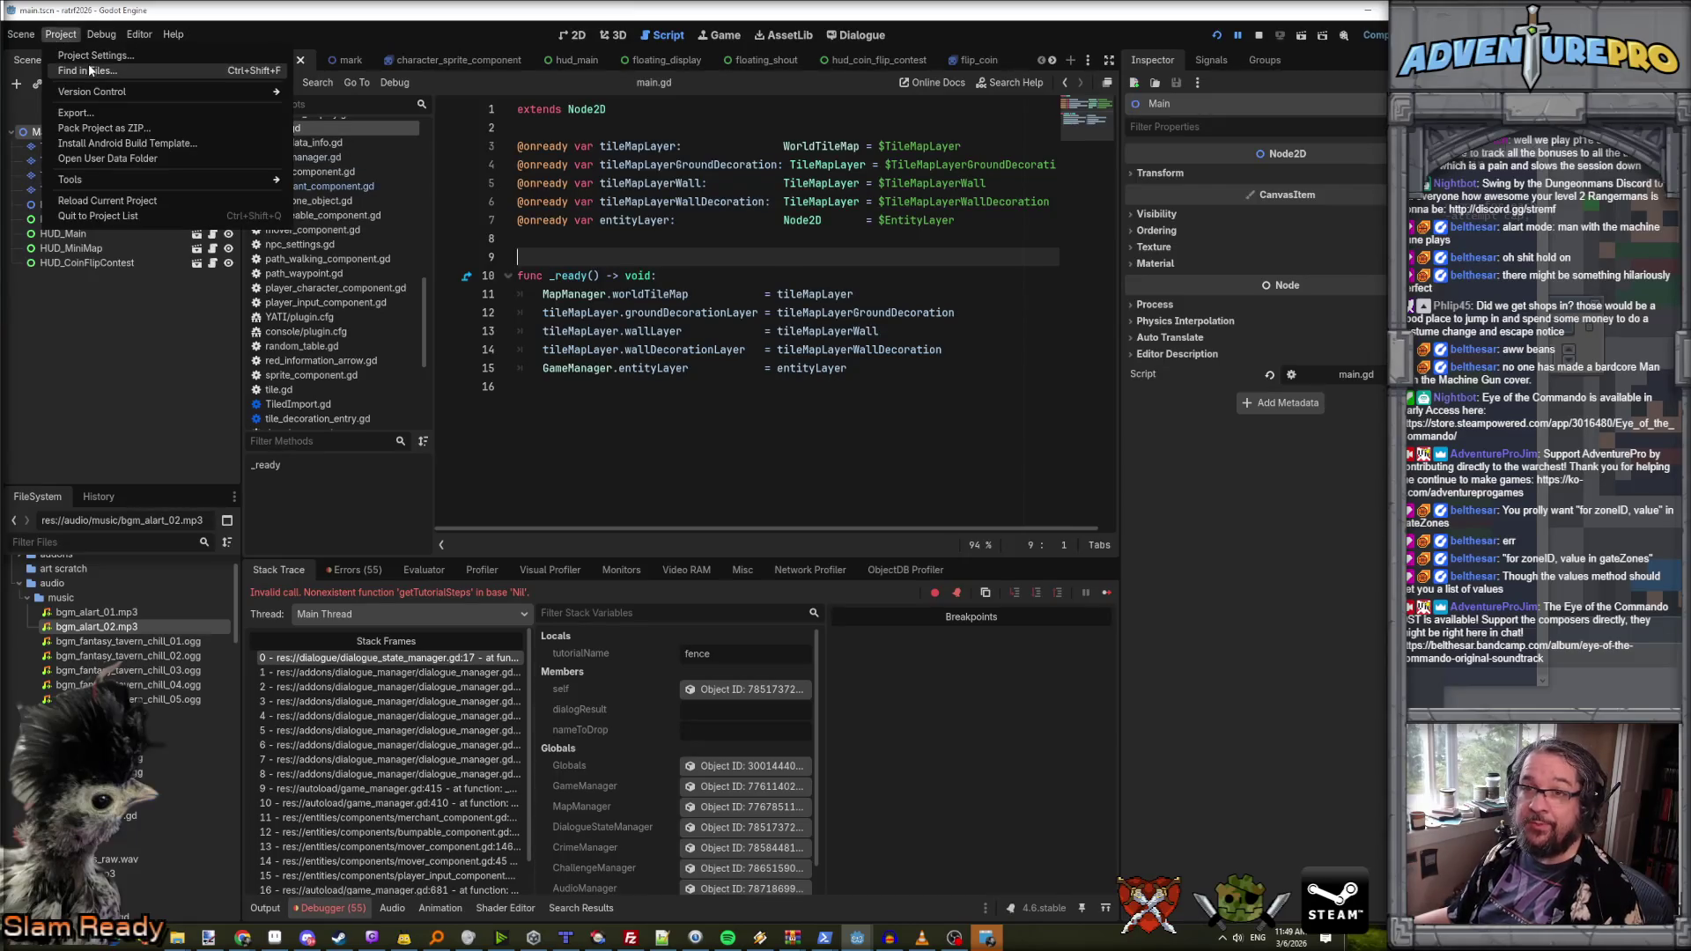
left_click(93, 55)
left_click(691, 203)
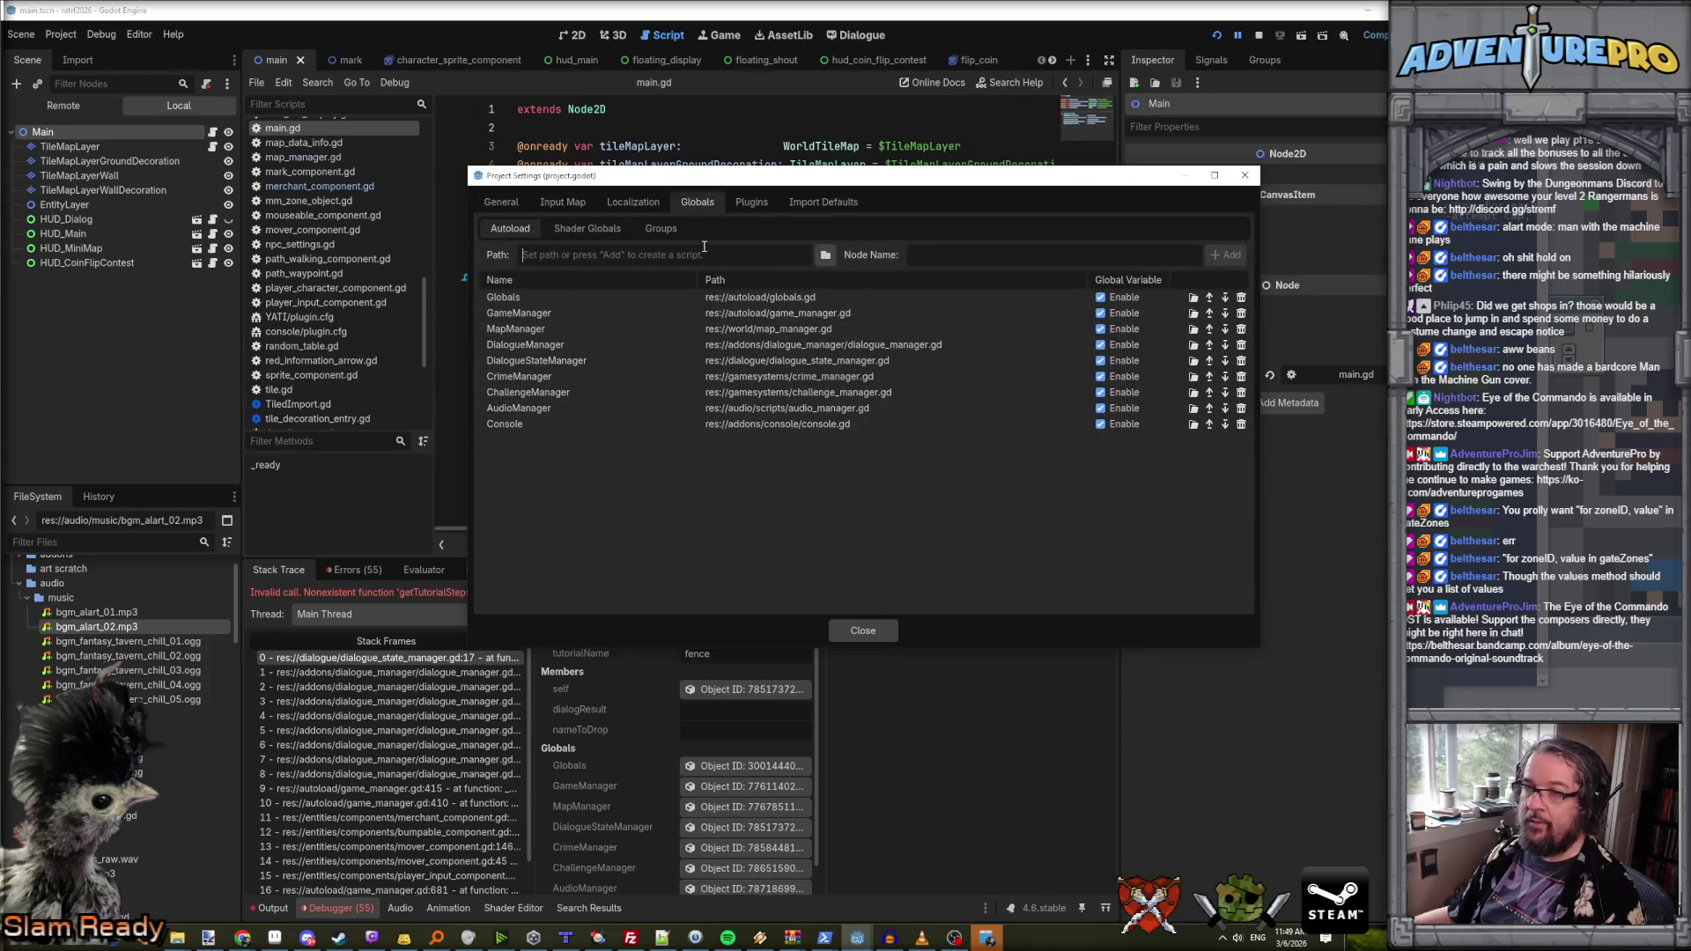
left_click(827, 255)
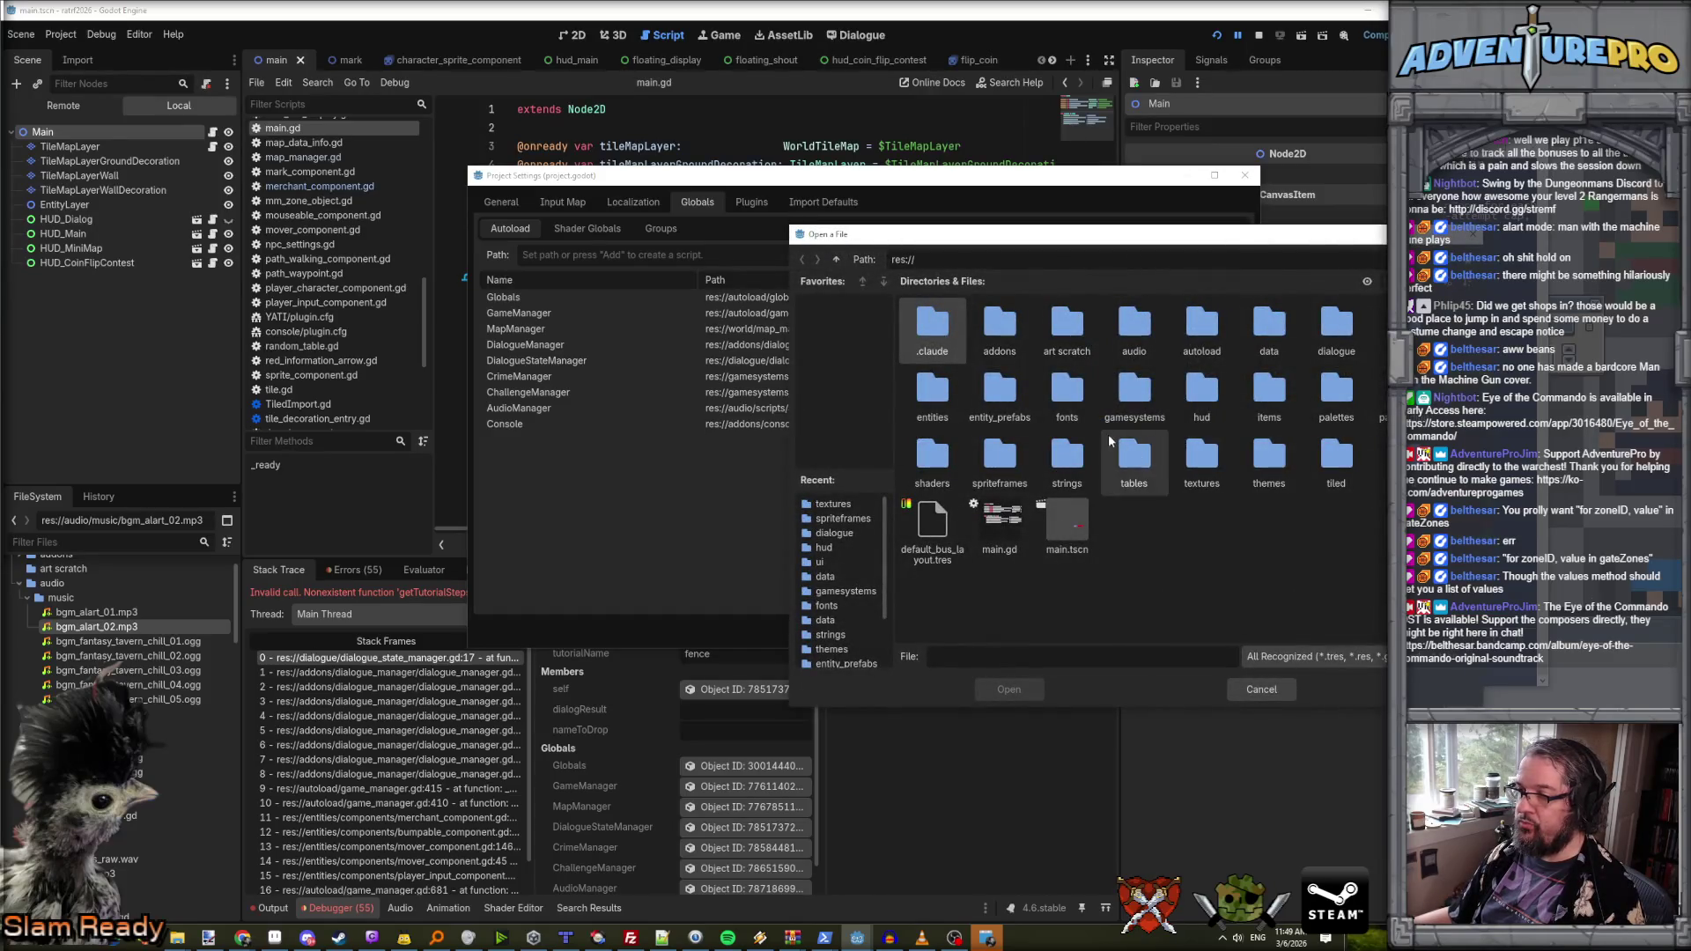
key("Escape")
left_click(695, 254)
type("tu")
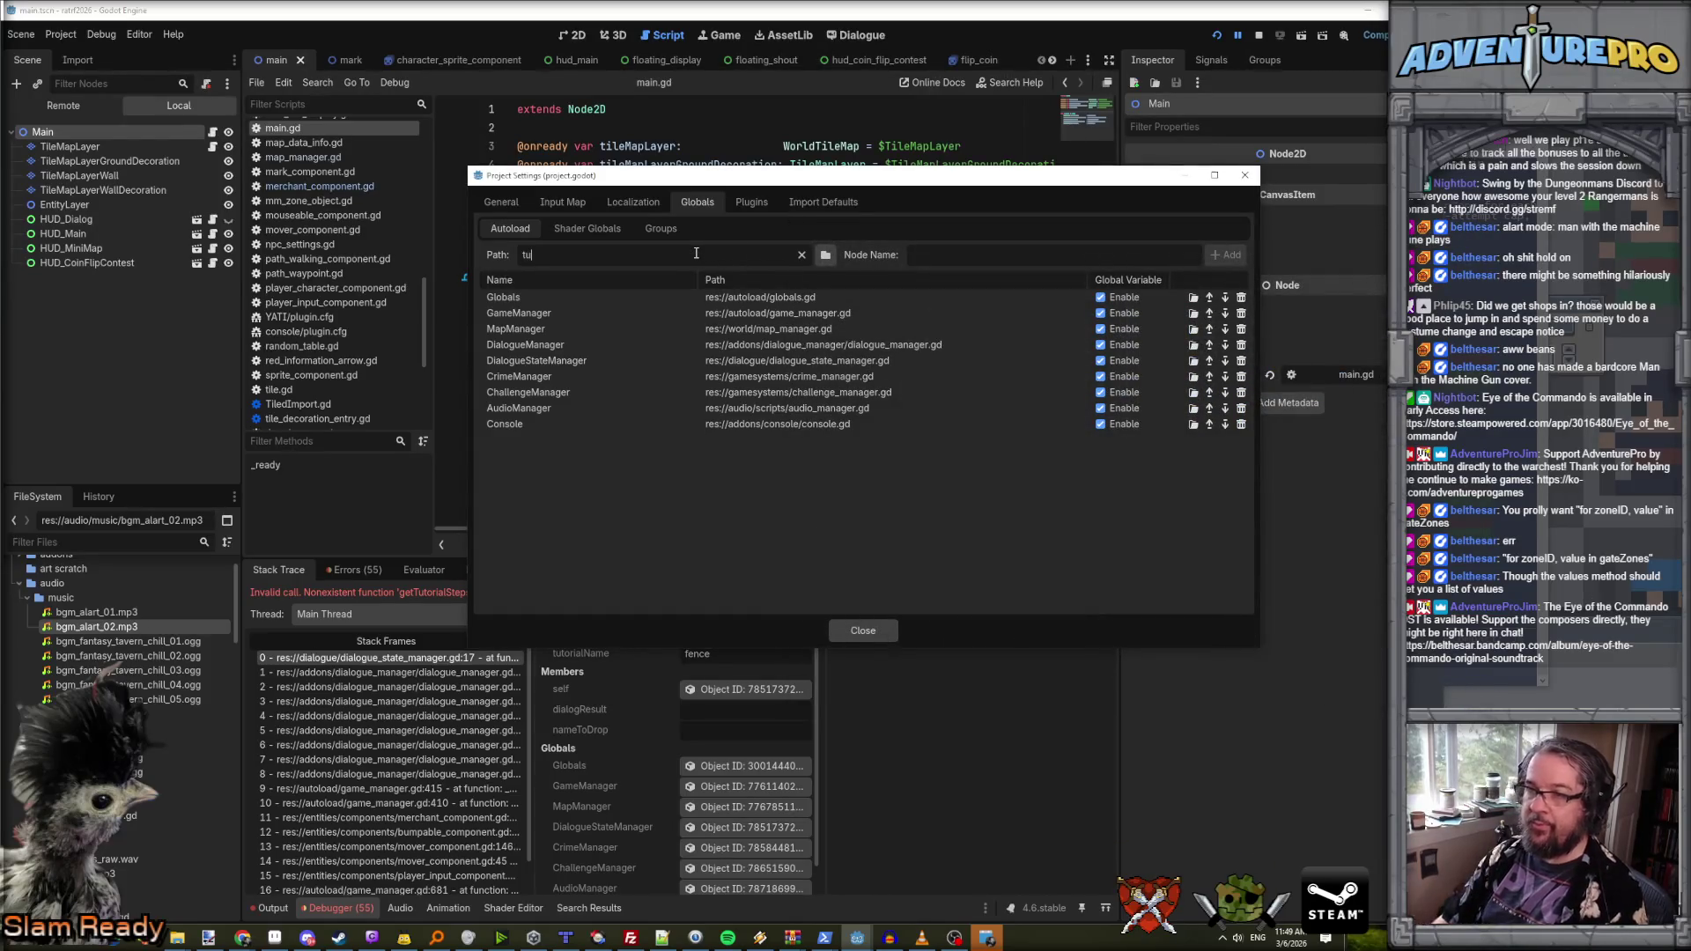
key("BackSpace")
key("BackSpace")
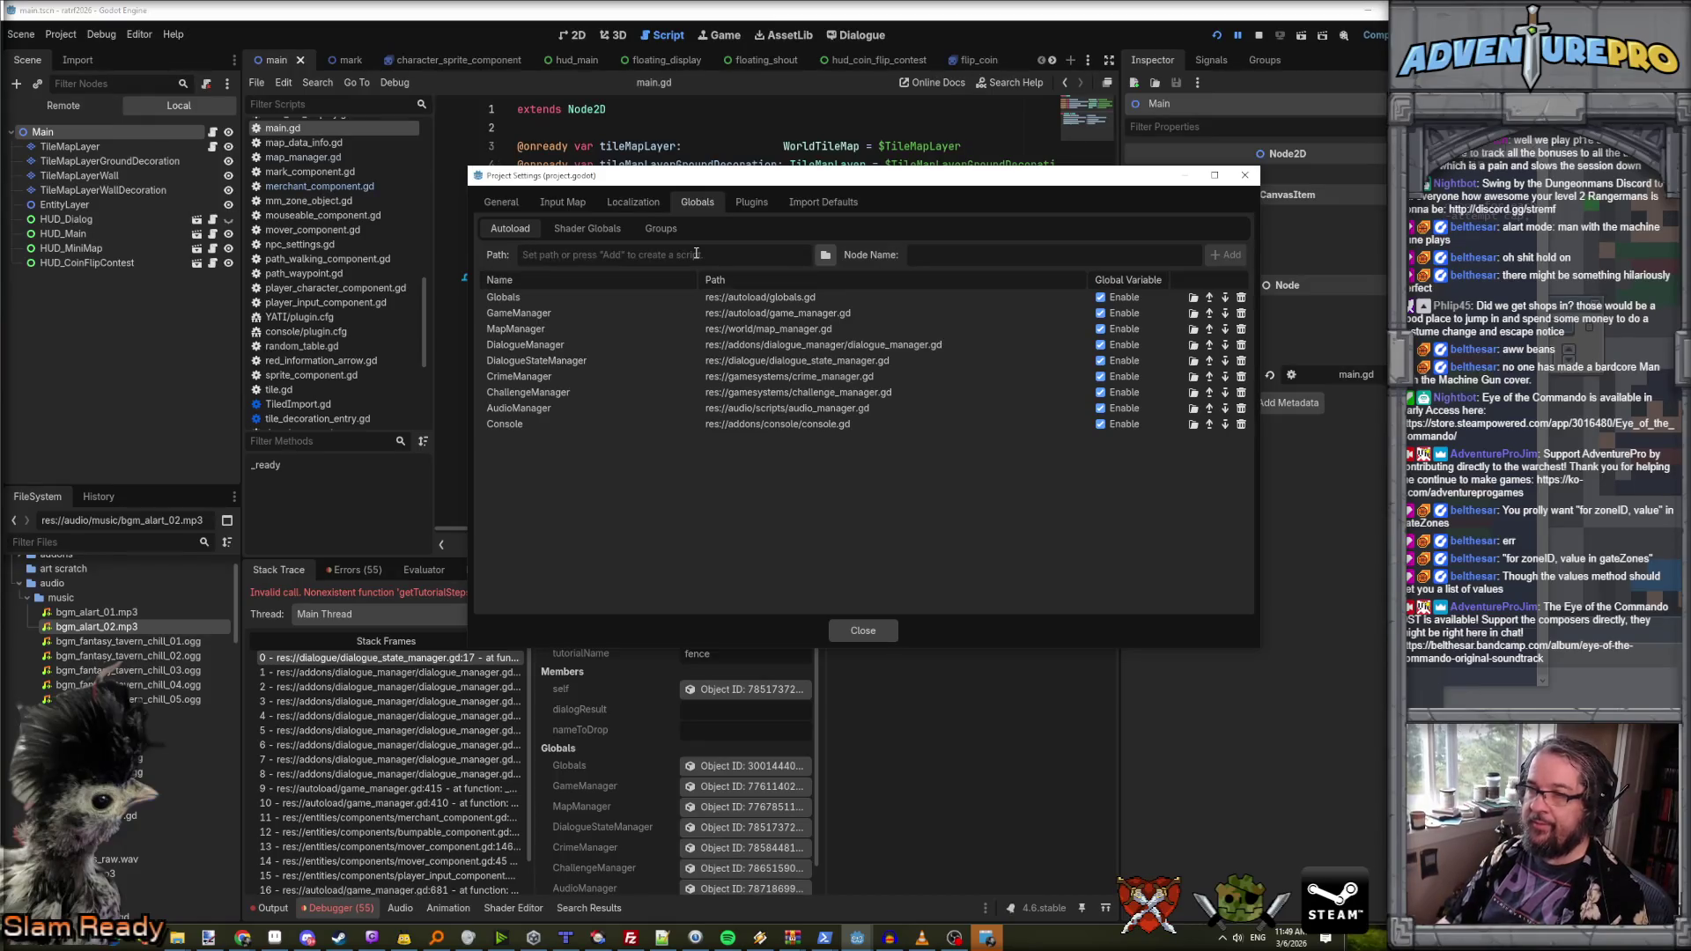
left_click(826, 256)
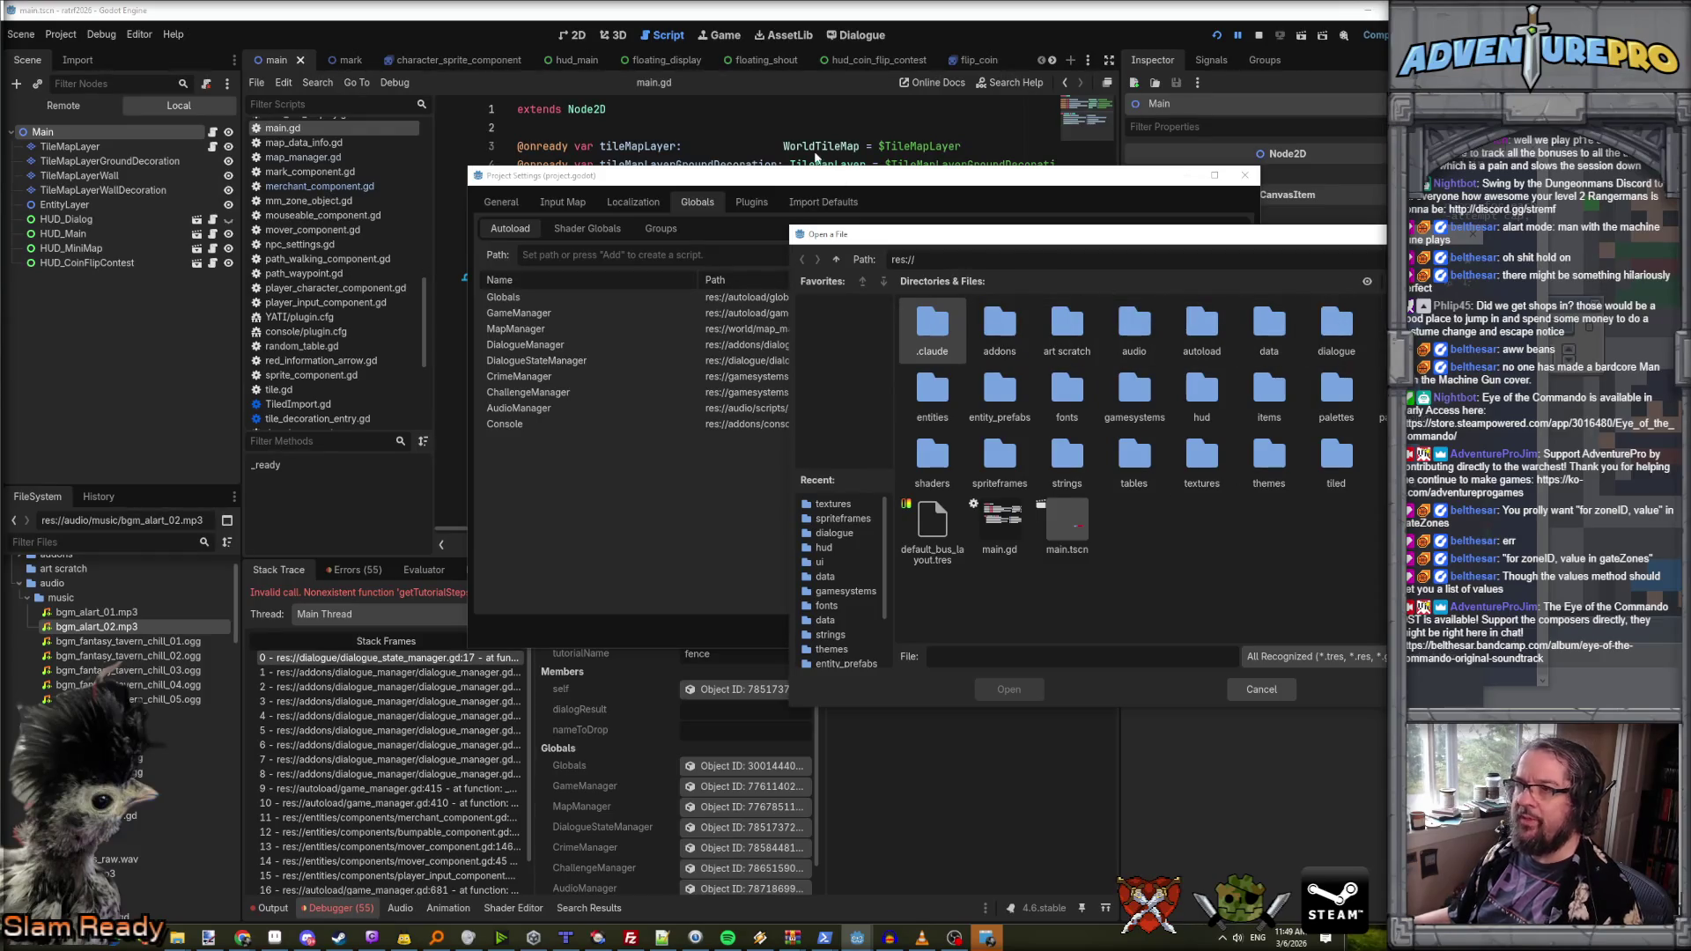
left_click(1268, 689)
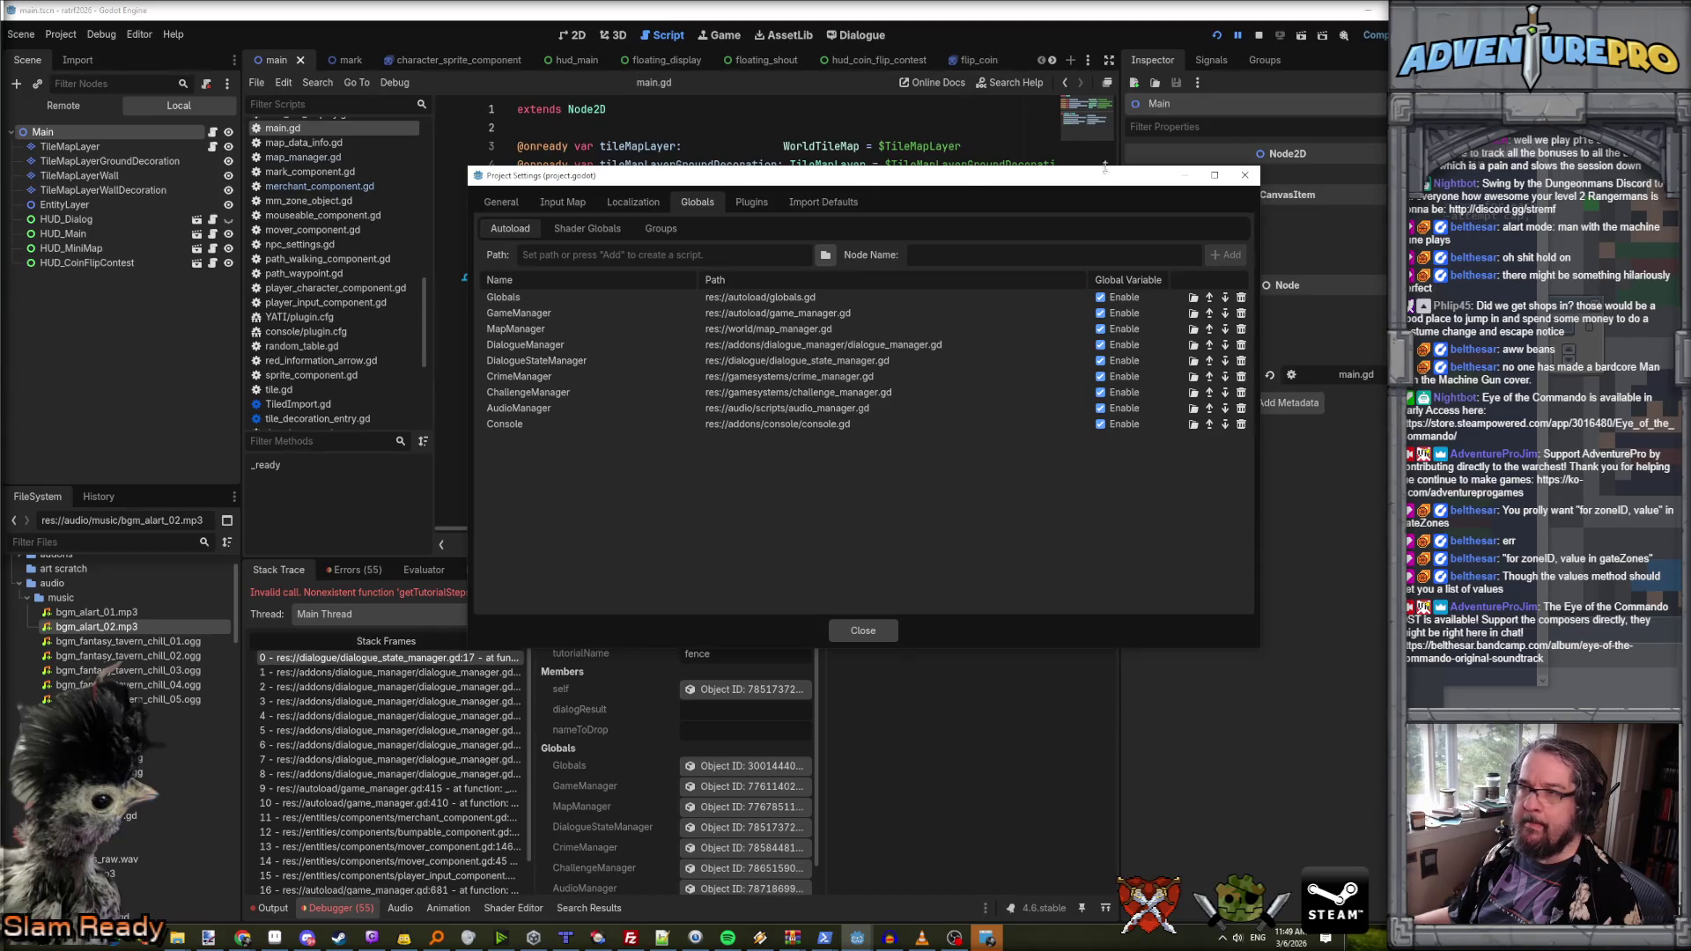
Close Project Settings and open tutorial_manager.gd in the script editor
left_click(1245, 175)
scroll(319, 288, "down", 5)
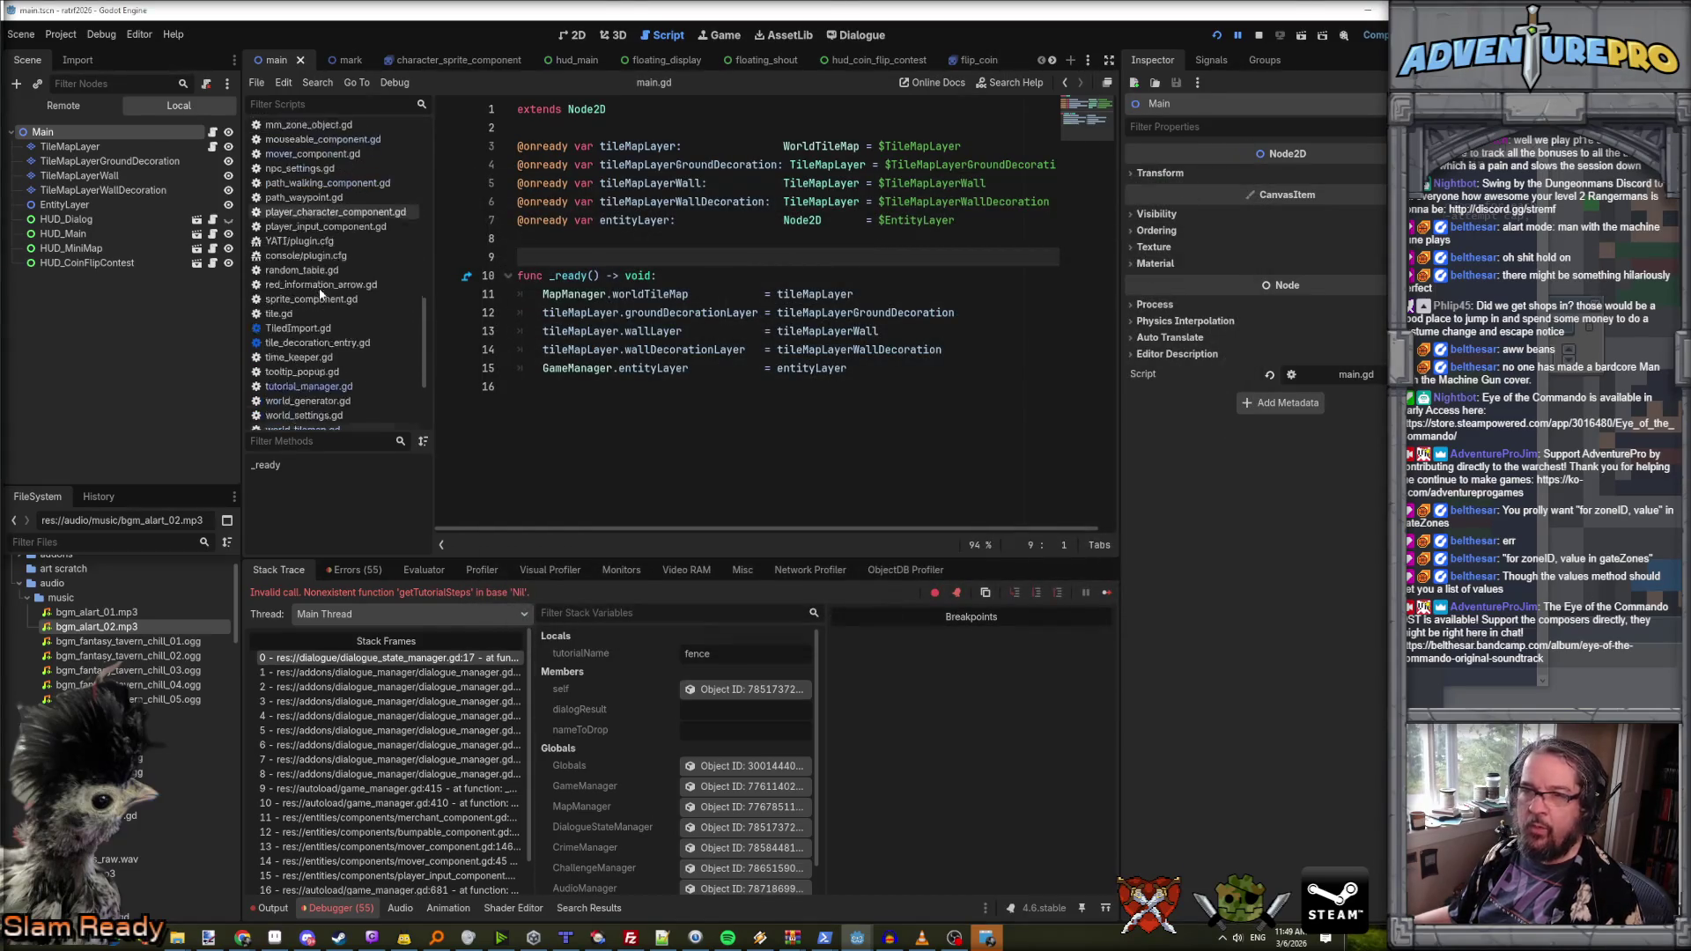
left_click(322, 274)
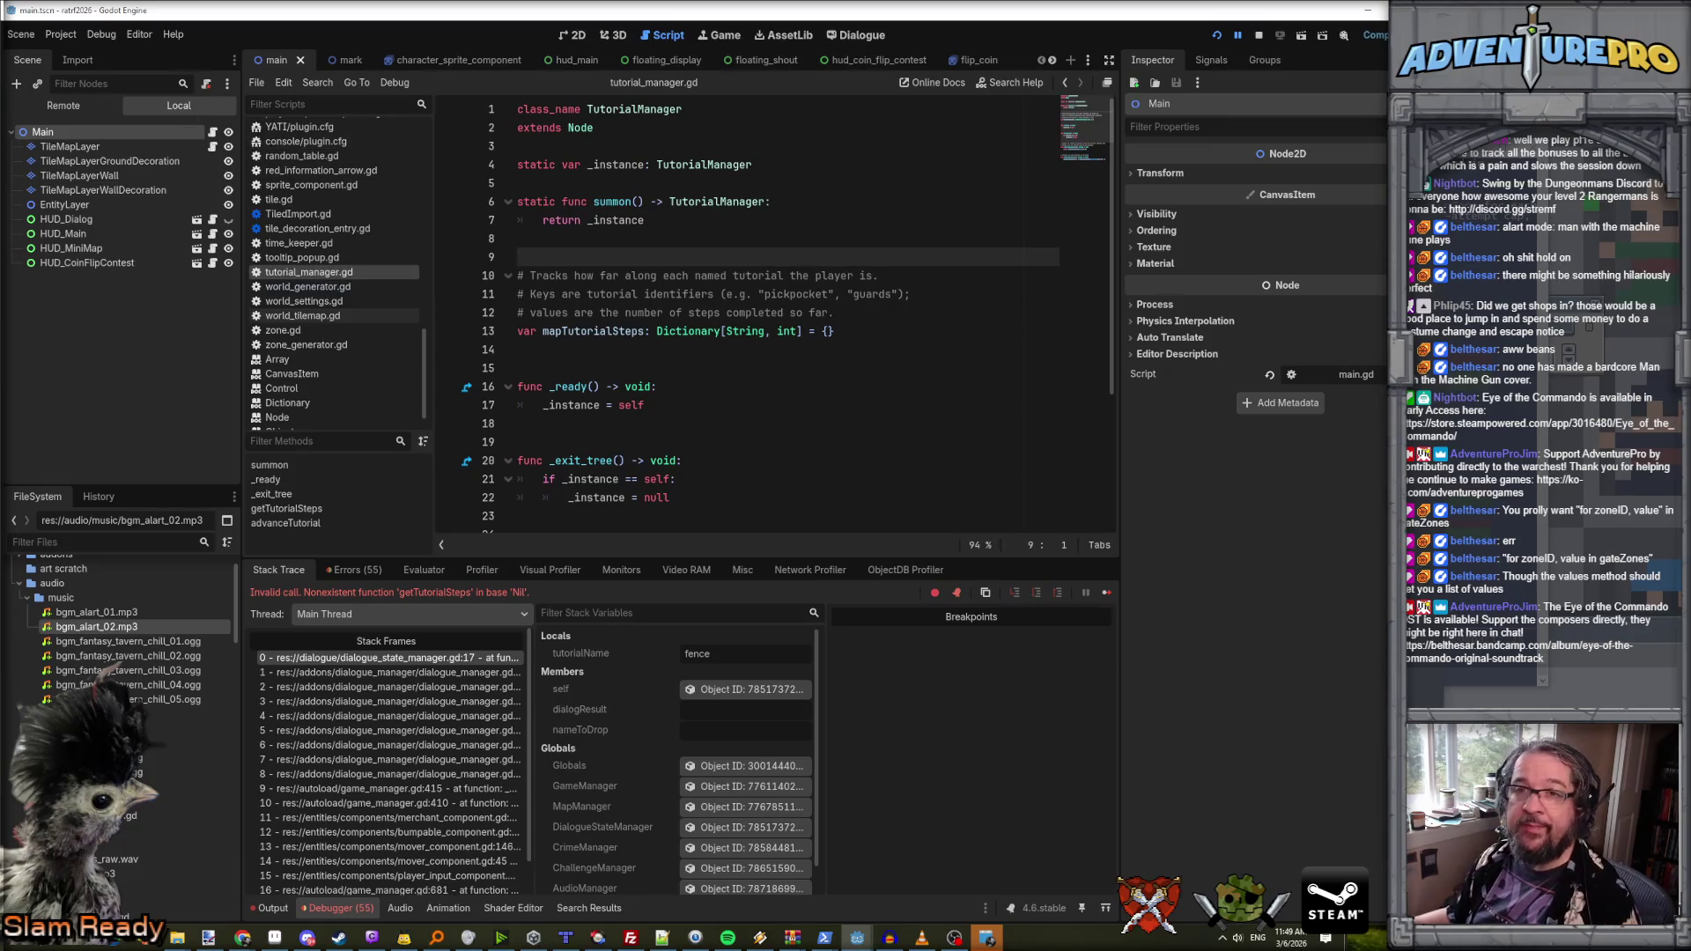
Try adding gamesystems/tutorial_manager.gd as the TutorialManager autoload, dismiss the name-collision warning, and close settings
left_click(61, 34)
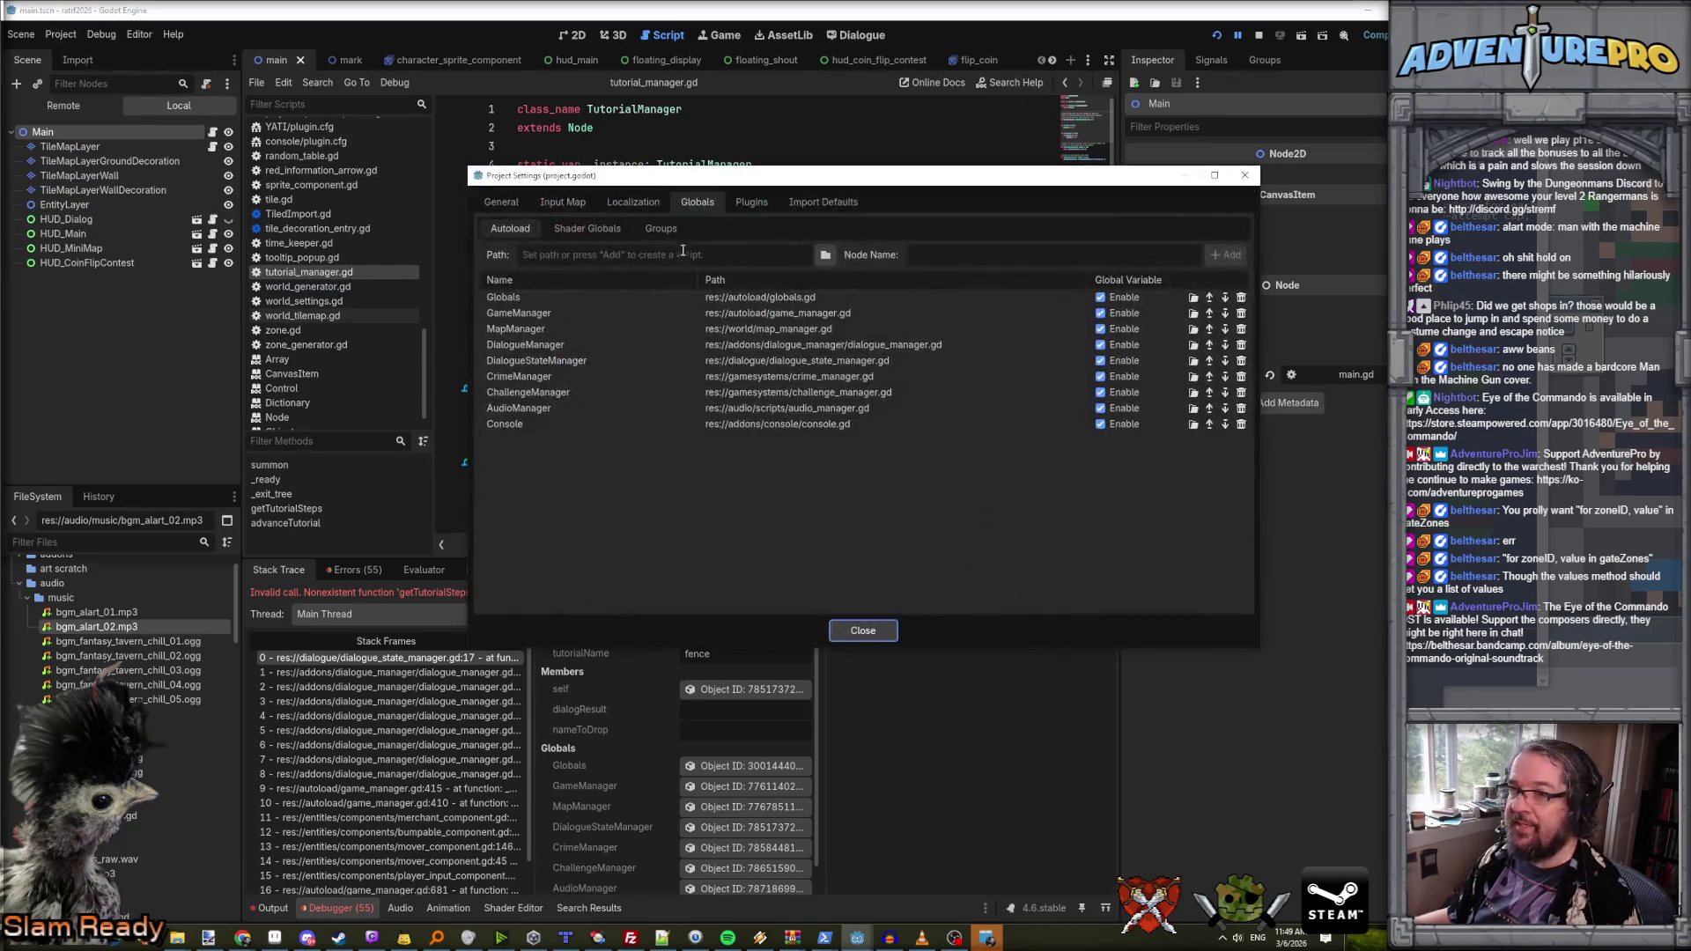
left_click(824, 255)
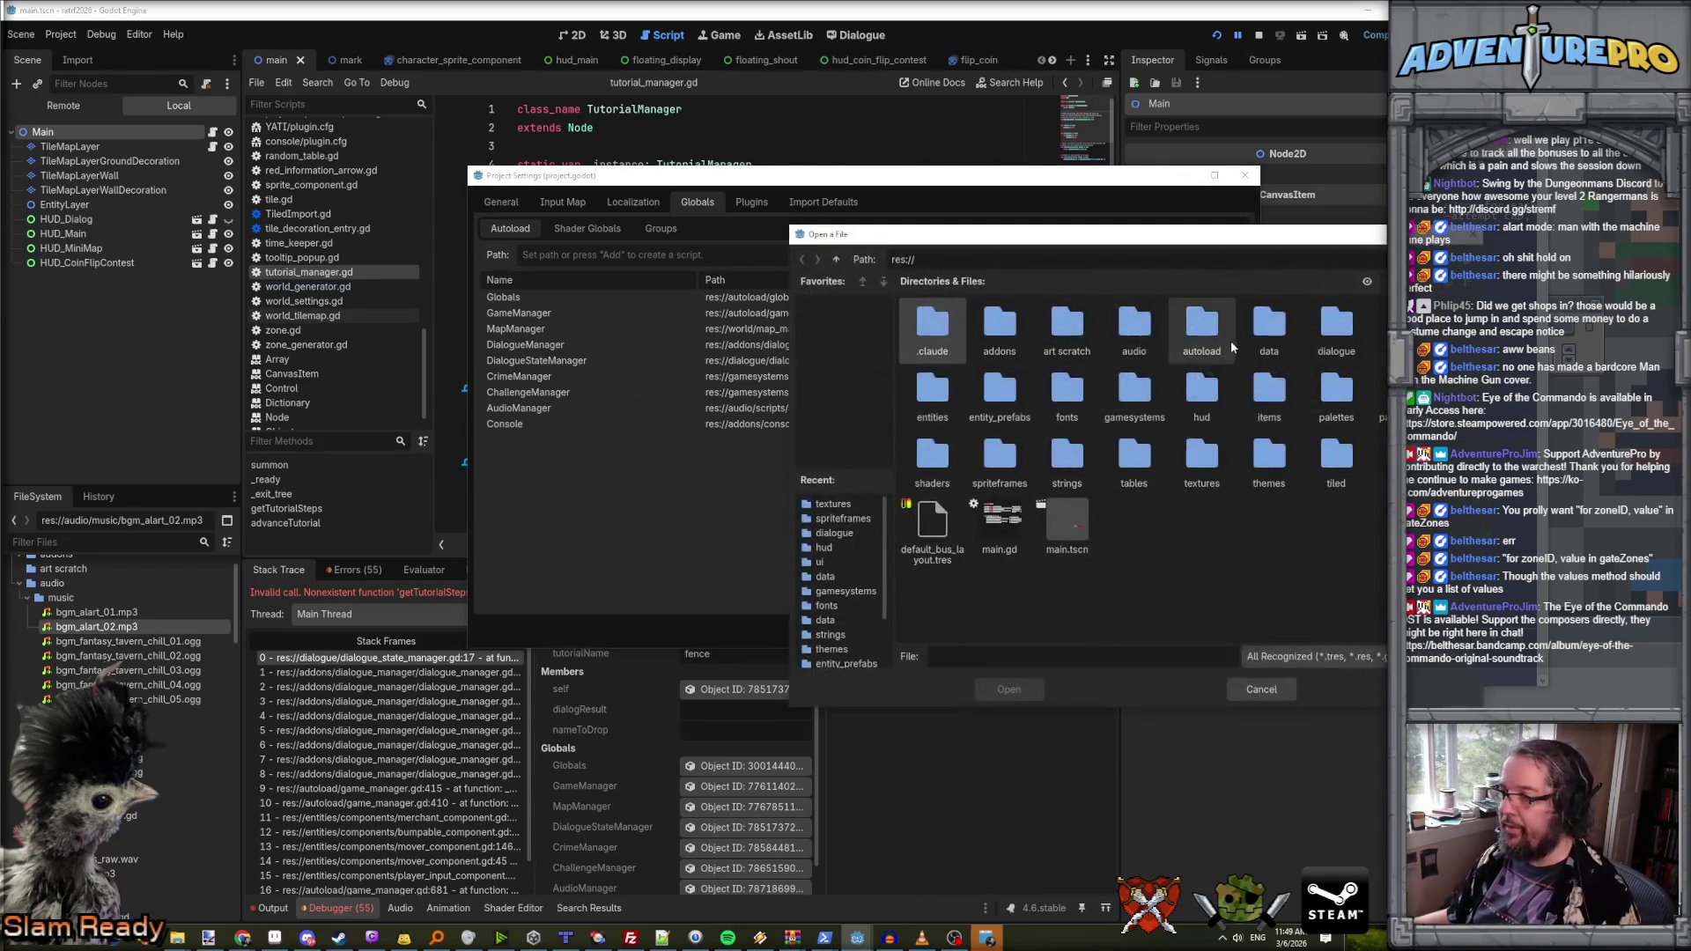
double_click(1134, 390)
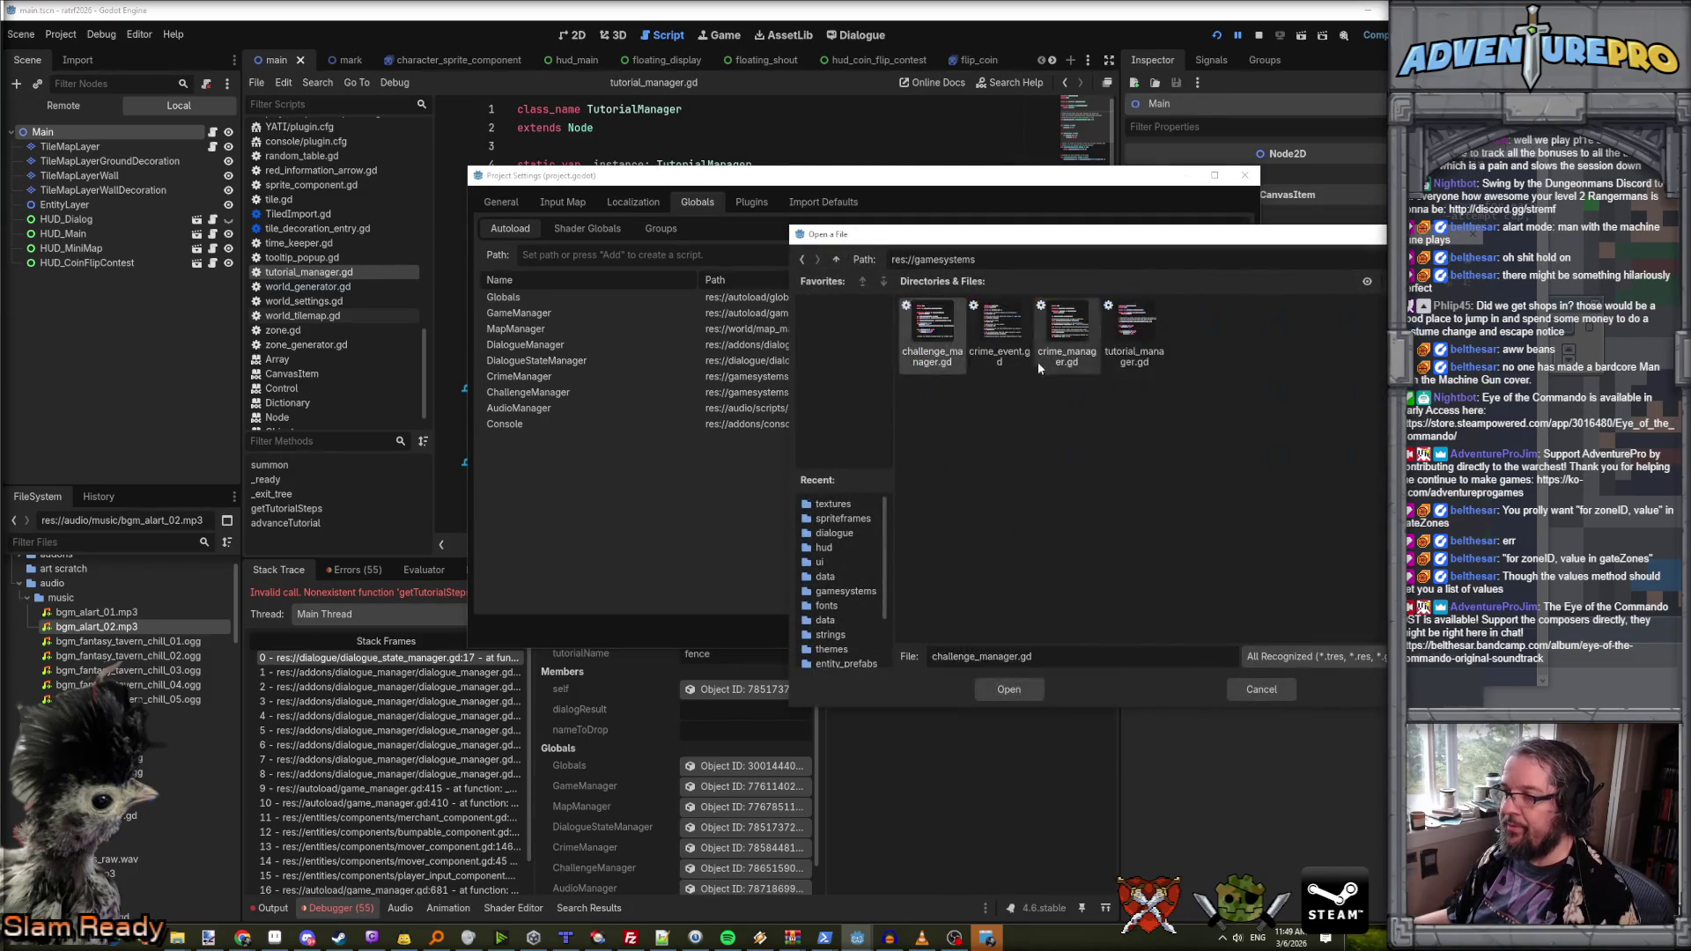
left_click(1145, 330)
left_click(1008, 689)
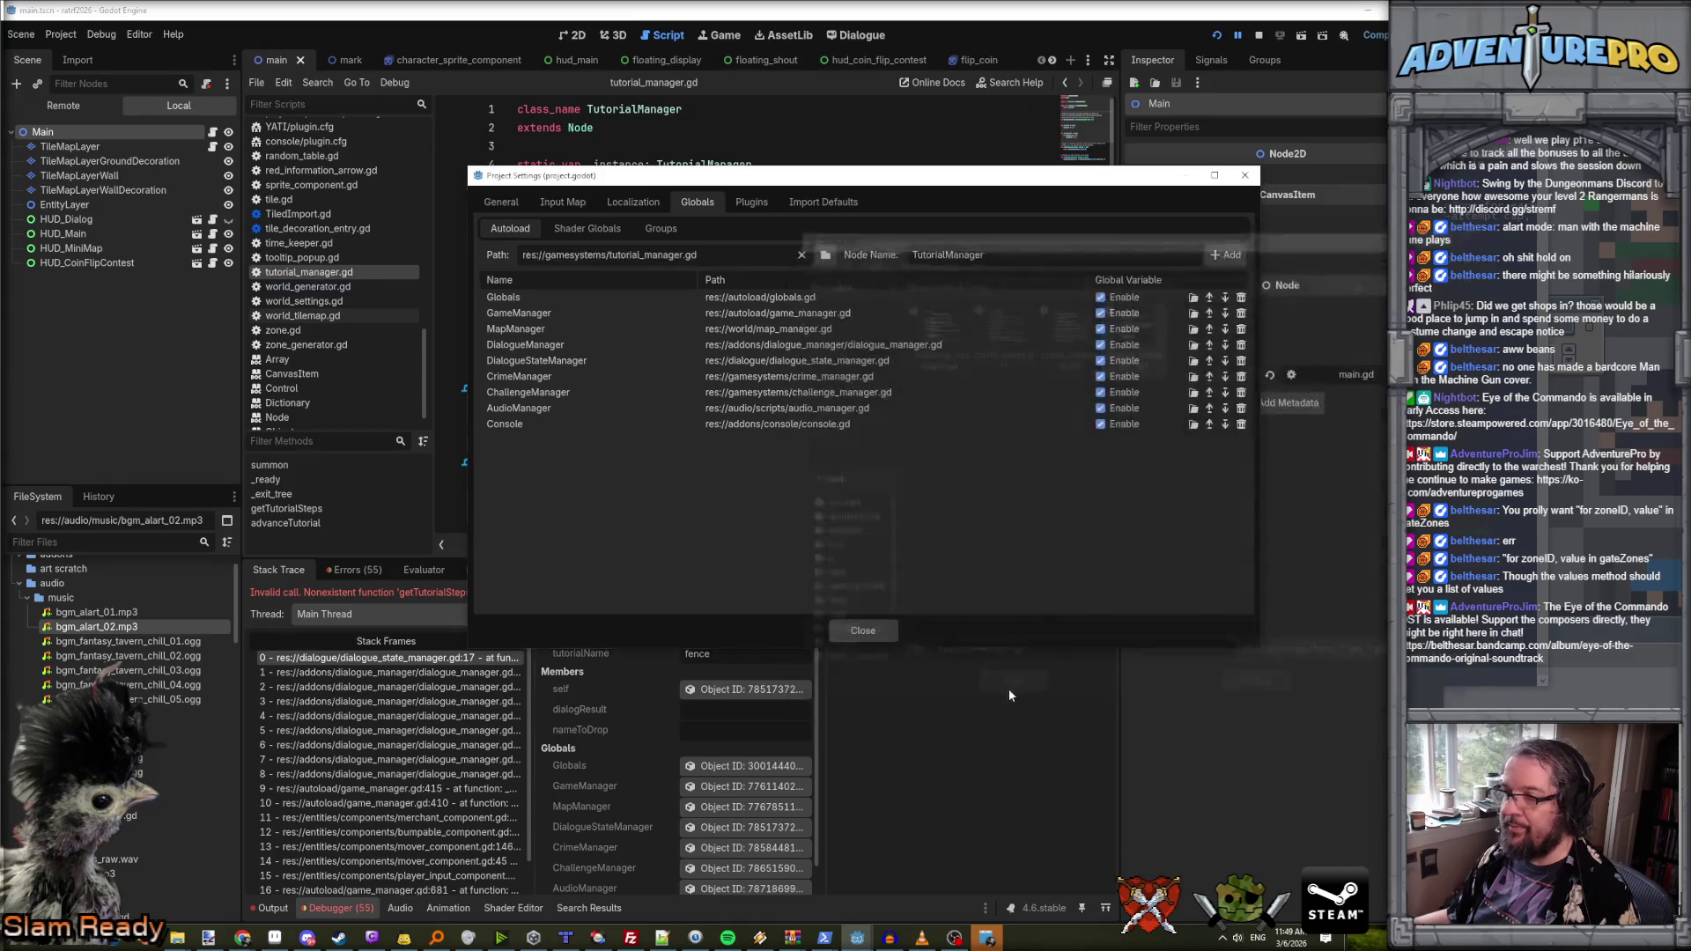
left_click(1241, 254)
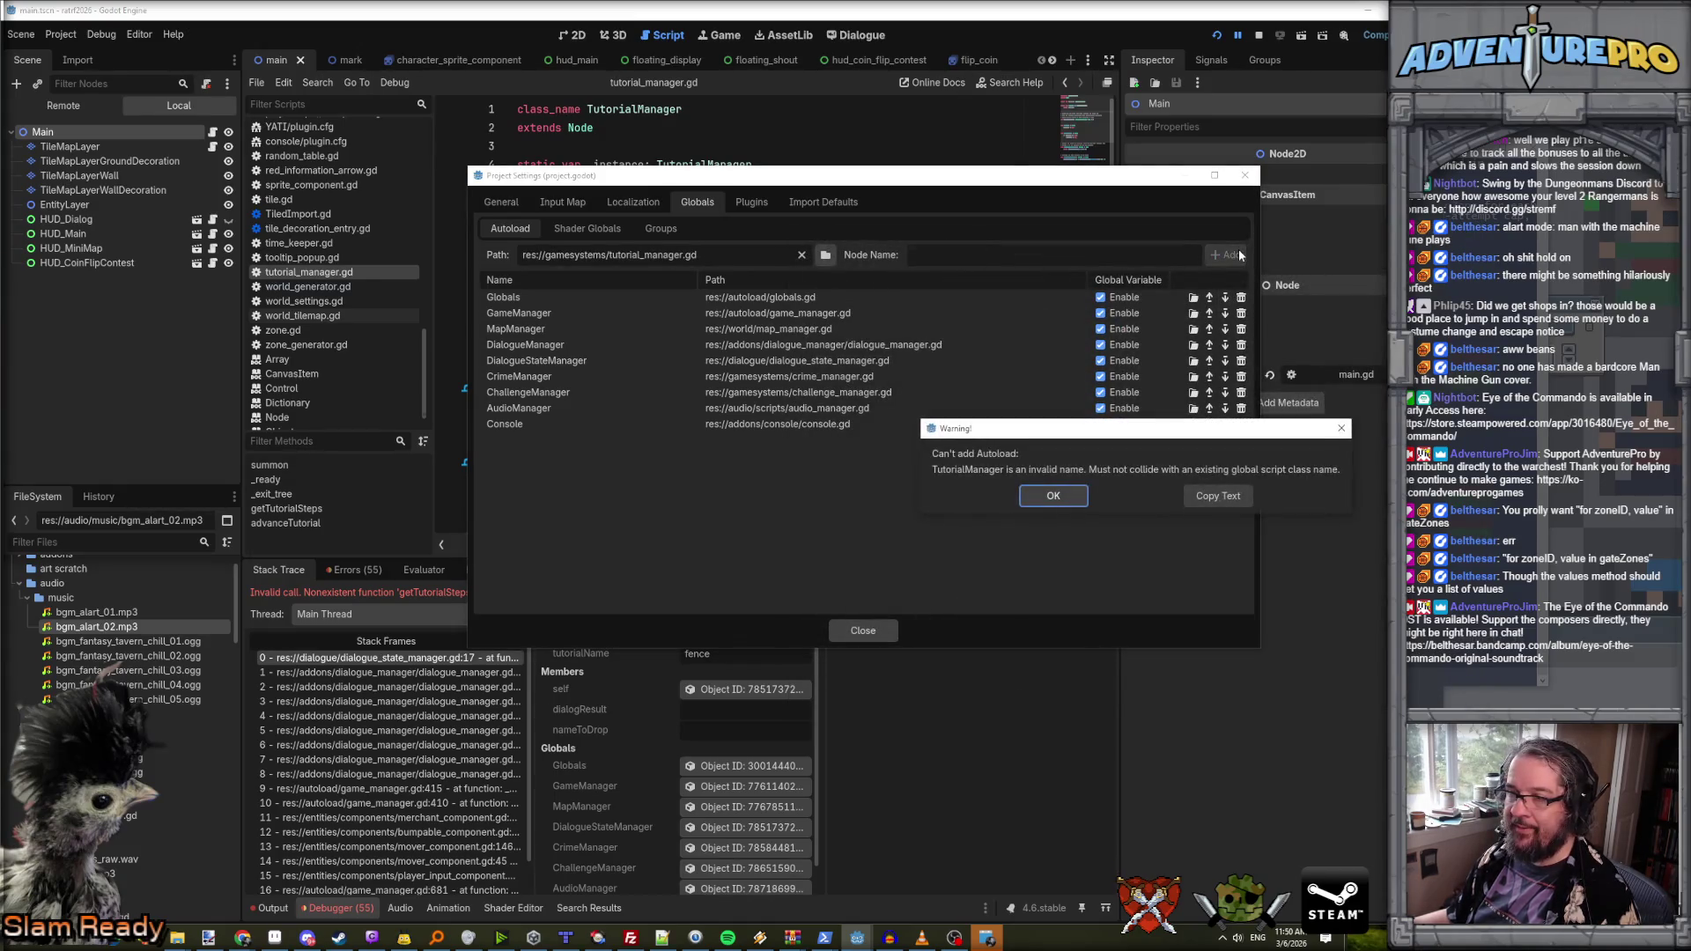
left_click(1055, 498)
left_click_drag(840, 180, 1249, 173)
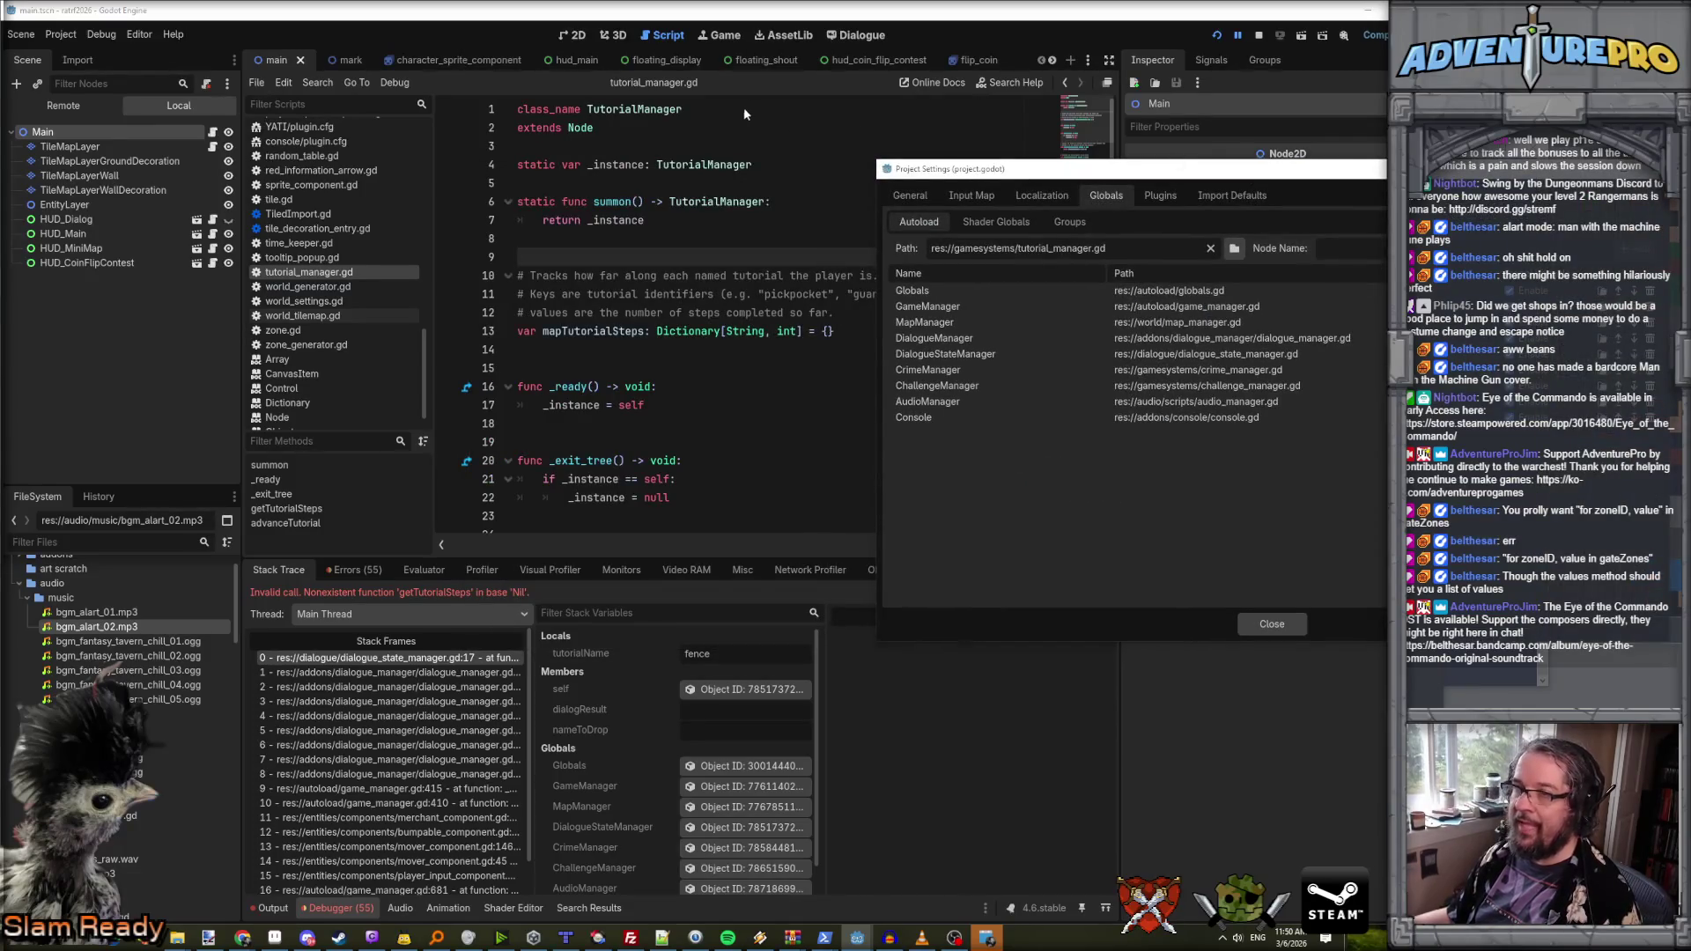
left_click(1271, 624)
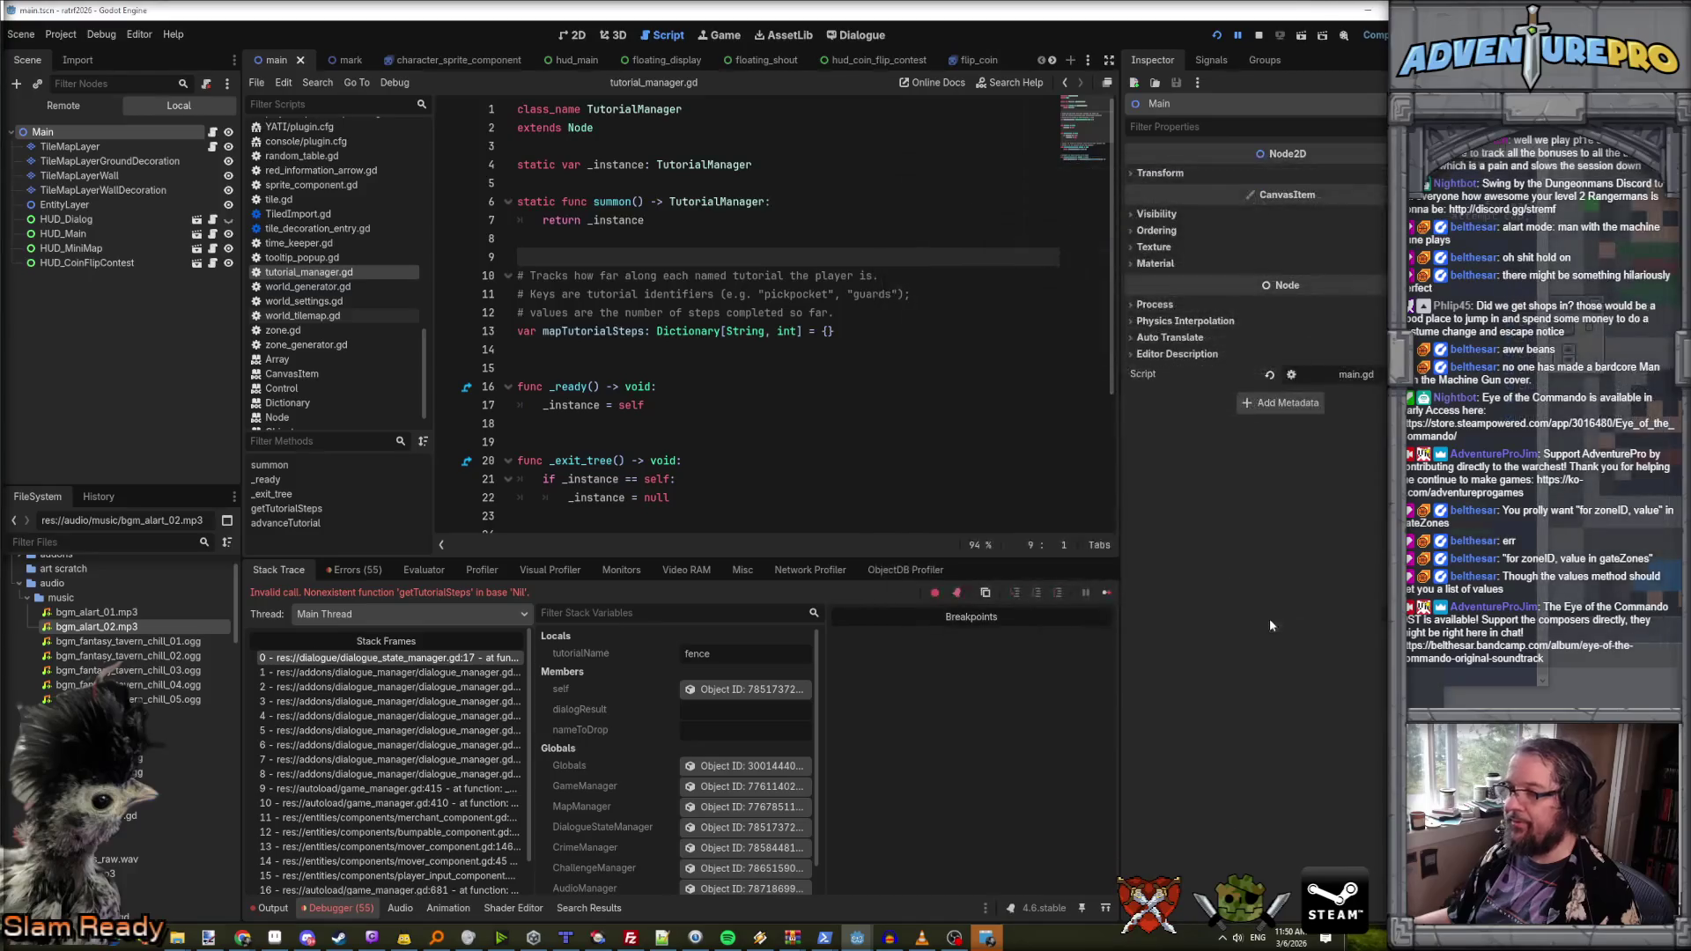
left_click_drag(715, 118, 418, 103)
key("Delete")
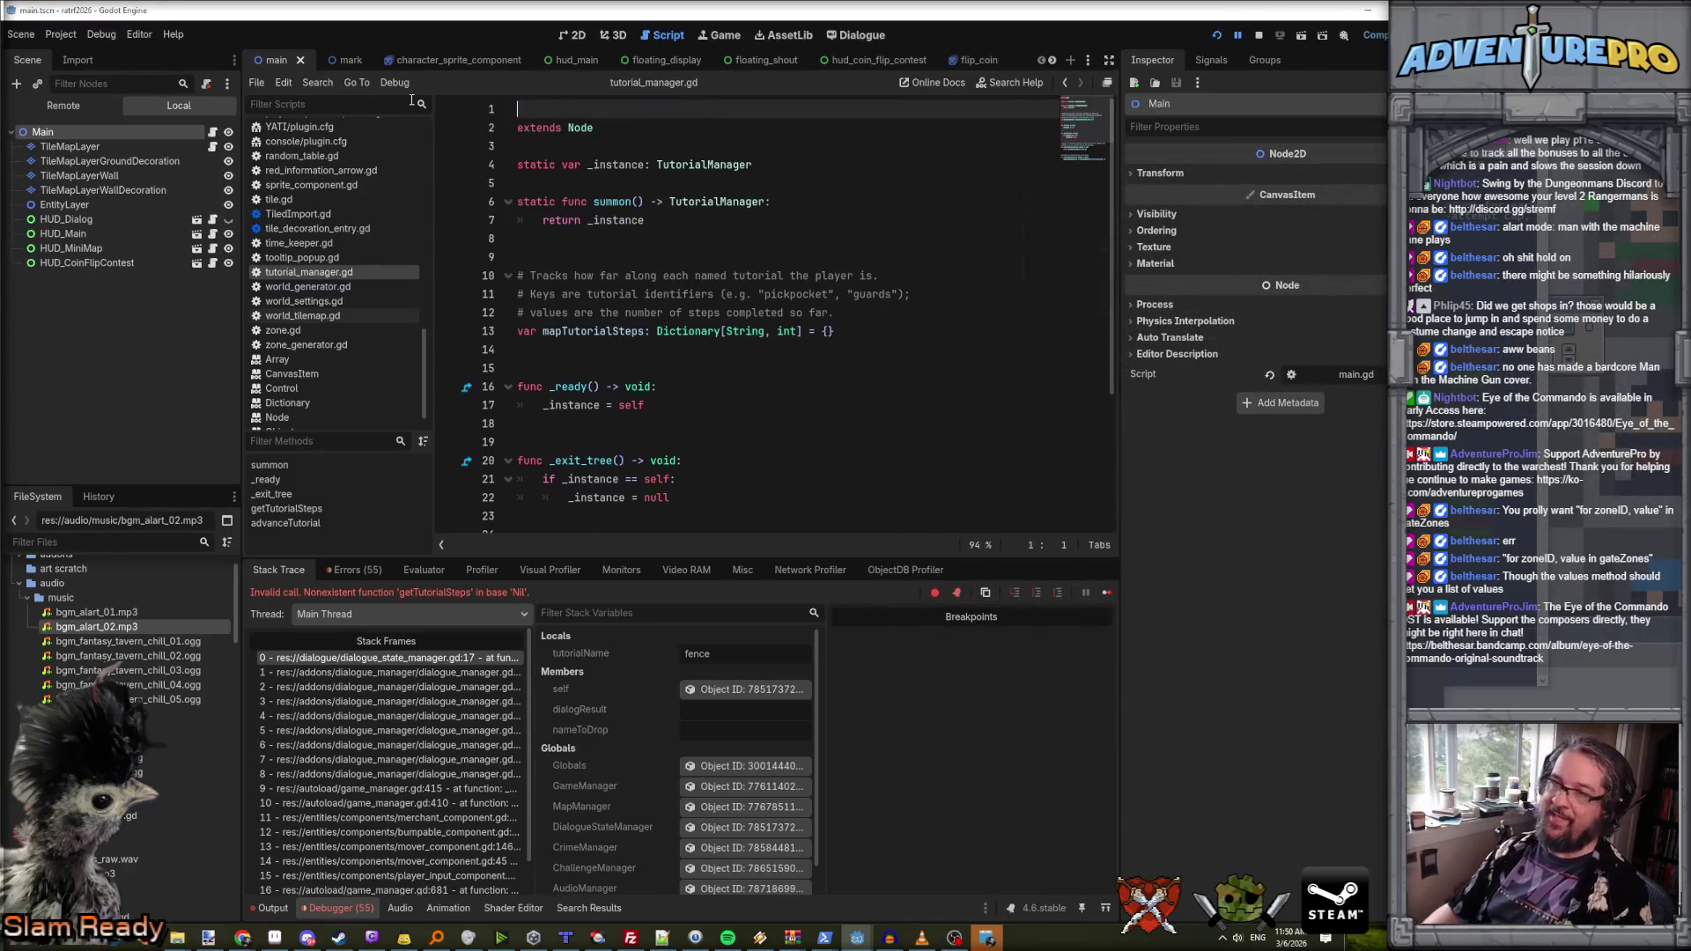
key("Delete")
left_click(59, 36)
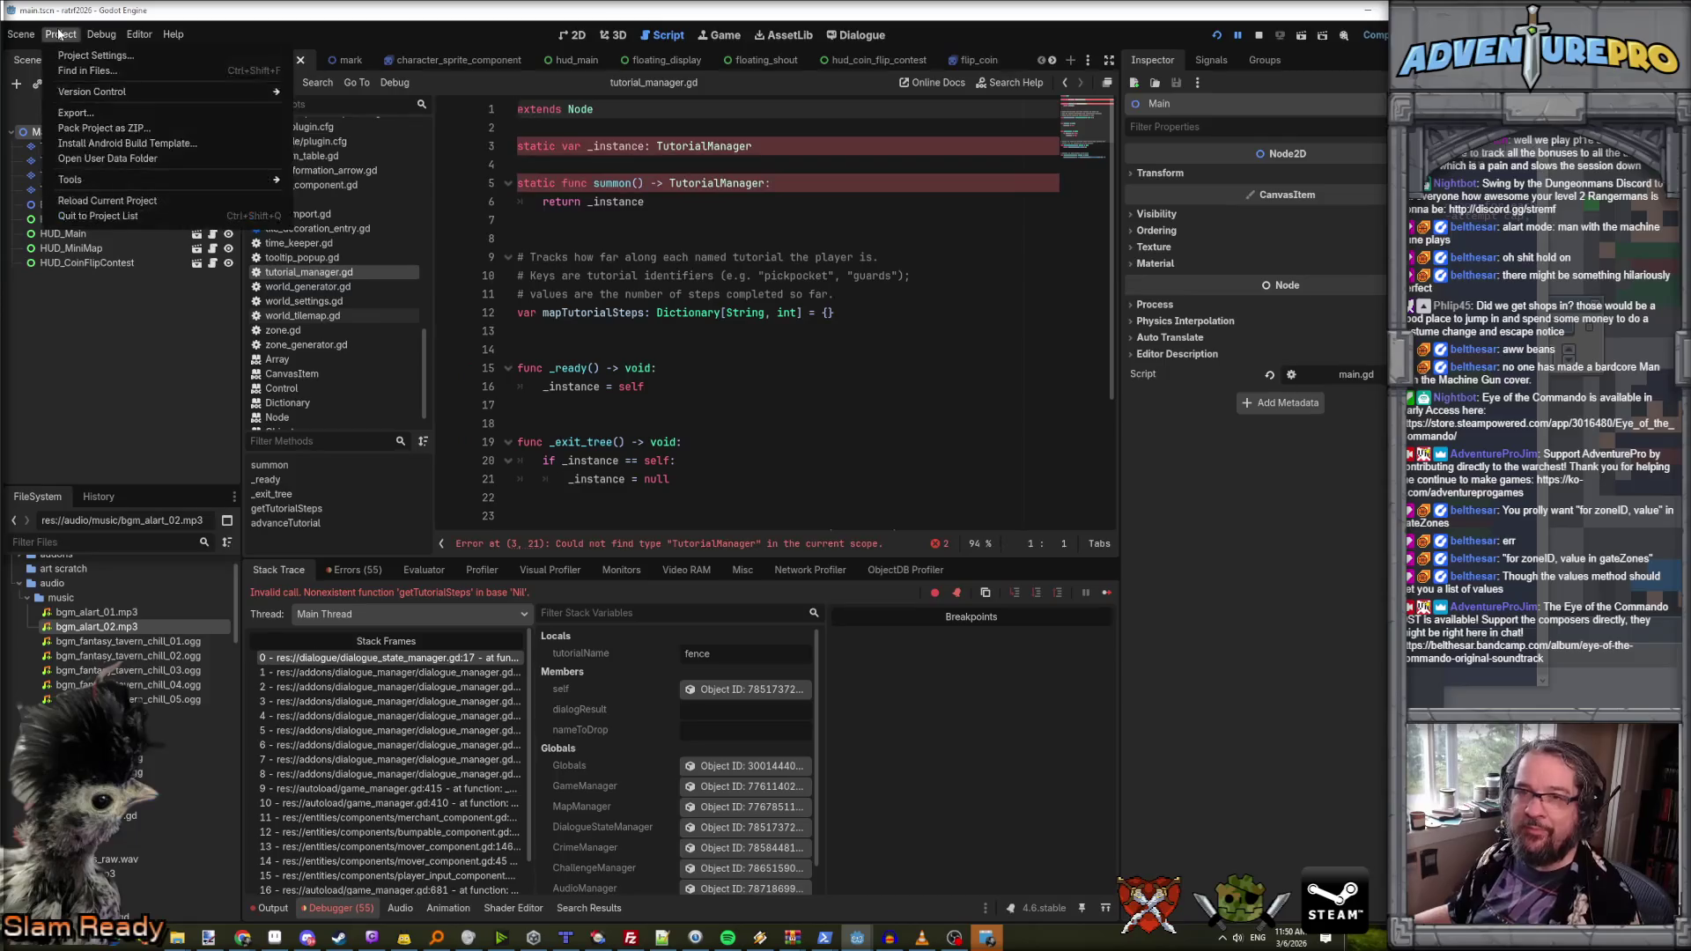
left_click(97, 56)
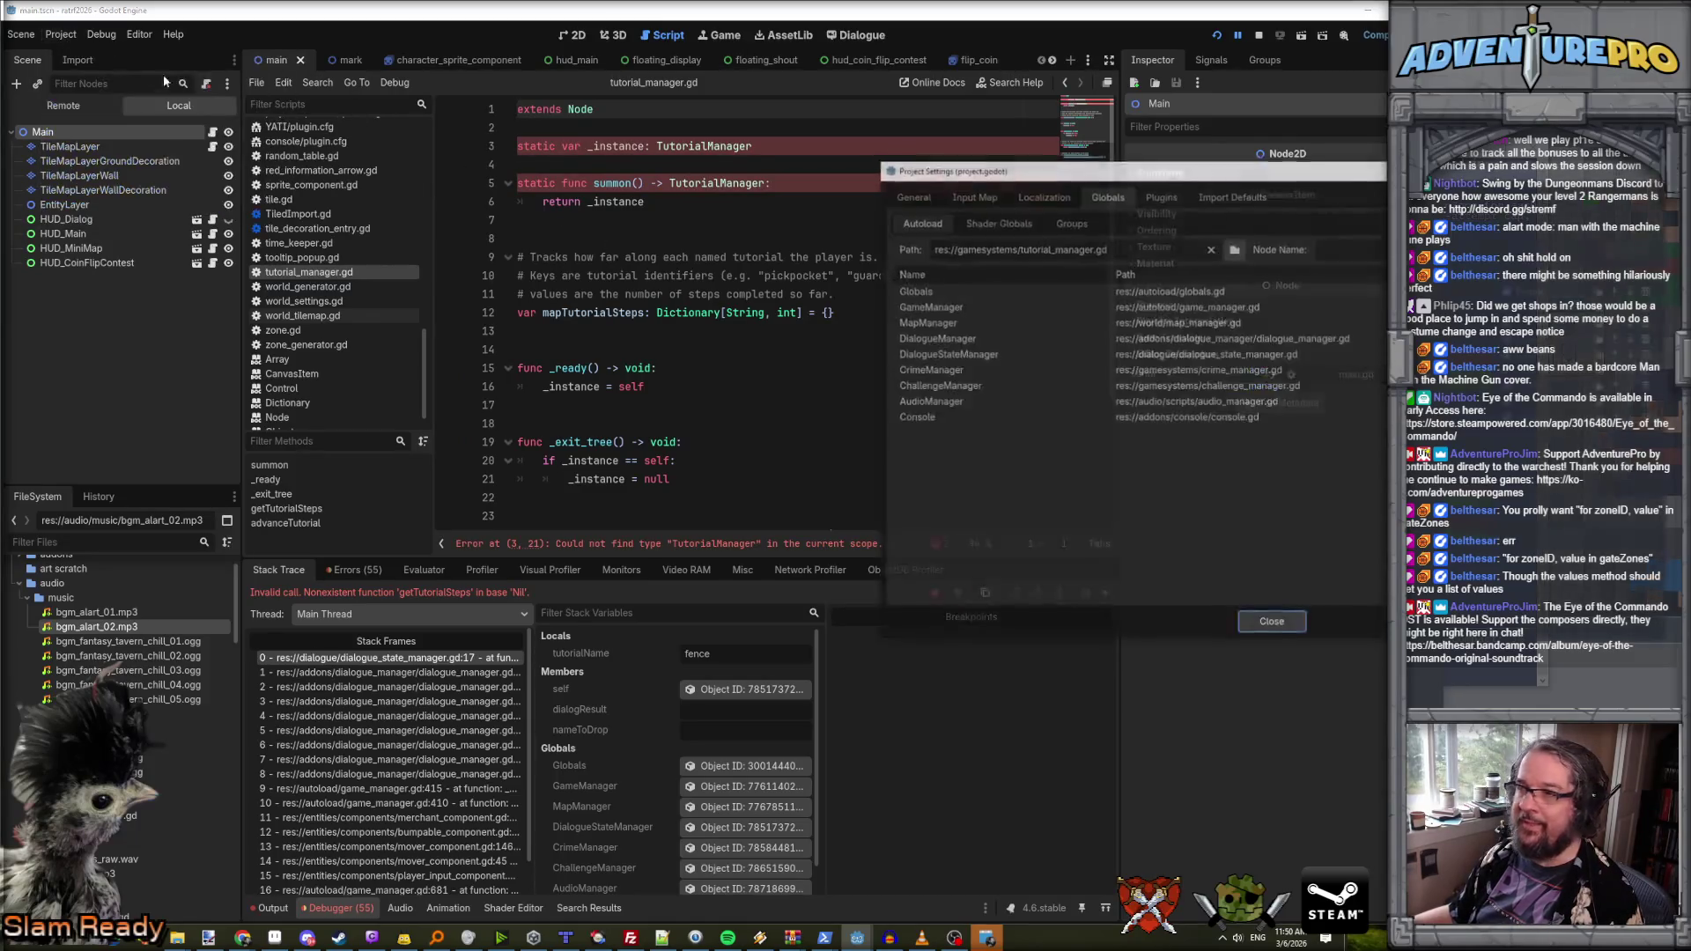
left_click(1234, 248)
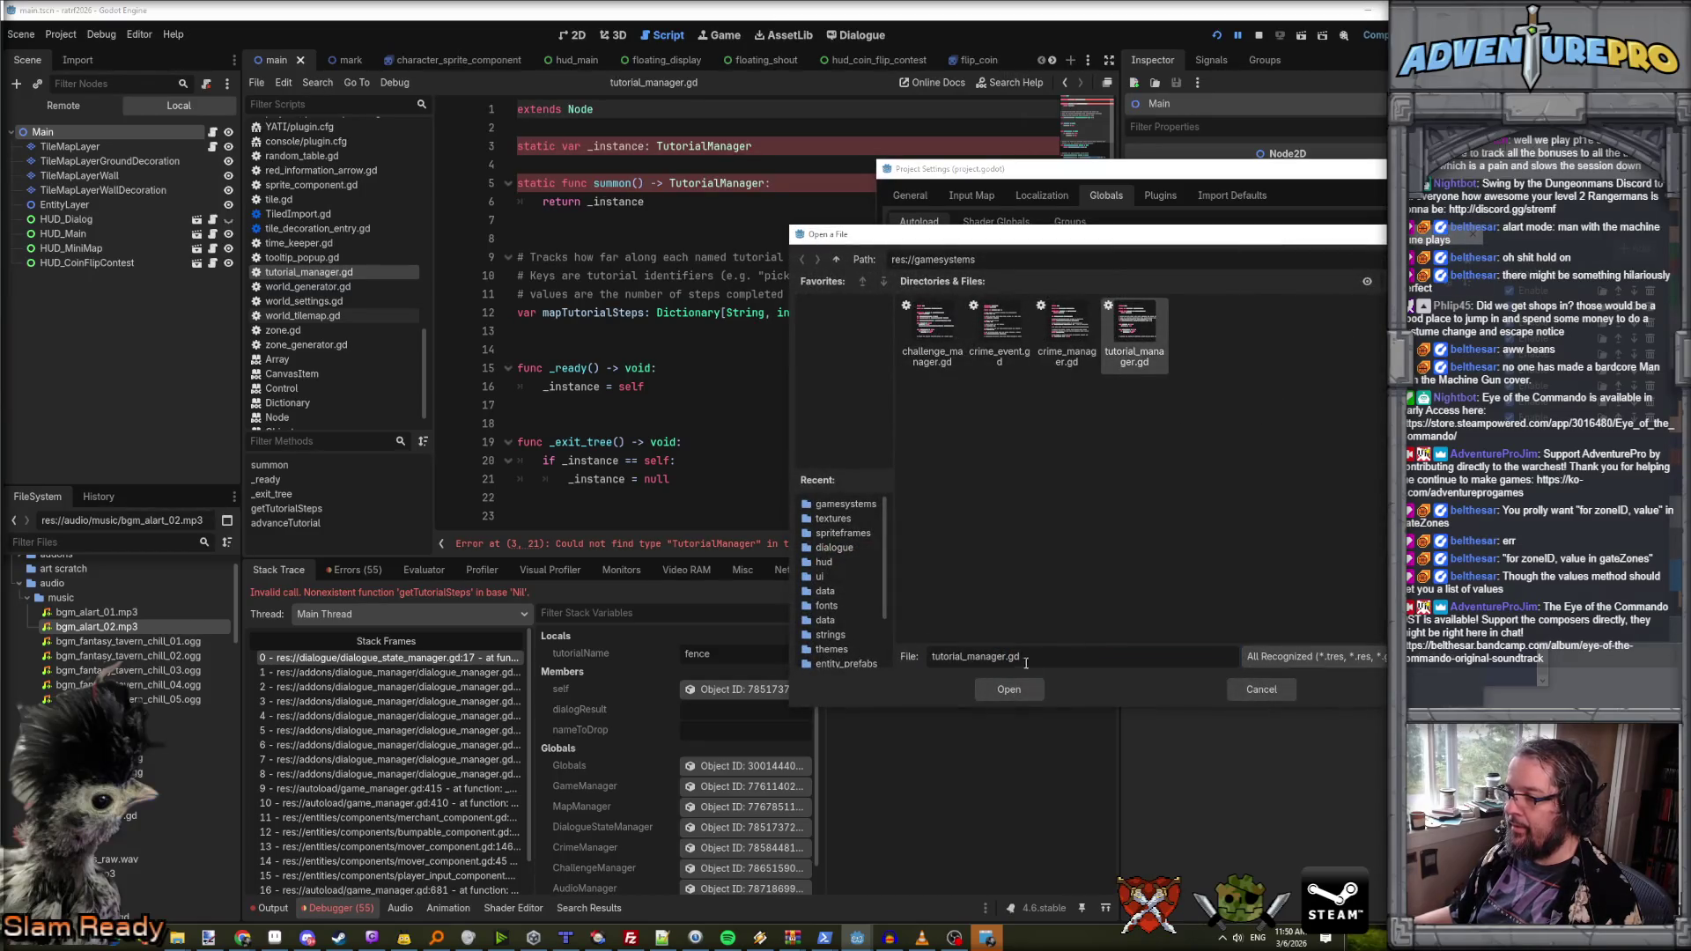
left_click(1022, 690)
left_click(1634, 248)
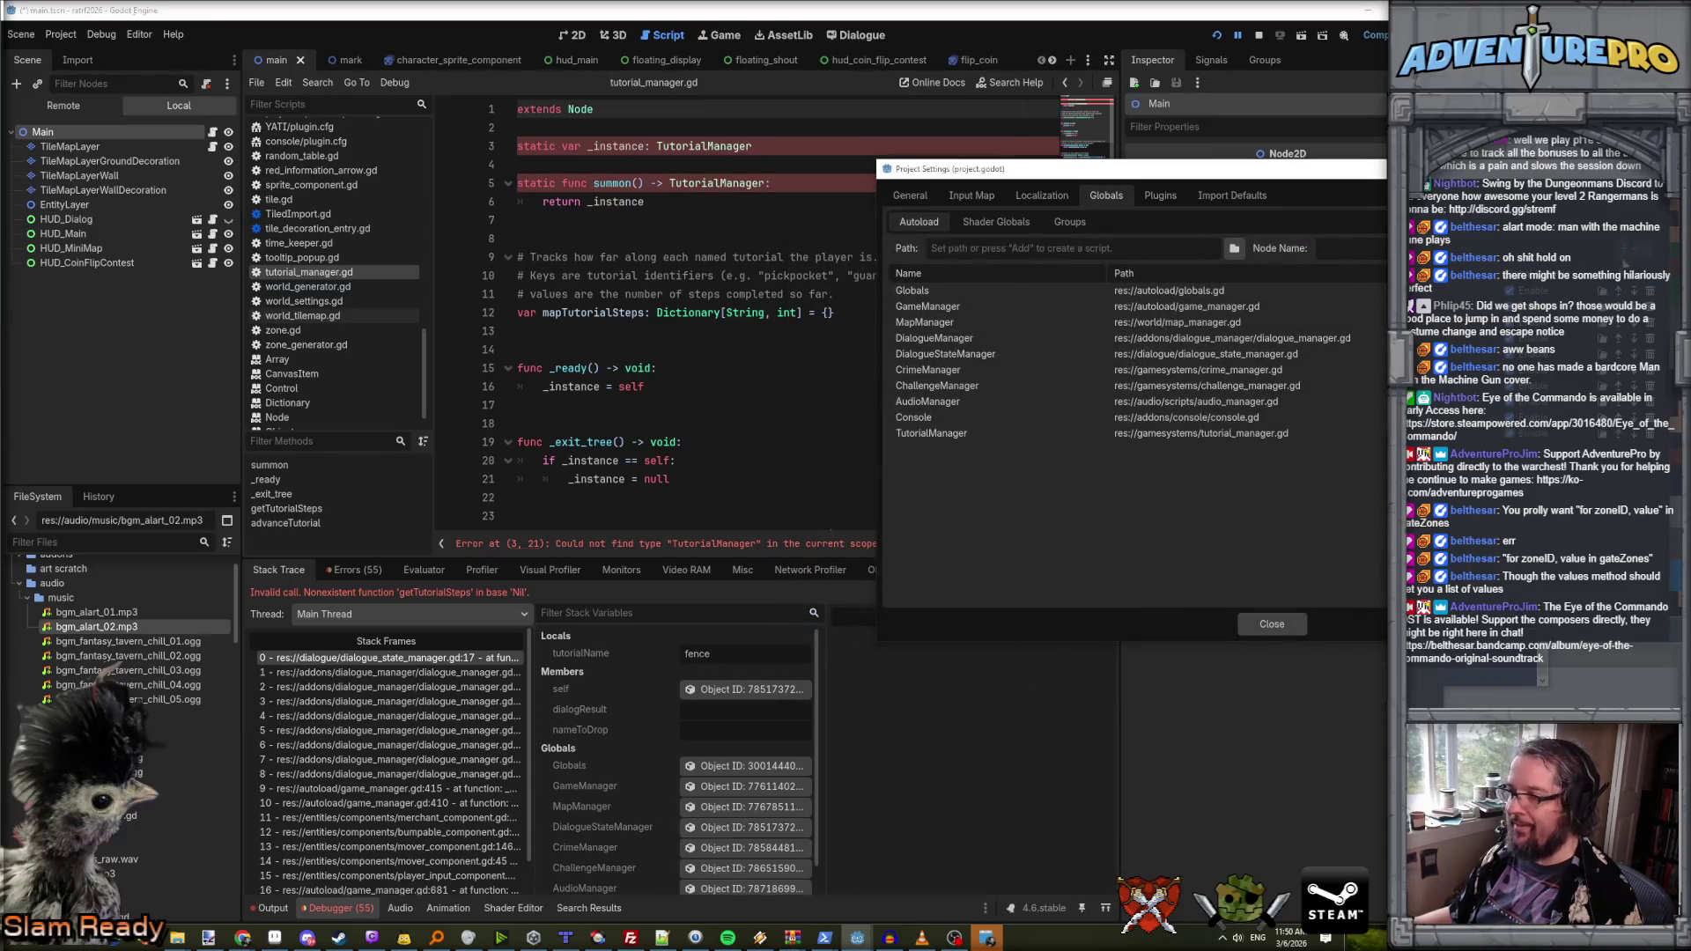
left_click(948, 433)
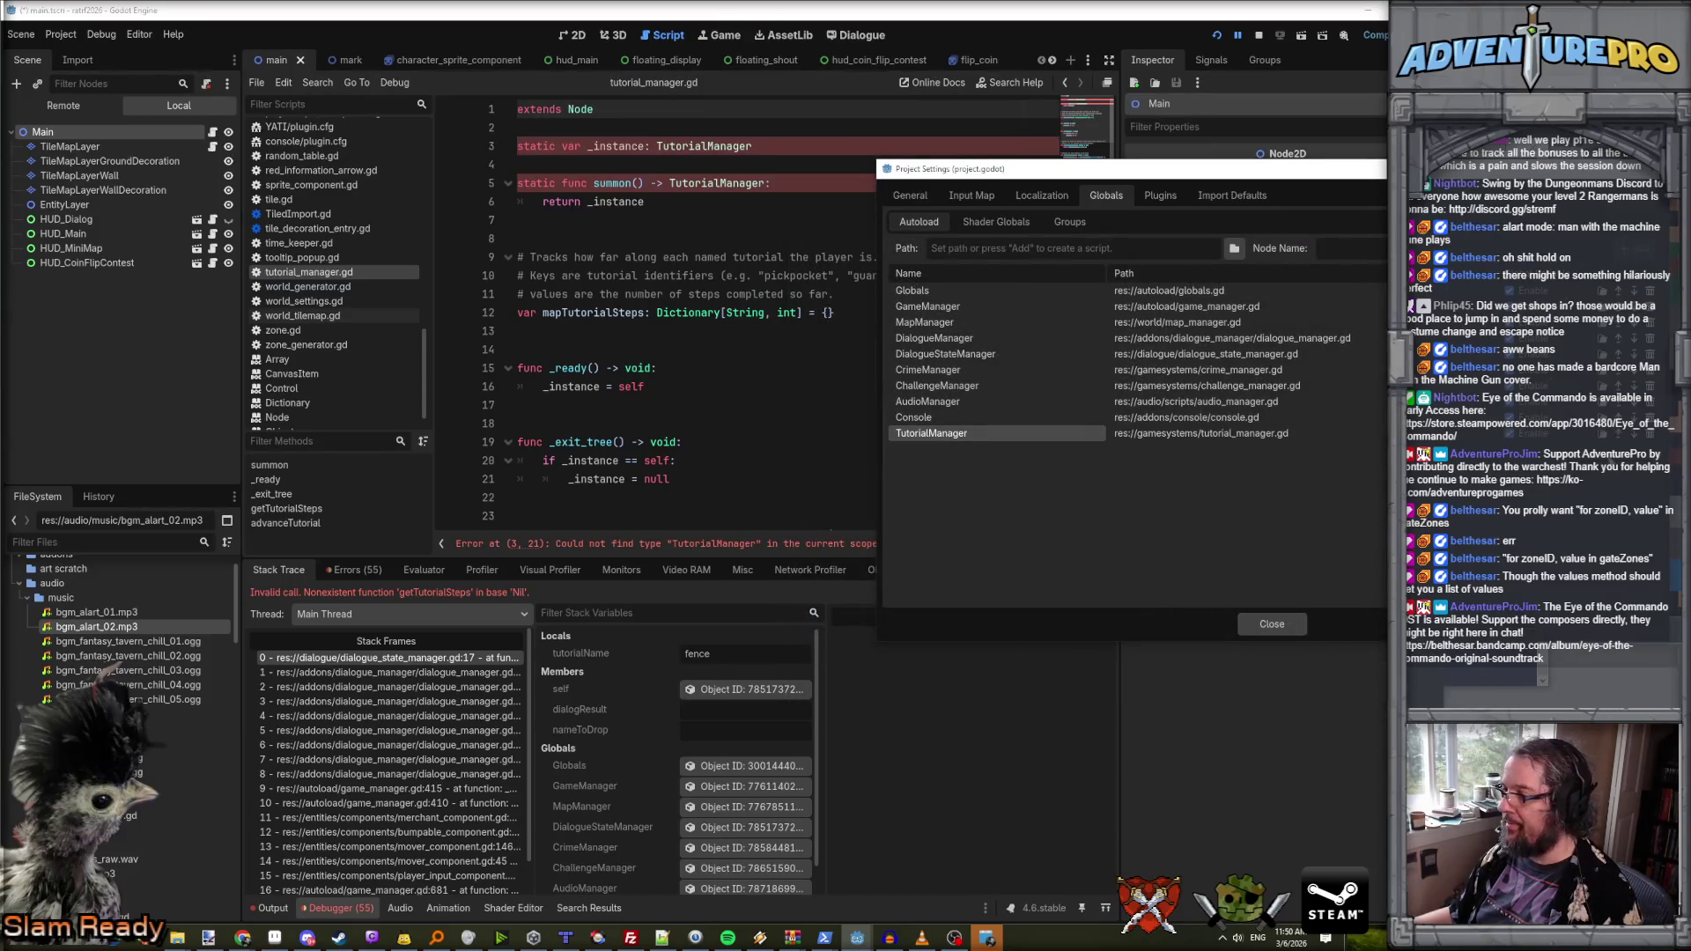
left_click(1619, 433)
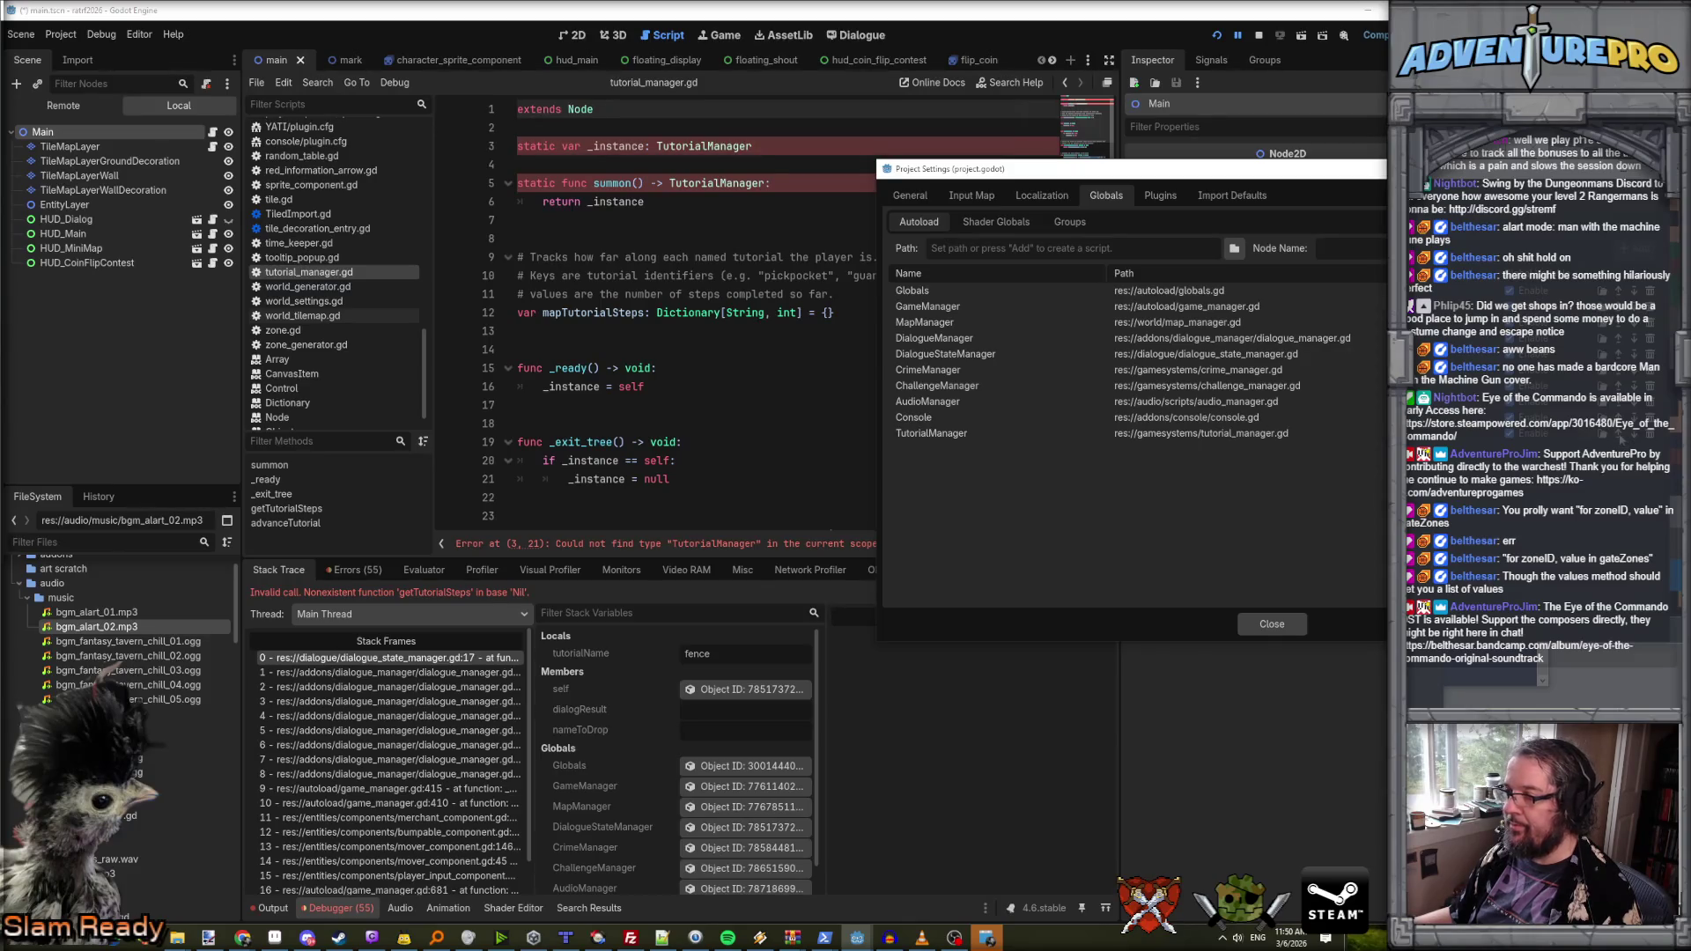
left_click(1618, 417)
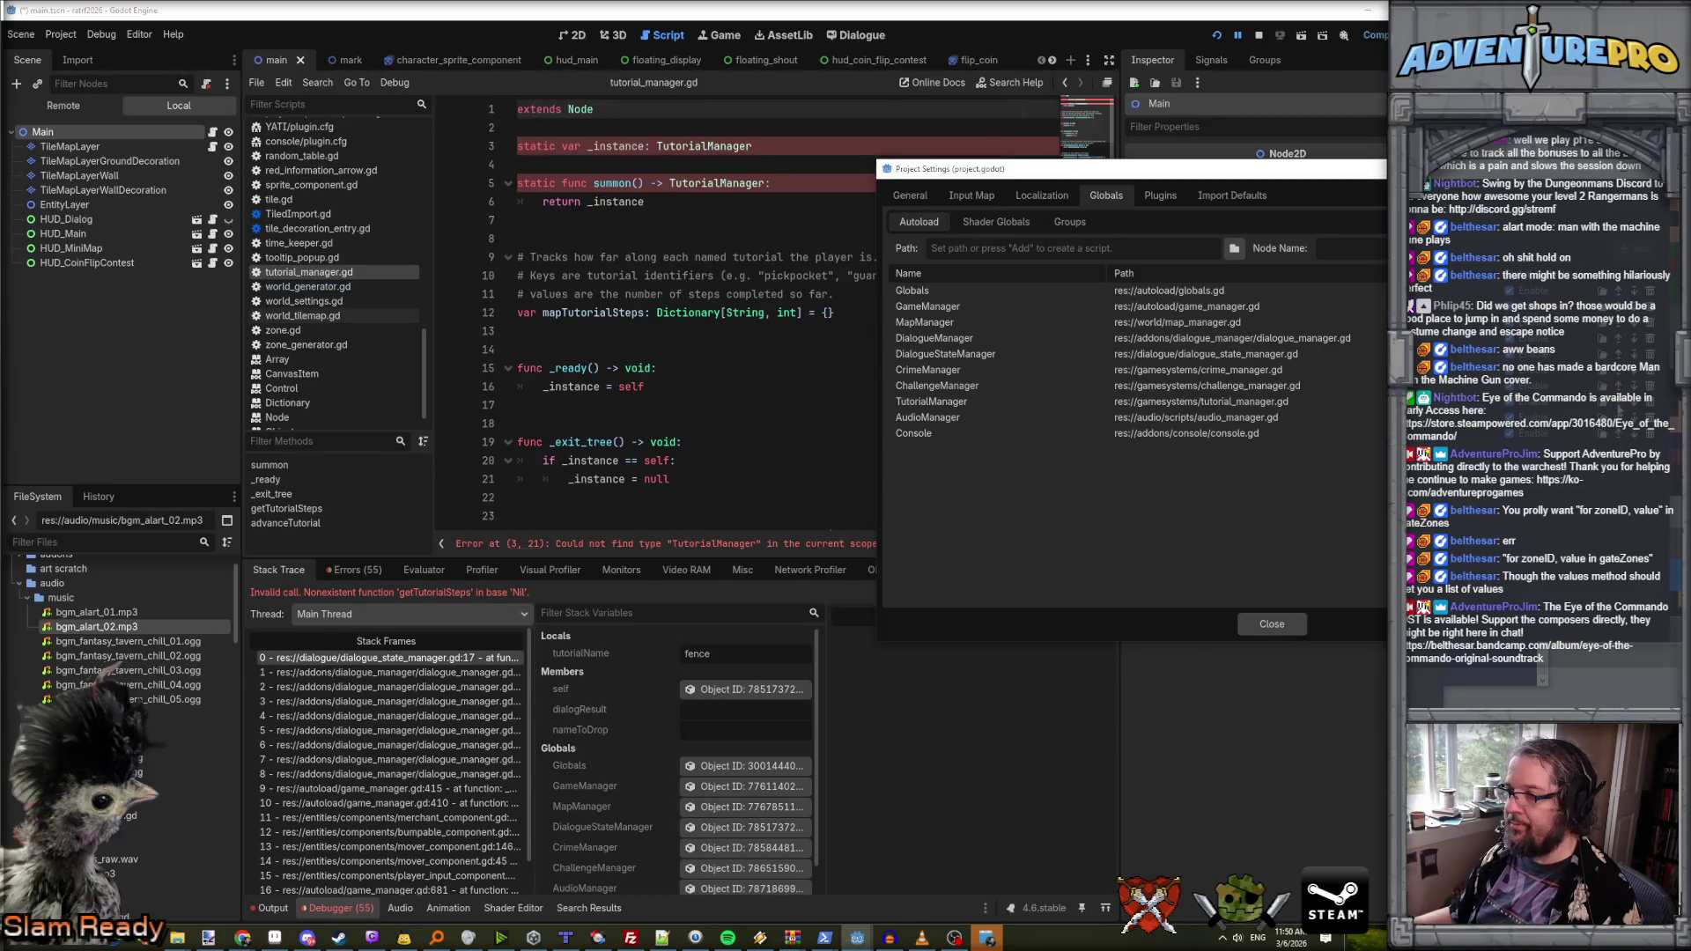
left_click(1277, 627)
left_click(865, 323)
key("ctrl+s")
scroll(868, 303, "down", 3)
scroll(875, 295, "up", 3)
left_click(878, 257)
scroll(878, 260, "down", 3)
scroll(458, 296, "up", 3)
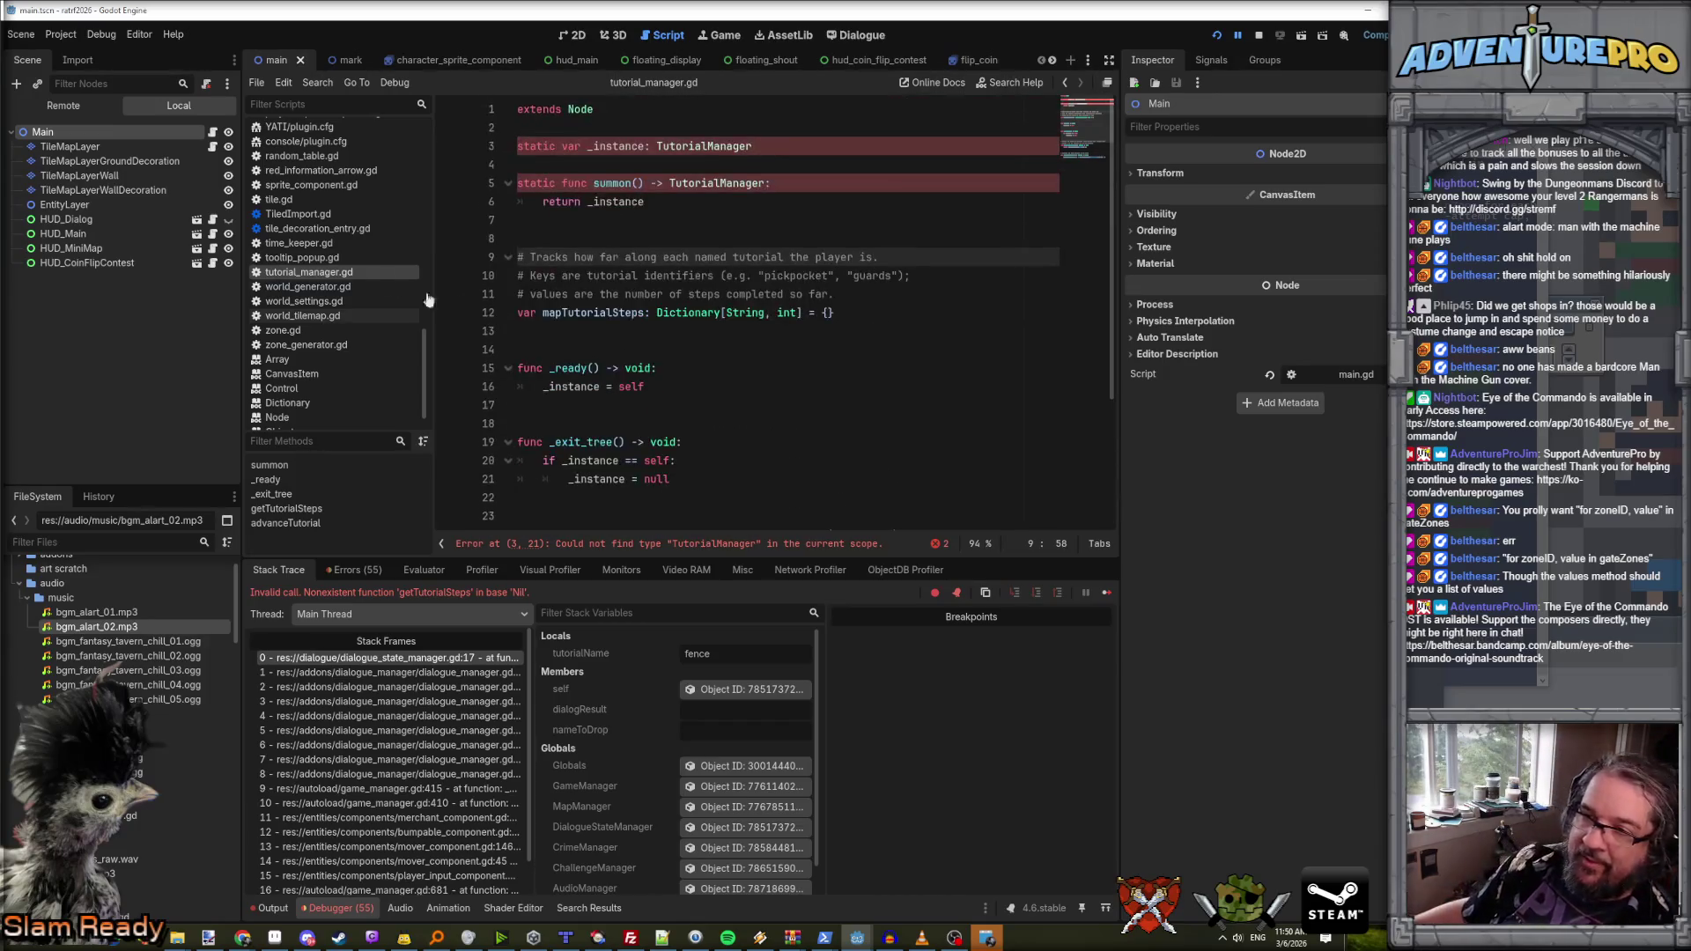
left_click(302, 257)
left_click(328, 276)
scroll(640, 339, "down", 3)
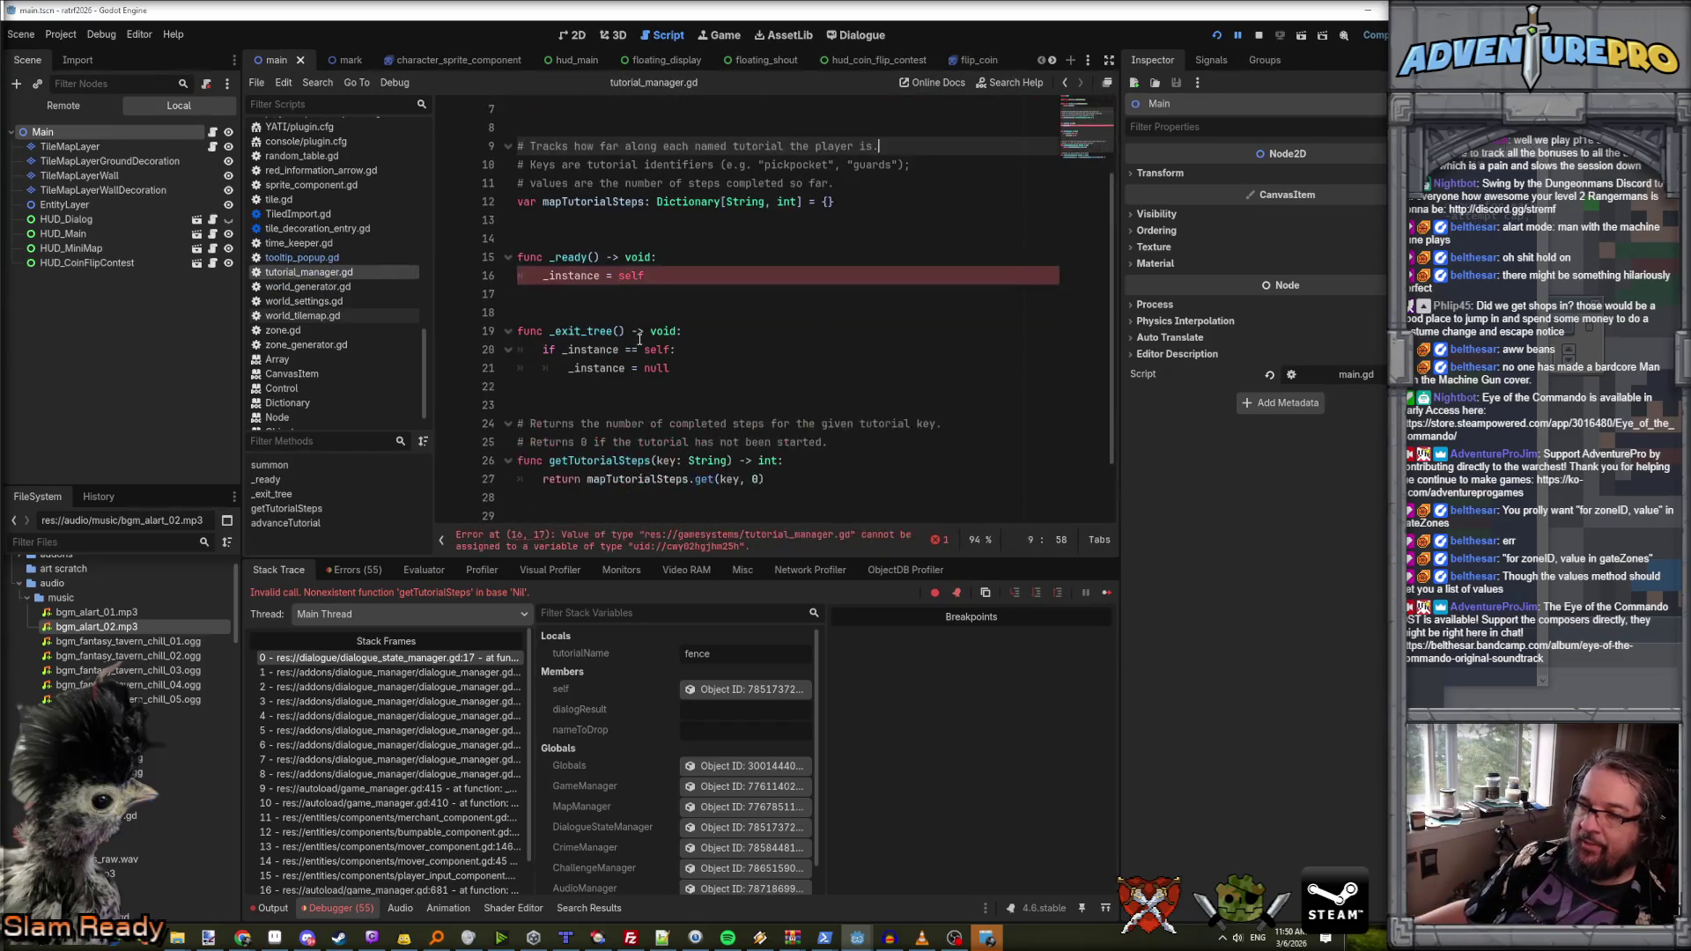
scroll(639, 339, "up", 3)
scroll(639, 339, "down", 5)
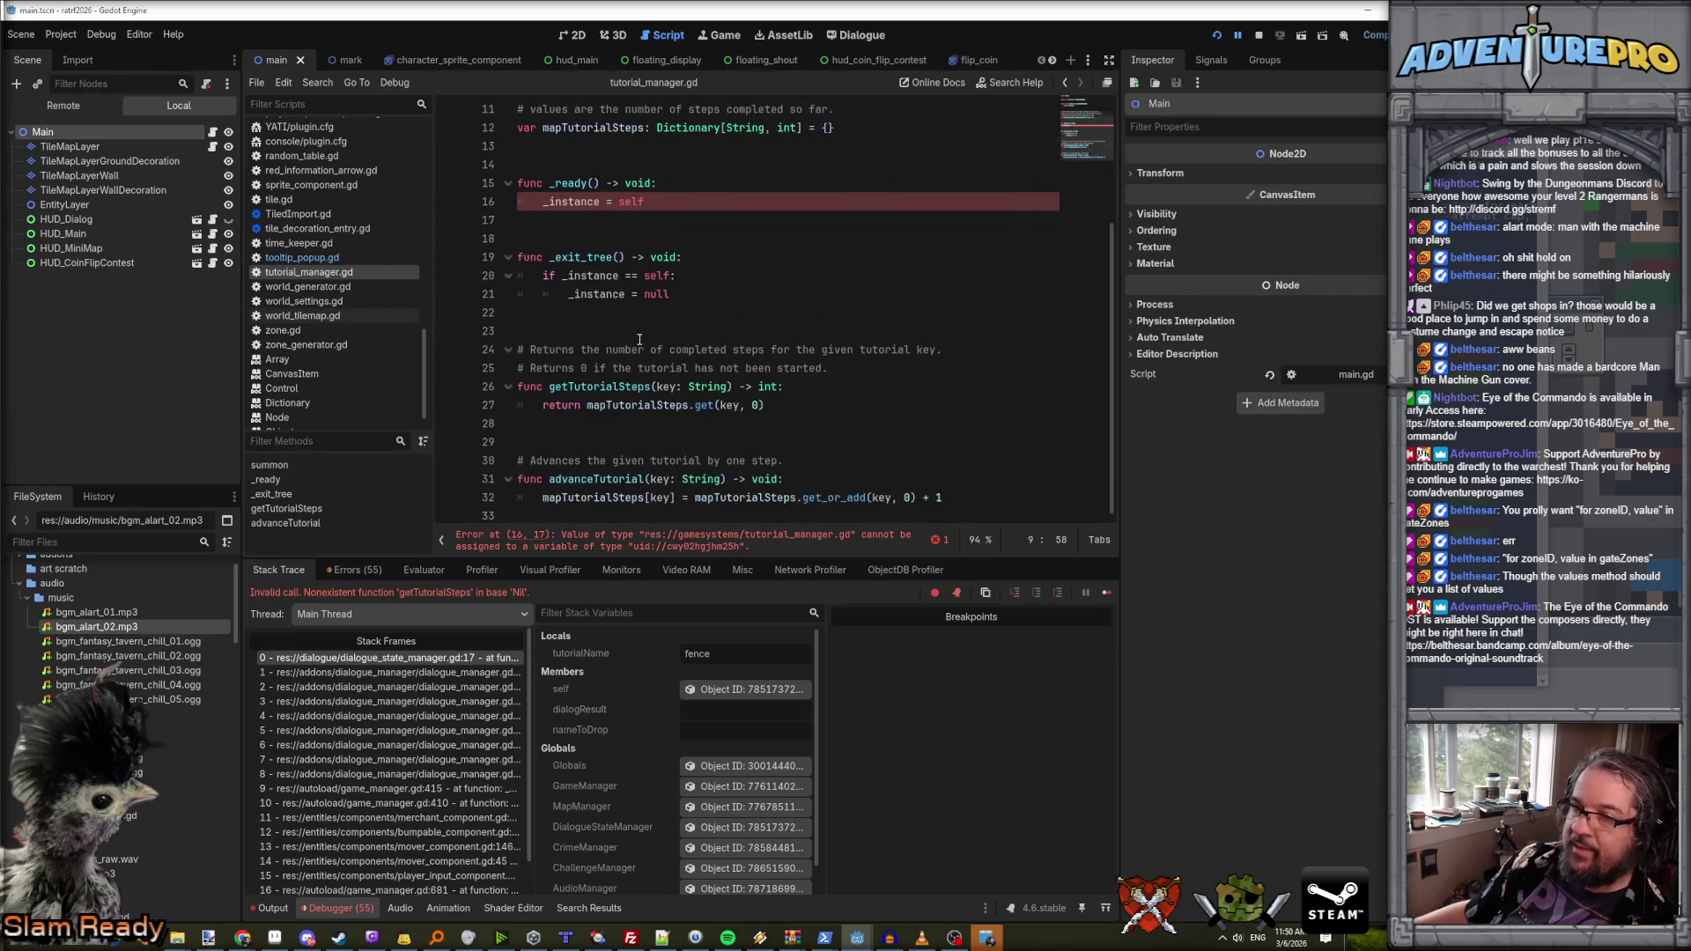
left_click(1213, 35)
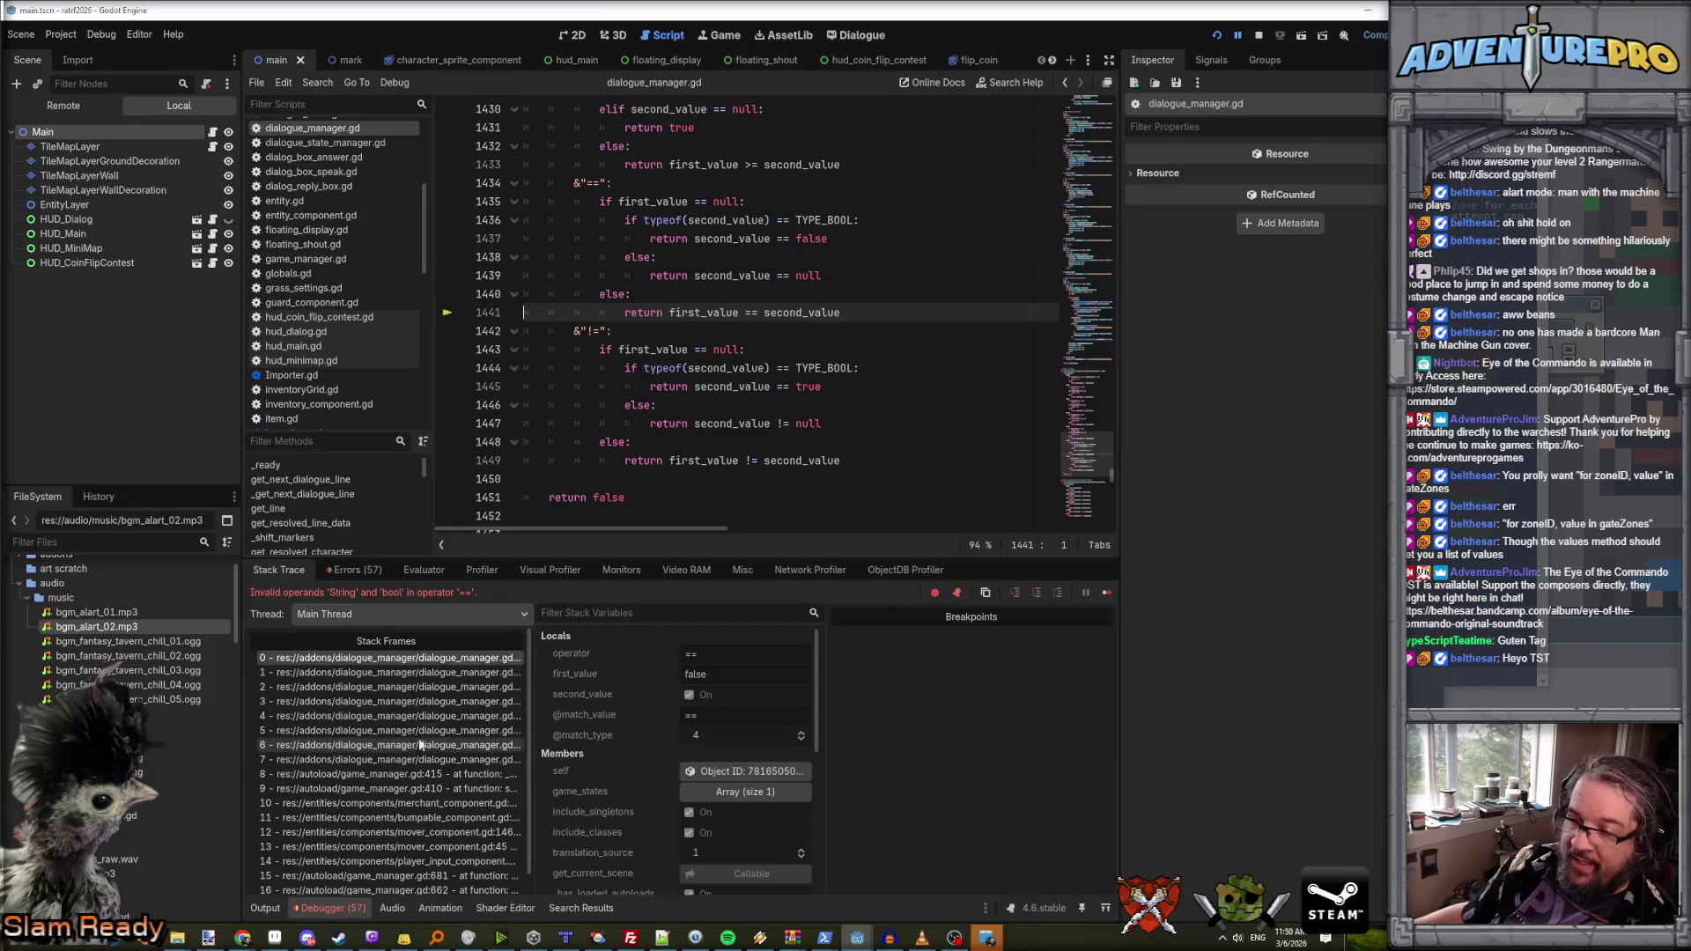
Inspect Debugger stack frames 8, 10, 9 and 8, then open fence_dialog in the Dialogue editor
left_click(423, 774)
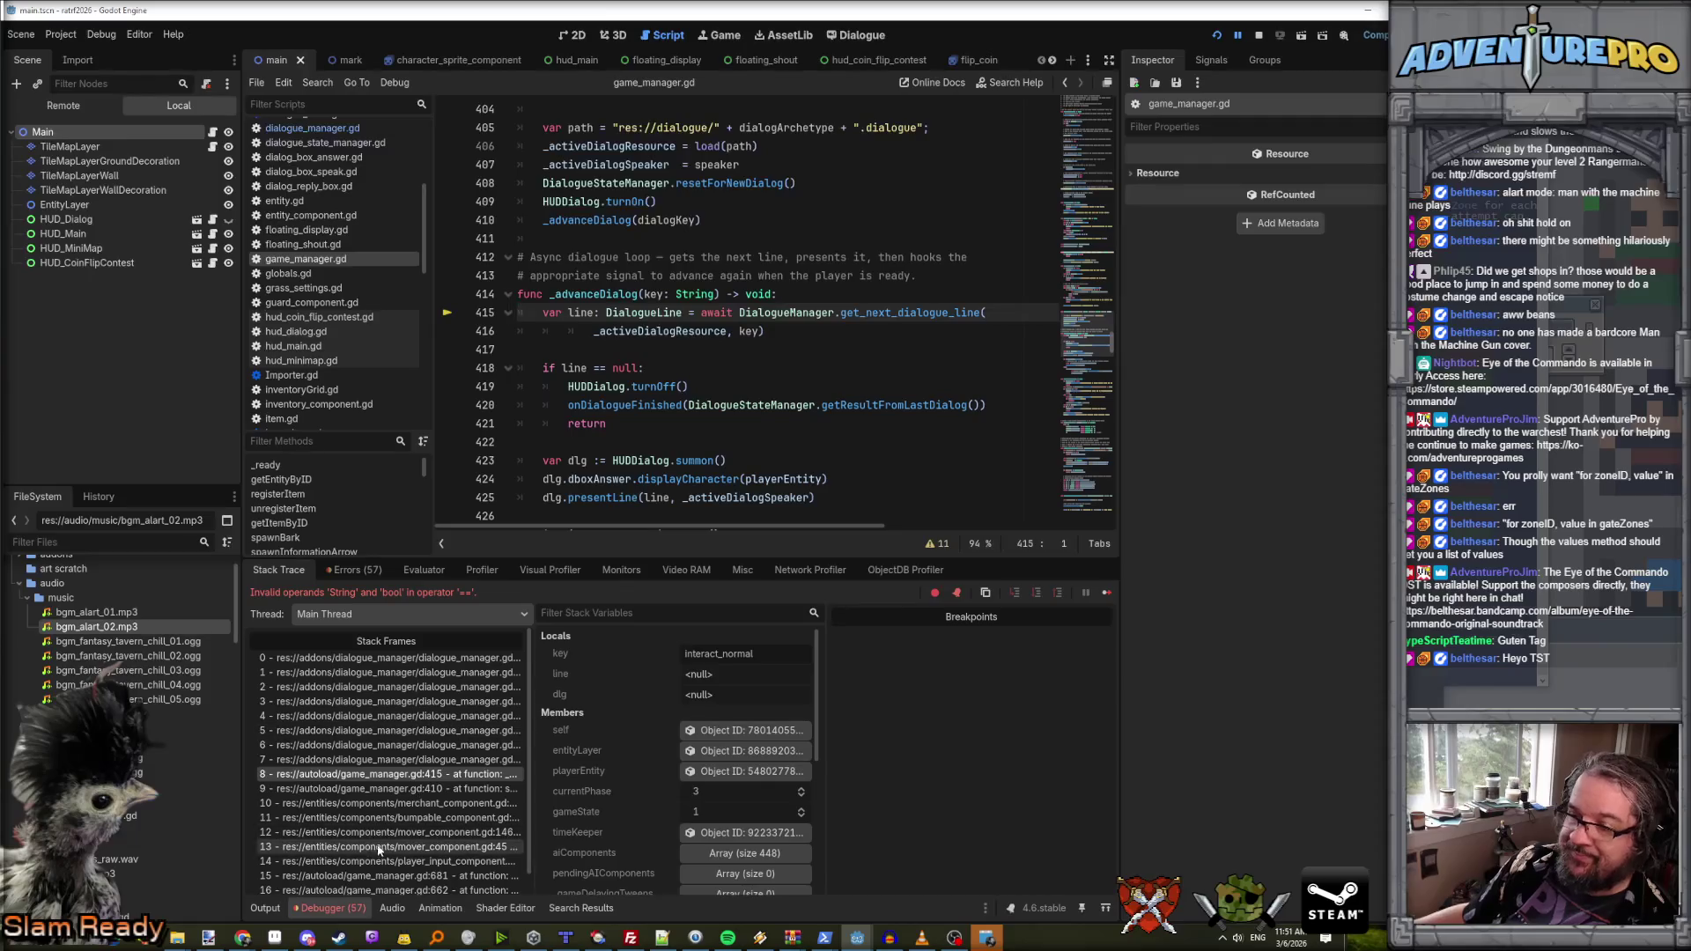
left_click(417, 804)
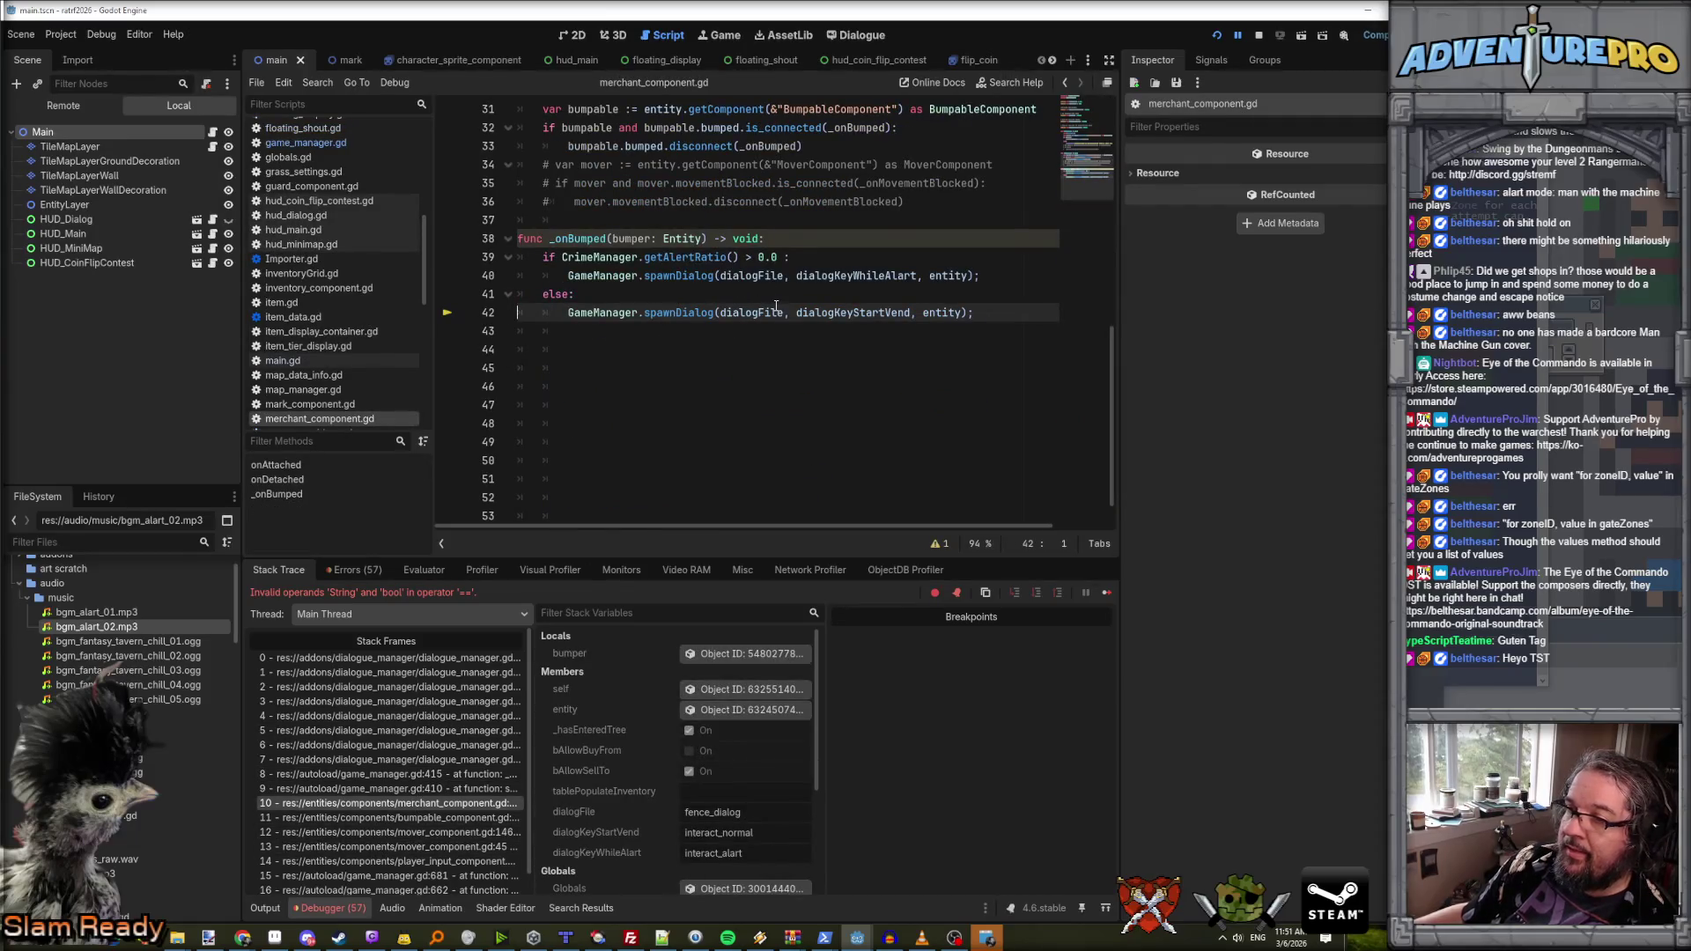
left_click(409, 789)
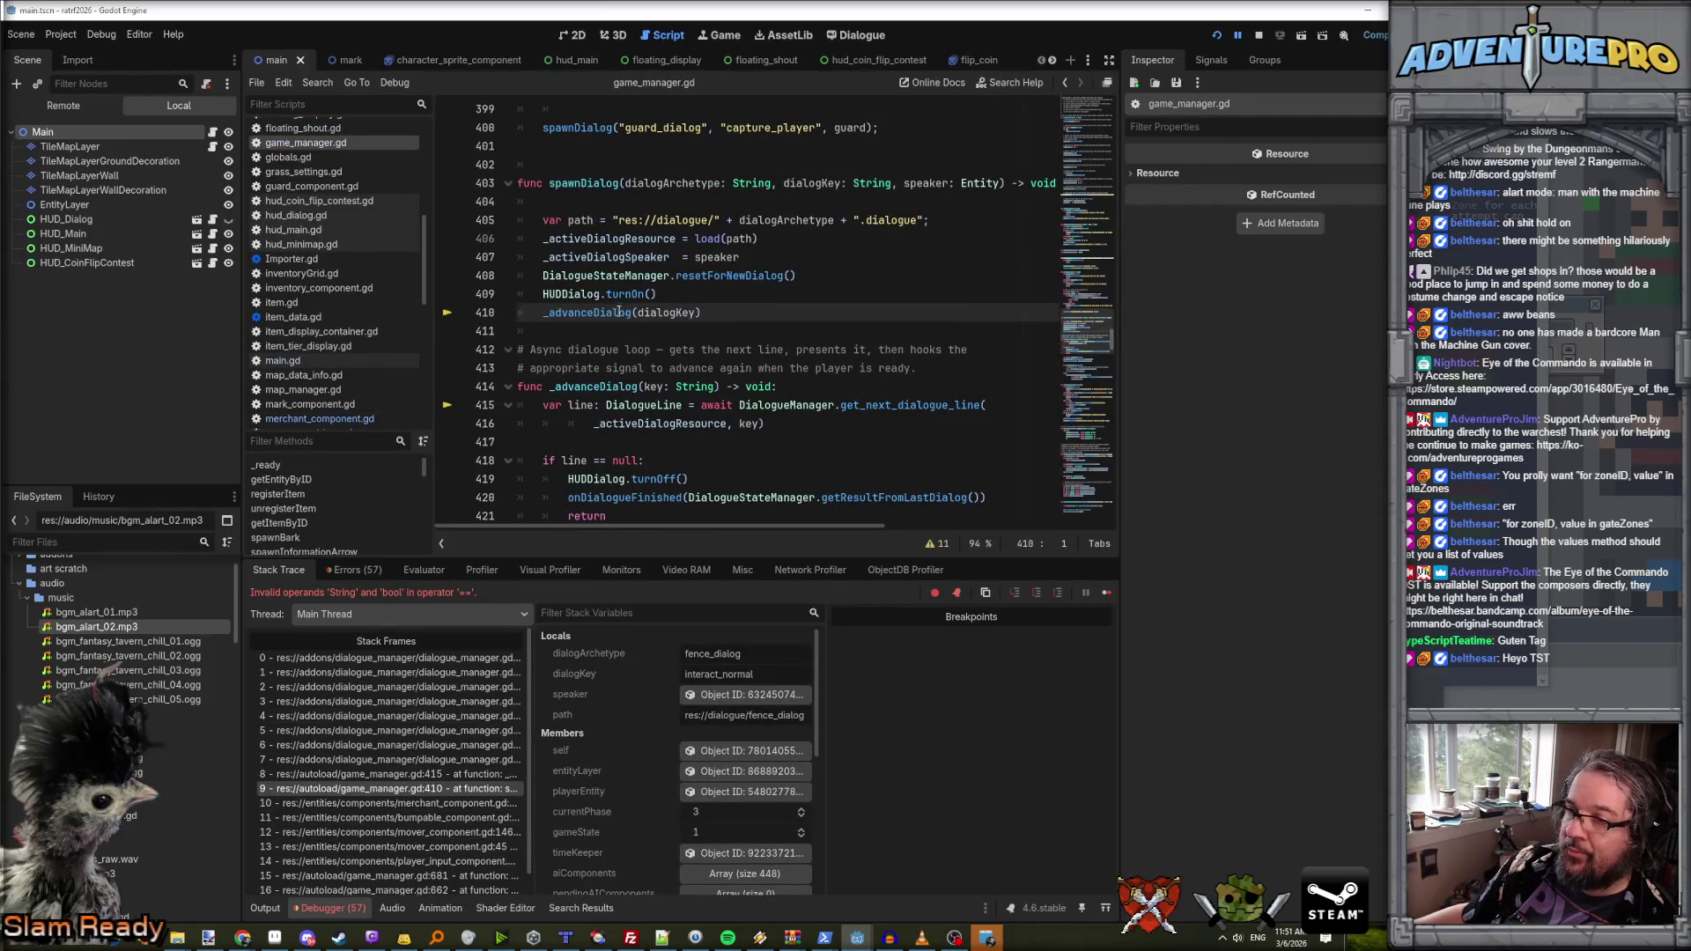
left_click(403, 775)
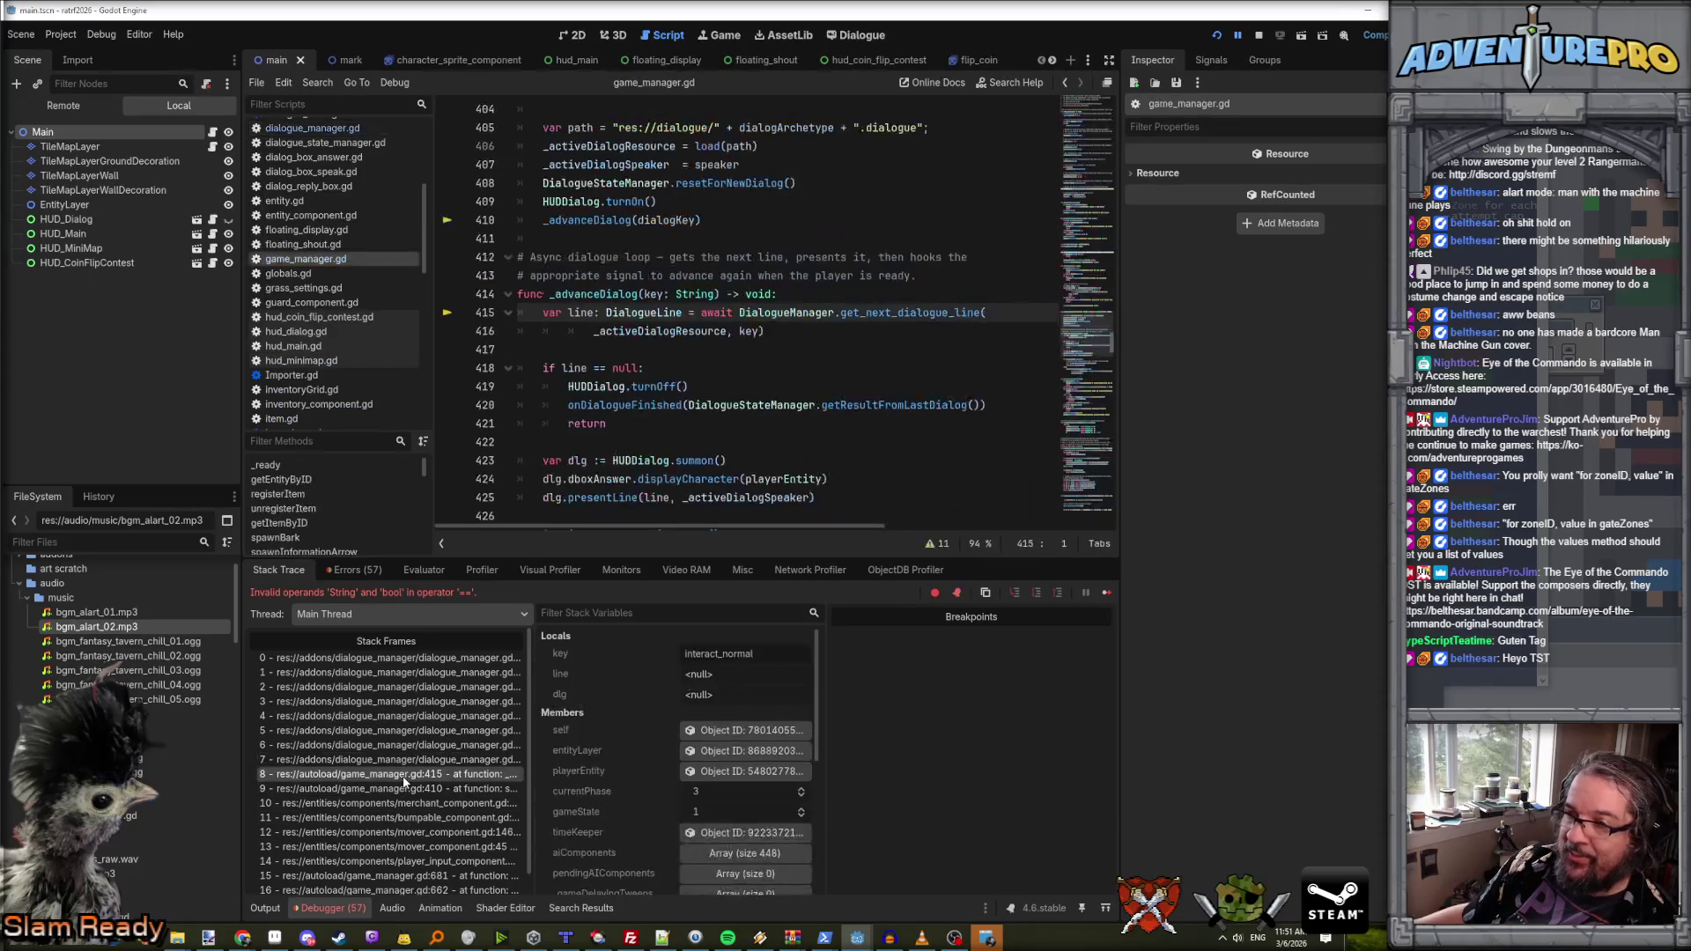
left_click(965, 62)
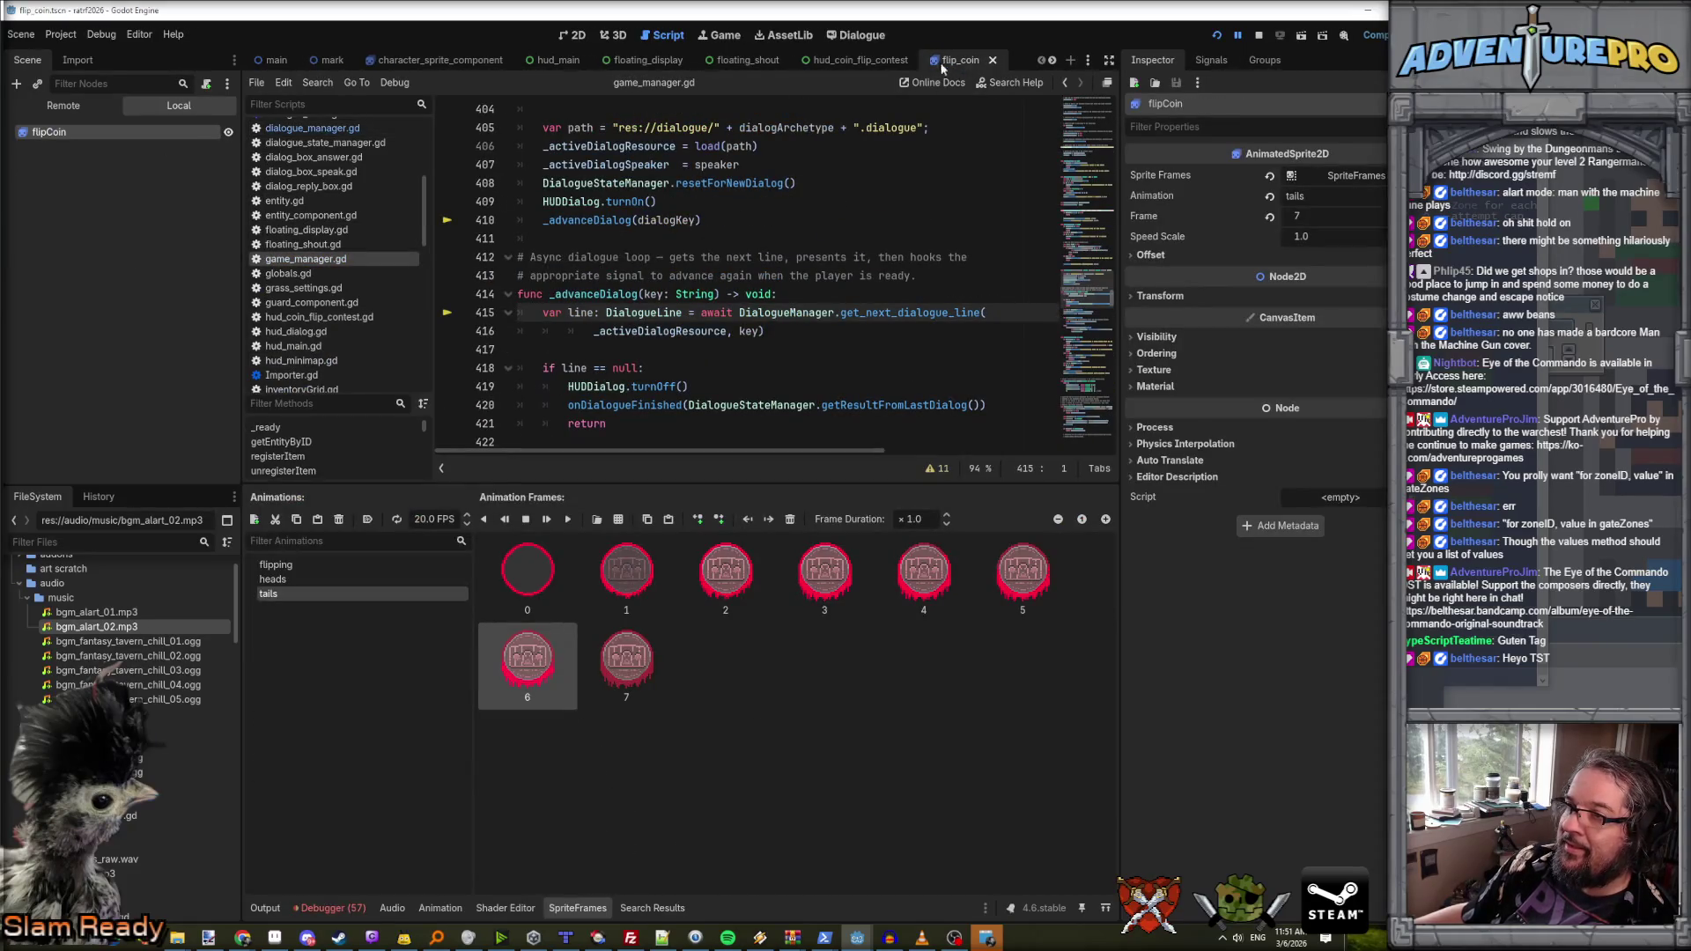
left_click(854, 37)
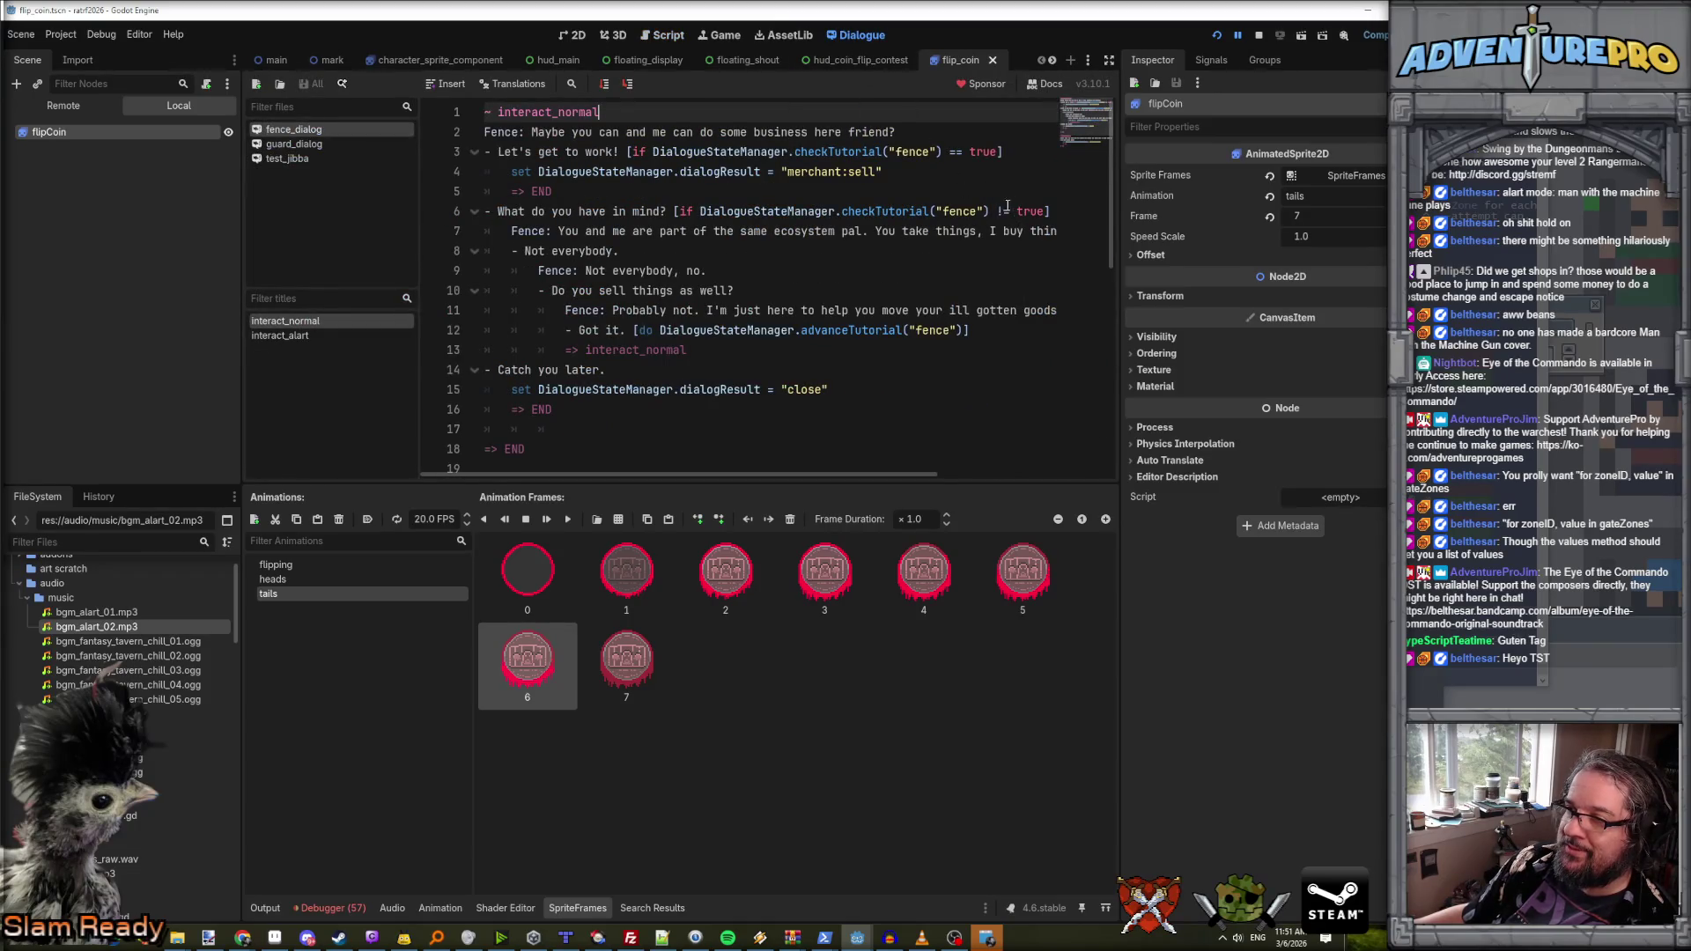
Jump to checkTutorial's definition and change its return type from String to bool
left_click(837, 152)
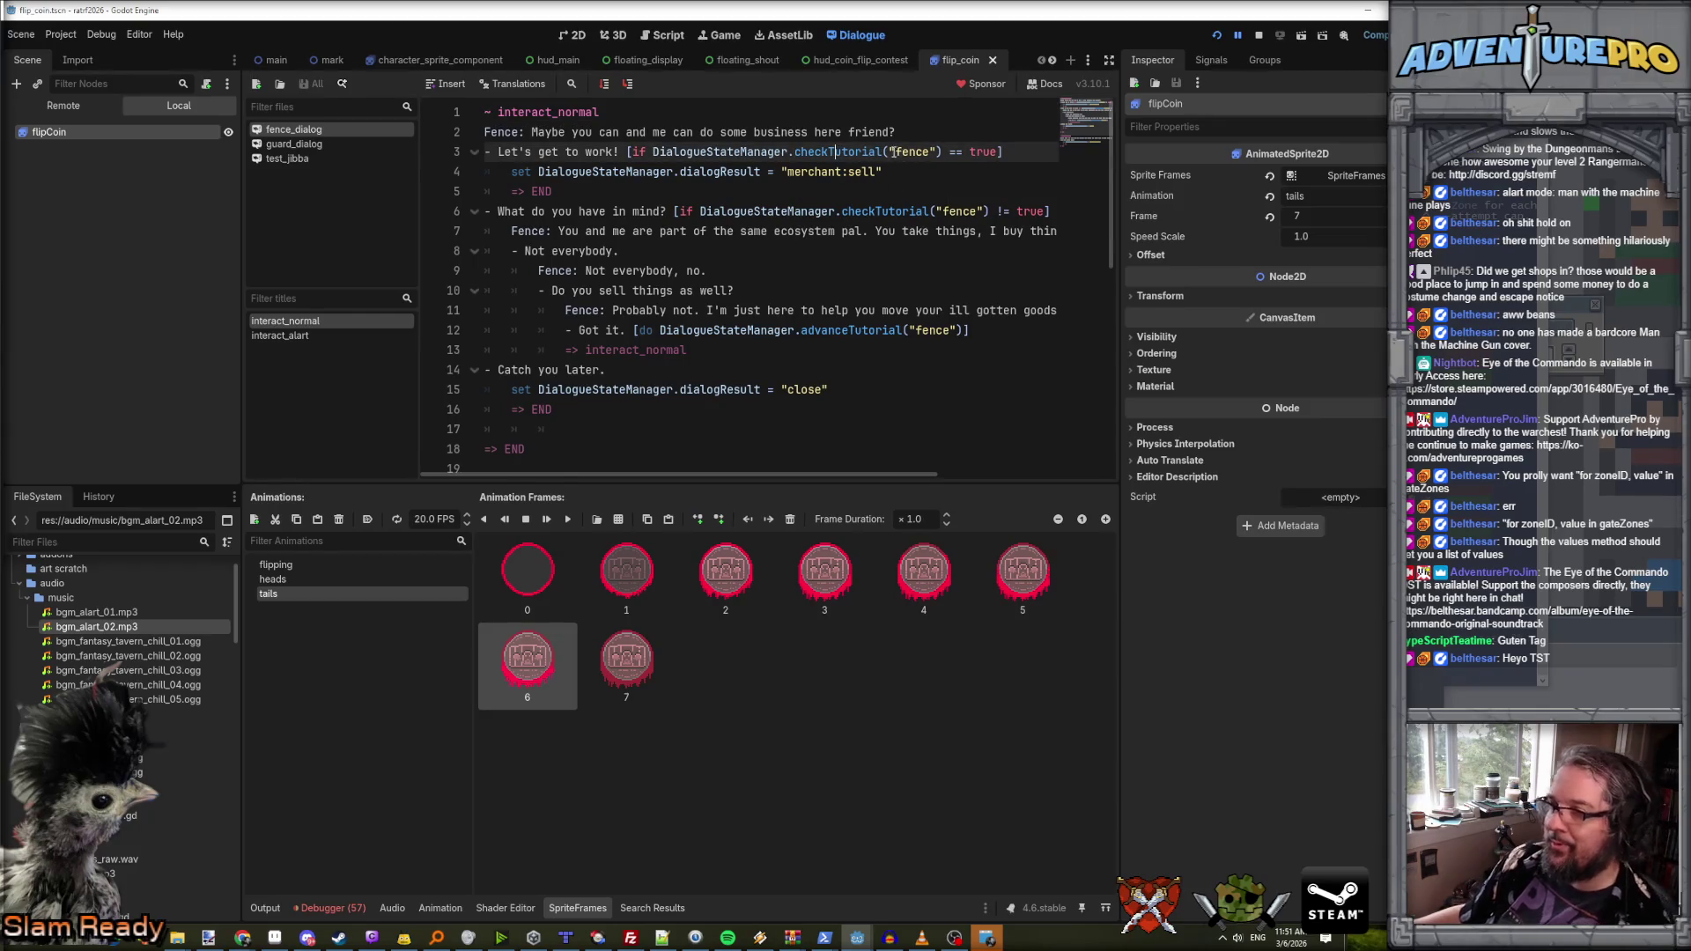
left_click_drag(944, 152, 998, 152)
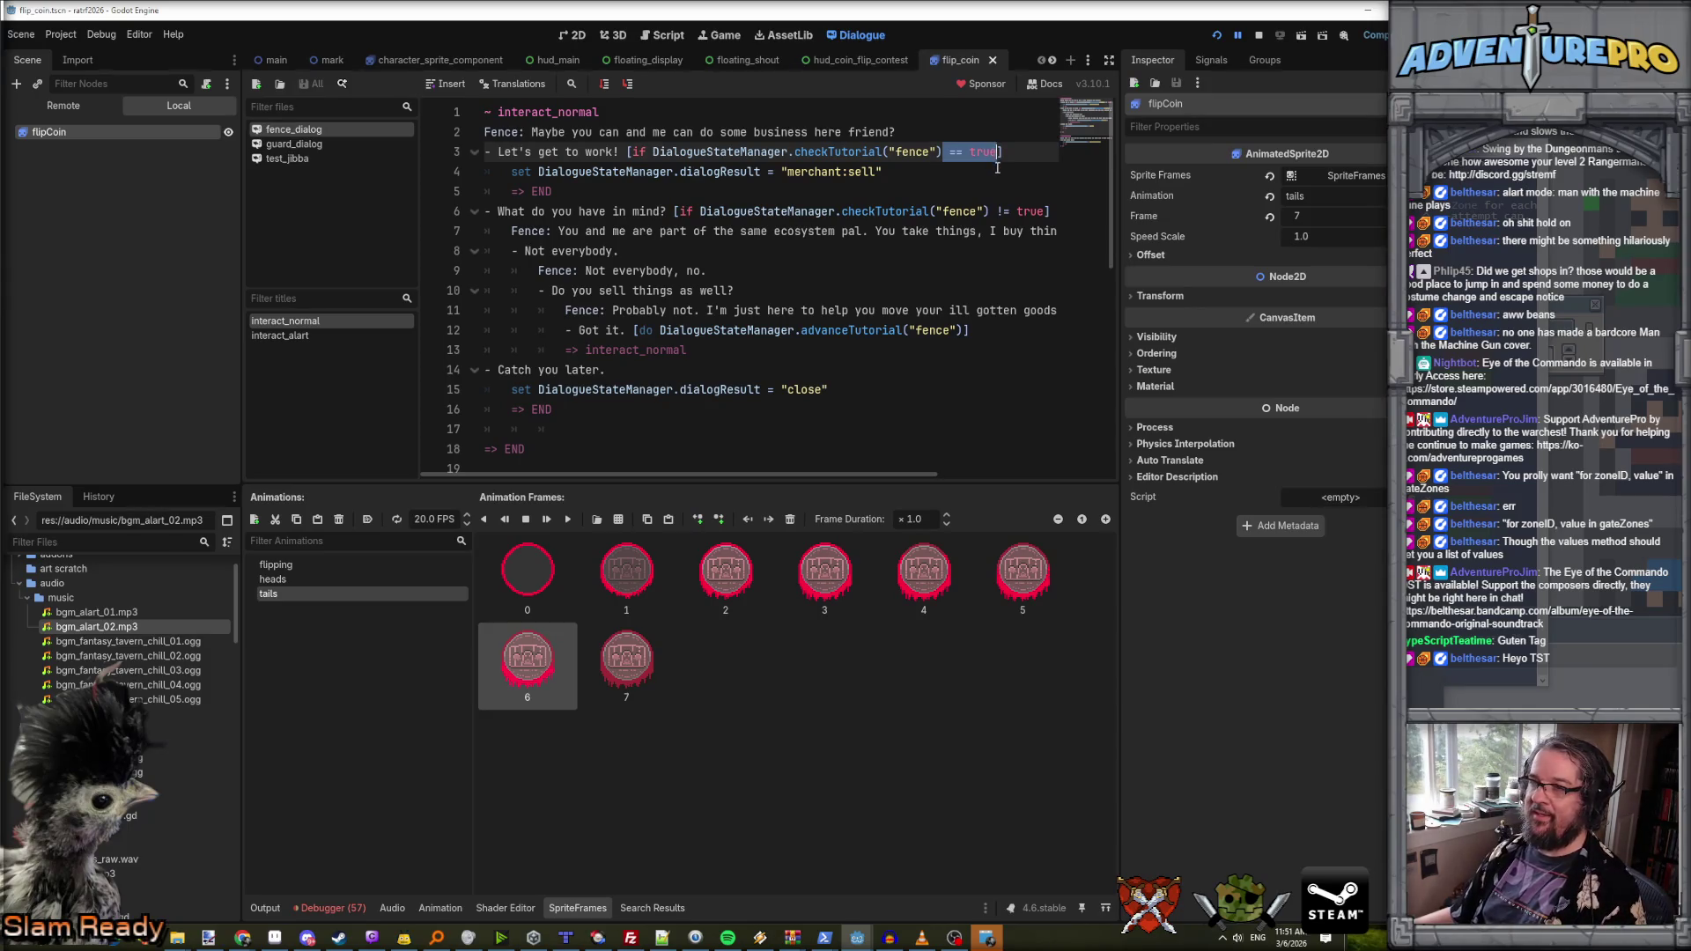
left_click(931, 152)
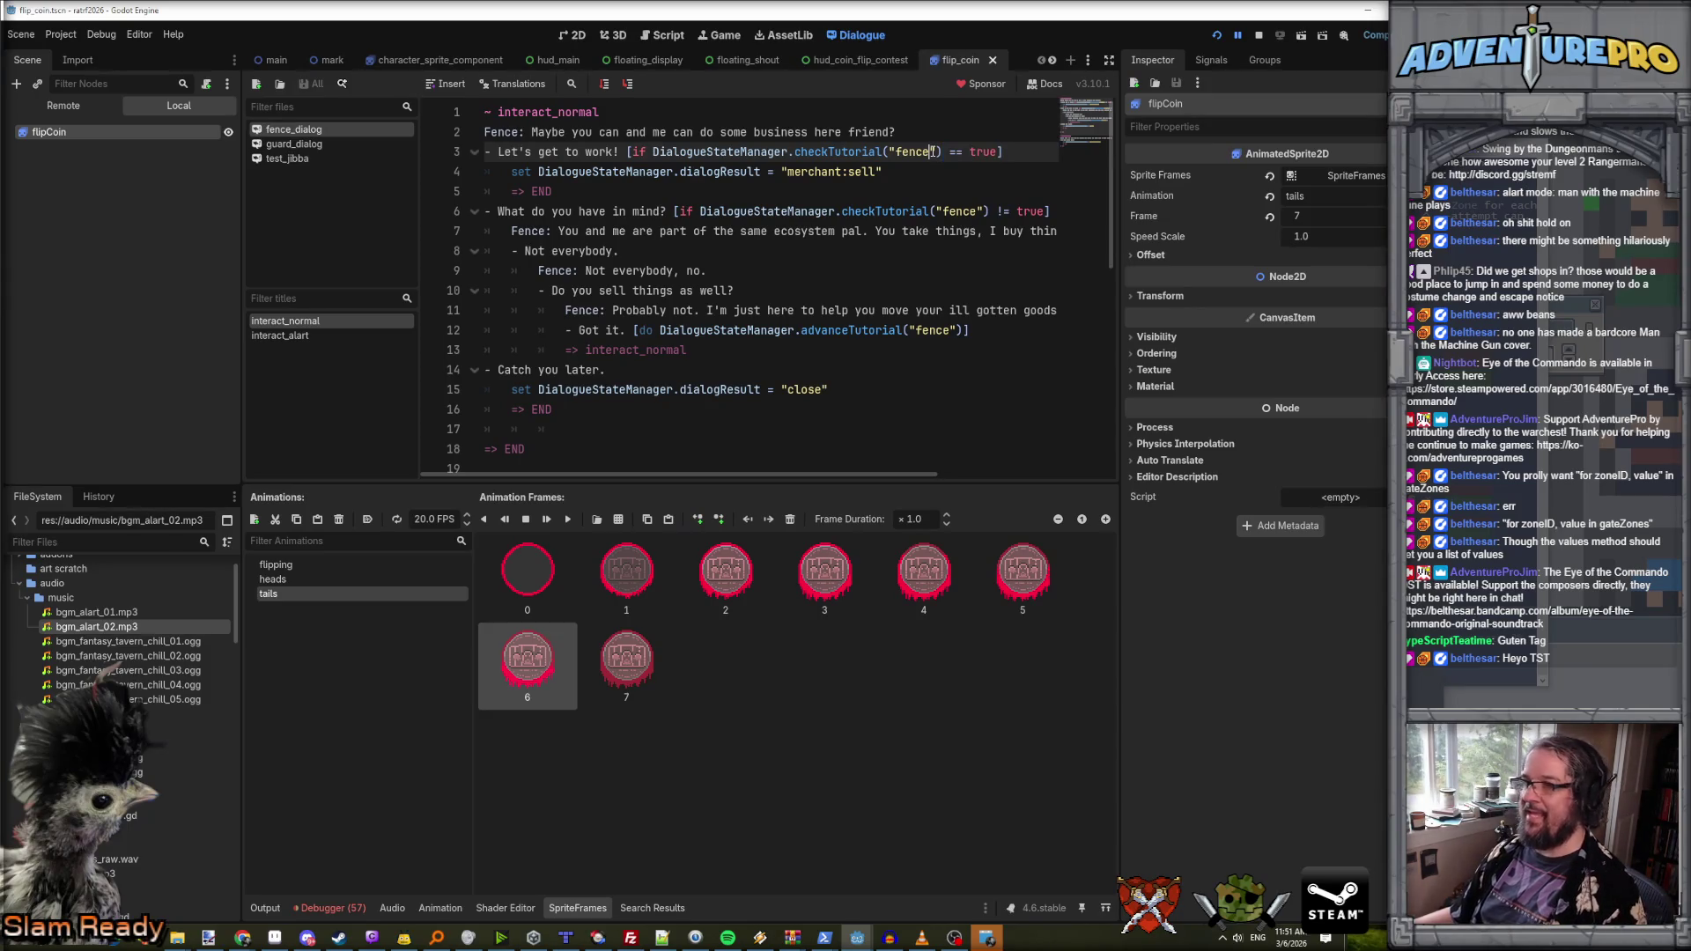
left_click(839, 153, "ctrl")
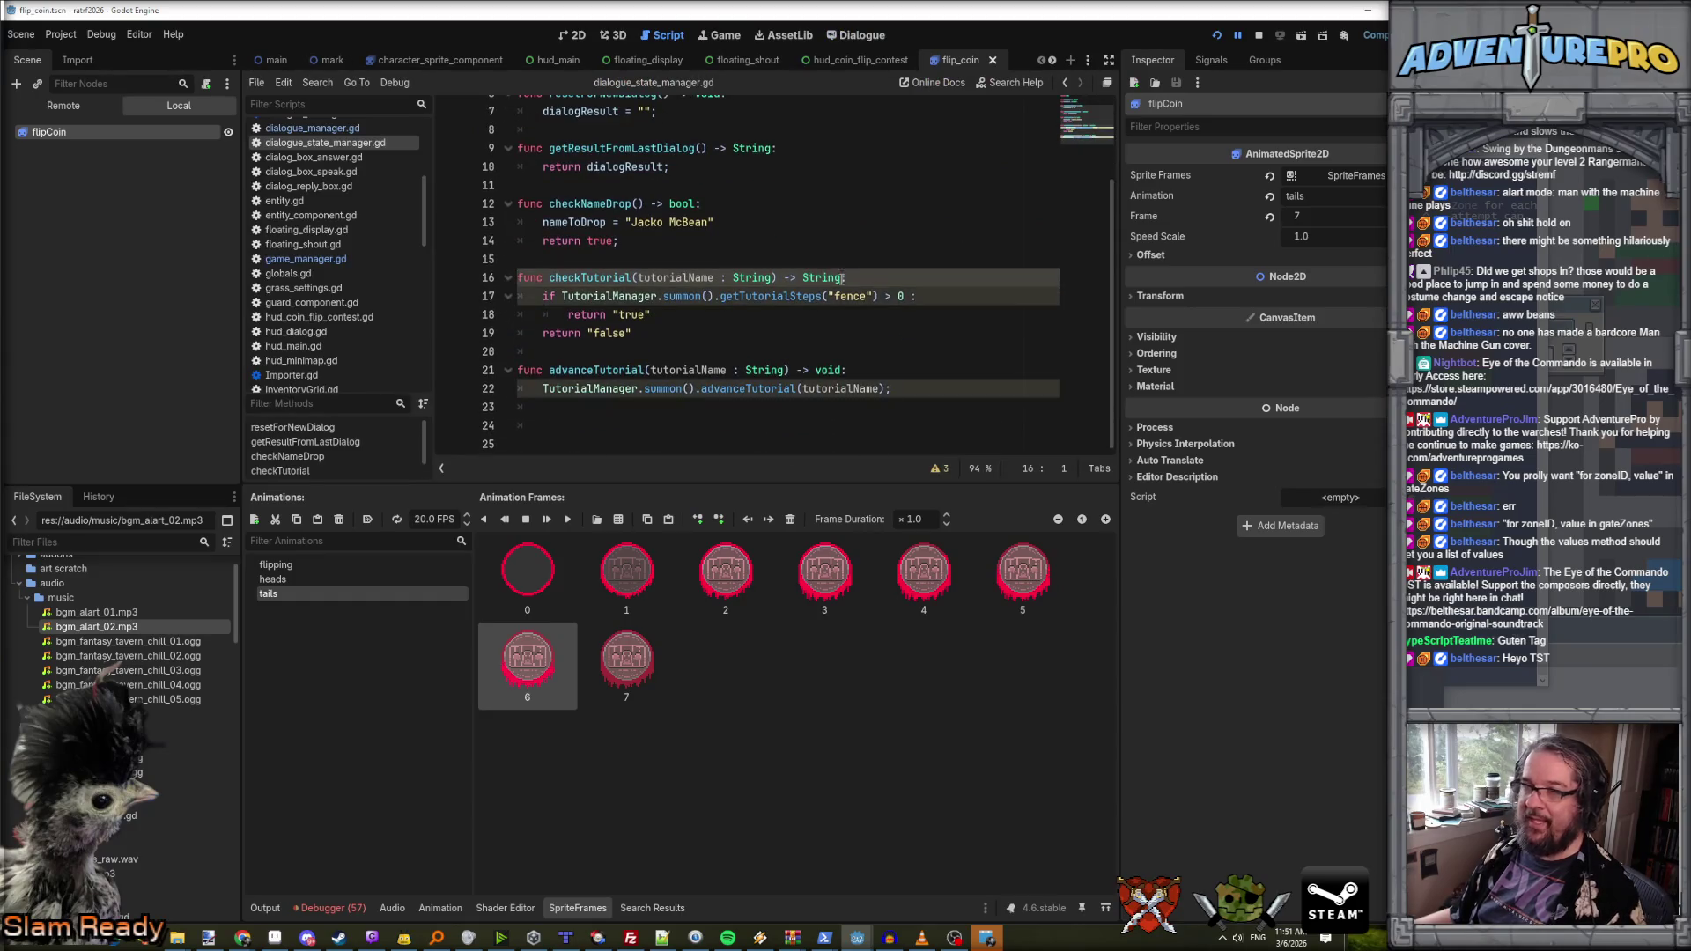
double_click(819, 277)
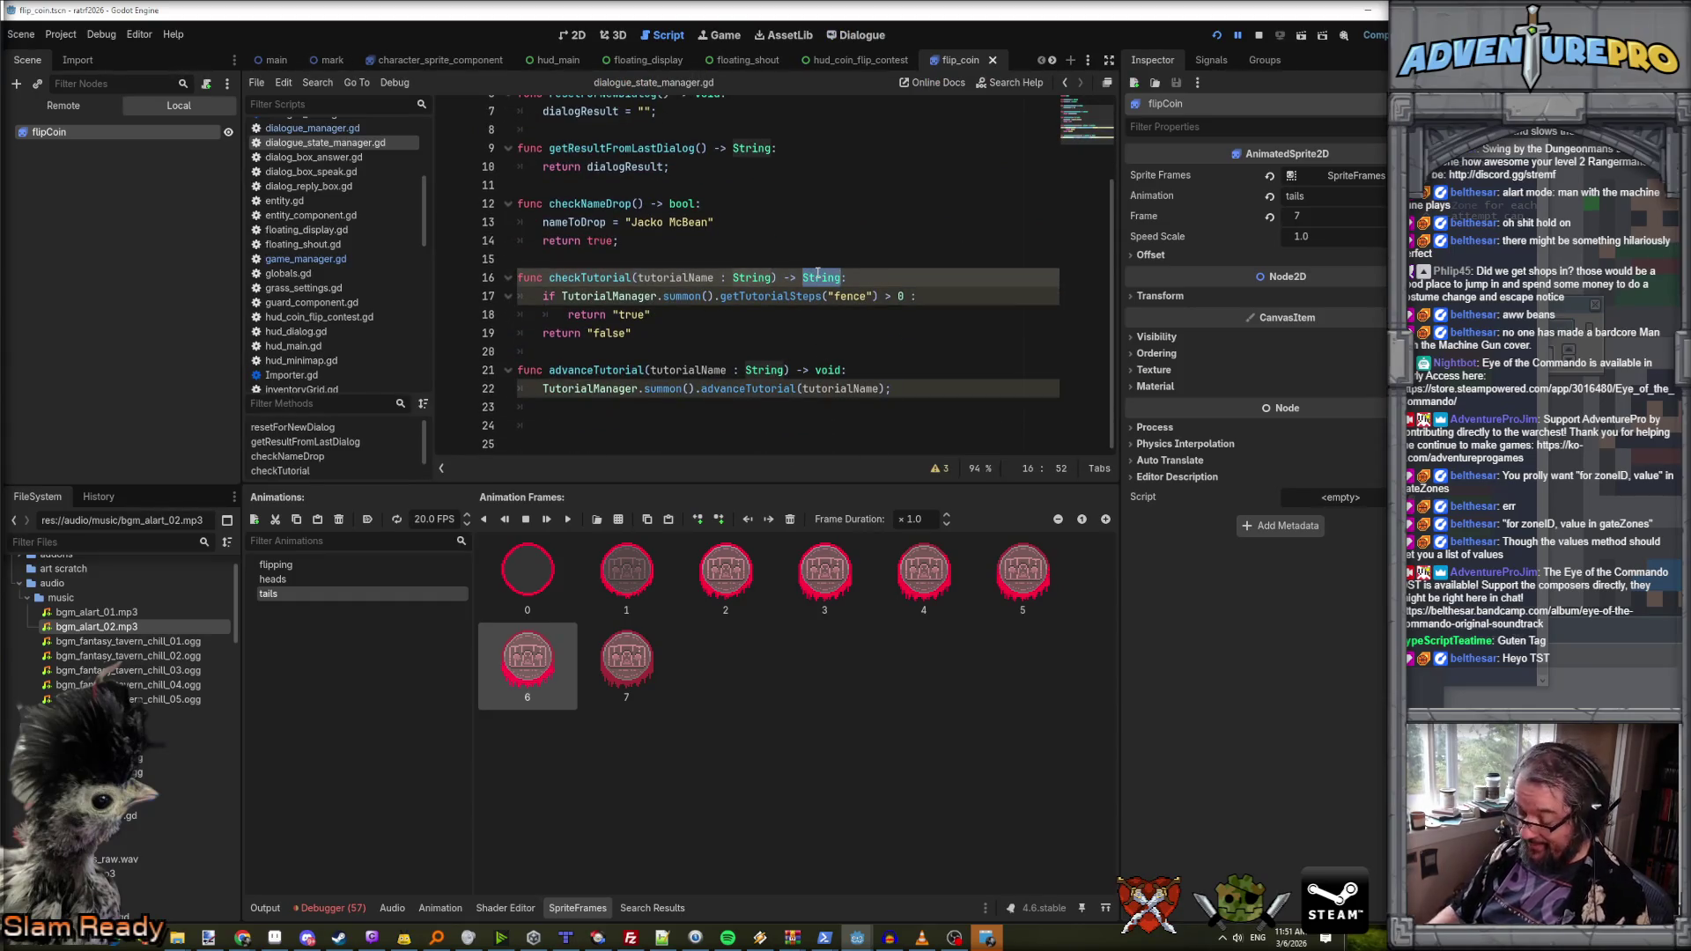
type("bool")
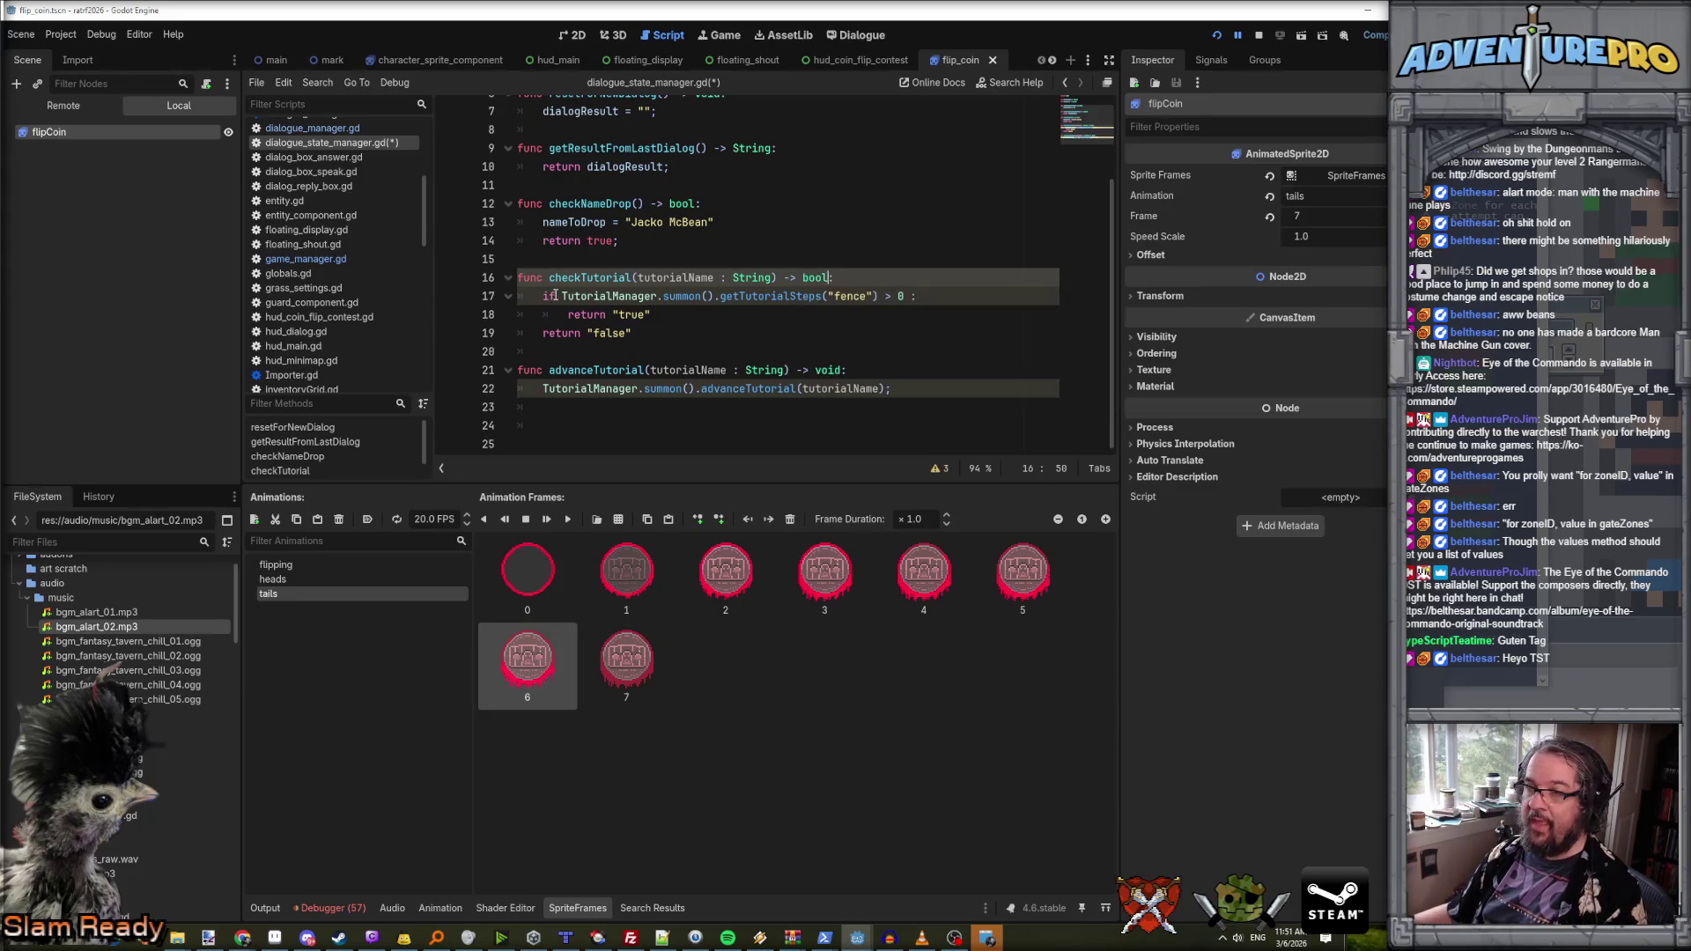
Replace checkTutorial's if/return block with a single return of getTutorialSteps("fence") > 0
double_click(552, 296)
type("returnn")
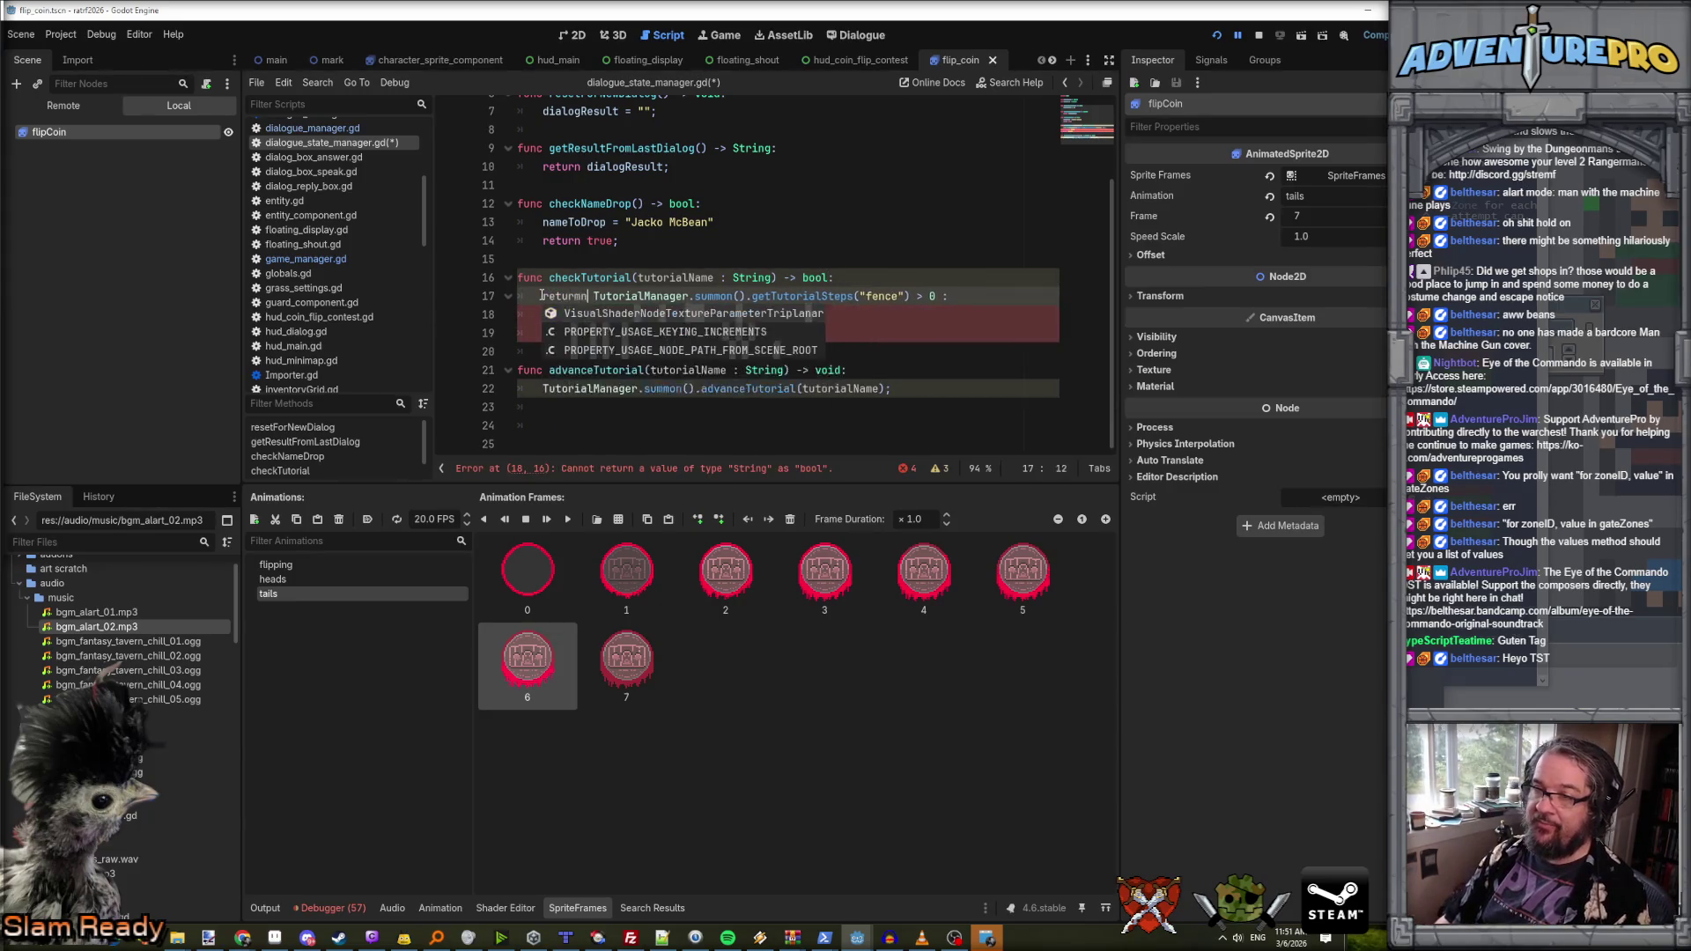
key("BackSpace")
key("Escape")
key("Up")
key("Up")
key("Down")
key("Down")
key("Down")
key("ctrl+shift+k")
key("ctrl+shift+k")
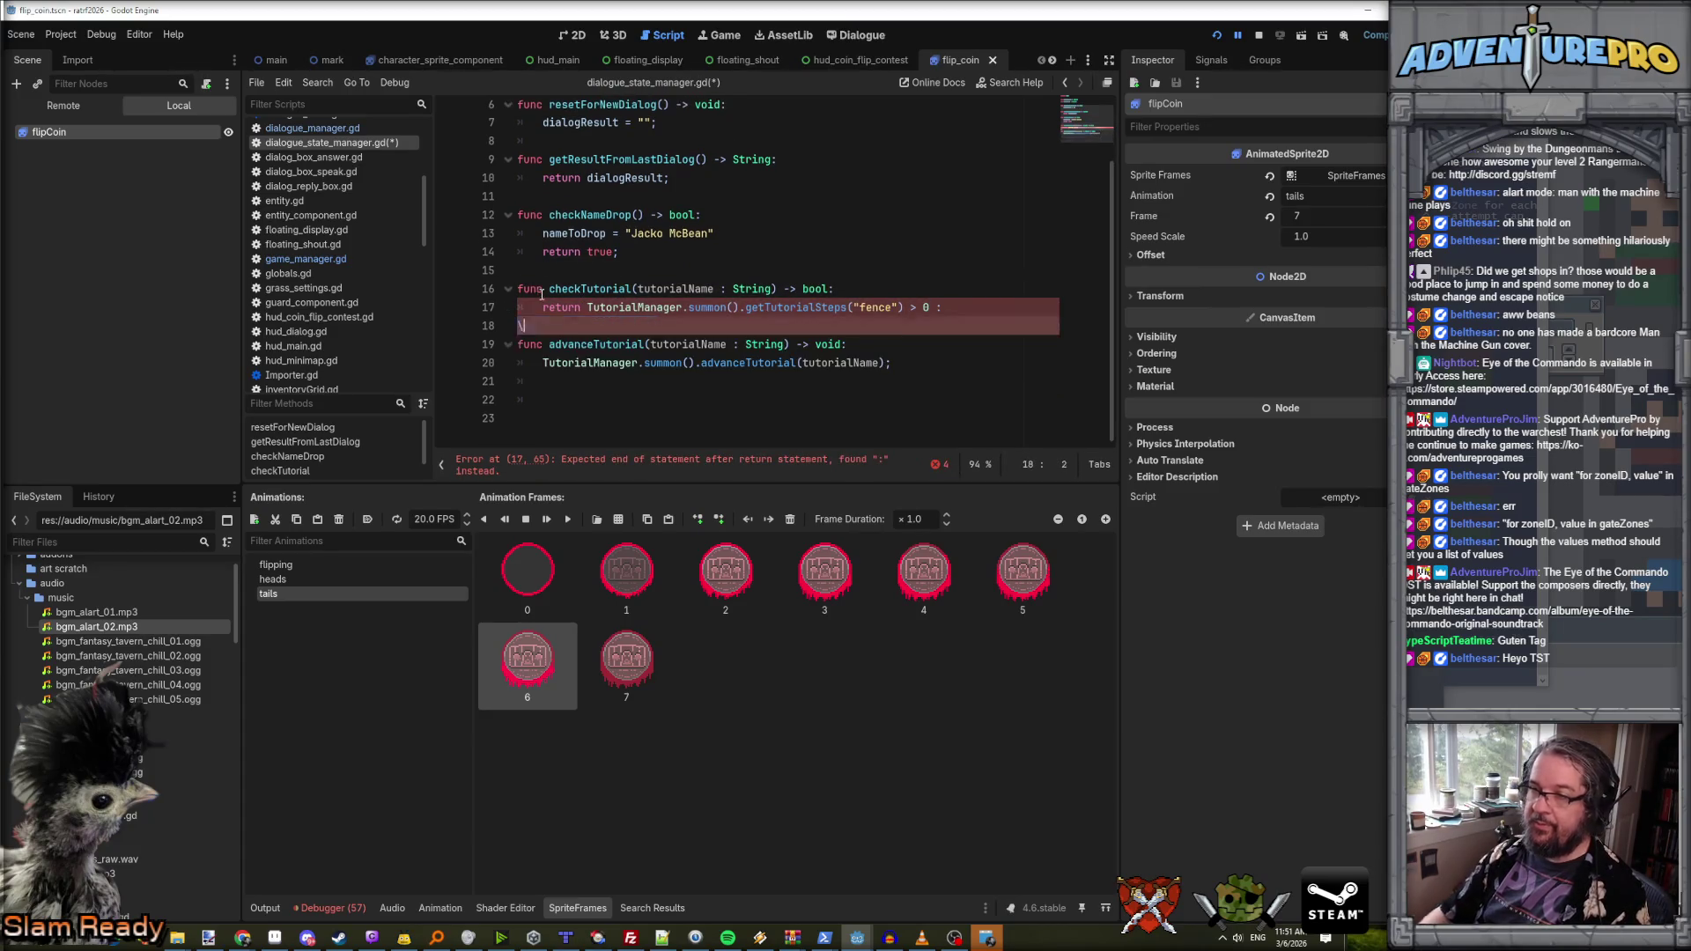
key("Left")
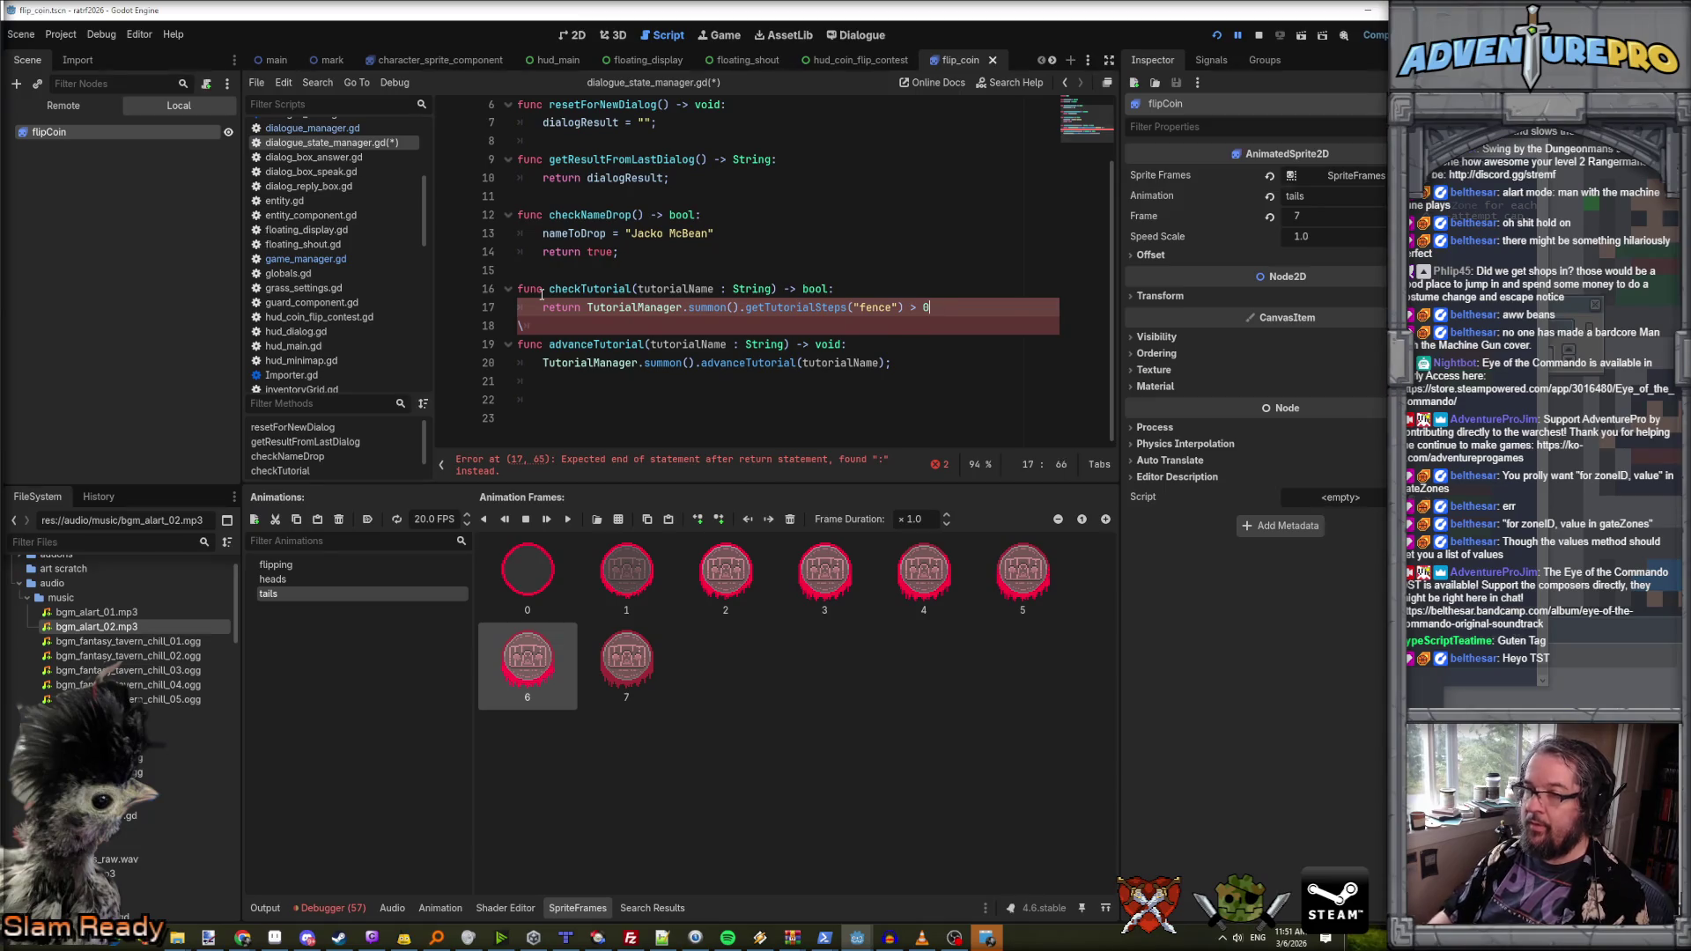
scroll(542, 295, "up", 1)
key("Down")
key("BackSpace")
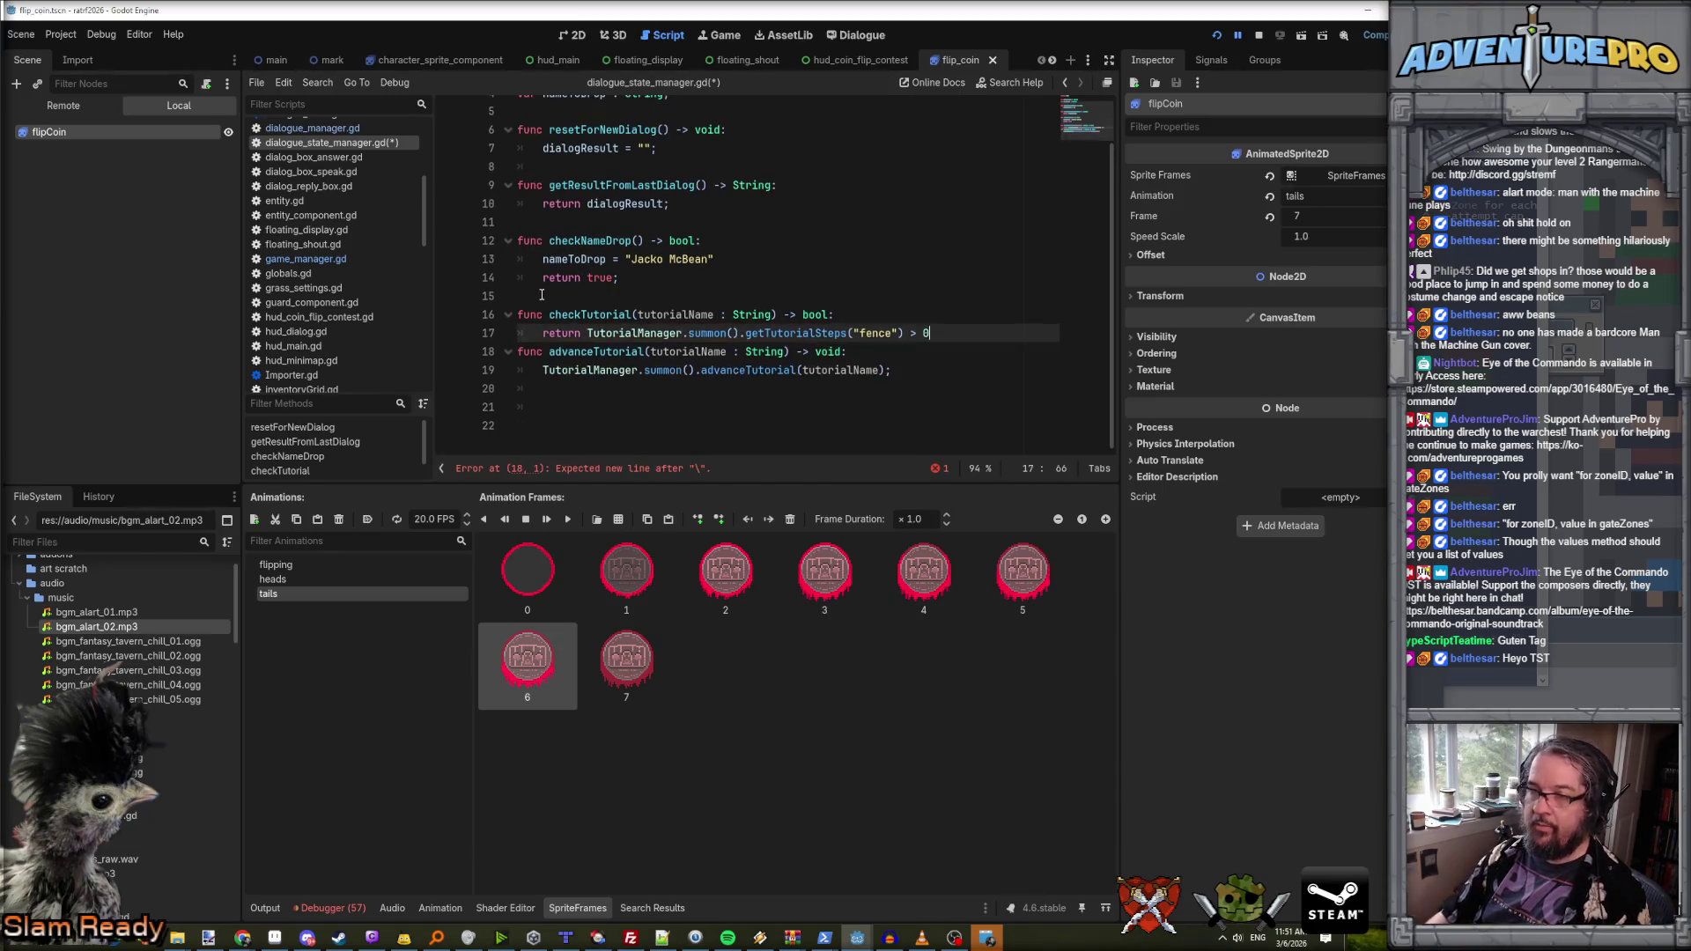
key("Return")
Save dialogue_state_manager.gd and stop the running game
key("ctrl+s")
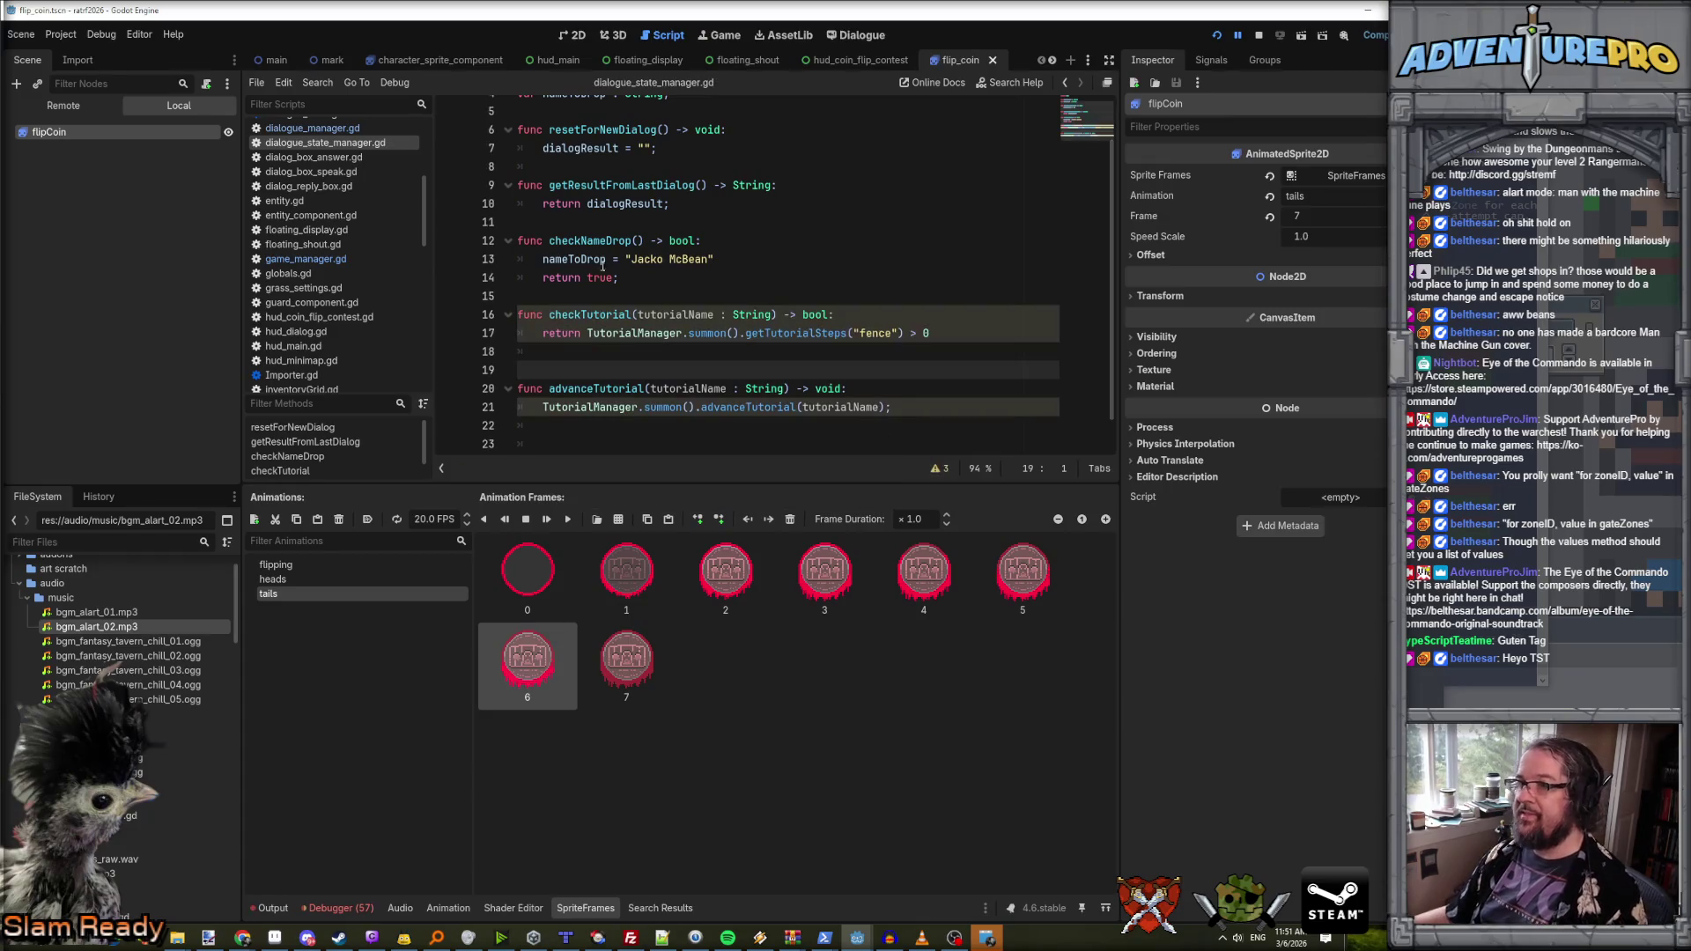
left_click(1261, 37)
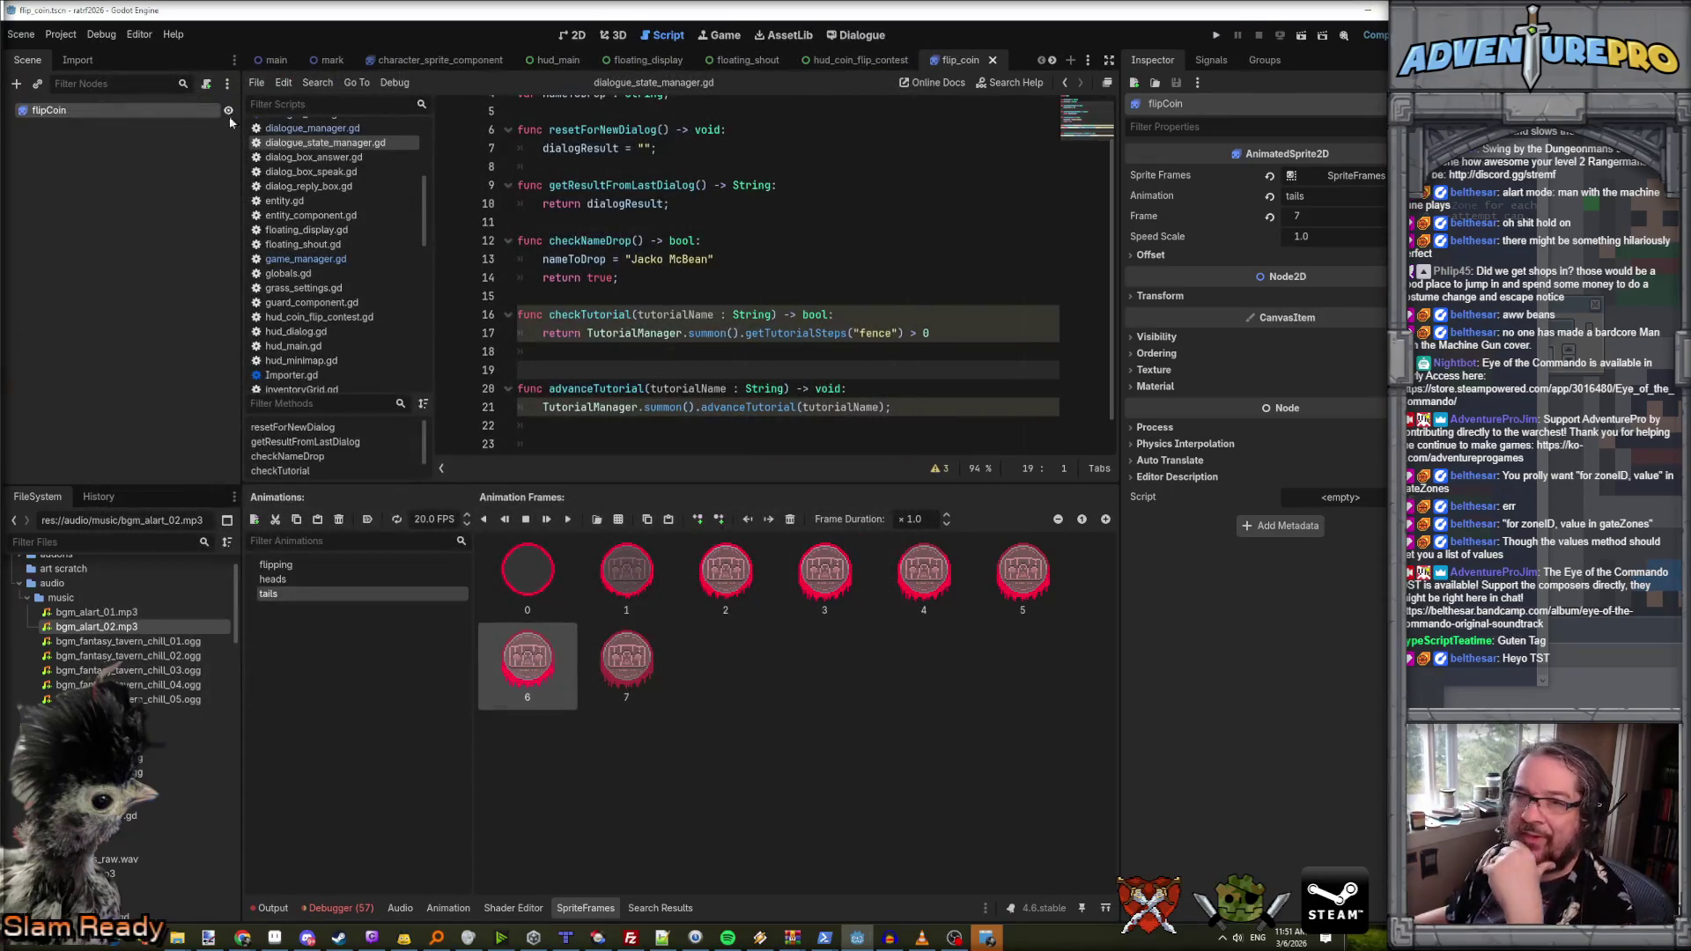
scroll(291, 150, "up", 5)
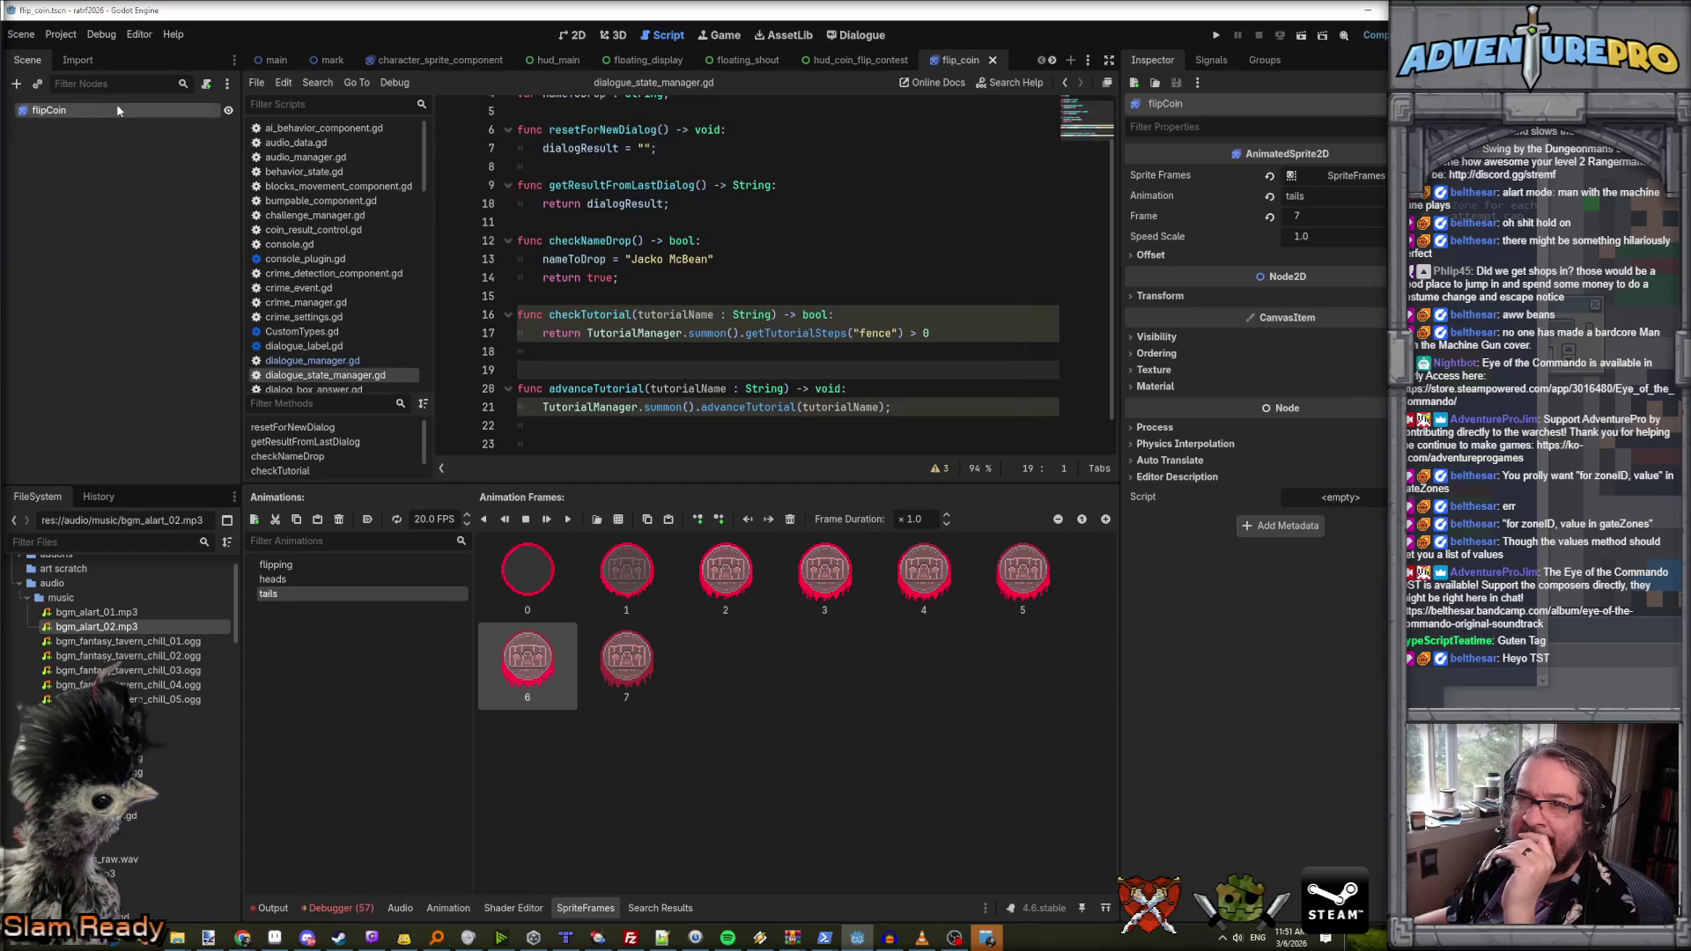
scroll(1053, 61, "down", 6)
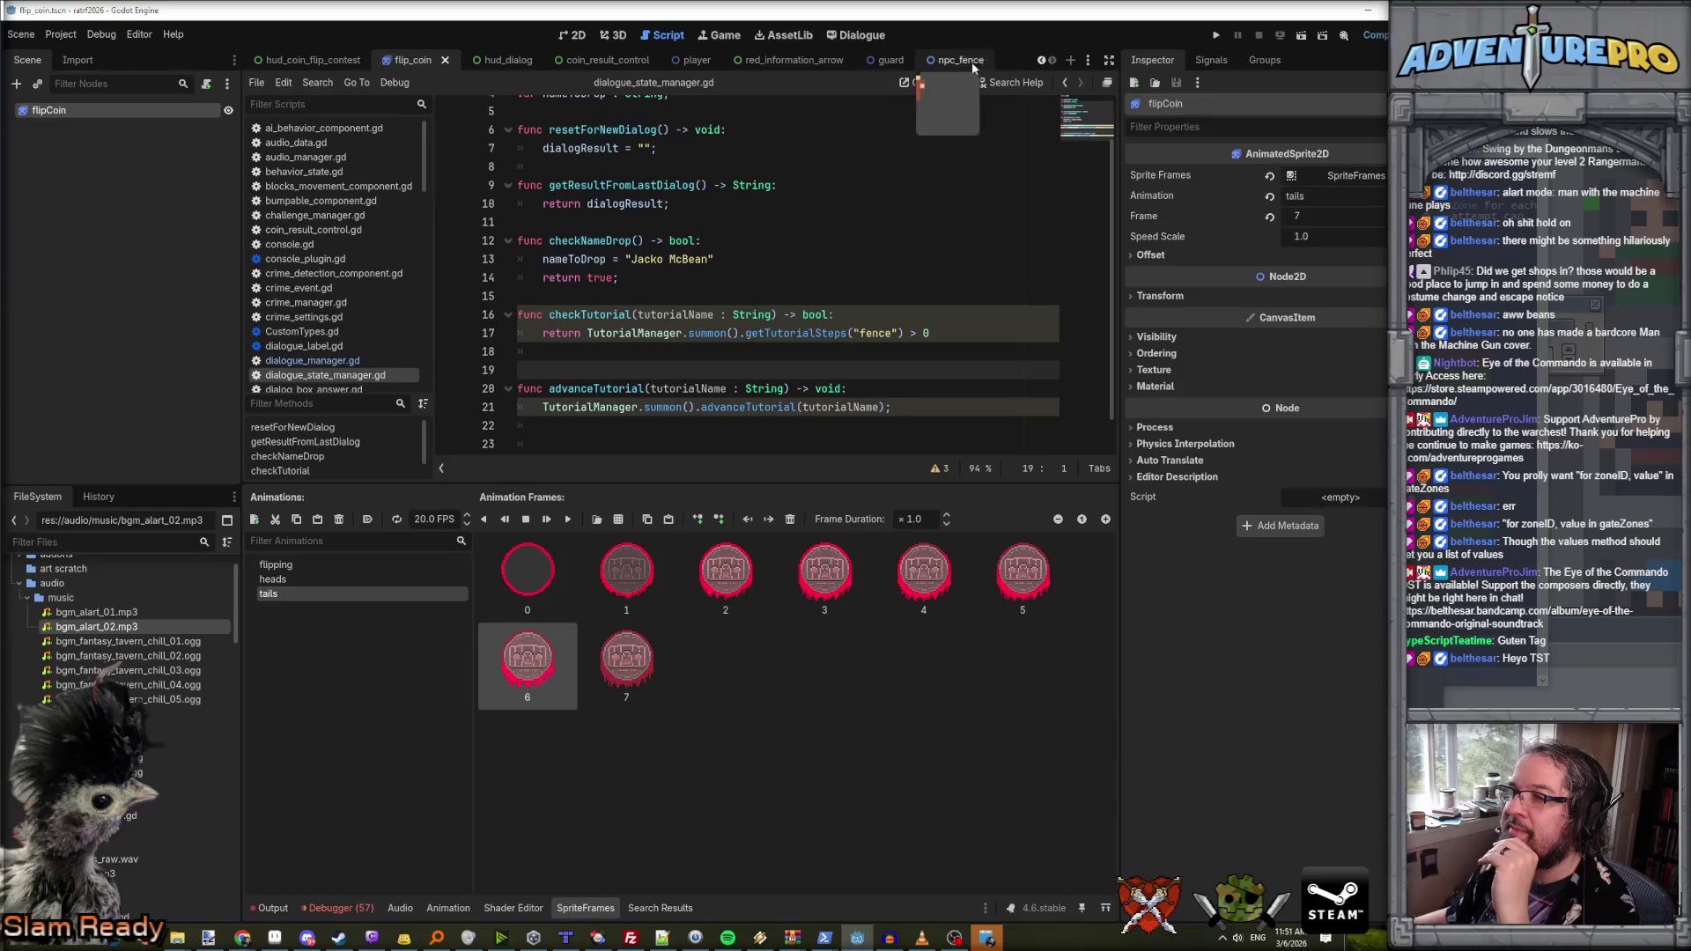
Open npc_fence in the 2D view and select spriteComponent to list its idle and move animations
left_click(963, 58)
left_click(163, 115)
left_click(211, 113)
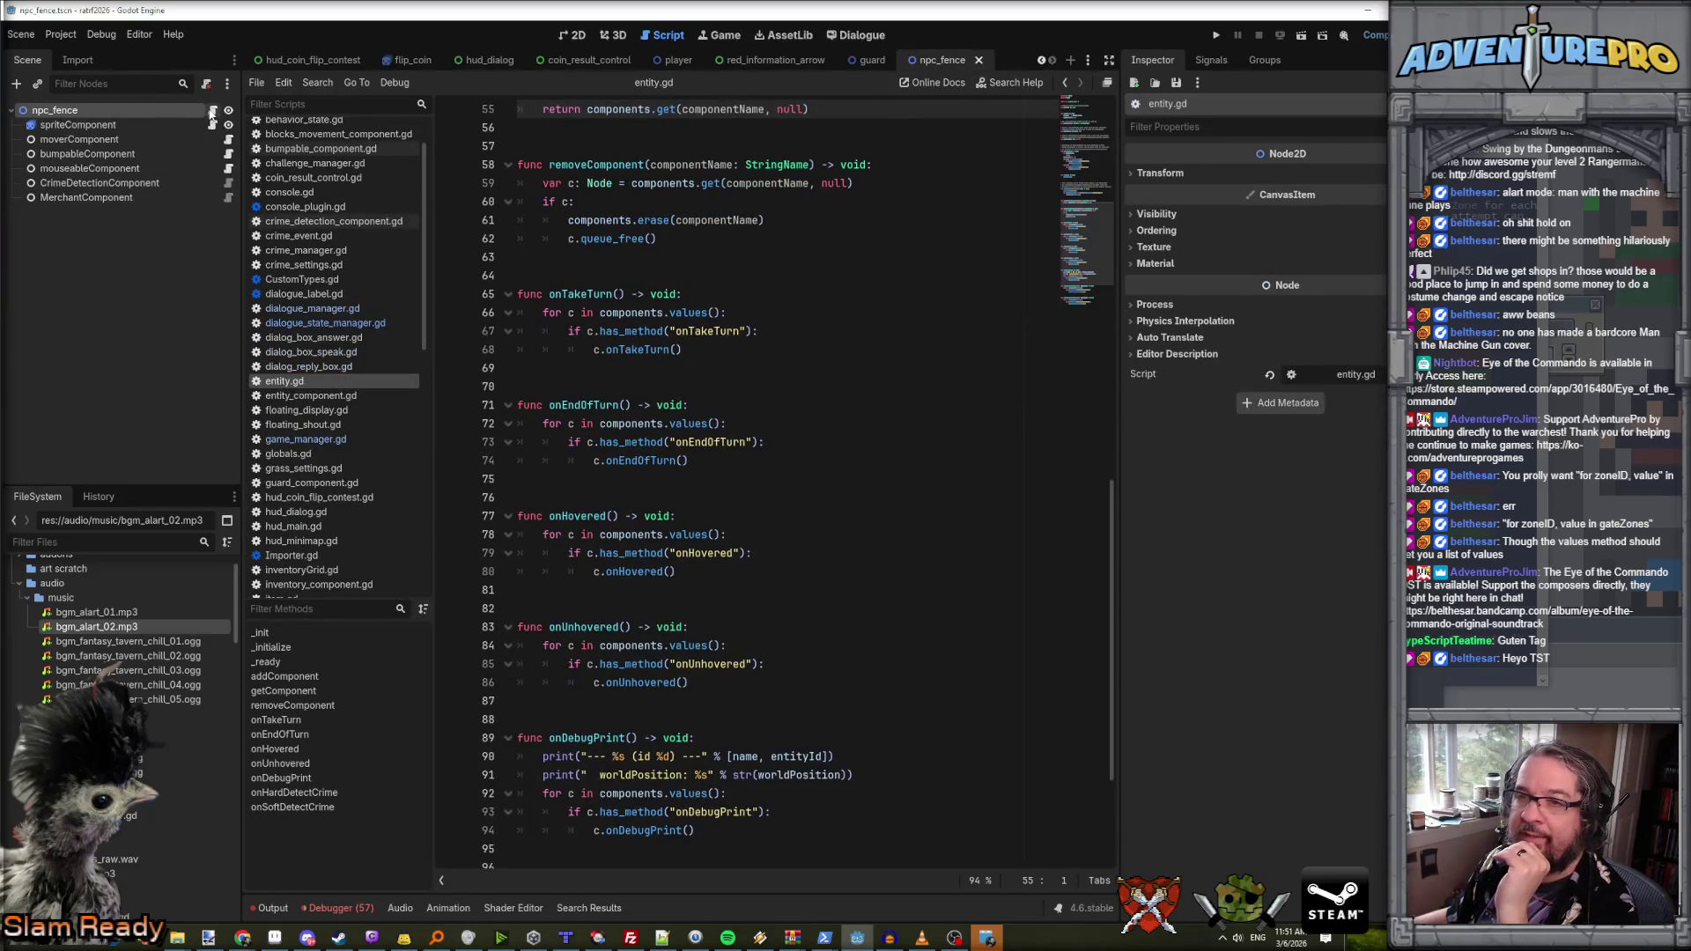
left_click(578, 36)
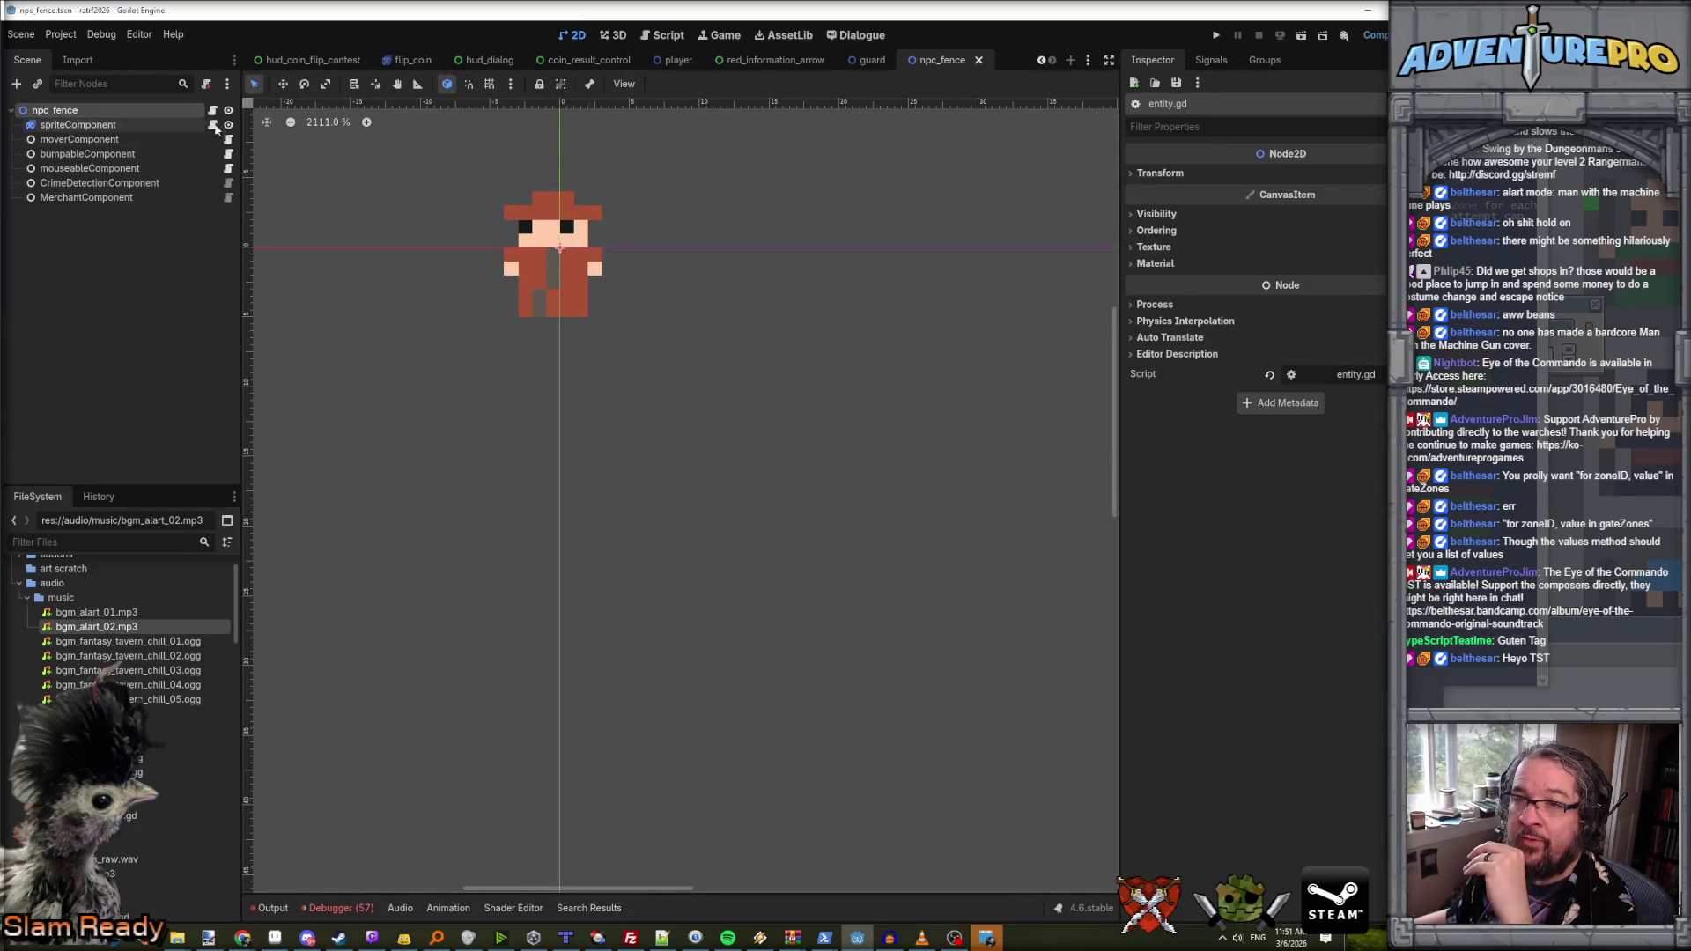
left_click(147, 127)
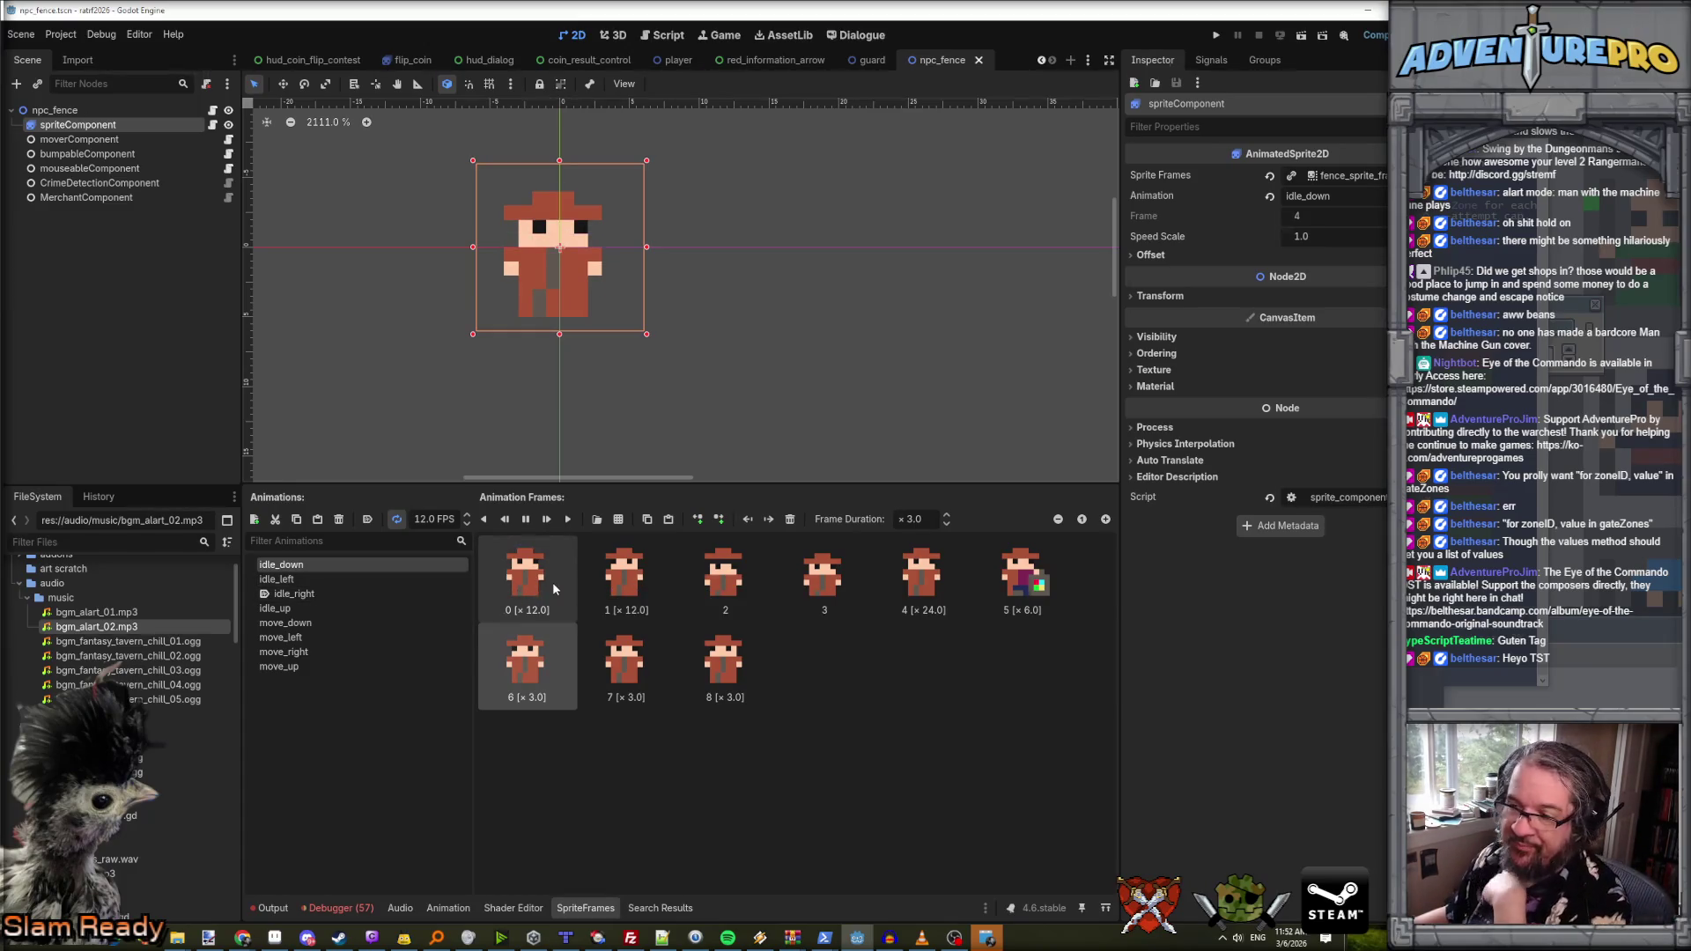
double_click(308, 568)
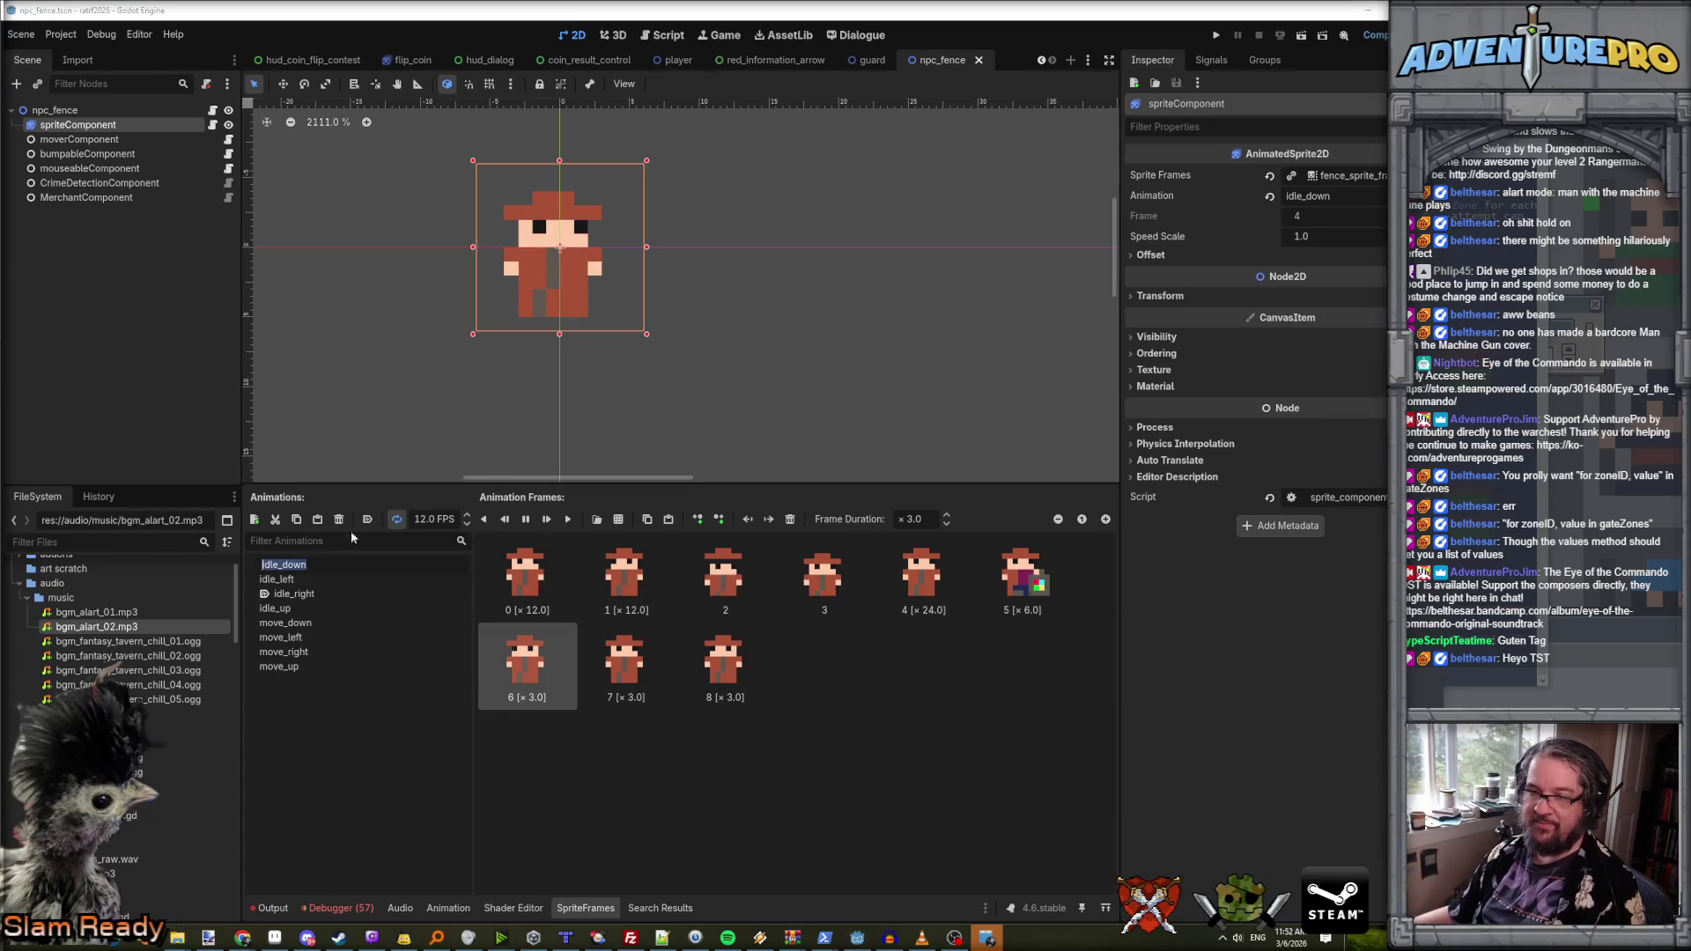
Set idle_down to autoplay on load and select all nine of its frames
key("Return")
left_click(367, 521)
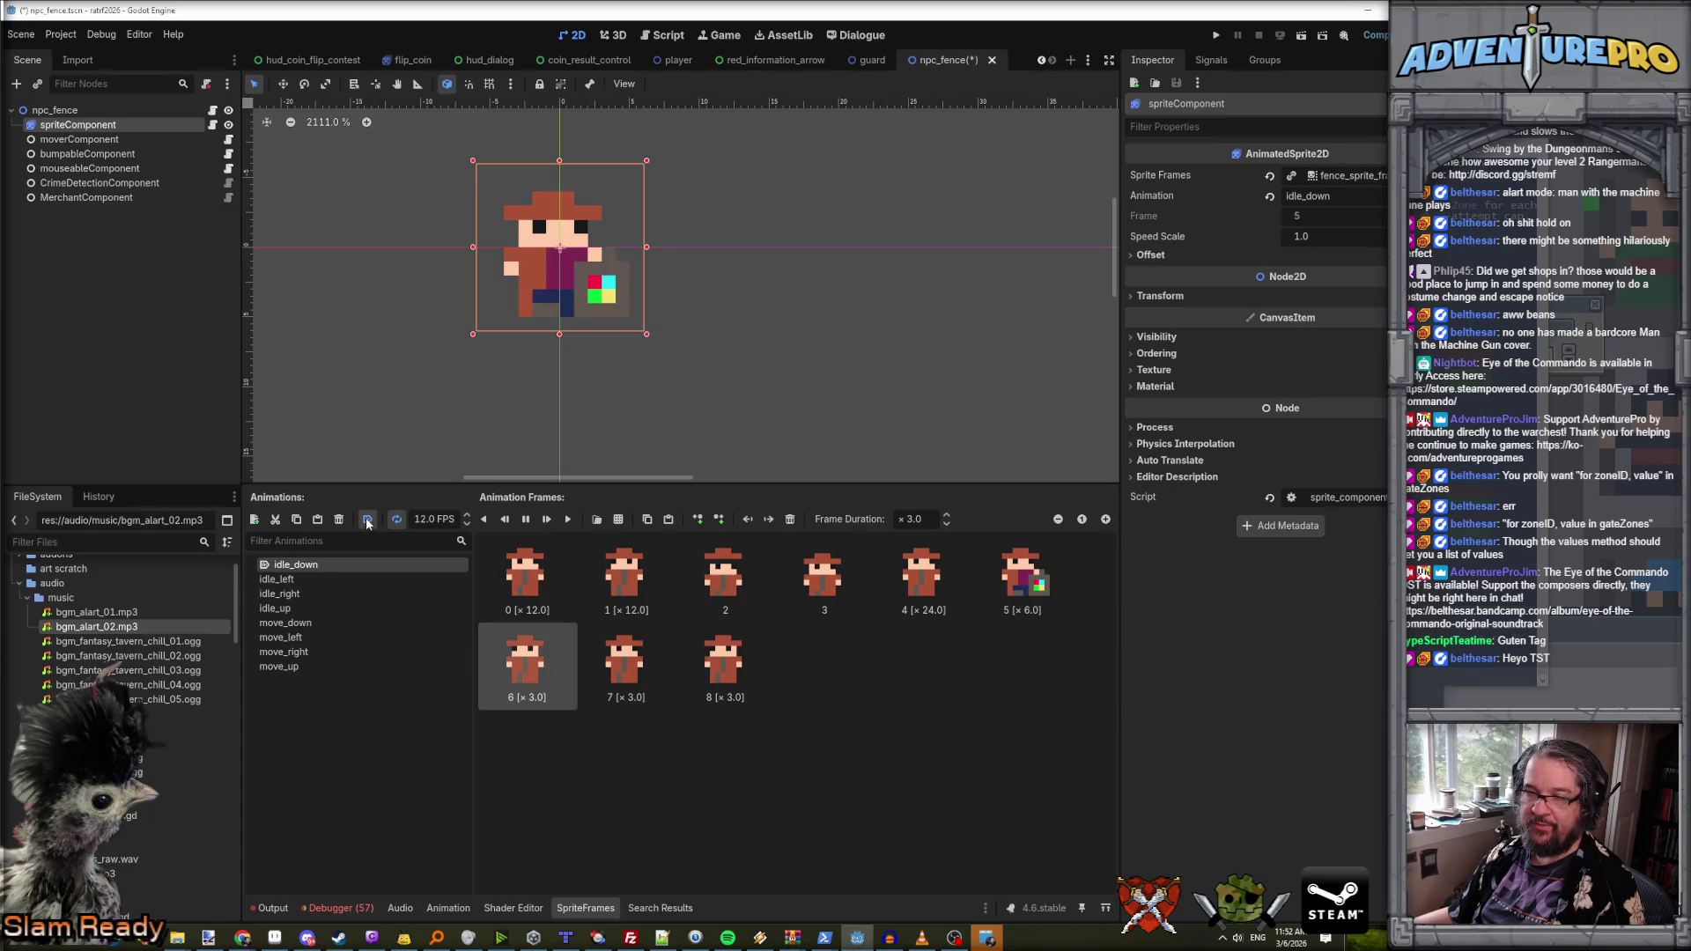
left_click(338, 585)
left_click(335, 605)
left_click(325, 592)
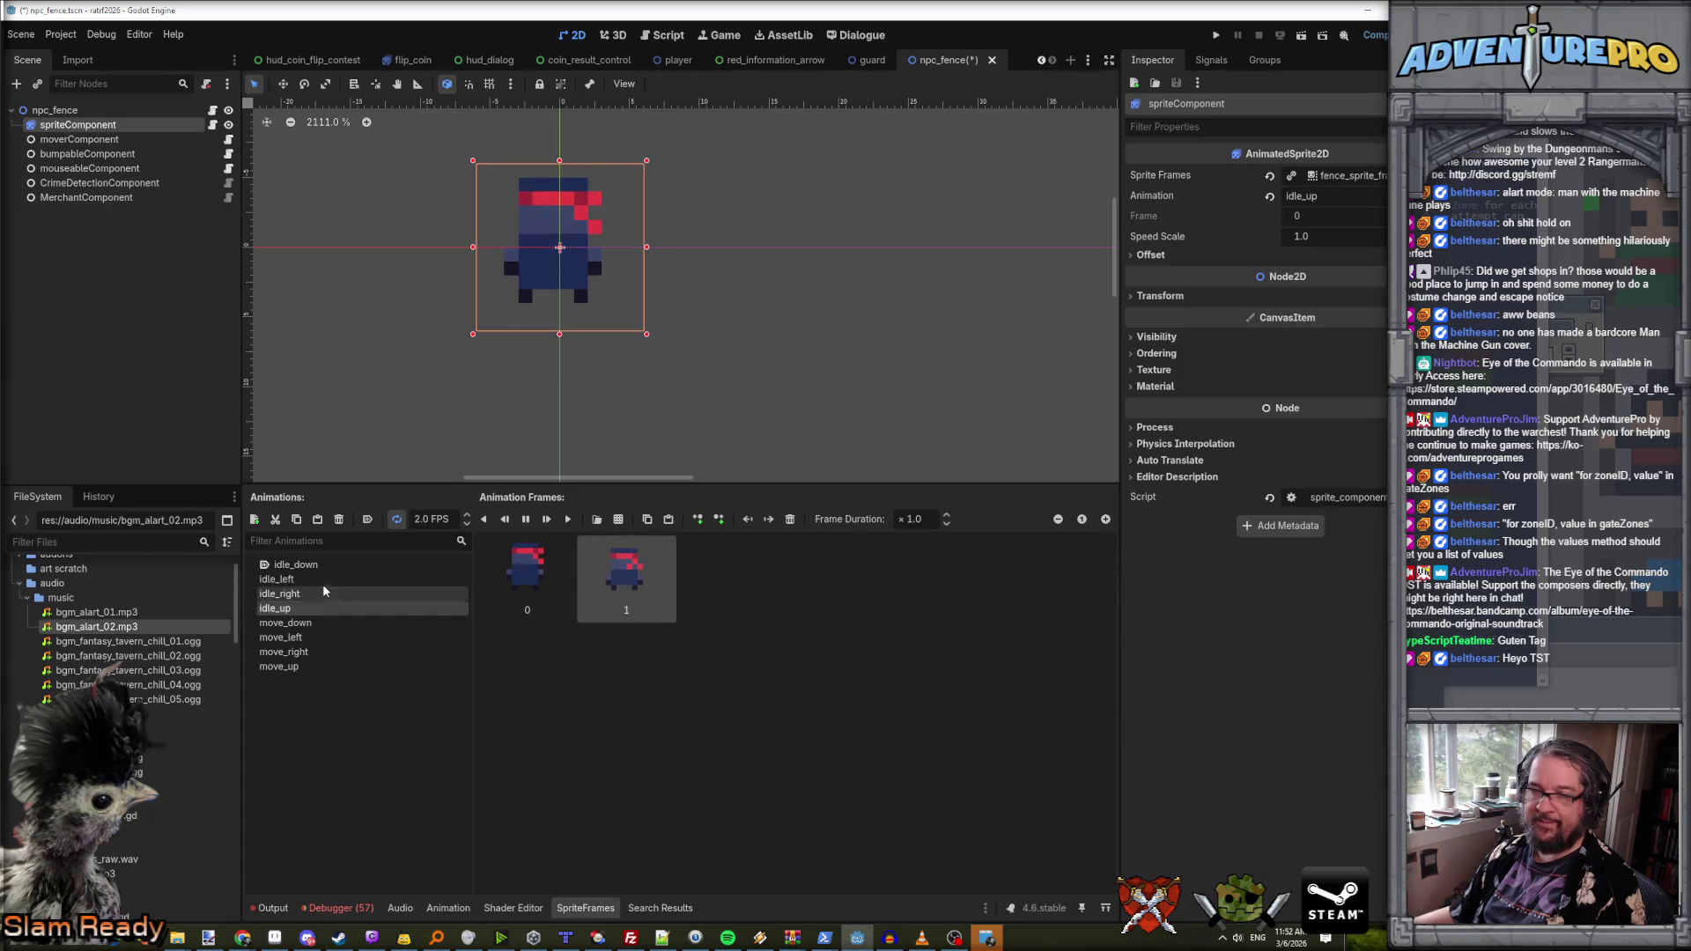
left_click(322, 566)
left_click(526, 576)
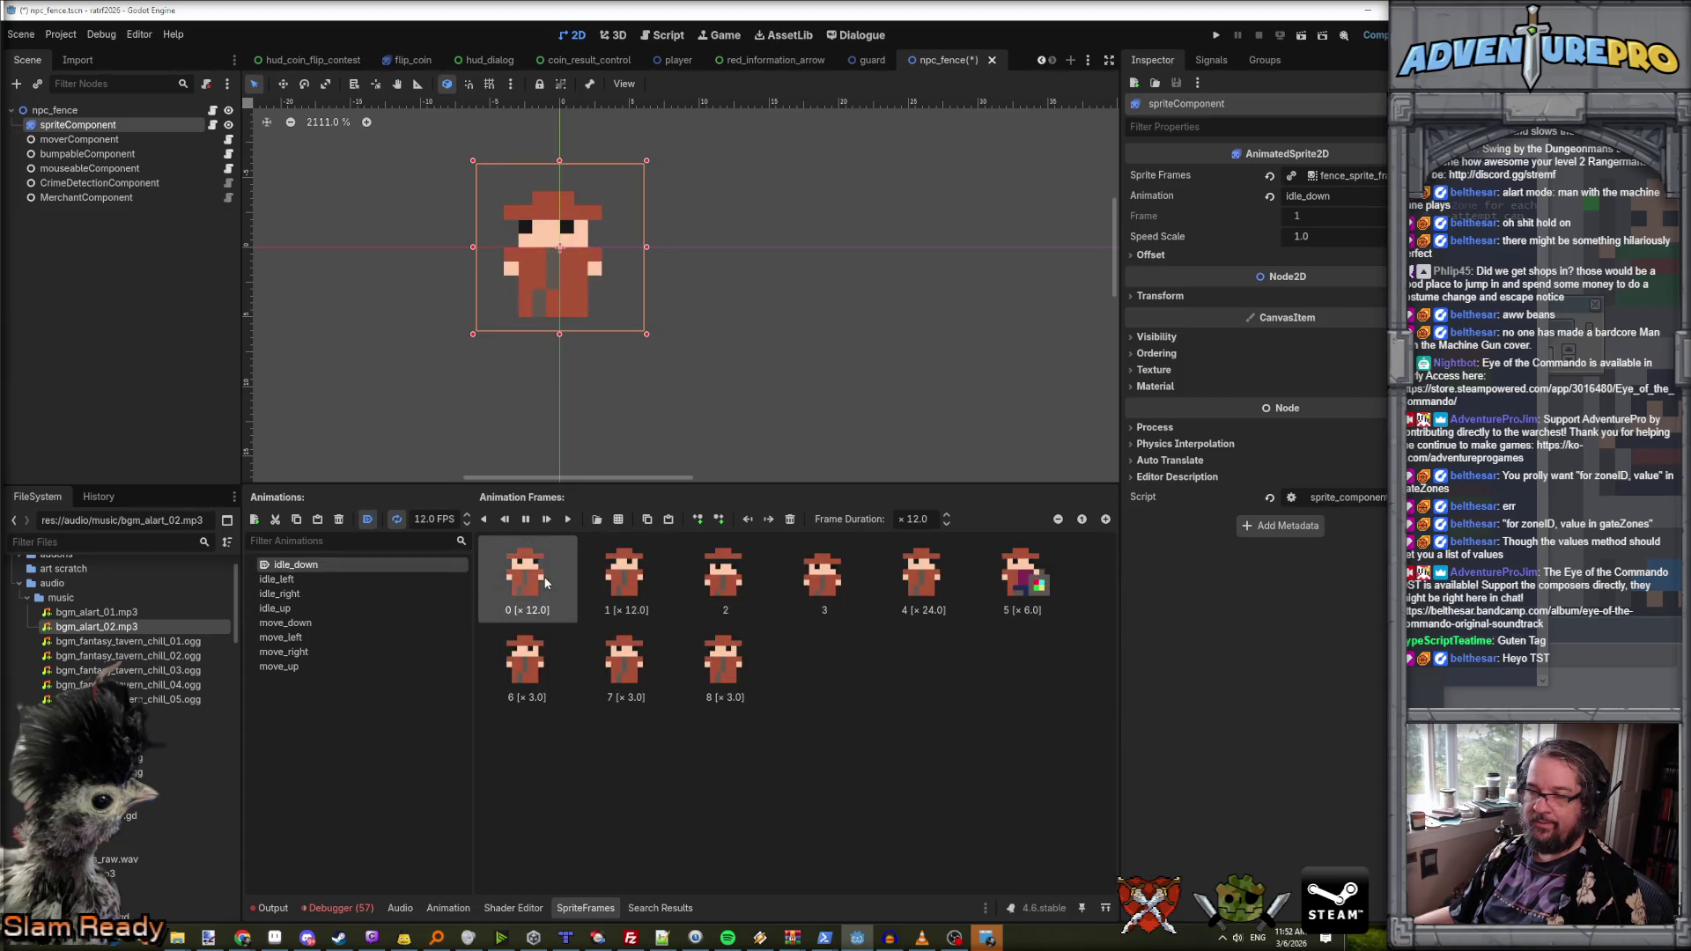
left_click(743, 668, "shift")
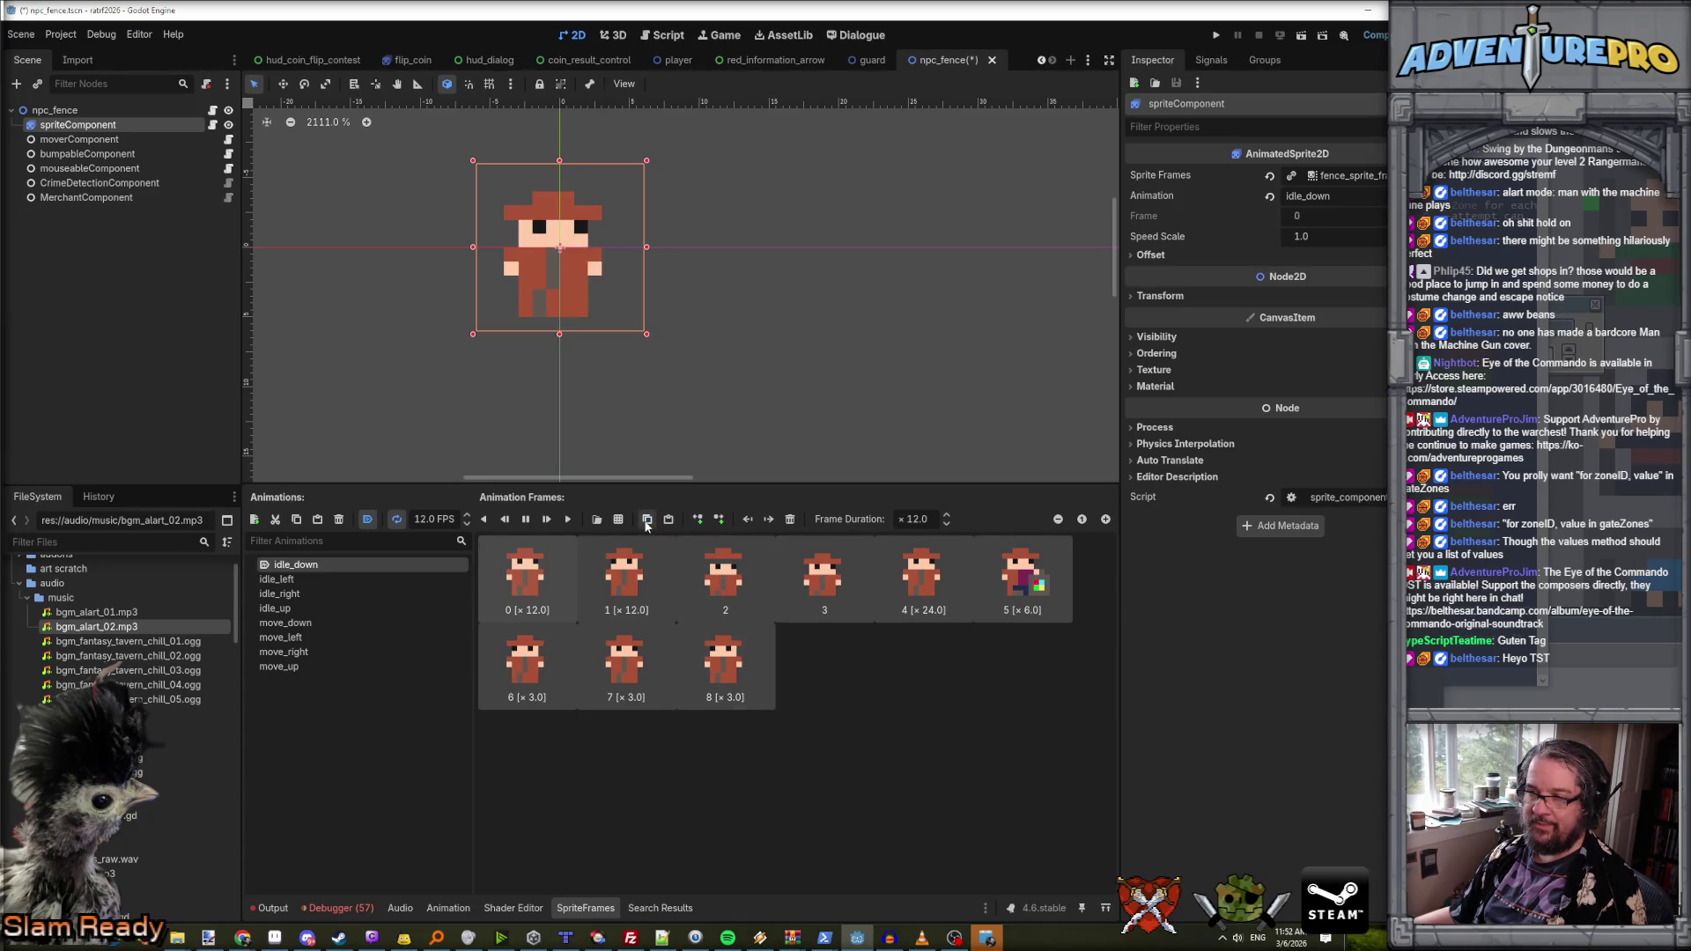
Paste the idle_down frames into idle_left and delete its two ninja frames
left_click(303, 580)
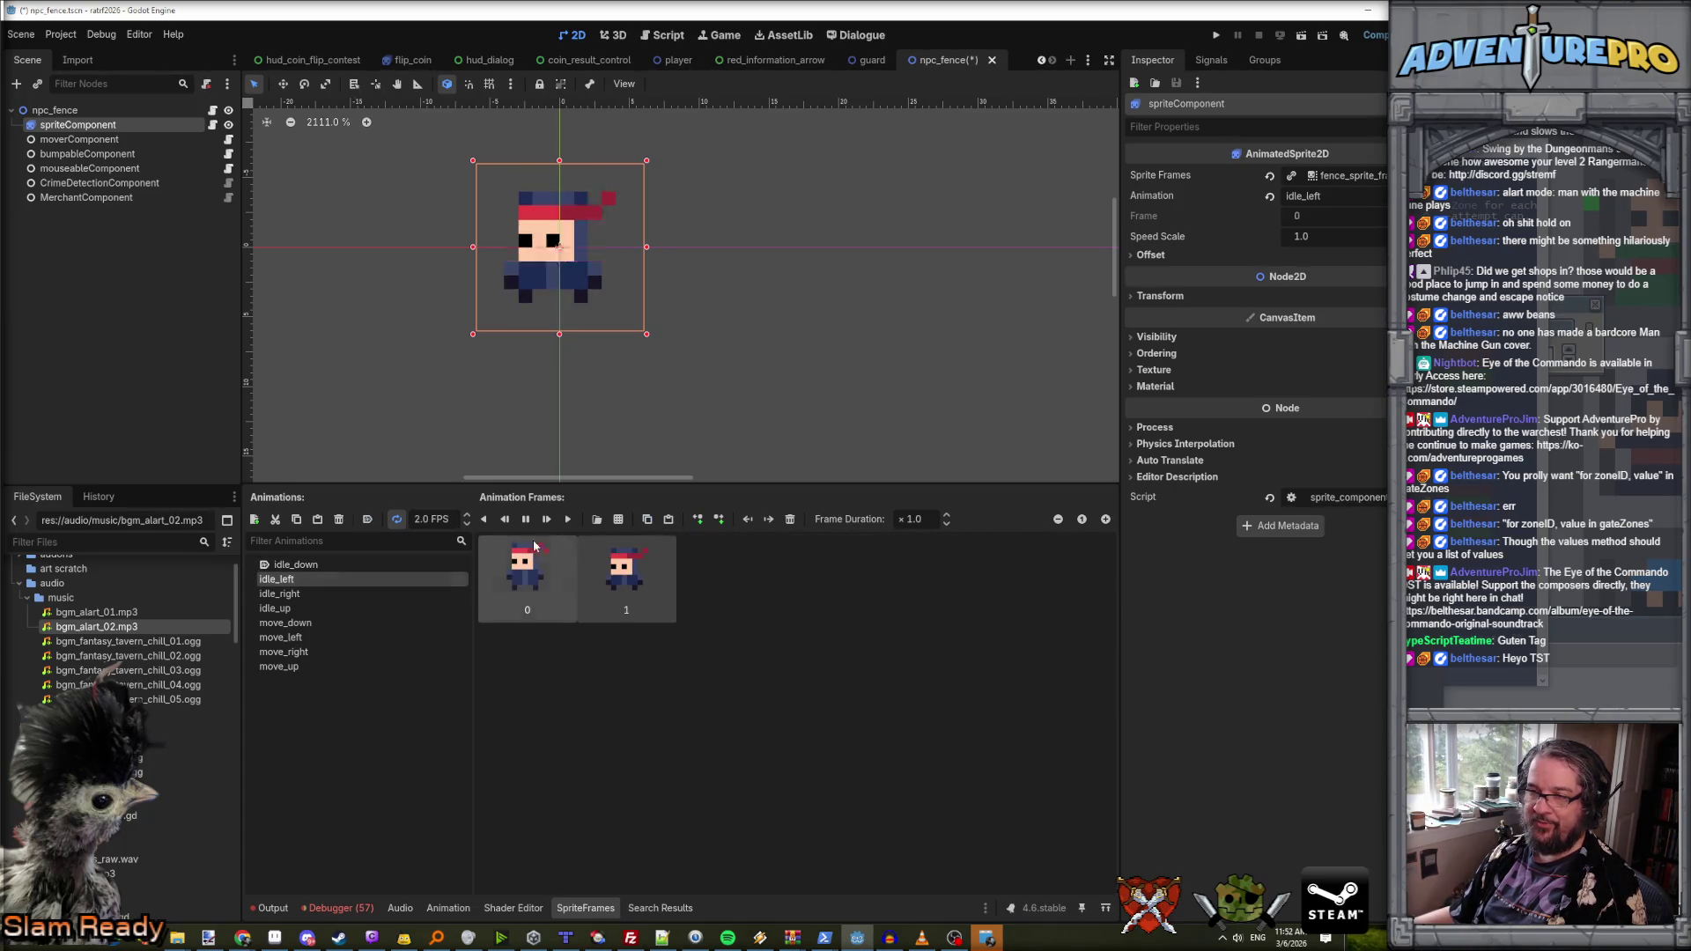
left_click(669, 519)
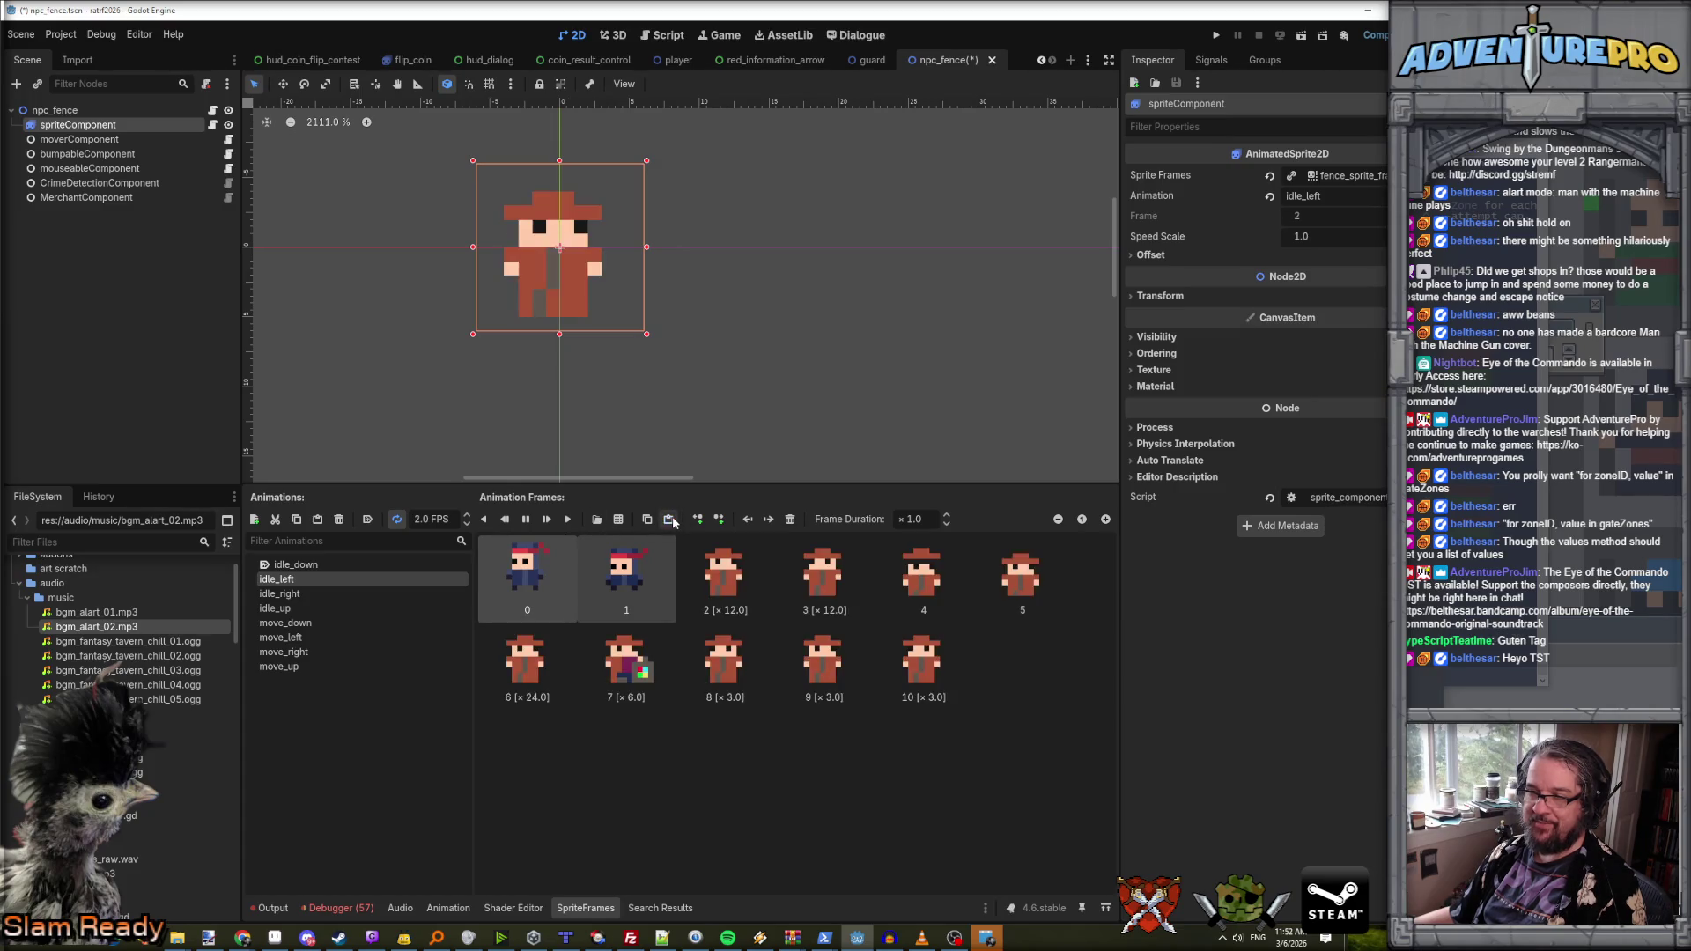
left_click(521, 579)
key("Delete")
key("Delete")
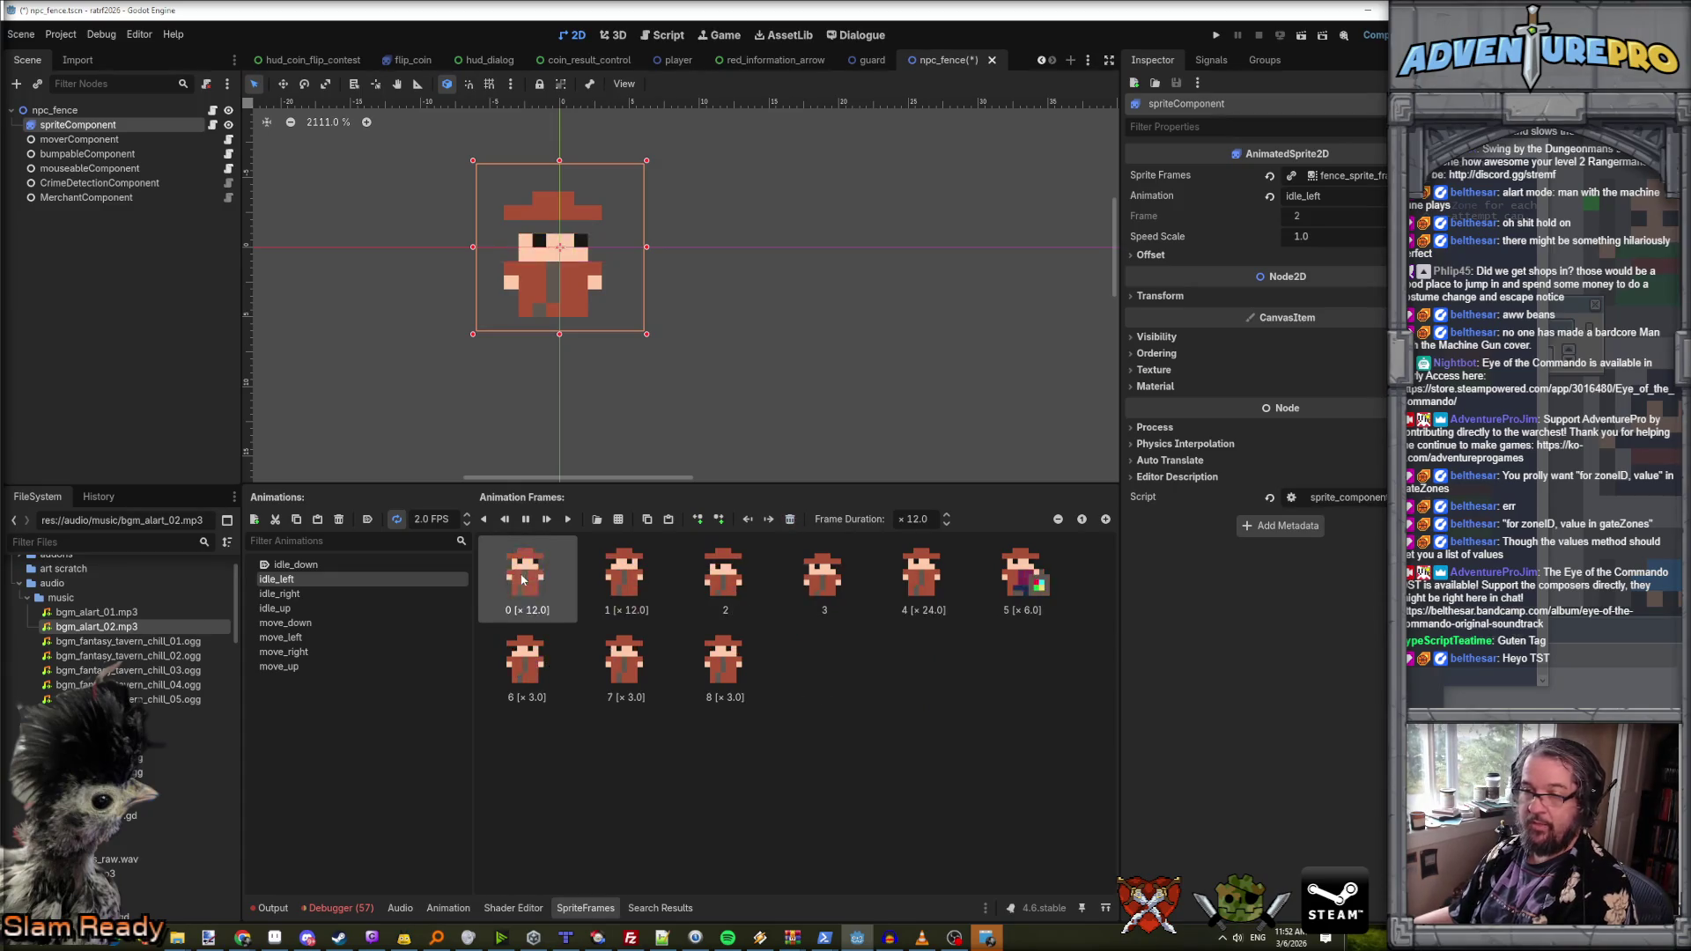
left_click(410, 520)
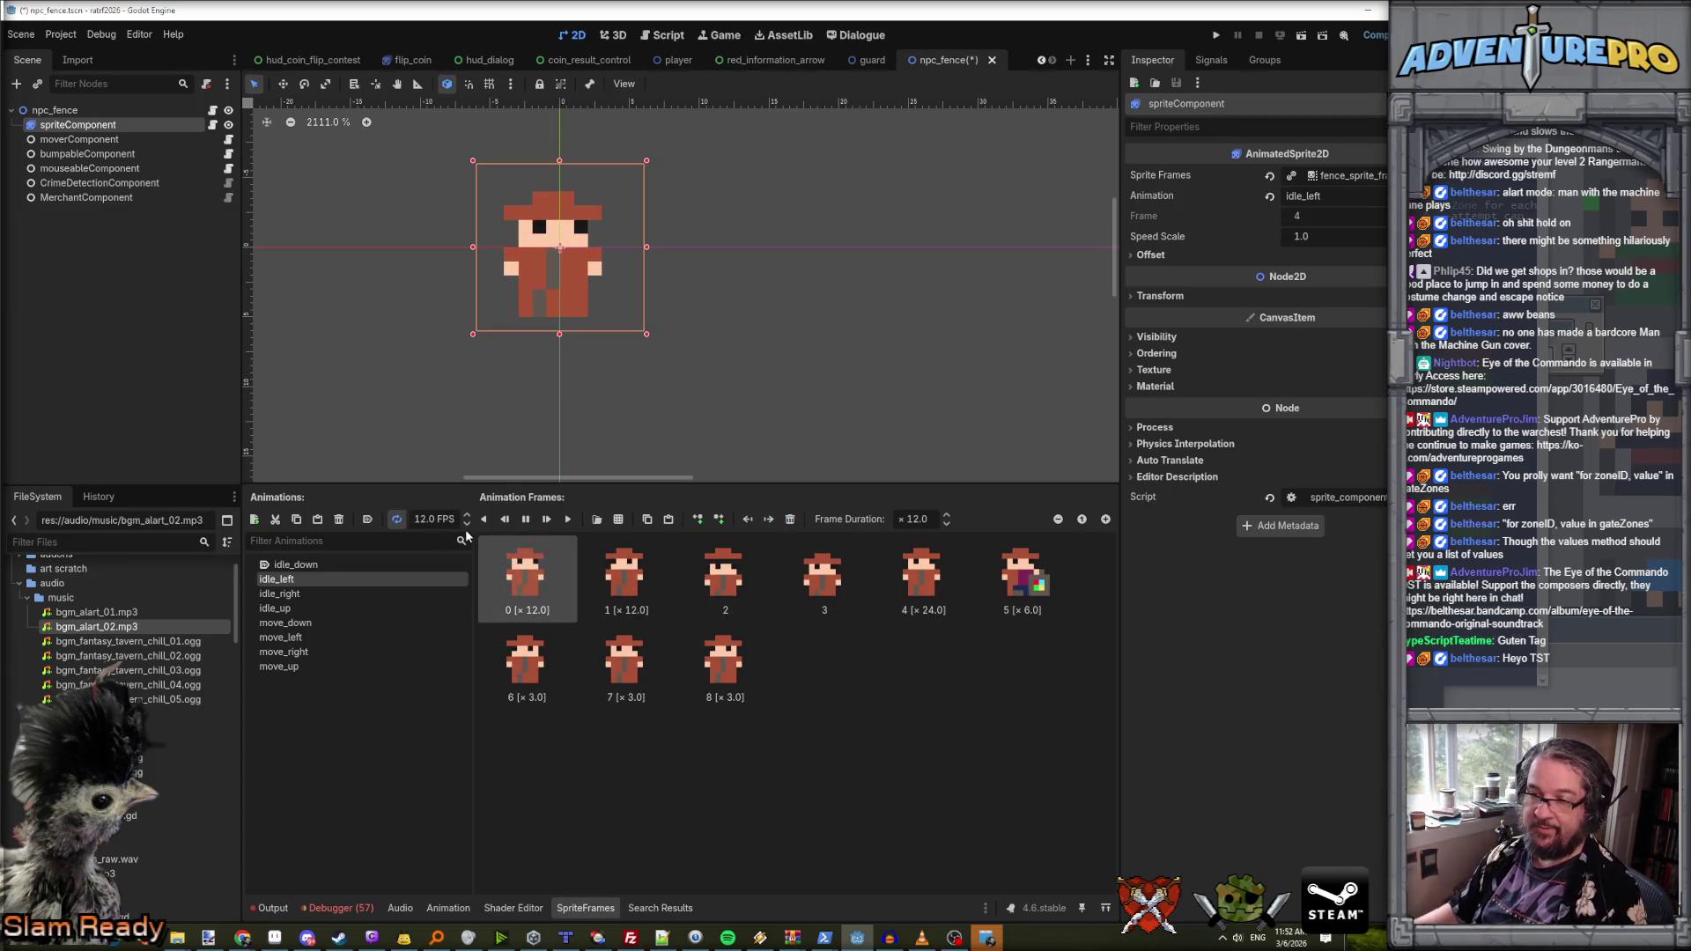
Delete the old idle_right and idle_up animations
left_click(298, 596)
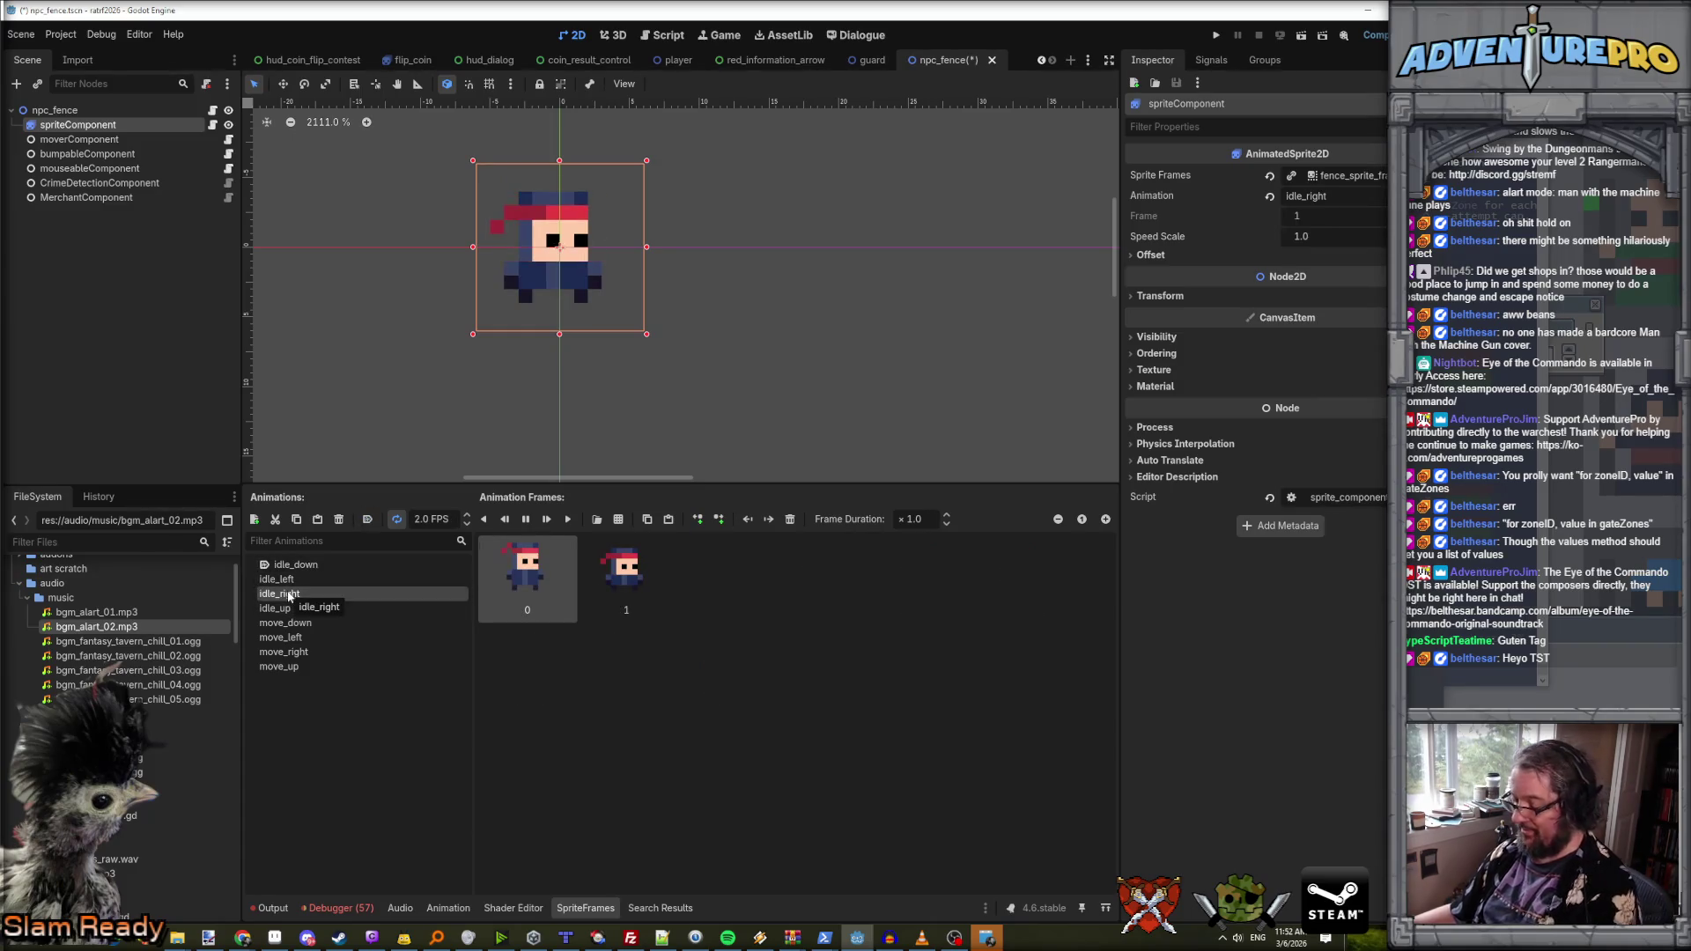
left_click(1115, 489)
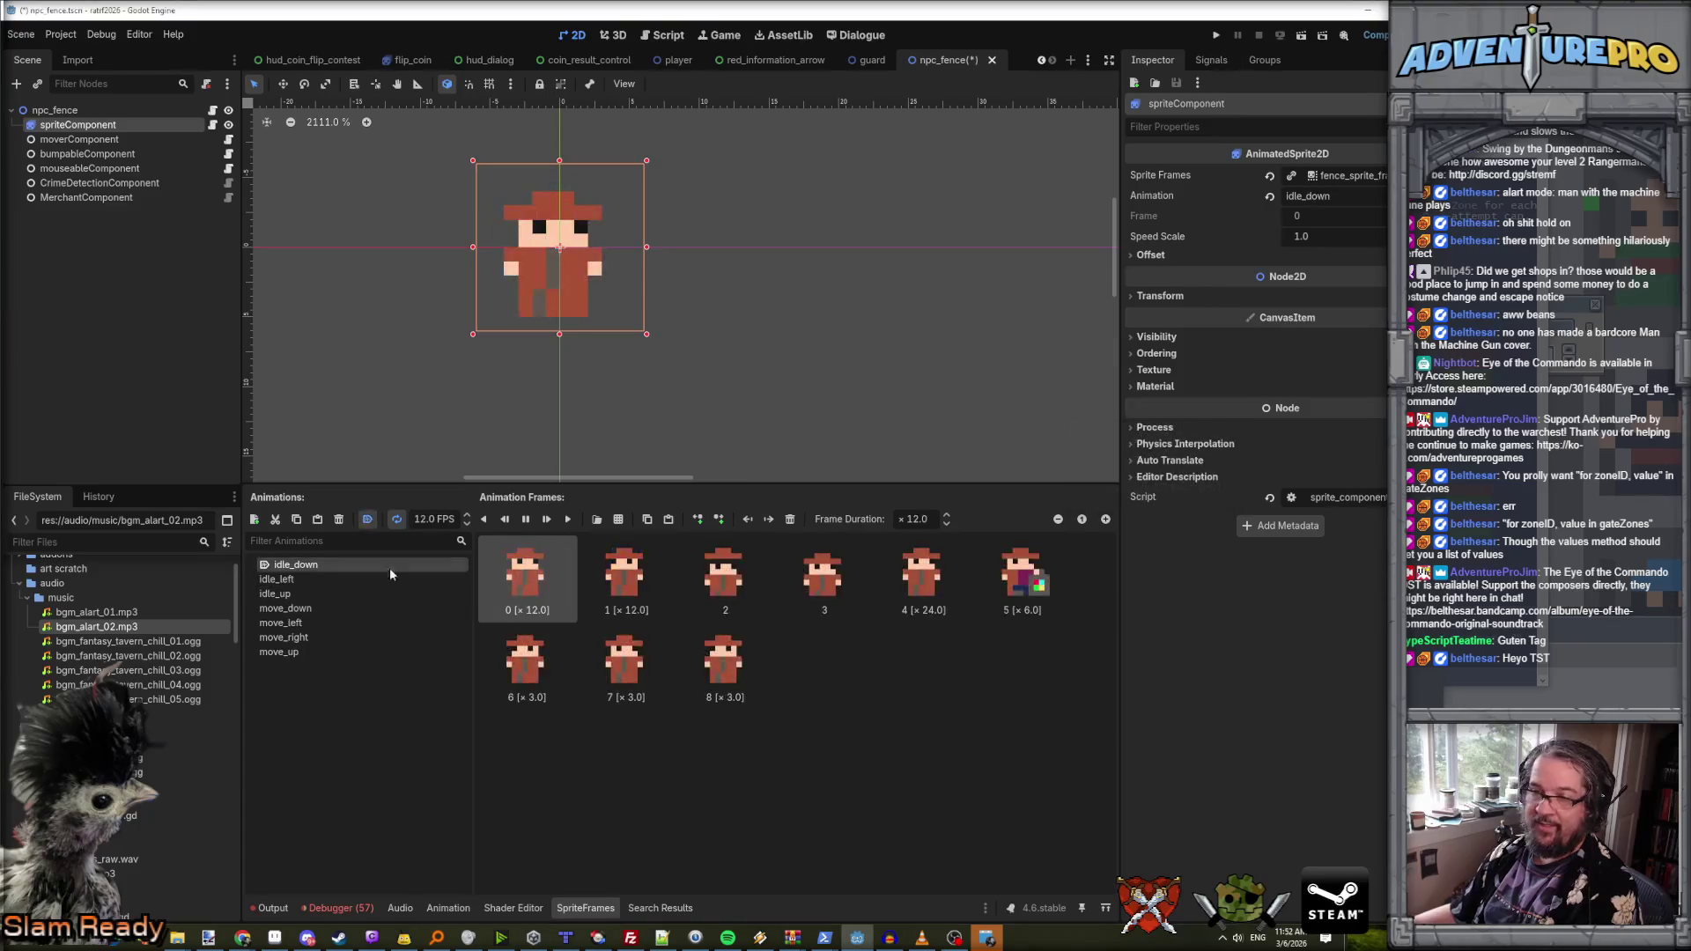
left_click(302, 591)
key("Delete")
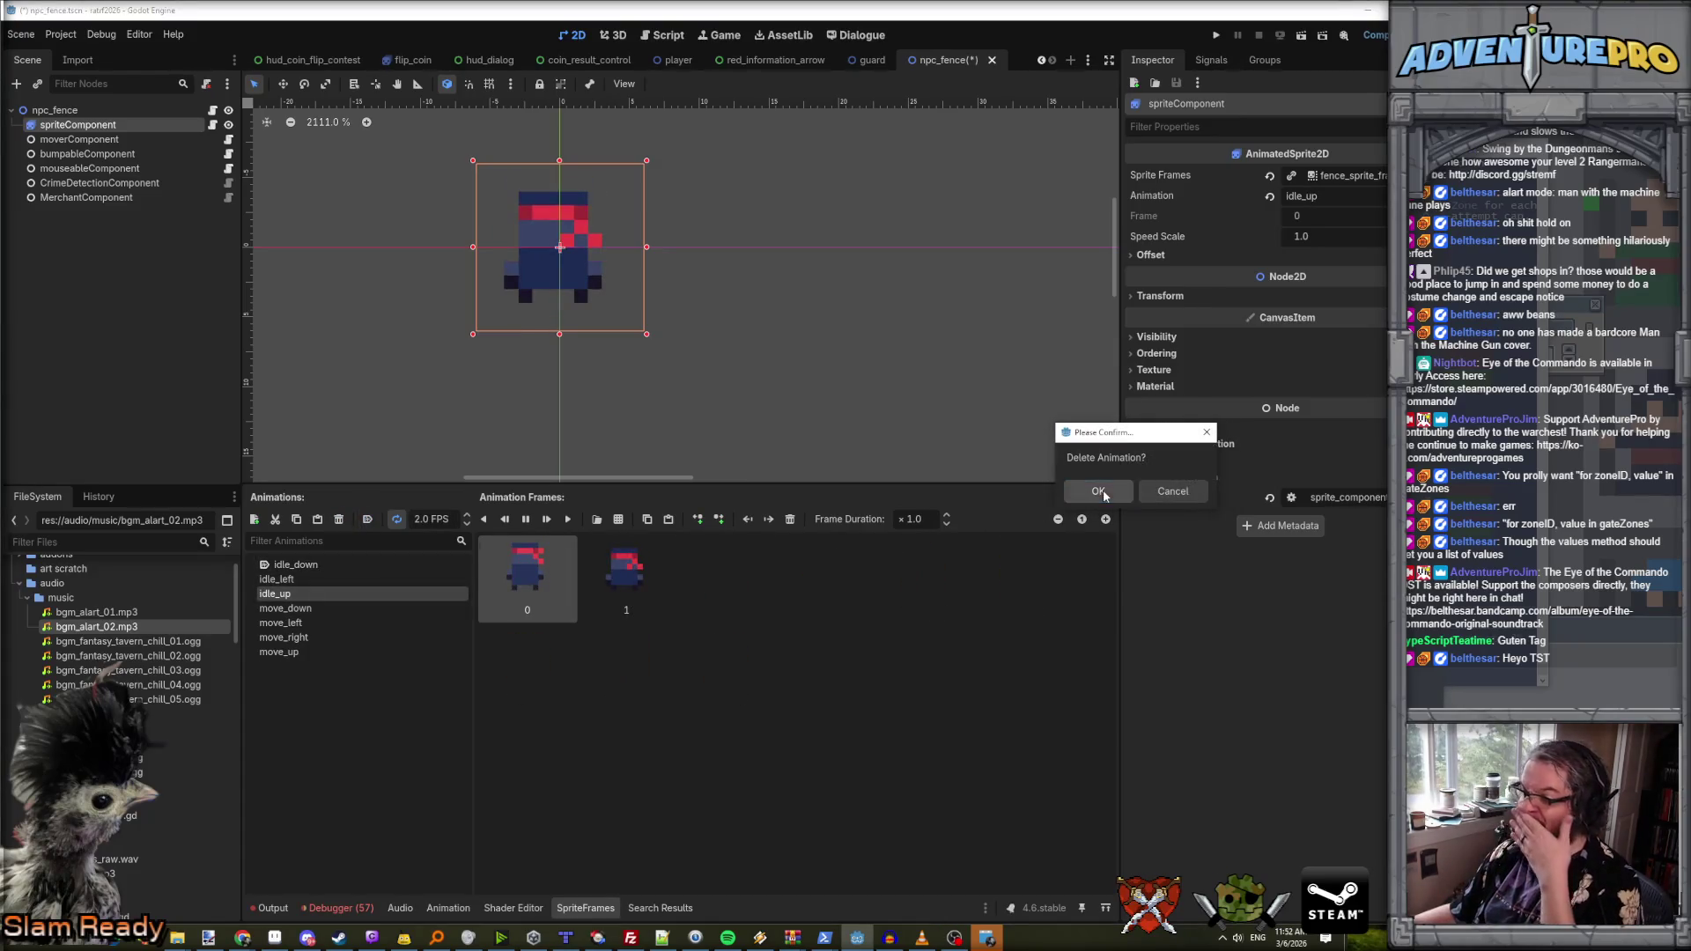
left_click(1103, 489)
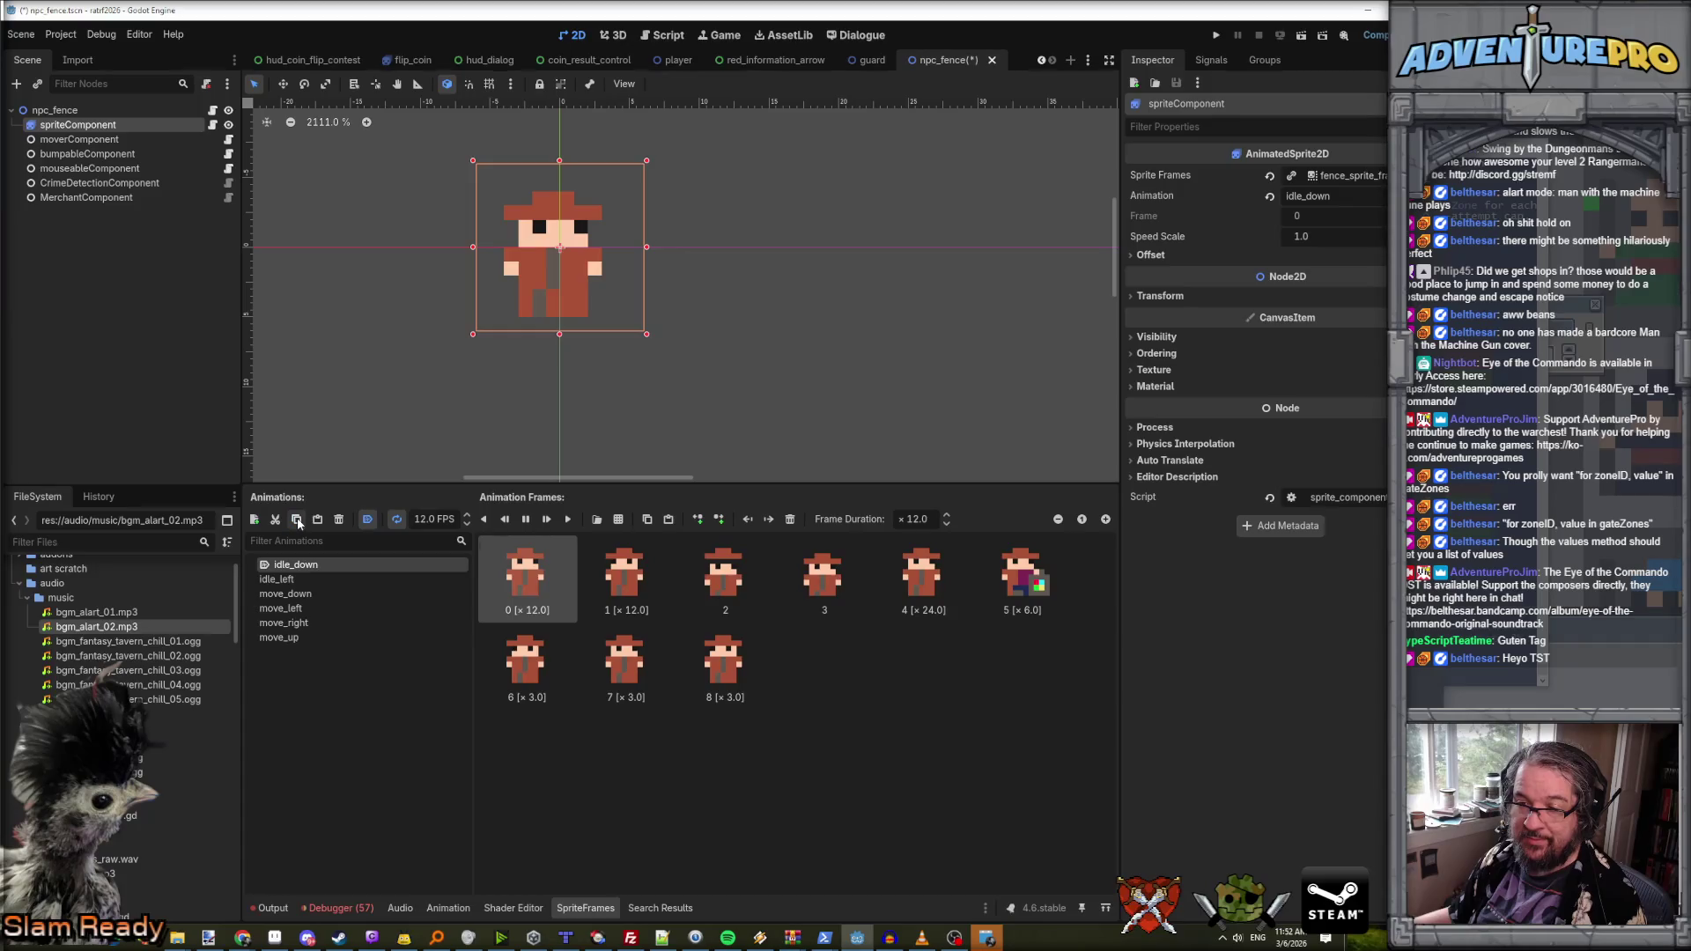
Duplicate idle_down into new idle_right and idle_up animations, save the scene, and run a playtest
left_click(296, 520)
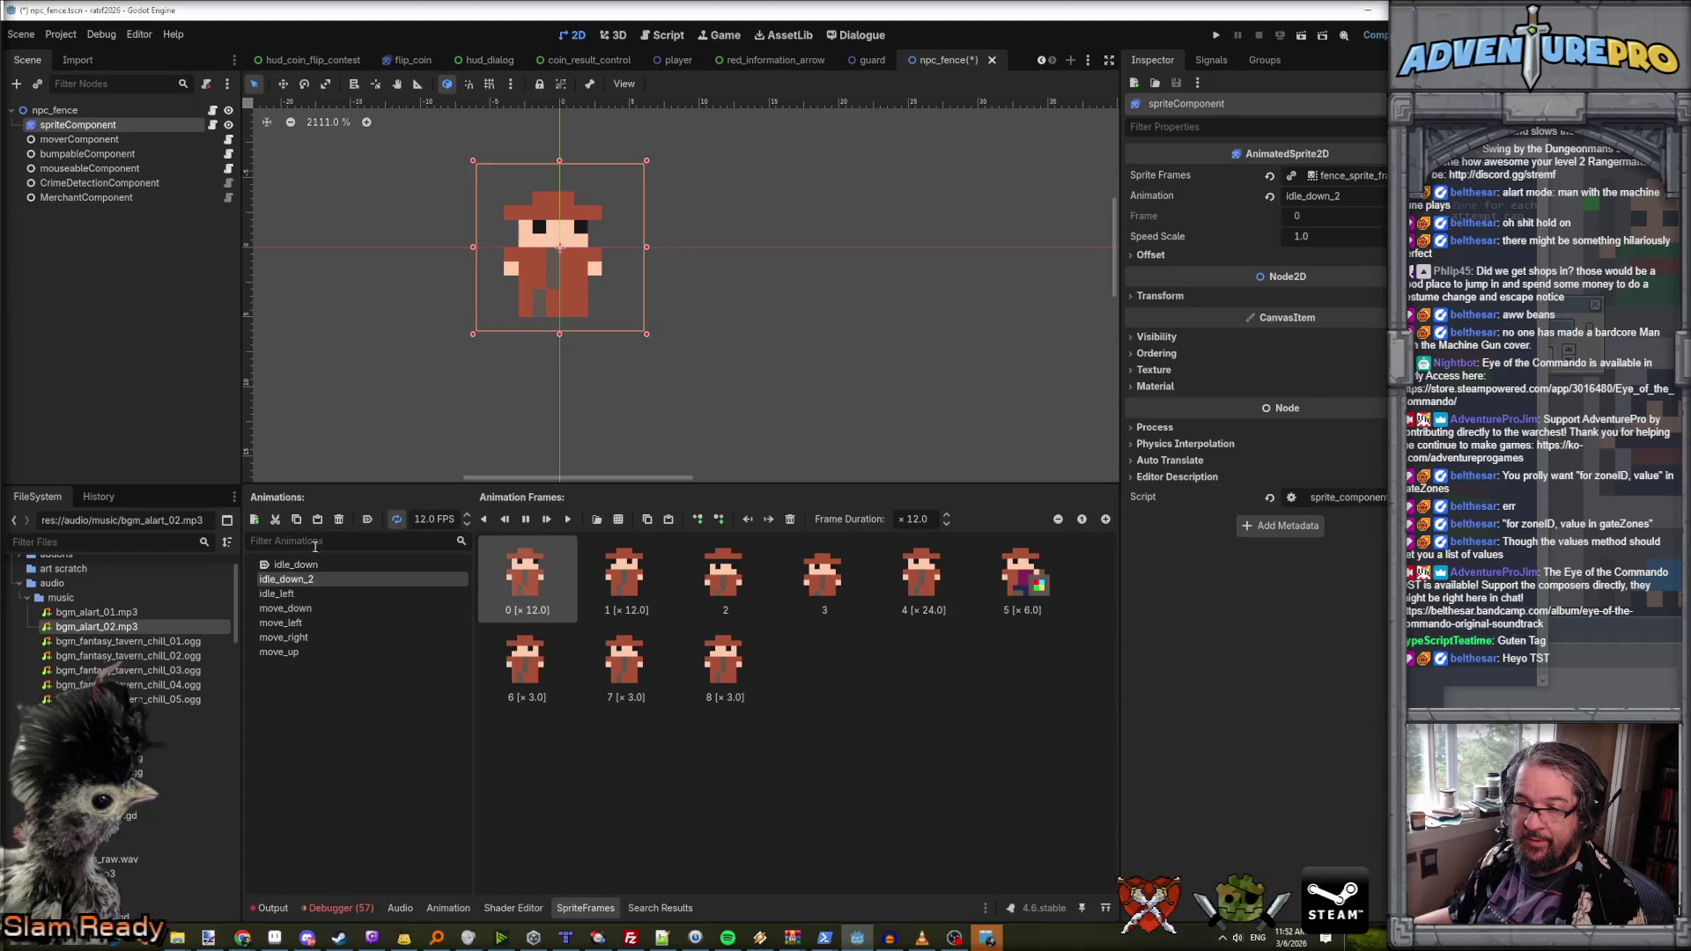
left_click(283, 580)
left_click_drag(283, 581, 377, 576)
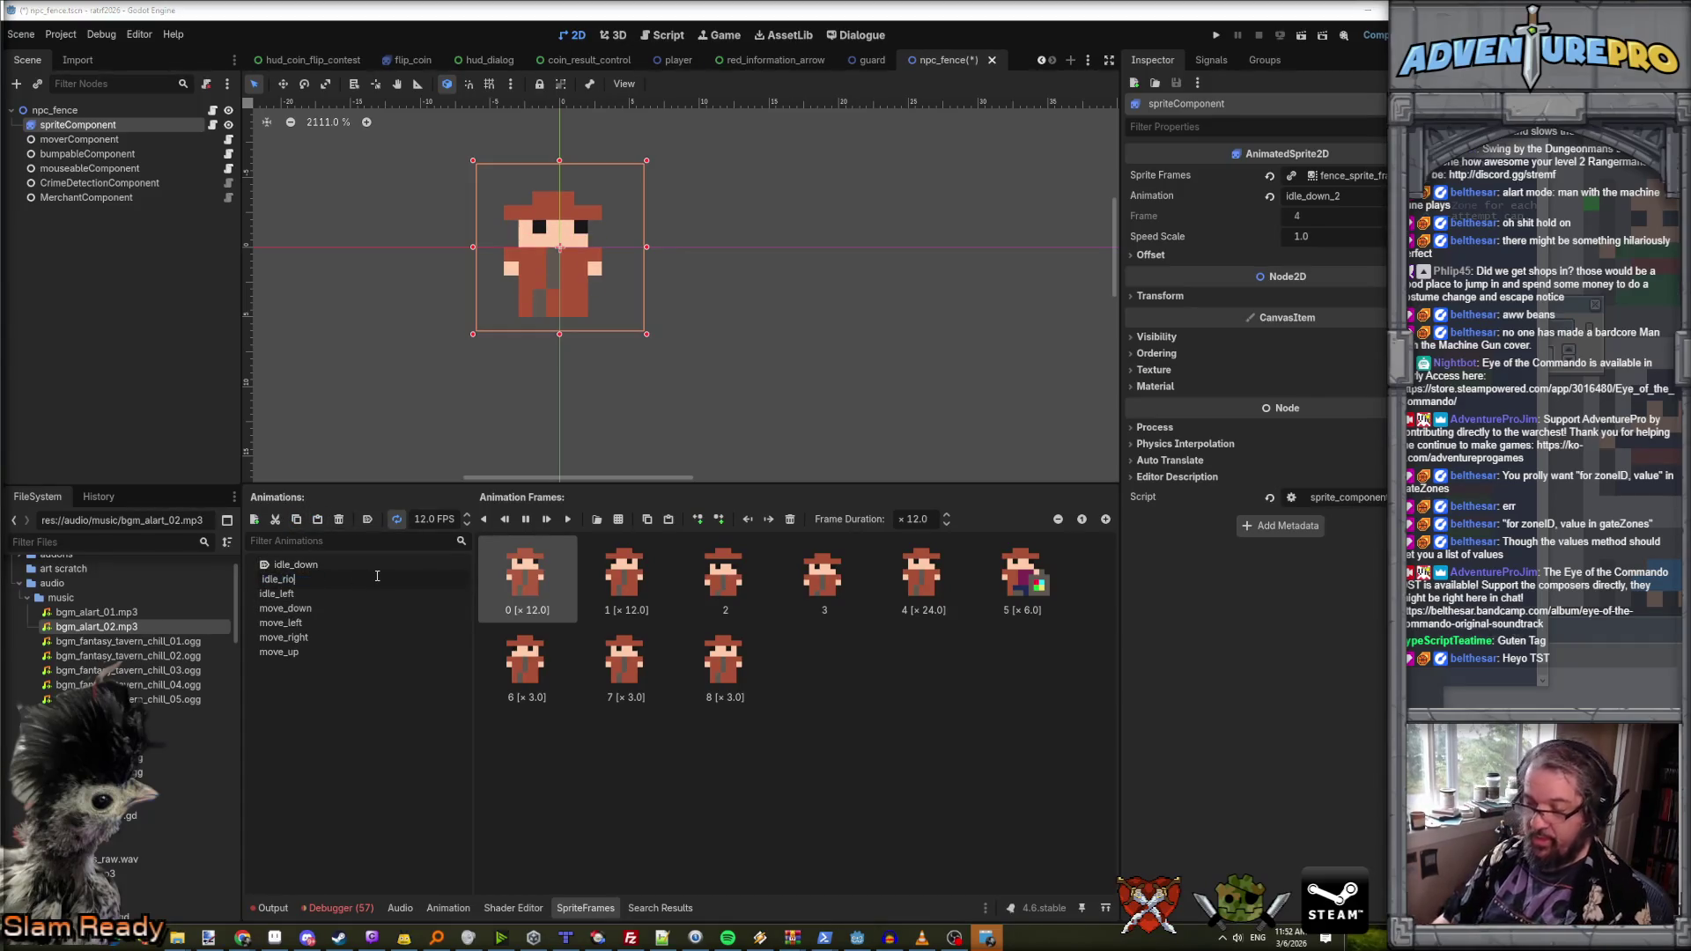
type("t")
key("Return")
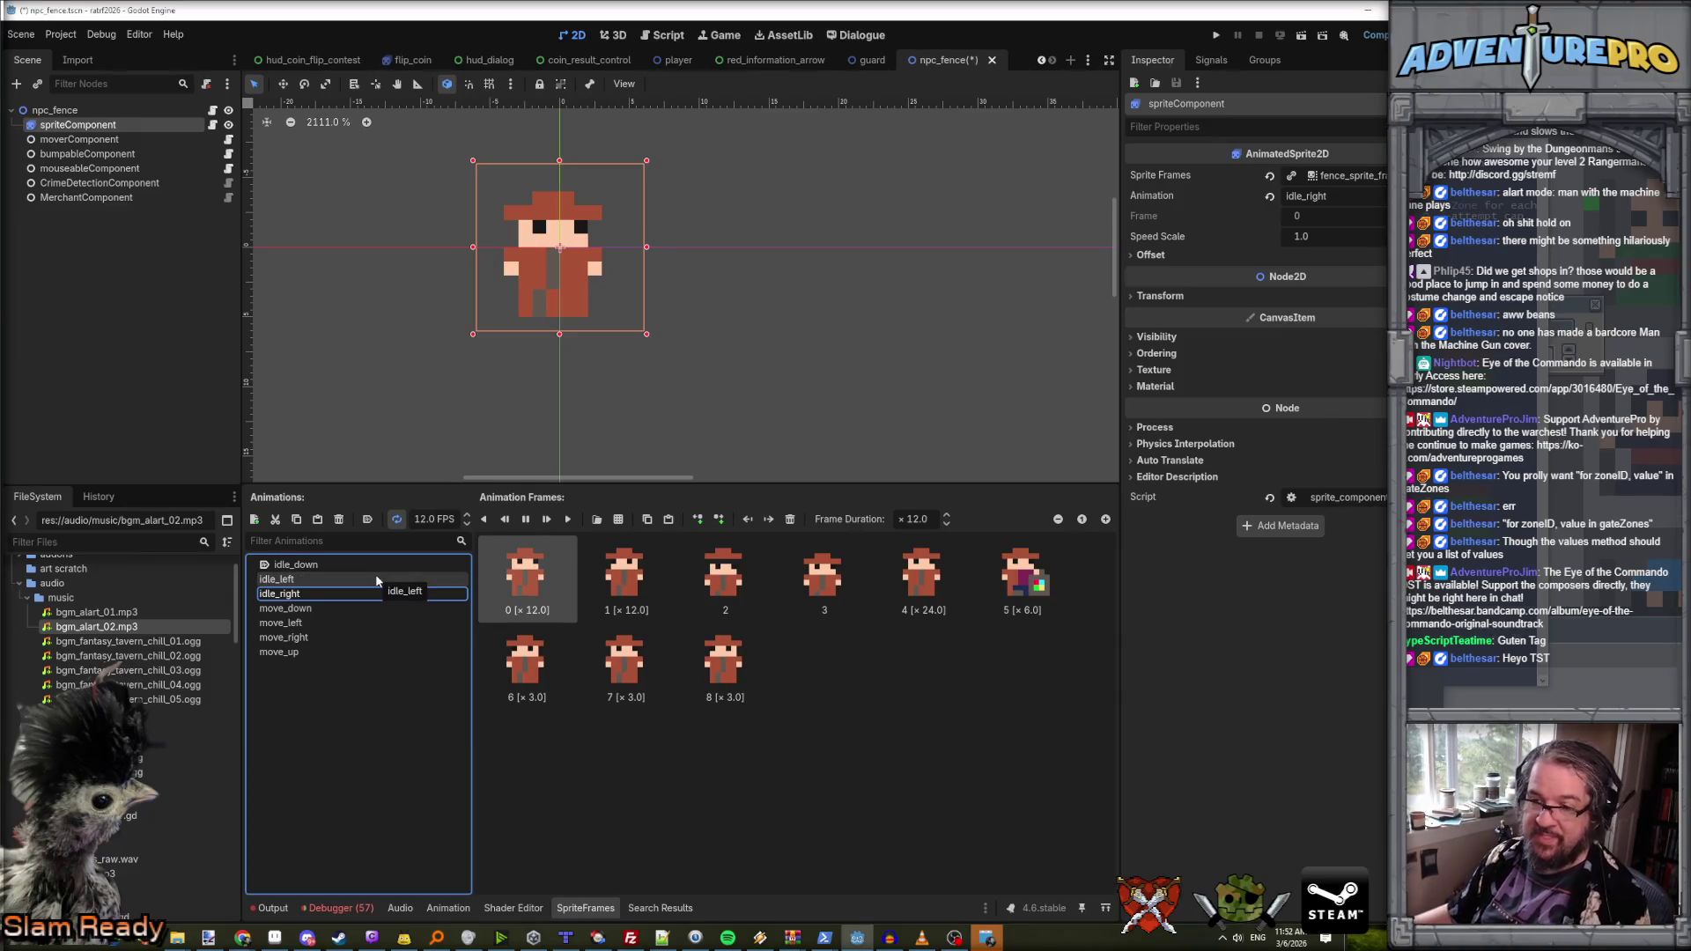
left_click(287, 581)
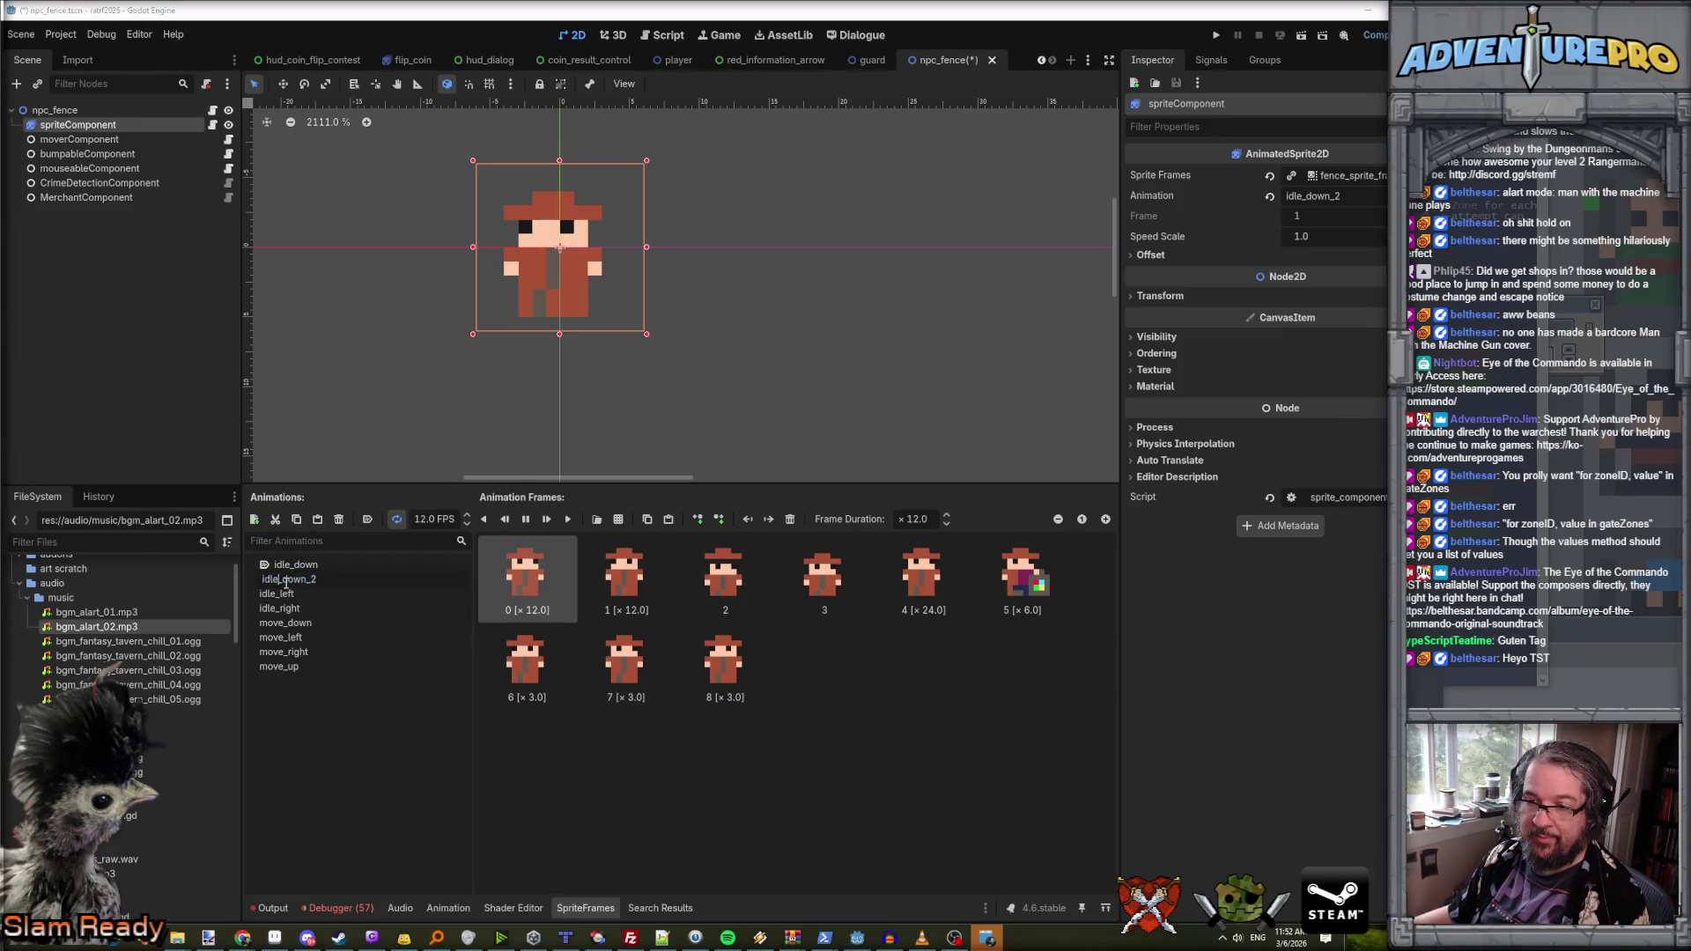
type("p")
key("Return")
key("ctrl+s")
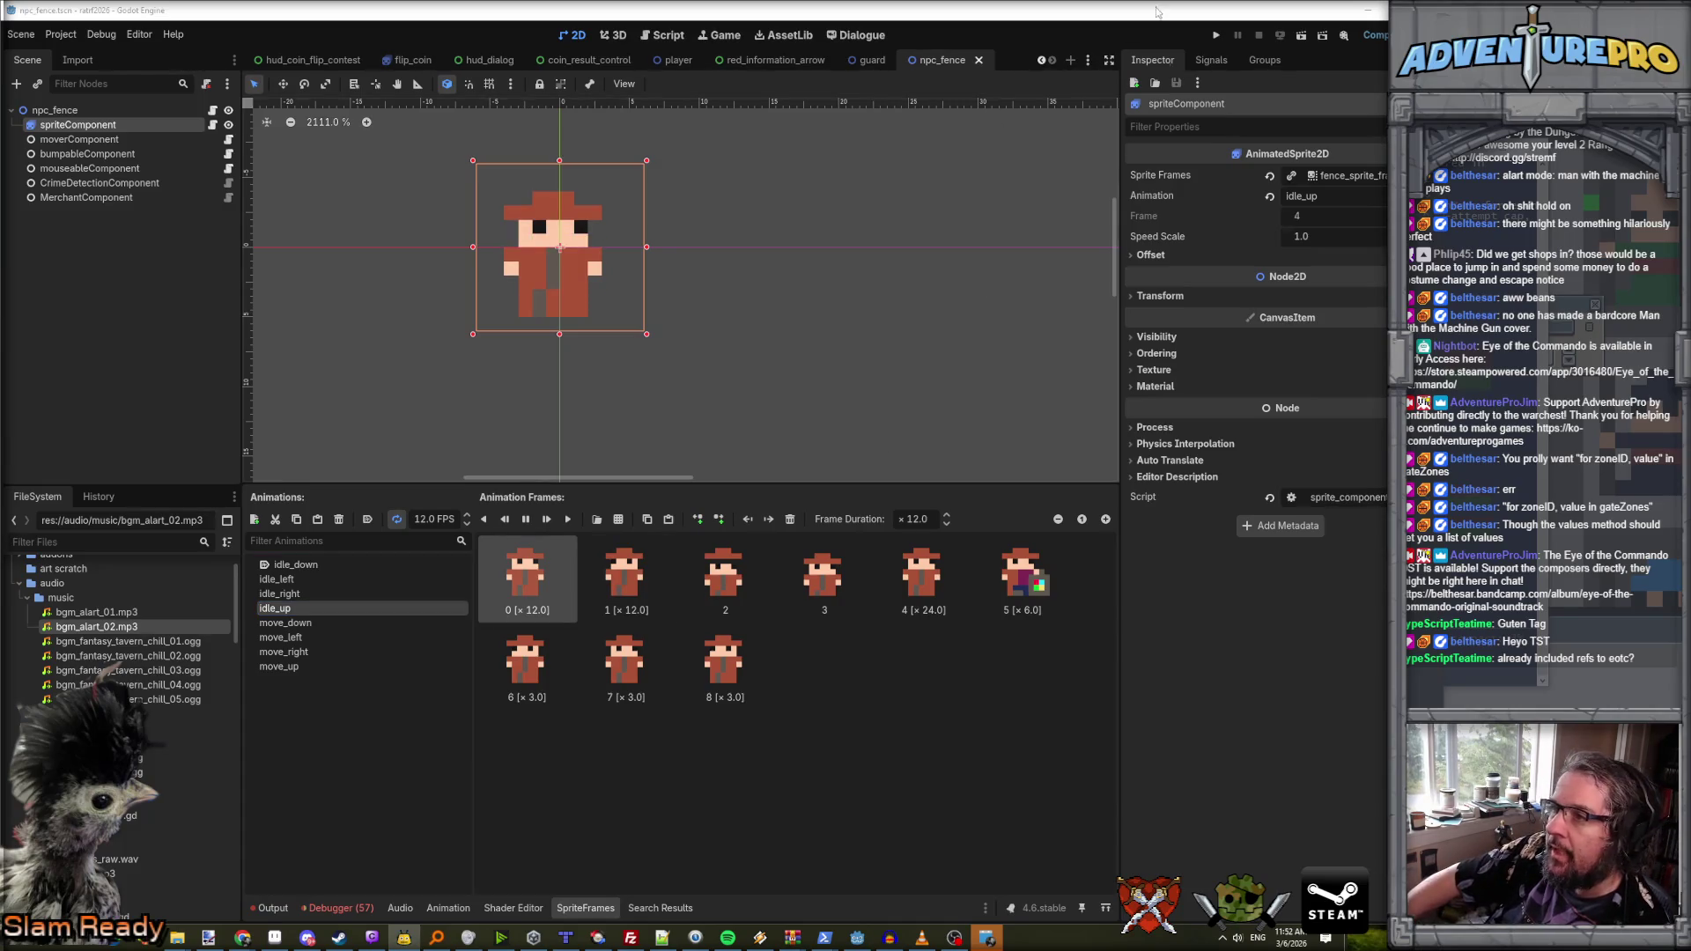
left_click(1215, 36)
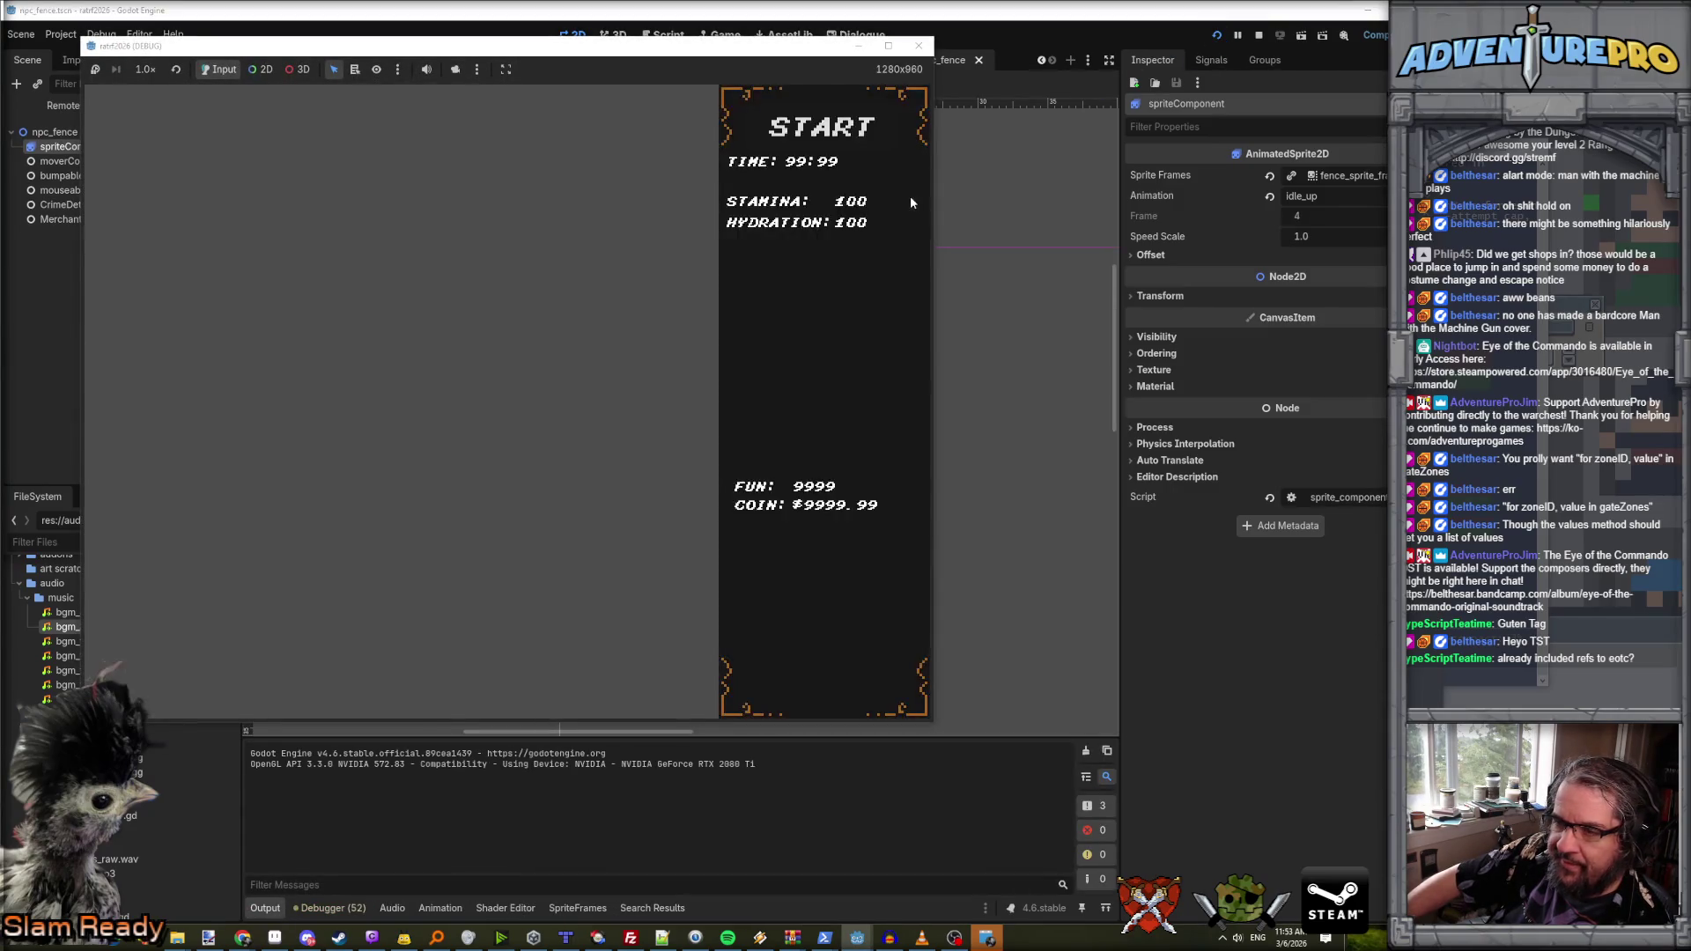
Start the game and talk to the Fence, answering through to GOT IT
left_click(836, 133)
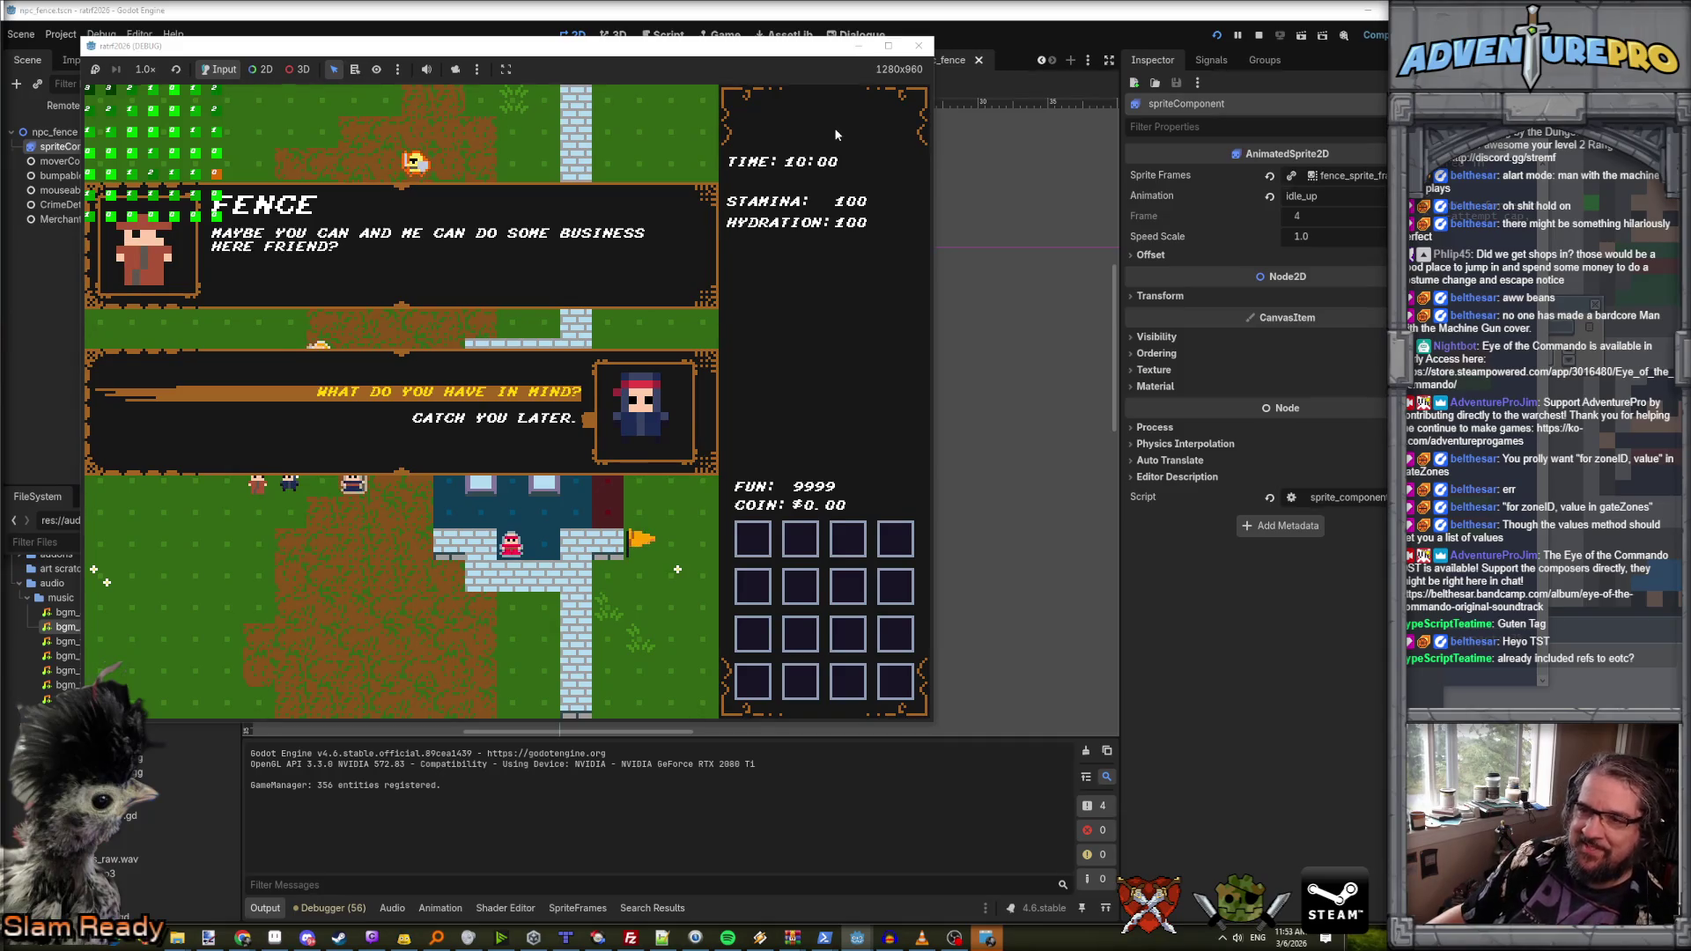
key("Down")
key("Up")
key("Return")
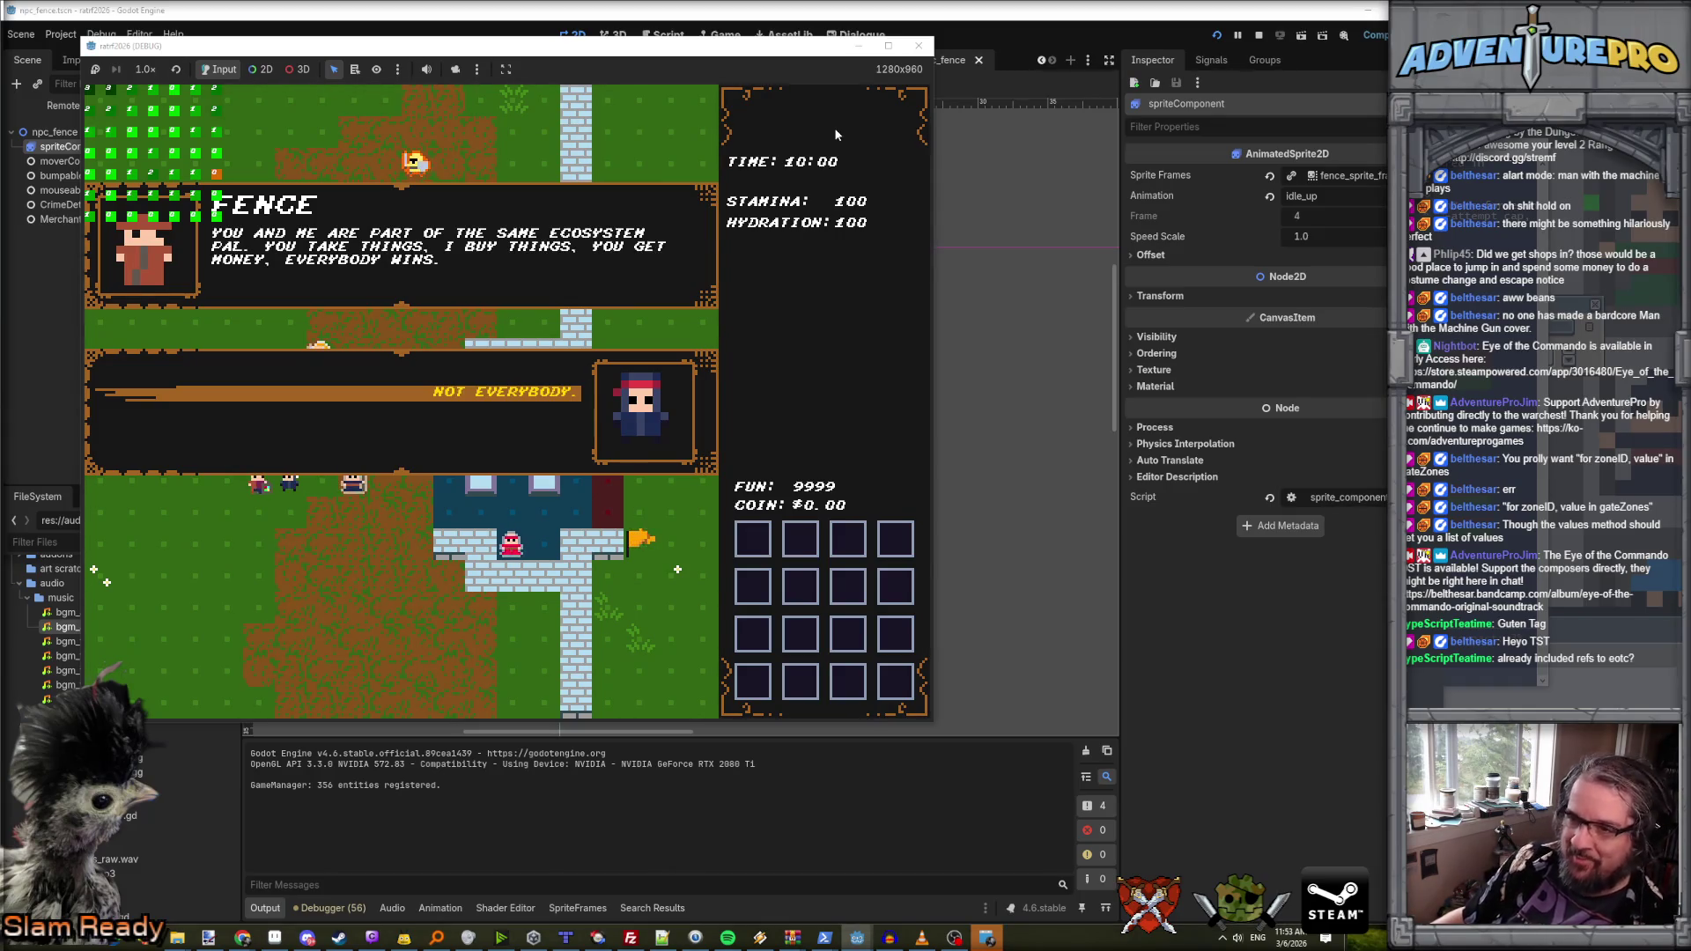
key("Return")
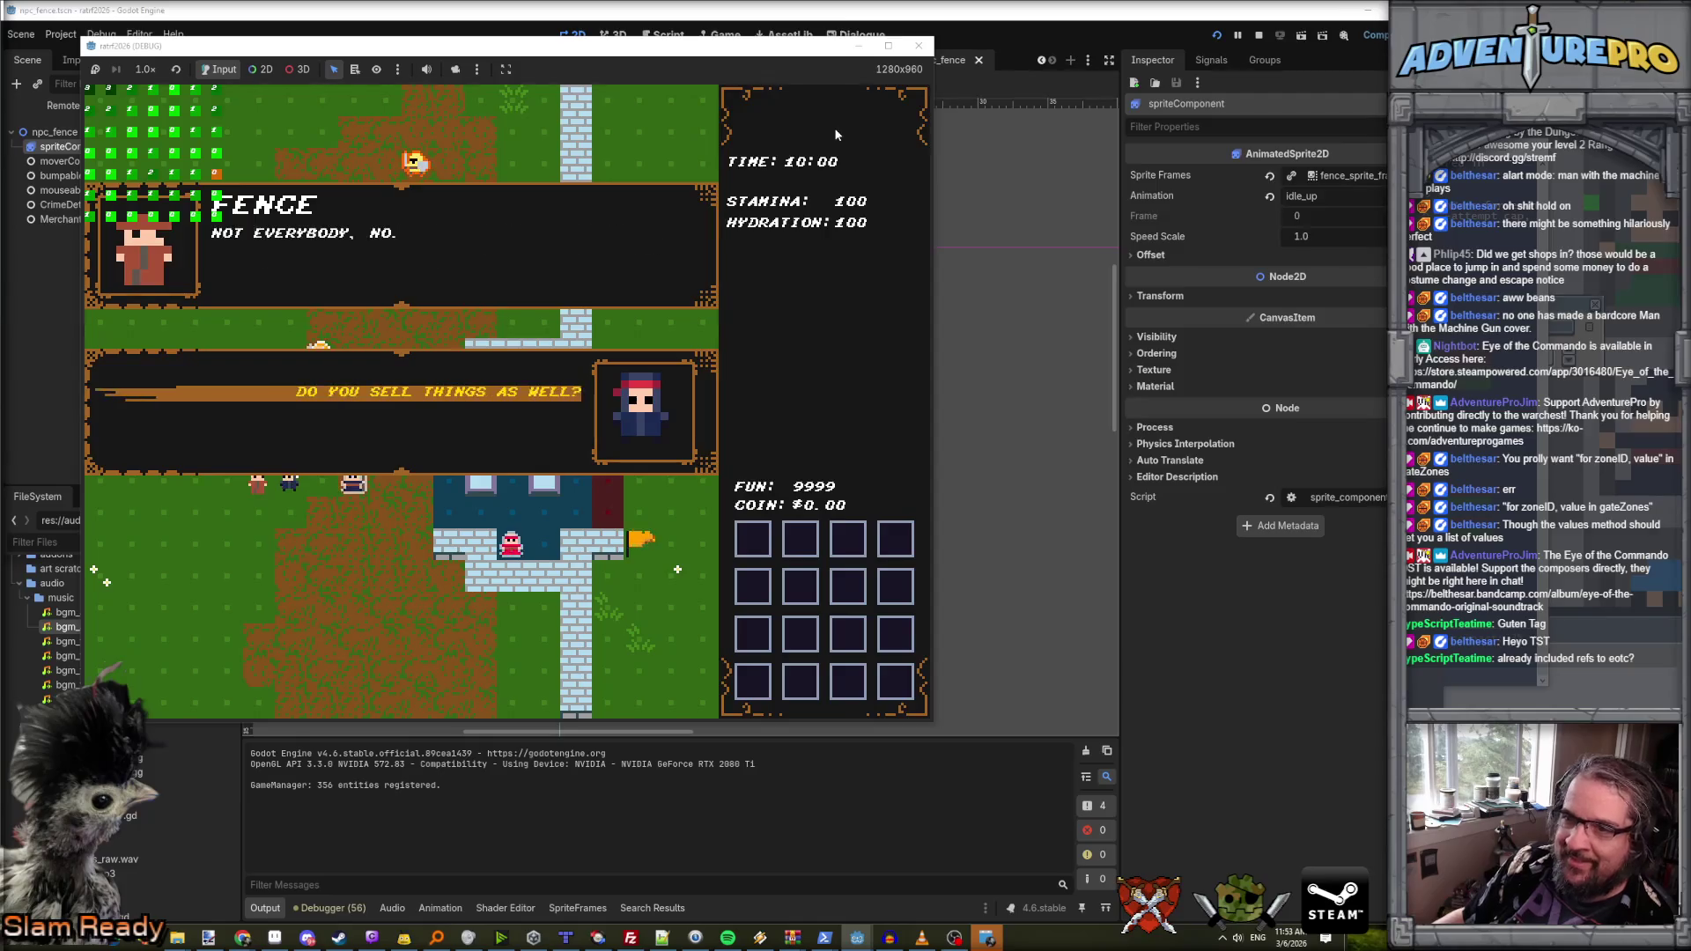
key("Return")
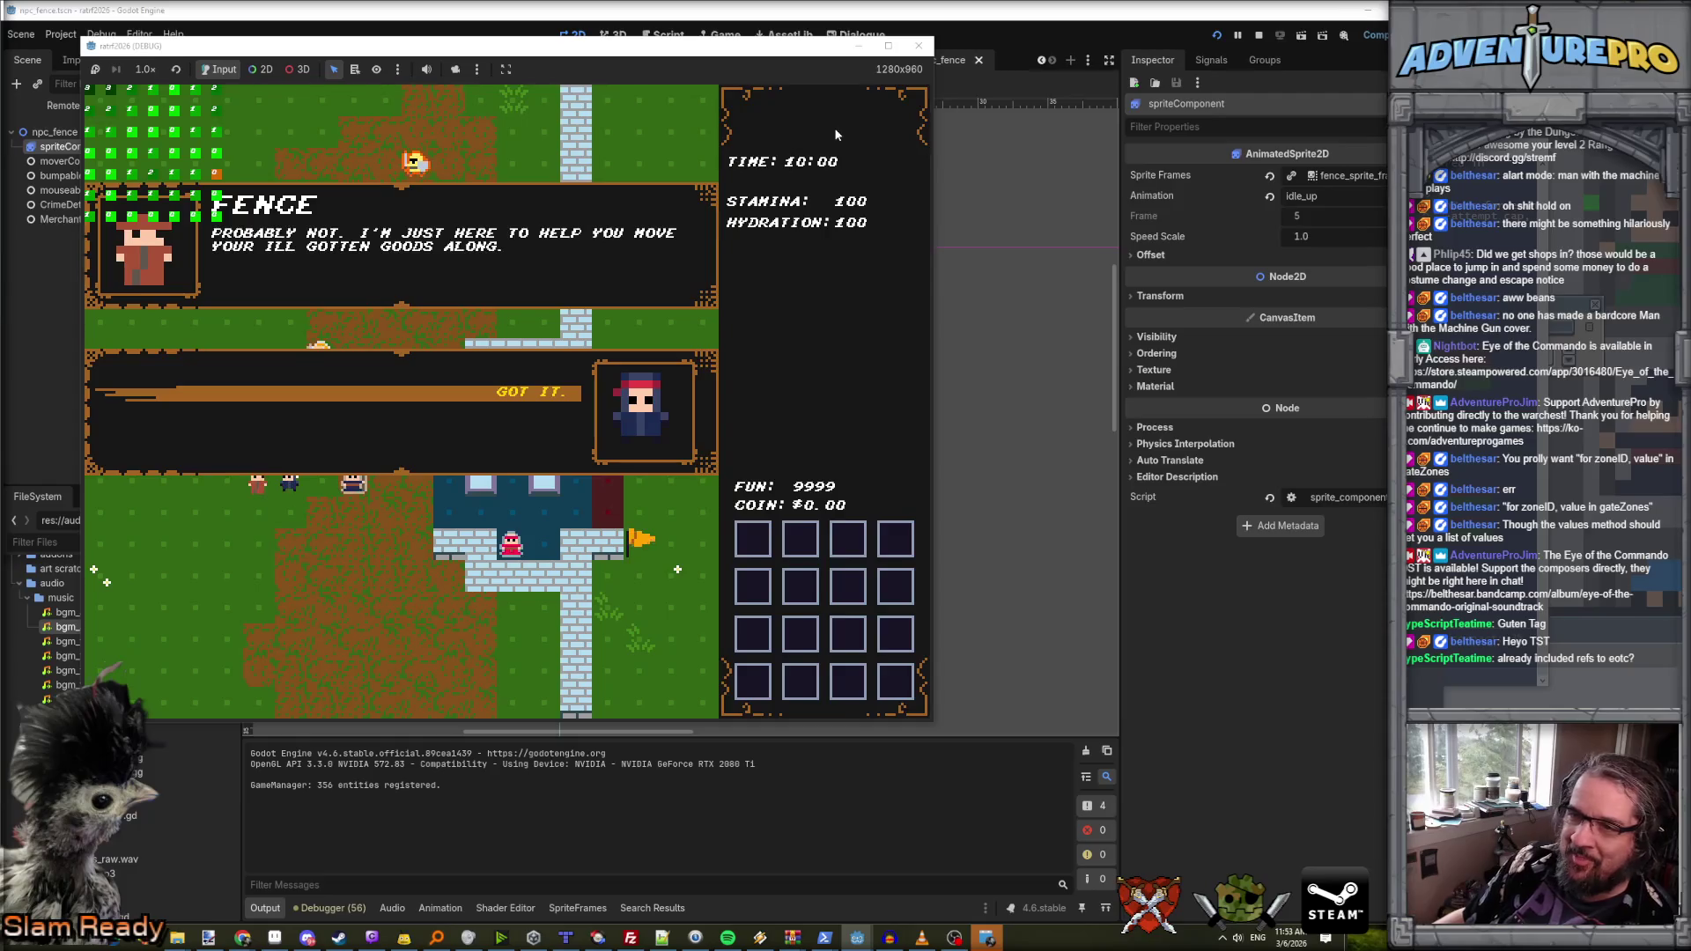
key("Return")
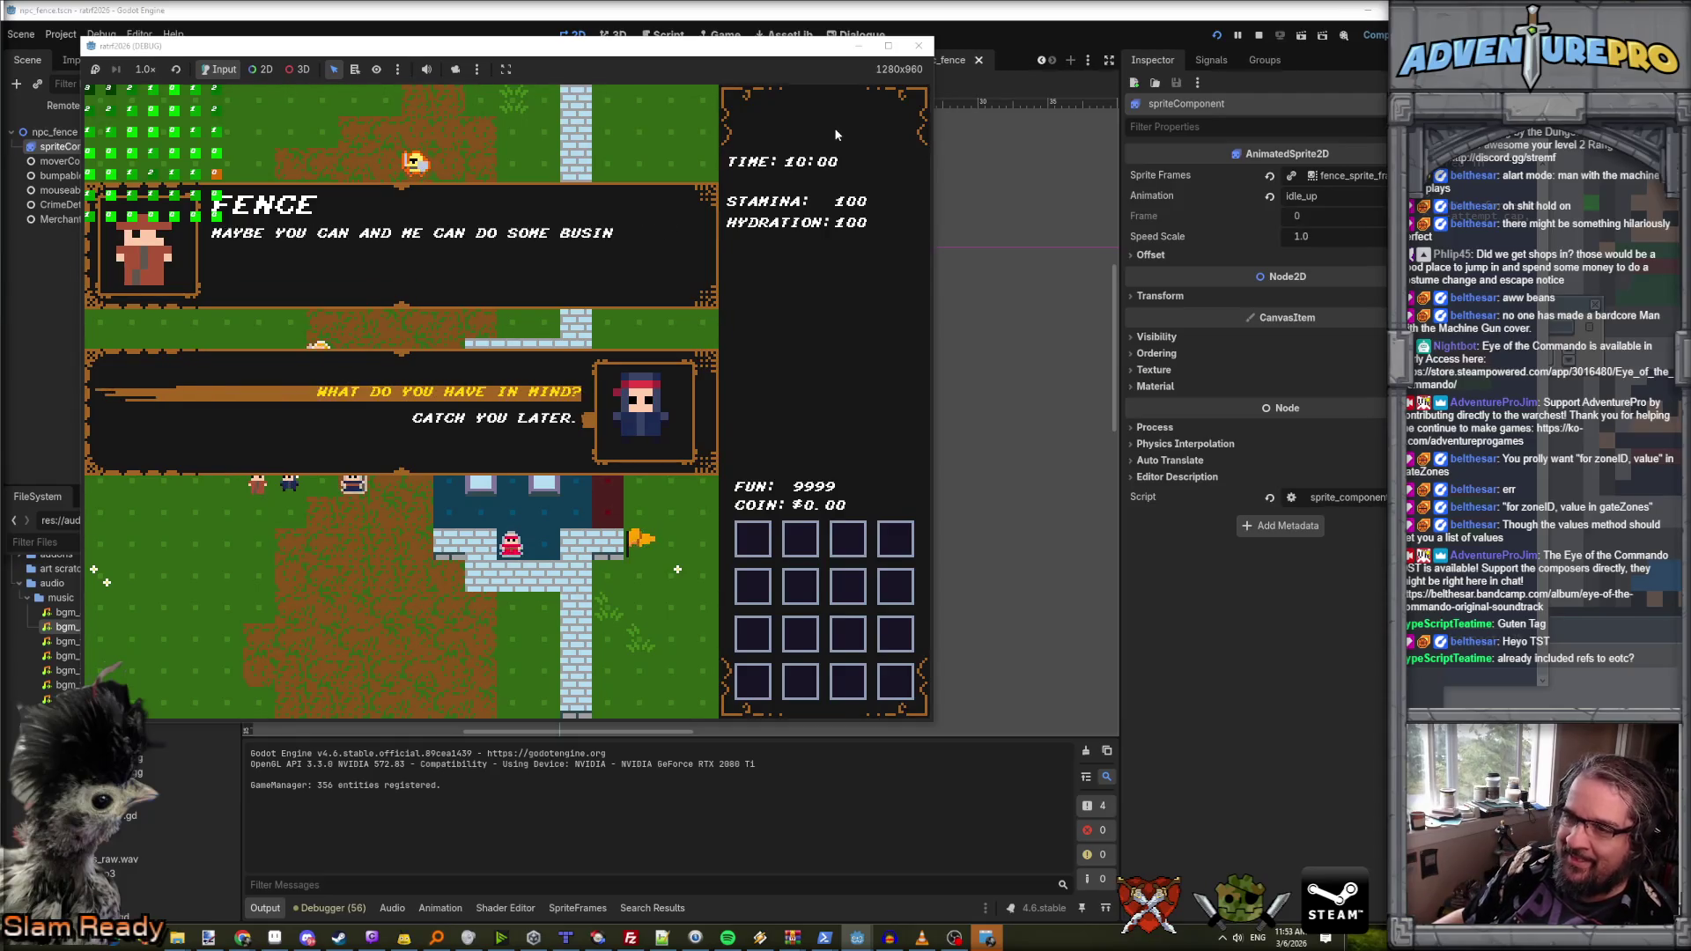
Choose WHAT DO YOU HAVE IN MIND?, leave with CATCH YOU LATER., then stop and reopen fence_dialog
key("Down")
key("Up")
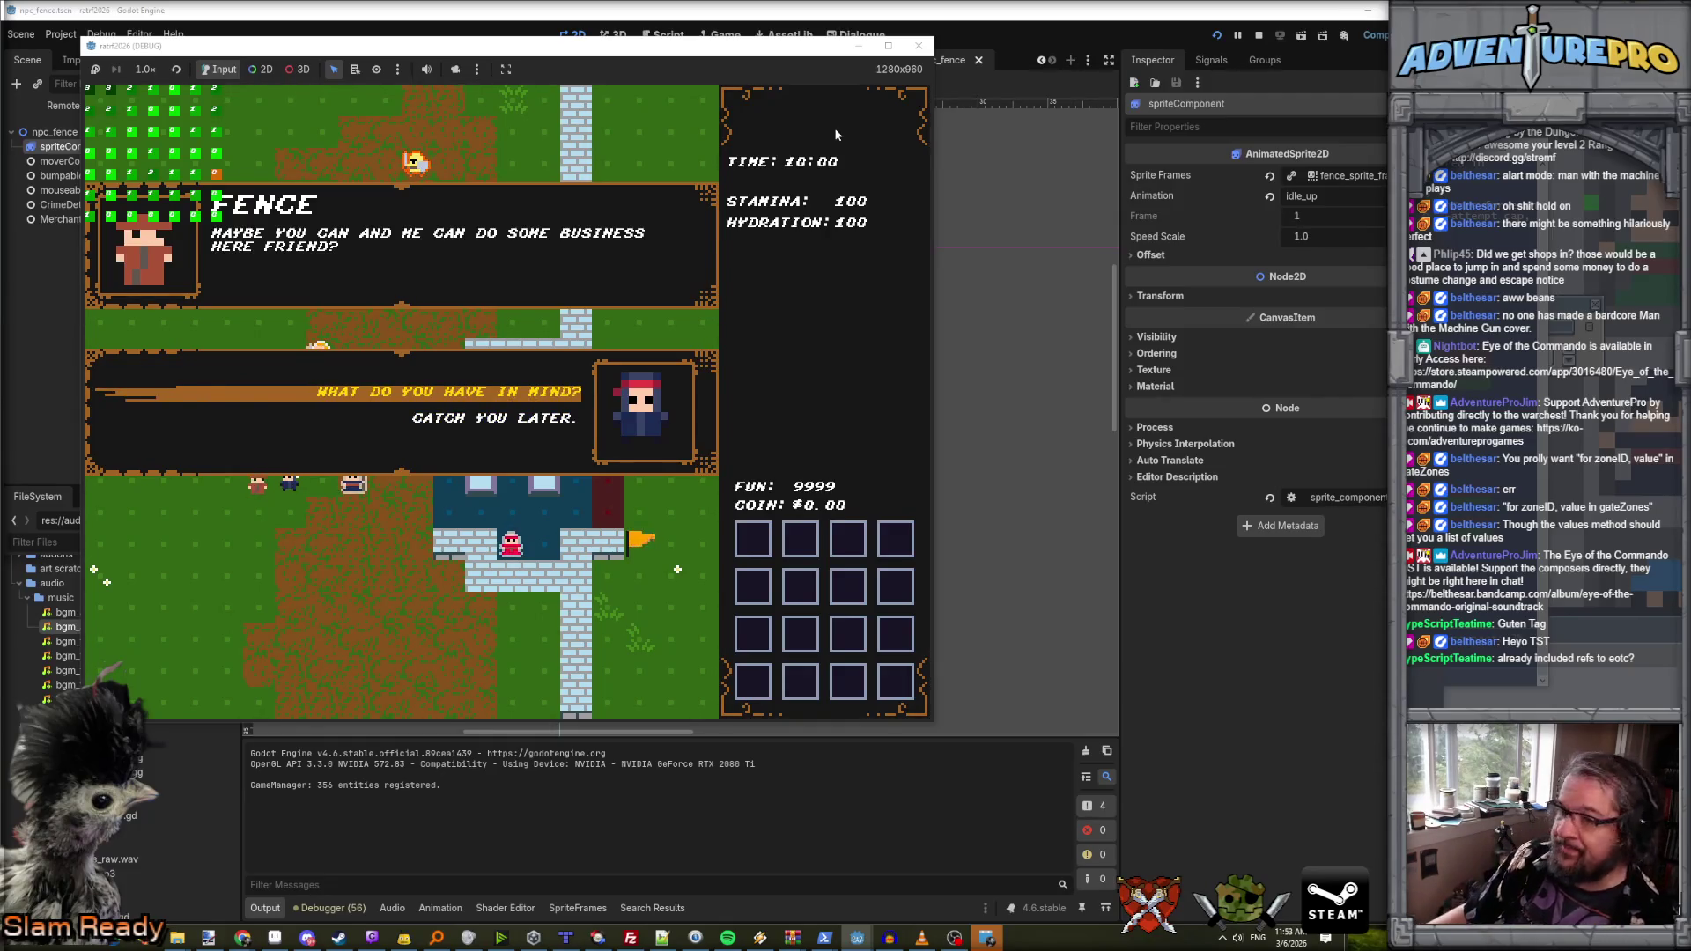
key("Return")
key("Return")
key("Return")
key("Return")
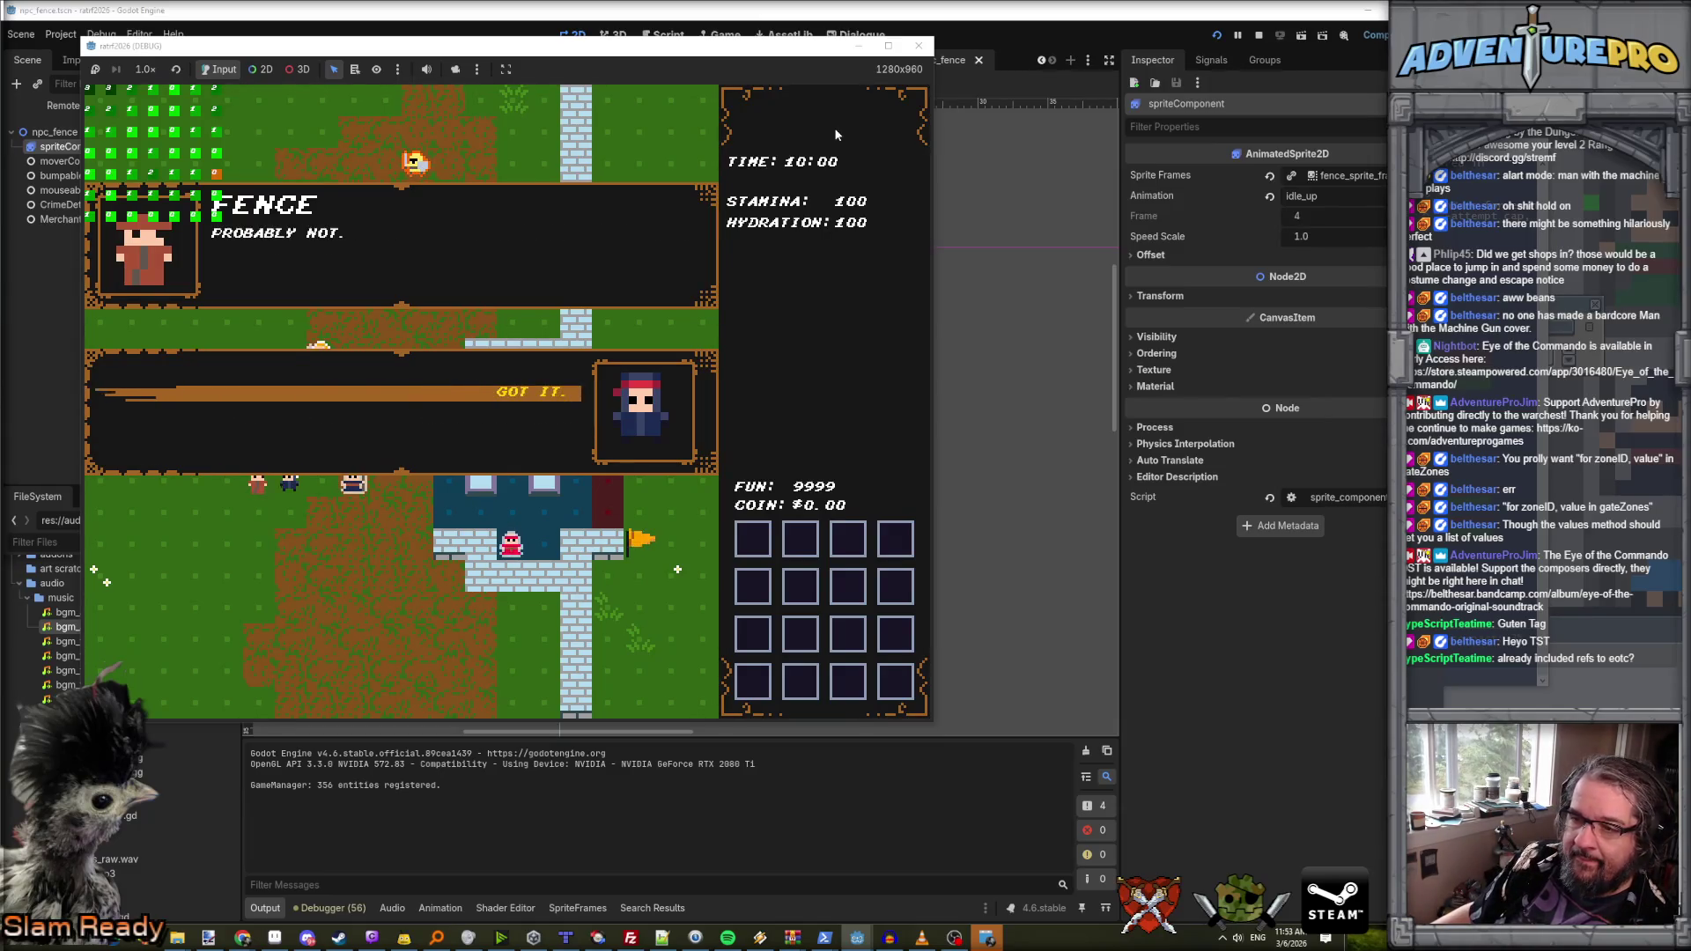
key("Down")
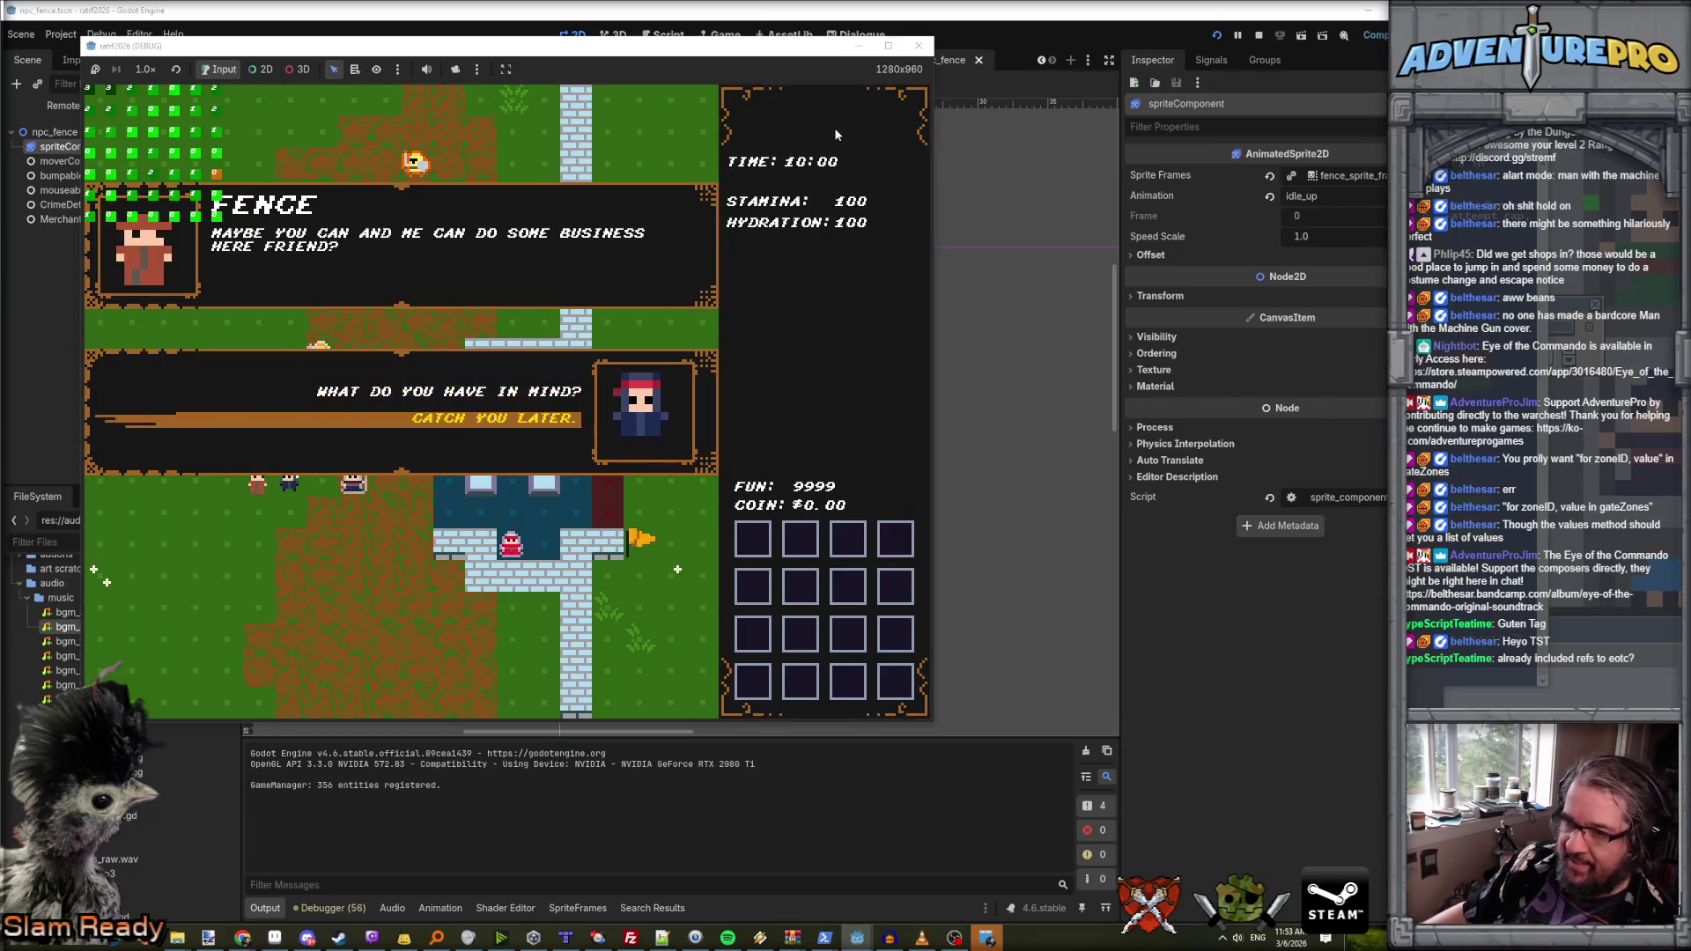
key("Return")
key("Return")
key("Down")
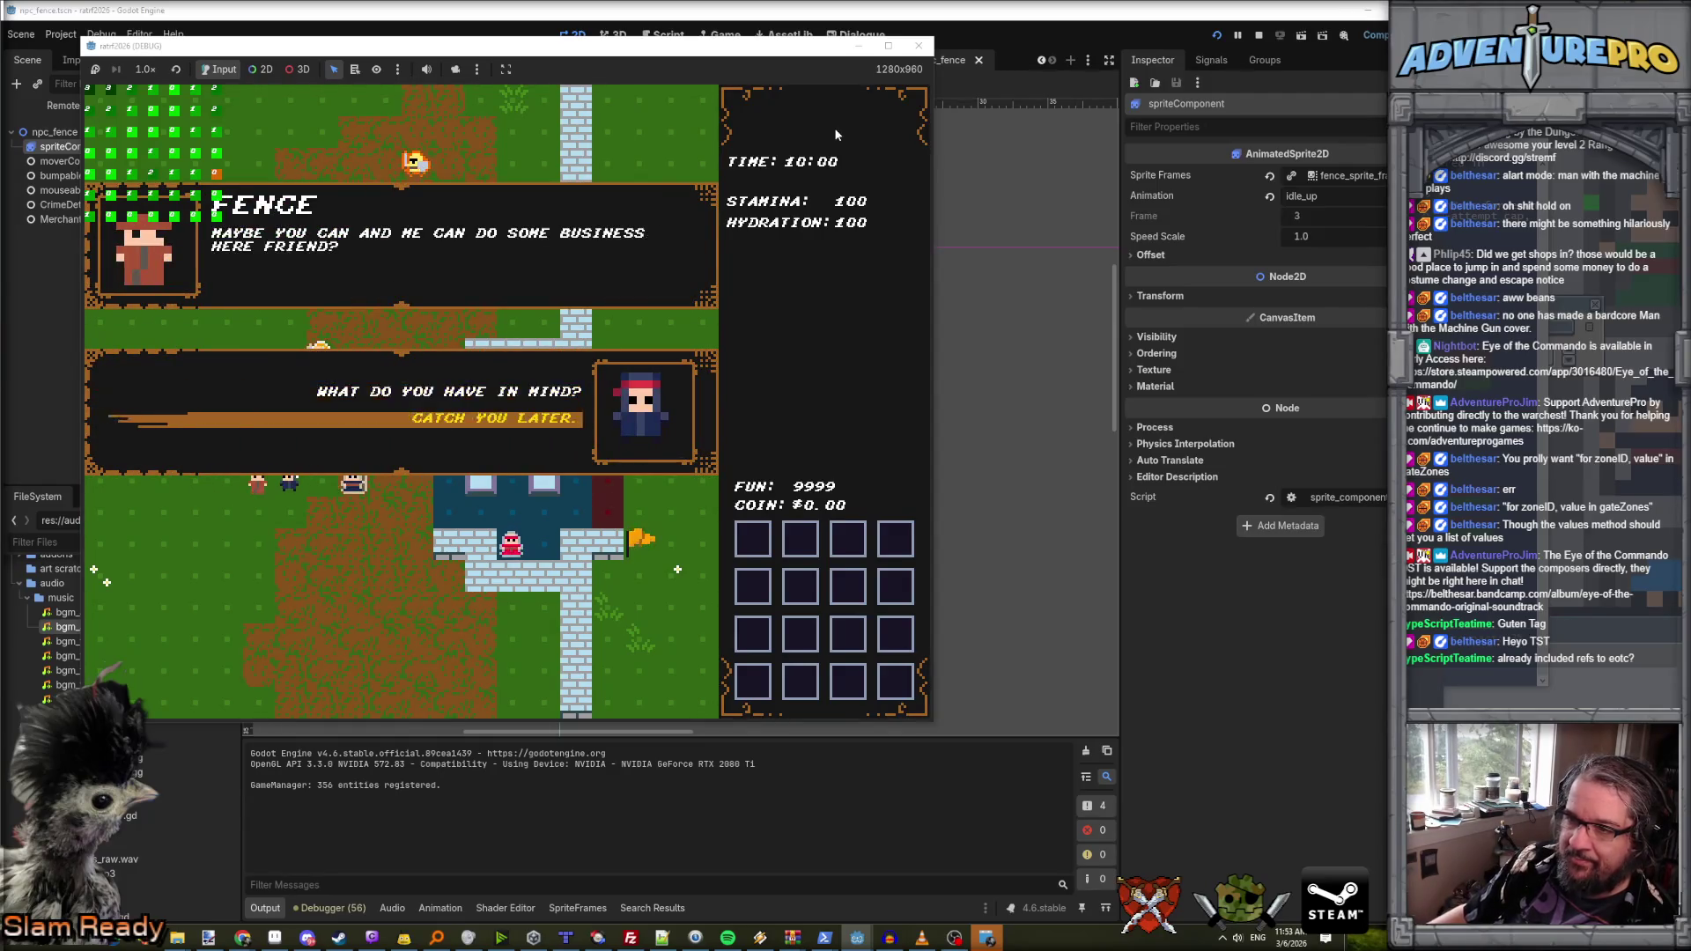
key("Return")
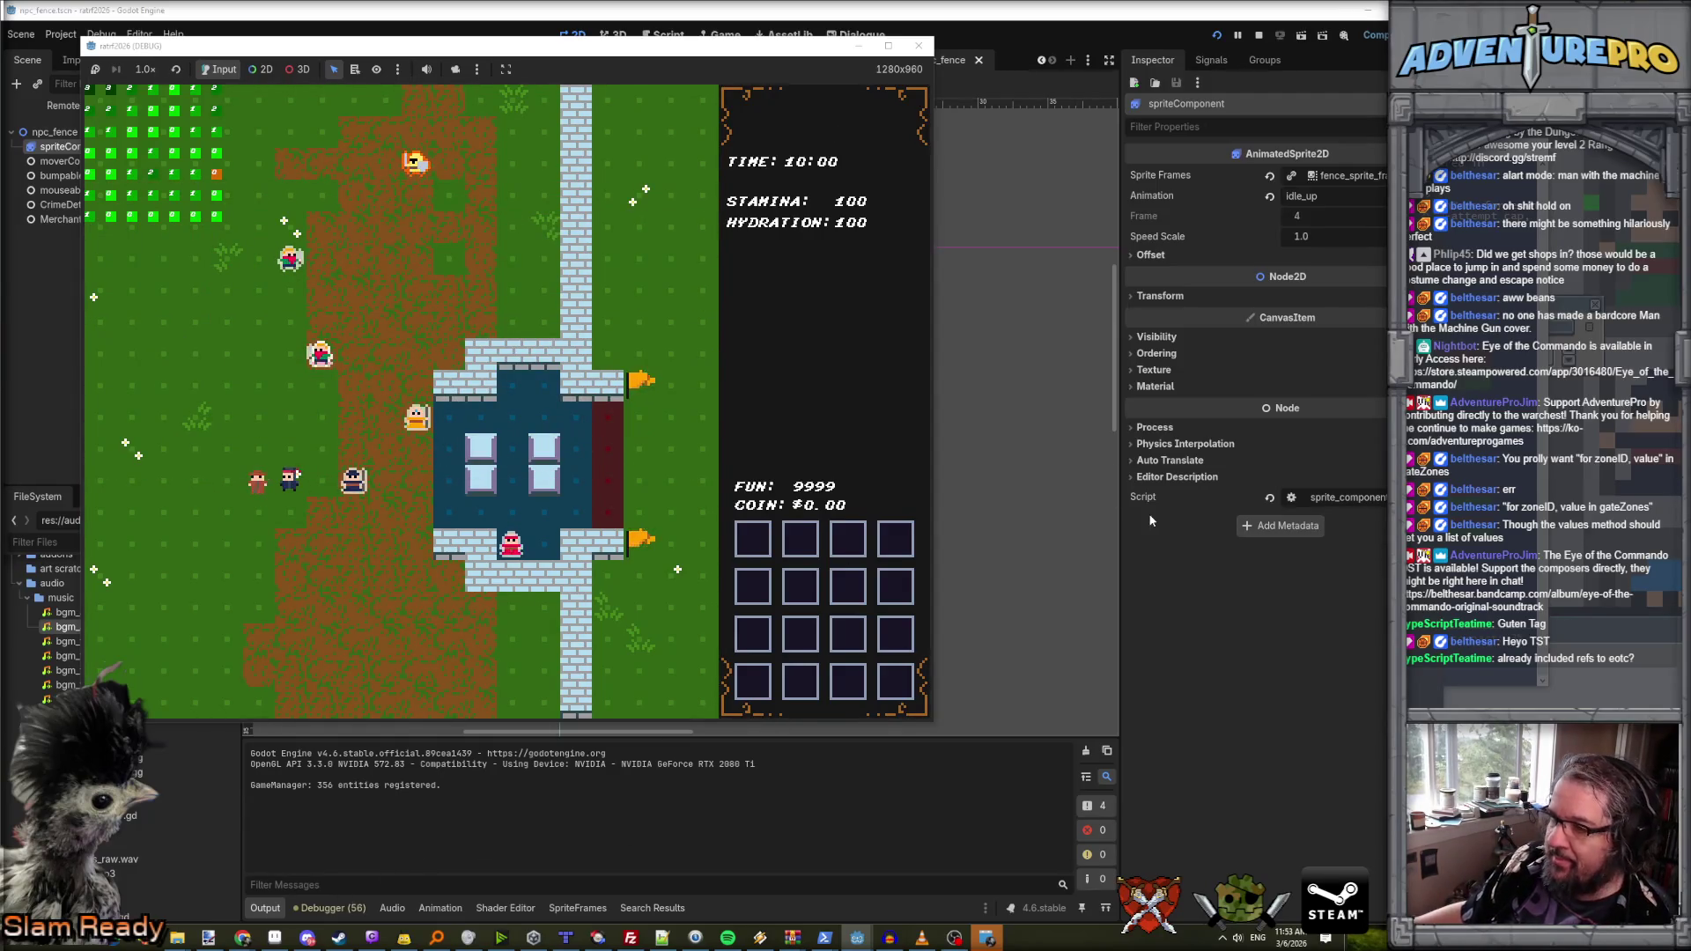
key("F8")
left_click(859, 35)
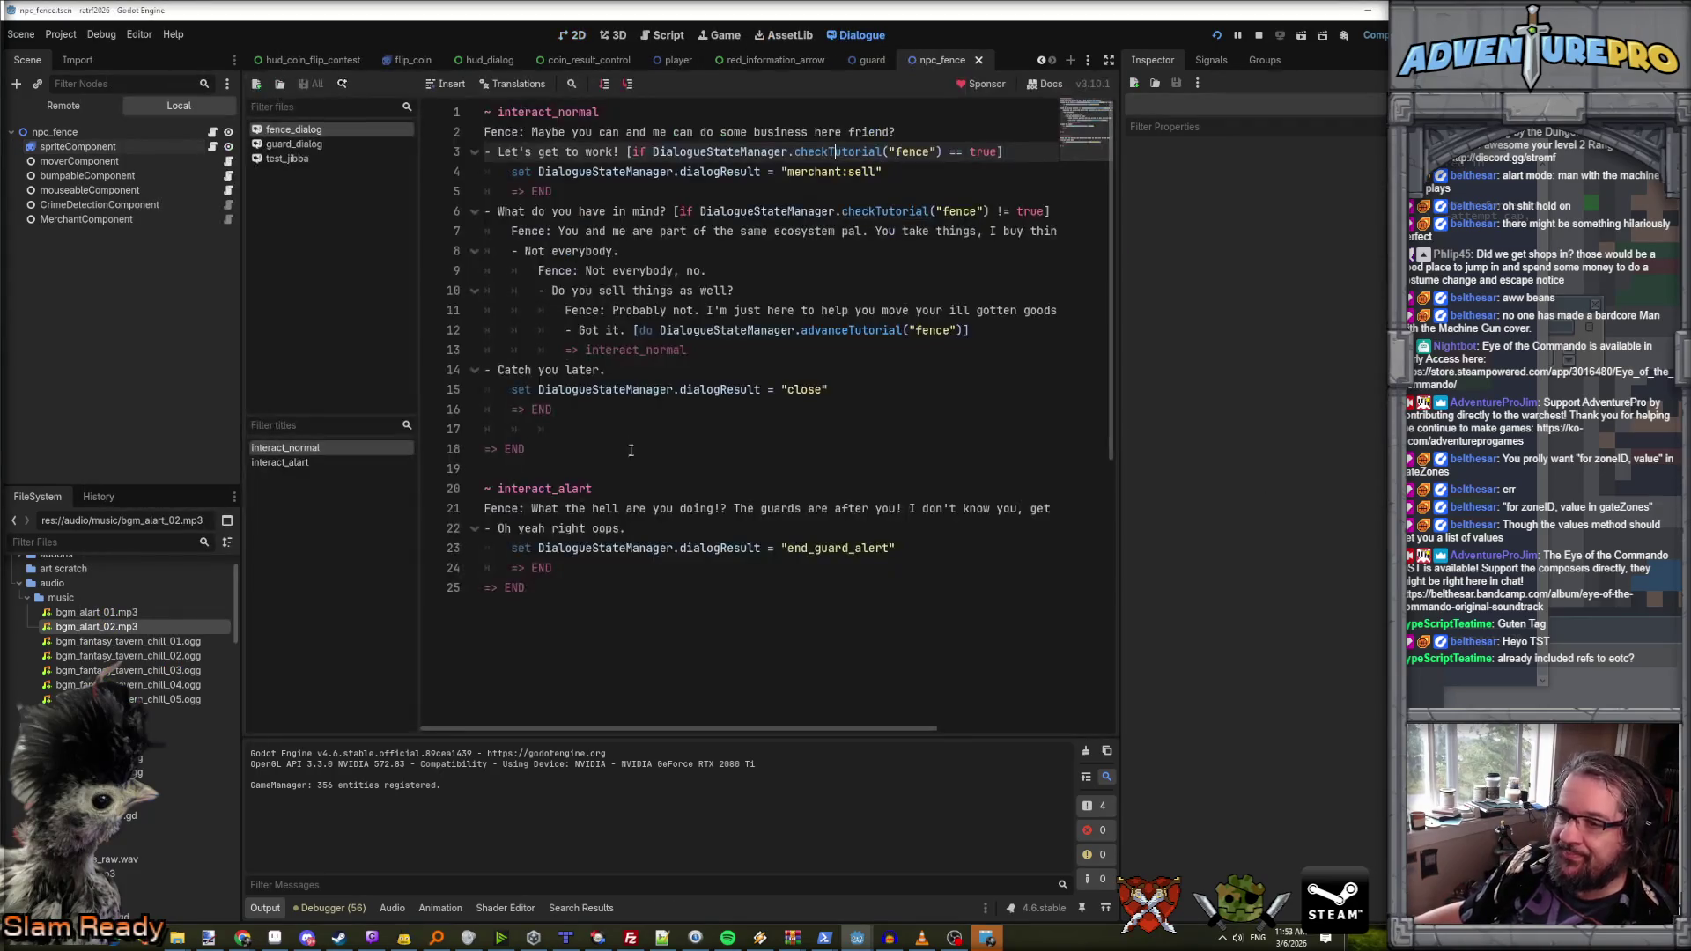
Follow advanceTutorial to its definition and inspect its tutorialName parameter and hard-coded "fence" string
left_click(757, 333)
left_click(804, 333)
left_click(841, 331)
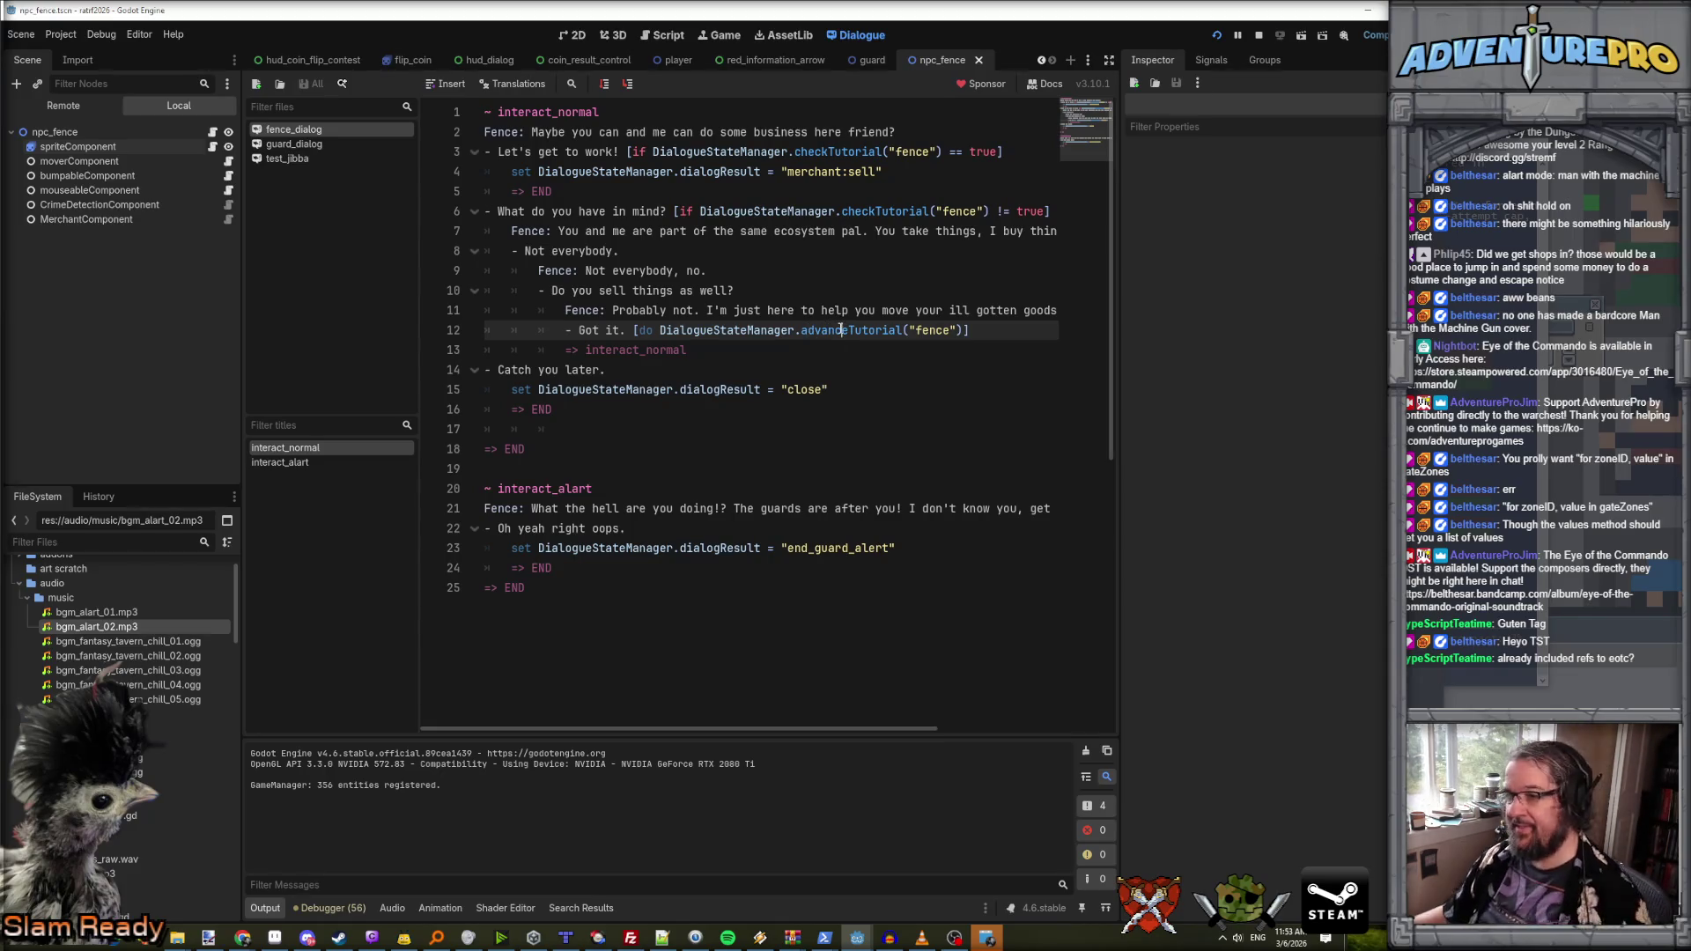
left_click(849, 332, "ctrl")
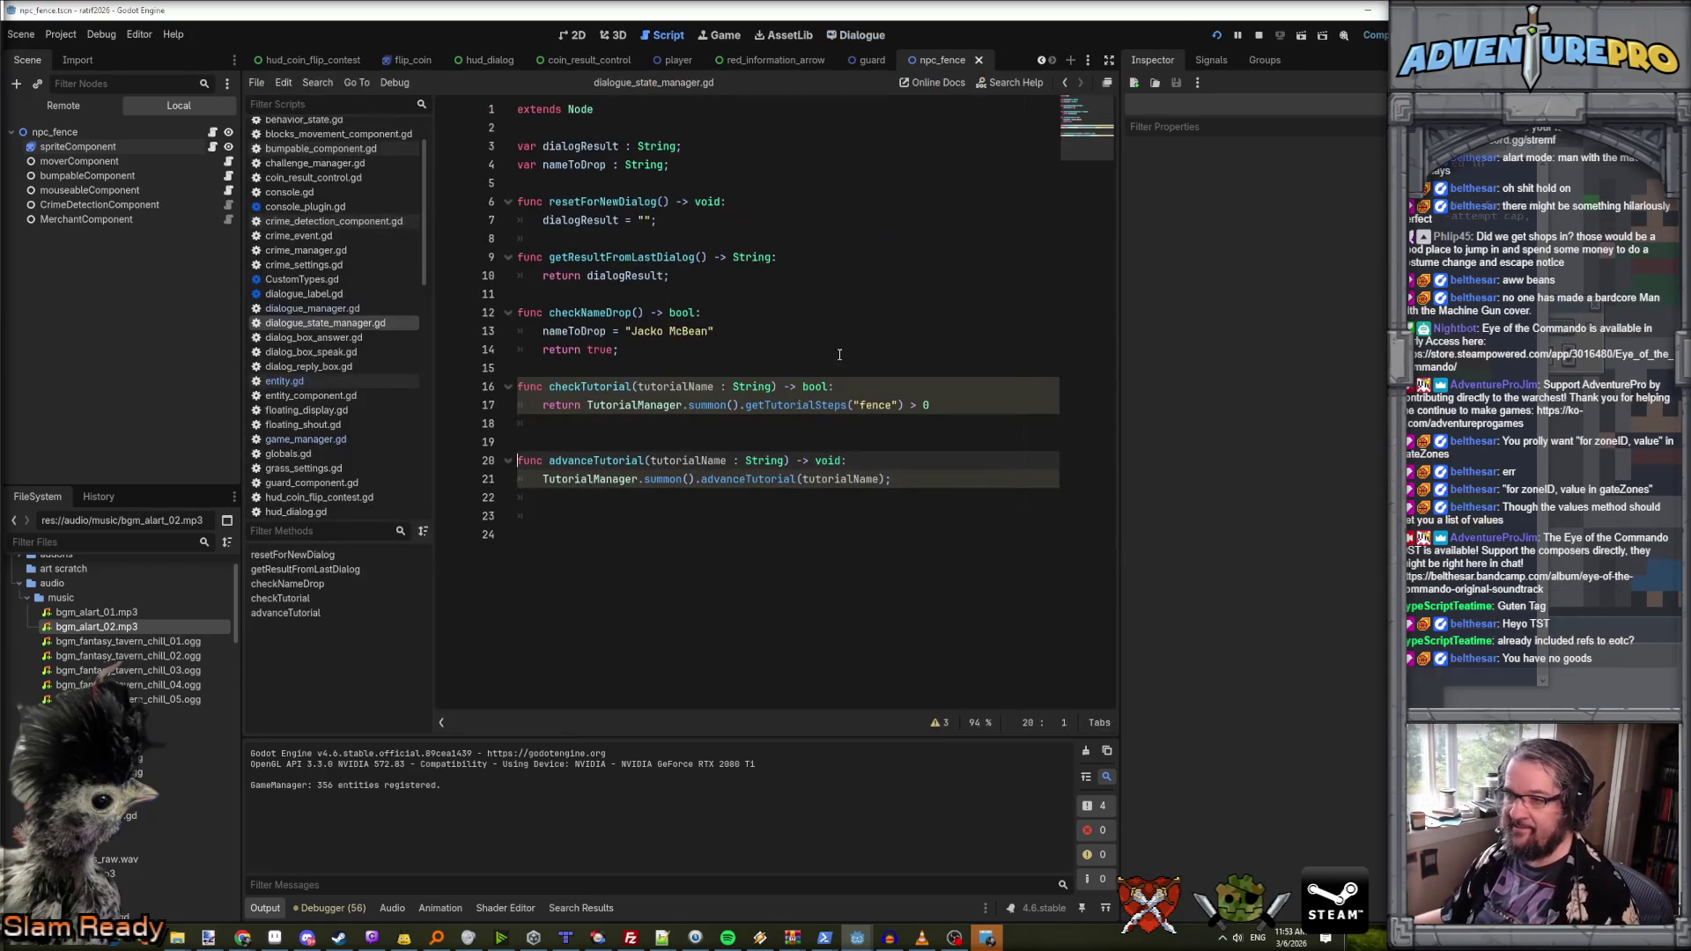
left_click(677, 478)
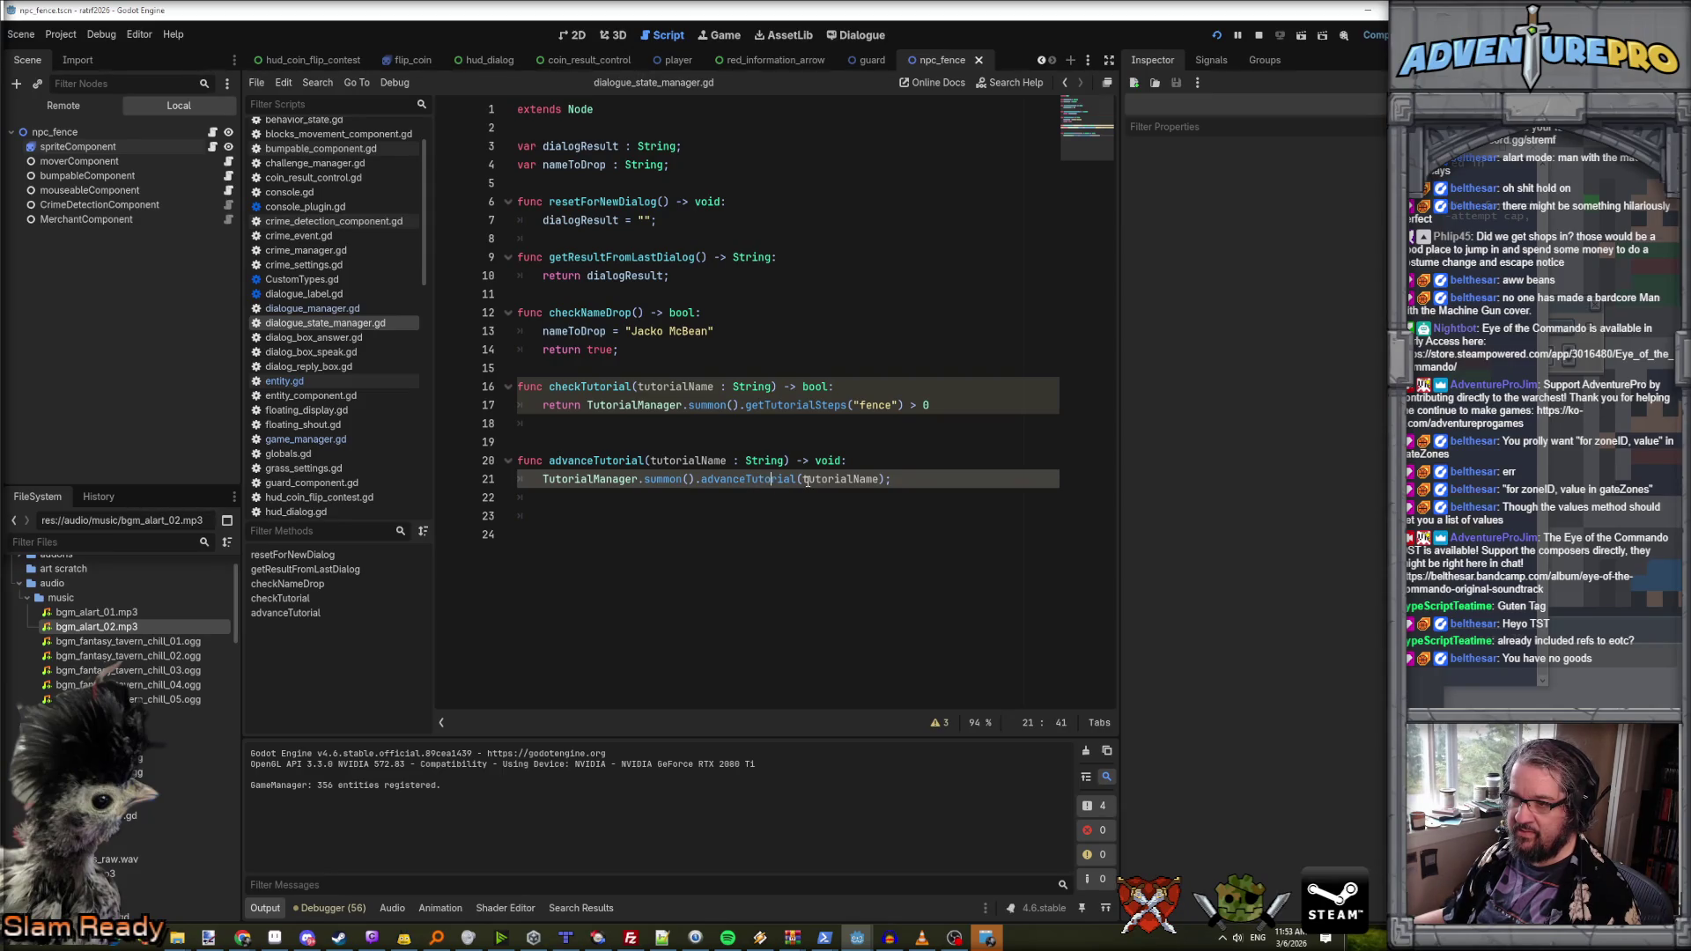
key("alt+Left")
key("alt+Right")
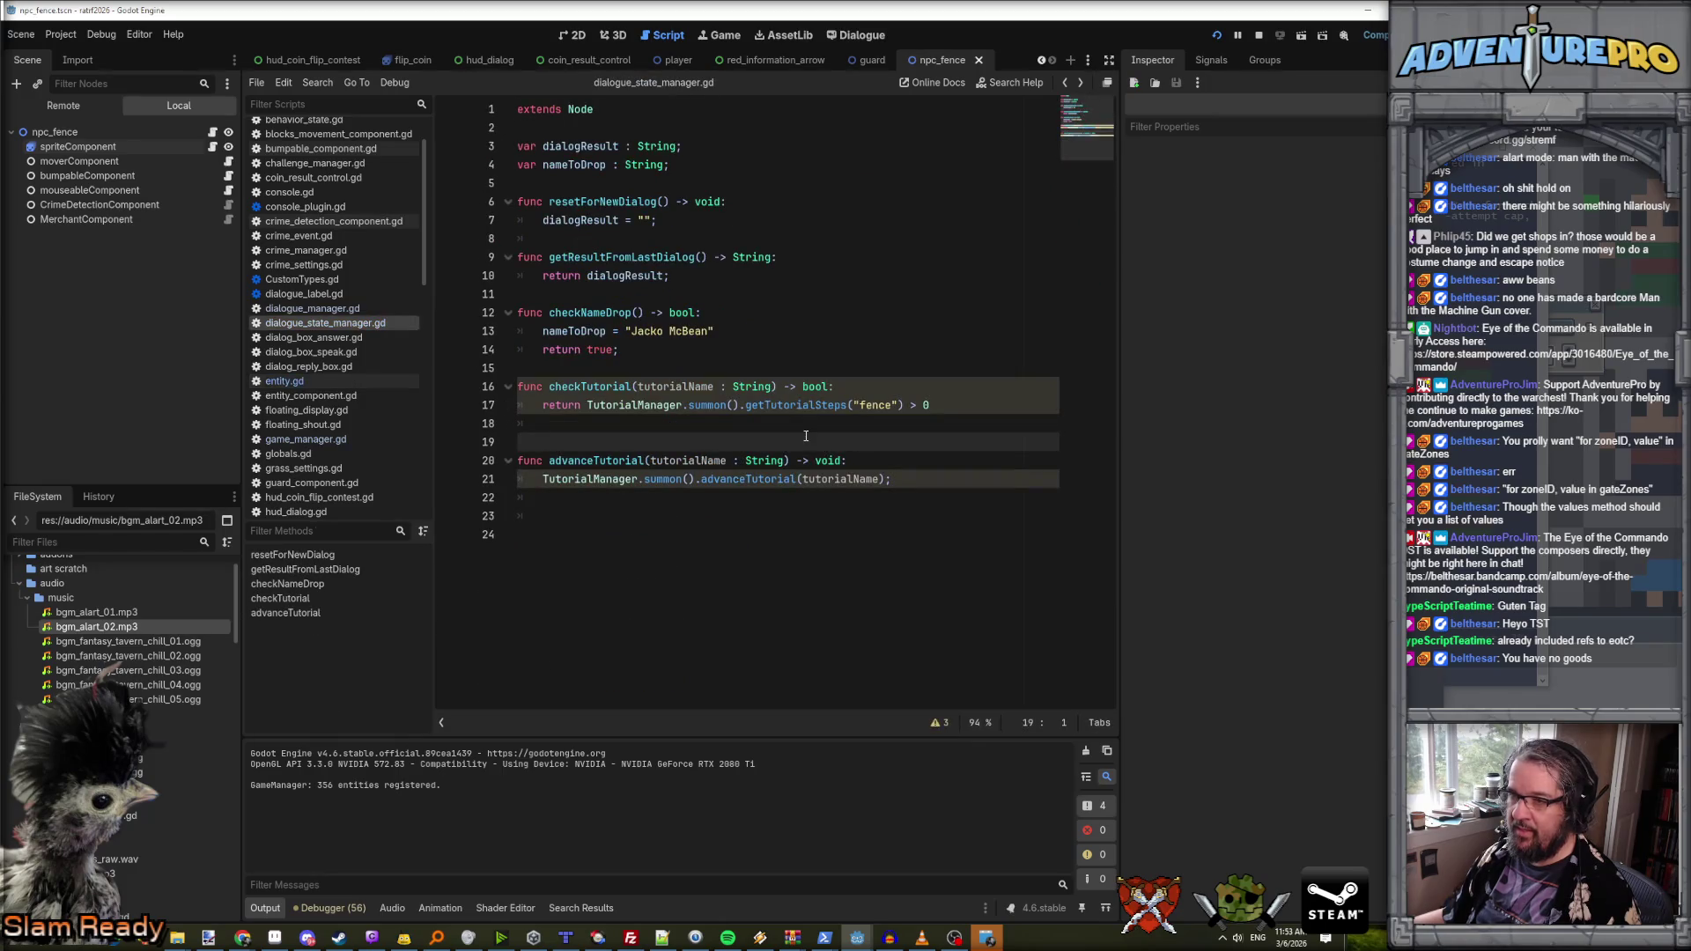
double_click(686, 386)
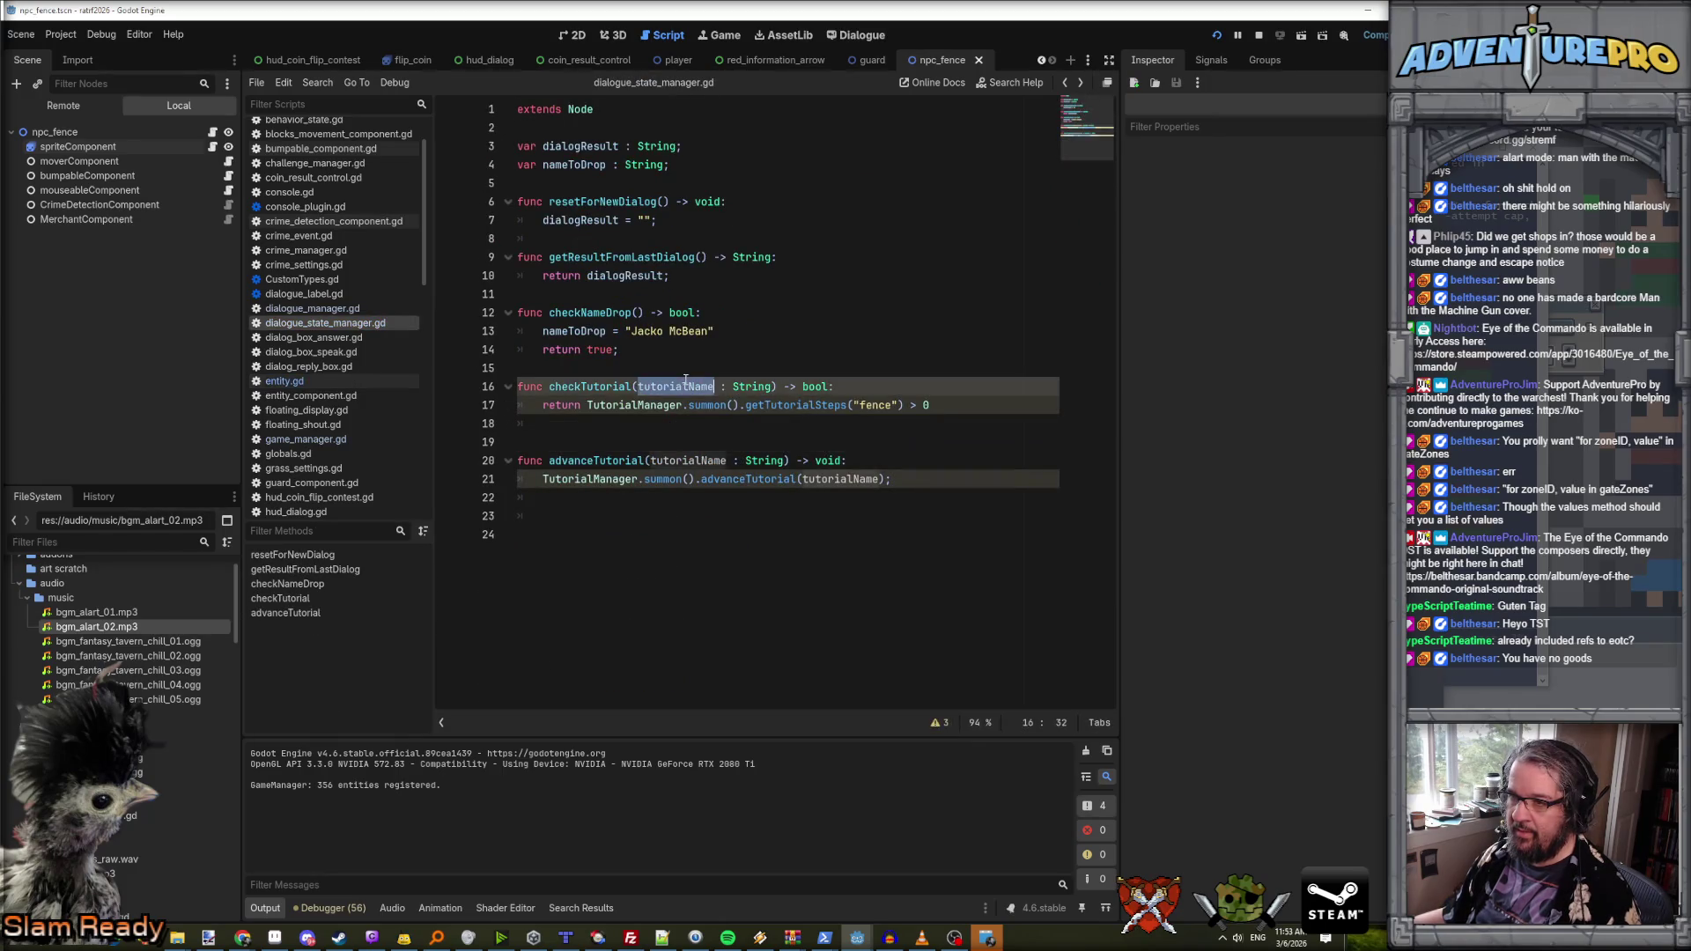
left_click_drag(854, 405, 896, 404)
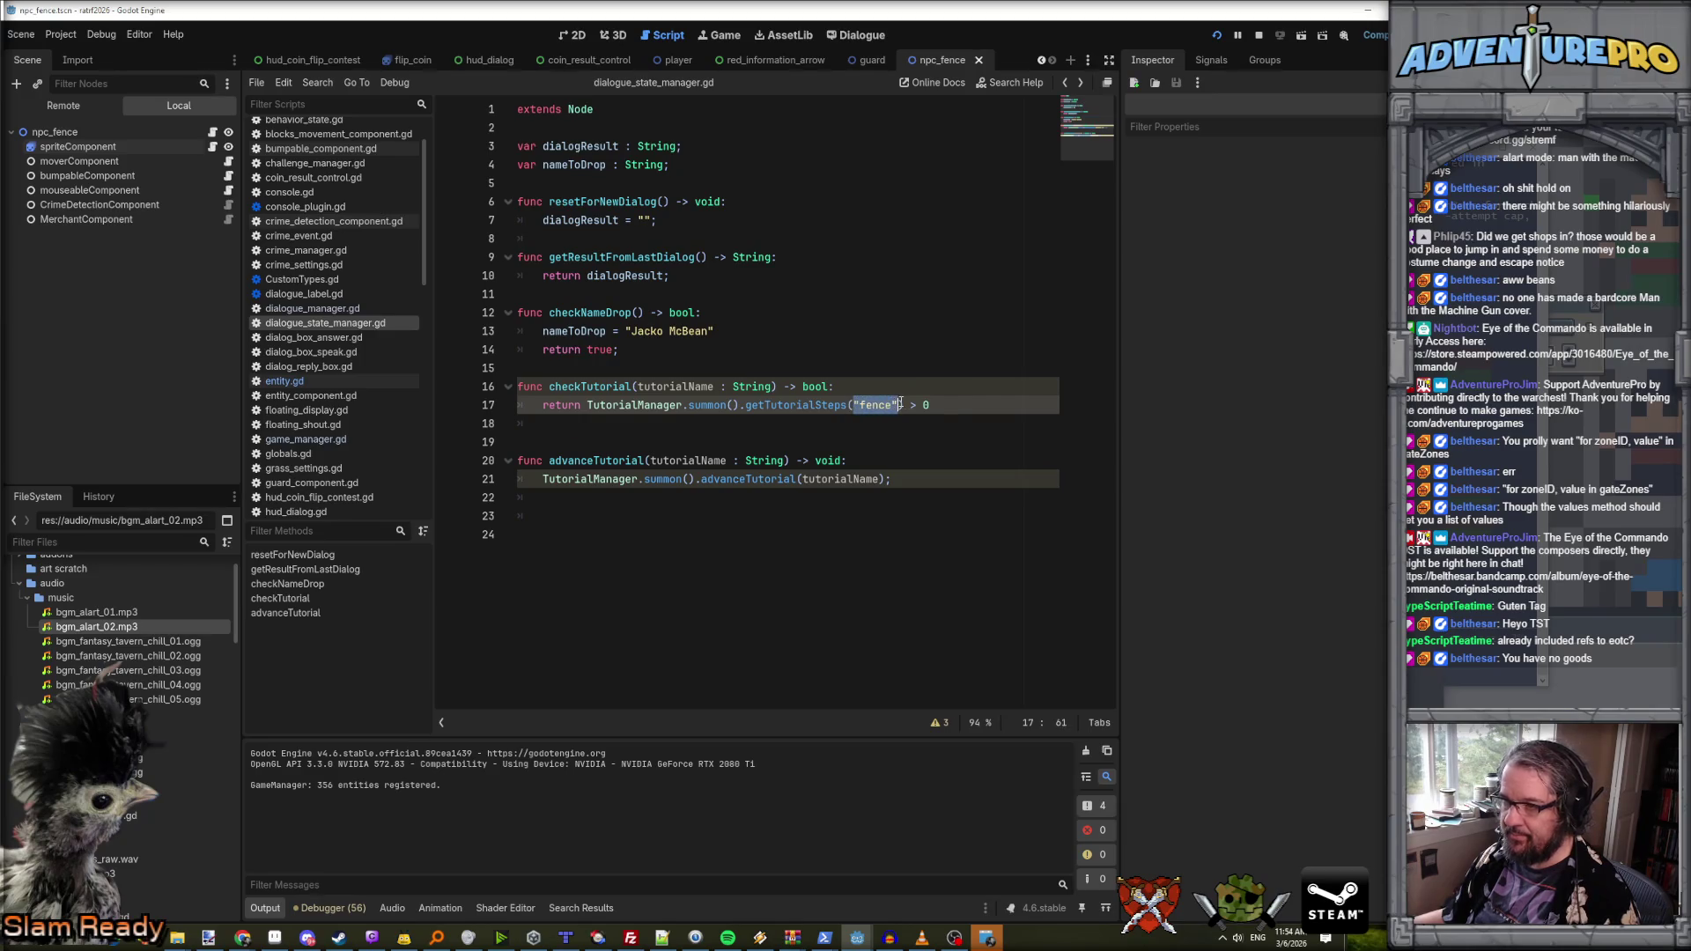
key("alt+Left")
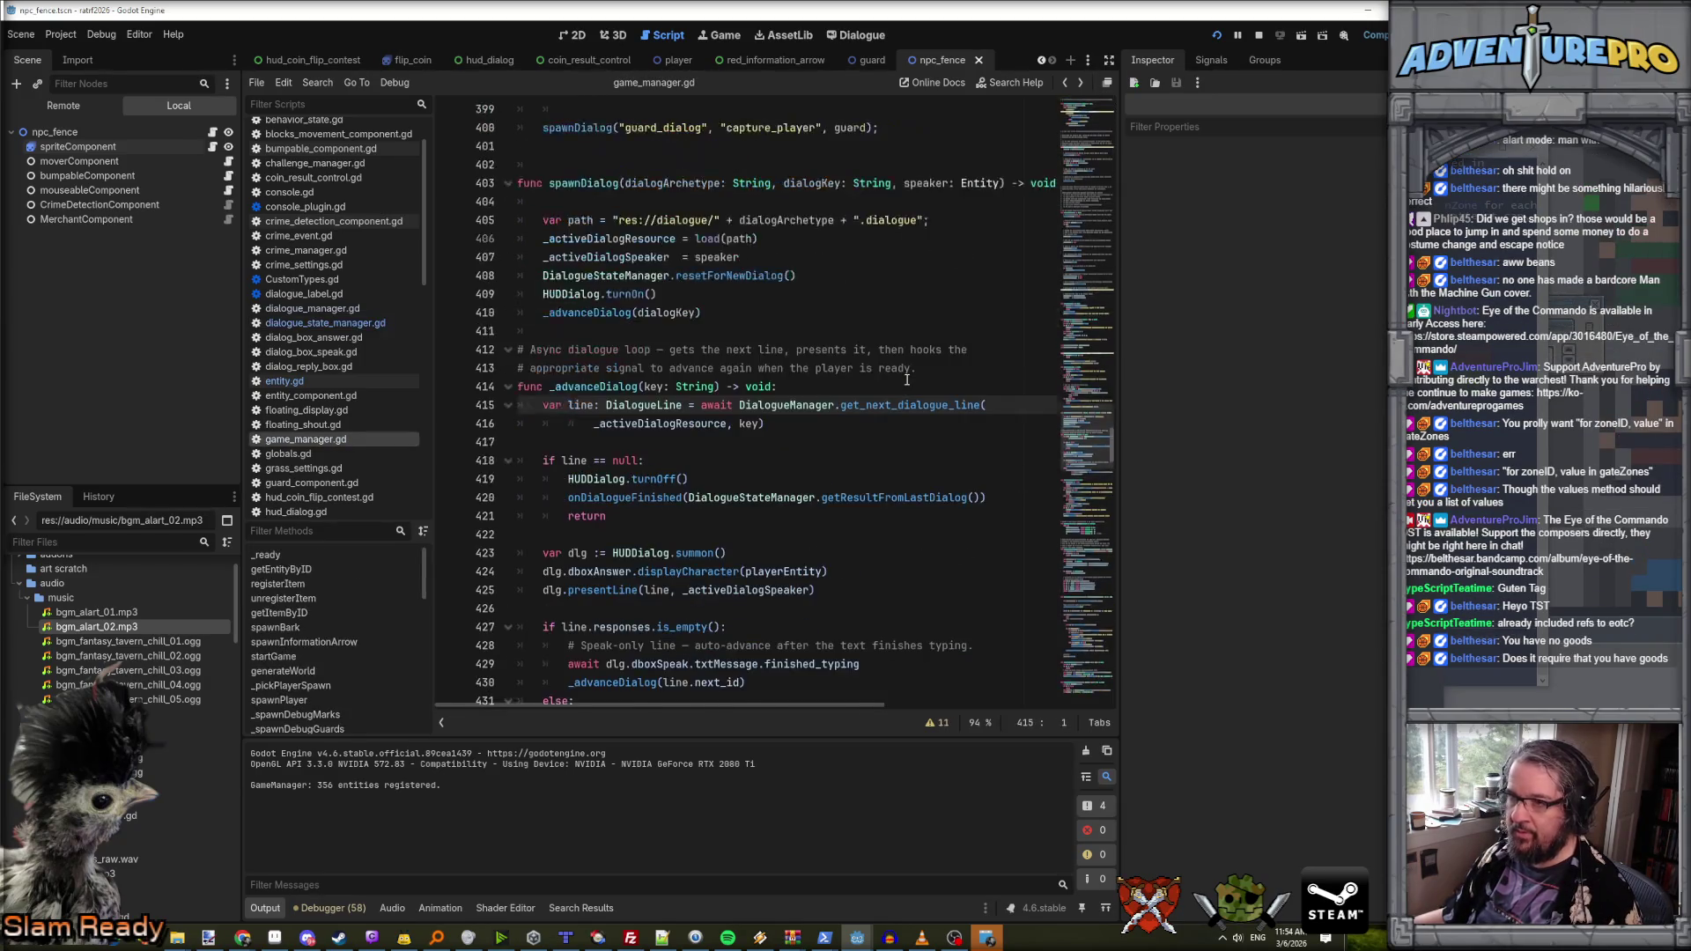
key("alt+Left")
key("alt+Left")
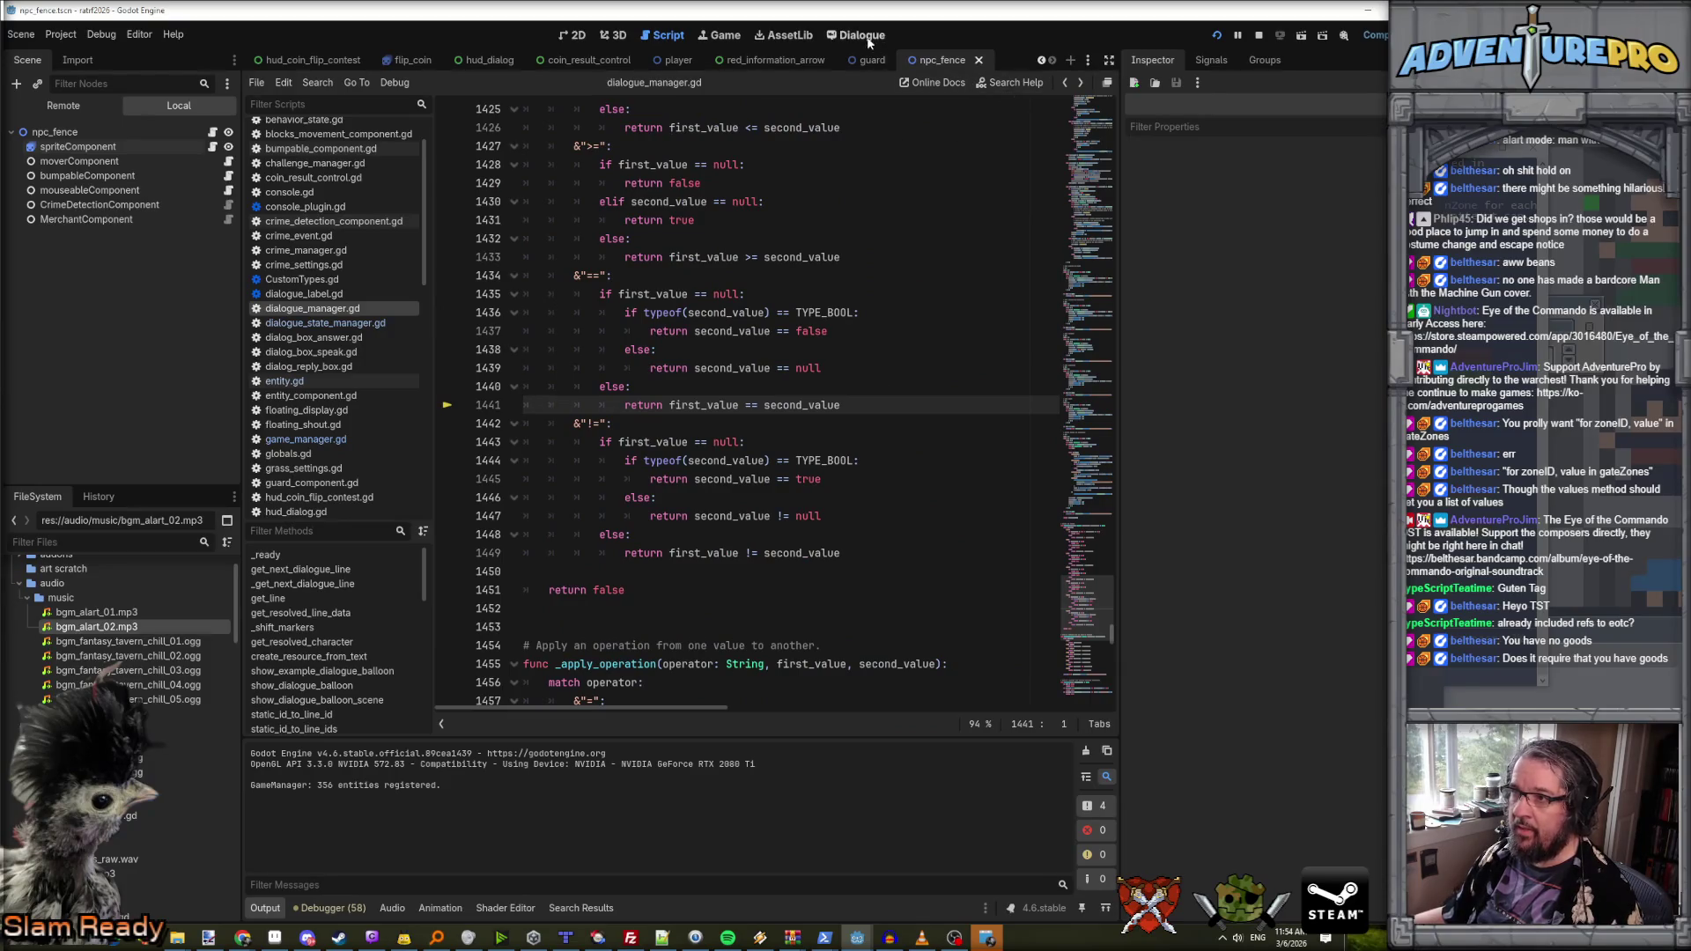
Review fence_dialog lines 3-11, jump to checkTutorial's definition, then return to the running game
left_click(850, 36)
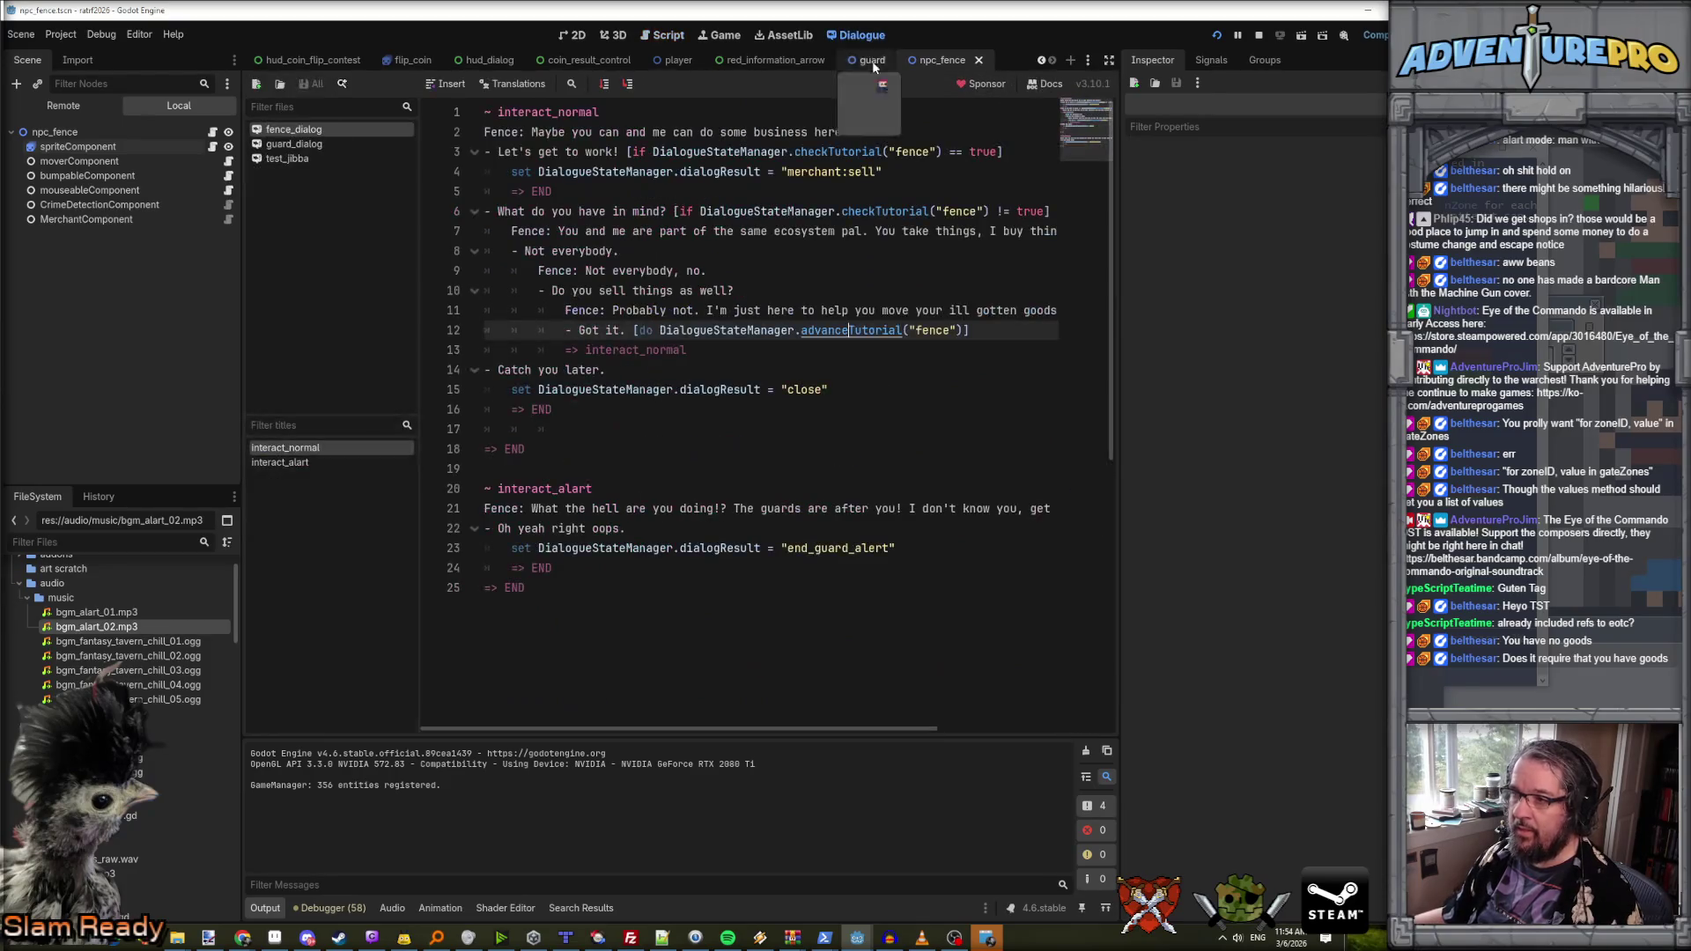
left_click(909, 302)
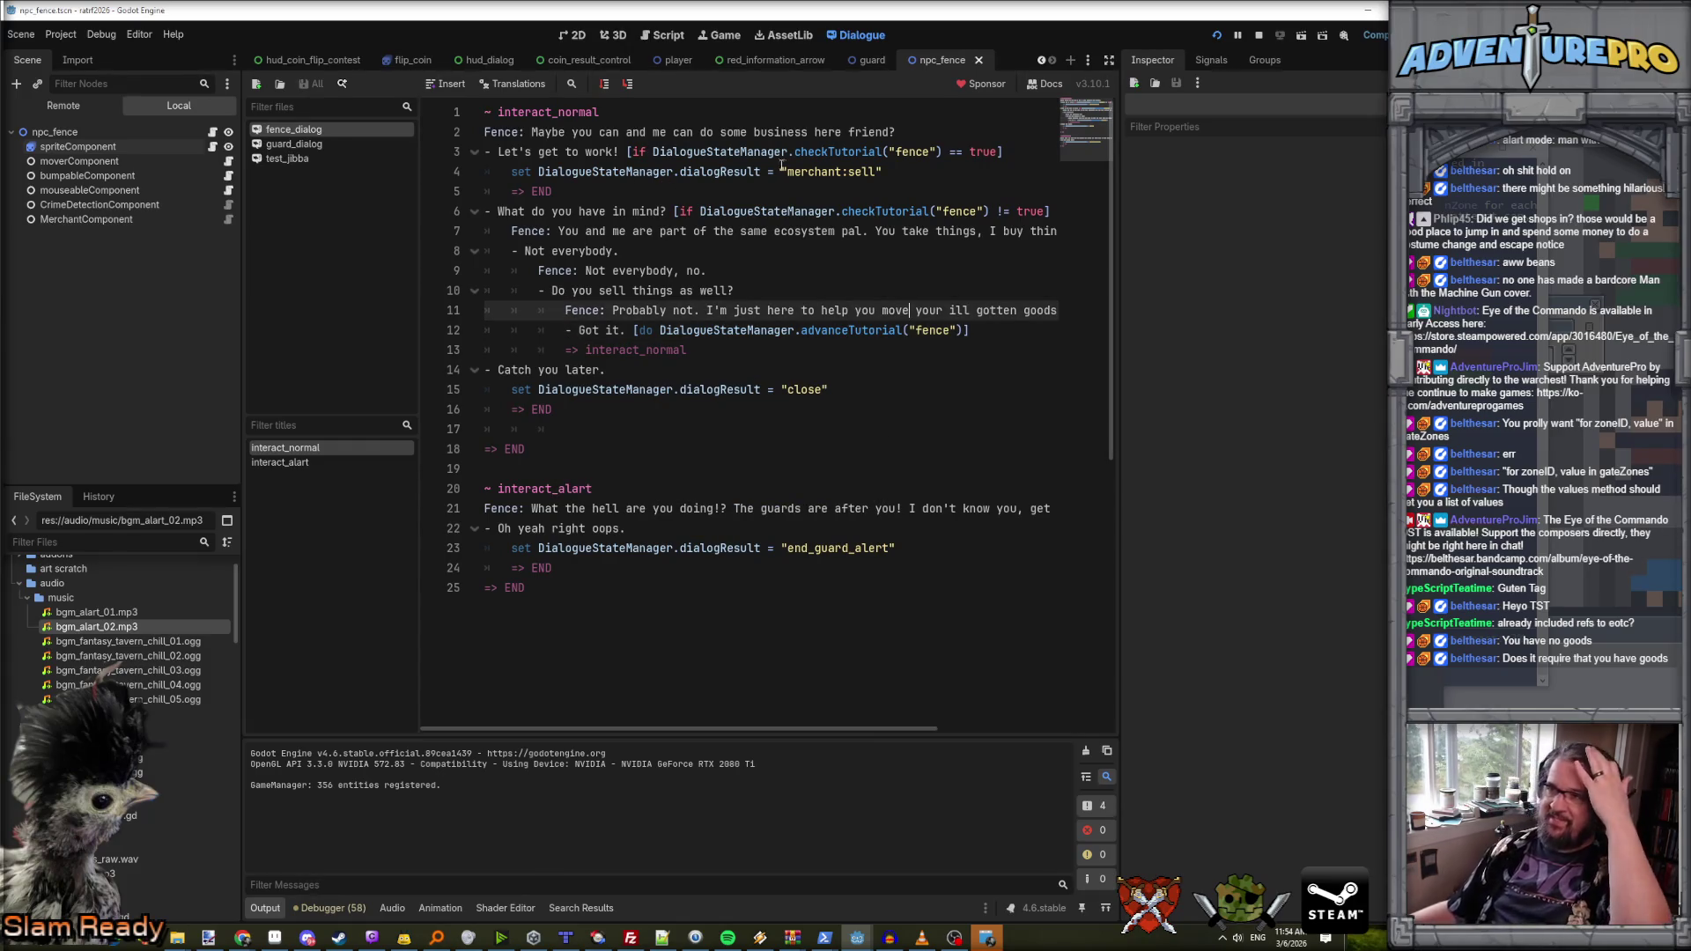
left_click(843, 154)
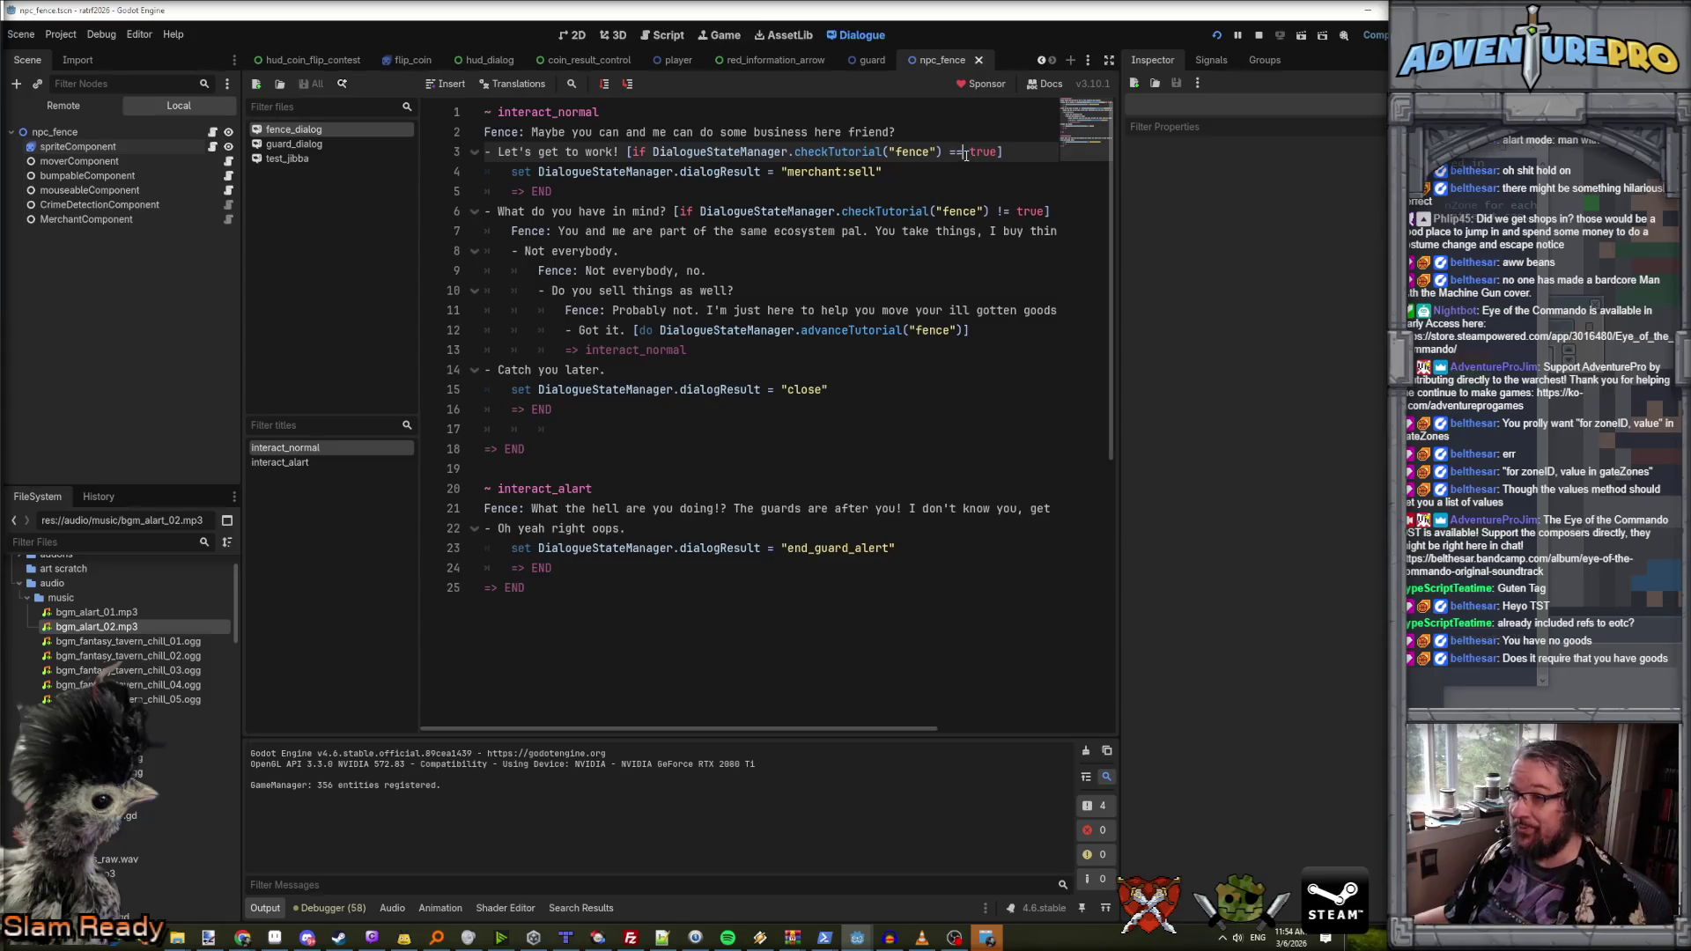
left_click(863, 213)
left_click(937, 231)
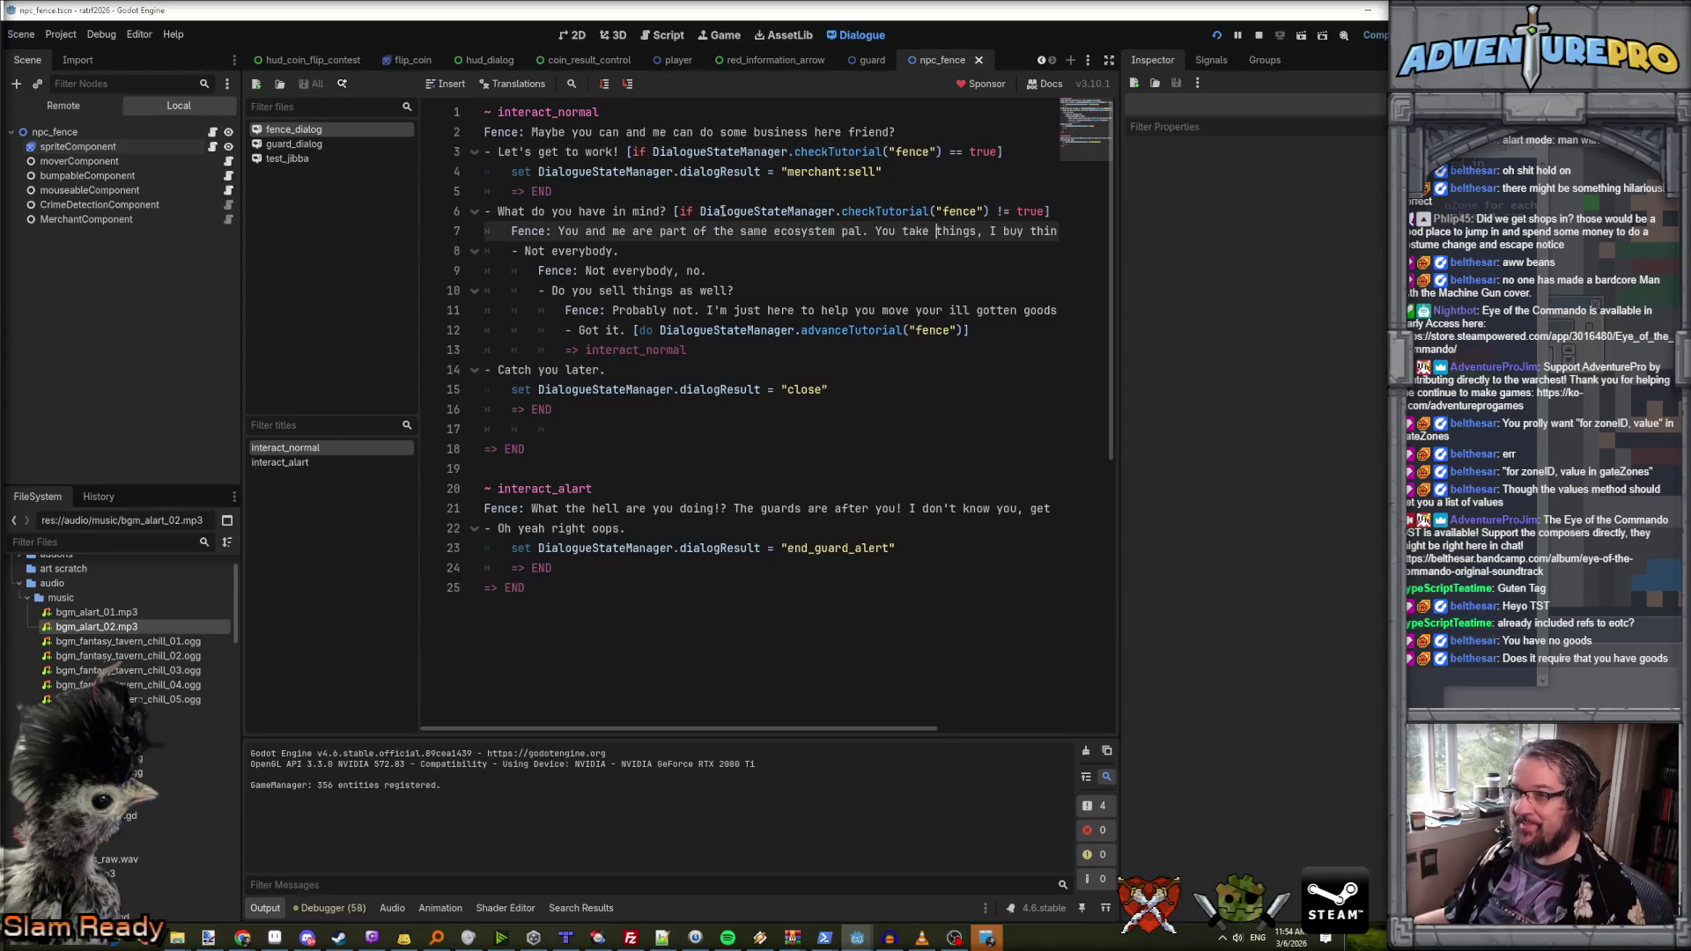
left_click(715, 153)
left_click(841, 151, "ctrl")
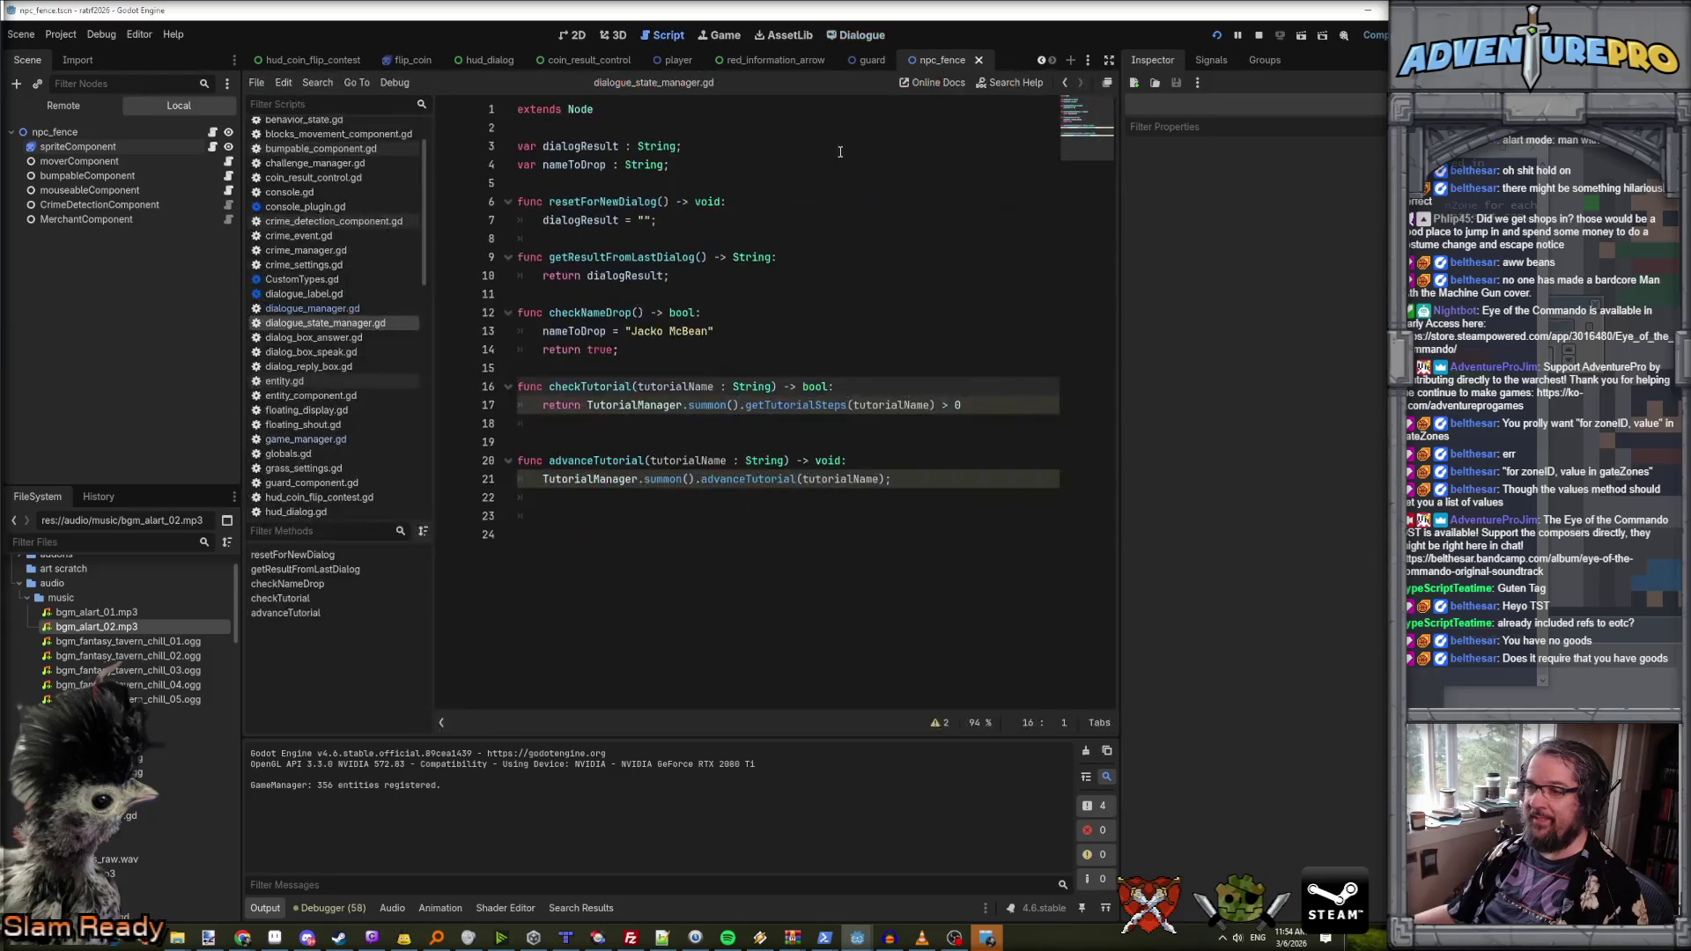
left_click(896, 361)
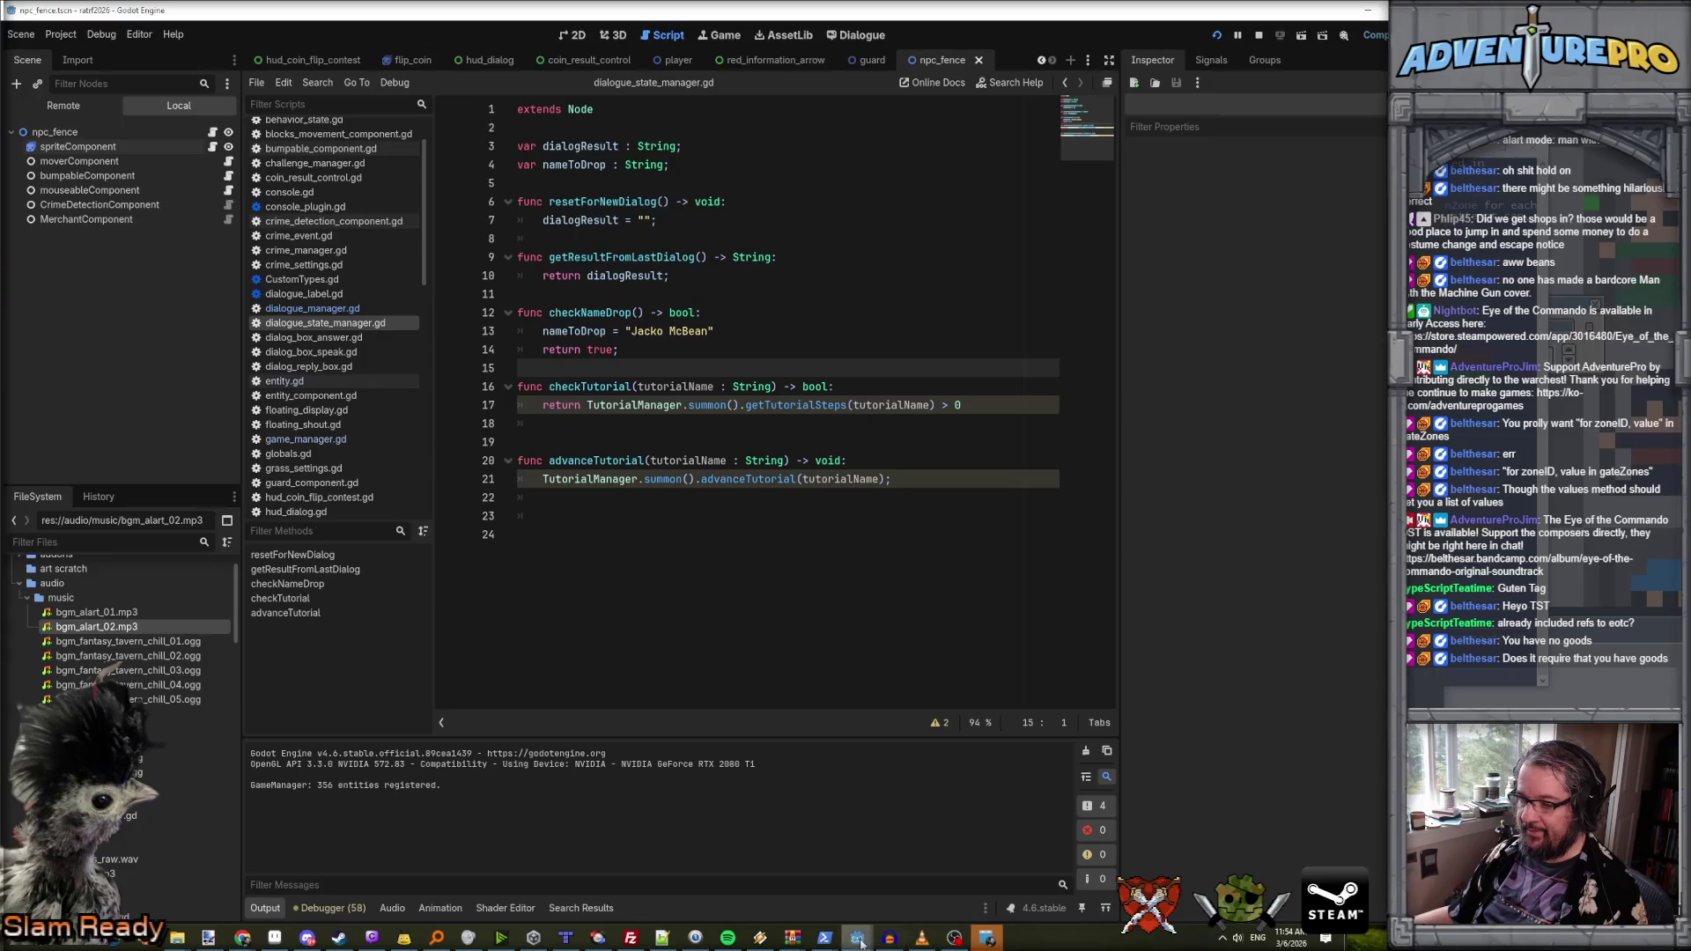
left_click(875, 914)
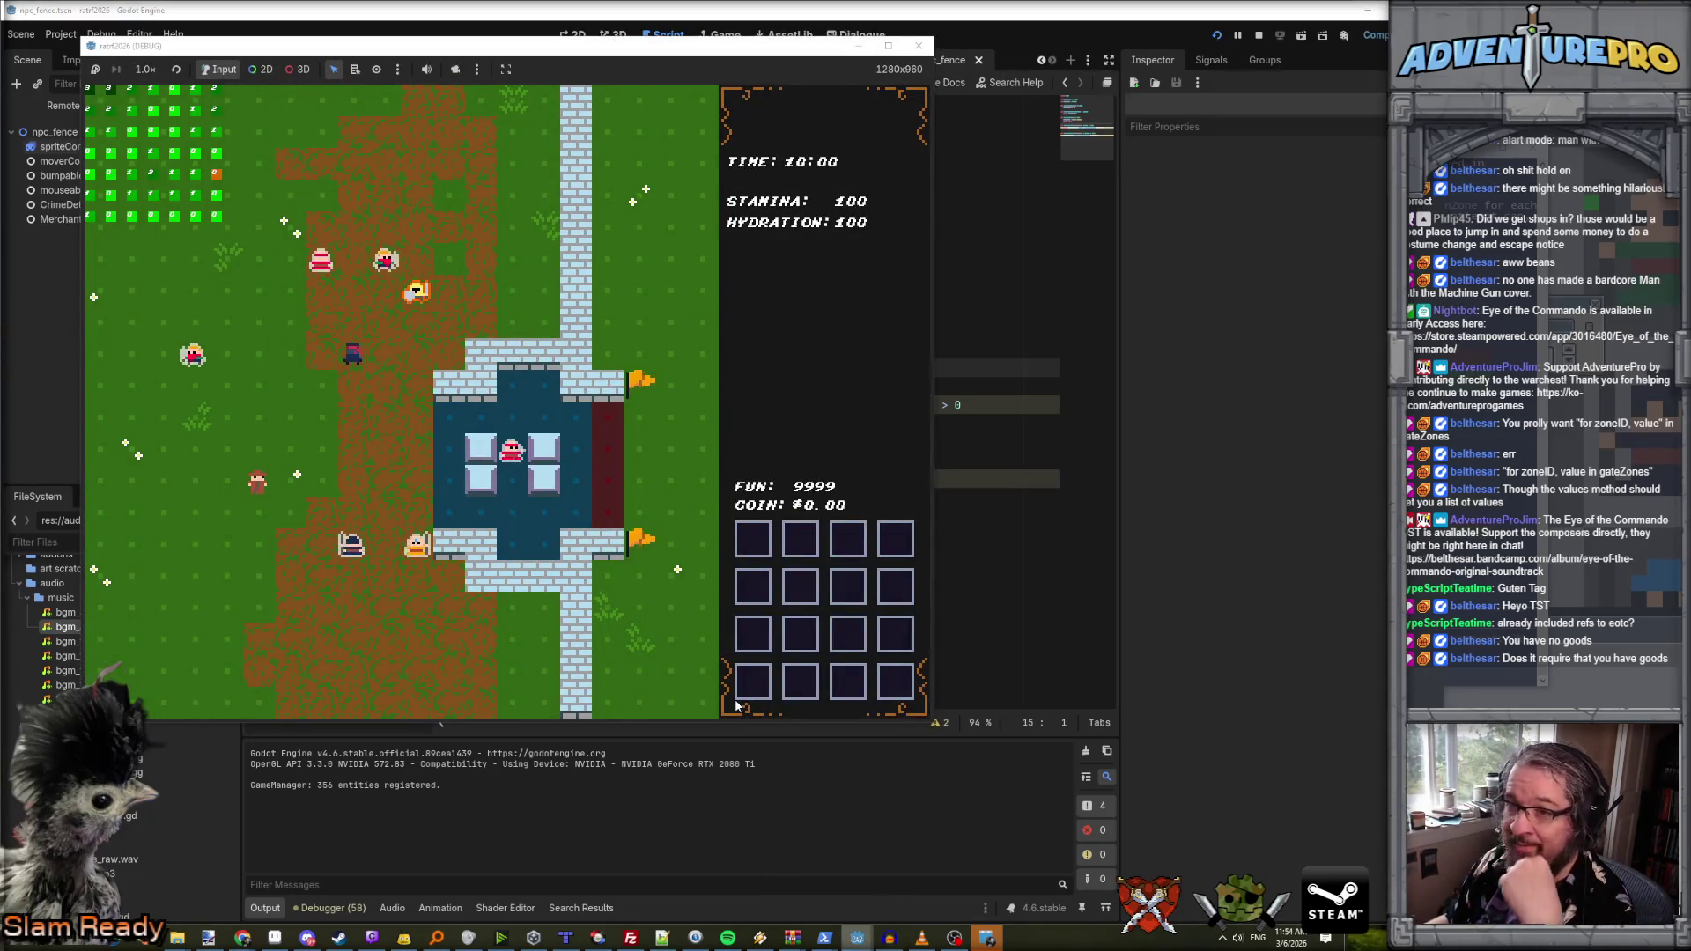
Pickpocket a villager, answer the guard with WAIT, LET ME EXPLAIN..., win the coin flip, and stop the game
key("Down")
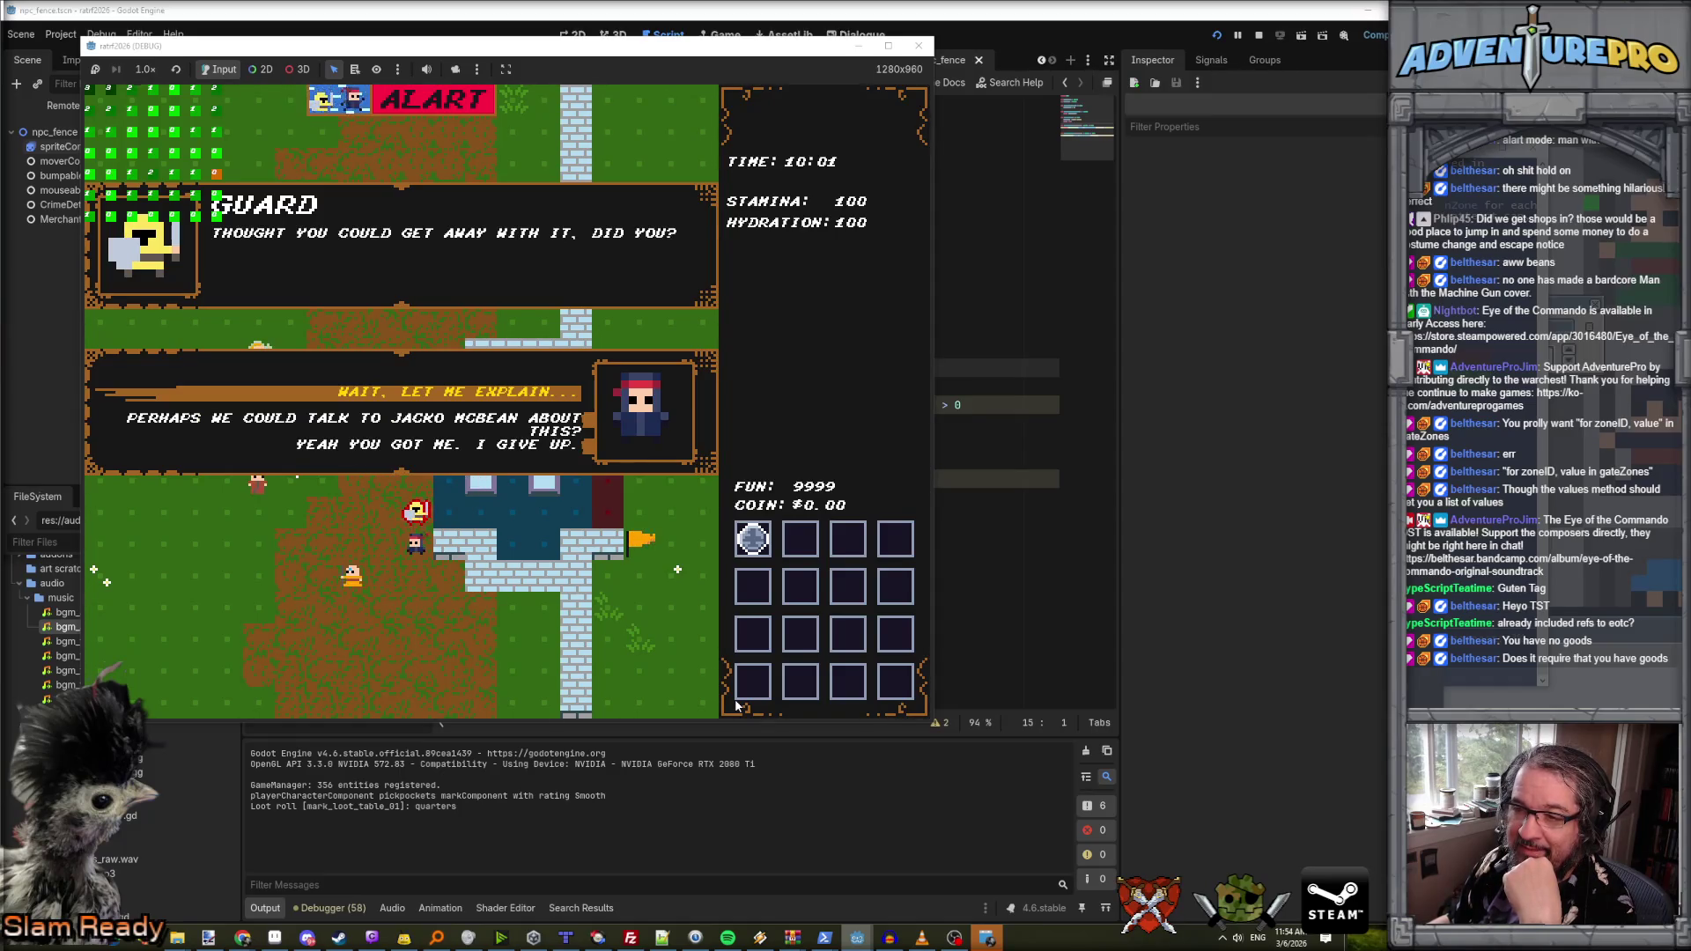
key("Down")
key("Down")
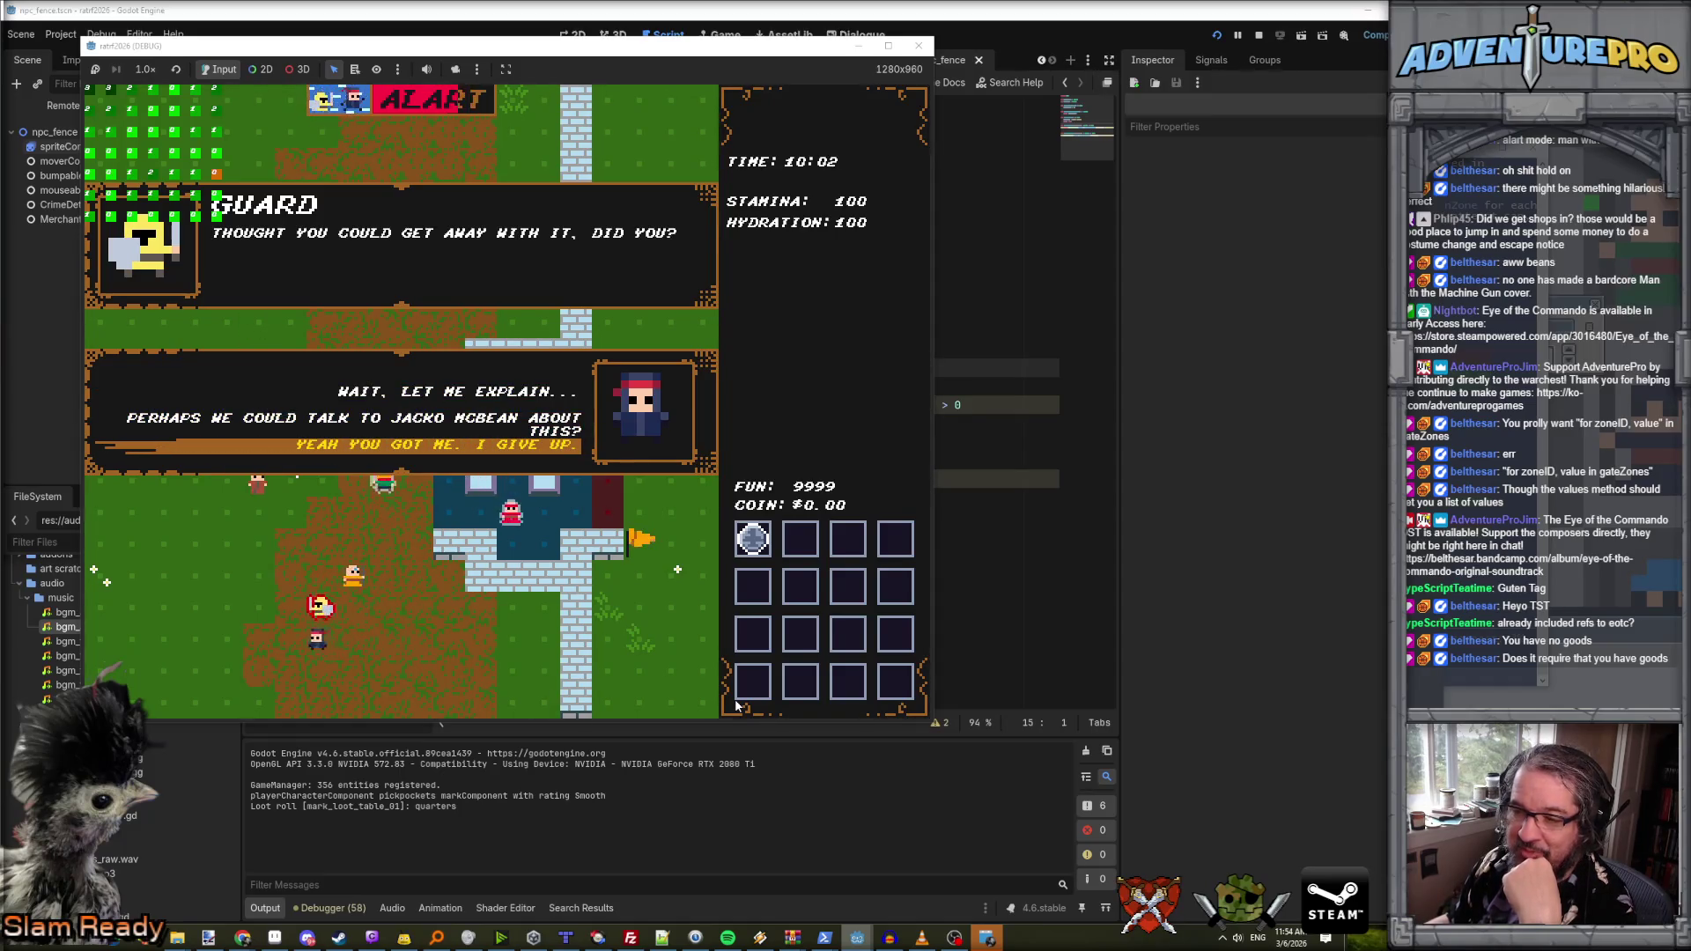
key("Down")
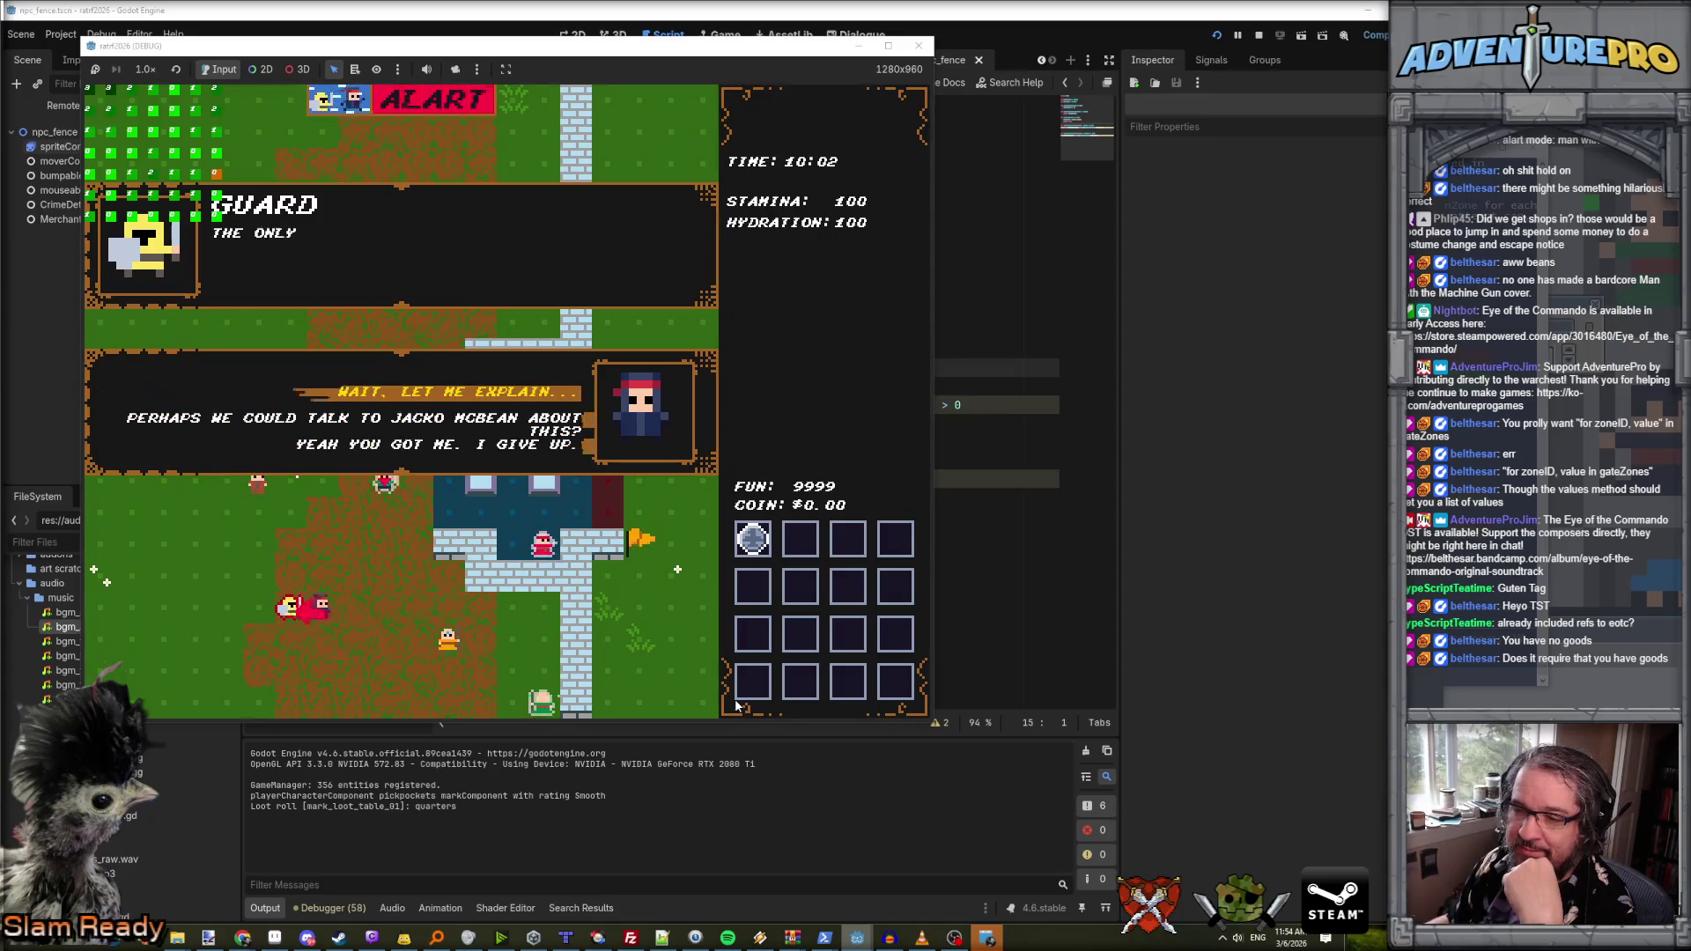
key("Return")
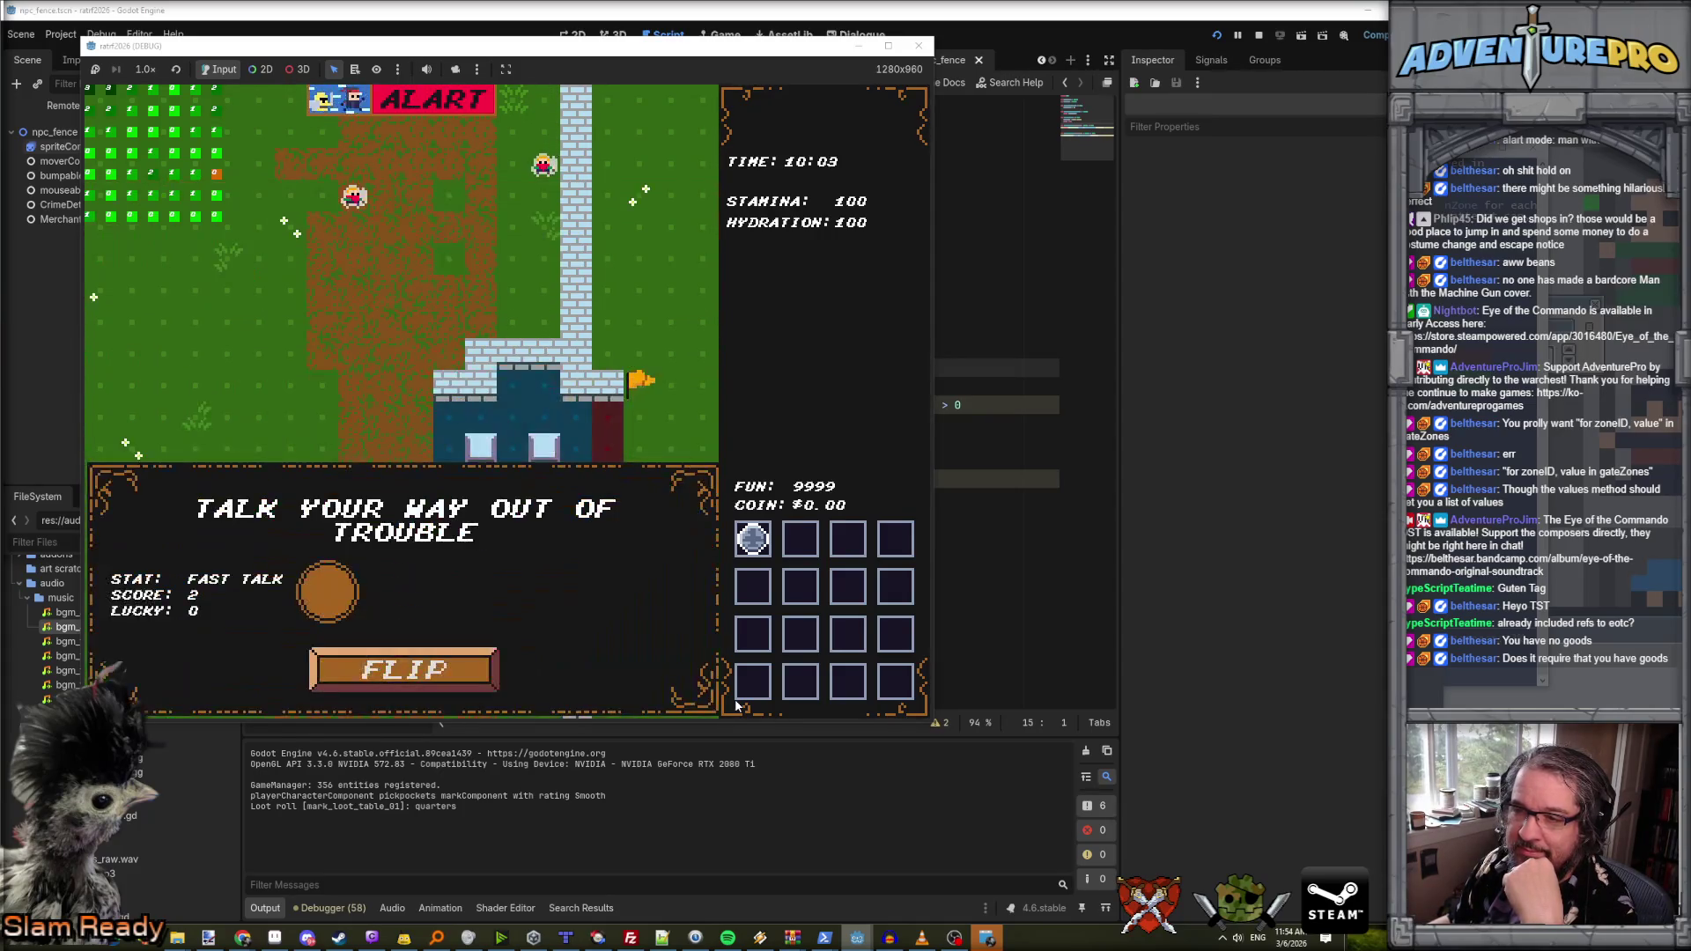
left_click(420, 674)
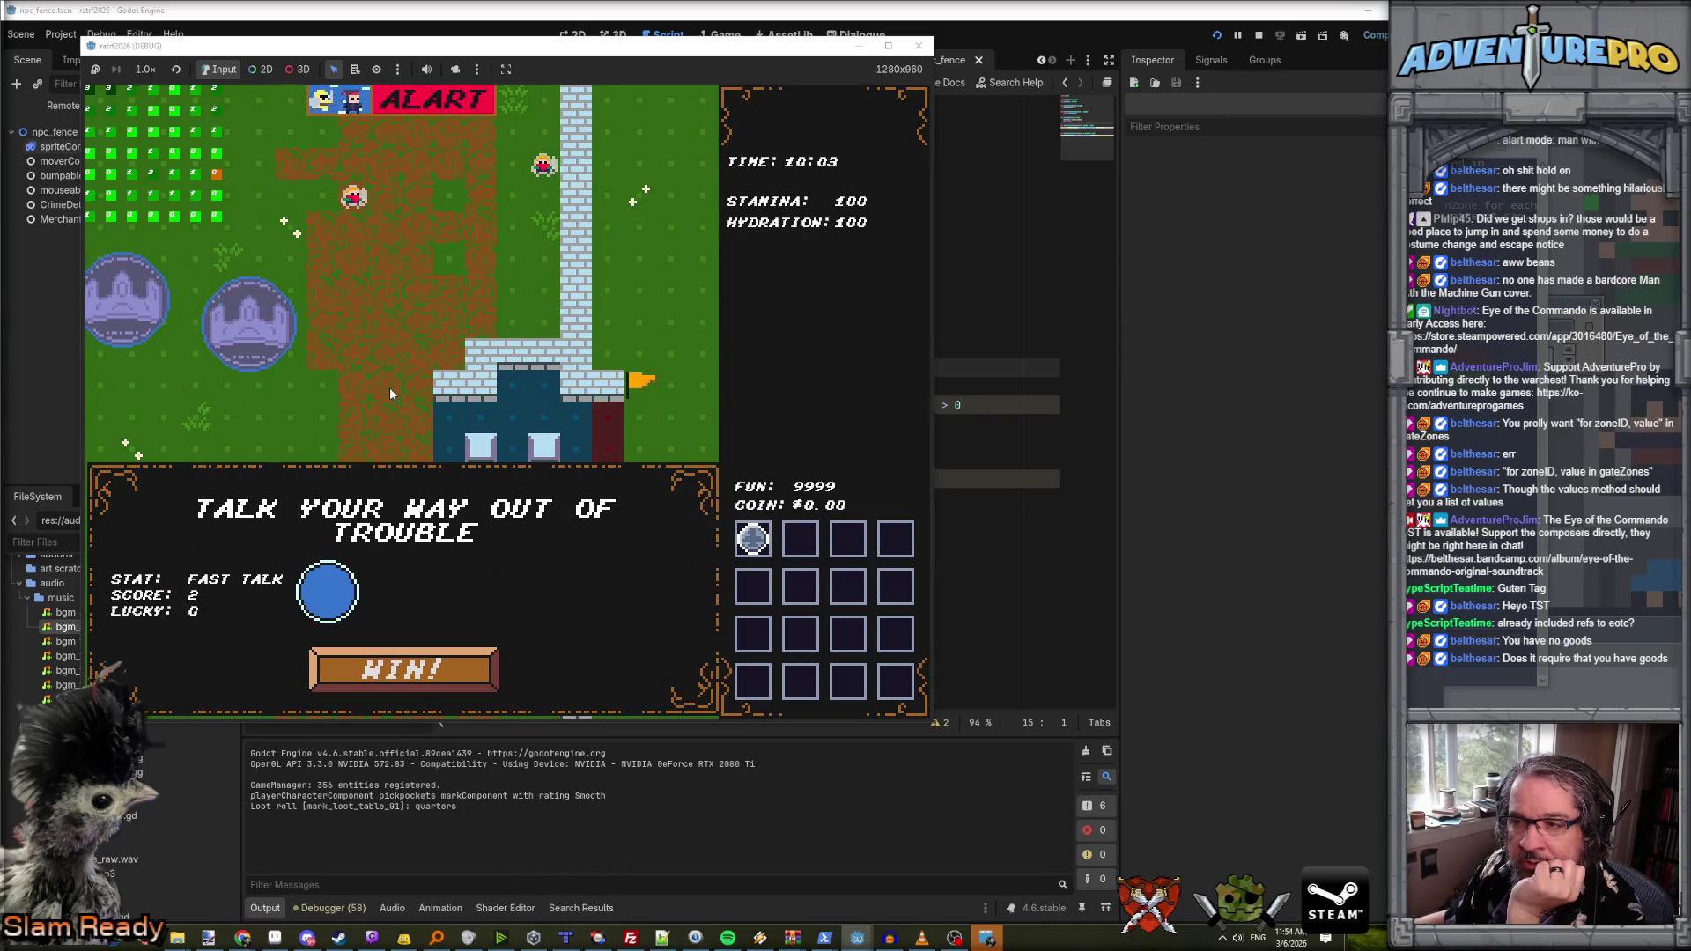
left_click(430, 671)
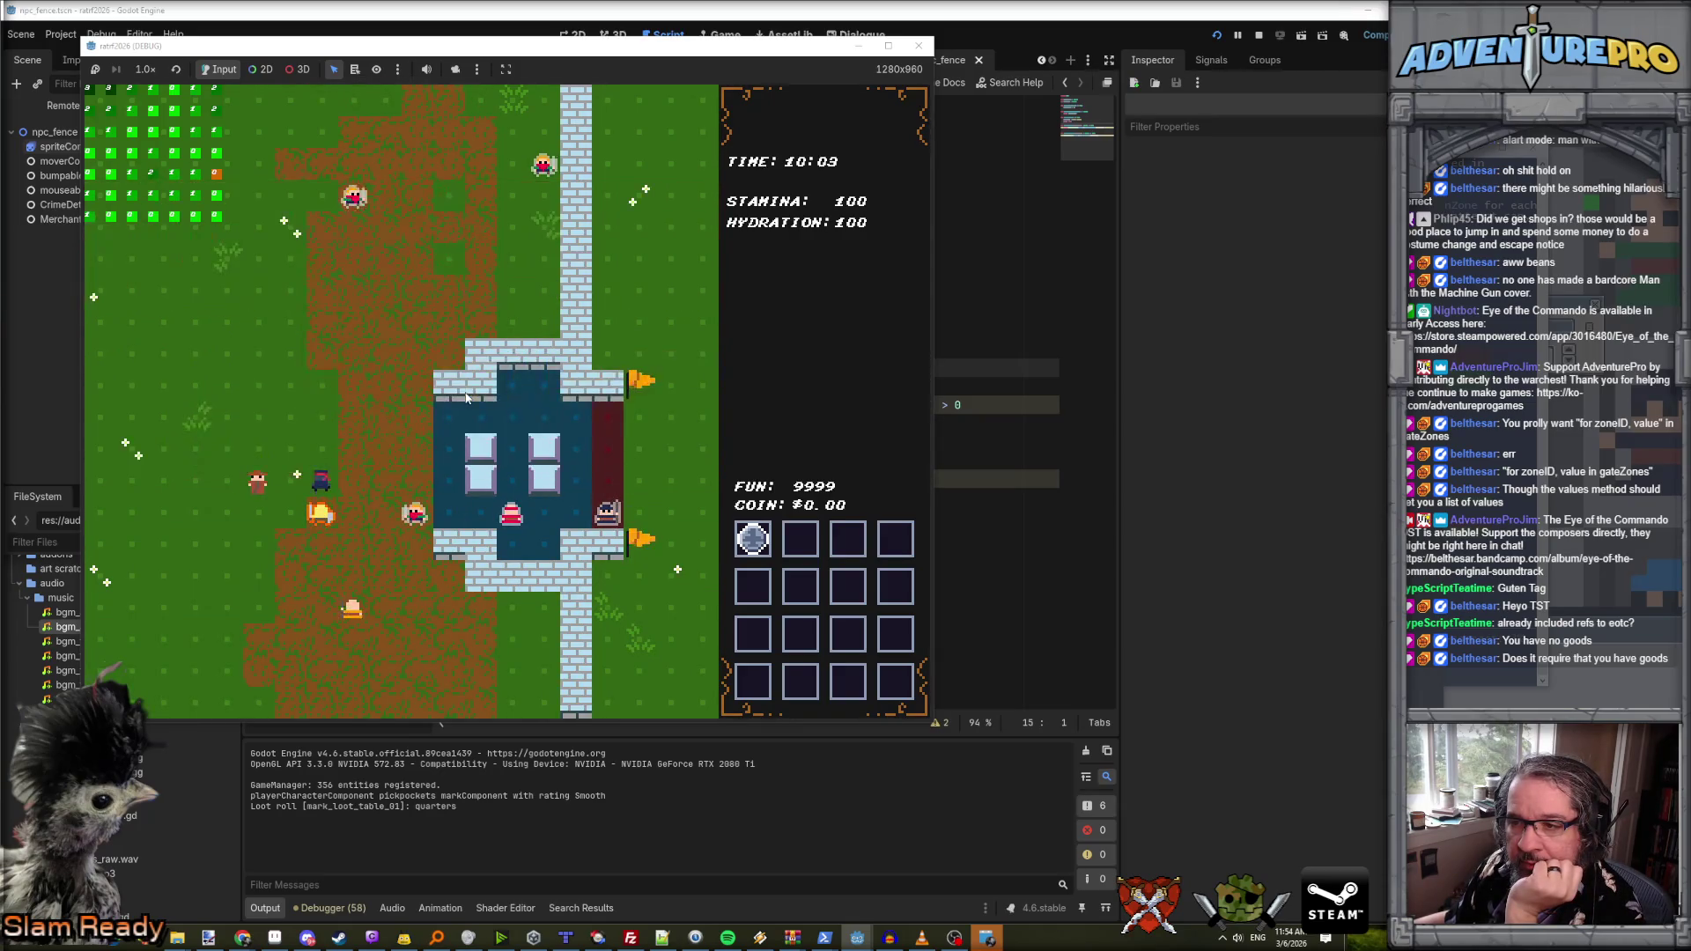
left_click(919, 45)
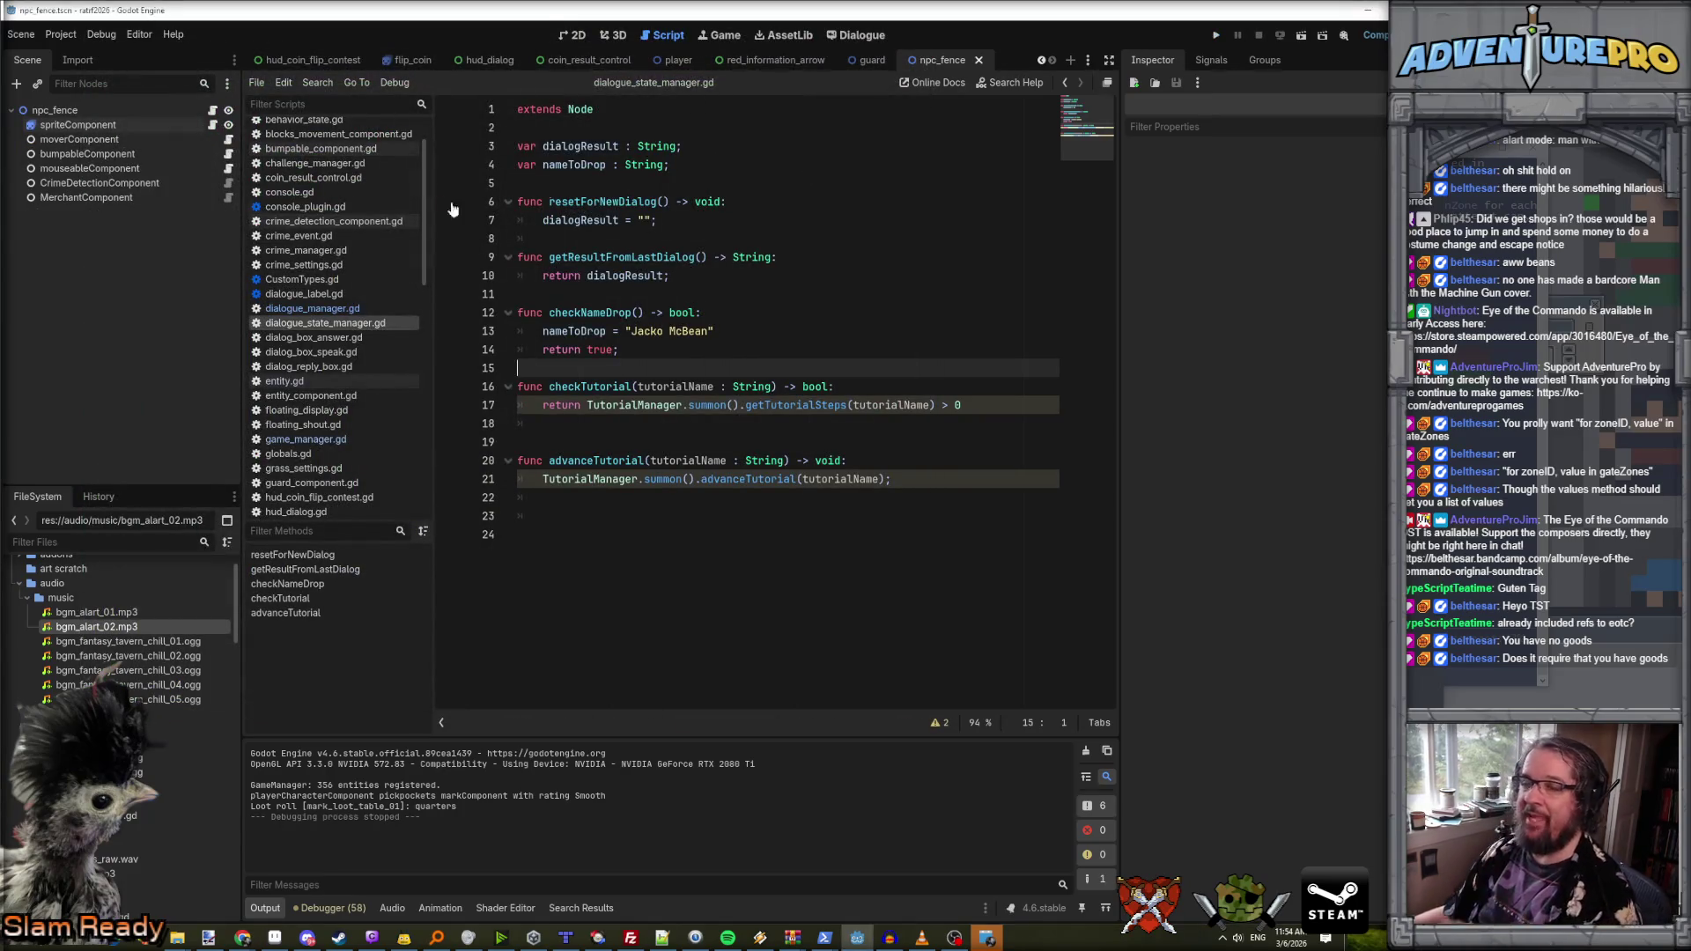
Open game_manager.gd and search it for 'currentPhase'
scroll(319, 254, "down", 3)
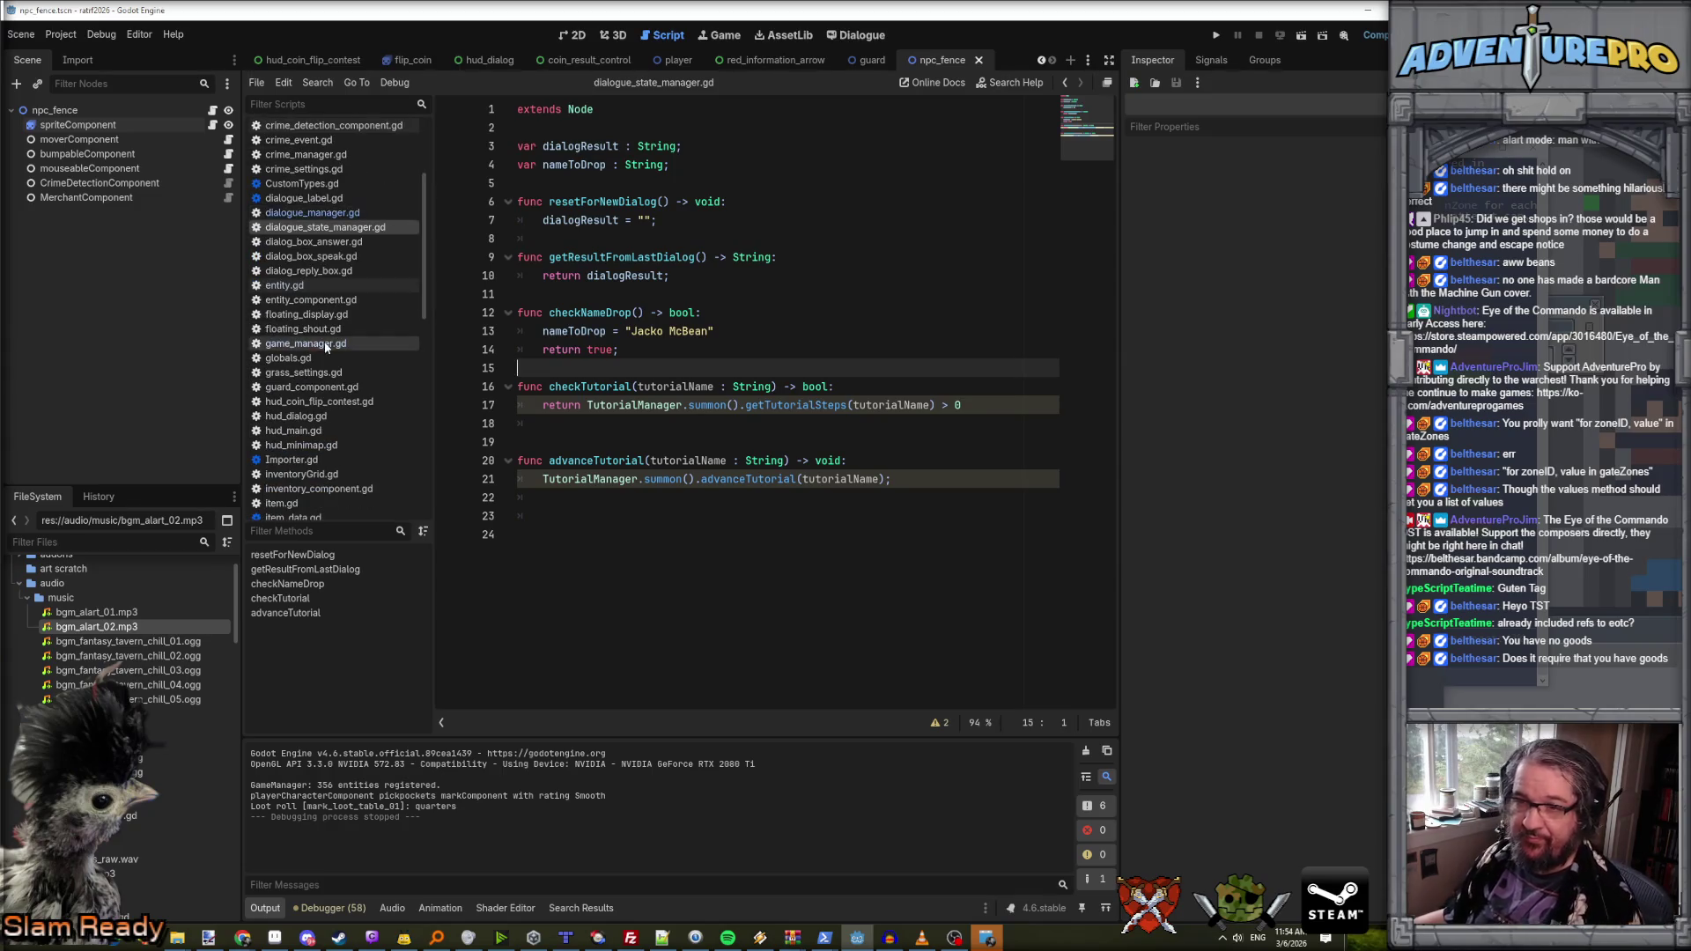
left_click(325, 344)
scroll(723, 393, "up", 2)
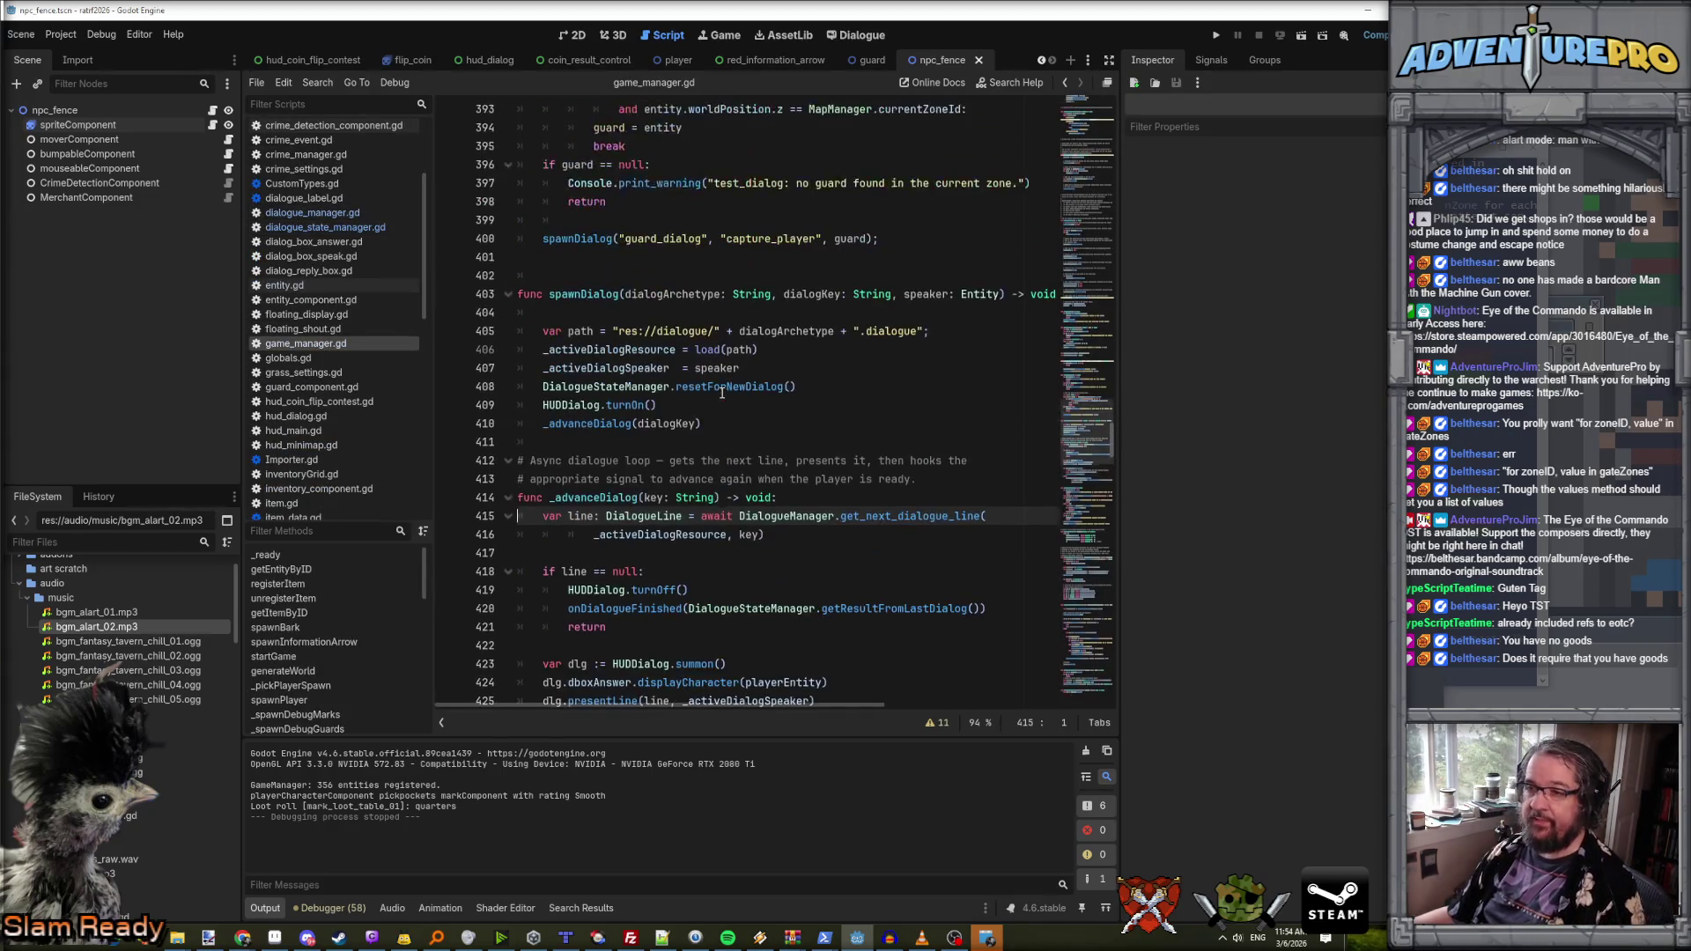
key("ctrl+f")
type("cuy")
key("BackSpace")
key("BackSpace")
type("rrentPhase")
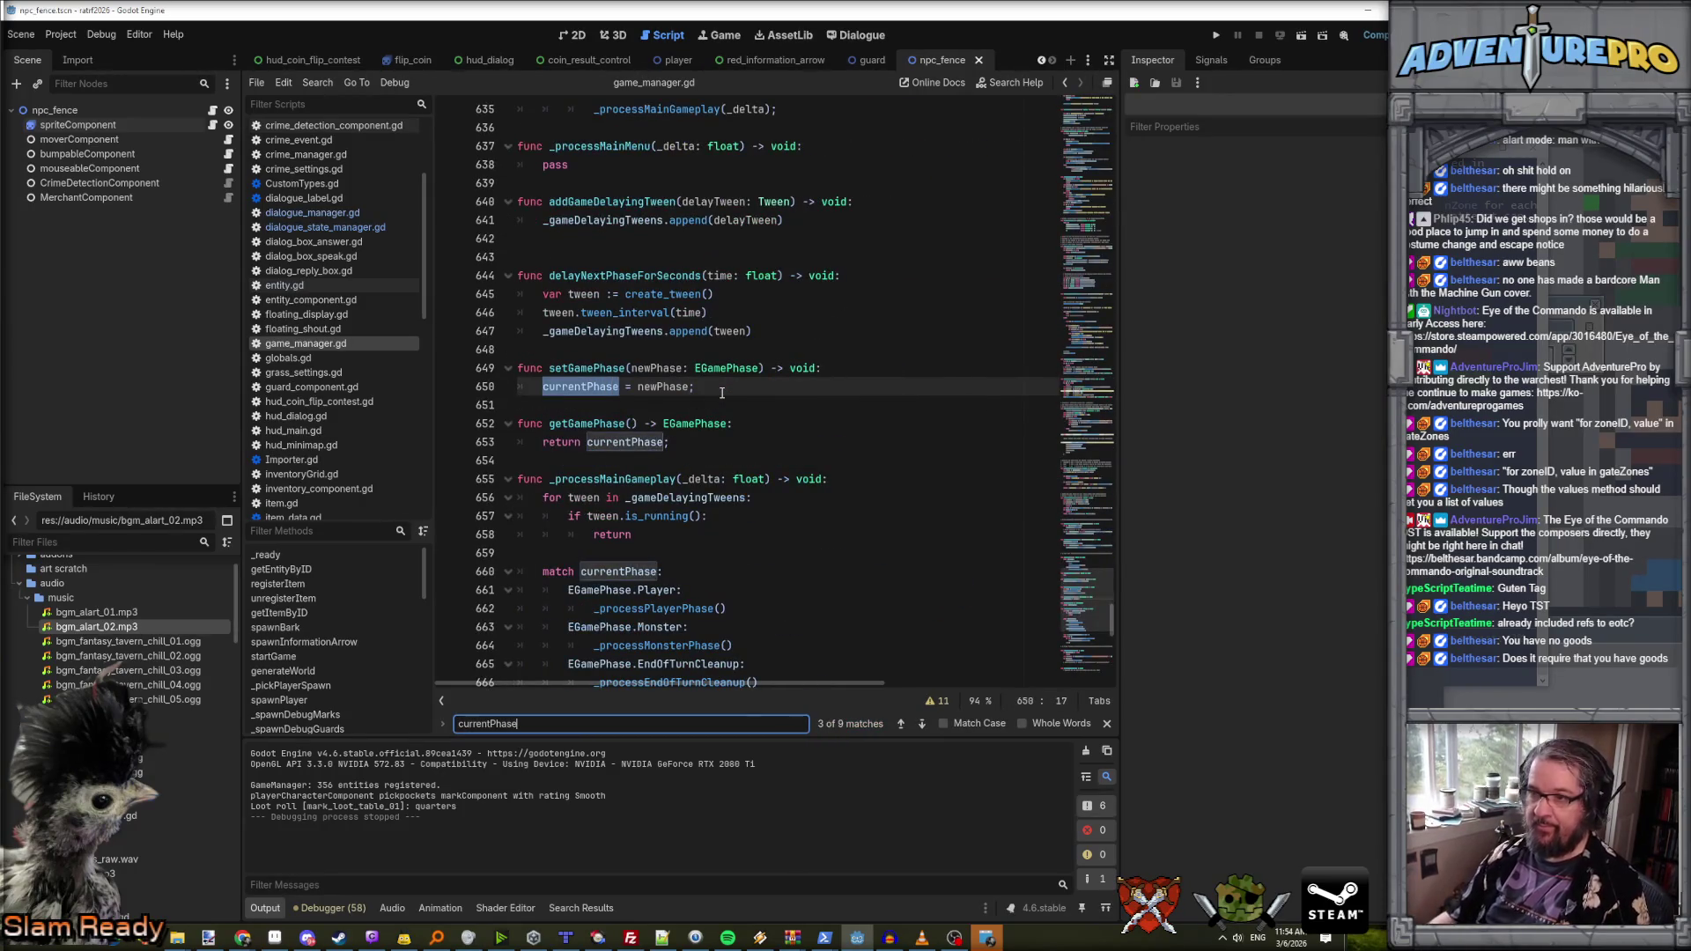
key("Return")
key("Return")
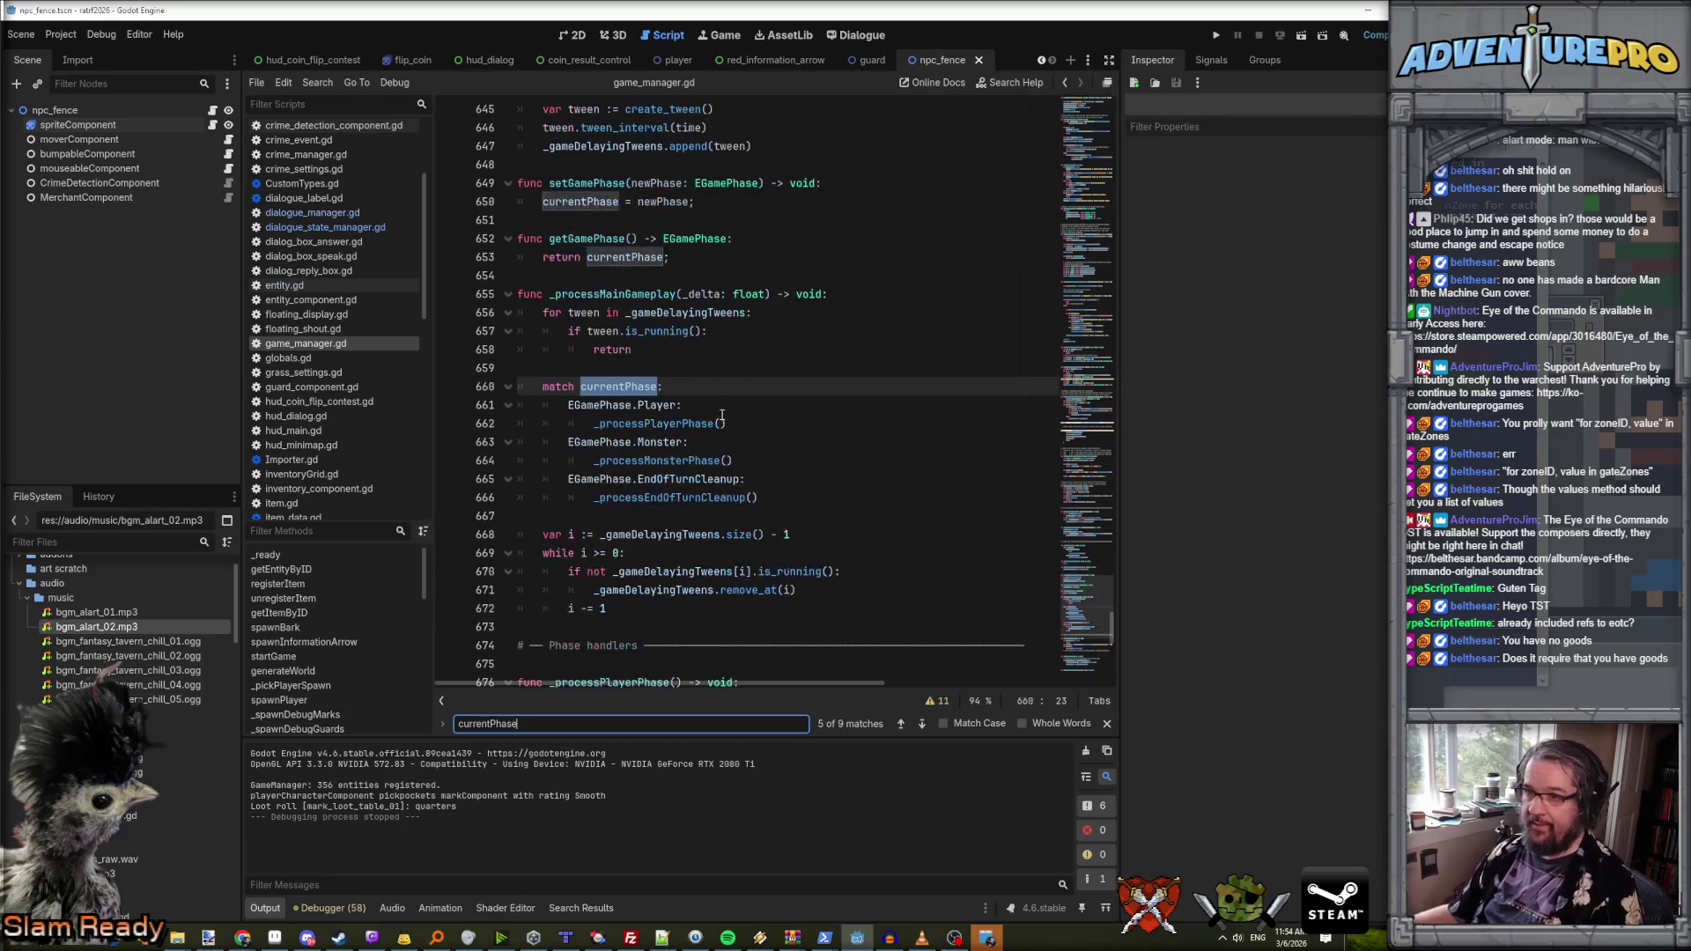
Step through the currentPhase matches past line 687 to the is_empty() condition on line 706
left_click(660, 411)
key("Down")
key("Down")
key("Down")
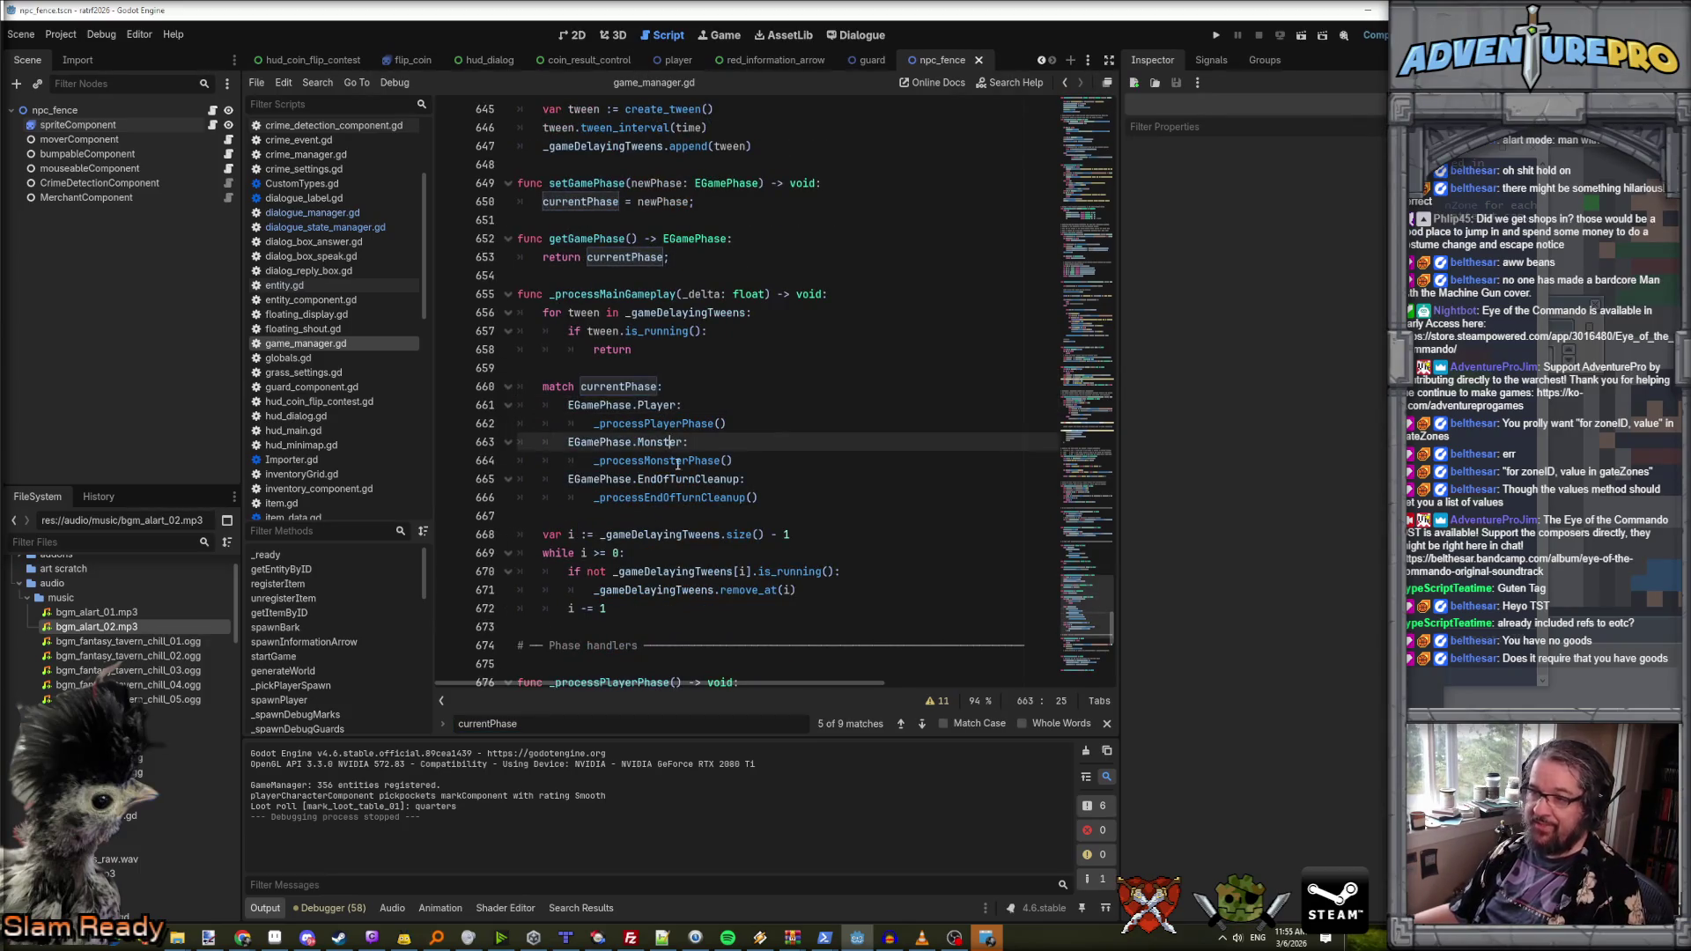
key("F3")
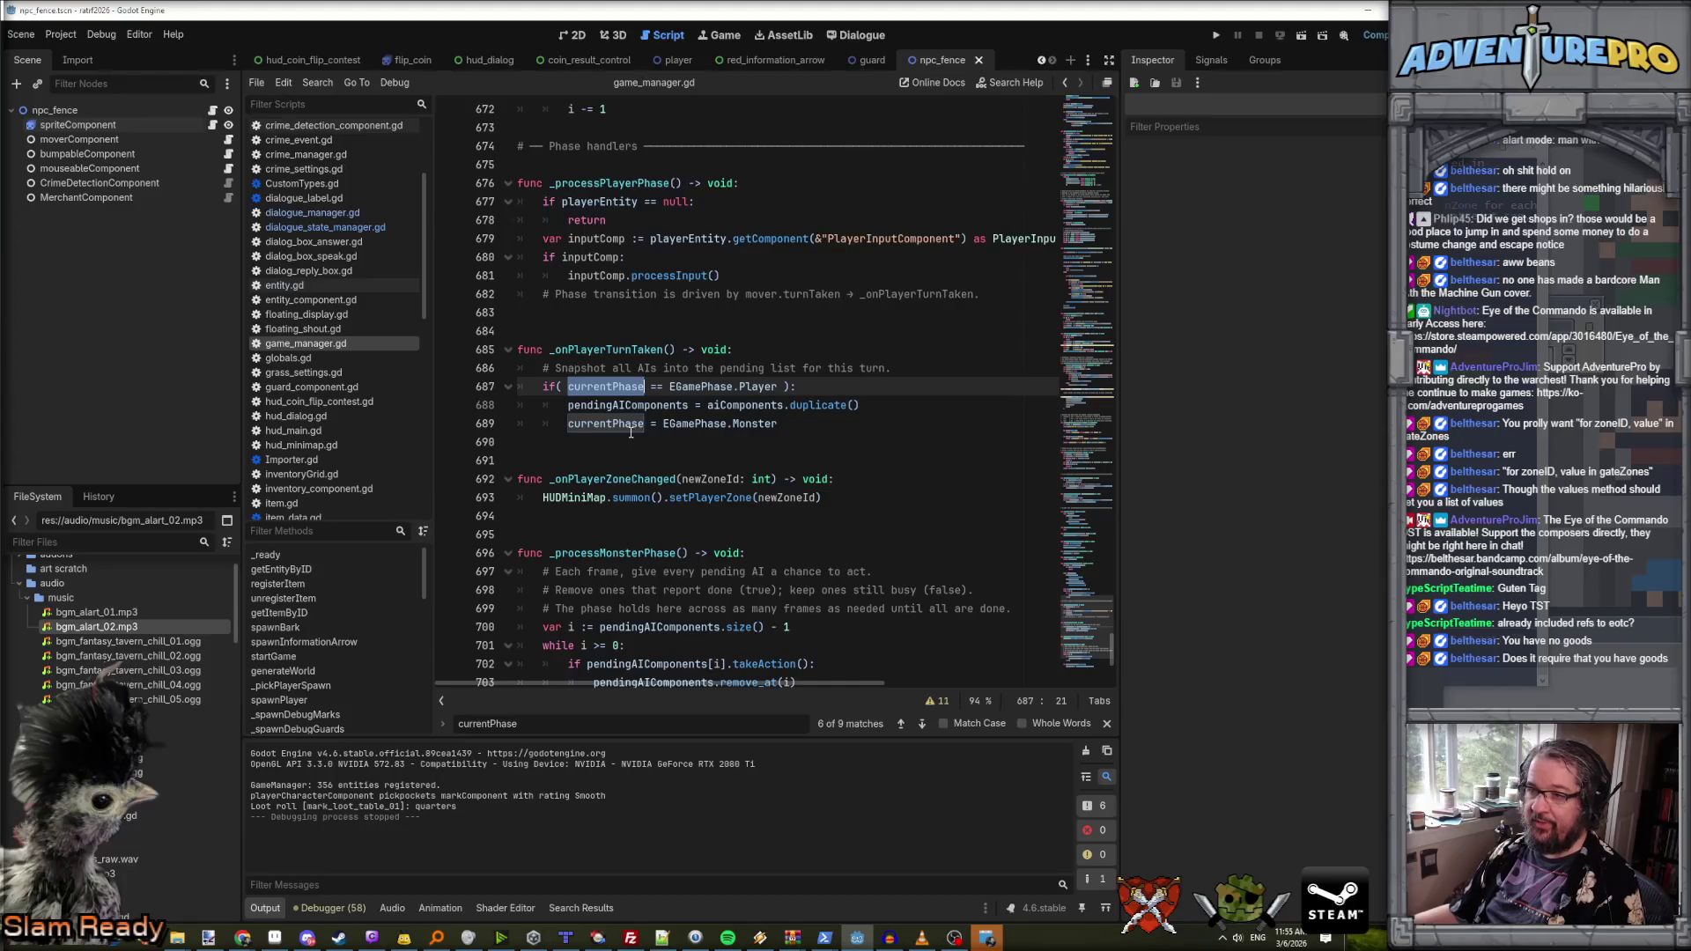
left_click(634, 388)
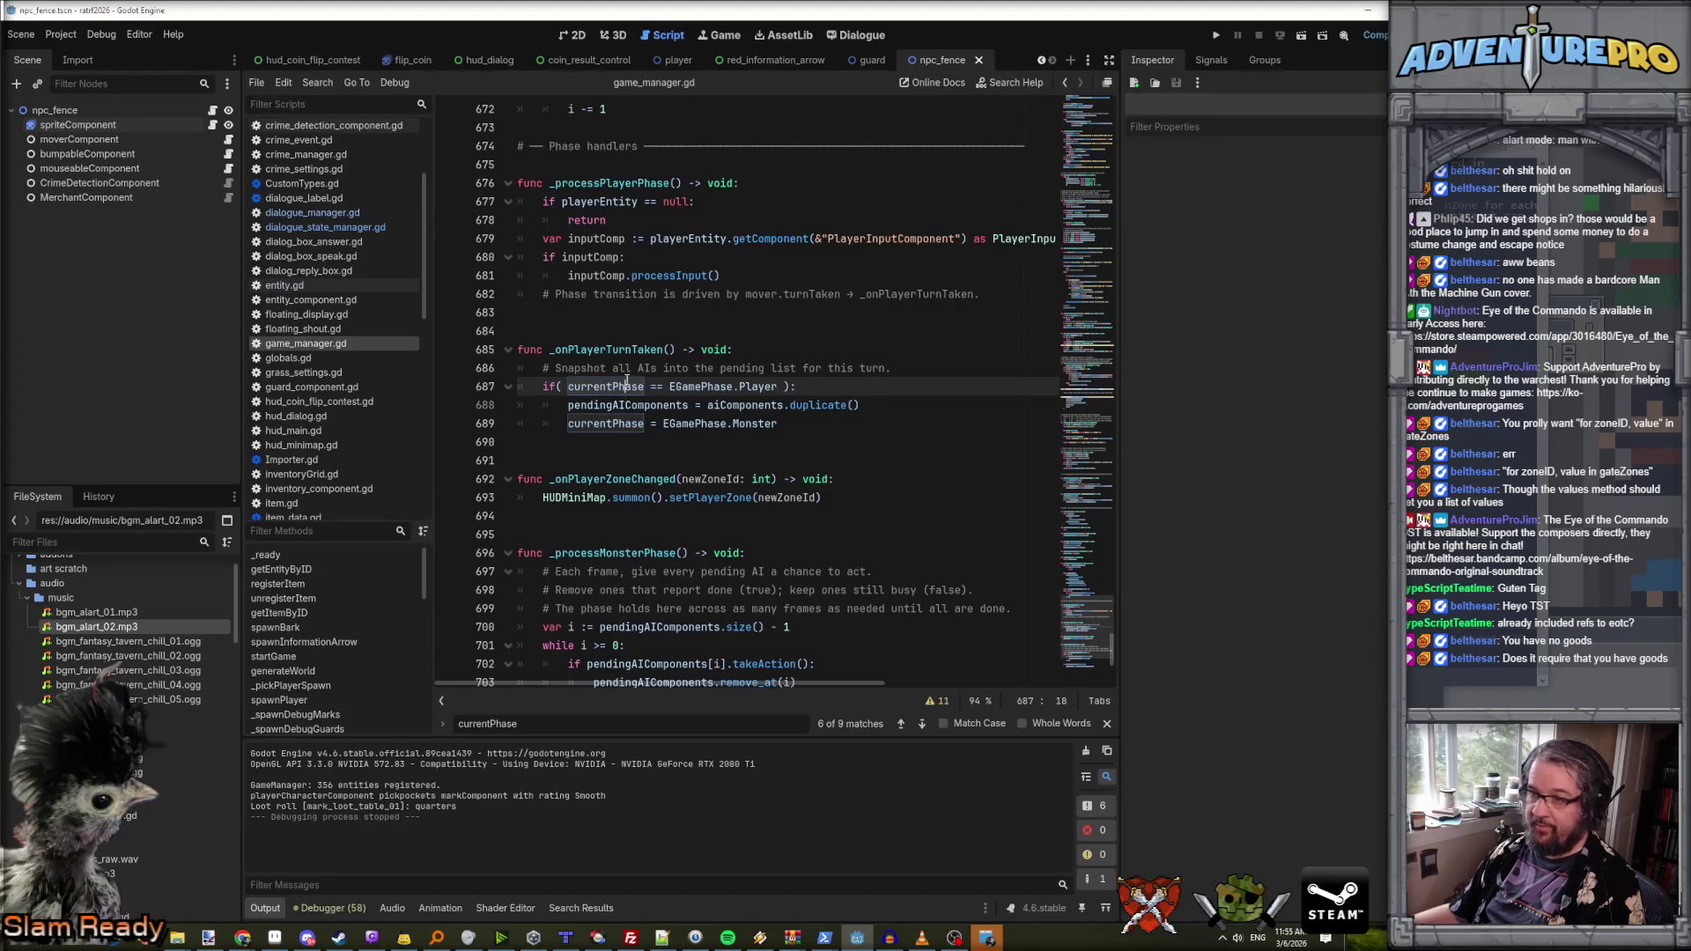
key("F3")
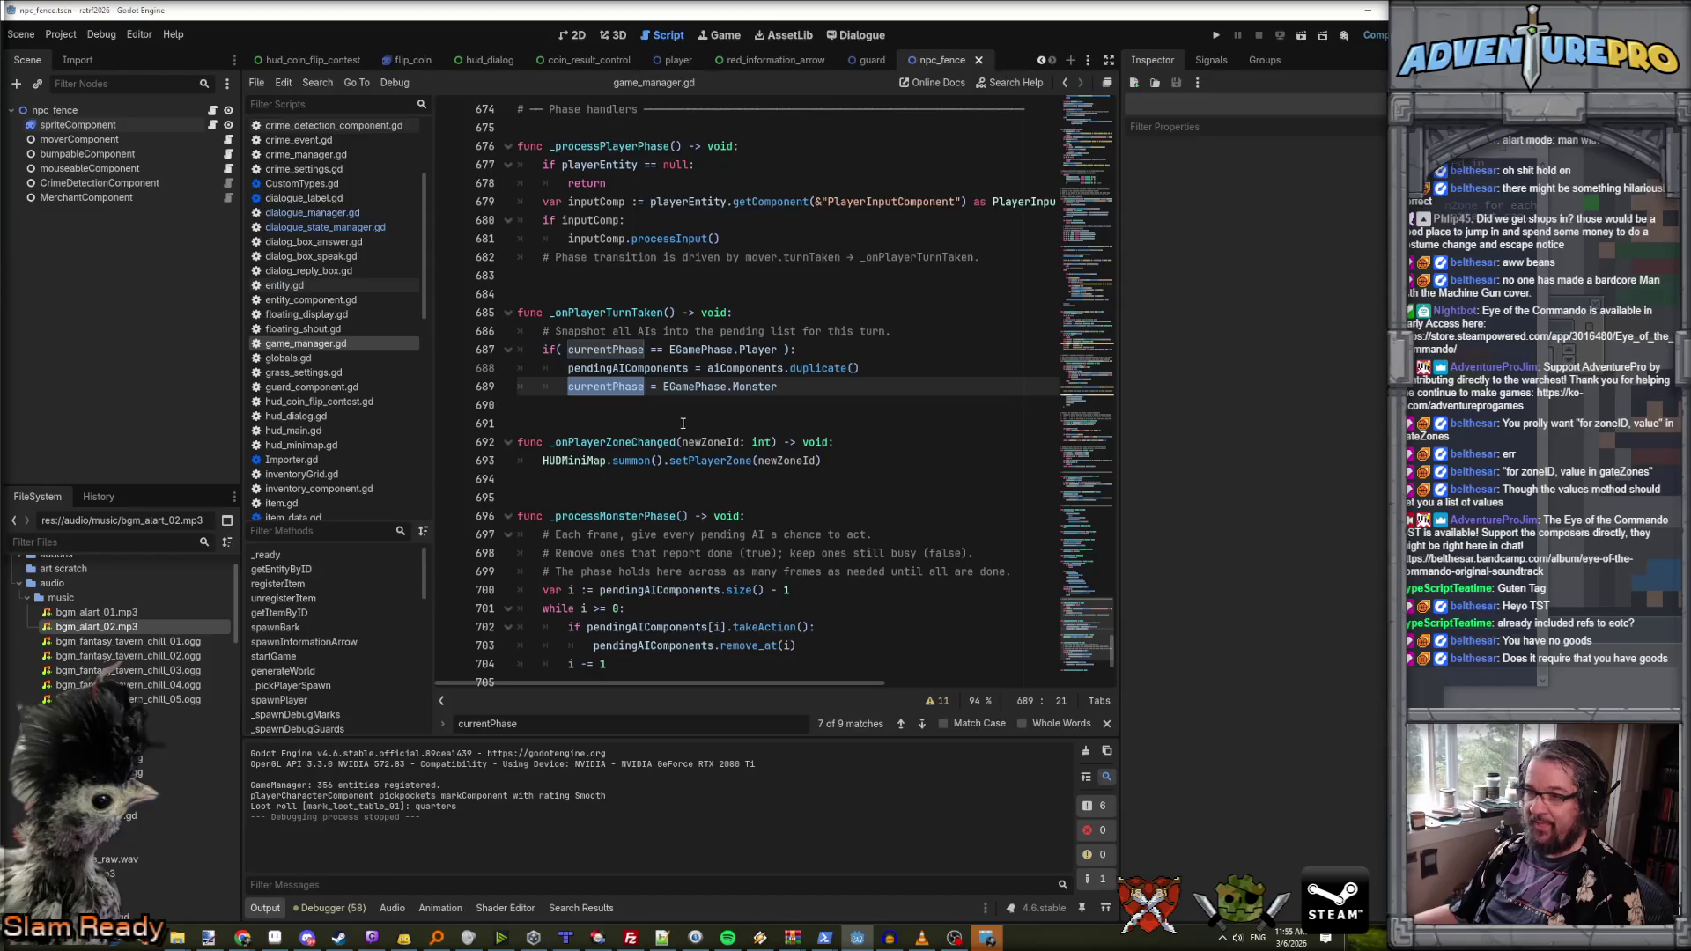
key("F3")
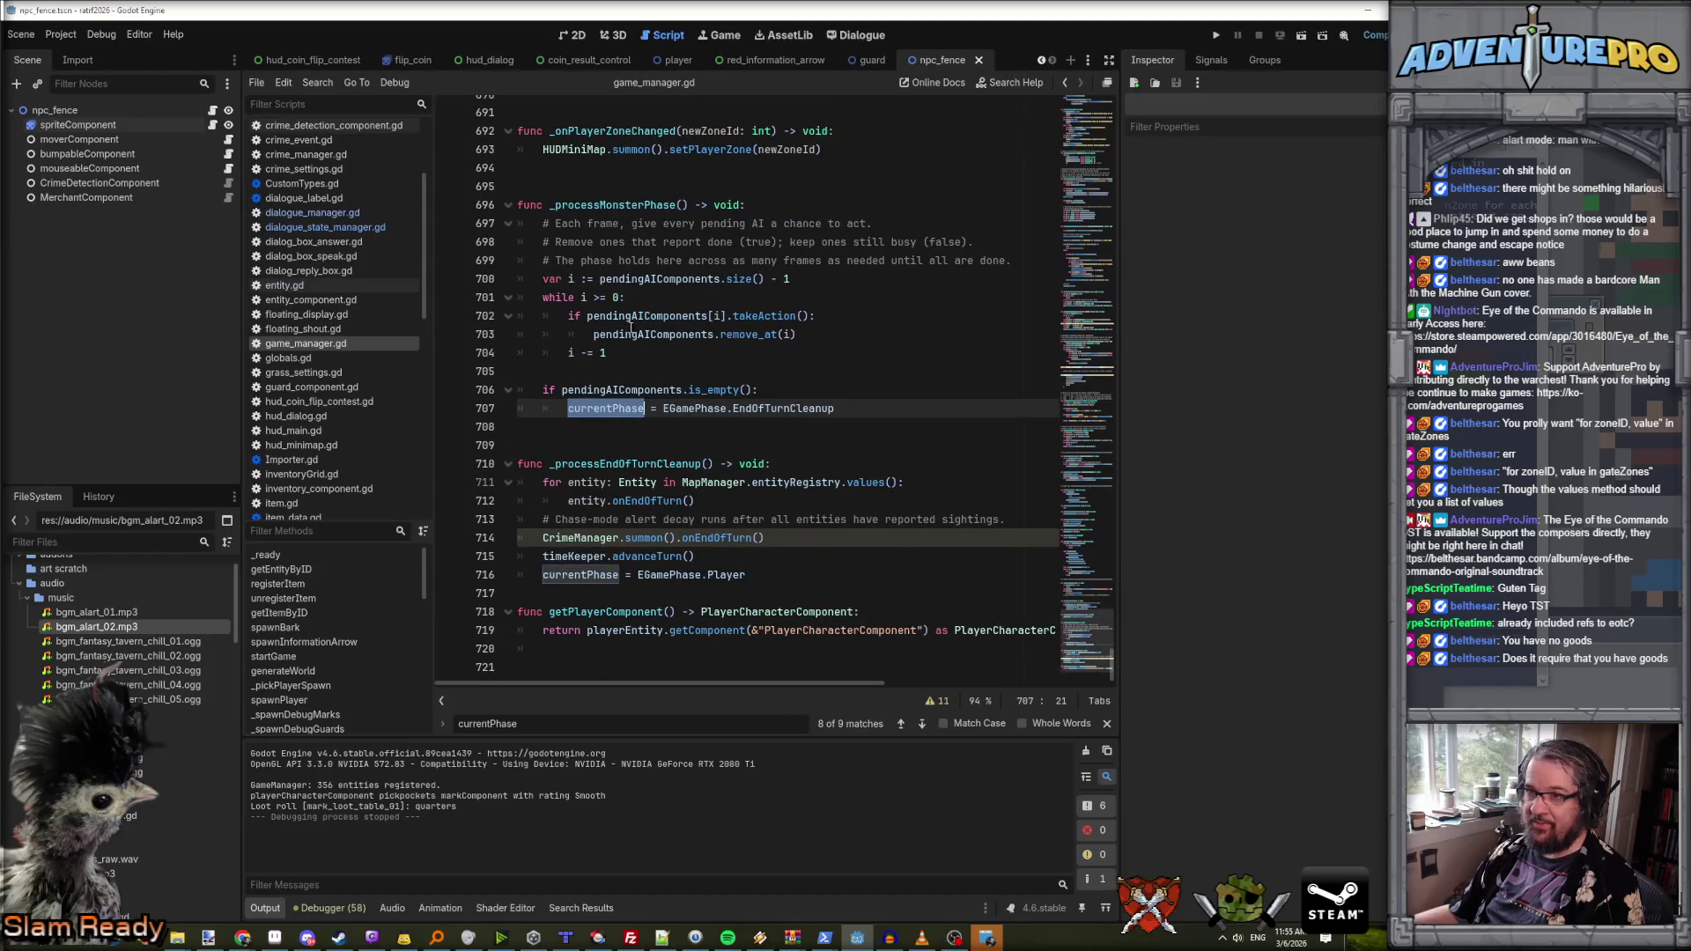
left_click(767, 410)
left_click(647, 410)
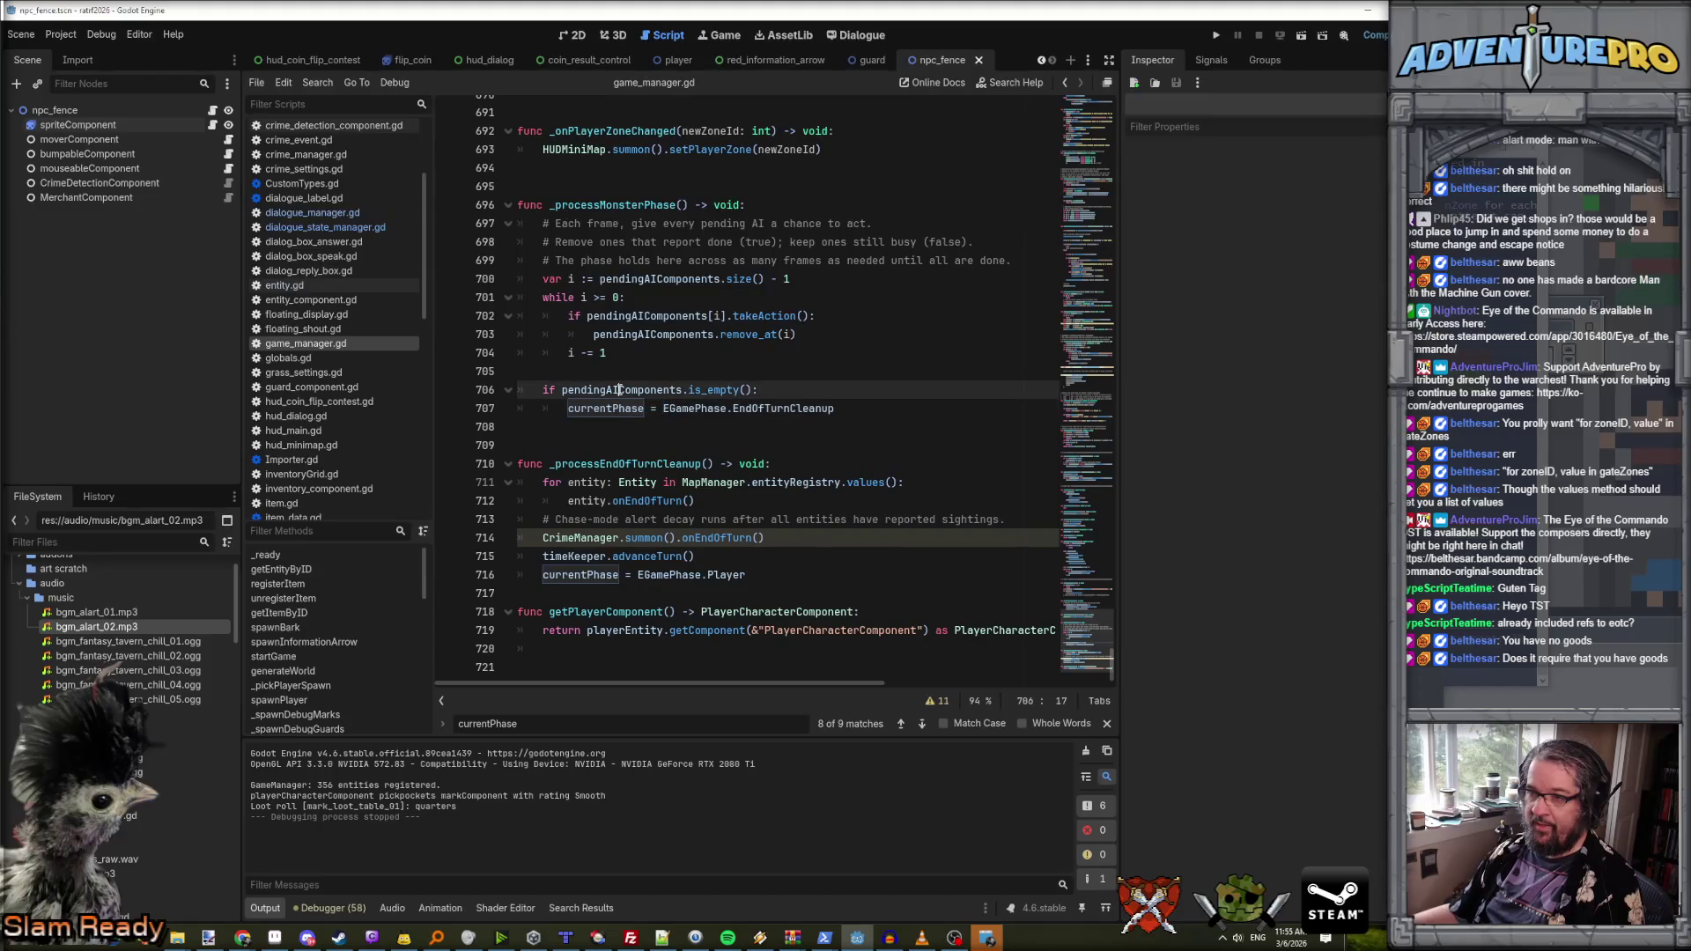
left_click(784, 397)
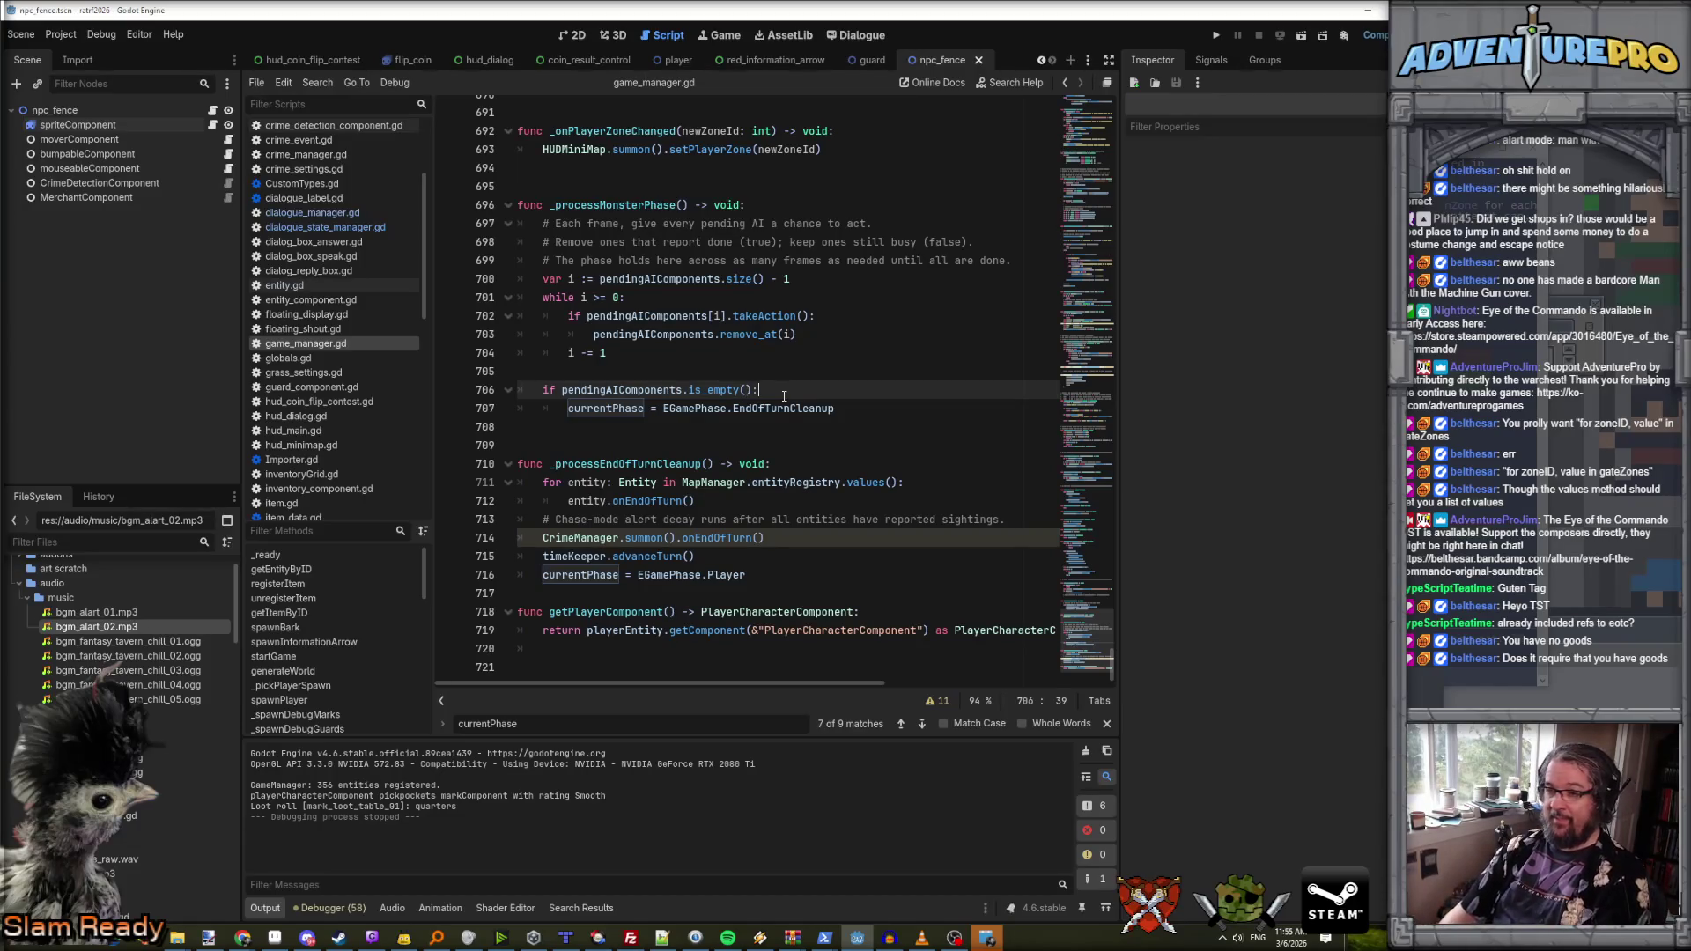
Extend the line 706 condition with 'and currentPhase == EGamePhase.Monster'
key("BackSpace")
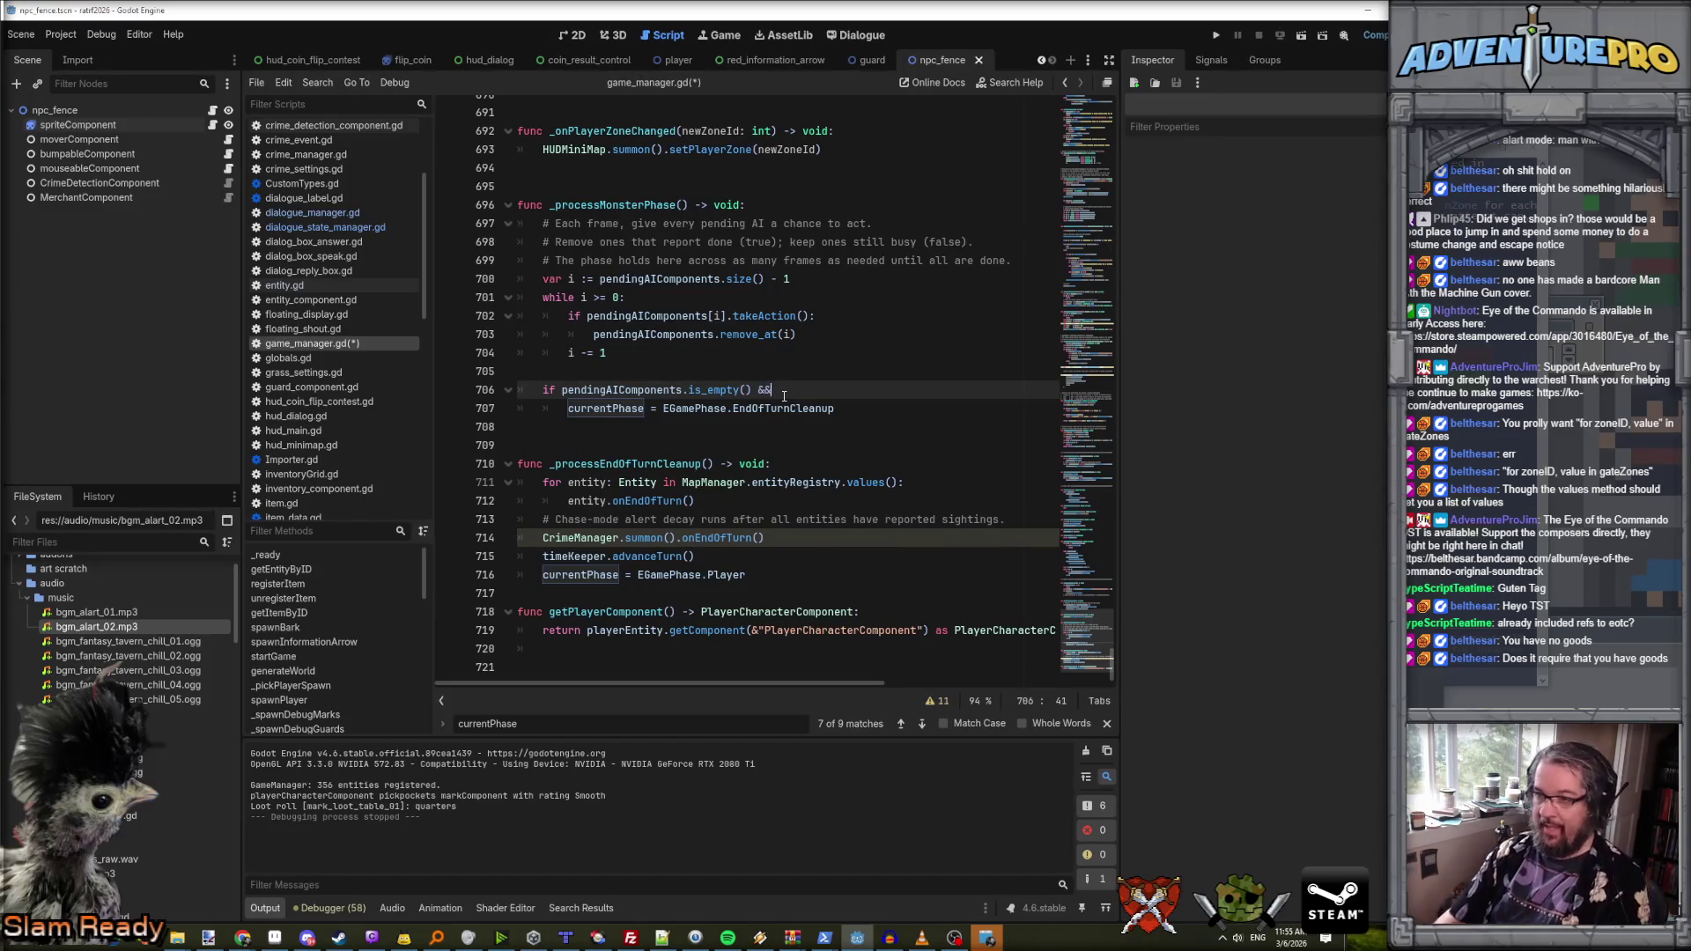
key("BackSpace")
key("BackSpace")
type("and cu")
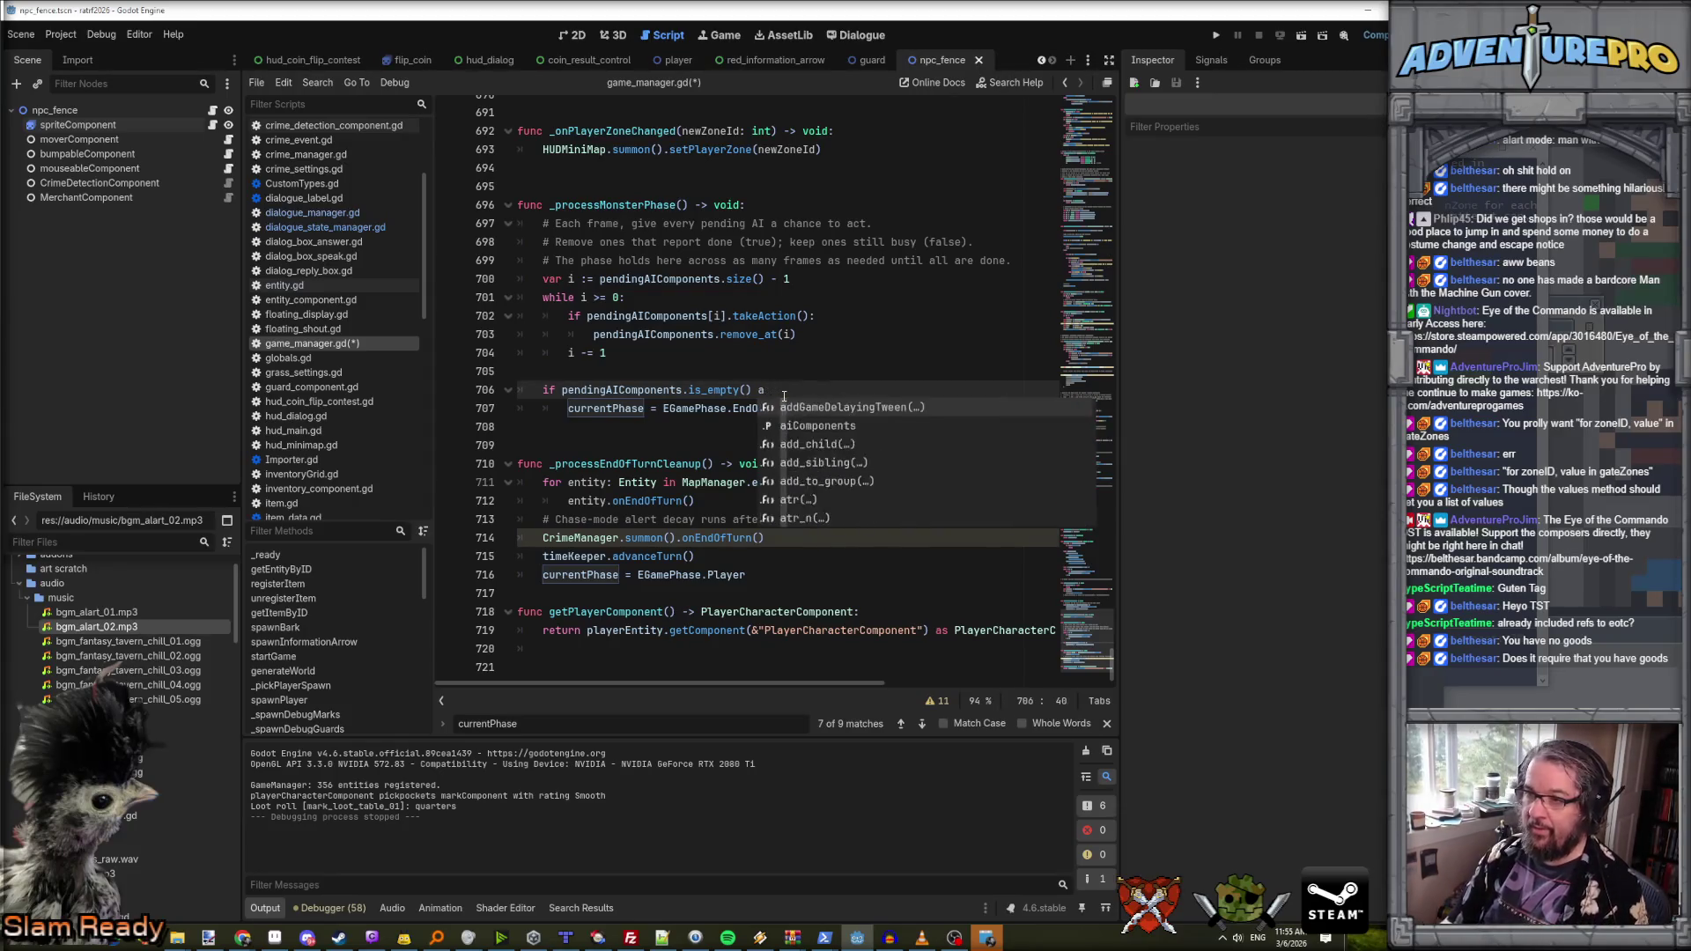
type("rrentP")
key("Escape")
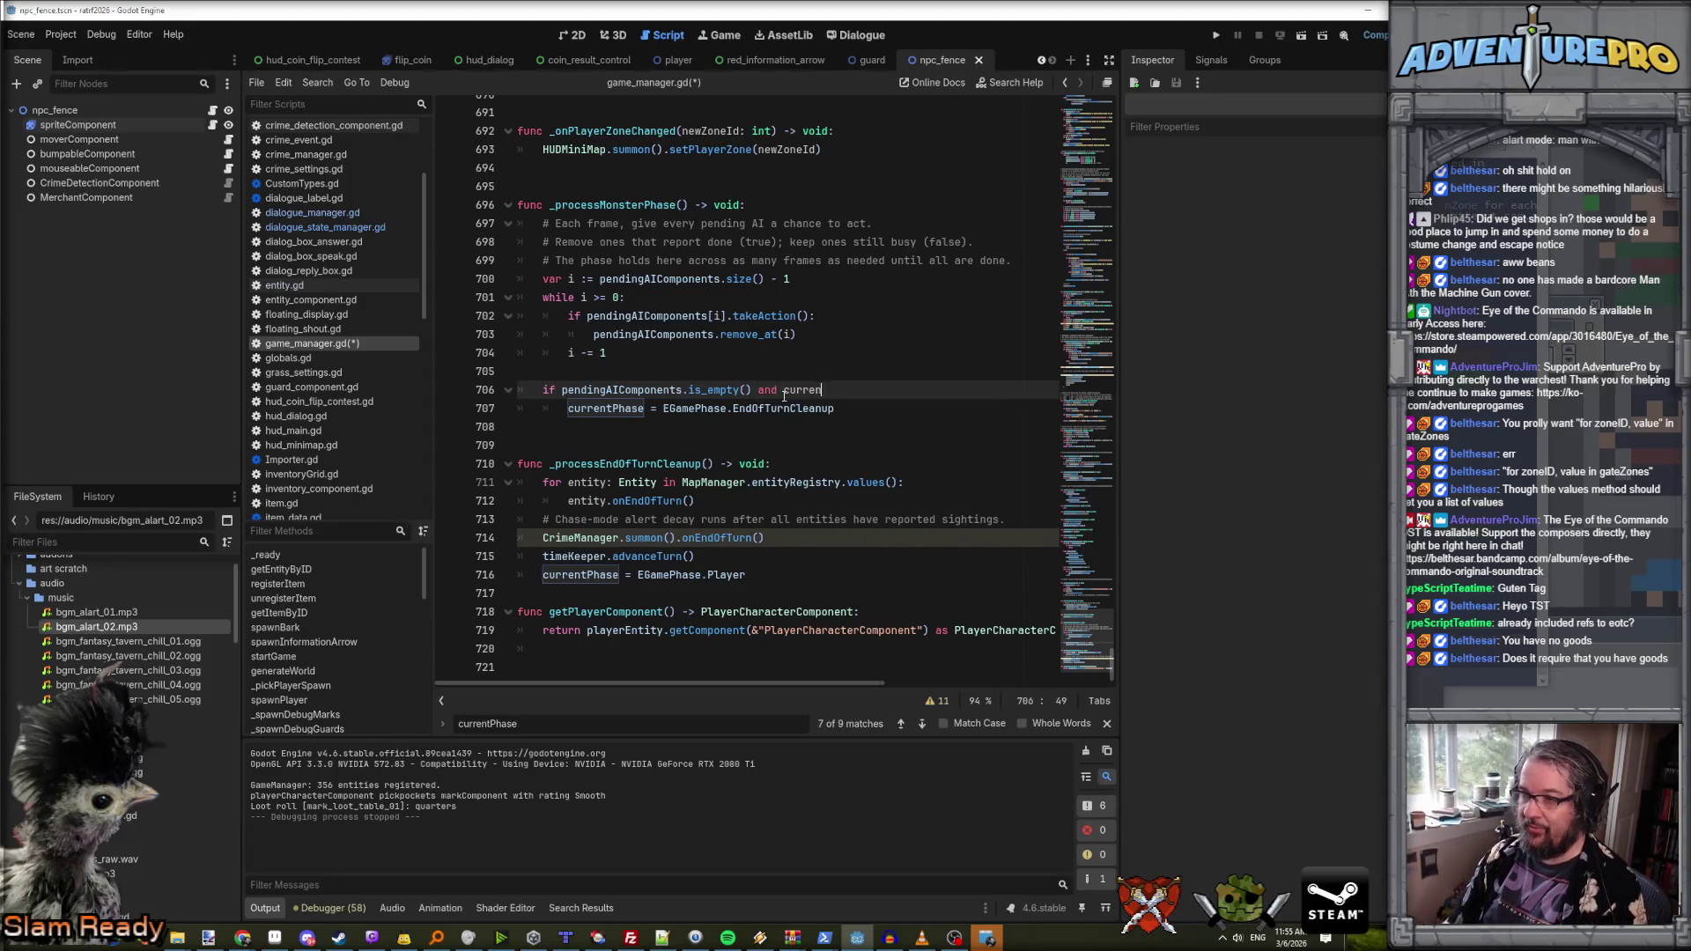
type("hase == ")
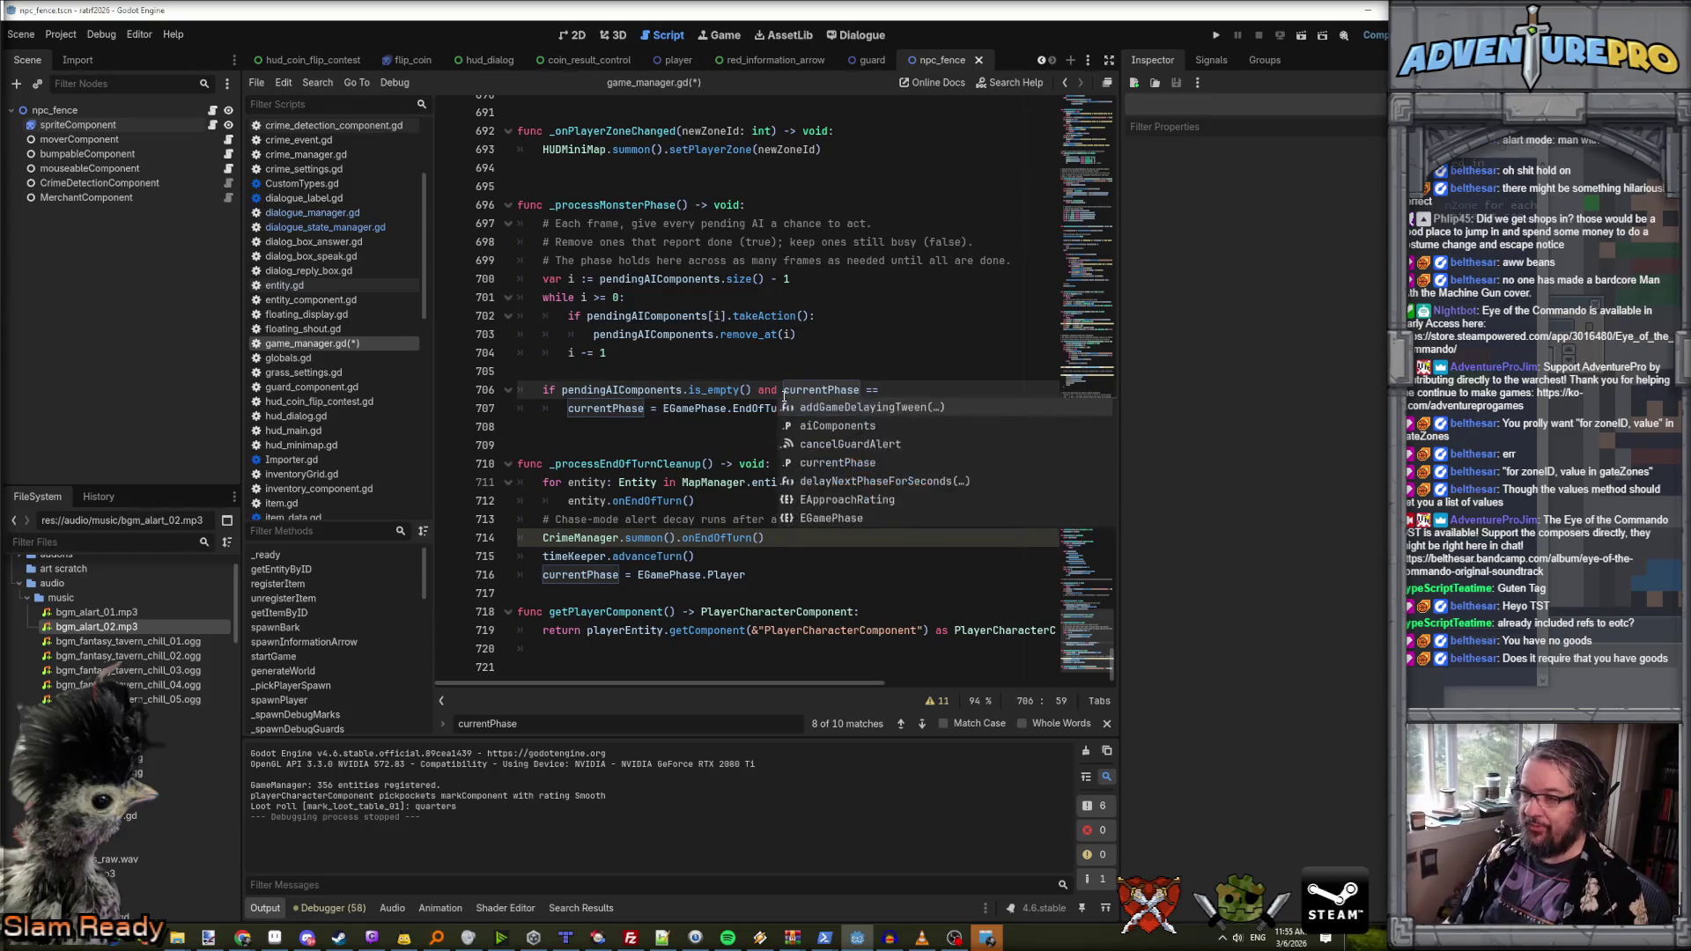
type("EGamePhase")
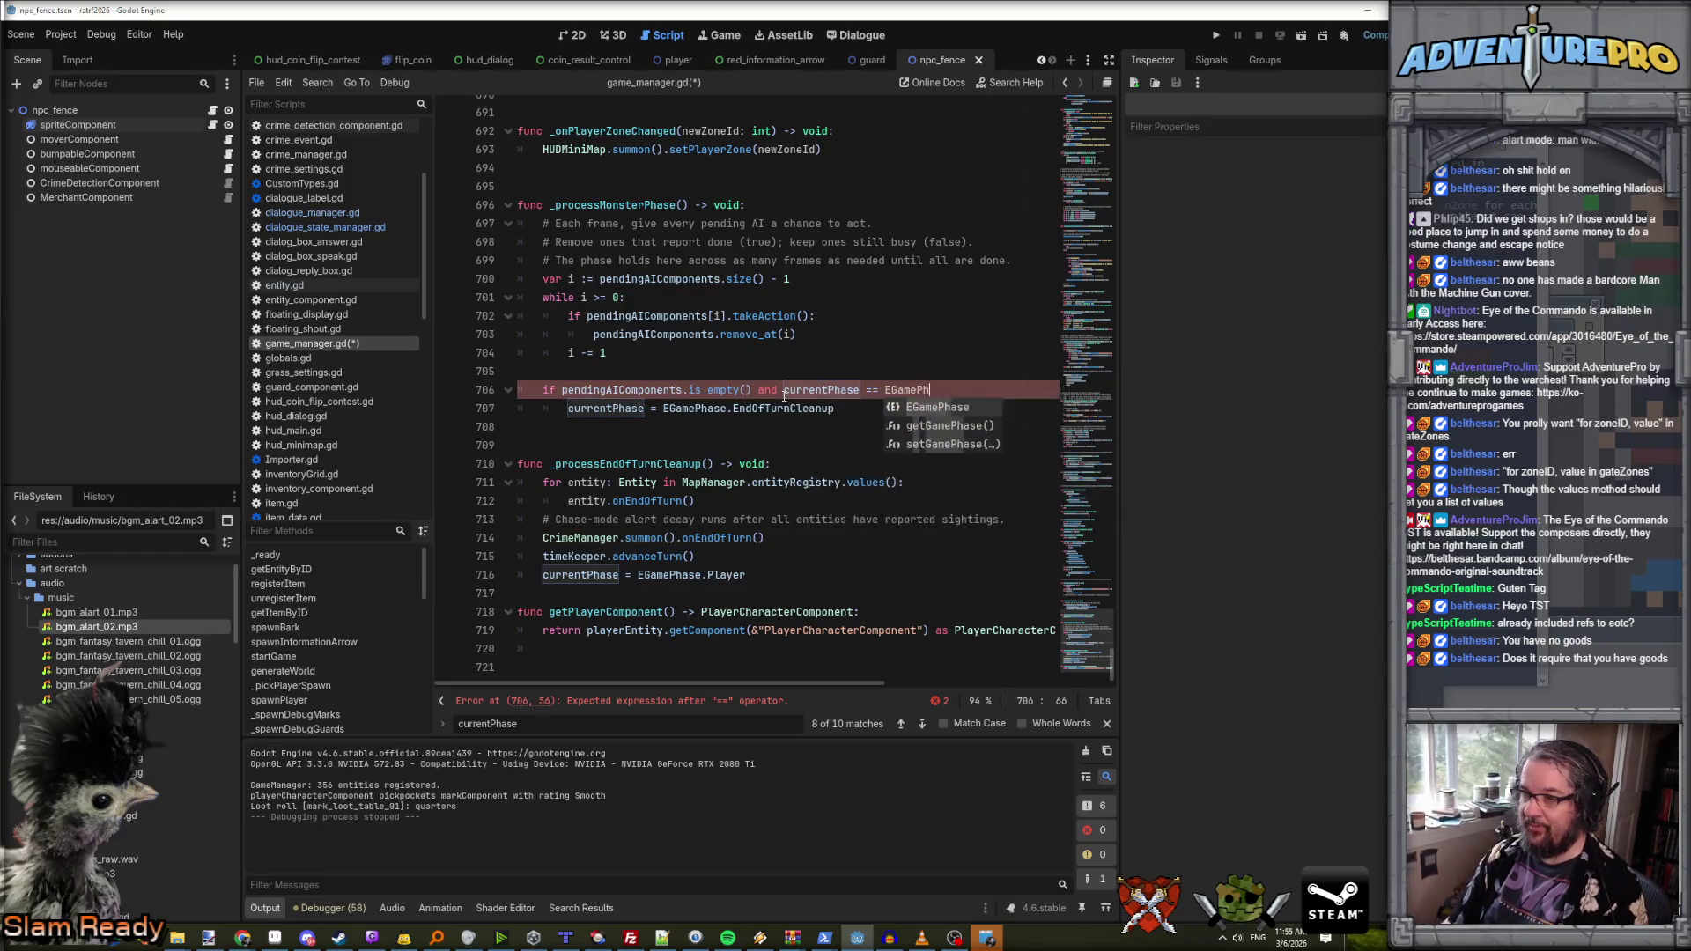
type(".Monster")
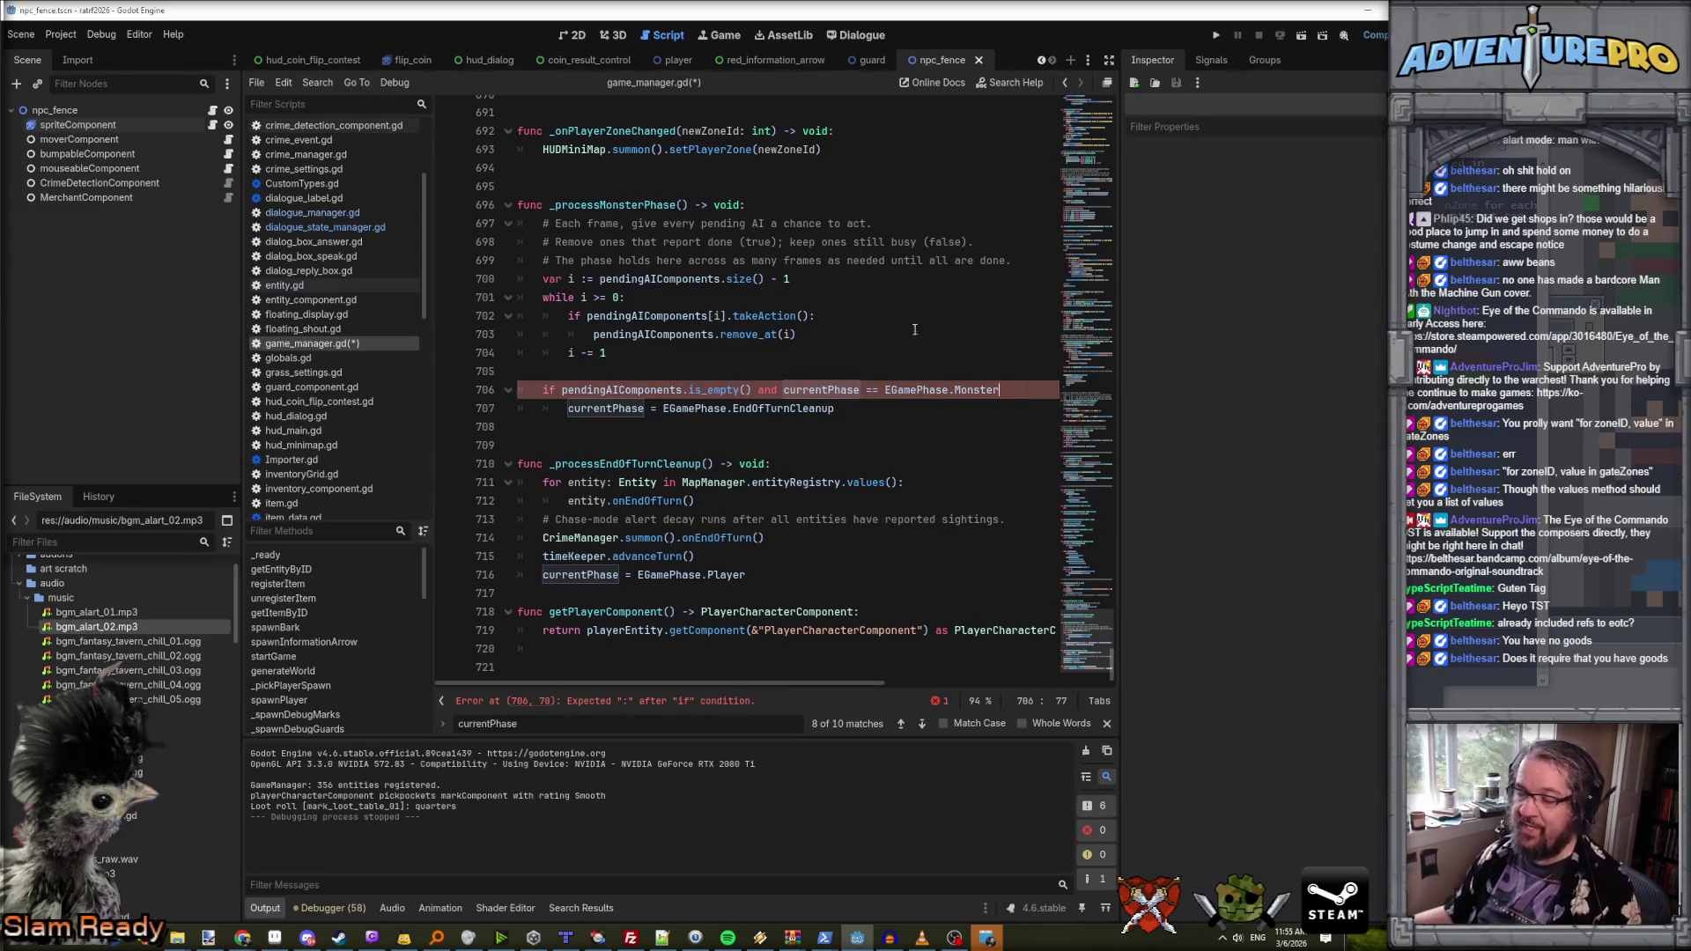
left_click(816, 390)
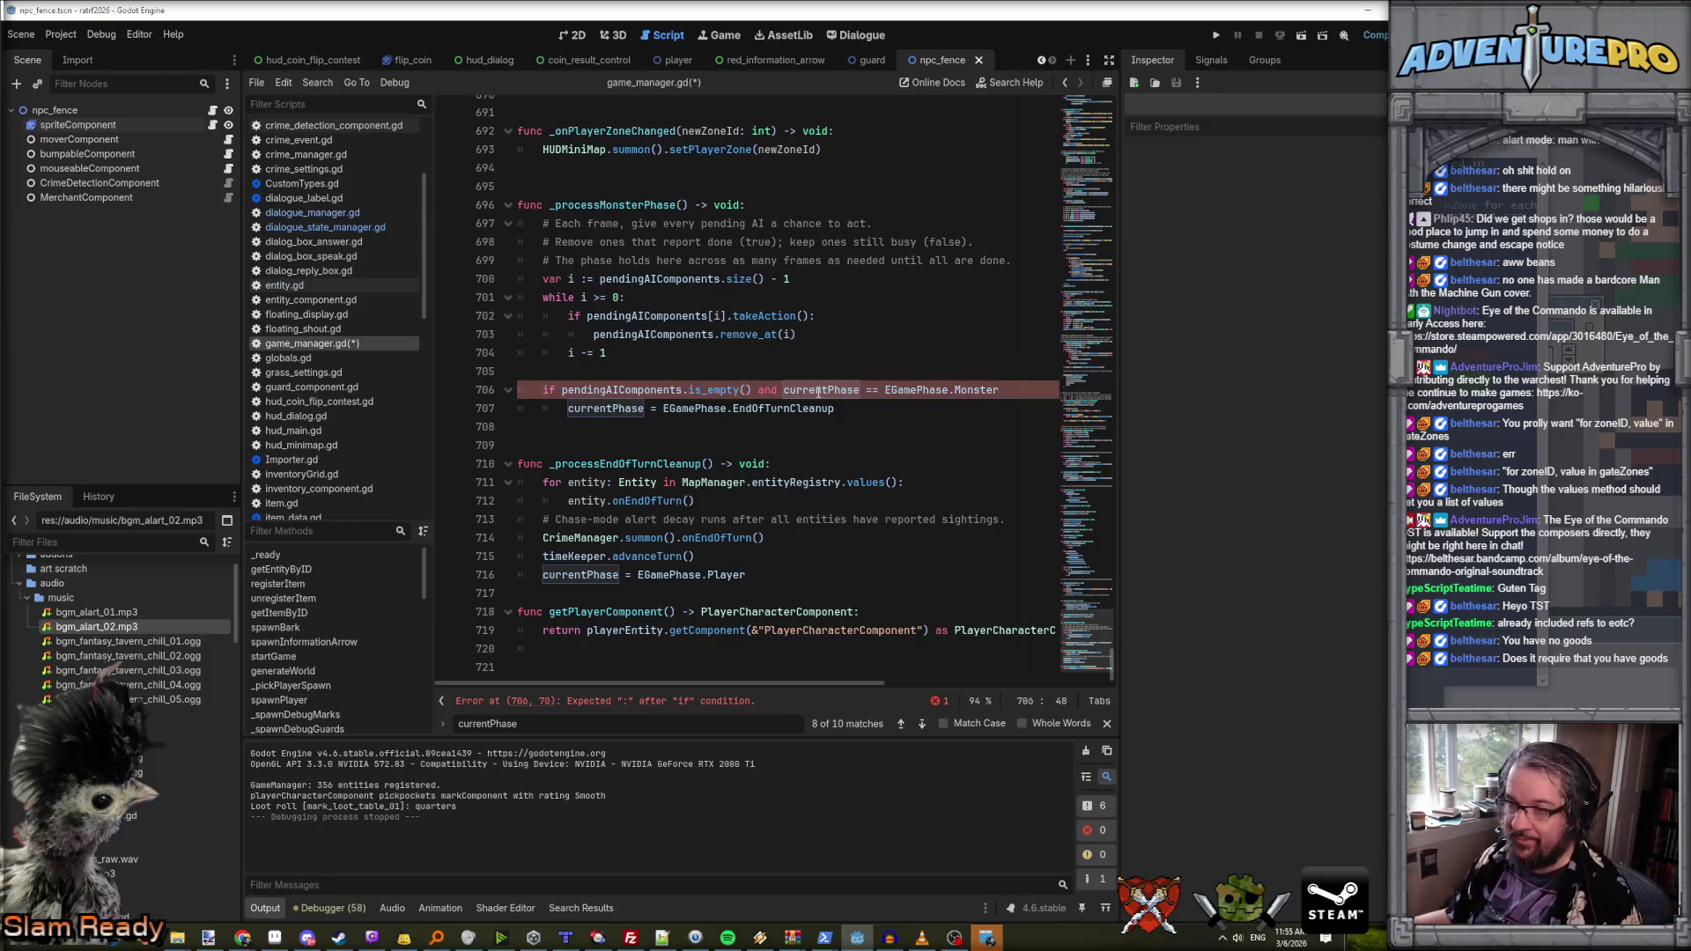
left_click(779, 397)
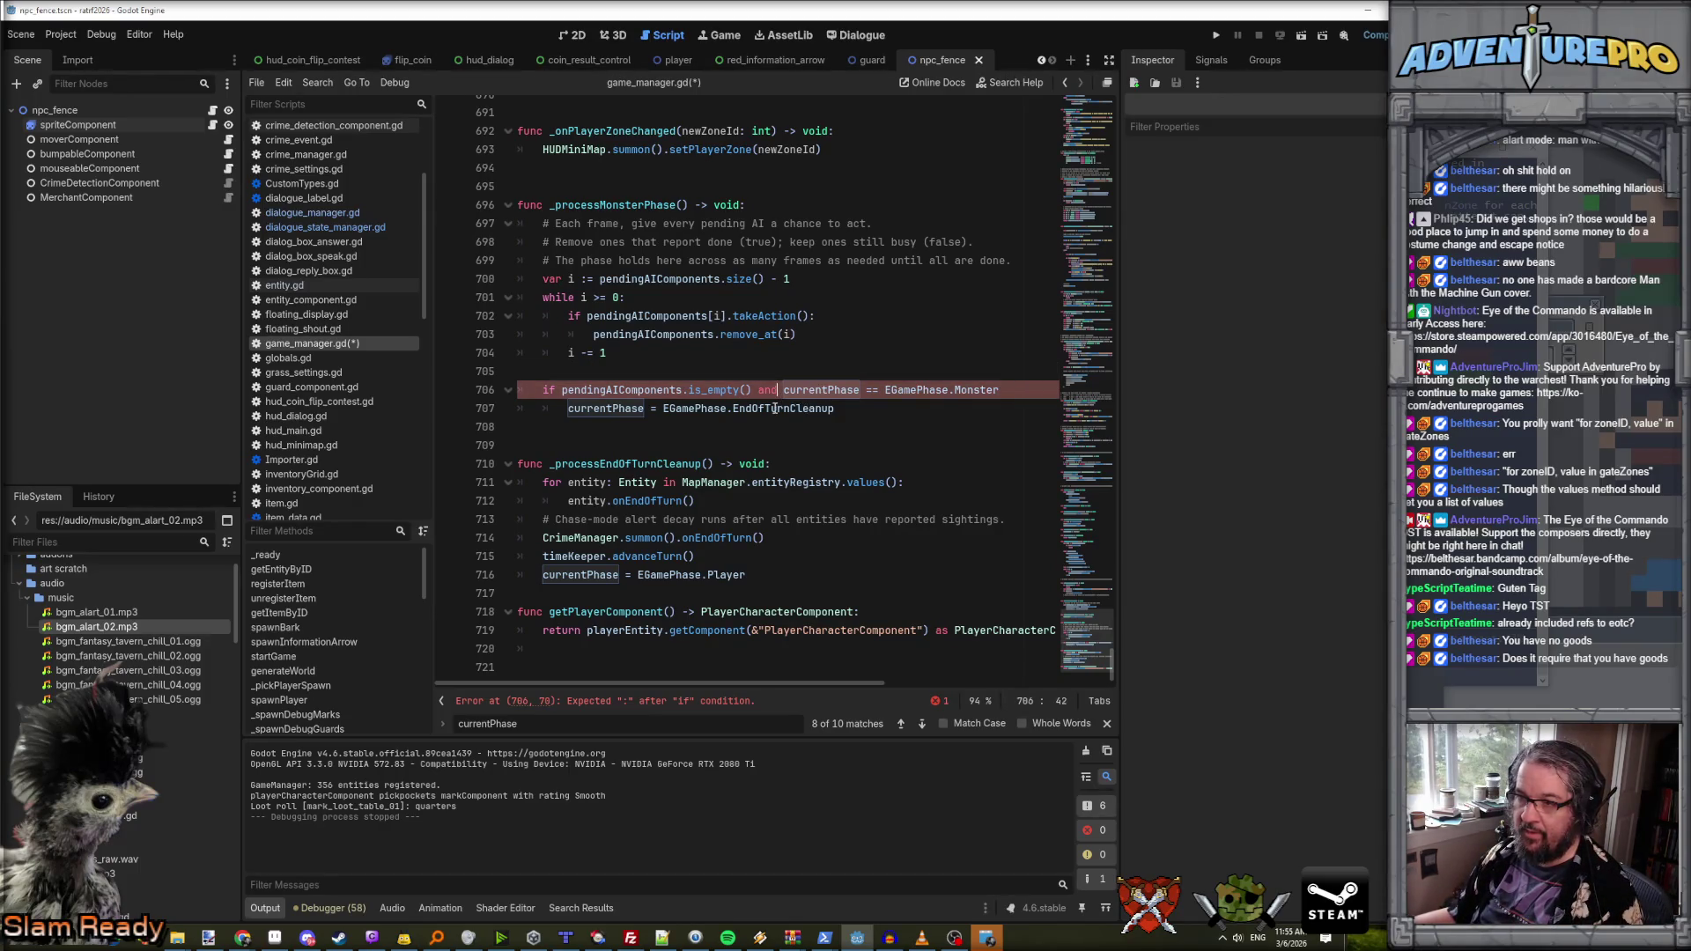
left_click(1002, 390)
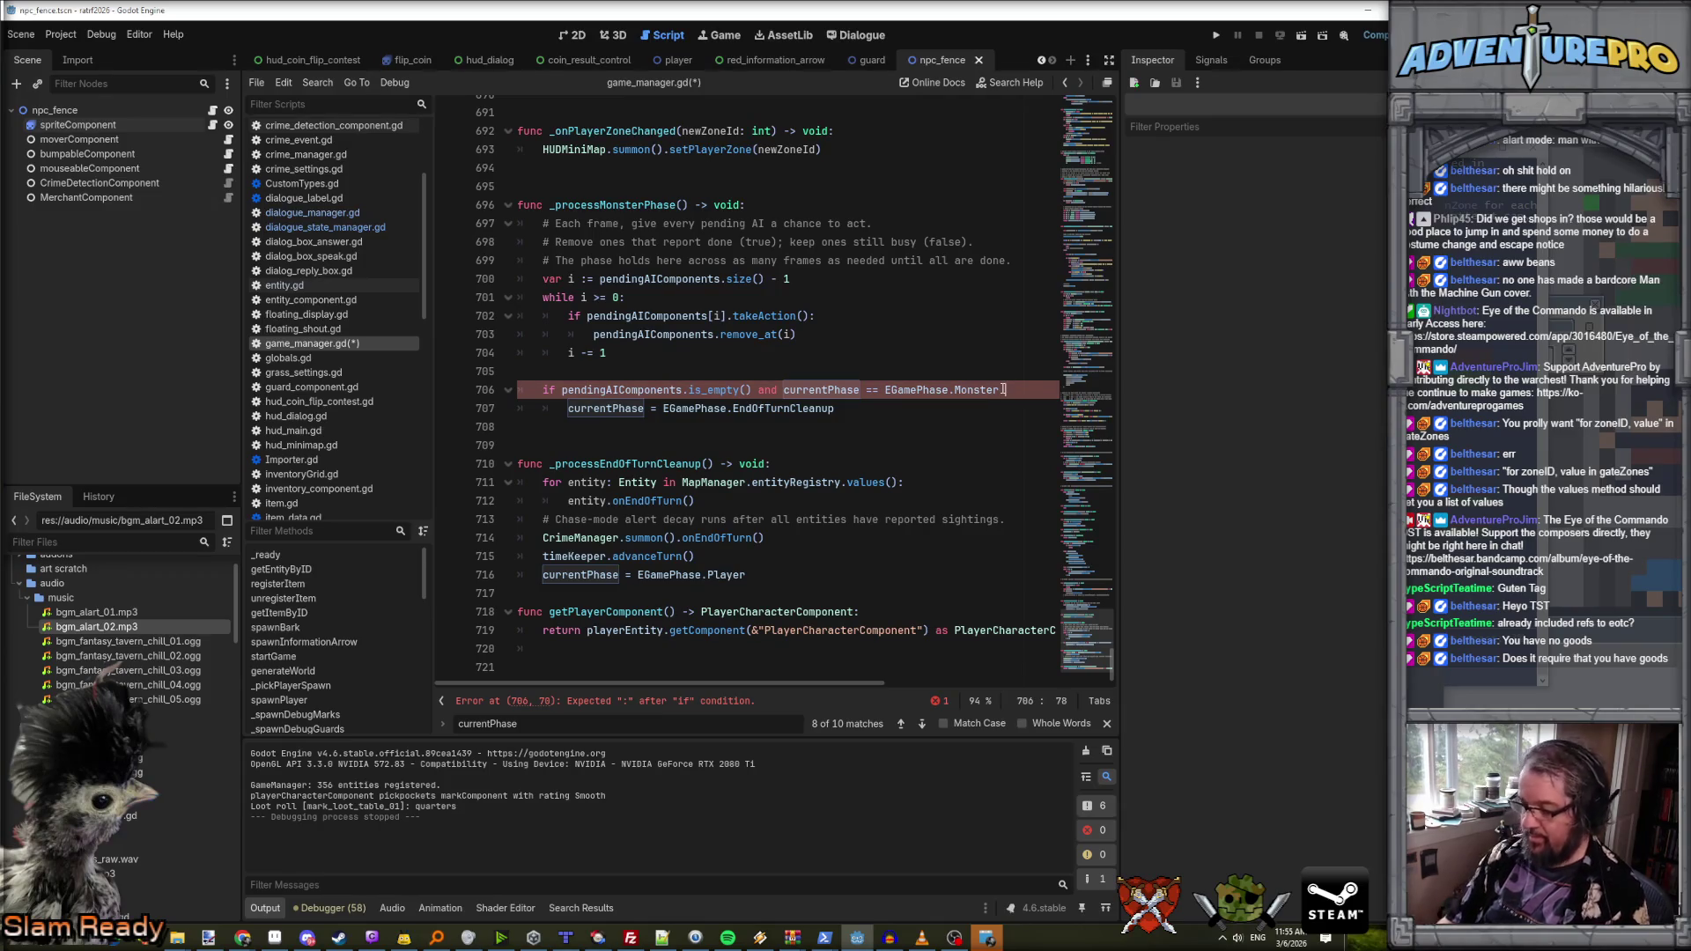
key("Up")
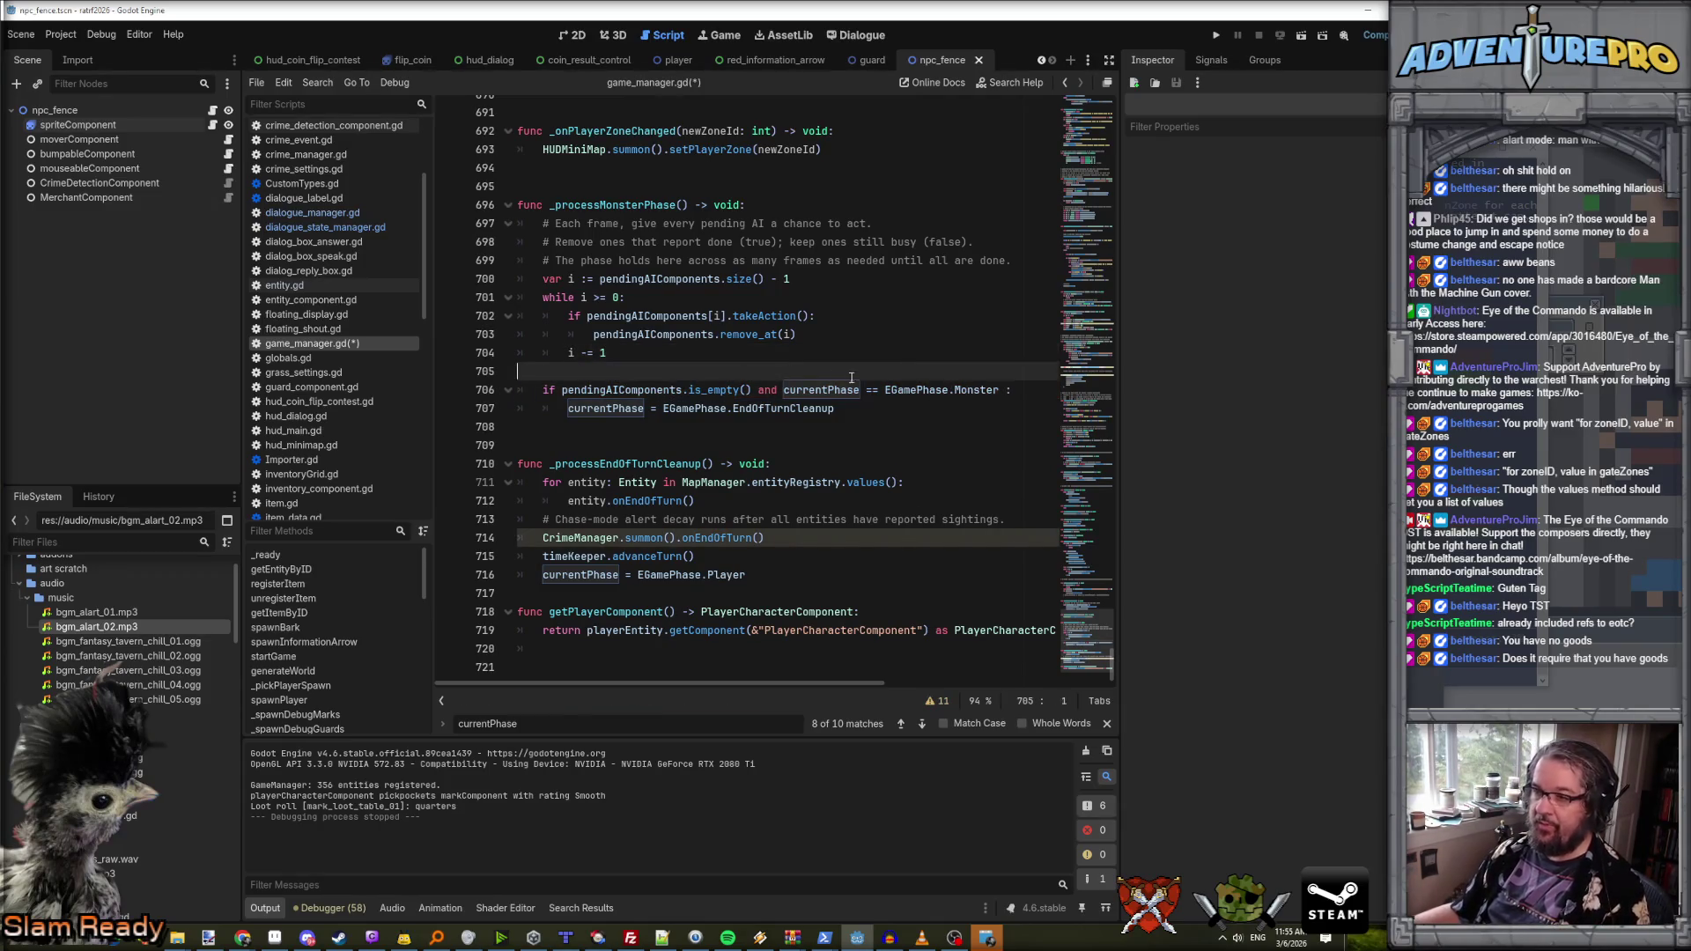
In _processEndOfTurnCleanup, nest the Player phase line under 'if currentPhase == EGamePhase.EndOfTurnCleanup:'
left_click(663, 465)
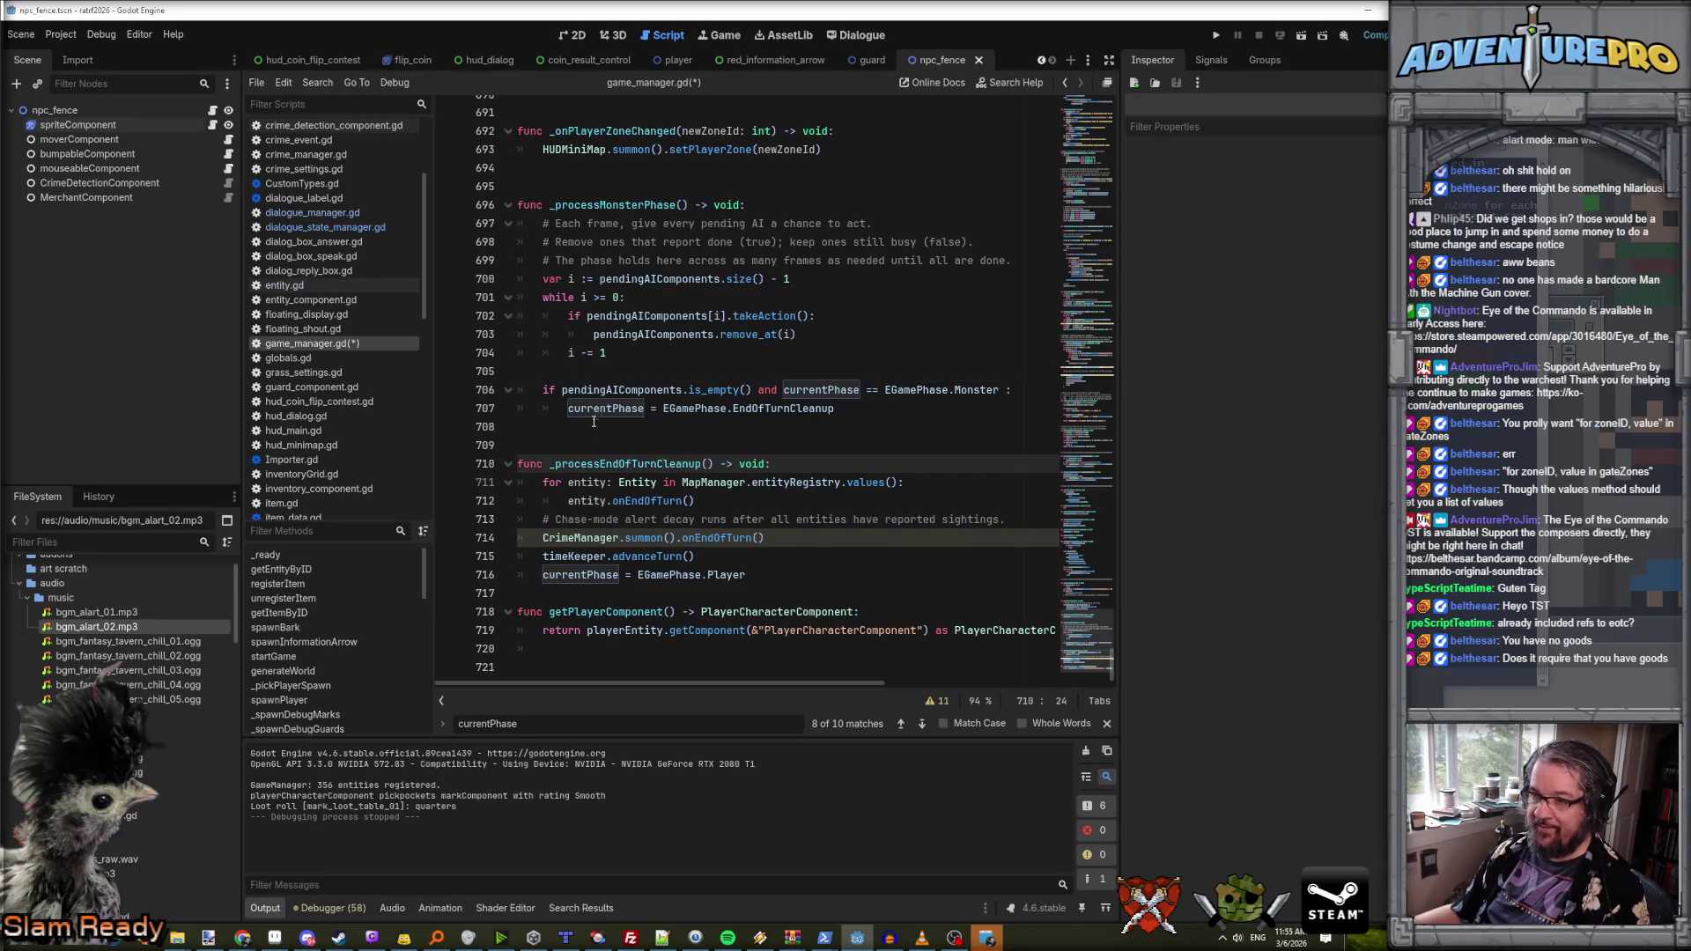
left_click(732, 556)
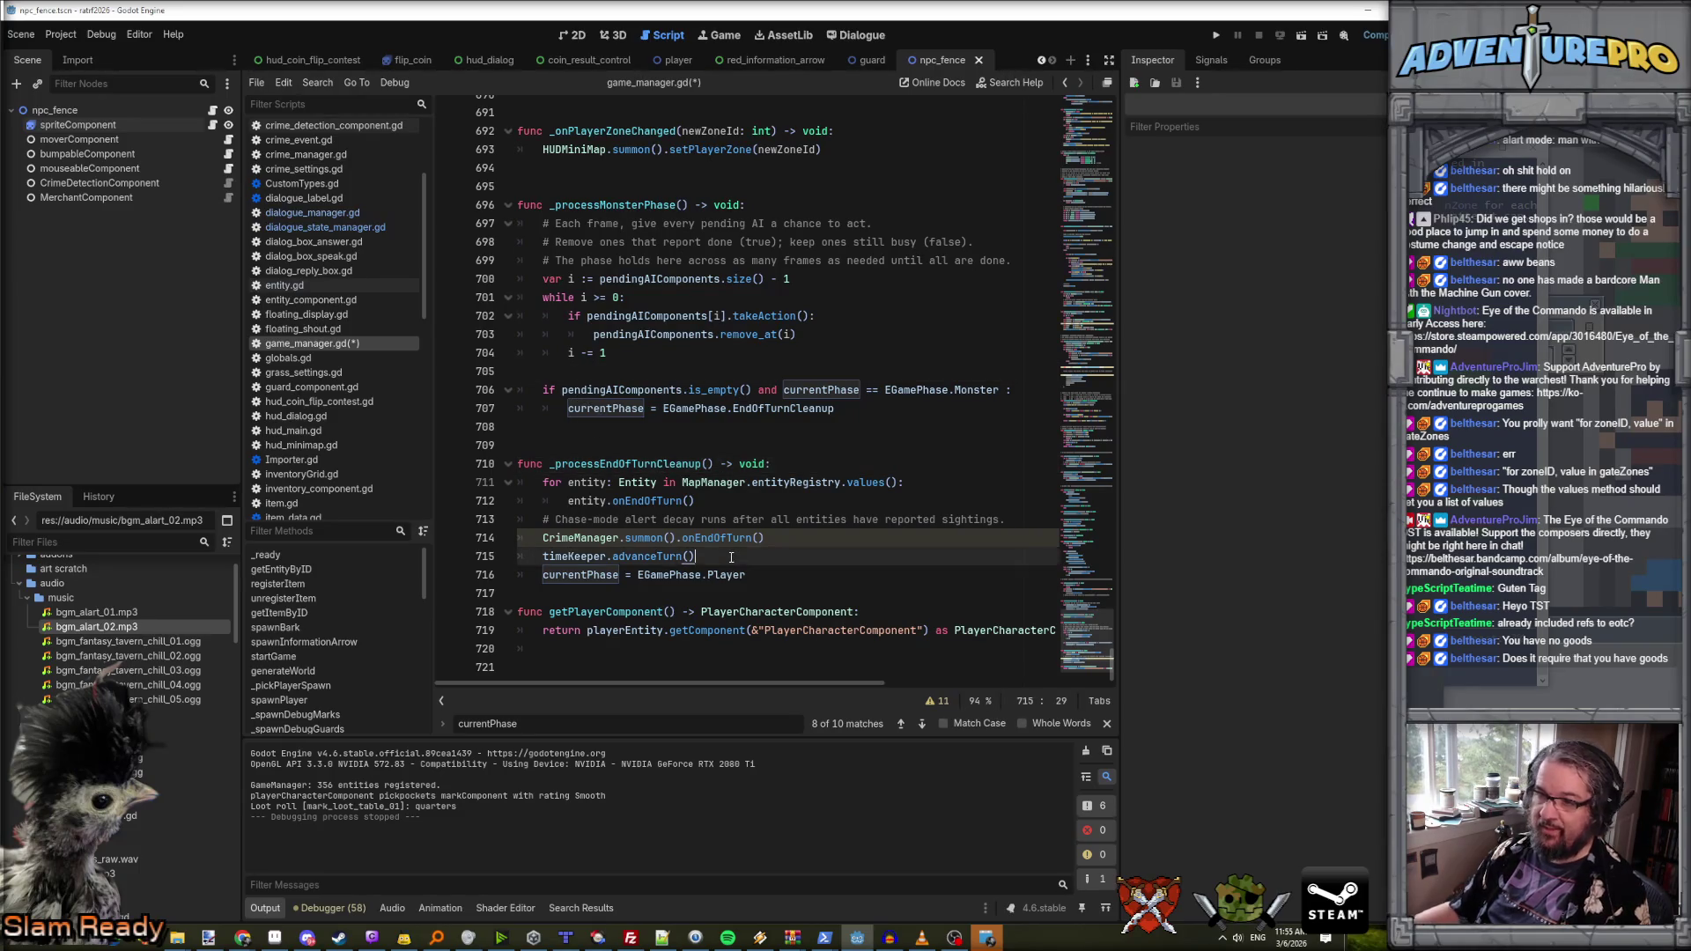
key("Return")
type("f cur")
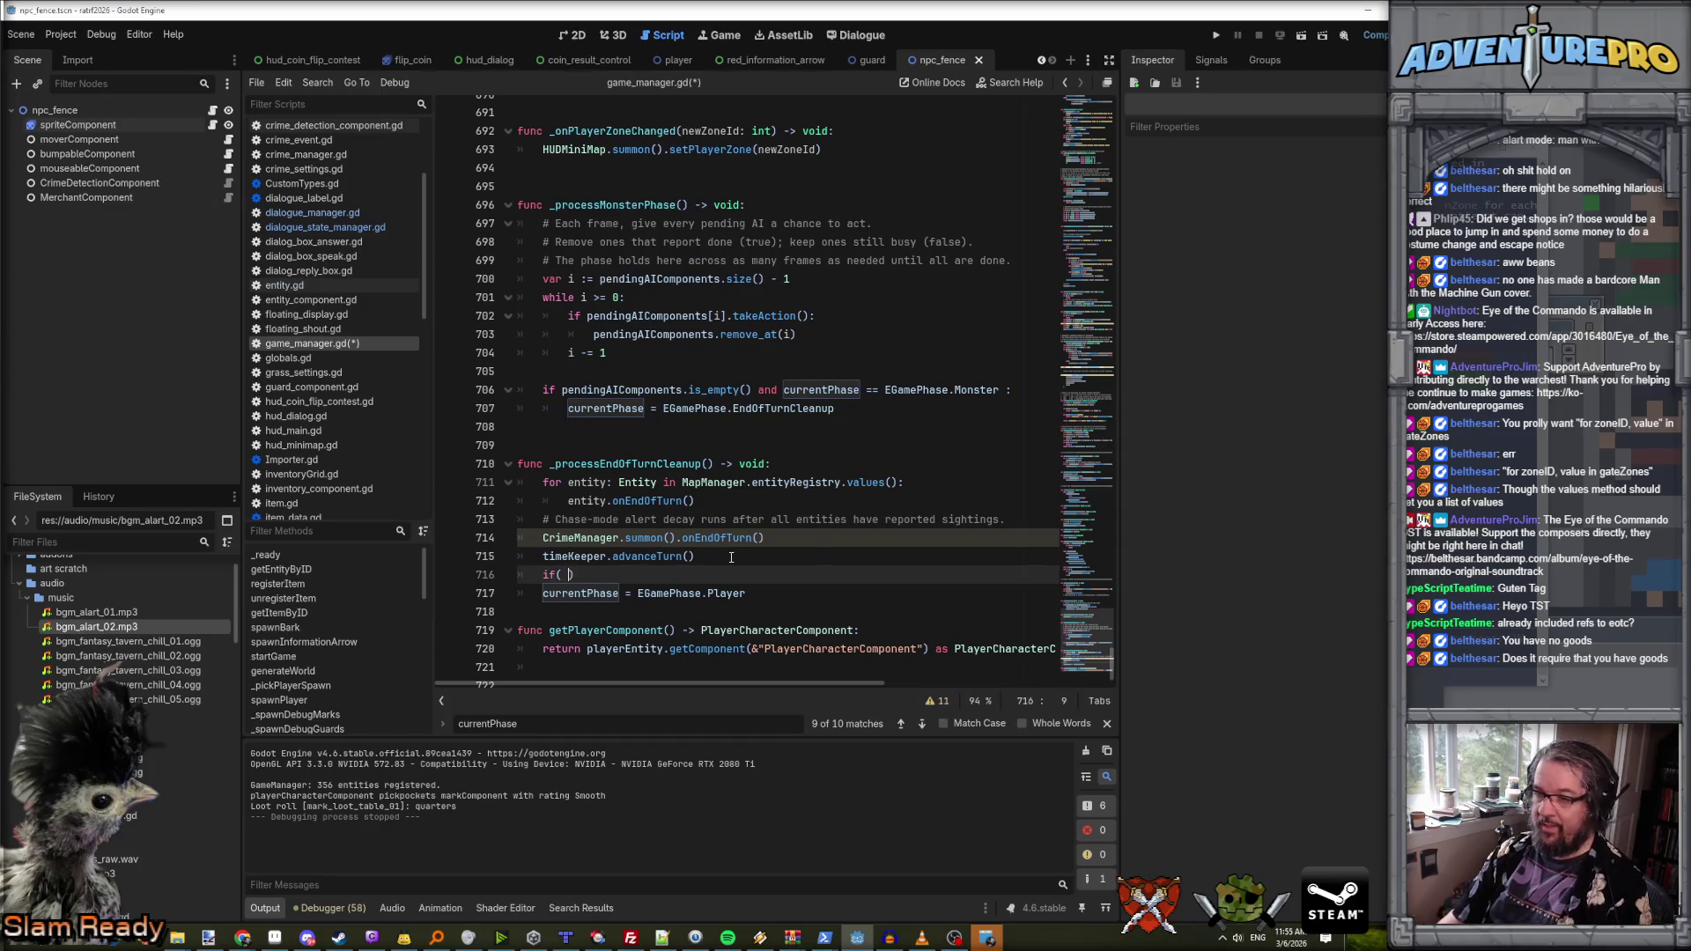
type("rentPhase == ")
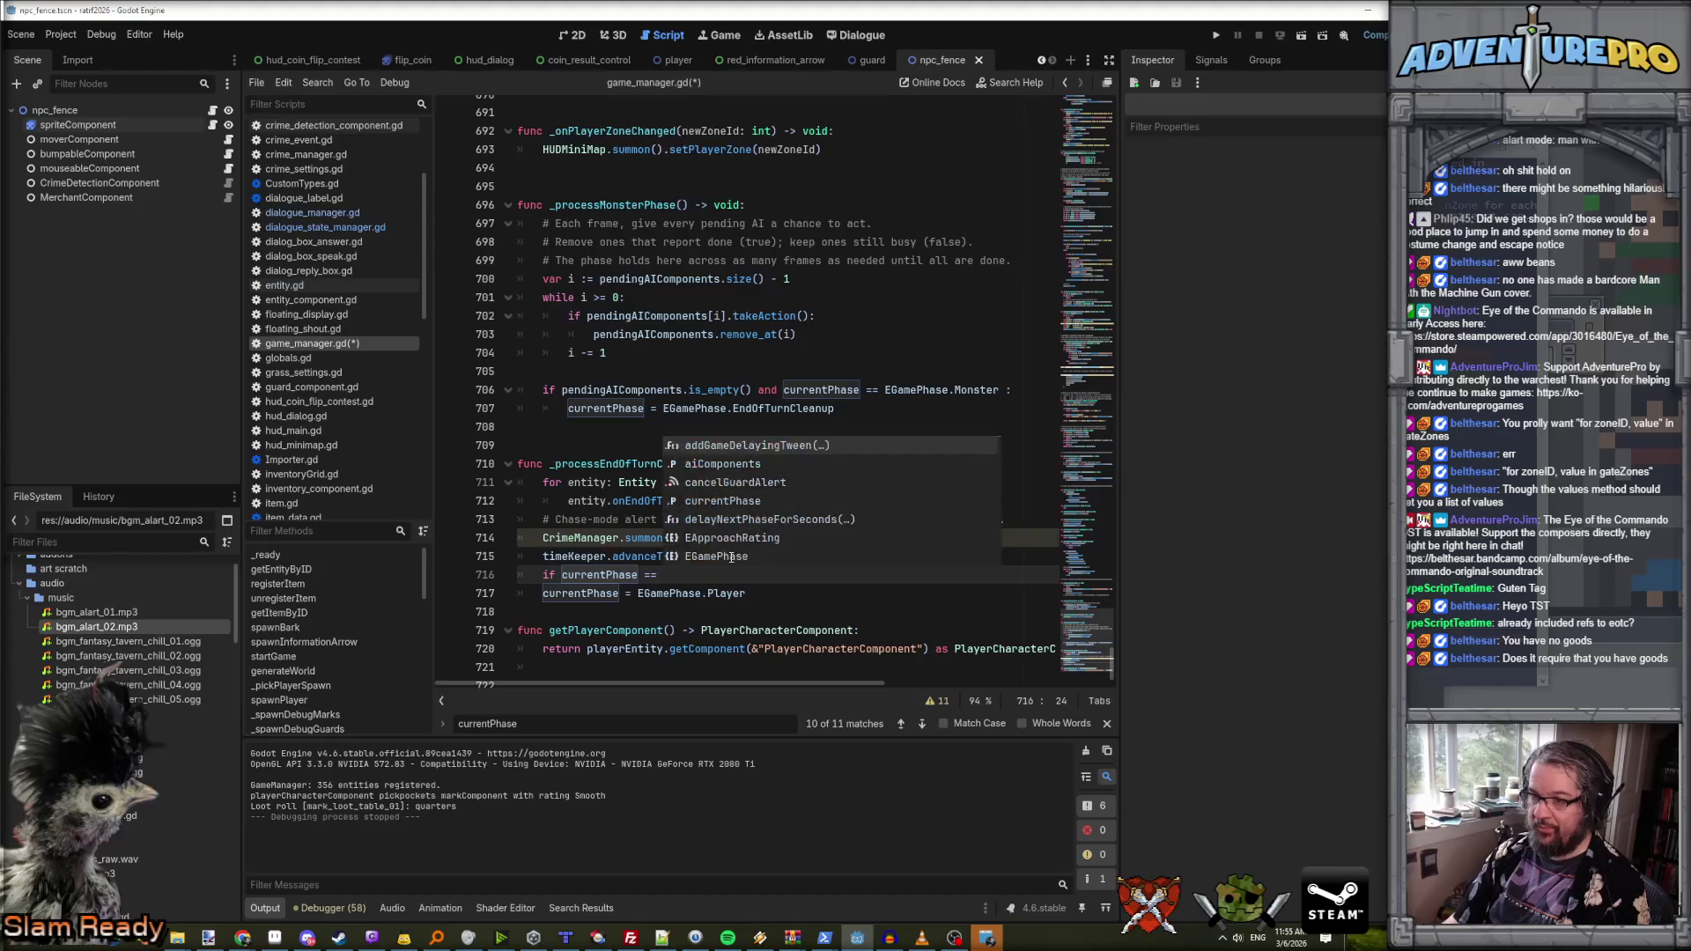
type("EGamePhase.")
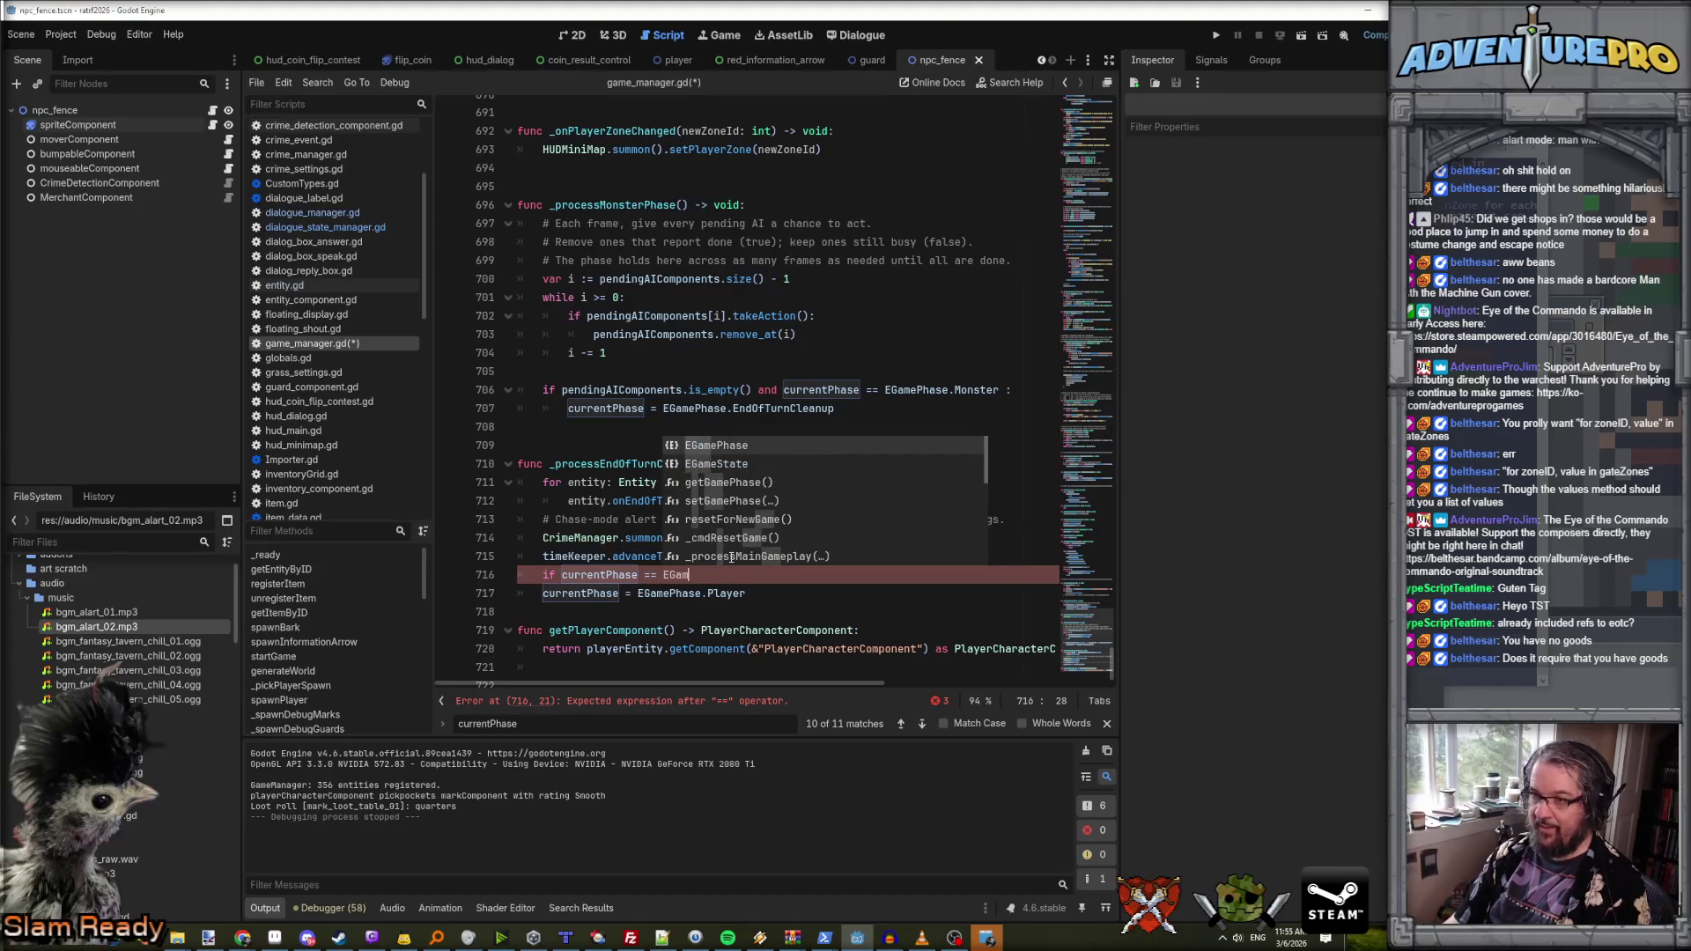
type("end")
key("Return")
type(":")
key("Down")
key("Home")
key("Home")
key("Tab")
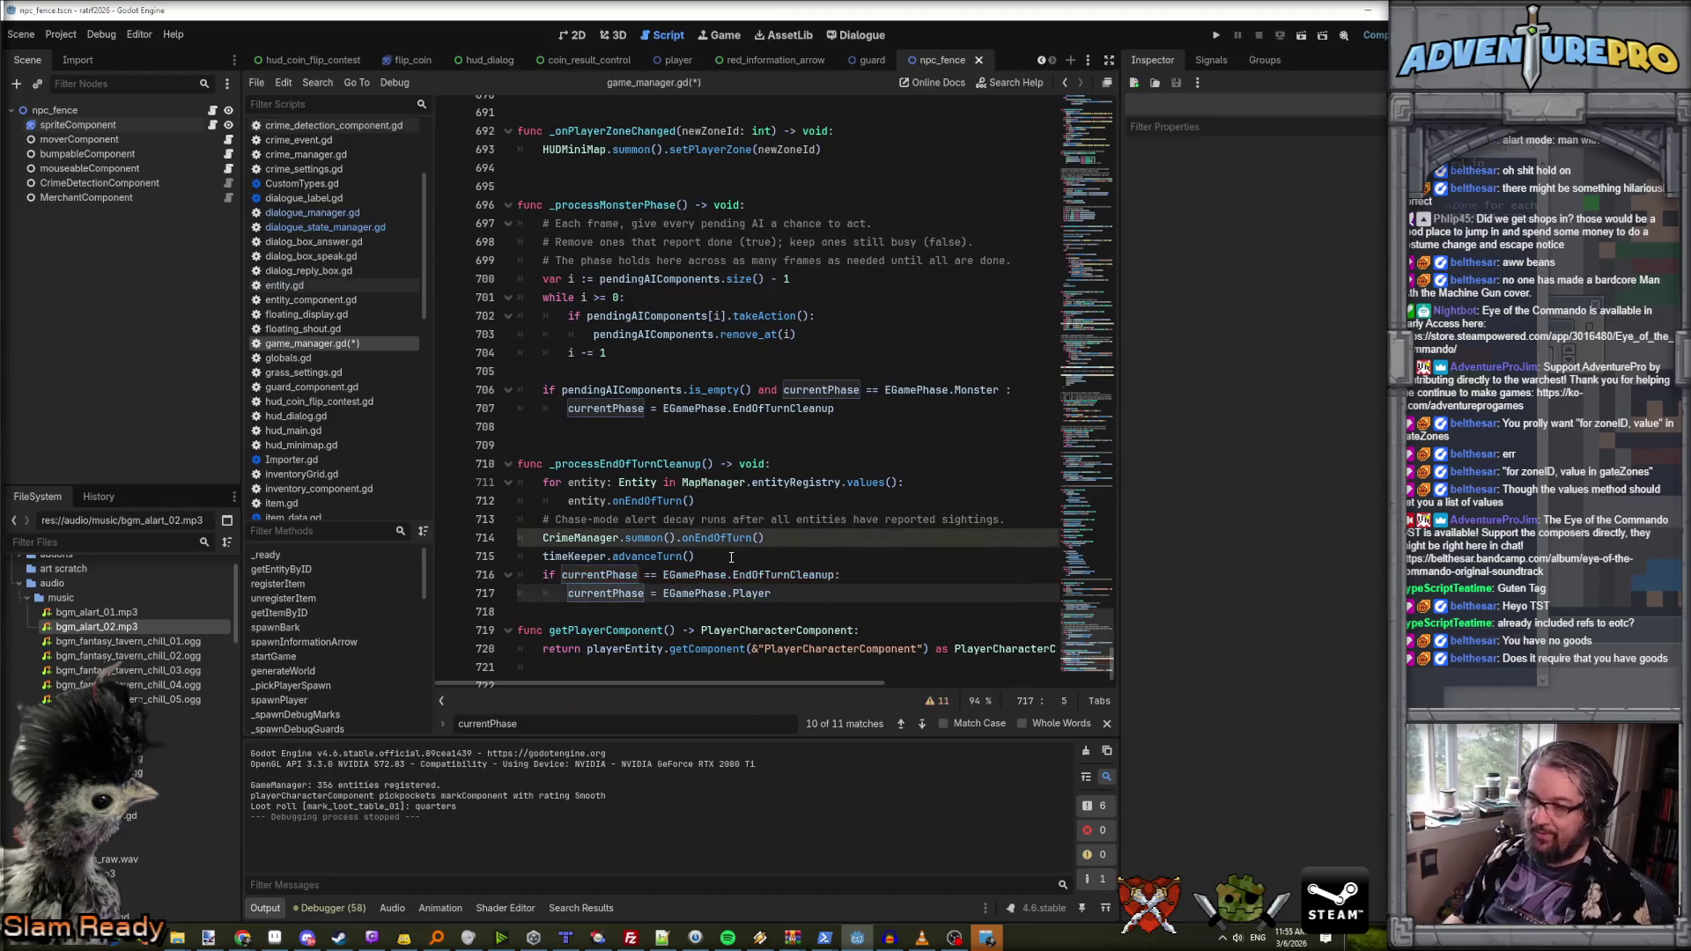
Add a blank line before the new if, save game_manager.gd, and open audio_manager.gd
key("Up")
key("ctrl+s")
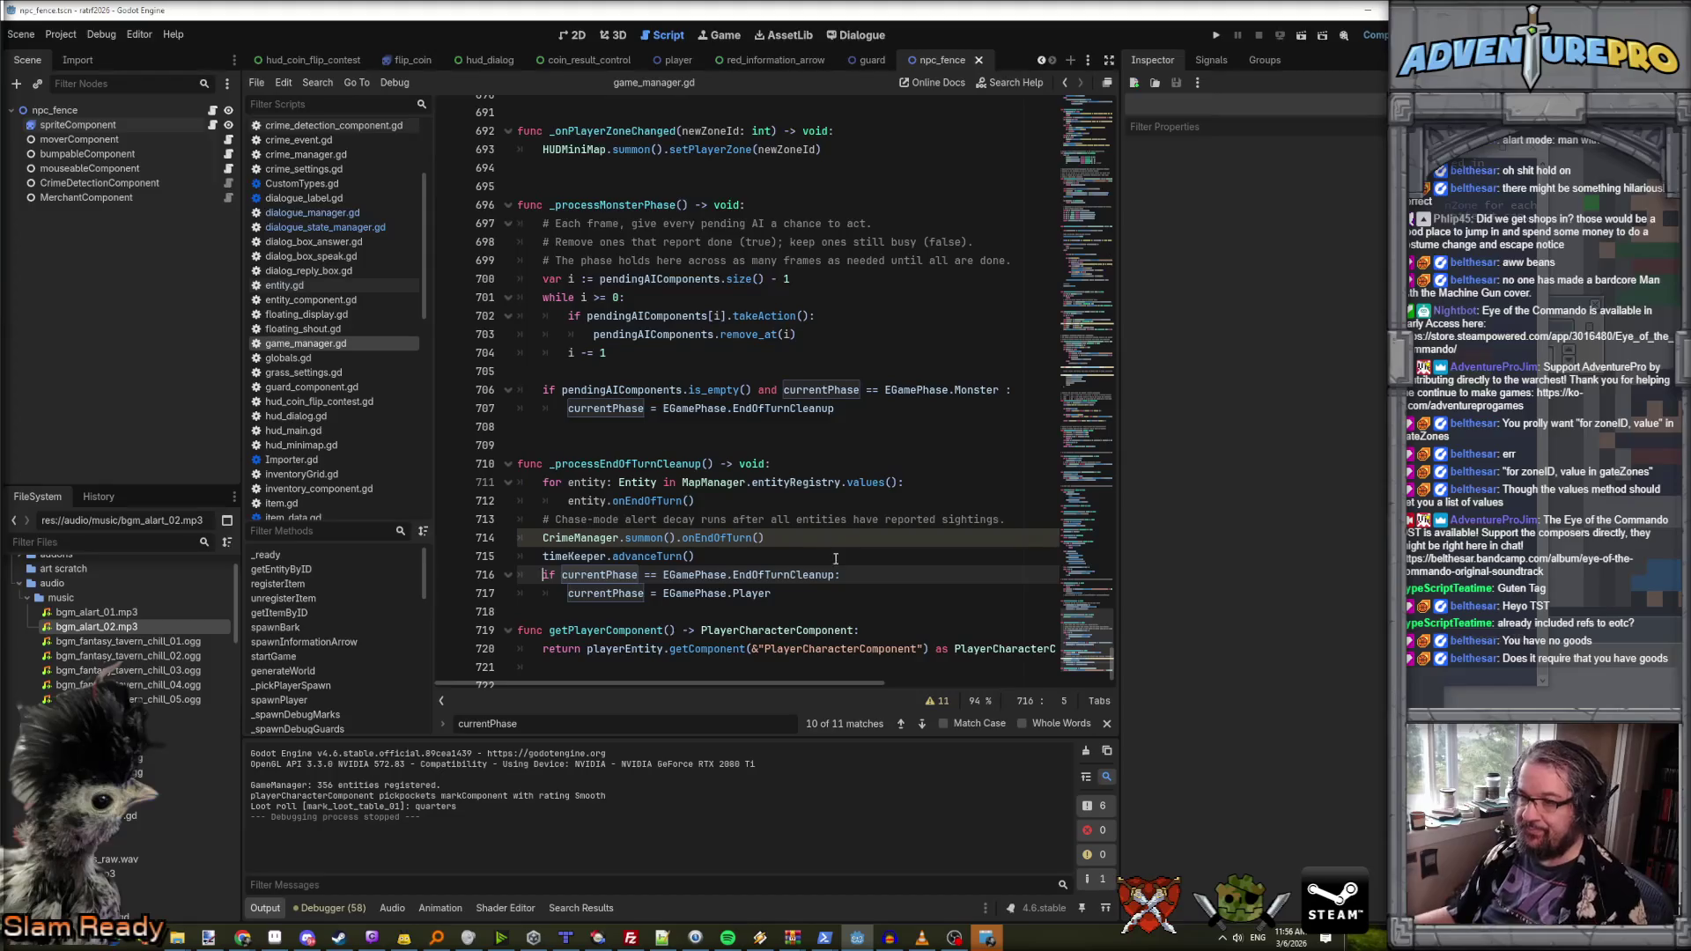
left_click(835, 557)
key("Return")
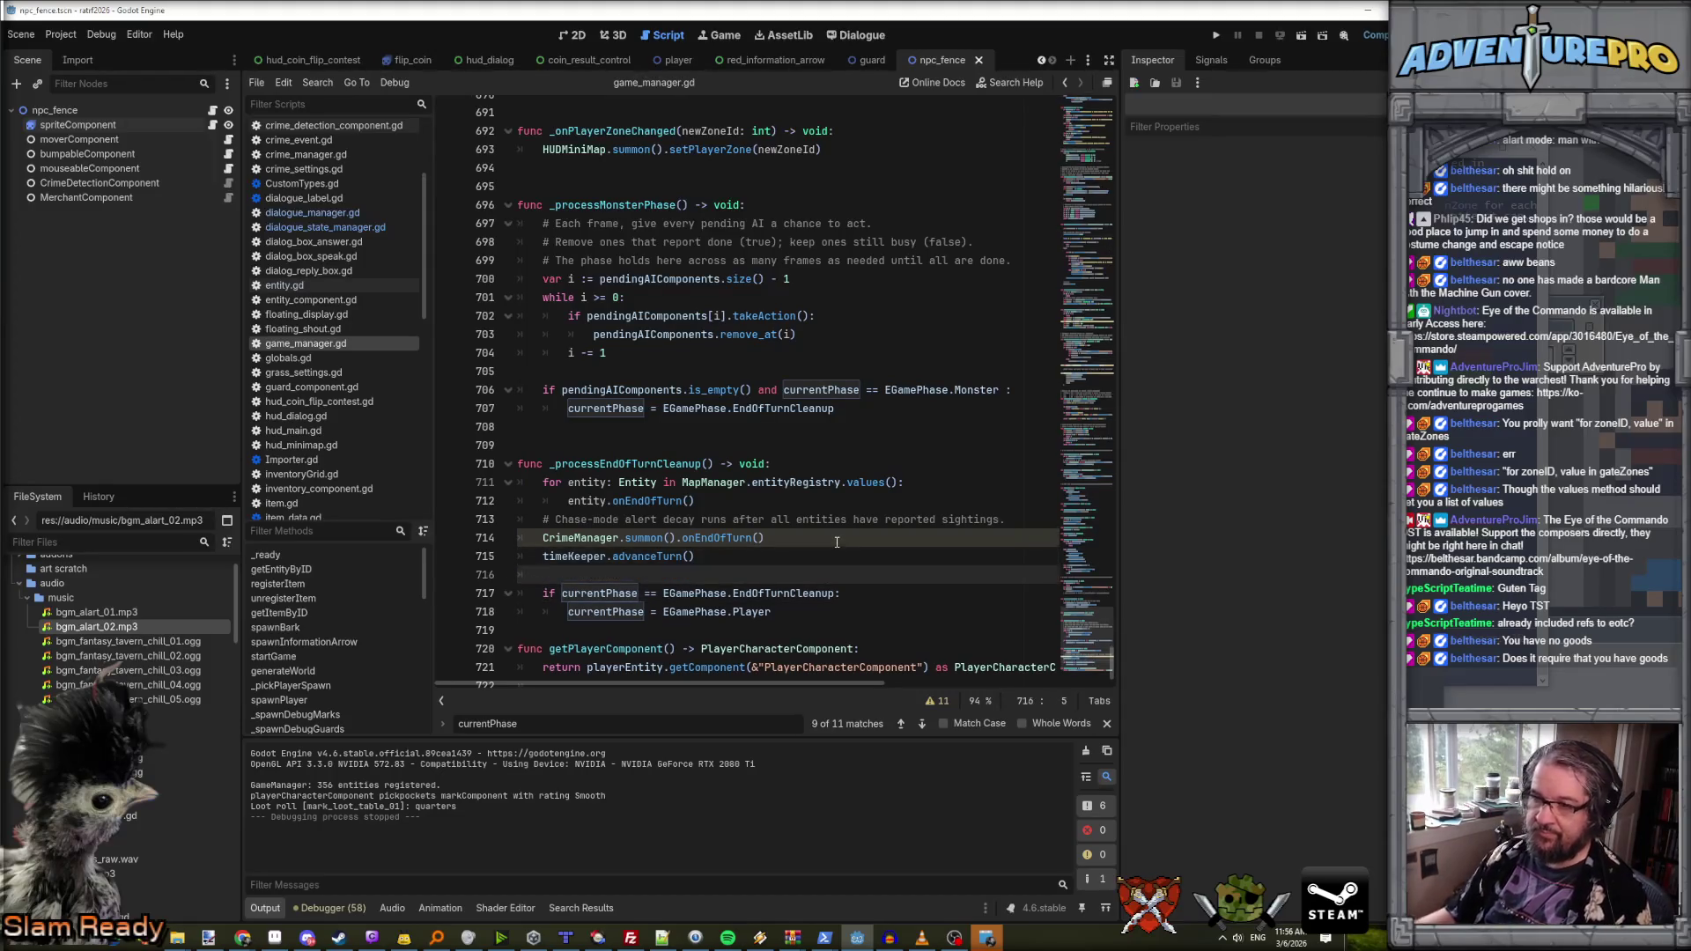
key("ctrl+s")
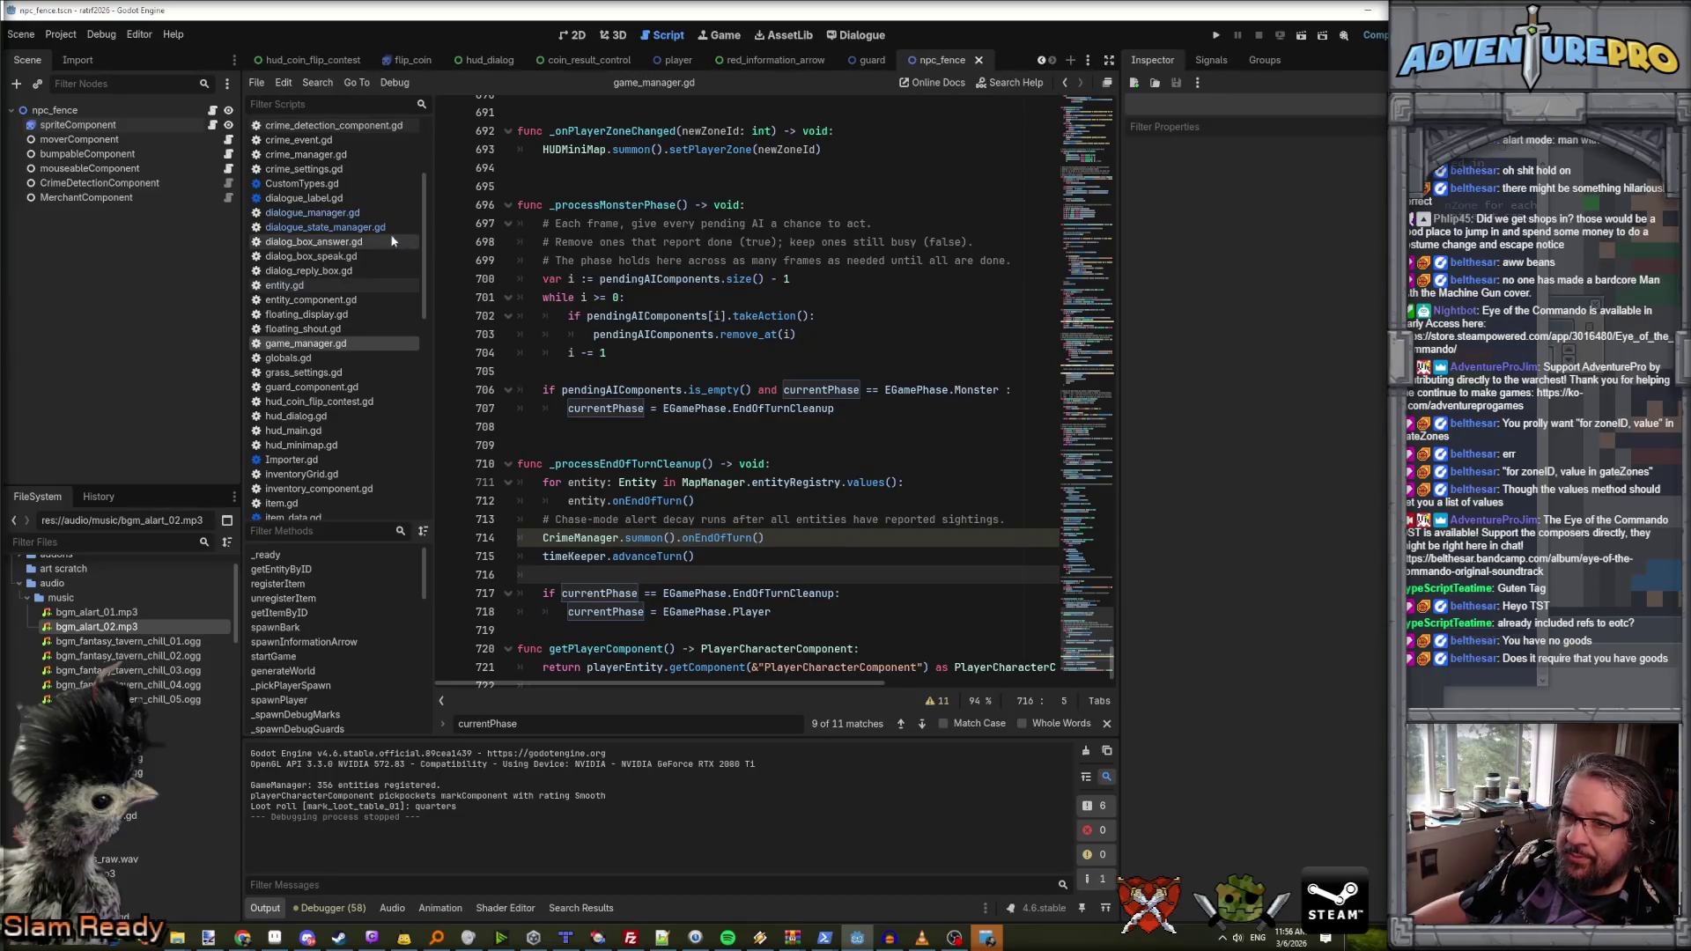
scroll(351, 222, "up", 3)
left_click(306, 157)
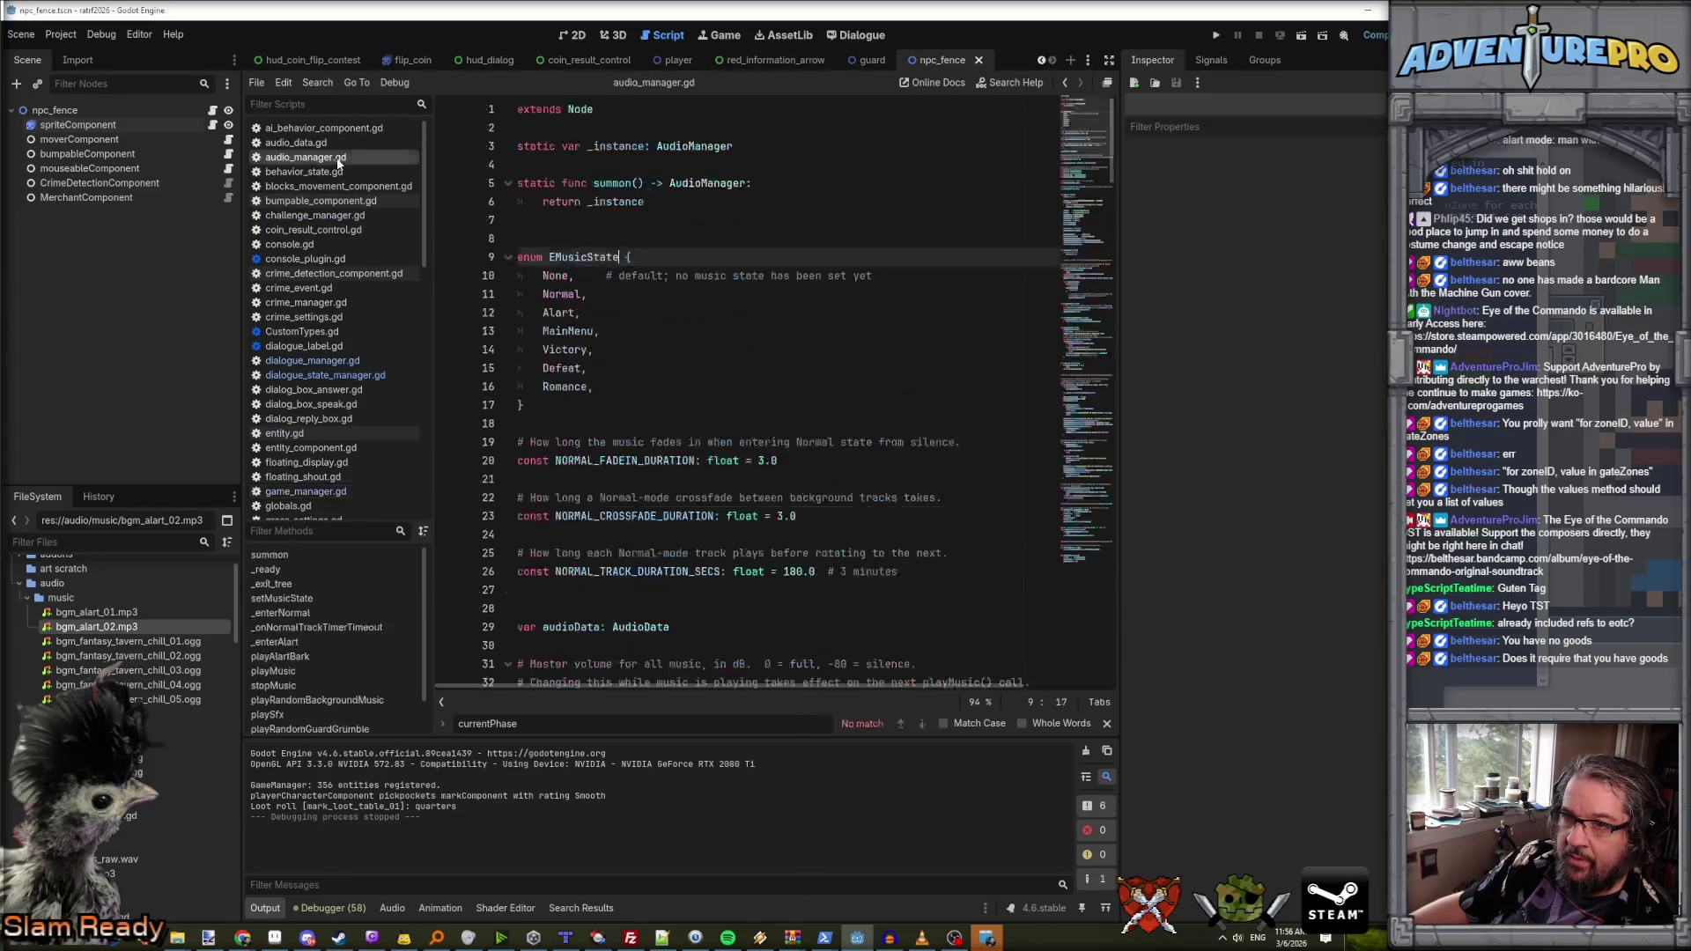
Inspect the _enterAlart function definition from its call in the Alart case, then return
scroll(710, 364, "down", 5)
scroll(709, 364, "down", 15)
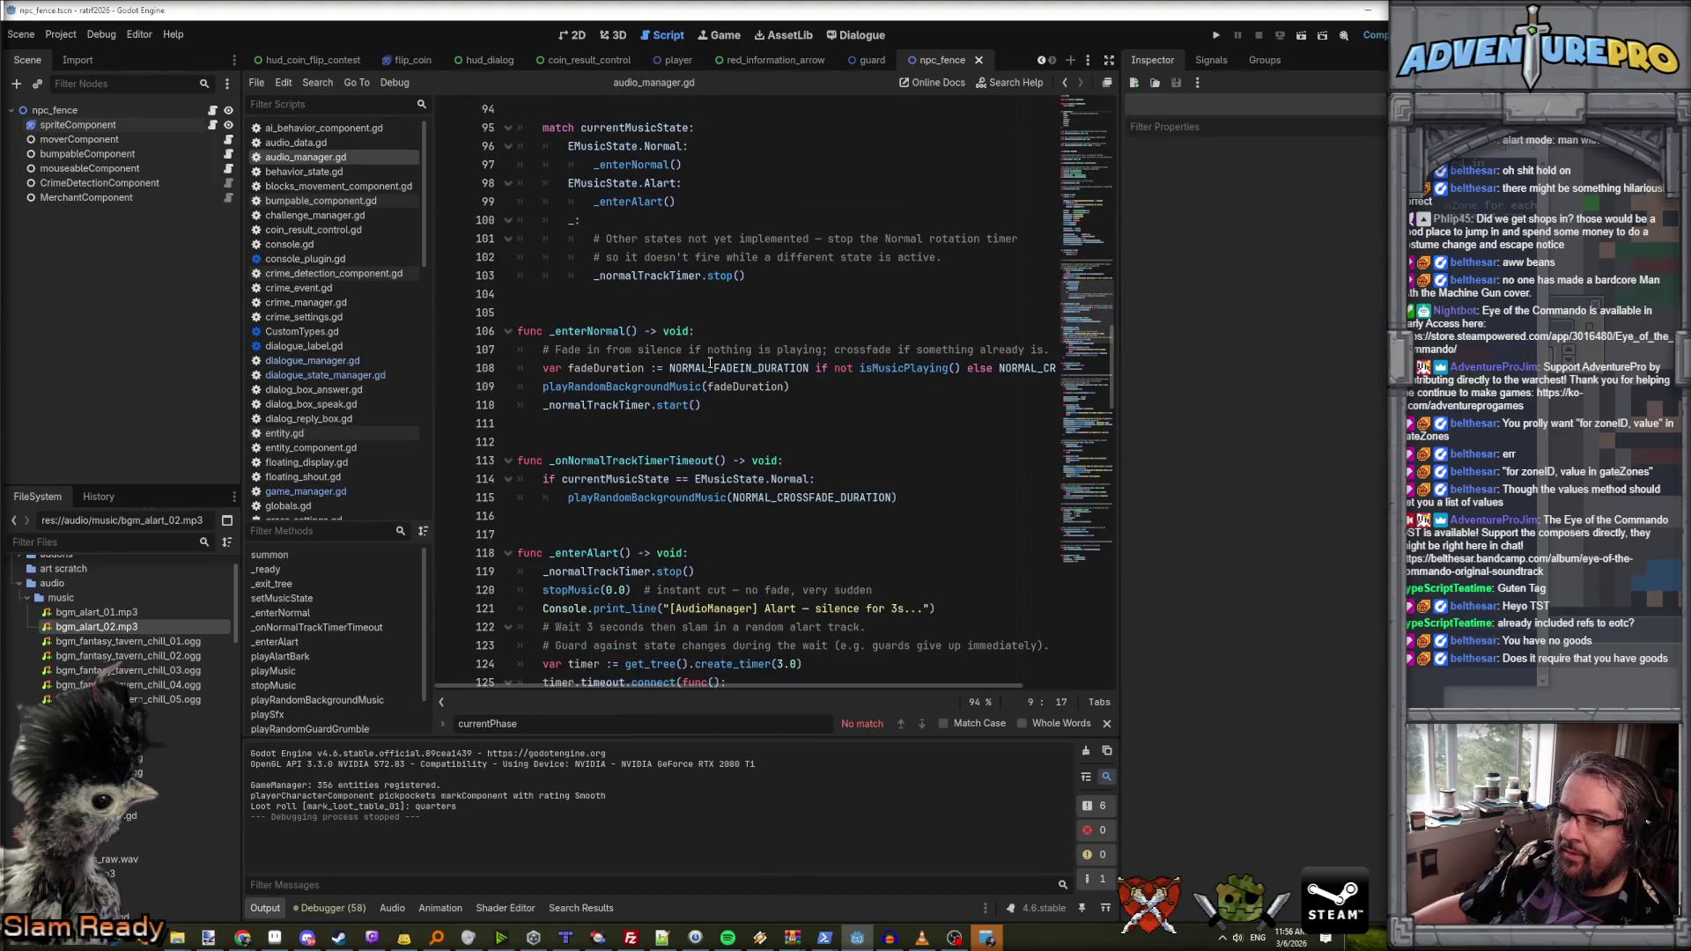
scroll(710, 364, "up", 4)
left_click(612, 424)
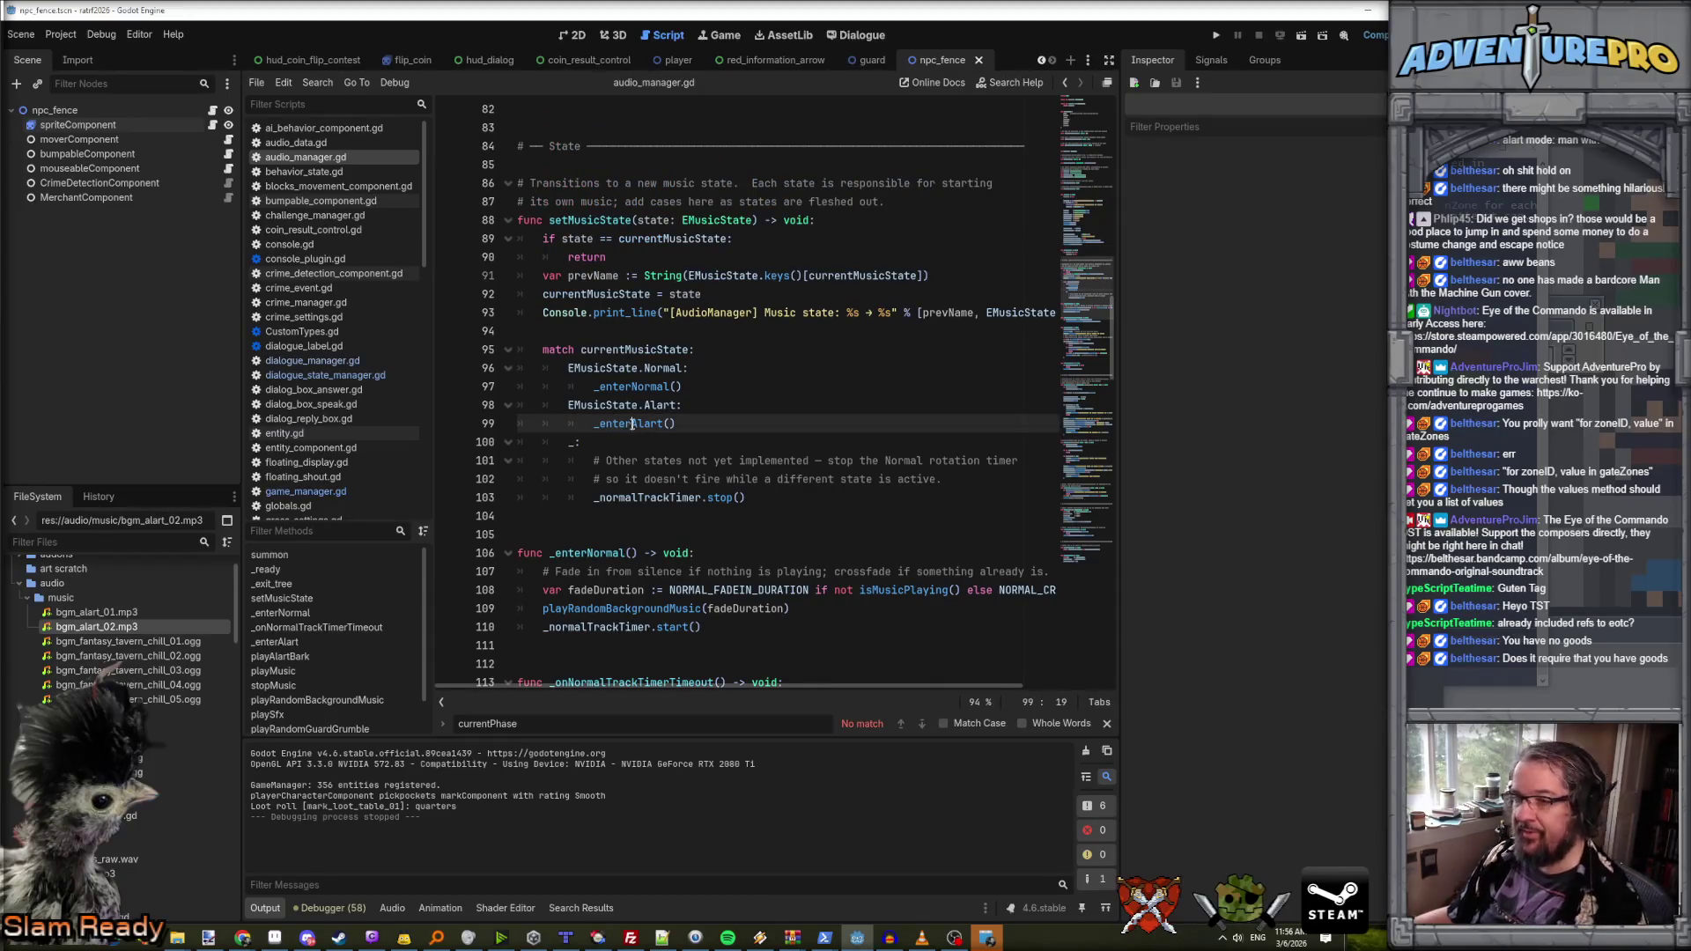
left_click(632, 424, "ctrl")
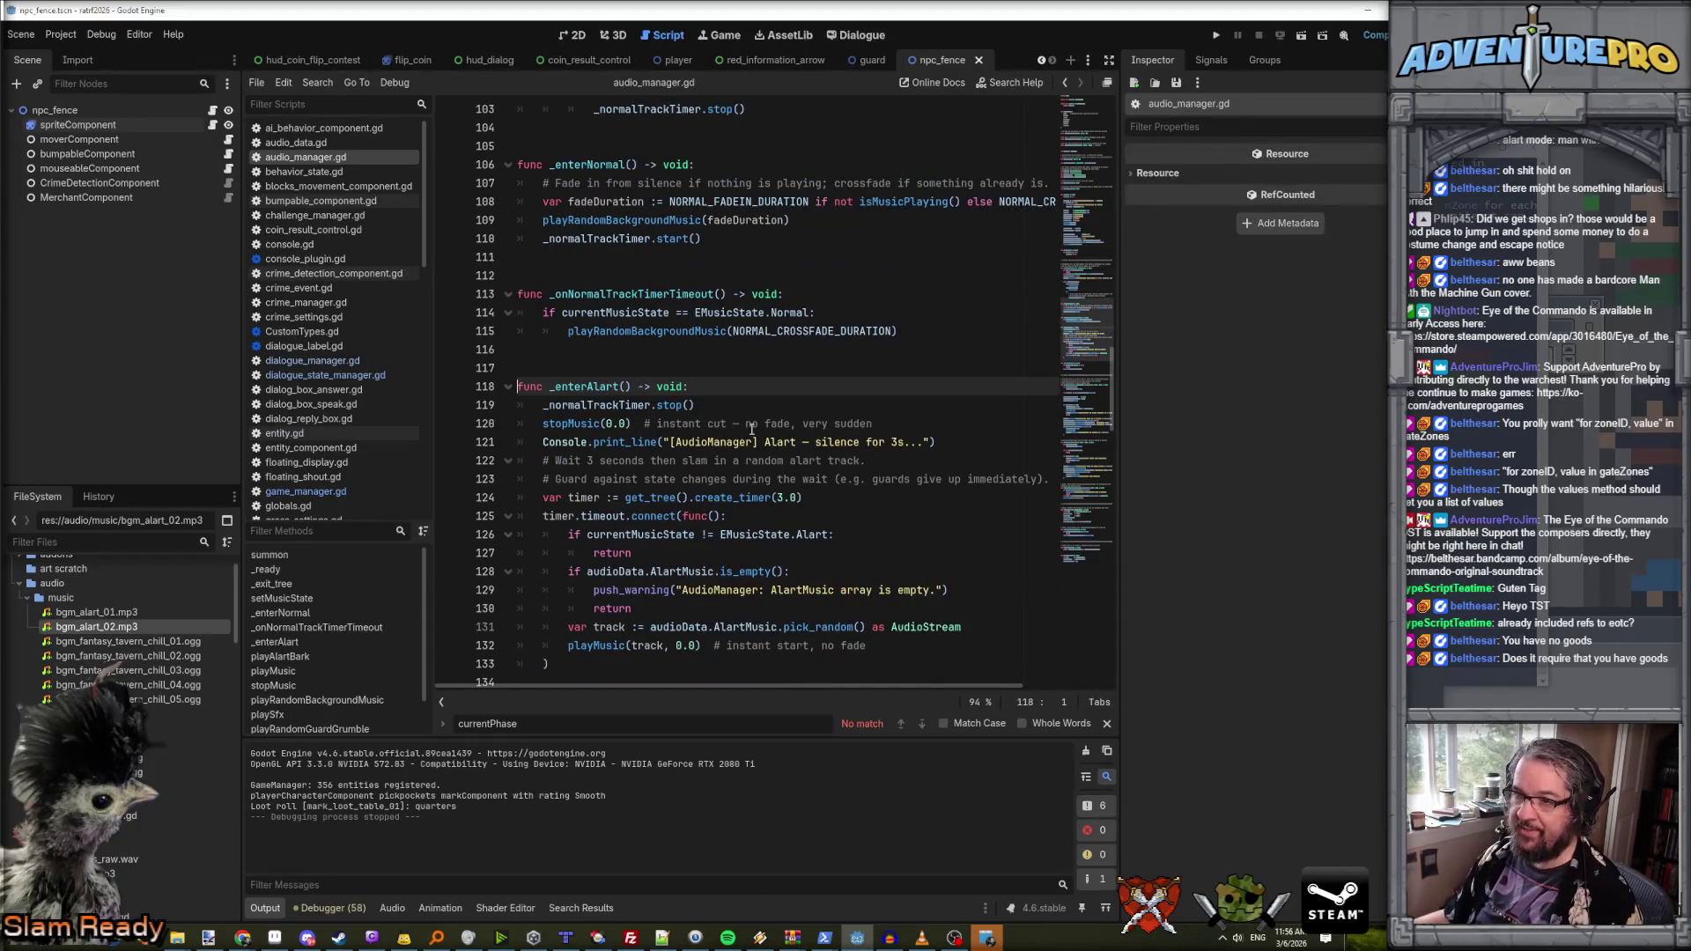
scroll(751, 429, "down", 1)
scroll(755, 452, "down", 1)
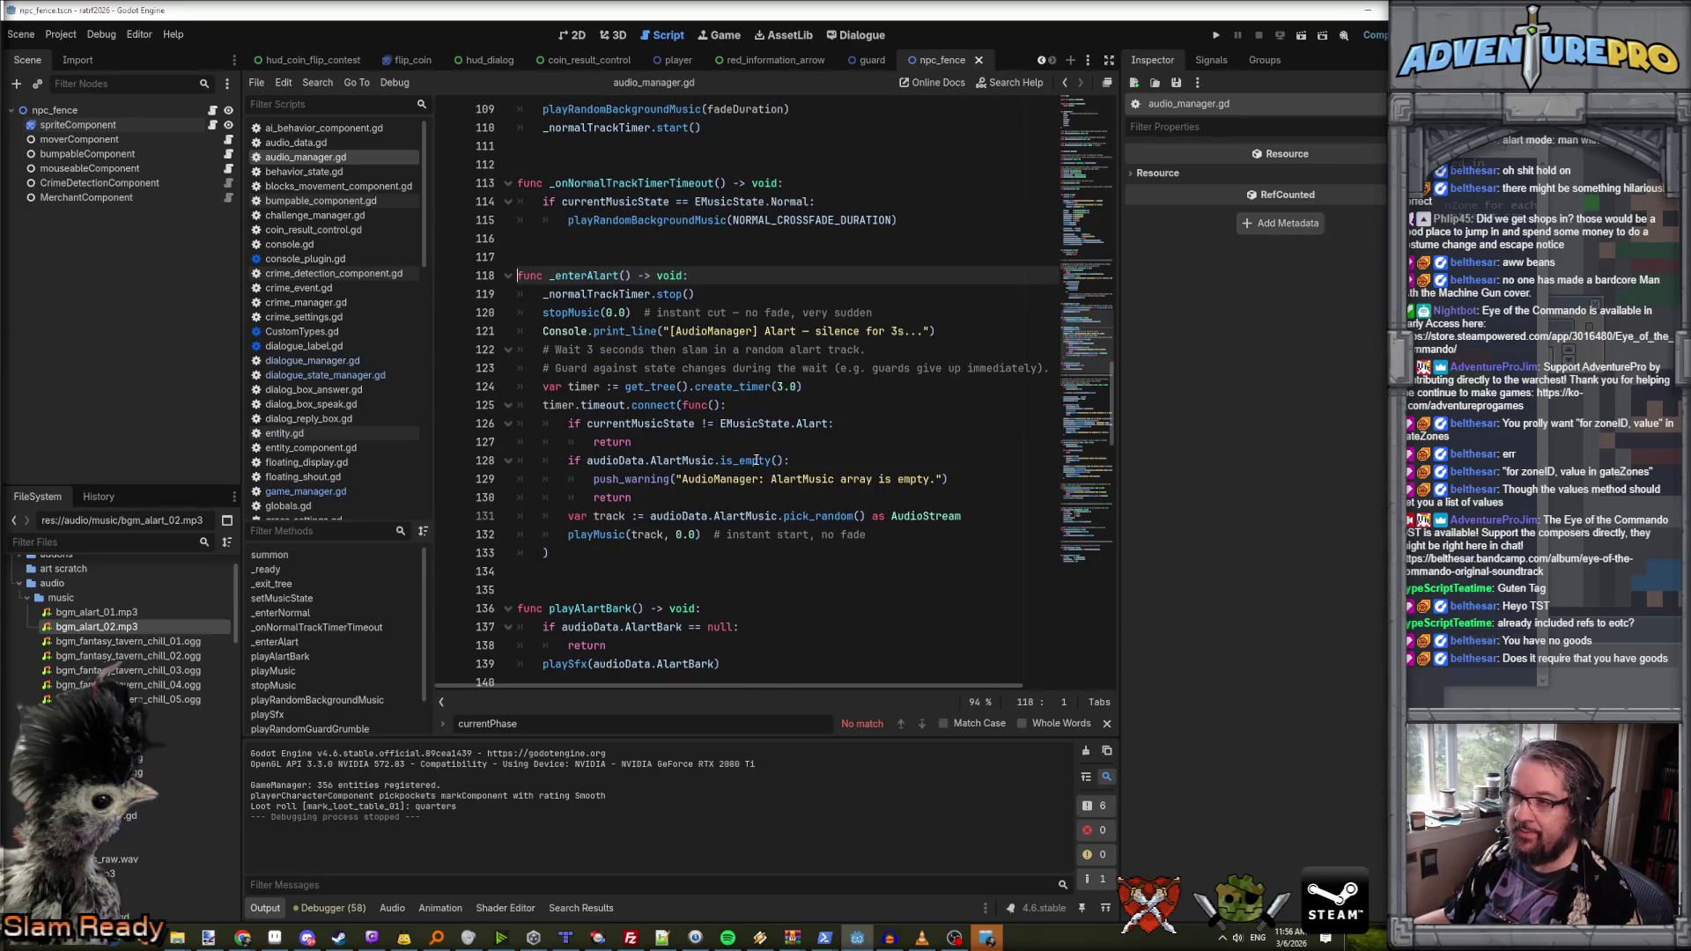
key("alt+Left")
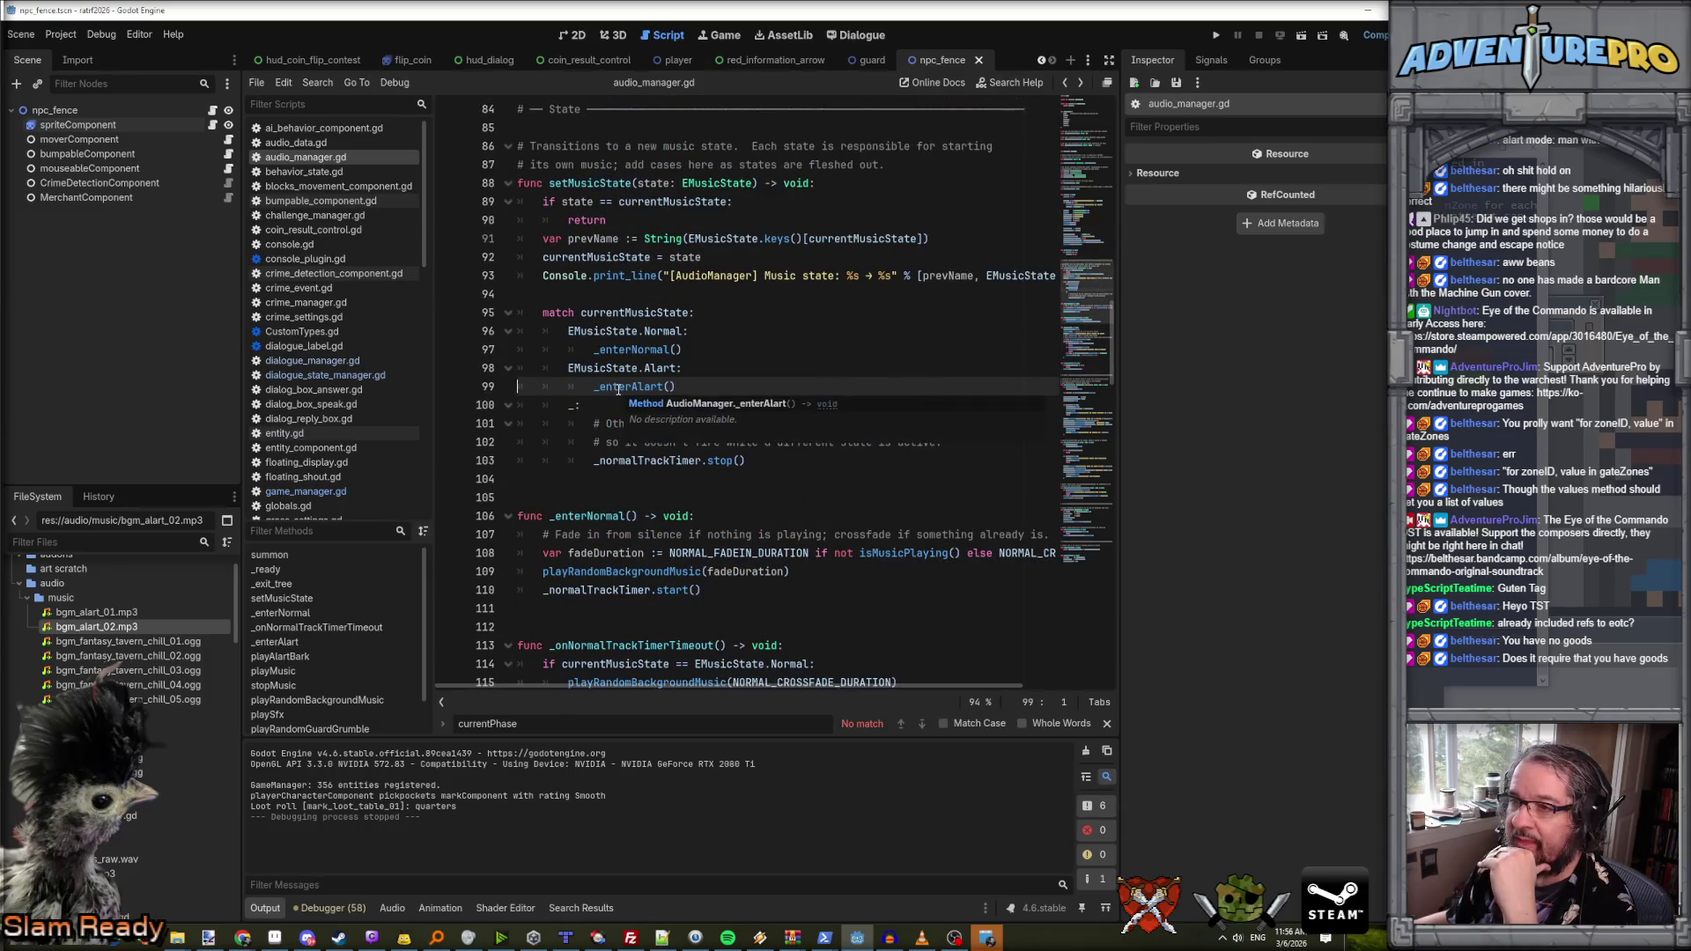
Search the whole project for setMusicState and open the game_manager.gd result
double_click(562, 184)
key("ctrl+shift+f")
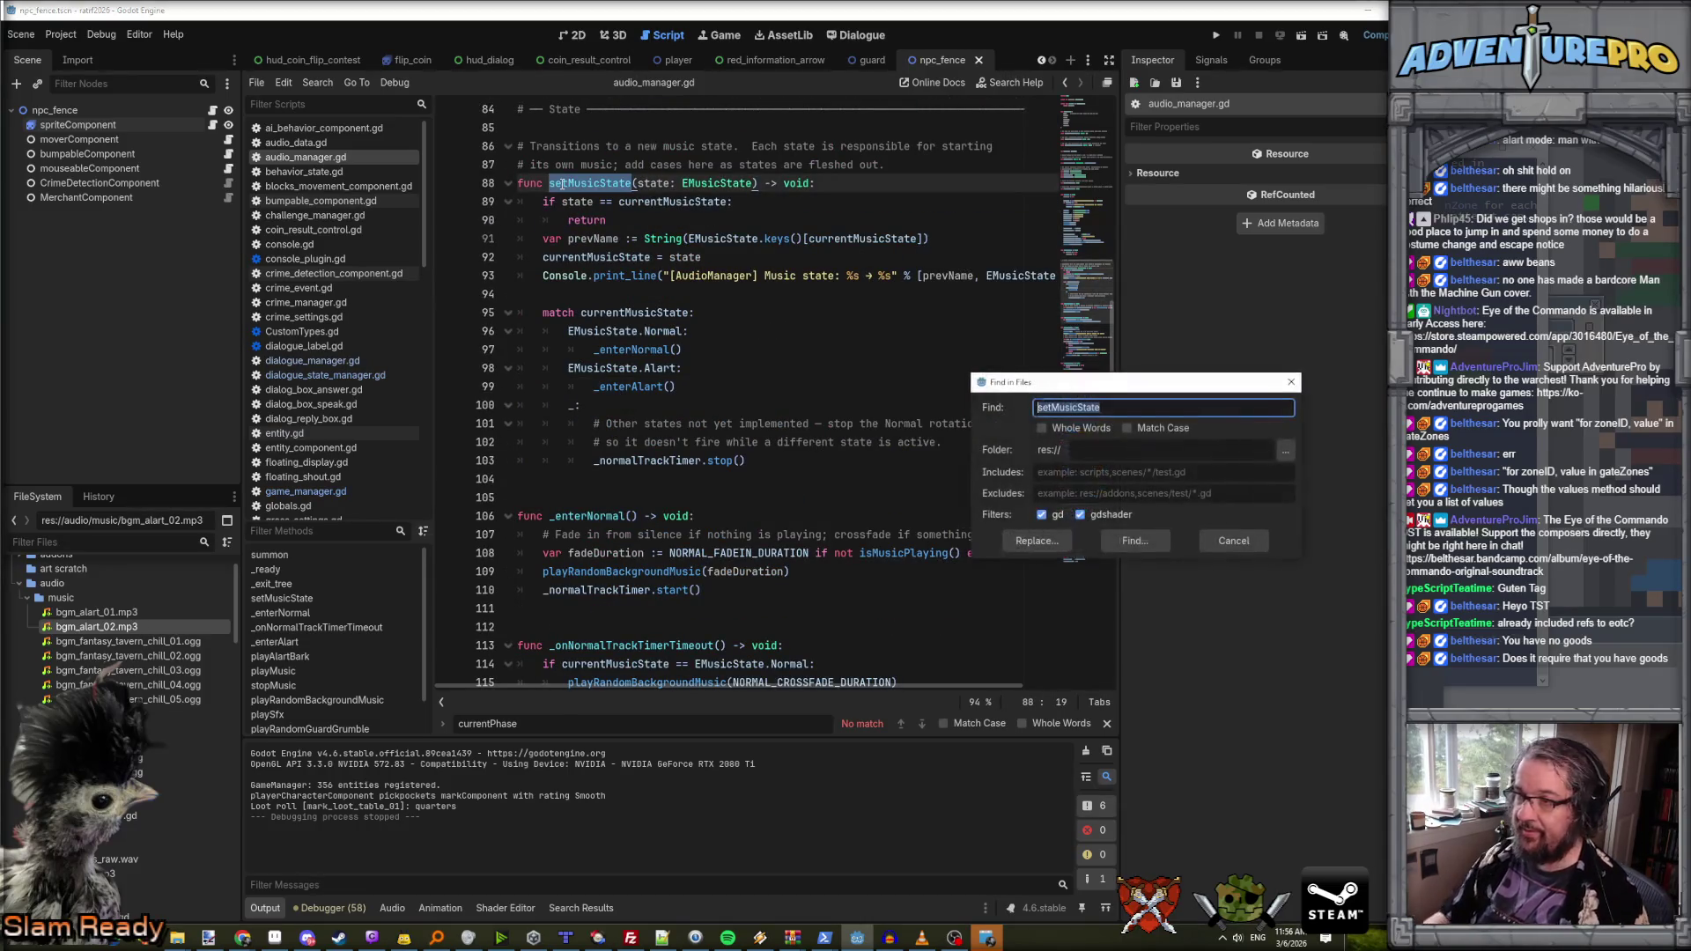
left_click(1136, 540)
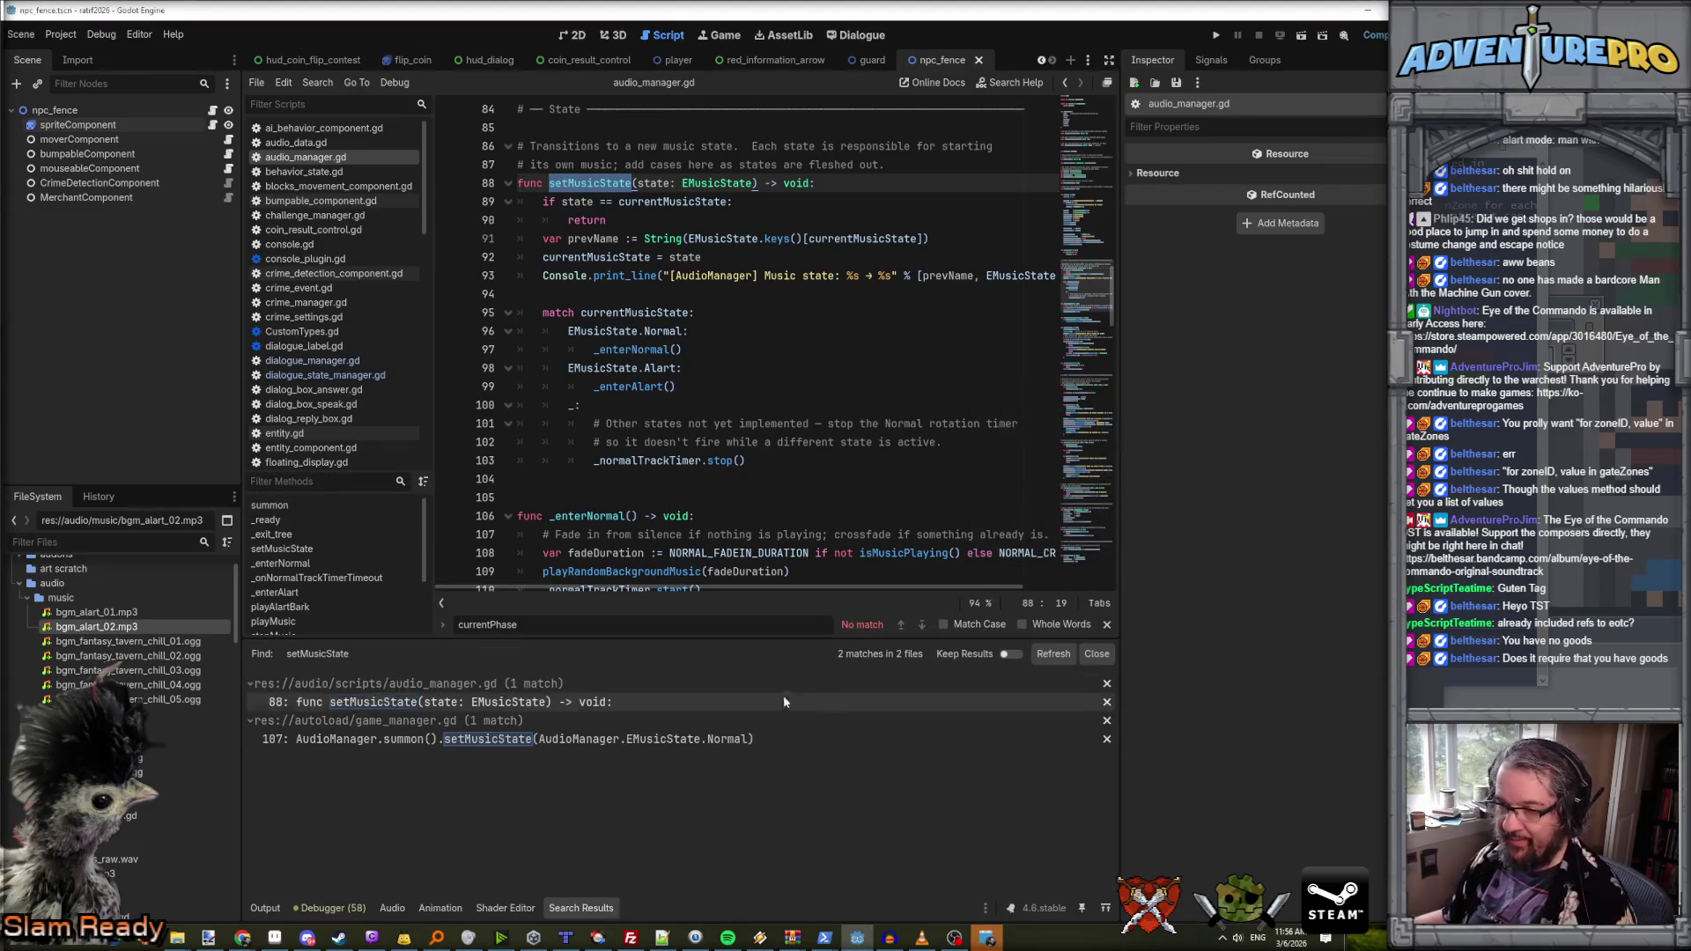
left_click(606, 743)
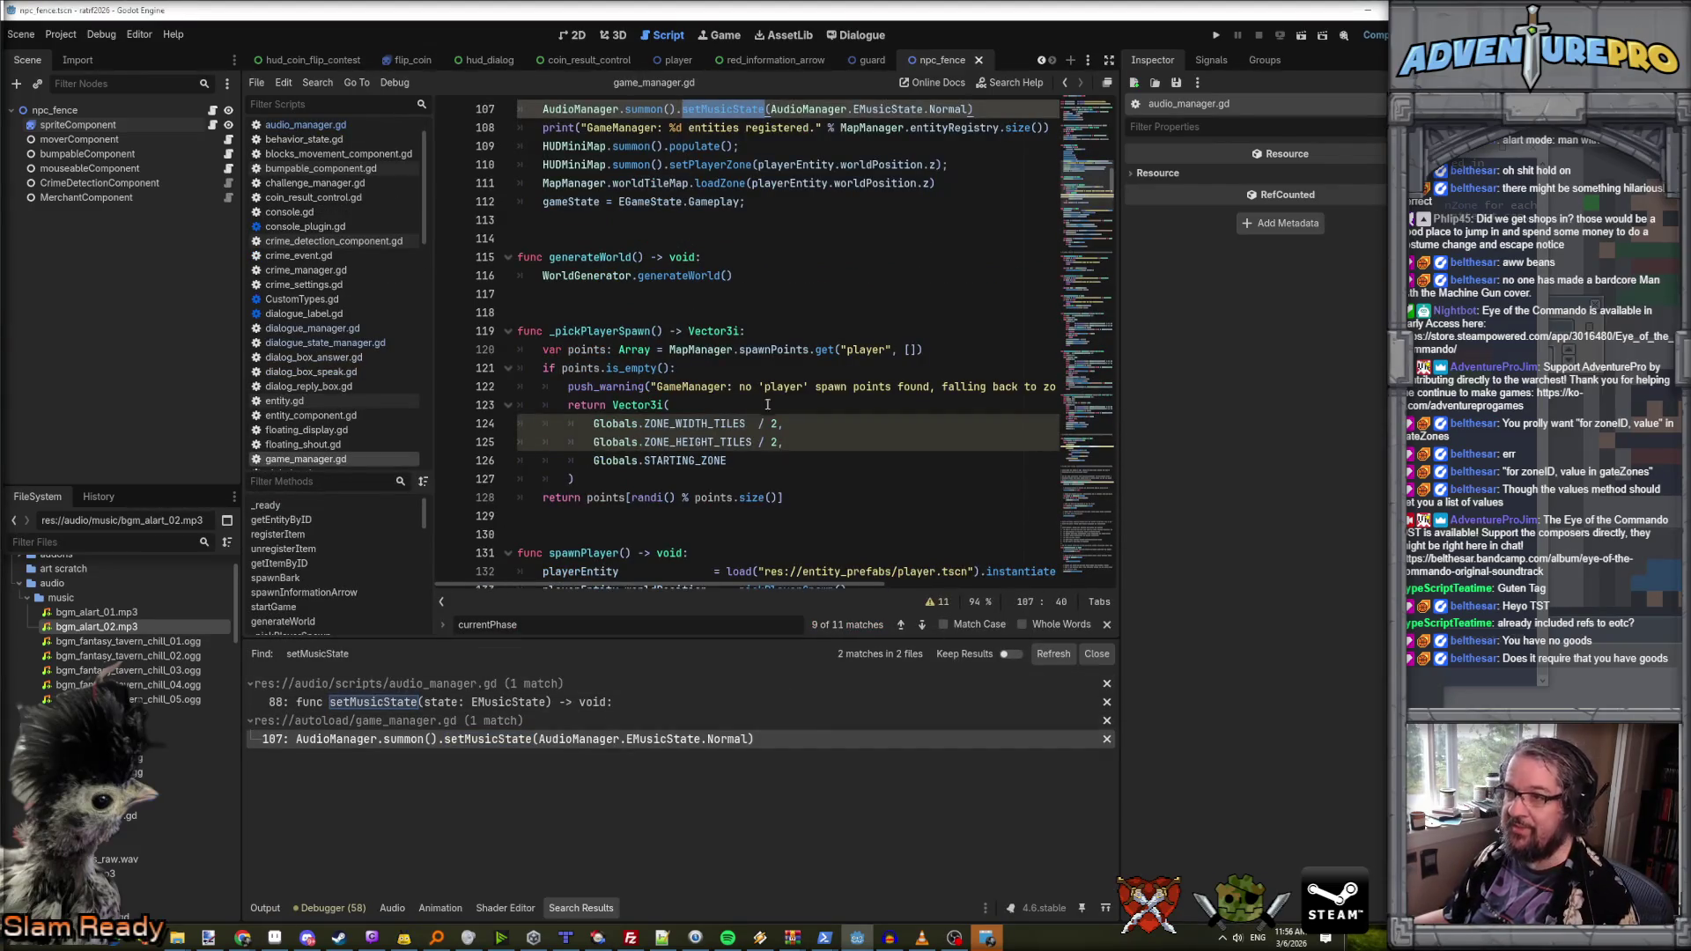
Select the Normal-music setMusicState line in startGame, then show crime_manager.gd's chase-mode code
scroll(775, 370, "up", 3)
left_click(800, 238)
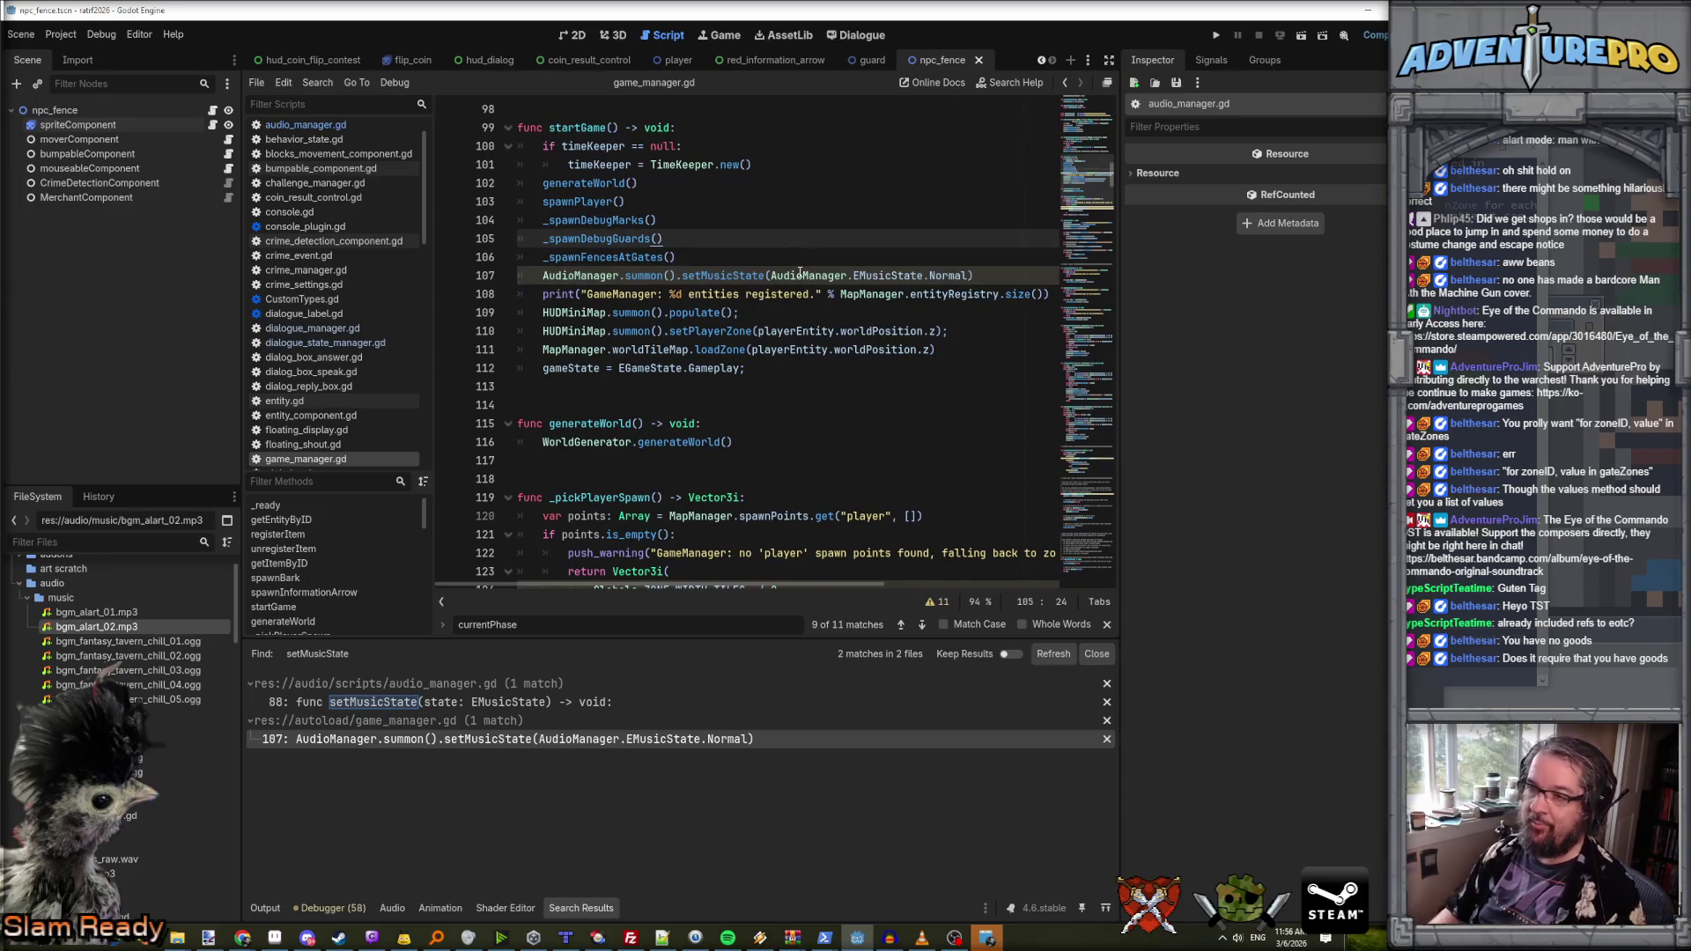
triple_click(800, 274)
key("ctrl+c")
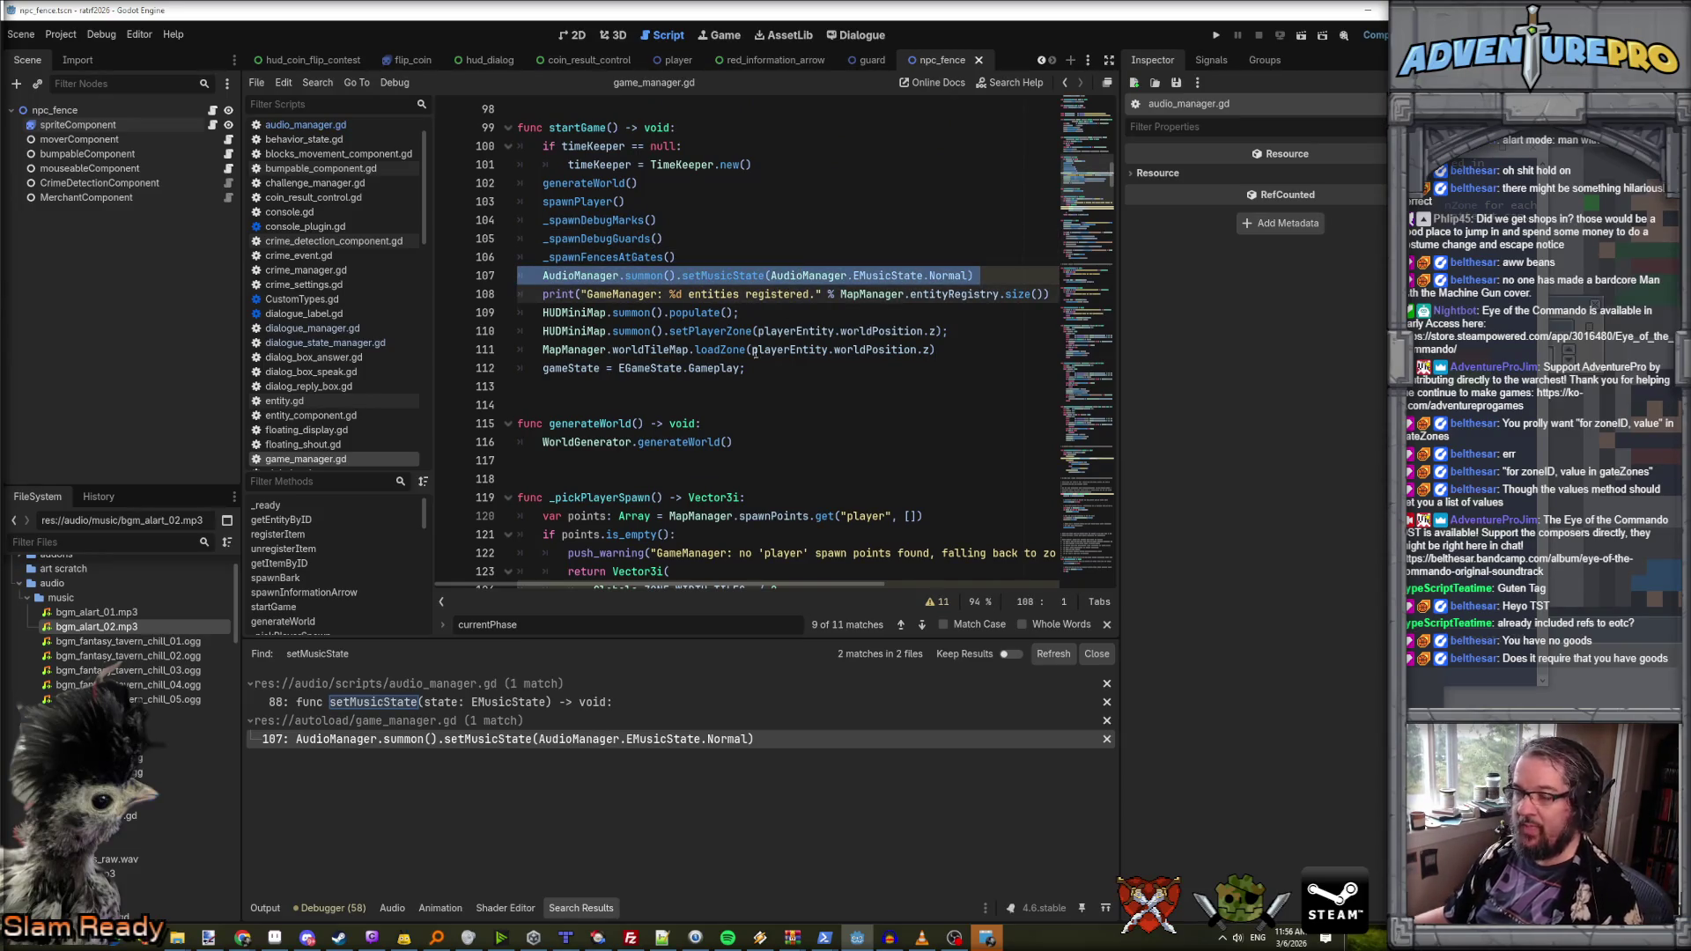
scroll(634, 312, "down", 6)
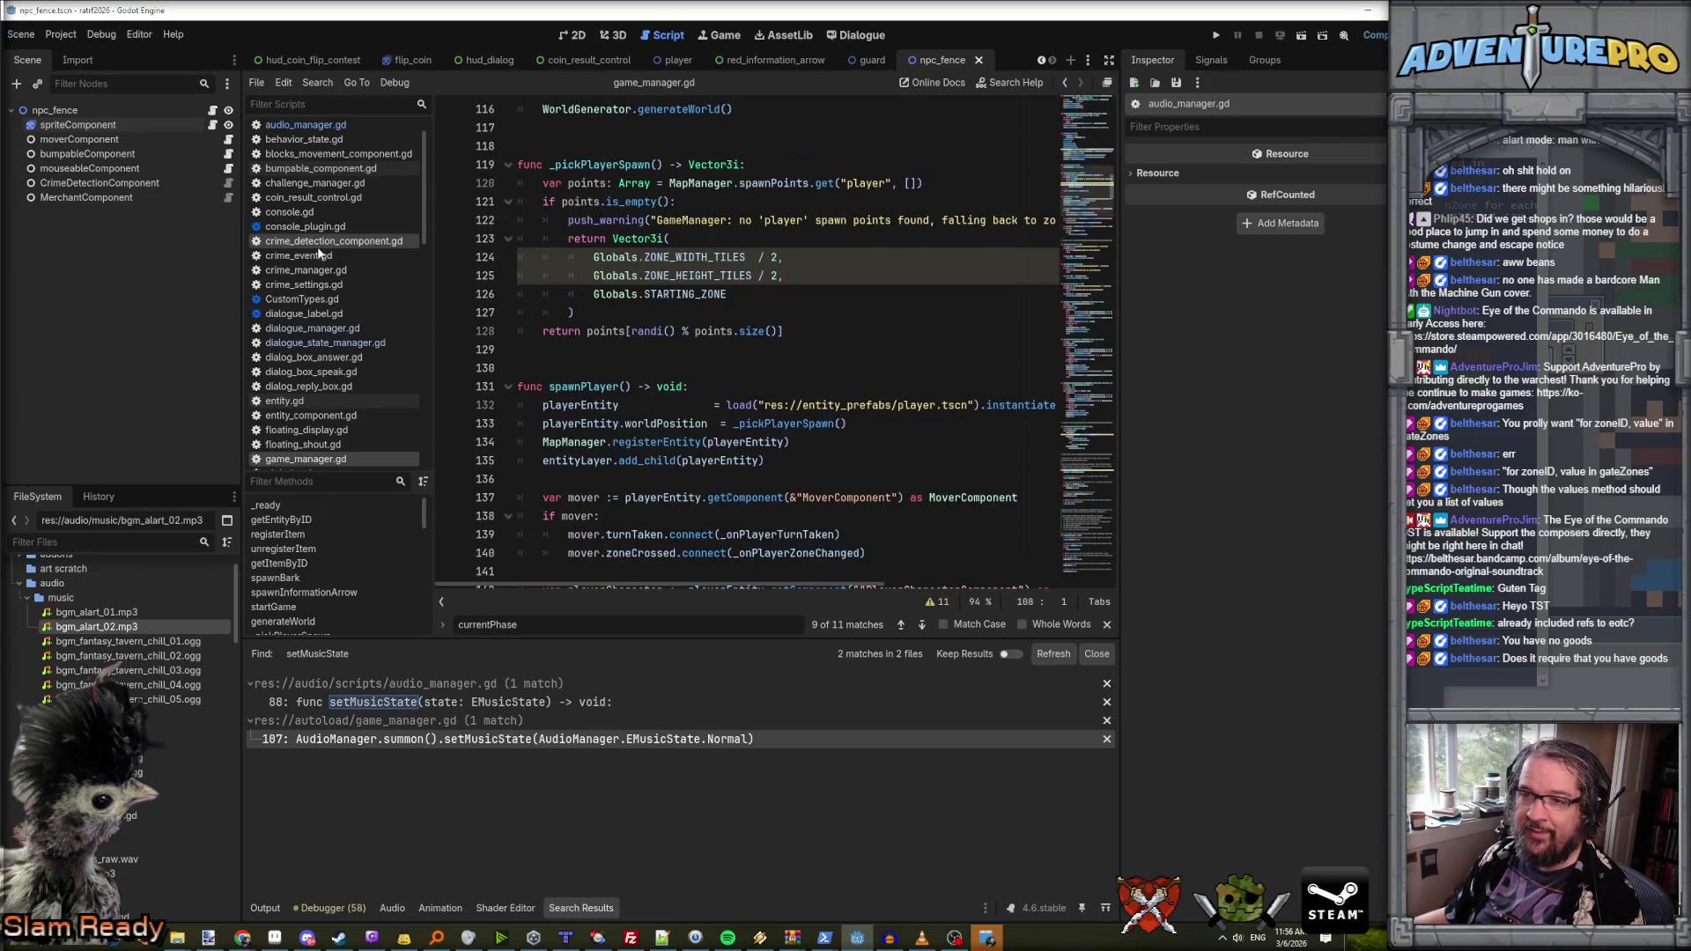
left_click(300, 269)
scroll(632, 320, "up", 2)
scroll(631, 320, "down", 4)
scroll(631, 320, "down", 4)
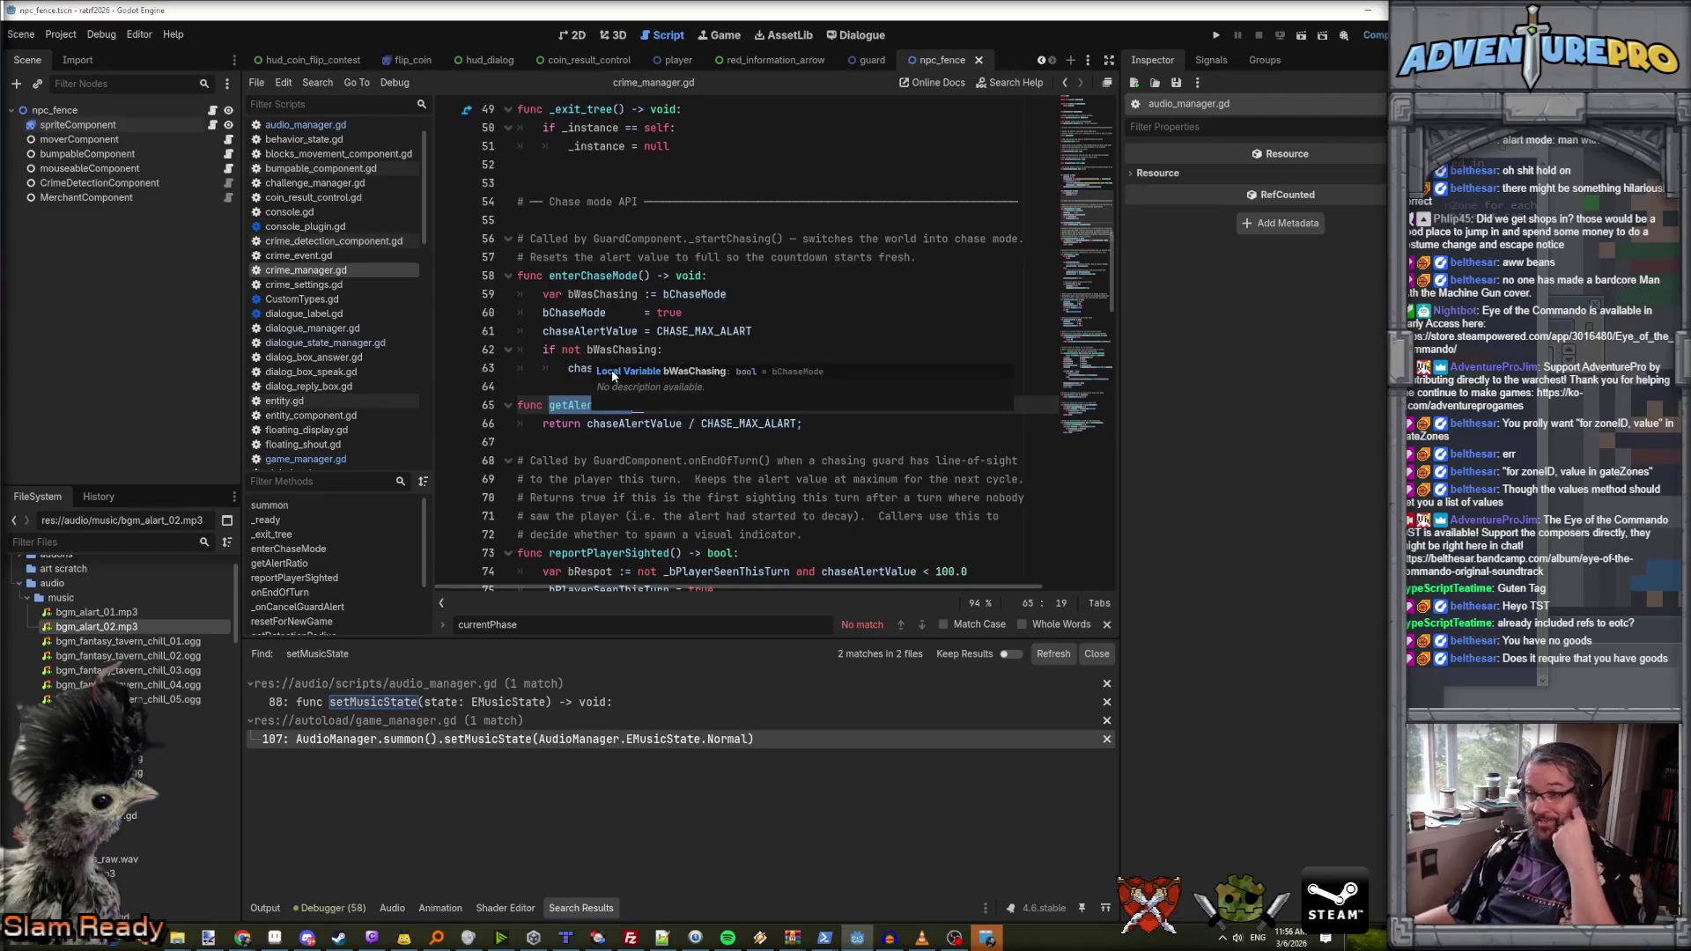
Paste the setMusicState line after chaseAlertValue in enterChaseMode
scroll(571, 367, "up", 1)
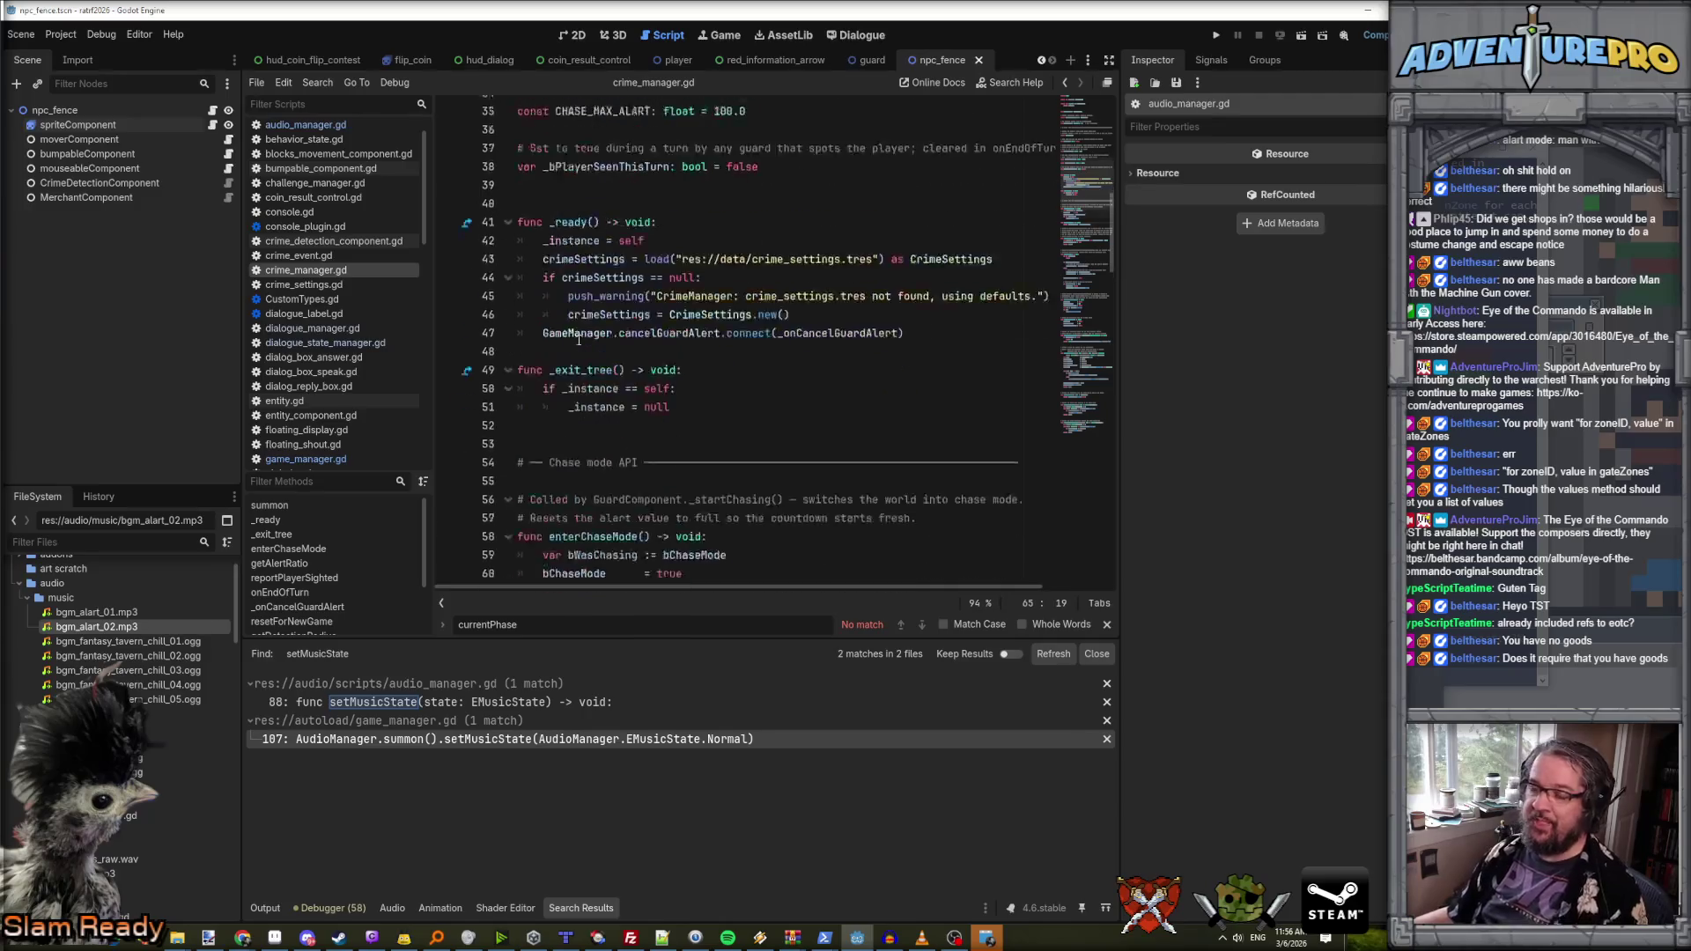
scroll(579, 340, "down", 2)
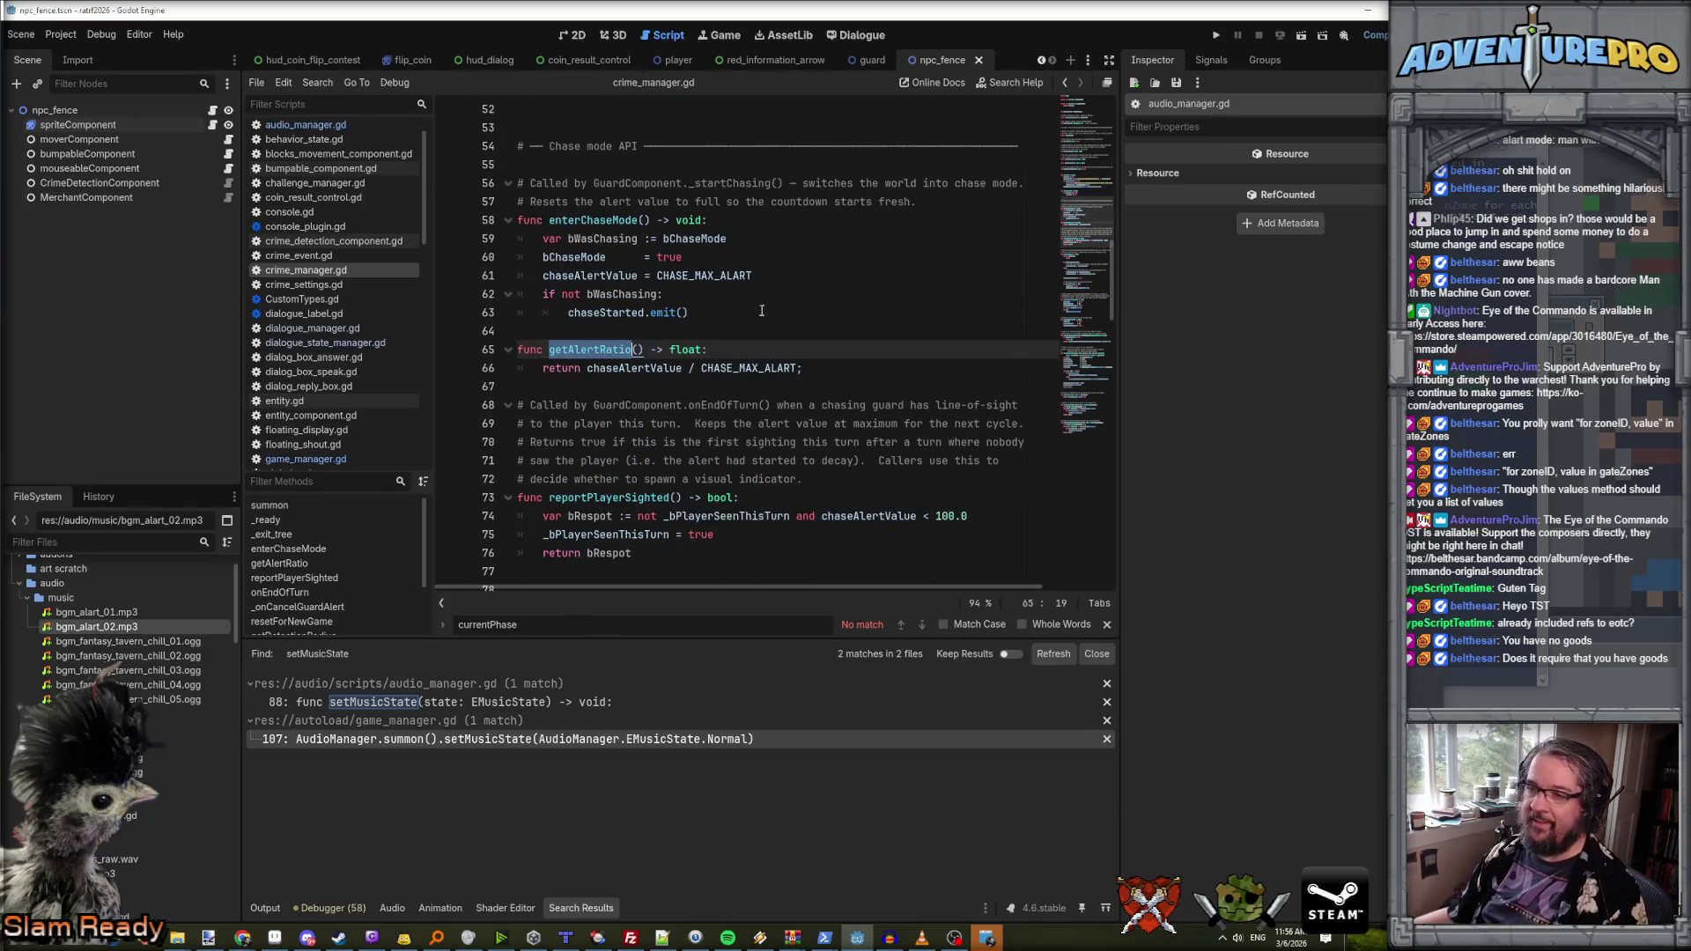
left_click(767, 282)
key("Down")
key("Up")
key("Up")
key("Down")
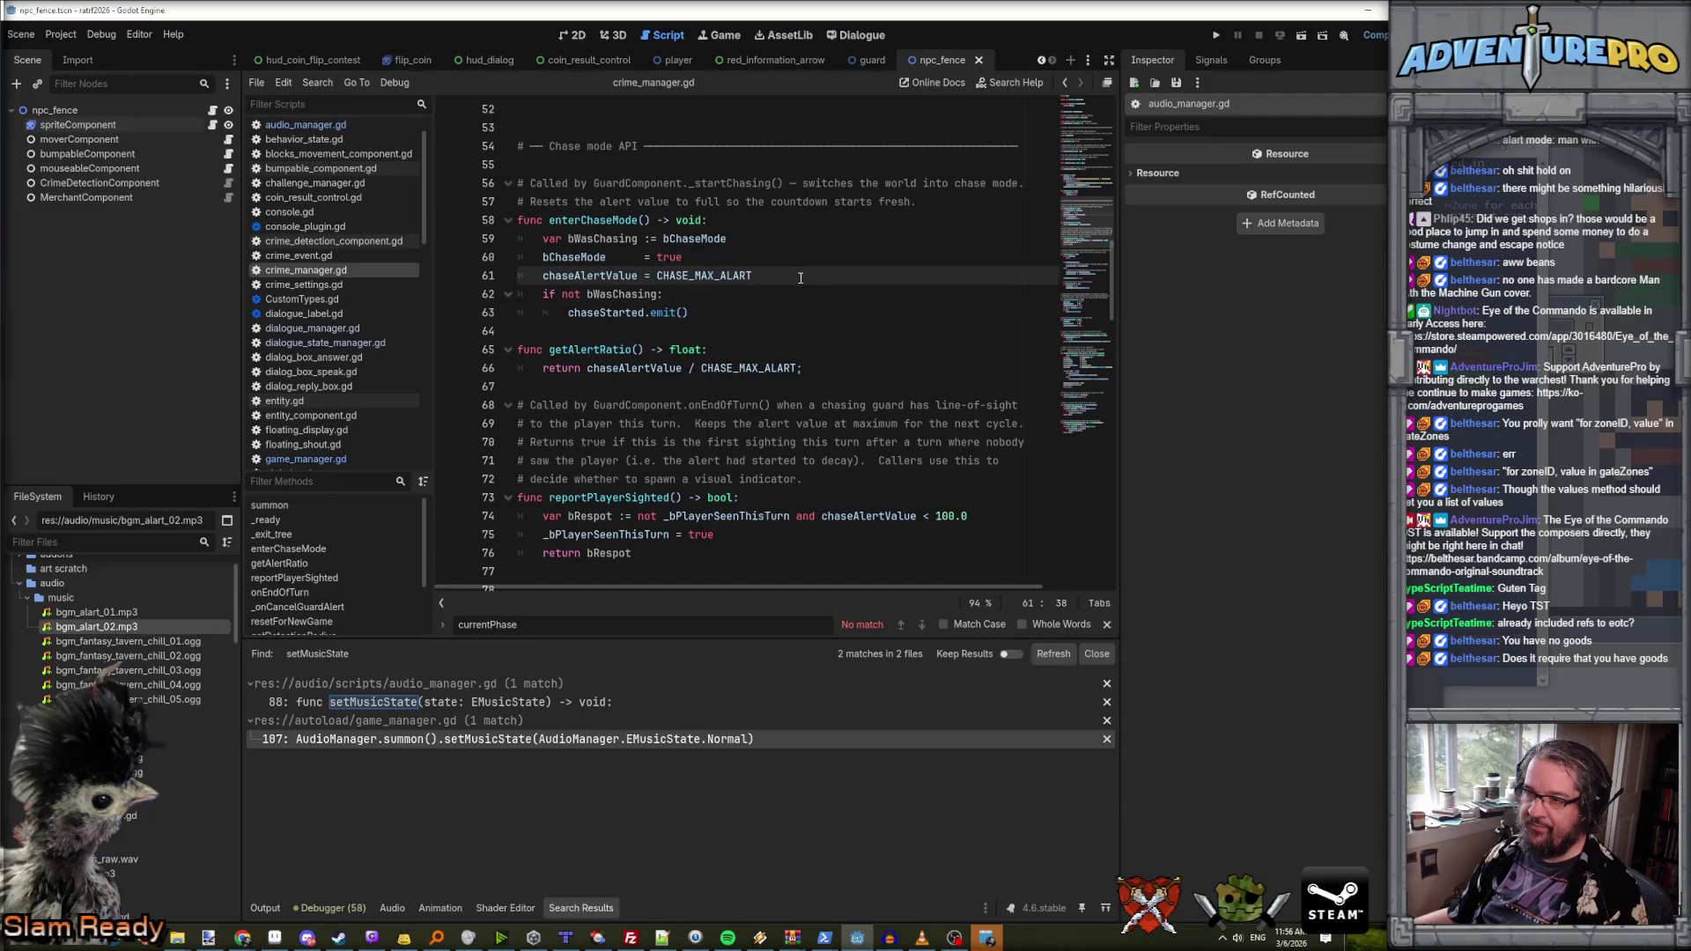
key("Return")
key("ctrl+v")
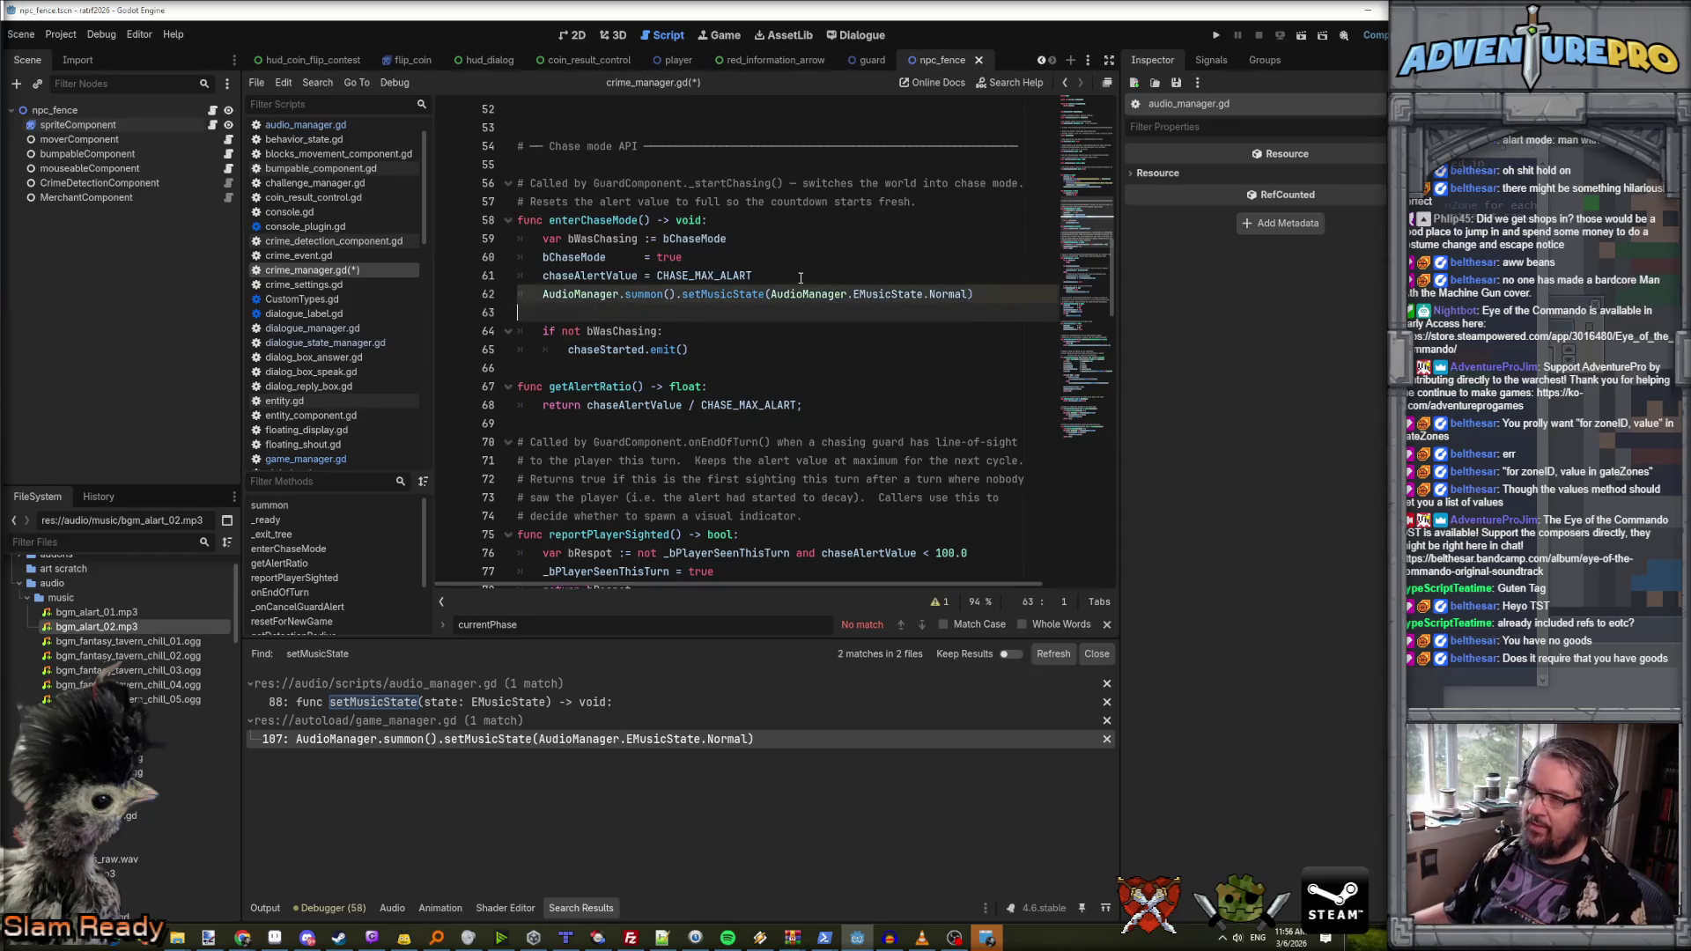
Change the pasted call's state to EMusicState.Alart and save crime_manager.gd
left_click_drag(972, 294, 930, 294)
type("Ch")
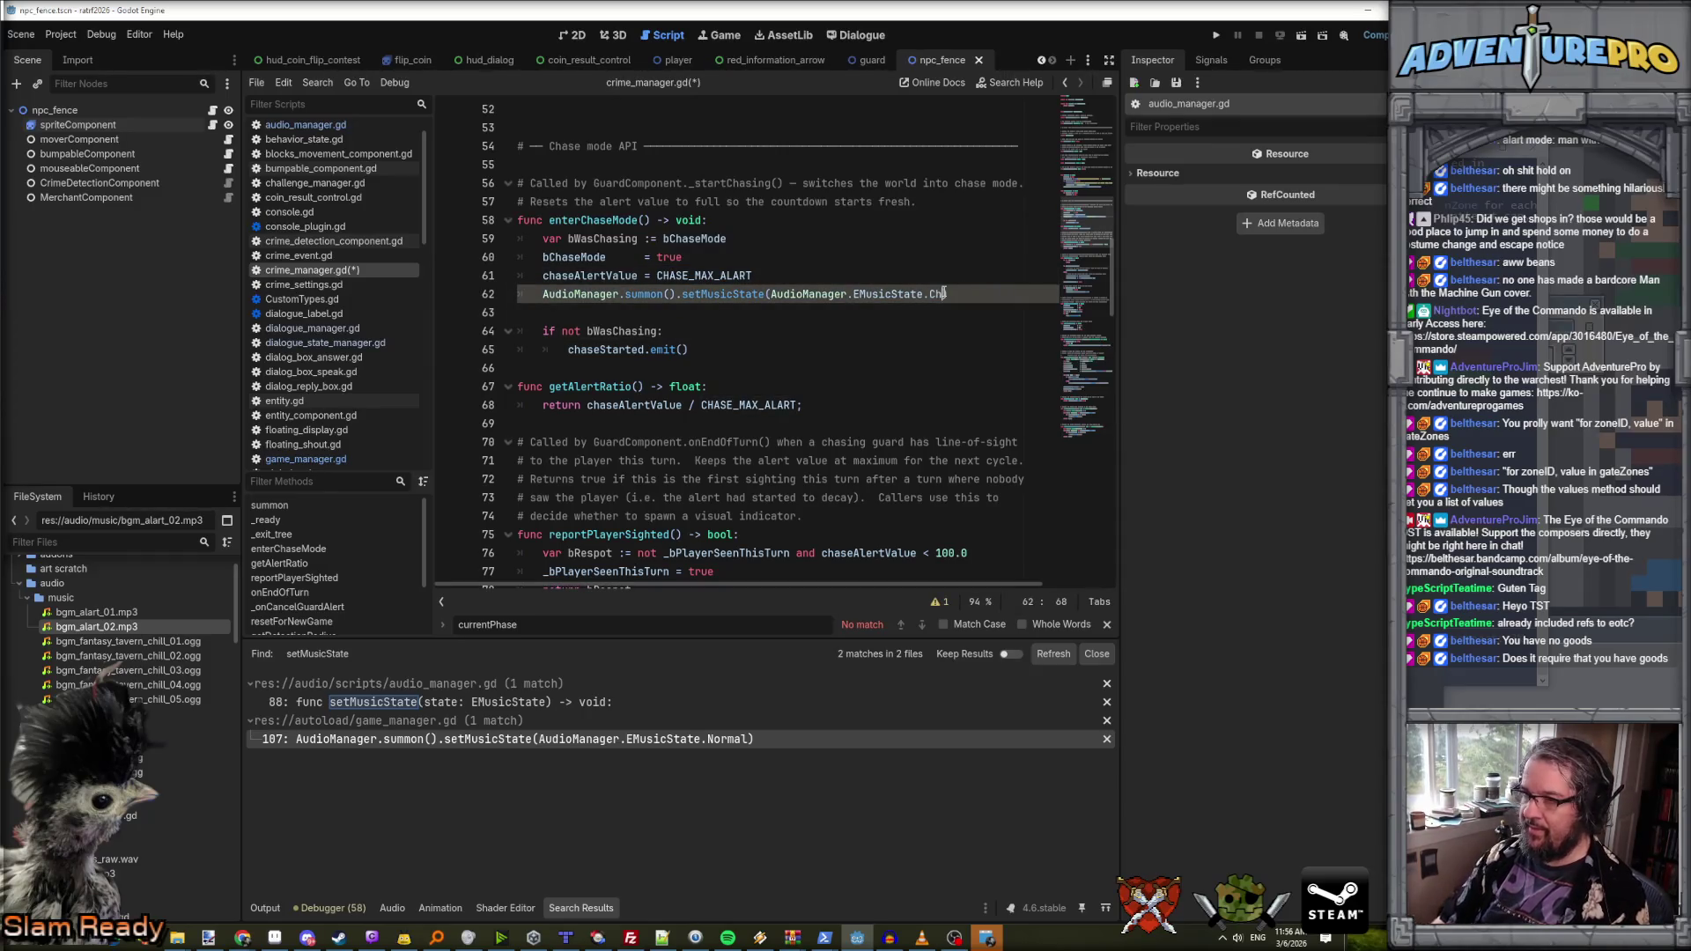
key("BackSpace")
key("BackSpace")
type("A")
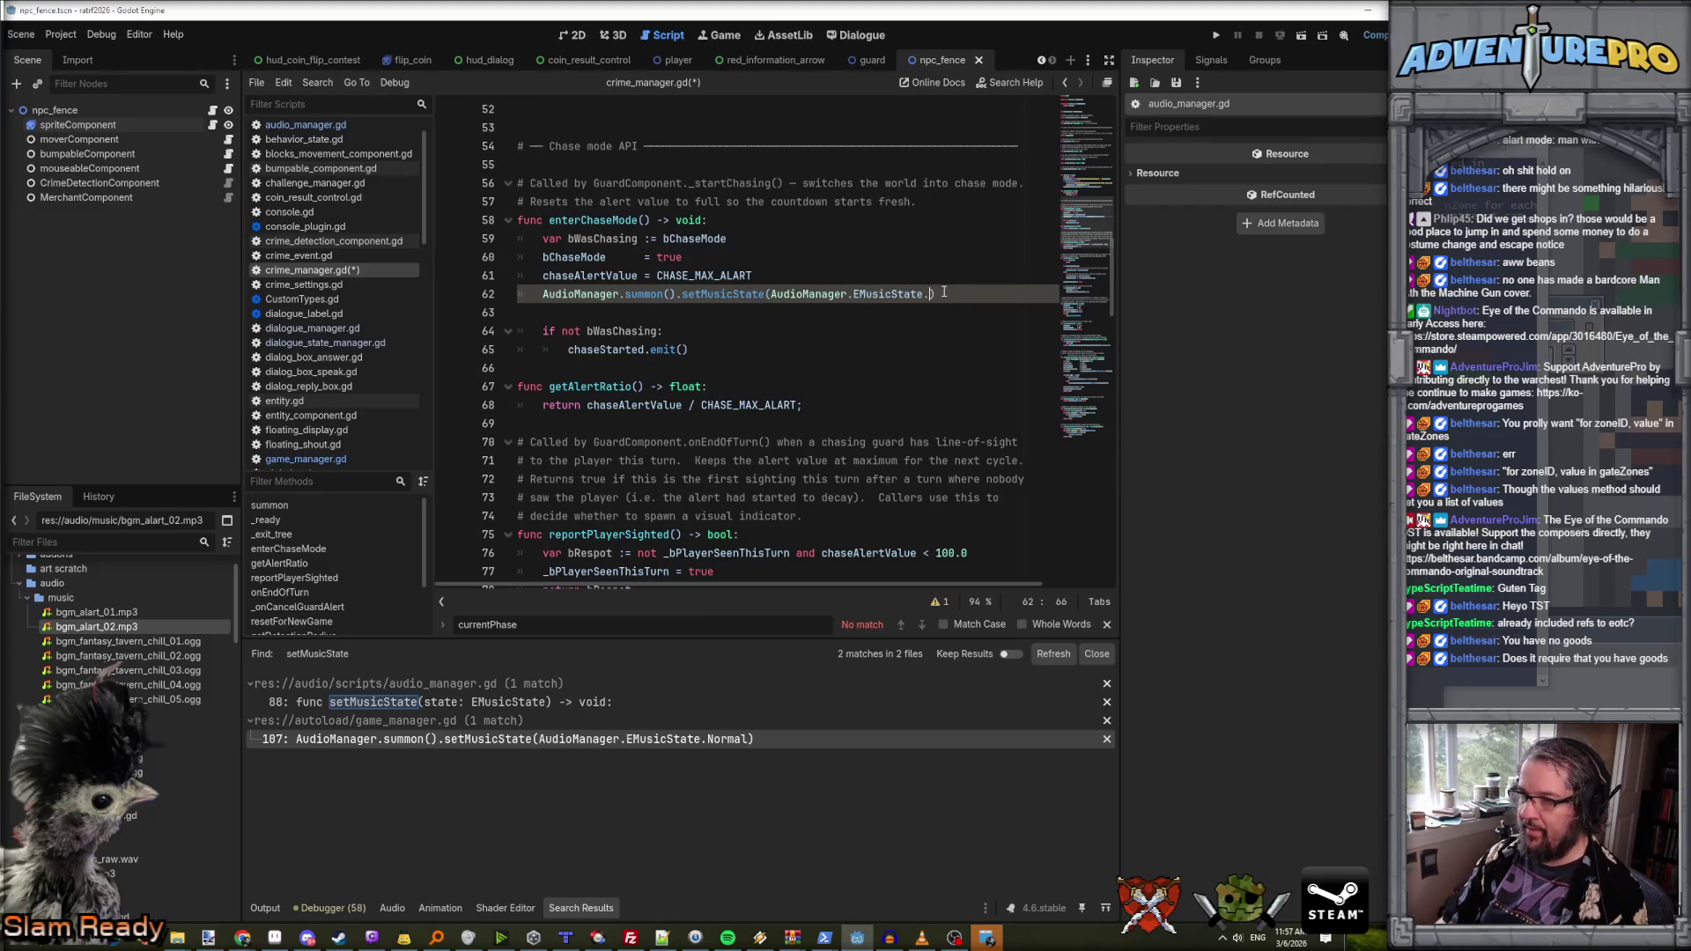
key("Return")
type(")")
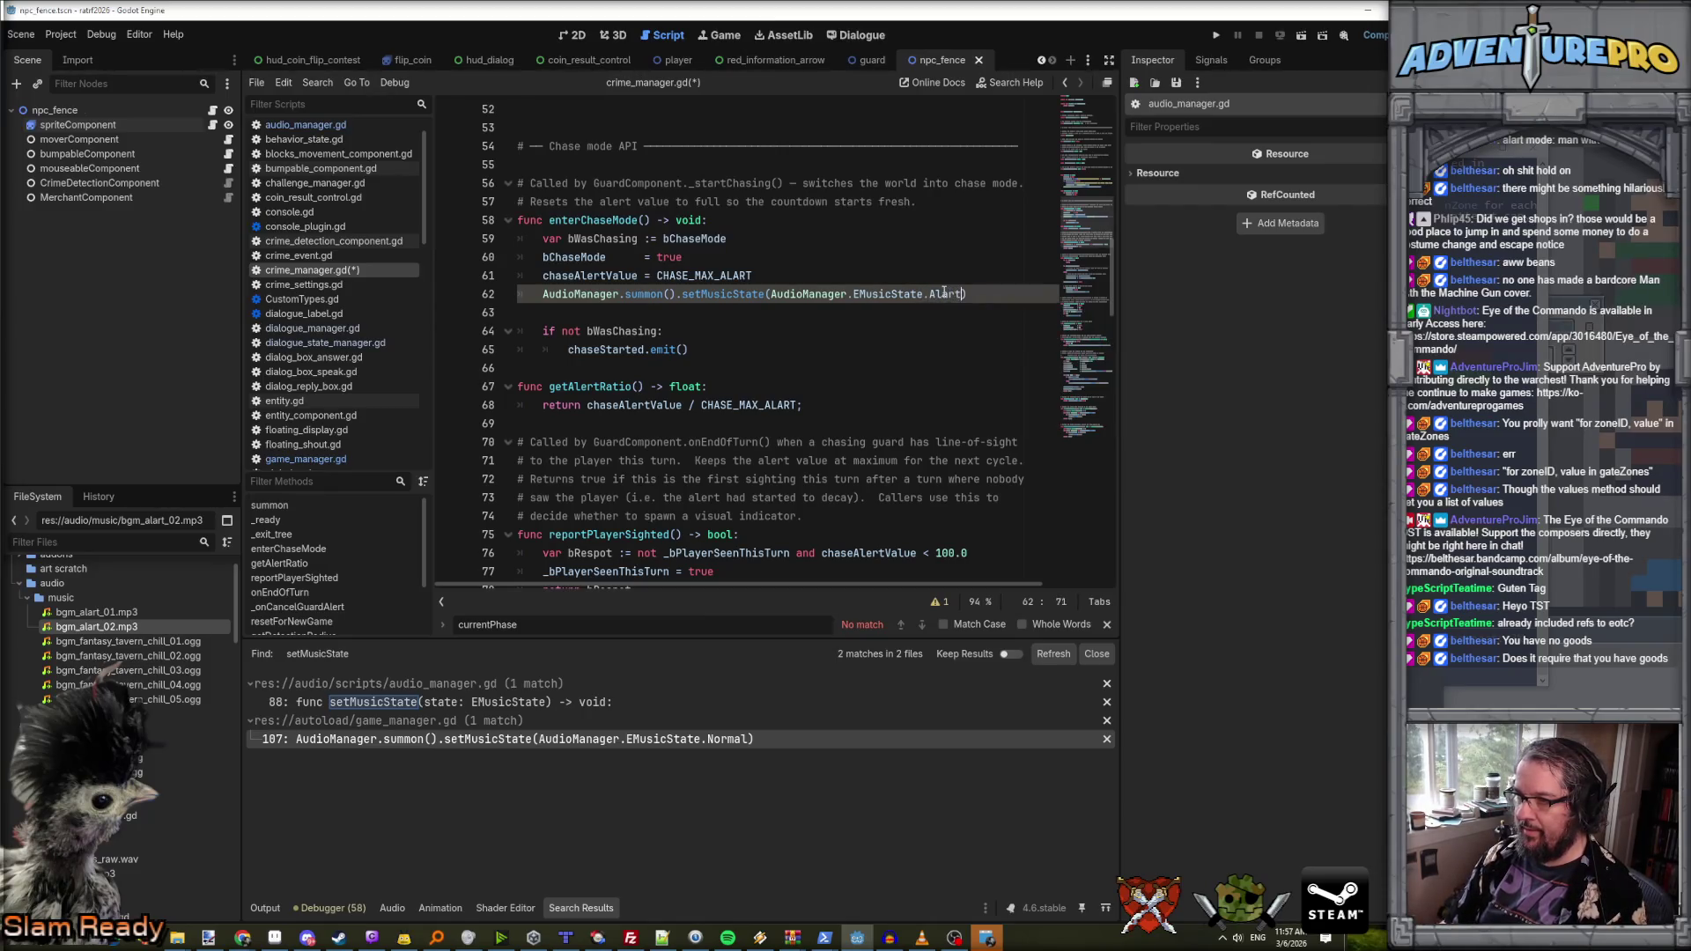
key("Escape")
key("Down")
key("Down")
key("BackSpace")
key("Up")
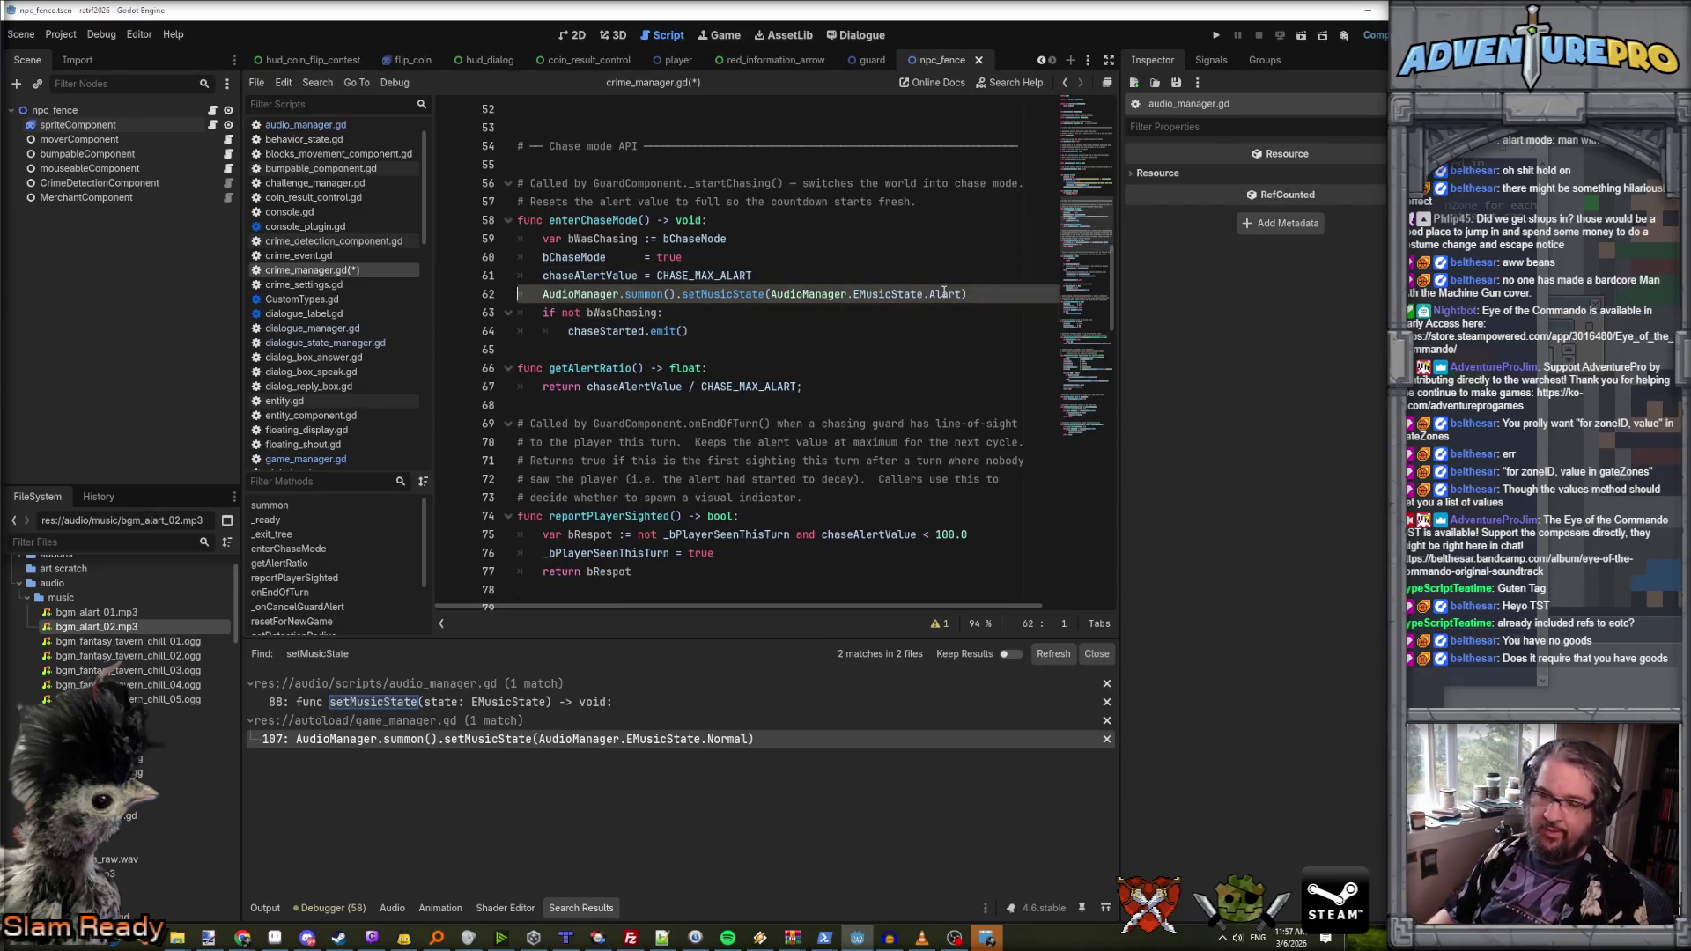
key("ctrl+s")
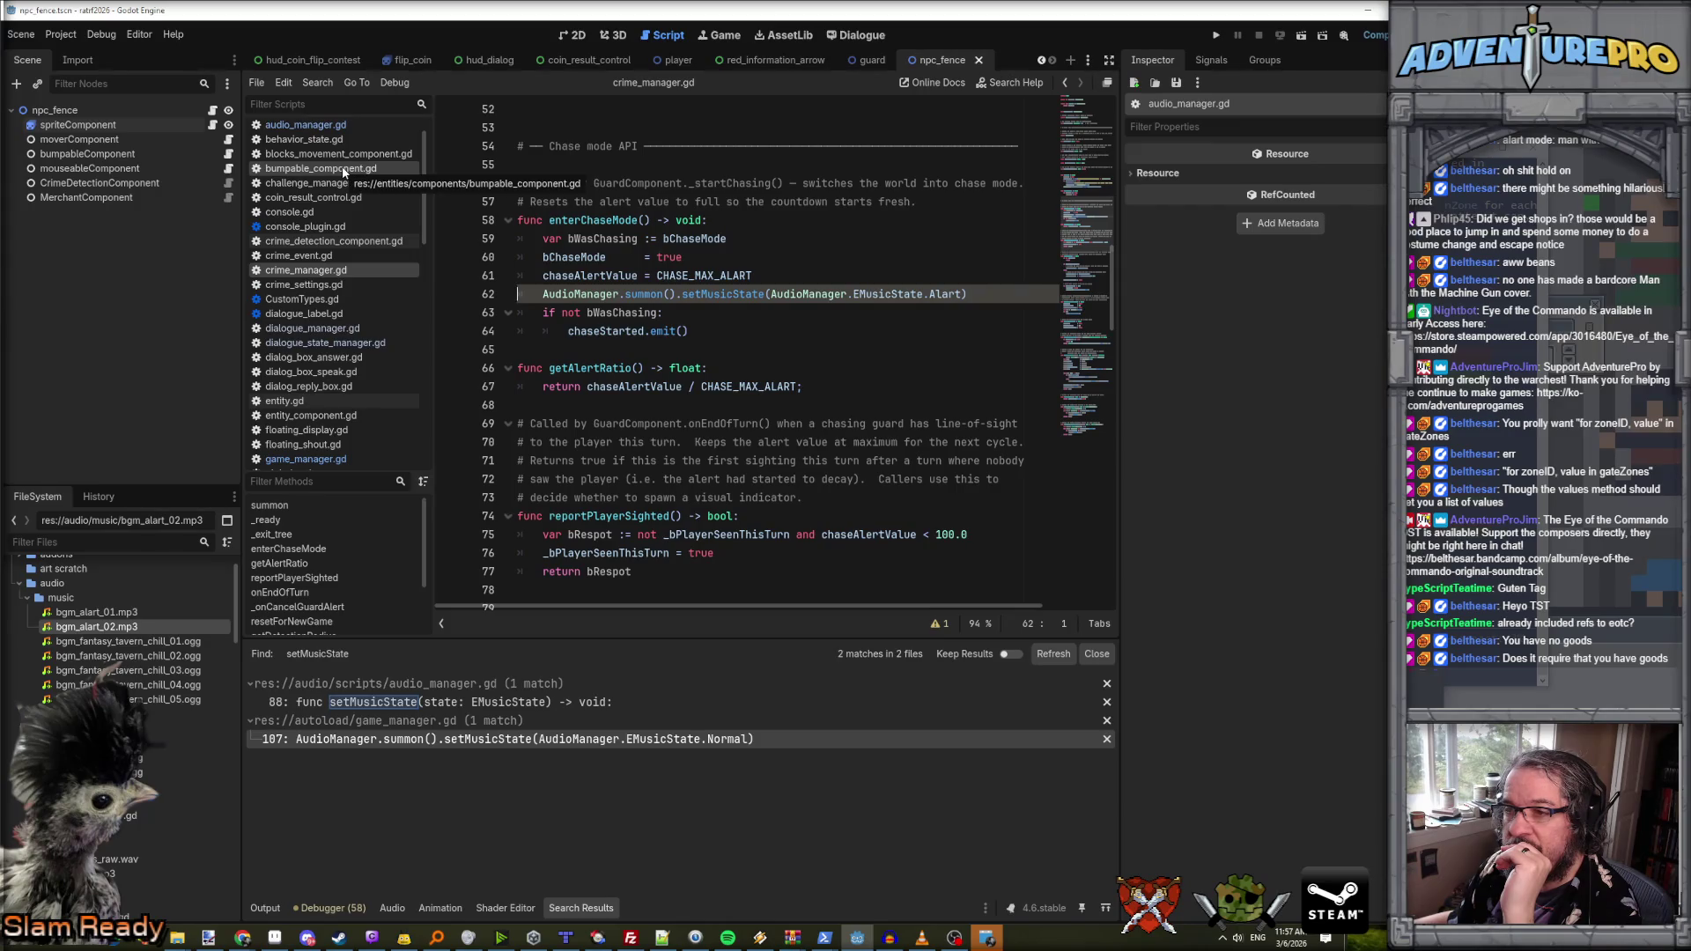
Paste the Normal-music setMusicState call after the alert resets in _onCancelGuardAlert
scroll(555, 269, "down", 10)
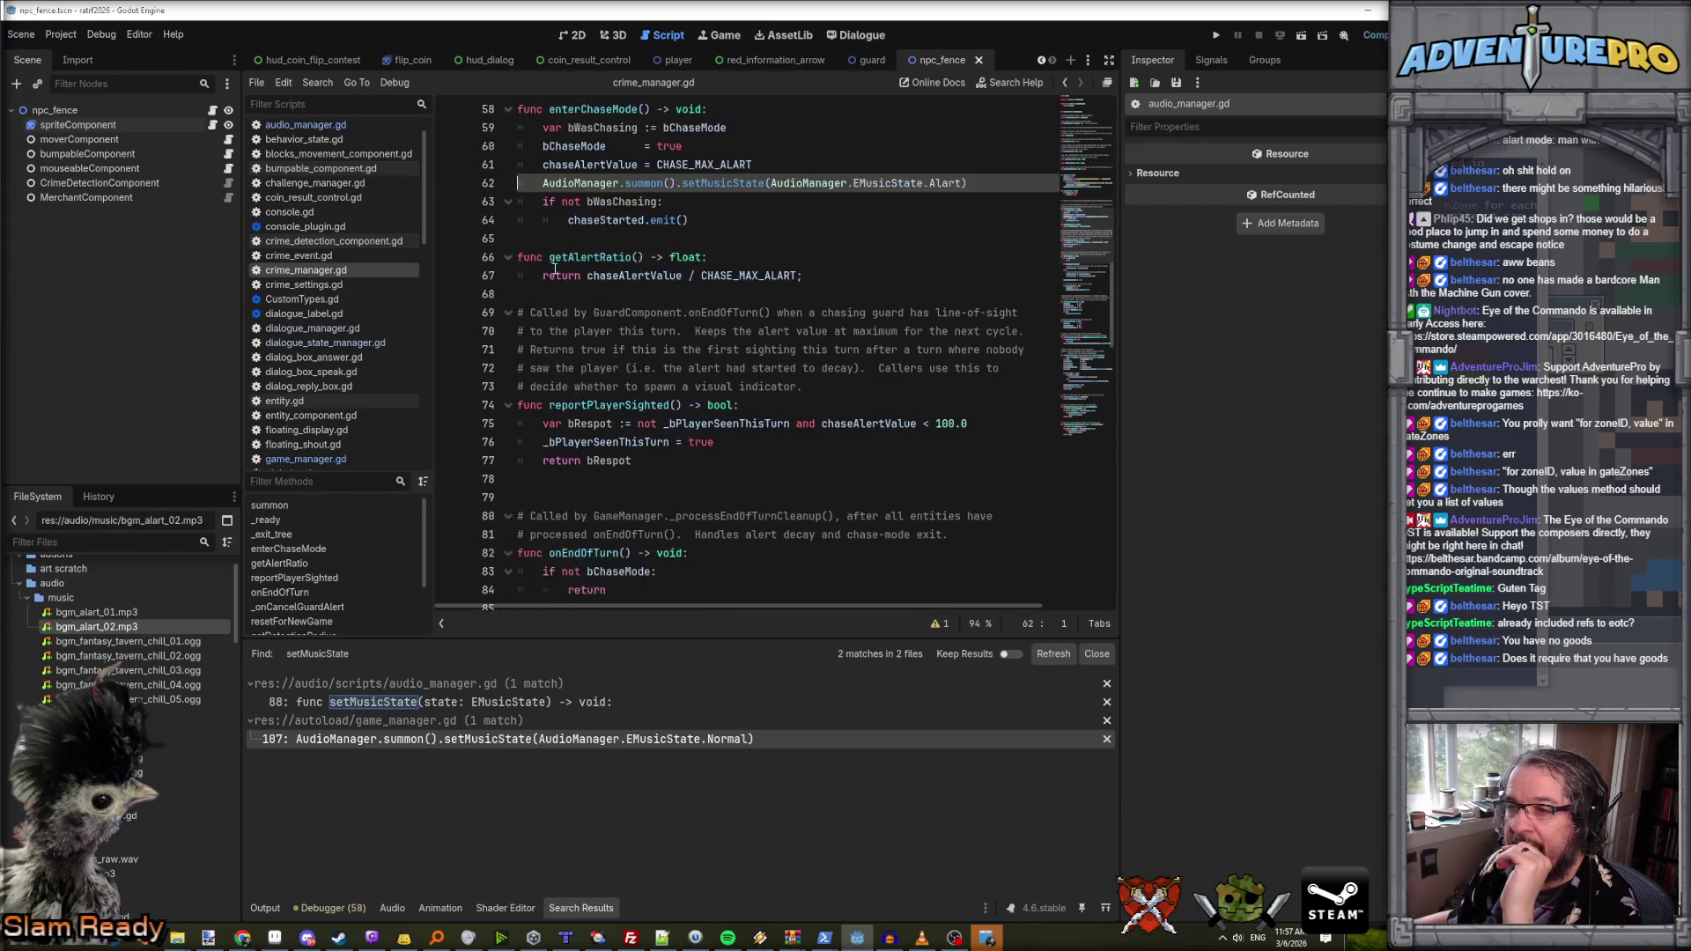
scroll(554, 269, "down", 4)
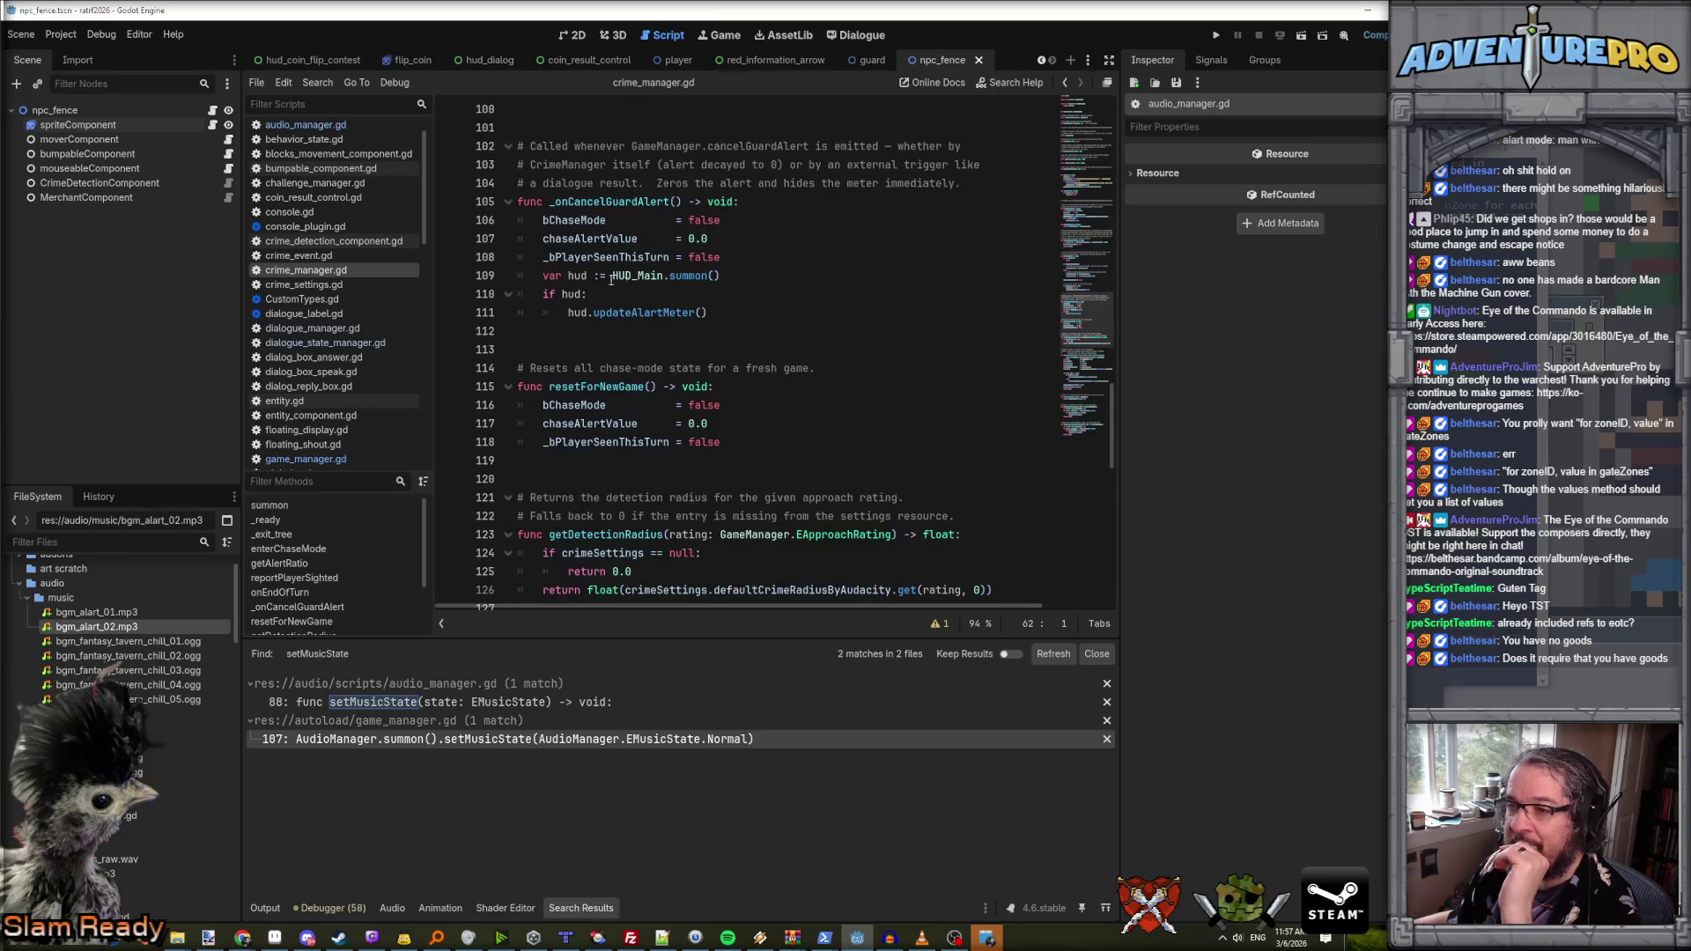
left_click(768, 258)
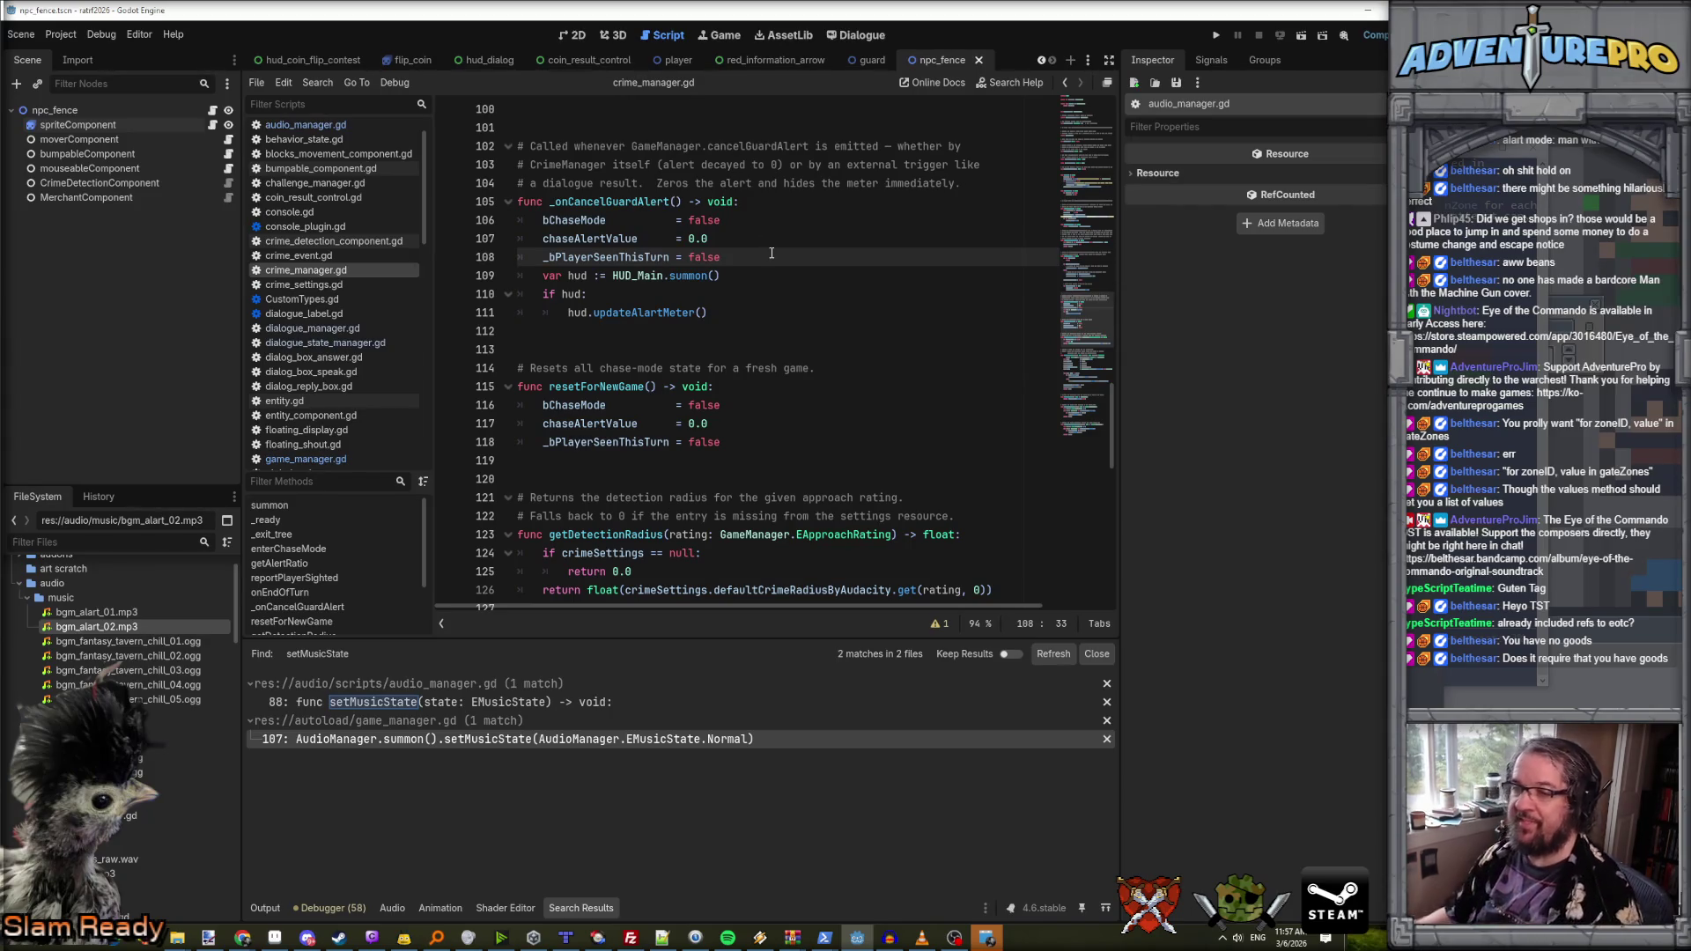
key("Return")
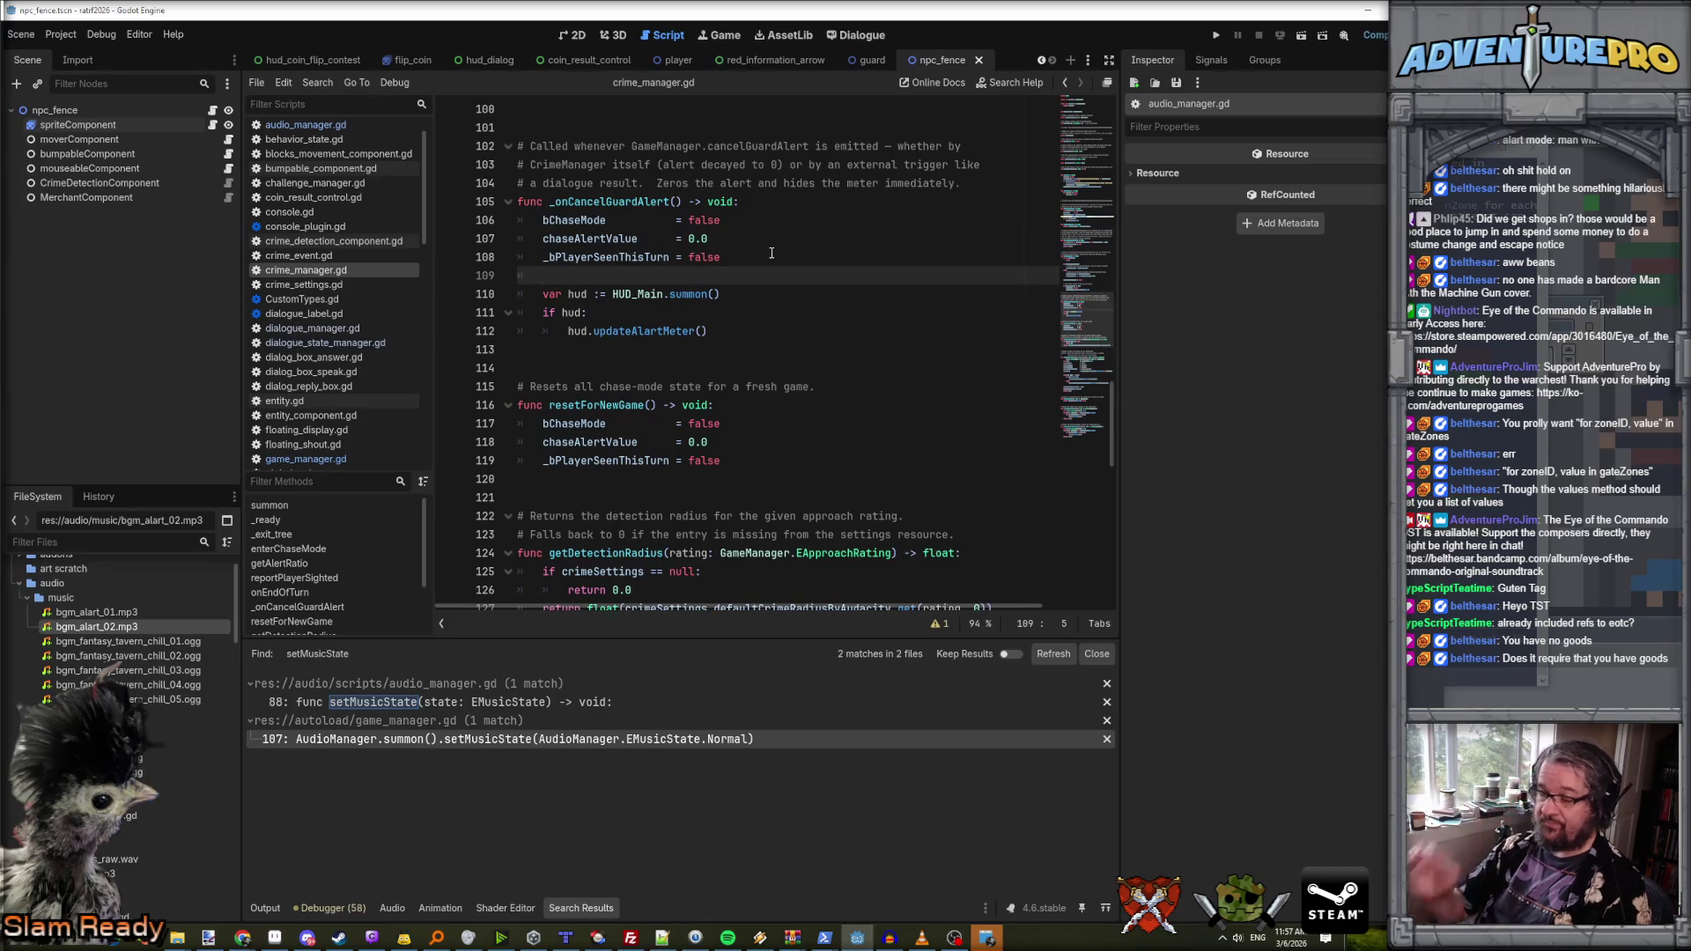
type("AudioManager.summon().setMusicState(AudioManager.EMusicState.Normal)")
key("Up")
key("shift+Tab")
key("Down")
key("Delete")
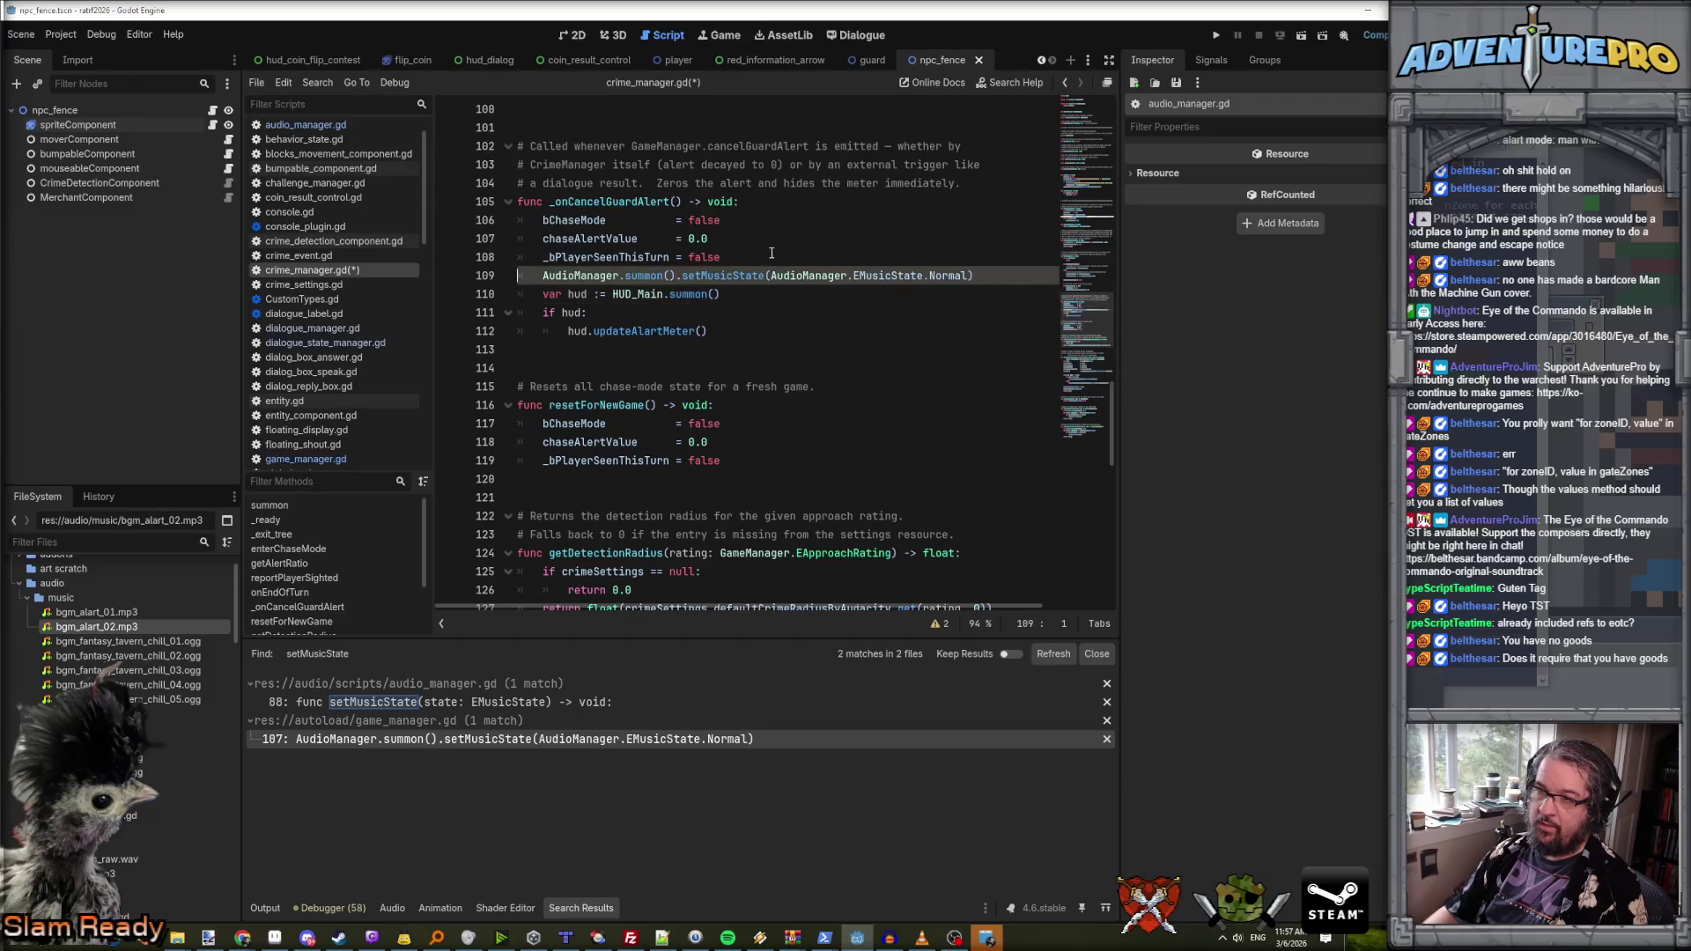
key("Return")
key("Up")
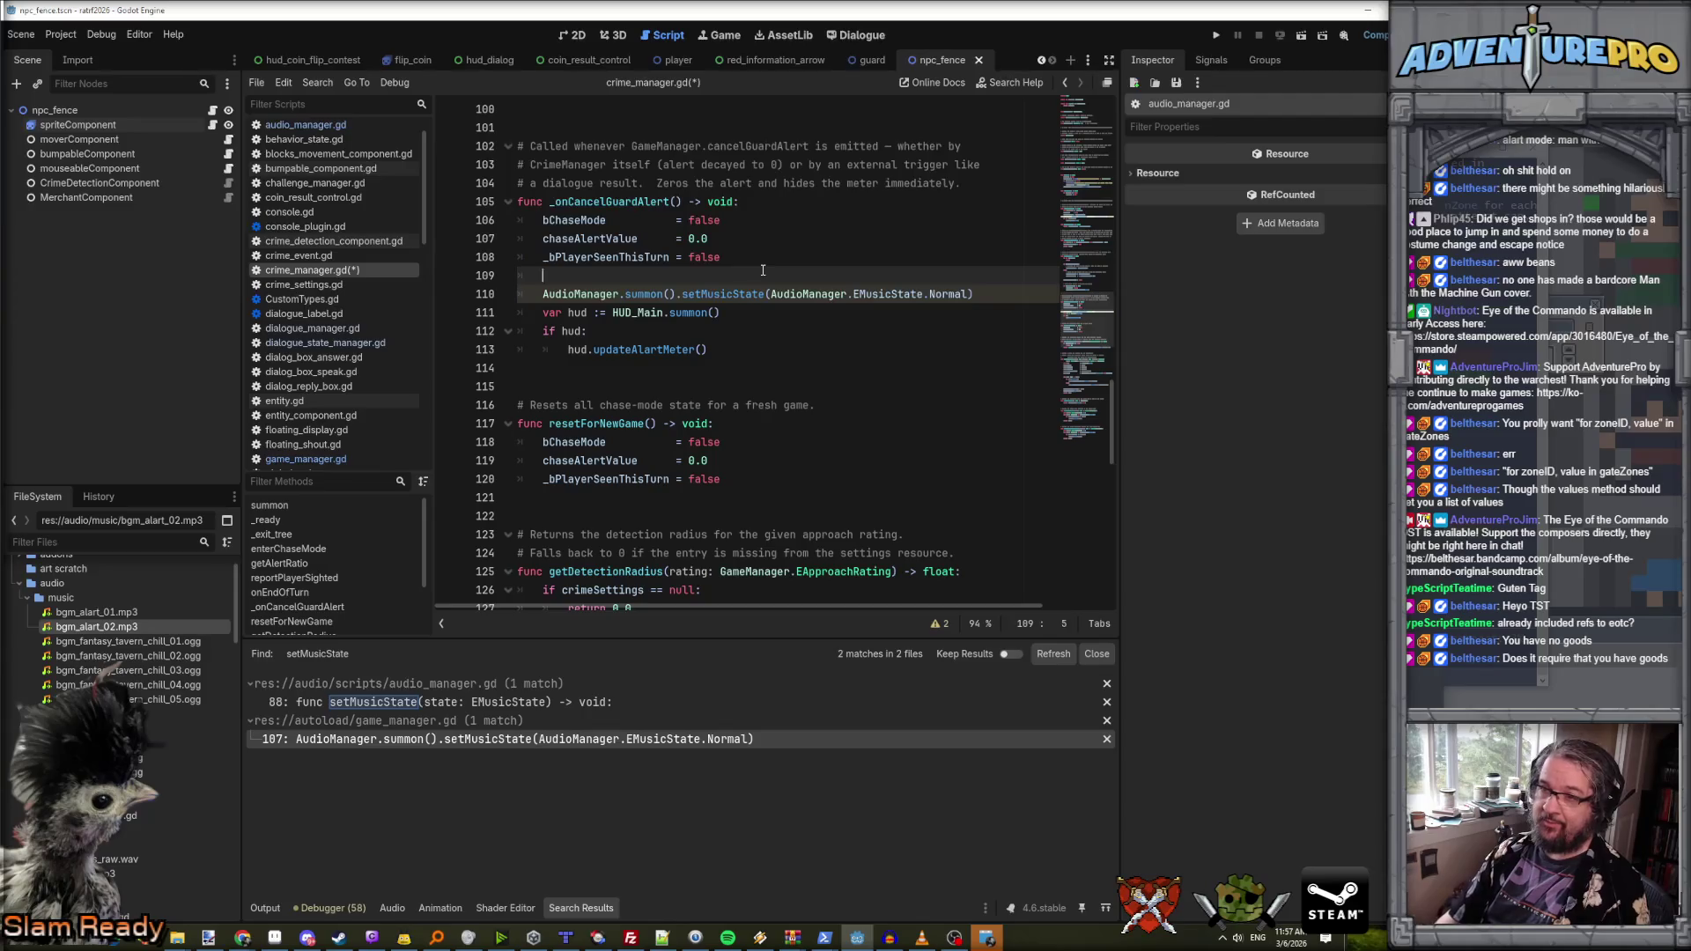
Store AudioManager.summon() in a local variable above the music call
key("BackSpace")
type("Ausi")
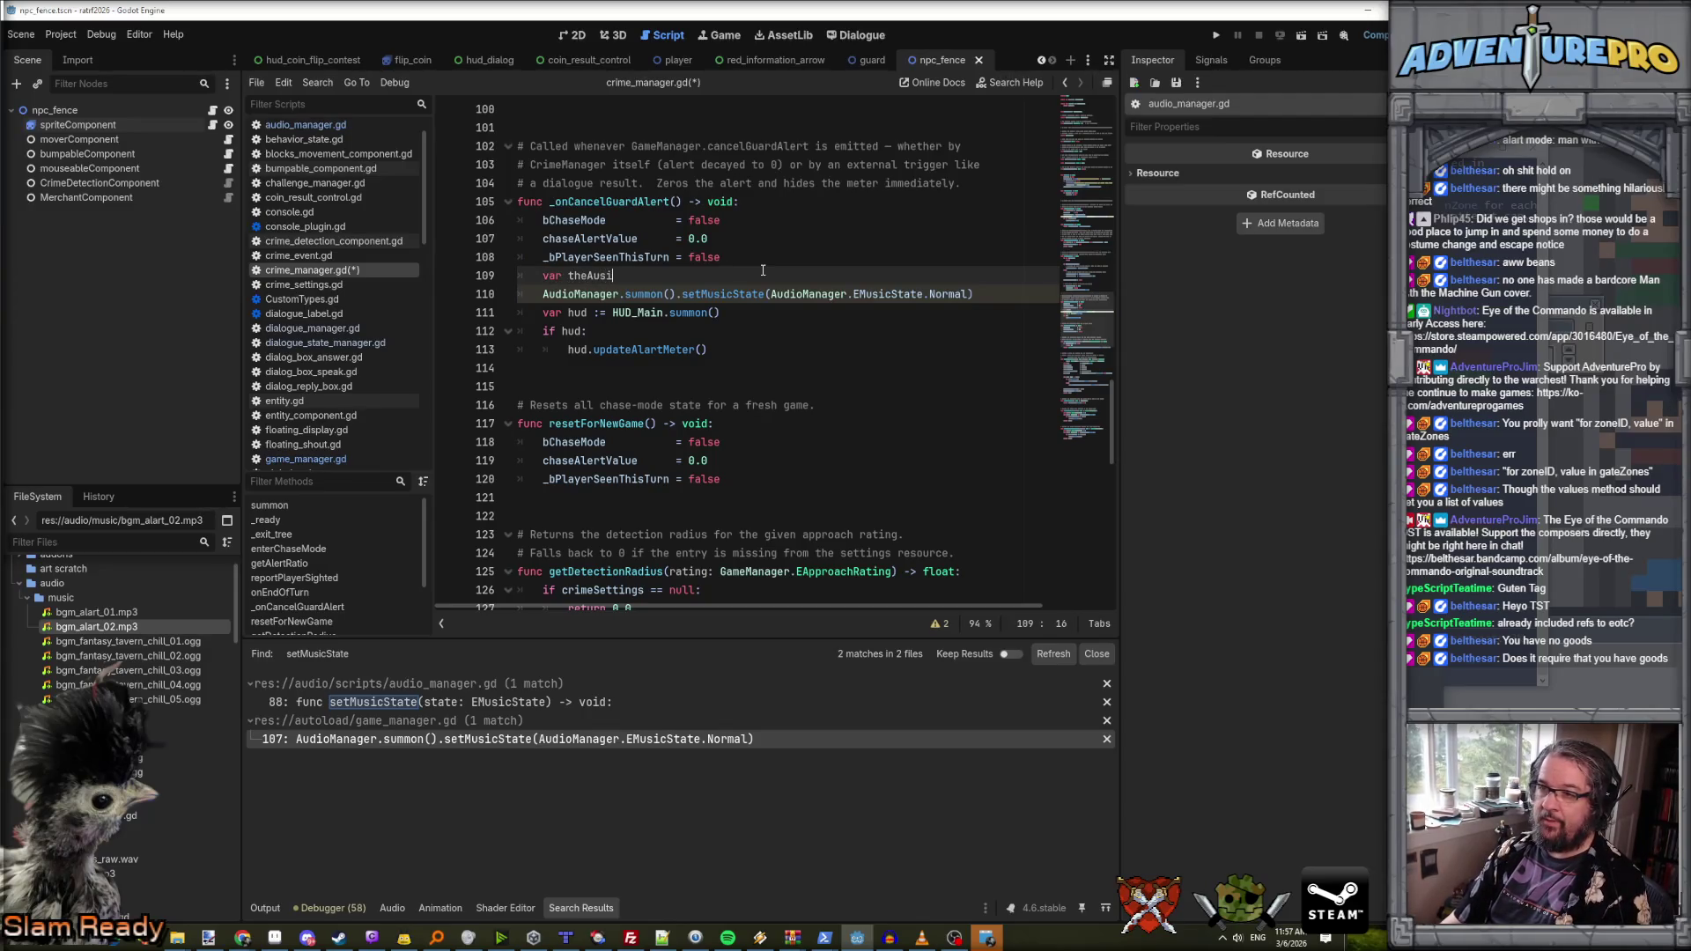
key("BackSpace")
type("= AudioManager.sui")
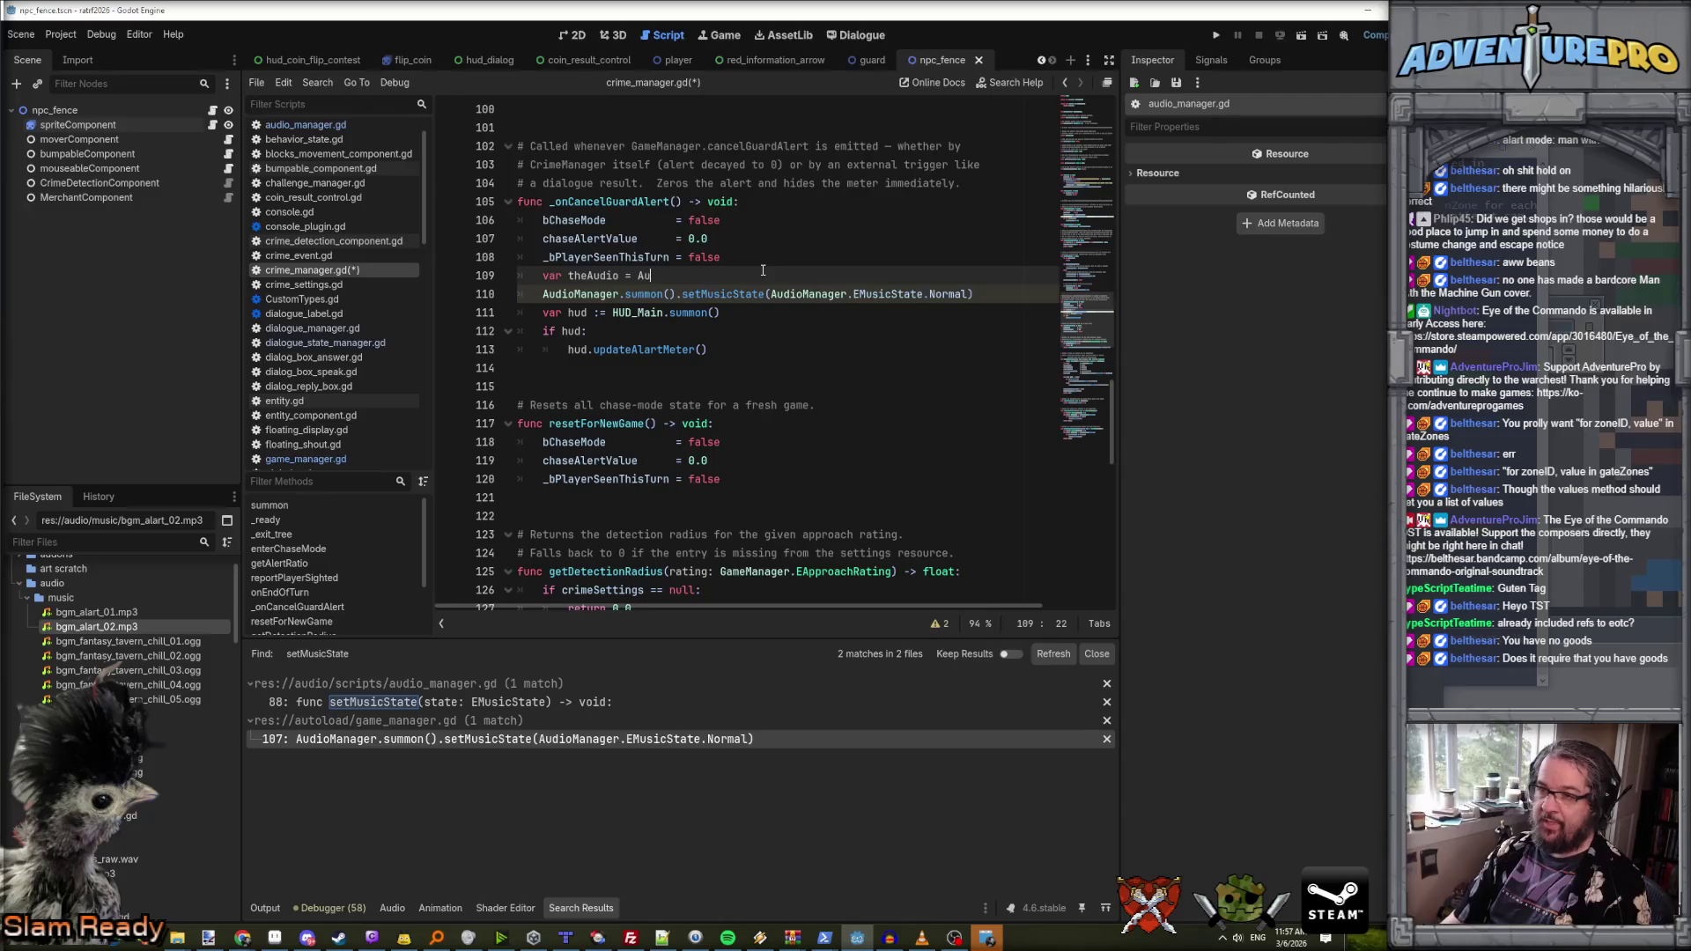
key("BackSpace")
key("Return")
type(";")
key("Return")
Nest the Normal-music call under an if checking getMusicState() equals EMusicState.Alart
type("if theAudio.")
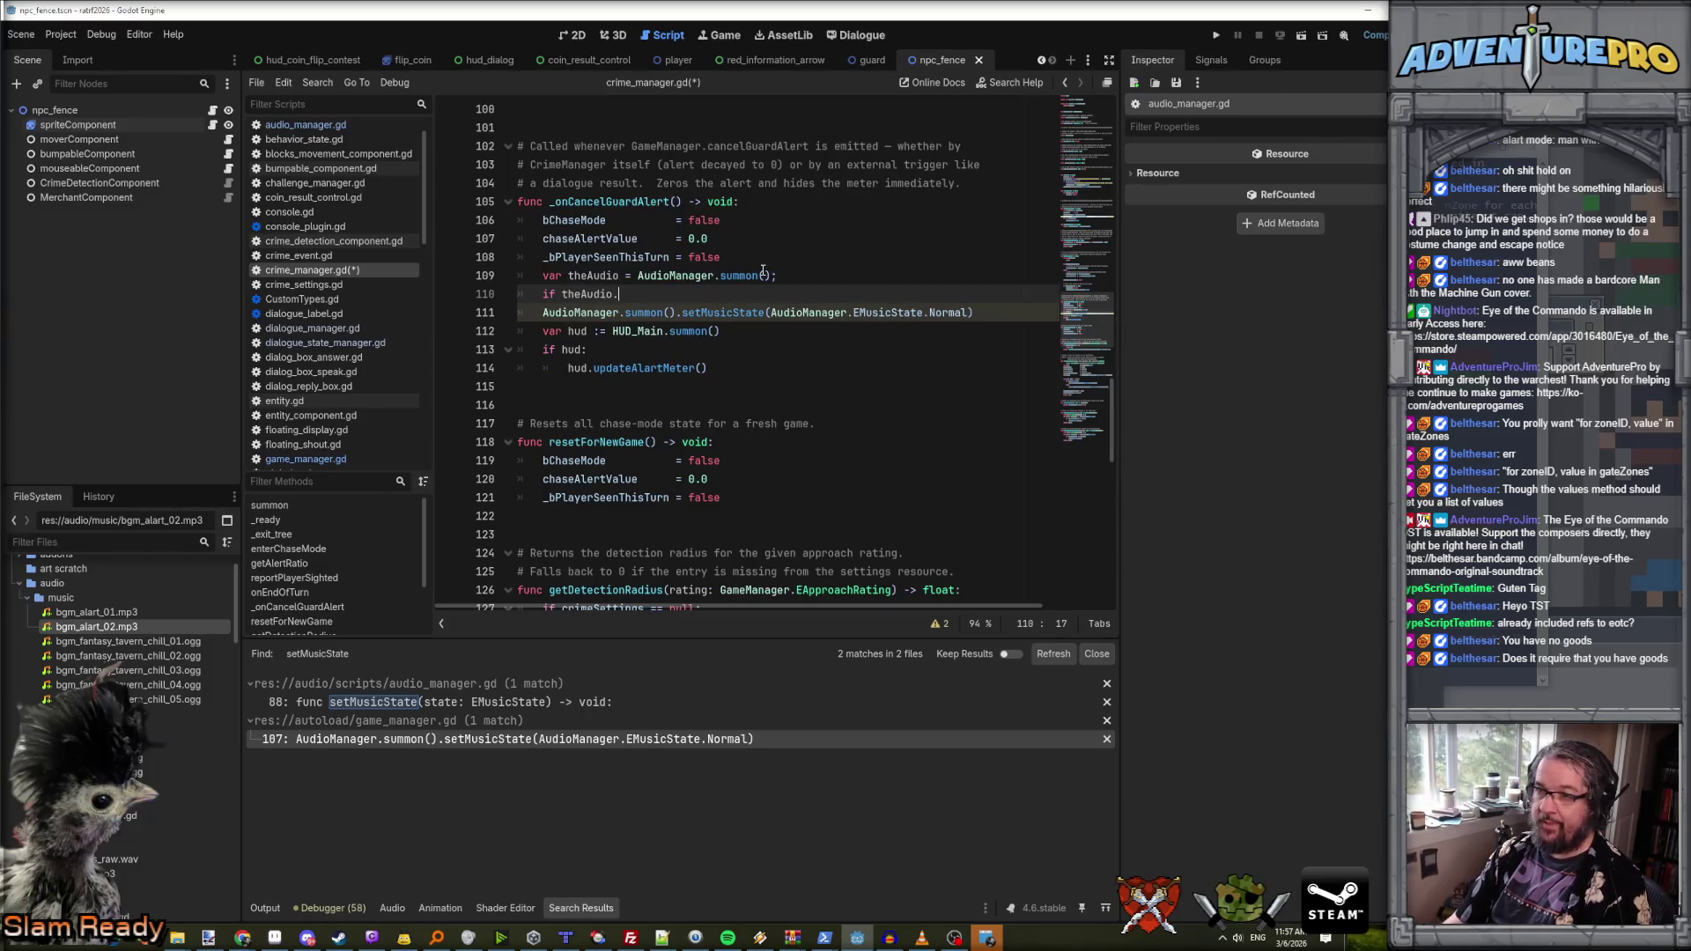
type("getMusicS")
type("trate")
type("te =")
type("AudioManager")
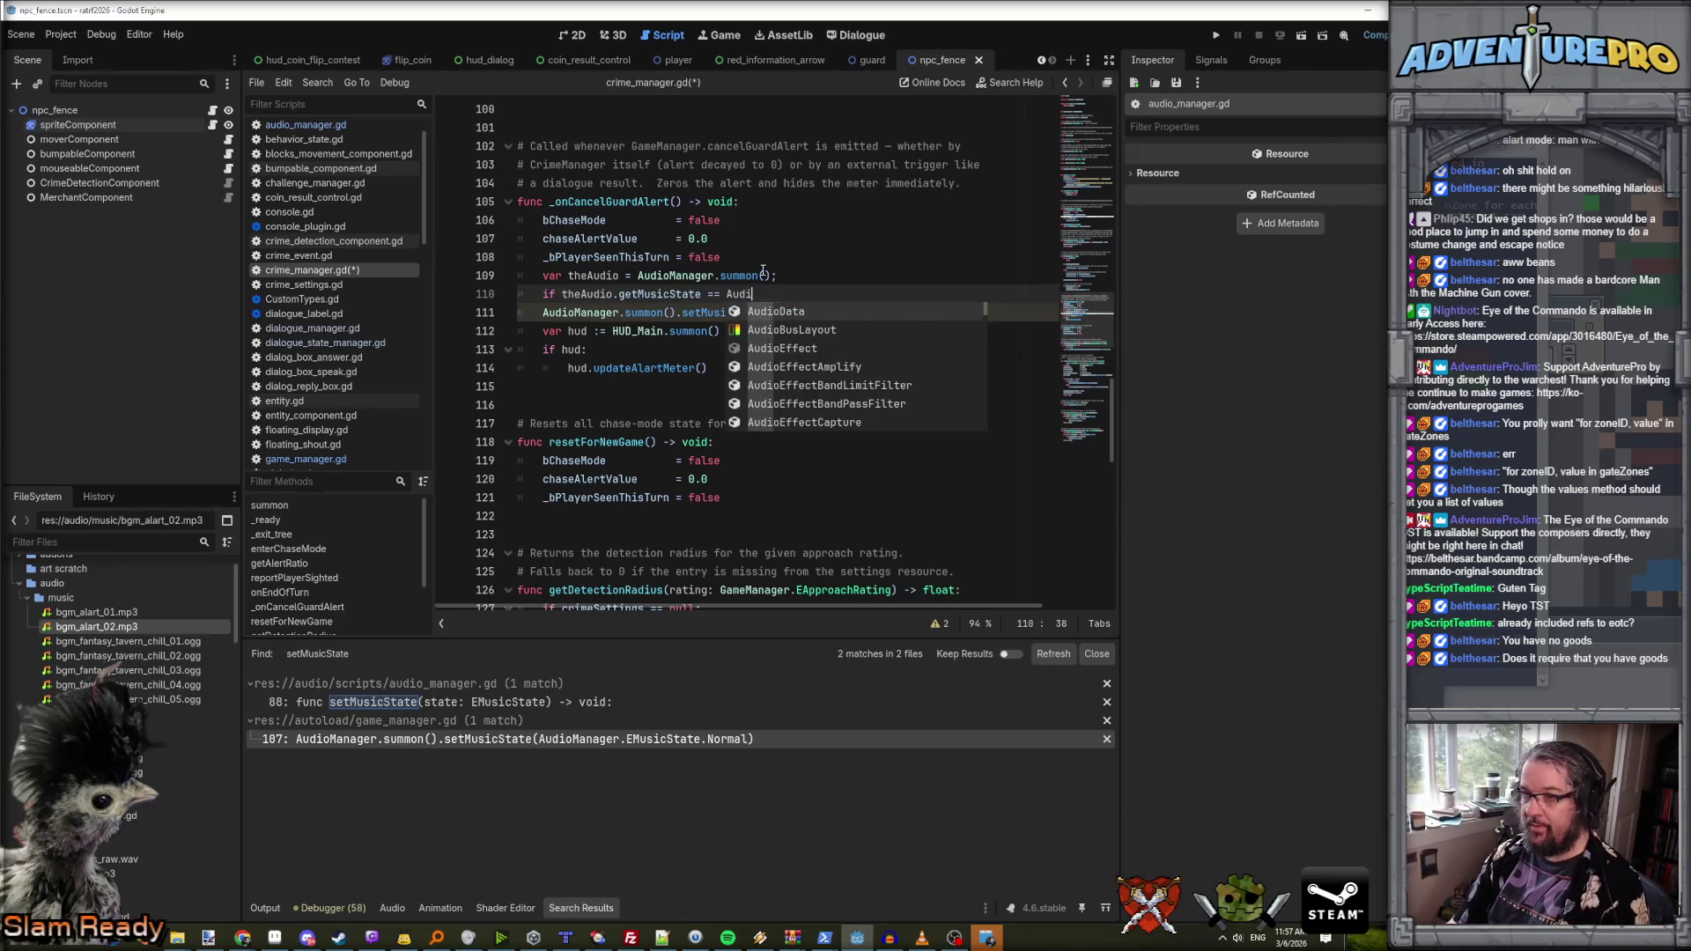
type(".EMusicState.Al")
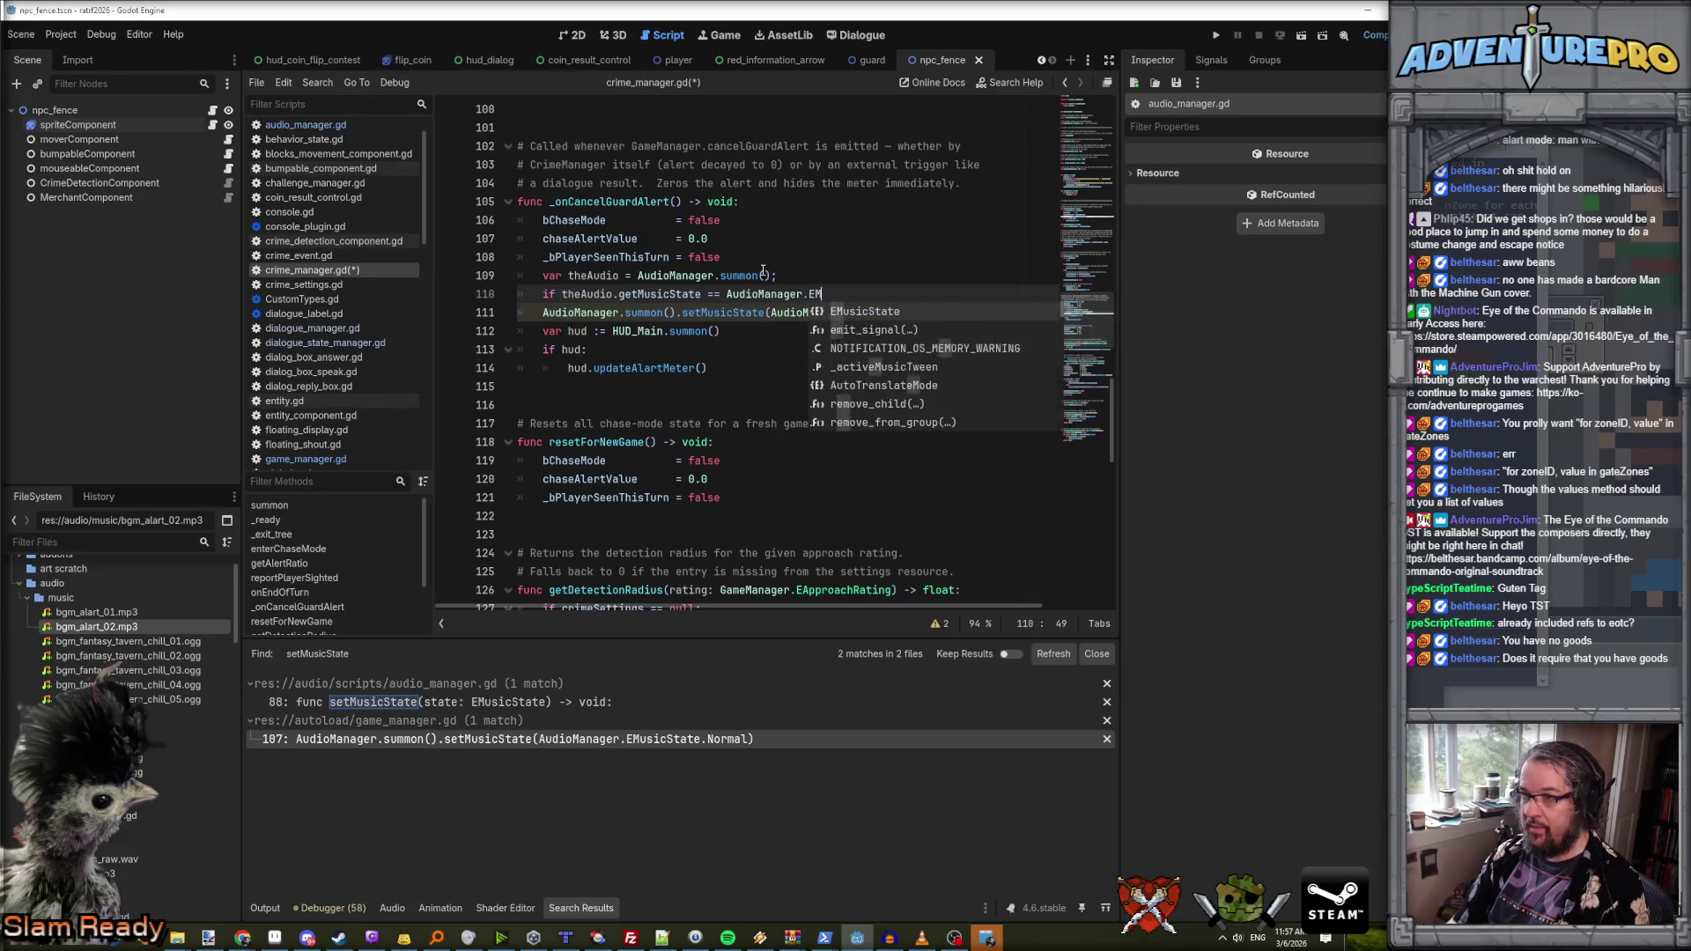
key("Return")
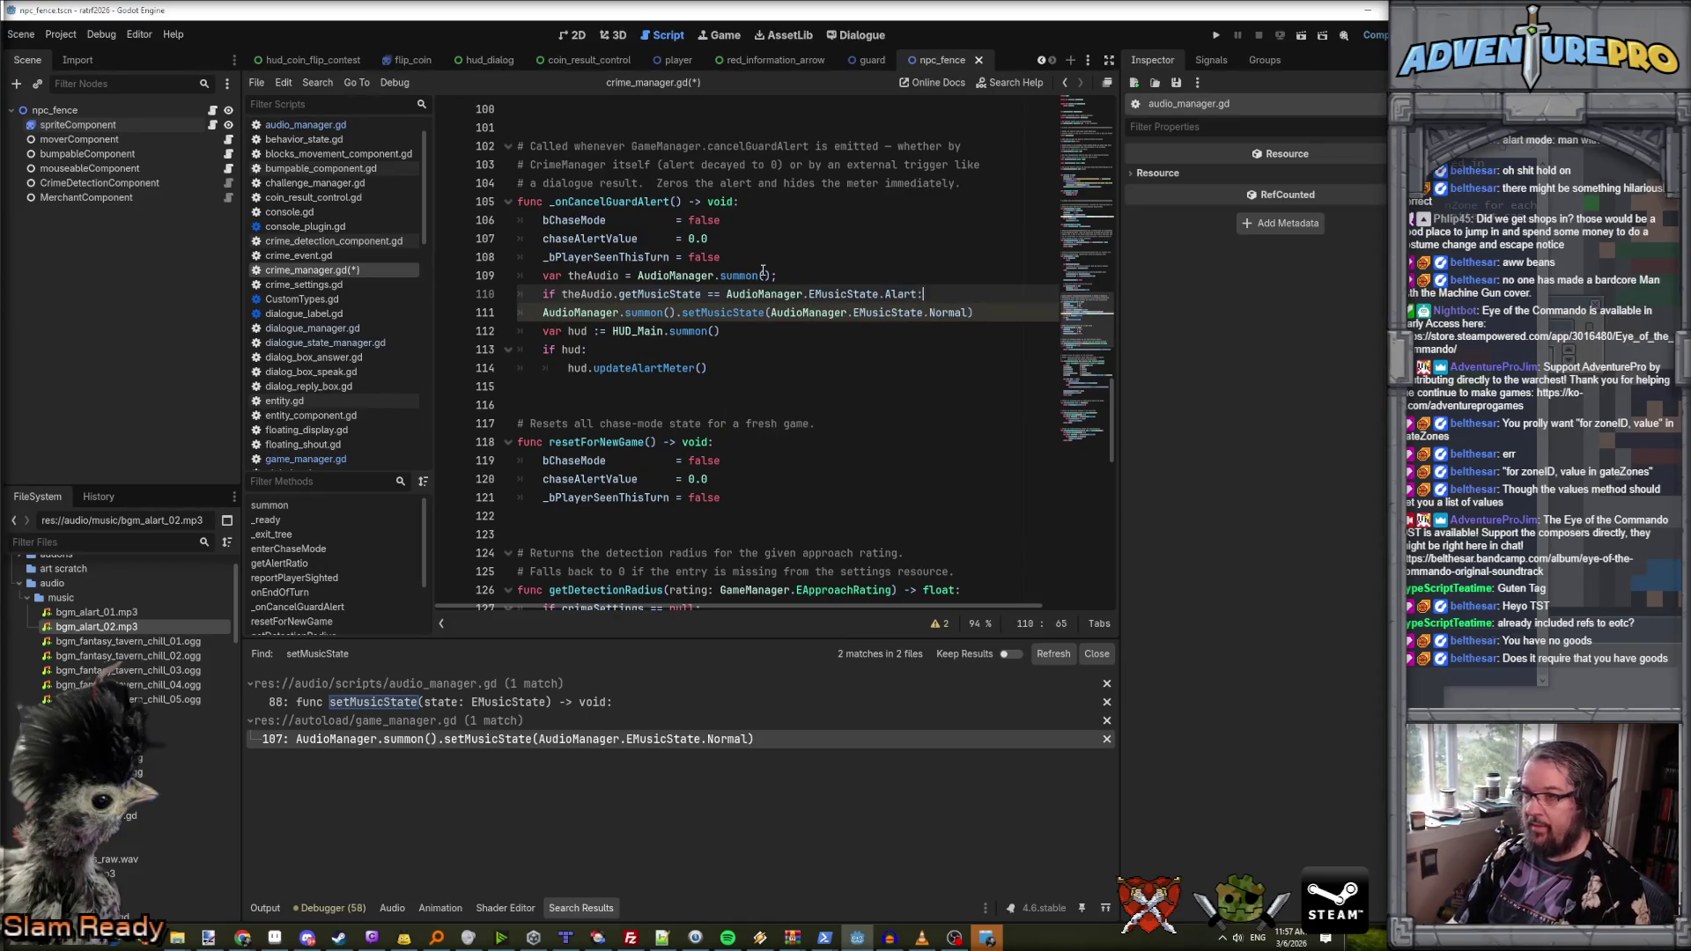
key("Down")
key("Home")
key("Tab")
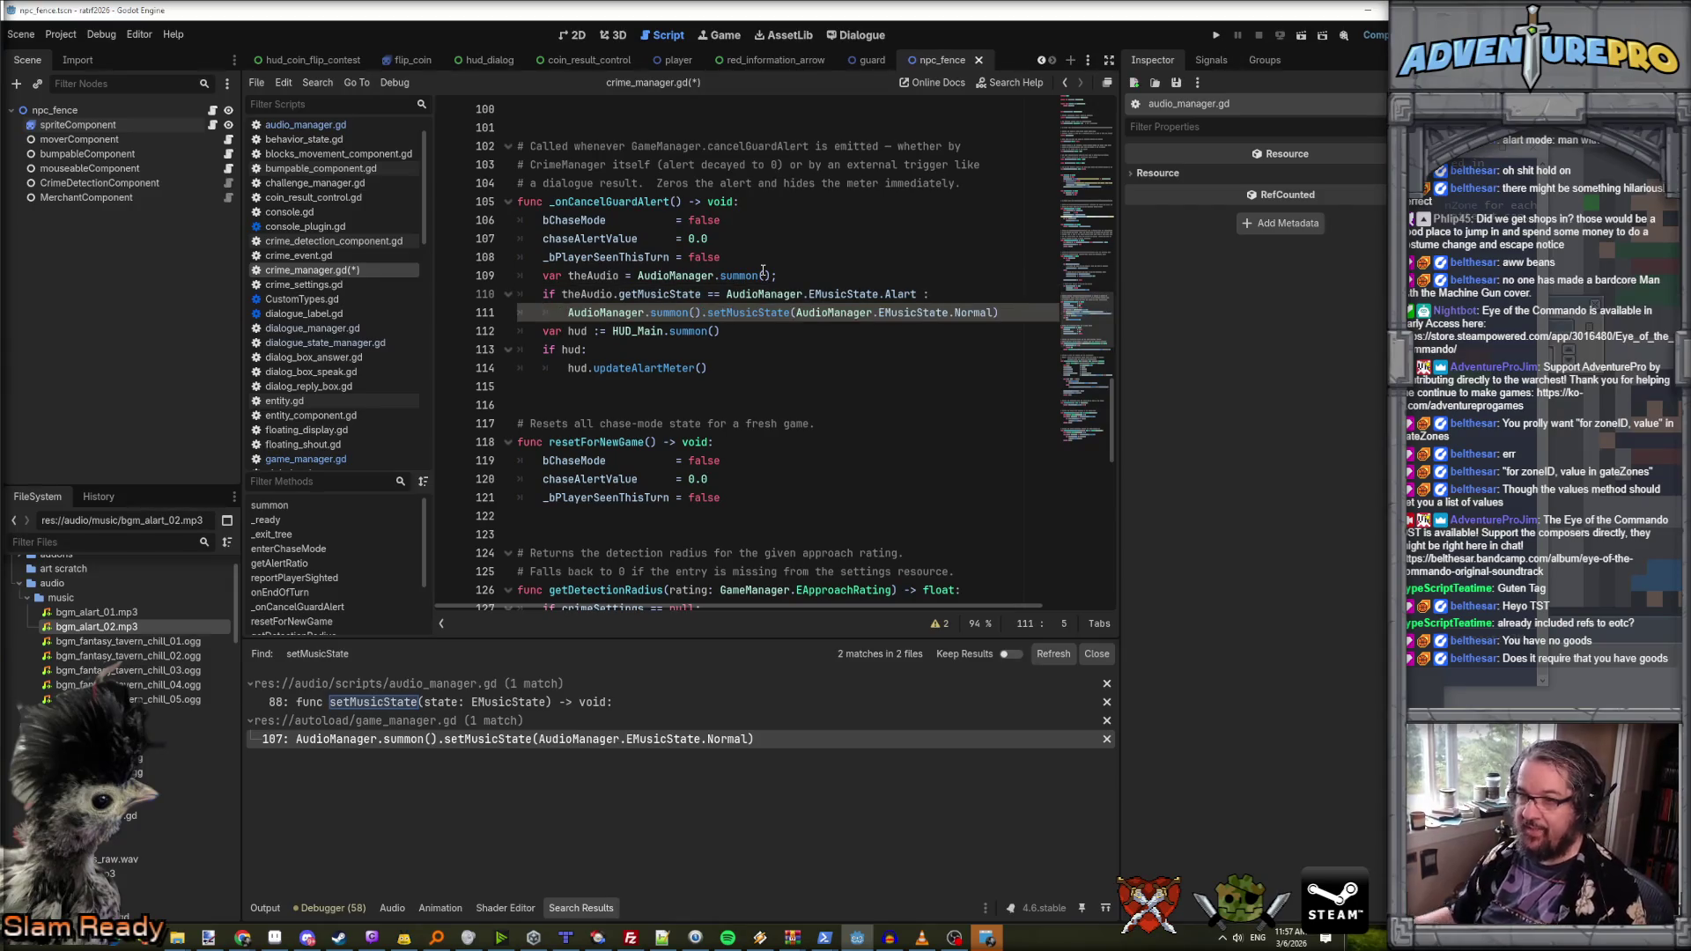
left_click(543, 331)
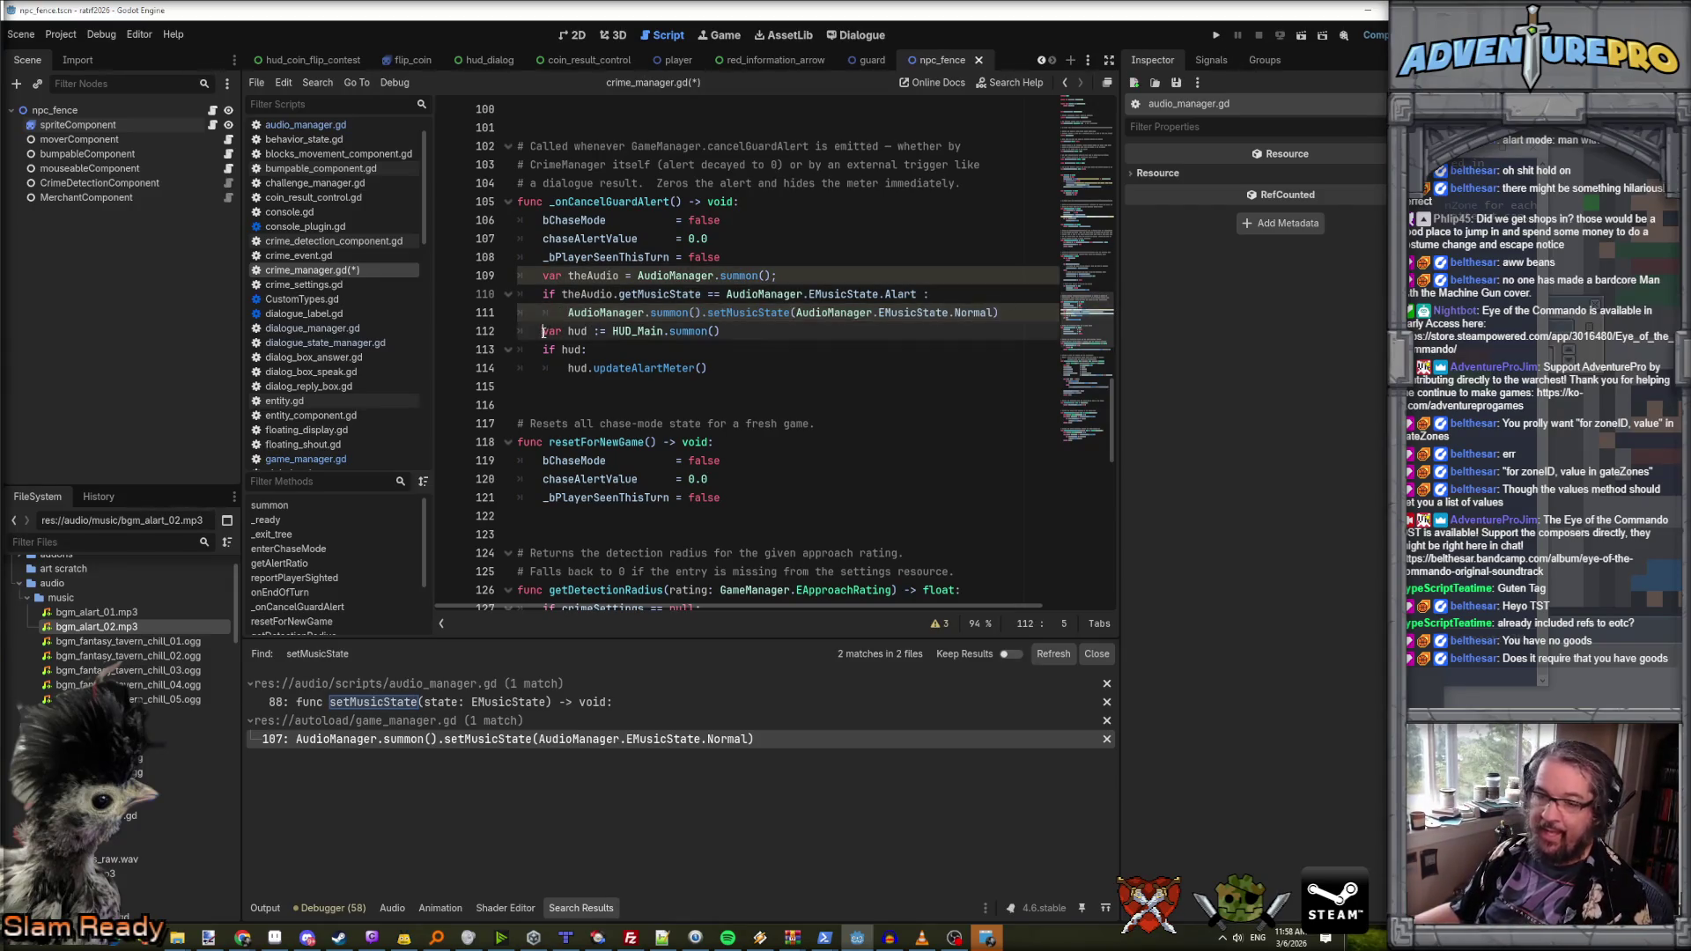
left_click(701, 294)
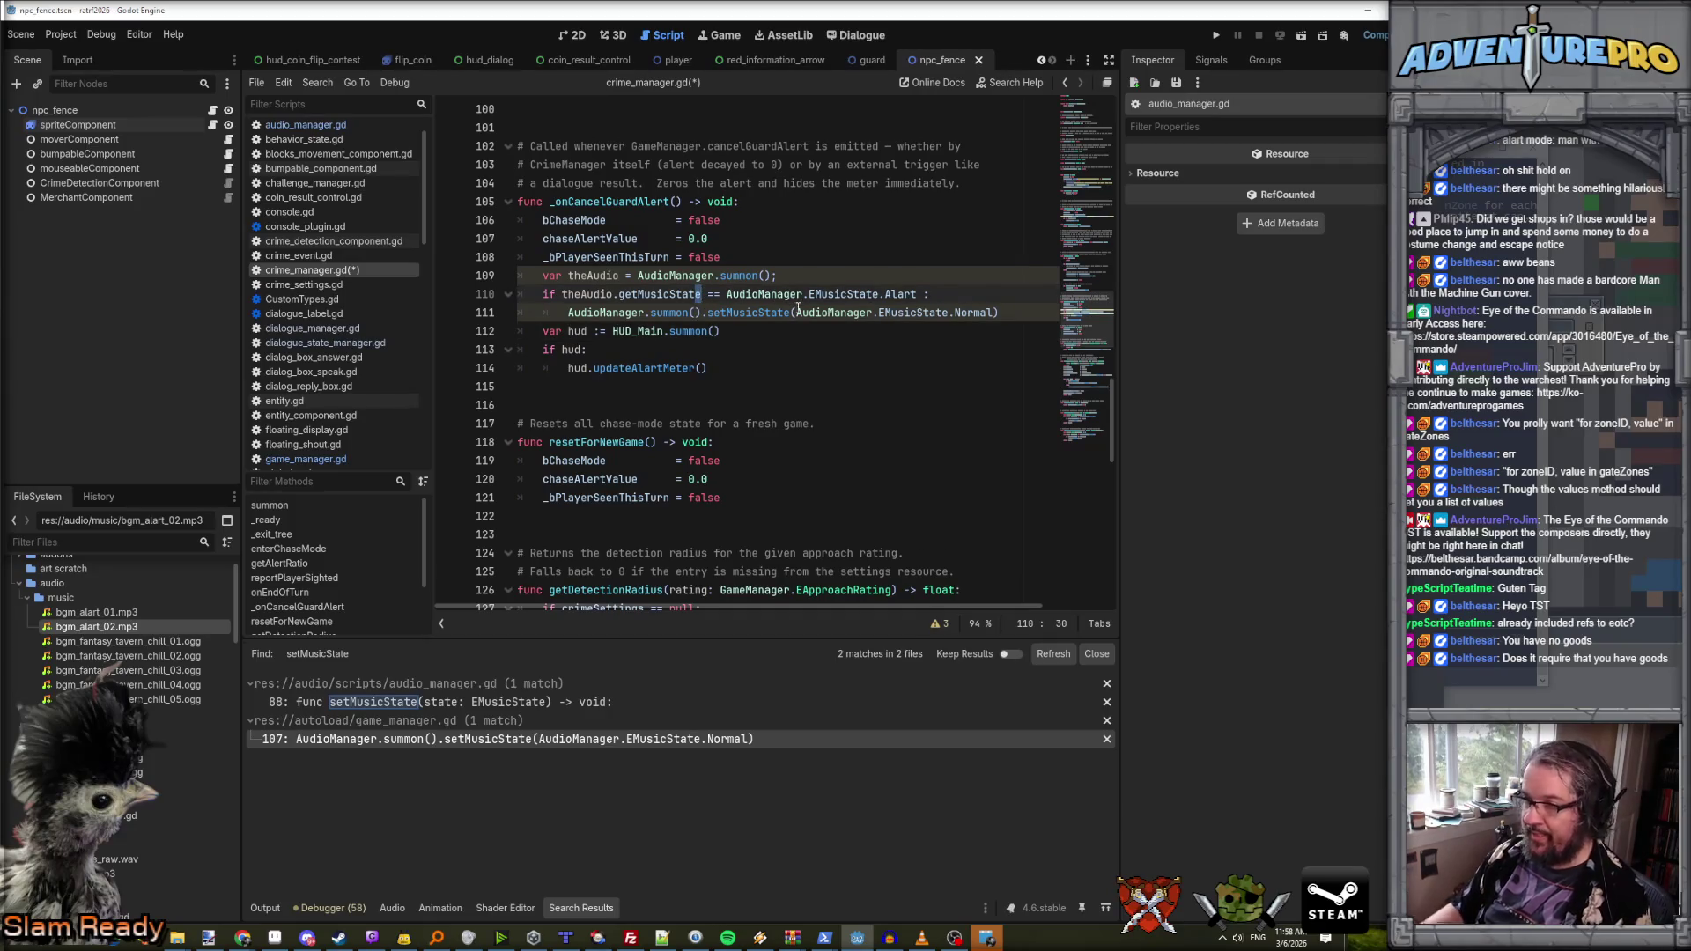
type("(")
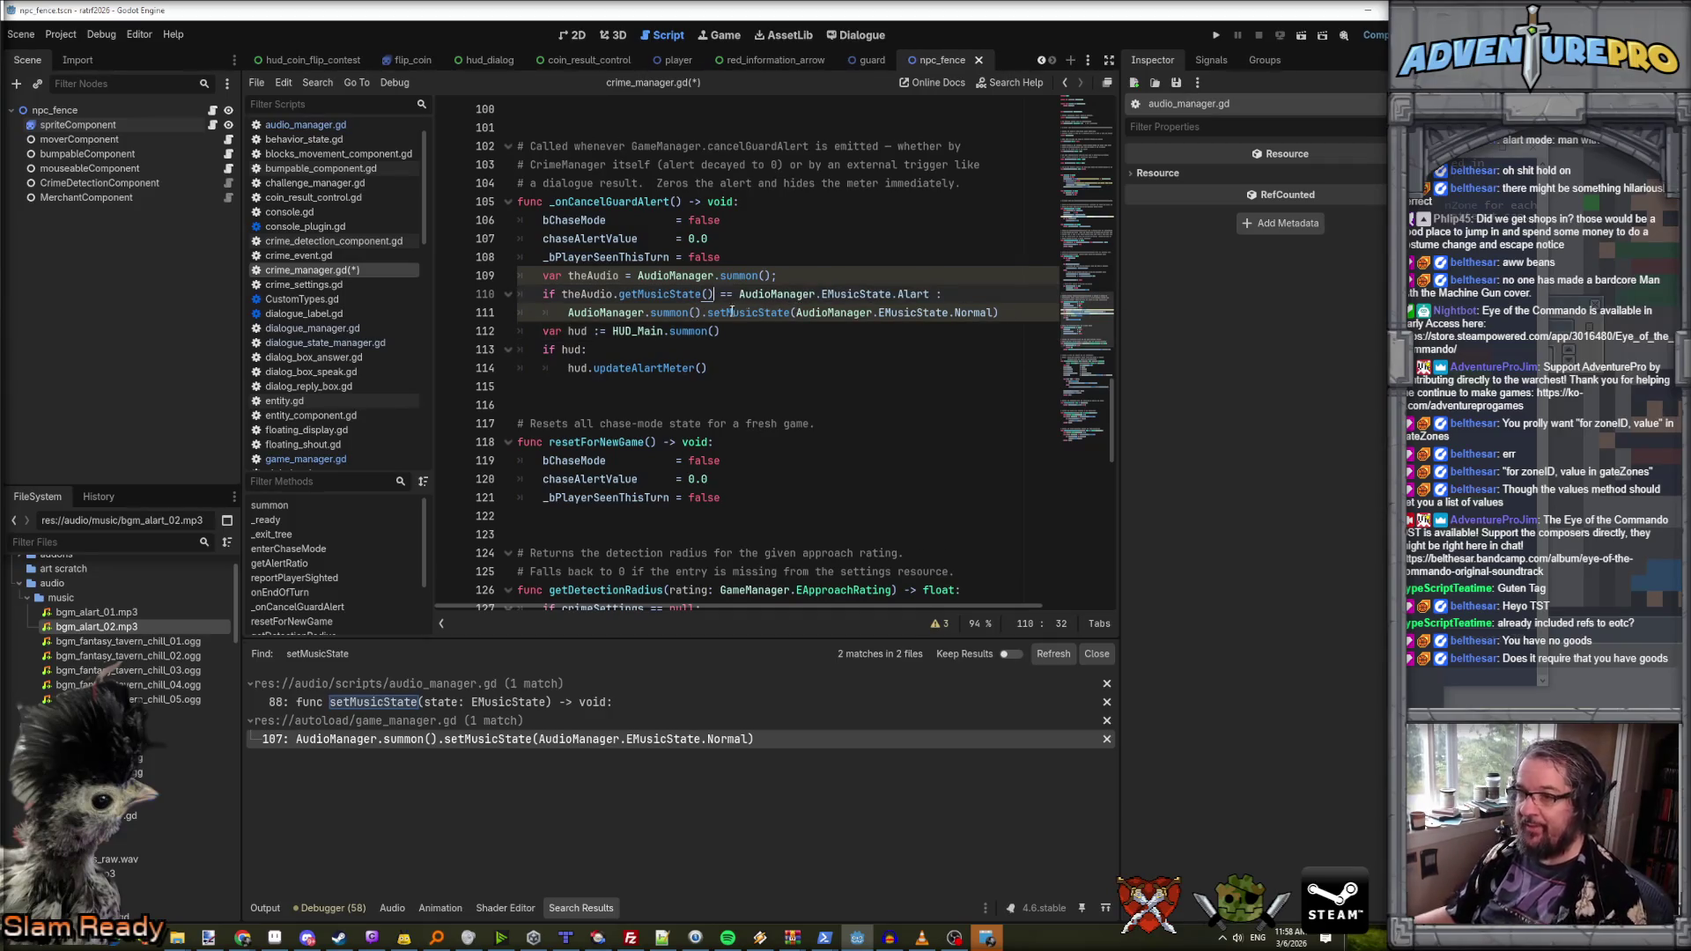
Add a getMusicState() function to audio_manager.gd returning currentMusicState, then run the project
left_click(744, 315)
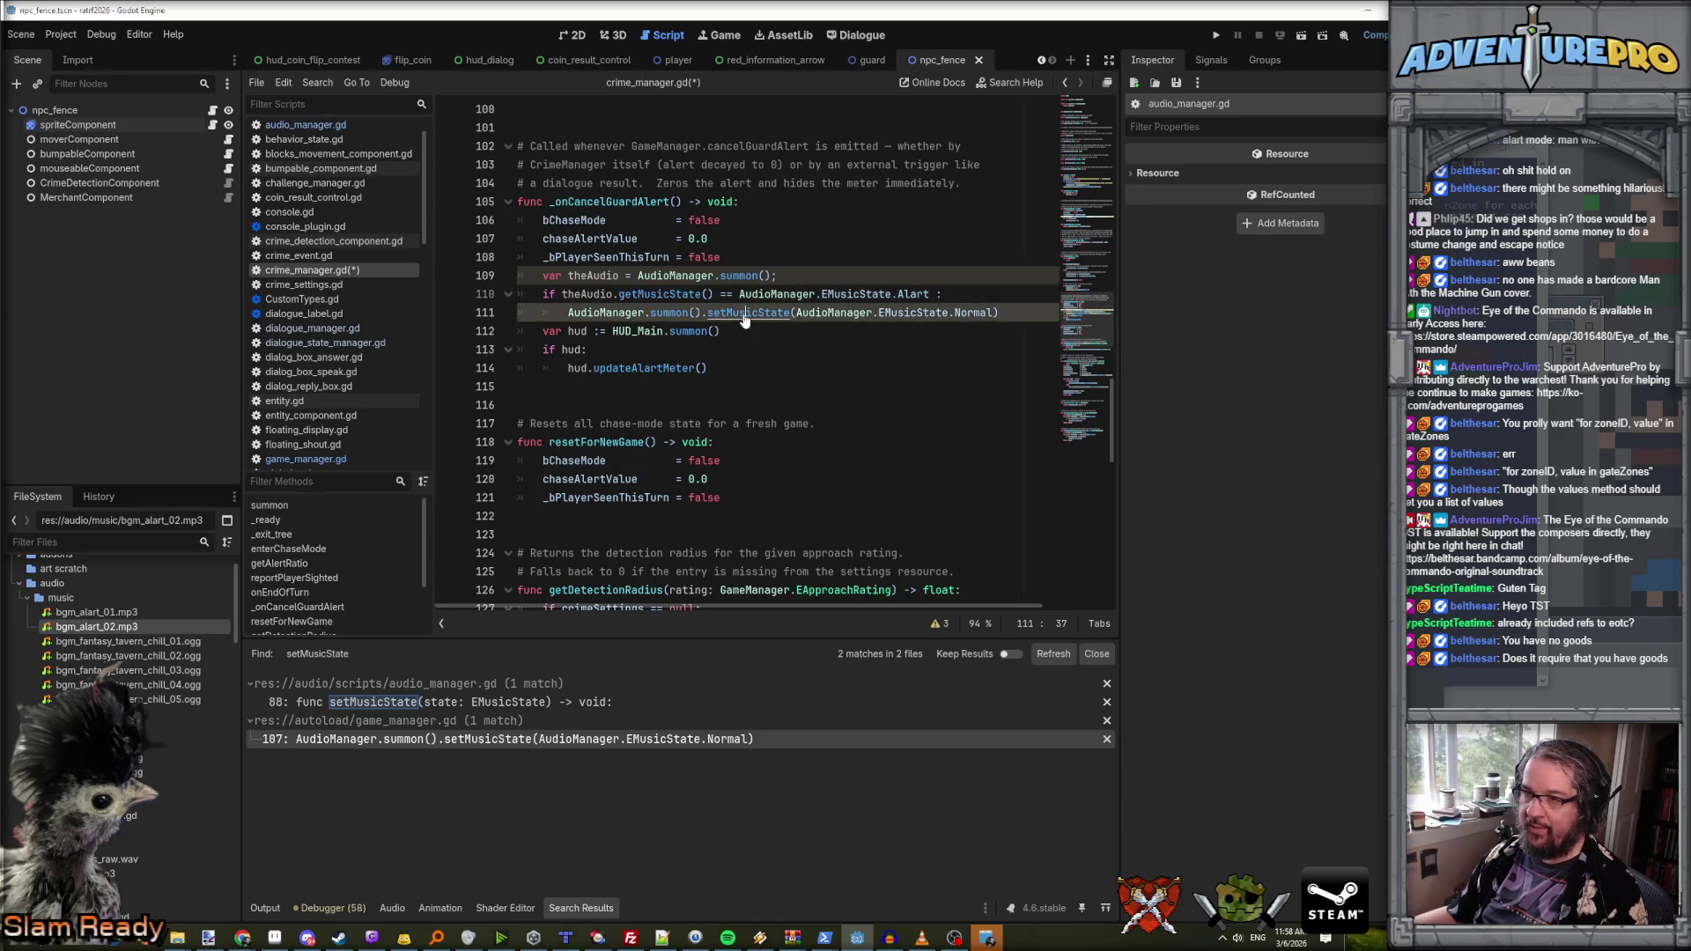
left_click(744, 314, "ctrl")
left_click(633, 275)
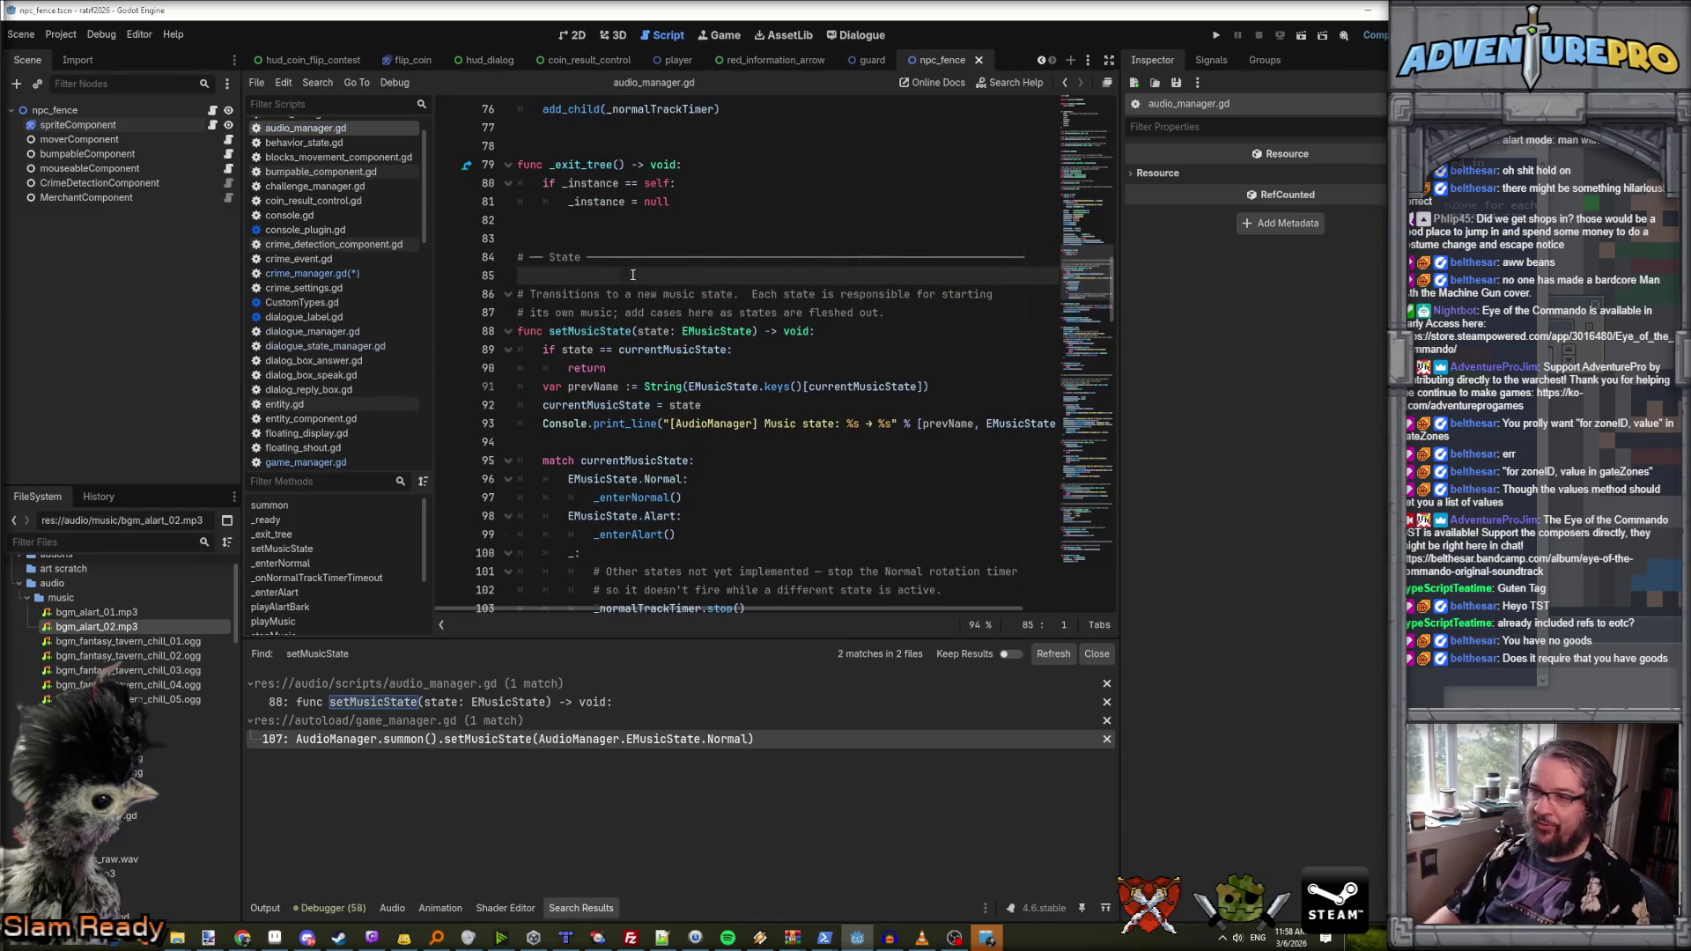
key("Return")
key("Return")
key("Up")
type("nc getMusicState")
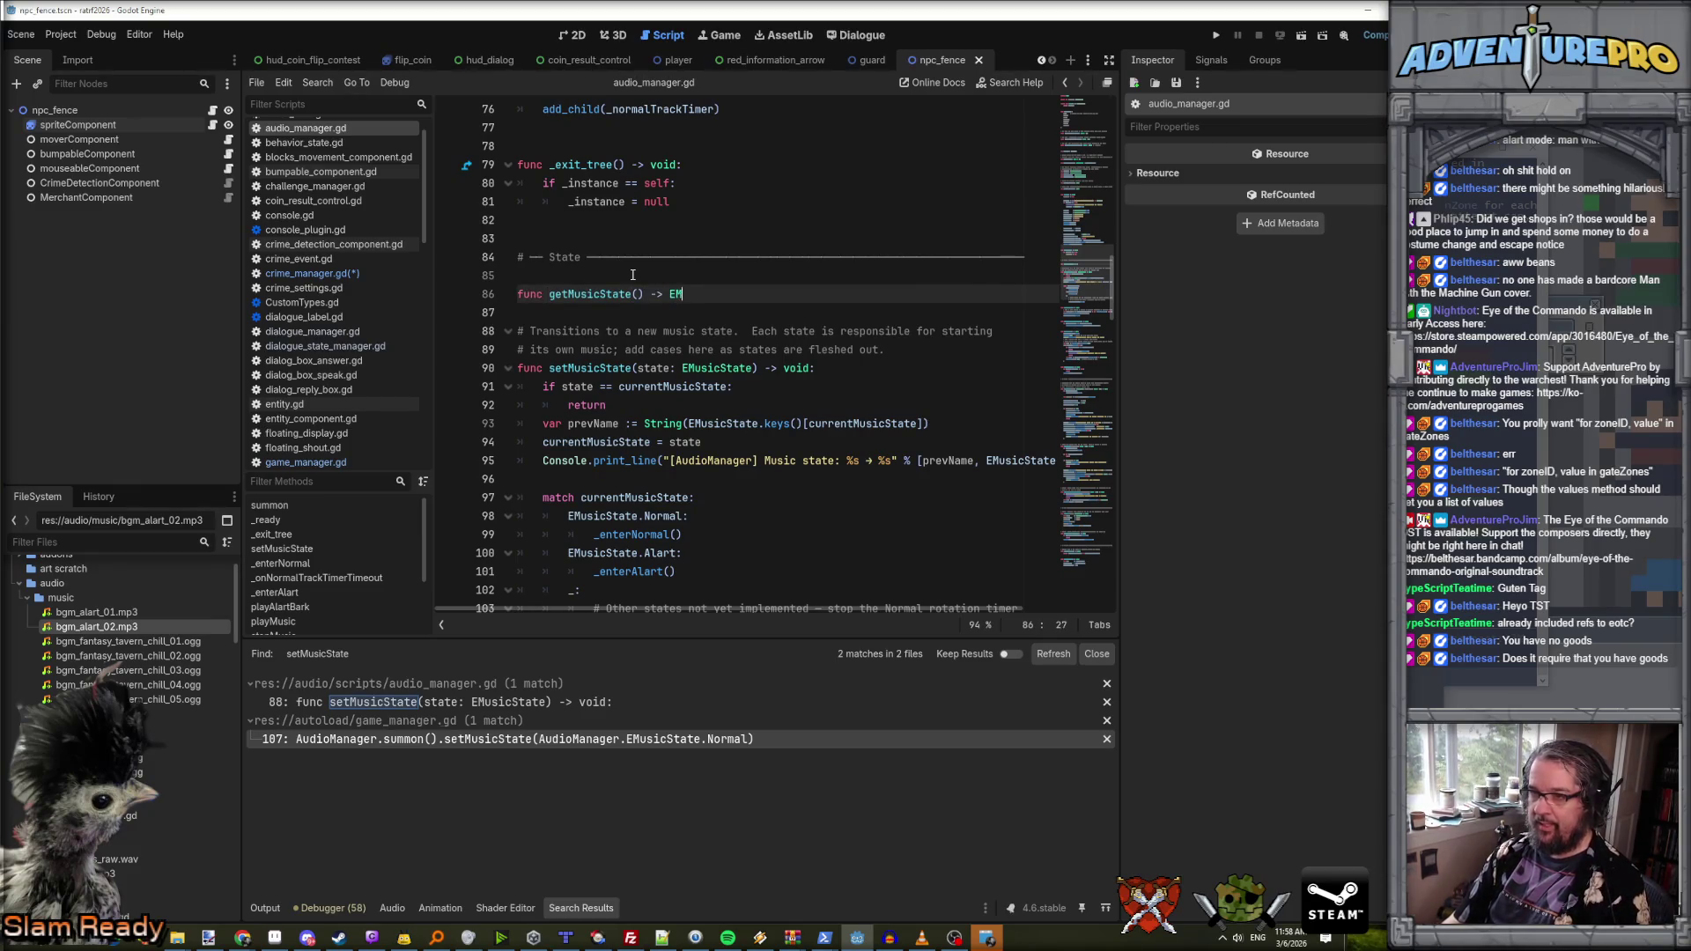
key("Return")
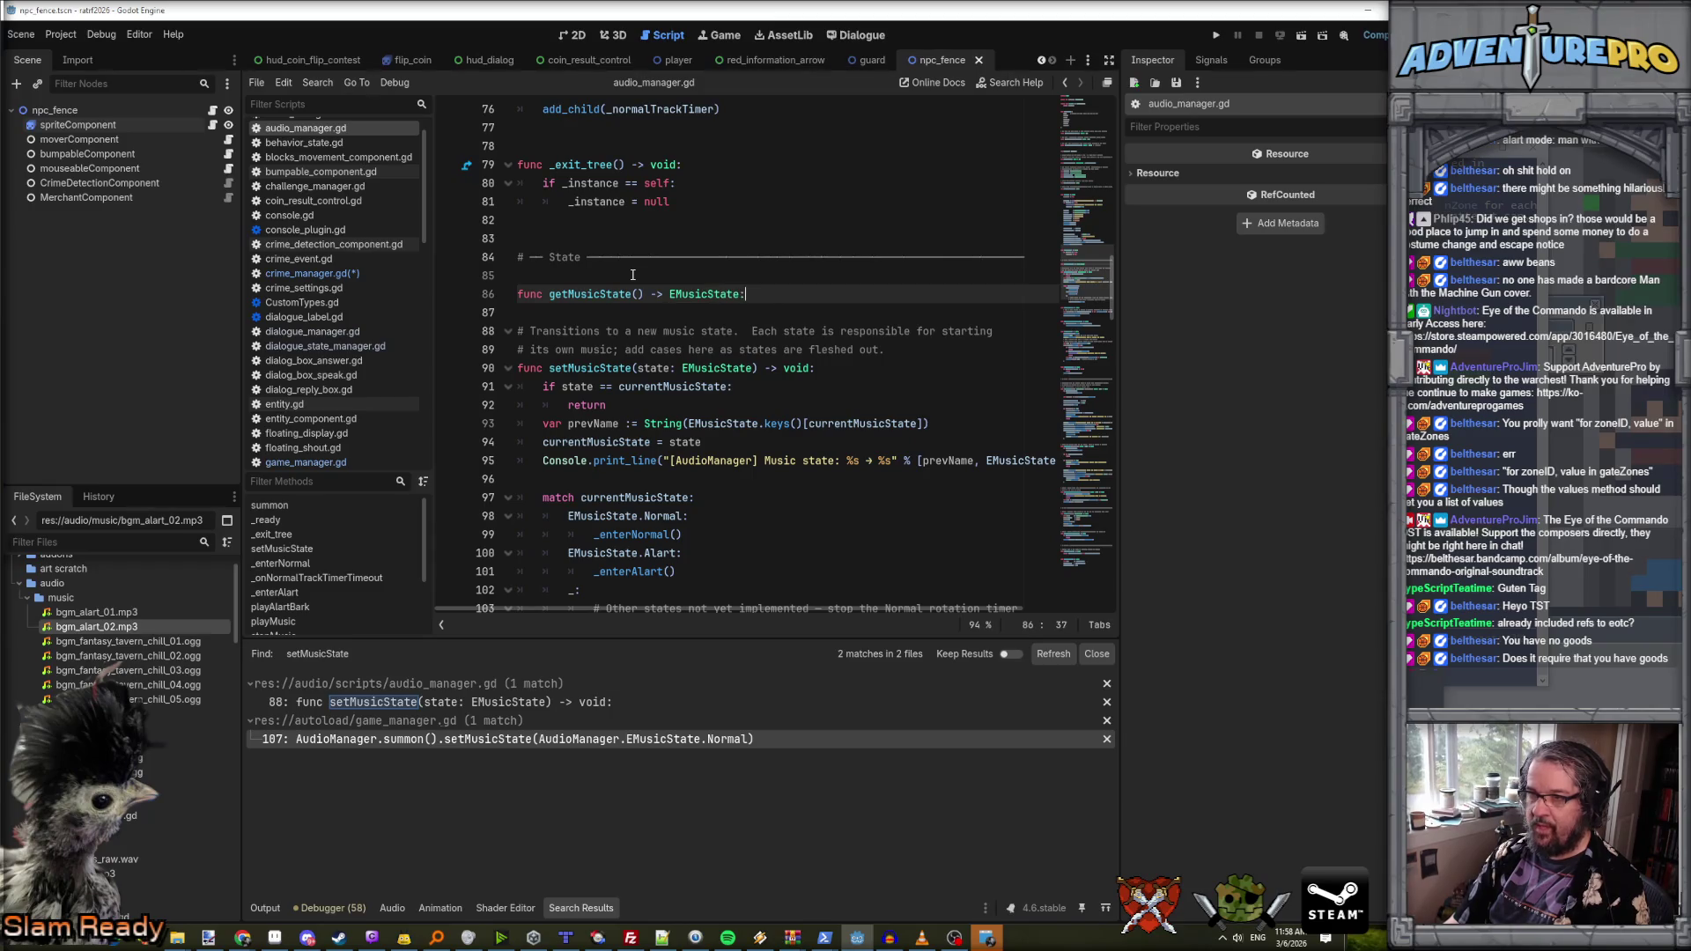
key("Return")
type("return currentMu")
key("Return")
type(";")
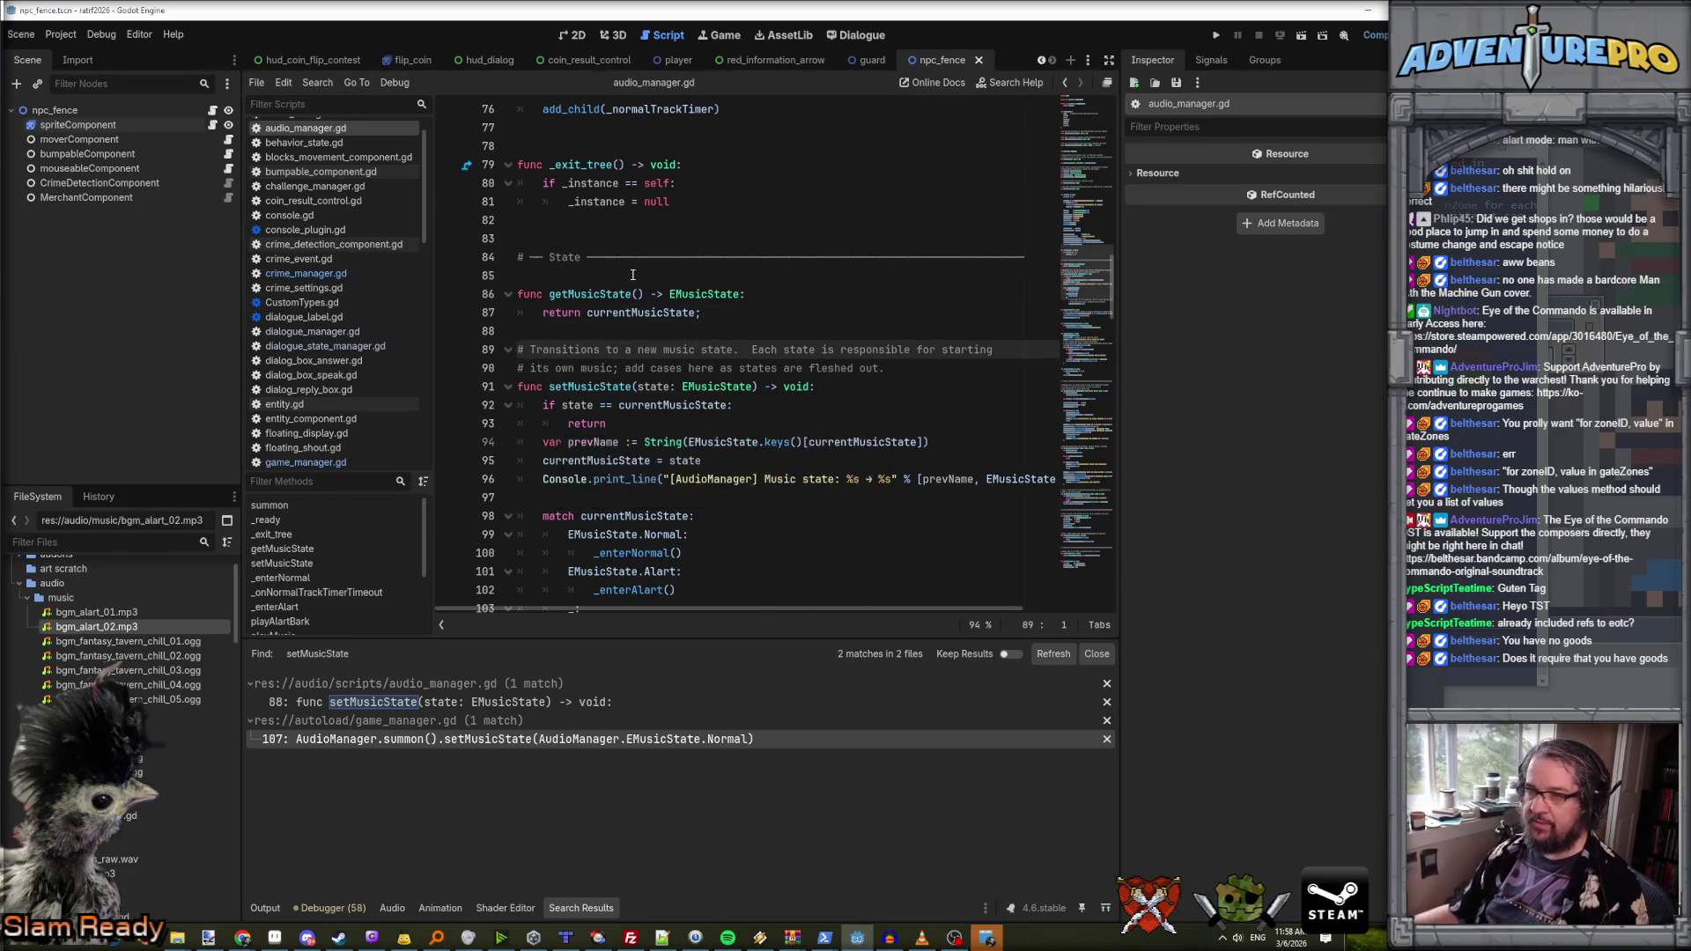
left_click(622, 263)
key("alt+Left")
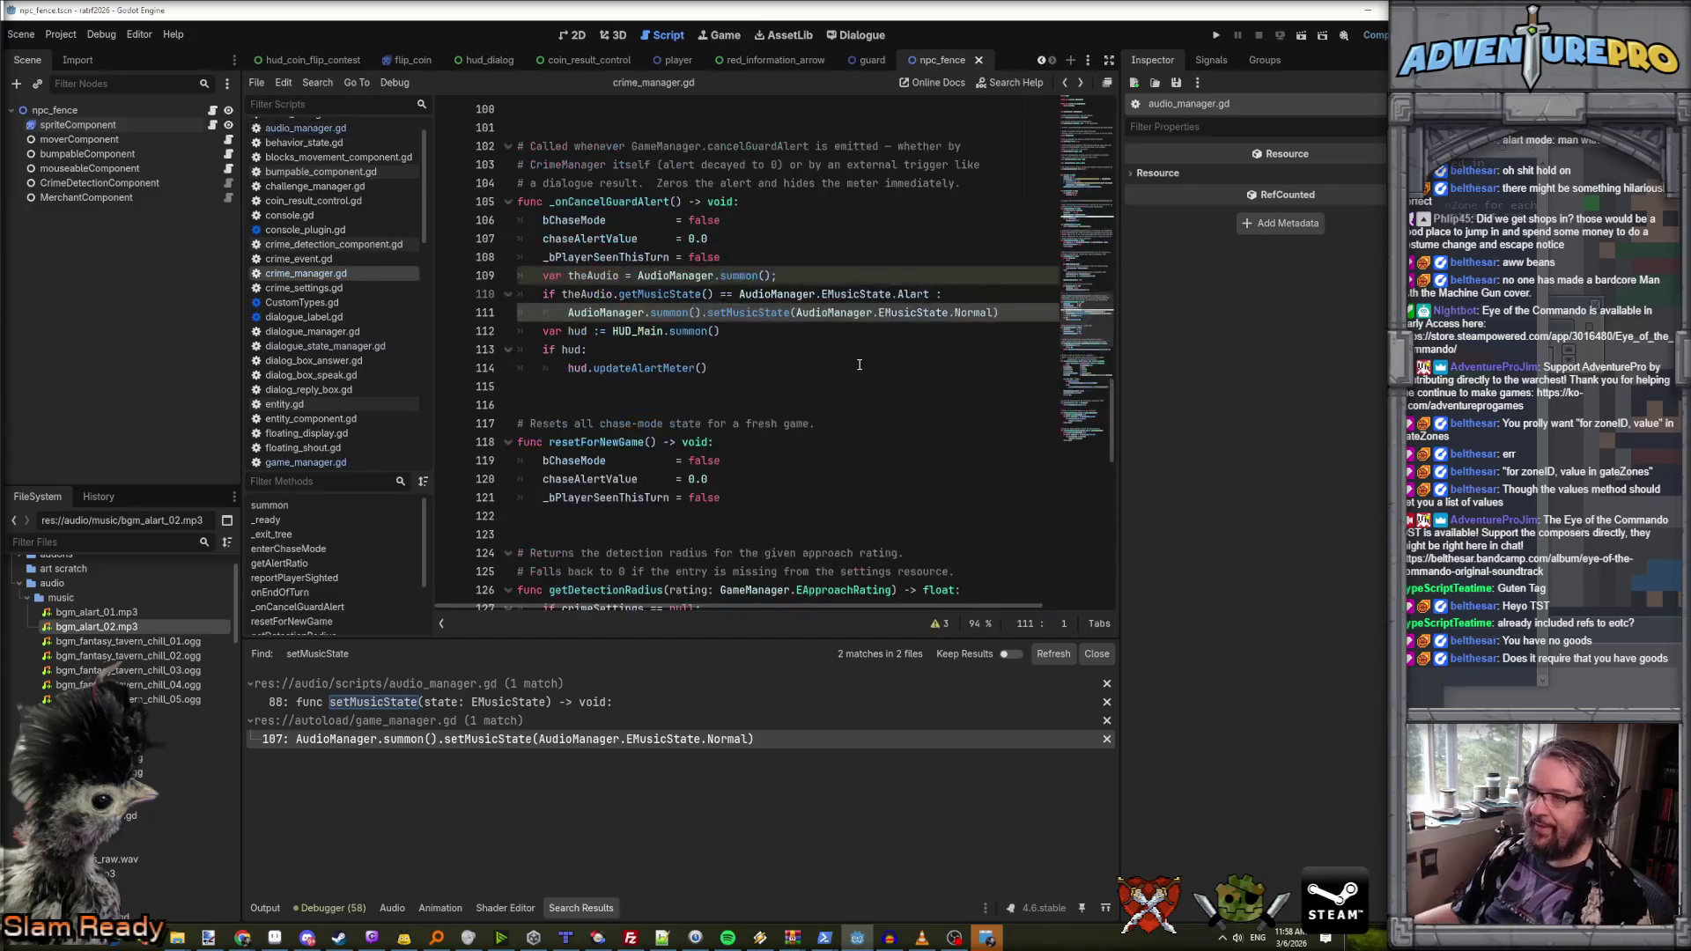
left_click(1216, 35)
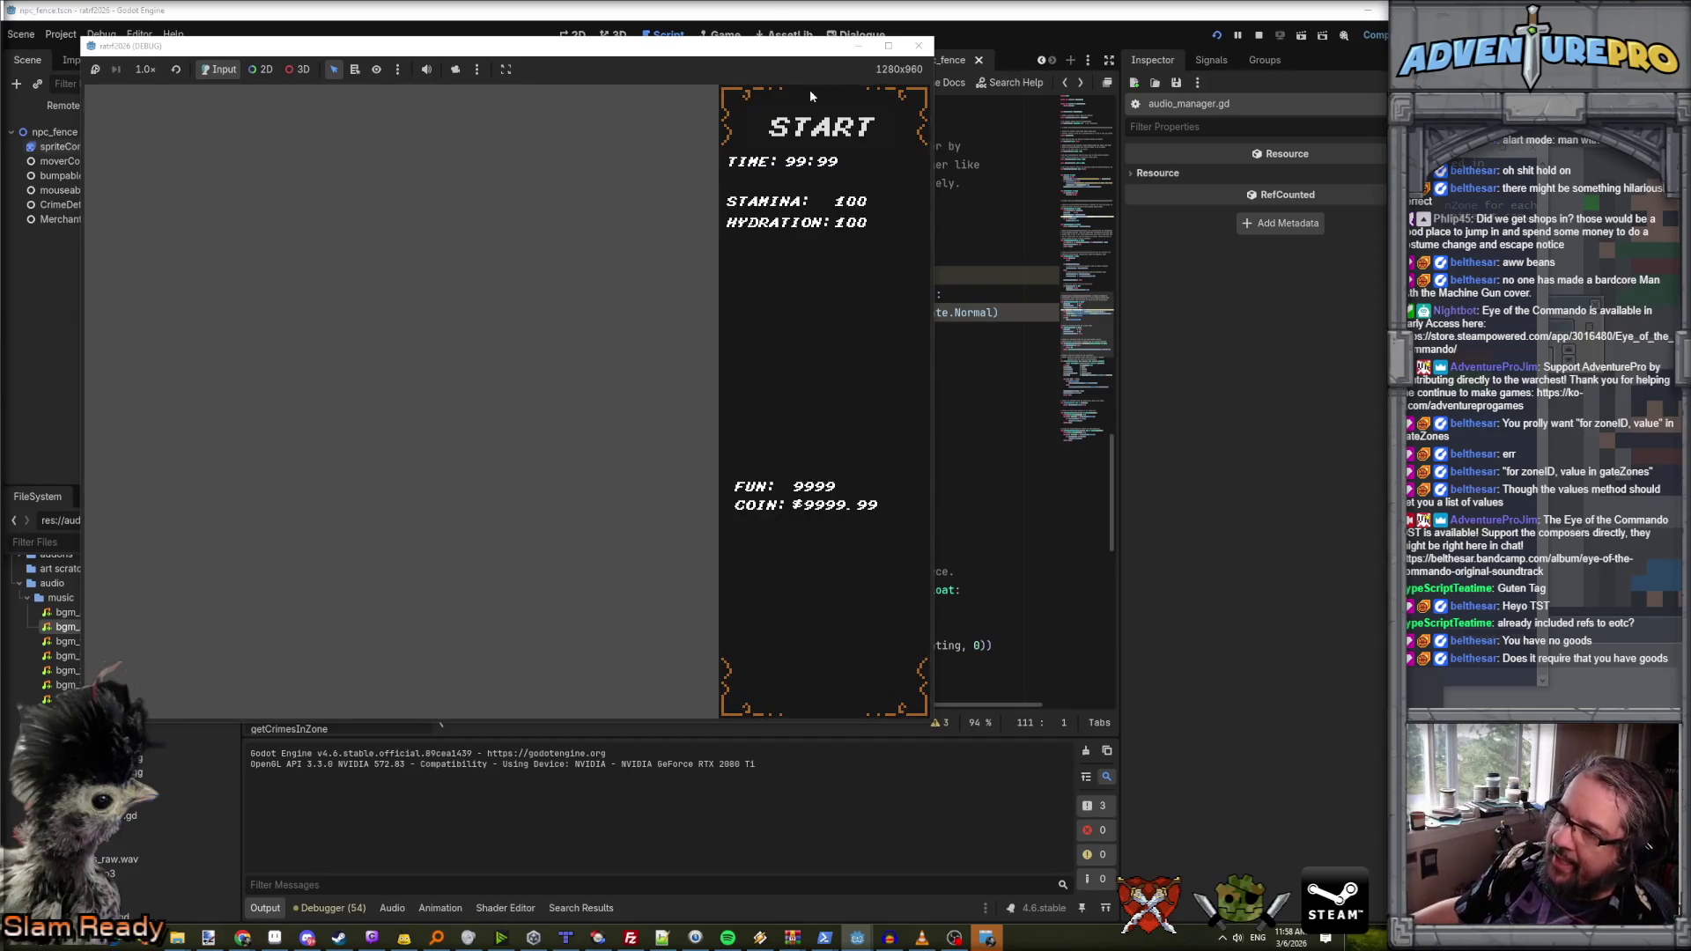
Press START in the game's main menu to begin a new playthrough
left_click(826, 111)
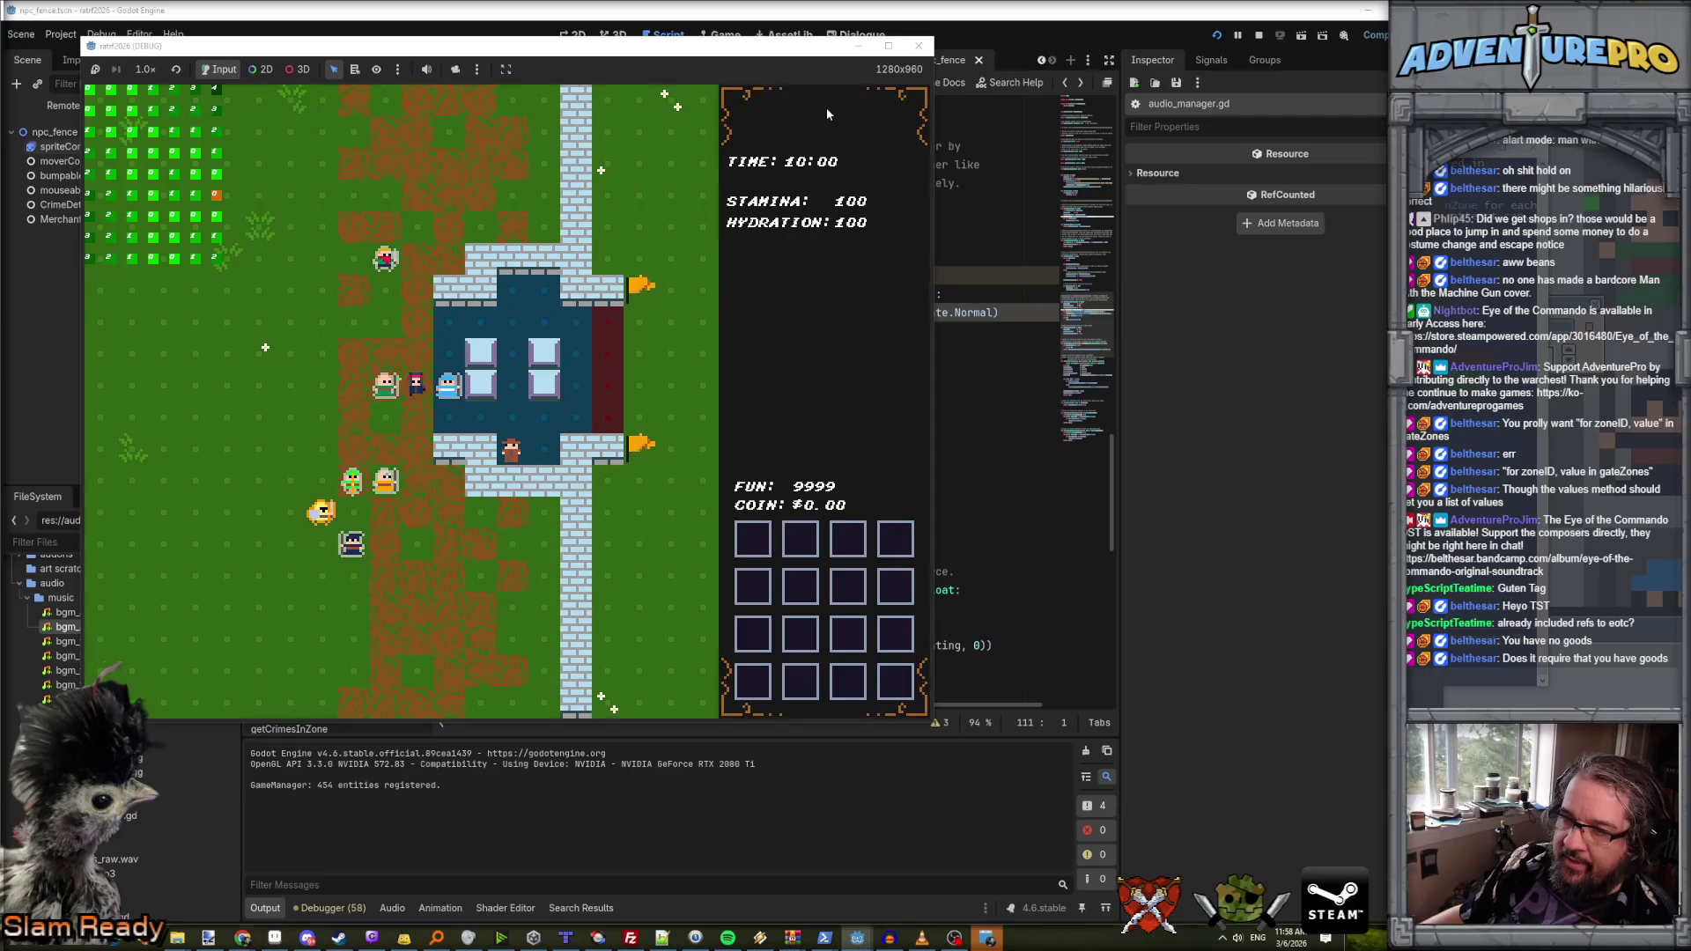
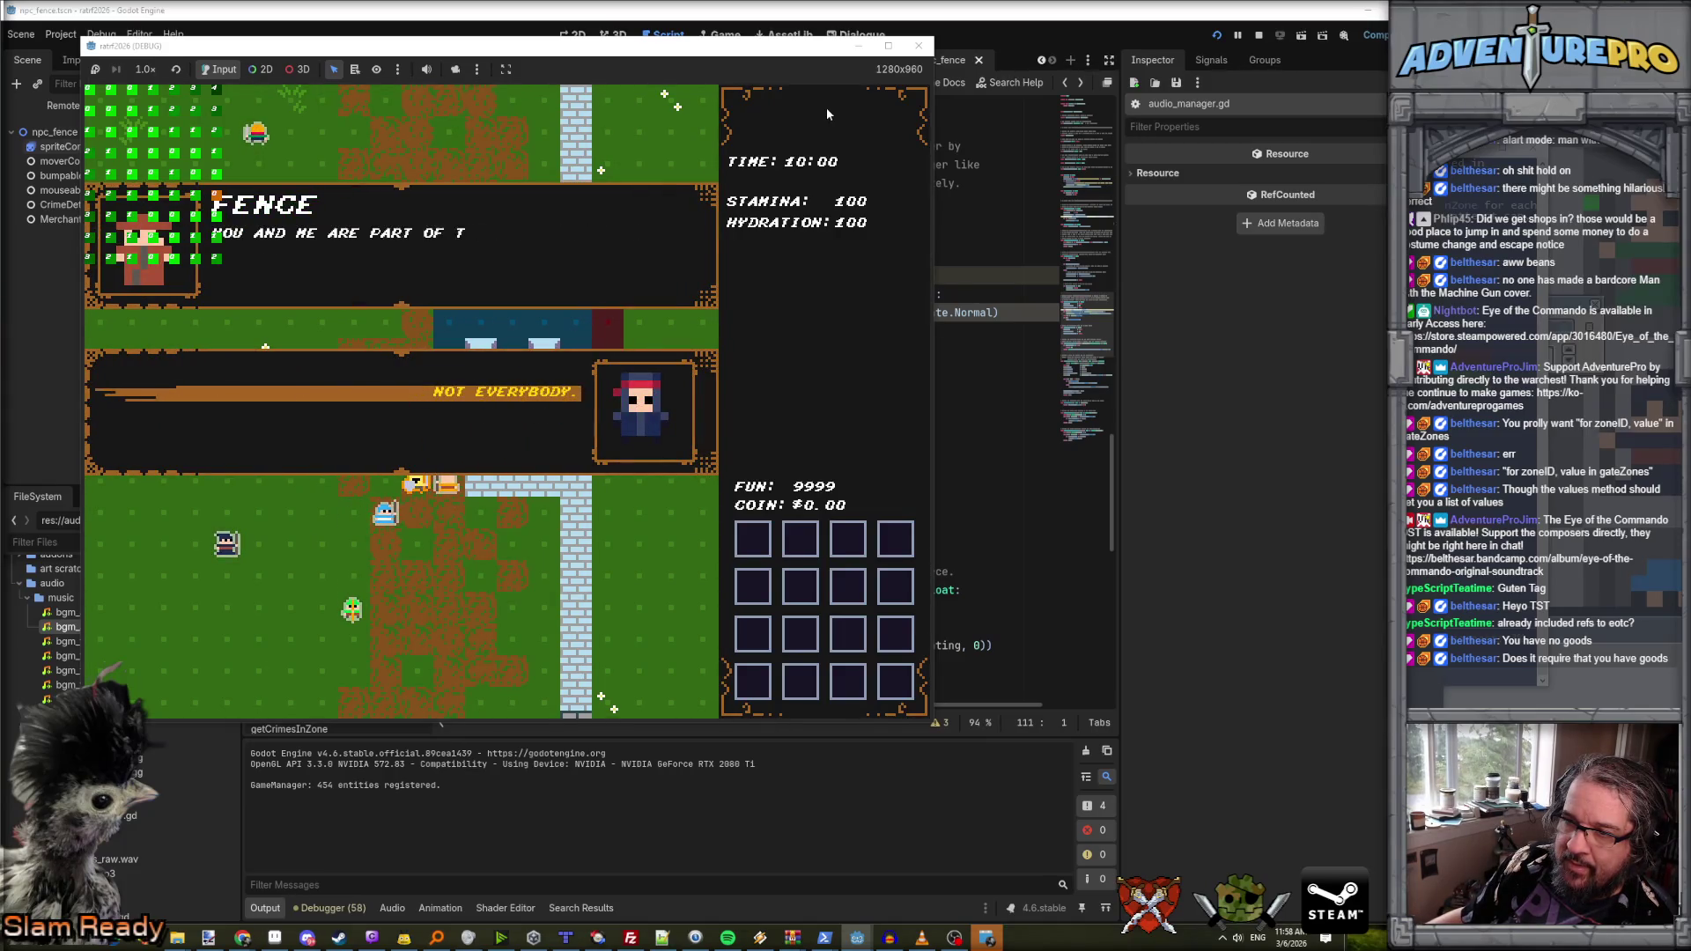
End the Fence conversation with 'Catch you later' and return to the script editor
key("Down")
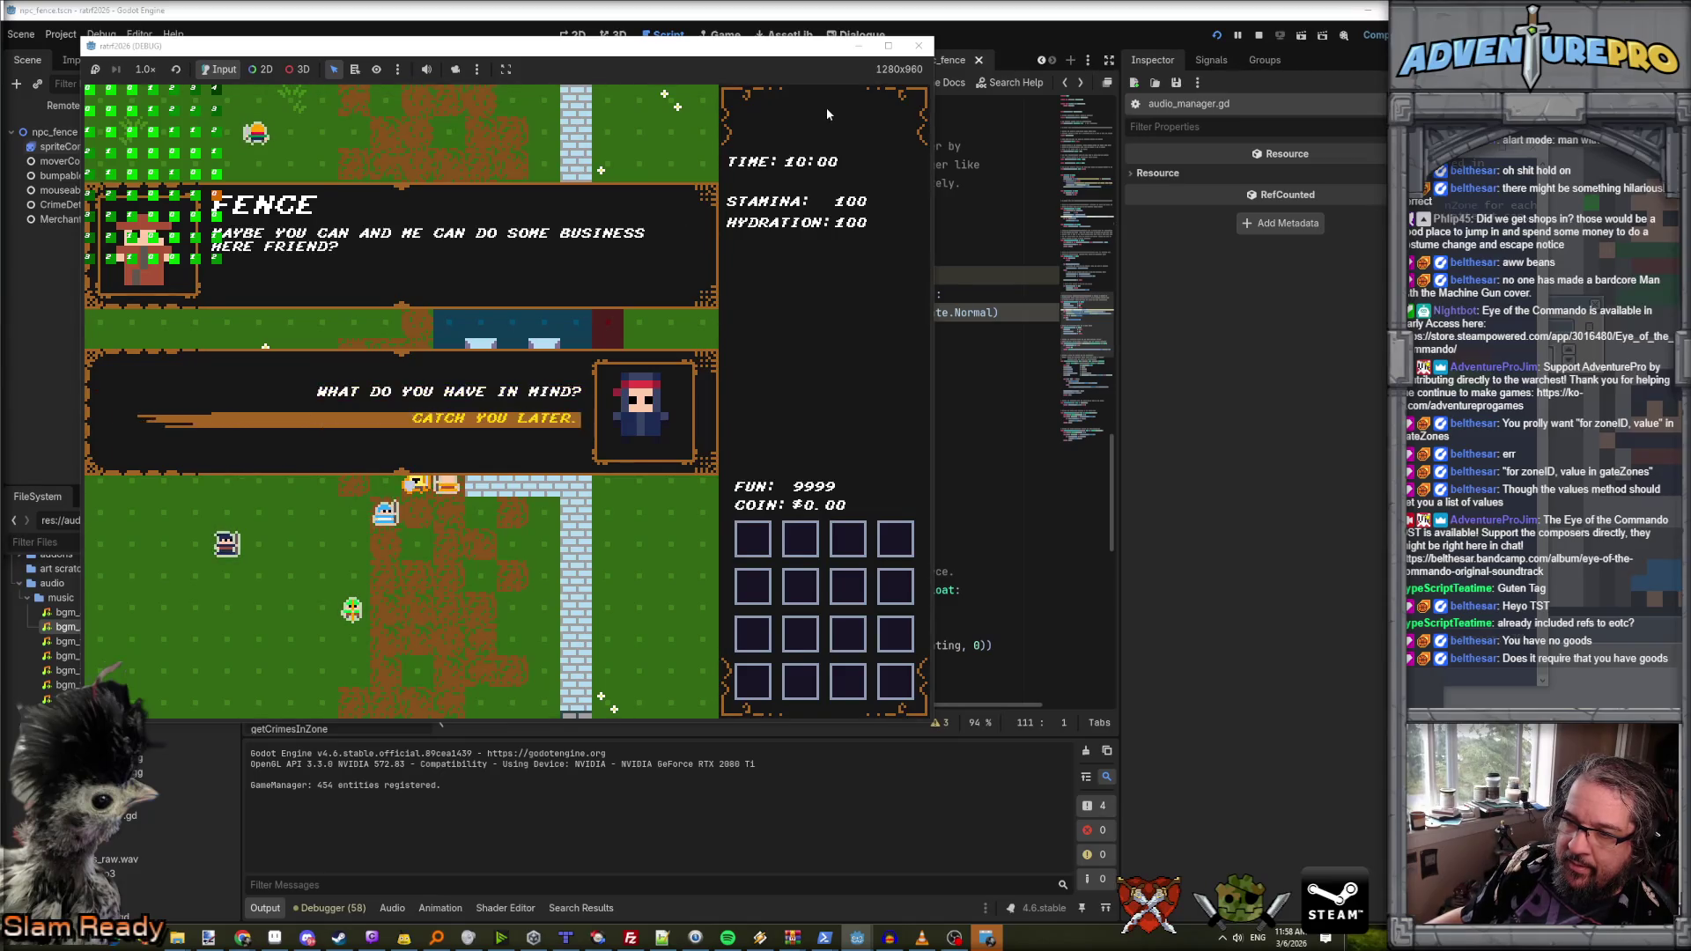
key("Return")
left_click(1033, 374)
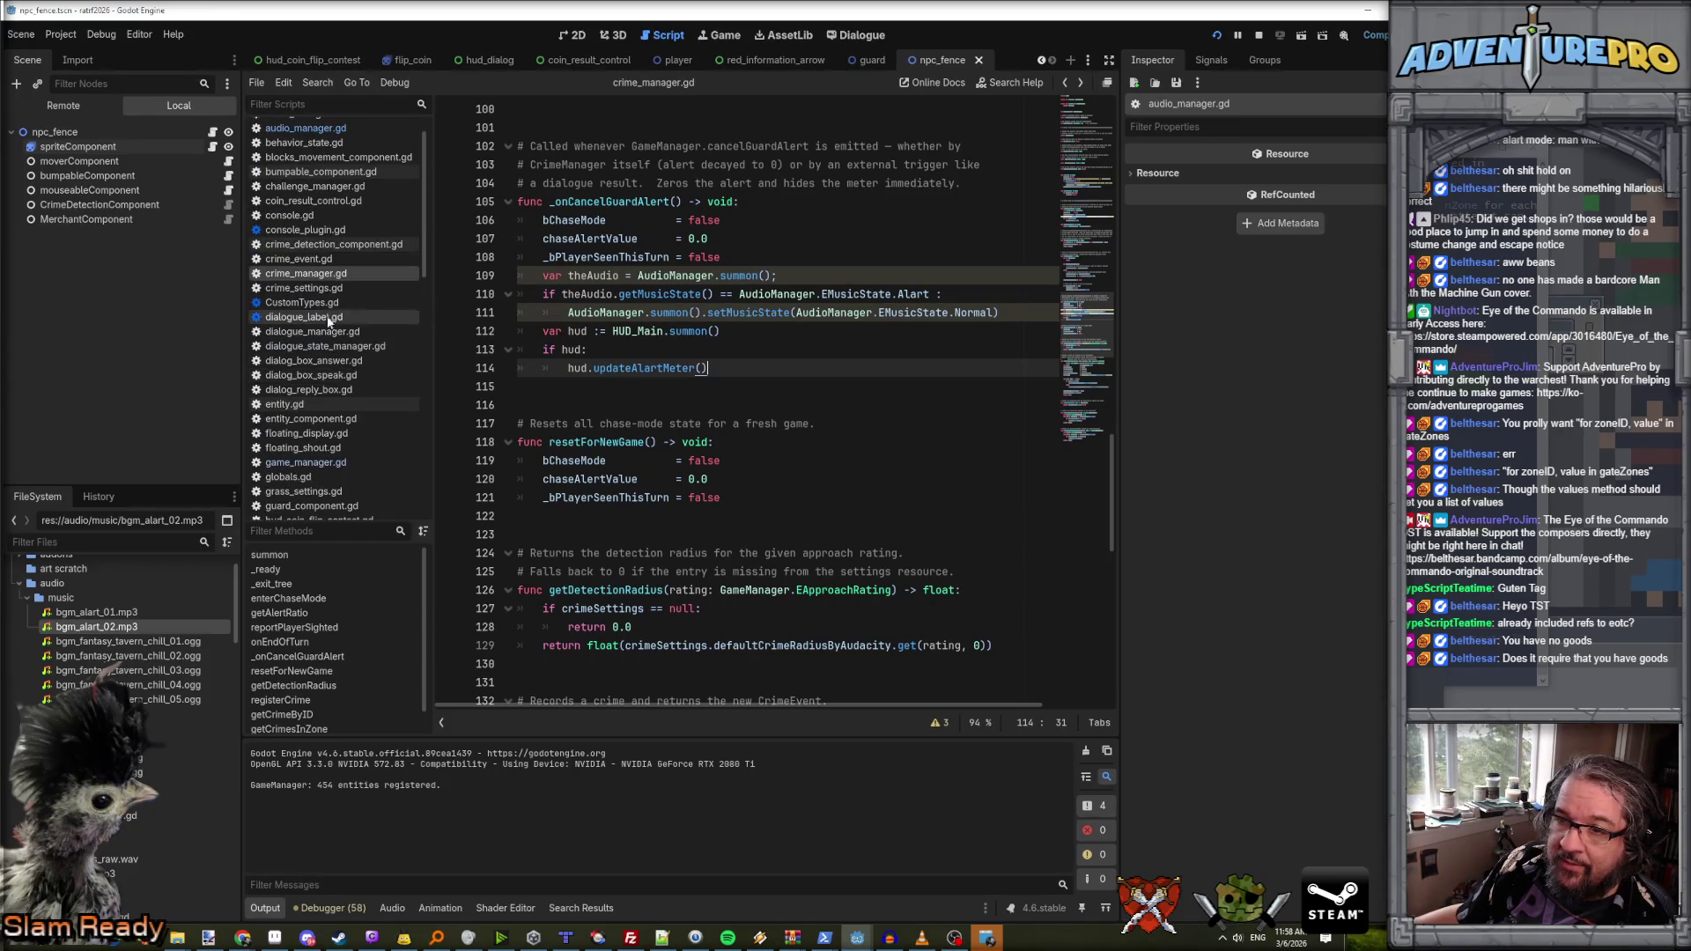
Set a breakpoint on line 21, the advanceTutorial call, in dialogue_state_manager.gd
left_click(323, 348)
left_click(580, 480)
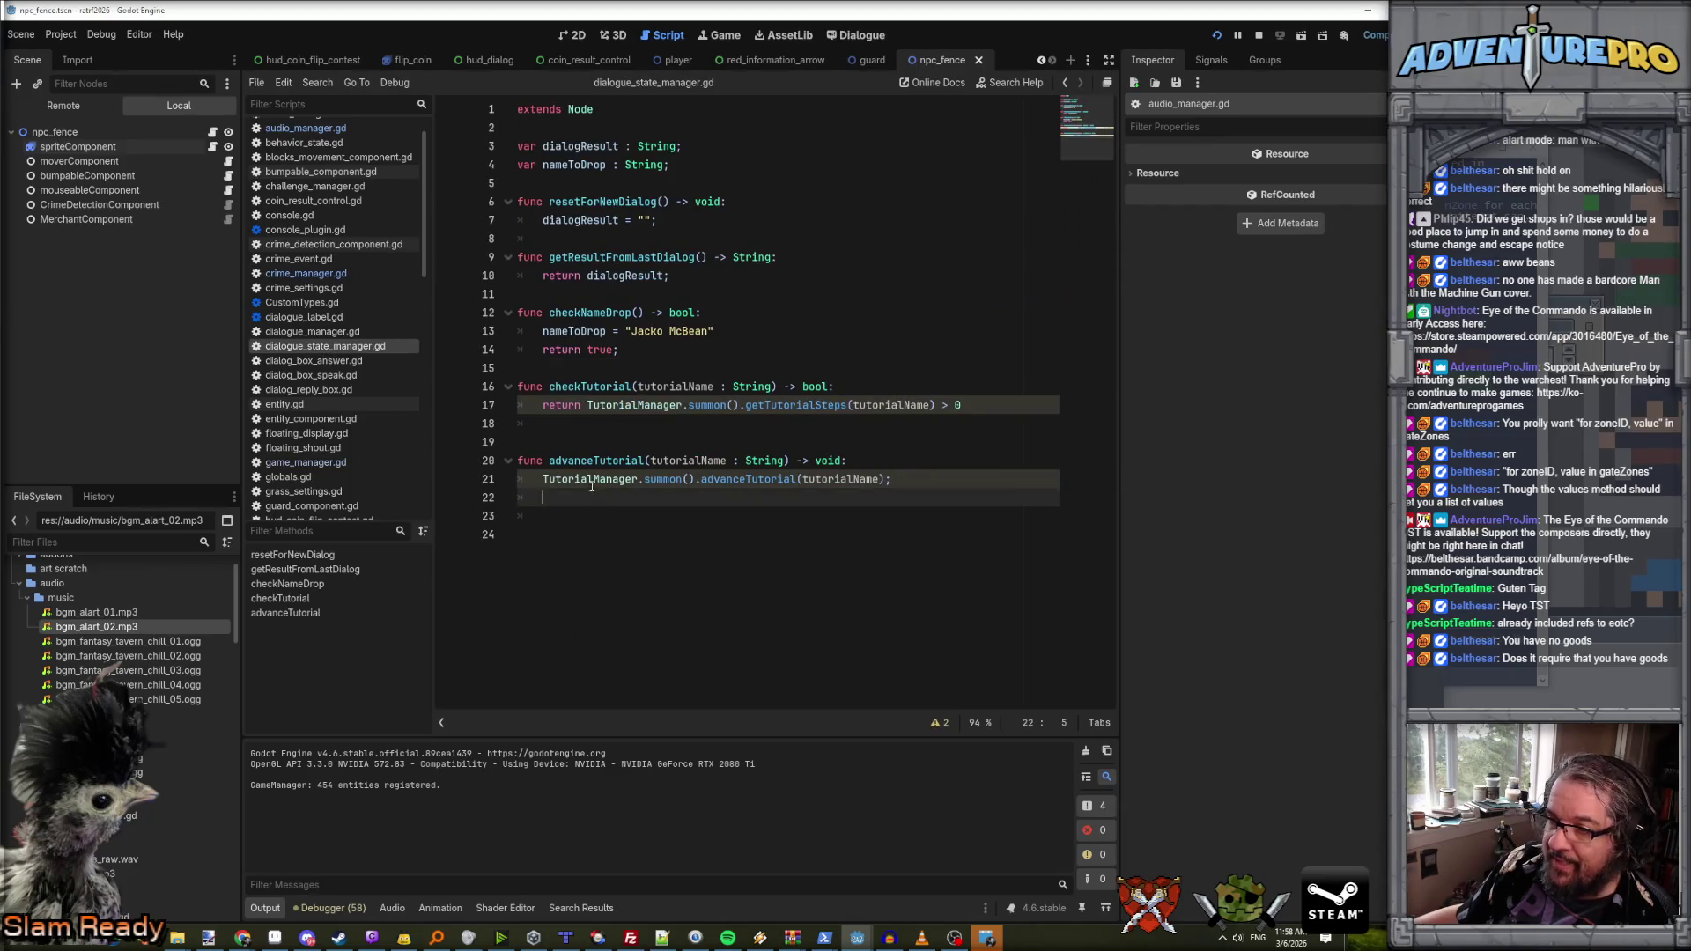
left_click(446, 481)
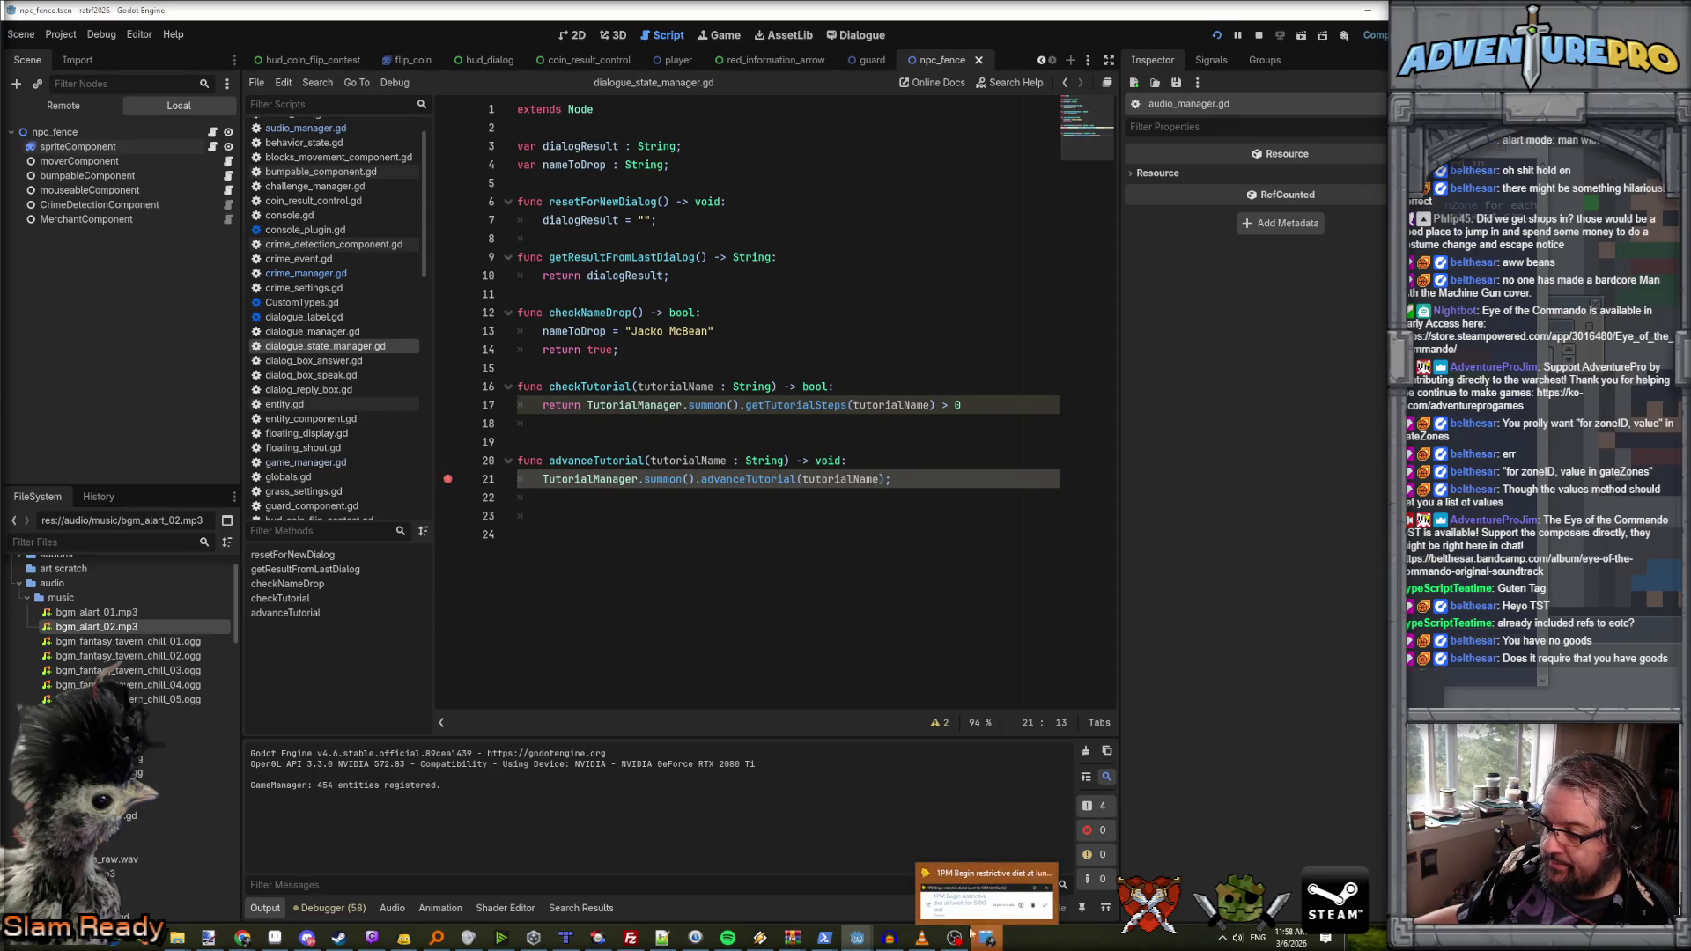
Talk to the Fence NPC in the running game, then bring up the fence dialogue for editing
mouse_move(858, 936)
left_click(901, 886)
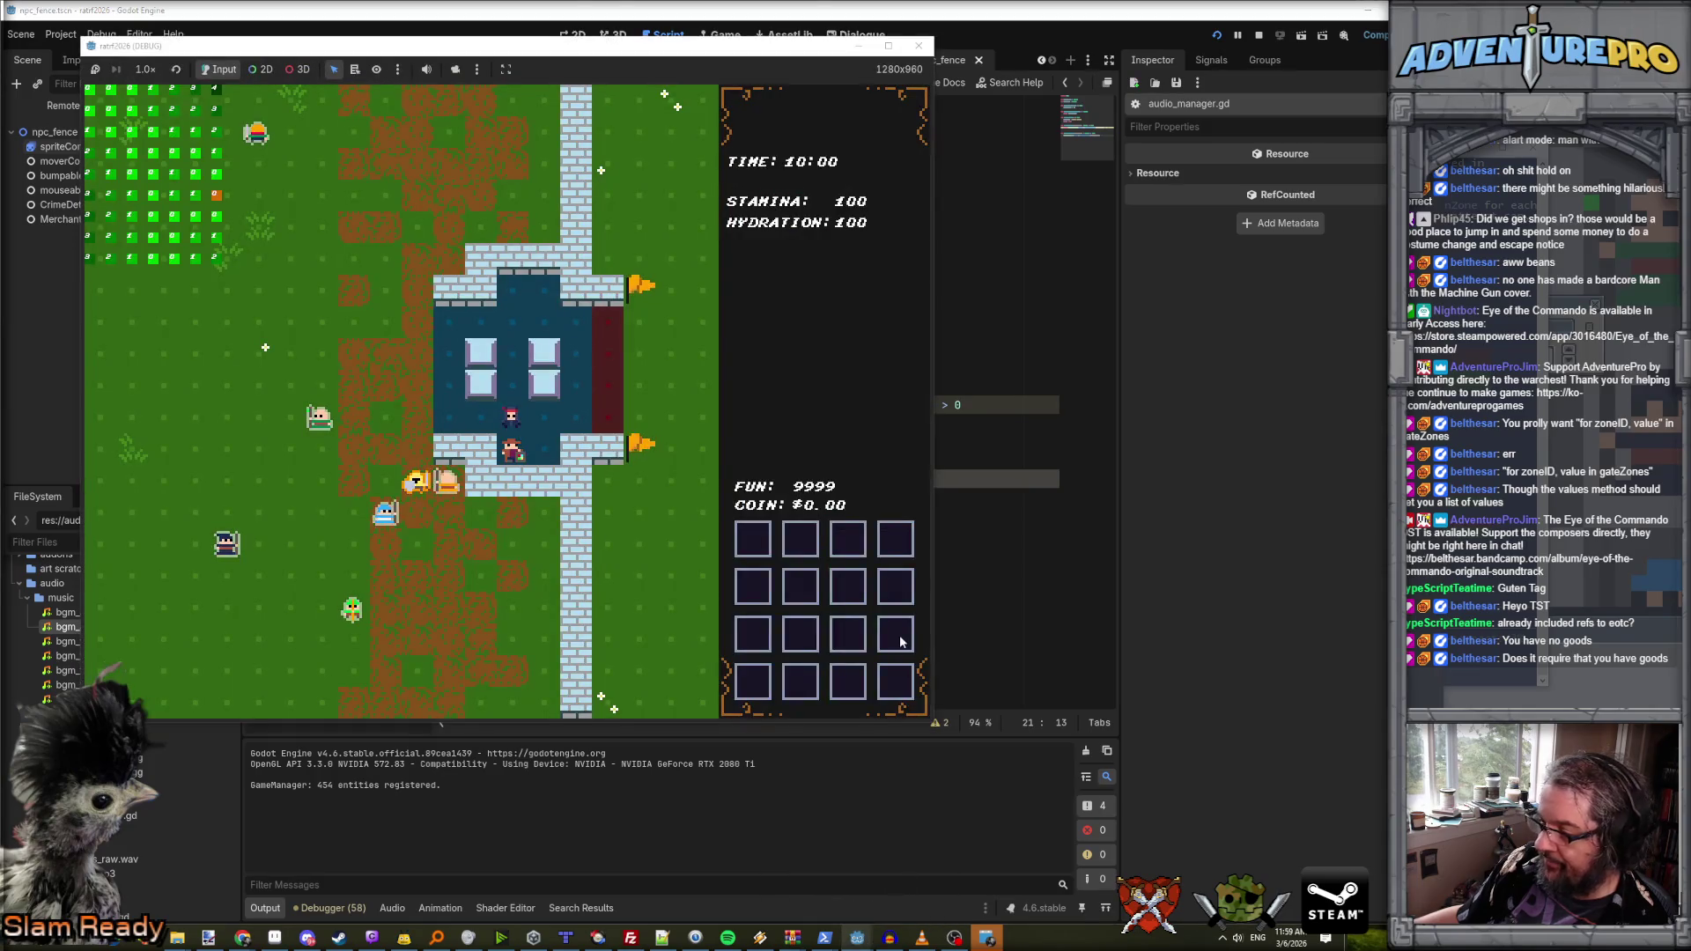
key("e")
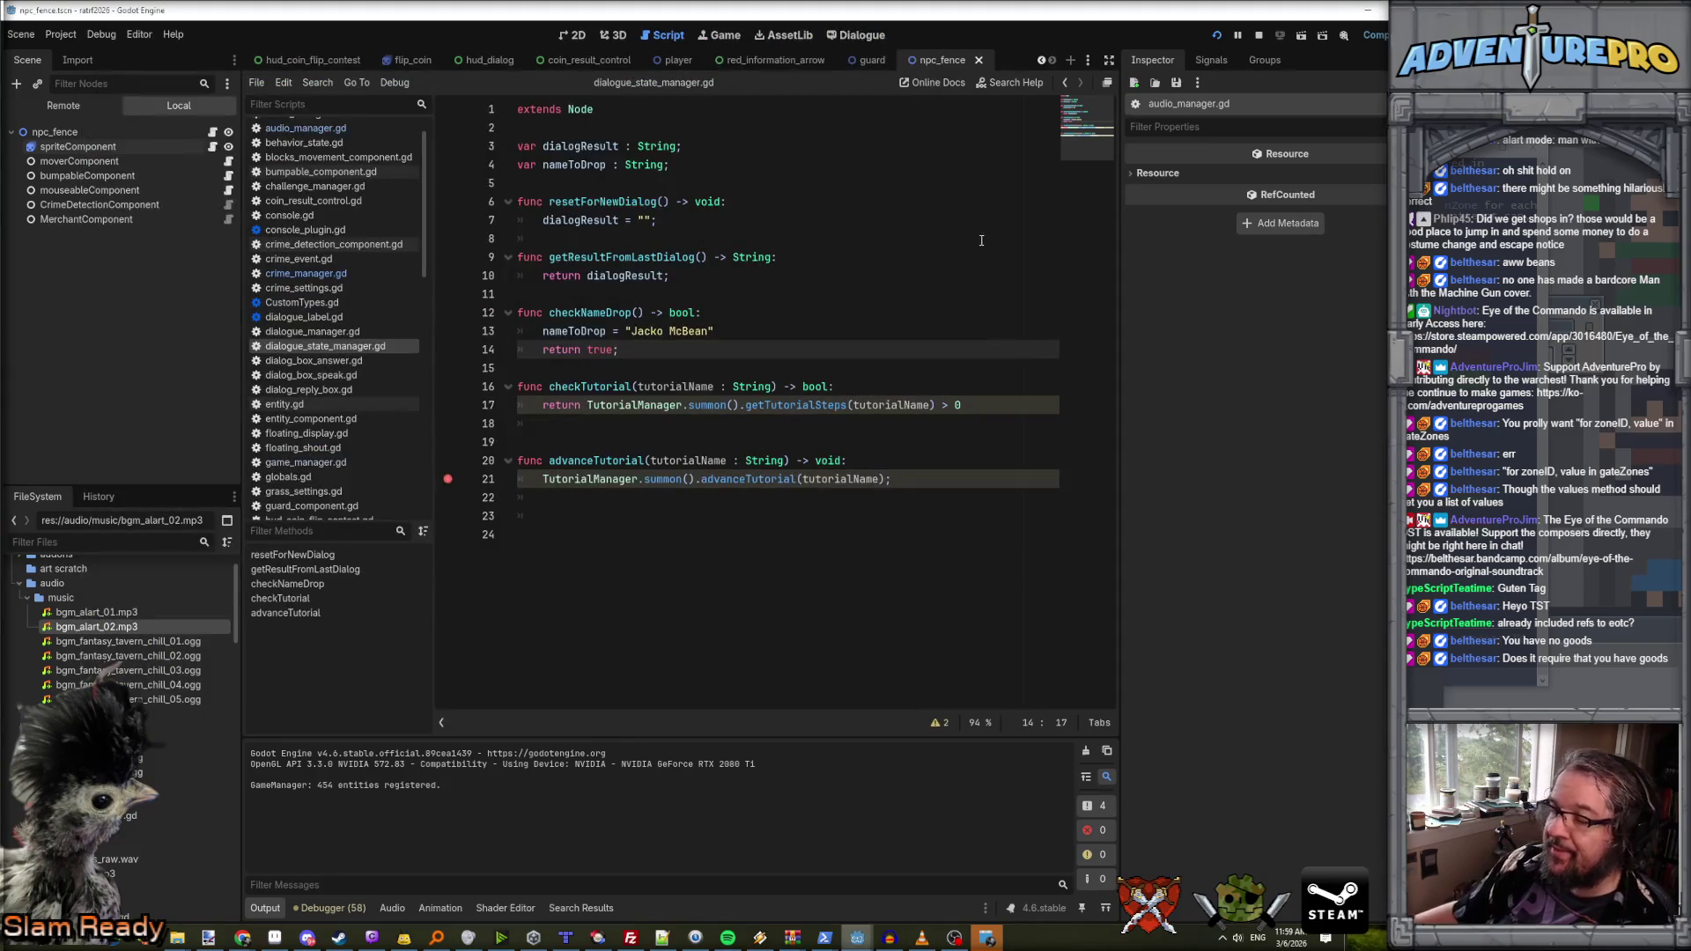
left_click(855, 35)
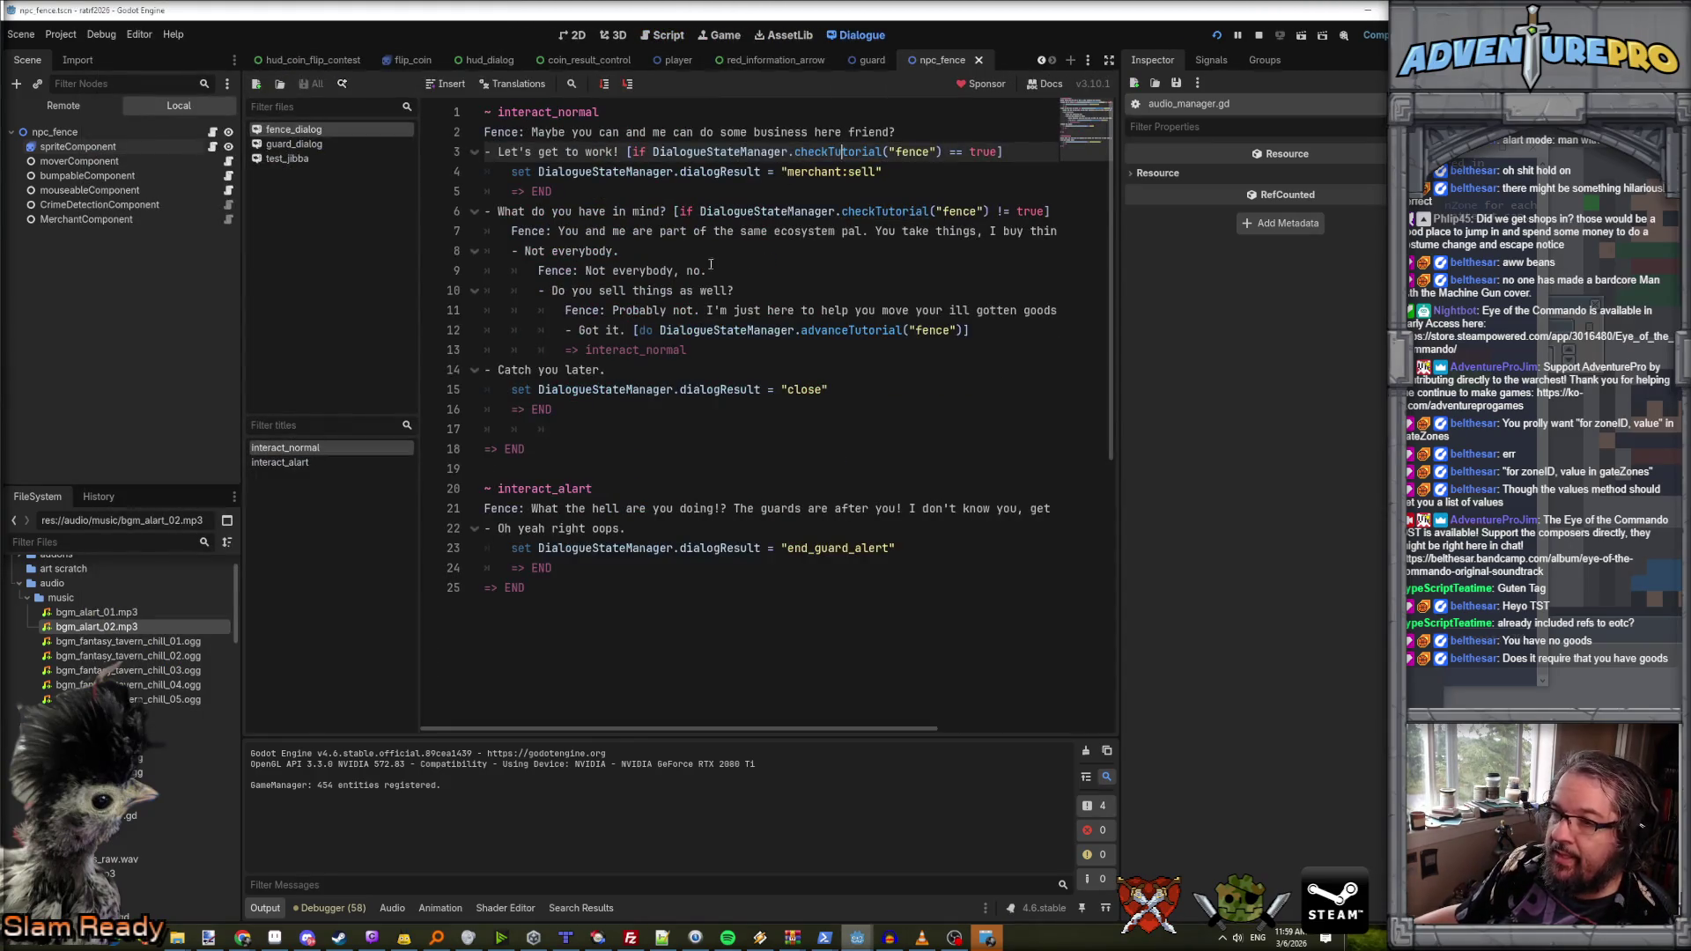
Move advanceTutorial("fence") onto its own line under 'Got it.' and indent '=> interact_normal'
left_click(612, 330)
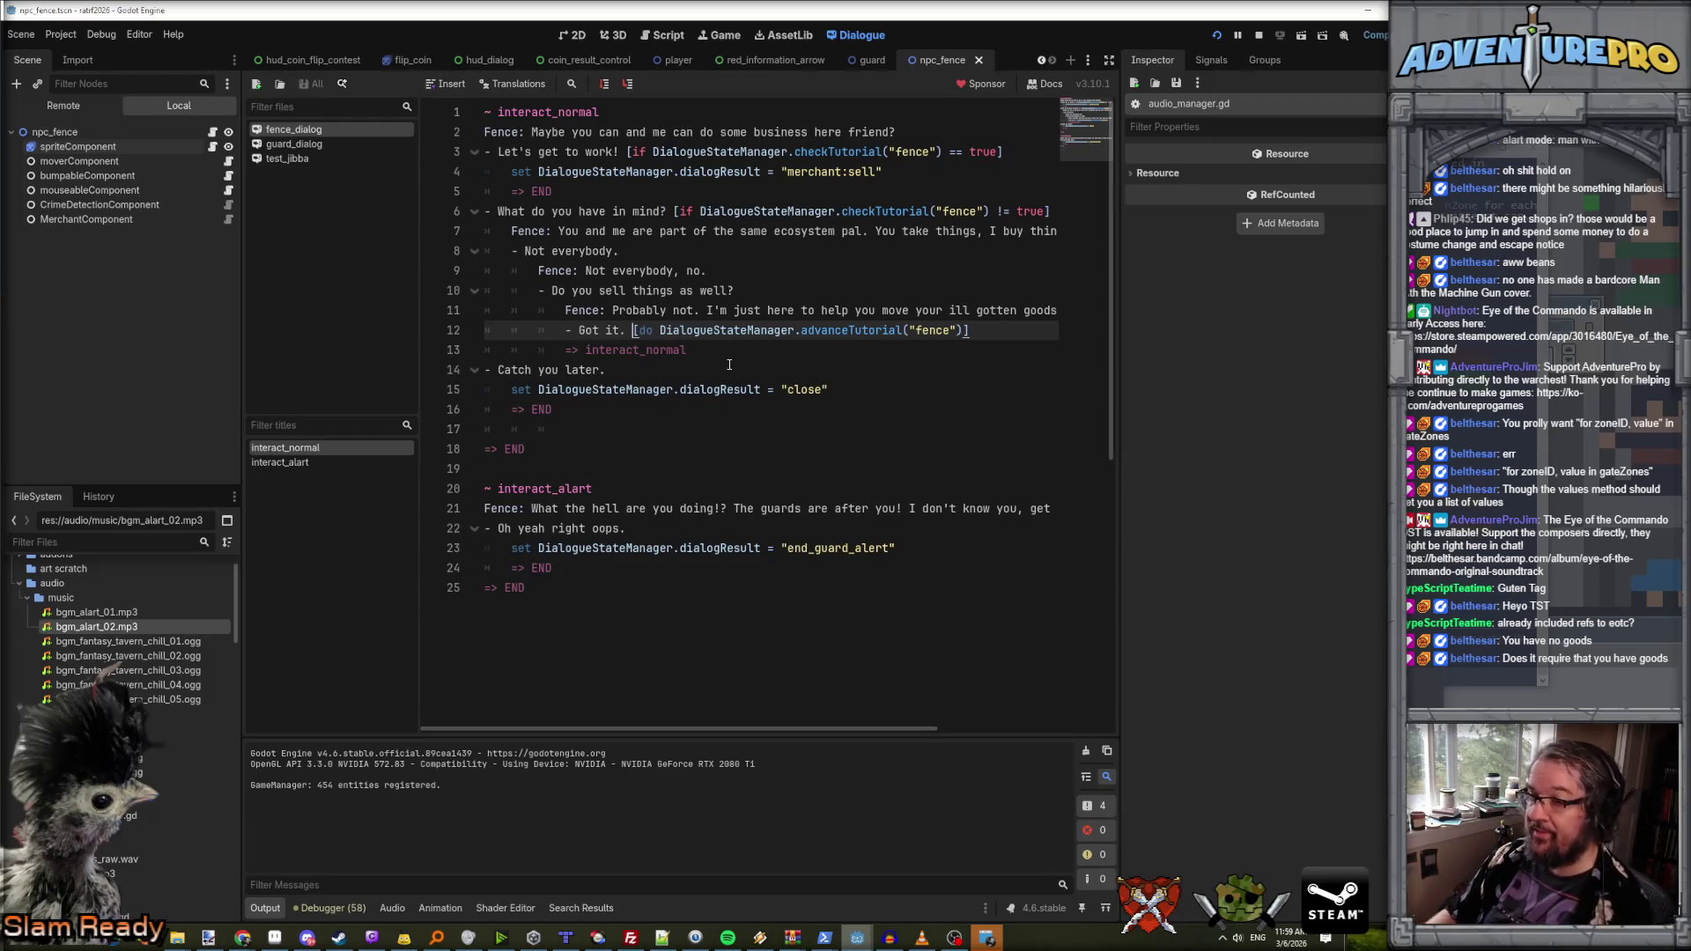
key("Return")
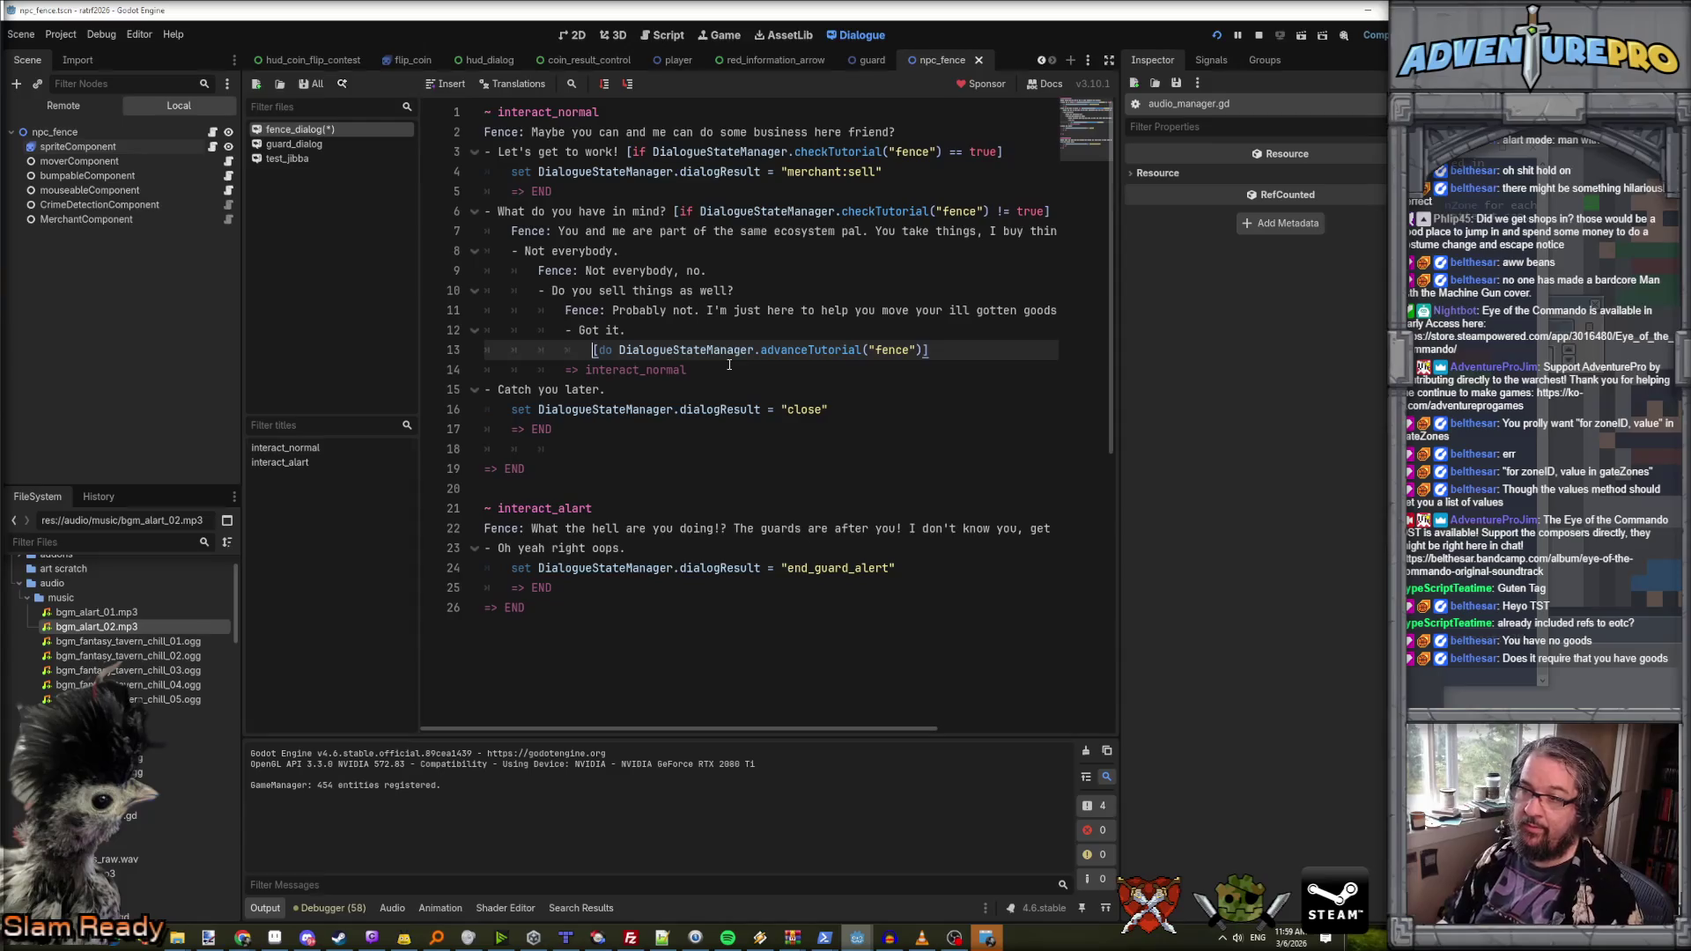
key("Down")
key("Tab")
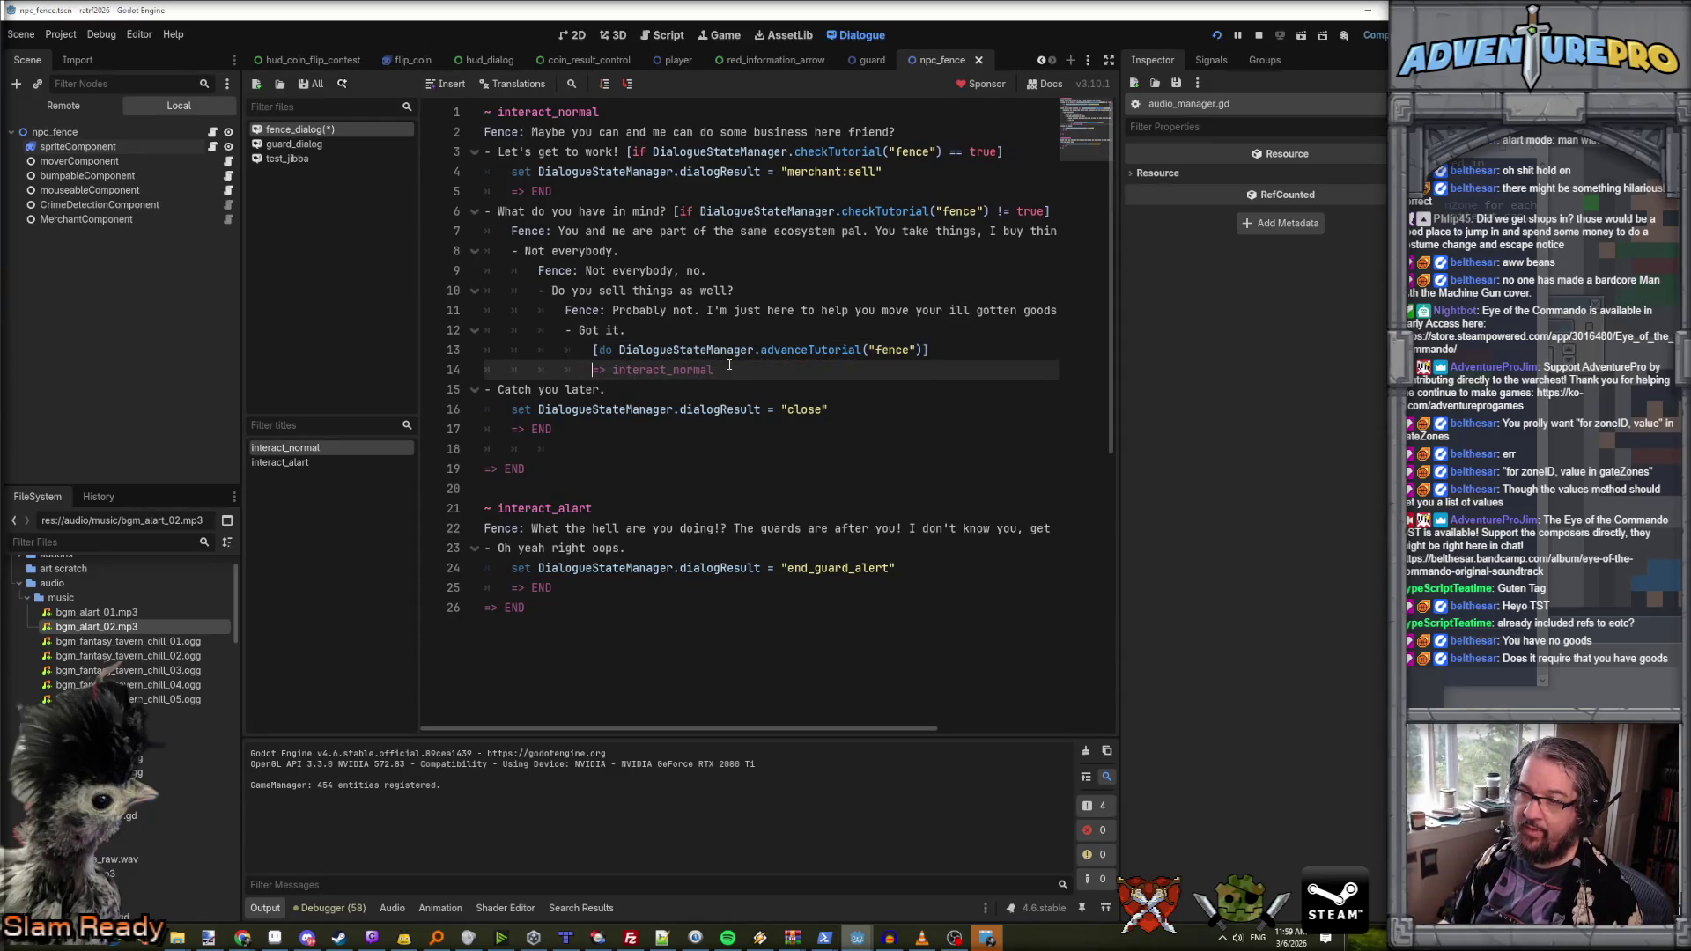
Save fence_dialog and restart the game scene
key("Escape")
key("Up")
key("ctrl+s")
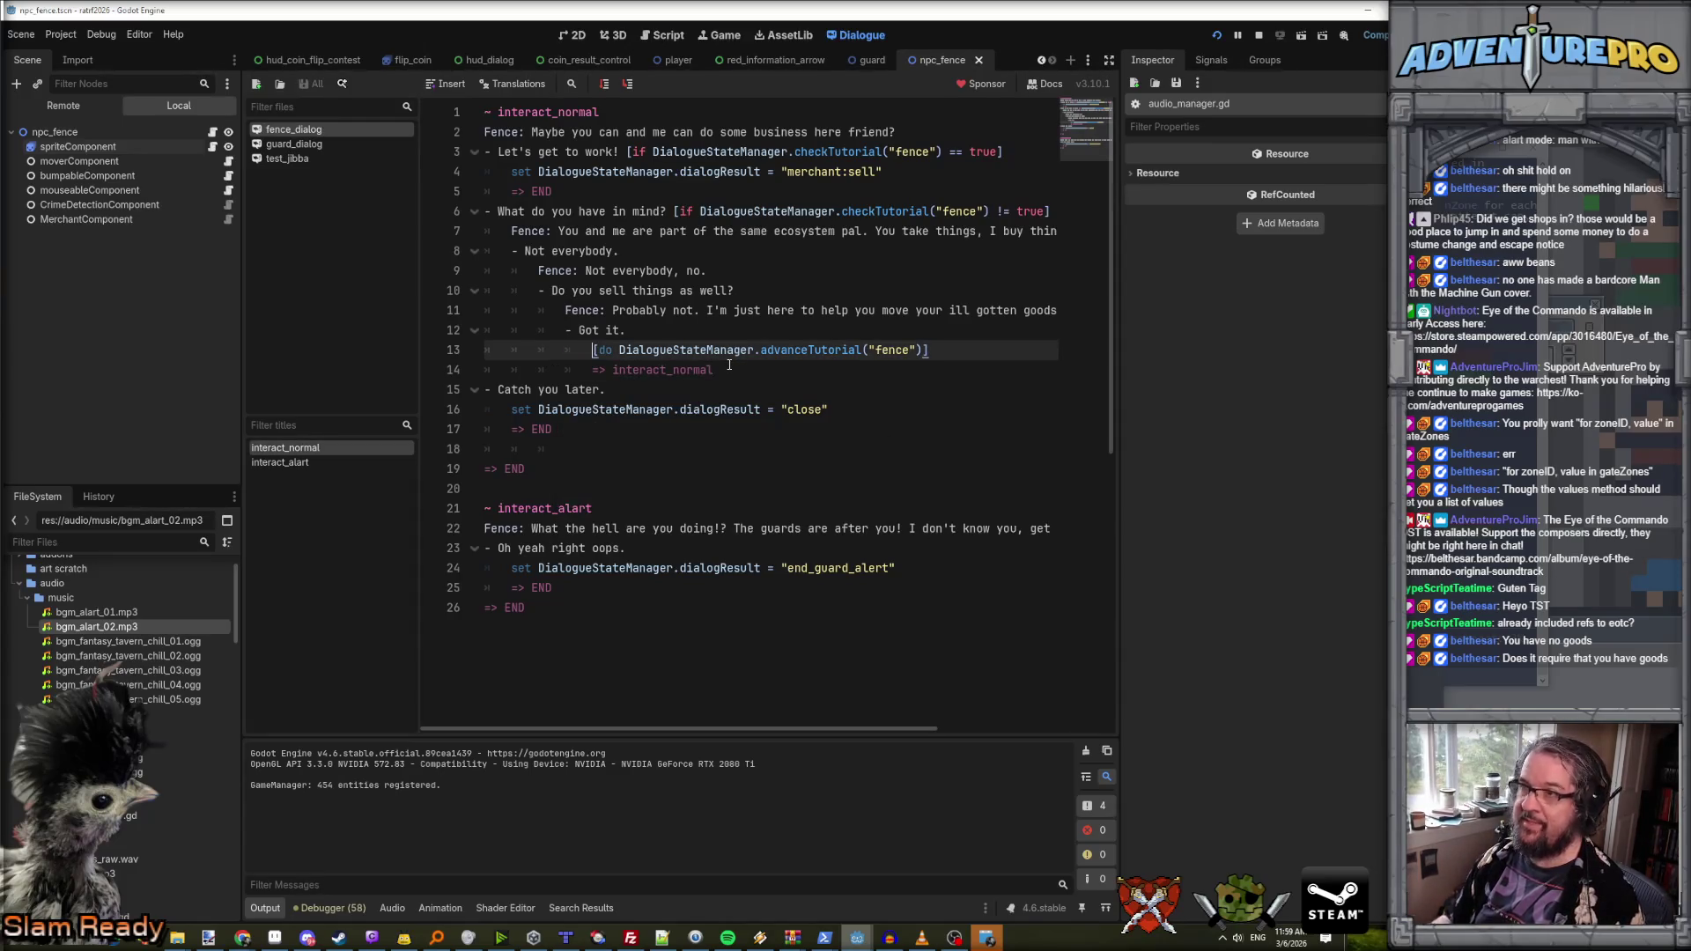
left_click(1217, 38)
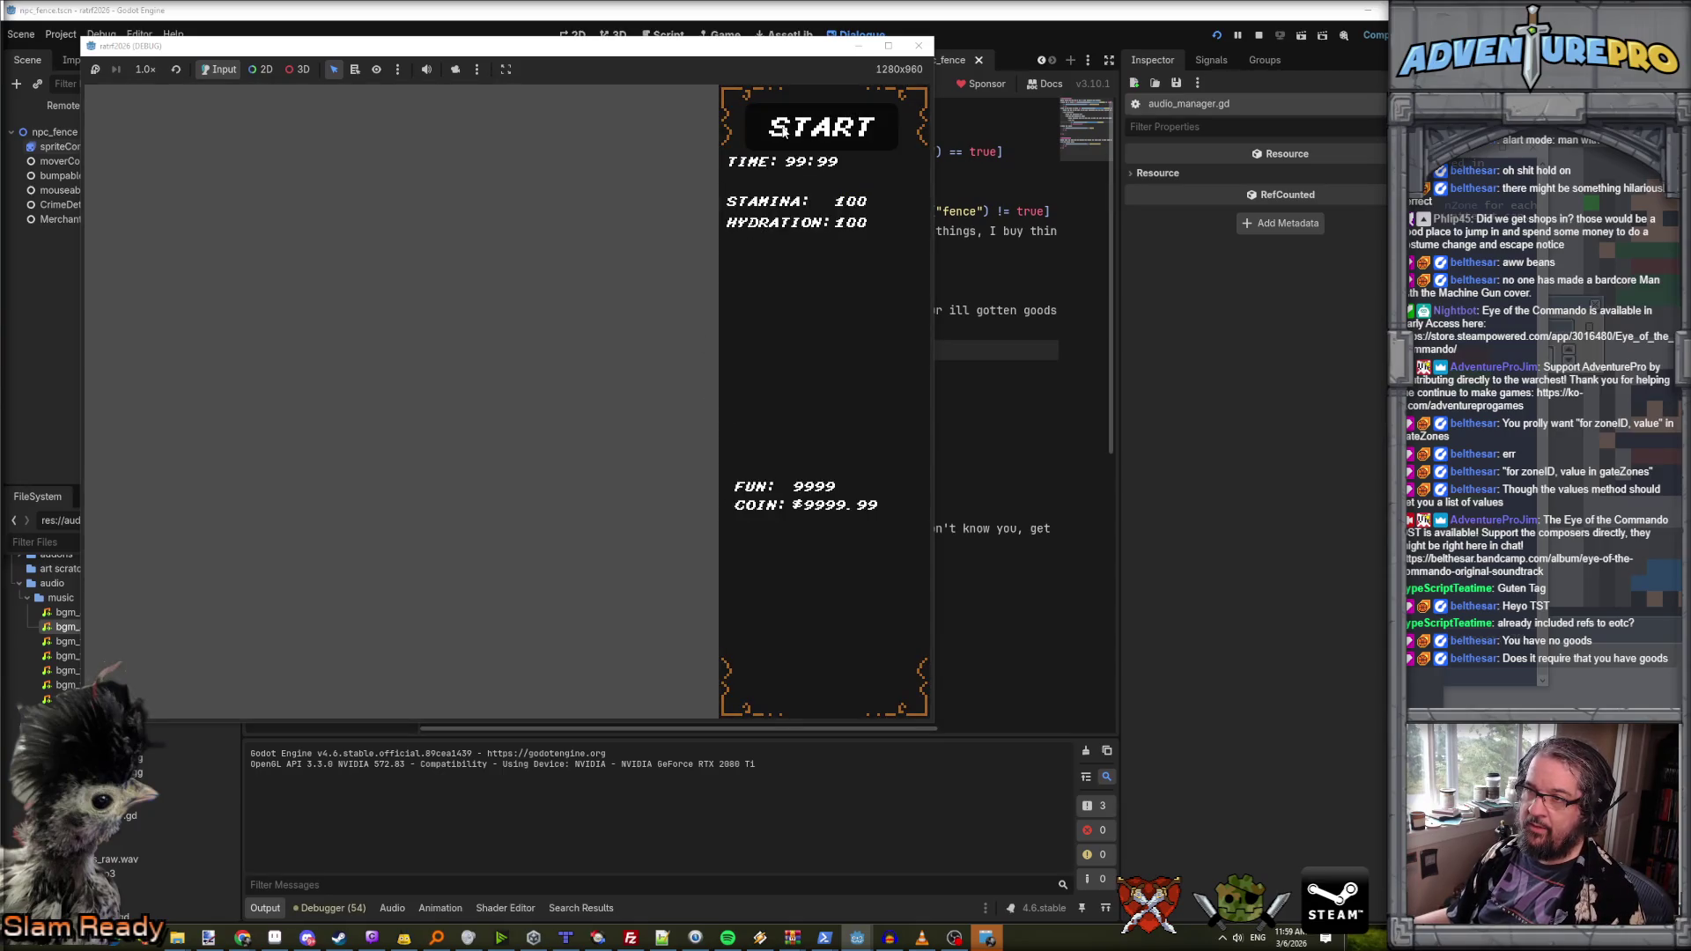
Start the game from the title screen and talk to the Fence NPC twice
left_click(783, 132)
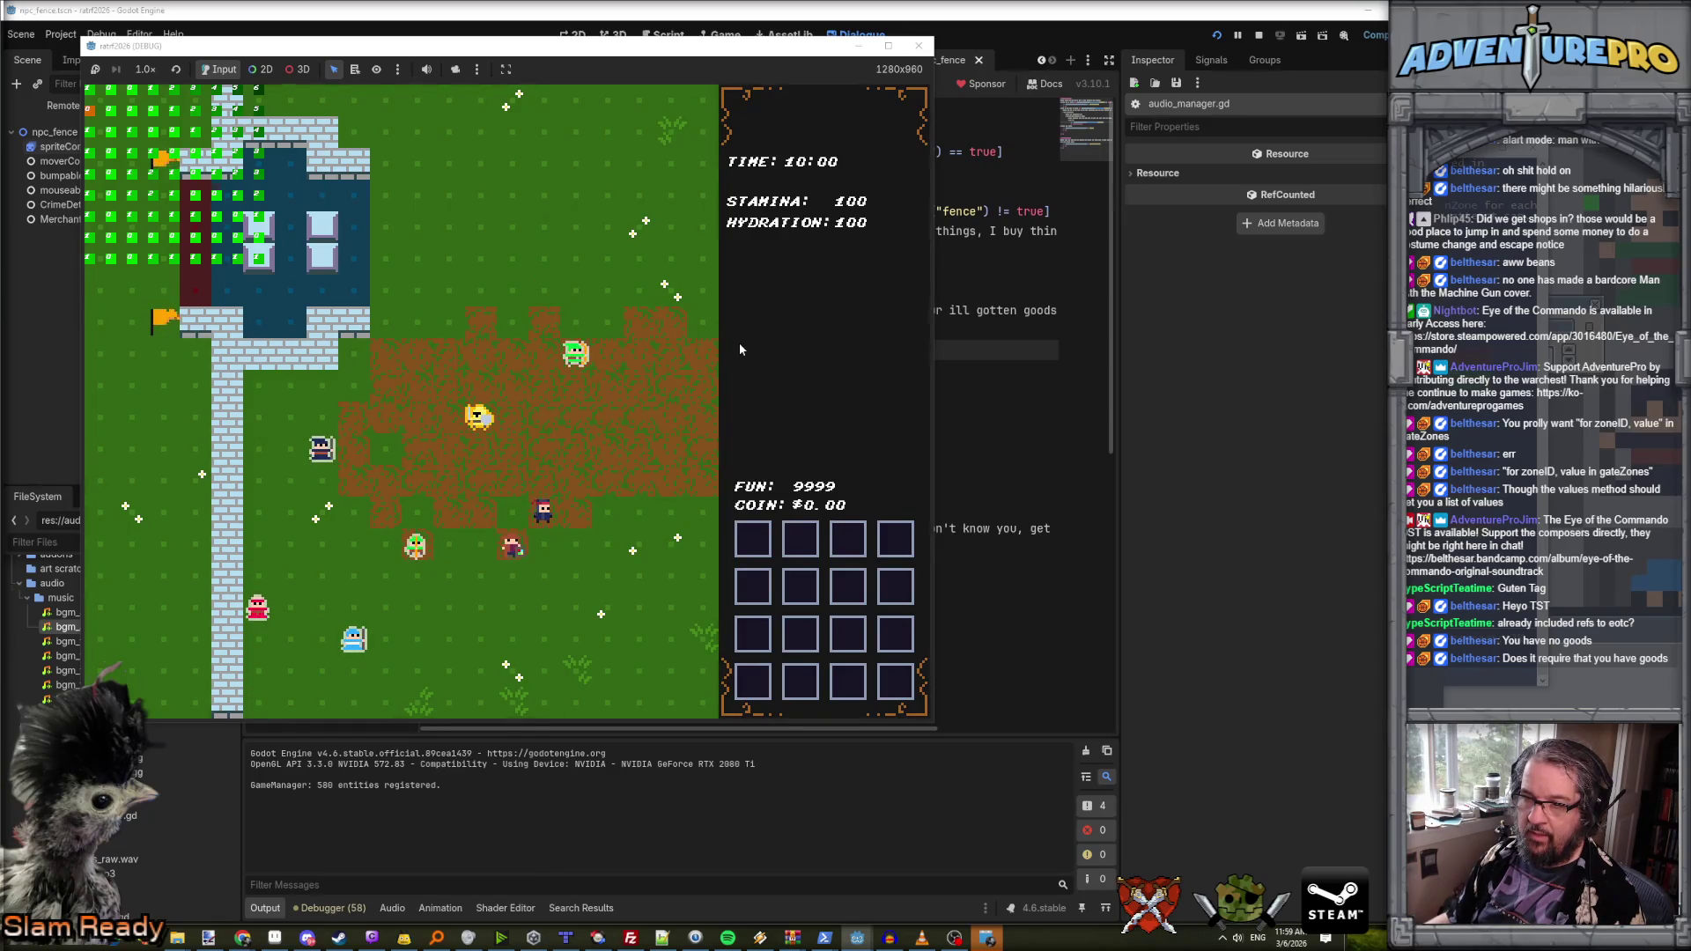
key("e")
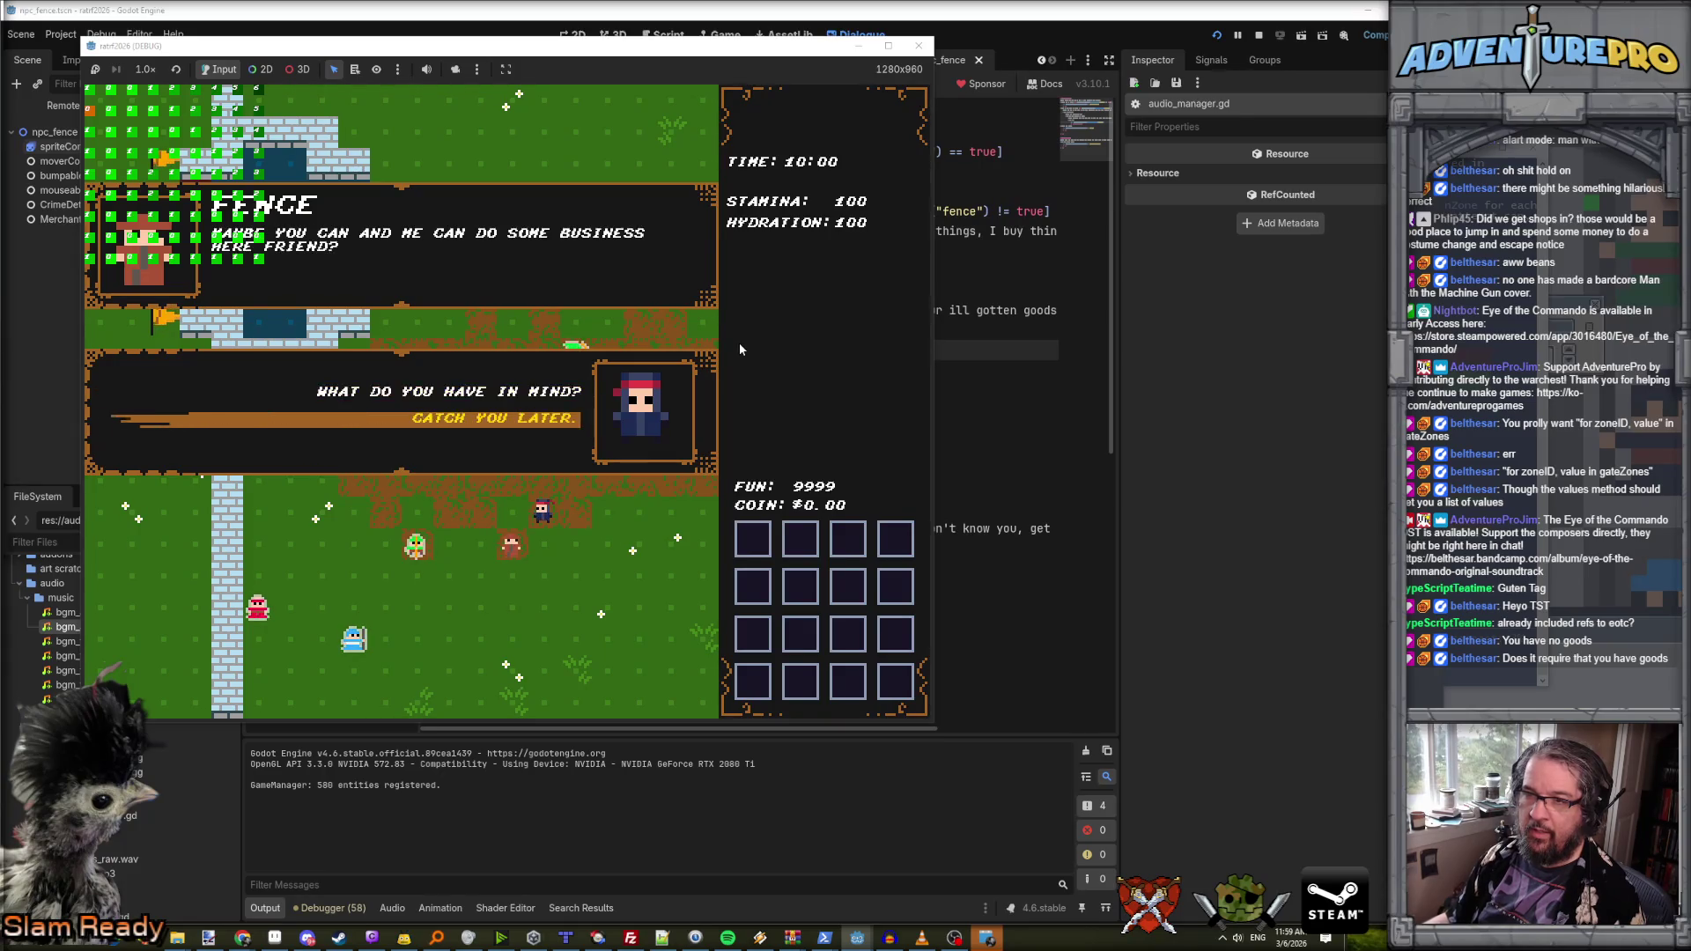
key("e")
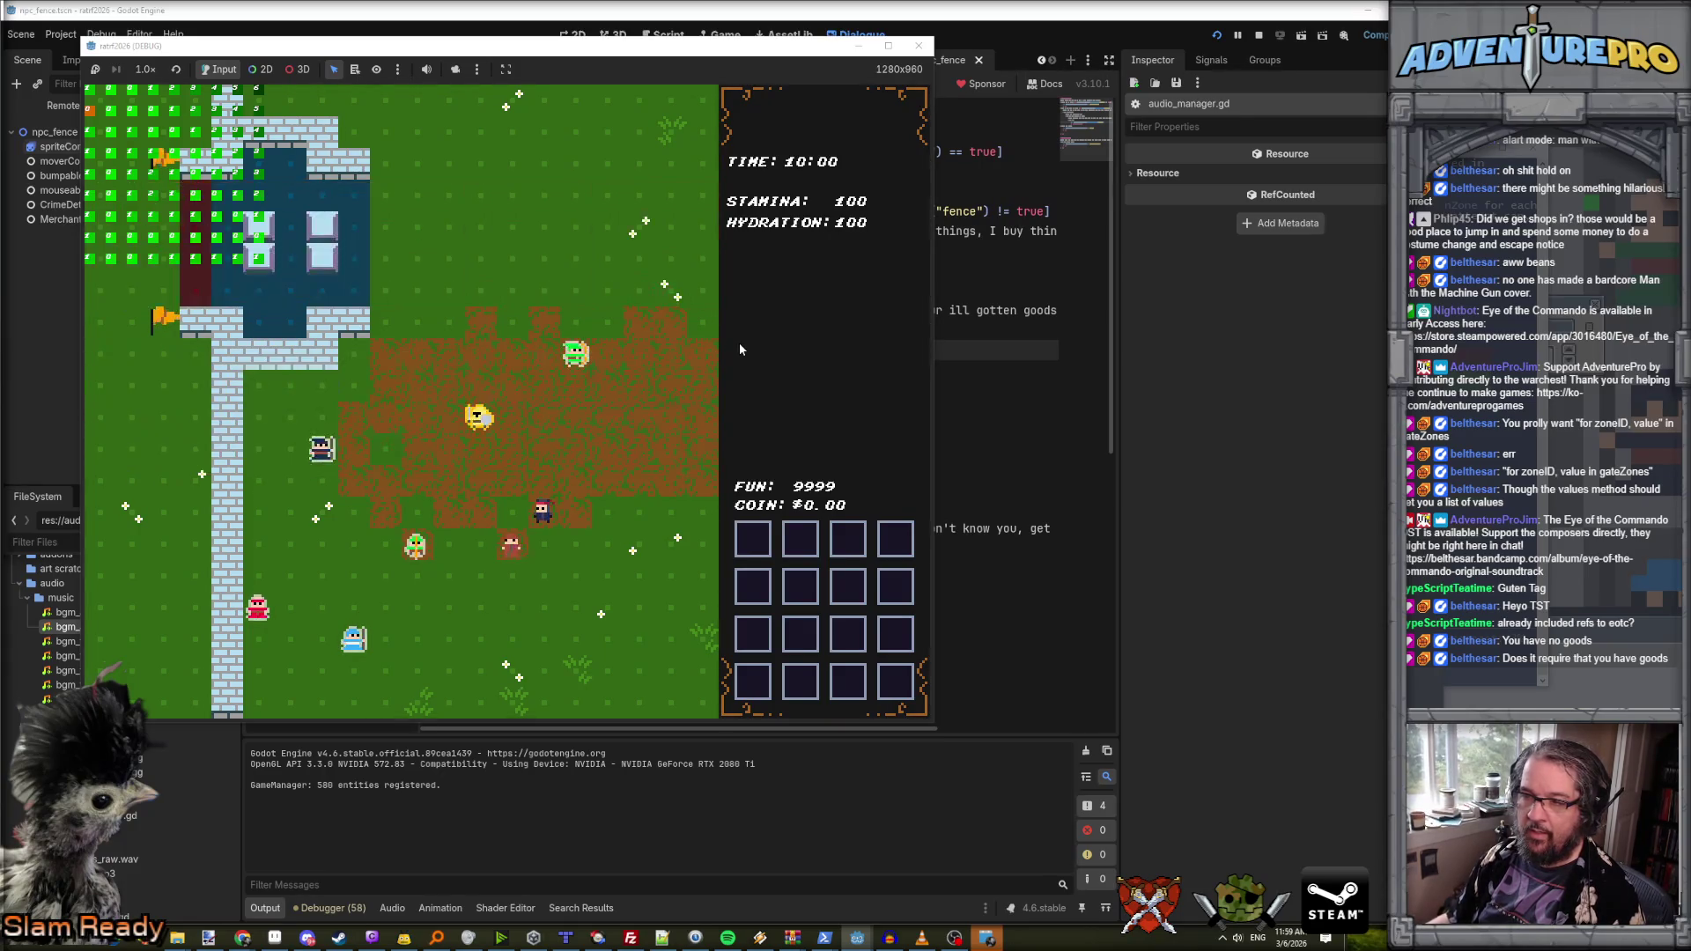
key("e")
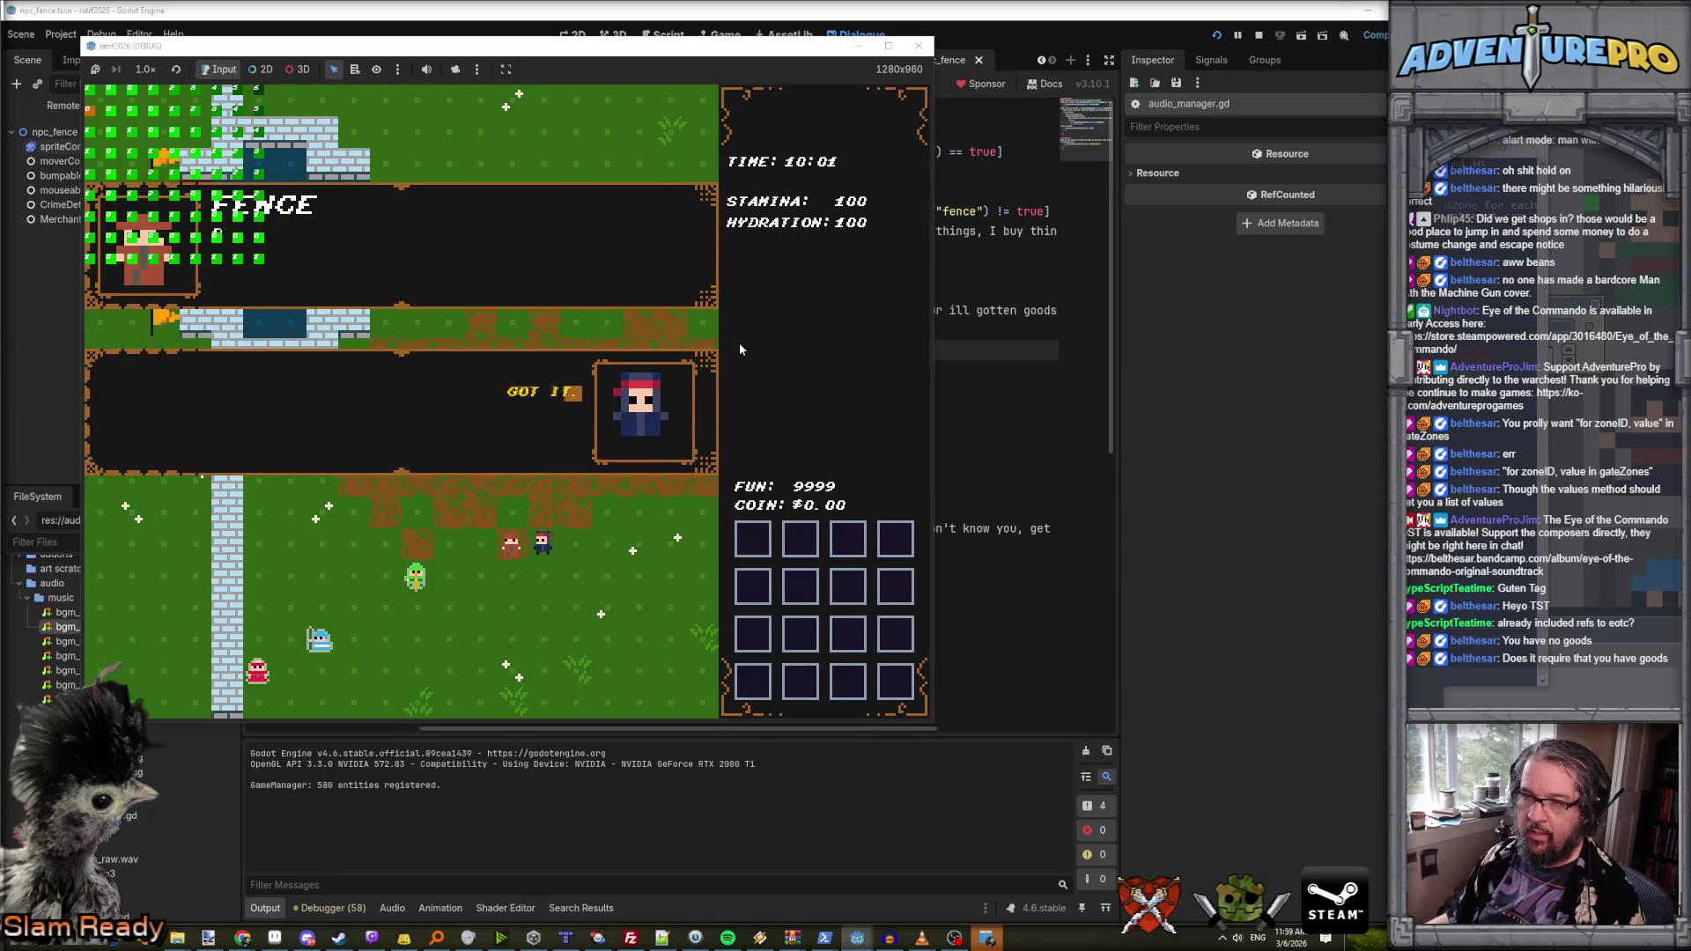
Jump to the advanceTutorial definition, resume past the breakpoint, and pick 'Do you sell things as well'
left_click(1118, 275)
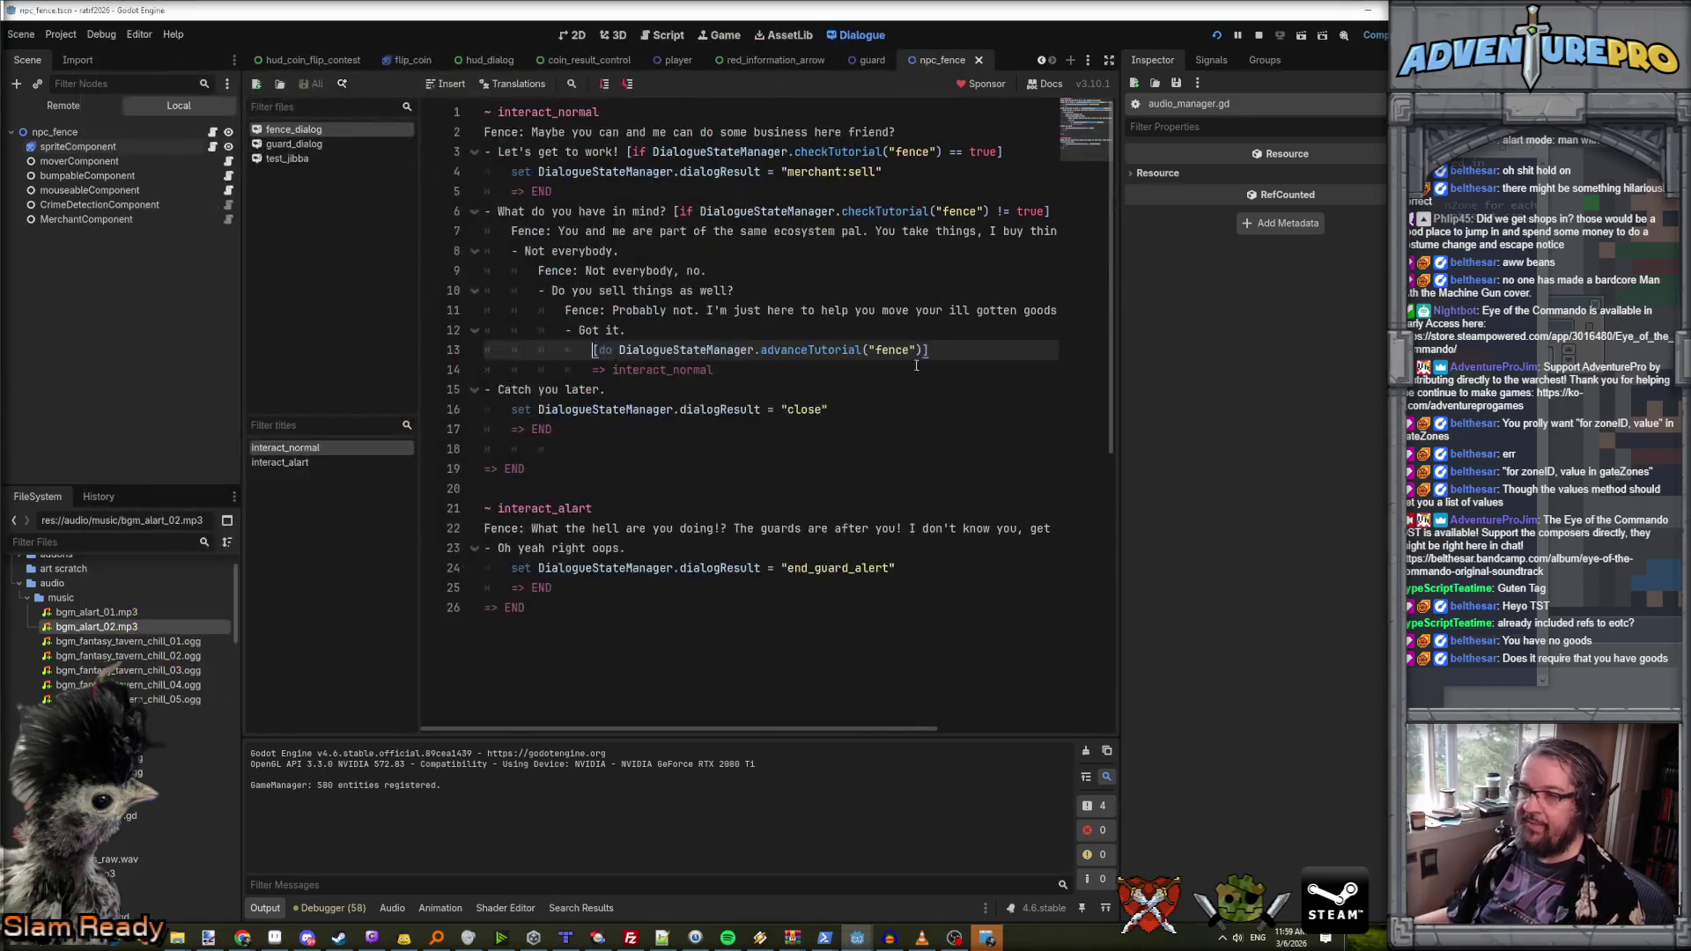
left_click(815, 353, "ctrl")
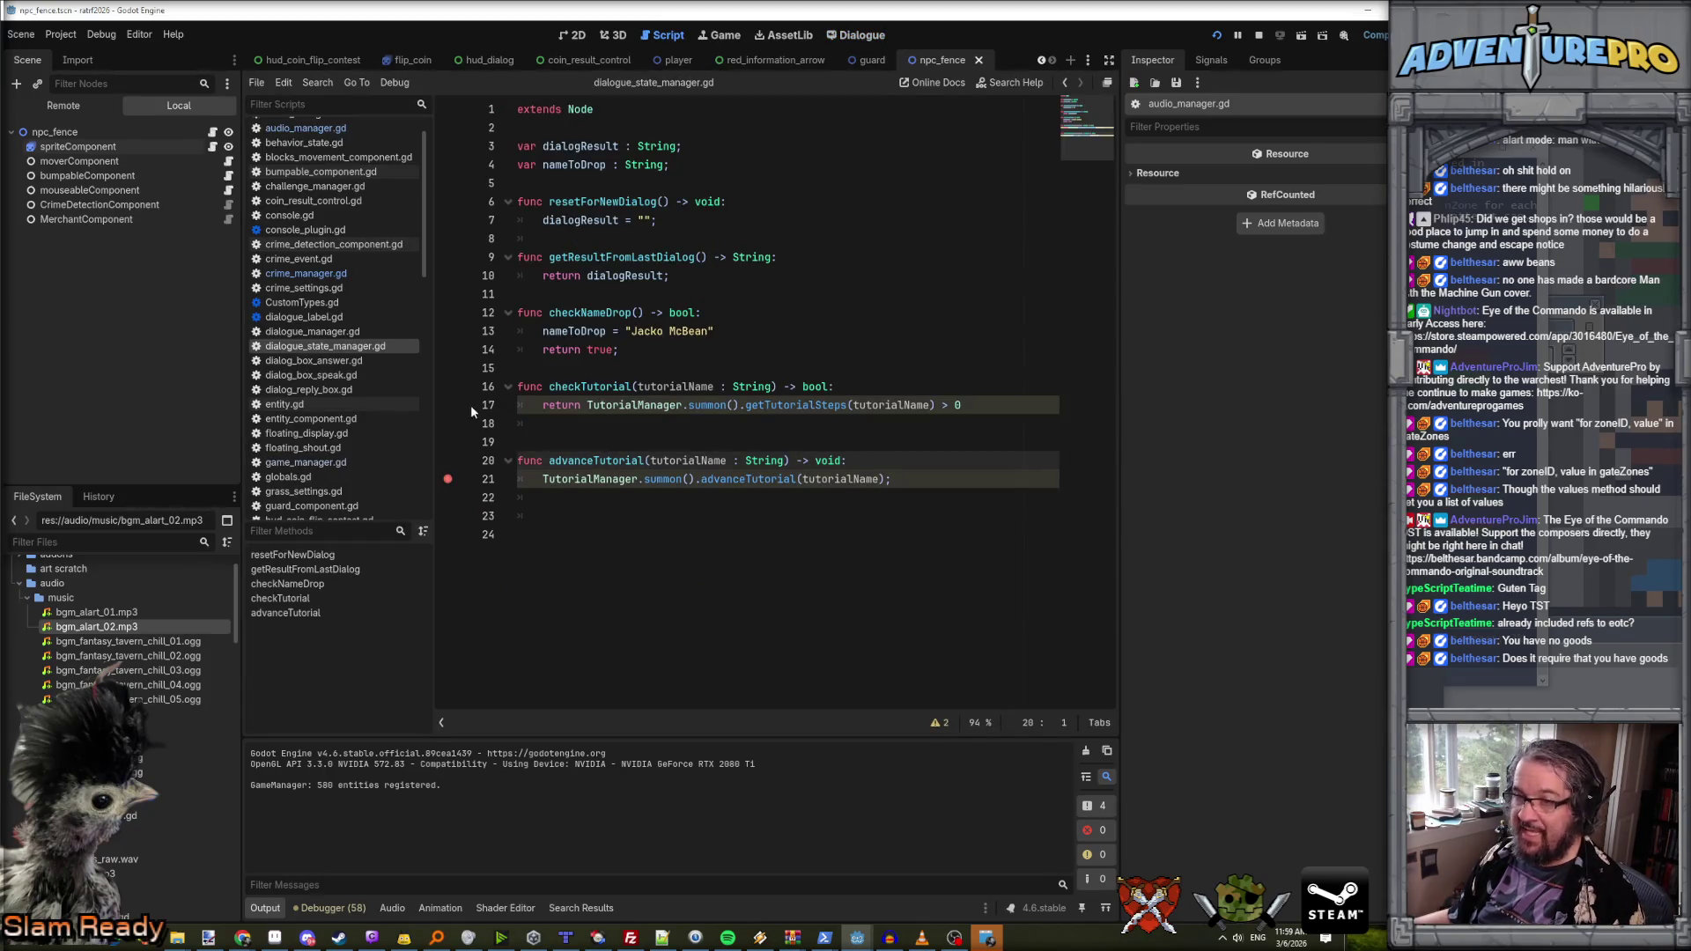
key("alt+Tab")
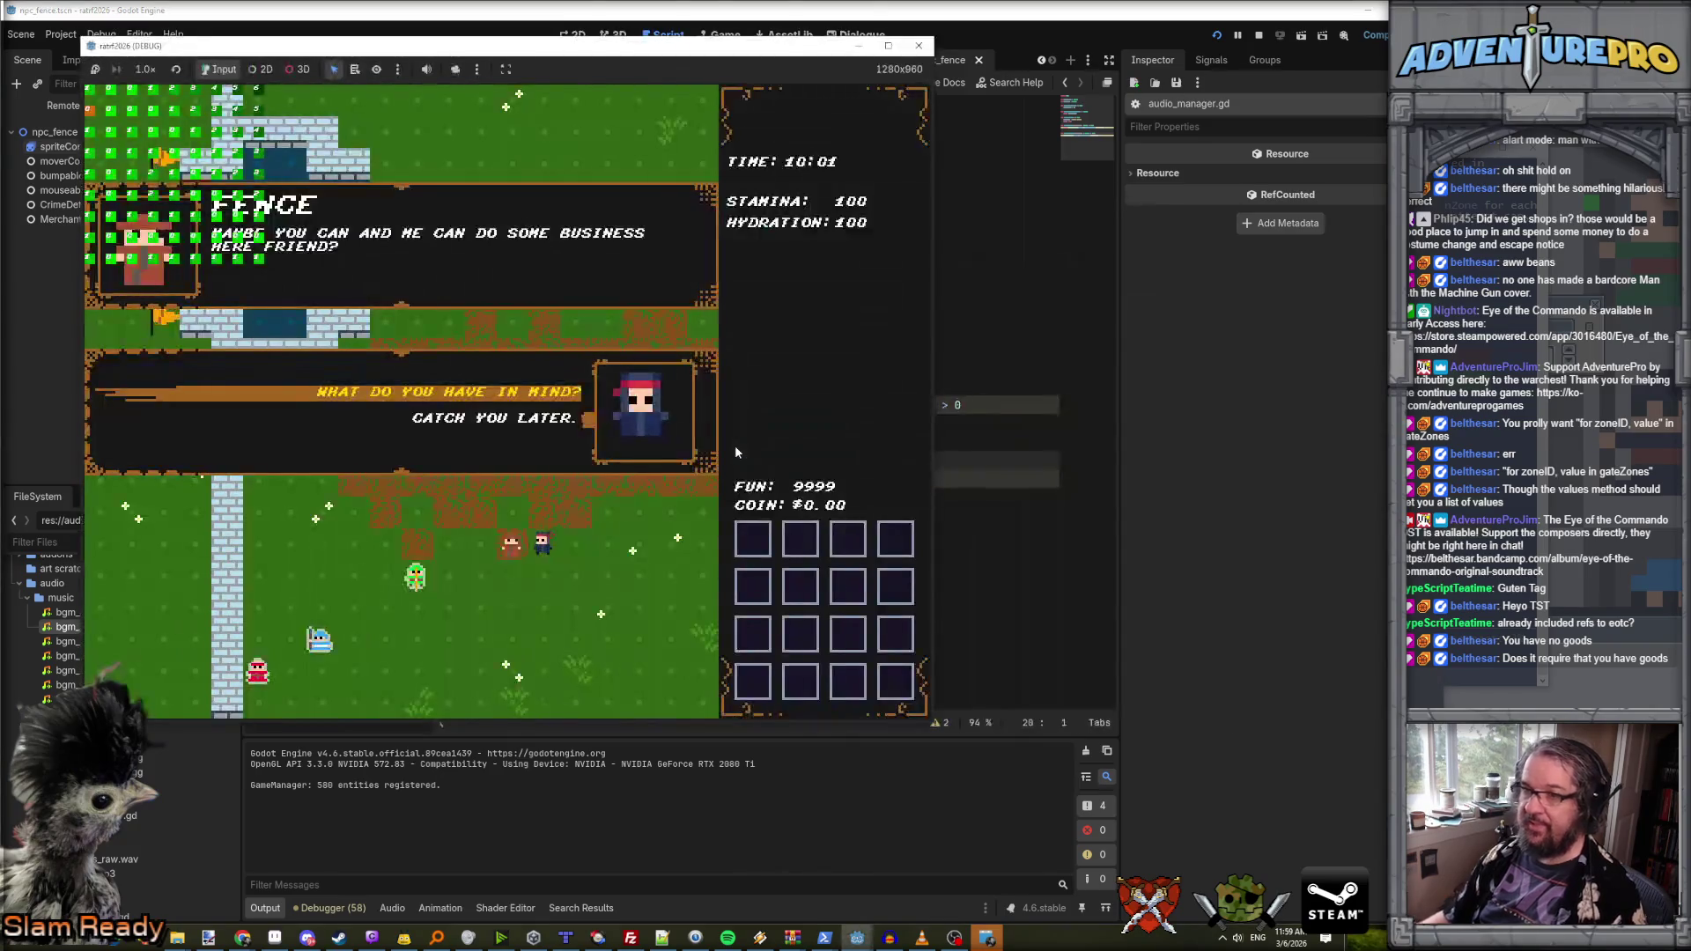
key("Return")
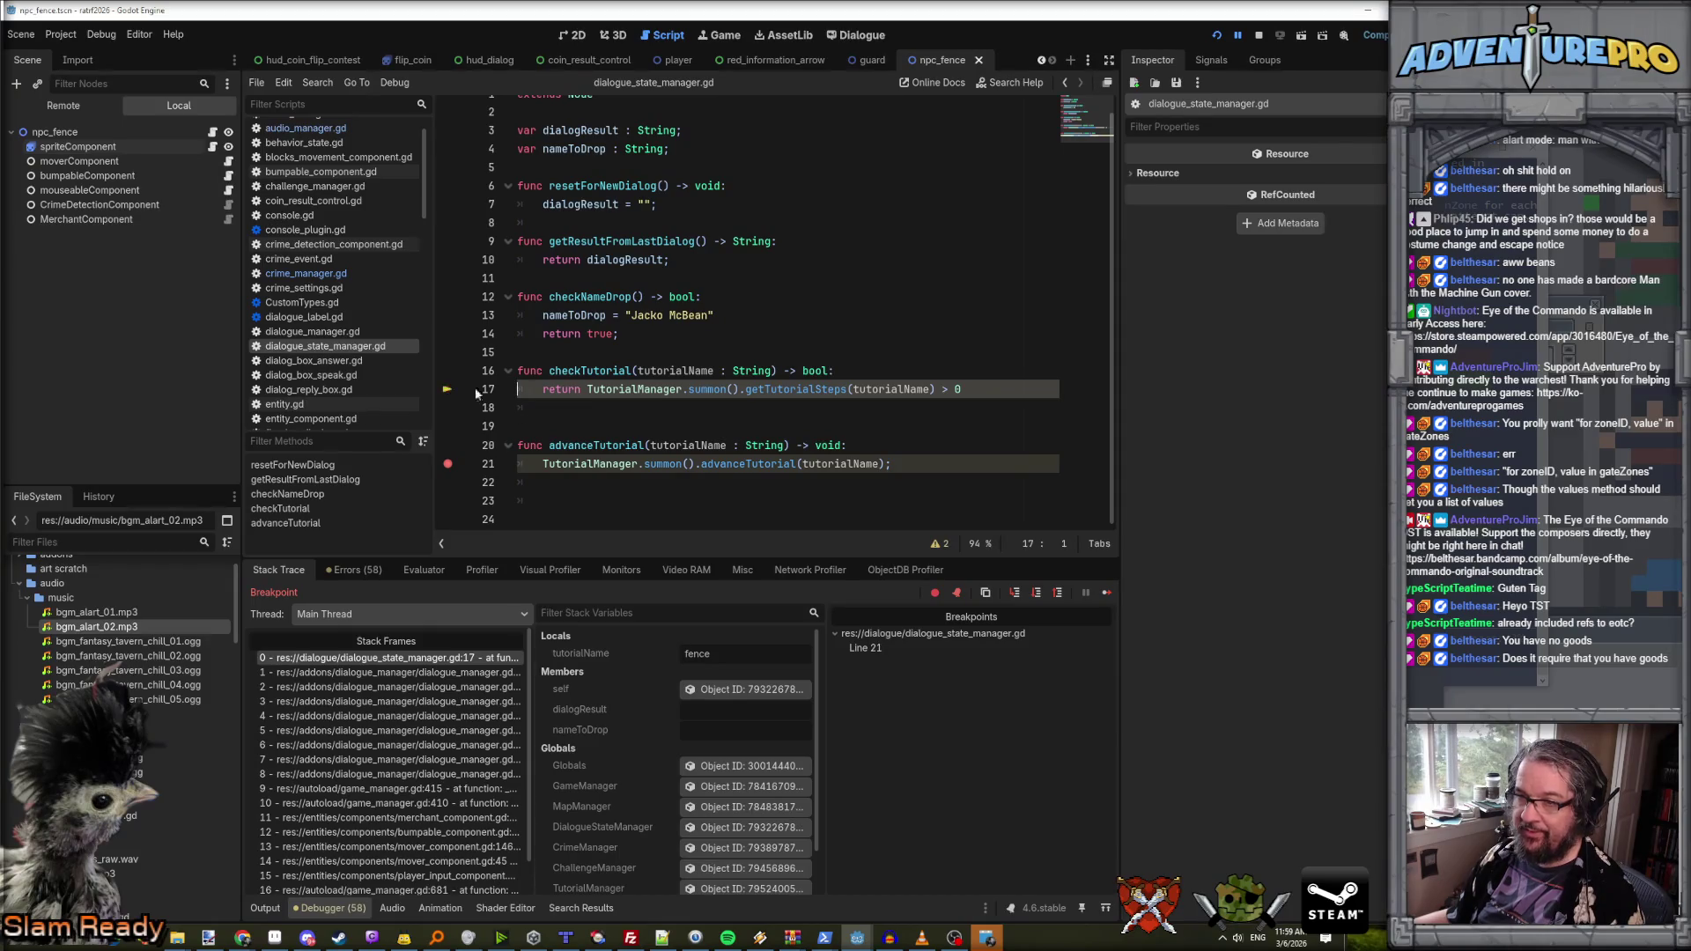
left_click(1237, 36)
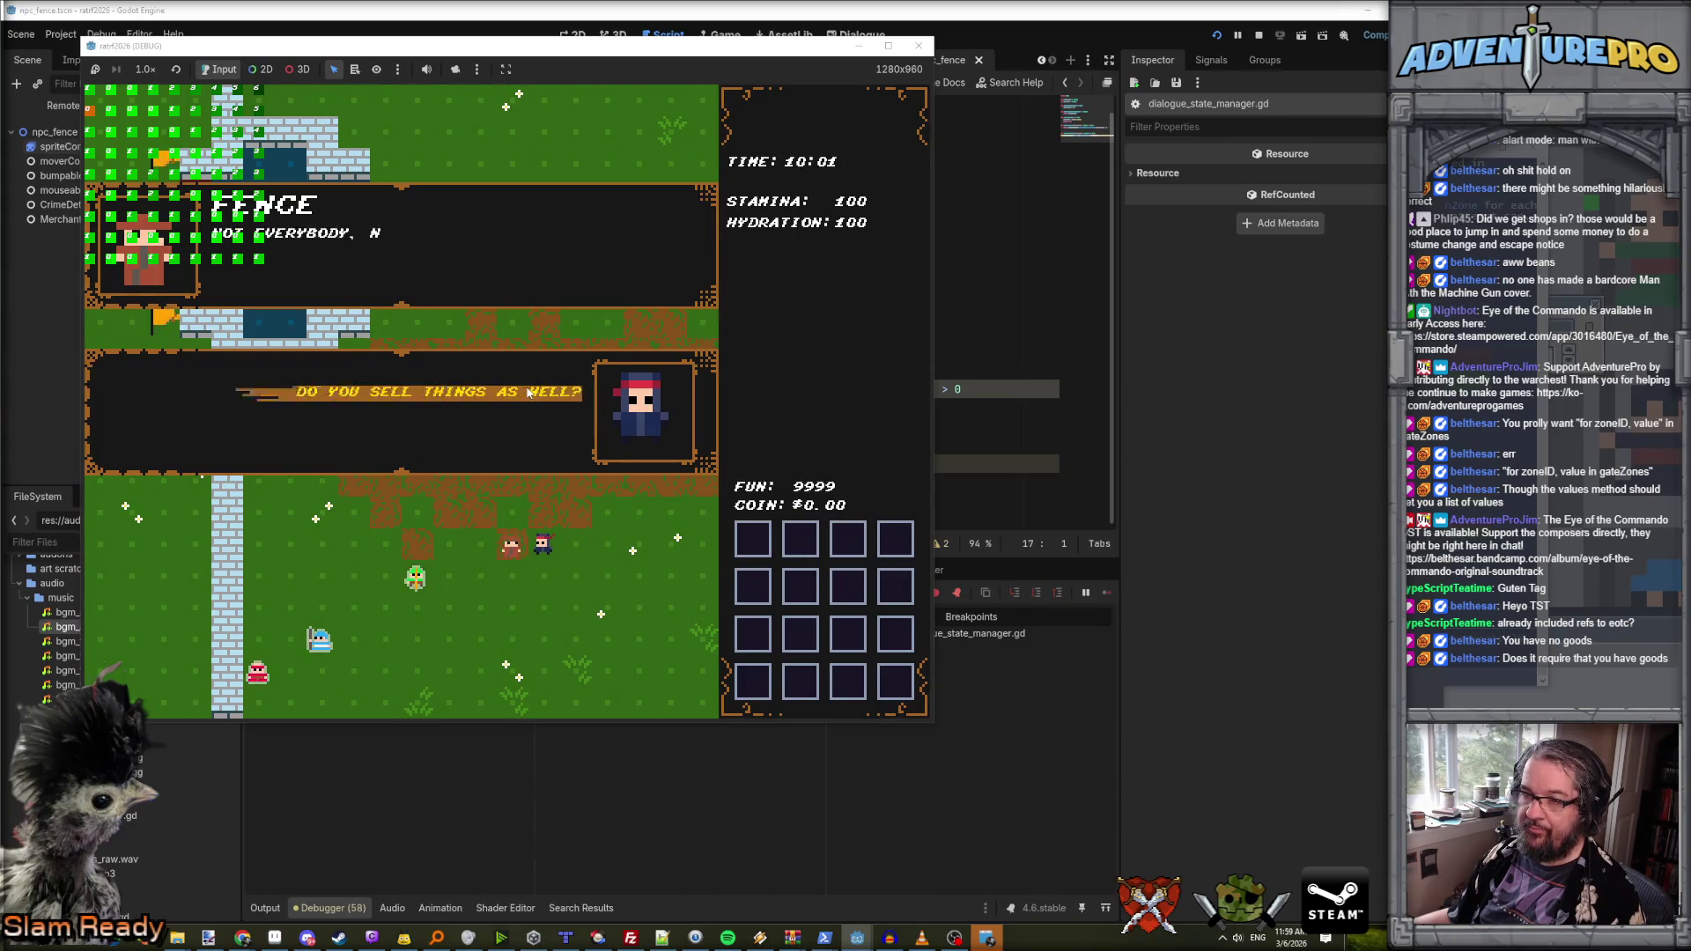
left_click(529, 393)
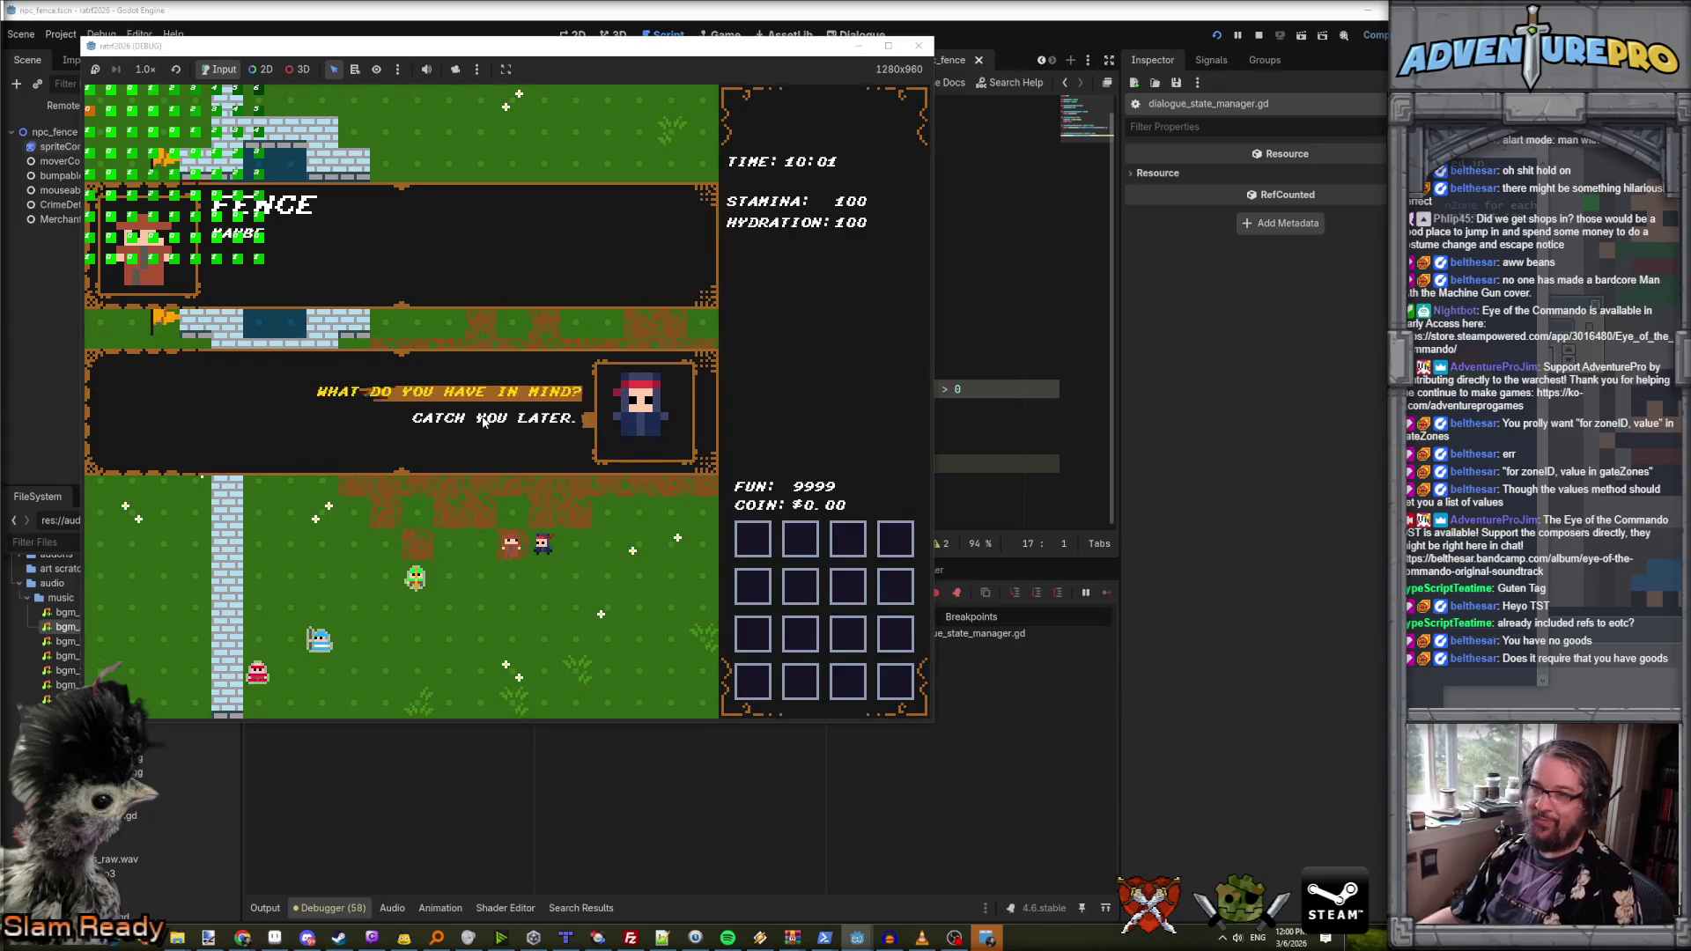
Walk to the Fence, talk again, and leave with 'Catch you later'
key("Right")
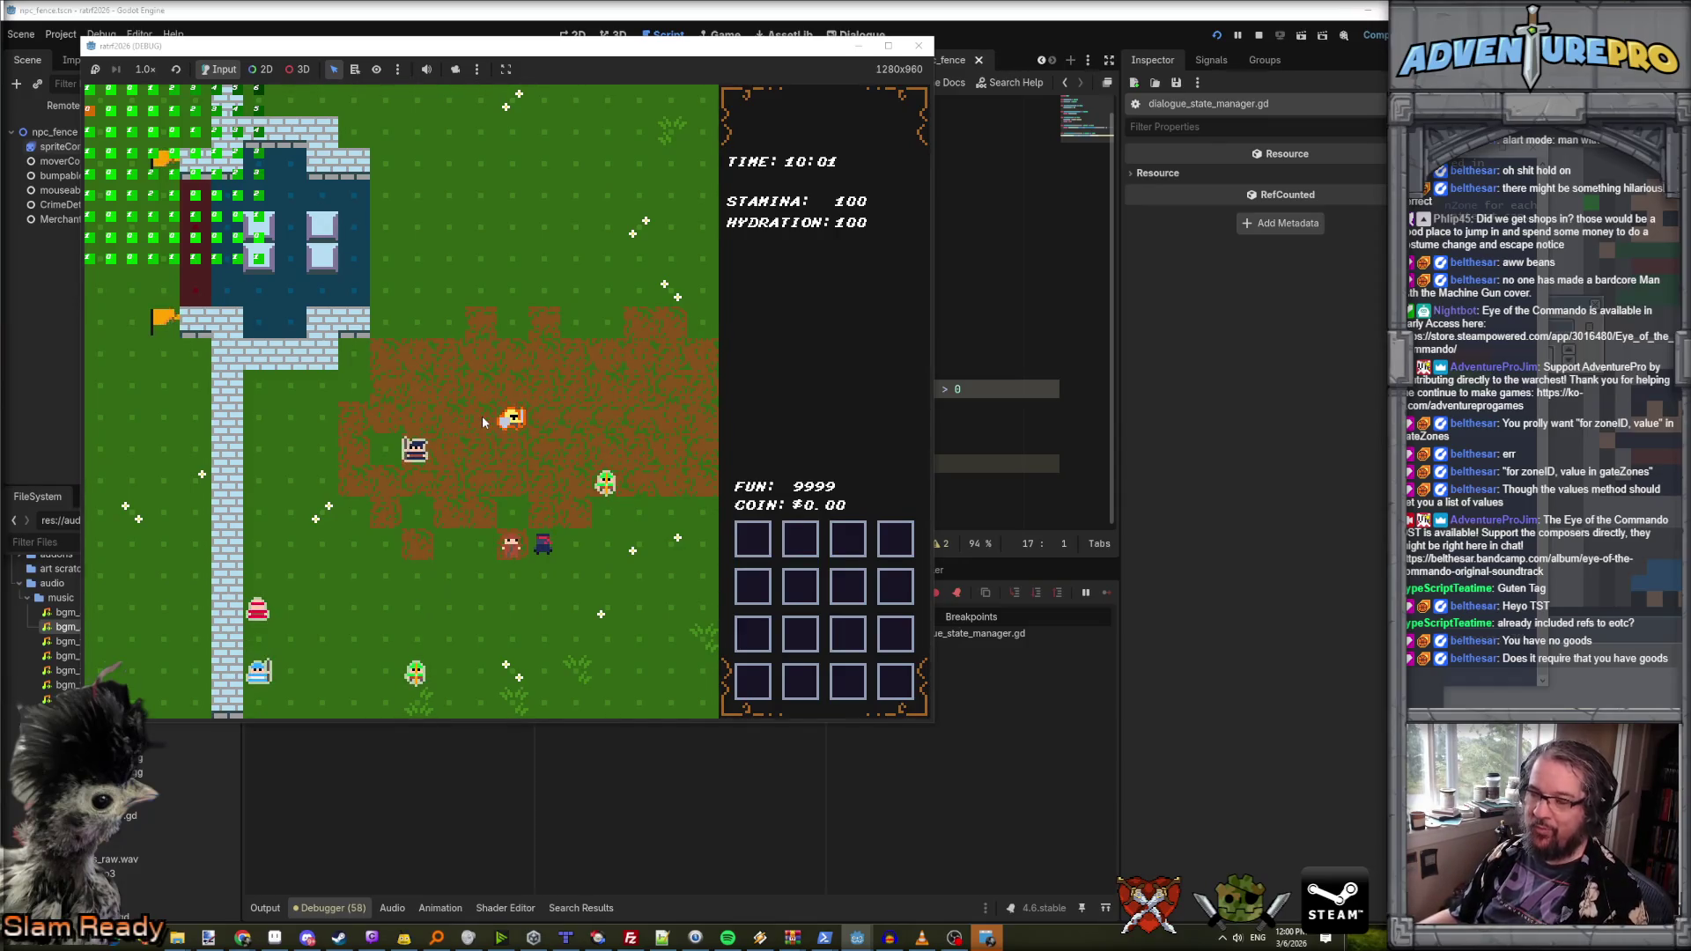
key("space")
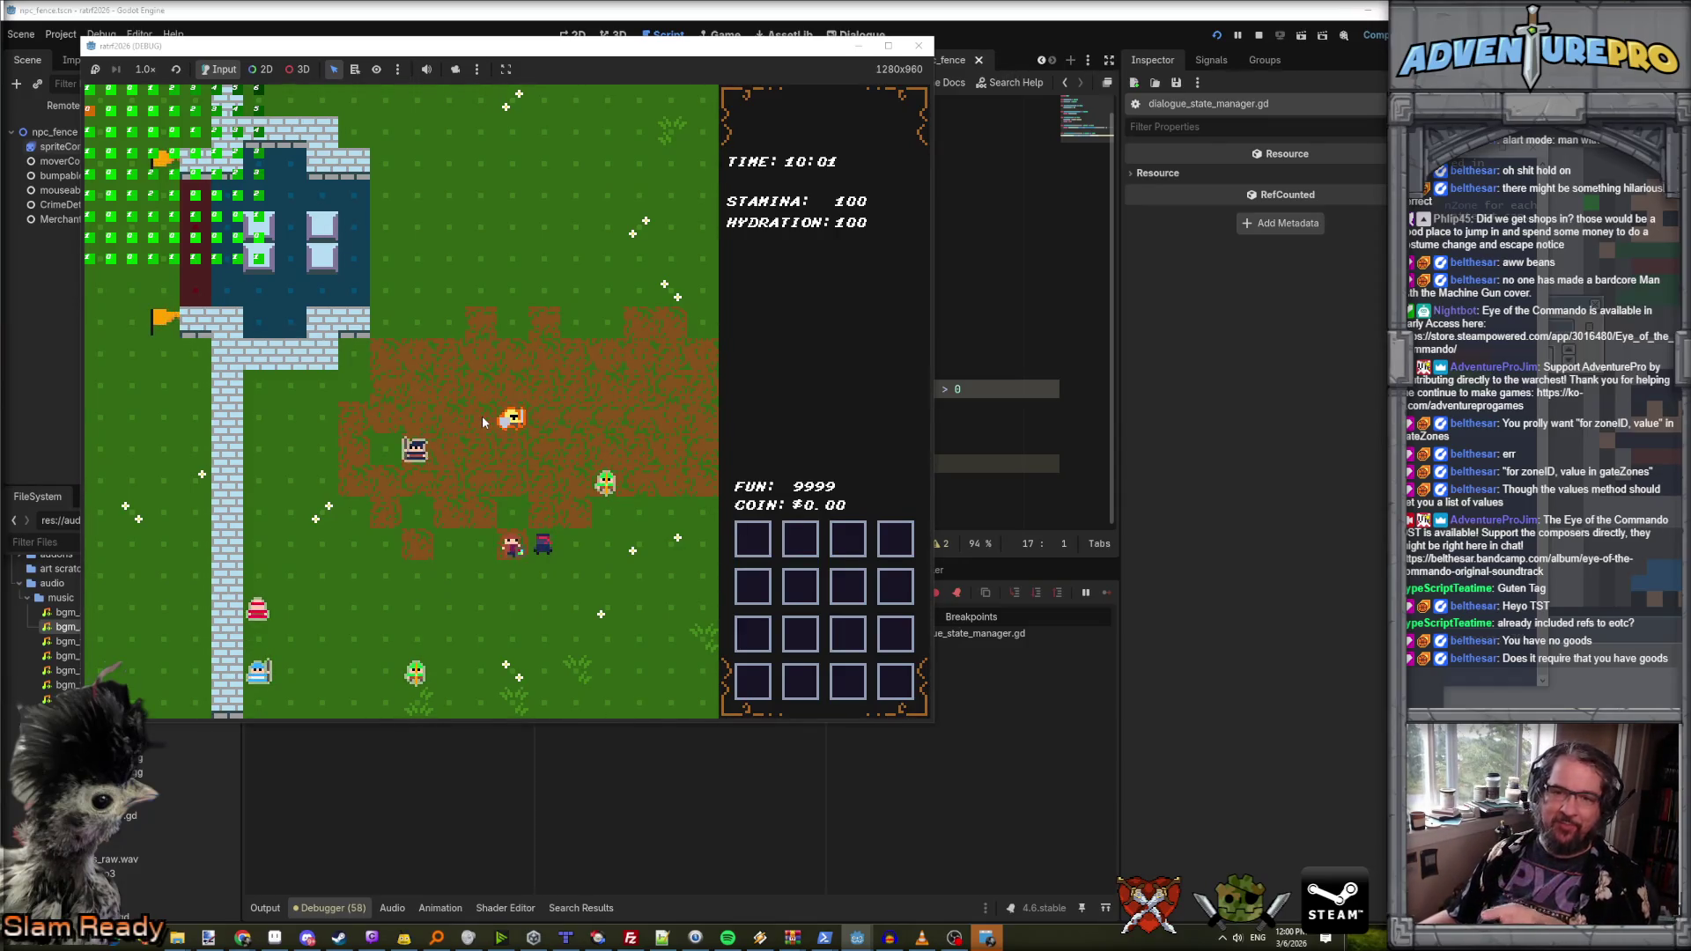
left_click(483, 417)
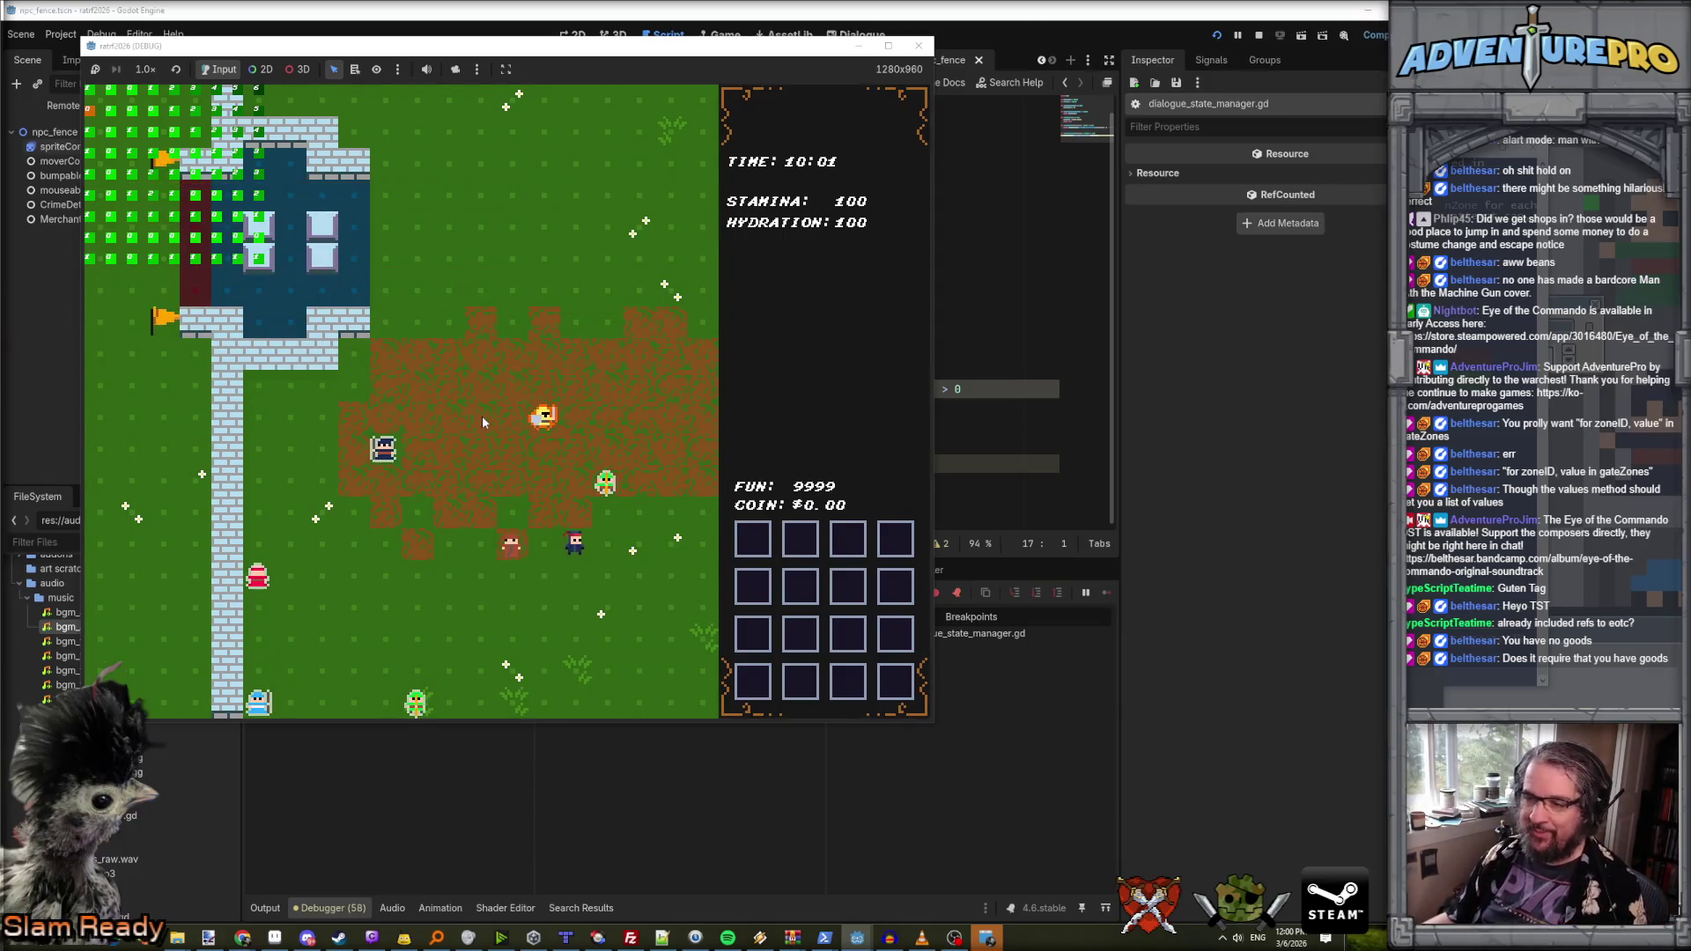
Select the advanceTutorial function name in the Godot script editor
left_click(943, 296)
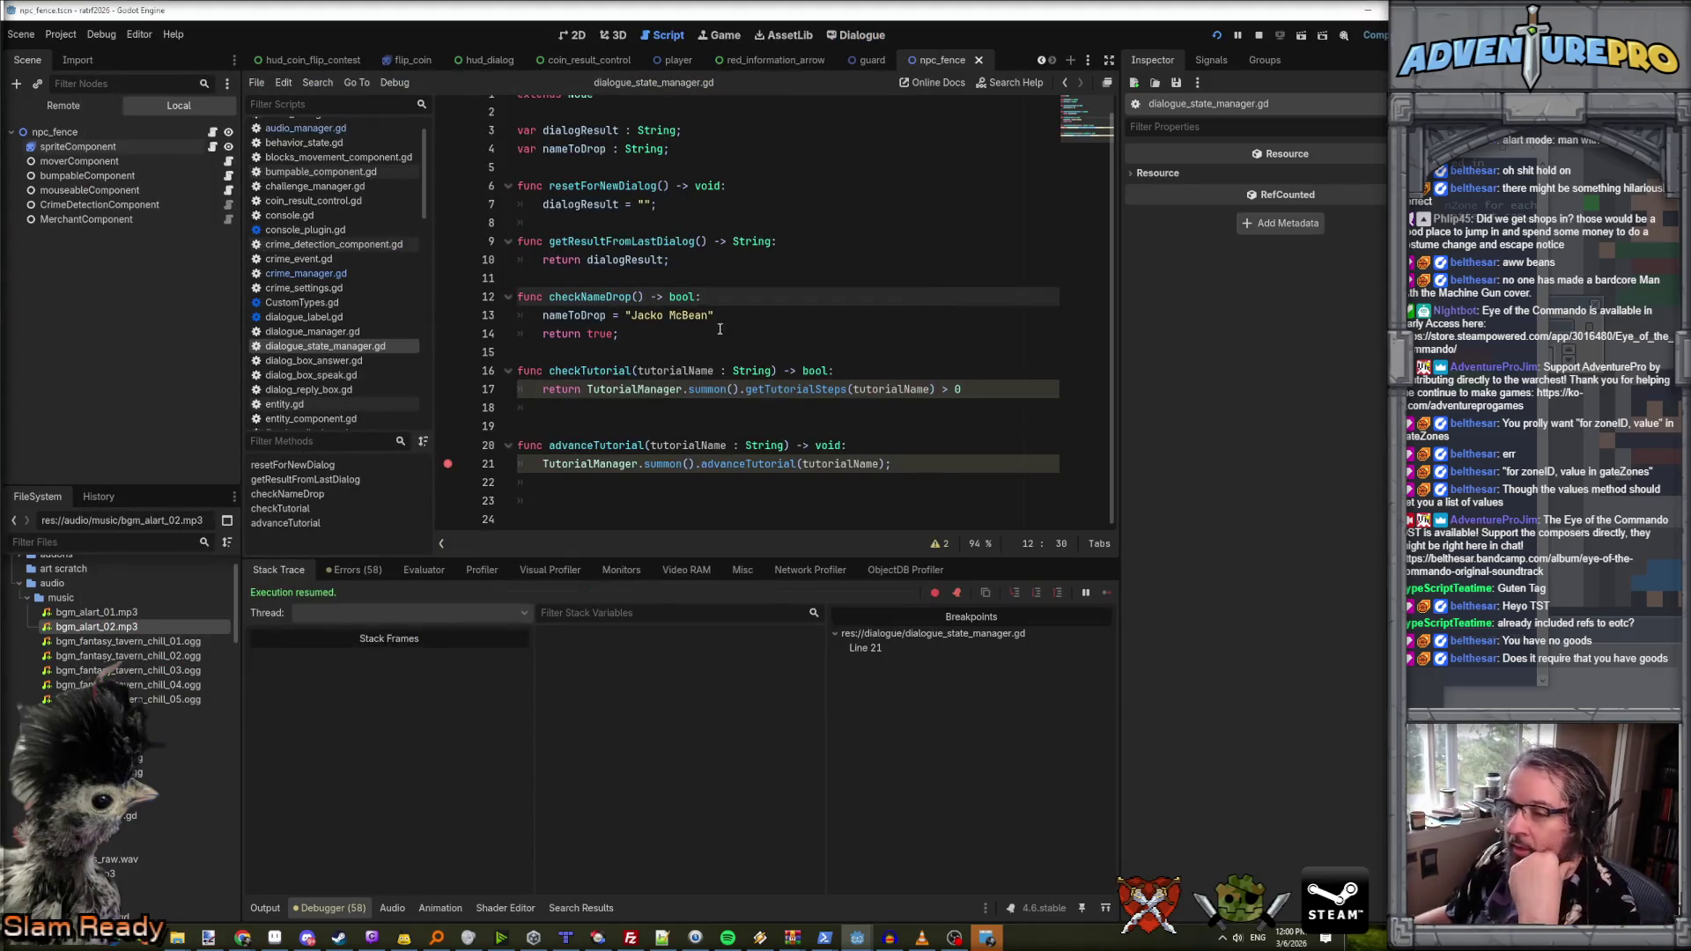
double_click(597, 445)
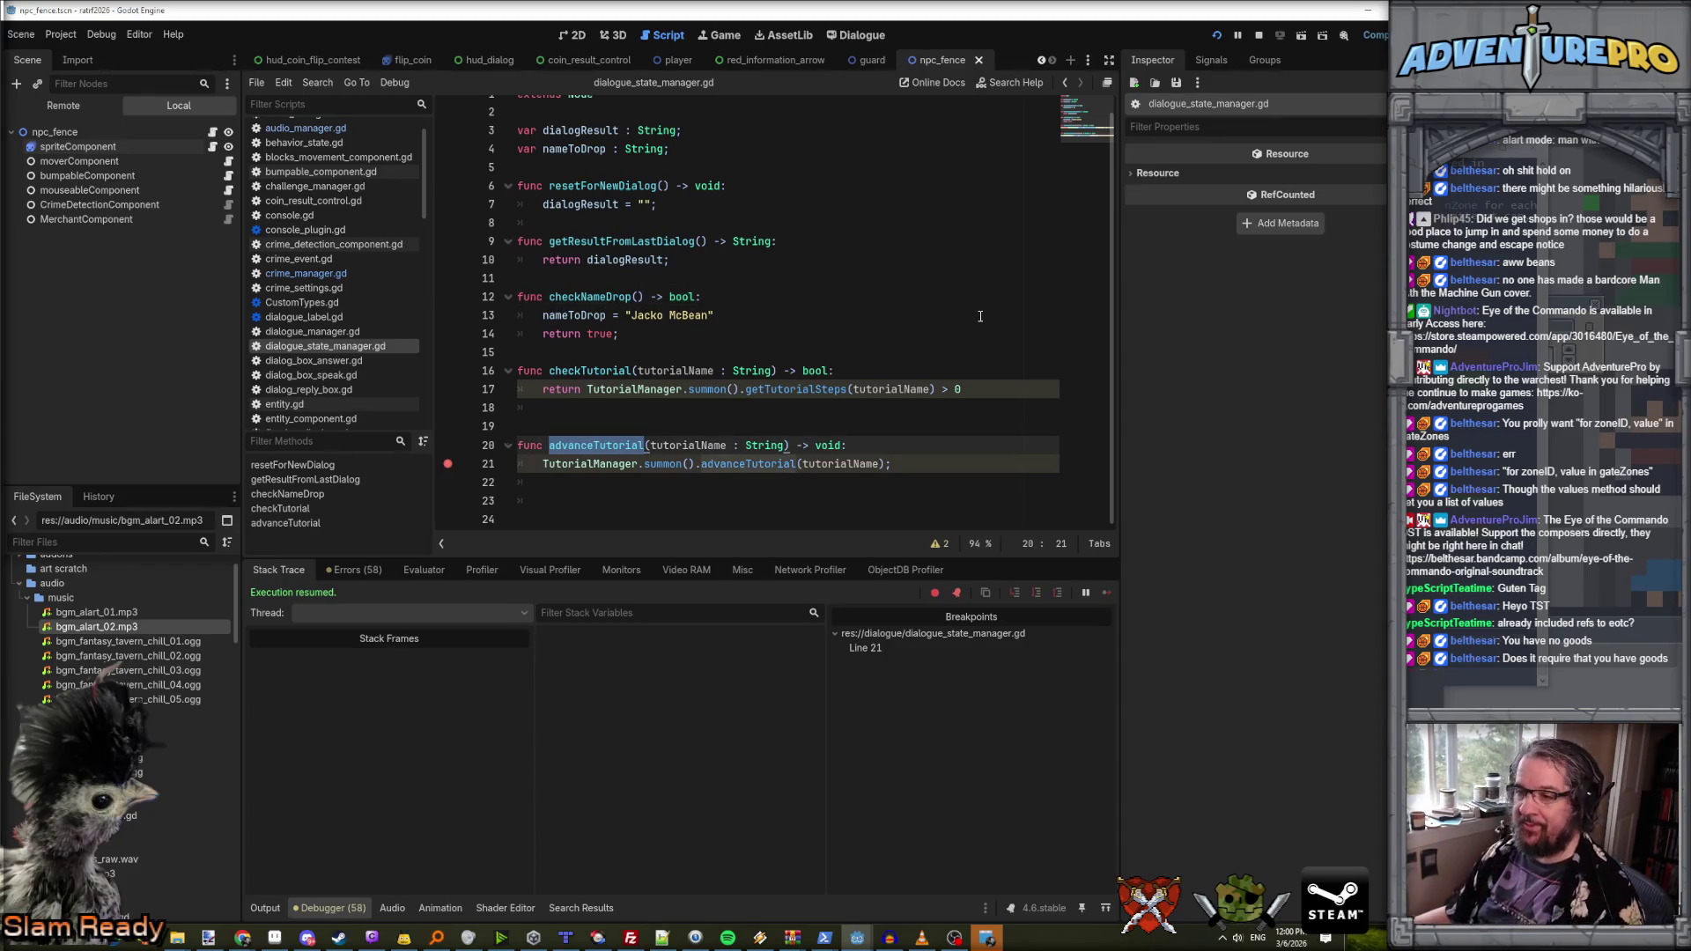
mouse_move(242, 938)
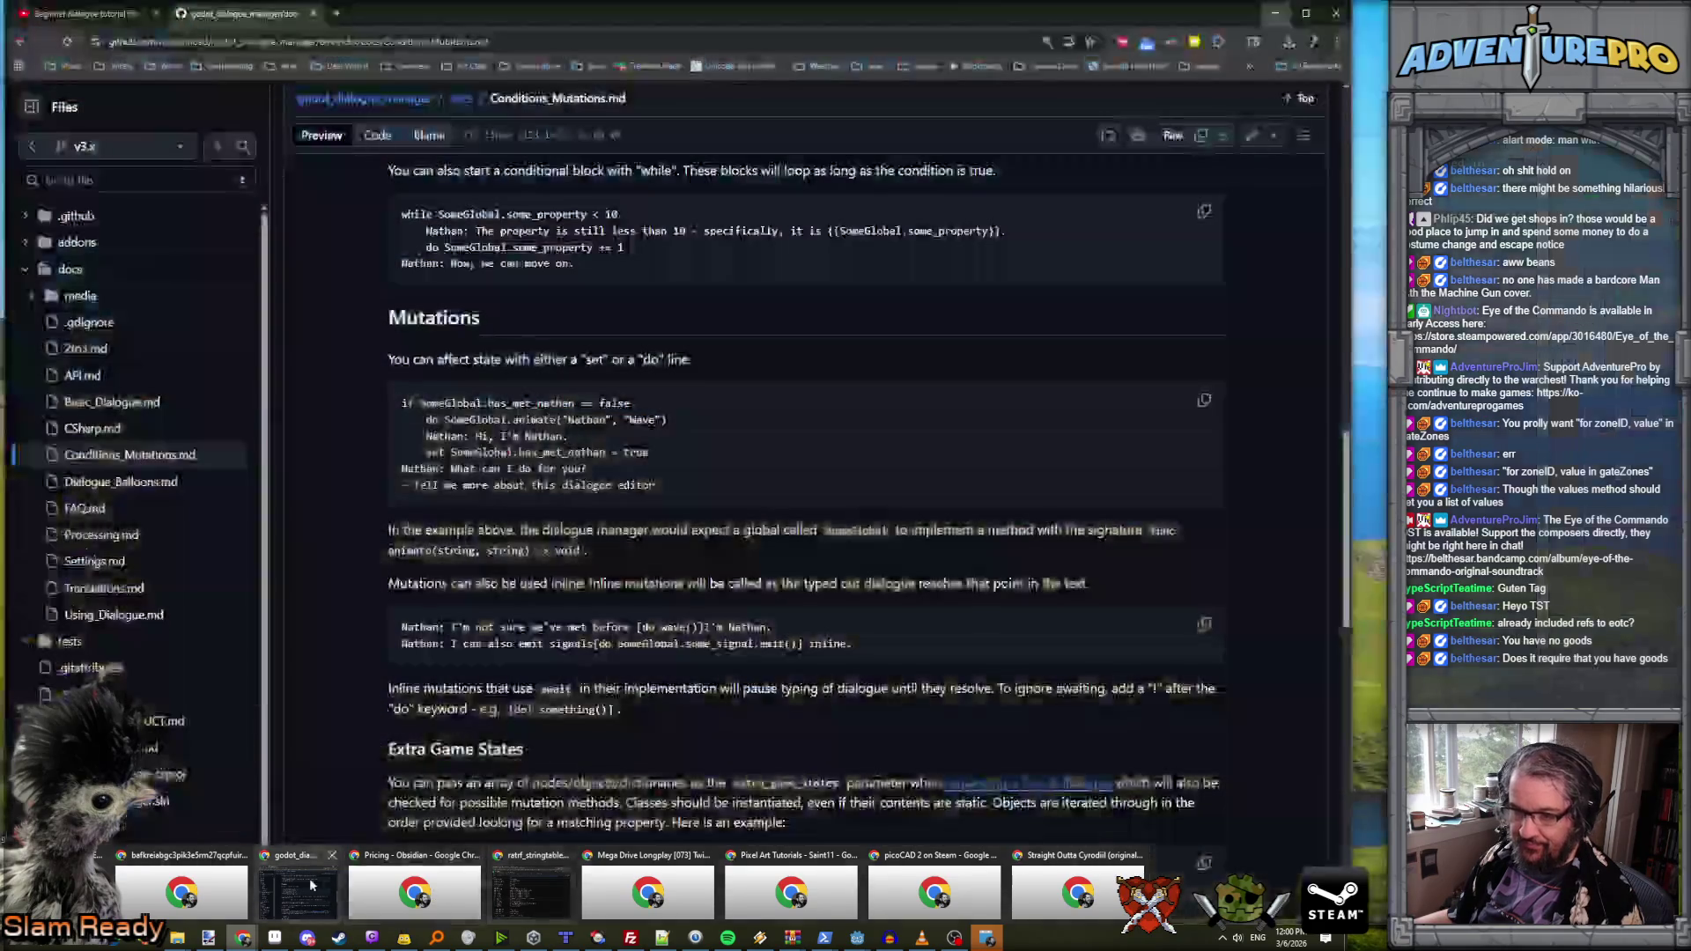
Read the 'do SomeGlobal.animate' example in Conditions_Mutations.md, then go back to Godot
left_click(309, 879)
scroll(517, 467, "down", 2)
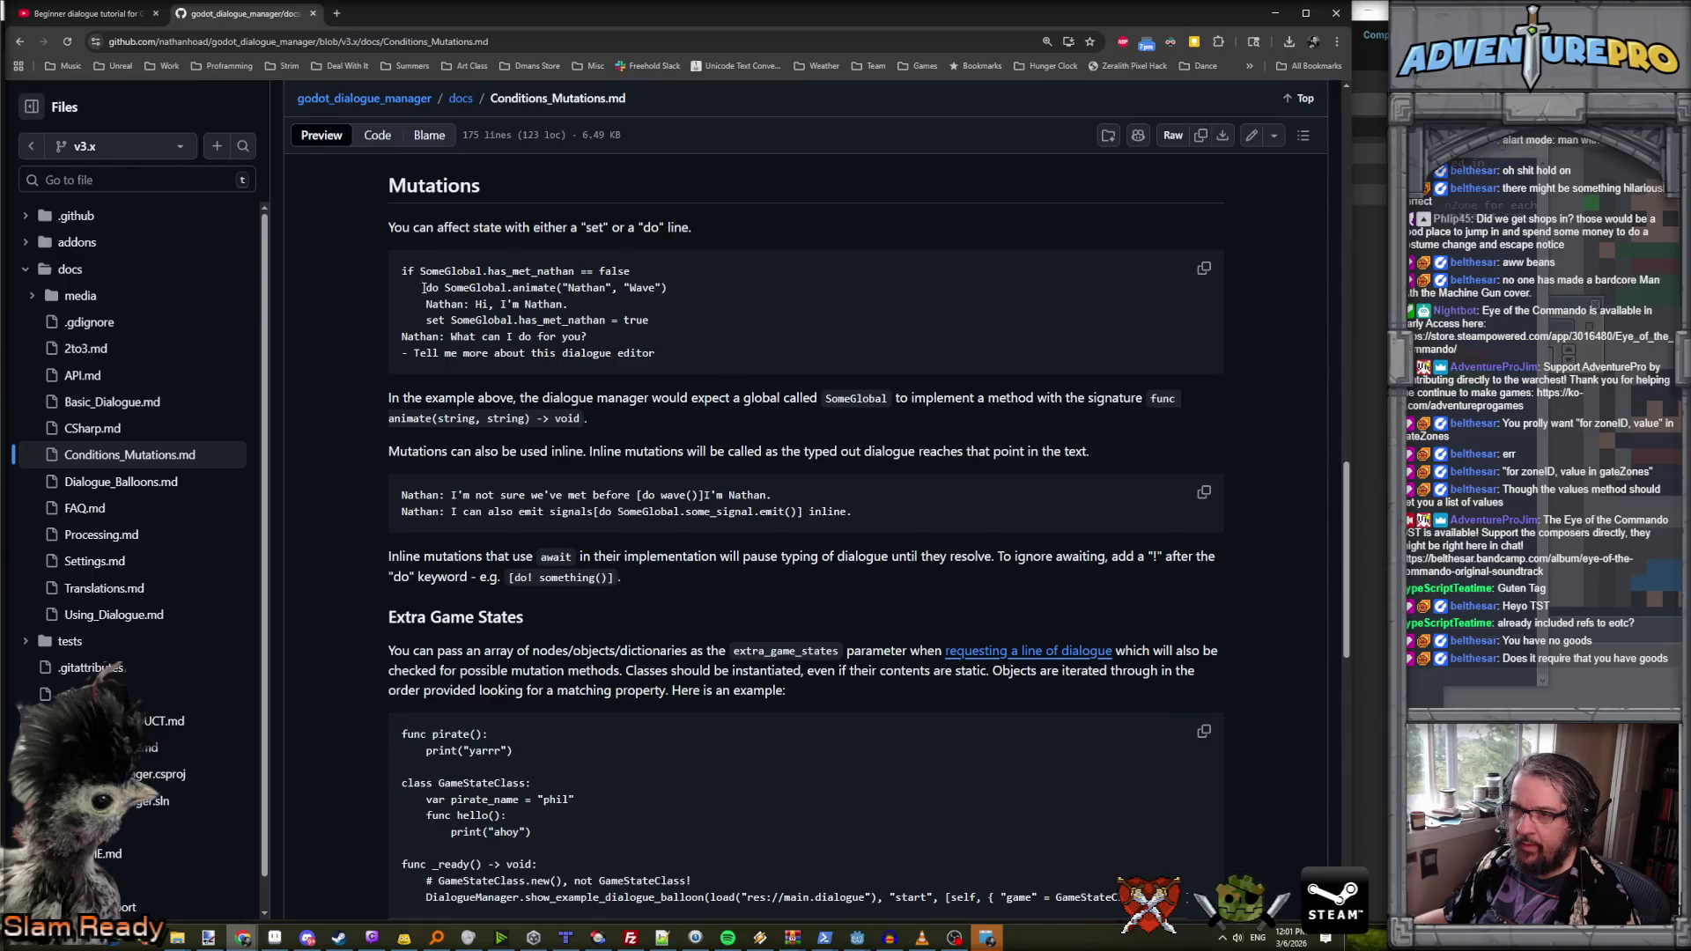
left_click_drag(426, 288, 680, 300)
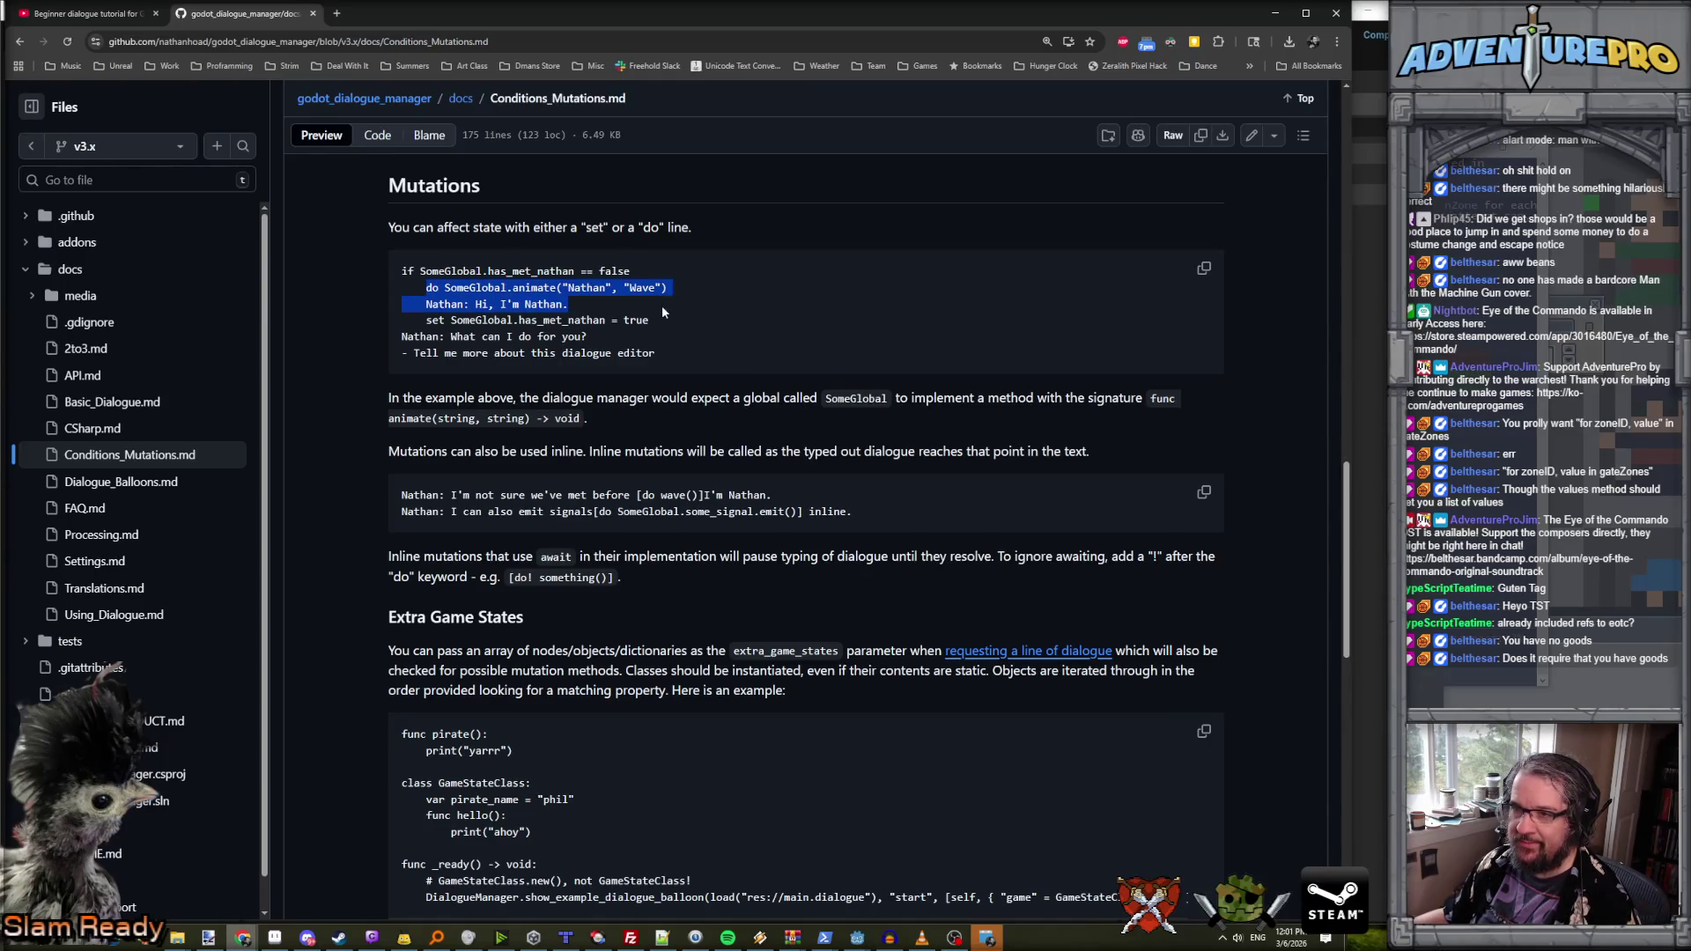
left_click(667, 295)
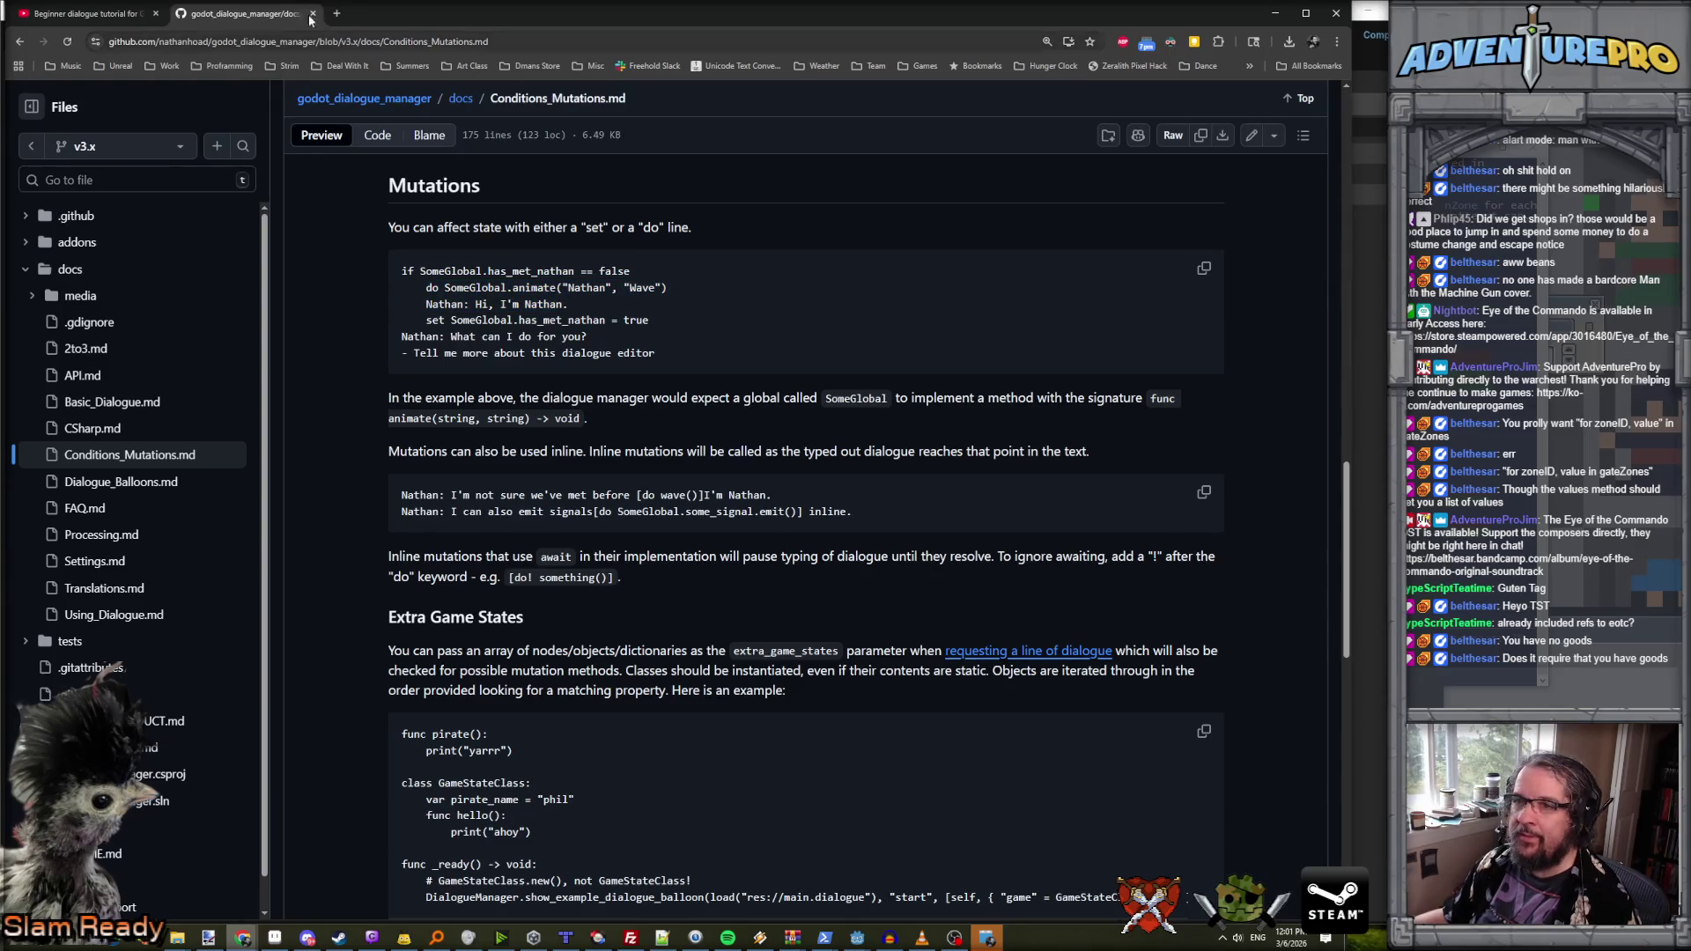
key("alt+Tab")
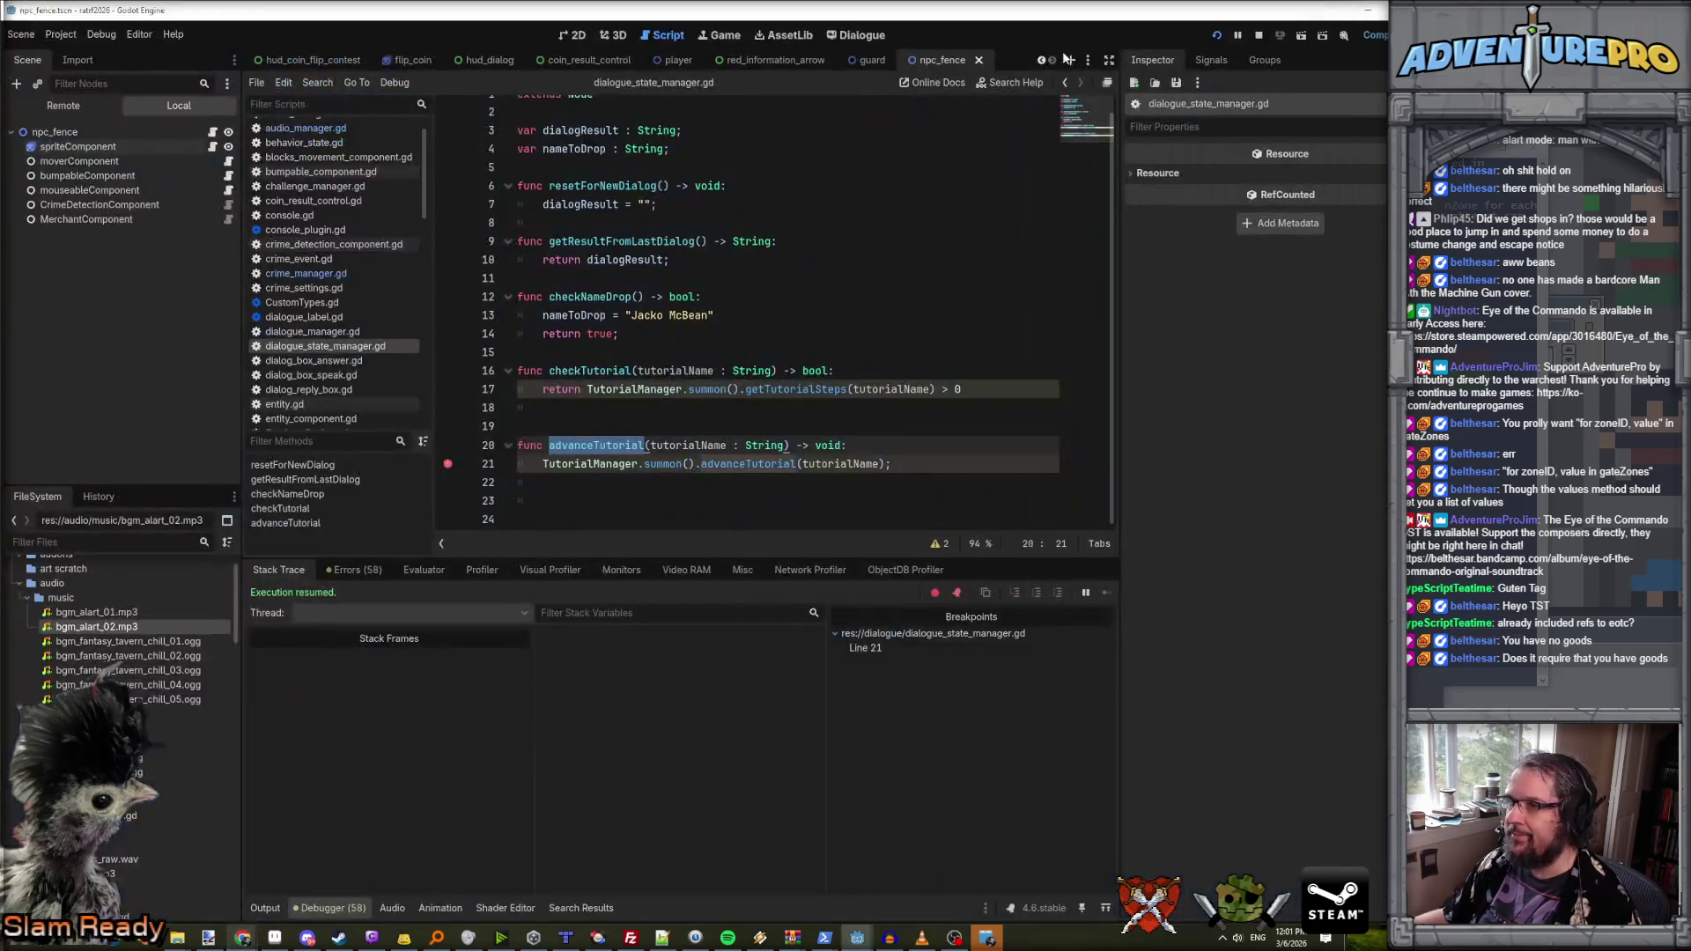
Remove the brackets around line 13's do advanceTutorial("fence") in fence_dialog and indent it
left_click(856, 39)
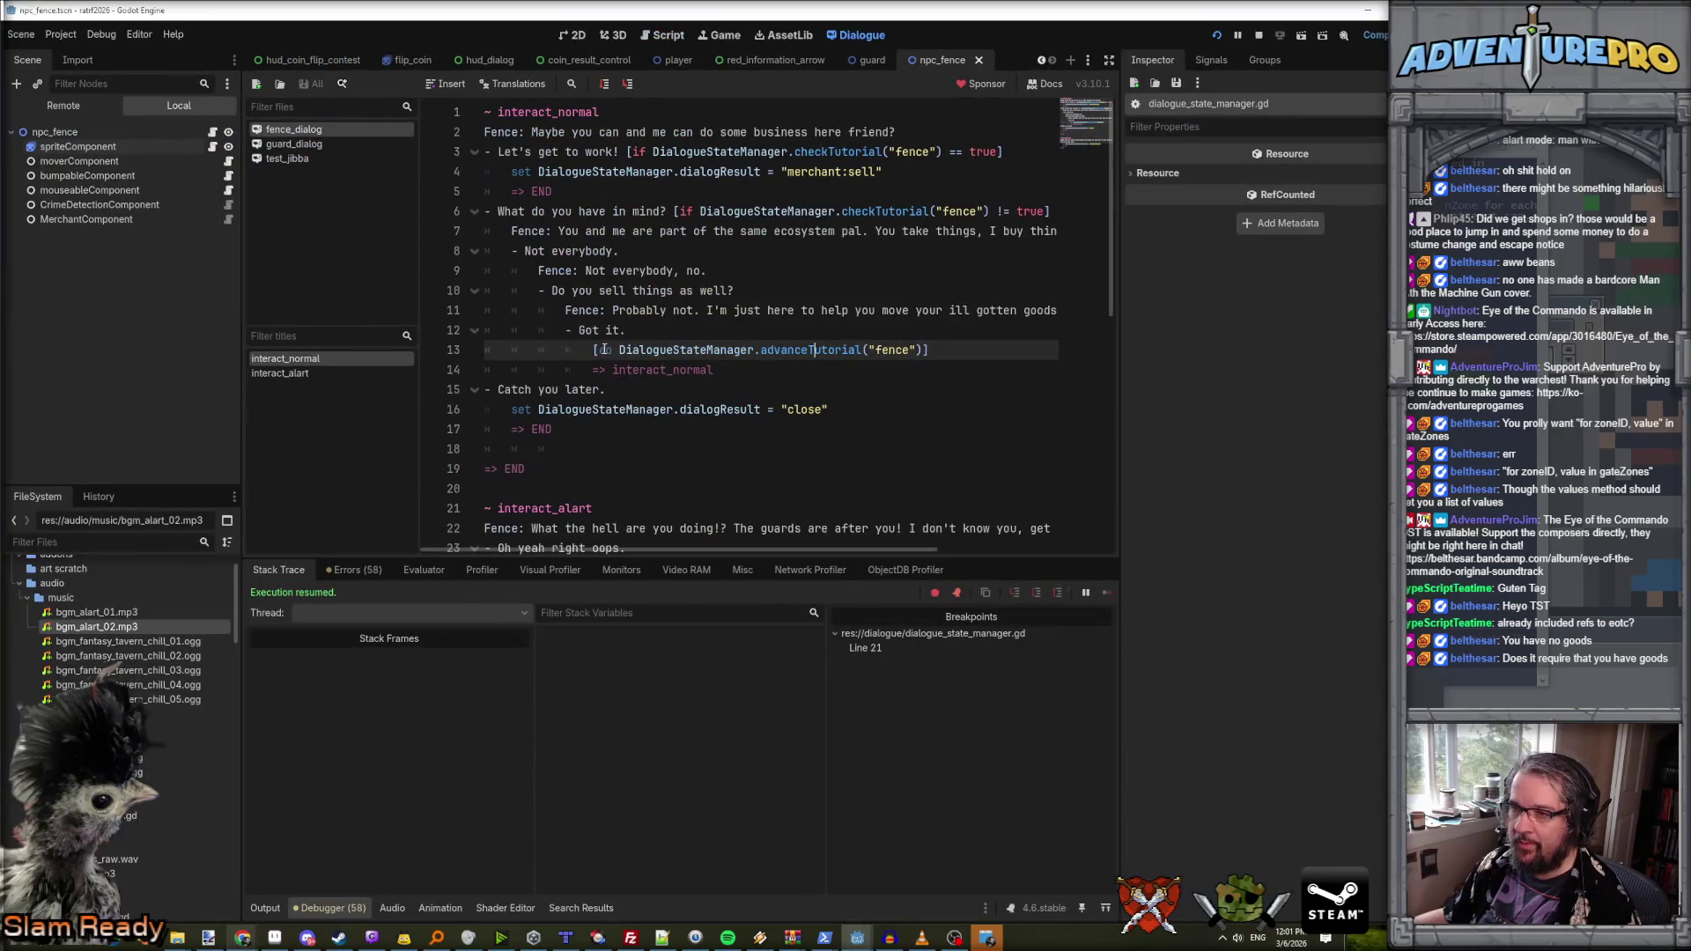
key("BackSpace")
key("BackSpace")
key("Tab")
left_click(976, 349)
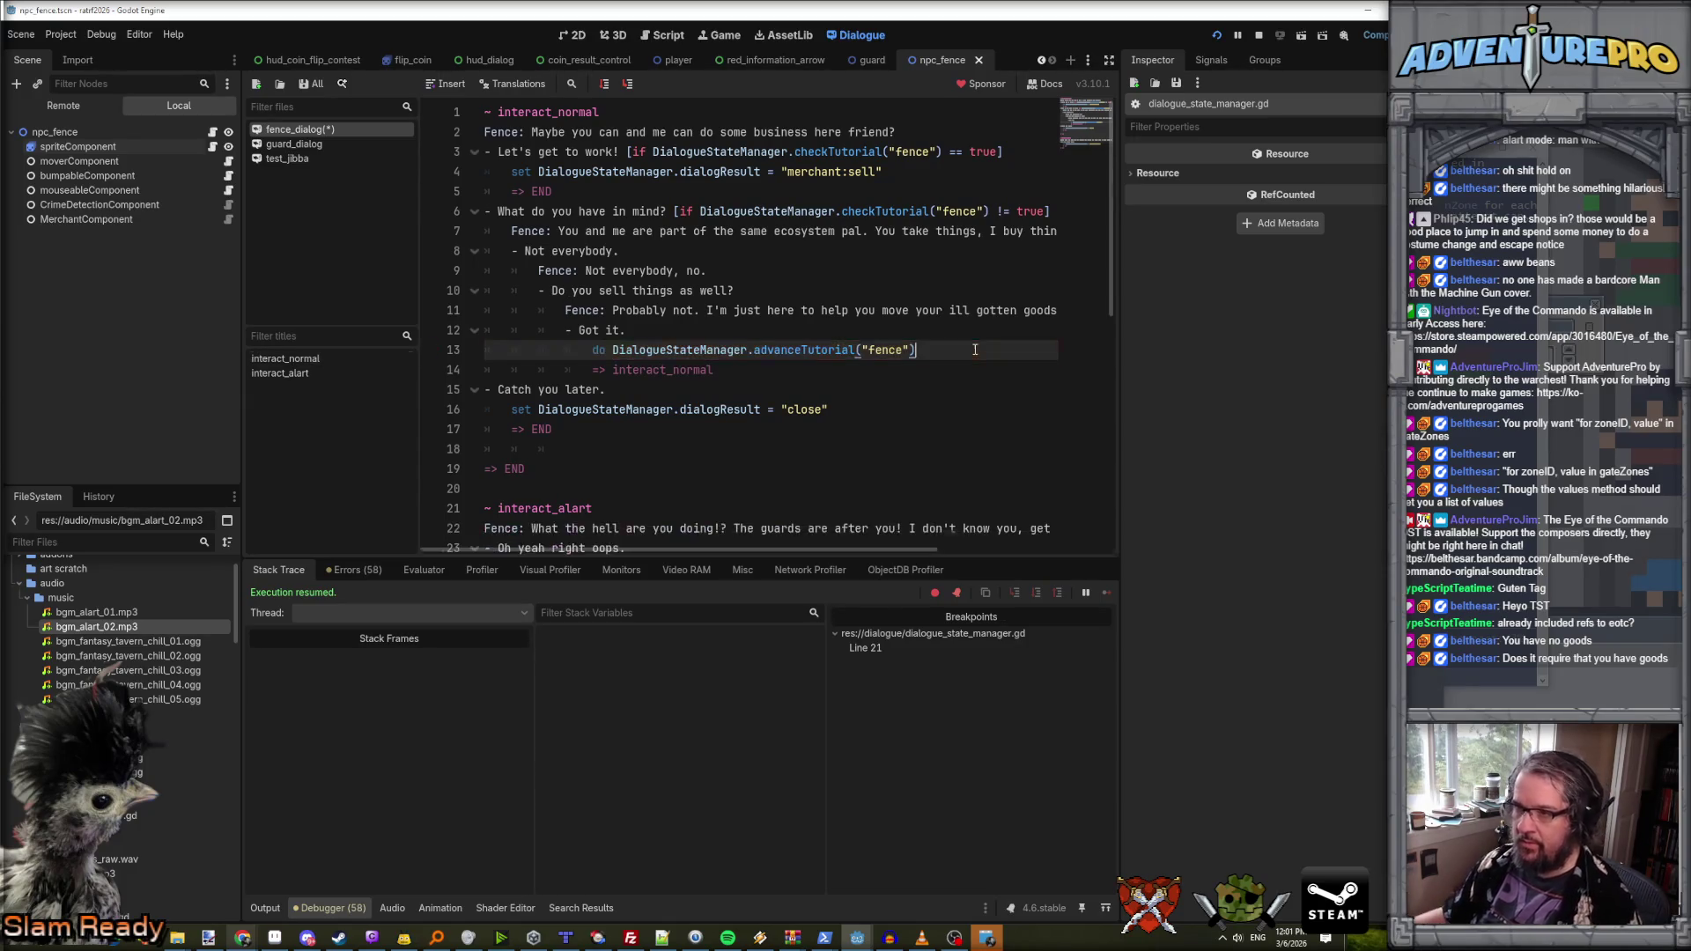
key("BackSpace")
Open the advanceTutorial definition in dialogue_state_manager.gd and run the game
left_click(833, 355)
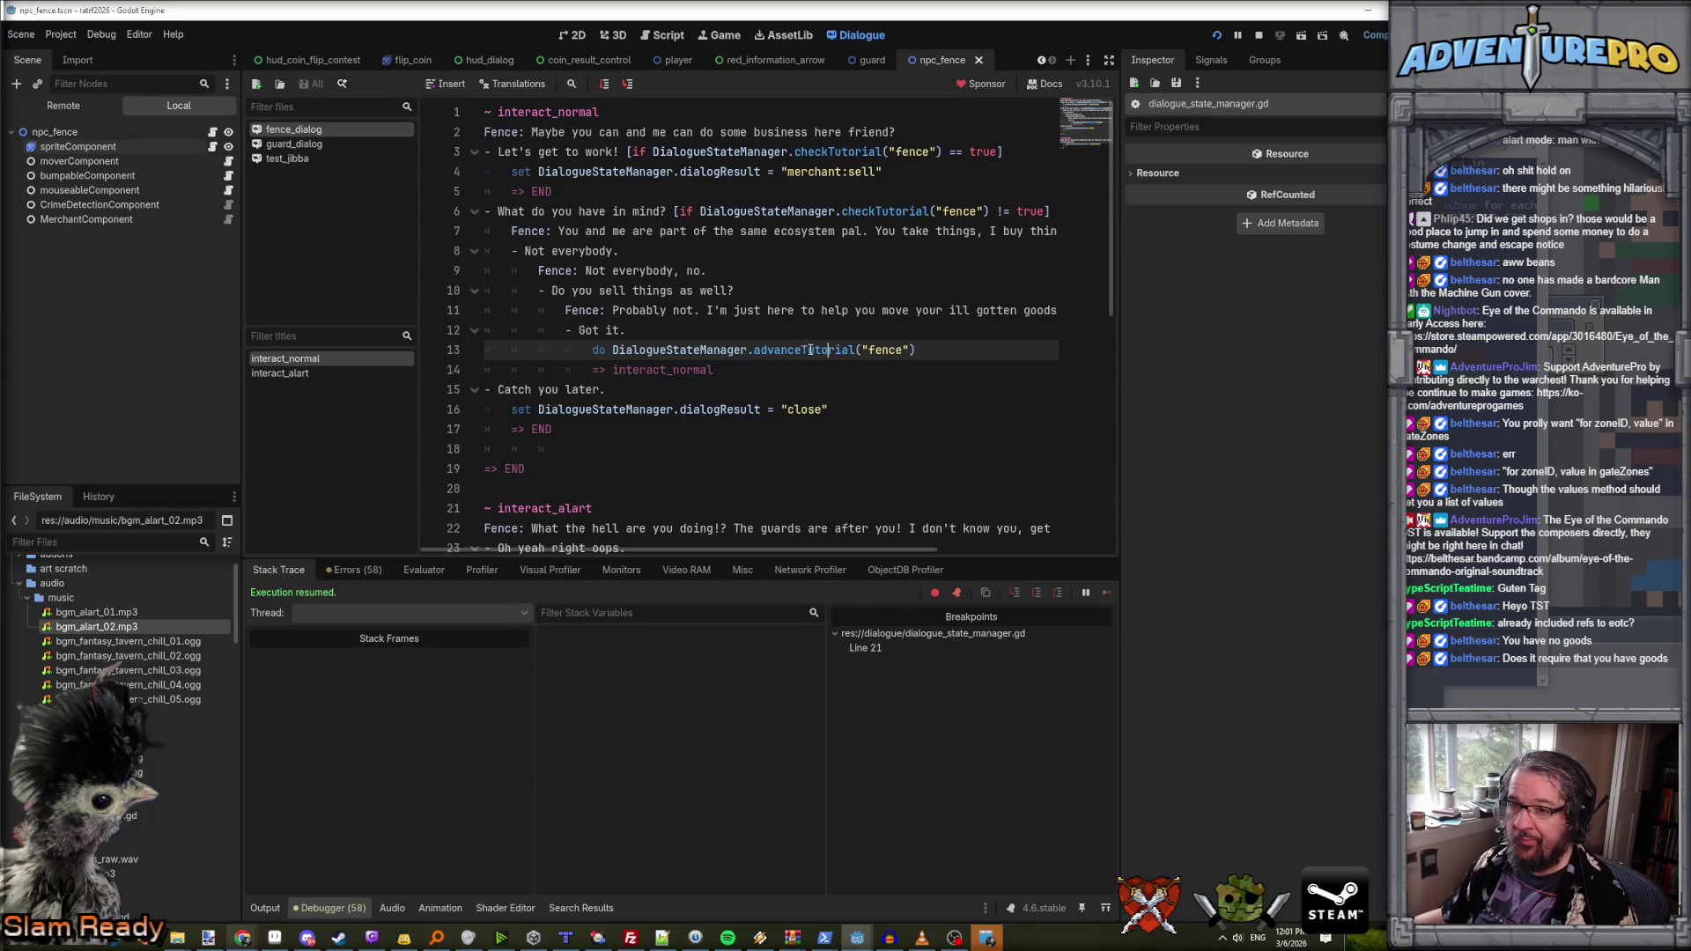
left_click(811, 352, "ctrl")
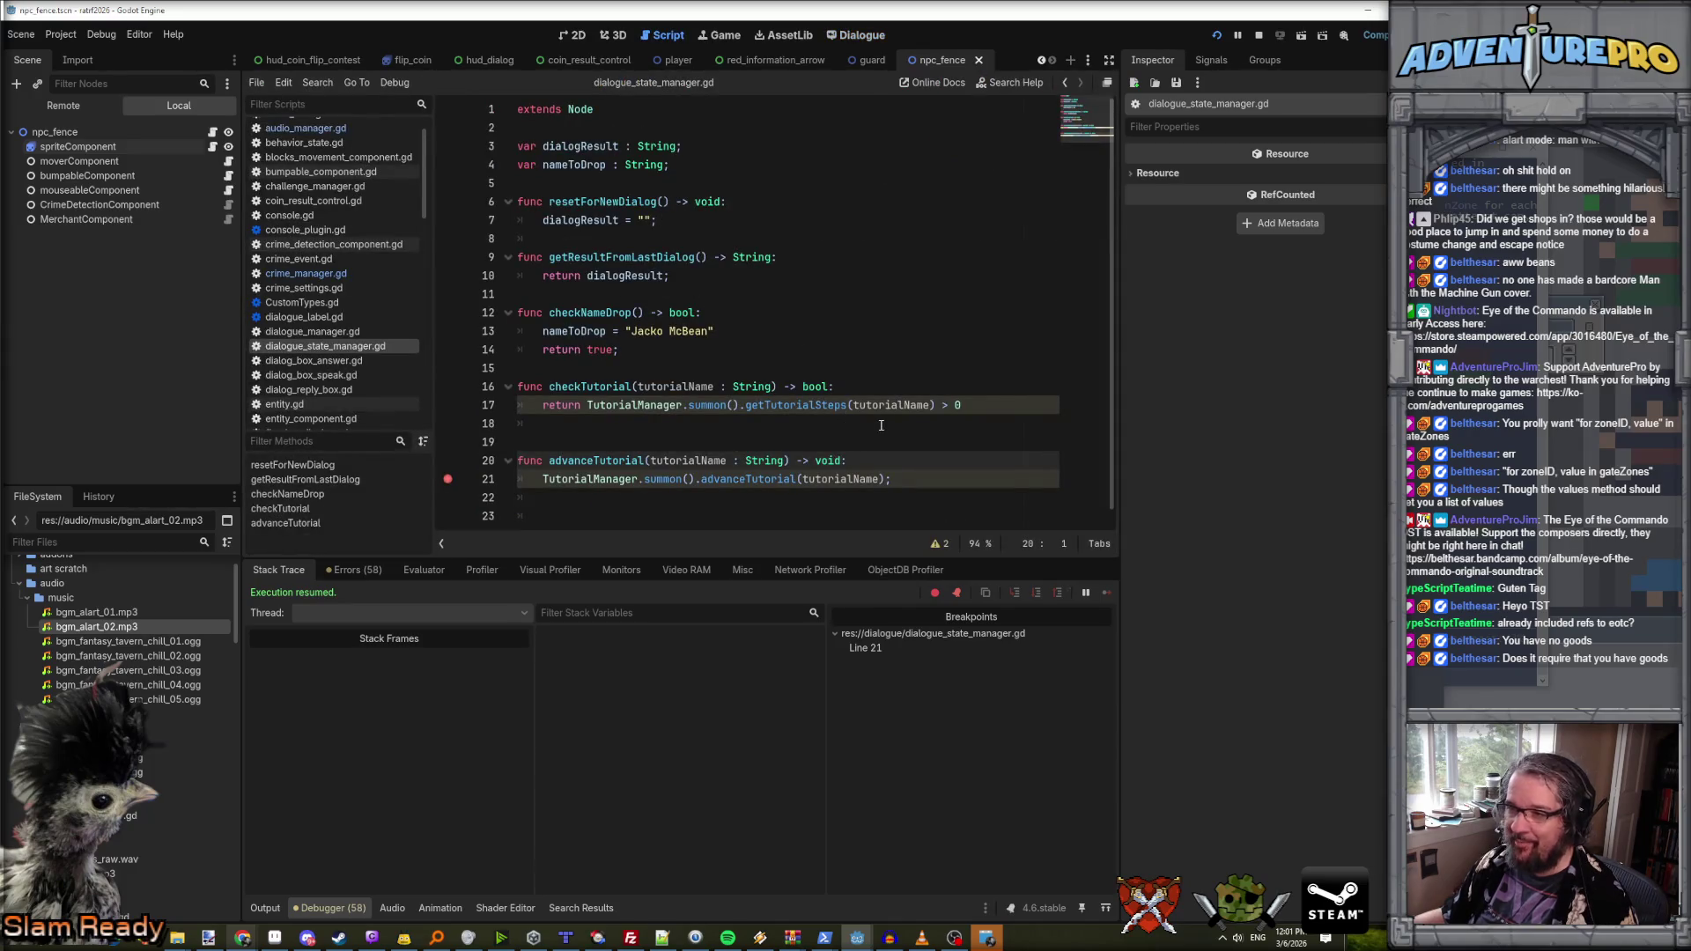
left_click(1220, 36)
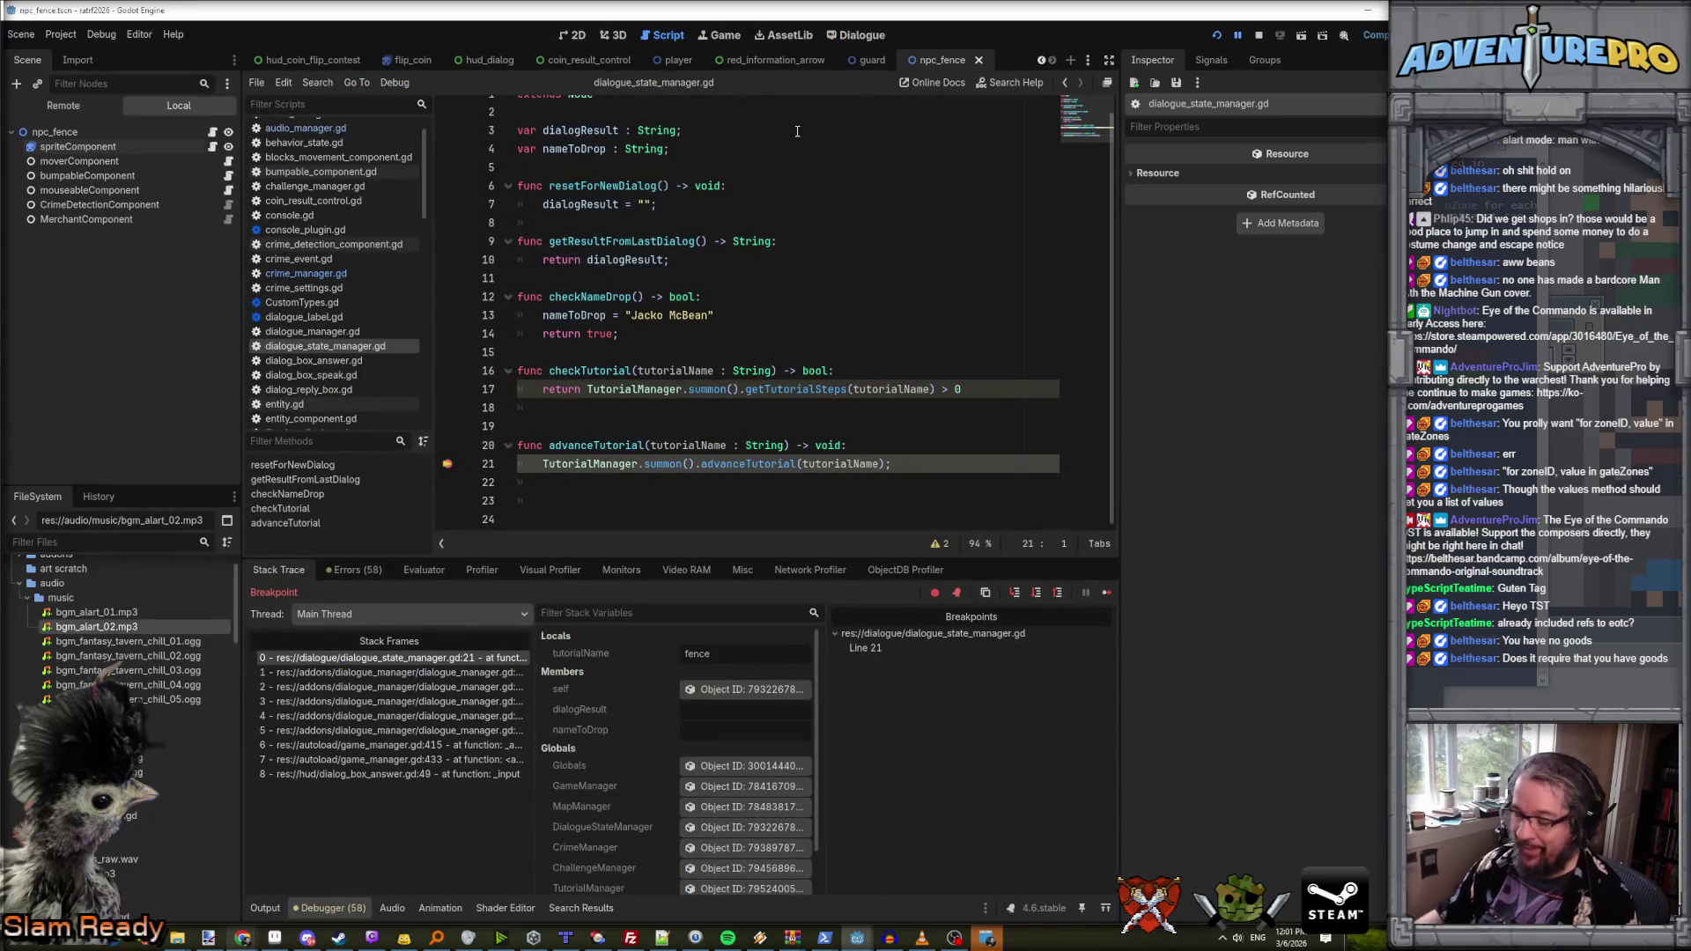
Resume past the line 21 breakpoint and close the Fence conversation
left_click(1236, 36)
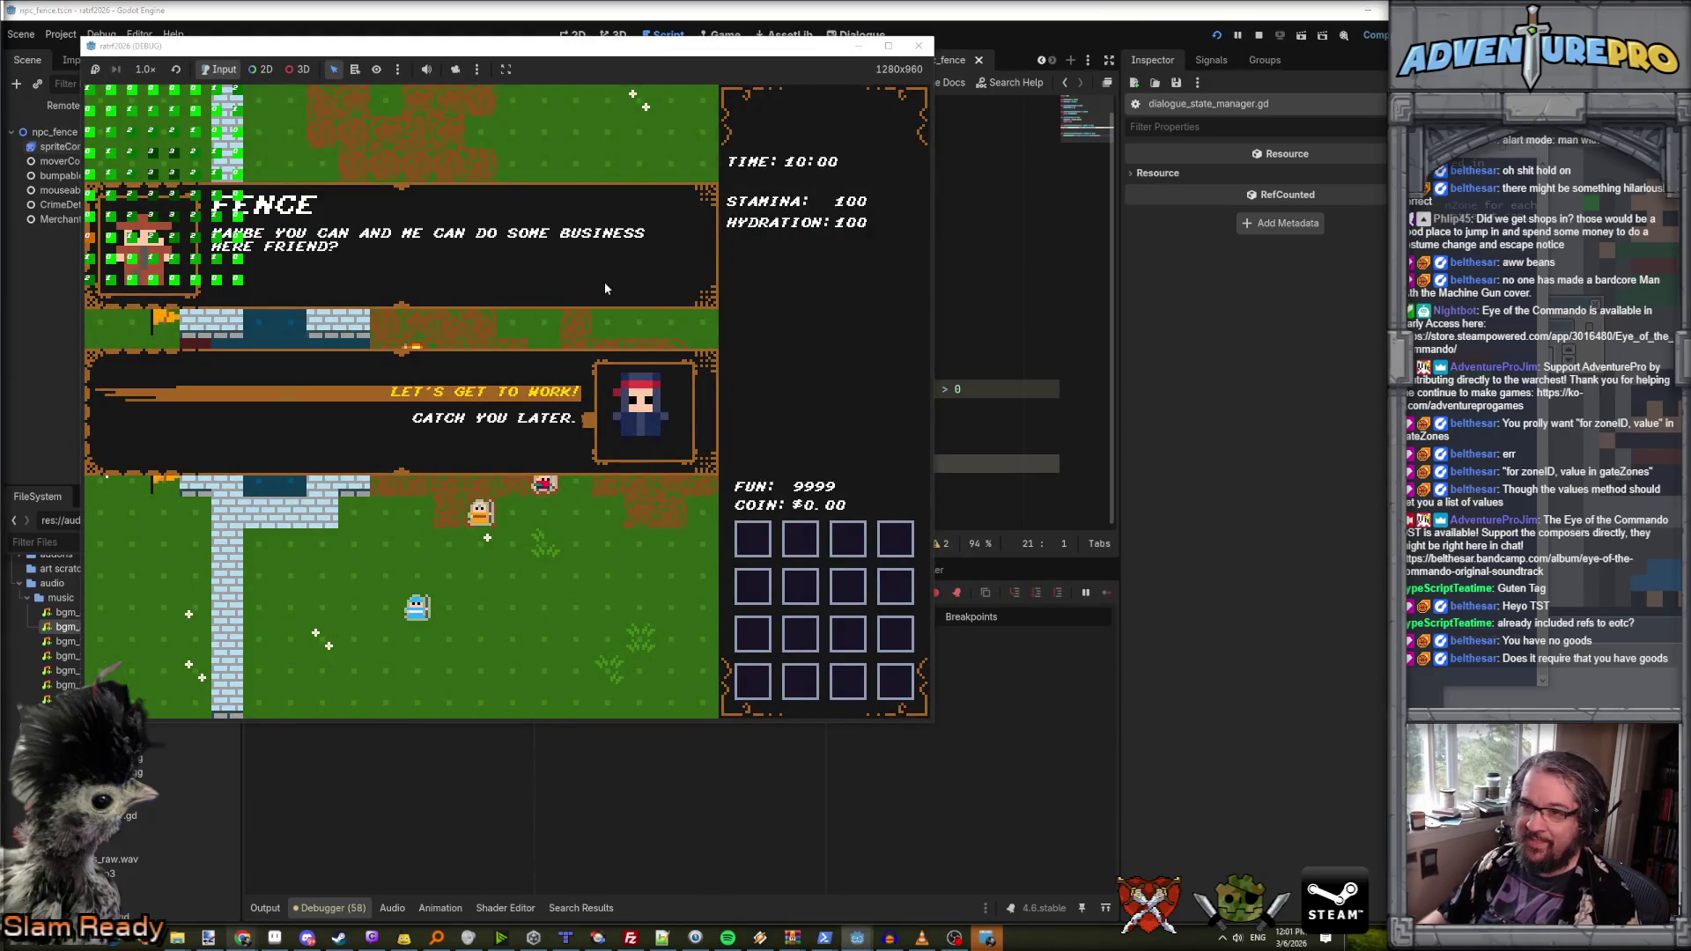
key("Return")
key("Return")
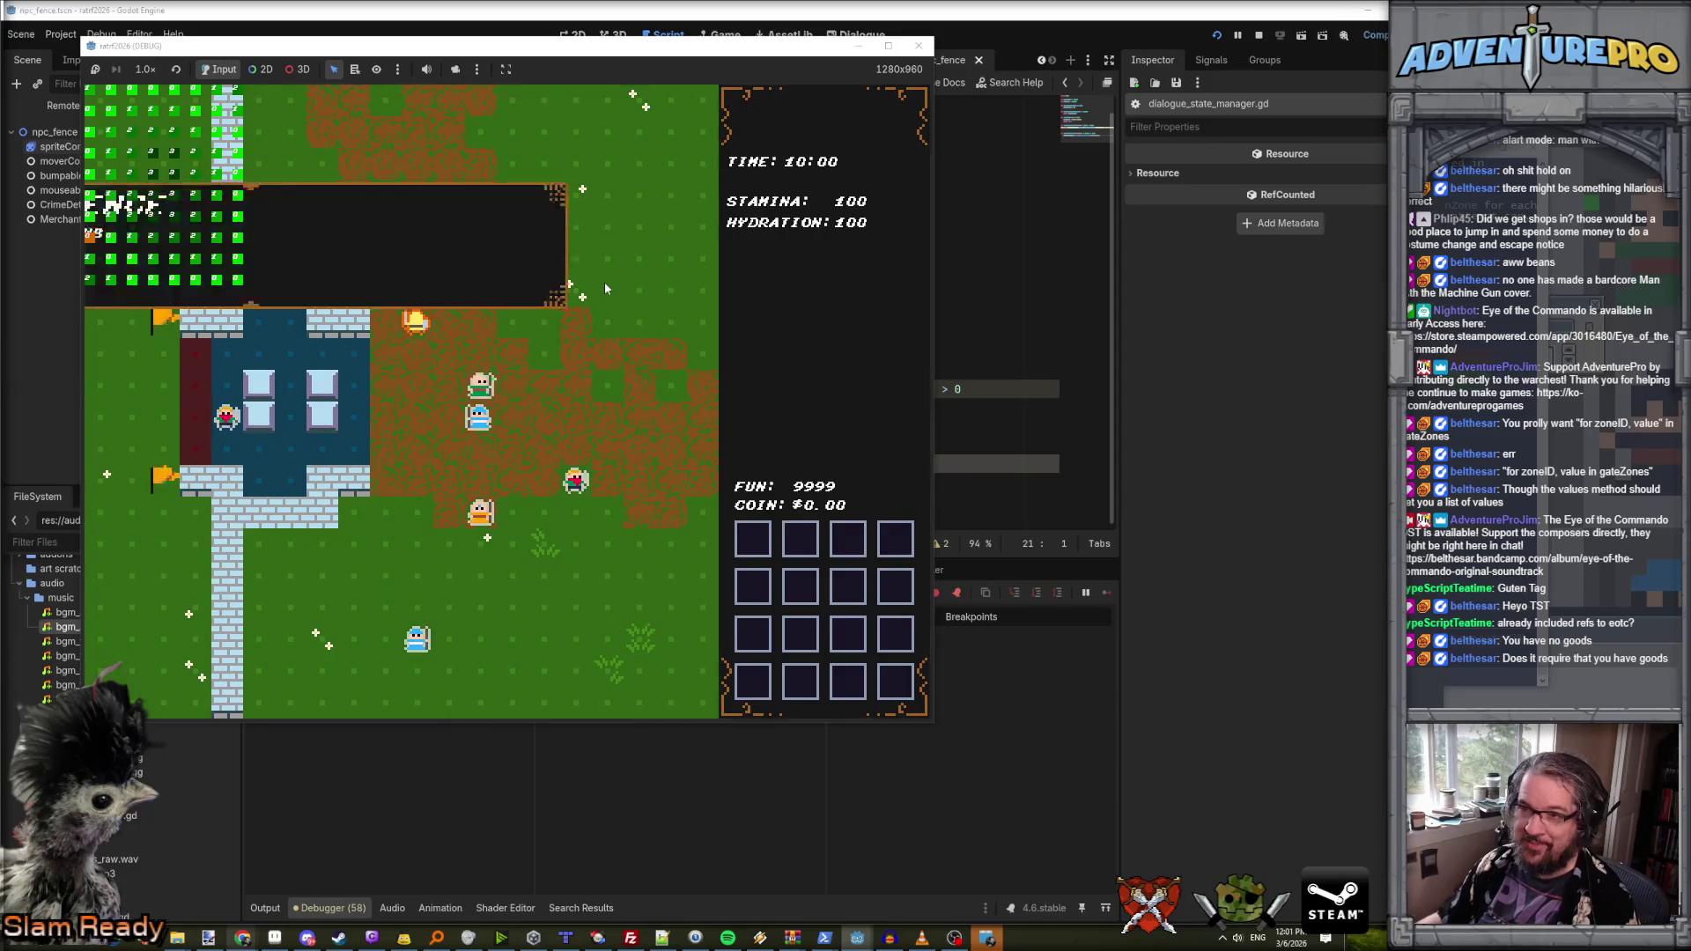
key("Return")
key("Right")
Walk the player around the area and back toward the Fence
key("Down")
key("Left")
key("Down")
key("Up")
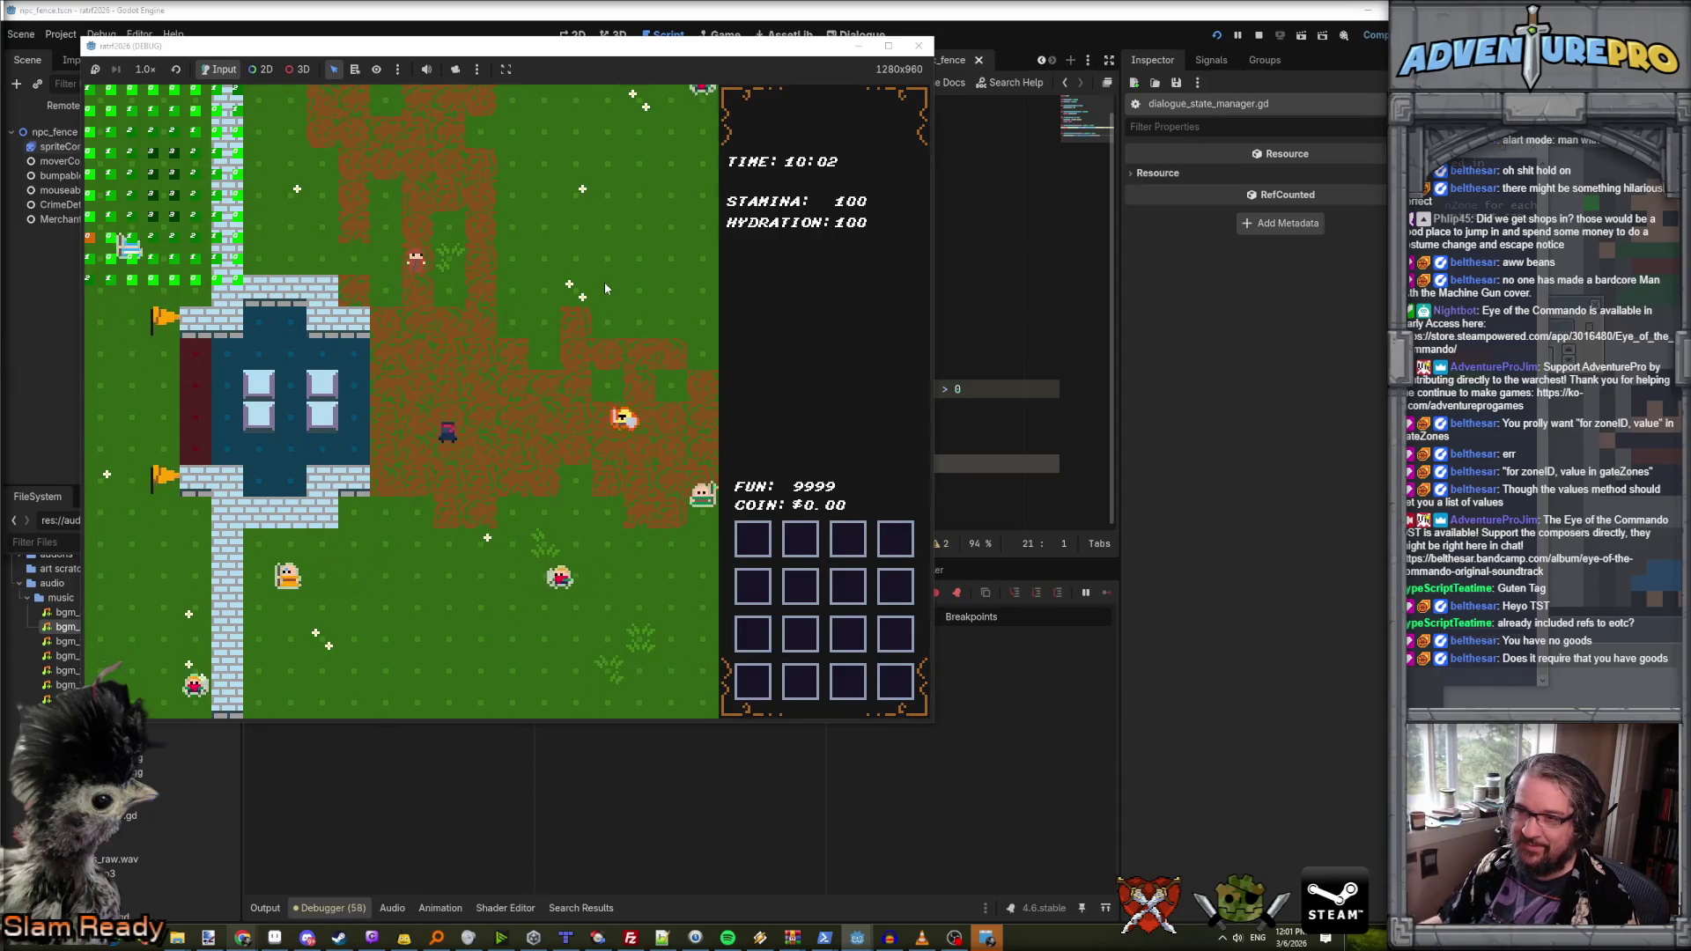
key("Right")
key("Left")
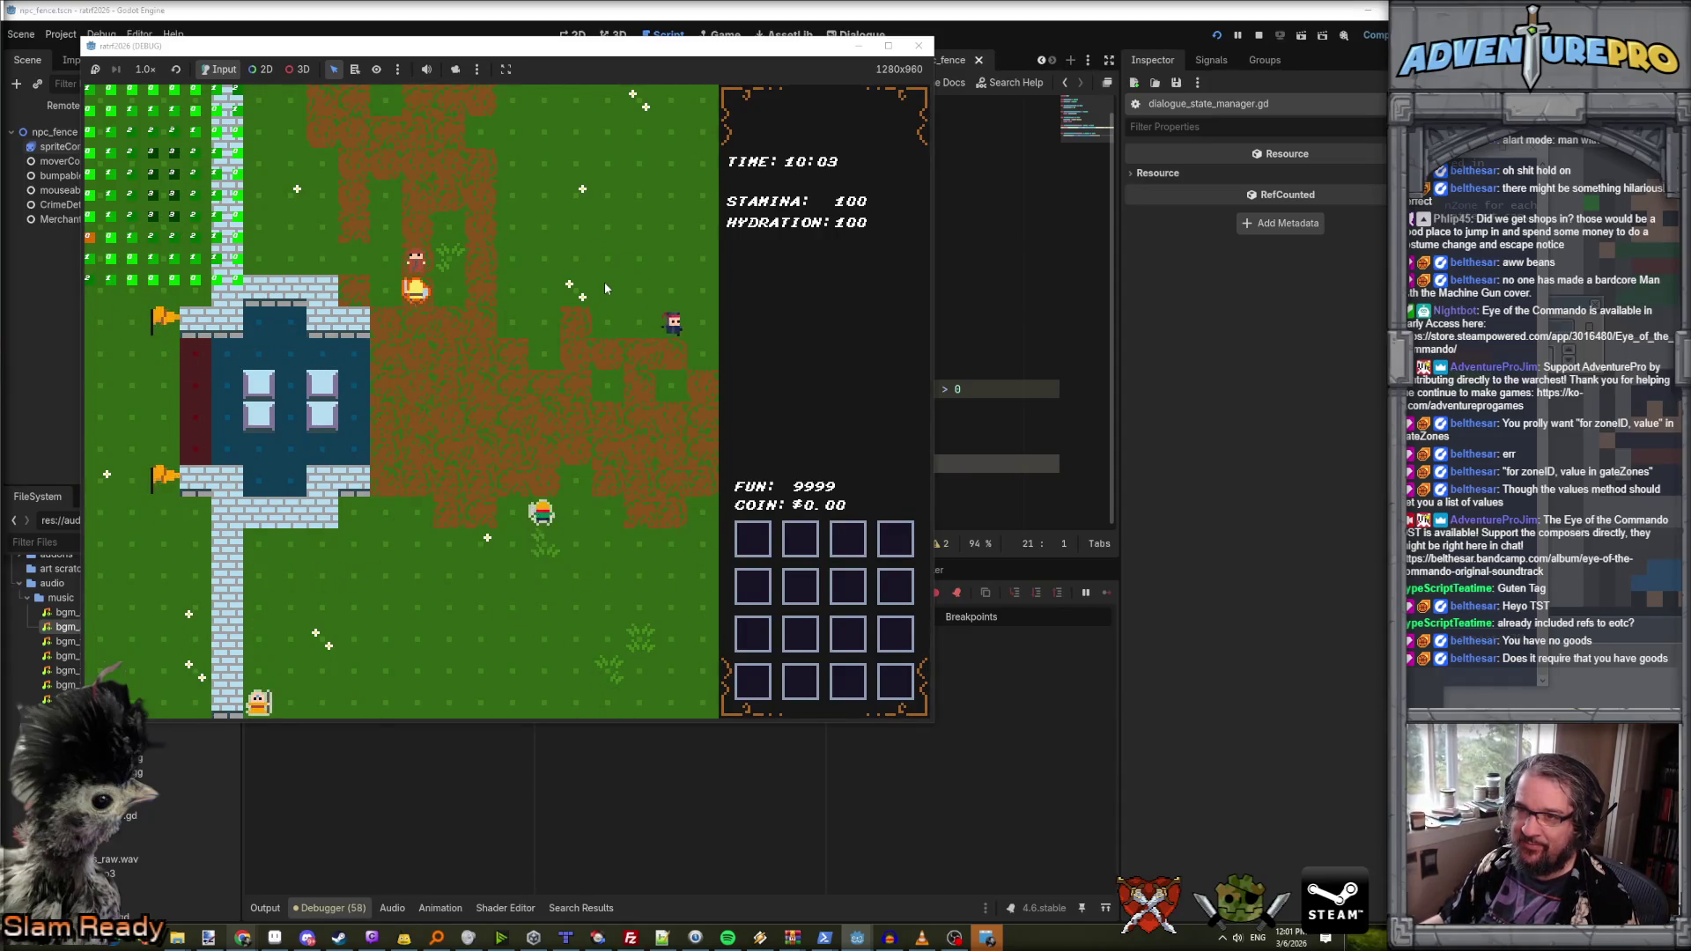
key("Down")
Talk to the Fence again, close the conversation, and walk away right and down
key("Left")
key("Up")
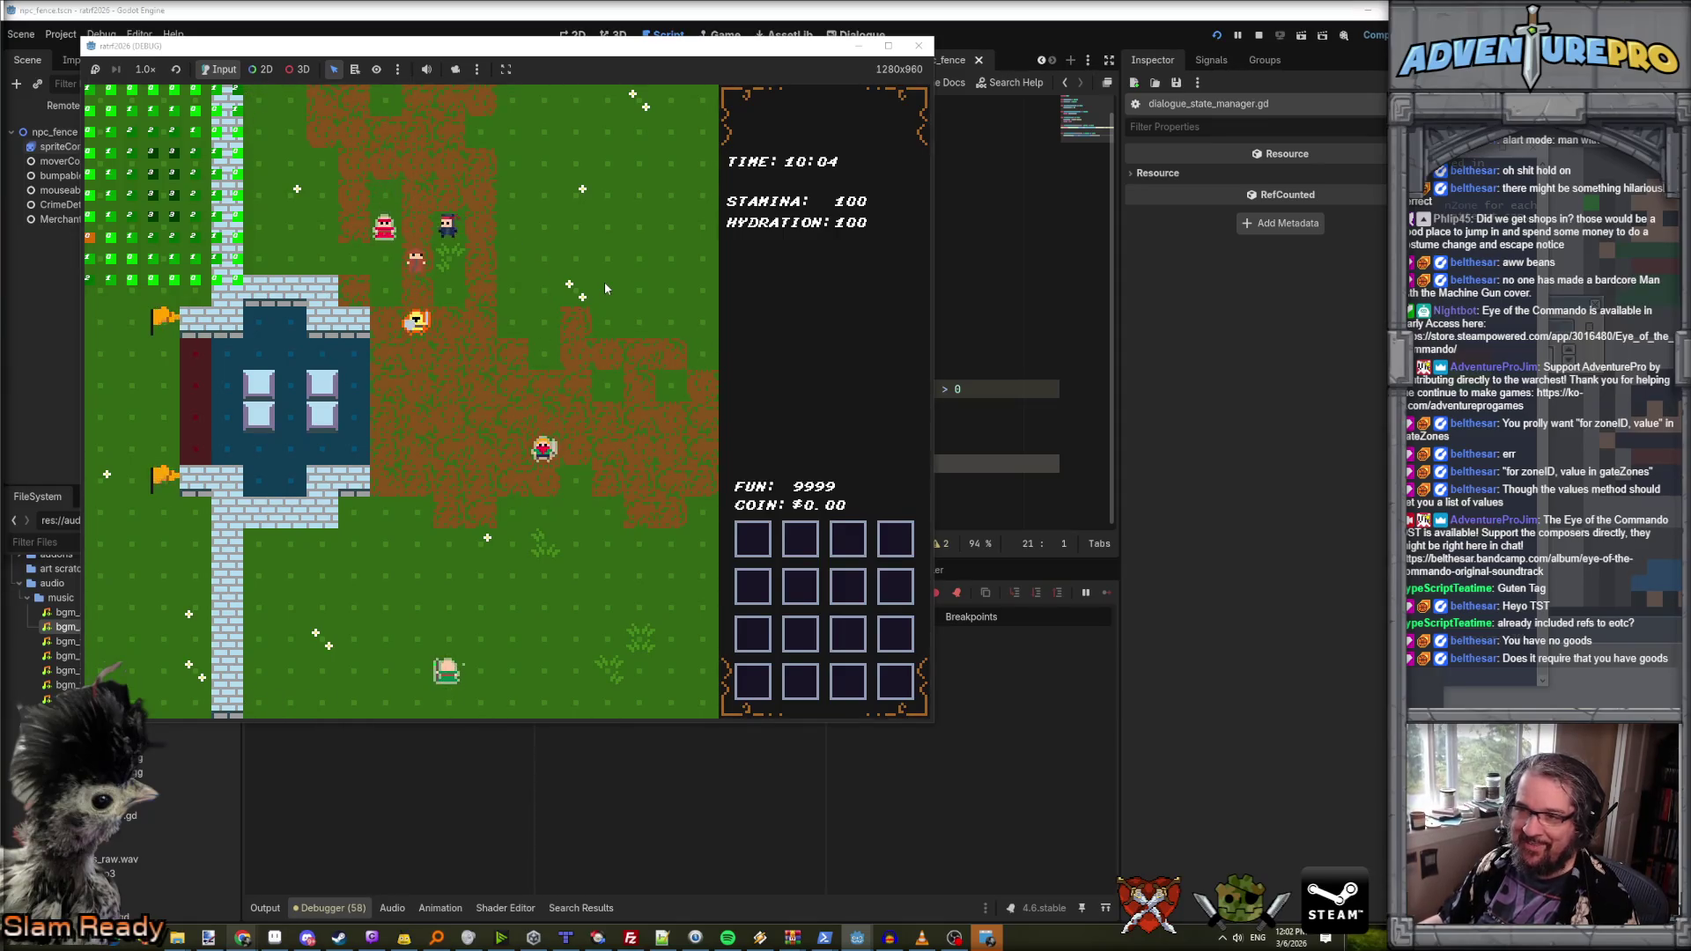
key("space")
key("space")
key("Down")
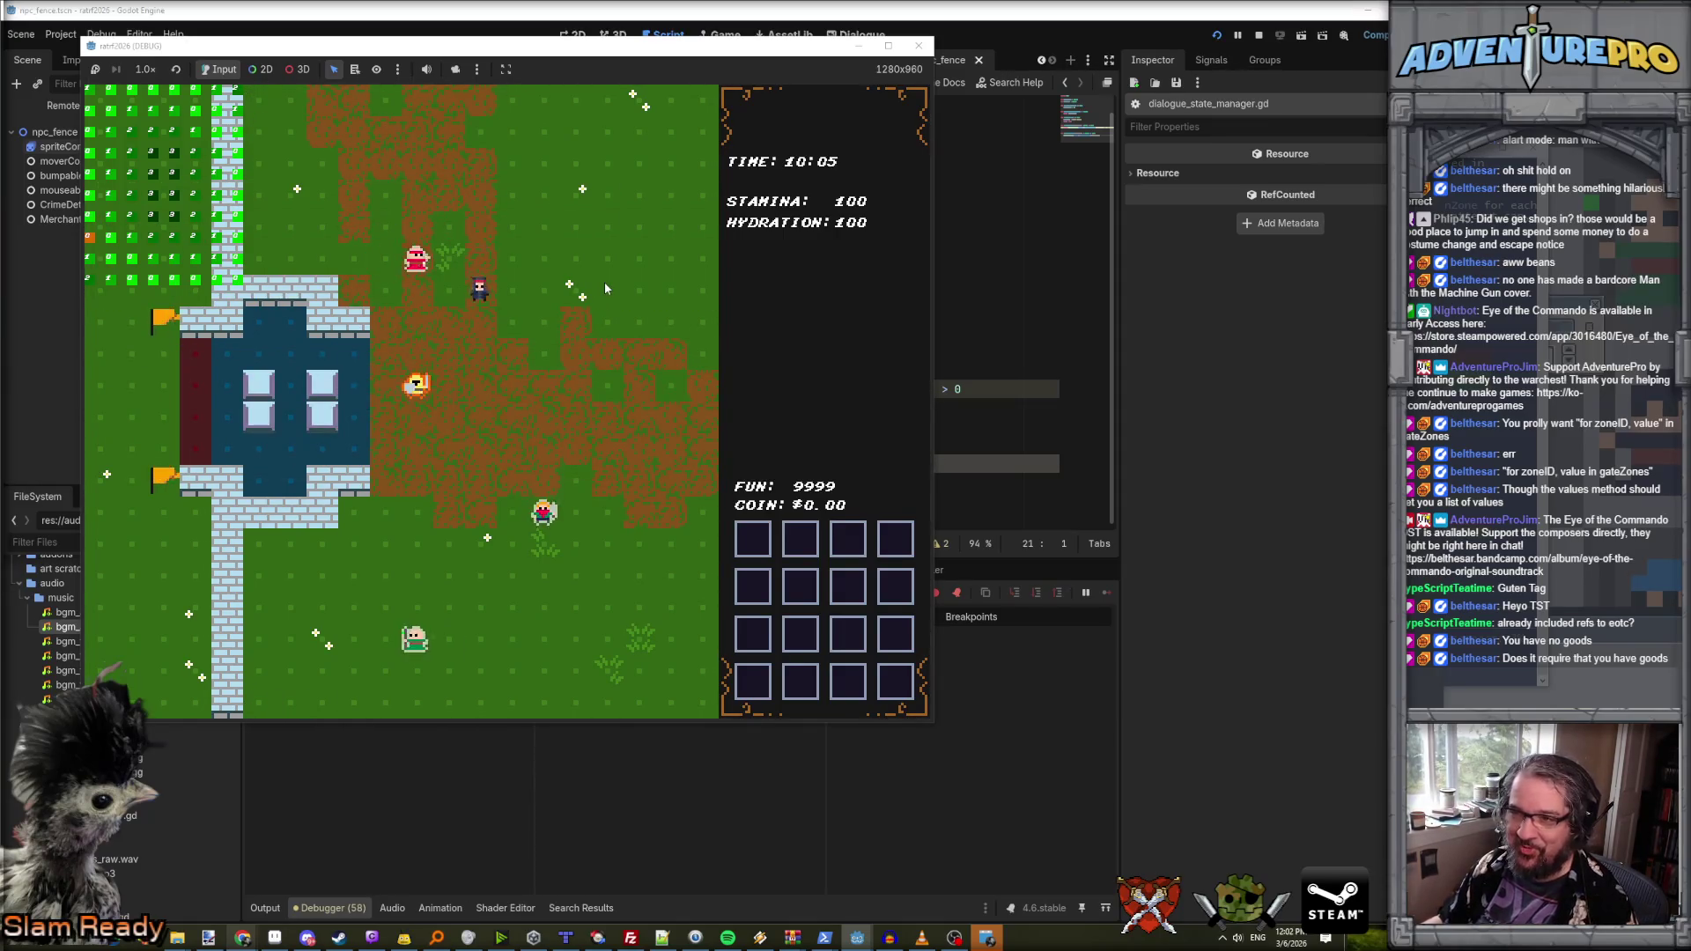
key("Right")
key("Left")
Open and close another Fence conversation, then walk down, right, and back up-left
key("Up")
key("space")
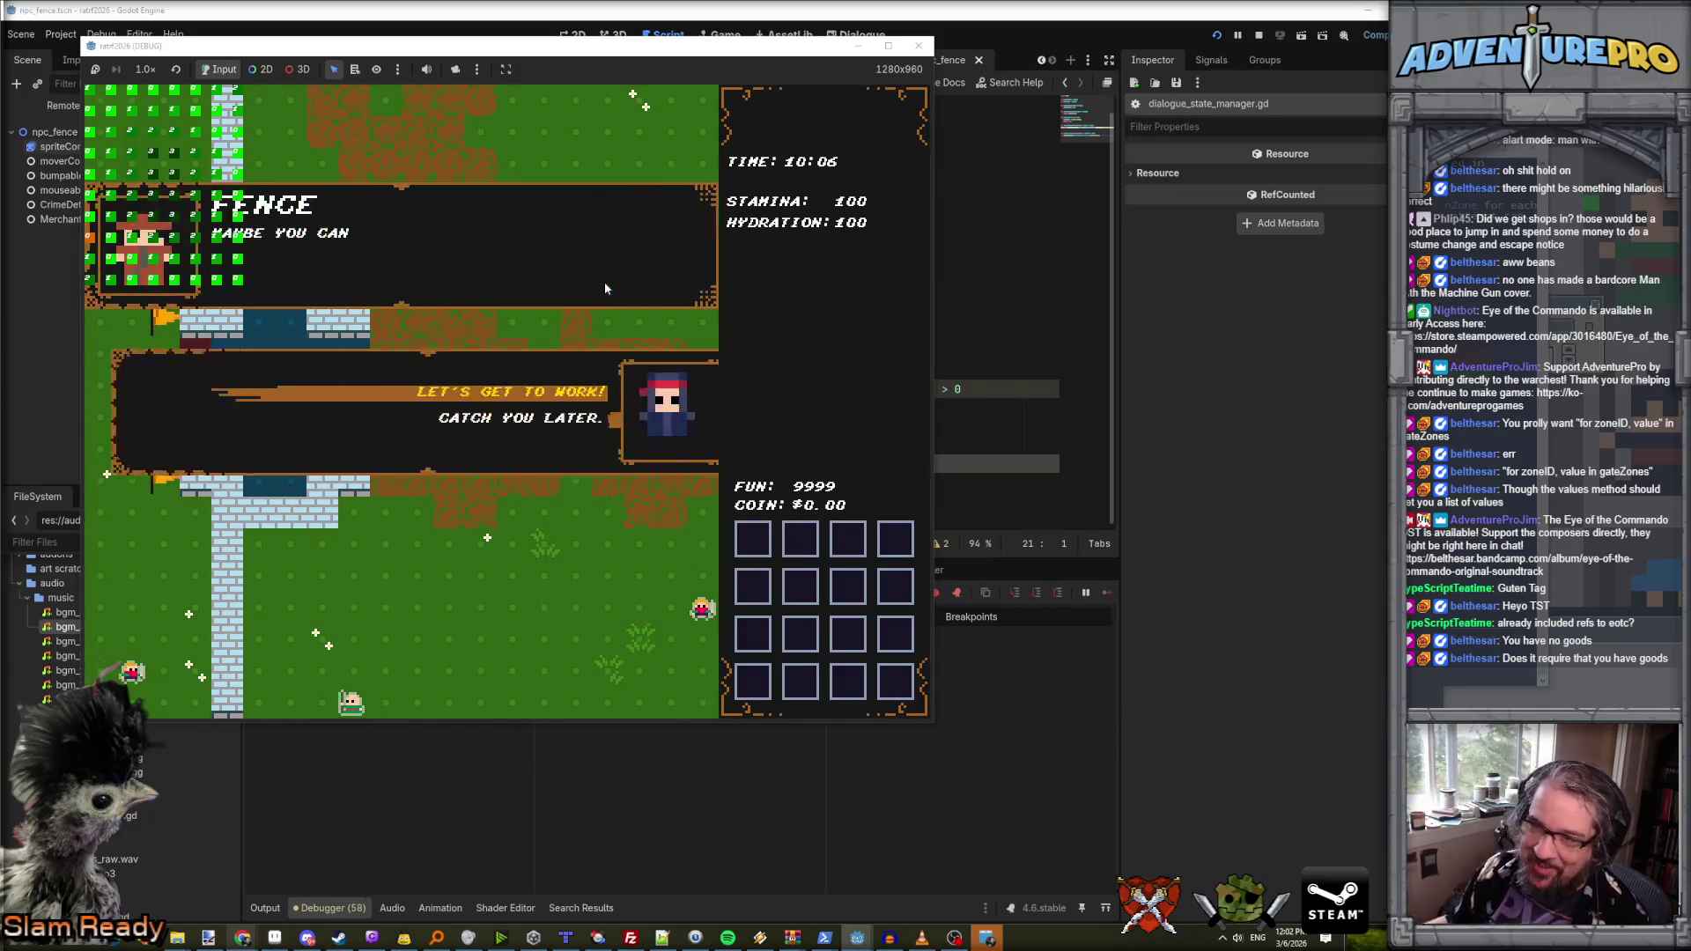
key("space")
key("Down")
key("Right")
key("Down")
key("Up")
key("Left")
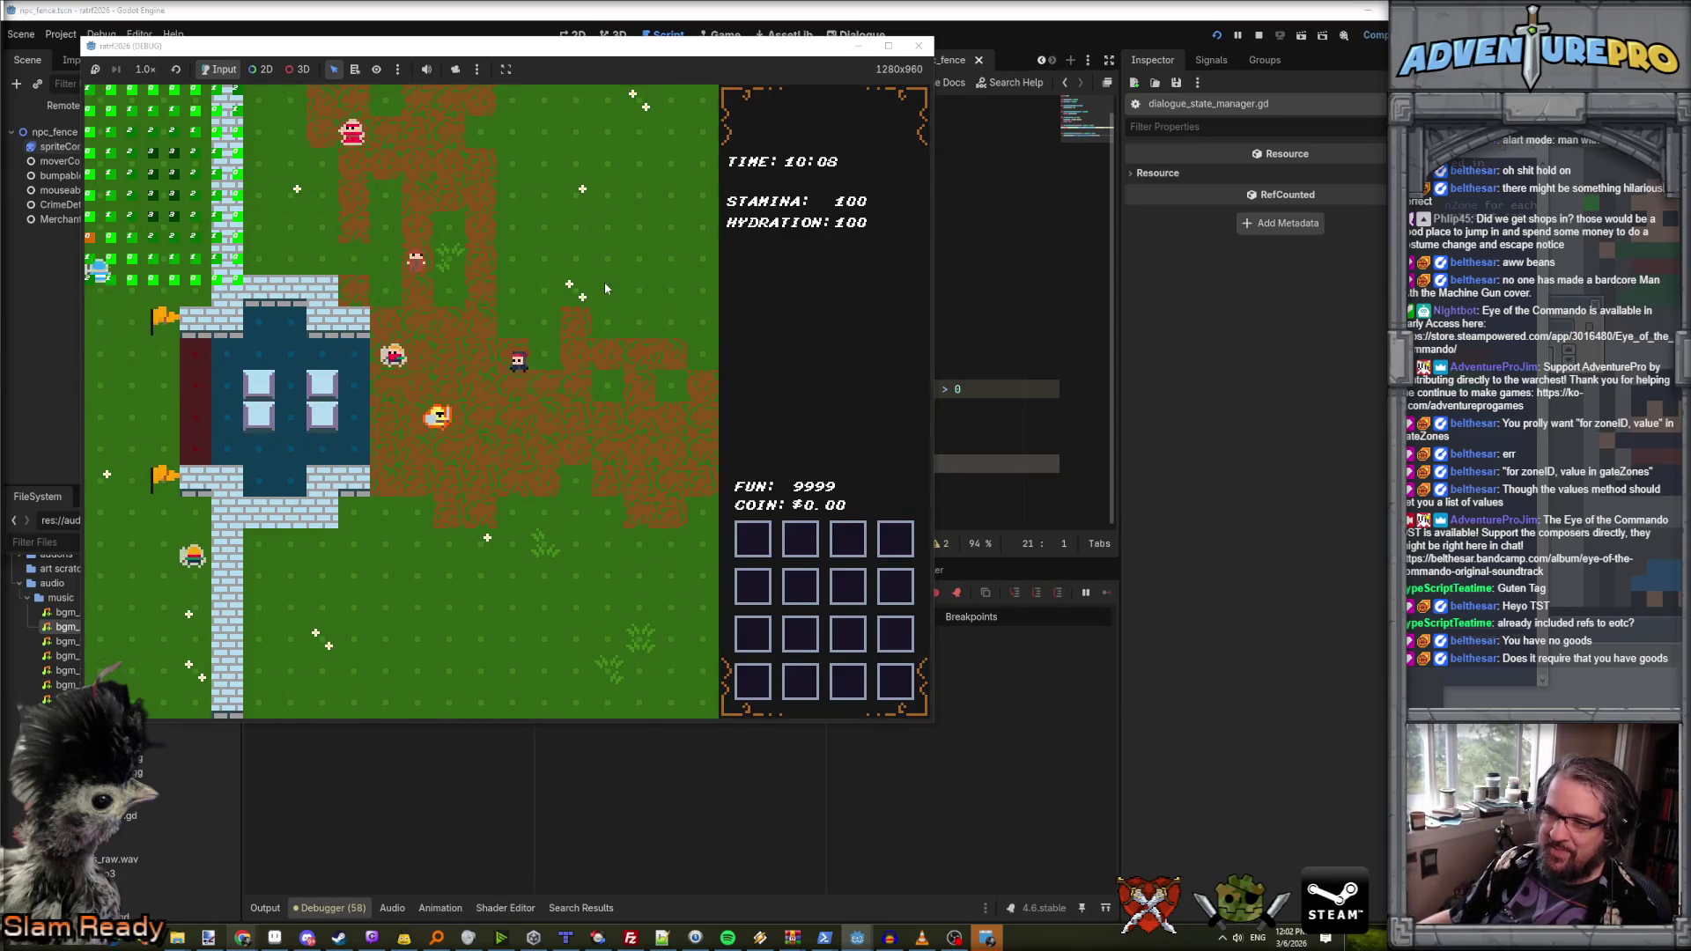
Steal an item to trigger the alert and run up-right from the guard into the zone above
key("Right")
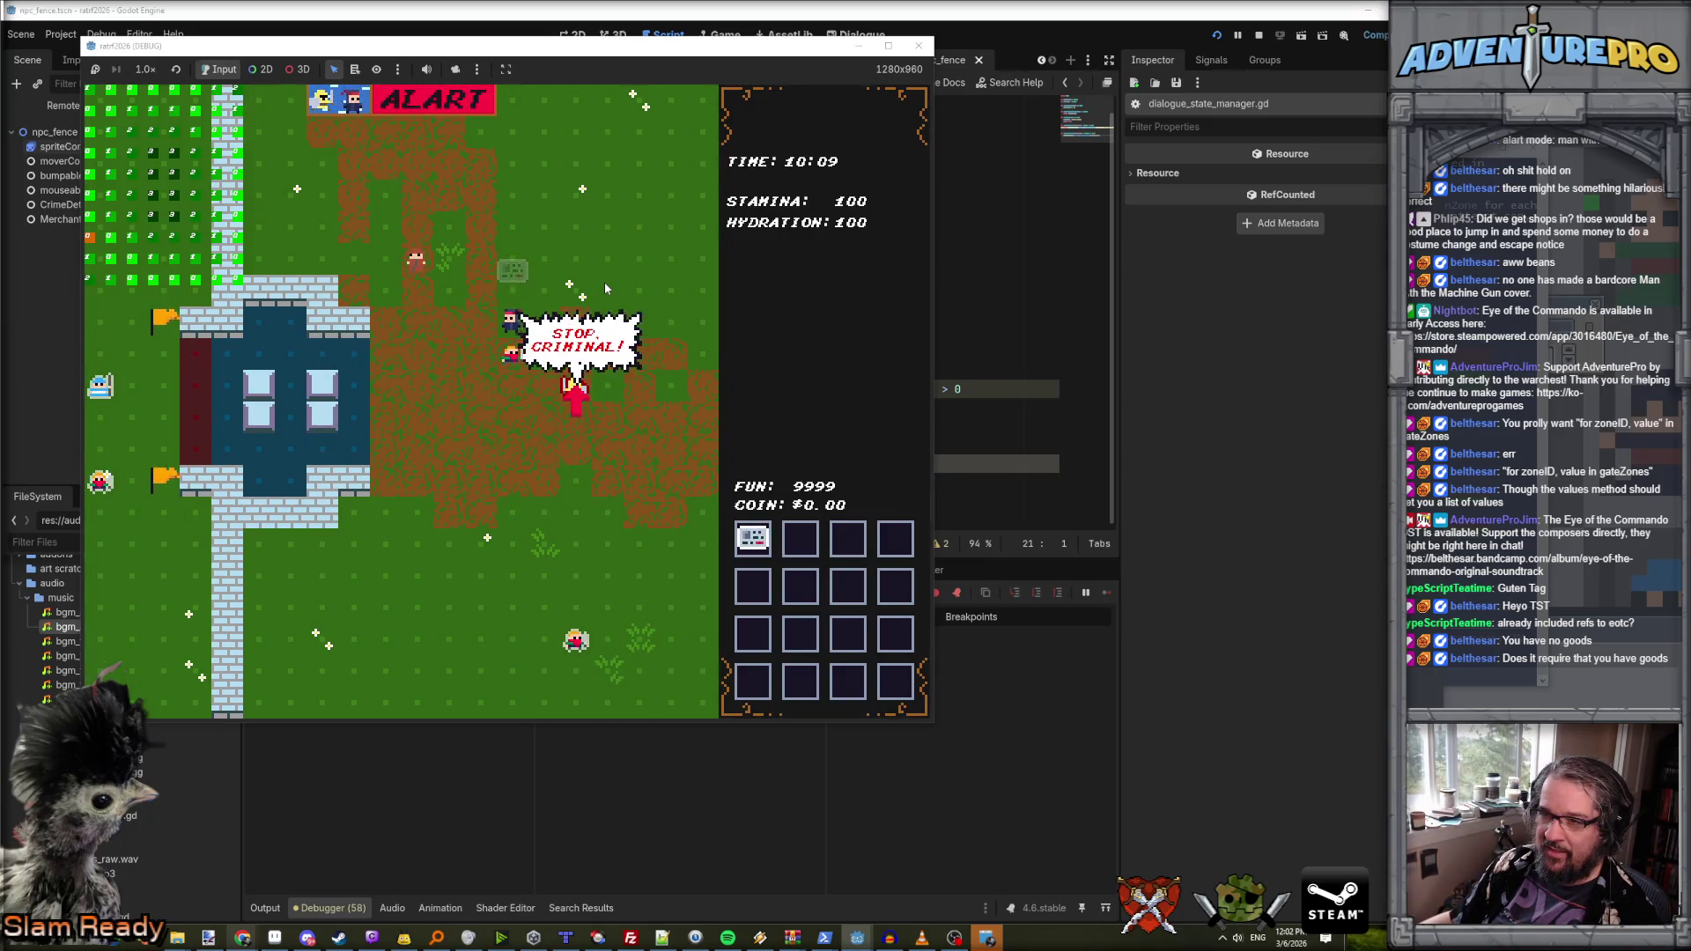
key("Up")
key("Right")
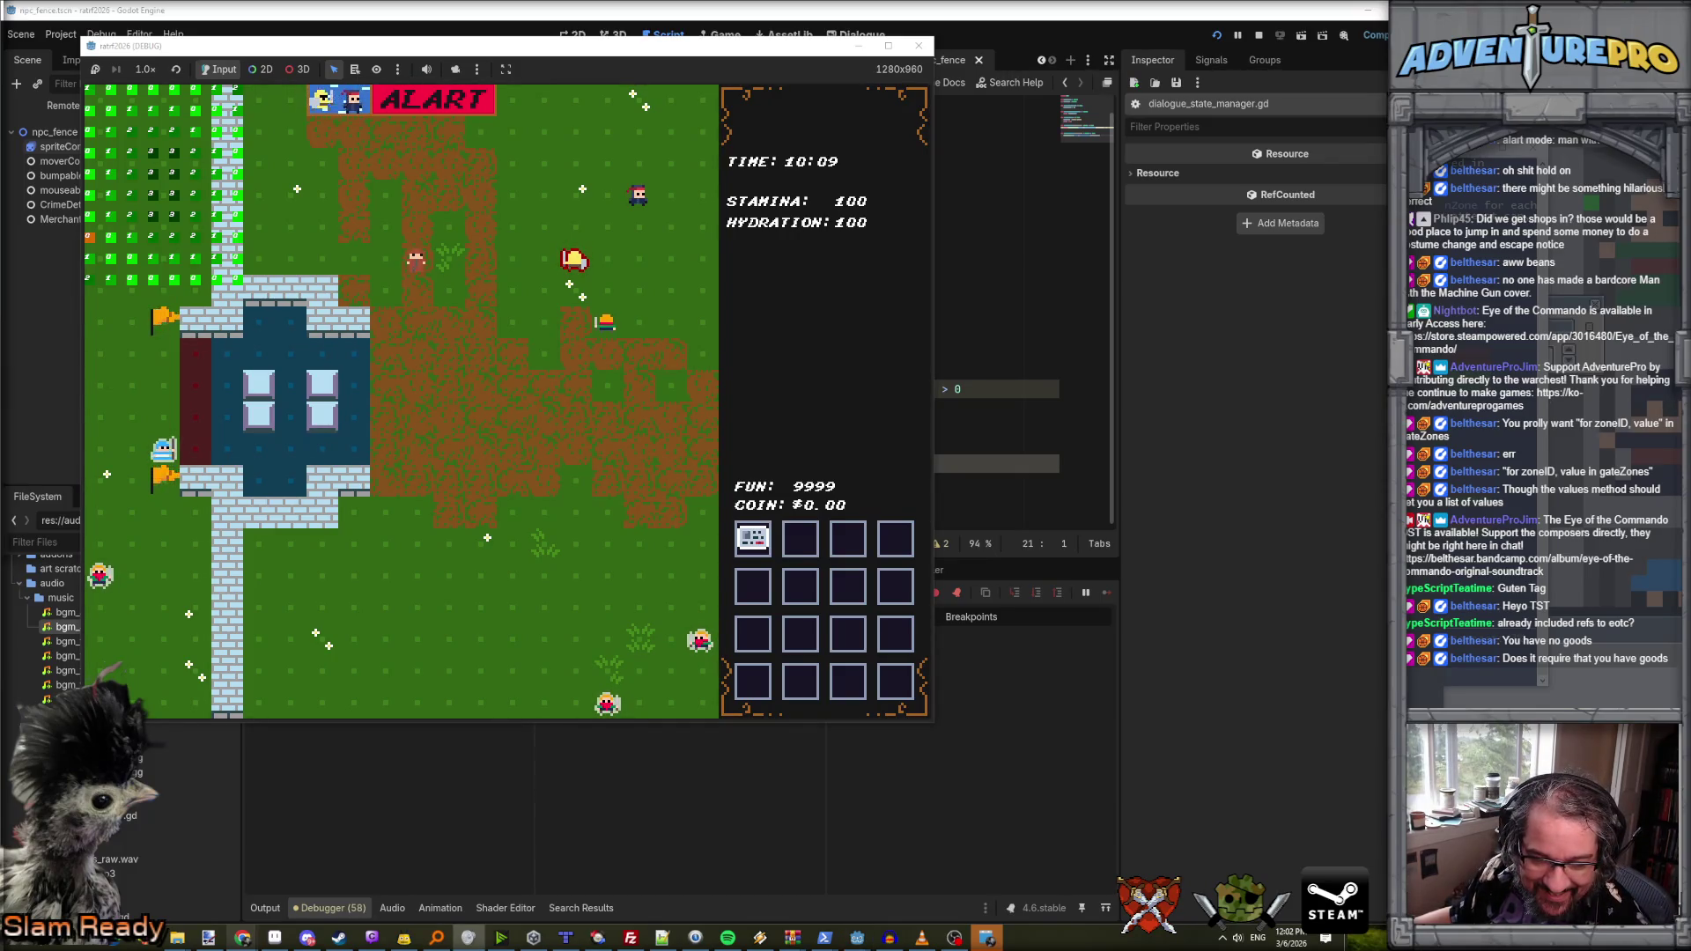
key("Up")
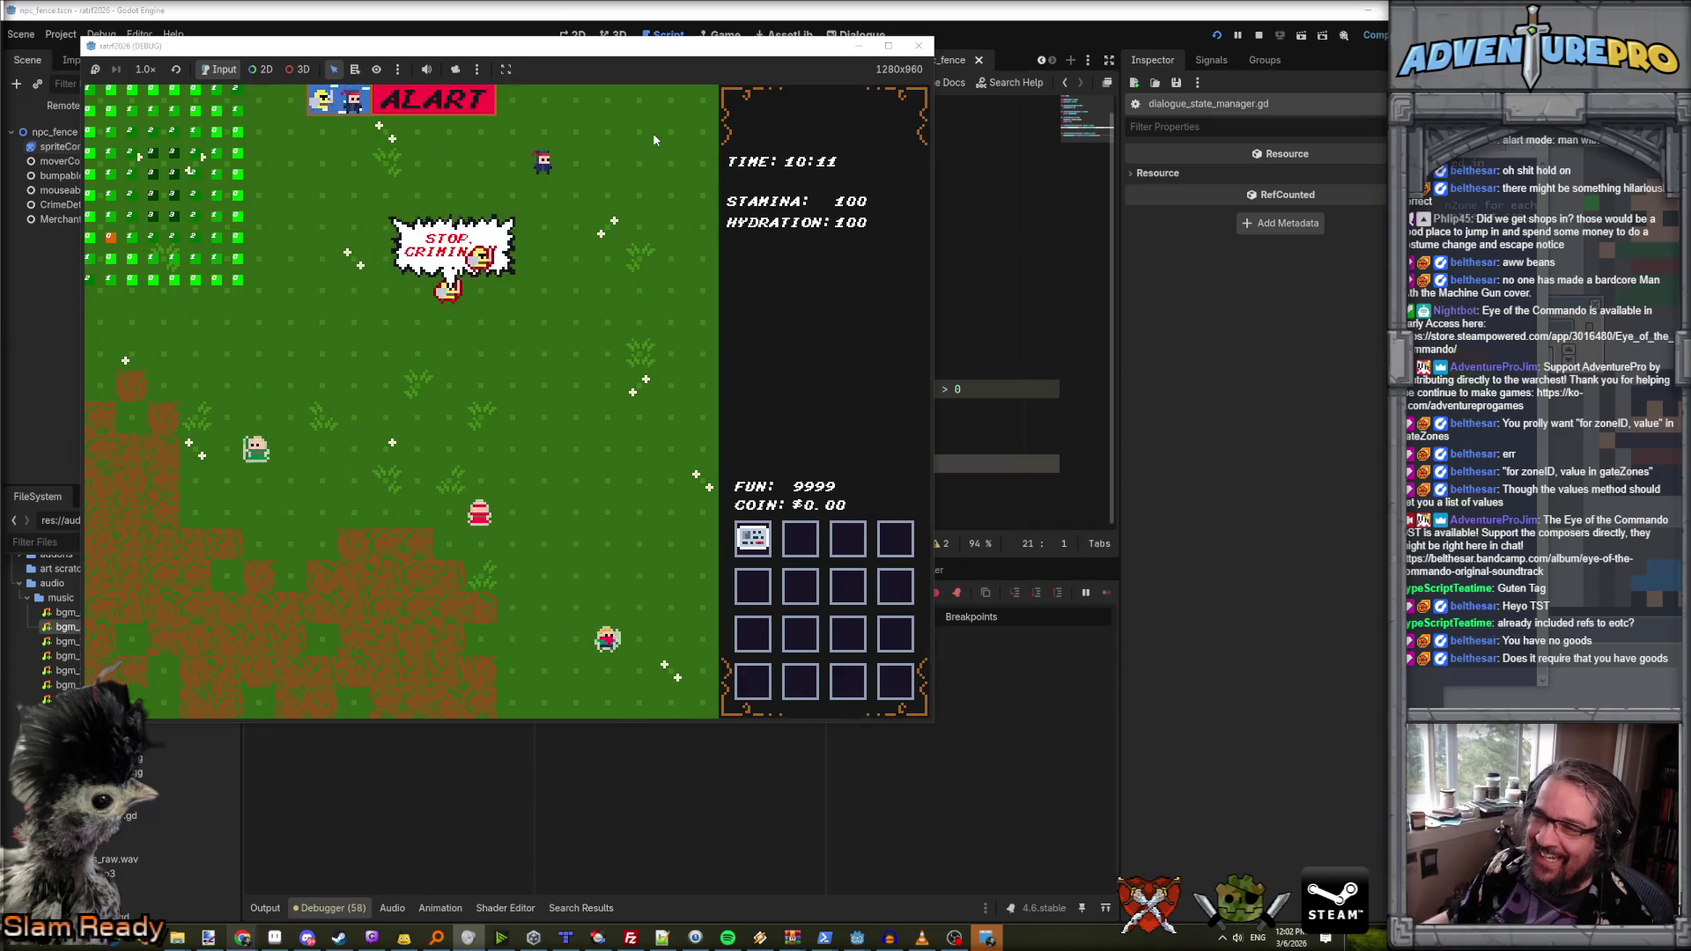
Flee upward through the grass zones and steal a second item from an NPC
key("Up")
key("Up")
key("Up")
key("Up")
key("Up")
key("Up")
key("Left")
key("Up")
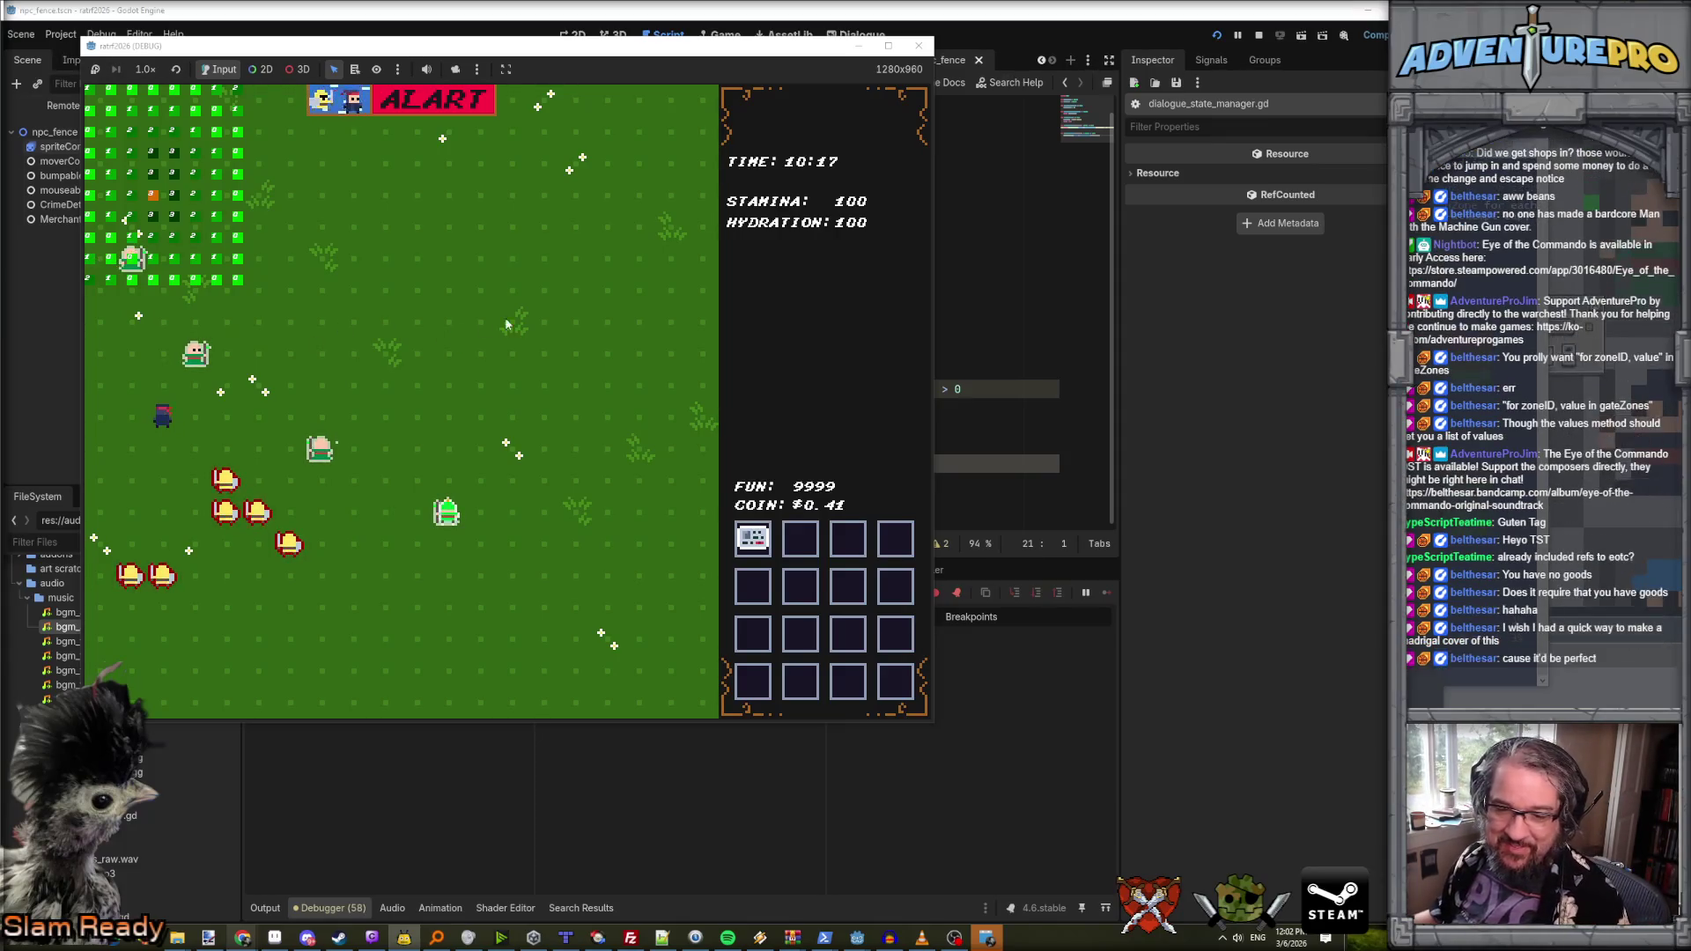
key("Up")
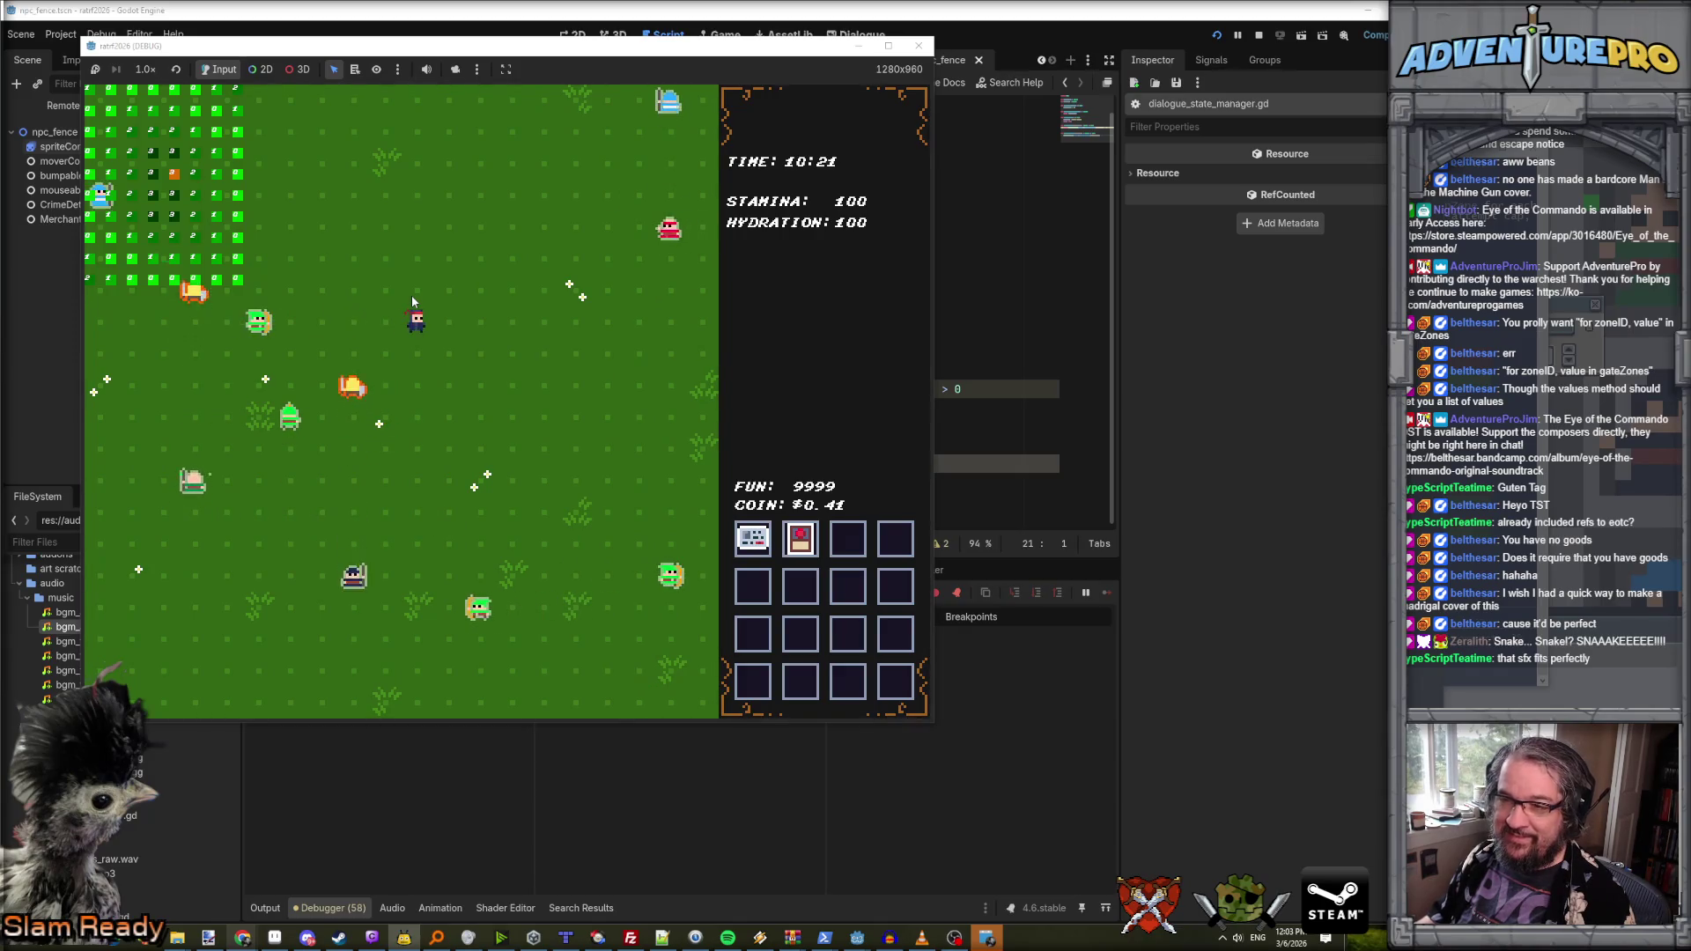
Pick up an item and collect coin while walking around the grass zone
key("Down")
key("Left")
key("Up")
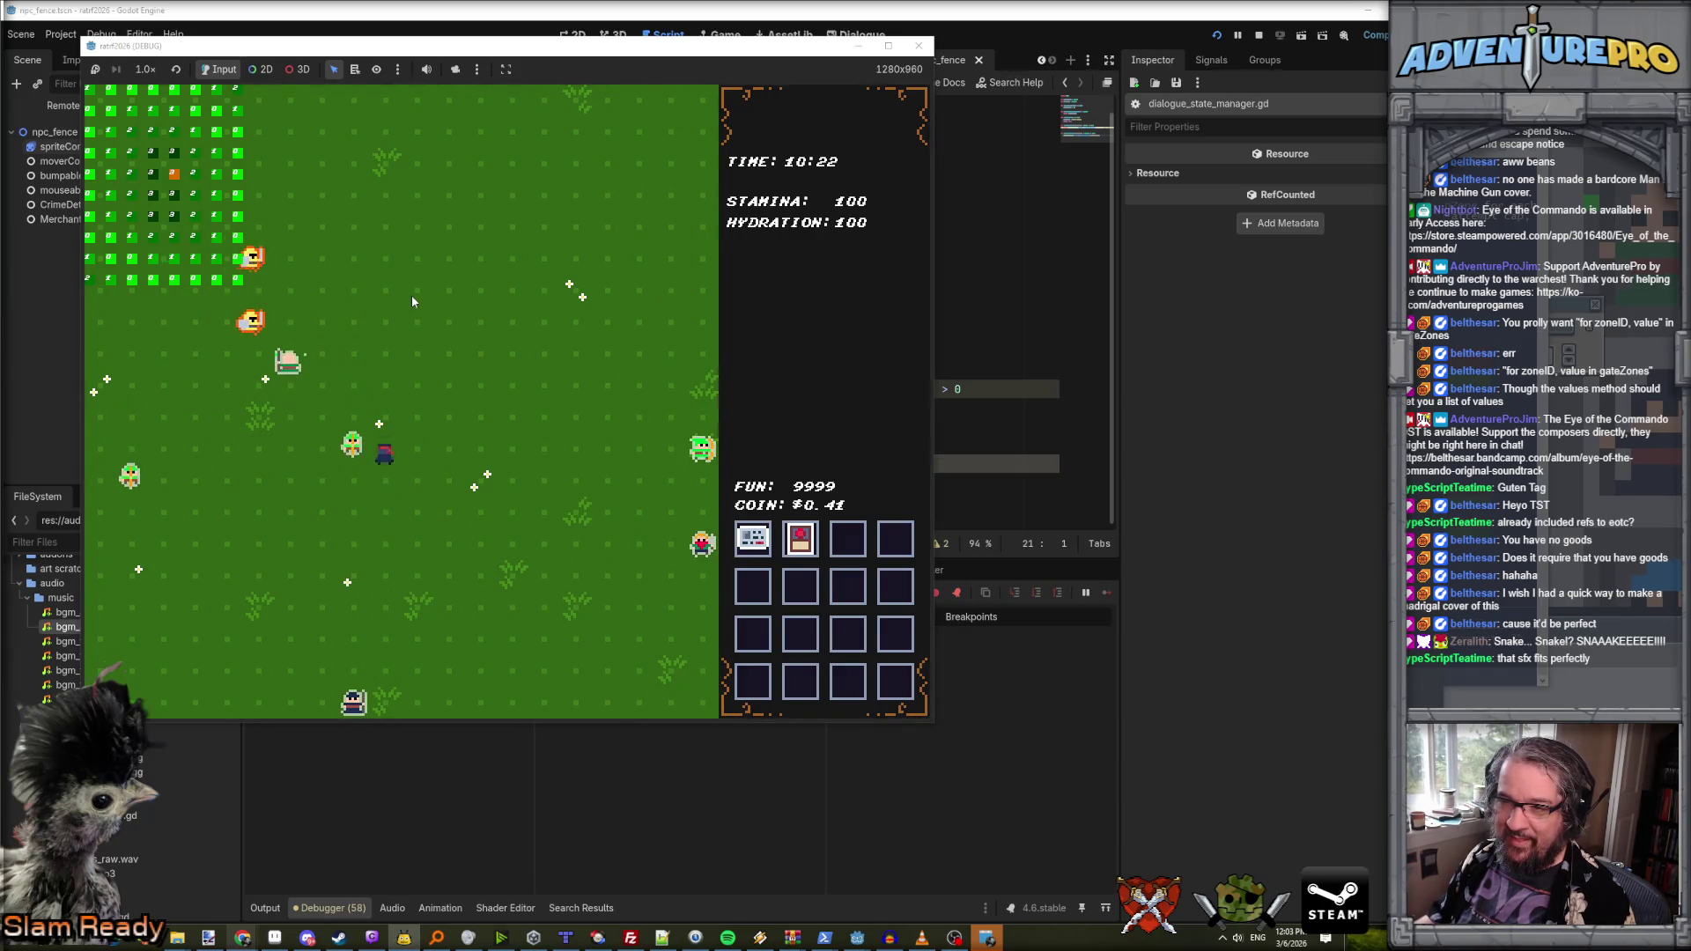
key("Right")
key("Up")
key("Left")
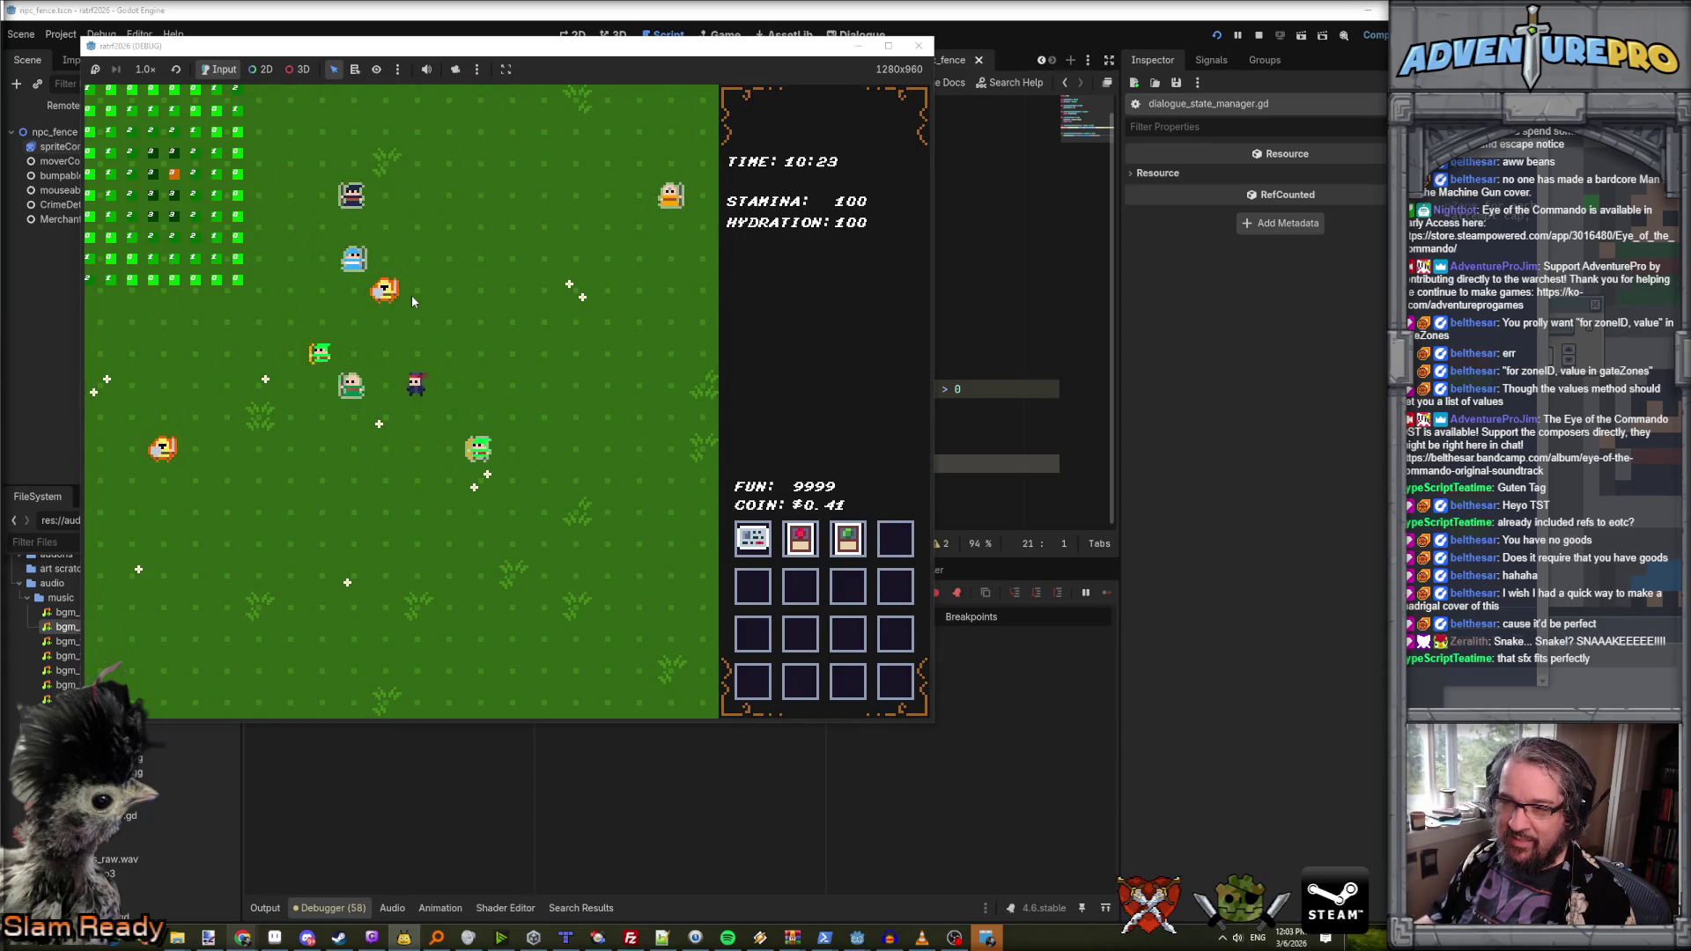
key("Down")
key("Left")
key("Up")
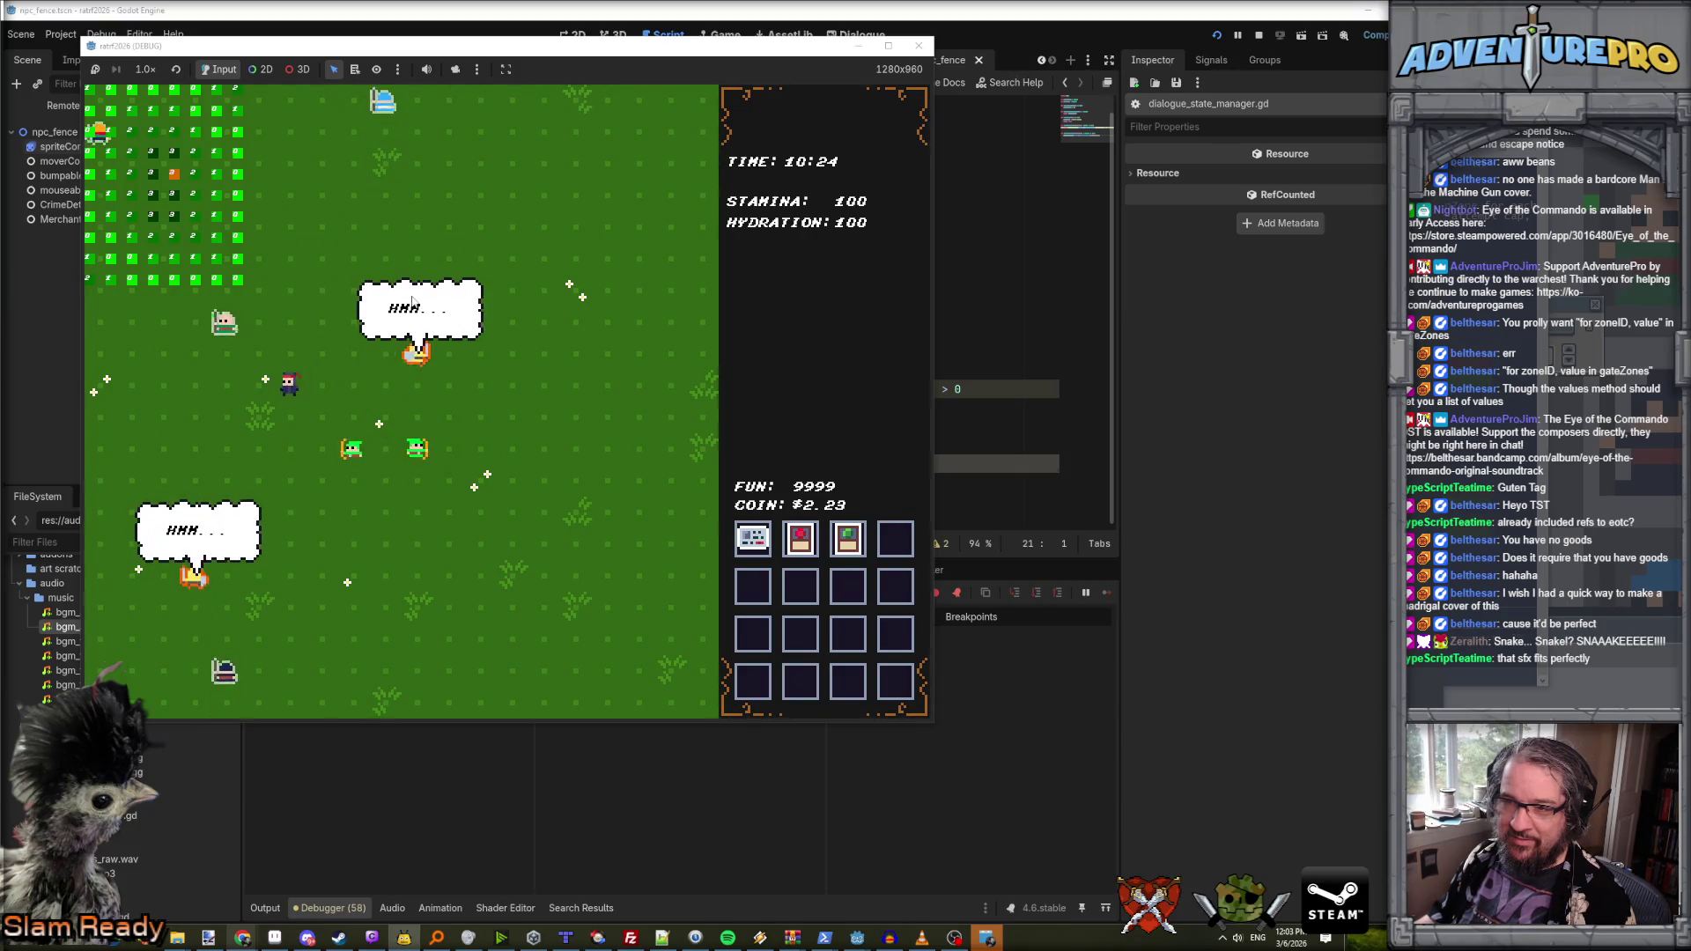
Take a shop item, flee the guard up and right, then walk back up through the grass
key("Down")
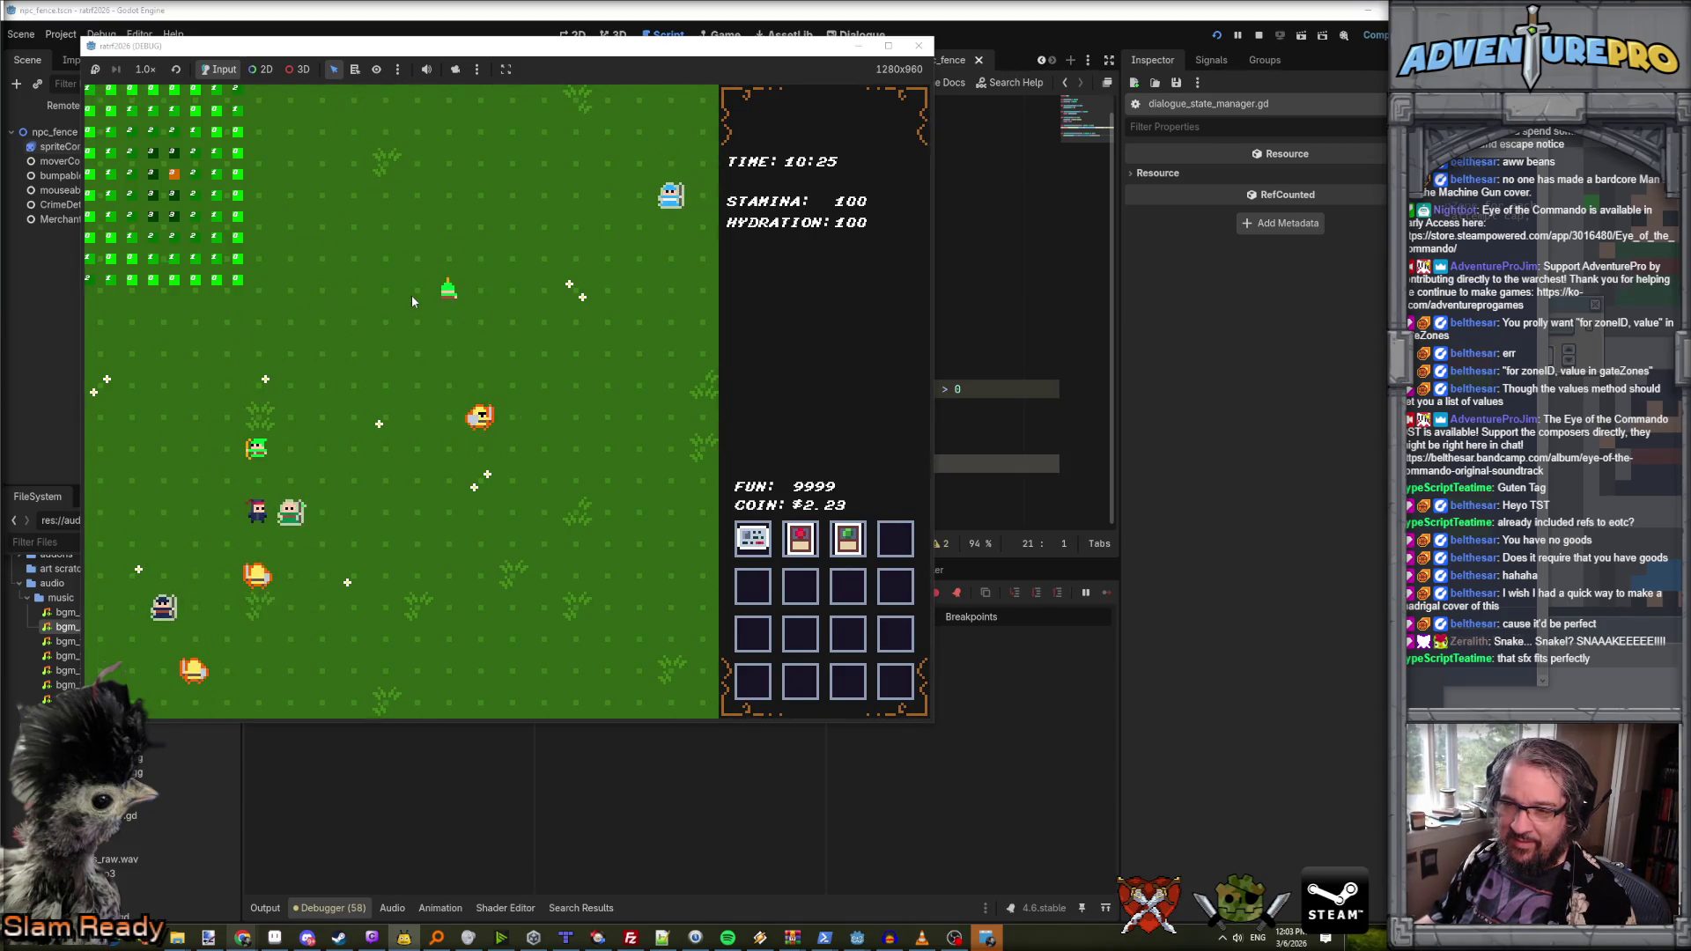
key("Up")
key("Right")
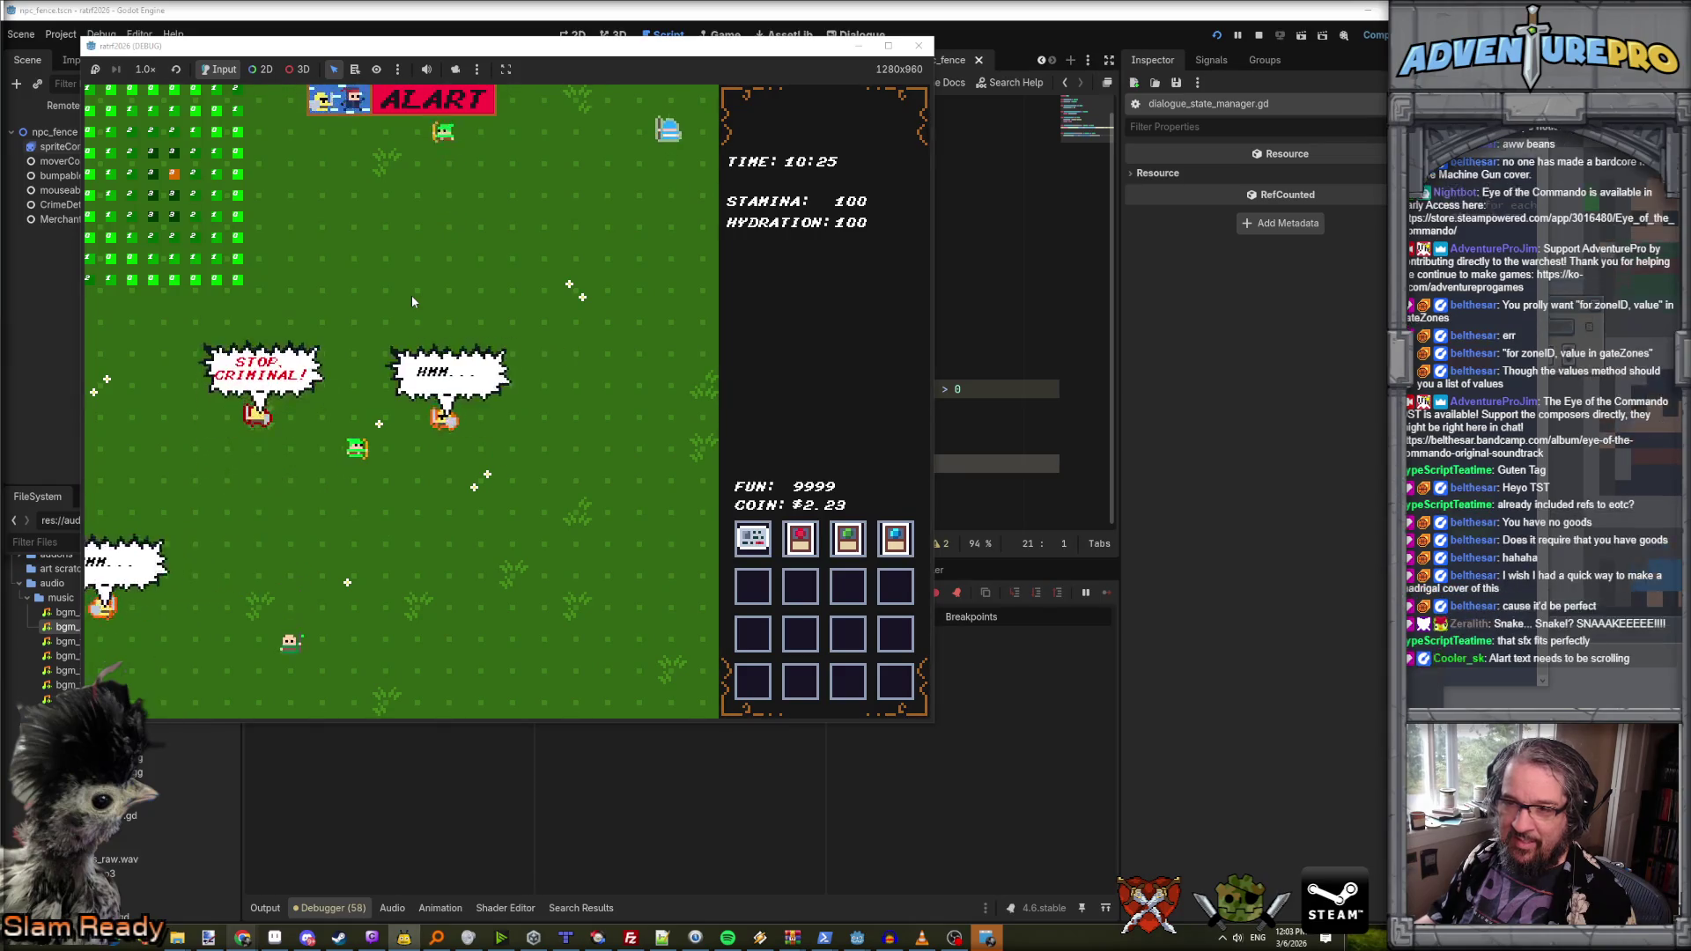
key("Down")
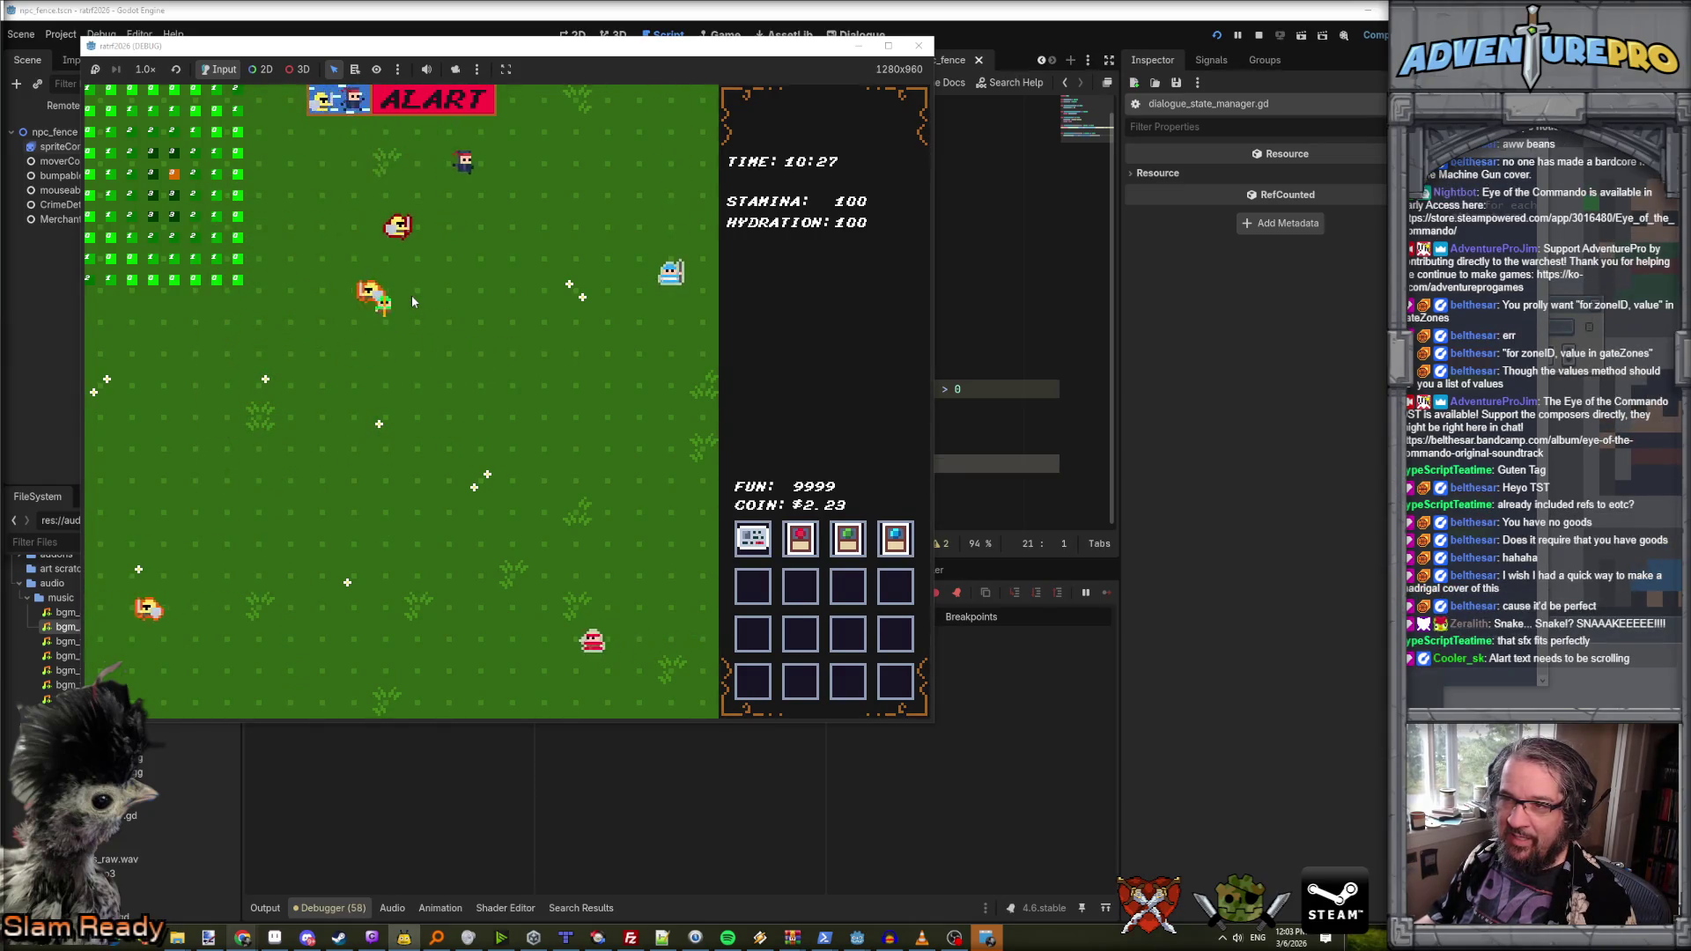
key("Left")
key("Up")
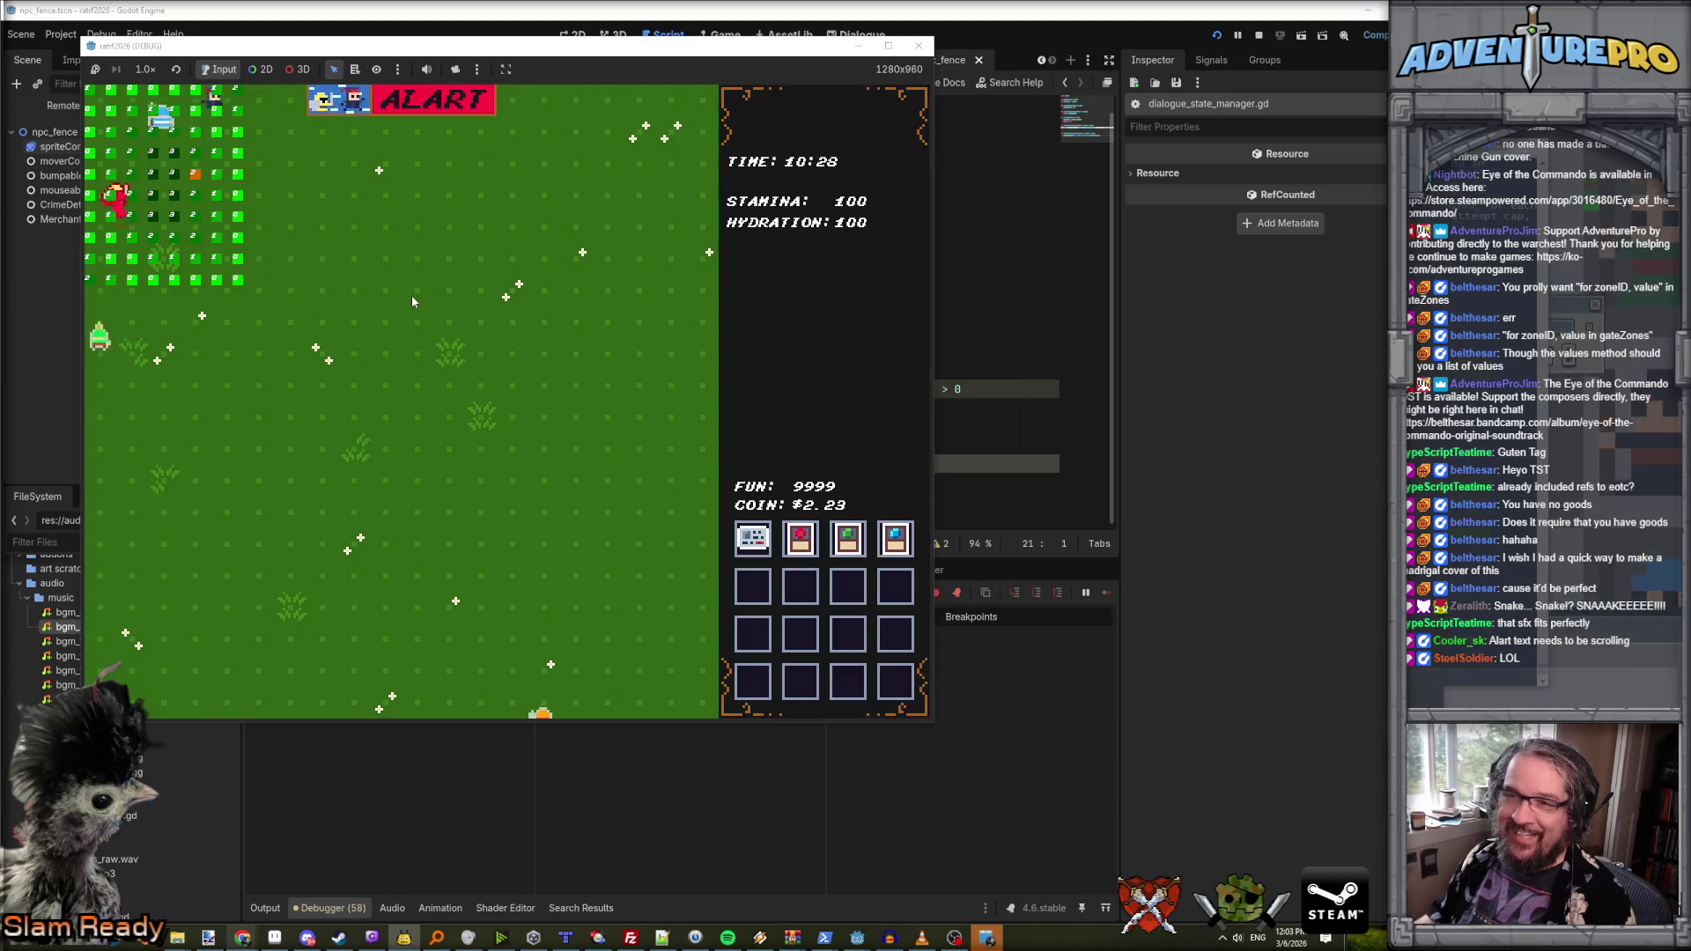
key("Up")
key("Right")
key("Down")
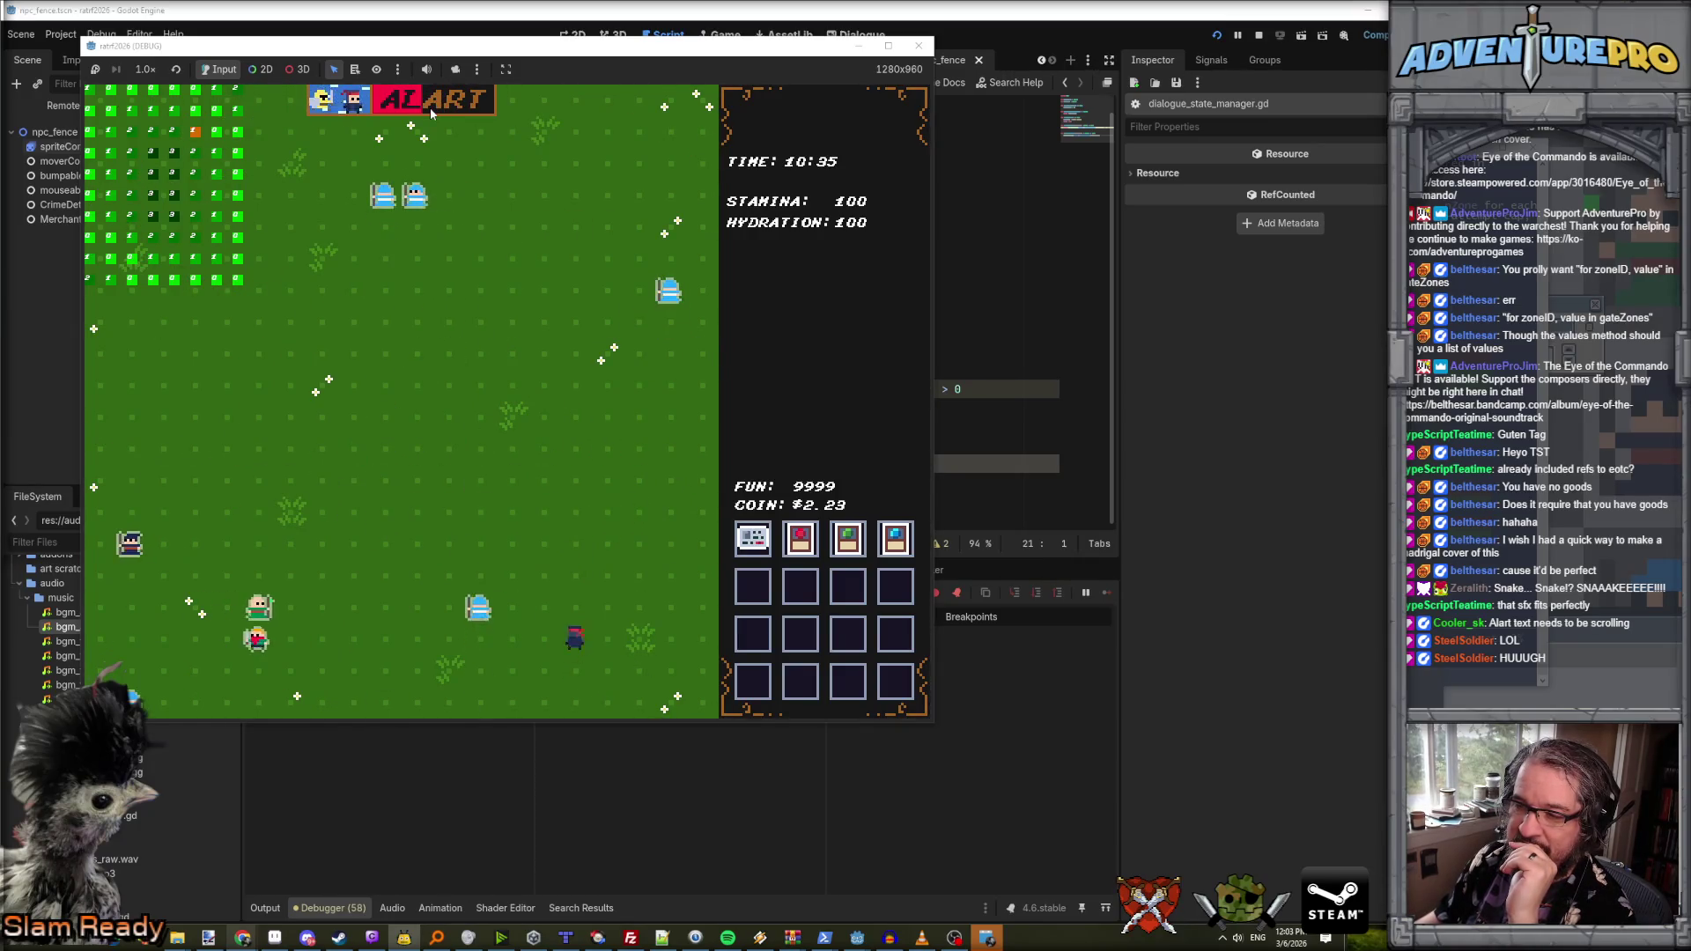
key("Up")
Walk the player around the first grass zone
key("Right")
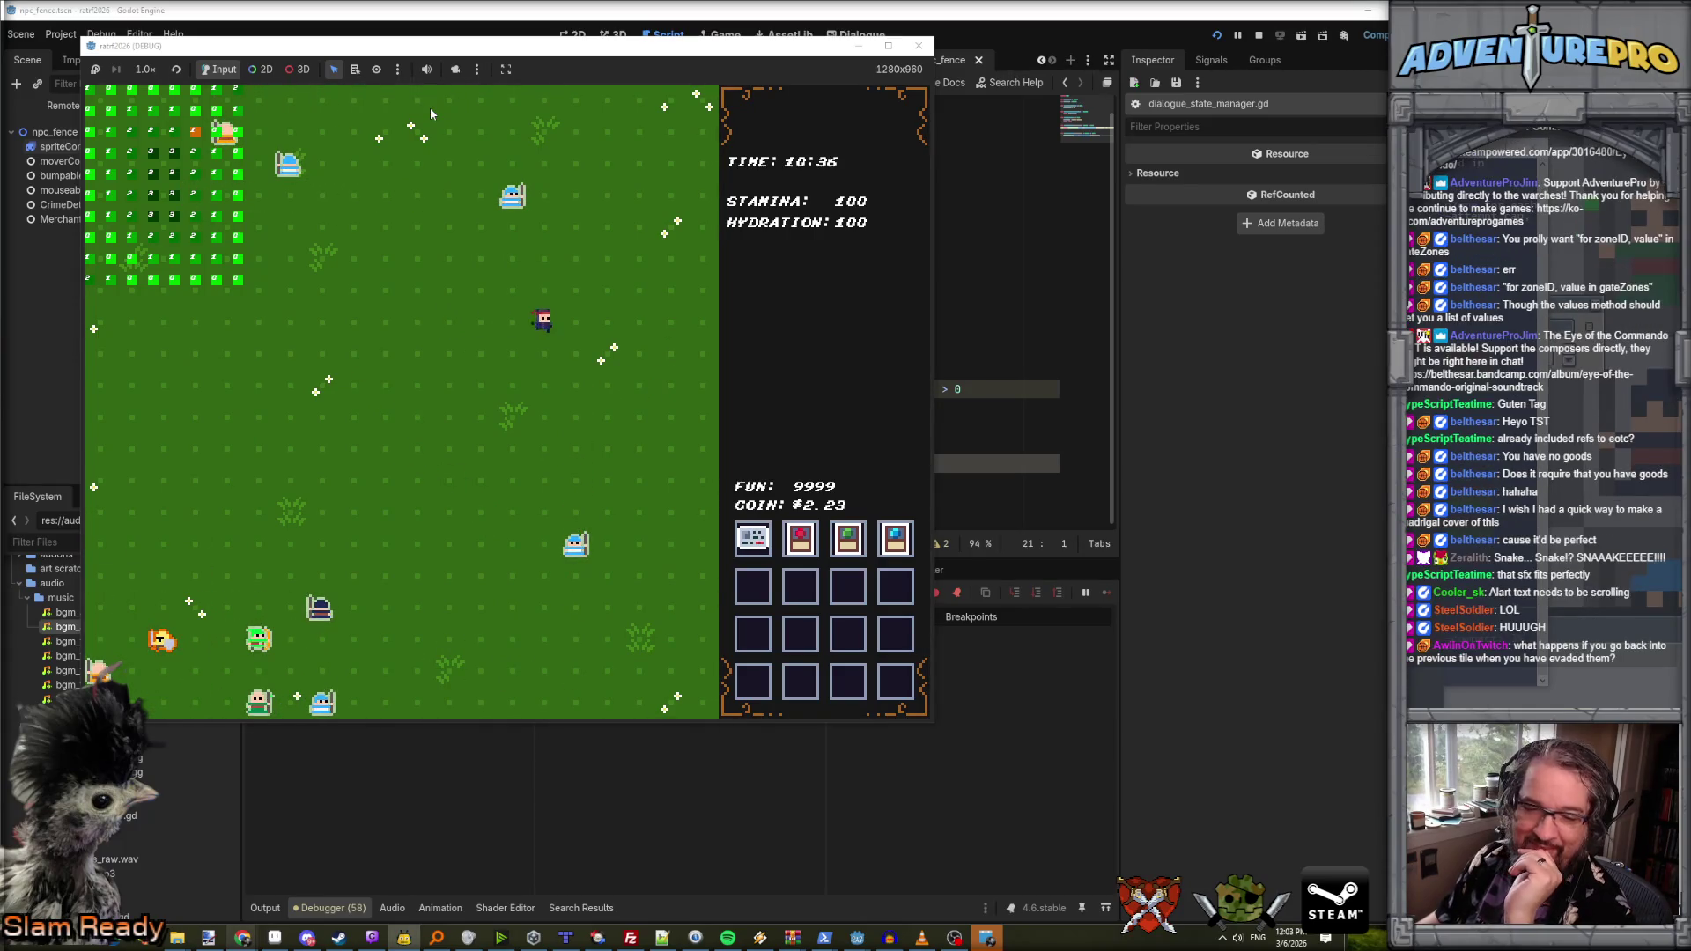
key("Down")
key("Right")
key("Down")
key("Left")
key("Up")
In the next grass zone, collect items, the V-shaped item and coins near the NPC
key("Down")
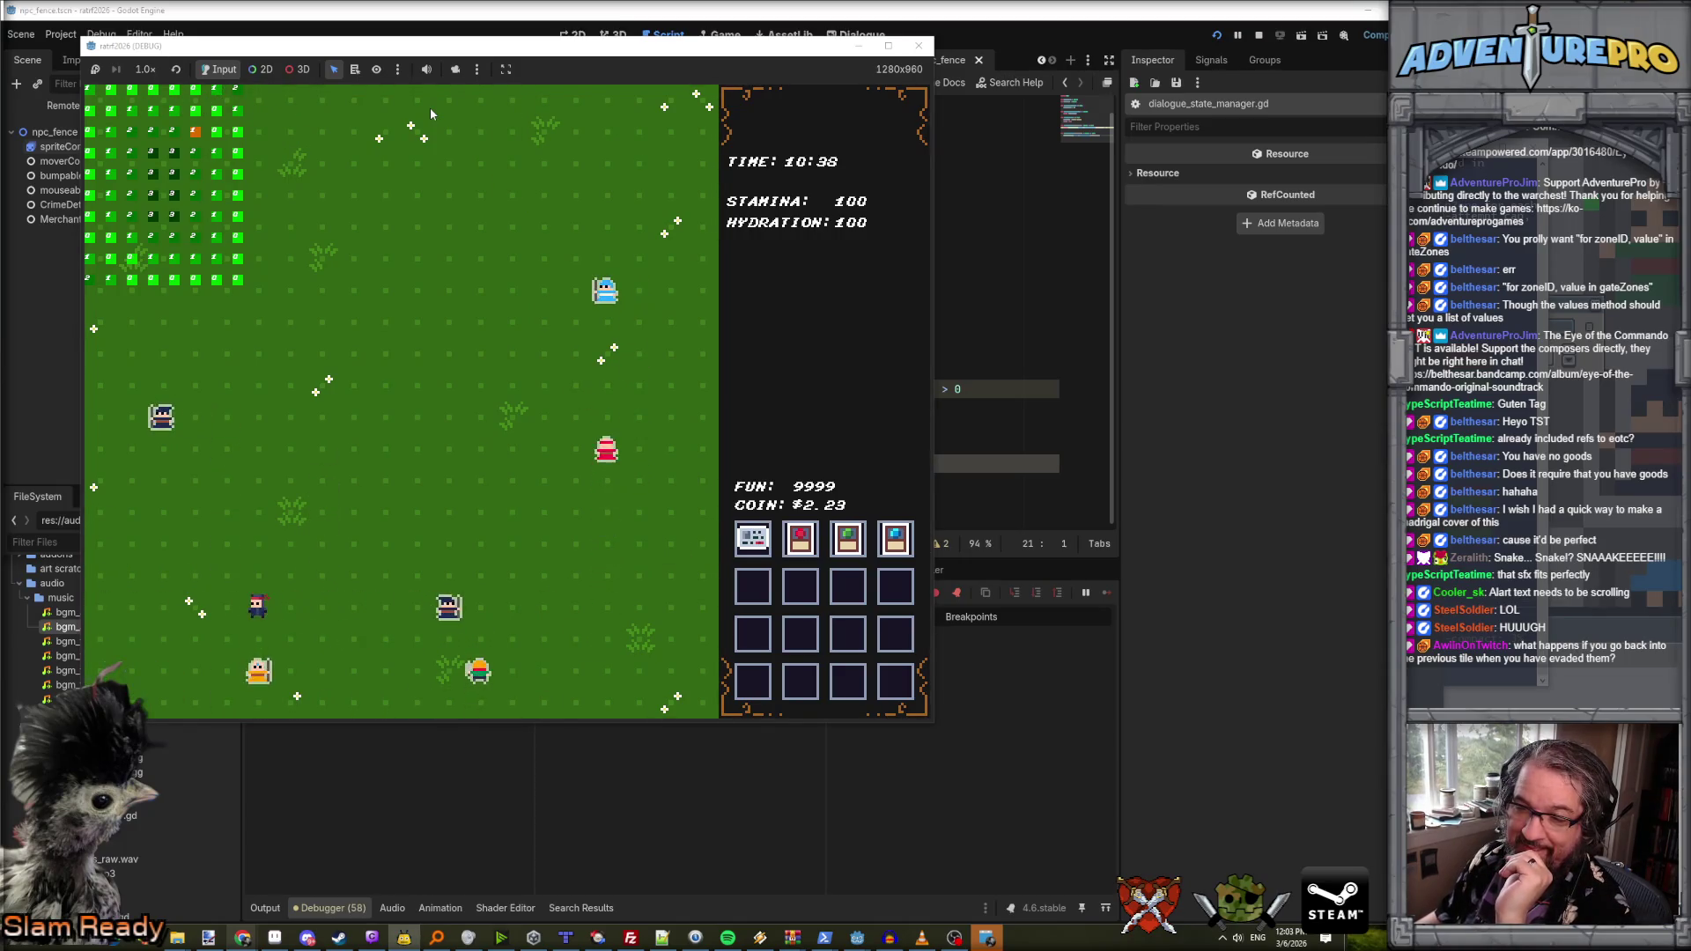
key("Down")
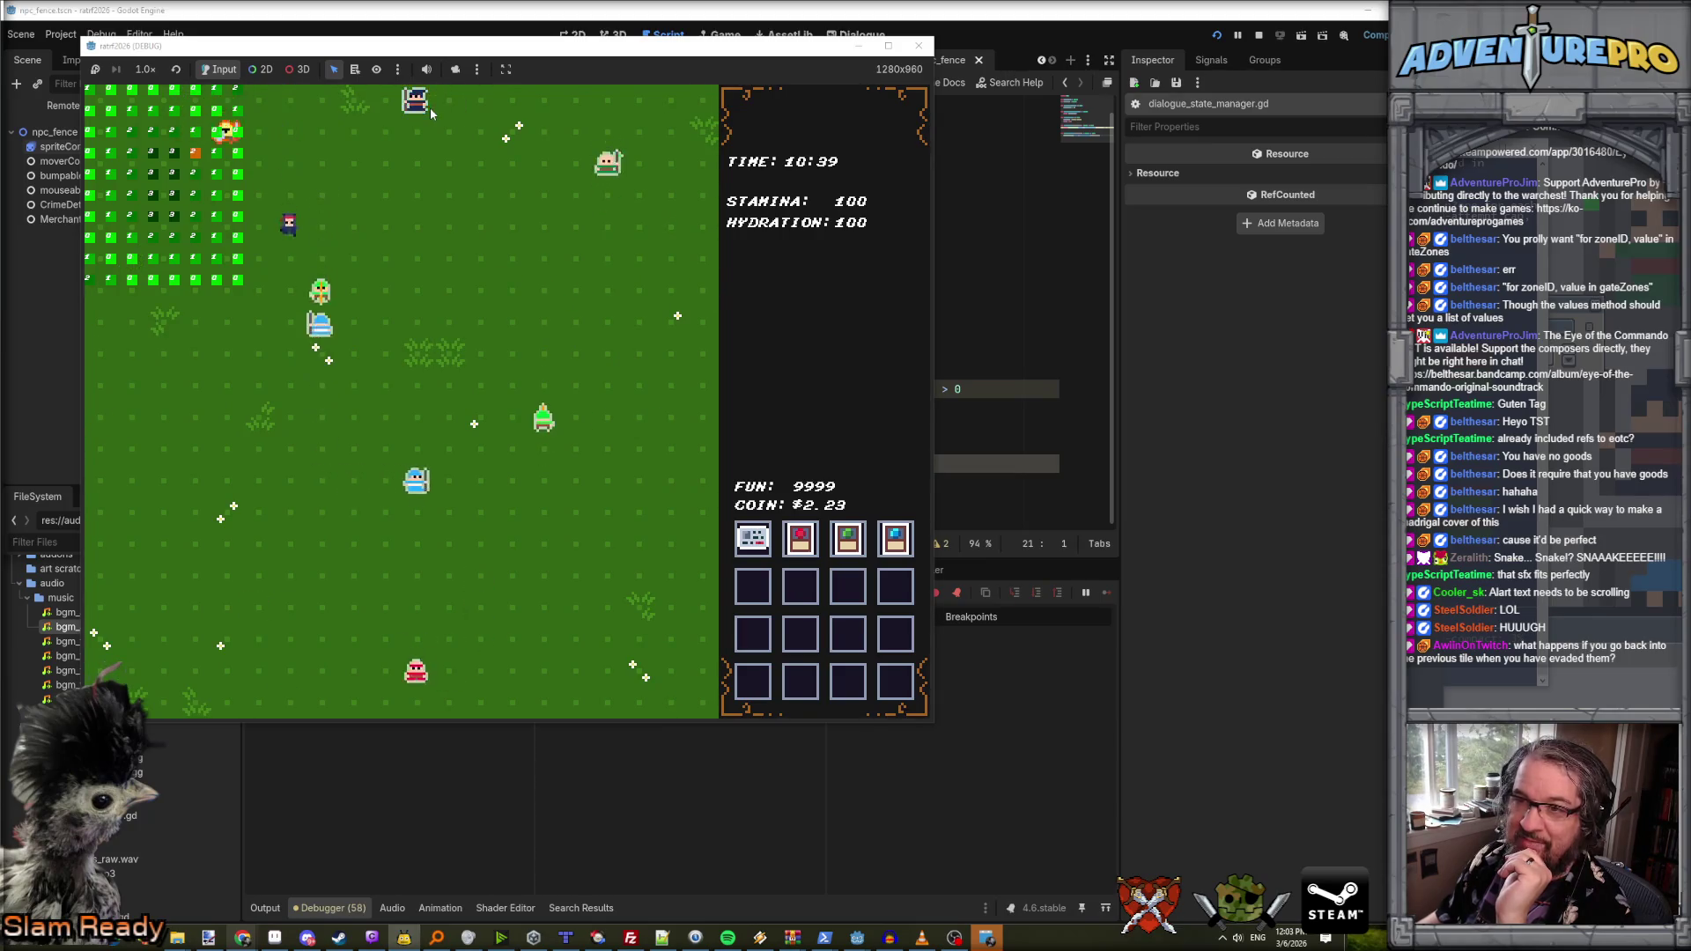
key("Right")
key("Up")
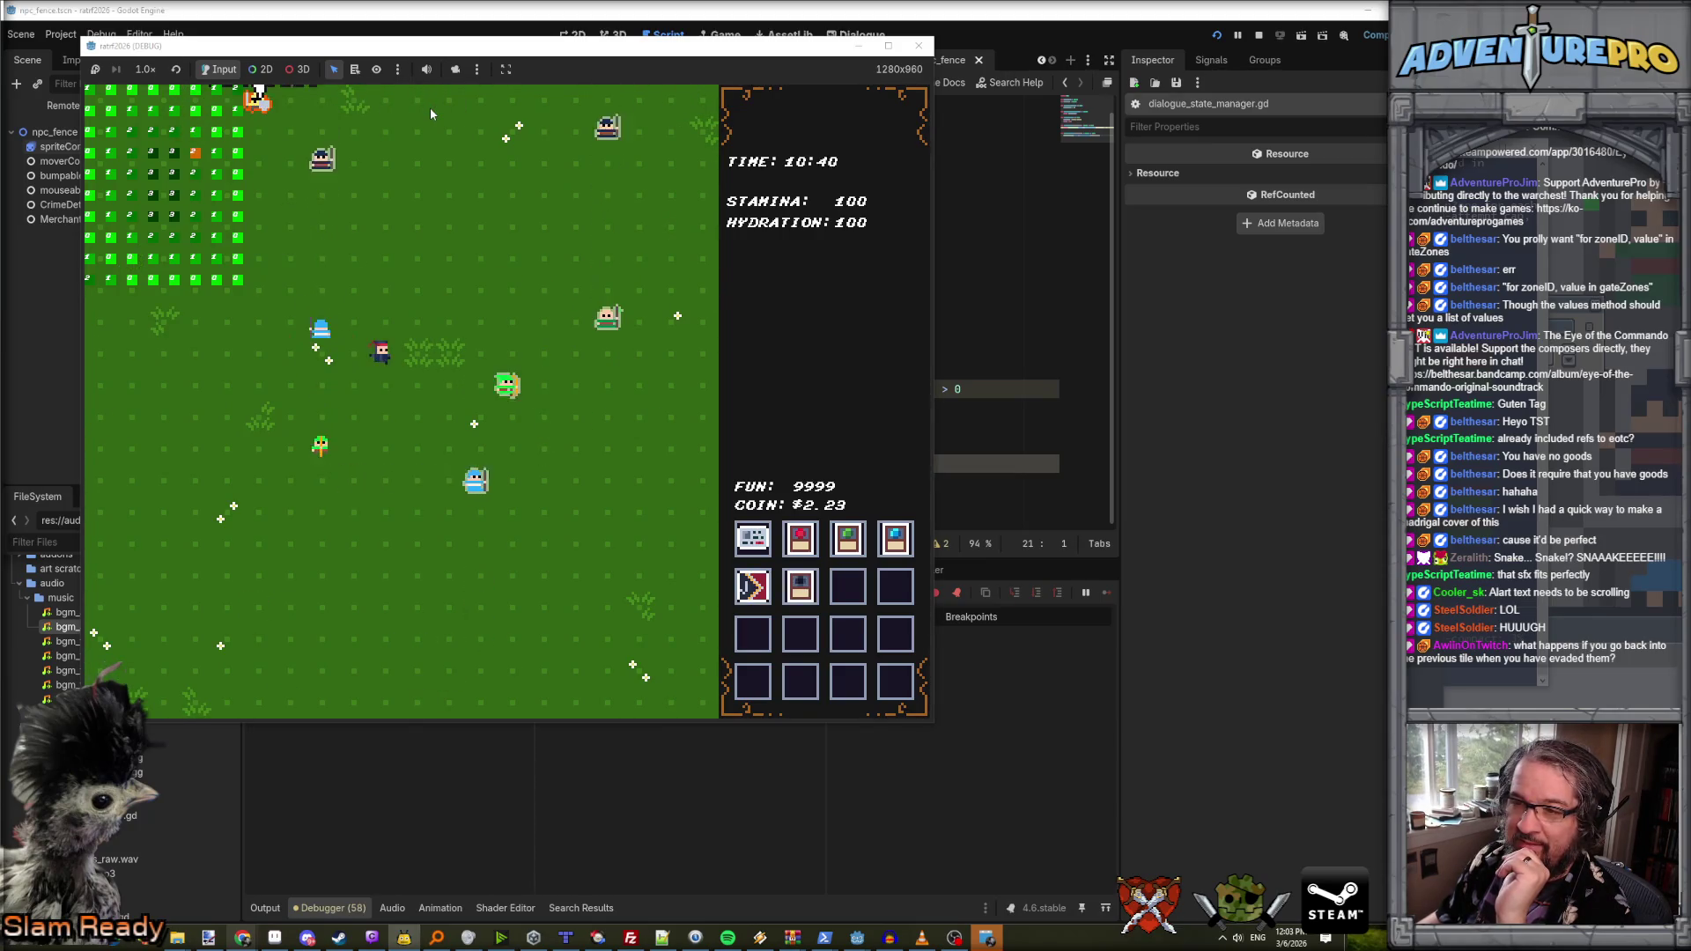
key("Left")
key("Down")
key("Right")
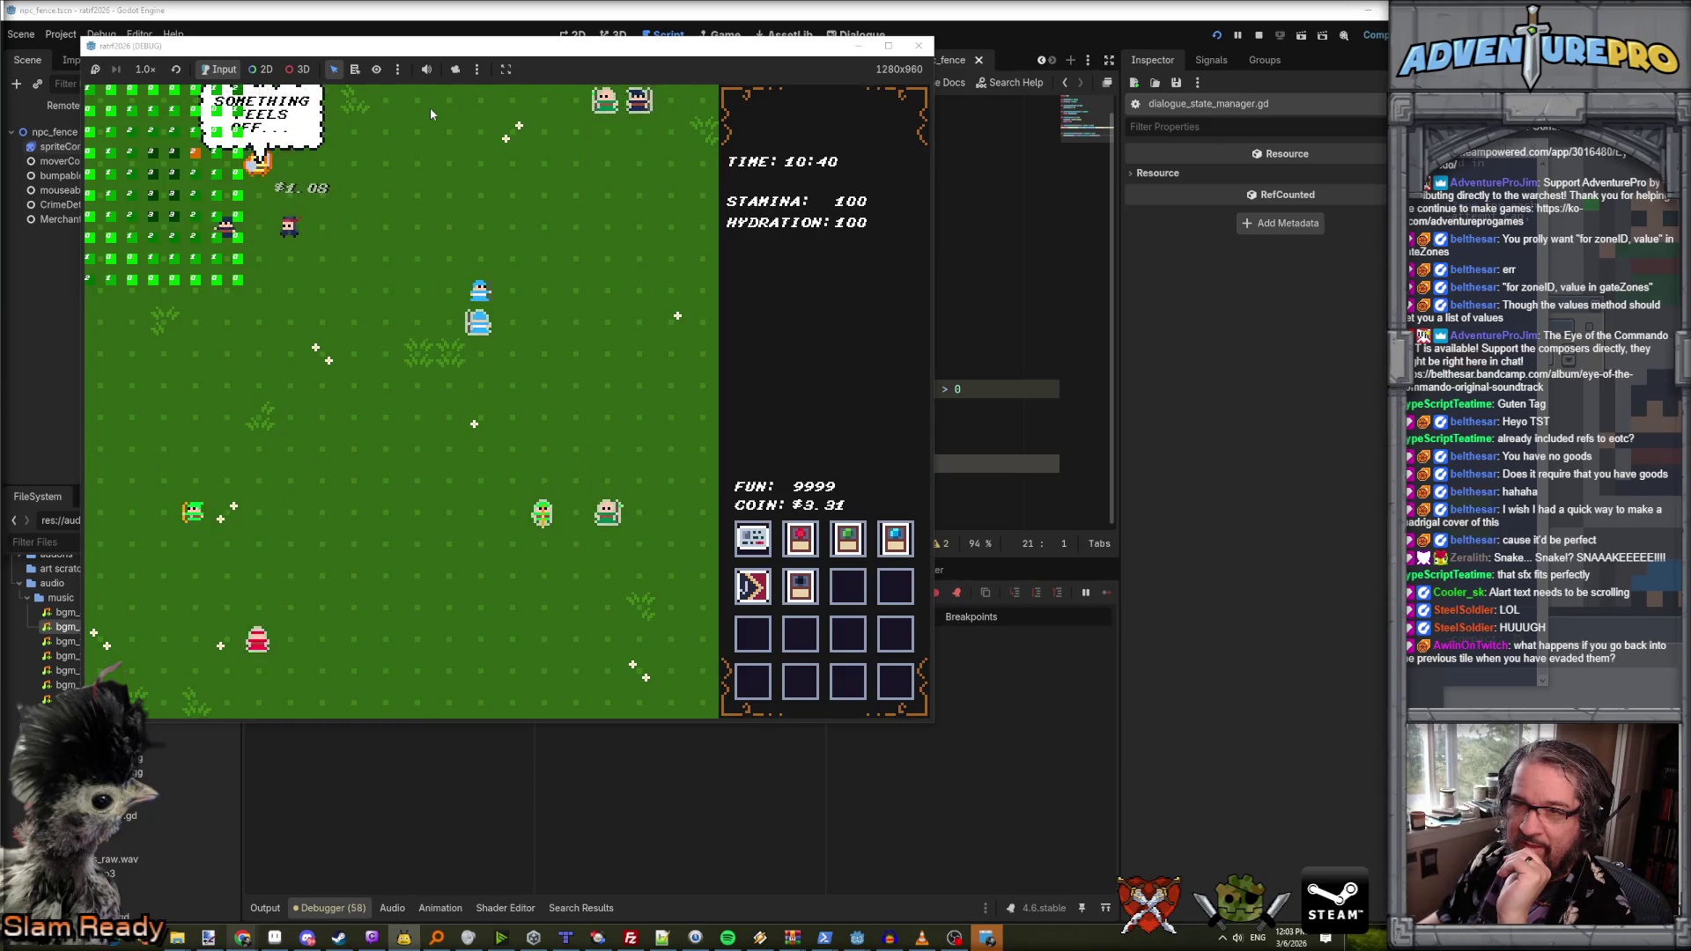
key("Up")
key("Right")
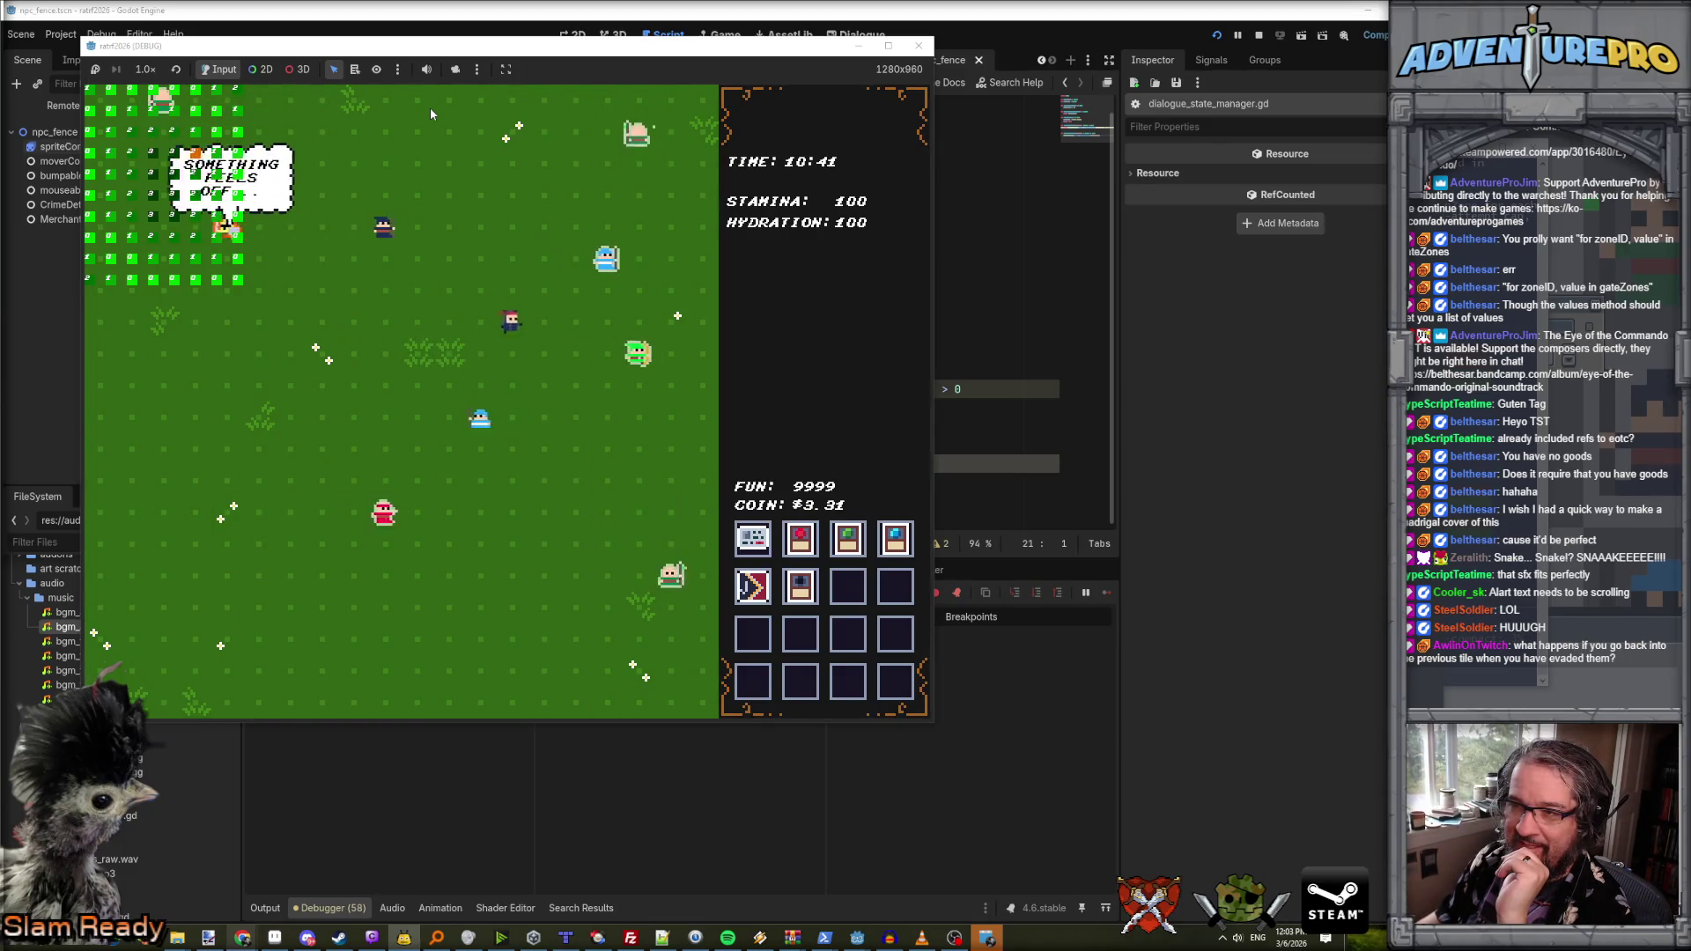
key("Left")
key("Down")
key("Up")
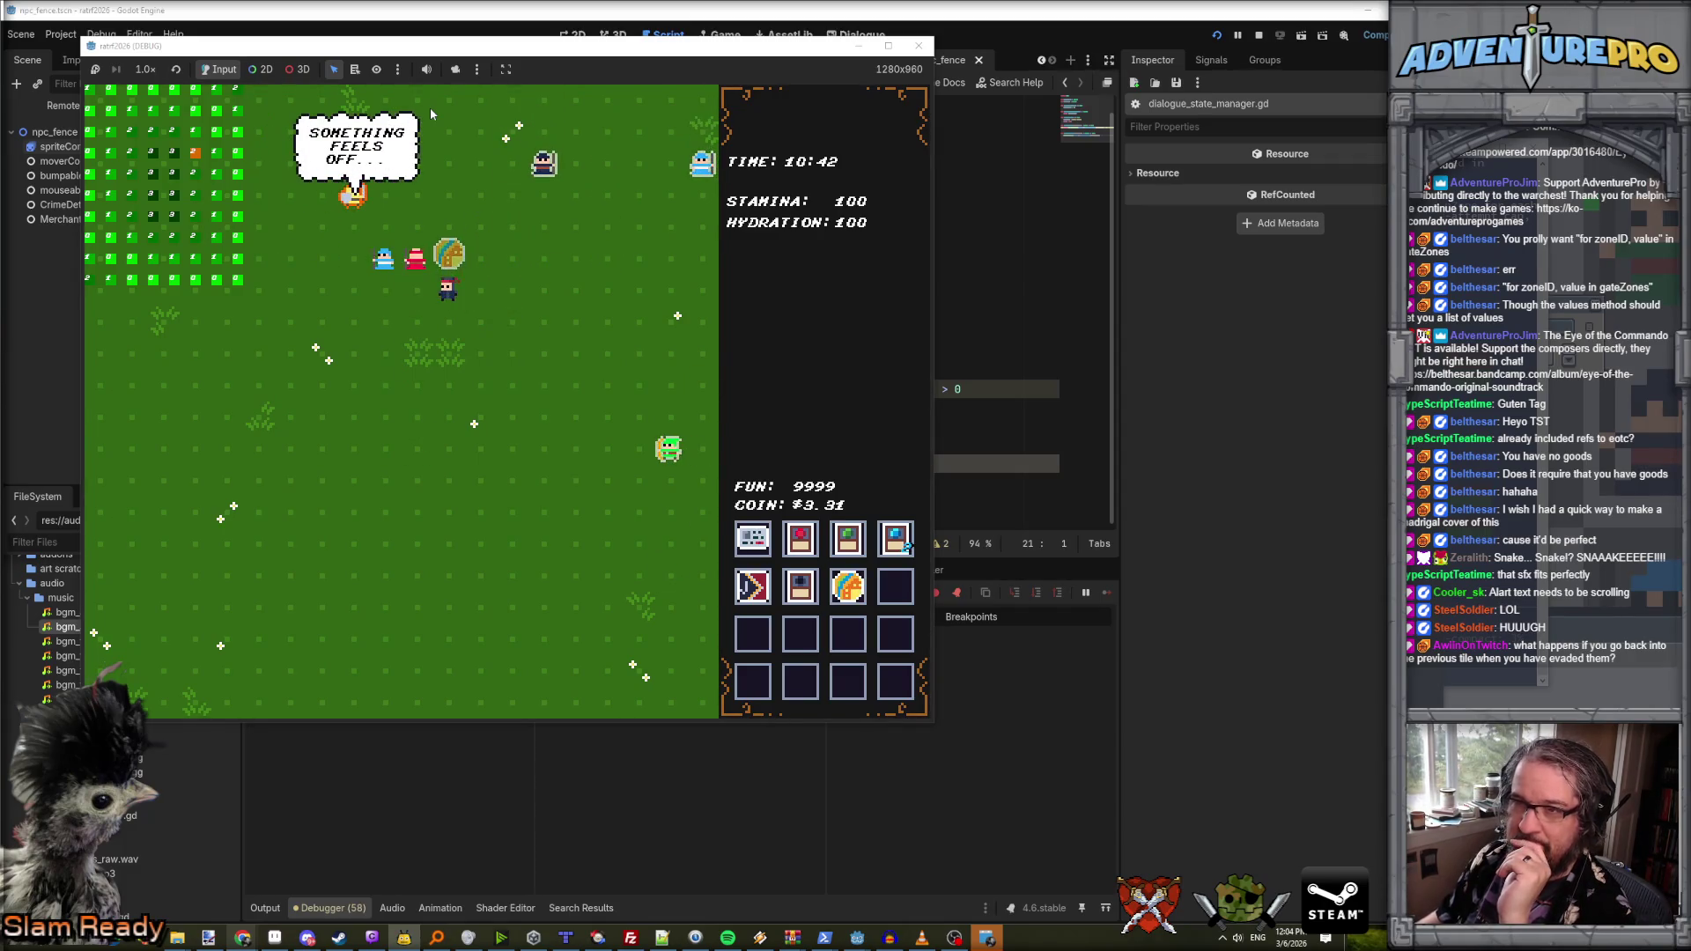
key("Right")
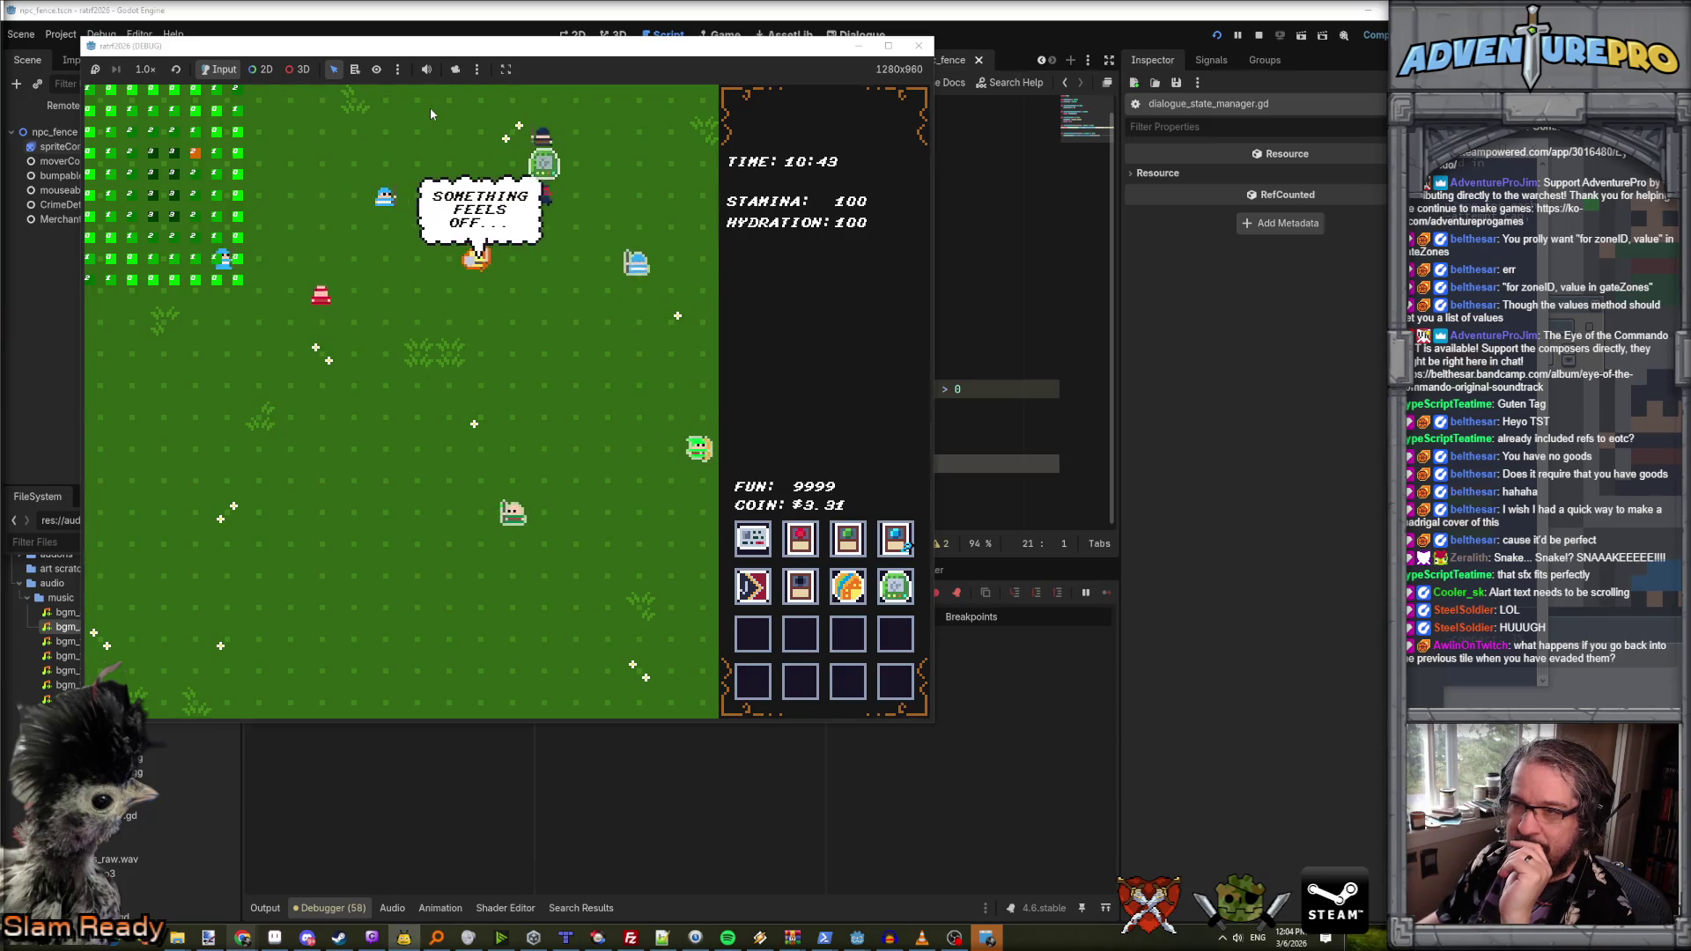
key("Right")
key("Down")
key("Left")
key("Down")
key("Left")
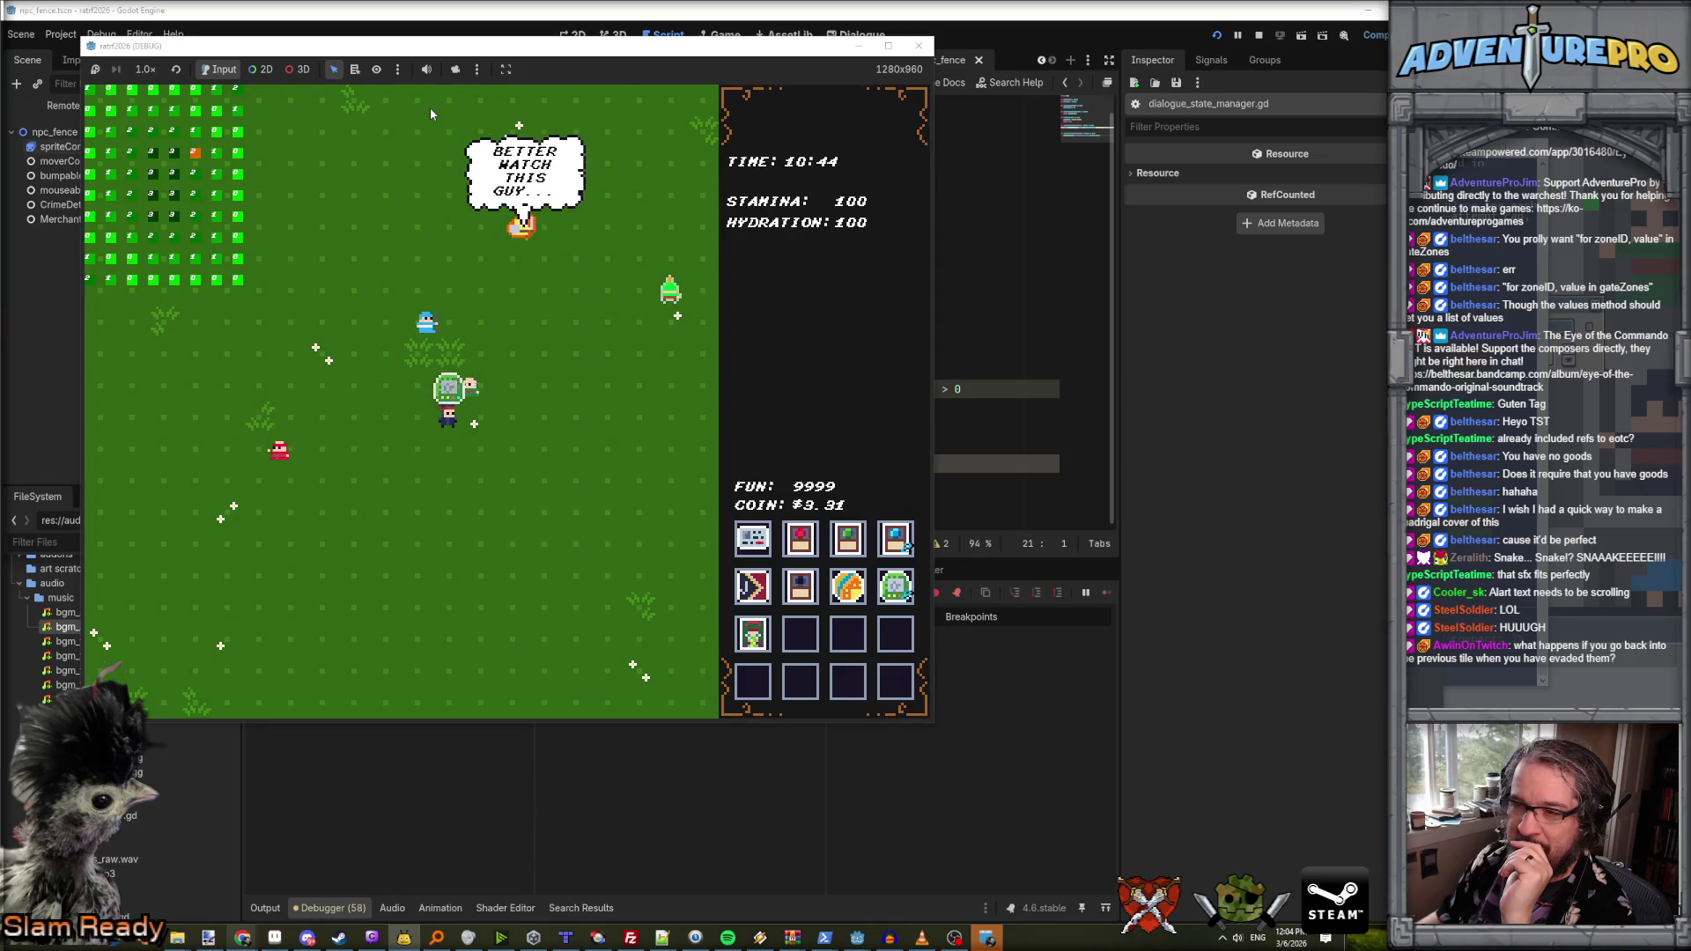
key("Up")
key("Right")
key("Down")
key("Right")
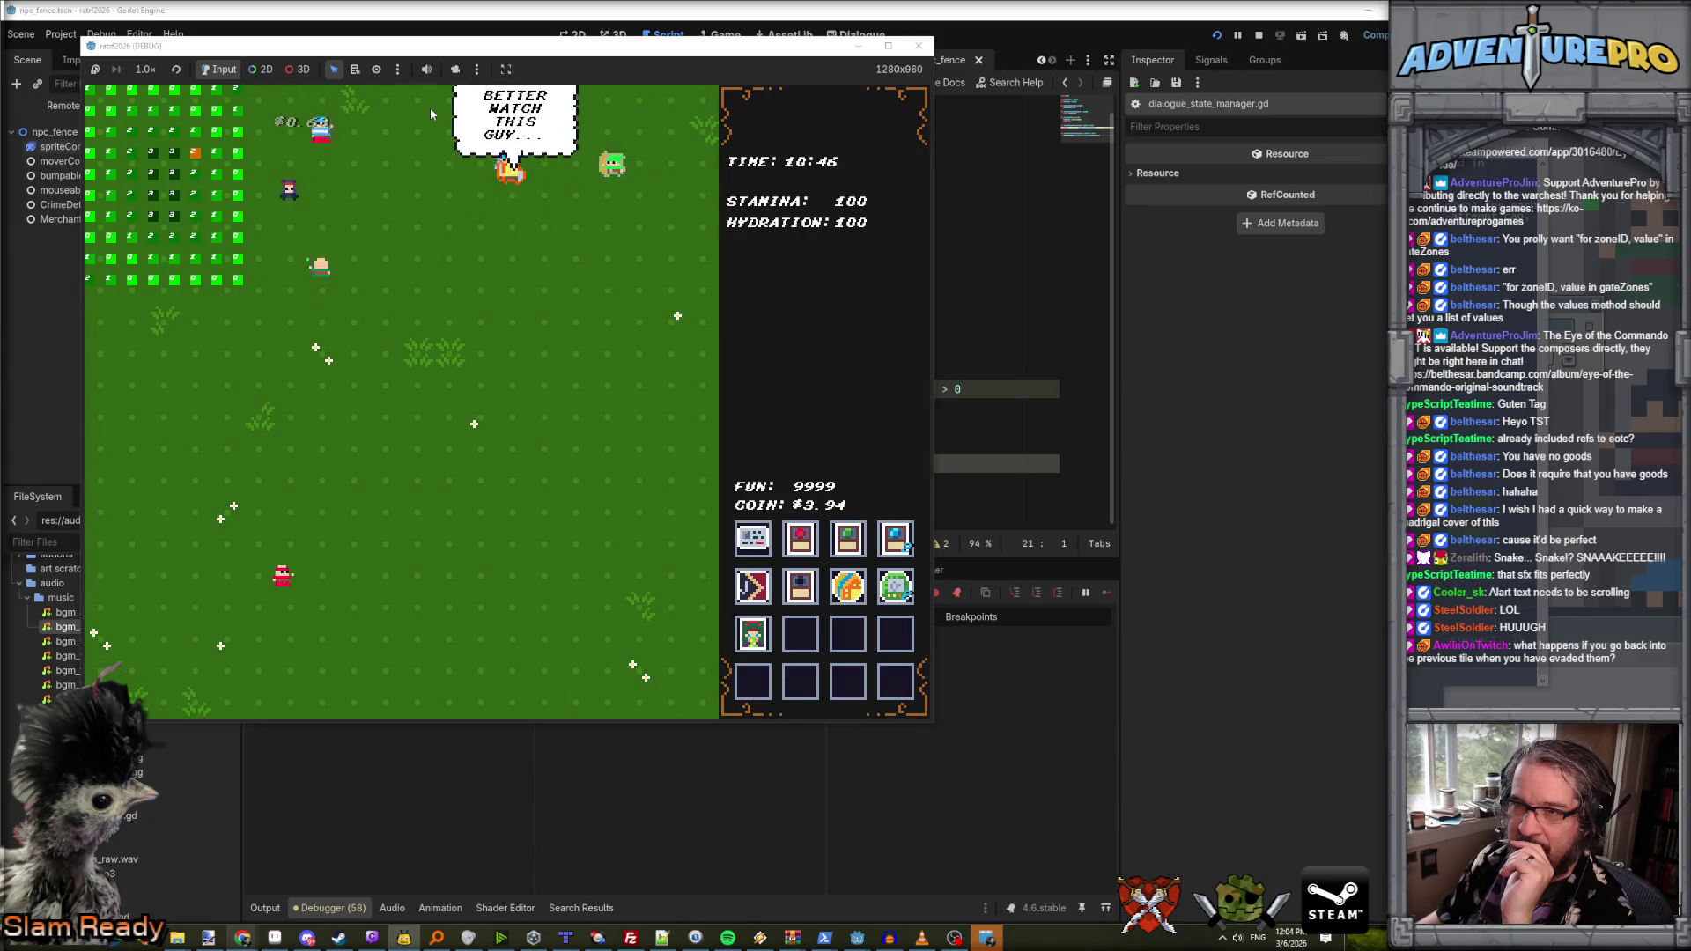
key("Right")
key("Up")
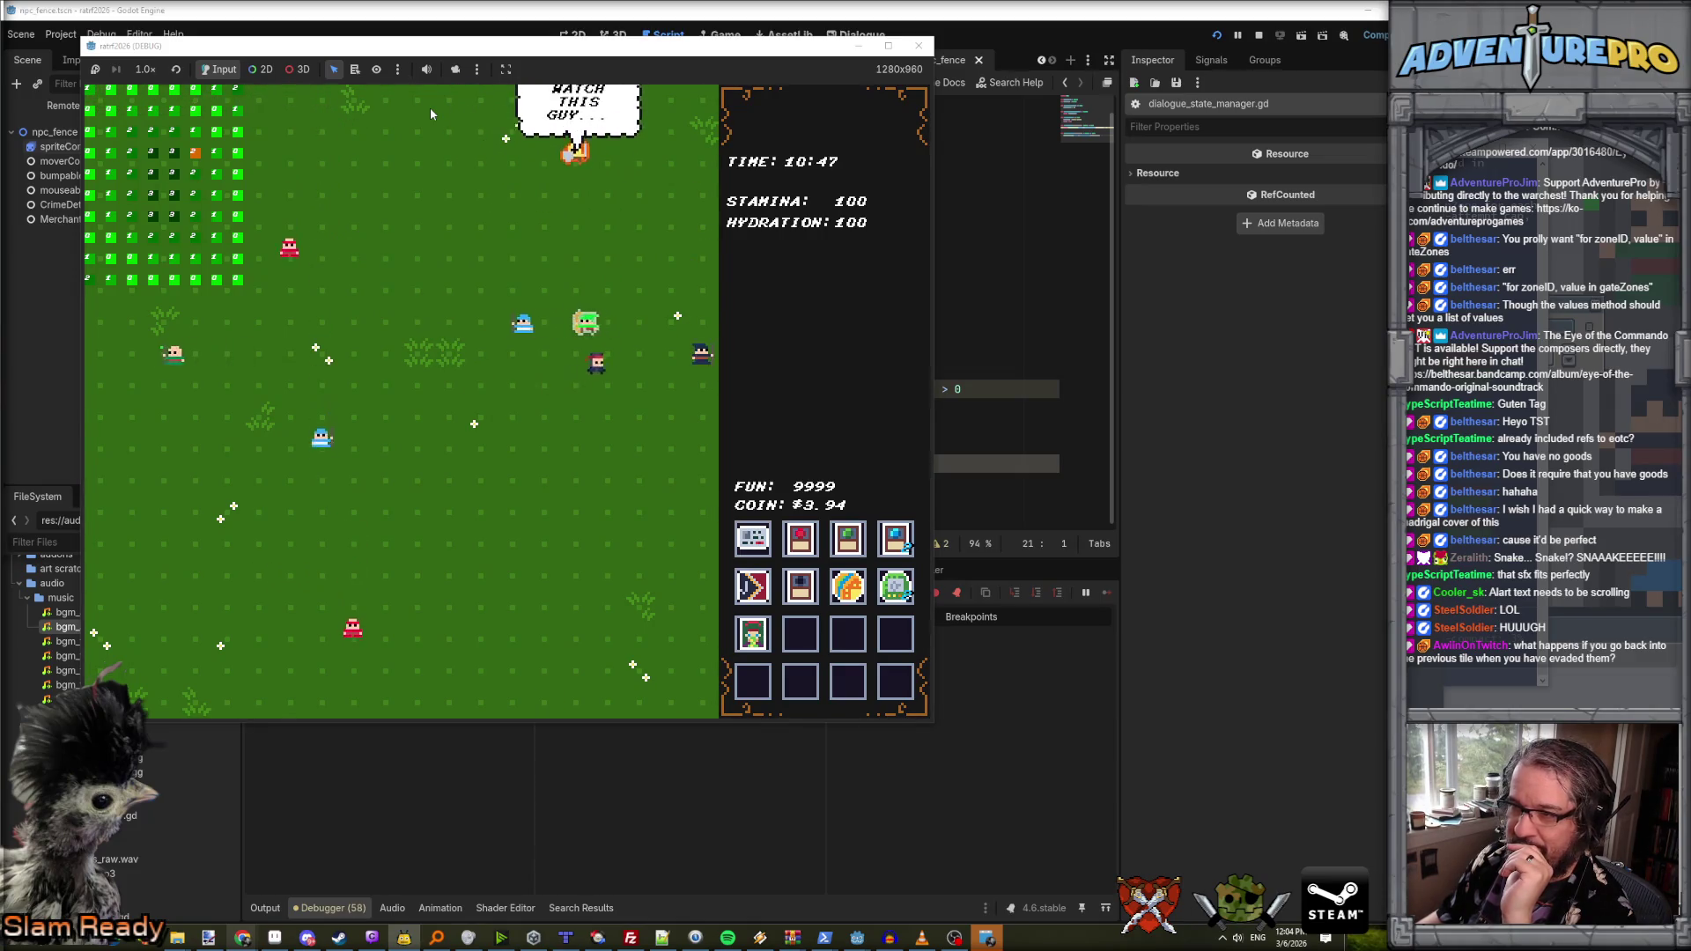
key("Up")
Cross into the neighbouring zone, grab coins and the knife, then enter the walled jail zone
key("Right")
key("Left")
key("Right")
key("Down")
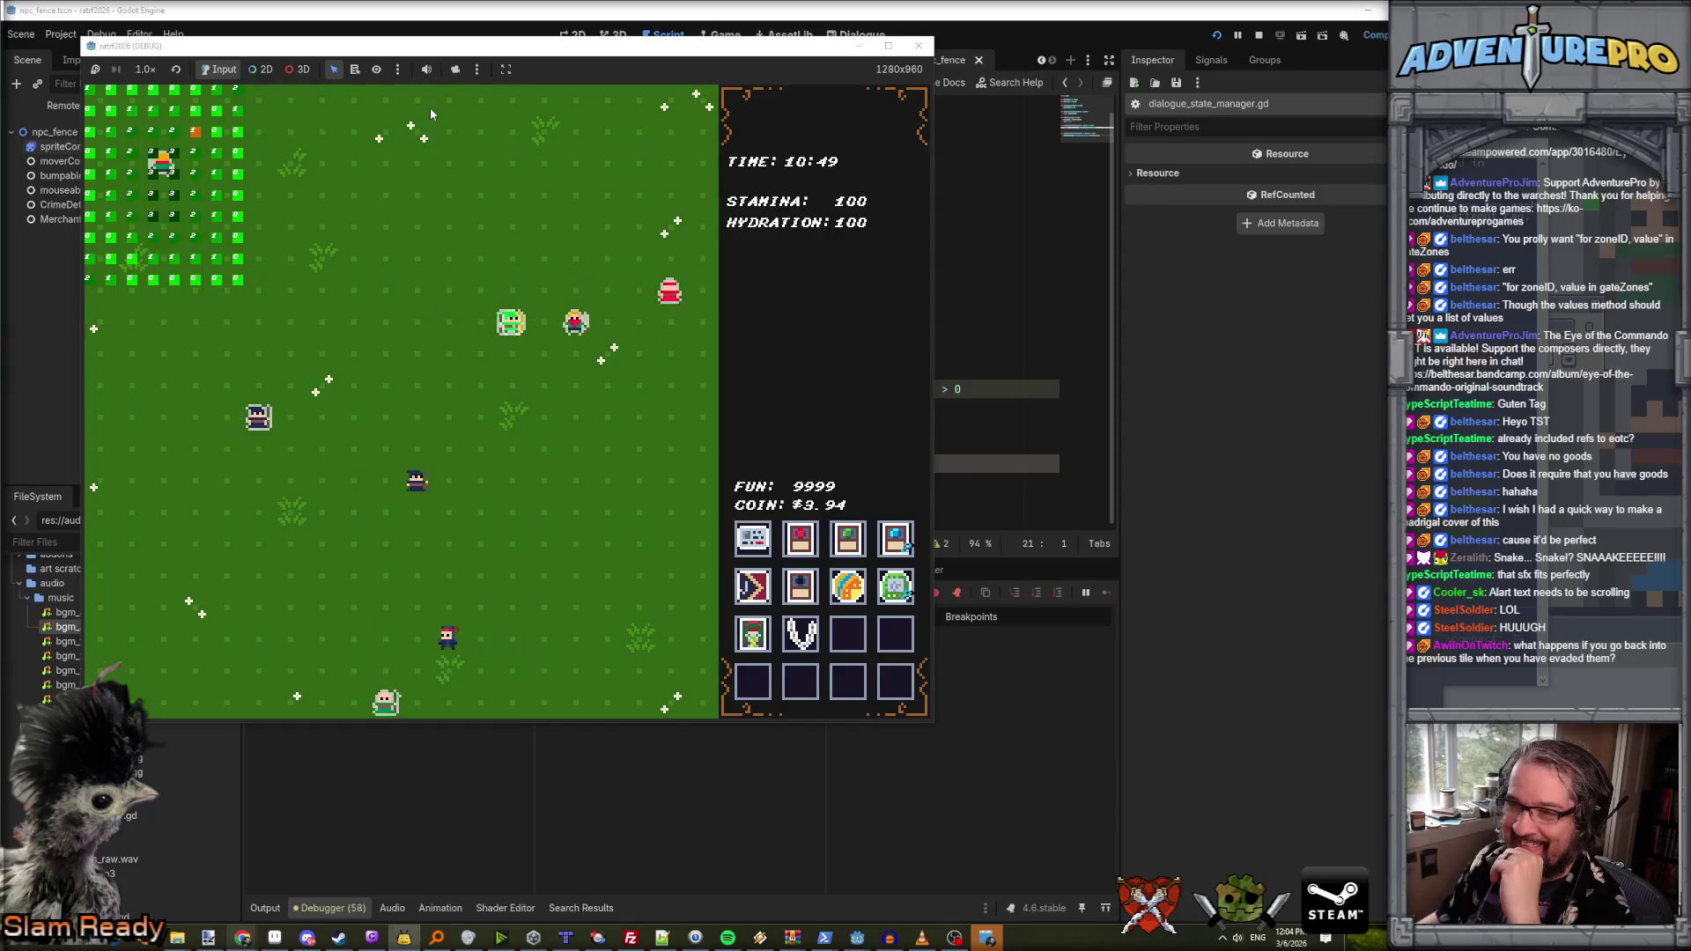
key("Down")
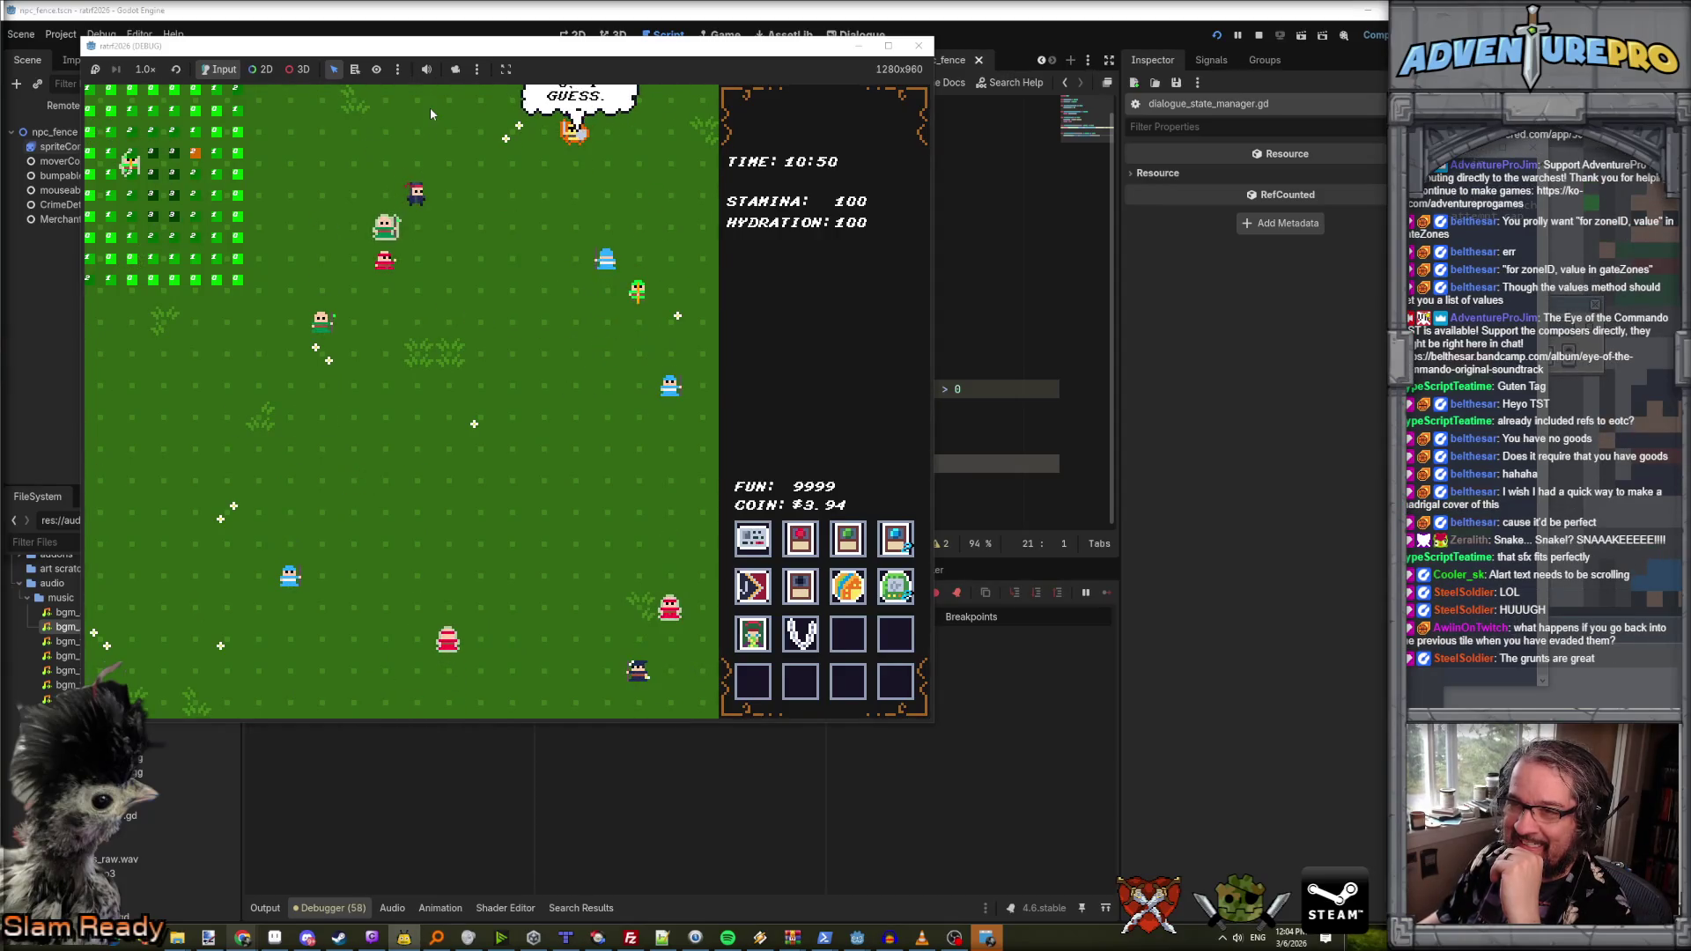
key("Right")
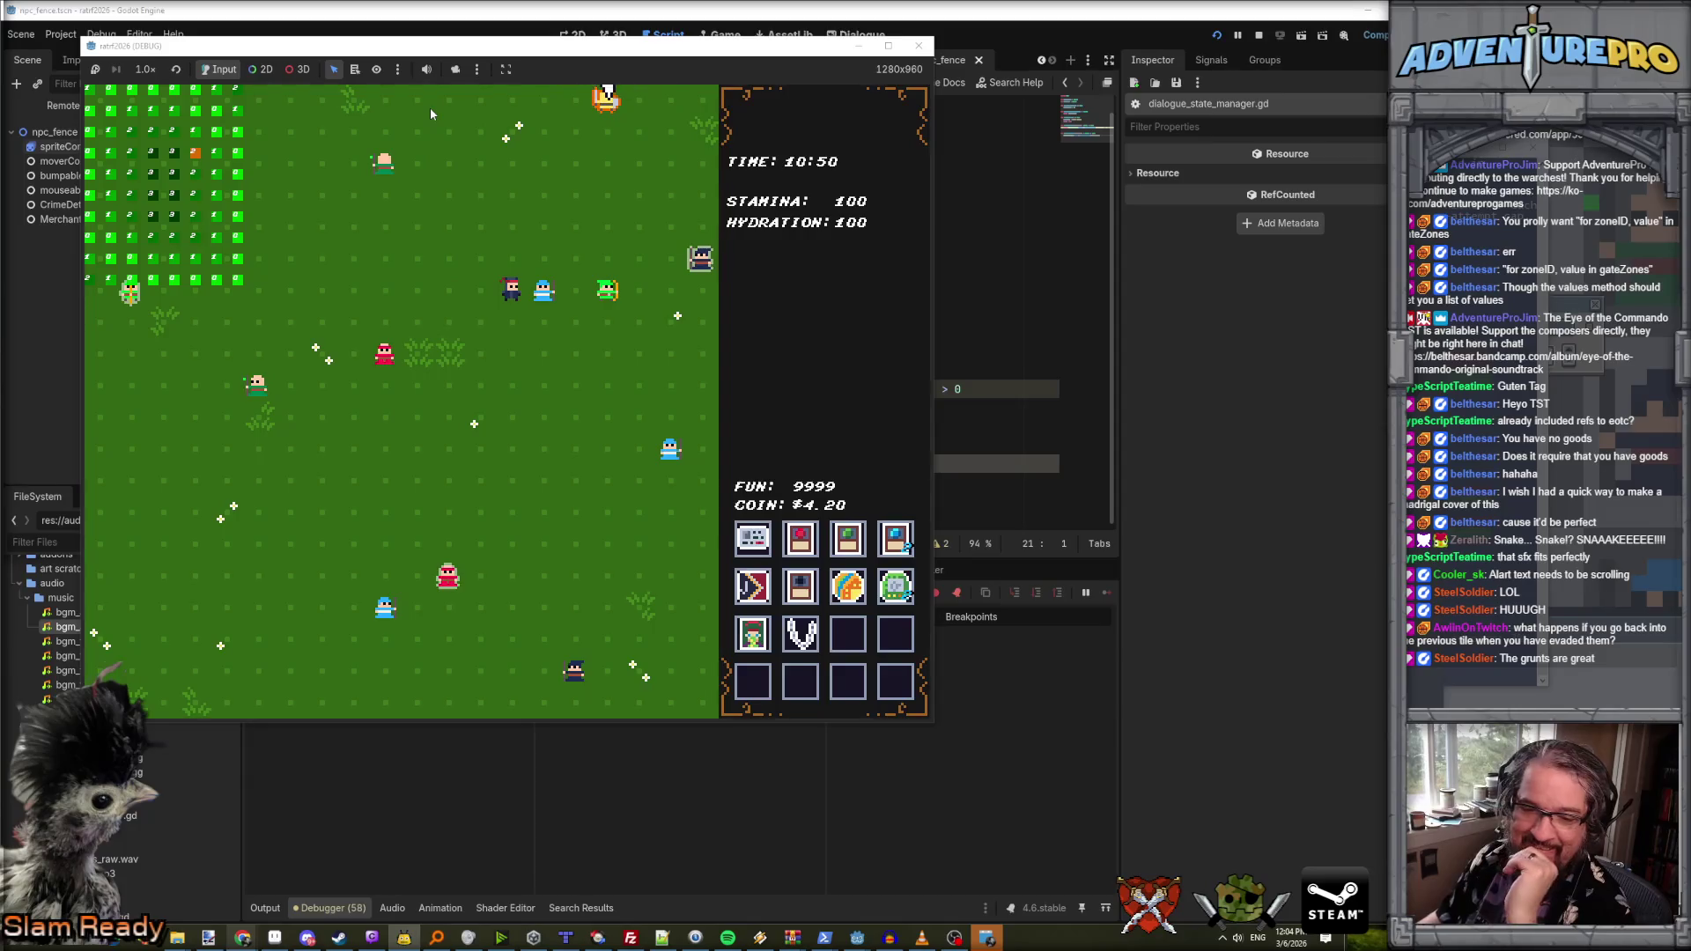
key("Down")
key("Right")
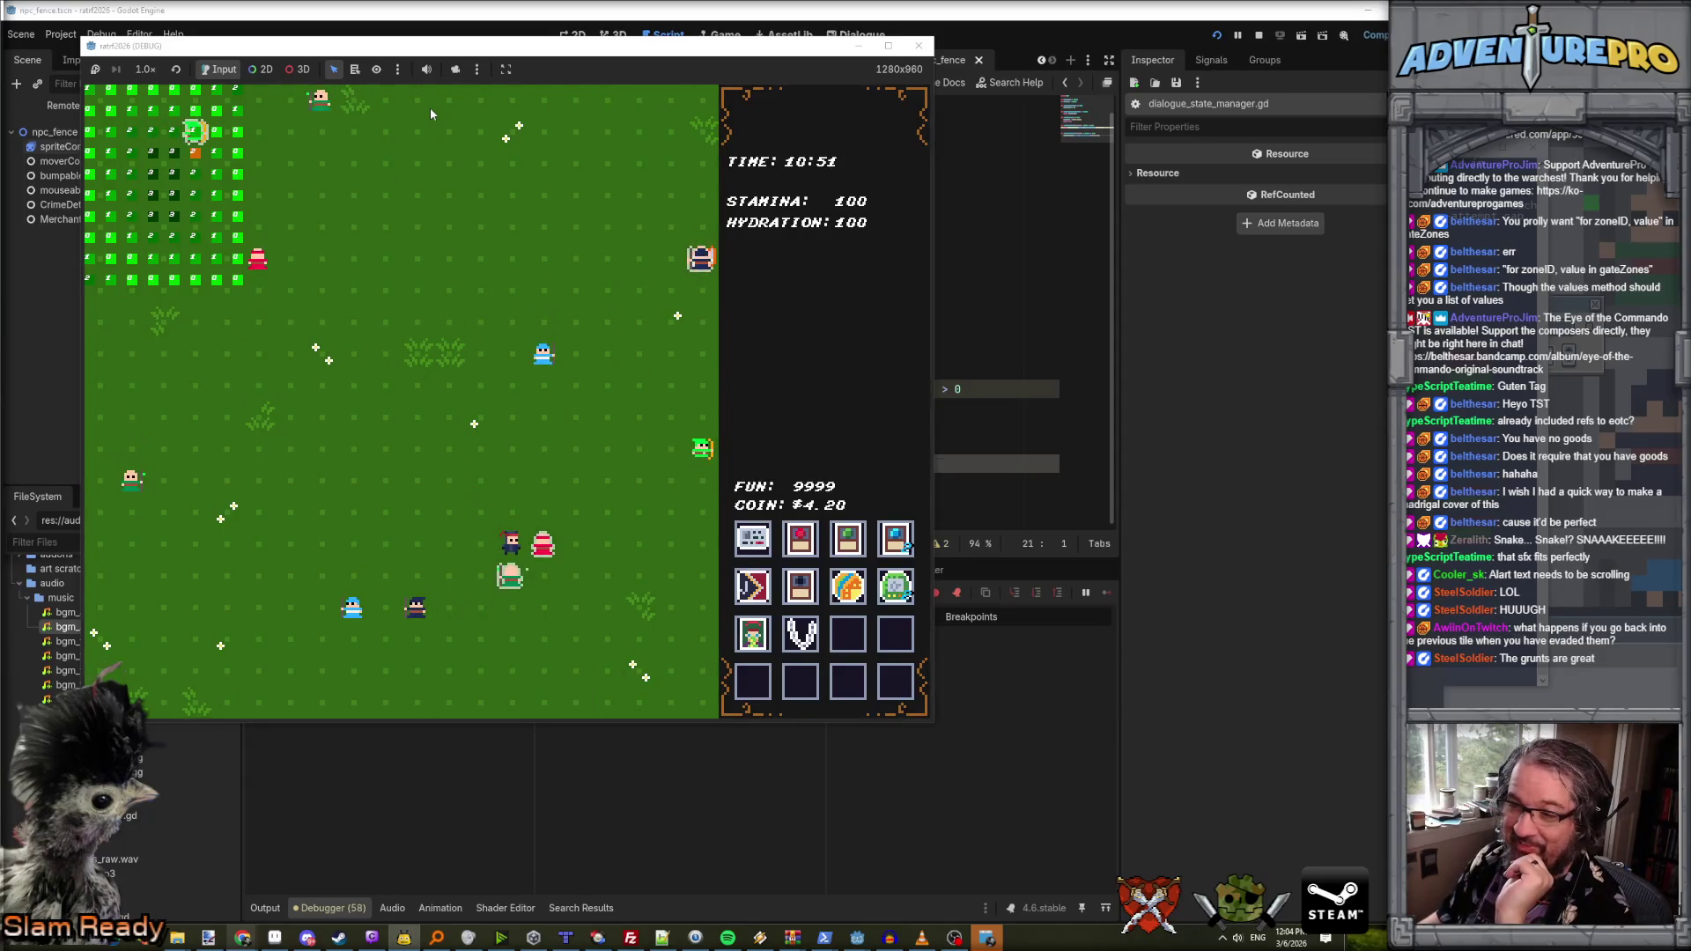
key("Down")
key("Up")
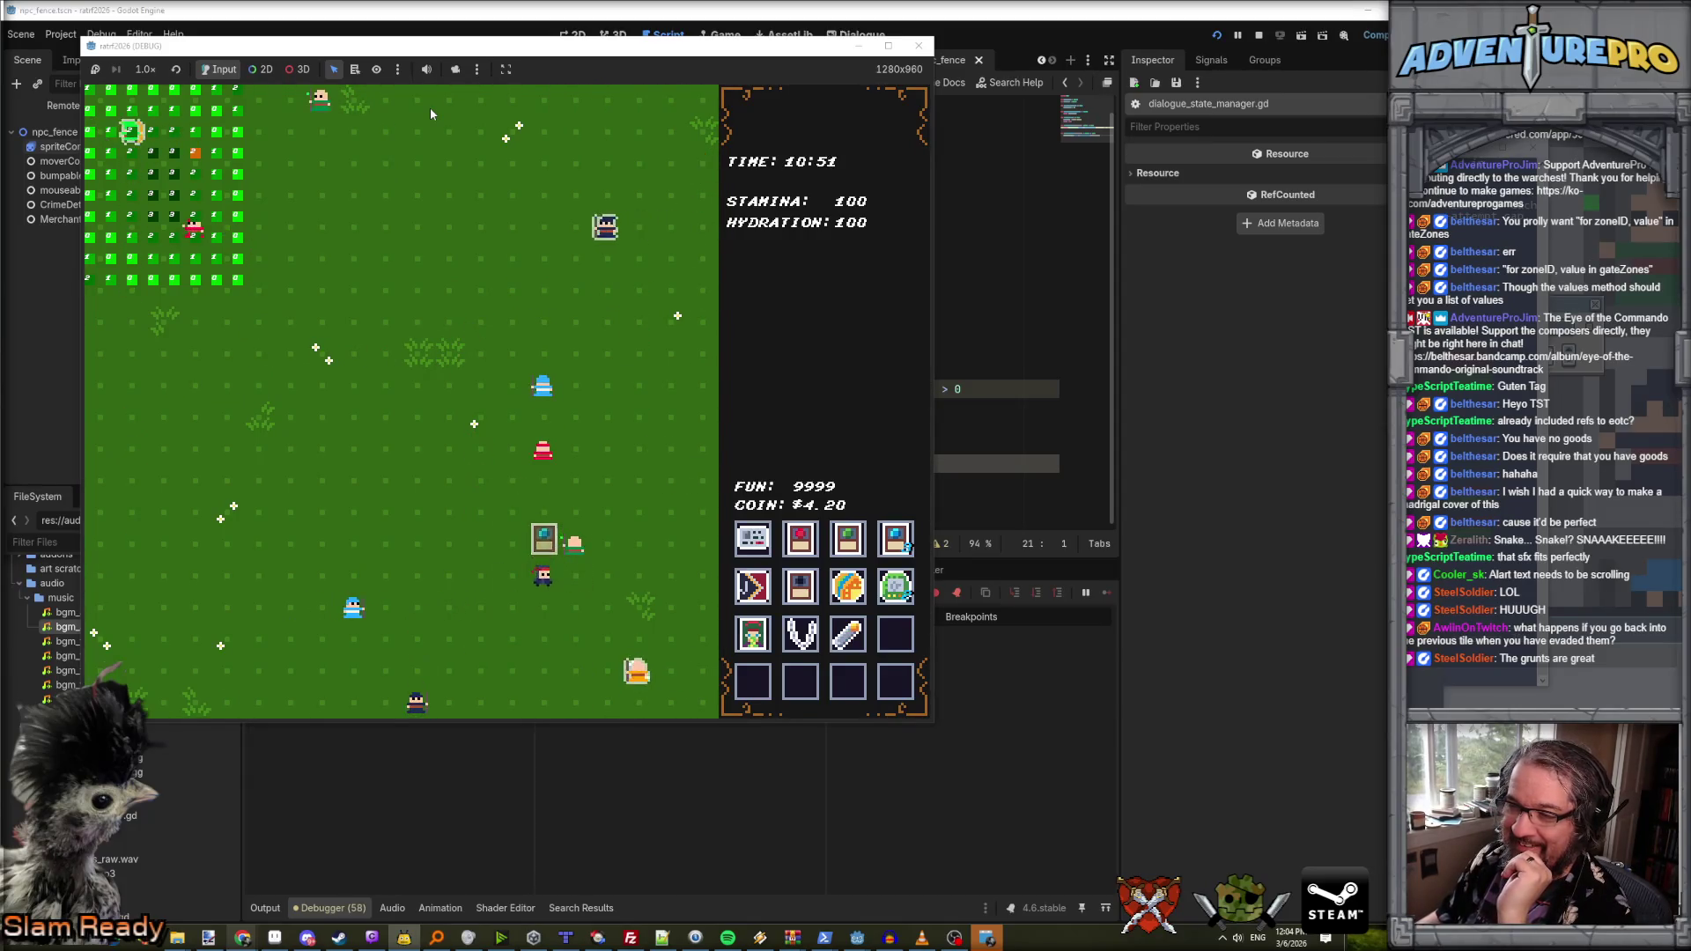
key("Right")
key("Right")
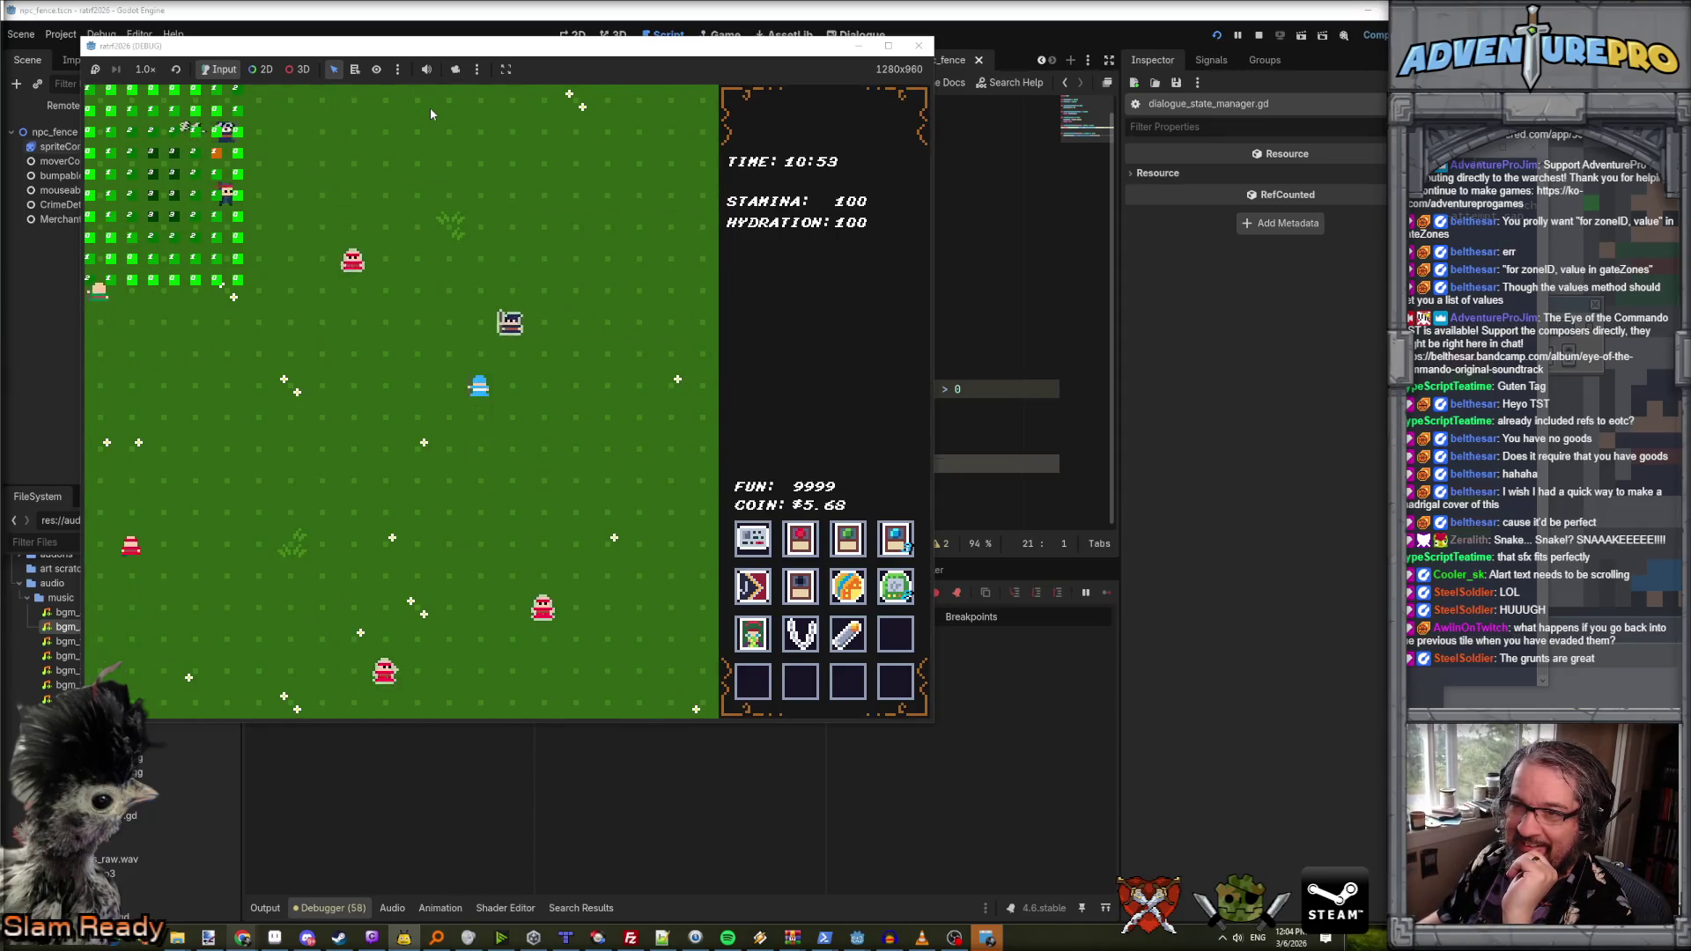
key("Right")
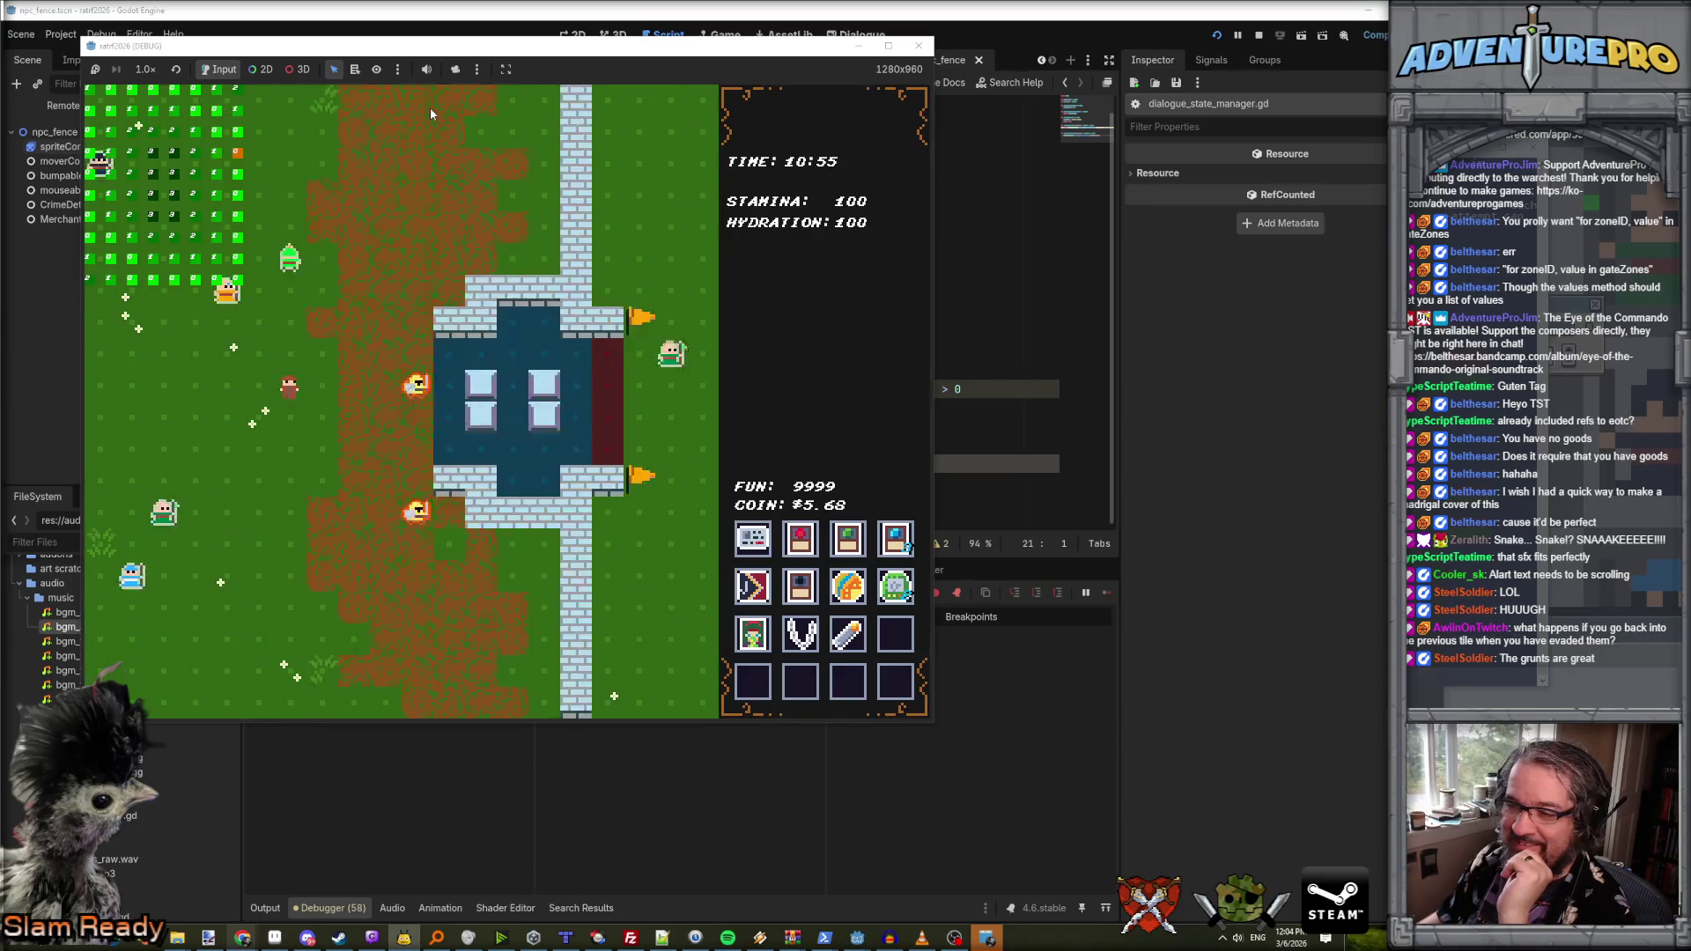
Flee the guards up-left into the grass, re-enter the jail zone, then reach the path zone
key("Up")
key("Left")
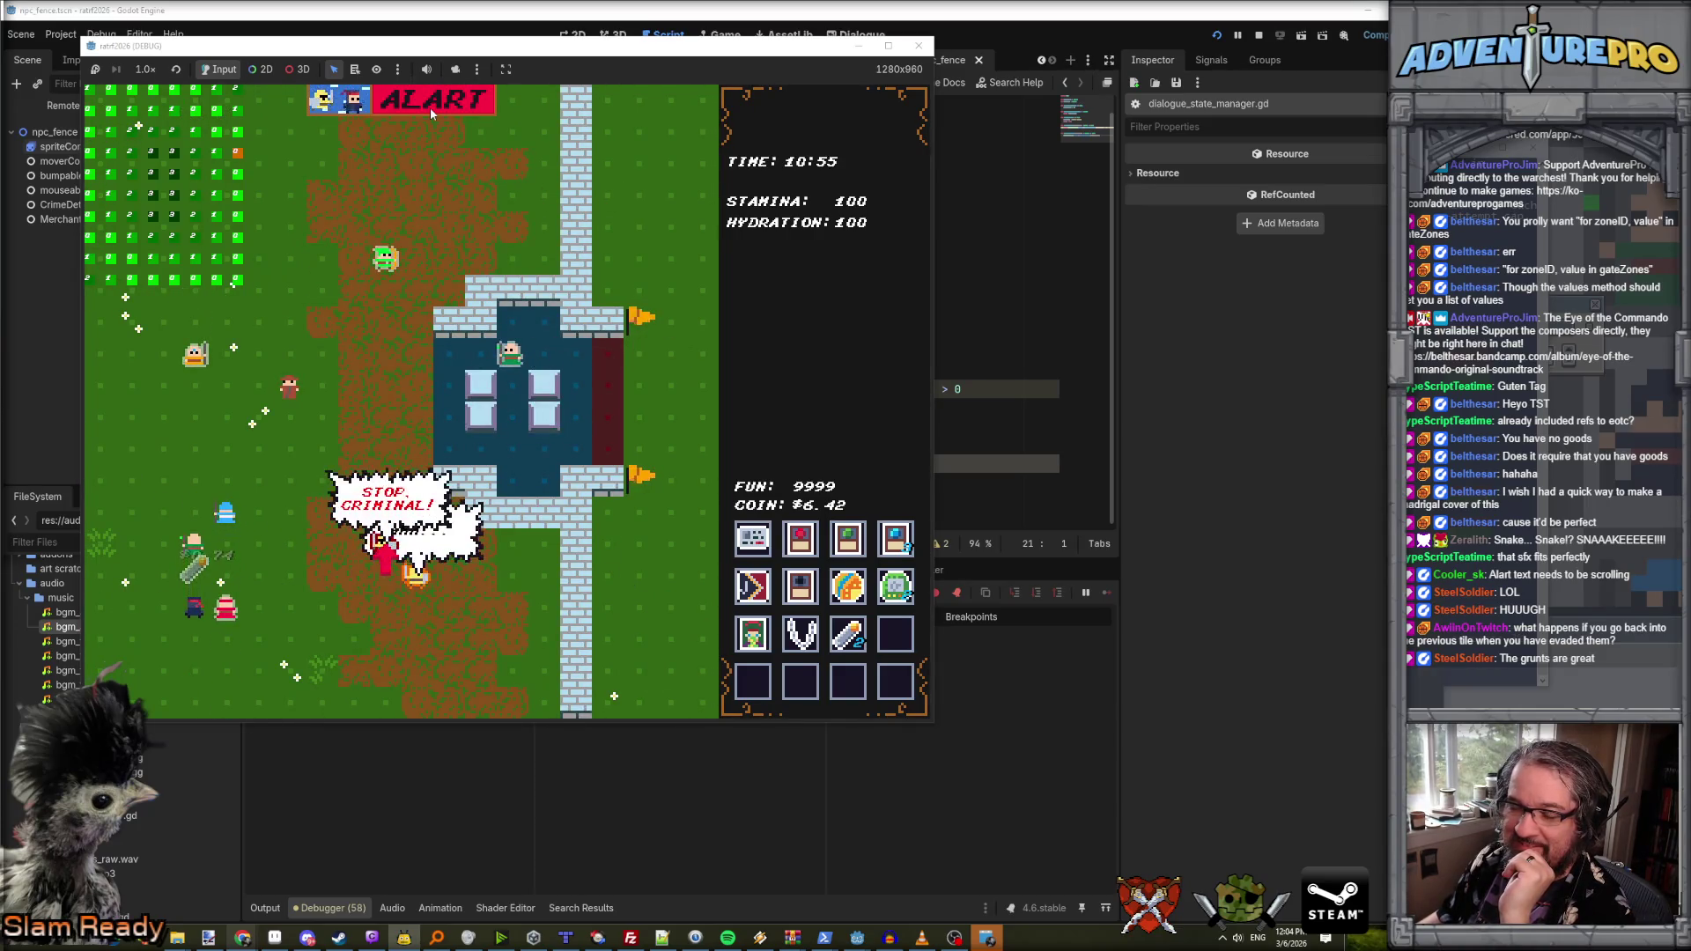
key("Up")
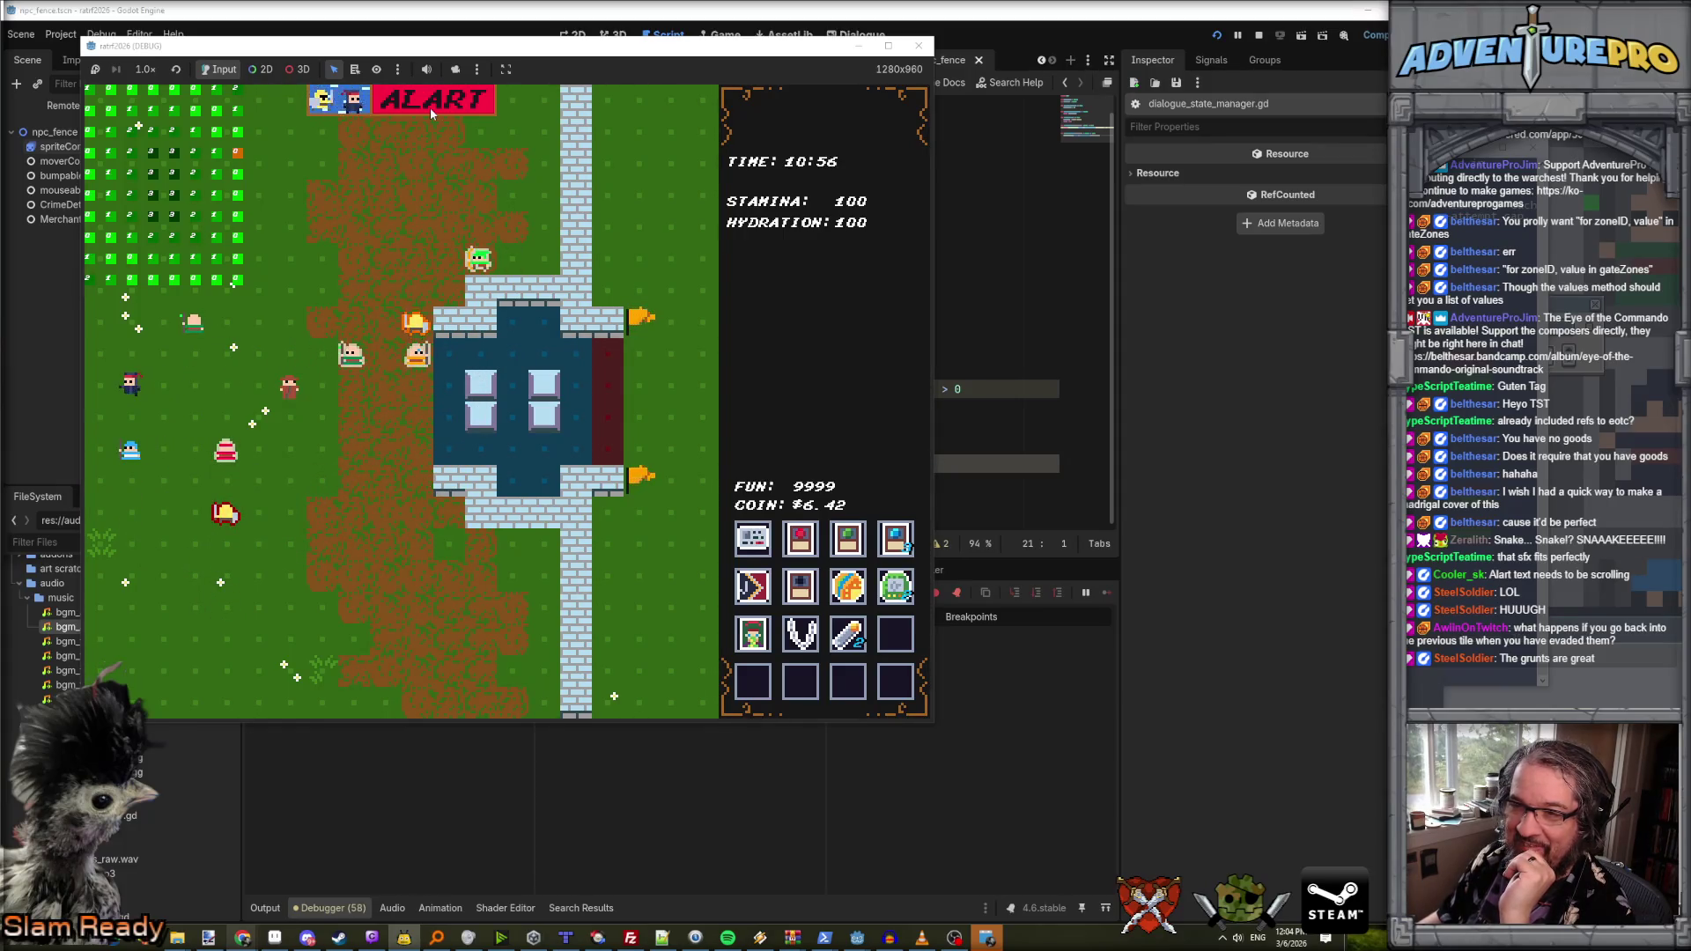
key("Left")
key("Up")
key("Left")
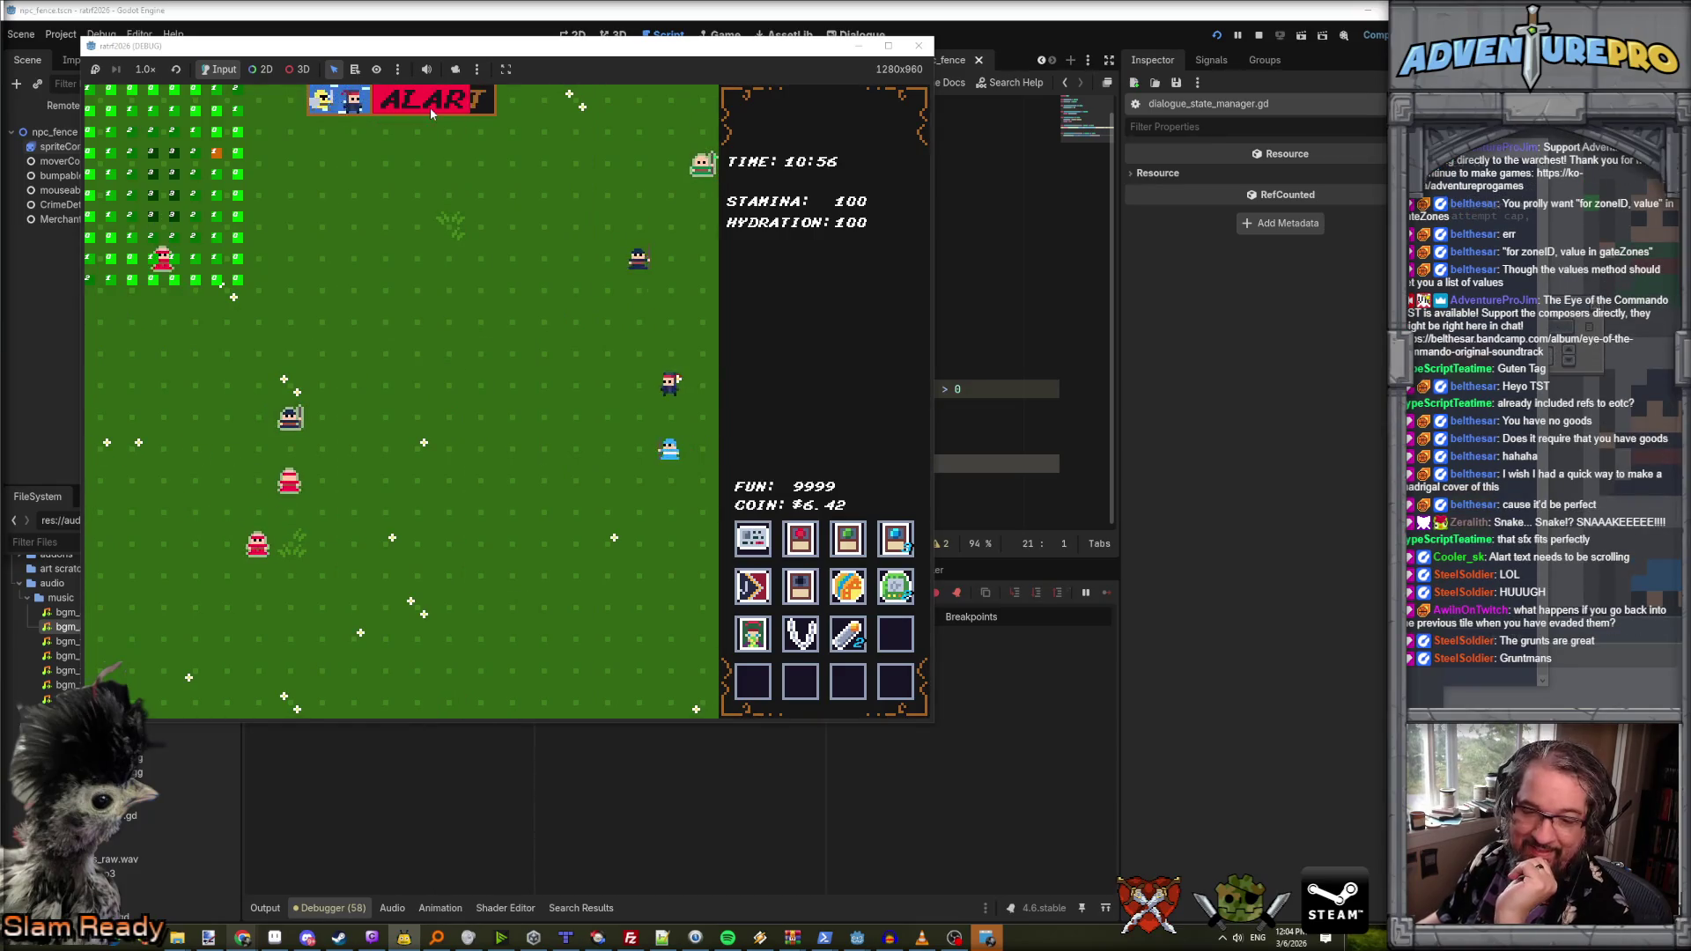
key("Right")
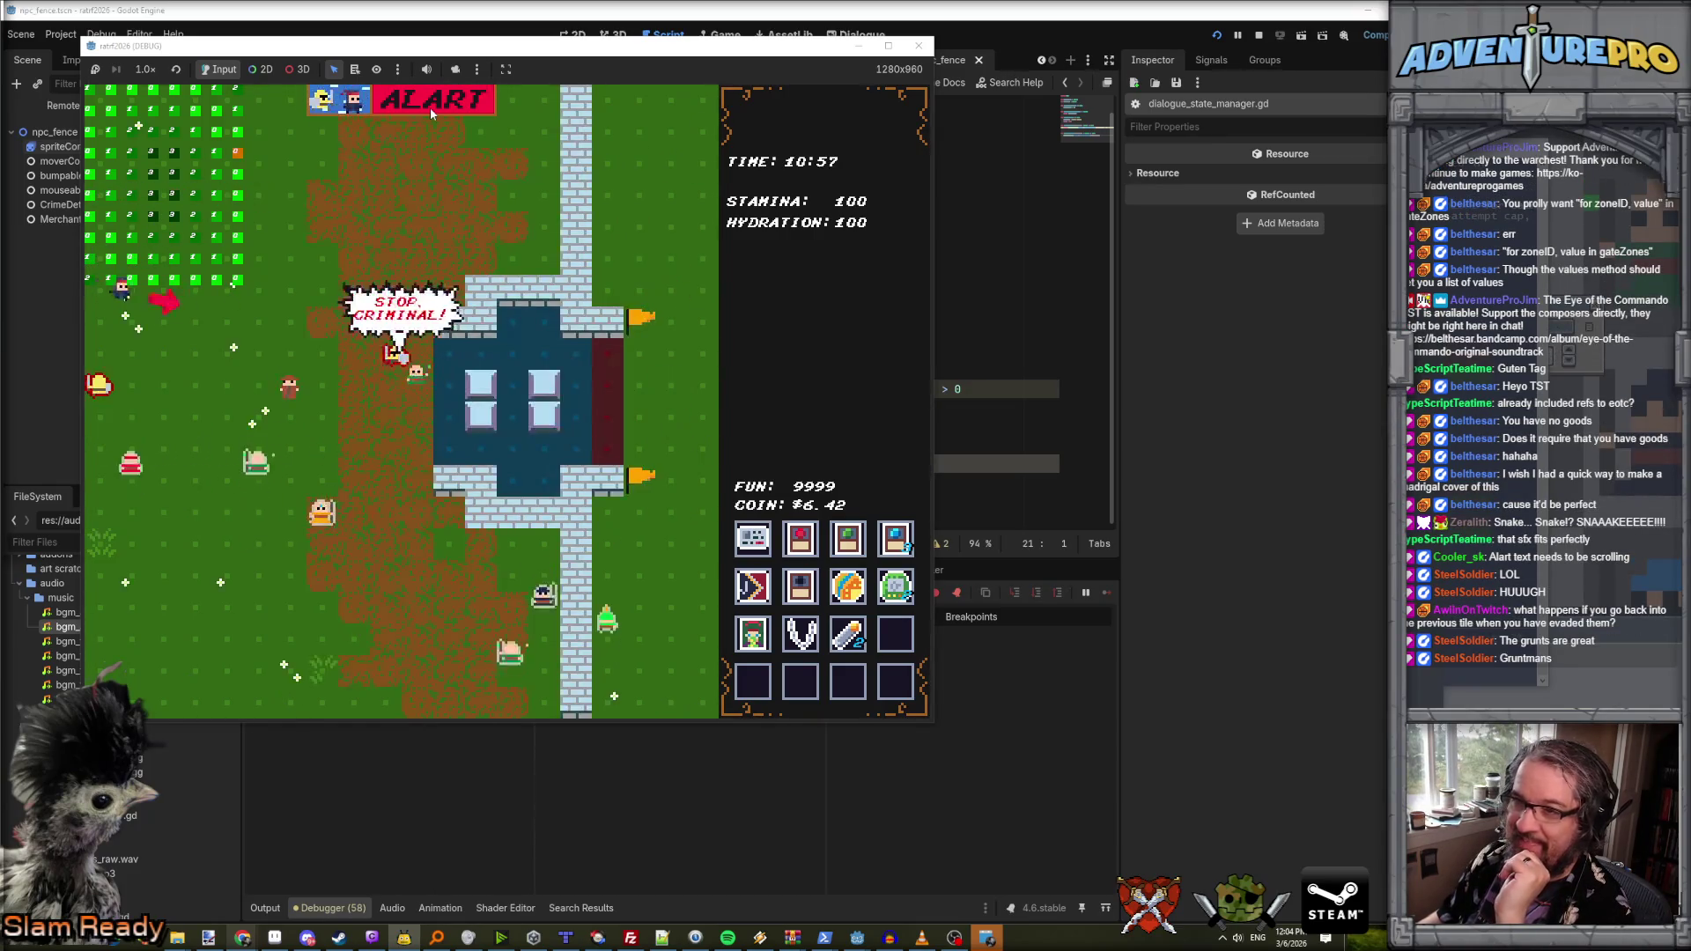
key("Up")
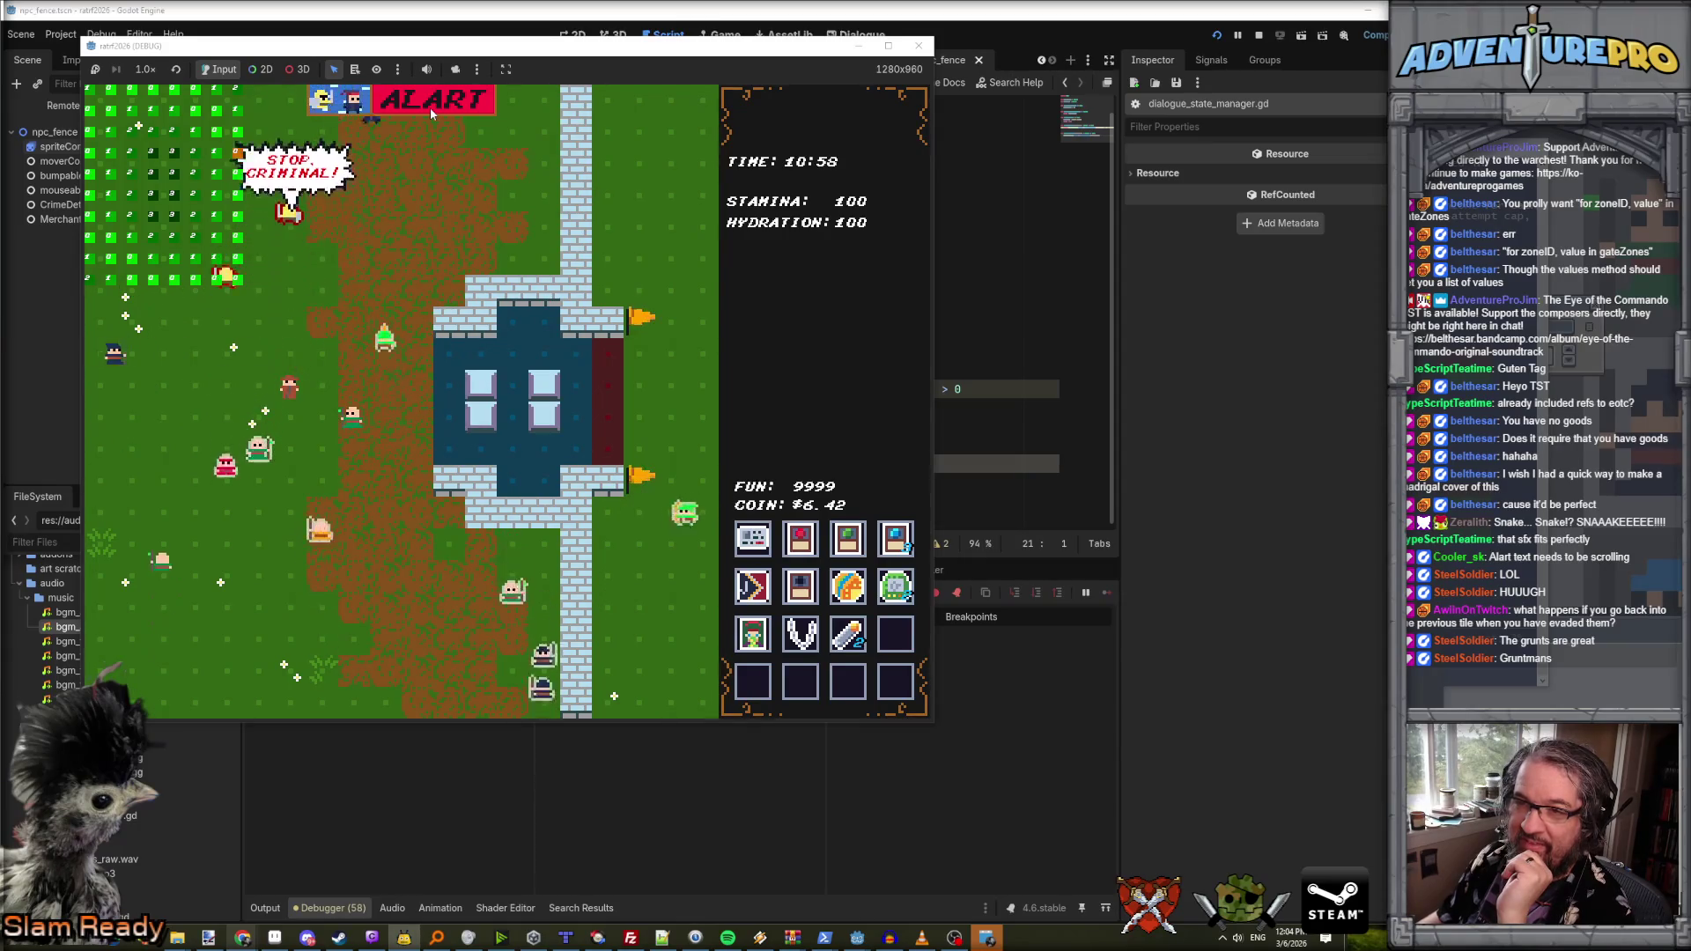
key("Down")
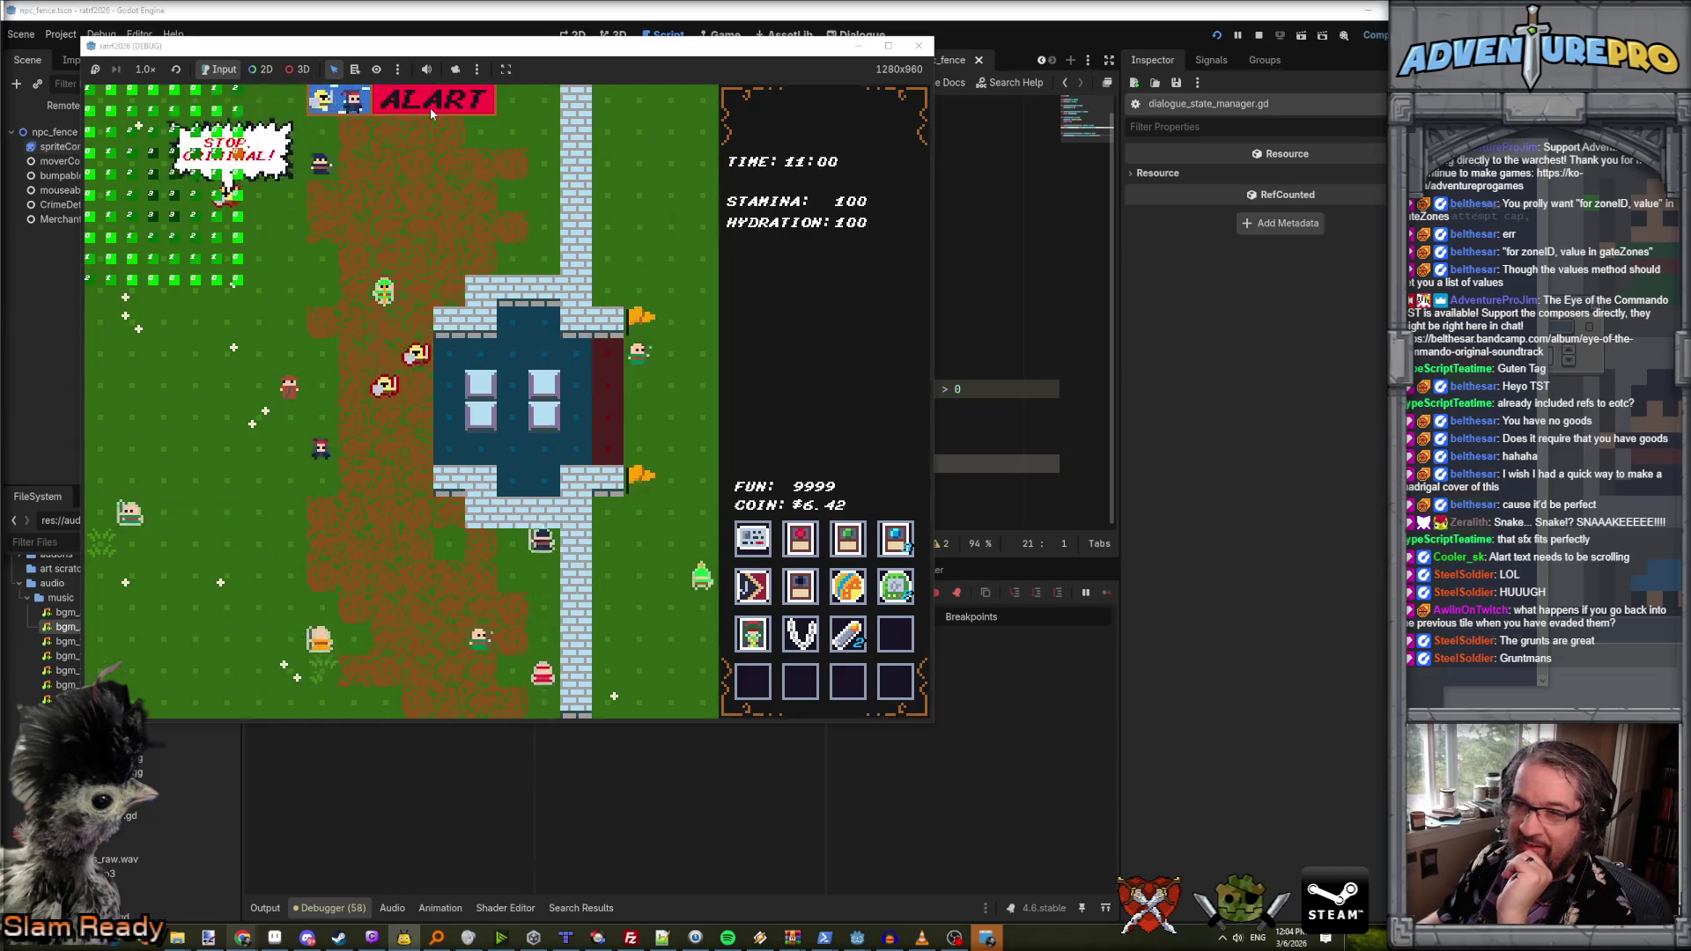
key("Right")
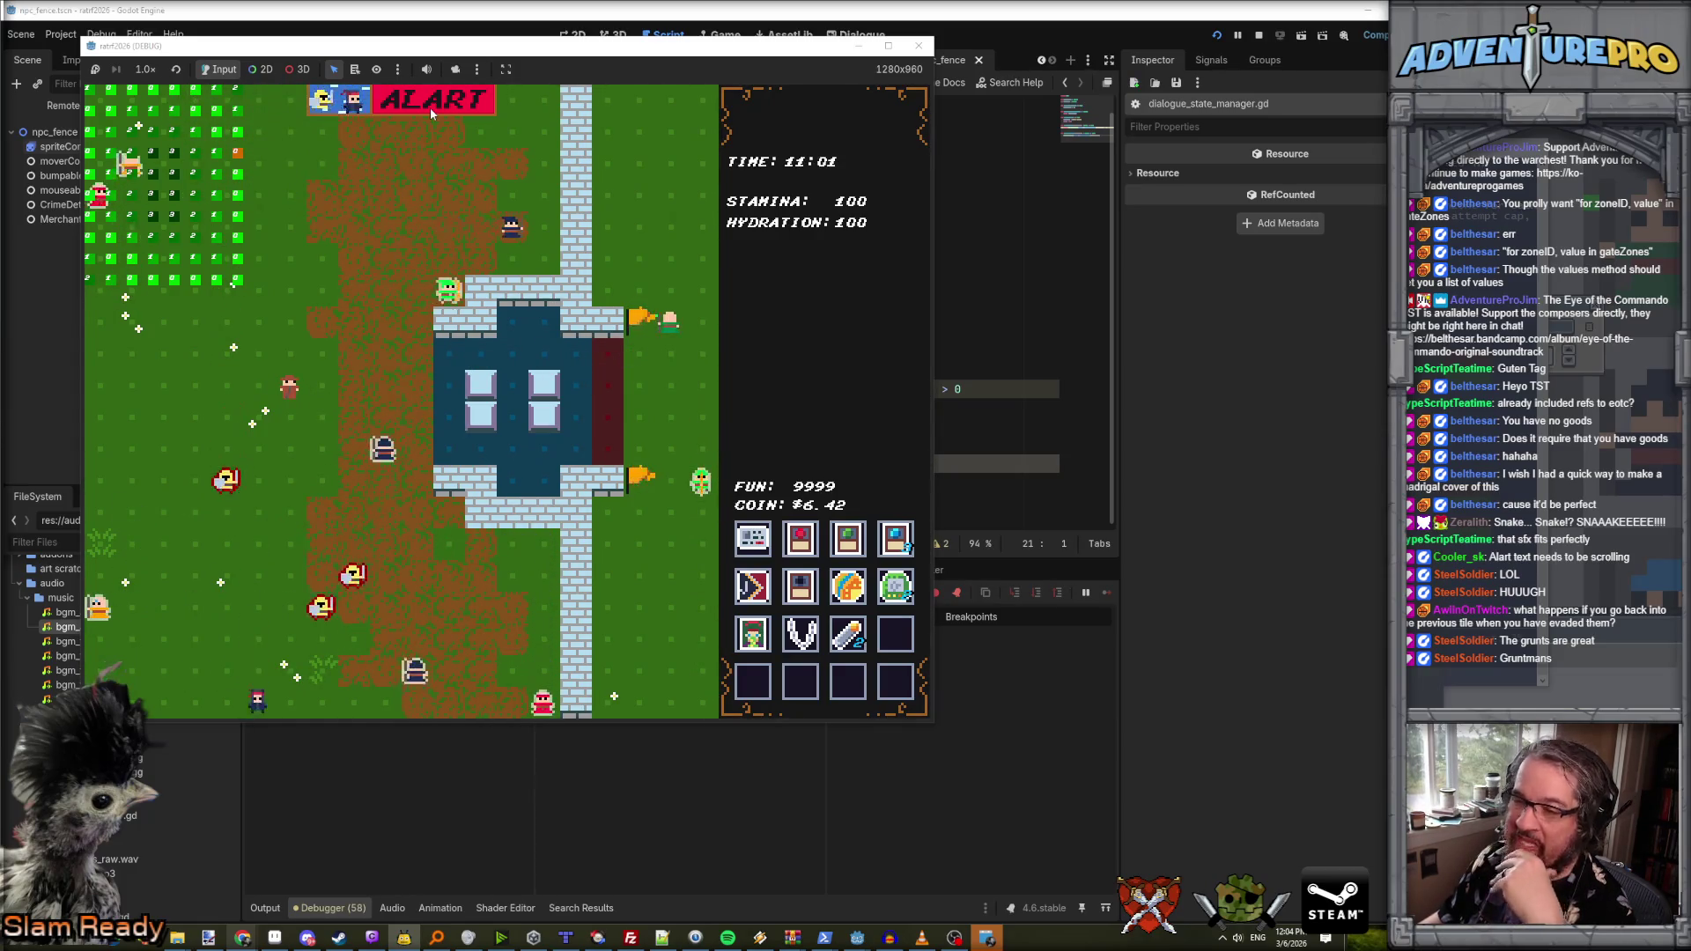
key("Up")
Run left through several zones away from the guards, collecting coins along the field
key("Left")
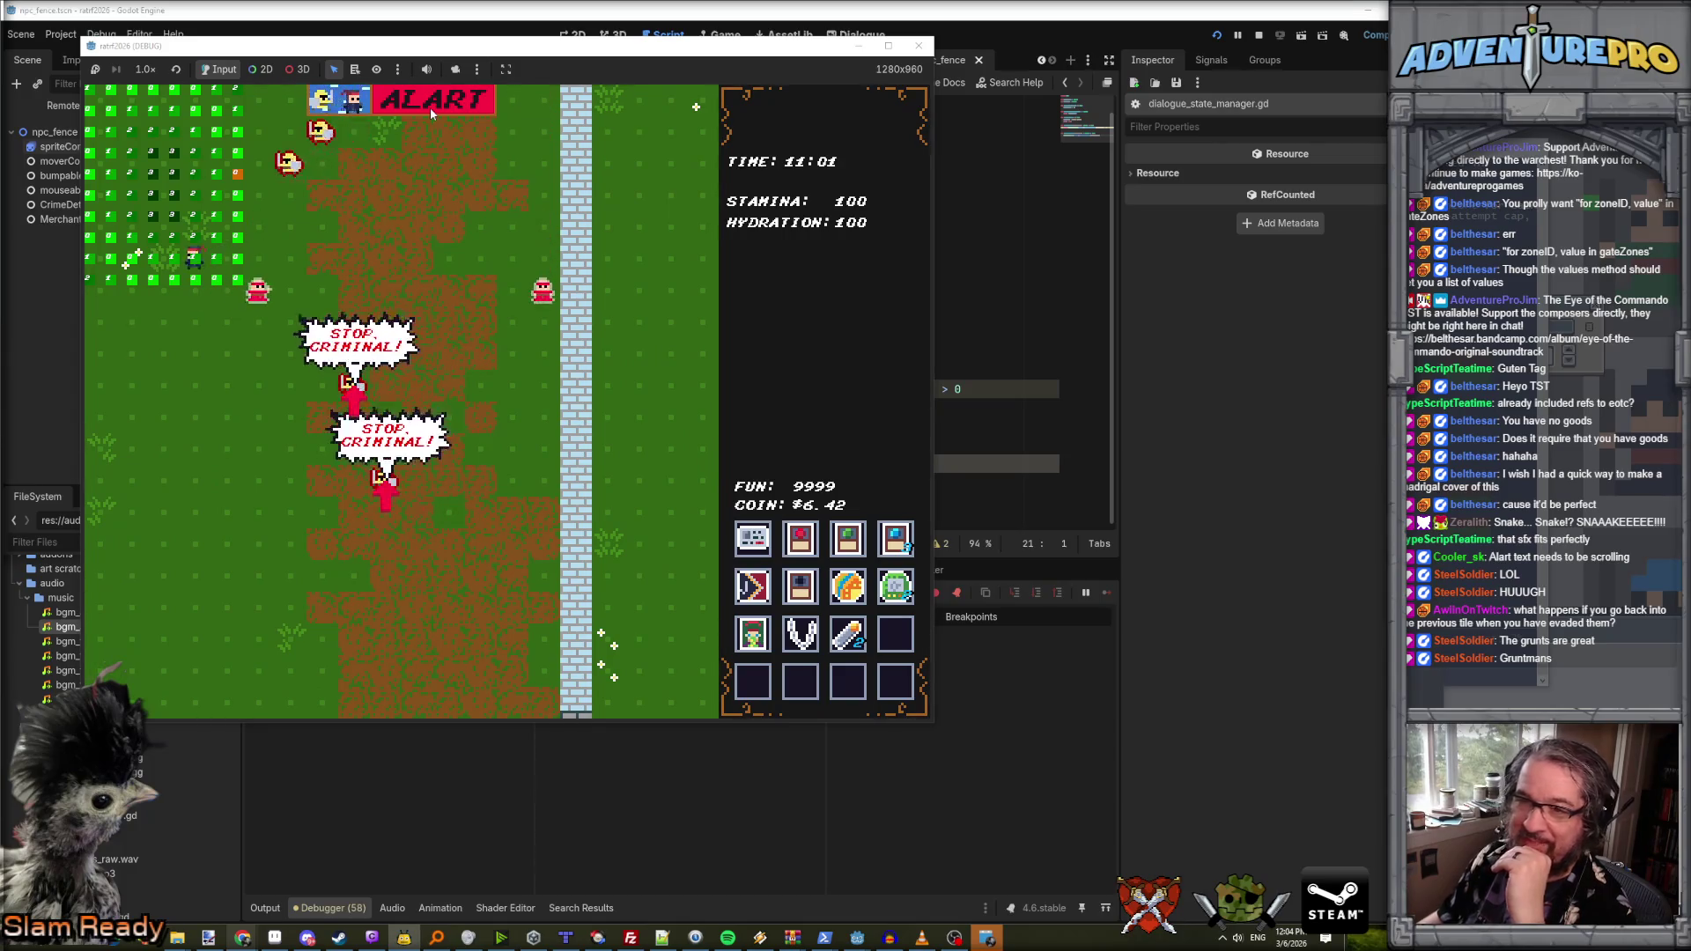
key("Up")
key("Left")
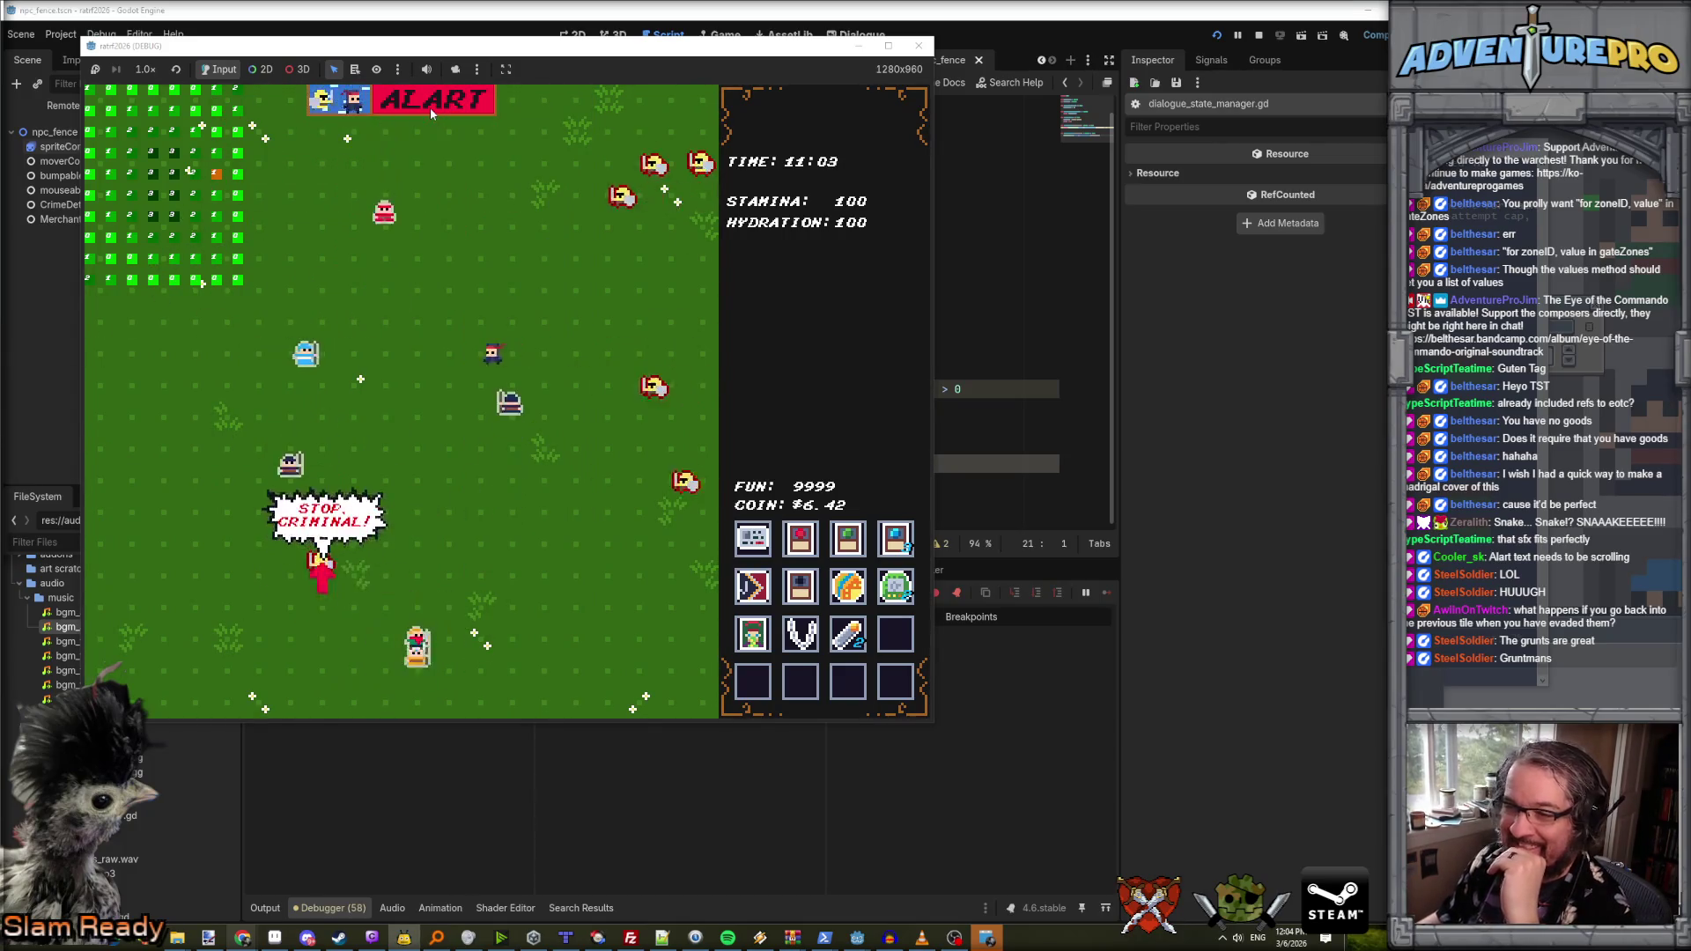
key("Left")
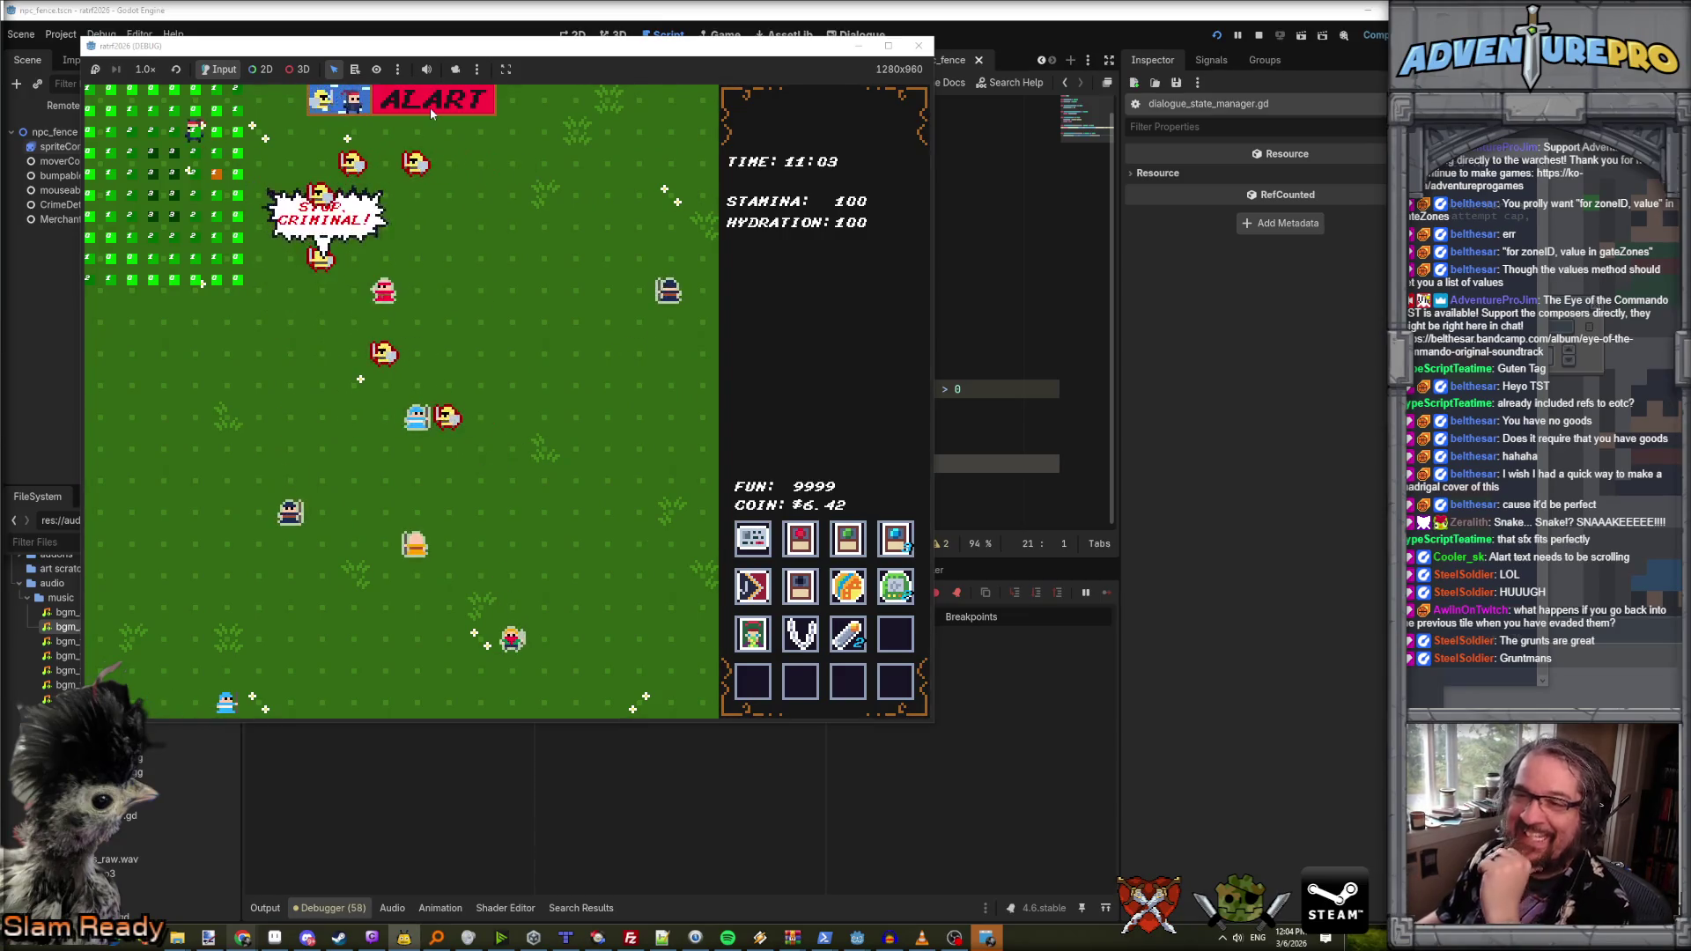
key("Left")
key("Down")
key("Left")
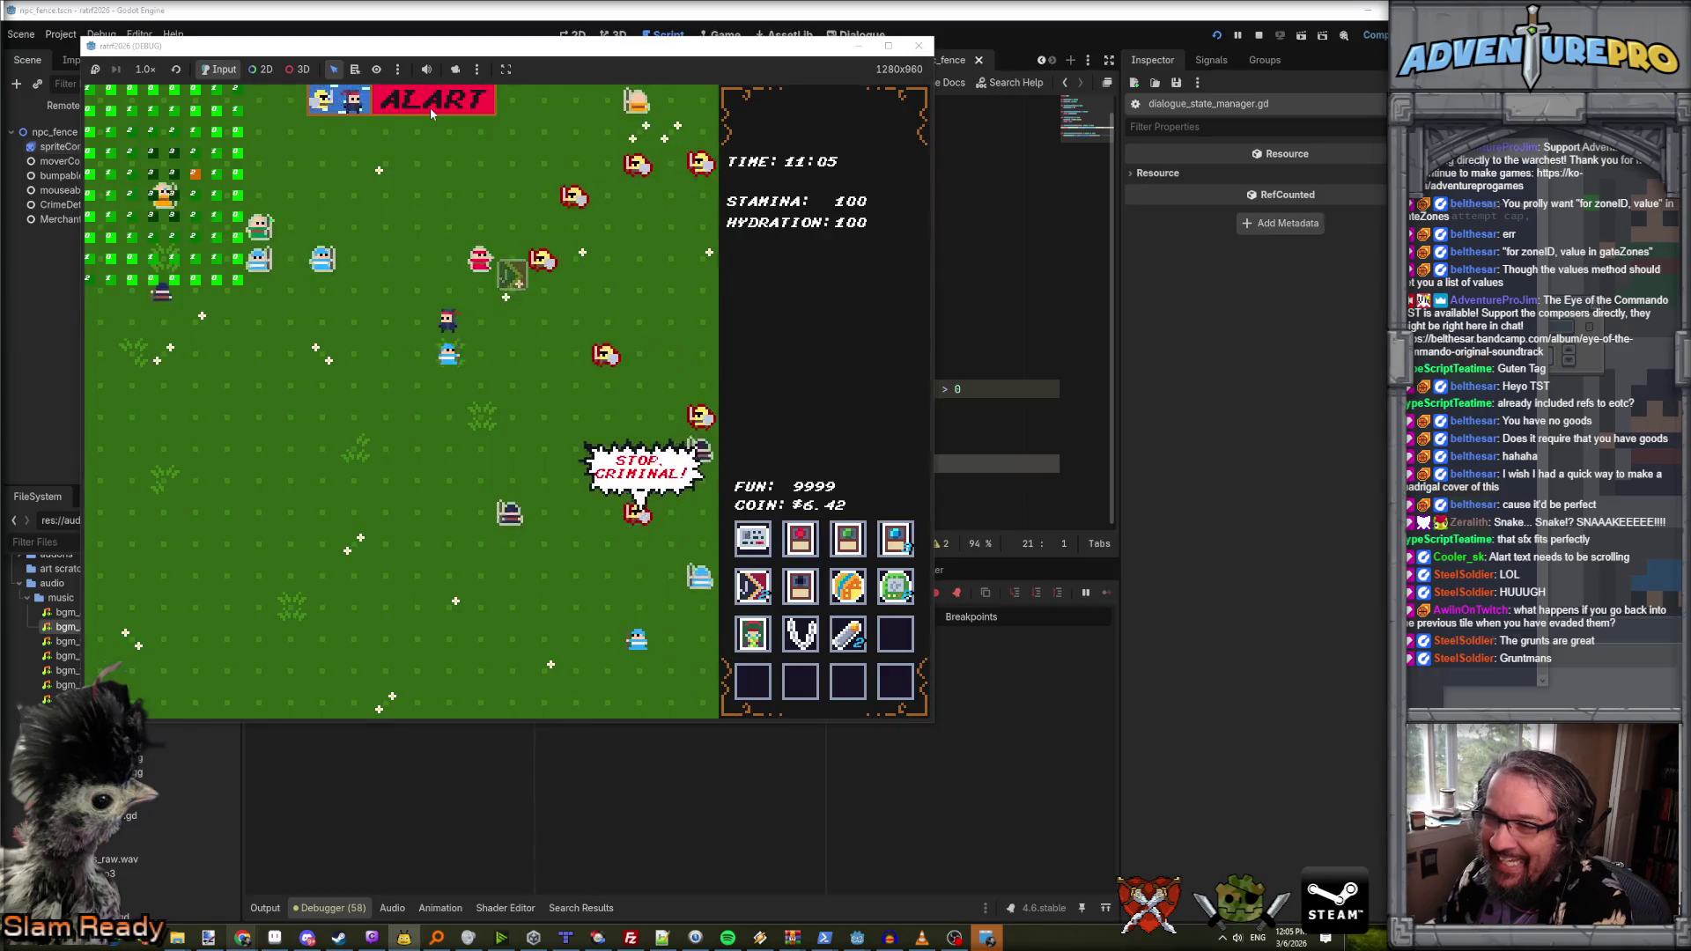
key("Left")
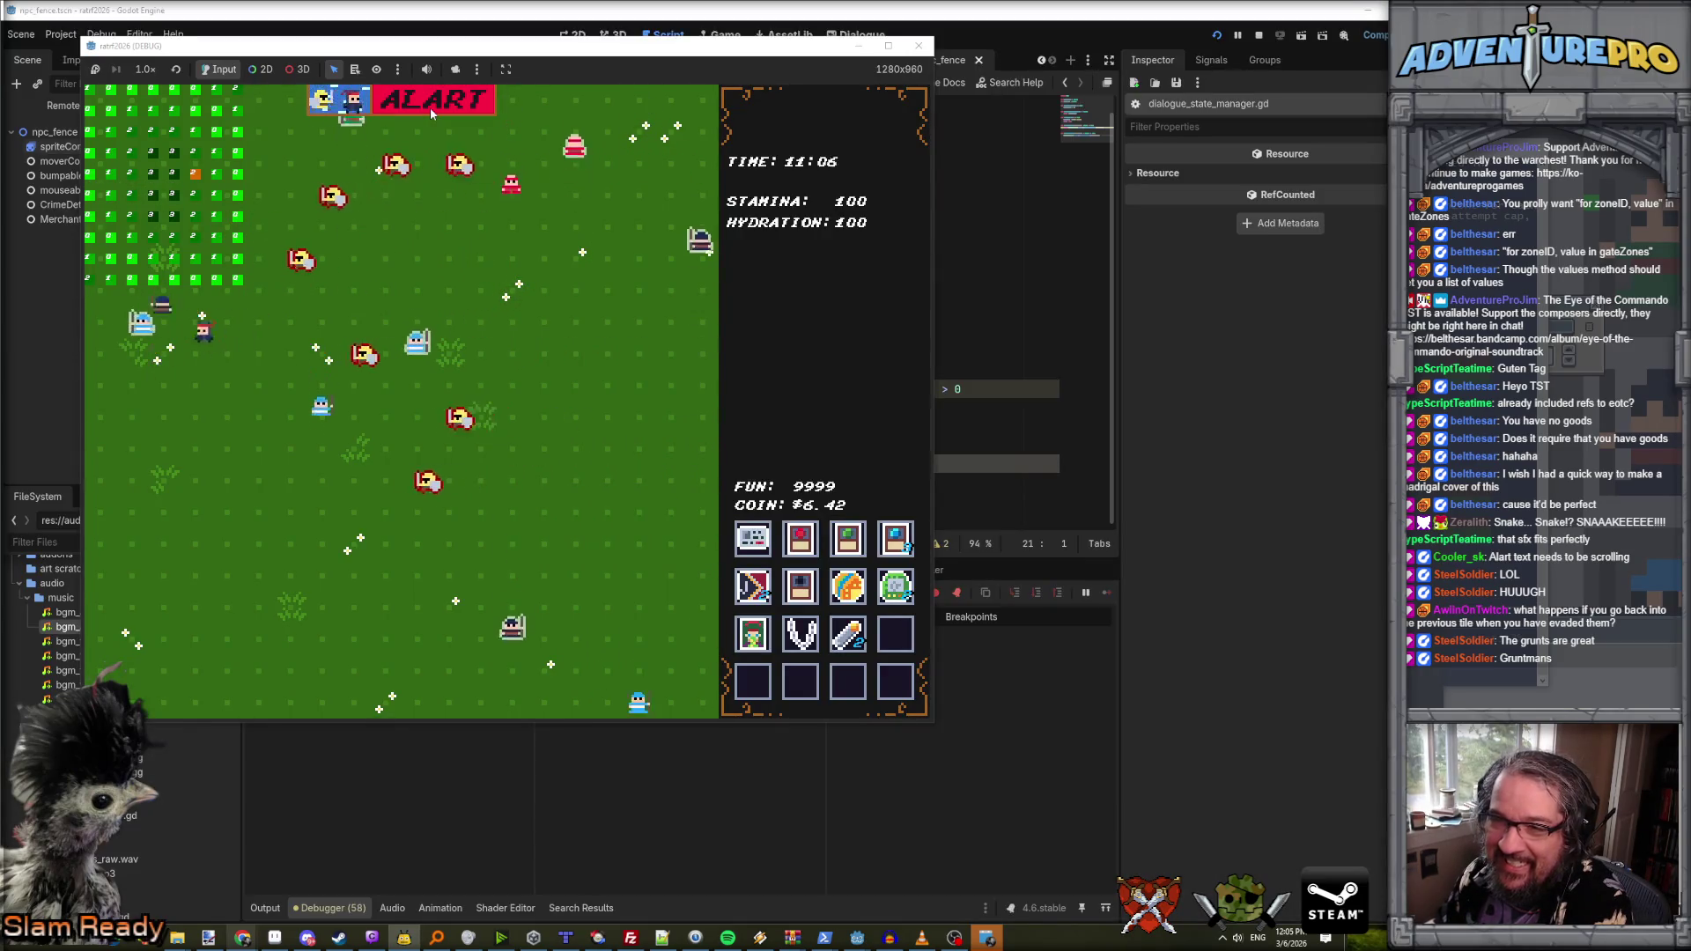
key("Left")
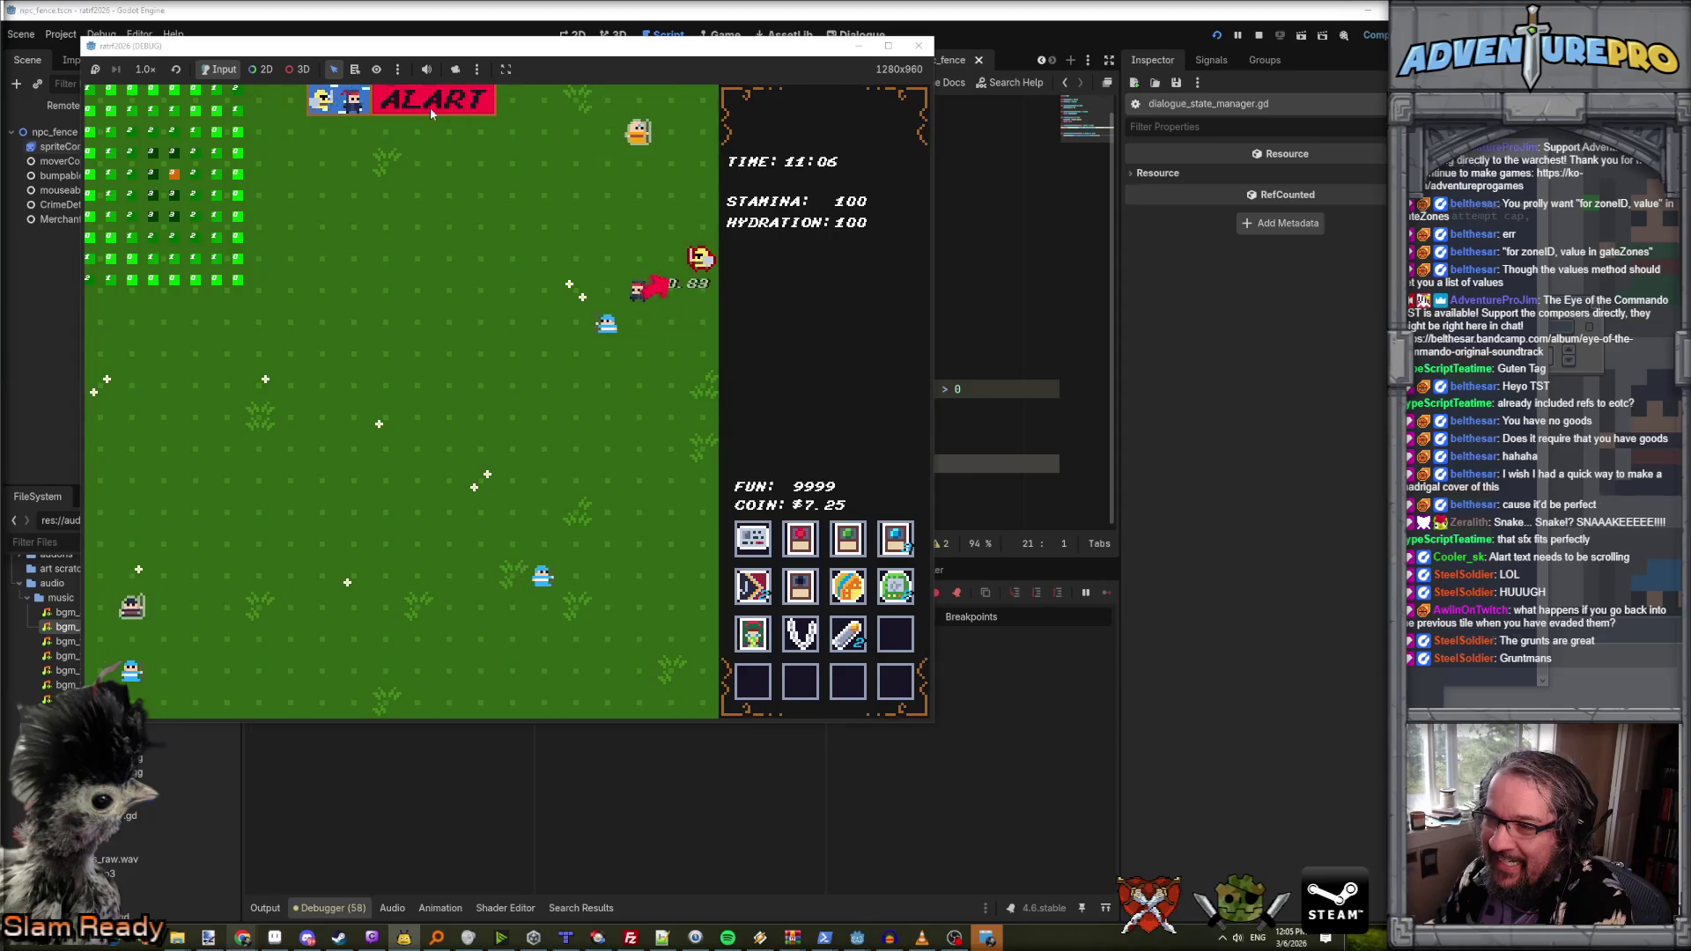
key("Down")
key("Down")
key("Left")
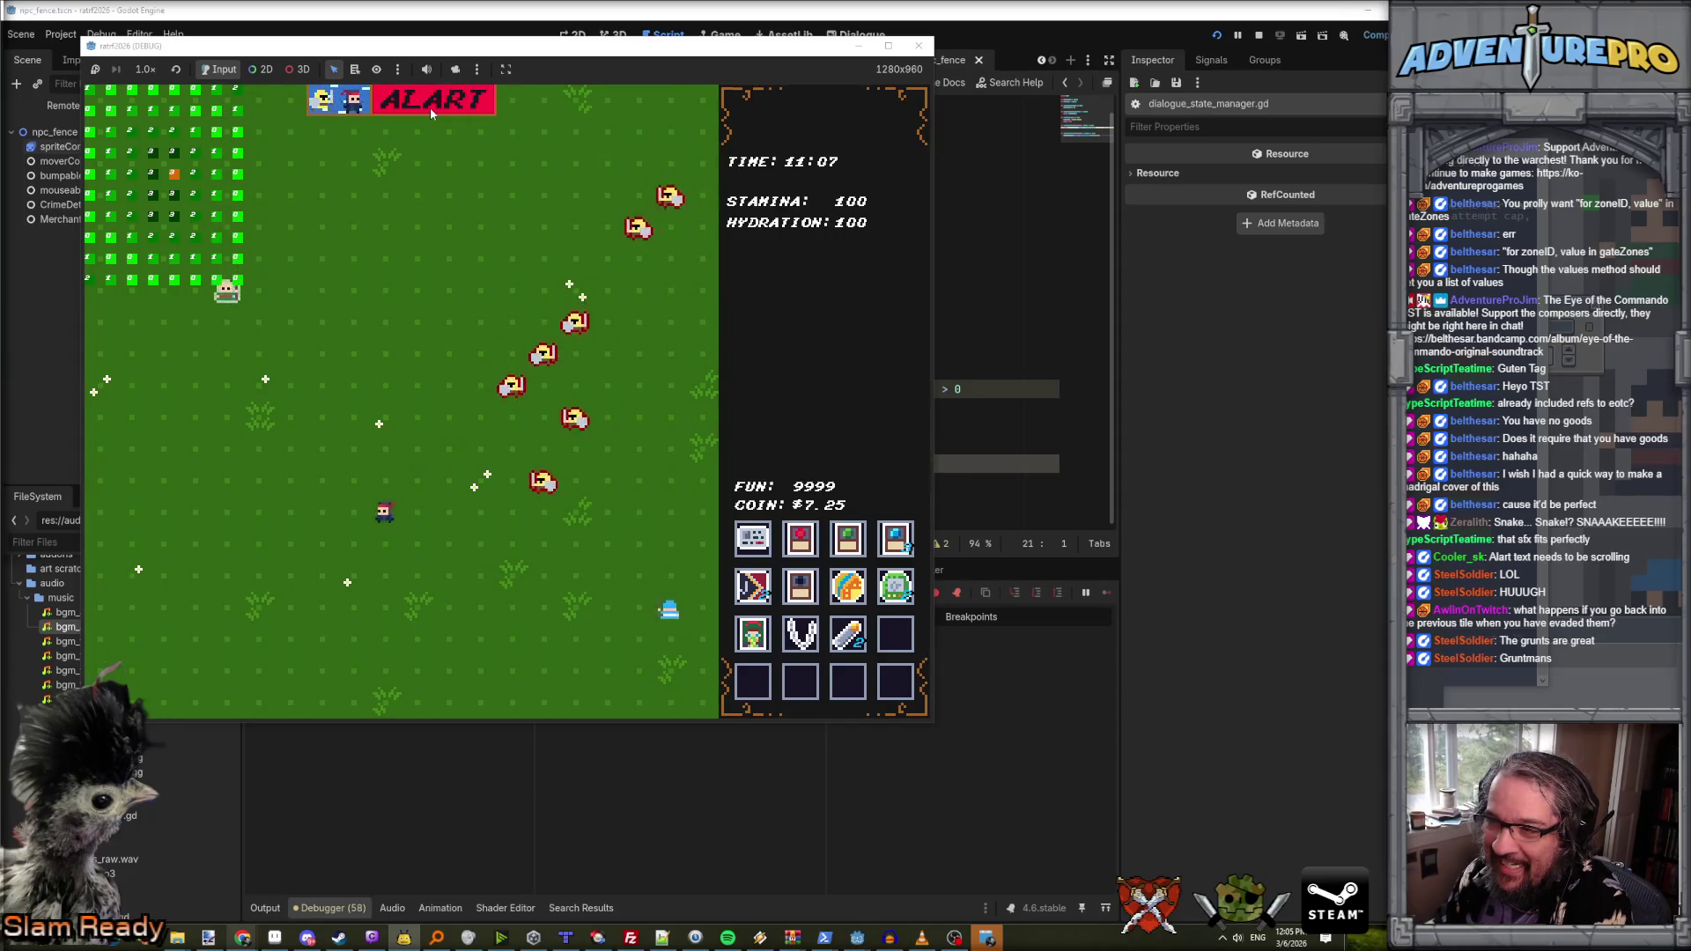
key("Left")
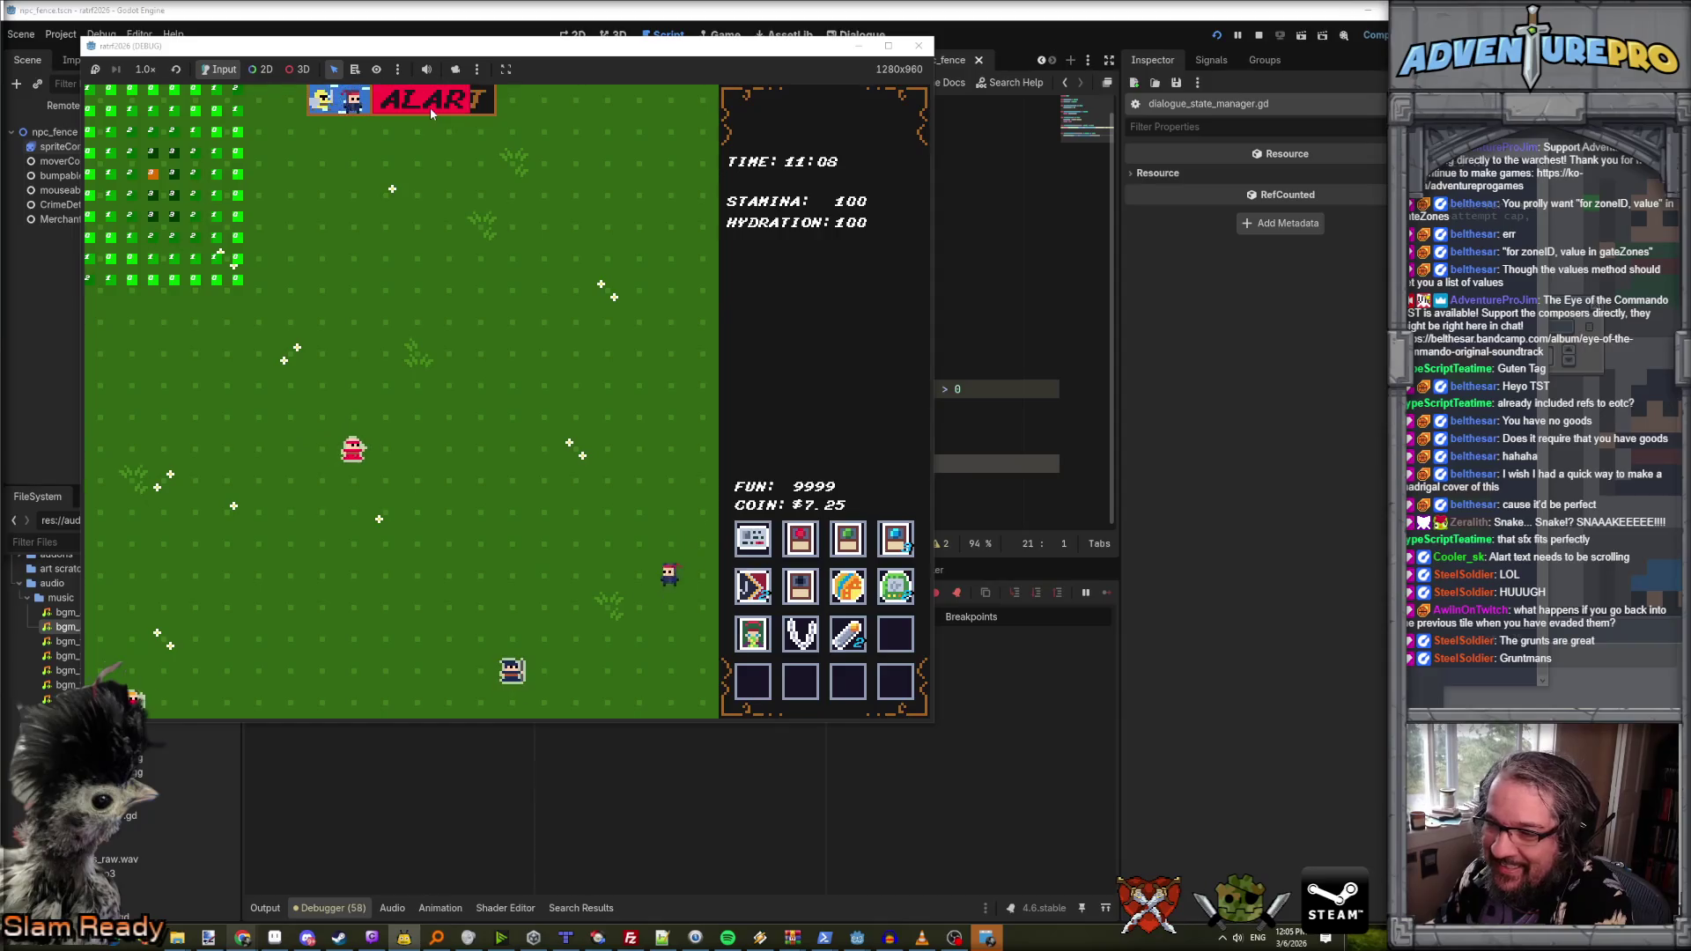
key("Up")
key("Left")
key("Down")
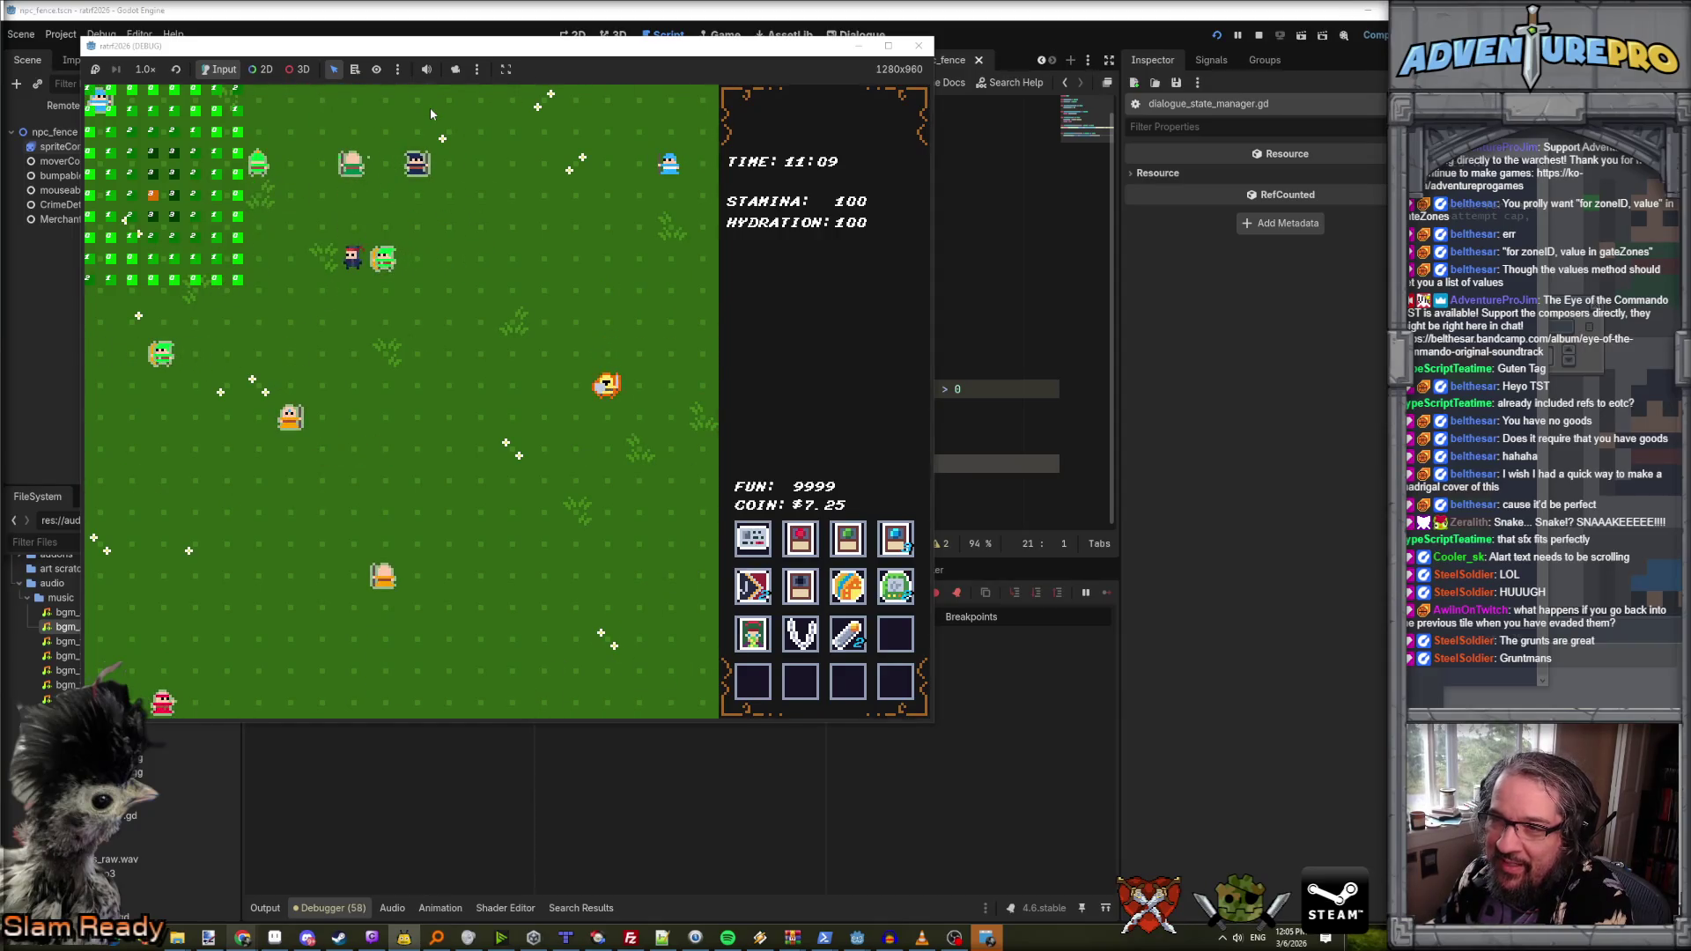
key("Down")
key("Left")
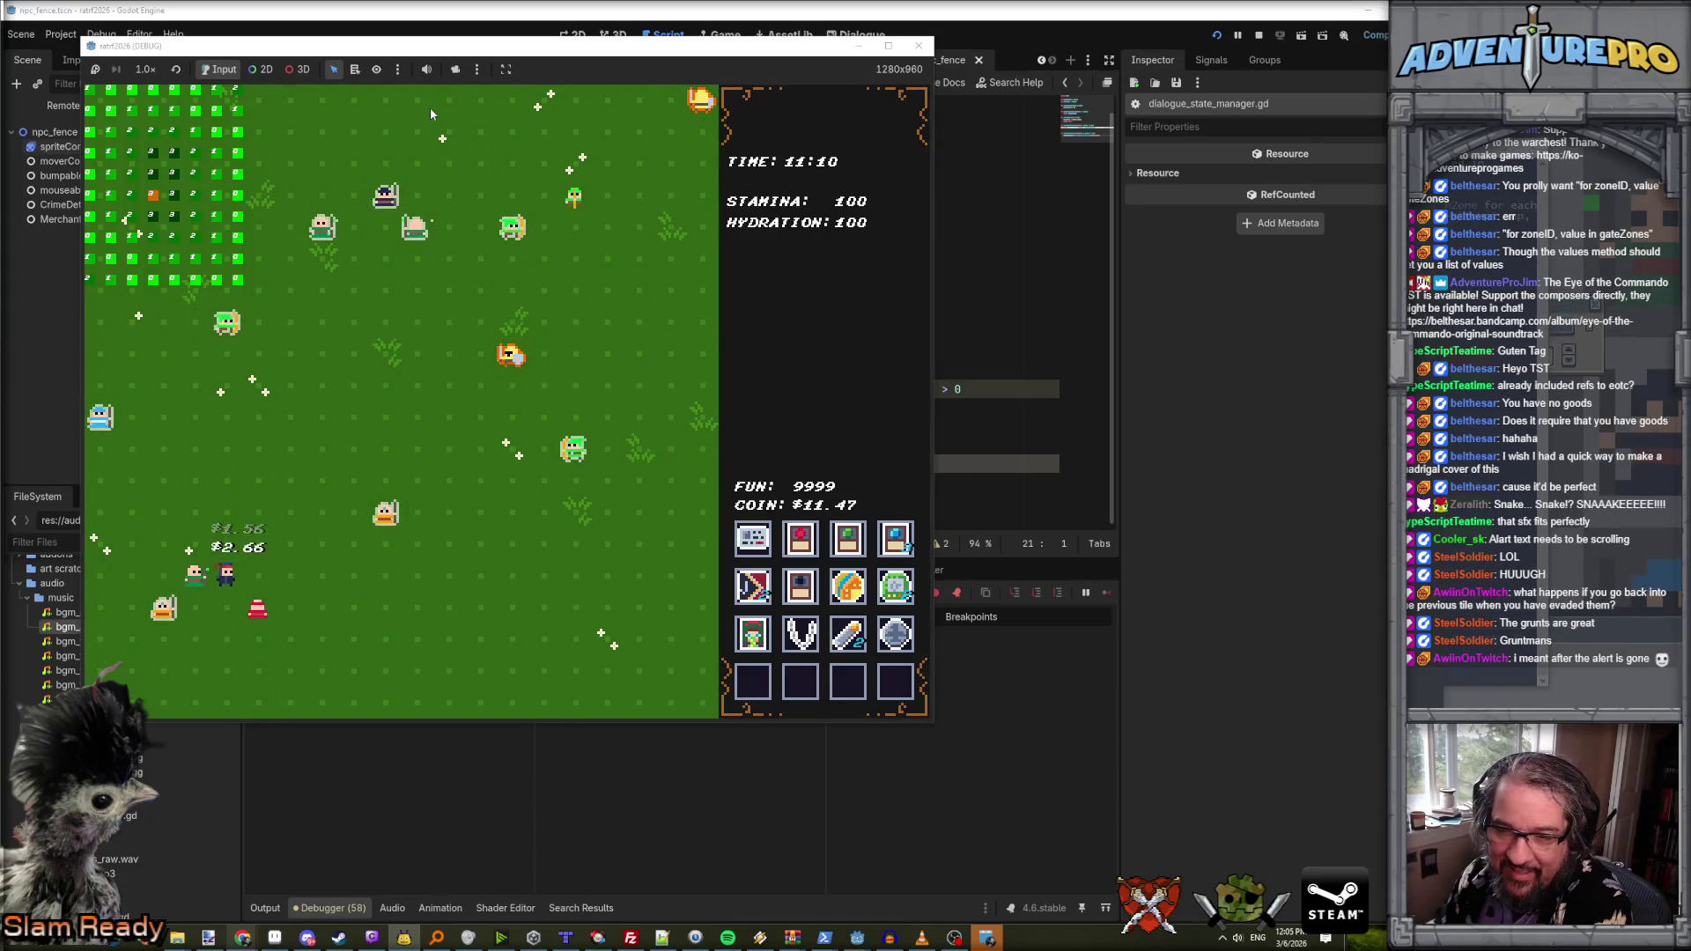
key("Right")
key("Up")
key("Up")
key("Right")
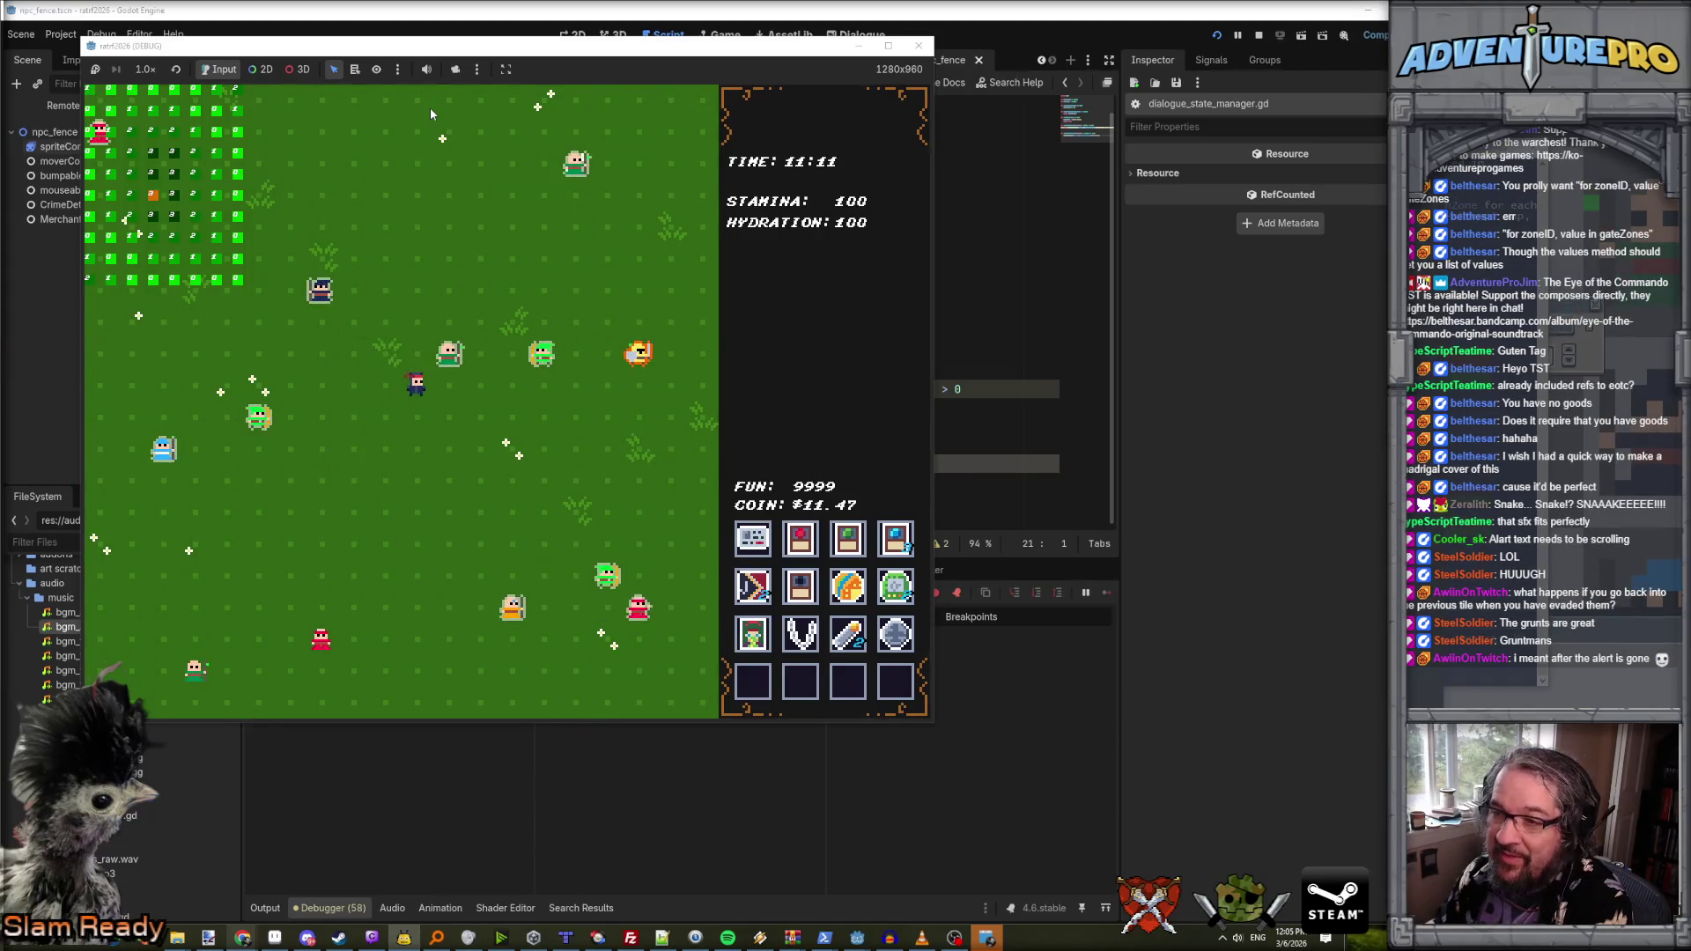
key("Up")
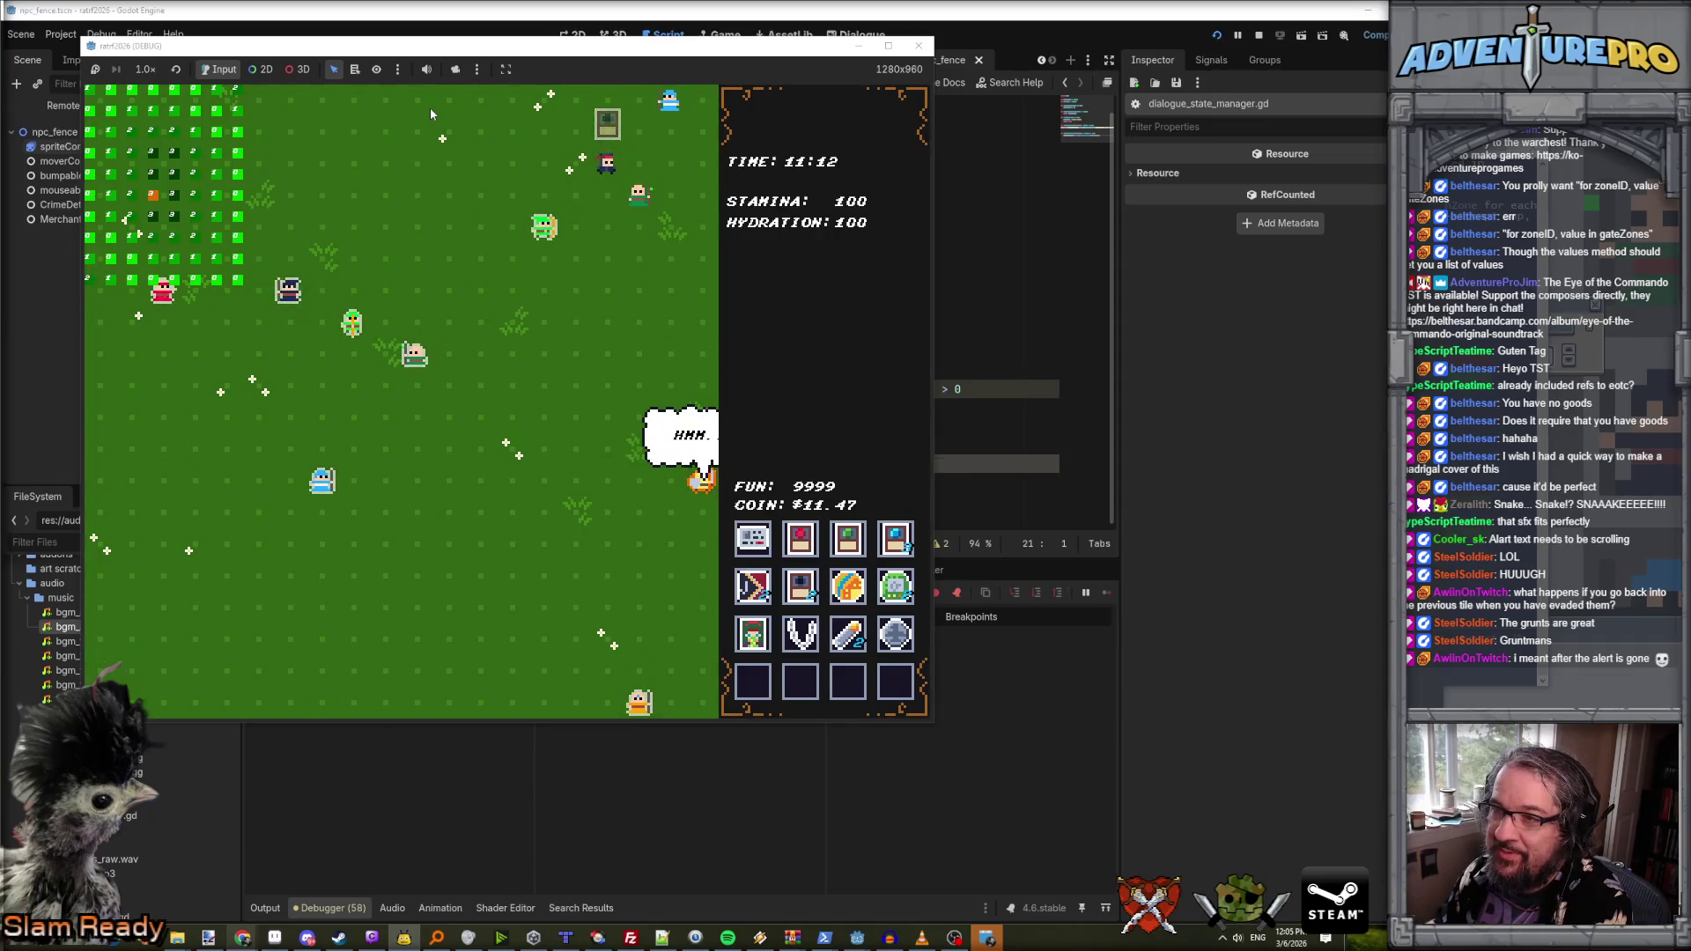
Walk right across the fields into the stone-walled area until a guard stops the player
key("Down")
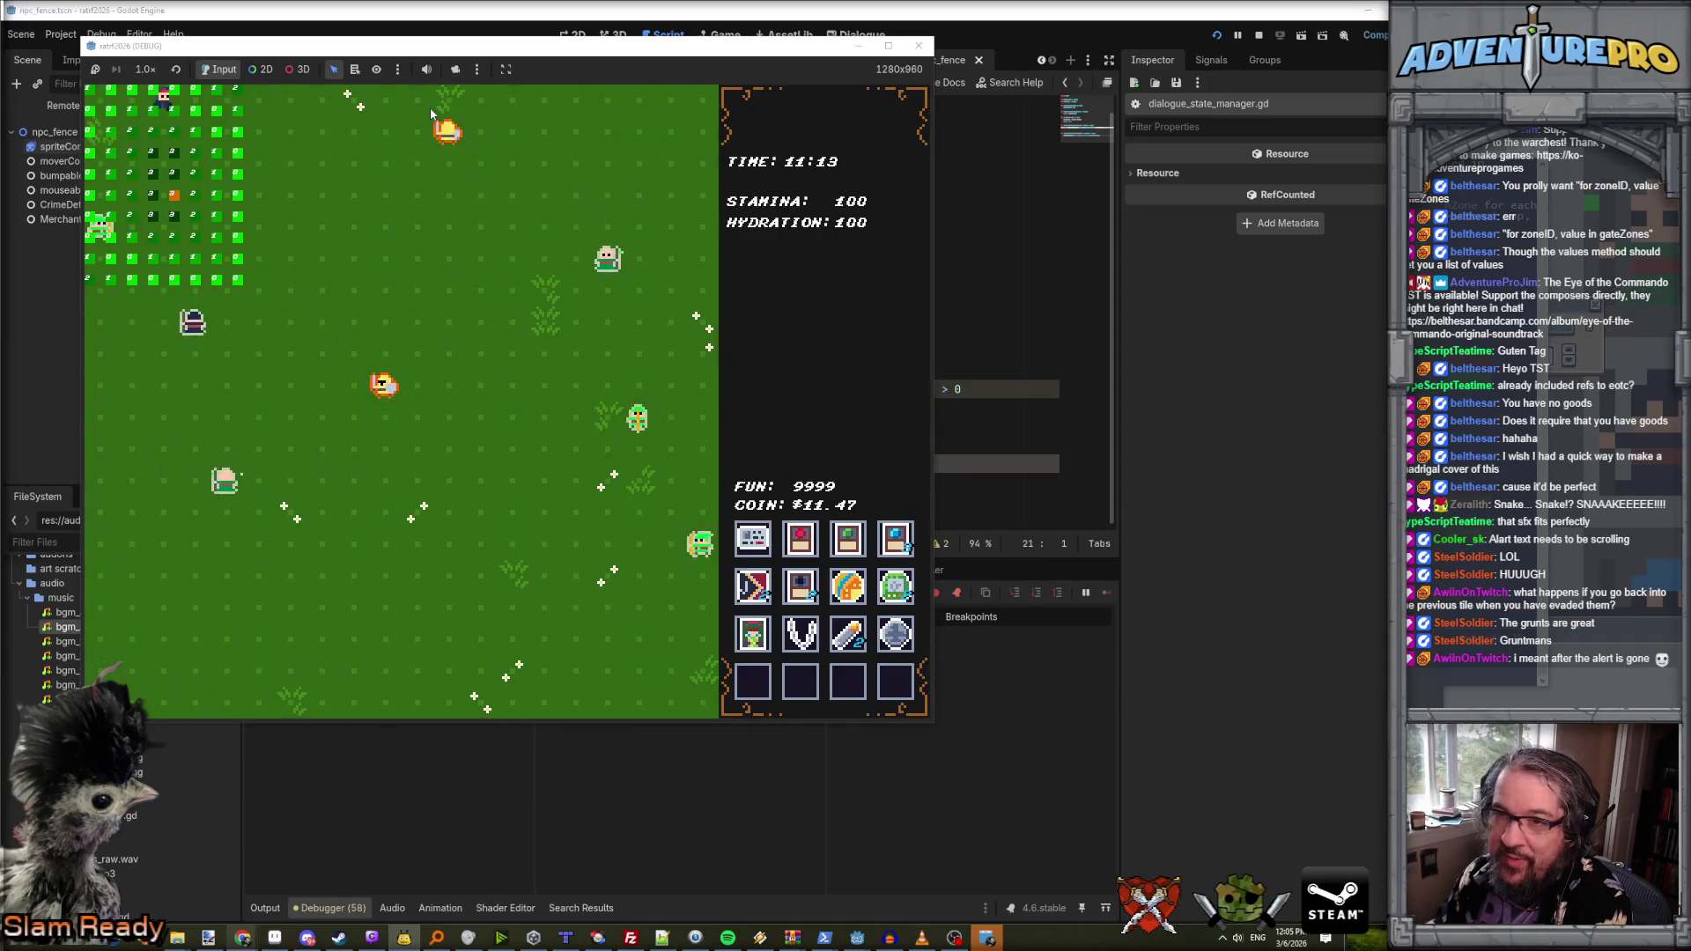
key("Up")
key("Right")
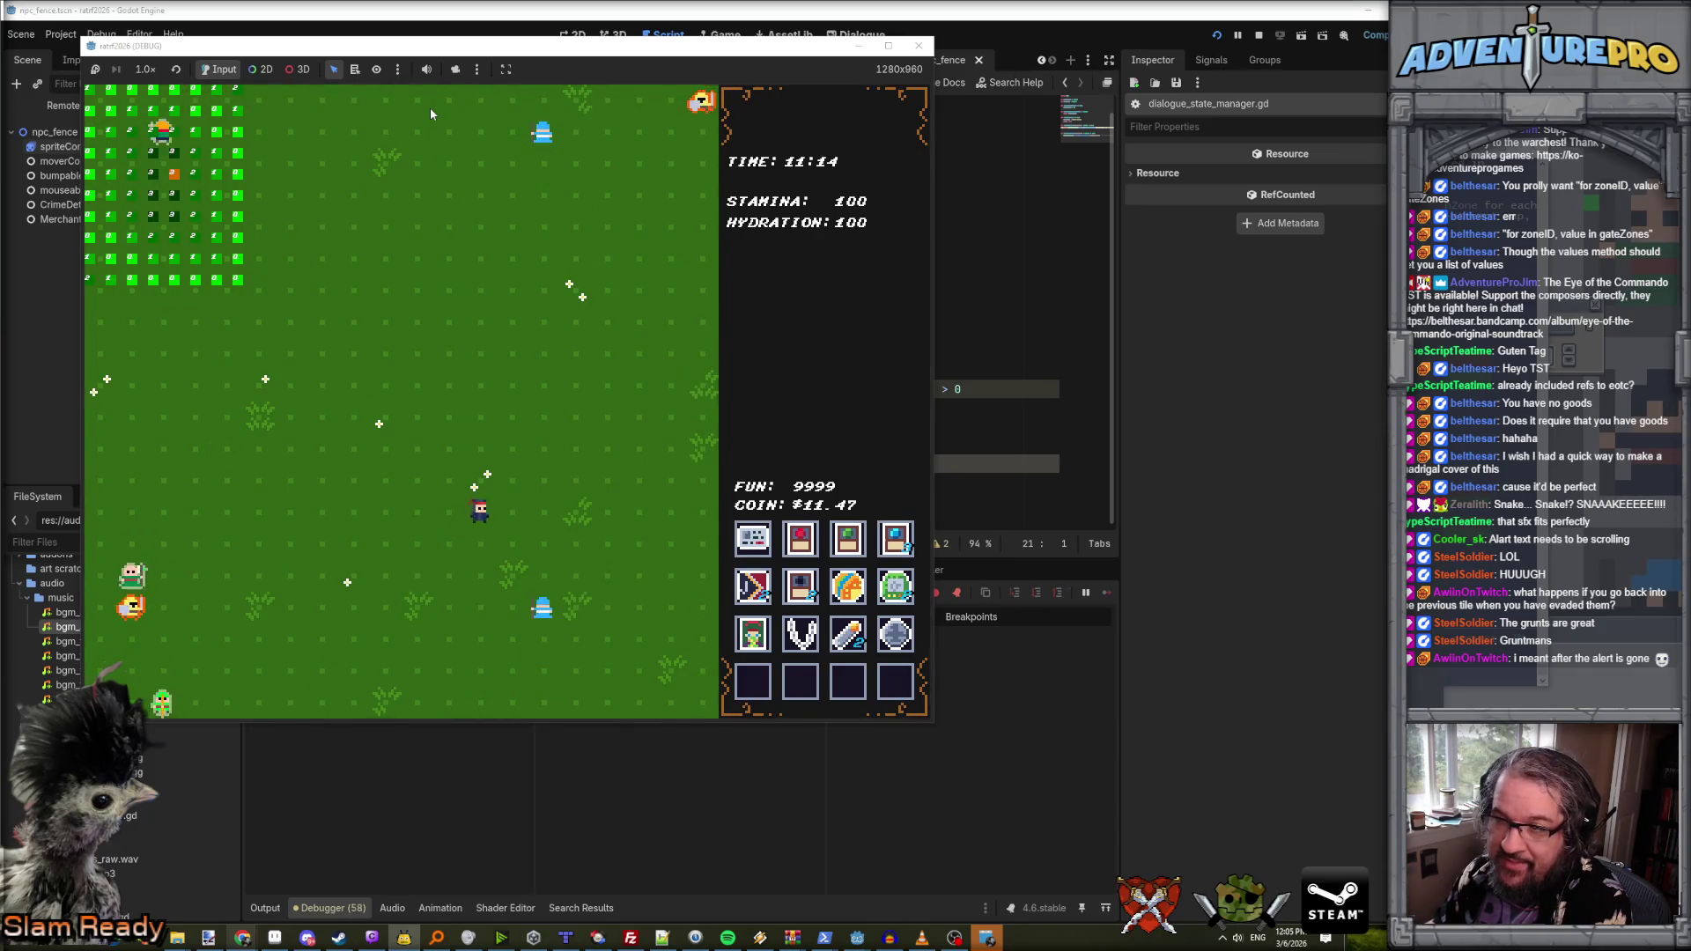
key("Right")
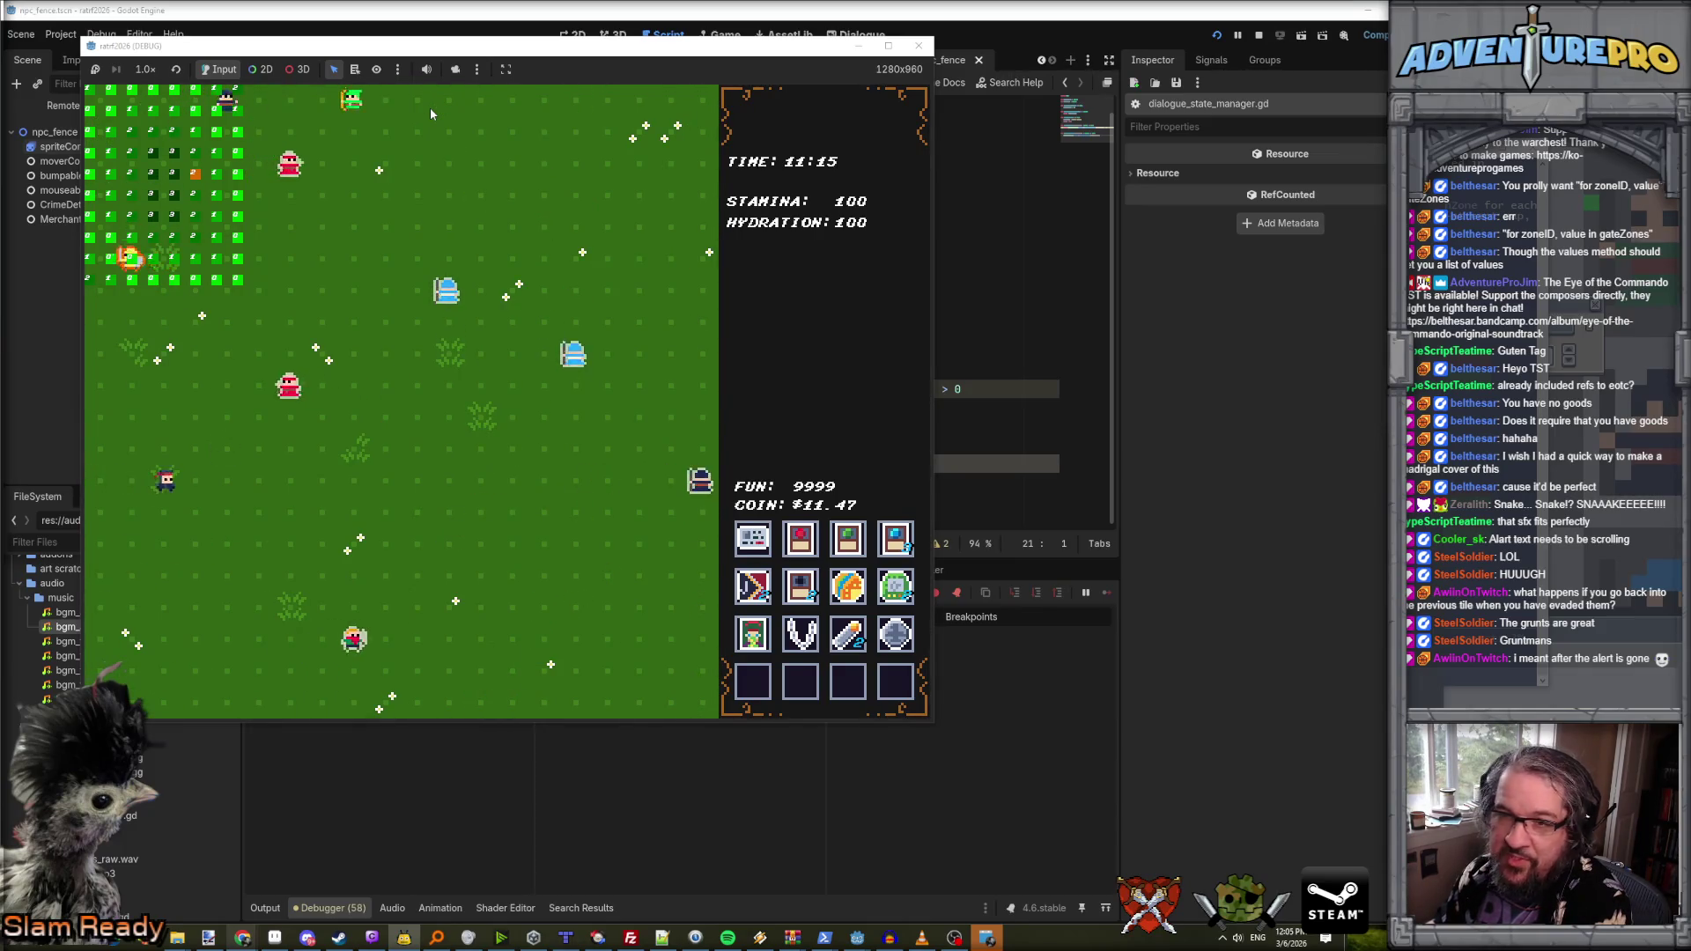
key("Right")
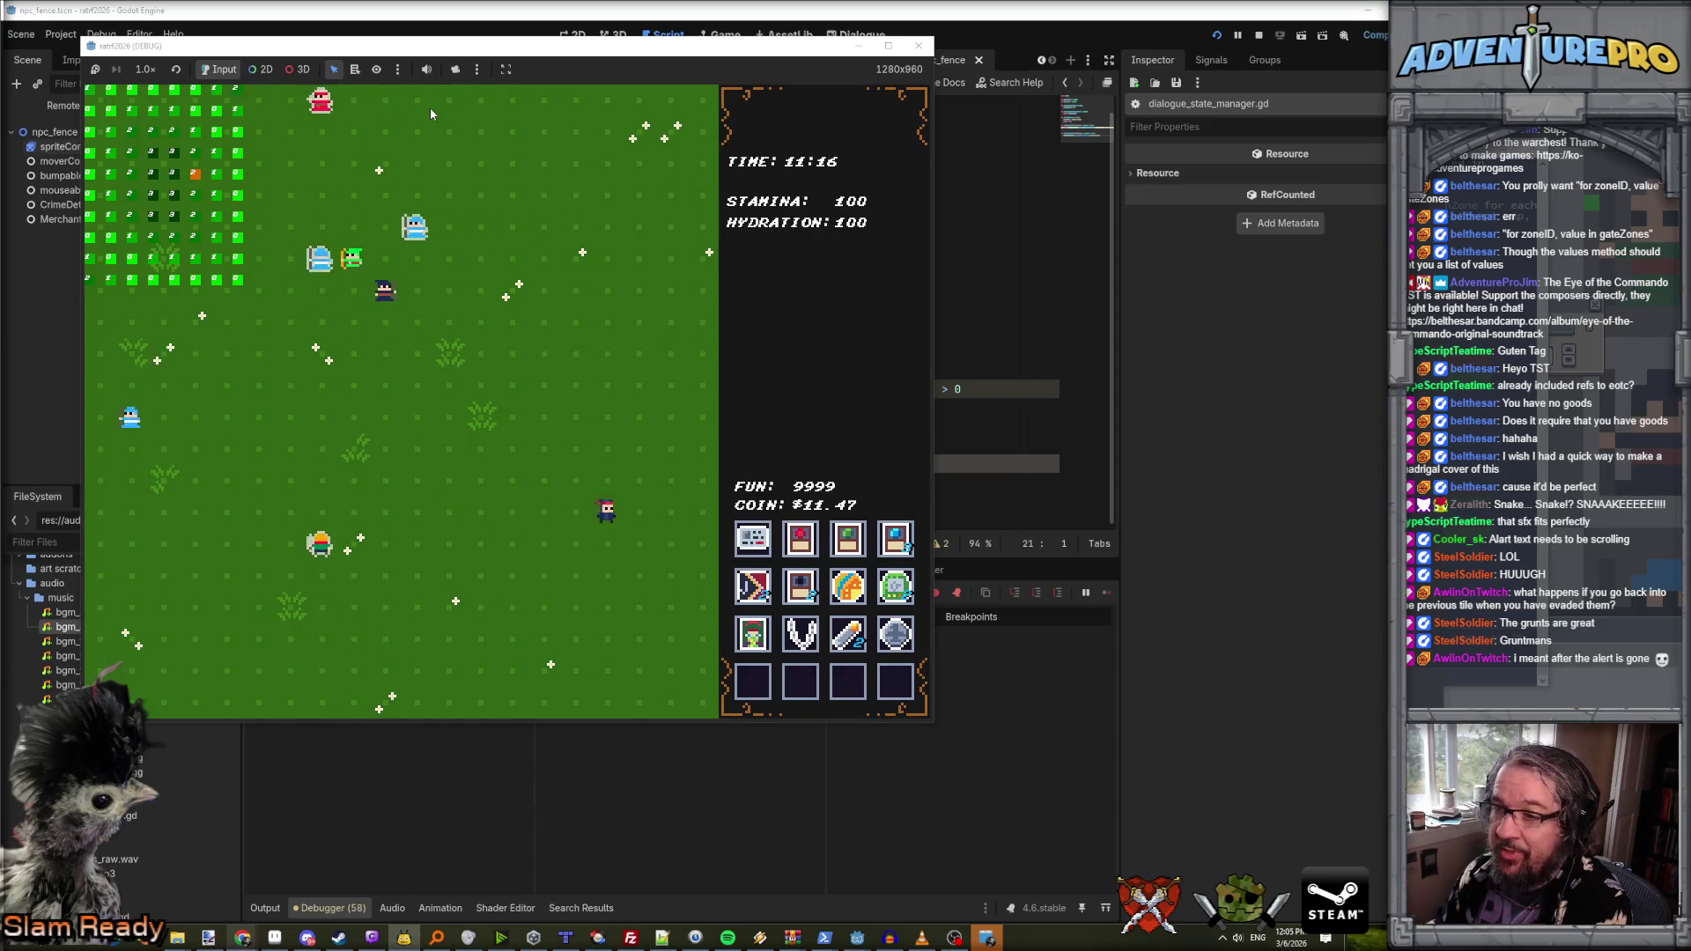
key("Down")
key("Right")
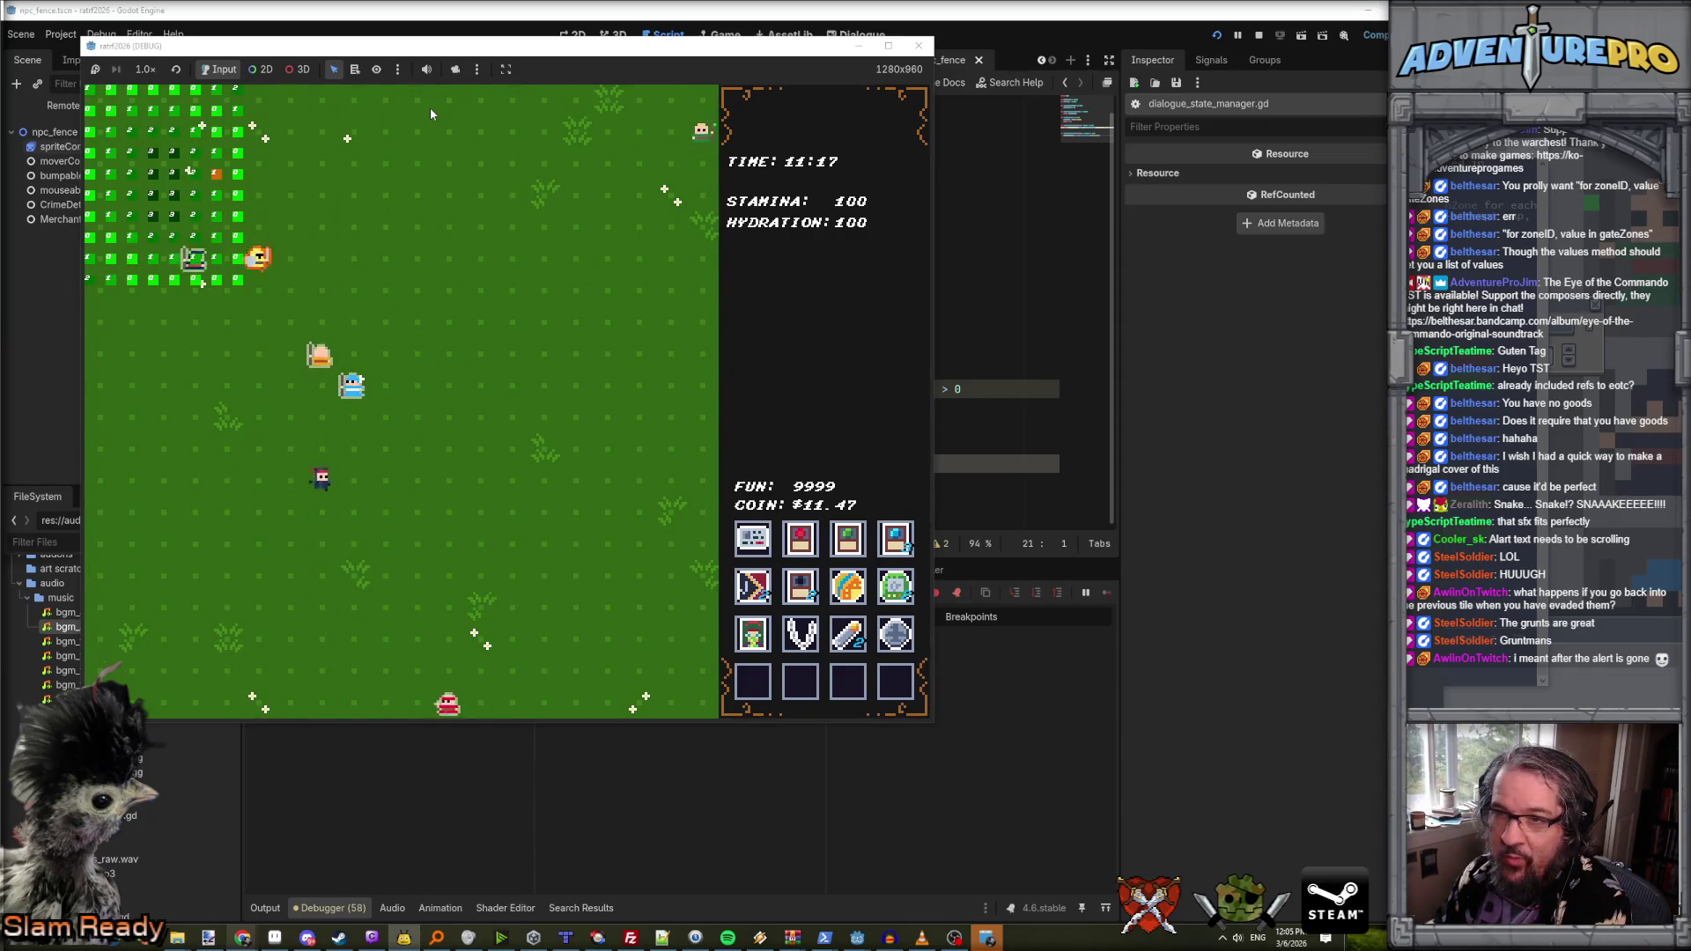
key("Right")
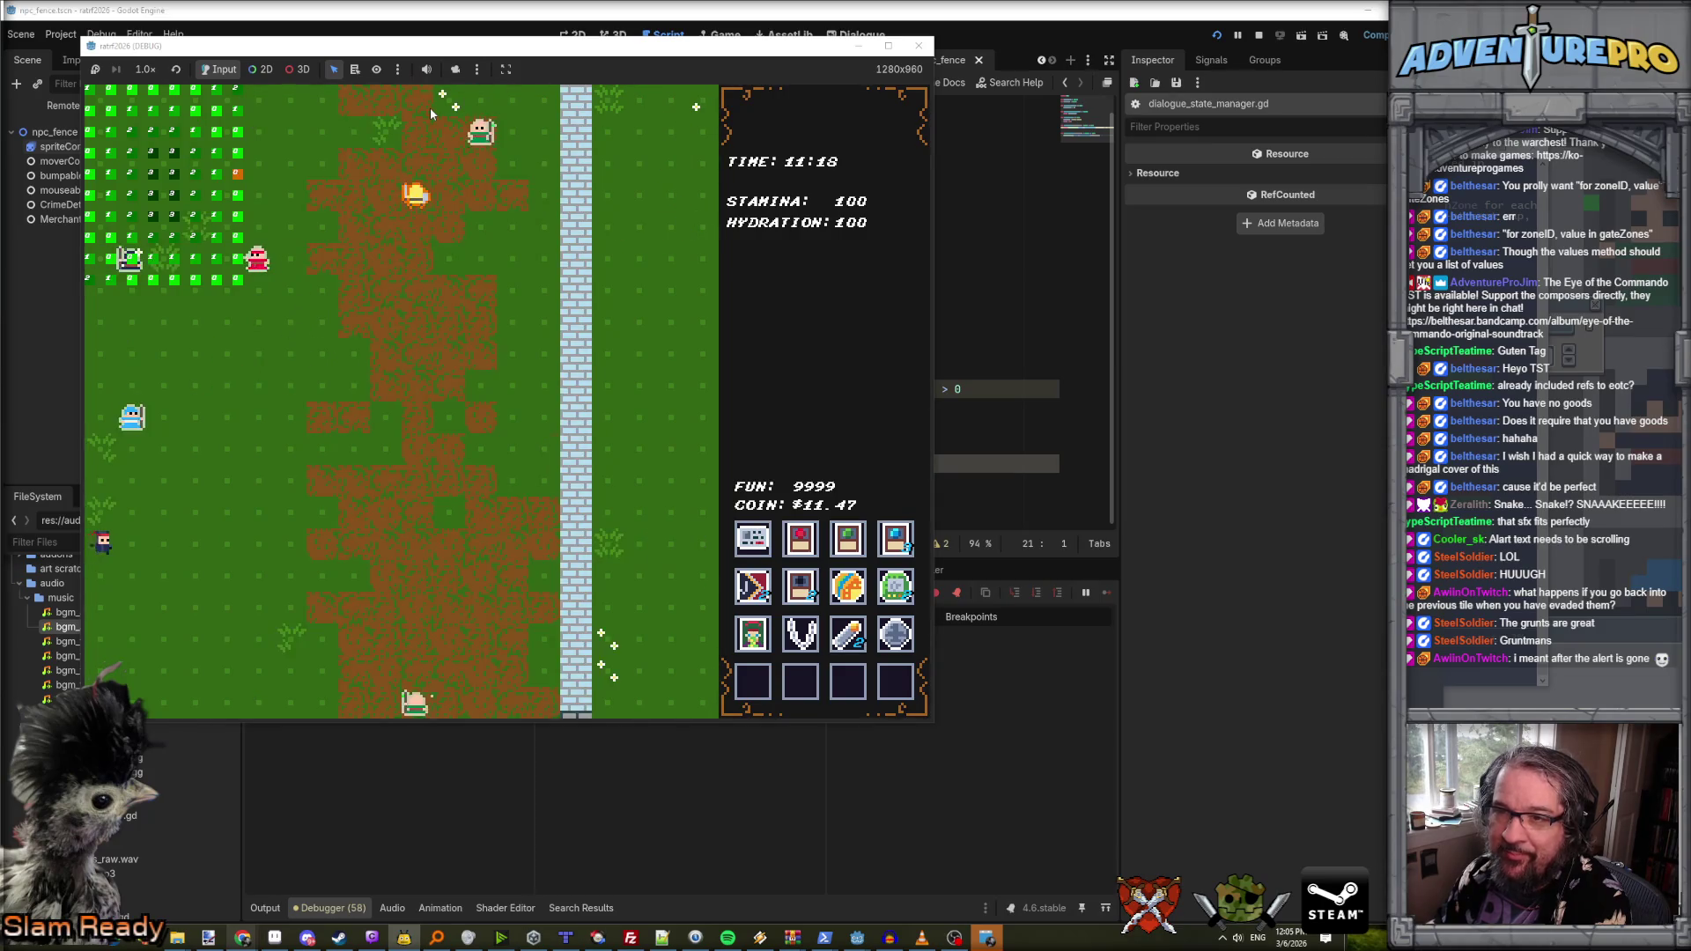
key("Up")
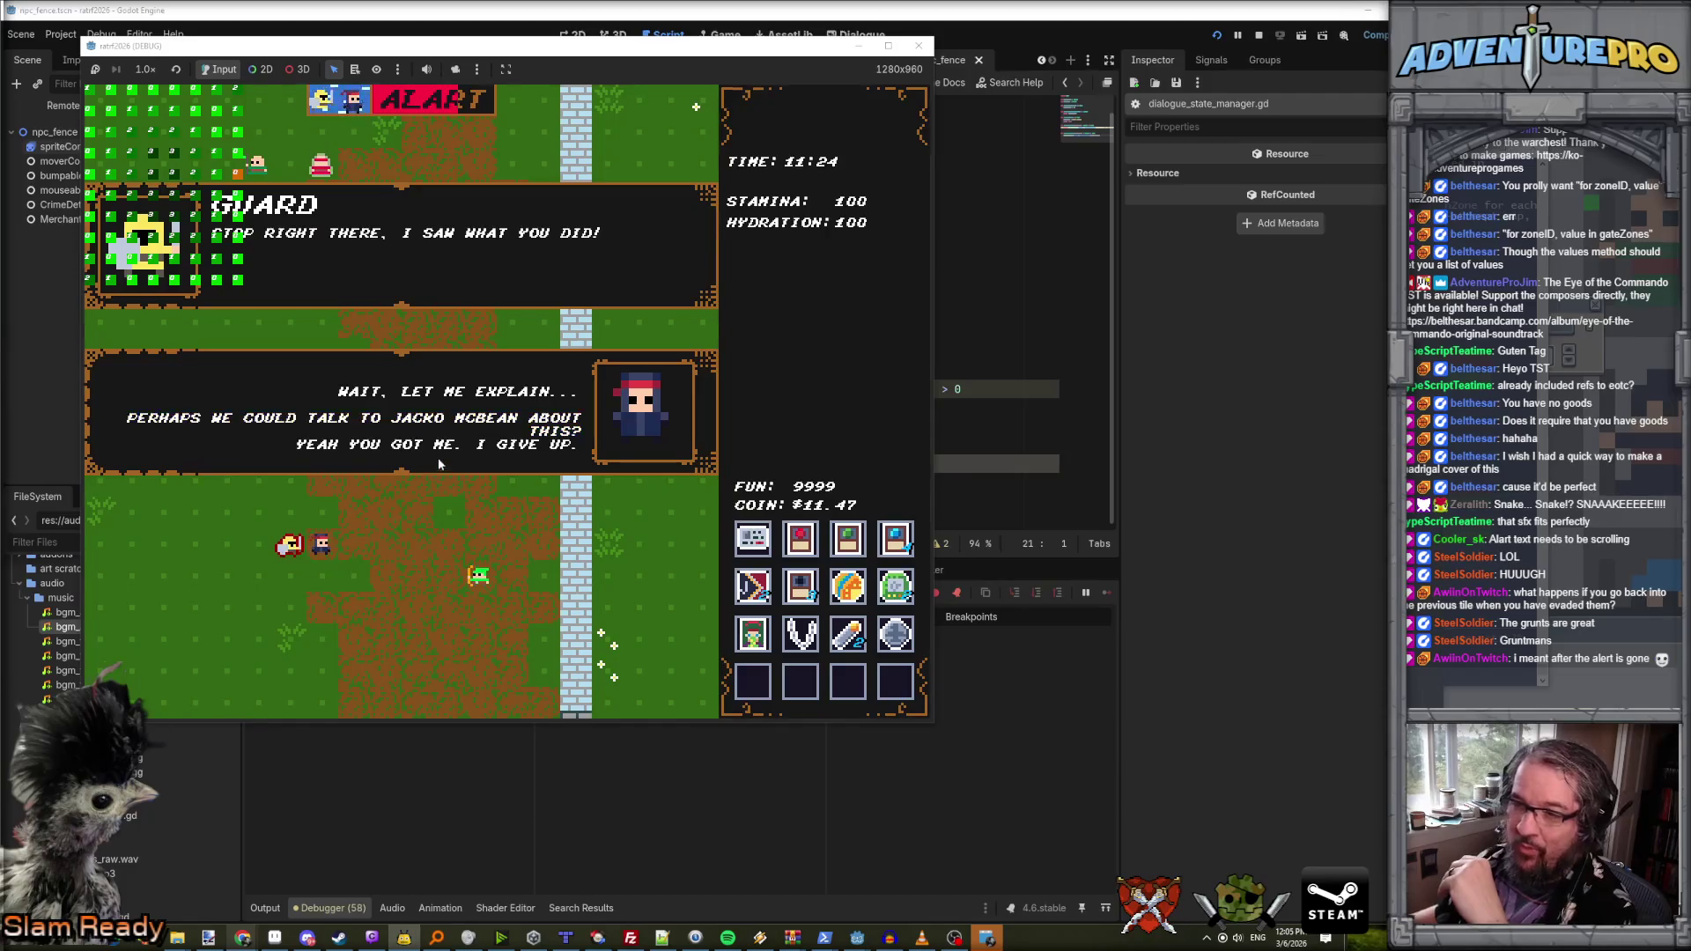
Answer the guard with 'Wait, let me explain...' and win the coin FLIP
left_click(450, 399)
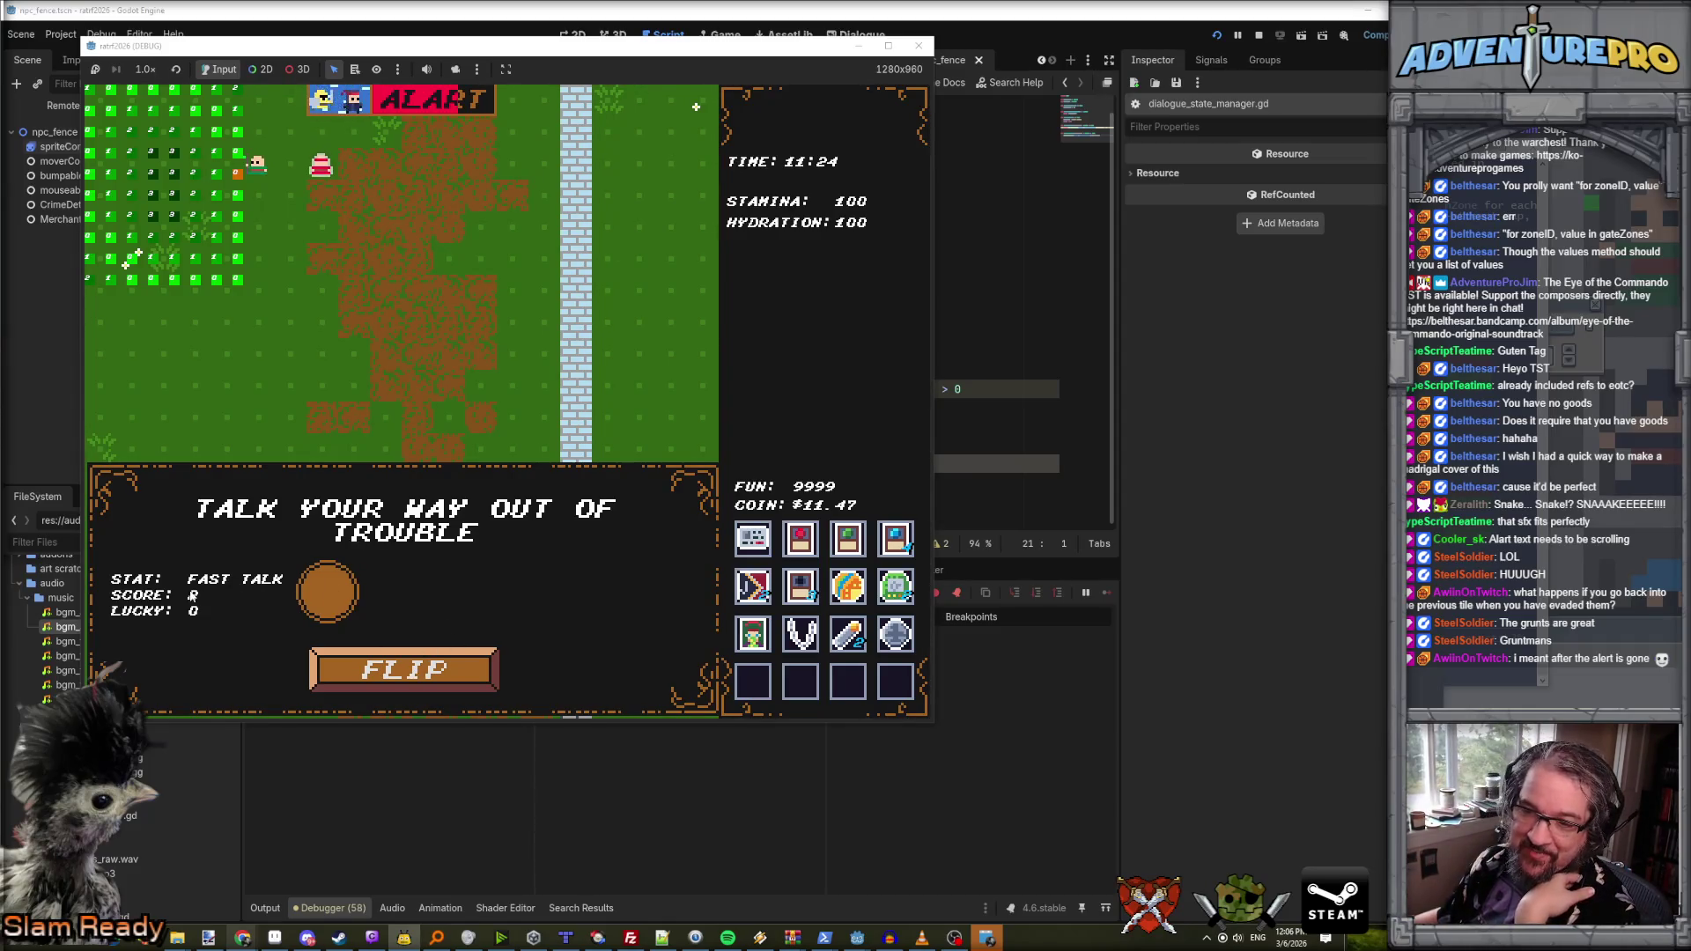
left_click(414, 674)
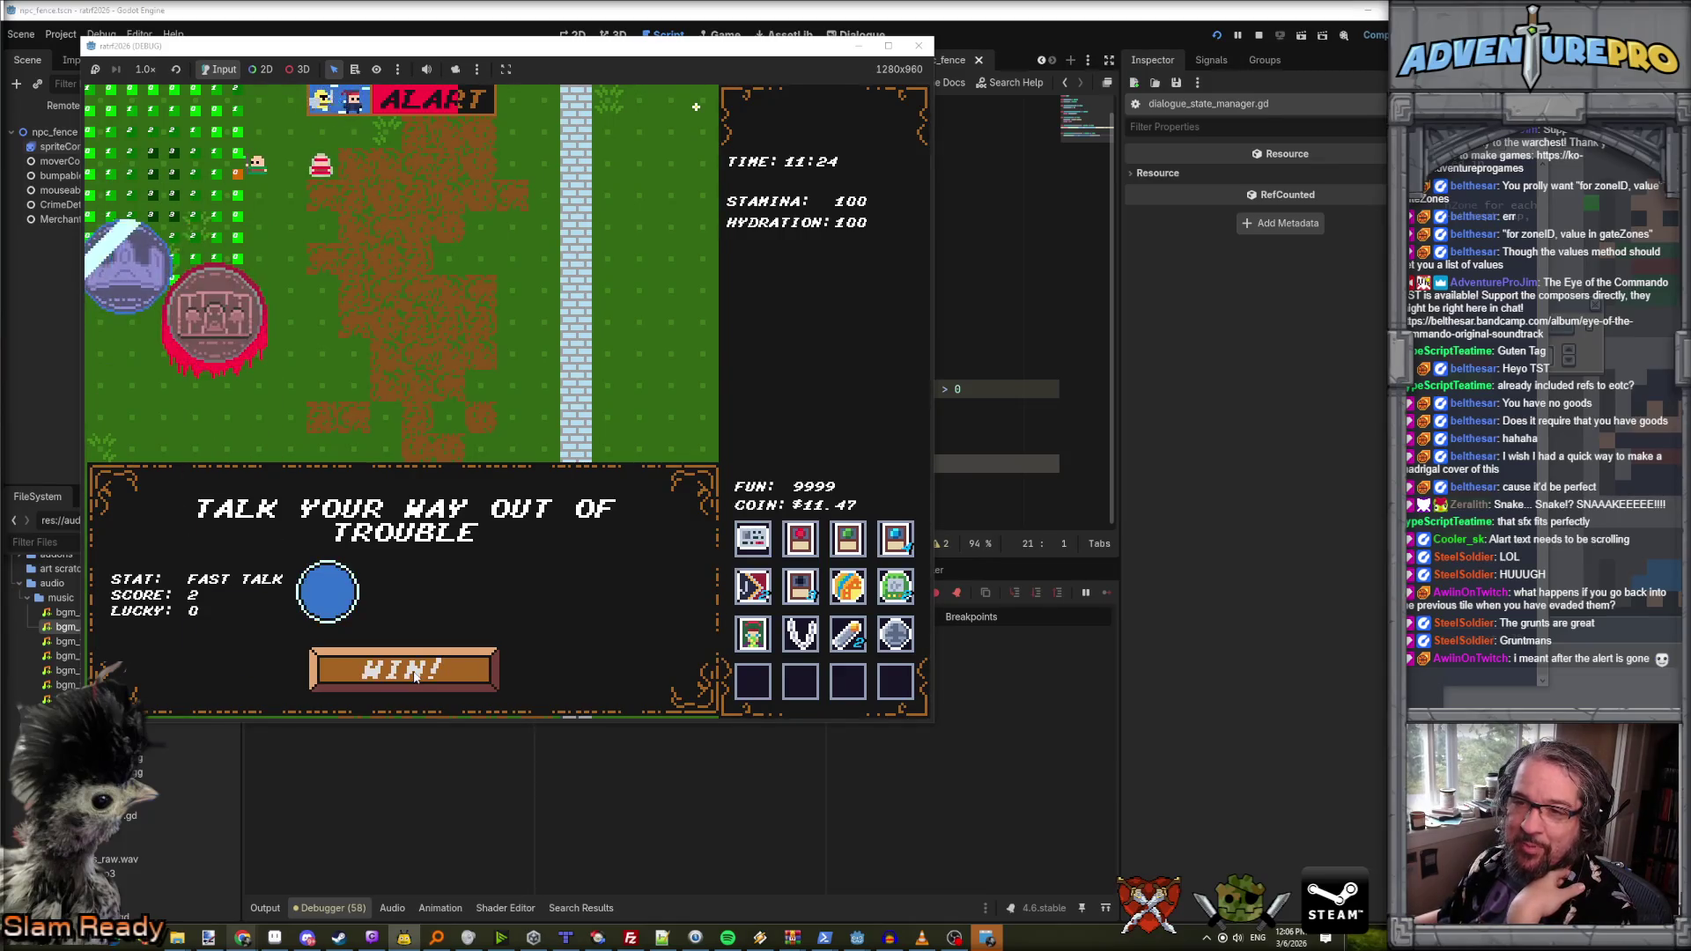
left_click(438, 671)
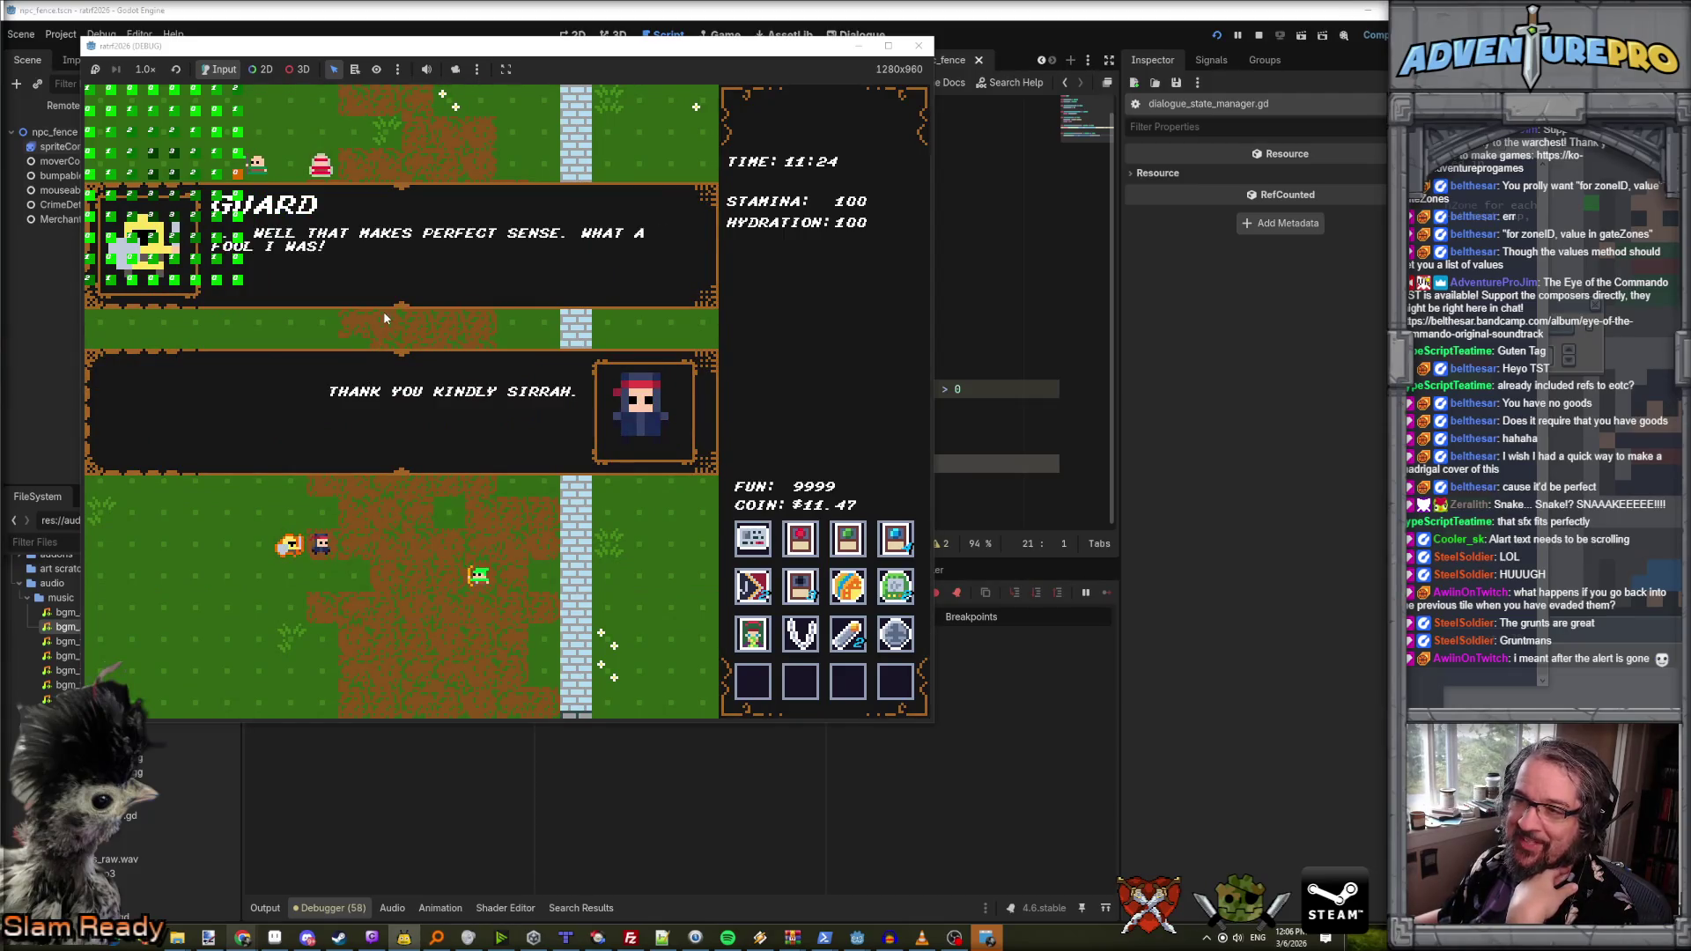
Dismiss the Guard and Fence dialogue and close the running game
left_click(495, 398)
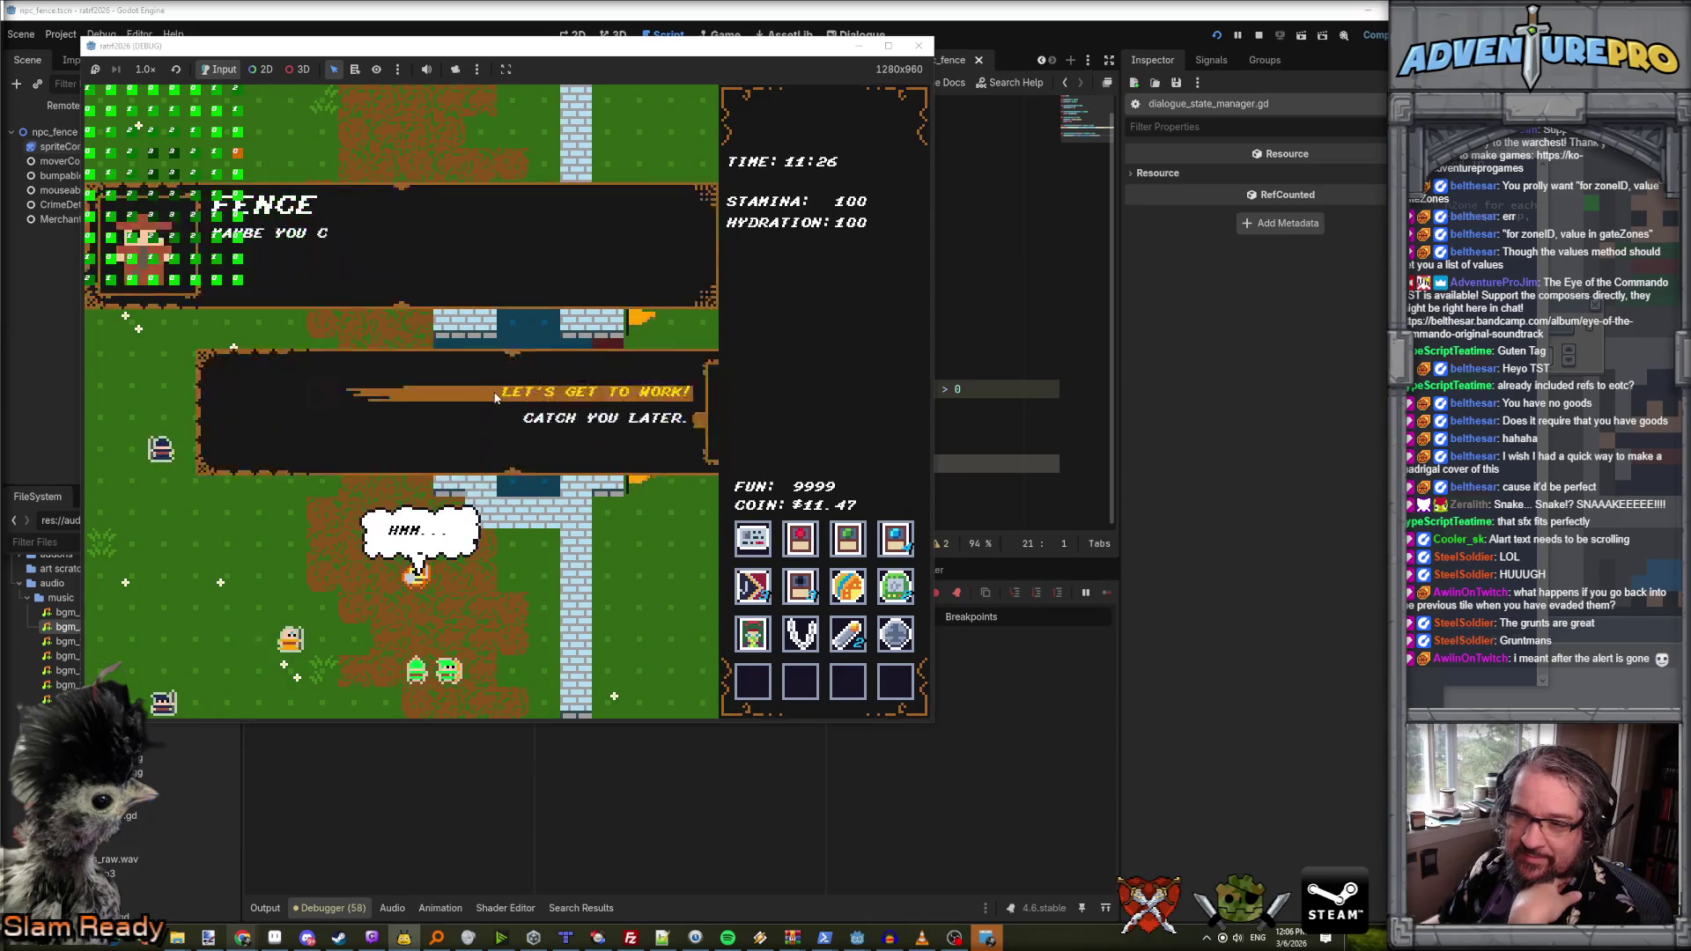
left_click(495, 398)
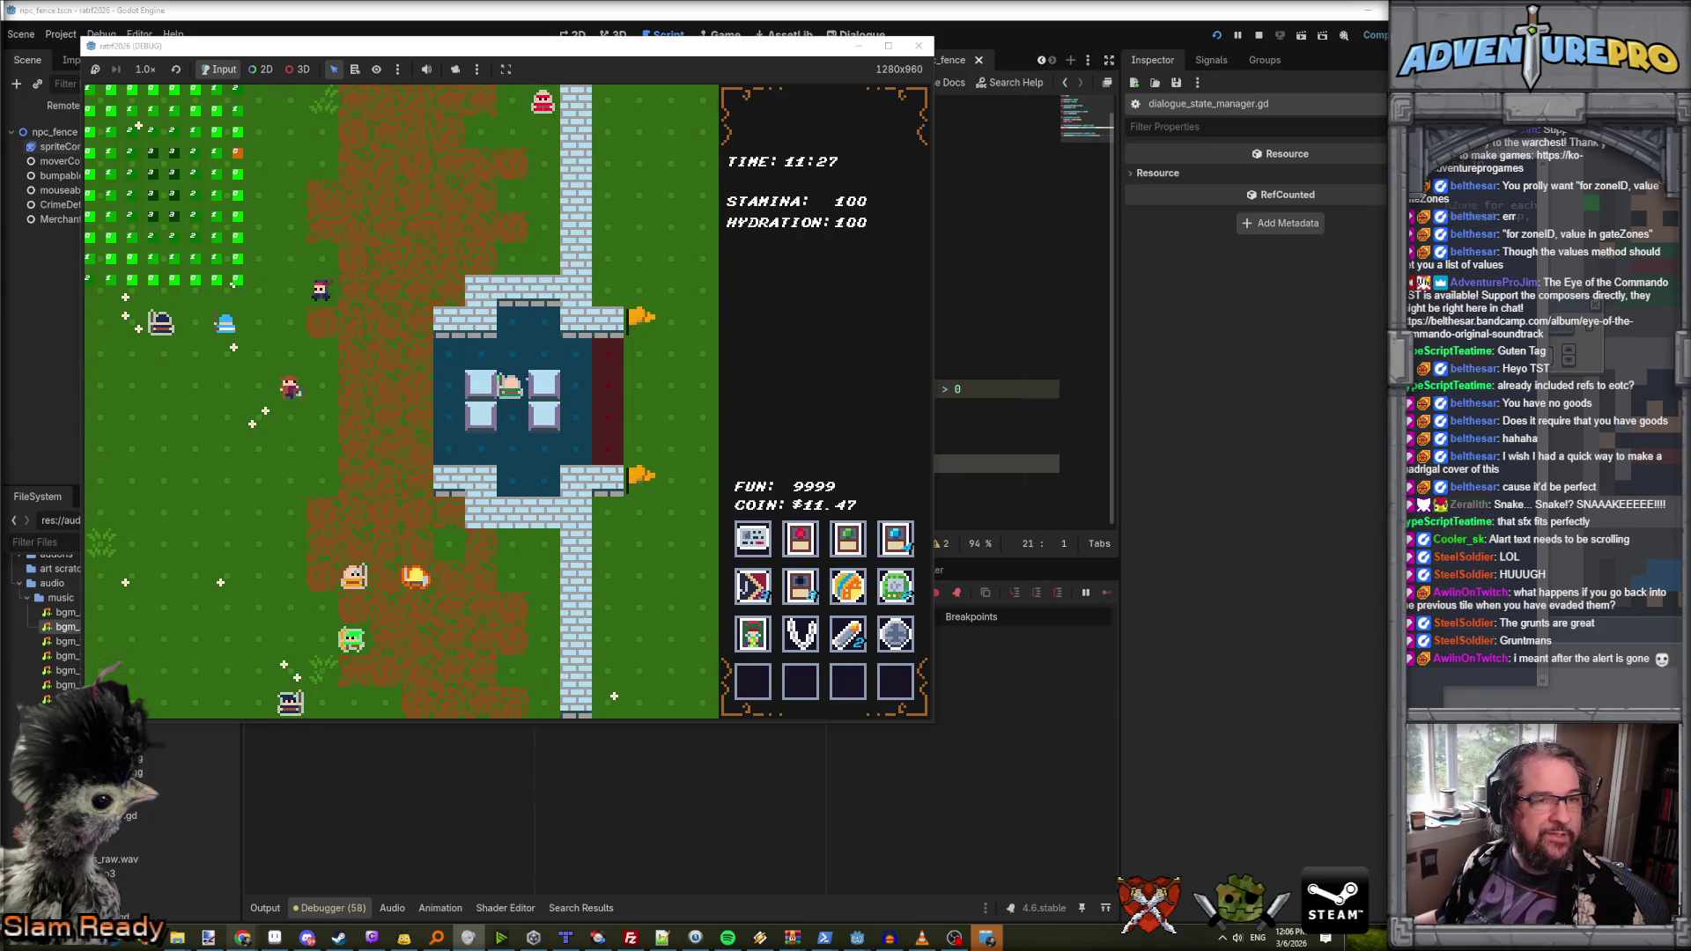
left_click(919, 45)
Ask Claude Code to make the alert tracks as loud as the exploration tracks
key("alt+Tab")
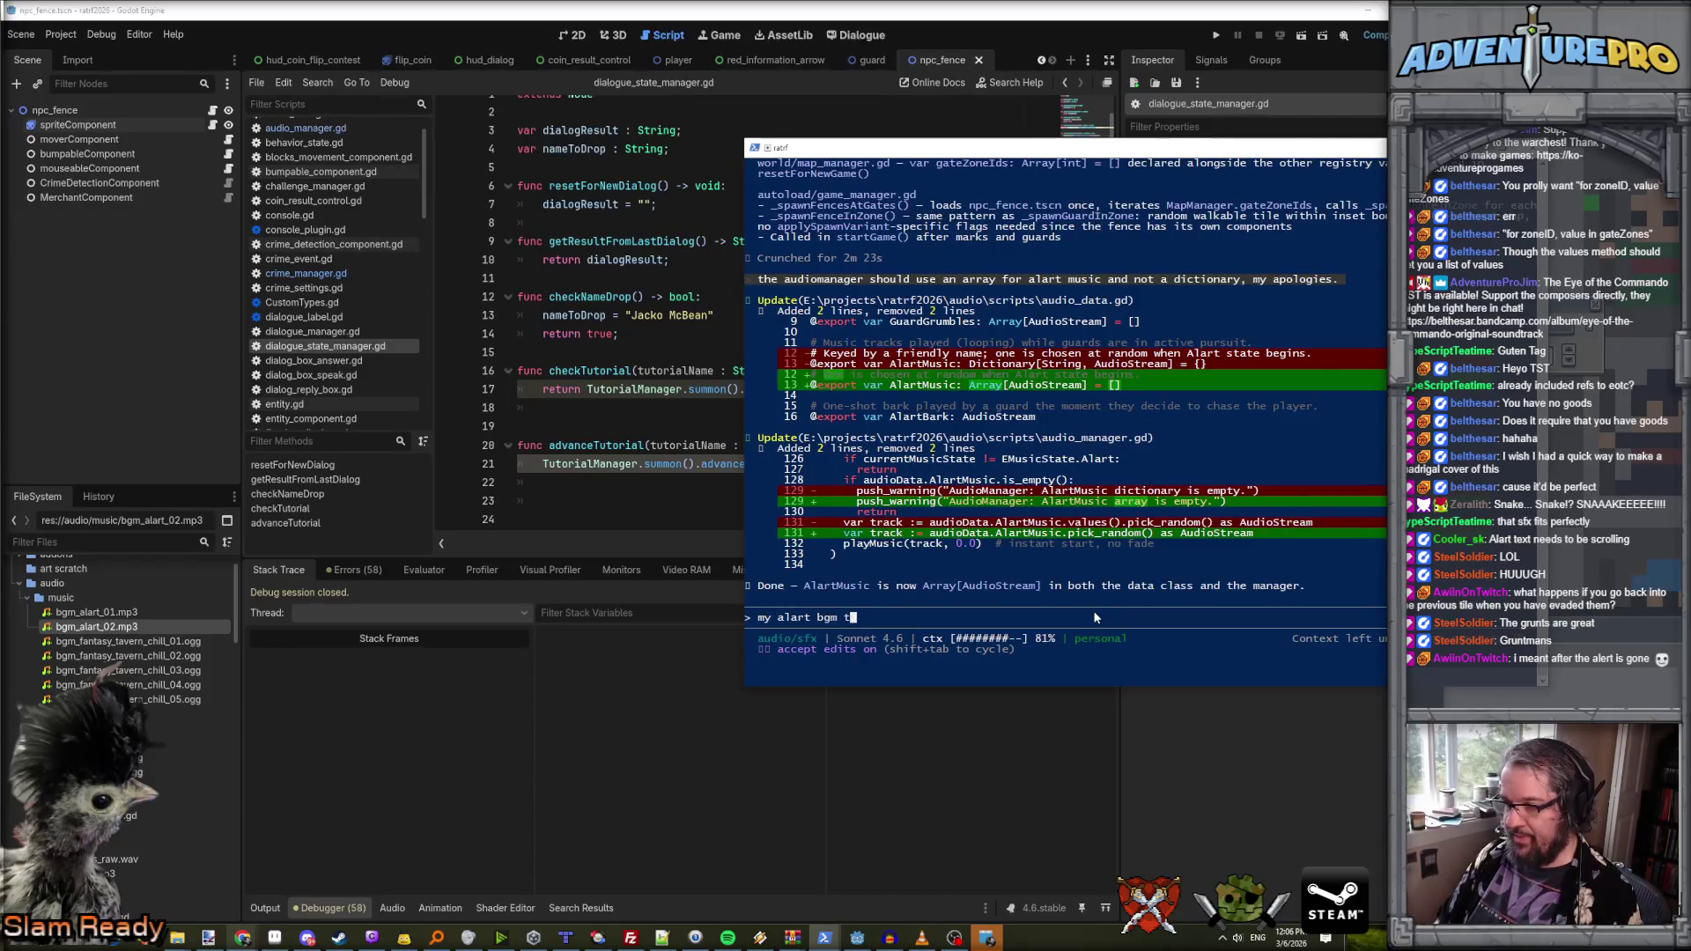
type("ittle quieter than ")
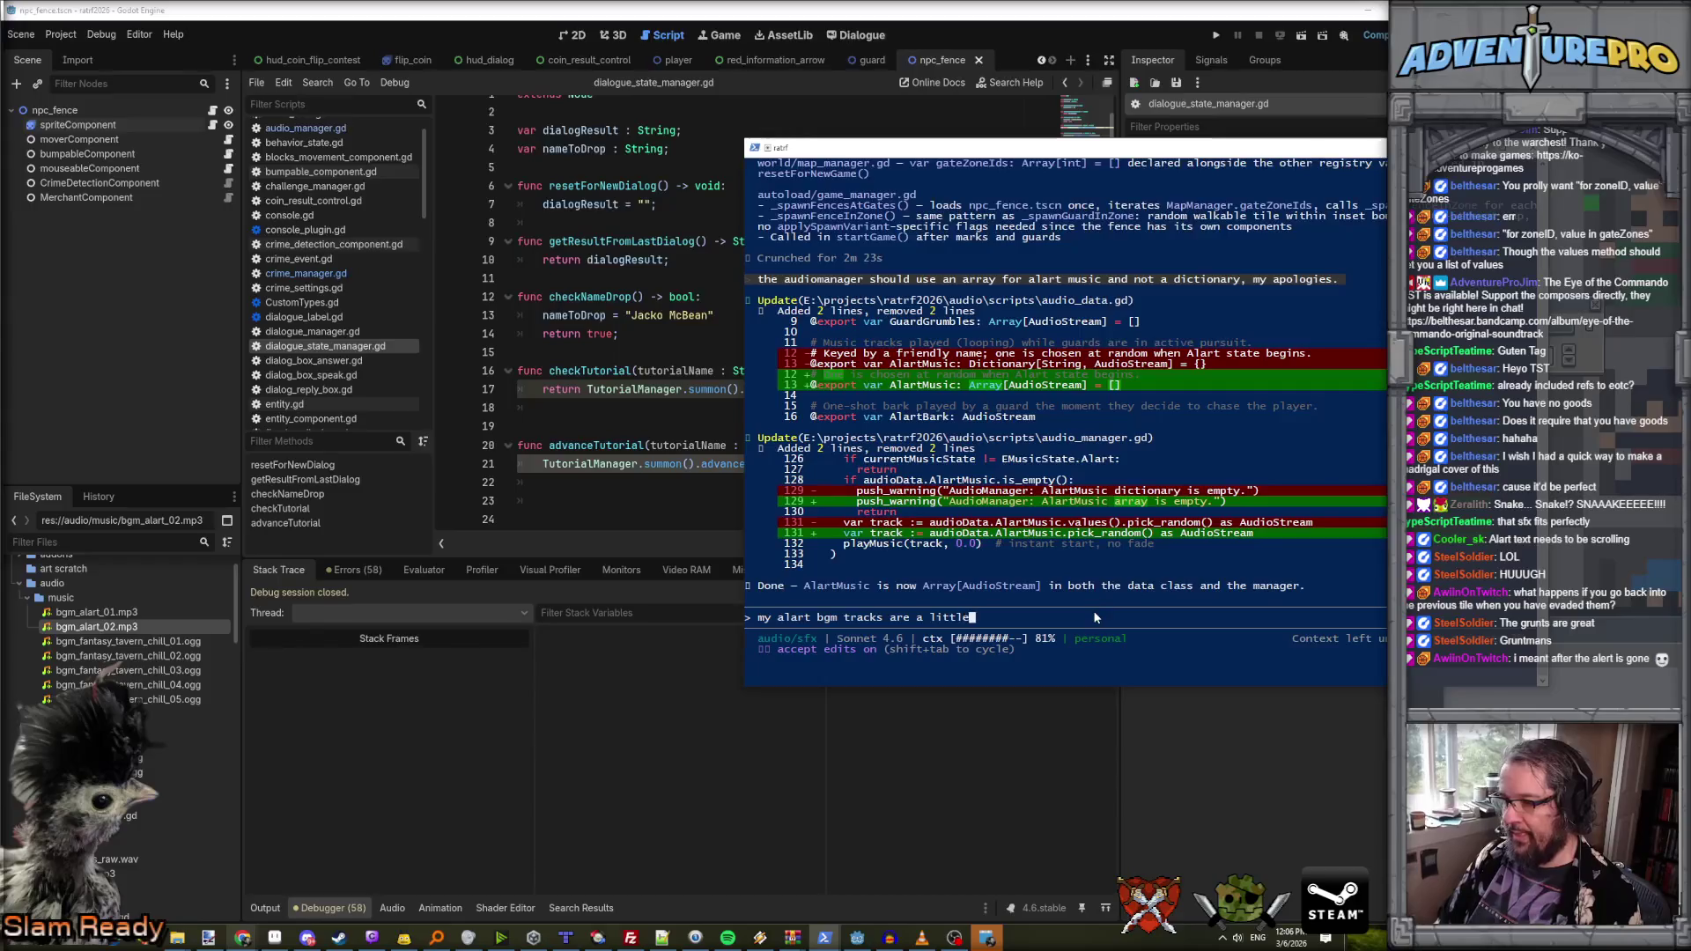
type("the tracks used f")
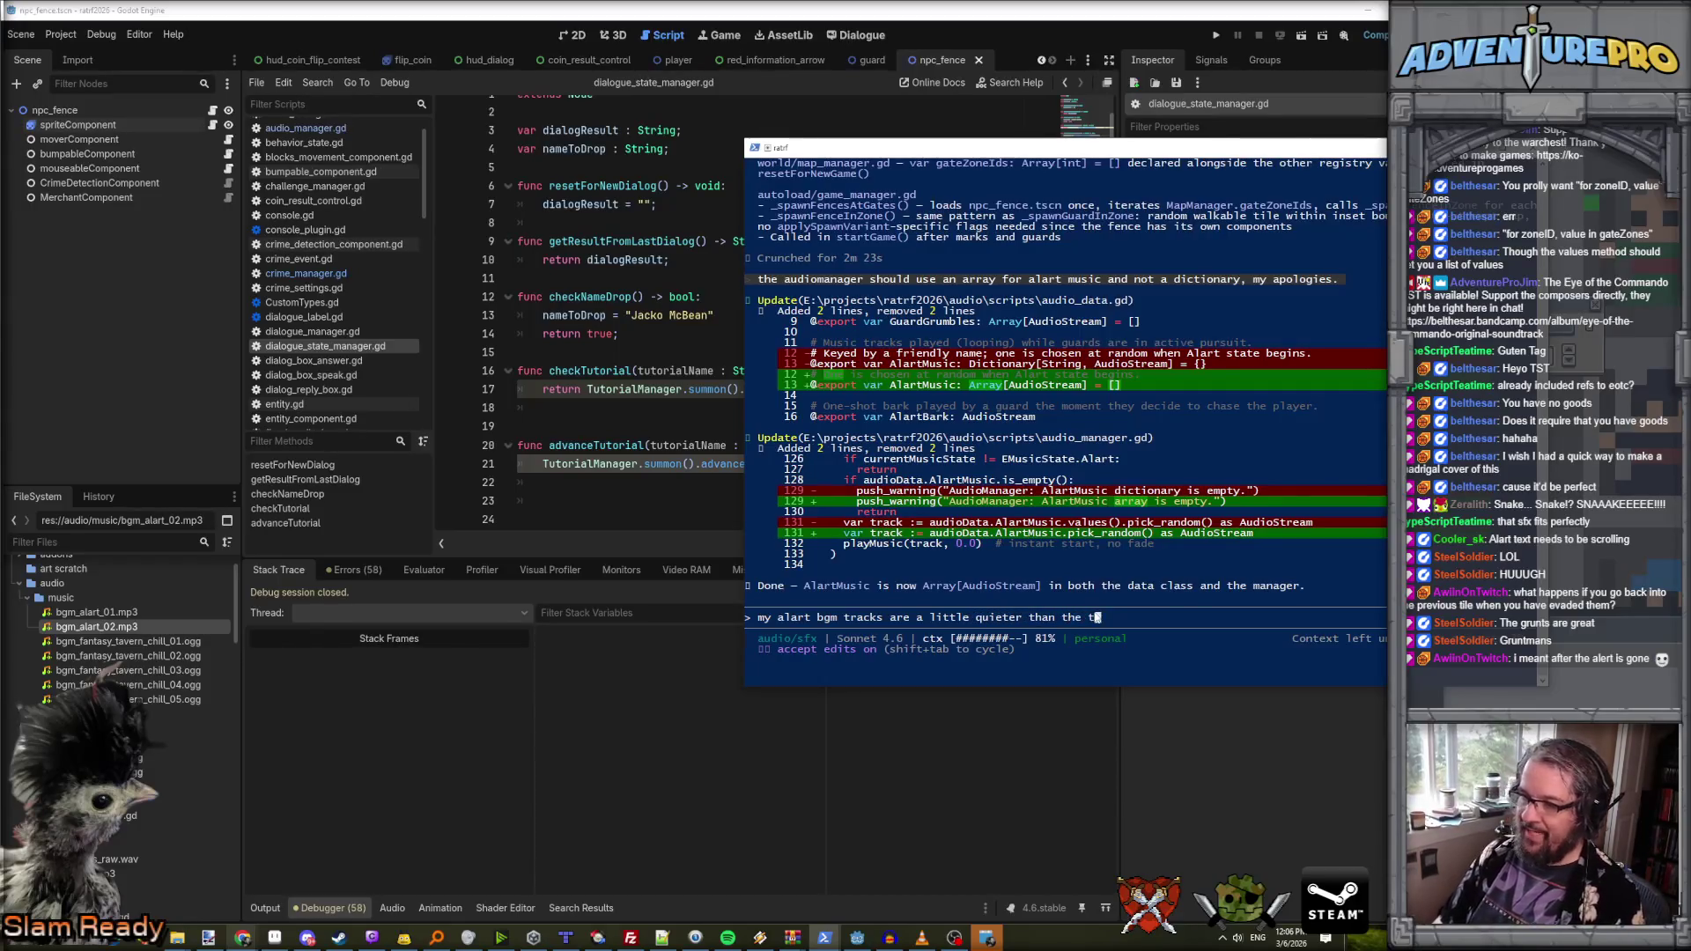
type("or exploration. Can you m")
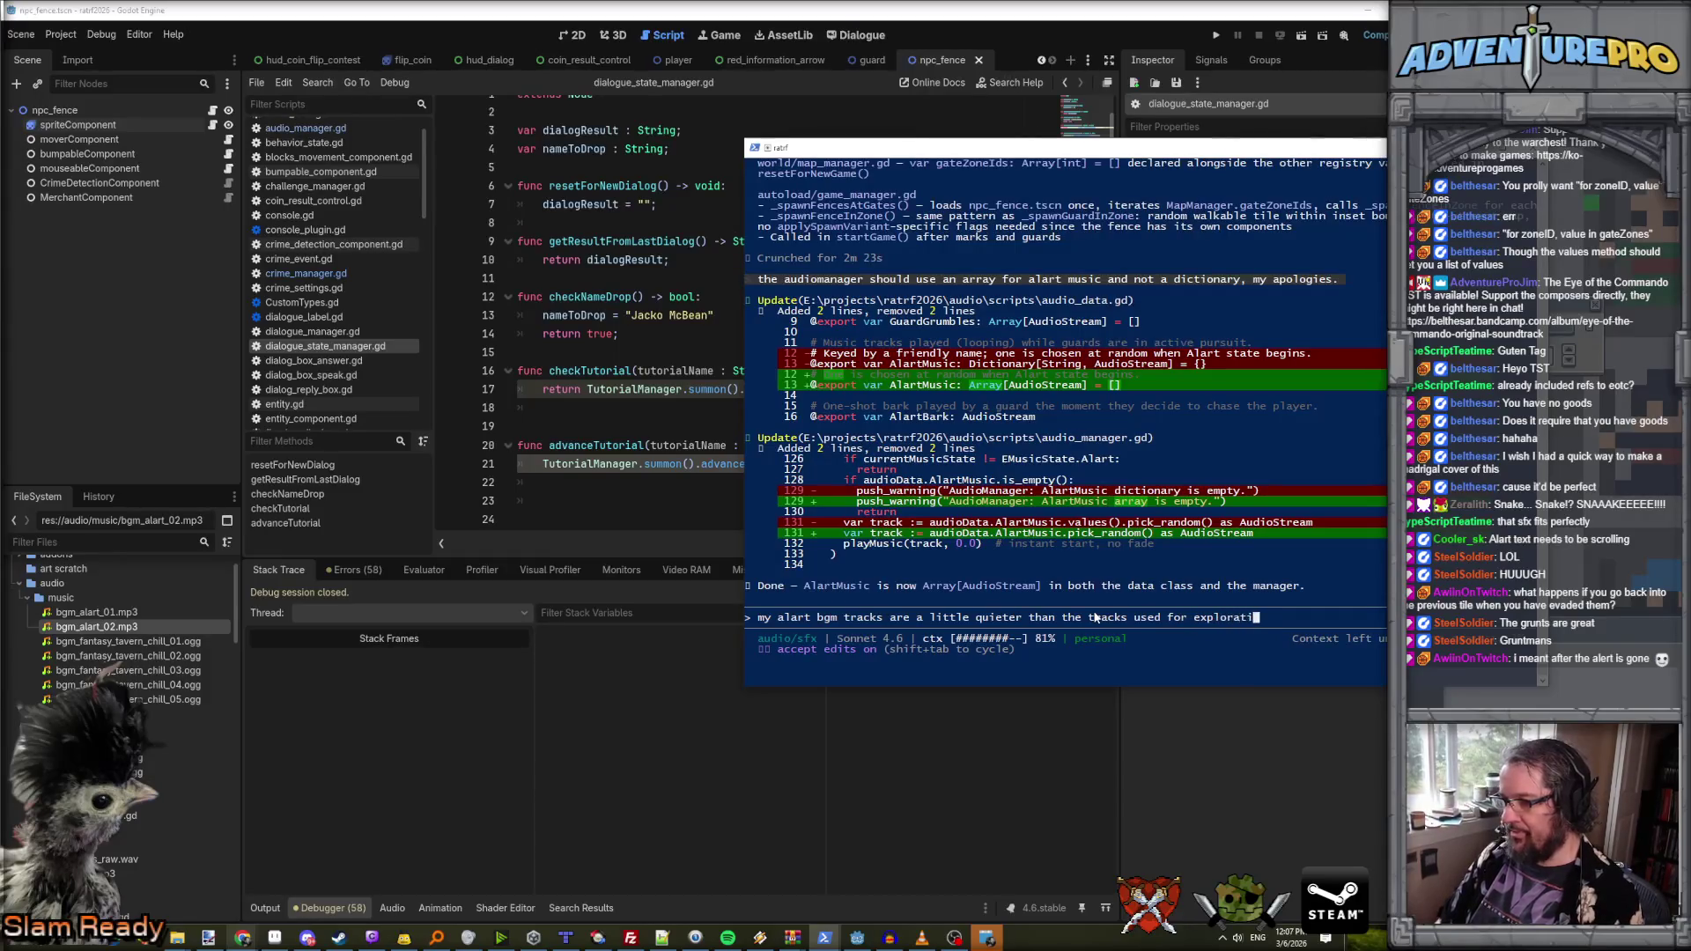
type("ake them")
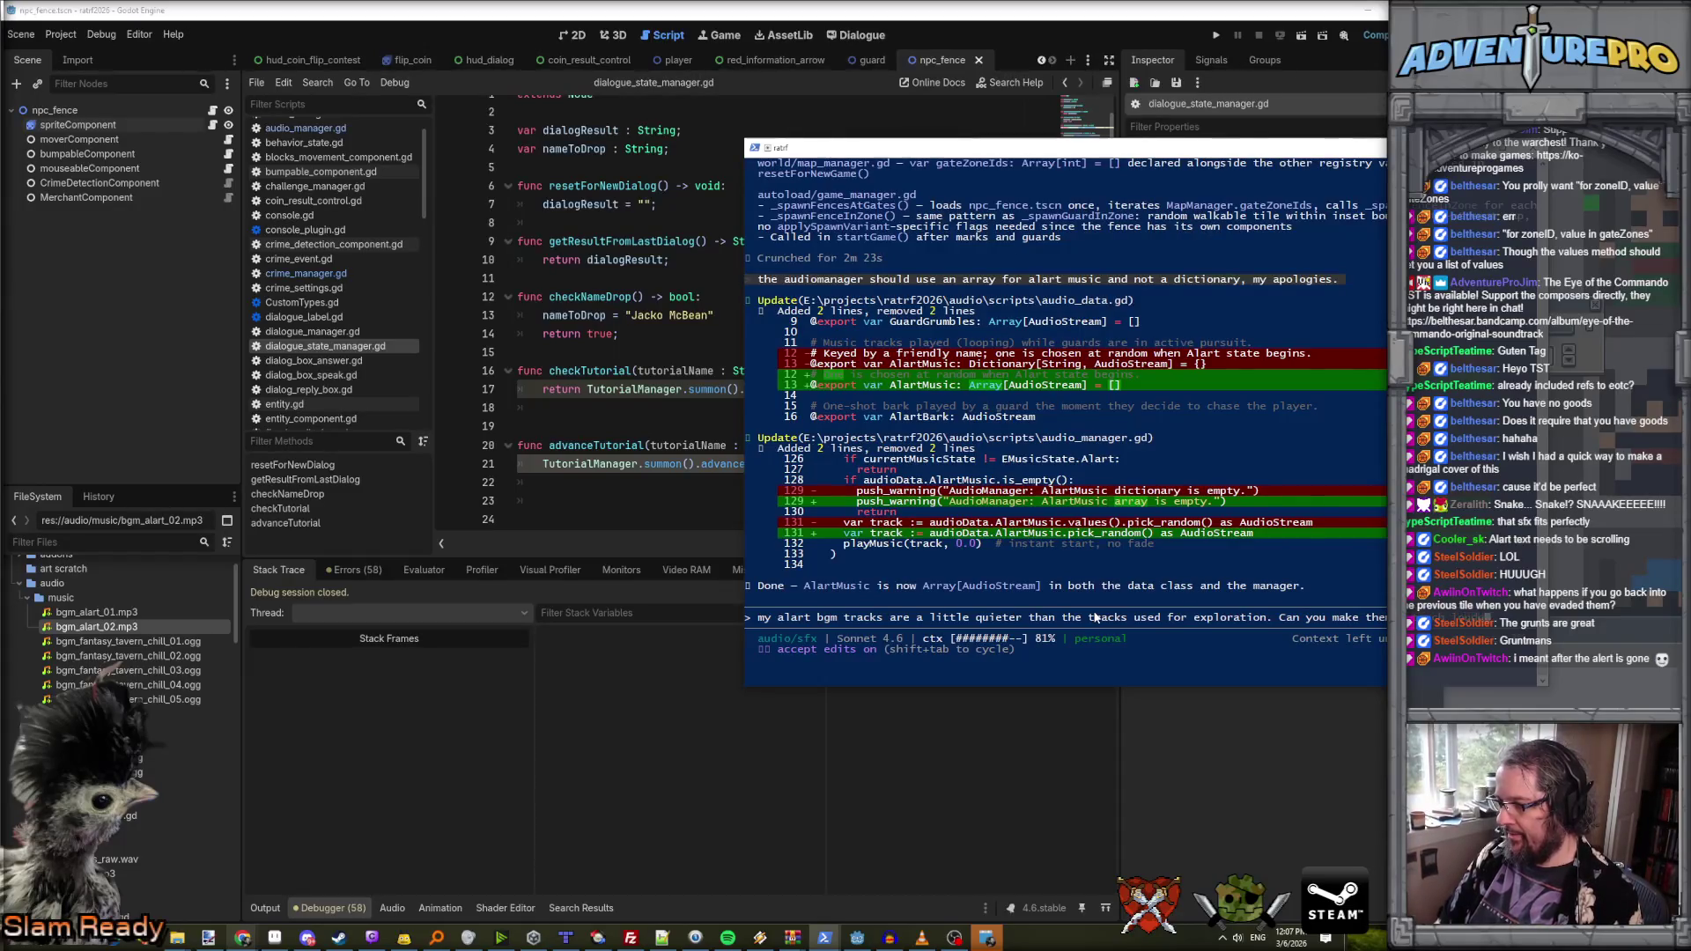
type(" guess e")
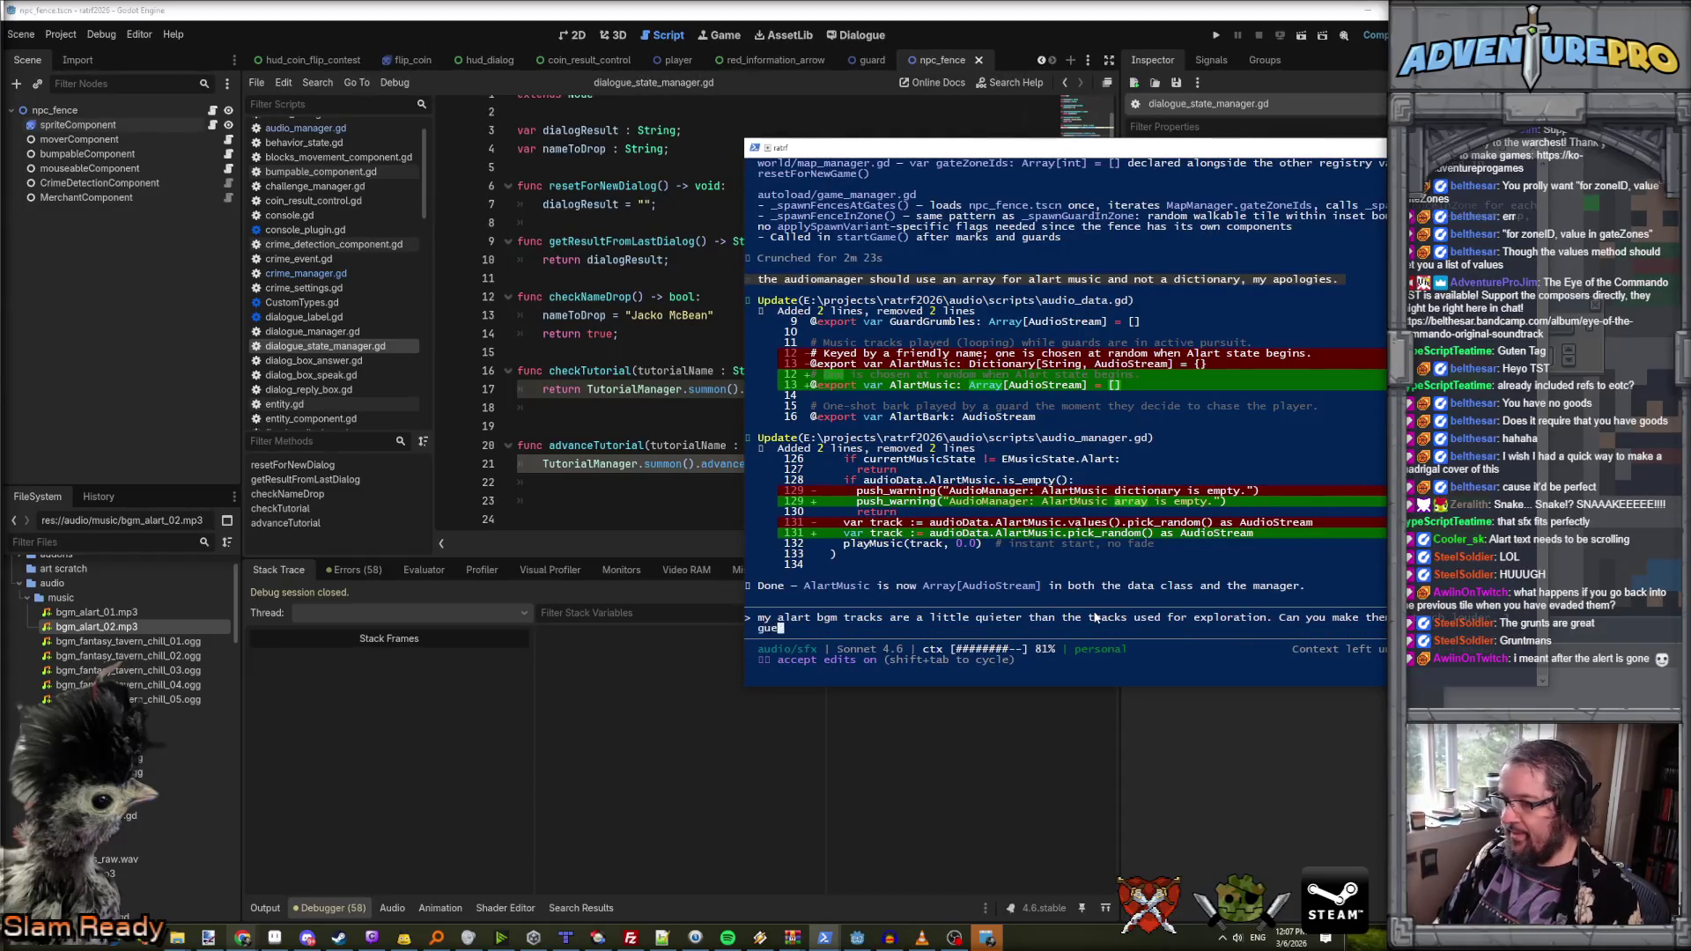
type("qualizing them")
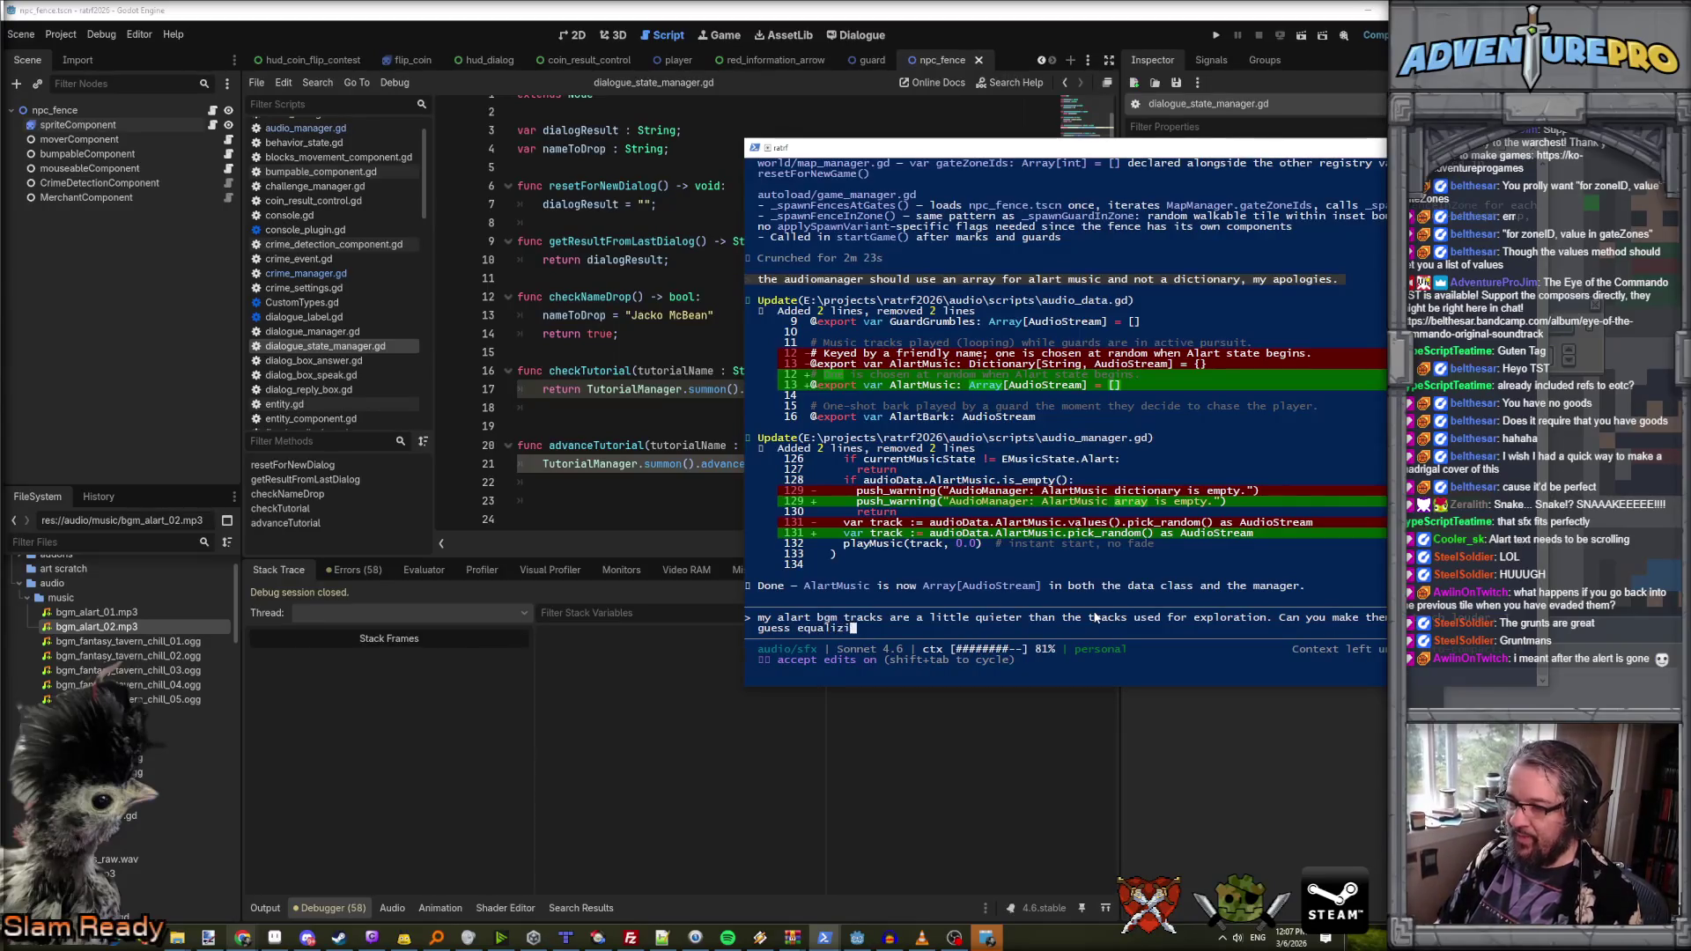
type(" so tha")
key("BackSpace")
key("BackSpace")
key("BackSpace")
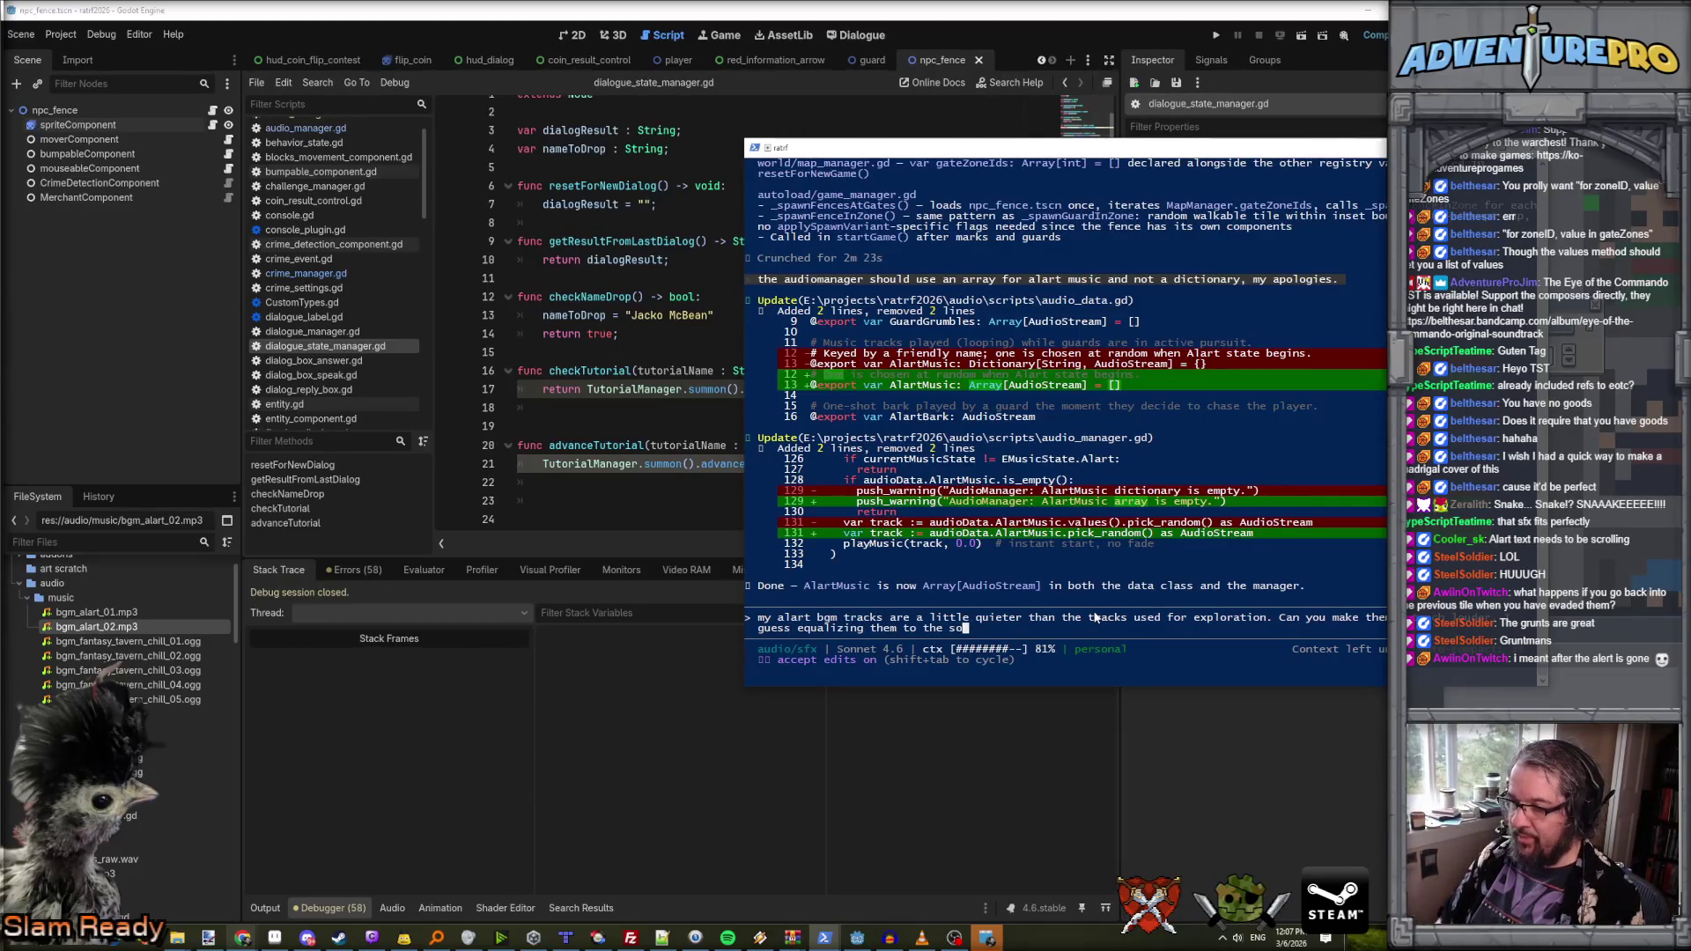
type("alert")
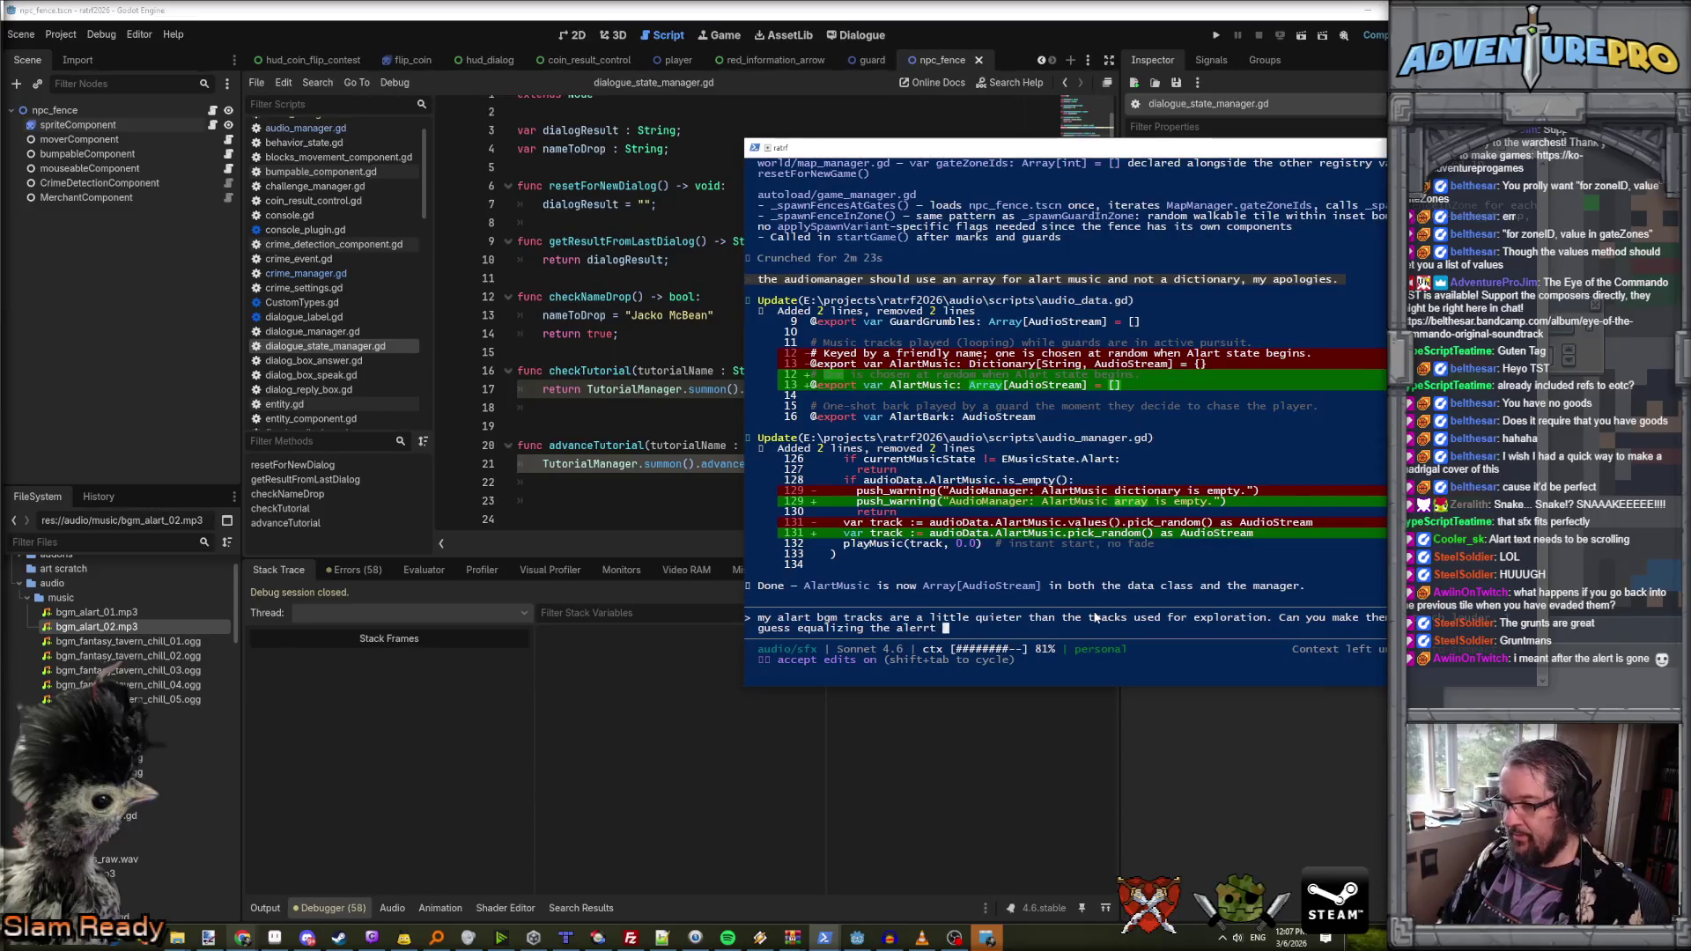
type(" tracks to soun")
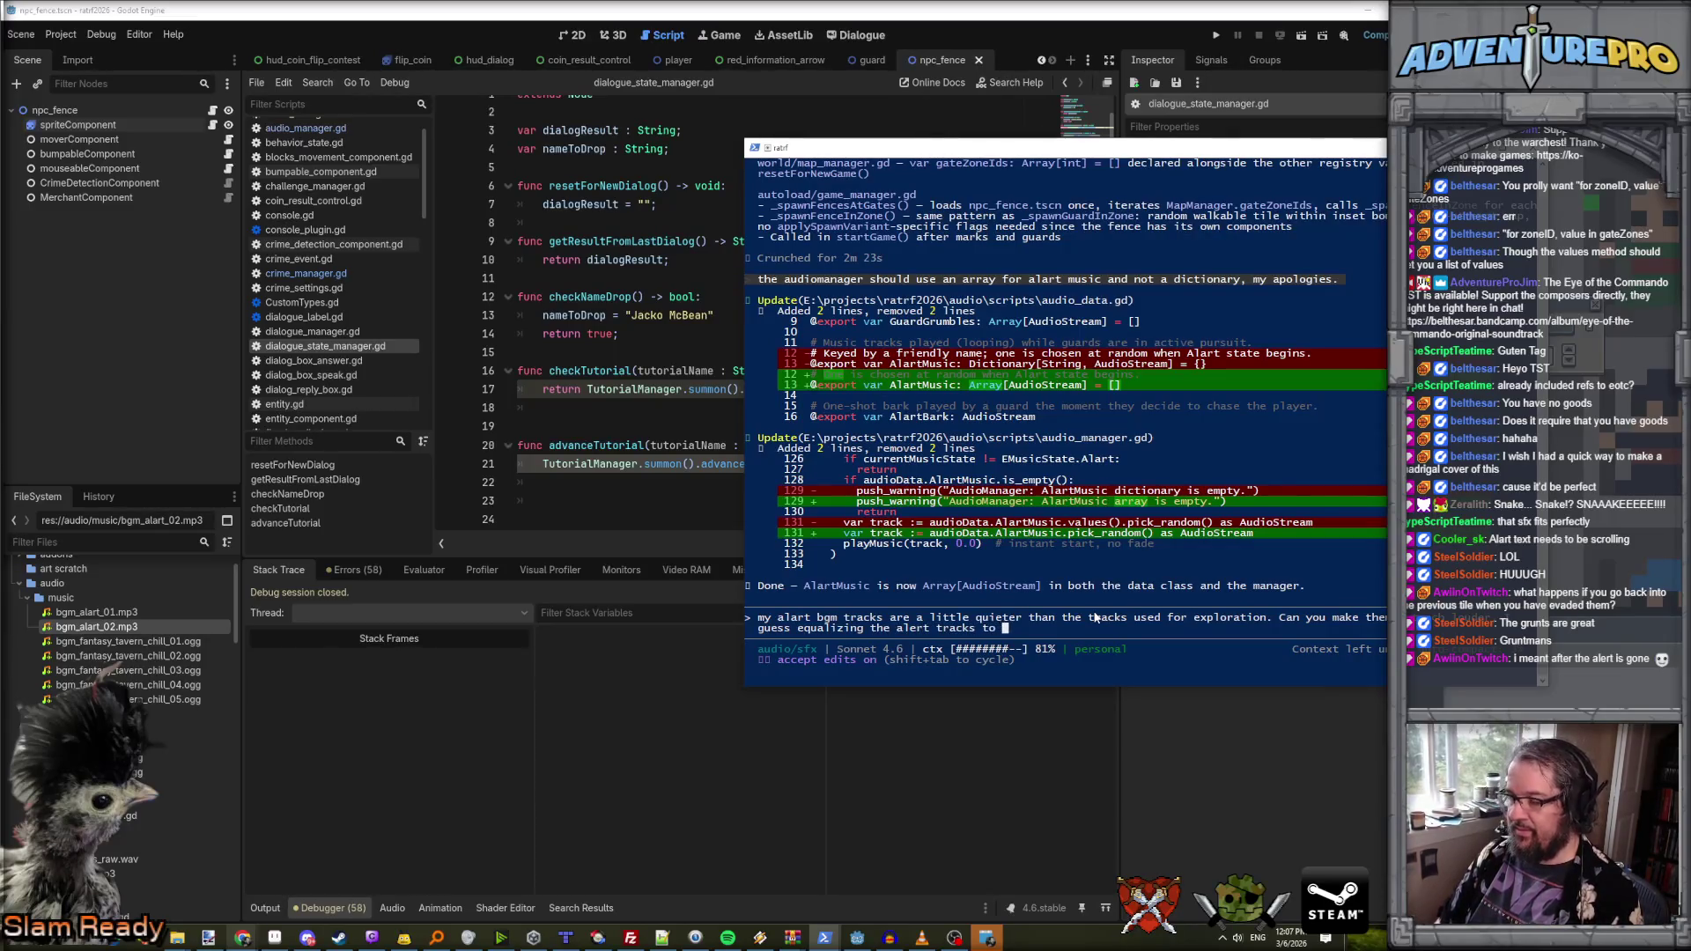
type("d as louds as")
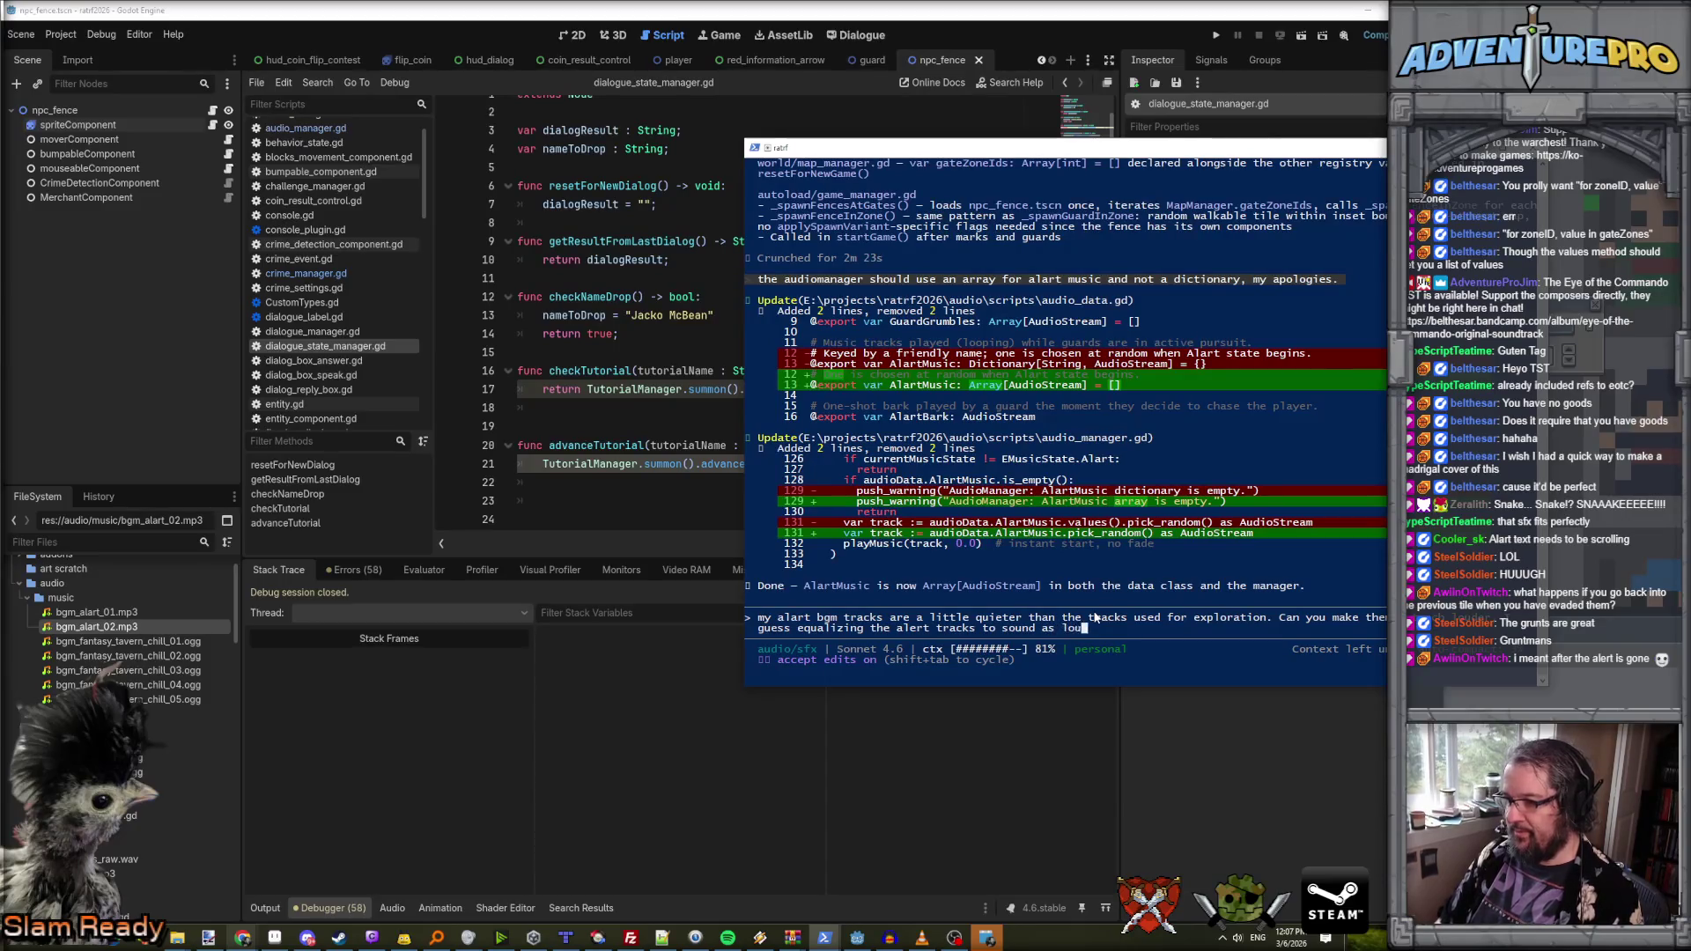
type(" the exploration tr")
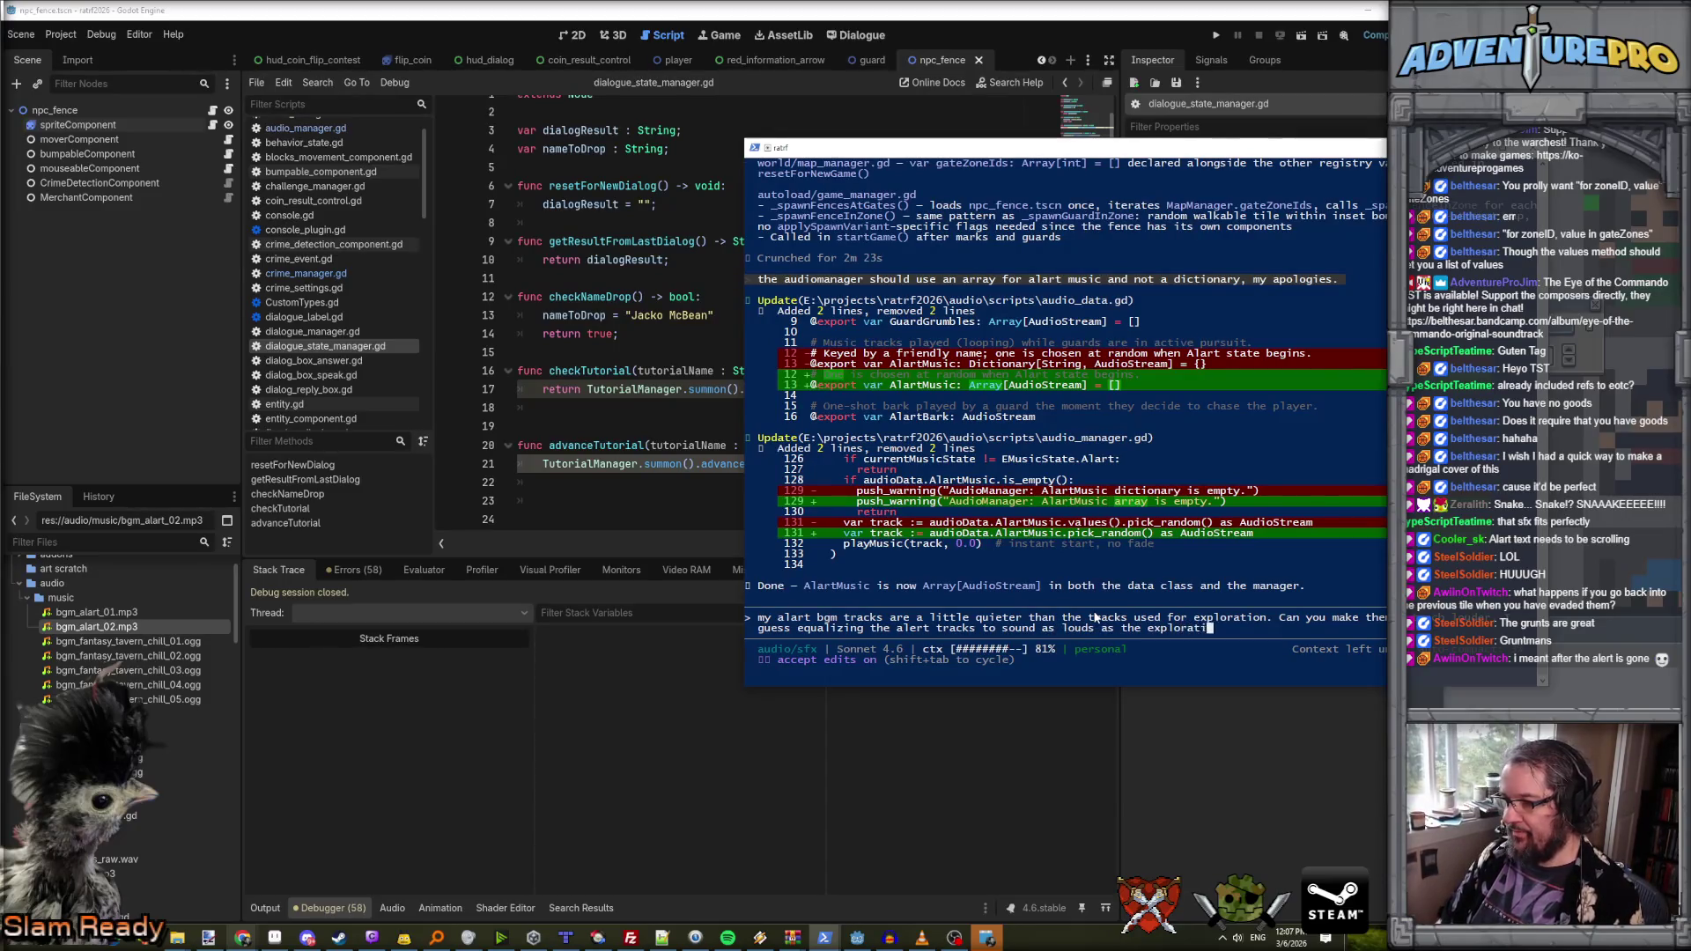
type("acks?")
key("Return")
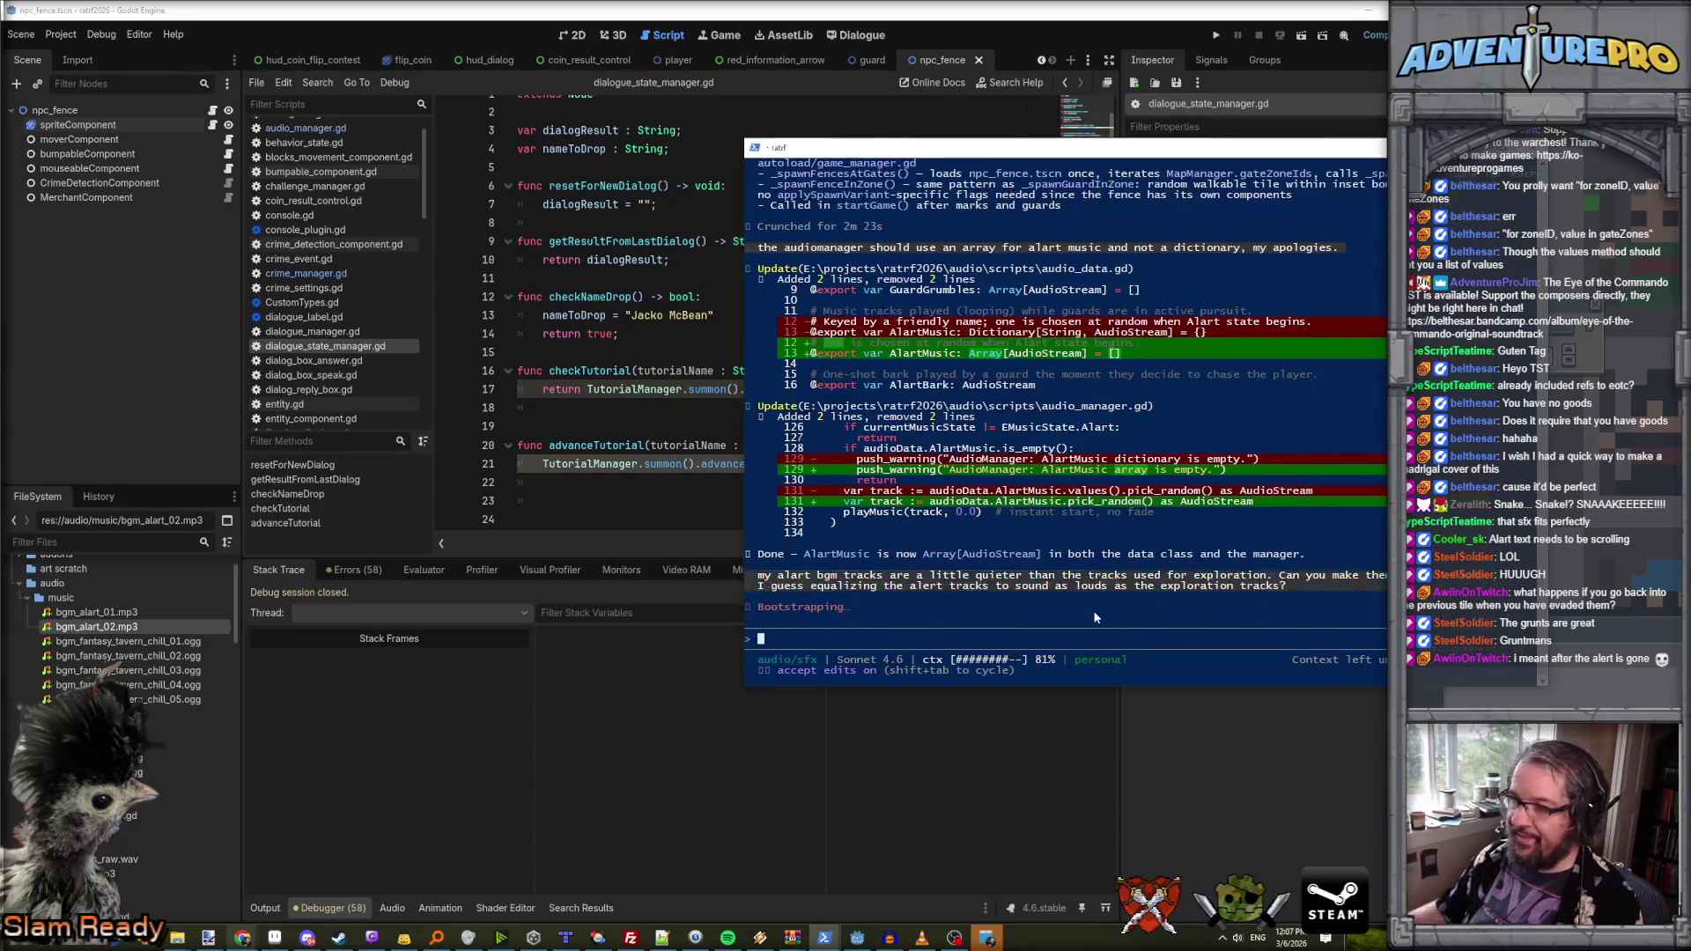
Put the caret at the end of line 12 in Godot's script editor, then switch to Aseprite
left_click(597, 483)
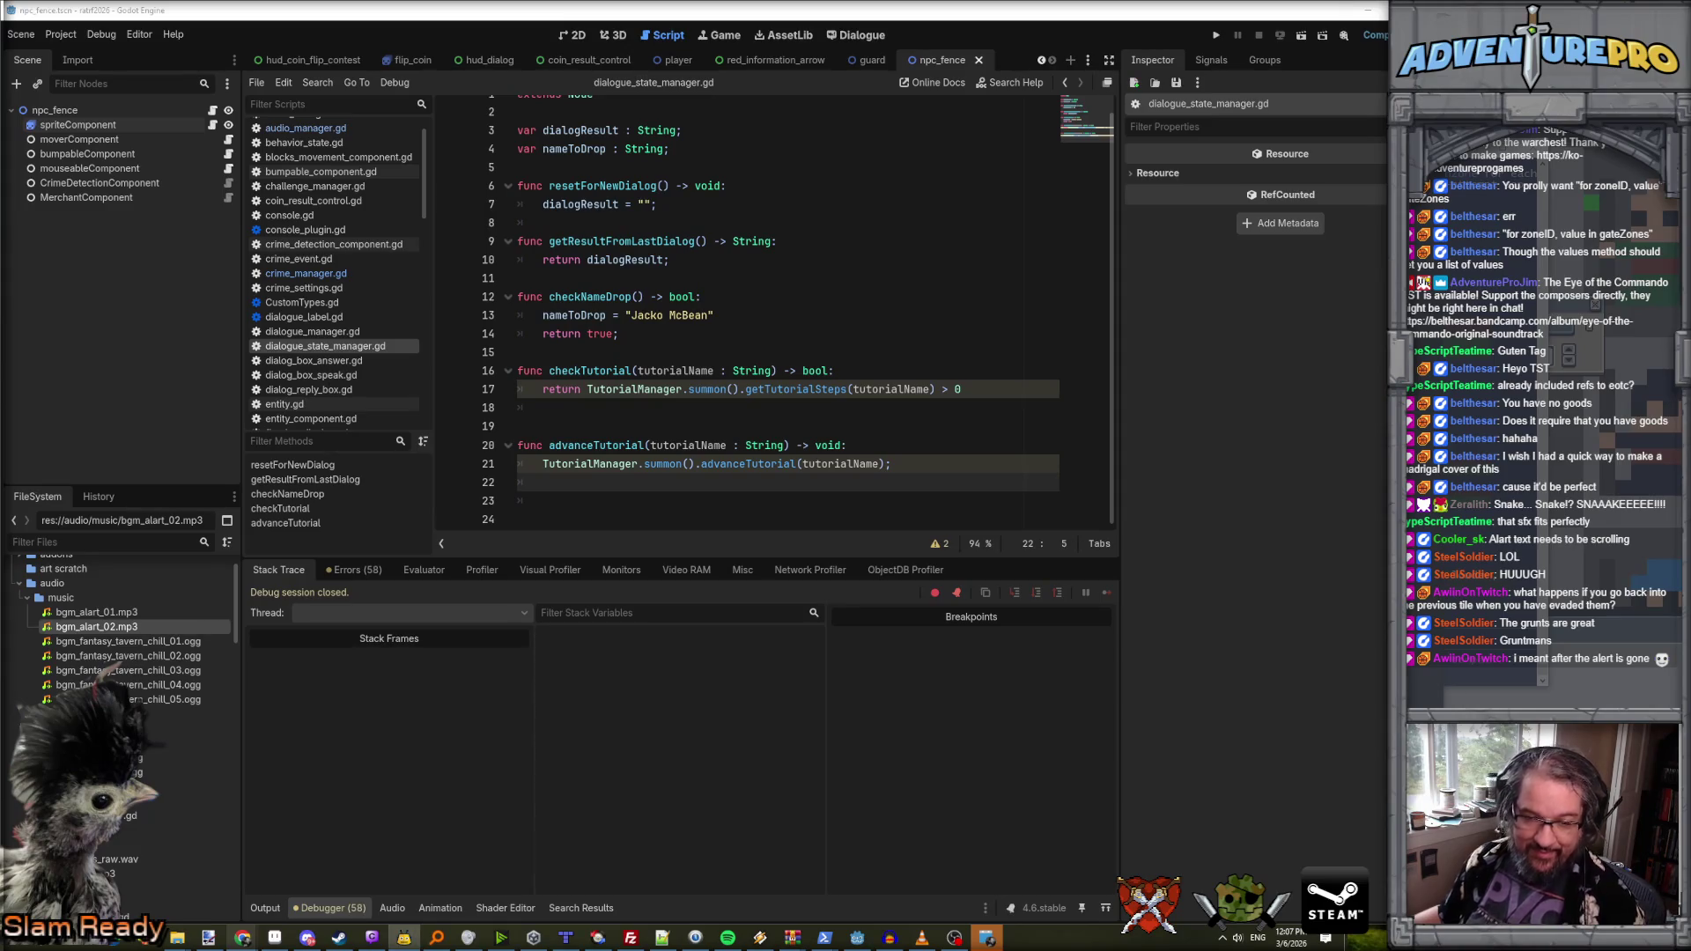
left_click(772, 296)
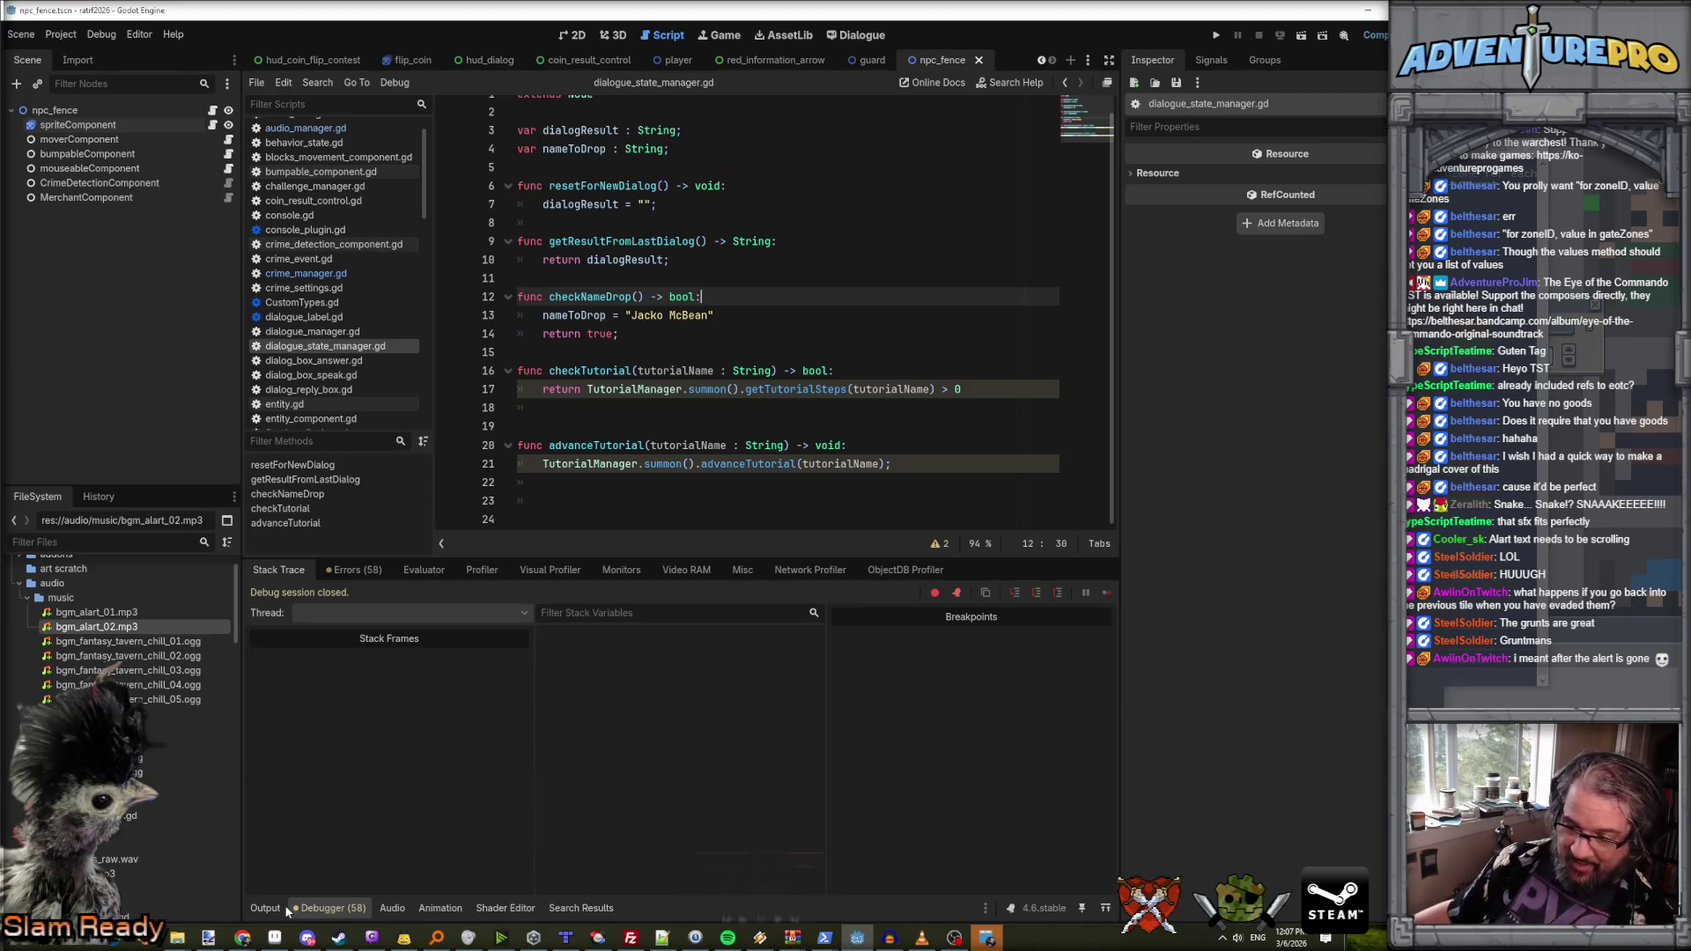
mouse_move(270, 940)
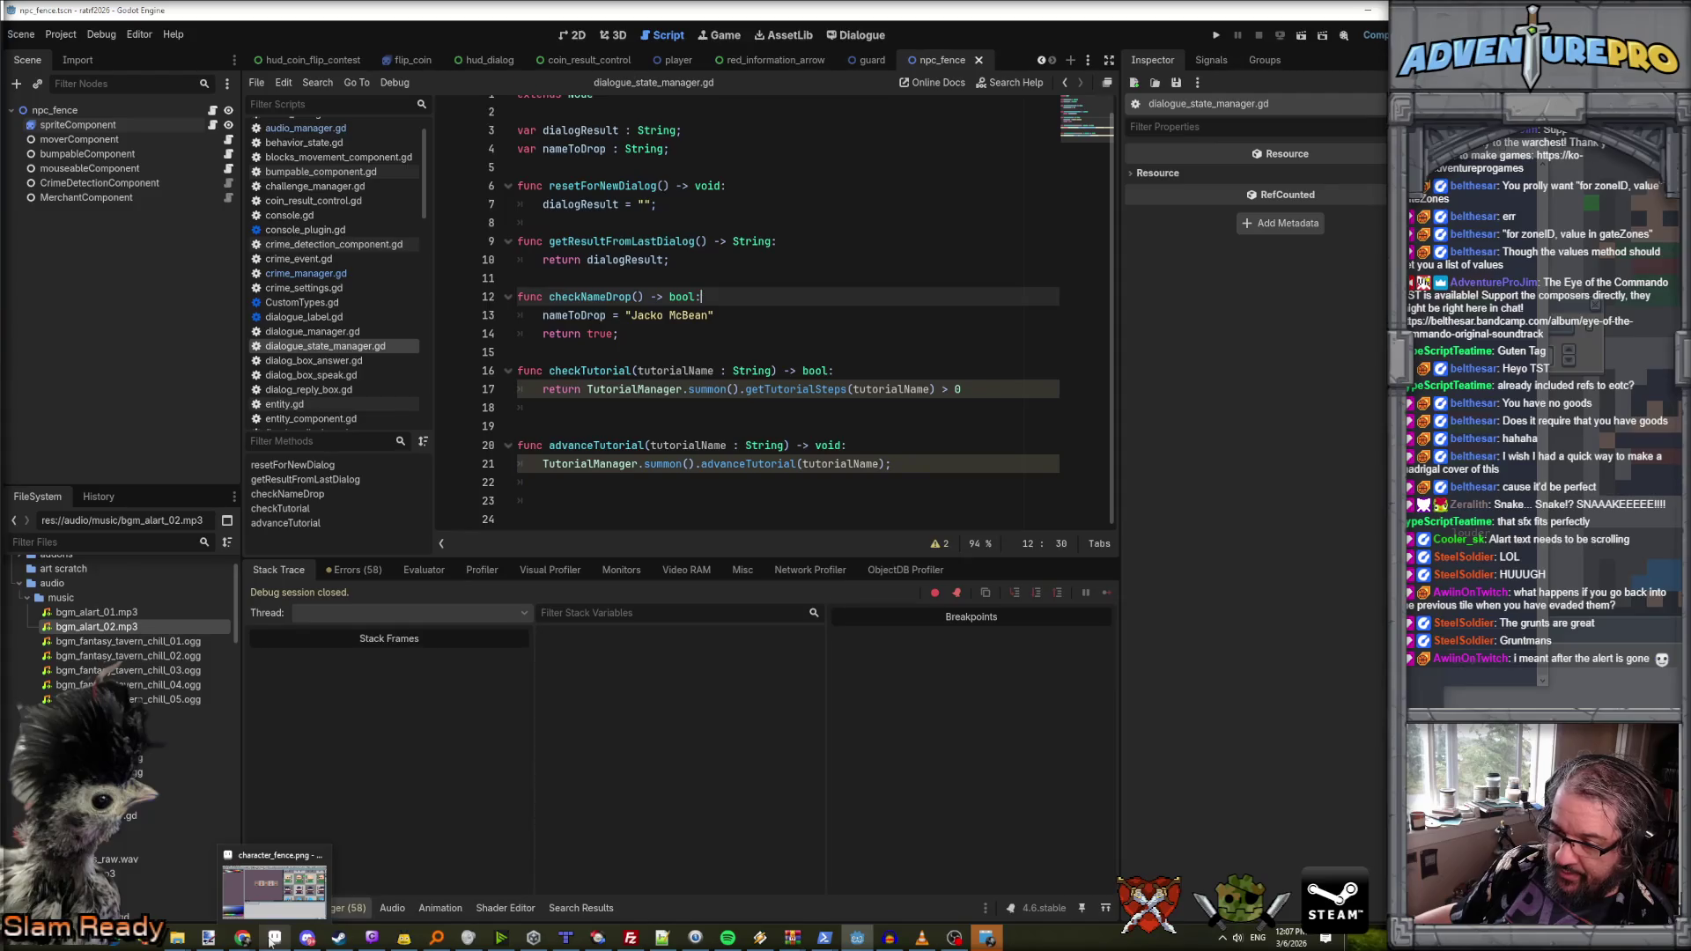
left_click(270, 941)
Zoom in and out over the character_fence.png sprite strip to inspect the Fence frames
scroll(747, 398, "down", 1)
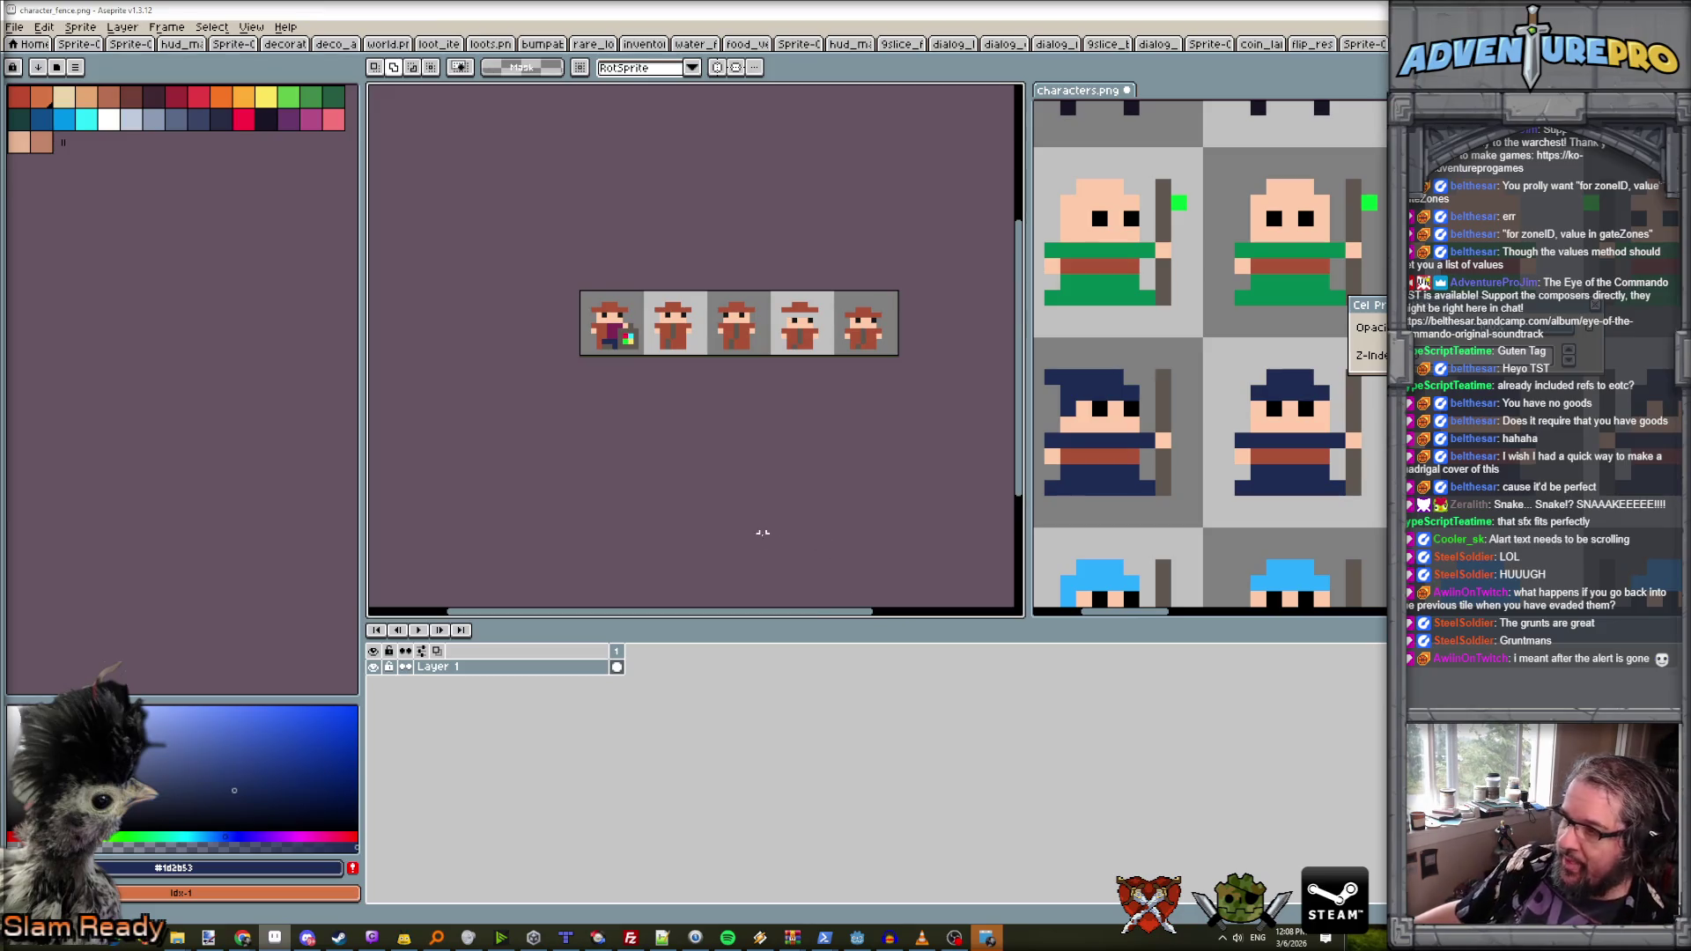
scroll(726, 421, "down", 1)
scroll(725, 420, "up", 2)
scroll(724, 419, "down", 1)
scroll(724, 420, "up", 1)
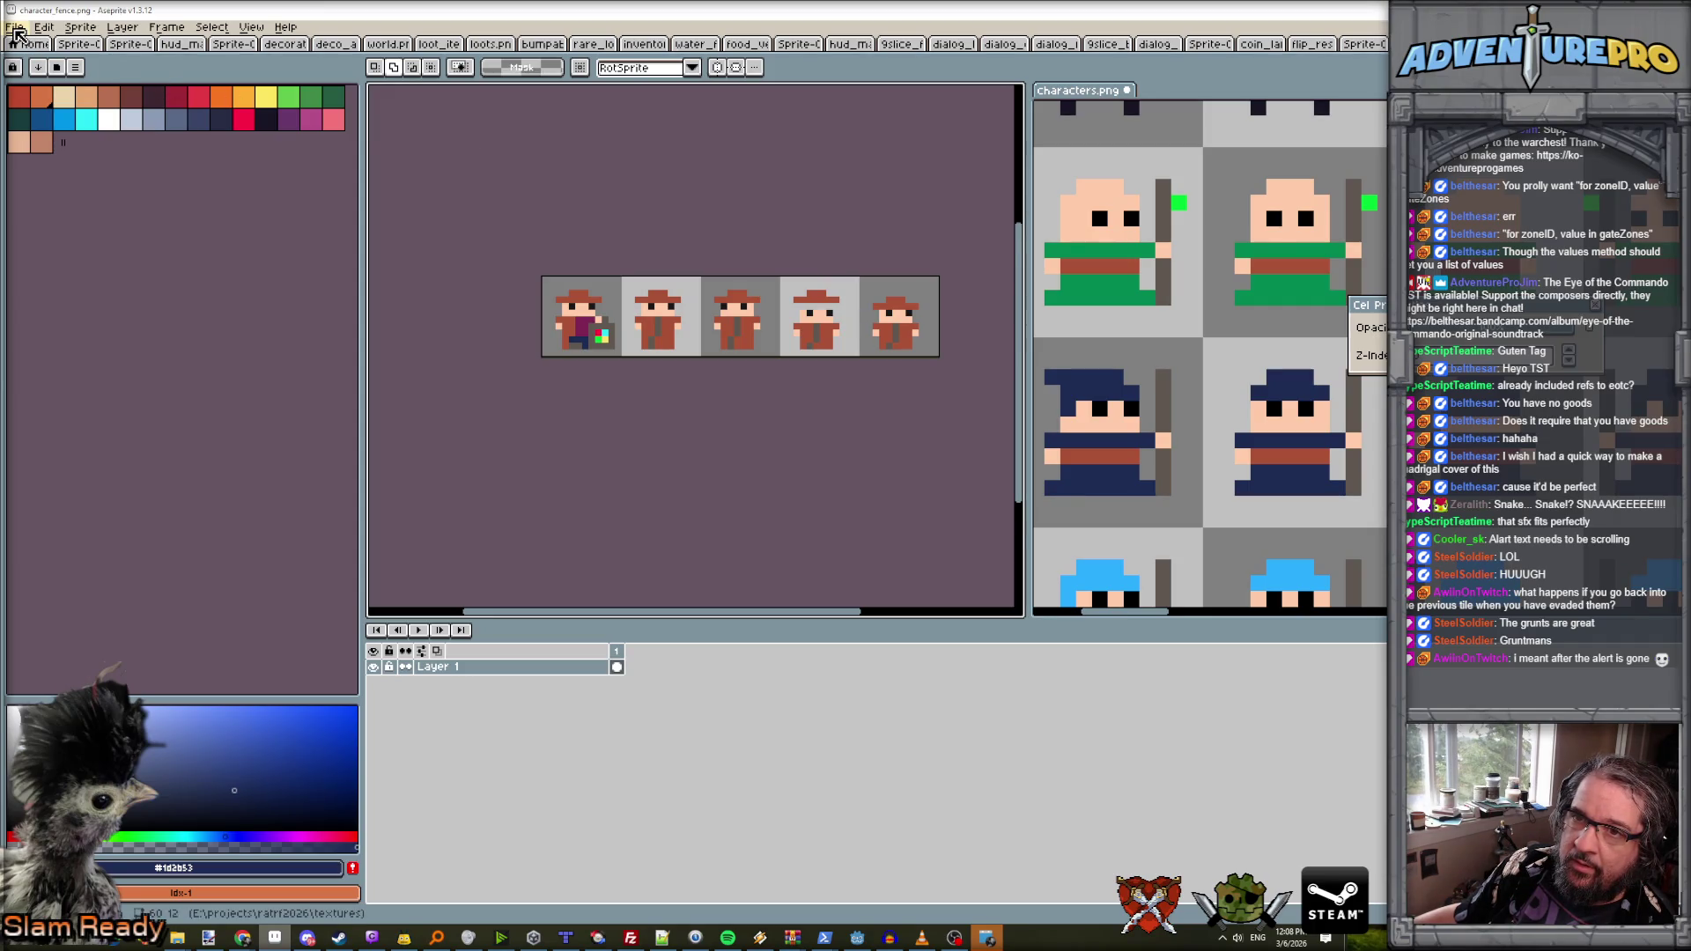
scroll(716, 184, "down", 1)
scroll(716, 184, "down", 1)
scroll(716, 185, "up", 5)
scroll(716, 187, "down", 6)
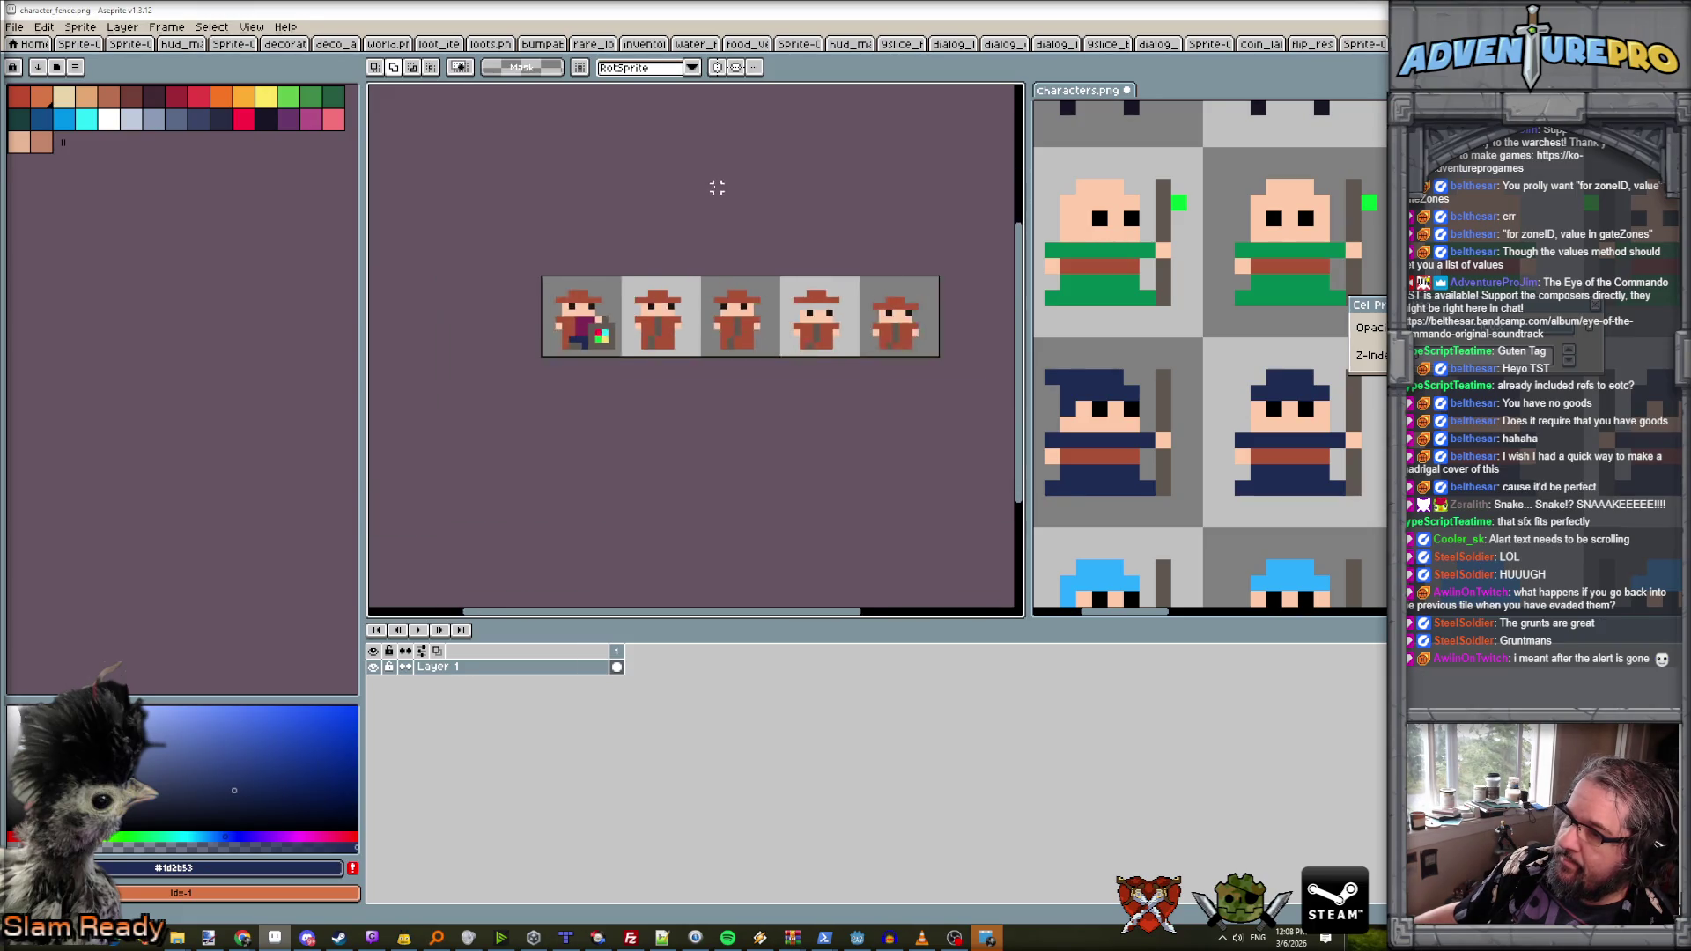
scroll(716, 186, "up", 2)
scroll(717, 187, "down", 1)
scroll(717, 186, "down", 3)
scroll(715, 186, "up", 4)
scroll(714, 187, "up", 2)
scroll(713, 187, "down", 4)
scroll(713, 188, "up", 4)
scroll(714, 185, "down", 3)
scroll(714, 183, "up", 1)
scroll(713, 180, "up", 4)
scroll(714, 180, "down", 7)
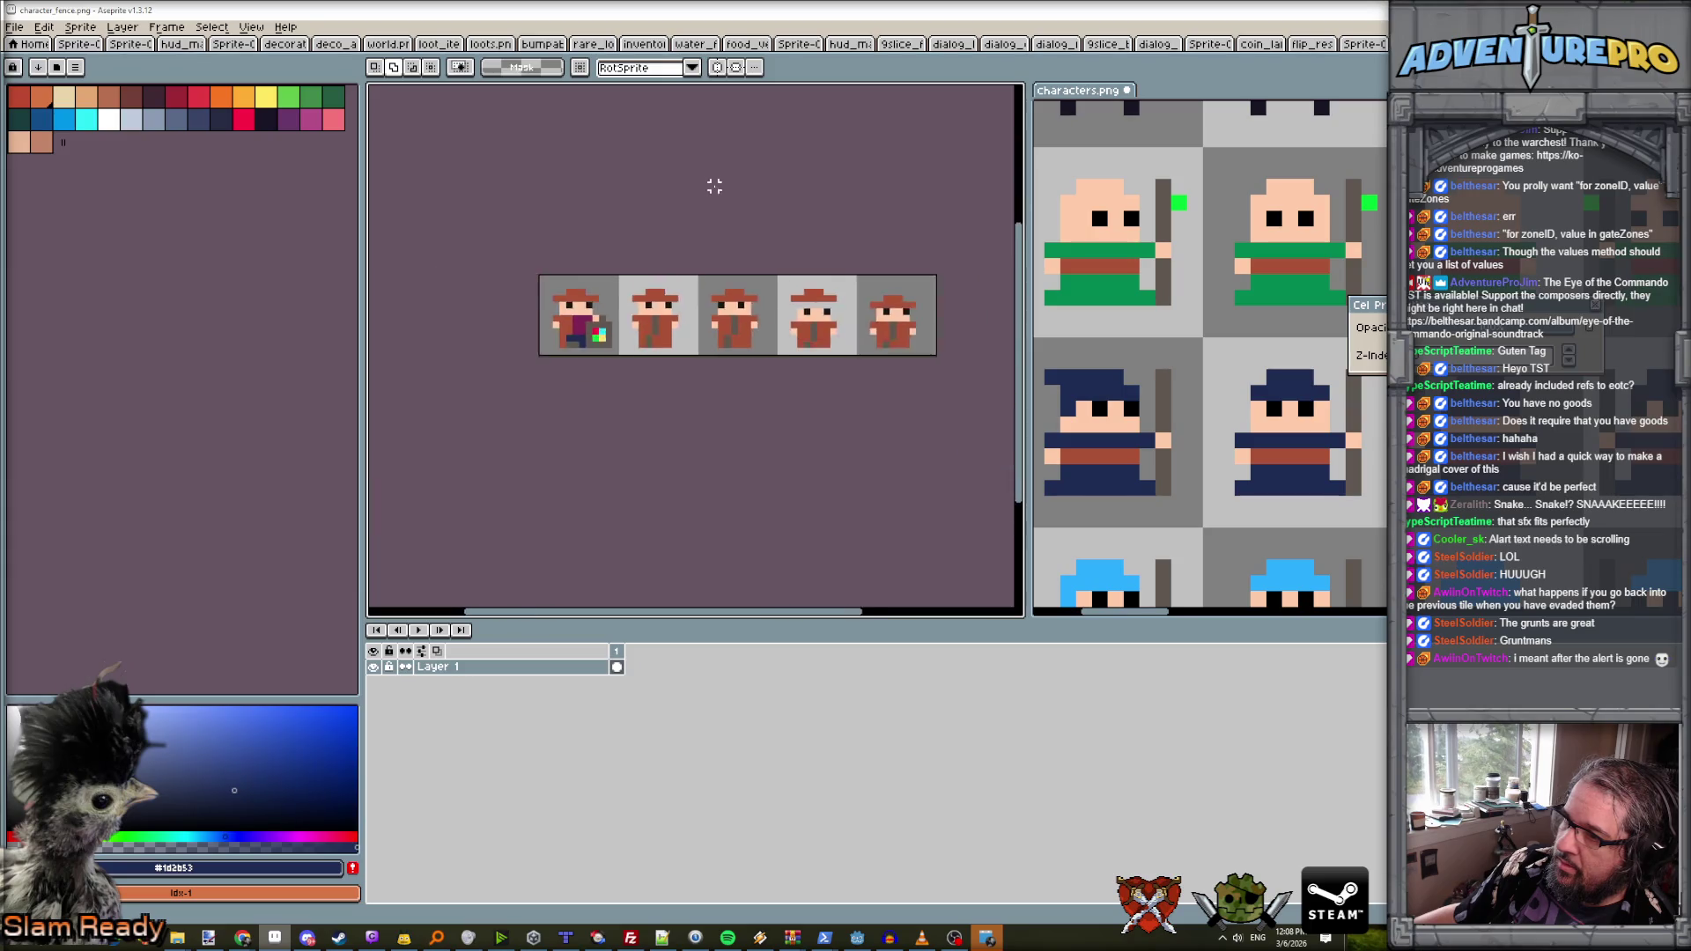
scroll(713, 182, "up", 4)
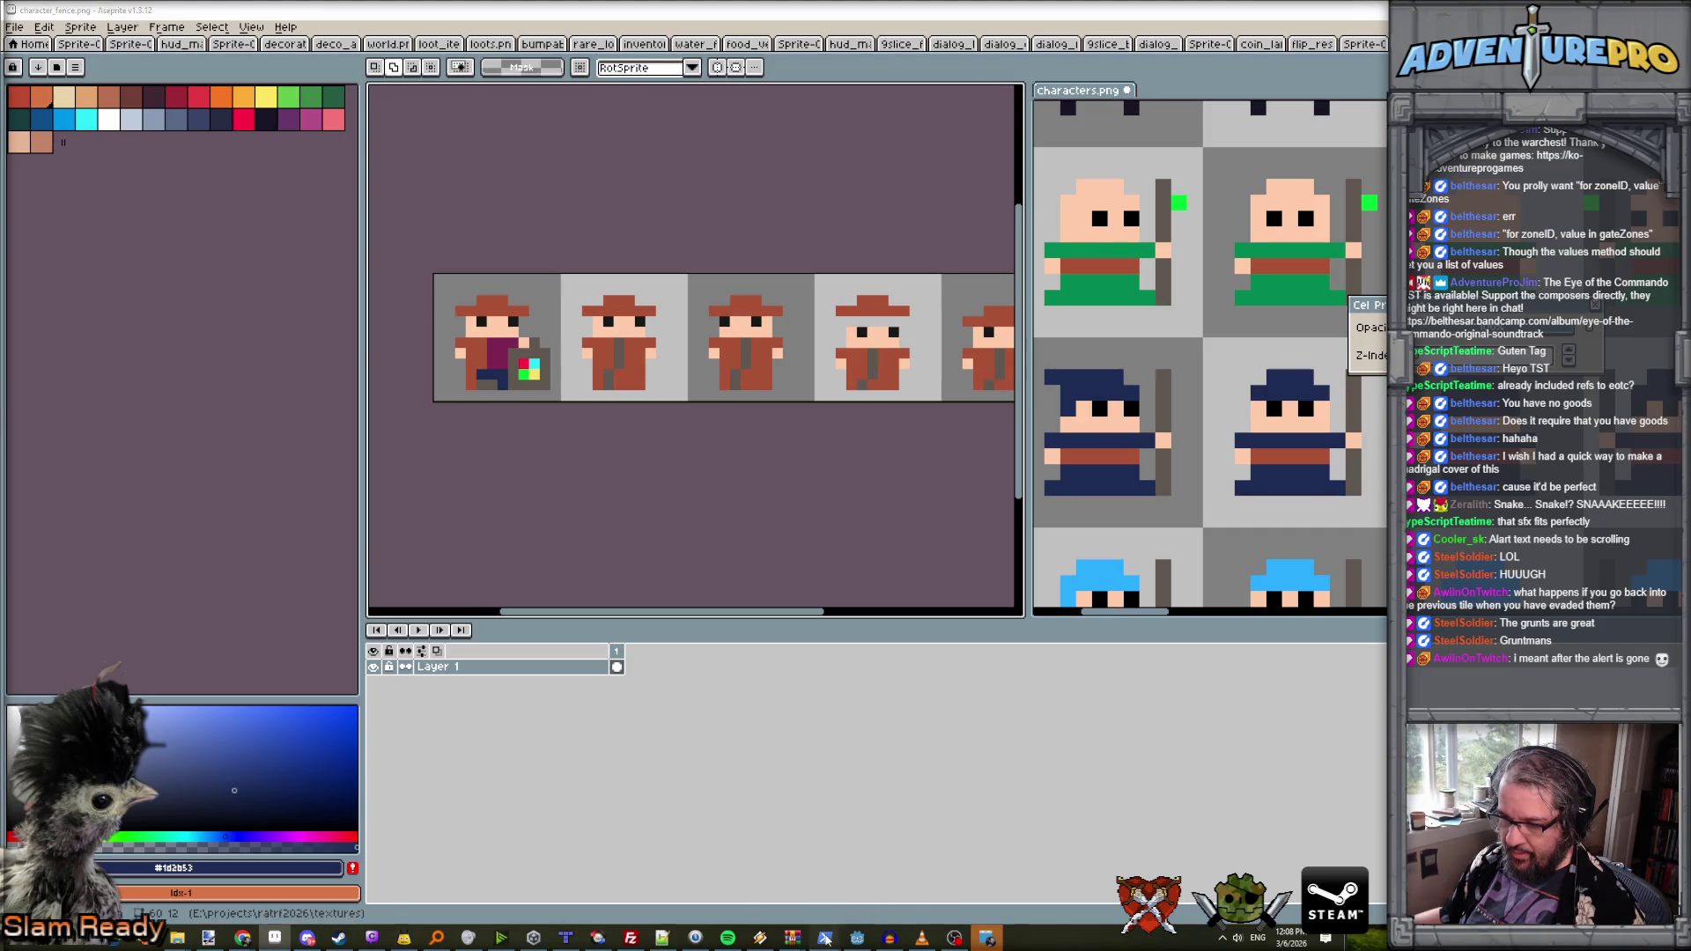
Allow Claude Code's pending Bash command for checking the audio files
left_click(860, 910)
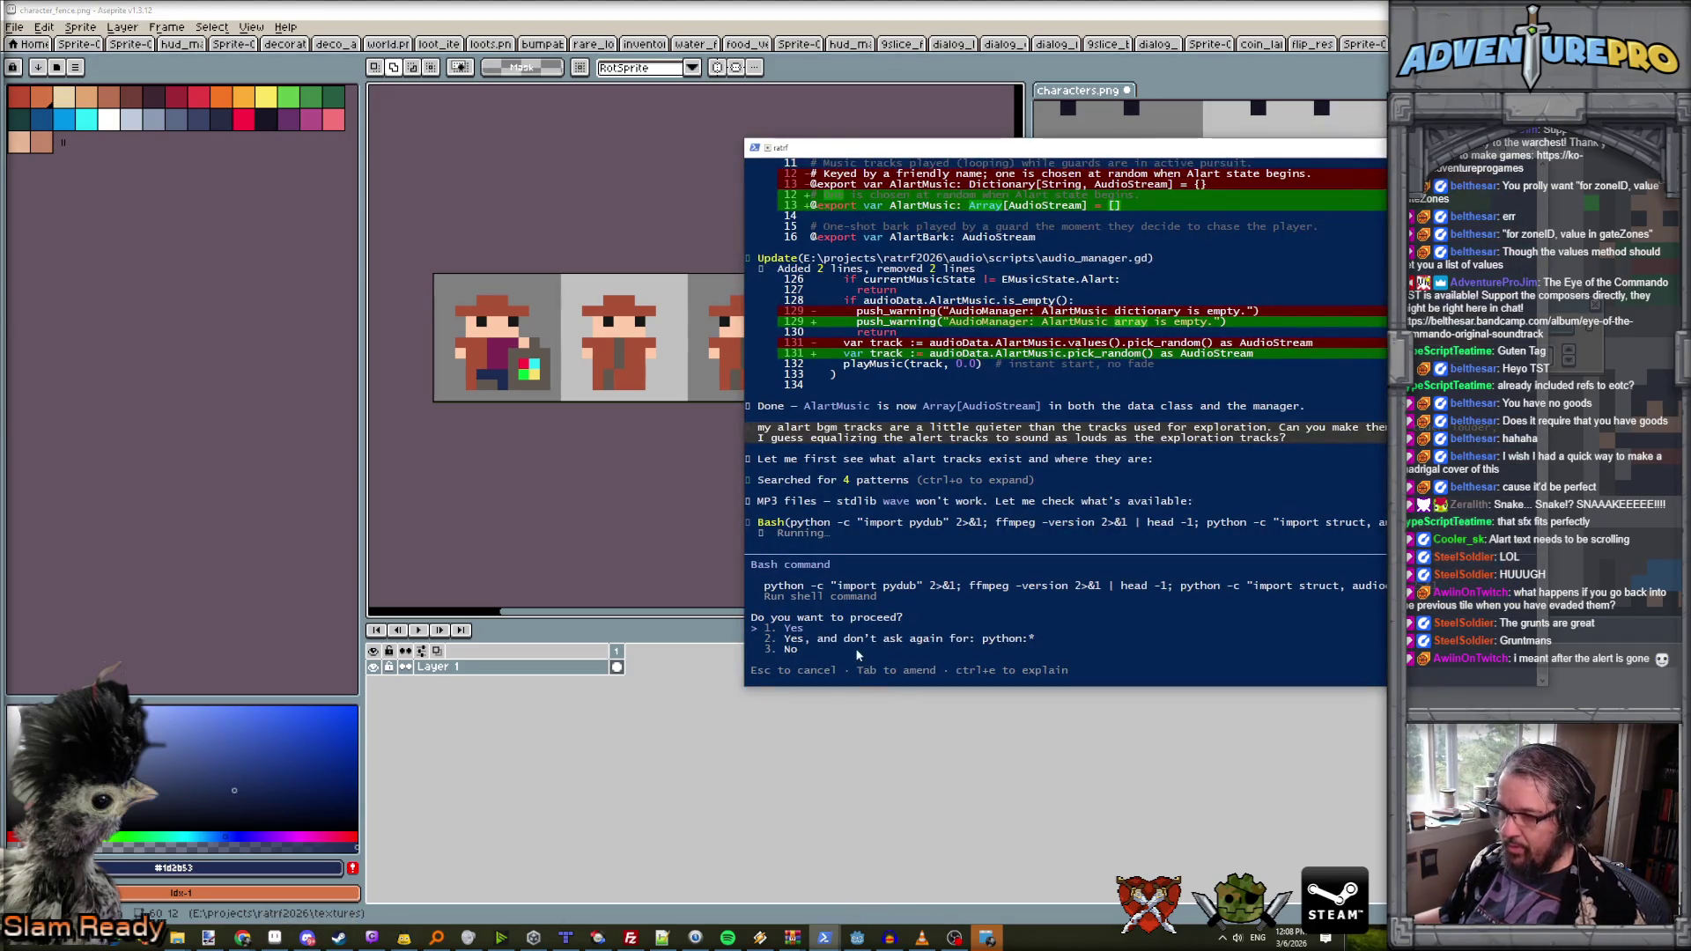
key("Return")
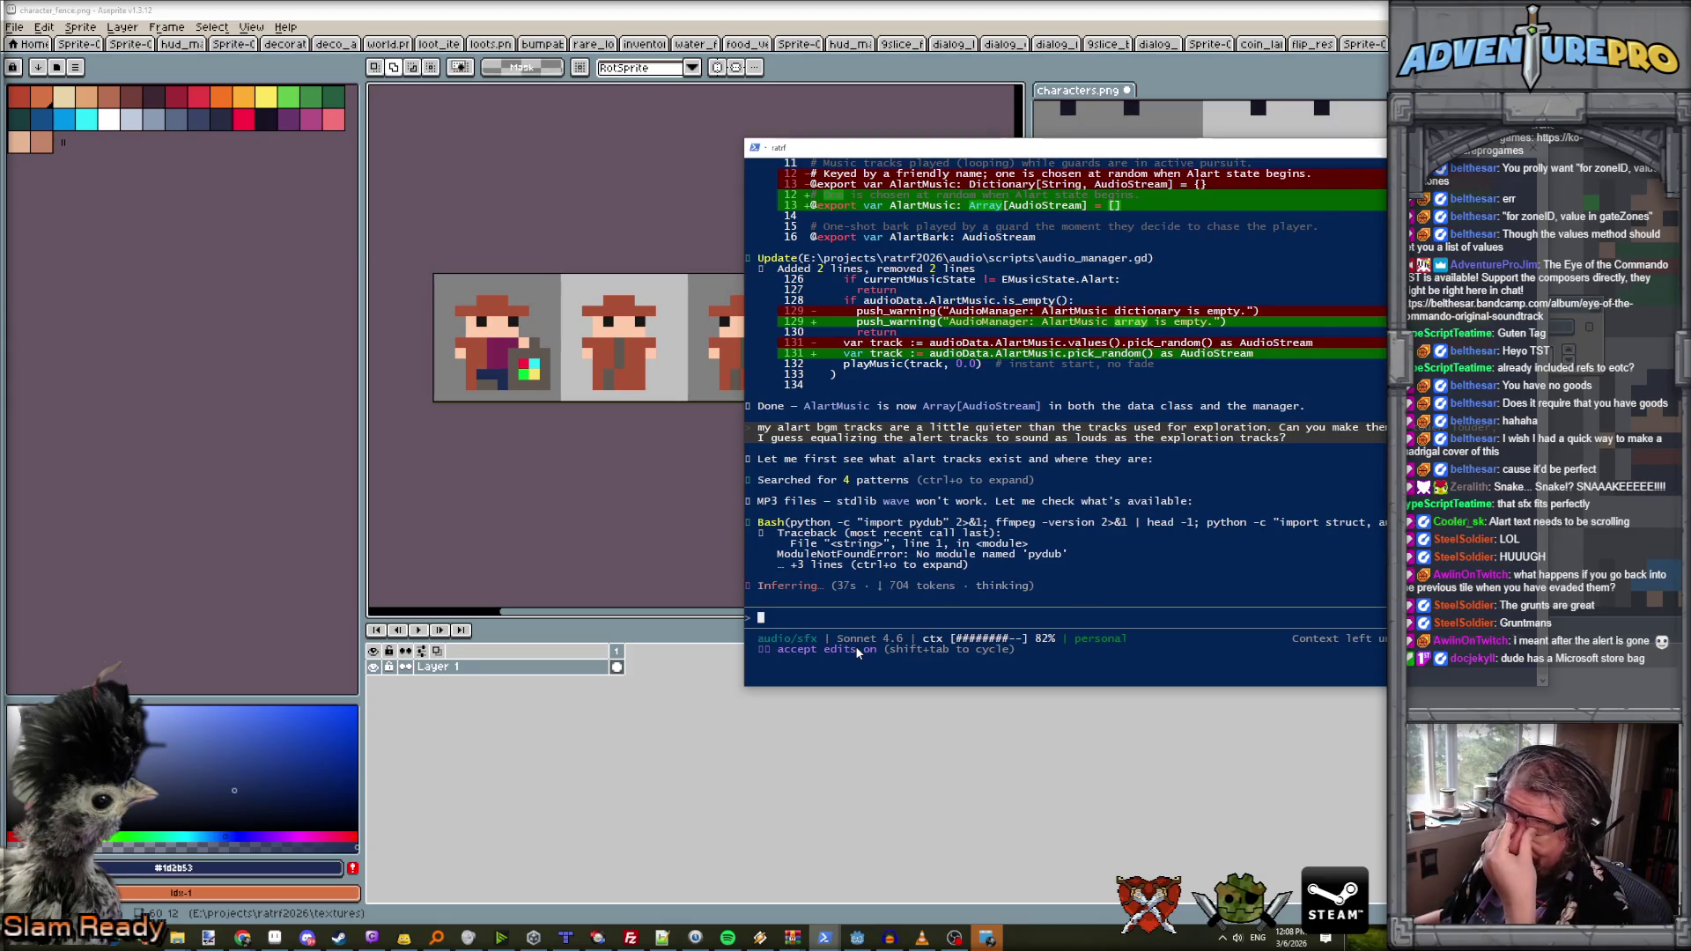
left_click(585, 457)
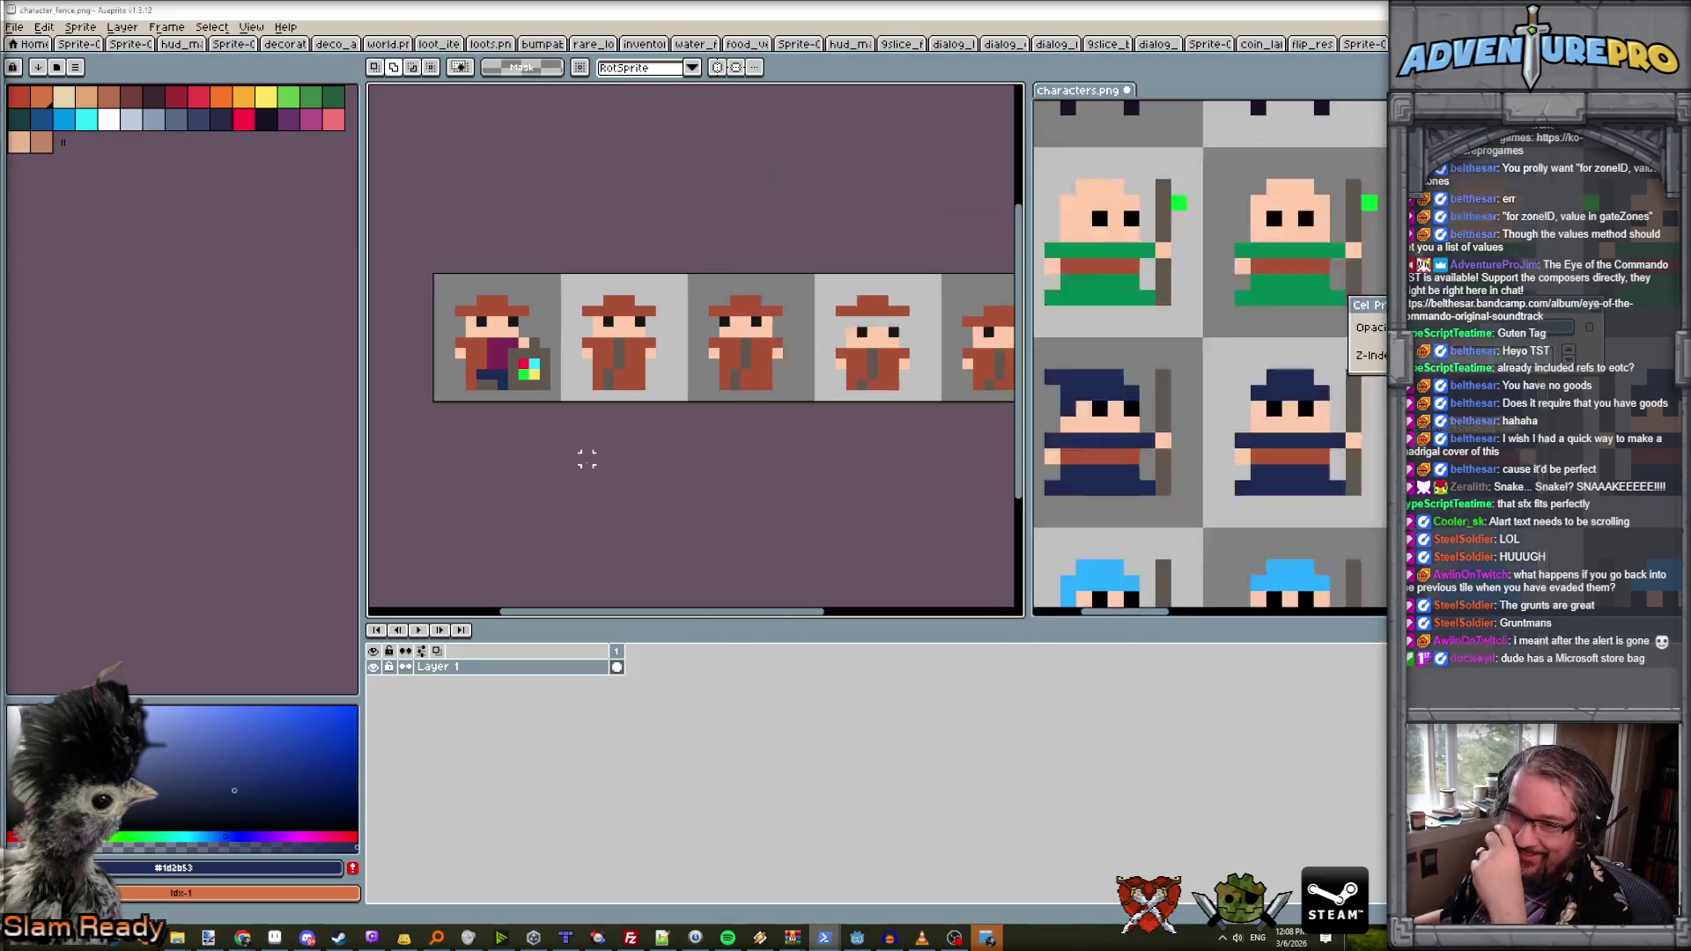
Pan and zoom the fence sprite strip again, then bring the Claude Code terminal forward
scroll(690, 415, "right", 2)
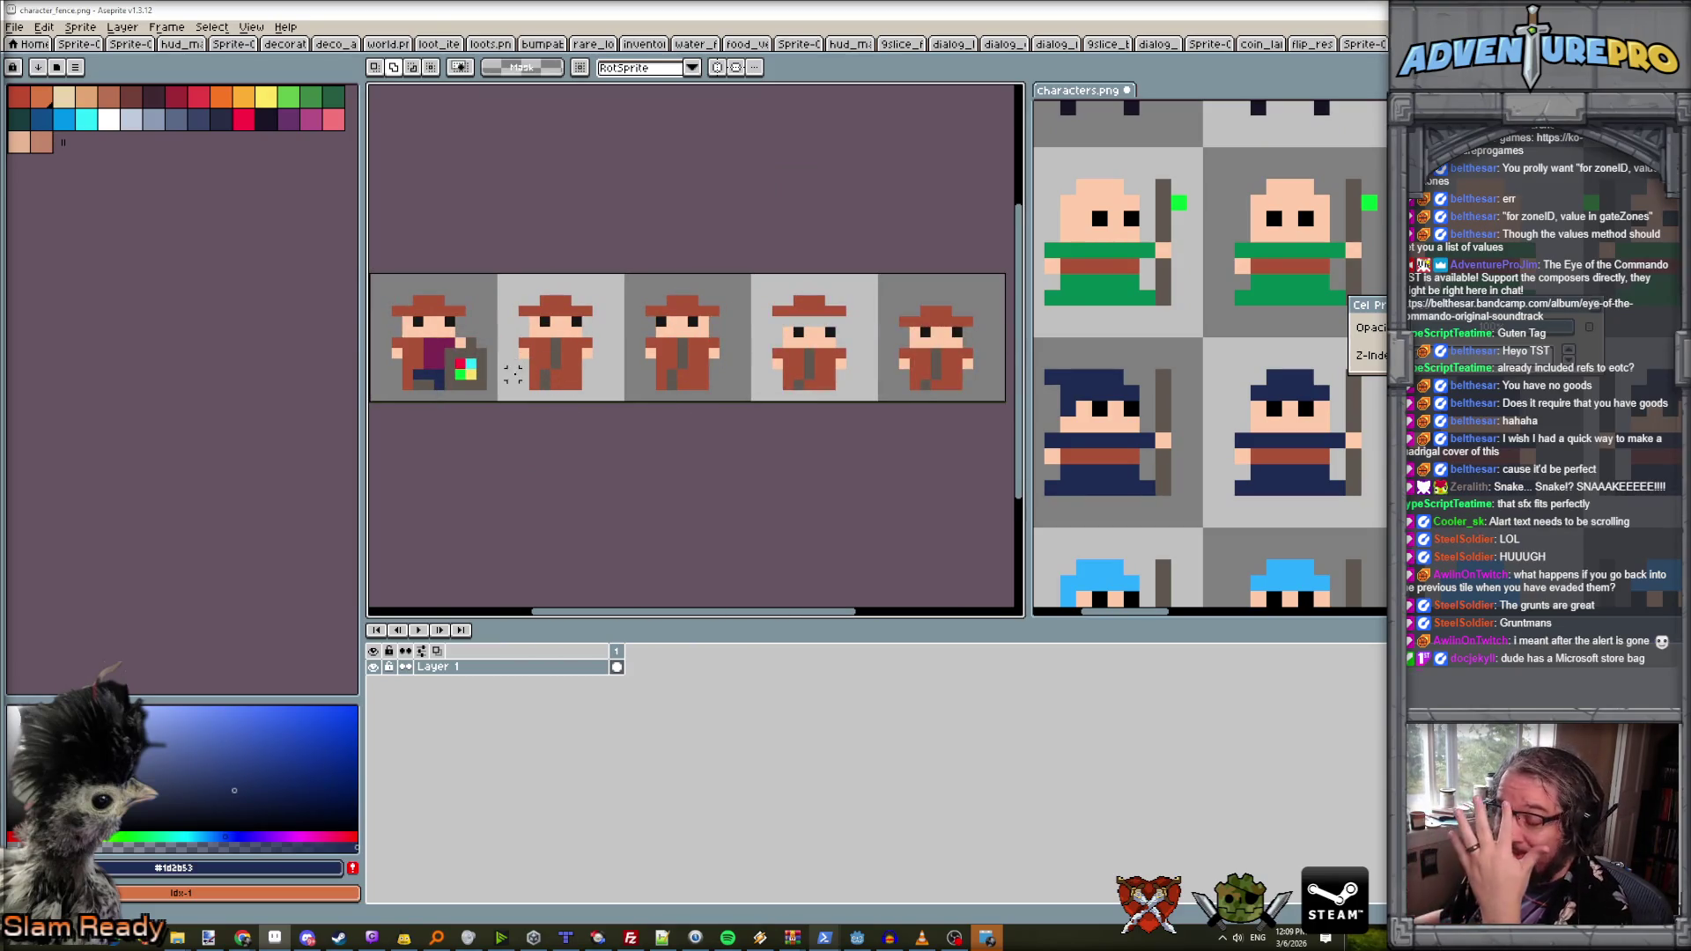
scroll(476, 387, "up", 1)
scroll(472, 393, "down", 1)
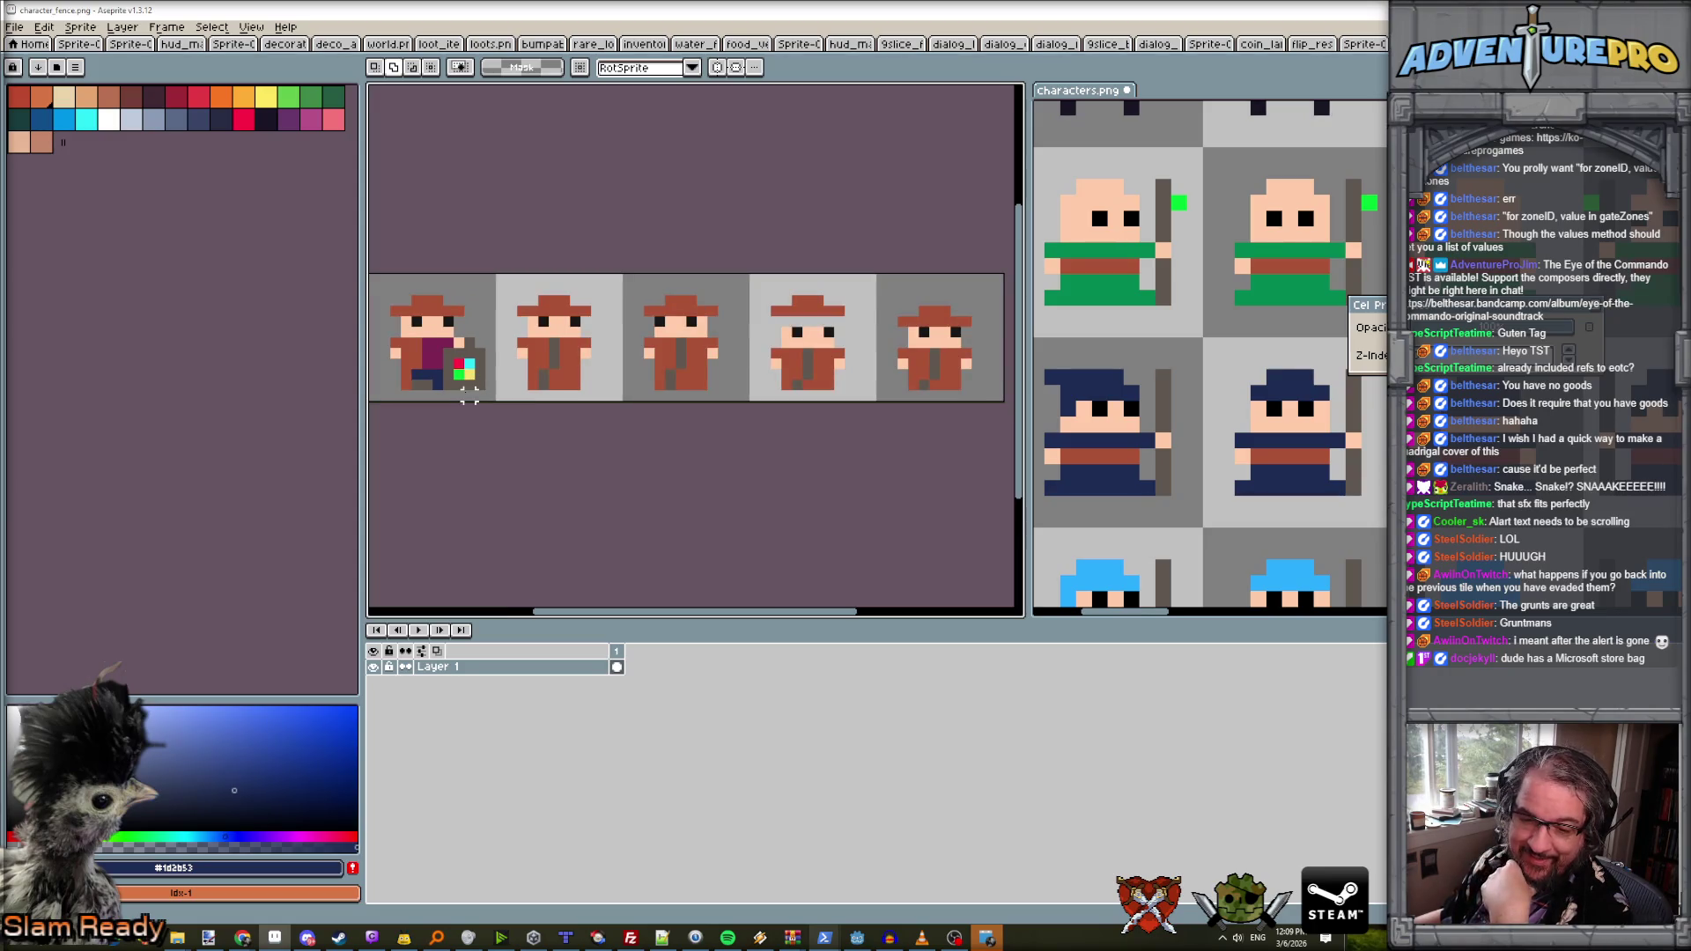
scroll(512, 384, "down", 1)
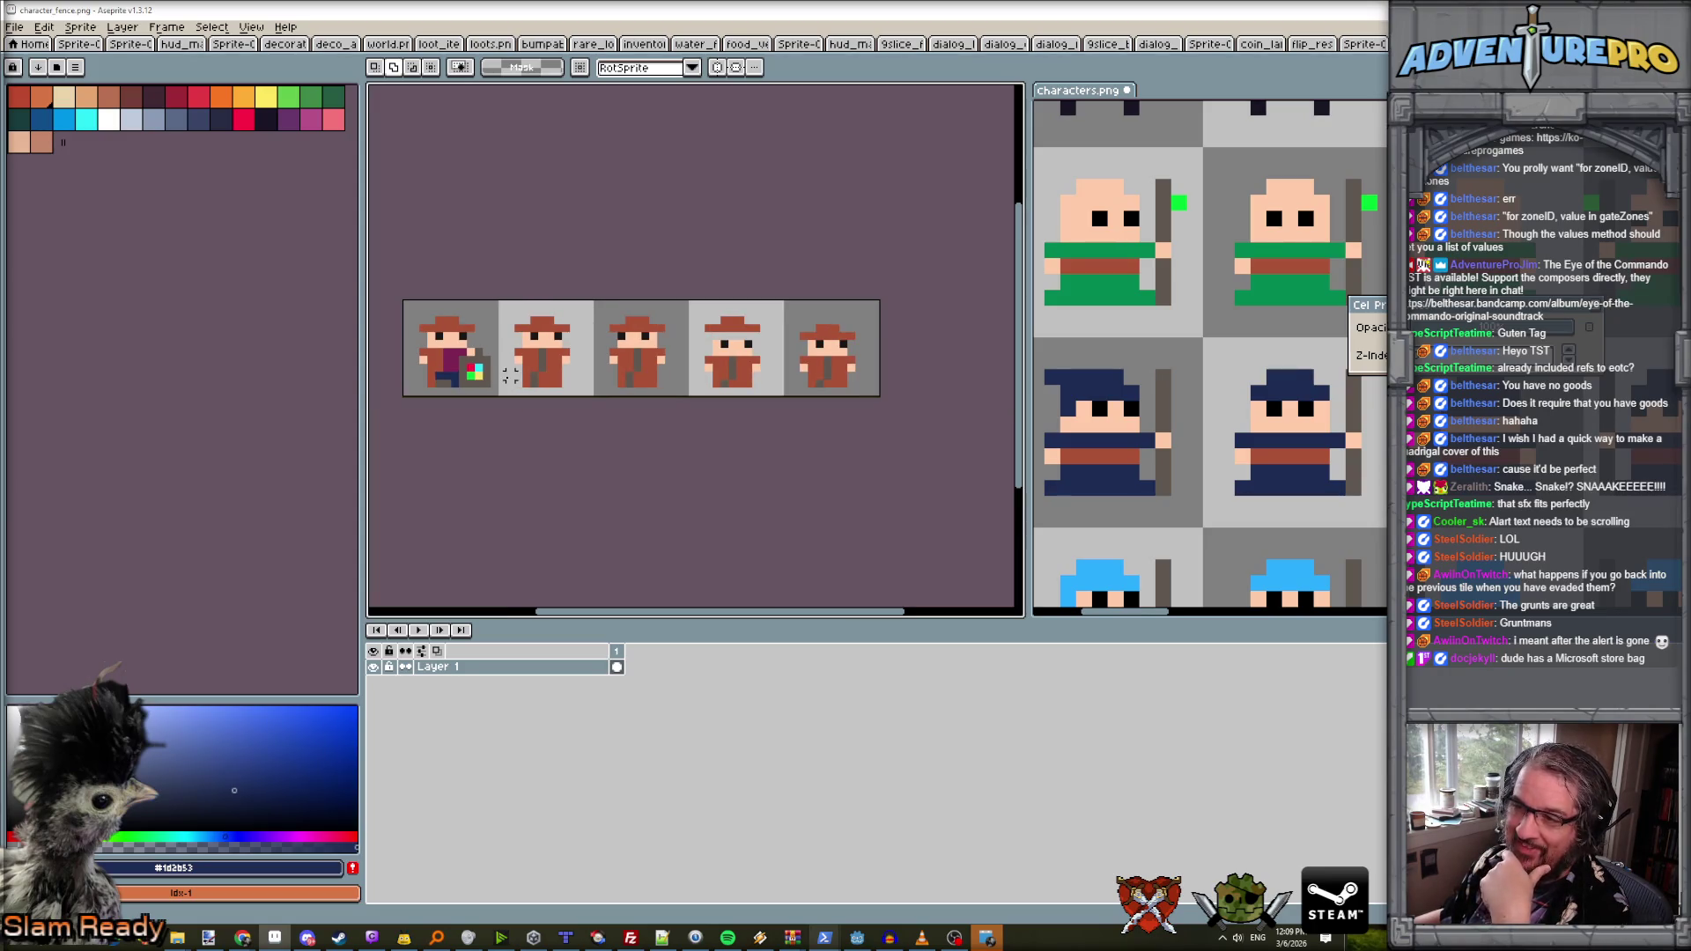
mouse_move(984, 936)
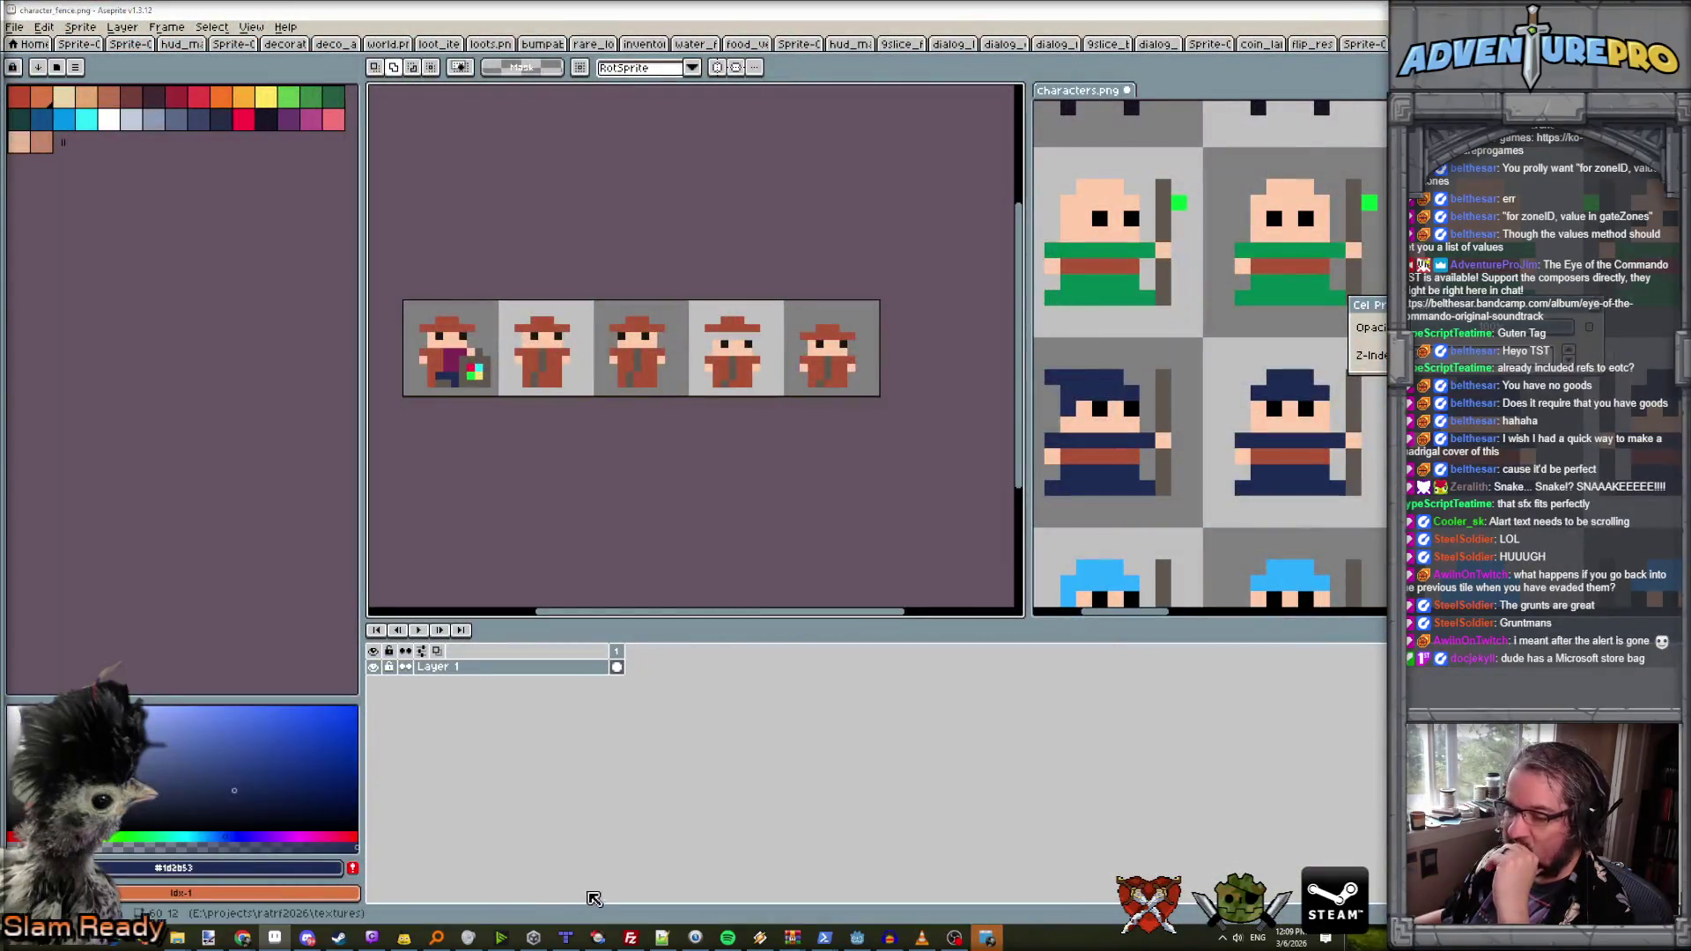
mouse_move(275, 936)
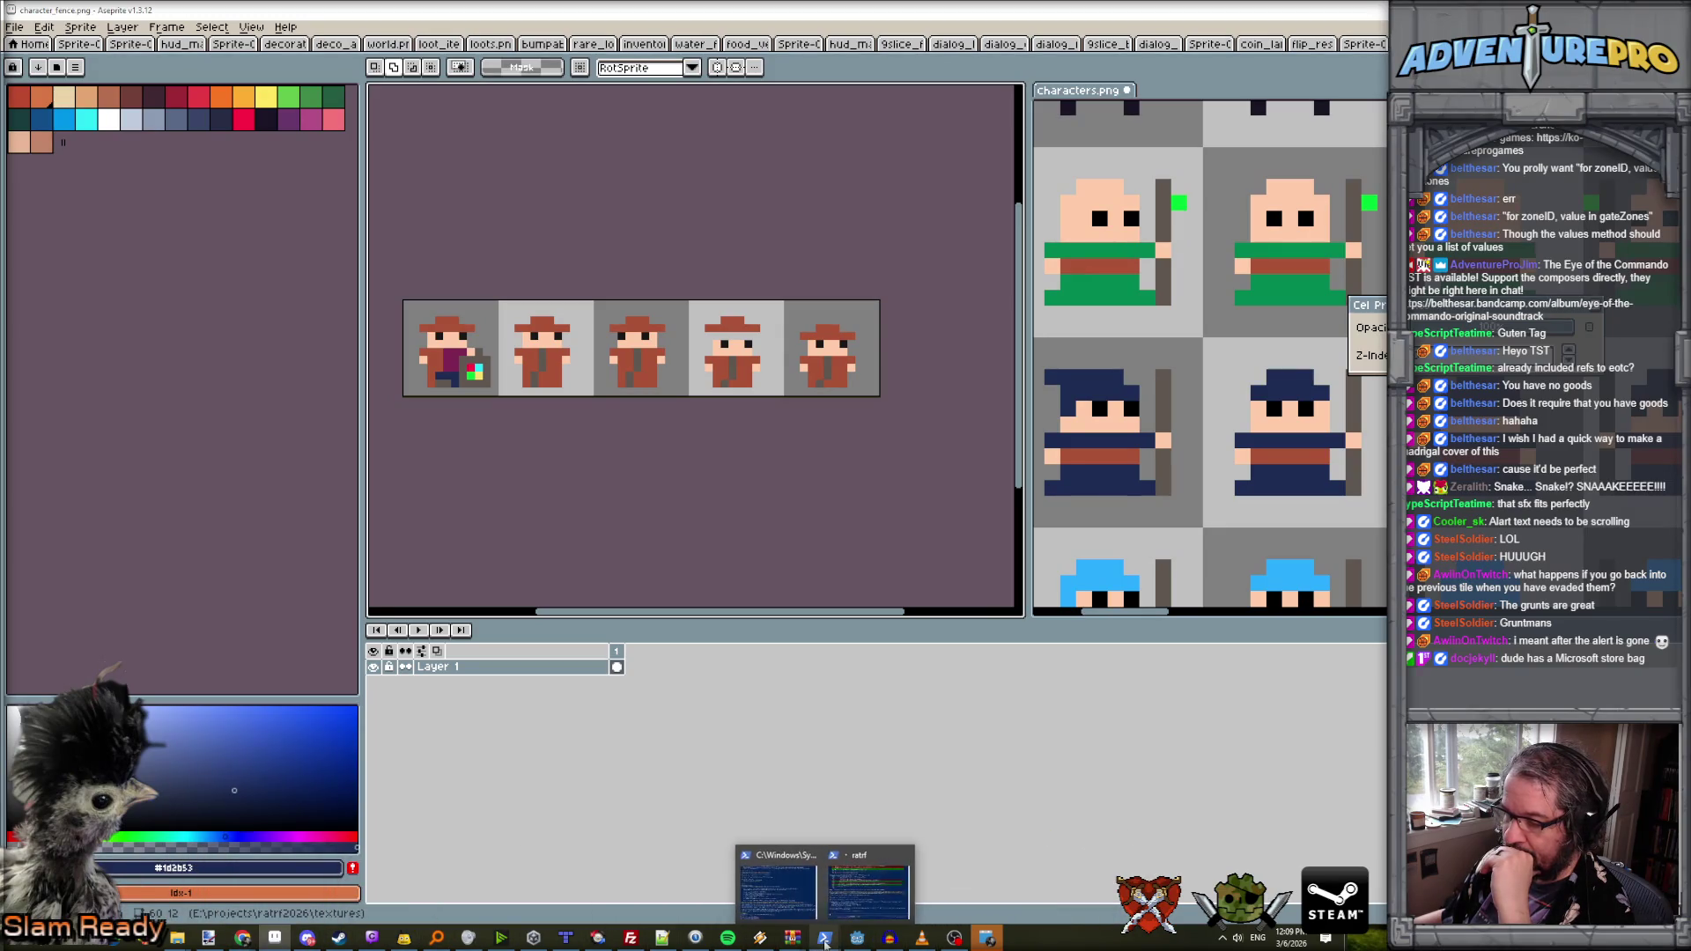
left_click(856, 844)
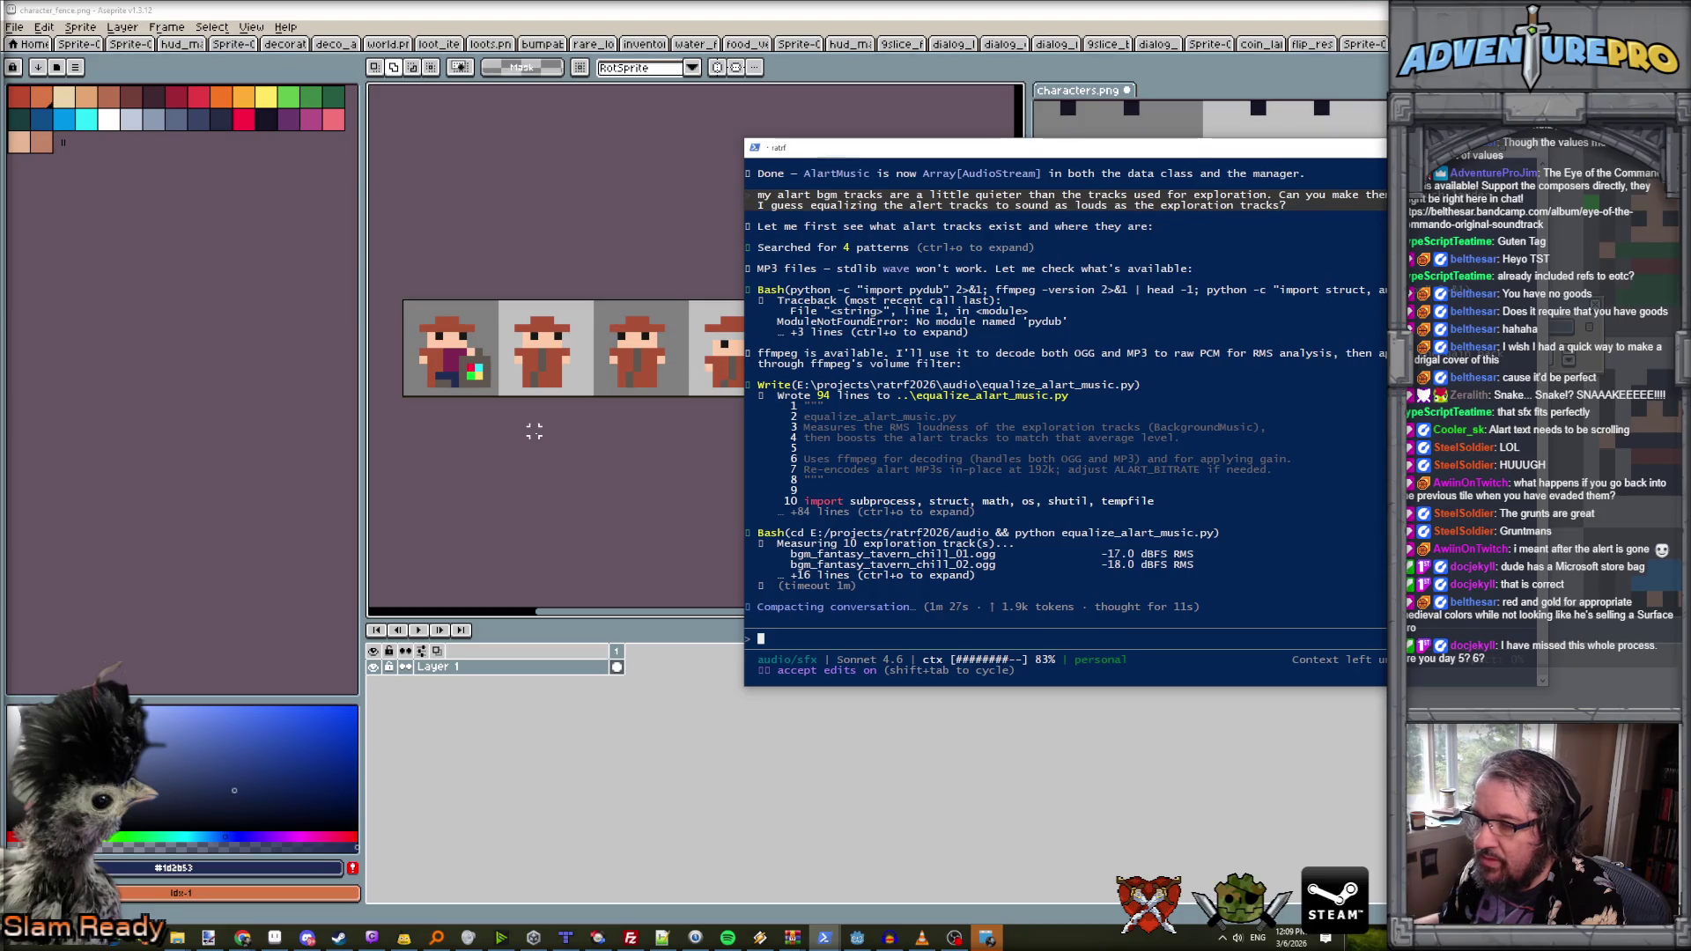
After reading the equalize_alart_music.py progress, go back to the Aseprite fence strip
left_click(532, 428)
scroll(453, 310, "up", 4)
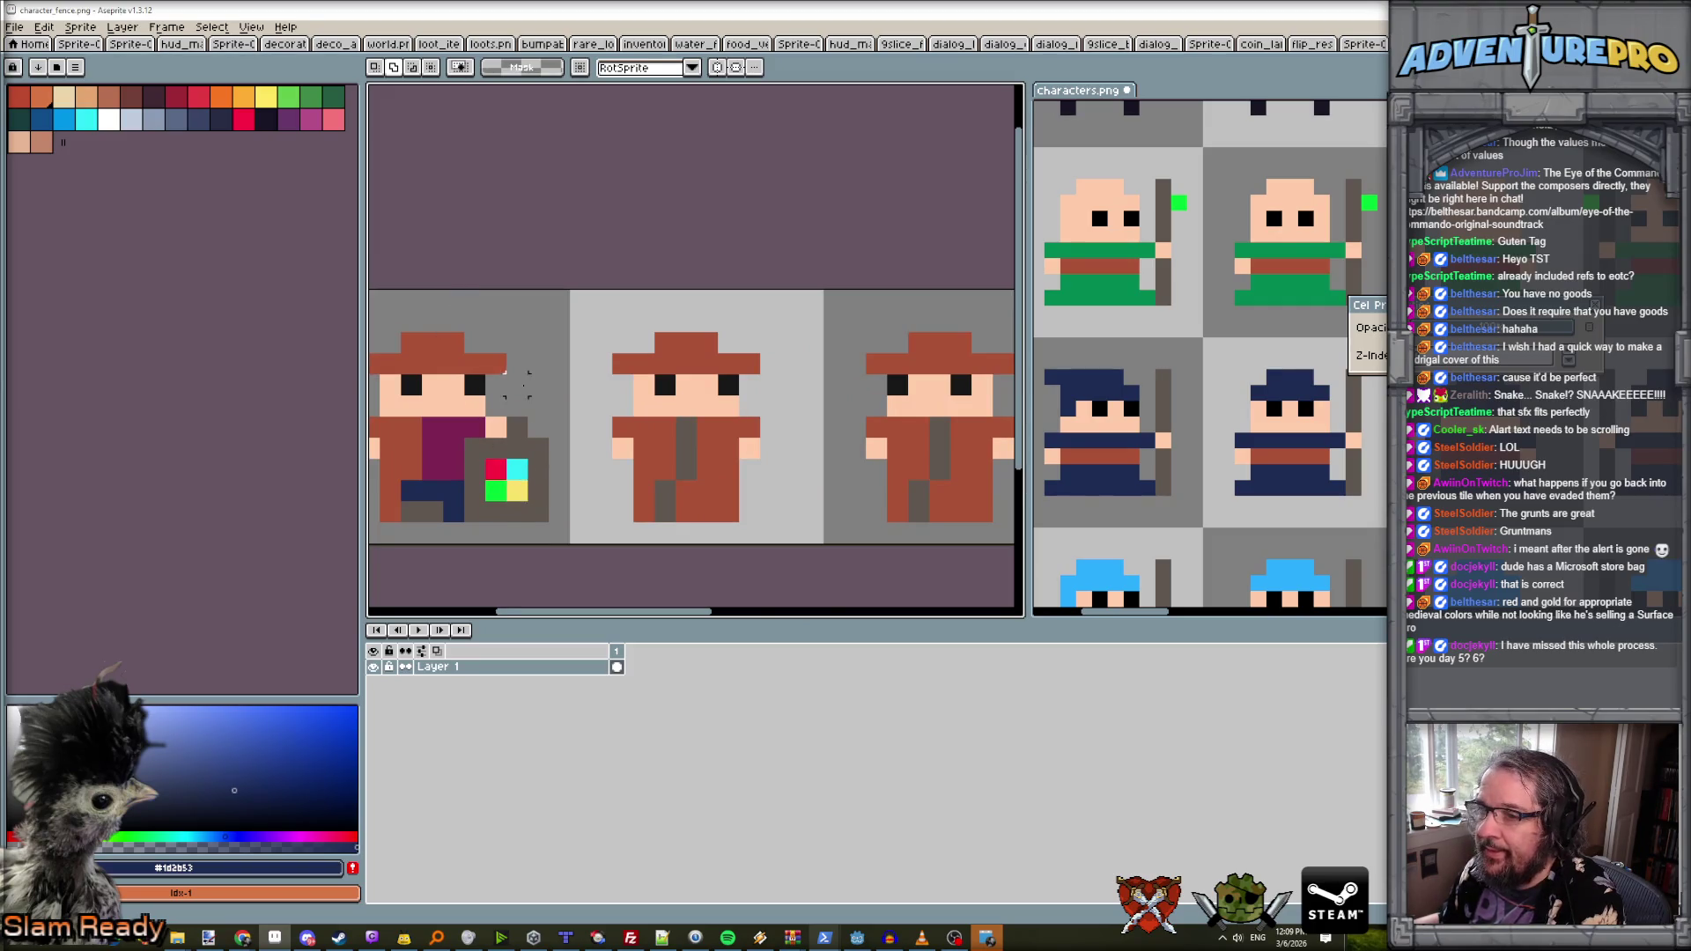
Repaint several pixels of the merchant's bag, alternating between yellow and red
scroll(527, 482, "down", 3)
scroll(518, 379, "up", 2)
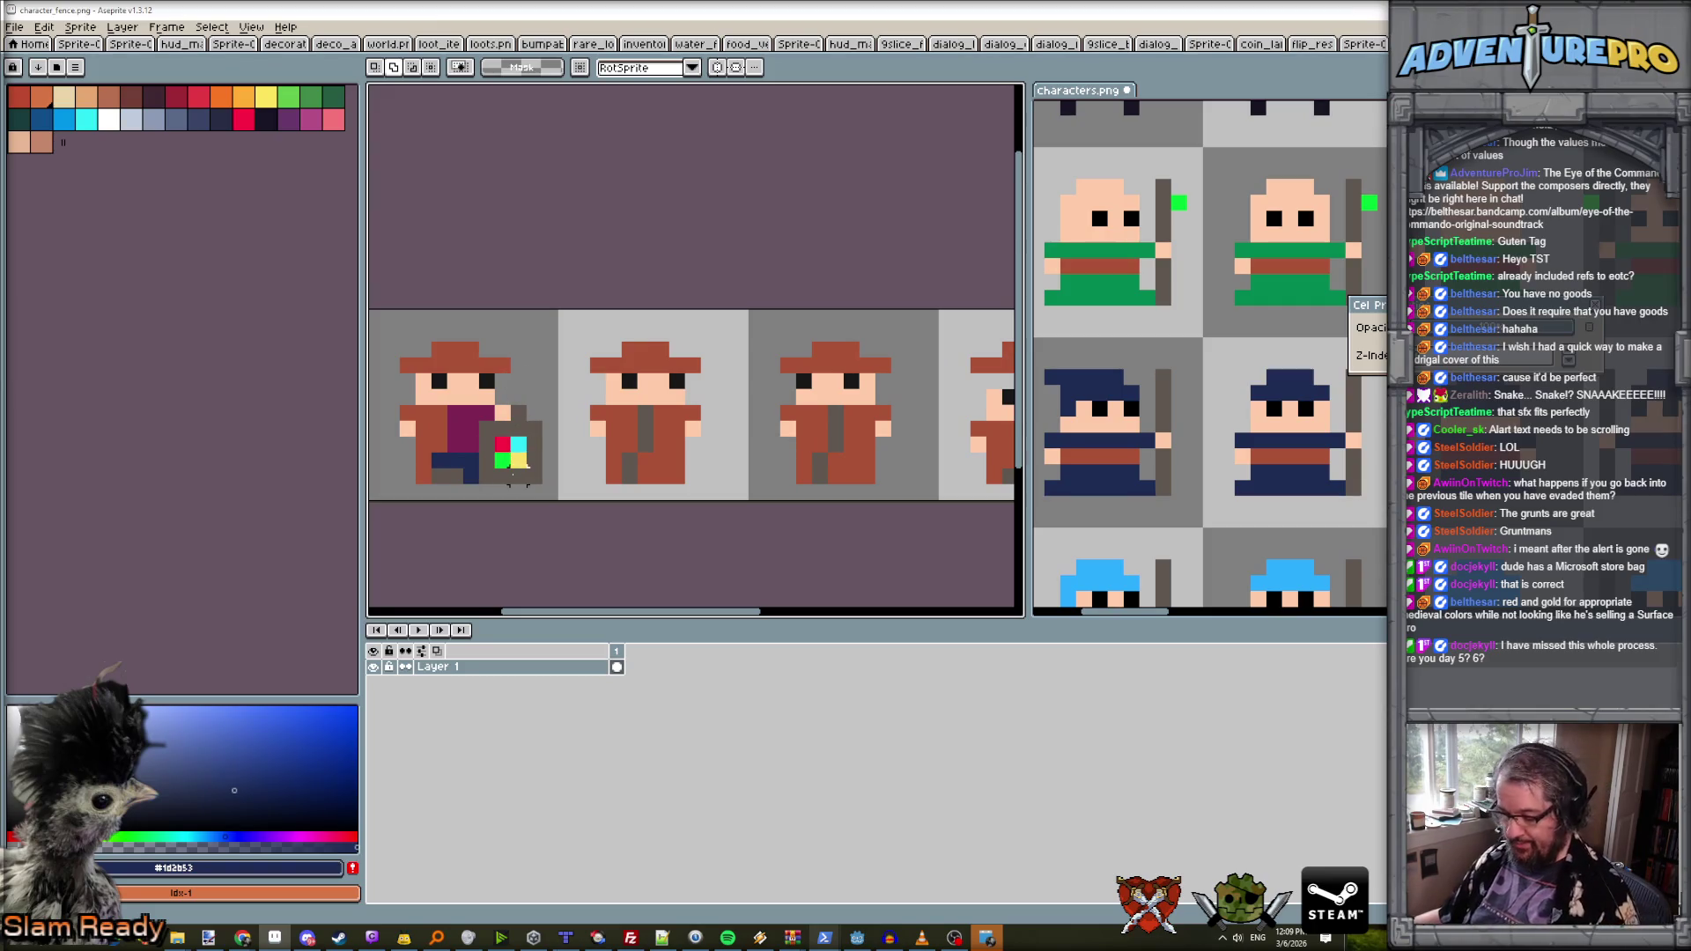
key("b")
left_click(519, 460, "alt")
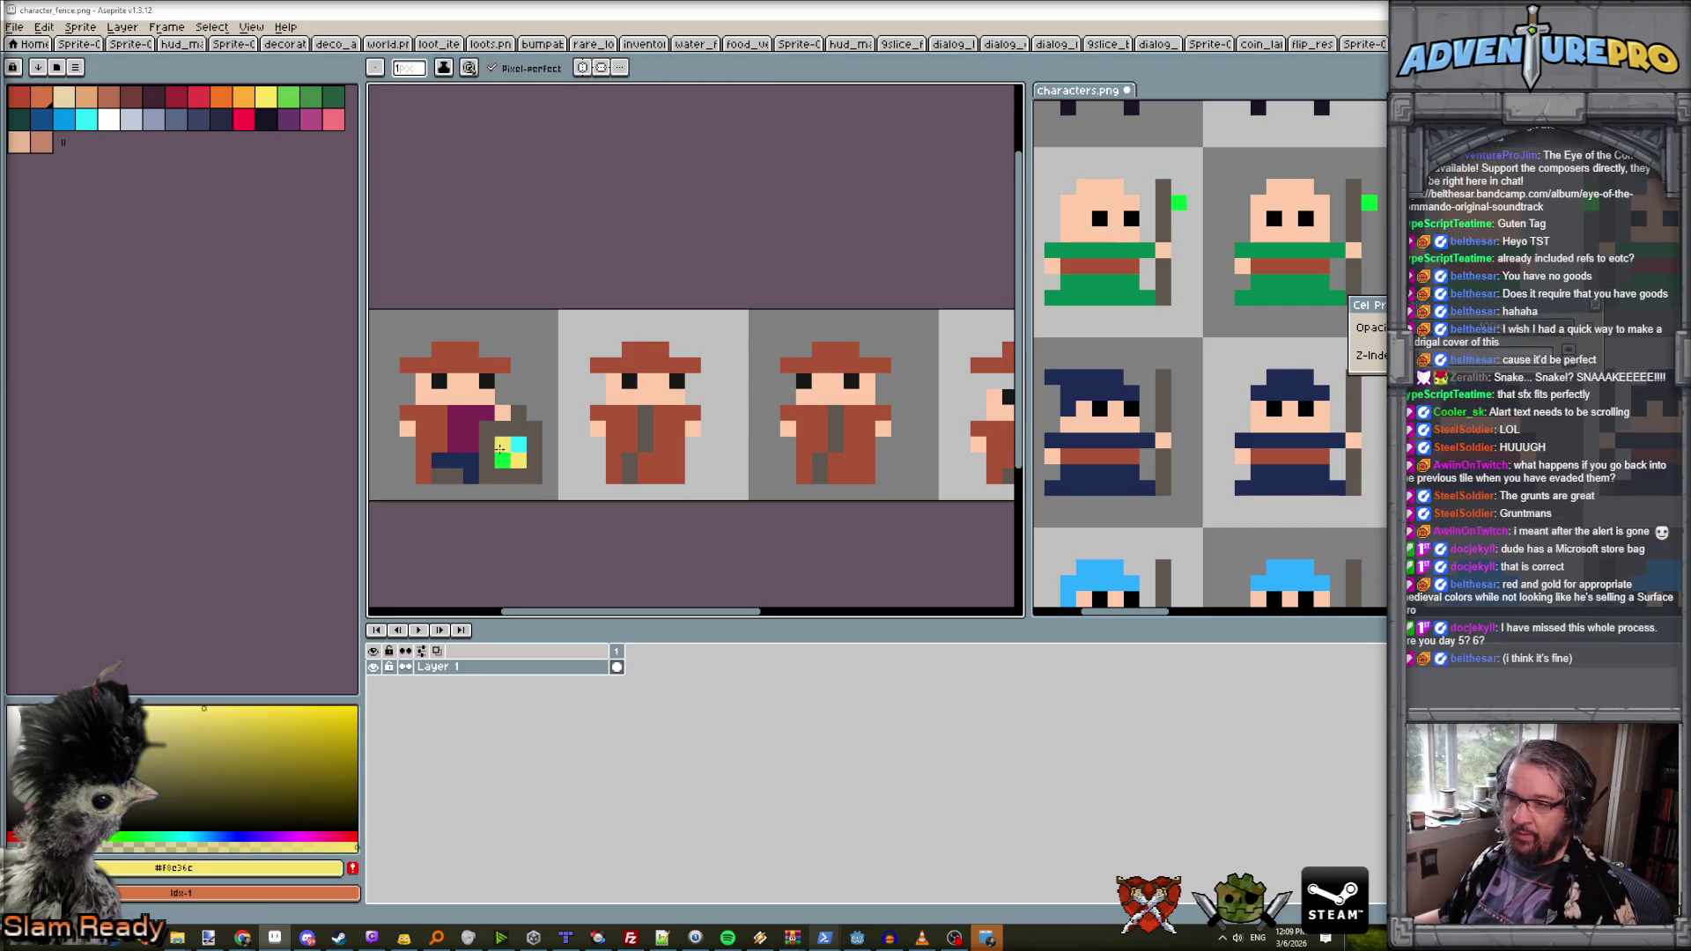
left_click(502, 445)
key("x")
left_click(519, 459)
left_click(502, 460)
key("x")
left_click(519, 444)
left_click(534, 460)
Zoom out and in to review the five-frame Fence strip, then return to Godot
scroll(537, 457, "down", 3)
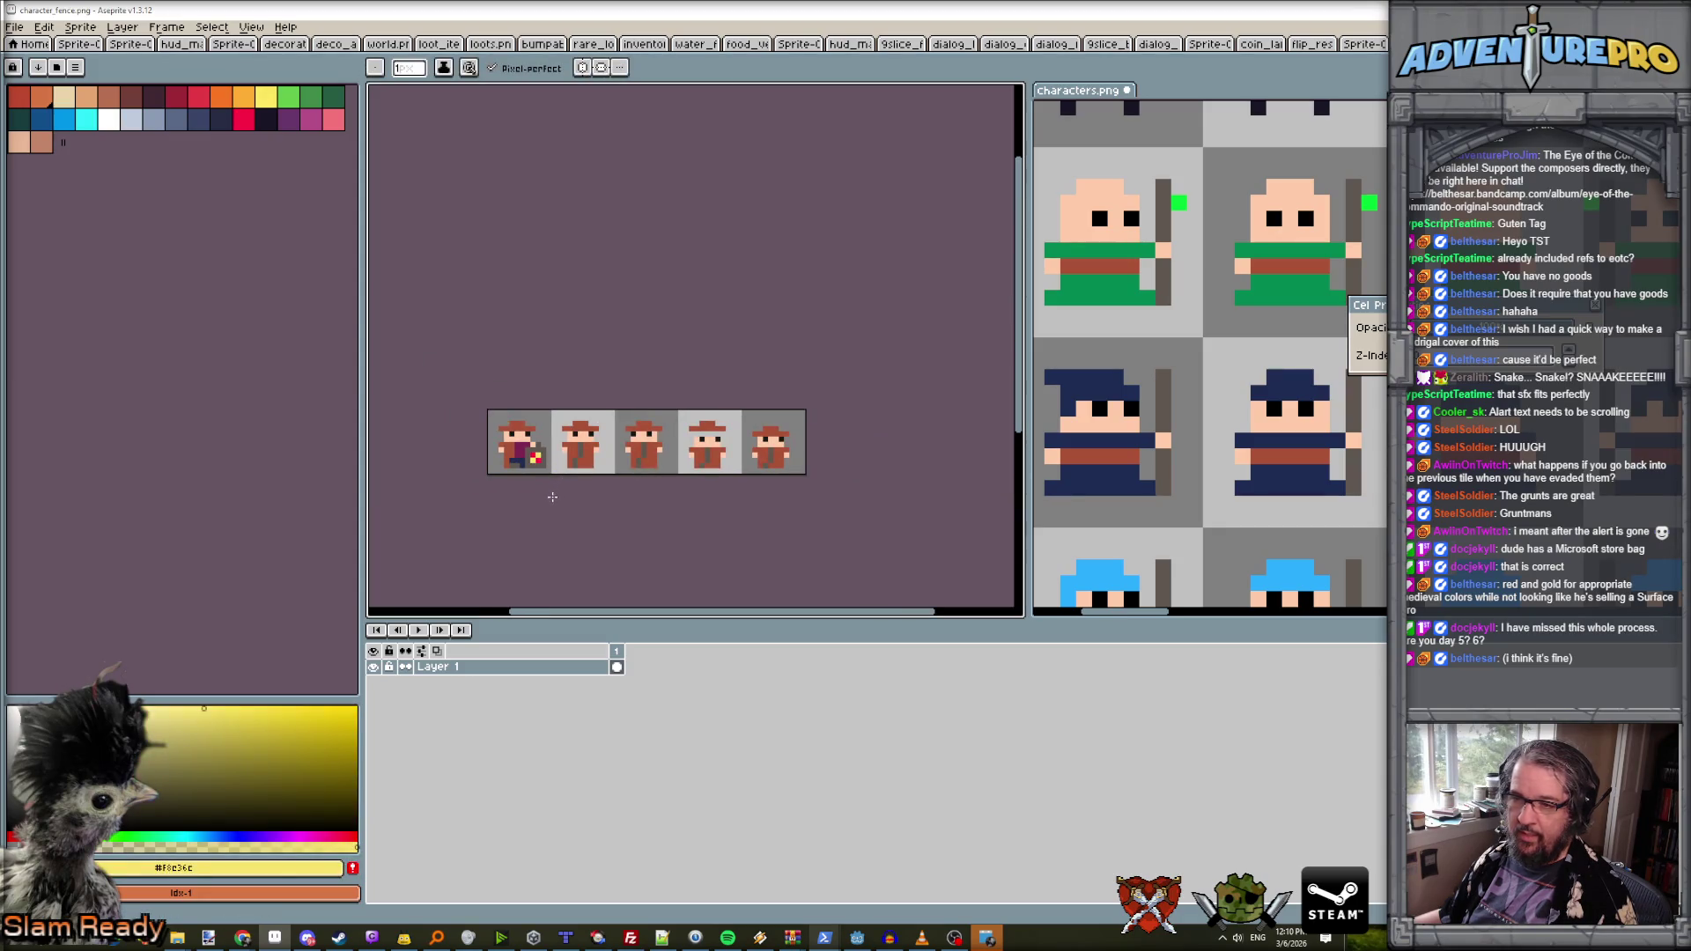
scroll(540, 485, "up", 3)
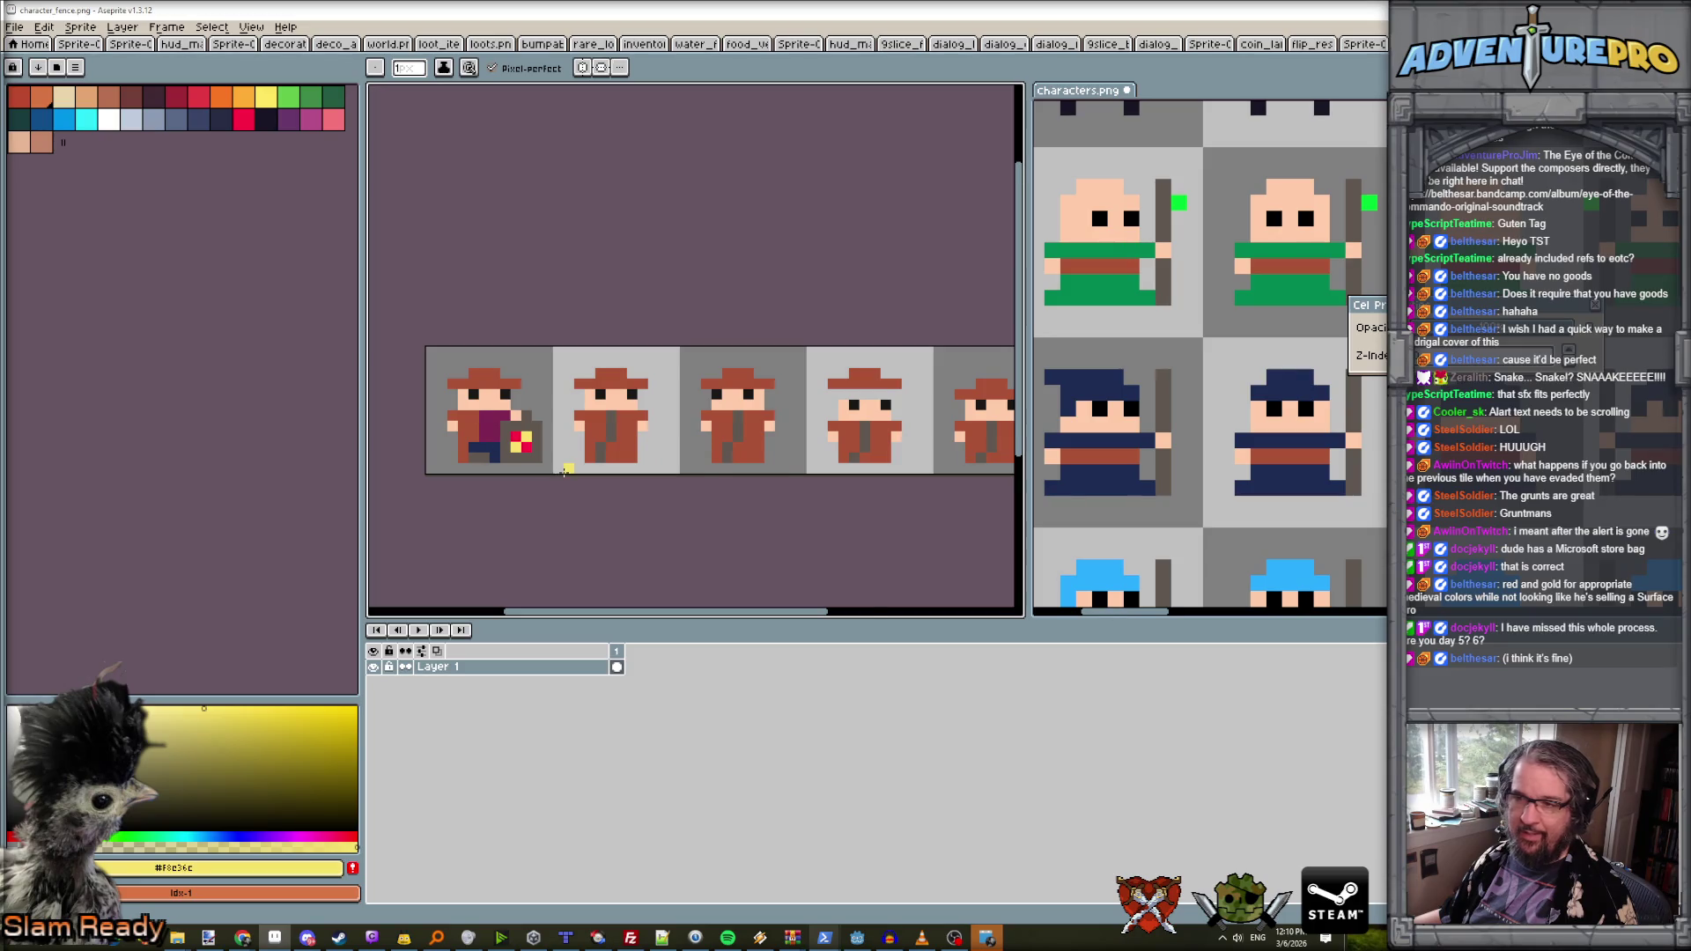
scroll(563, 475, "down", 1)
key("ctrl")
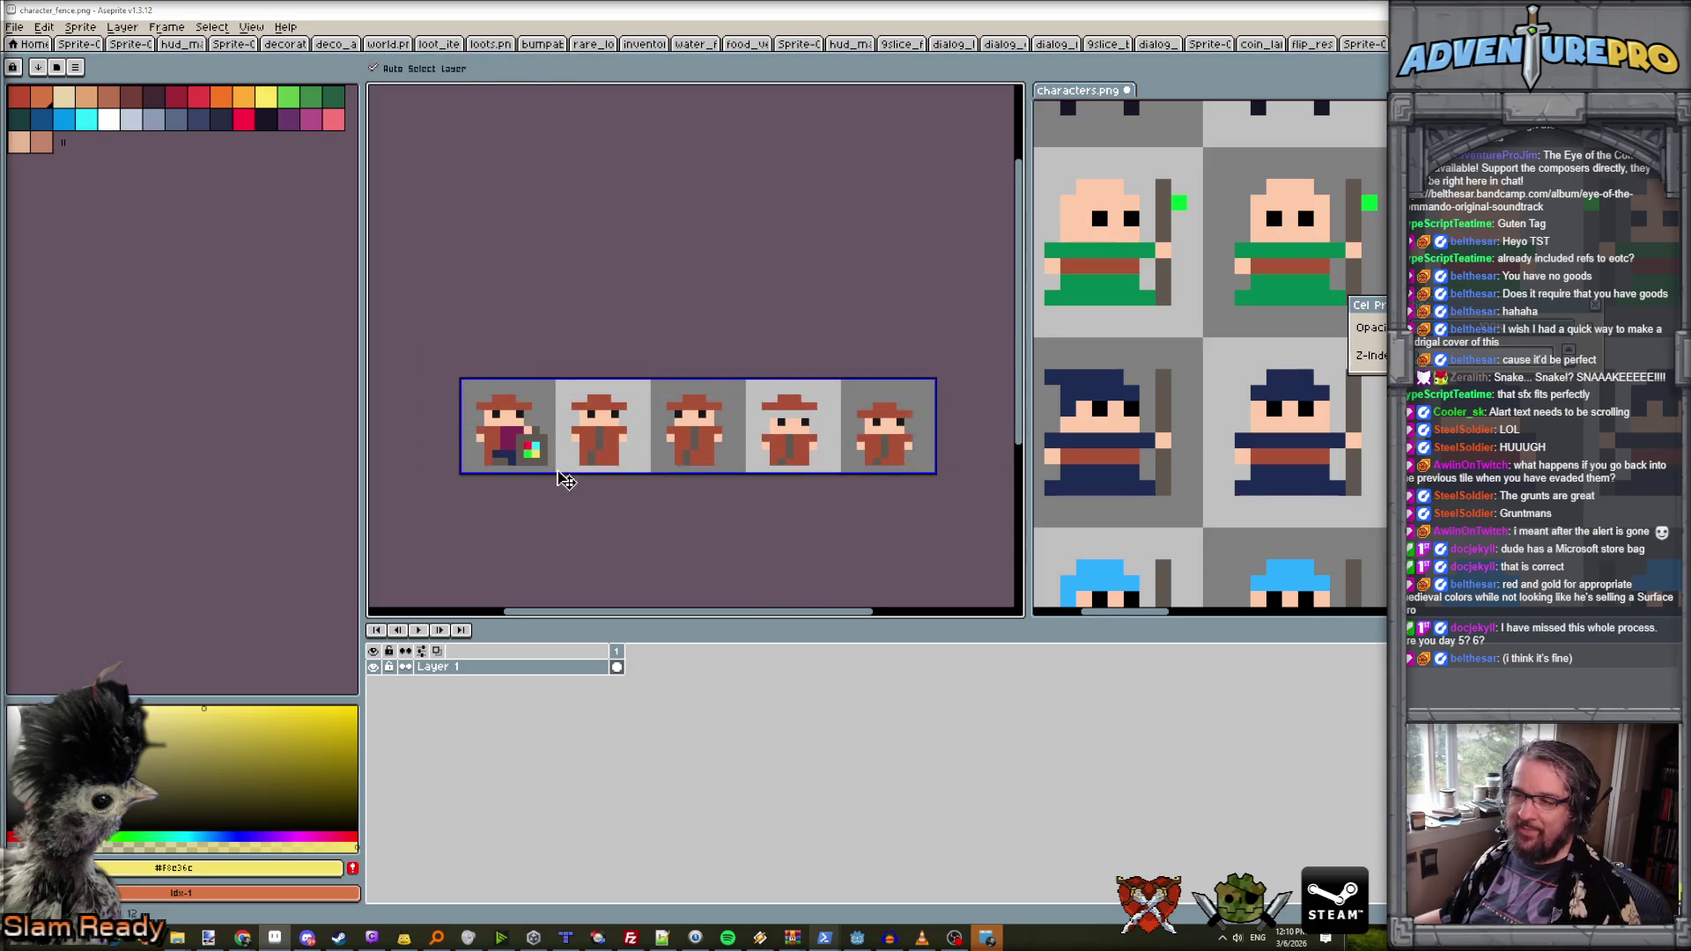
scroll(566, 476, "up", 3)
scroll(536, 451, "down", 3)
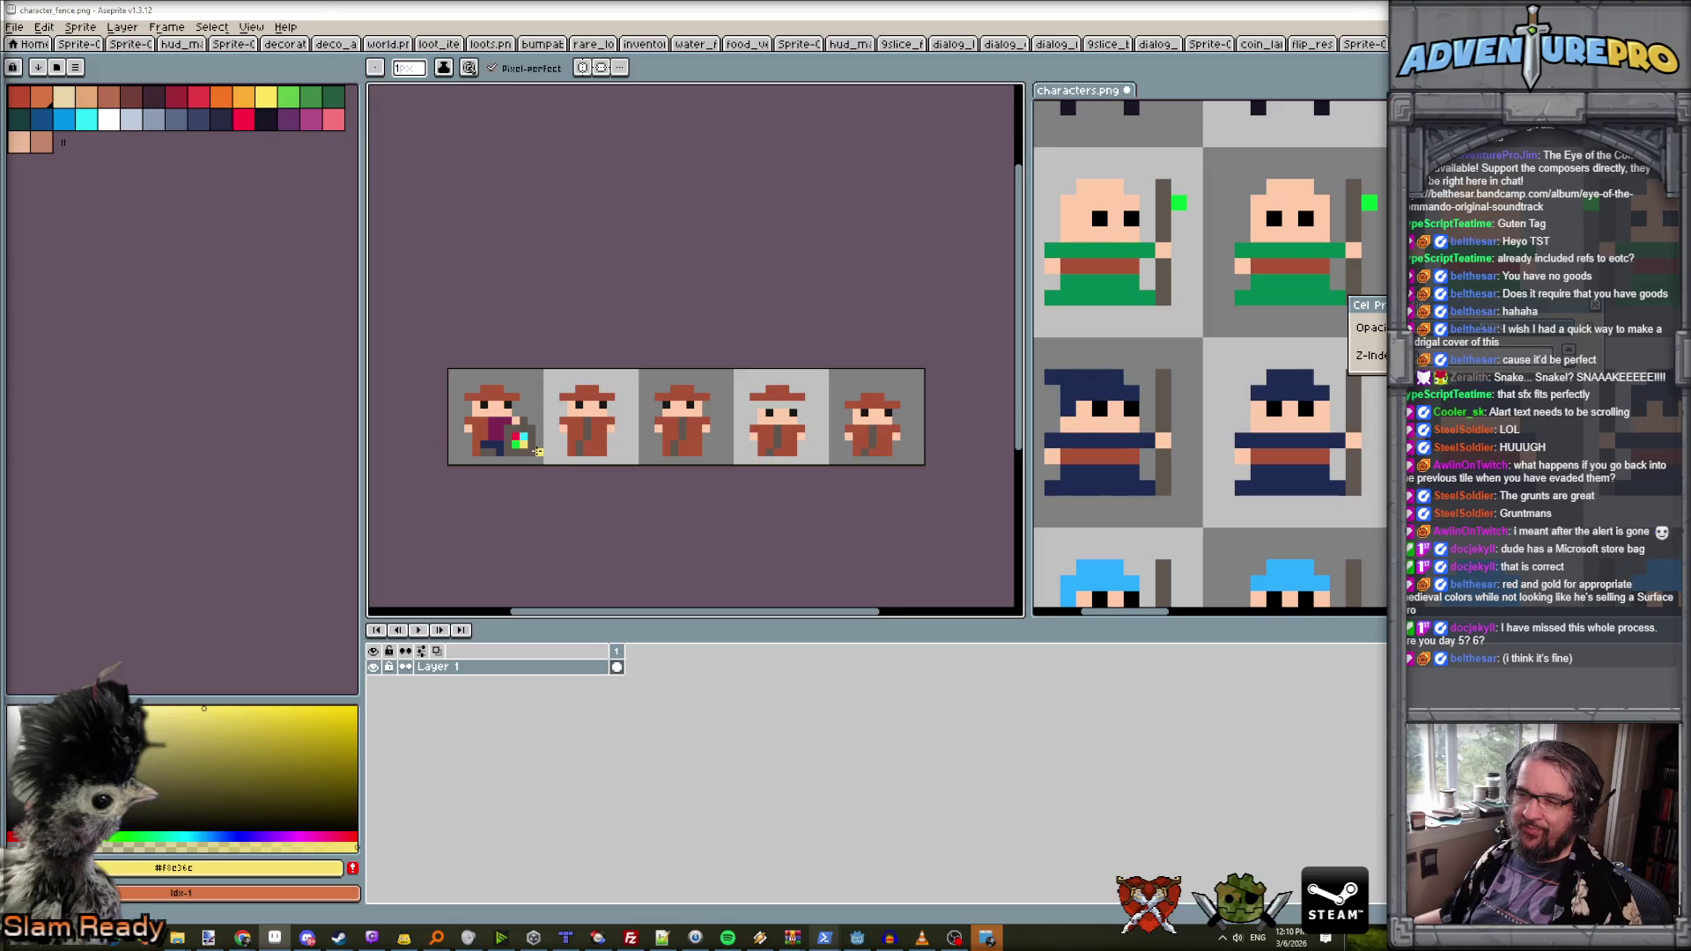
scroll(536, 451, "up", 3)
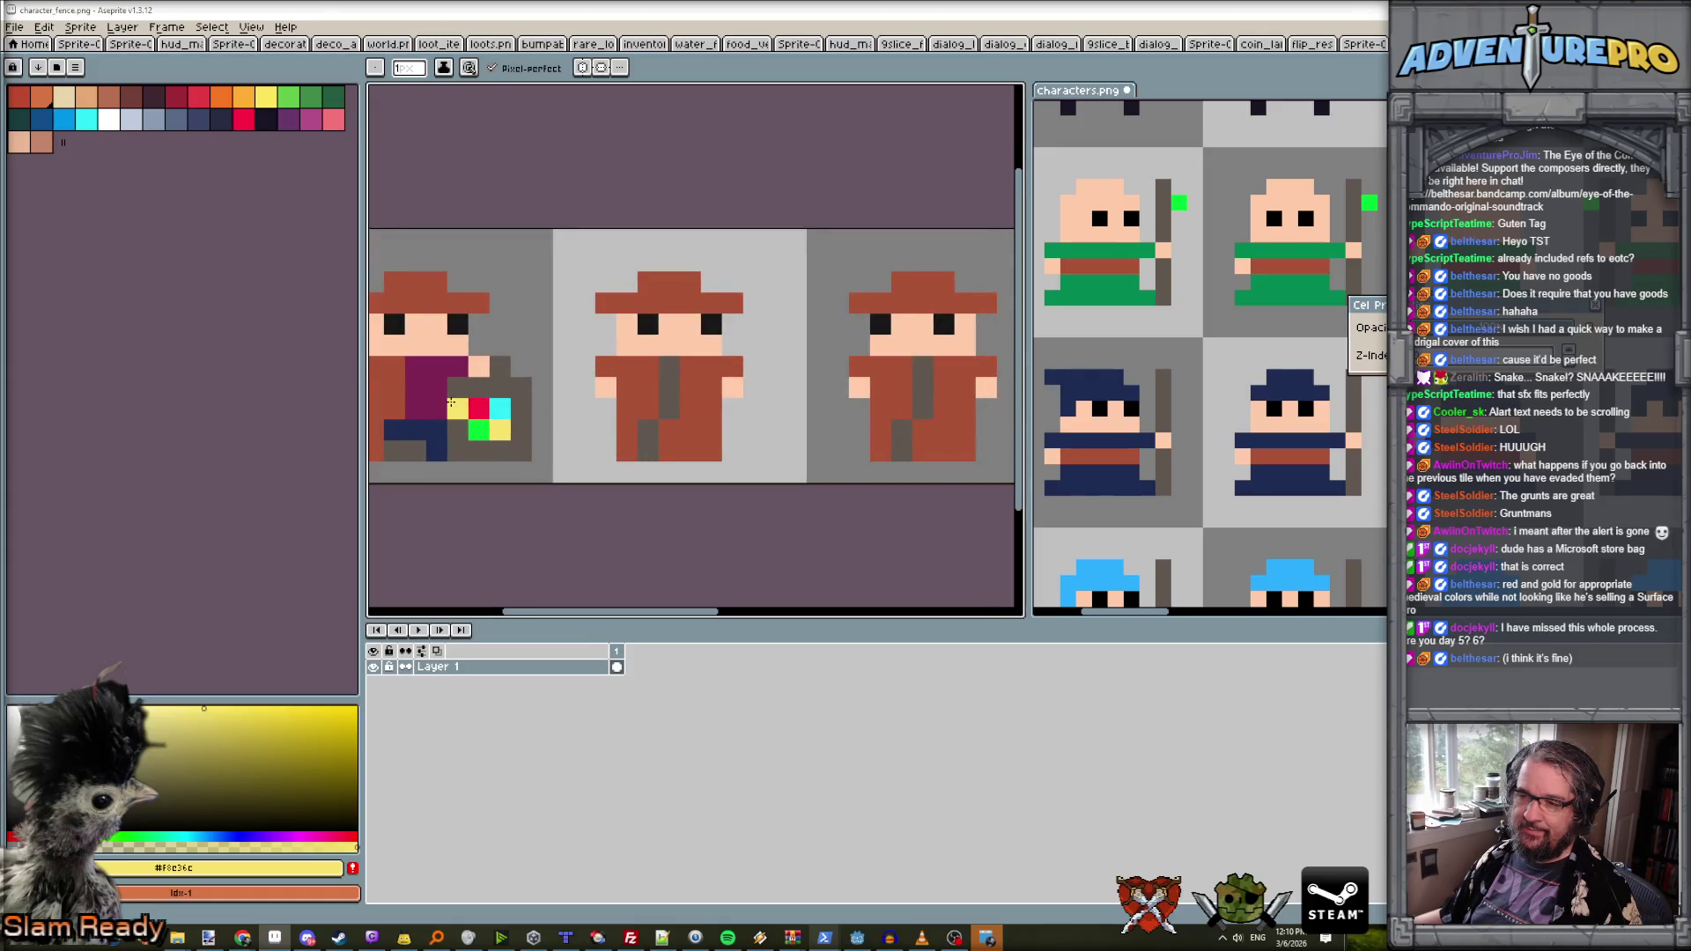
scroll(542, 454, "down", 3)
scroll(543, 454, "down", 2)
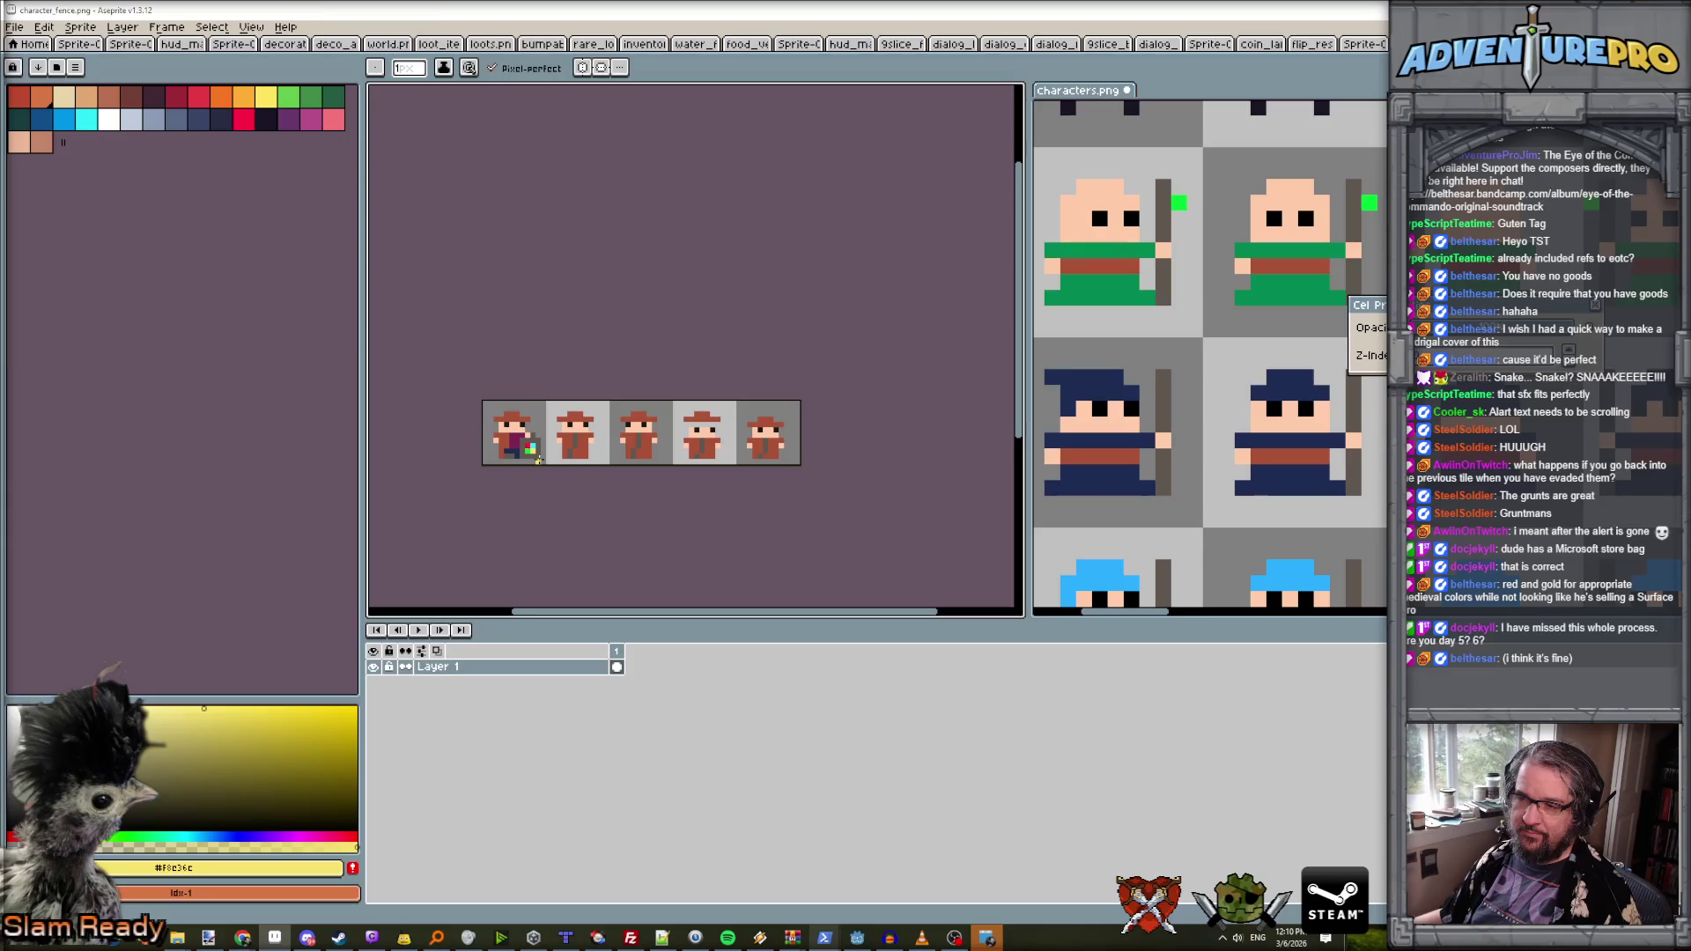
scroll(537, 458, "up", 2)
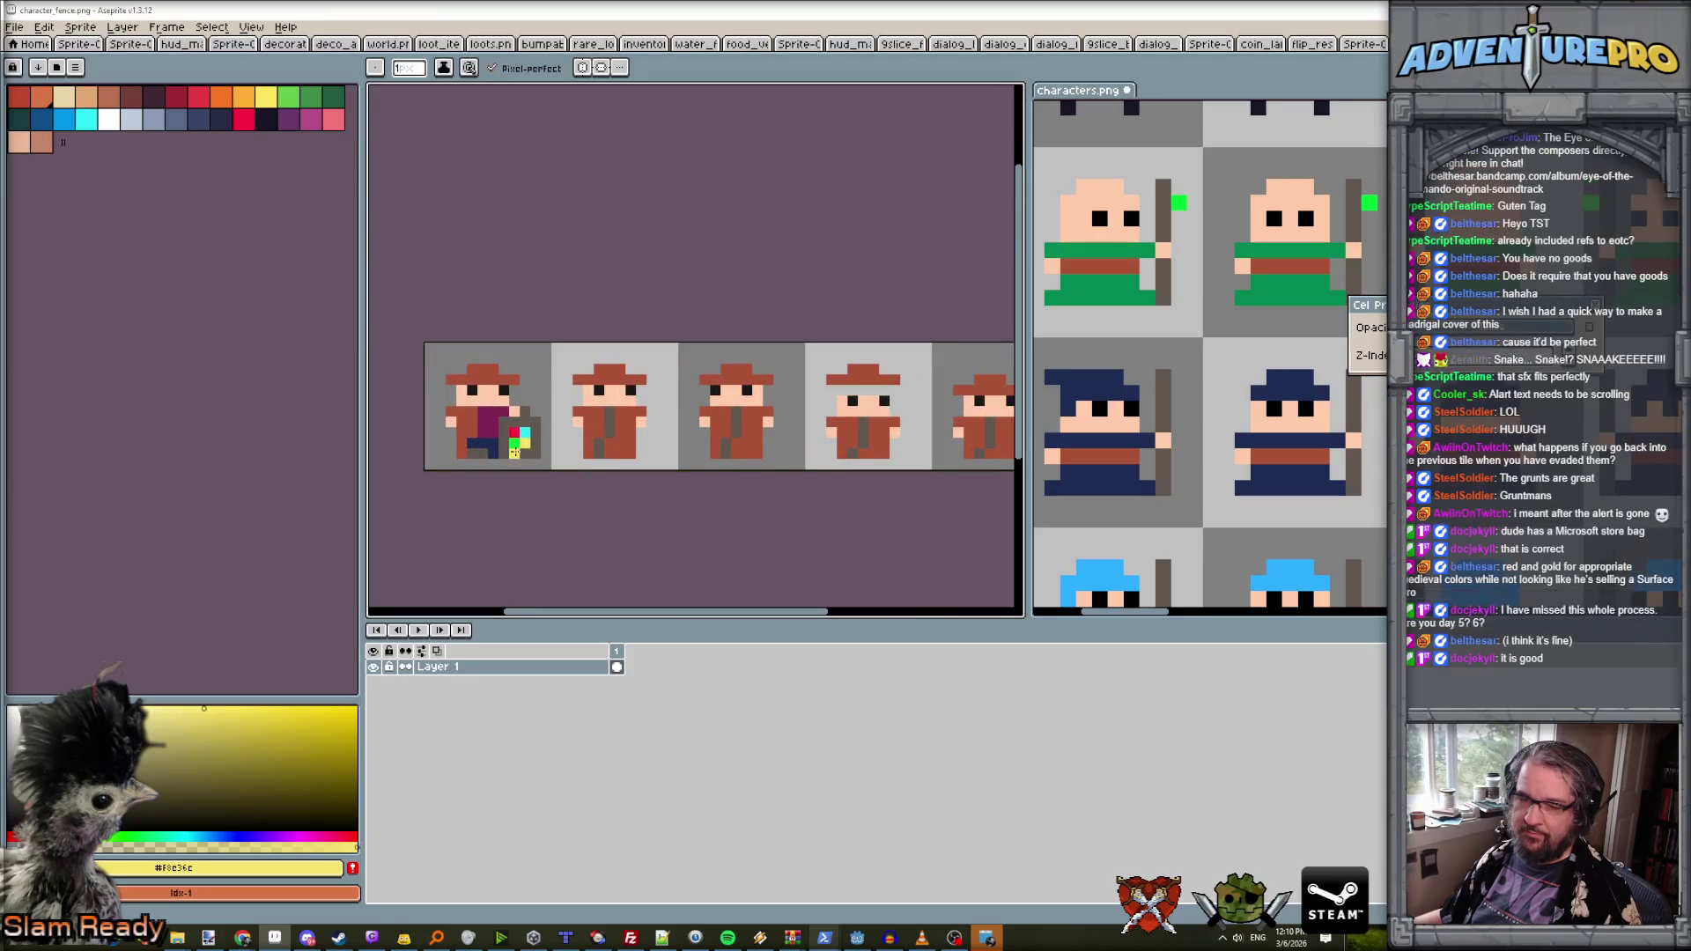
scroll(529, 458, "down", 3)
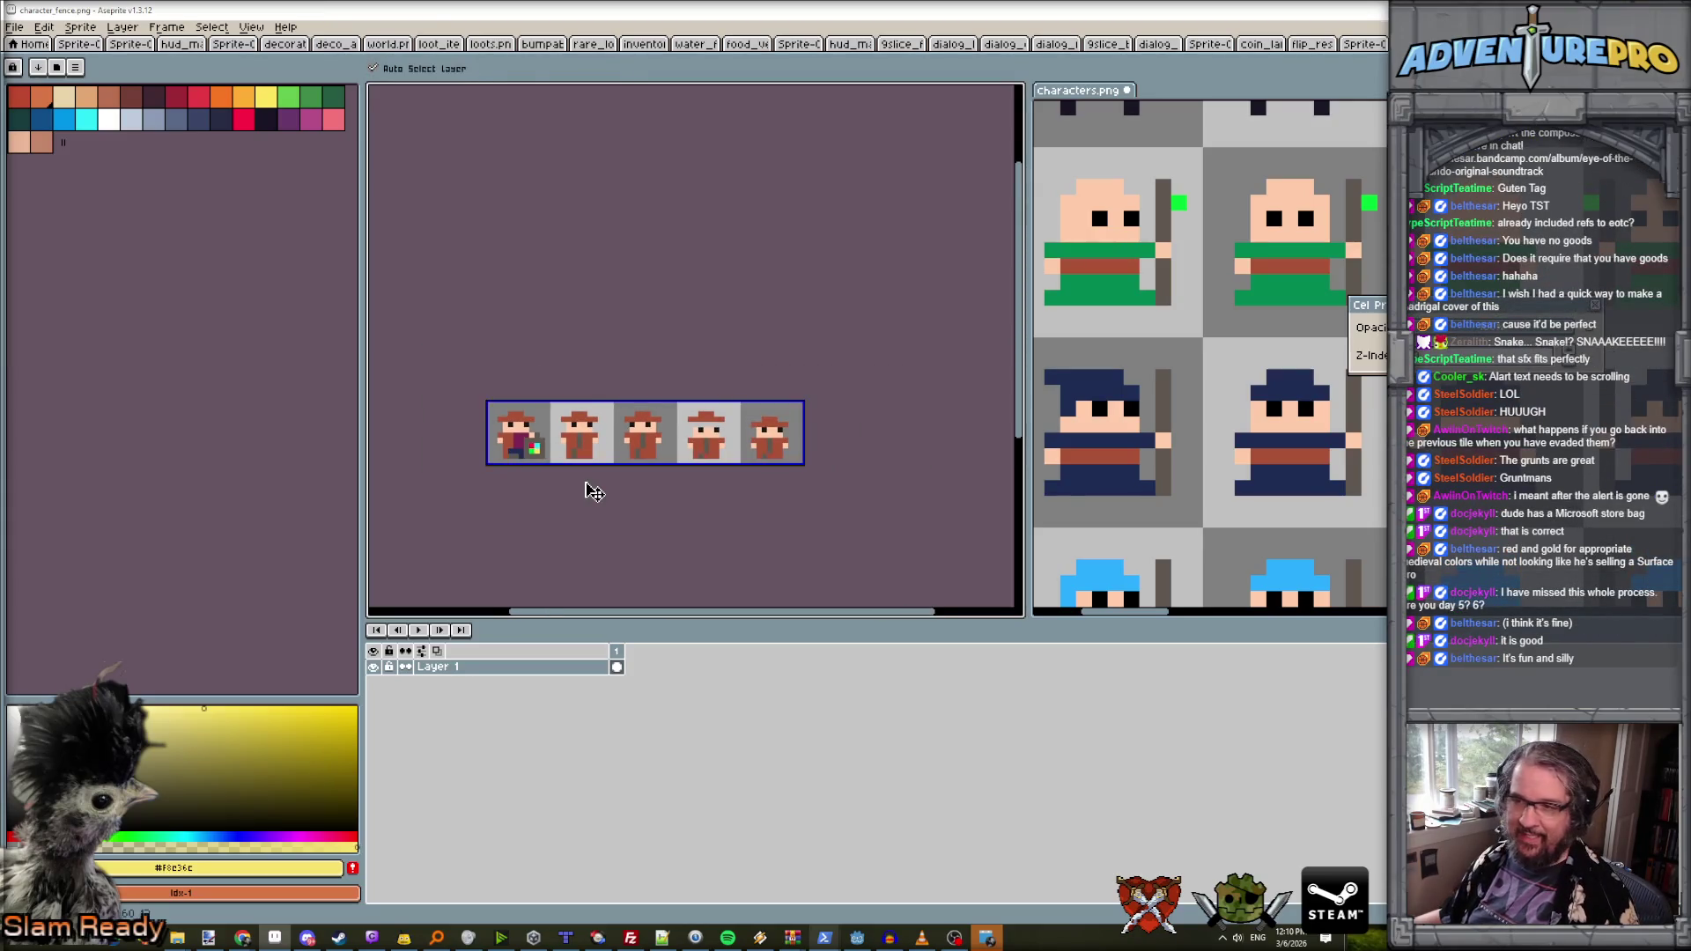
scroll(558, 477, "up", 1)
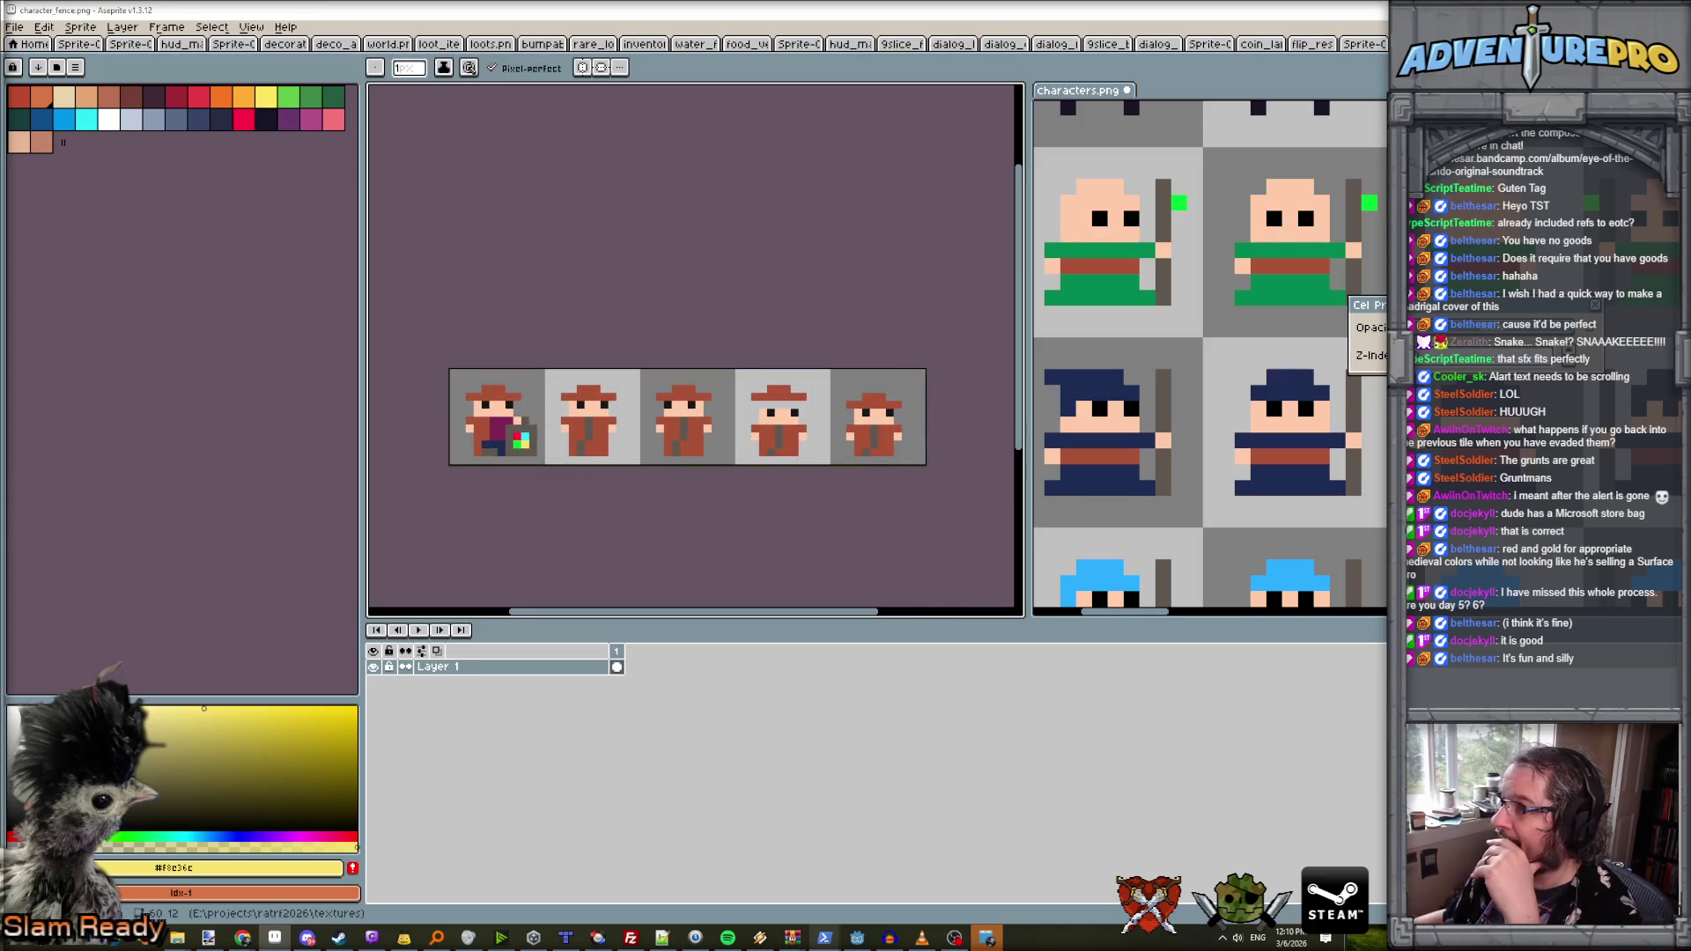
key("alt+Tab")
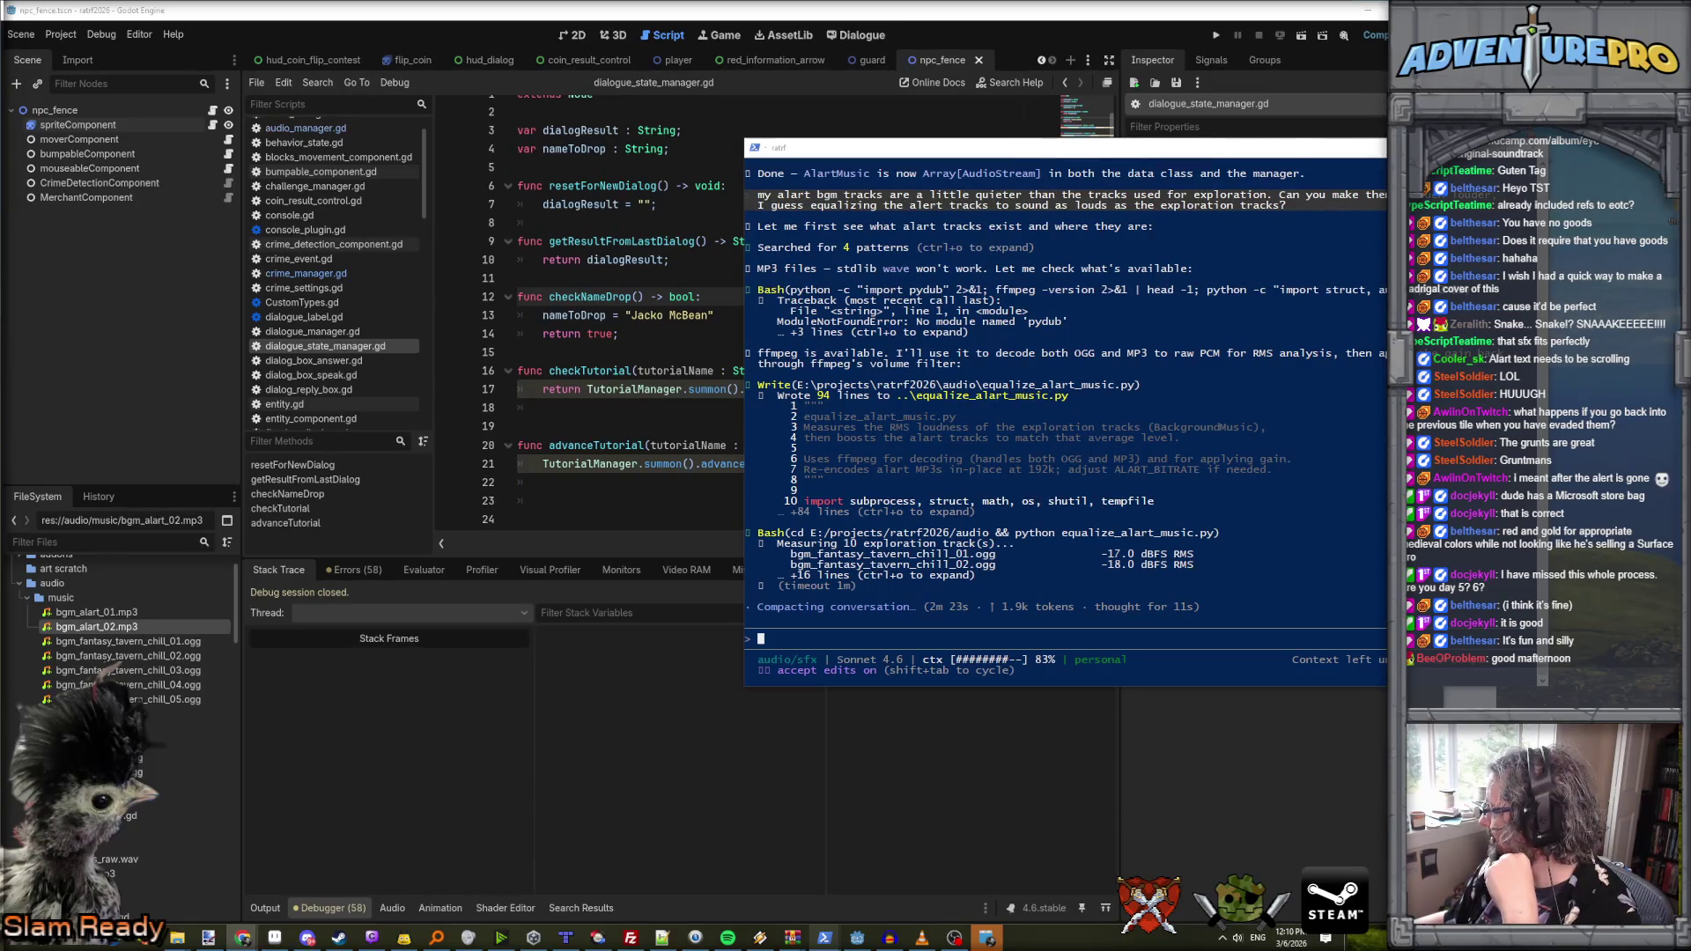
Open audio_manager.gd and jump to the _enterAlart function definition
left_click(610, 346)
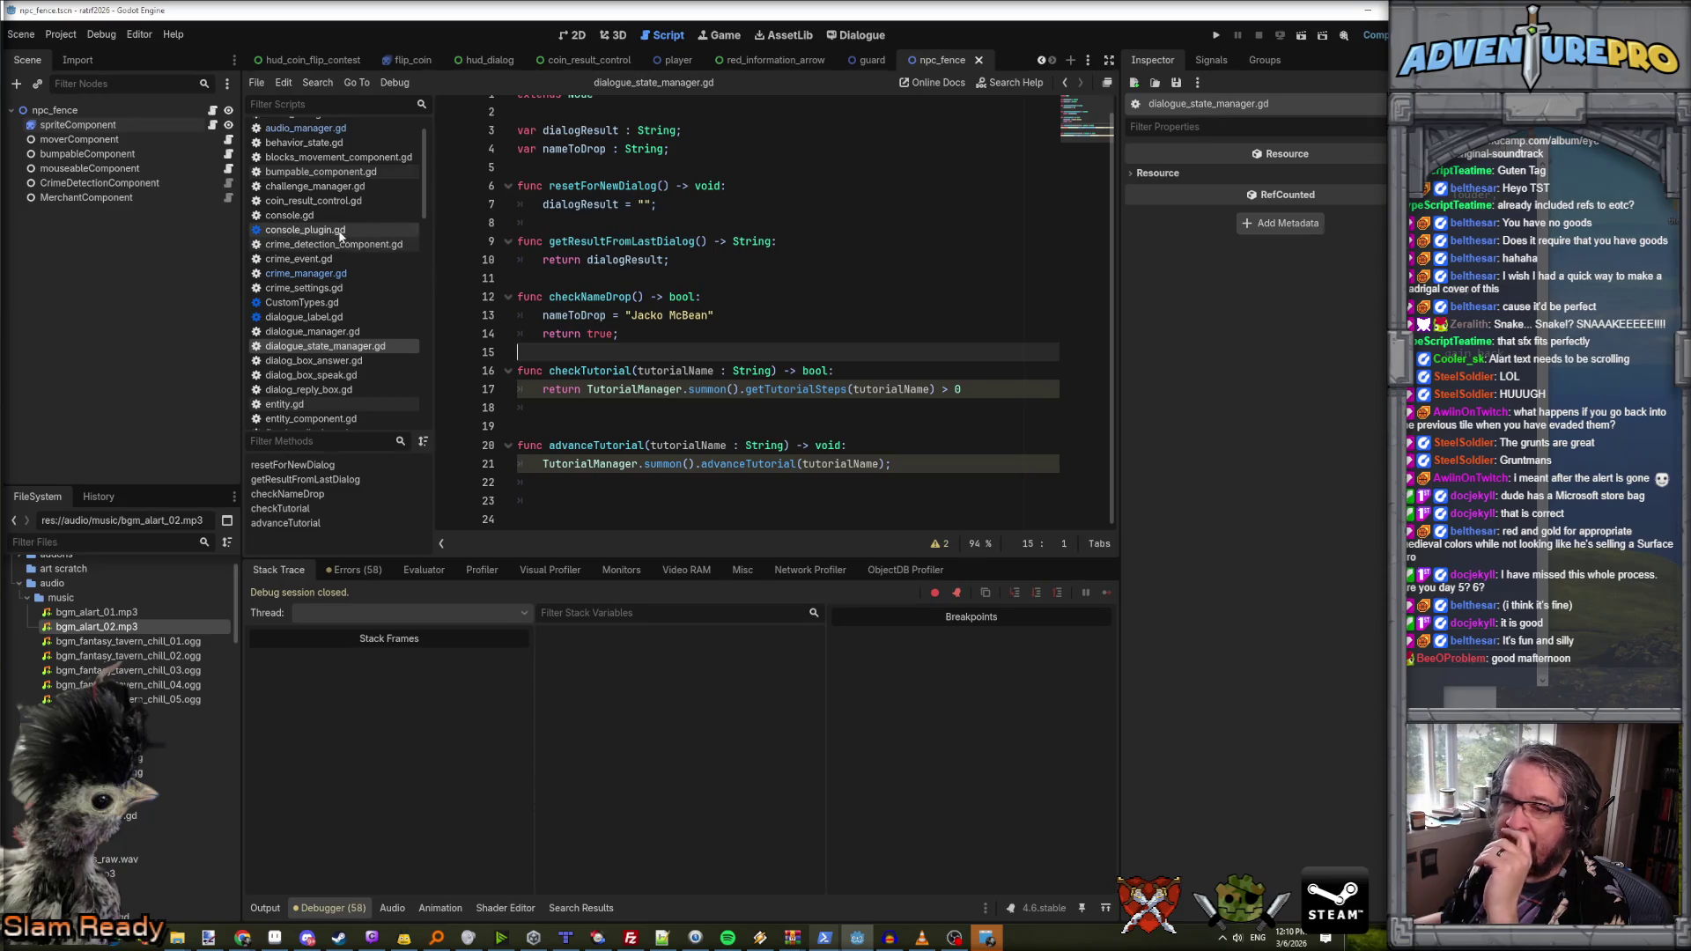
scroll(340, 236, "up", 1)
left_click(323, 159)
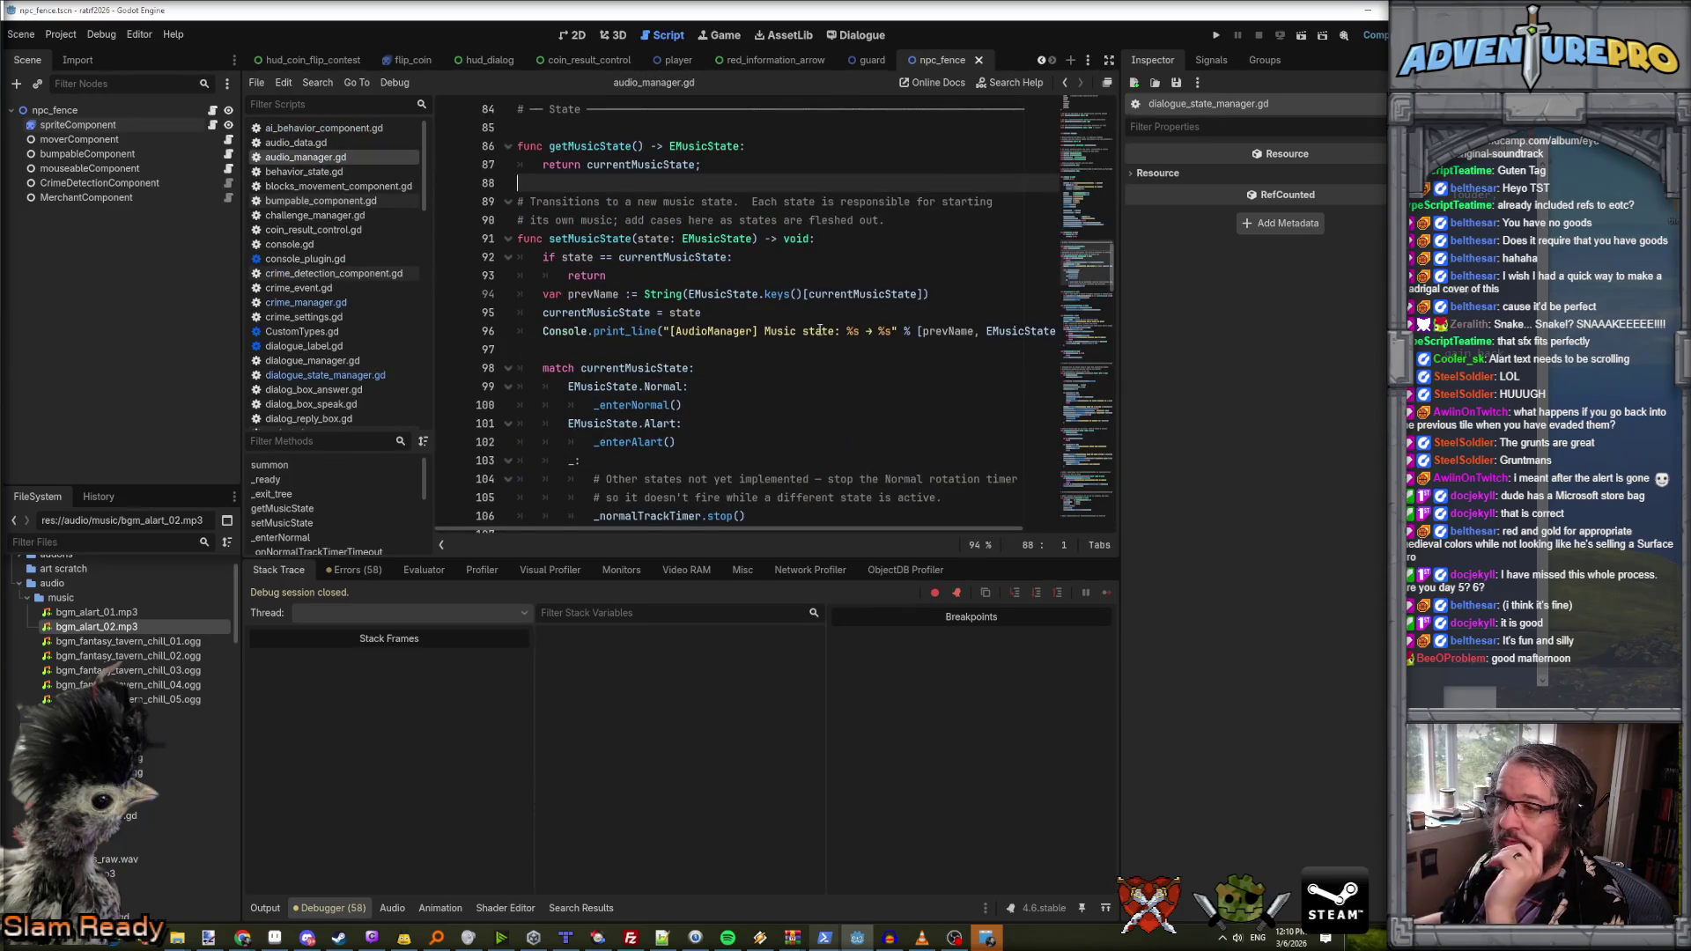
scroll(861, 344, "down", 2)
left_click(638, 332)
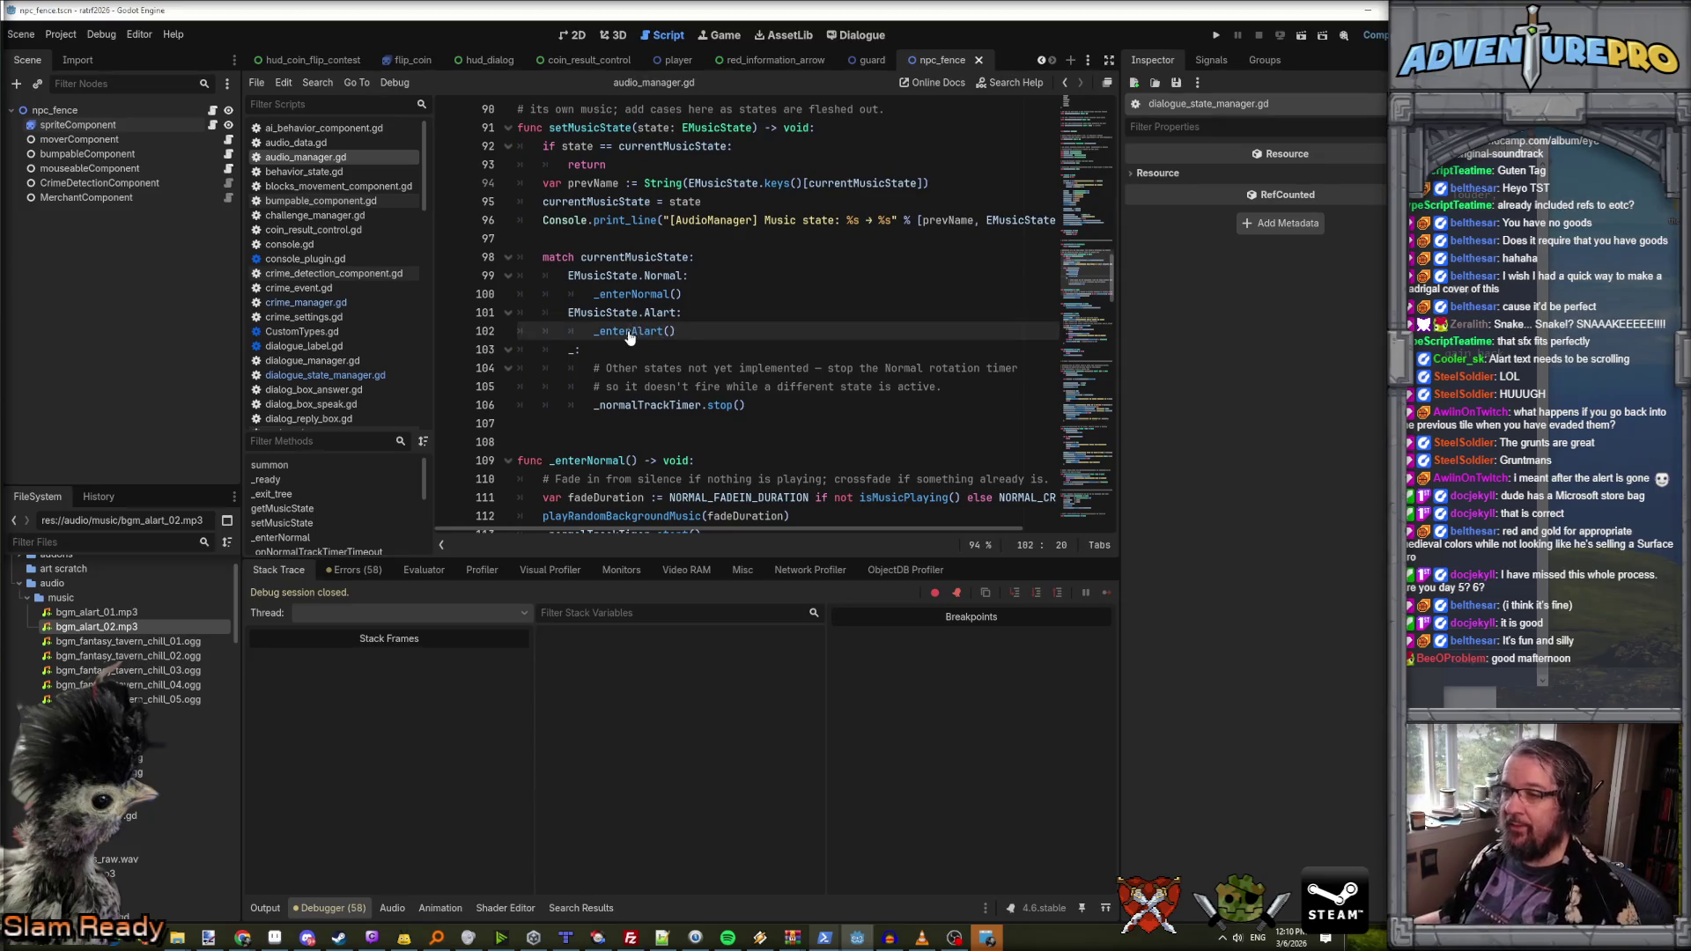
left_click(631, 332, "ctrl")
Change the alert timer from 3.0 to 1.5 seconds, update its comment, and save
scroll(738, 381, "down", 1)
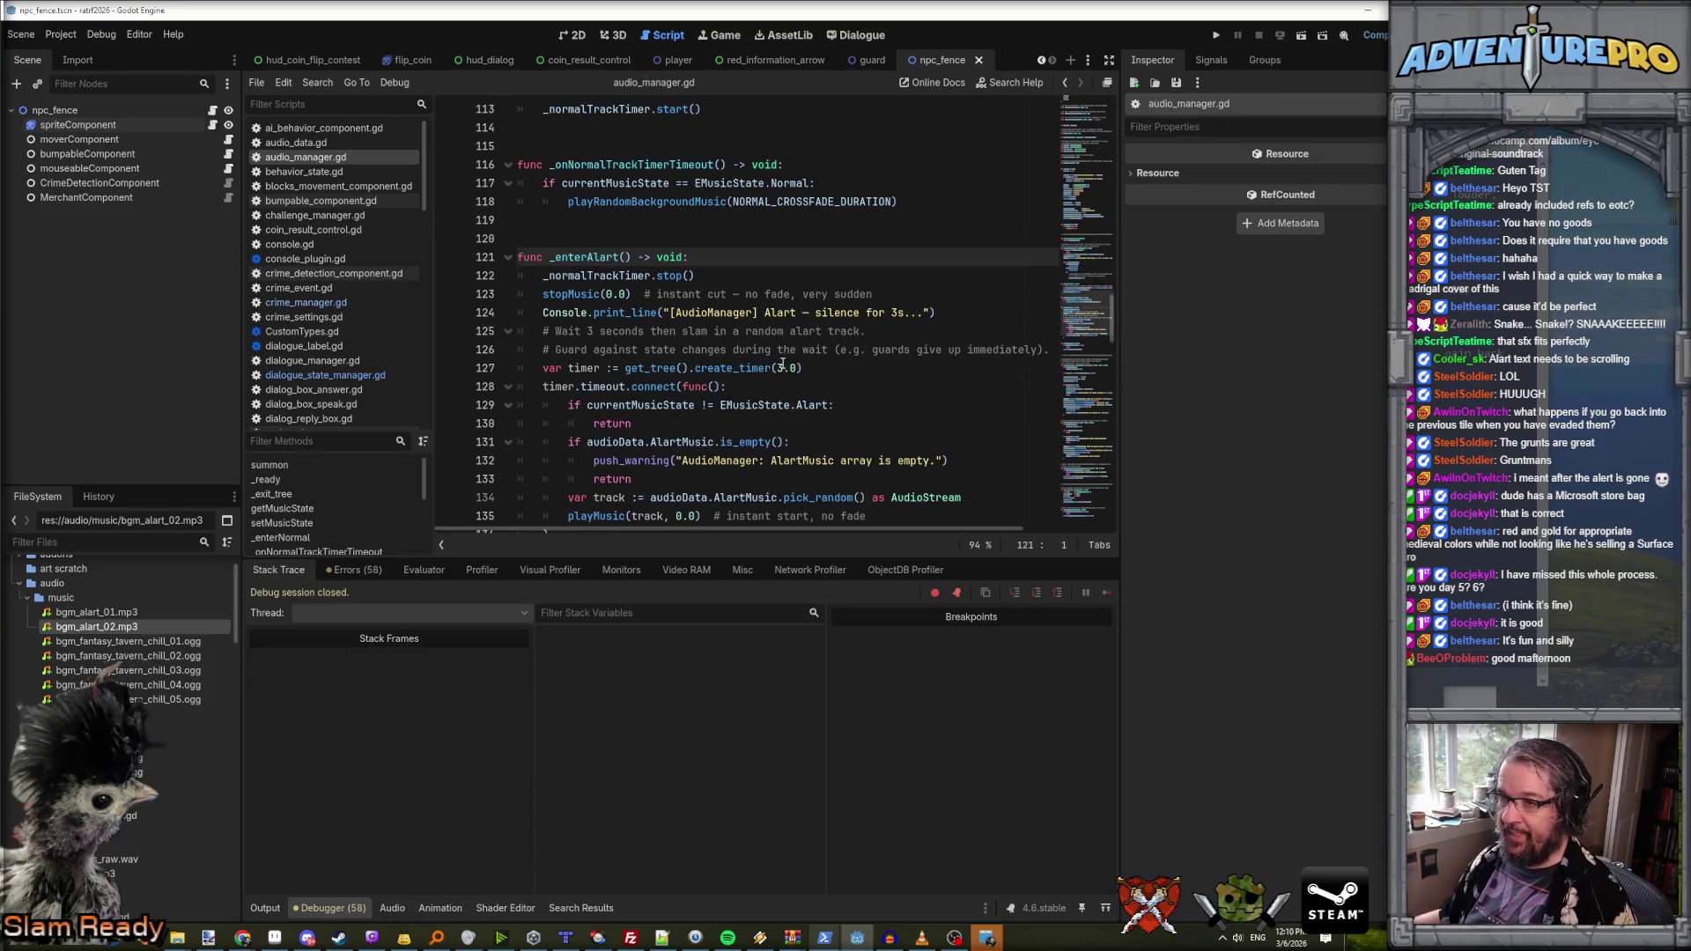
left_click(780, 368)
type("5")
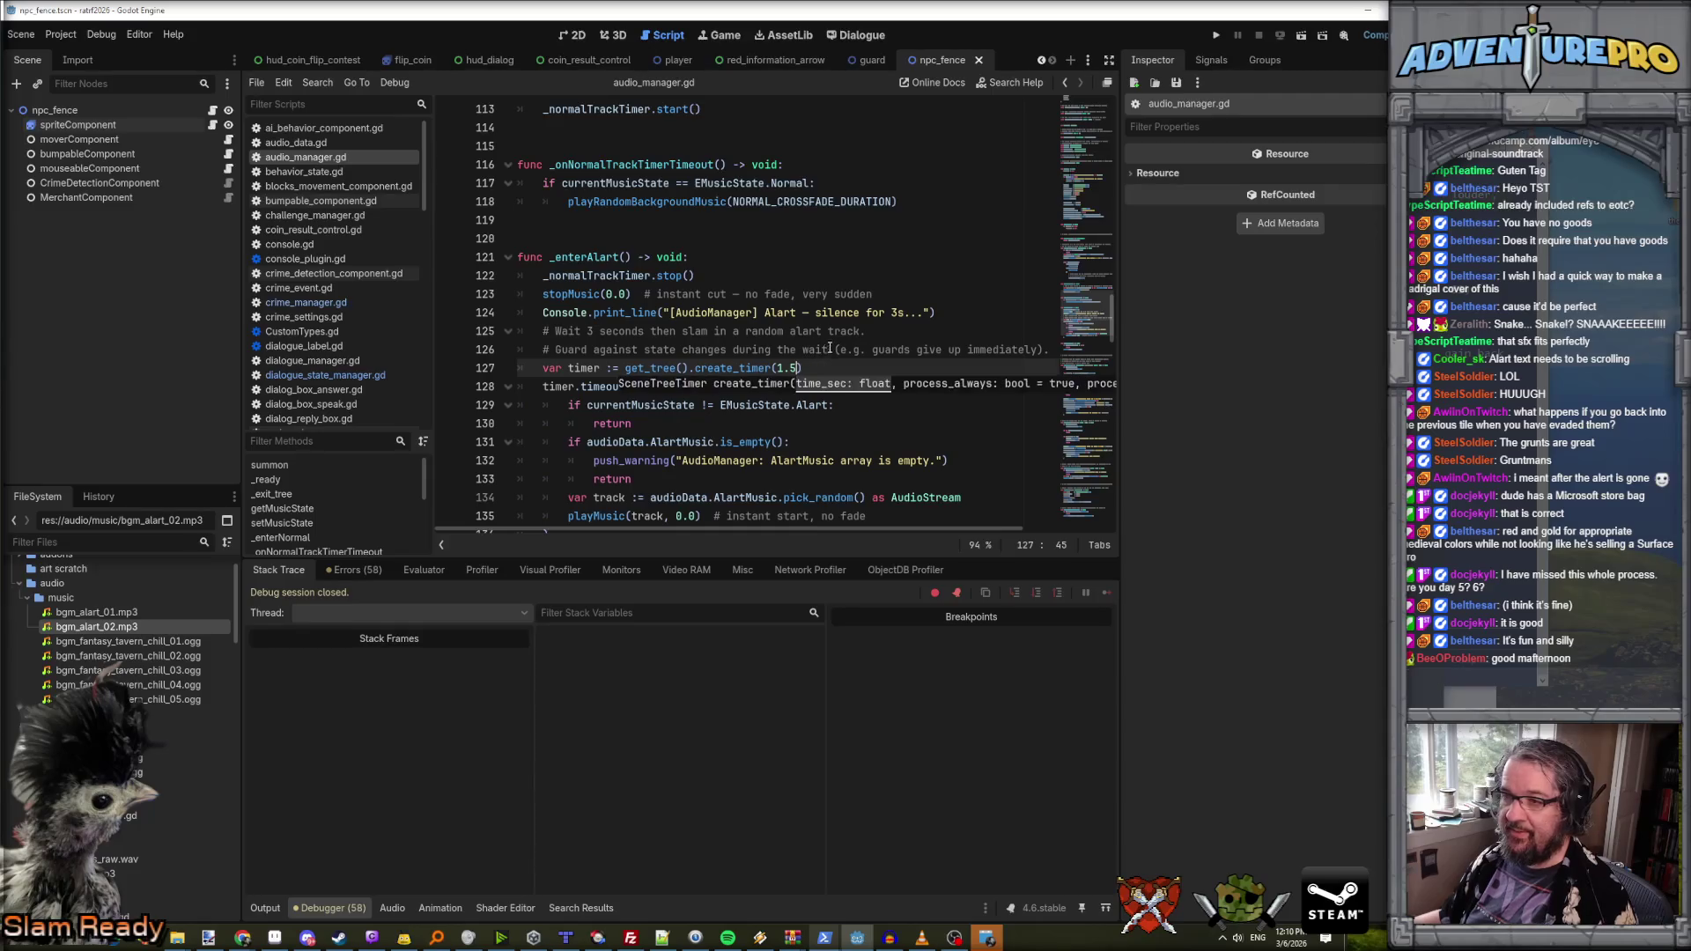
double_click(593, 332)
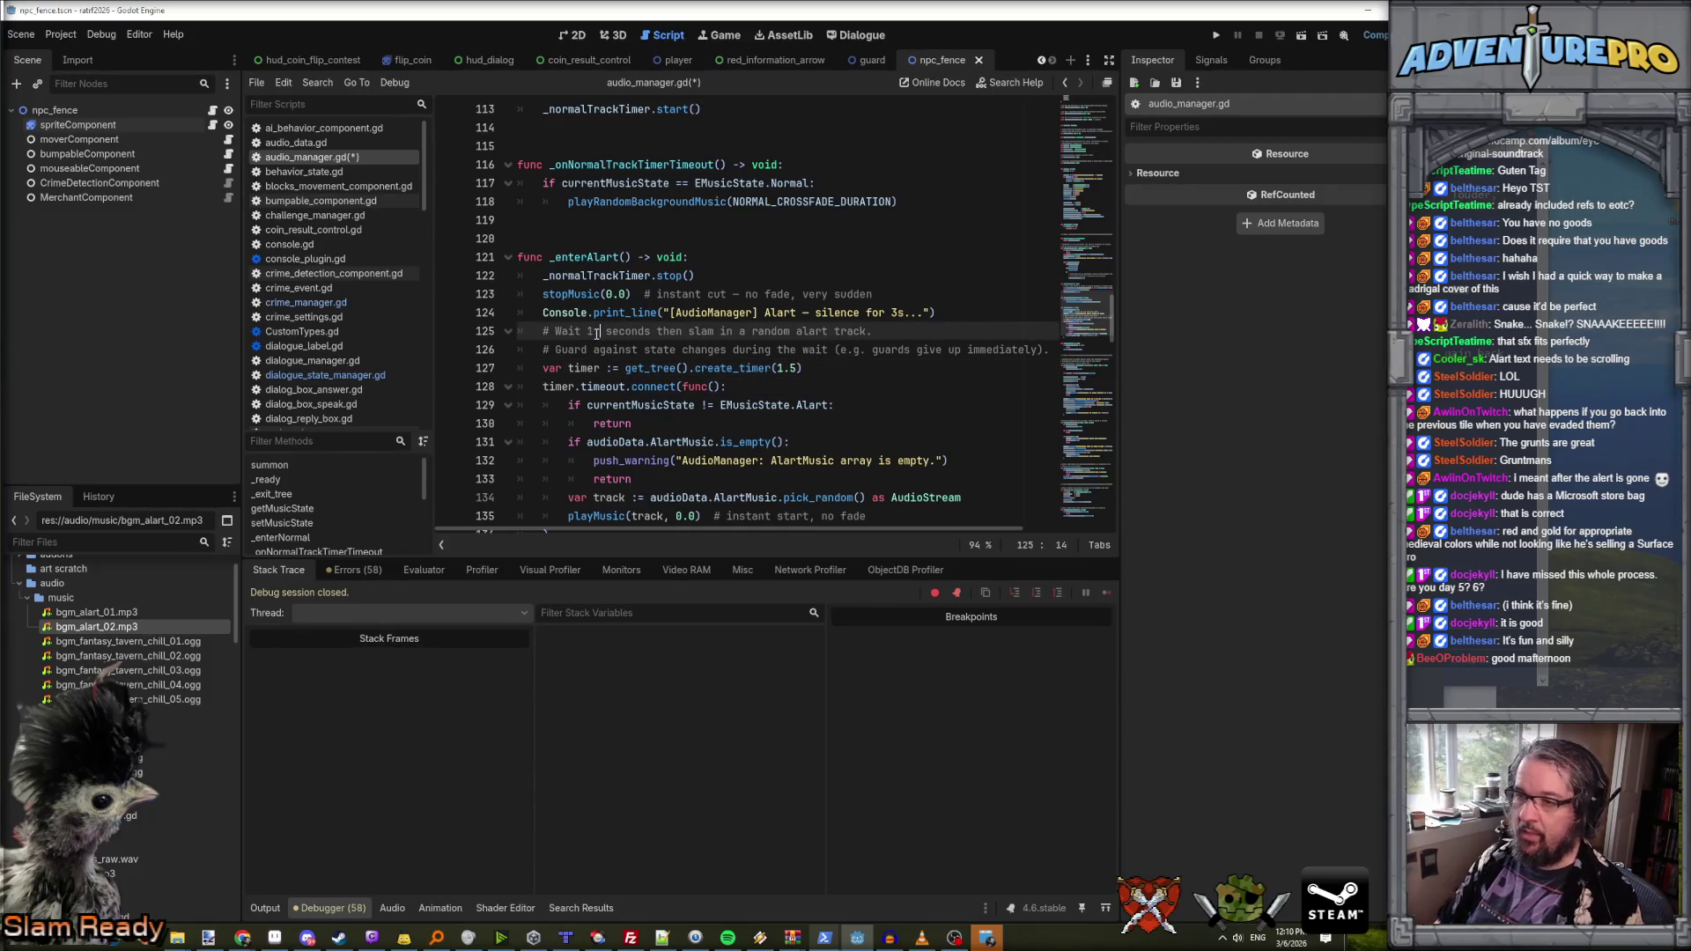
key("ctrl+s")
scroll(785, 360, "down", 2)
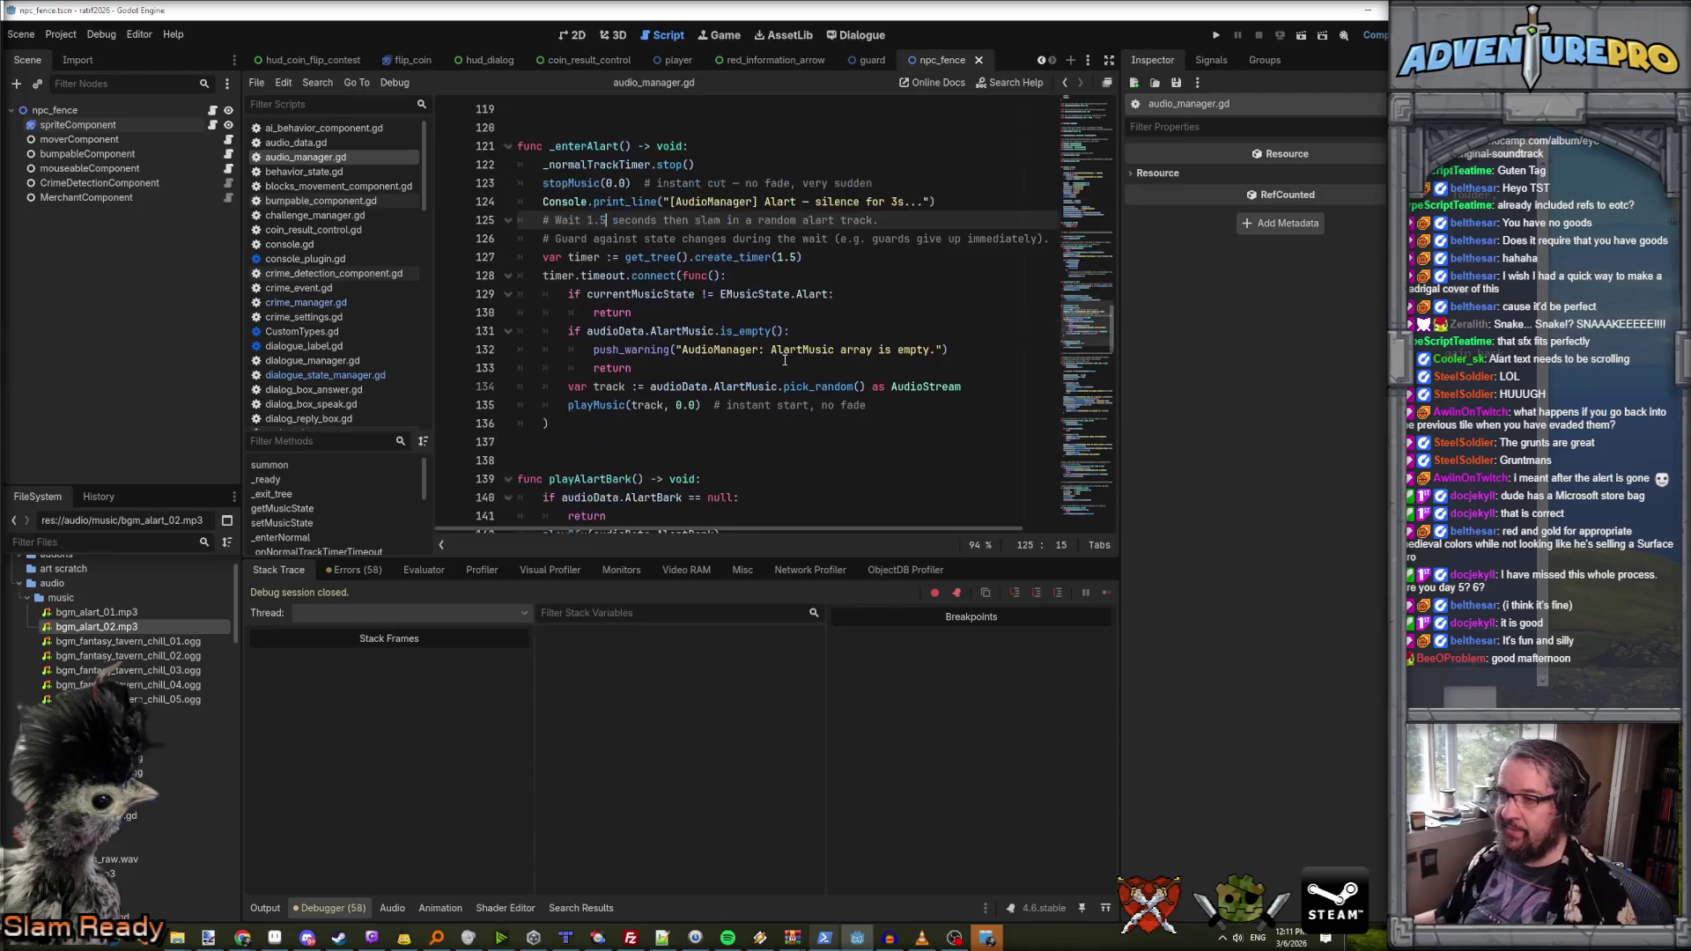
left_click(877, 293)
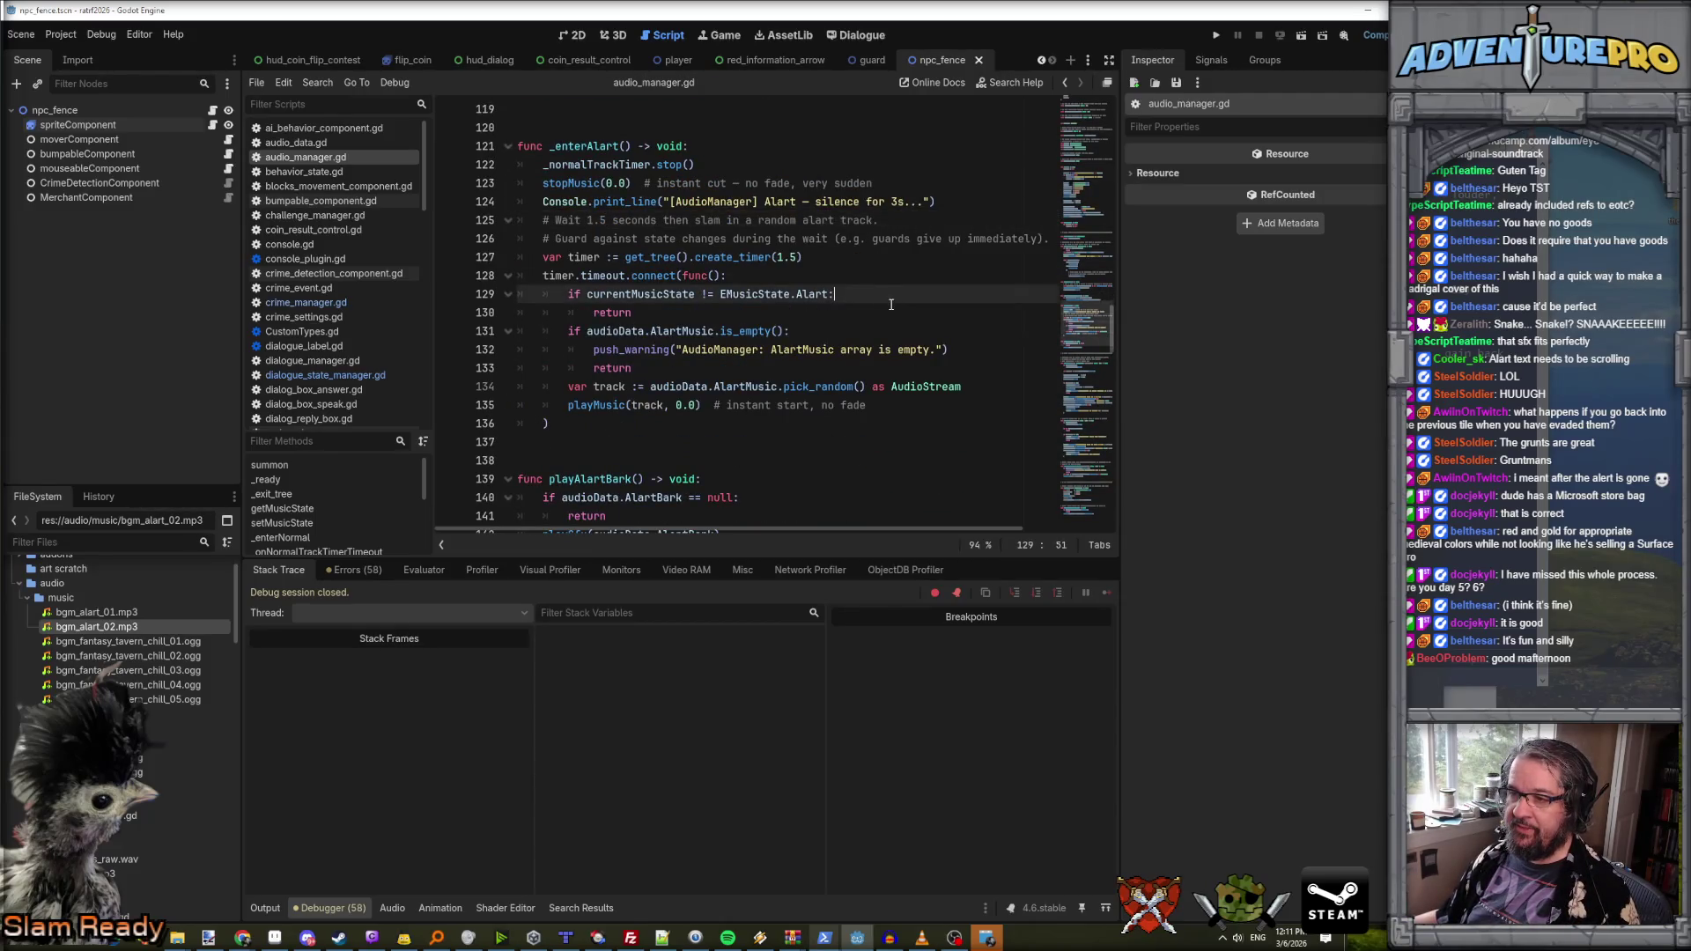
scroll(898, 336, "up", 3)
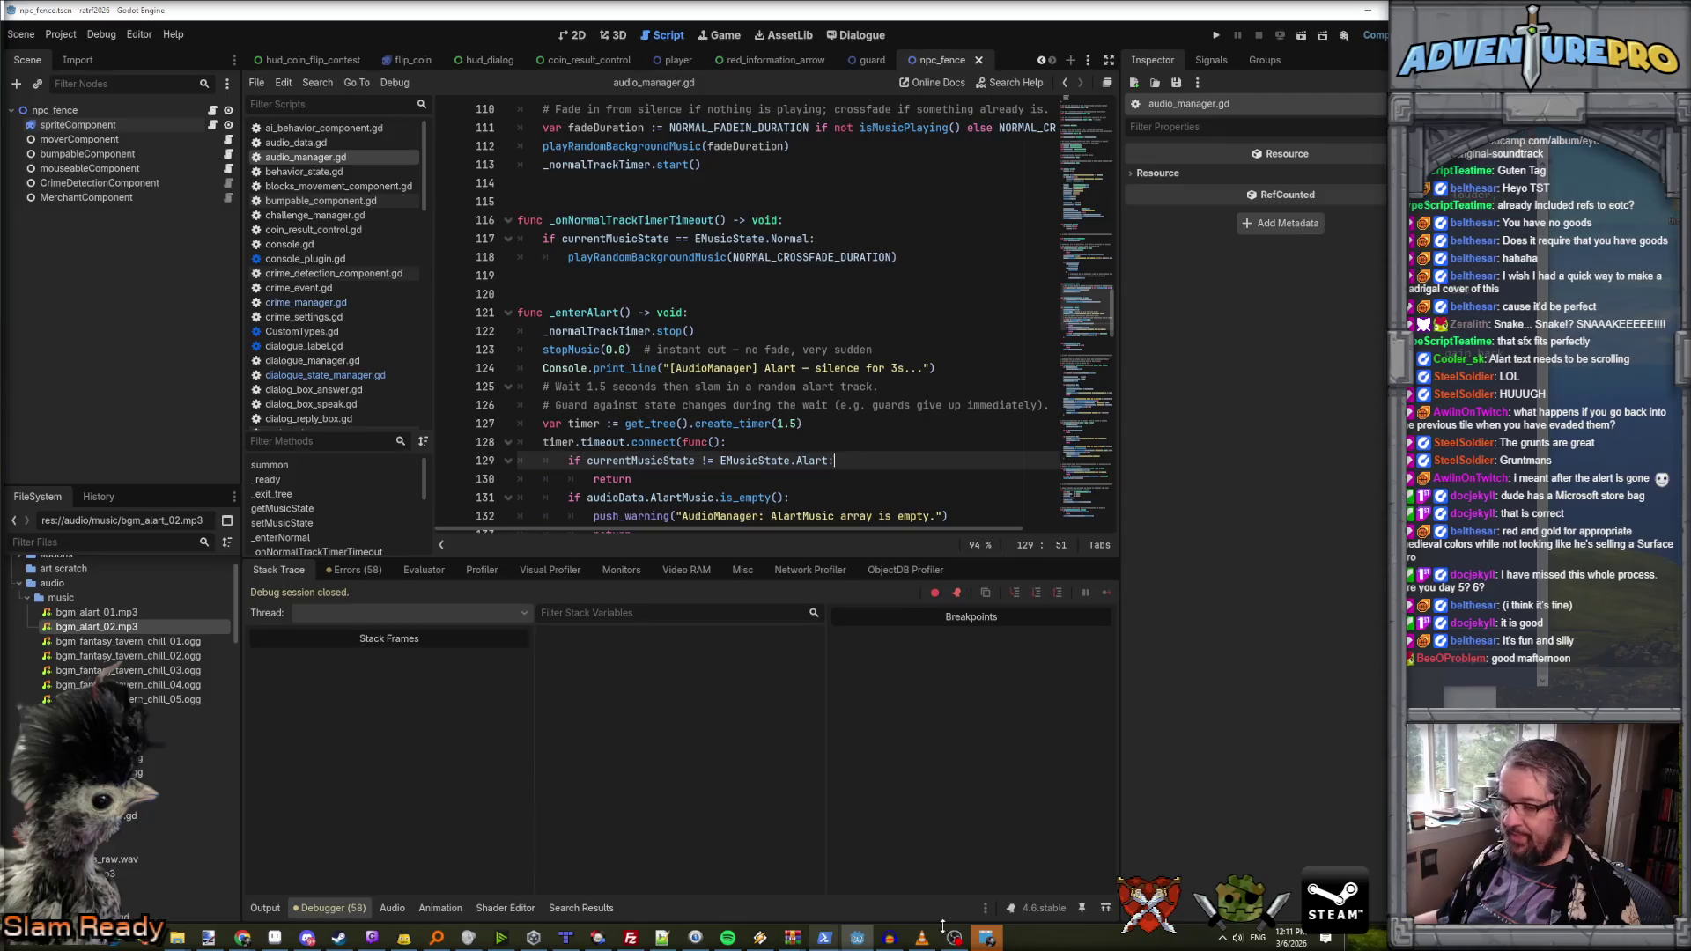
mouse_move(868, 945)
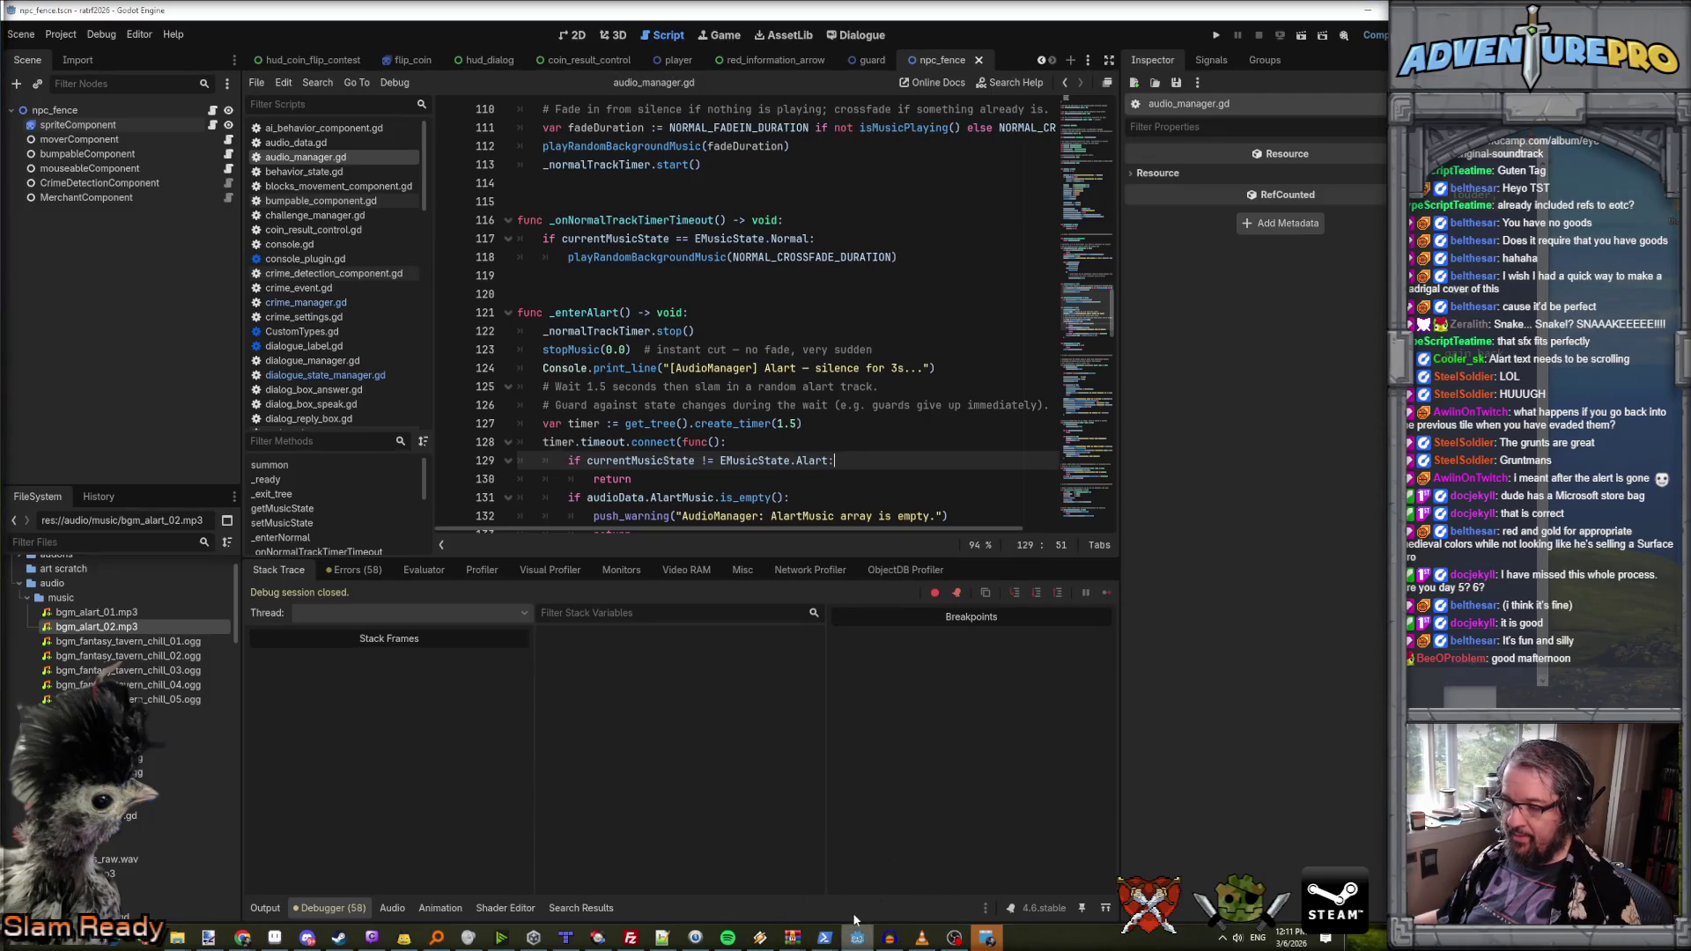
Launch the game, start a new game, and close the Fence conversation with goodbye
left_click(1217, 36)
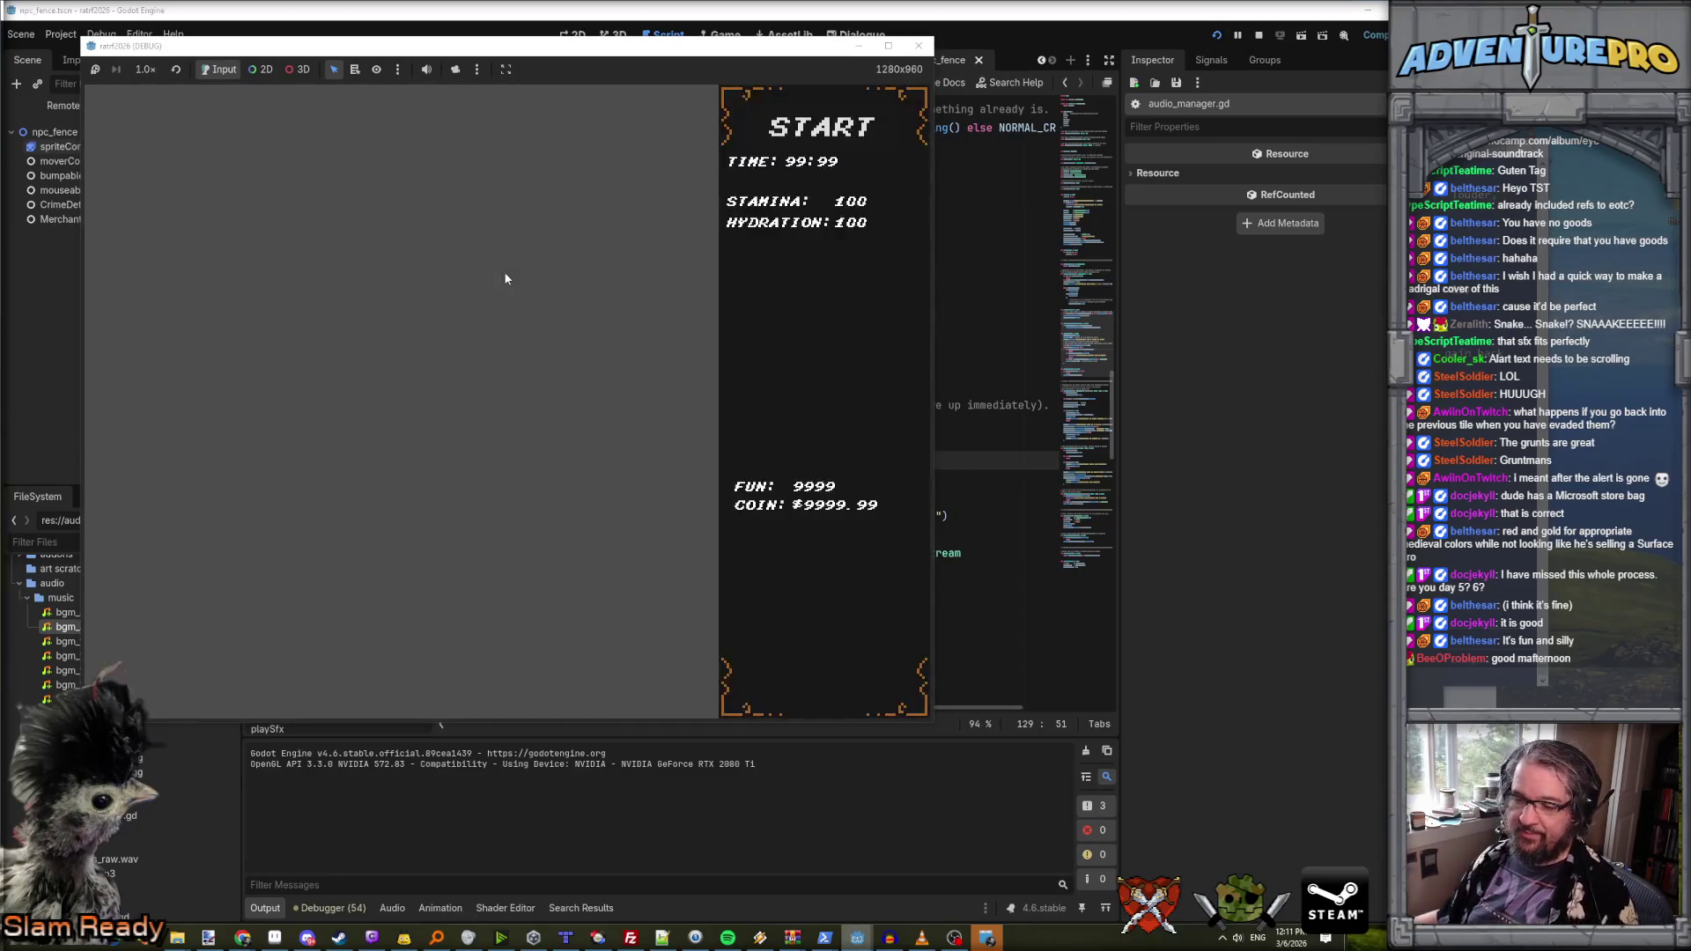
left_click(788, 138)
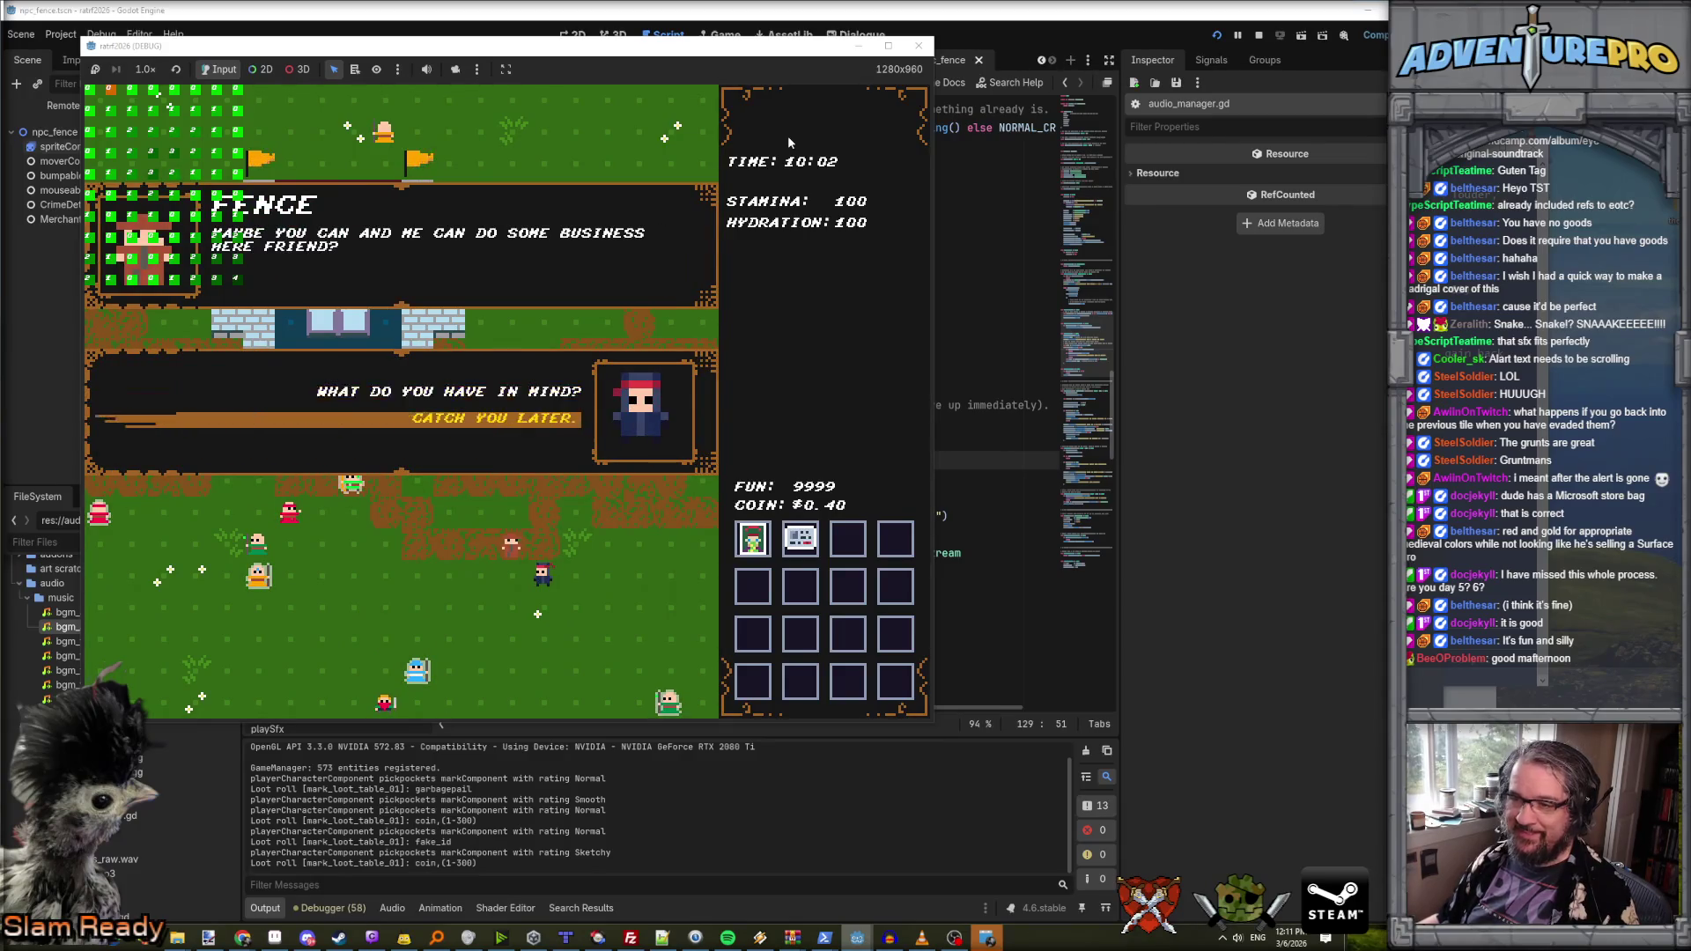
key("Return")
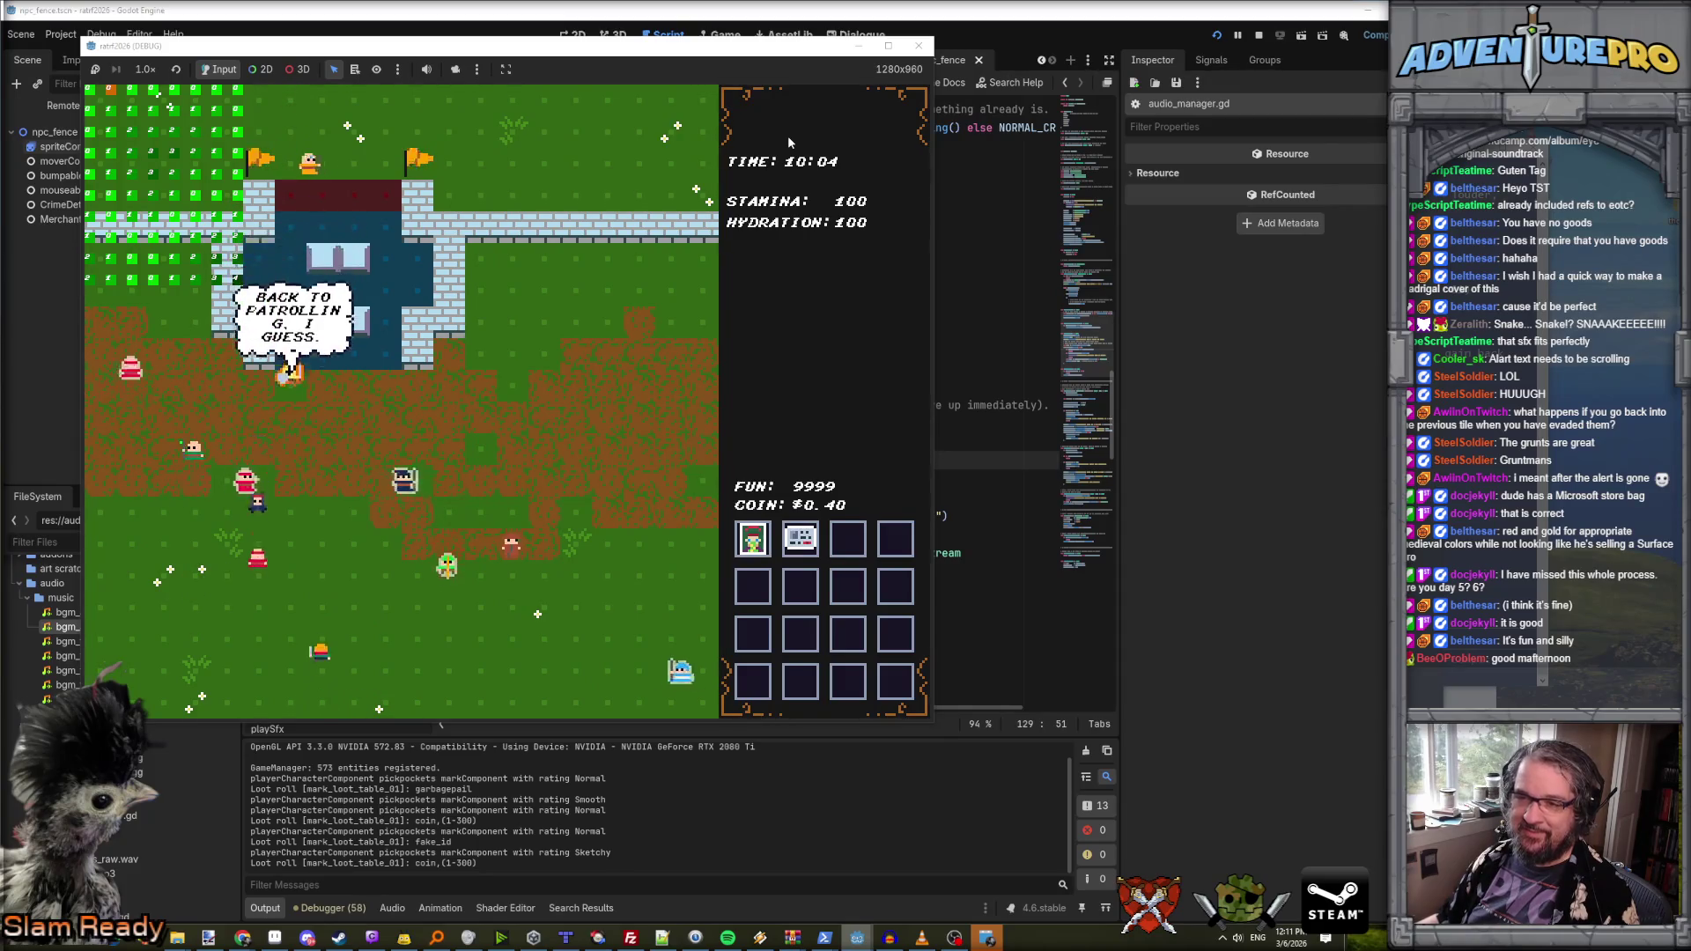
Walk the player around the neighbouring map areas and pickpocket an NPC
key("Left")
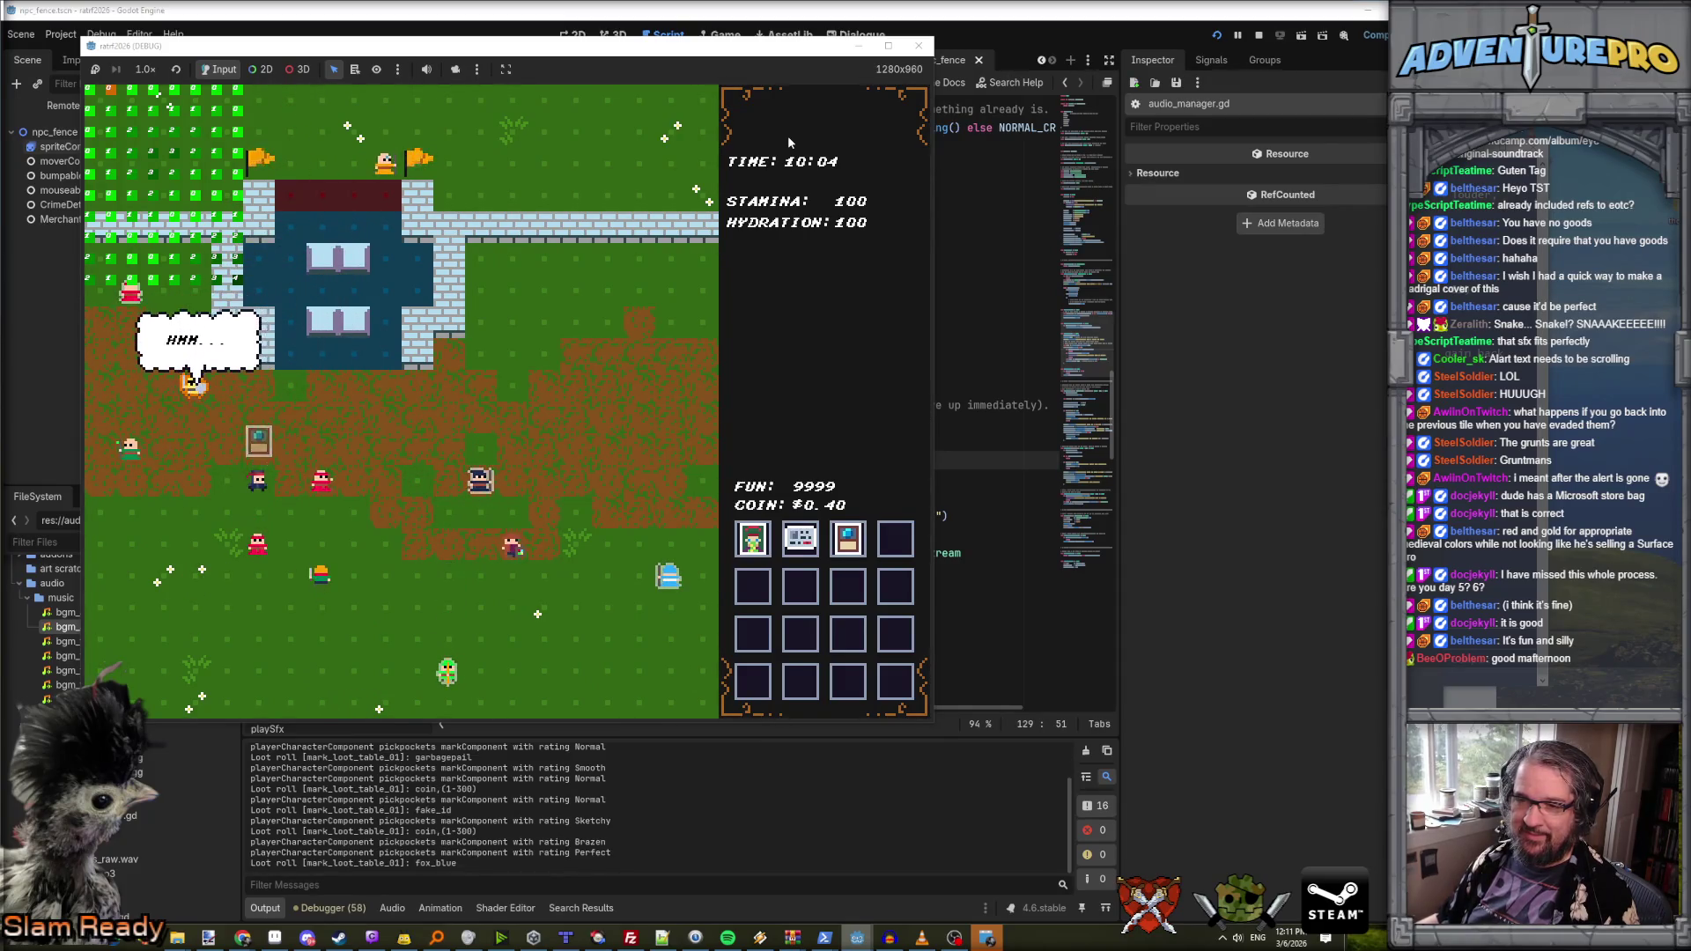
key("Right")
key("Right")
key("Down")
key("Down")
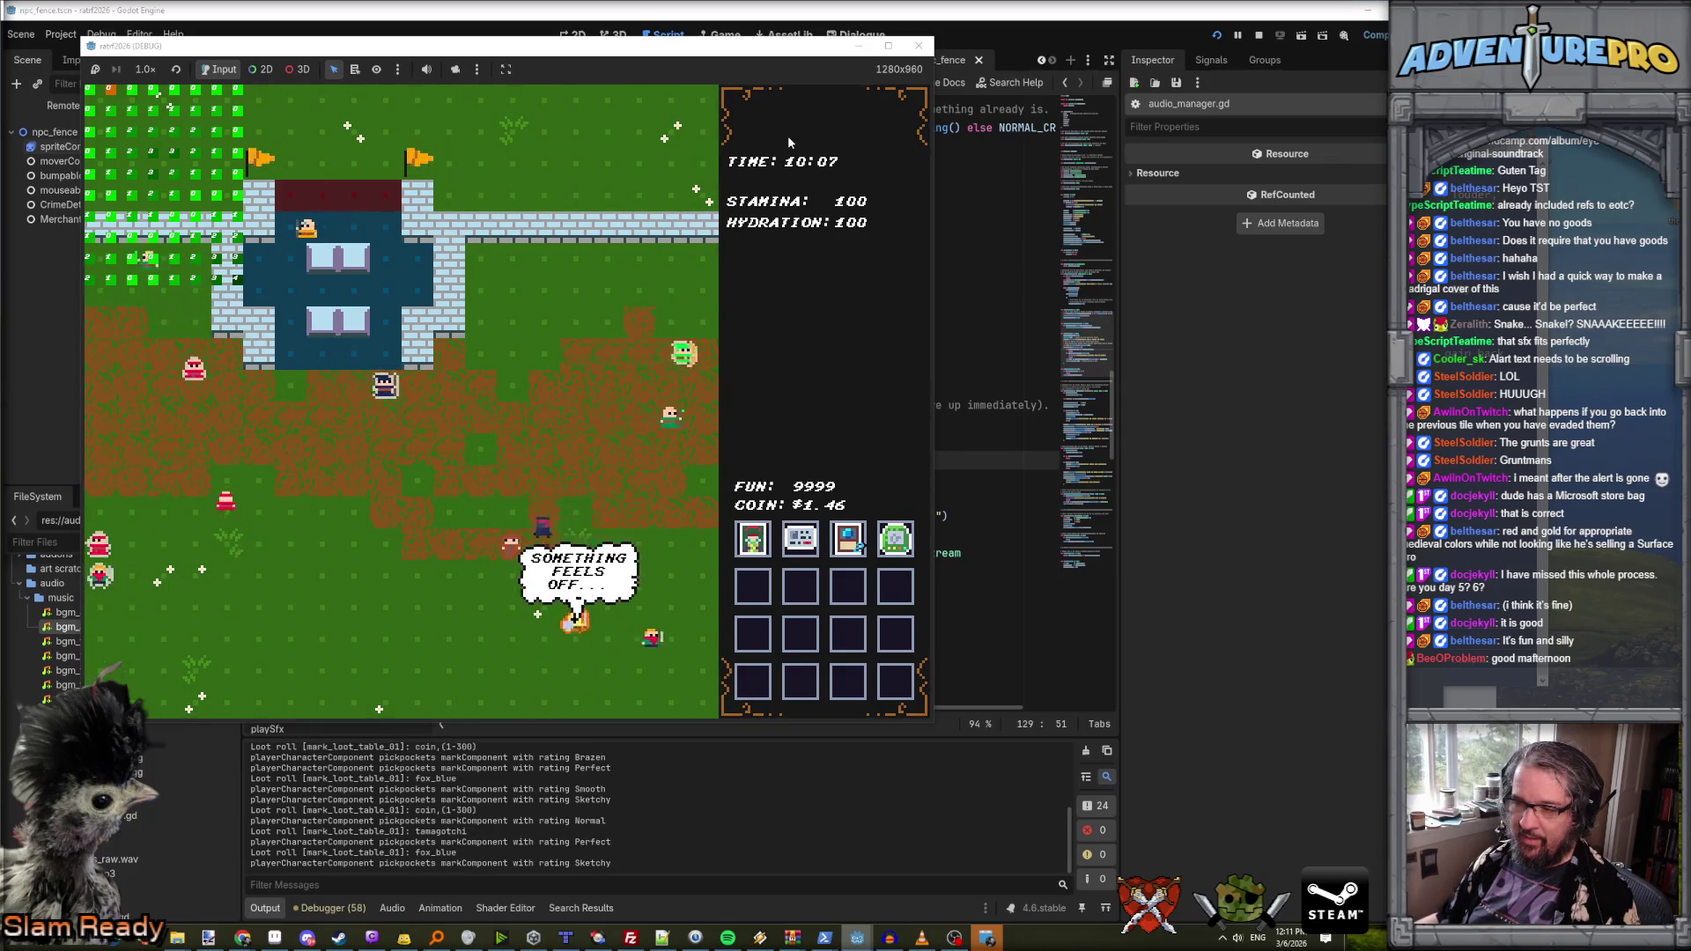
key("Right")
key("Right")
key("Up")
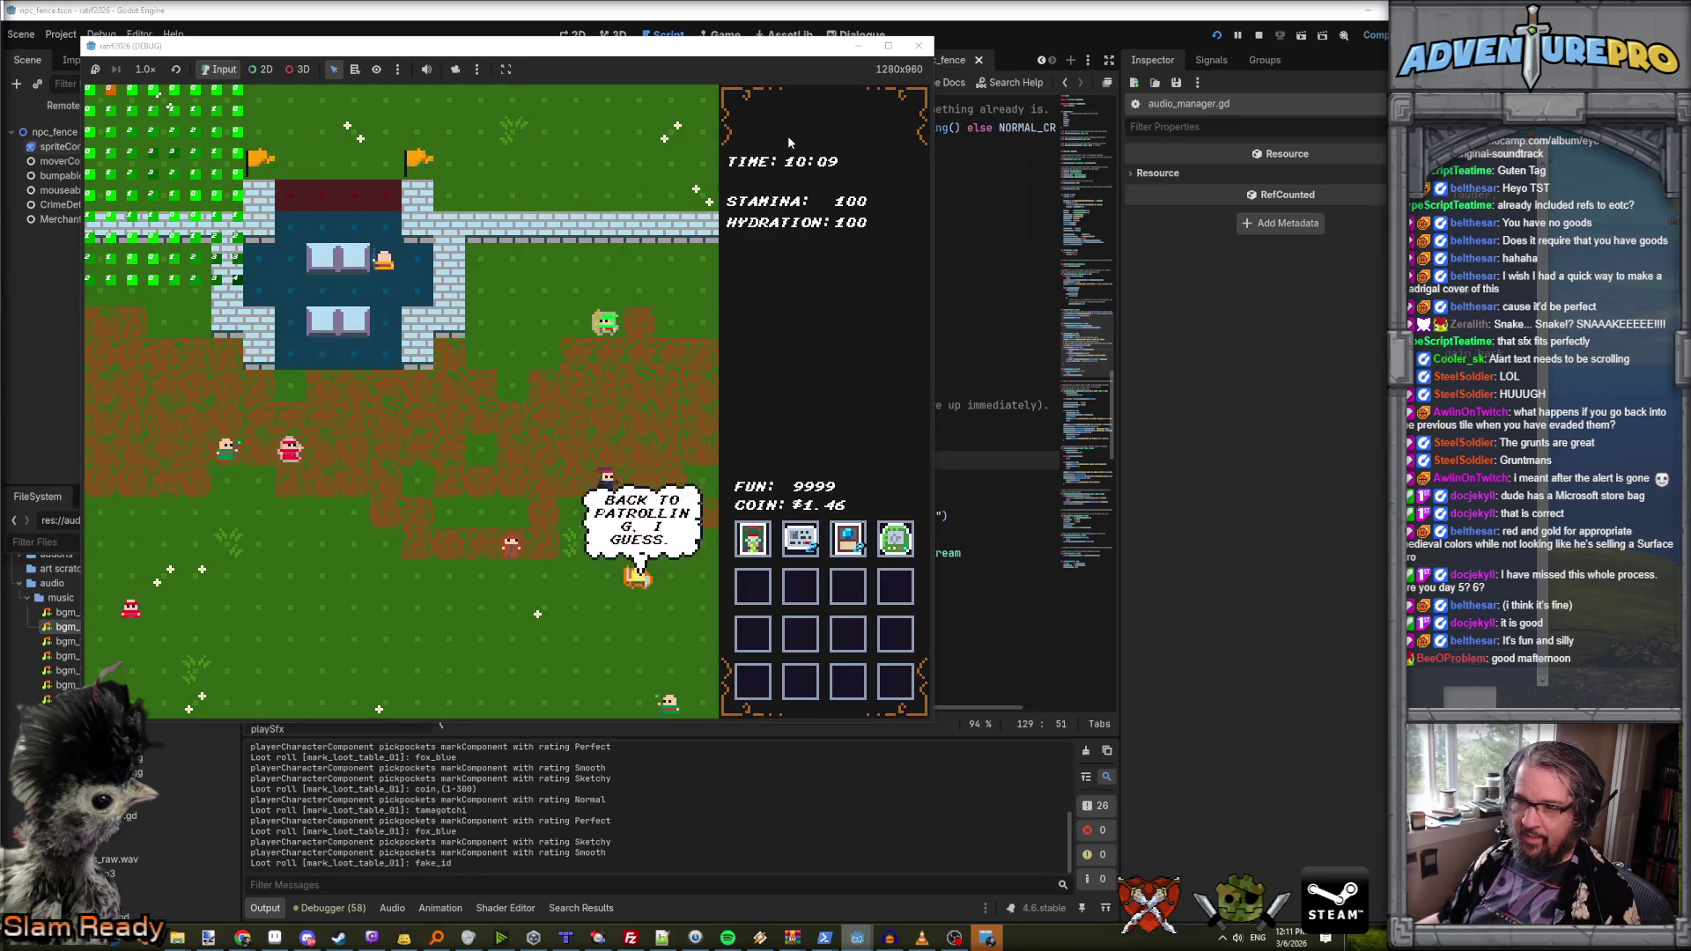
key("Left")
key("Left")
key("Left")
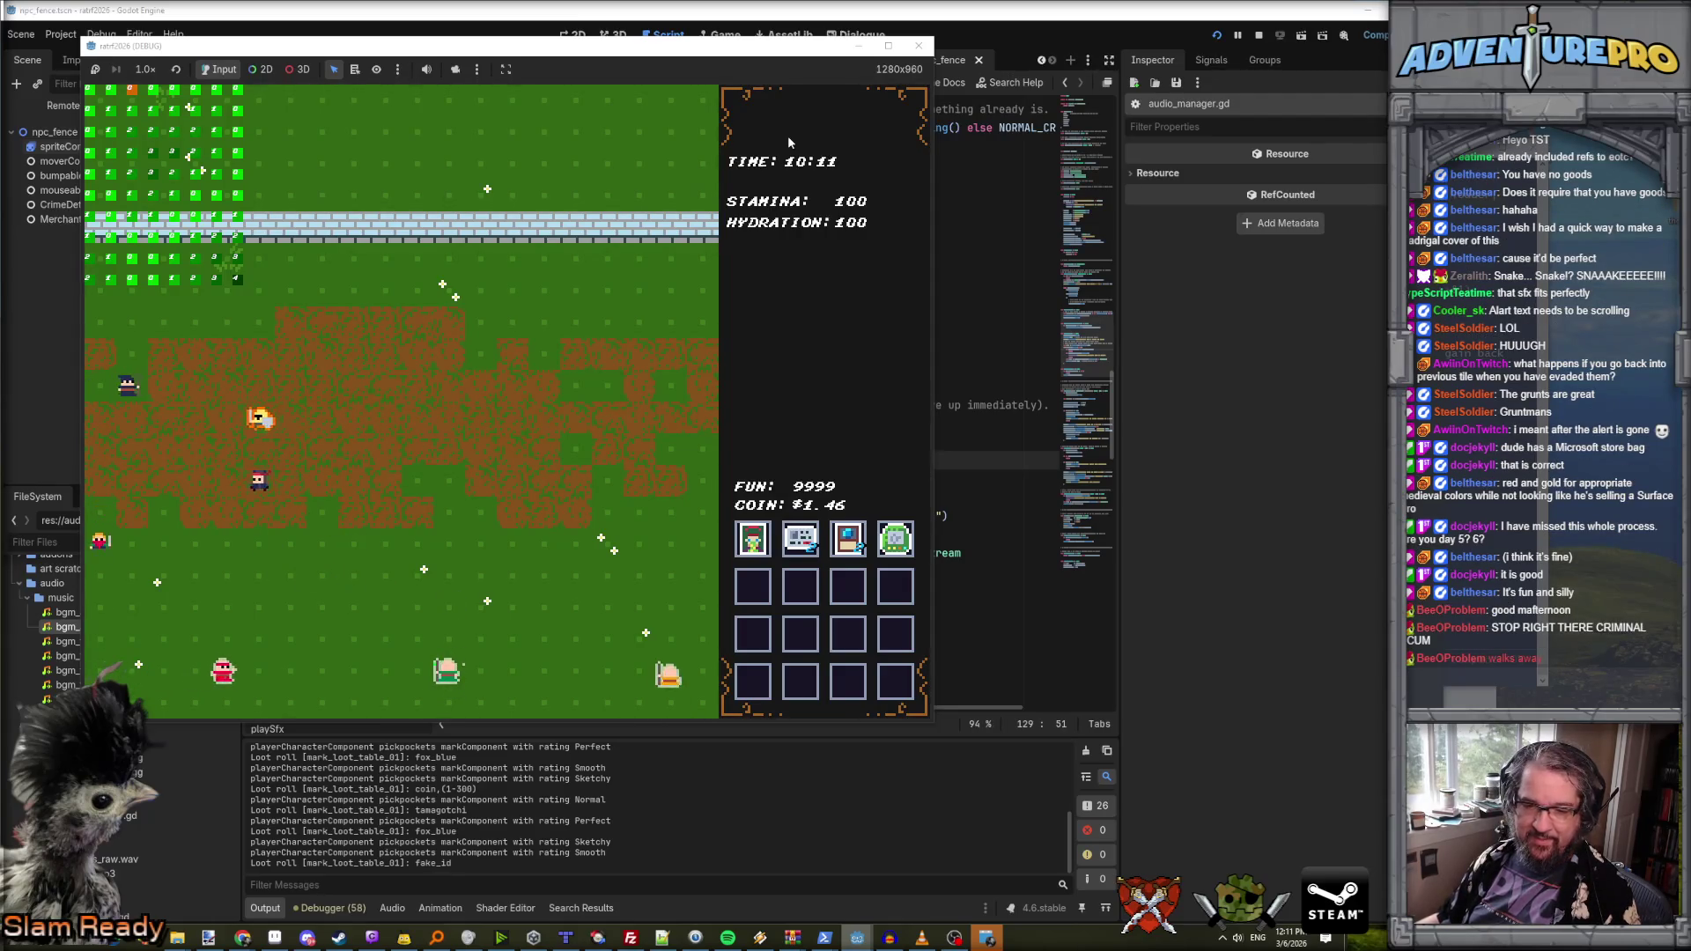
key("Right")
key("Right")
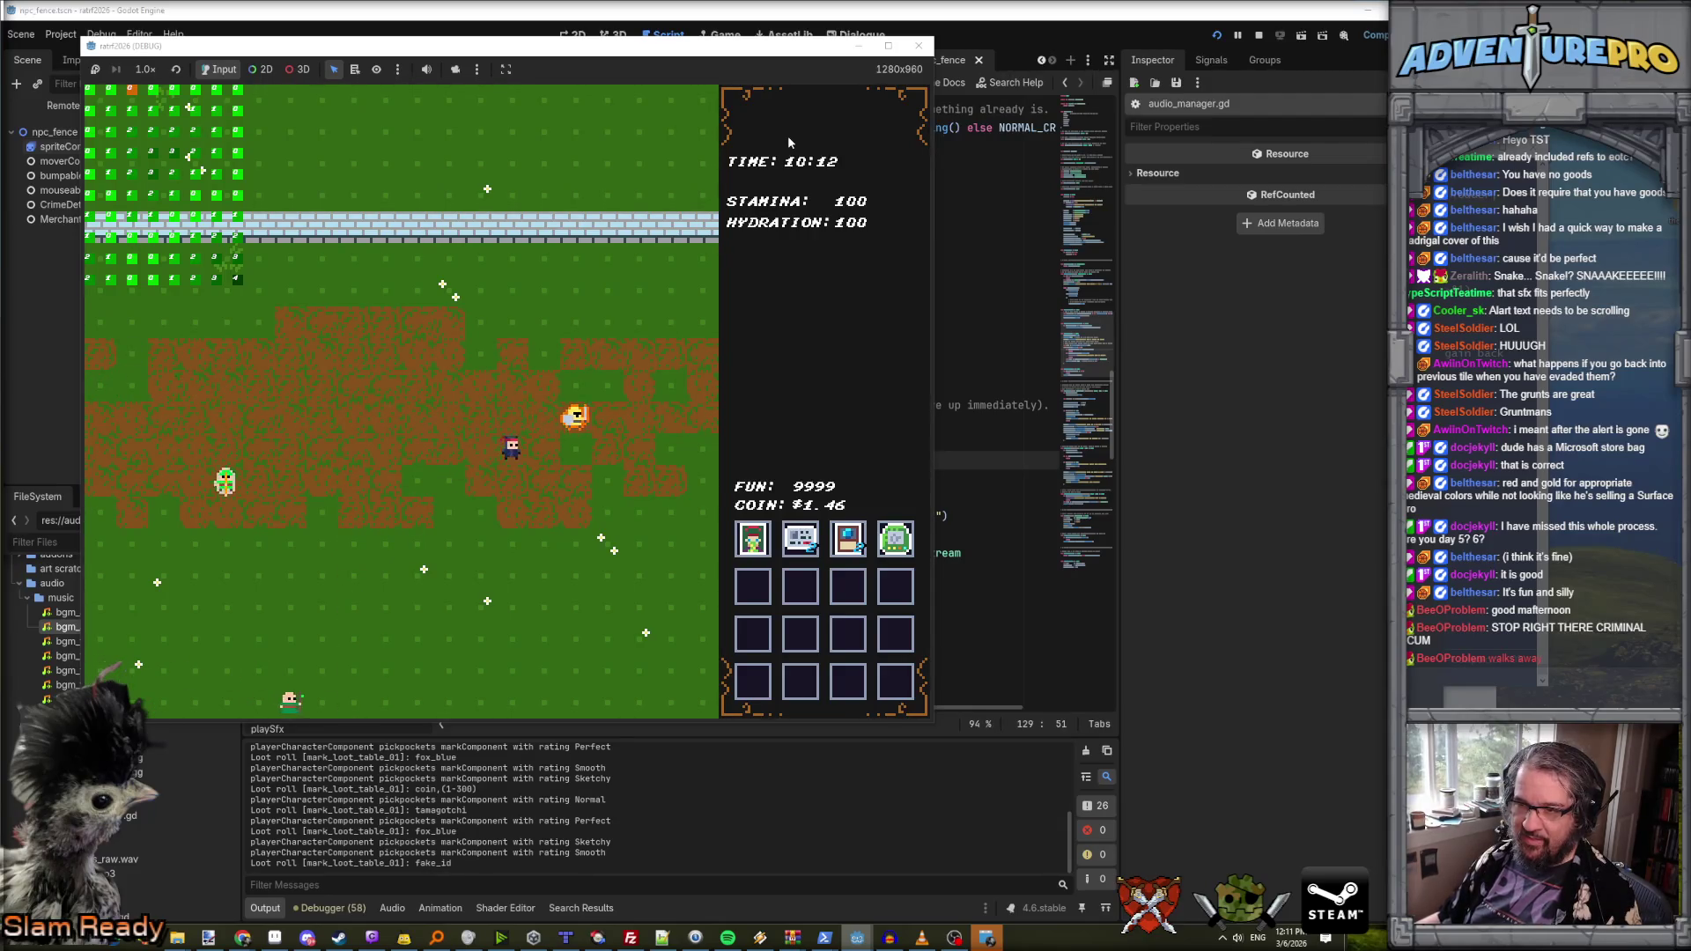
key("Left")
key("Left")
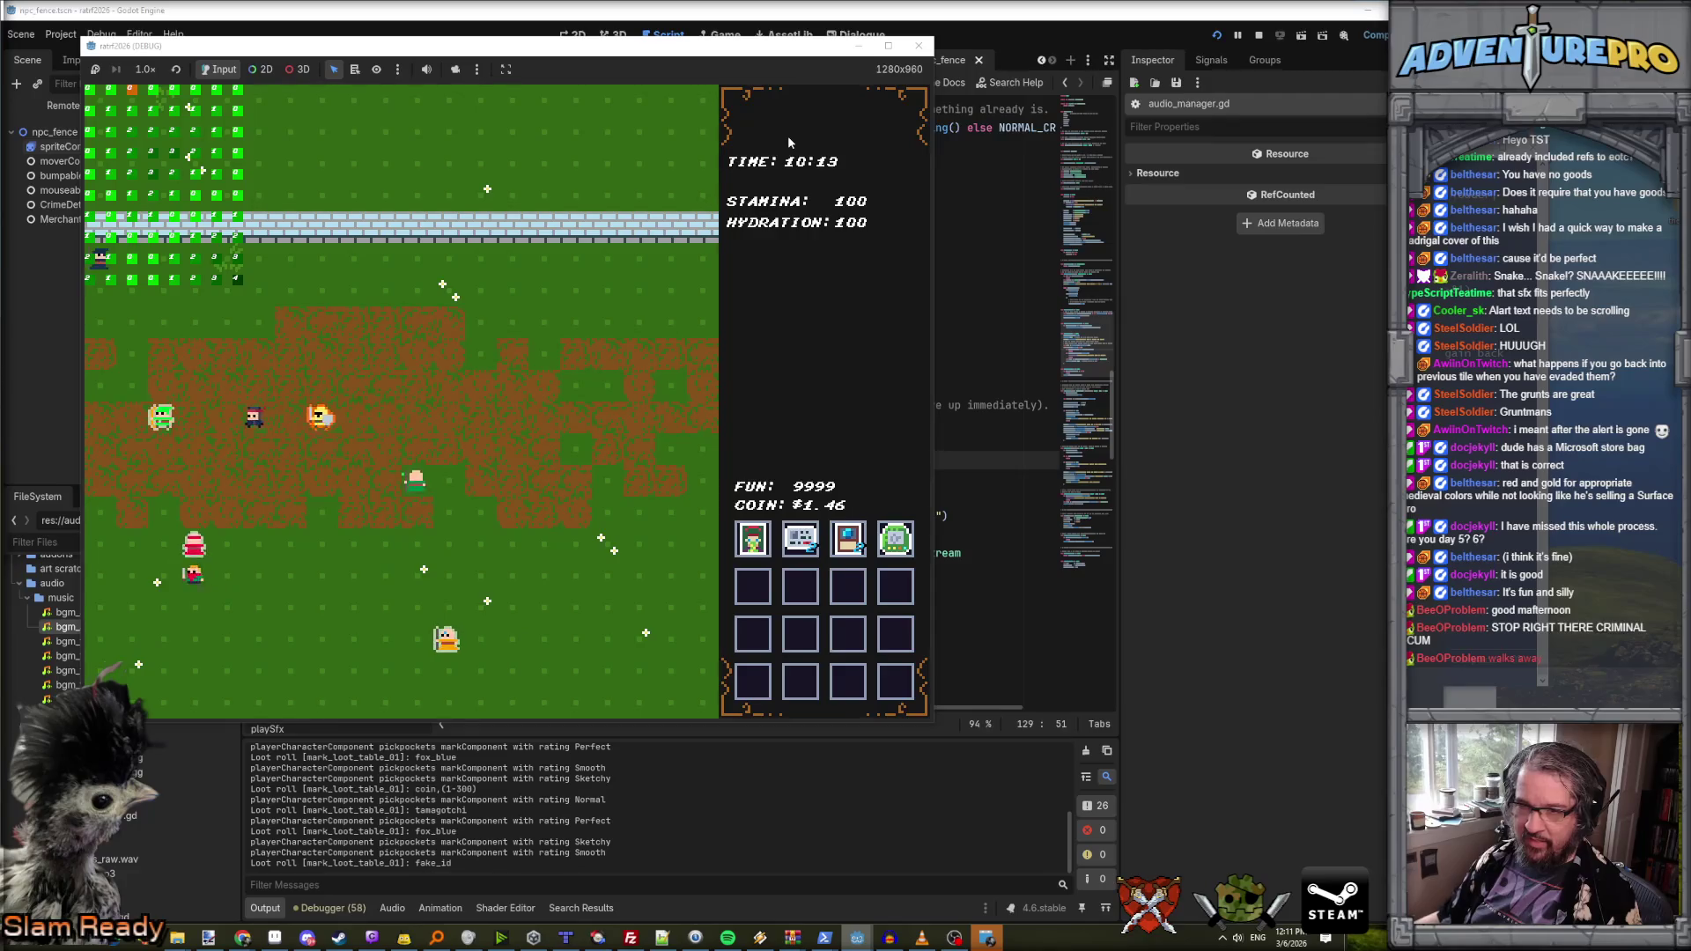
Flee the chasing guard across several map tiles
key("Left")
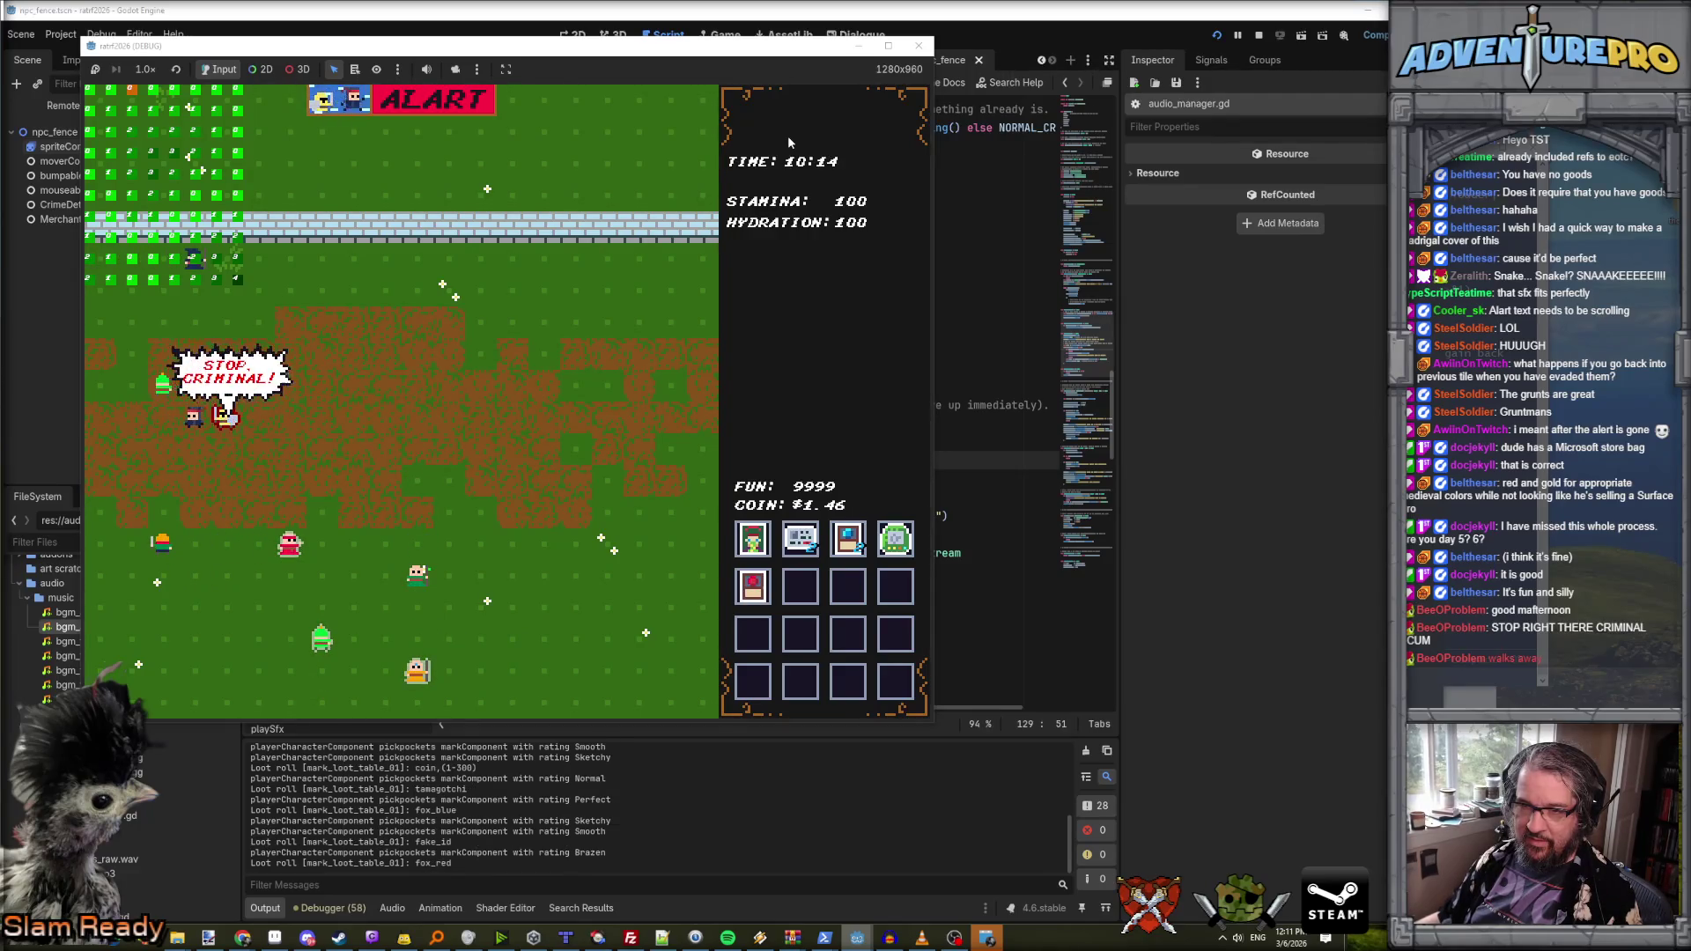
key("Down")
key("Left")
key("Up")
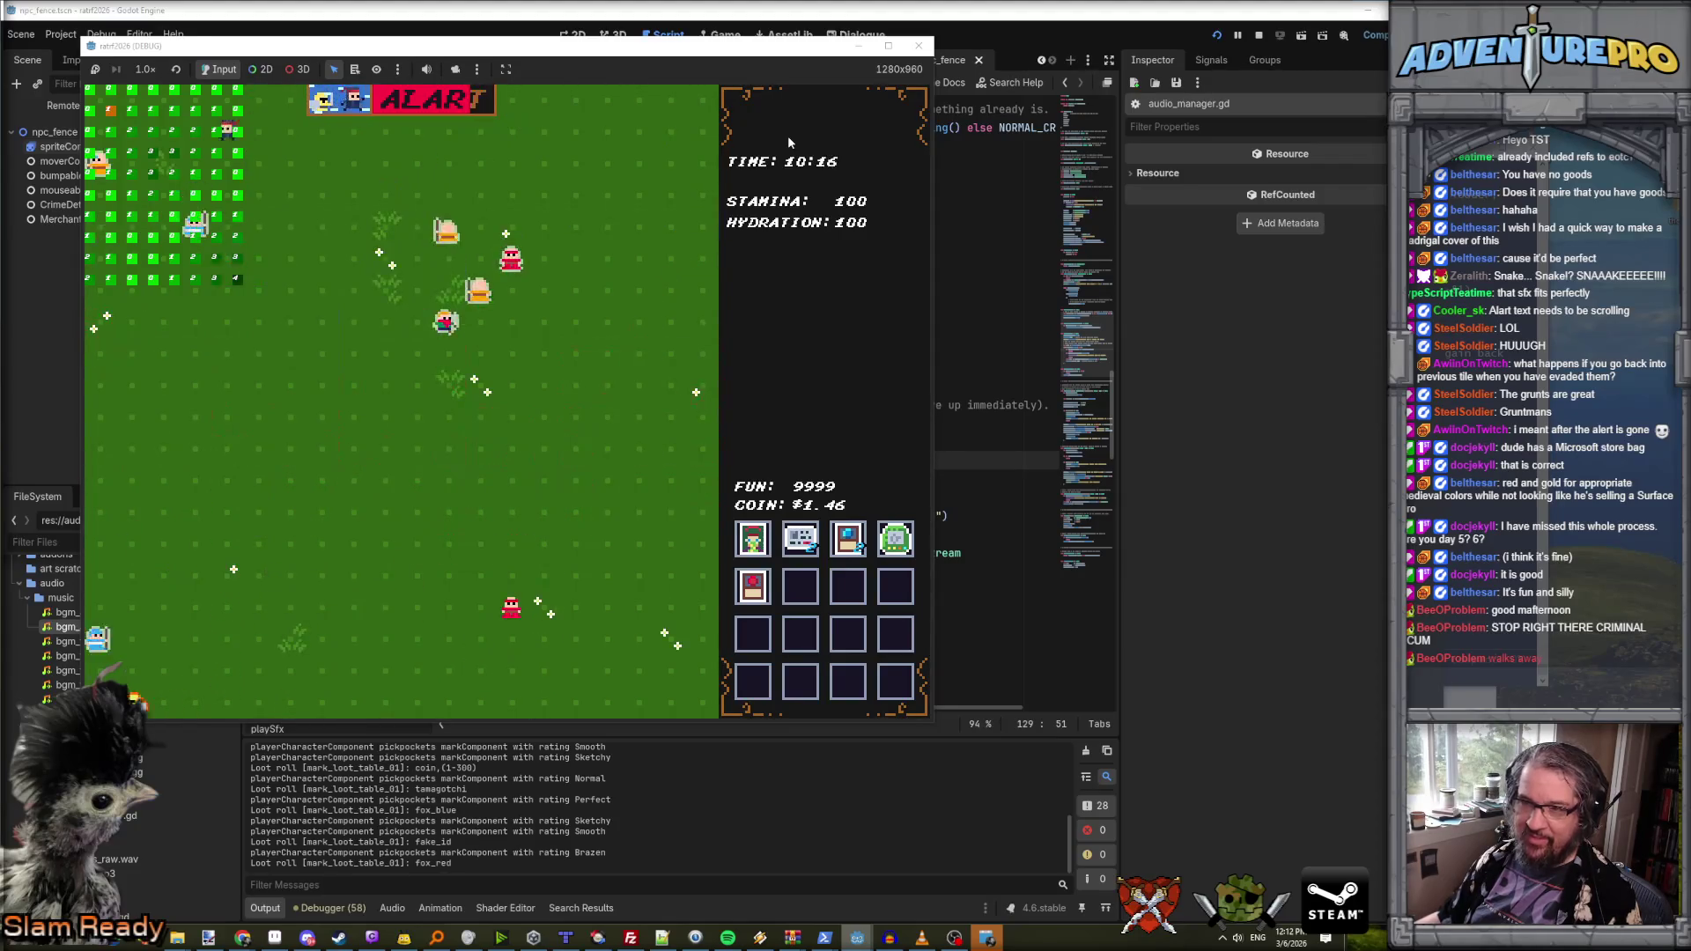
key("Down")
key("Right")
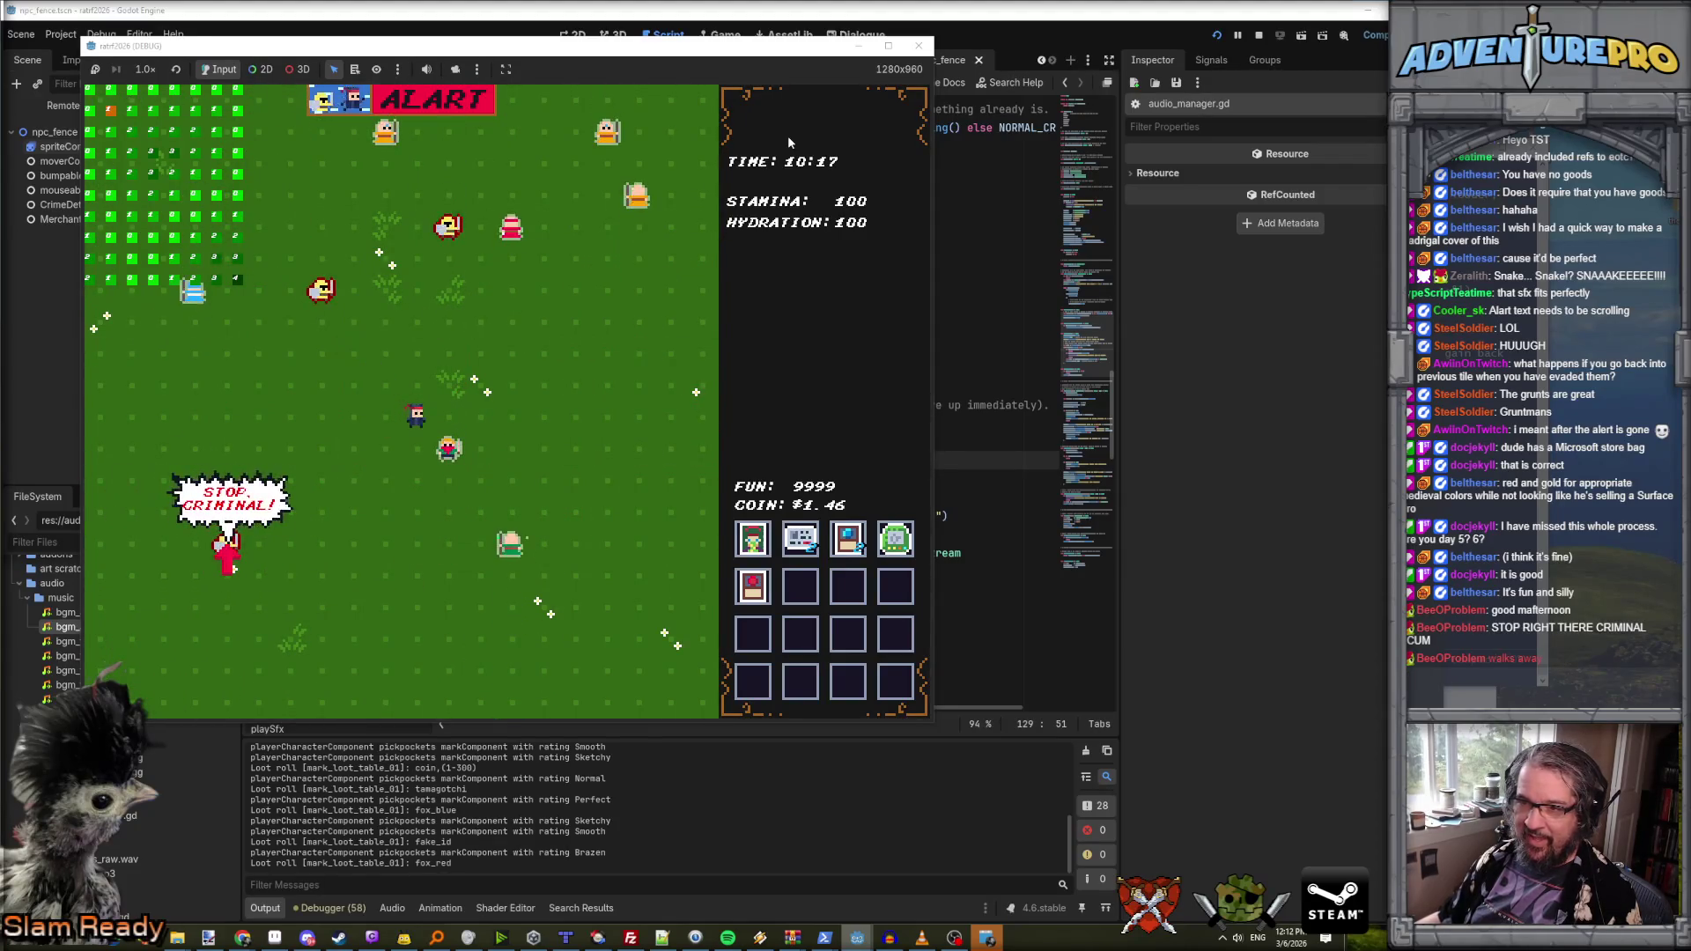
key("Right")
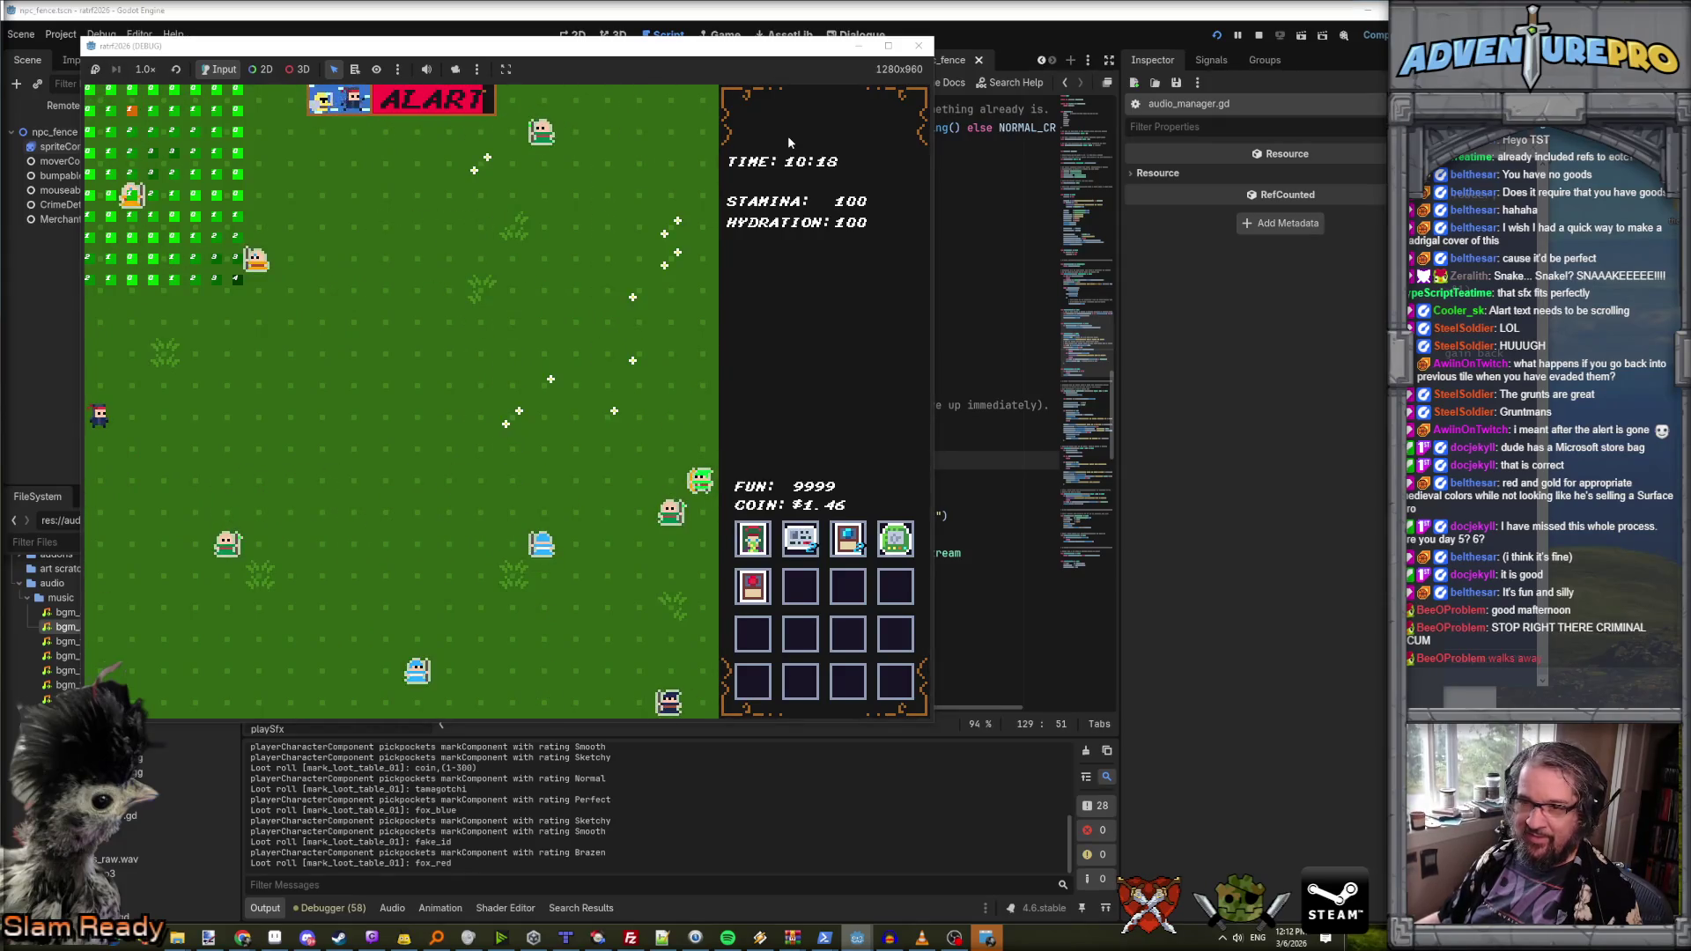
key("Down")
key("Right")
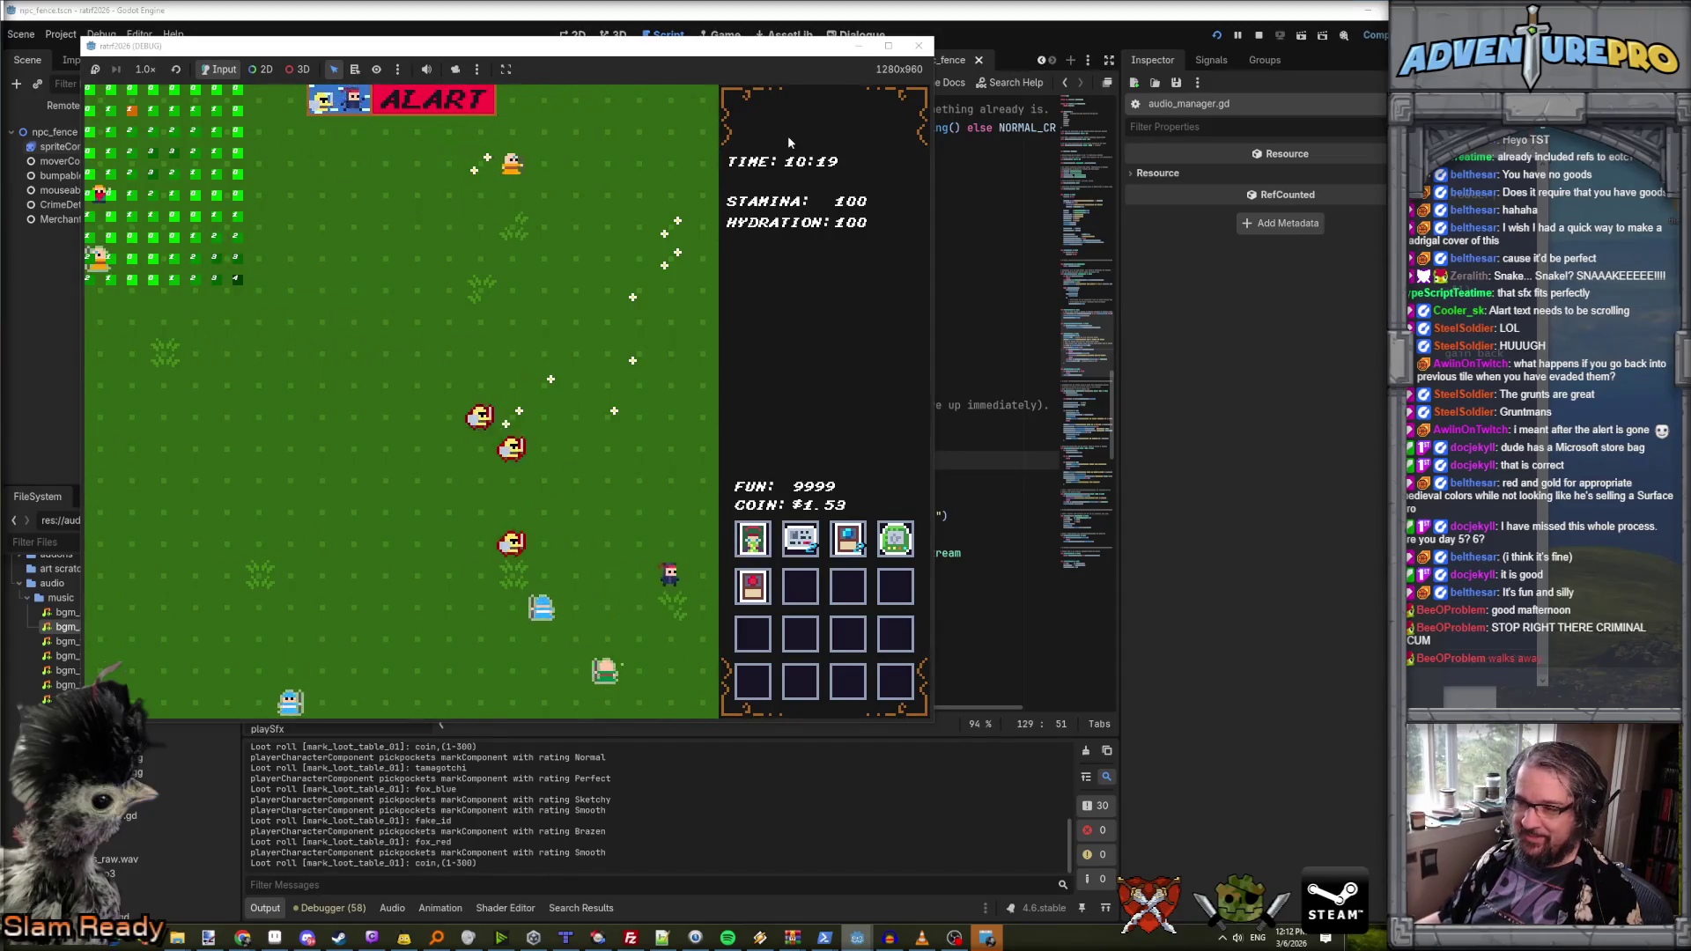
Walk past the guards near the fenced area and pickpocket another NPC
key("Down")
key("Right")
key("Up")
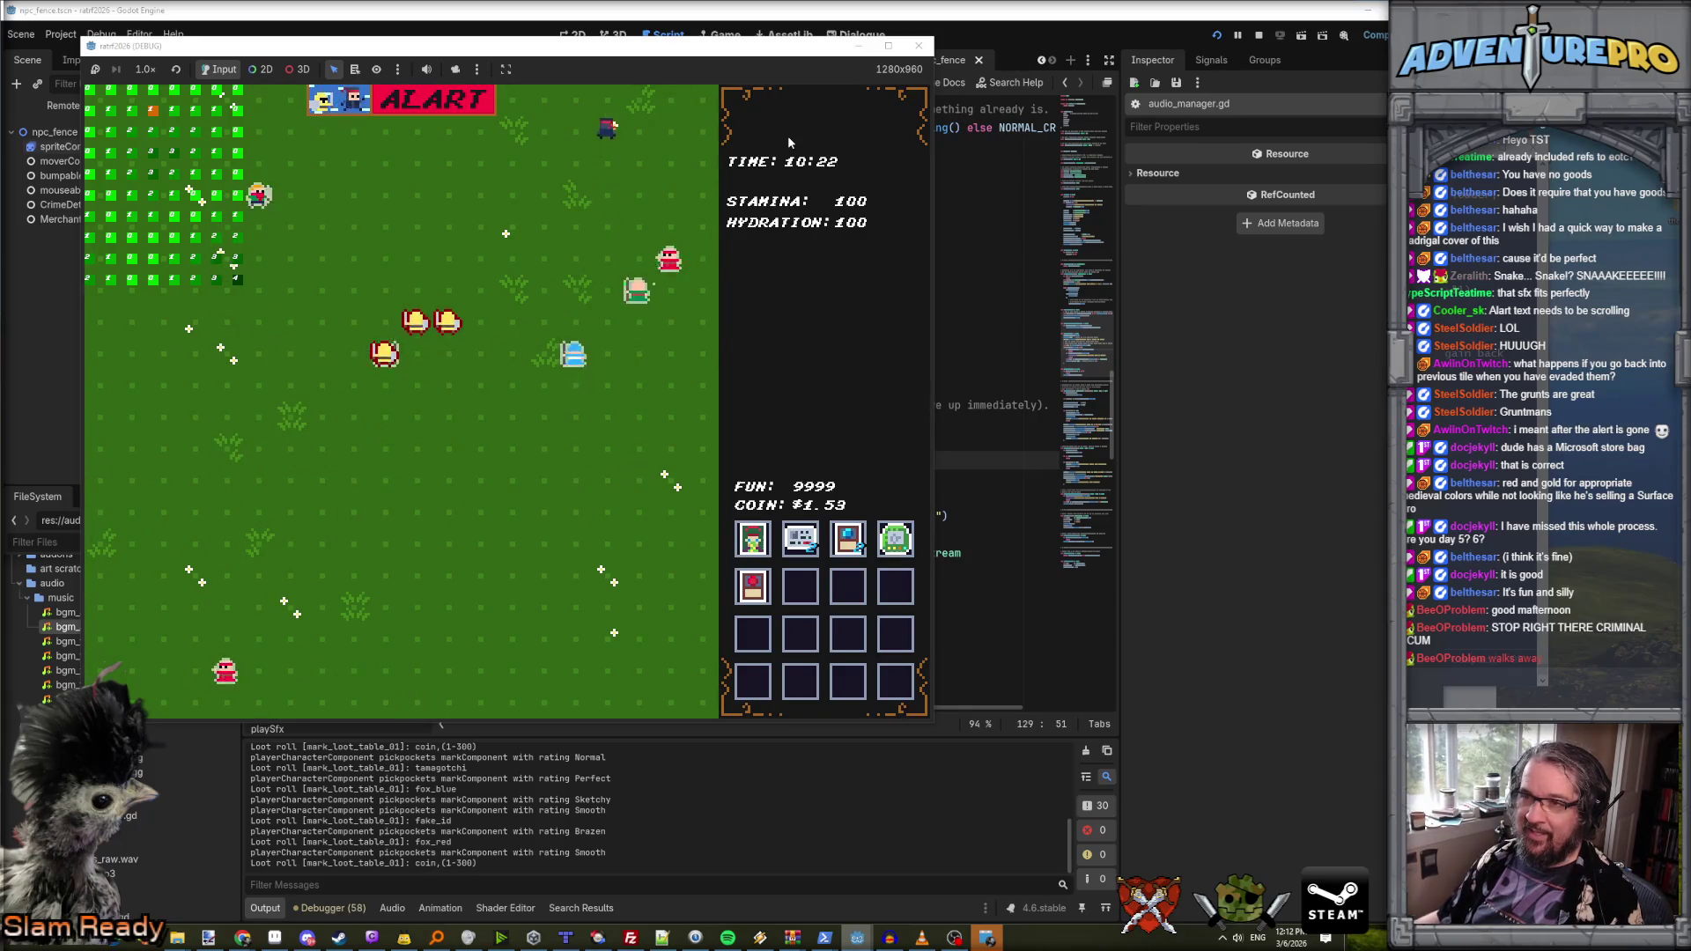
key("Left")
key("Down")
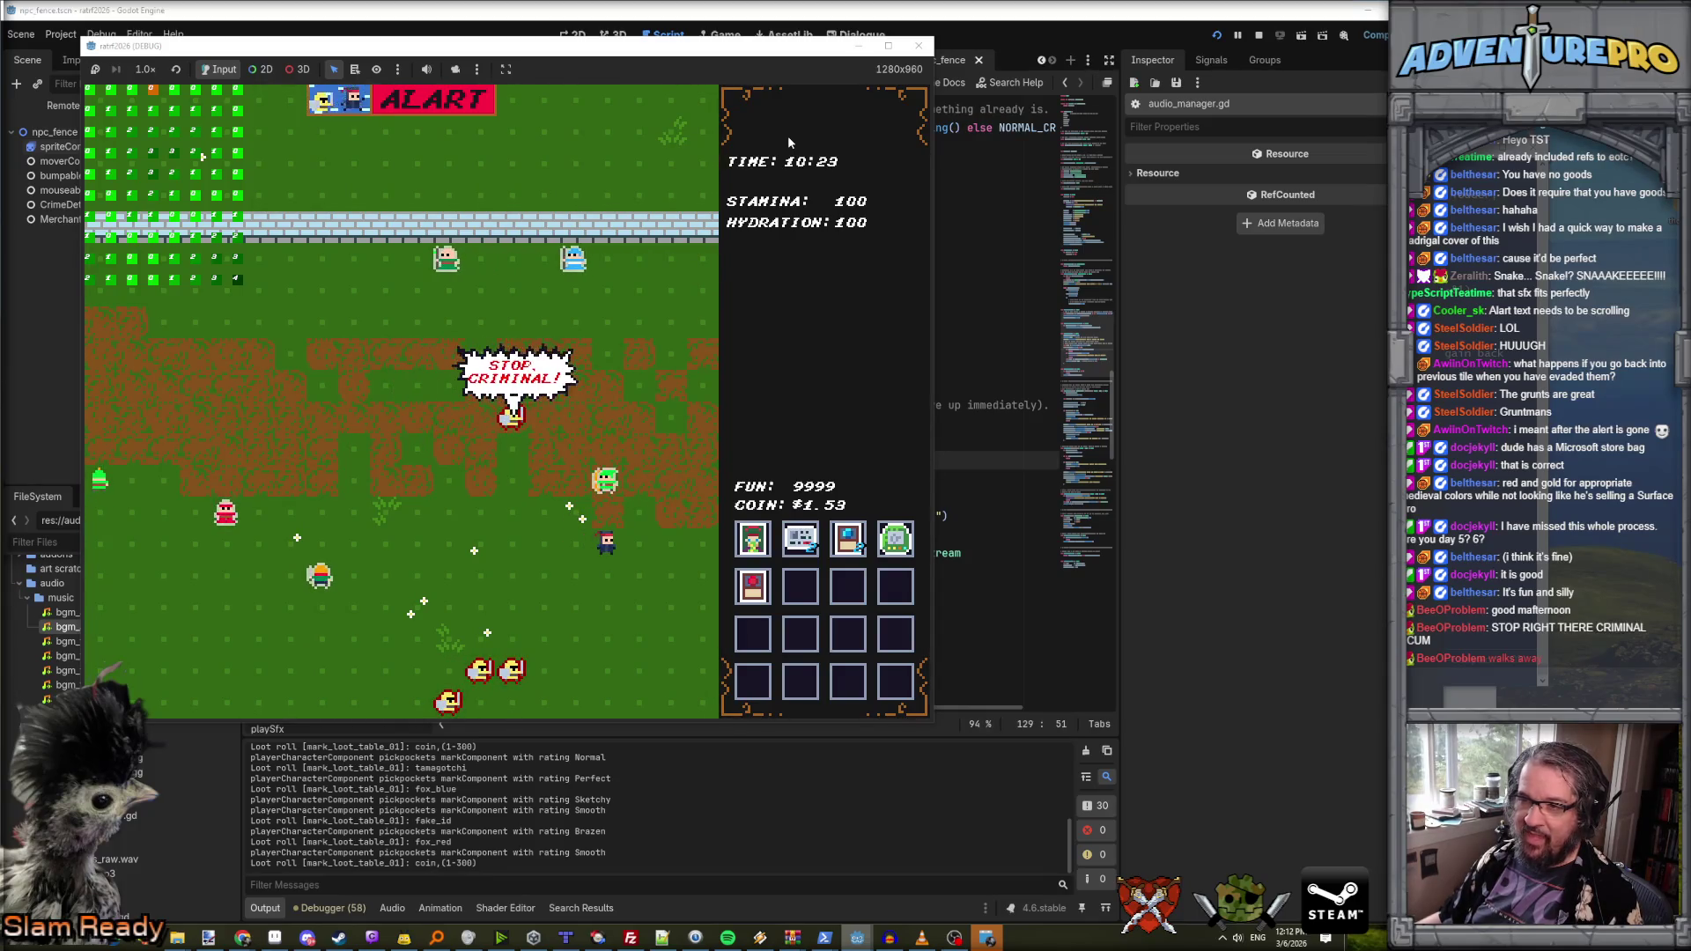
key("Right")
key("Left")
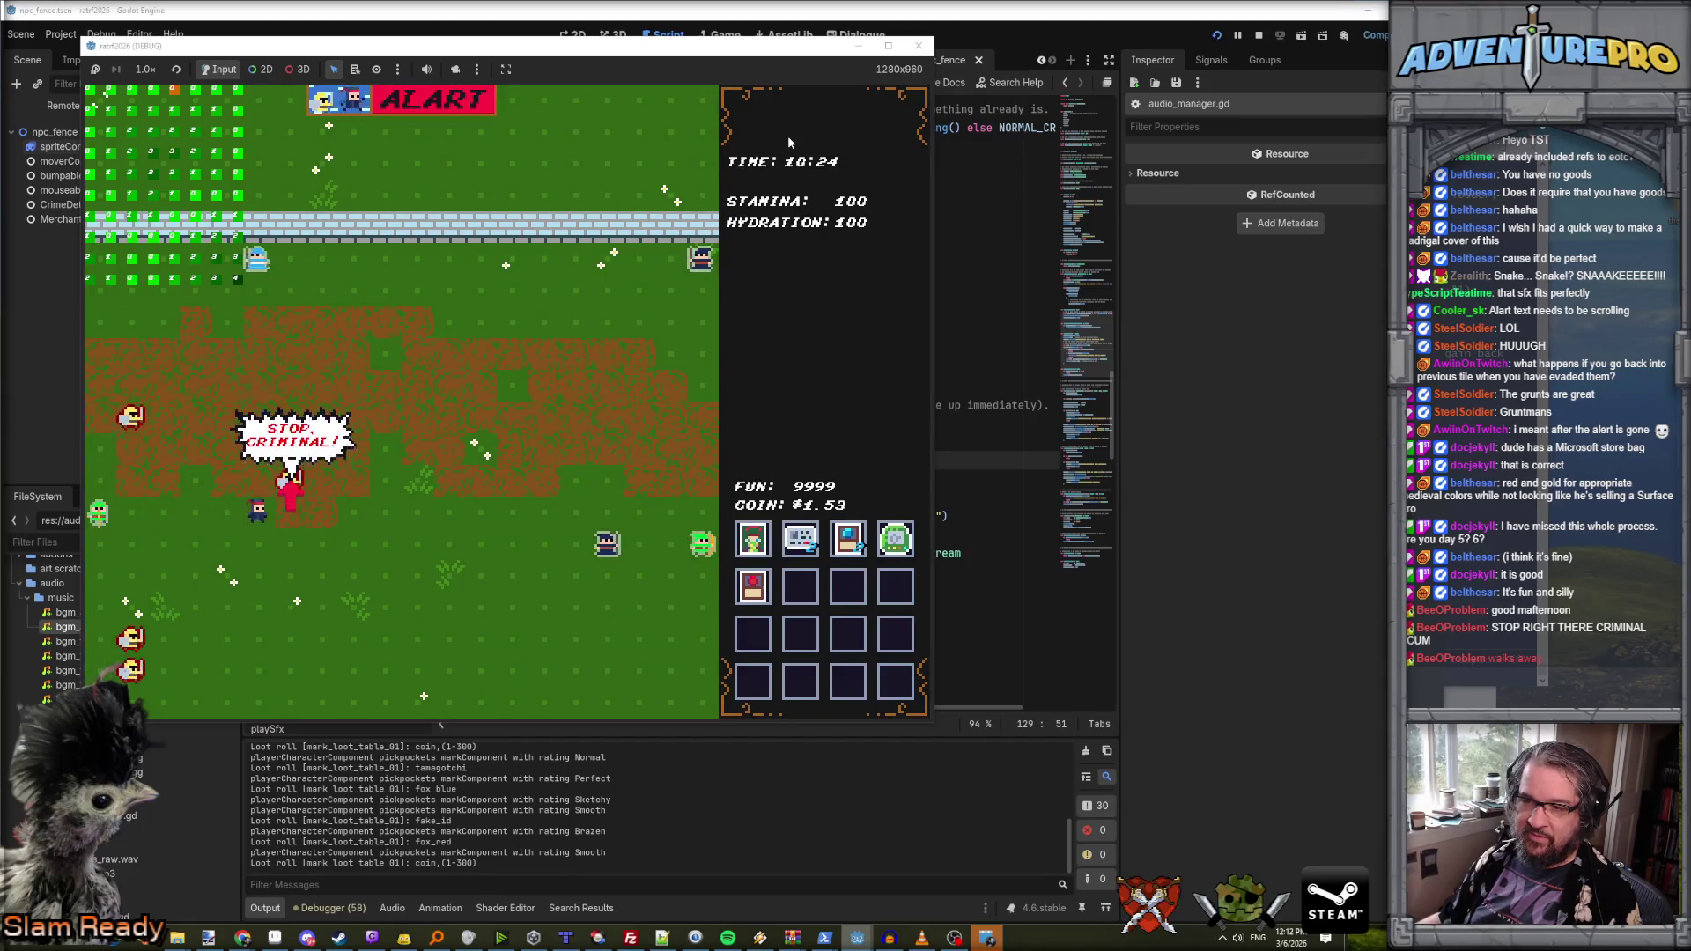
key("Up")
key("Right")
key("Up")
key("Right")
key("Up")
key("Right")
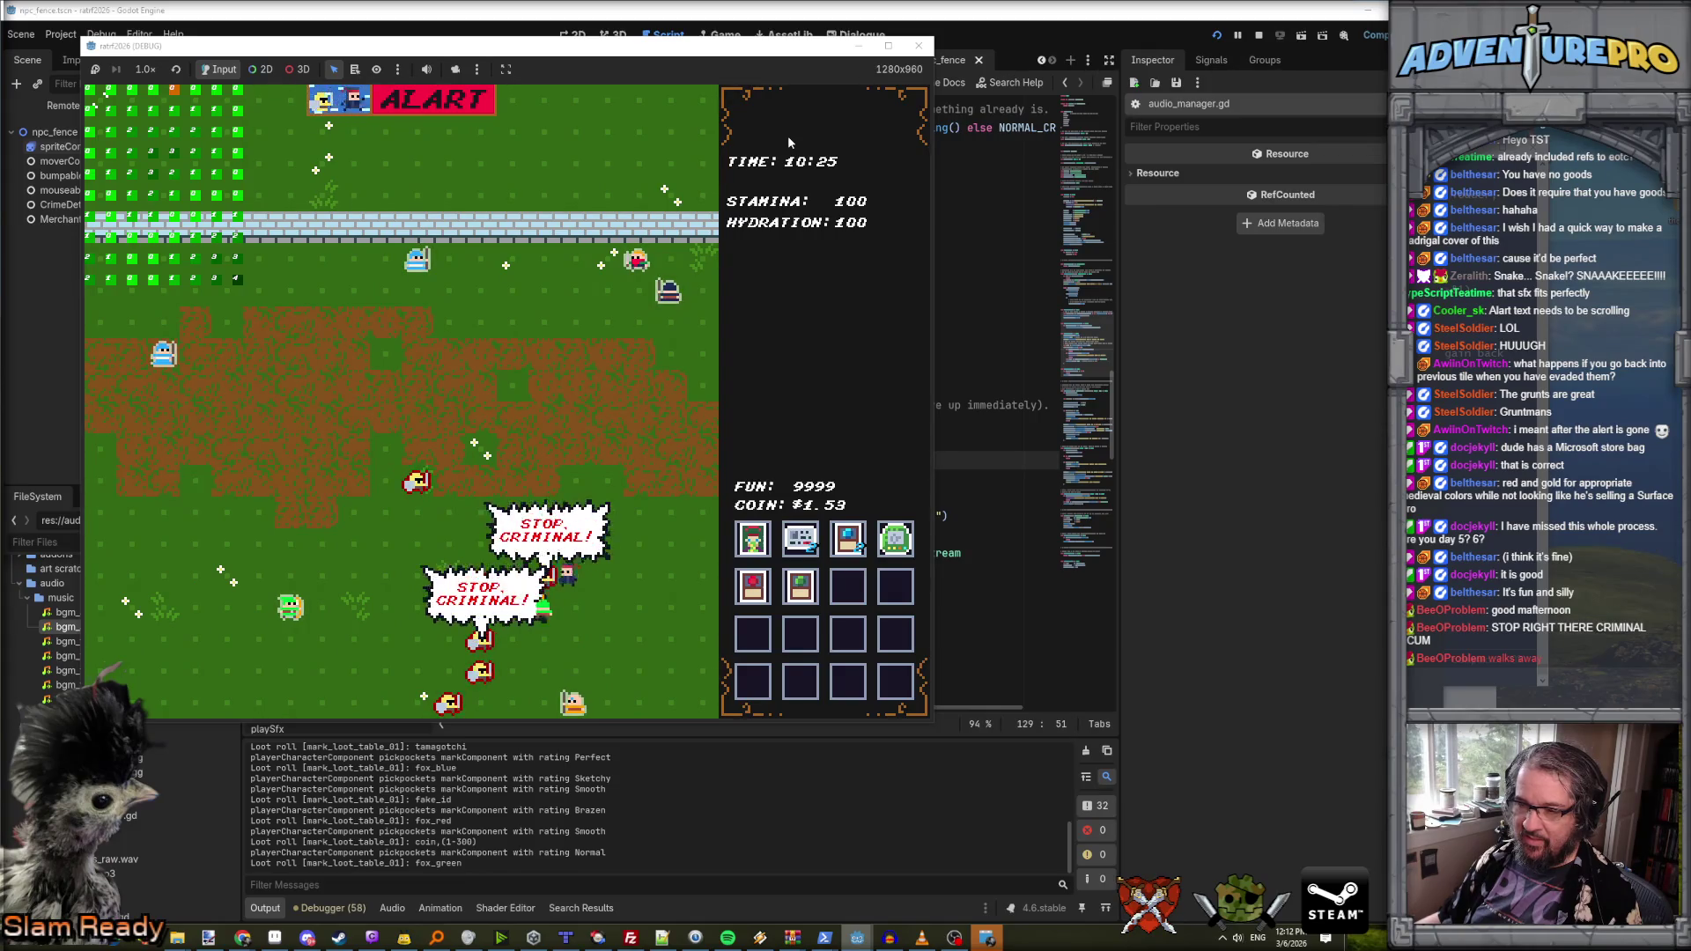
key("Right")
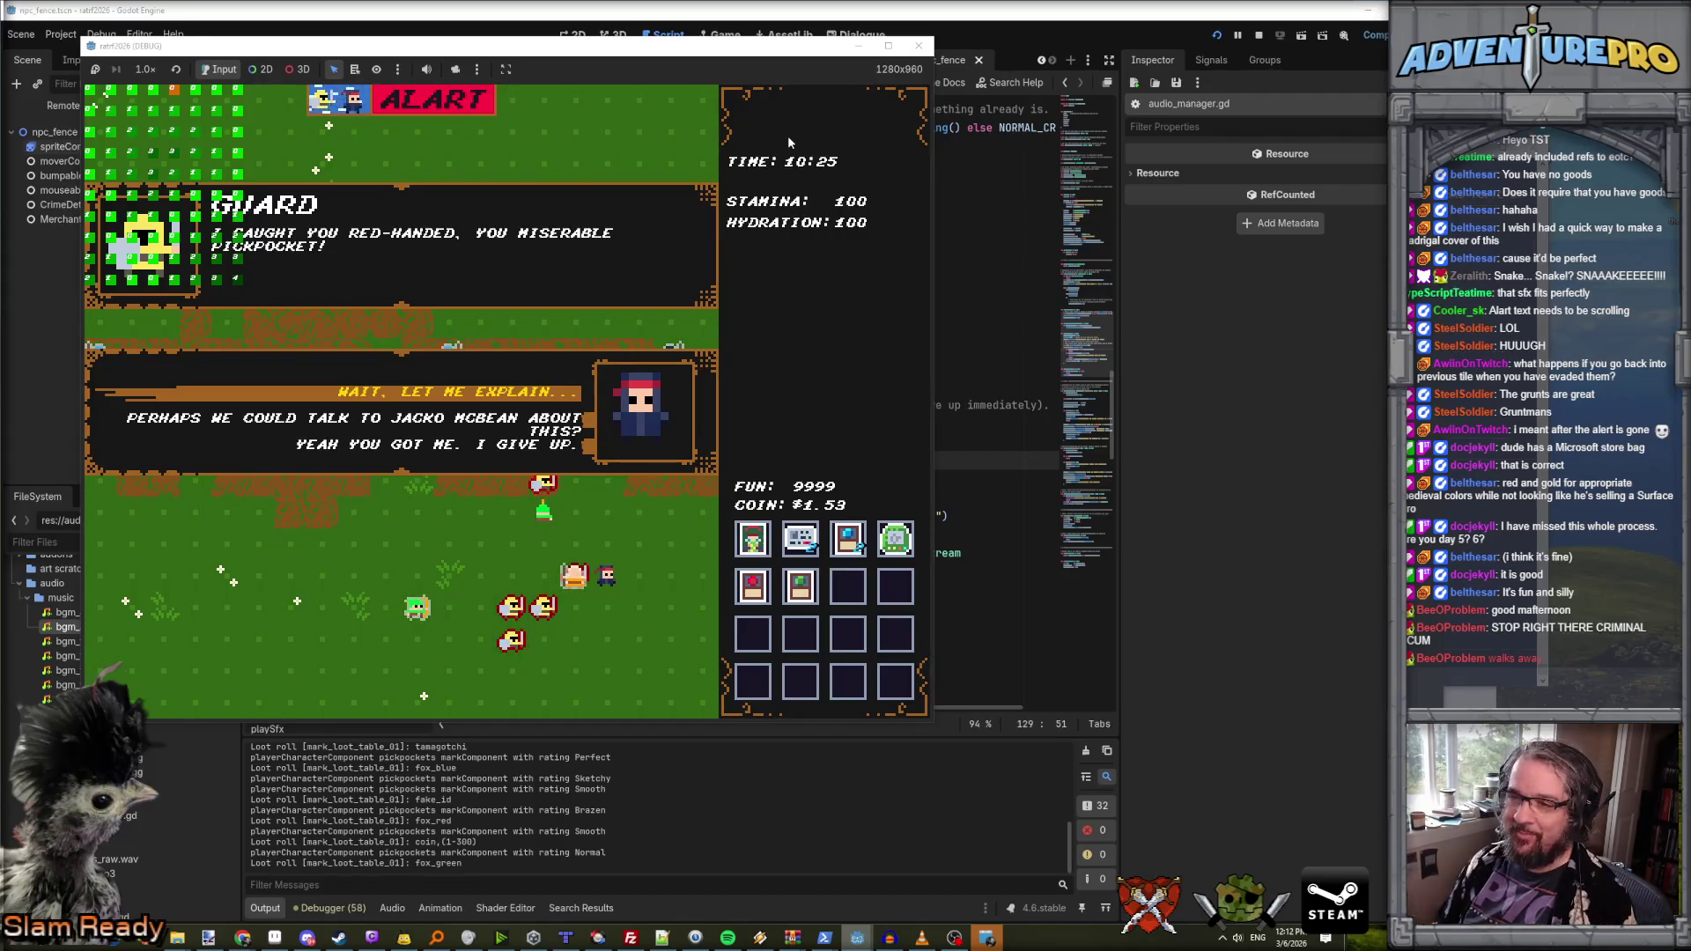
Answer the guard's accusation, lose the Fast Talk coin flip, and reset to START
key("Return")
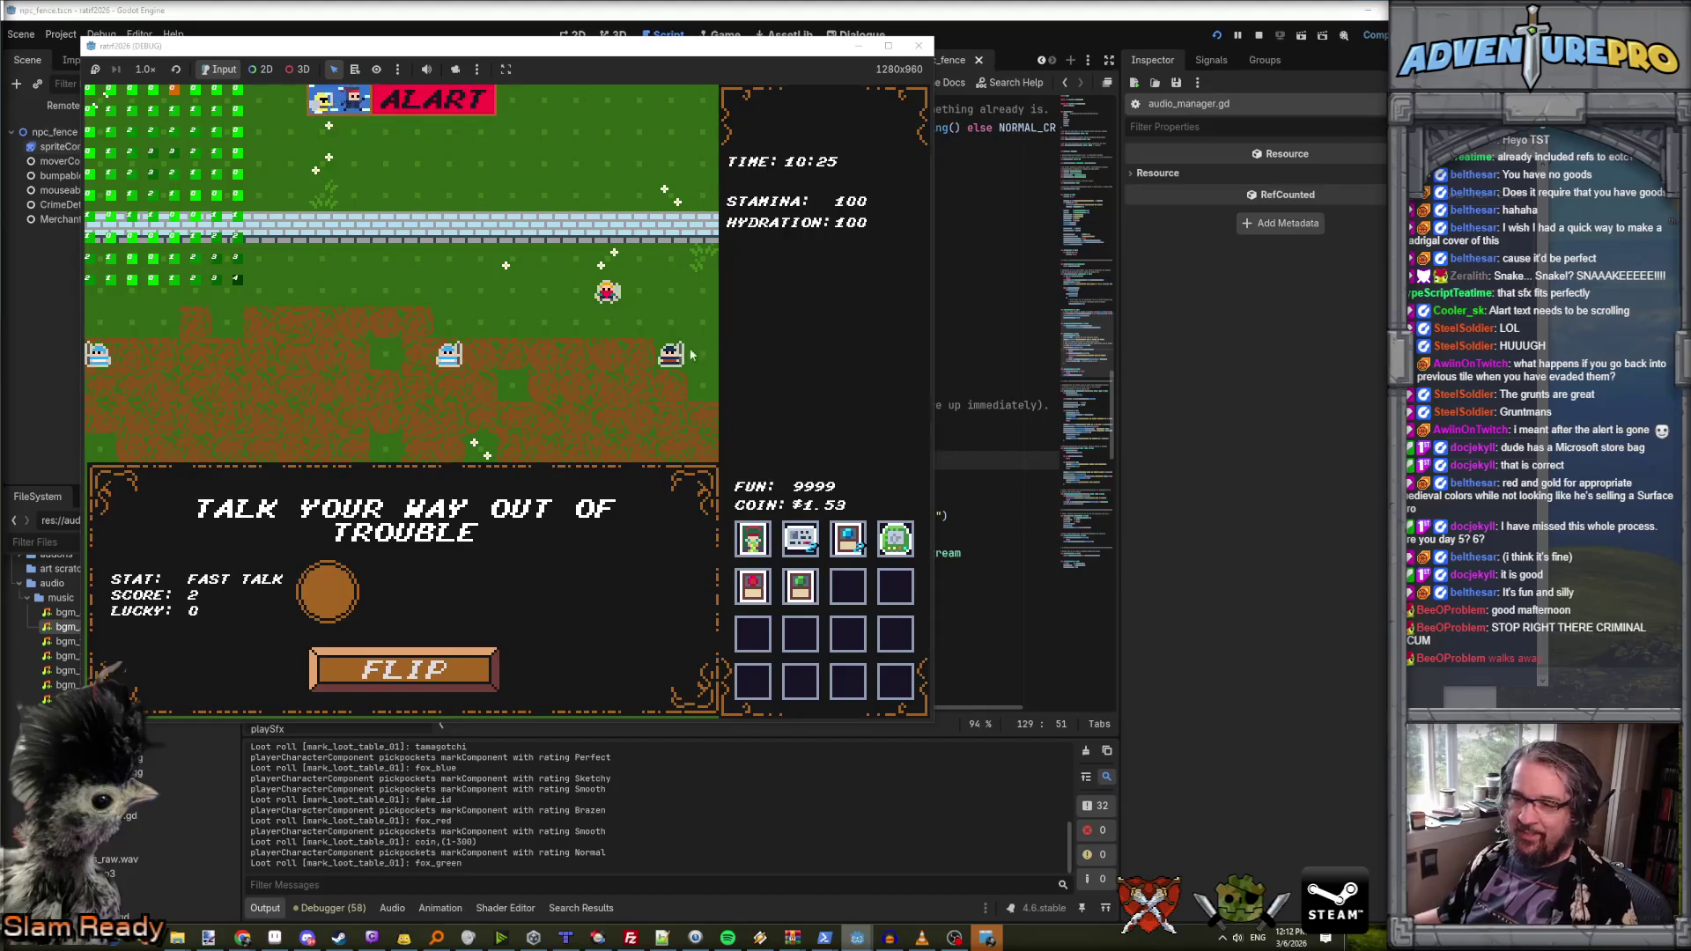
left_click(384, 672)
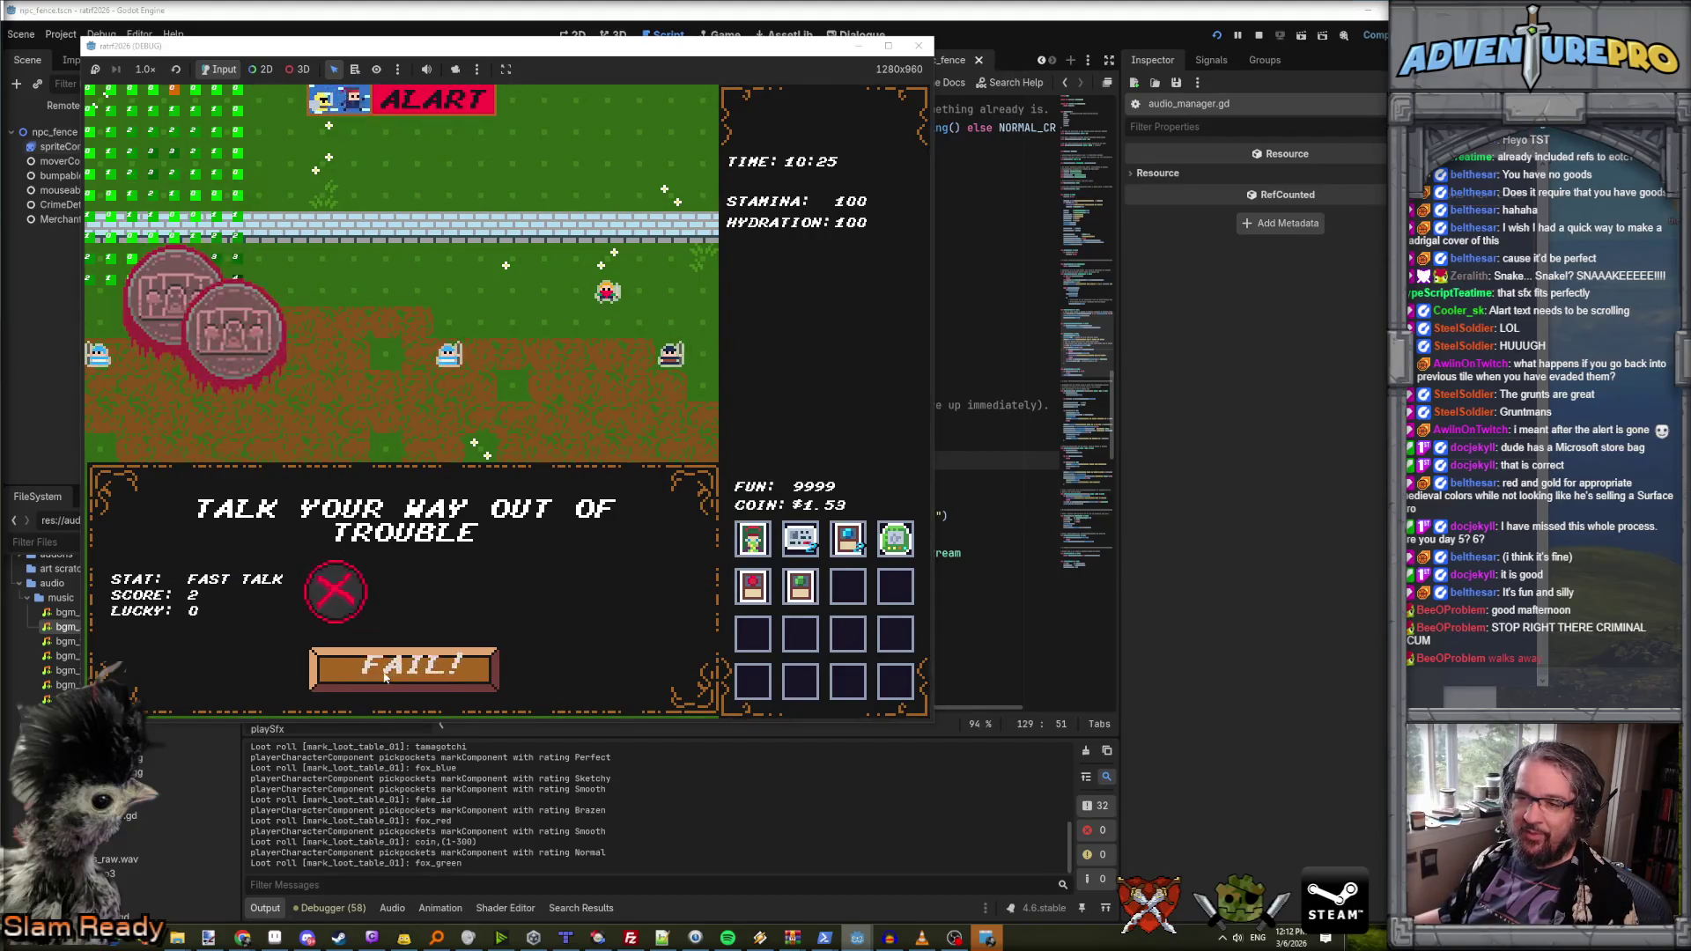
left_click(390, 676)
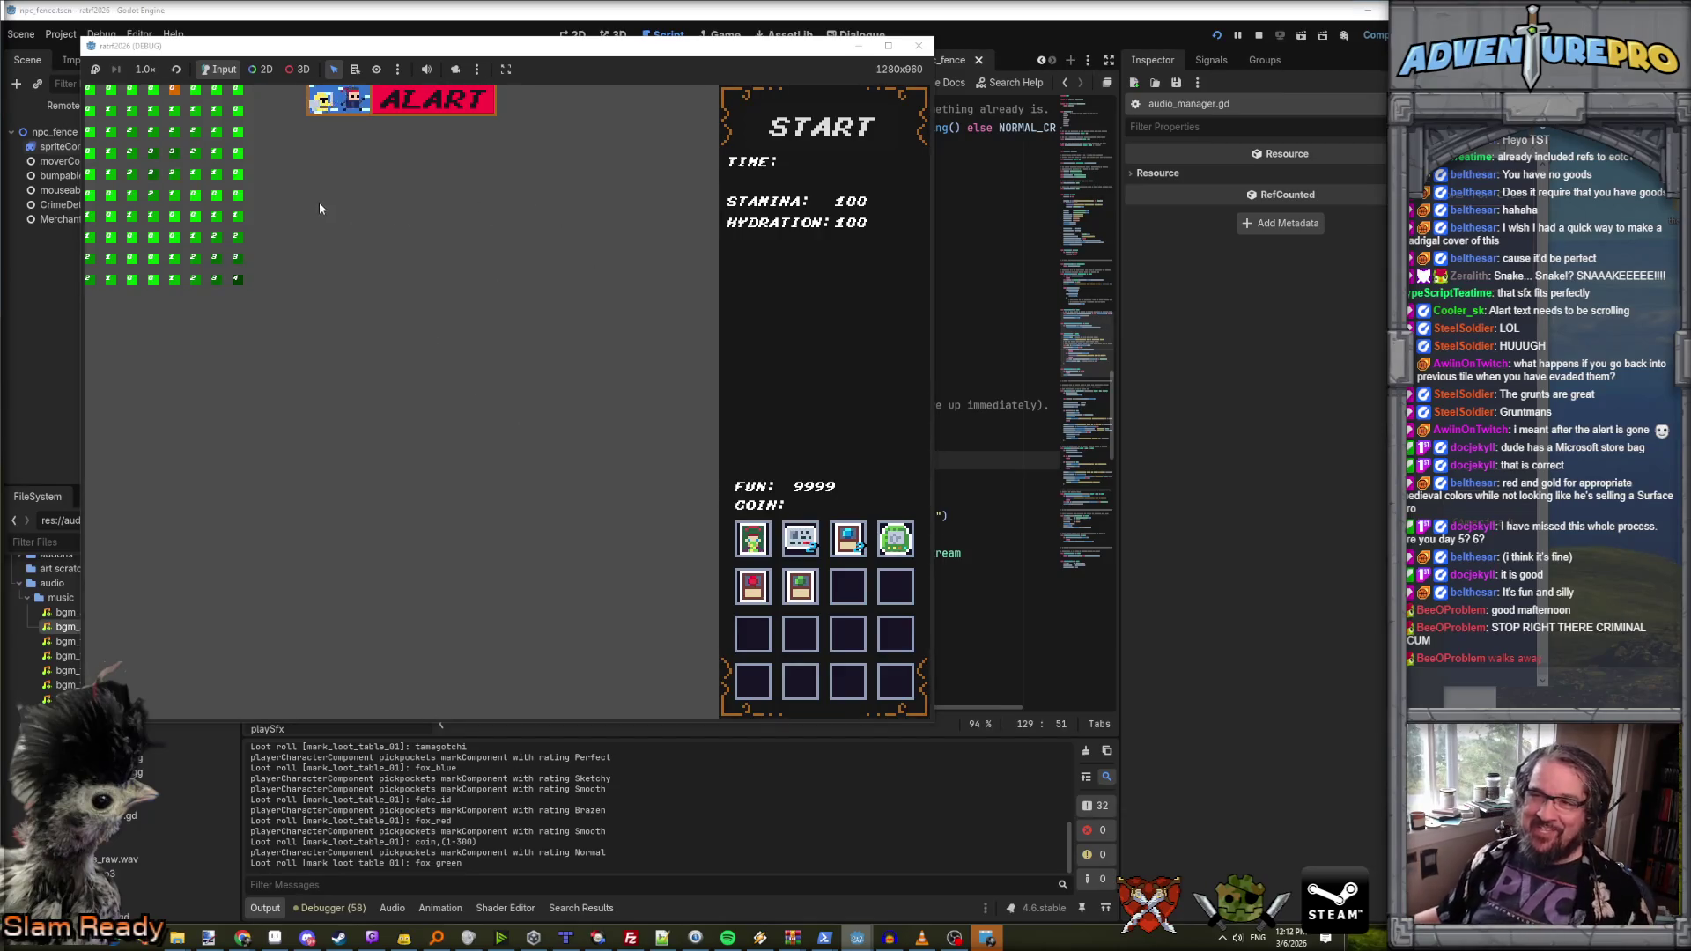
Start a fresh game, step through the Fence's dialogue, then stop the game with F8
left_click(794, 126)
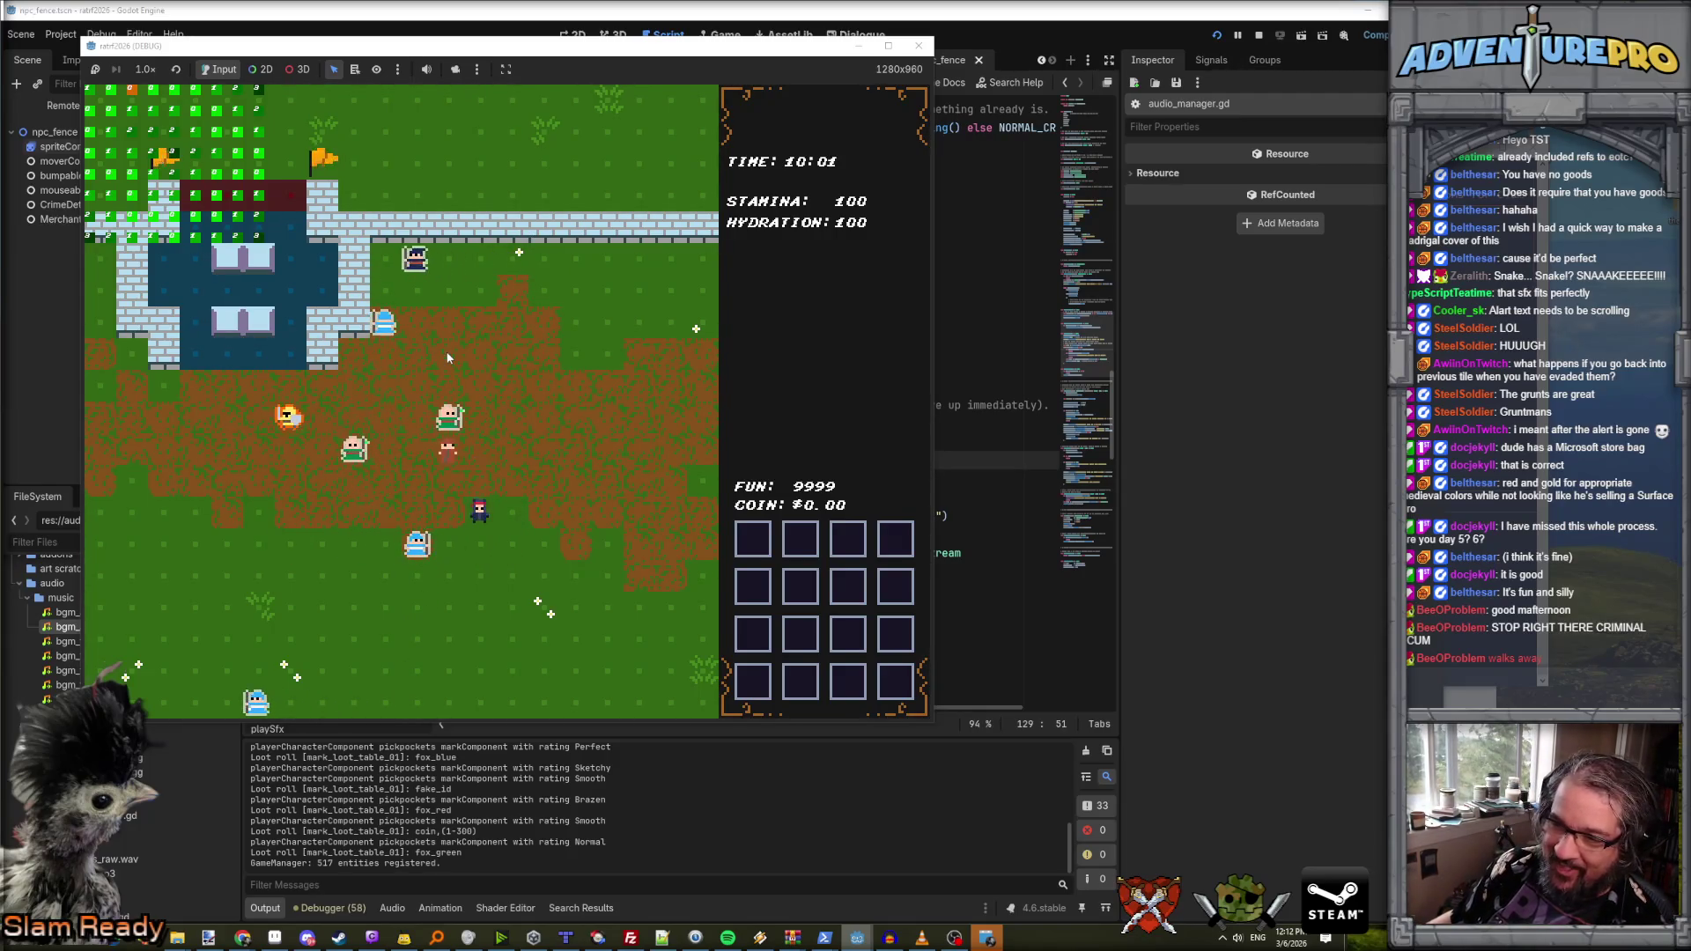
key("Up")
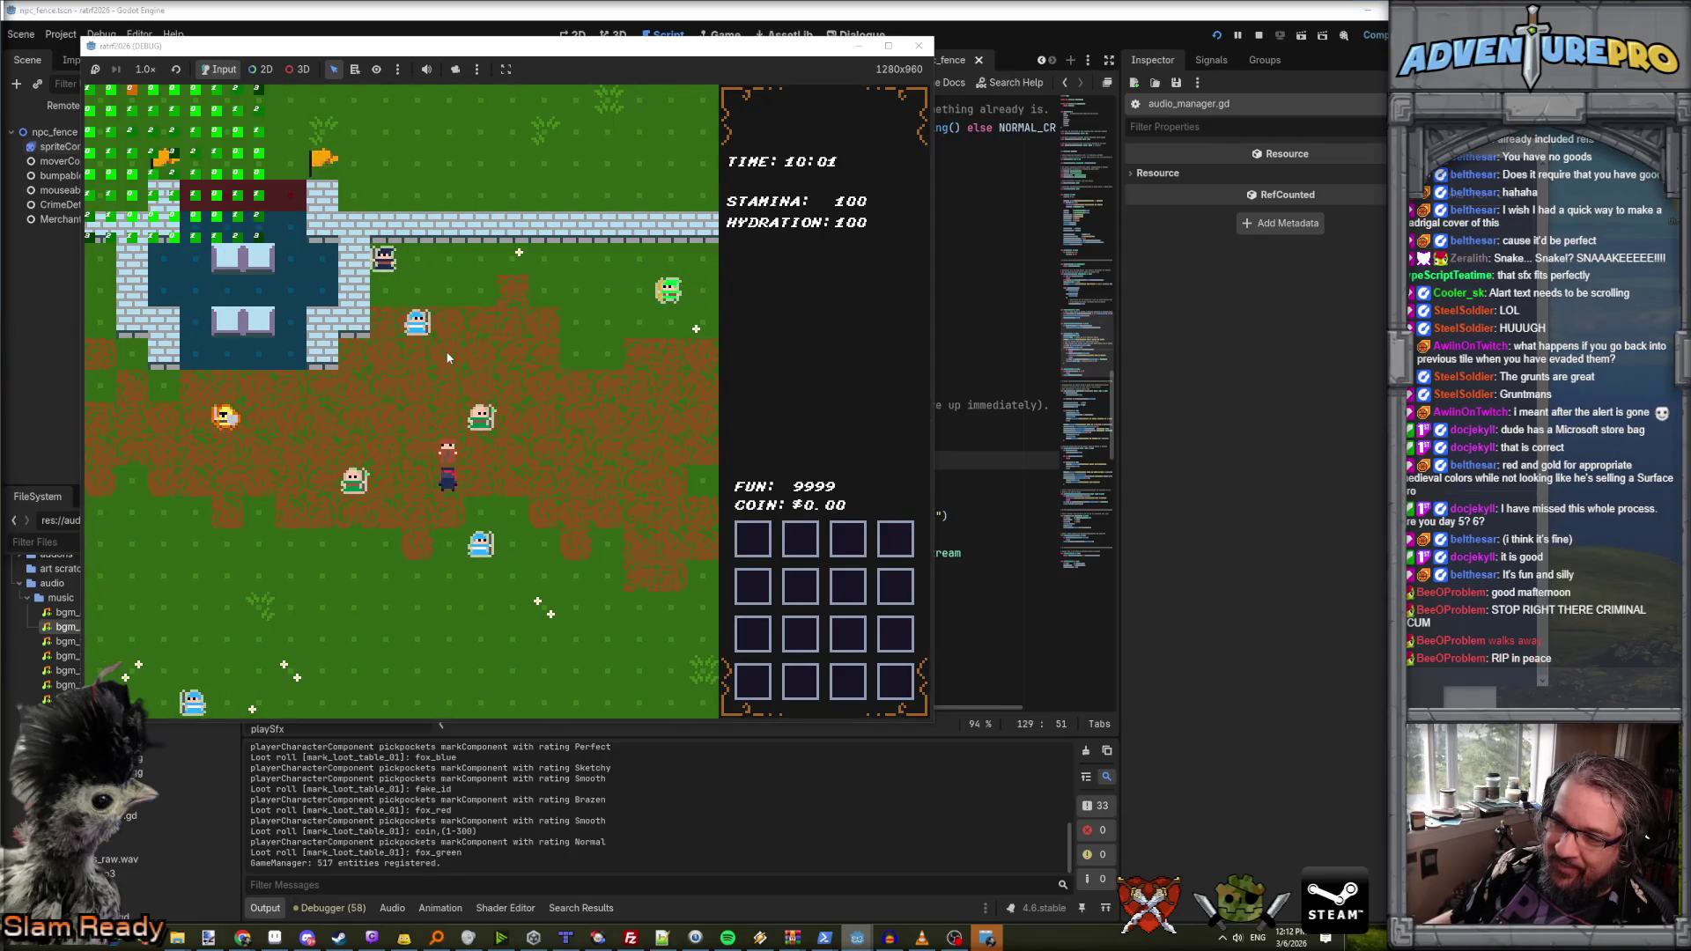
key("Return")
key("Return")
key("Return")
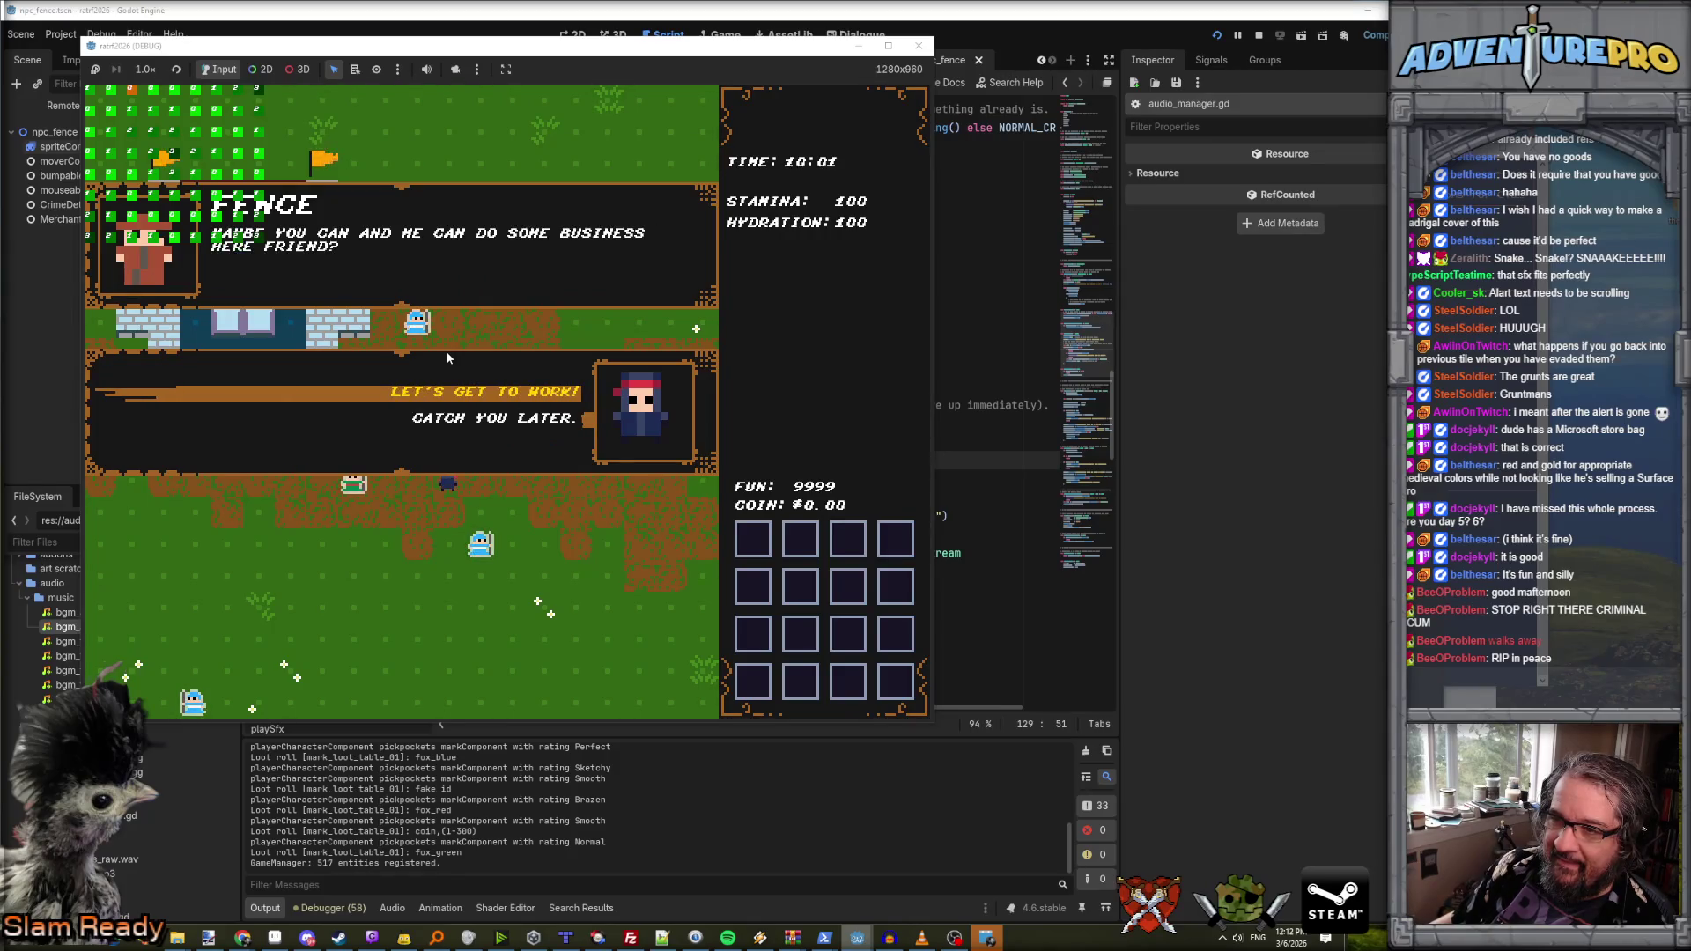
key("Return")
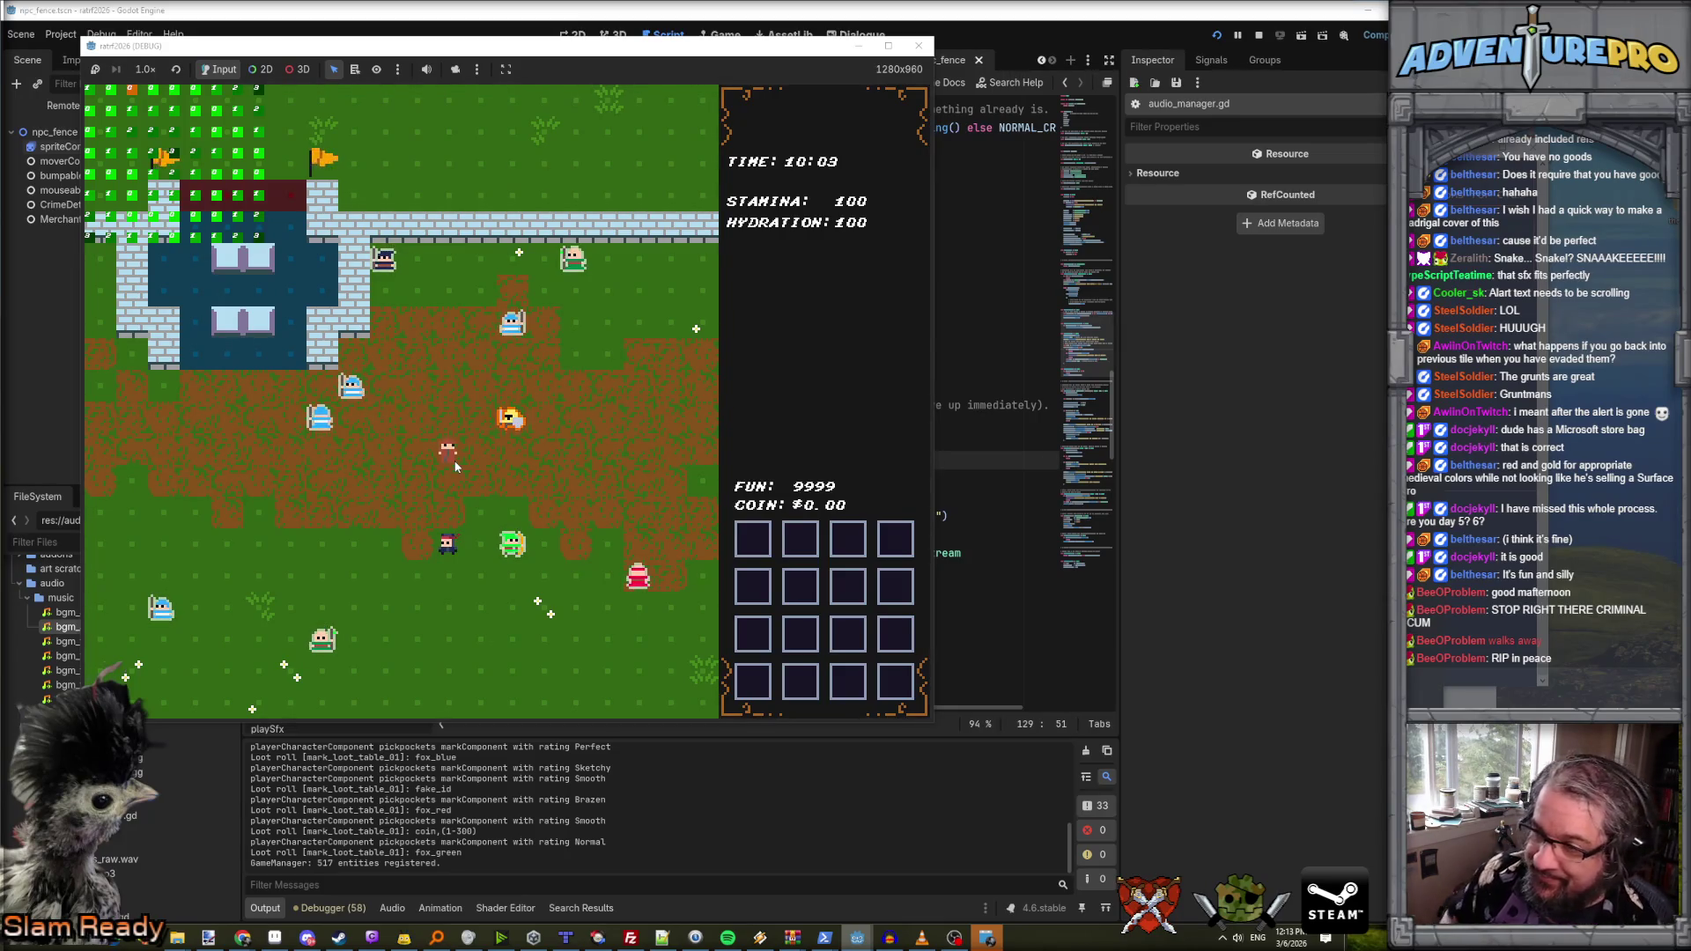
key("F8")
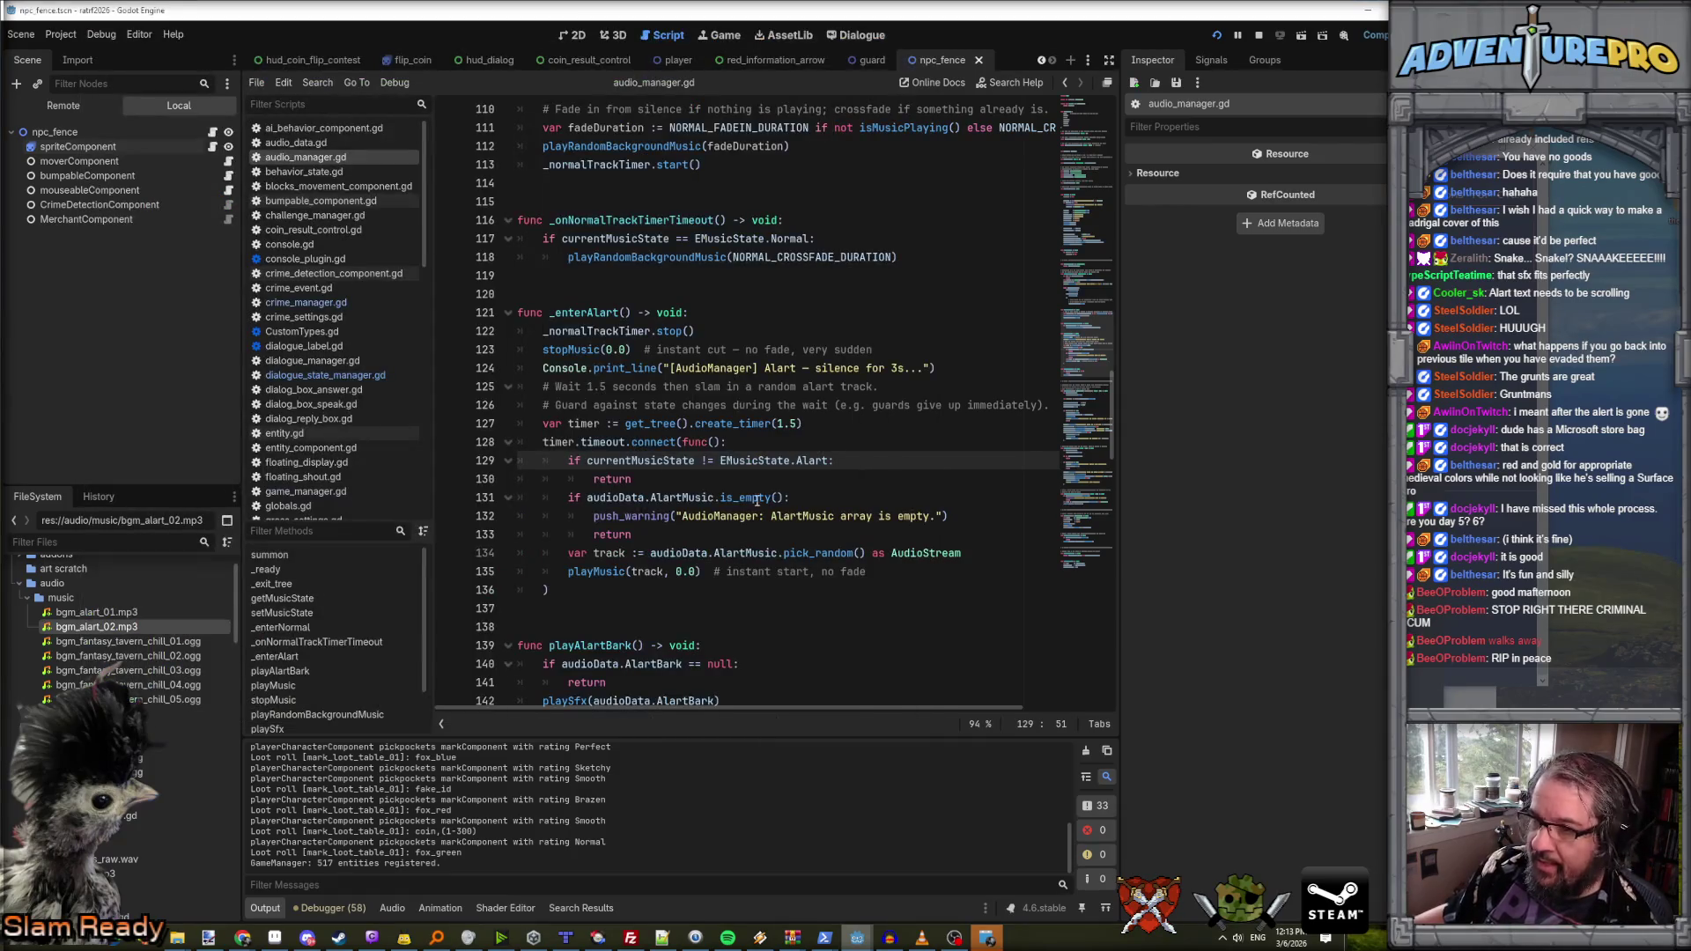
Open sprite_component.gd and inspect its has_loot, hostile and mouse_over border-style entries
scroll(757, 500, "up", 4)
scroll(347, 235, "down", 5)
scroll(346, 235, "down", 6)
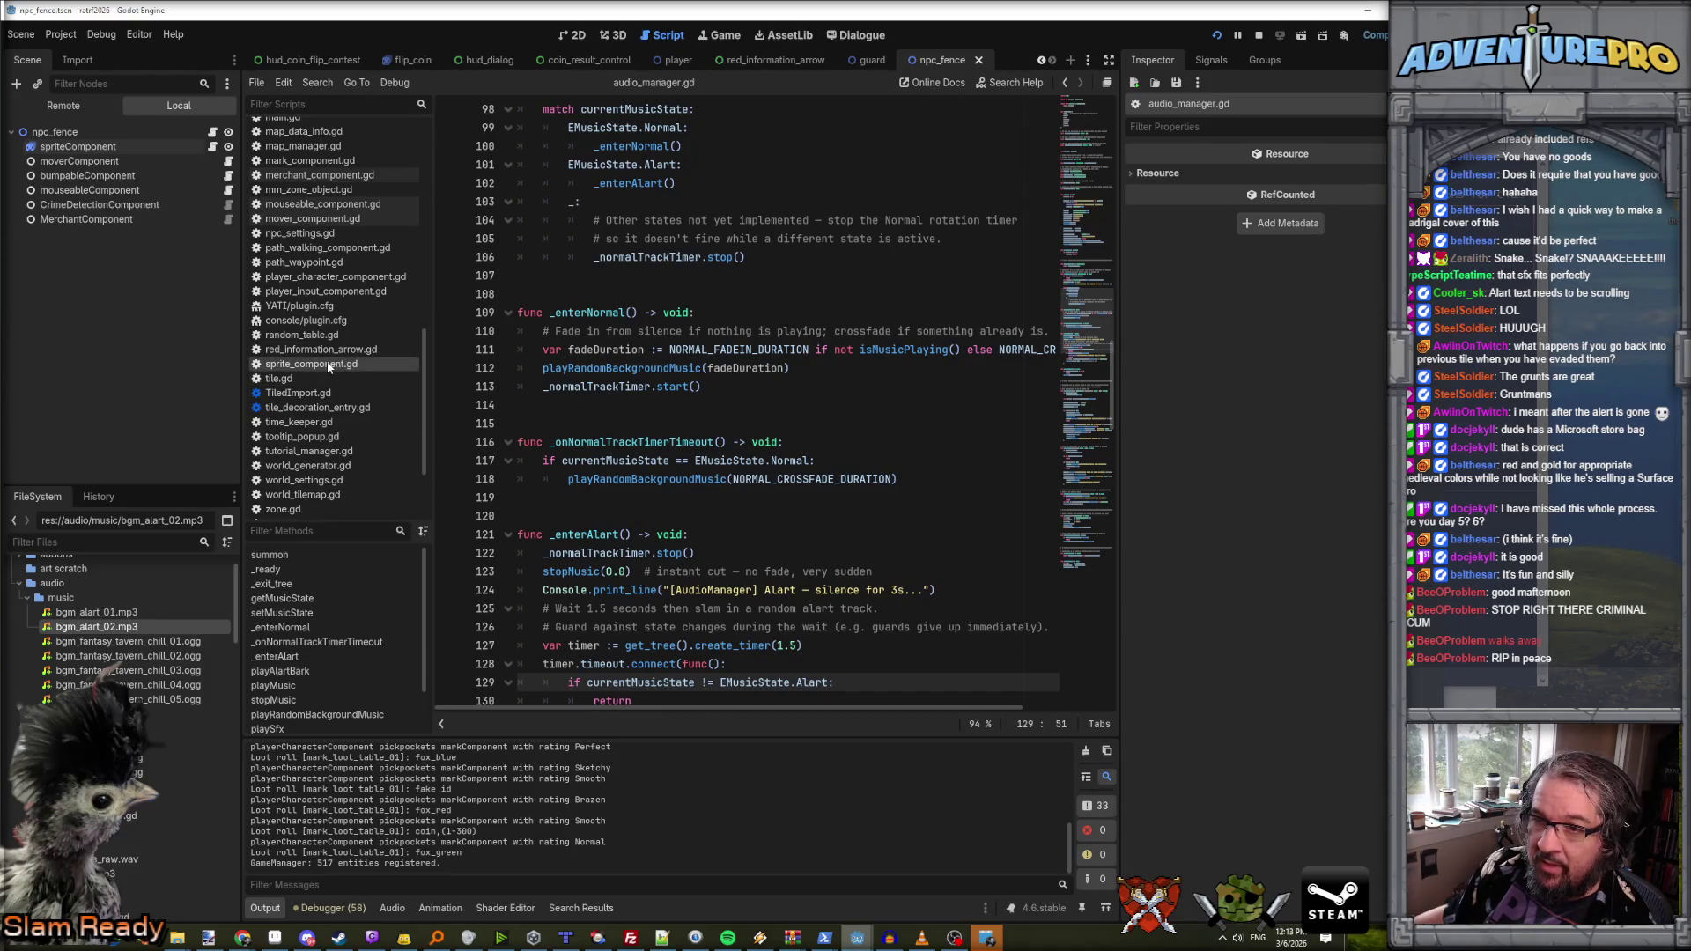
left_click(328, 365)
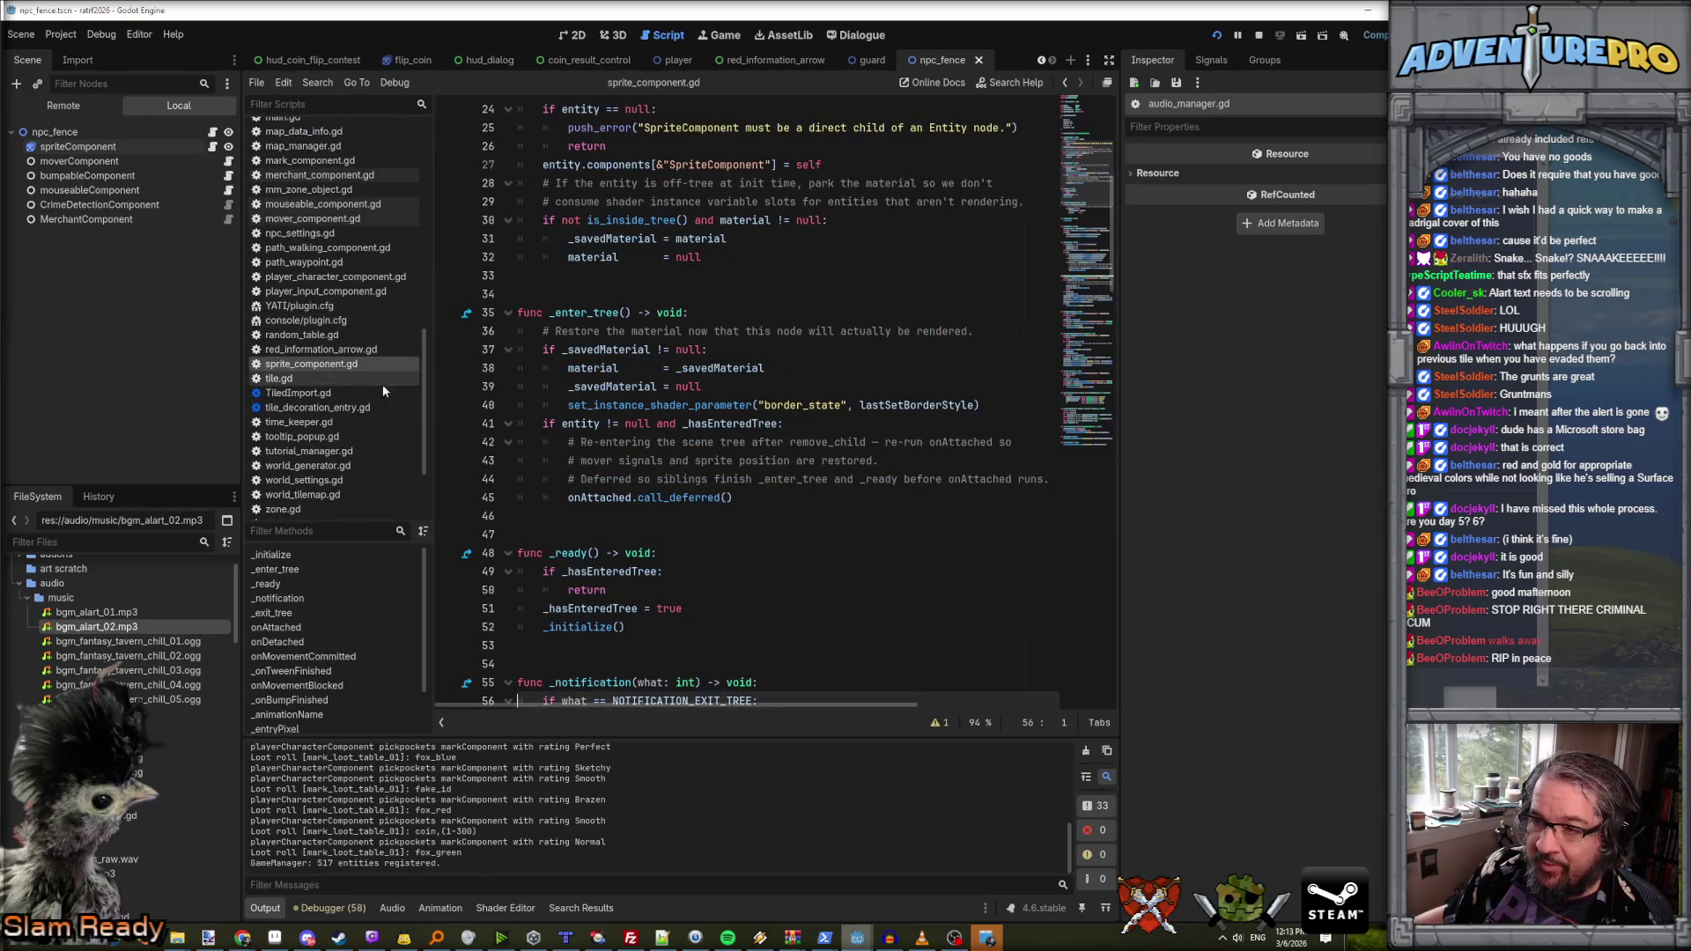
scroll(661, 443, "down", 20)
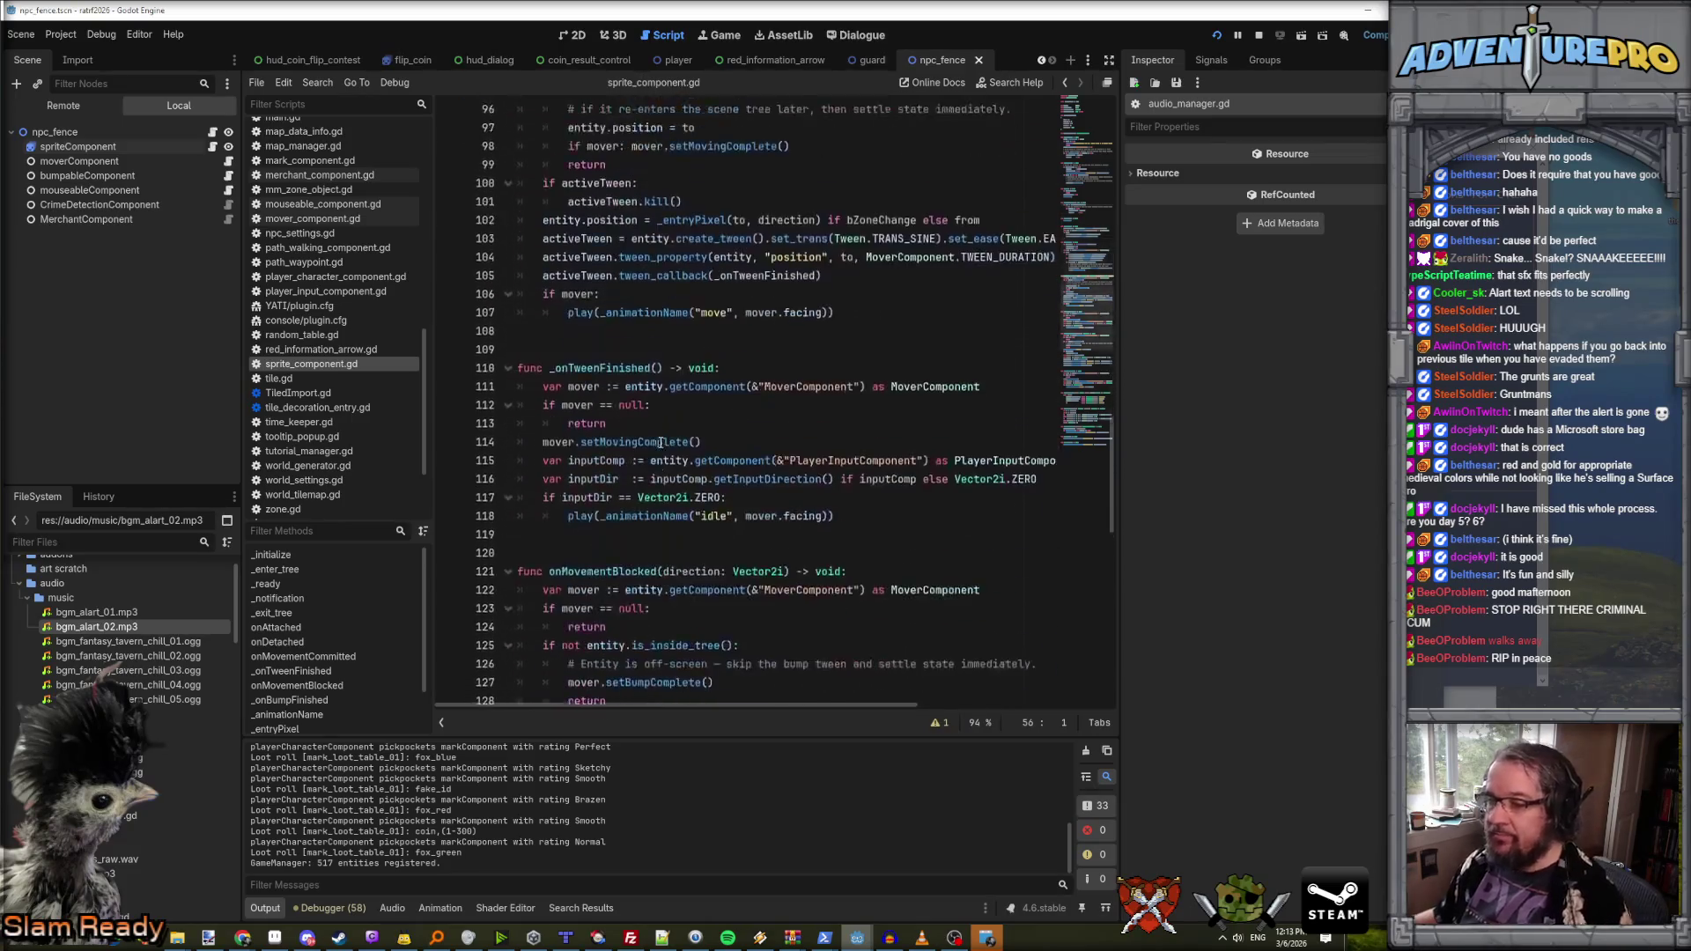
scroll(661, 443, "up", 20)
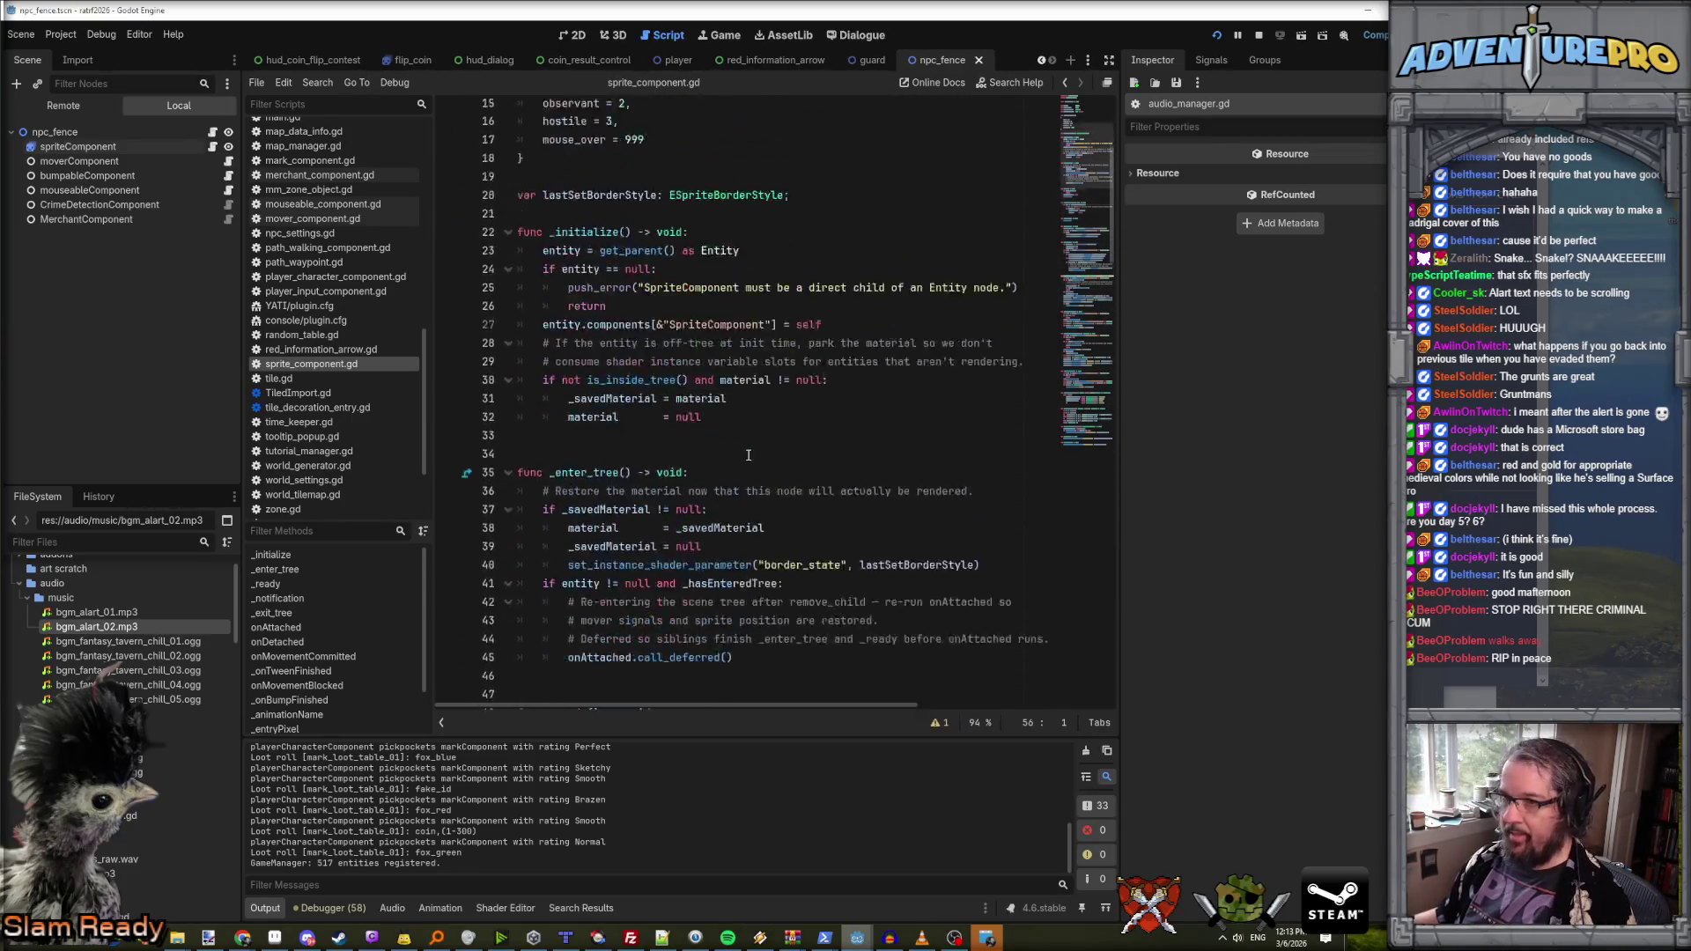
scroll(749, 455, "up", 5)
left_click(691, 408)
left_click(569, 350)
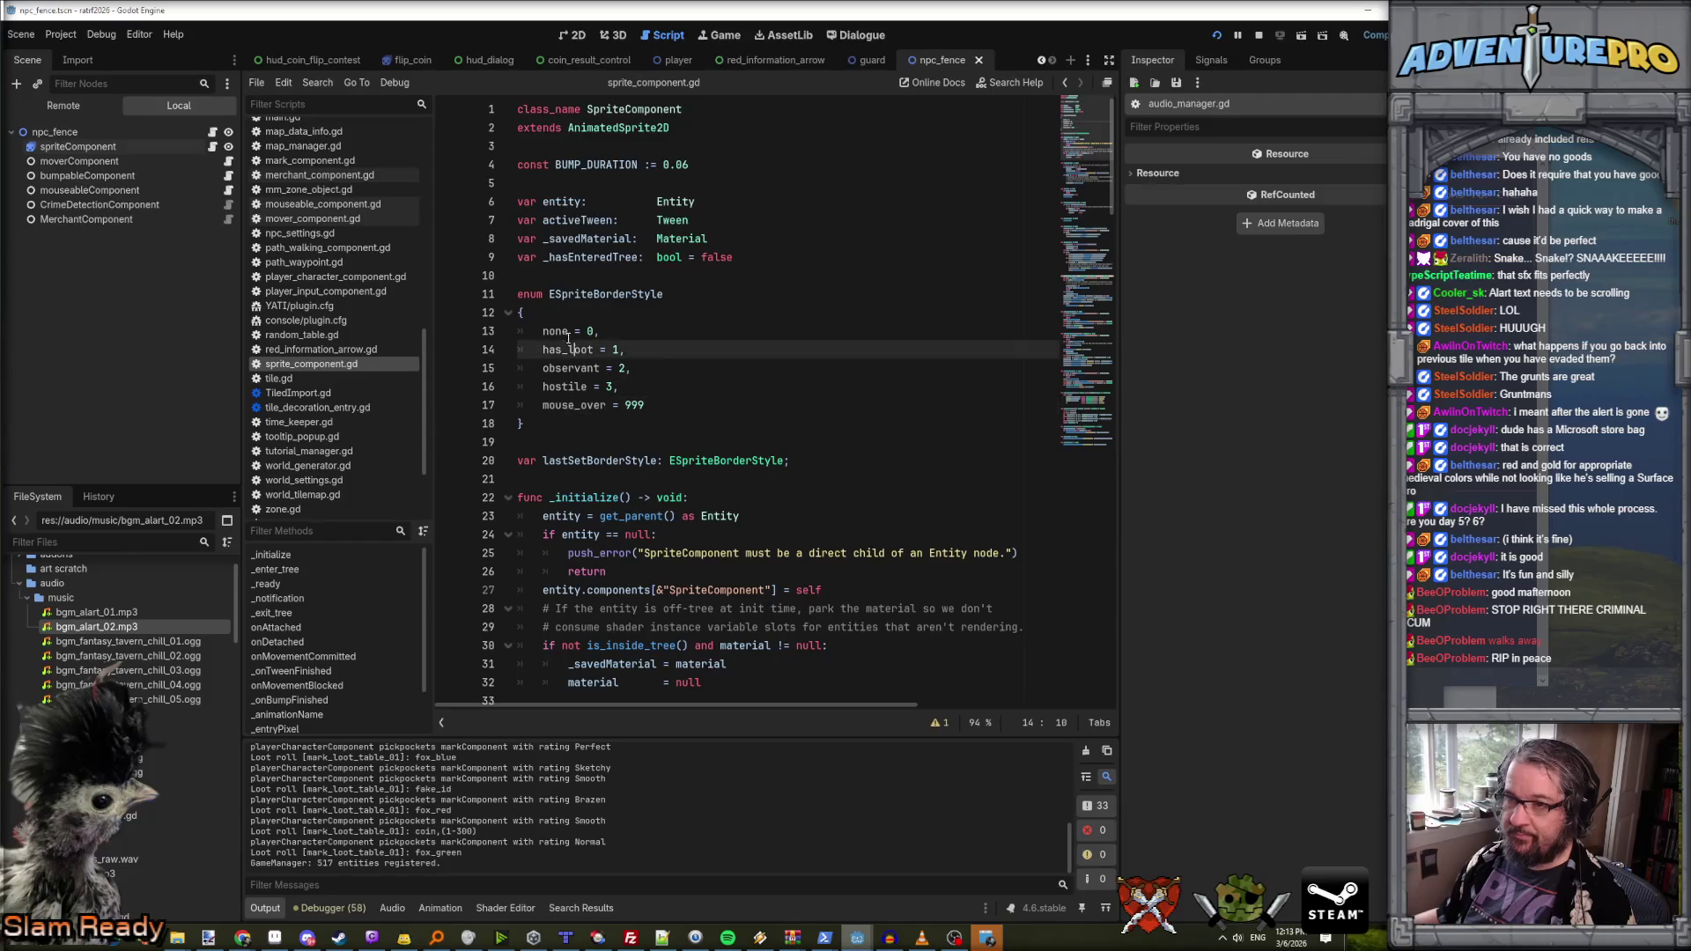
left_click(571, 408)
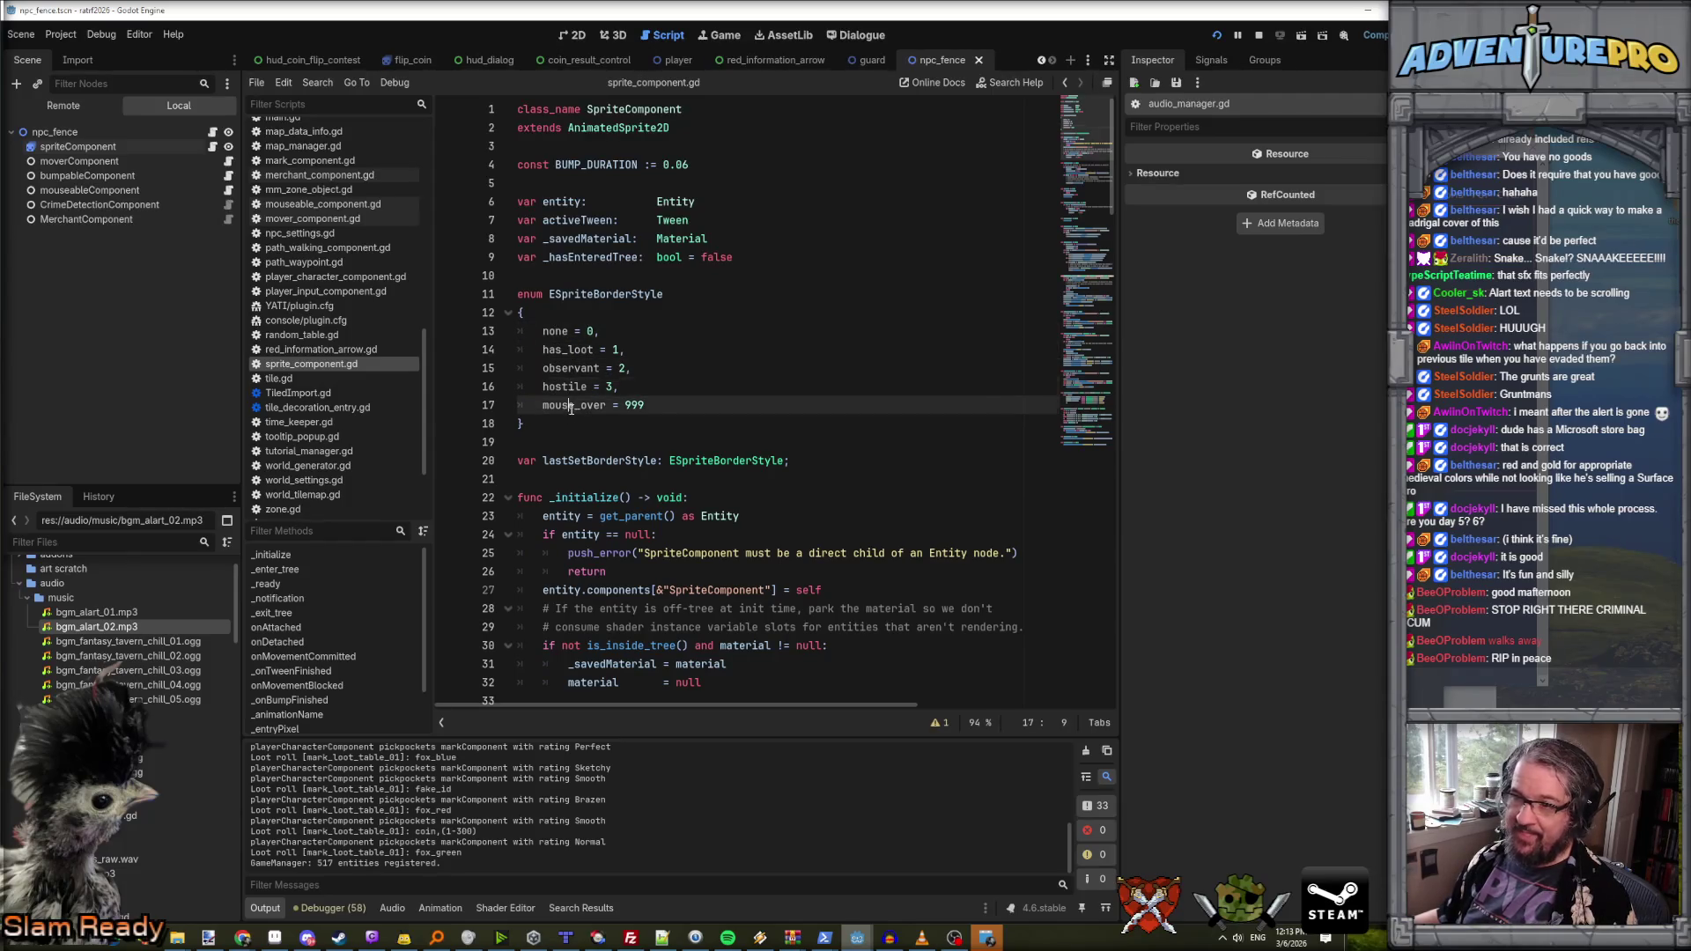
left_click(640, 388)
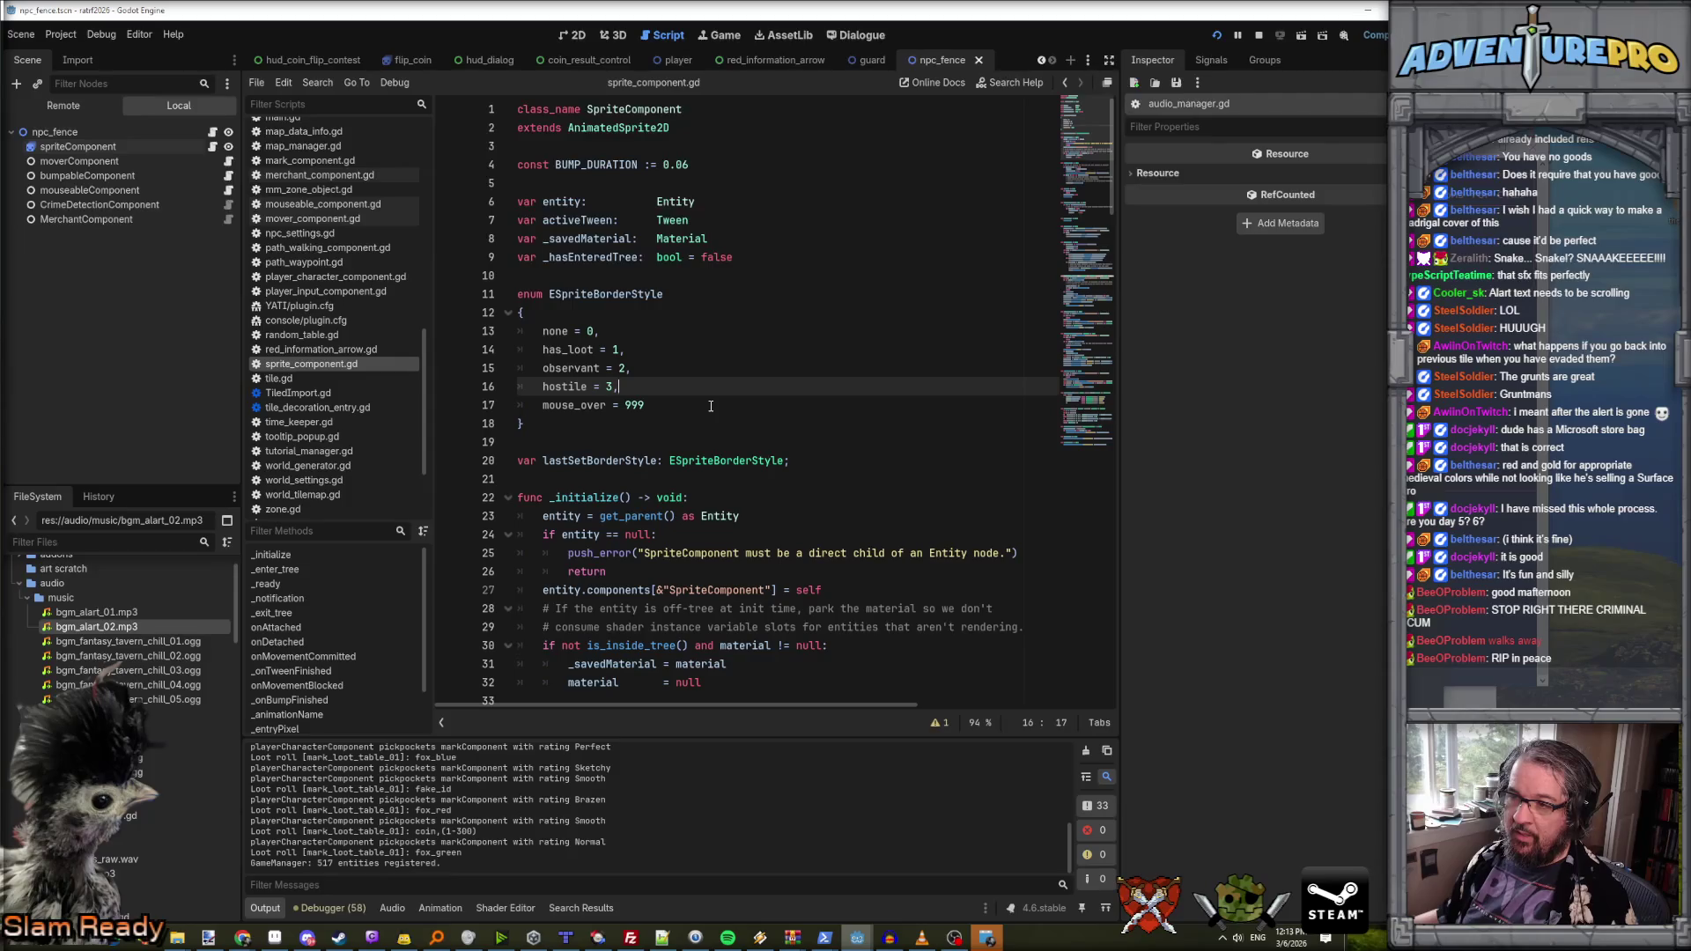
Select ESpriteBorderStyle on line 11 and open Find in Files for it
double_click(562, 350)
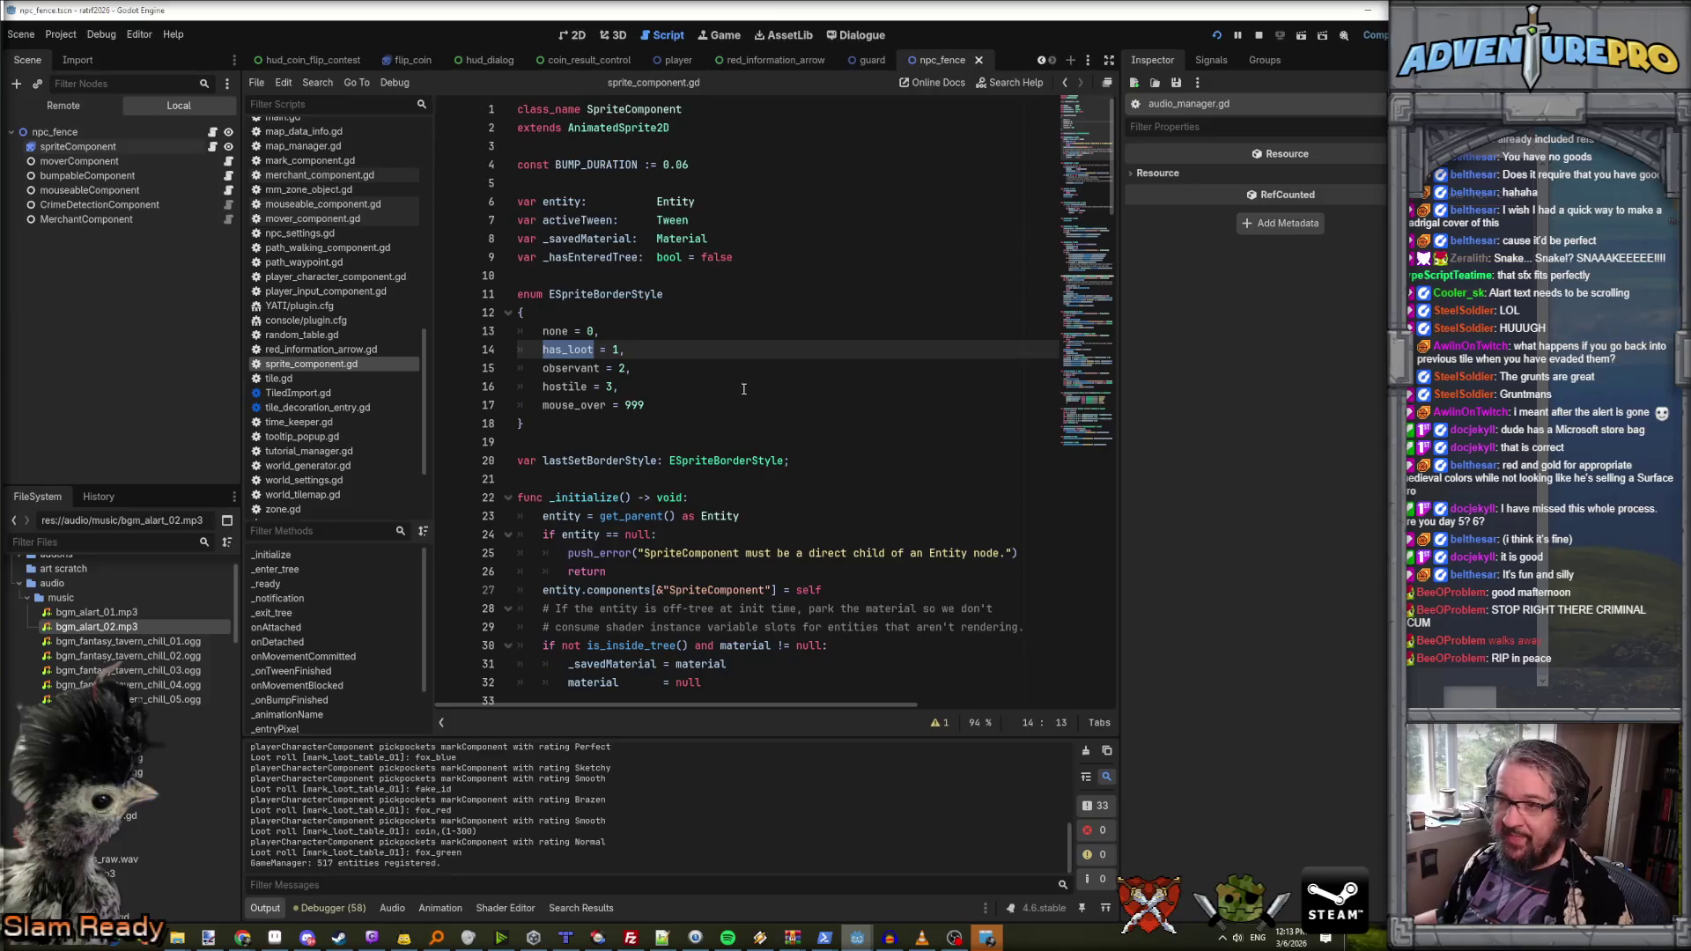
left_click(608, 295)
double_click(608, 295)
key("ctrl+shift+f")
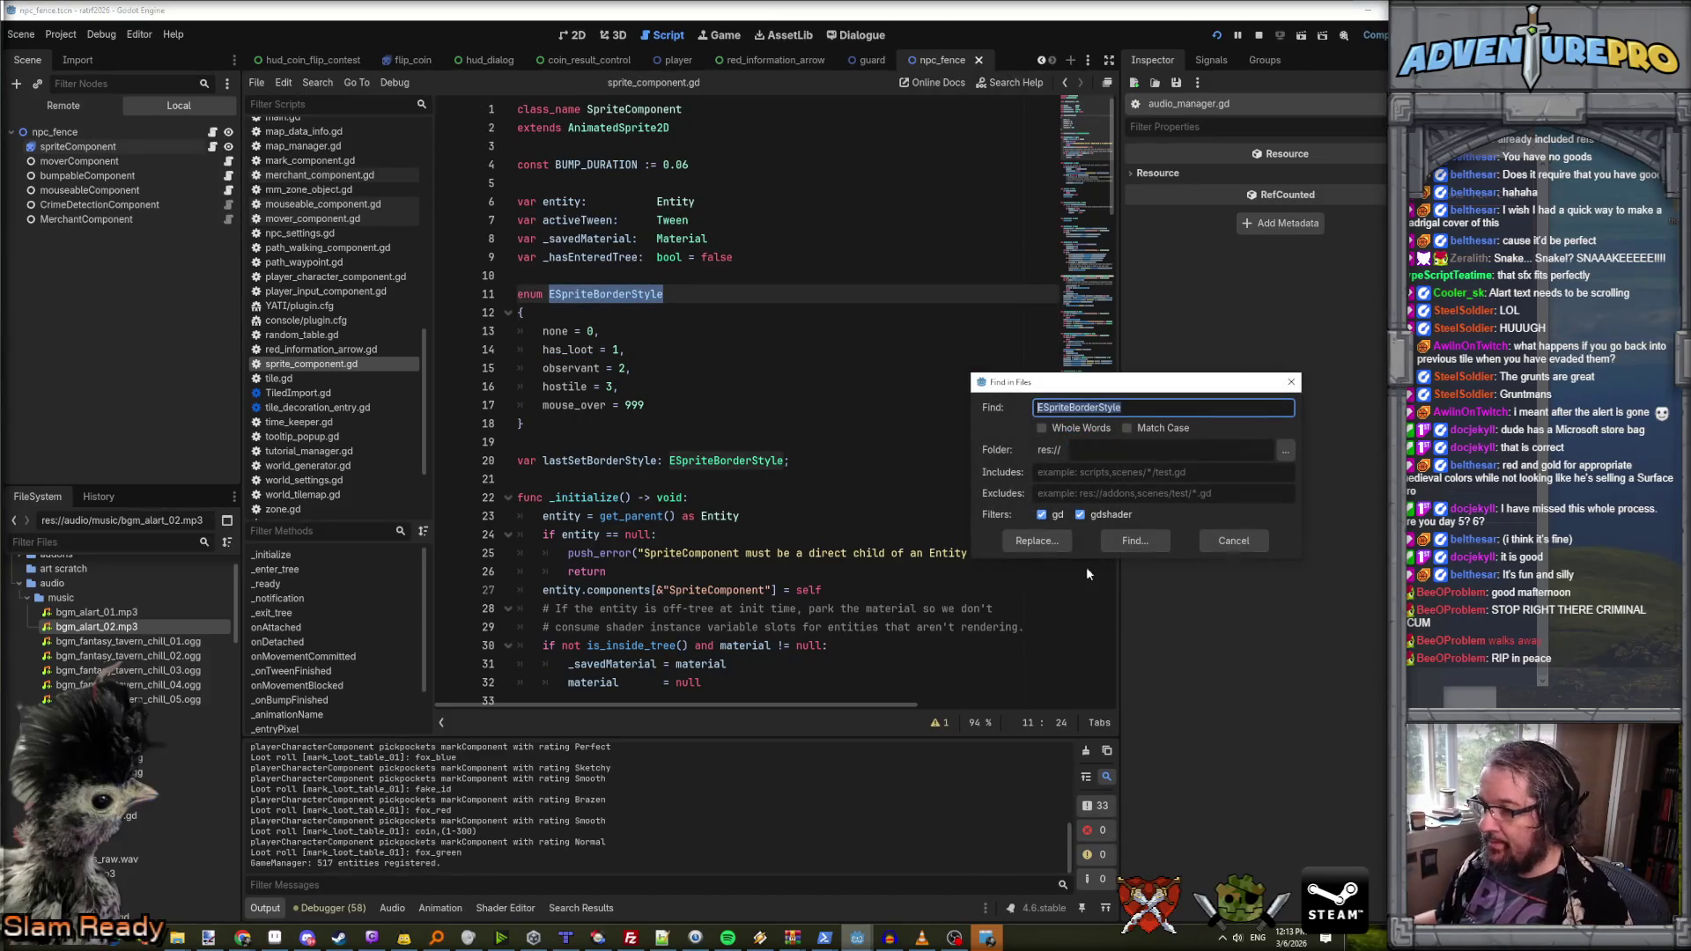
Search for ESpriteBorderStyle and jump to the has_loot match in mark_component.gd
left_click(1106, 548)
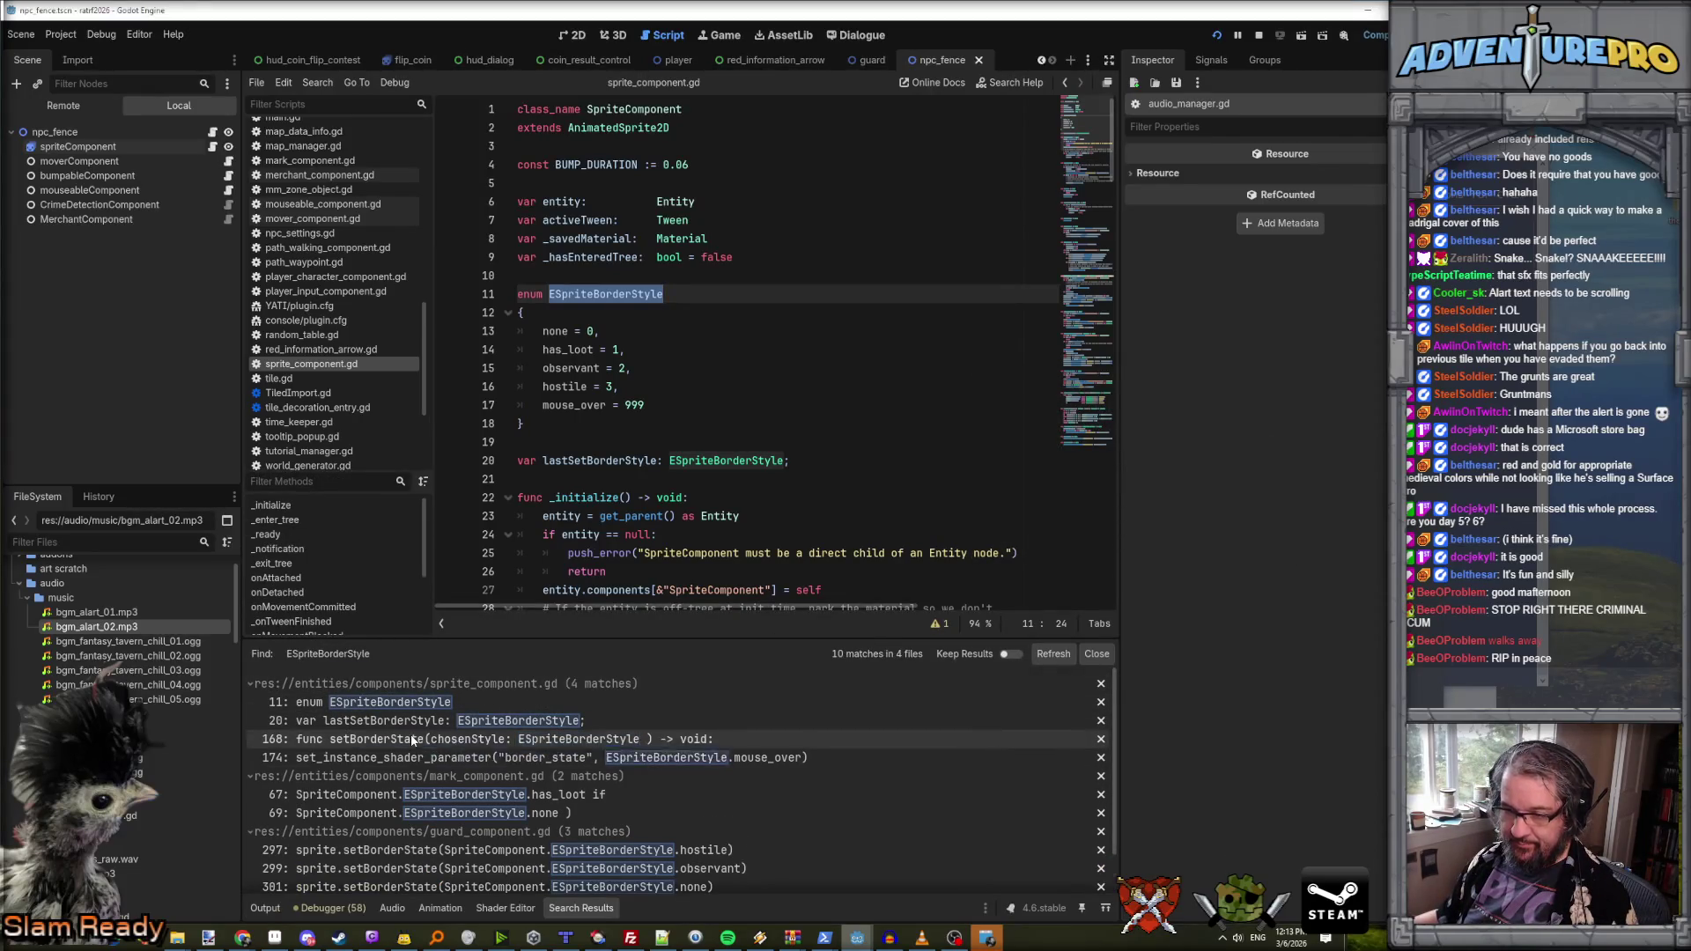
scroll(411, 736, "down", 1)
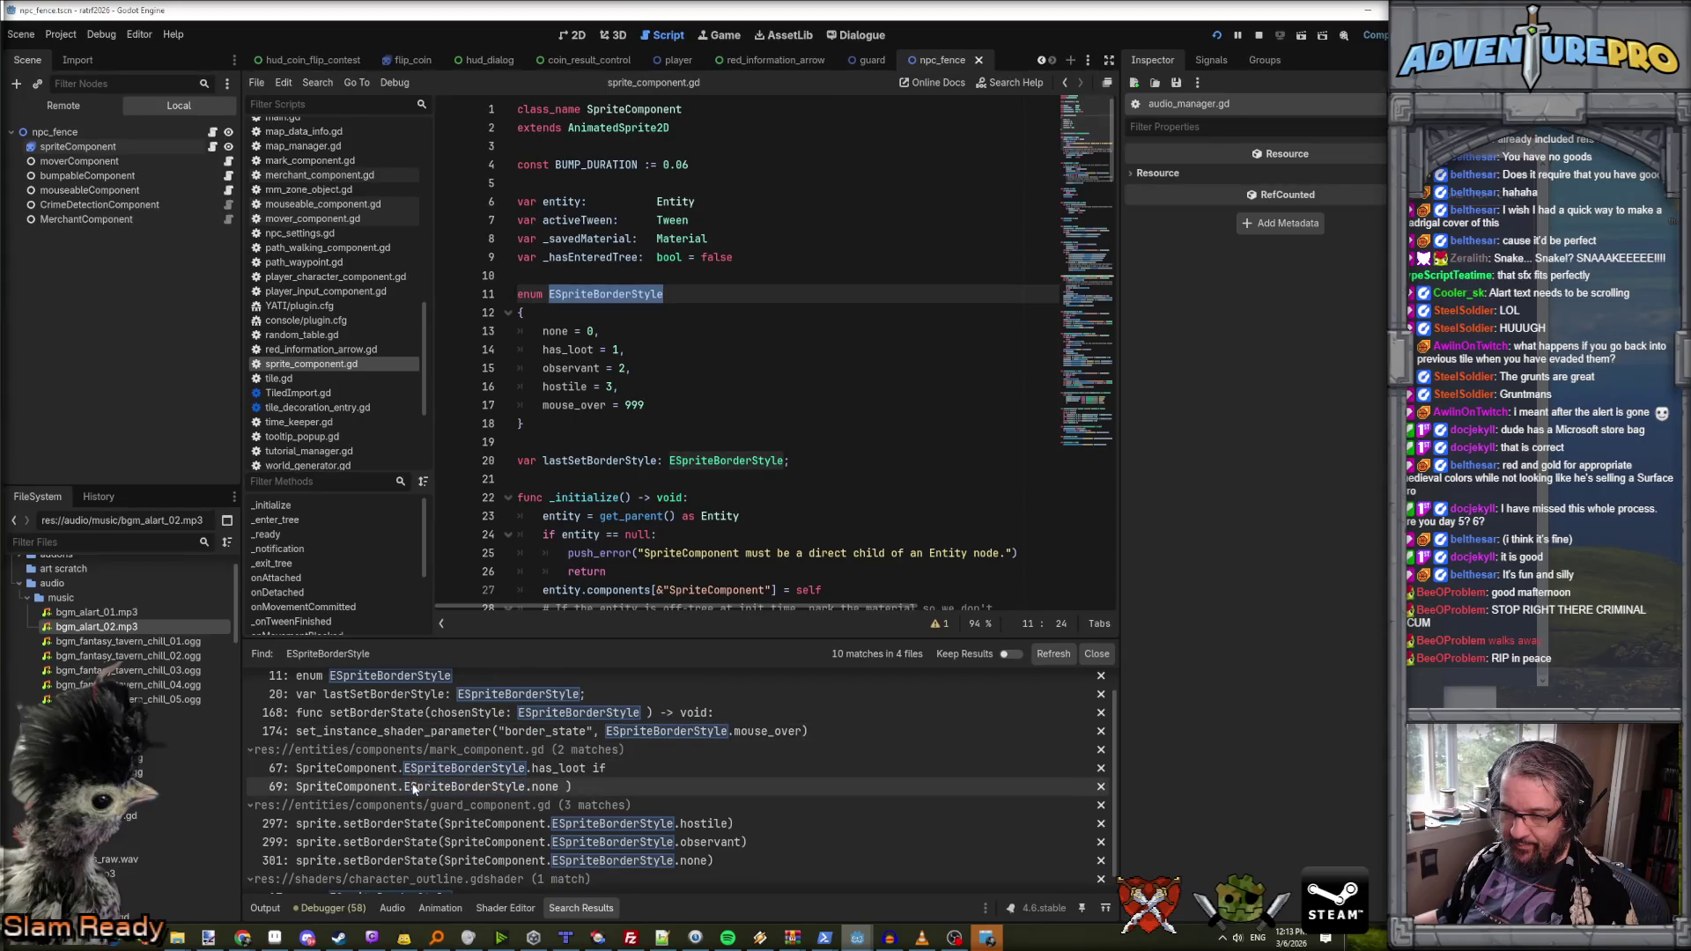
left_click(413, 772)
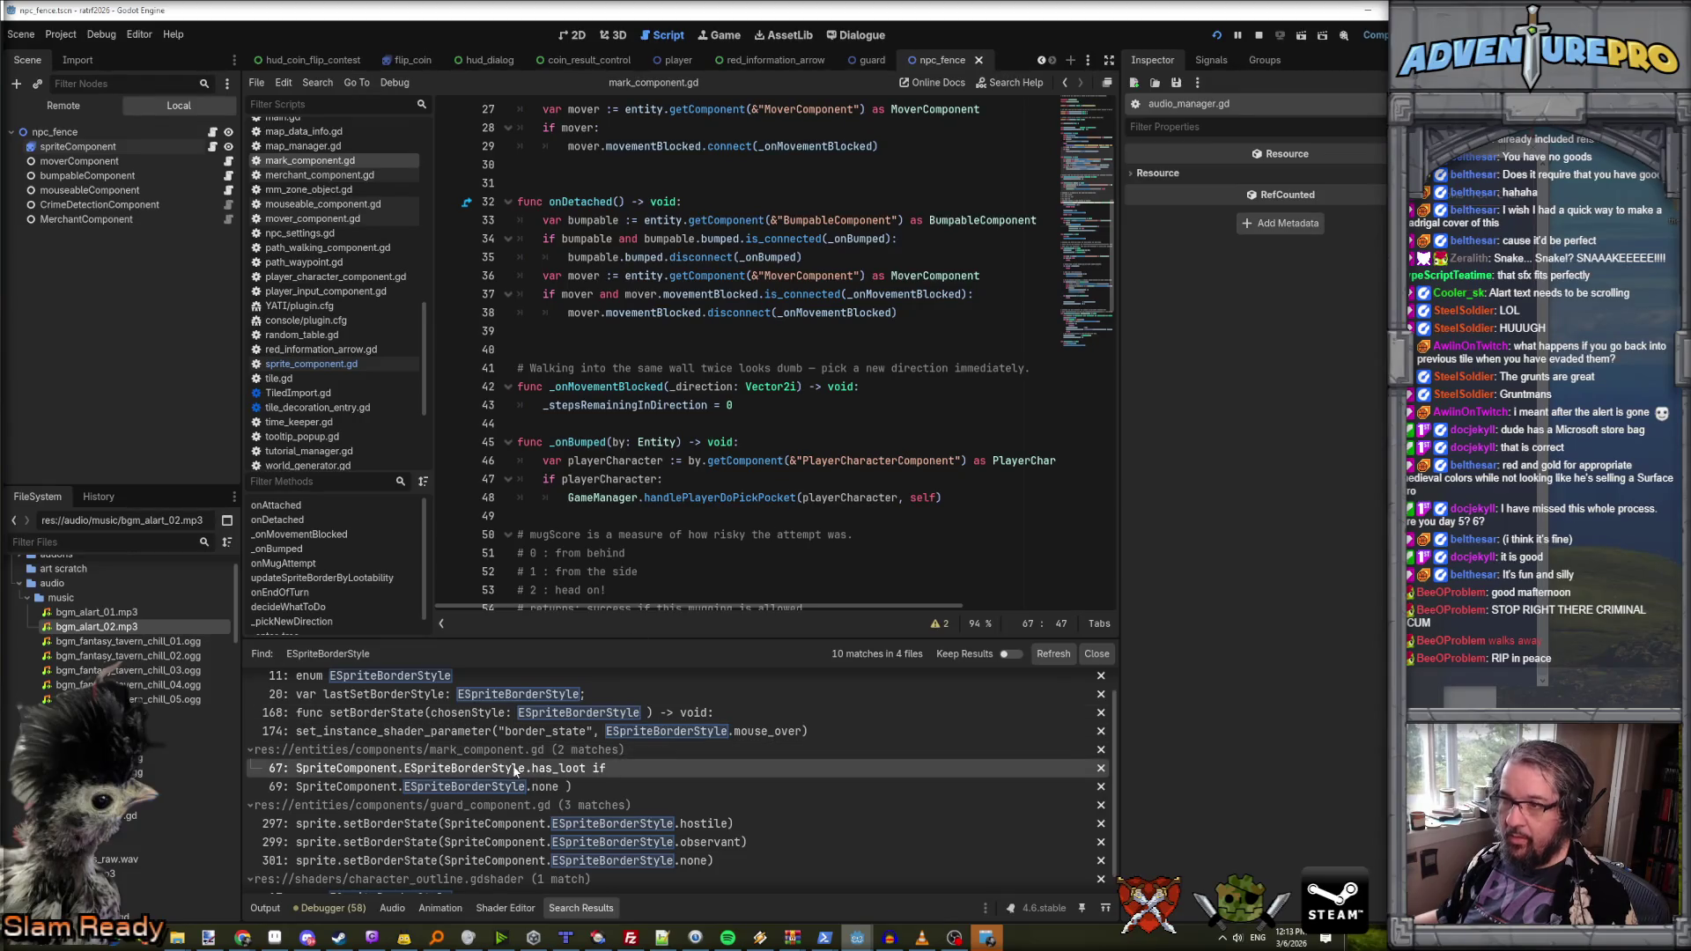
Select the updateSpriteBorderByLootability function, then switch to merchant_component.gd
scroll(895, 318, "down", 4)
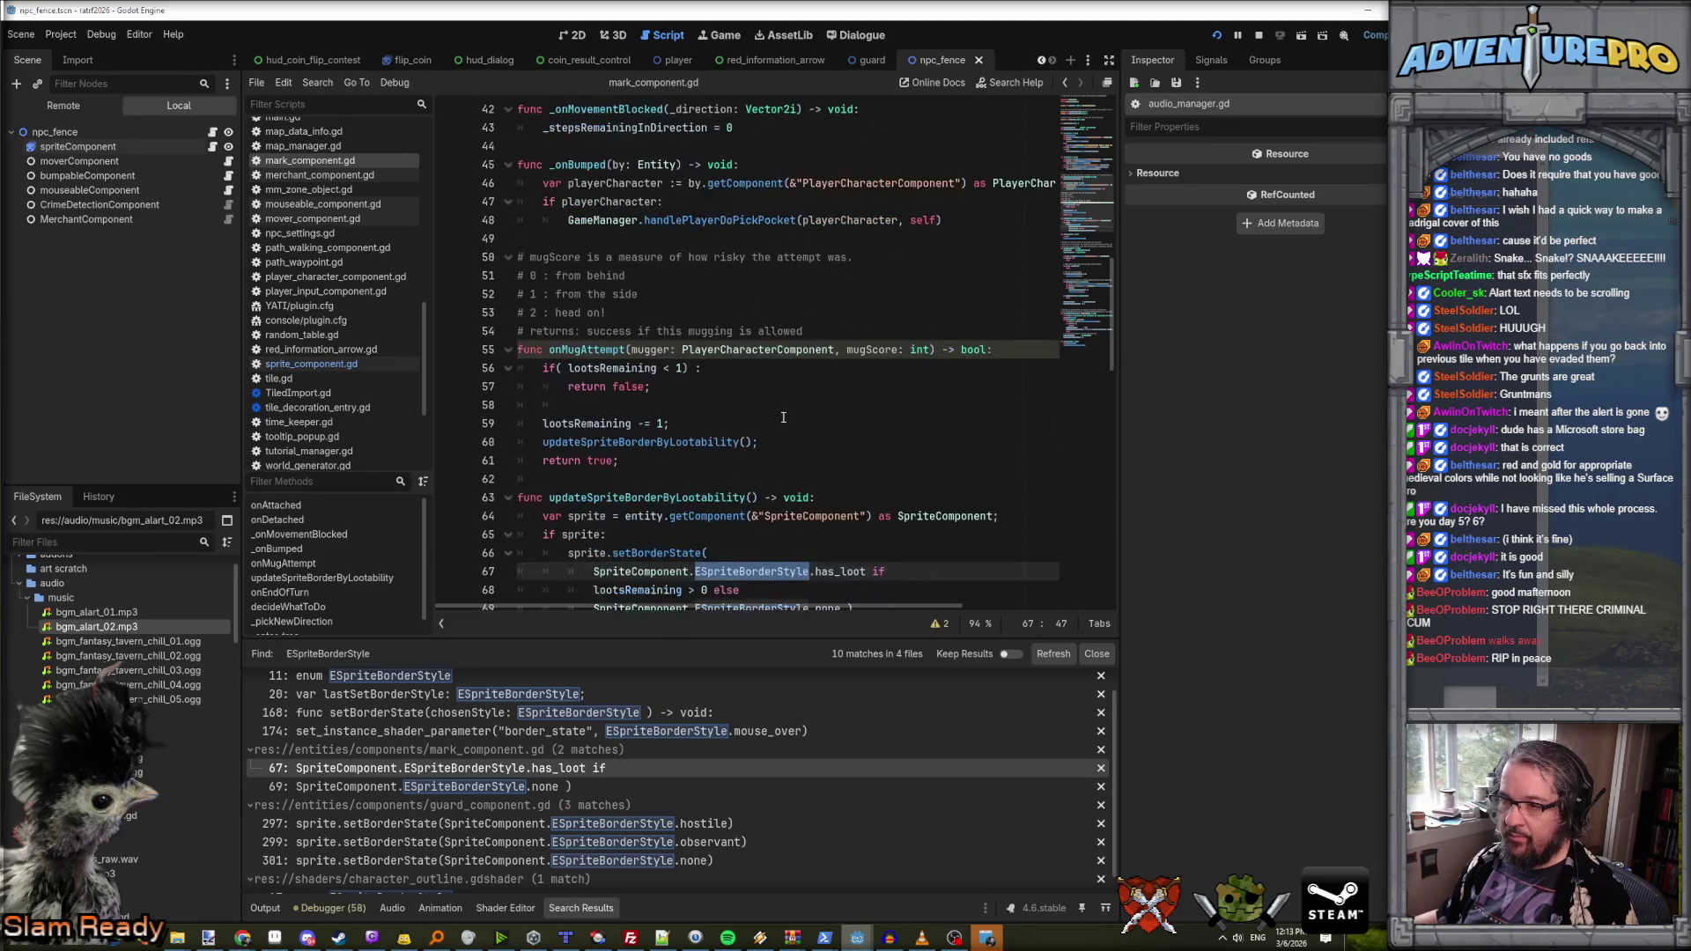
scroll(723, 422, "down", 4)
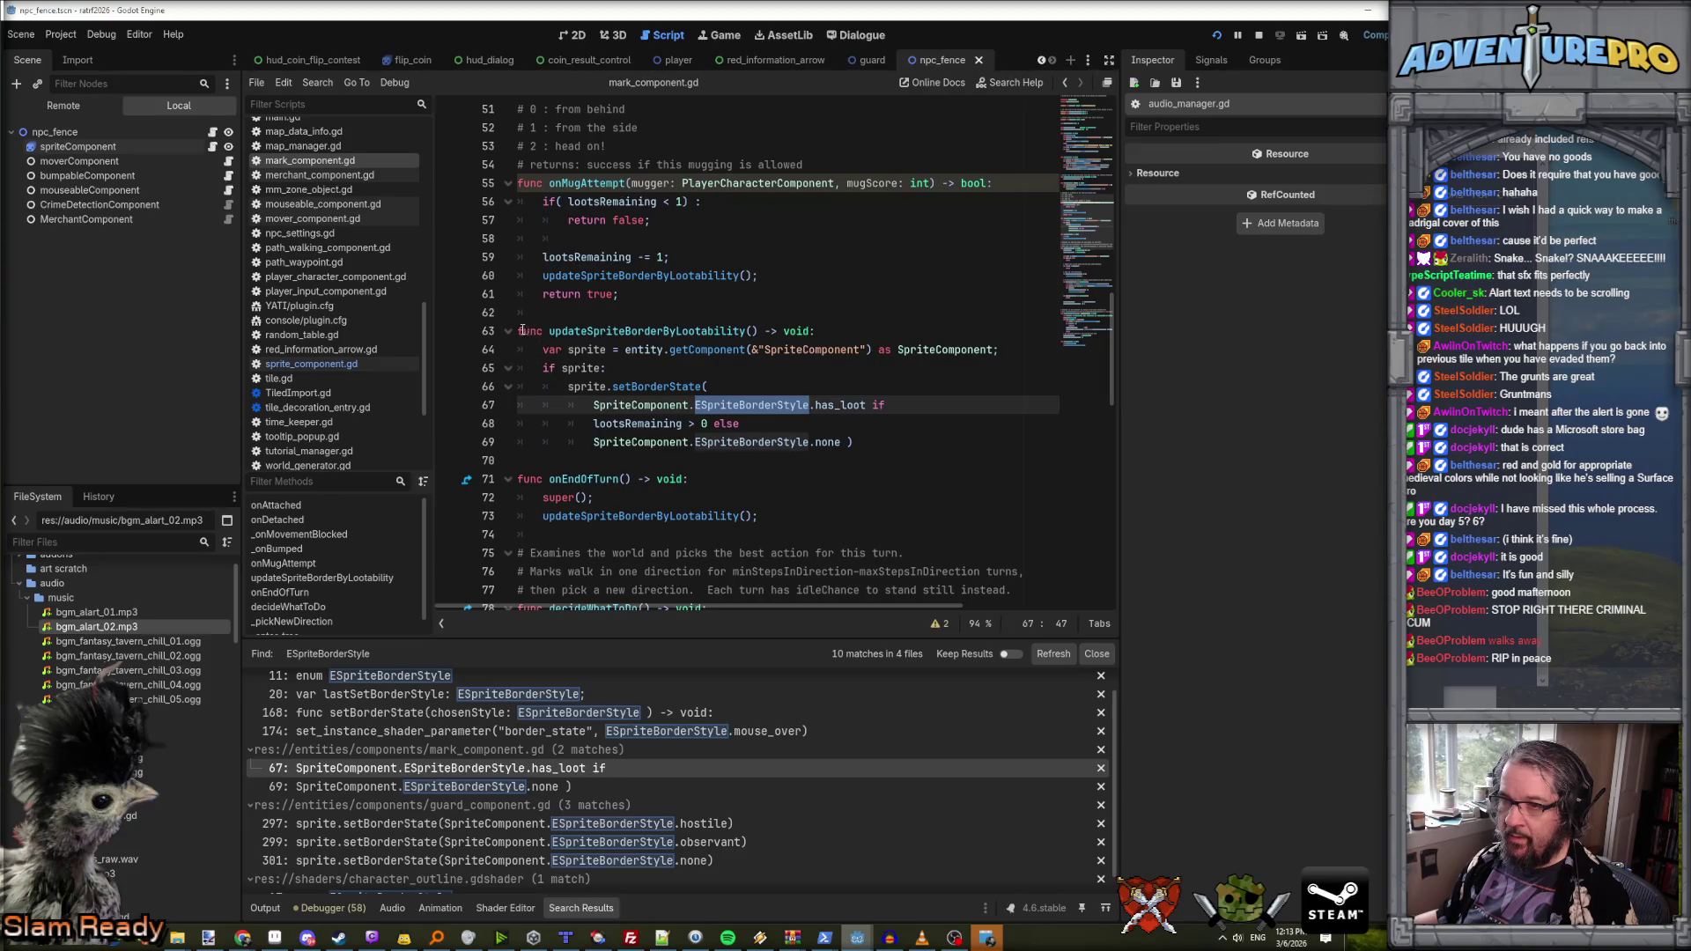
mouse_move(518, 332)
left_mouse_down()
mouse_move(793, 361)
mouse_move(941, 458)
left_mouse_up()
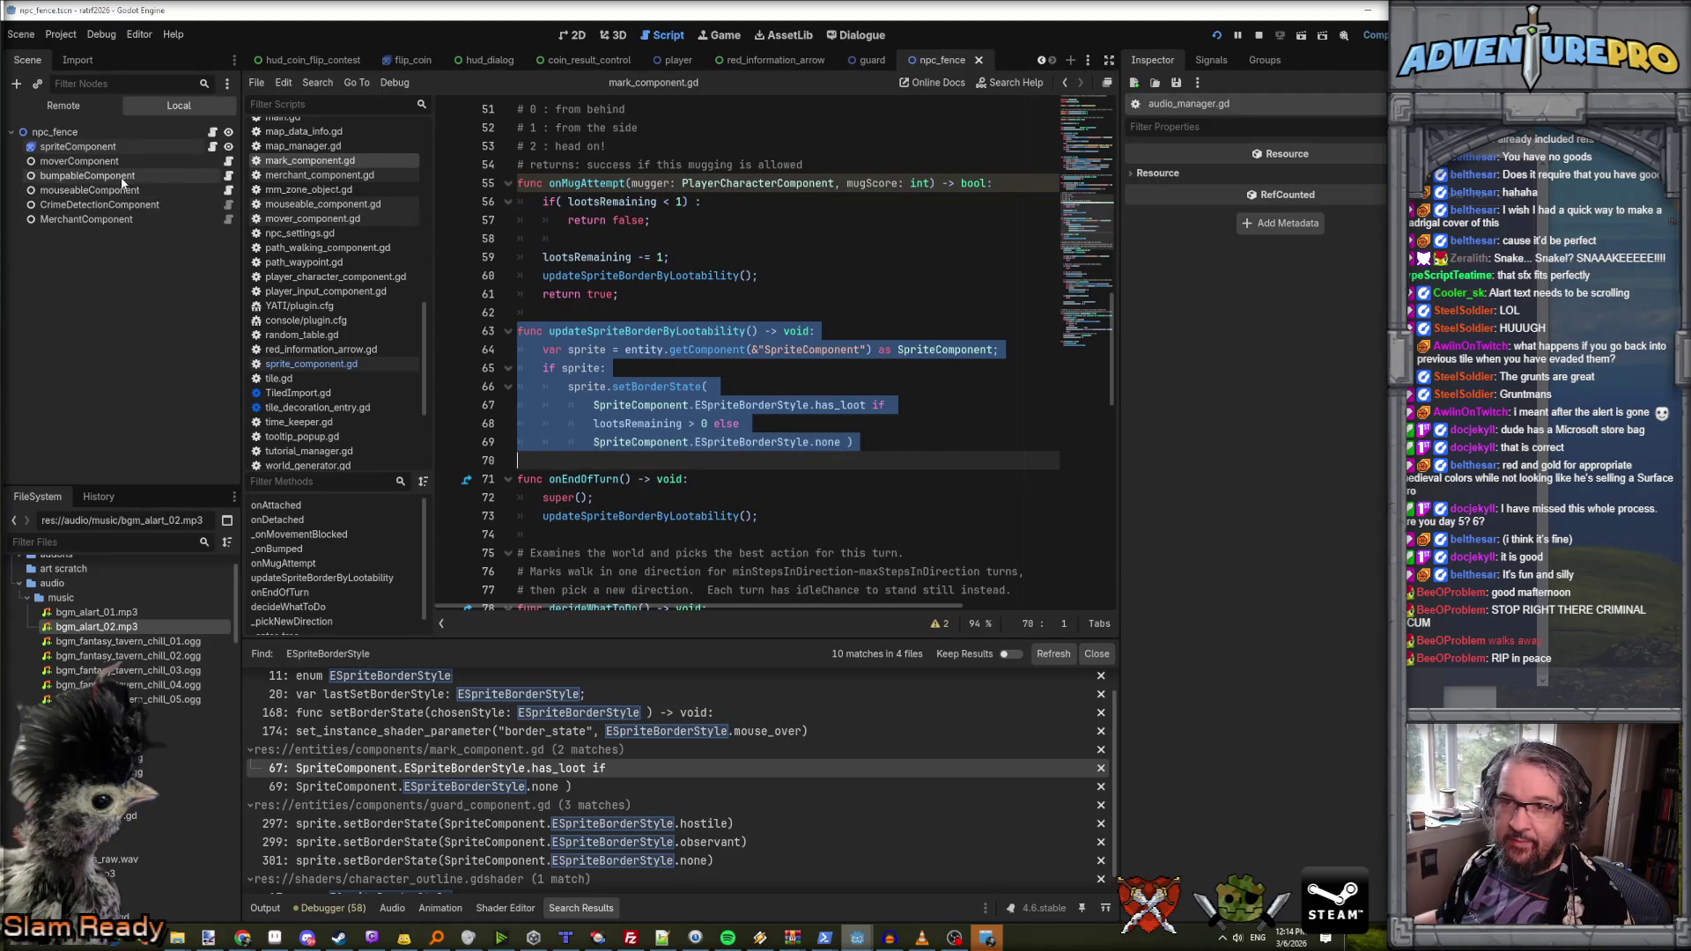
left_click(229, 220)
Paste the border function below the bump handler and rename it updateSpriteBorder
left_click(625, 410)
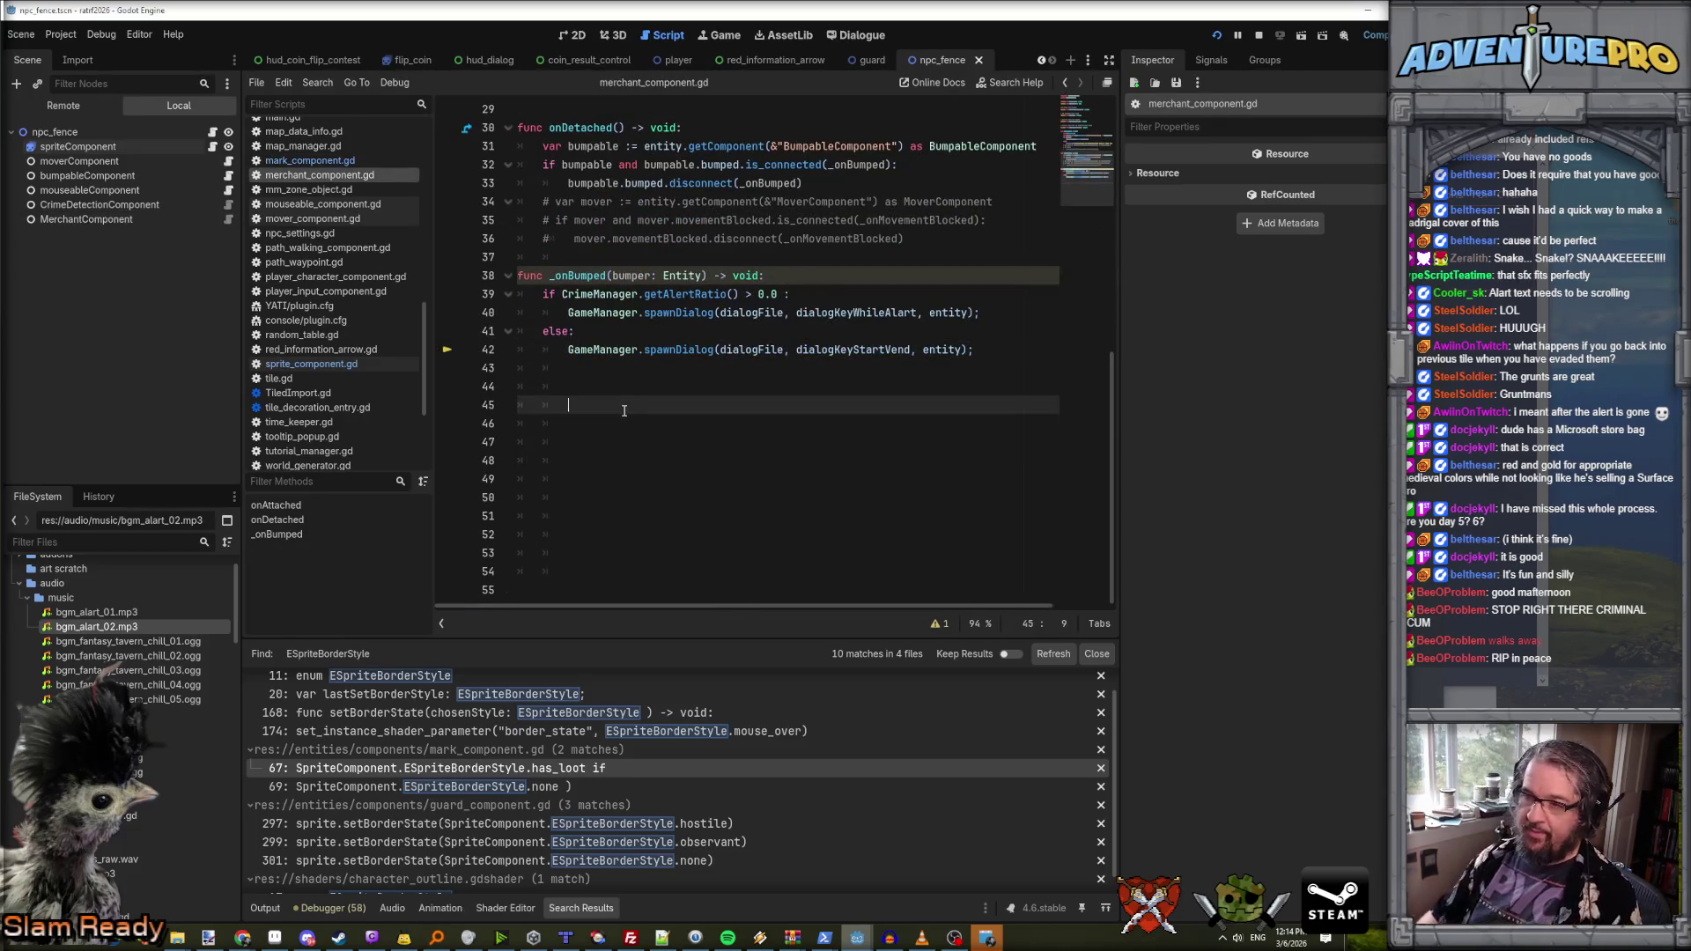
type("func updateSpriteBorderByLootability() -> void: \tvar sprite := entity.getComponent(&\"SpriteComponent\") as SpriteComponent; \tif sprite: \t\tsprite.setBorderState( \t\t\tSpriteComponent.ESpriteBorderStyle.has_loot if \t\t\tlootsRemaining > 0 else \t\t\tSpriteComponent.ESpriteBorderStyle.none )")
double_click(625, 407)
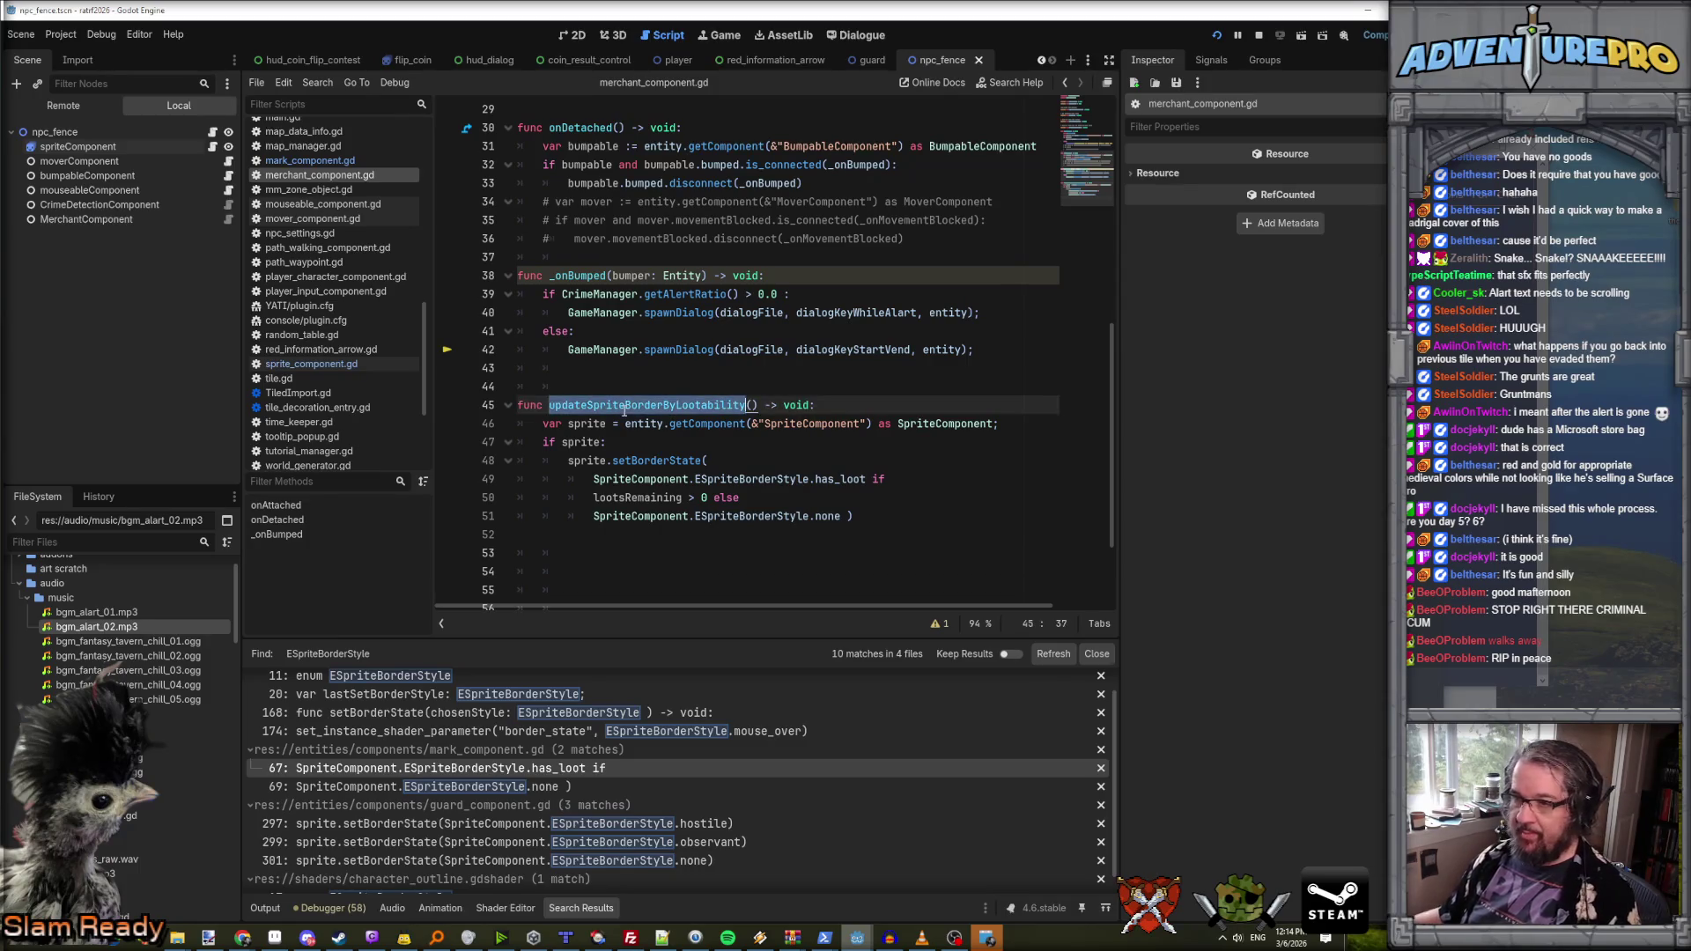
type("updateSpriteBorder")
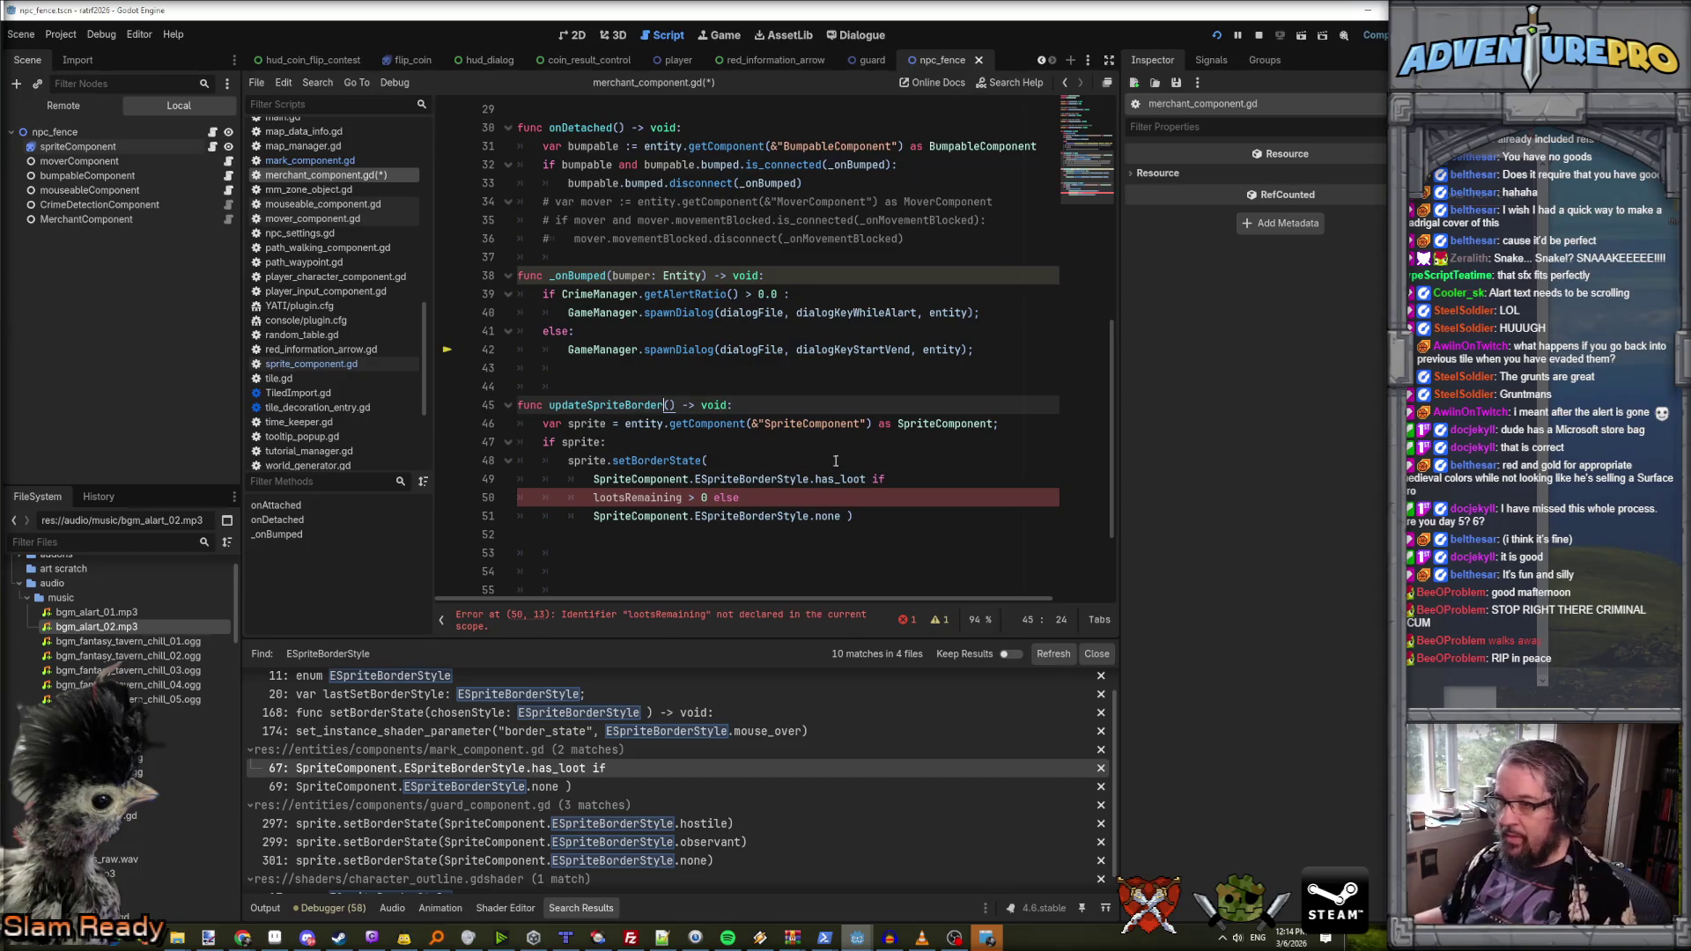
Replace the loot-based conditional with a single setBorderState call using ESpriteBorderStyle.is_merchant
left_click(715, 459)
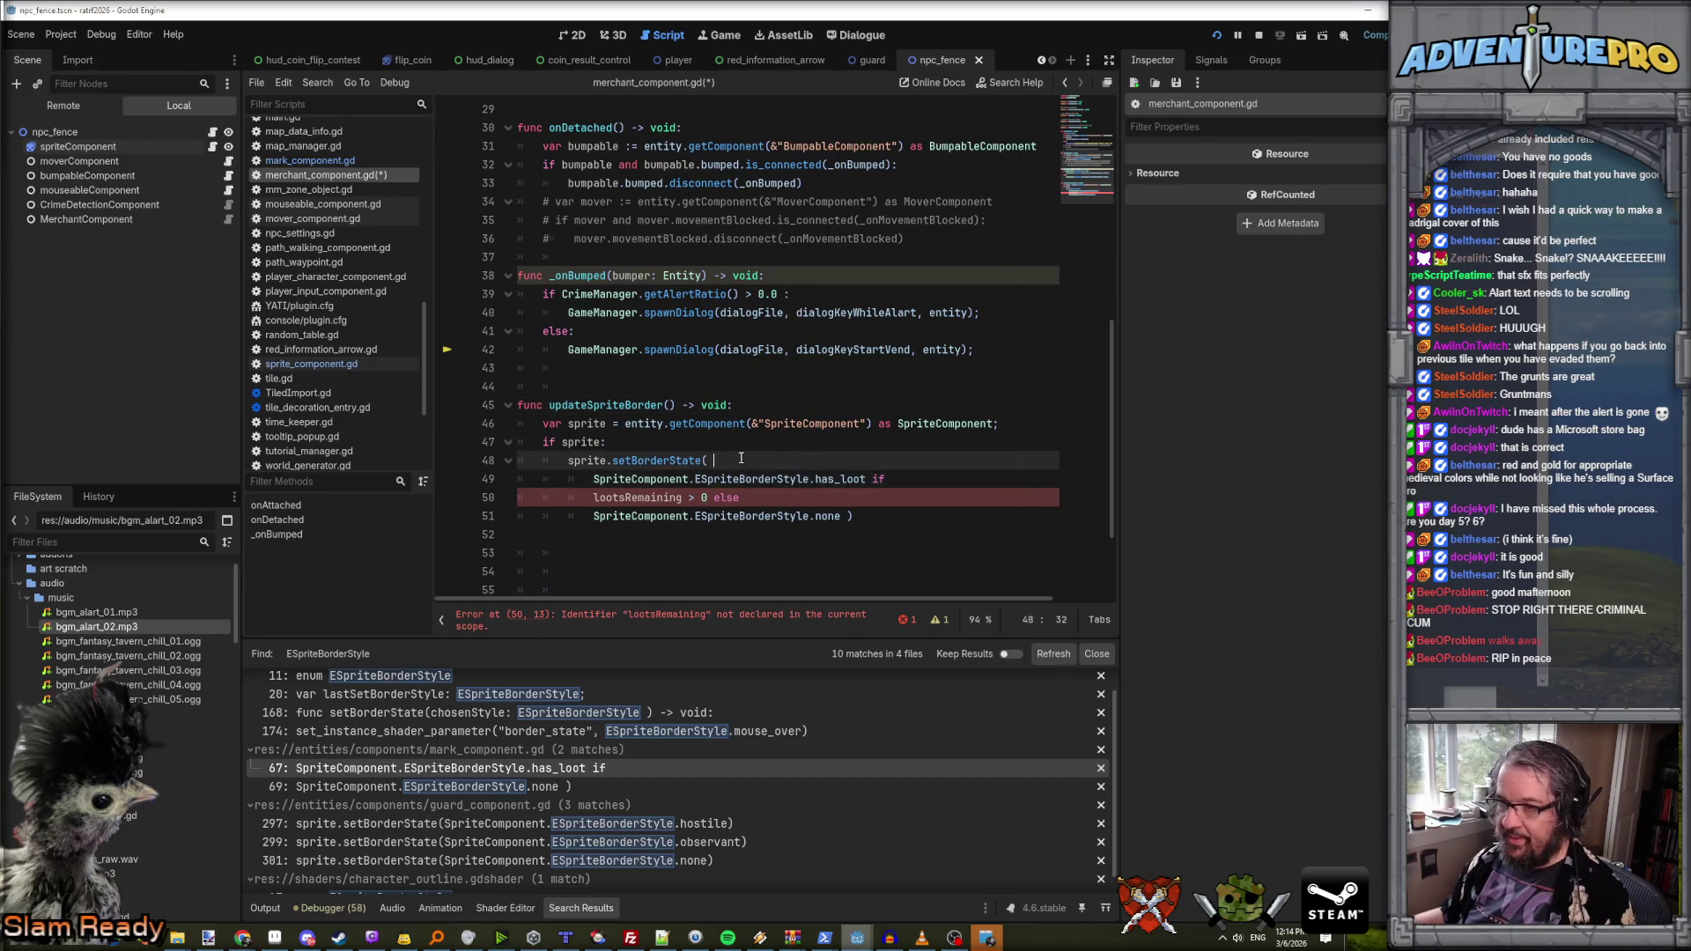
double_click(833, 480)
type("is_m")
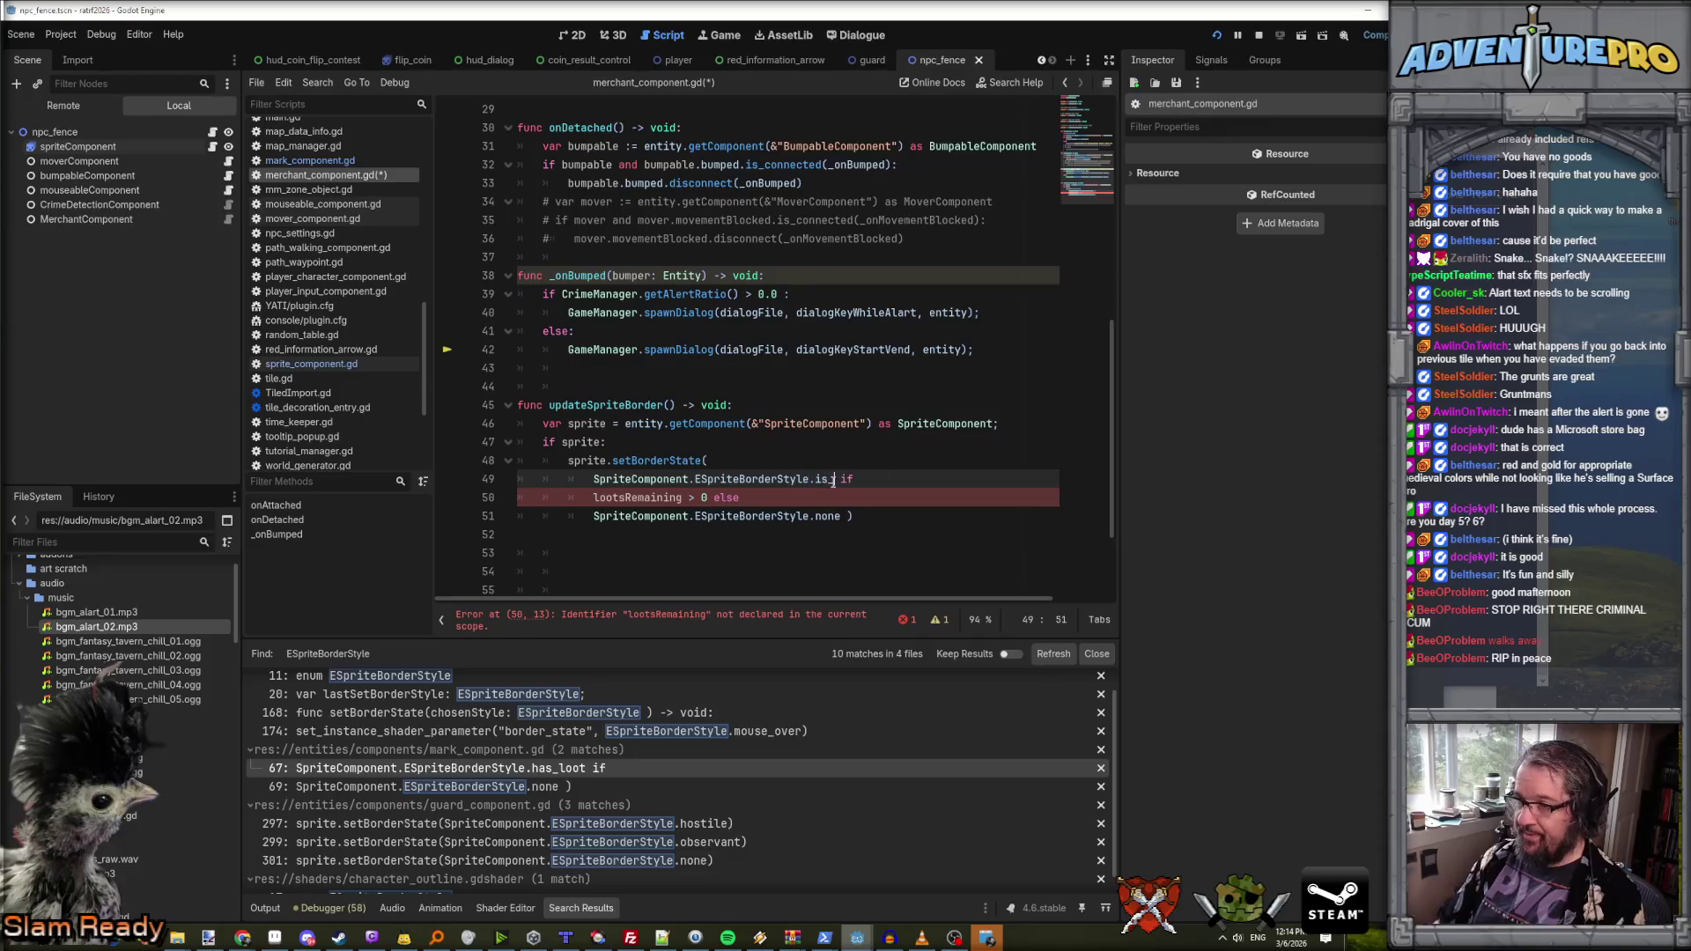
type("erchant")
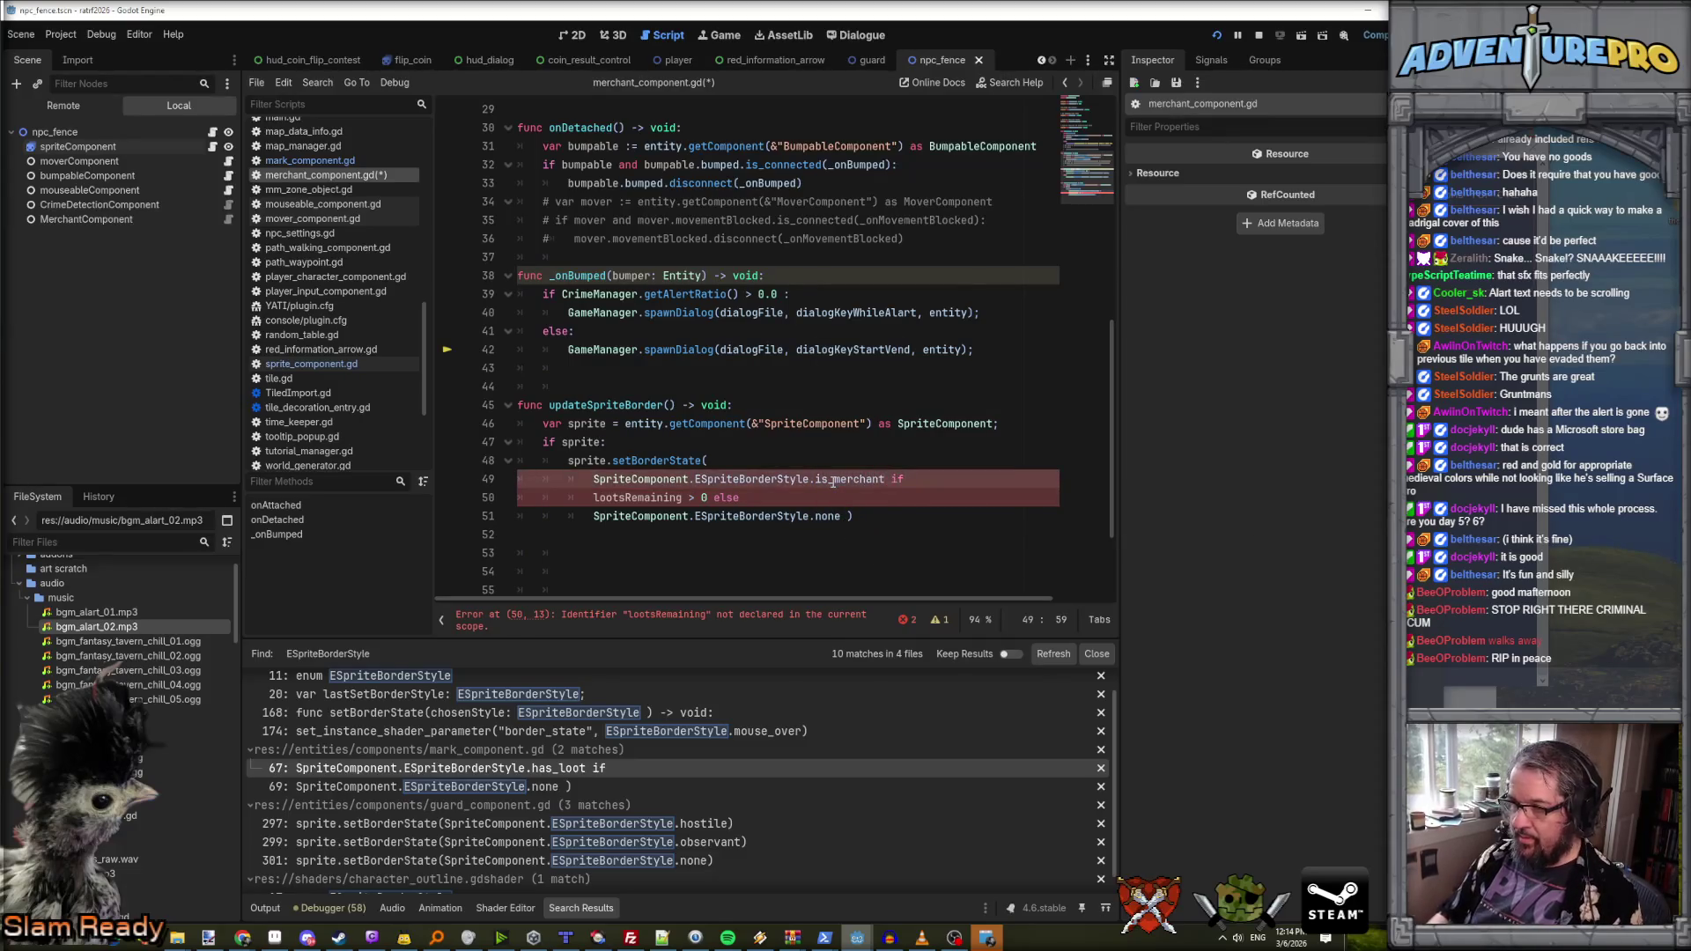
key("shift+Down")
key("shift+Down")
key("shift+End")
key("shift+Left")
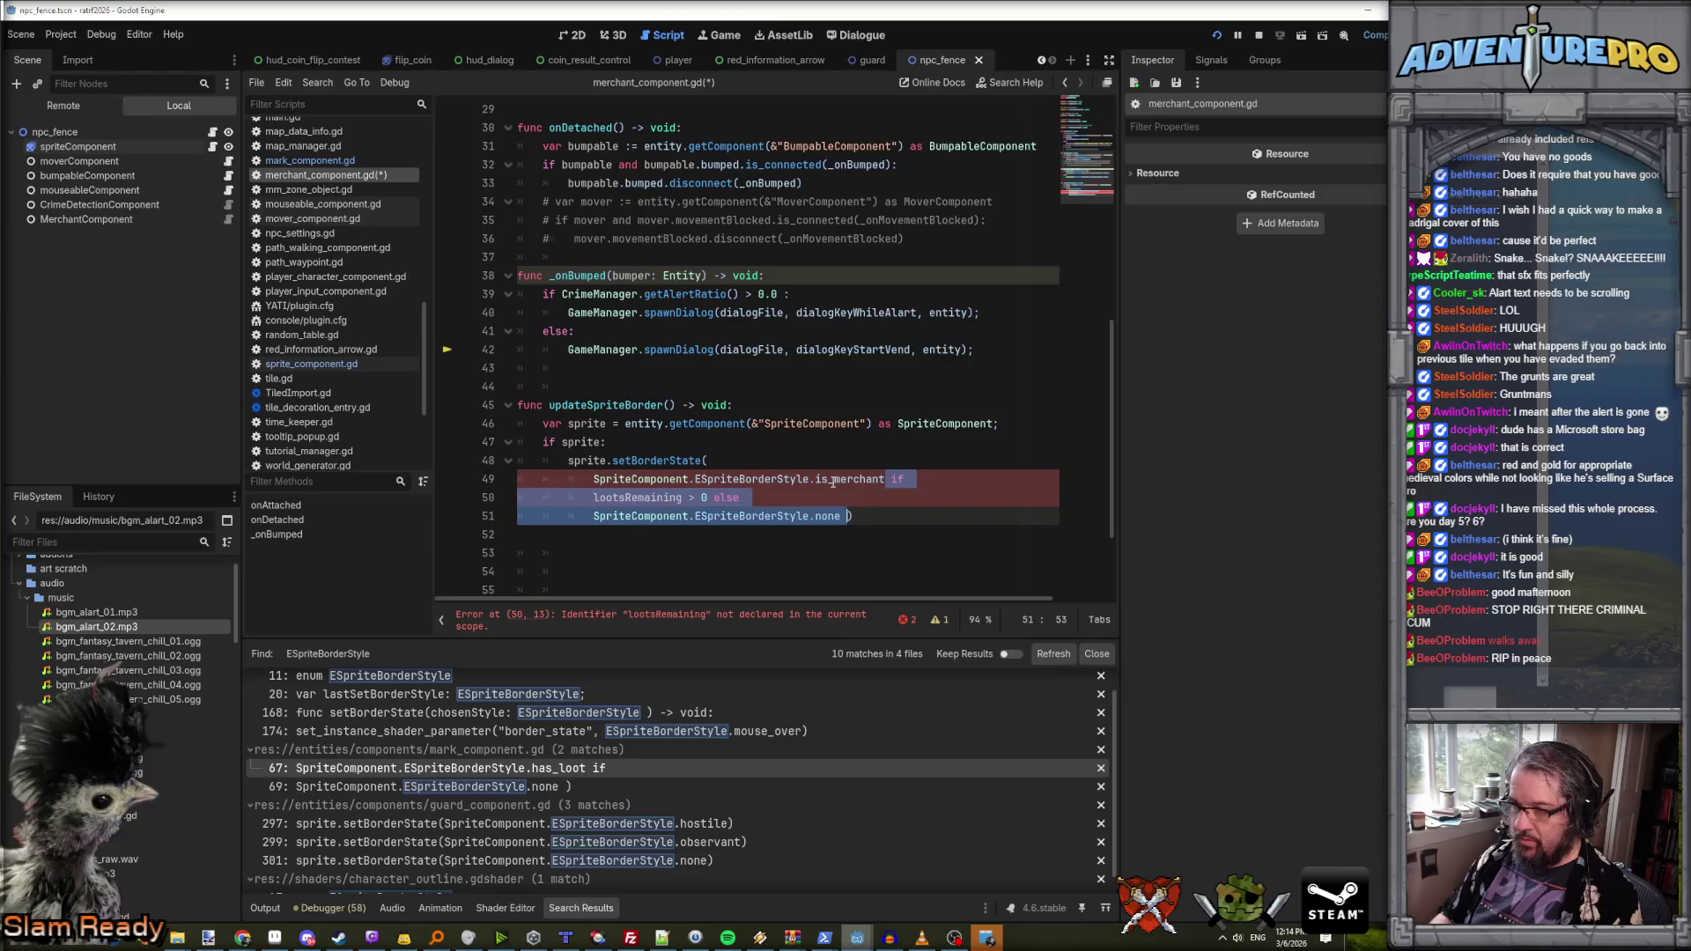
key("Delete")
key("Home")
key("BackSpace")
key("BackSpace")
key("BackSpace")
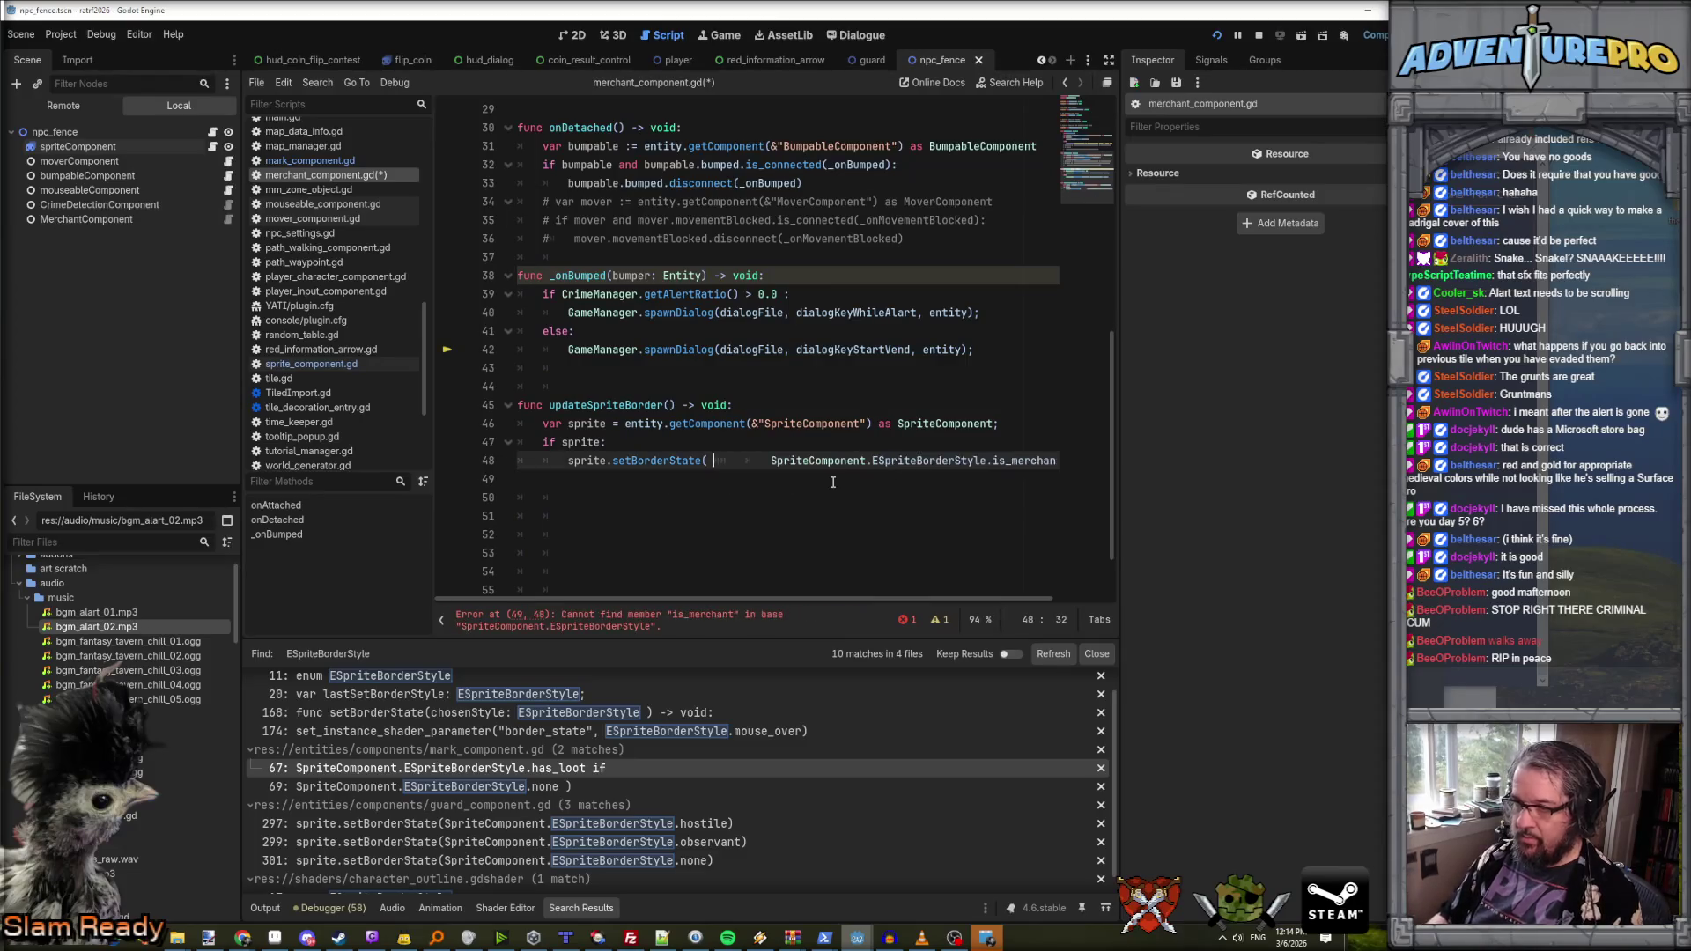
key("BackSpace")
key("End")
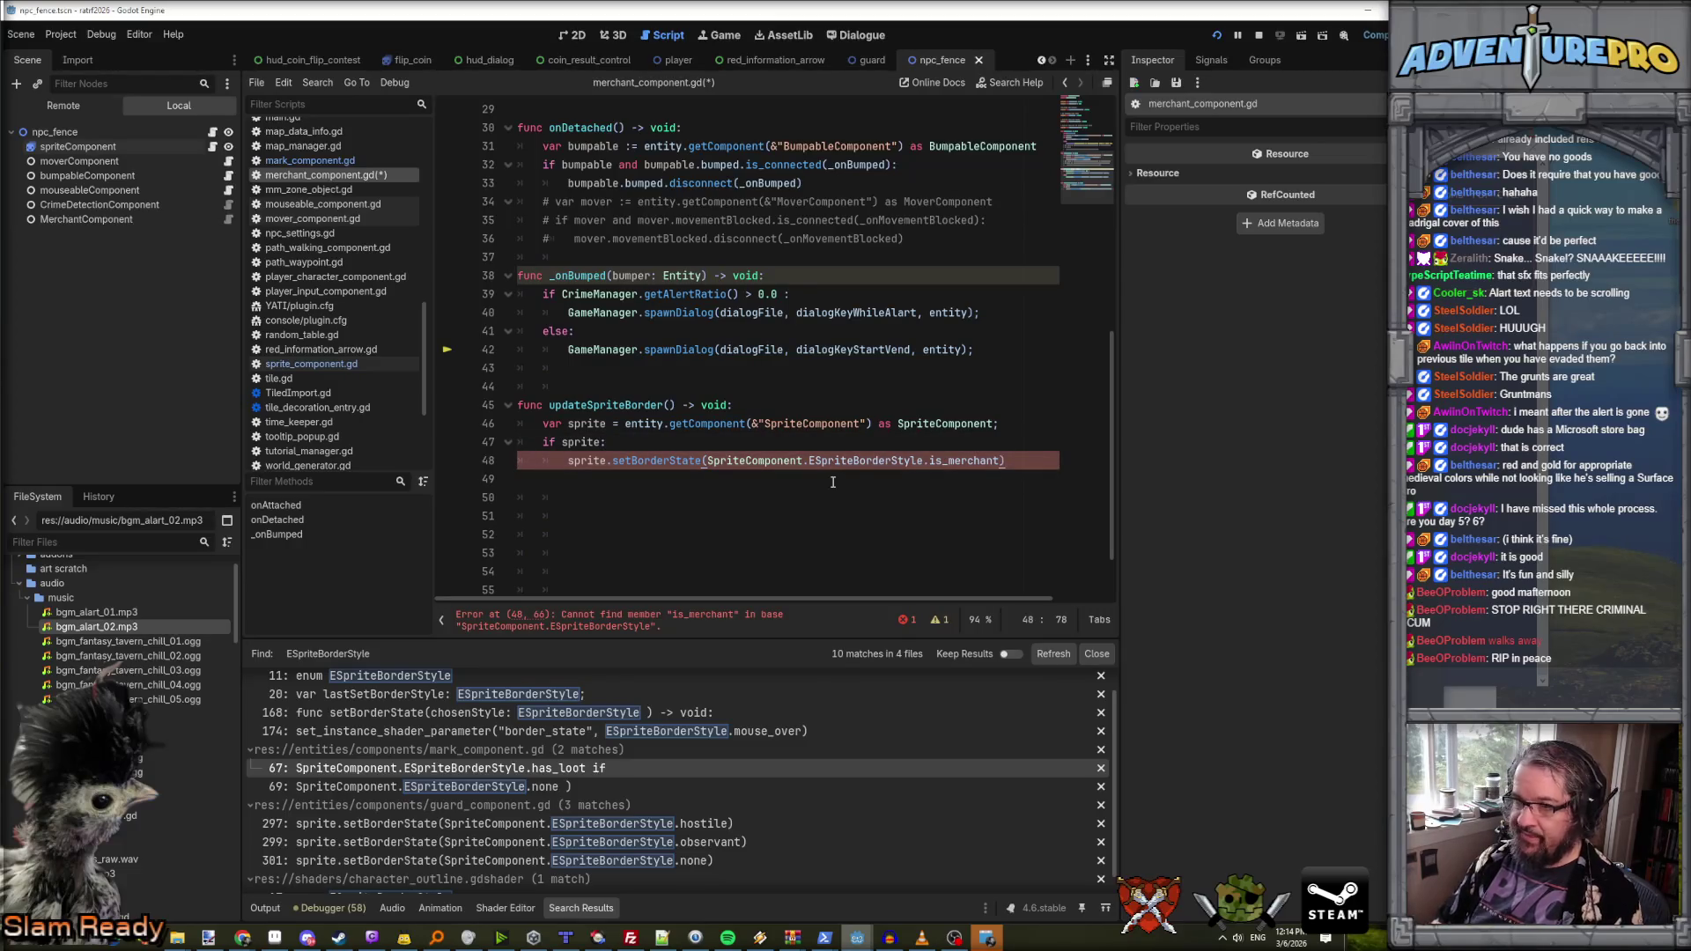
Add is_merchant = 4 after hostile in the ESpriteBorderStyle enum
left_click(852, 461, "ctrl")
left_click(675, 383)
key("Return")
type("is_me")
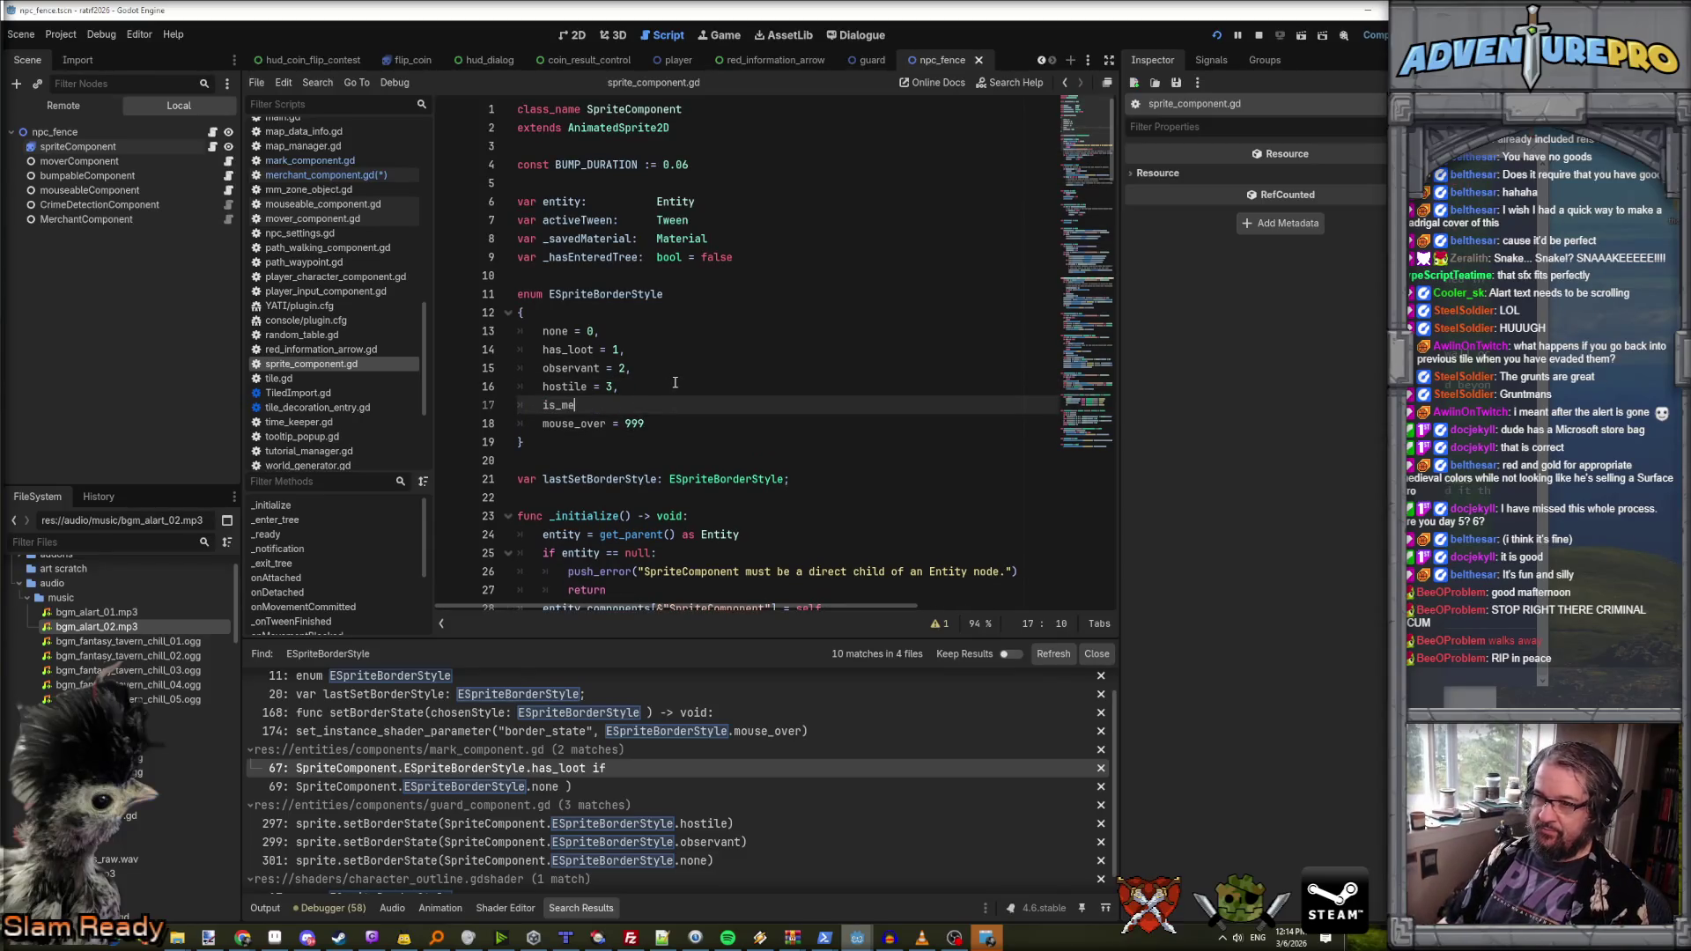
type("rchant = ")
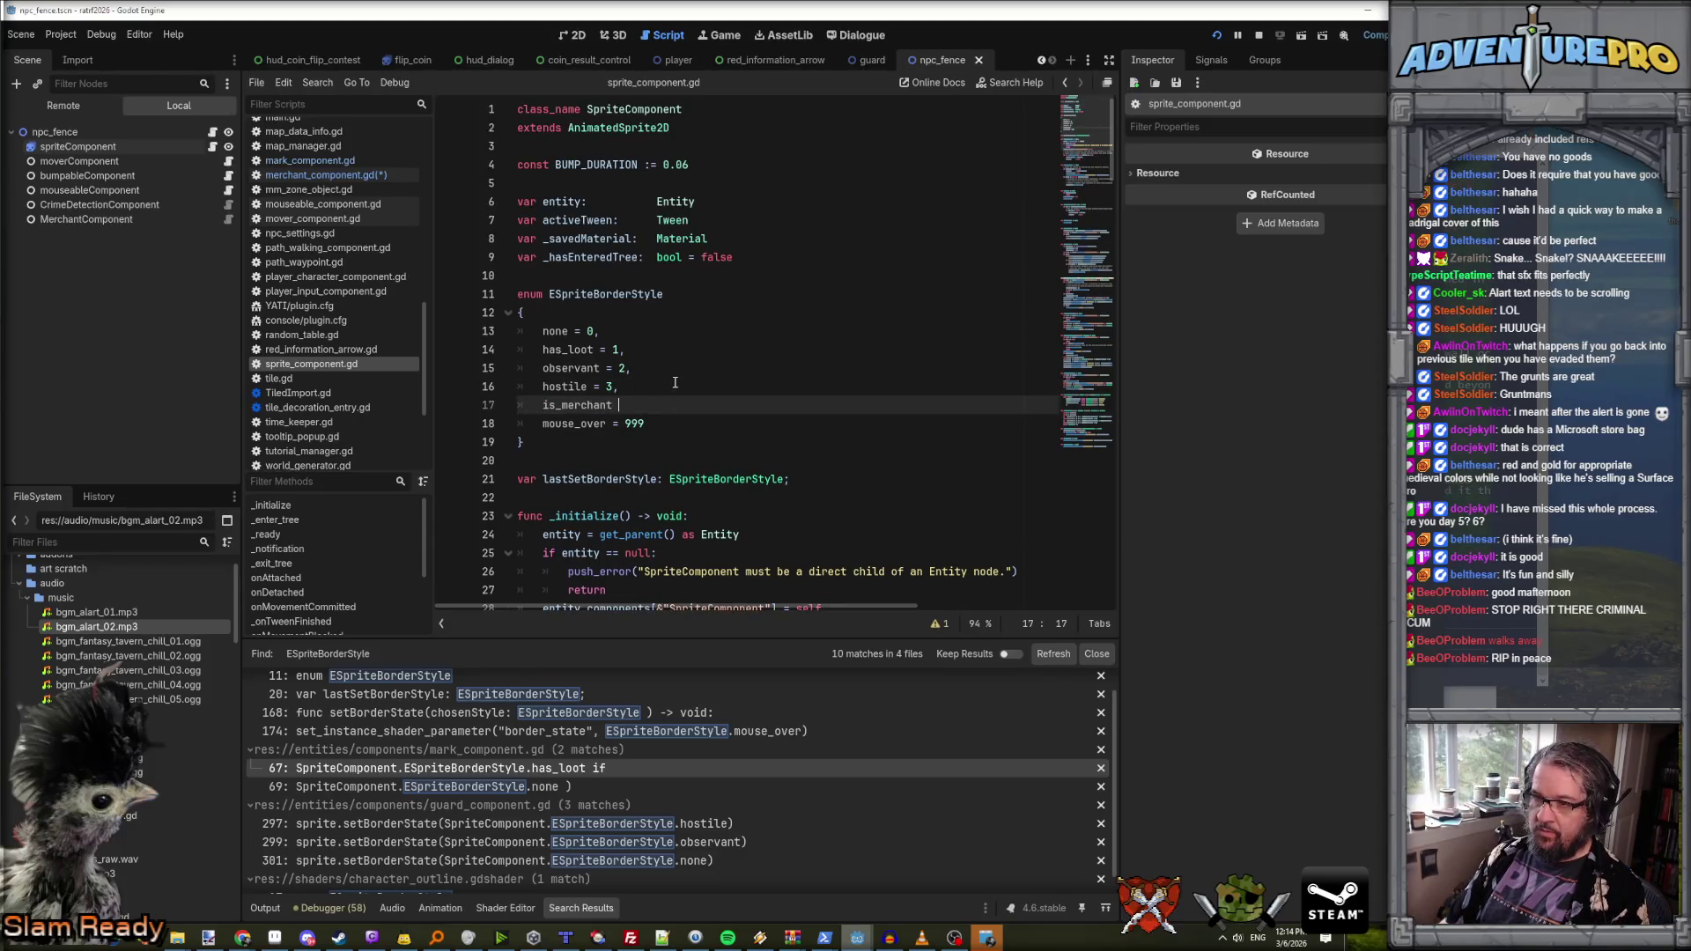
type("4,")
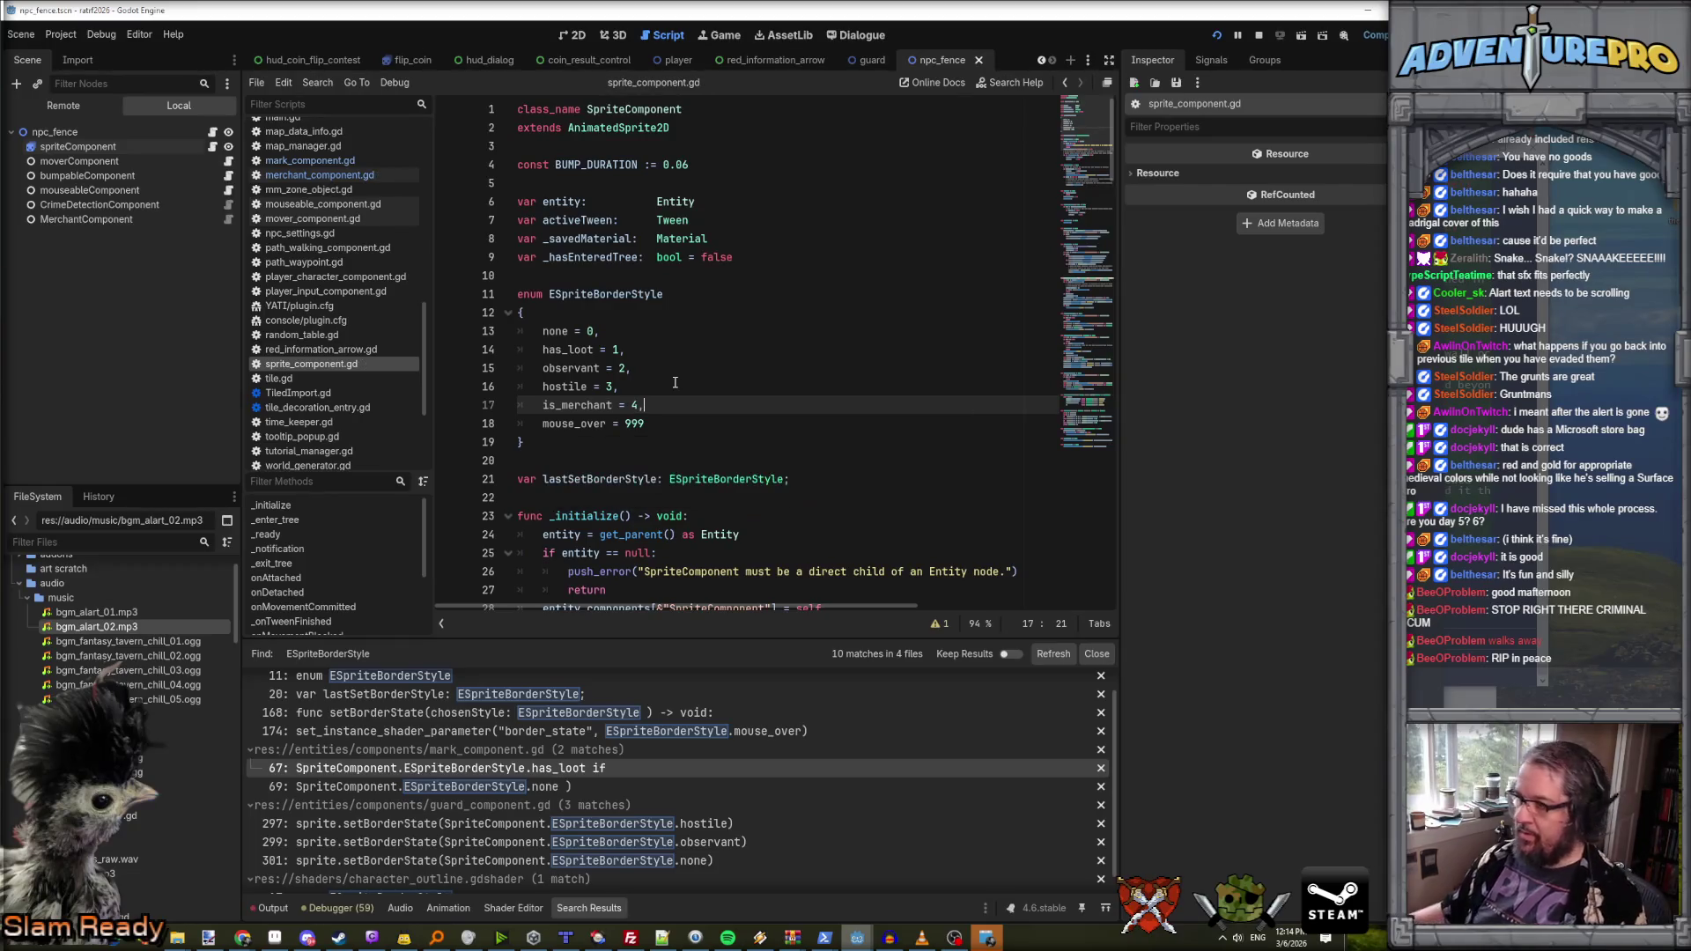
key("alt+Tab")
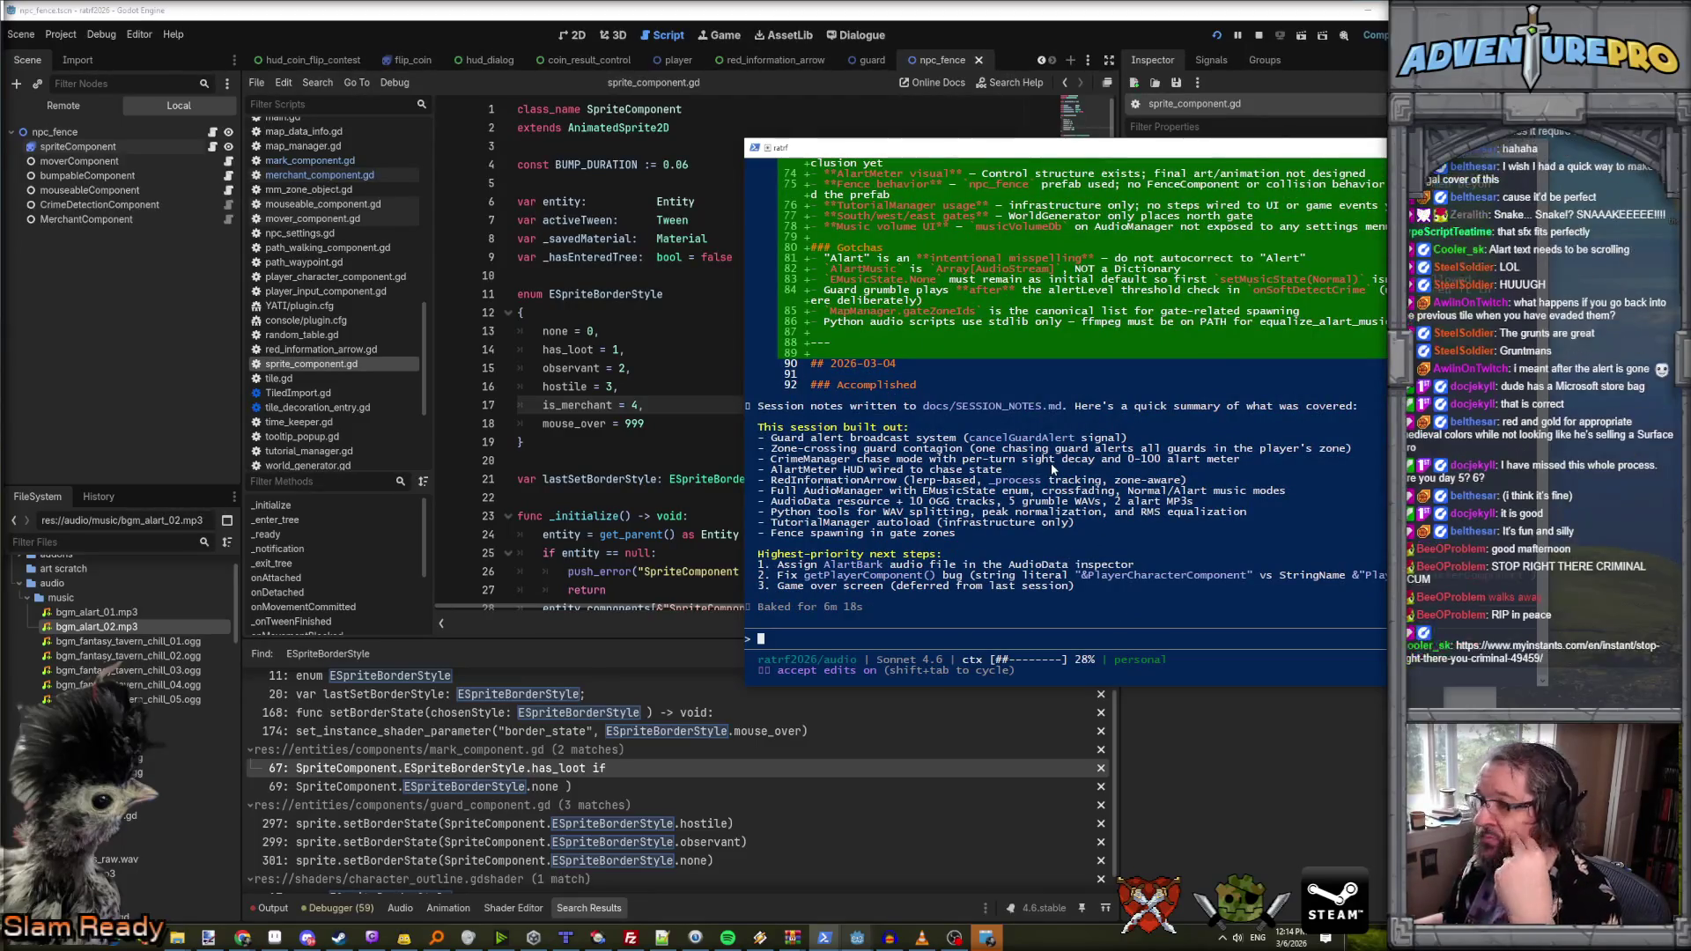
Scroll through the SESSION_NOTES update and summary in the terminal, then return to Godot
scroll(1052, 469, "up", 15)
scroll(1052, 469, "up", 10)
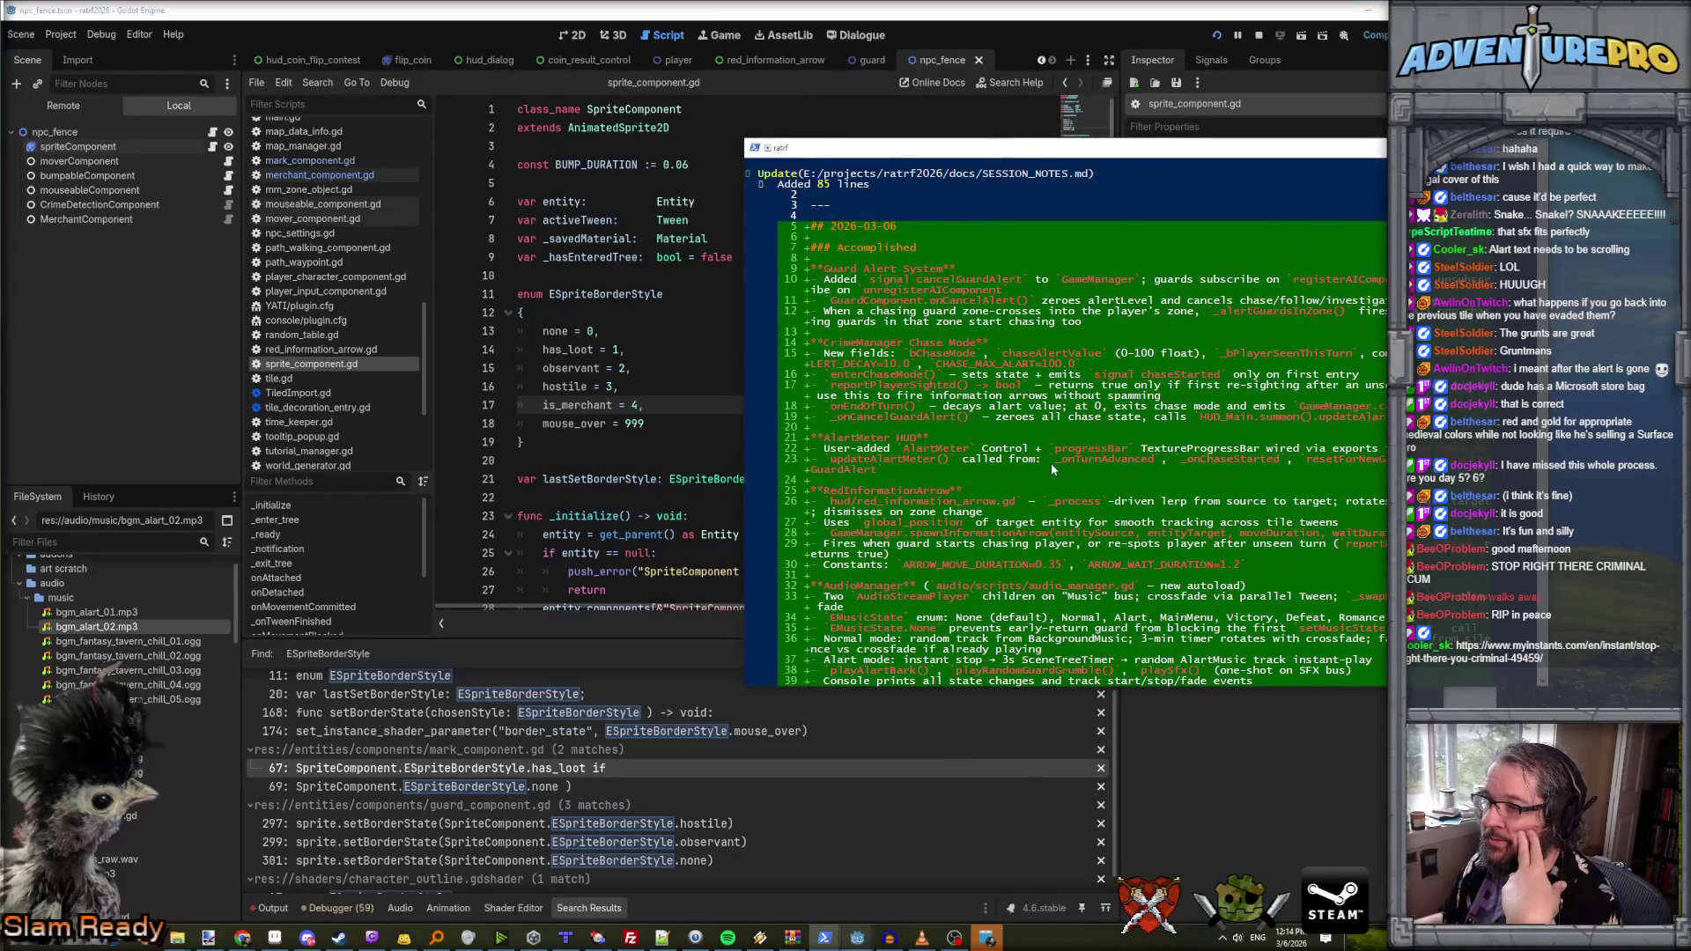
scroll(1051, 470, "down", 1)
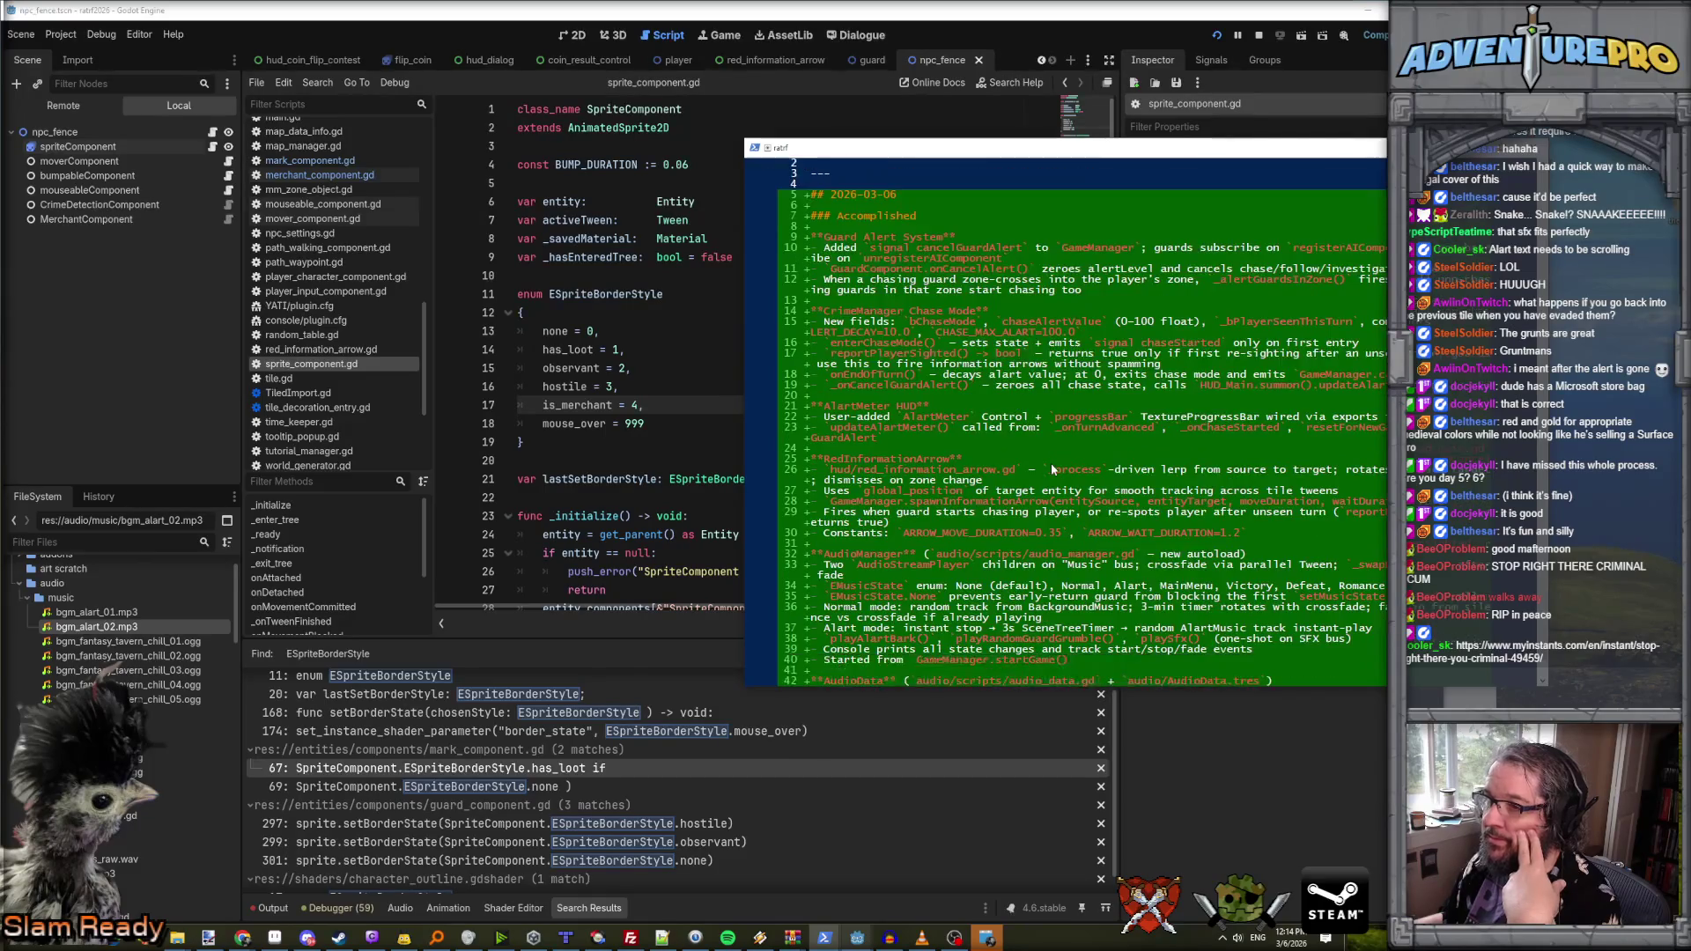
scroll(1052, 469, "down", 1)
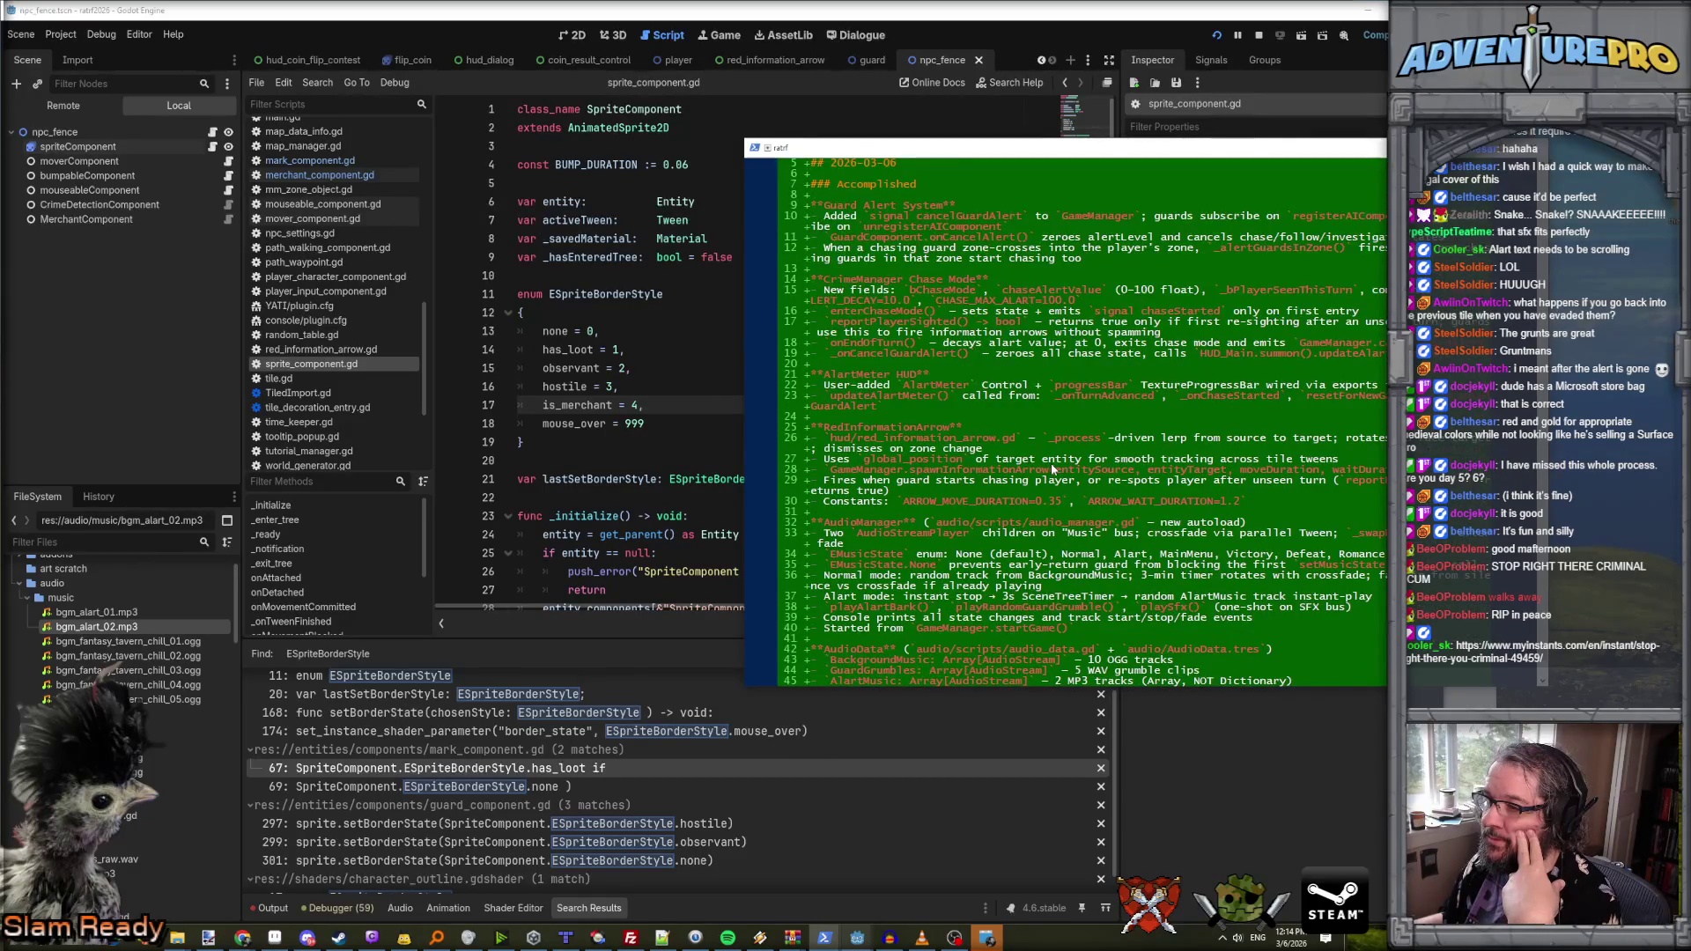
scroll(1052, 469, "down", 1)
scroll(1051, 469, "down", 3)
scroll(1052, 469, "down", 14)
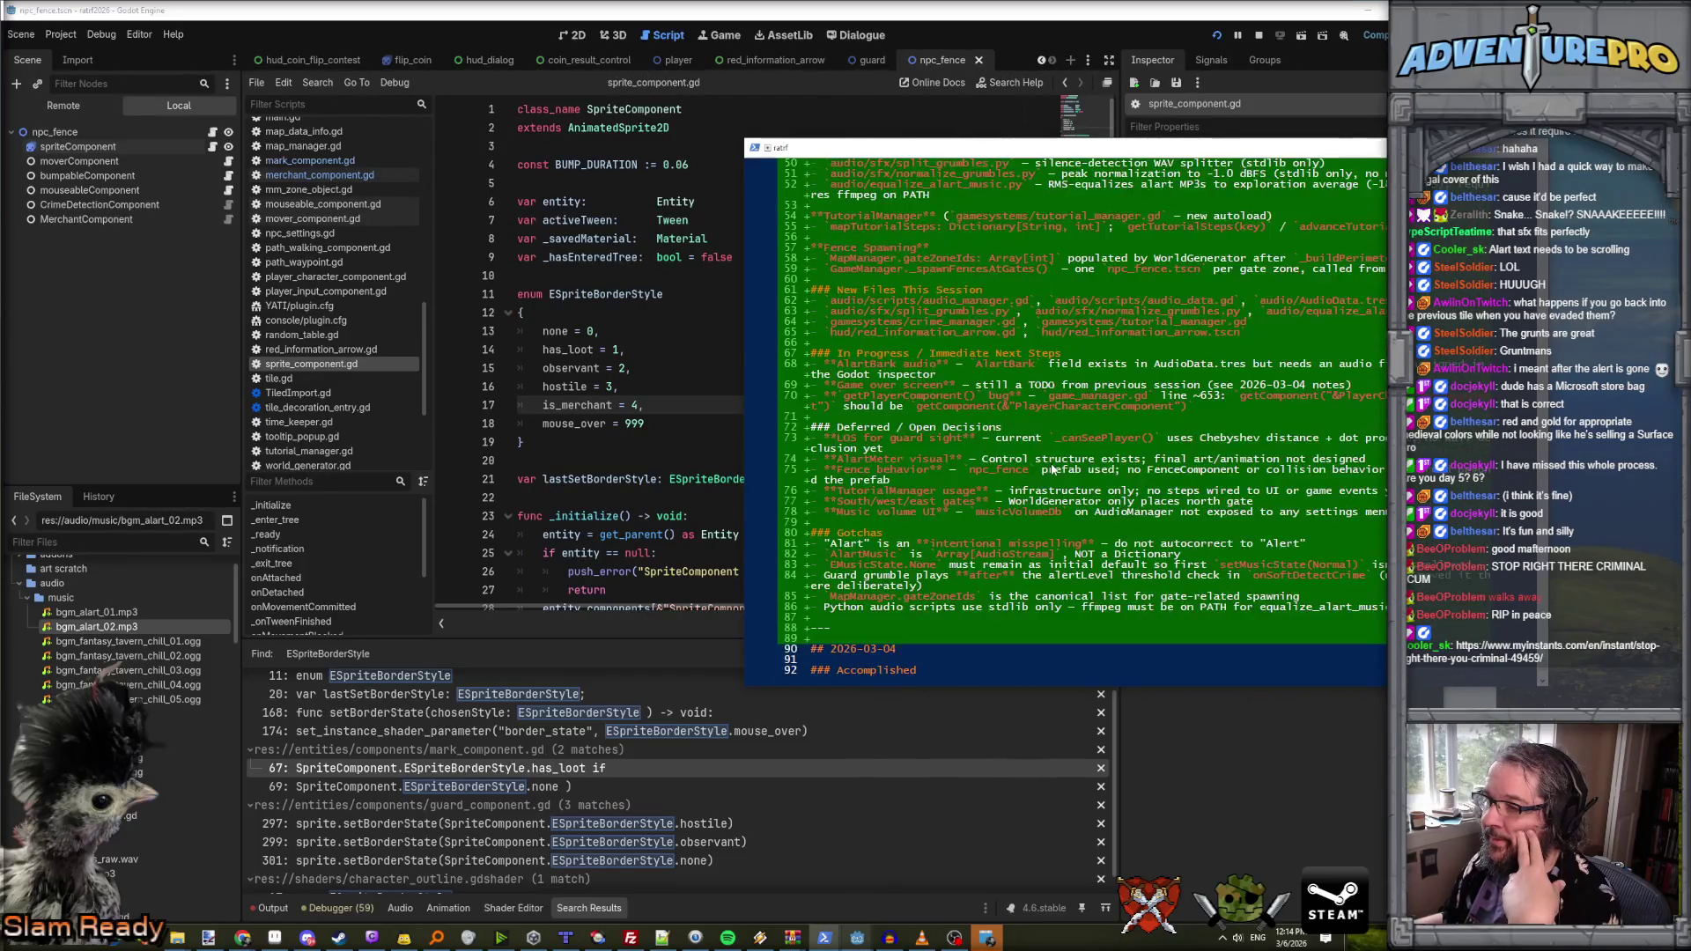
scroll(1052, 469, "down", 9)
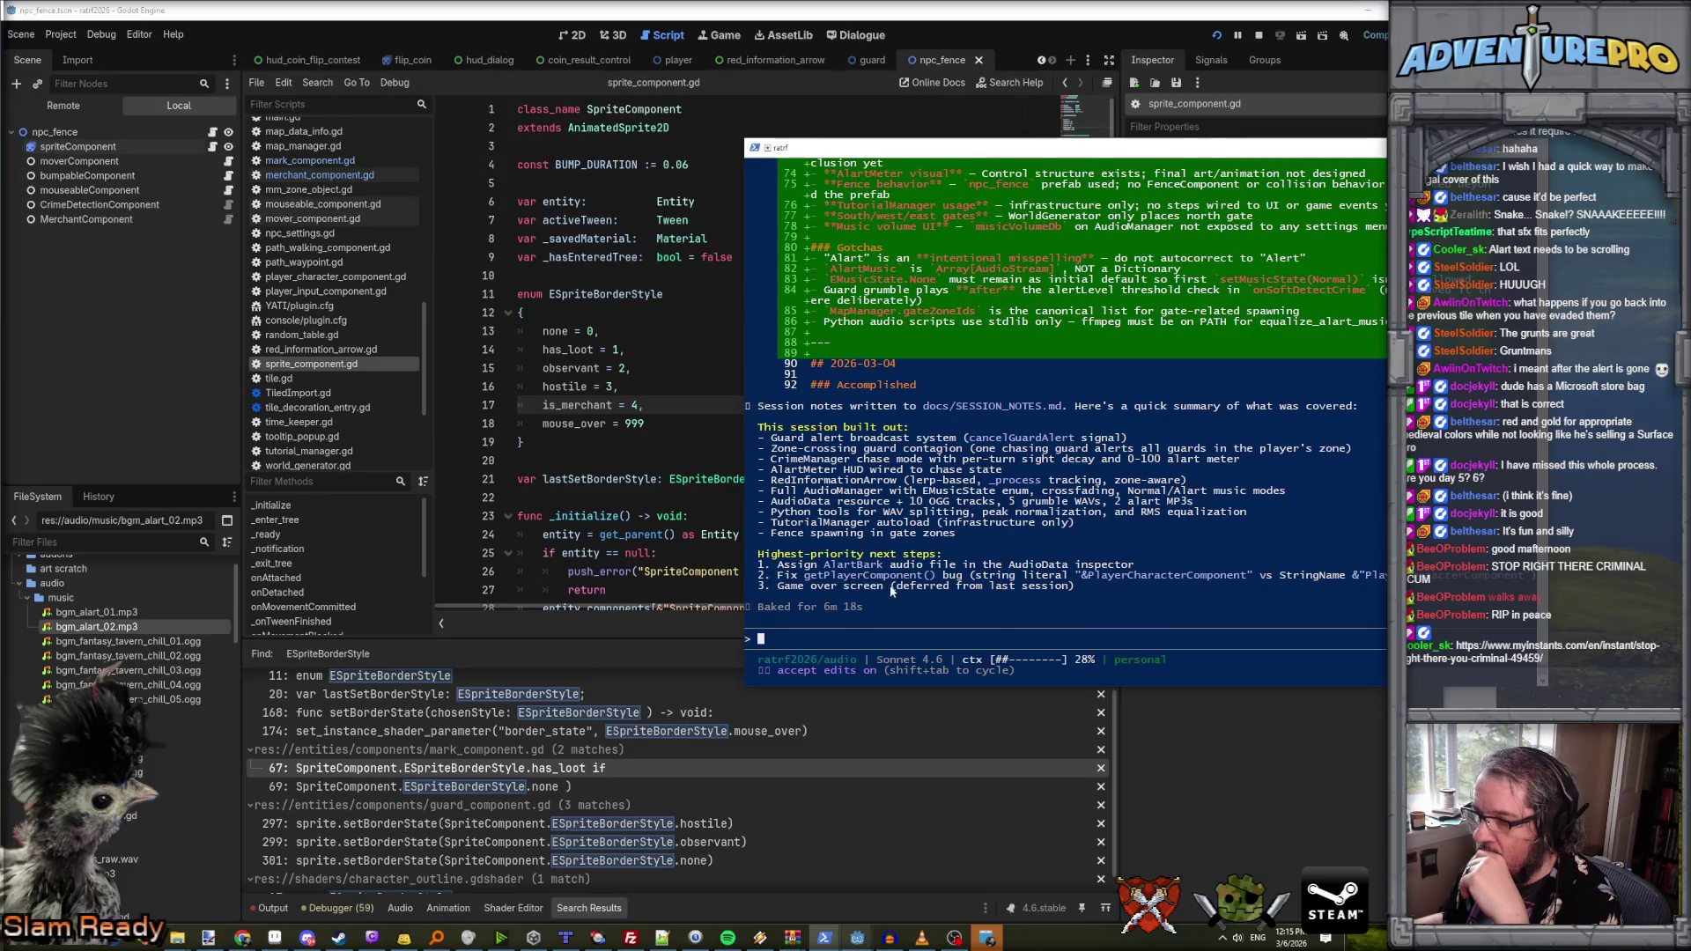
left_click(820, 640)
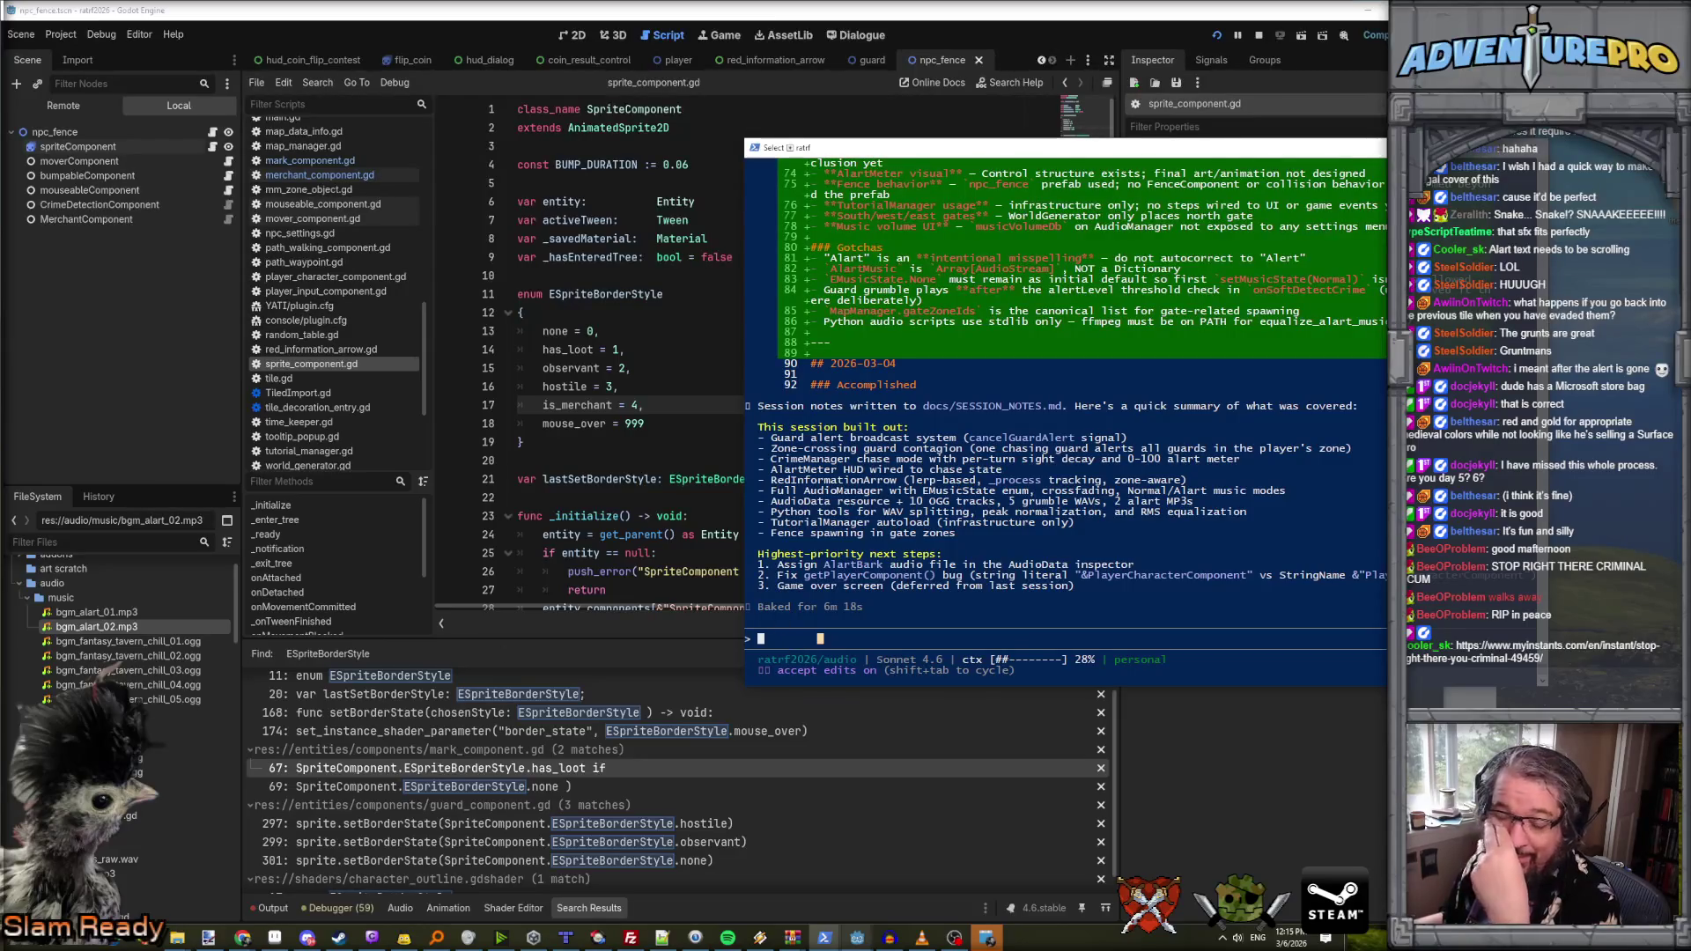
left_click(698, 380)
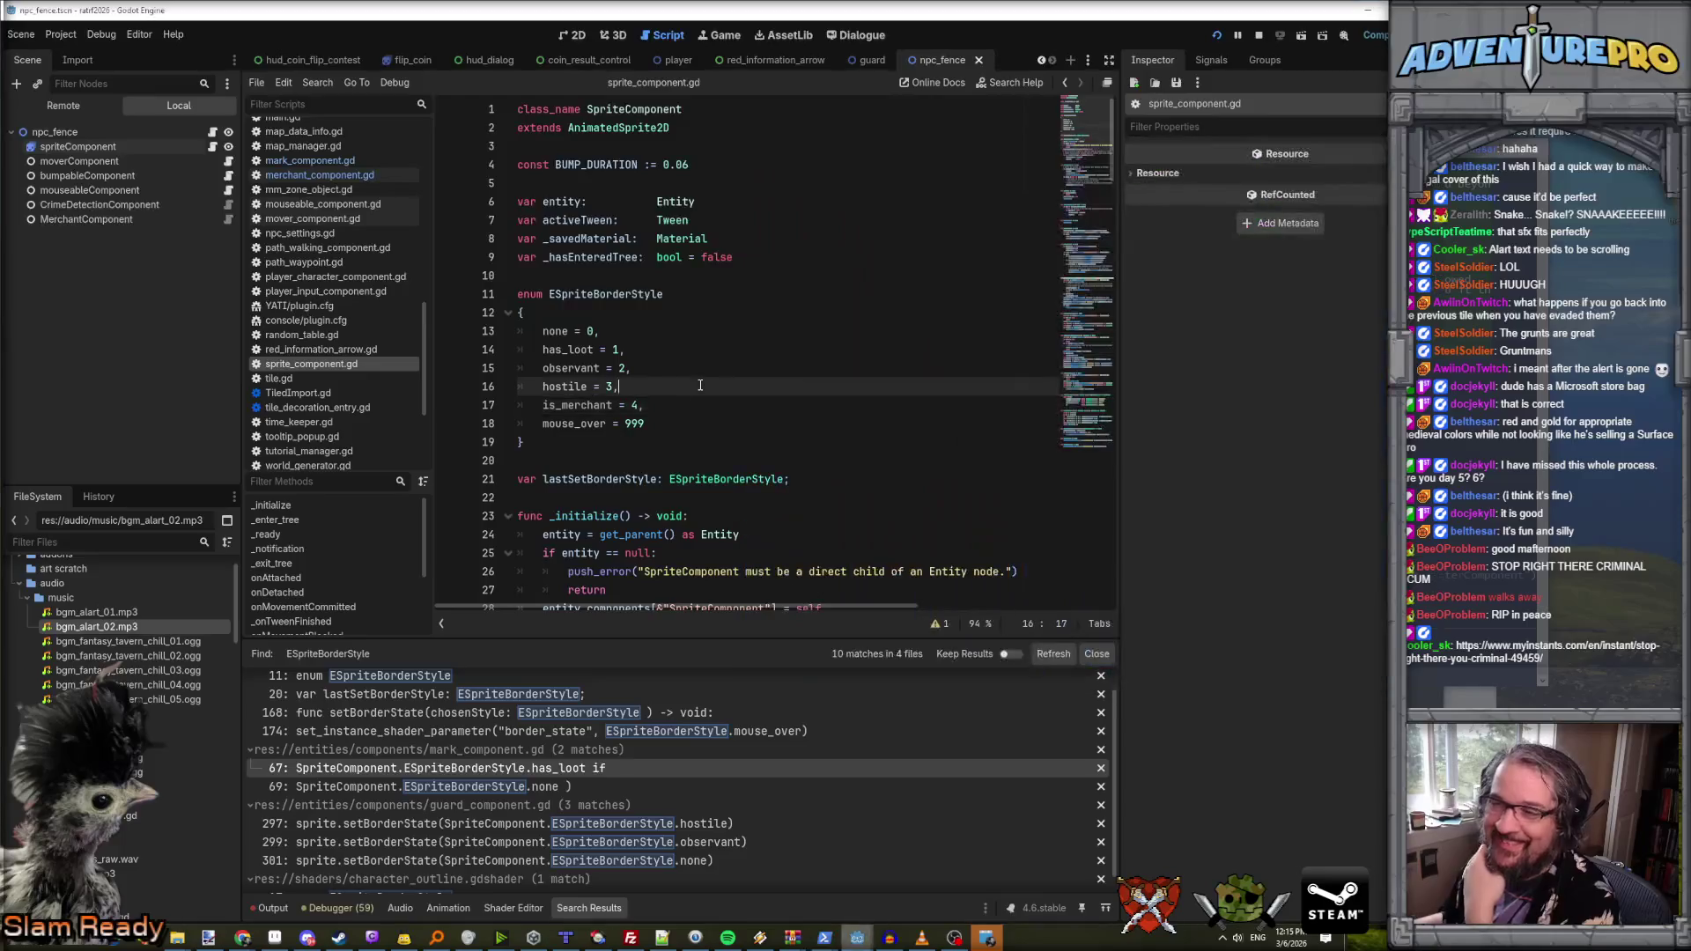
Duplicate the hostile colour uniform lines in character_outline.gdshader to make merchant colour uniforms
mouse_move(543, 920)
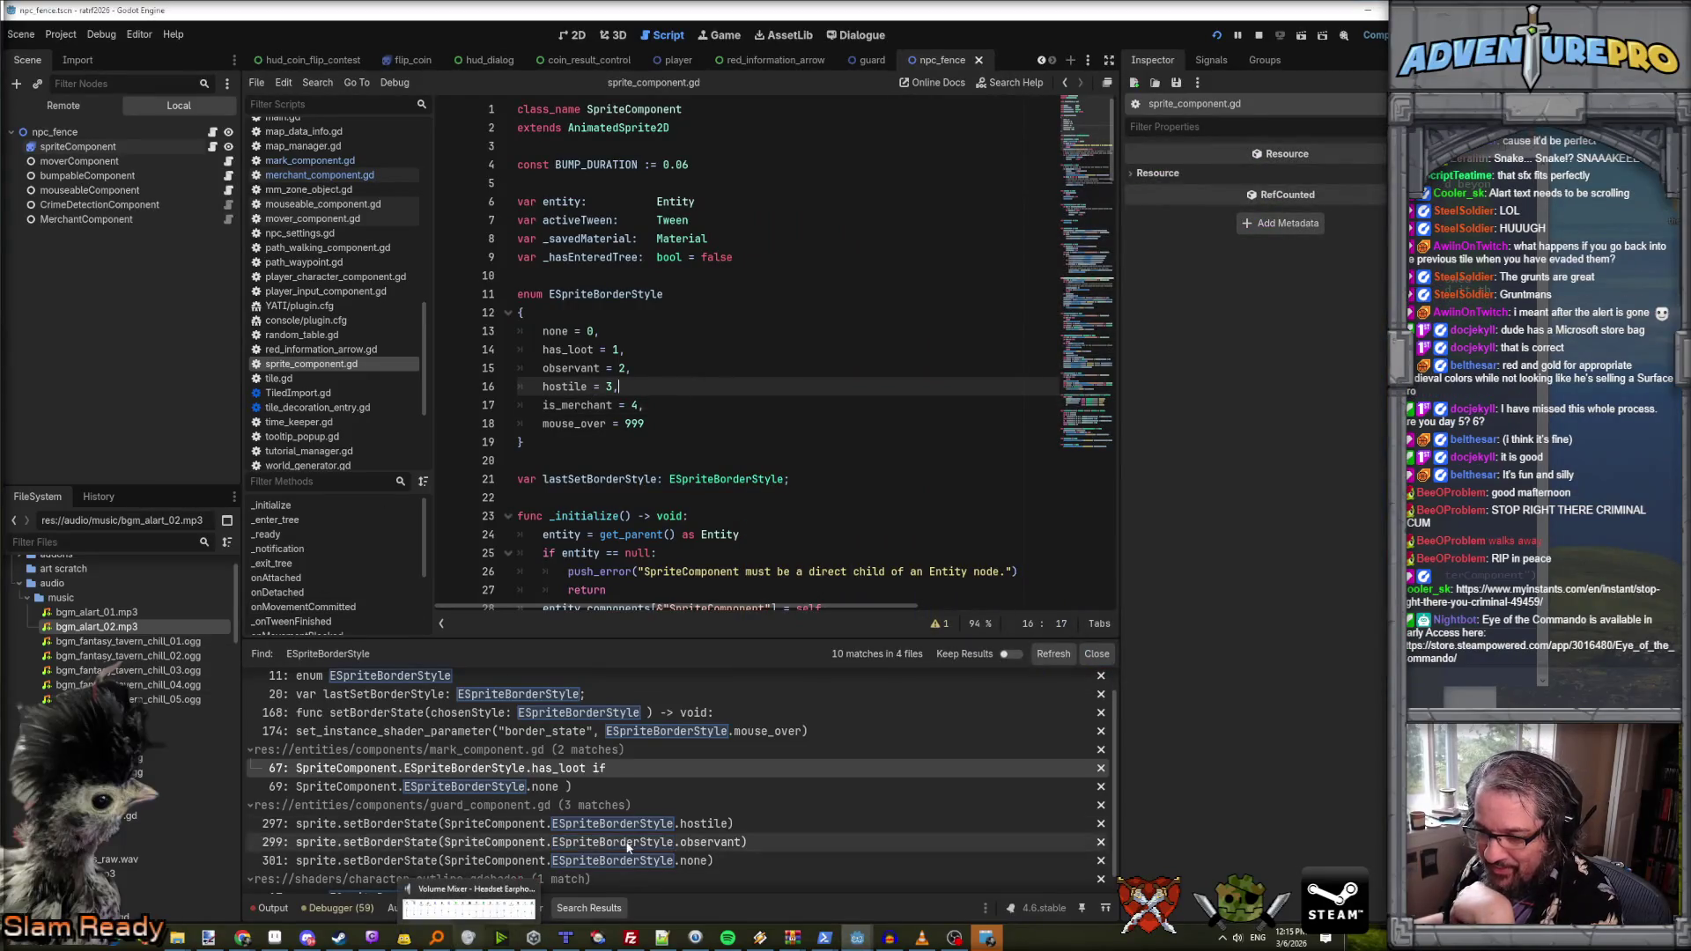
left_click(505, 908)
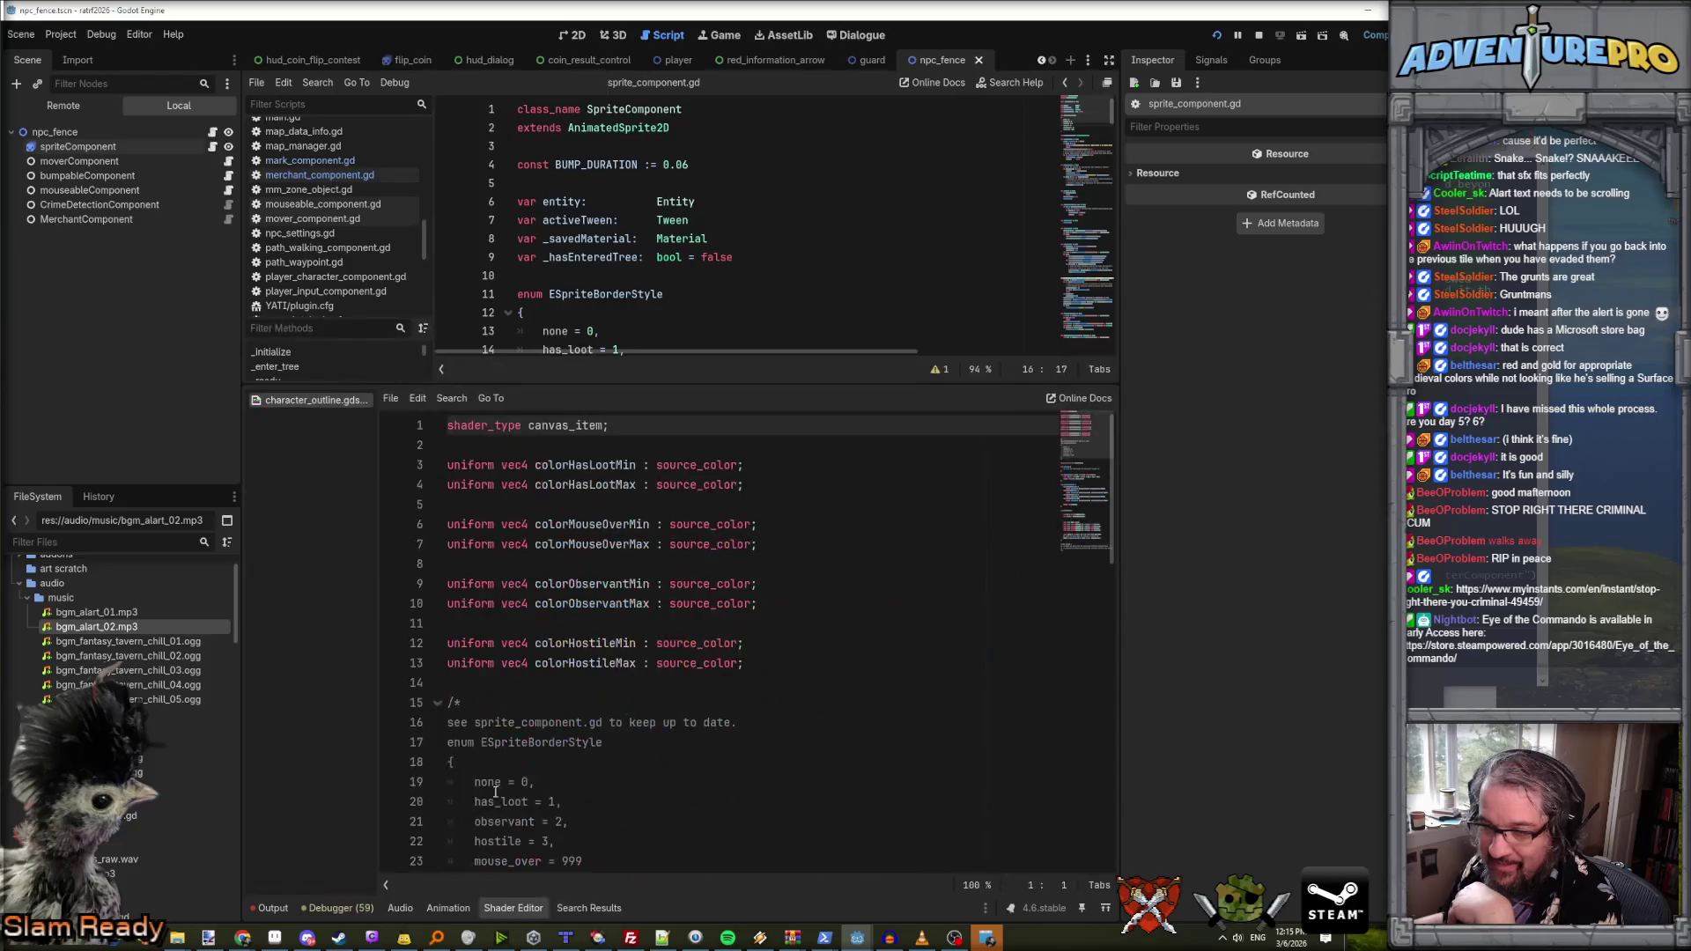
left_click(796, 609)
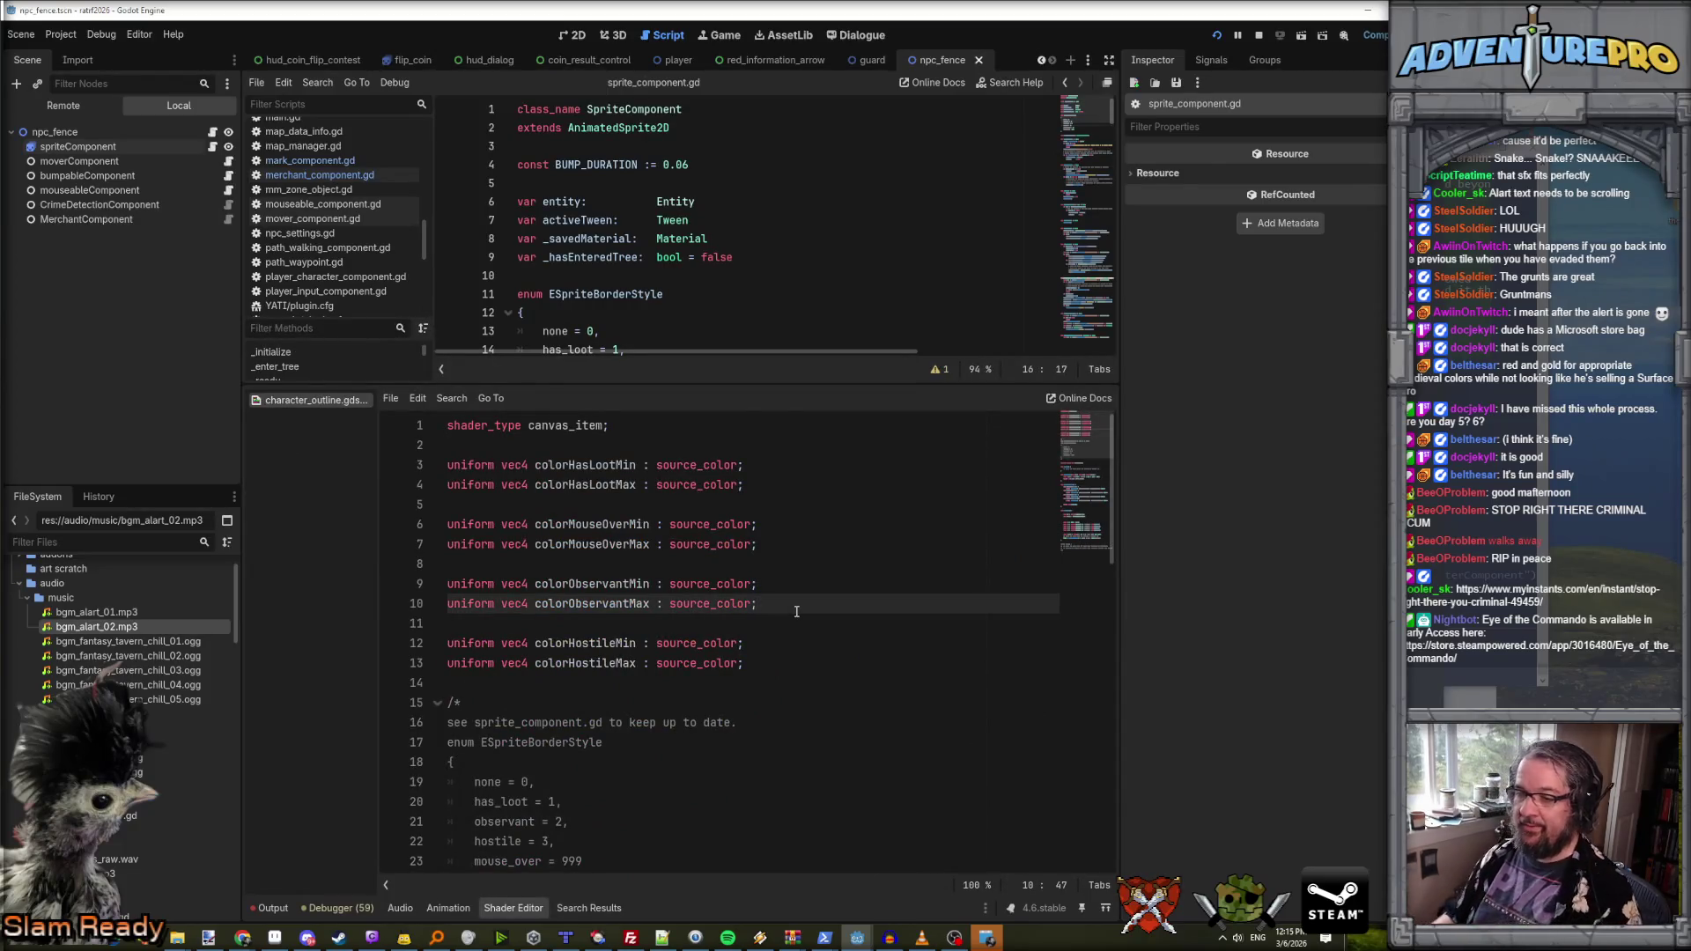
key("Down")
key("Down")
key("shift+Down")
key("shift+Down")
key("ctrl+c")
key("Right")
key("Return")
key("ctrl+v")
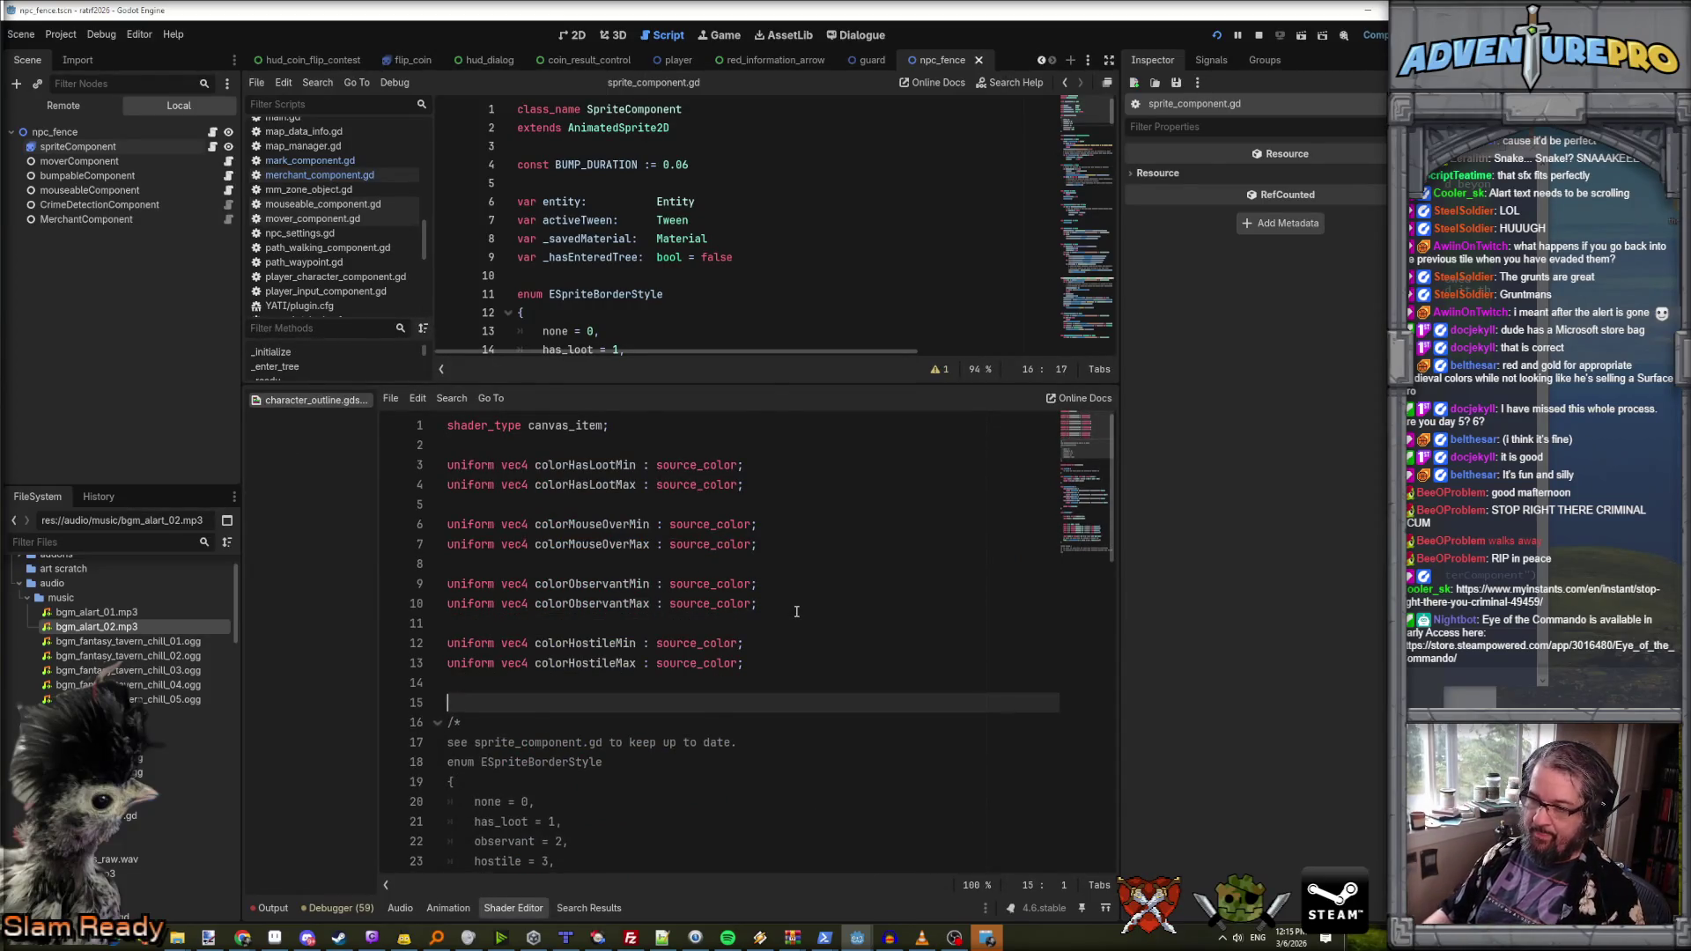
Rename the copies to Merchant, fix the state-4 pulse to use colorMerchantMax, and select npc_fence
double_click(568, 702)
scroll(705, 687, "down", 12)
left_click(850, 685)
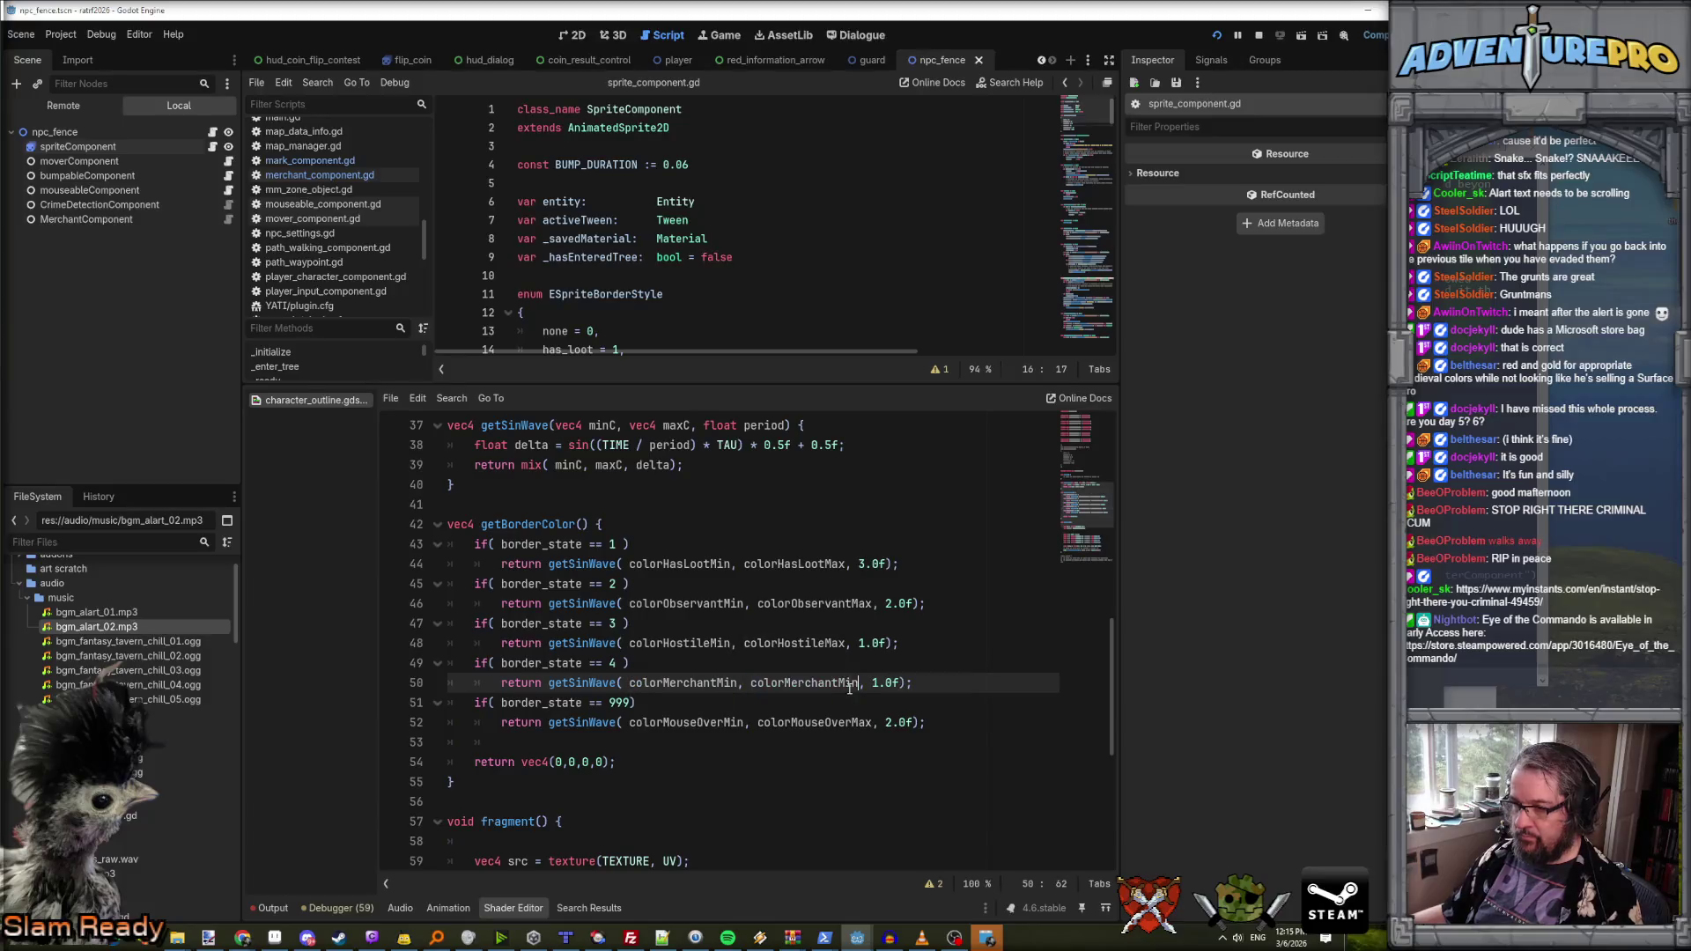
key("Delete")
key("Delete")
type("ax")
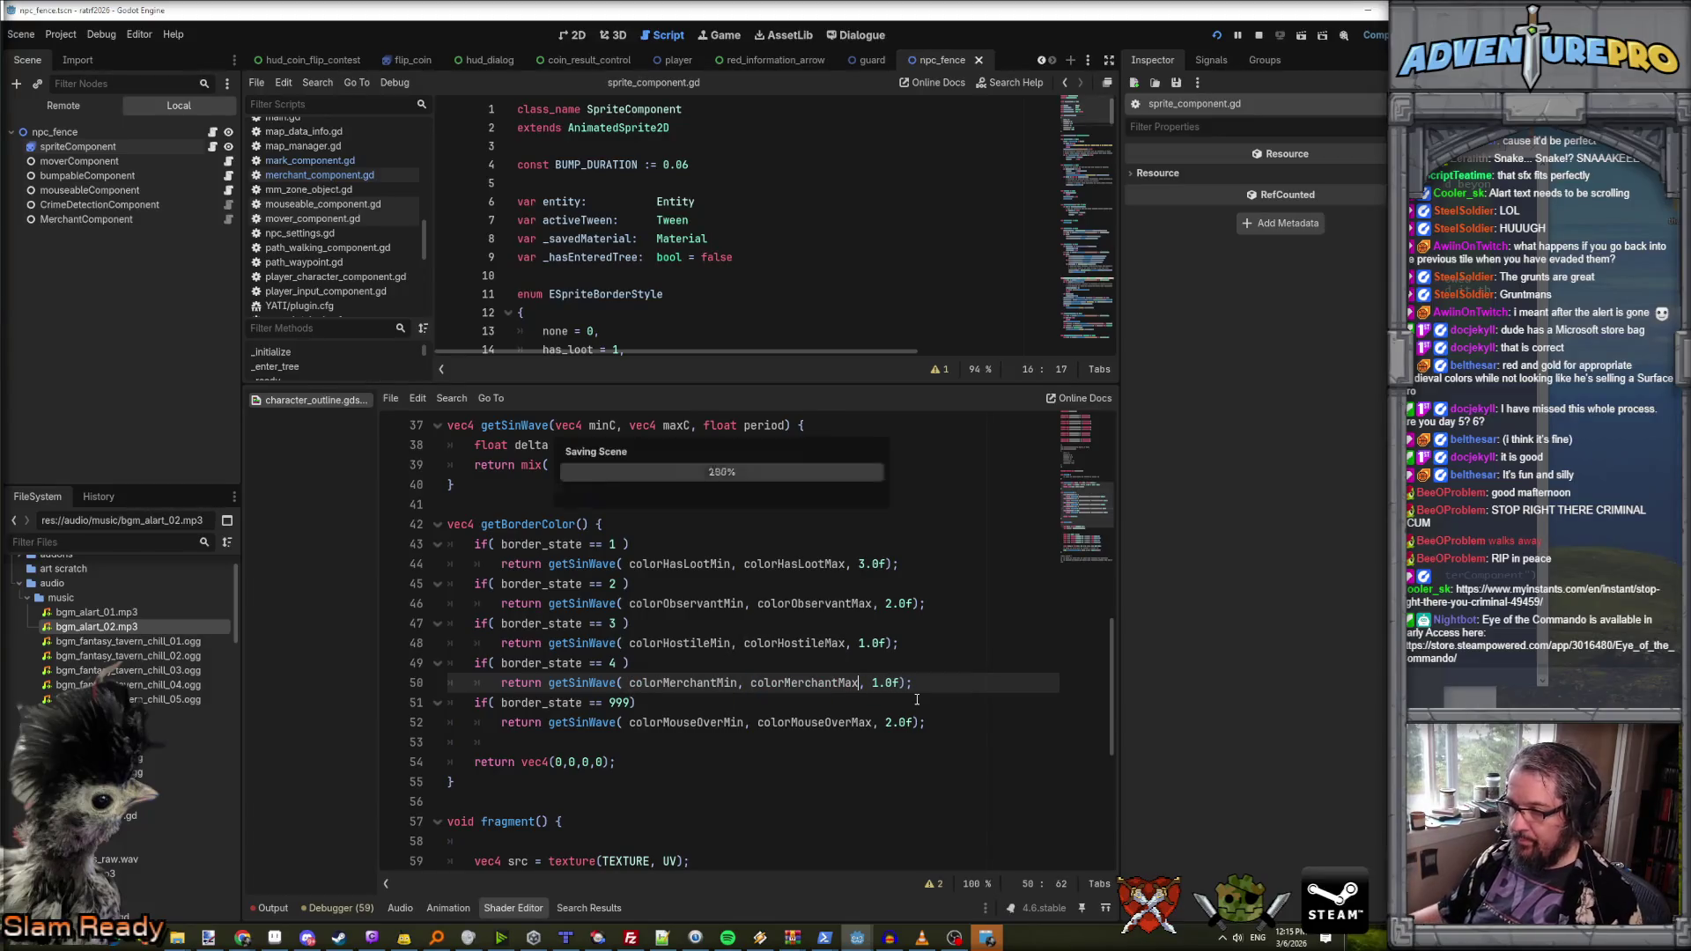
key("Up")
scroll(776, 631, "down", 1)
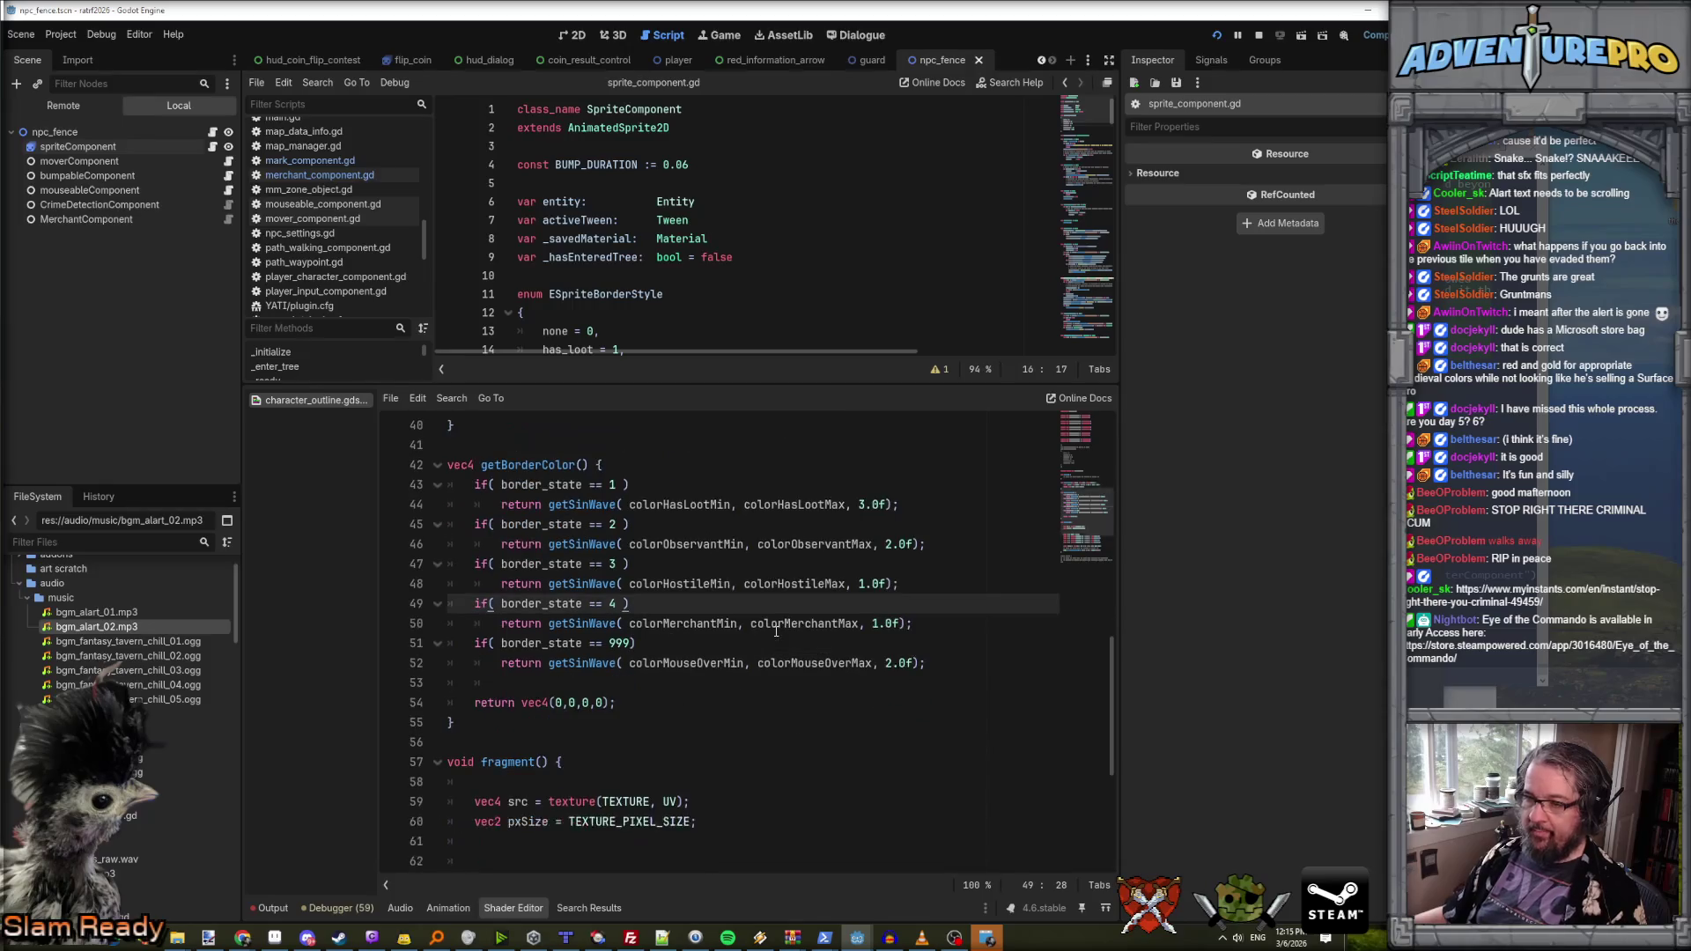
scroll(776, 631, "up", 6)
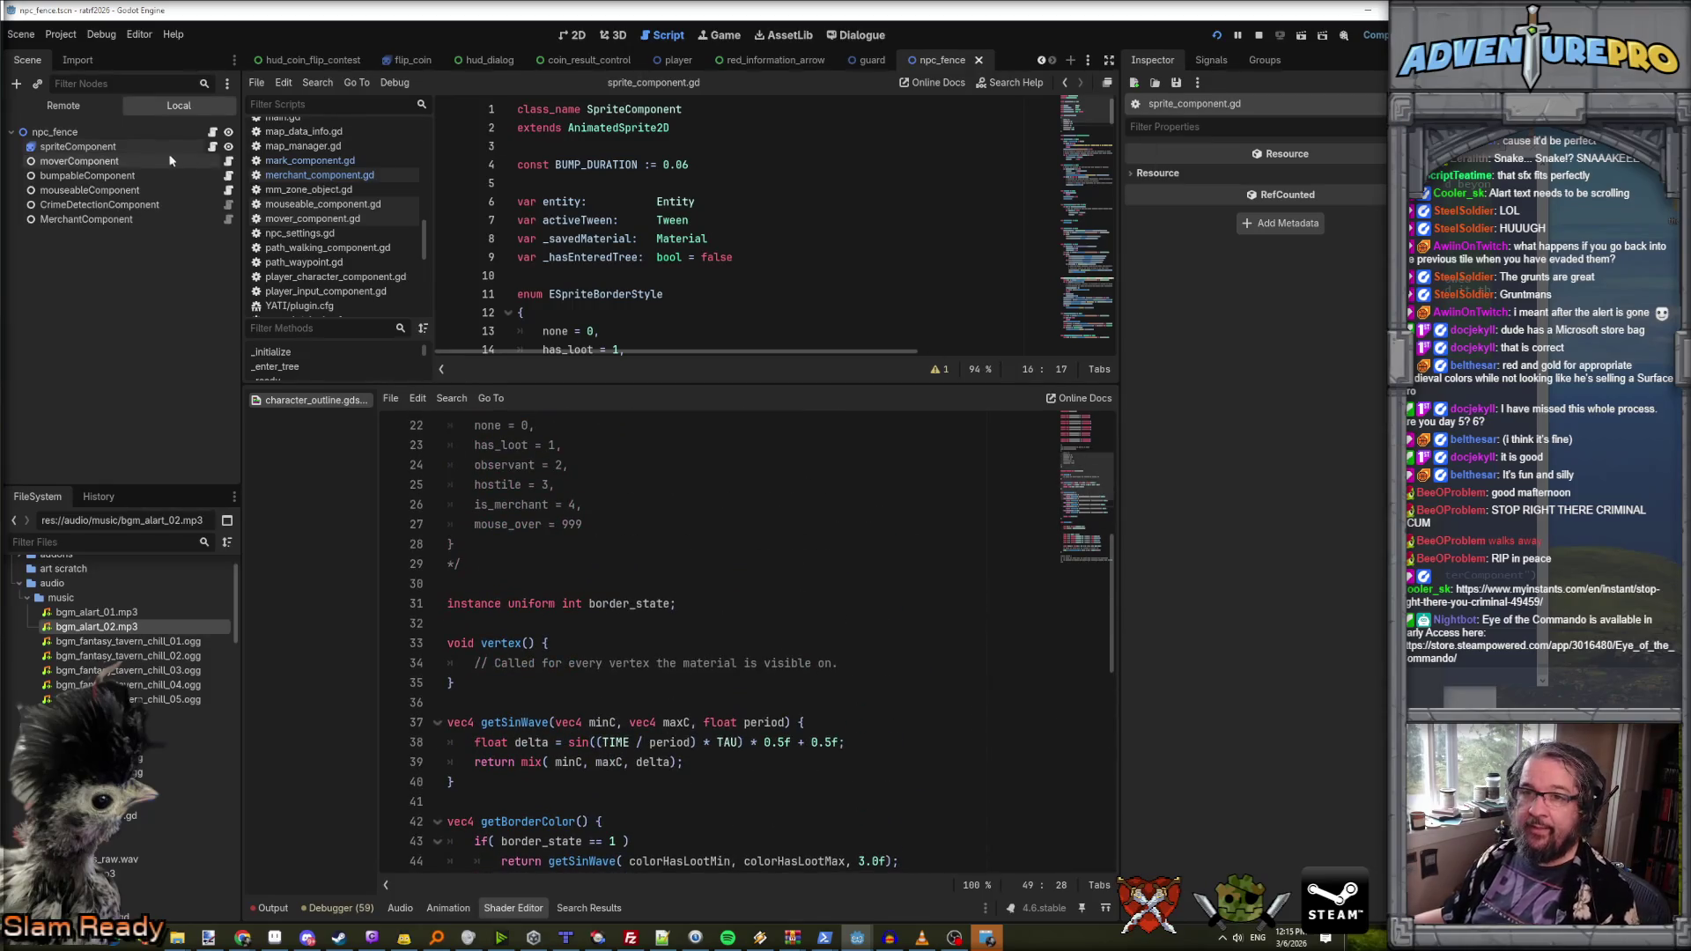
left_click(97, 130)
left_click(213, 131)
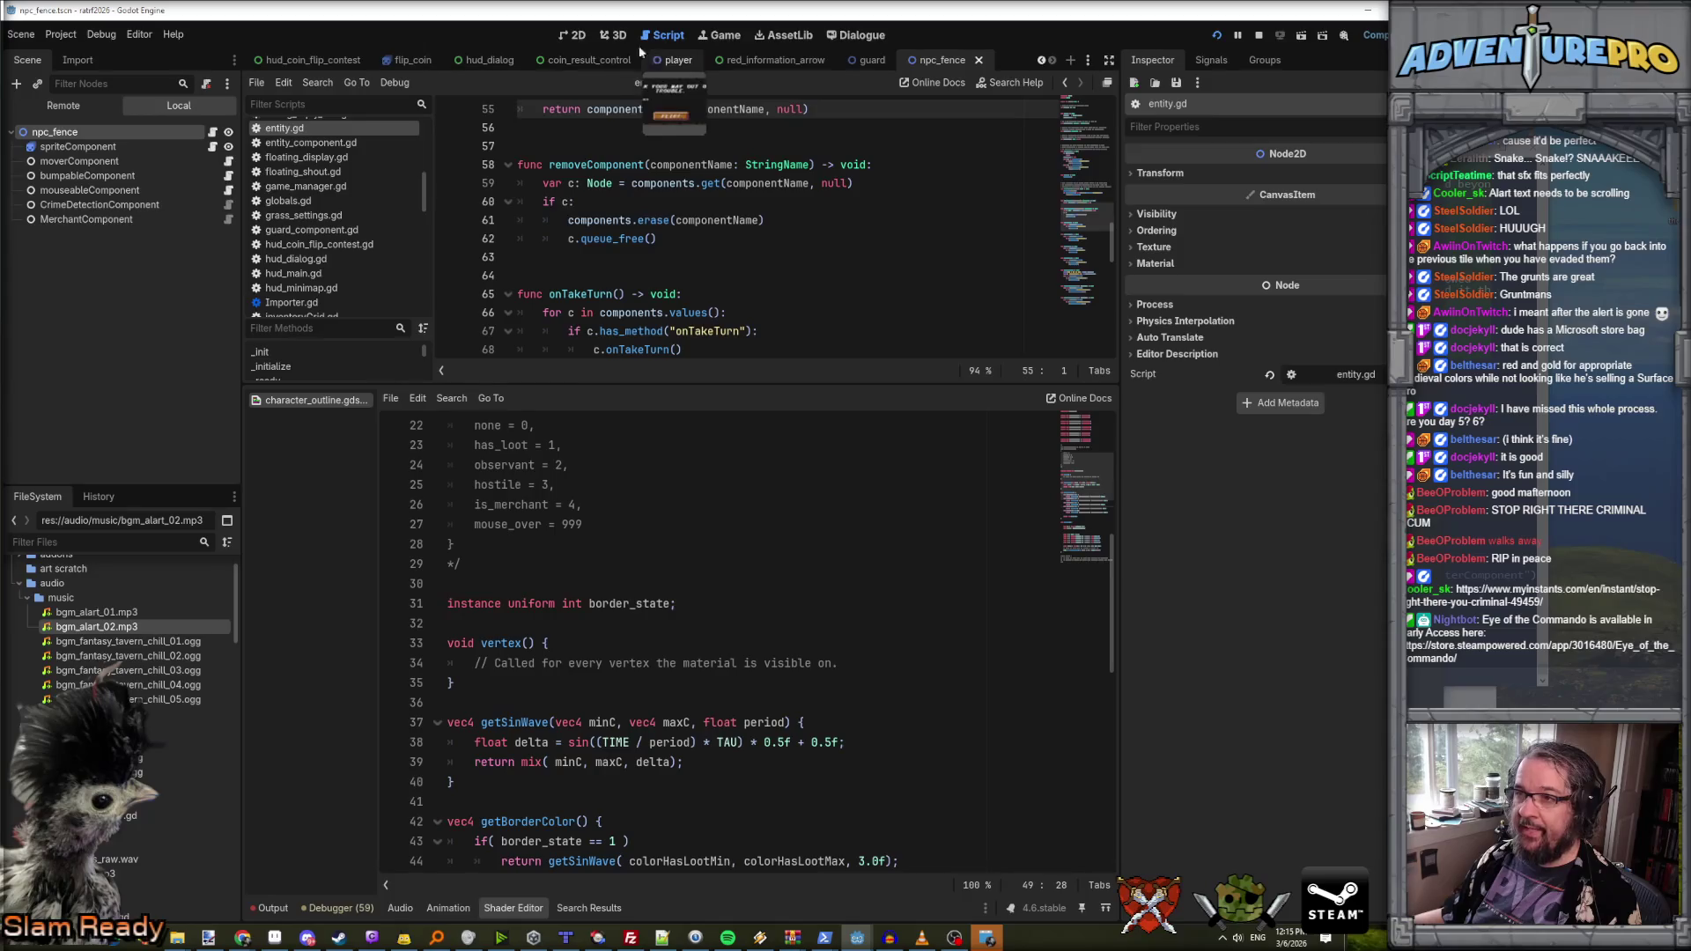
Select the fence NPC's spriteComponent and expand its outline shader material's parameters
left_click(575, 35)
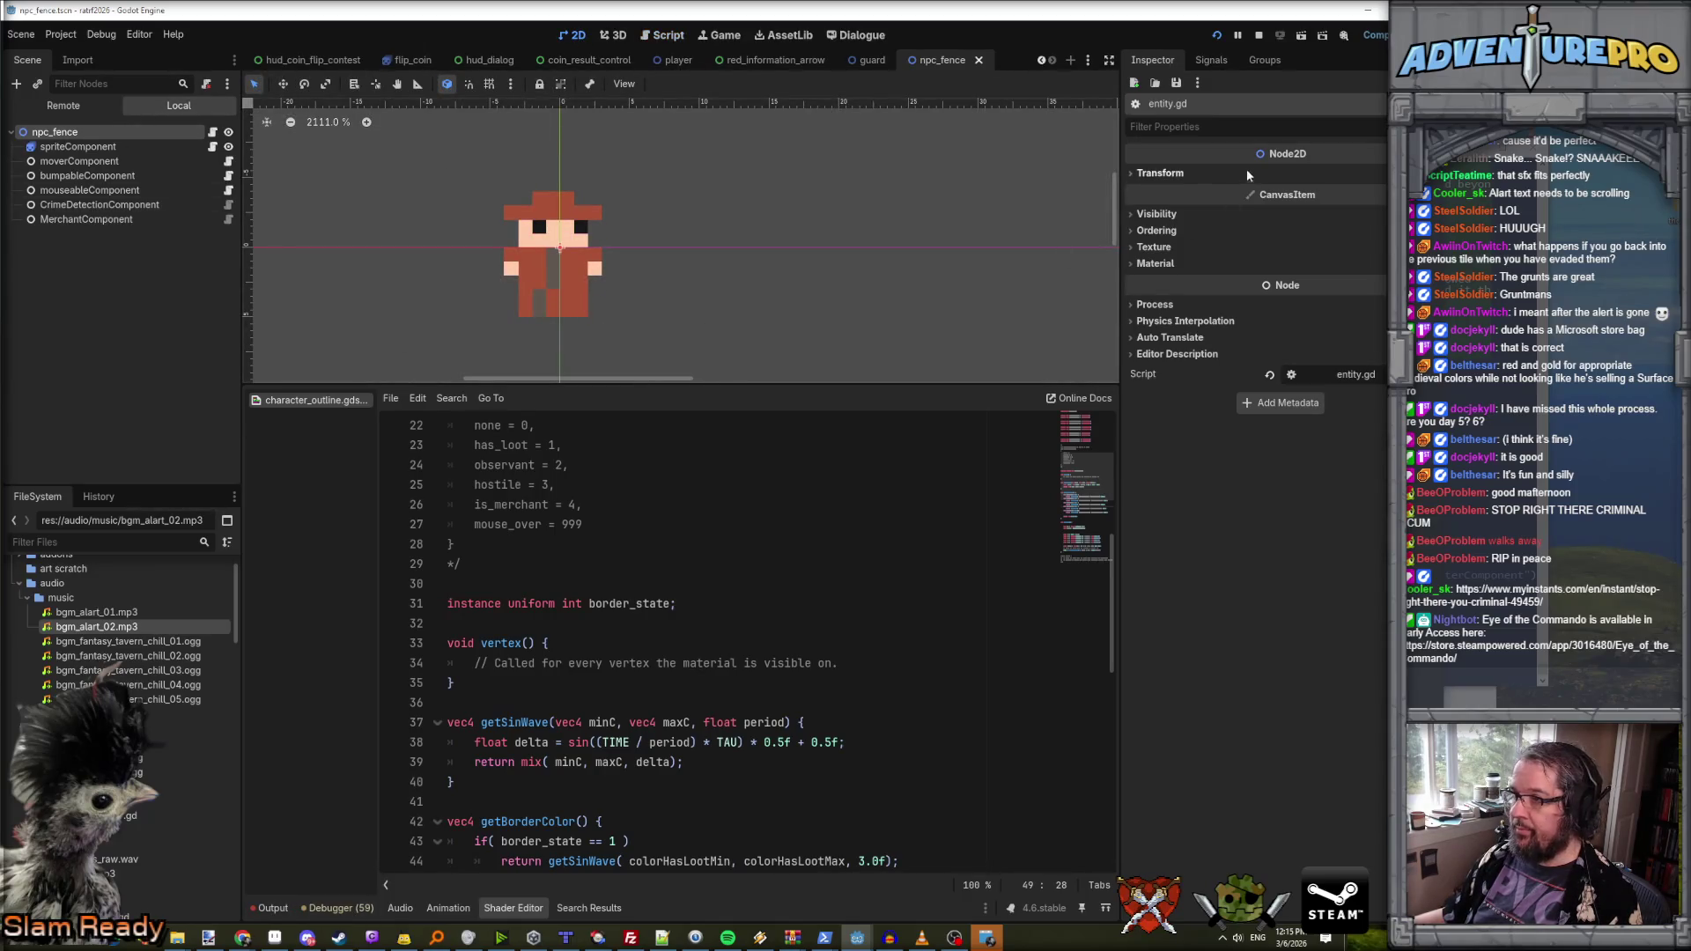
left_click(1161, 174)
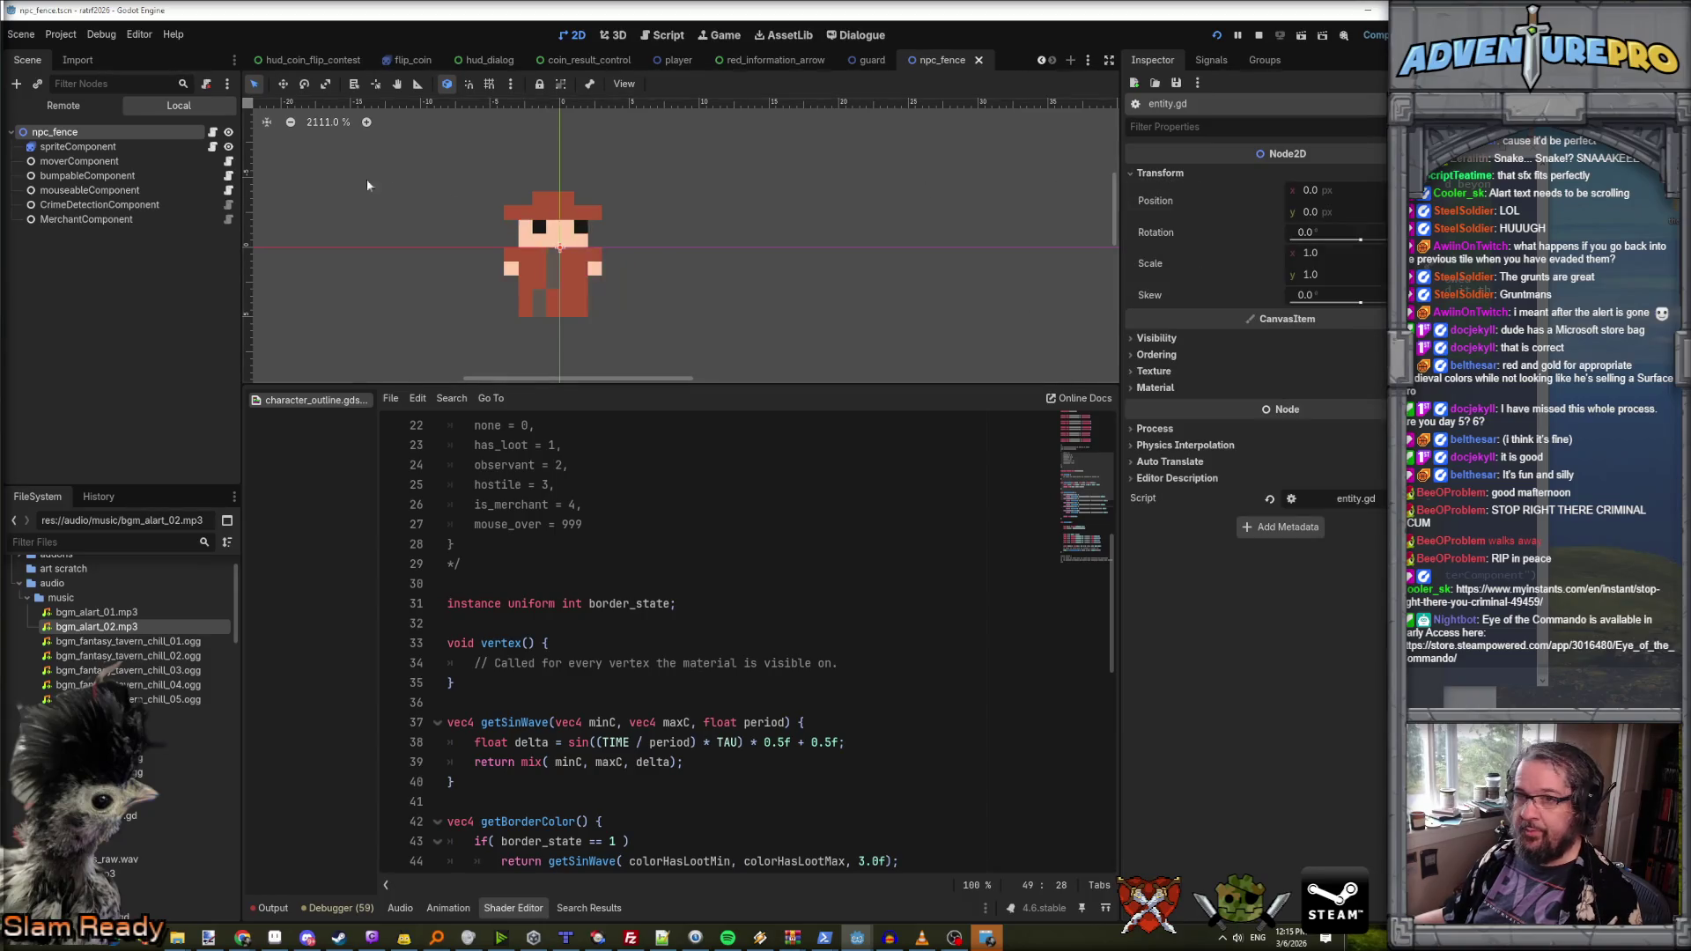
left_click(81, 148)
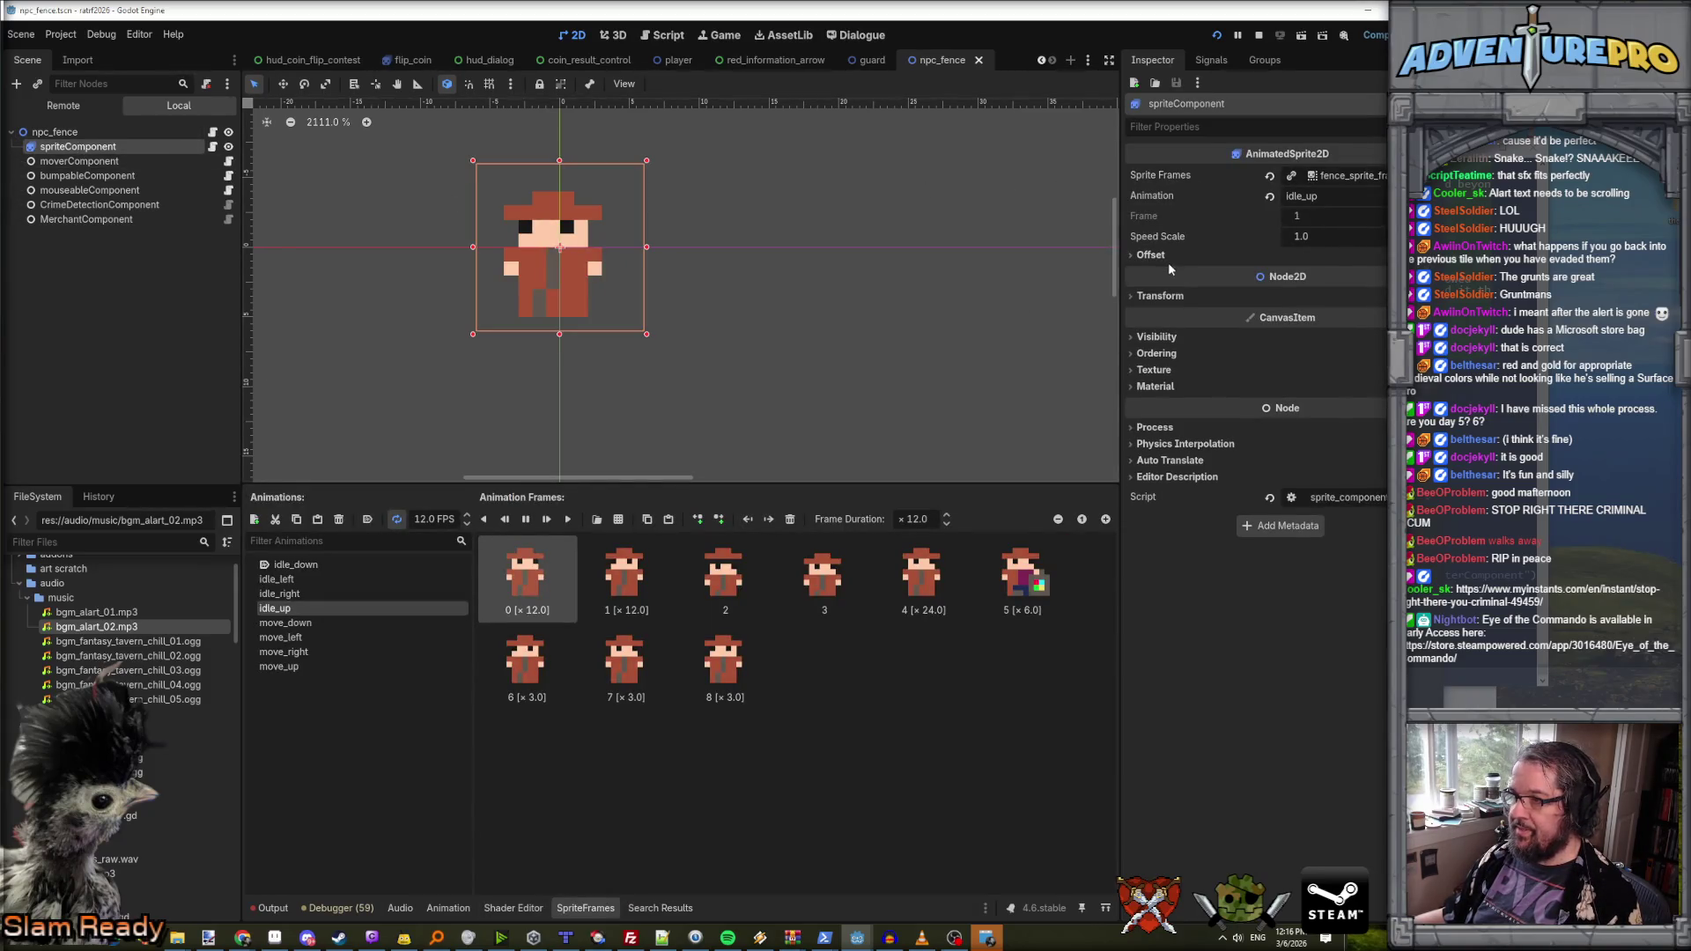
left_click(1155, 386)
left_click(1360, 405)
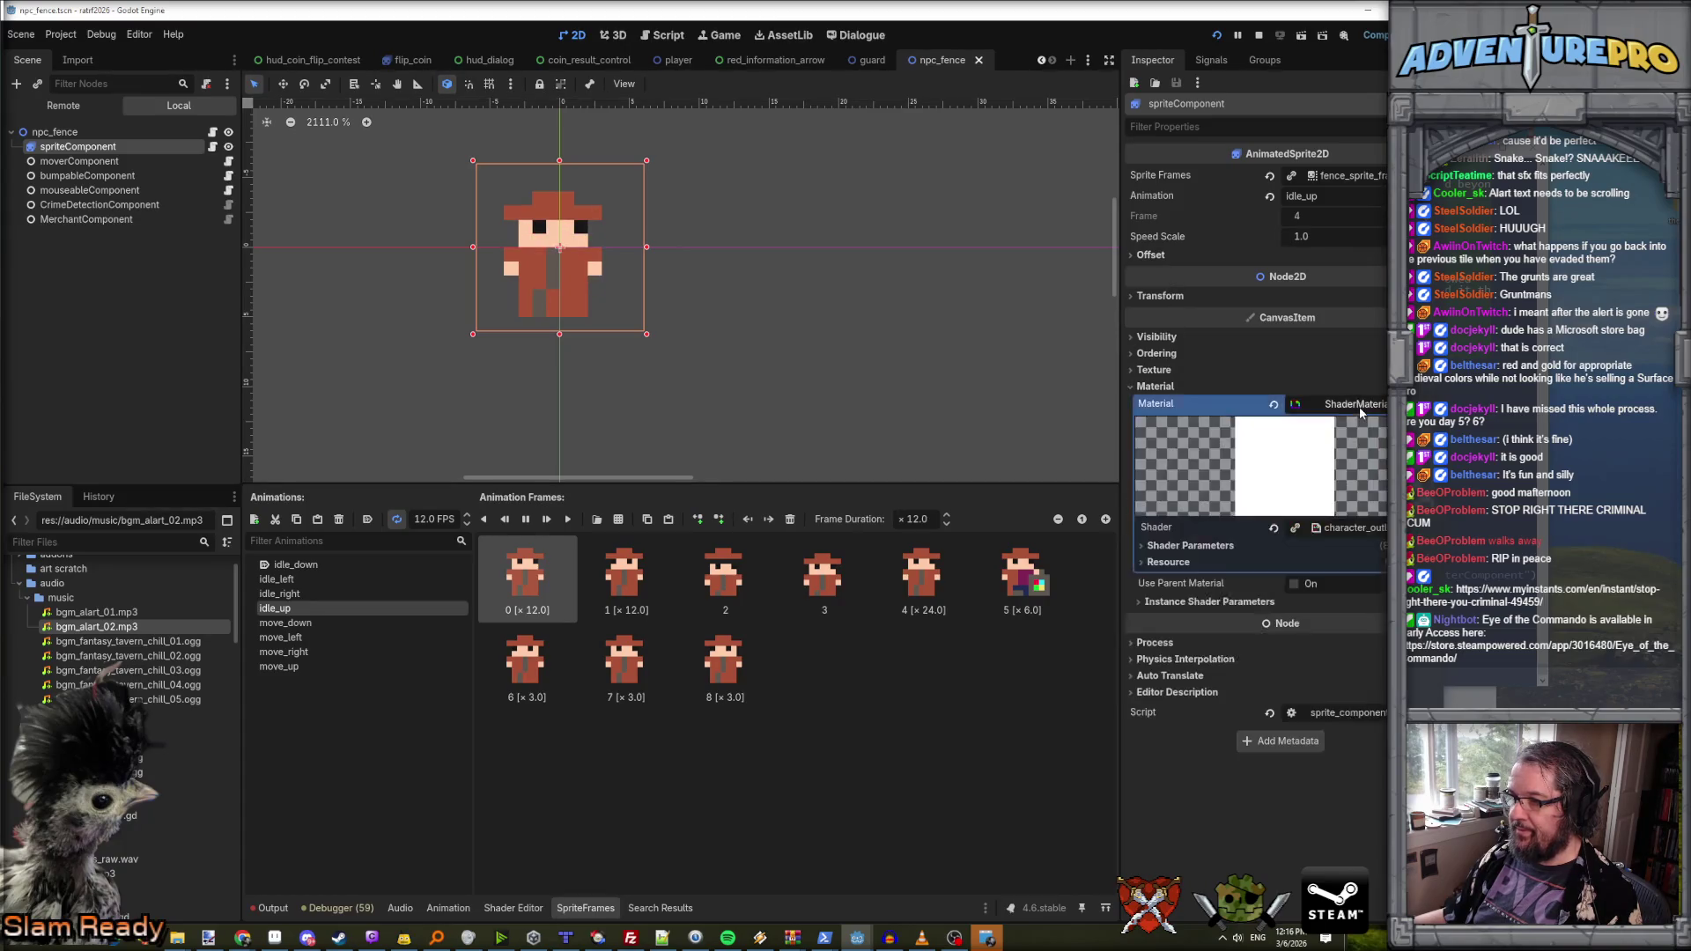
left_click(1330, 527)
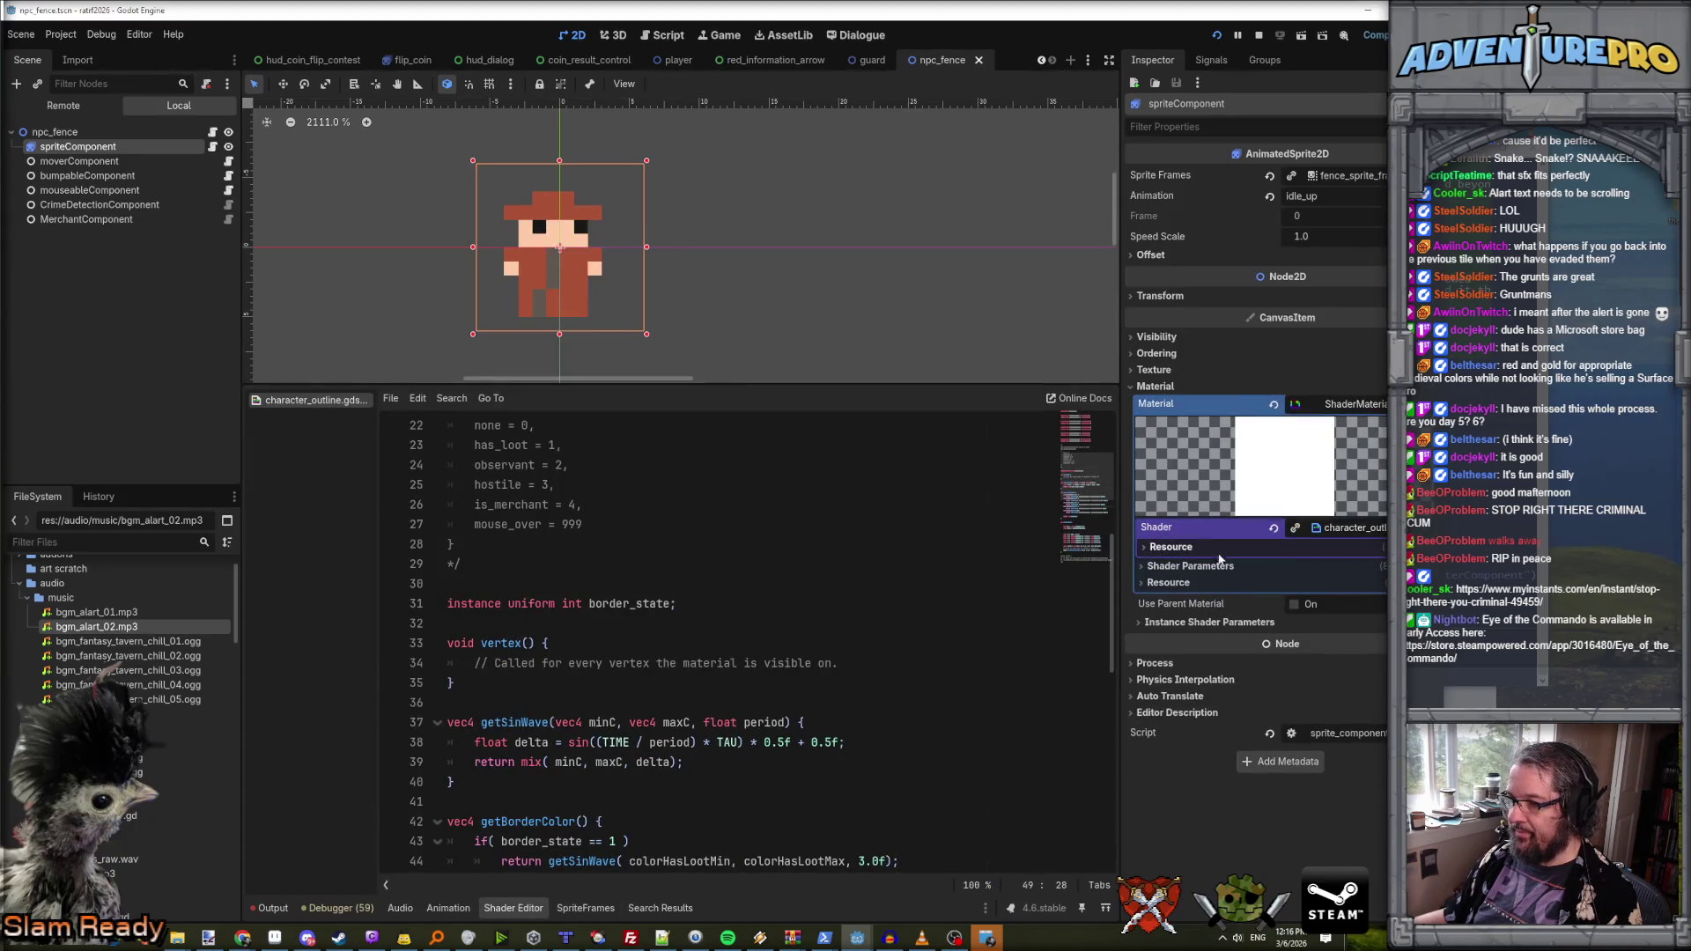
left_click(1221, 565)
scroll(1278, 635, "down", 1)
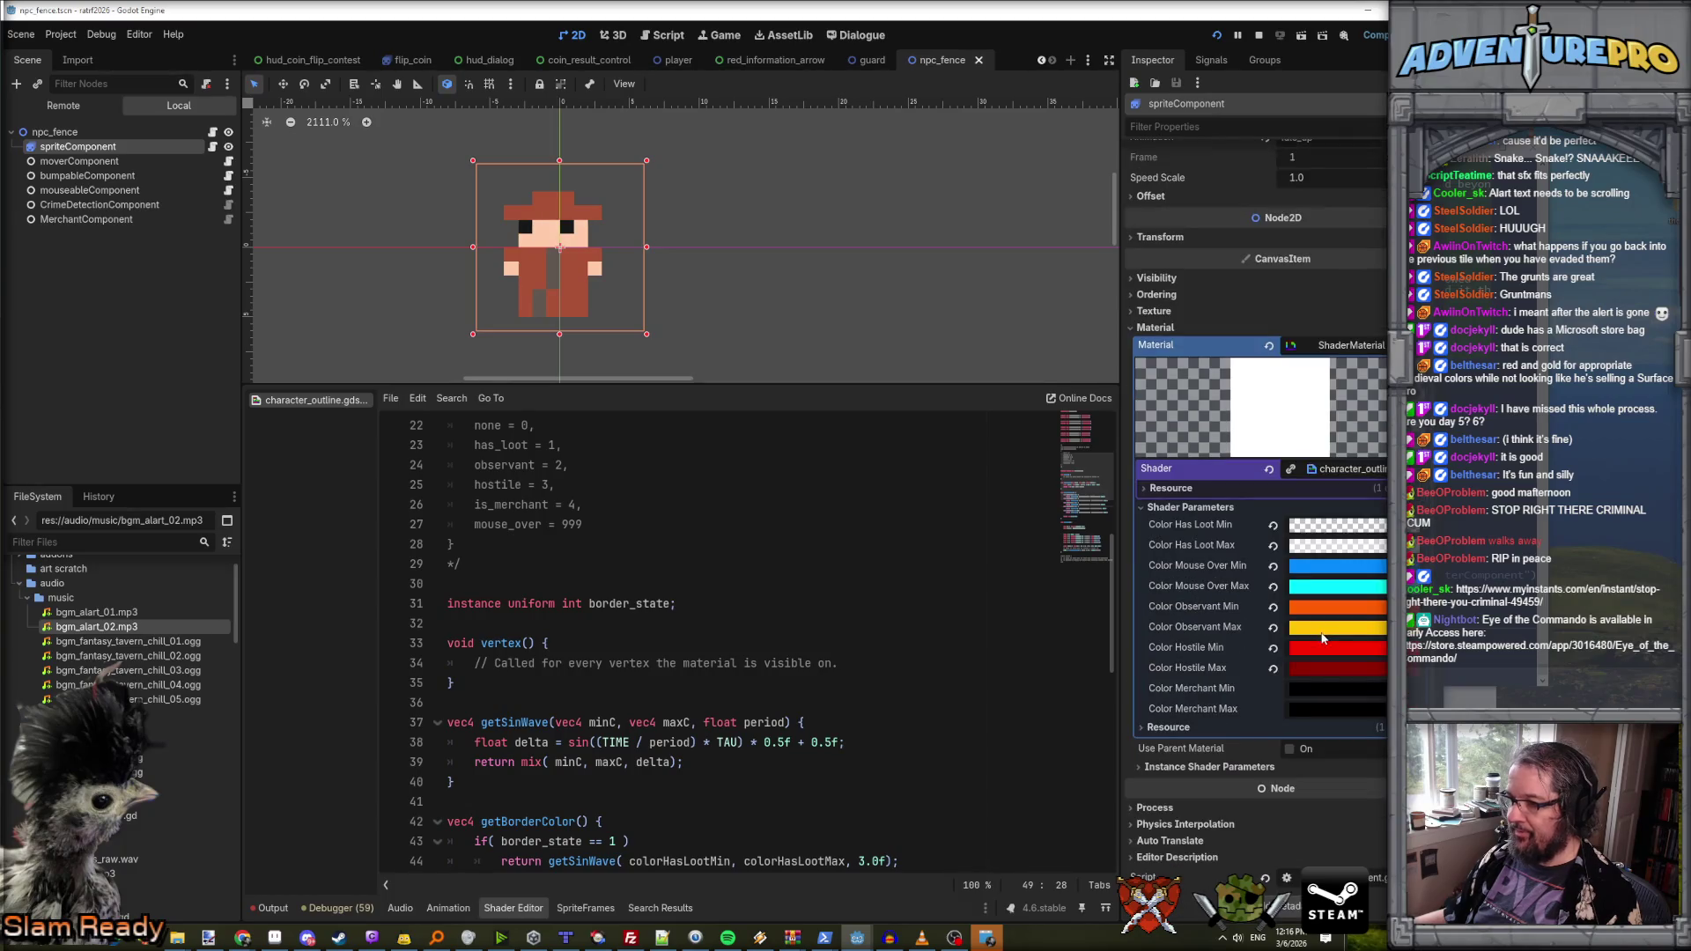
Set both Color Merchant Min and Color Merchant Max to green
left_click(1318, 692)
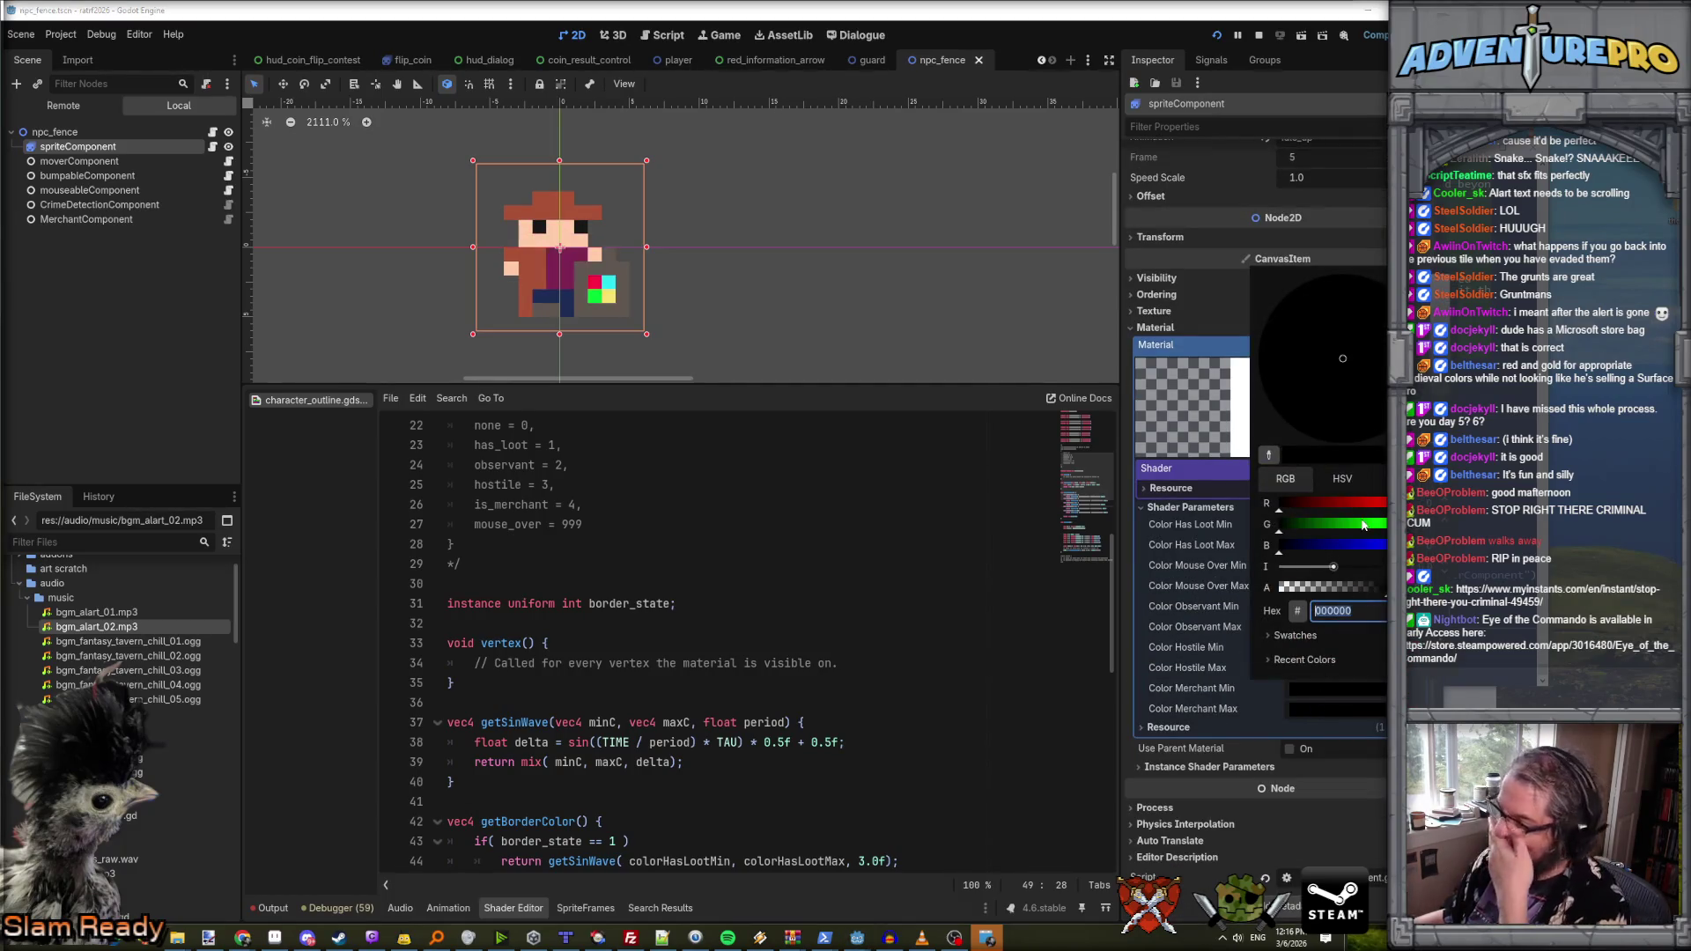
left_click(1363, 526)
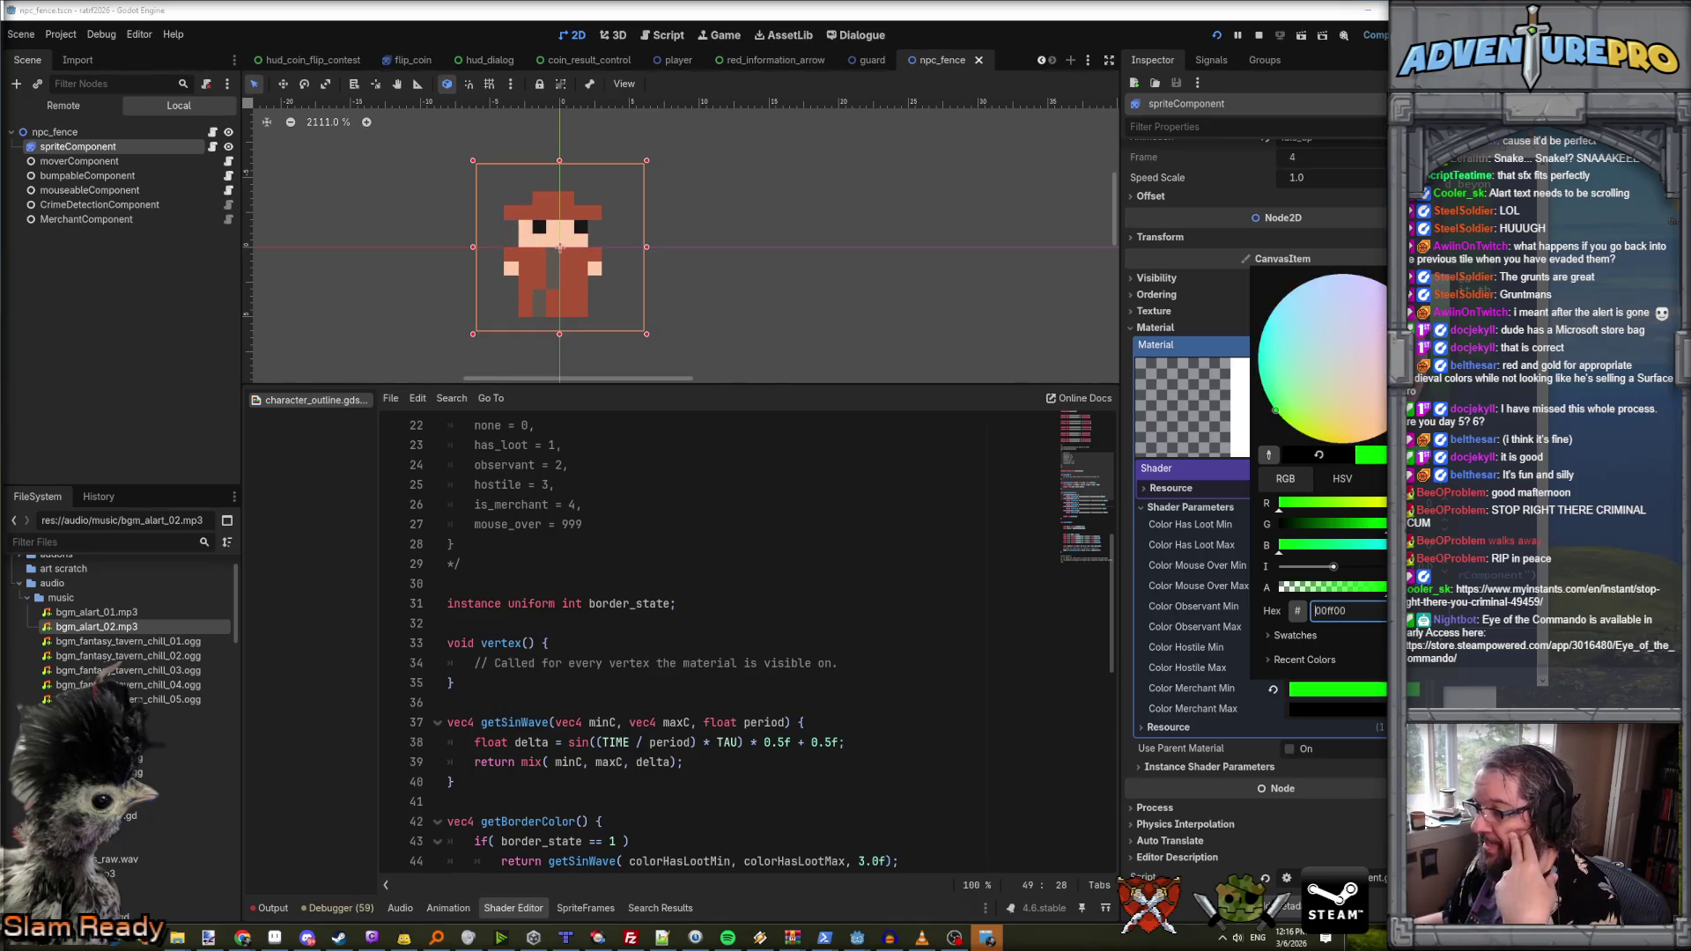
left_click(1239, 708)
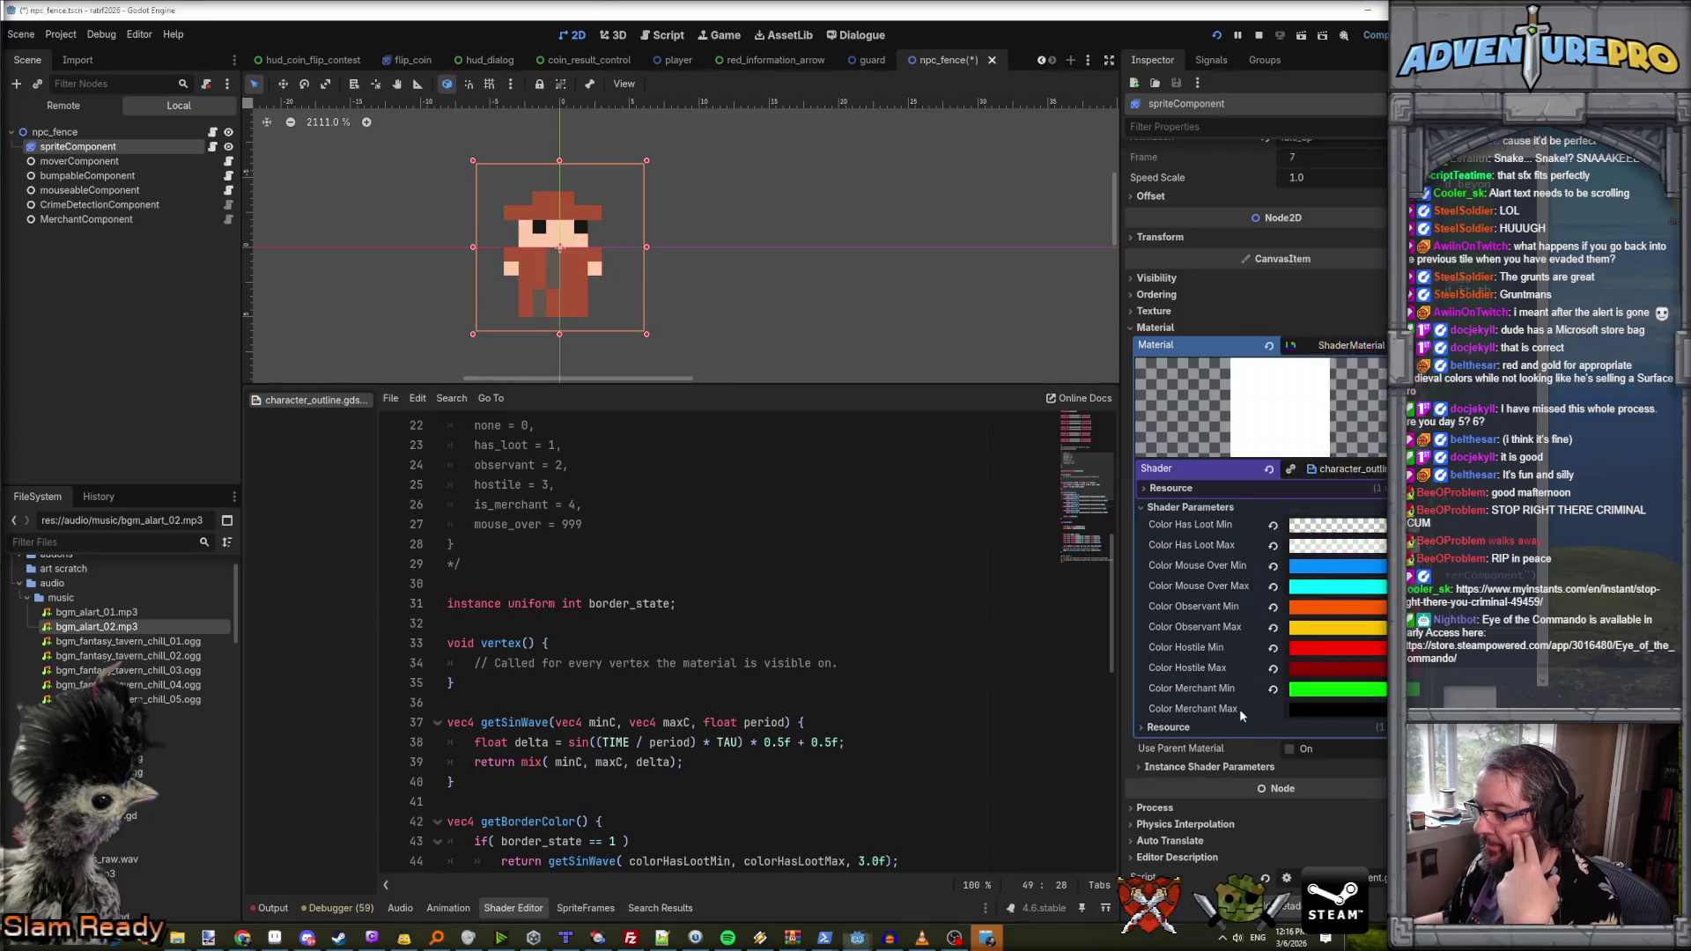
left_click(1324, 710)
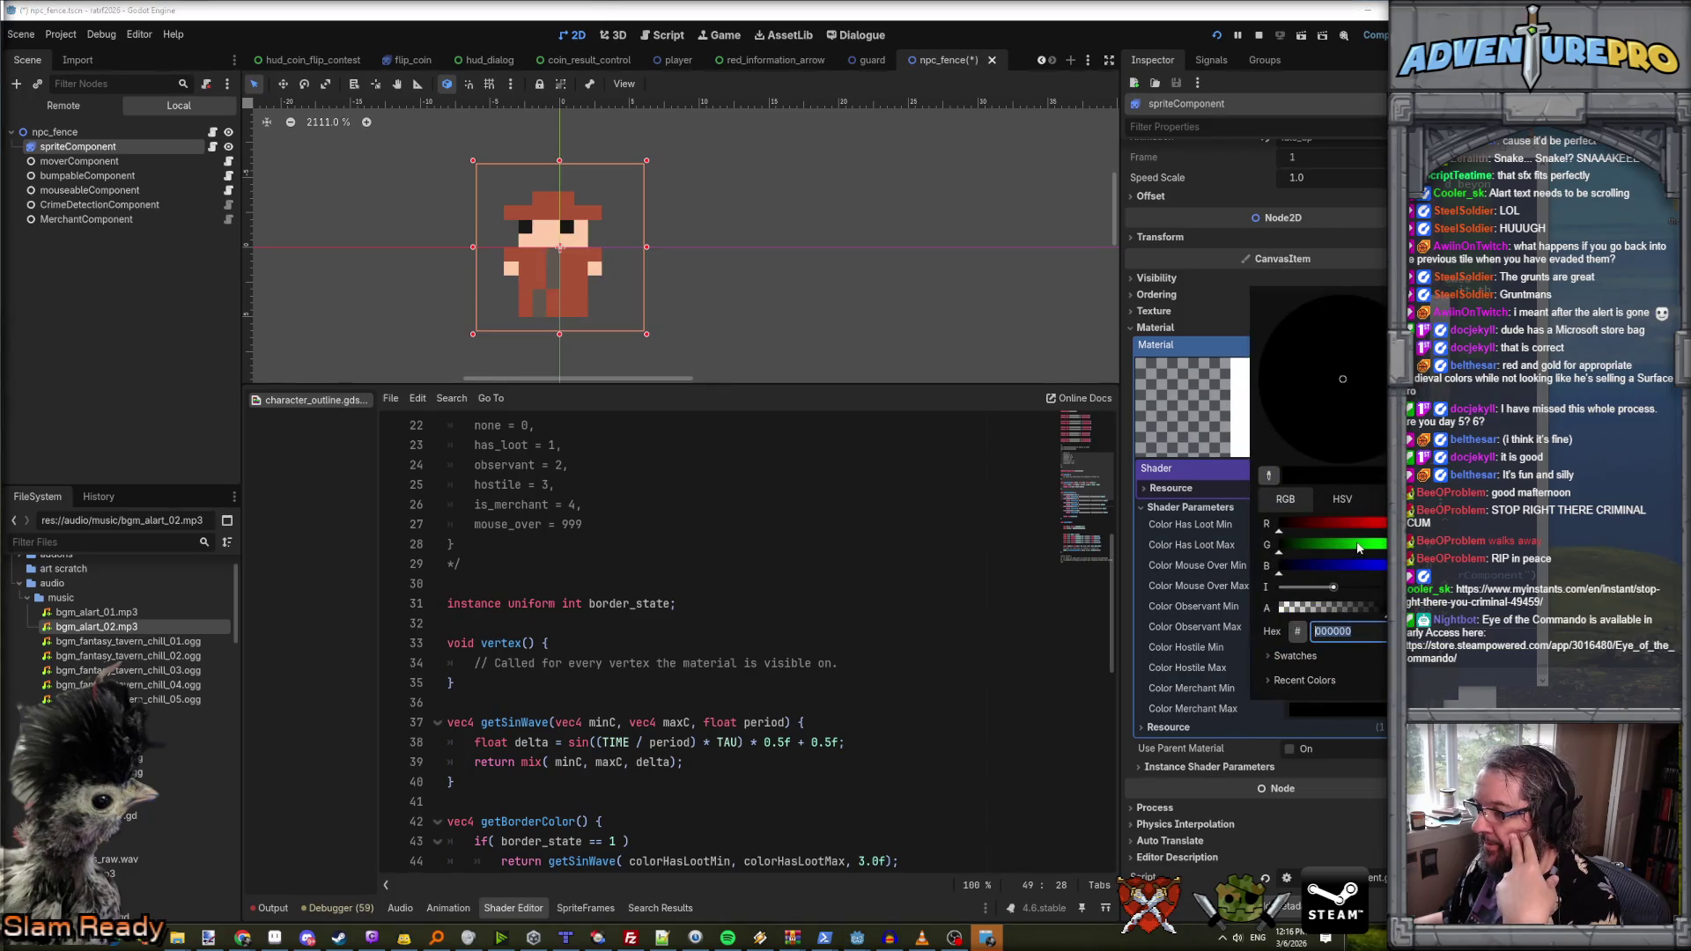
left_click(1372, 568)
mouse_move(1372, 568)
left_mouse_down()
mouse_move(1388, 548)
mouse_move(1329, 572)
left_mouse_up()
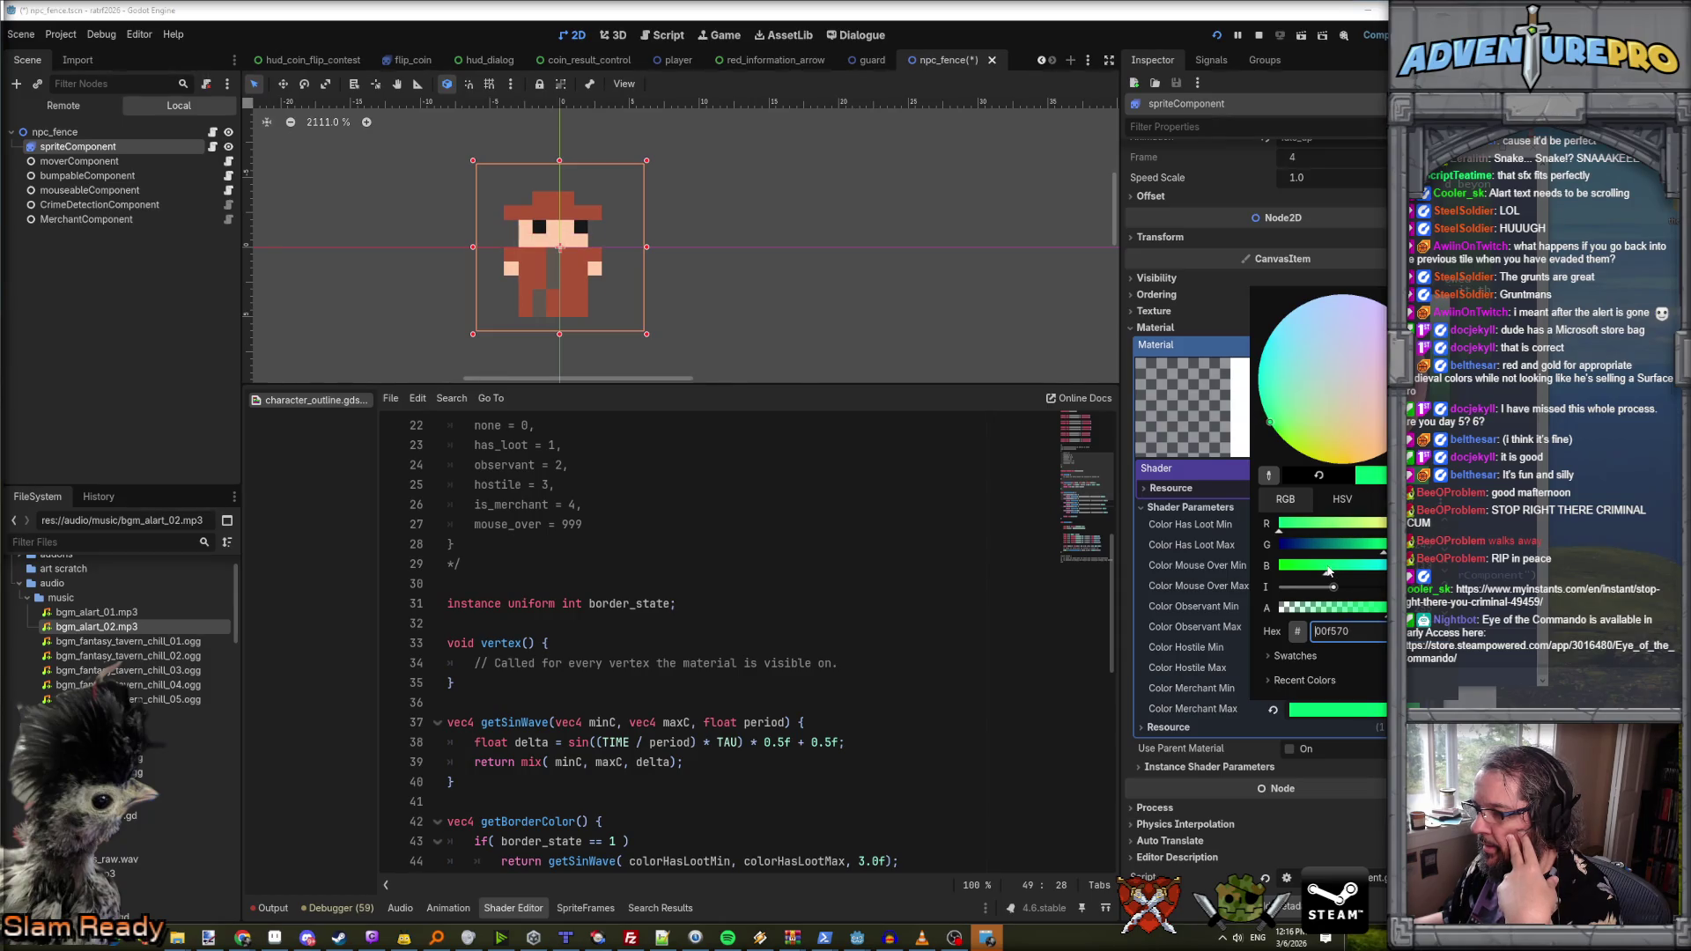
left_click(1251, 729)
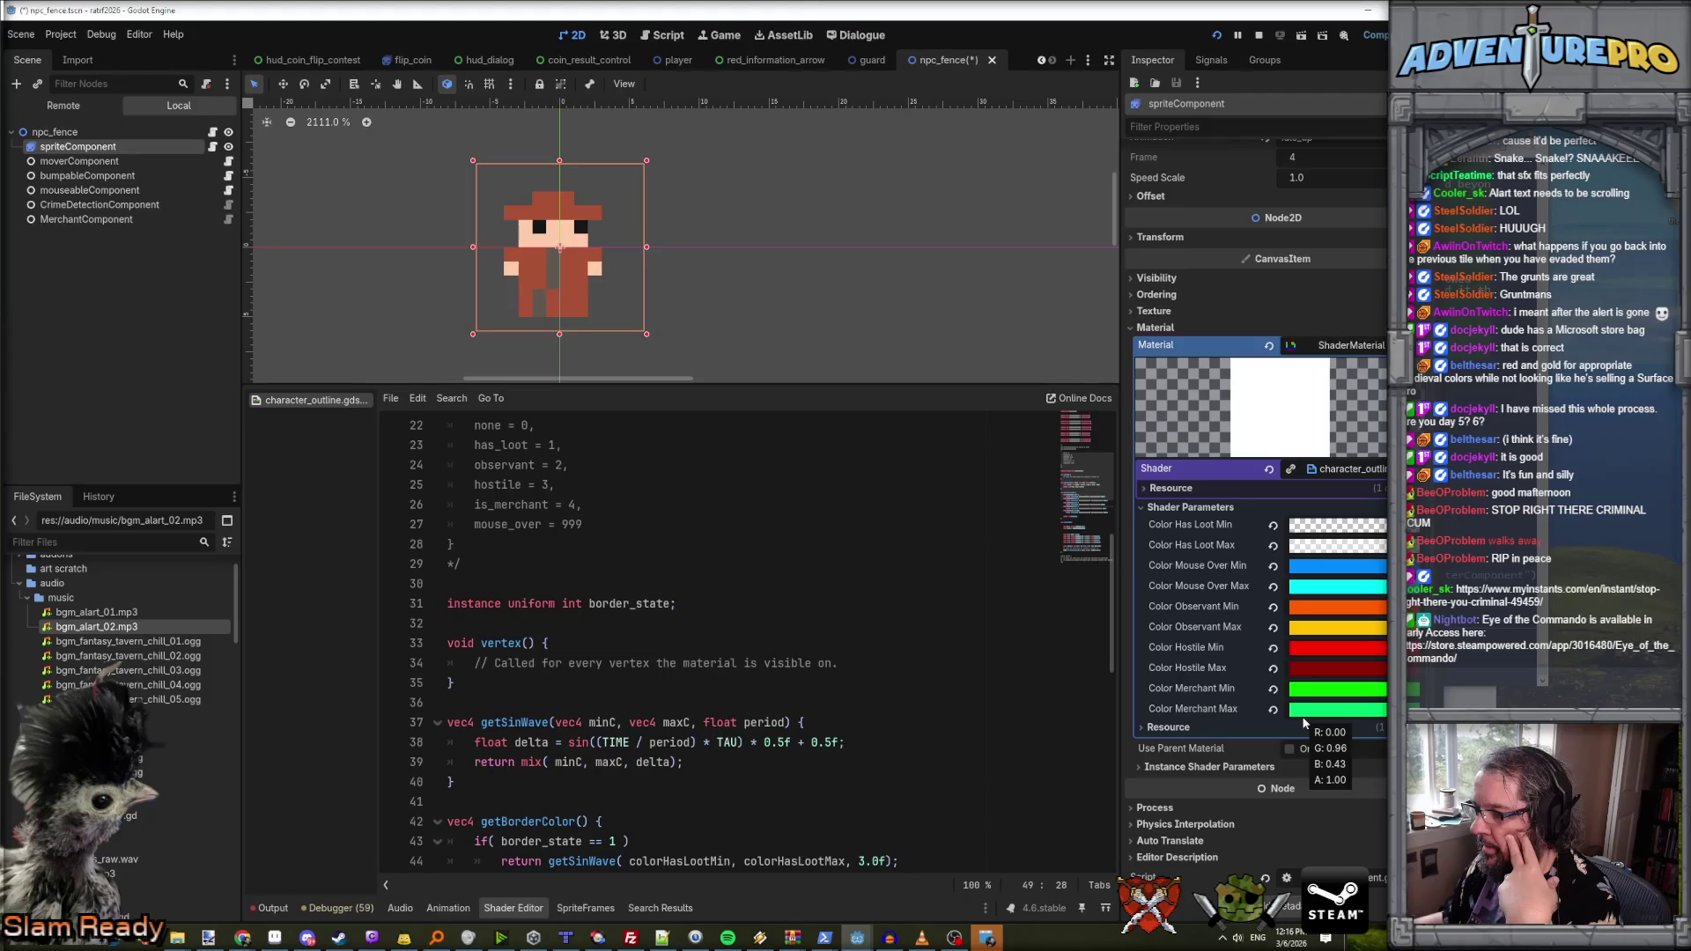
Save the npc_fence scene, then run and stop the game as a quick test
key("ctrl+s")
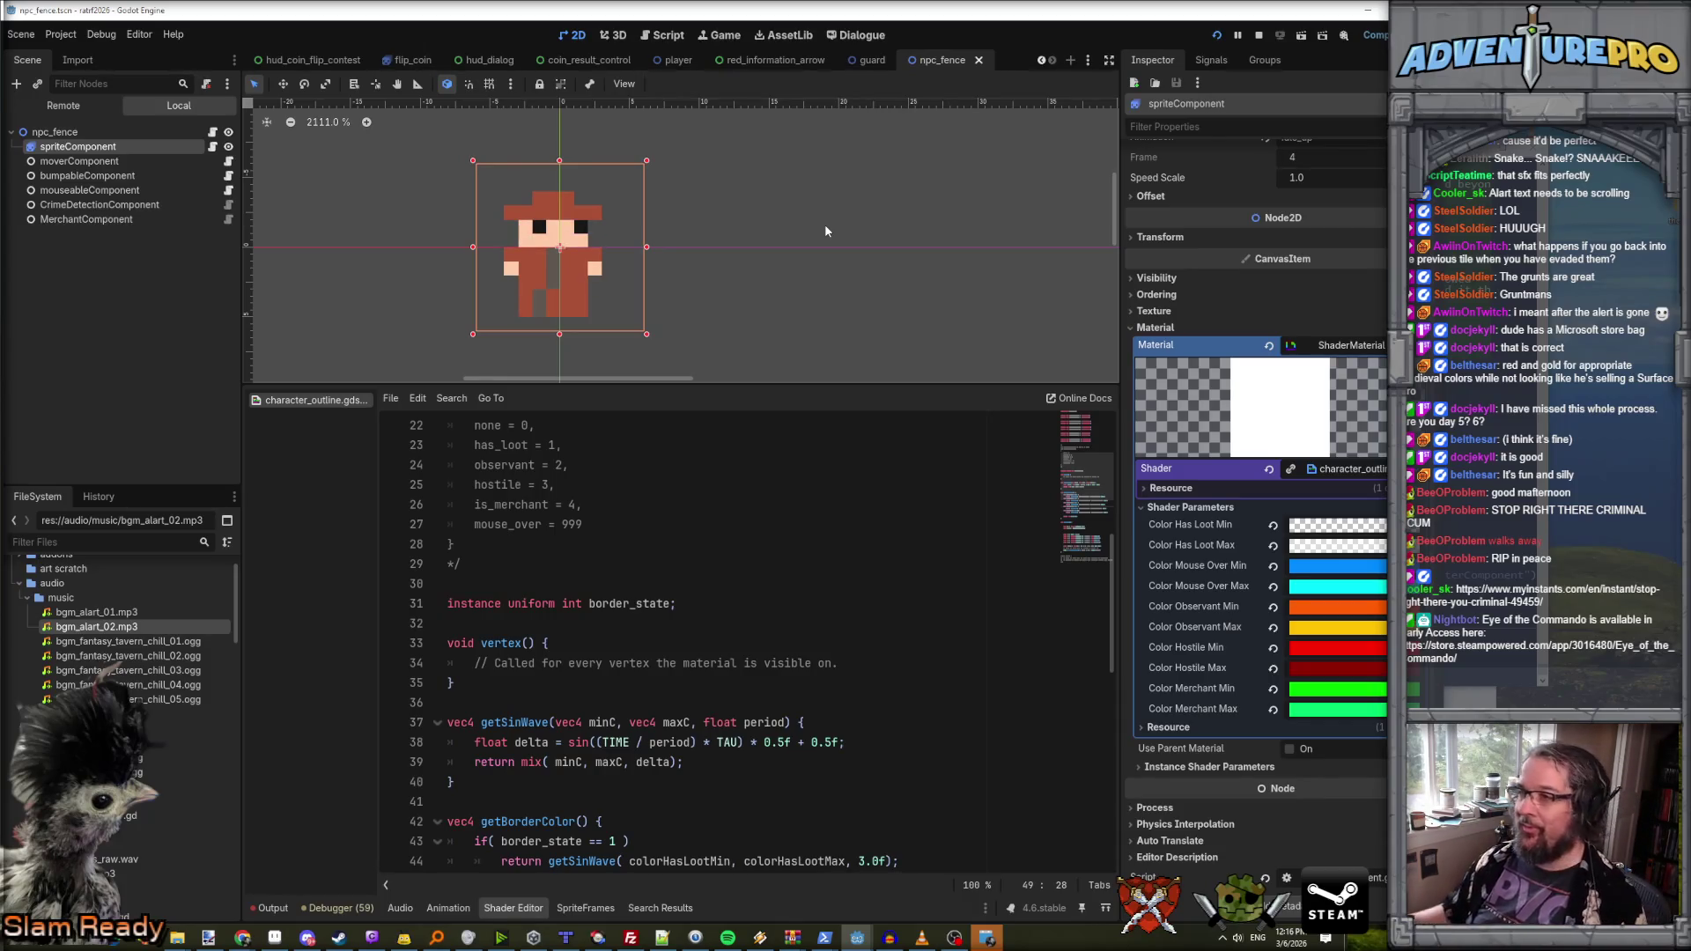
key("F5")
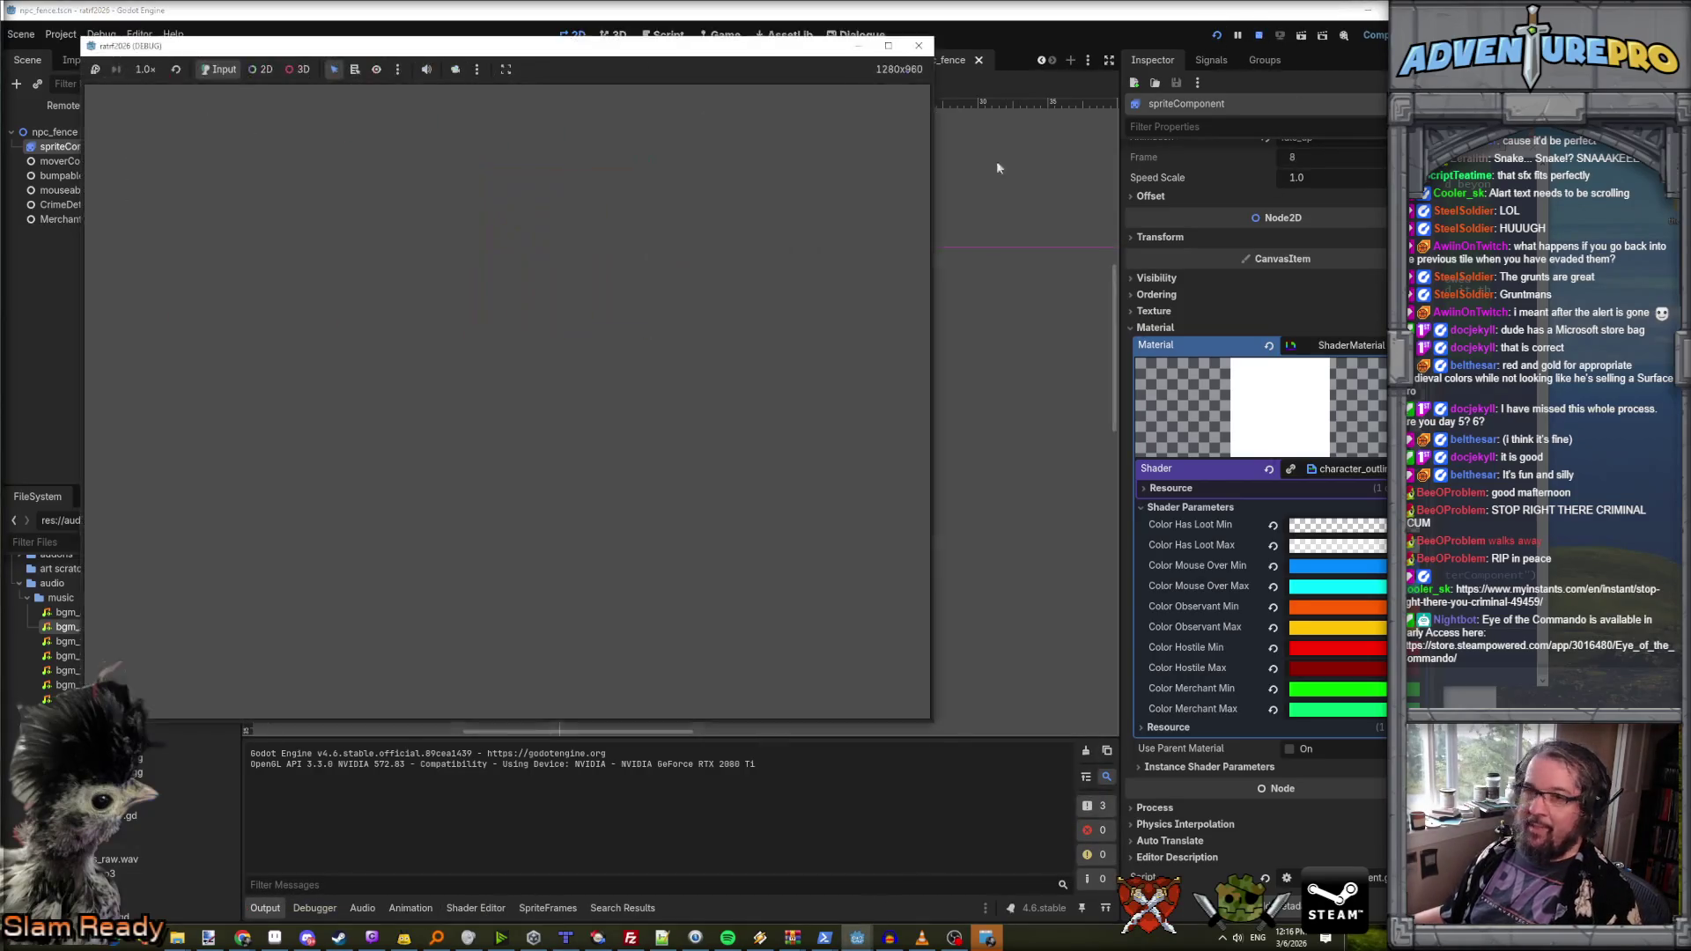
key("F8")
left_click(125, 193)
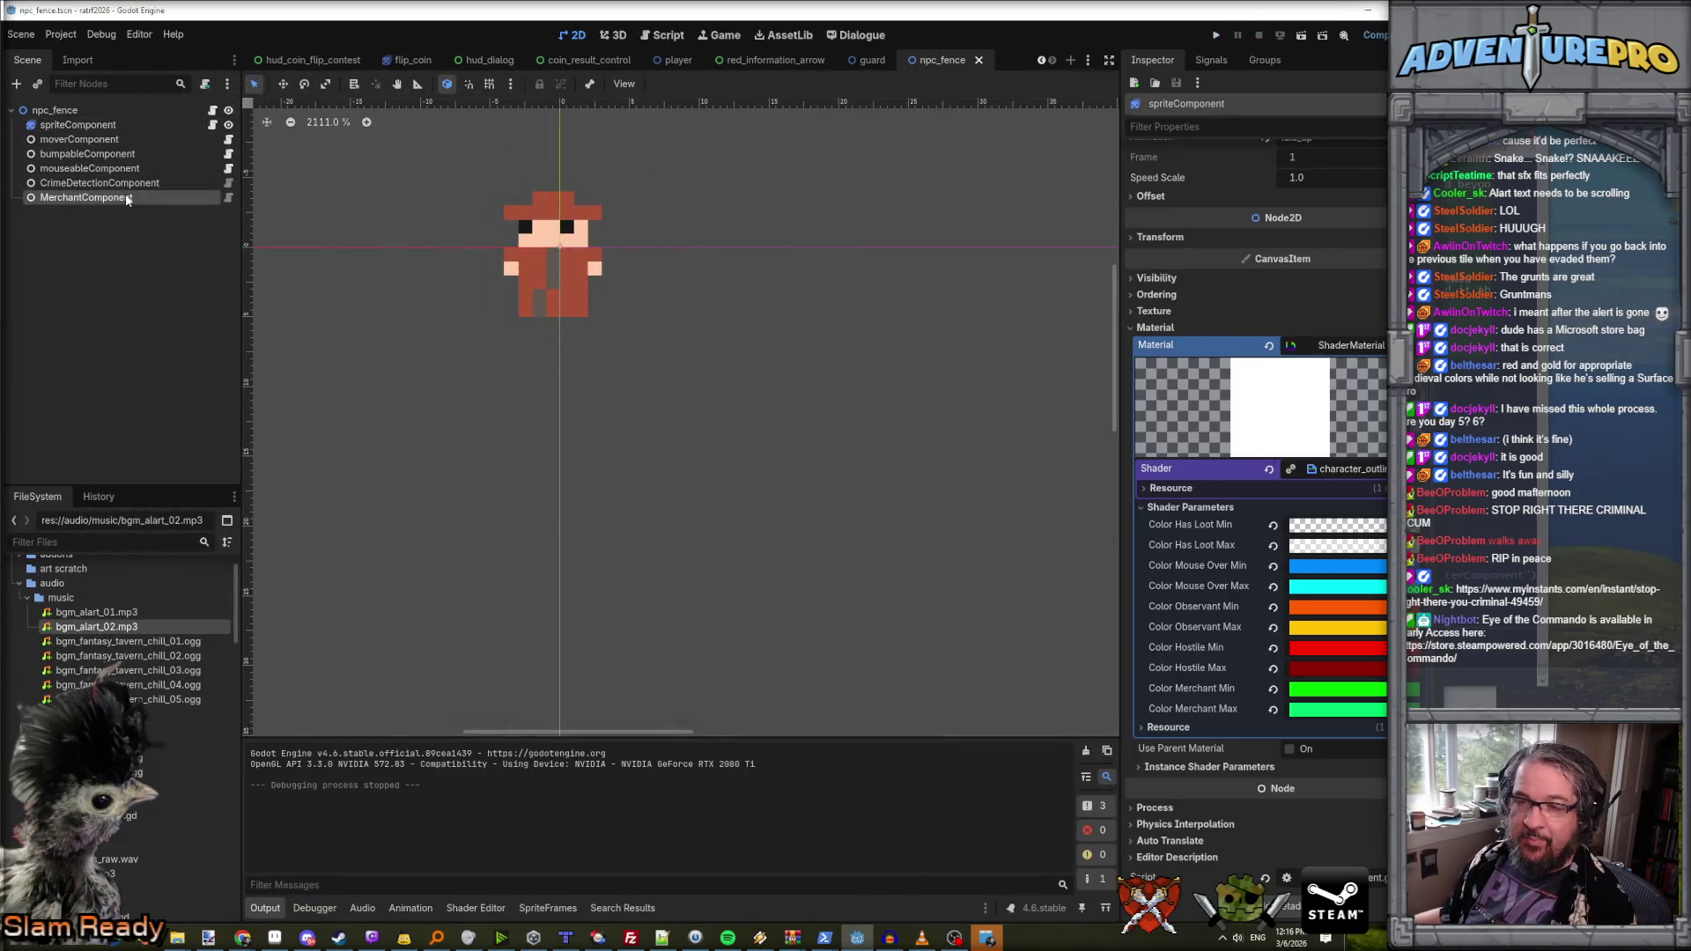
Open merchant_component.gd and locate the updateSpriteBorder function
left_click(228, 198)
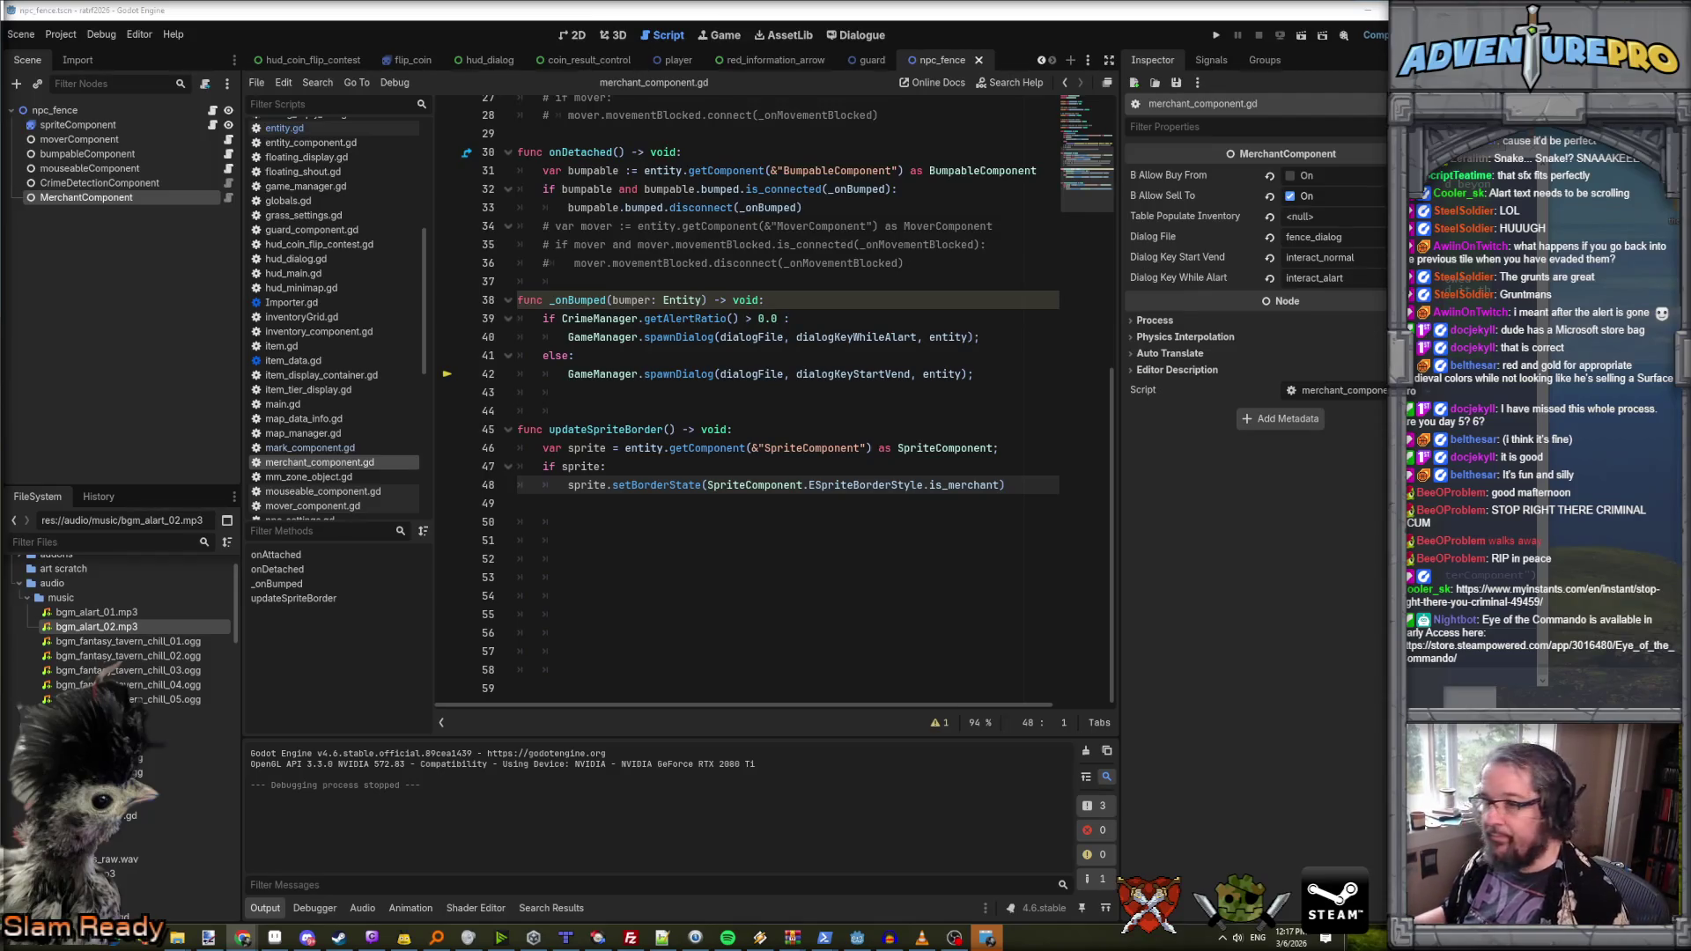
left_click(597, 389)
scroll(603, 381, "up", 4)
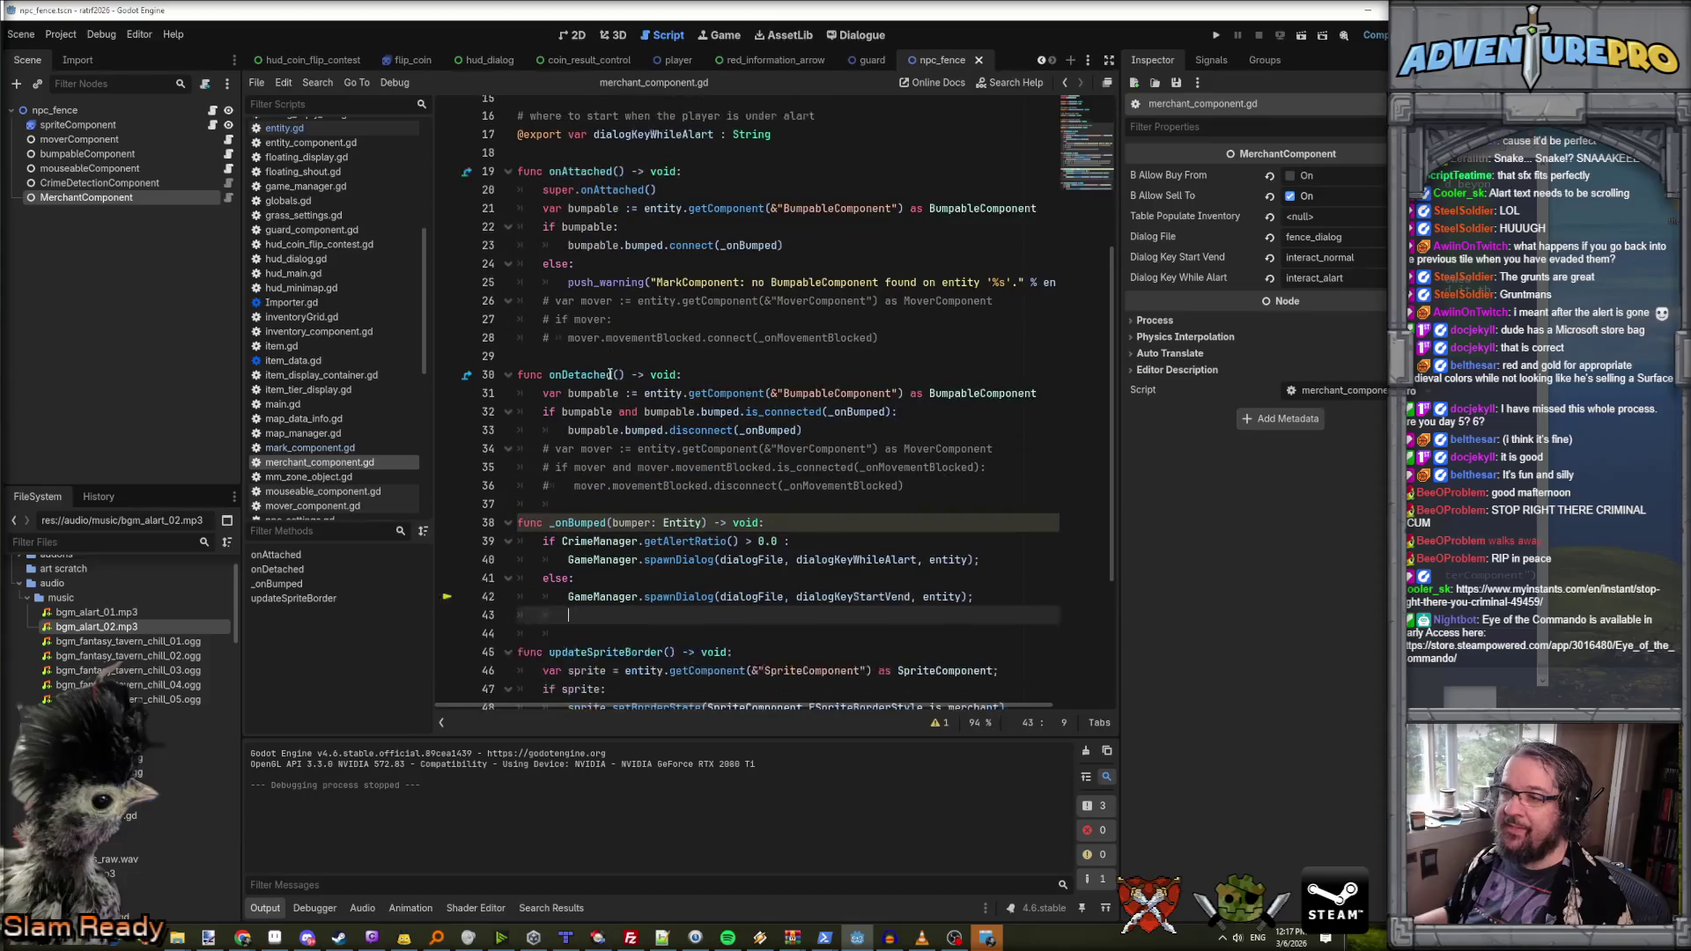
scroll(611, 374, "down", 1)
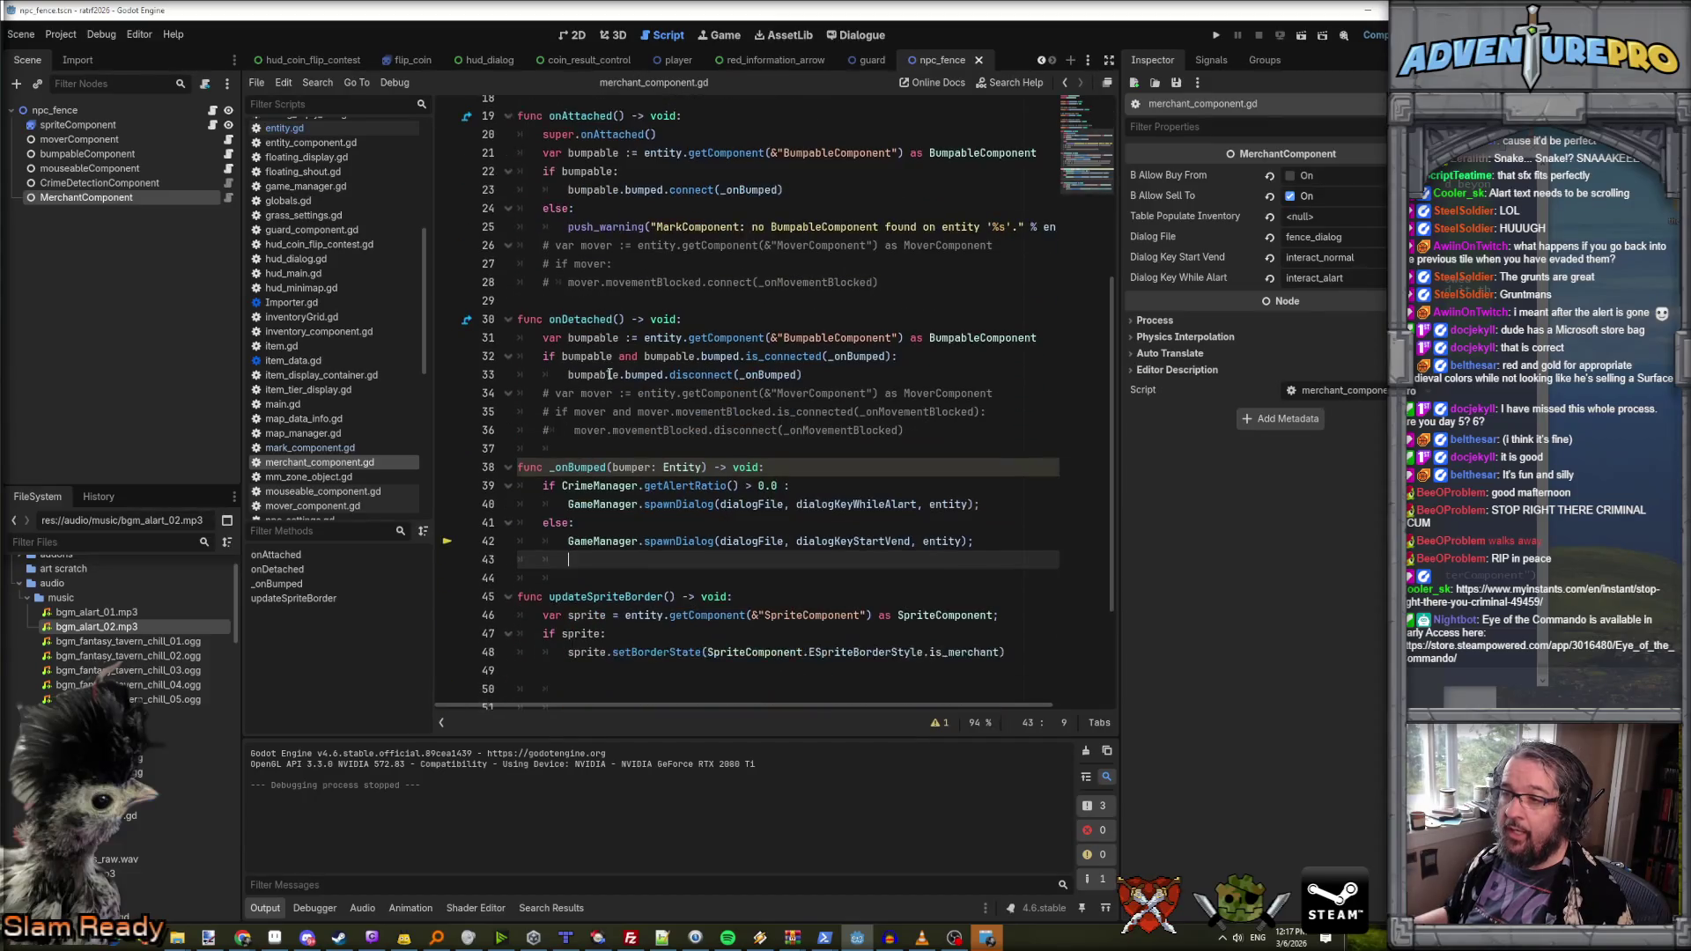
scroll(610, 374, "down", 1)
double_click(594, 542)
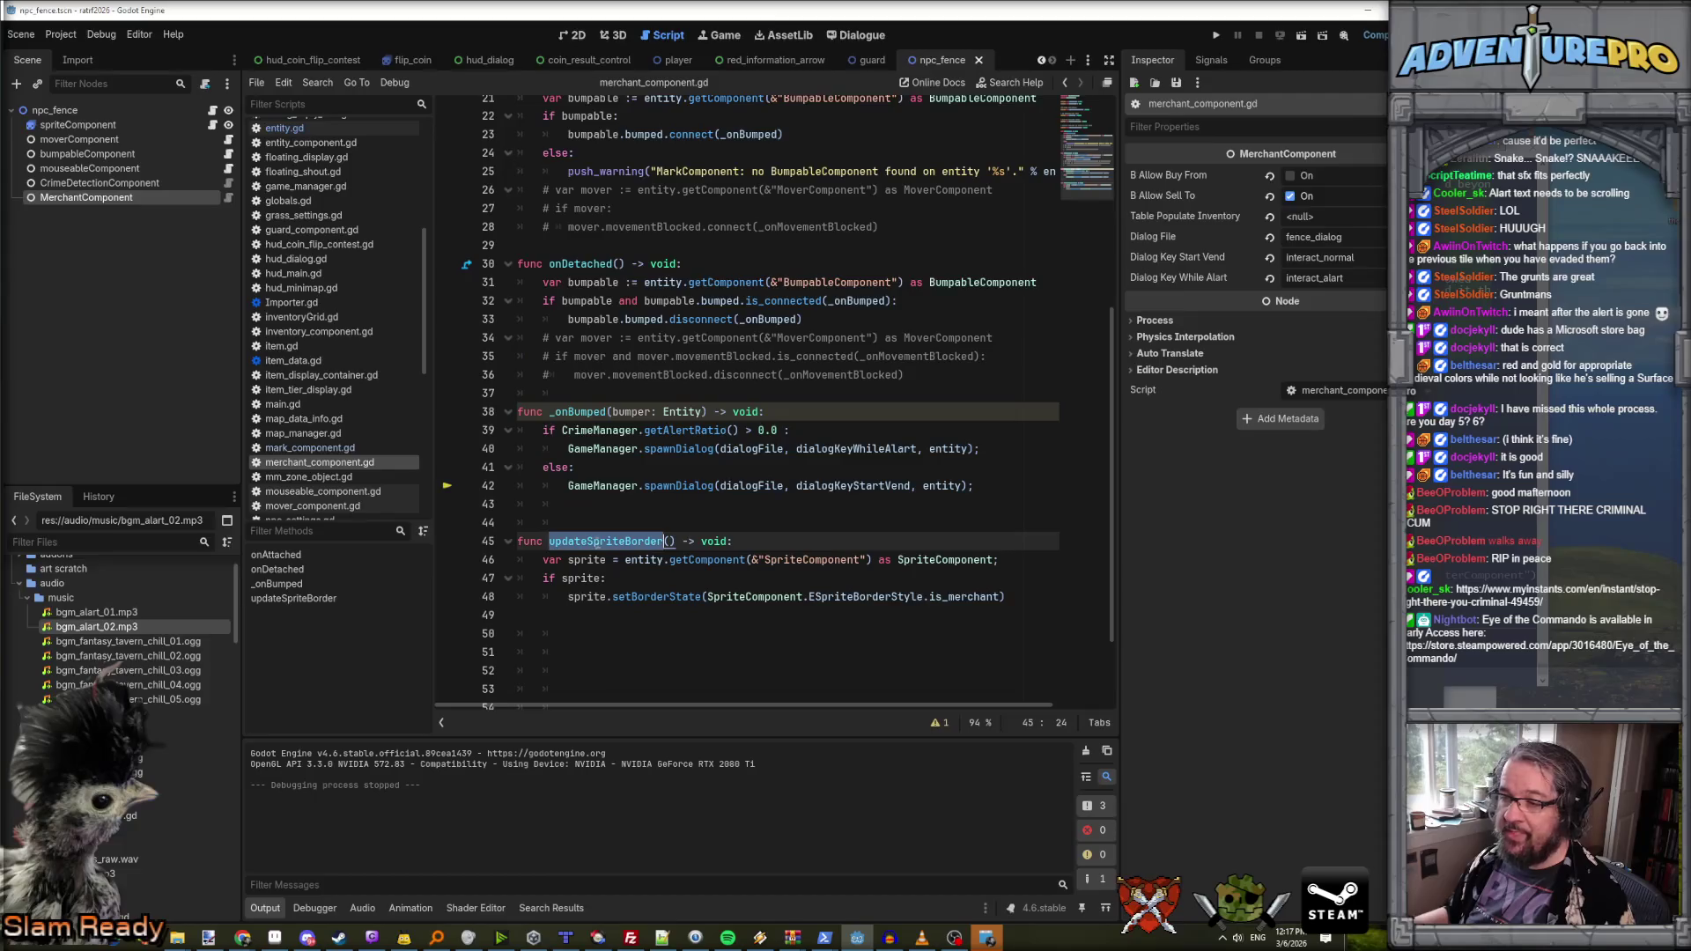
scroll(705, 529, "up", 5)
Append an updateSpriteBorder(); call at the end of onAttached and launch the game
left_click(934, 509)
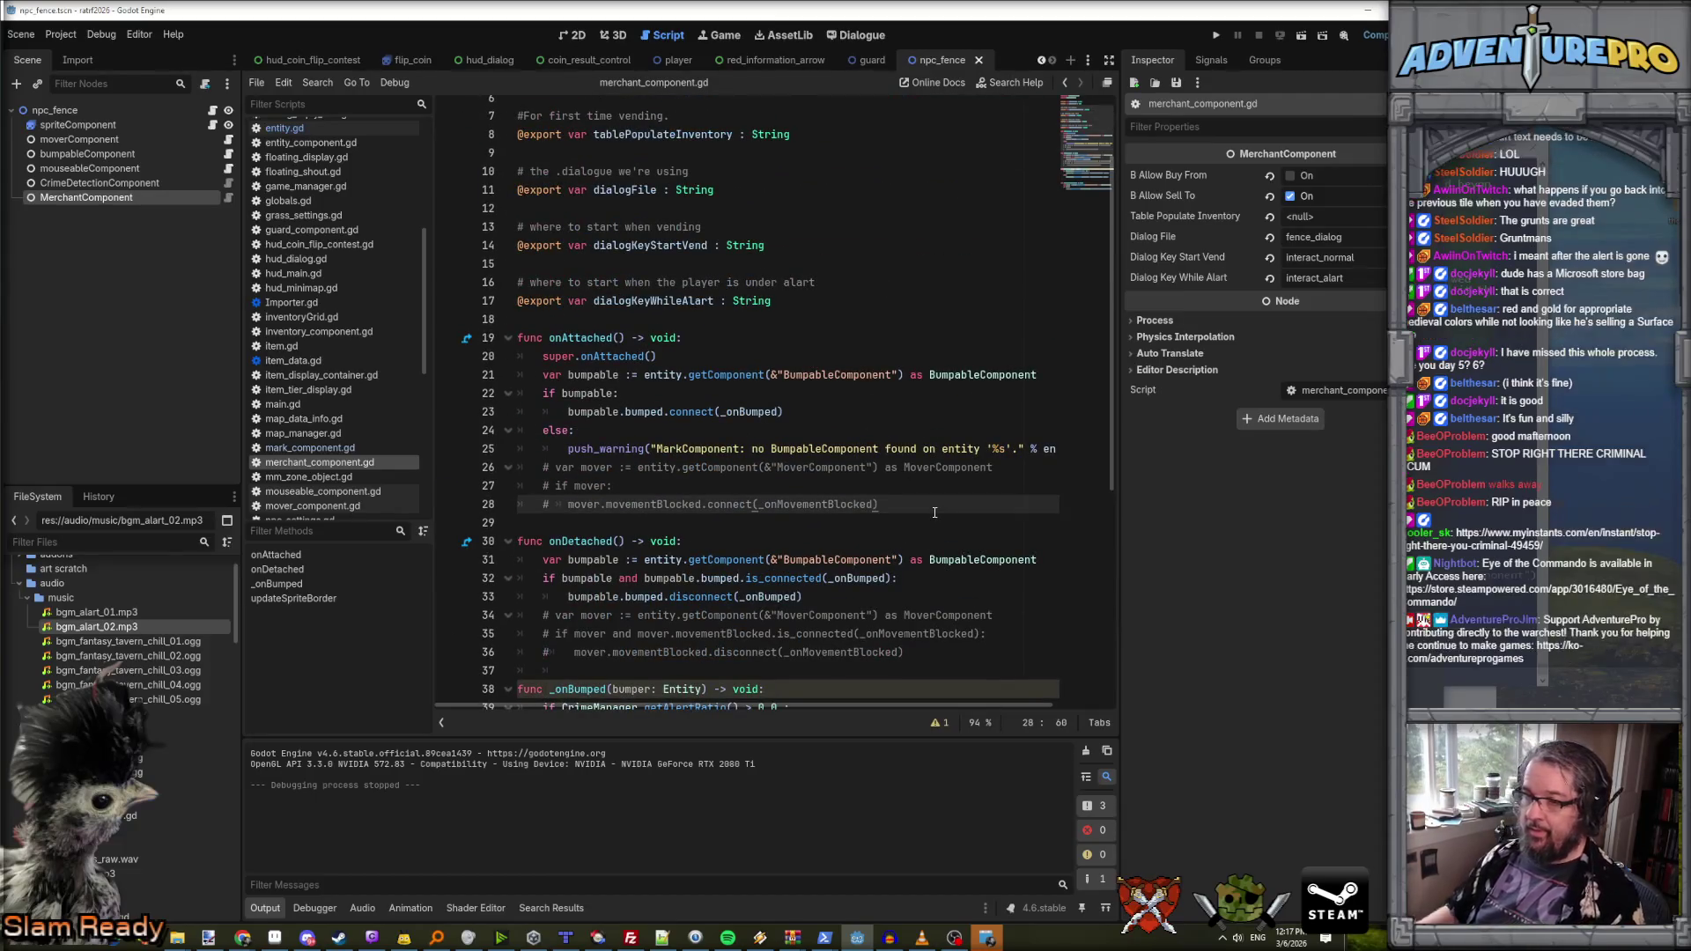
key("Return")
key("Return")
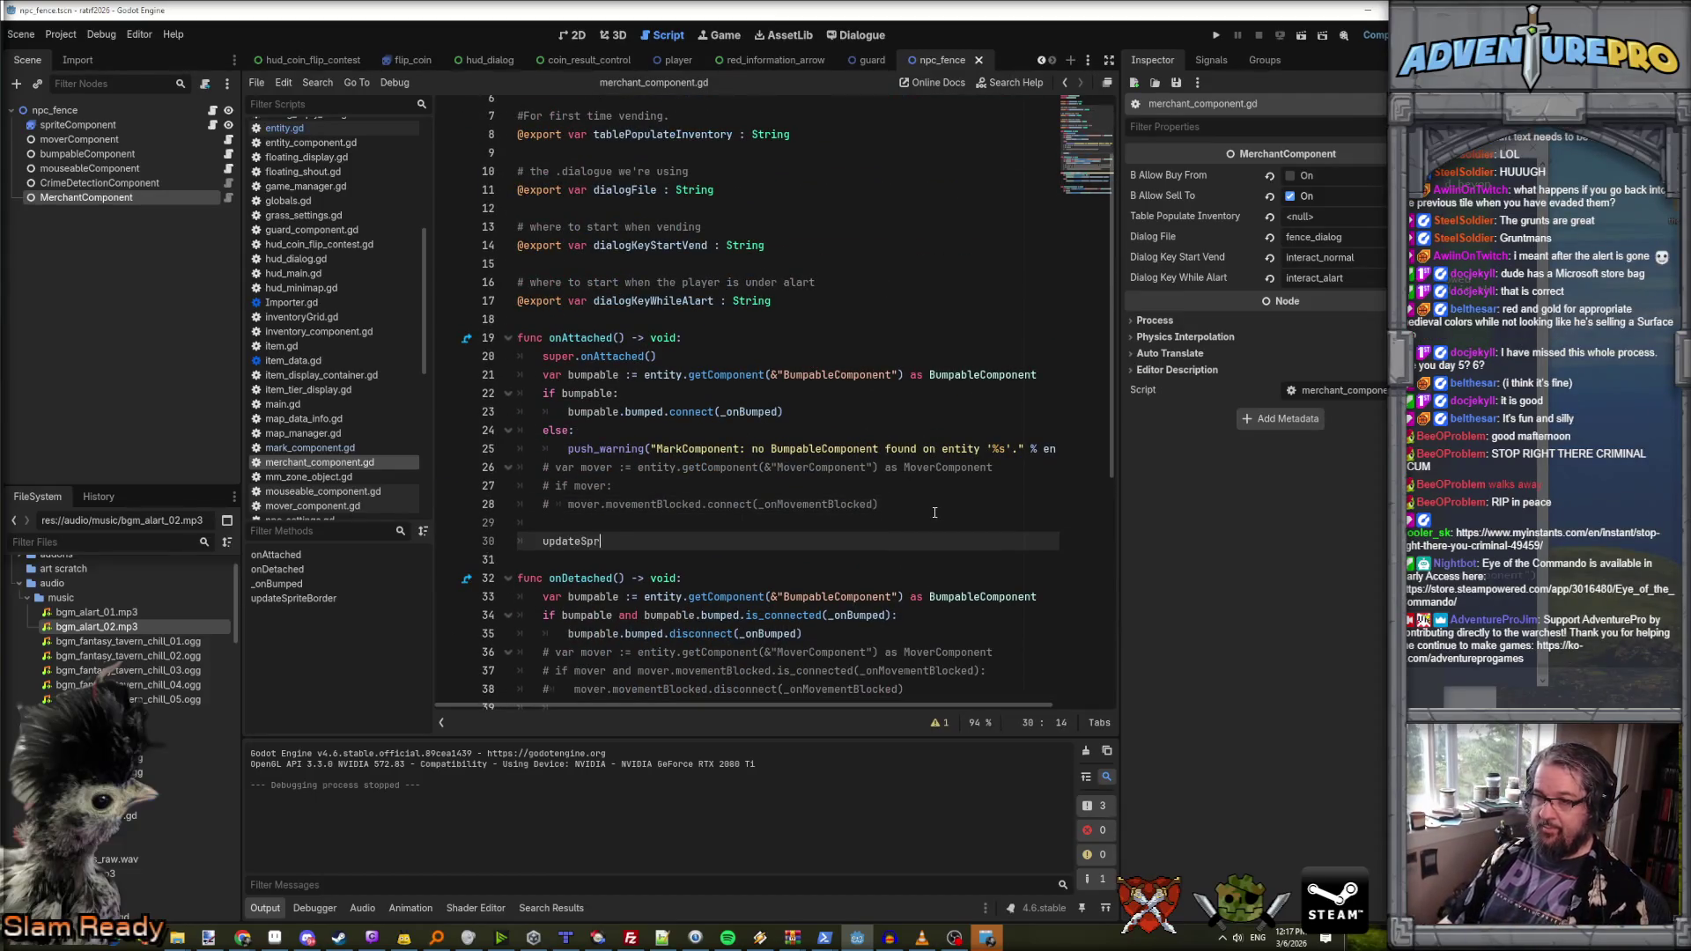
type("r();")
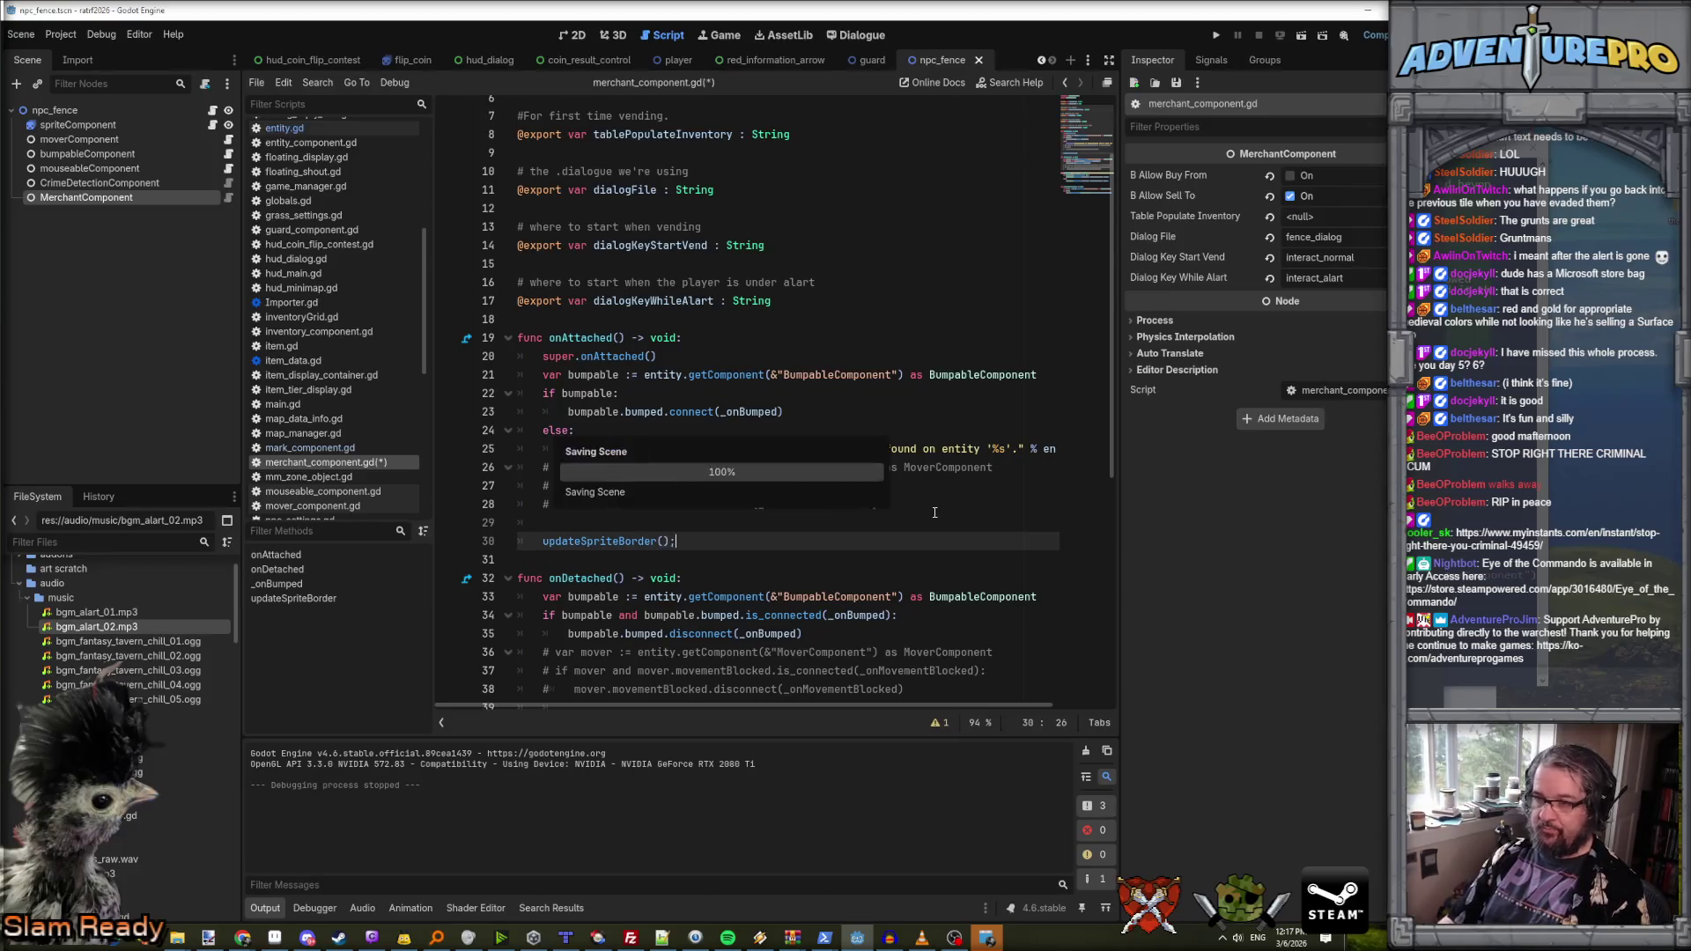
scroll(935, 512, "down", 3)
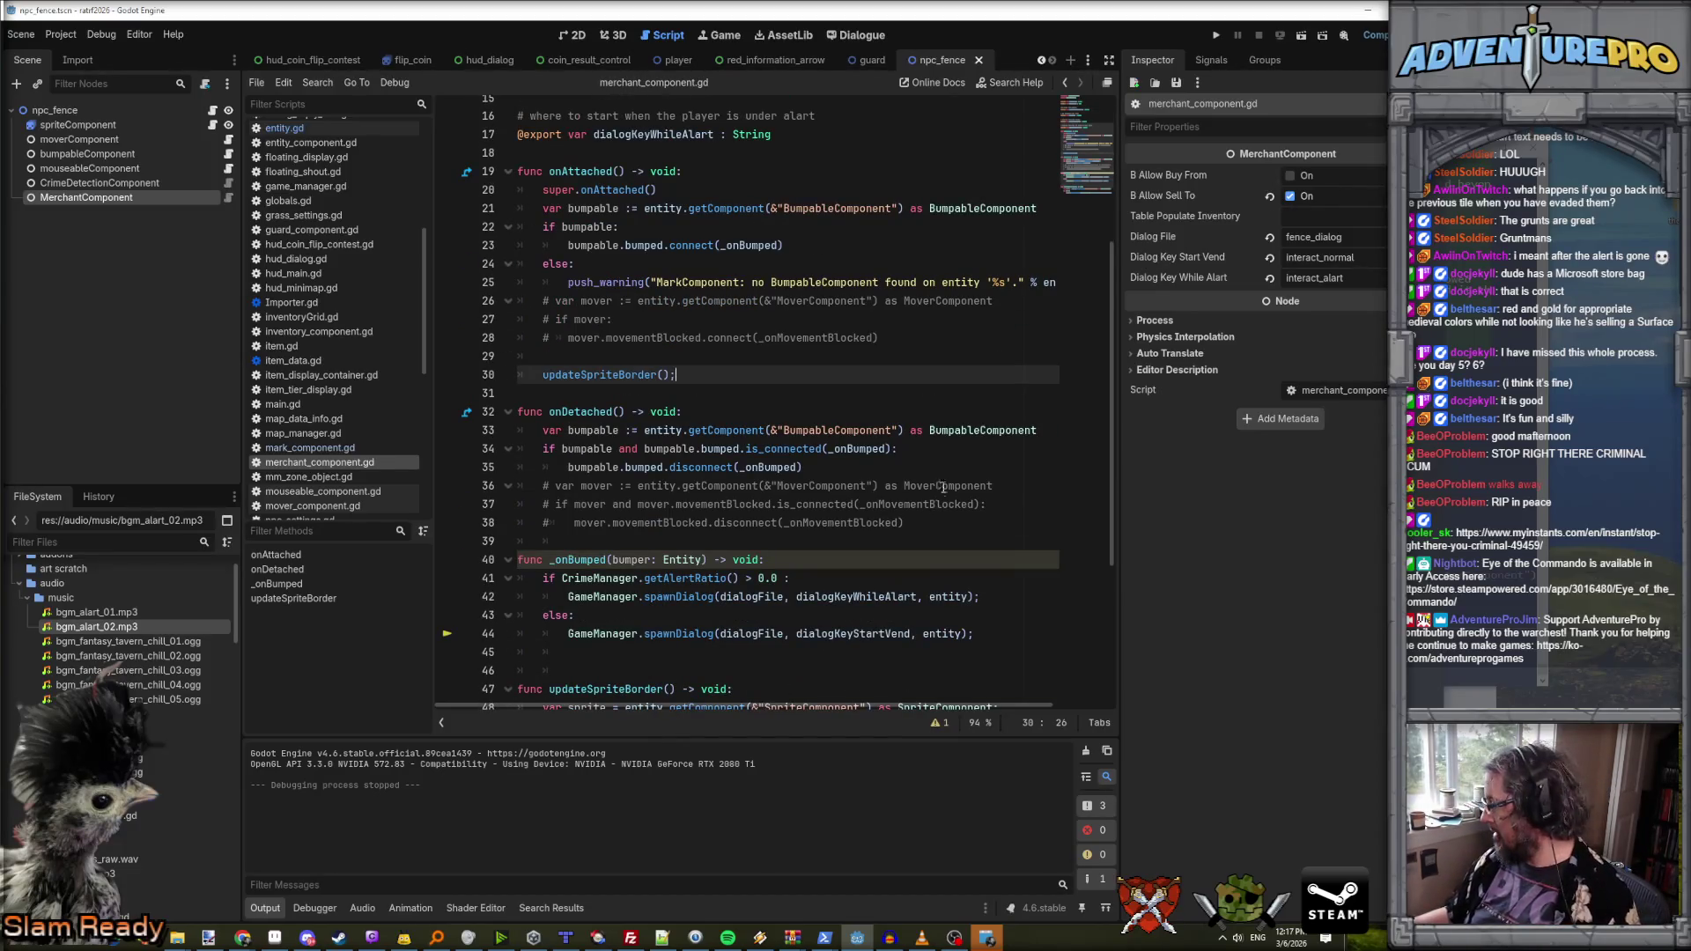
scroll(841, 438, "down", 3)
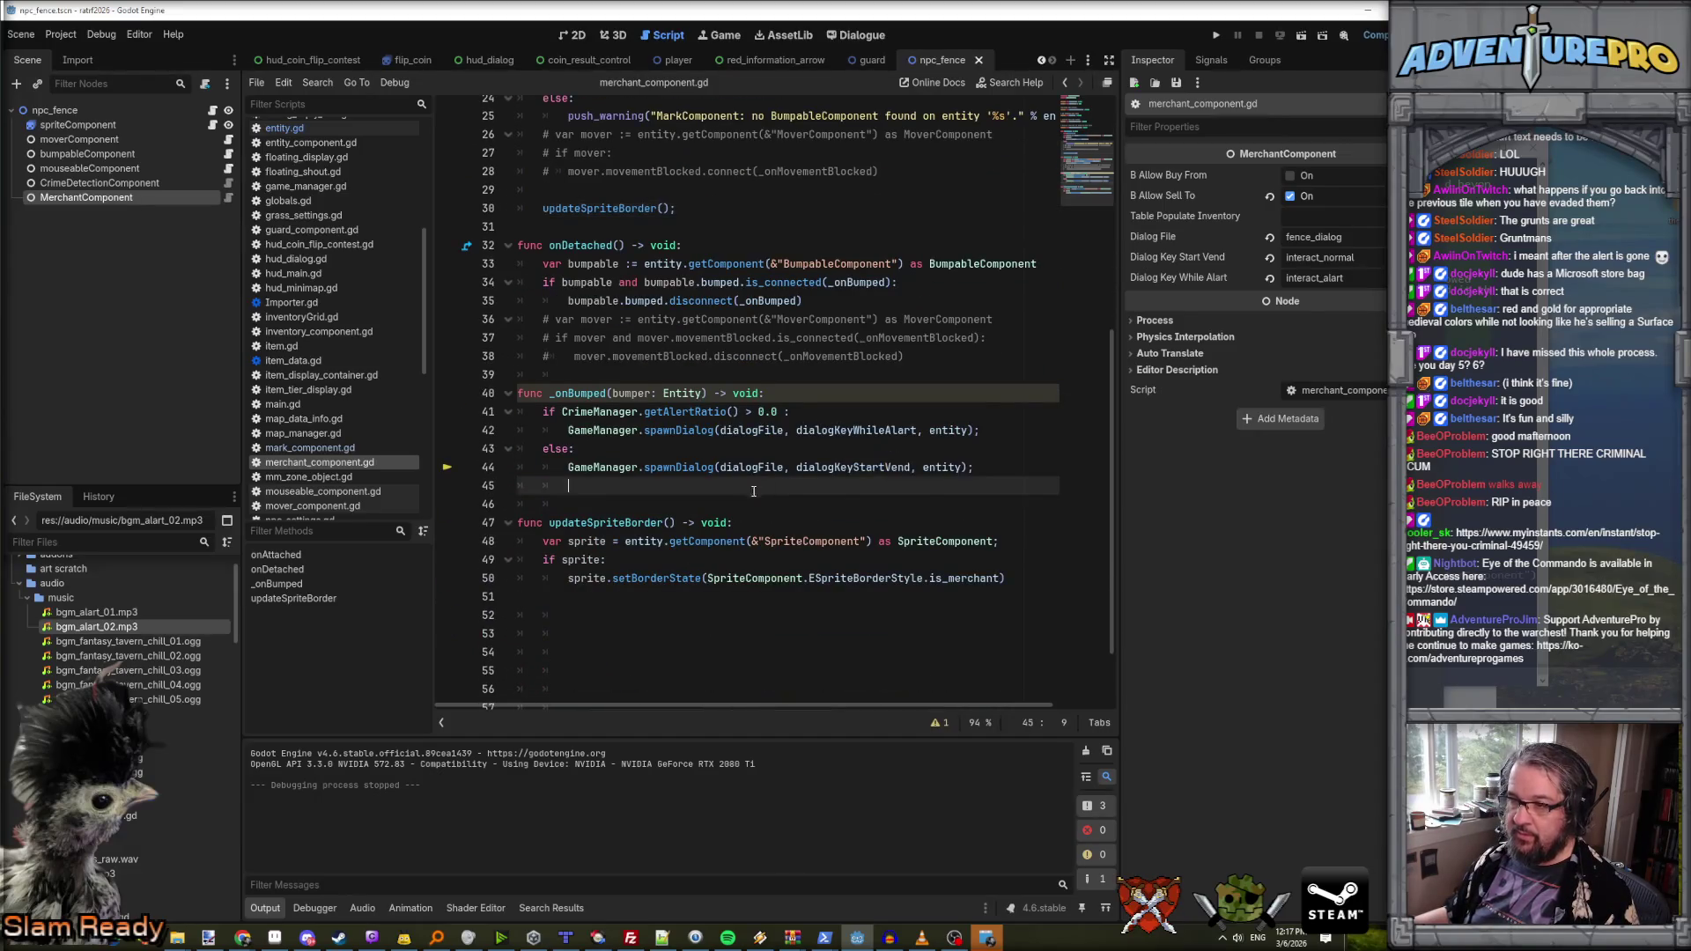
left_click(718, 498)
left_click(1219, 30)
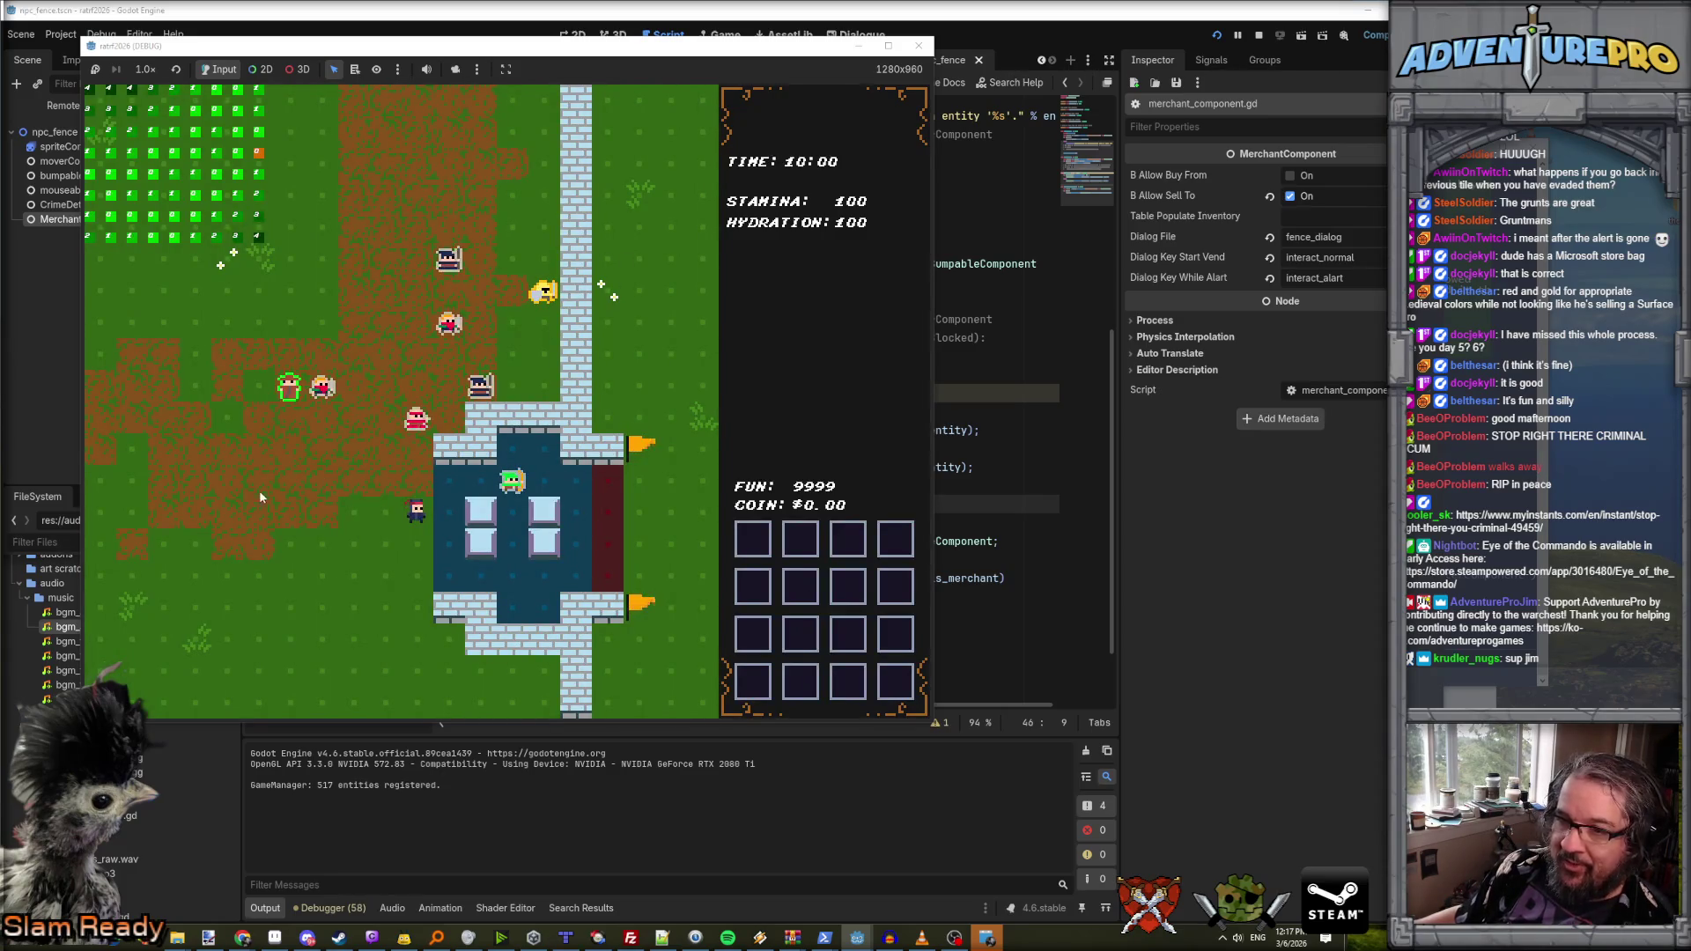
In the running game, walk the player beside the fence NPC and pickpocket it
left_click(284, 398)
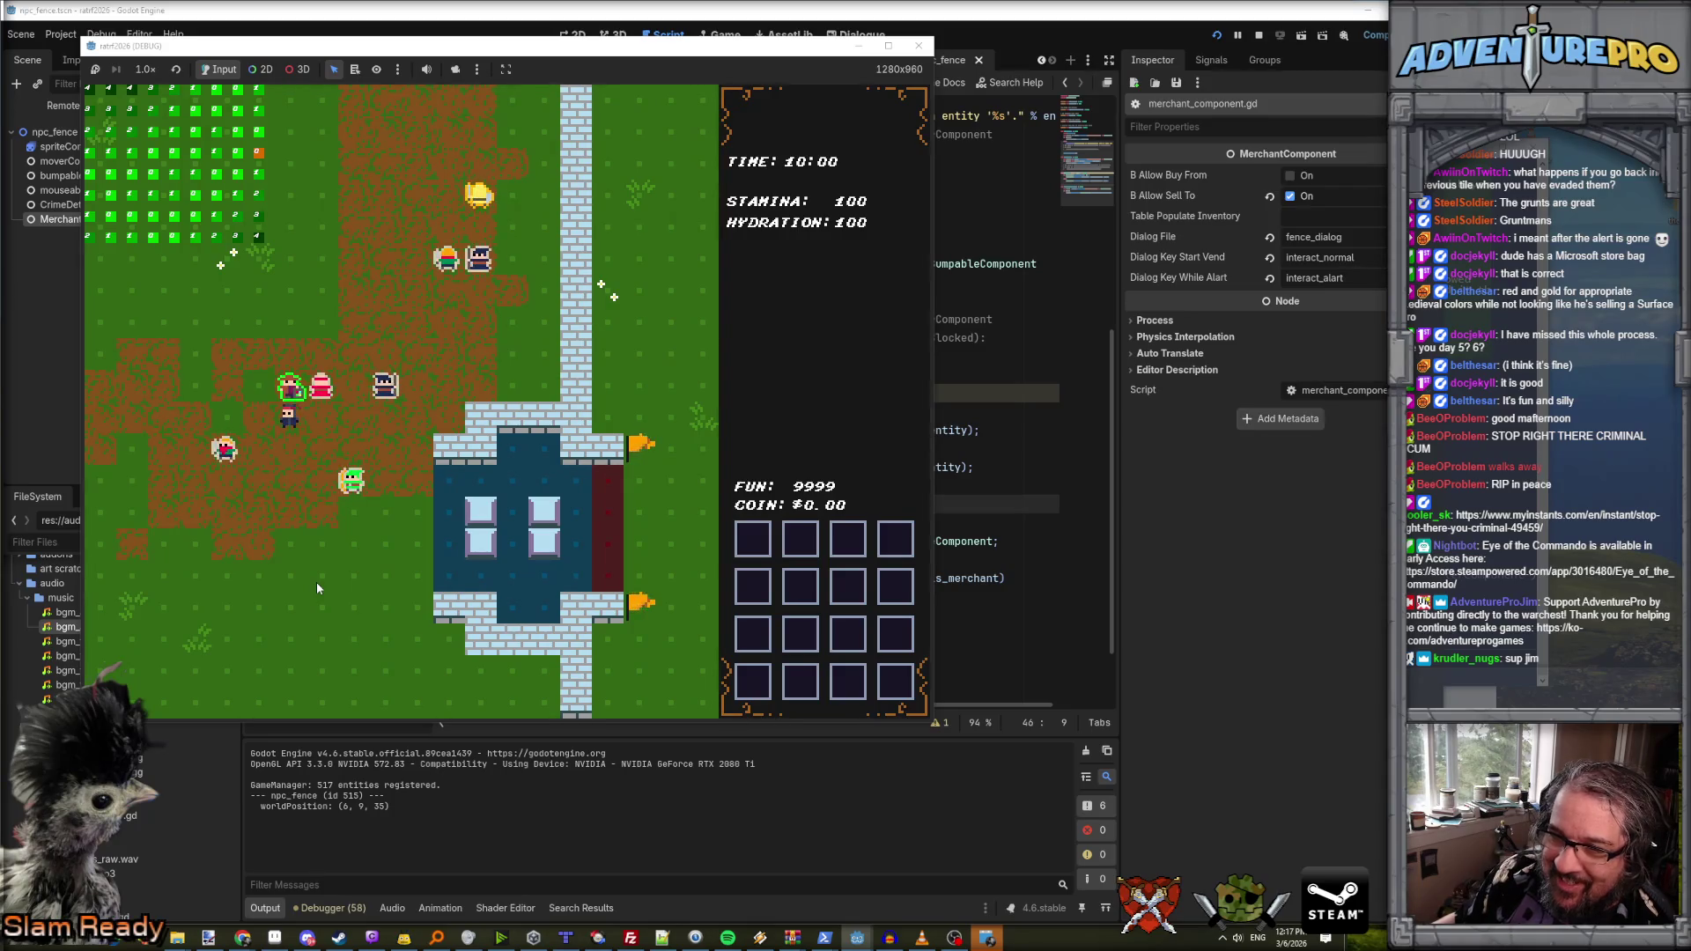
key("Right")
key("Right")
key("Up")
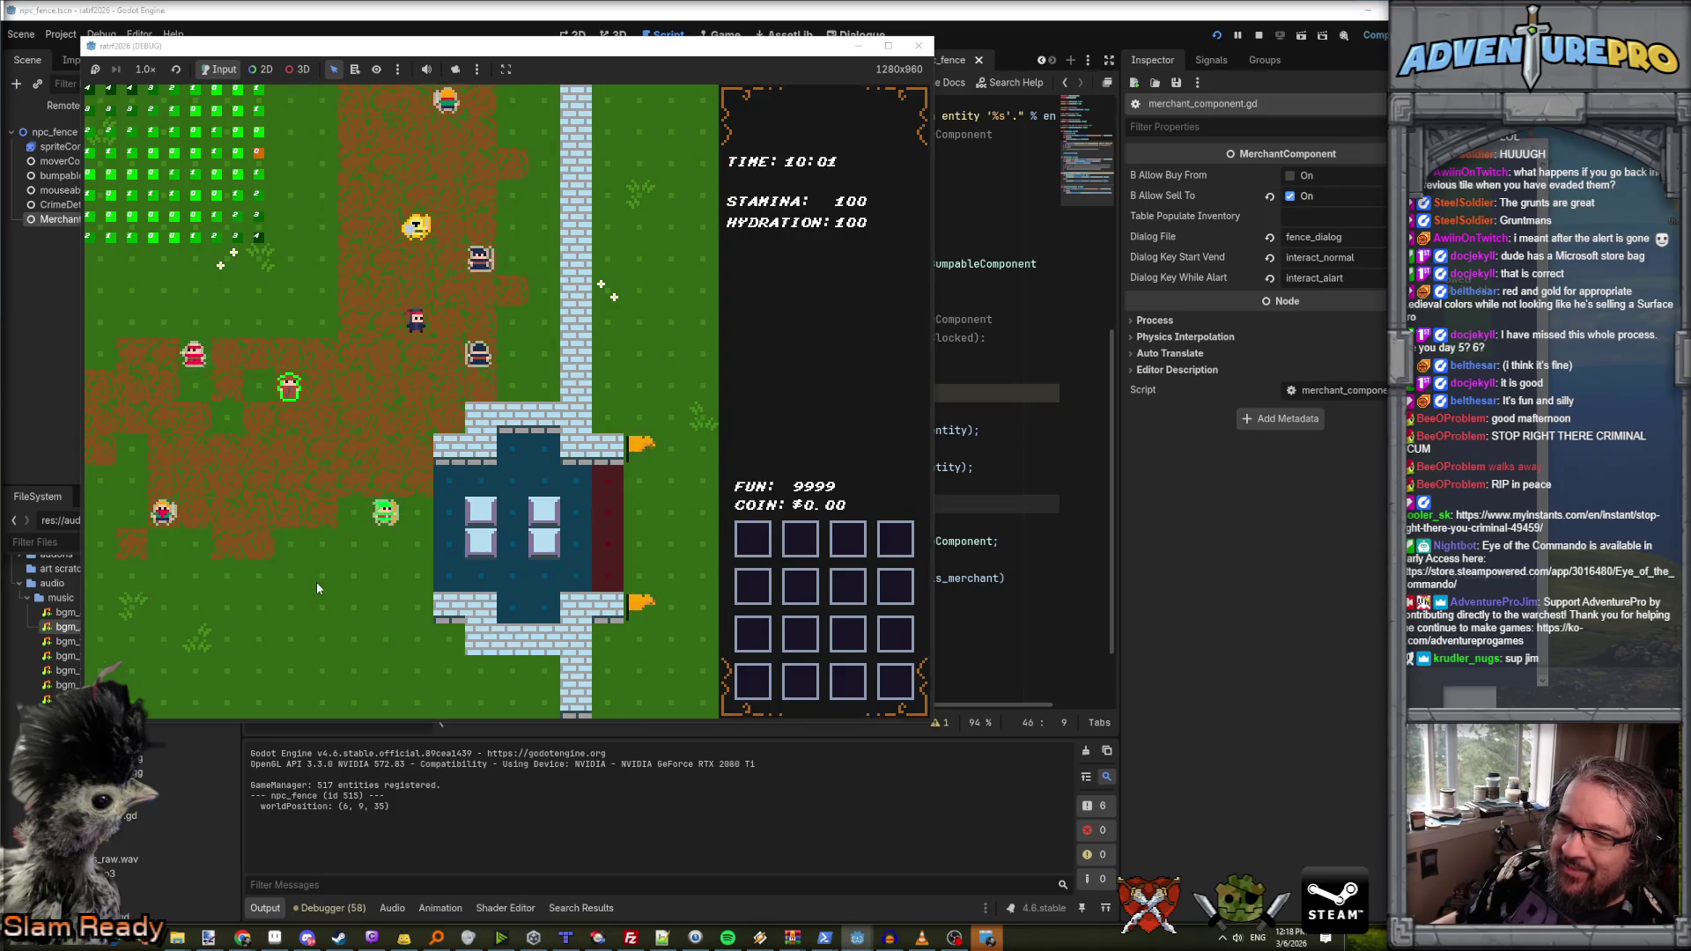
key("Right")
key("Down")
key("Down")
key("Down")
key("Left")
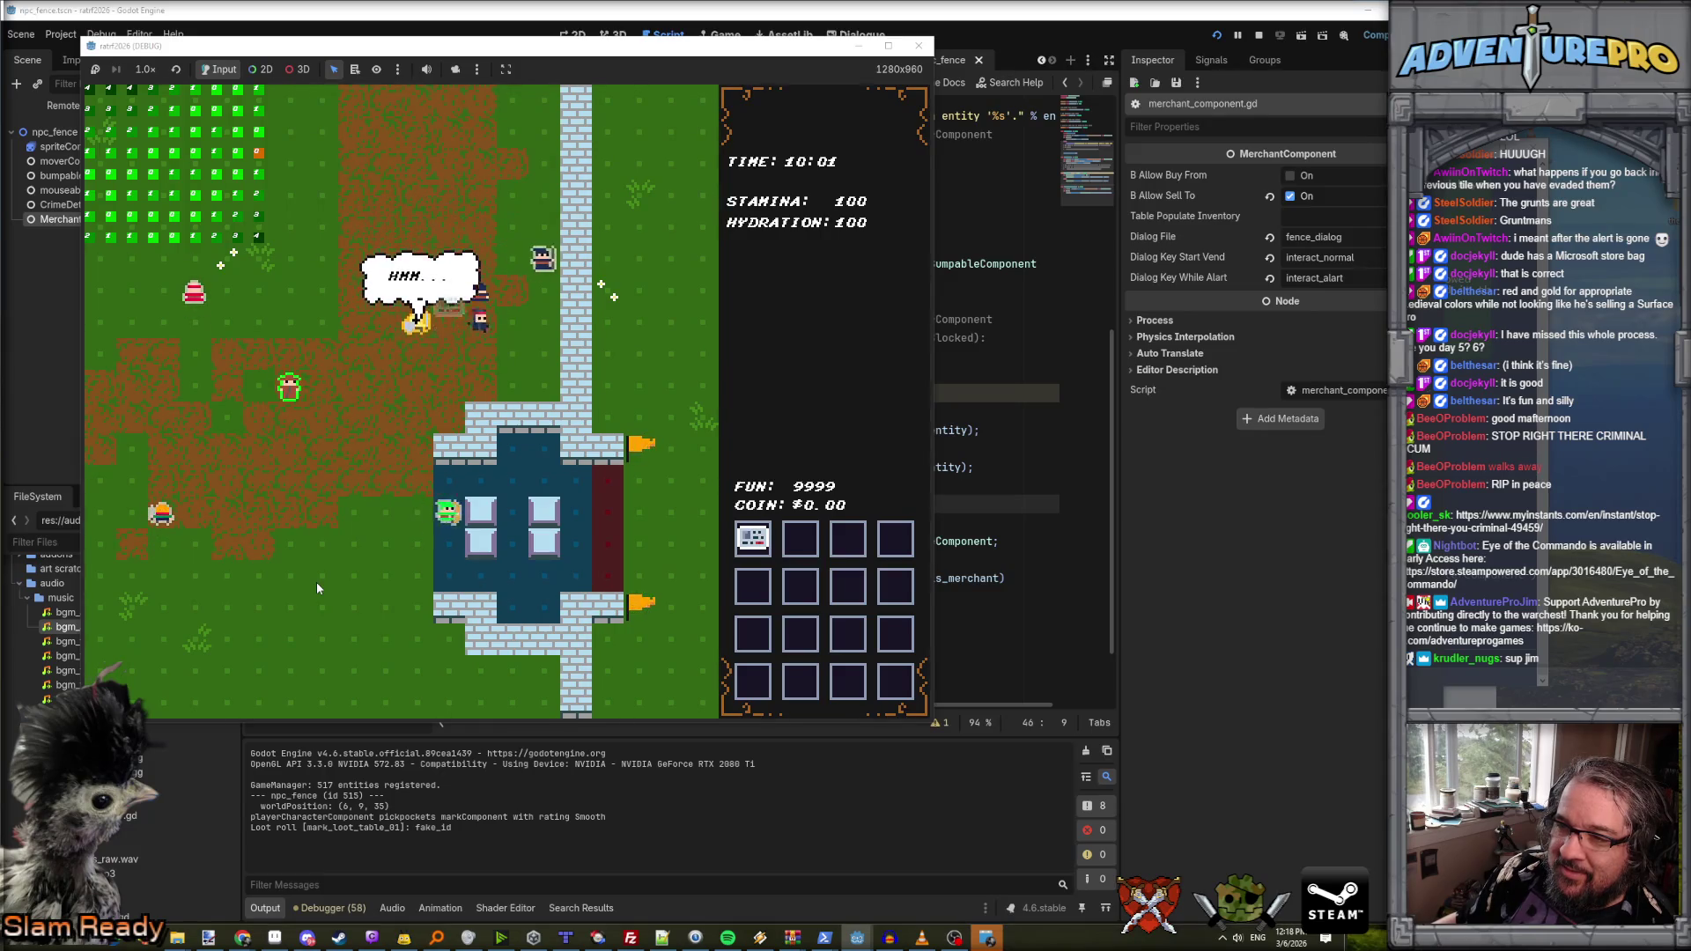
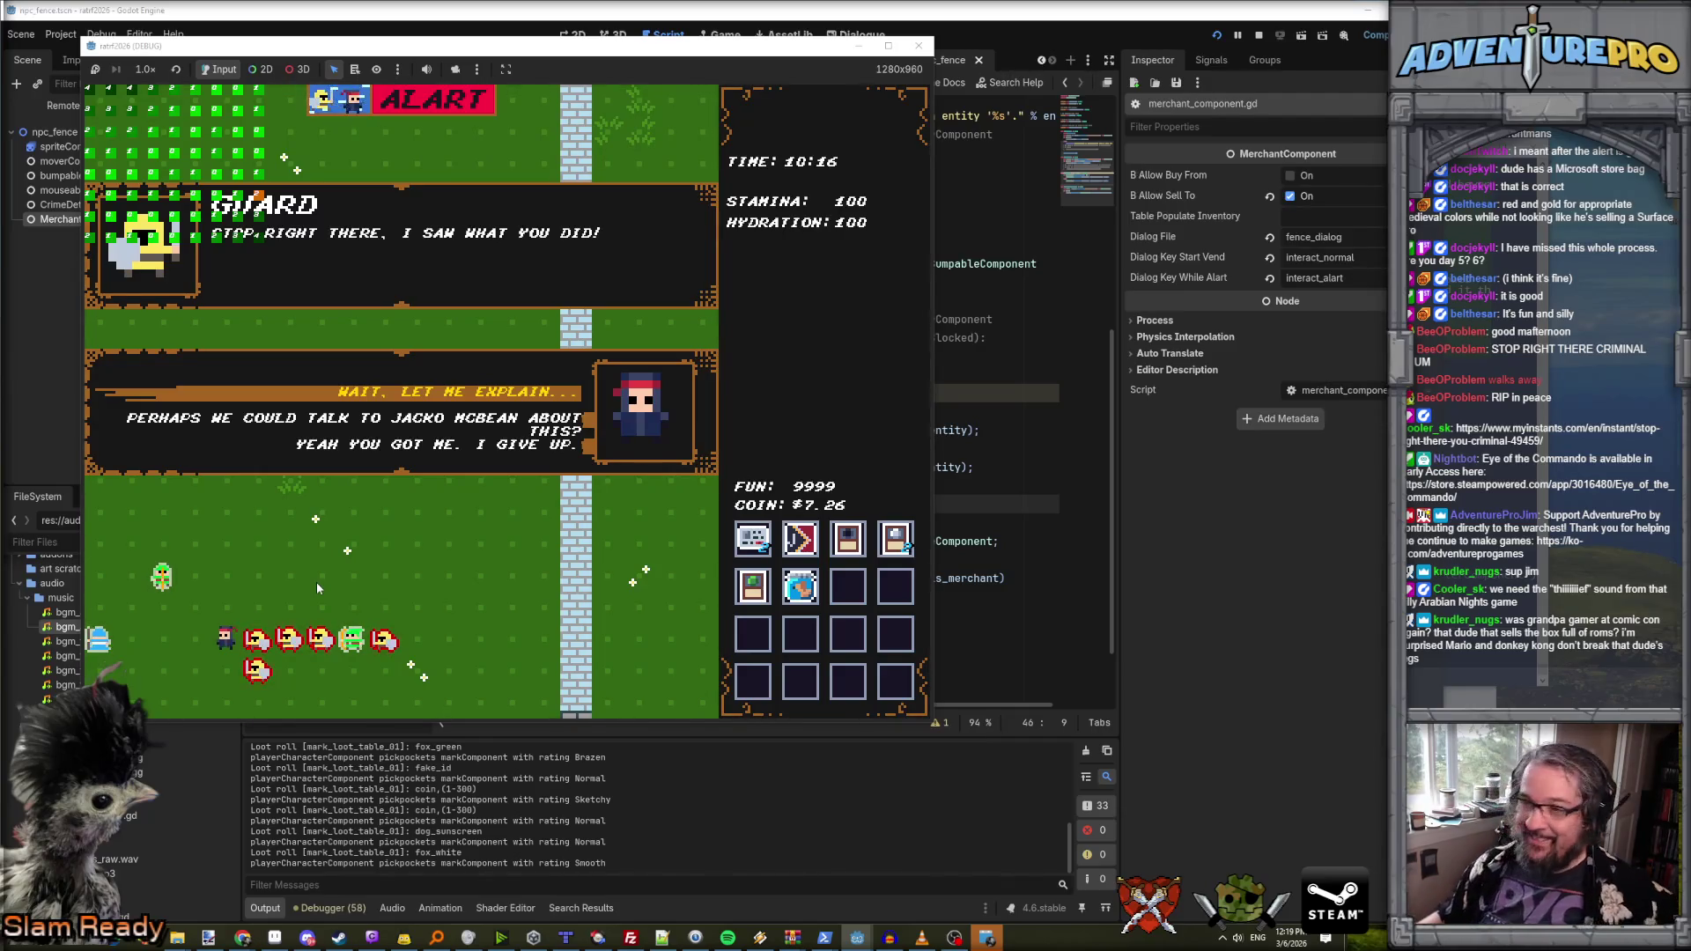
Explain to the guard, flip the coin, start a fresh game, then stop the test run
key("Return")
left_click(372, 672)
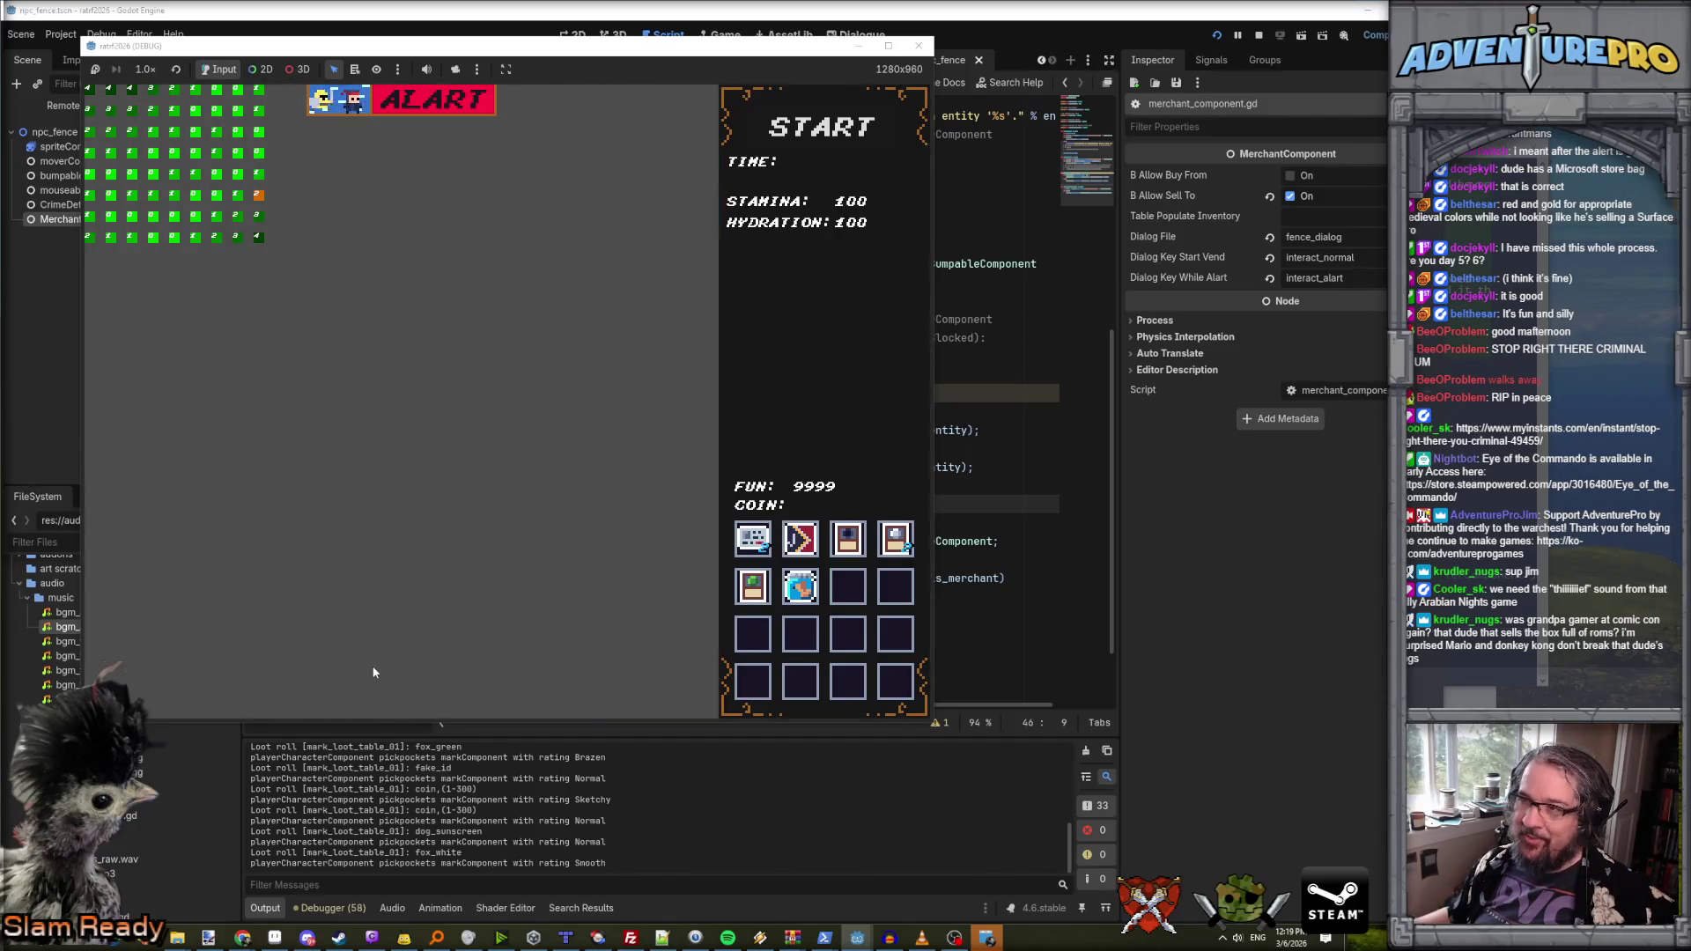
left_click(846, 132)
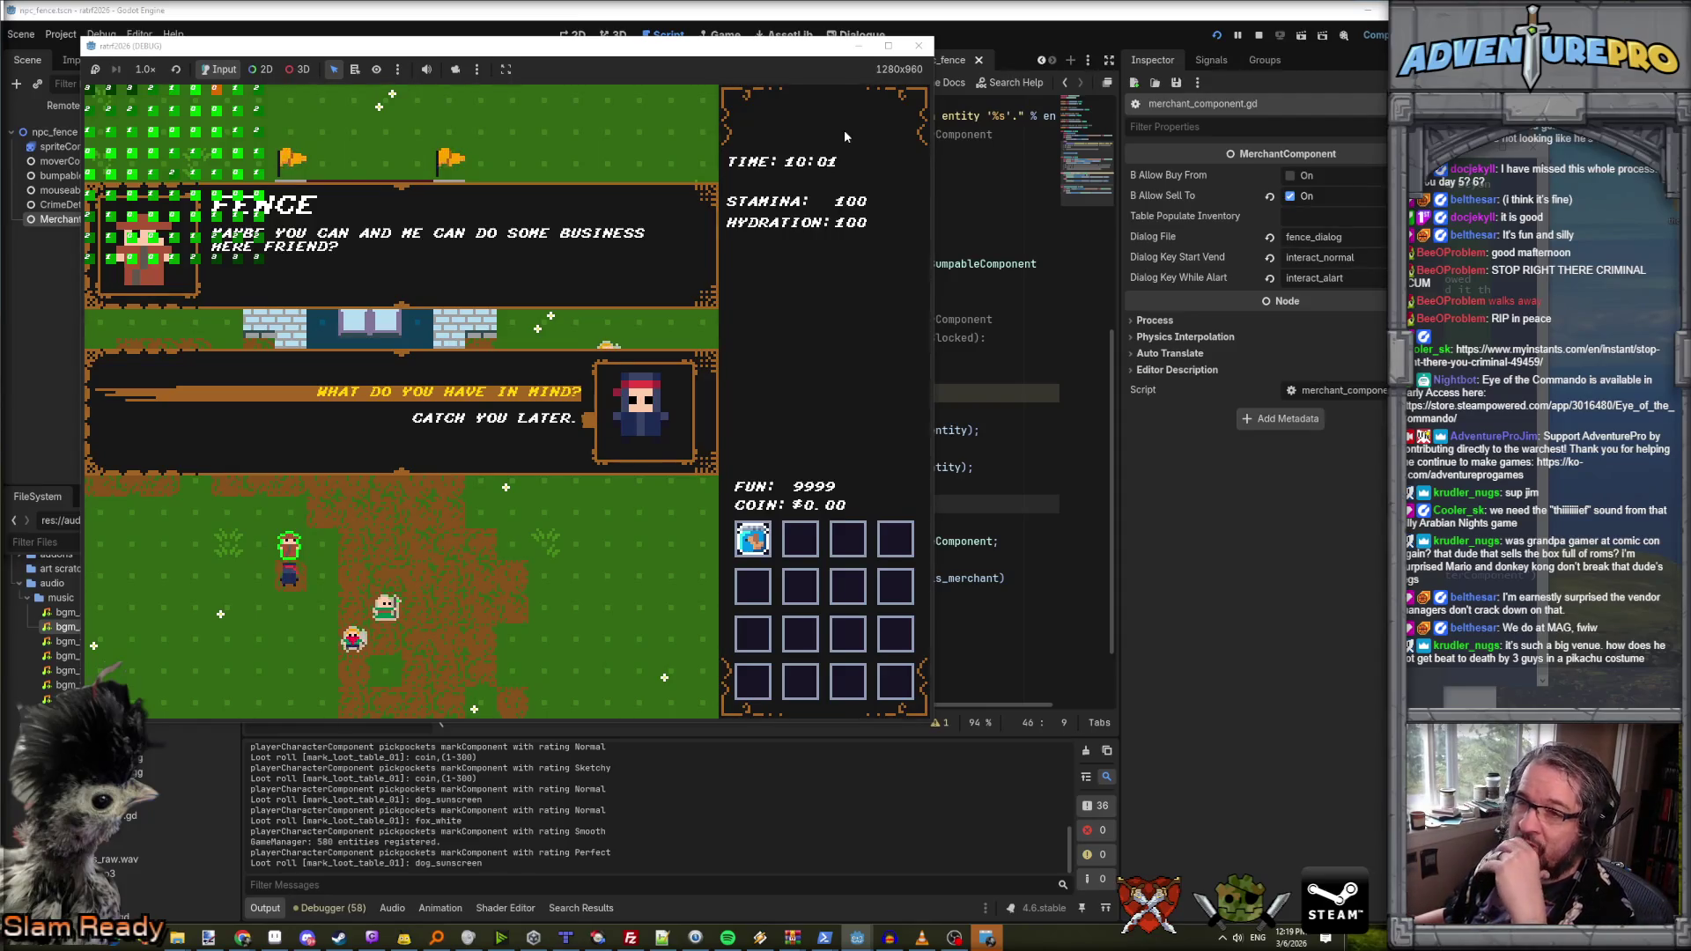
left_click_drag(662, 49, 966, 78)
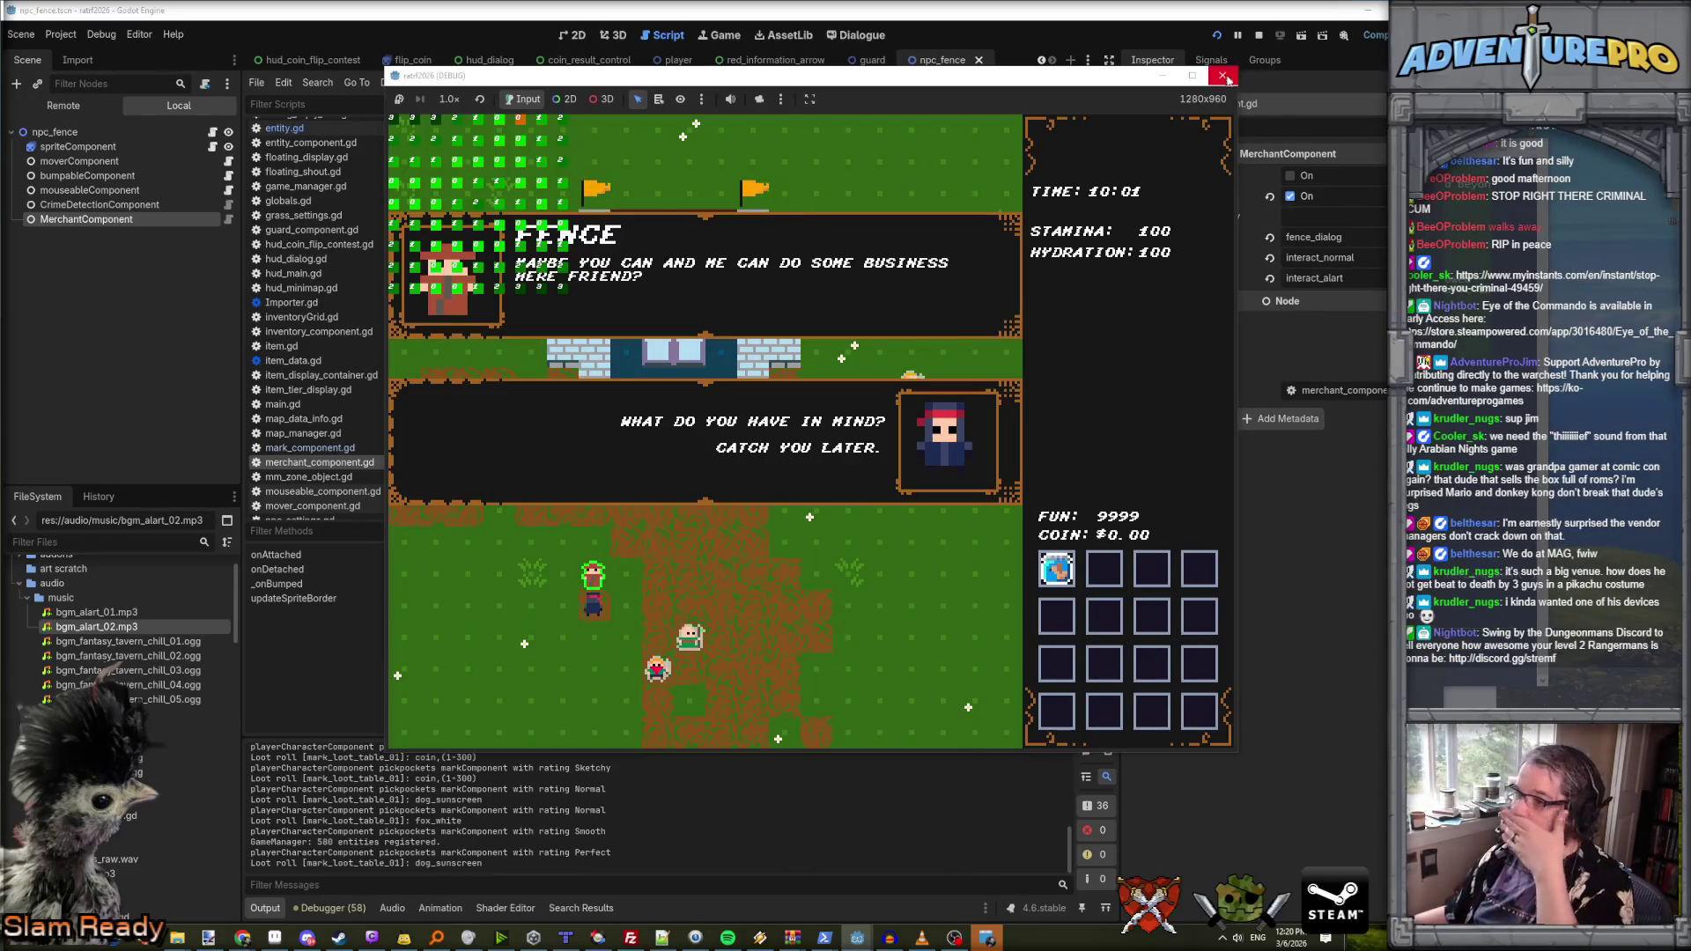
left_click(1258, 37)
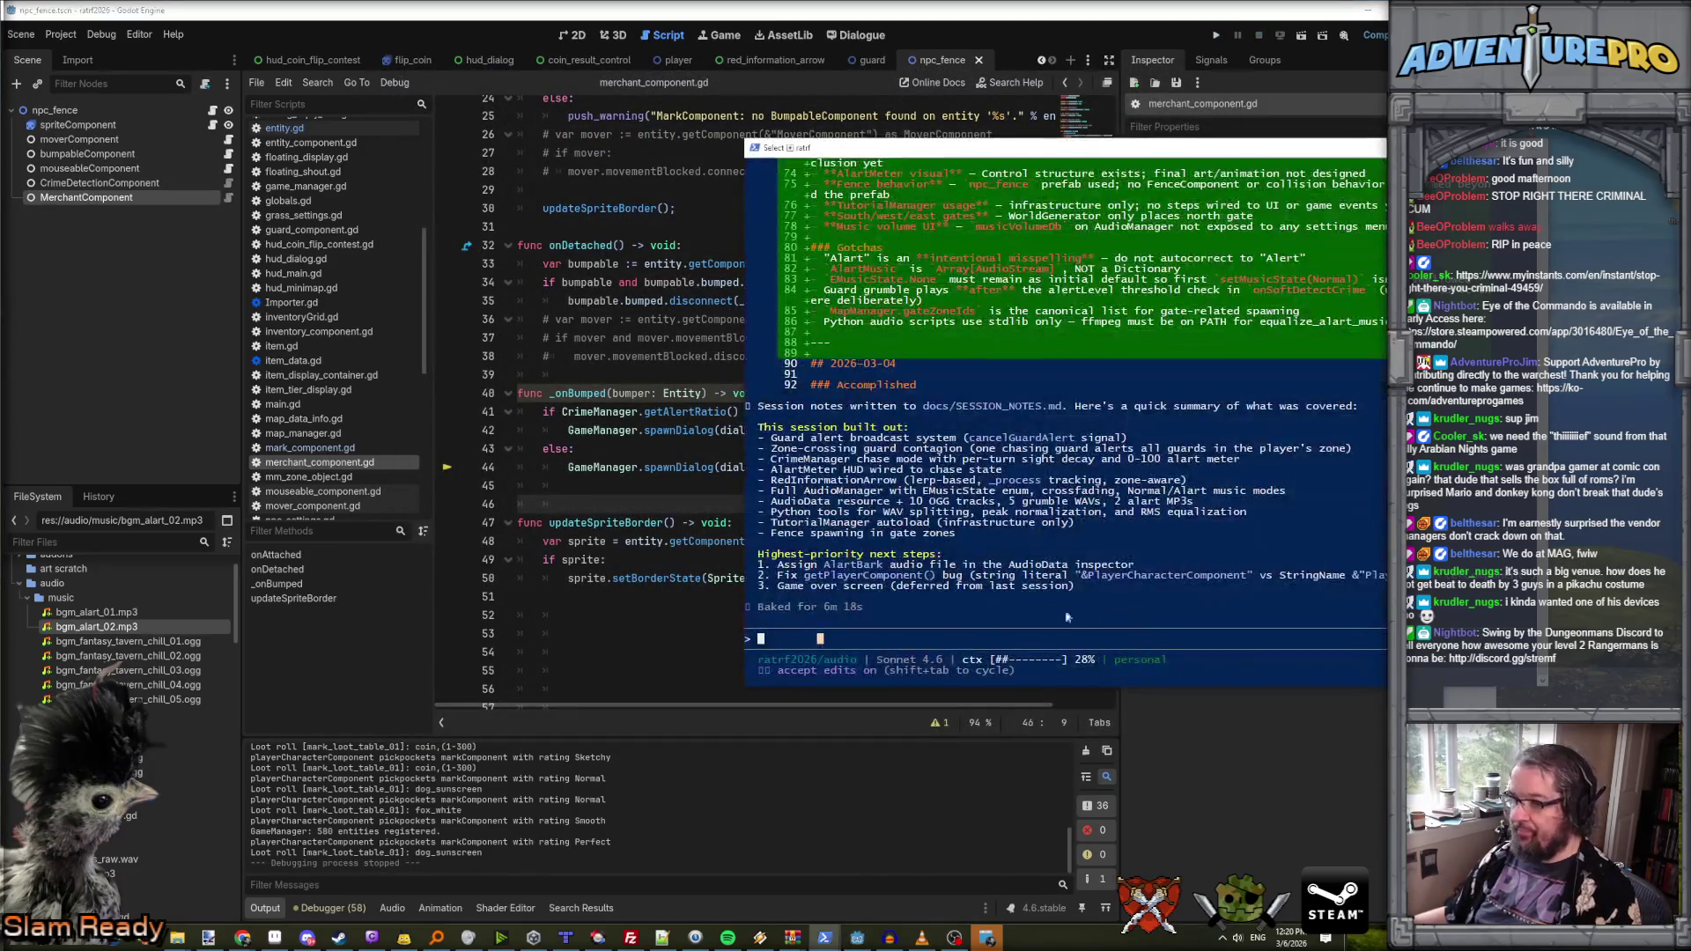
Draft a SellToVendor transaction request: a per-sale list of items kept in inventory until the sale completes
key("Escape")
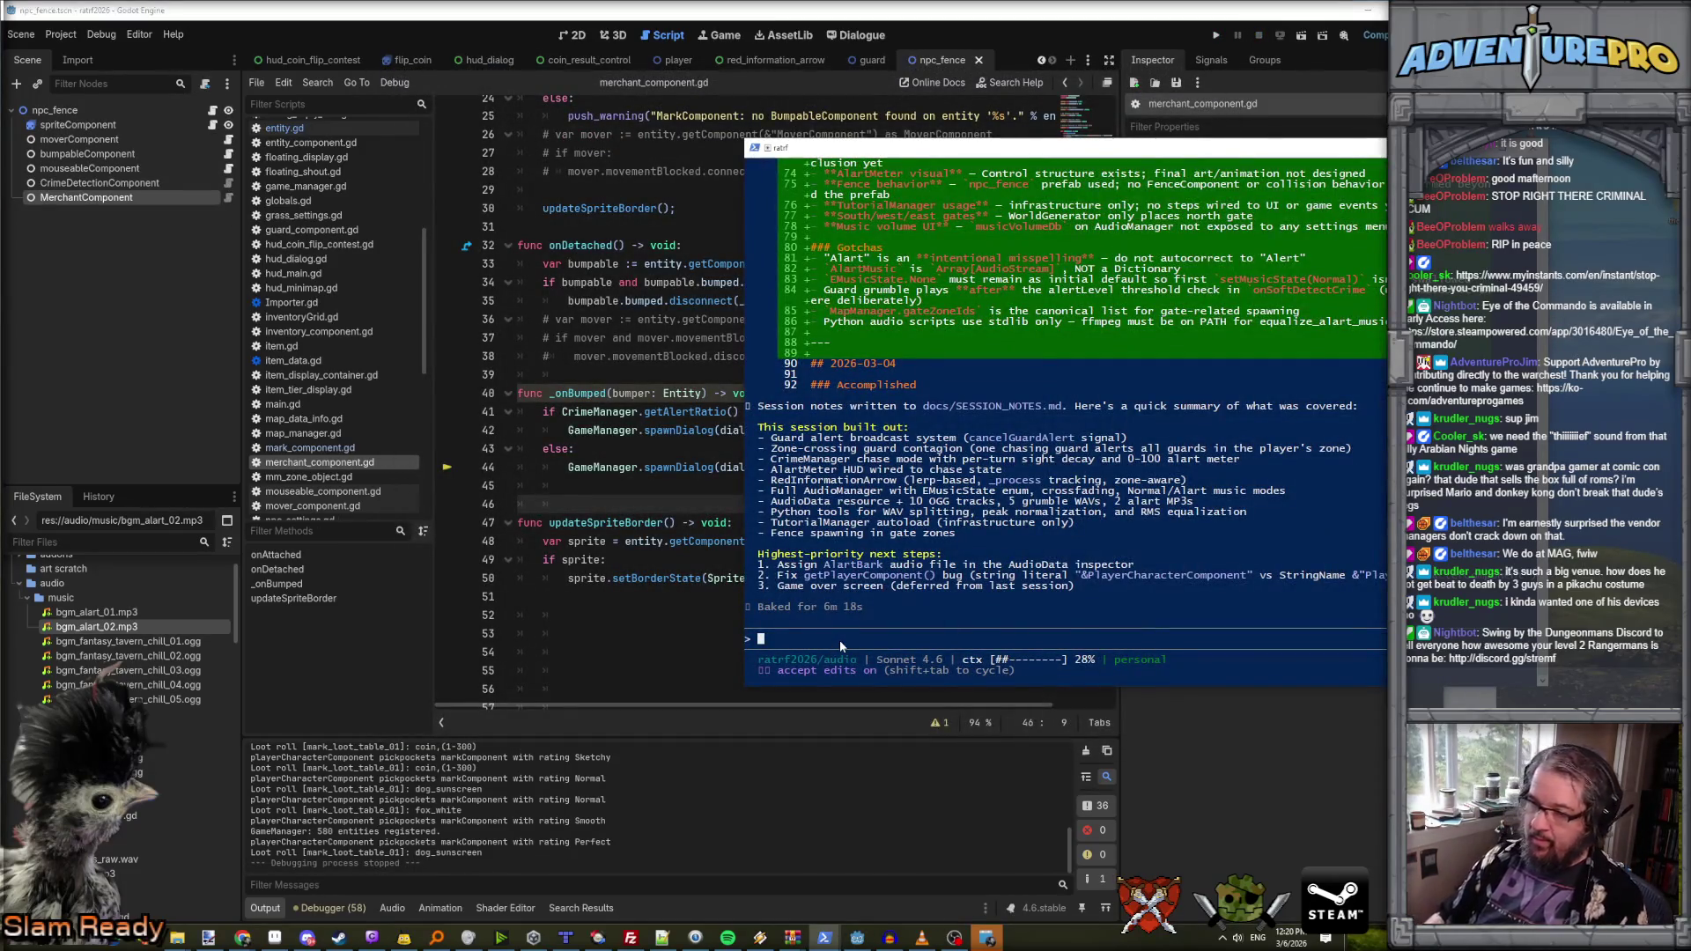
type("I'd like a ")
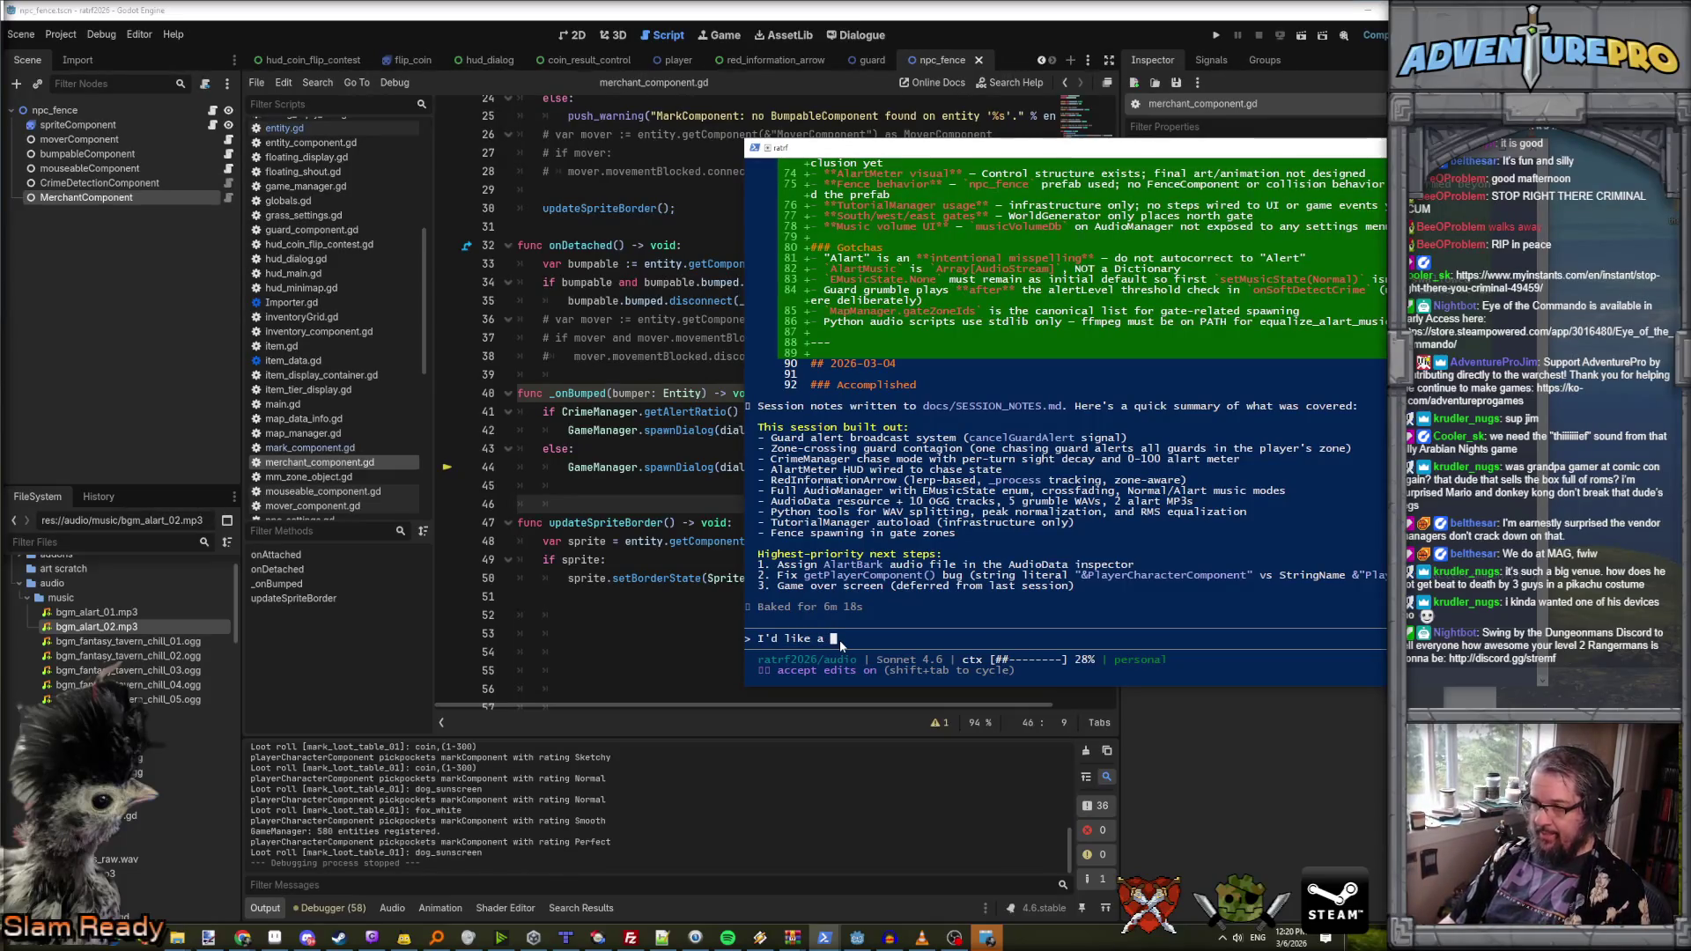
type("class called ")
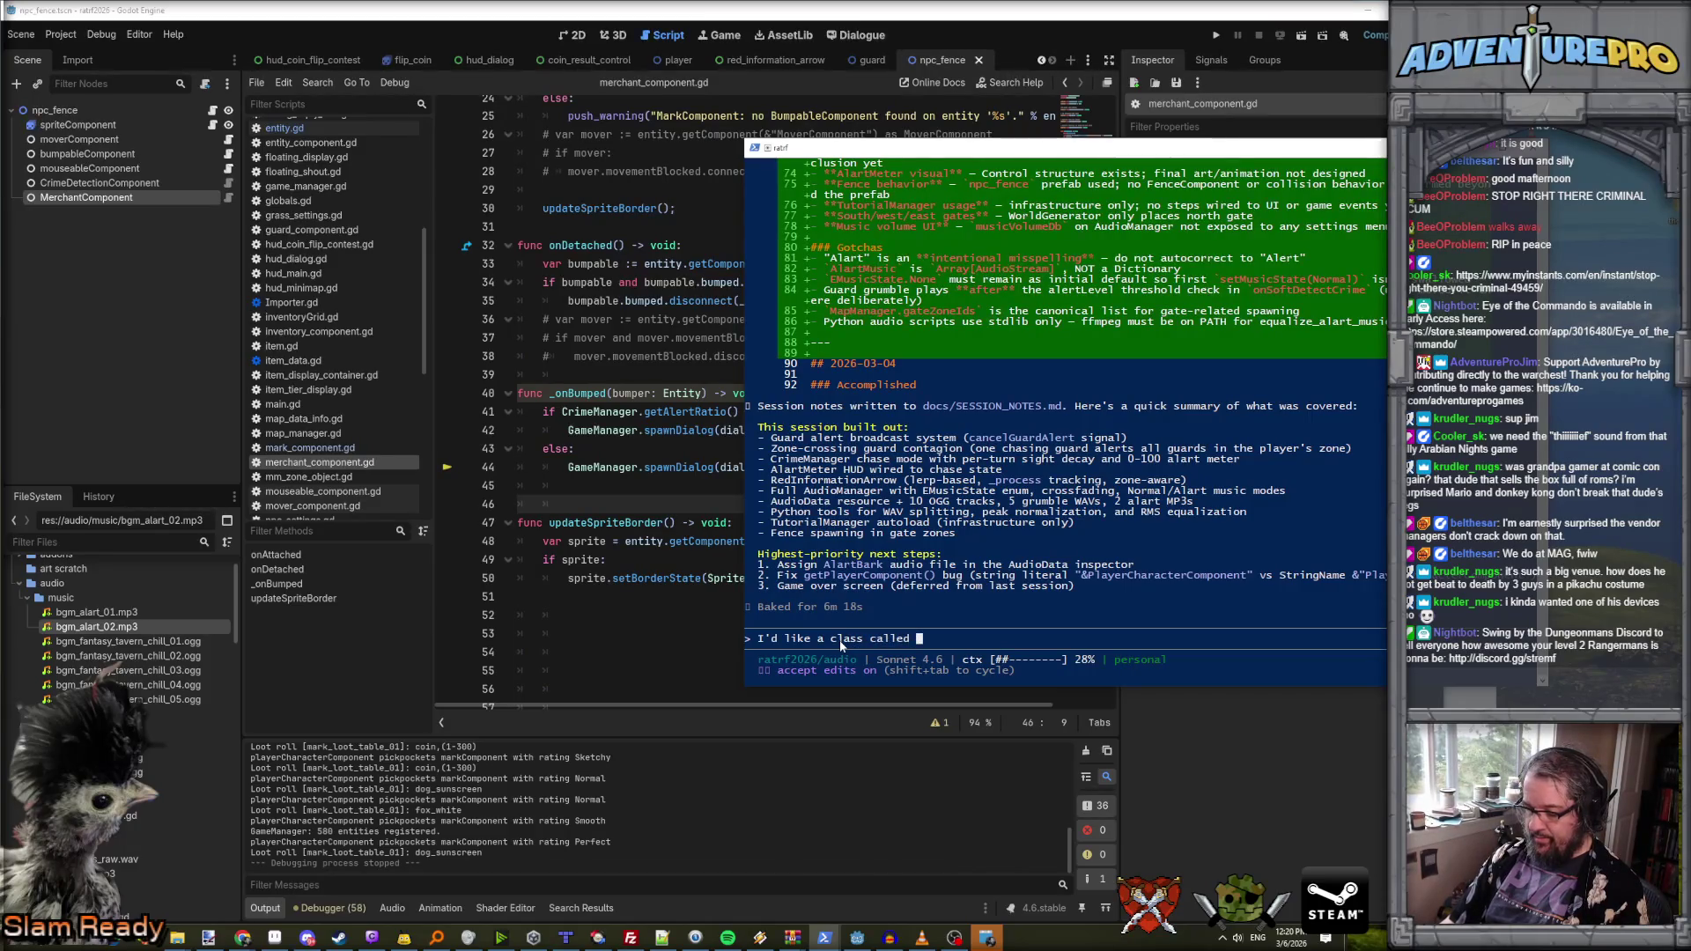
type("SellToVendor transa")
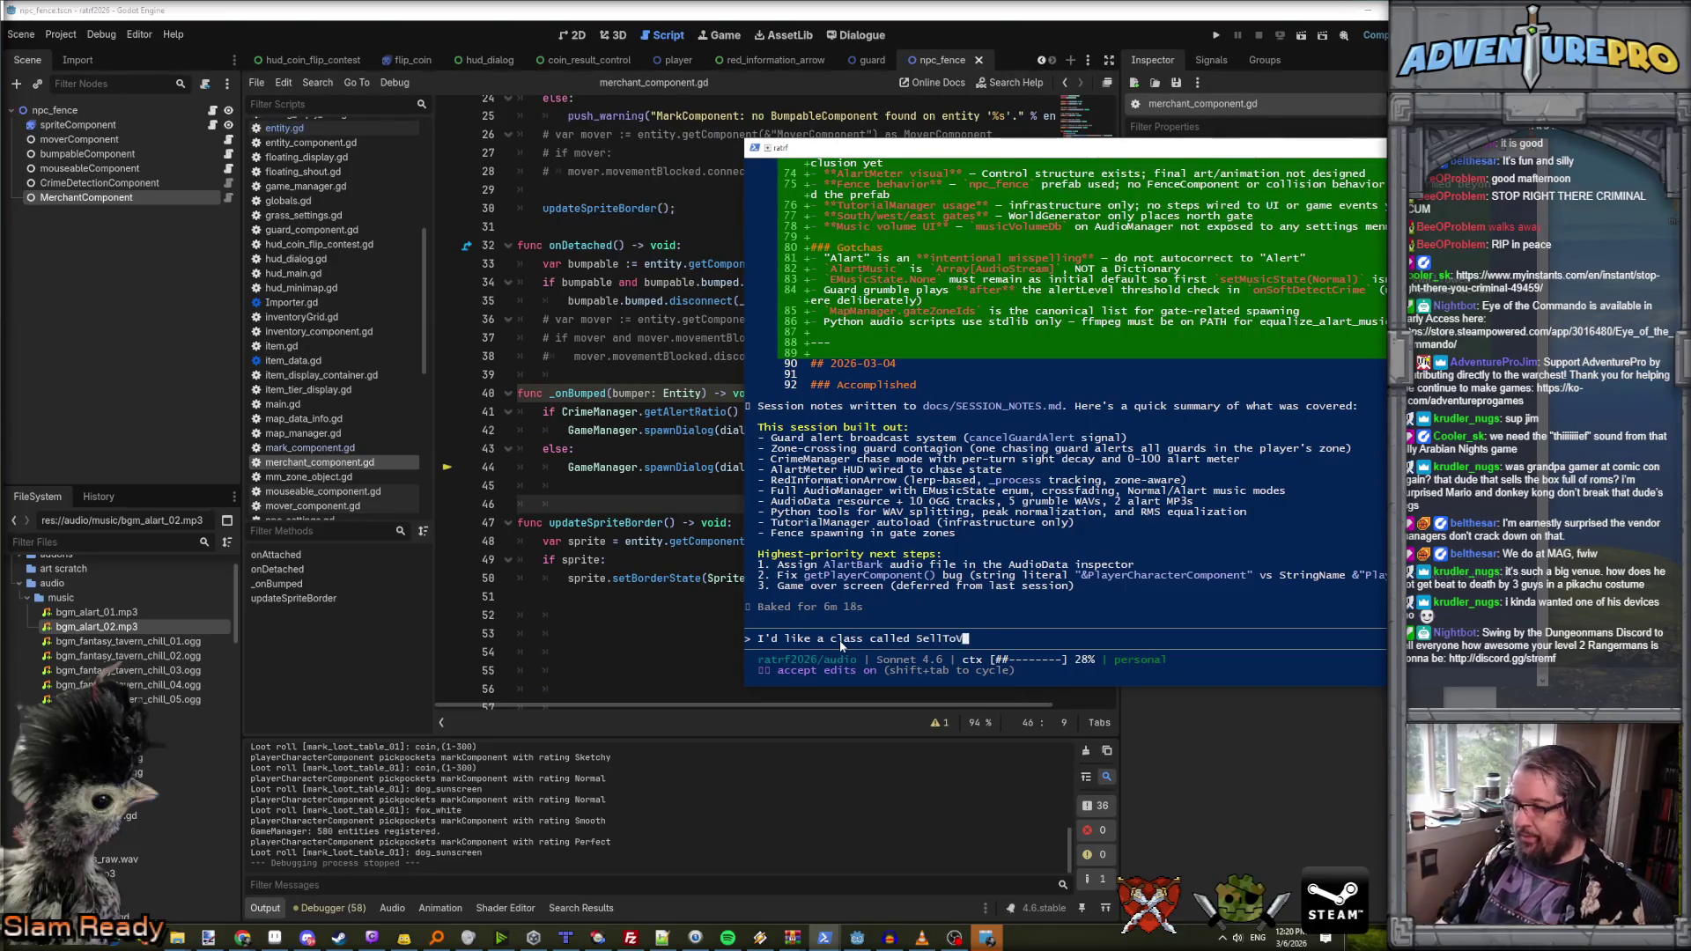
type("ction. ")
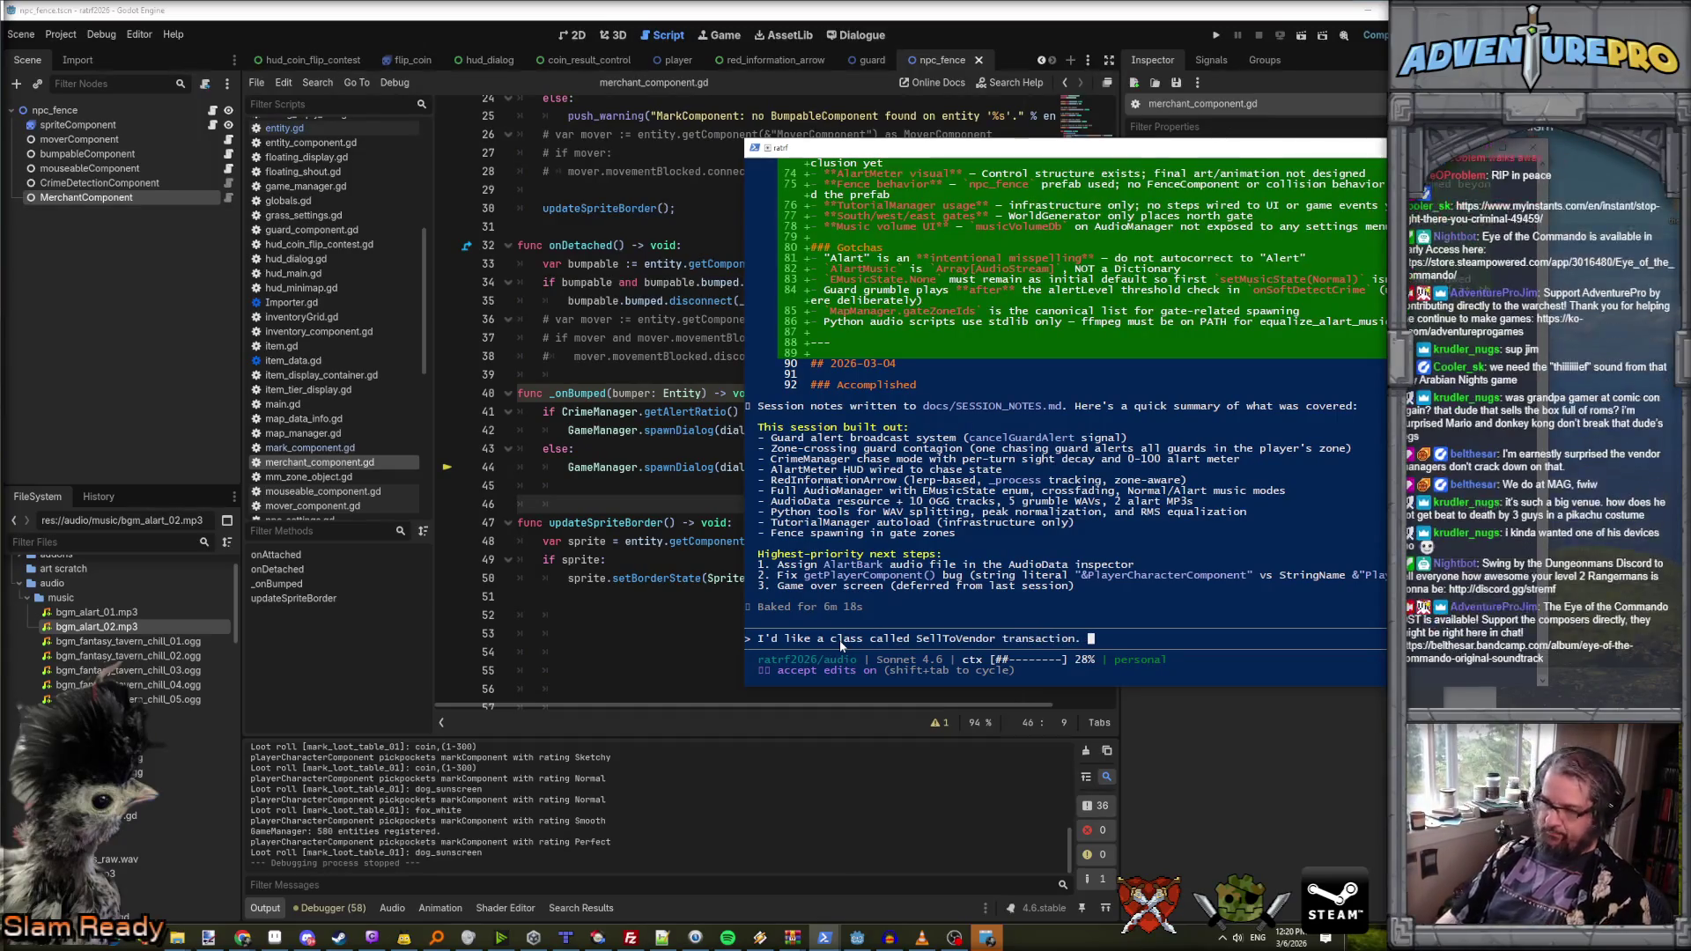
type("It will keep")
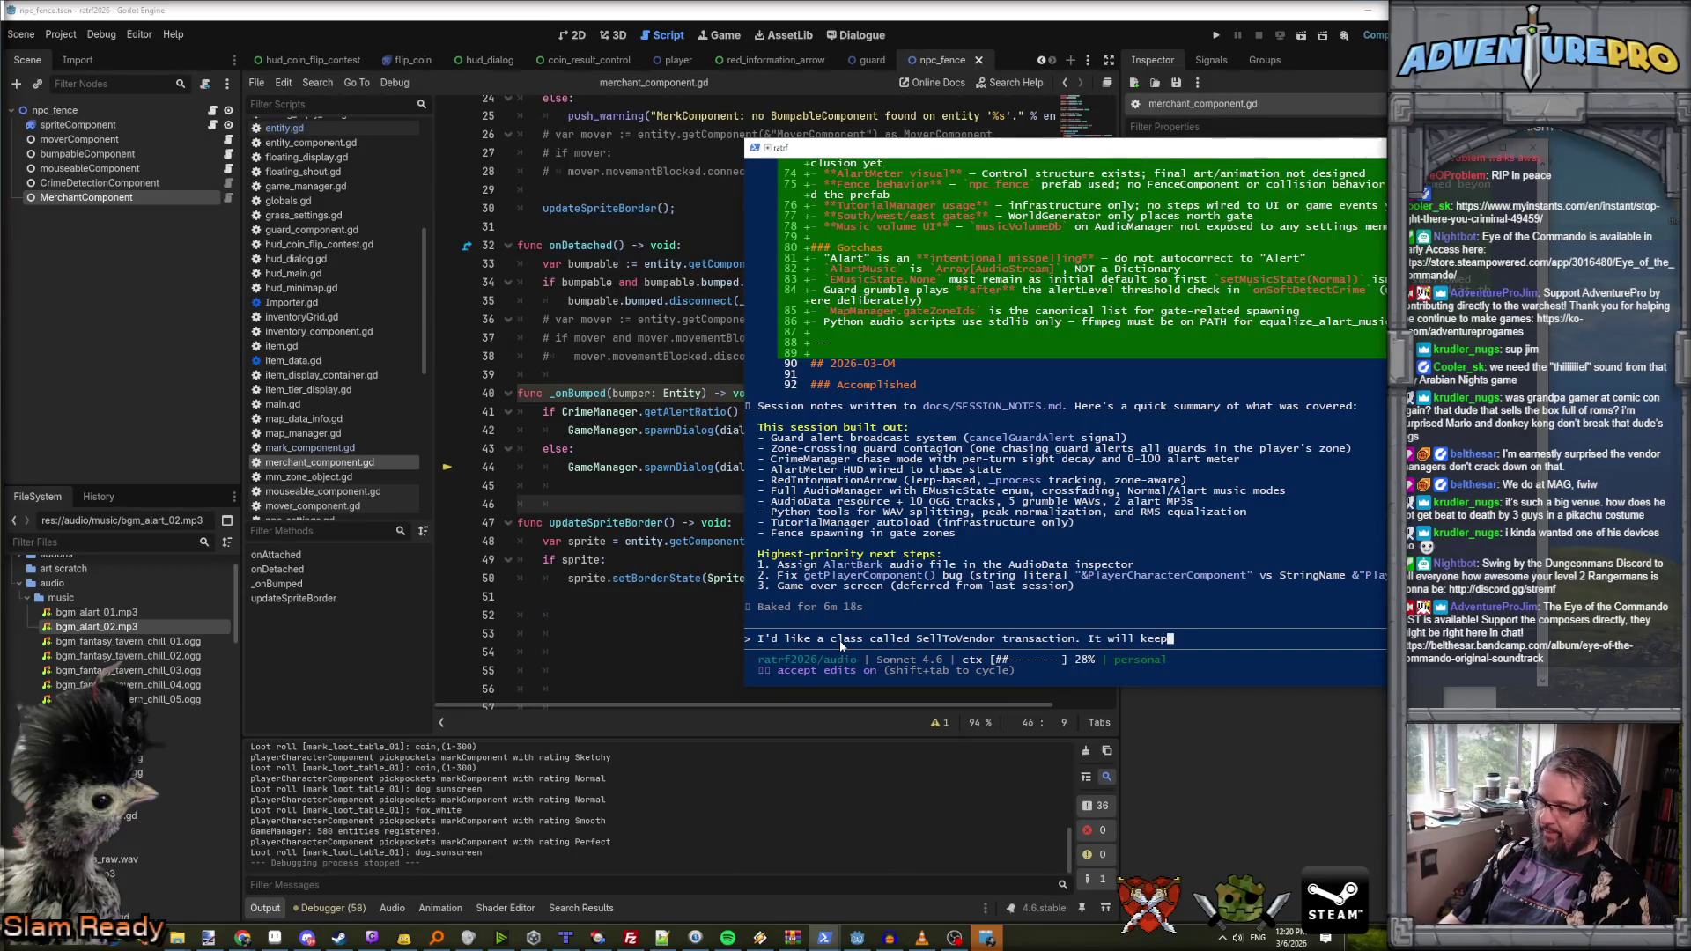
key("BackSpace")
key("BackSpace")
key("BackSpace")
type("We will make one every time we go to sell a f")
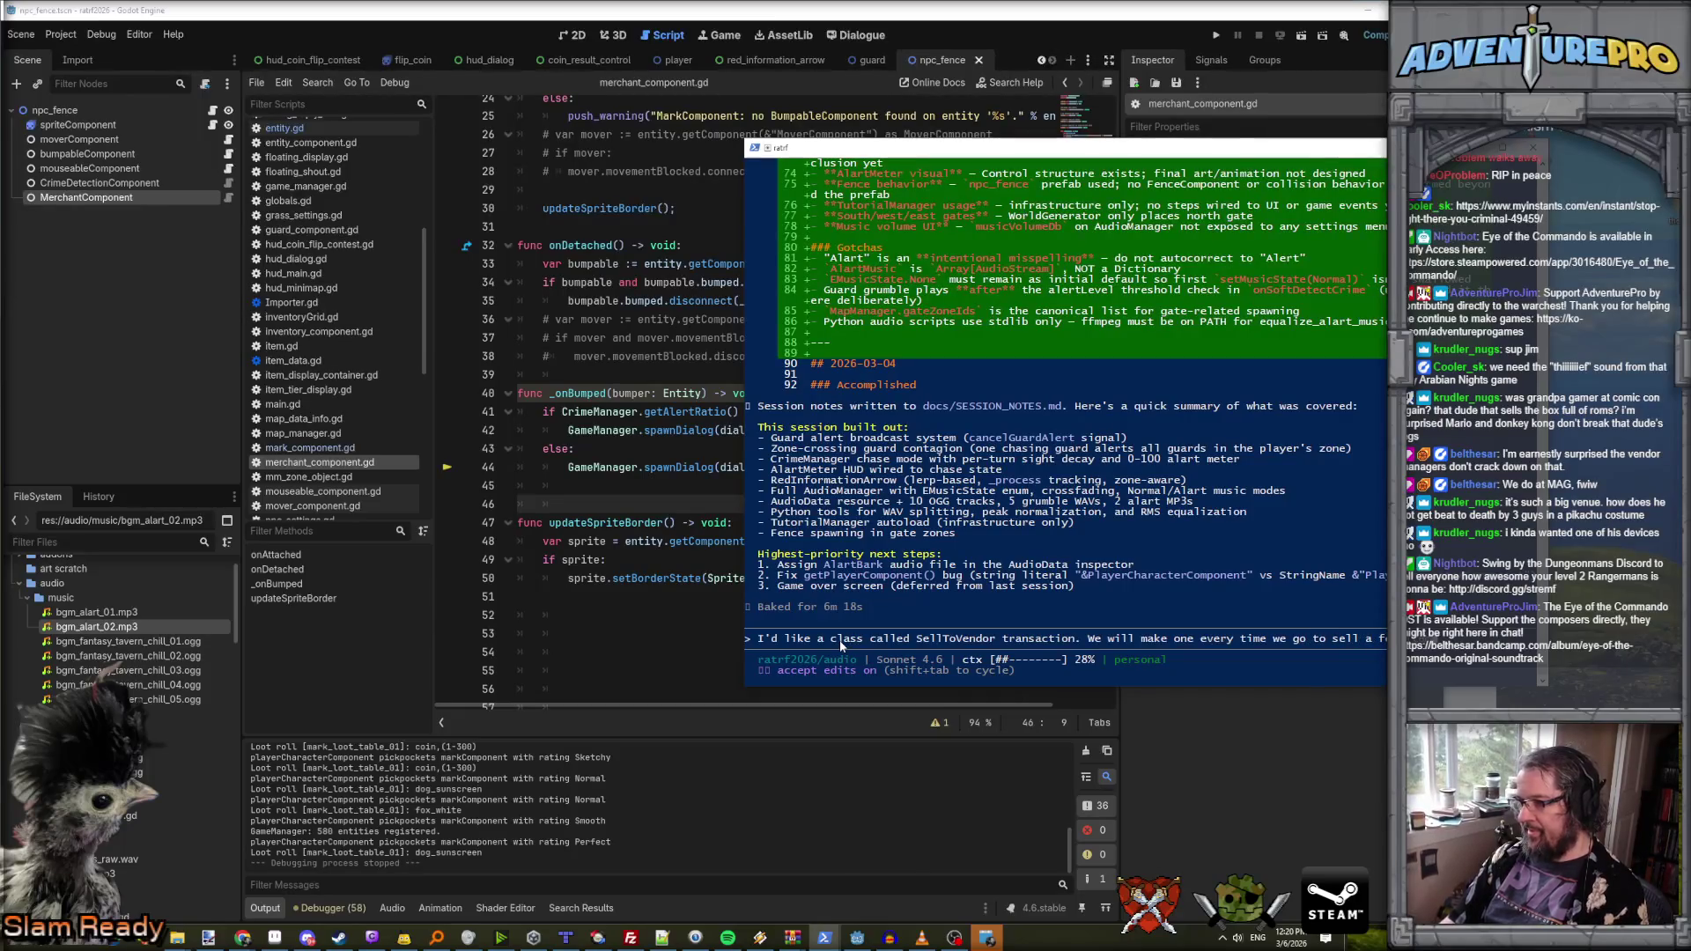
type("The ")
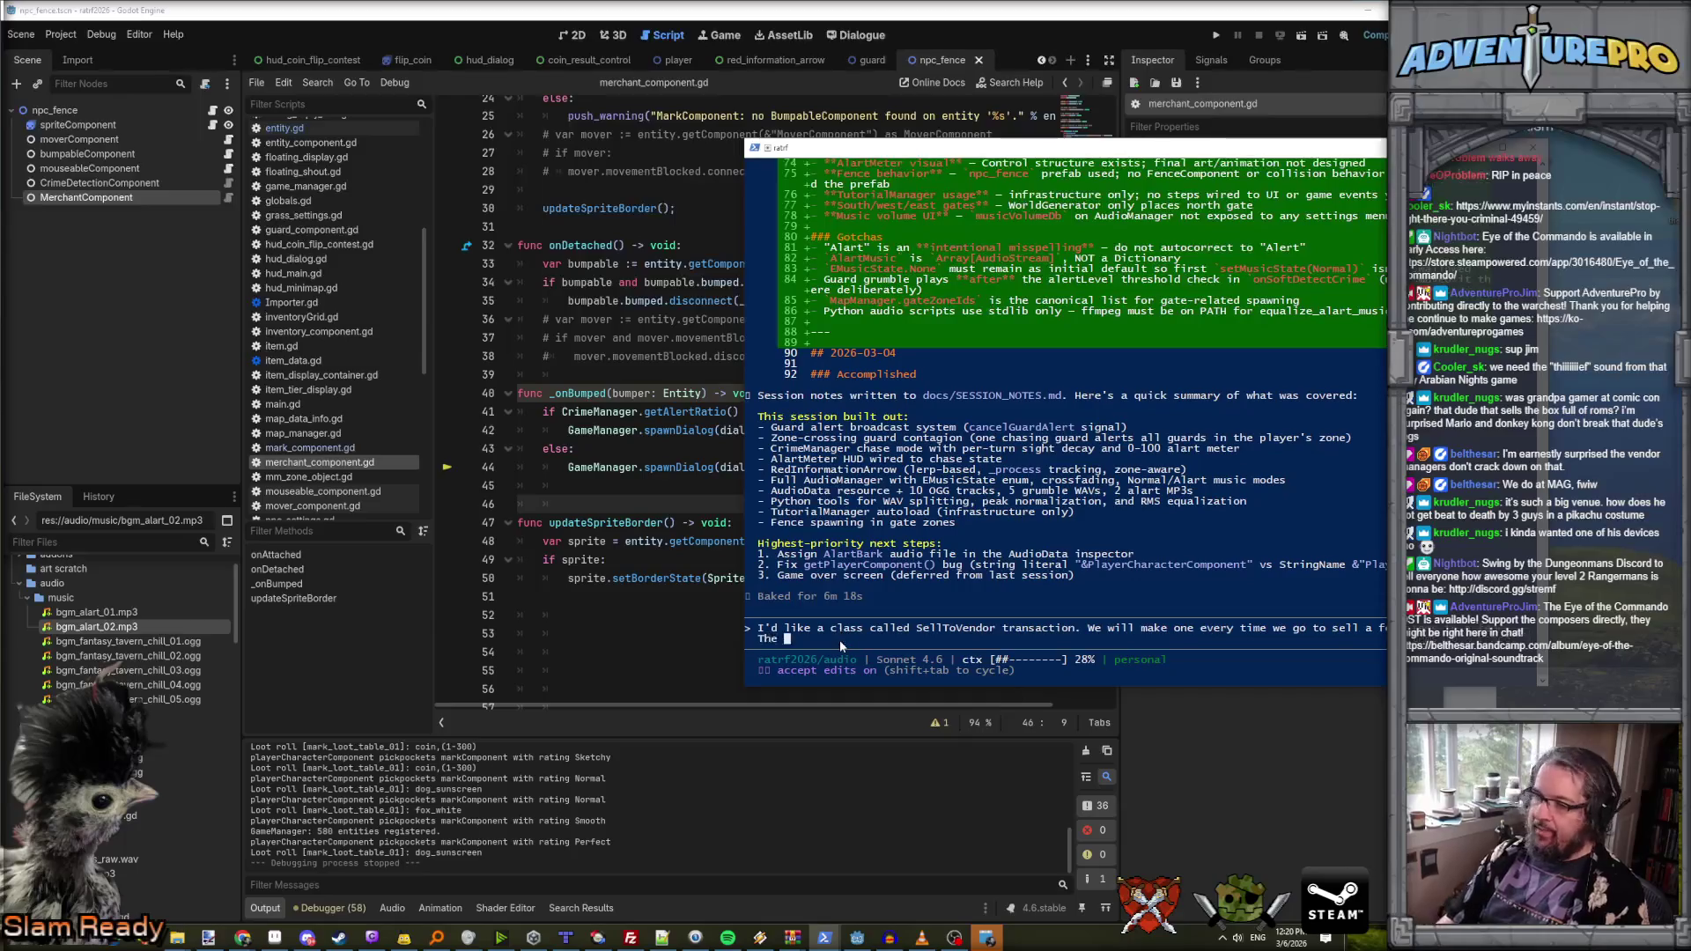
type("will keep a list of")
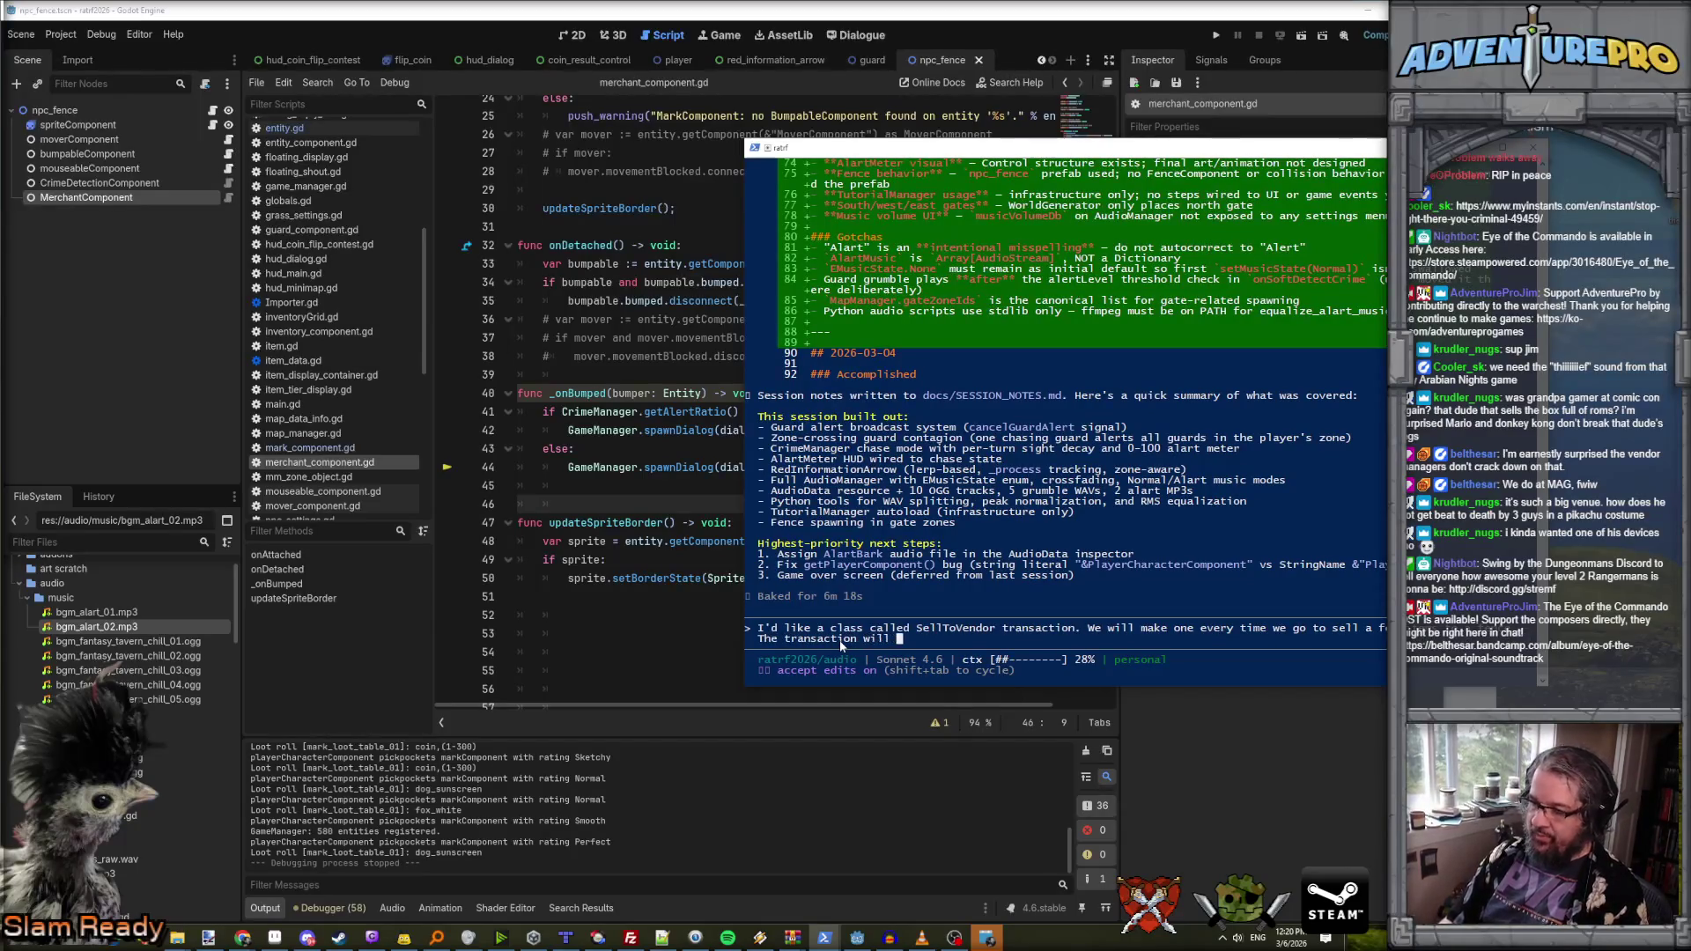
type(" items we want to s")
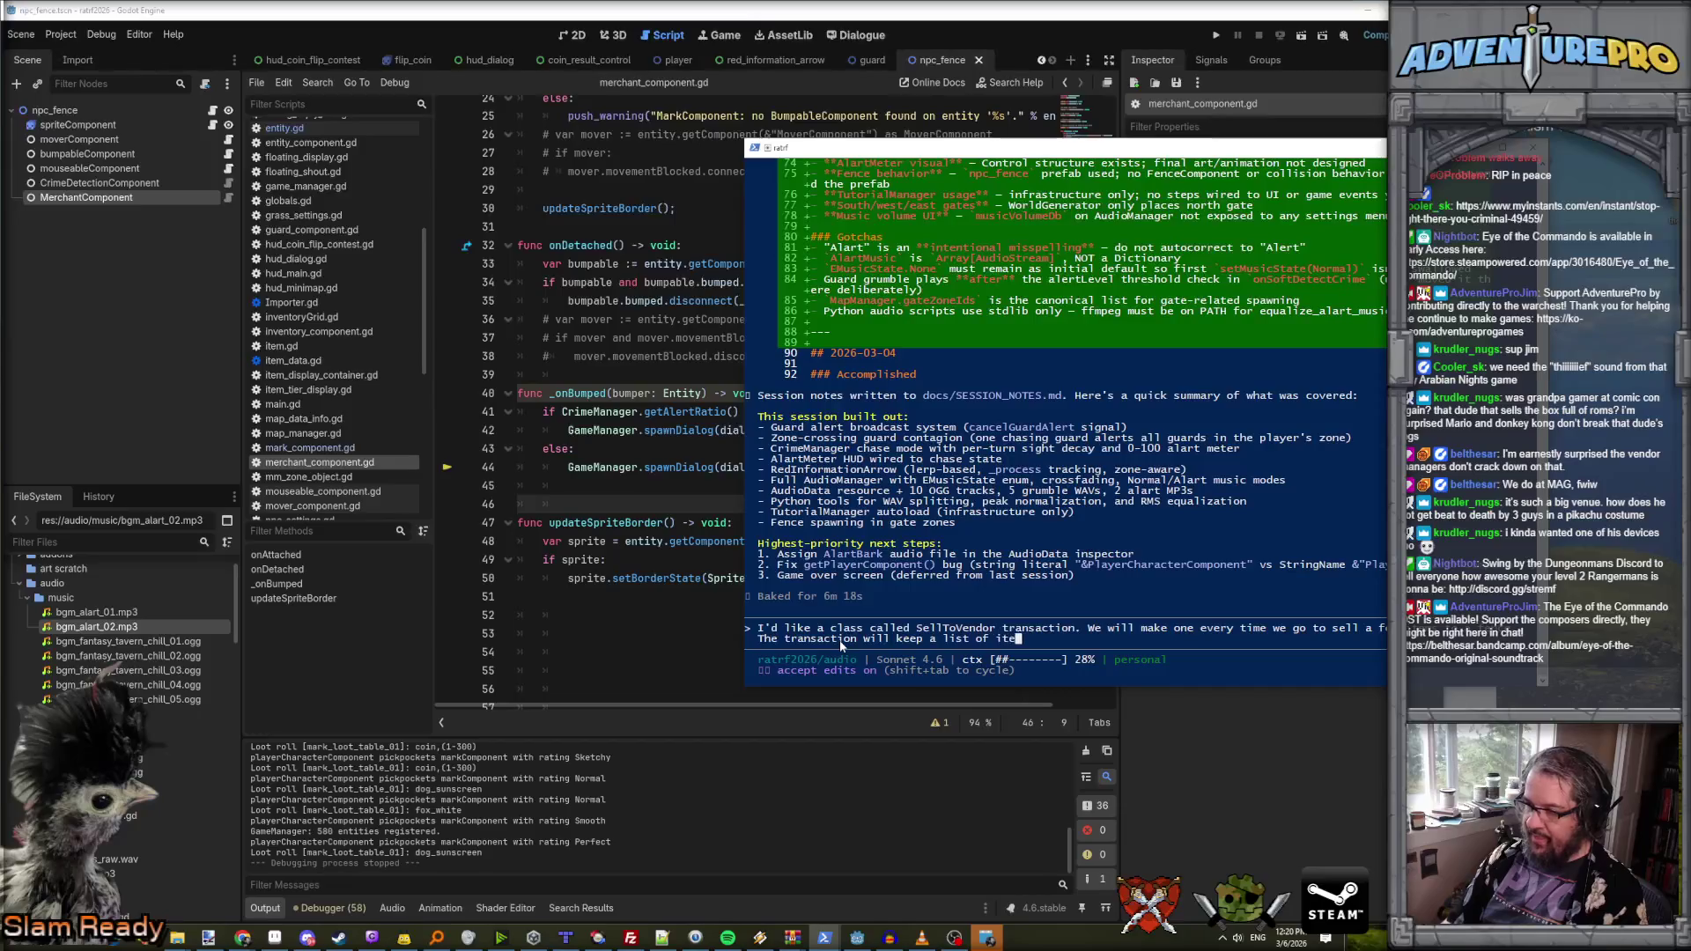
type("ell, that t")
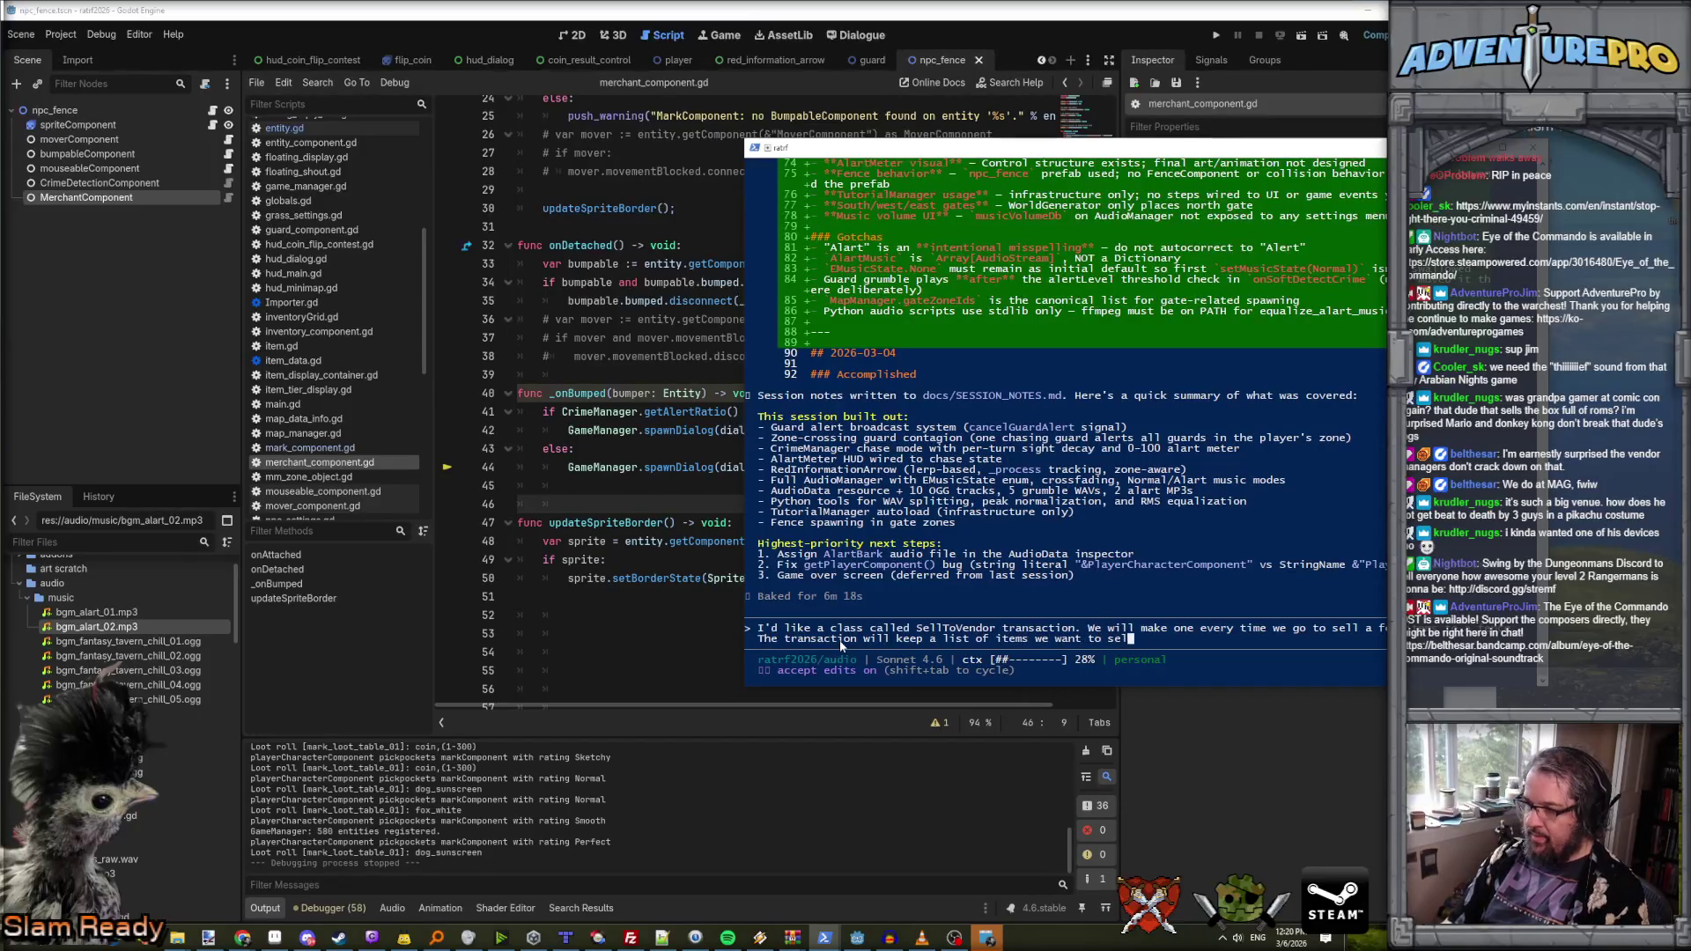
type("he player will add by")
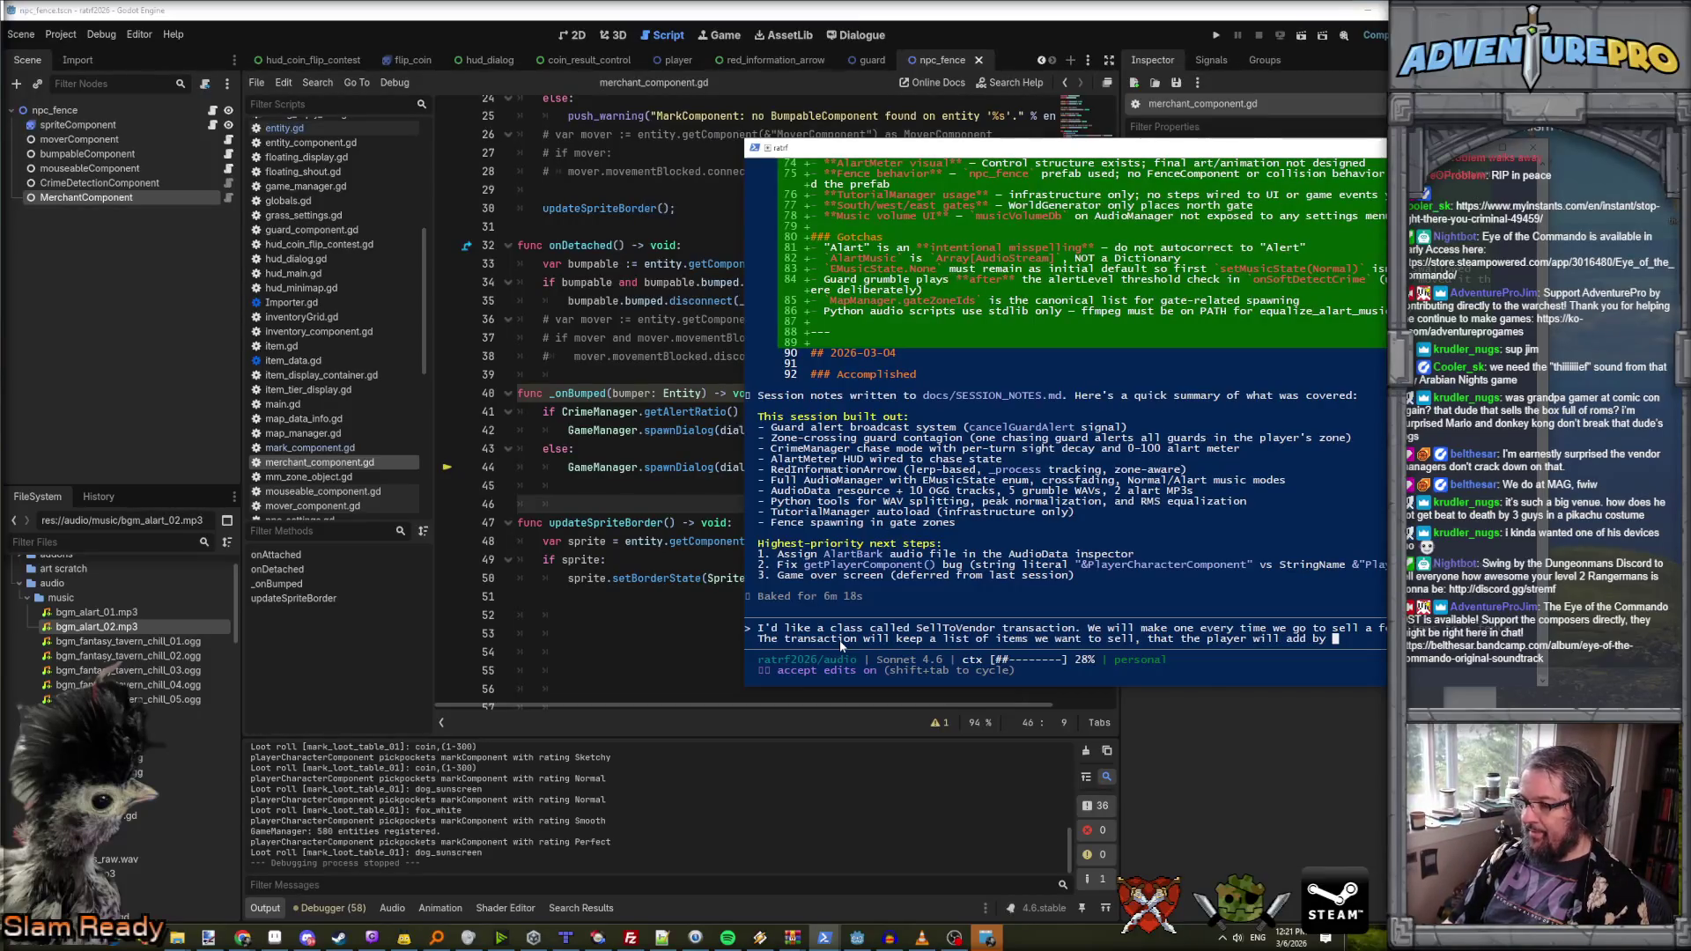
type("right-")
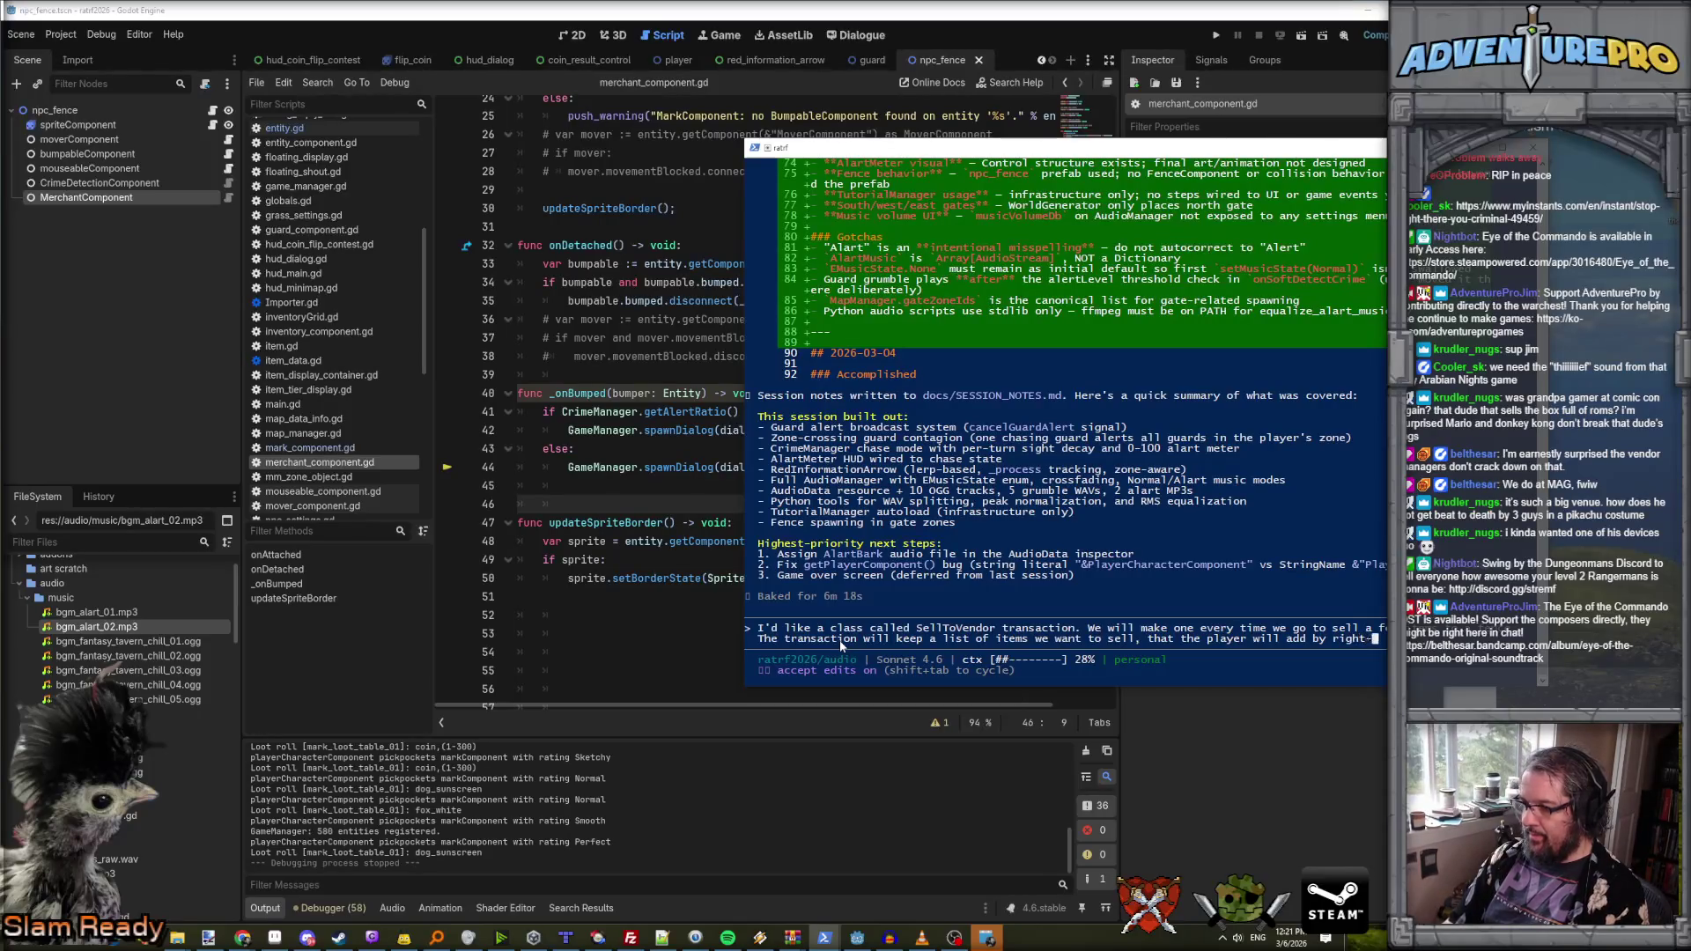
type("ick in the inveot")
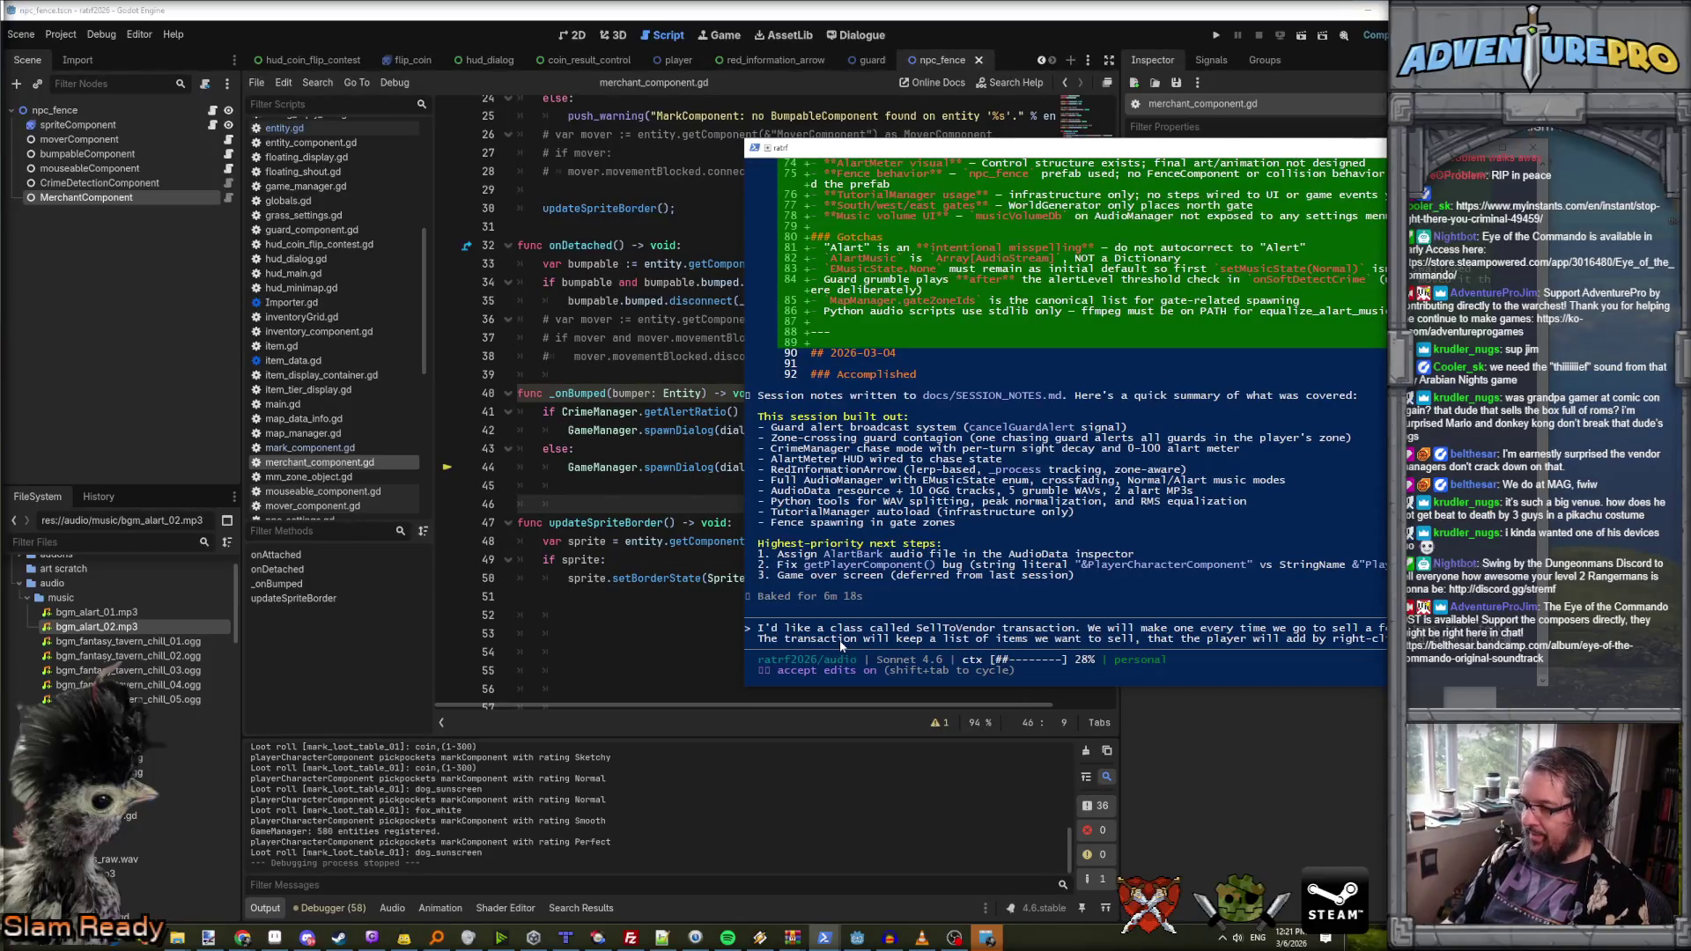
key("BackSpace")
key("BackSpace")
key("BackSpace")
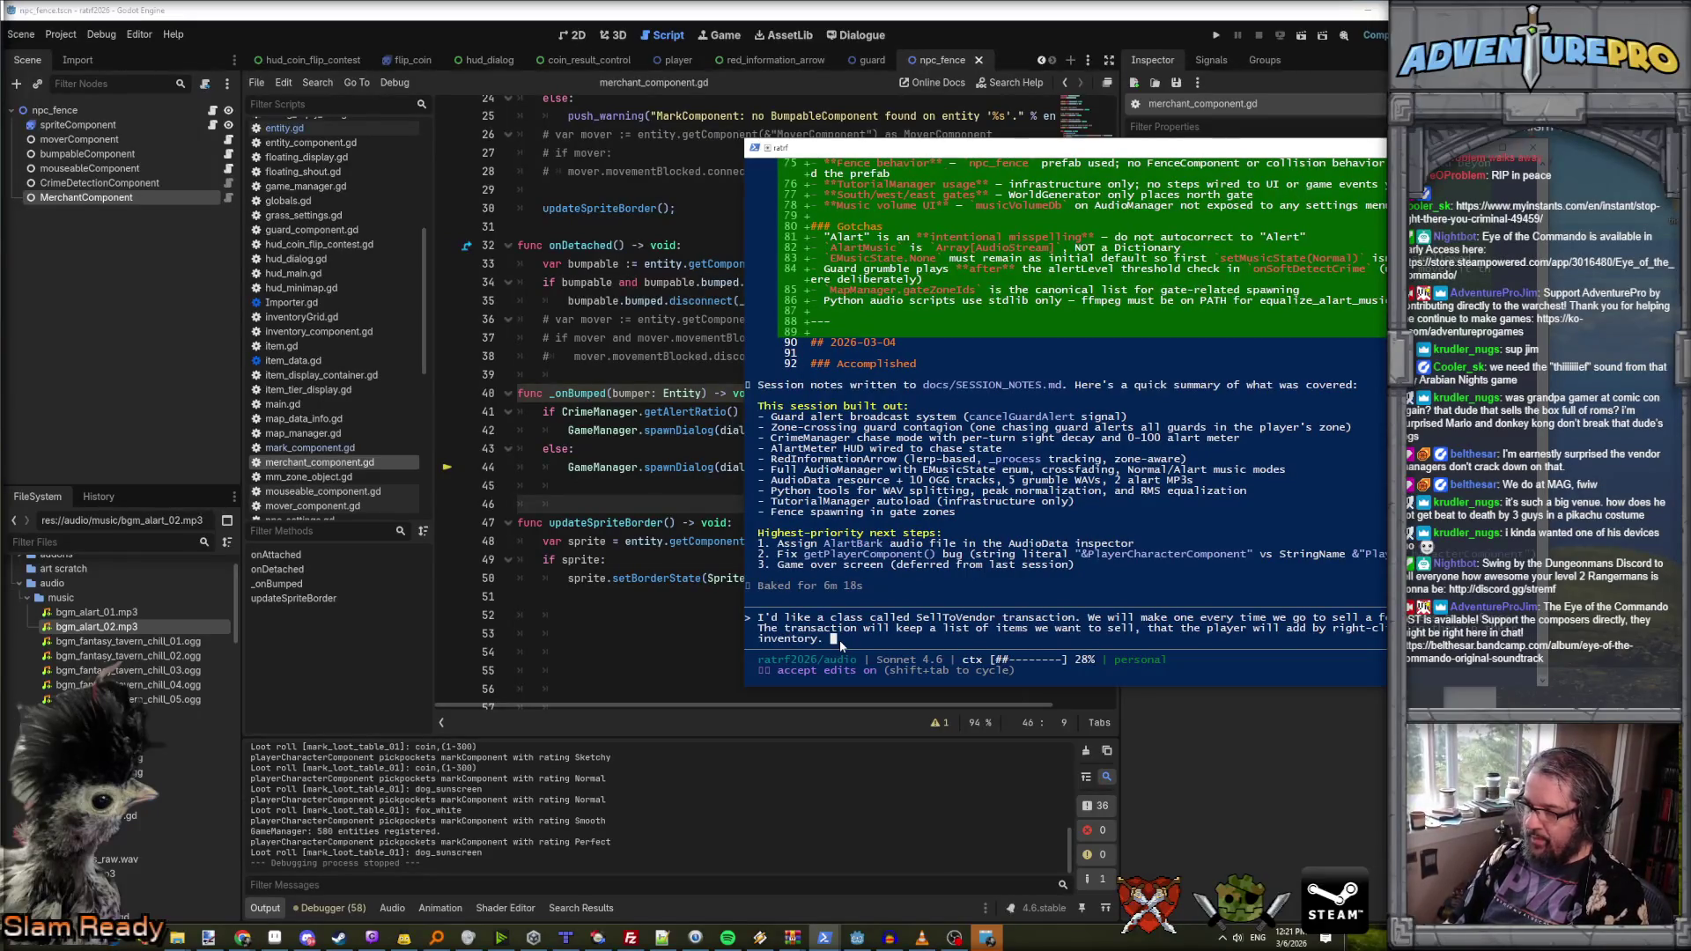
type("W")
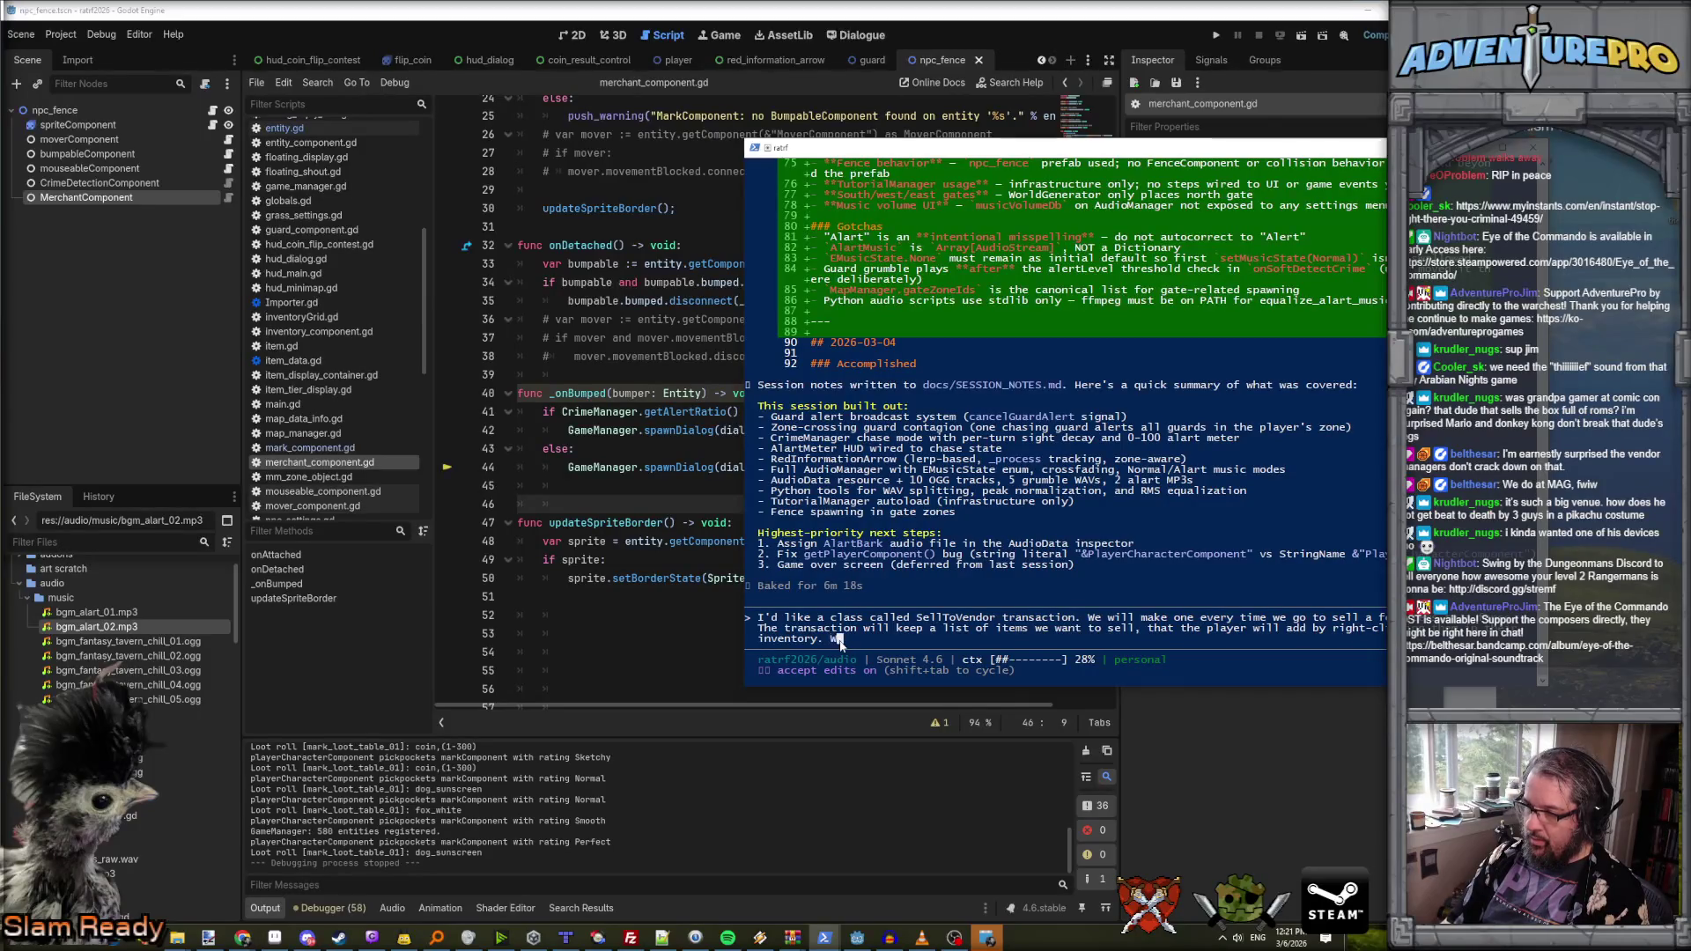
type("e'll need a")
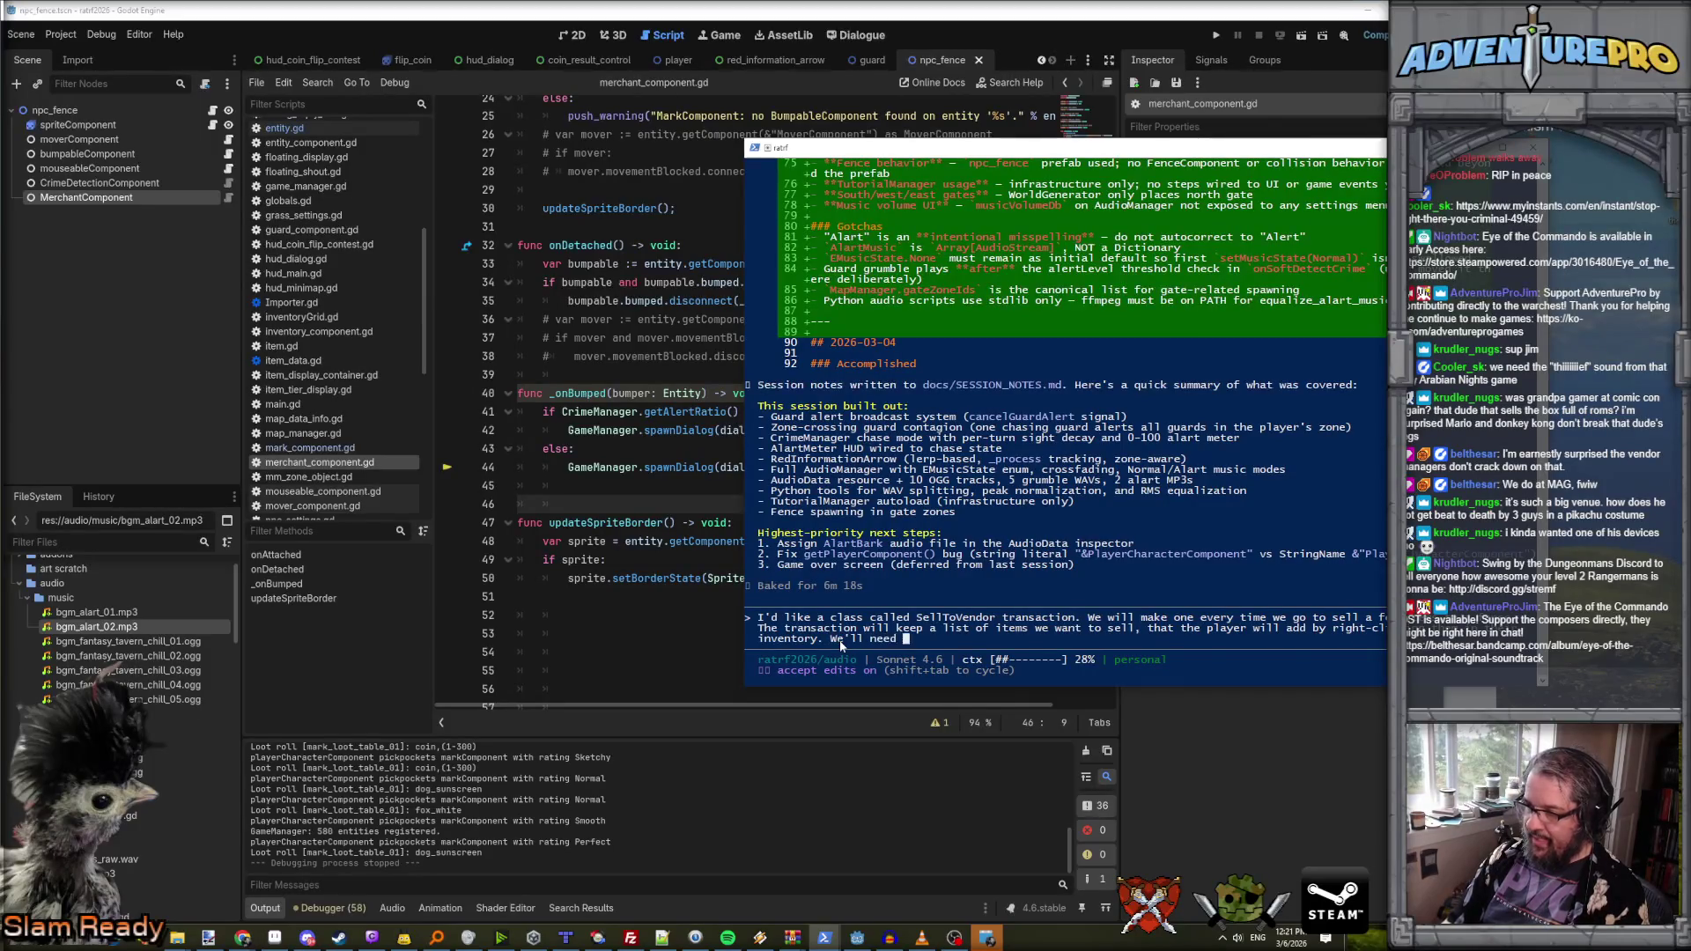
key("BackSpace")
key("BackSpace")
key("BackSpace")
type("The t")
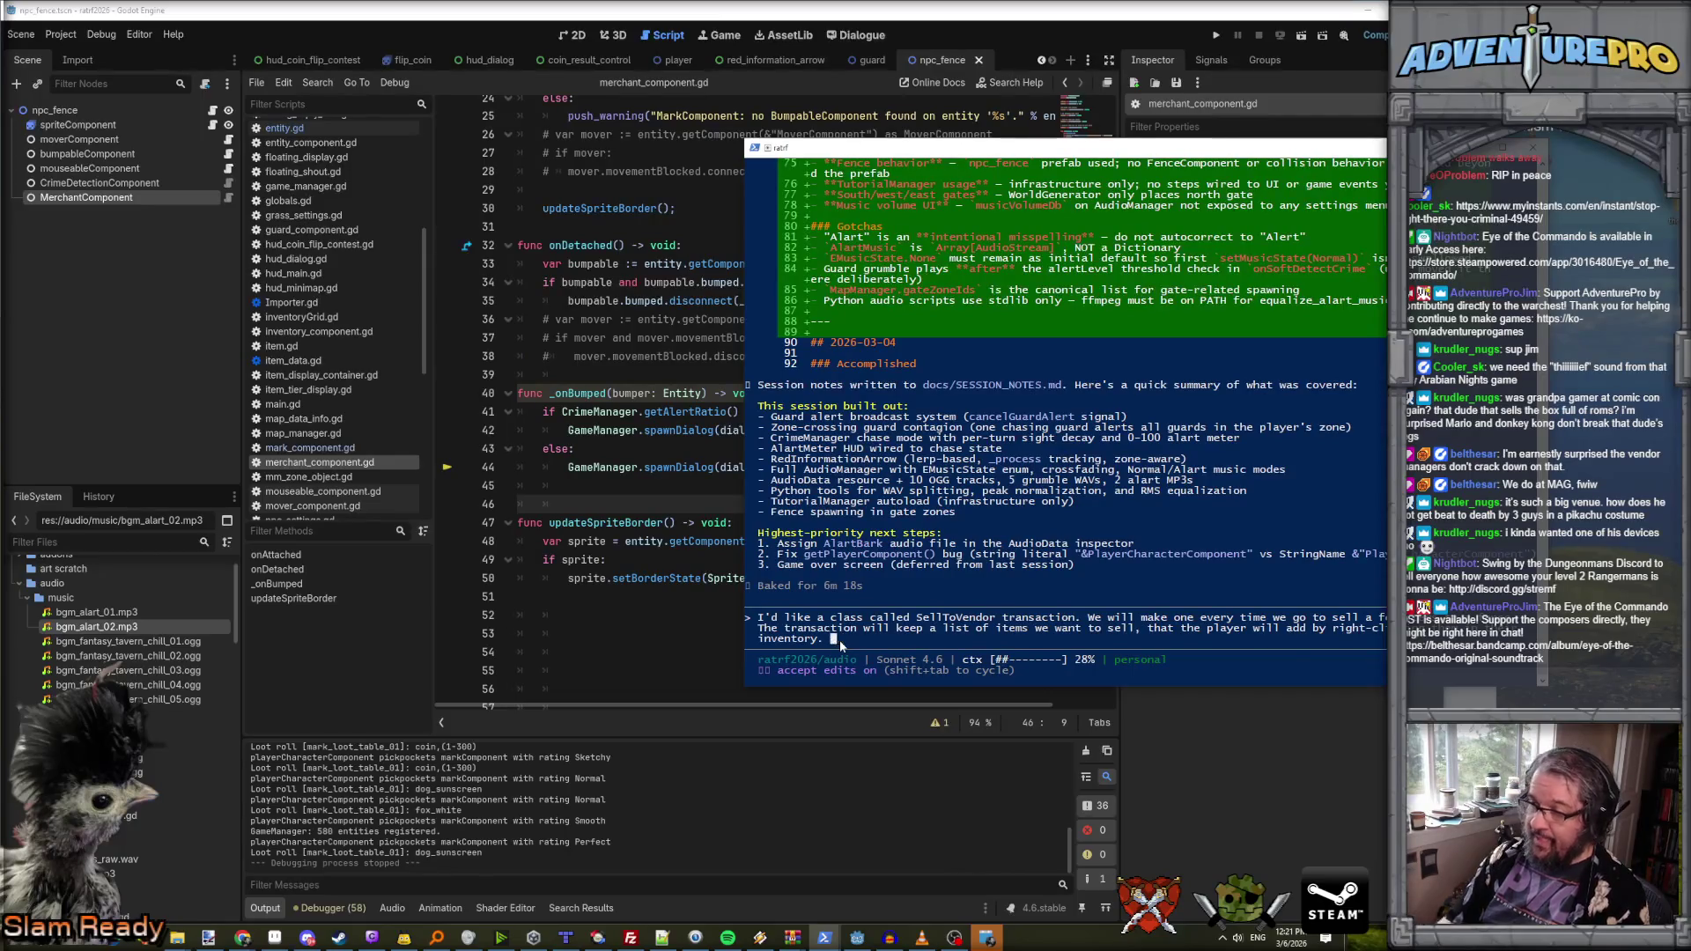
type("items do not lea")
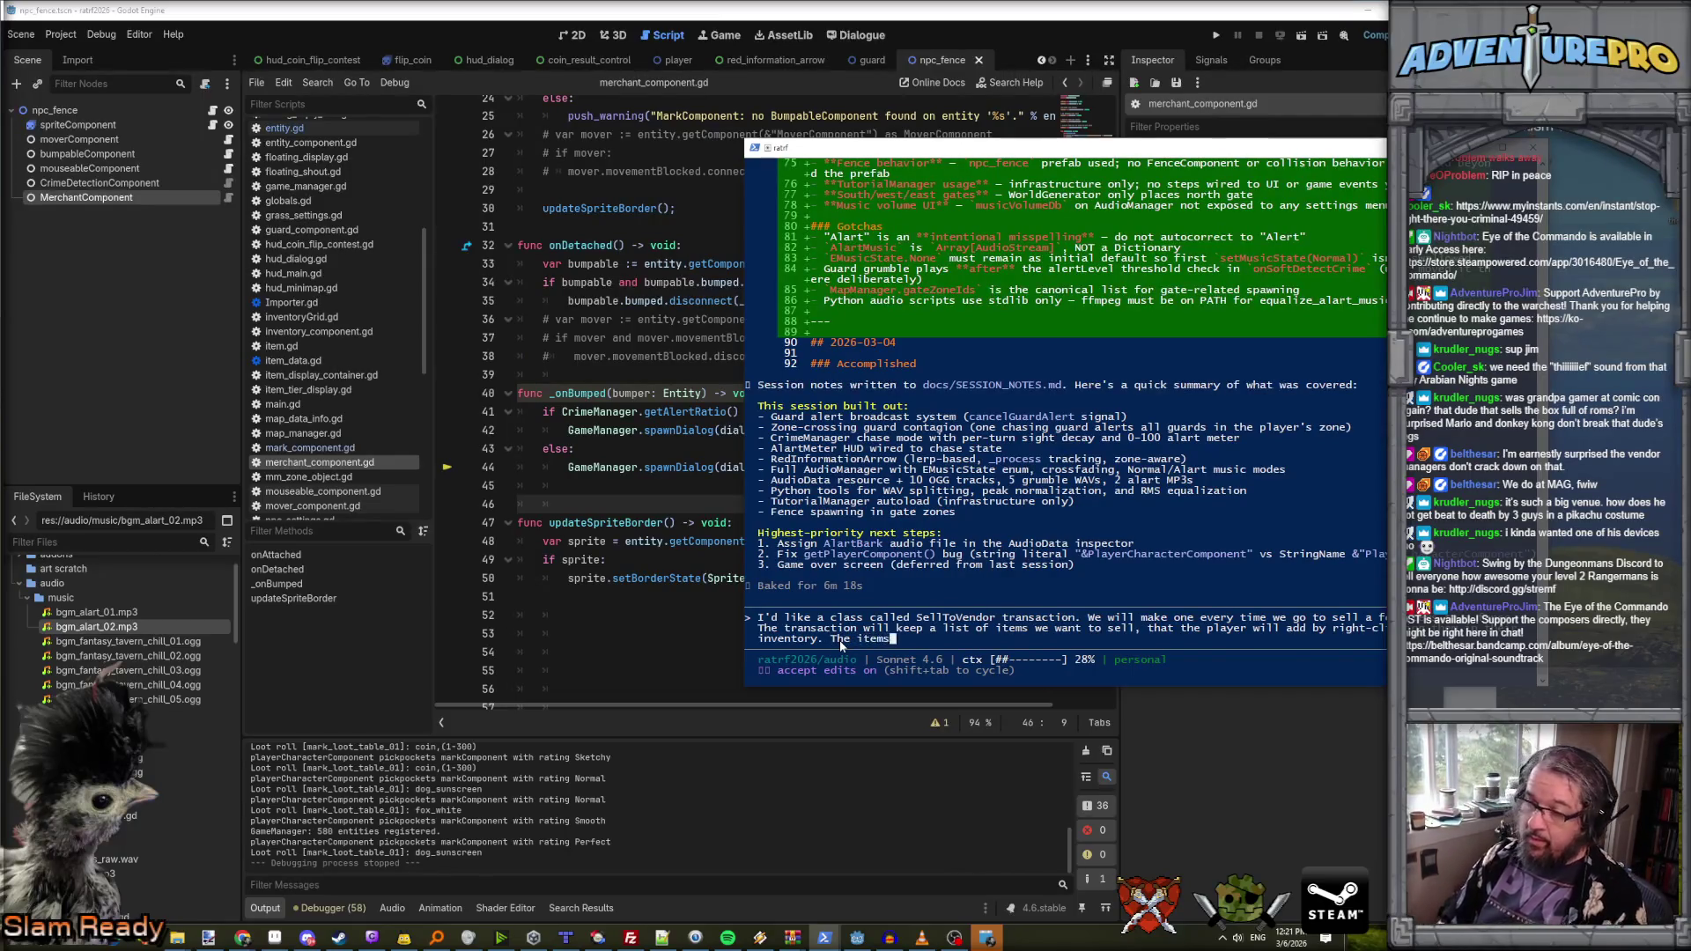
type("ve the playe")
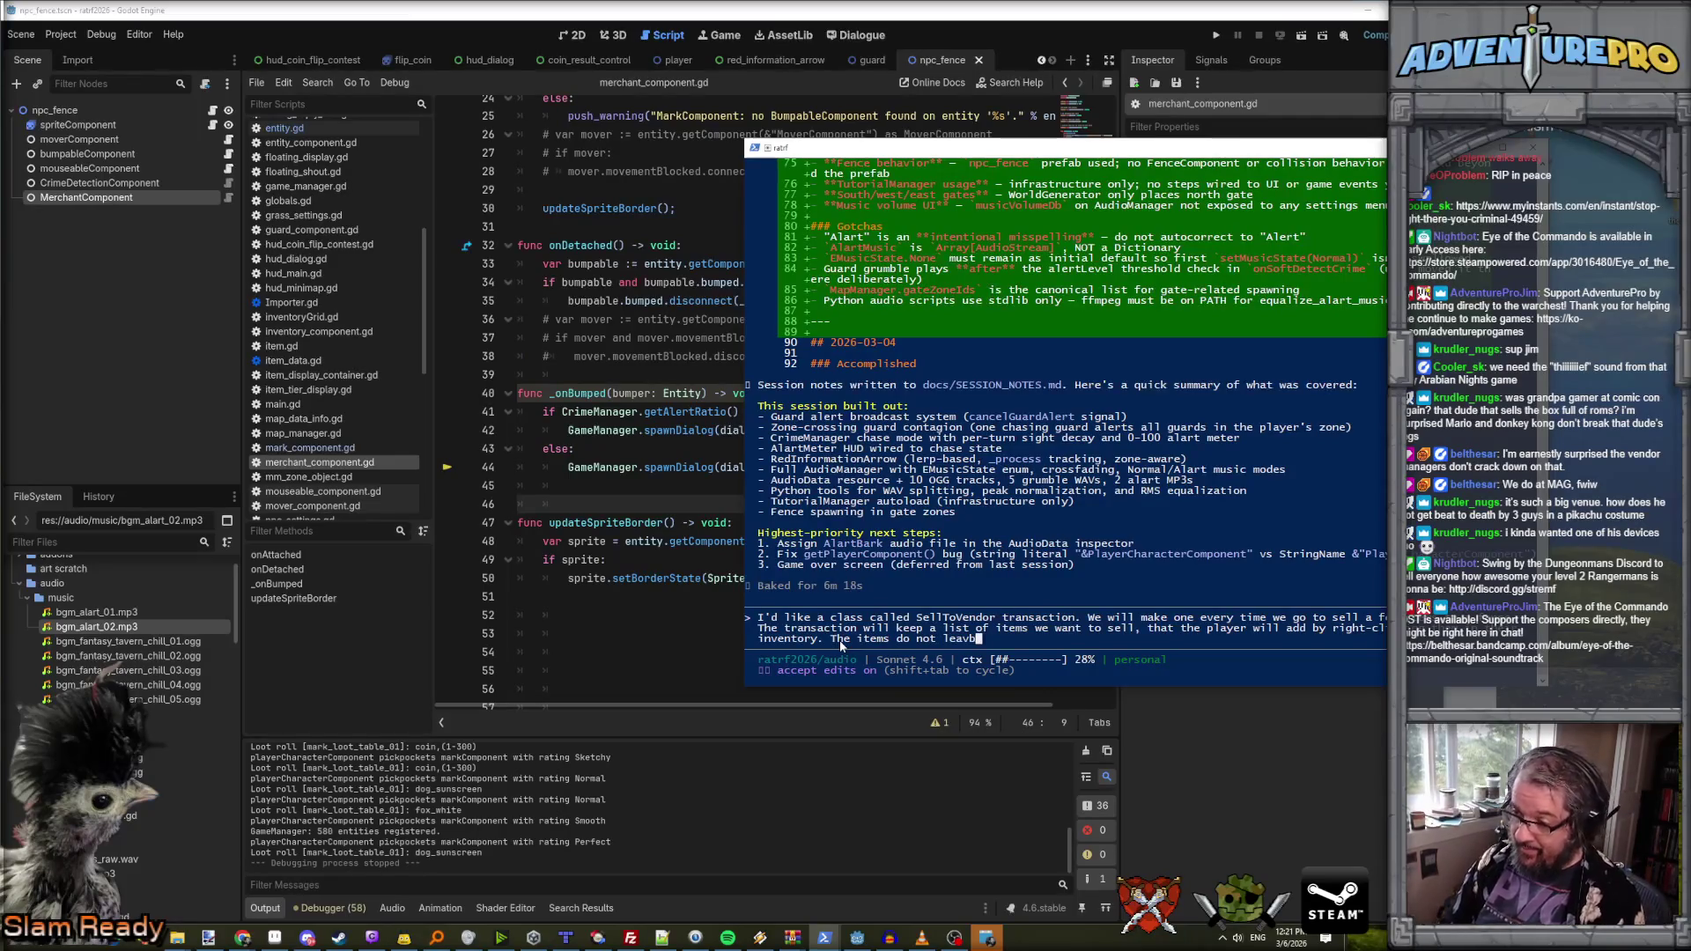
type("r inventory u")
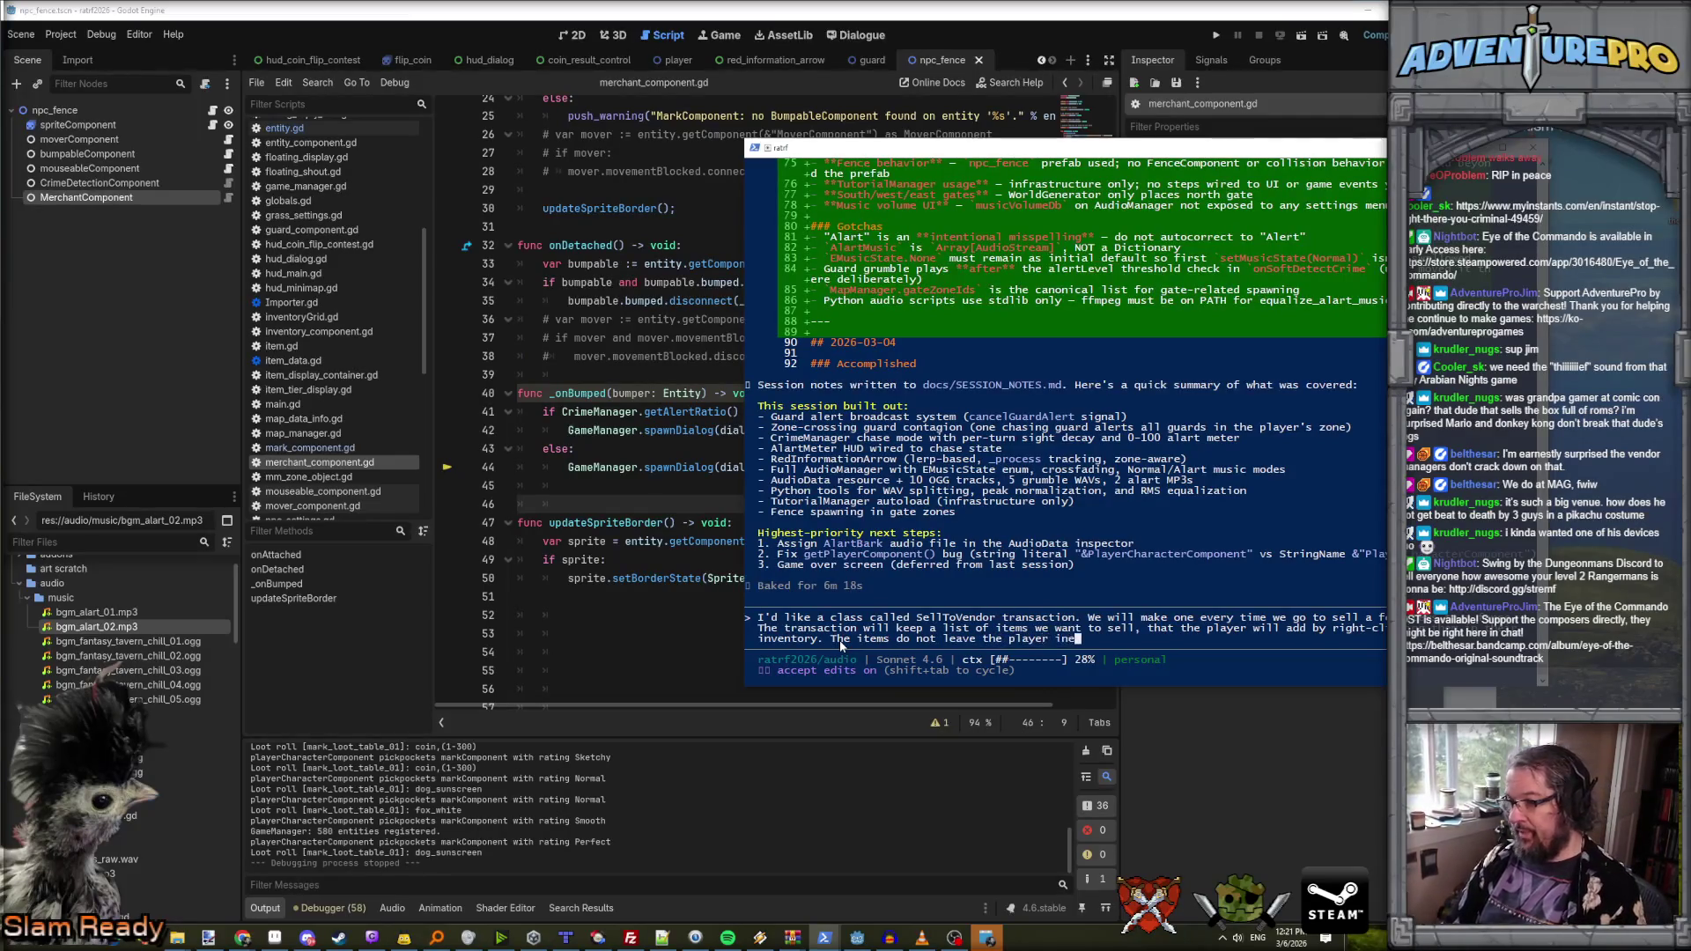
type("ntil the sale is ")
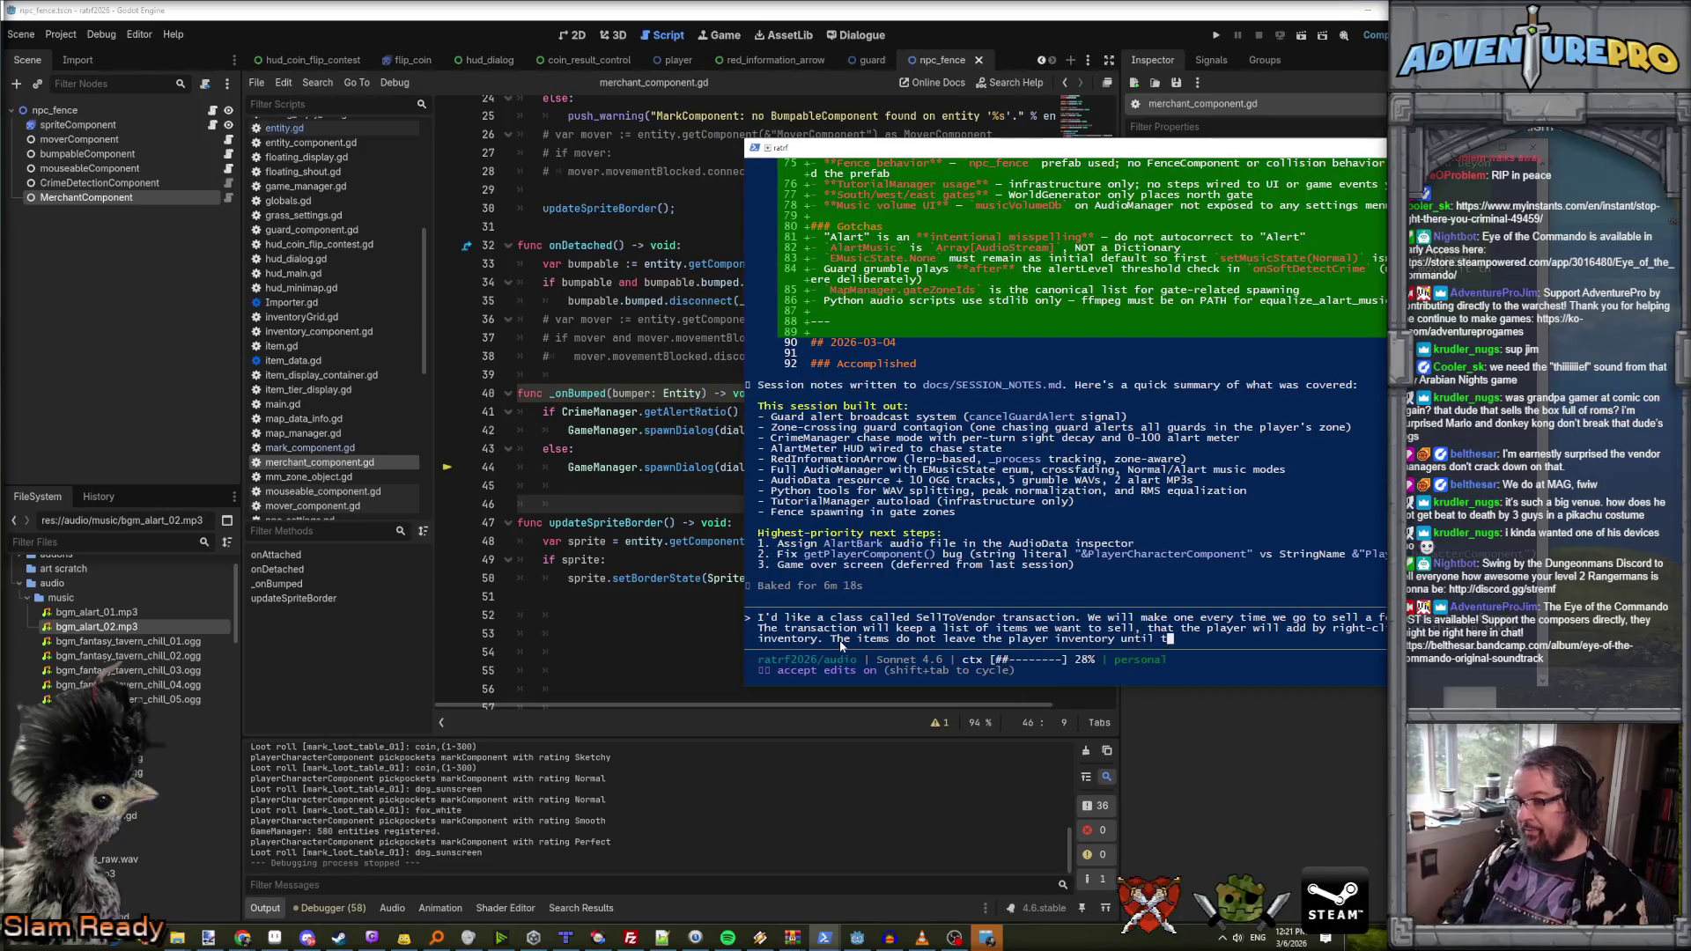
type("complete. ")
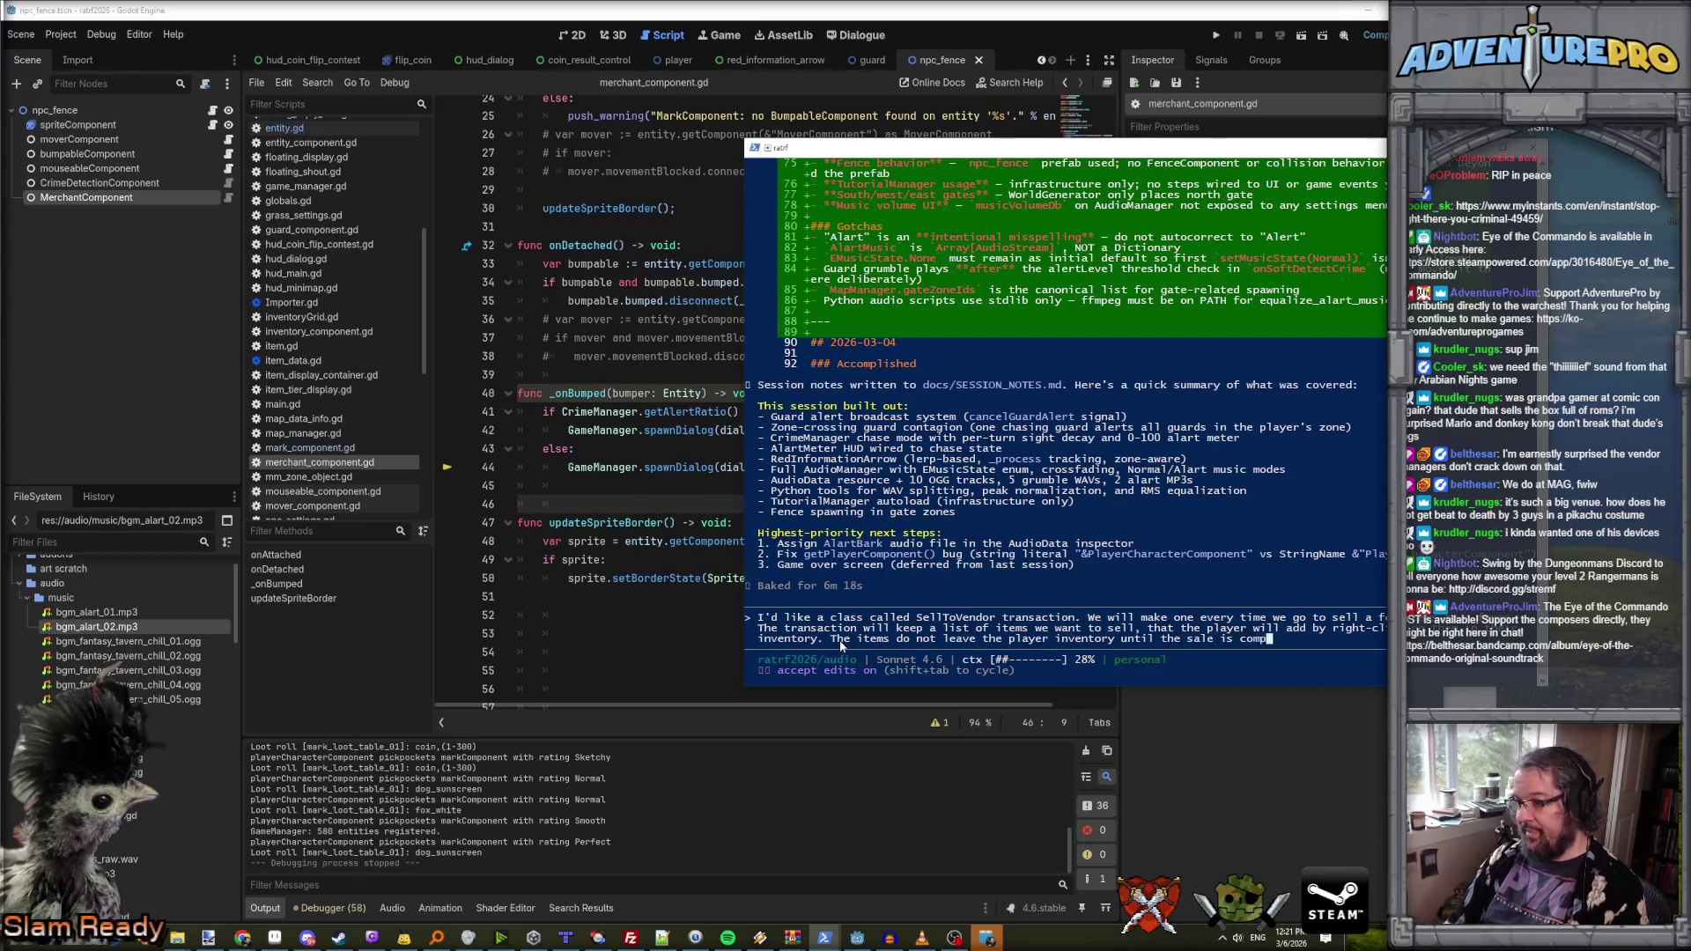
type("We can also")
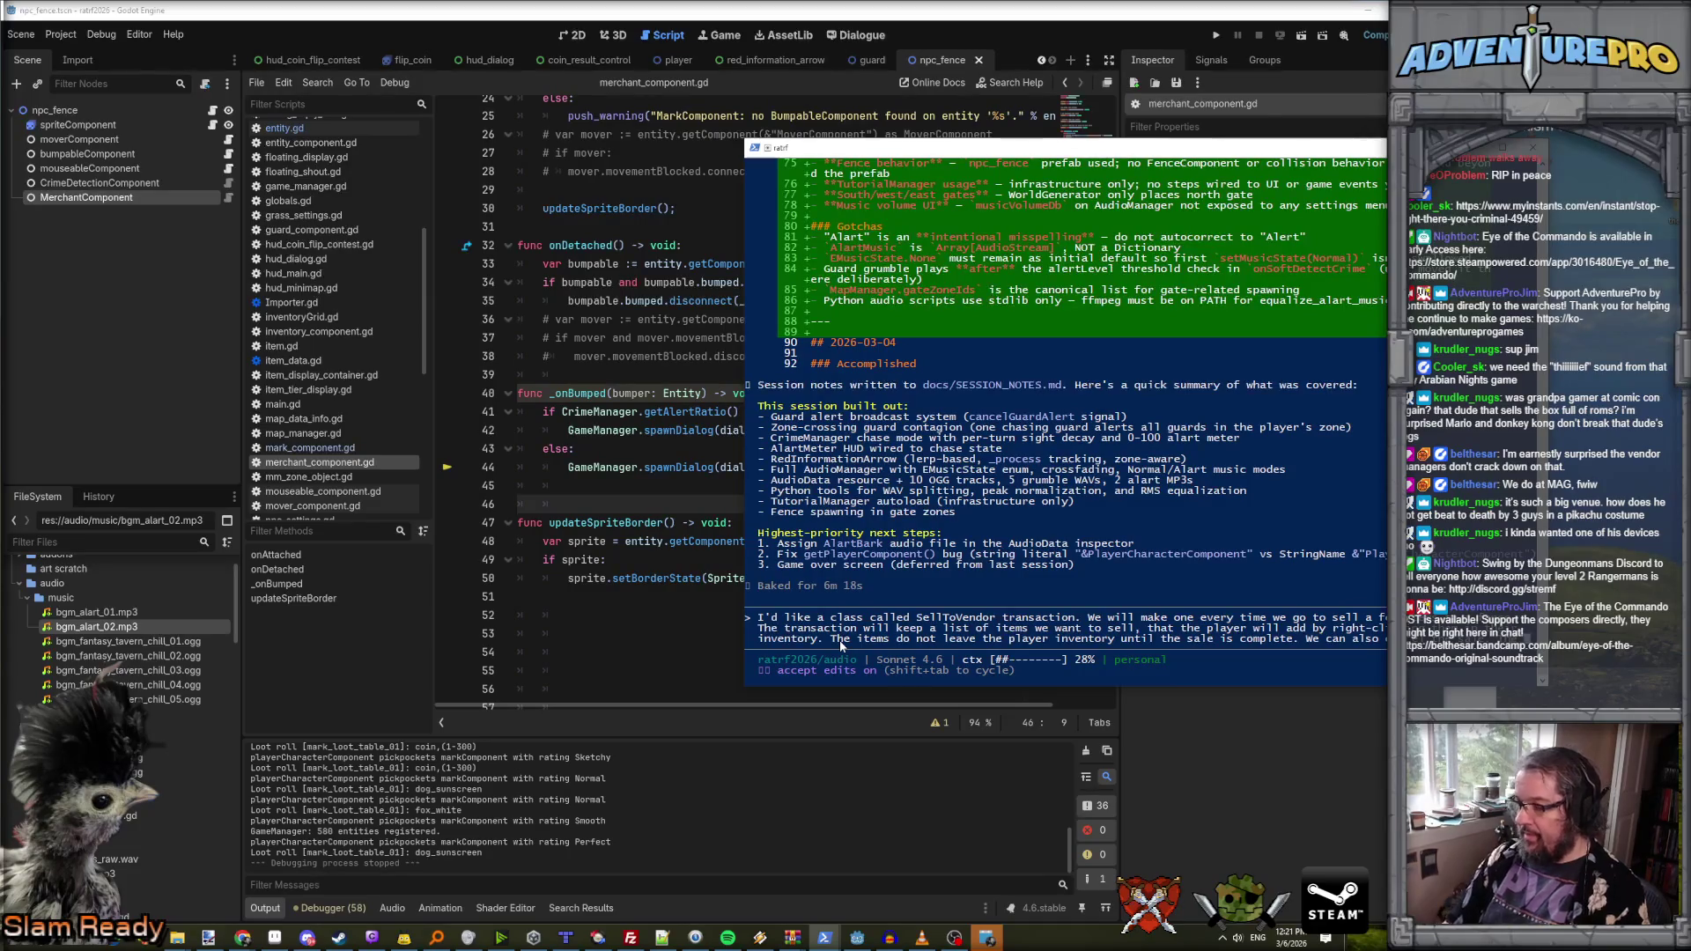
type("transac")
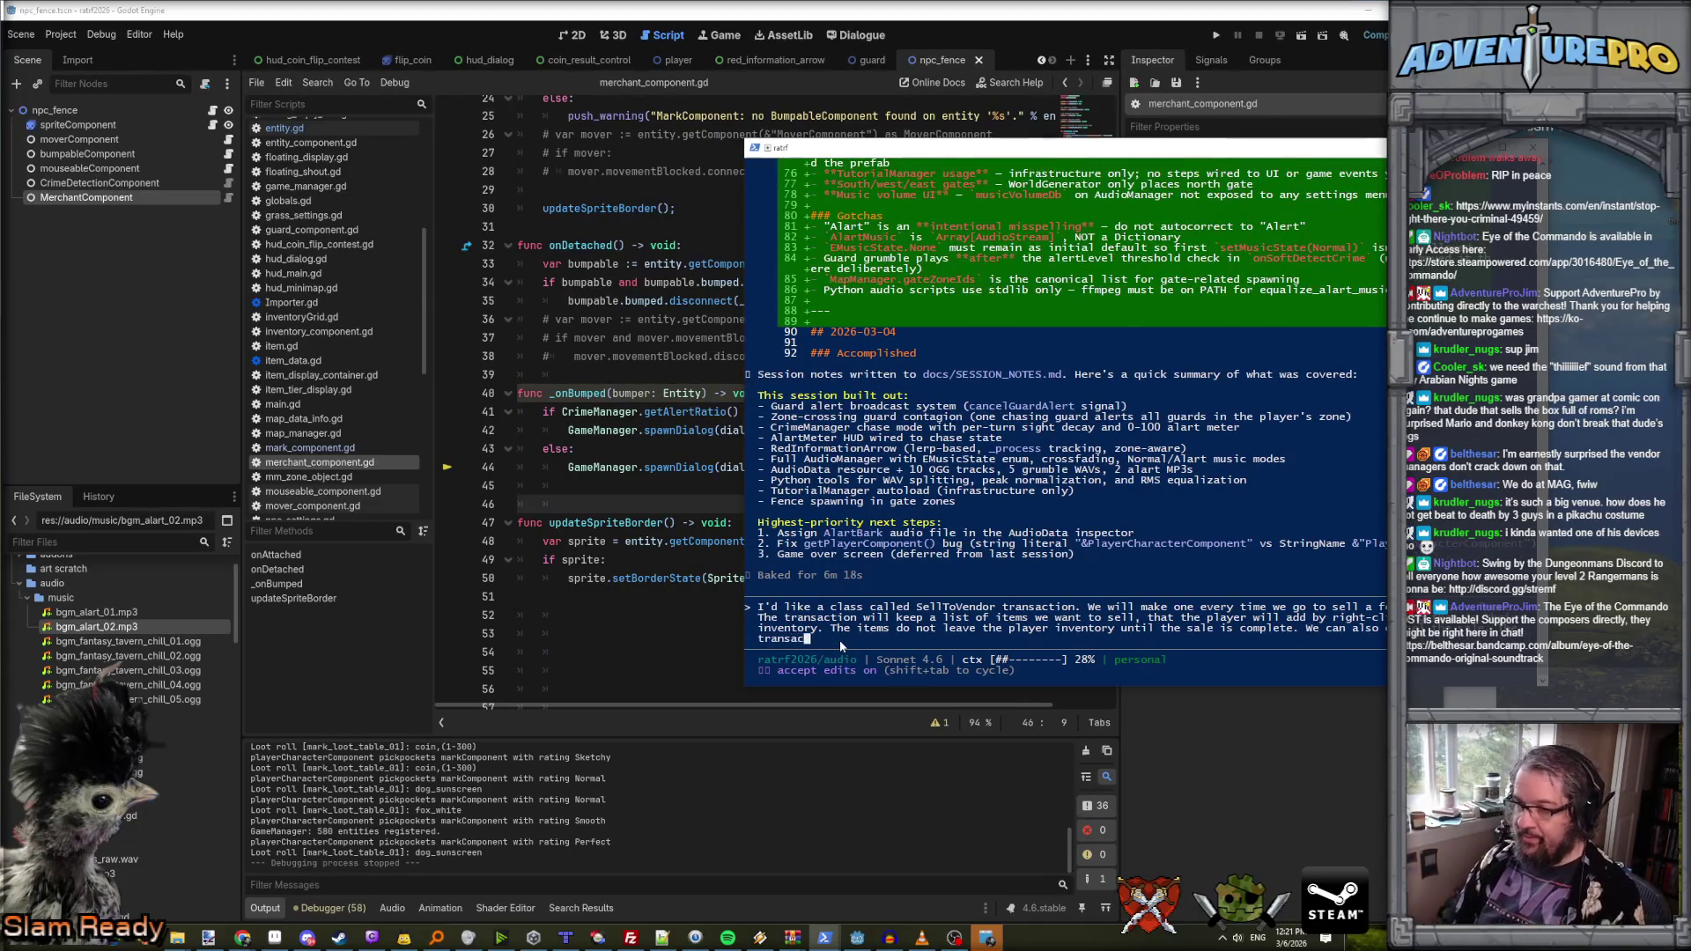
type("uld keep a runn")
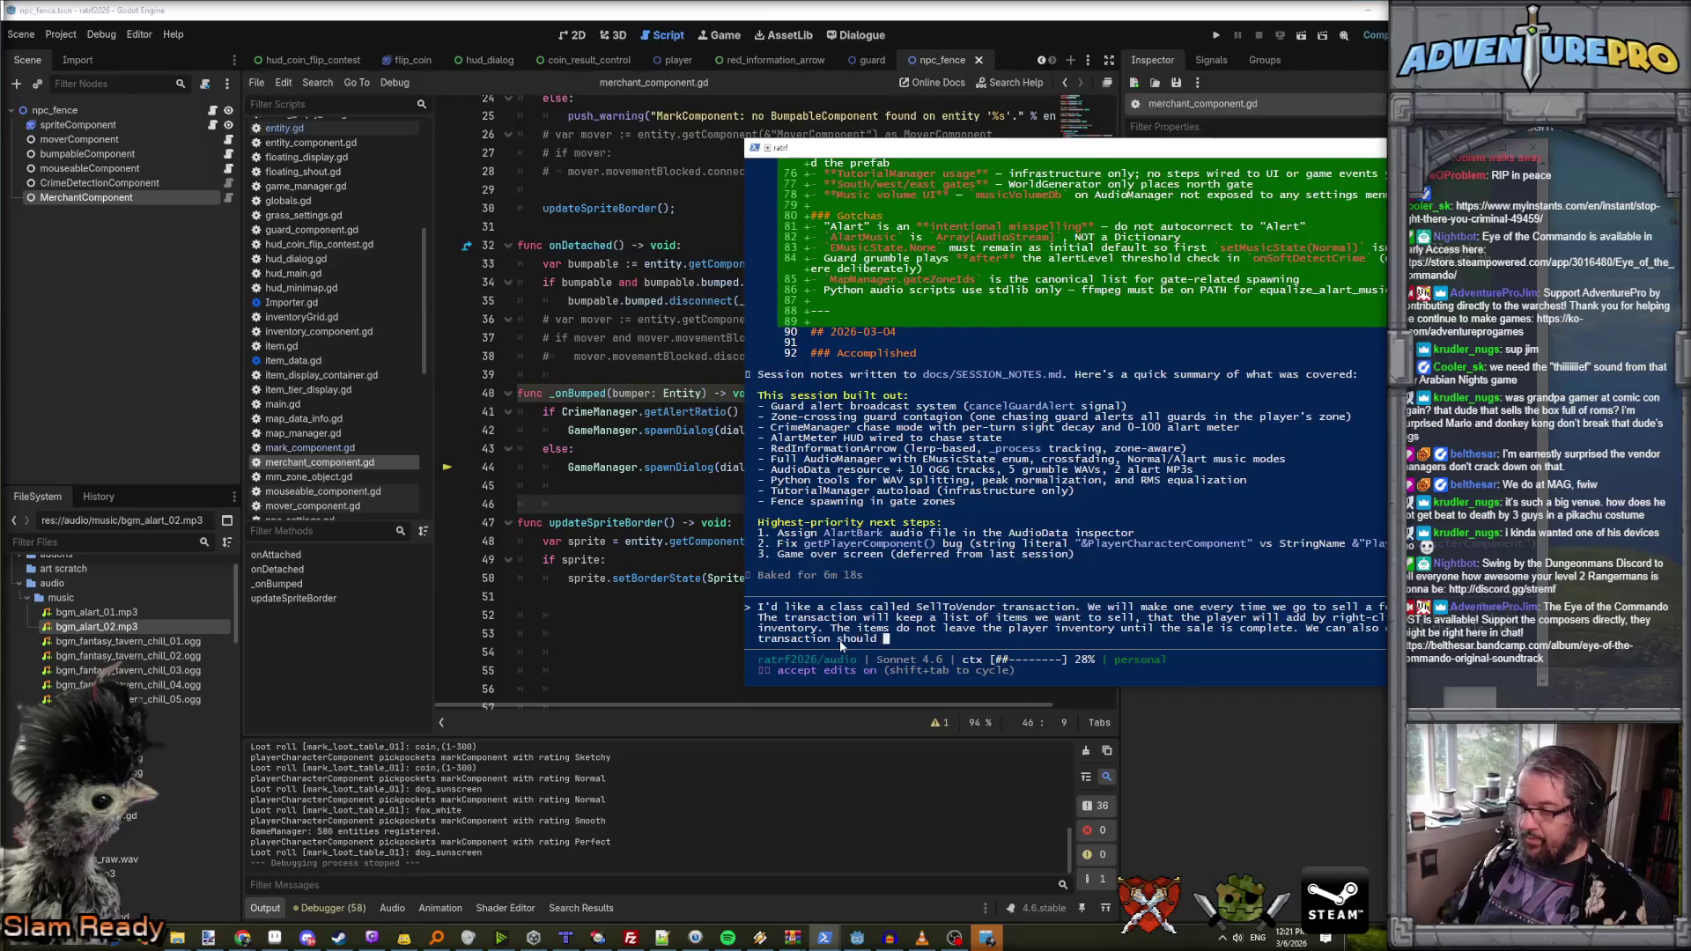
type("ing total of ")
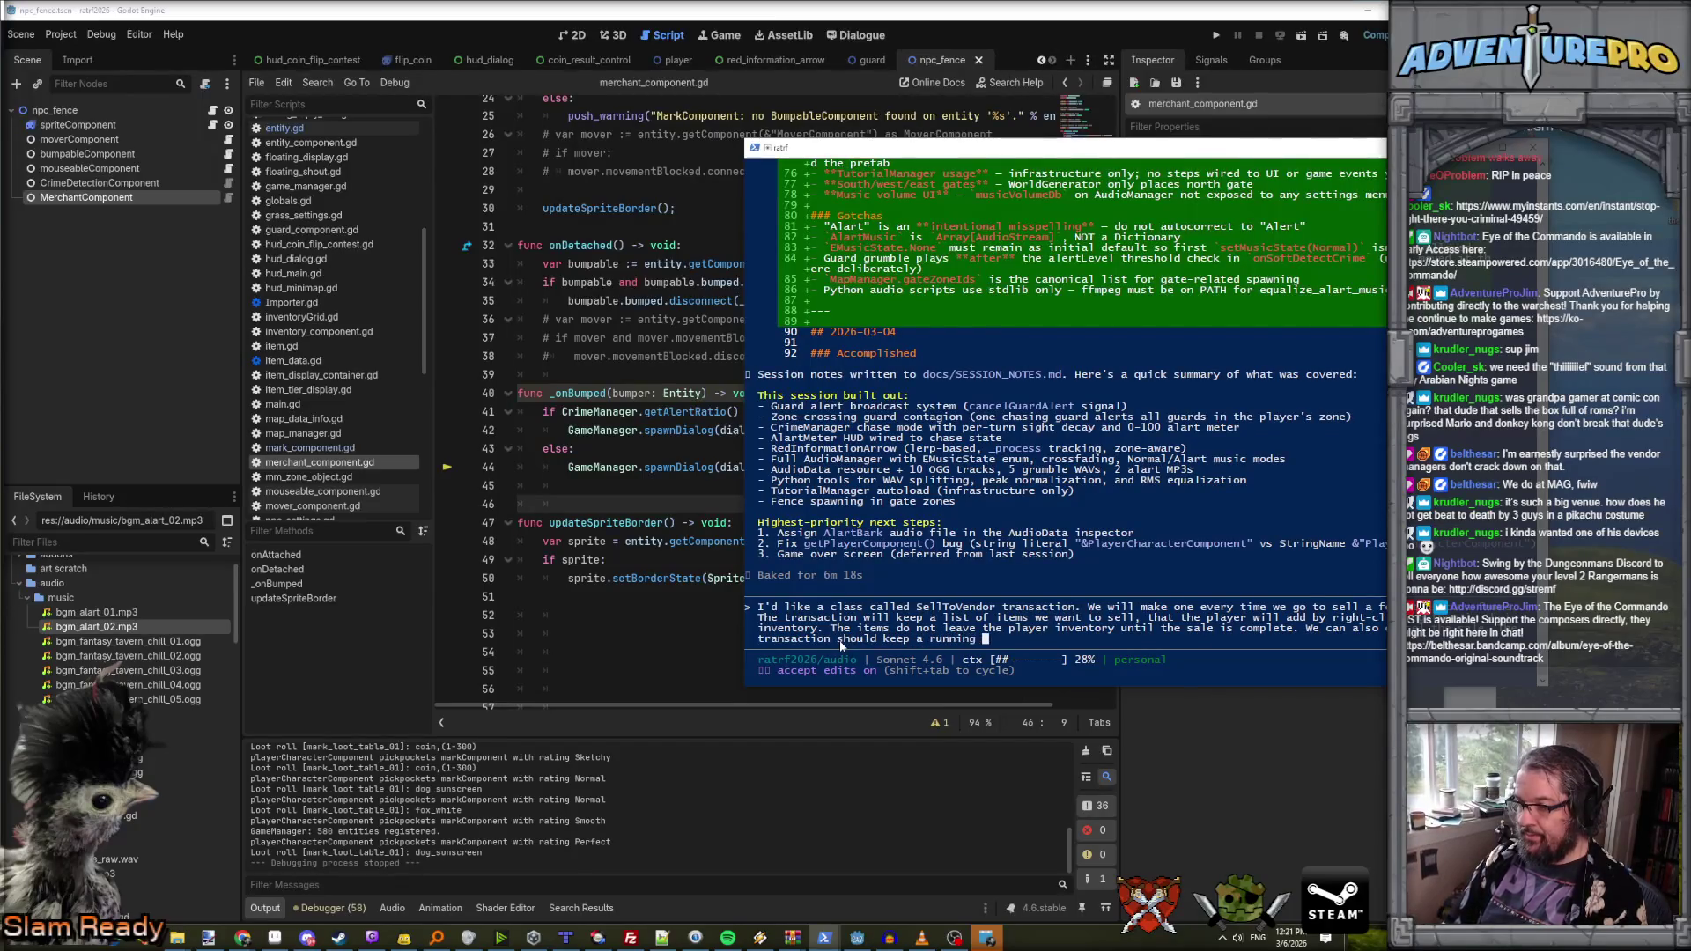
type("how much value the player wil")
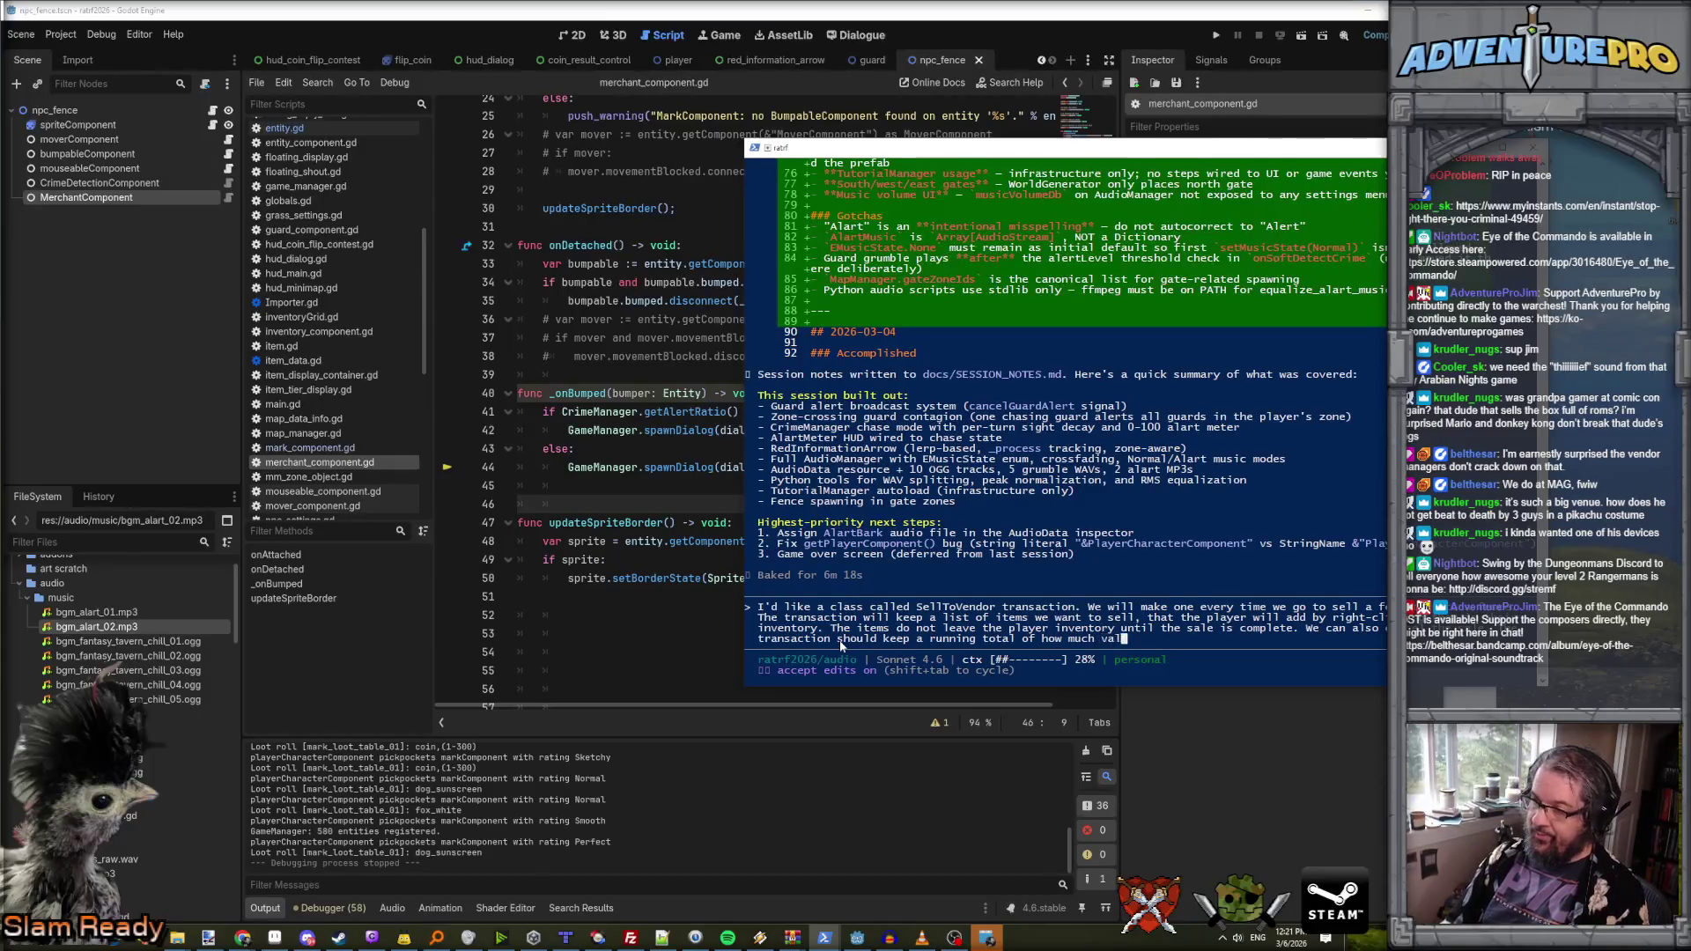
type("l get for selling")
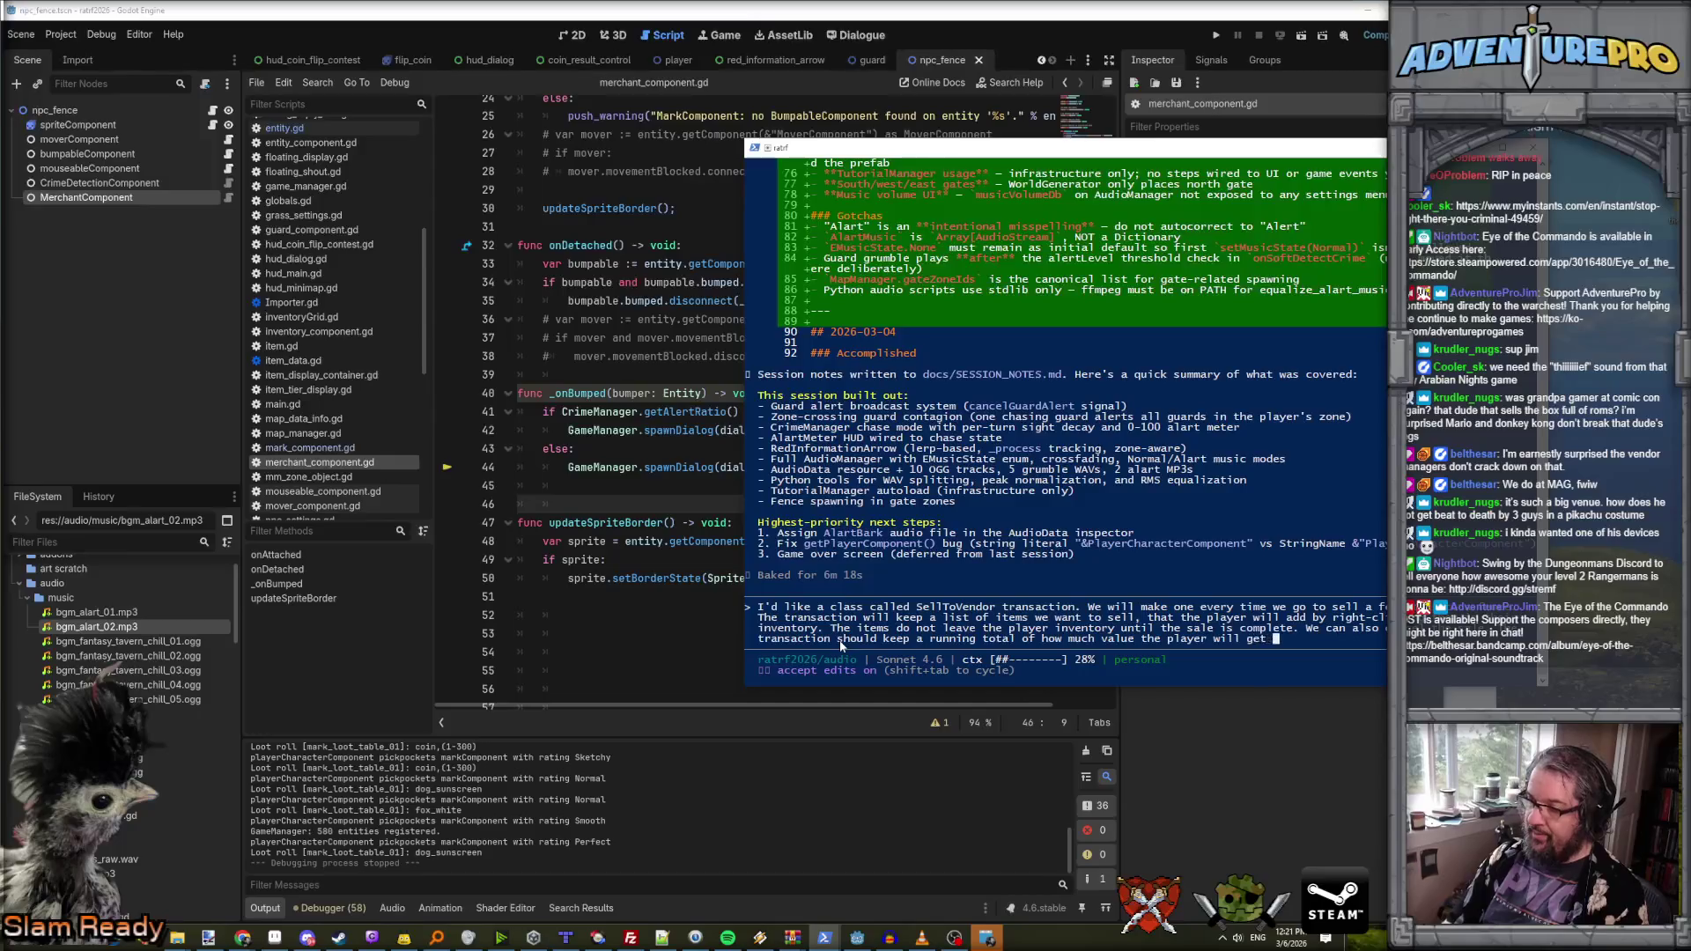
type(" these")
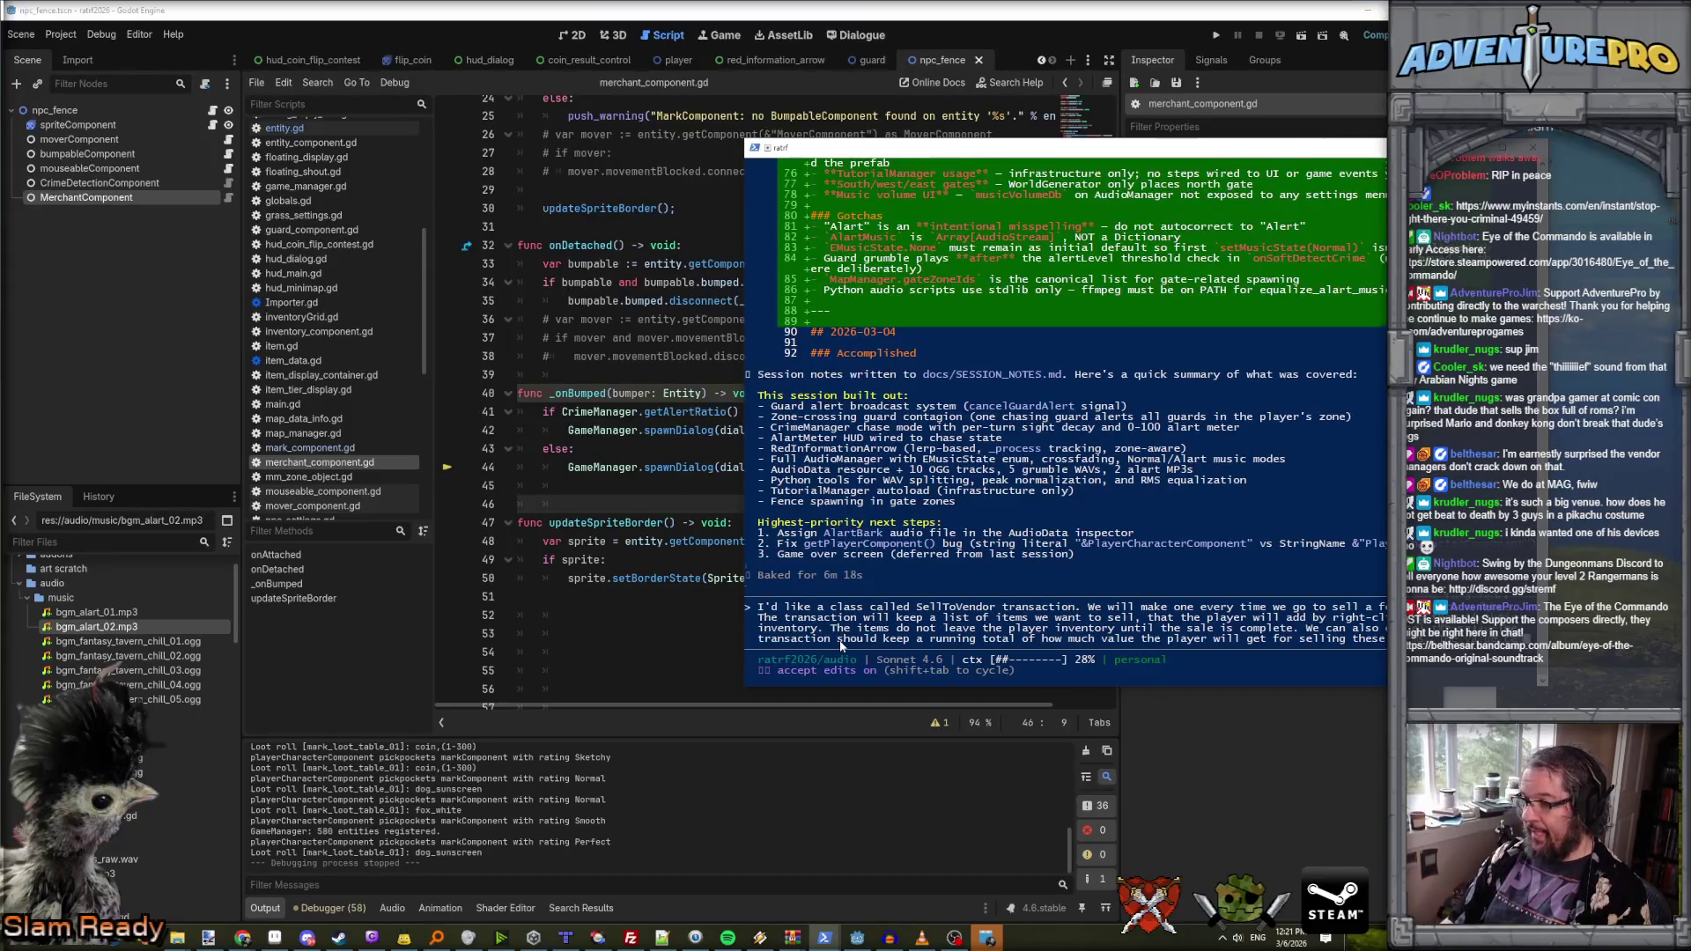
type(" be m")
type("multiplier")
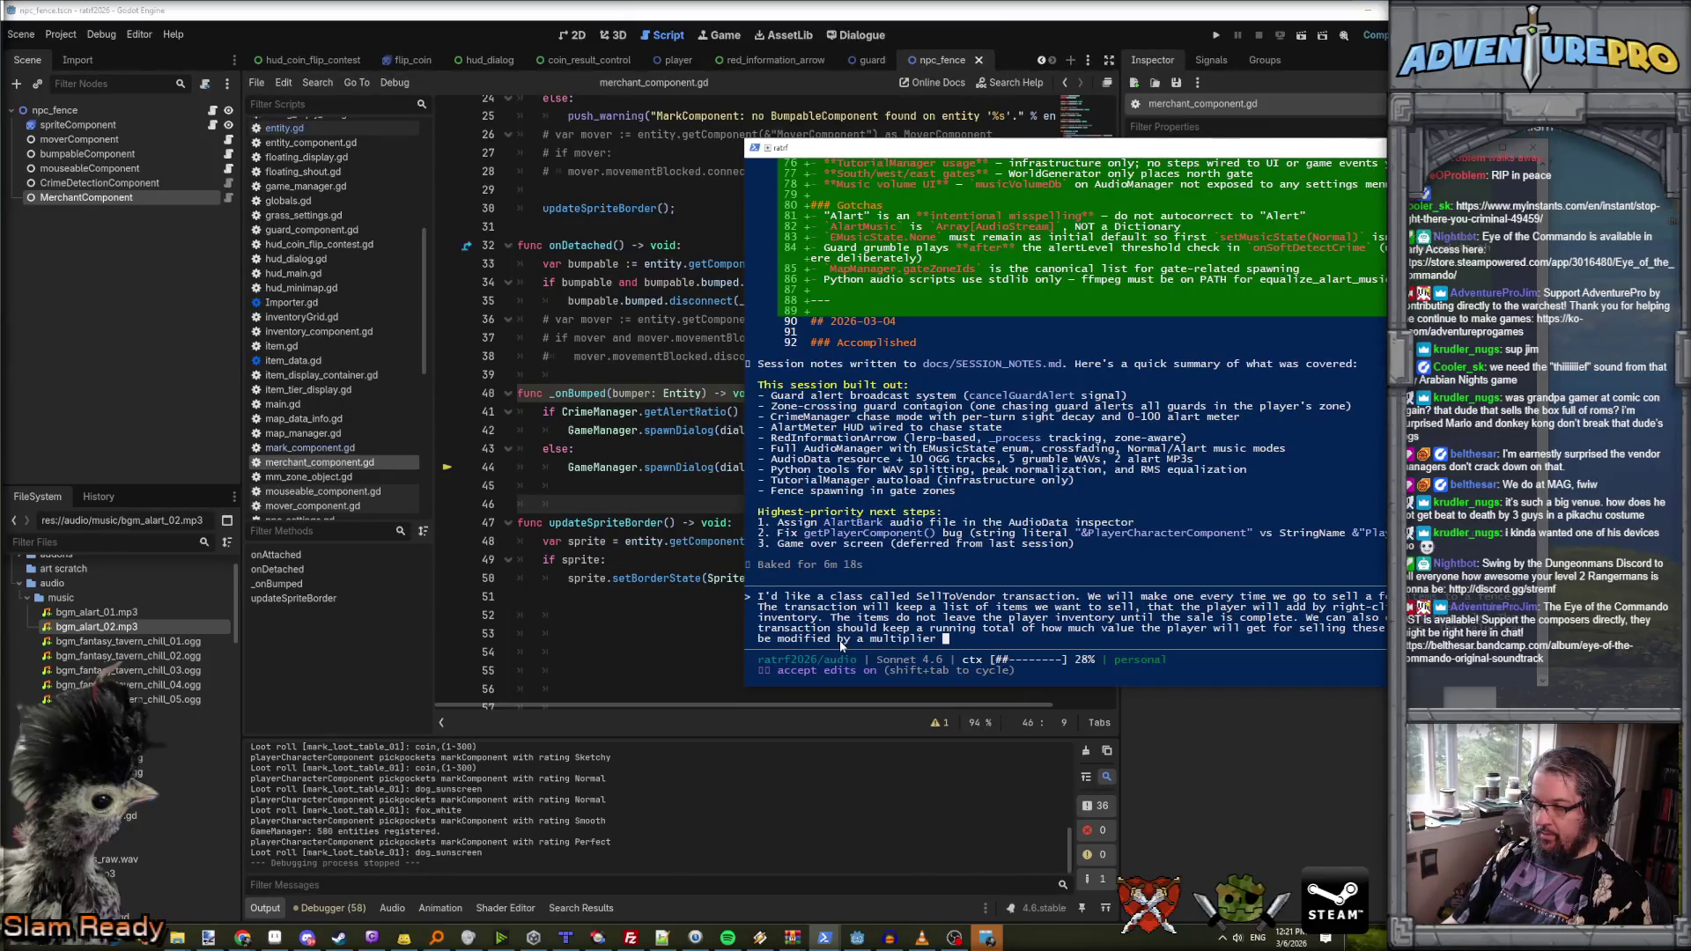
Add multiplier examples (0.0 no change, 0.2 increase, -0.2 decrease) and send the SellToVendor request
key("BackSpace")
type(". Use 1.0 for")
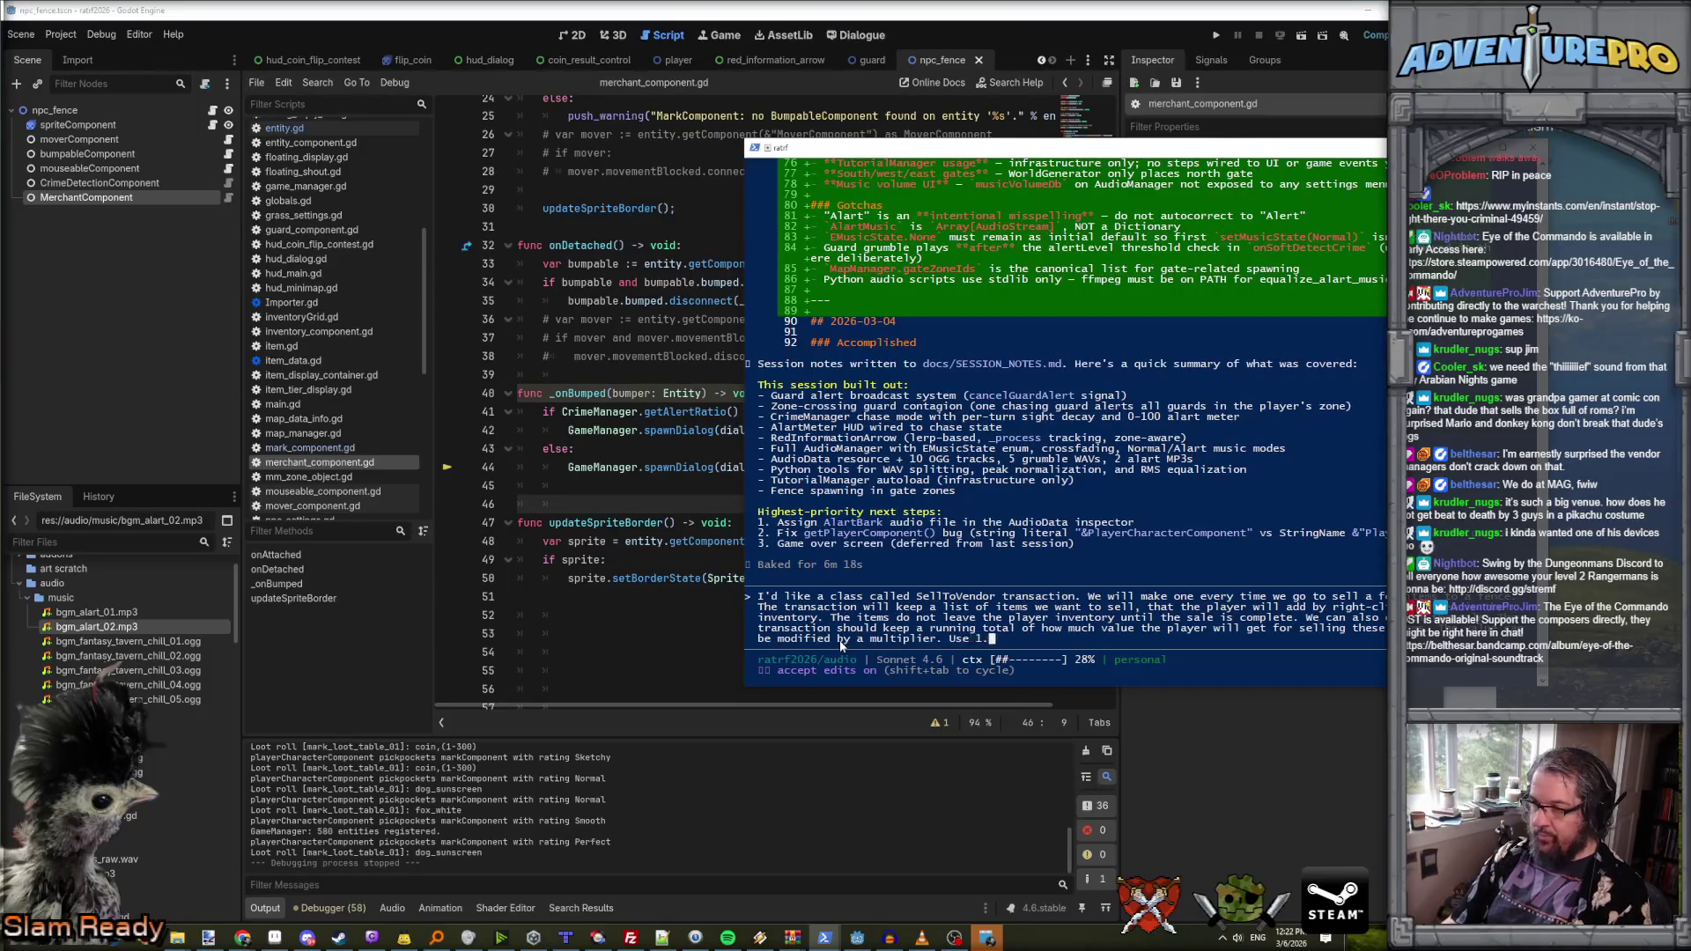
type(" no change, ")
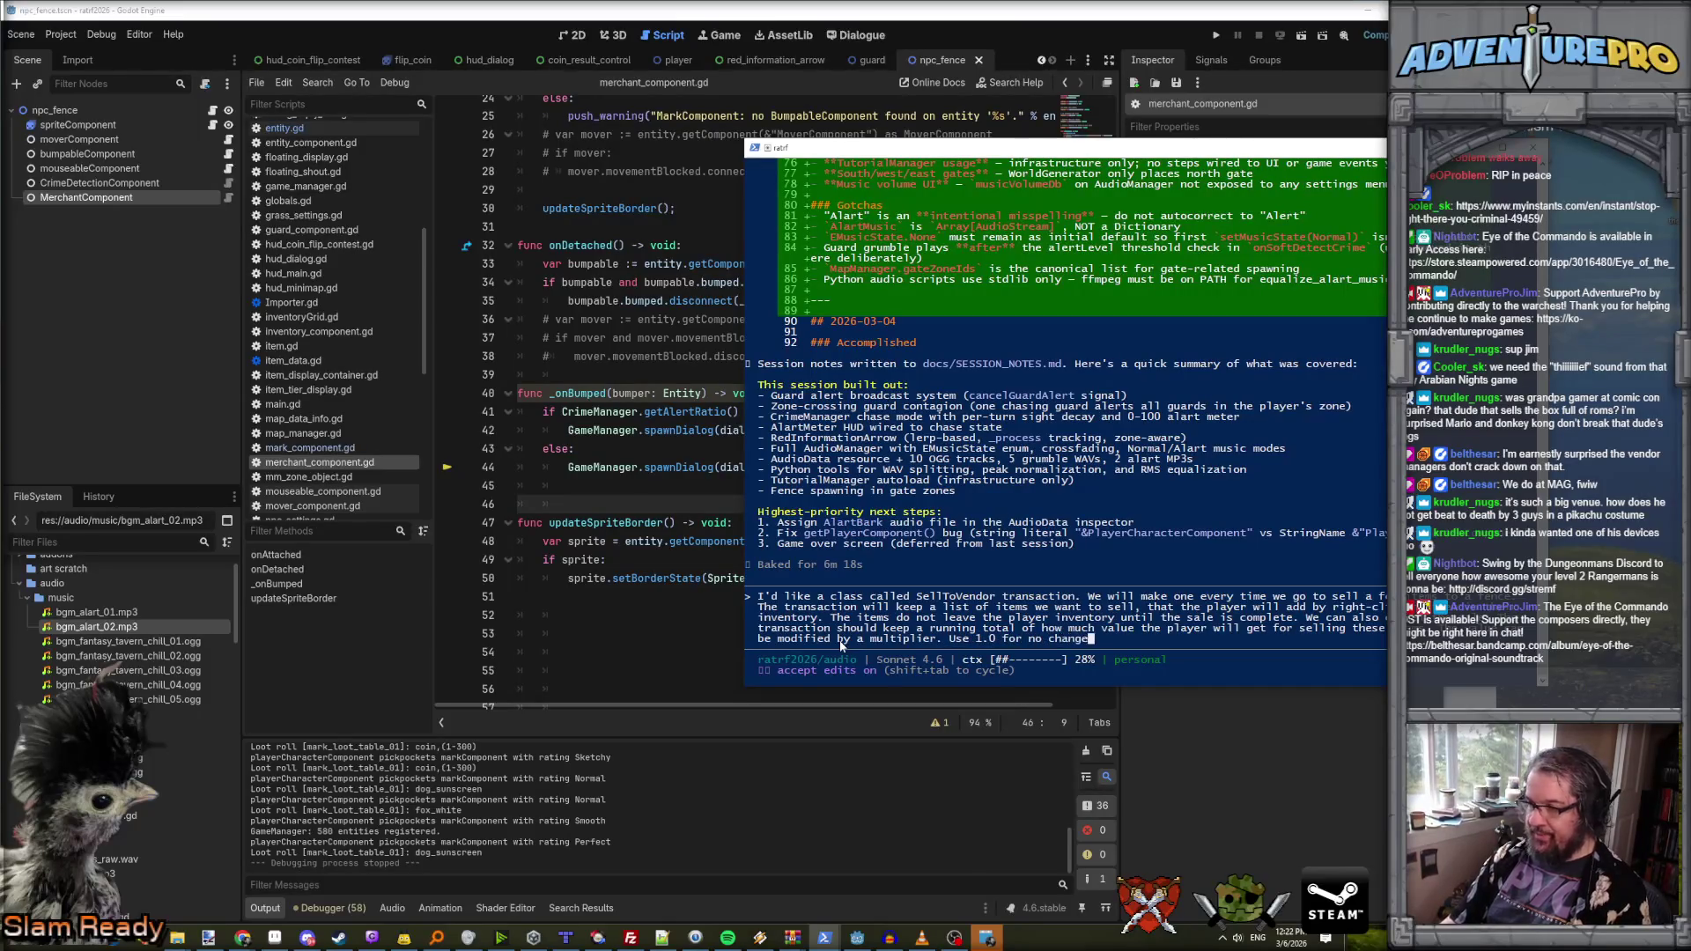
type("1.2 for ")
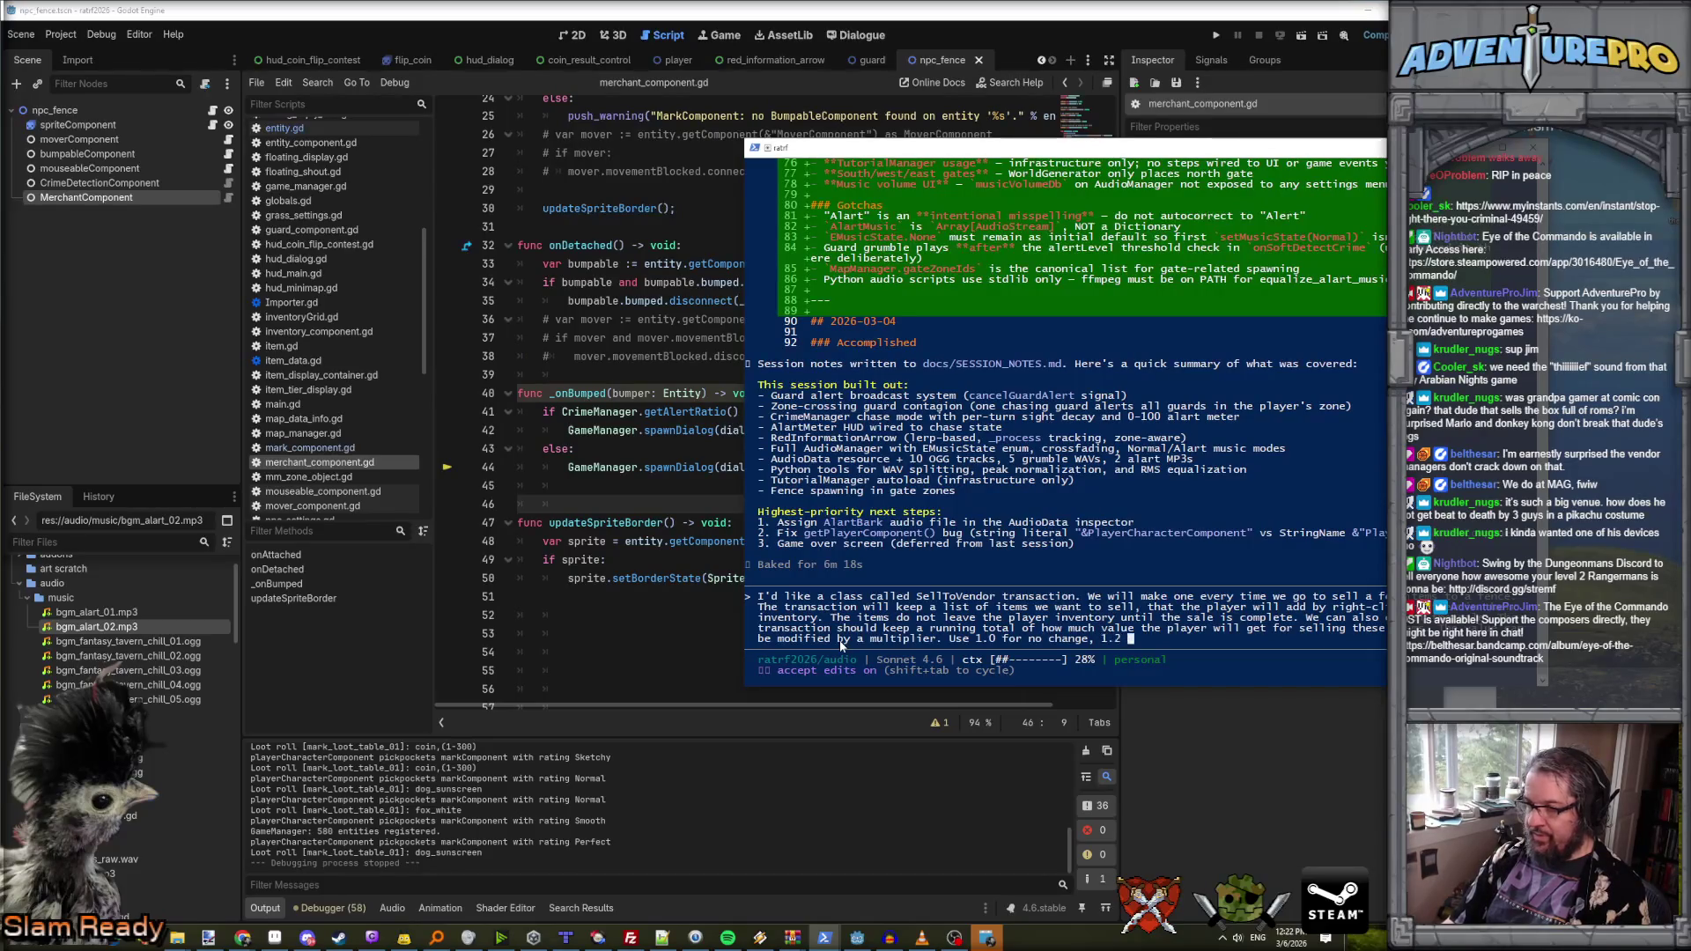
type("twenty percent ")
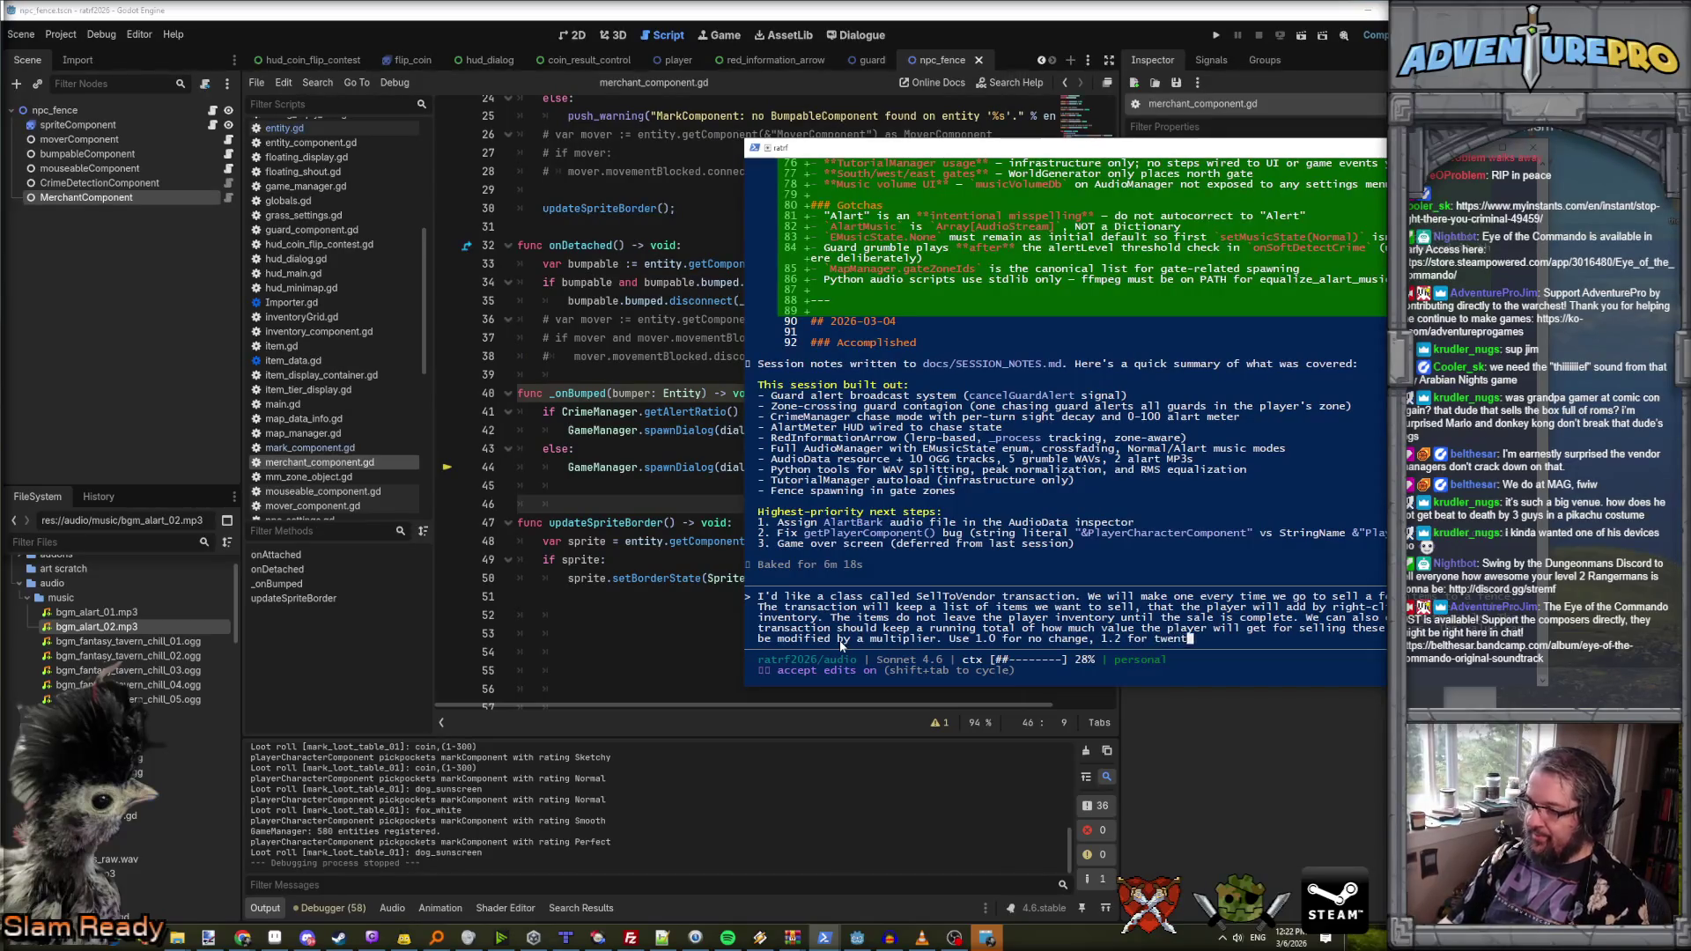
type("increase, 0.")
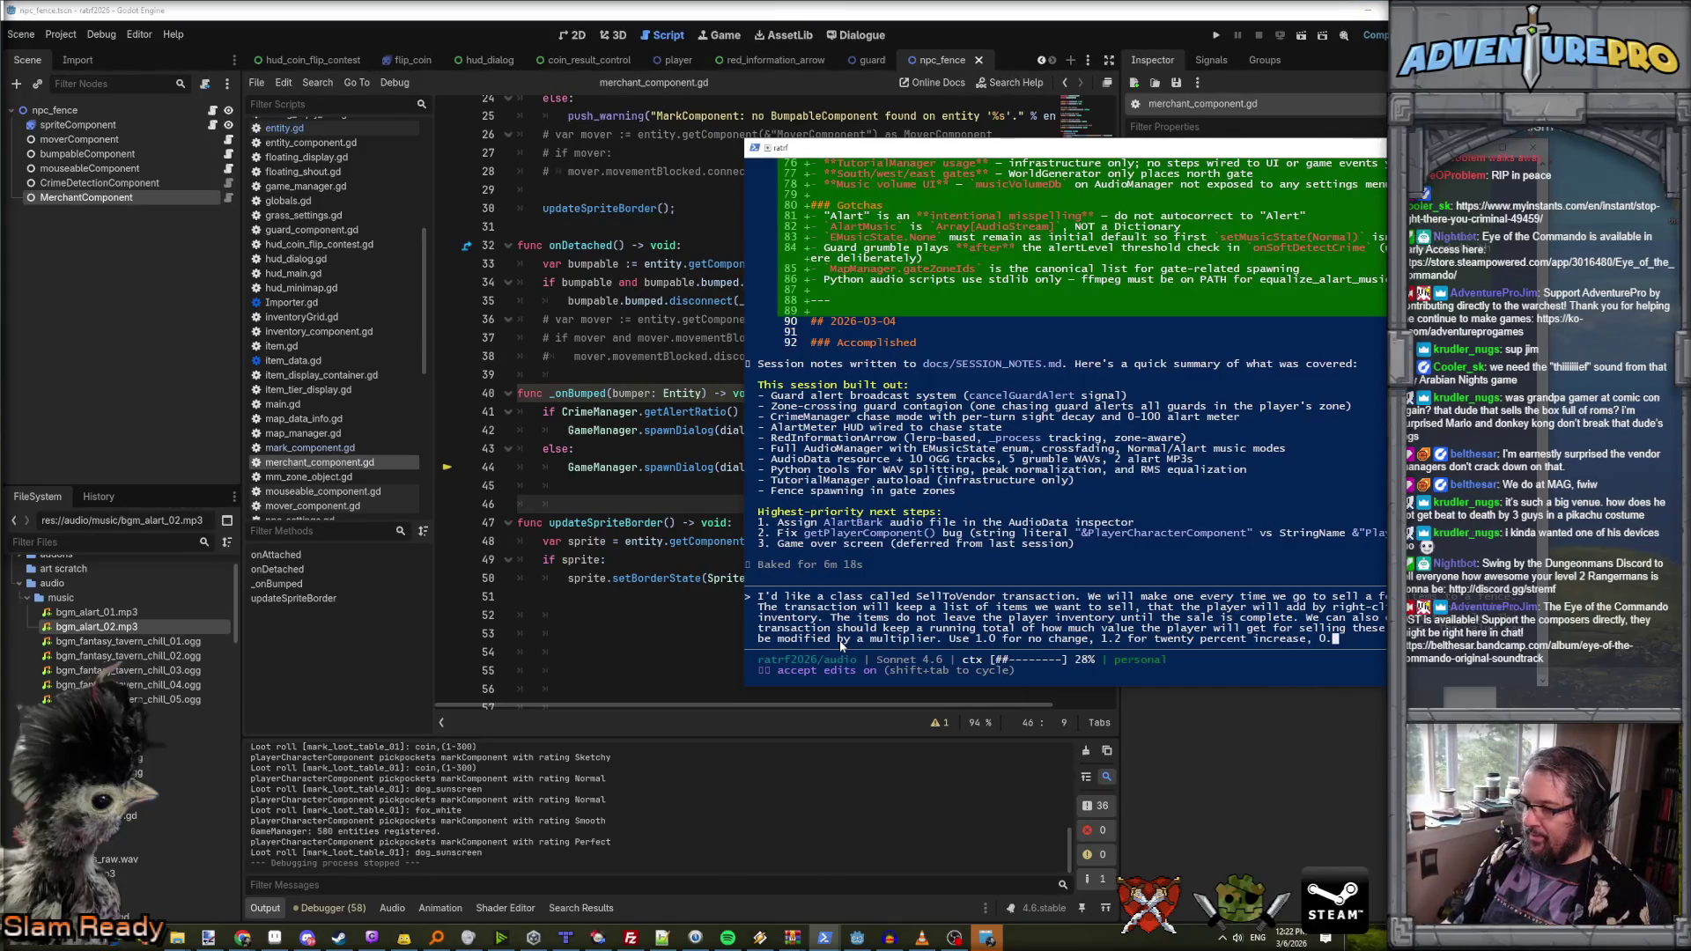
key("BackSpace")
key("BackSpace")
key("BackSpace")
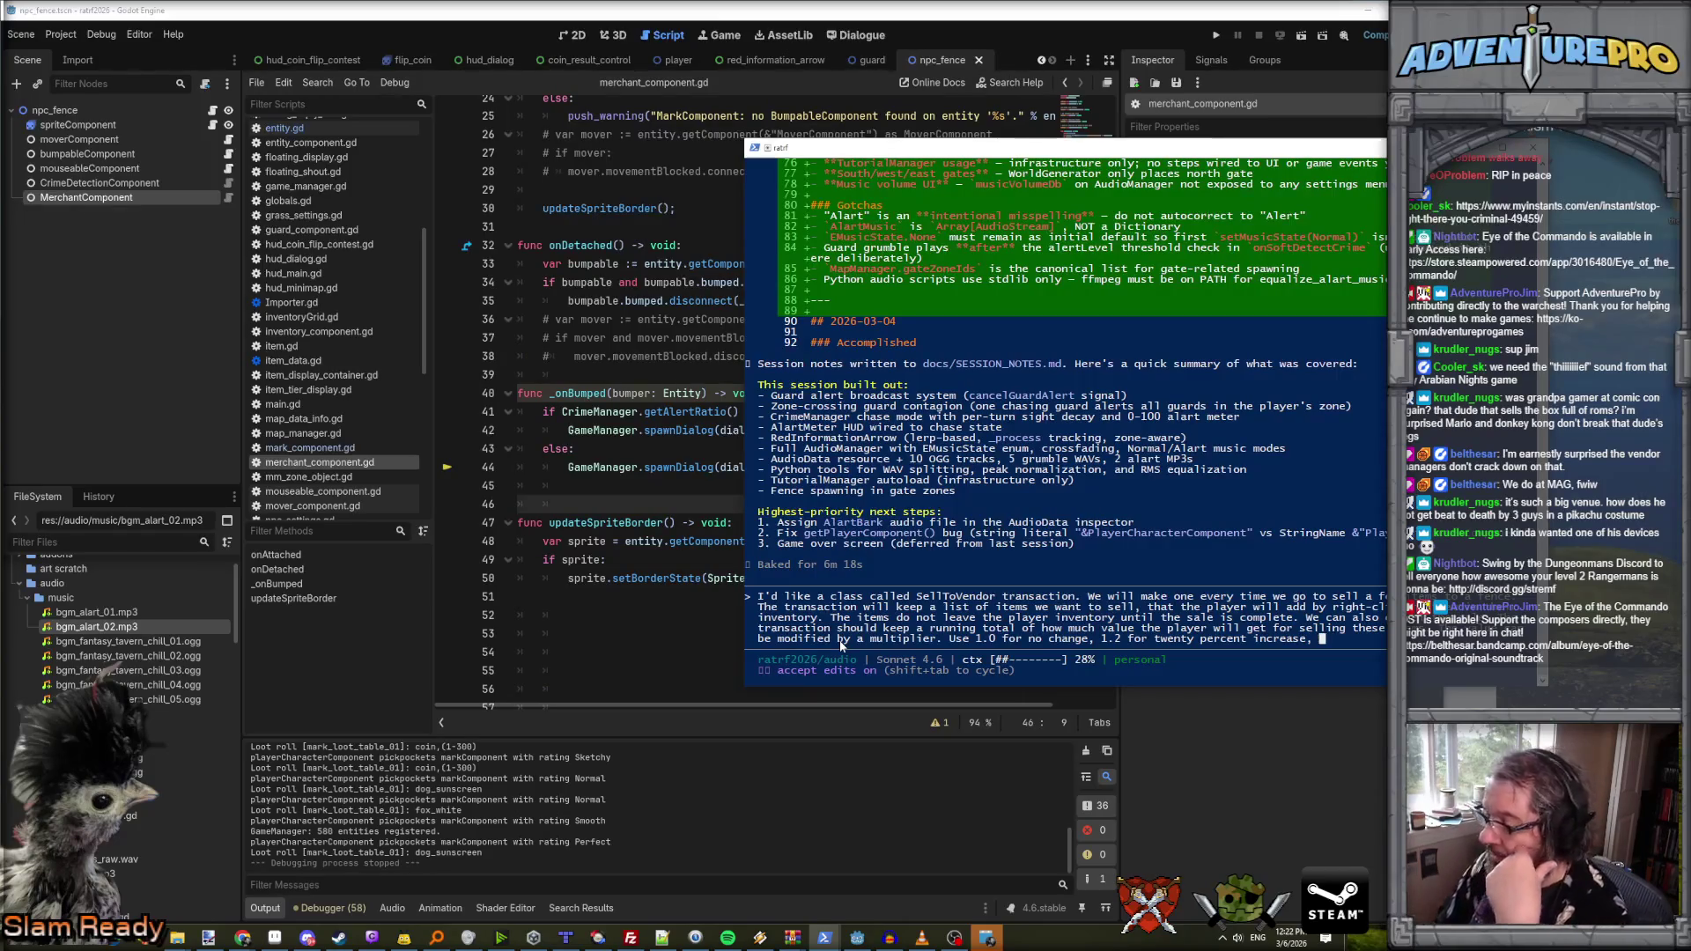
key("BackSpace")
key("BackSpace")
key("BackSpace")
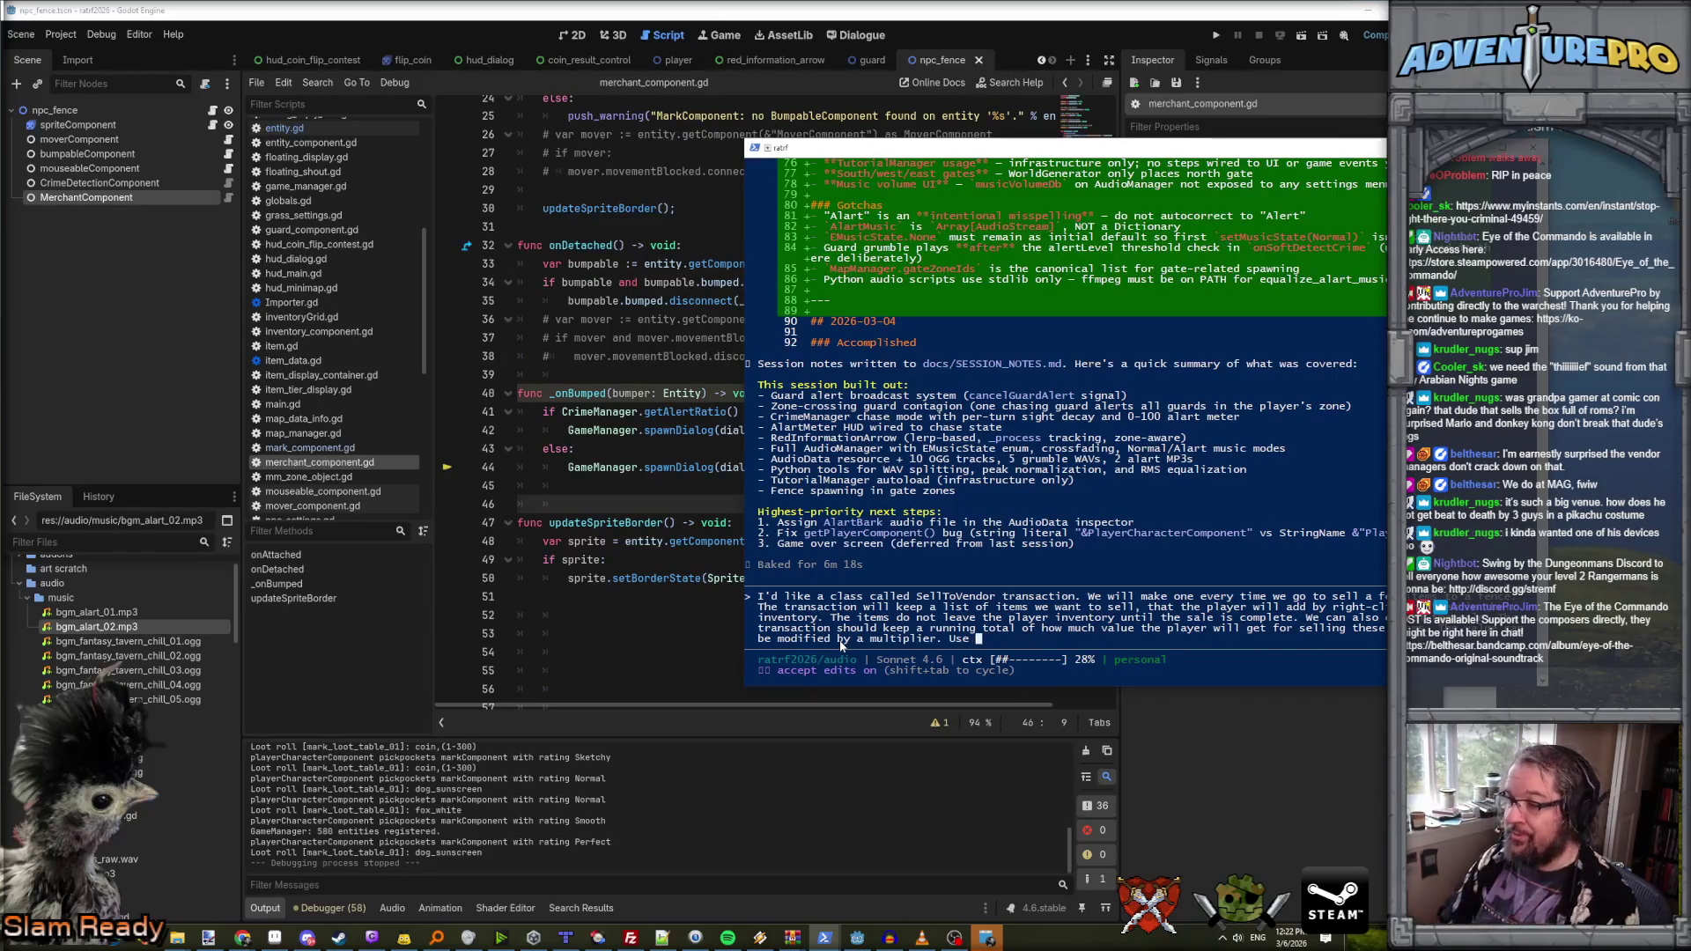
type("0.0 for no change, 0.2 f")
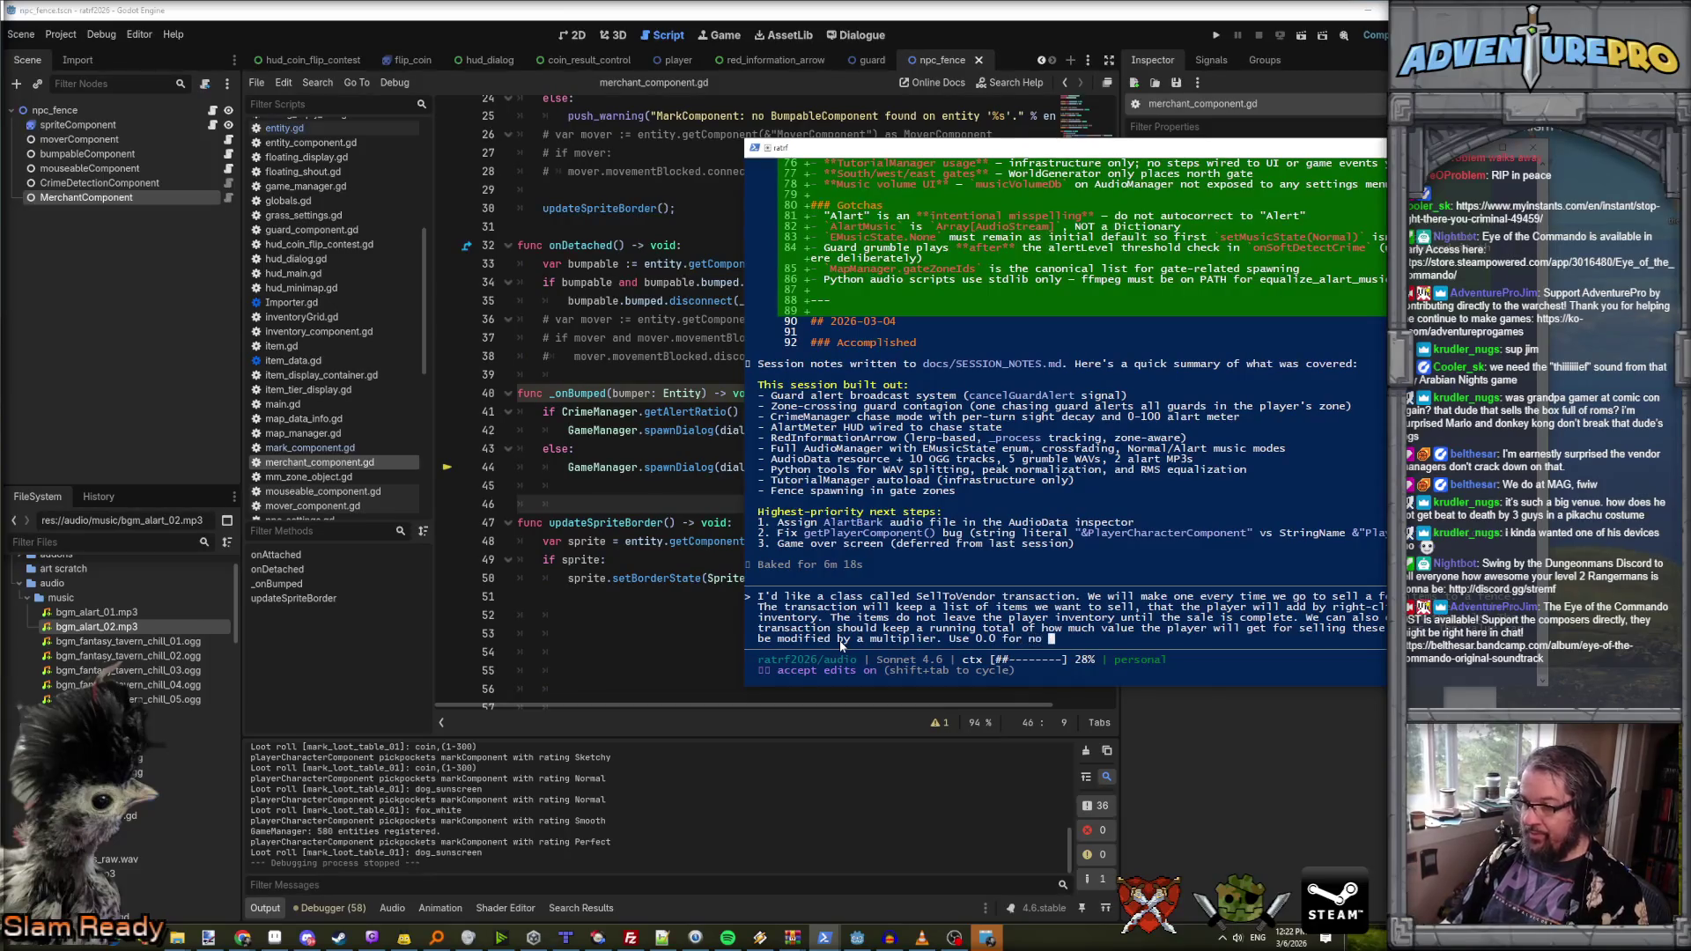
type("or a tw")
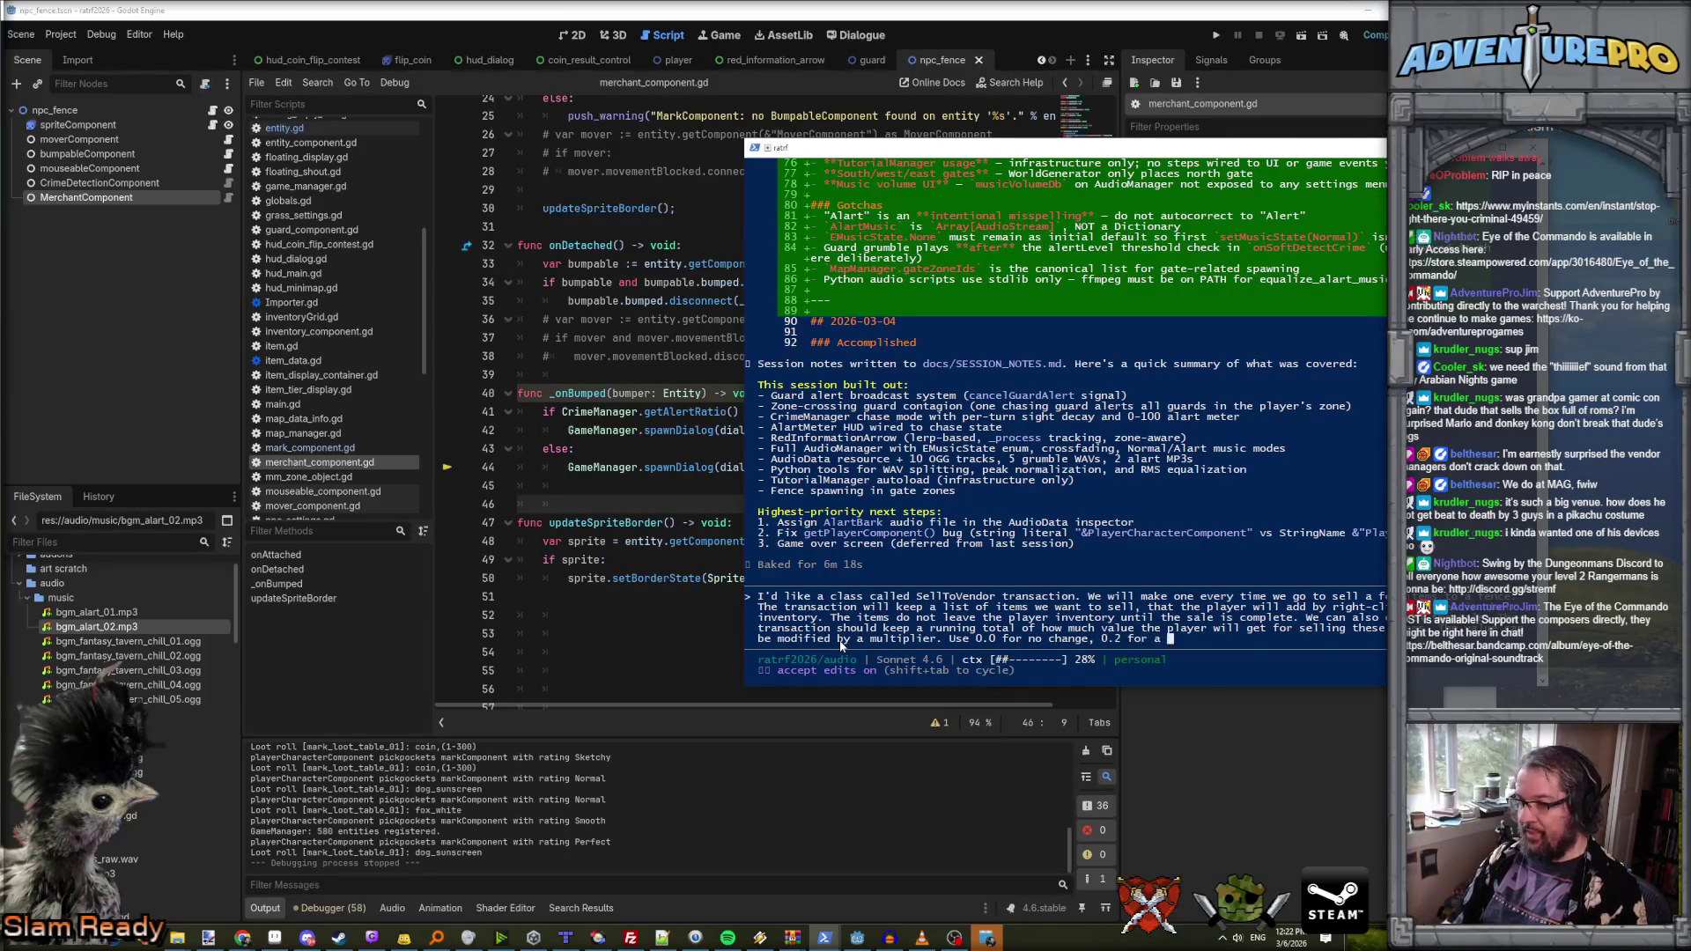
type("enty percent increa")
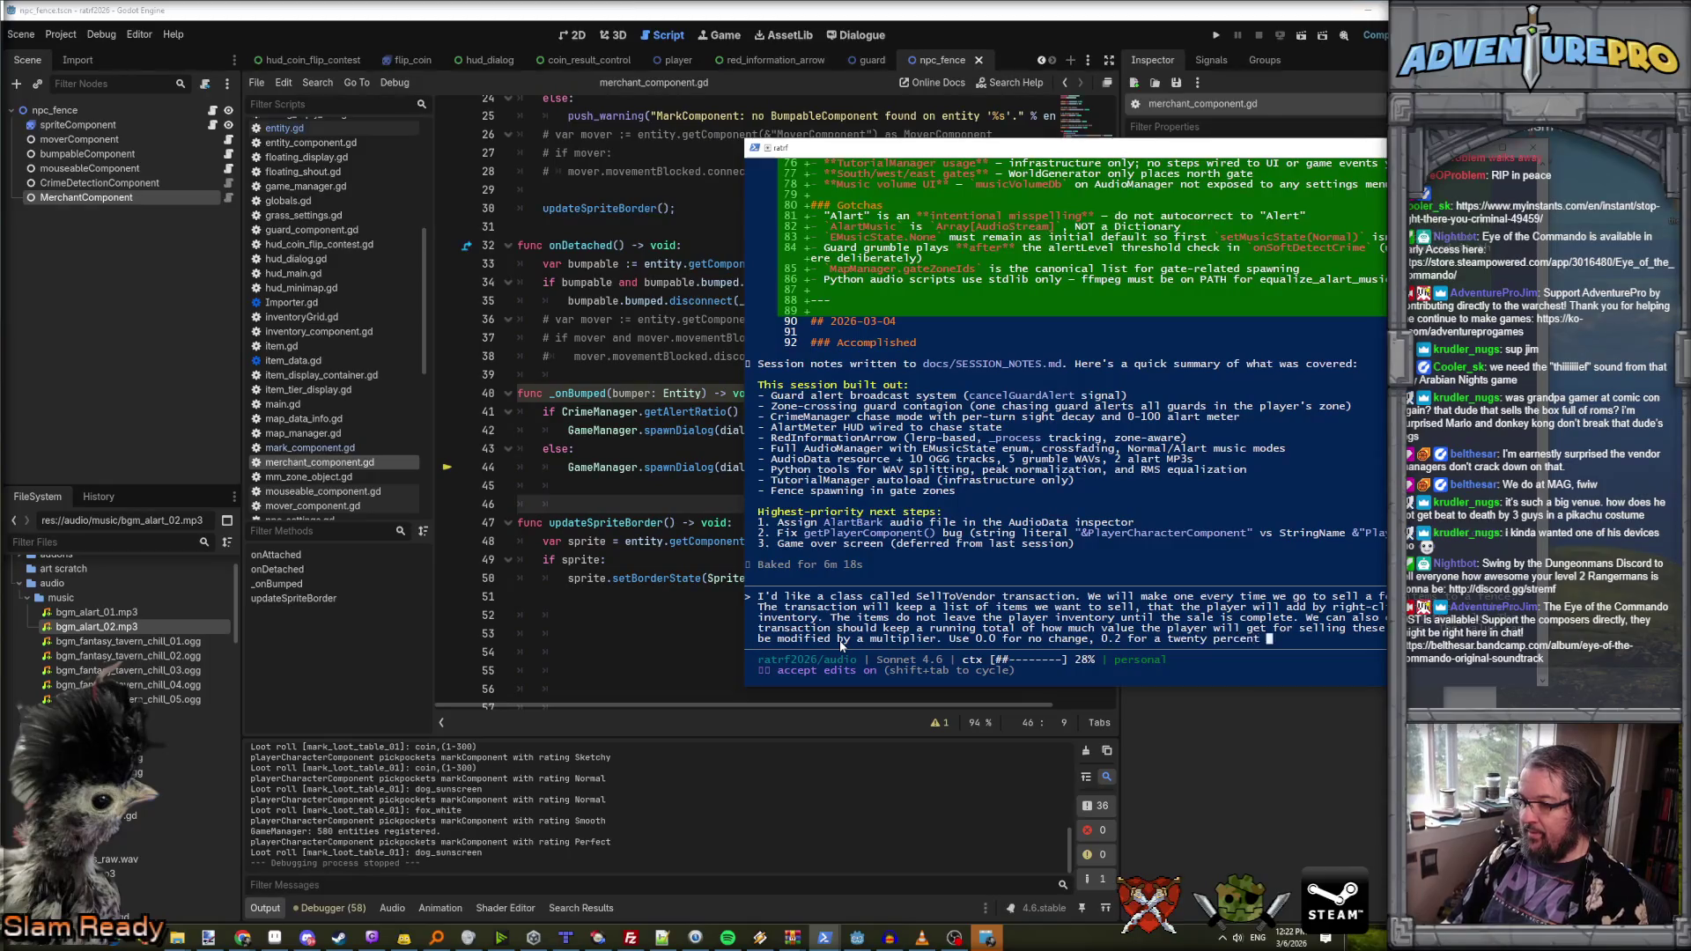
type("se, -0.2")
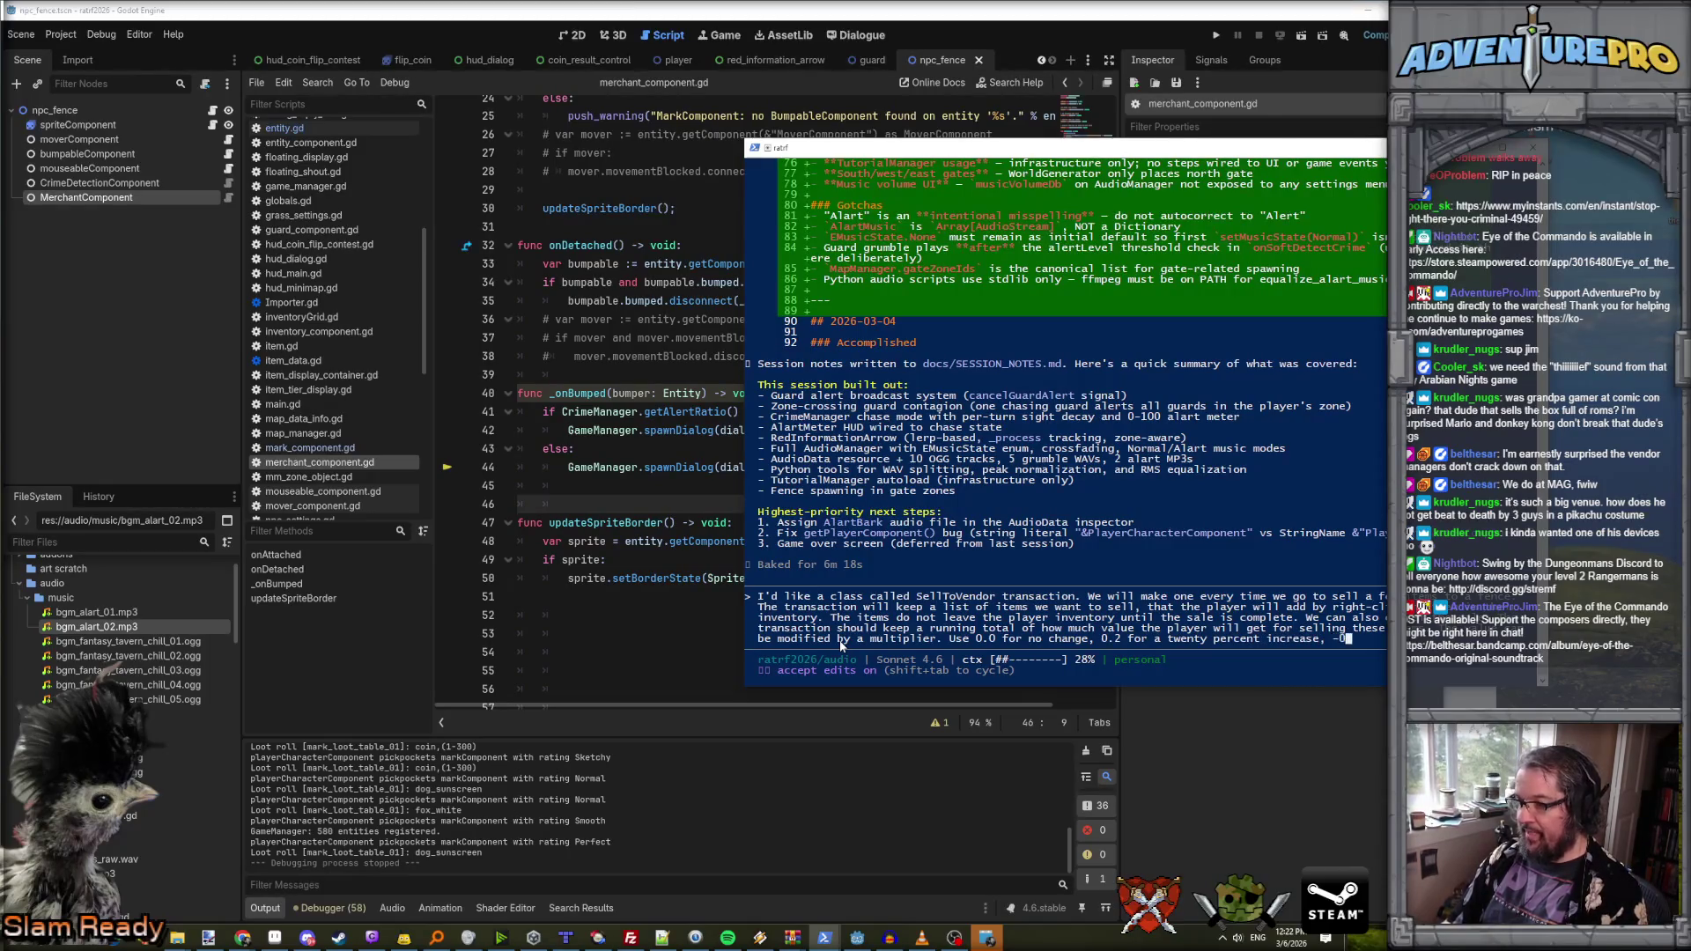
type(" for")
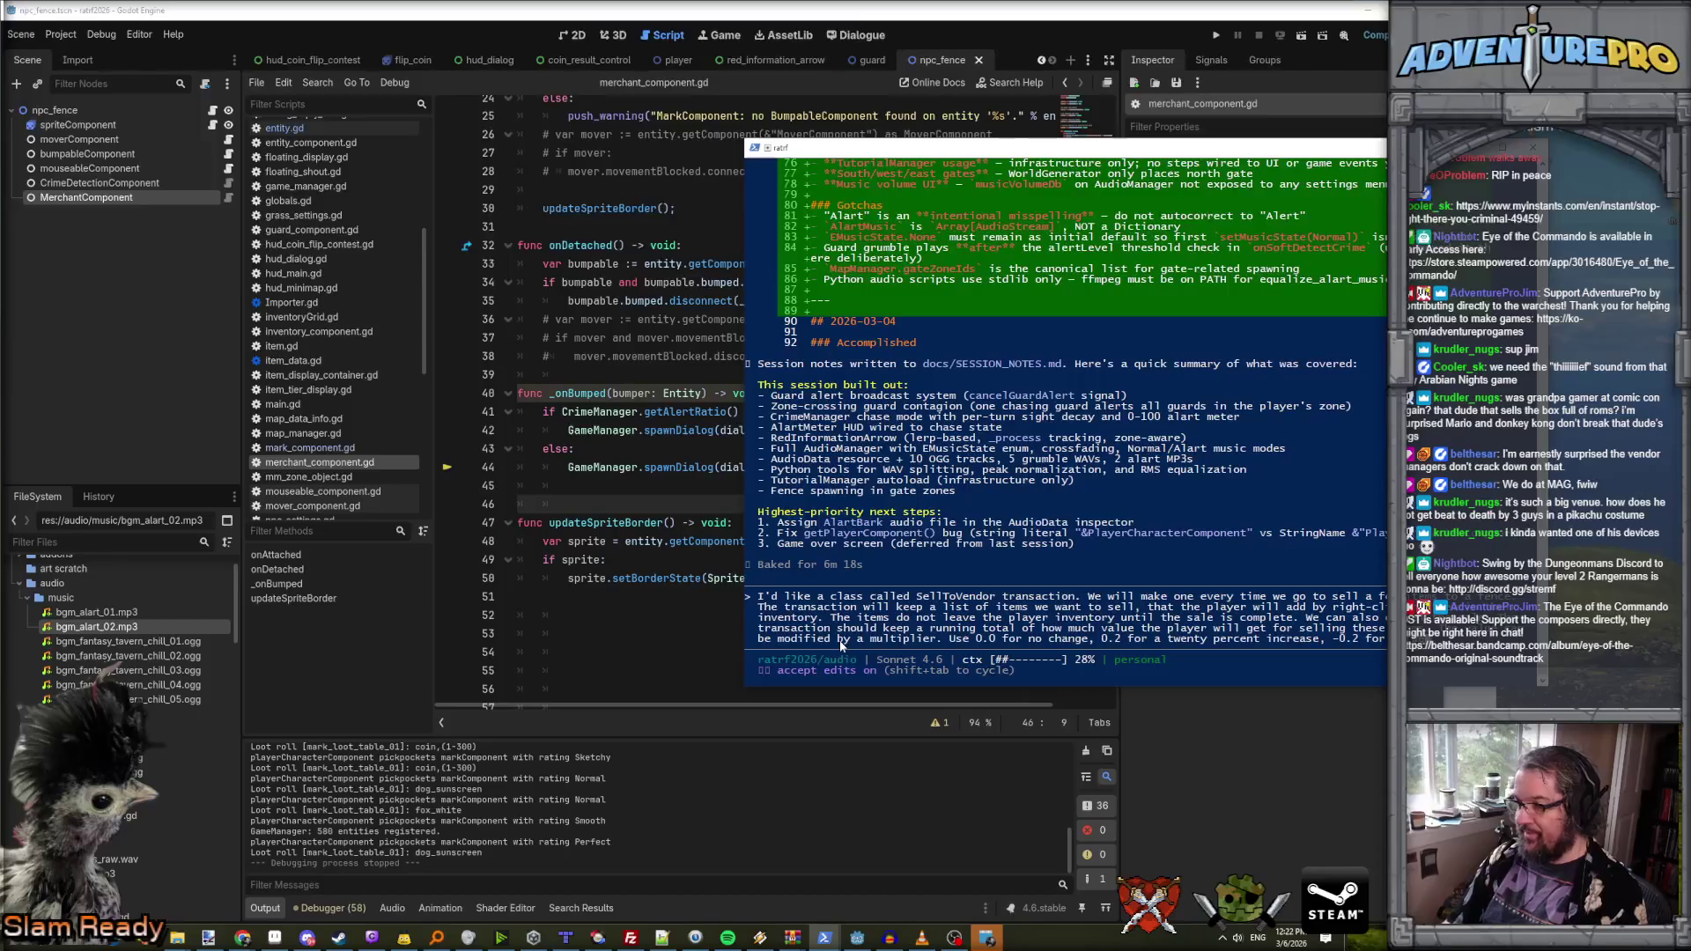
type(" decrease, etc.")
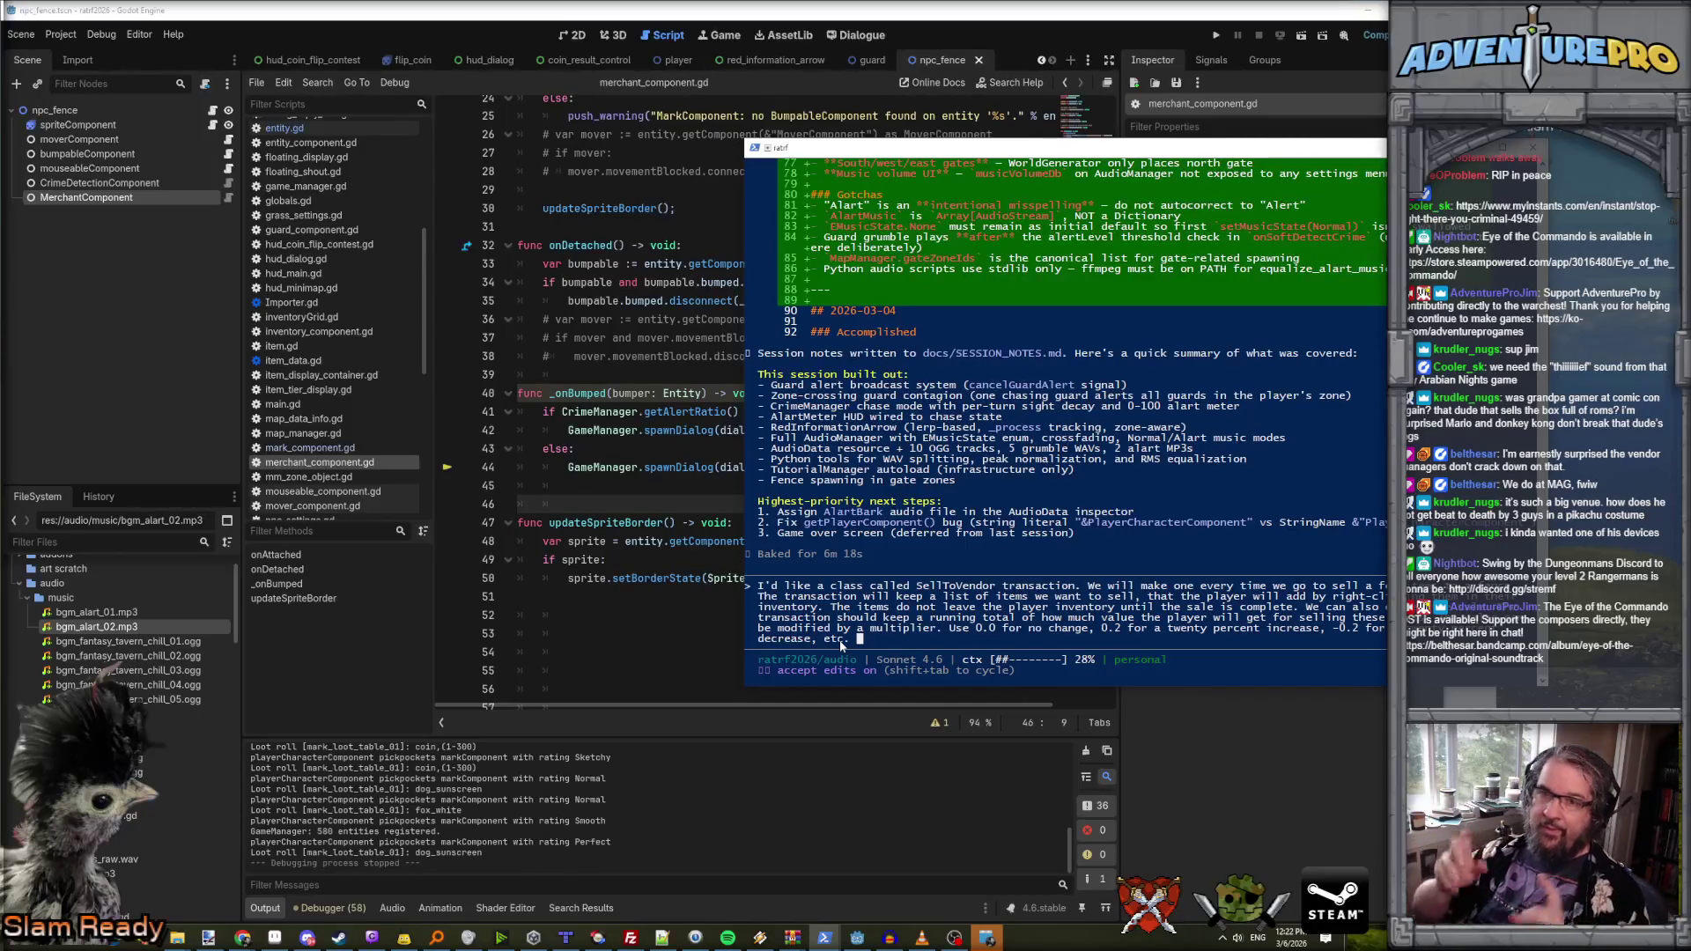
key("Return")
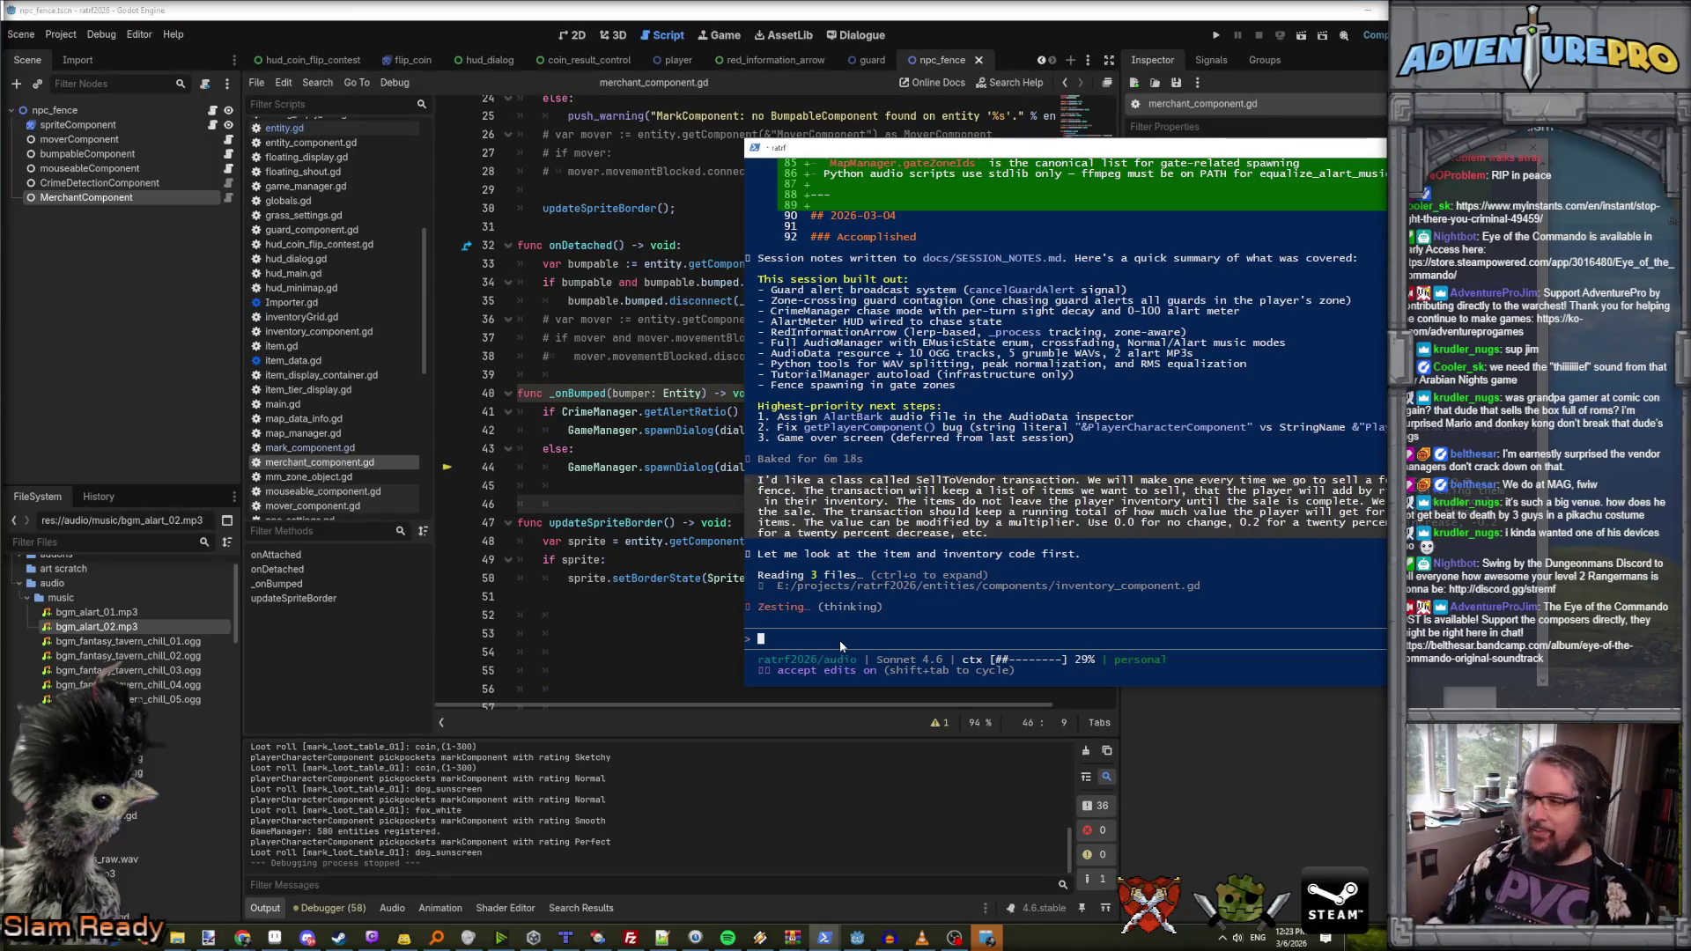
Bring Godot's merchant_component.gd script back in front of the terminal
left_click(658, 467)
scroll(664, 424, "up", 2)
scroll(664, 424, "down", 4)
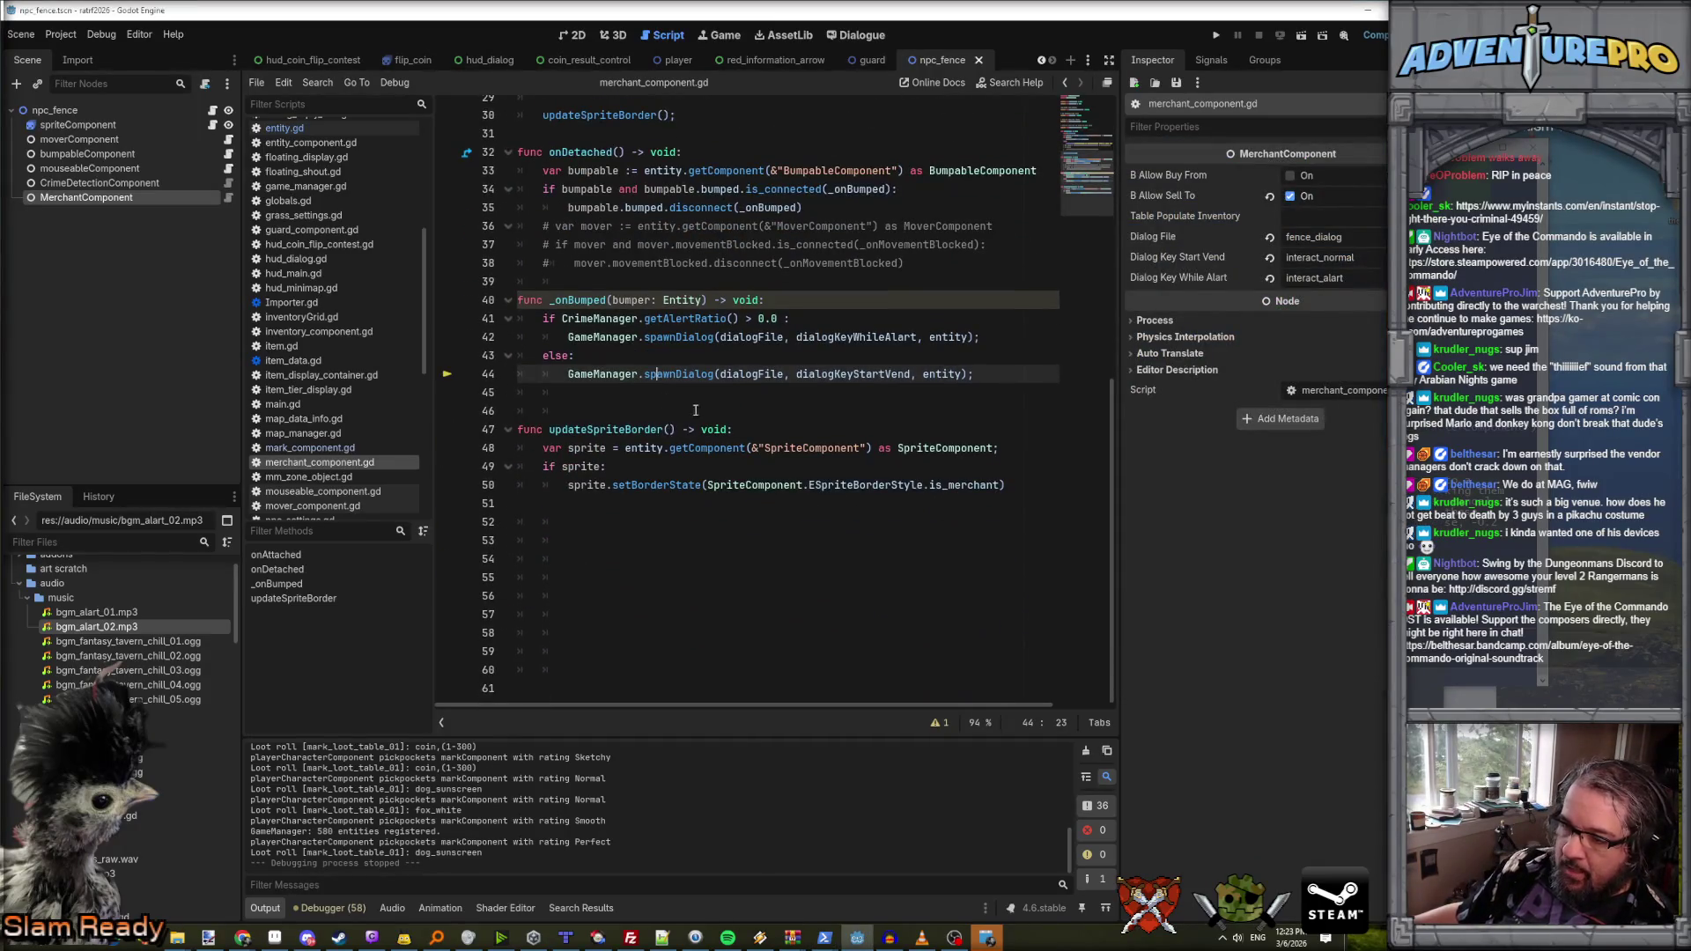
In Aseprite, create a new 240×120 transparent sprite
left_click(275, 936)
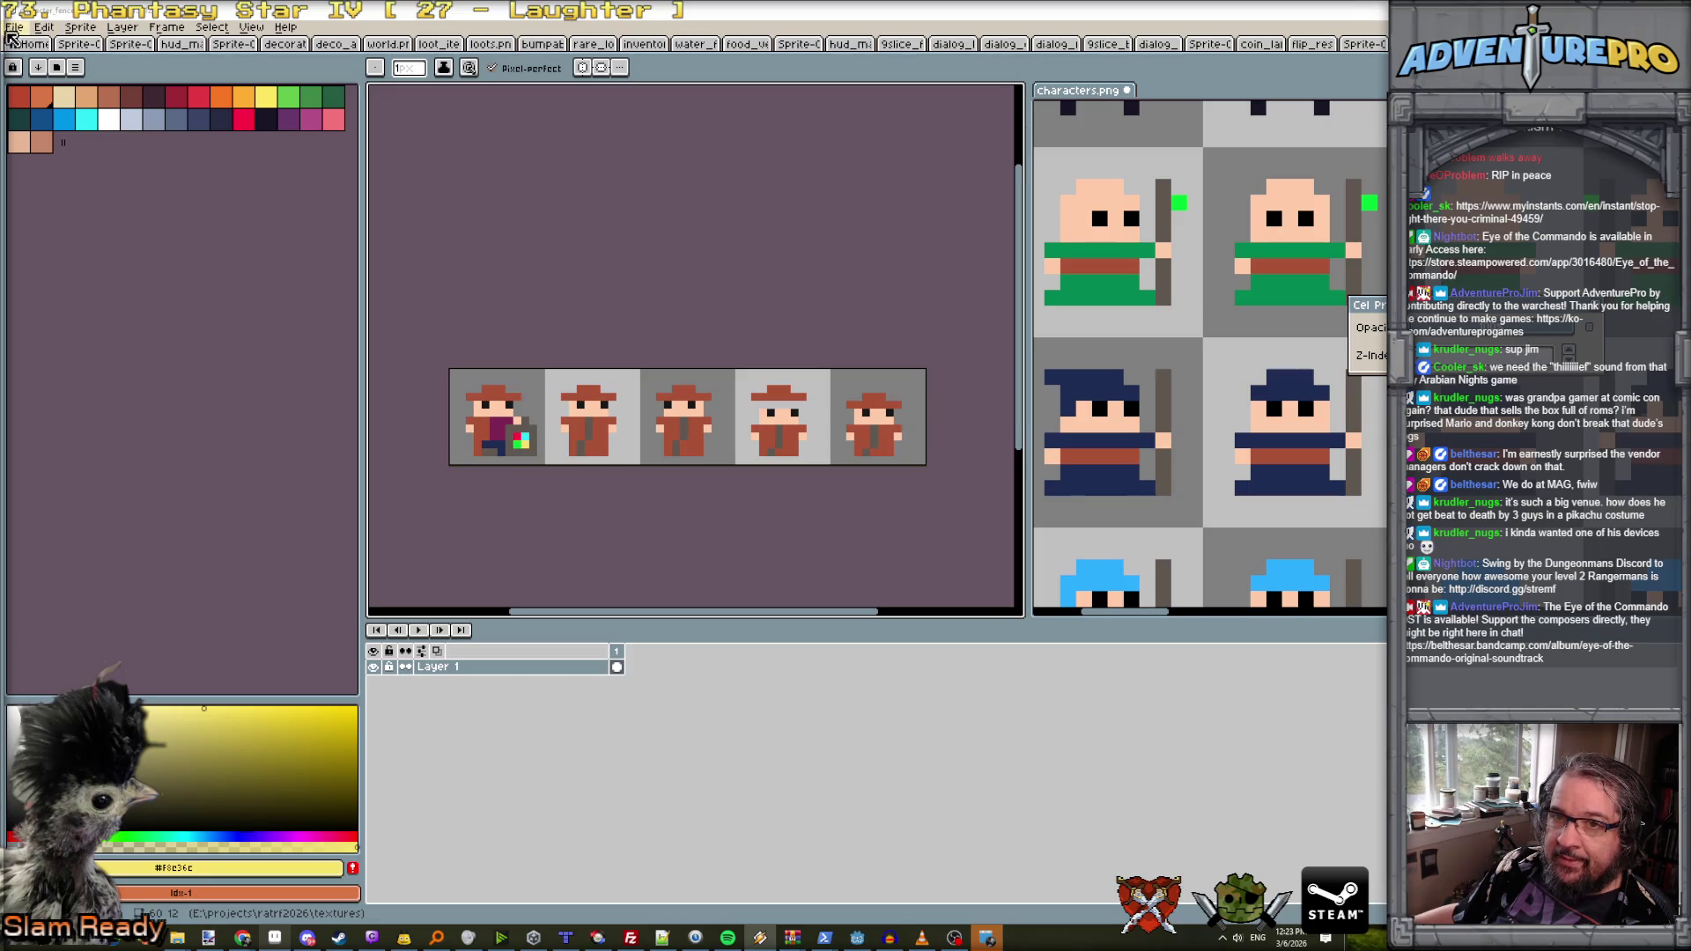
left_click(15, 28)
left_click(58, 49)
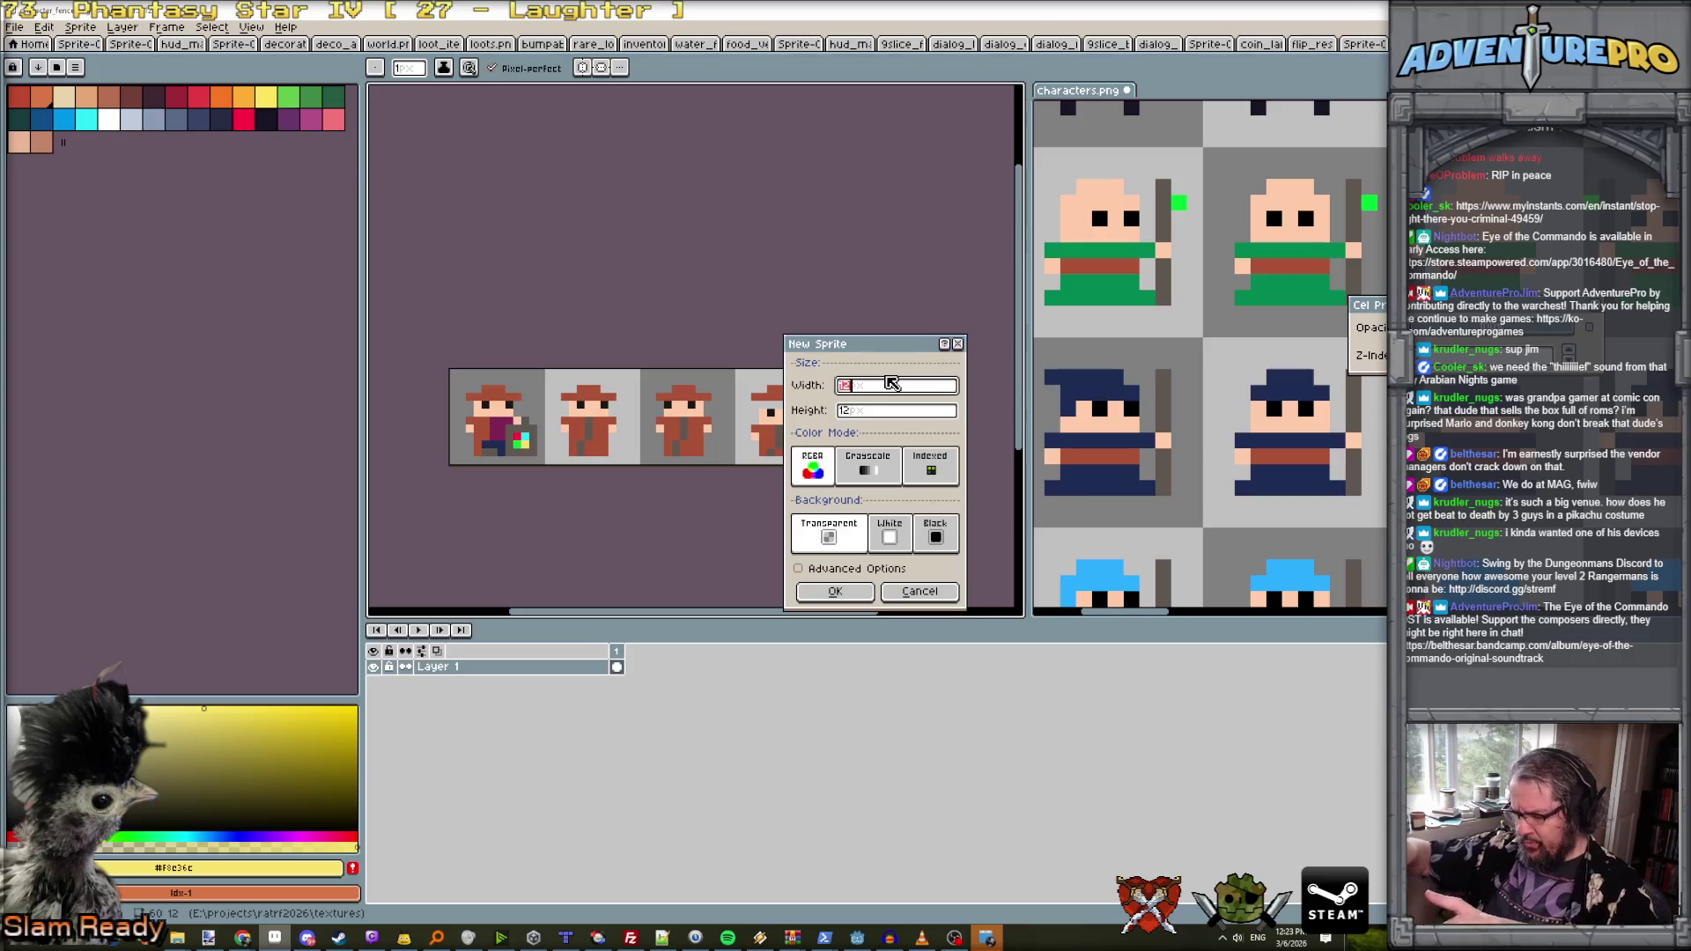
type("240")
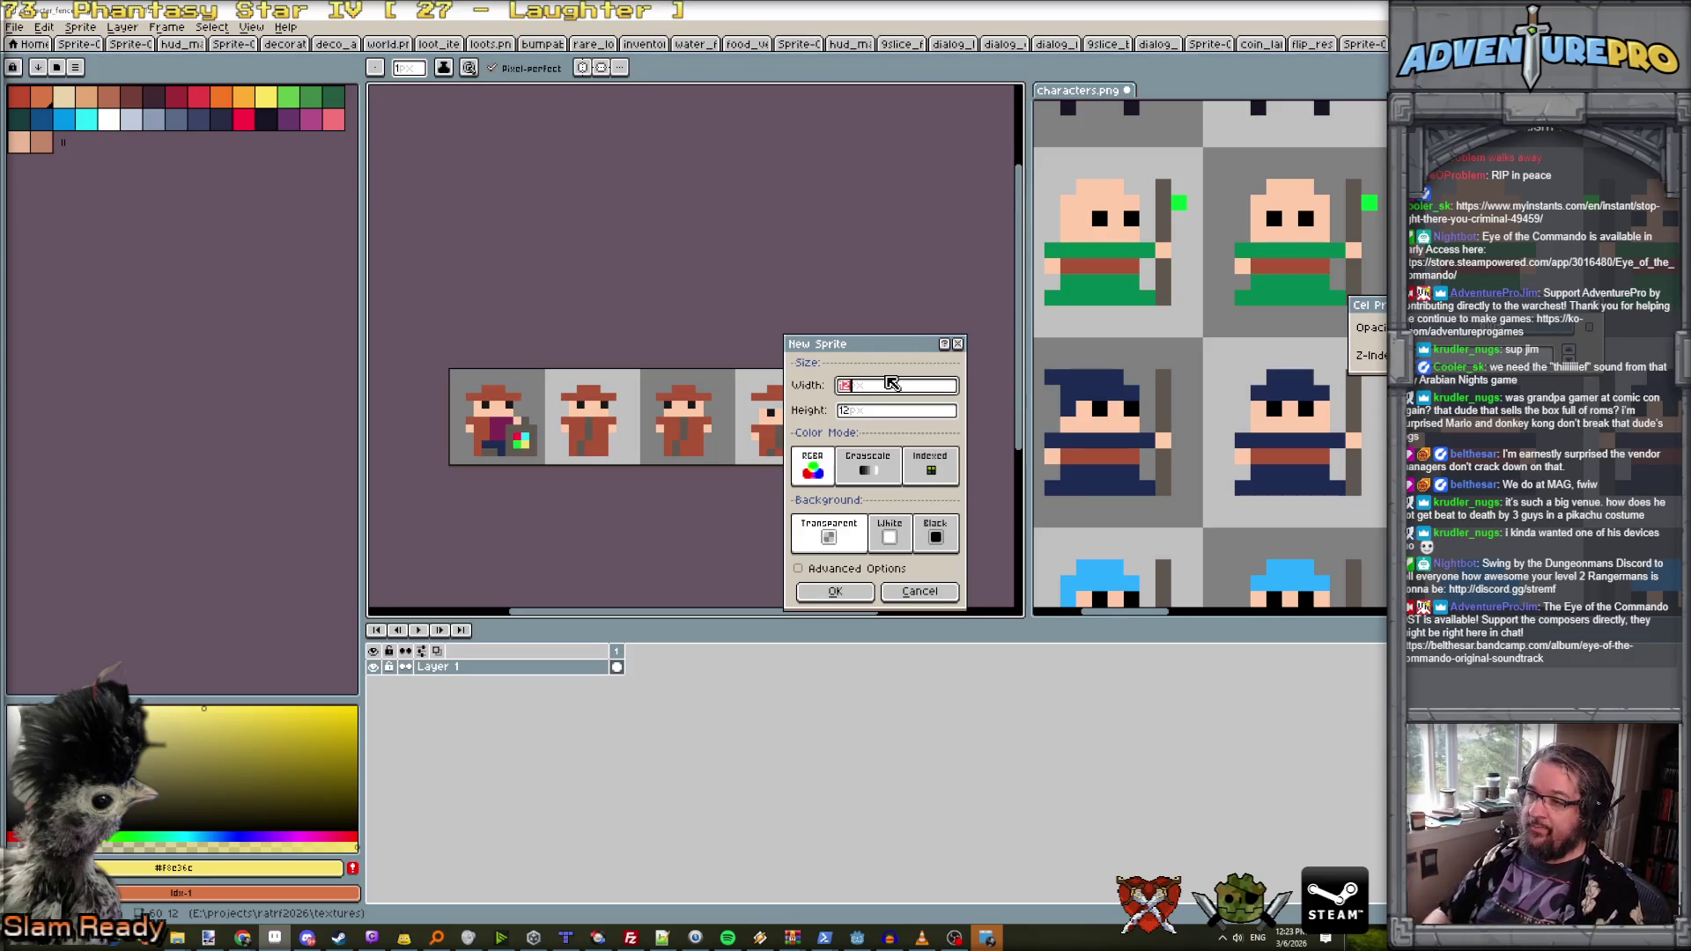
key("Tab")
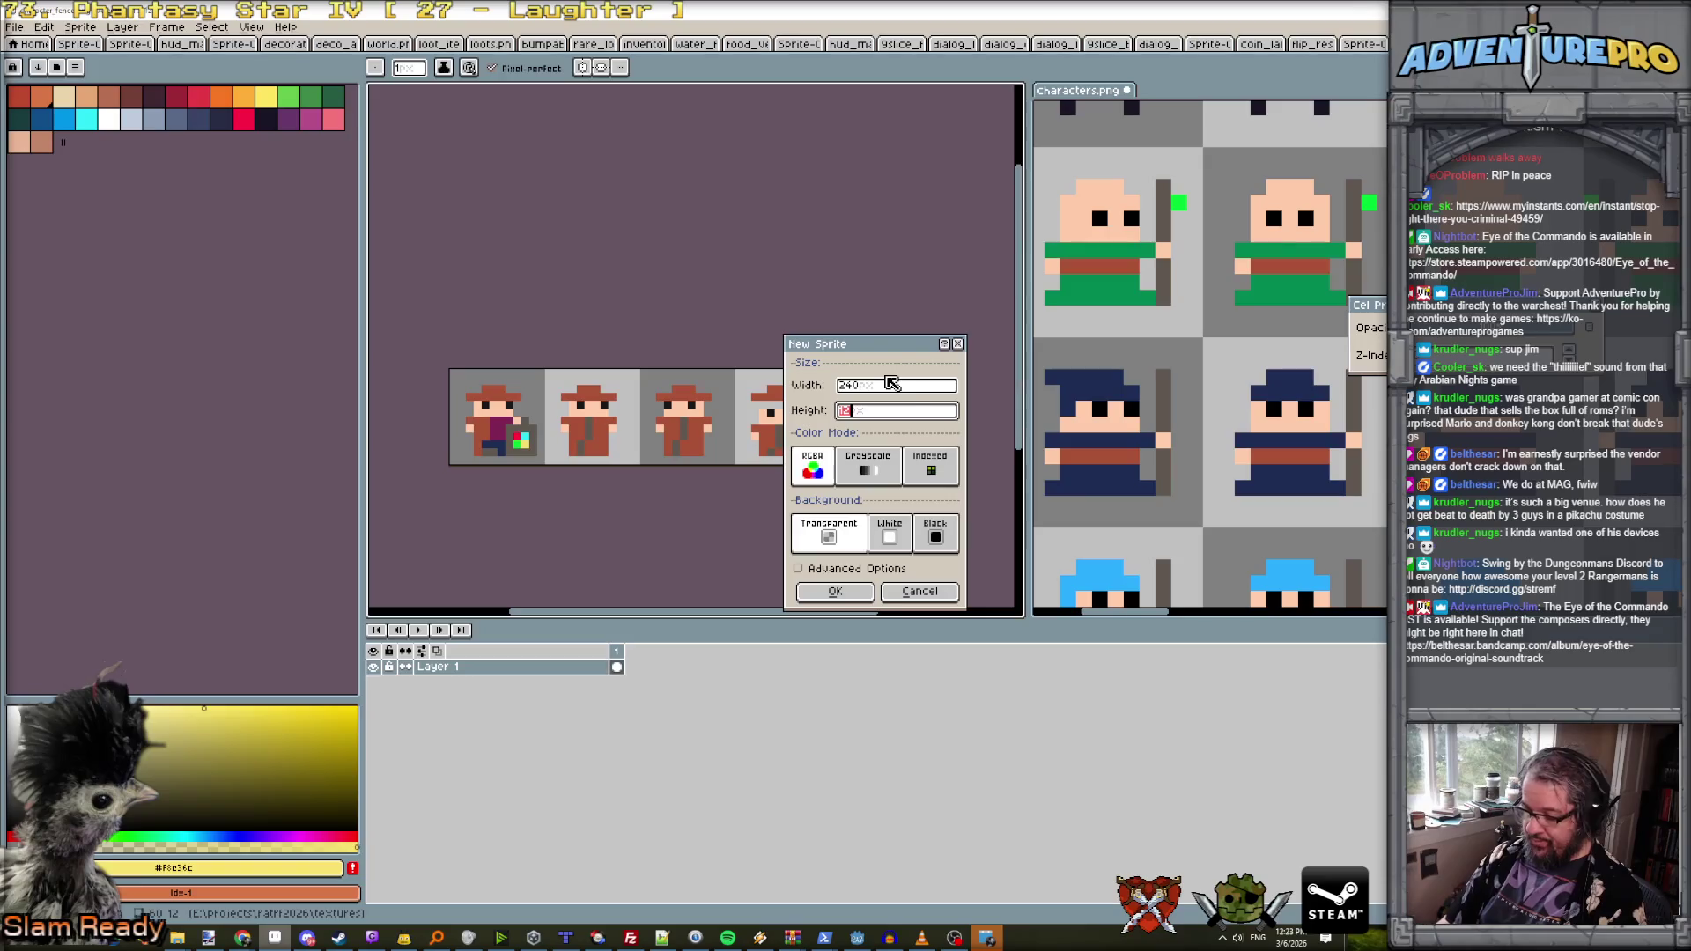
type("120")
key("Return")
Close the character sprites, discarding changes to characters.png
scroll(884, 375, "up", 1)
scroll(884, 375, "down", 1)
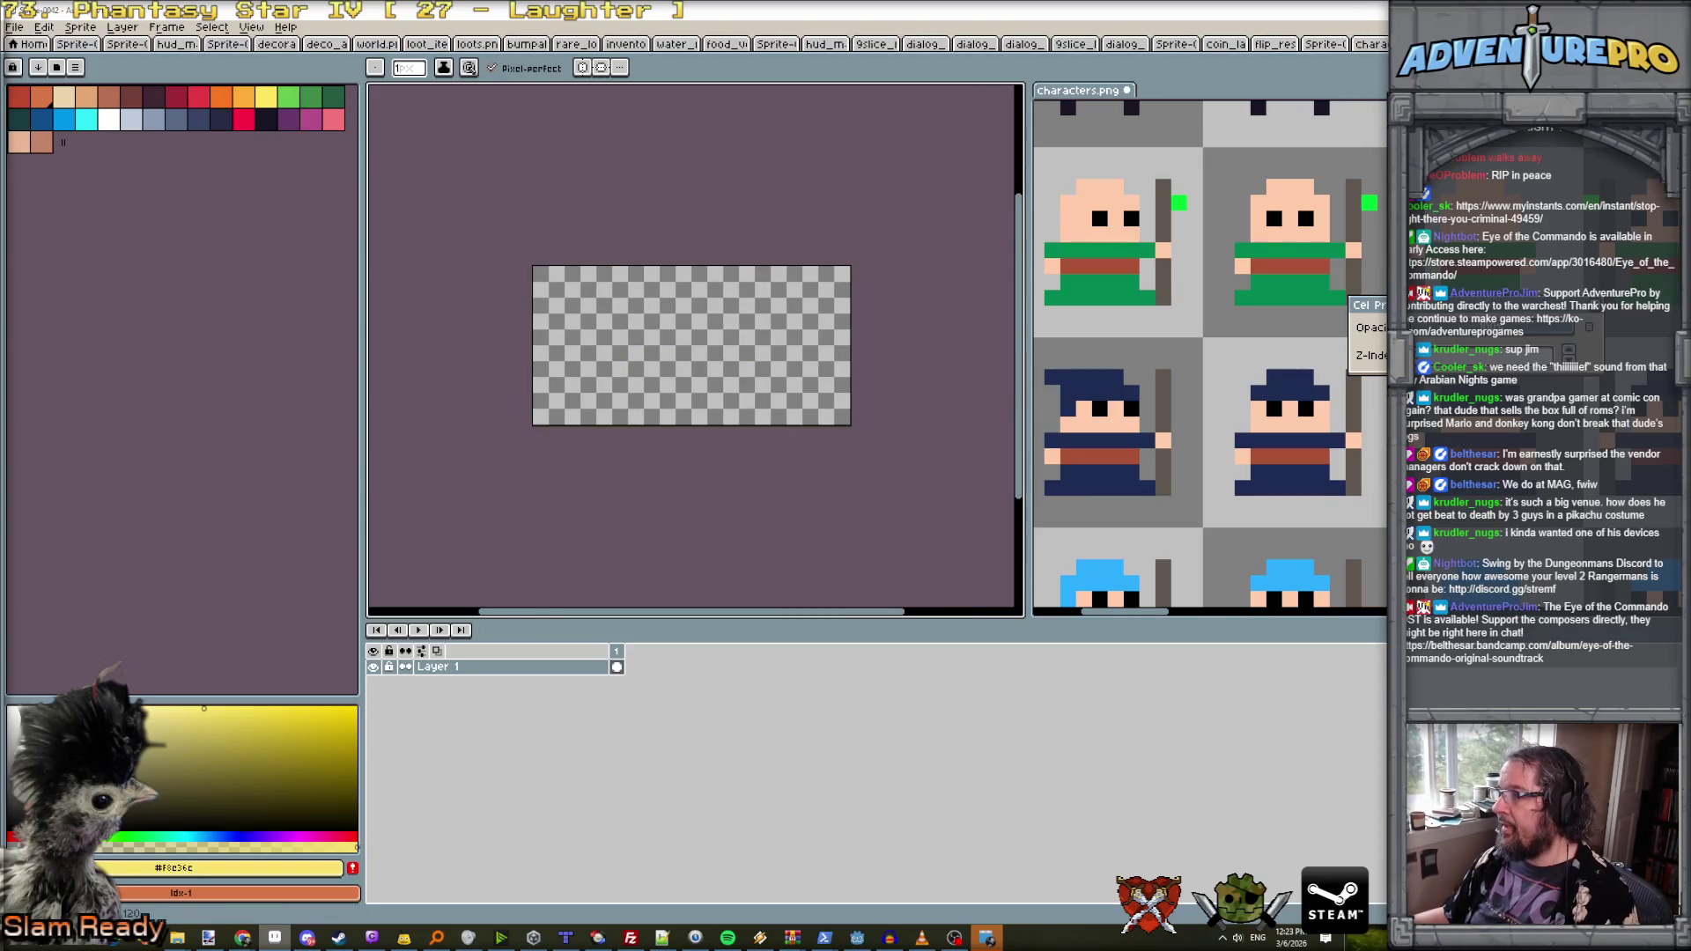
key("ctrl+v")
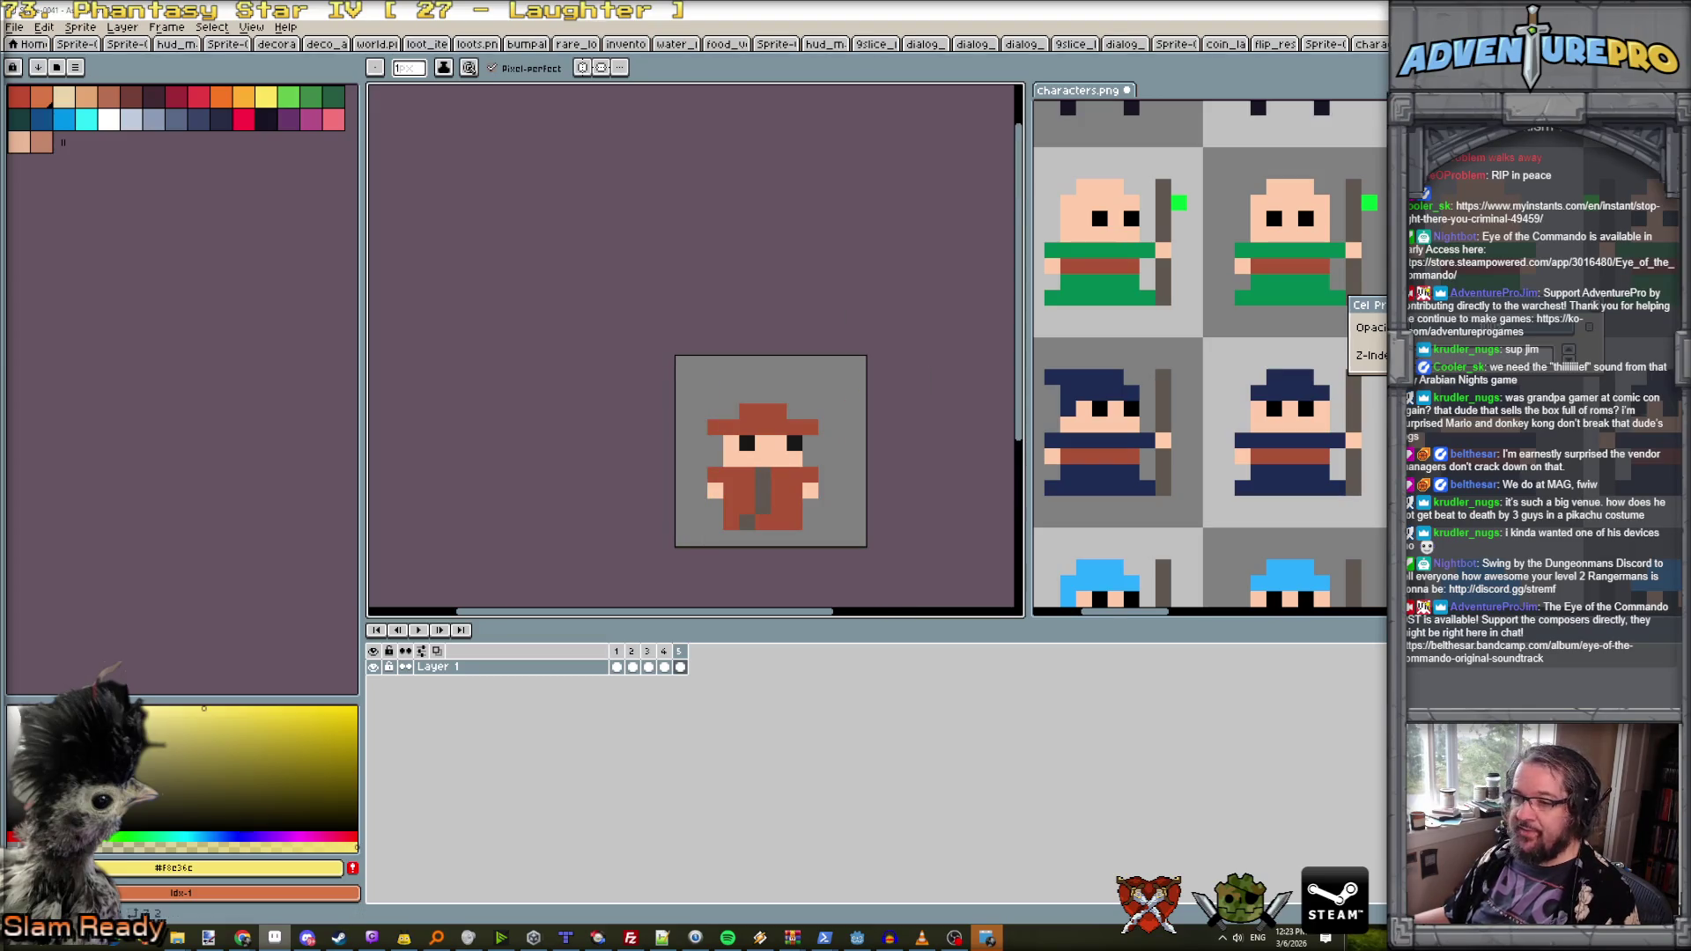
key("ctrl+z")
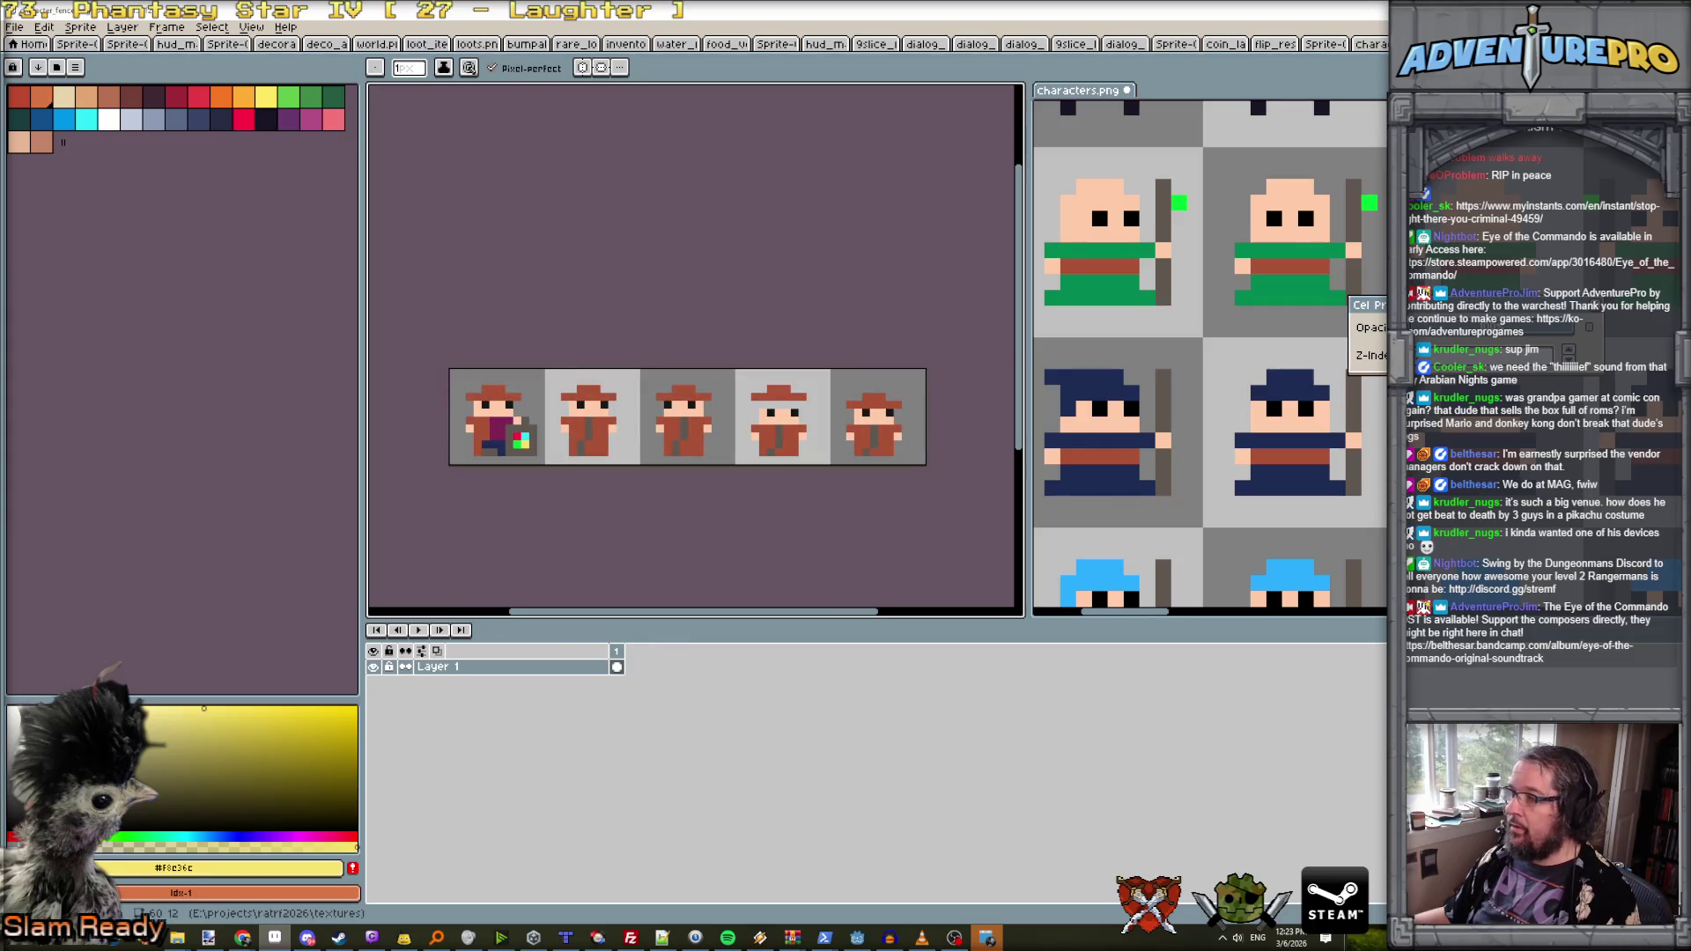
key("ctrl+z")
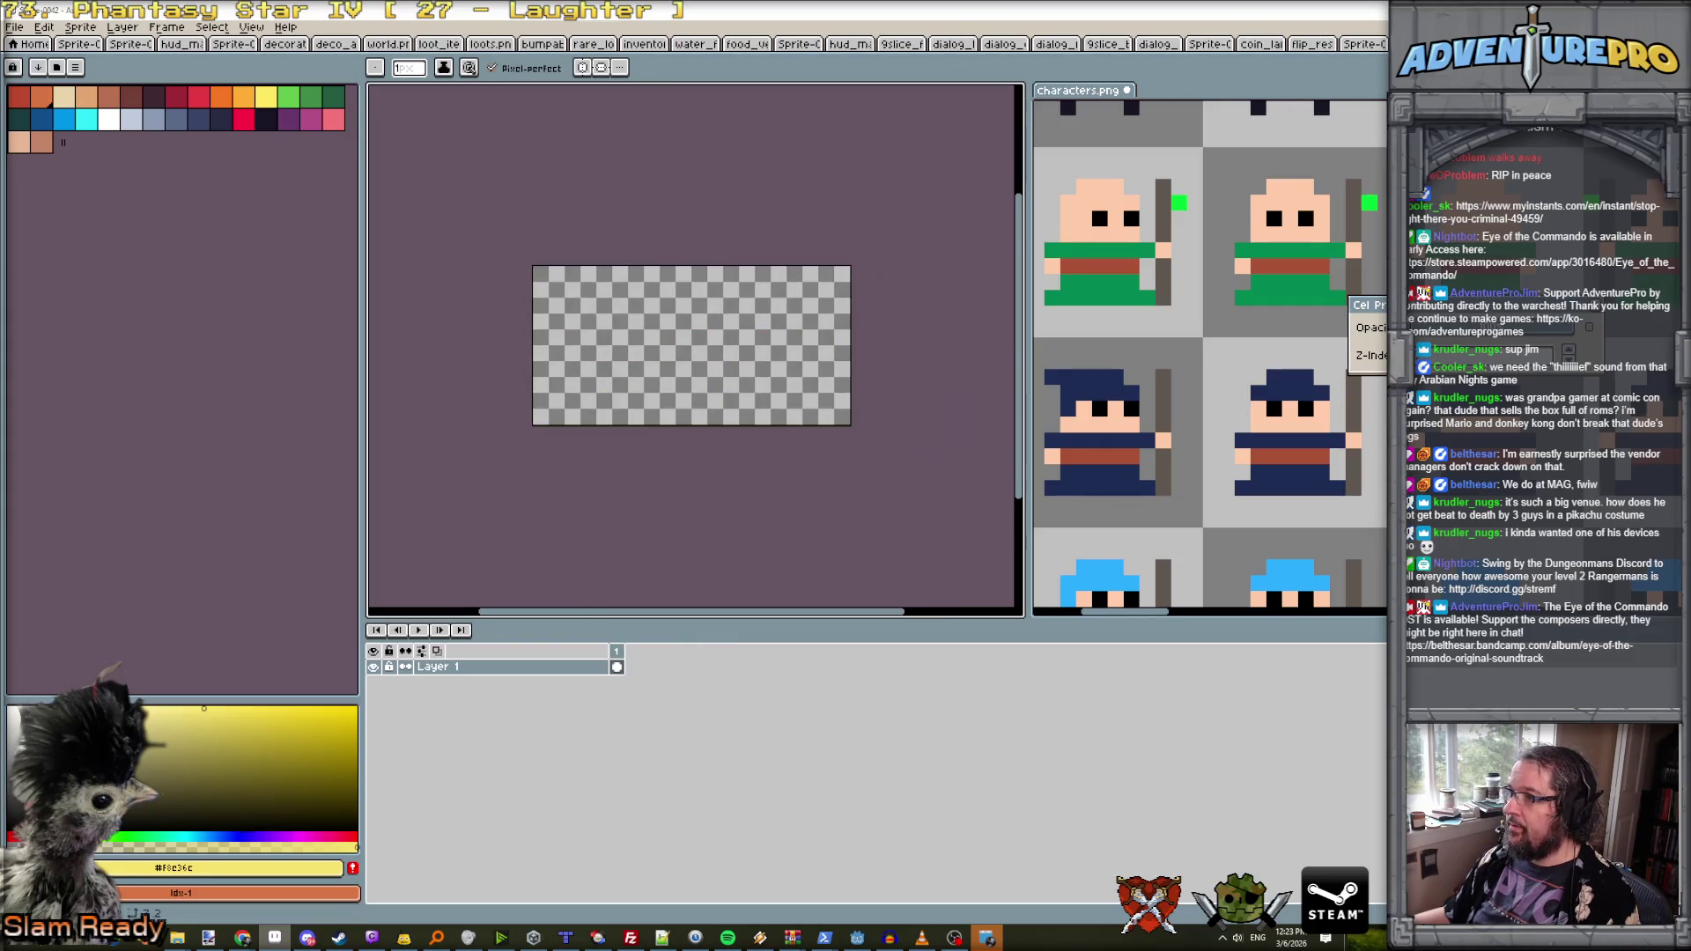
left_click(1127, 90)
key("Tab")
key("Return")
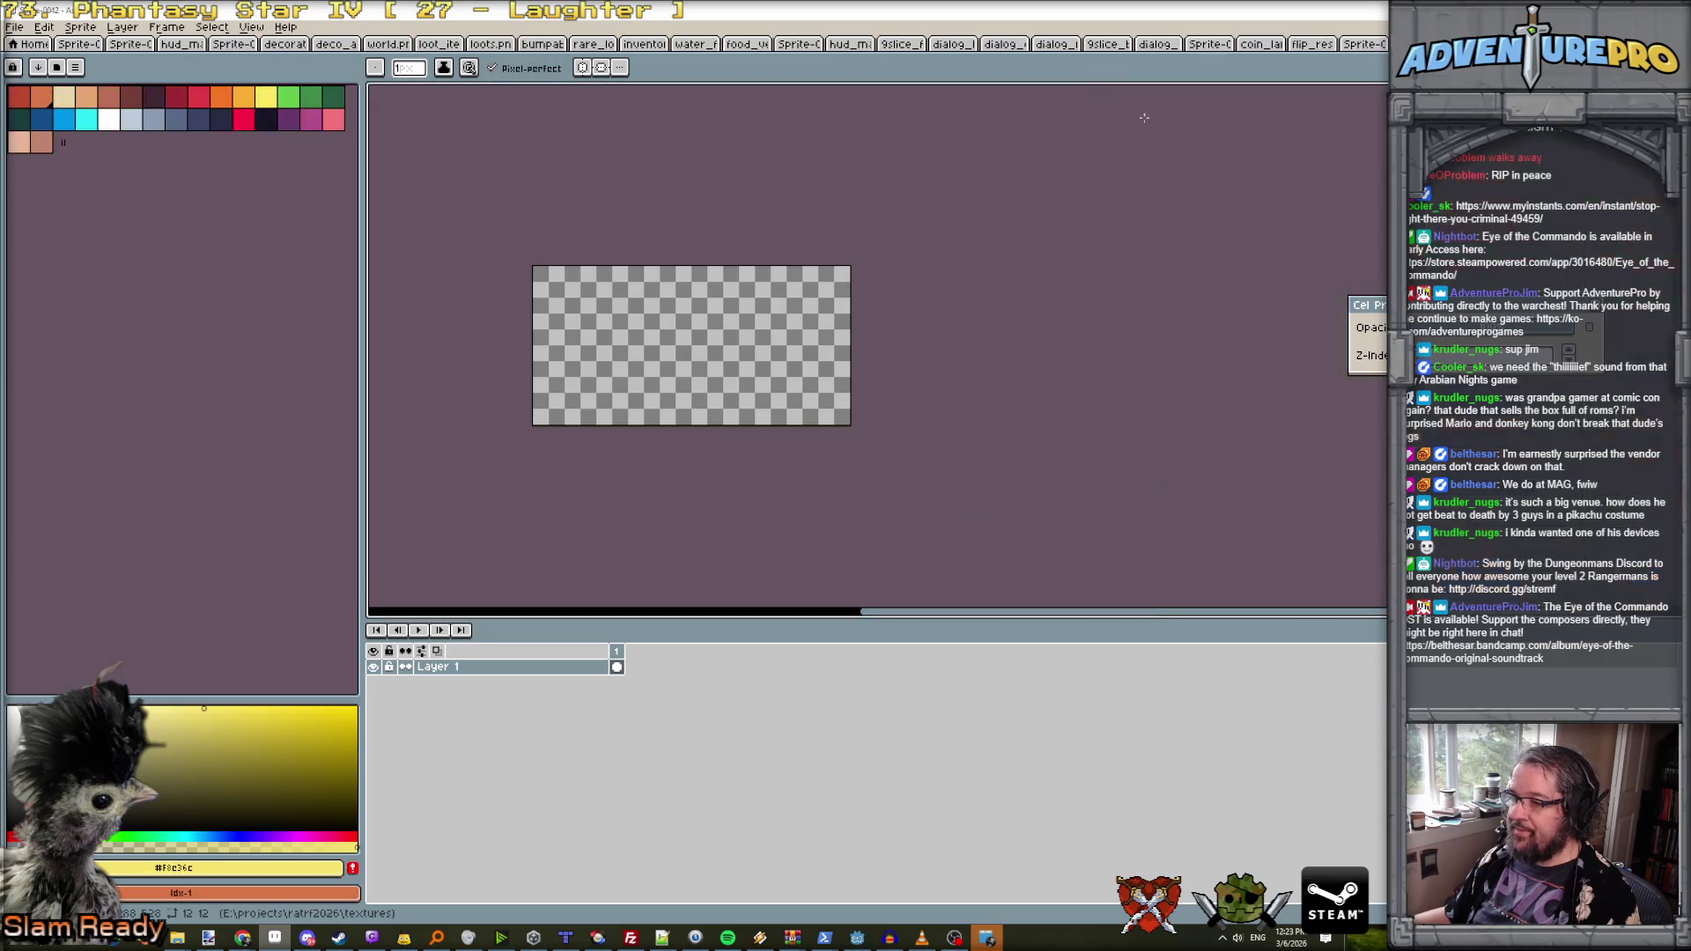
Close alart_meter_chase.png, the arrow and meter fill sprites without saving, leaving the ALART banner
key("ctrl+Tab")
key("ctrl+Tab")
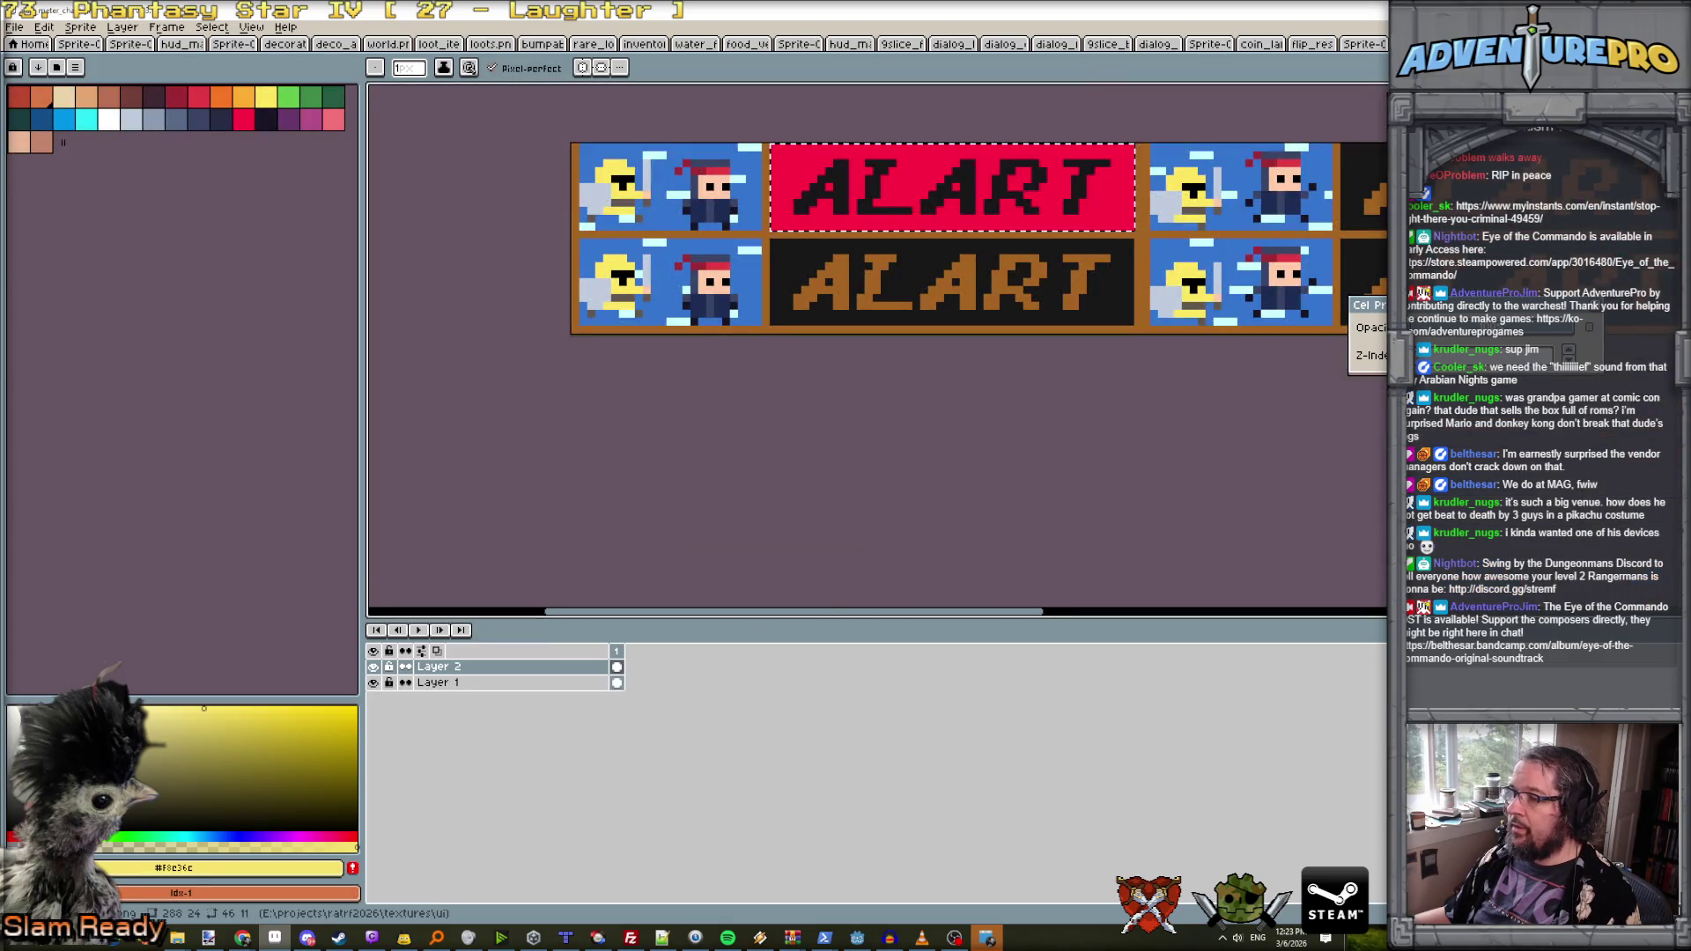
key("ctrl+w")
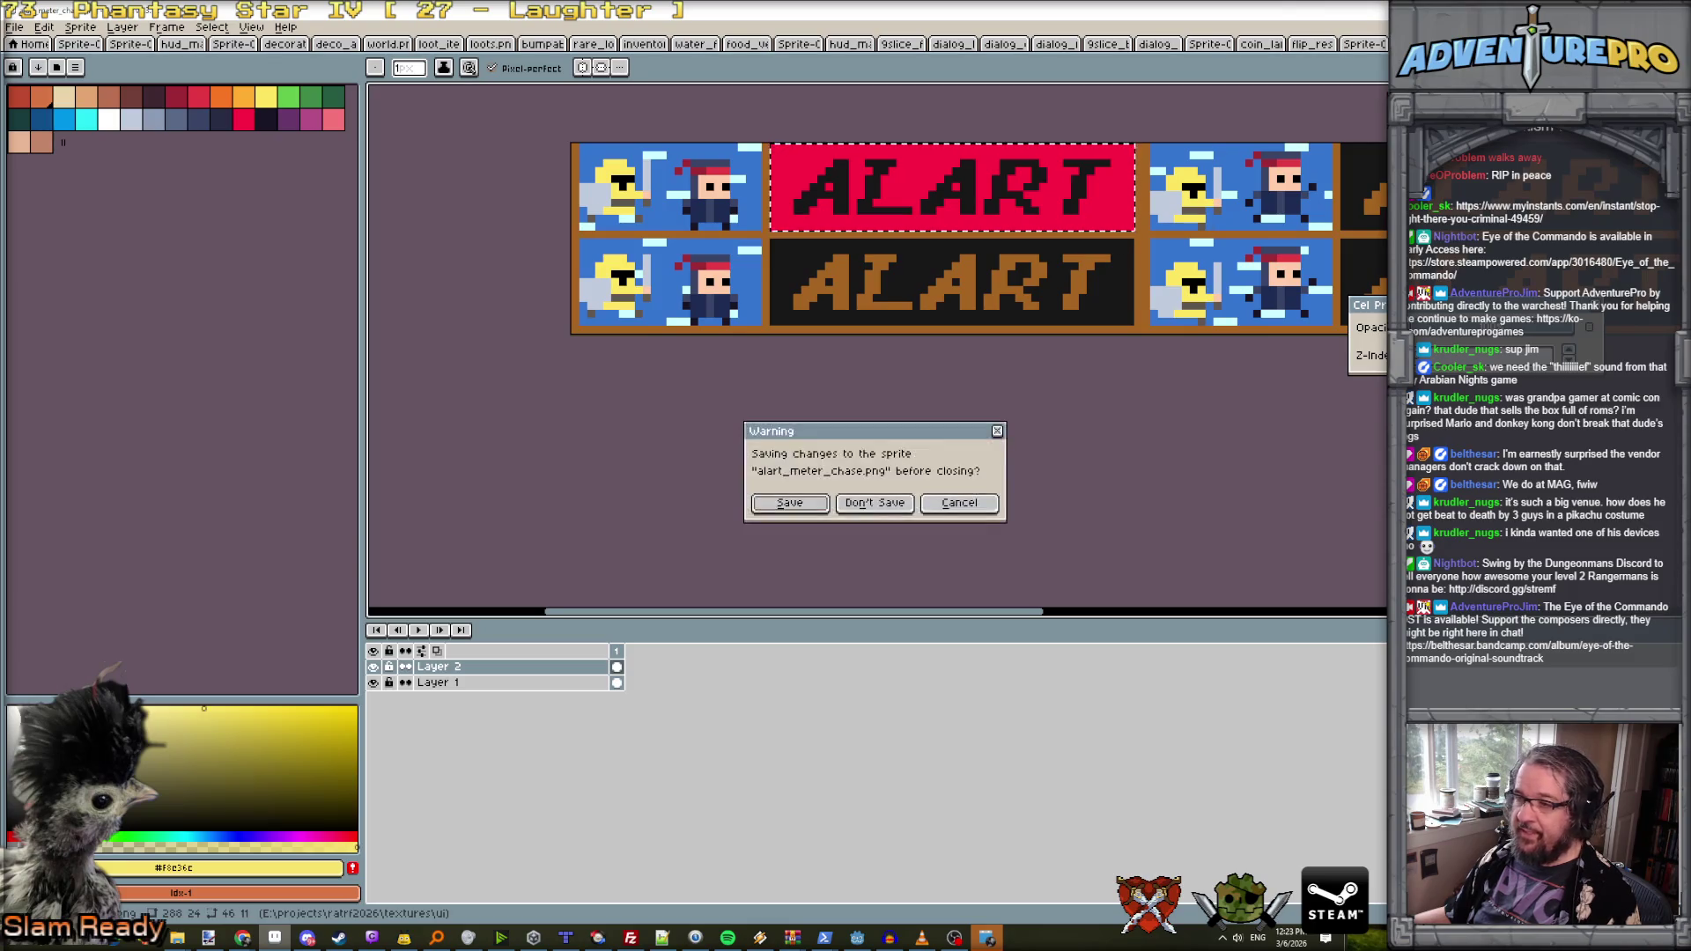
key("Tab")
key("Return")
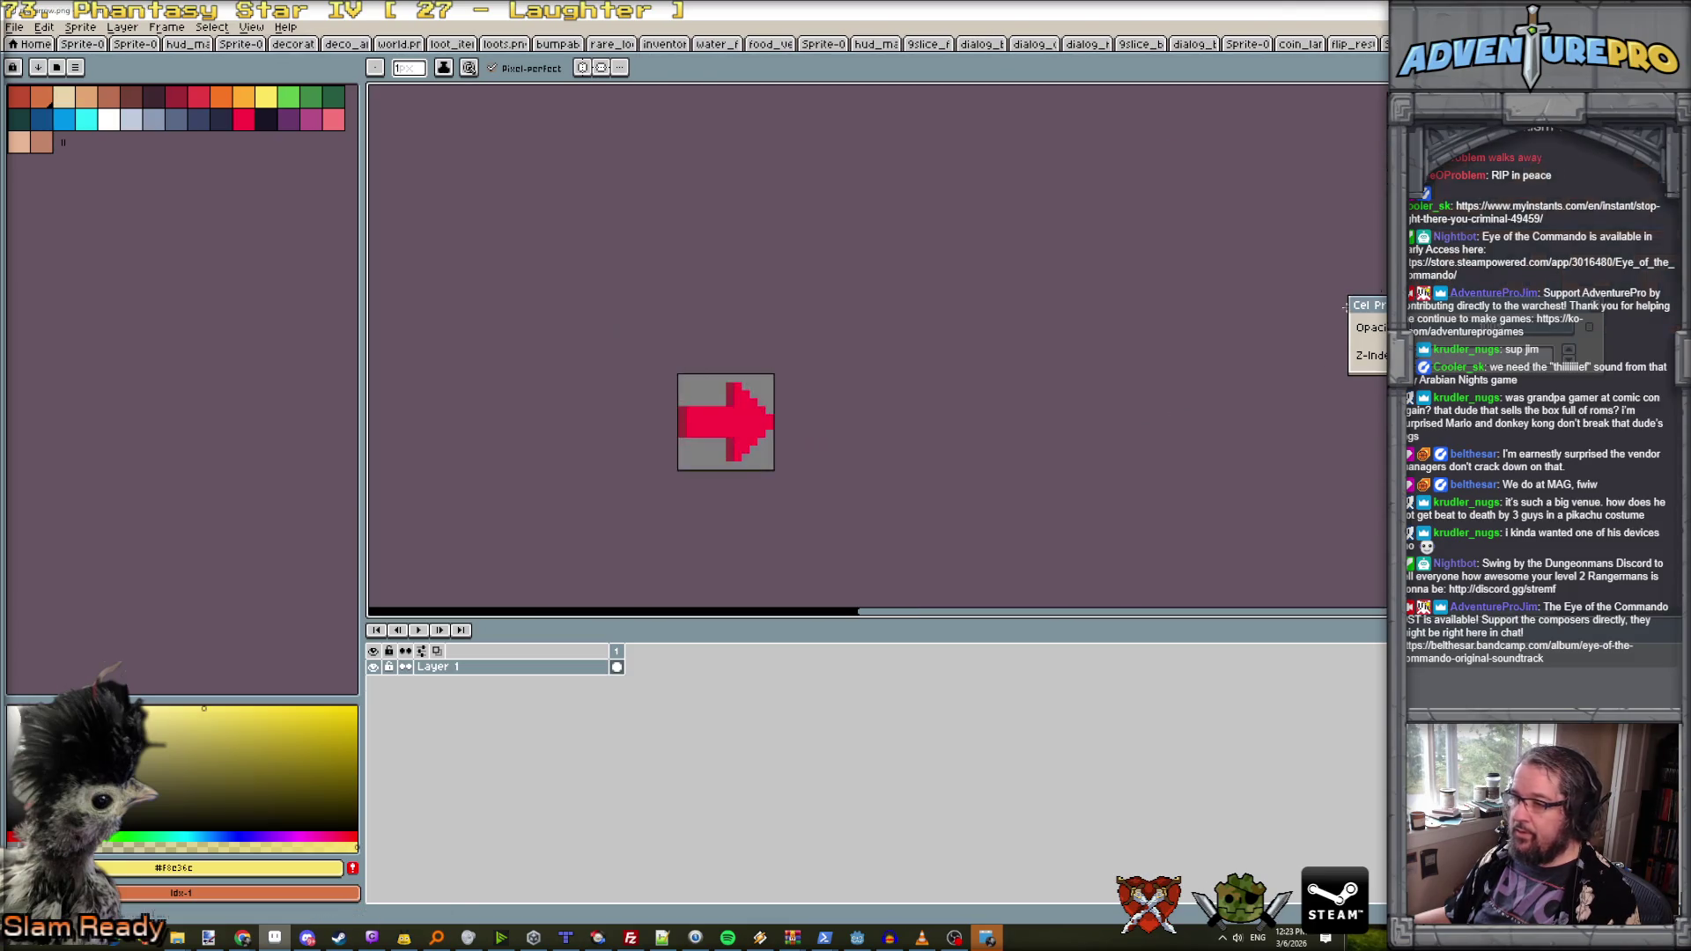
key("ctrl+w")
key("ctrl+w")
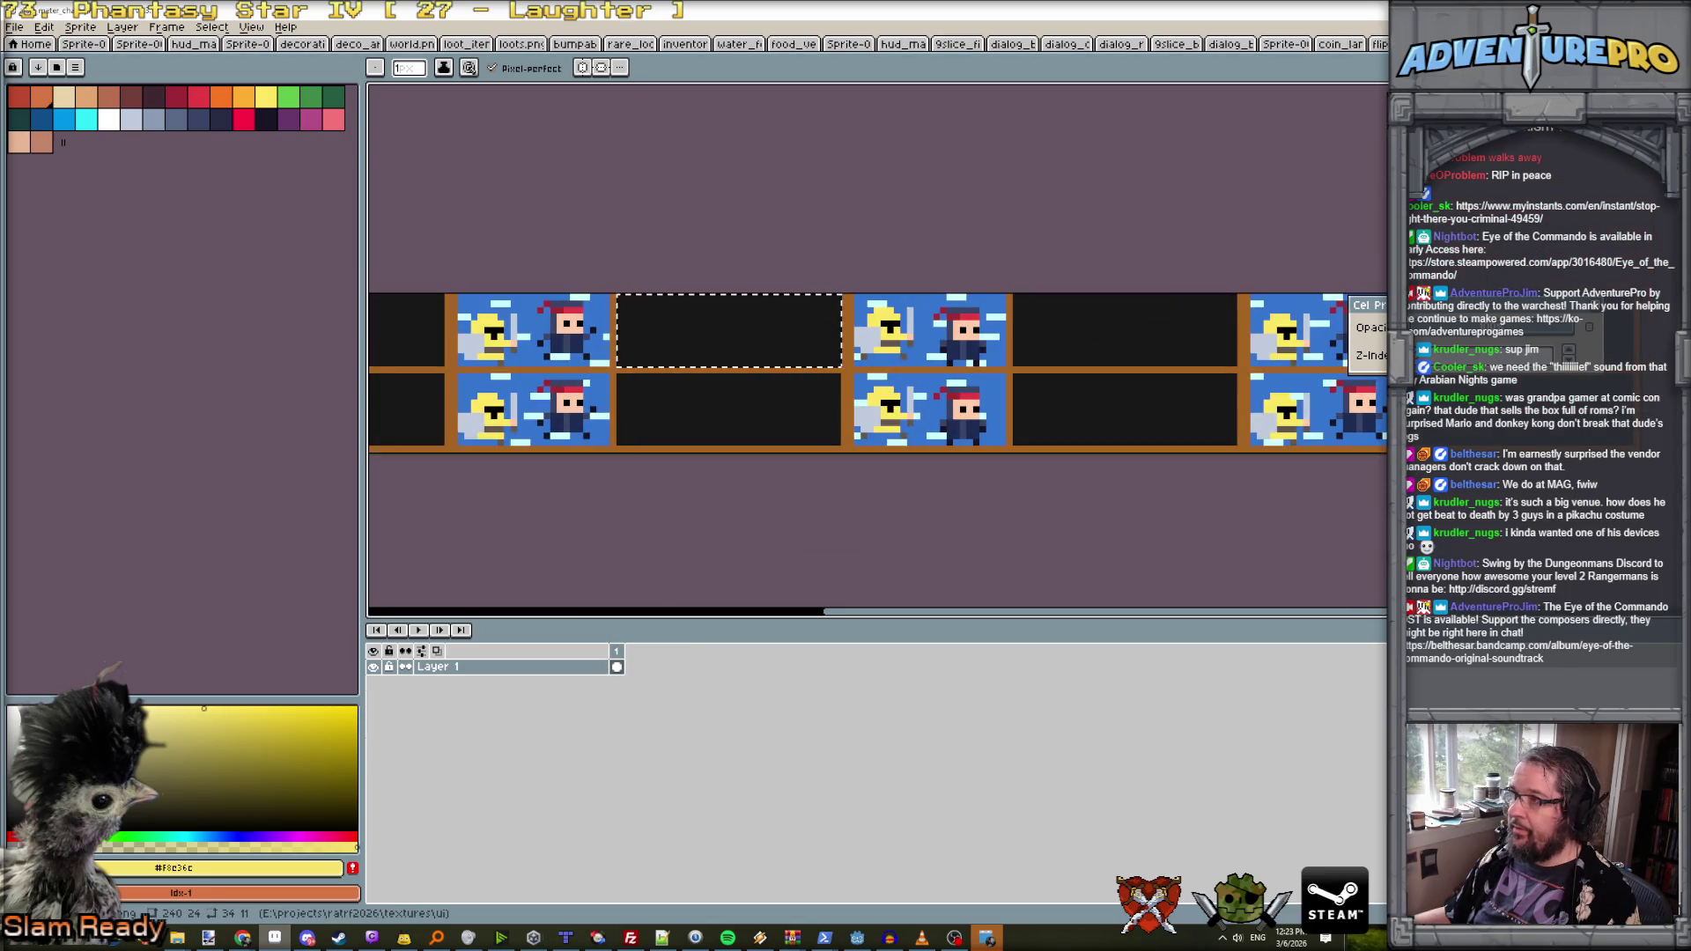
key("ctrl+w")
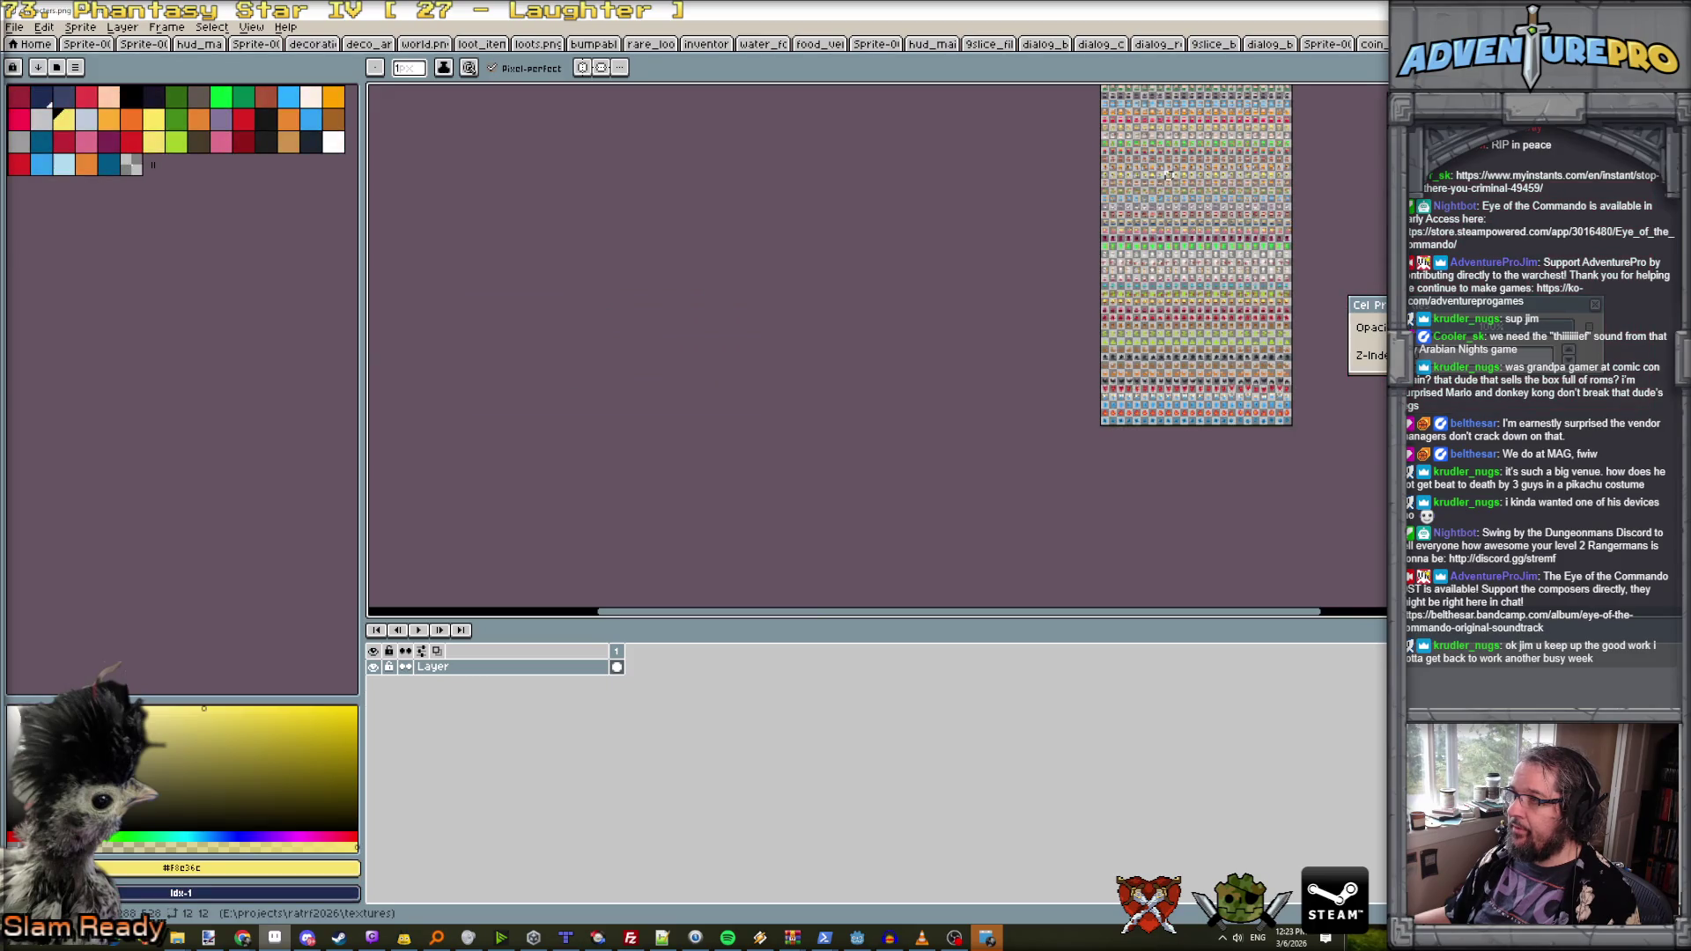
key("ctrl+w")
key("ctrl+w")
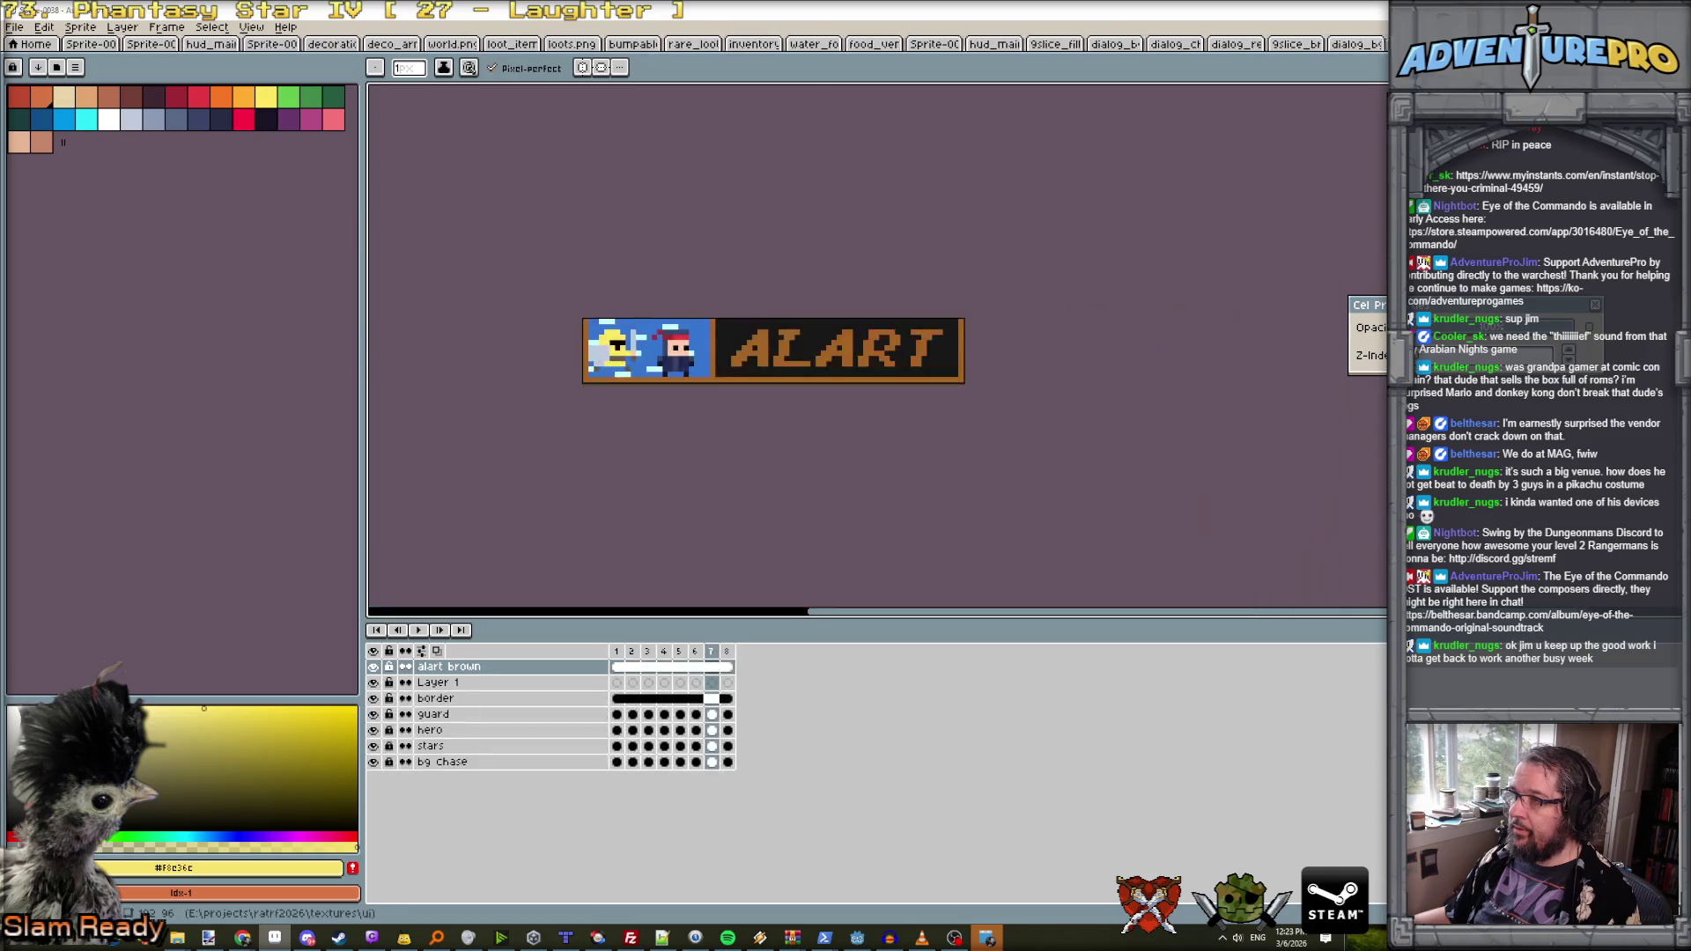
key("ctrl+w")
key("ctrl+w")
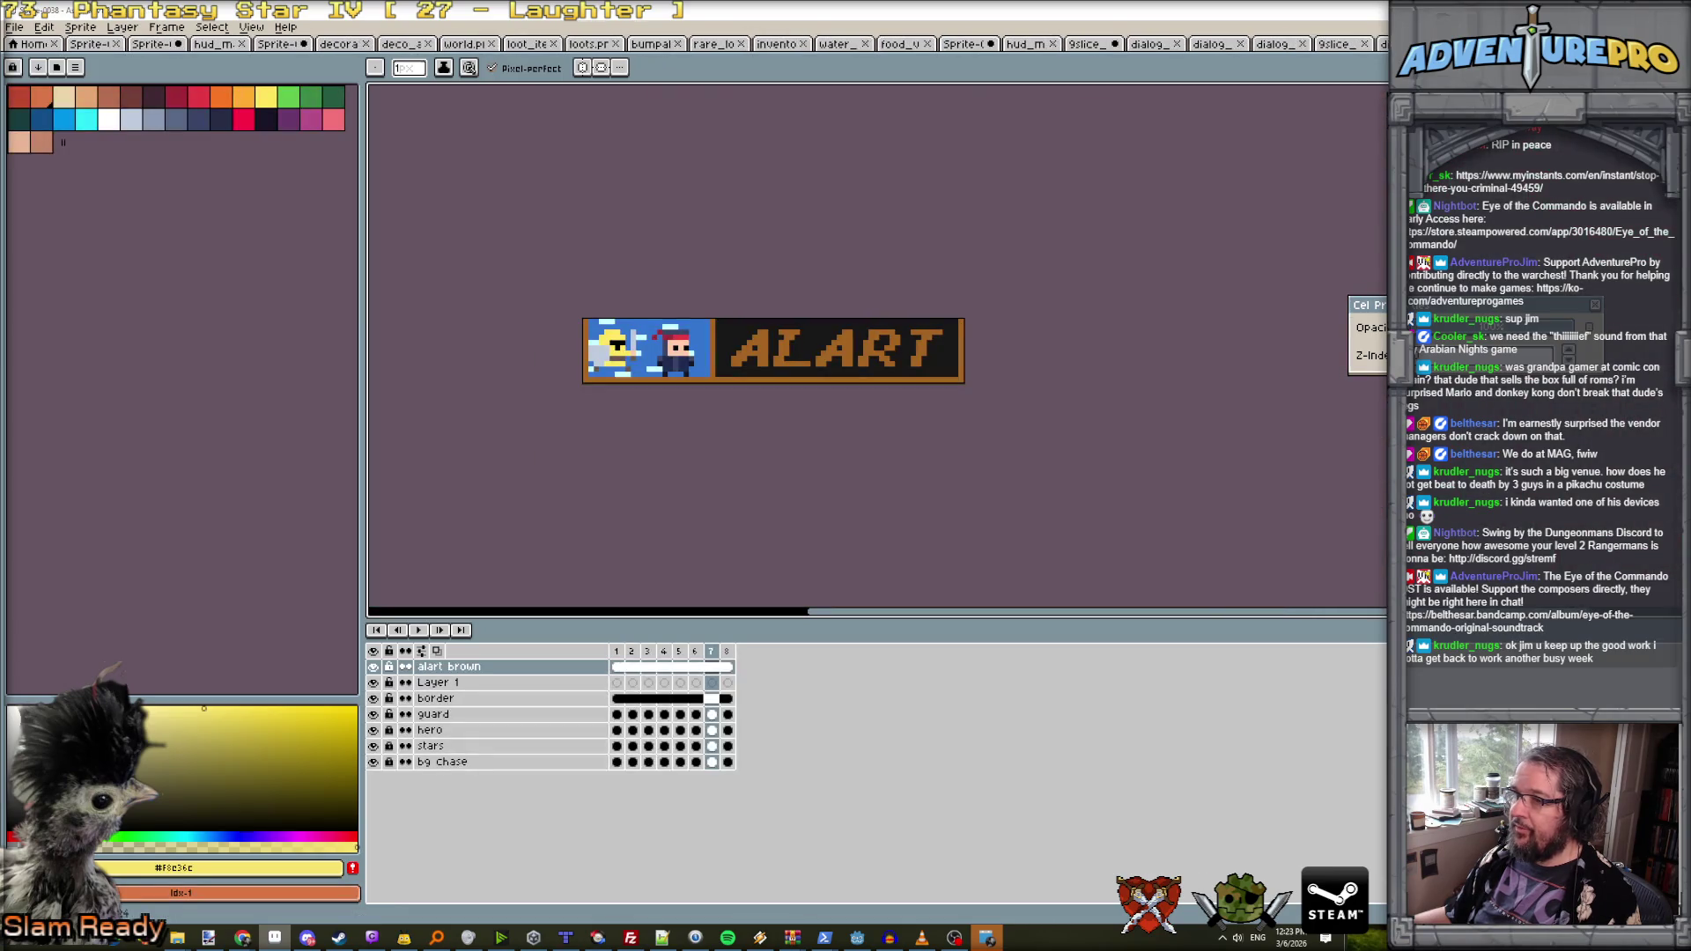
Fill the blank sprite with the banner's dark #171717
left_click(700, 323, "alt")
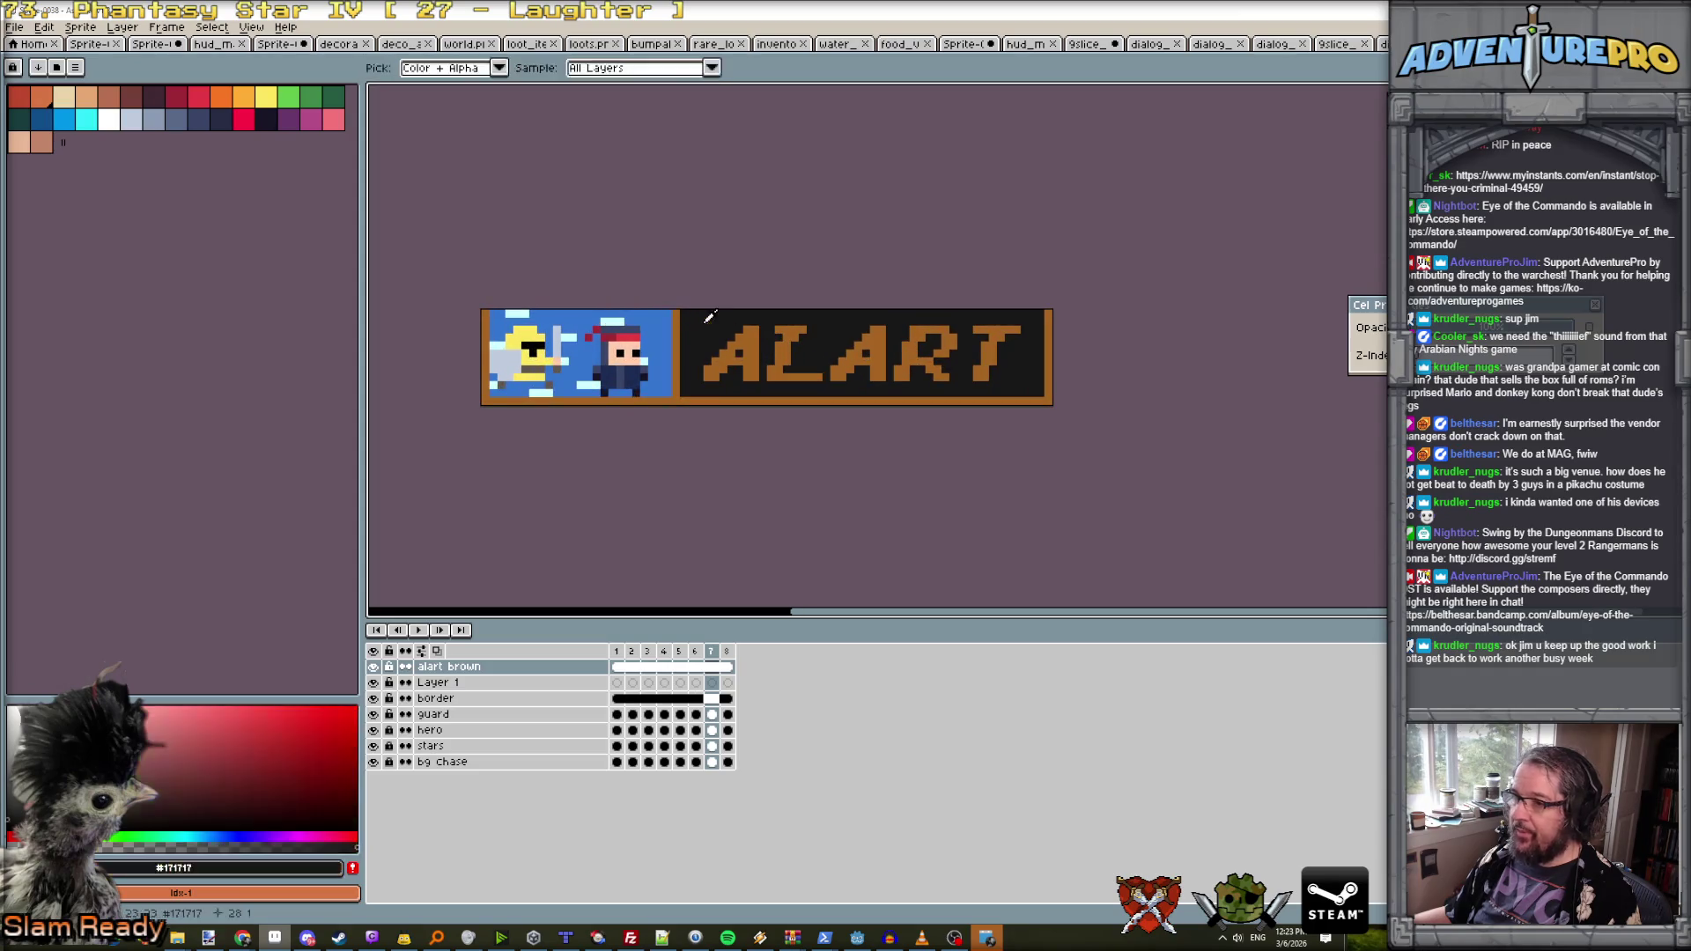
key("ctrl+w")
key("g")
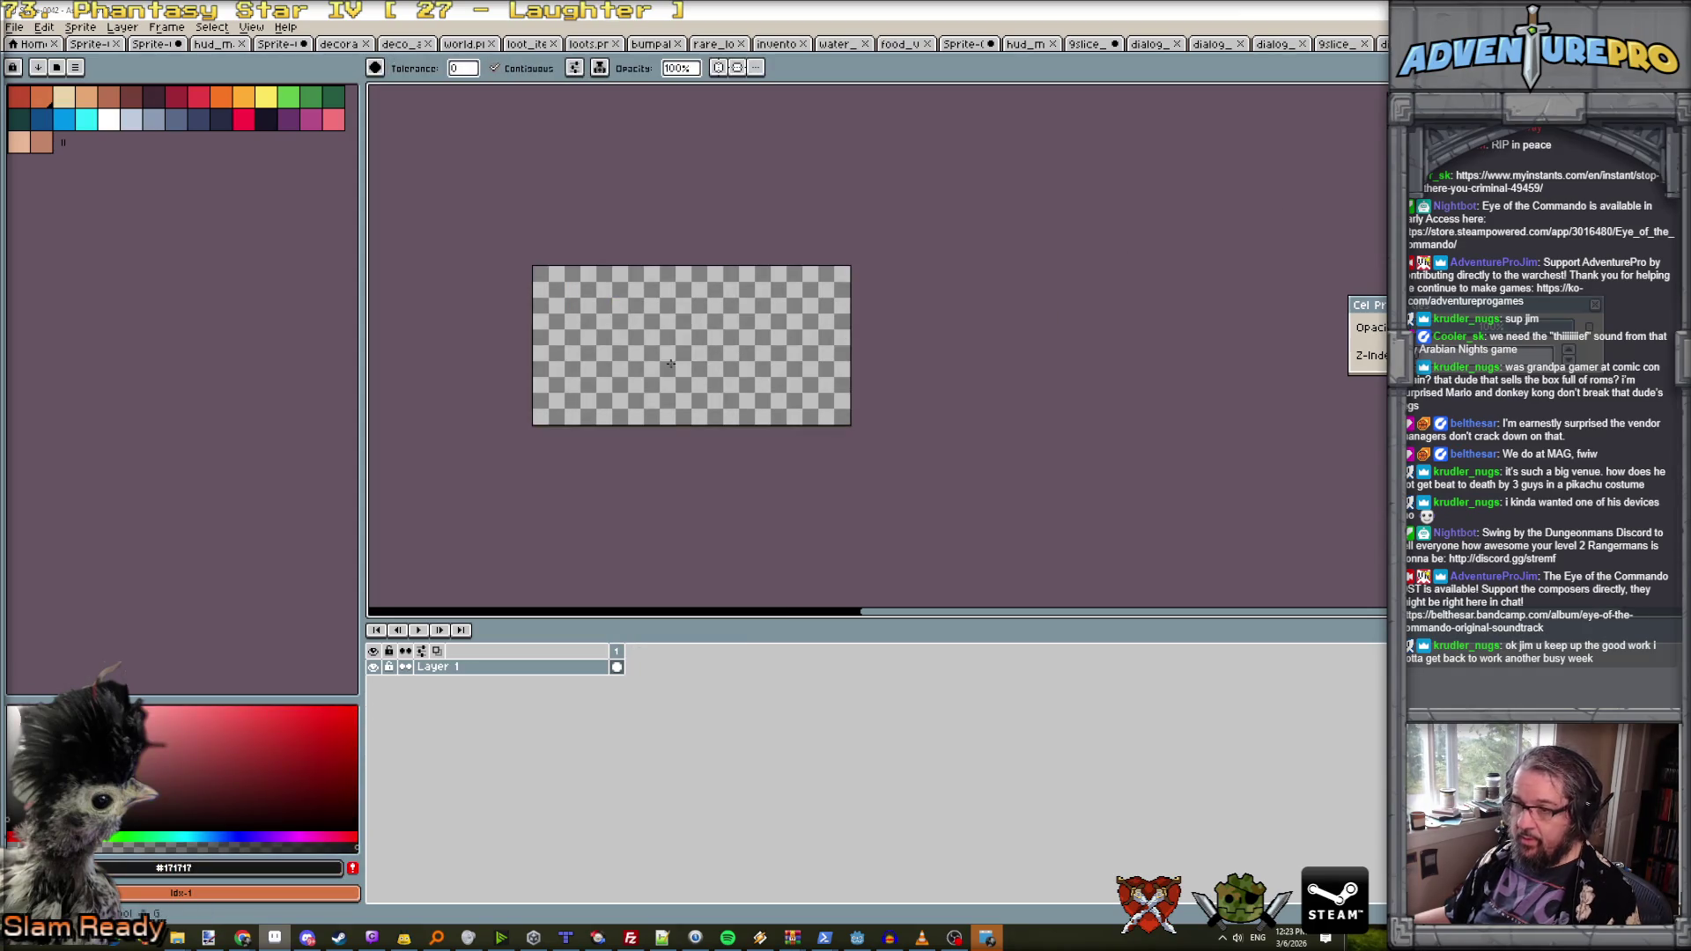
left_click(703, 344)
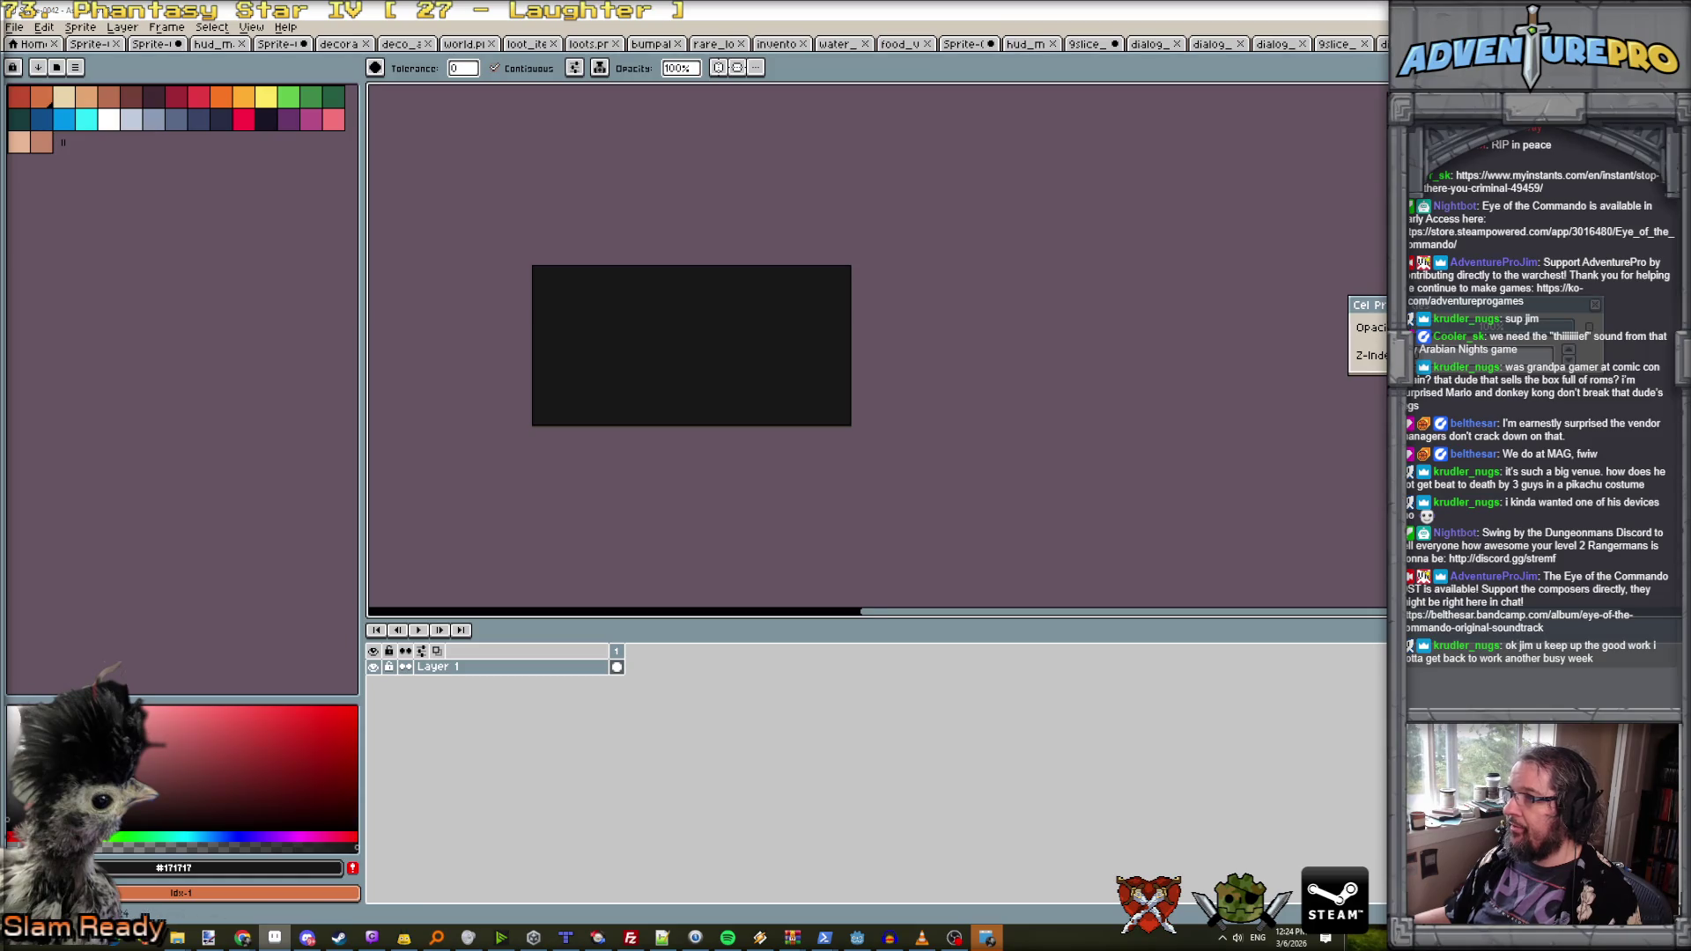
Pick the banner's brown border colour #a56522 as the drawing colour
key("ctrl+Tab")
key("ctrl+Tab")
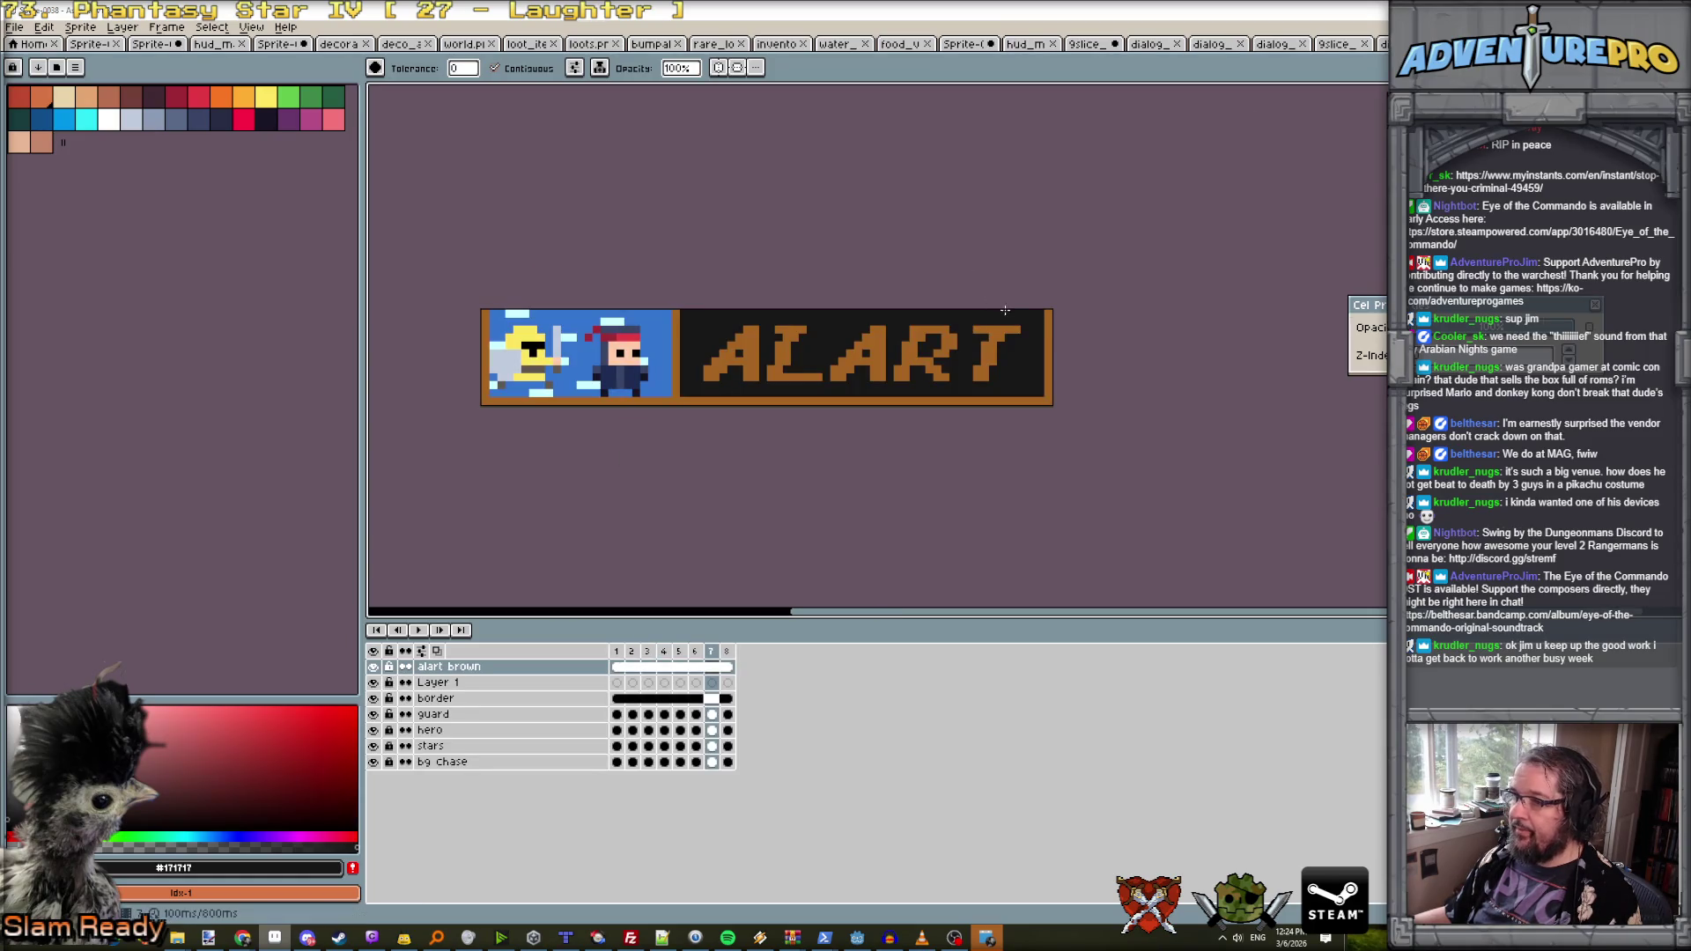
scroll(1004, 311, "up", 2)
left_click(1097, 359, "alt")
key("ctrl+shift+Tab")
key("ctrl+shift+Tab")
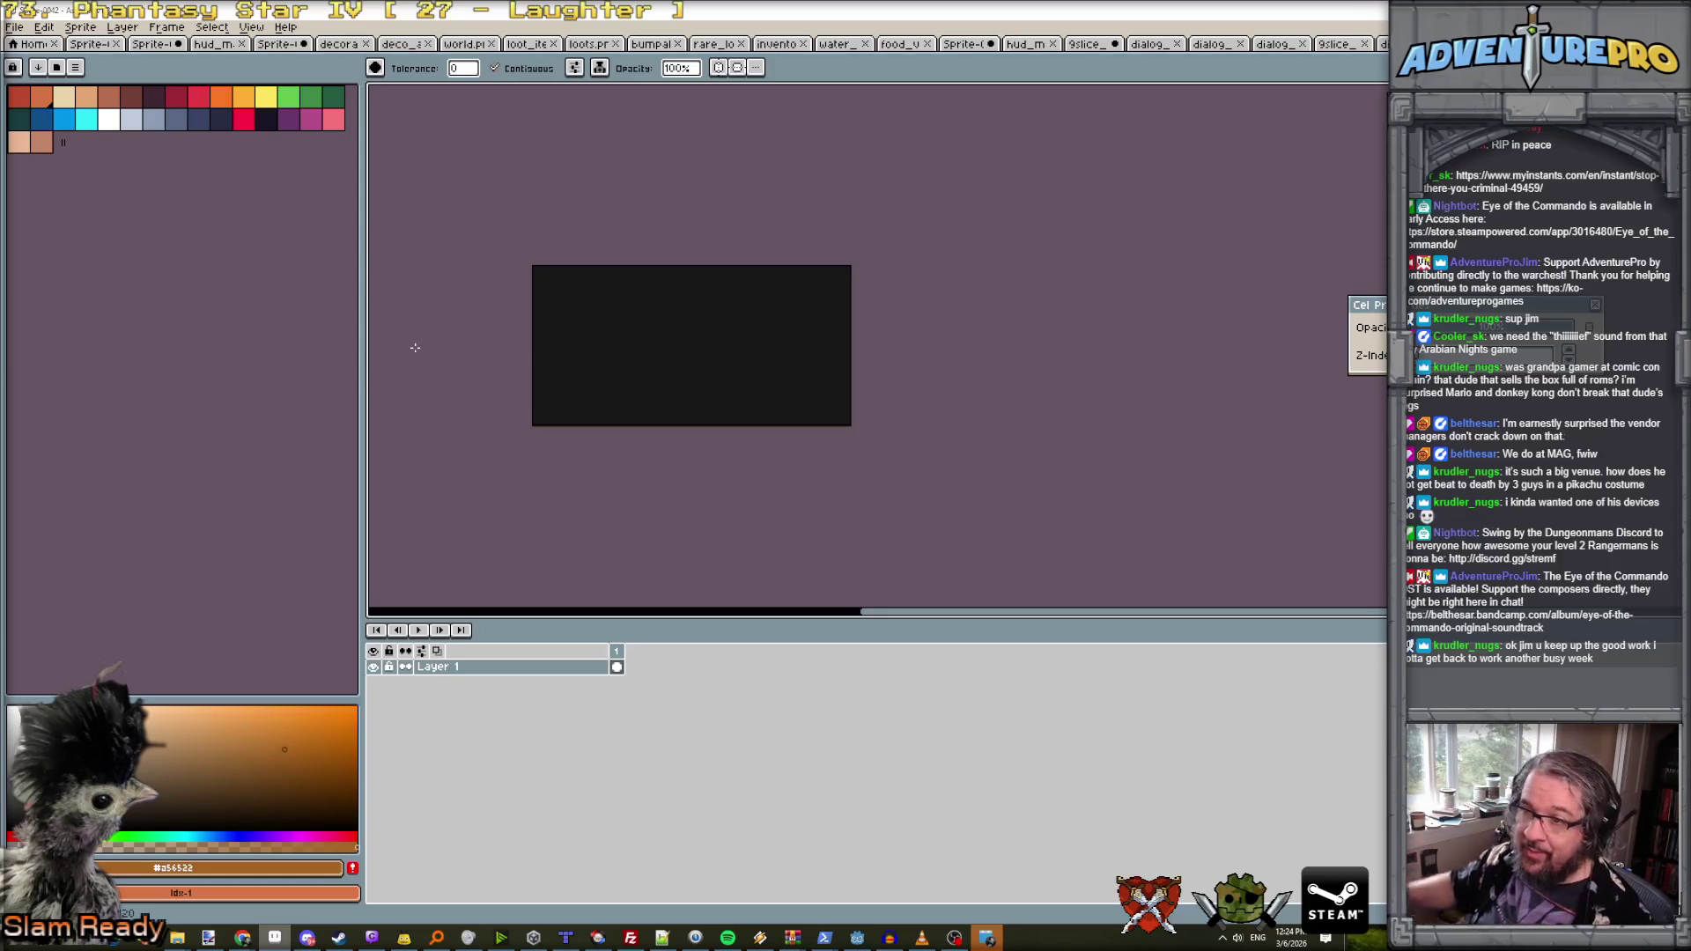
scroll(398, 342, "up", 2)
scroll(570, 298, "down", 3)
Enable symmetry on both axes and switch to the pixel-perfect Pencil
left_click(738, 68)
scroll(607, 283, "up", 3)
left_click_drag(585, 310, 743, 279)
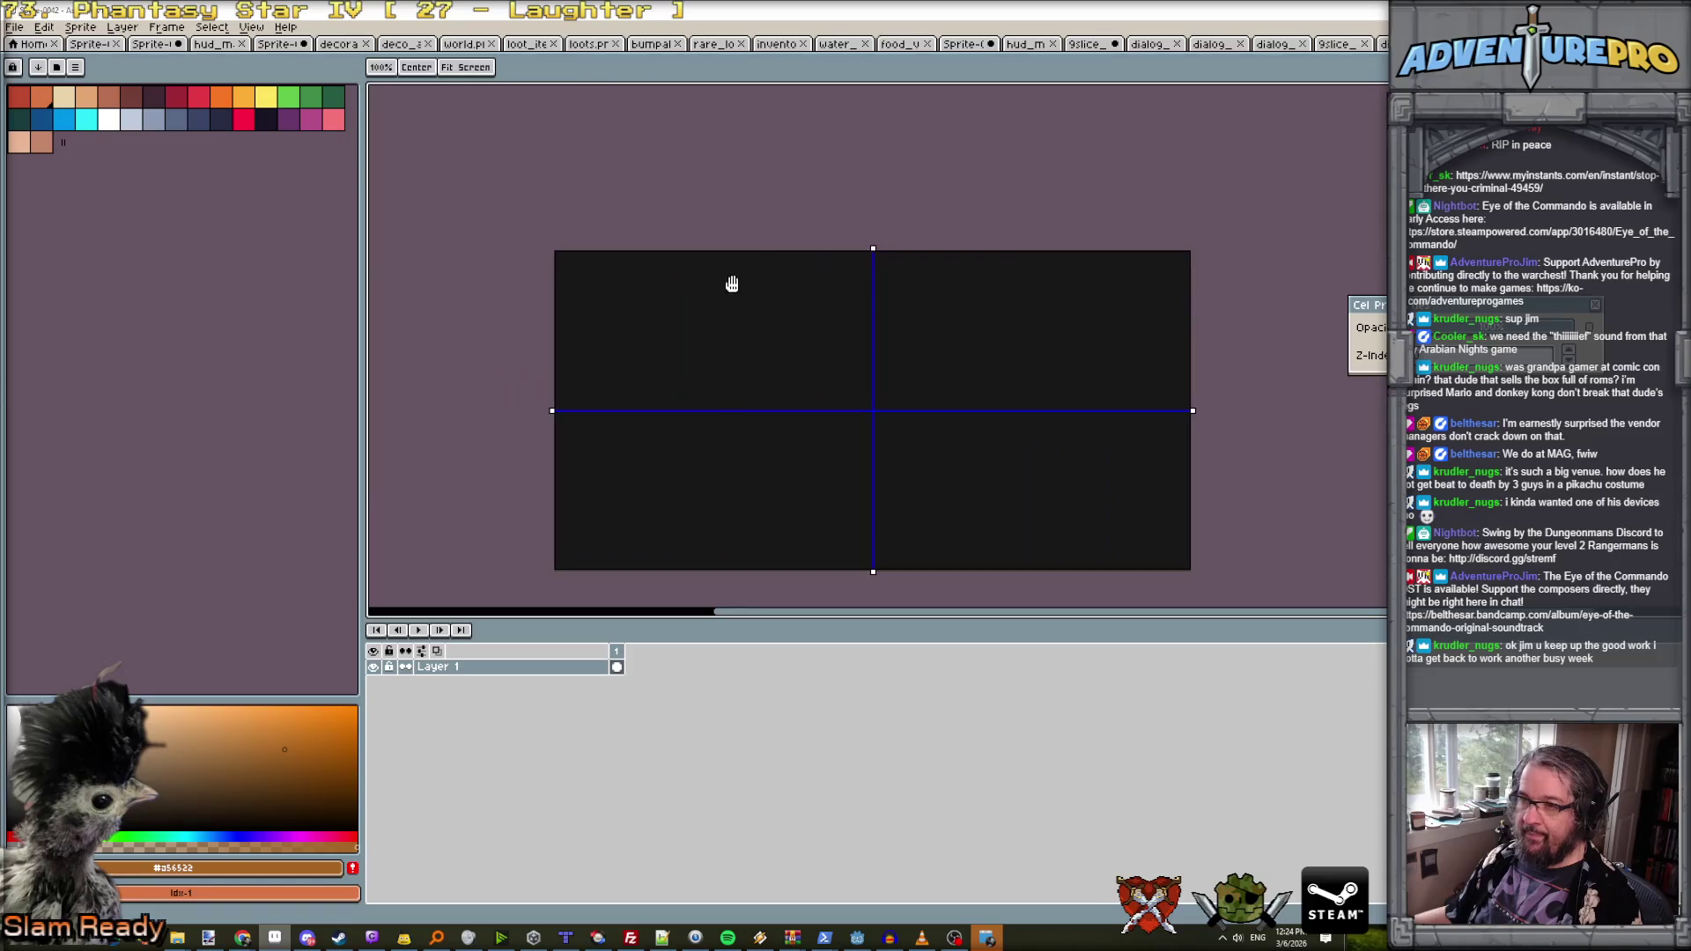
scroll(652, 286, "up", 1)
scroll(519, 263, "up", 1)
left_click(502, 233)
key("ctrl+z")
key("b")
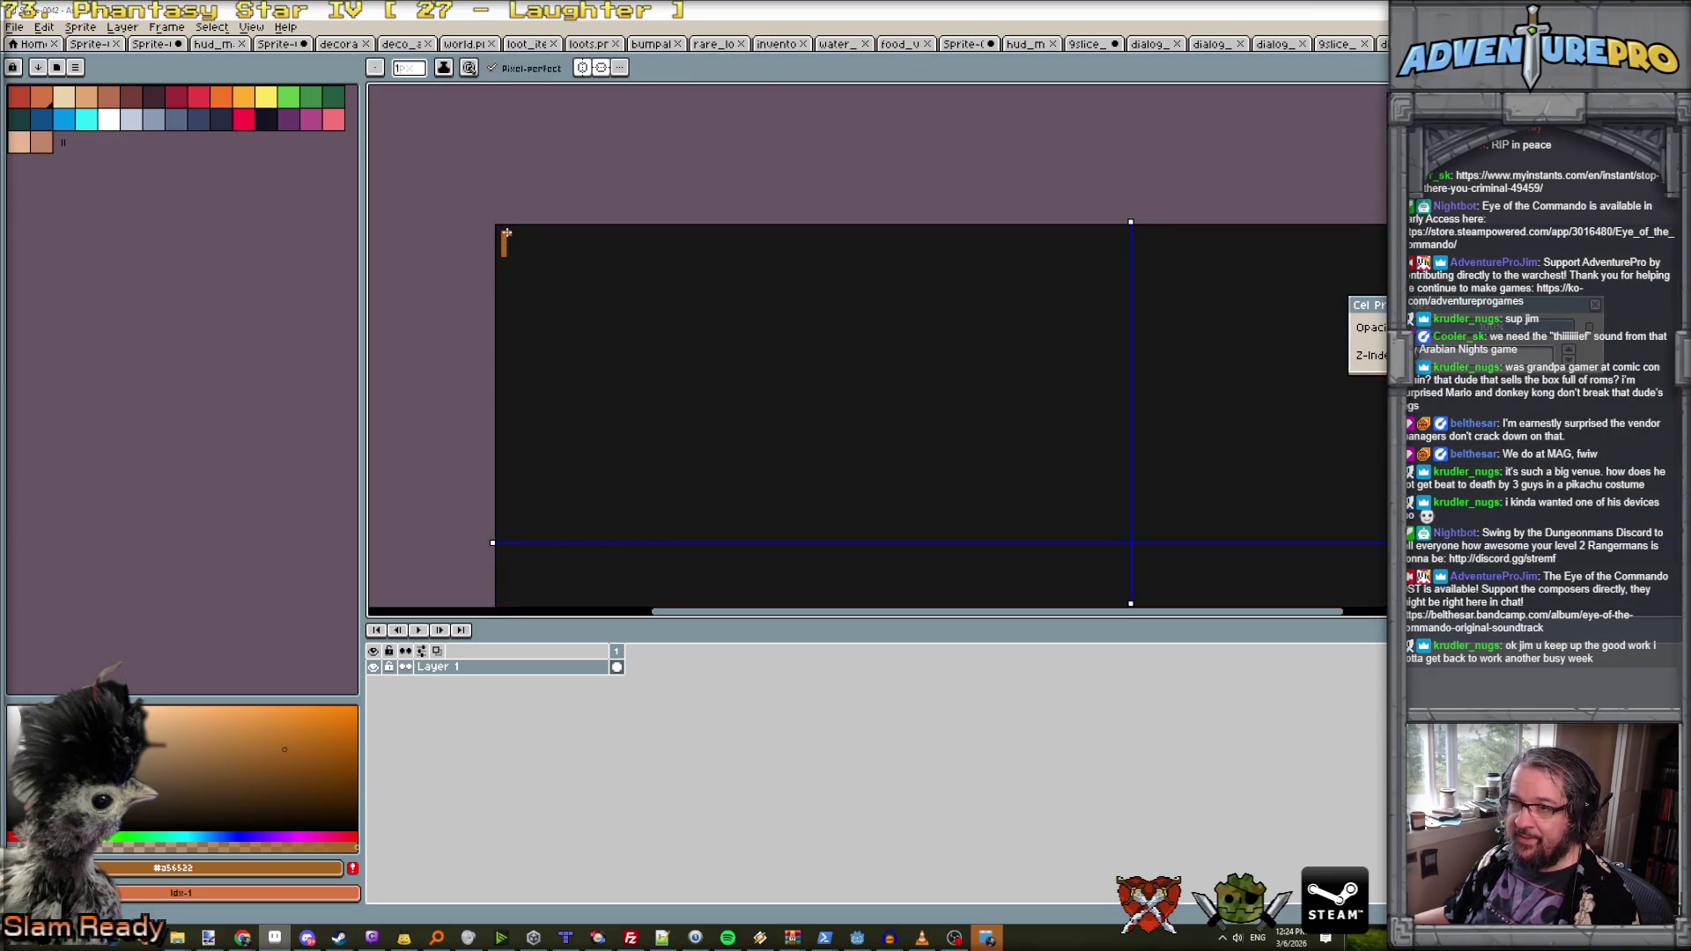
Draw the top-left corner bracket and the bag ornament with its curved top
scroll(510, 263, "up", 1)
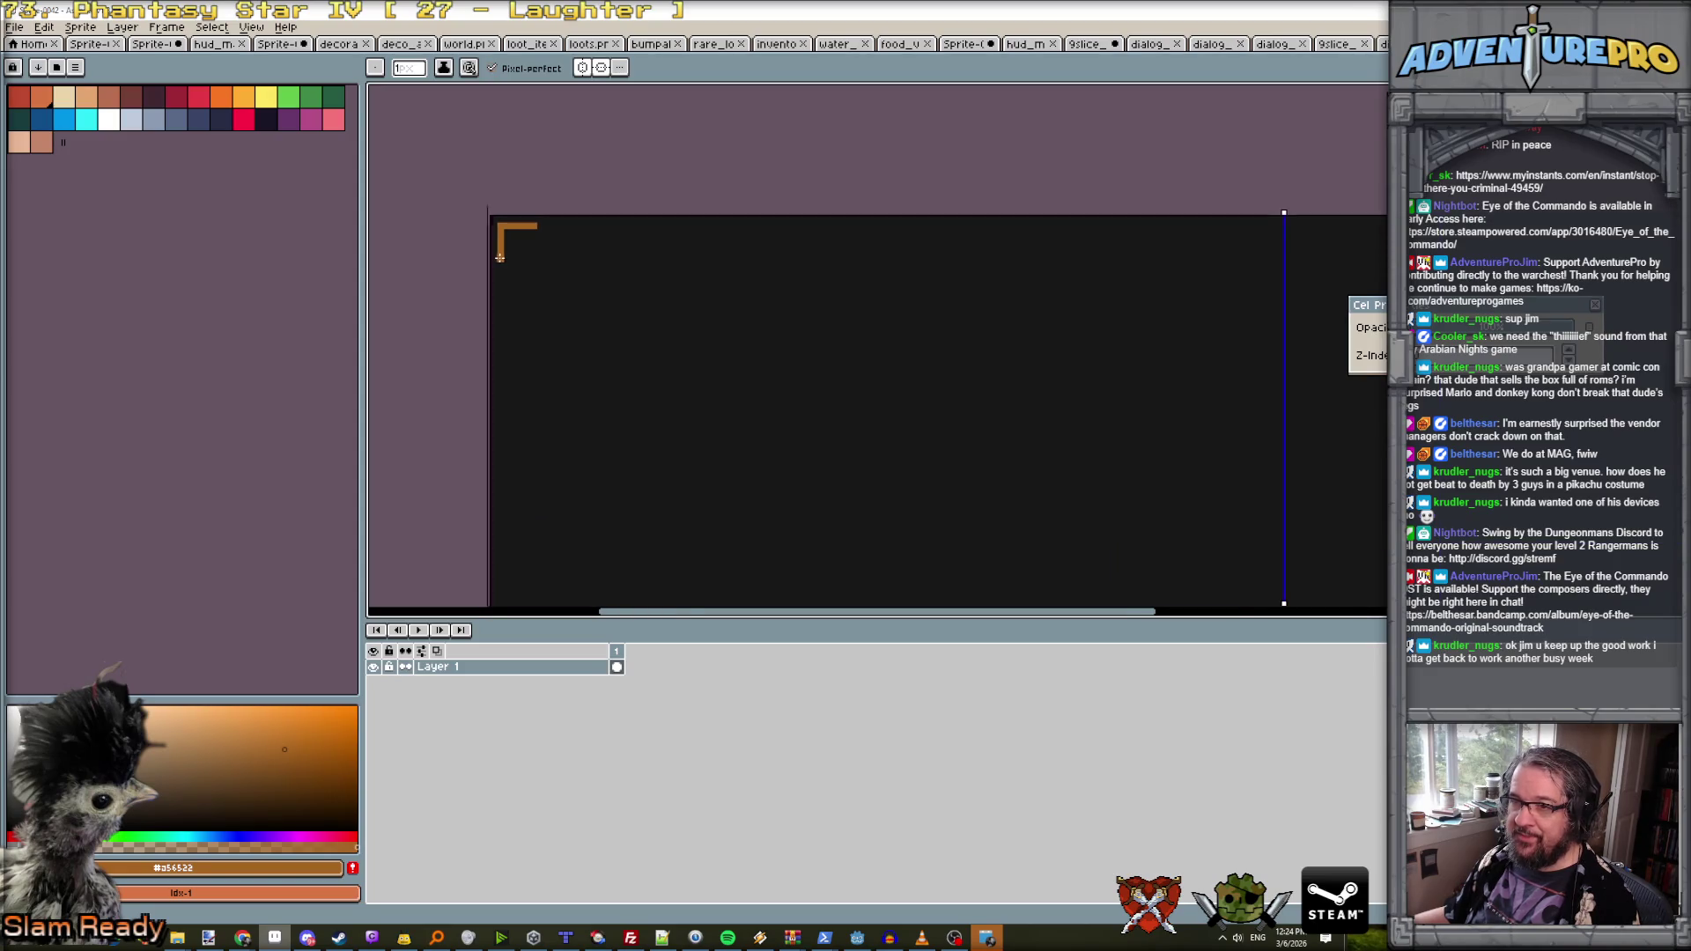
left_click_drag(500, 258, 500, 274)
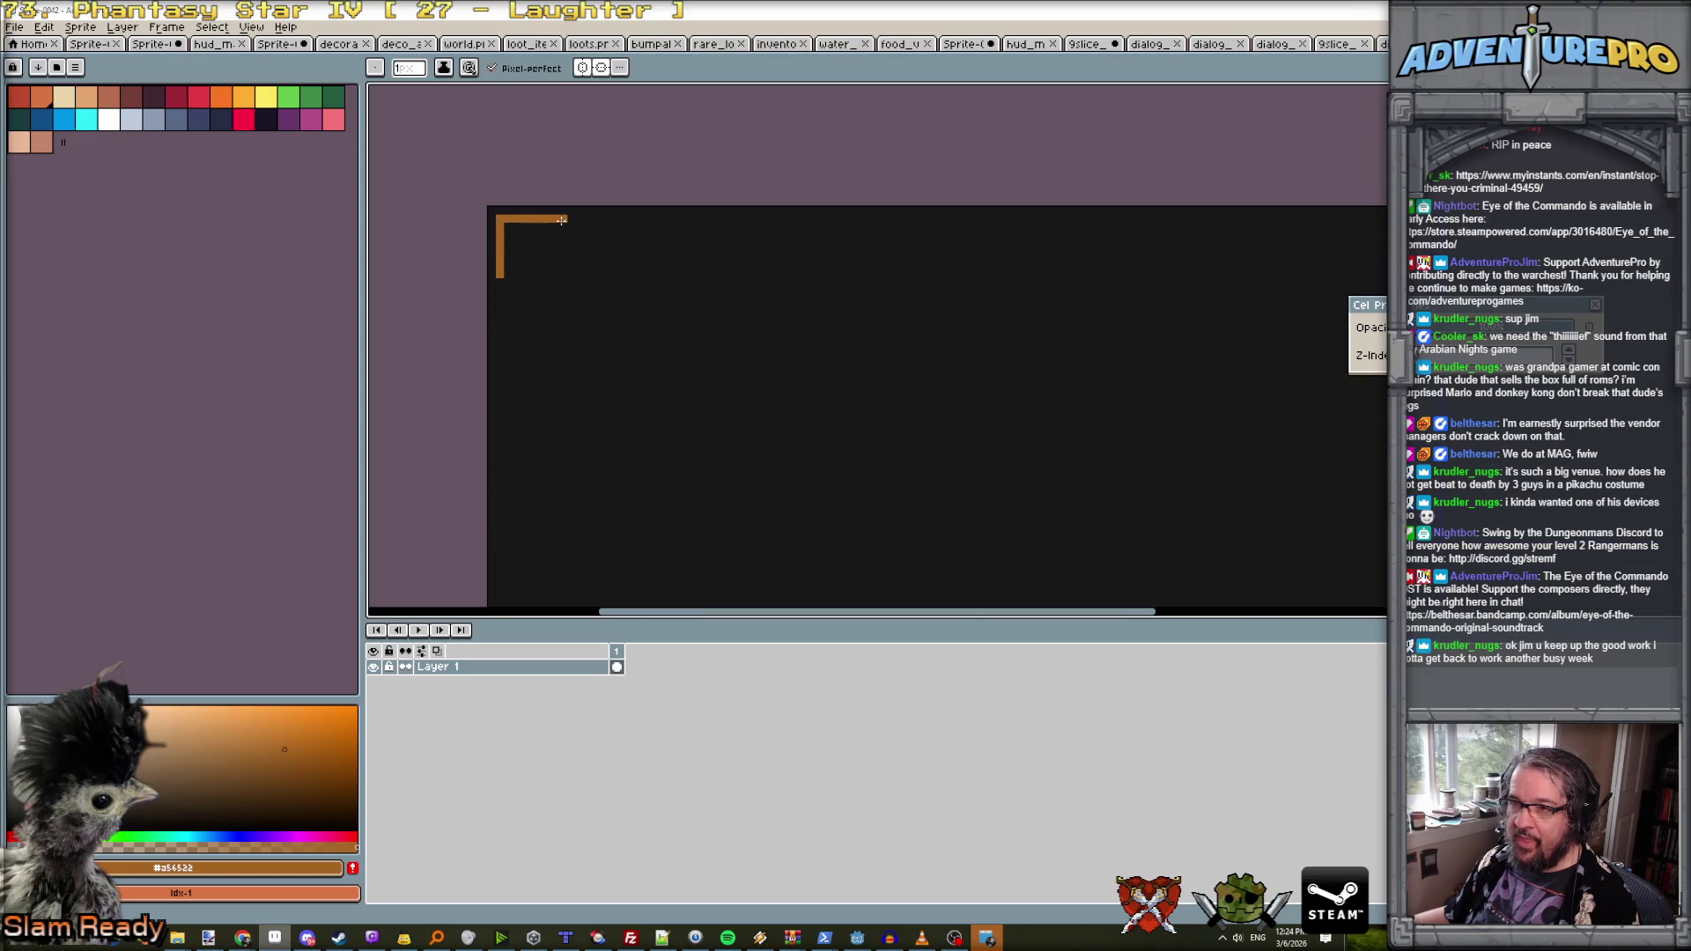
scroll(561, 220, "down", 3)
scroll(559, 260, "up", 1)
scroll(529, 258, "up", 2)
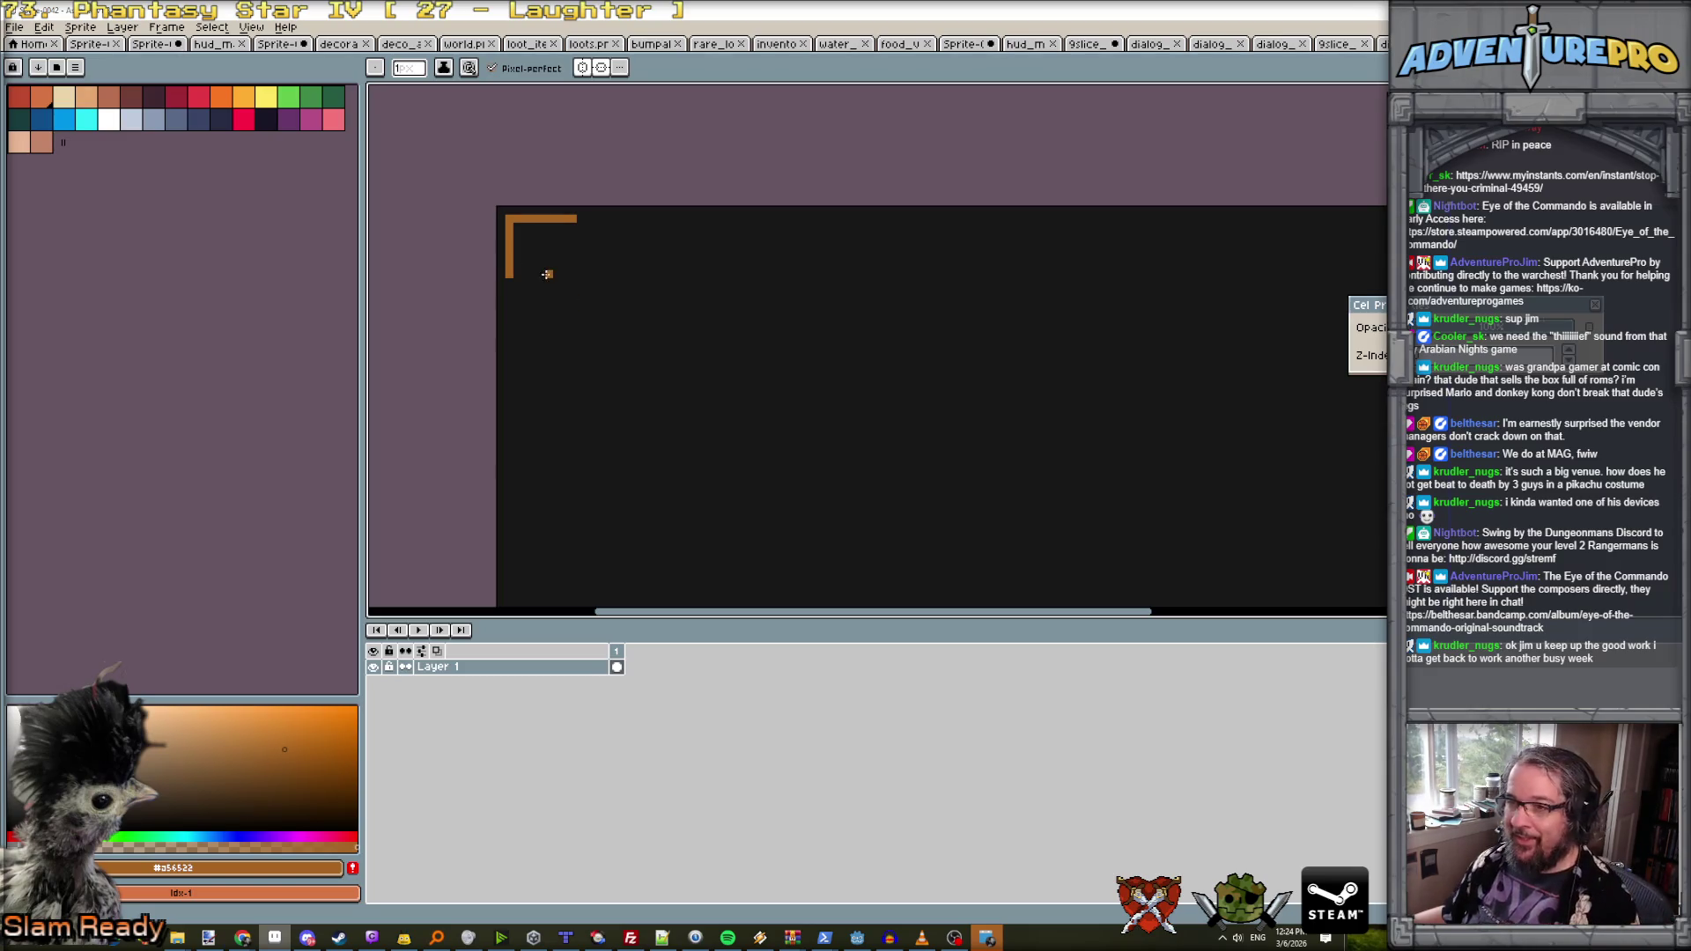
mouse_move(533, 272)
left_mouse_down()
mouse_move(539, 315)
mouse_move(601, 314)
left_mouse_up()
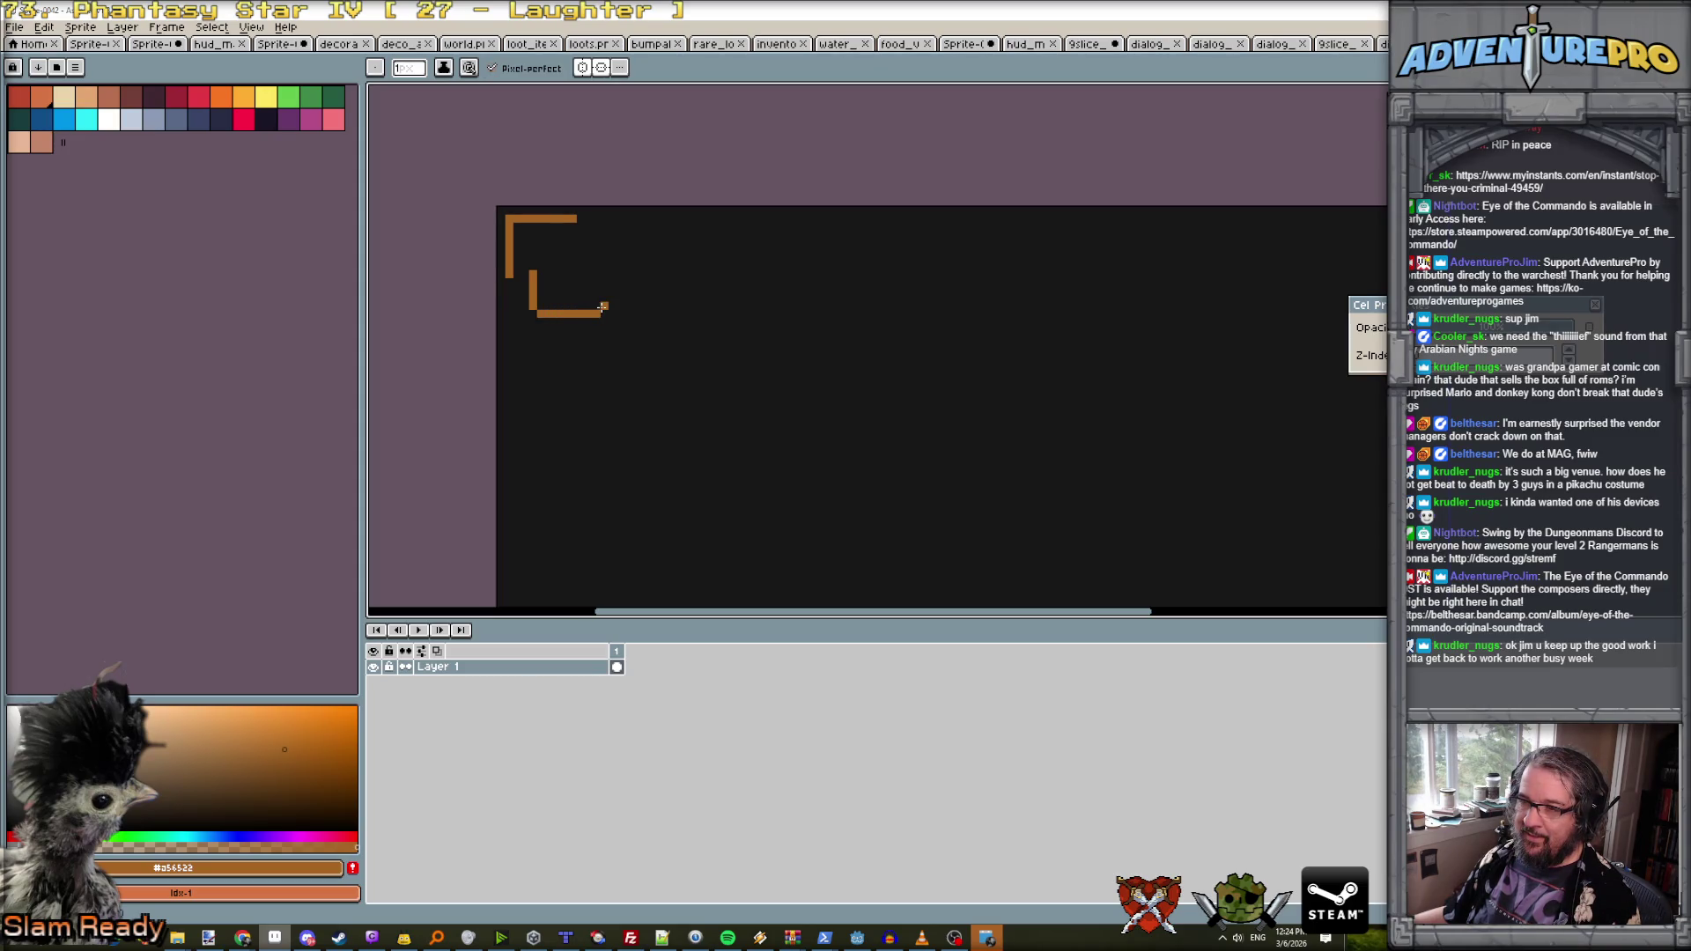
left_click_drag(604, 303, 599, 288)
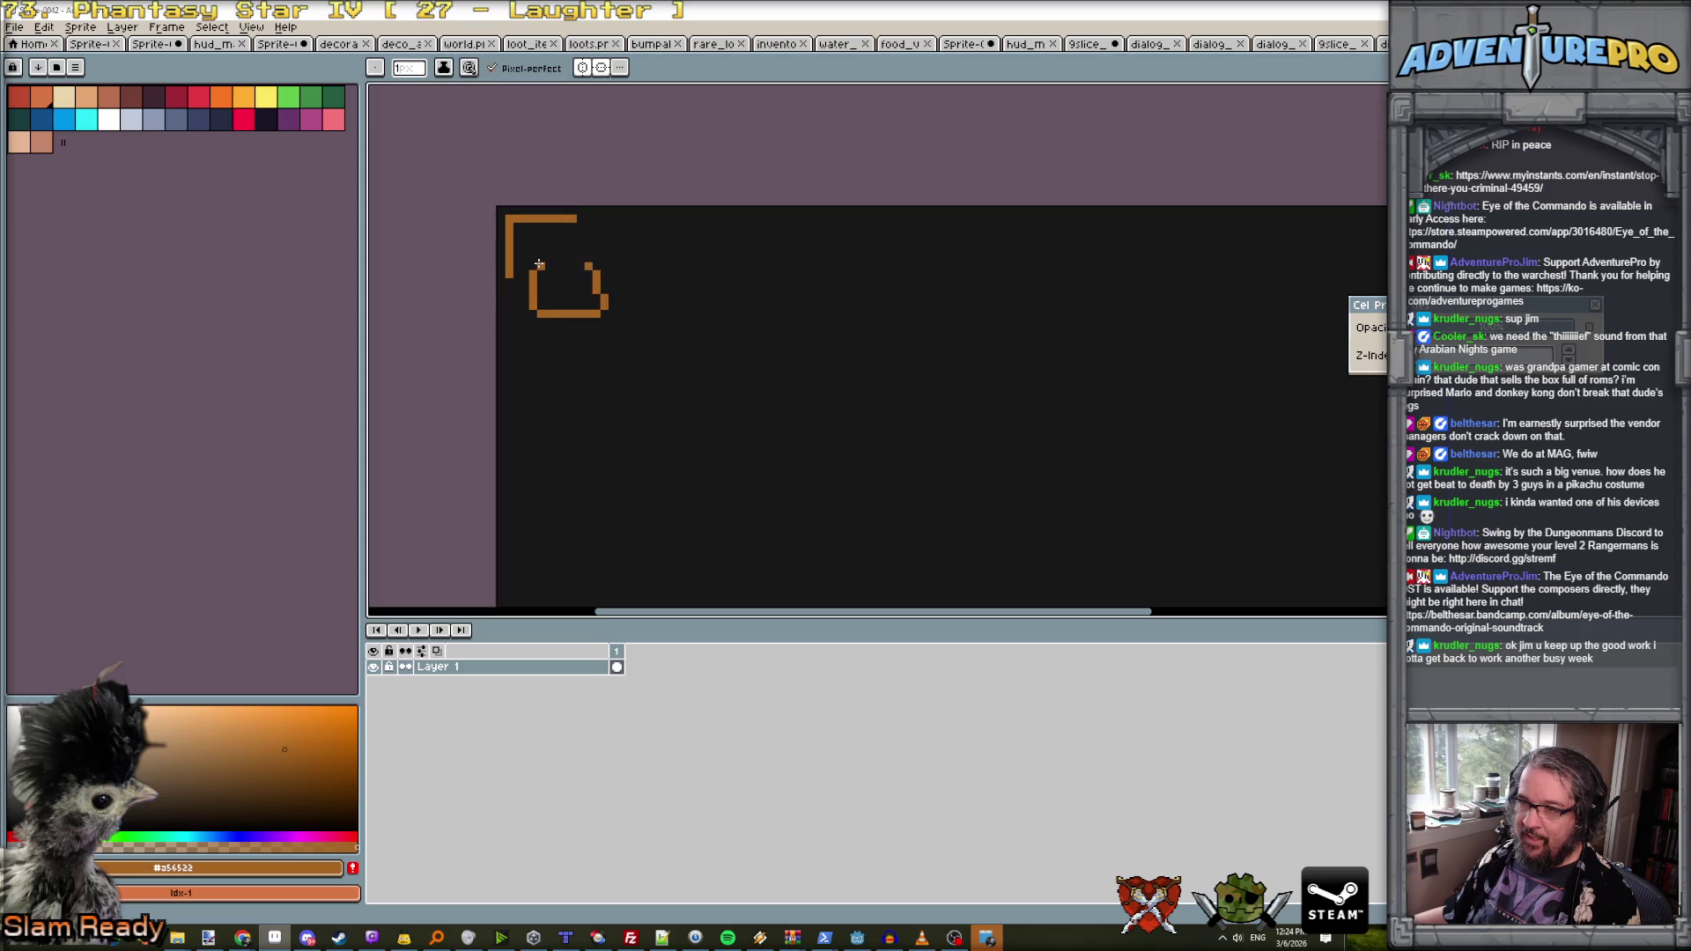
left_click_drag(549, 251, 578, 257)
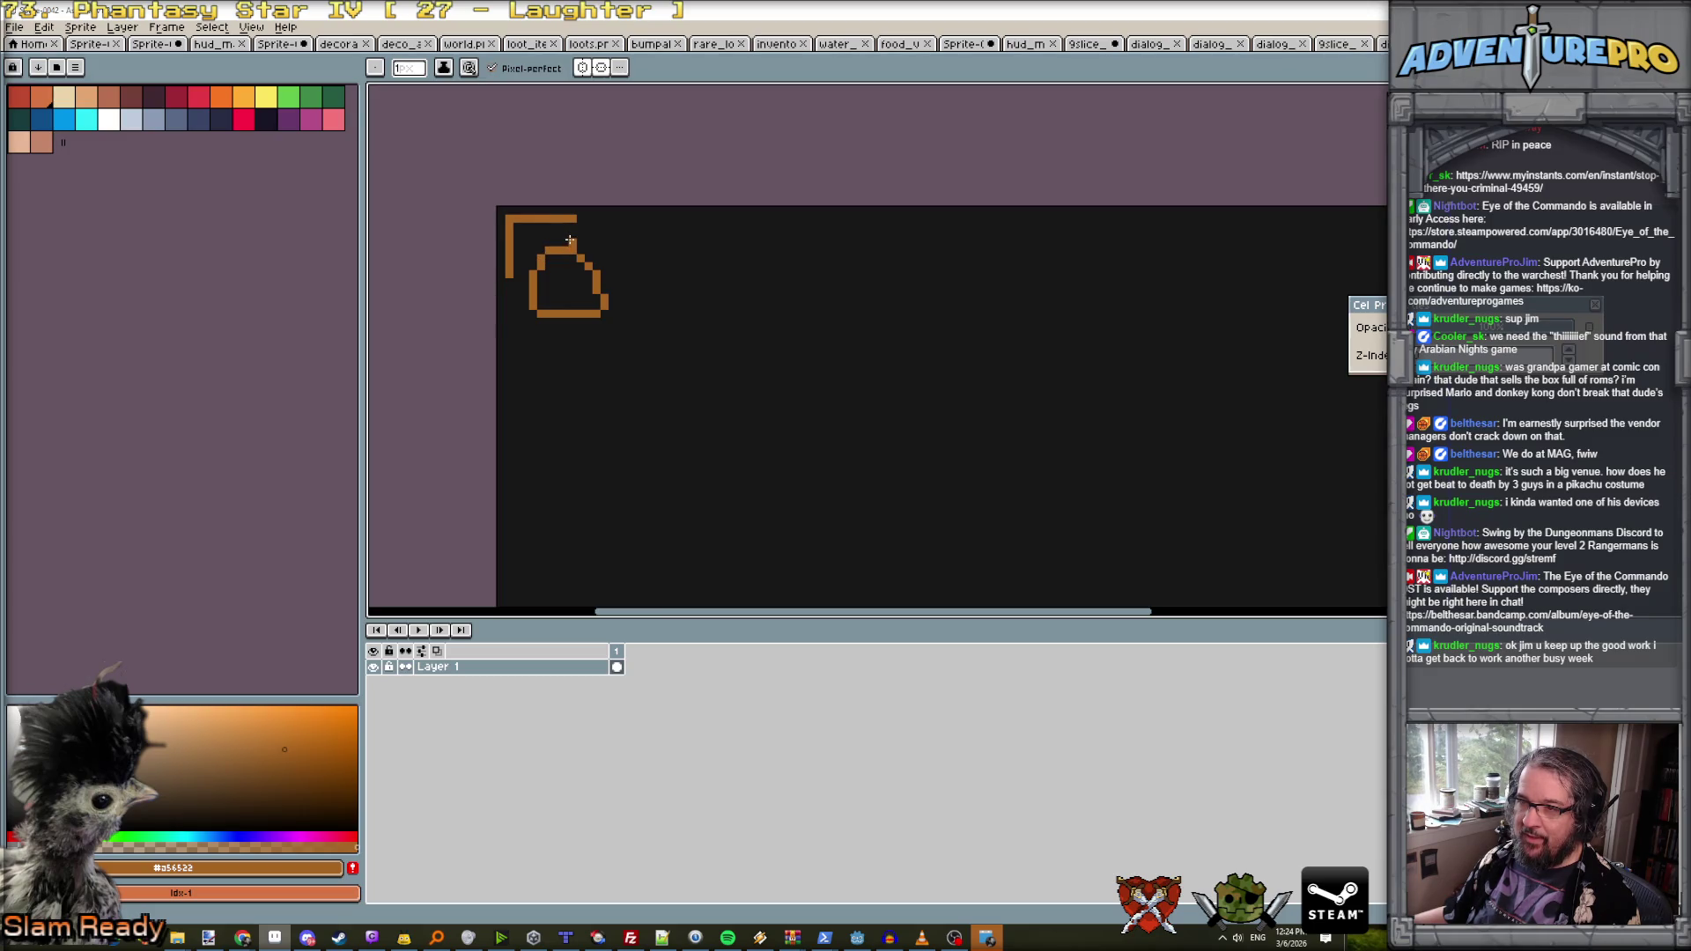
left_click_drag(583, 232, 594, 248)
Add a brown line beside the corner ornament and touch up a stray line
scroll(687, 328, "down", 3)
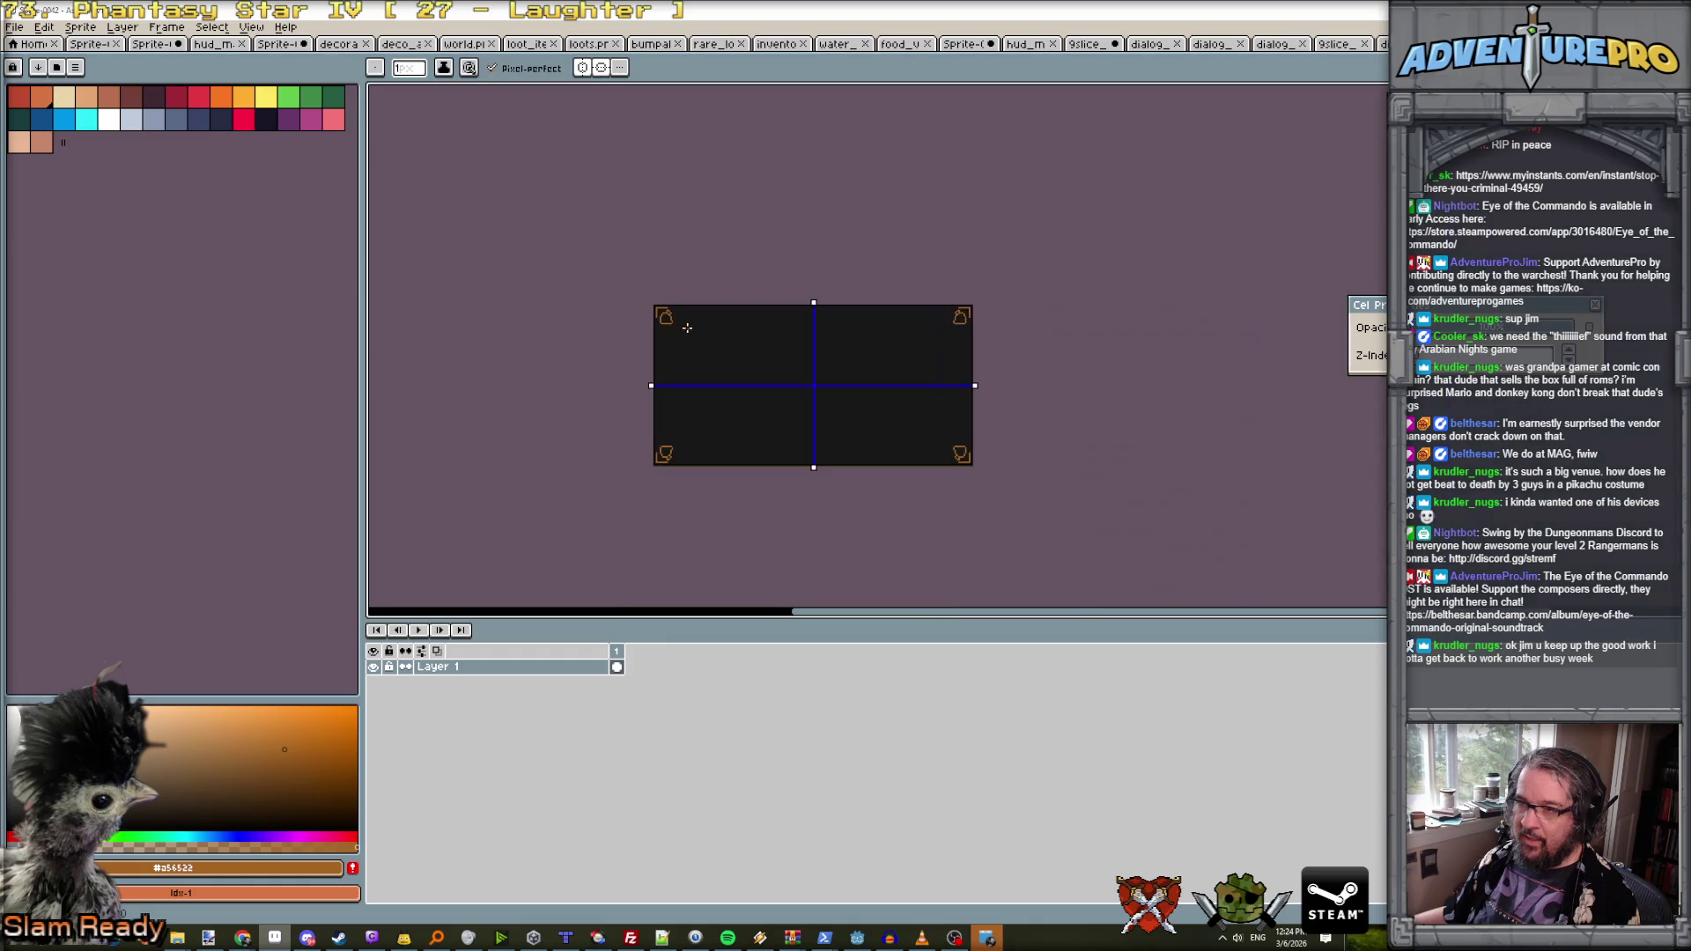
scroll(673, 396, "up", 1)
scroll(674, 399, "up", 1)
scroll(674, 398, "down", 1)
scroll(676, 405, "up", 1)
scroll(674, 407, "down", 1)
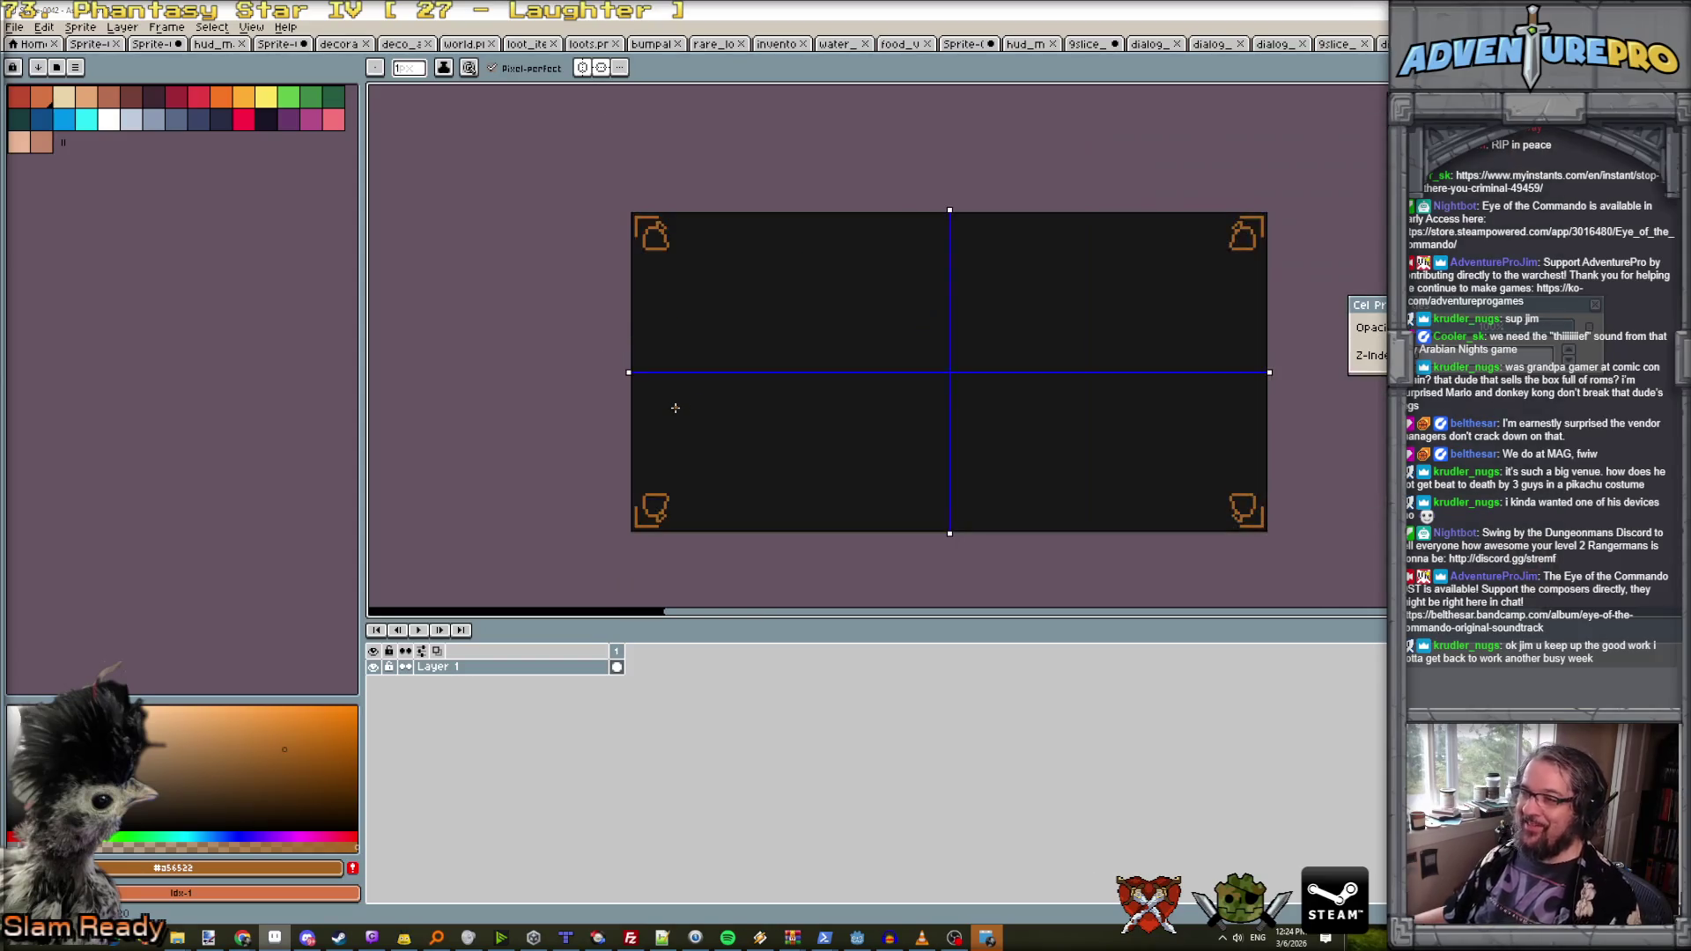
scroll(634, 247, "up", 2)
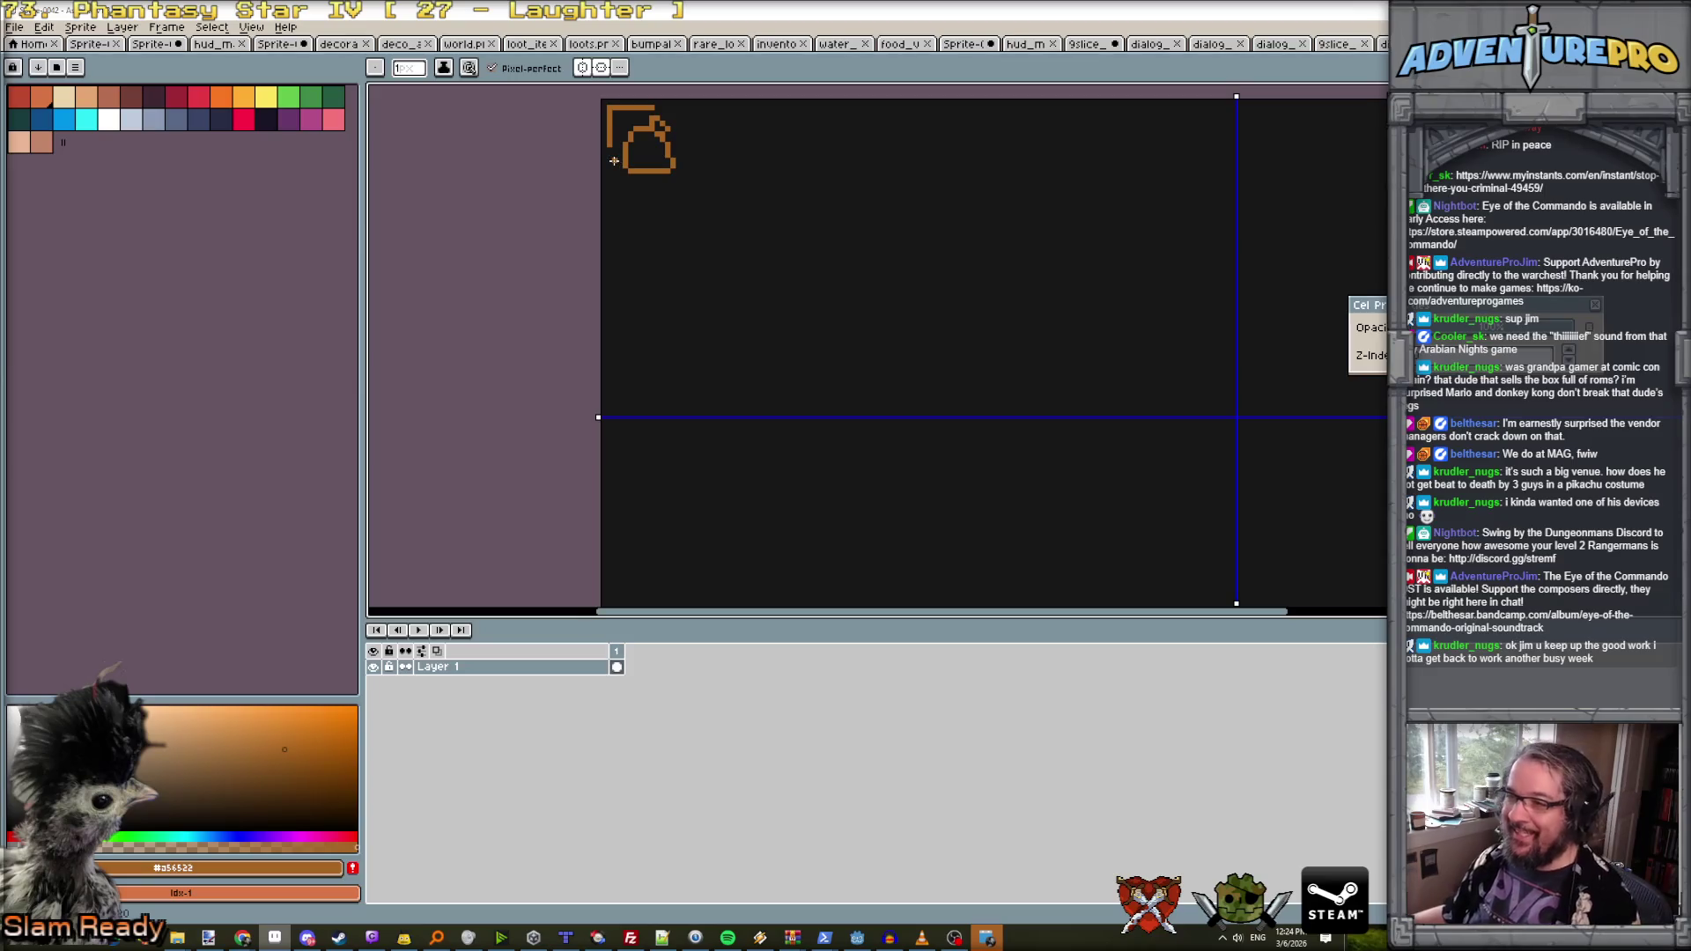
scroll(609, 164, "up", 1)
left_click_drag(702, 119, 768, 382)
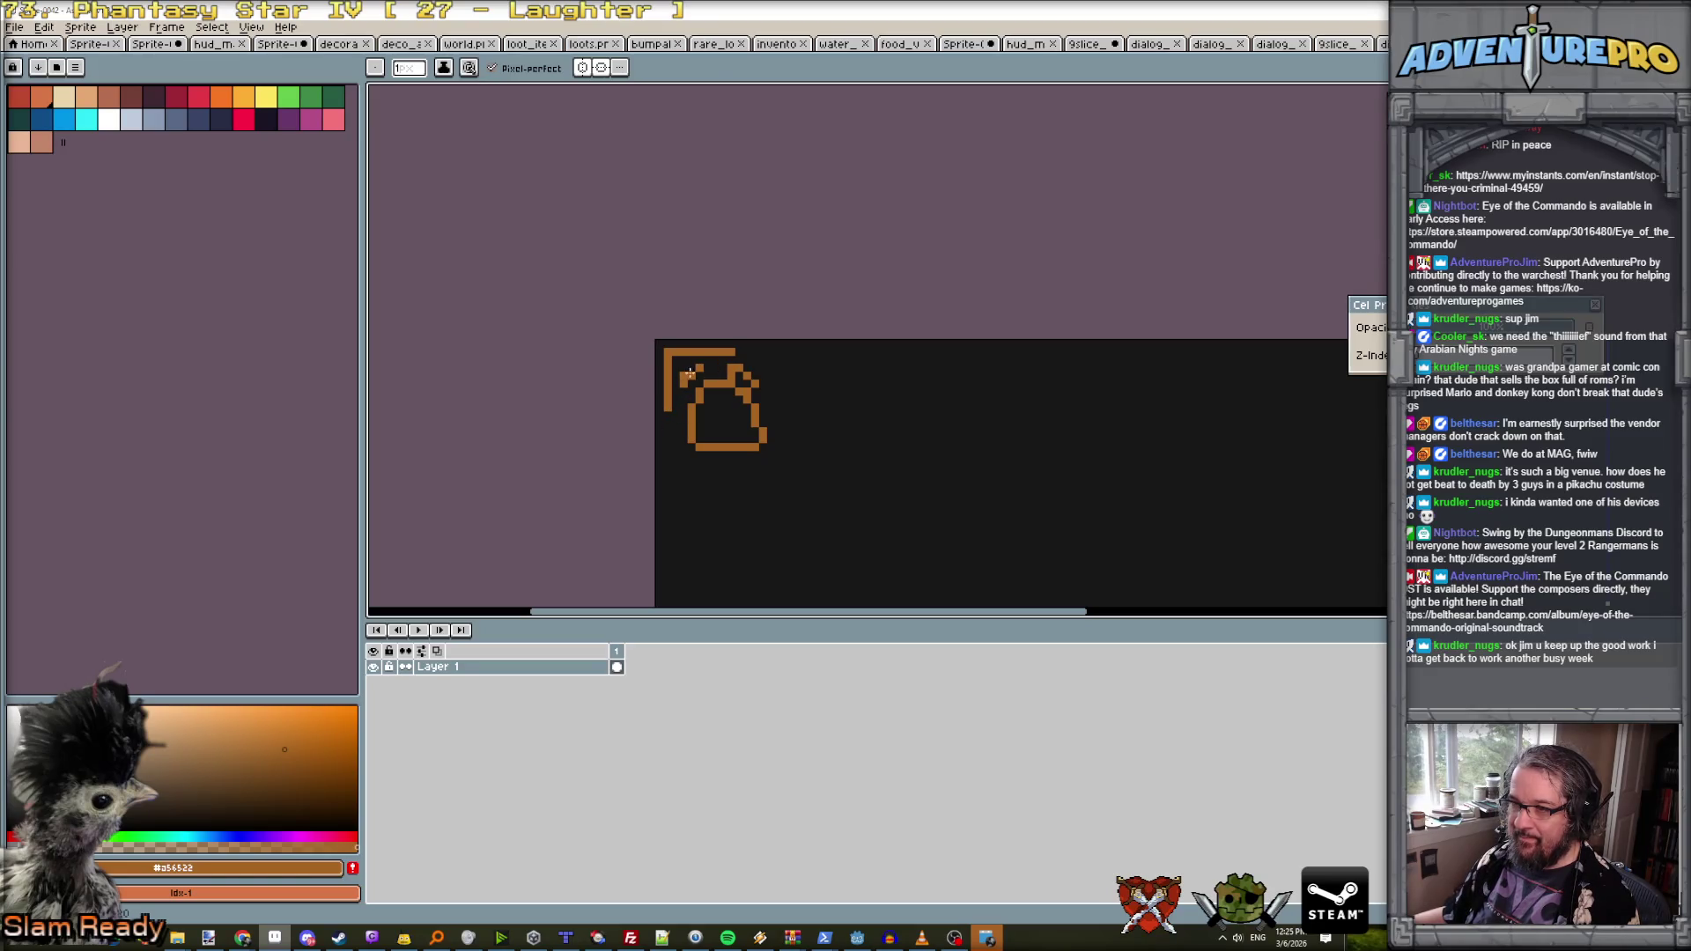
mouse_move(666, 420)
left_mouse_down()
mouse_move(667, 447)
mouse_move(706, 471)
mouse_move(676, 495)
mouse_move(775, 470)
mouse_move(685, 471)
left_mouse_up()
left_click(721, 458, "alt")
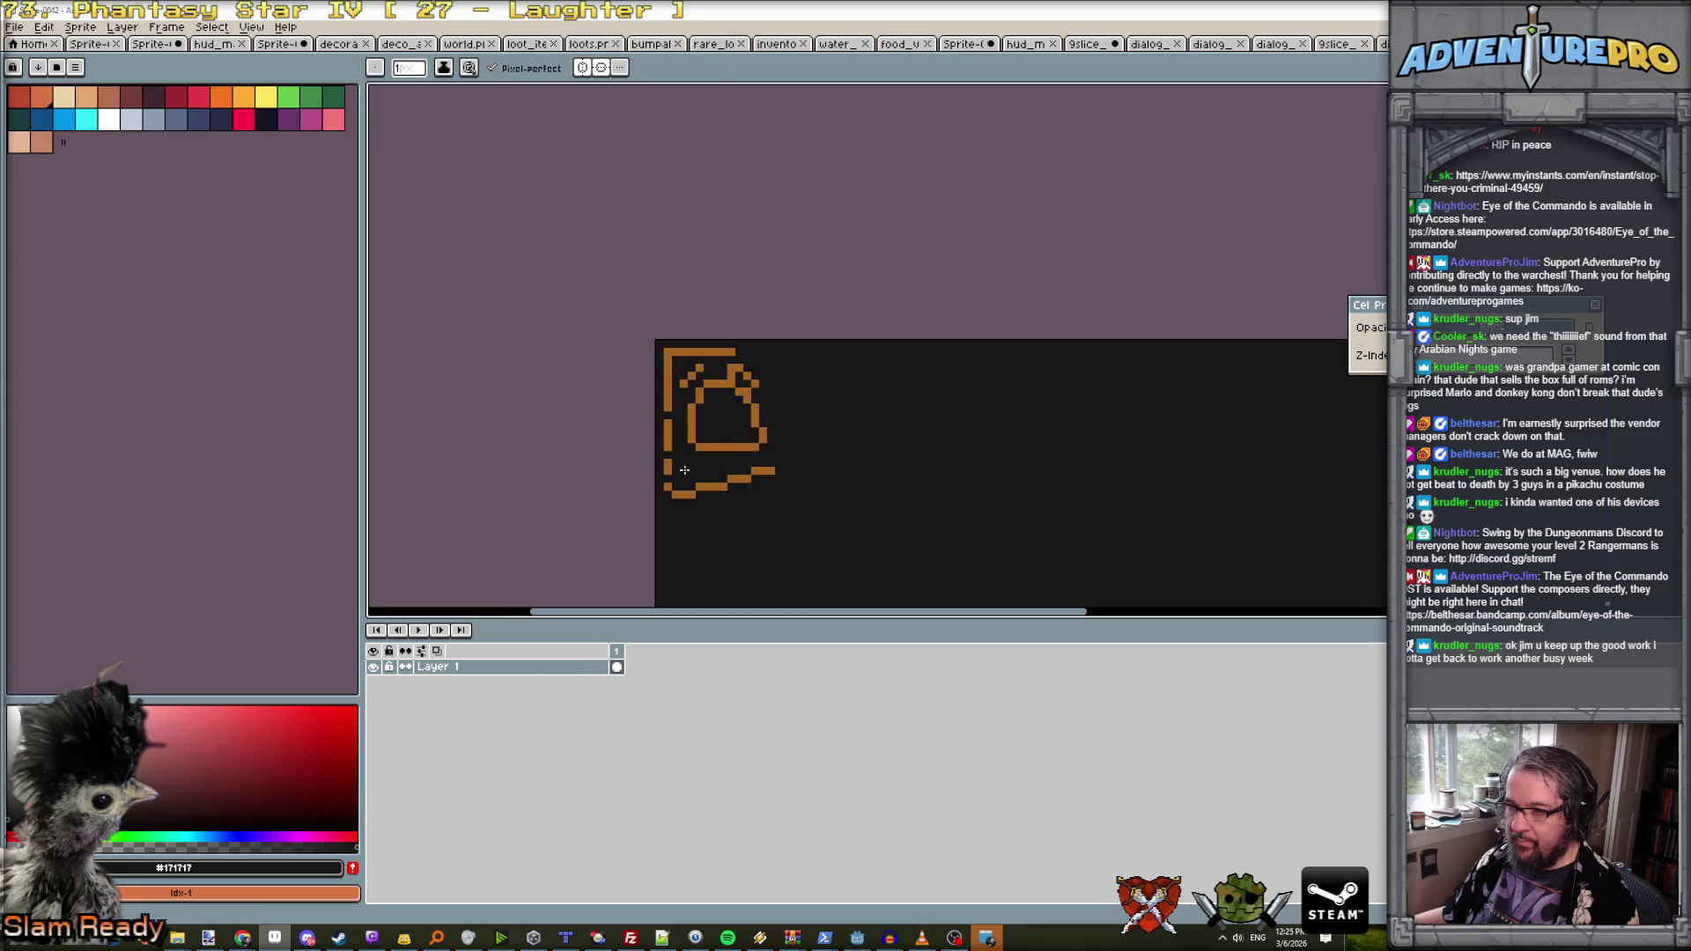
left_click(756, 471, "alt")
Draw the orange top line with a stepped tick and squiggly flourishes below it
mouse_move(752, 351)
left_mouse_down()
mouse_move(847, 351)
mouse_move(775, 377)
mouse_move(779, 403)
mouse_move(827, 405)
left_mouse_up()
left_click(816, 369)
scroll(832, 407, "down", 3)
scroll(863, 413, "up", 2)
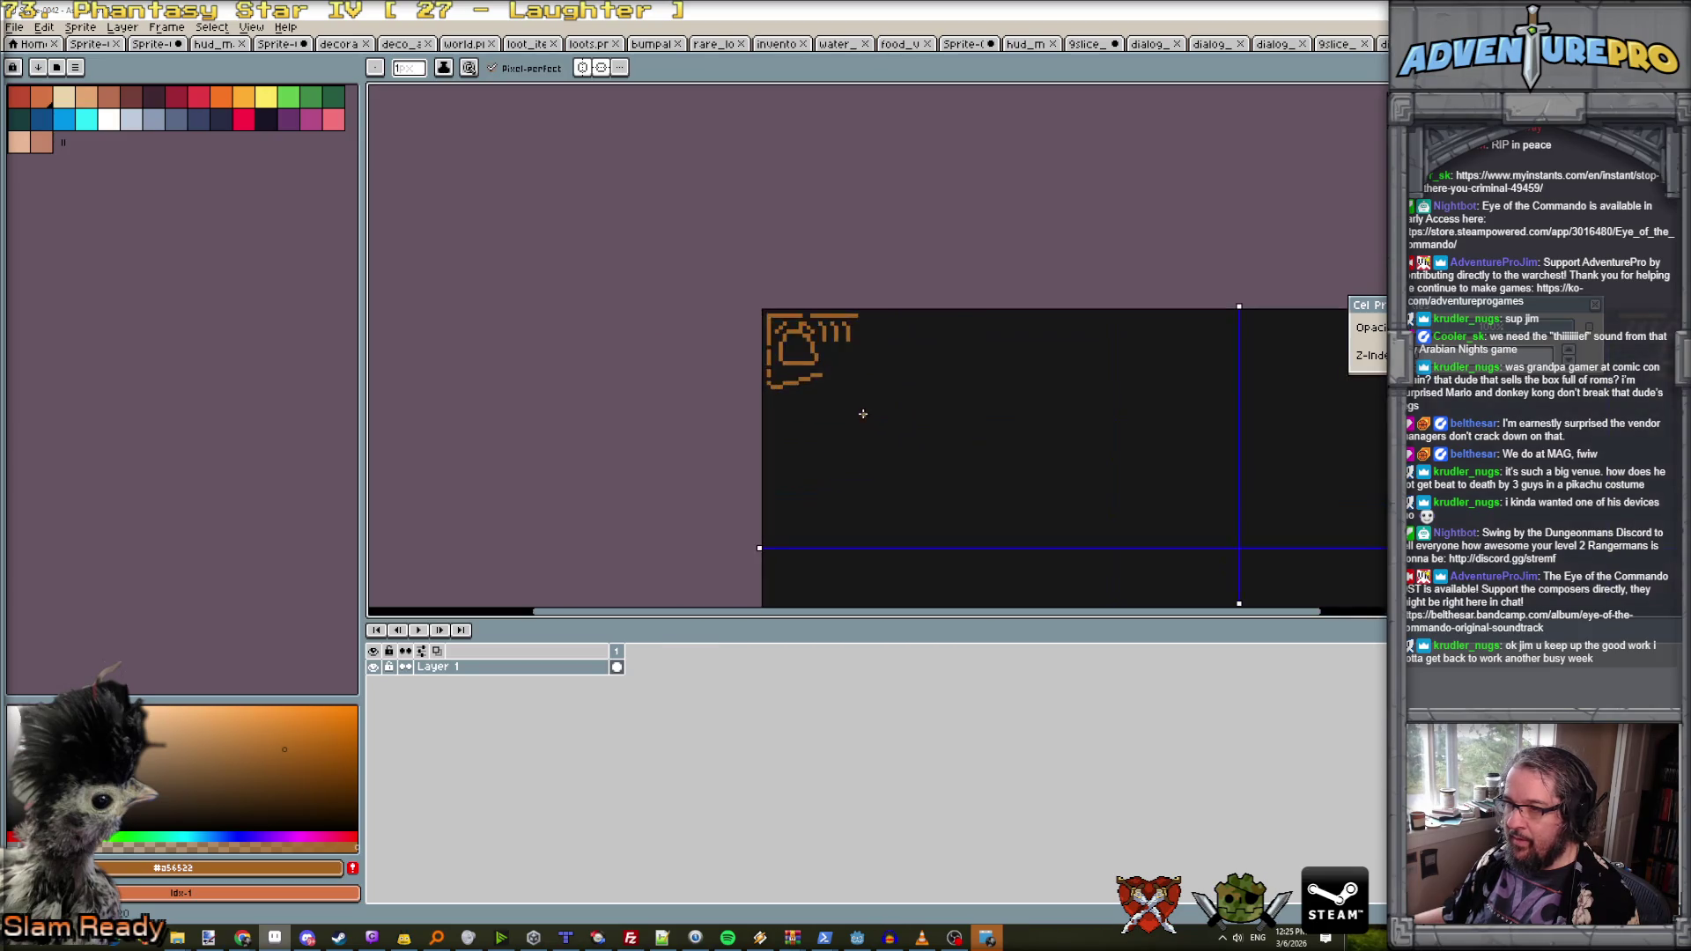
scroll(835, 368, "up", 2)
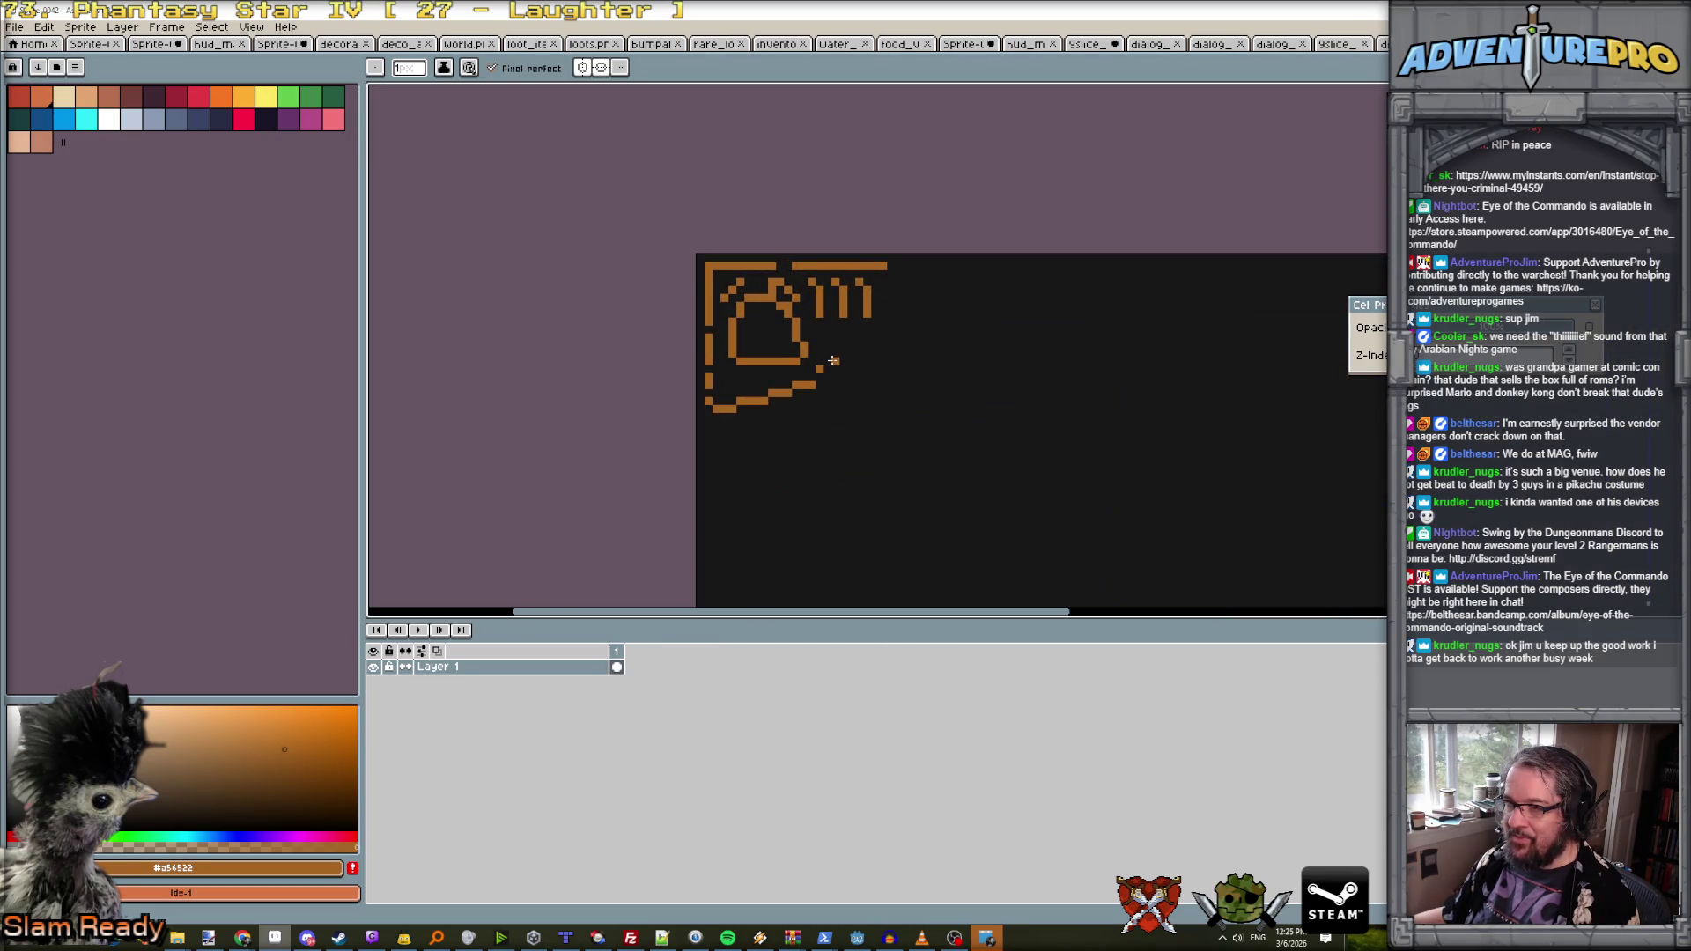
left_click_drag(850, 357, 869, 388)
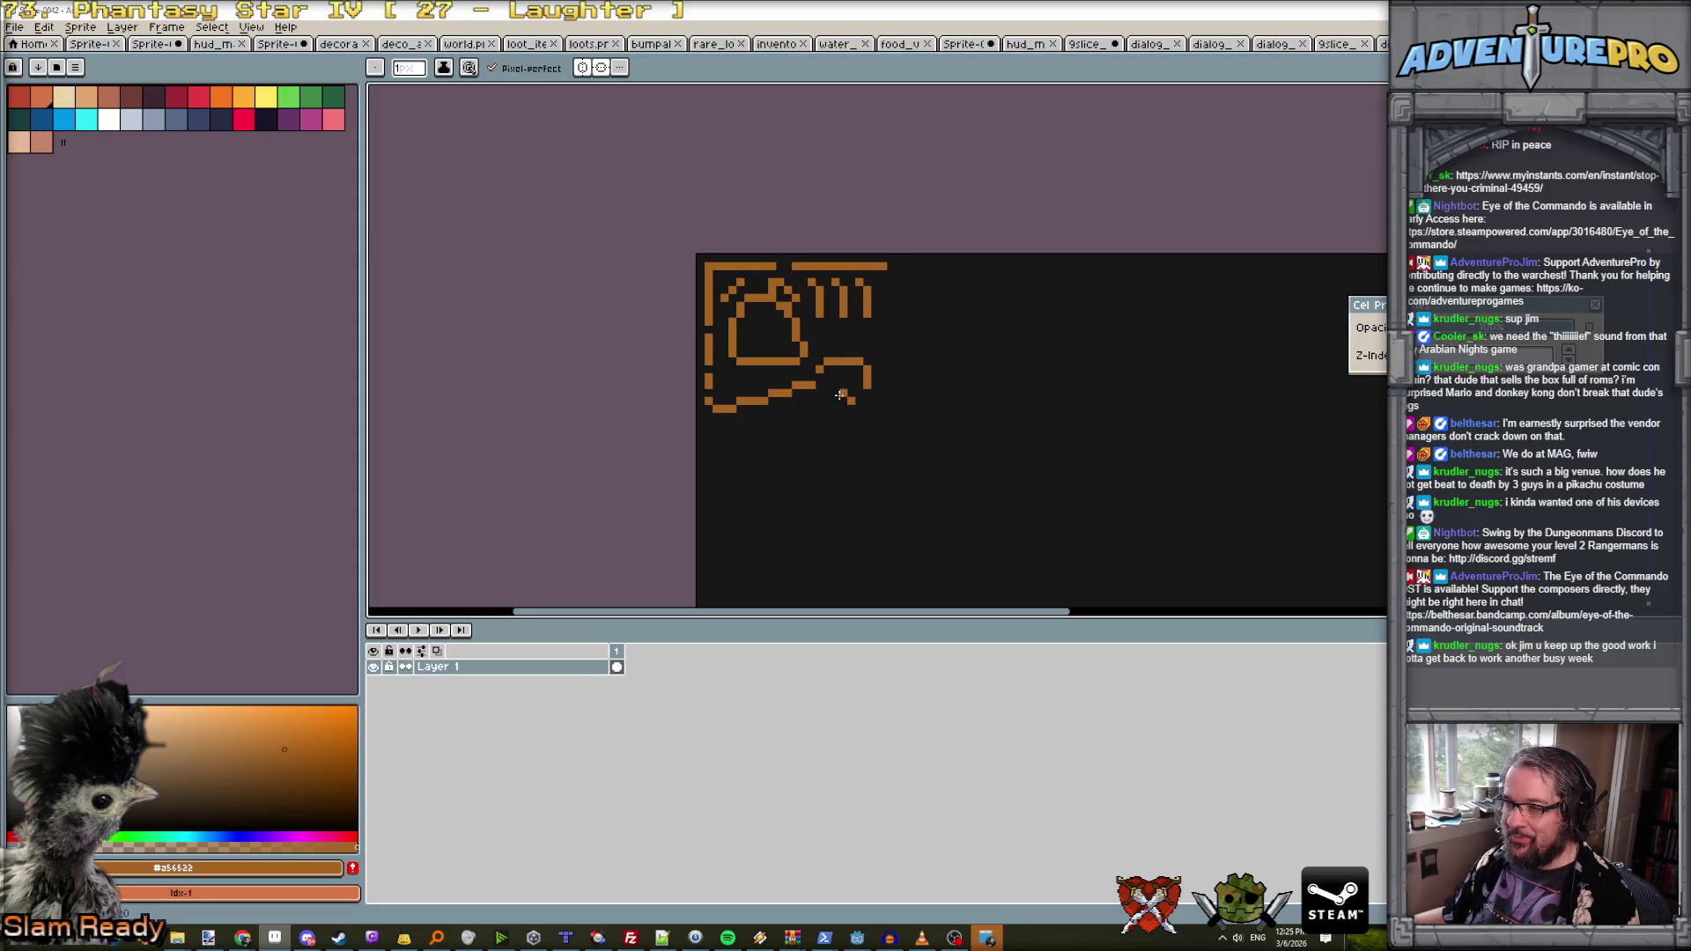
scroll(819, 407, "down", 1)
scroll(799, 404, "up", 1)
mouse_move(801, 405)
left_mouse_down()
mouse_move(816, 421)
mouse_move(786, 430)
left_mouse_up()
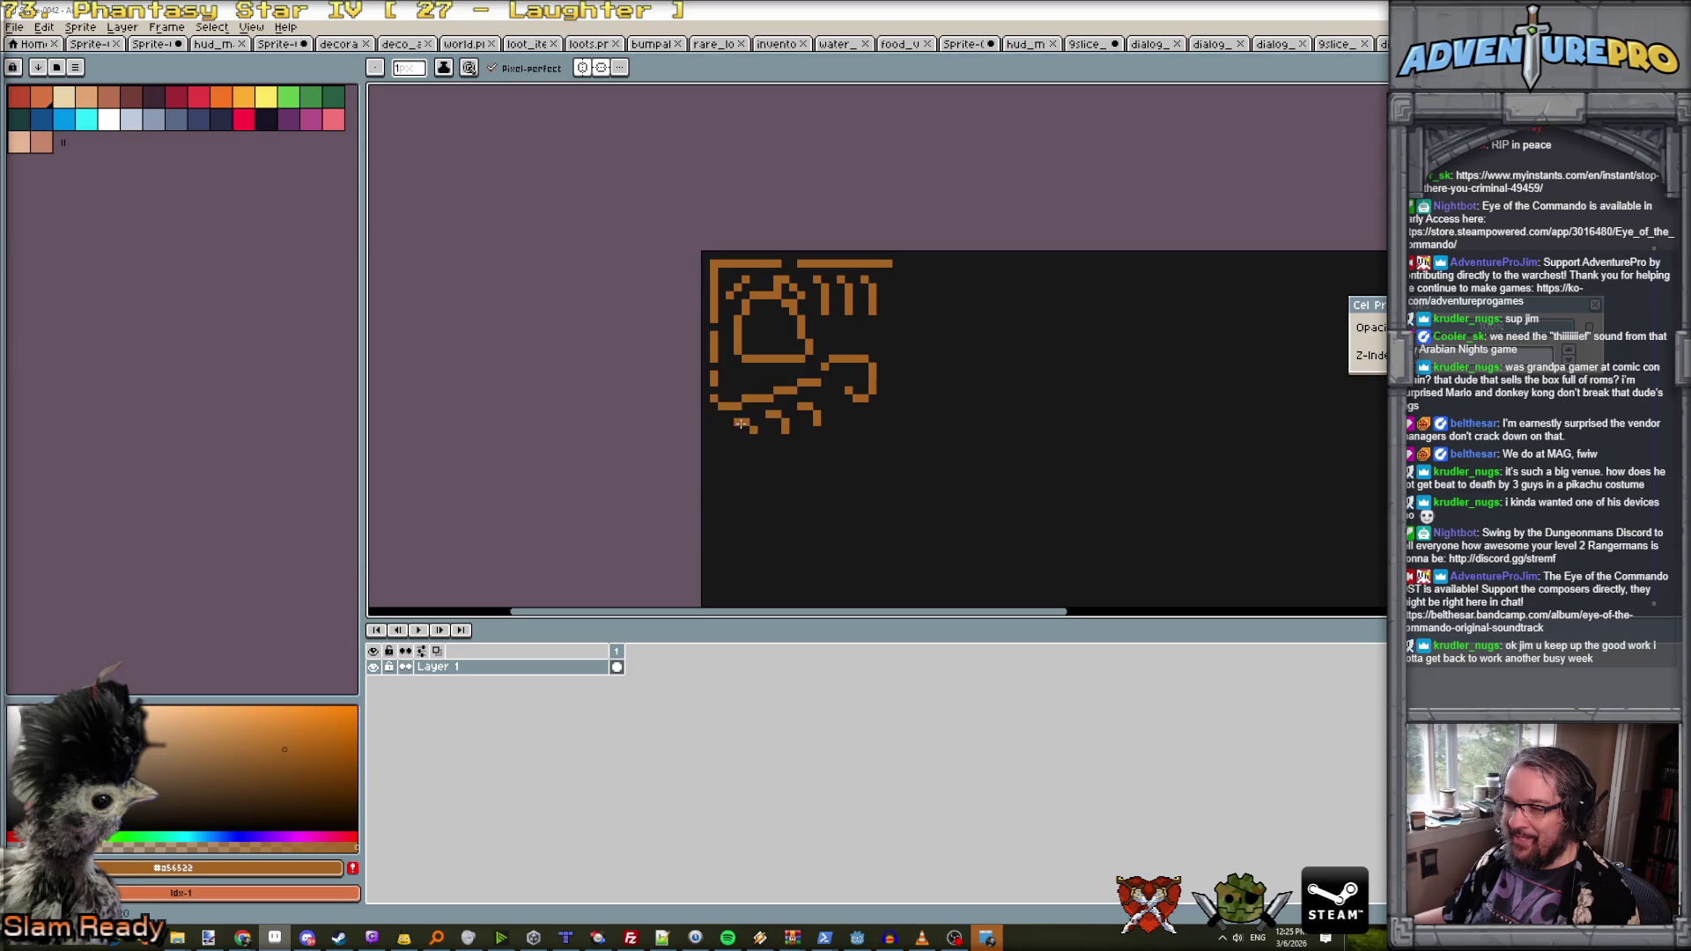
scroll(886, 465, "down", 3)
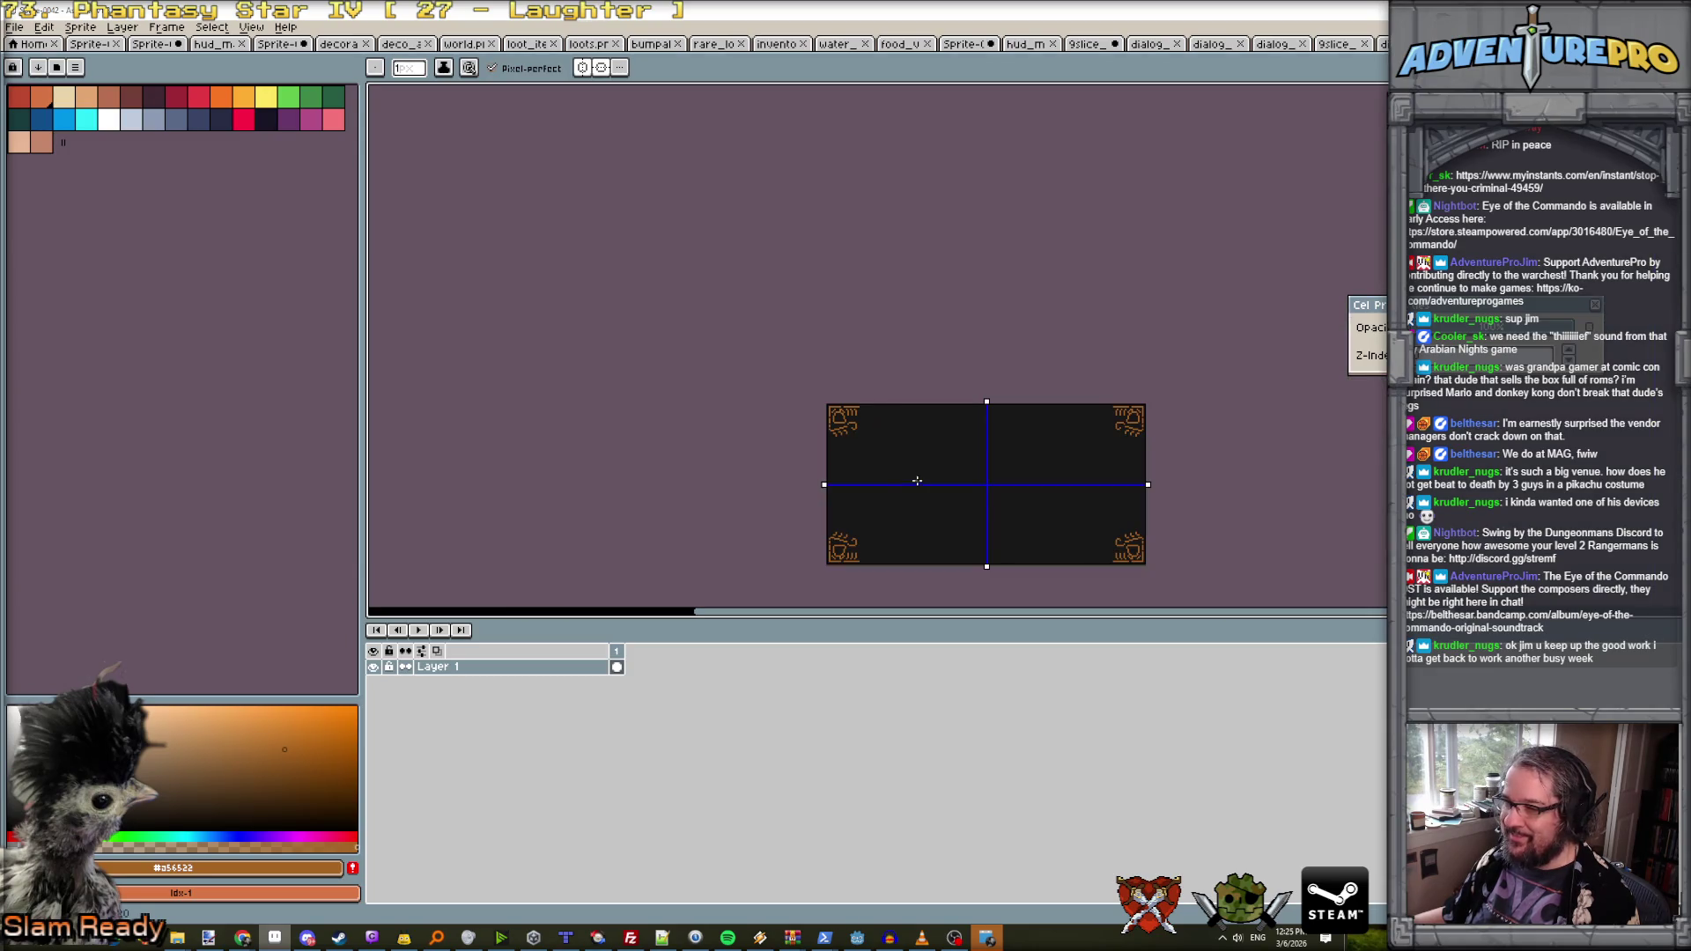
scroll(876, 452, "up", 3)
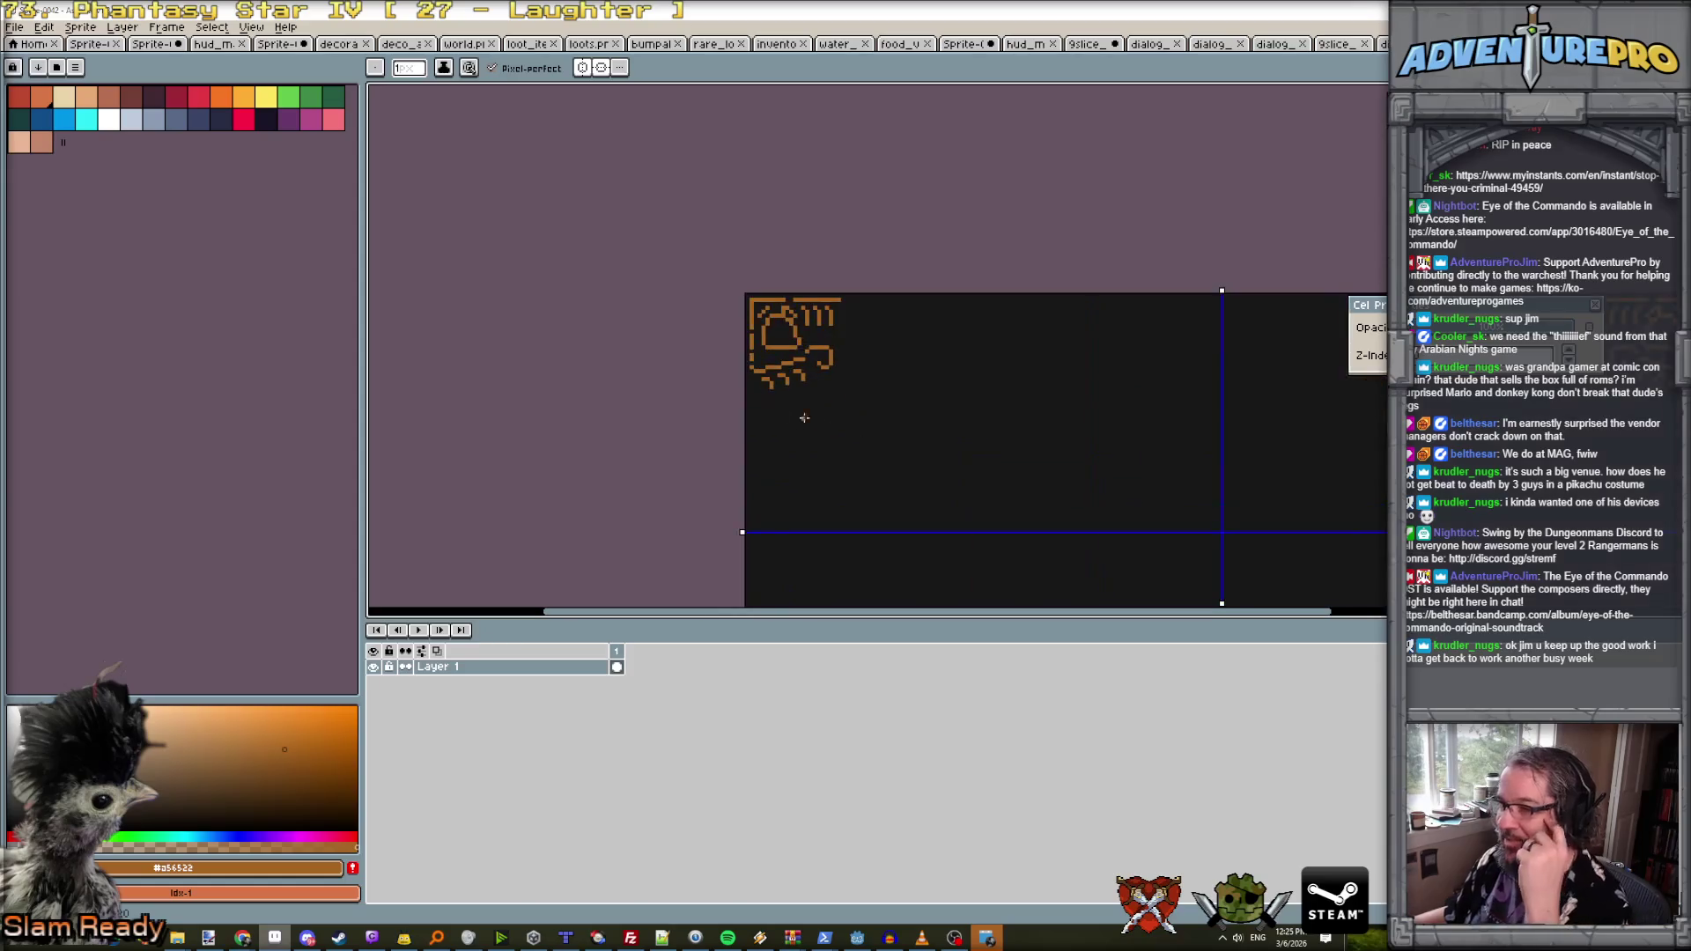
scroll(819, 424, "down", 5)
scroll(850, 436, "up", 4)
scroll(916, 433, "down", 1)
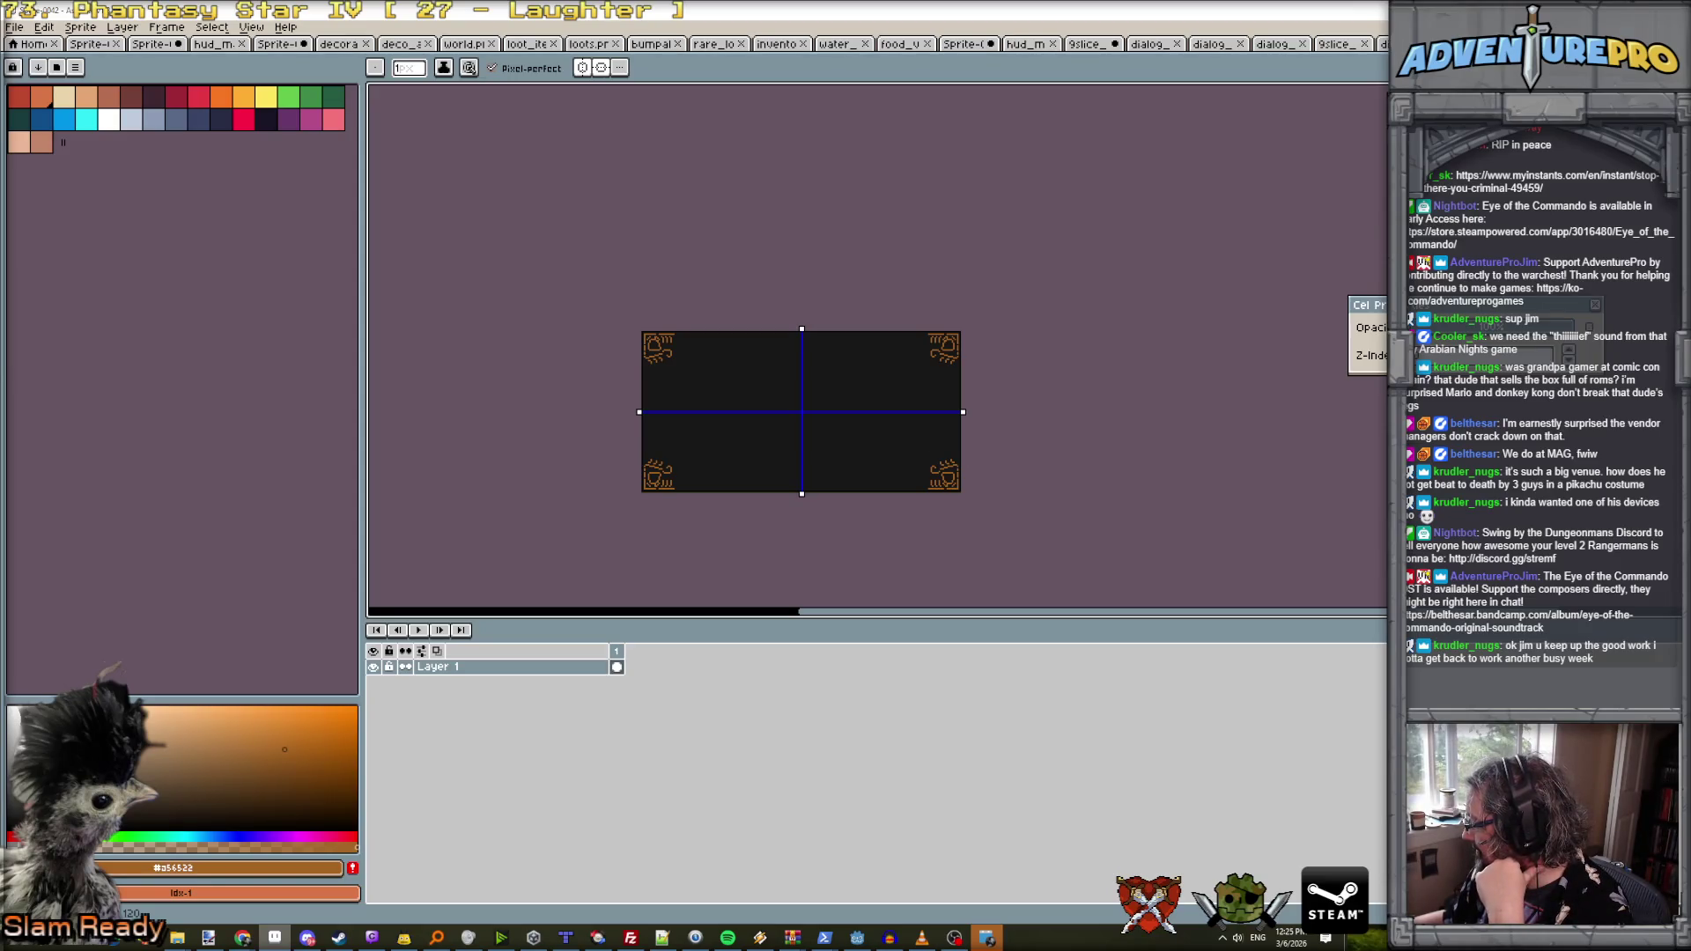
scroll(678, 334, "up", 4)
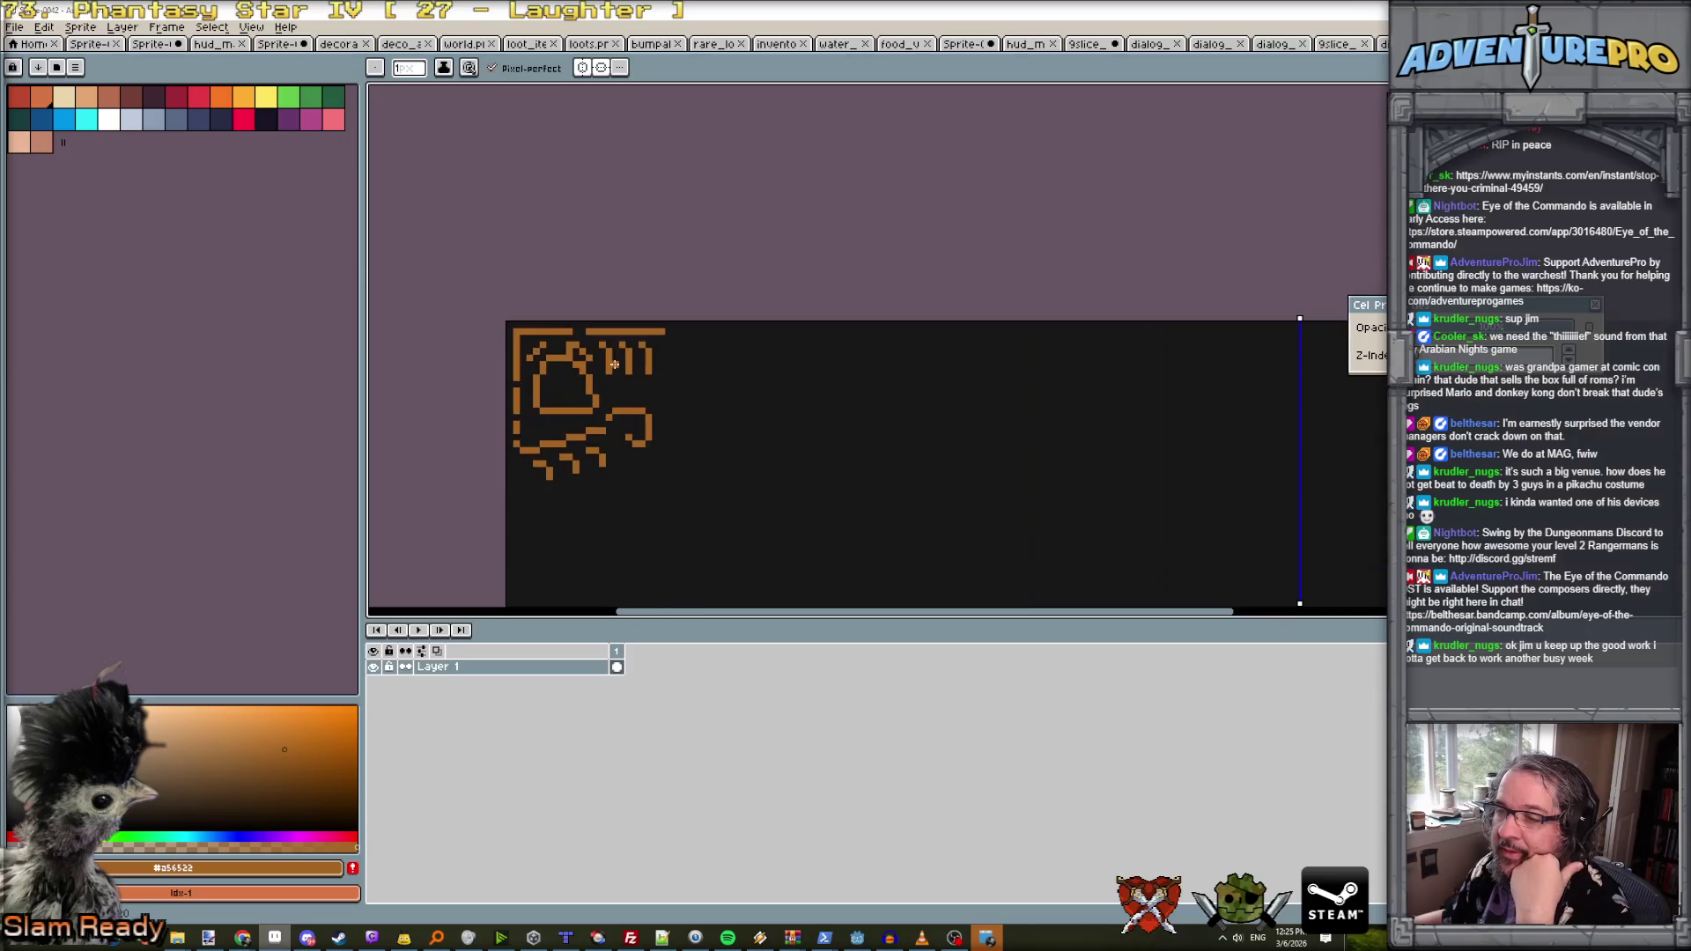
left_click(560, 446, "alt")
Paint over the orange squiggles and stray pixels with dark #171717
left_click_drag(547, 454, 547, 481)
left_click(596, 455)
left_click(576, 471)
mouse_move(602, 430)
left_mouse_down()
mouse_move(634, 408)
mouse_move(618, 407)
mouse_move(648, 433)
left_mouse_up()
left_click(655, 418)
left_click(573, 437)
left_click(578, 463)
left_click(535, 462)
left_click(550, 444)
left_click(564, 457)
left_click(536, 450)
mouse_move(613, 356)
left_mouse_down()
mouse_move(612, 386)
mouse_move(647, 370)
mouse_move(652, 345)
left_mouse_up()
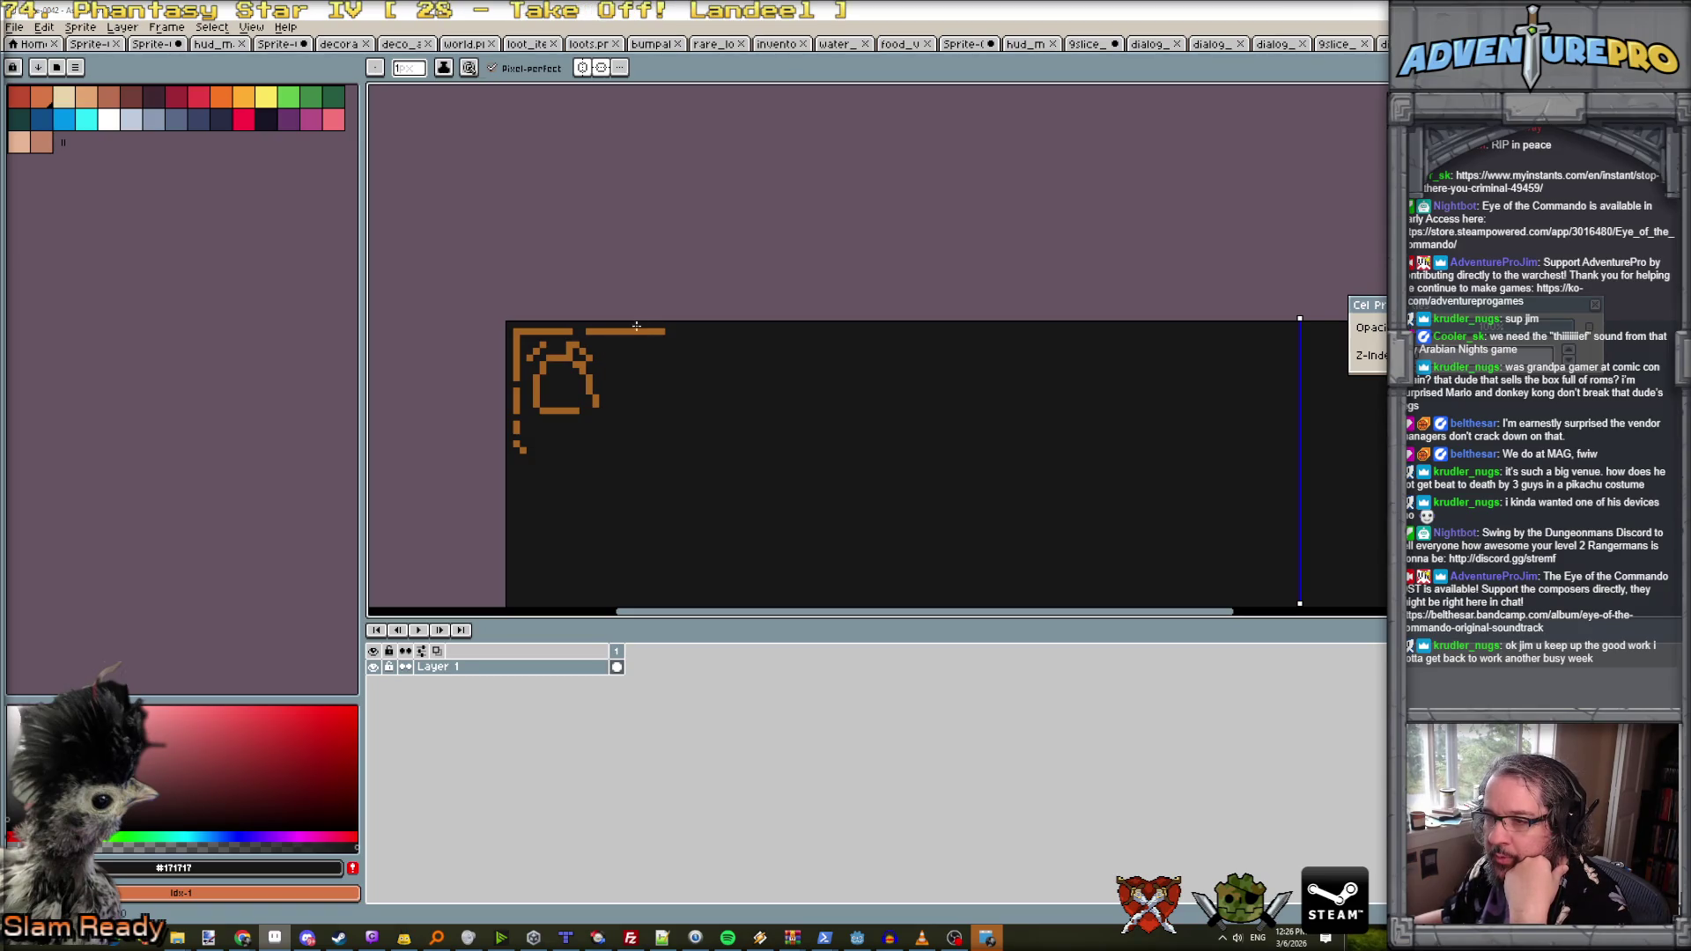
Draw a double orange border line across the top of the panel
left_click(644, 331, "alt")
left_click_drag(671, 332, 737, 331)
left_click_drag(744, 331, 918, 331)
left_click_drag(610, 344, 920, 344)
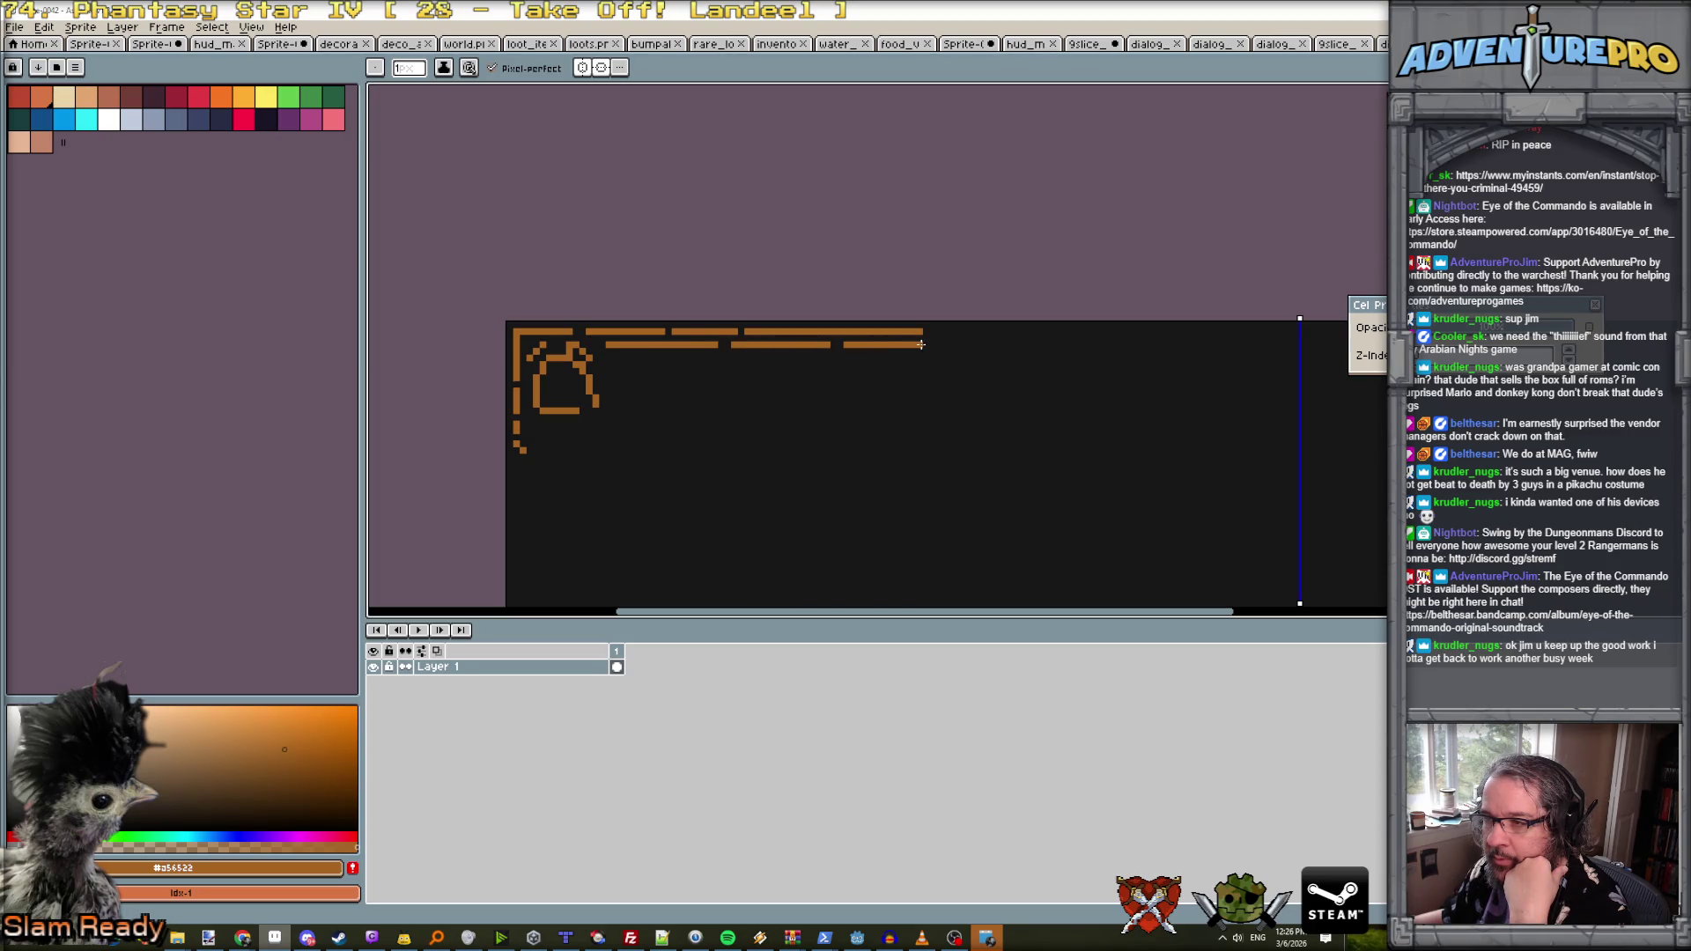
left_click(742, 333, "alt")
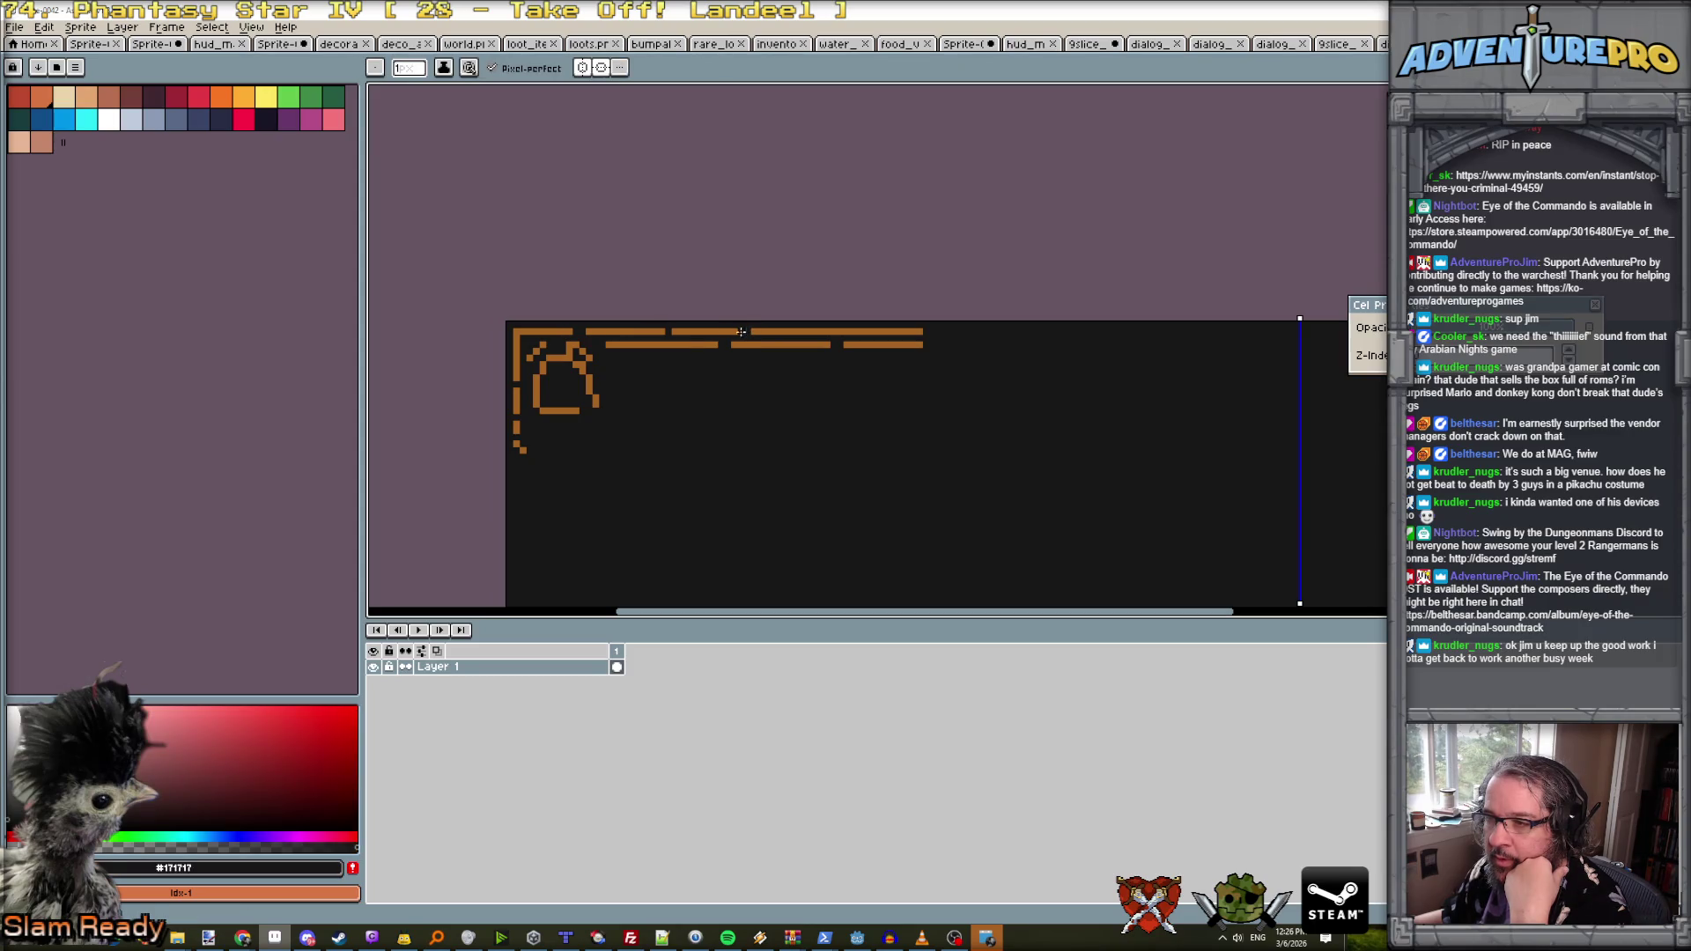
scroll(675, 330, "down", 3)
scroll(713, 370, "up", 2)
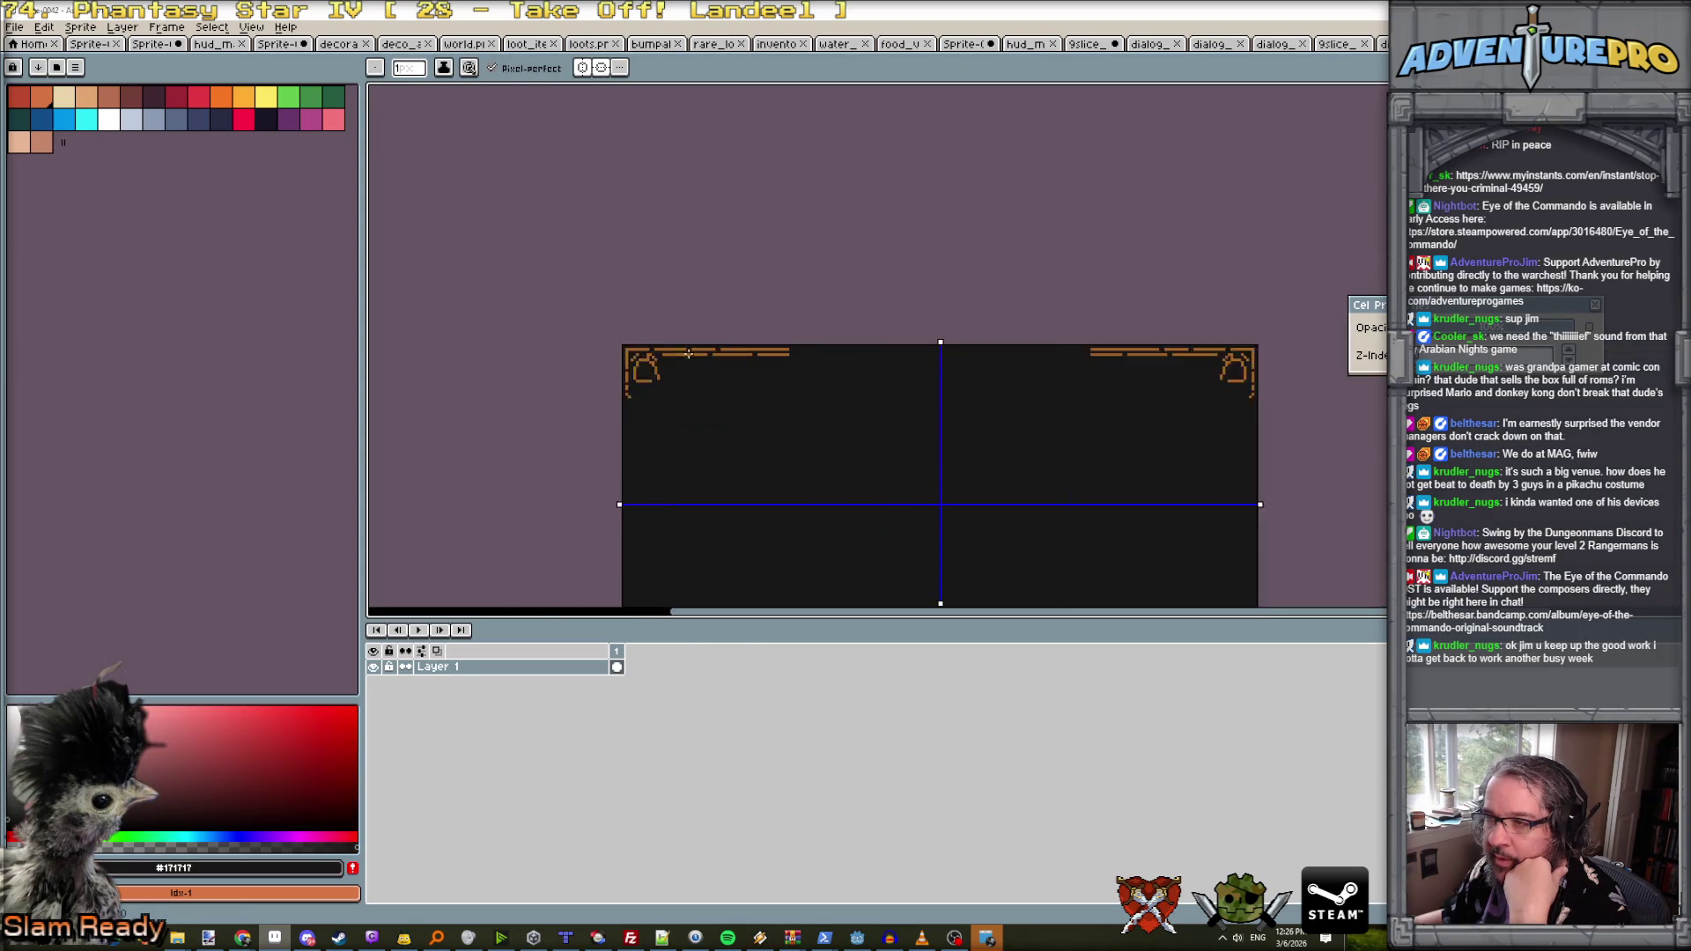
scroll(645, 360, "up", 1)
Draw dashed orange border lines down the left edge, mirrored on the right
left_click(628, 406, "alt")
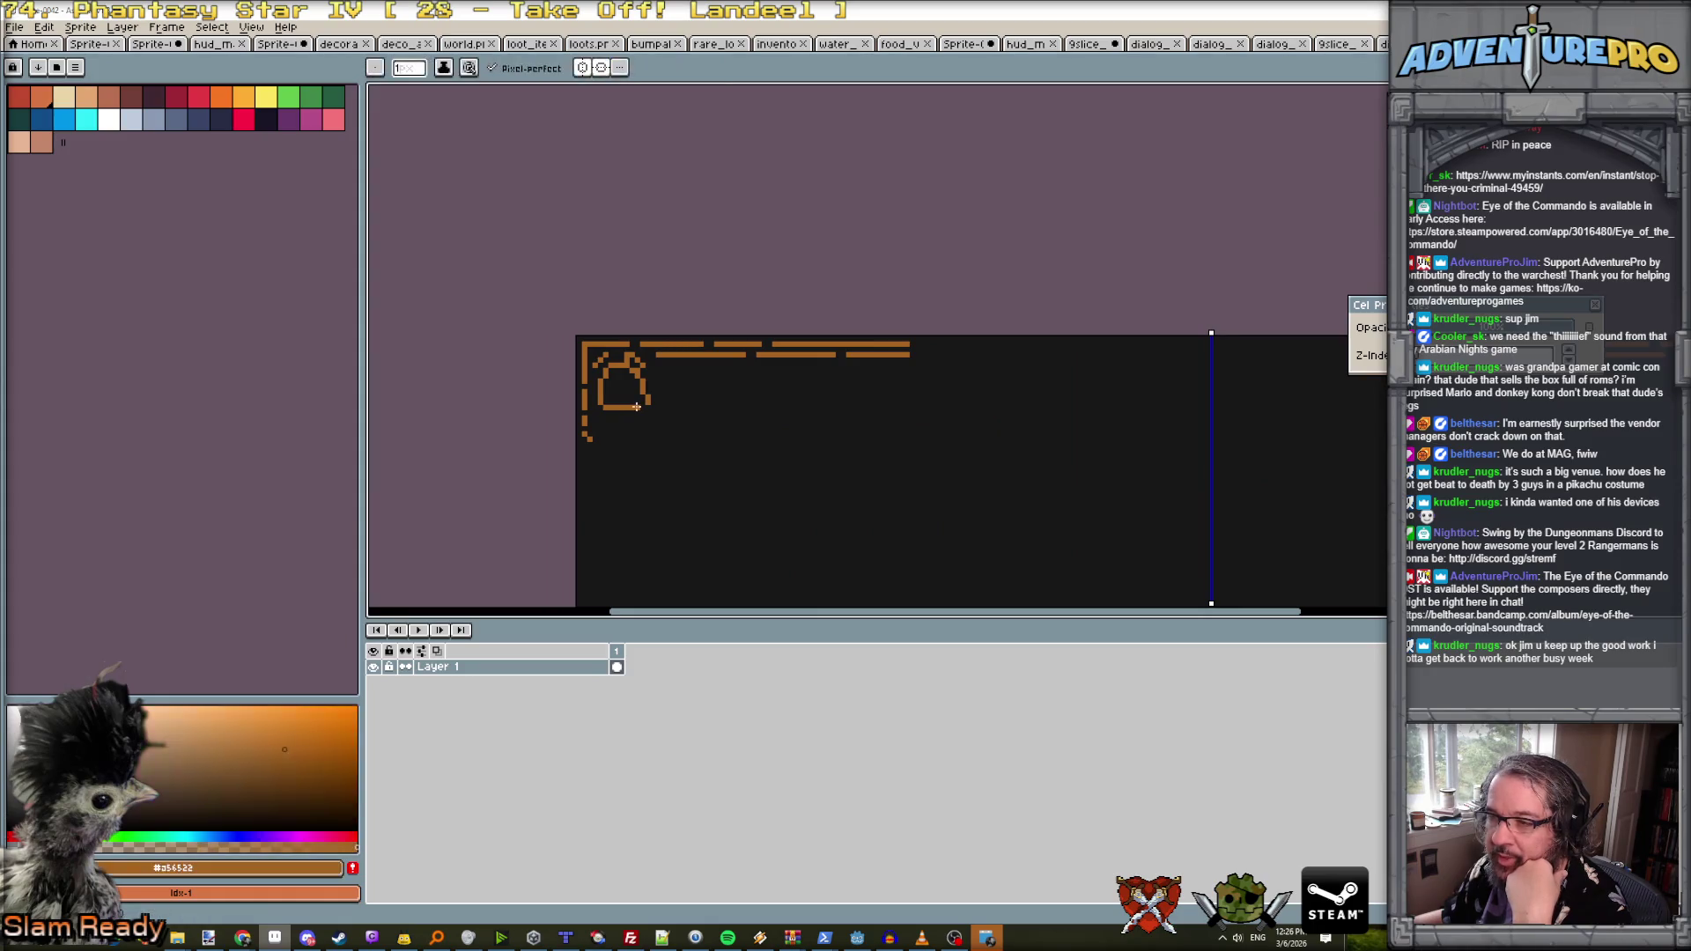
scroll(649, 449, "up", 1)
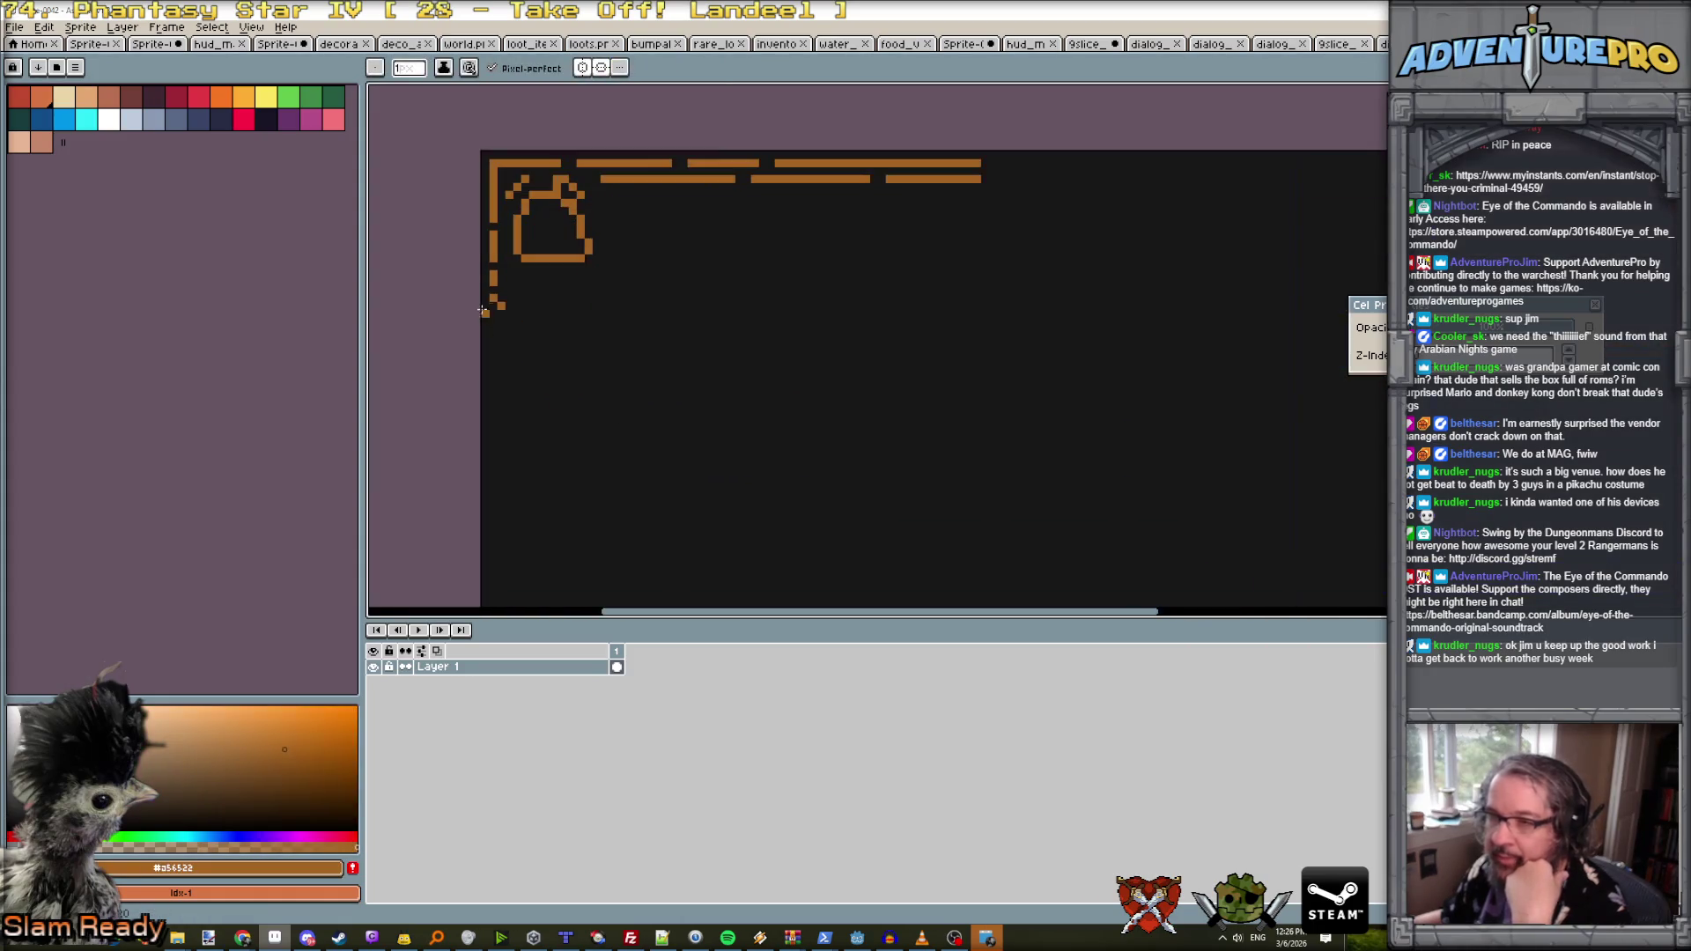
left_click_drag(492, 305, 493, 341)
left_click(506, 293, "alt")
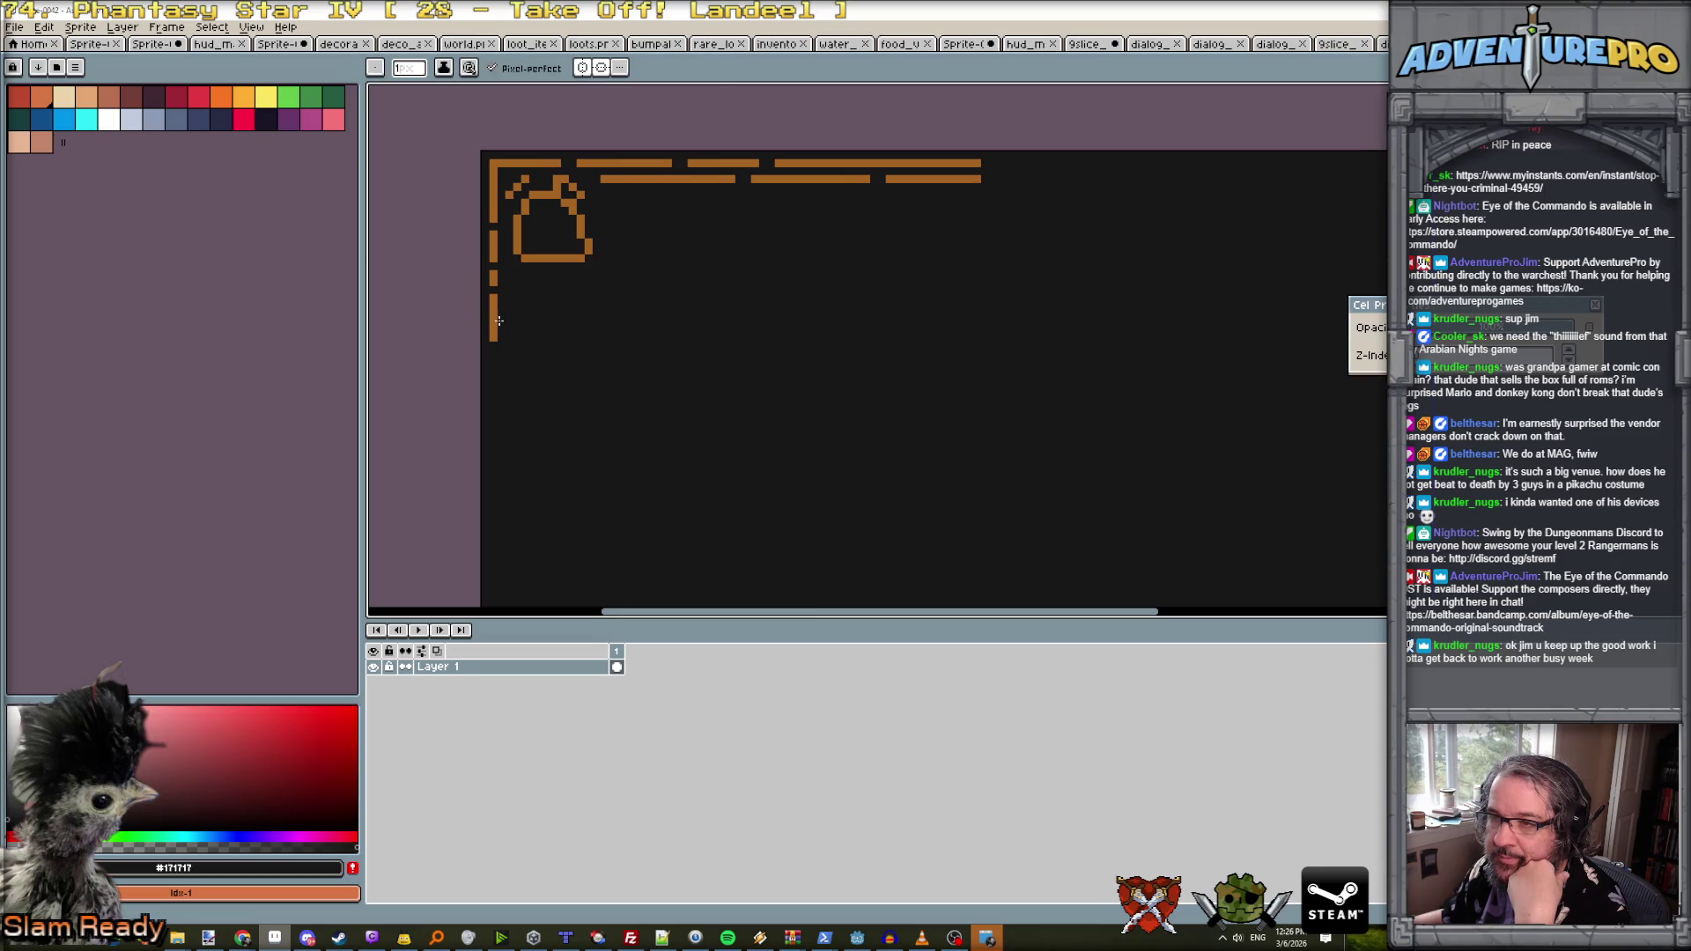
left_click(496, 303, "alt")
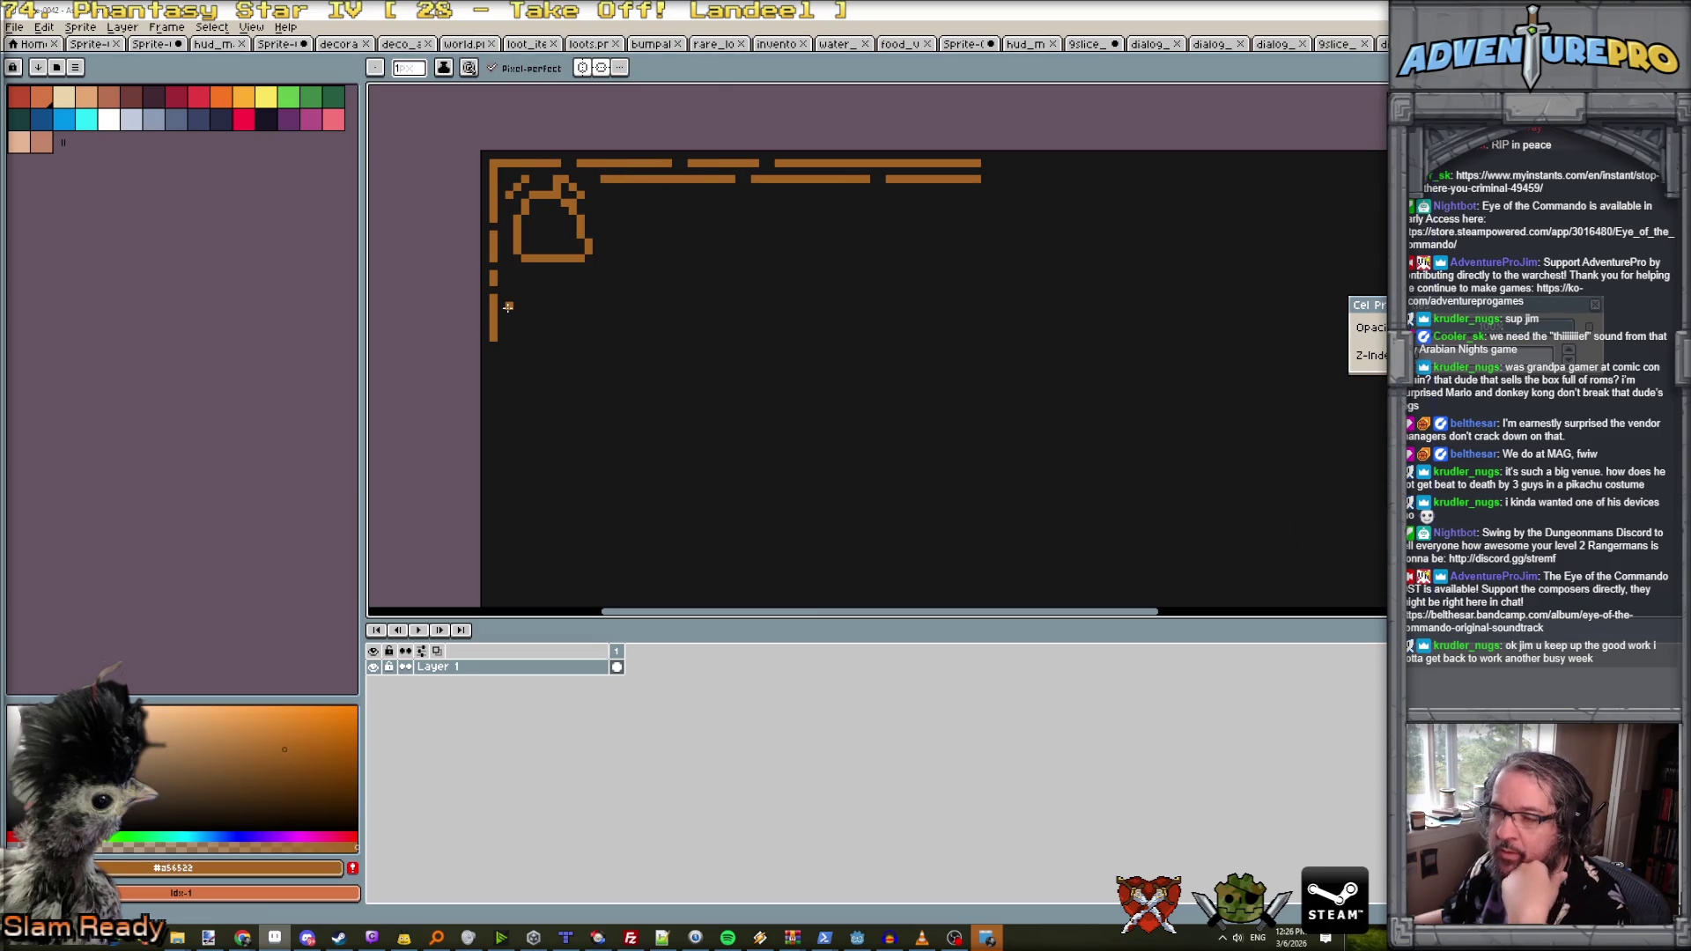
left_click_drag(509, 312, 508, 492)
mouse_move(493, 358)
left_mouse_down()
mouse_move(508, 564)
mouse_move(493, 603)
left_mouse_up()
left_click(493, 561)
scroll(702, 519, "down", 3)
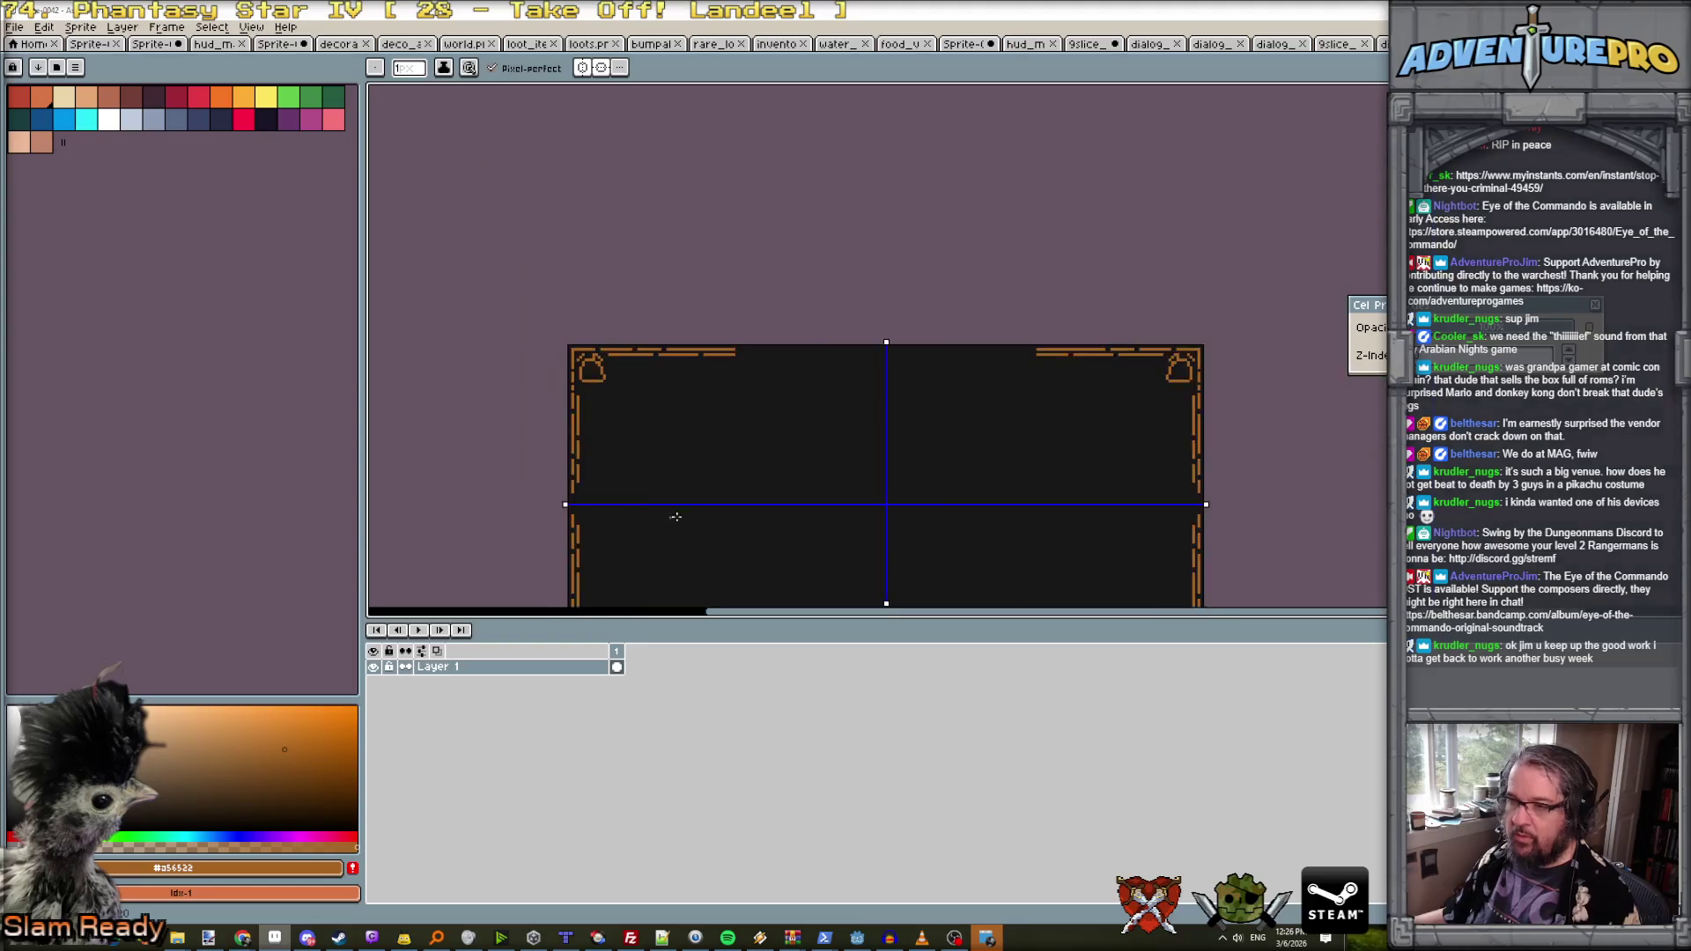
Turn off mirrored (symmetry) drawing in Aseprite
scroll(702, 519, "up", 1)
scroll(687, 431, "down", 2)
scroll(653, 382, "up", 2)
scroll(949, 378, "down", 2)
scroll(971, 353, "up", 2)
scroll(1008, 494, "down", 3)
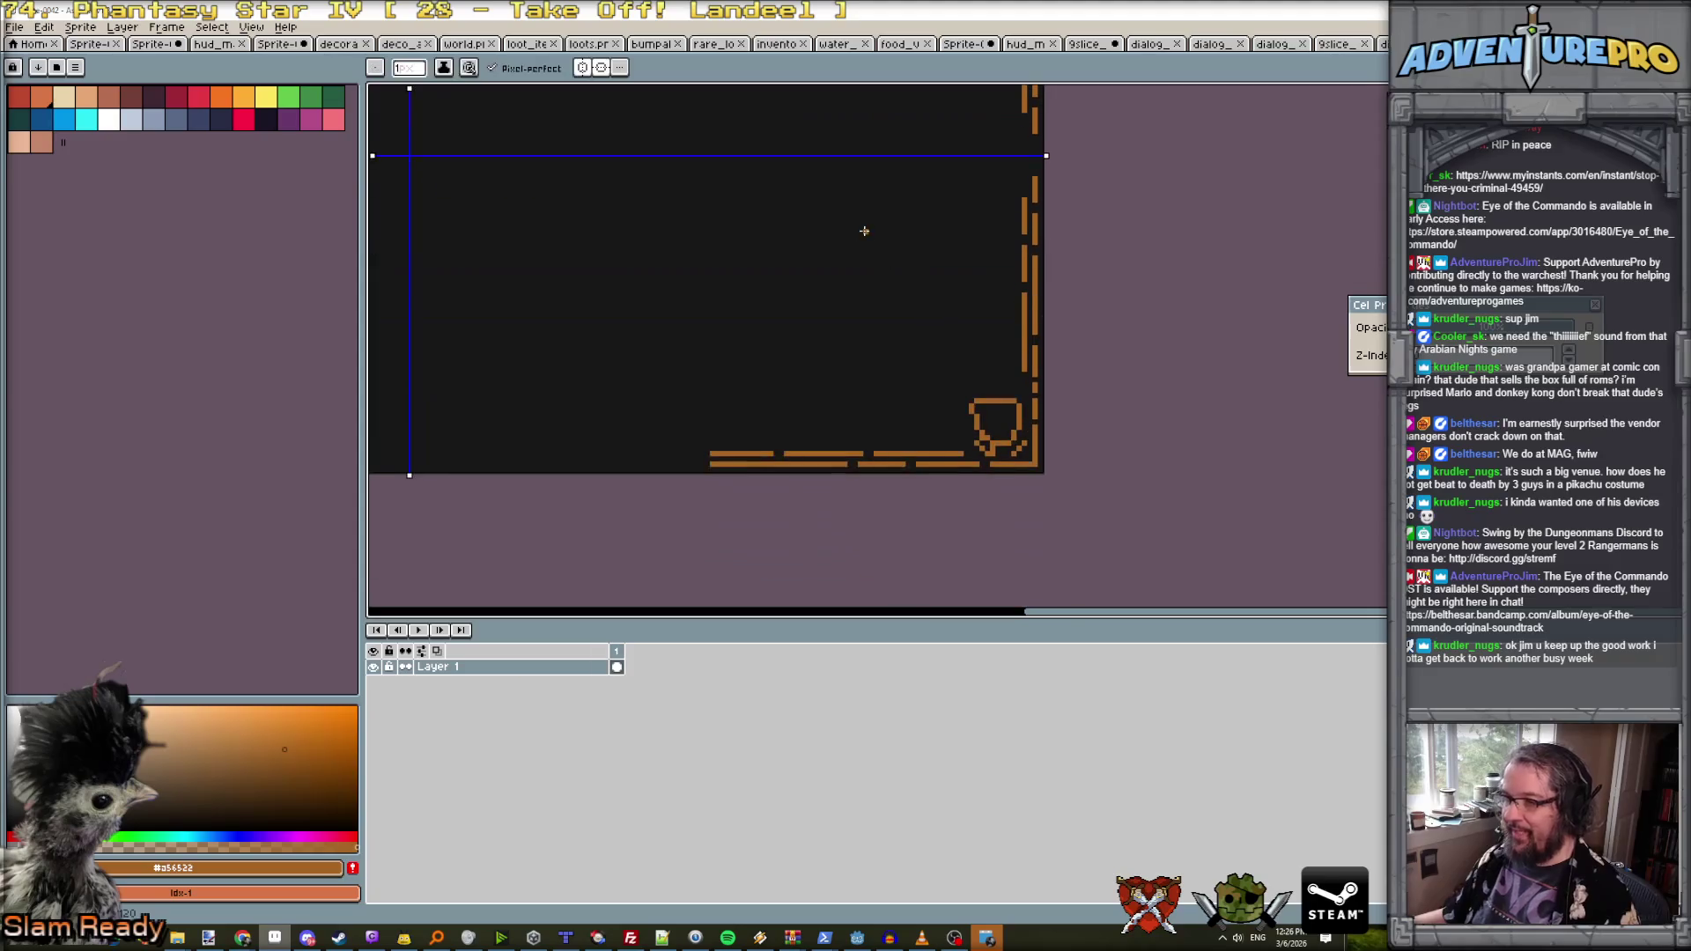
left_click(582, 67)
left_click(601, 67)
Copy the top-right bag ornament down into the bottom-right corner
scroll(1092, 170, "down", 2)
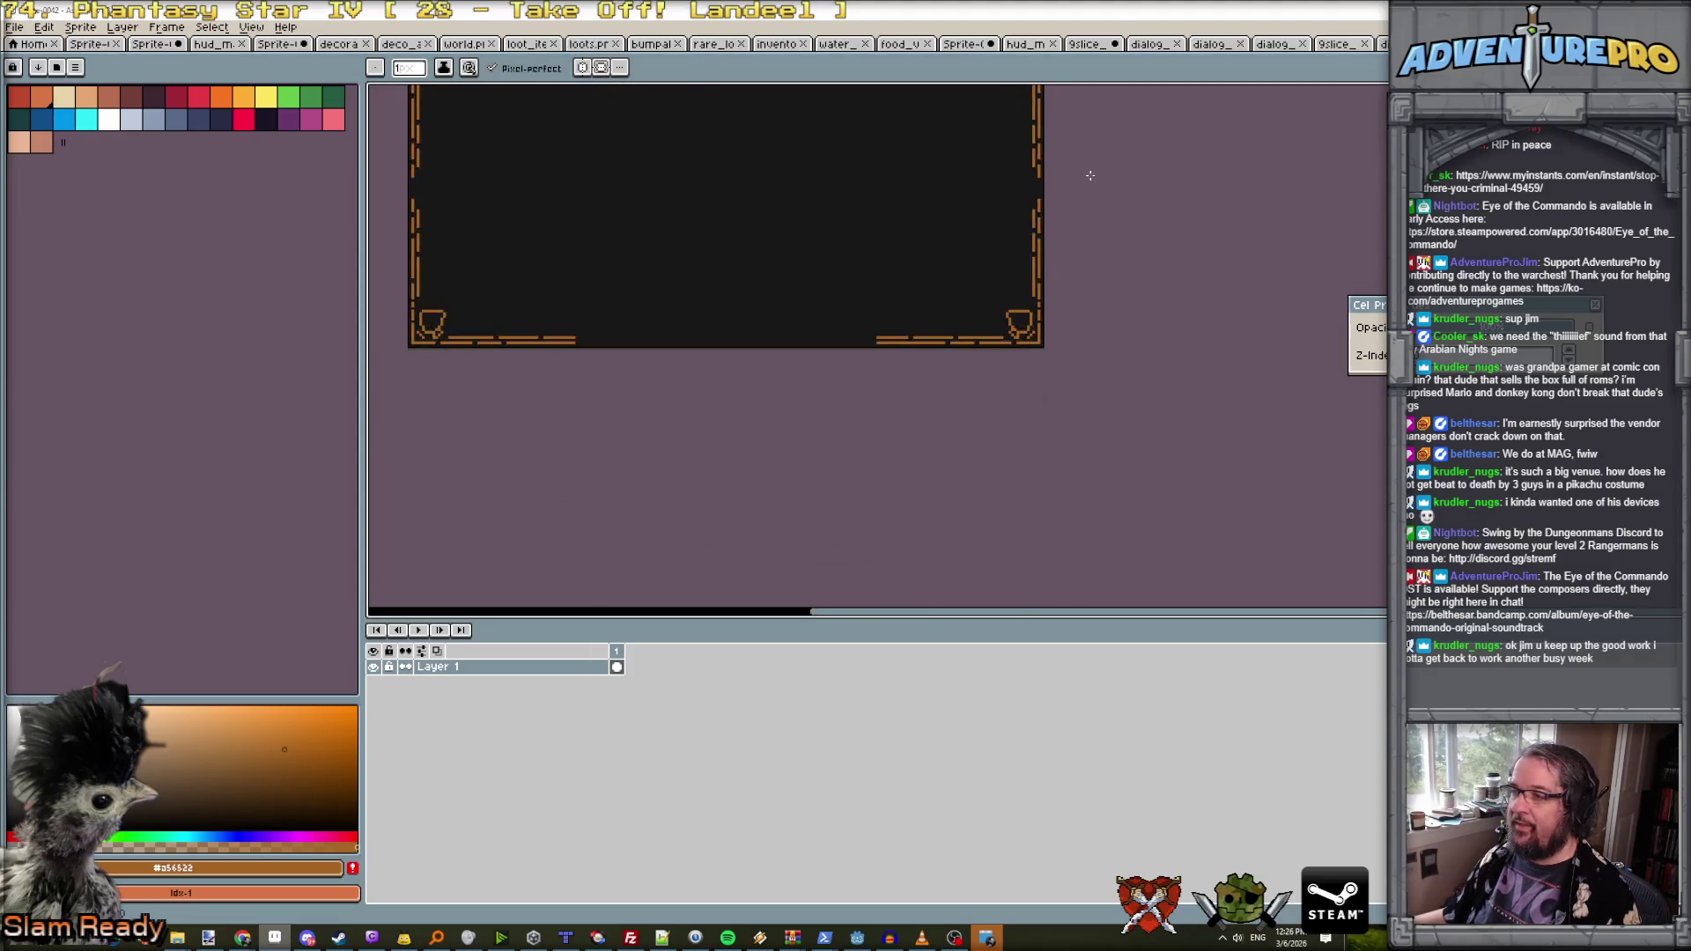
scroll(1066, 318, "up", 2)
scroll(1066, 319, "up", 5)
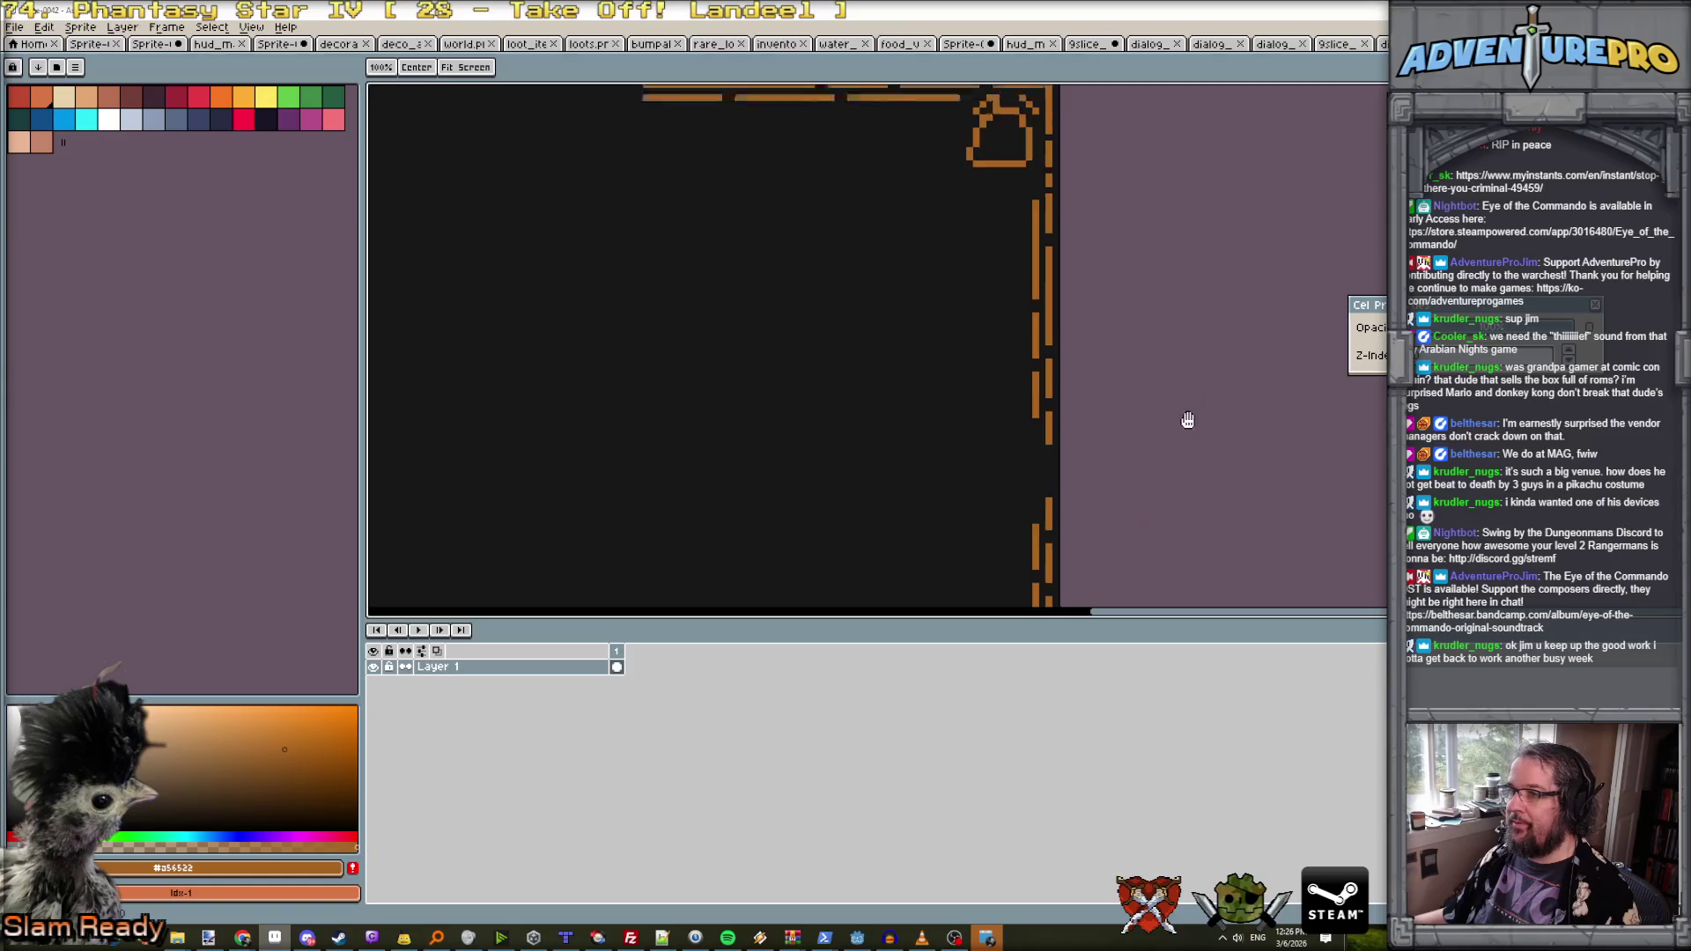
key("m")
scroll(1052, 280, "up", 1)
left_click_drag(942, 227, 1041, 317)
scroll(1004, 370, "down", 2)
scroll(1023, 466, "up", 1)
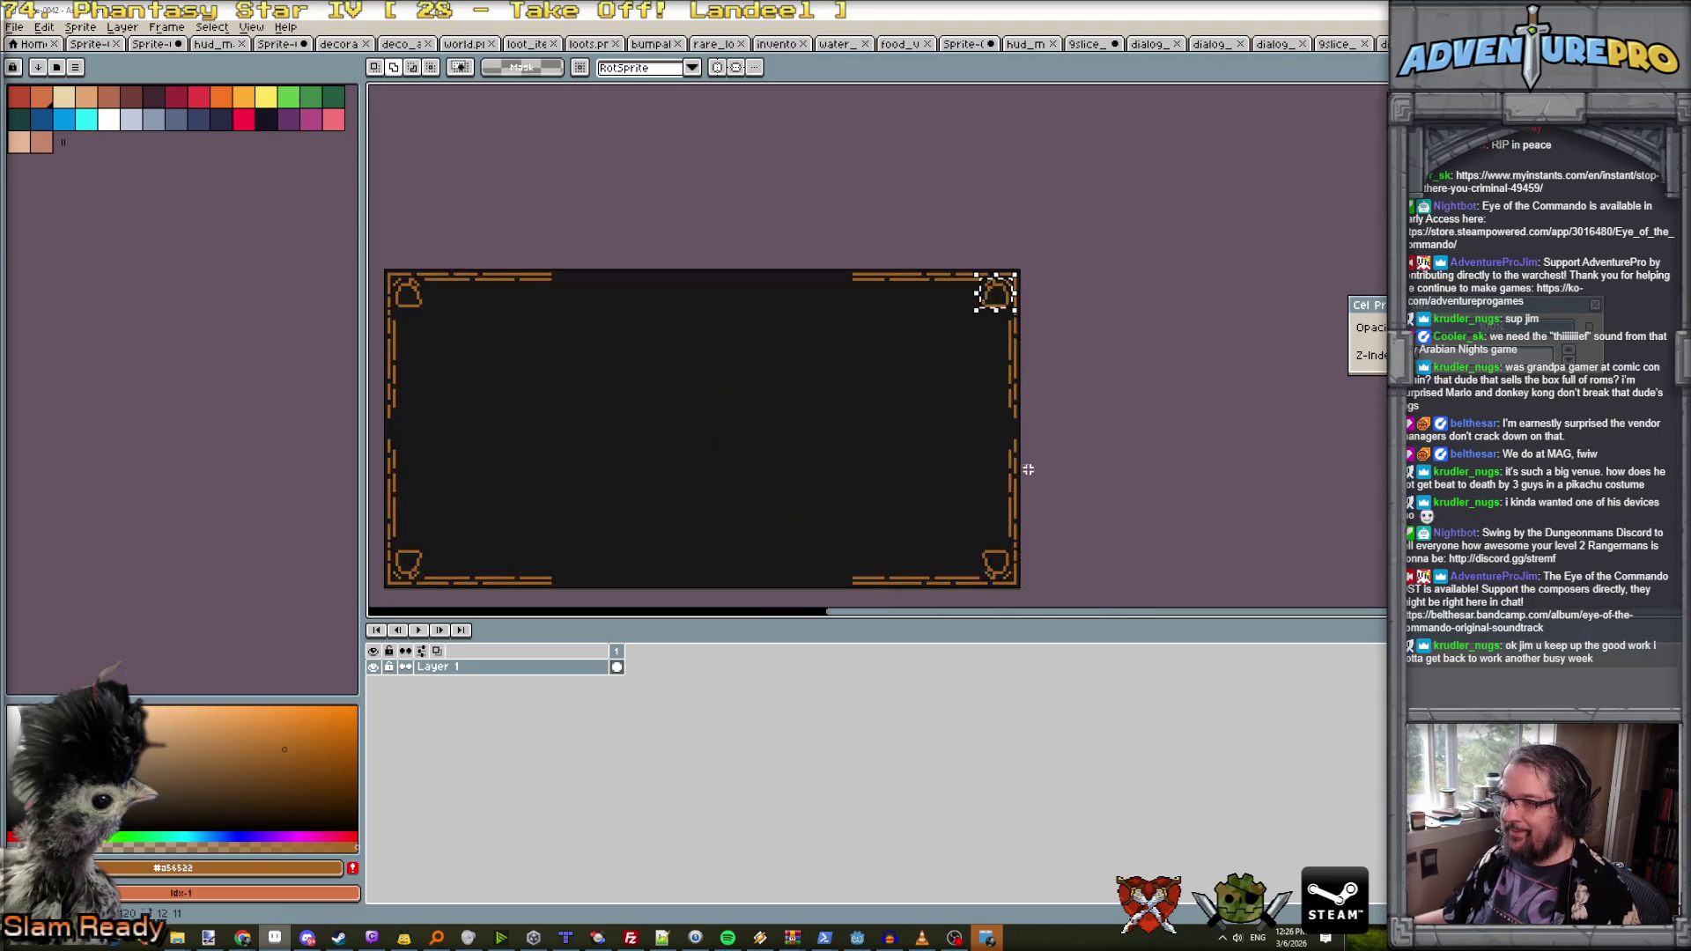
left_click(1014, 310)
left_click_drag(1013, 310, 1006, 567)
scroll(1013, 571, "up", 1)
scroll(1024, 577, "up", 1)
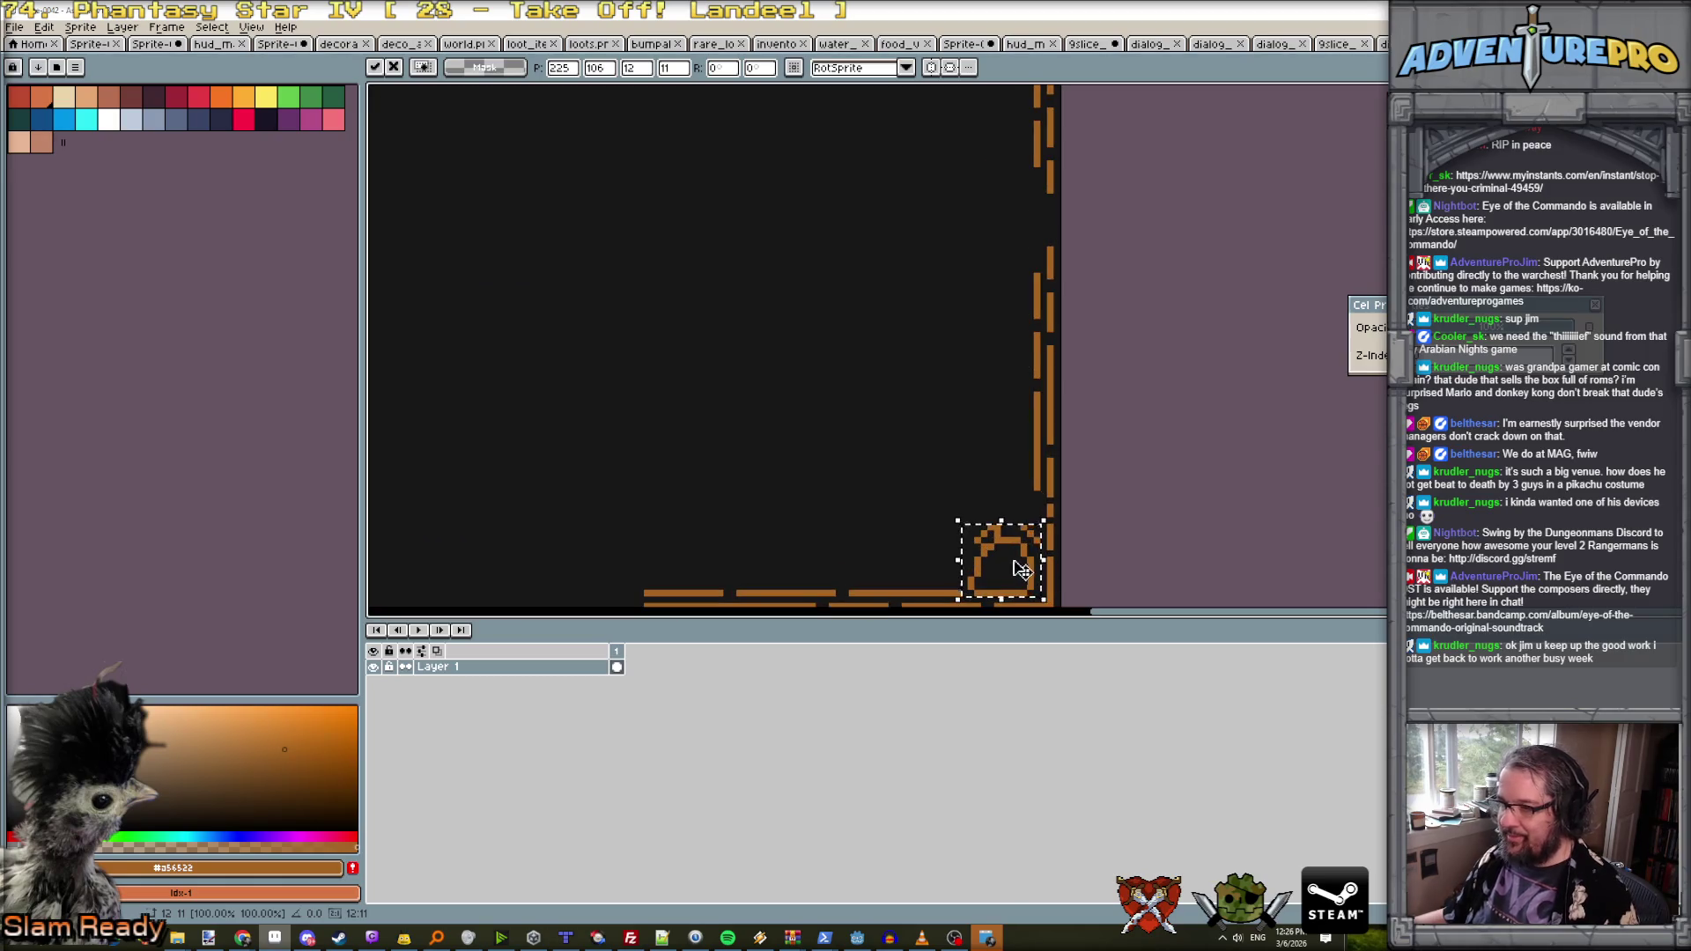
key("Return")
Erase the stray orange pixels at the copied bag's tie and refill them dark
key("b")
mouse_move(1017, 521)
left_mouse_down()
mouse_move(1036, 540)
mouse_move(1023, 526)
left_mouse_up()
key("b")
left_click(1018, 507, "alt")
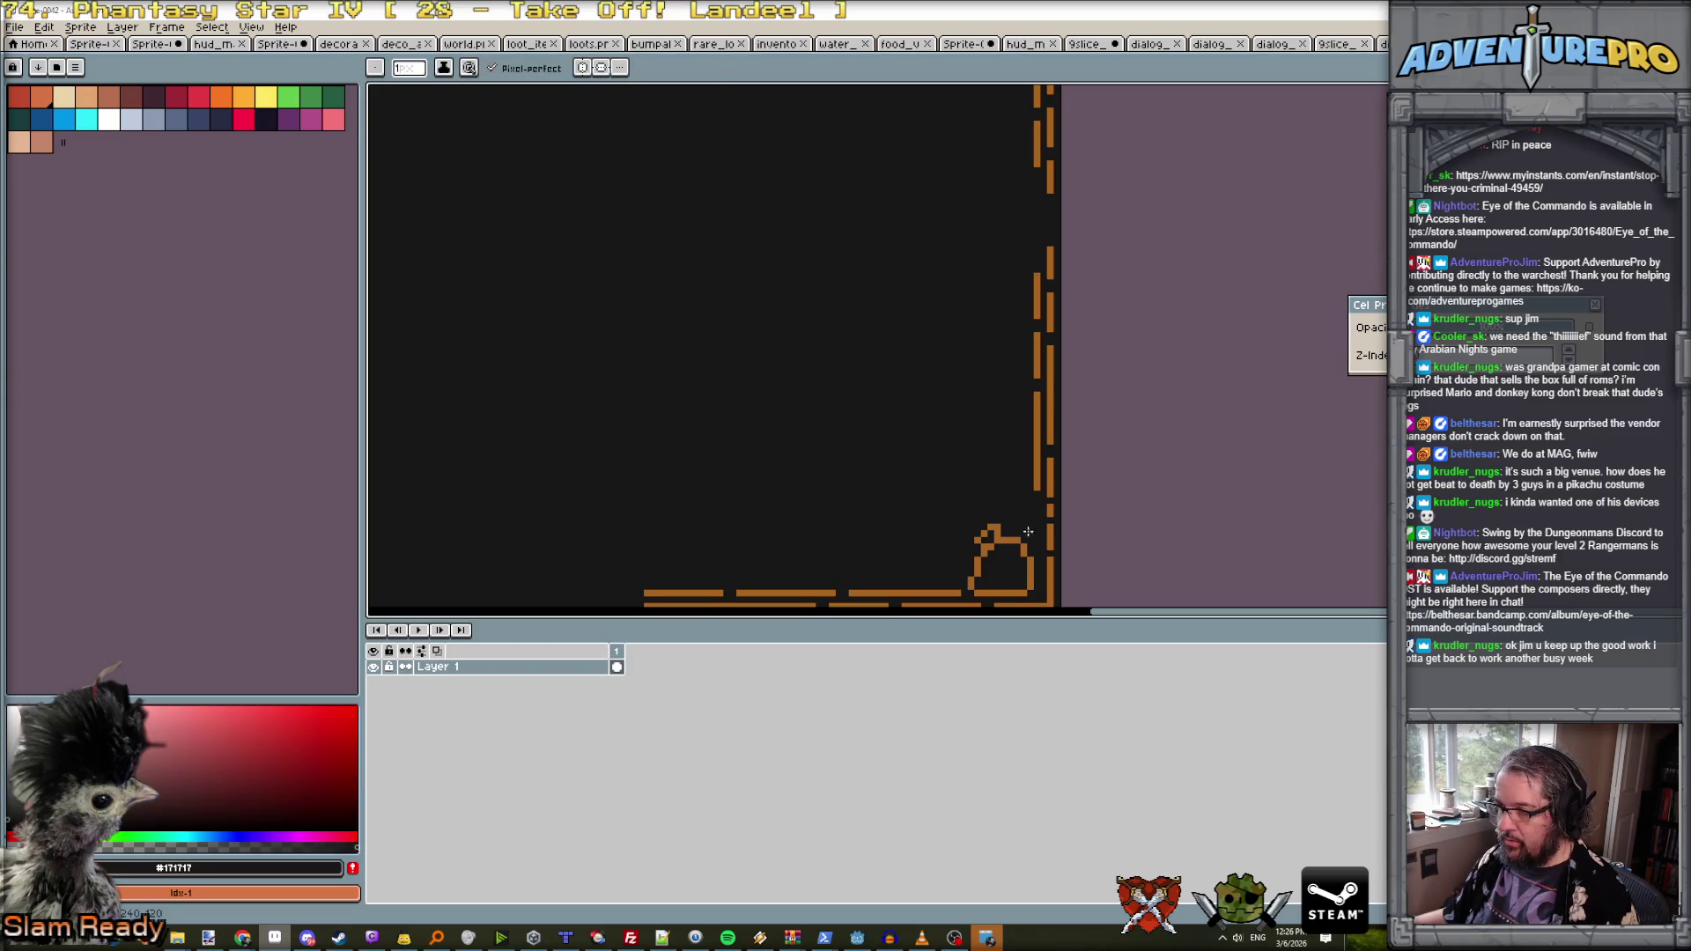
scroll(1028, 539, "down", 2)
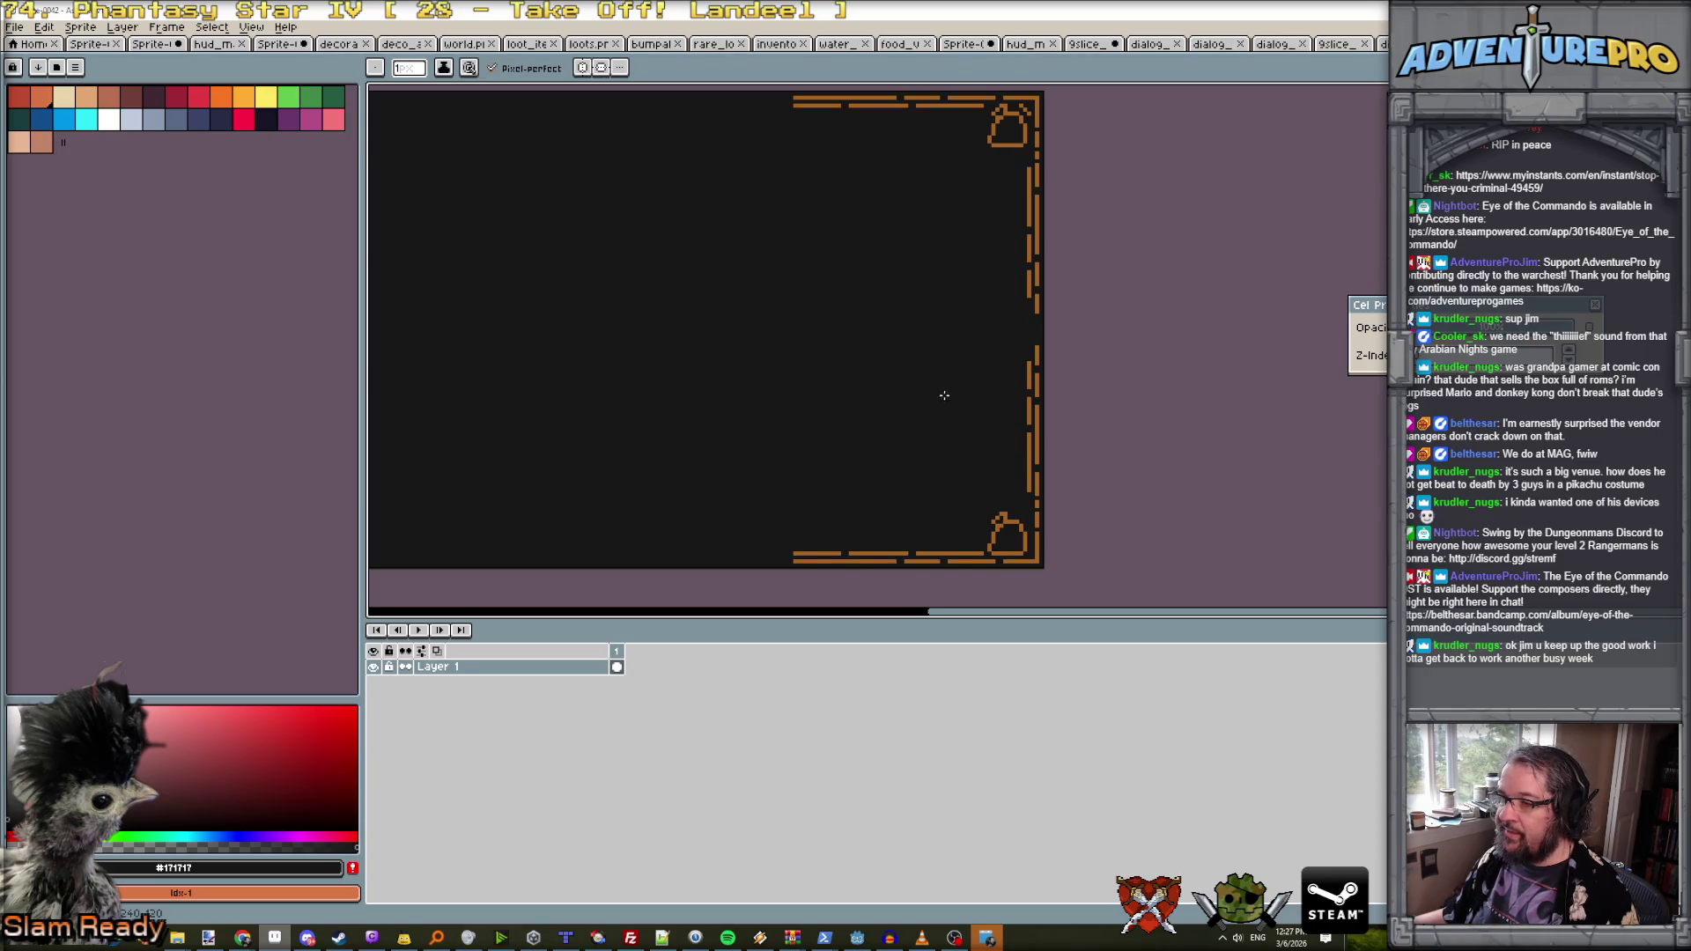
scroll(1013, 532, "up", 1)
scroll(994, 528, "down", 2)
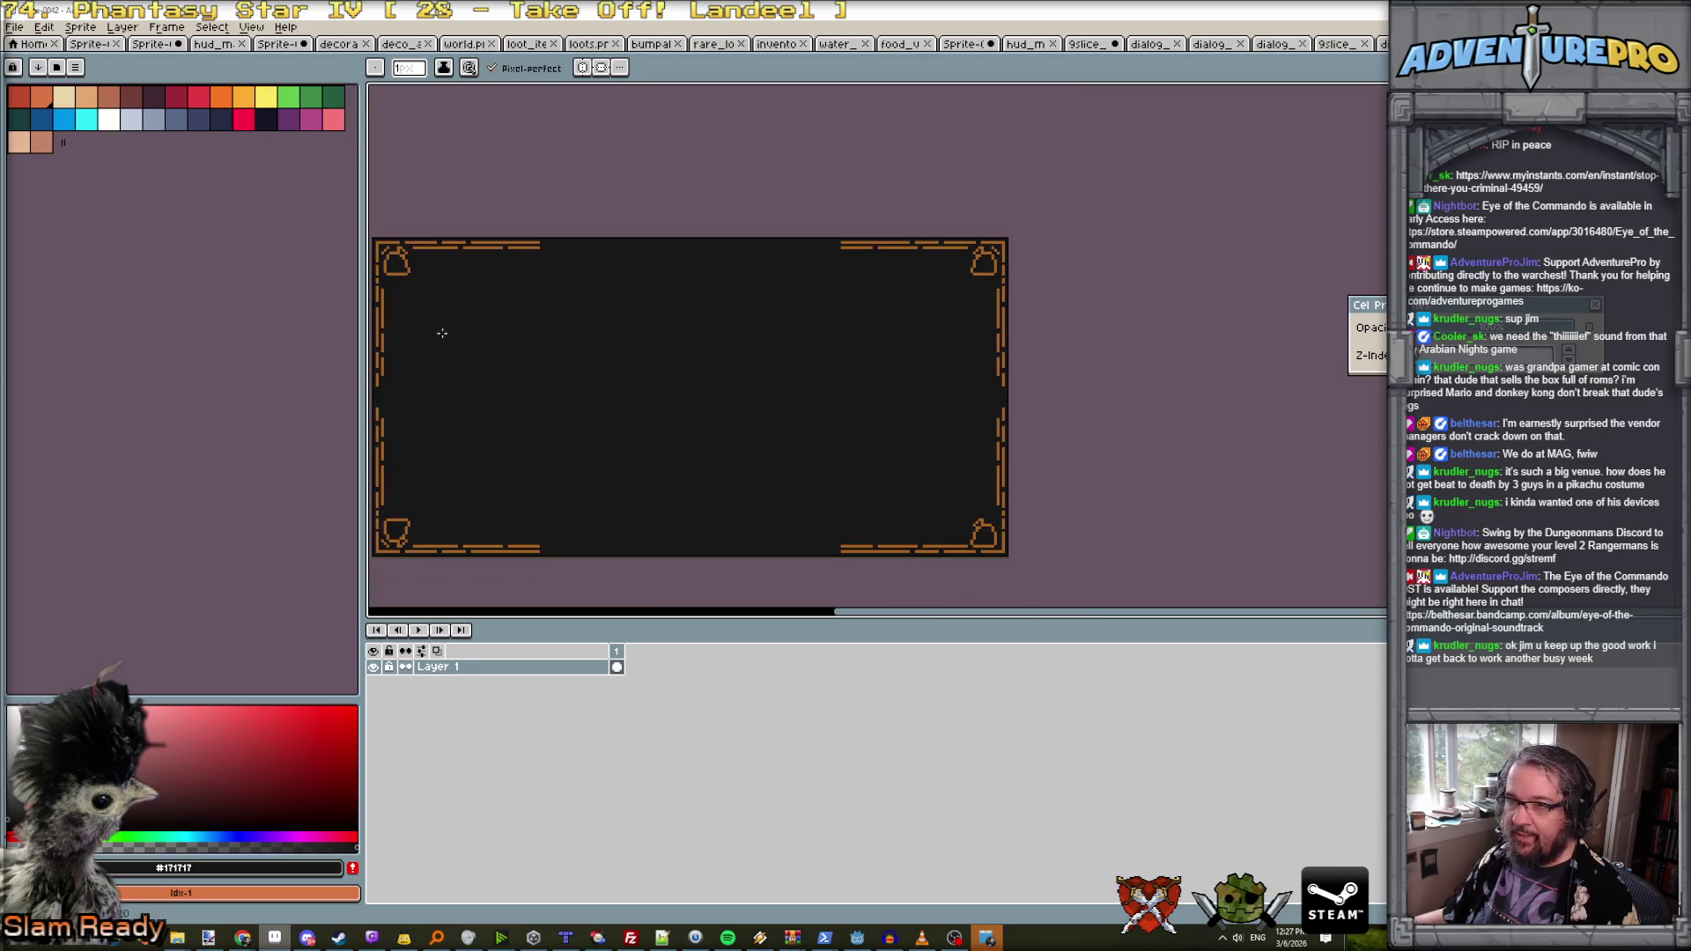
scroll(402, 292, "up", 1)
scroll(529, 299, "up", 1)
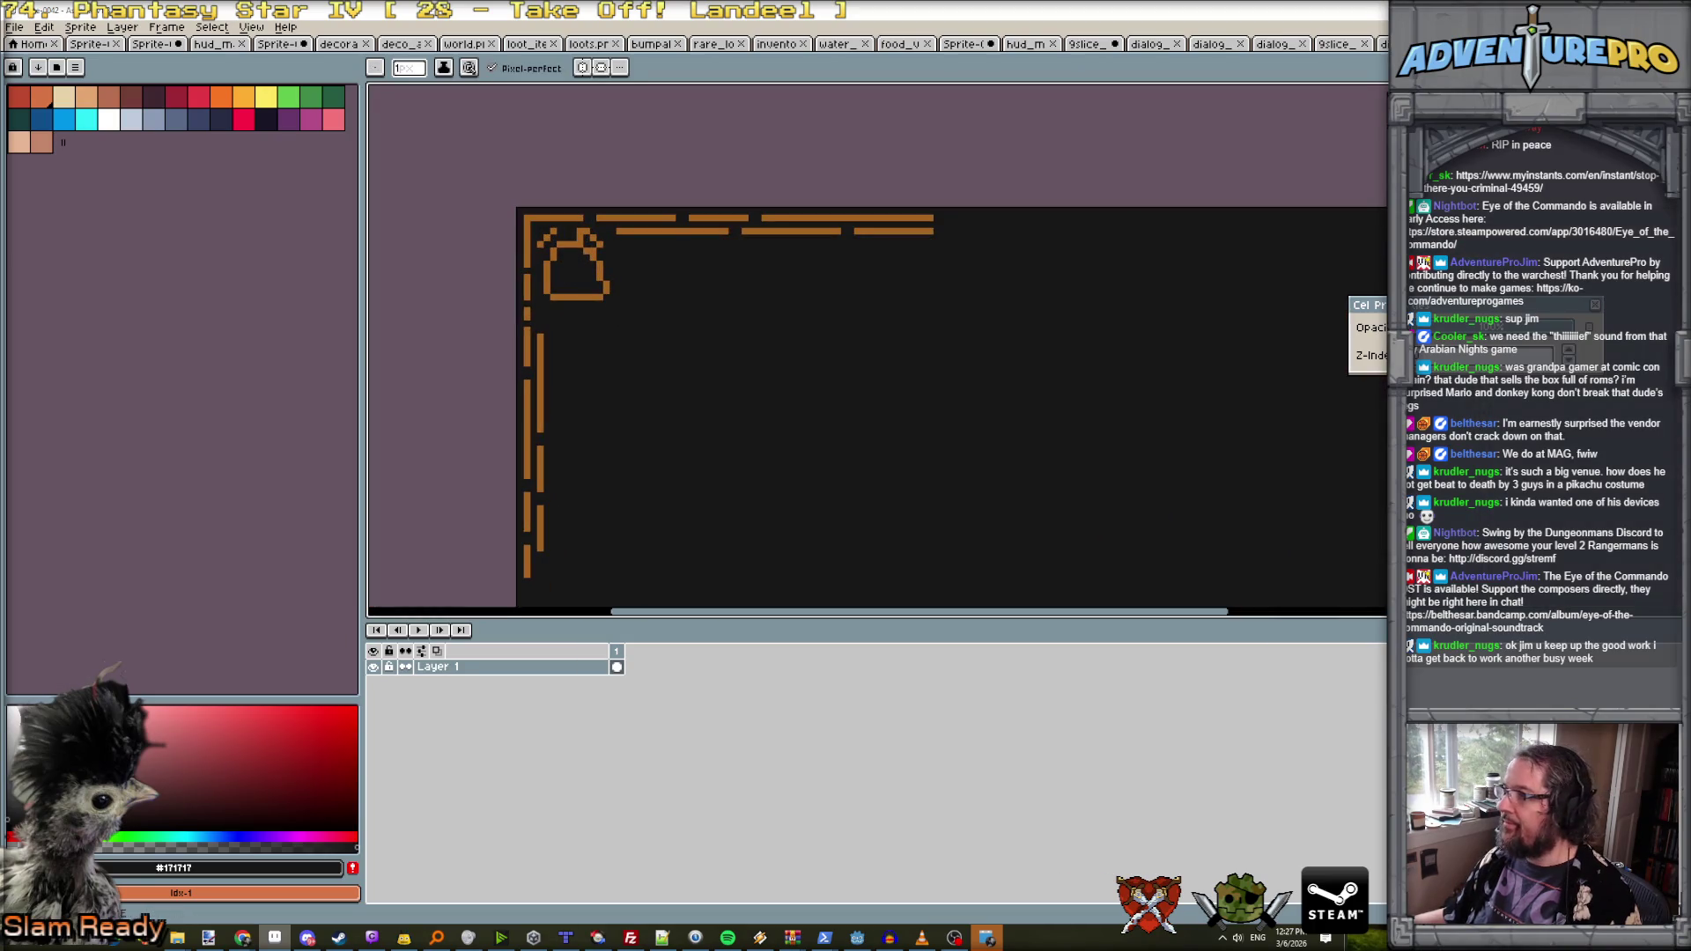
key("m")
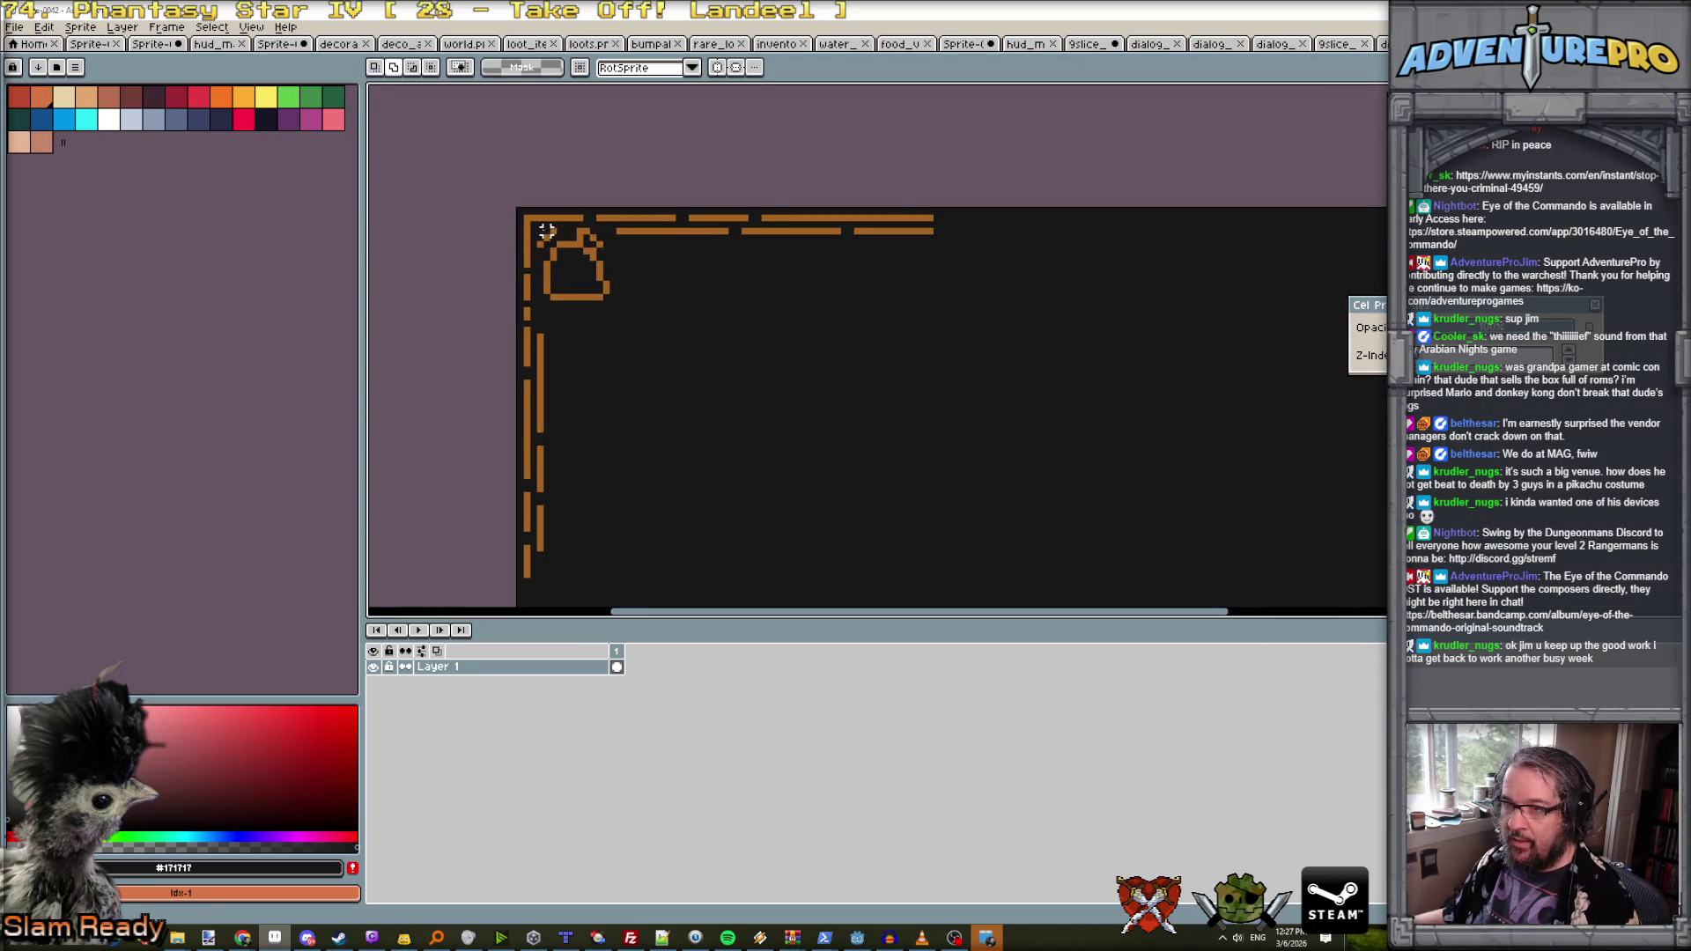
Copy the top-left bag ornament down into the bottom-left corner
left_click_drag(544, 229, 613, 297)
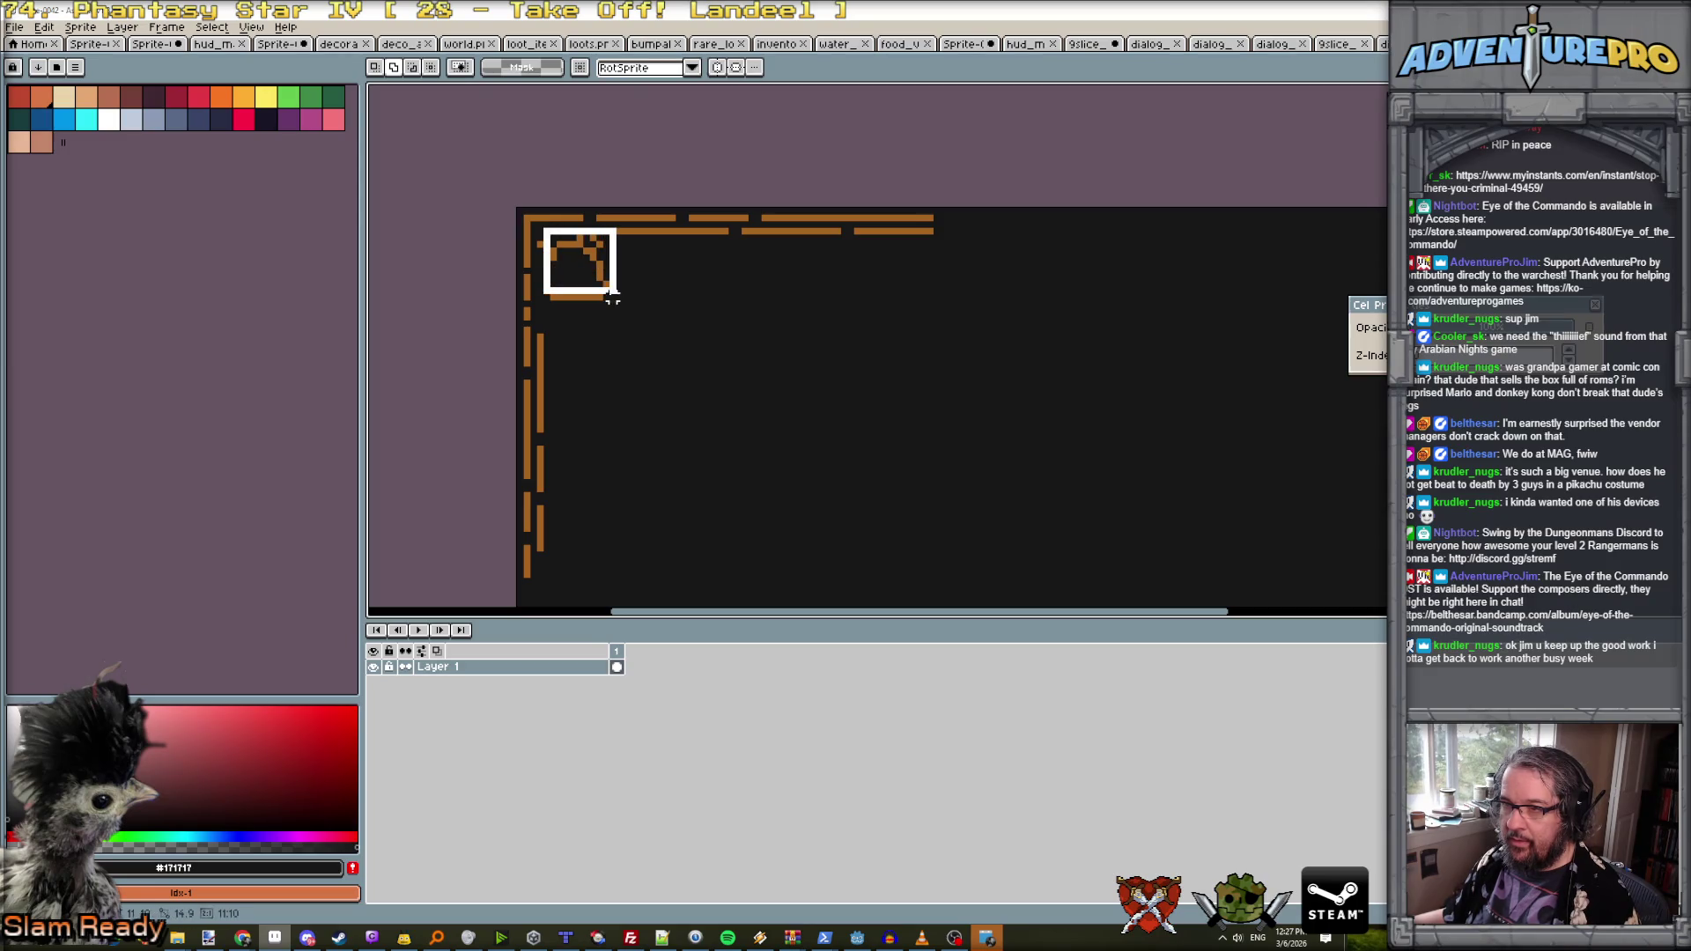
scroll(634, 365, "down", 2)
scroll(639, 453, "up", 1)
left_click_drag(603, 119, 606, 539)
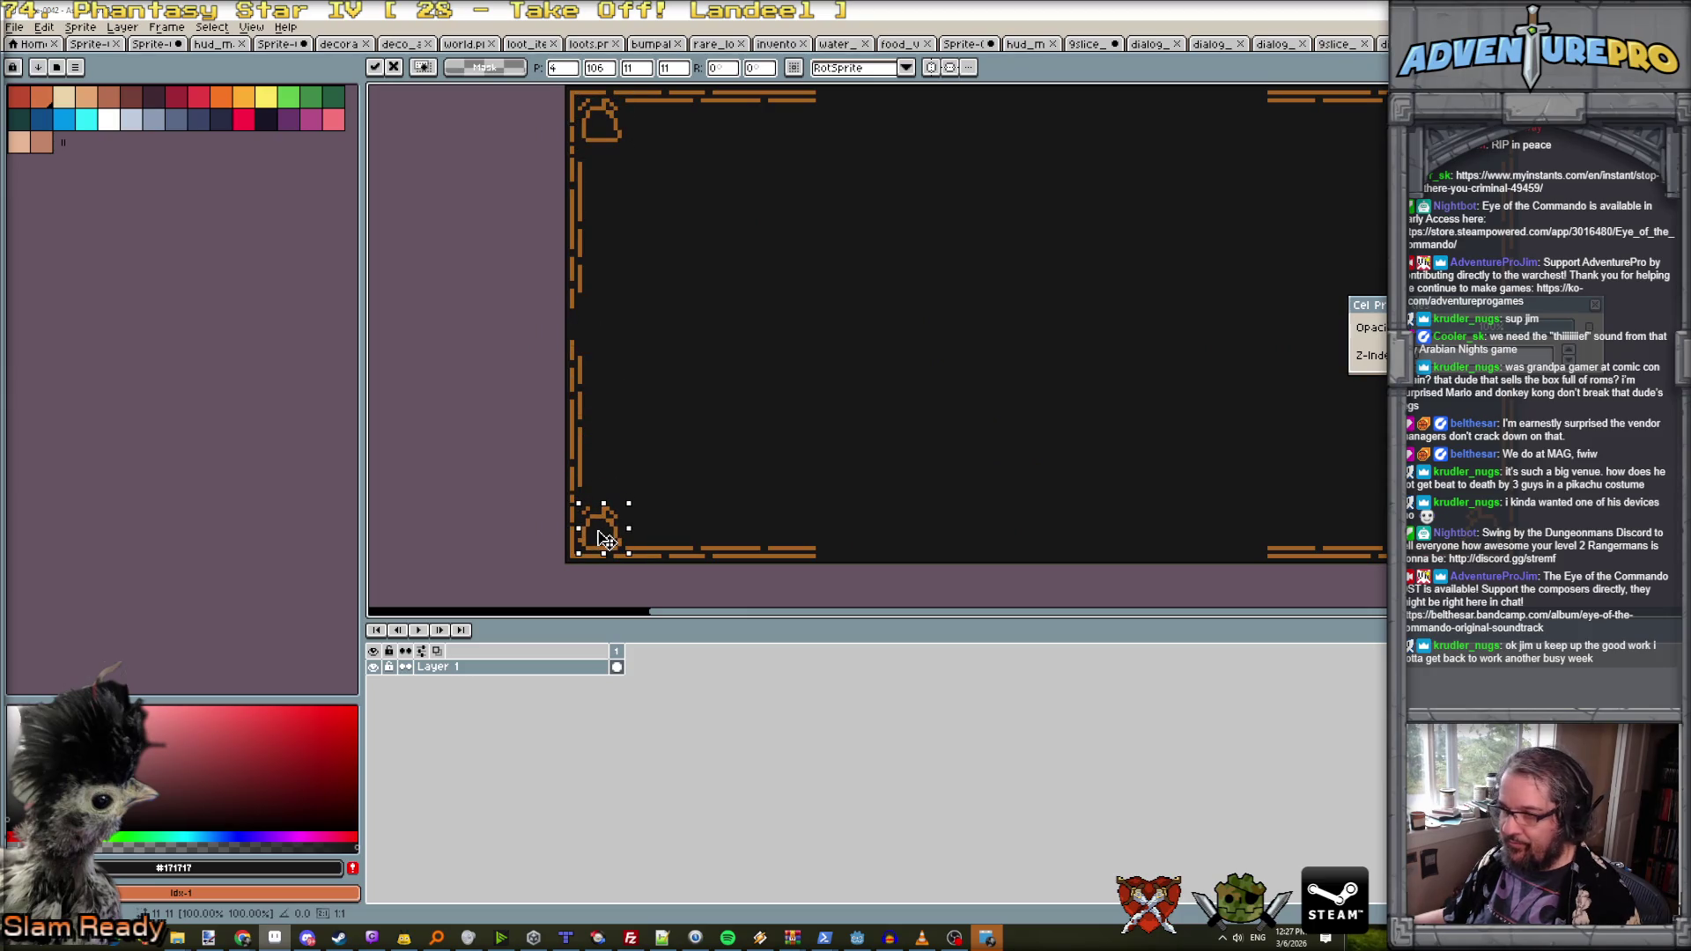
left_click(634, 490)
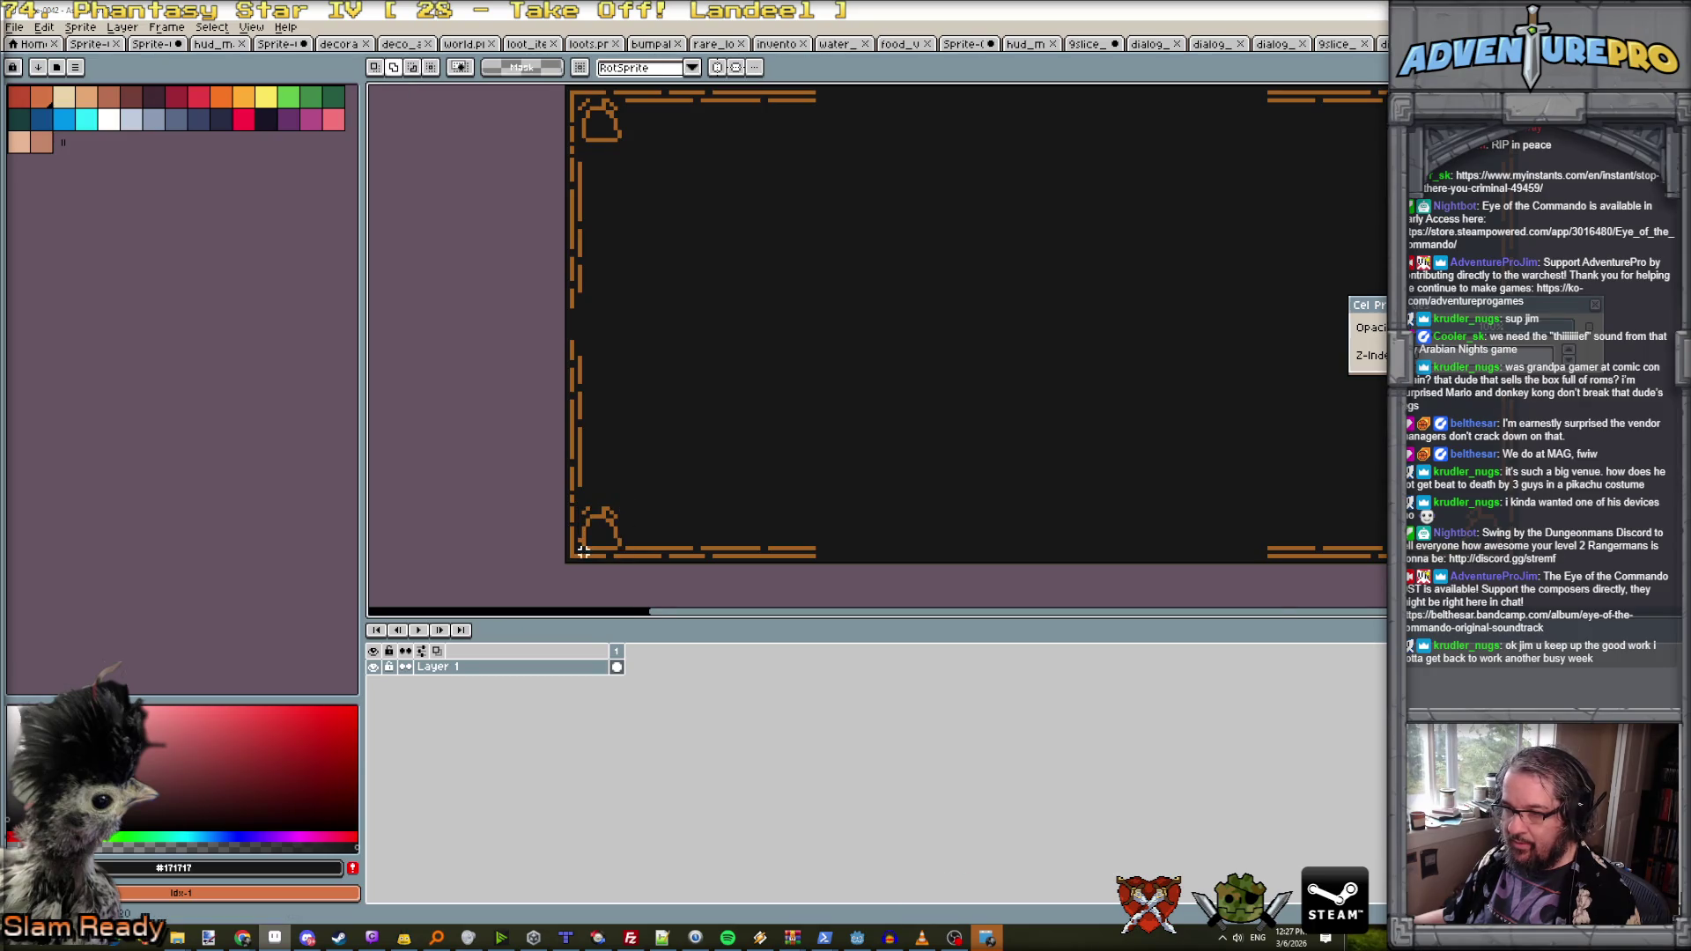
scroll(651, 495, "up", 2)
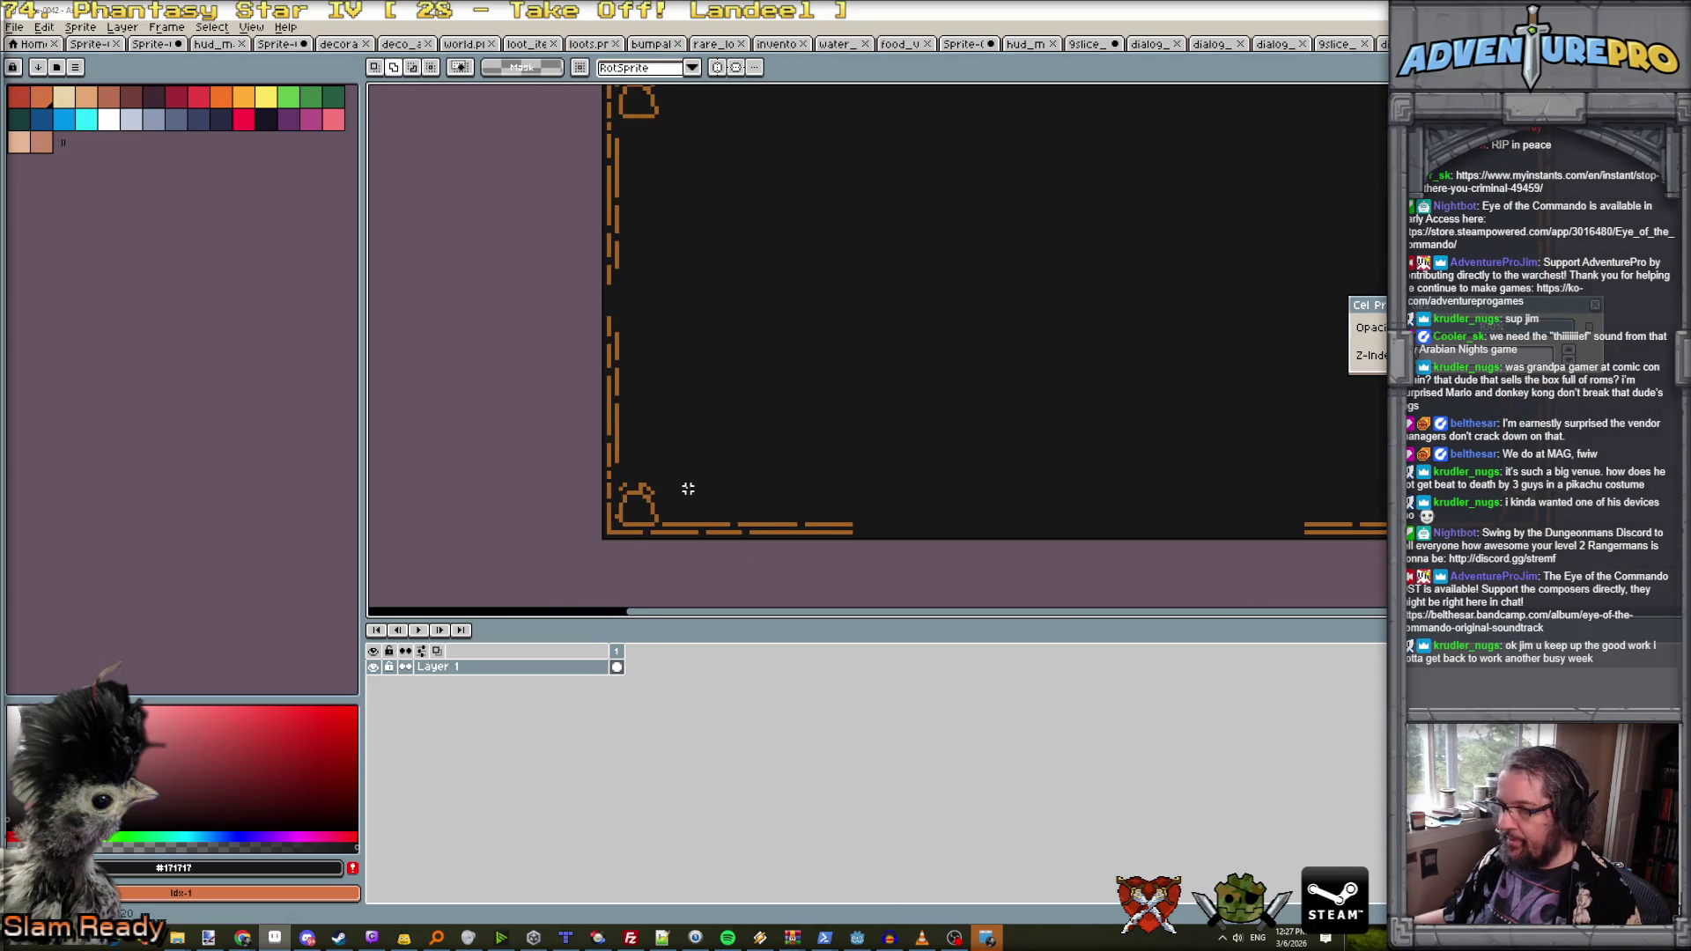
scroll(688, 488, "up", 1)
Pick the ornament orange and redraw the bottom-left ornament's inner stroke and pixels
key("b")
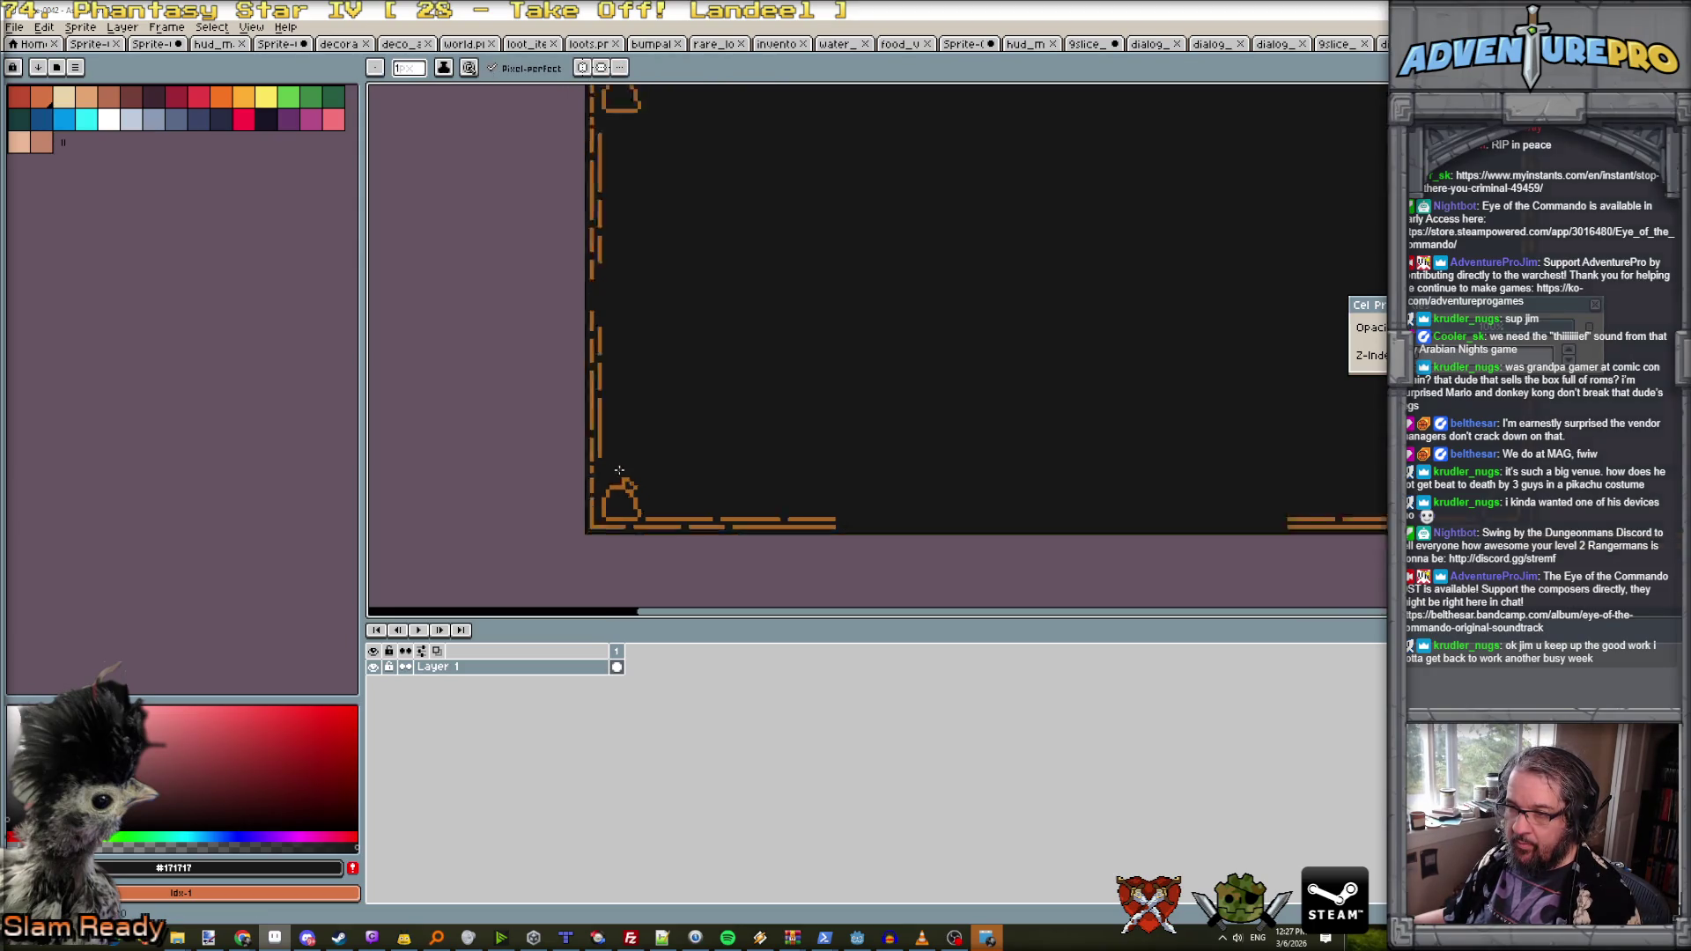
scroll(617, 476, "down", 4)
scroll(635, 464, "up", 4)
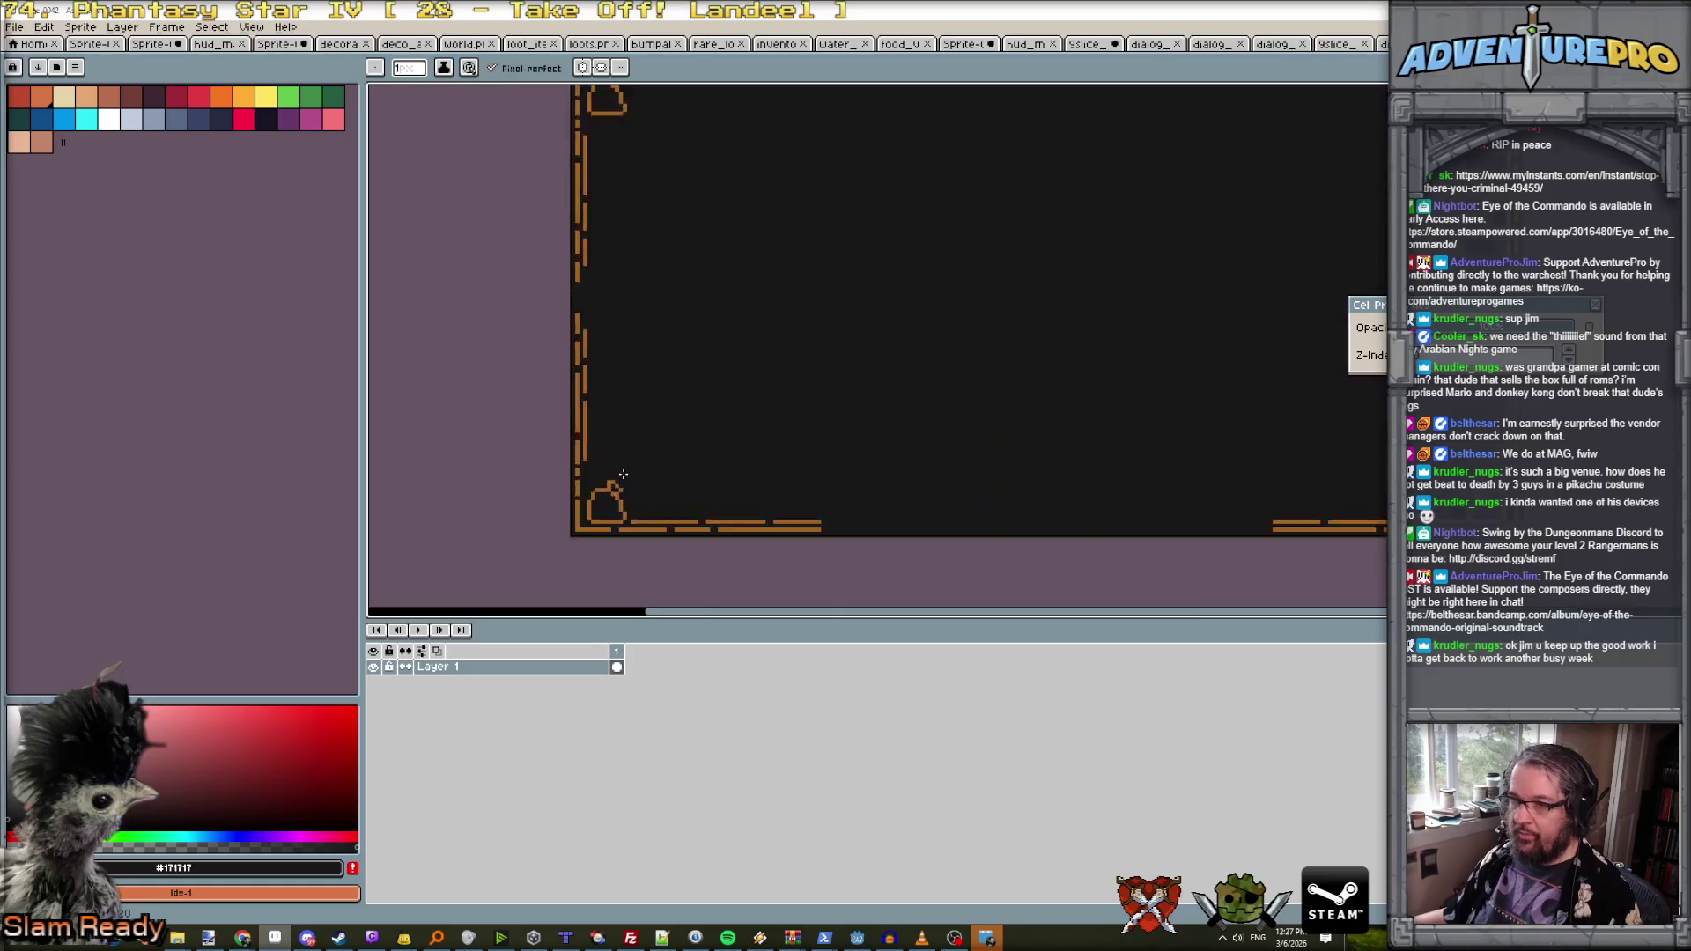
left_click(603, 500, "alt")
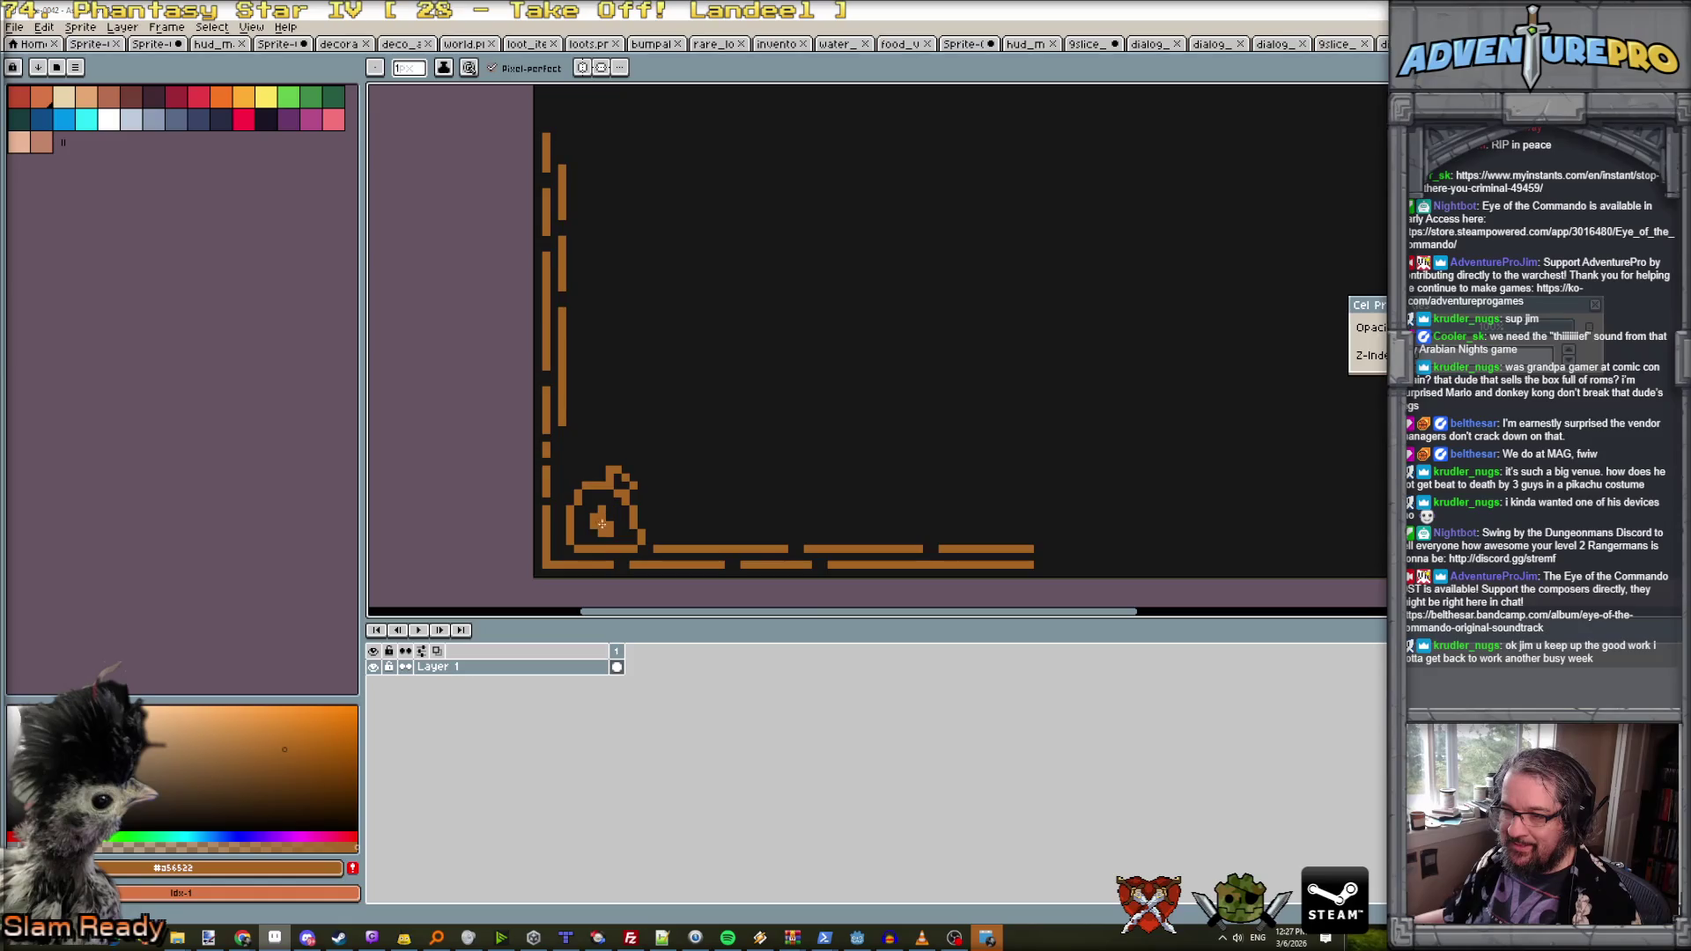
mouse_move(598, 538)
left_mouse_down()
mouse_move(608, 495)
mouse_move(622, 499)
mouse_move(607, 533)
left_mouse_up()
left_click(609, 511)
left_click(625, 534)
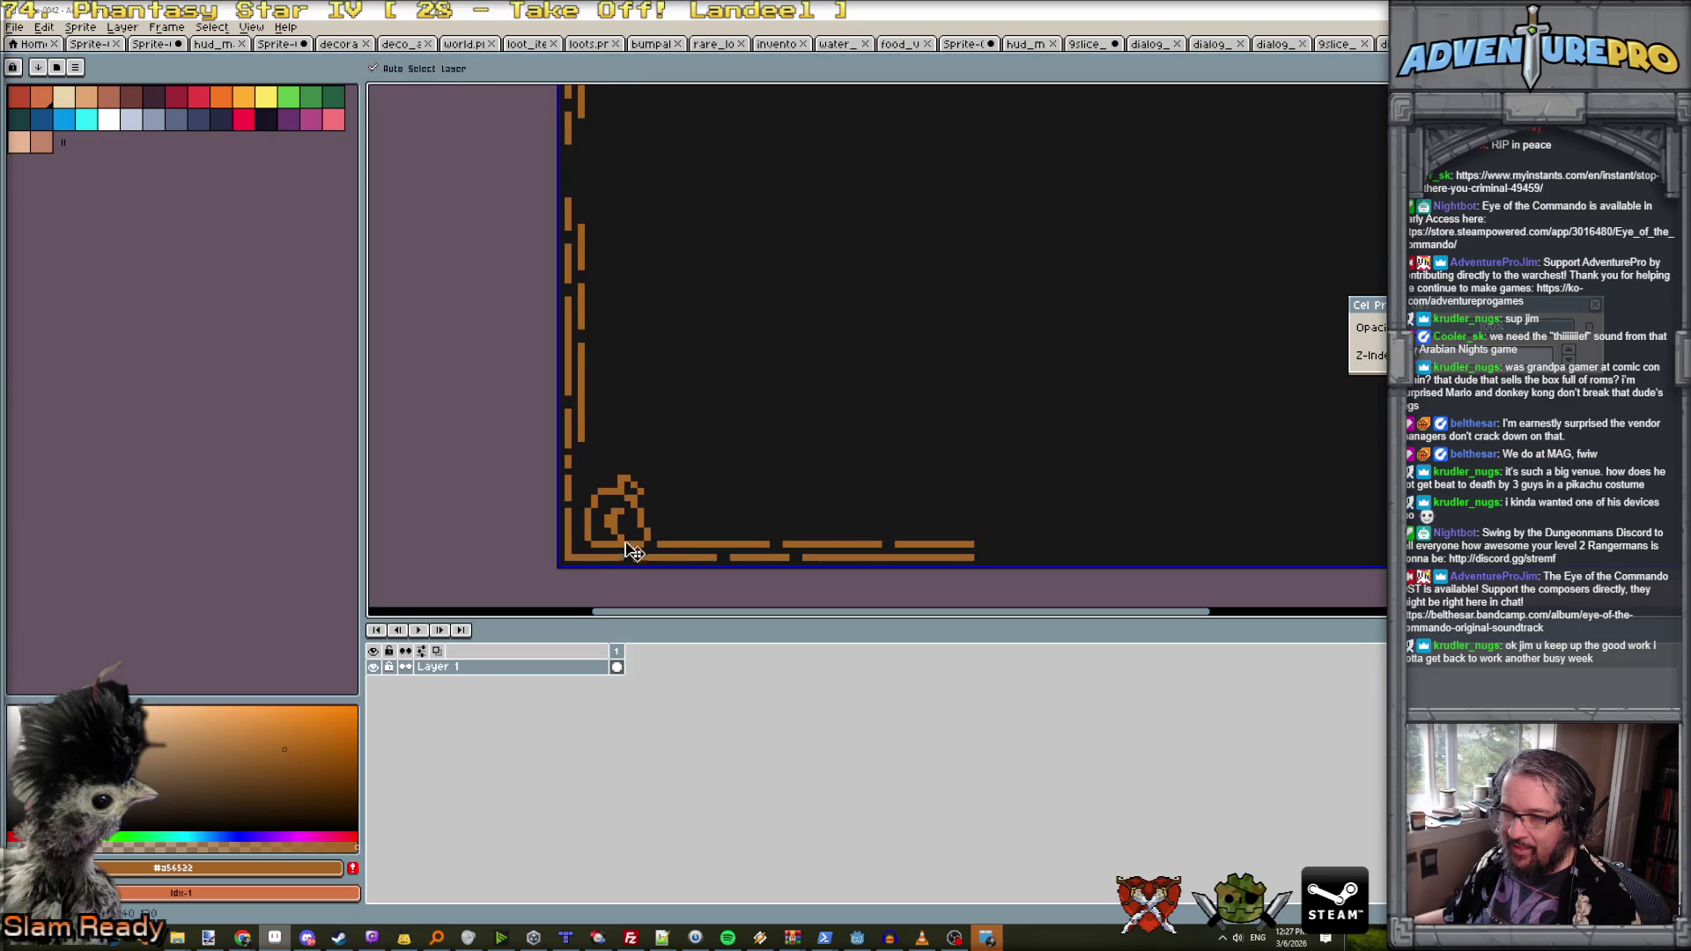
Add an orange pixel inside the bottom-right ornament
scroll(624, 519, "down", 3)
scroll(751, 520, "up", 2)
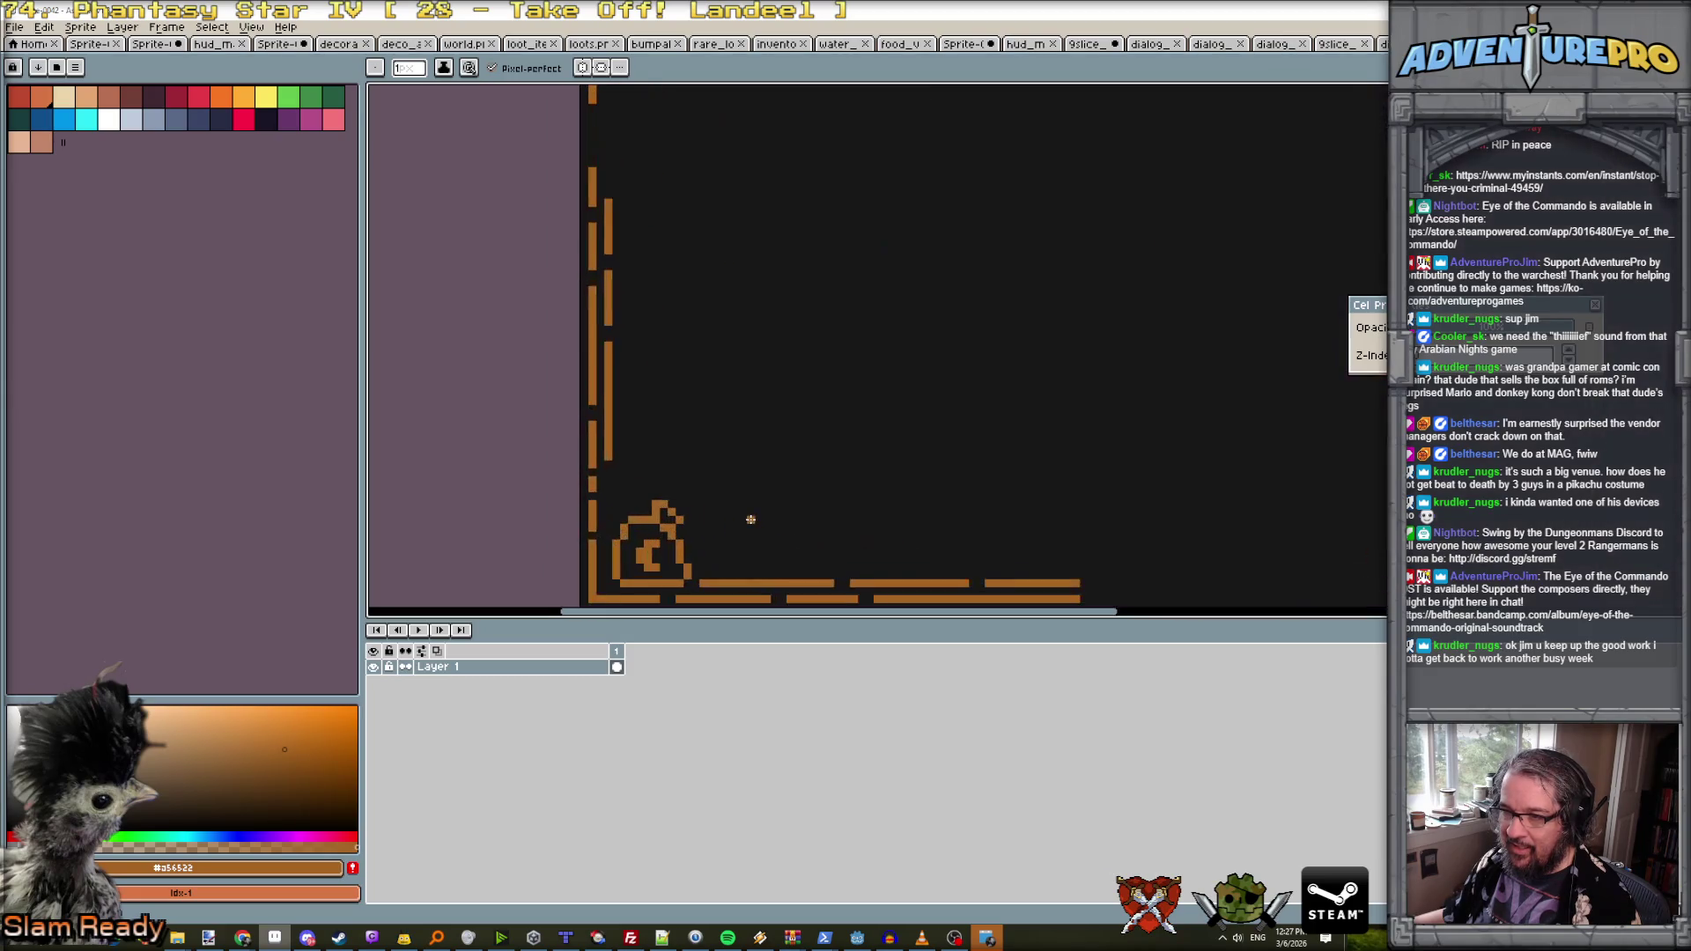
scroll(750, 520, "down", 1)
scroll(744, 520, "up", 3)
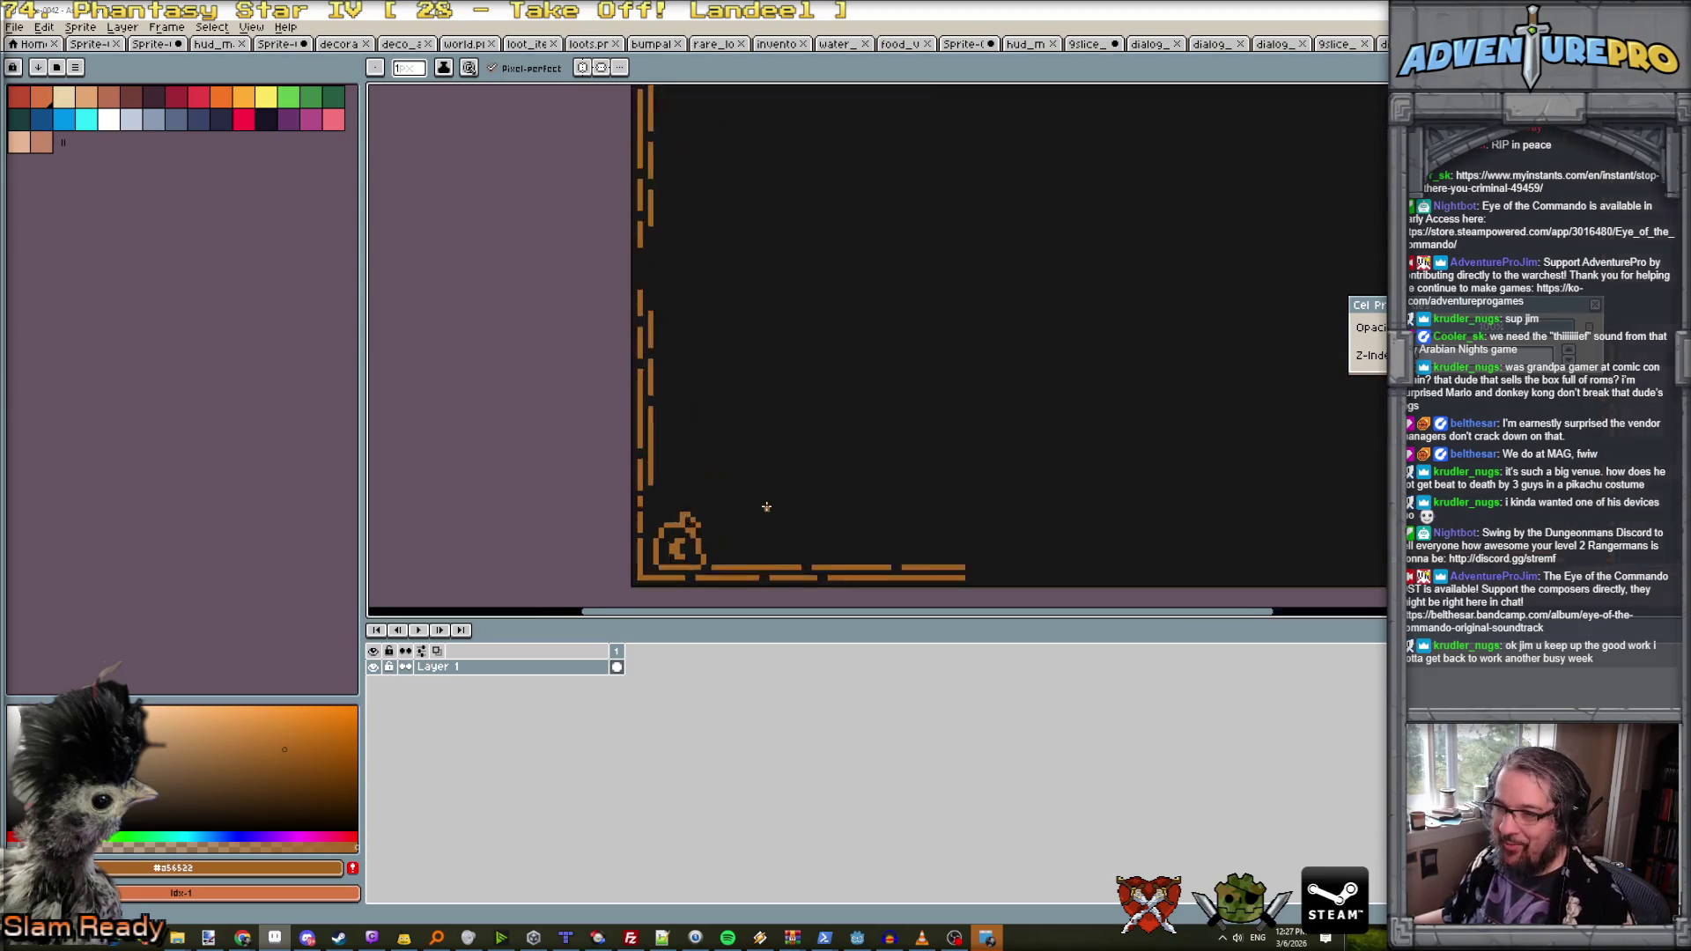
scroll(656, 368, "down", 1)
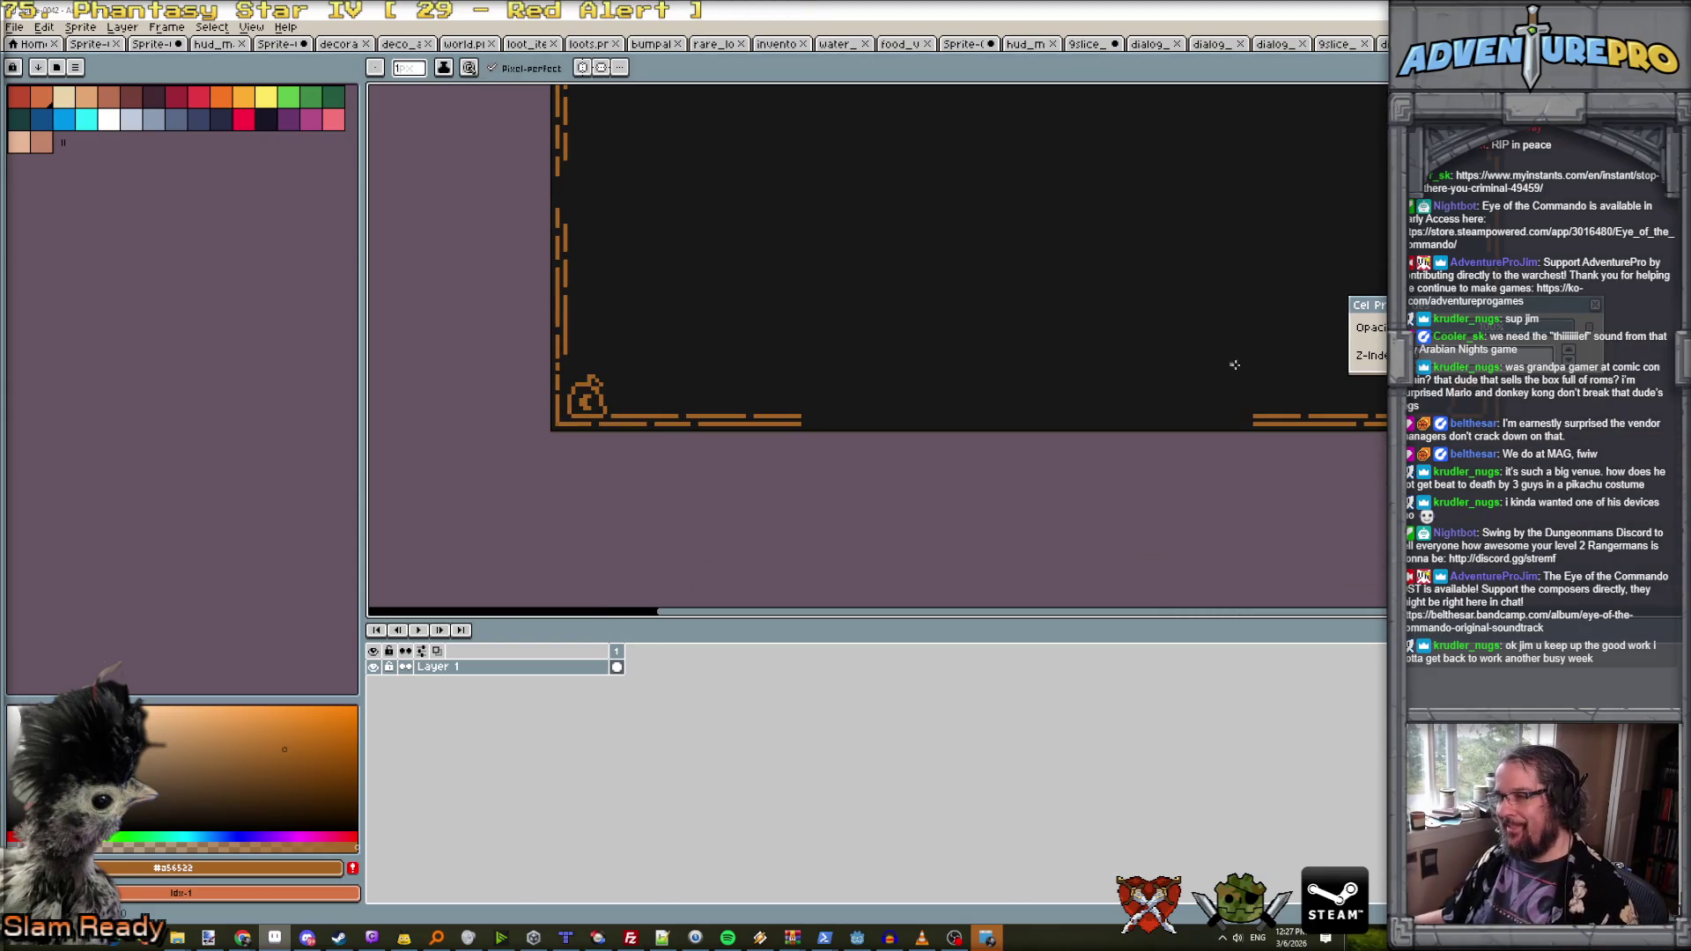
scroll(1087, 500, "right", 3)
scroll(1087, 500, "up", 2)
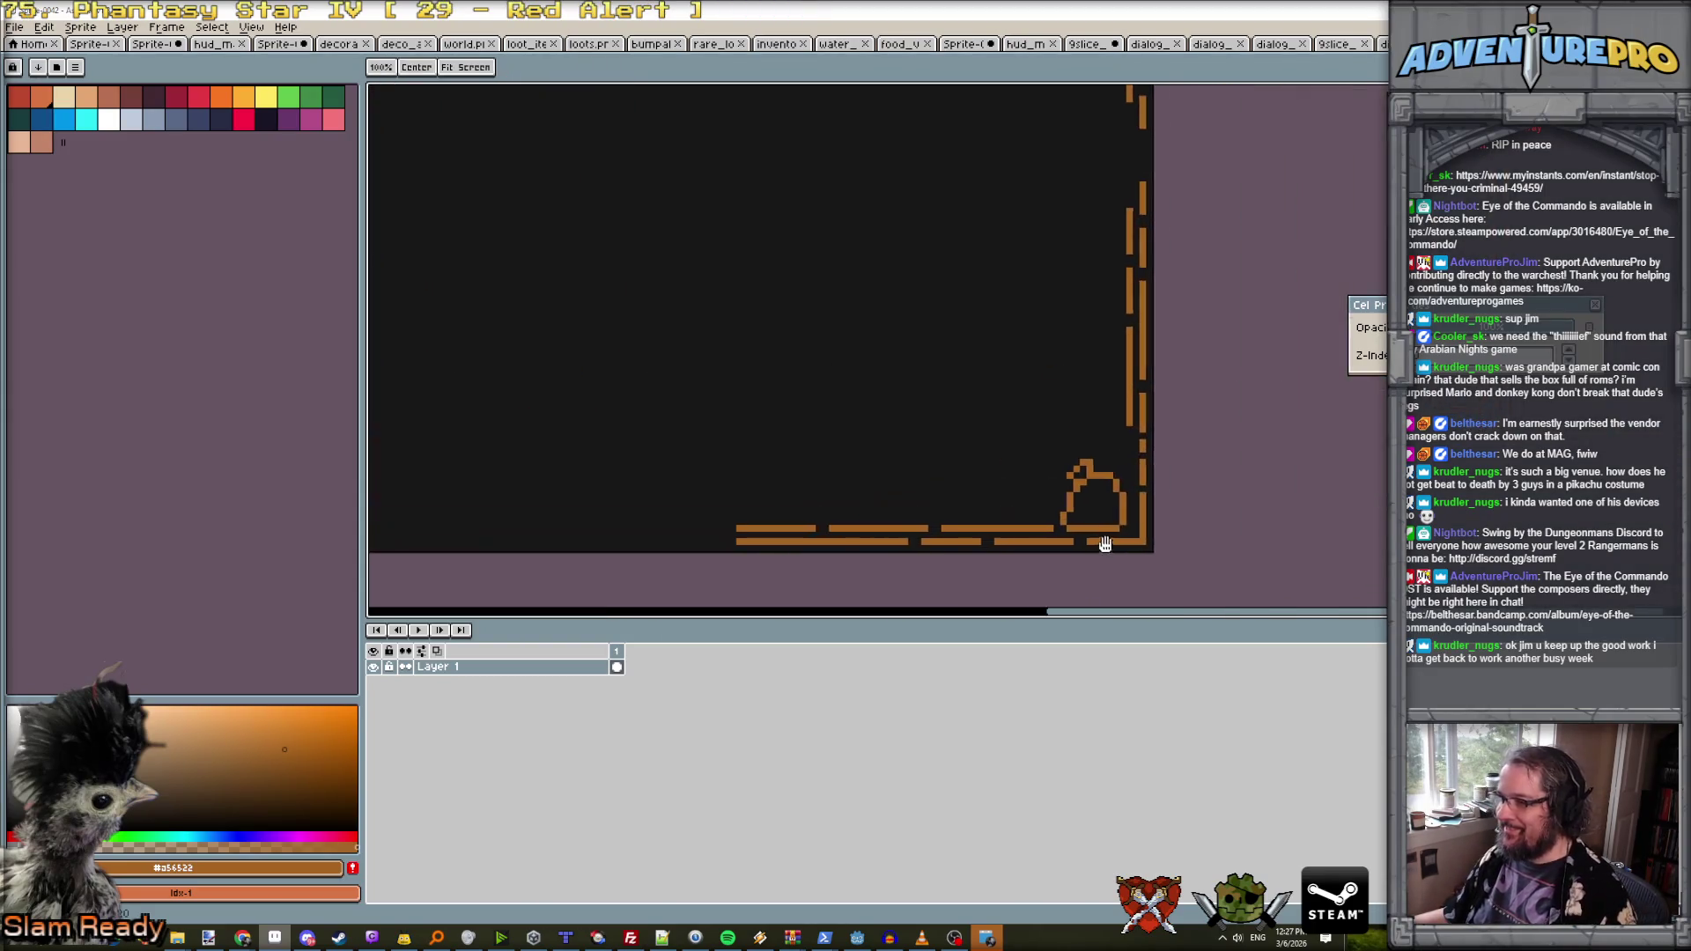
left_click(1086, 502)
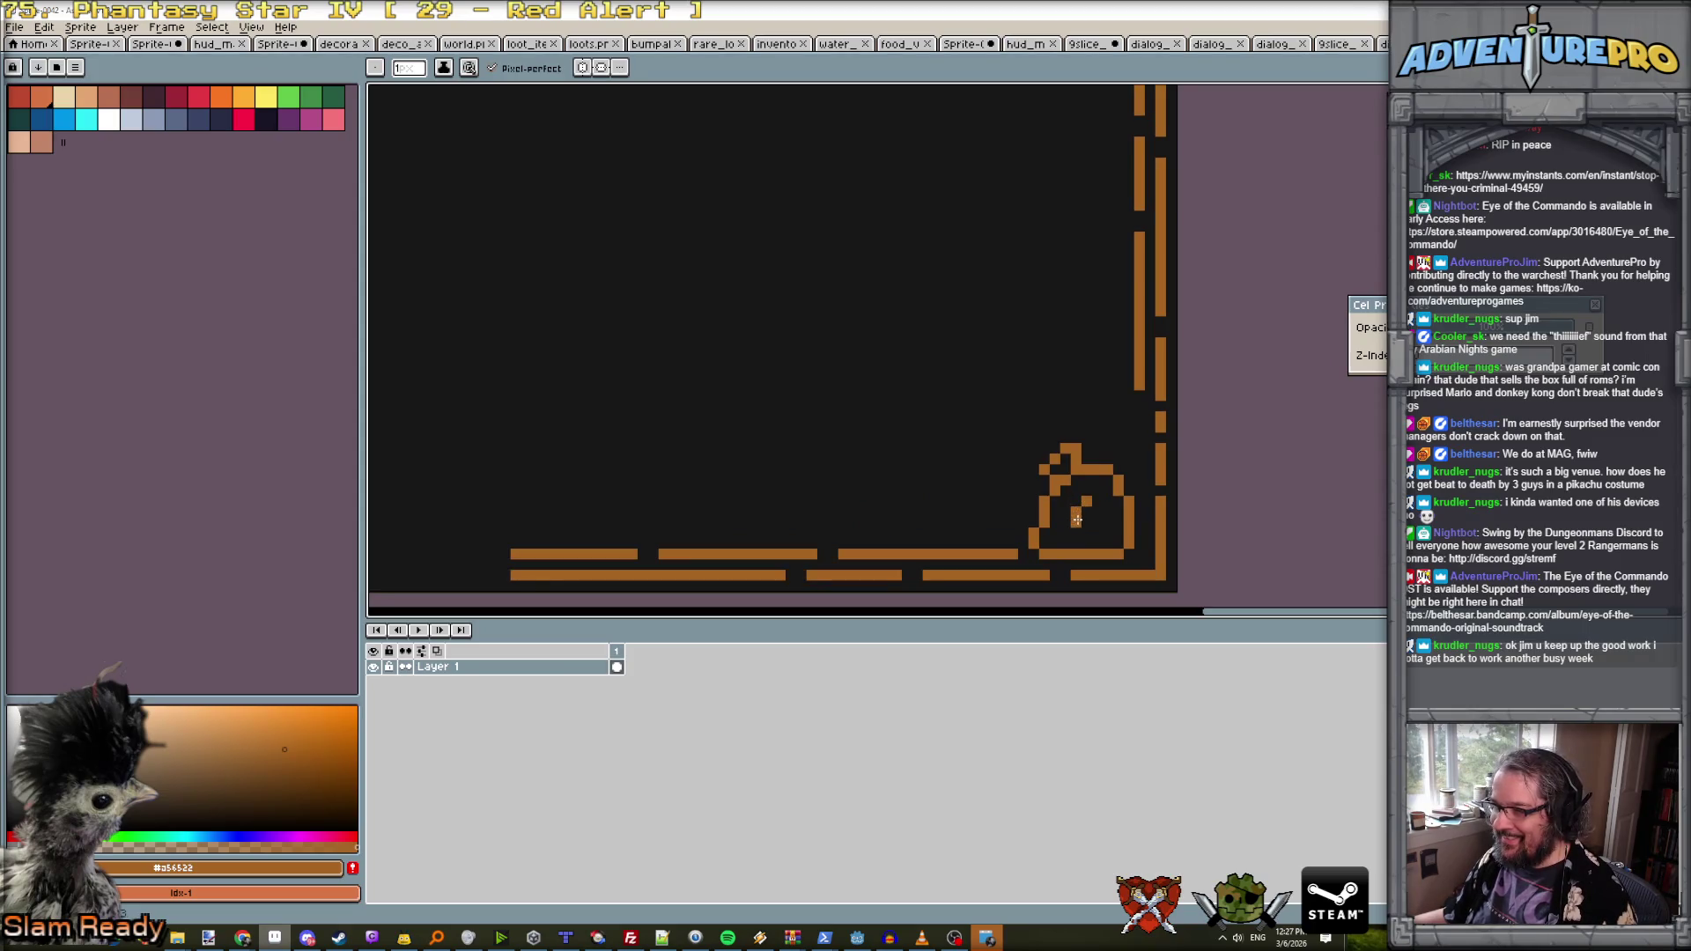
Draw orange bracket pixels inside the top-right ornament
scroll(1076, 522, "down", 4)
scroll(750, 500, "down", 1)
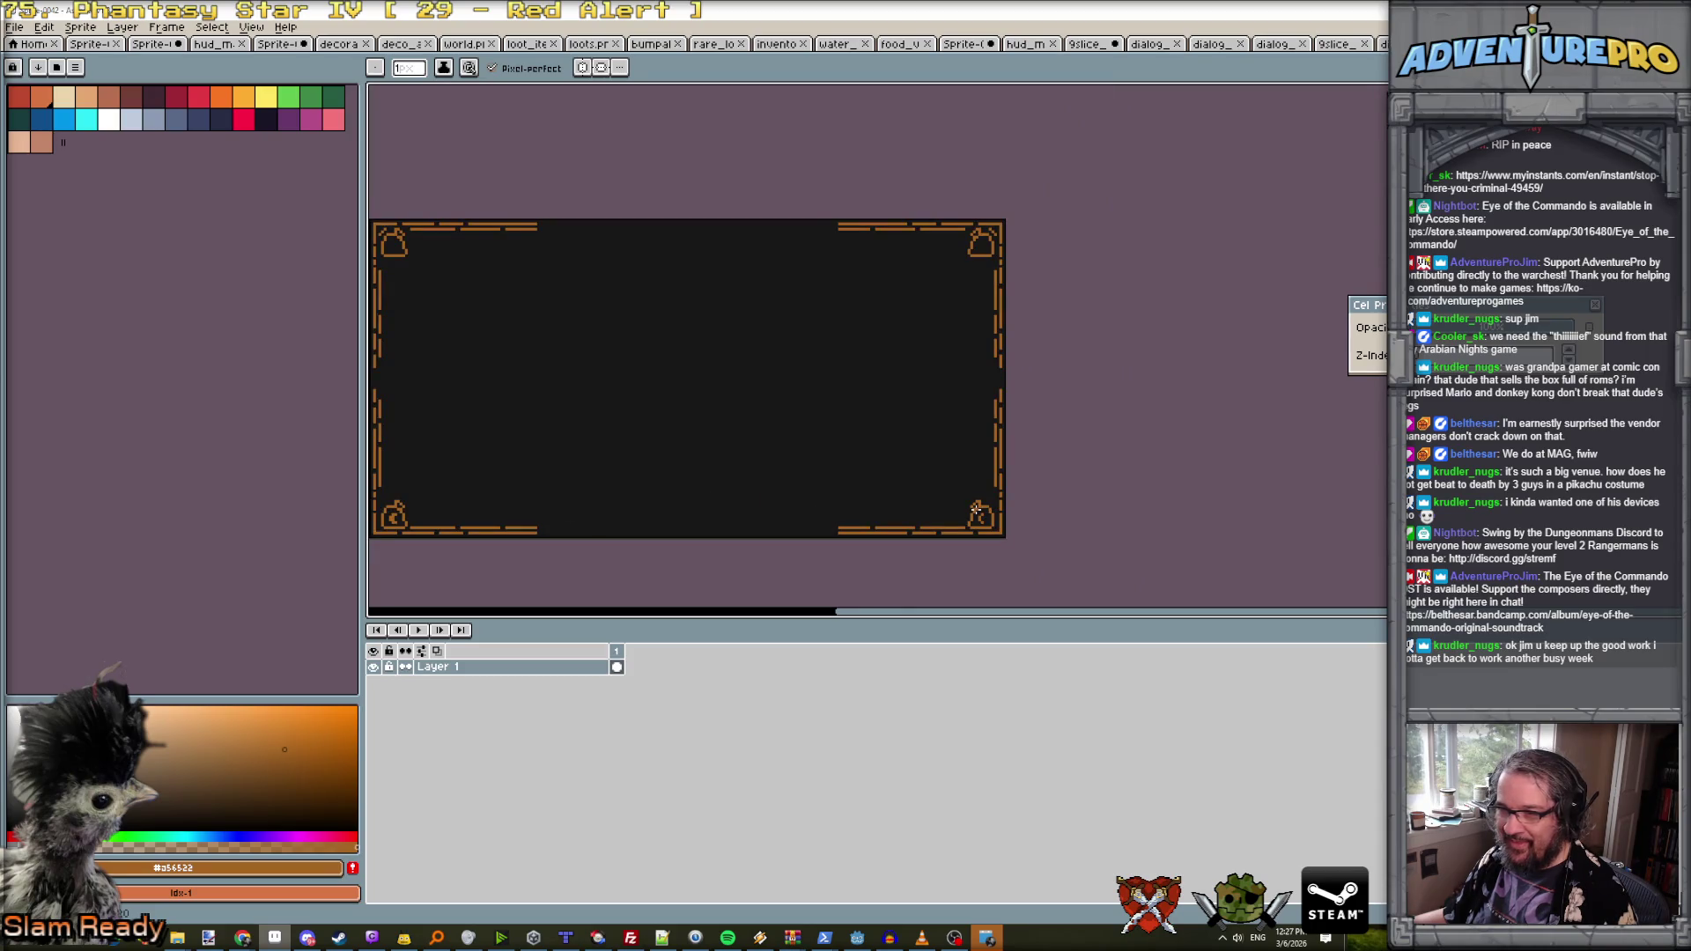
scroll(976, 509, "up", 4)
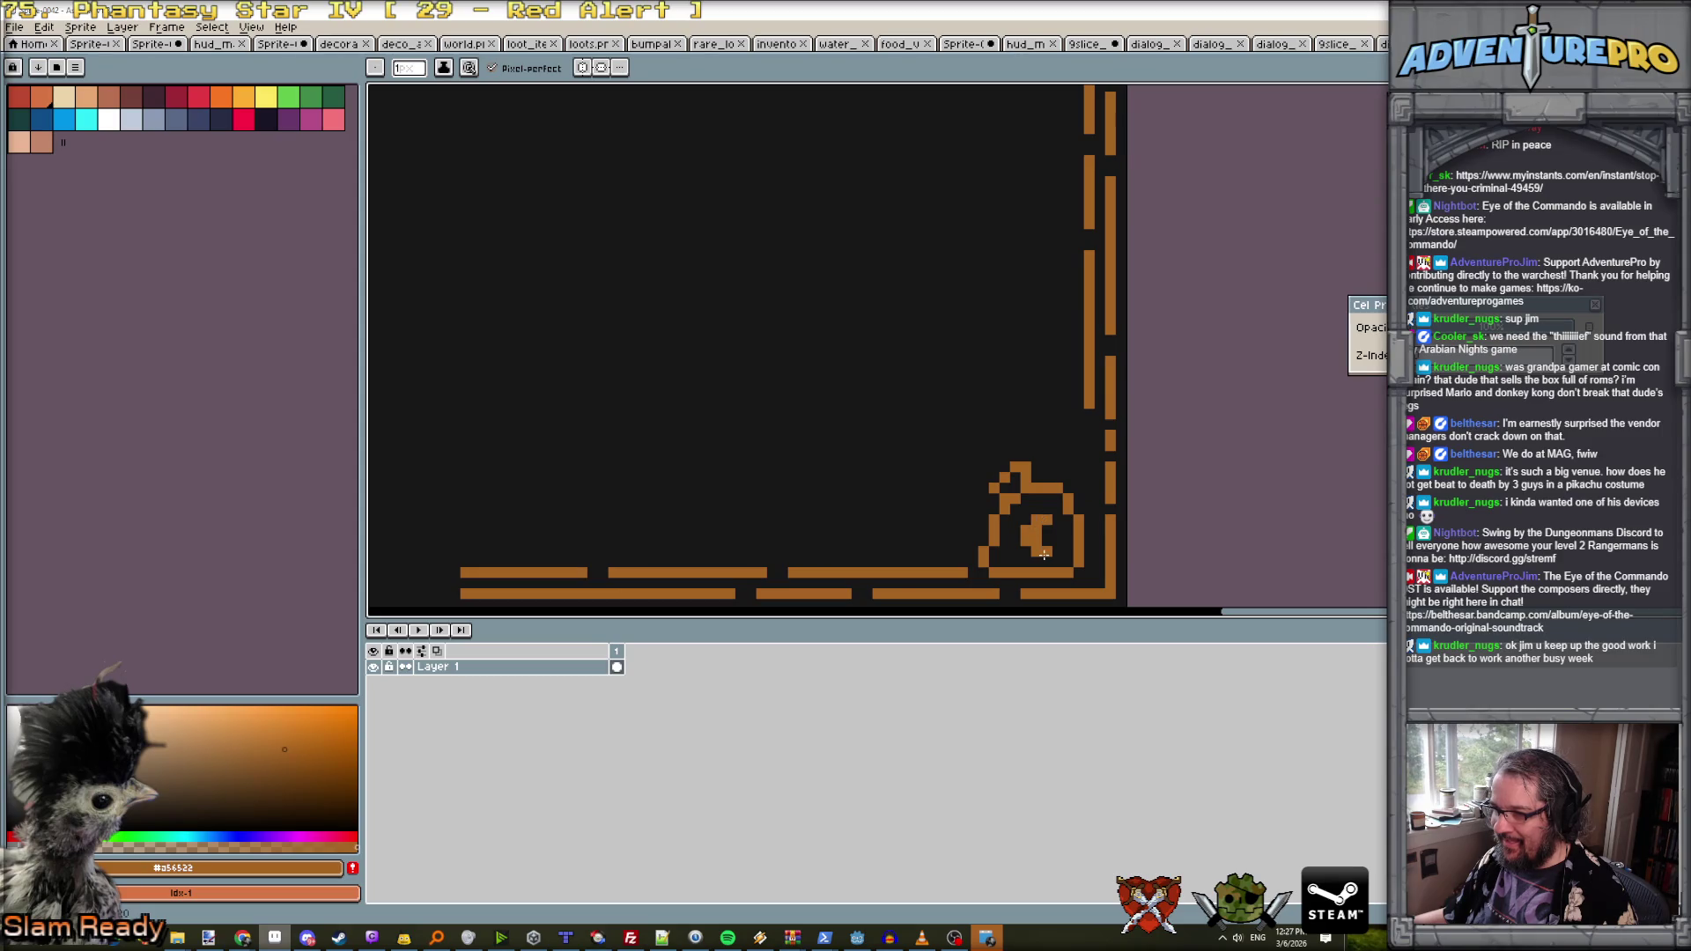
scroll(1081, 552, "down", 4)
scroll(1035, 308, "up", 3)
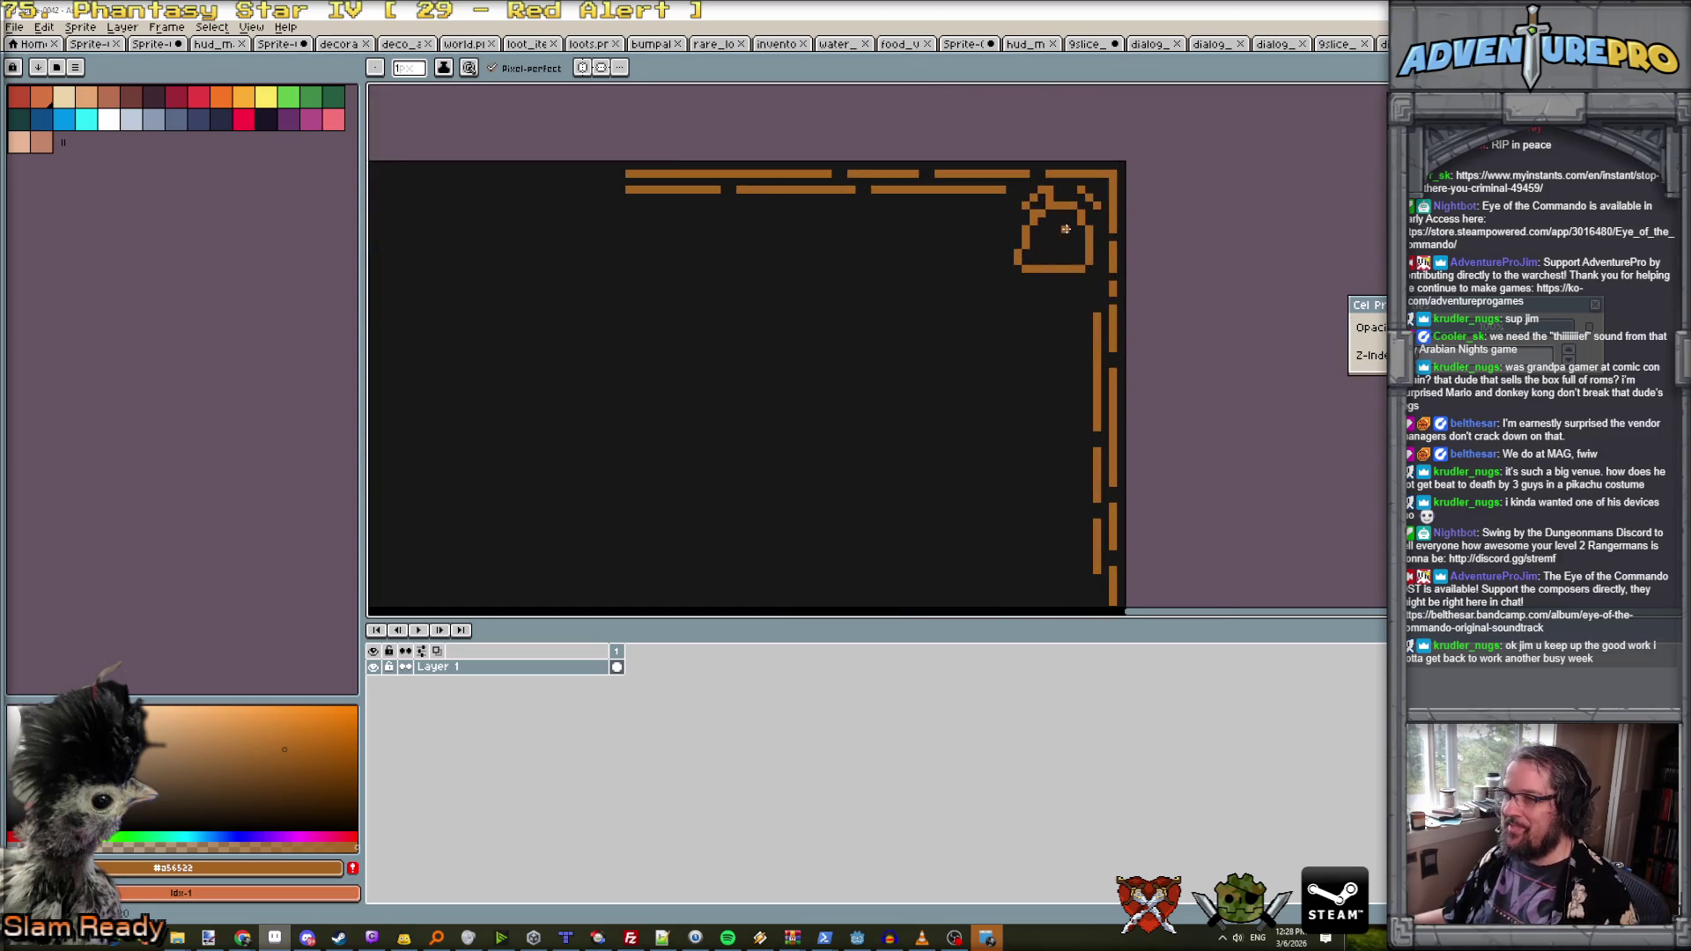
left_click(1057, 251)
left_click(1062, 255)
left_click(1065, 230)
left_click(1051, 238)
Extend the top-left ornament's stroke into a bracket and trim its orange blob with dark
scroll(837, 282, "left", 5)
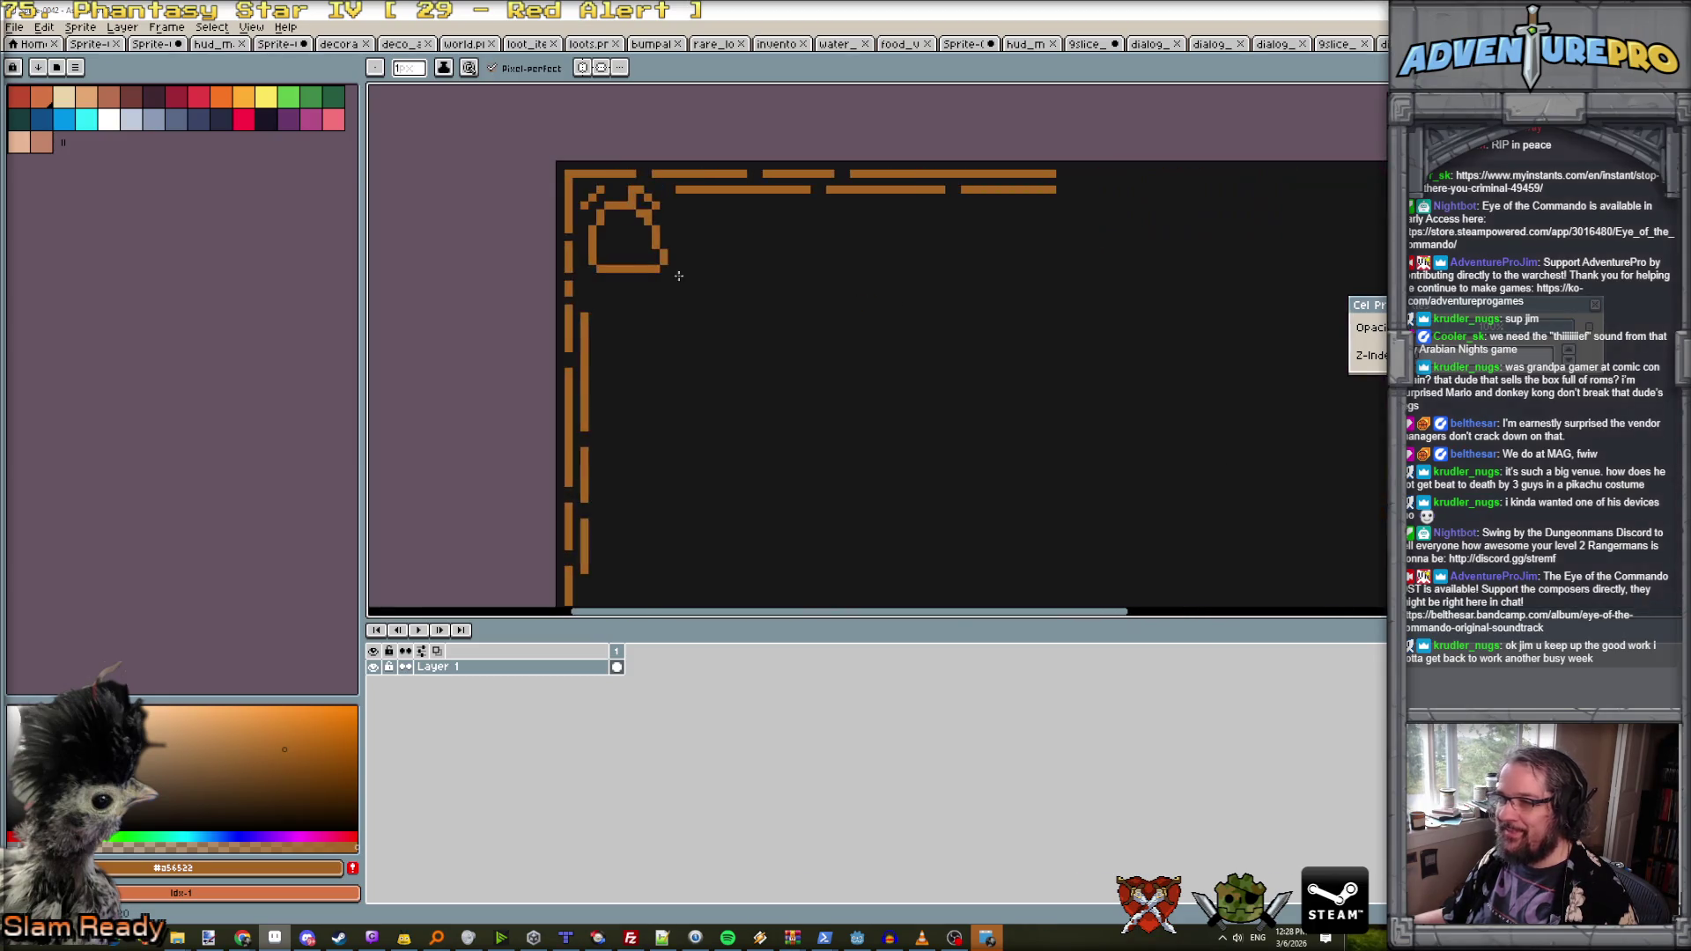
left_click(622, 227)
left_click(622, 252)
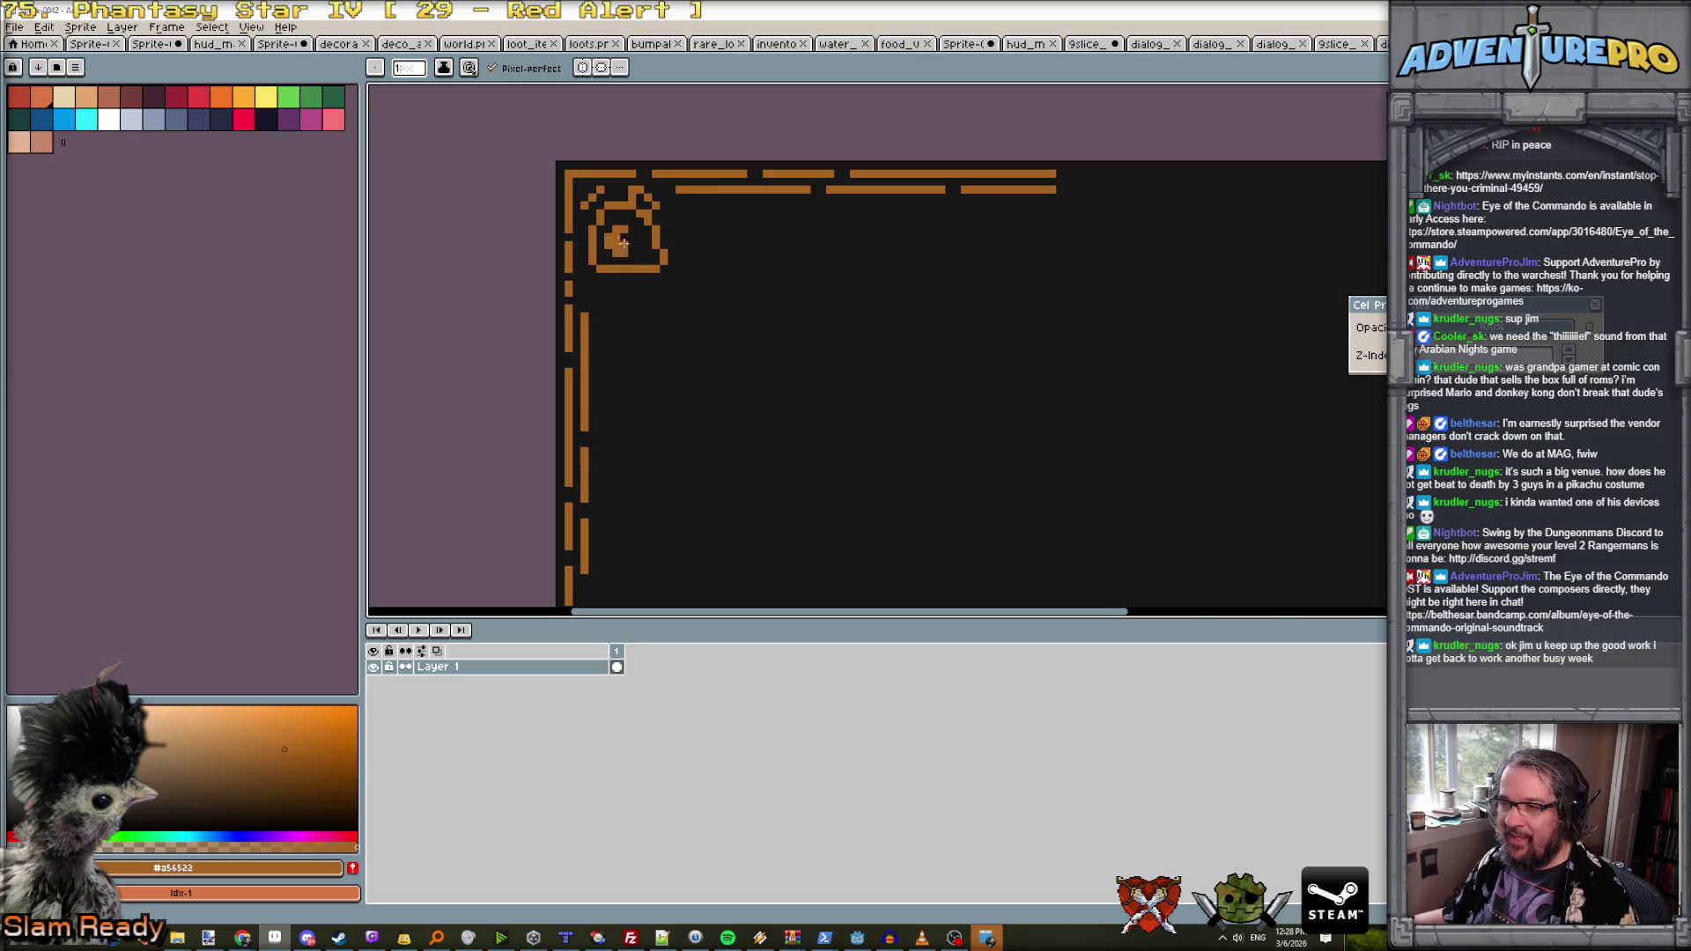
scroll(743, 317, "down", 3)
scroll(696, 269, "up", 3)
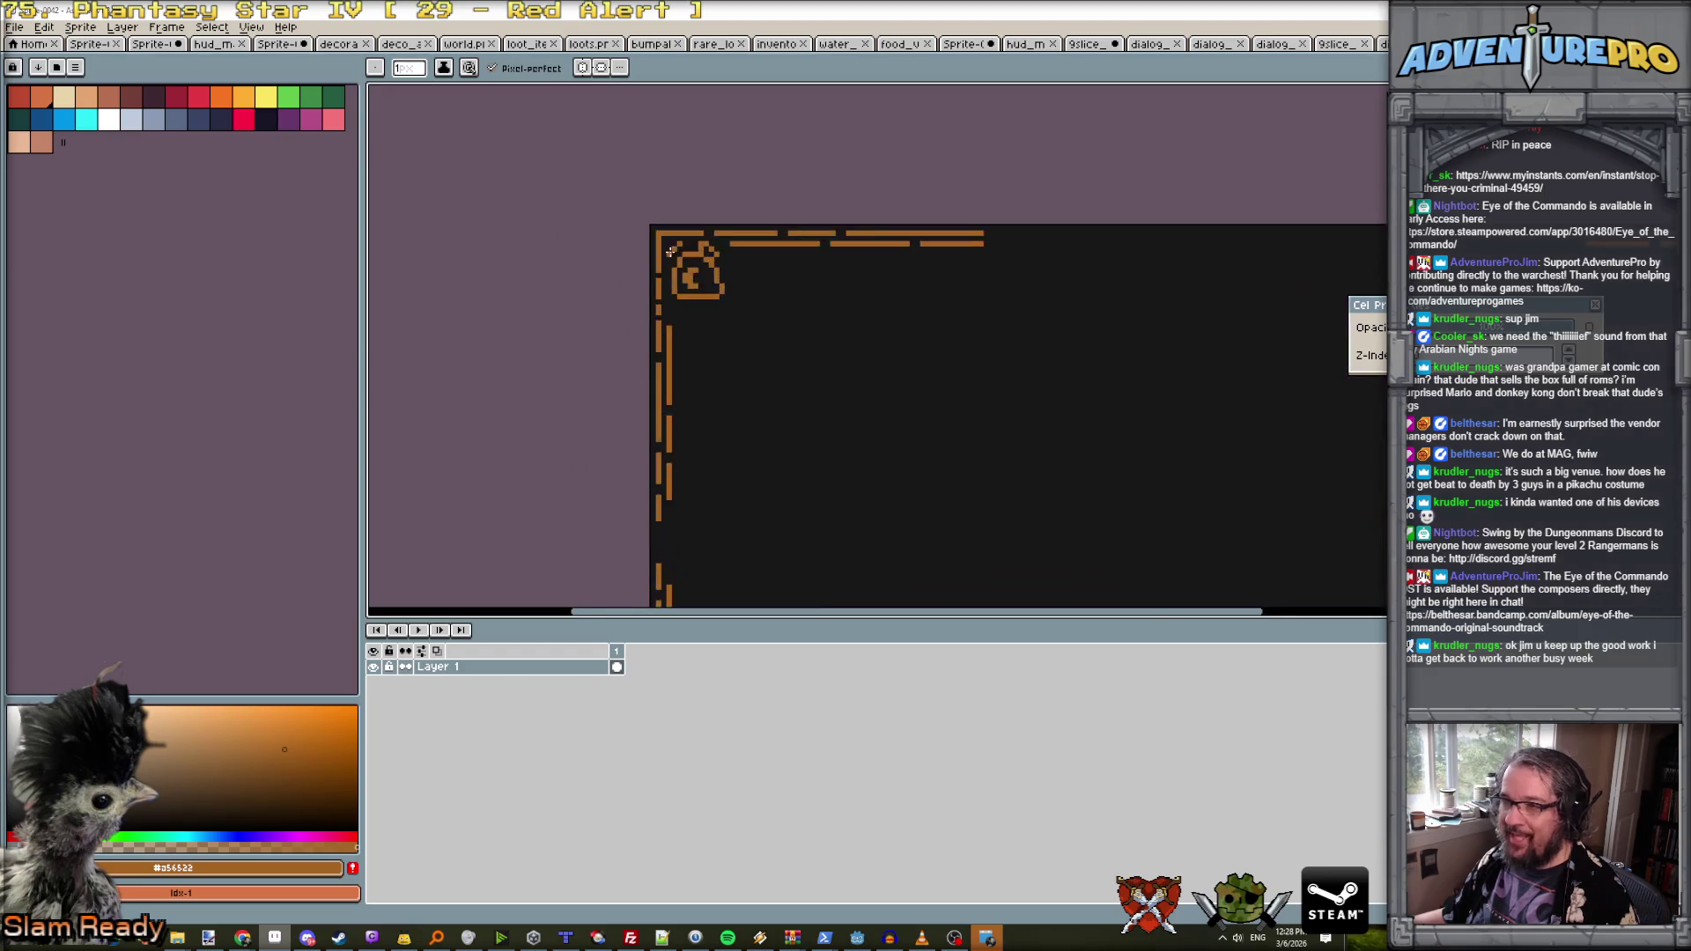
left_click(728, 315)
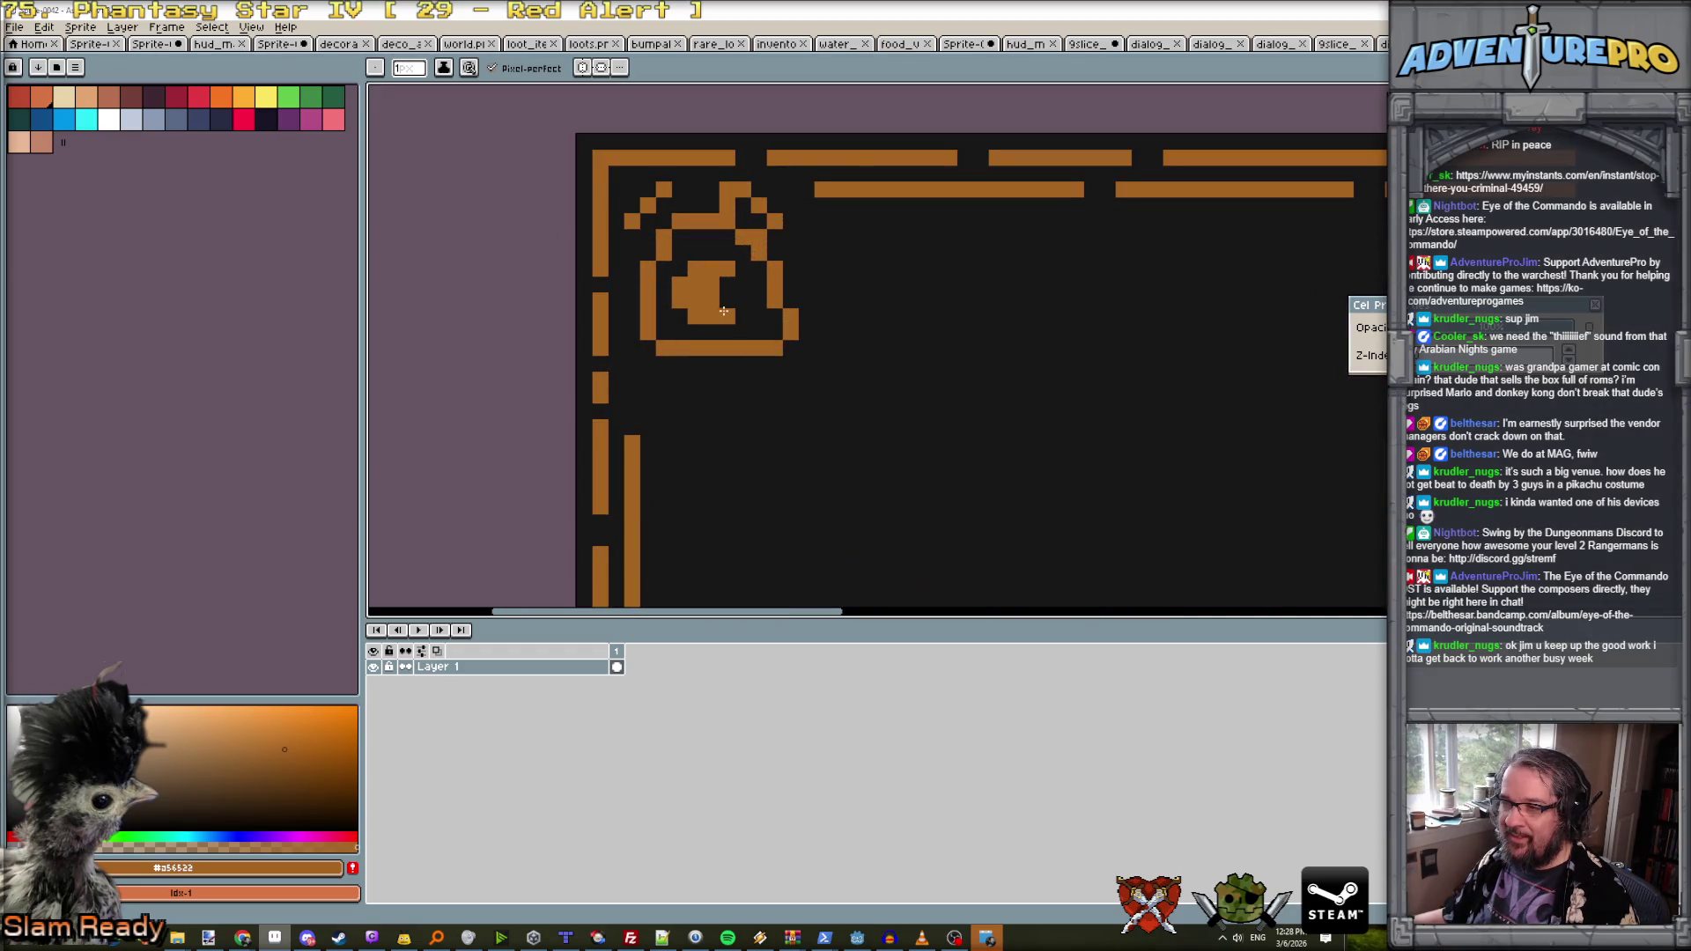
left_click(679, 316, "alt")
left_click(692, 315)
left_click_drag(690, 317, 695, 268)
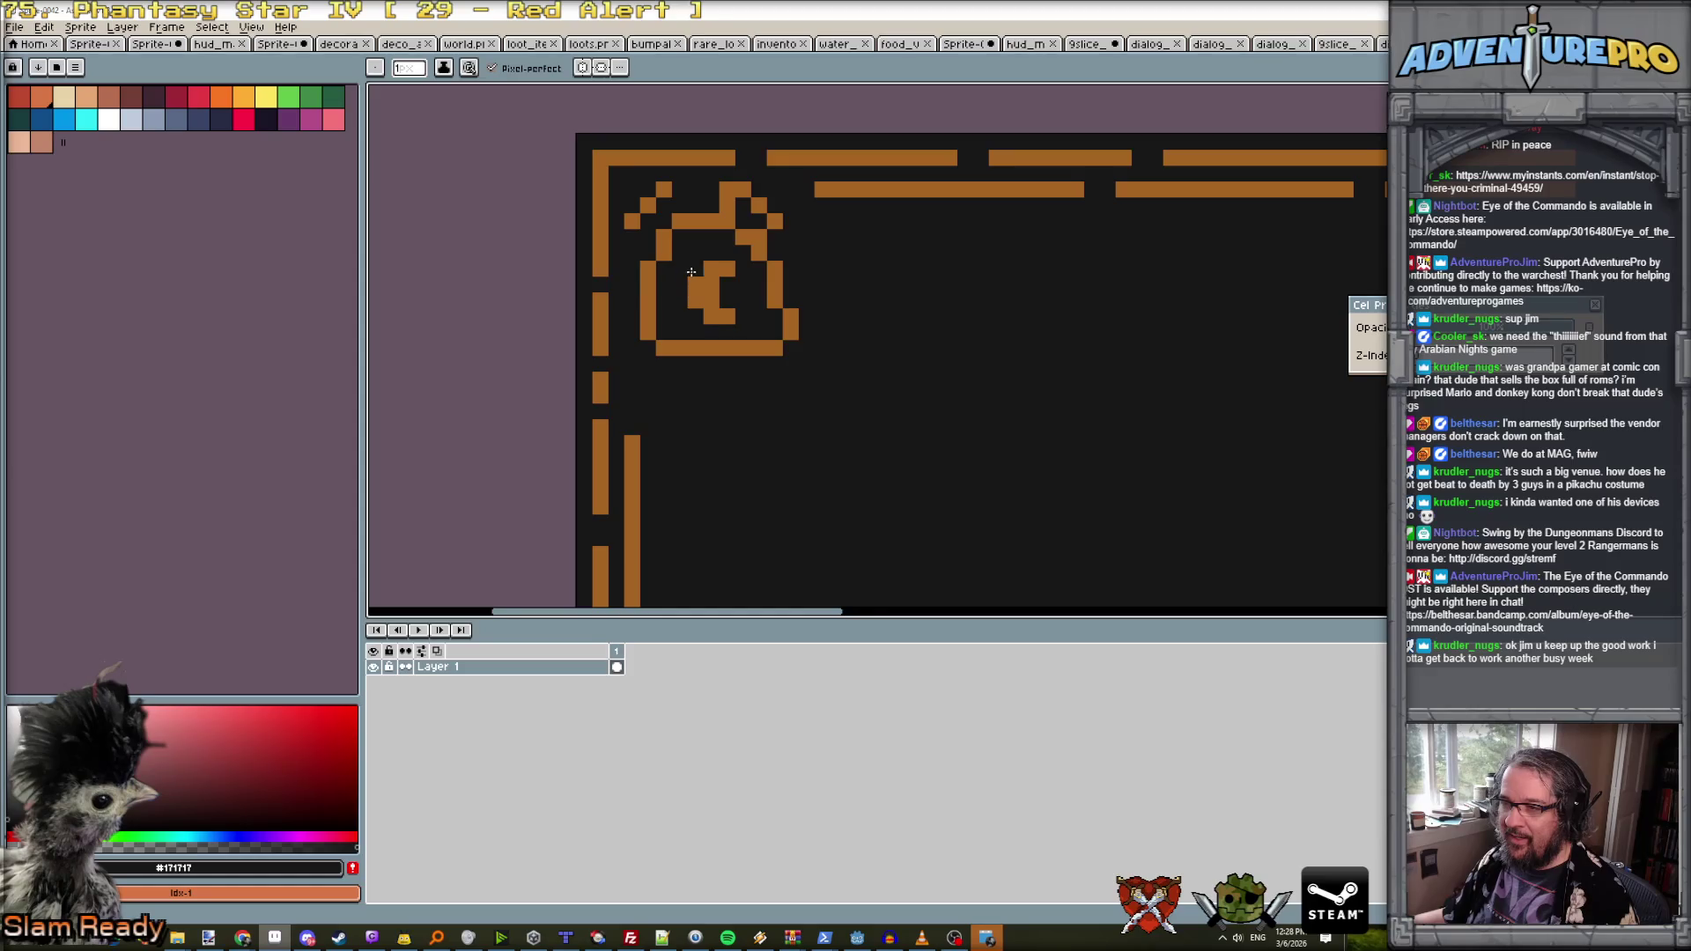
scroll(695, 268, "down", 4)
scroll(880, 342, "up", 2)
scroll(880, 342, "down", 1)
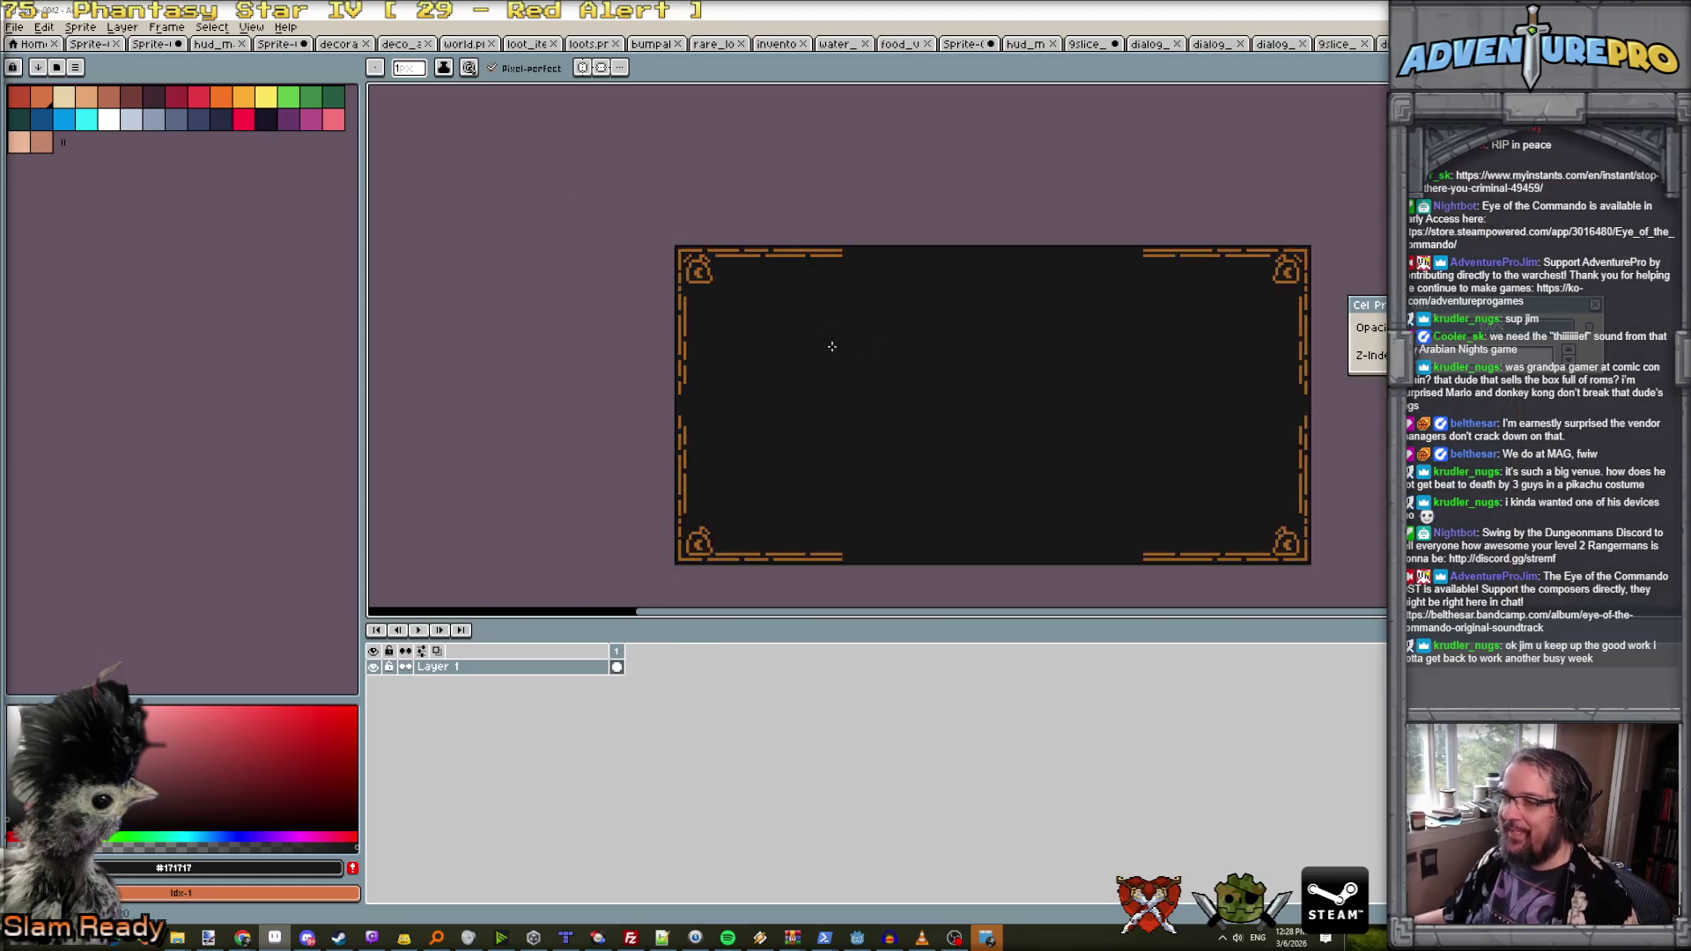
Save the sprite as border_sell_to_merchant.png in the ui folder and return to Godot
left_click(14, 29)
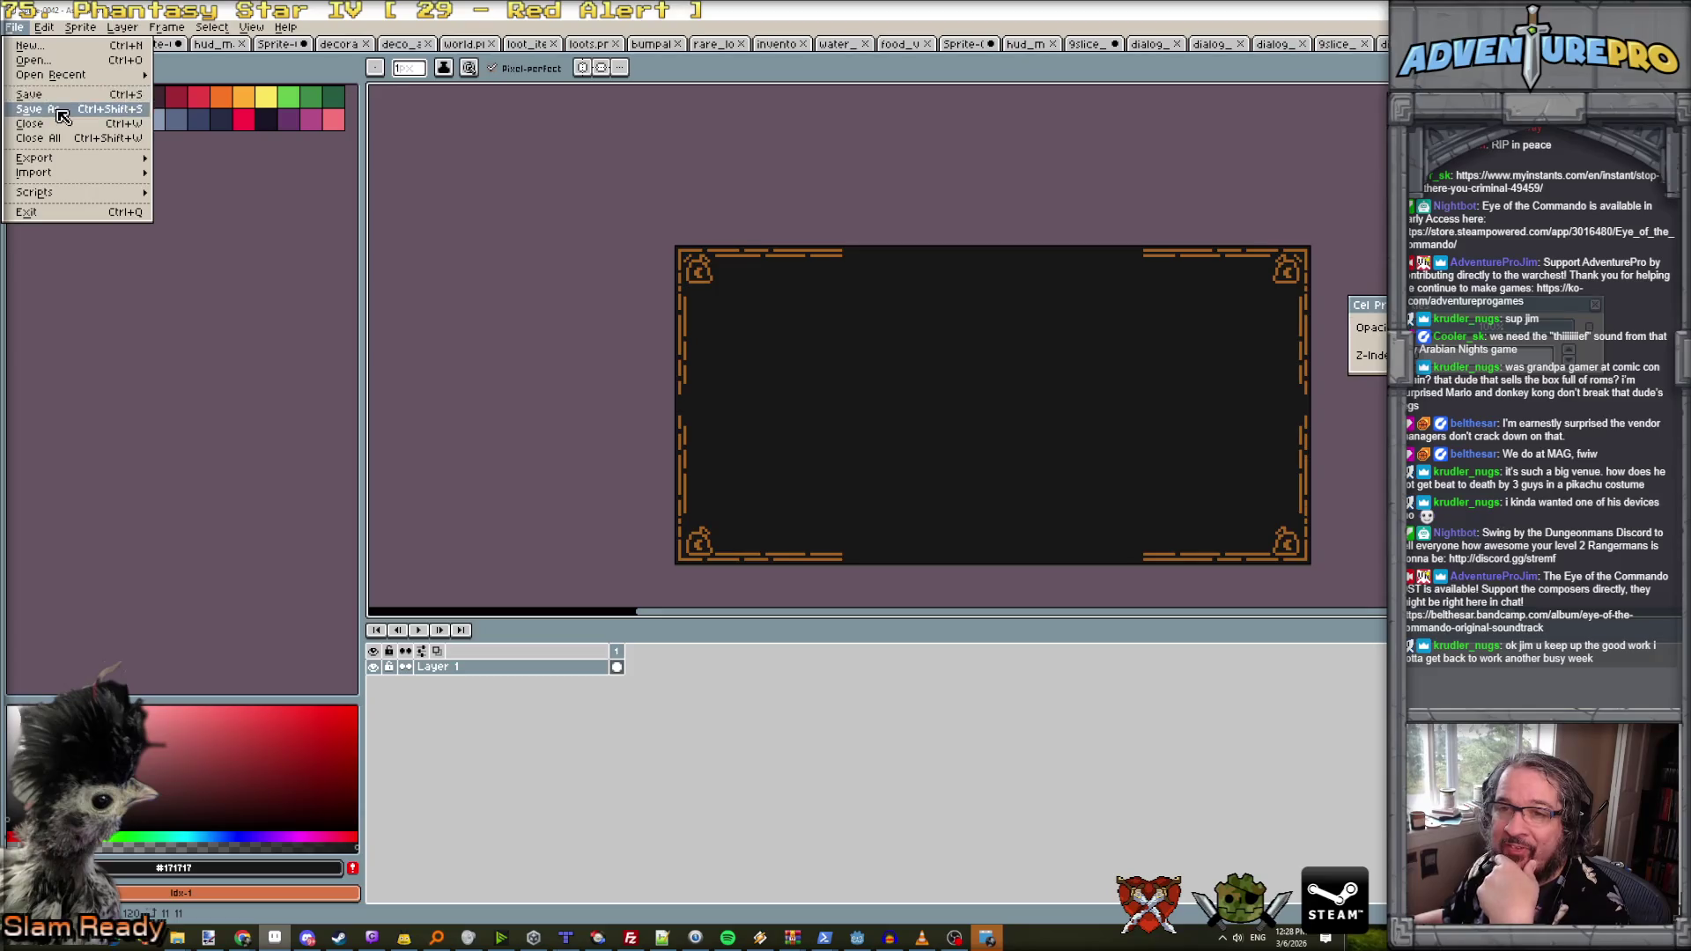
left_click(39, 108)
double_click(352, 124)
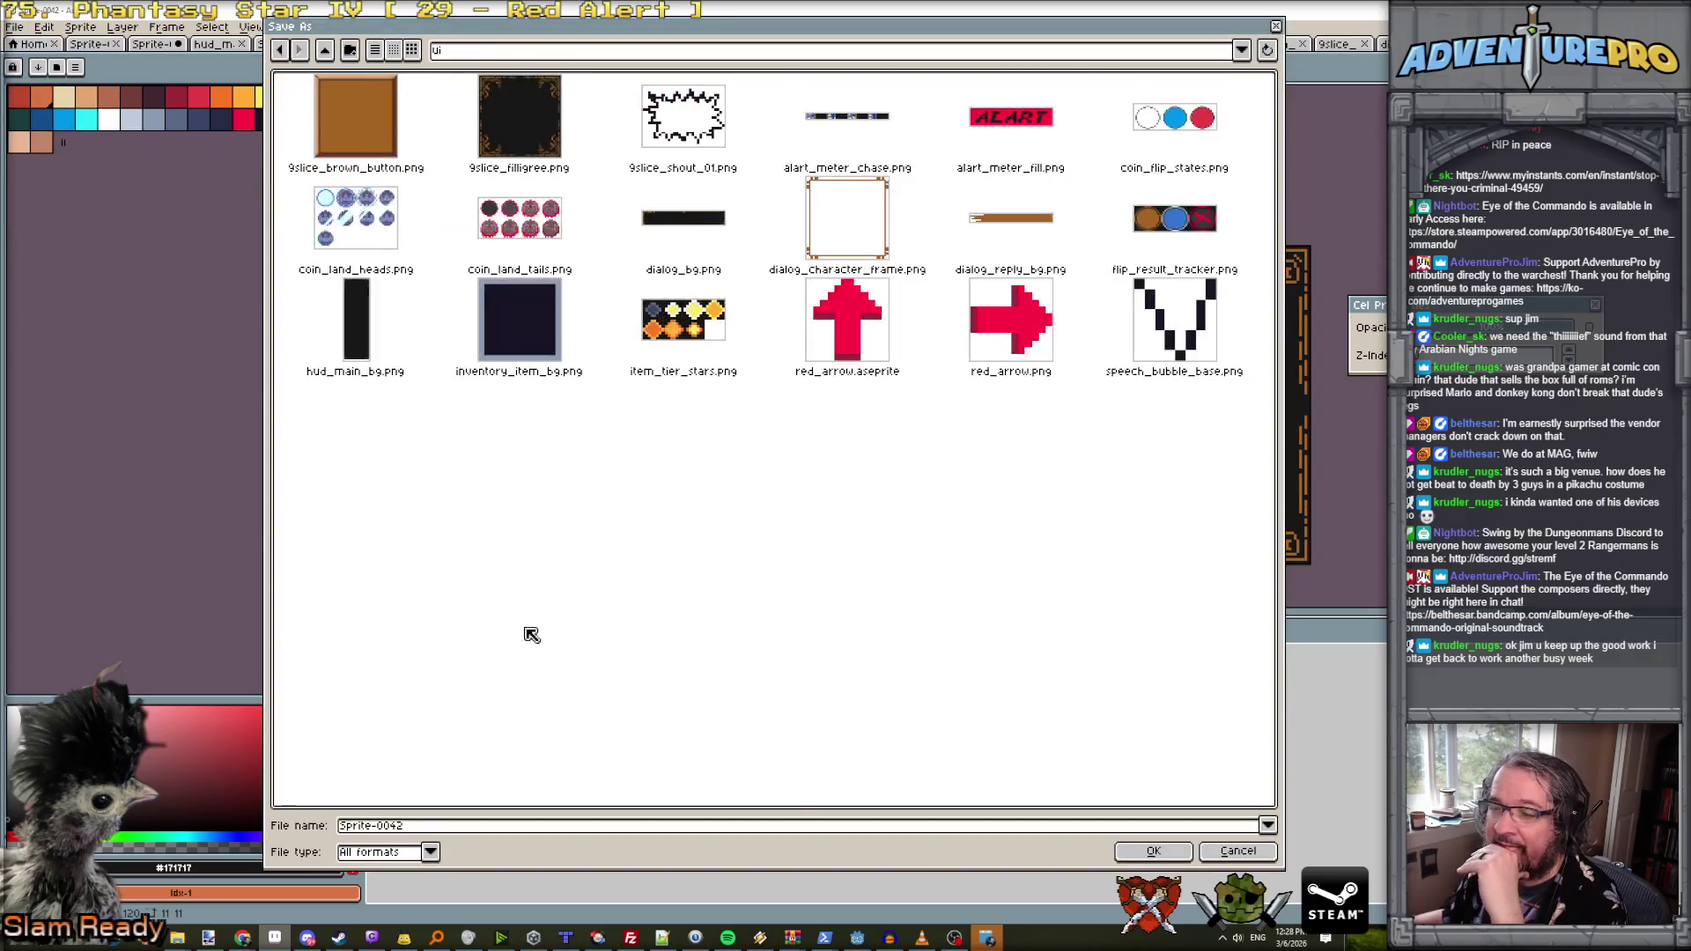
left_click(452, 828)
left_click_drag(452, 828, 331, 823)
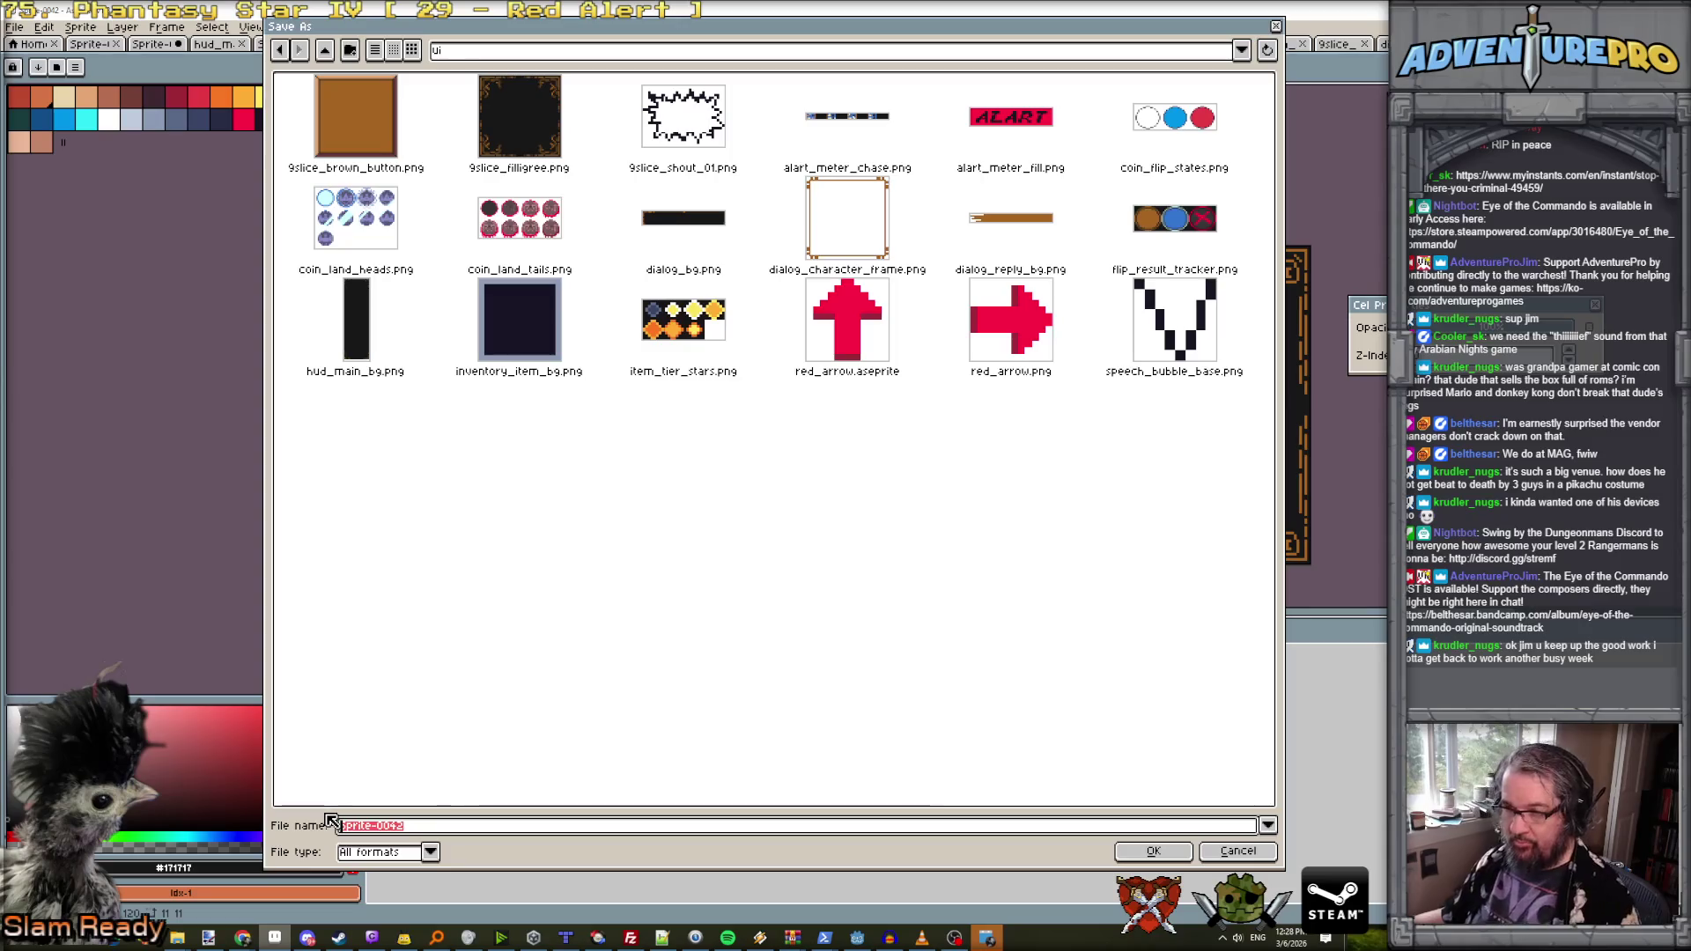
type("border_sel")
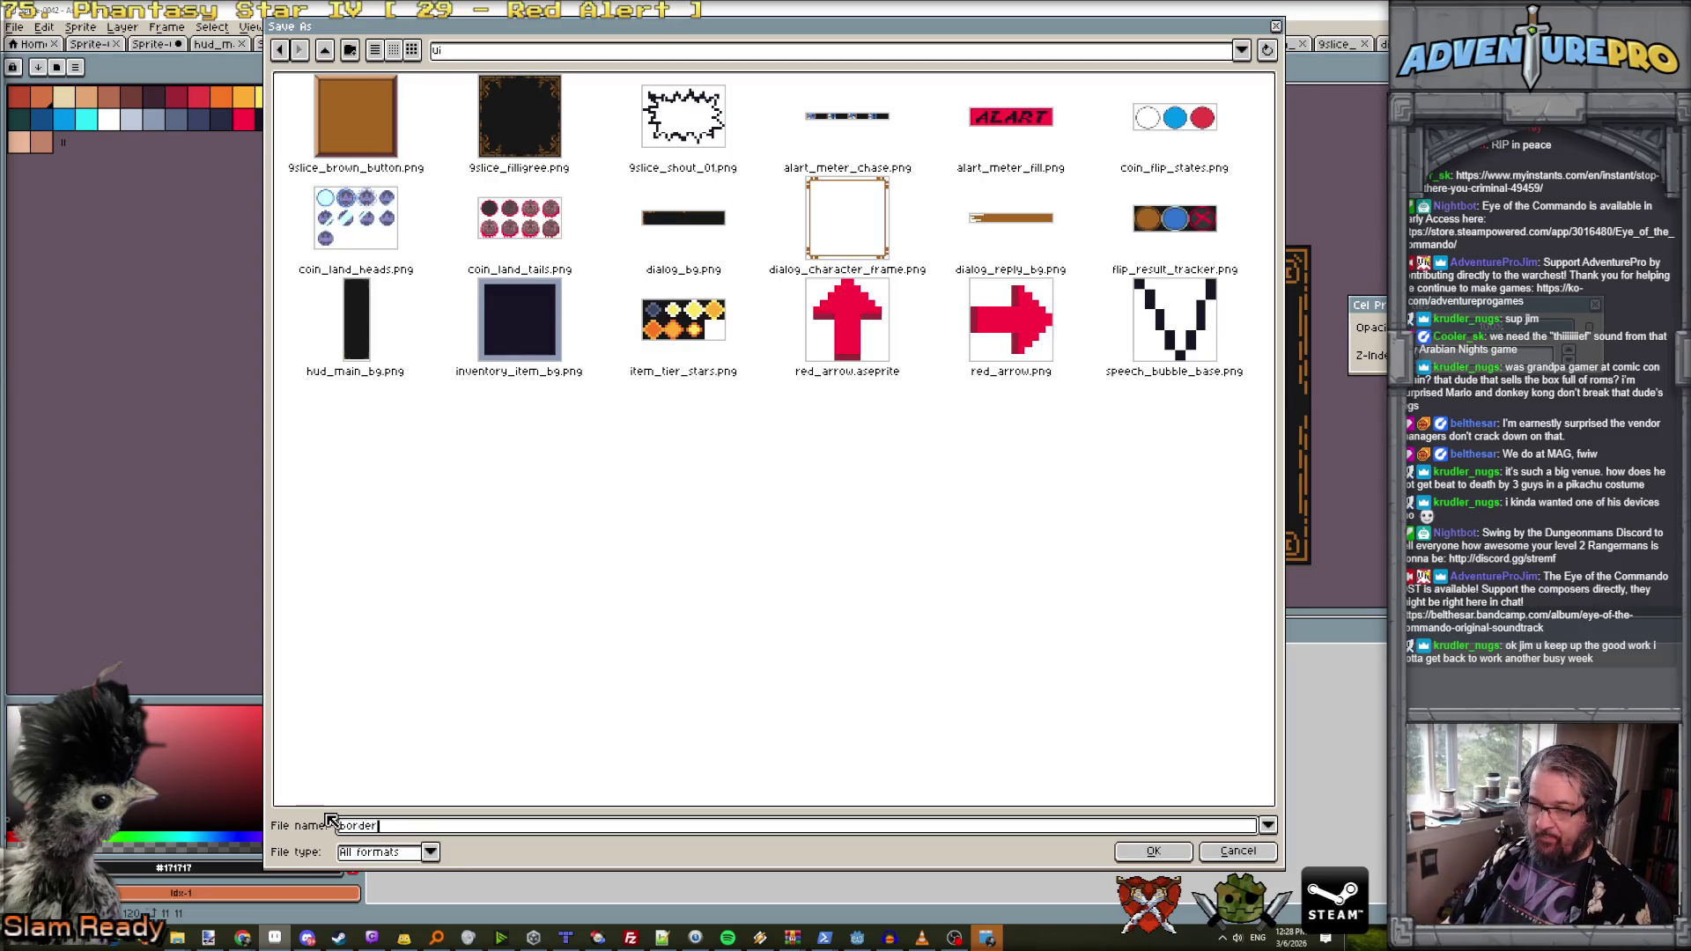
type("l_to_merchant")
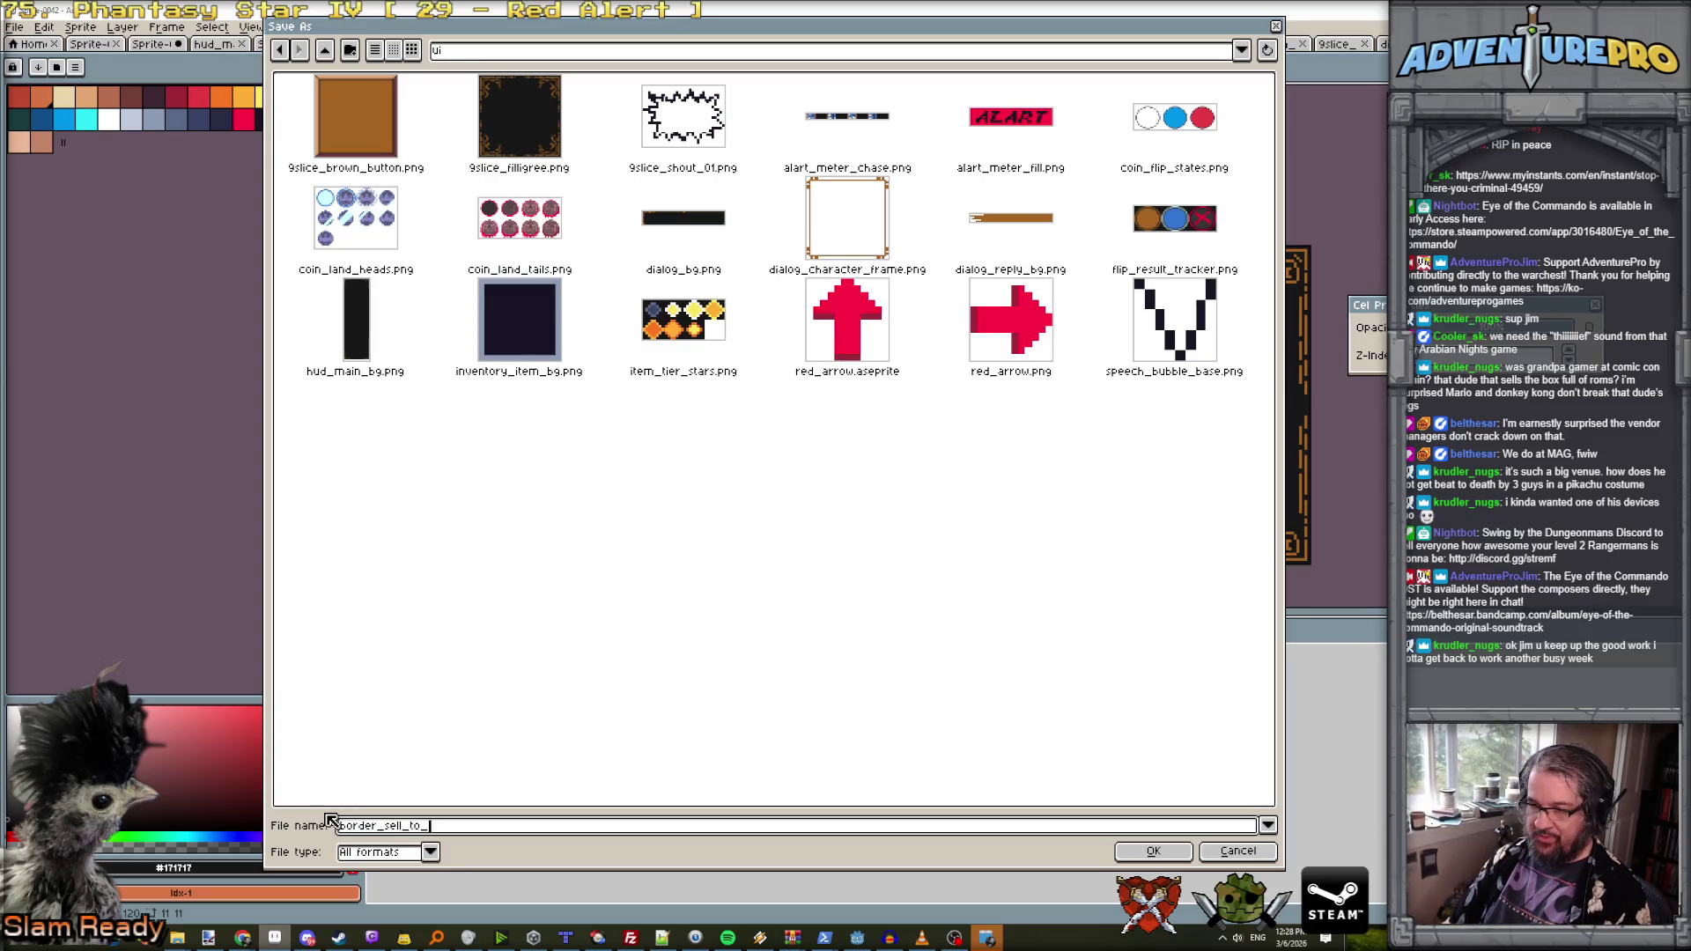
type("png")
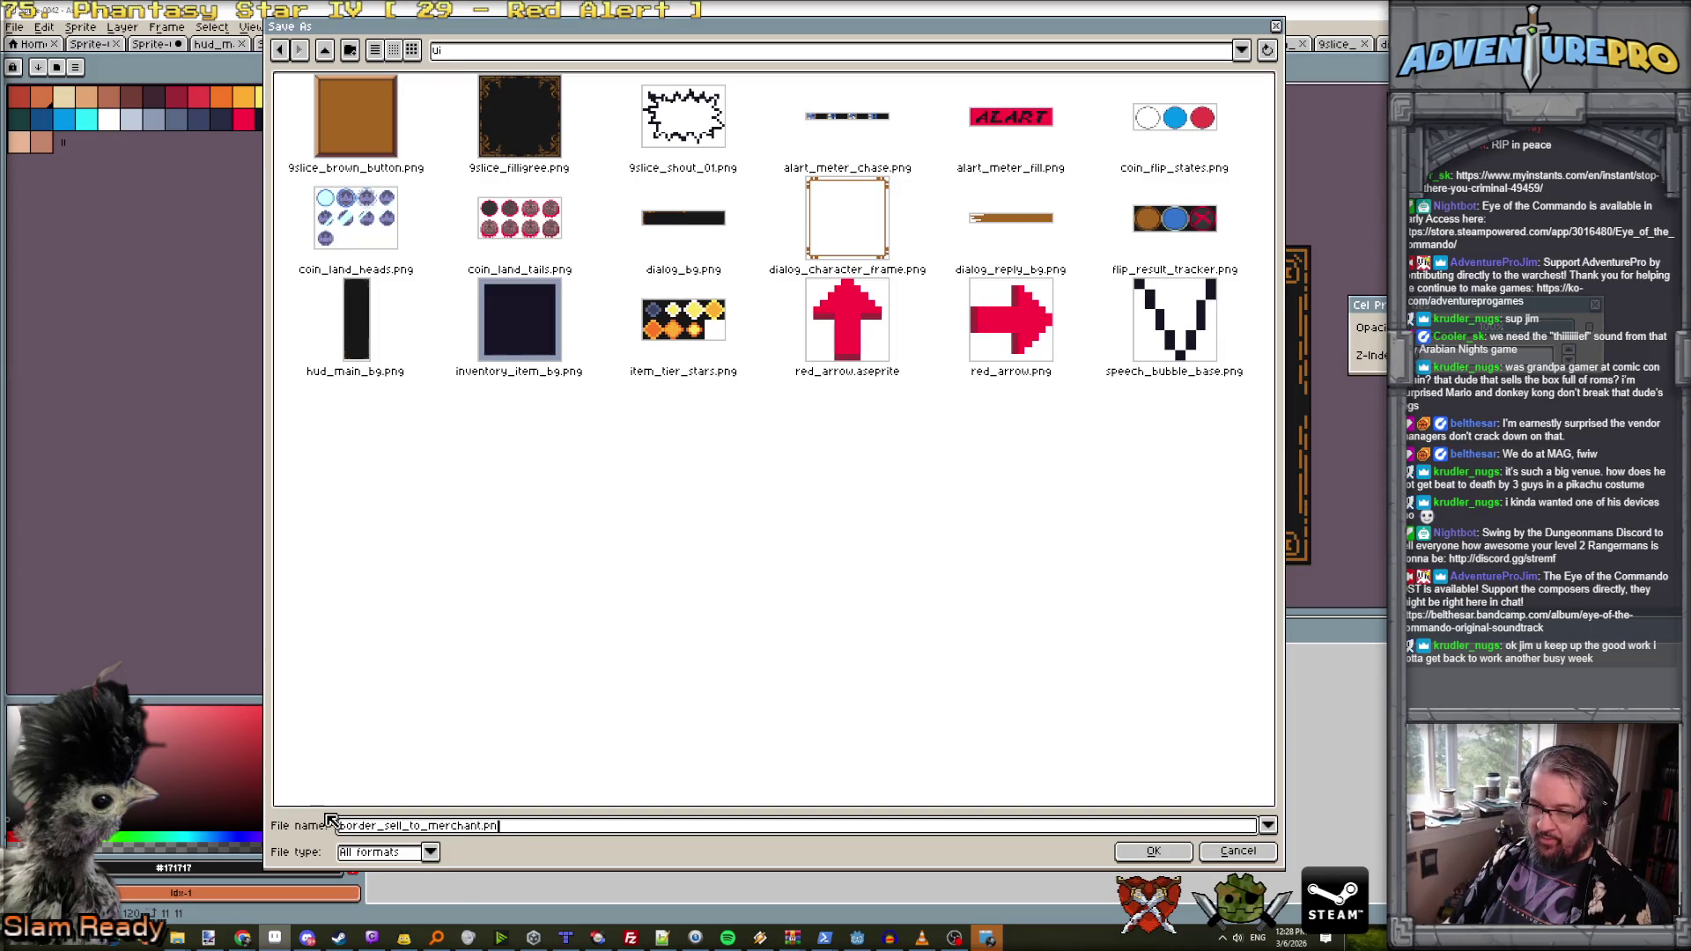
key("Return")
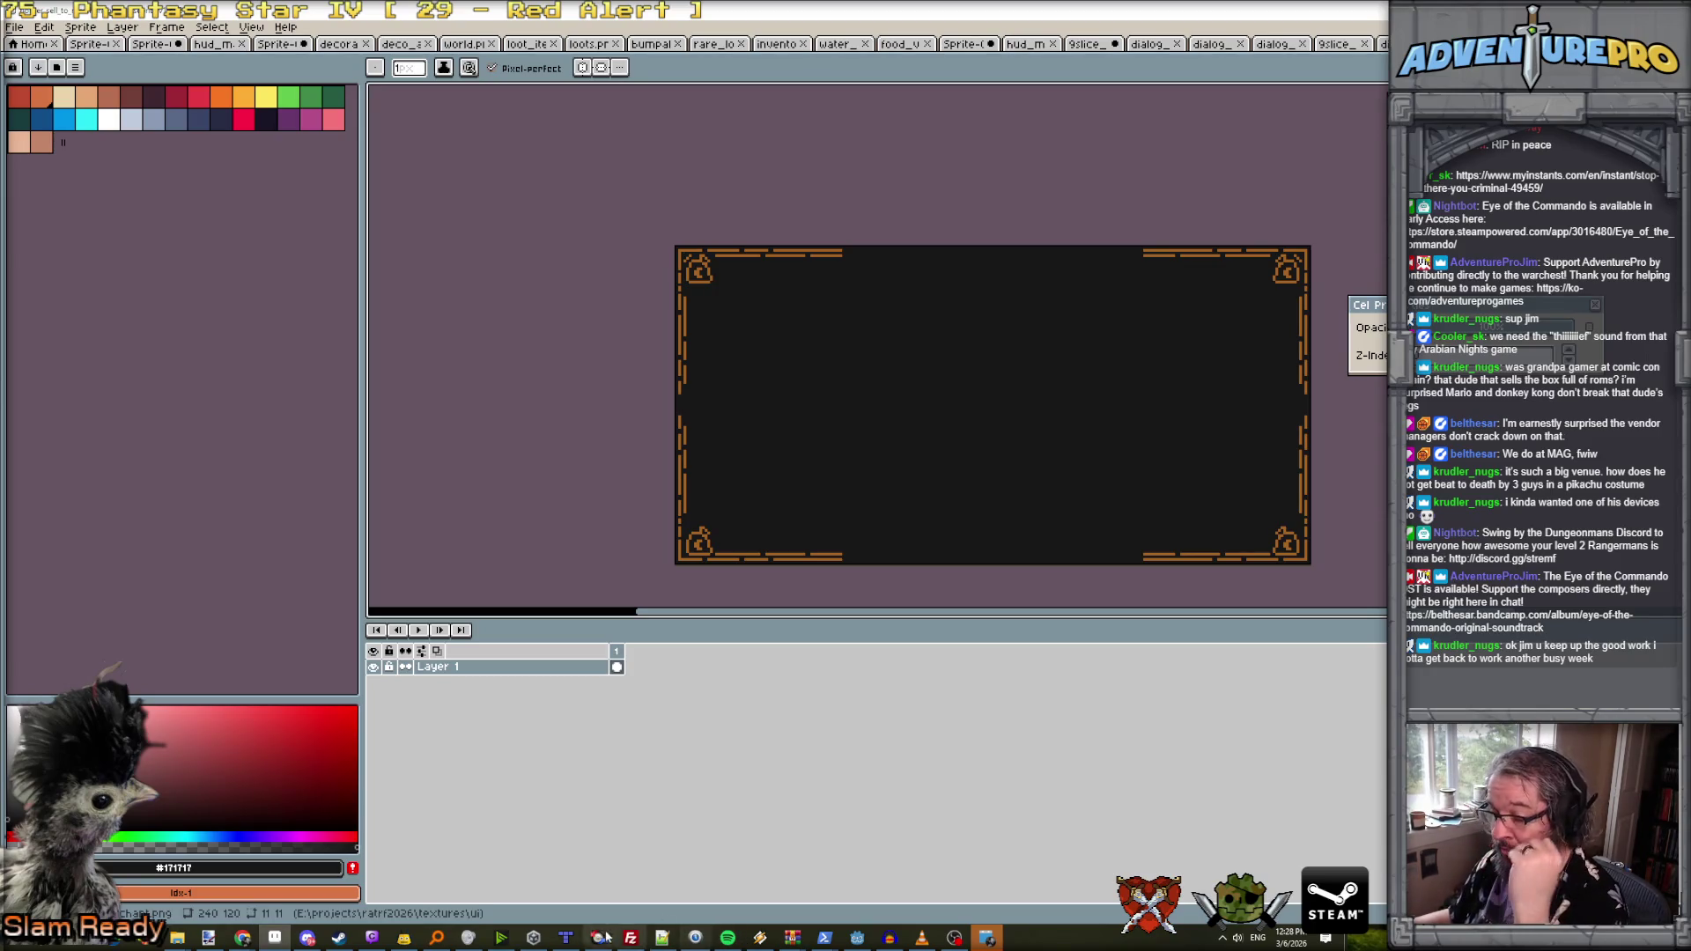
left_click(857, 936)
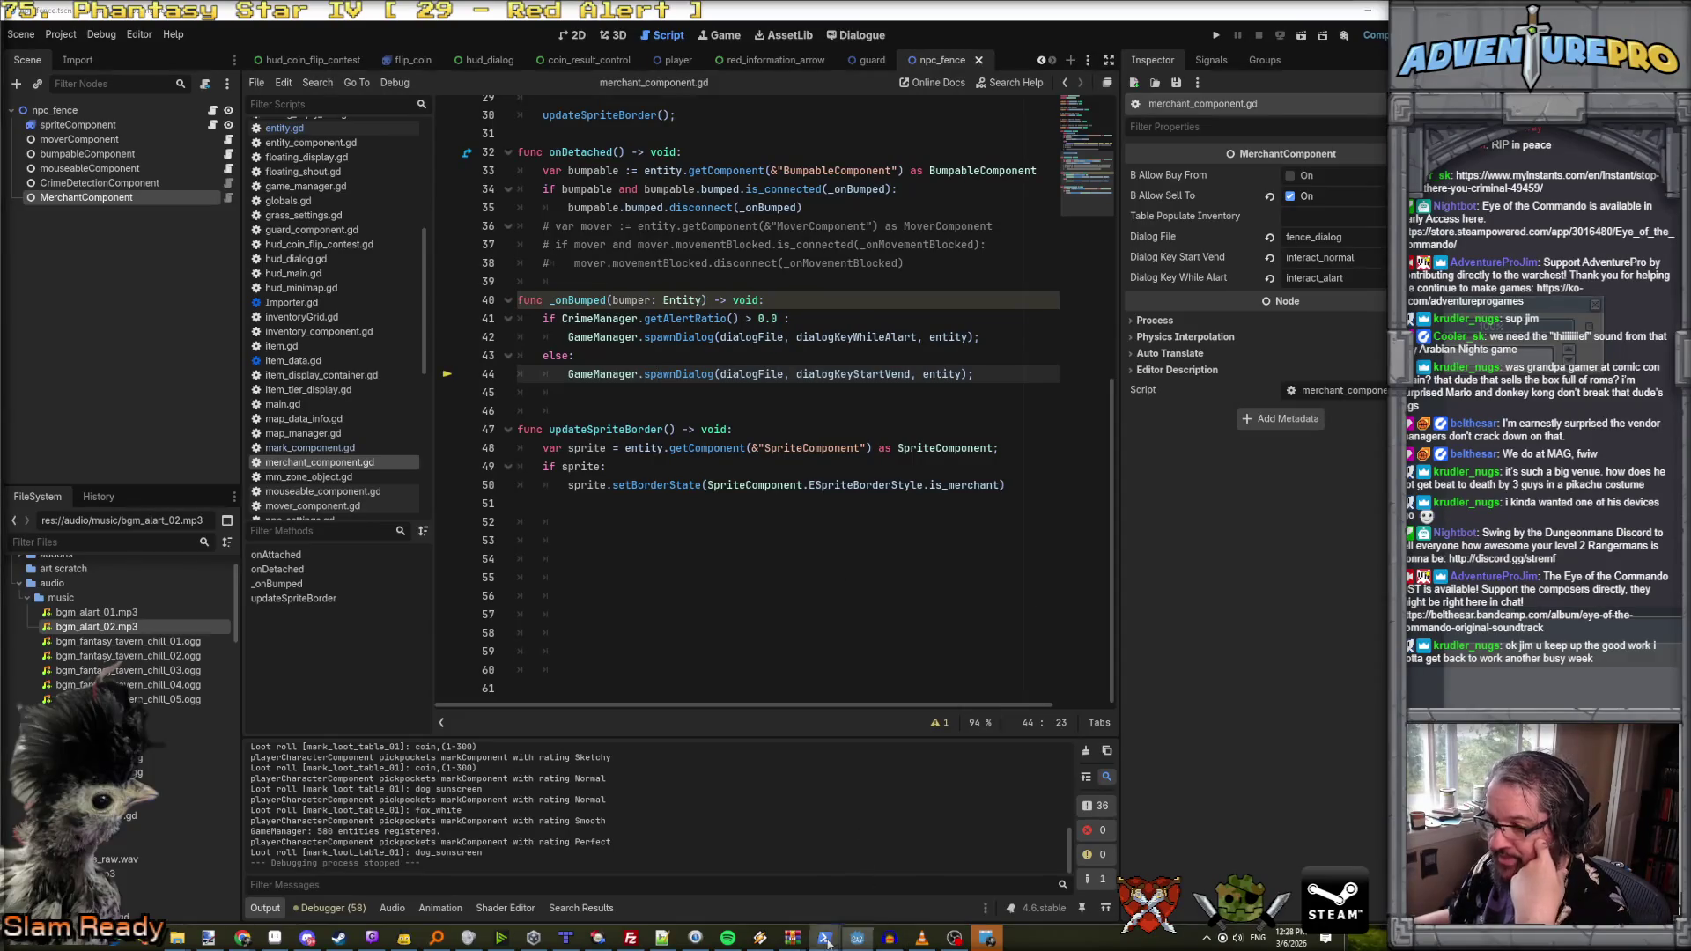
Check the terminal, then open the main script tab and view the Main scene in 2D
mouse_move(825, 935)
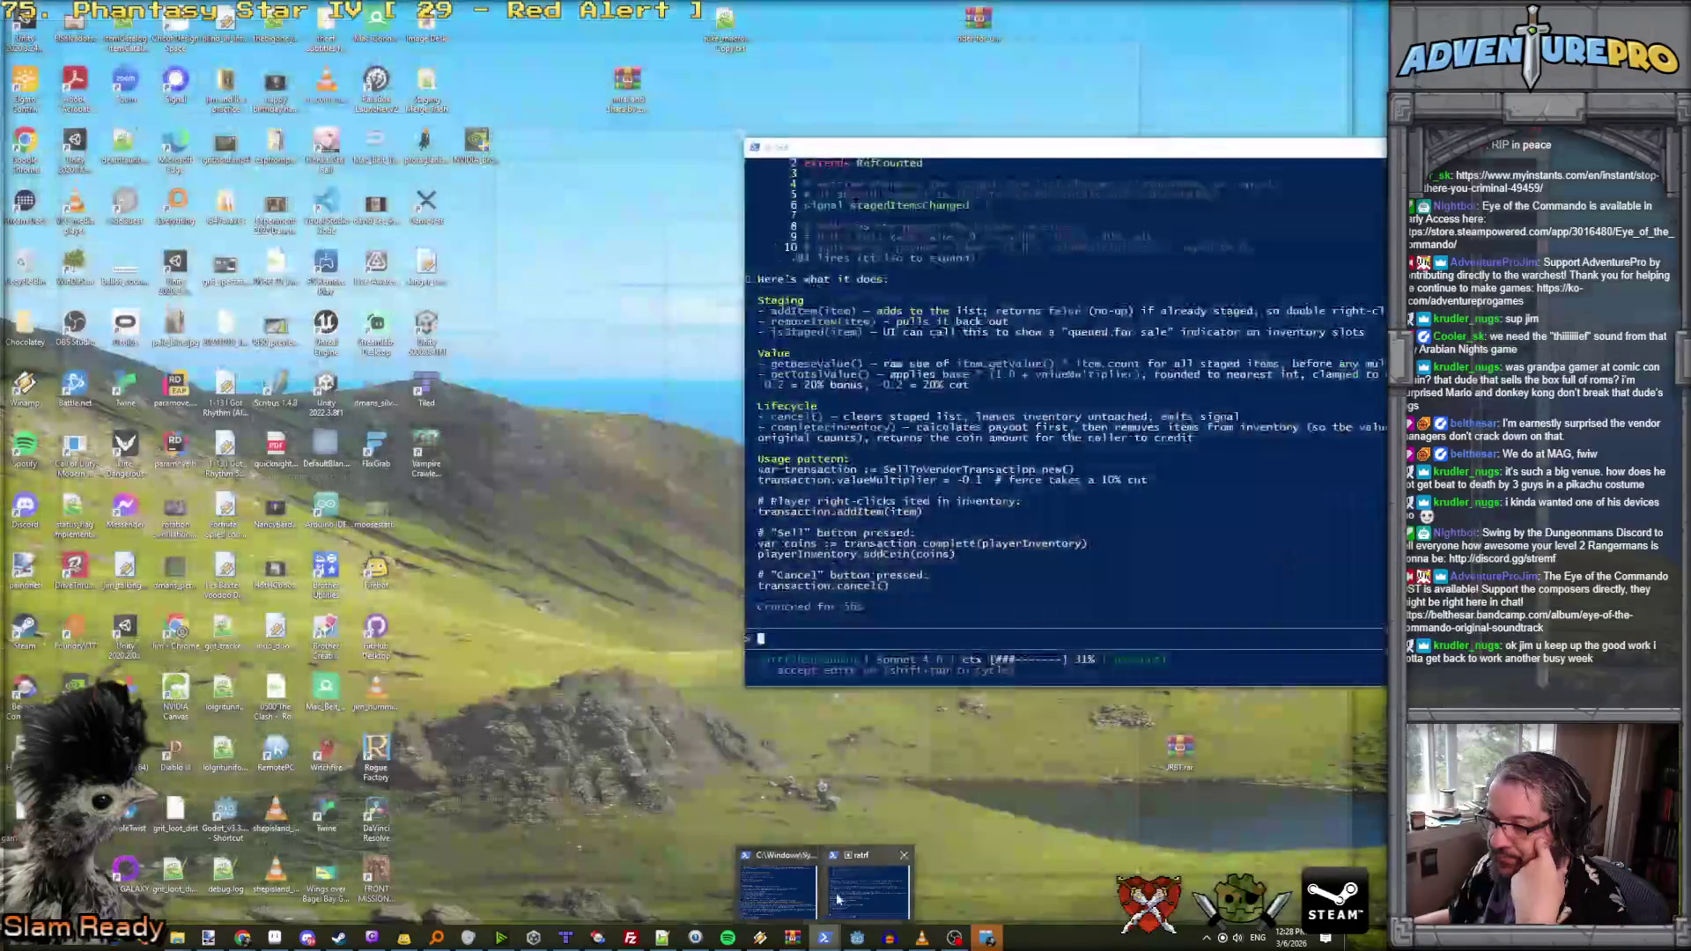
left_click(830, 909)
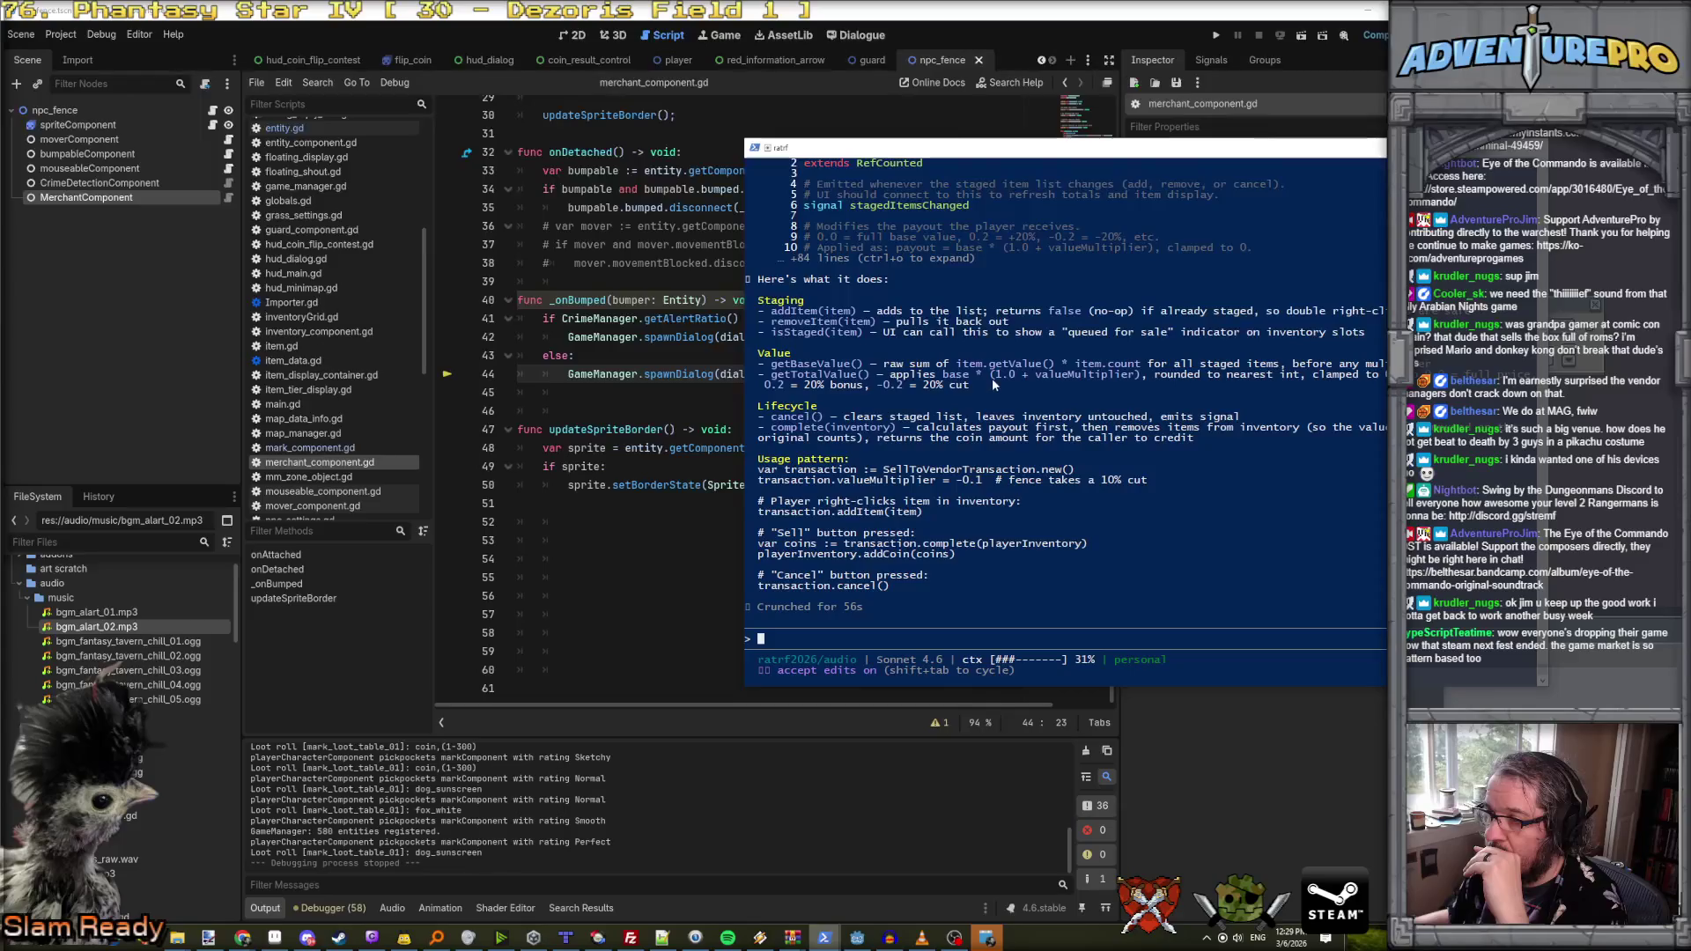
left_click(636, 374)
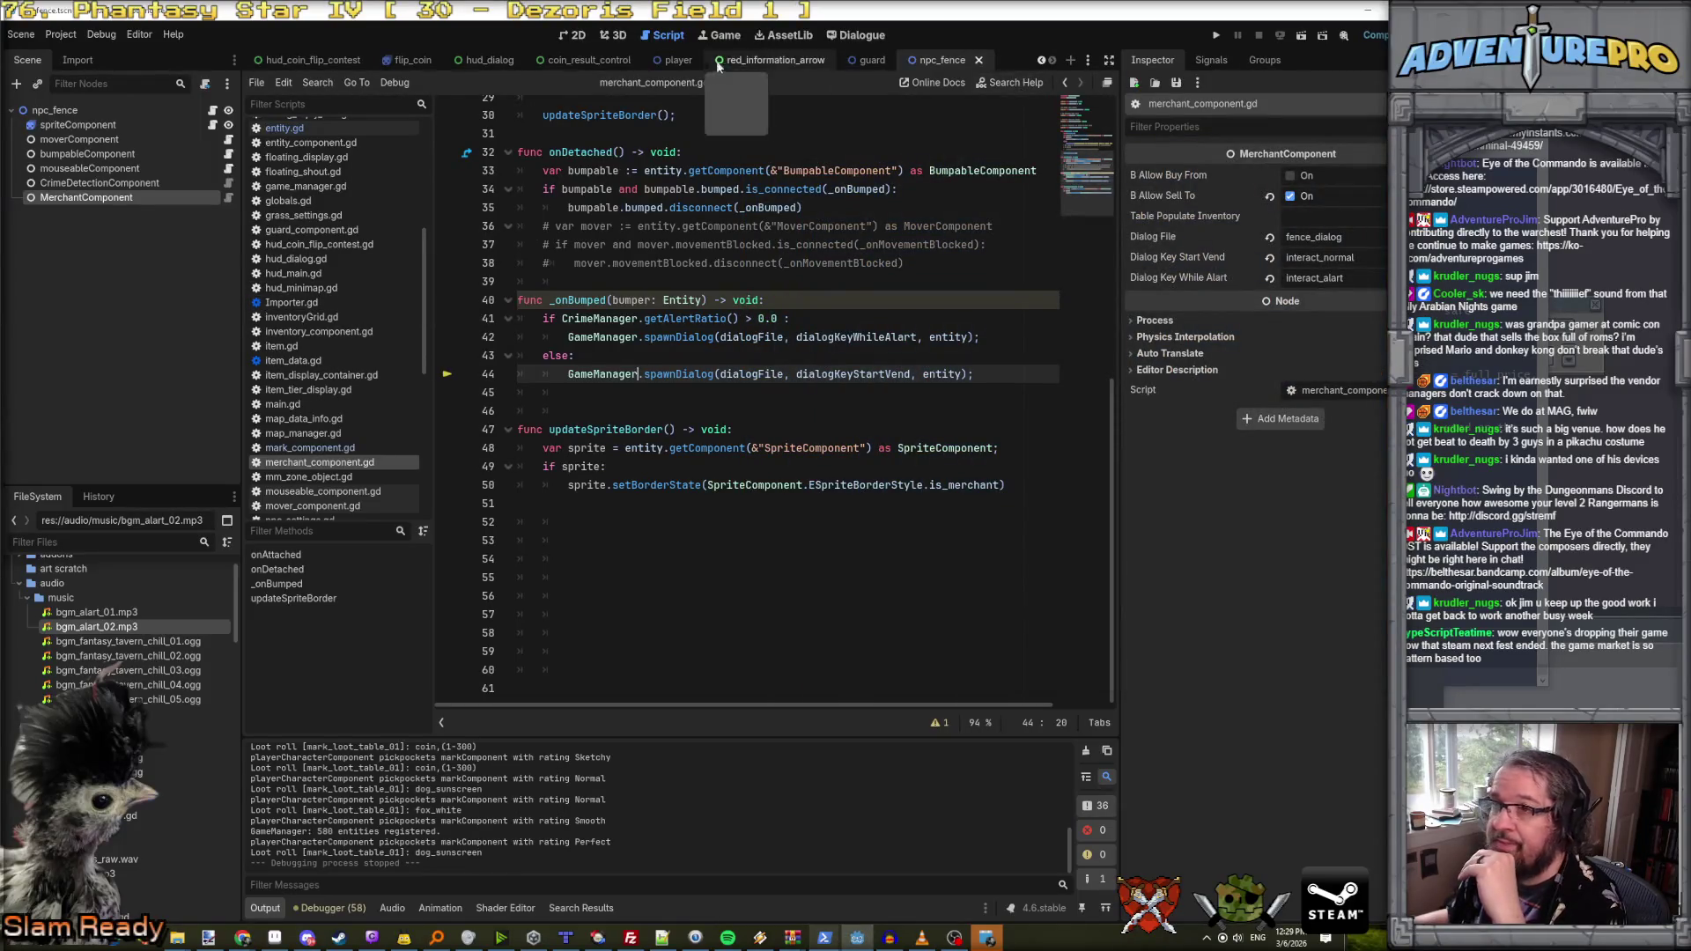
left_click(1042, 59)
left_click(1042, 60)
left_click(1042, 60)
left_click(1042, 60)
left_click(1042, 60)
left_click(1042, 60)
left_click(269, 60)
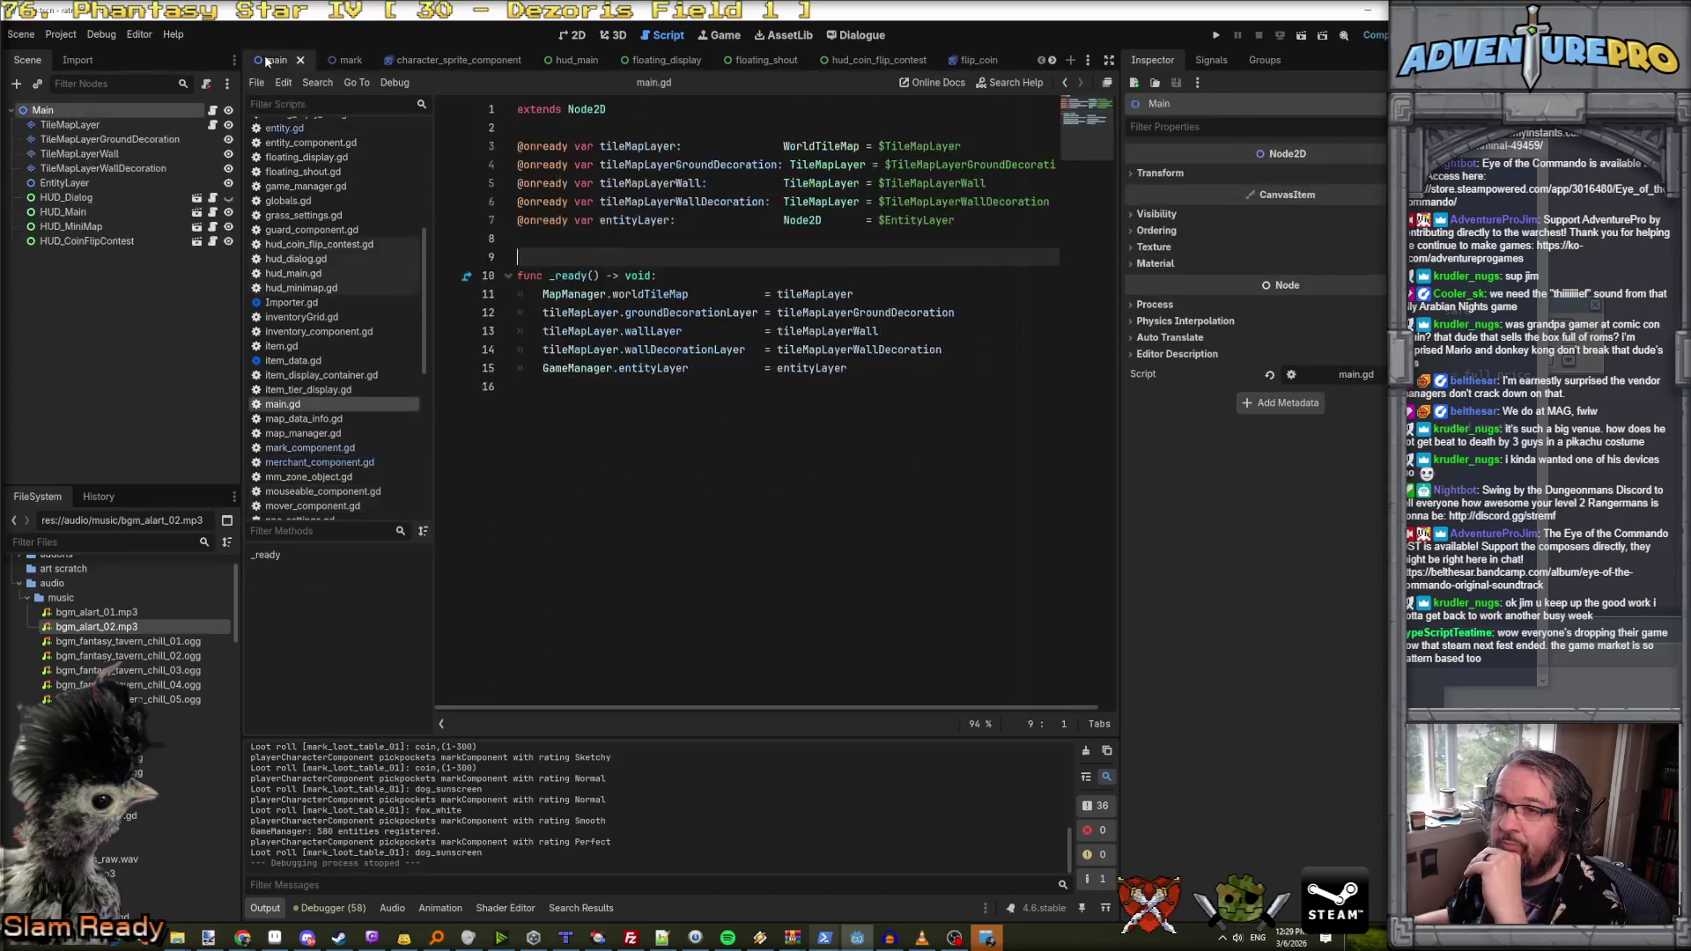
left_click(572, 35)
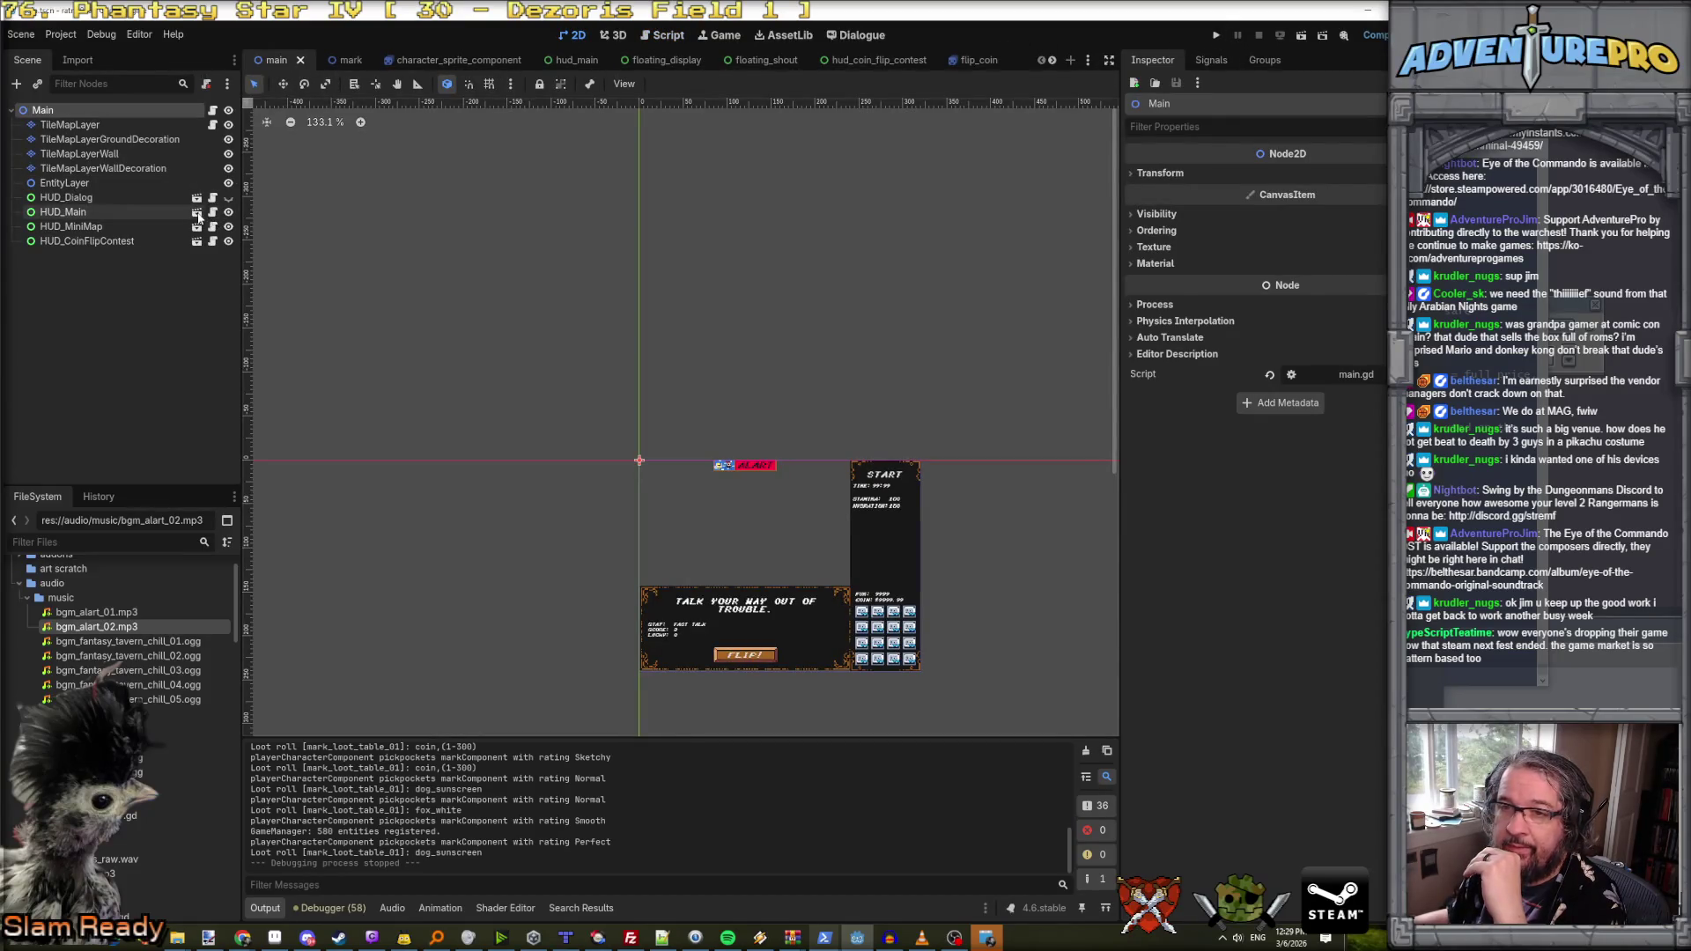
Add a Control child under Main named HUD_SellToMerchant
right_click(55, 109)
left_click(74, 119)
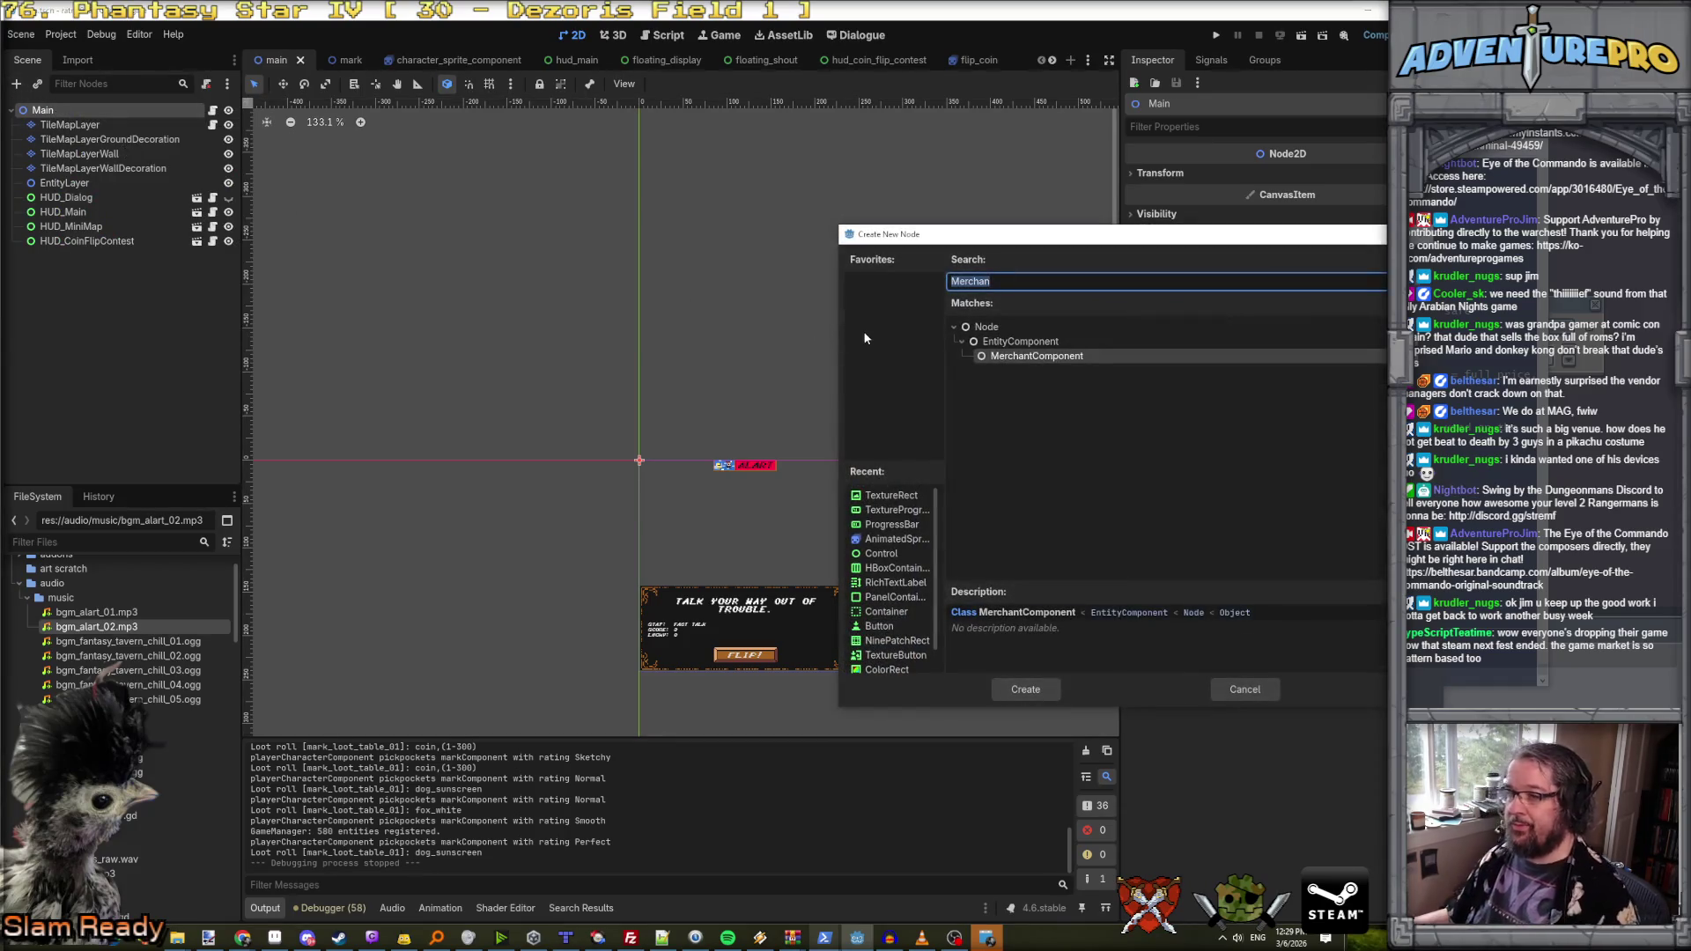
type("control")
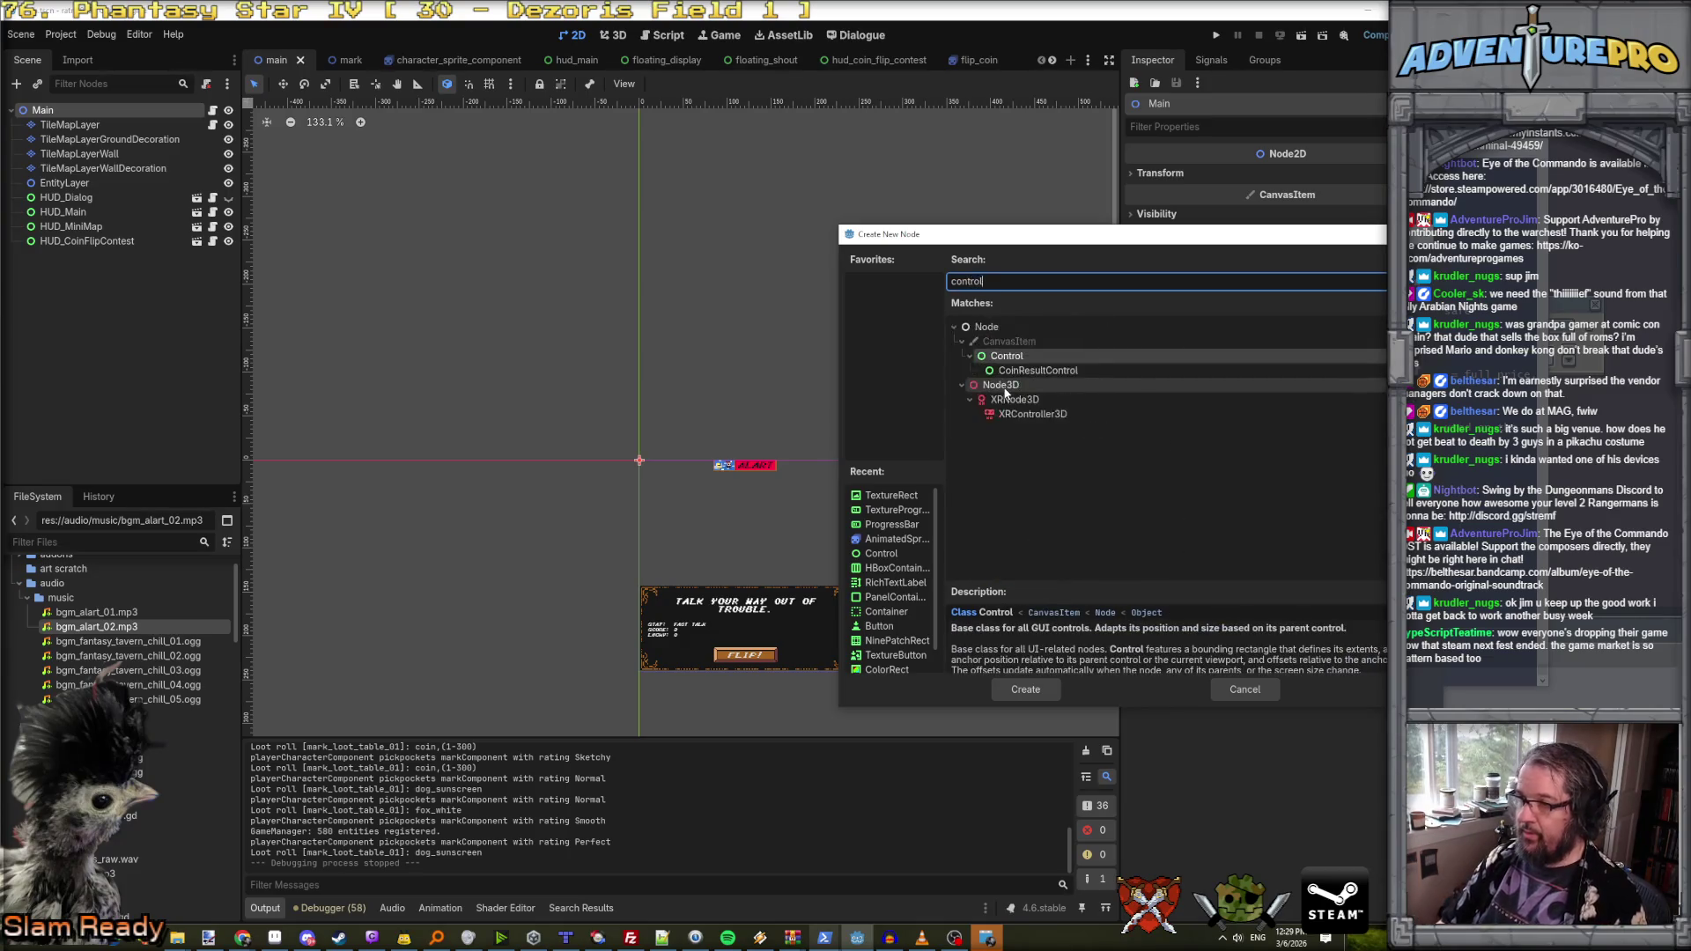
key("Return")
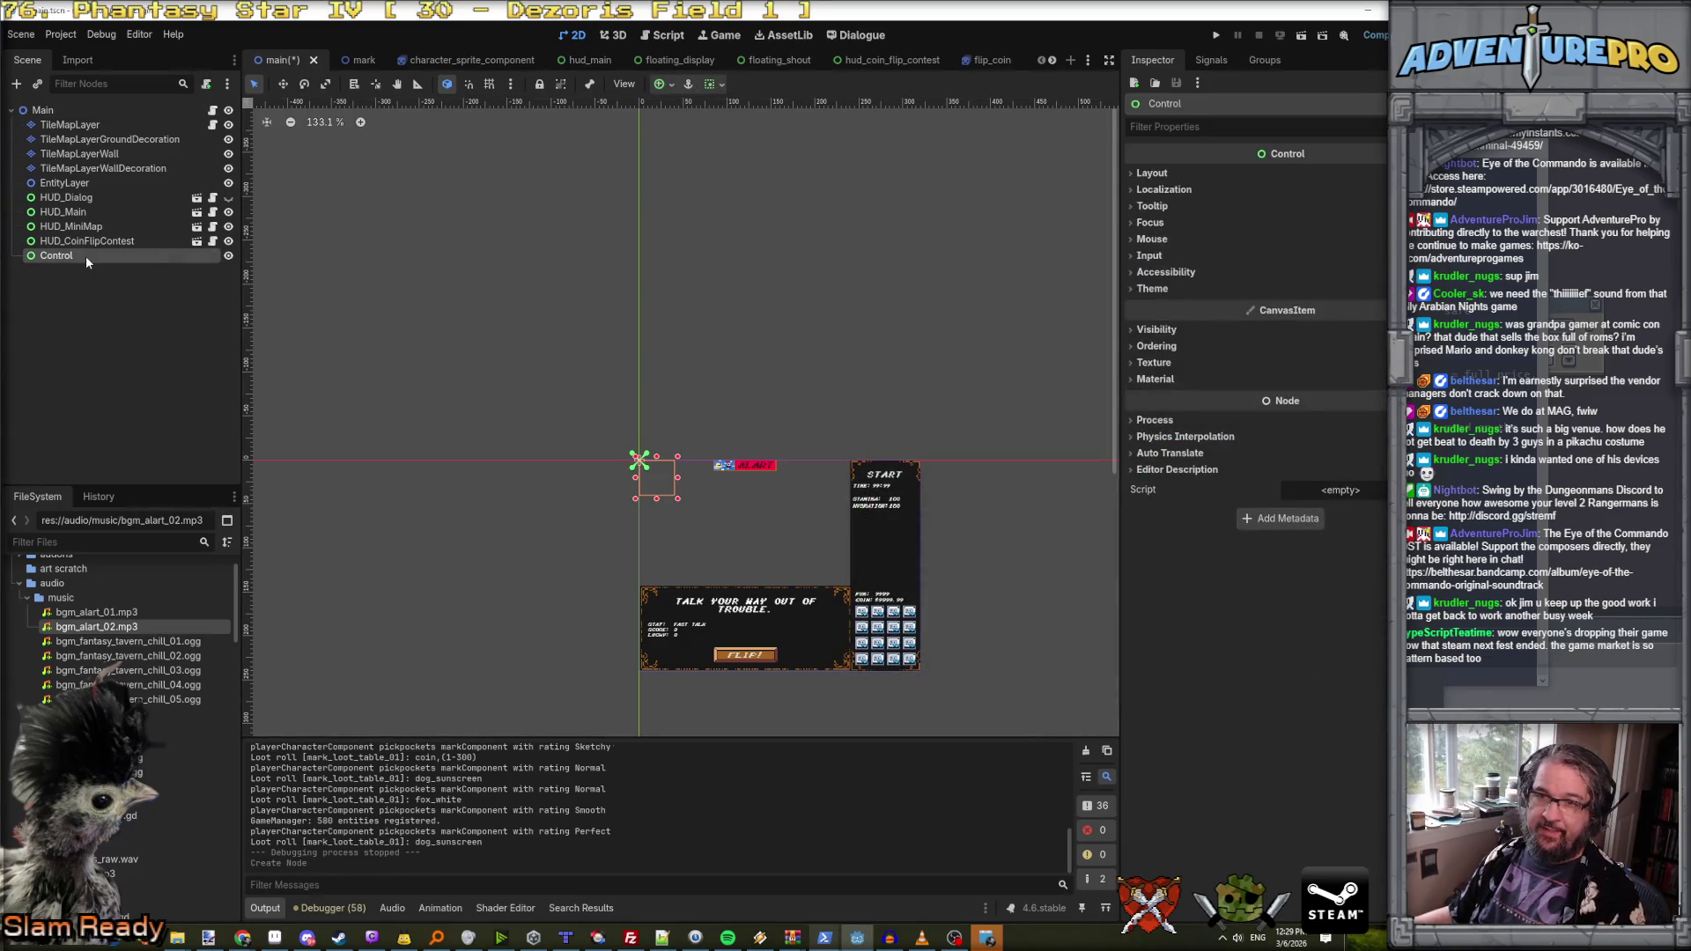
double_click(84, 256)
type("HUD_SellTo")
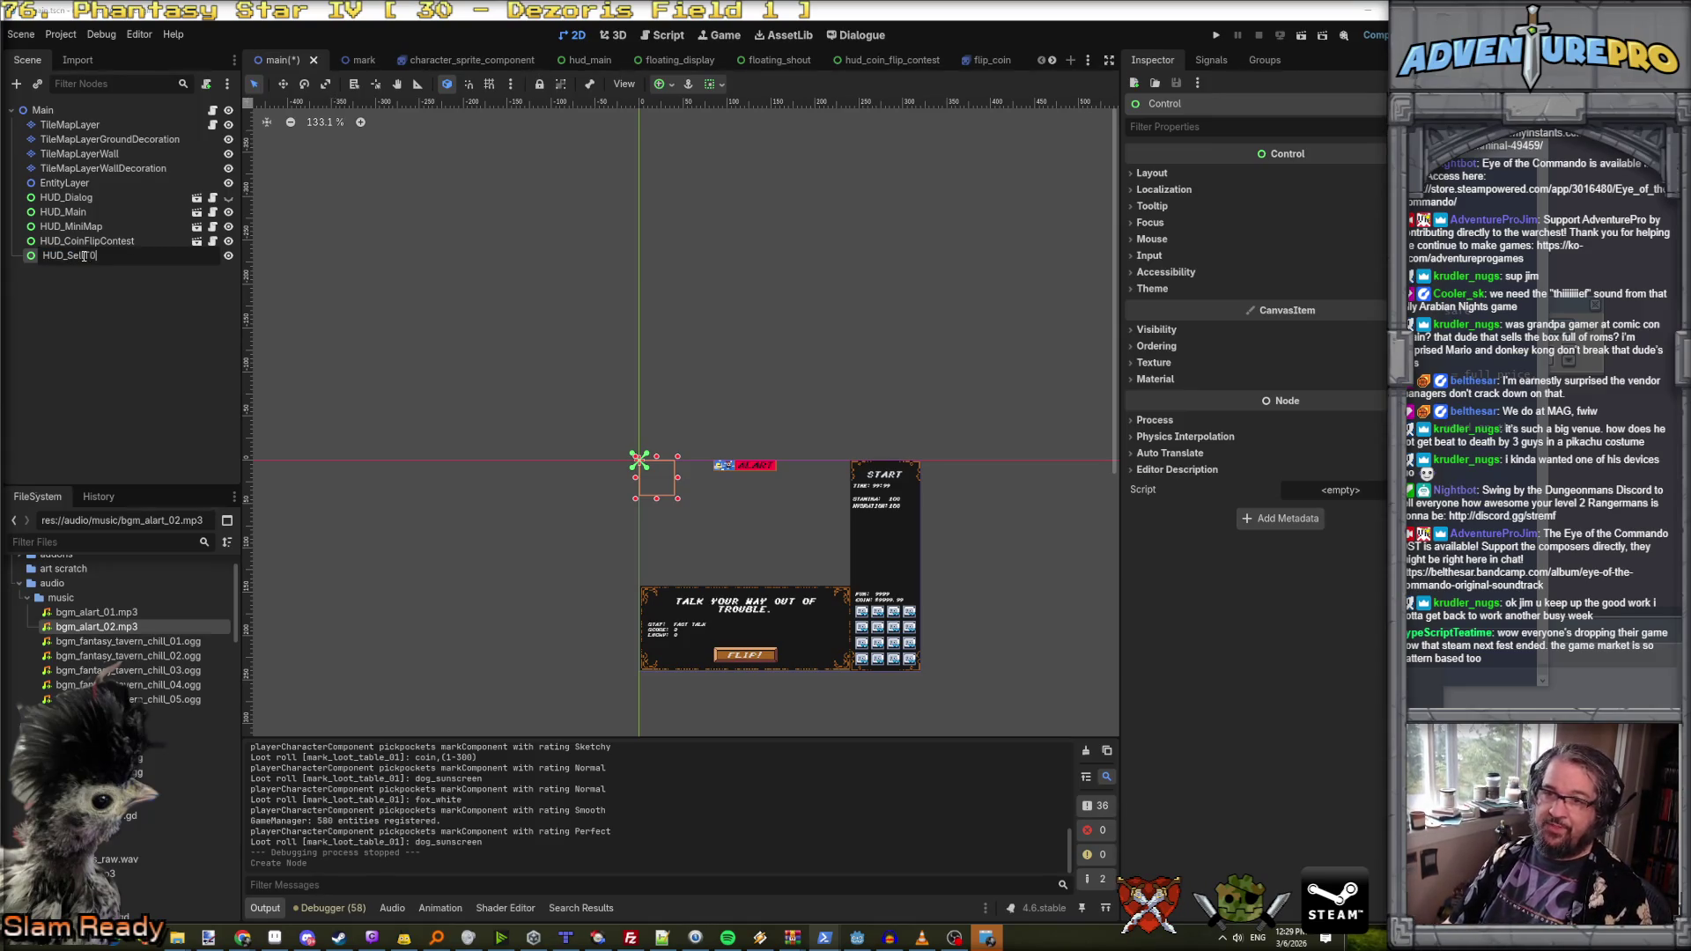
type("Merc")
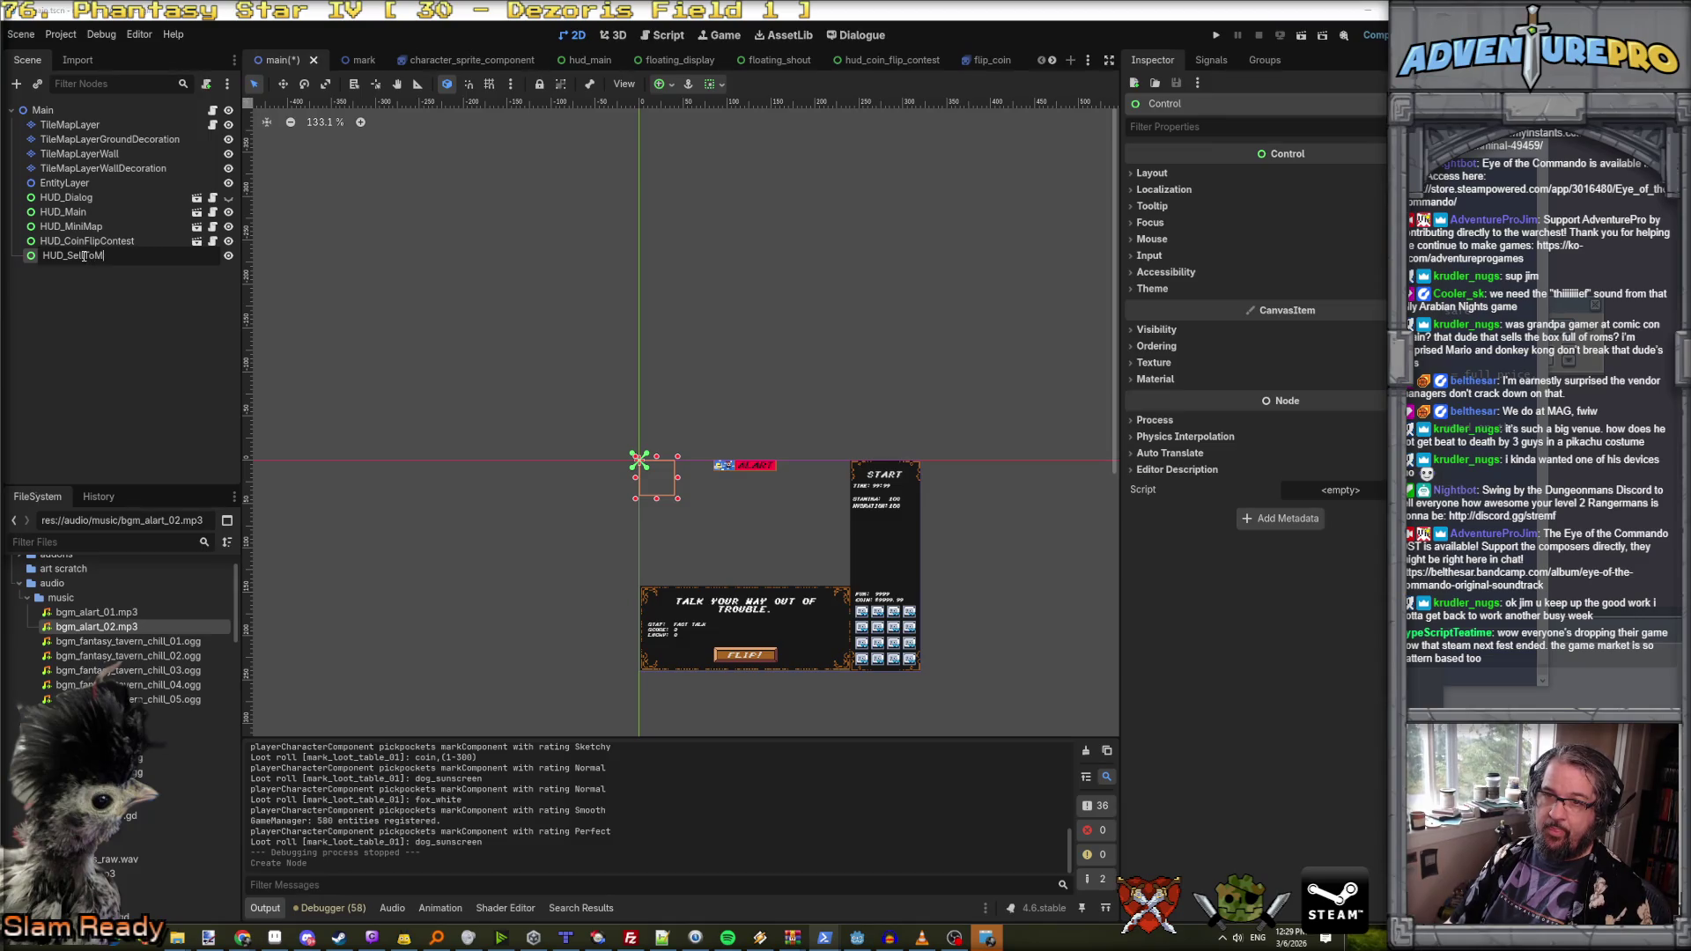
type("hant")
key("Return")
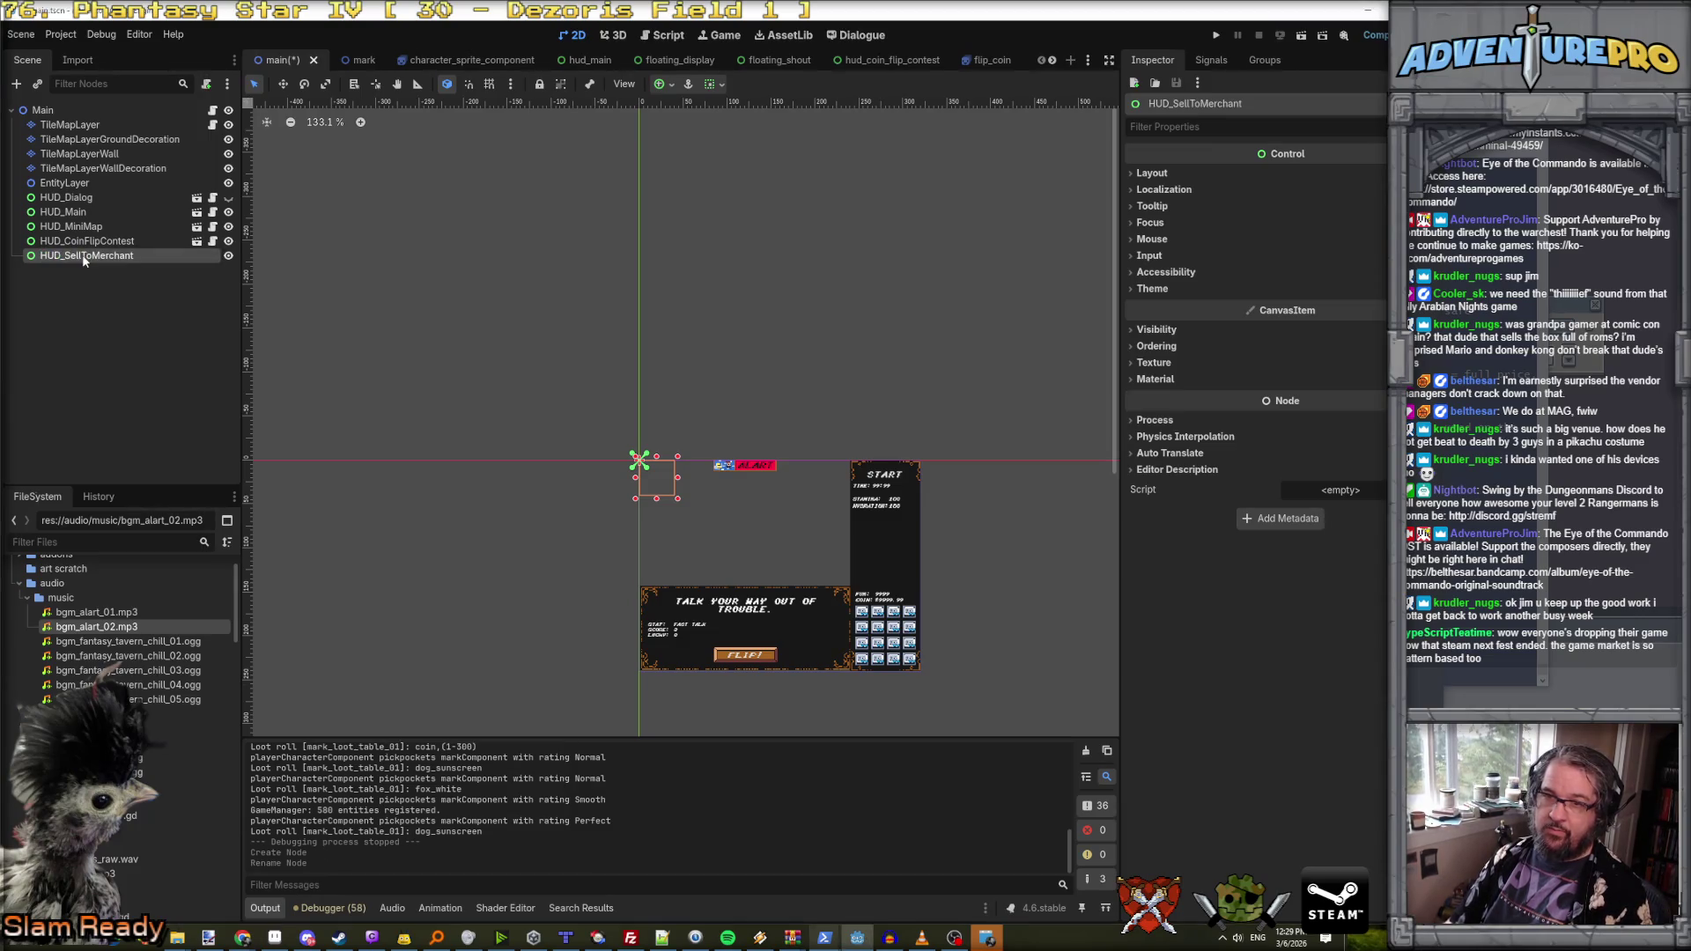
Set HUD_SellToMerchant's transform size to 320 × 240 and save the scene
left_click(1163, 174)
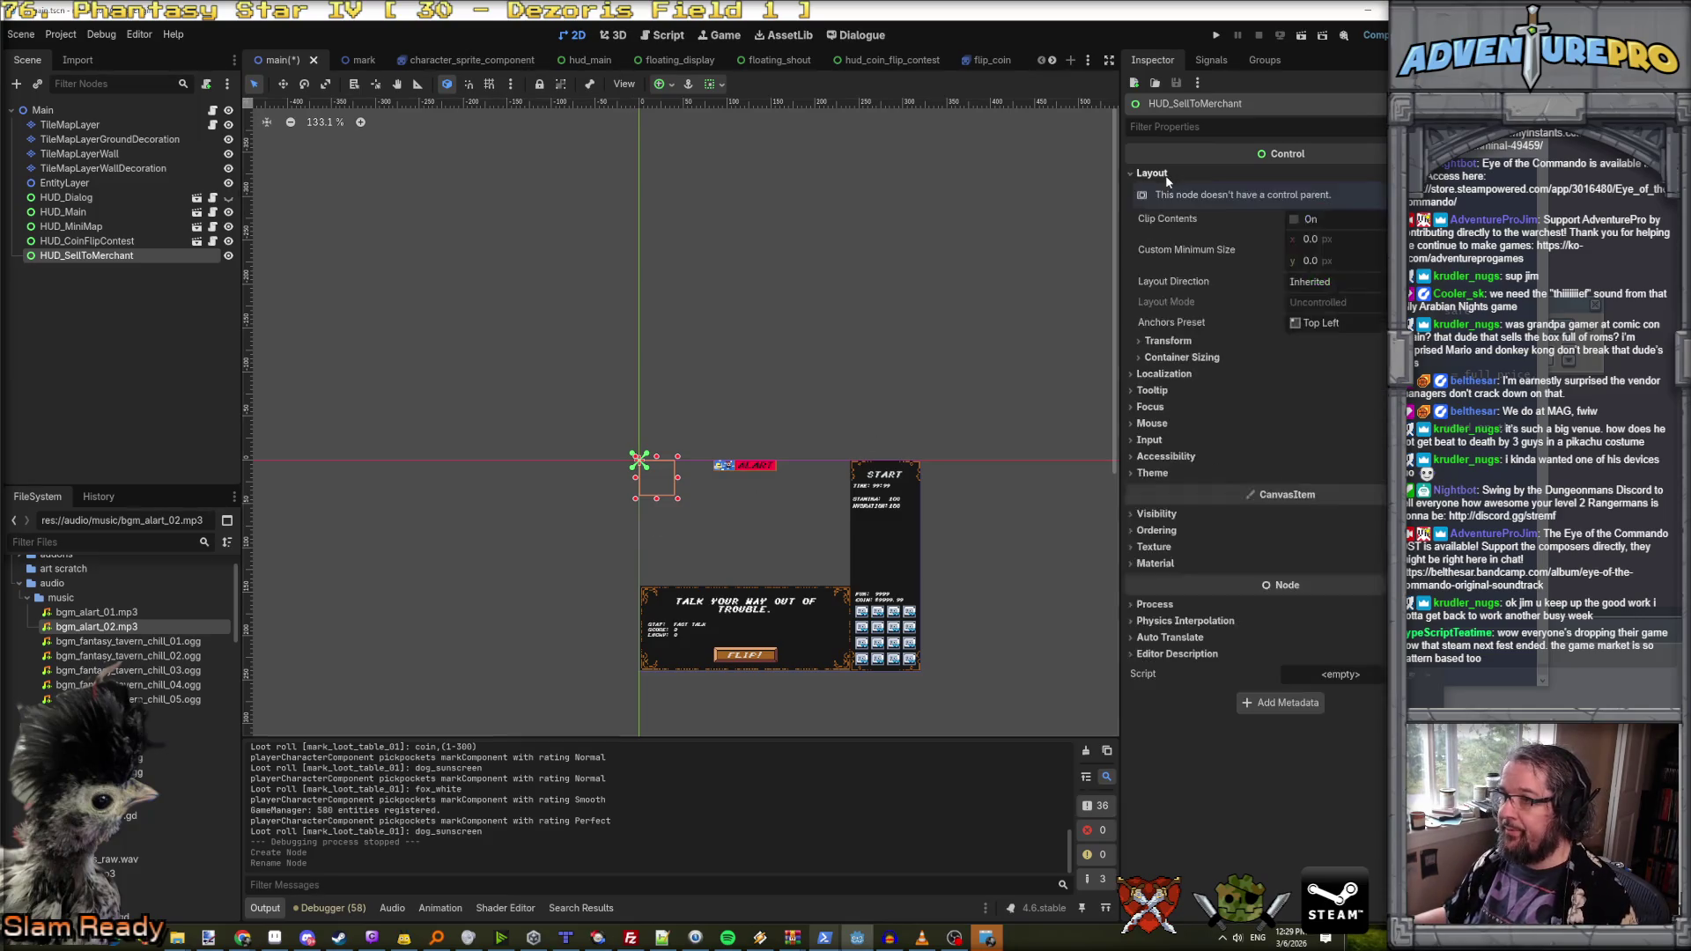
left_click(1169, 343)
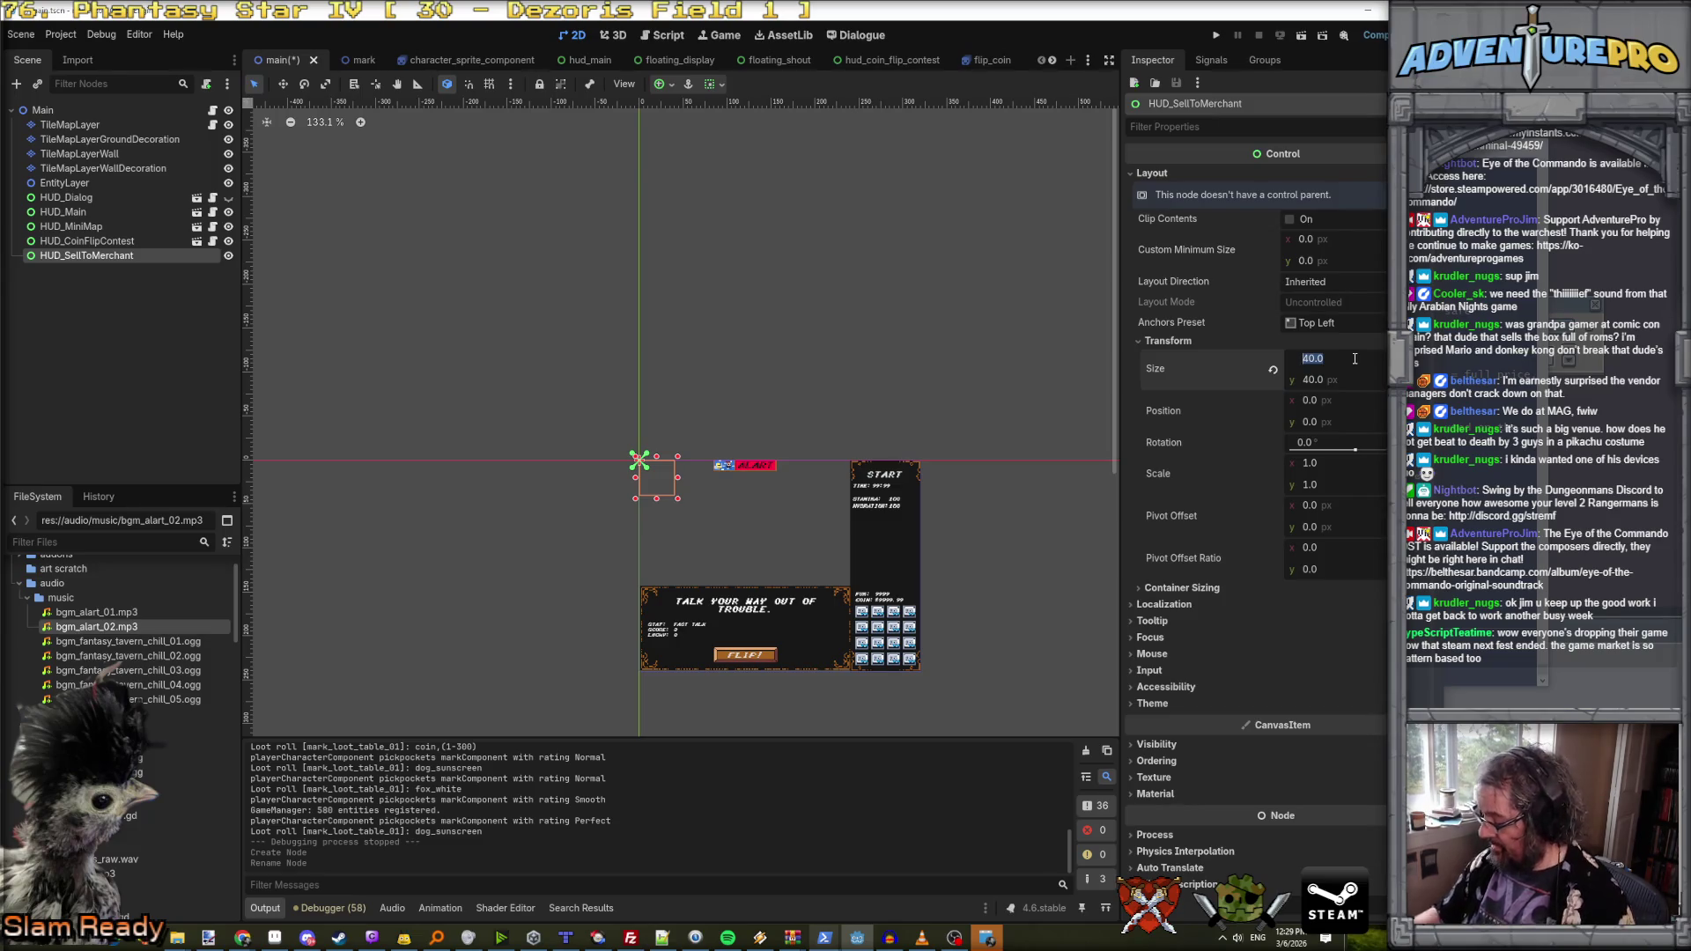
type("320")
key("Tab")
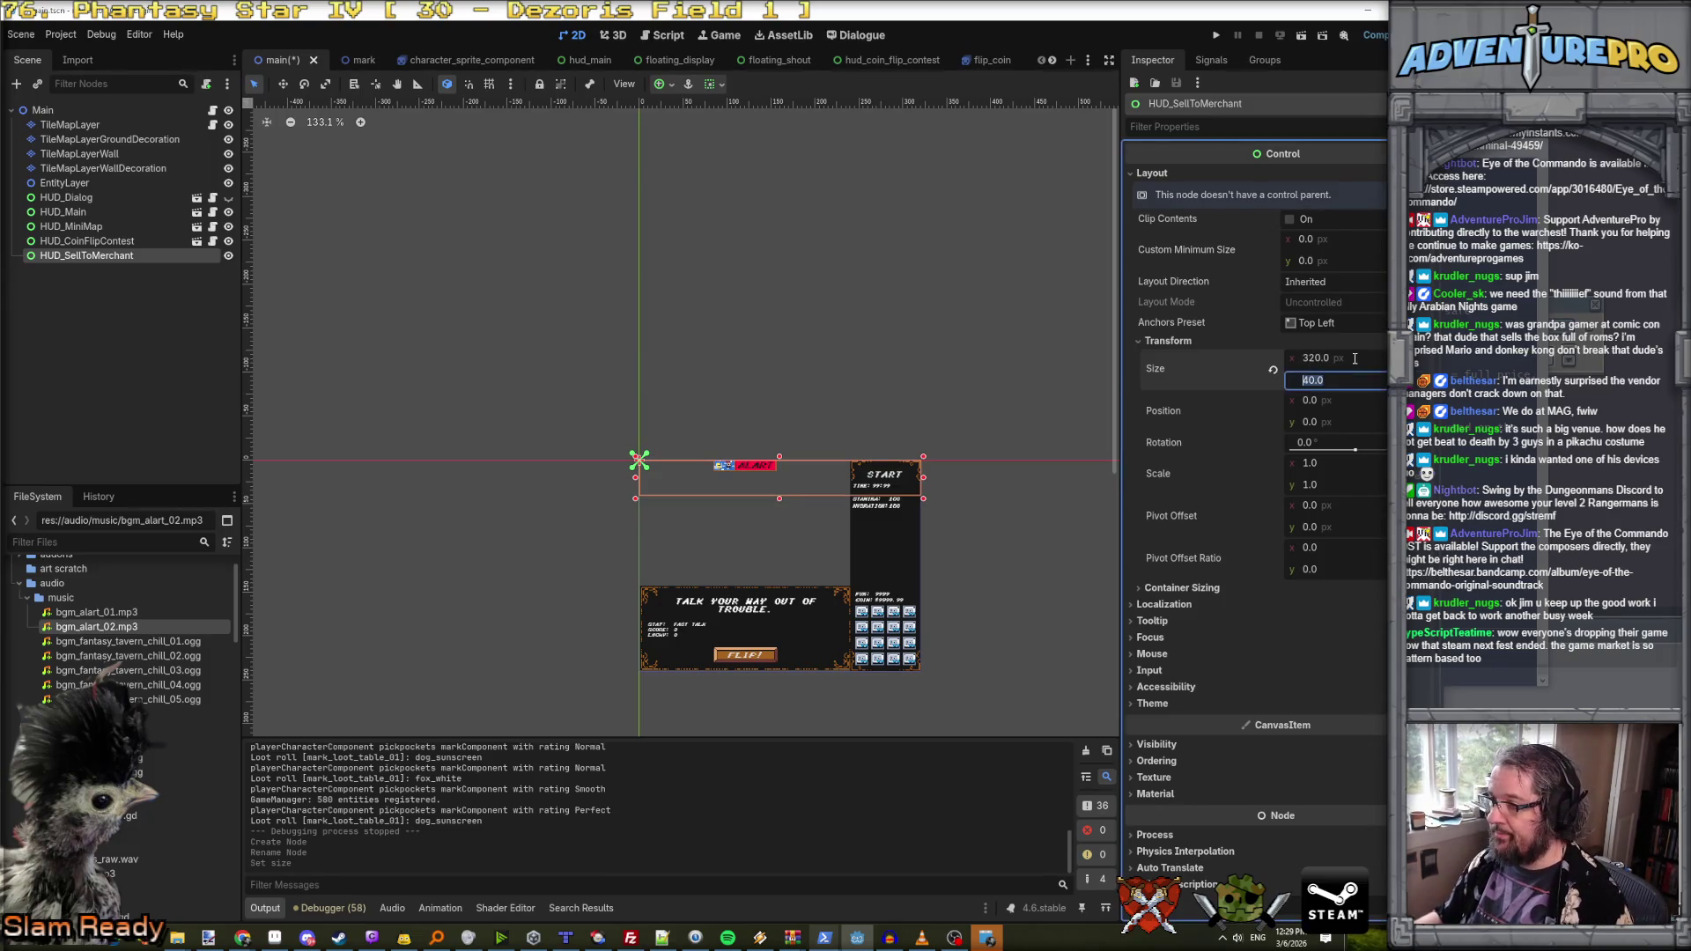
type("4")
type("22")
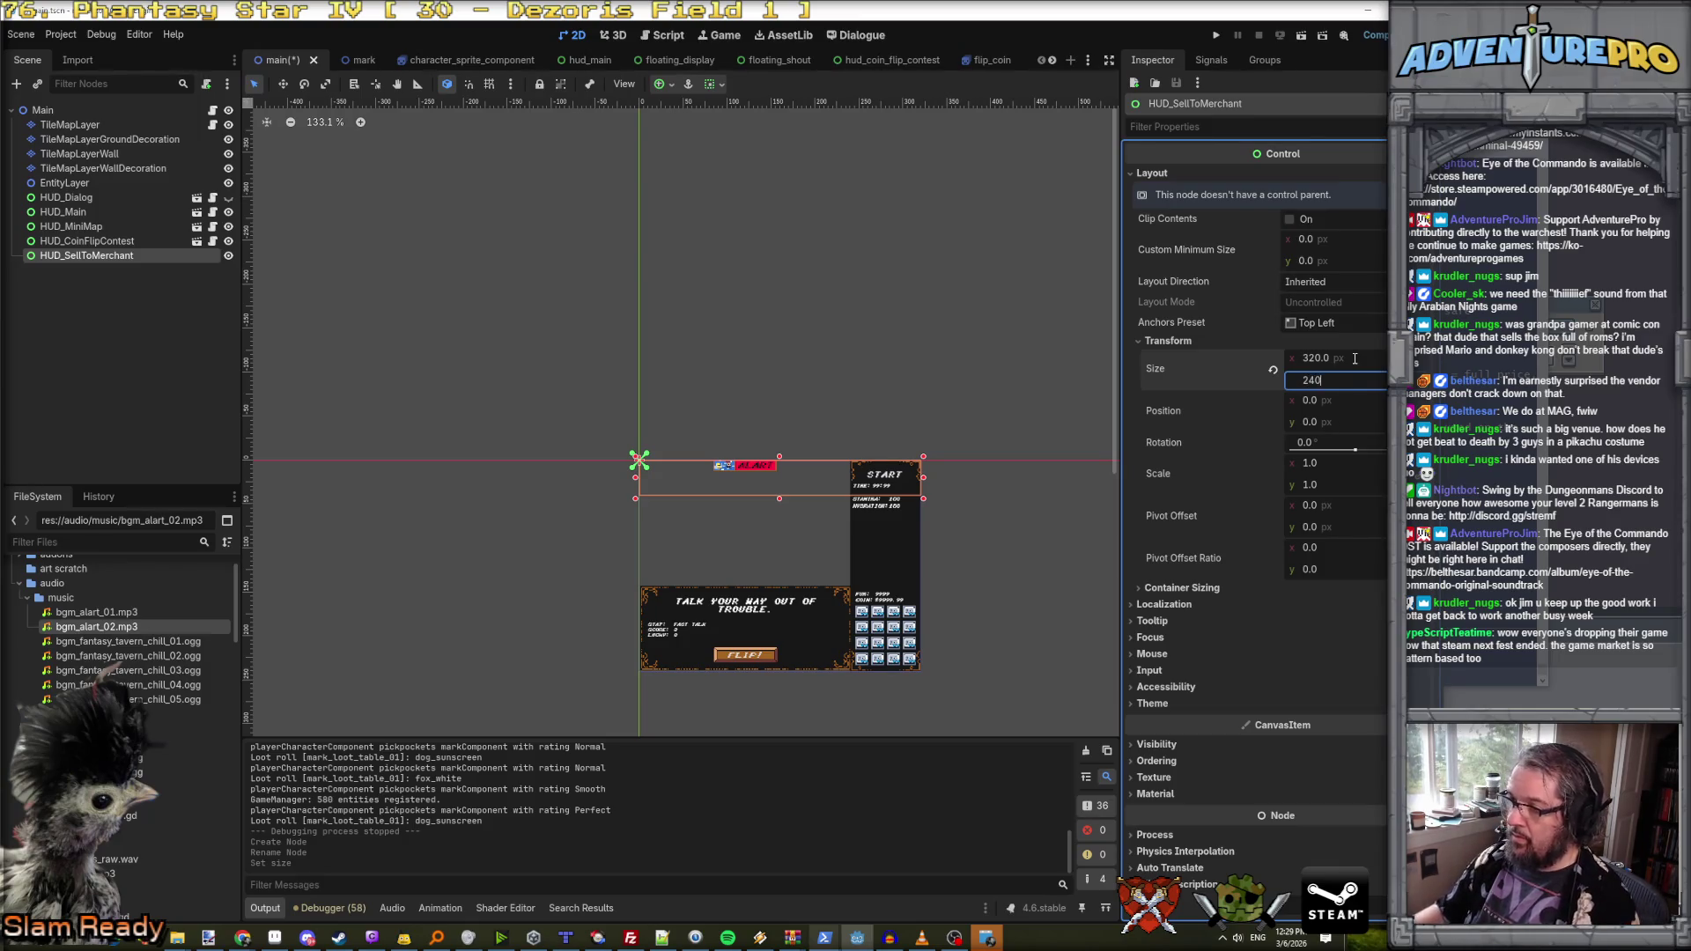
key("Return")
key("ctrl+s")
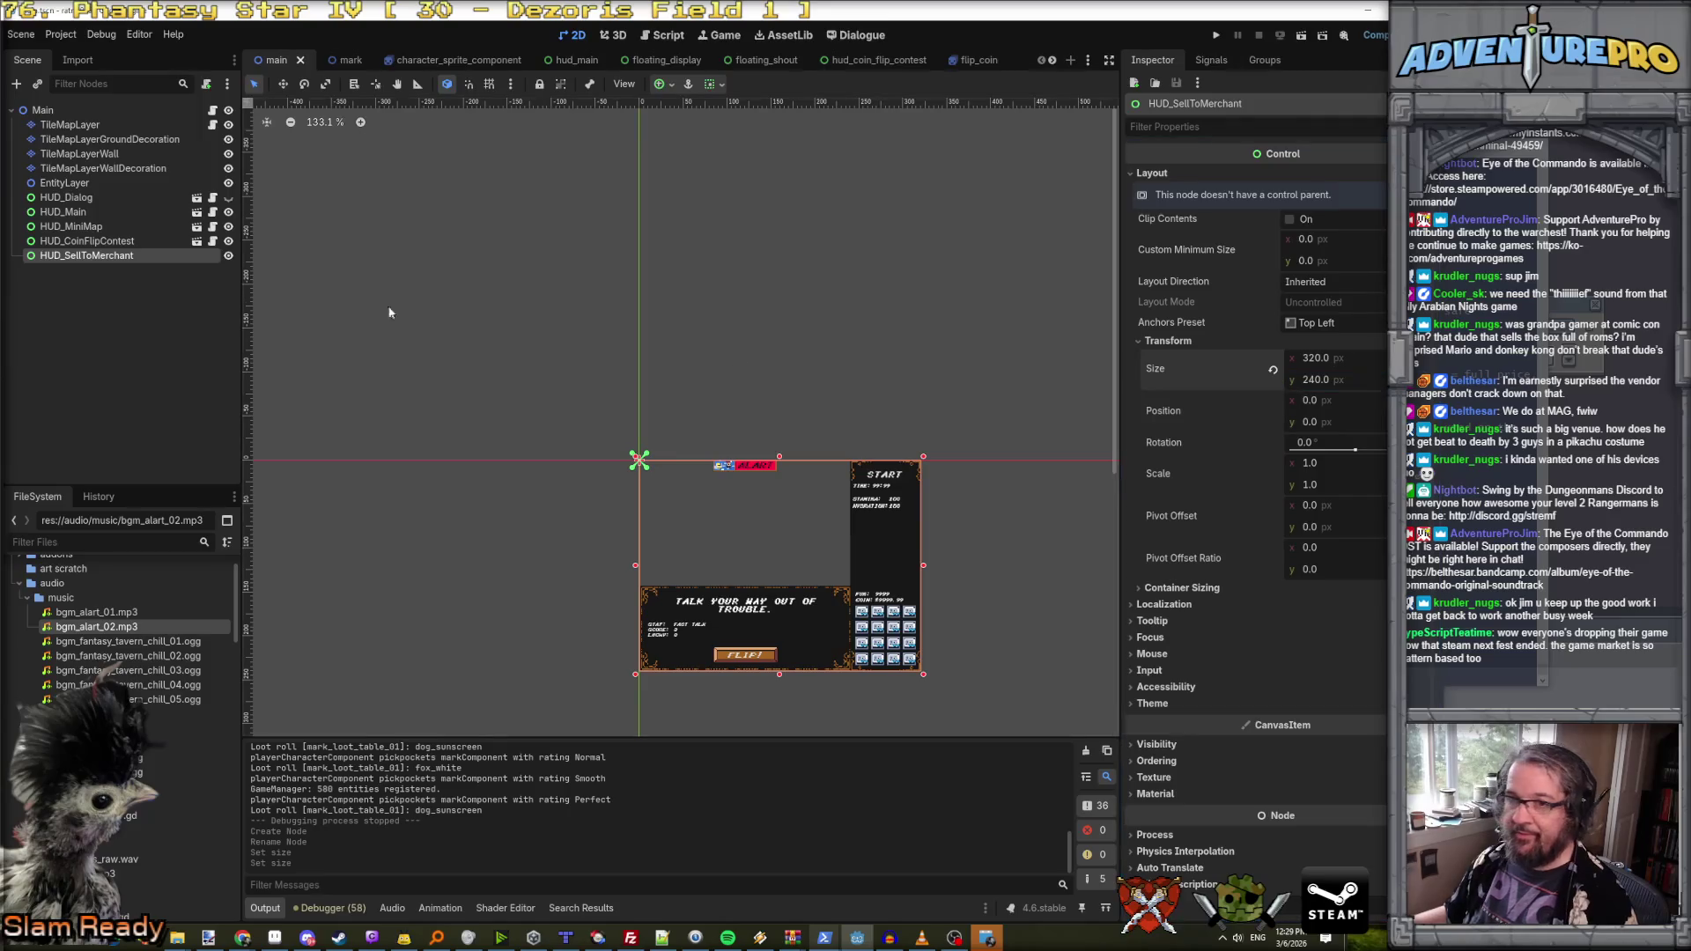
Add a TextureRect child named bgSales under HUD_SellToMerchant
right_click(123, 263)
left_click(171, 272)
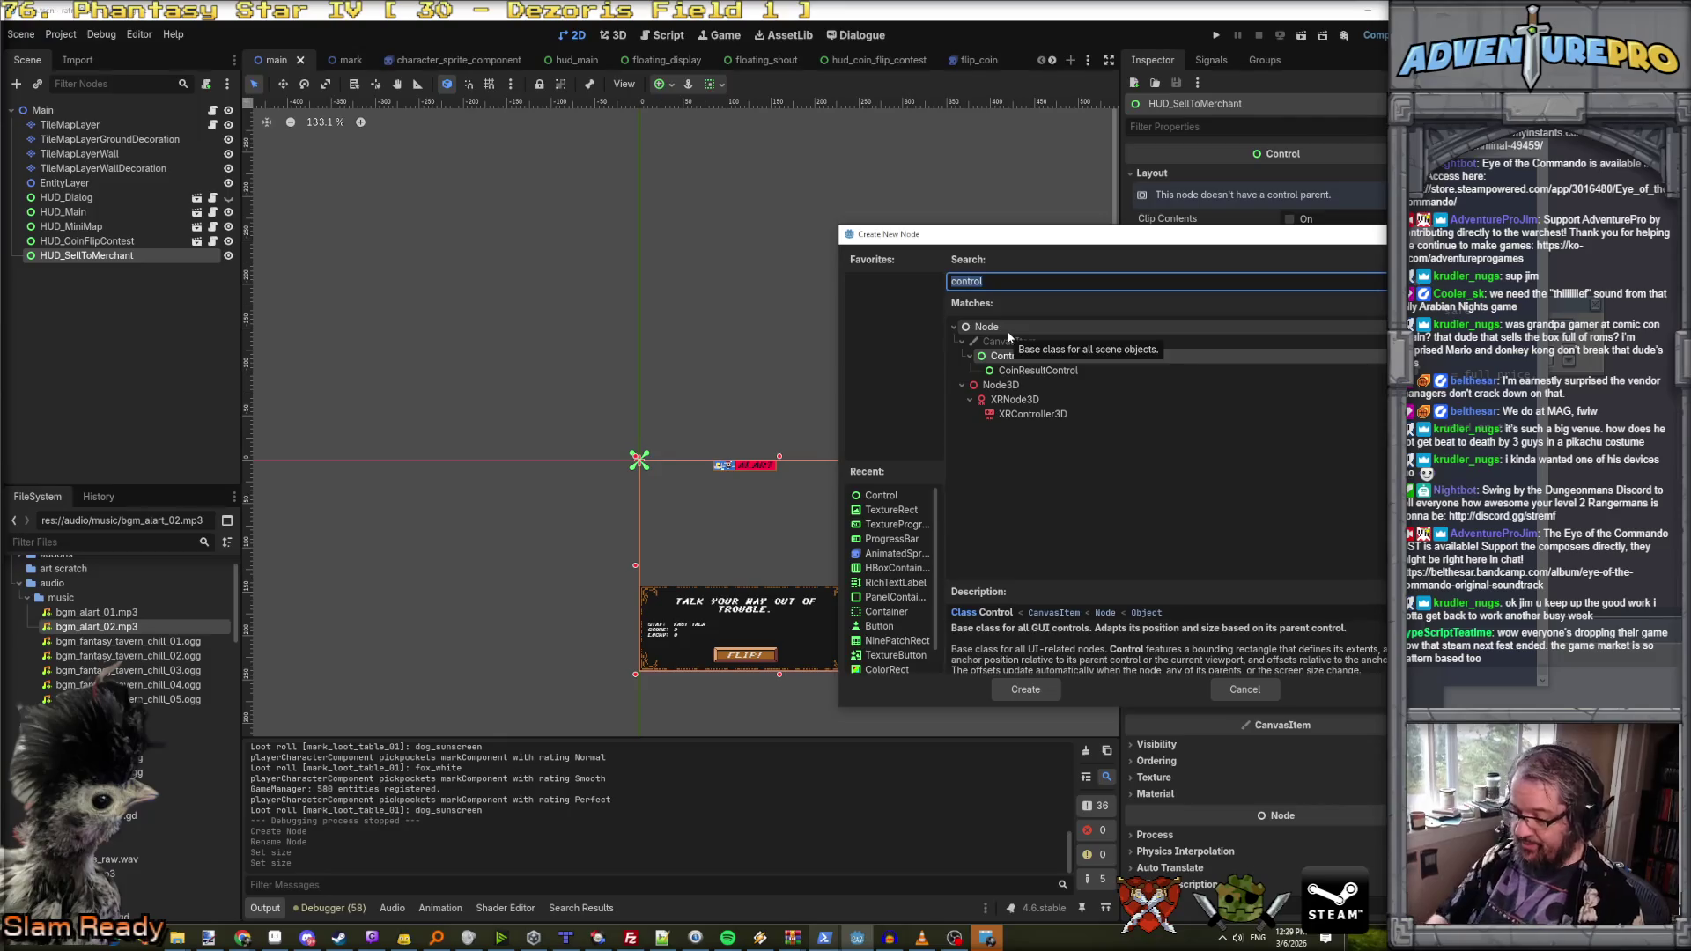
type("text")
key("Down")
key("Down")
key("Down")
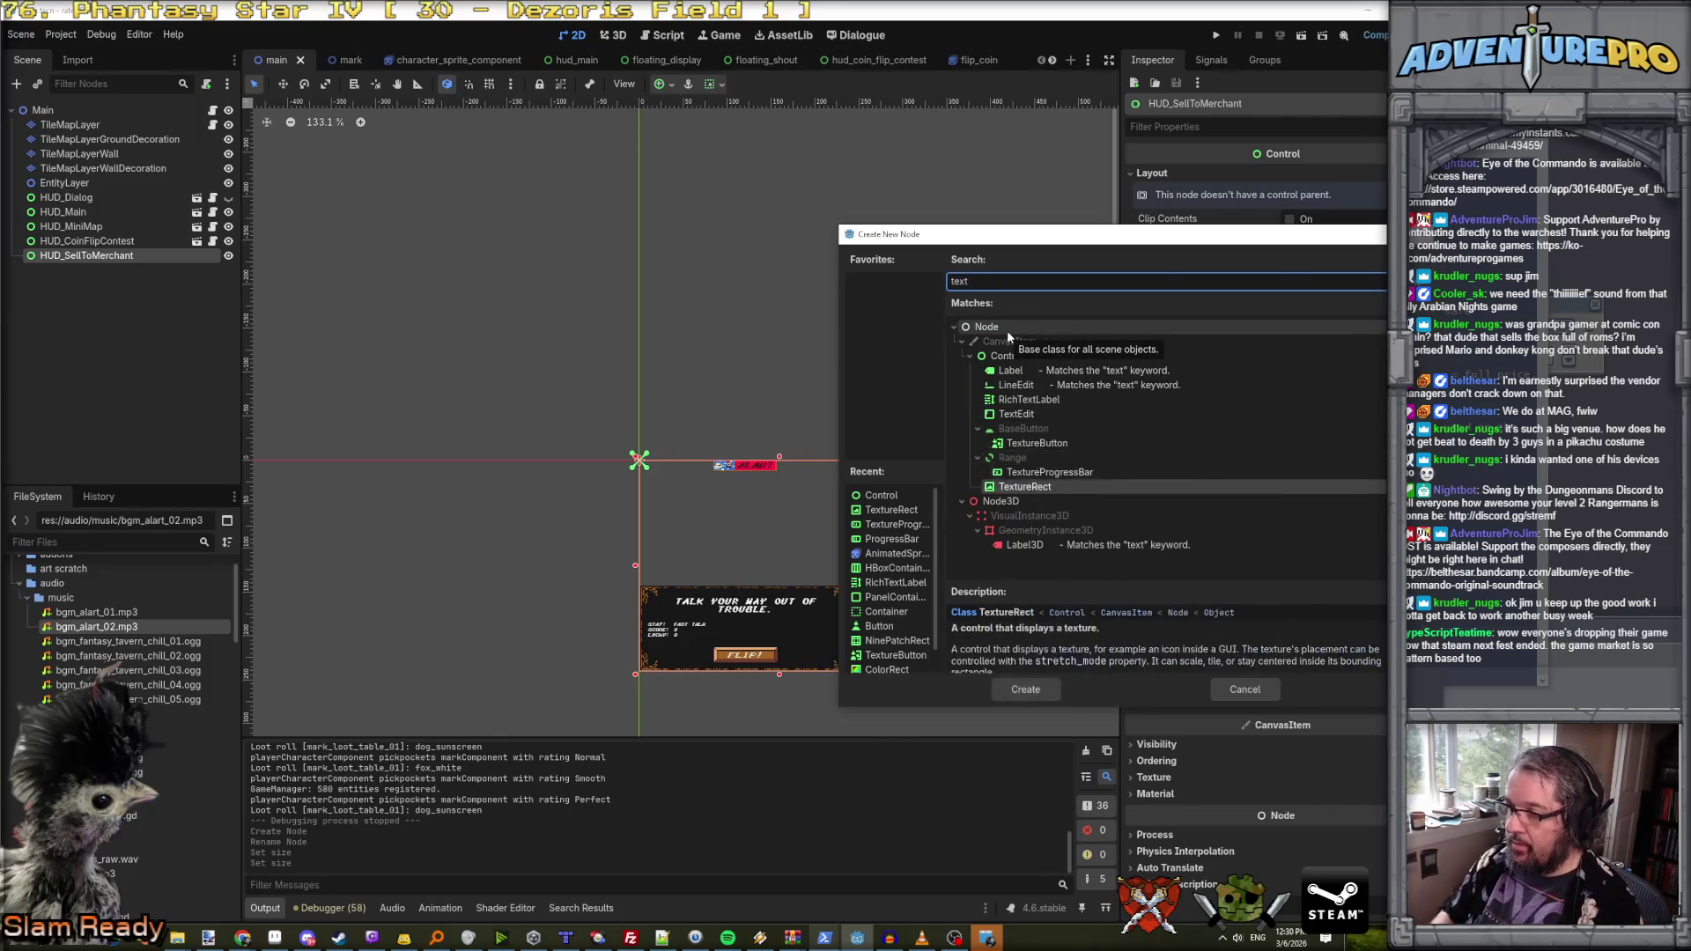
key("Return")
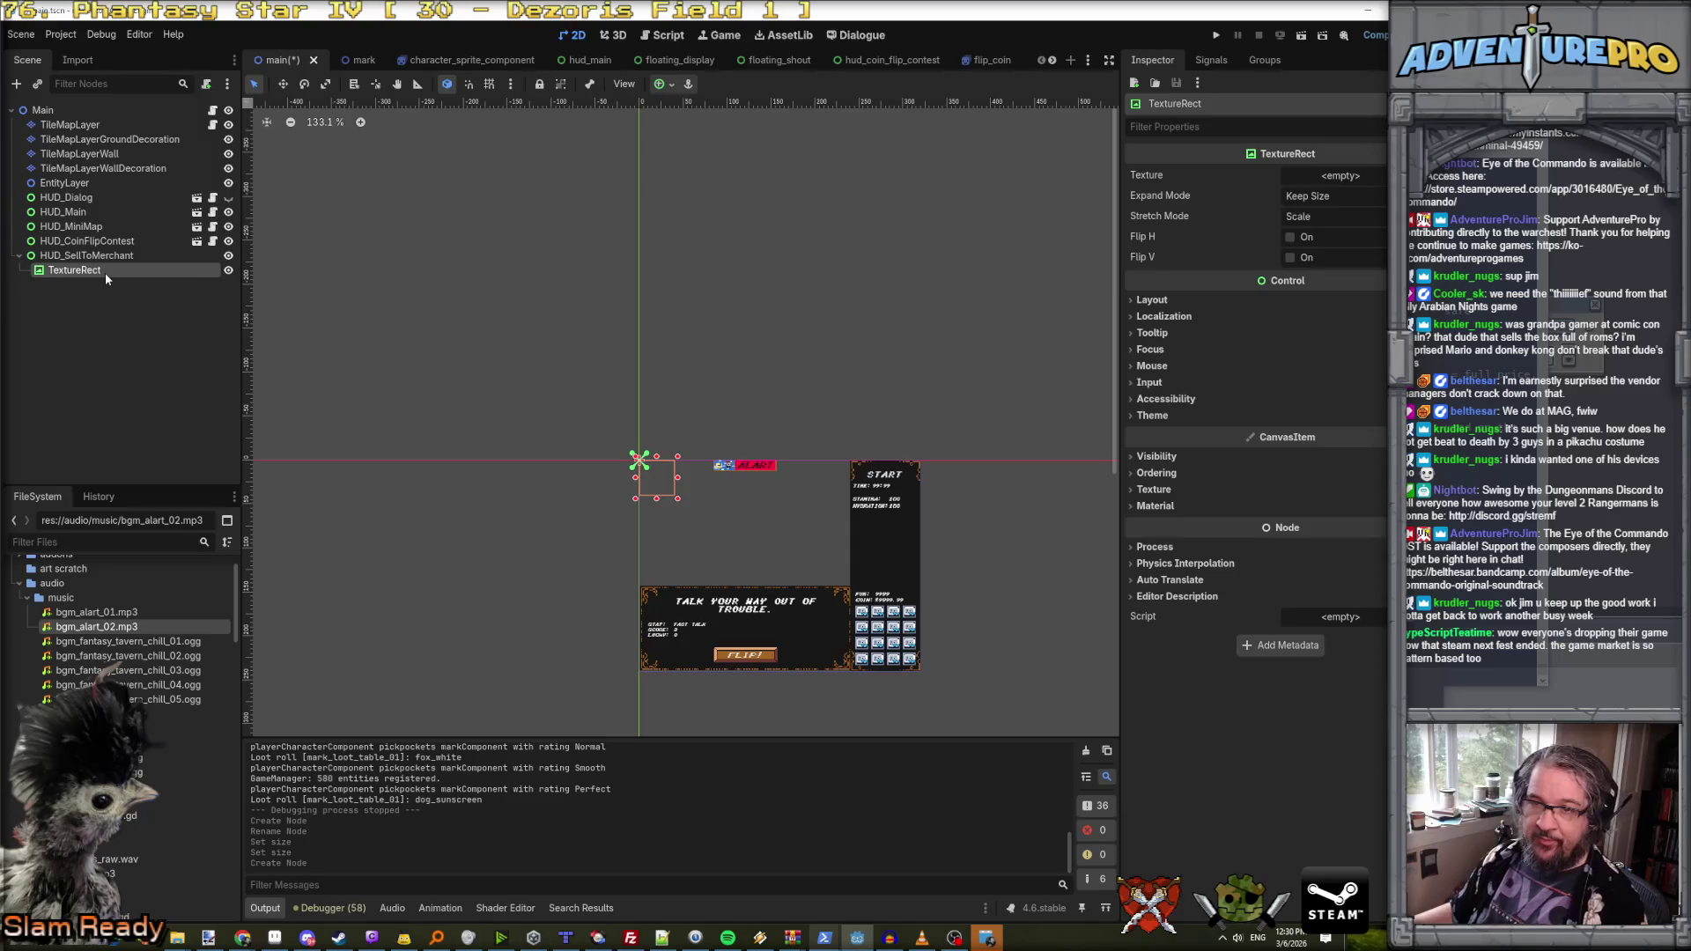
double_click(105, 272)
type("bgSales")
key("Return")
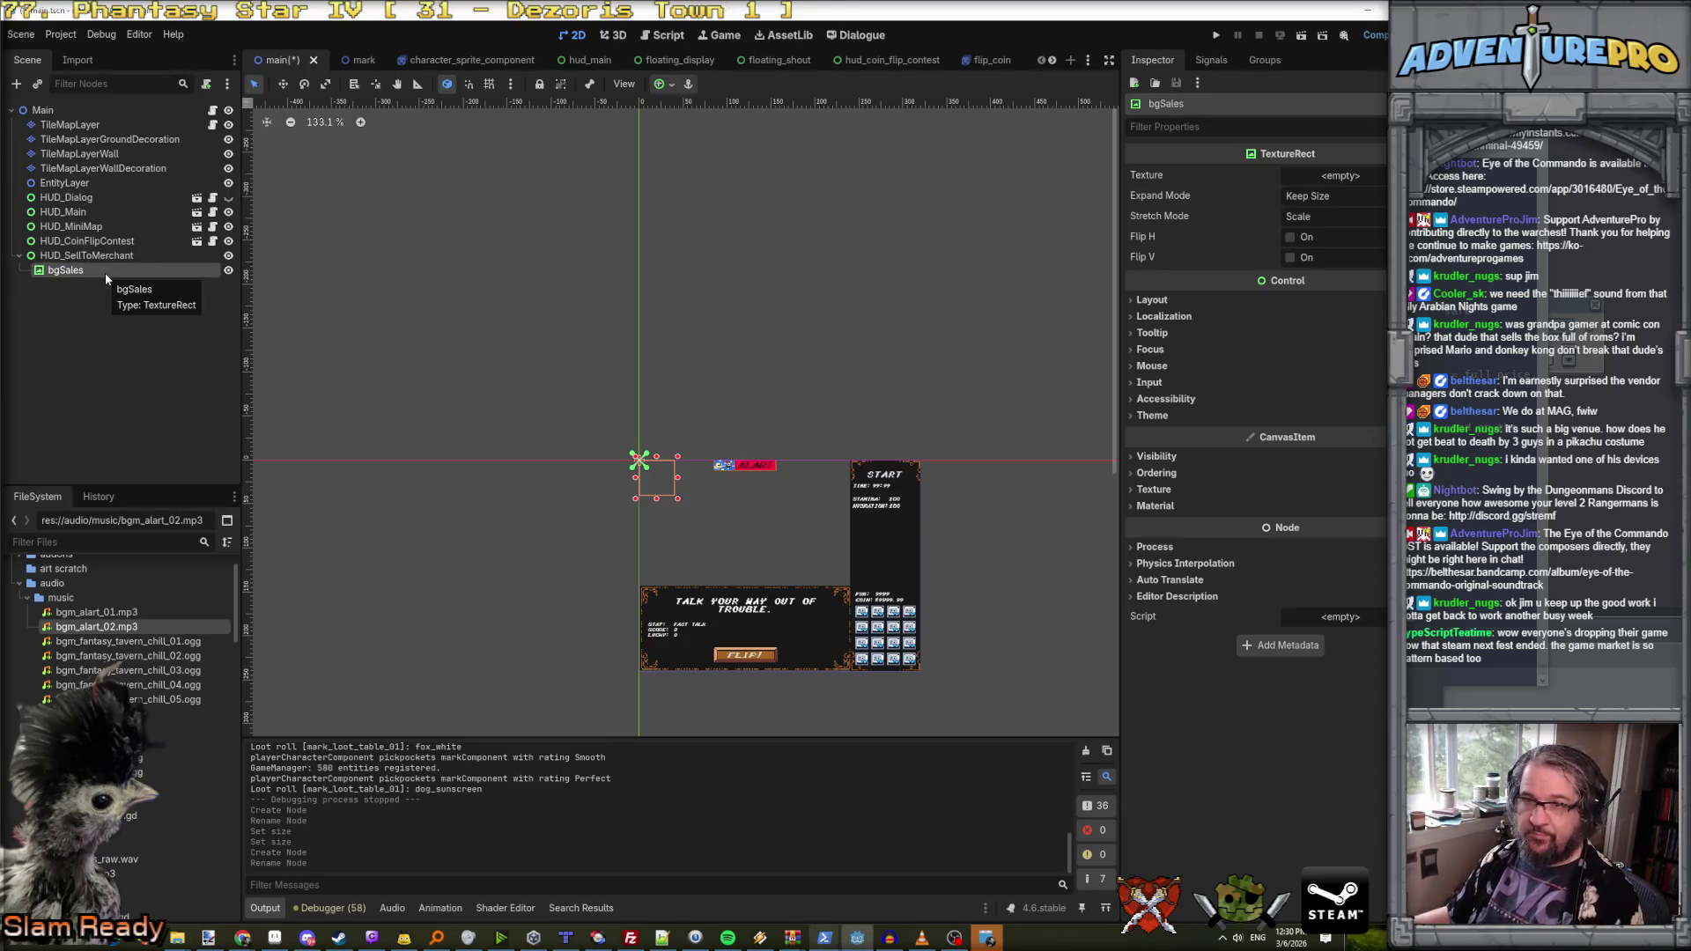
Quick-load the dark bordered panel image as bgSales's texture
left_click(1341, 175)
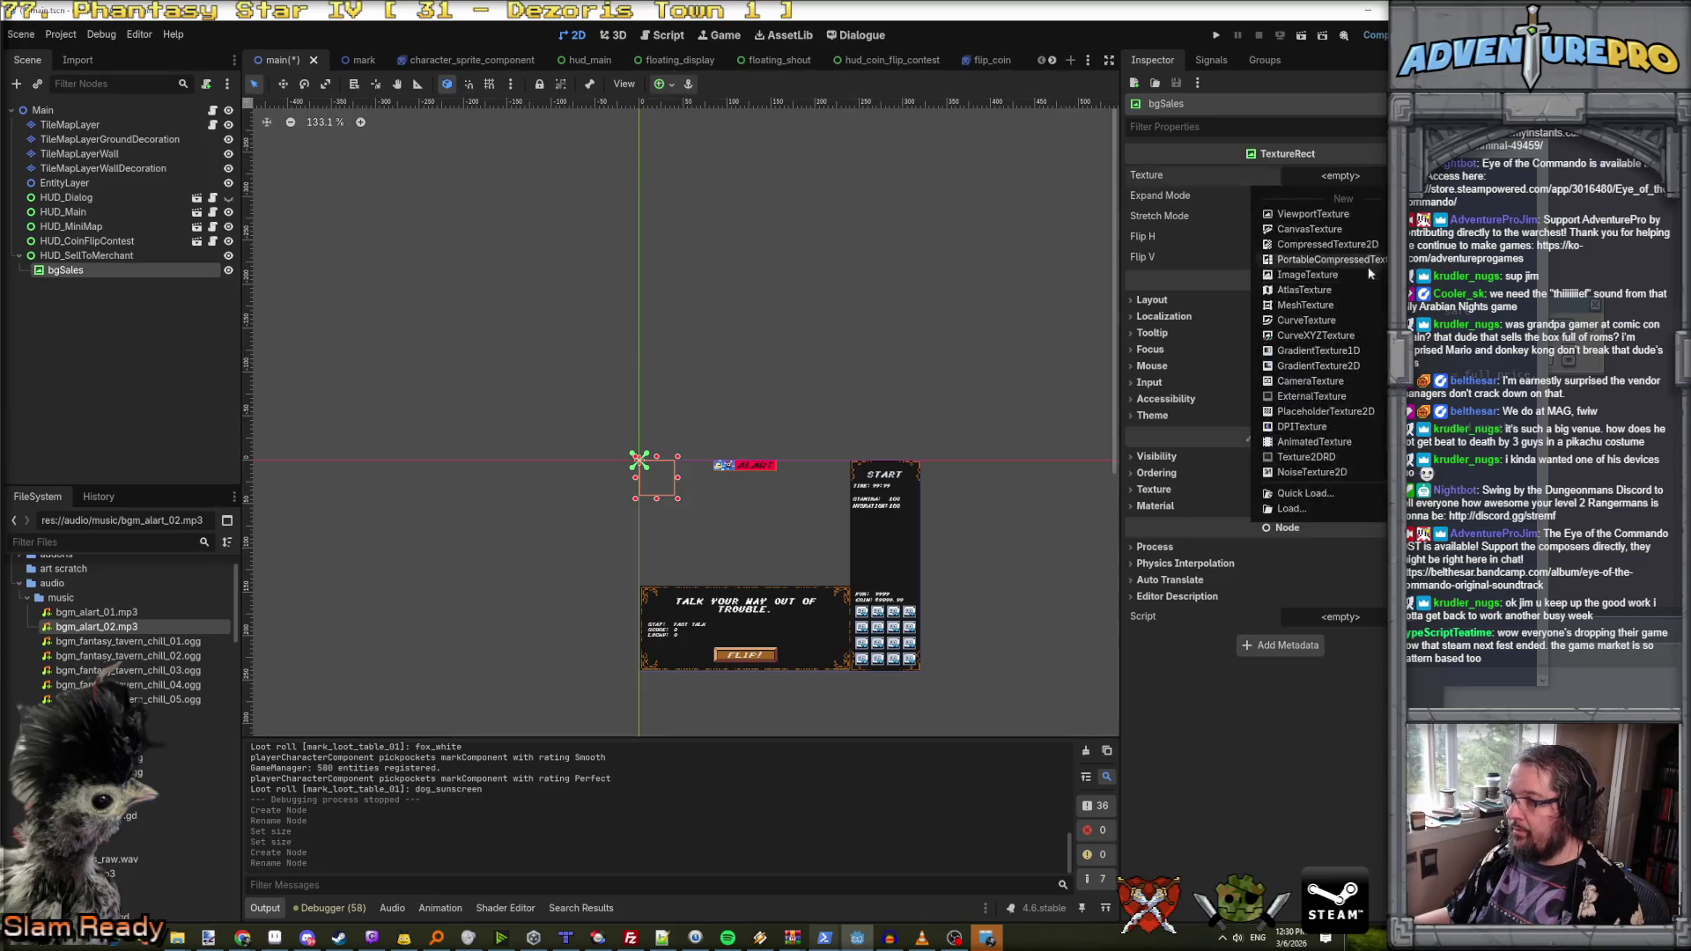
left_click(1307, 494)
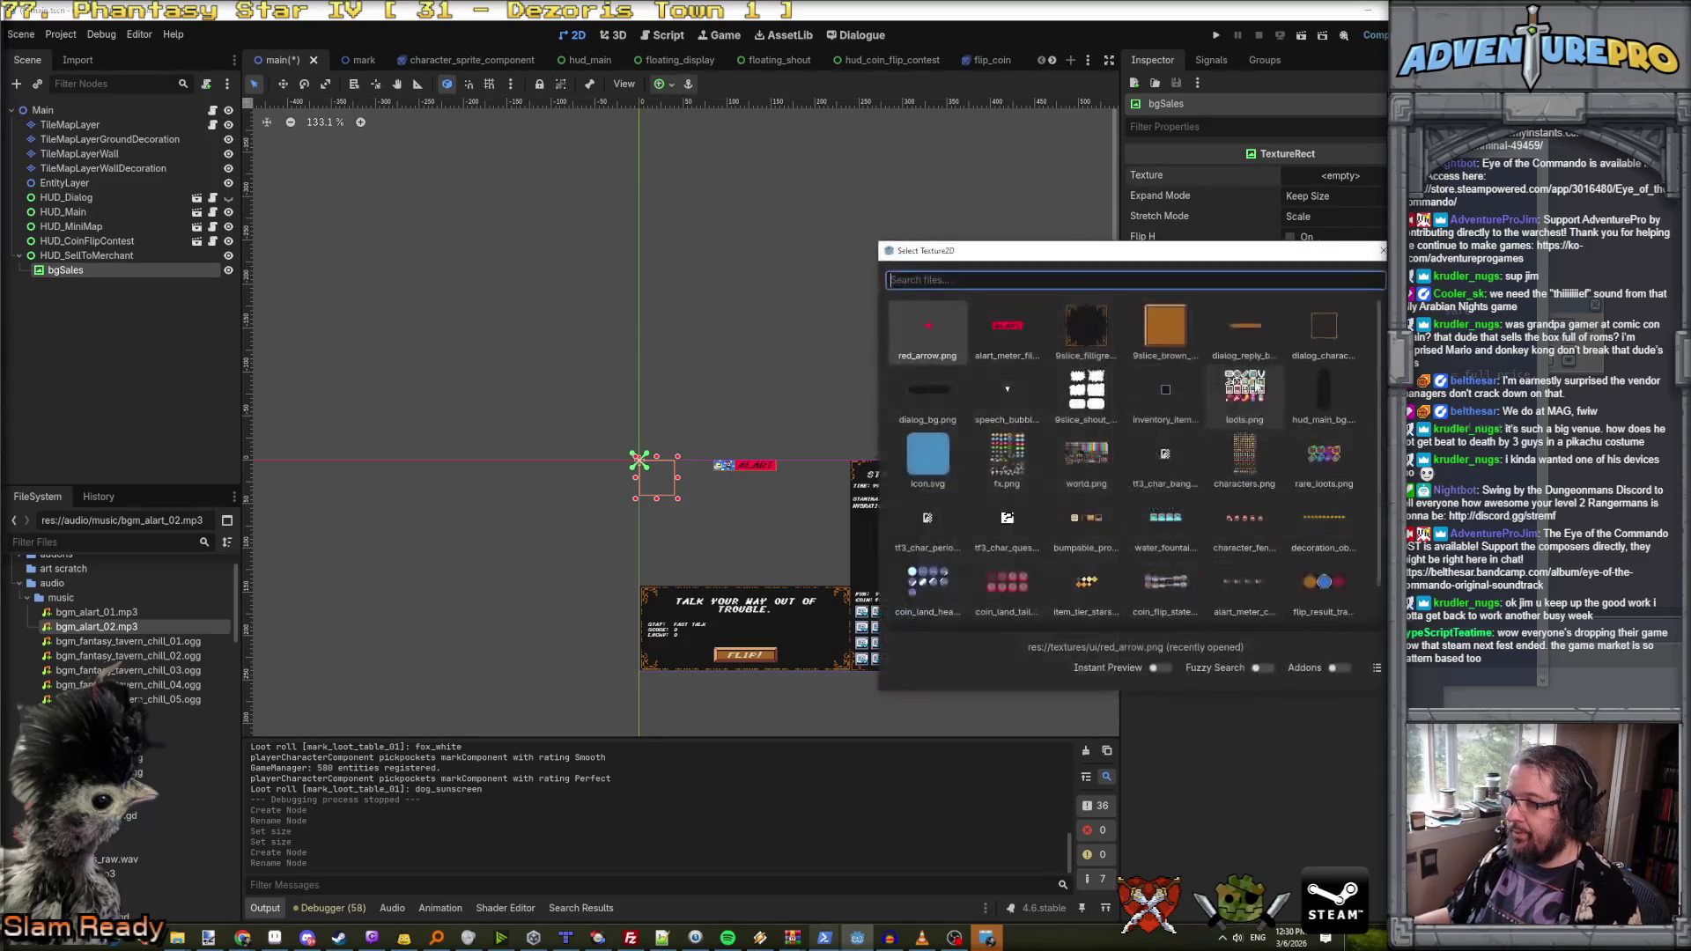
scroll(1182, 368, "down", 2)
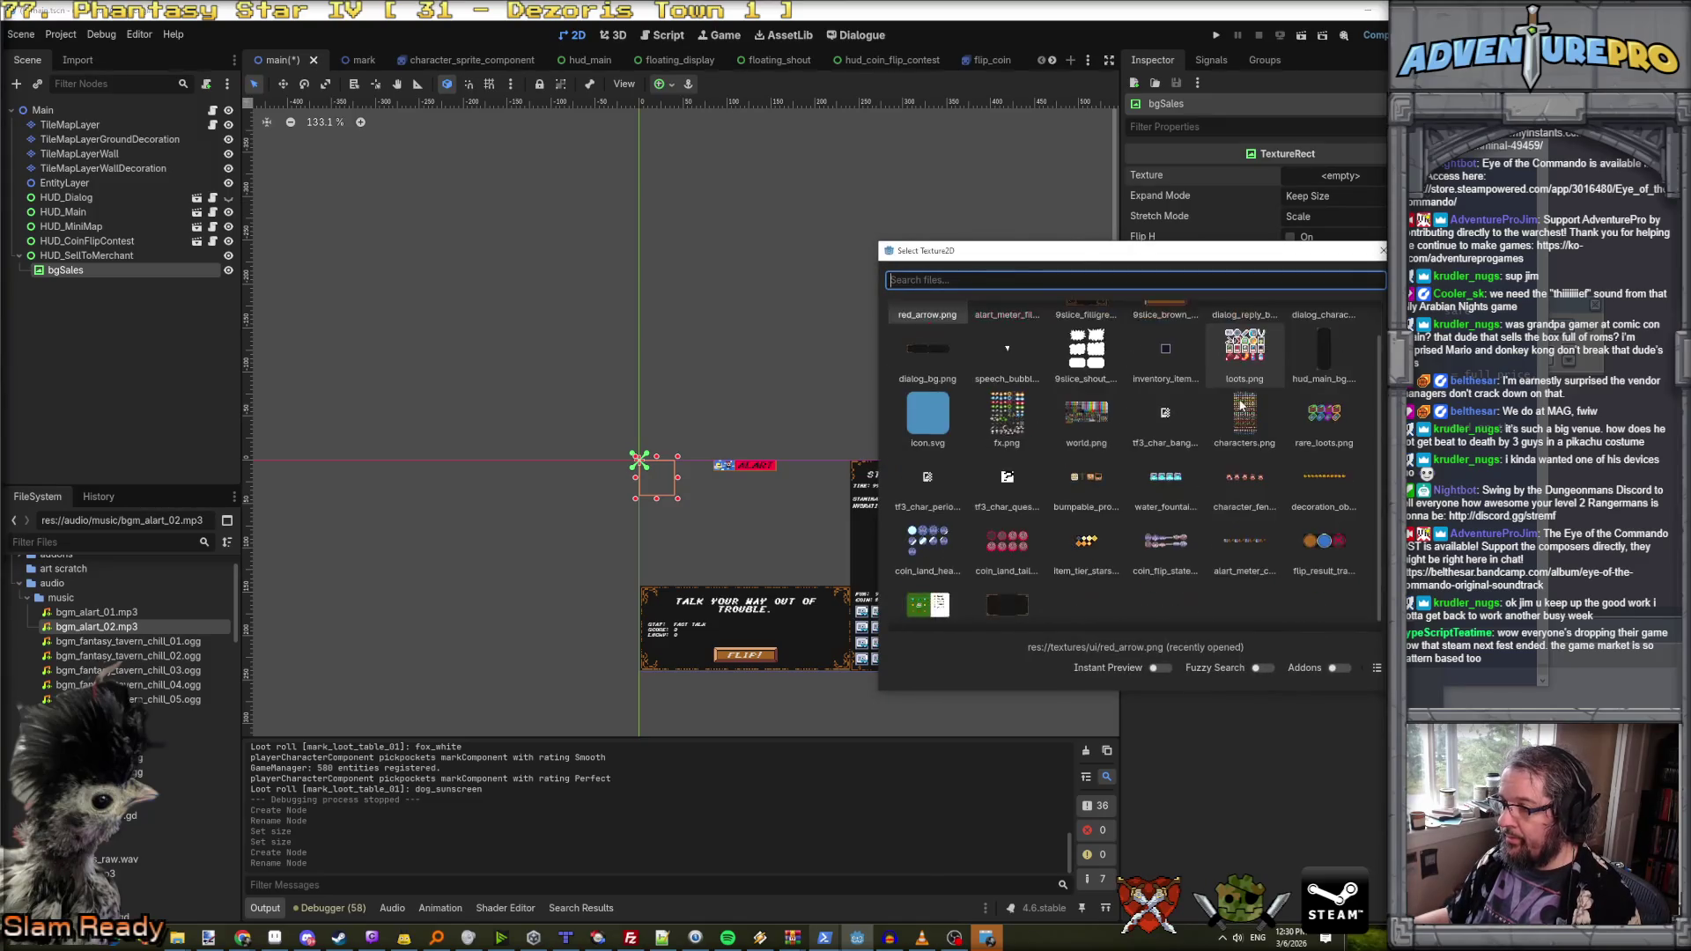
double_click(1025, 579)
scroll(727, 528, "up", 4)
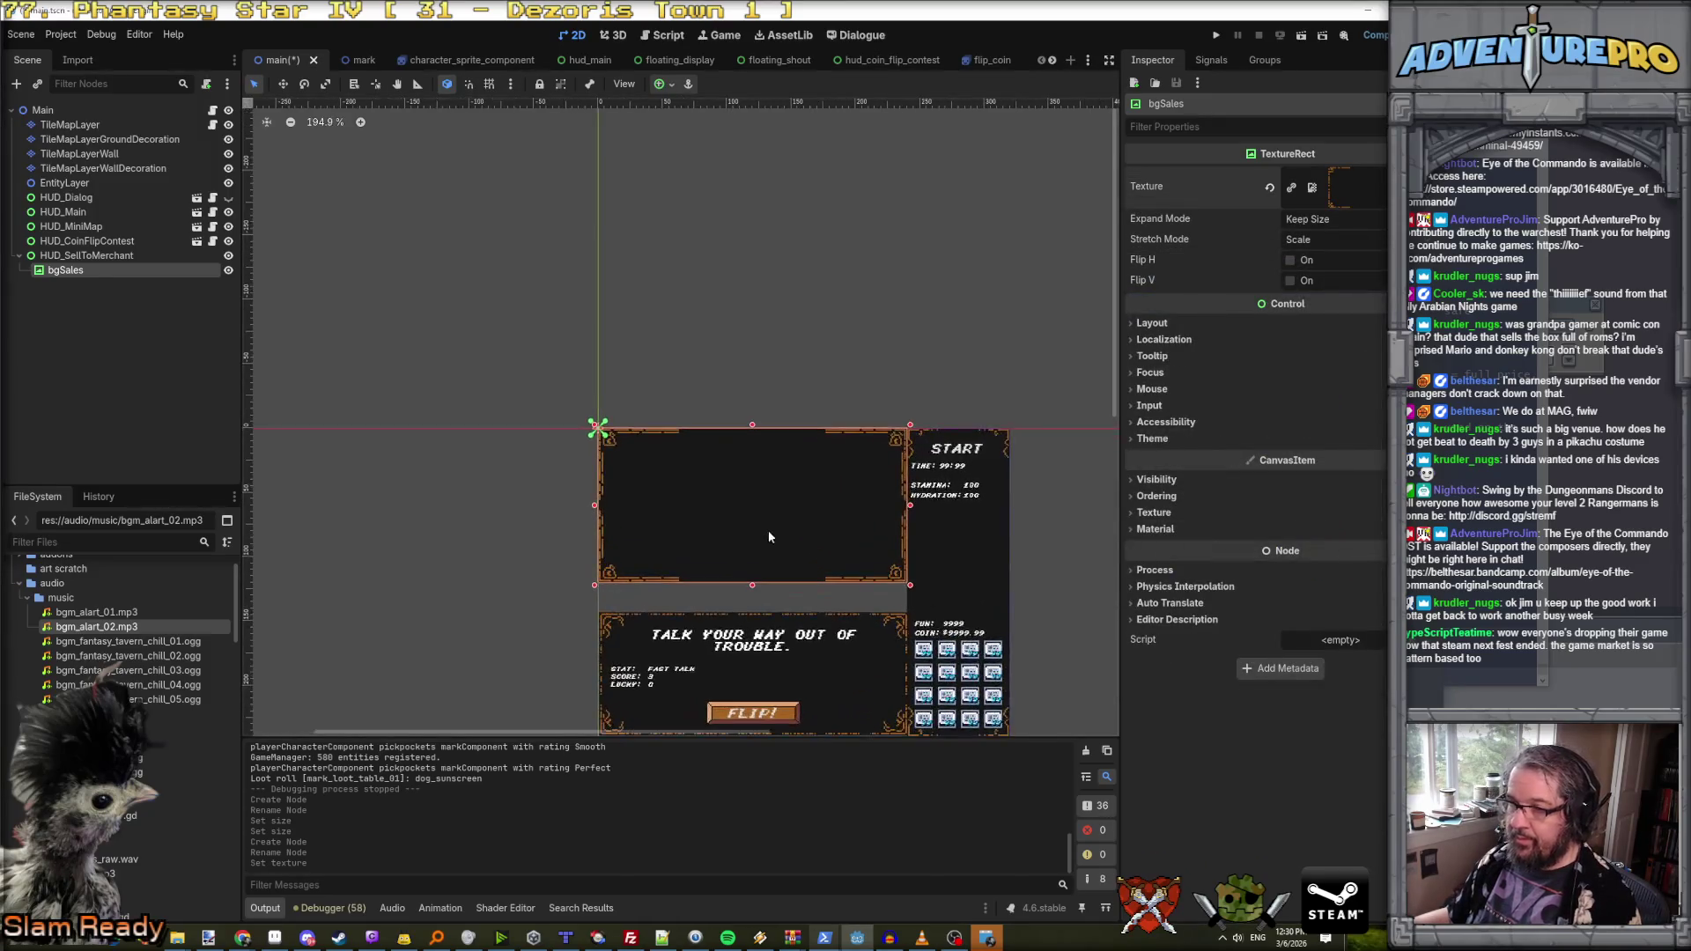